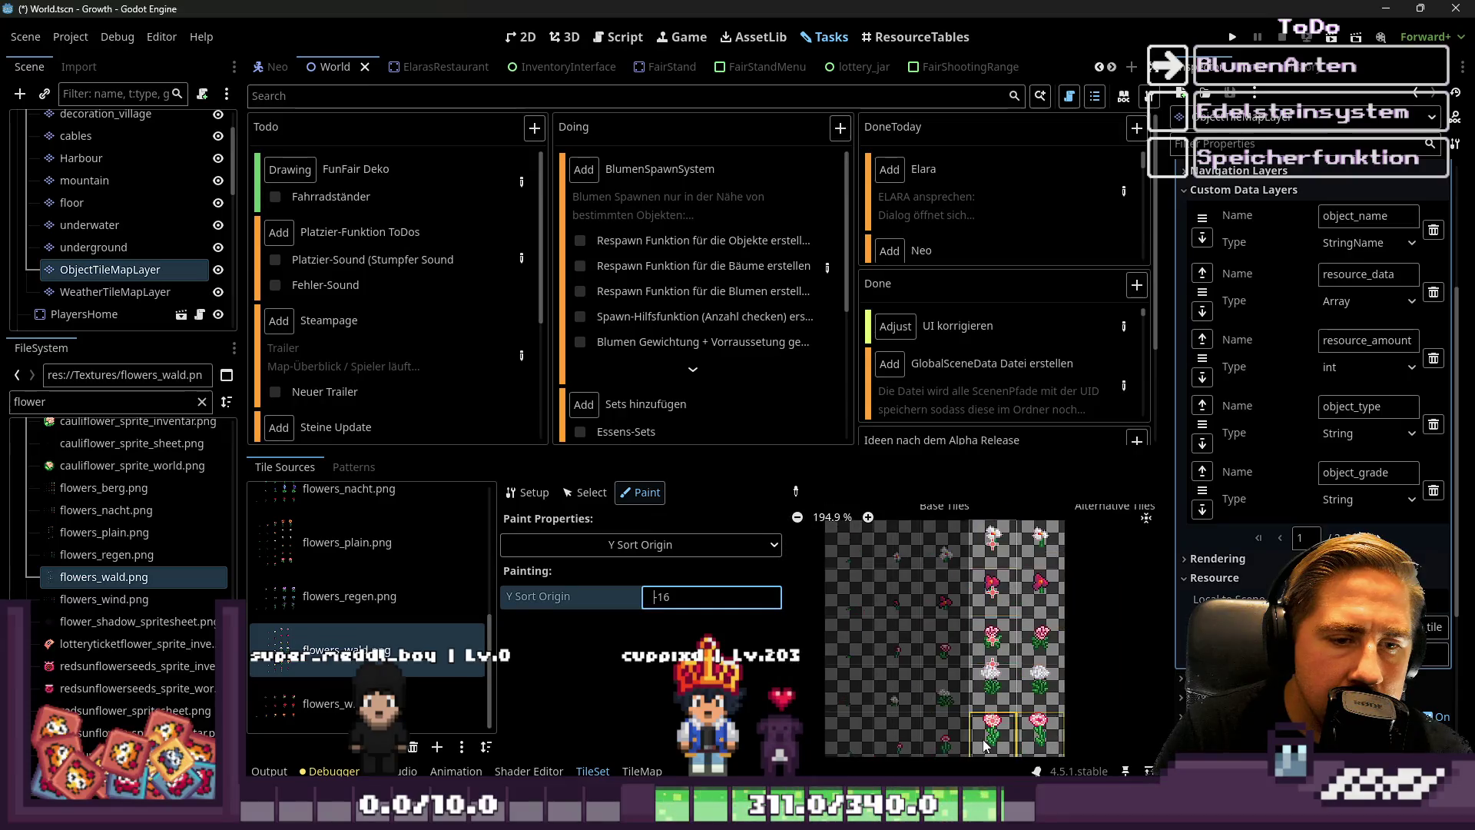
scroll(1003, 613, up, 3)
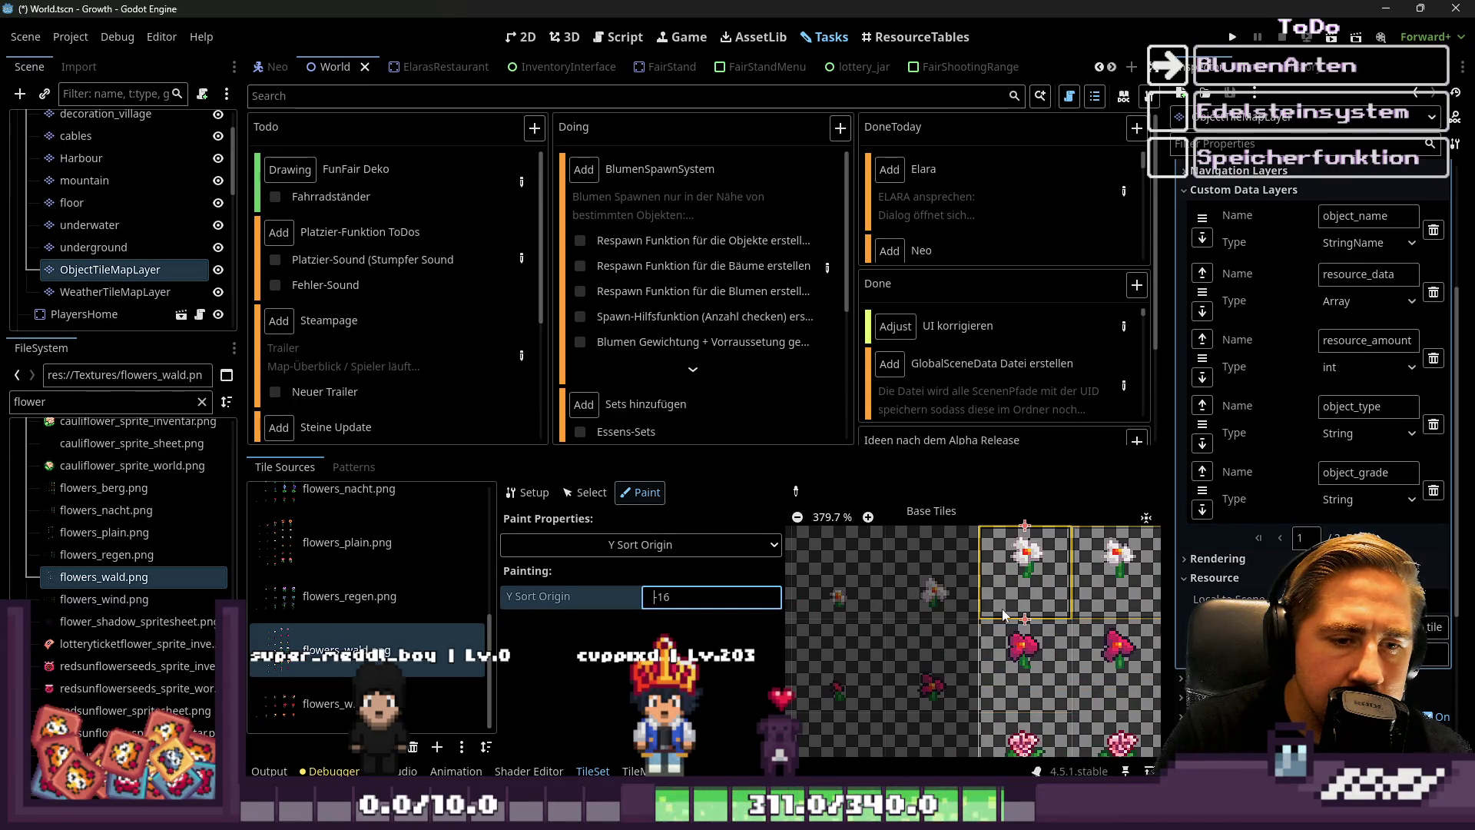
Apply the Y Sort Origin to the red flower tile, then return to the flowers_wald.png atlas.
click(1011, 635)
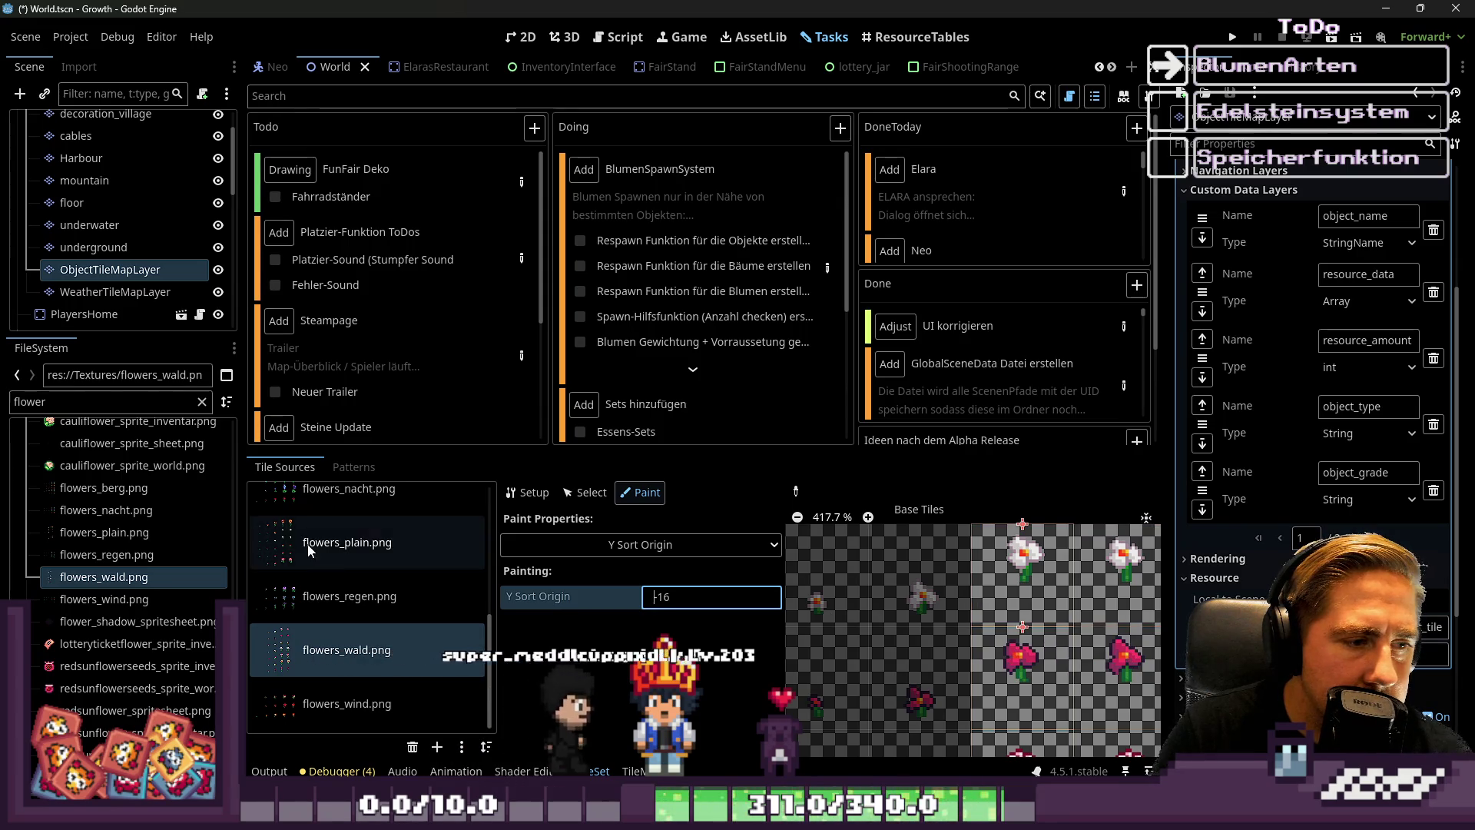
click(430, 547)
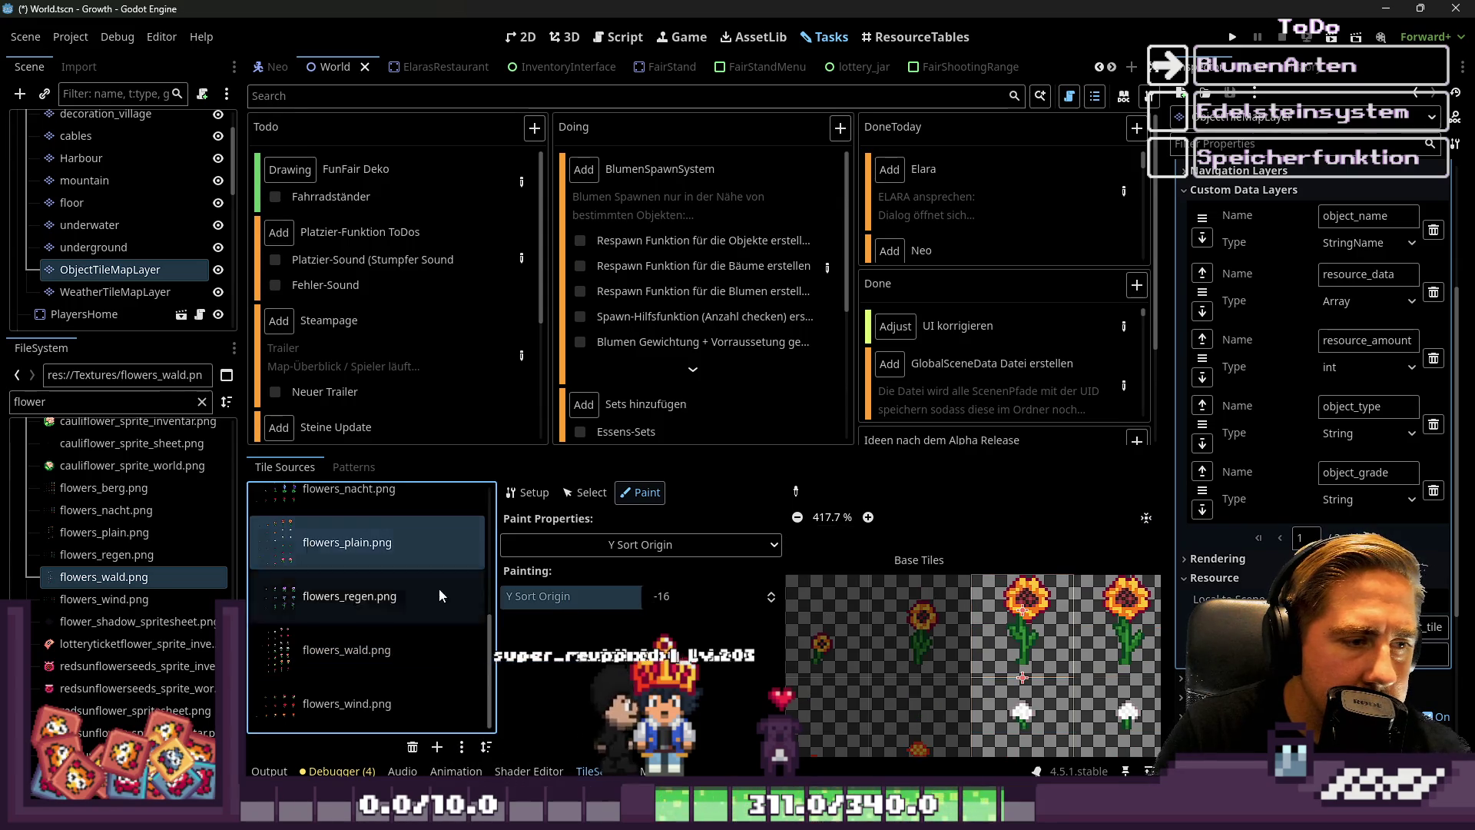
click(327, 659)
scroll(951, 615, up, 6)
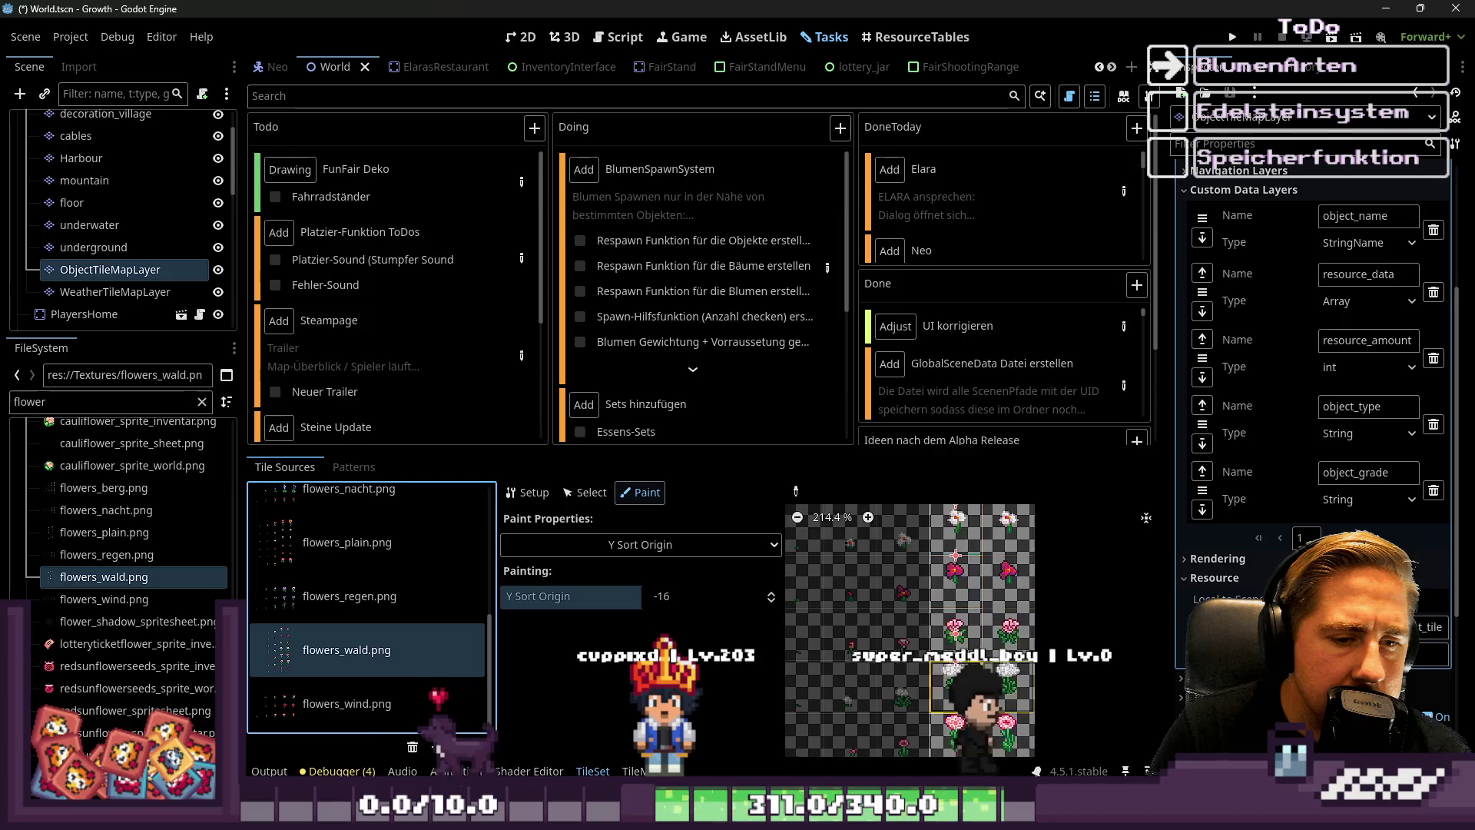
Set the painted Y Sort Origin value to -14 and reselect the flowers_wald.png atlas.
click(711, 587)
text(-14)
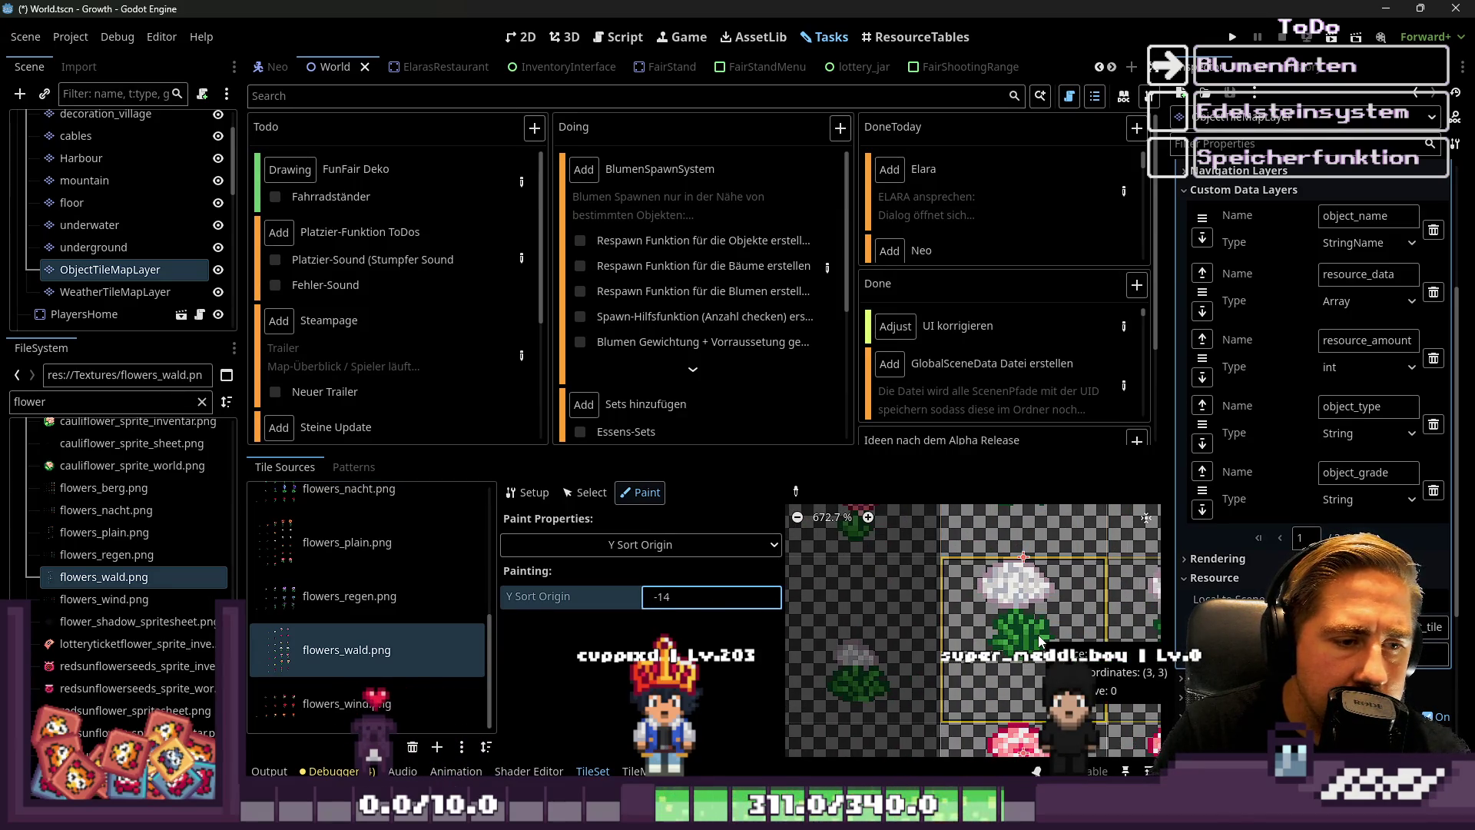
scroll(999, 615, down, 1)
scroll(741, 593, up, 1)
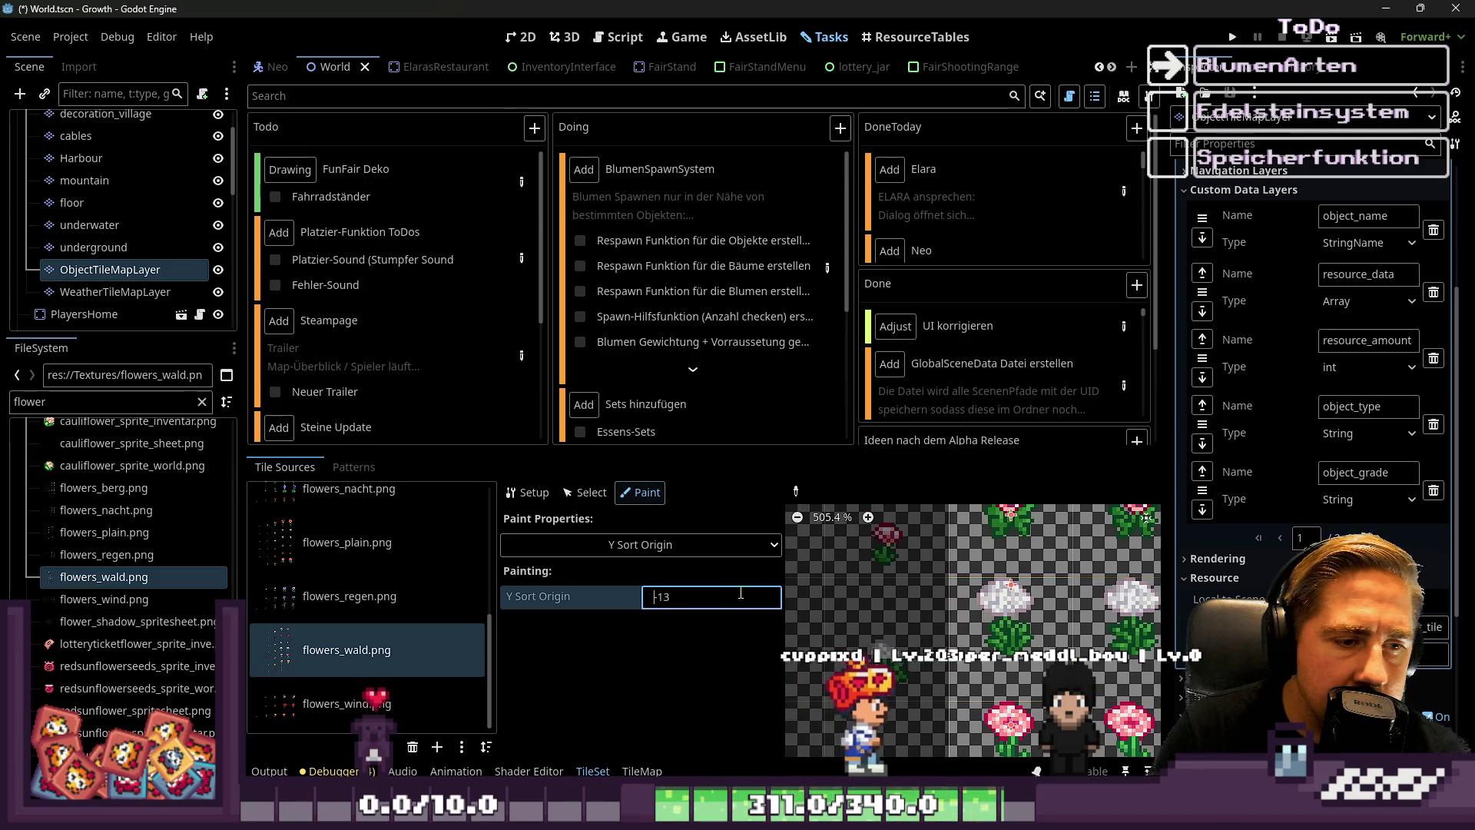
scroll(741, 593, down, 1)
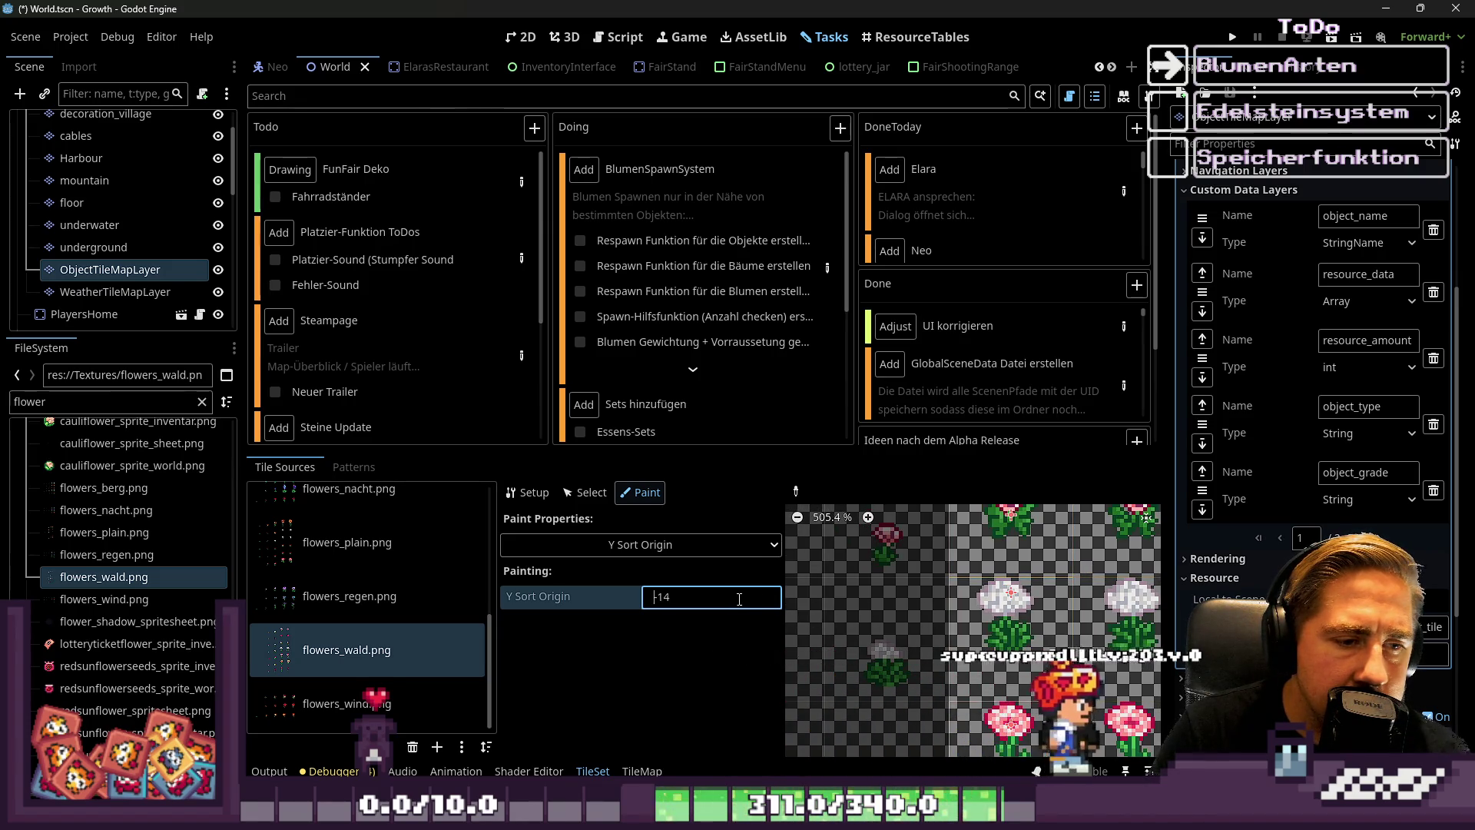
scroll(945, 630, down, 1)
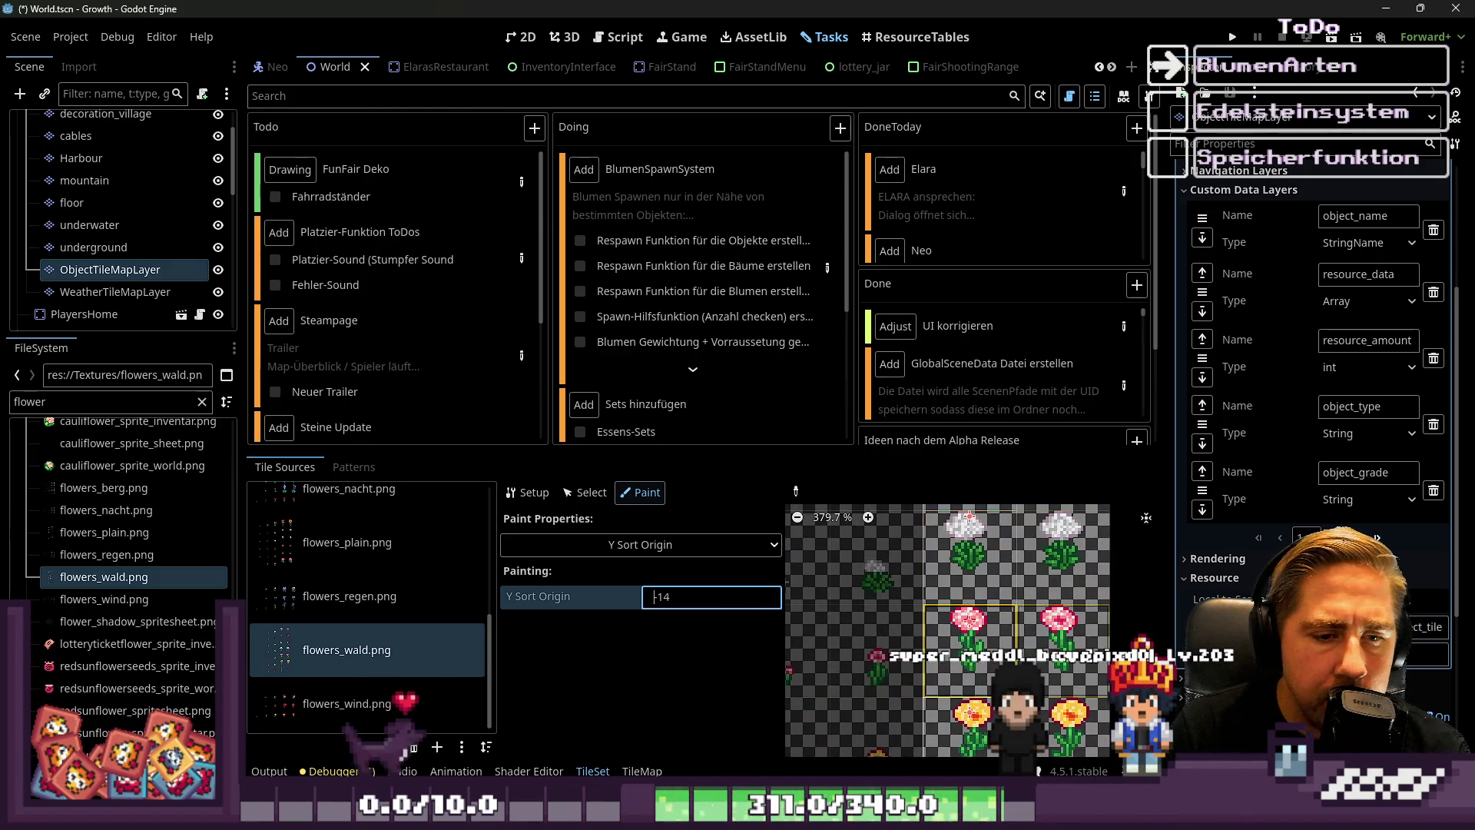
scroll(957, 565, up, 1)
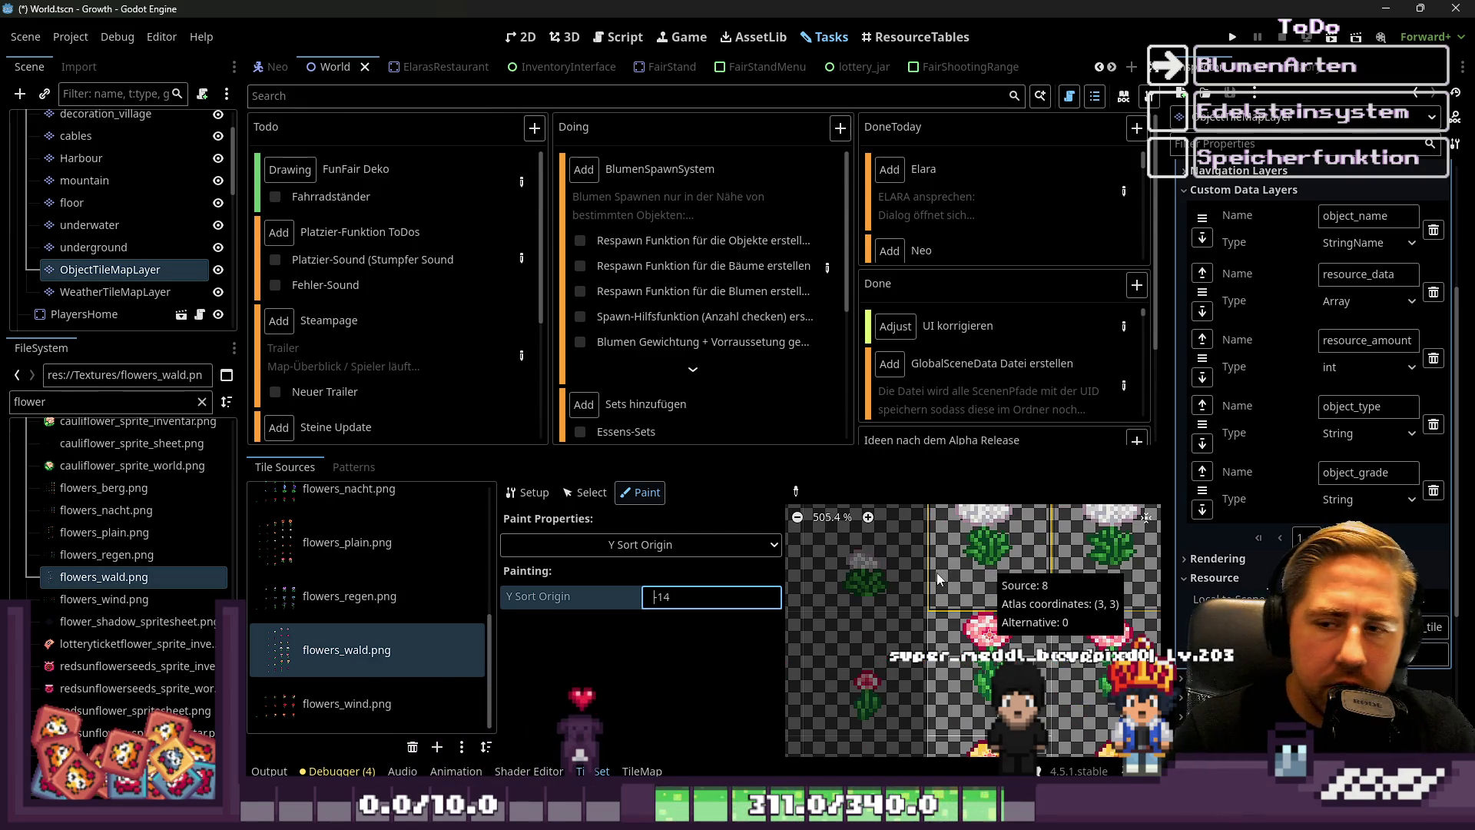
scroll(941, 653, up, 1)
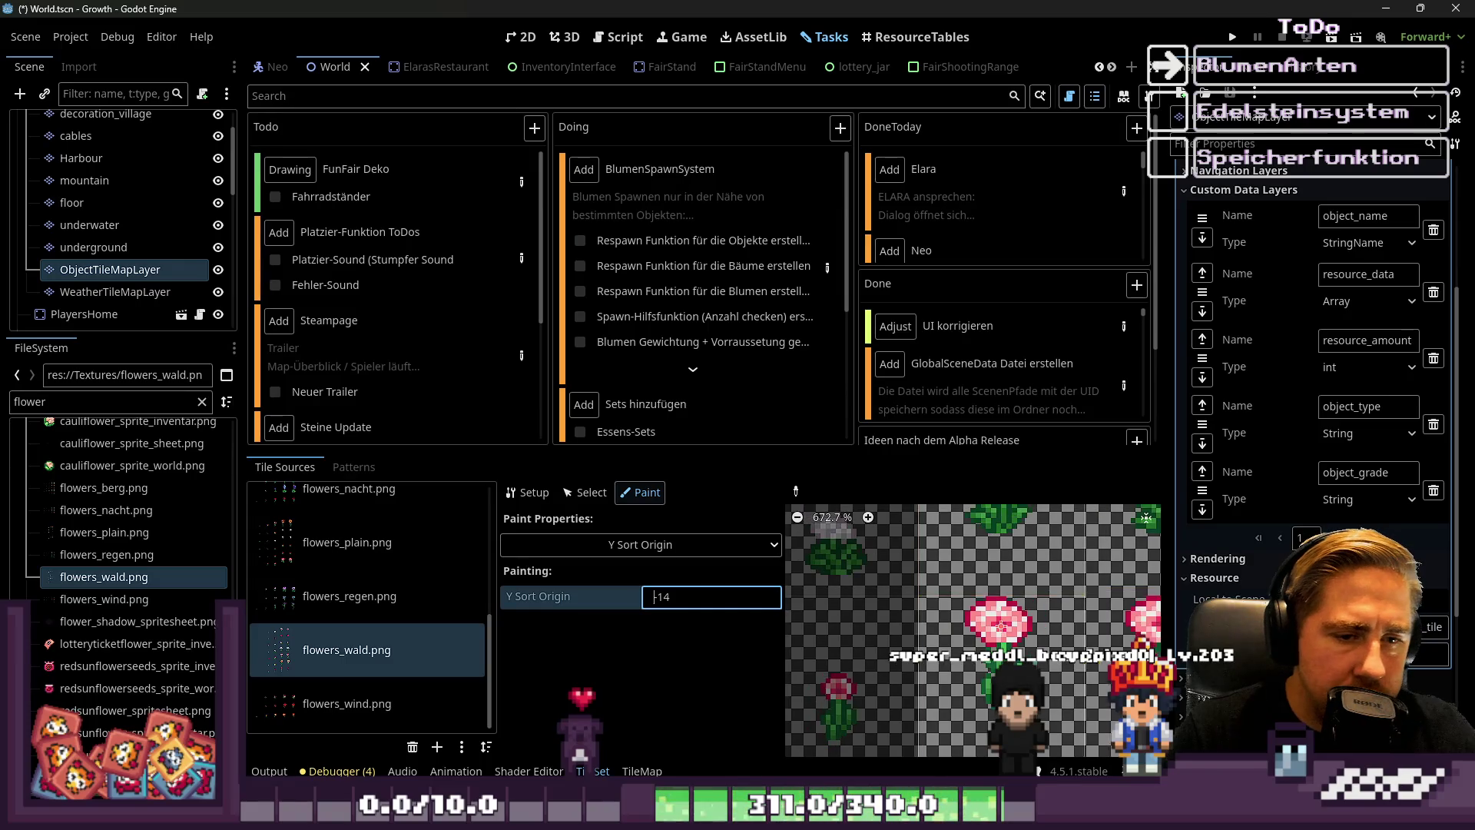
scroll(1023, 572, up, 1)
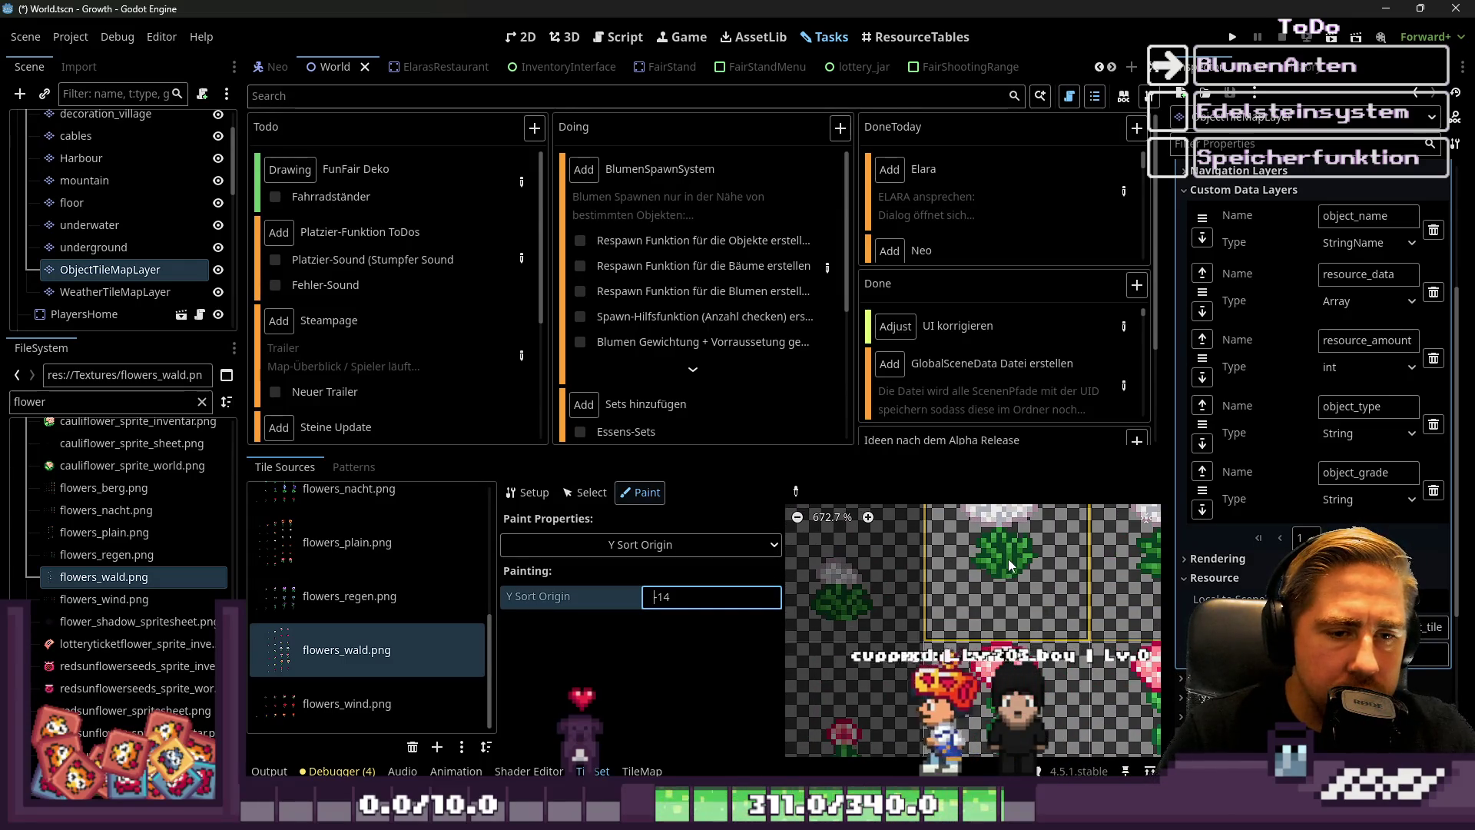
scroll(998, 570, down, 2)
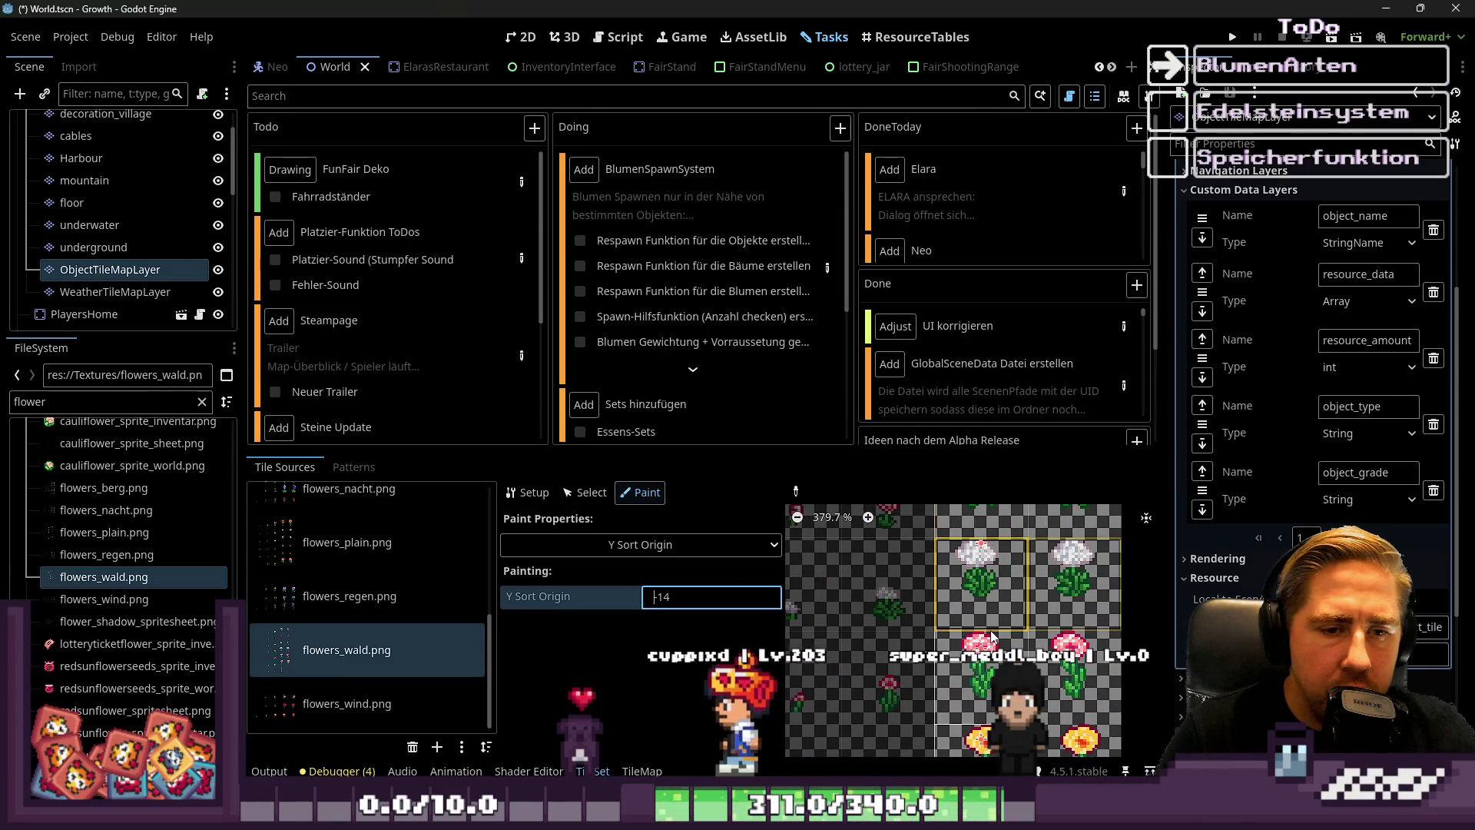
scroll(995, 626, down, 2)
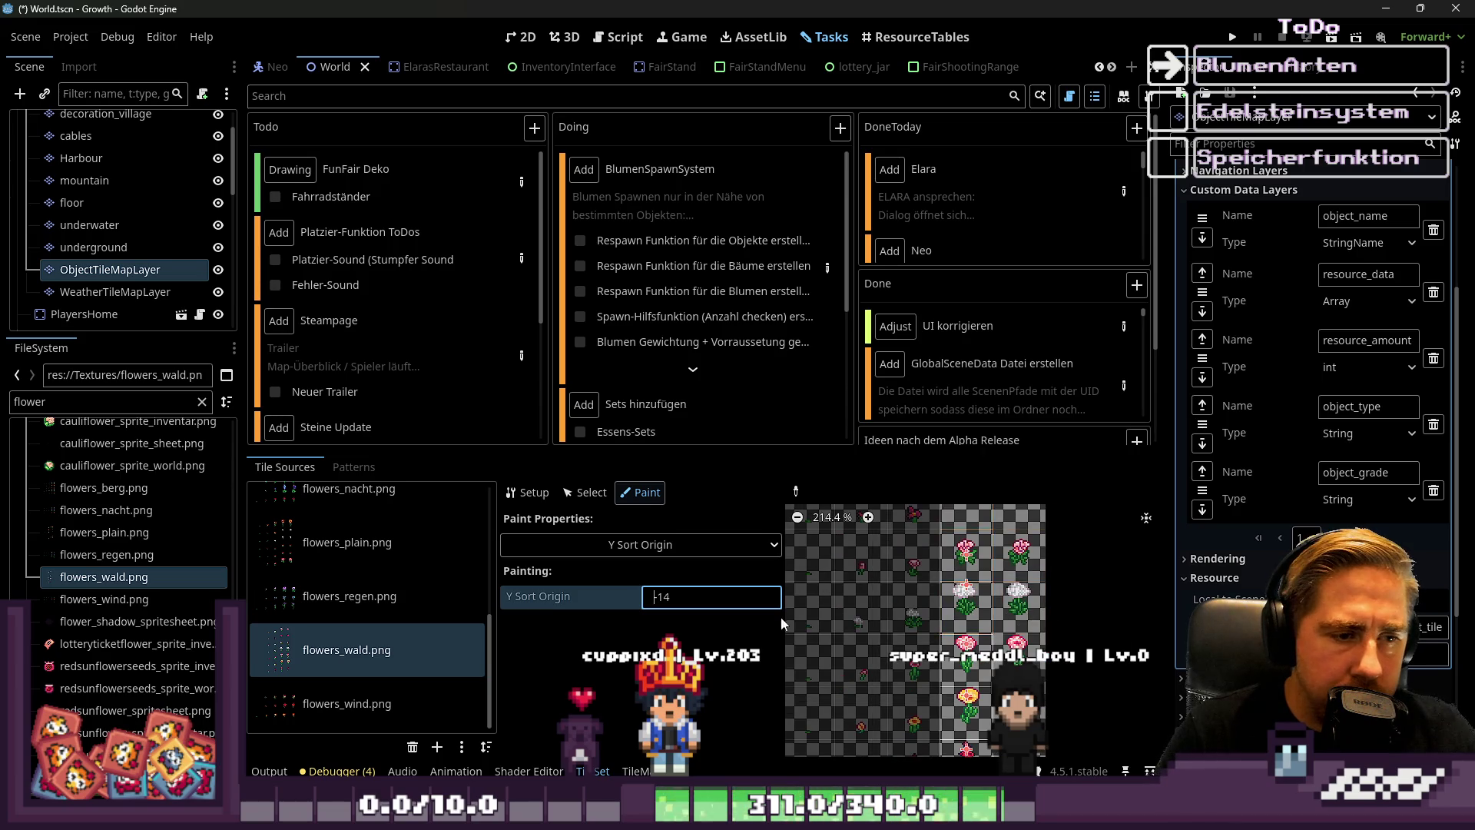
click(329, 601)
click(431, 653)
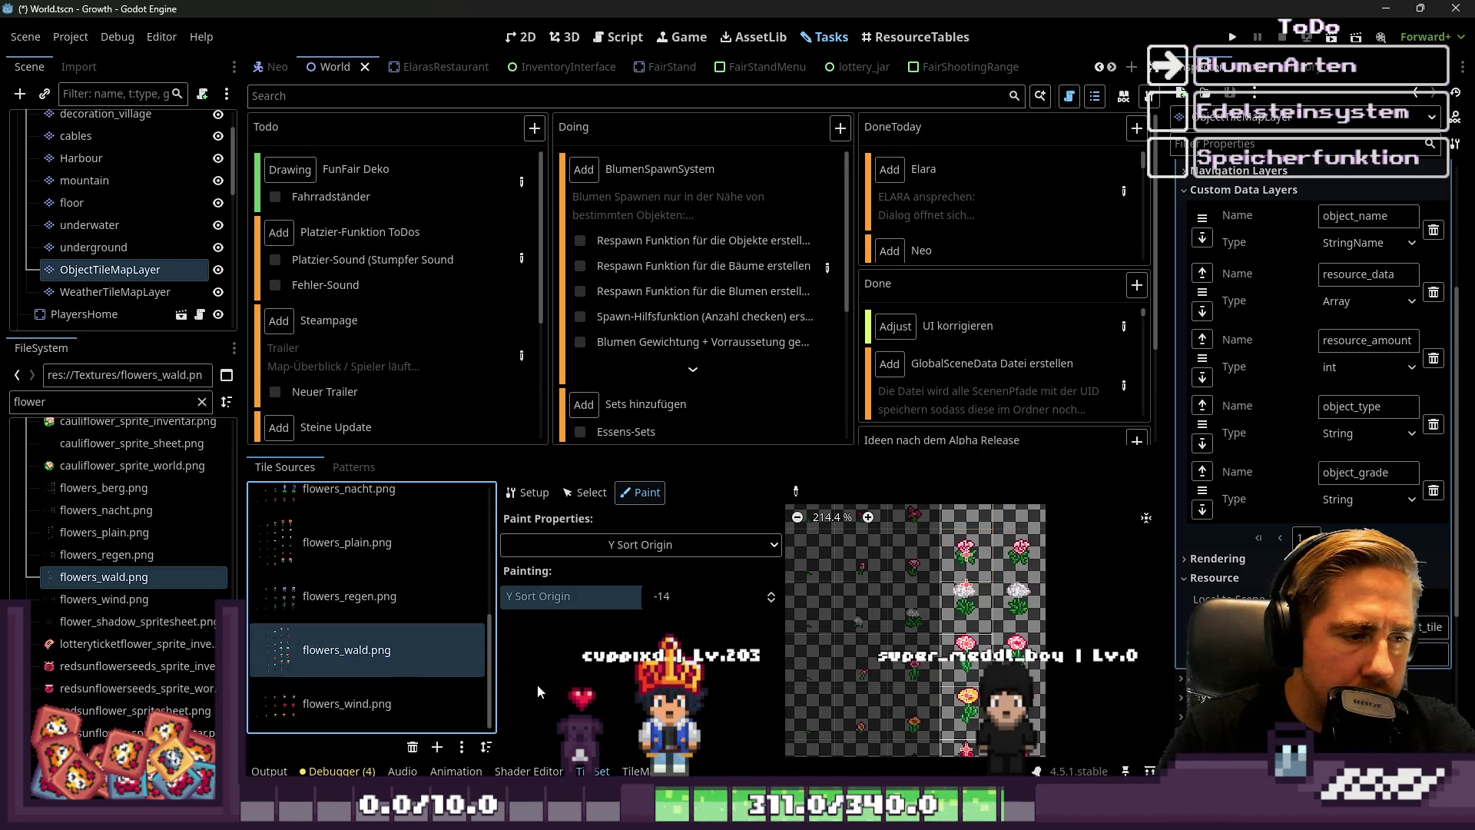
scroll(450, 621, down, 1)
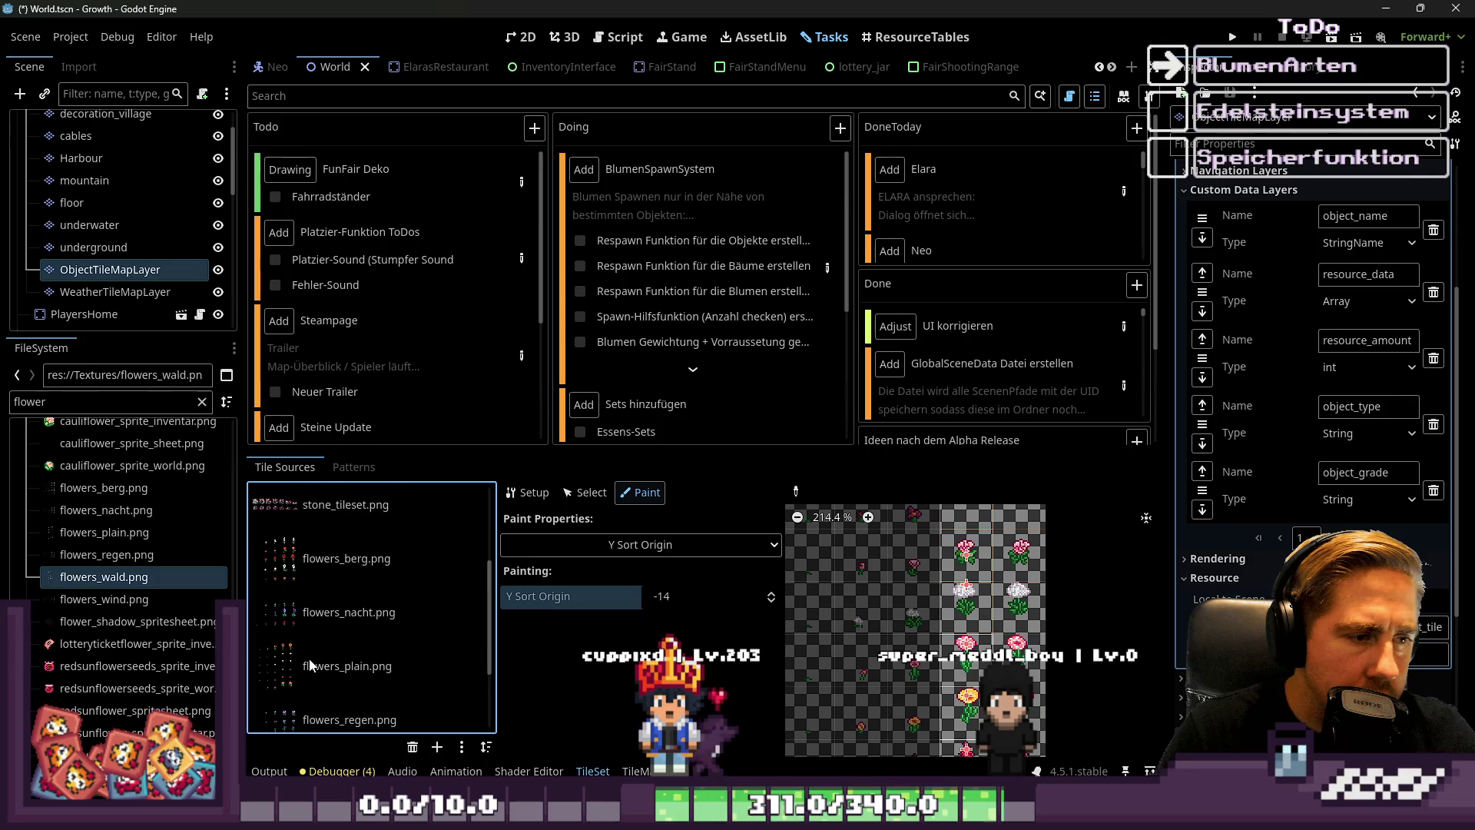
scroll(309, 657, up, 2)
scroll(310, 656, down, 1)
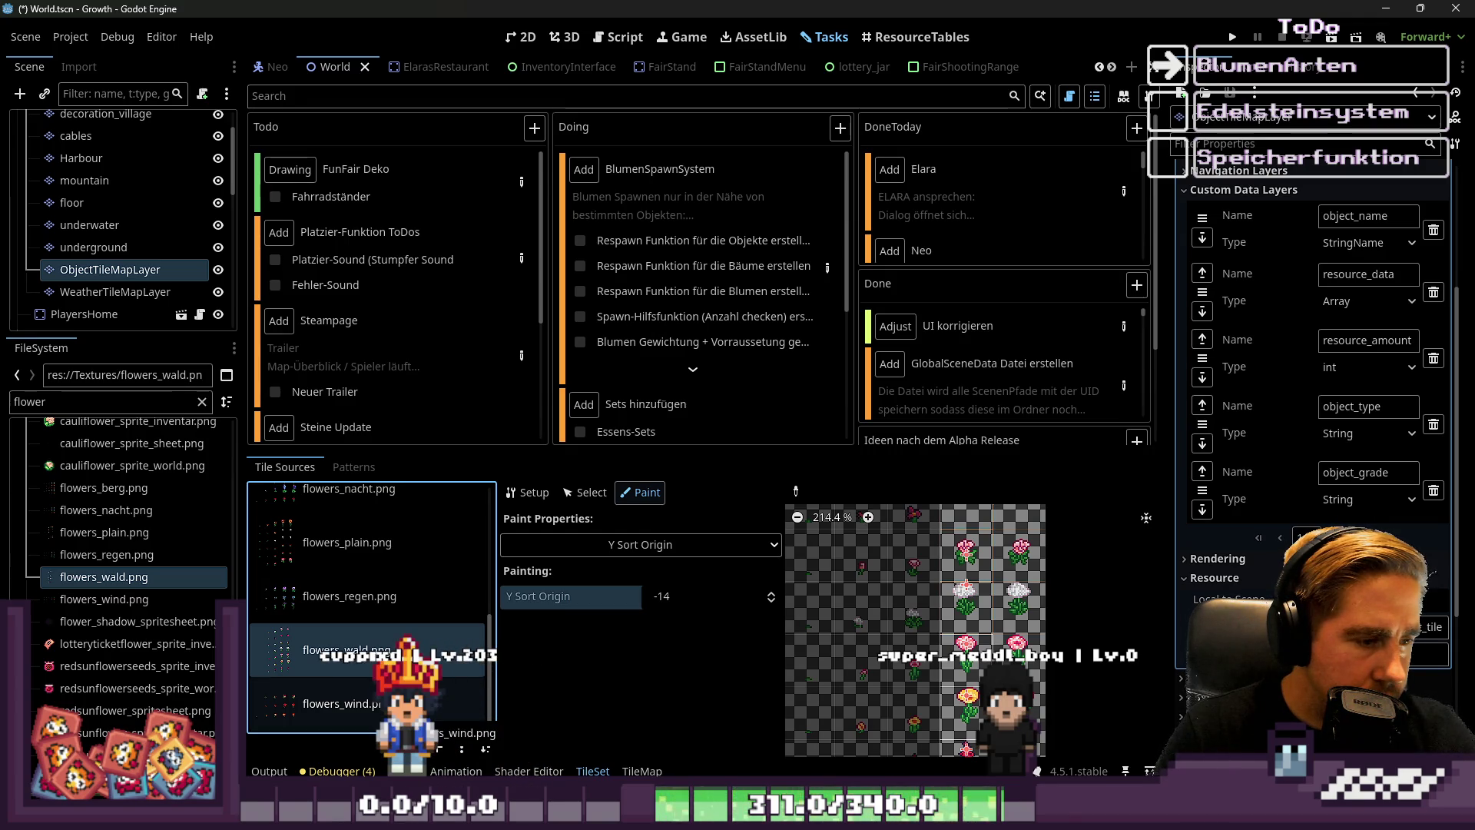
Show the flowers_wind.png atlas, then go back to the task board.
click(342, 708)
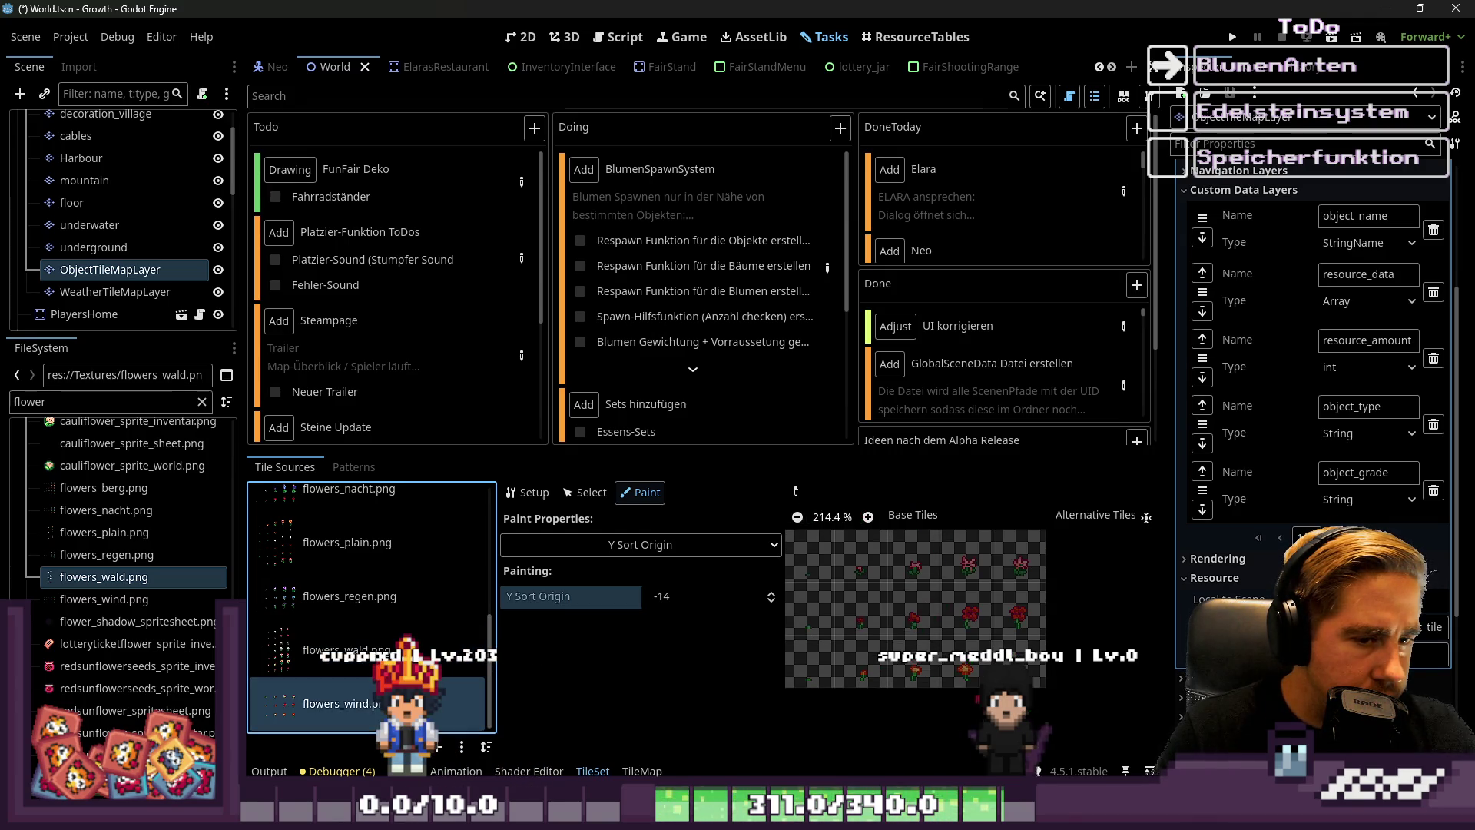
click(916, 37)
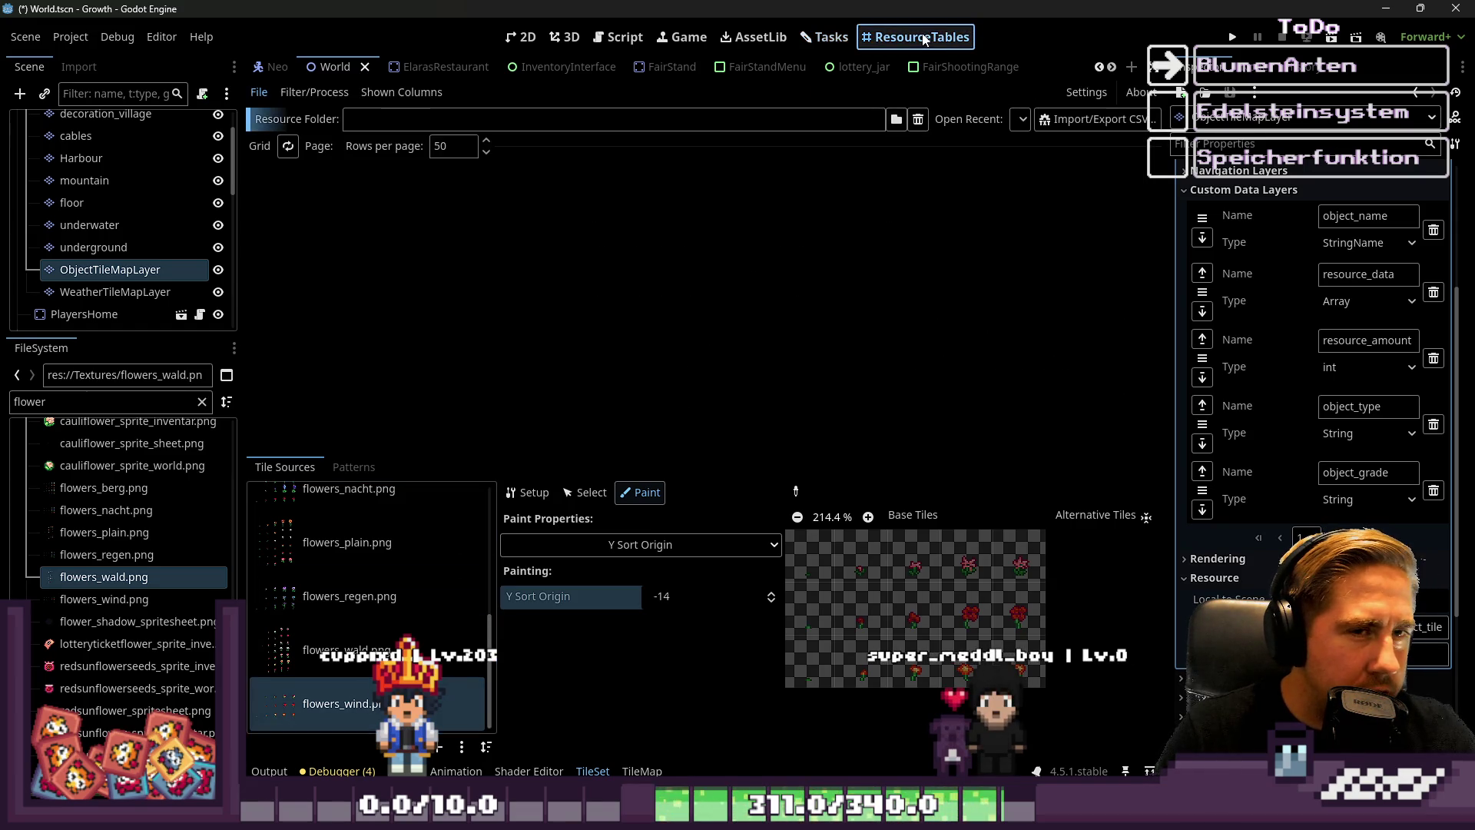
click(776, 39)
click(825, 37)
Read the BlumenSpawnSystem wind-only flowers (Pink Lilli, Red Poppy, Orange Daisy) and close the details.
click(828, 273)
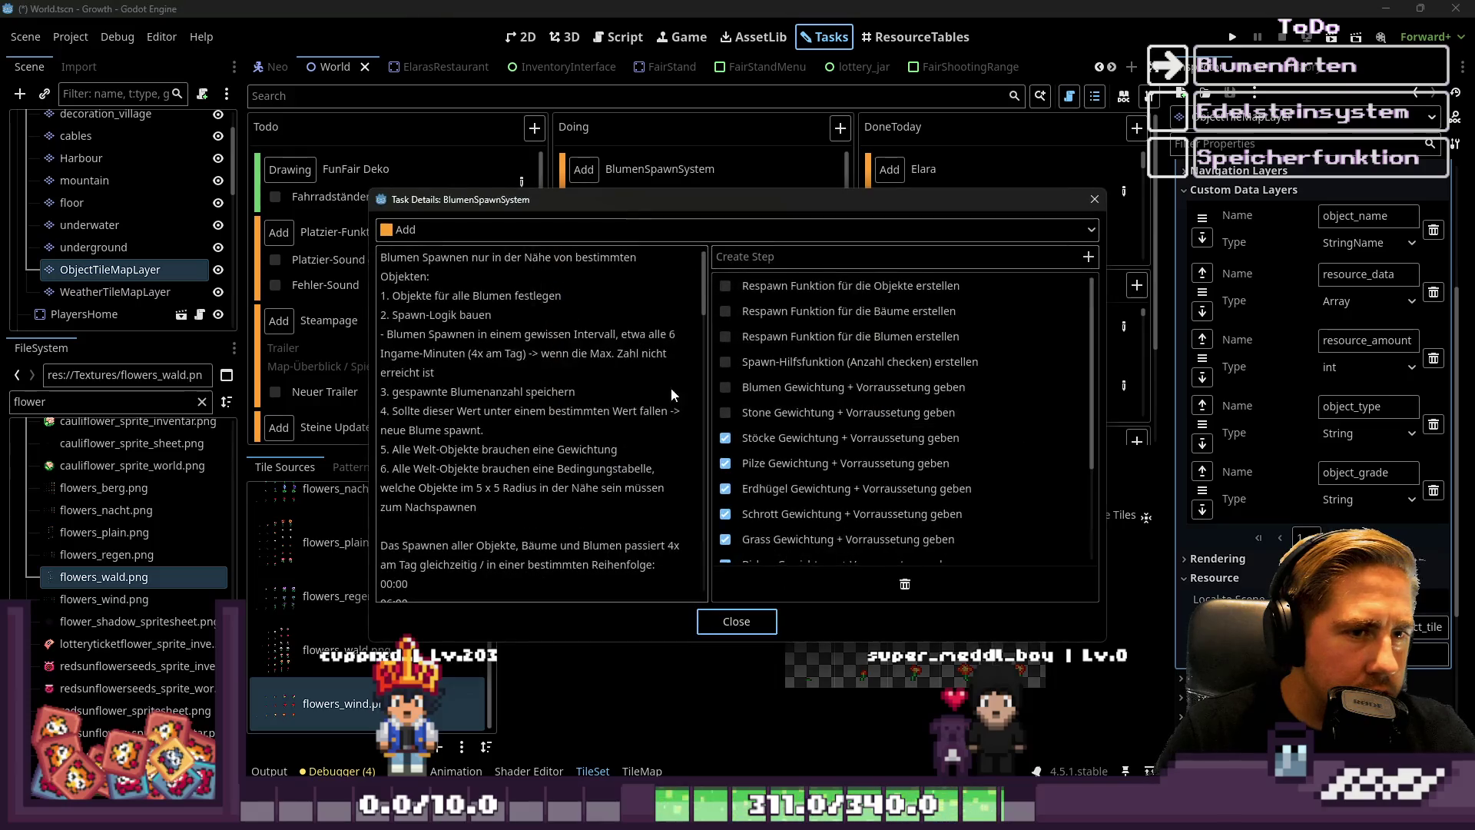
scroll(671, 387, down, 5)
scroll(899, 423, down, 5)
scroll(545, 425, down, 5)
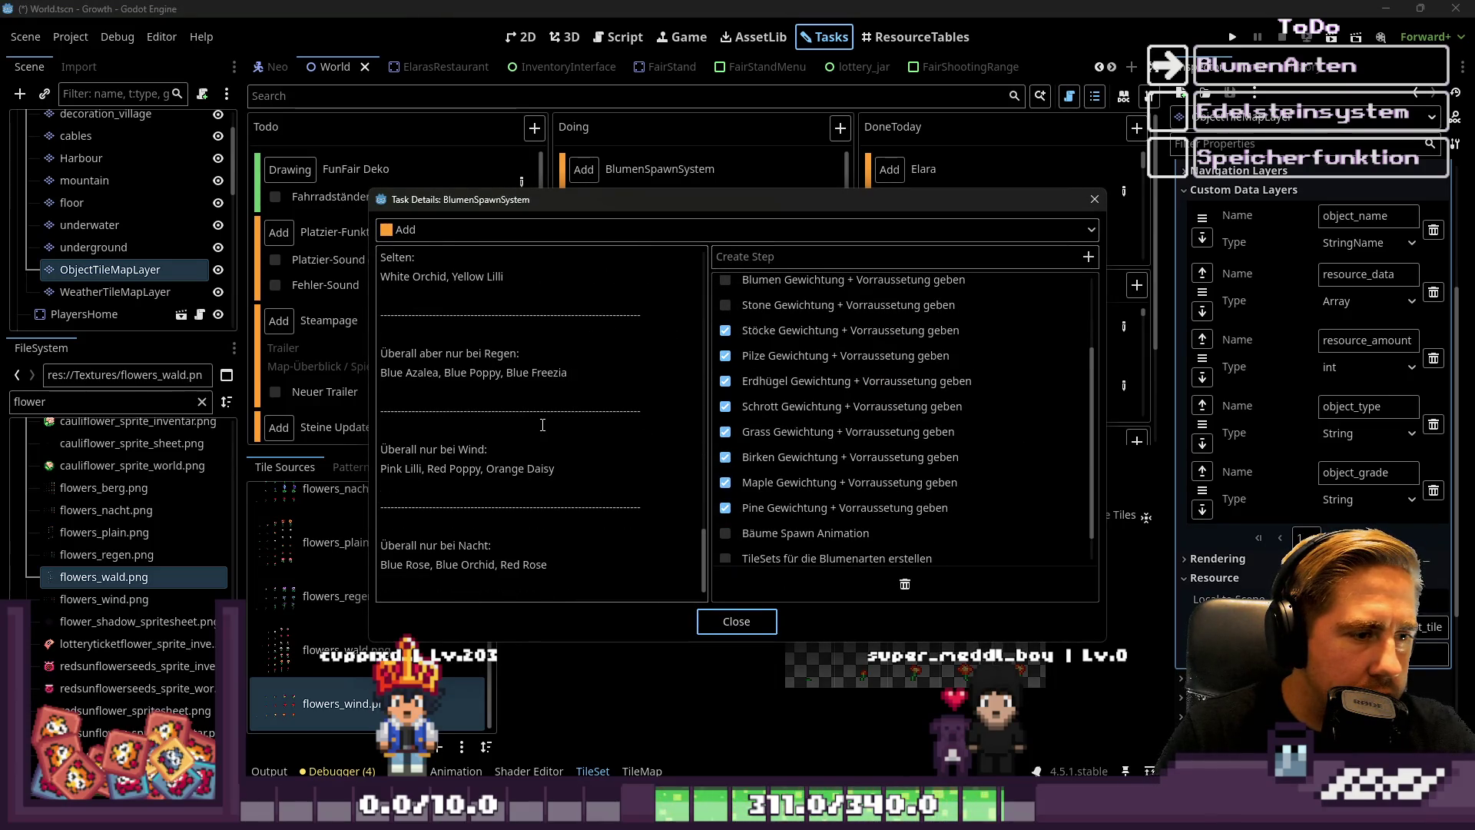
drag(440, 449, 479, 450)
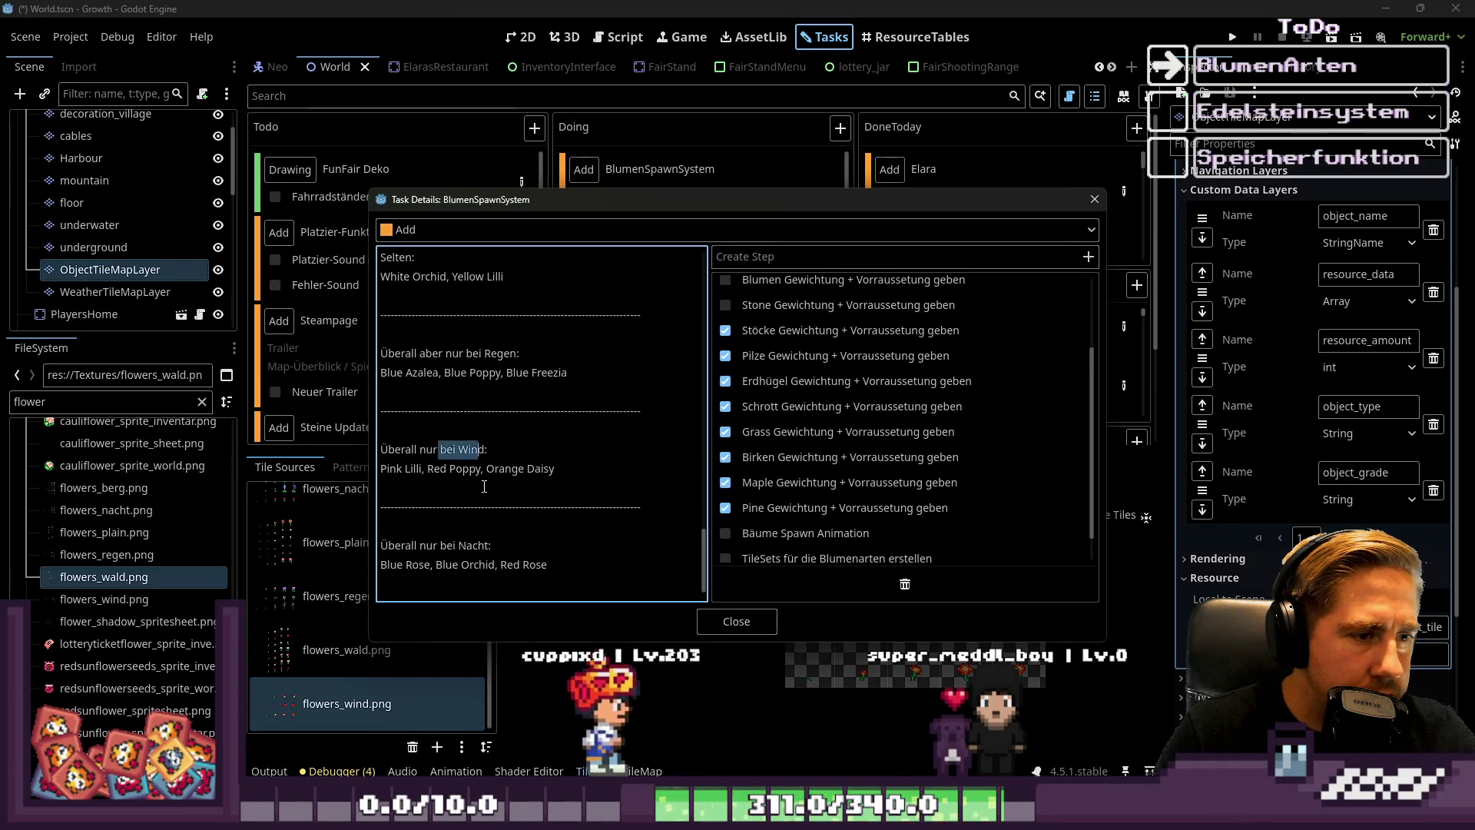
triple_click(484, 469)
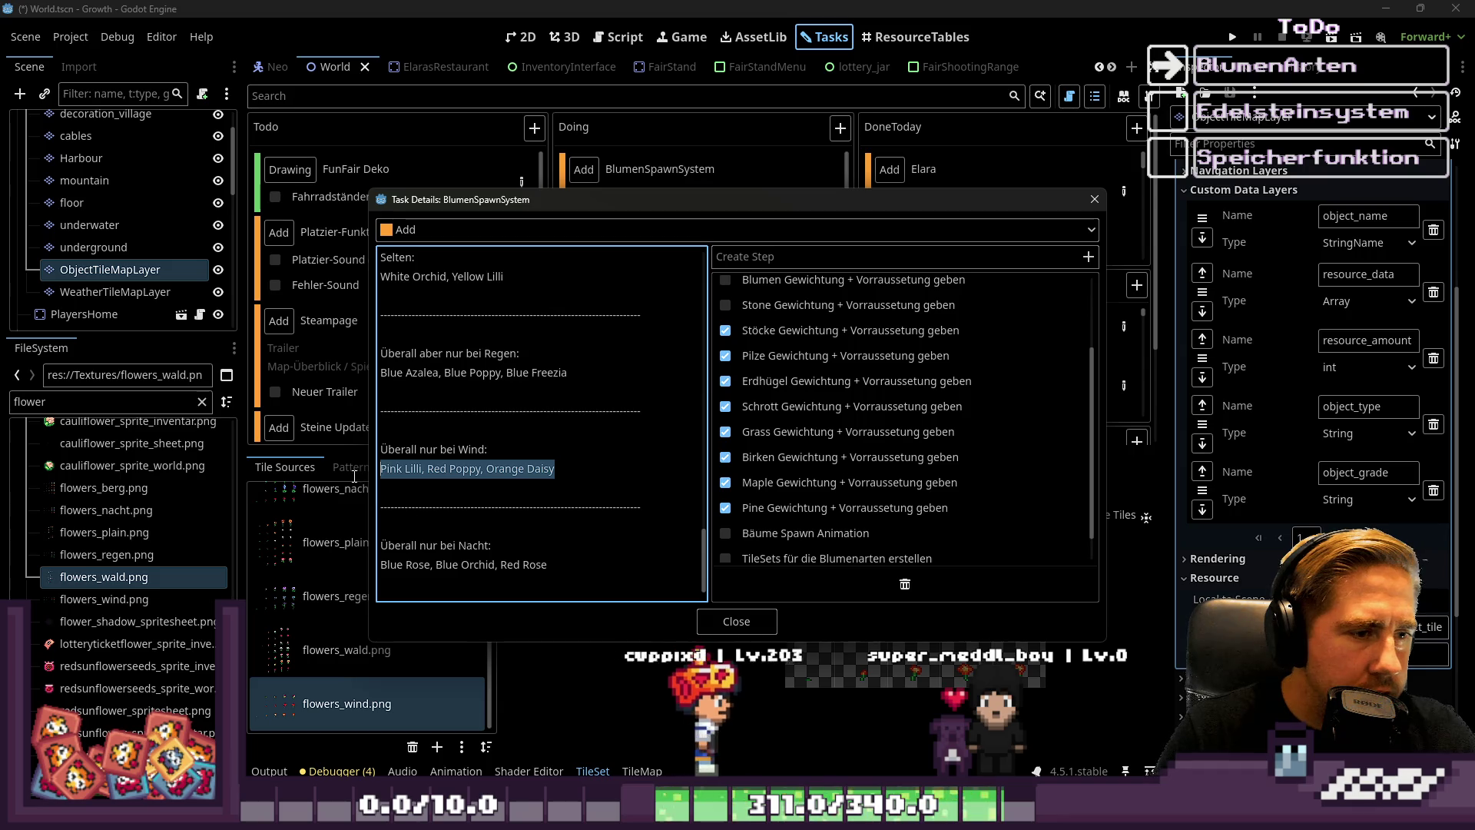
click(725, 619)
In Select mode, pick the top red flower tile of the wind atlas.
scroll(1011, 608, up, 1)
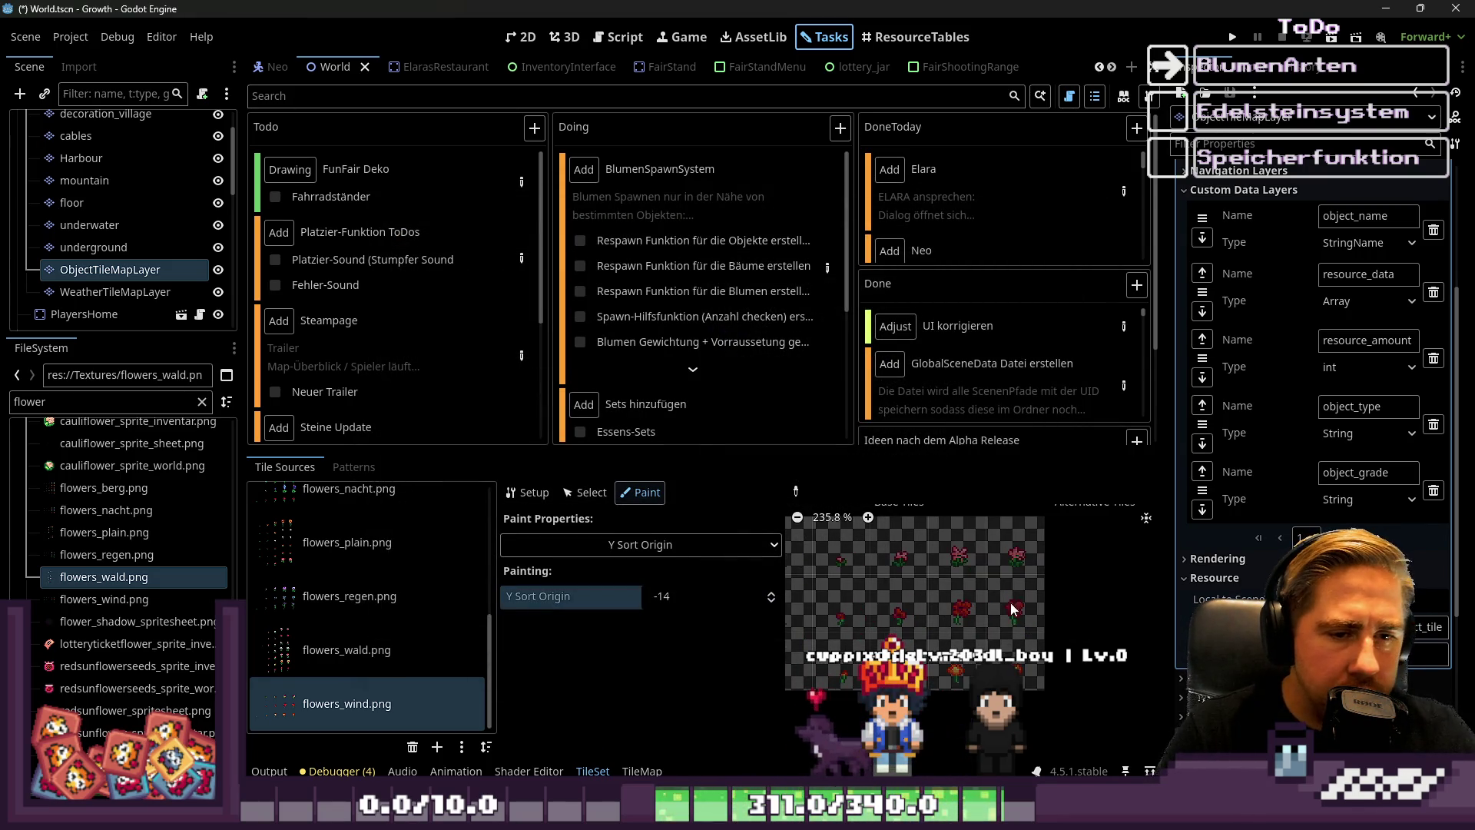
click(582, 493)
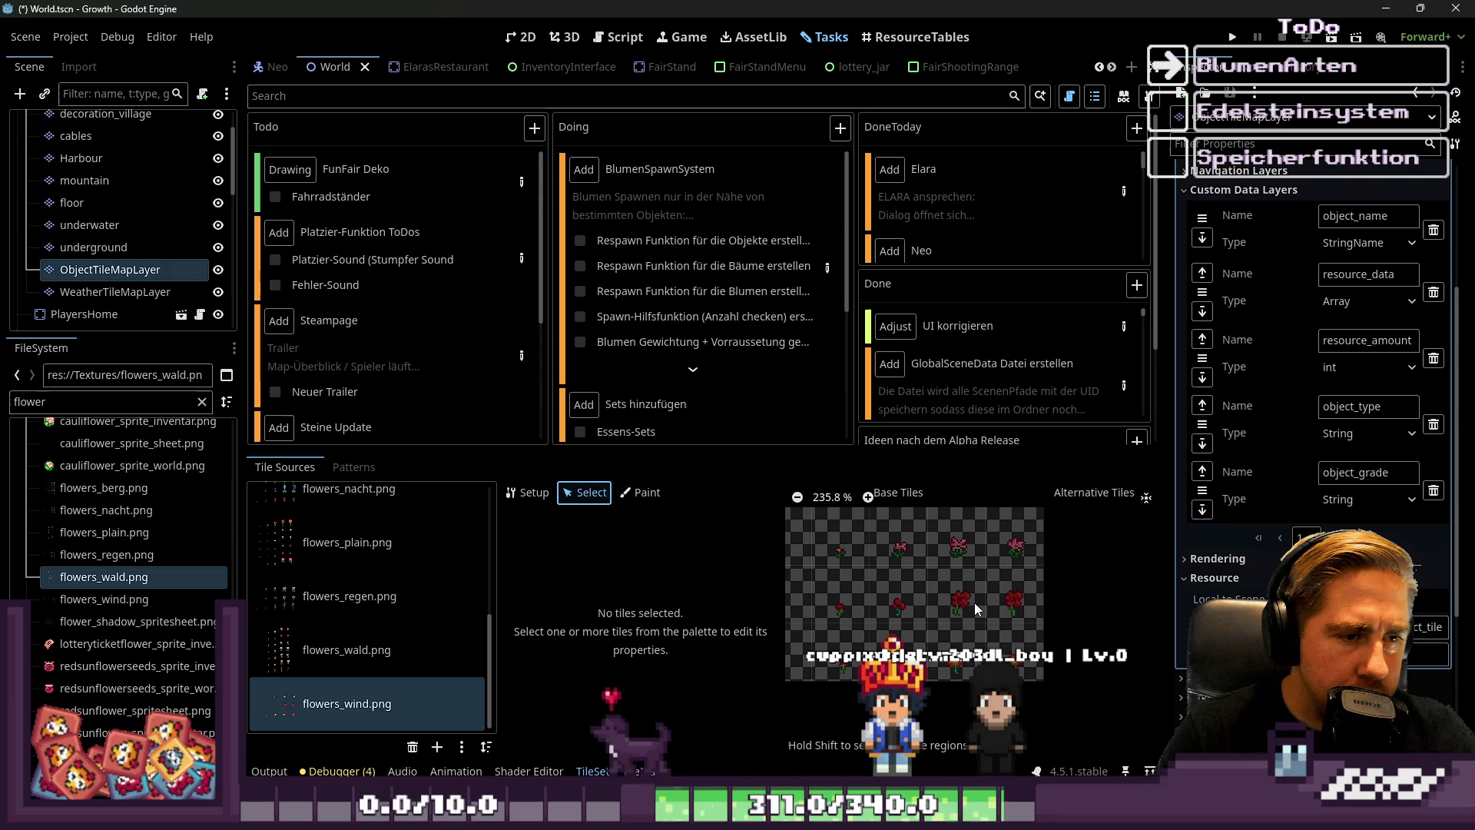
click(527, 492)
click(945, 596)
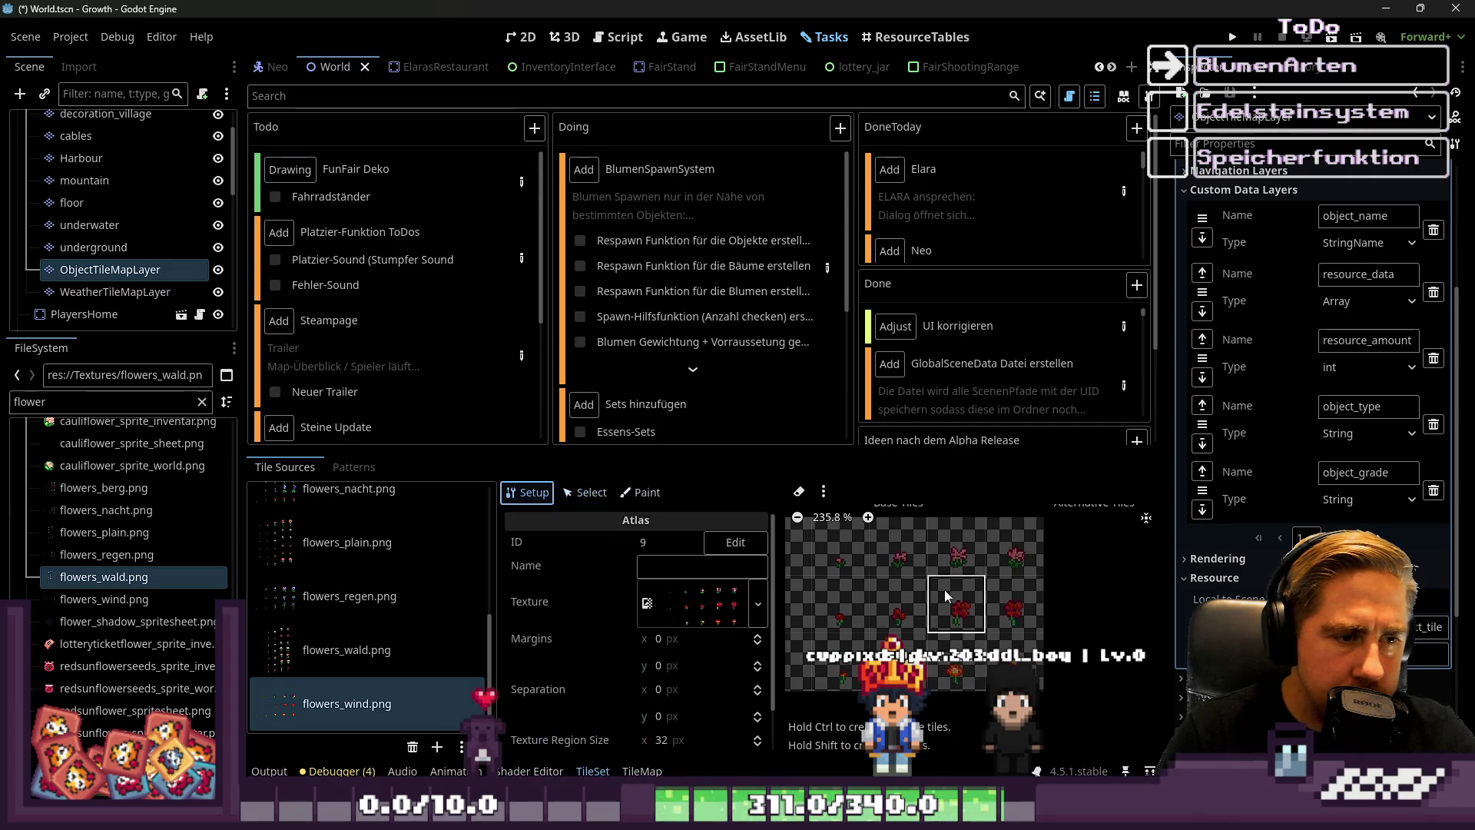
click(600, 496)
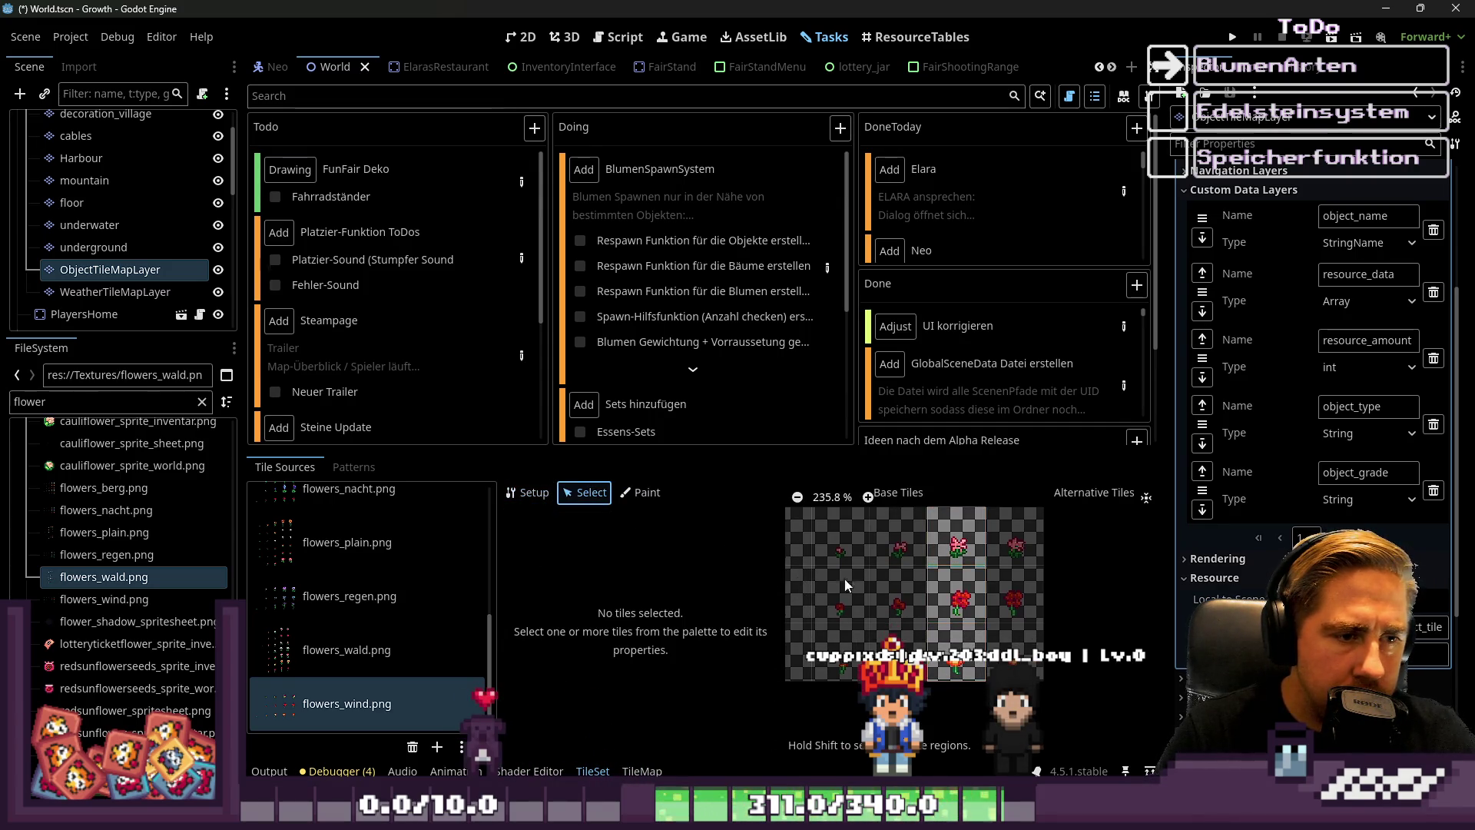
drag(956, 536, 956, 652)
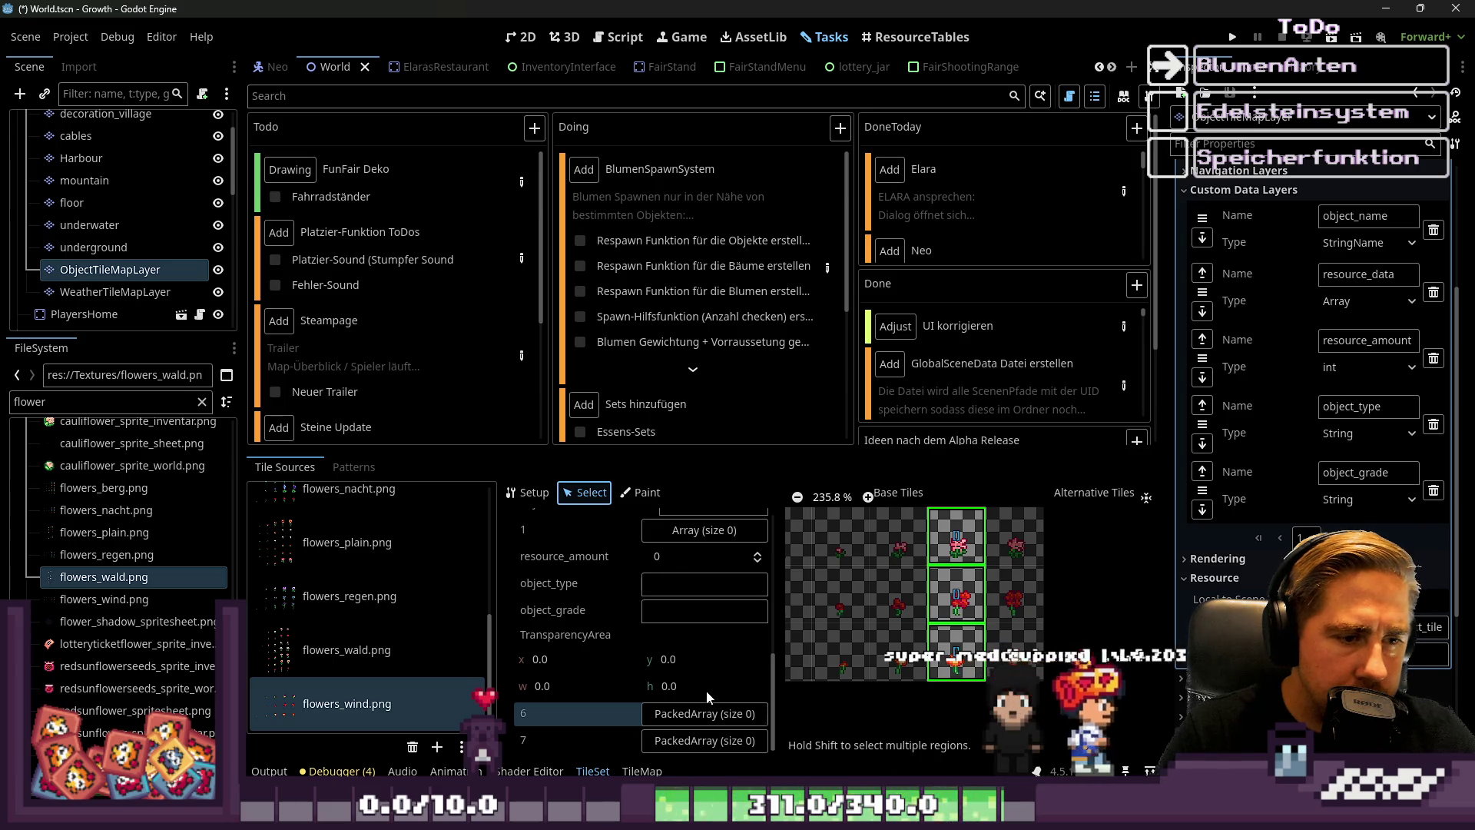
click(929, 601)
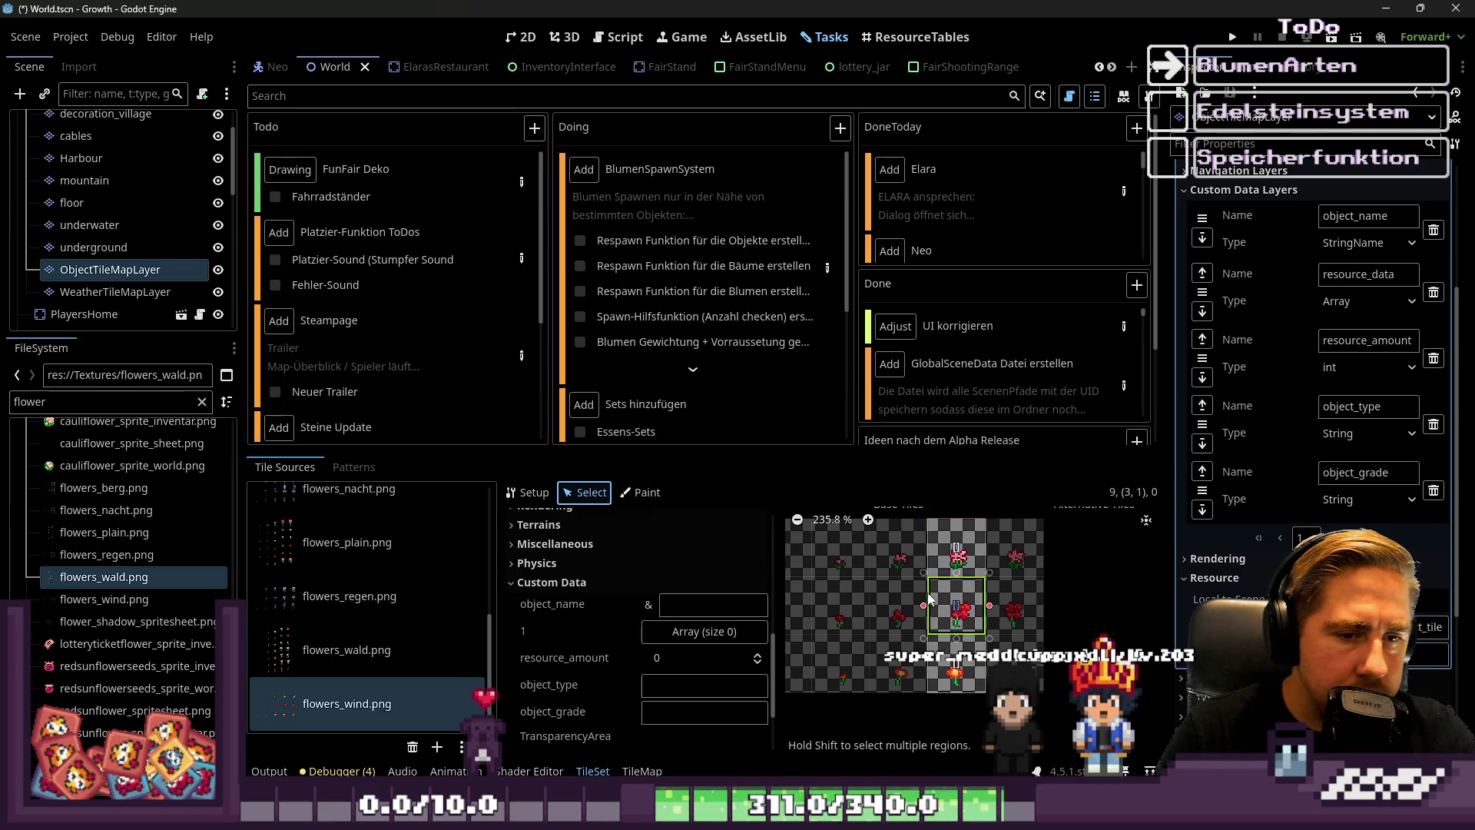
click(956, 553)
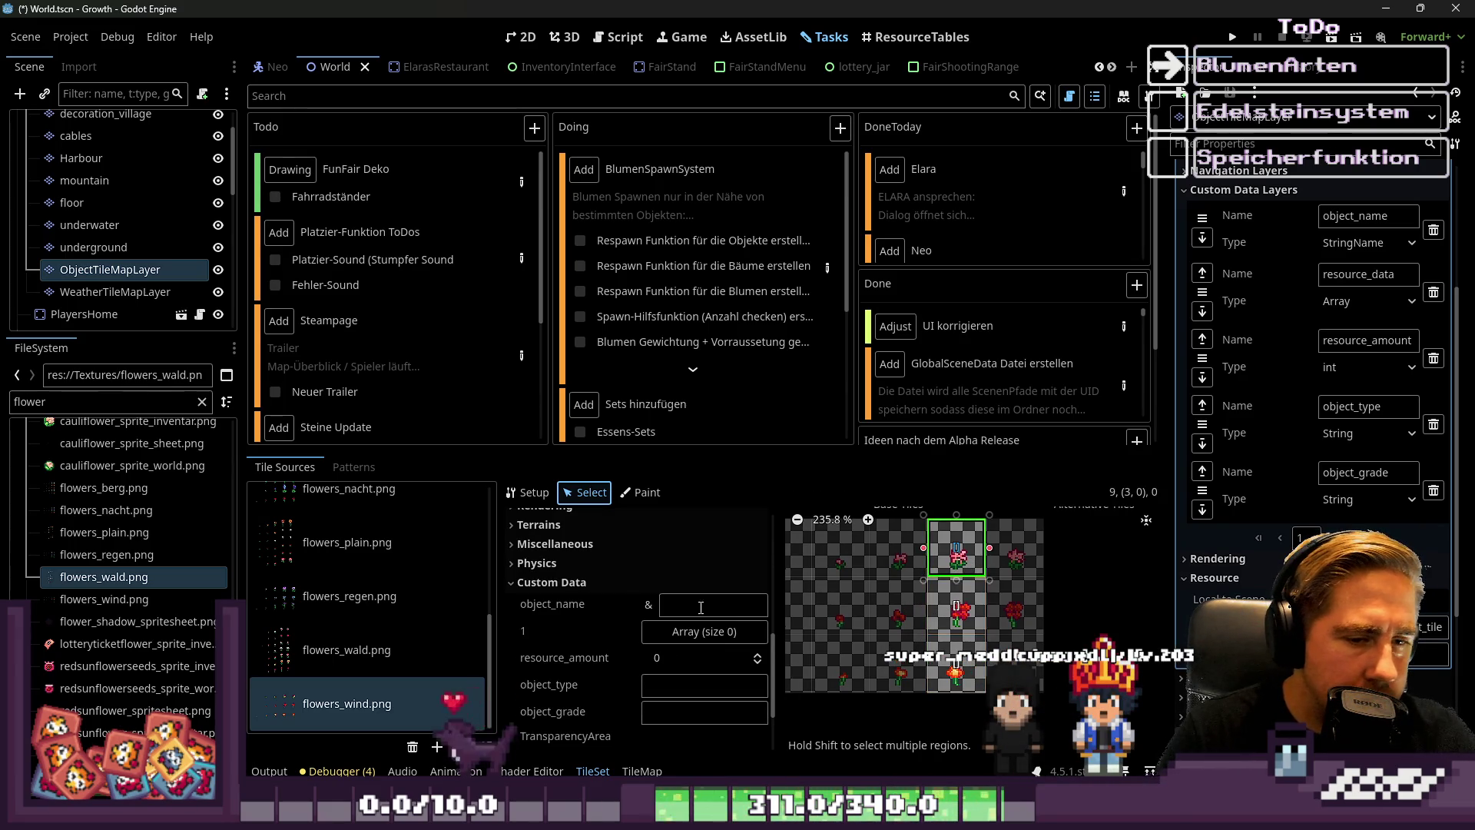
Add a second animation frame to the top flower tile's Animation Frames.
scroll(640, 606, up, 10)
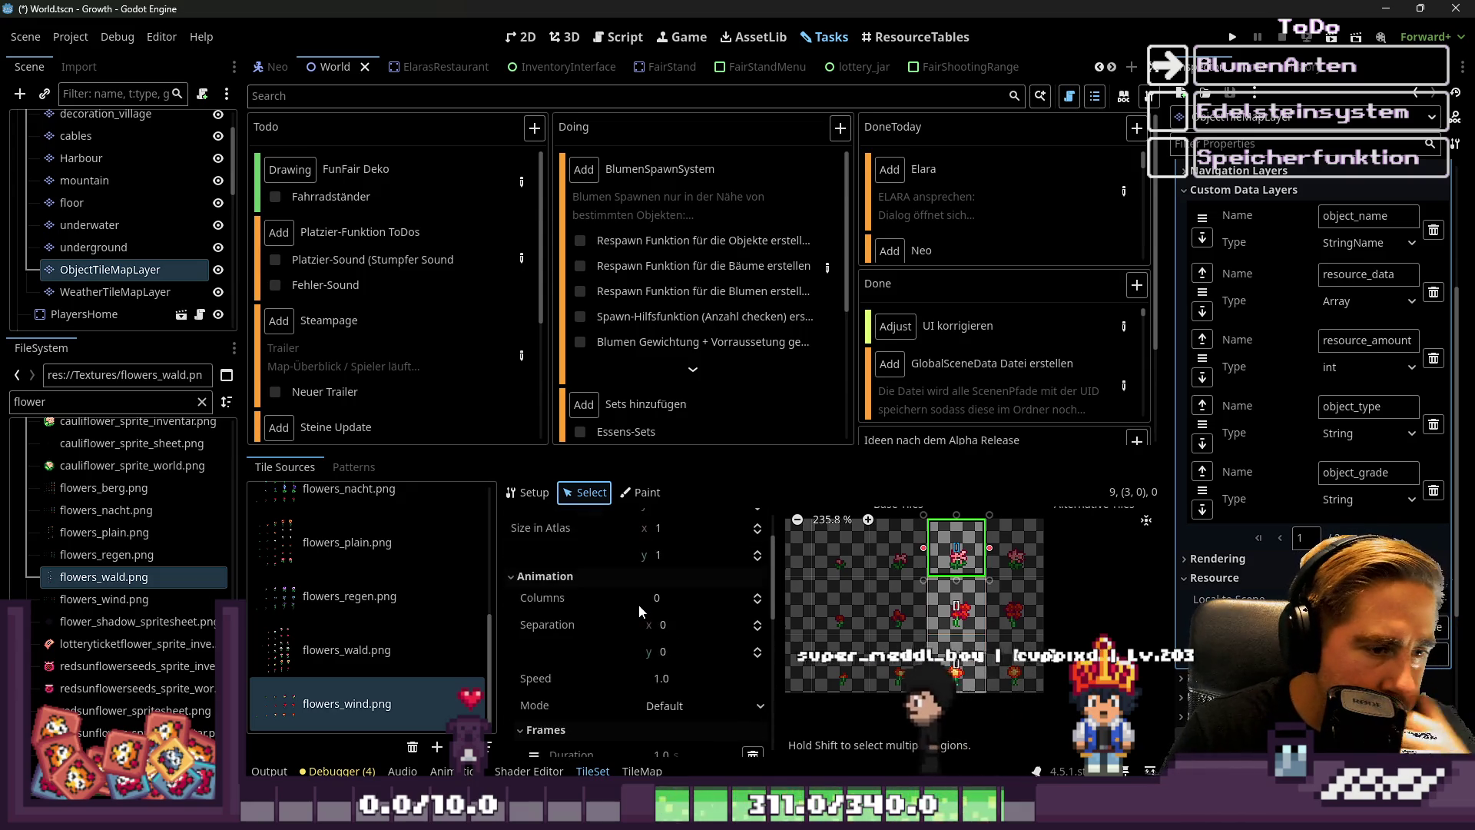
scroll(634, 601, down, 3)
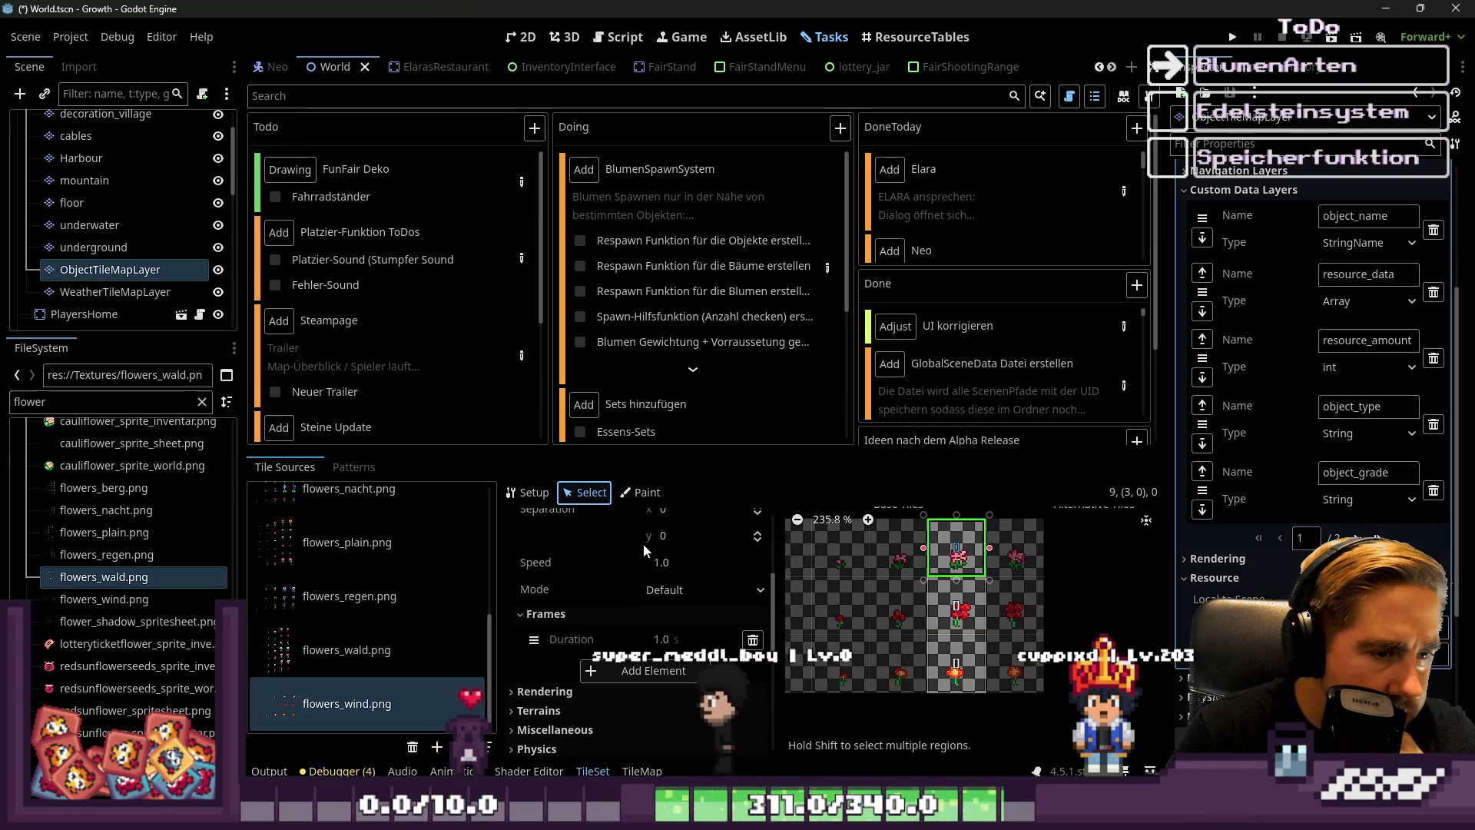
scroll(643, 542, down, 1)
click(612, 665)
scroll(653, 657, down, 2)
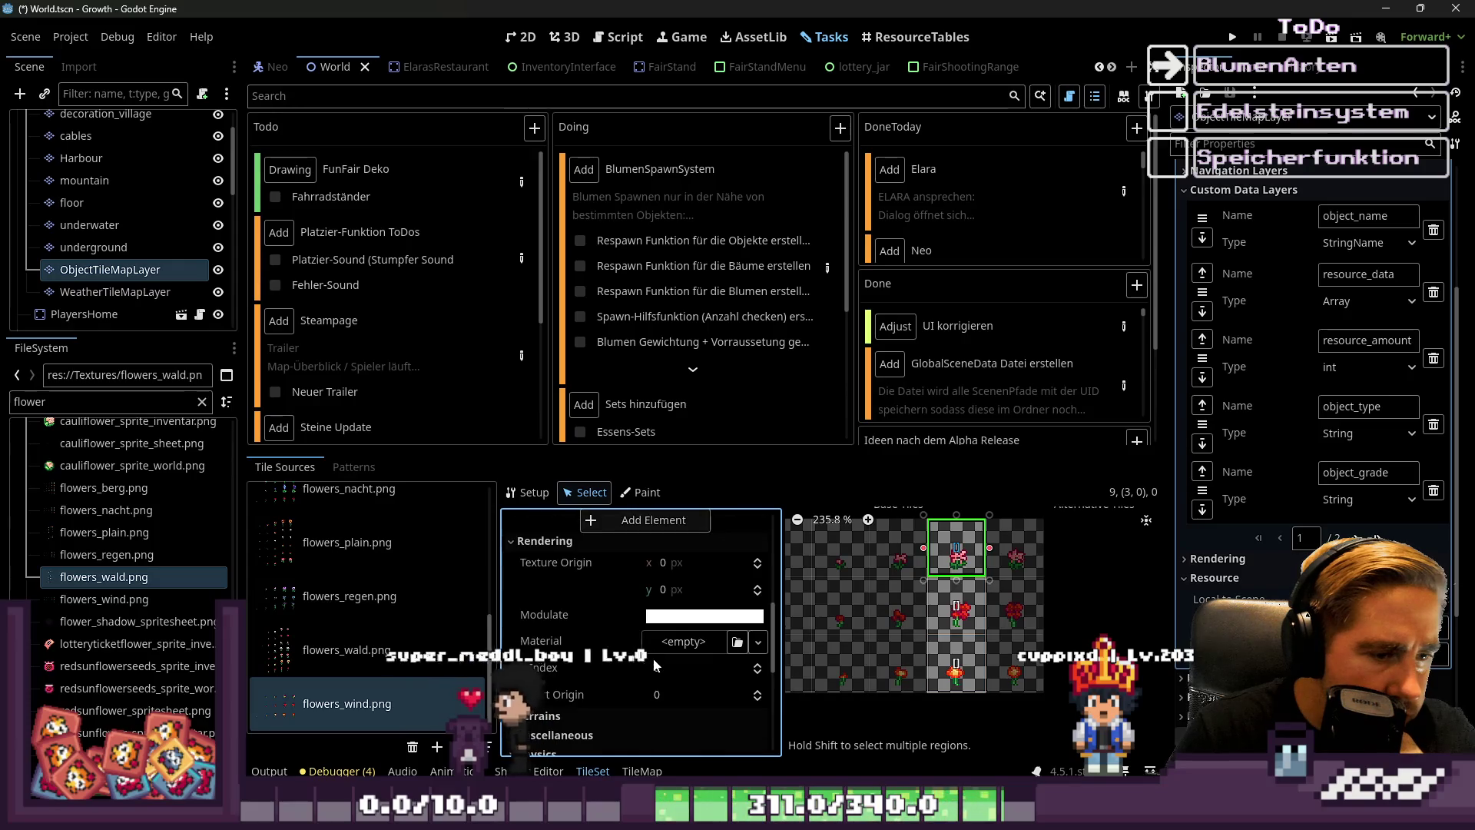
scroll(653, 658, up, 5)
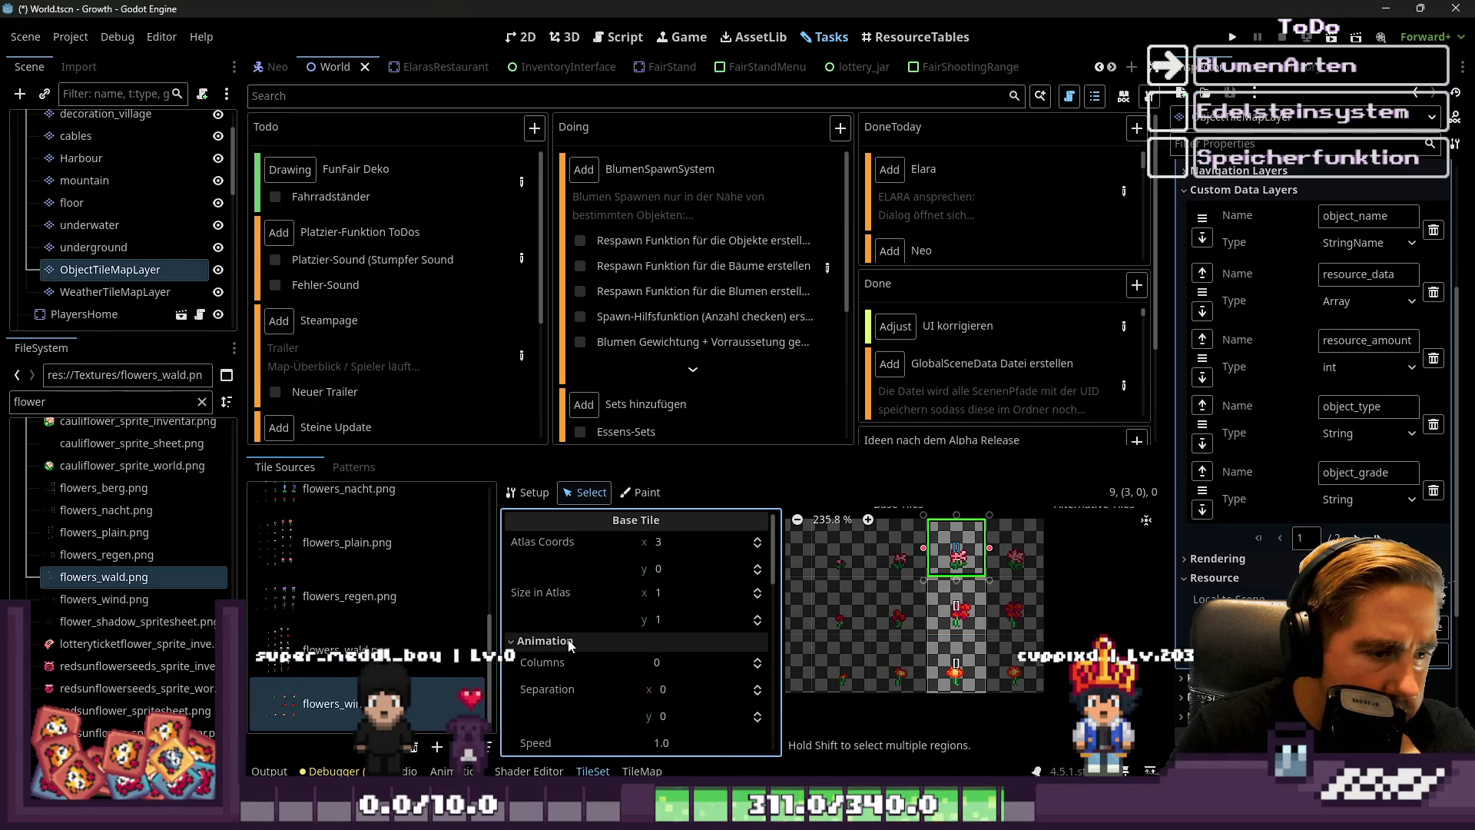
scroll(682, 655, down, 3)
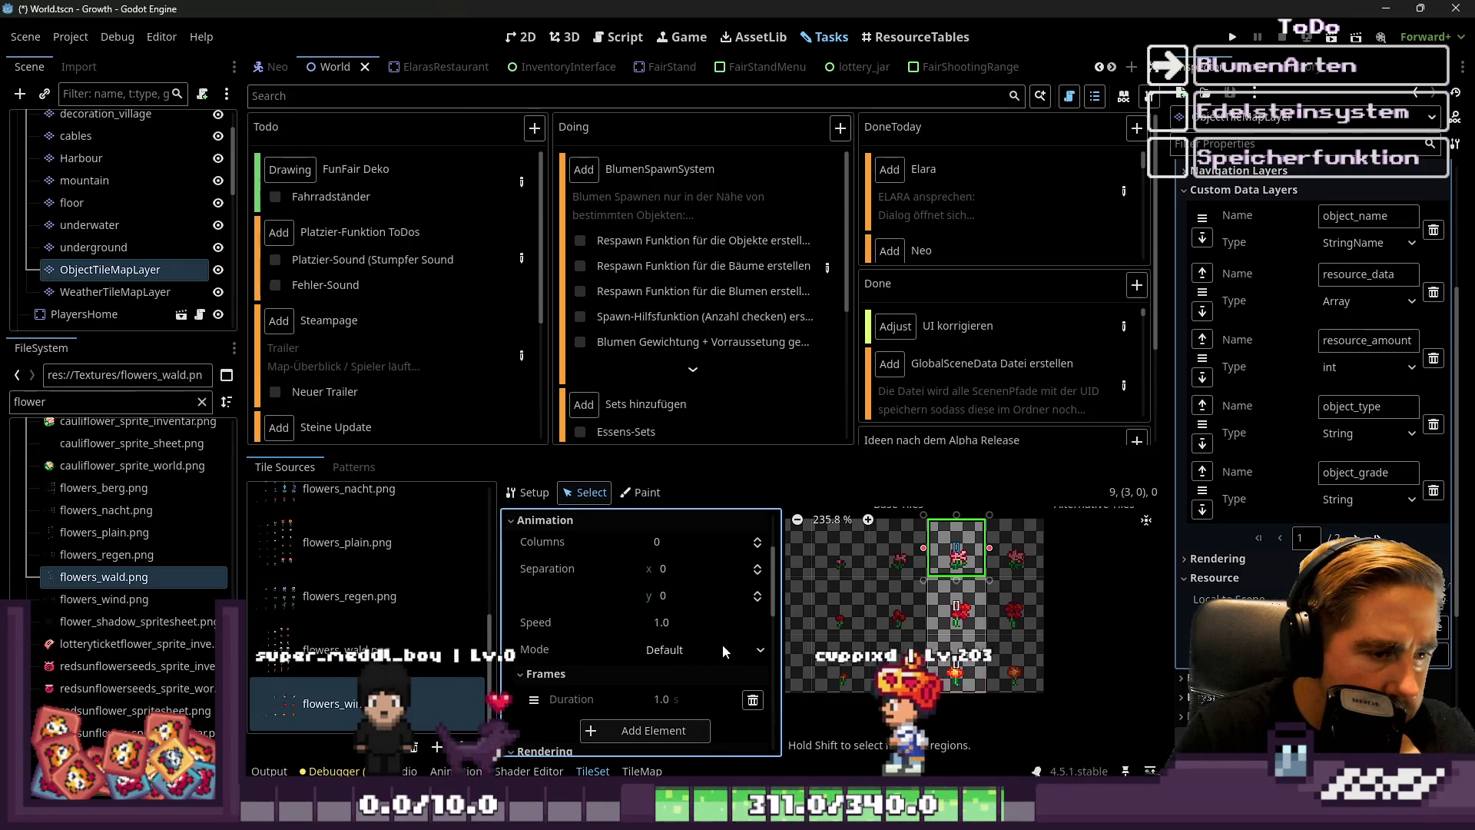
scroll(722, 652, down, 1)
click(658, 669)
Add a second animation frame to the flower tile one row below, then reselect the top tile.
scroll(922, 638, down, 1)
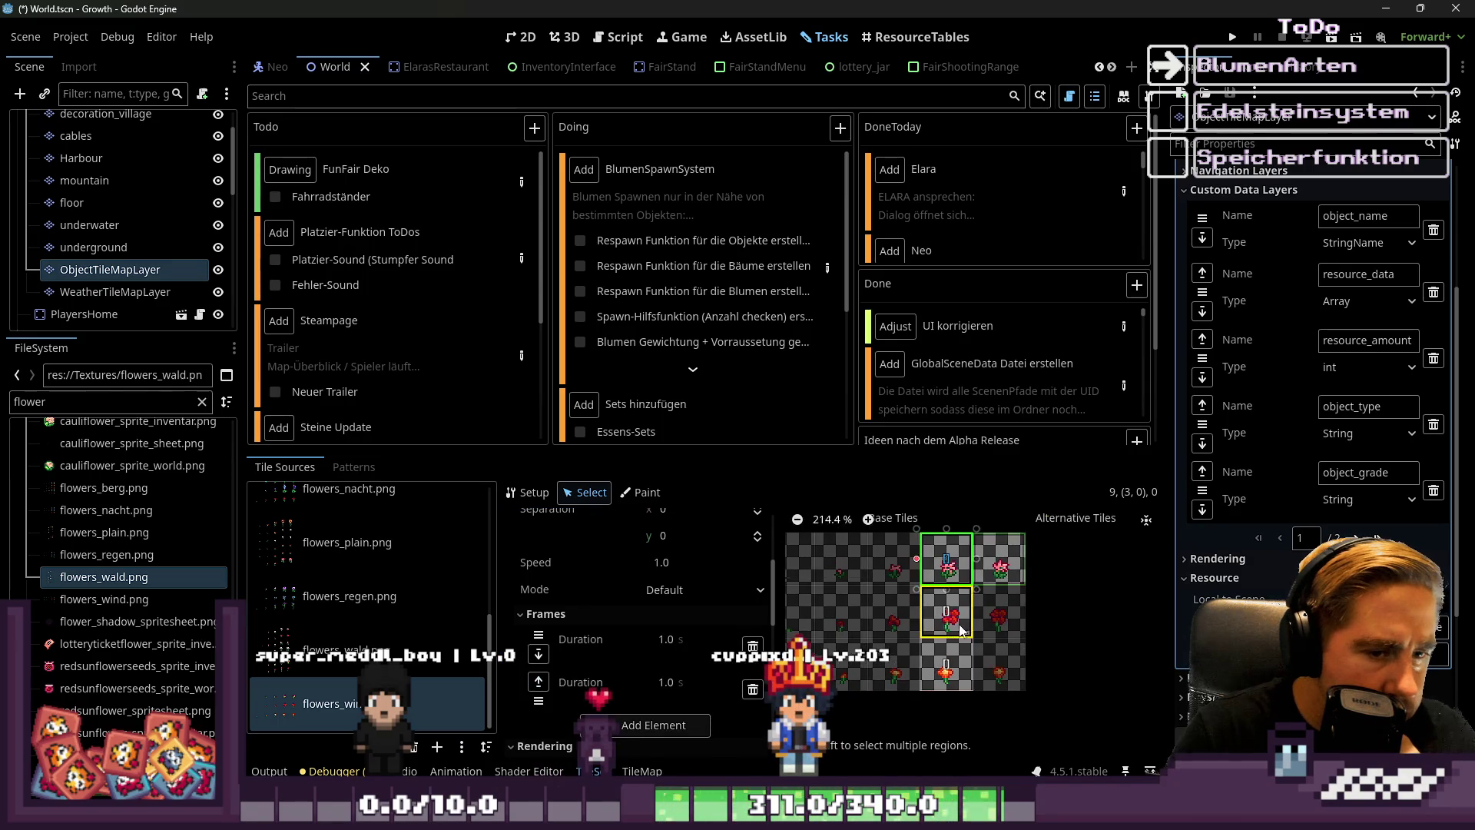
click(959, 623)
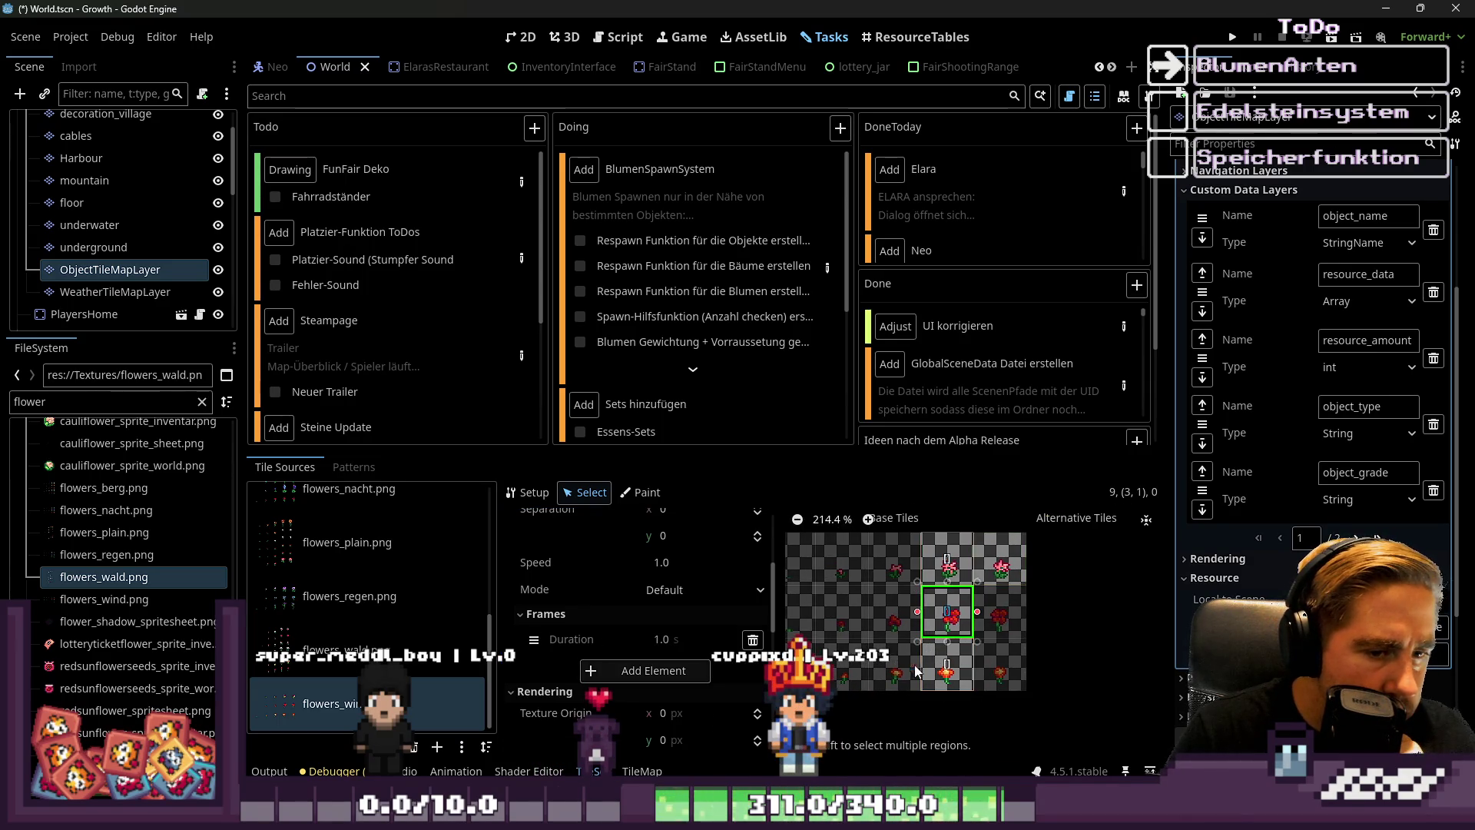
click(653, 670)
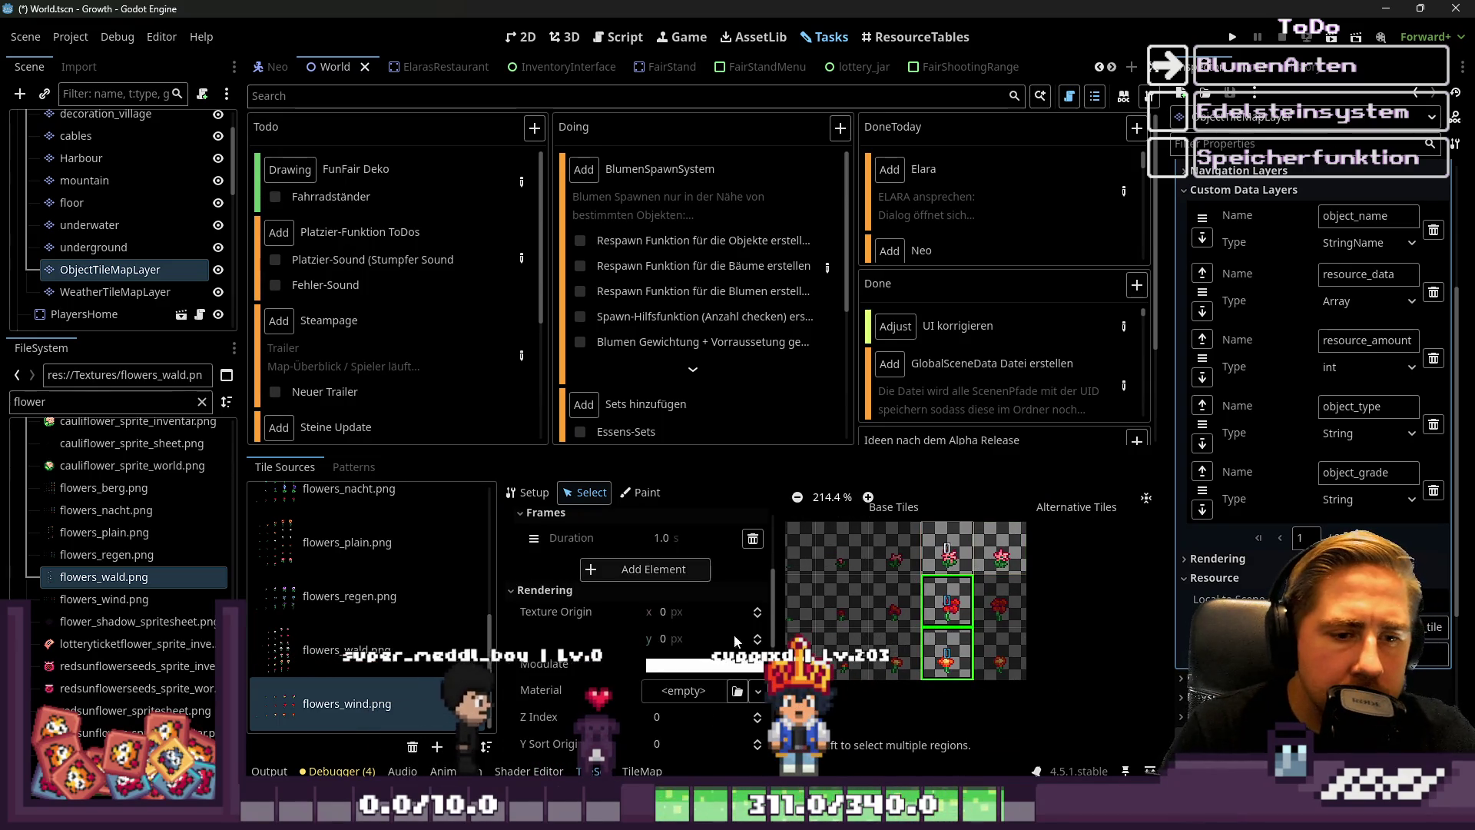
scroll(1070, 616, up, 1)
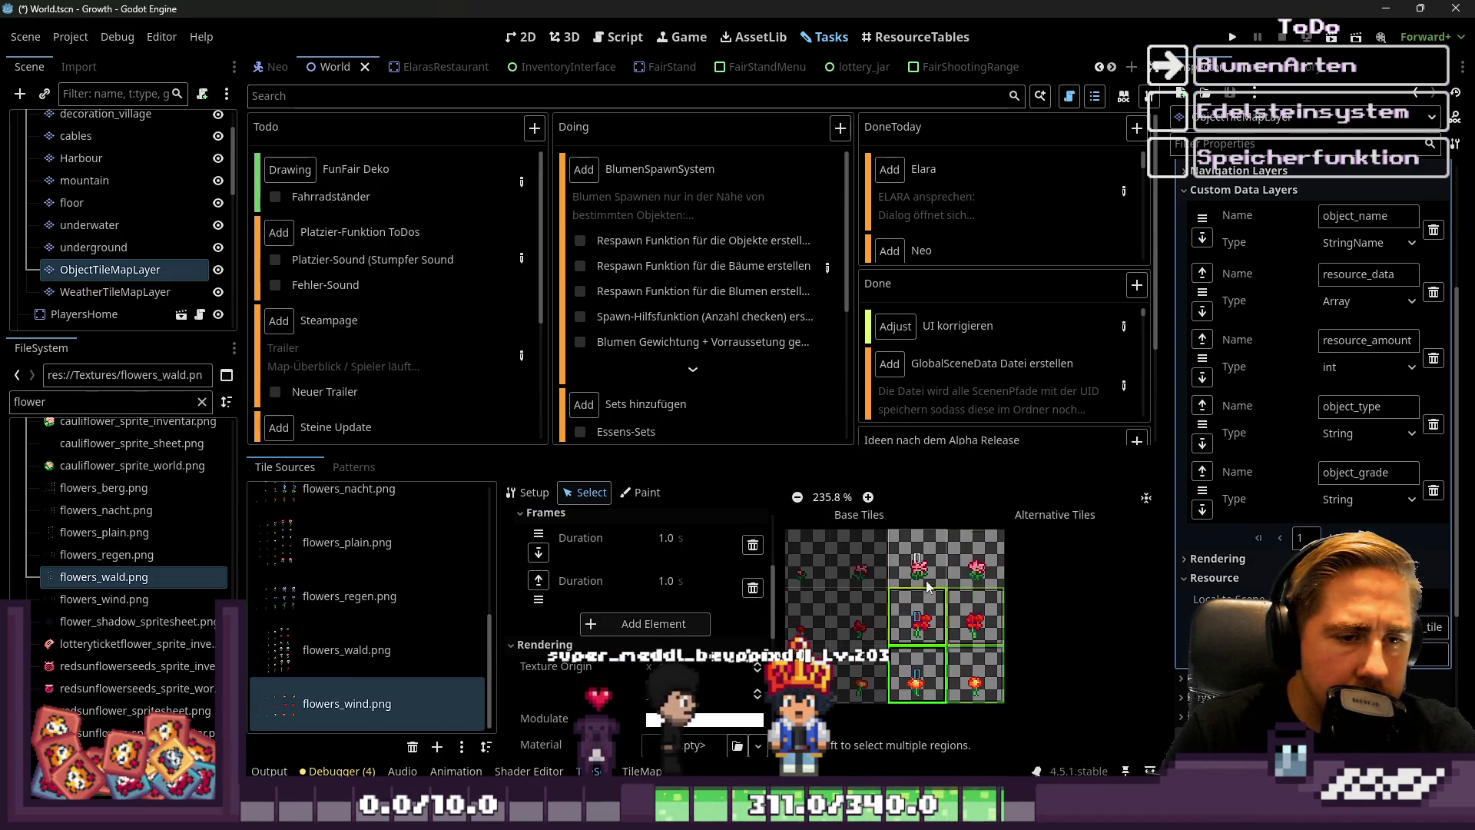
click(918, 570)
scroll(676, 598, down, 5)
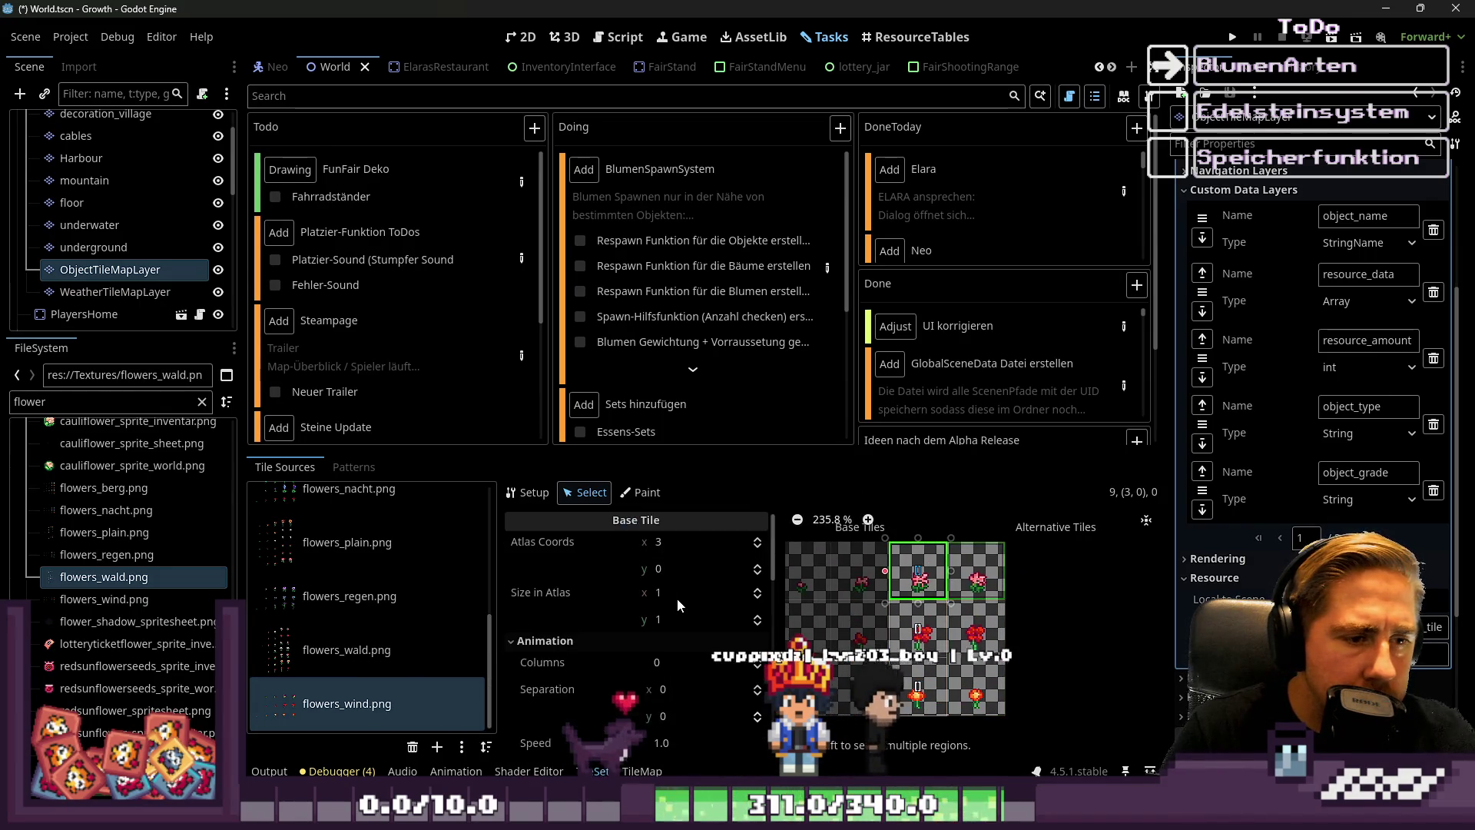
scroll(657, 585, down, 5)
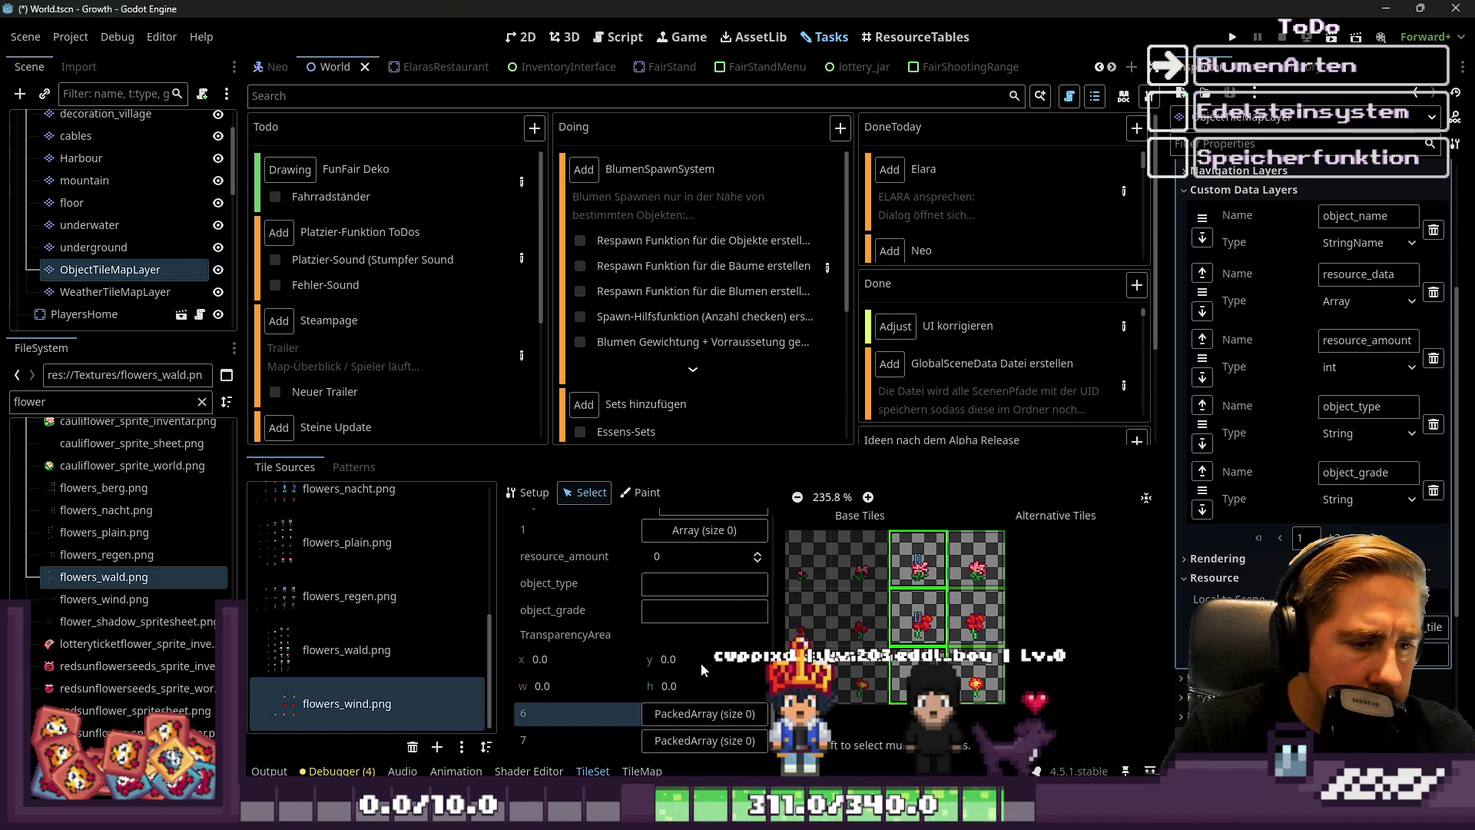
scroll(599, 641, up, 4)
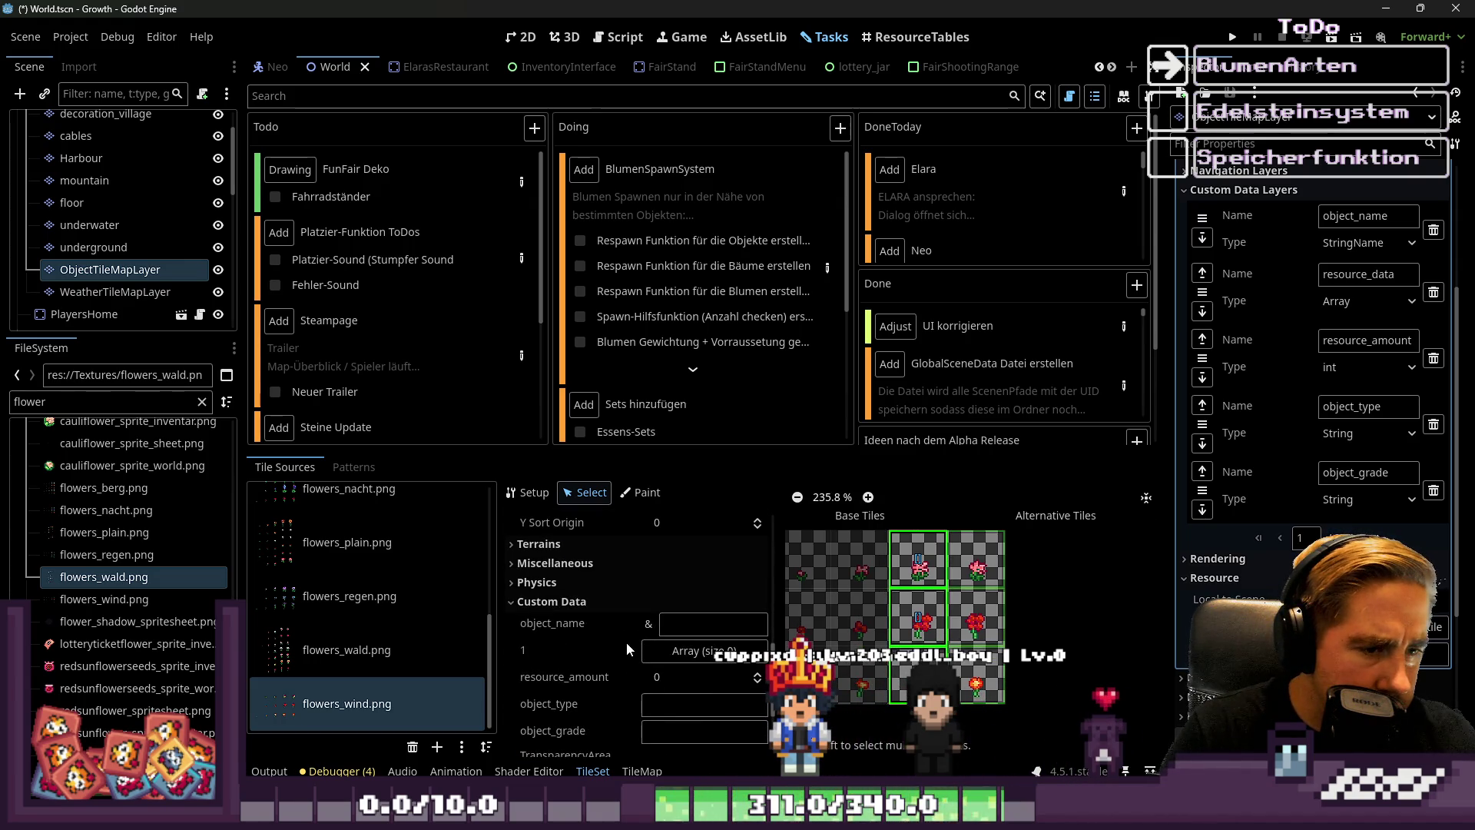
Expand the tile's Custom Data and enter flower as the object_type value.
click(590, 606)
click(593, 722)
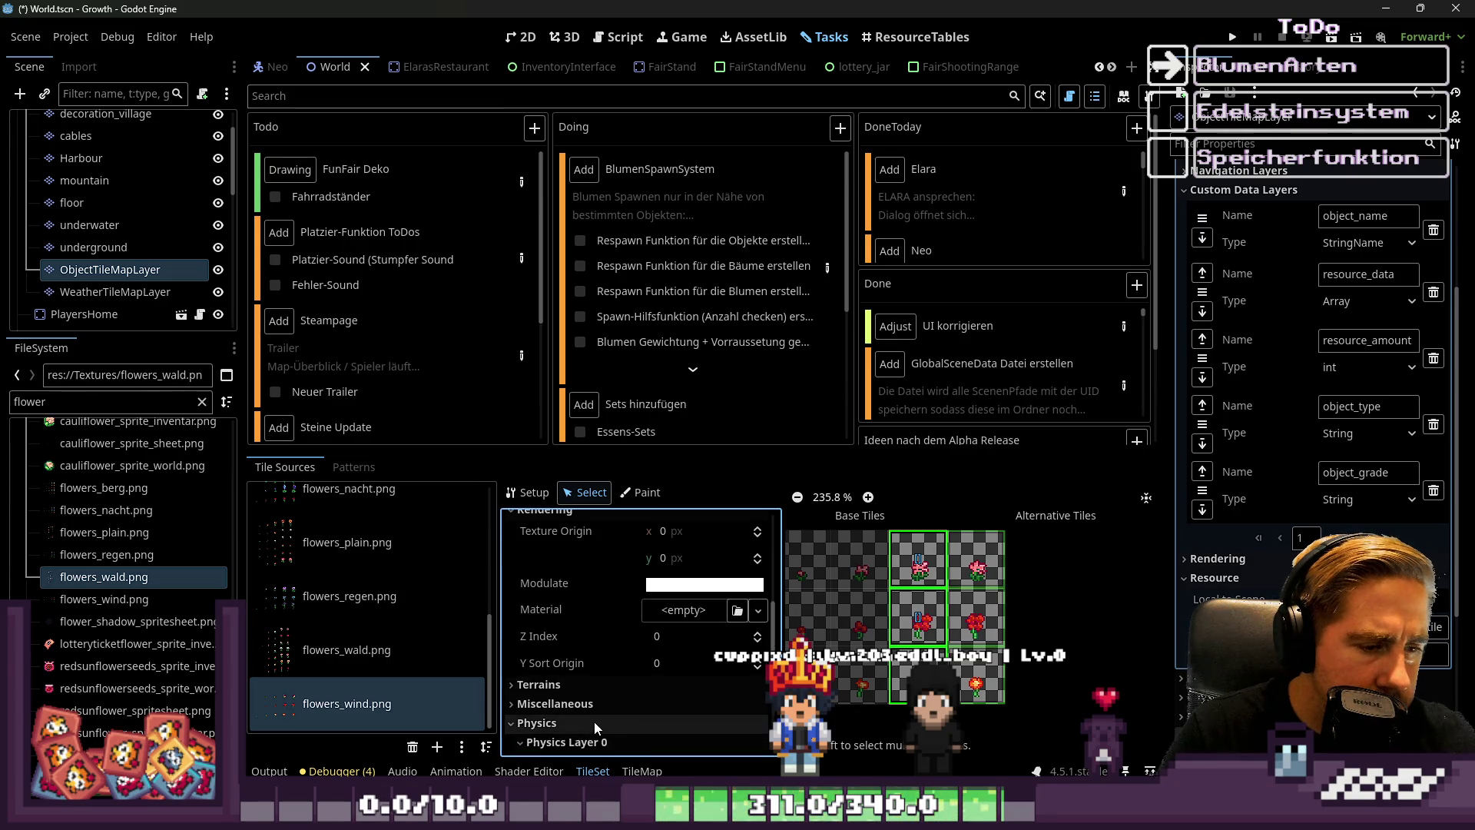
scroll(568, 615, down, 3)
click(548, 569)
click(547, 554)
click(548, 575)
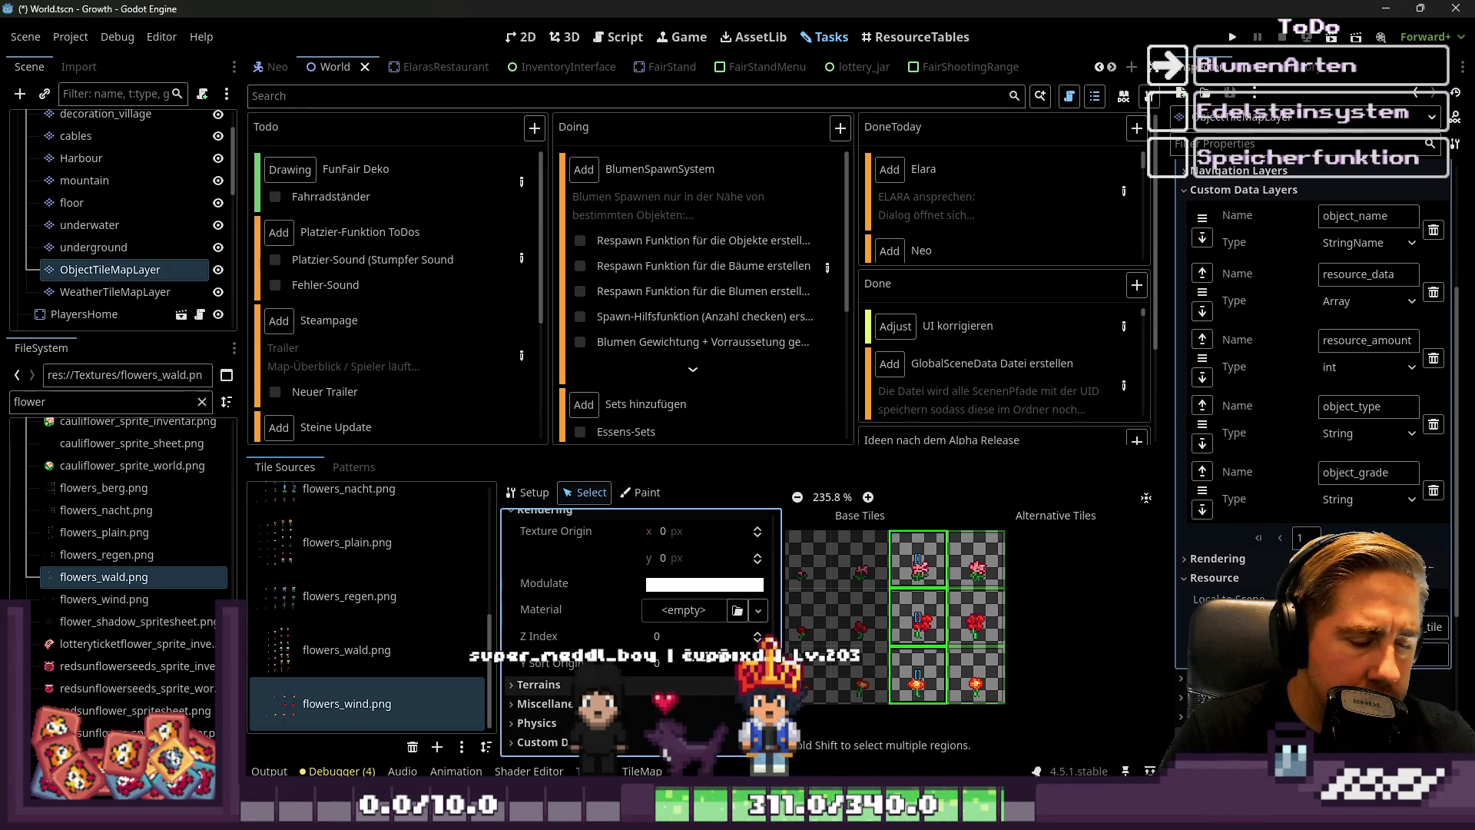
click(676, 742)
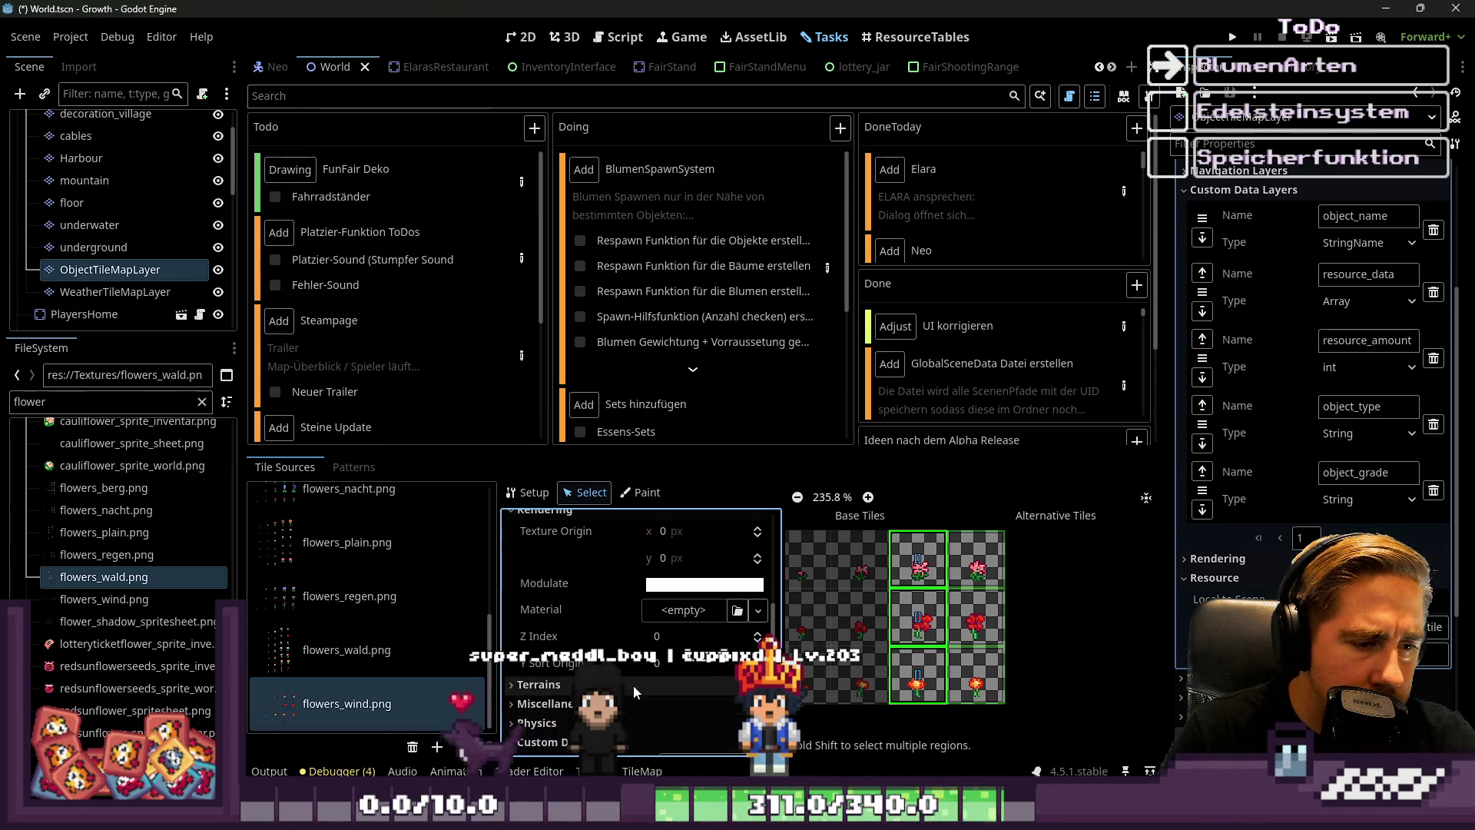
scroll(633, 685, down, 3)
text(flower)
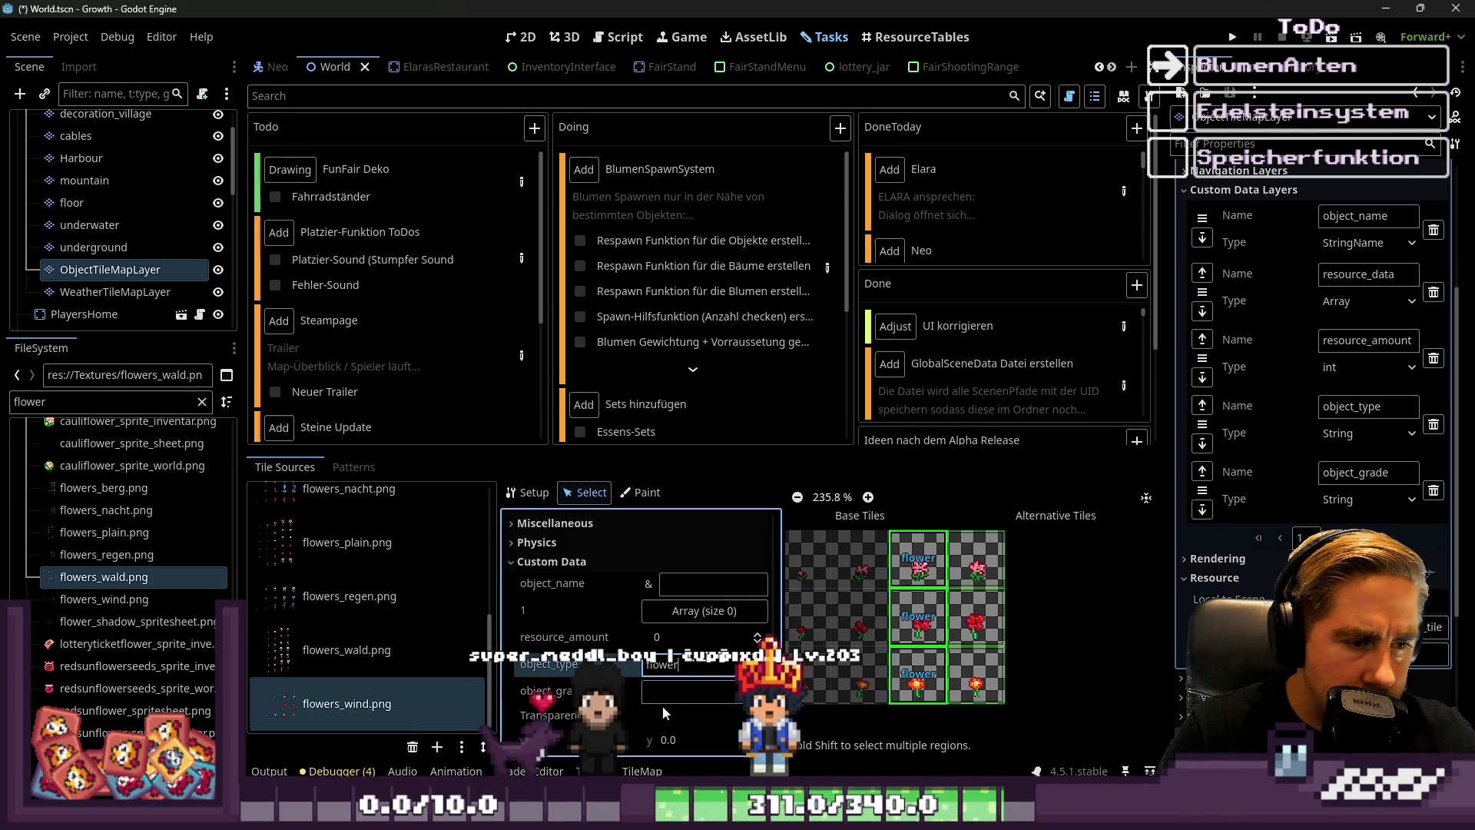
key(Tab)
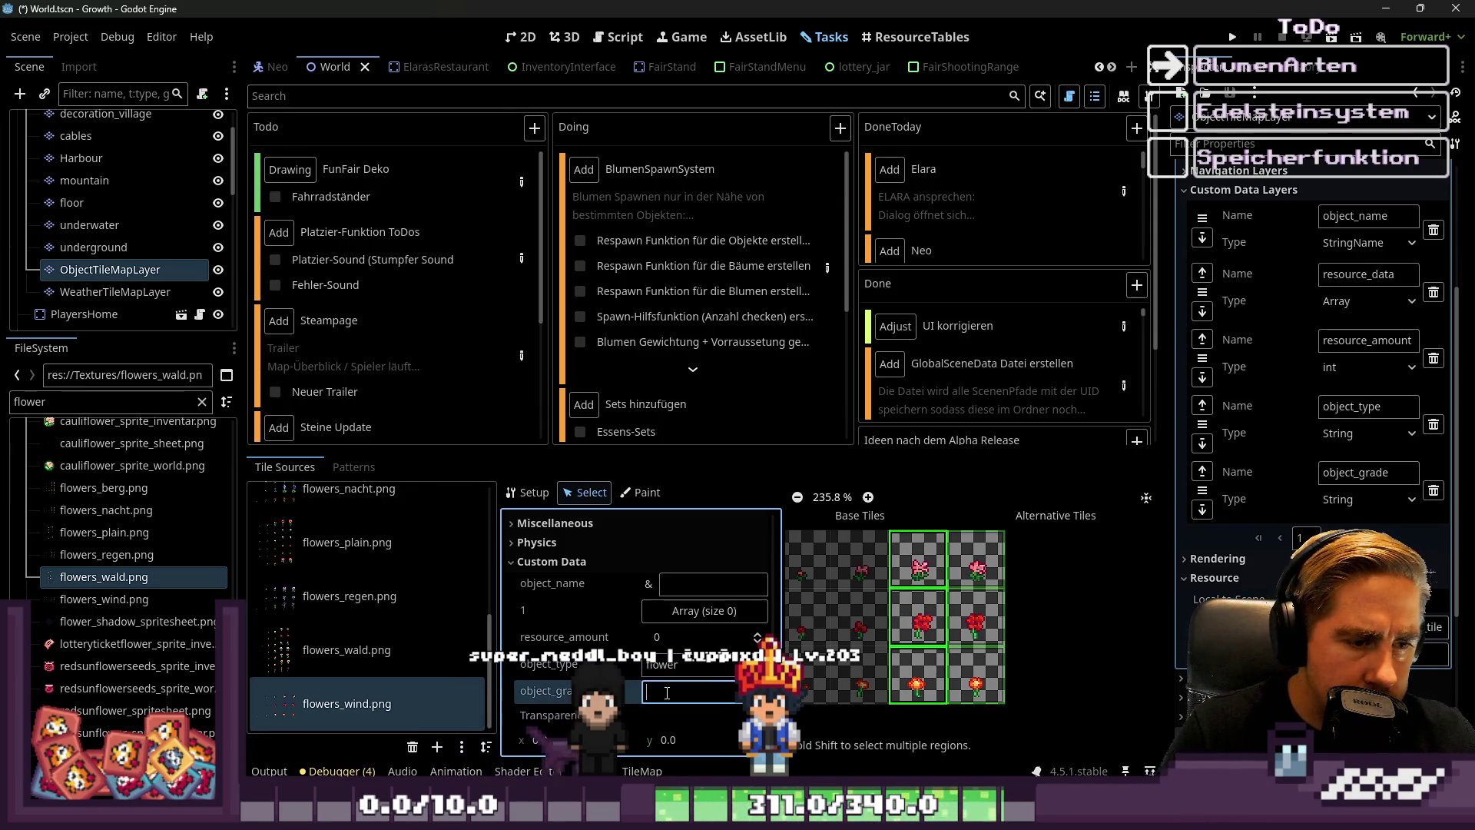
scroll(780, 375, down, 5)
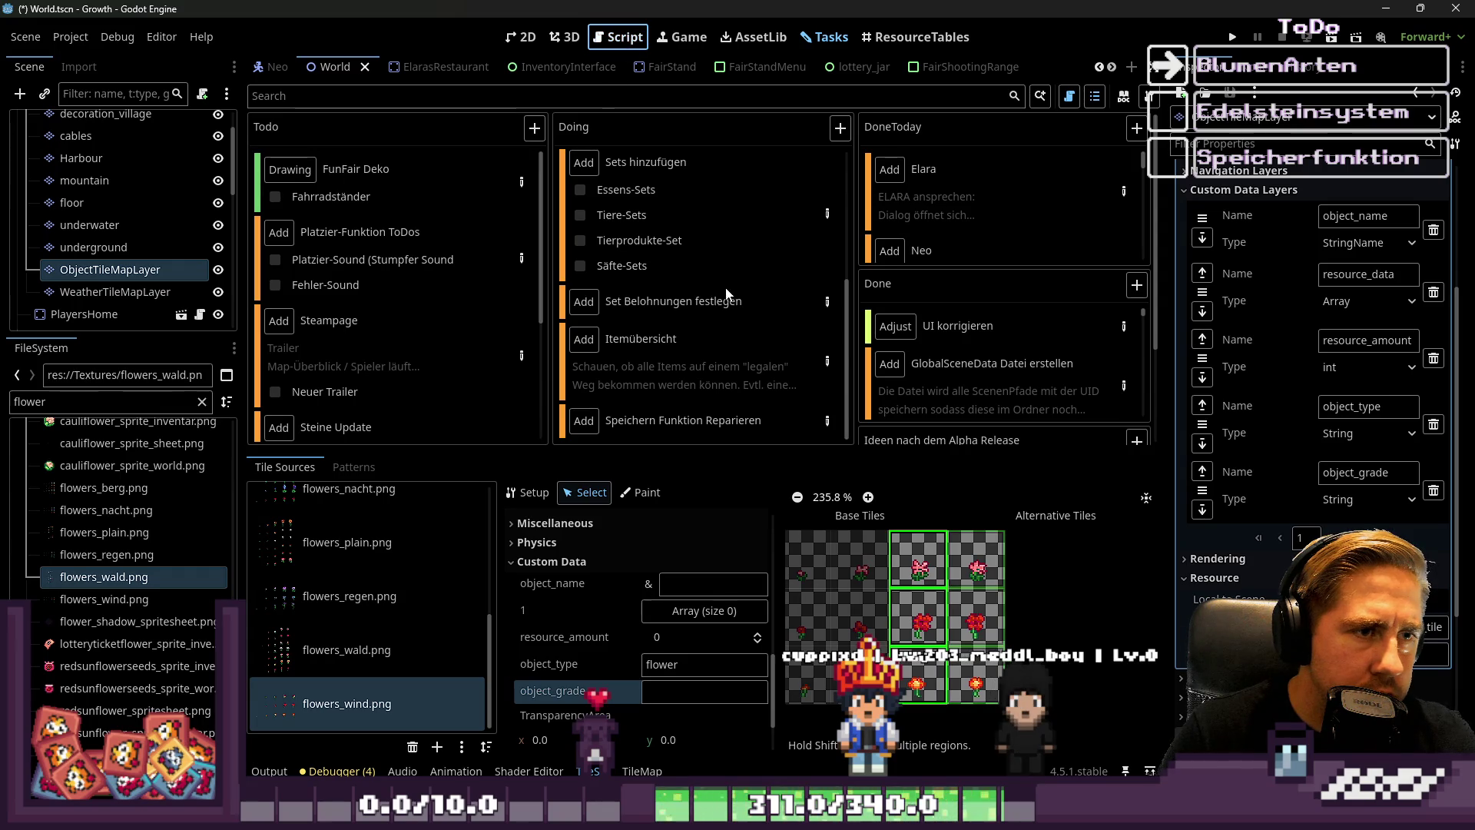
scroll(726, 293, up, 3)
Check the BlumenSpawnSystem task notes for the flower grades.
click(821, 265)
scroll(630, 380, down, 6)
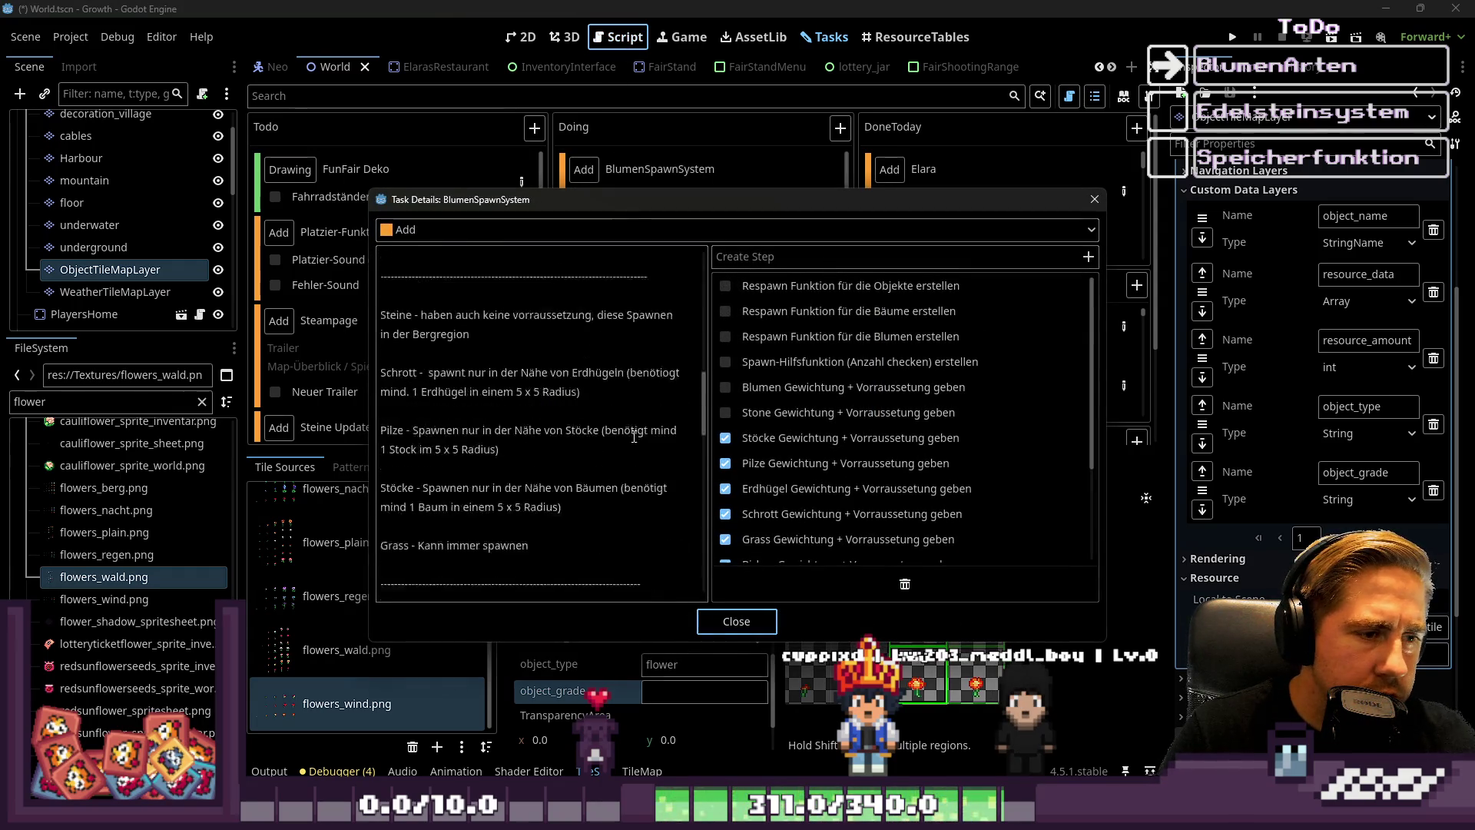
scroll(614, 407, down, 5)
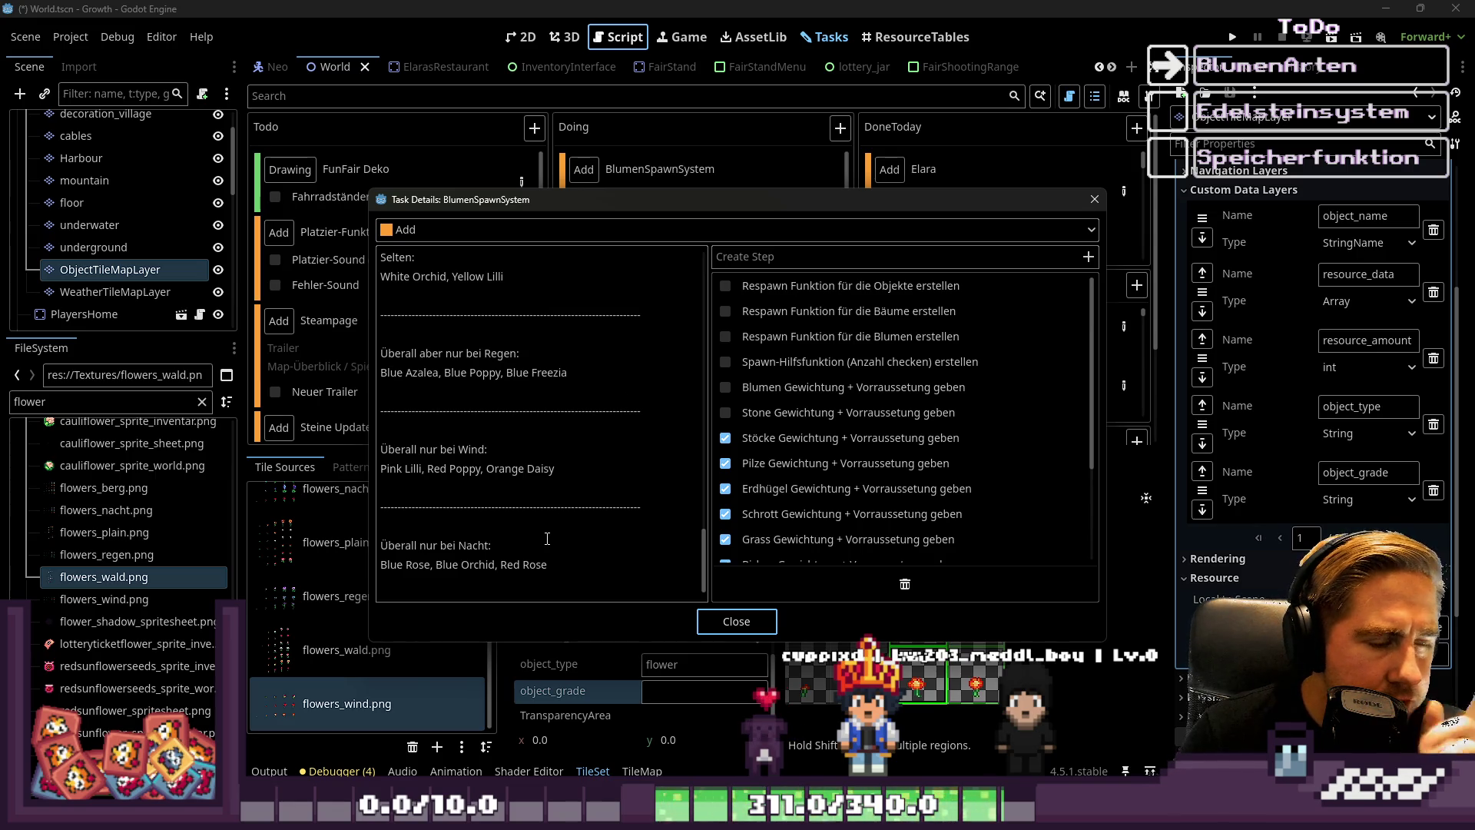
click(736, 622)
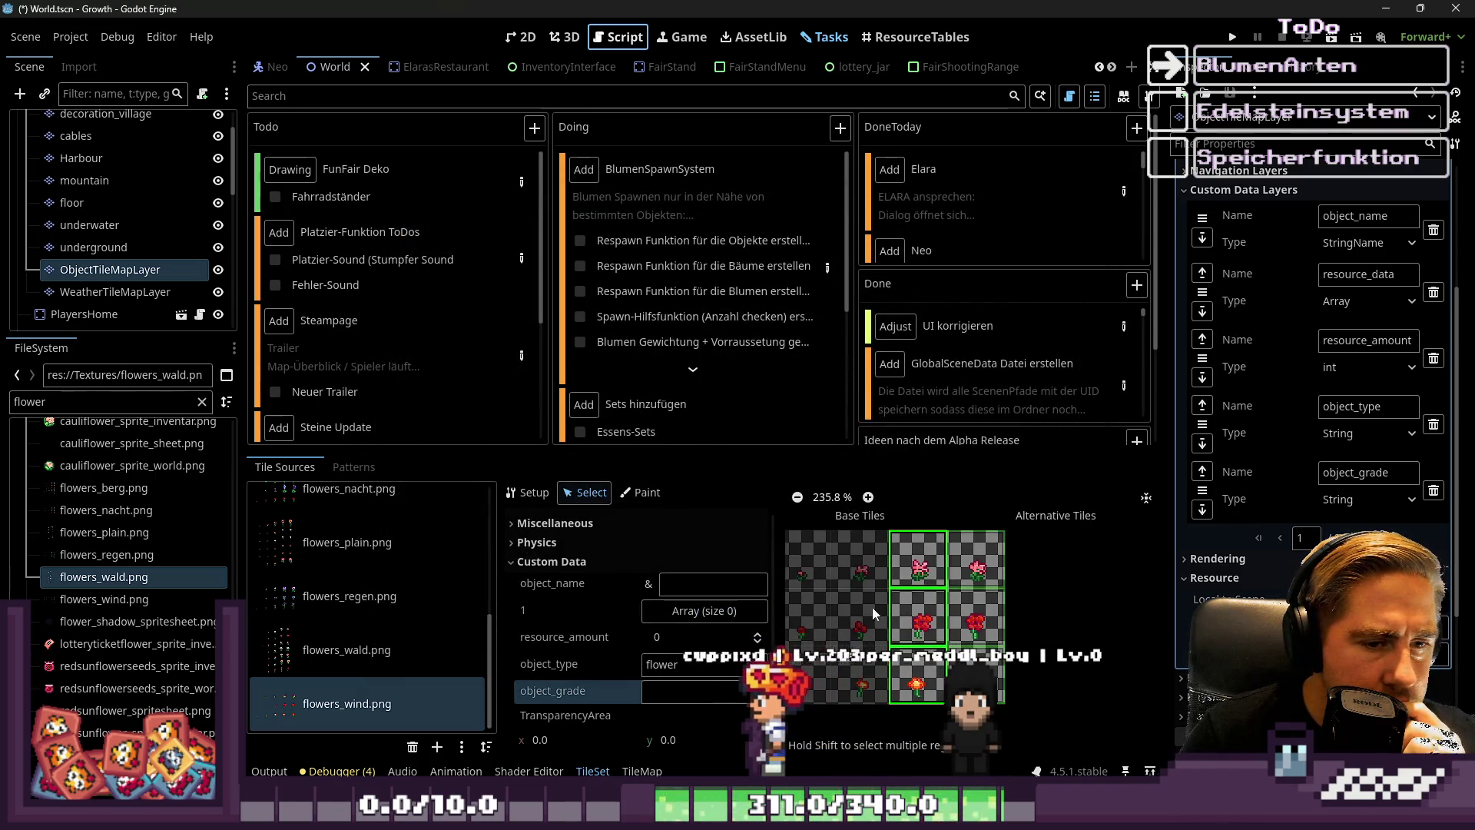
Set object_grade to common for the two upper wind flower tiles.
scroll(873, 607, up, 1)
scroll(661, 607, down, 2)
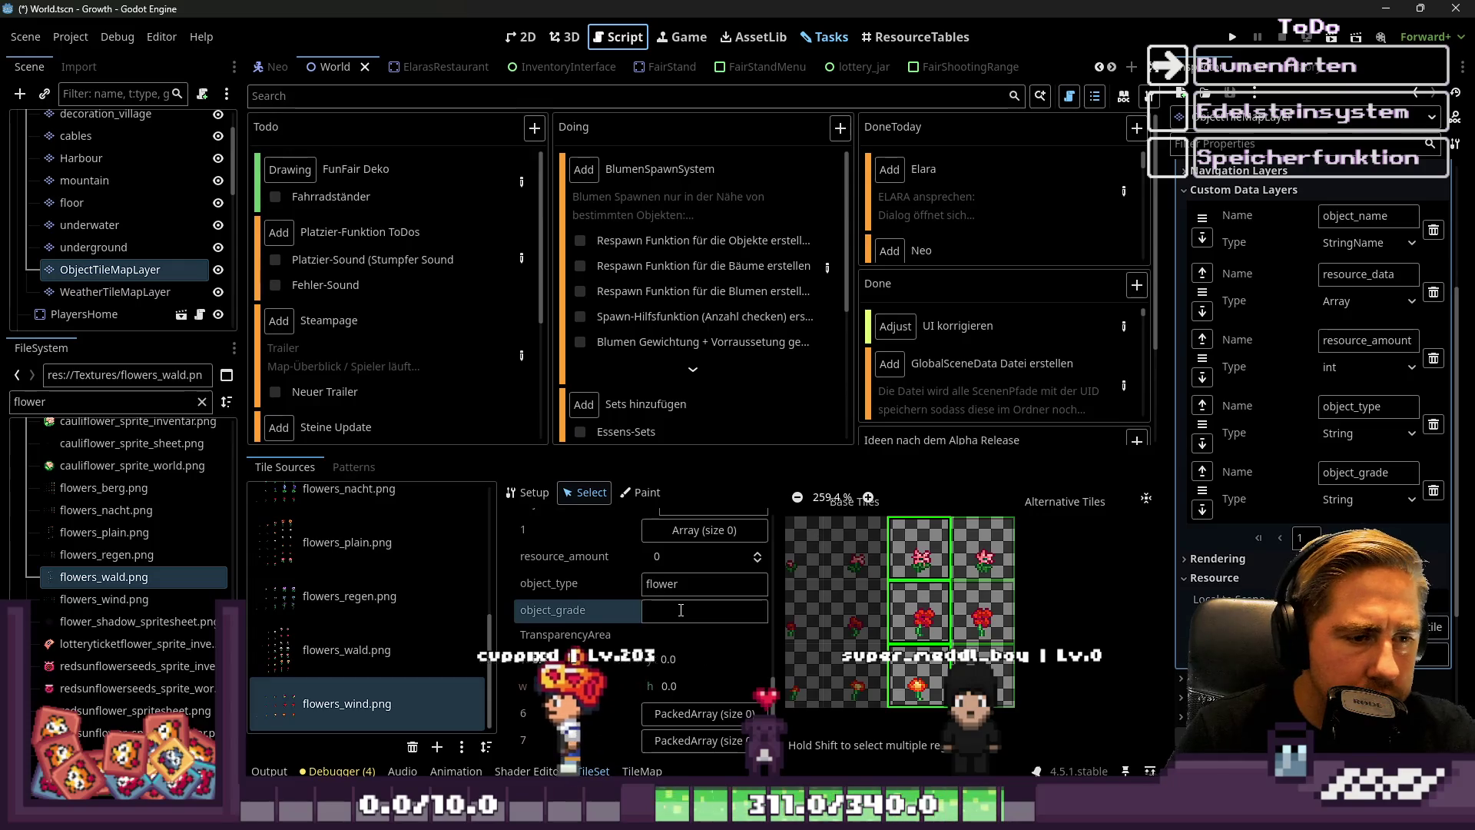
click(681, 610)
text(co)
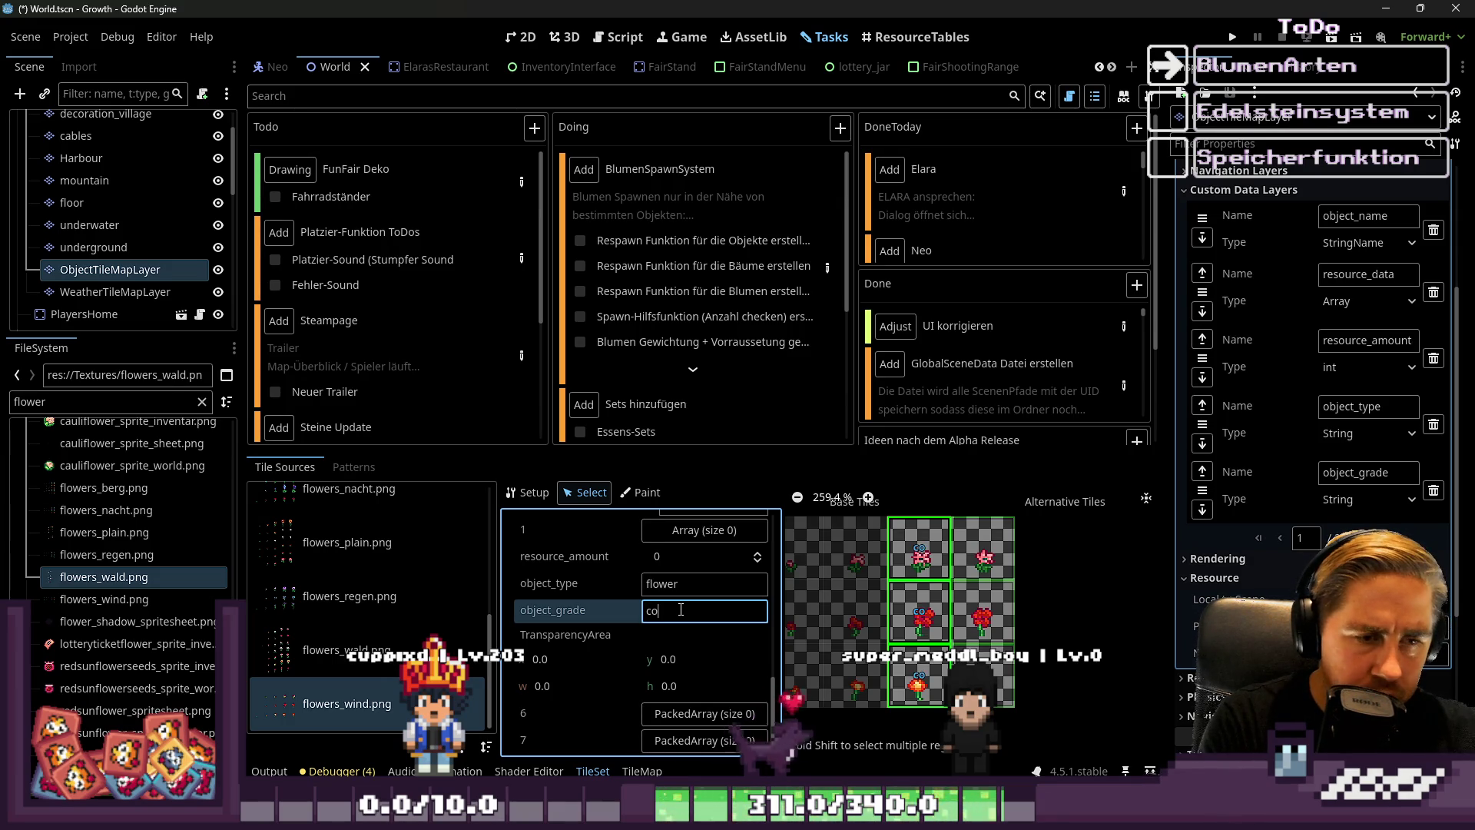
text(mmon)
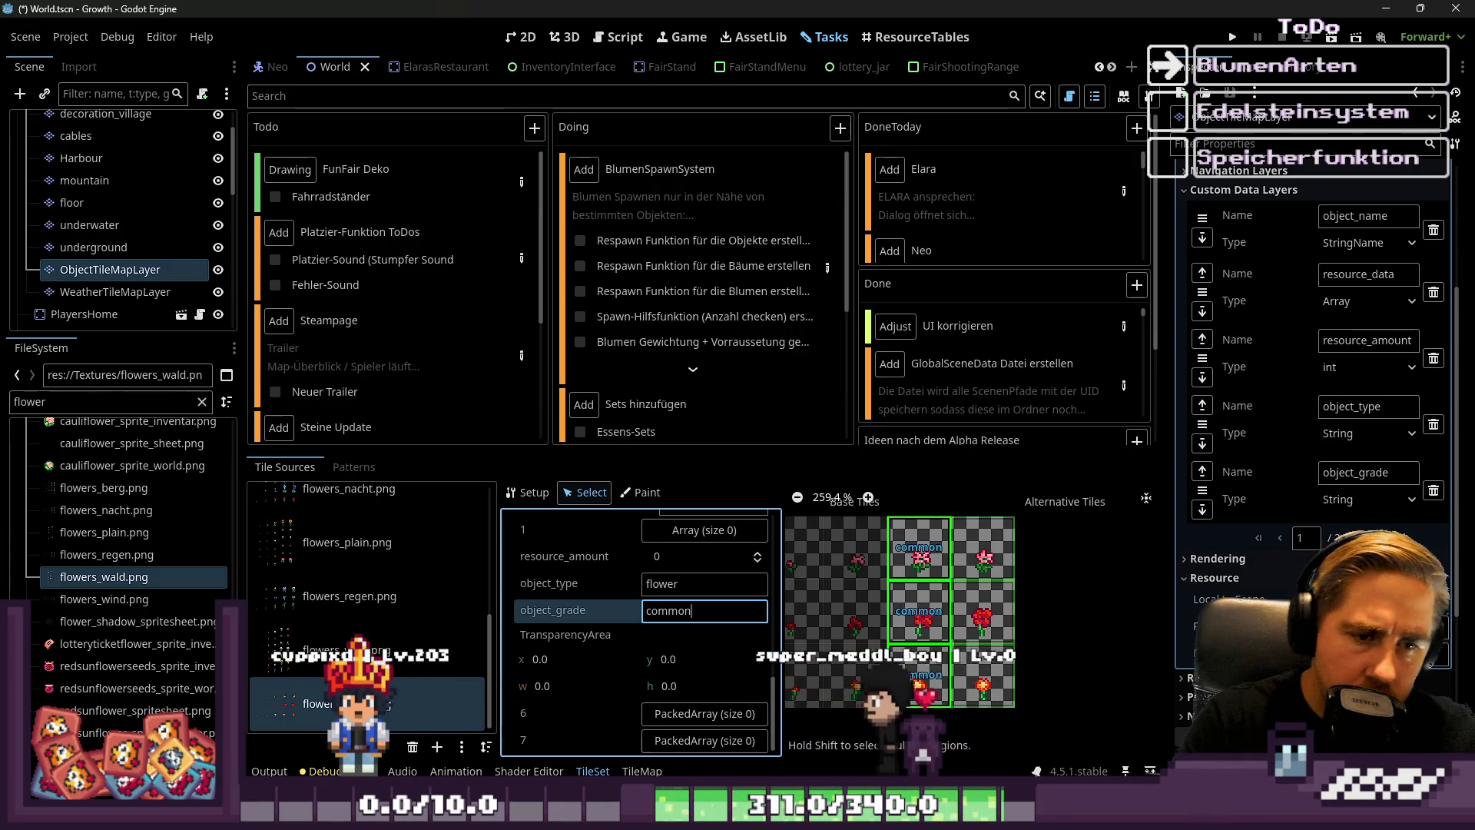
scroll(937, 703, up, 4)
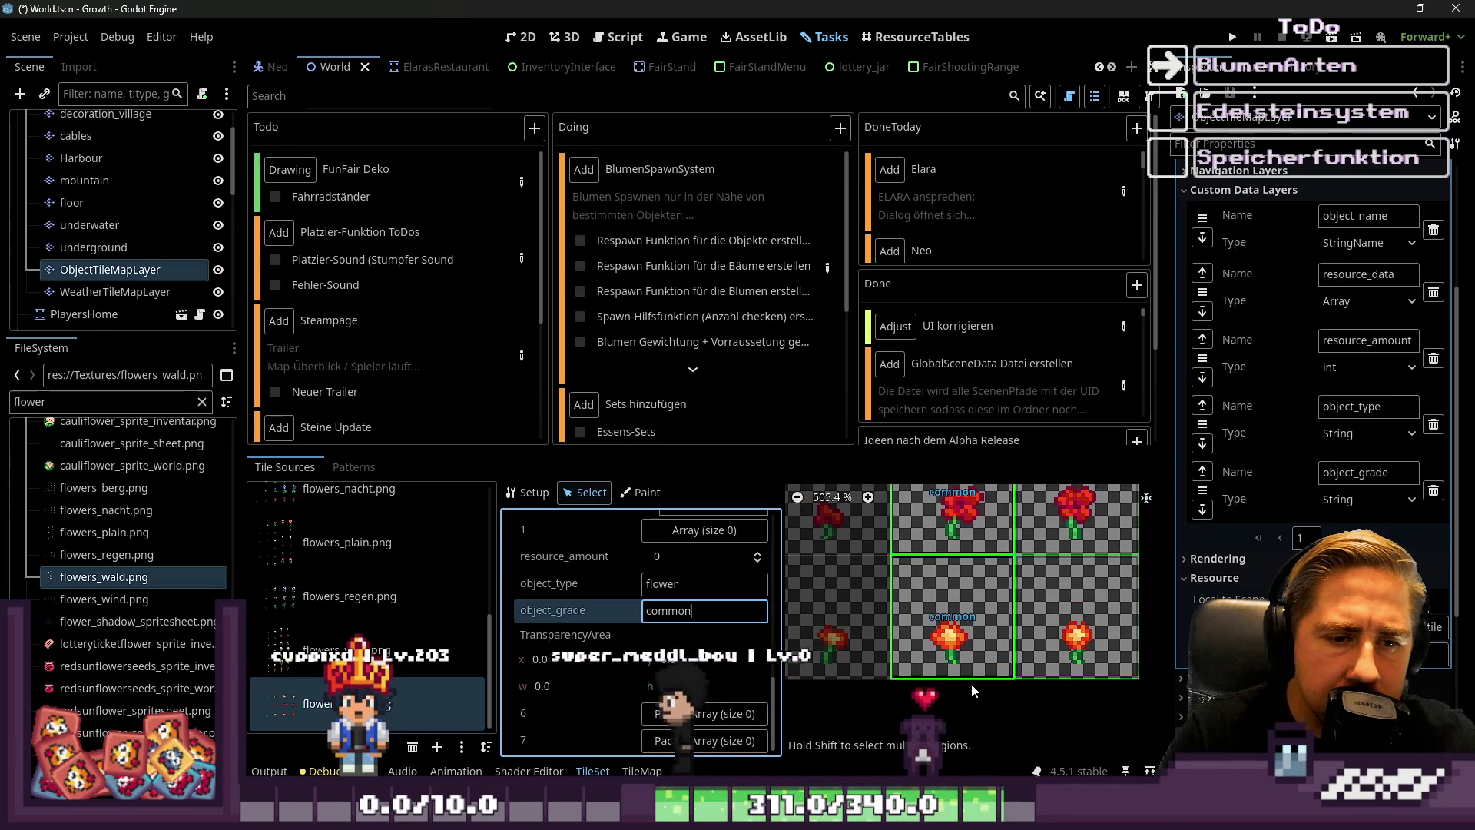
scroll(971, 683, down, 1)
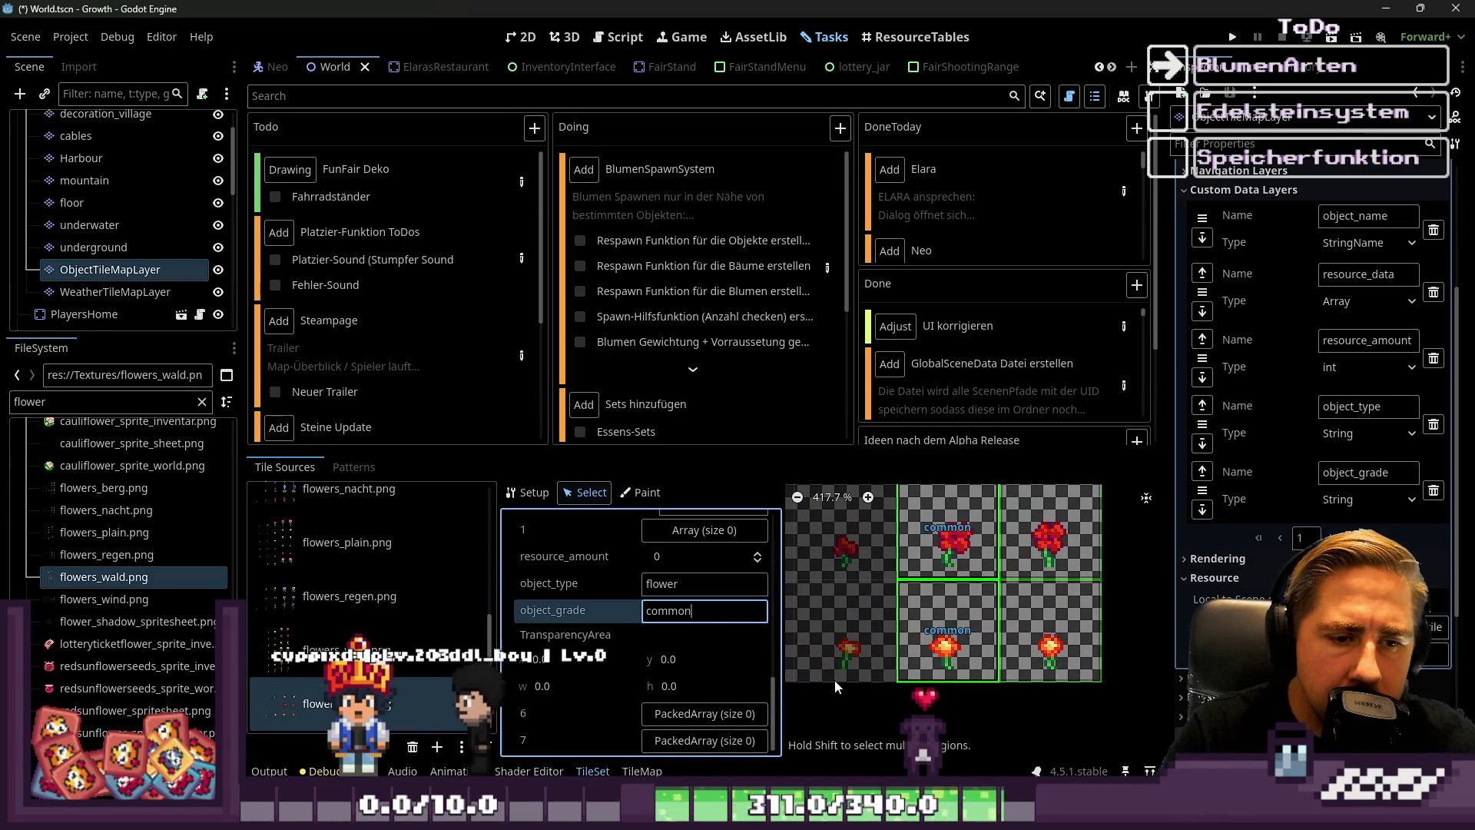
Set object_grade to rare on the lower flower tile, then reselect the middle tile and reopen the task.
click(944, 636)
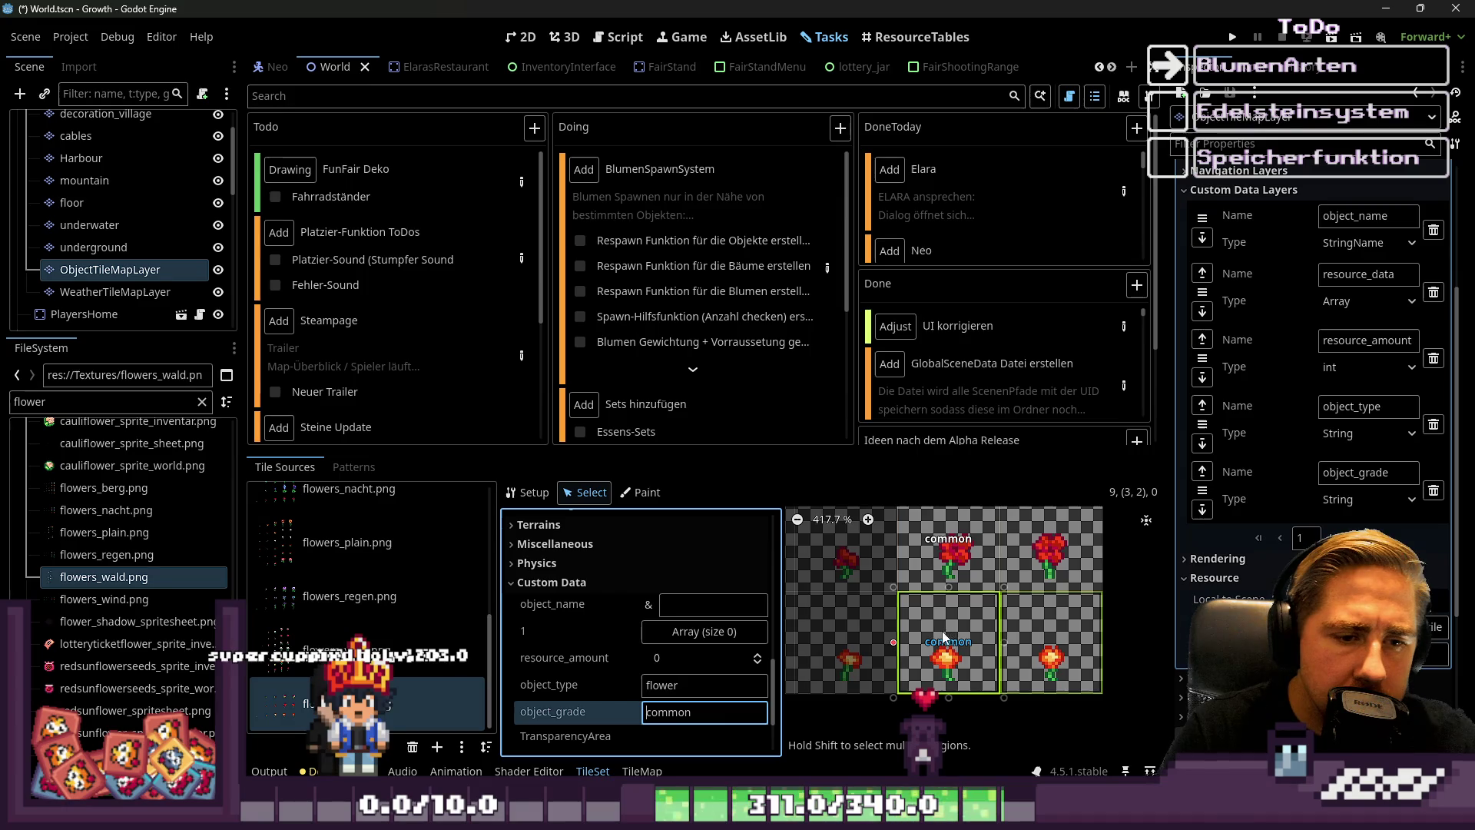
click(724, 632)
click(725, 632)
scroll(699, 660, down, 1)
double_click(684, 683)
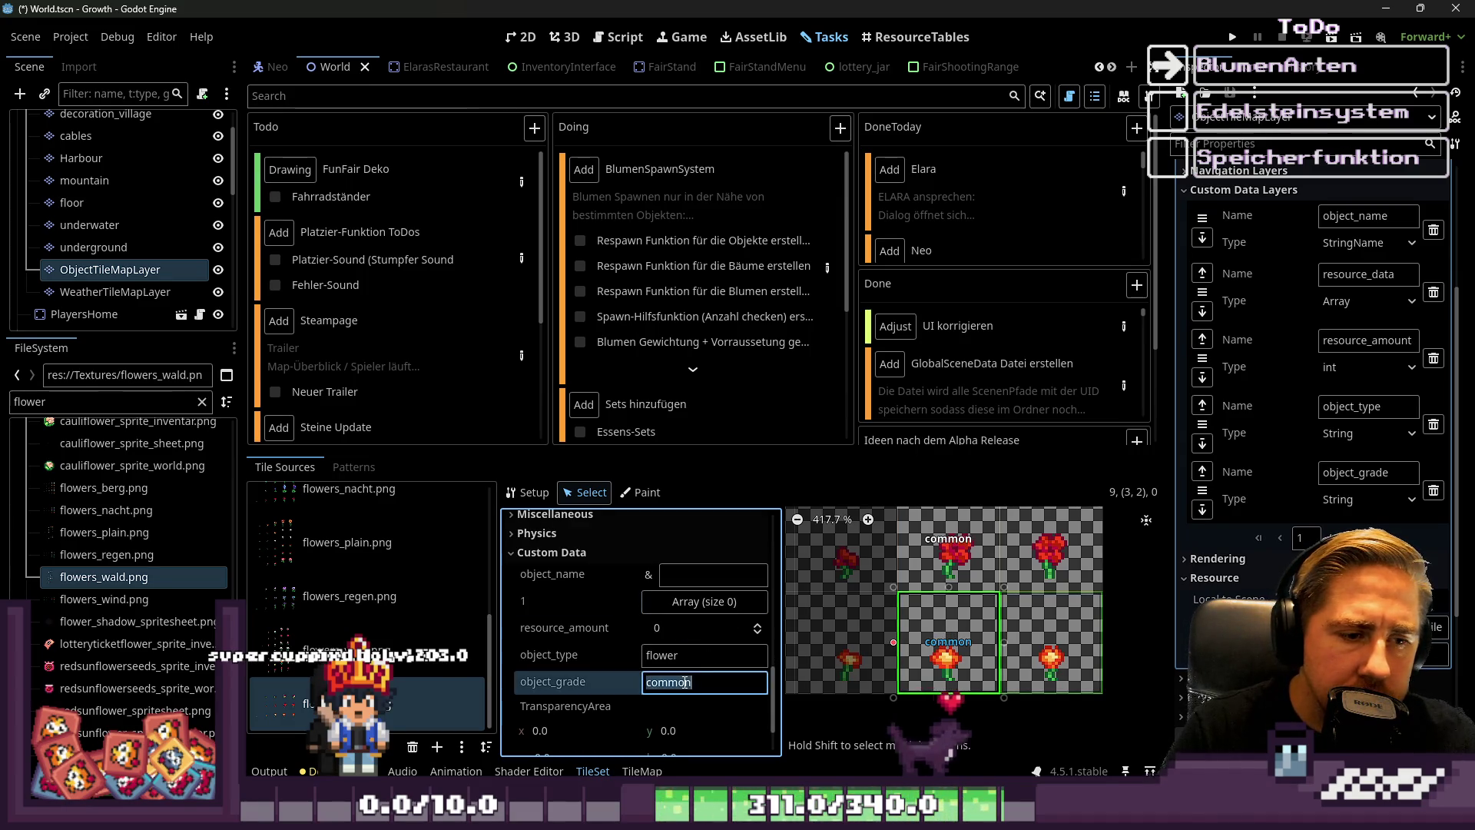
text(rare)
scroll(922, 625, down, 3)
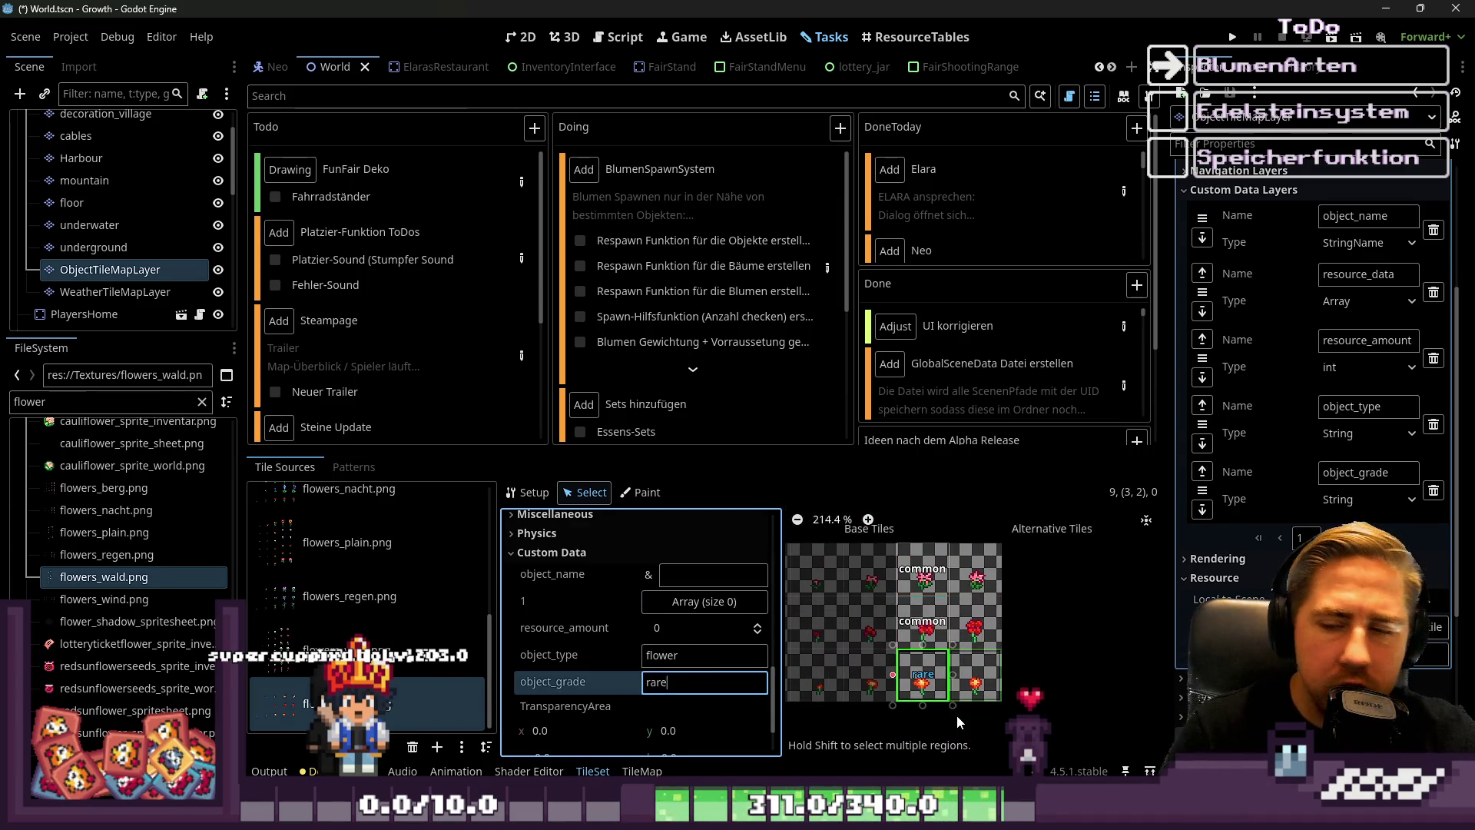
mouse_move(907, 799)
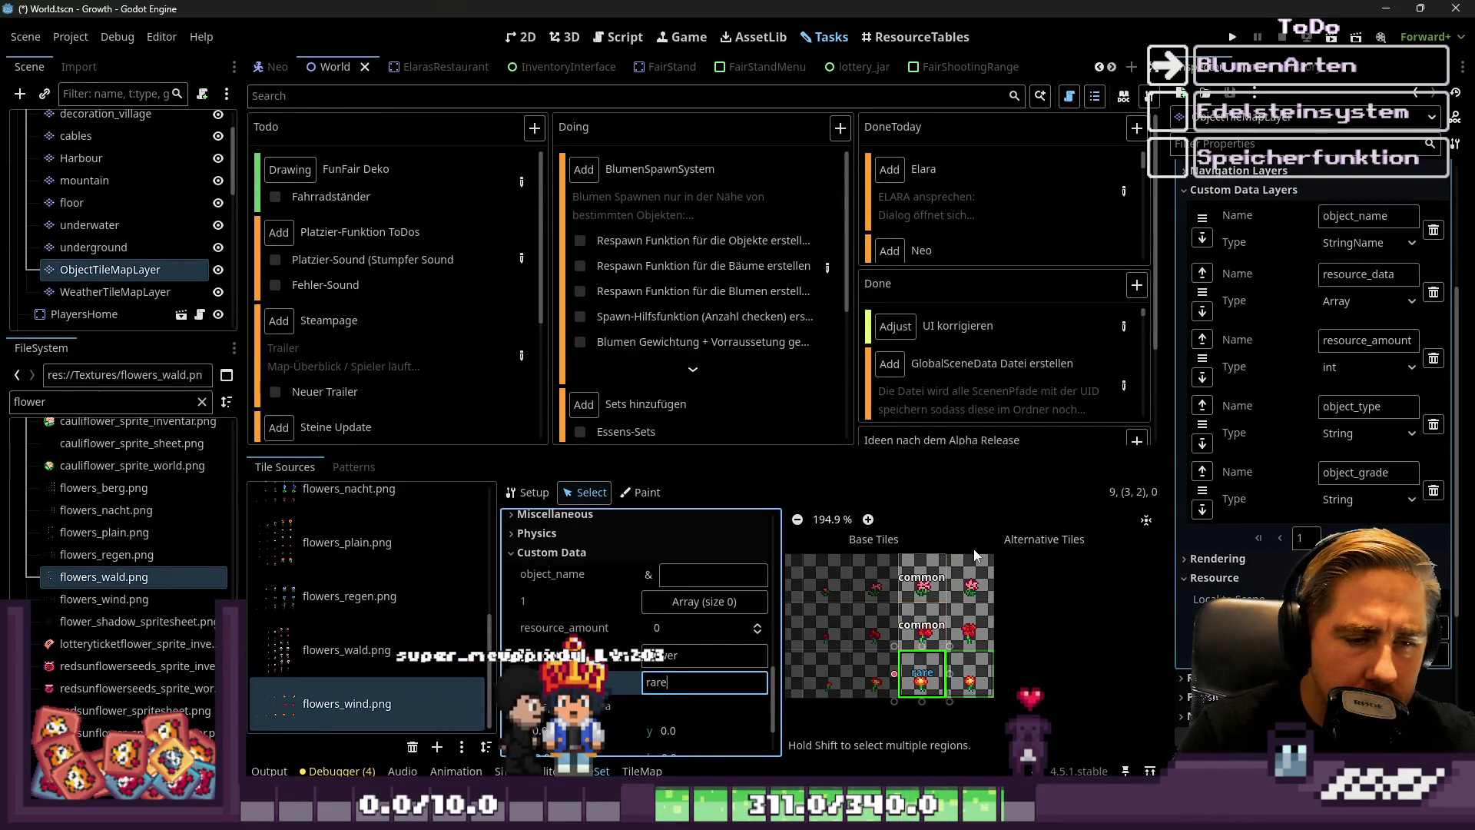
scroll(935, 669, up, 1)
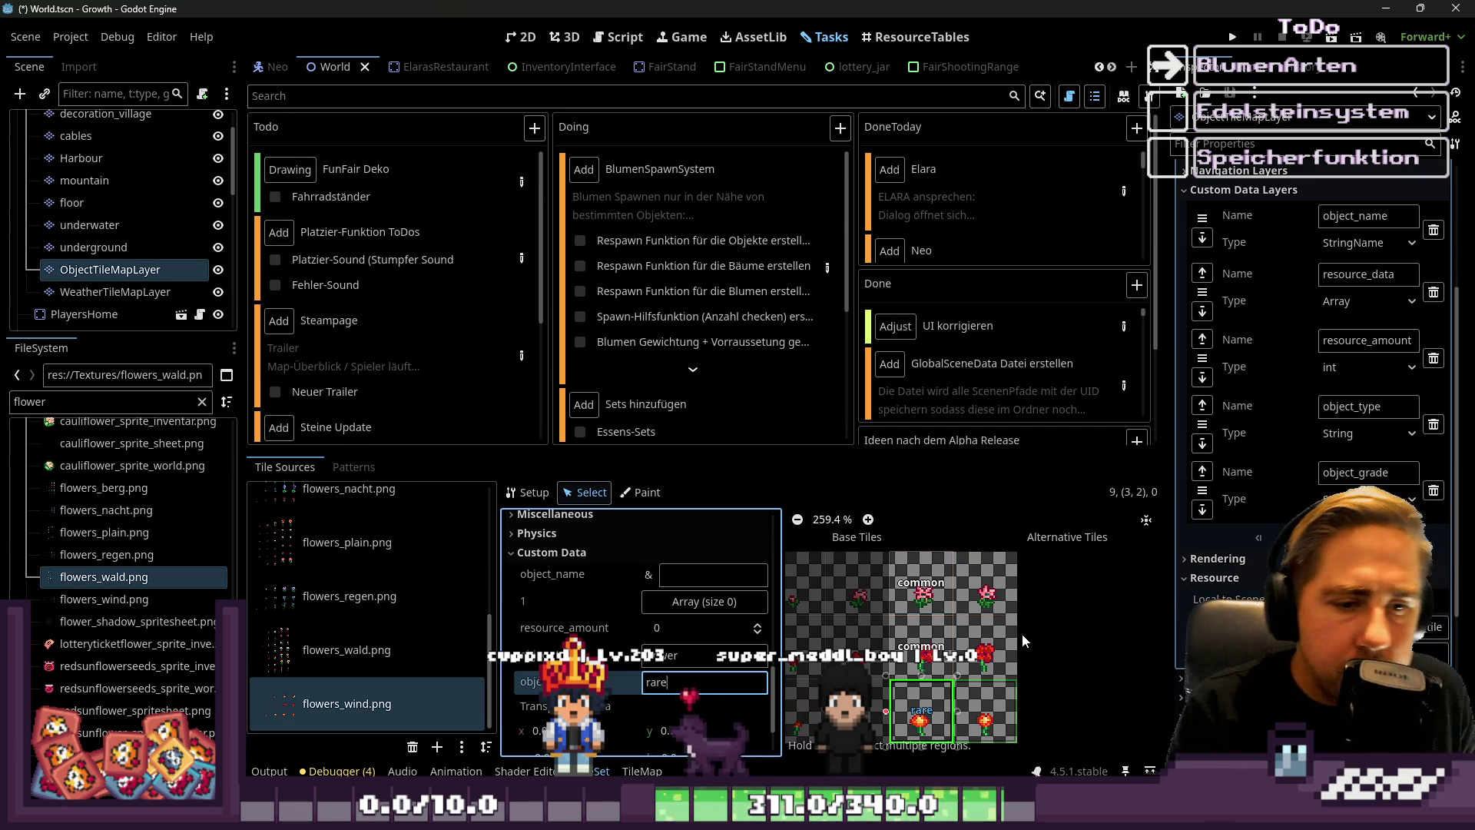
click(895, 568)
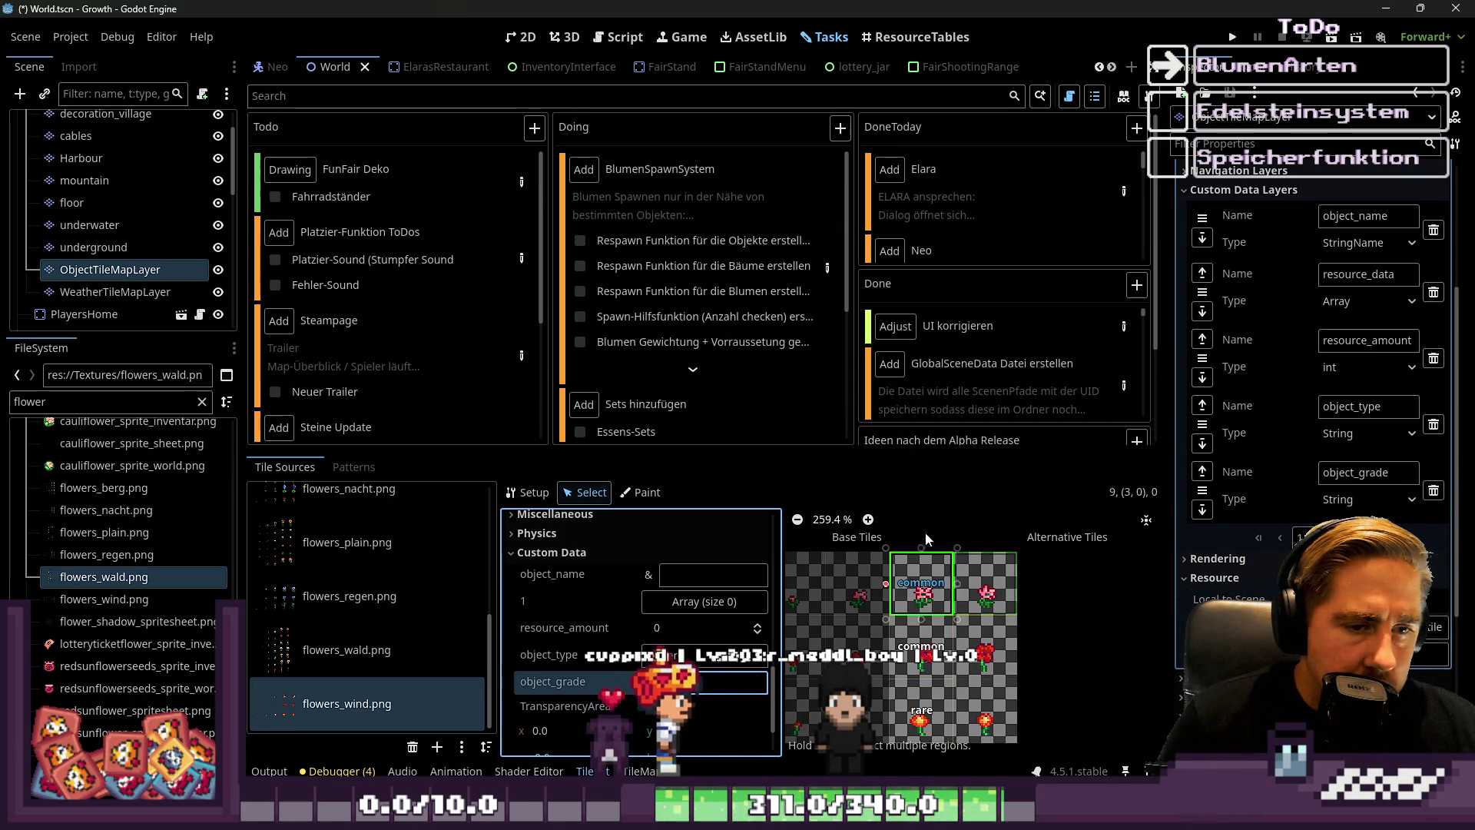
click(828, 267)
Set object_name to pink_lilly, red_poppy and orange_daisy on the three wind flower tiles.
scroll(454, 525, down, 5)
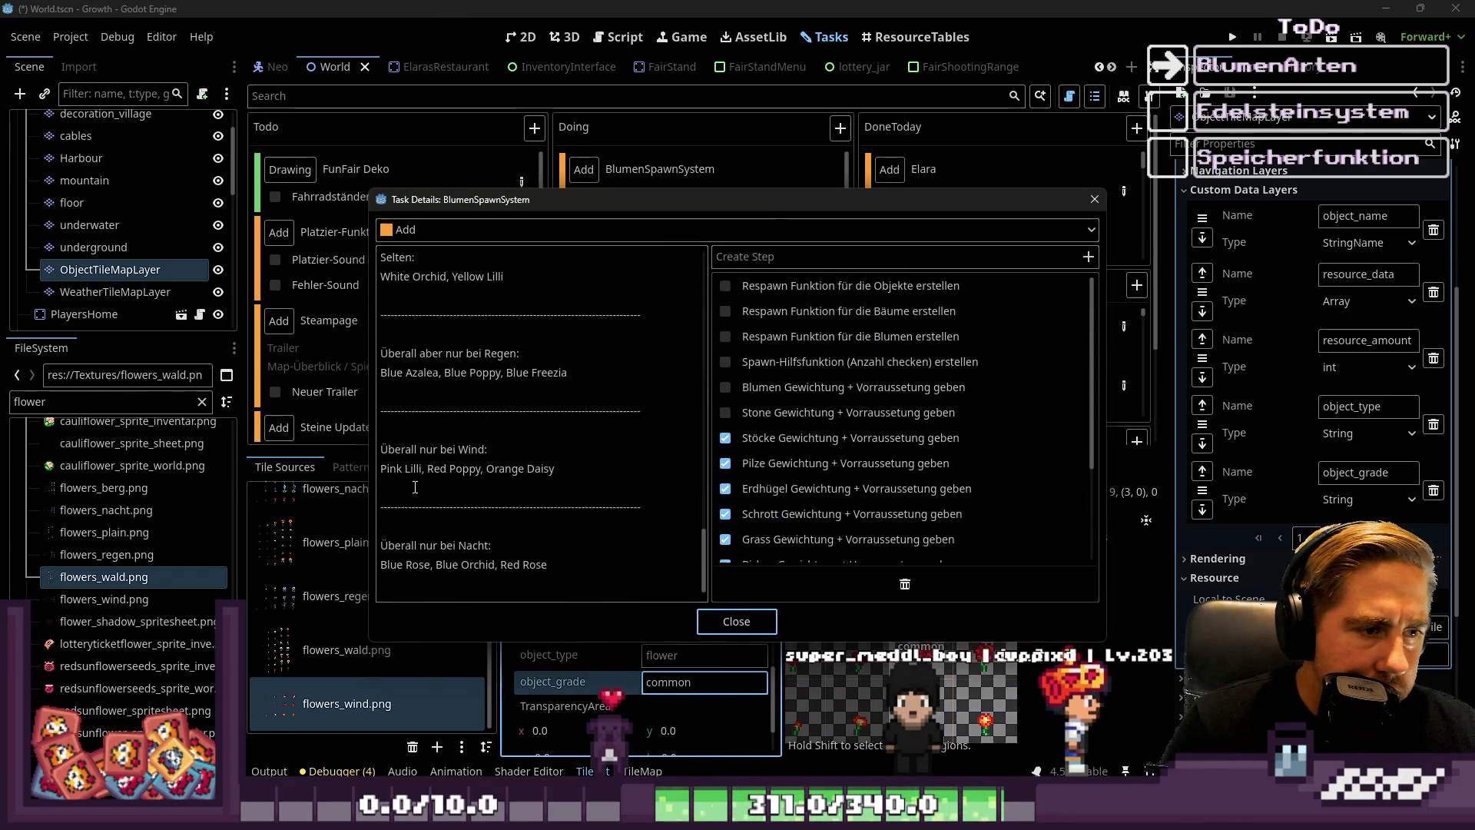
click(737, 620)
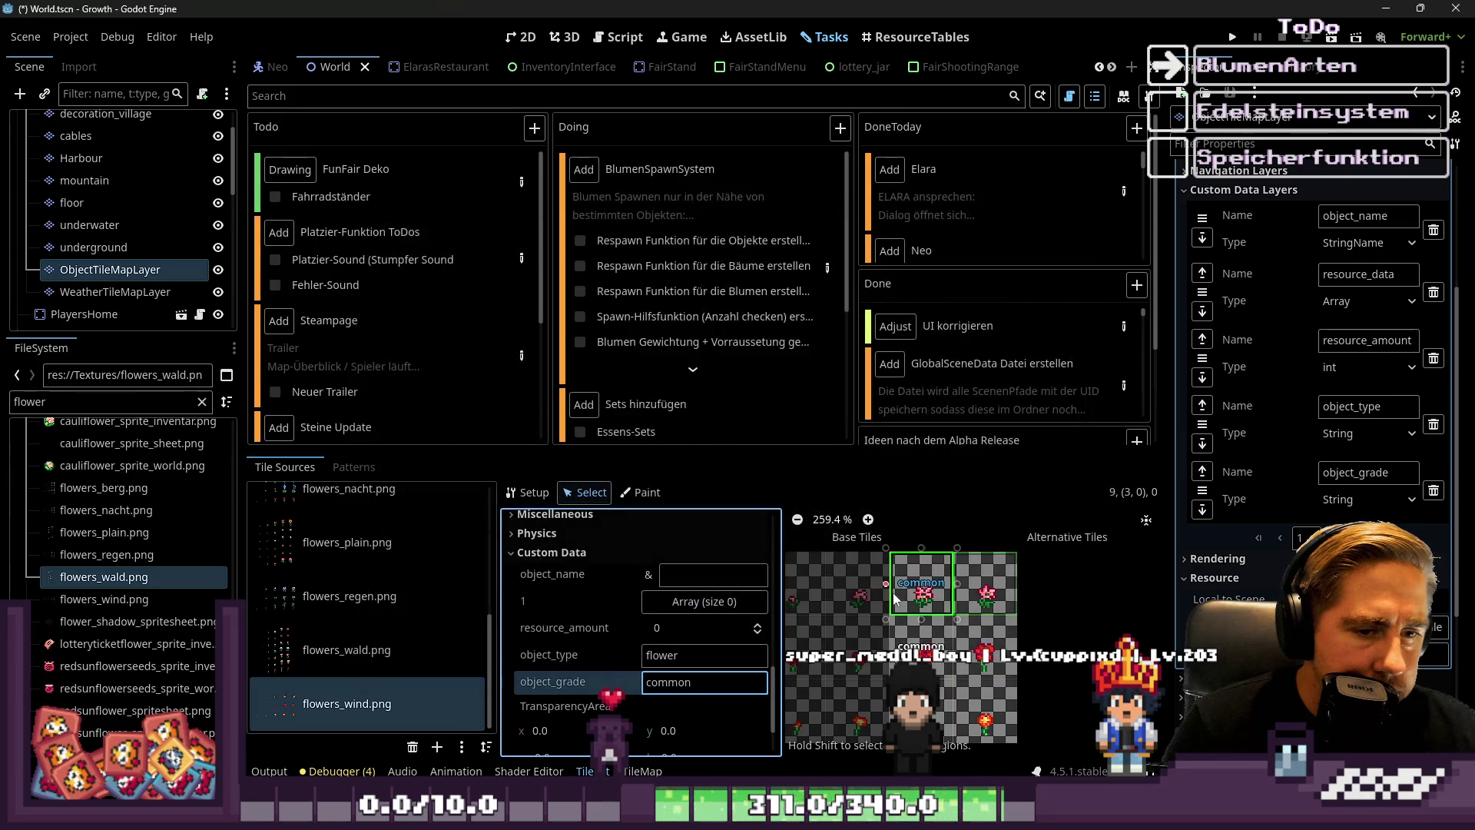
scroll(950, 610, up, 2)
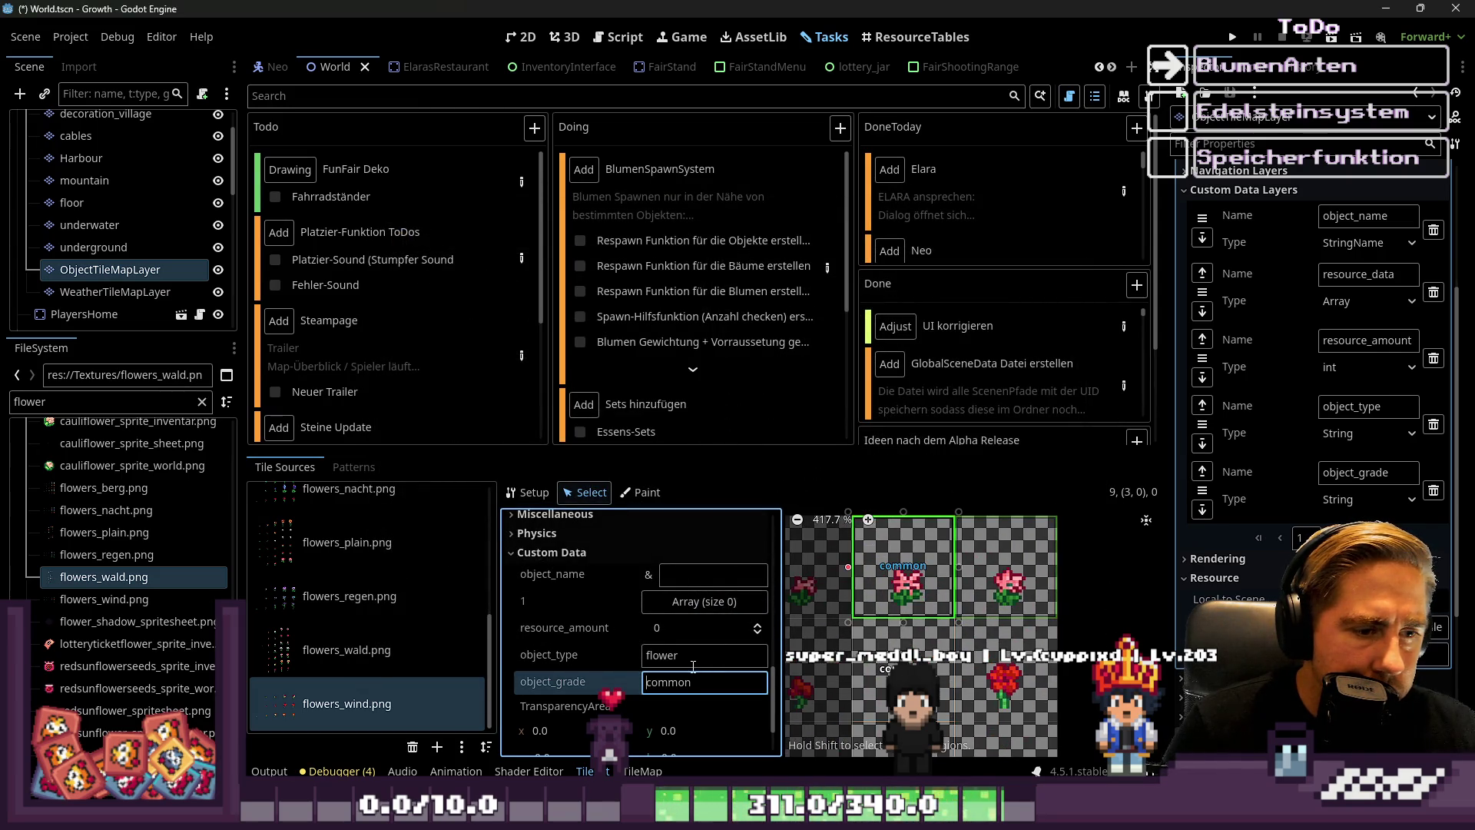
click(694, 574)
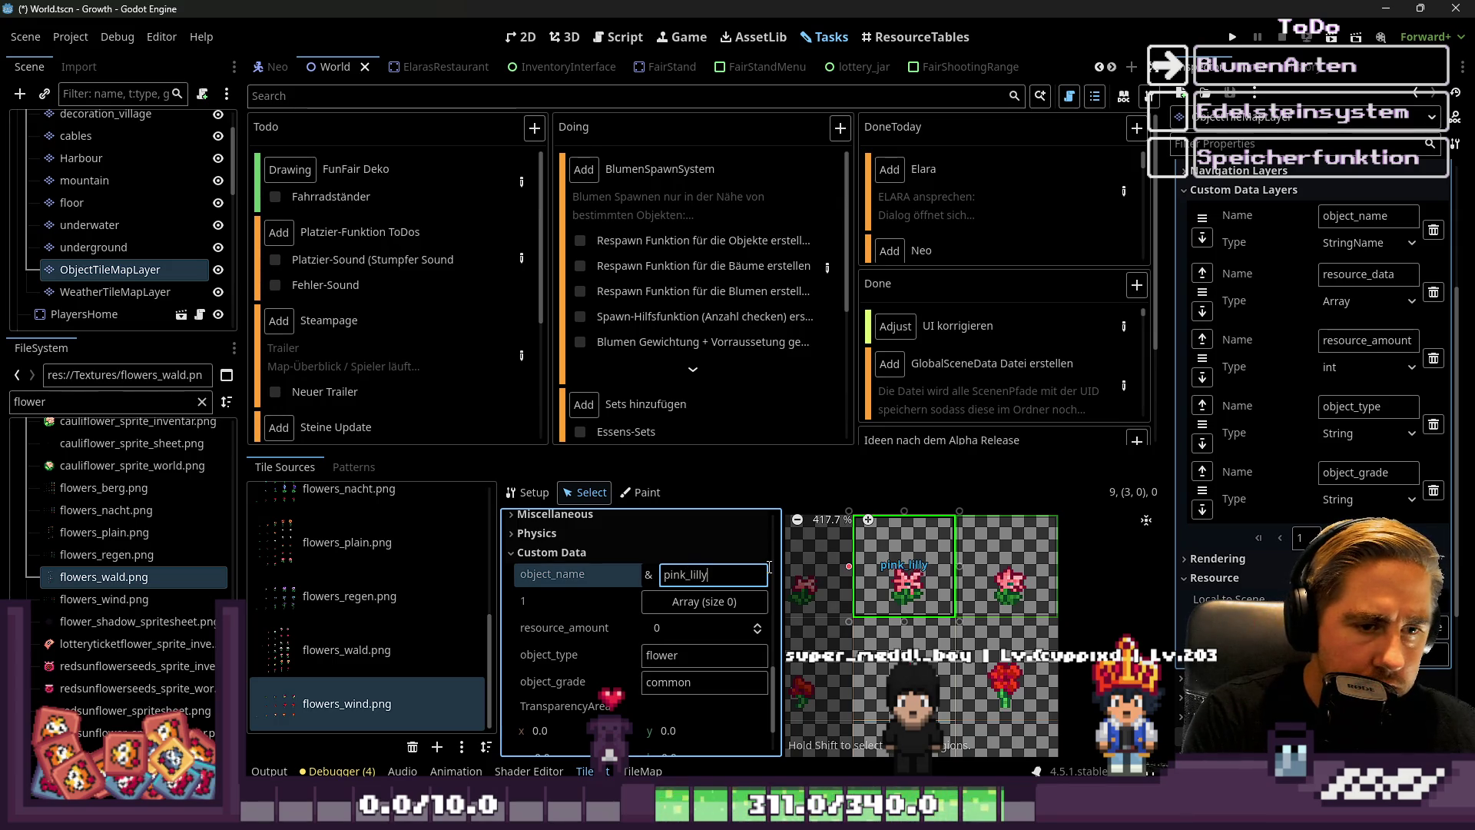
click(904, 668)
click(681, 573)
text(r)
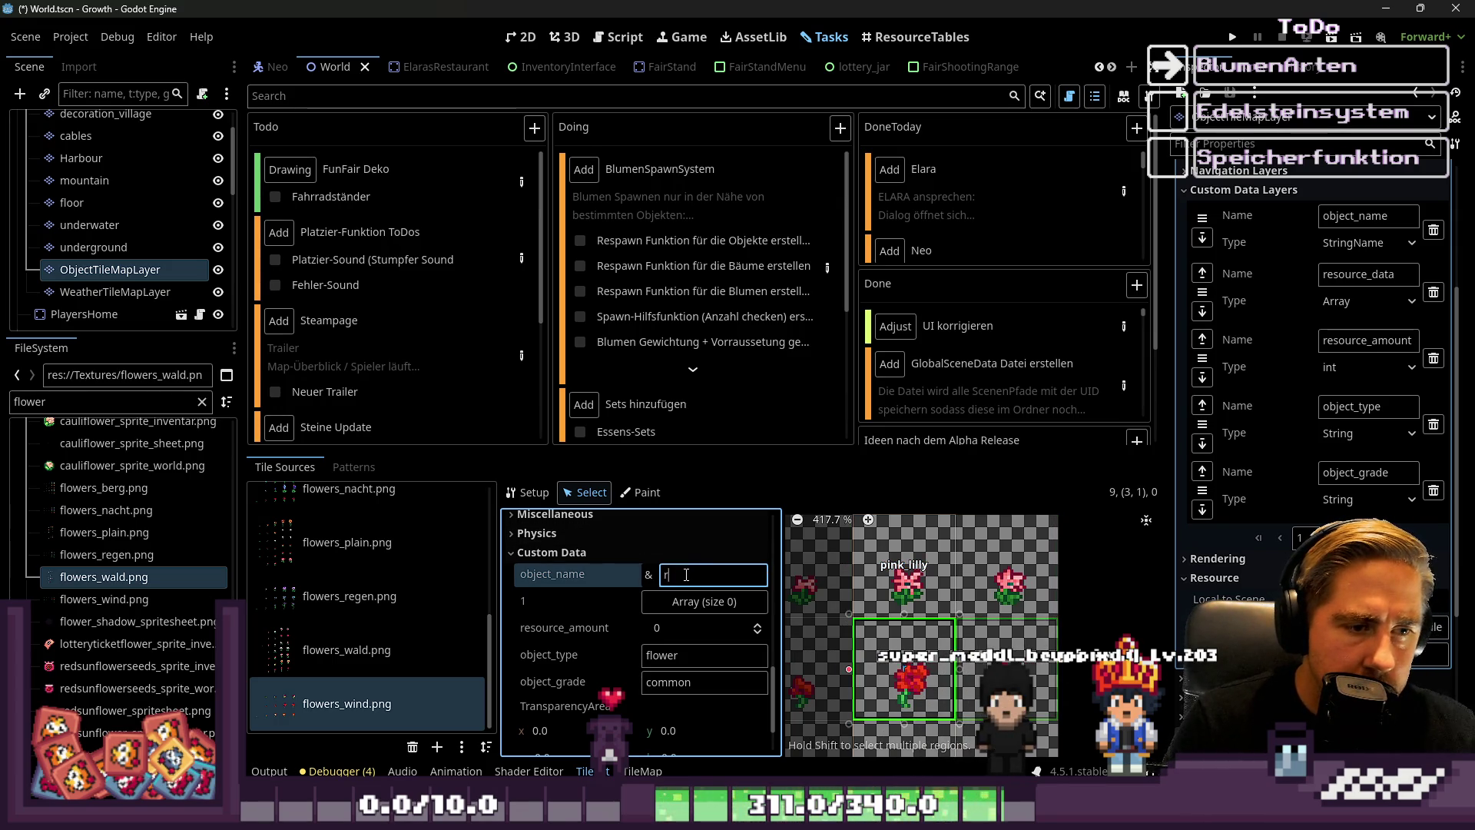
text(ed_poppy)
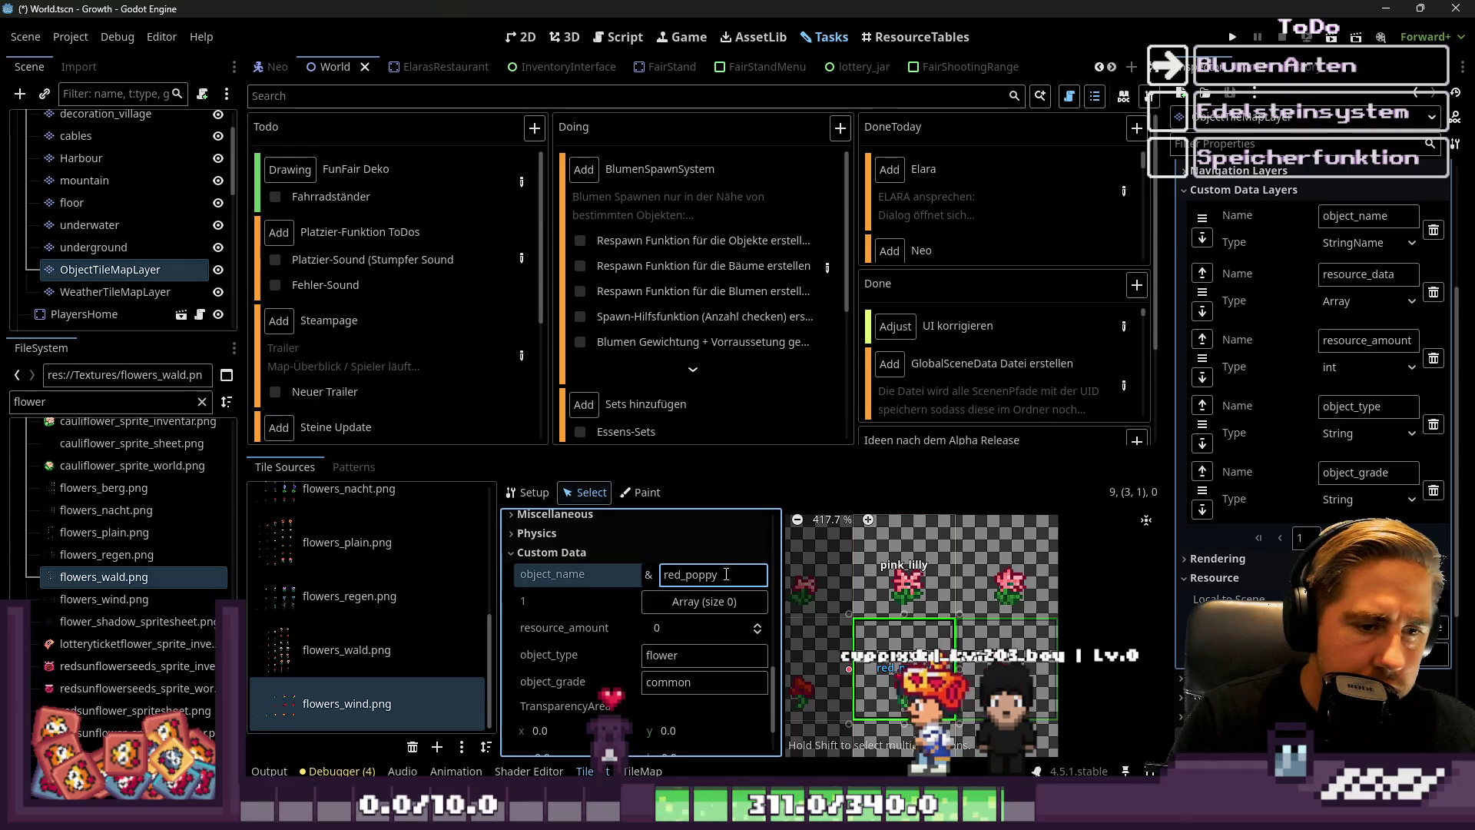
scroll(937, 616, down, 1)
click(899, 703)
click(716, 573)
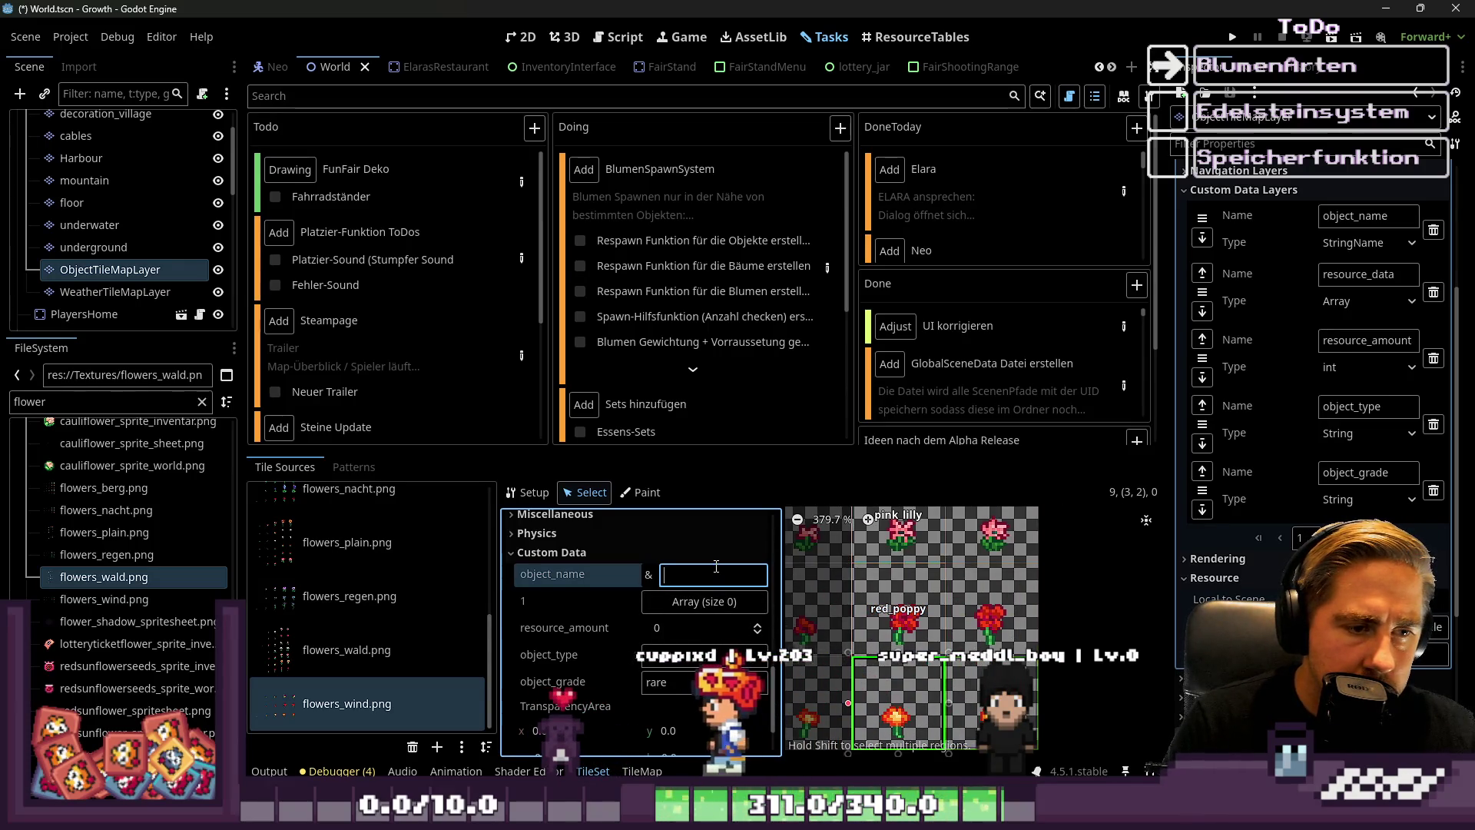
text(orange_daisy)
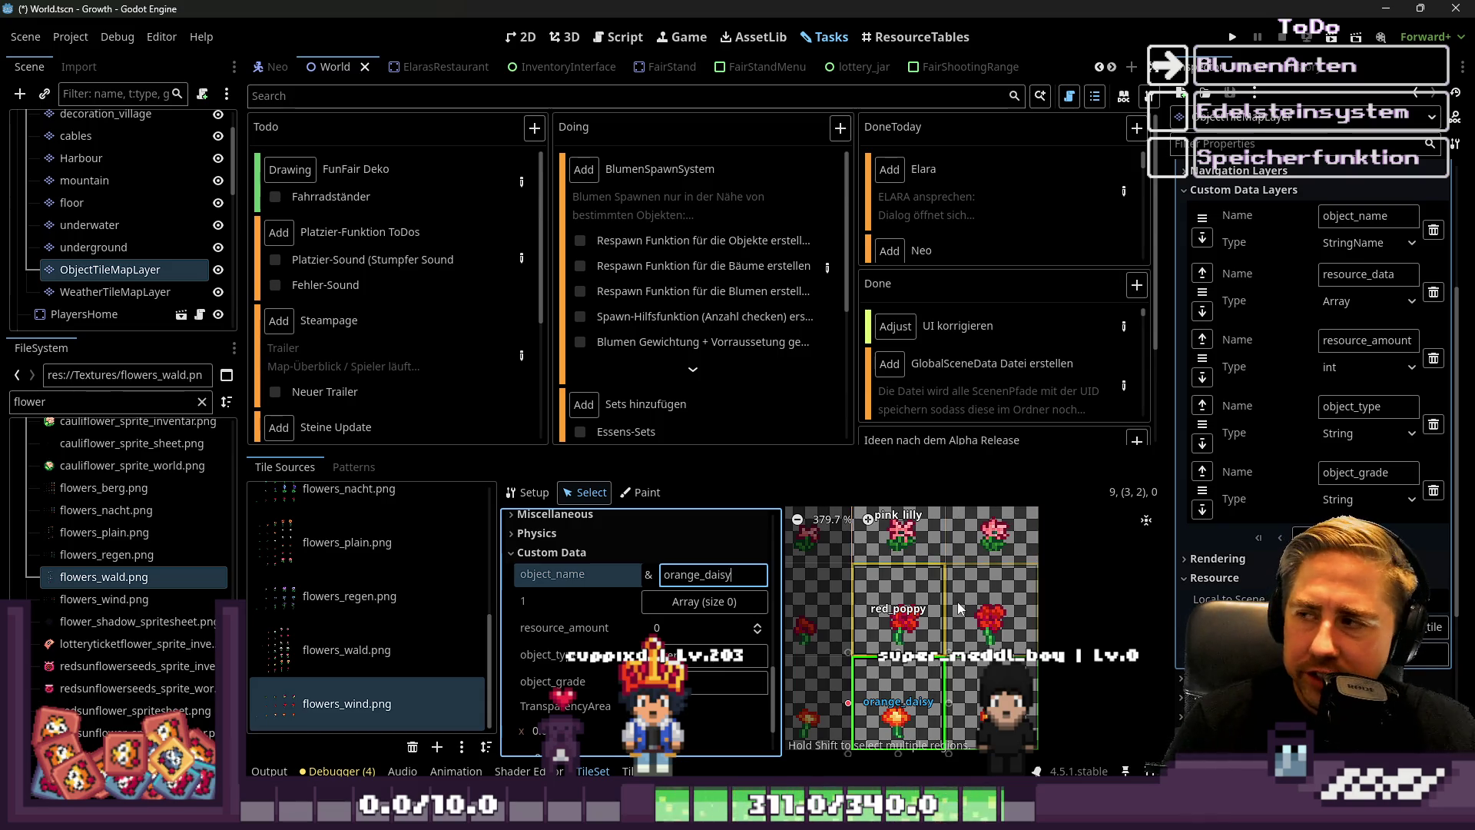
Set resource_amount to 1, recheck the pink_lilly tile, and switch to the Paint tab.
scroll(960, 717, down, 2)
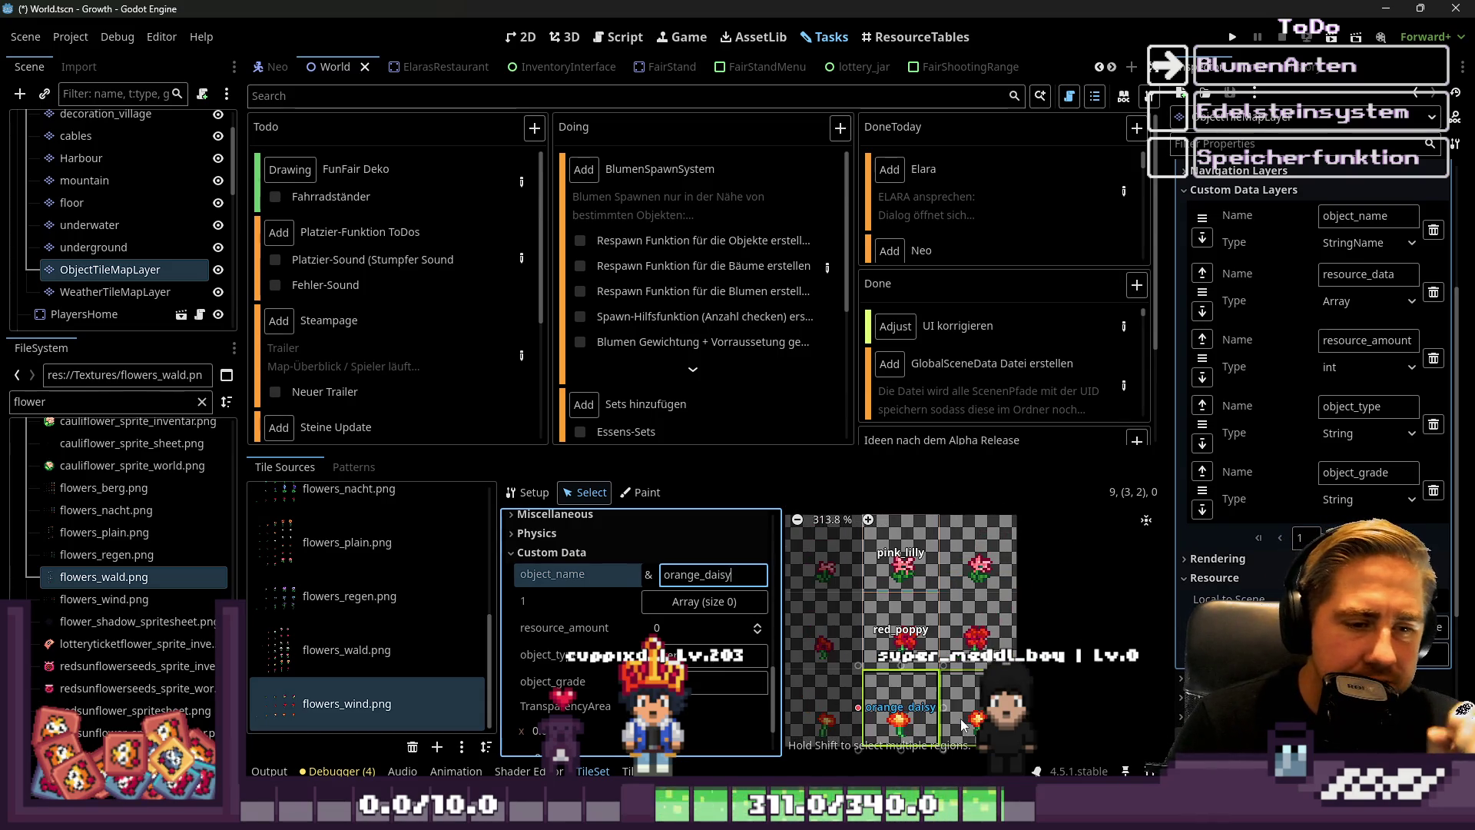
scroll(870, 675, up, 1)
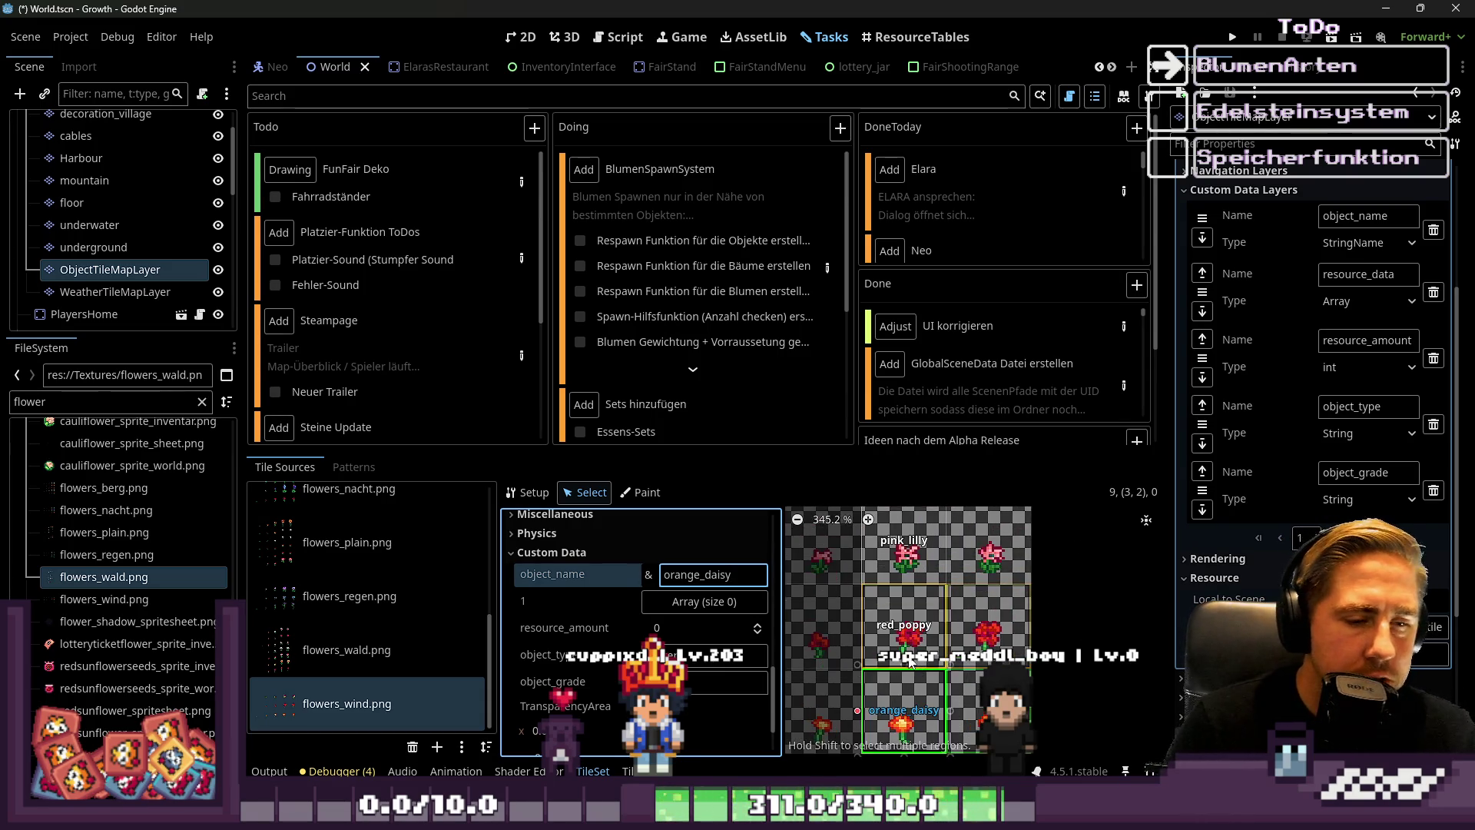
scroll(761, 622, down, 2)
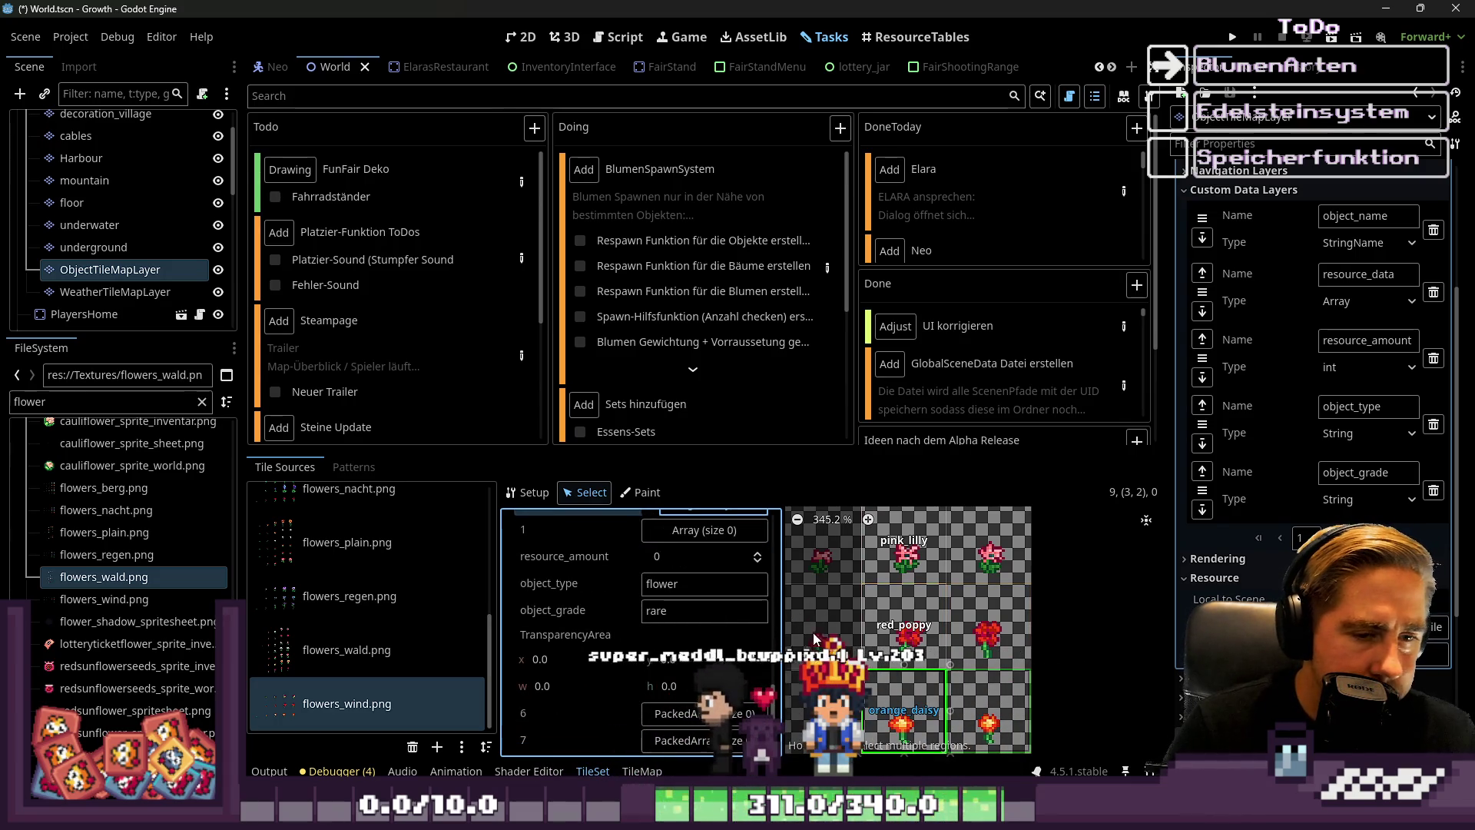
scroll(658, 722, up, 3)
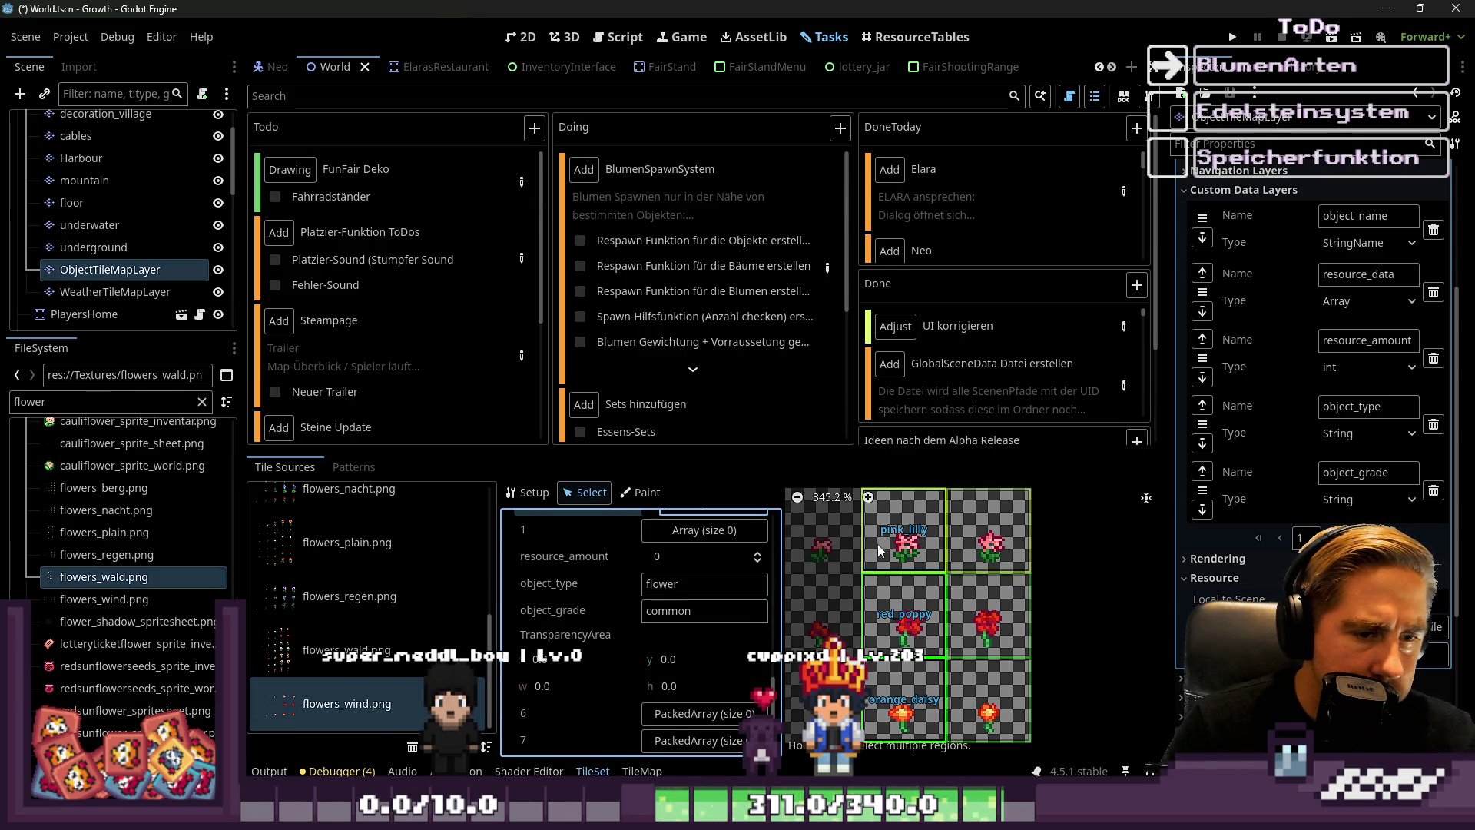
click(754, 555)
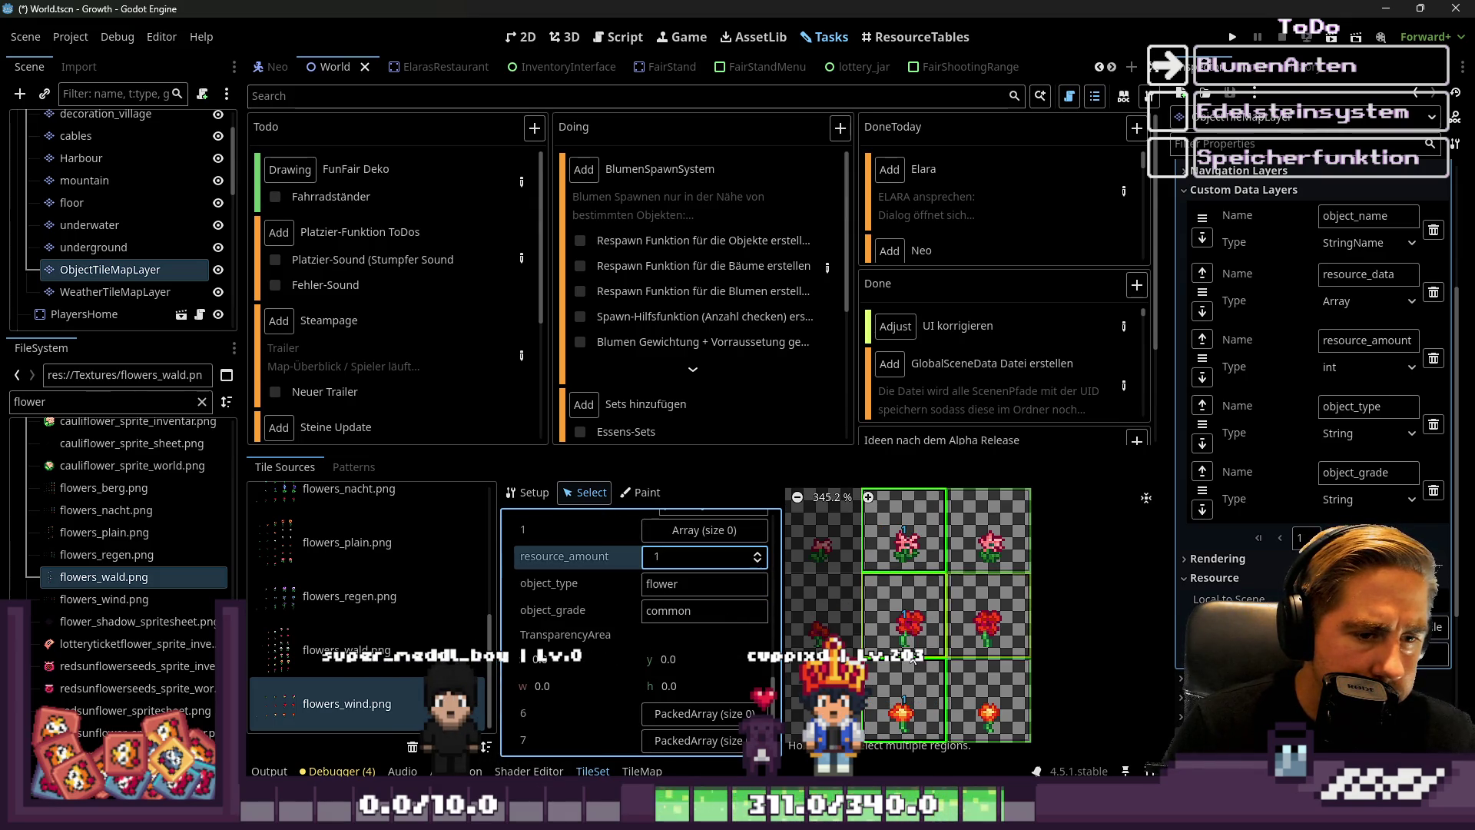
scroll(911, 658, down, 2)
click(900, 618)
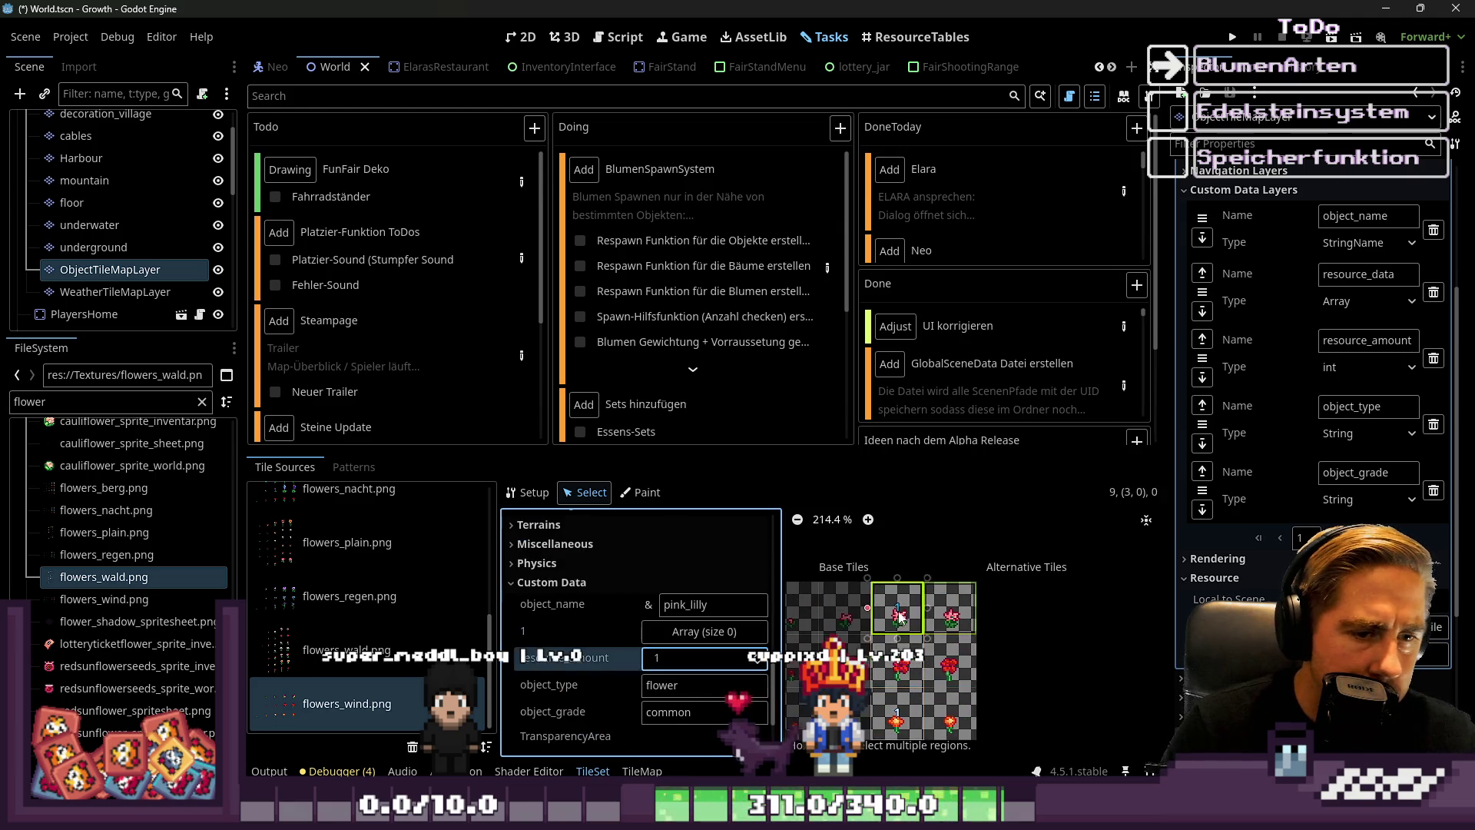
click(641, 493)
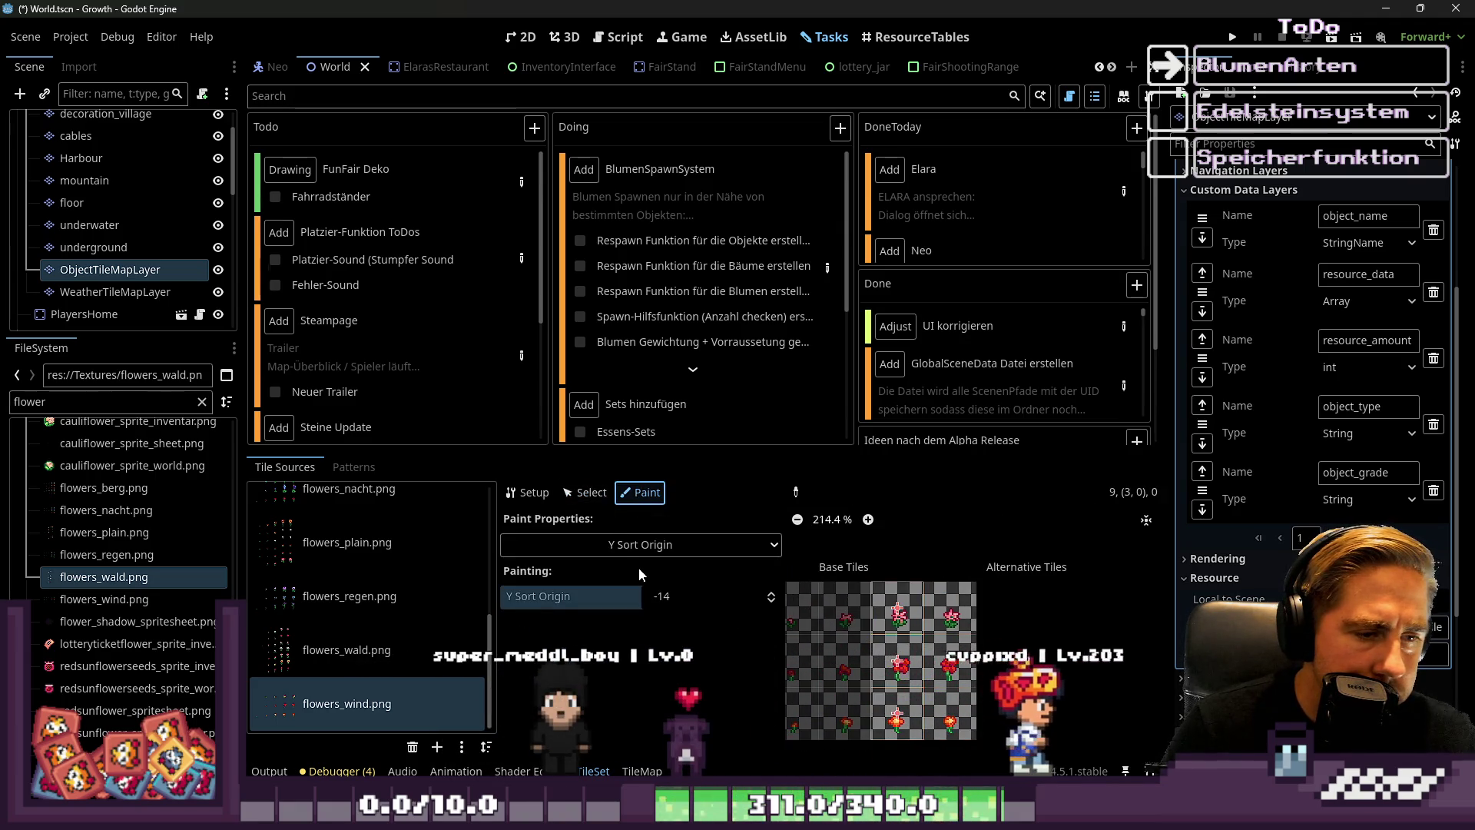
Paint the resource_data property, expanding its array and making the element an Object.
click(641, 544)
scroll(944, 607, up, 2)
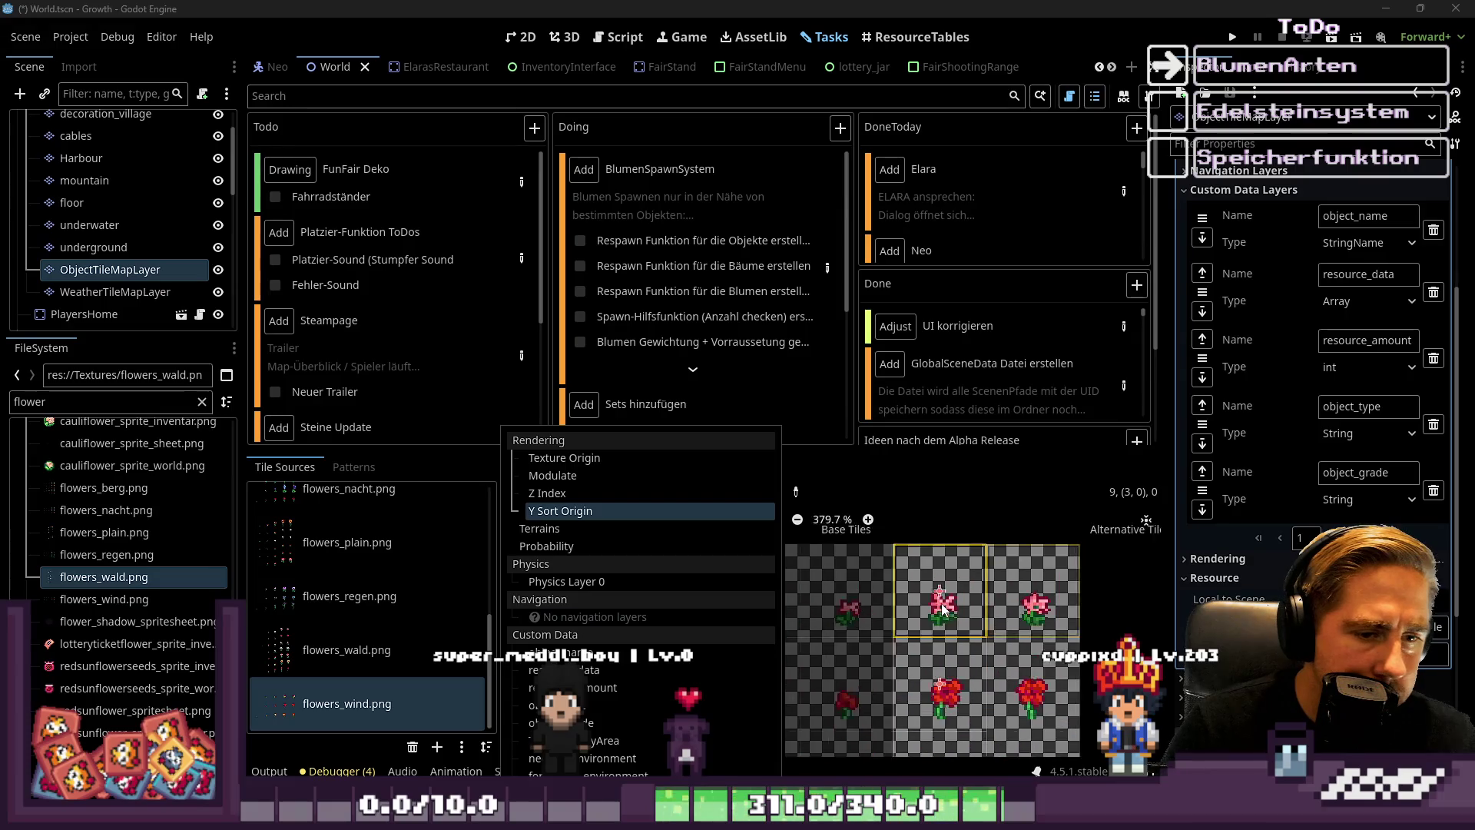
scroll(943, 607, up, 1)
click(611, 672)
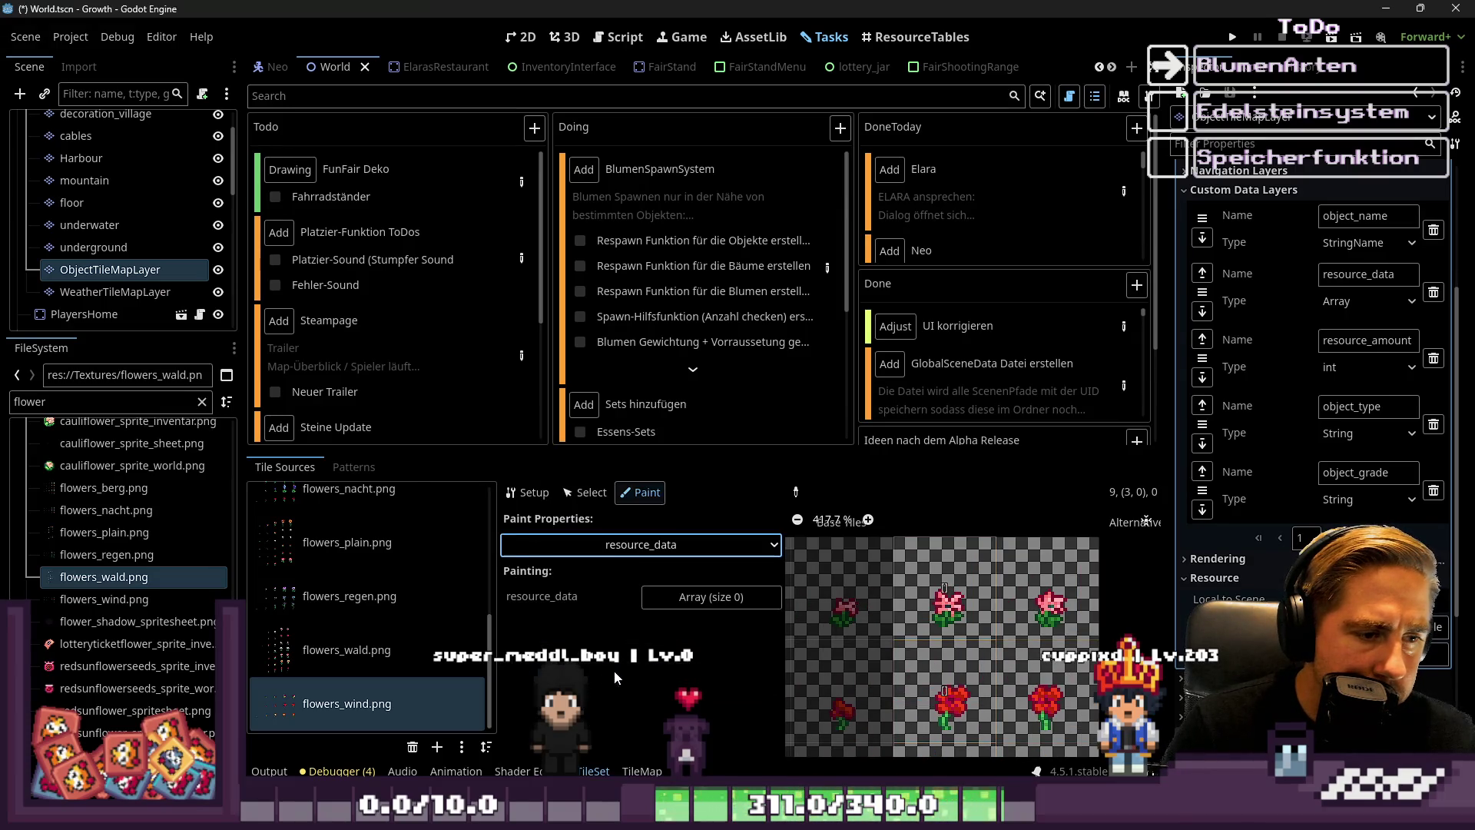
click(707, 597)
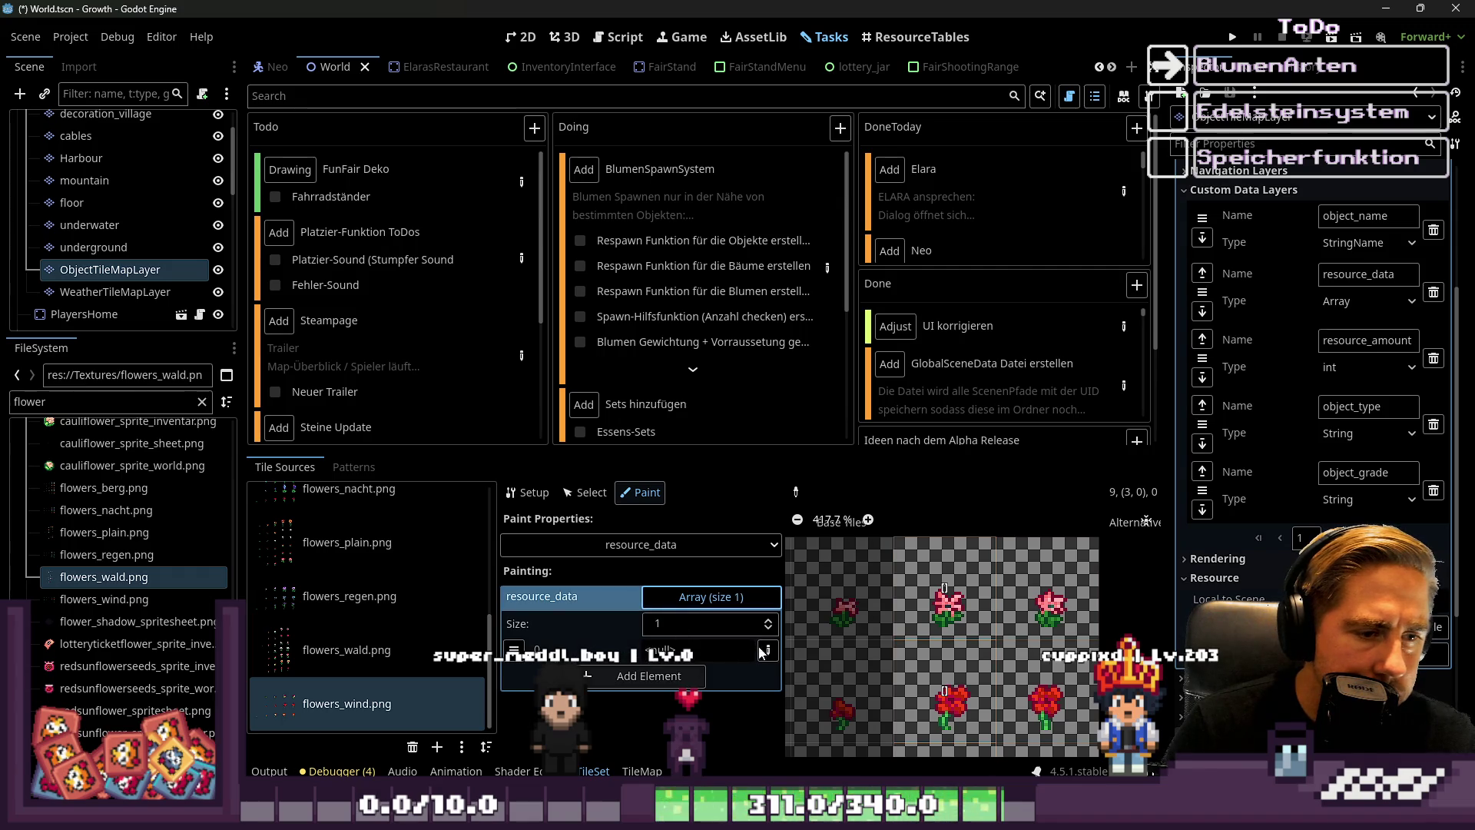
click(760, 649)
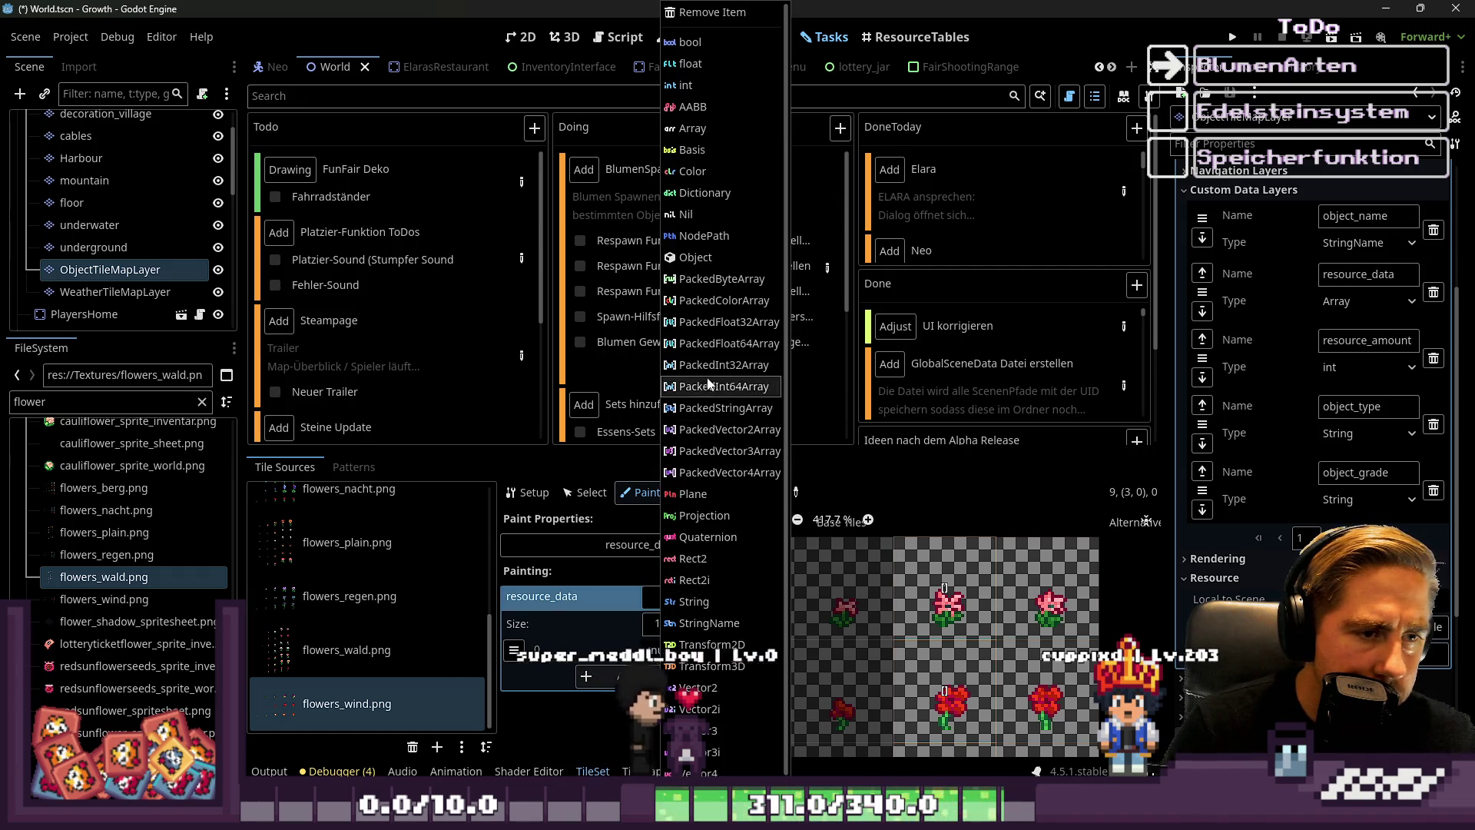
click(722, 256)
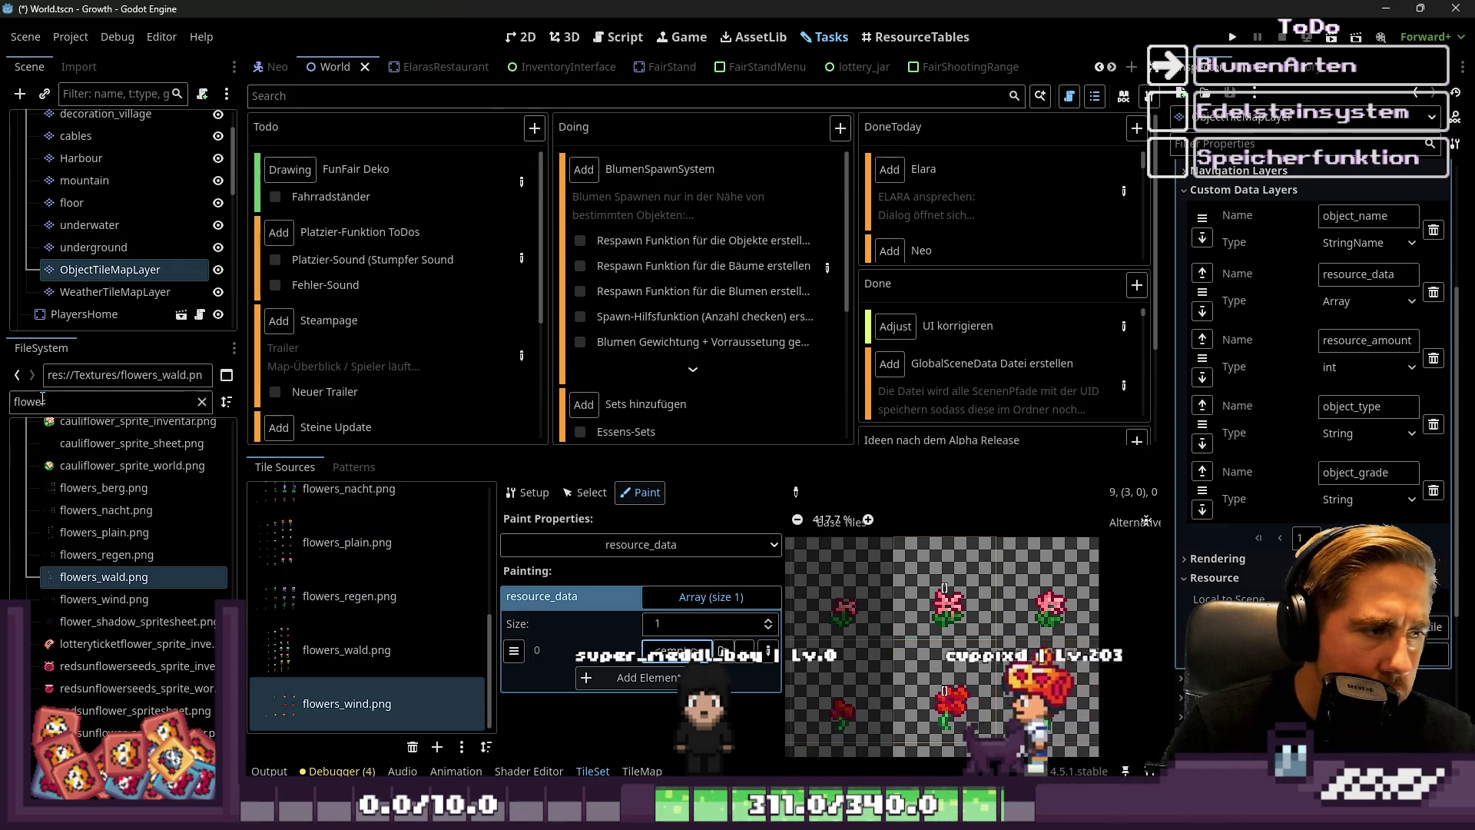
Filter the files for 'lilli' and pick the pink lilli seeds slot resource.
key(ctrl+f)
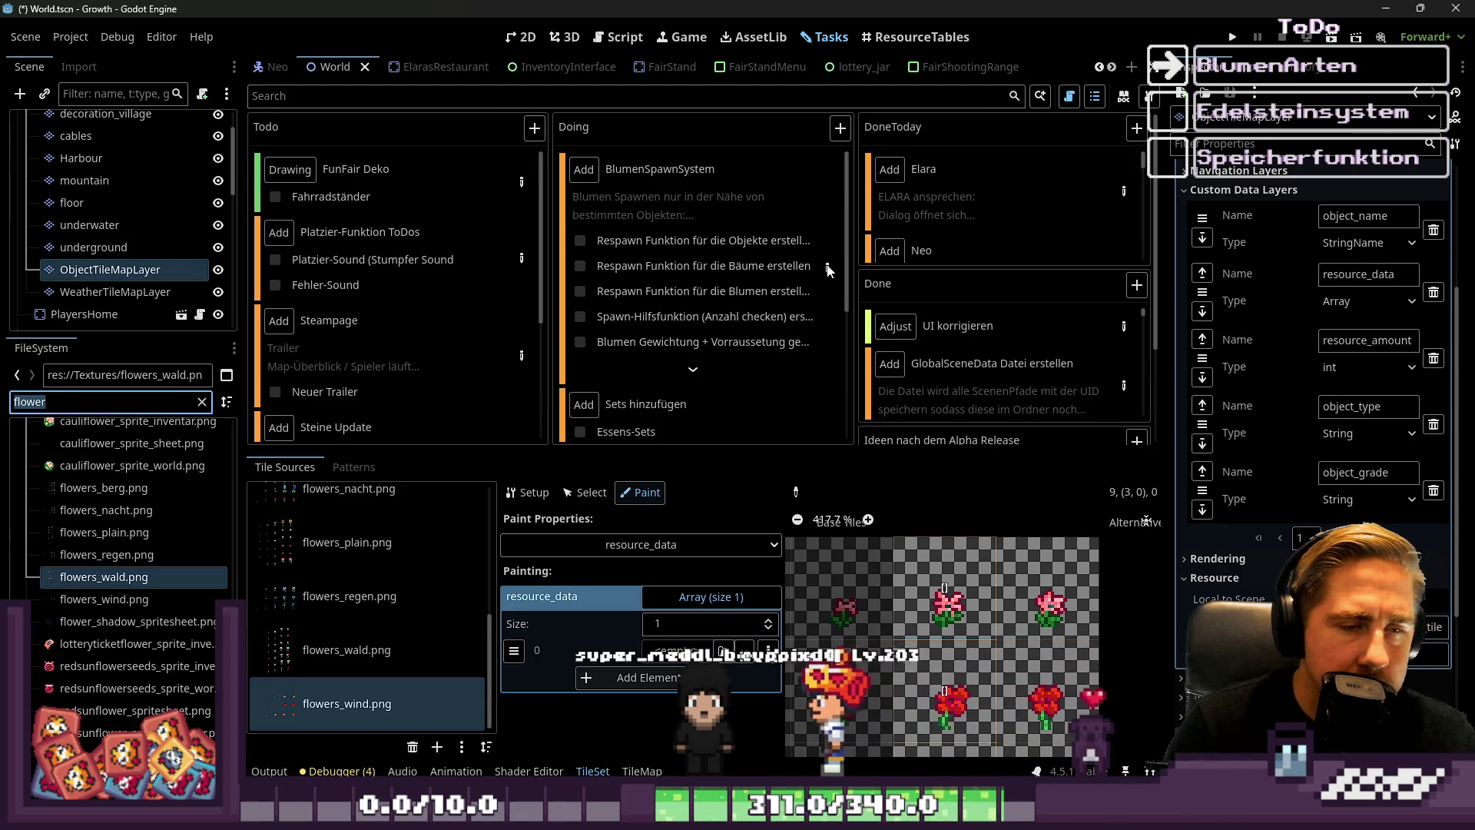
double_click(775, 362)
scroll(461, 461, down, 10)
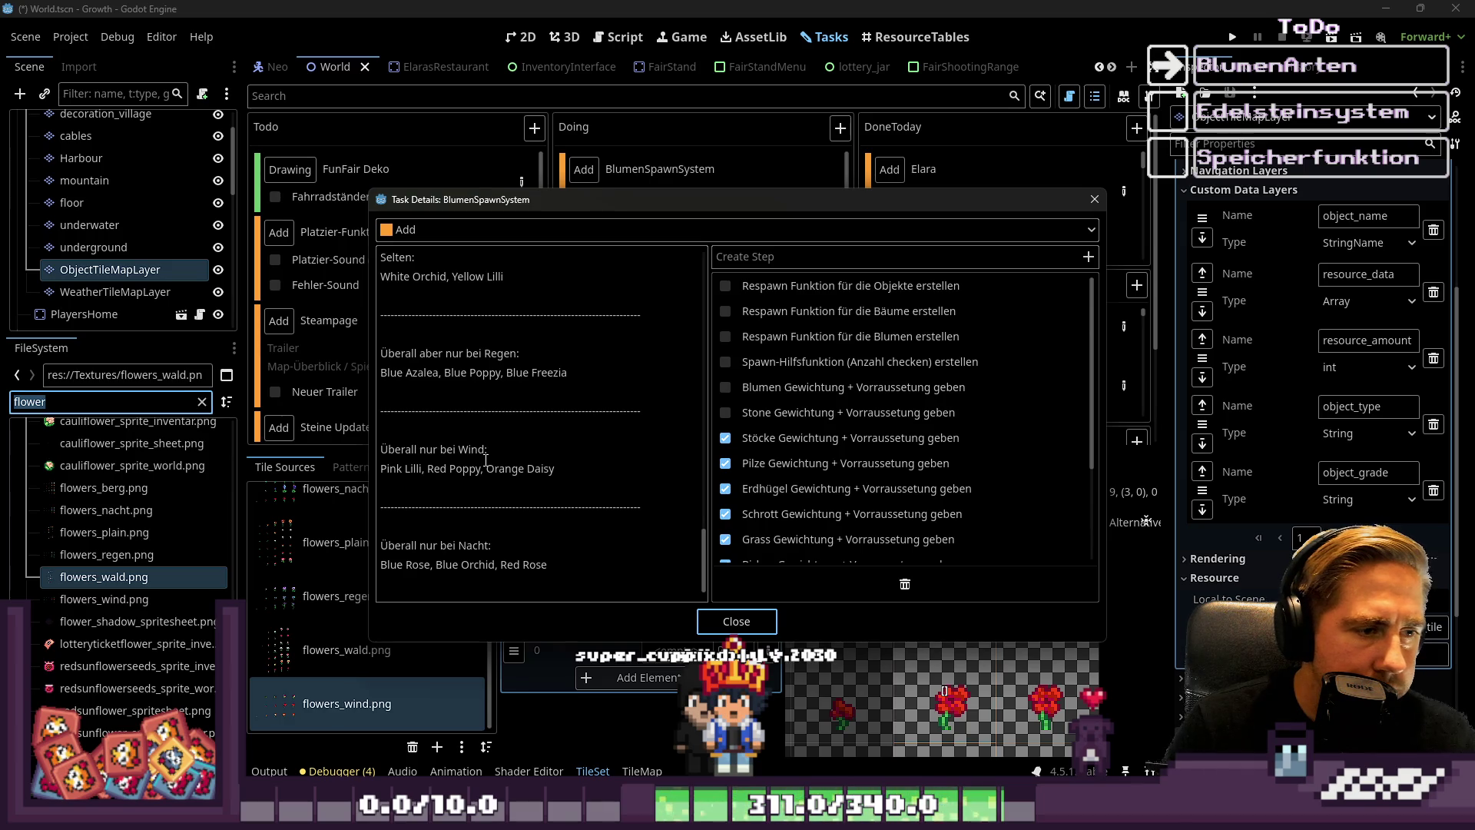
click(766, 624)
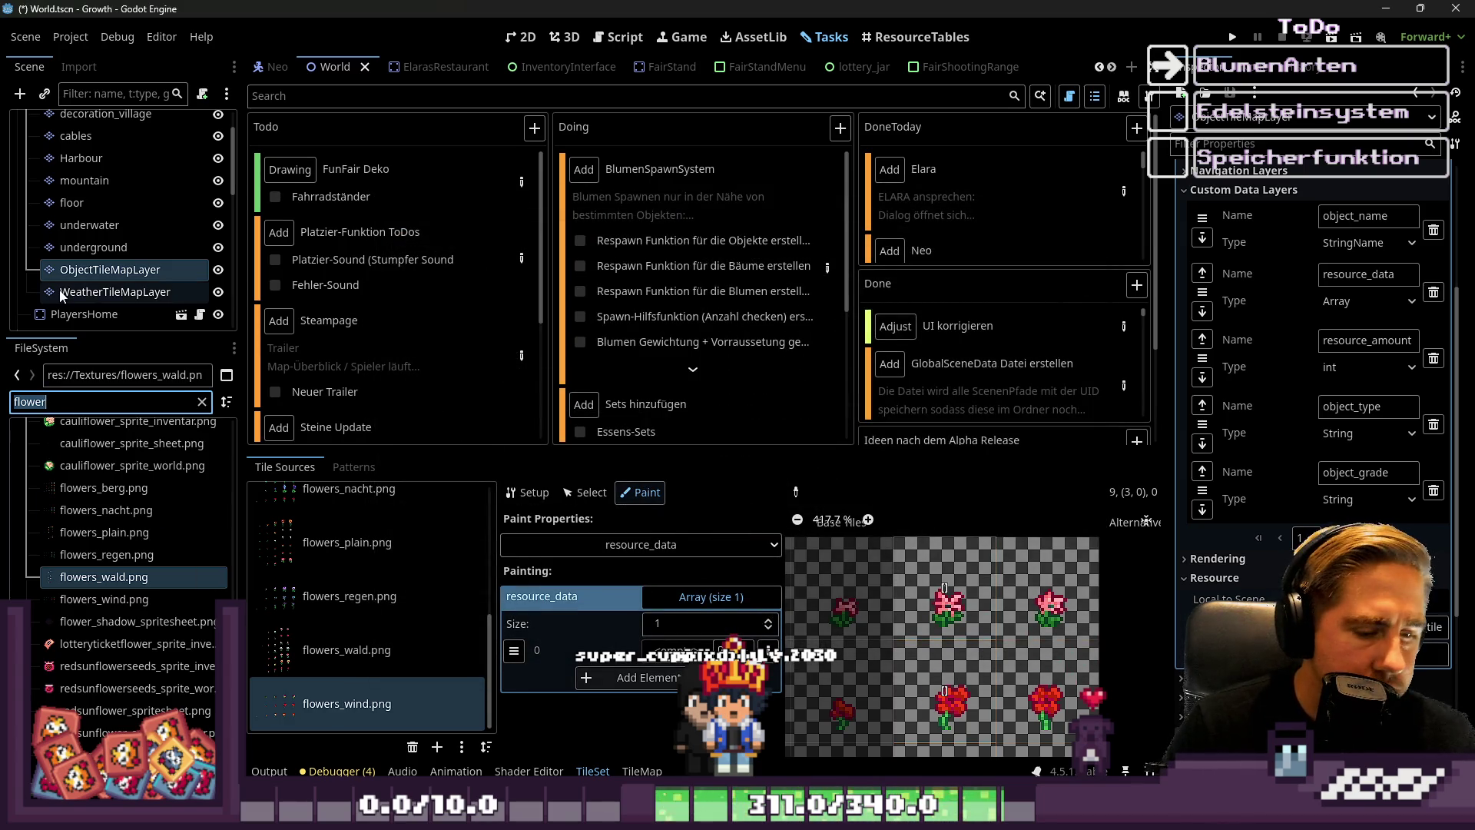
text(lilli)
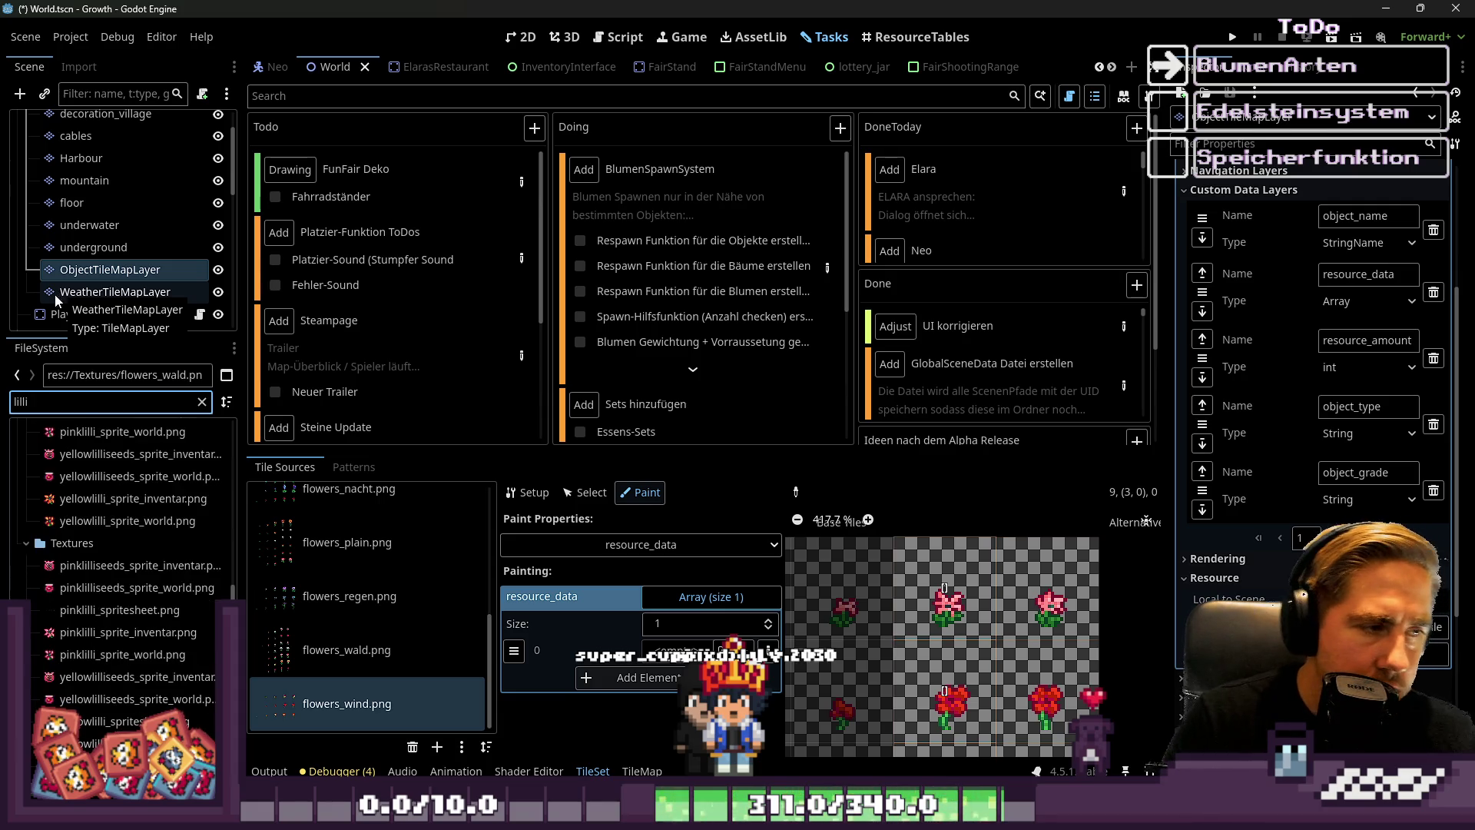
scroll(115, 584, up, 5)
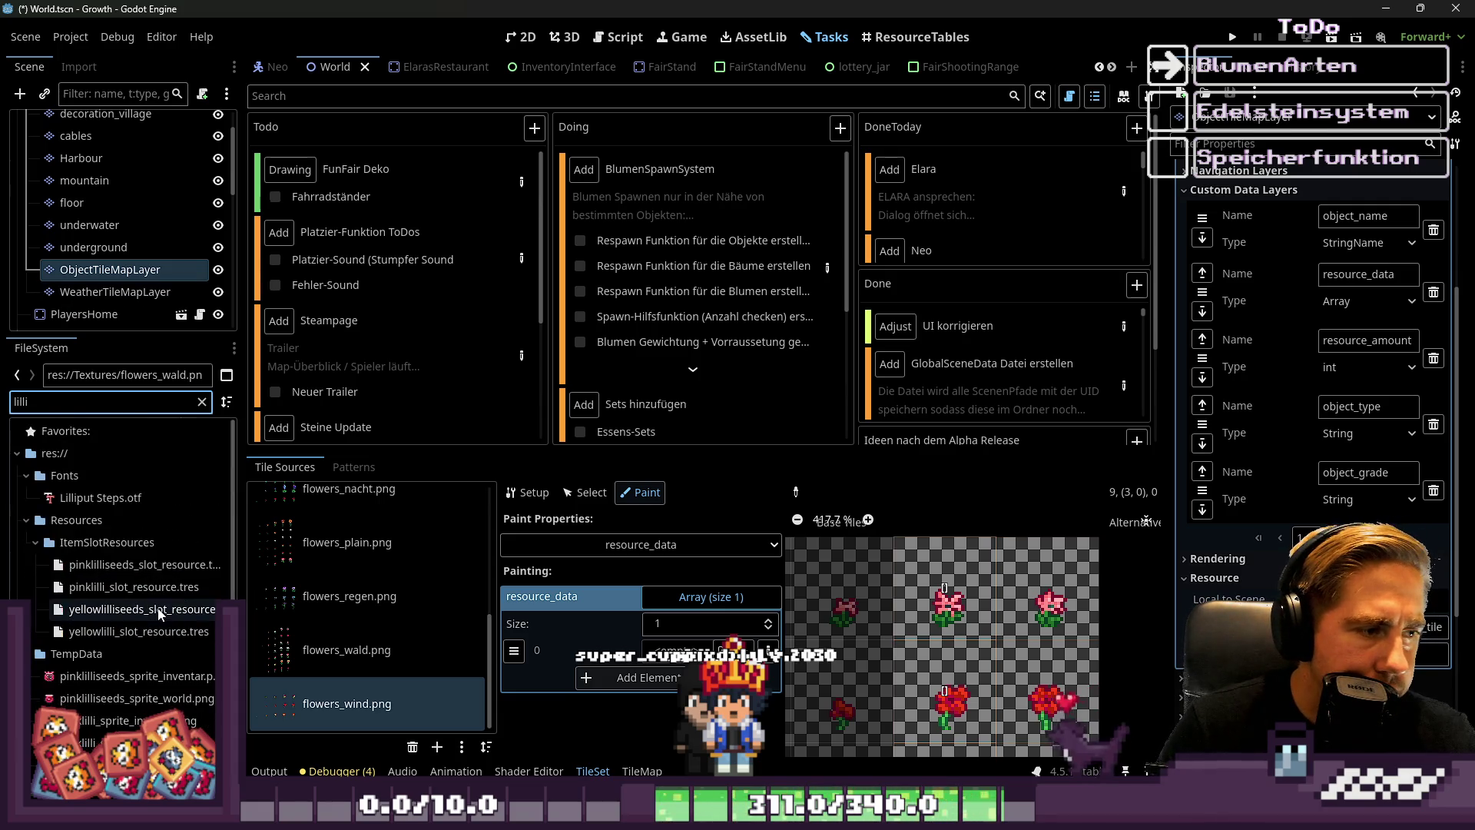
click(118, 573)
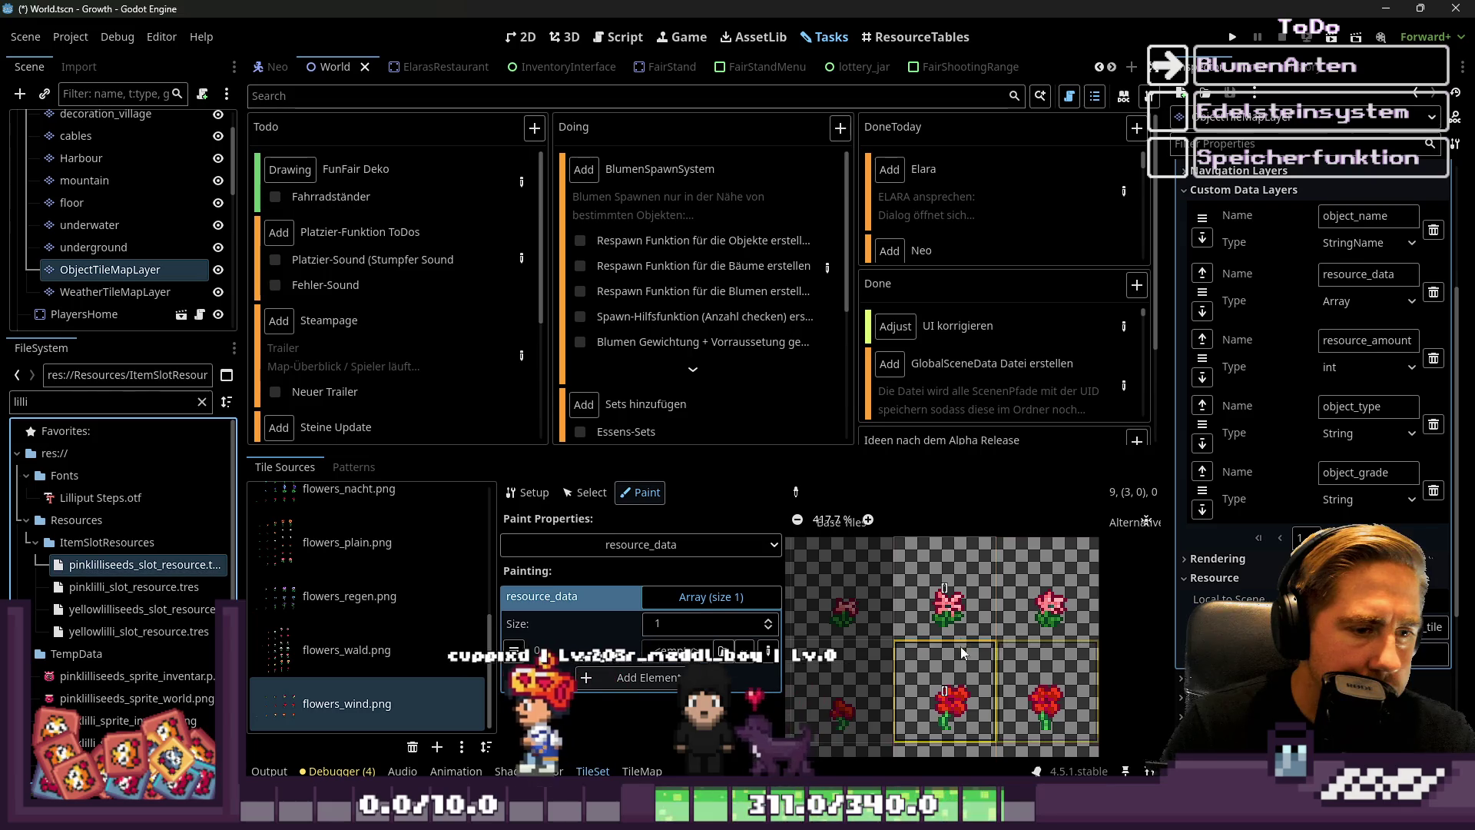
Inspect the pink_lilly and red_poppy tiles' data in Select mode, then resume painting resource_data.
click(586, 492)
click(902, 584)
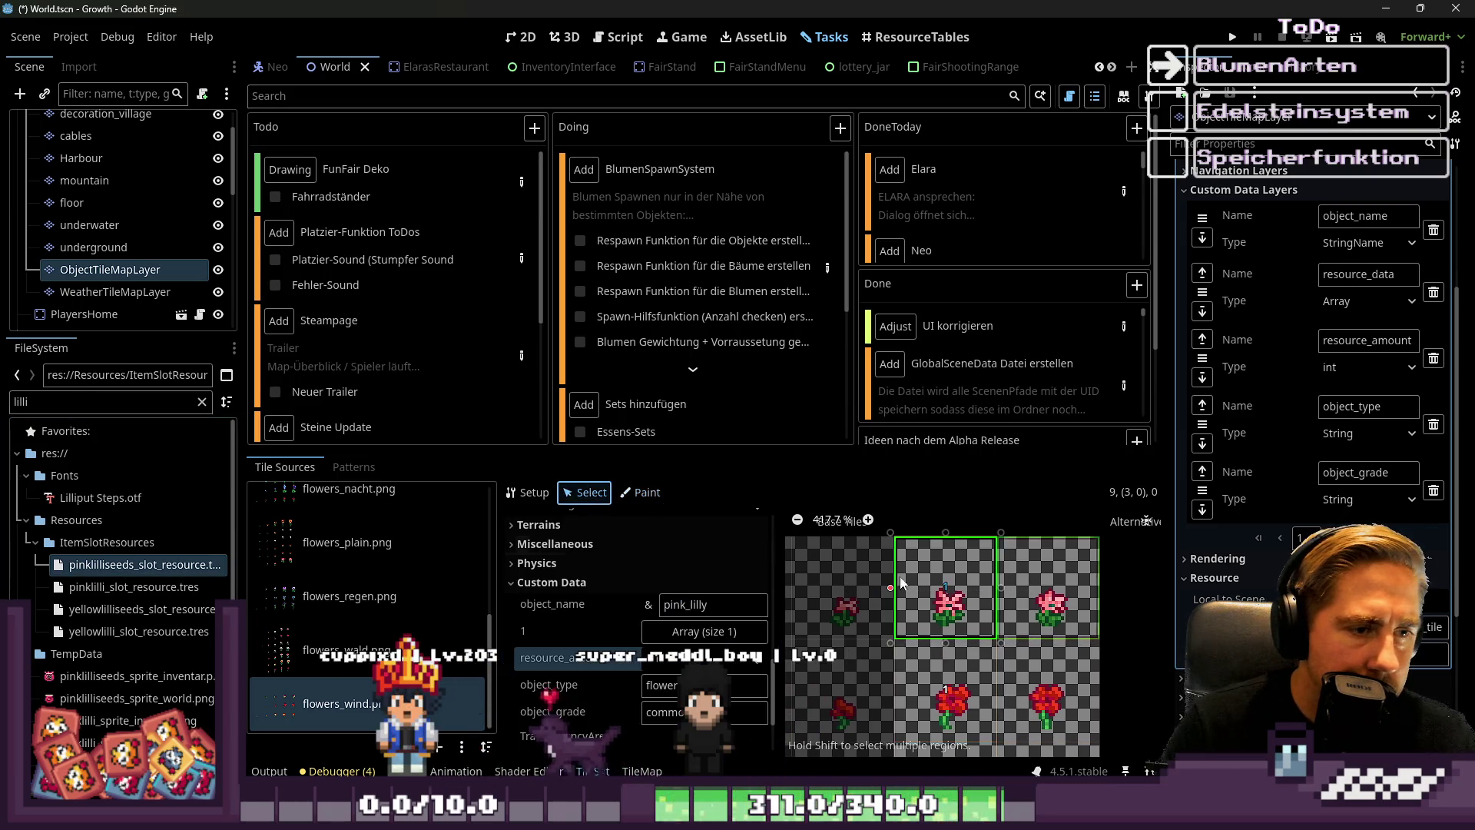
click(714, 604)
text(i)
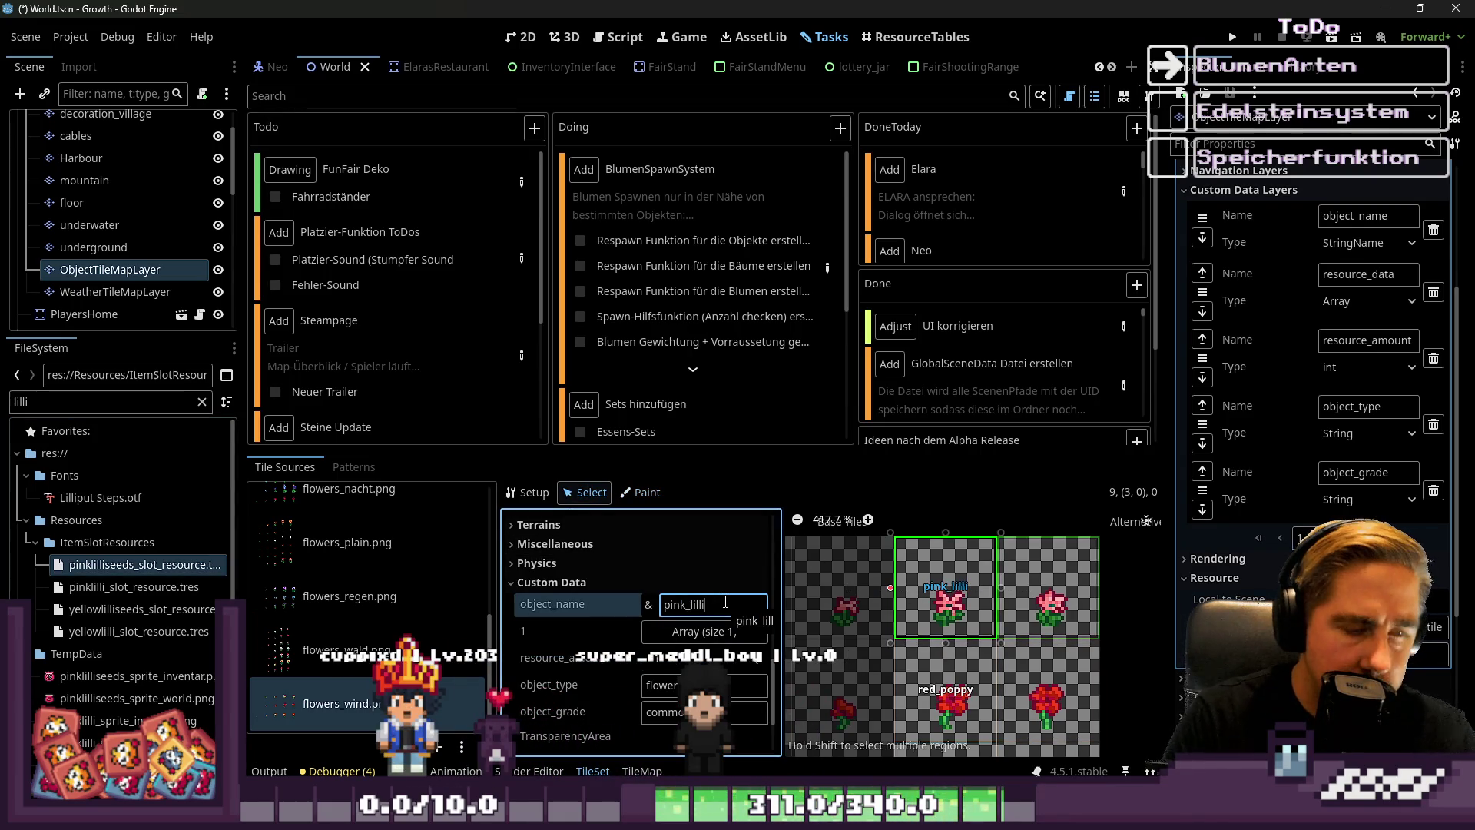
scroll(999, 615, down, 1)
click(966, 639)
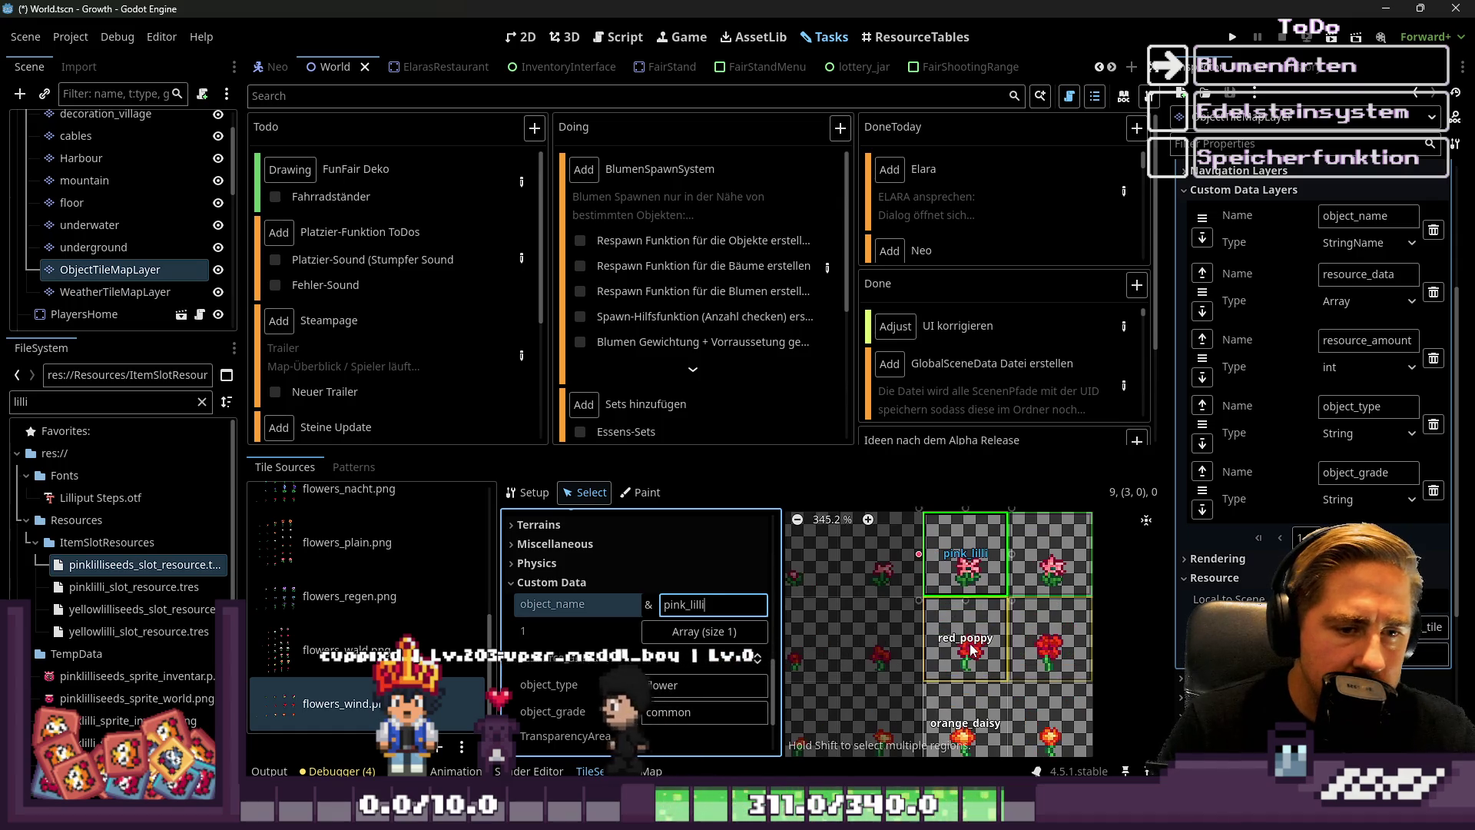
click(642, 492)
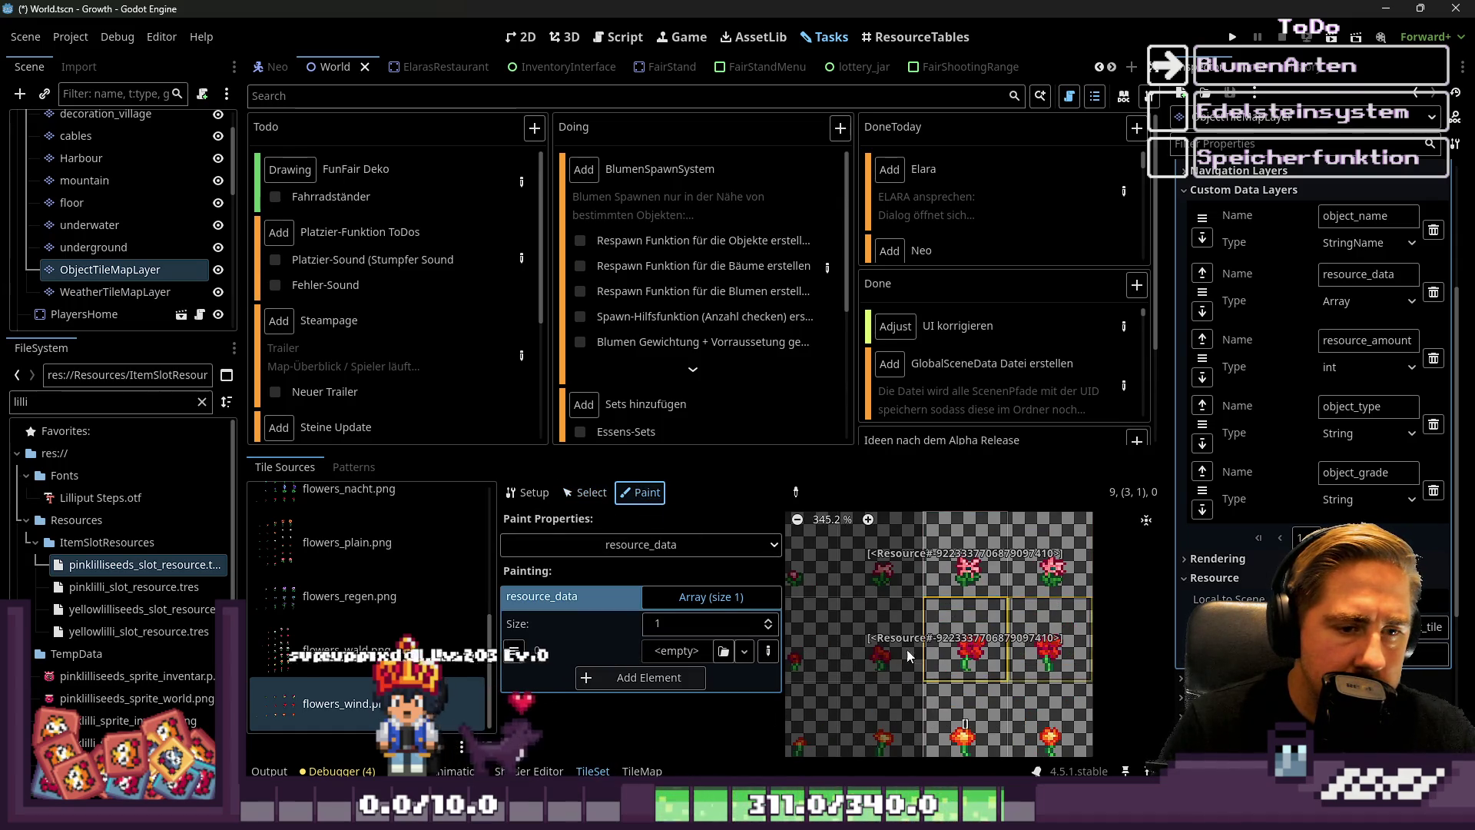
click(764, 598)
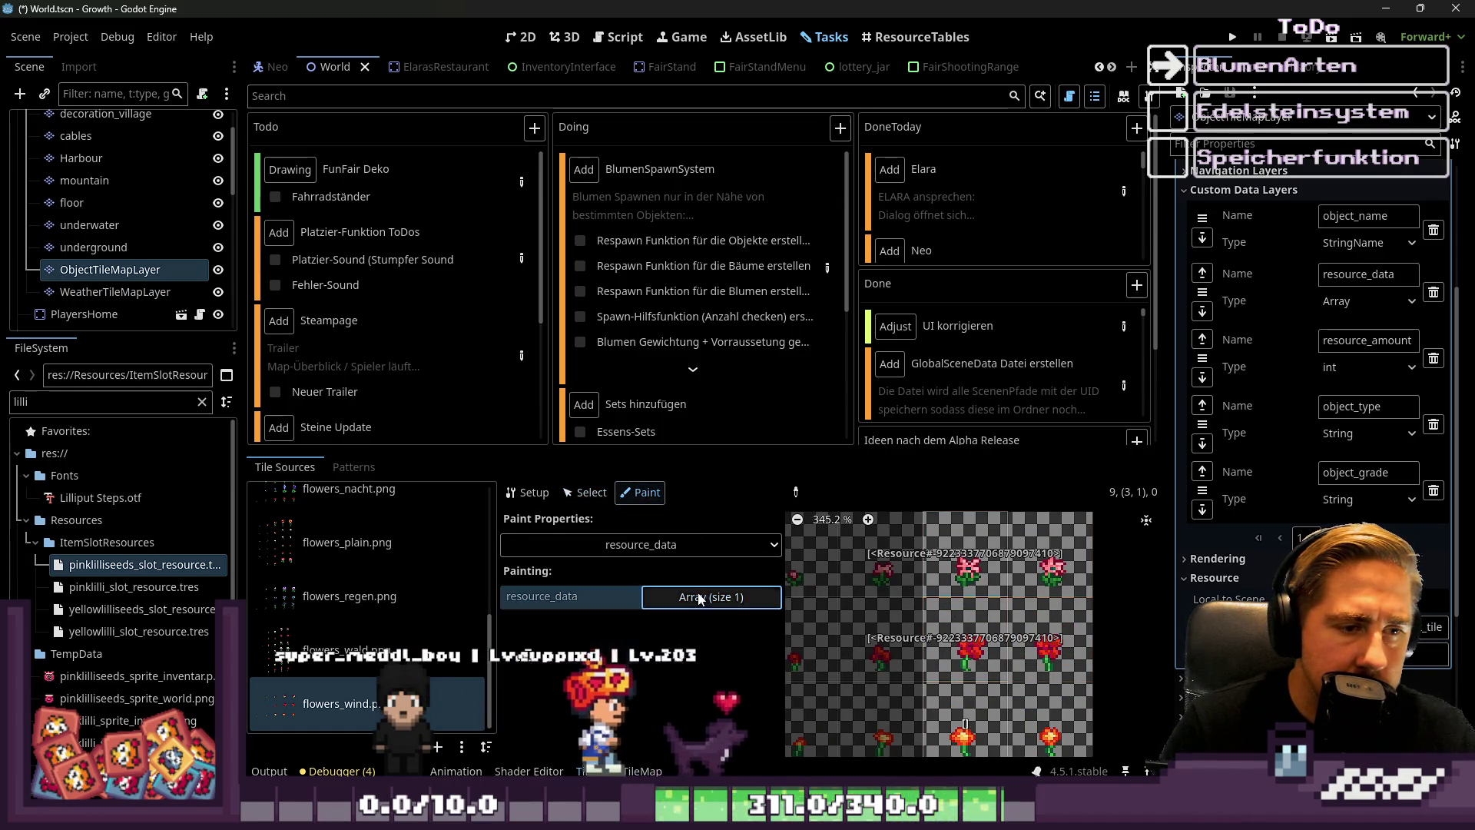
click(764, 597)
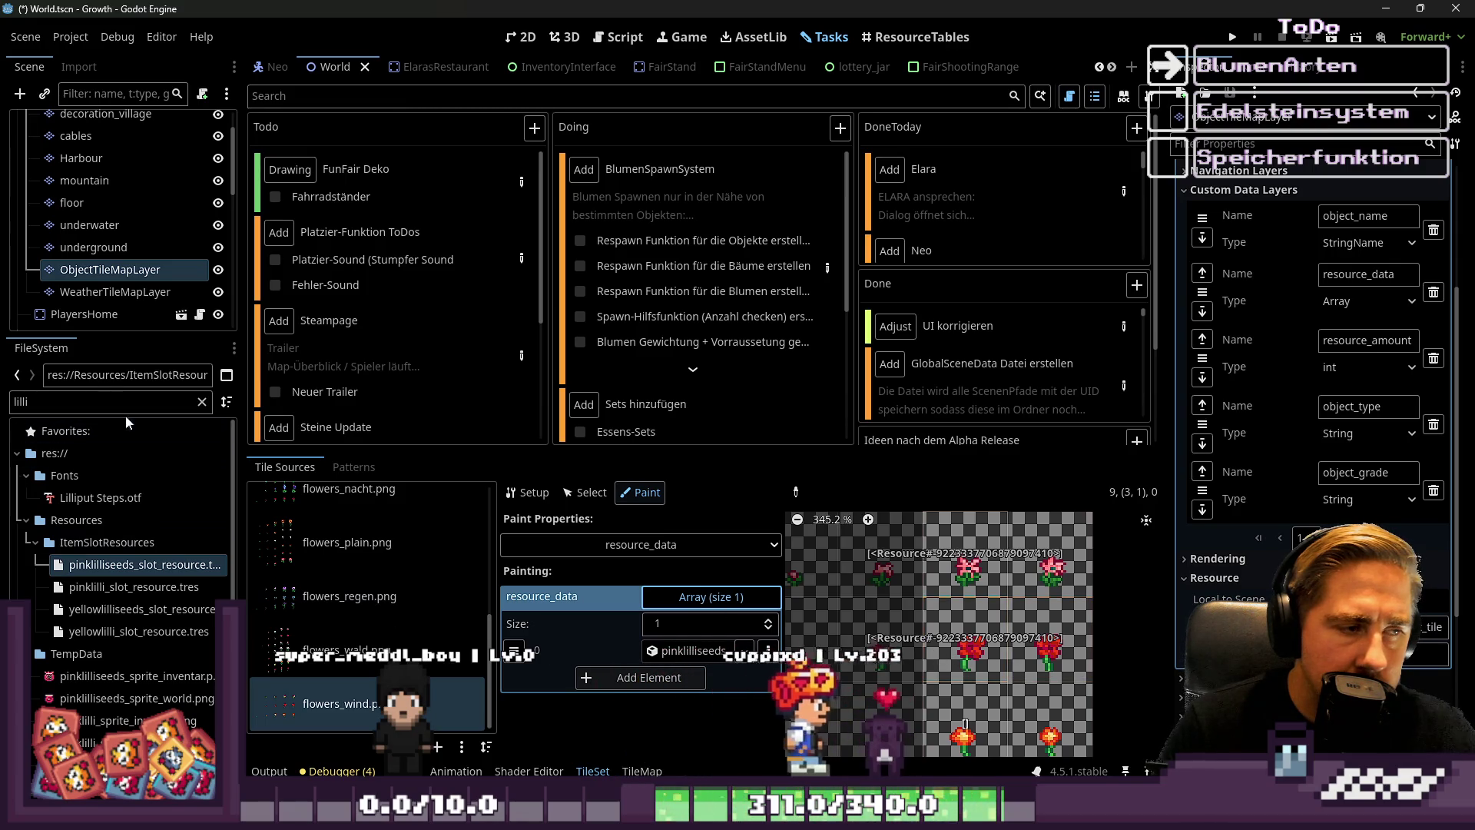
Drag the red poppy and orange daisy seed resources into resource_data and paint each onto its tile.
double_click(94, 401)
text(poppy)
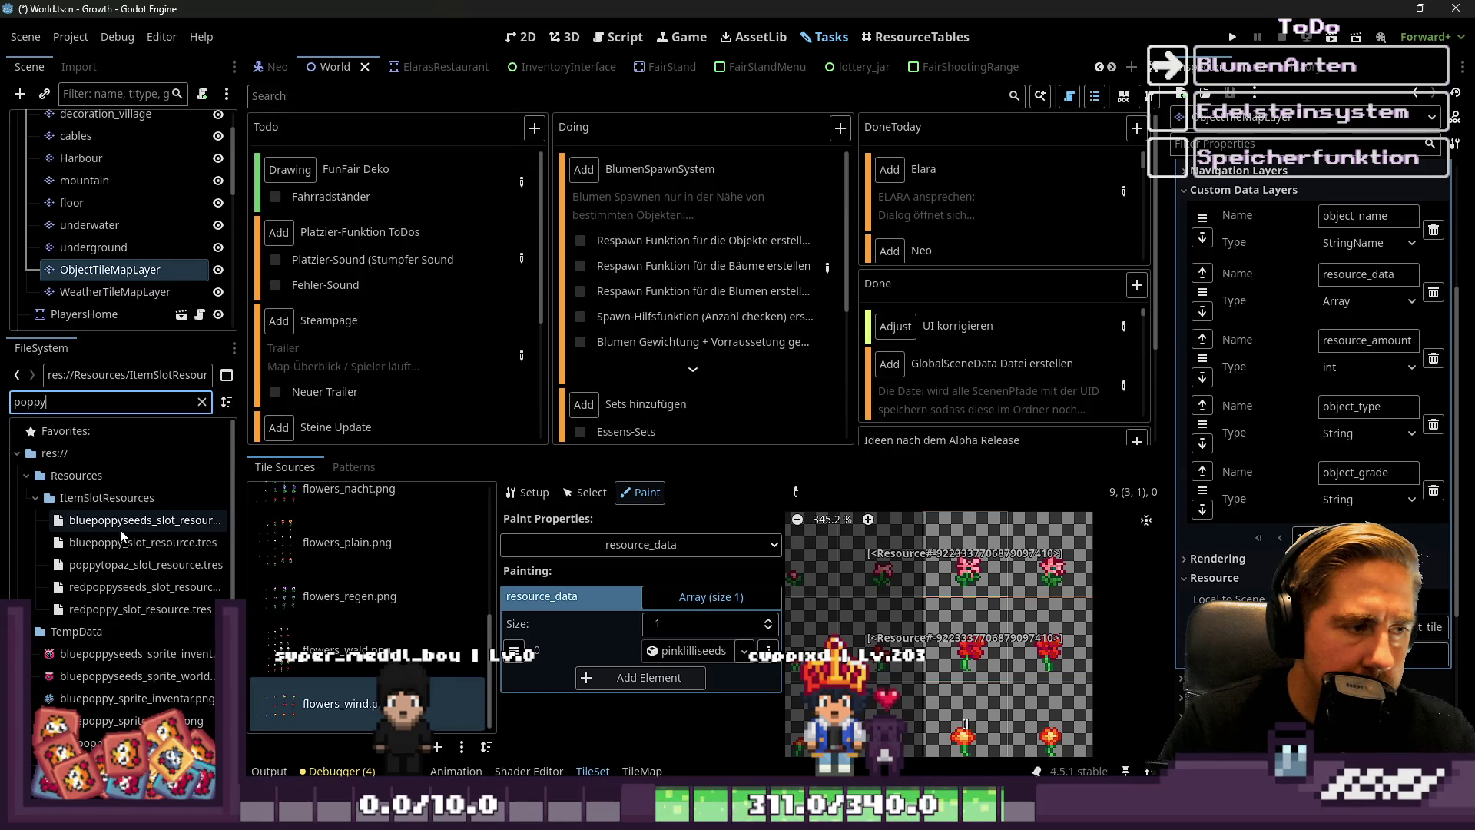
mouse_move(112, 590)
mouse_down()
mouse_move(369, 604)
mouse_move(663, 658)
mouse_up()
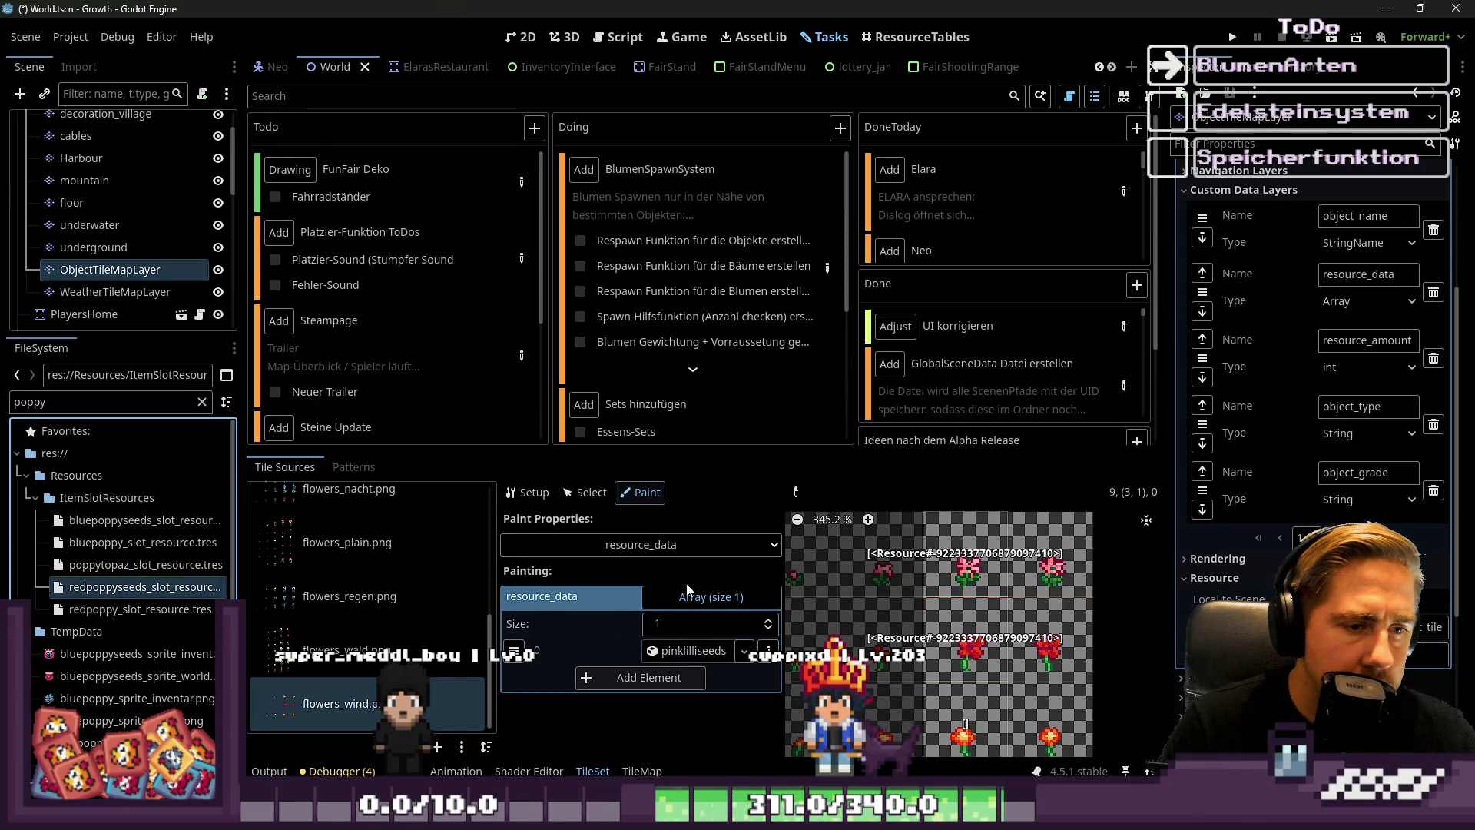
click(951, 645)
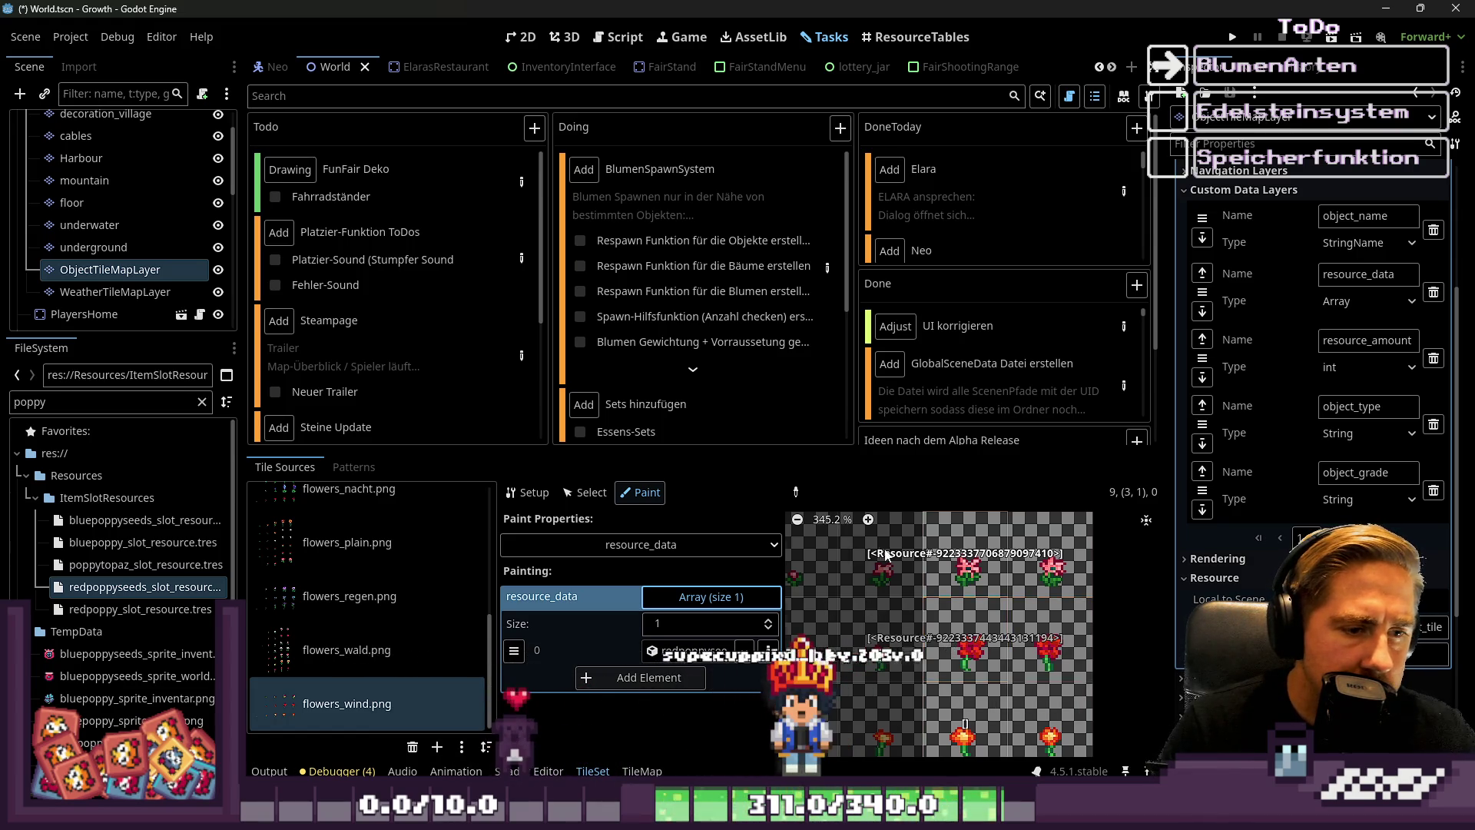
scroll(984, 657, up, 2)
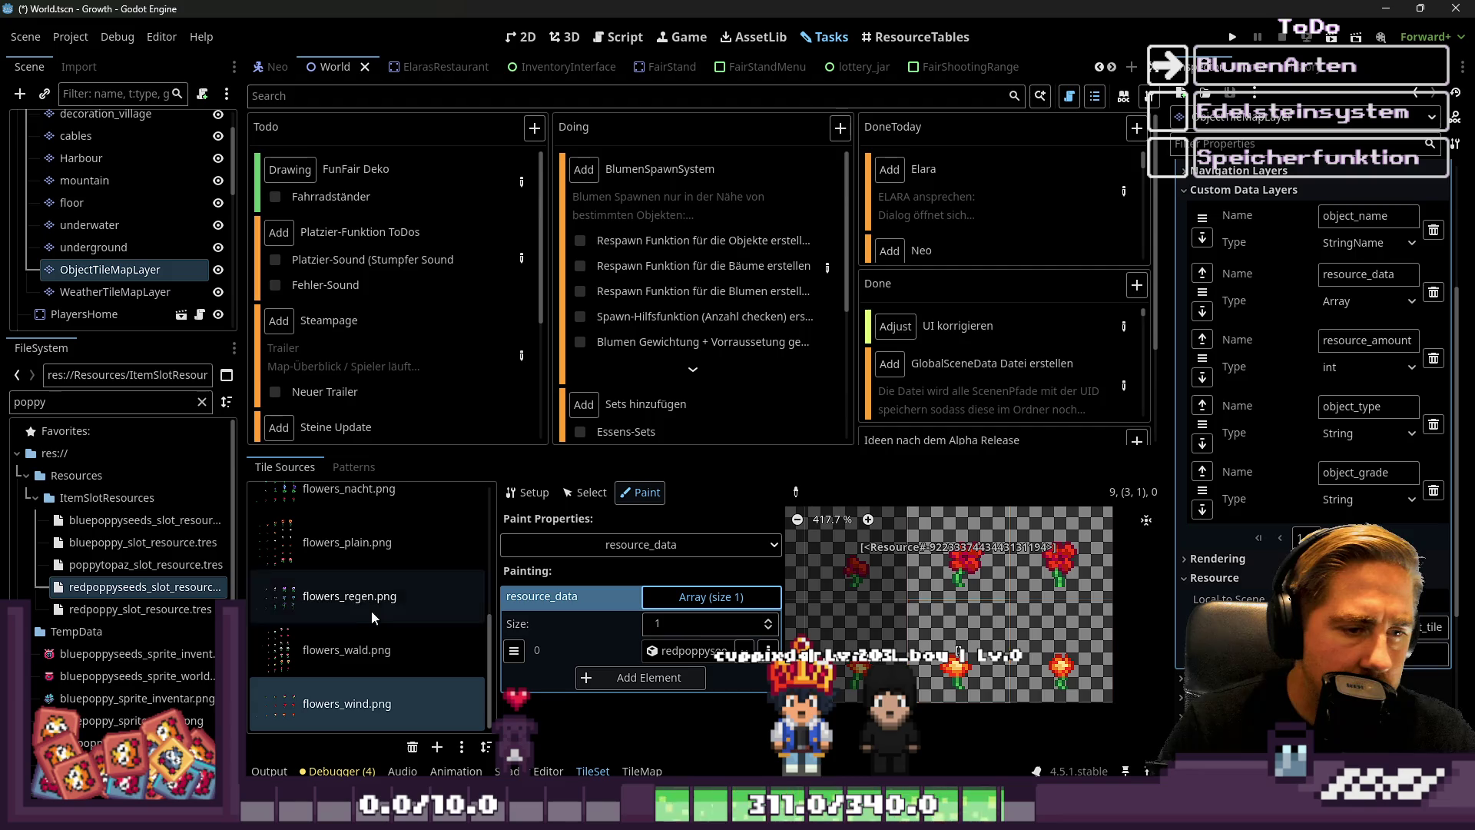
text(daisy)
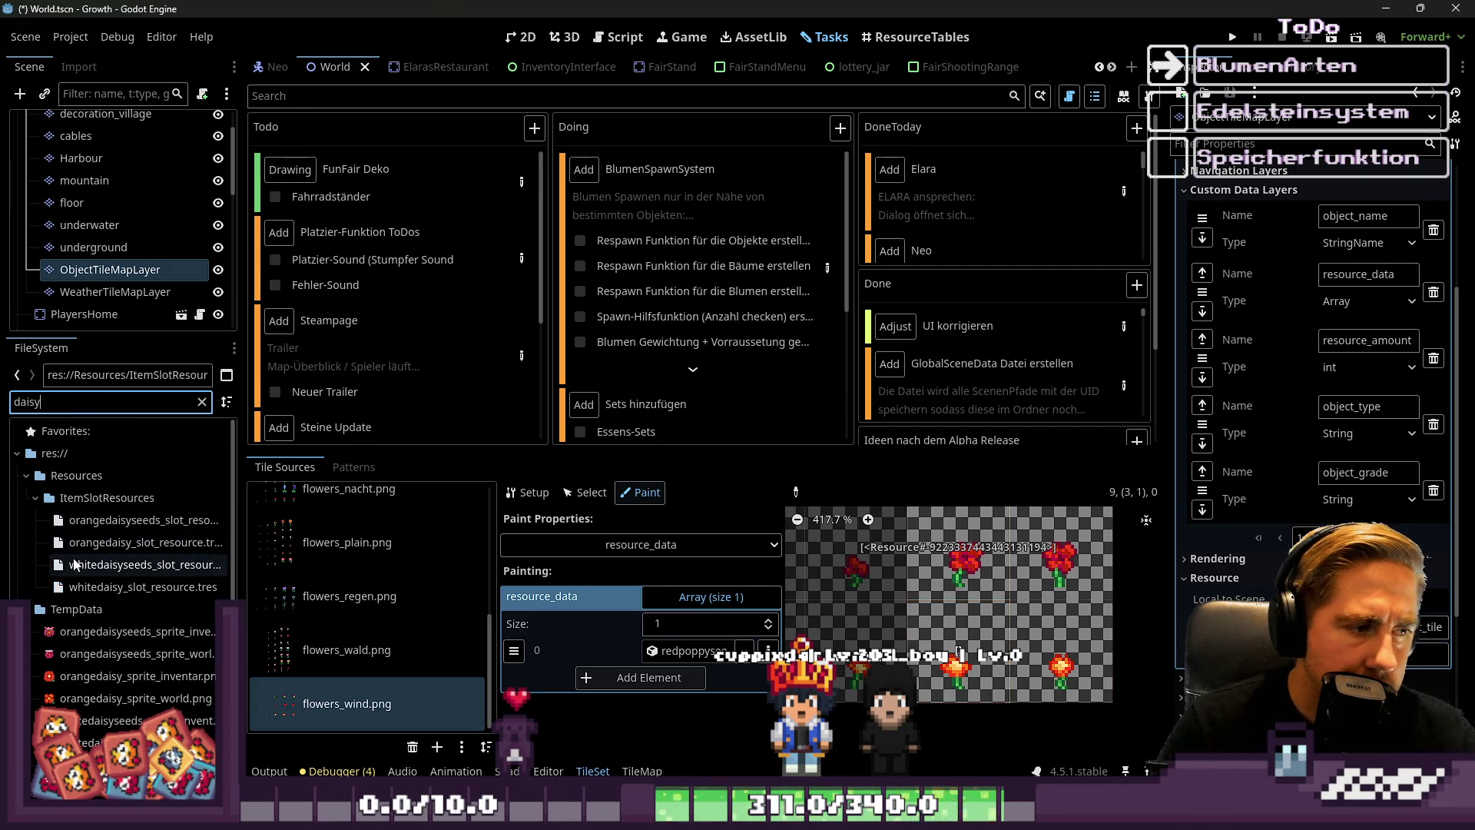
mouse_move(116, 520)
mouse_down()
mouse_move(572, 565)
mouse_move(690, 650)
mouse_up()
click(941, 645)
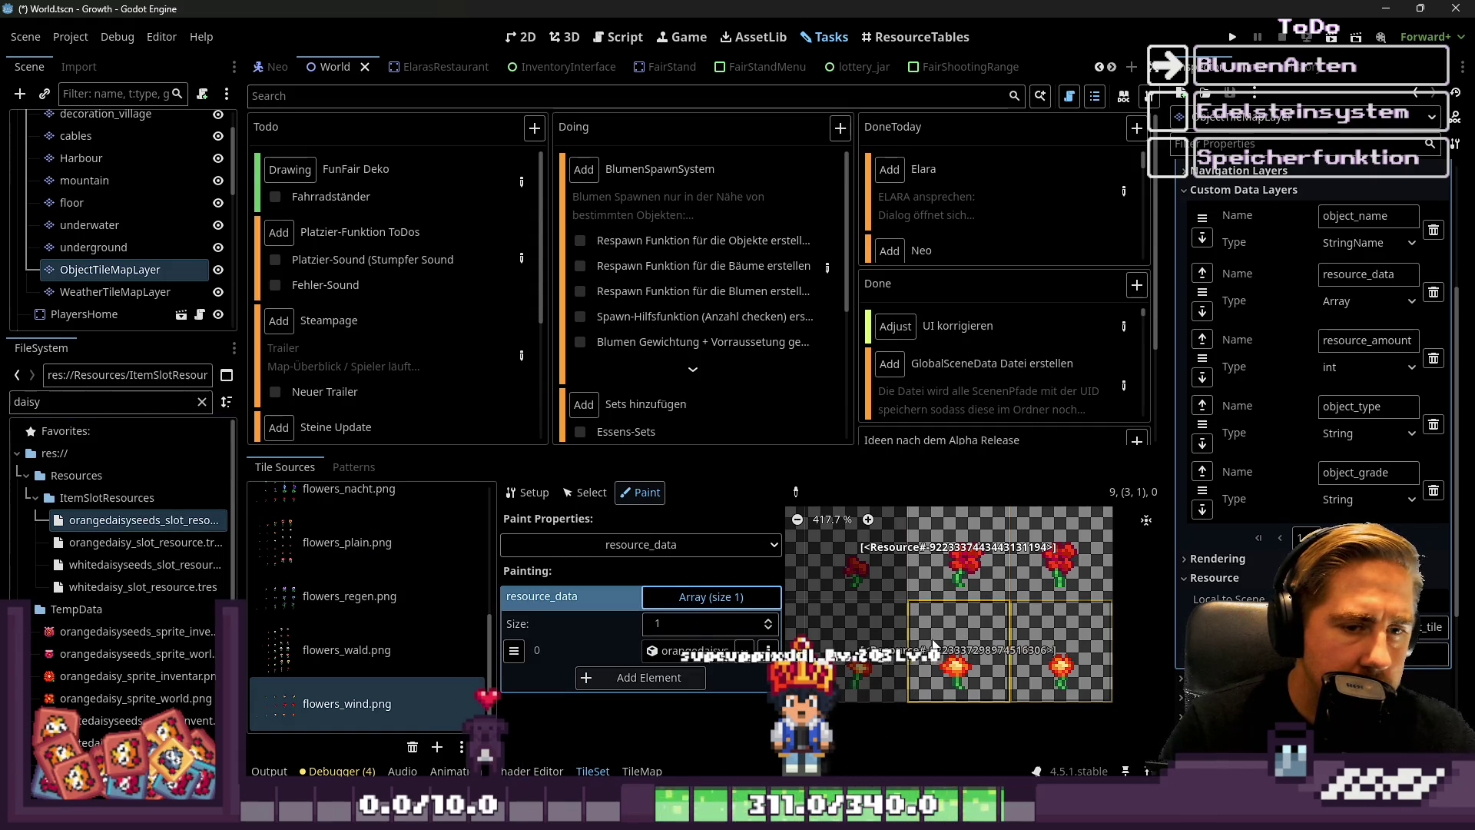
Return to Select mode, filter files for 'flowers_wi' and bring up flowers_wind.png's file actions.
scroll(922, 666, down, 3)
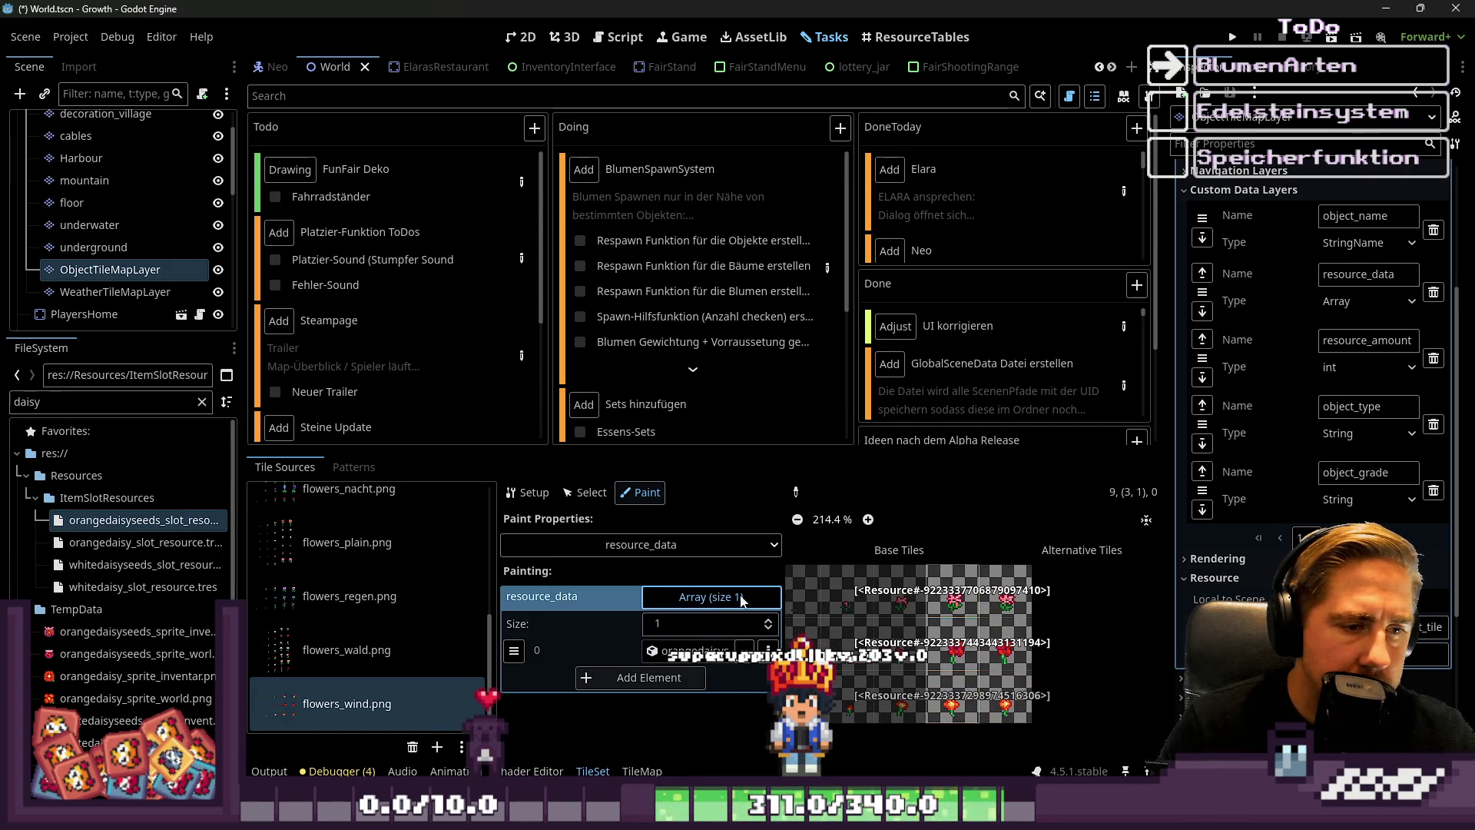
click(657, 545)
click(828, 547)
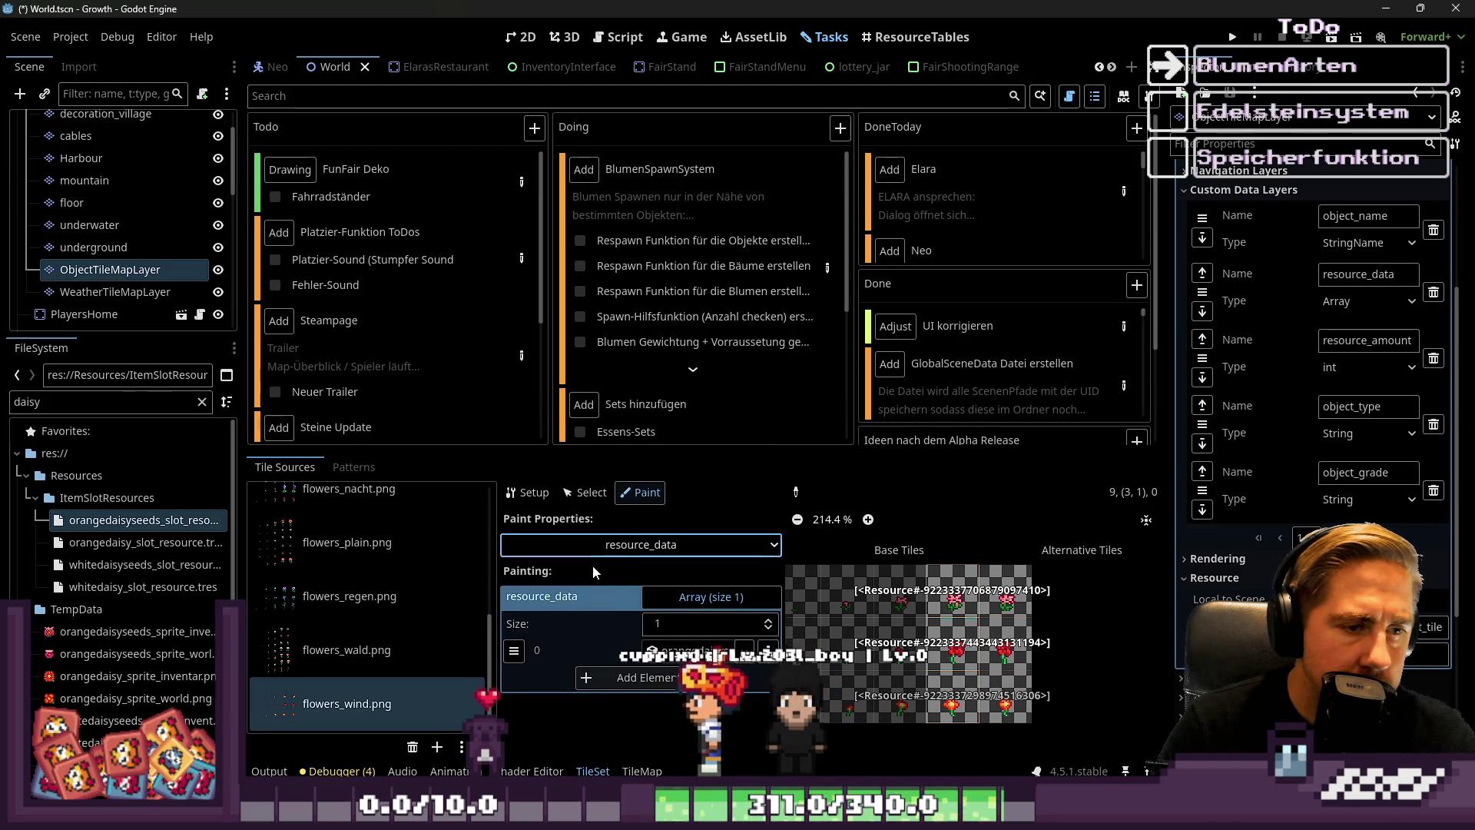
click(566, 489)
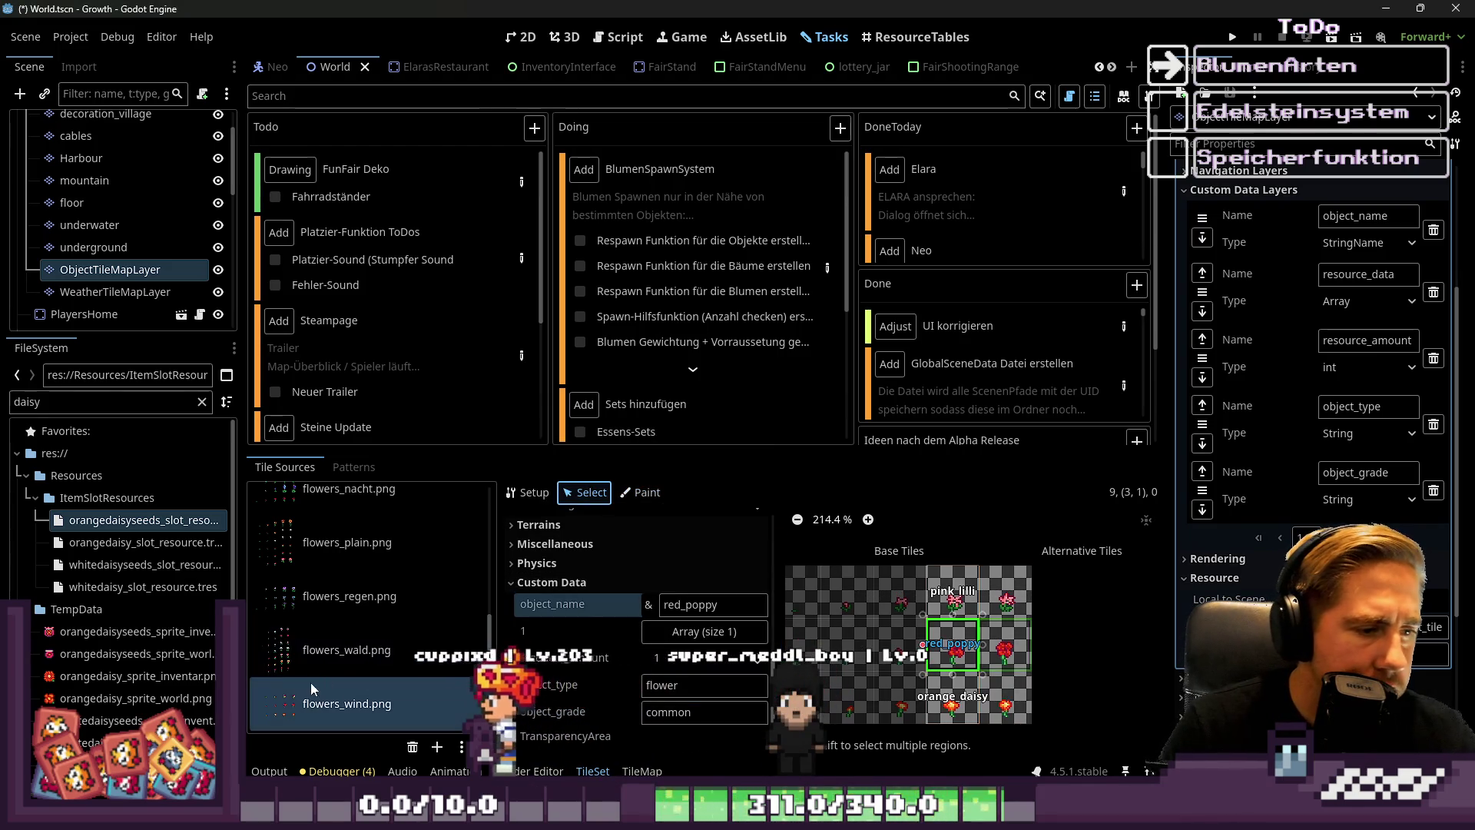
double_click(131, 403)
text(flo)
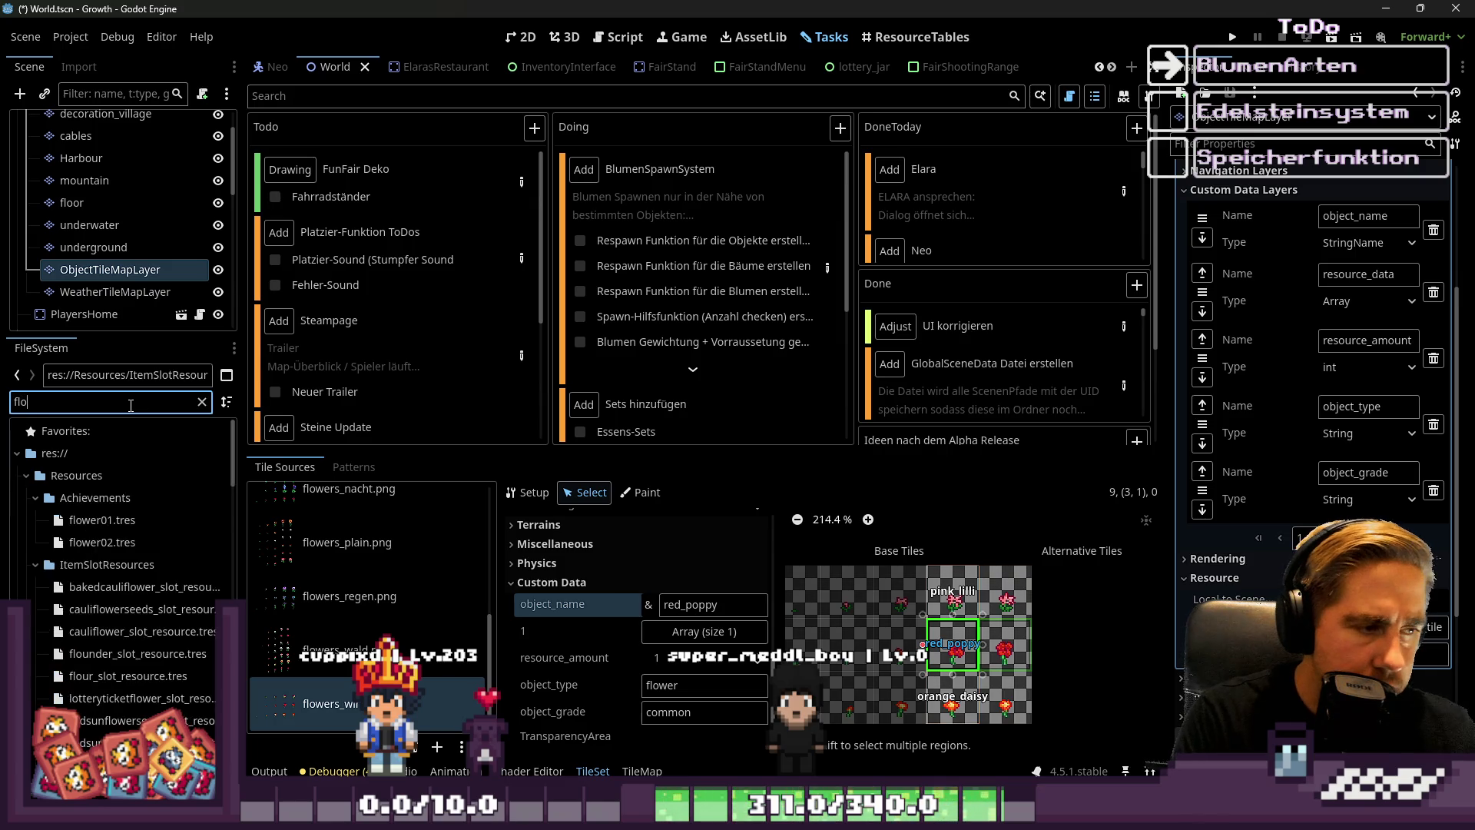
text(wers_wi)
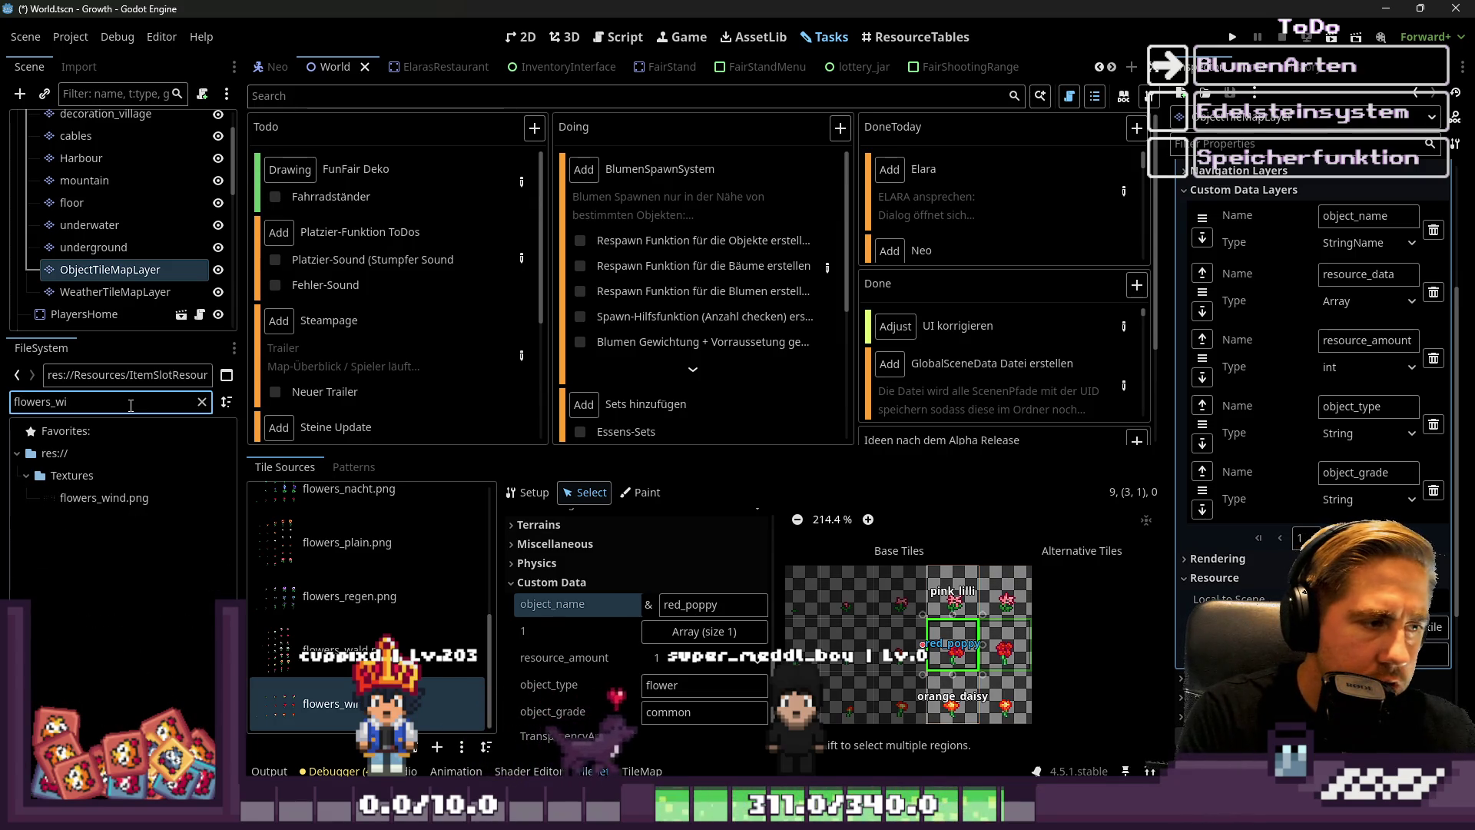
right_click(115, 497)
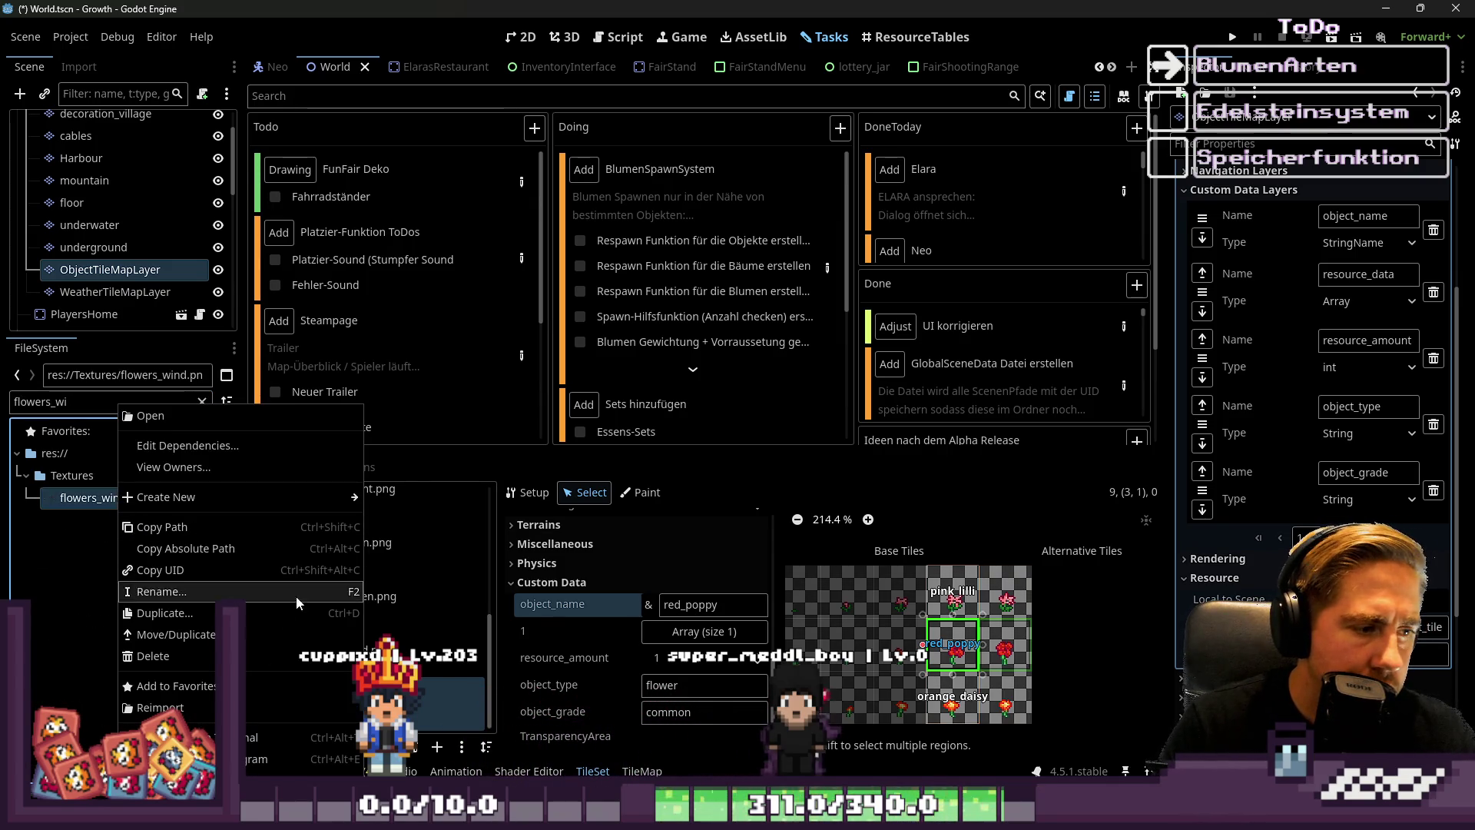
Open flowers_wind.png in Aseprite, Select All, shift the whole sheet 12 px up, commit, and close.
key(Return)
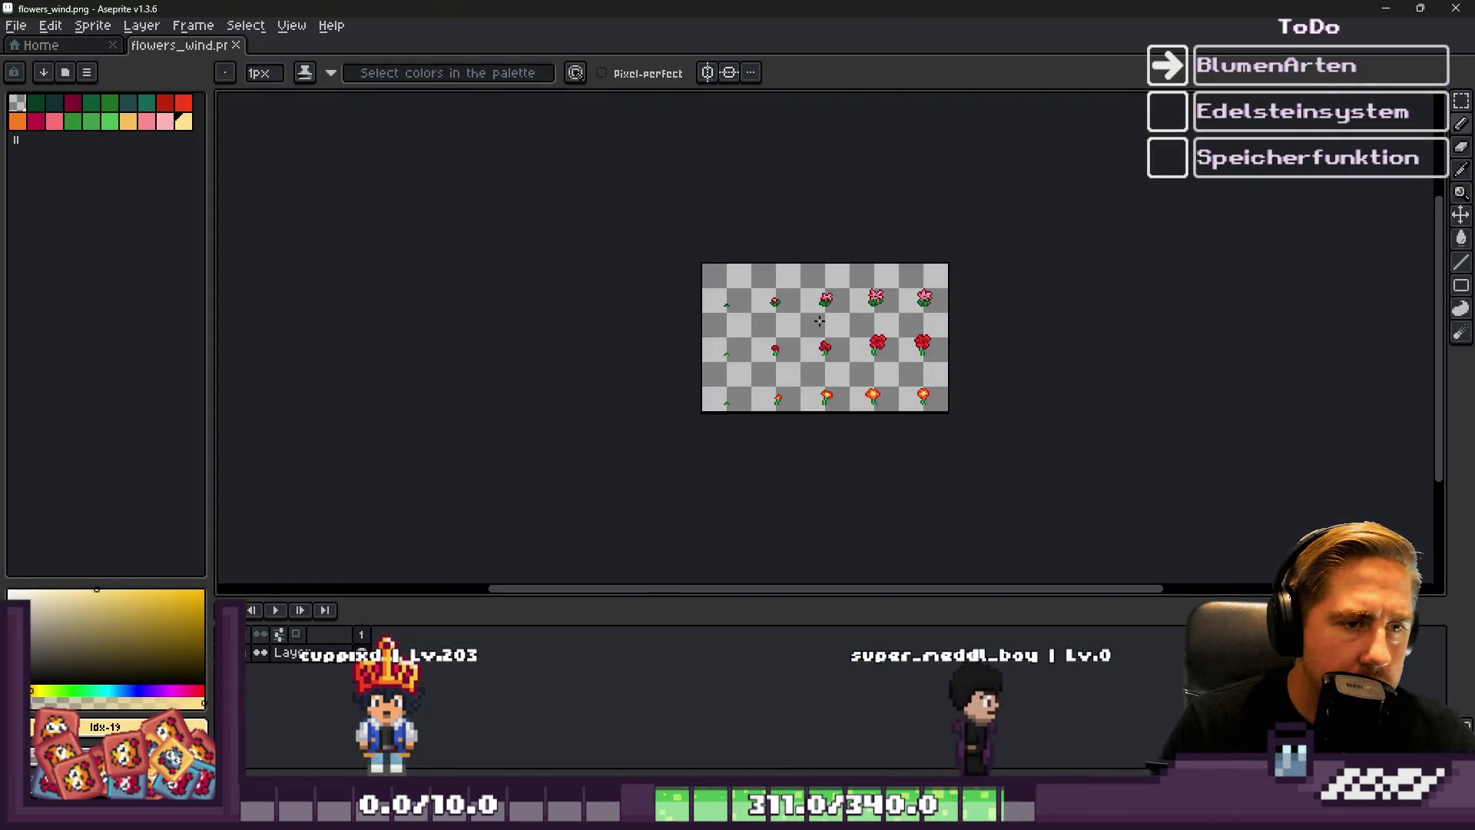
key(m)
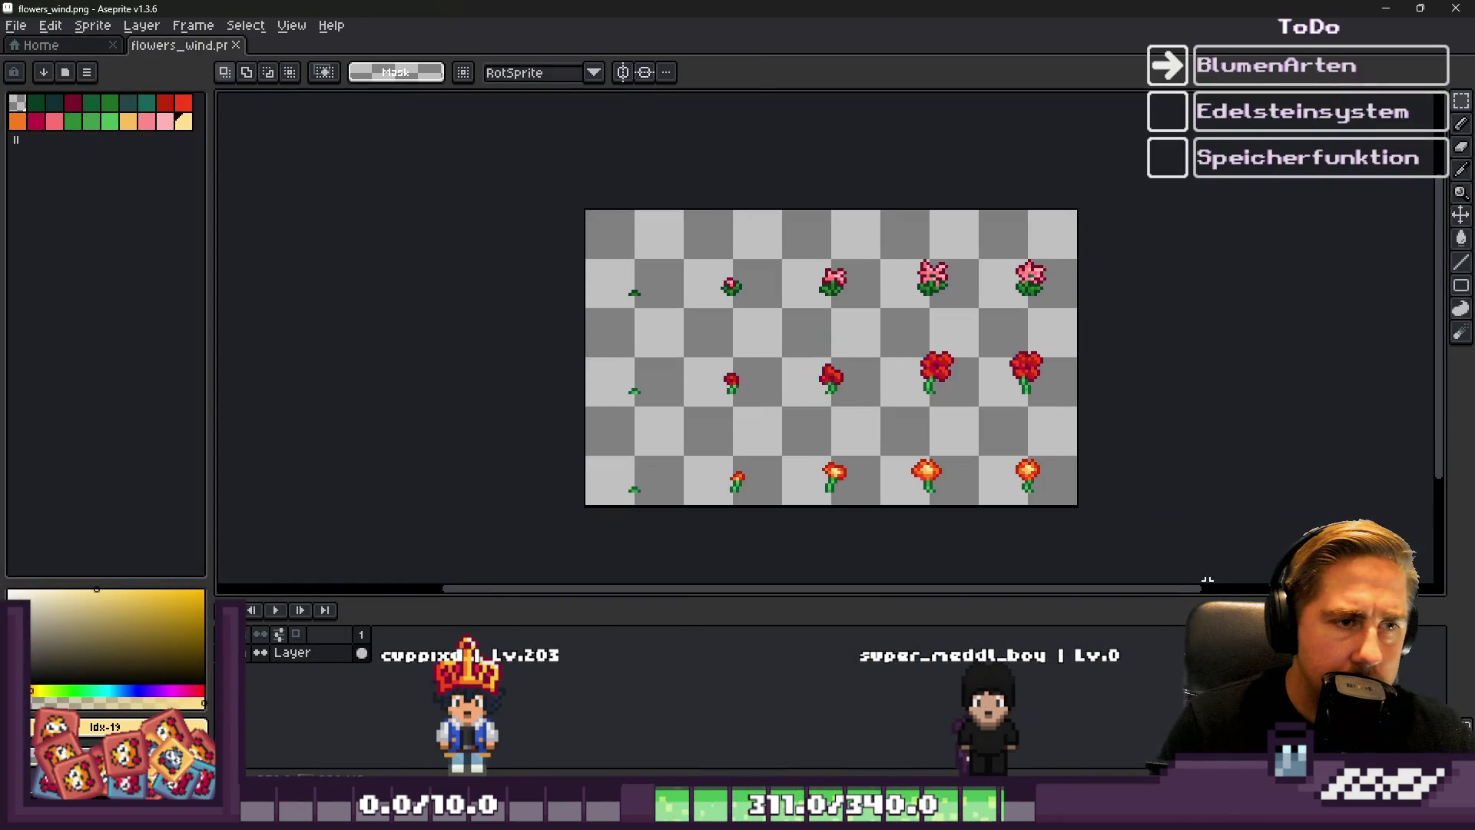
scroll(1207, 579, up, 3)
key(ctrl+a)
drag(969, 261, 969, 171)
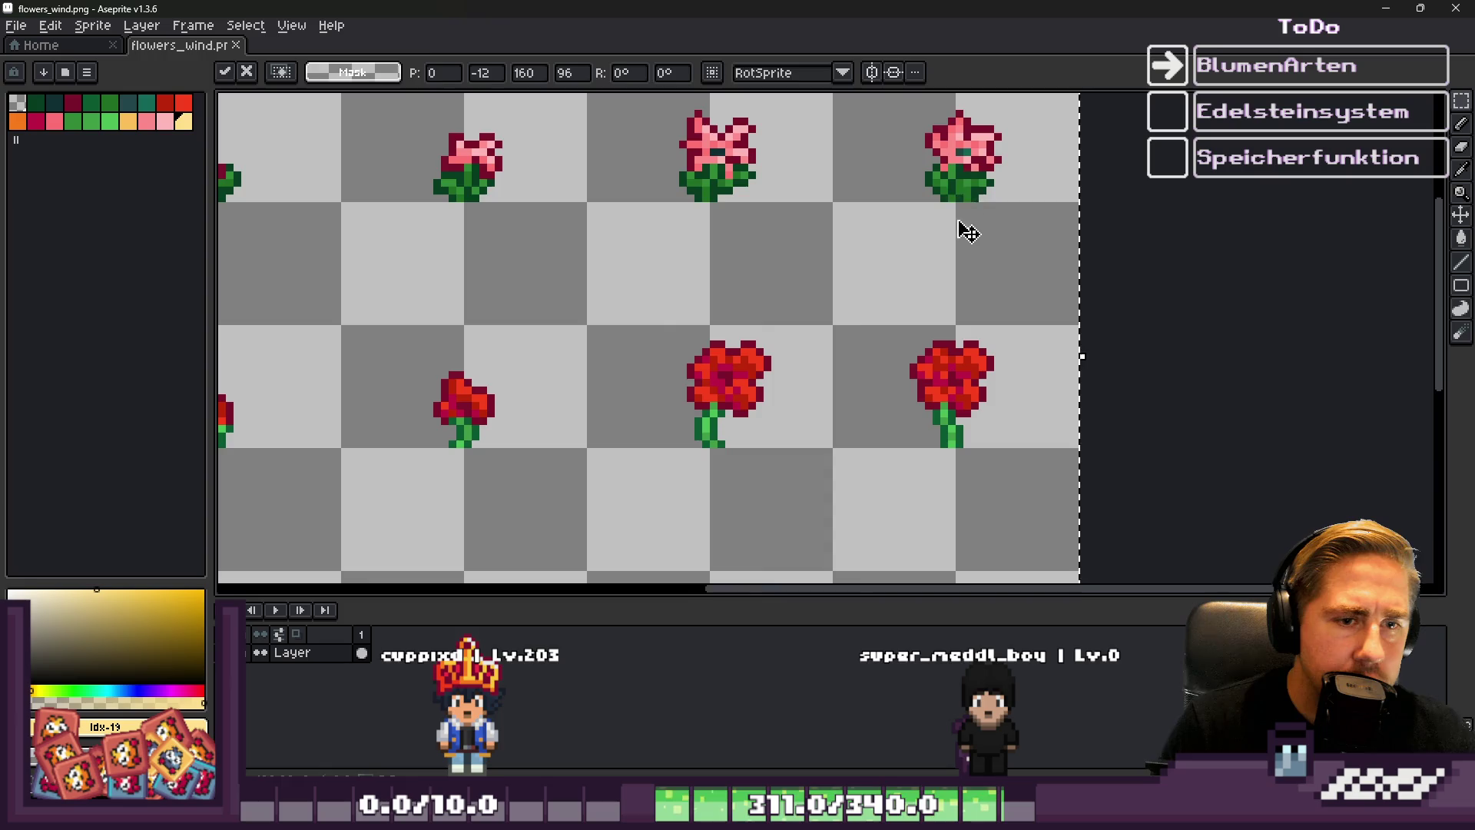
key(Return)
scroll(969, 232, down, 3)
scroll(967, 357, up, 2)
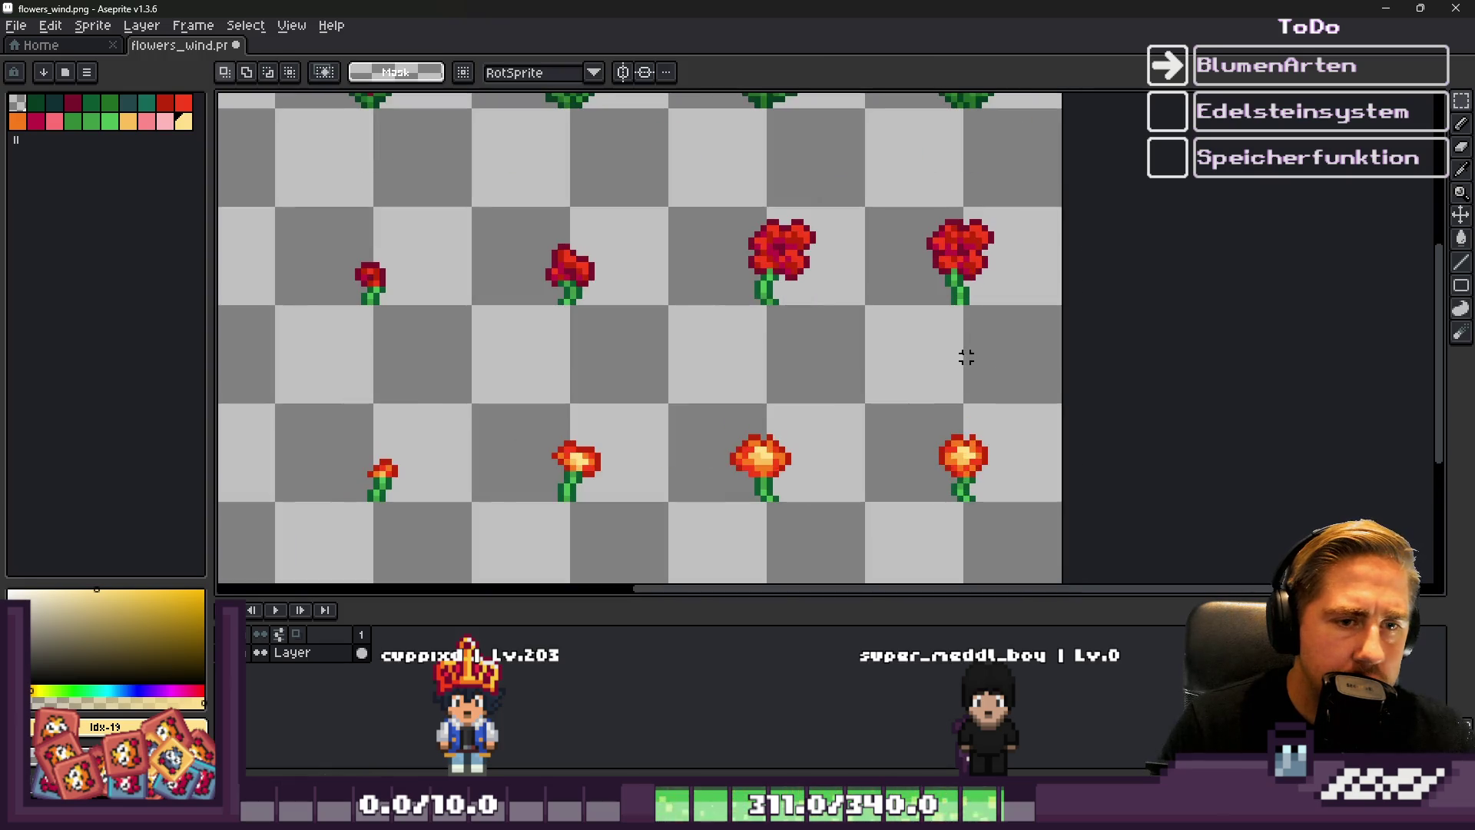
click(1444, 9)
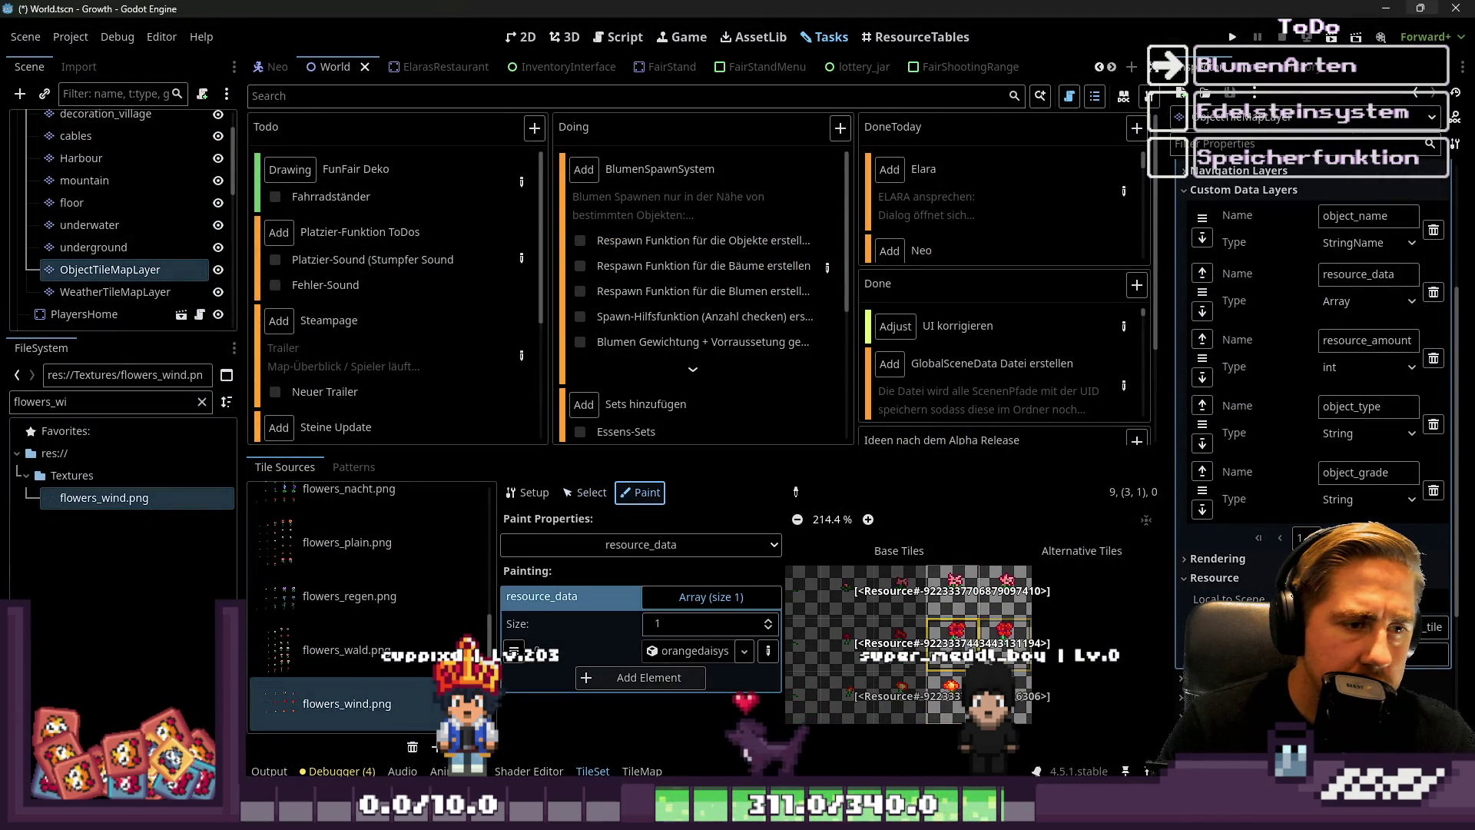
Paint a Y Sort Origin of -16 onto the flowers_wind flower tiles.
click(687, 544)
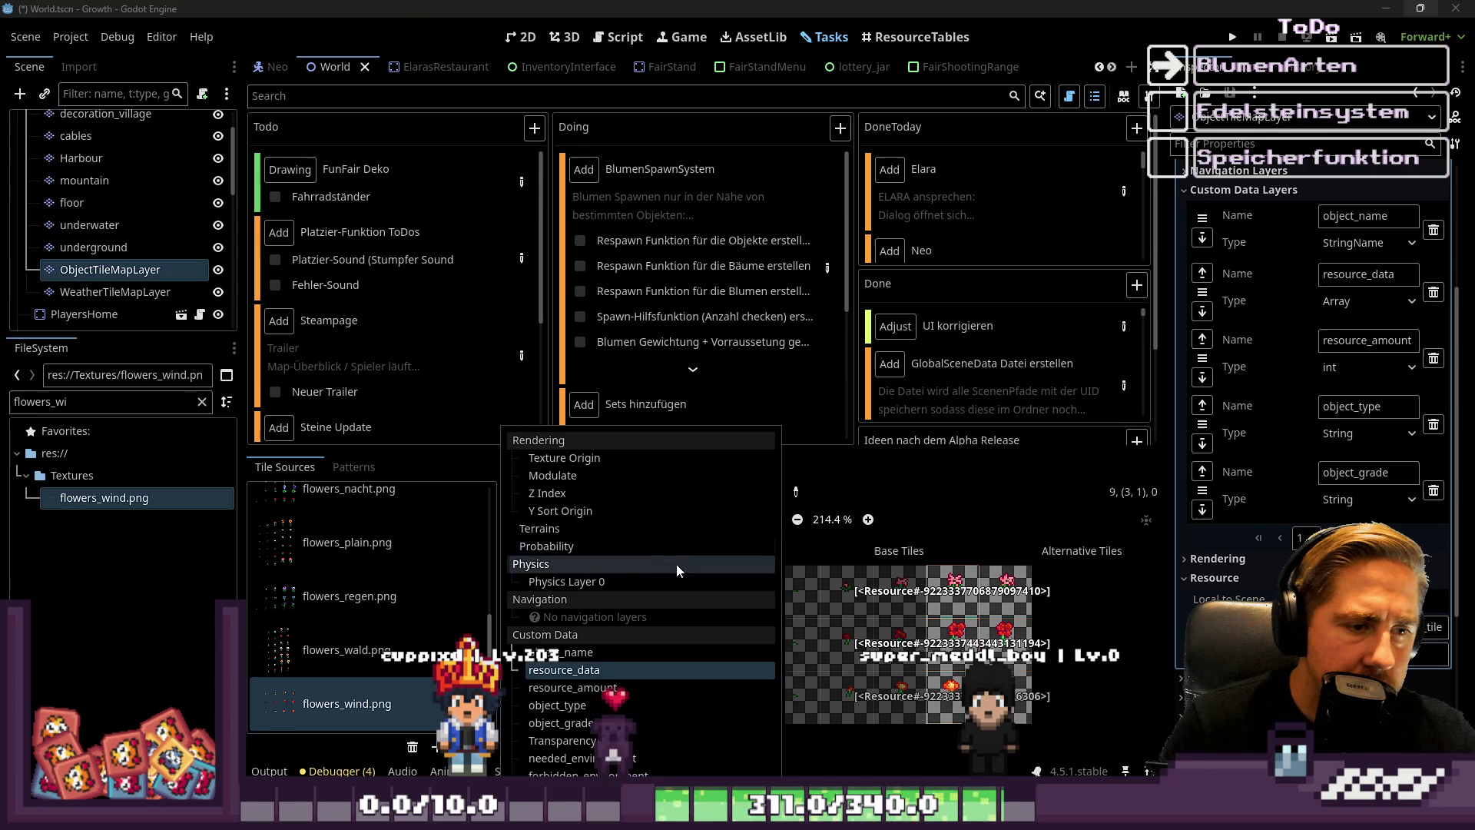
click(591, 513)
scroll(1002, 583, up, 3)
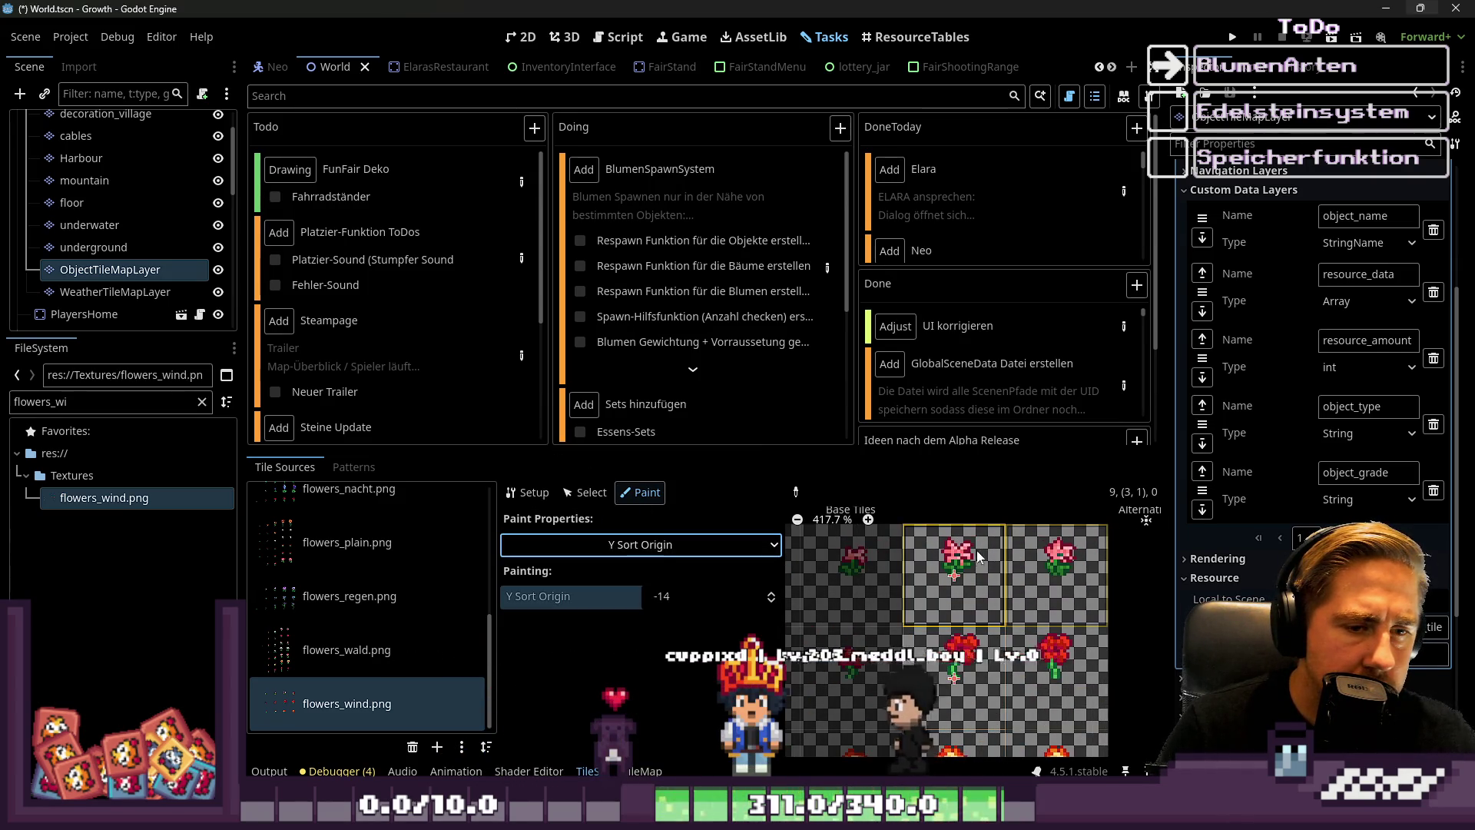
click(972, 574)
click(748, 597)
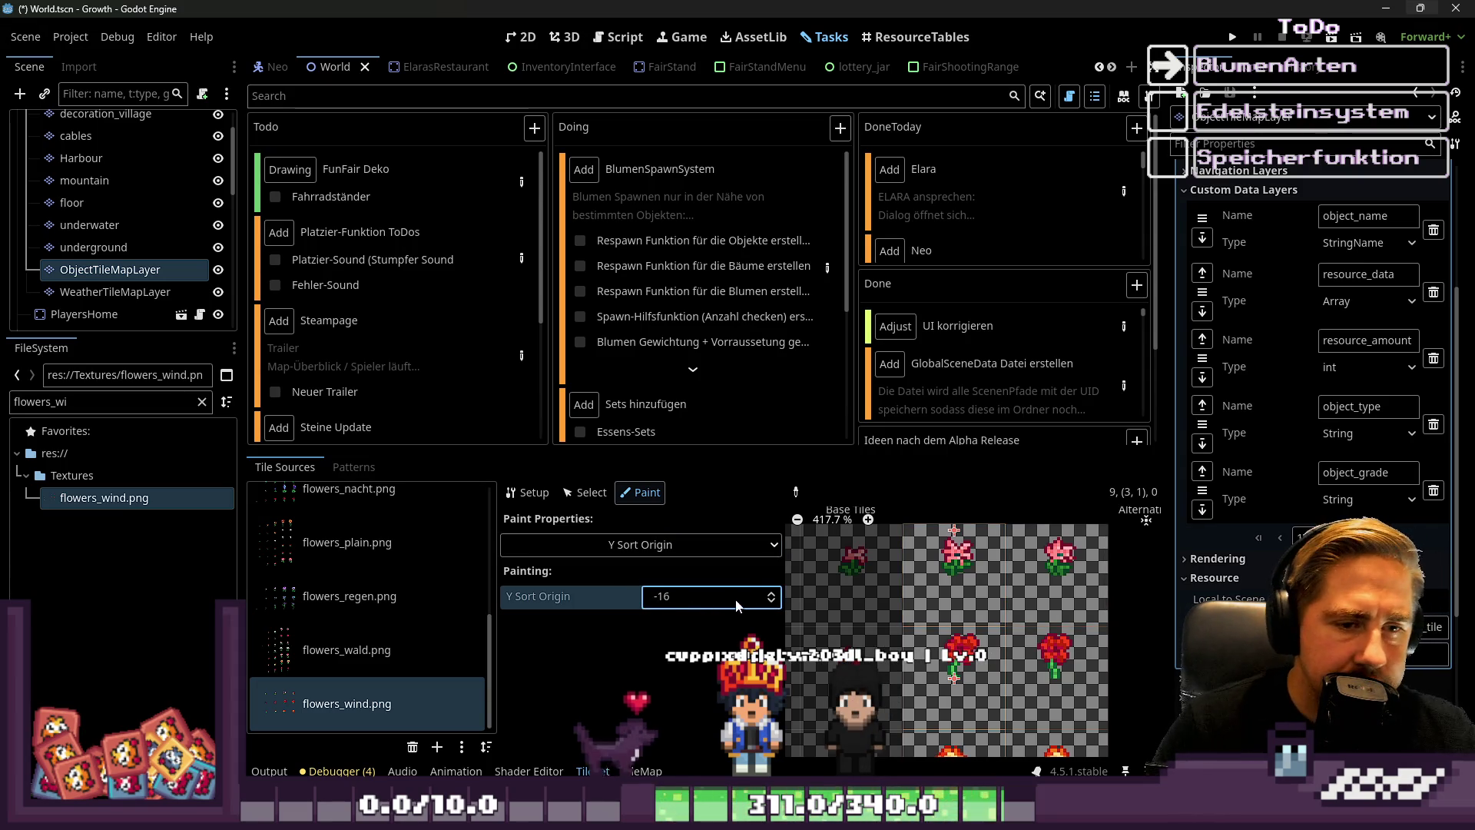
click(957, 576)
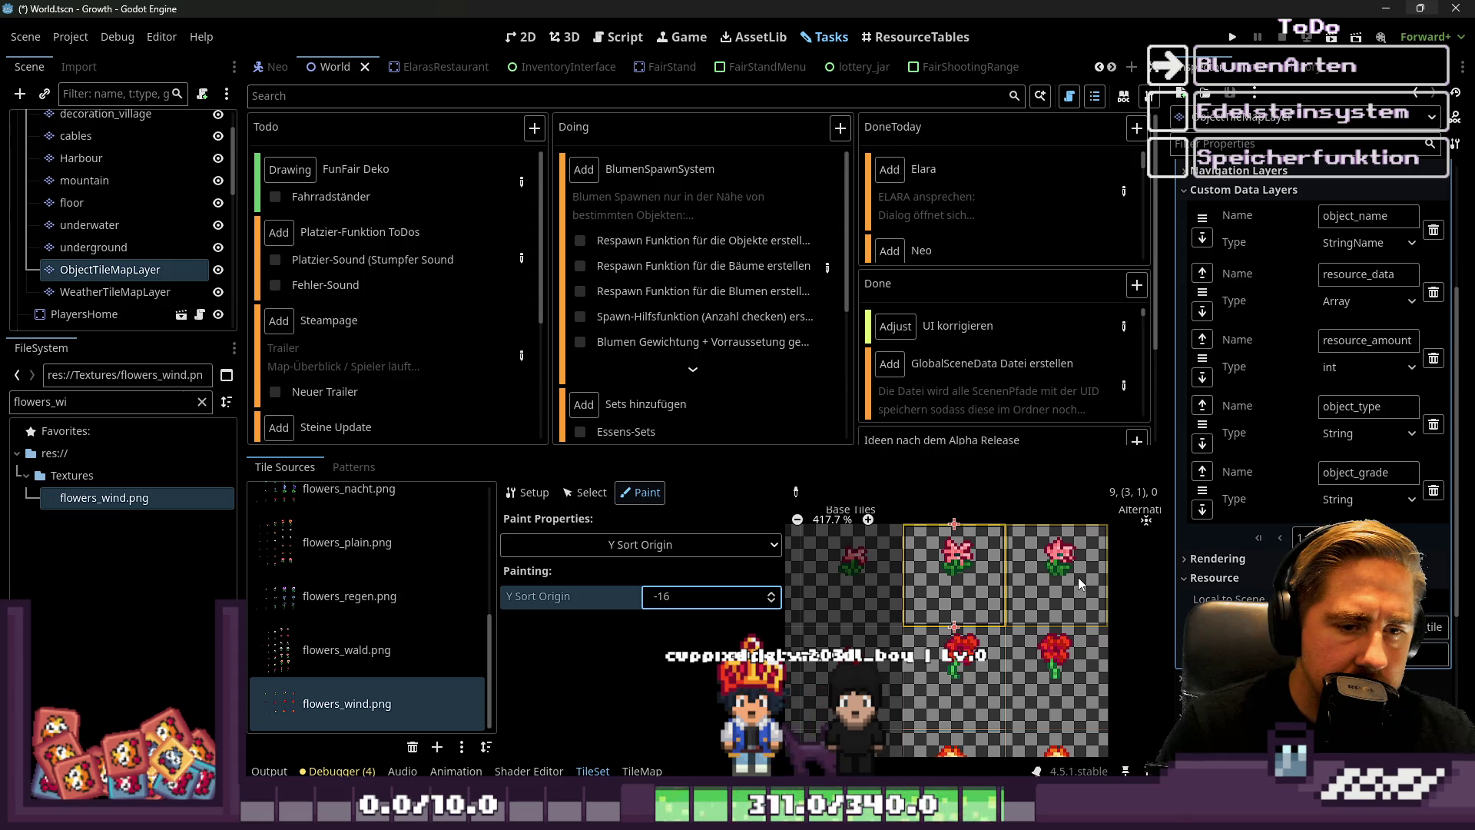
scroll(1060, 582, down, 4)
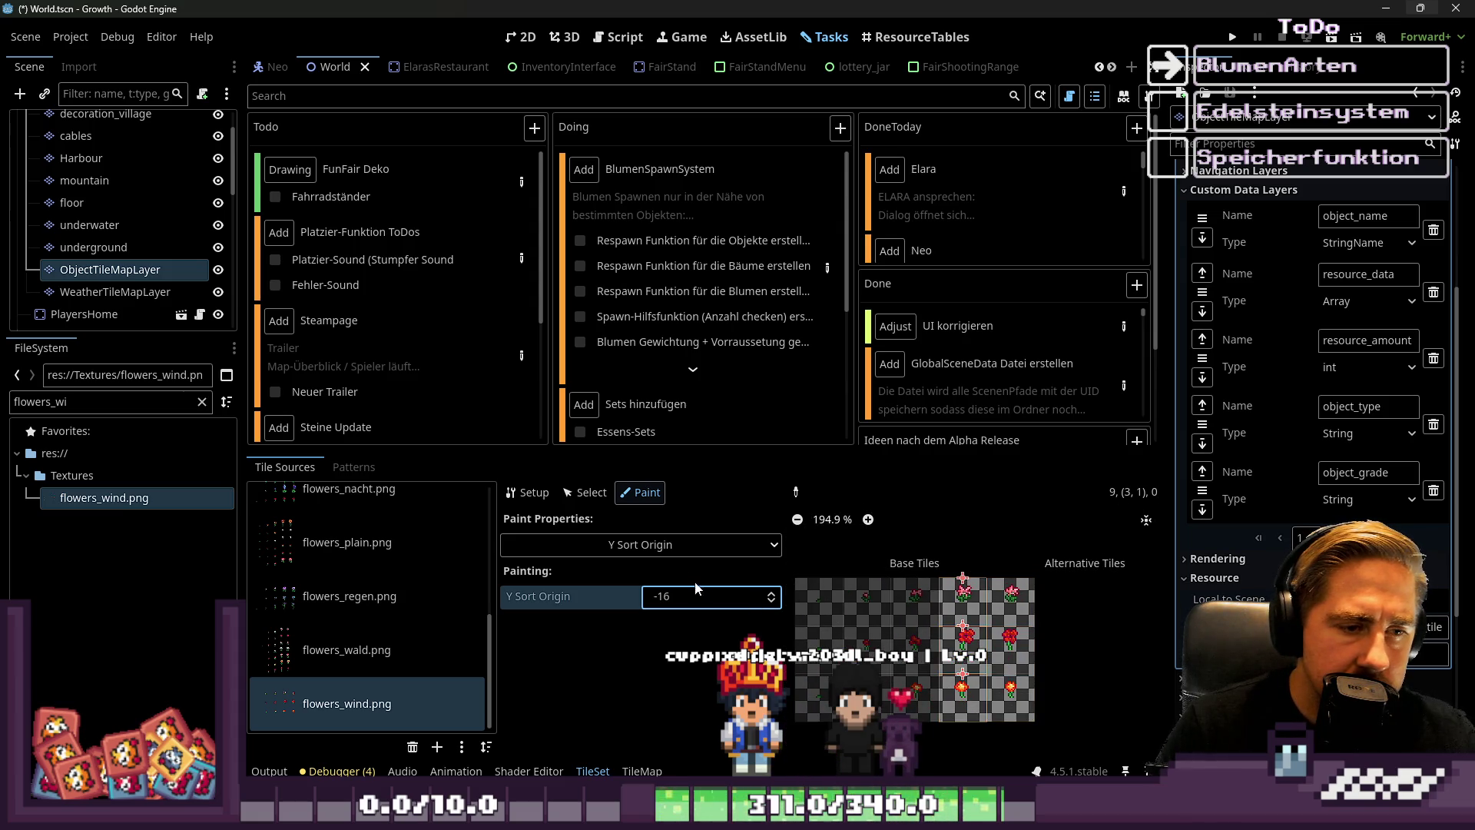
click(660, 546)
click(611, 508)
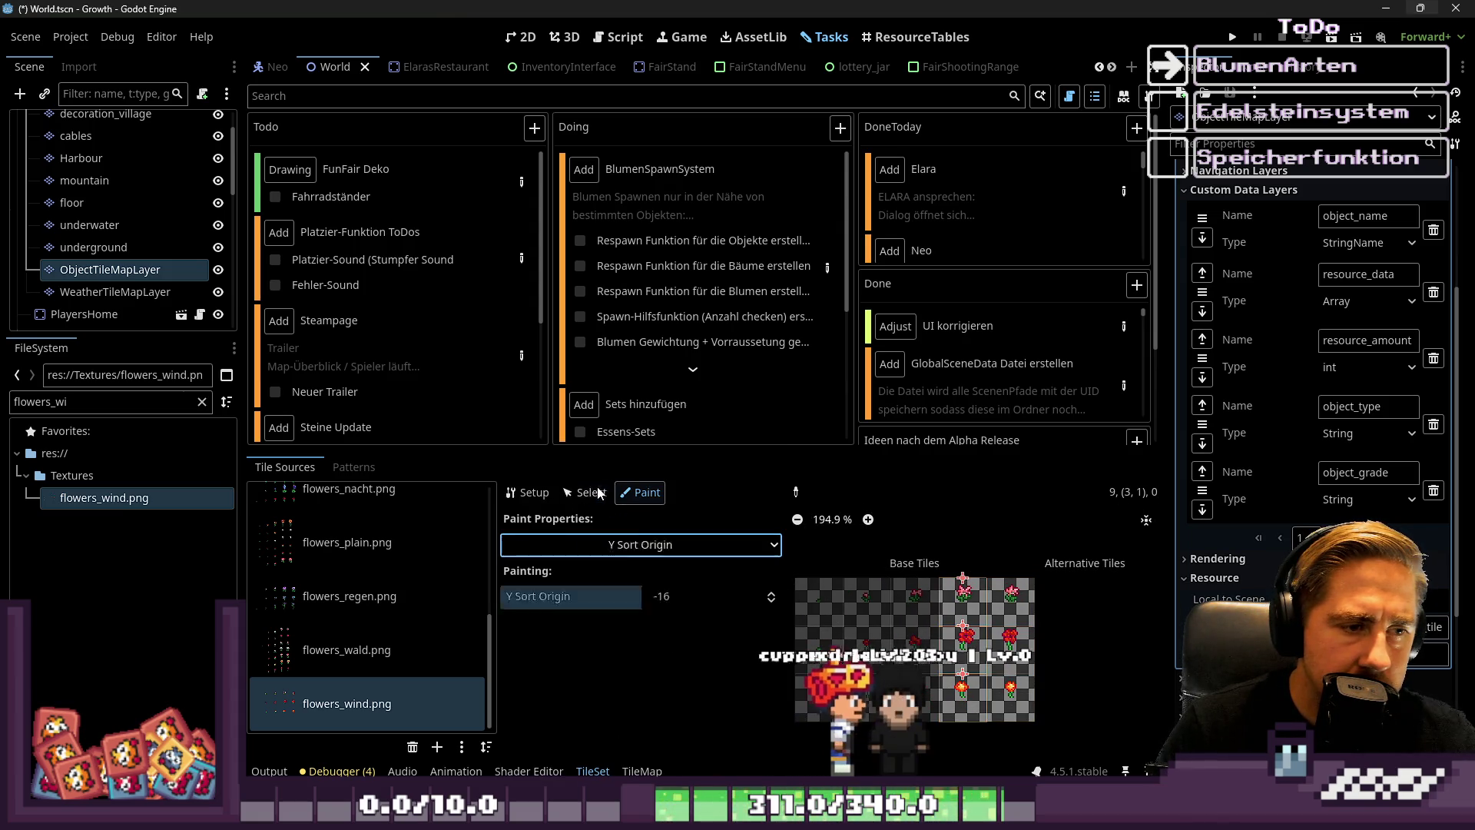
click(685, 543)
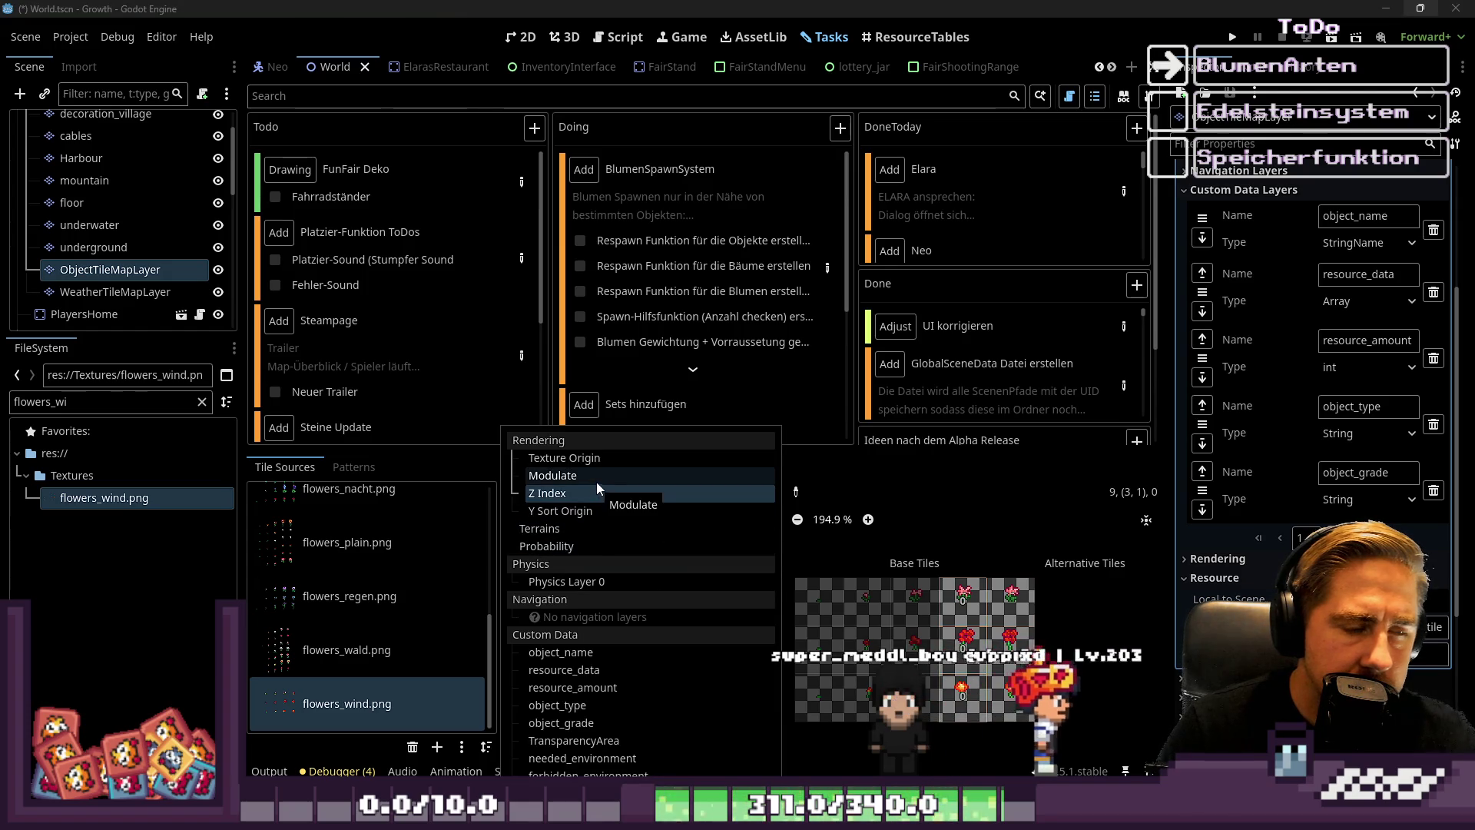
Switch tile painting to Texture Origin (x 0, y 11) and save World.tscn.
click(602, 460)
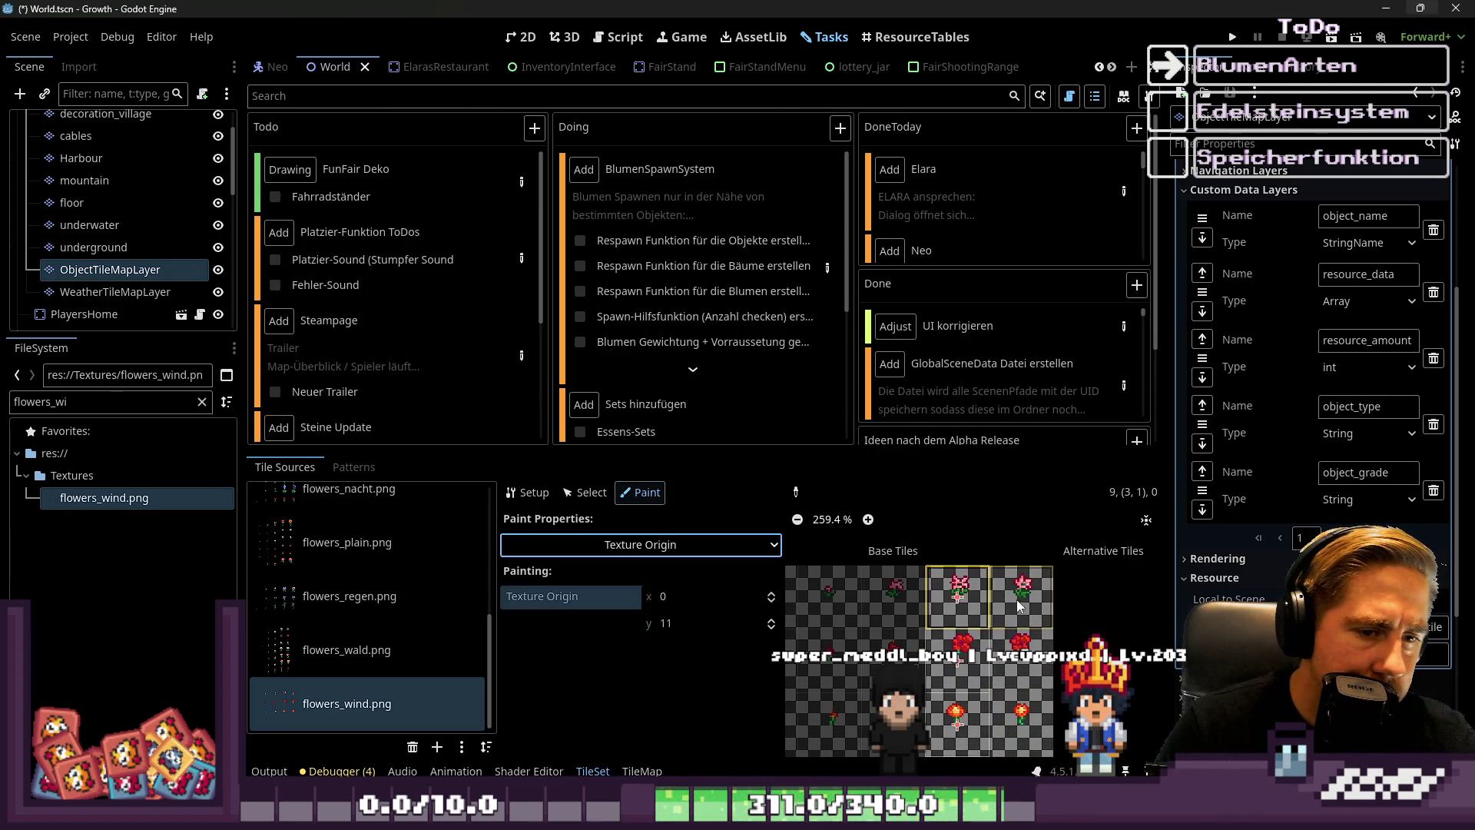
scroll(998, 599, up, 6)
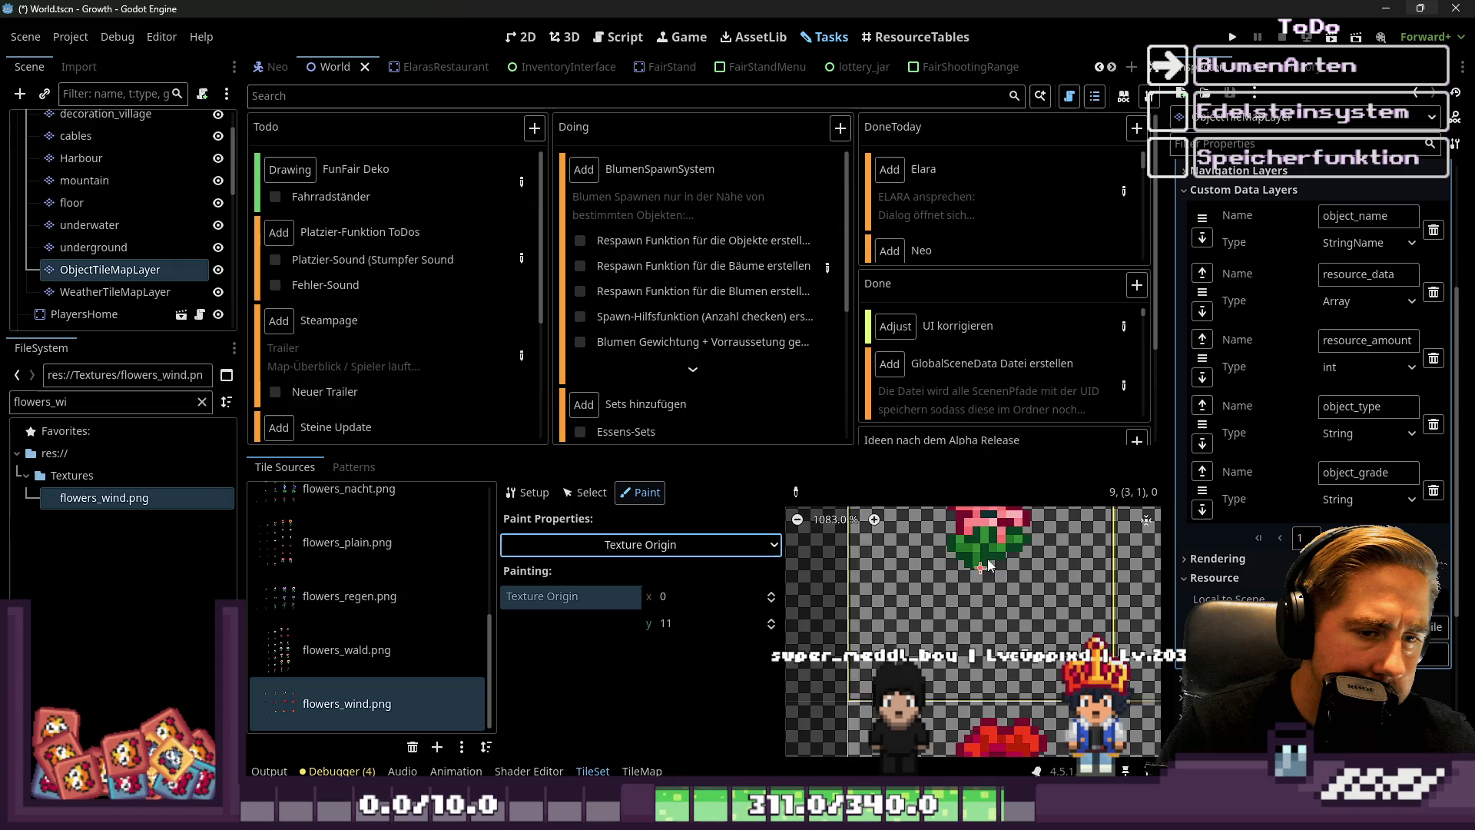
scroll(988, 565, down, 7)
scroll(993, 622, up, 5)
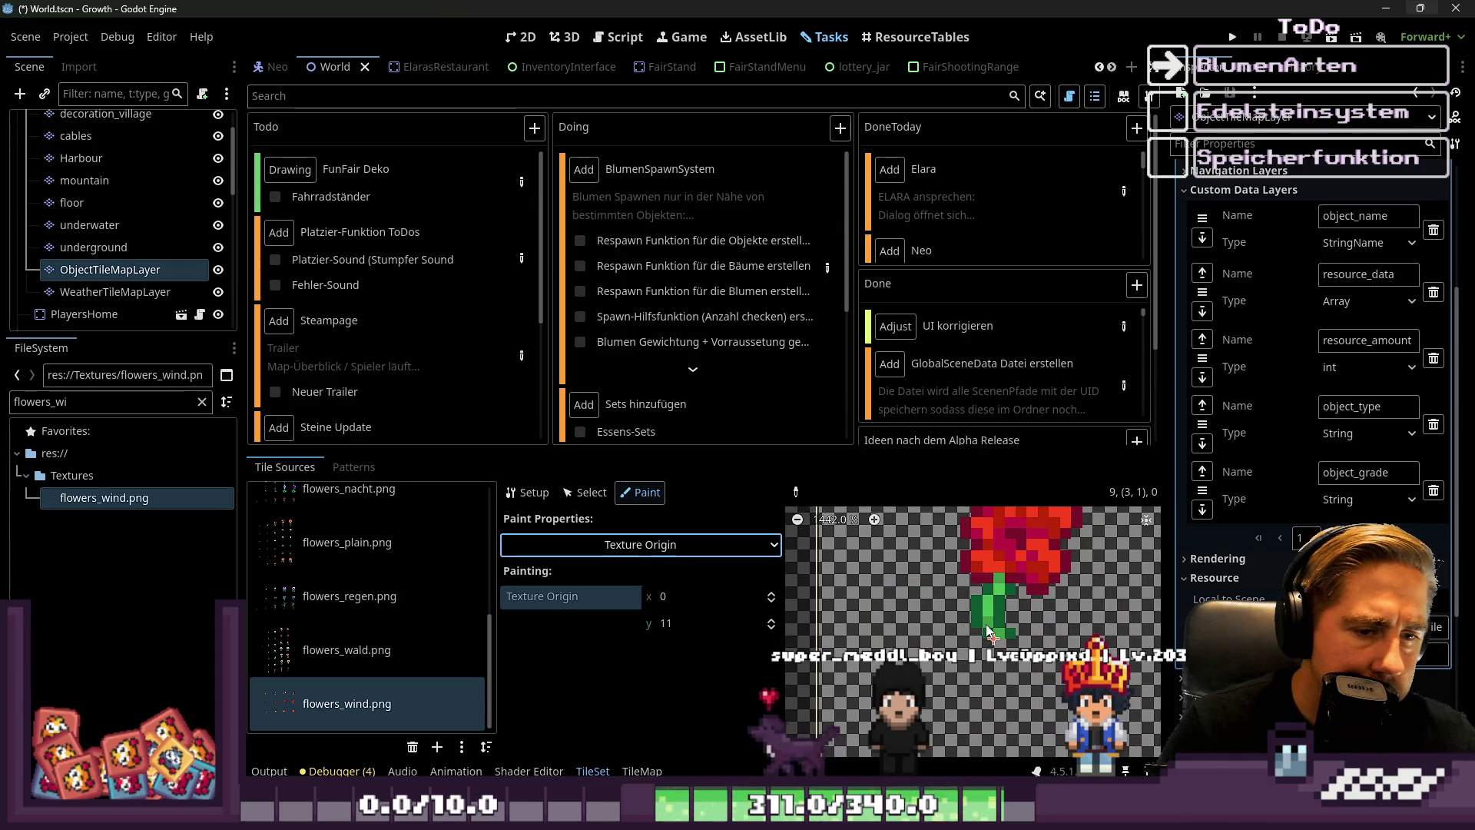
scroll(986, 625, down, 4)
key(ctrl+s)
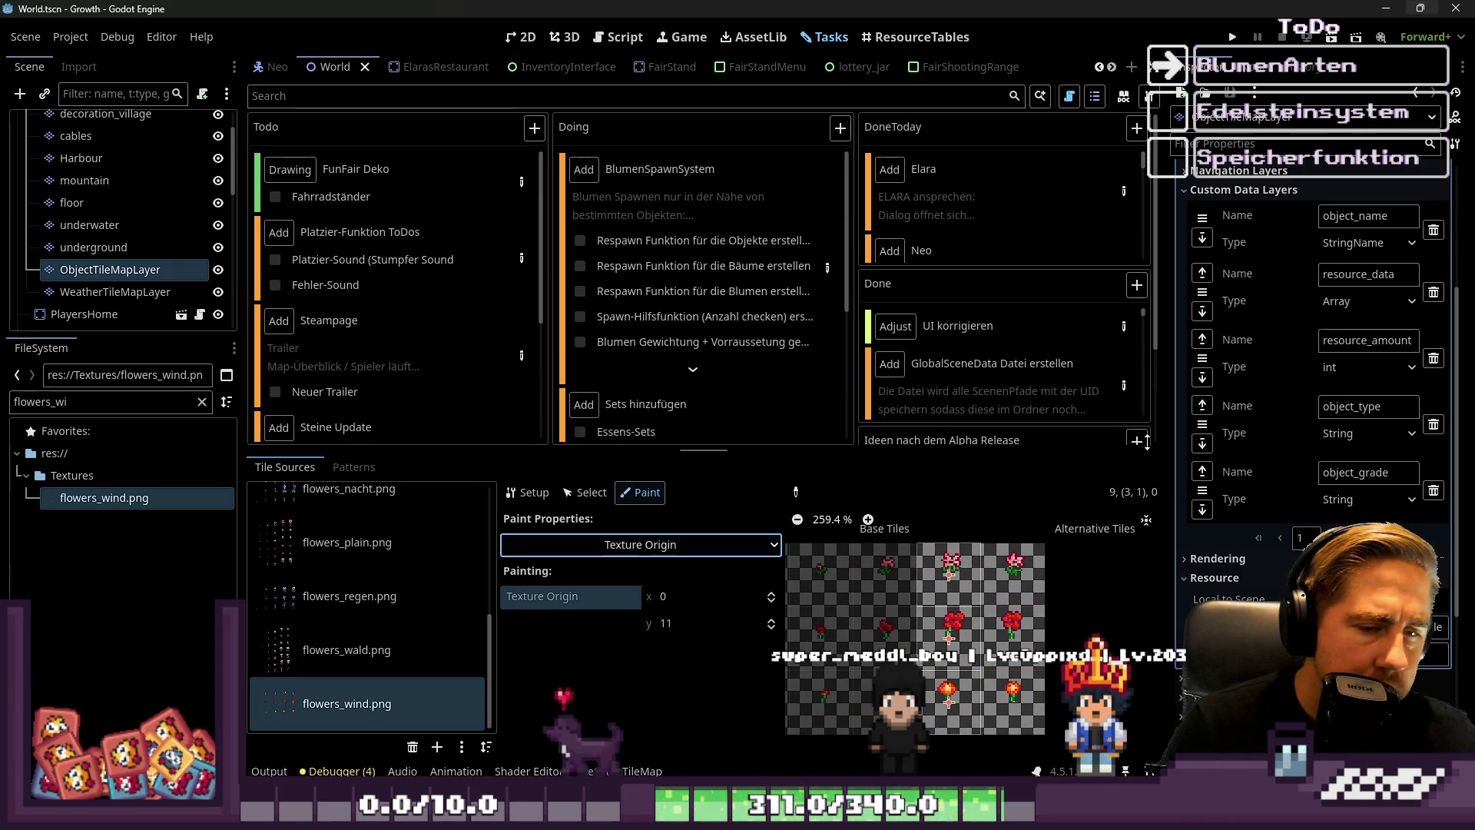
In GlobalData.gd, comment out the plain flower spawn line 493 and add a blank line below.
click(620, 37)
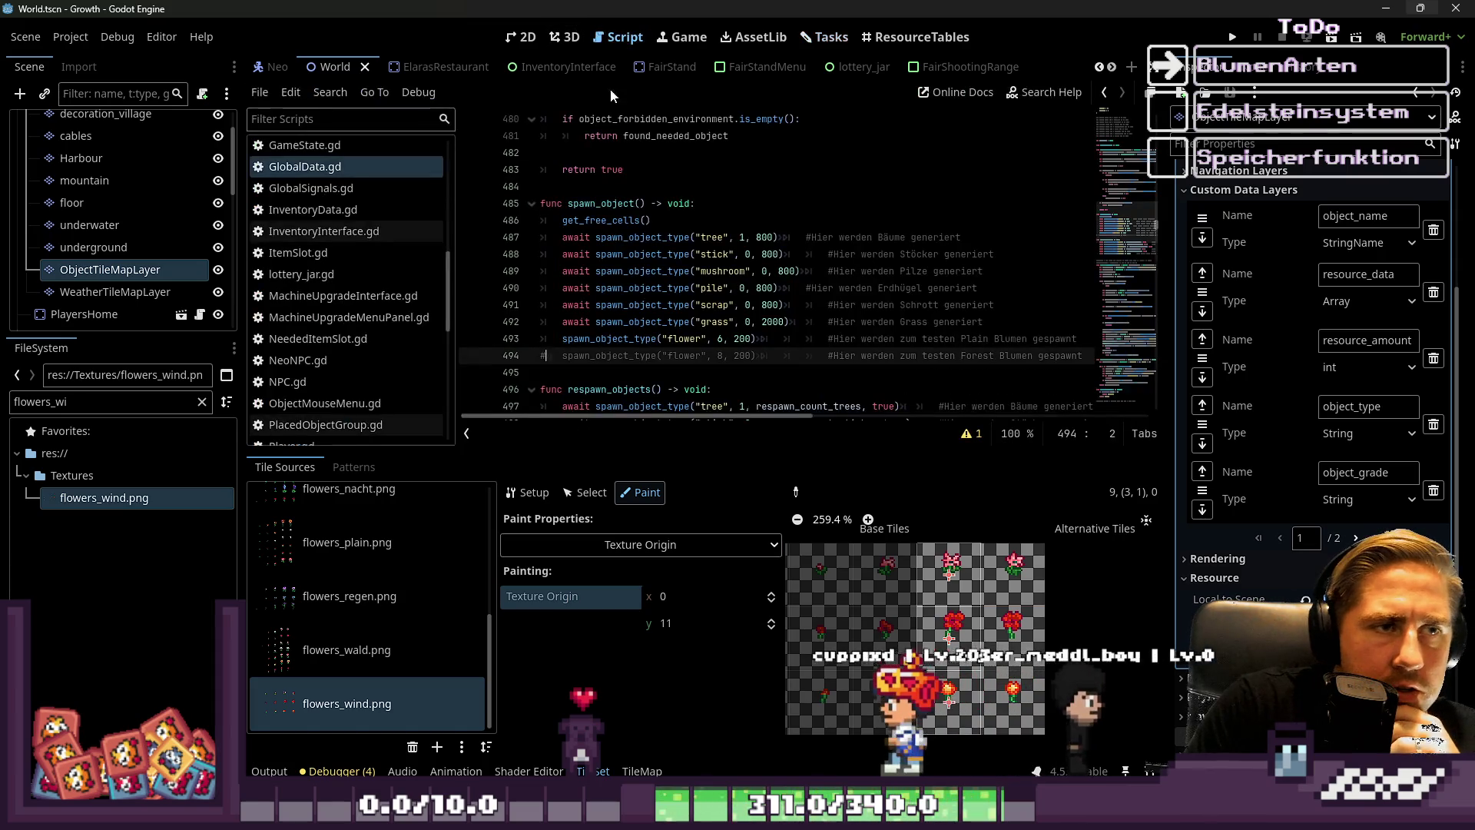
scroll(680, 263, down, 1)
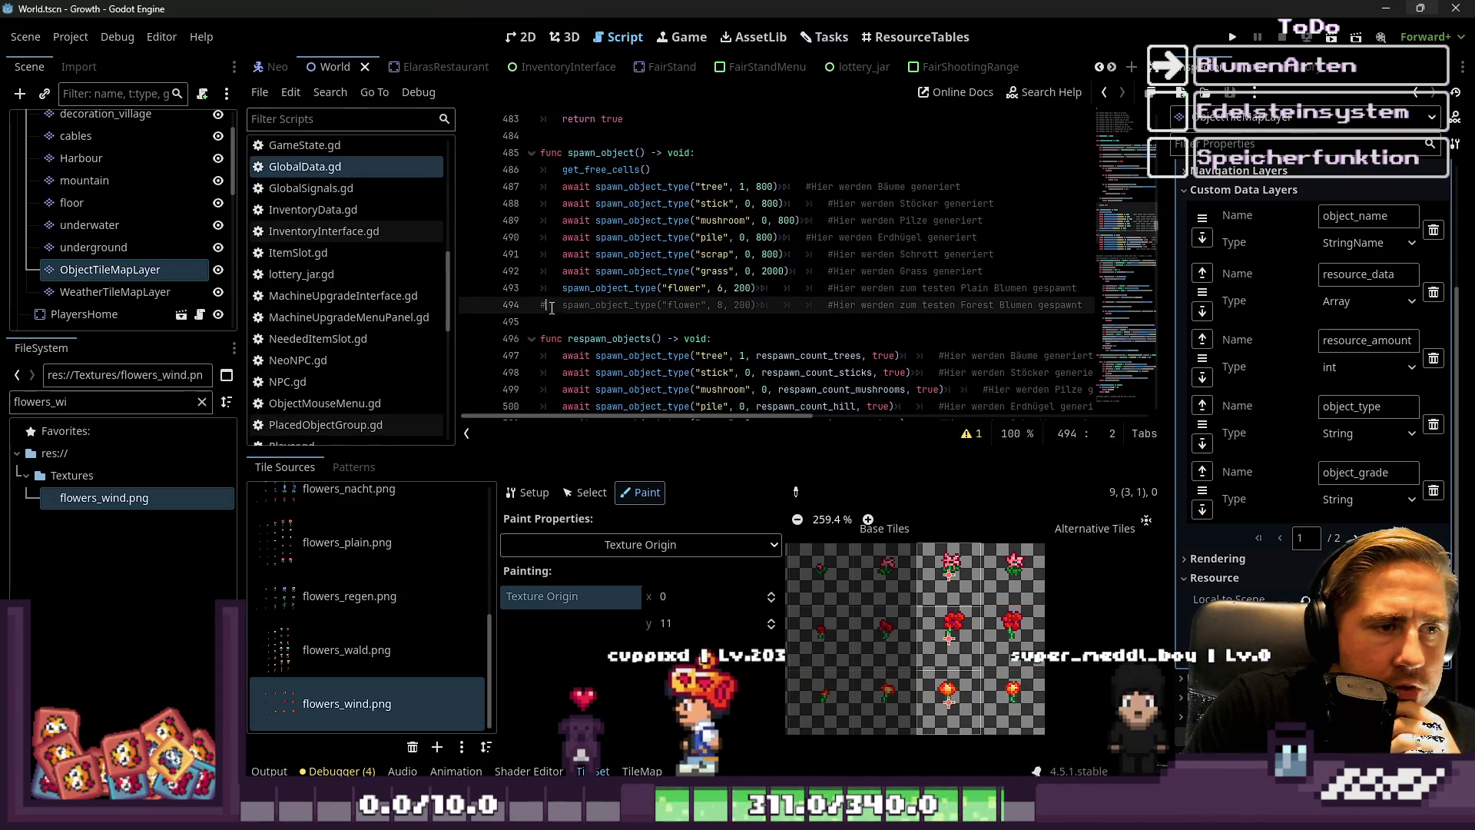
key(Up)
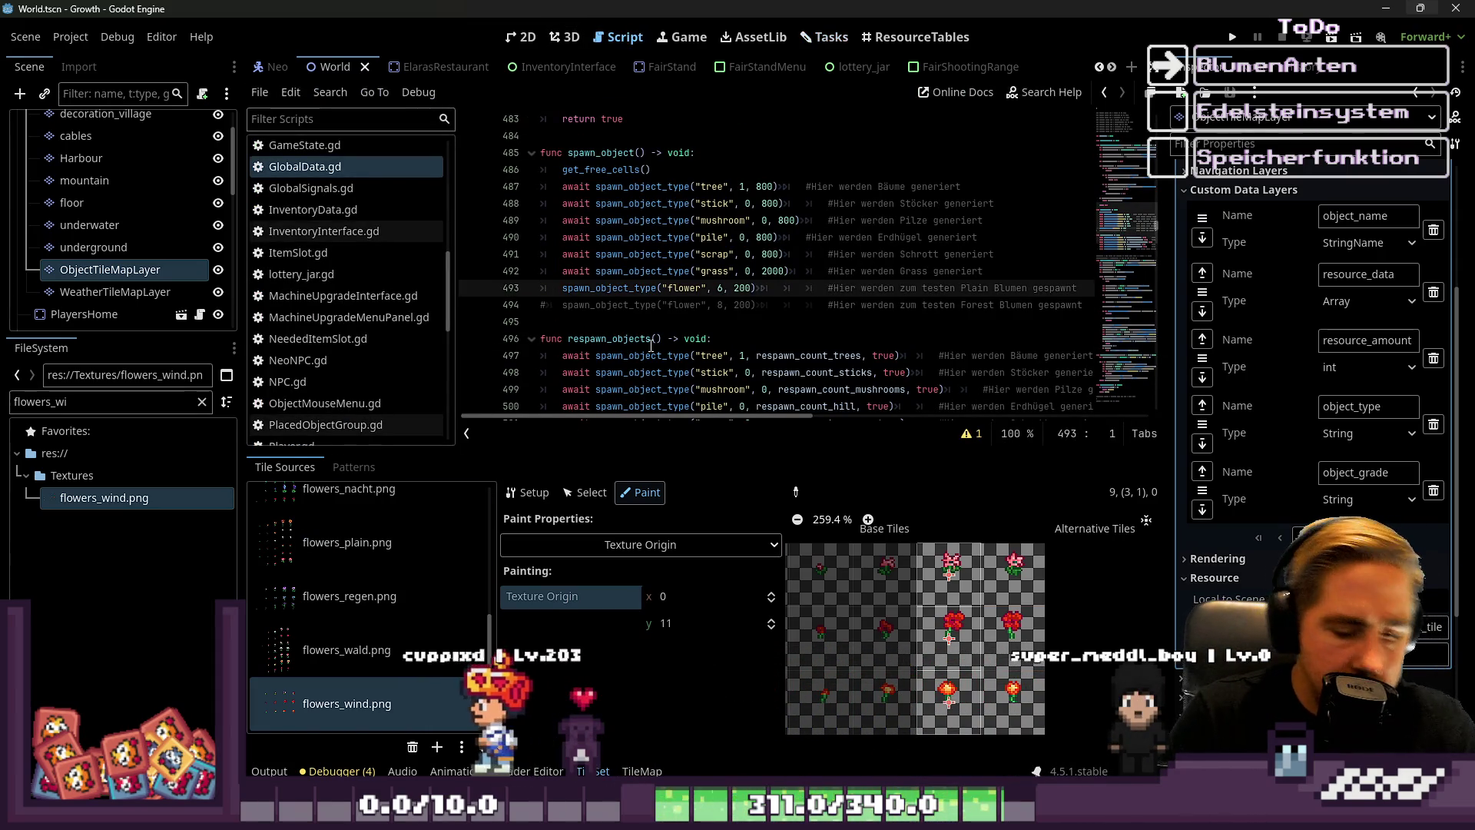
key(ctrl+k)
key(Down)
key(Down)
key(Return)
key(Up)
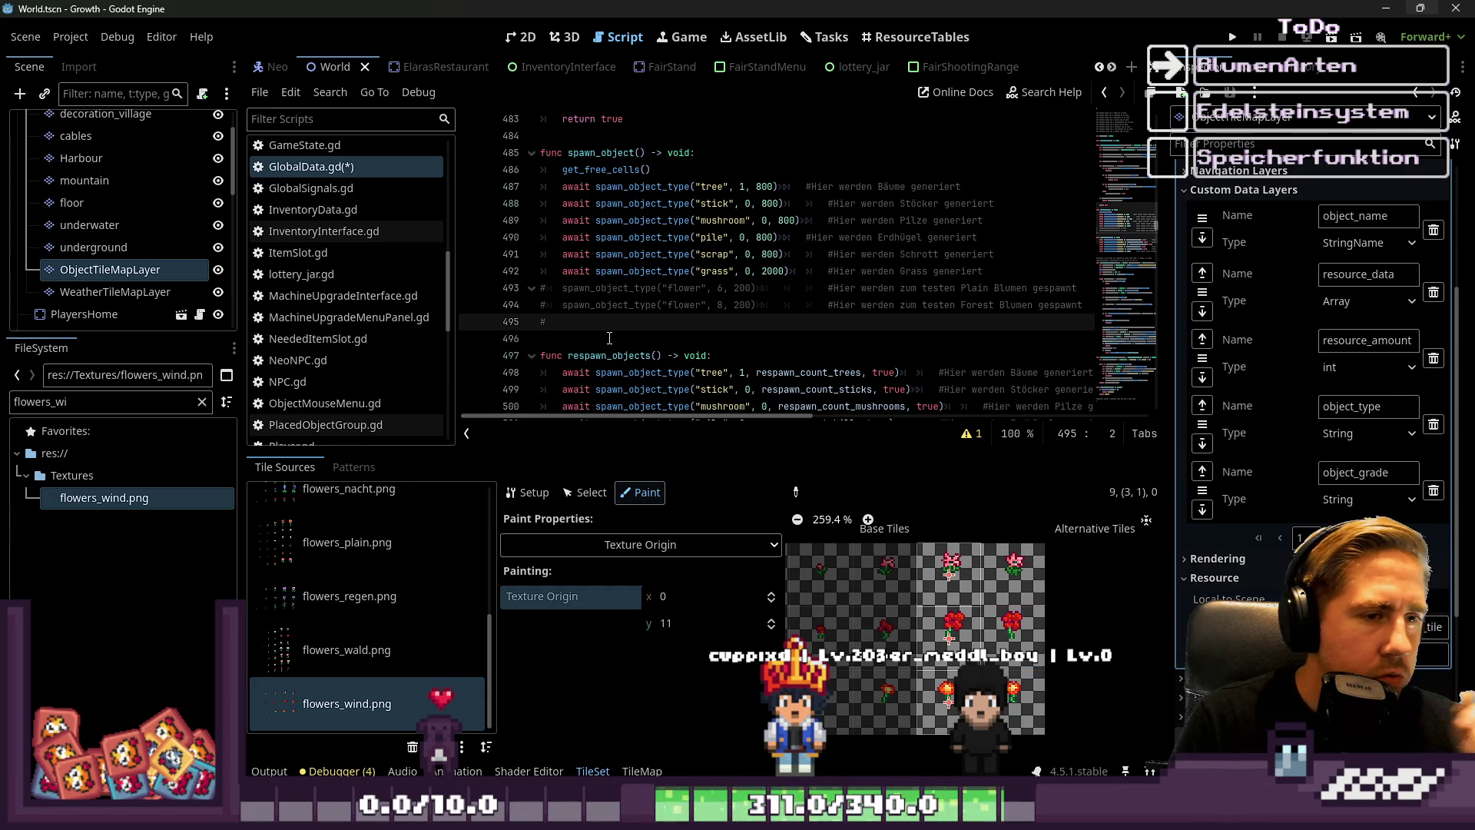
scroll(616, 322, down, 3)
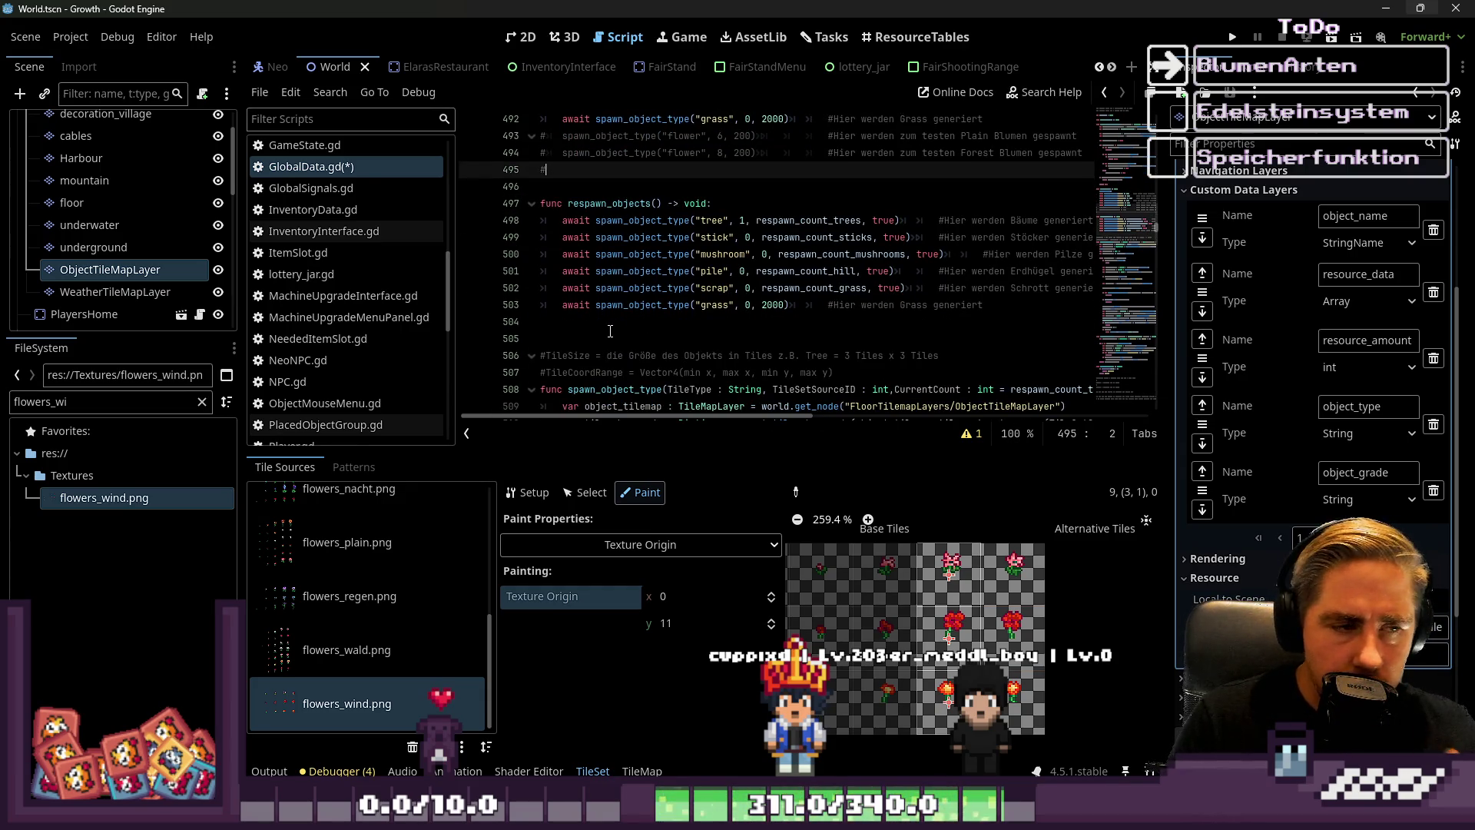
scroll(625, 304, up, 2)
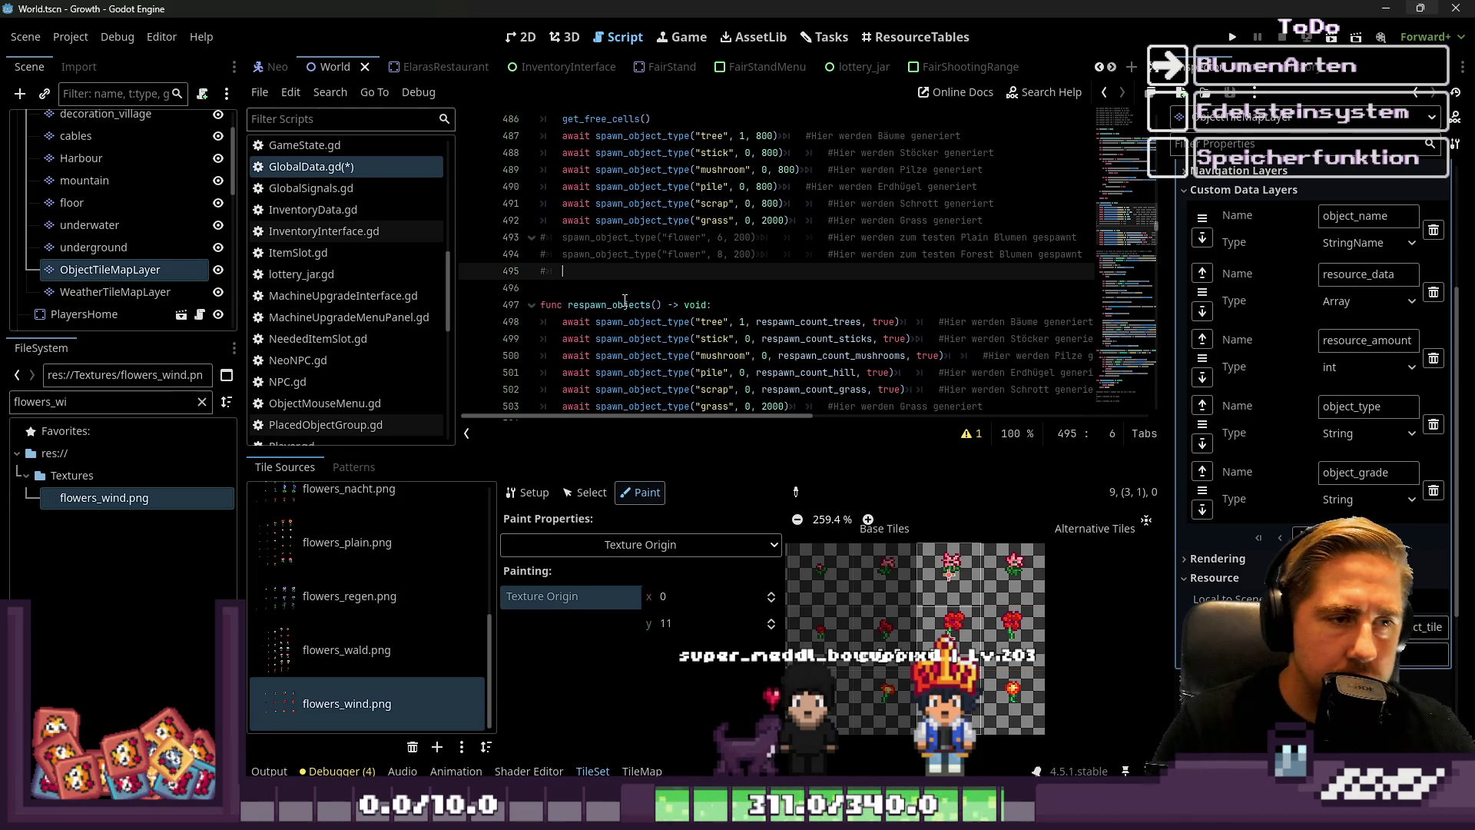
Copy the forest flower spawn call and its comment onto the new line 495.
key(Up)
key(ctrl+shift+Right)
key(ctrl+shift+Right)
key(ctrl+shift+Right)
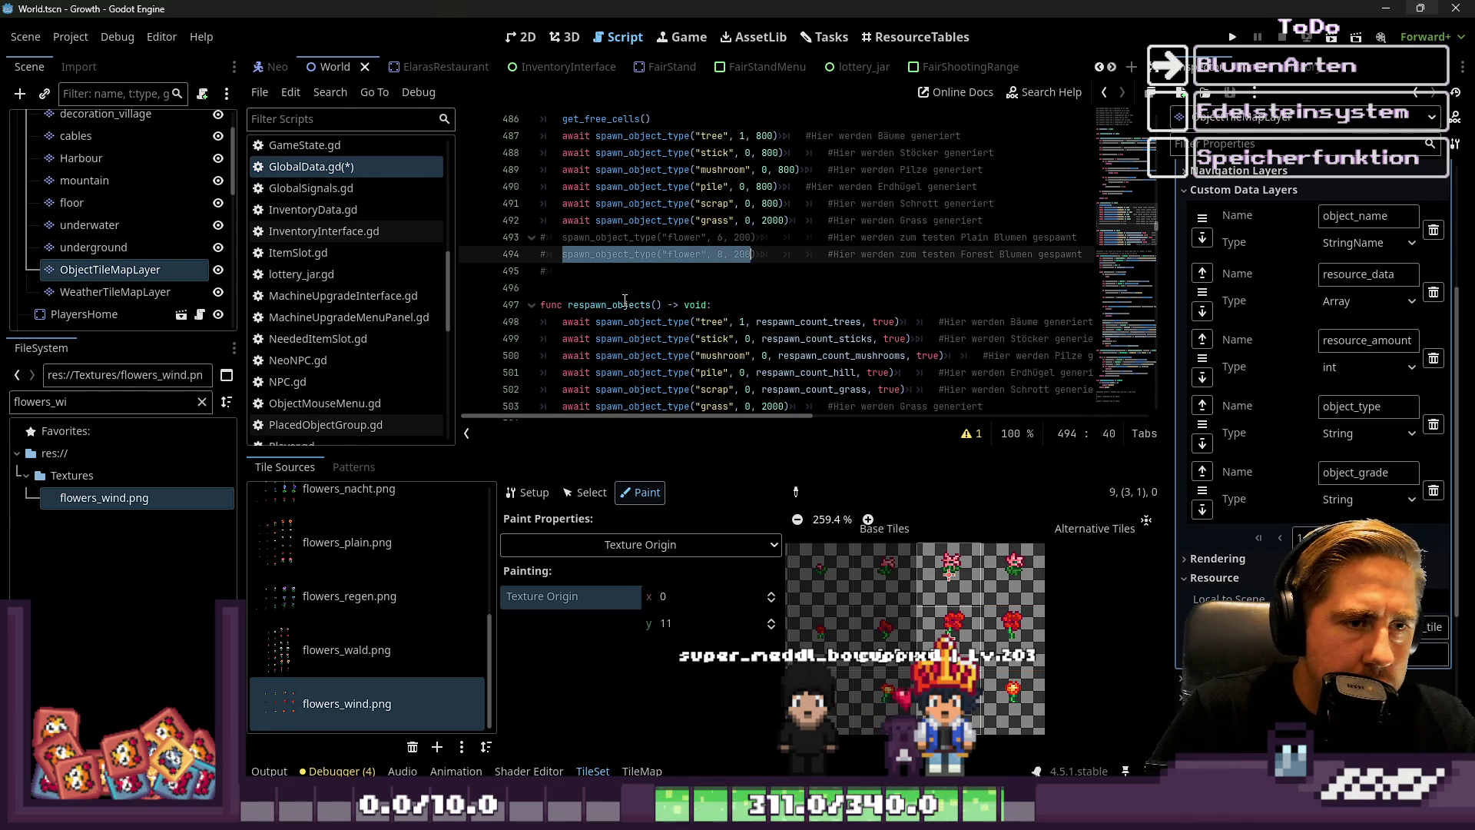
key(Down)
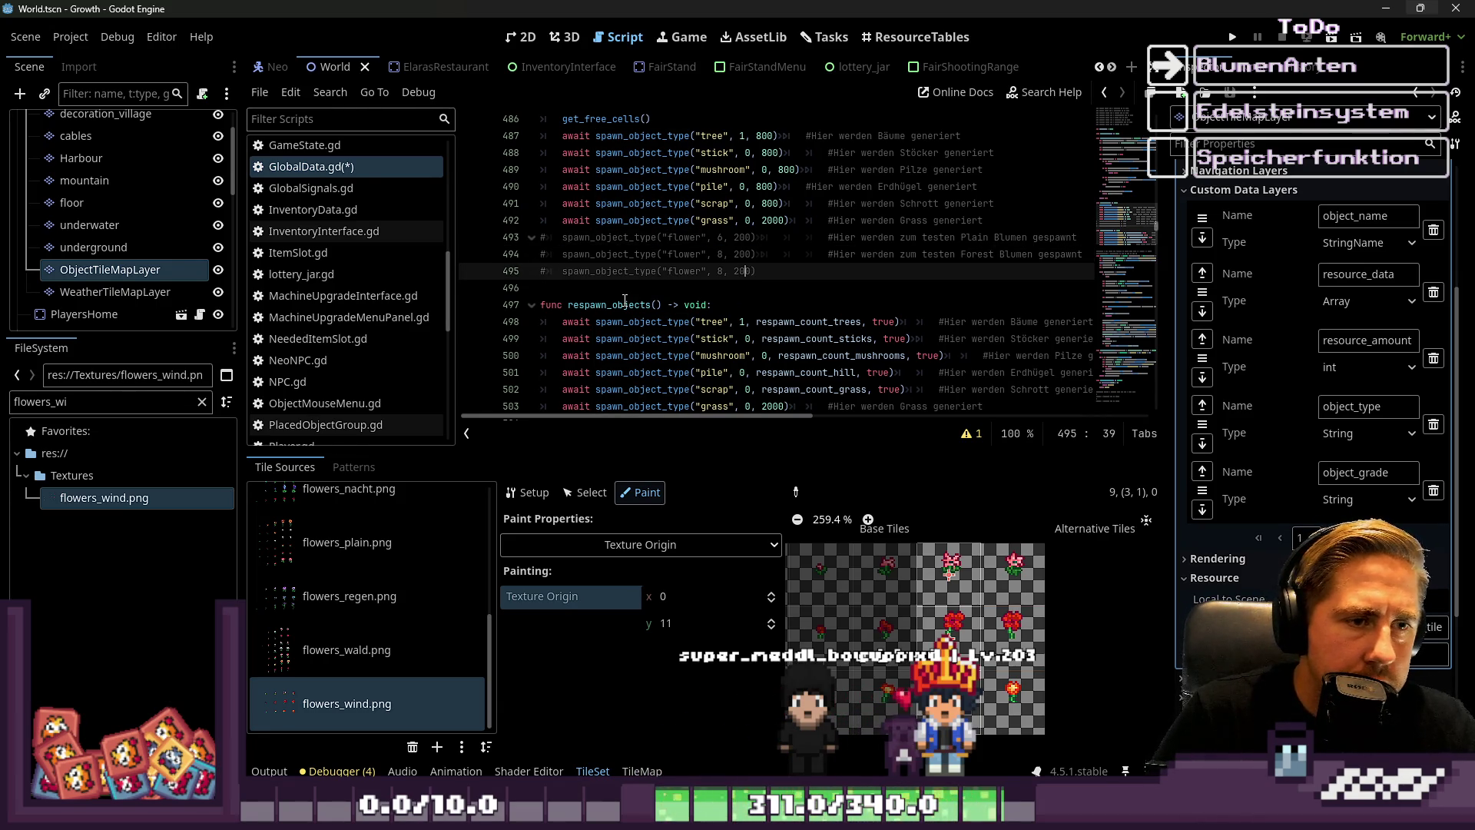
key(shift+Up)
key(shift+Up)
key(ctrl+k)
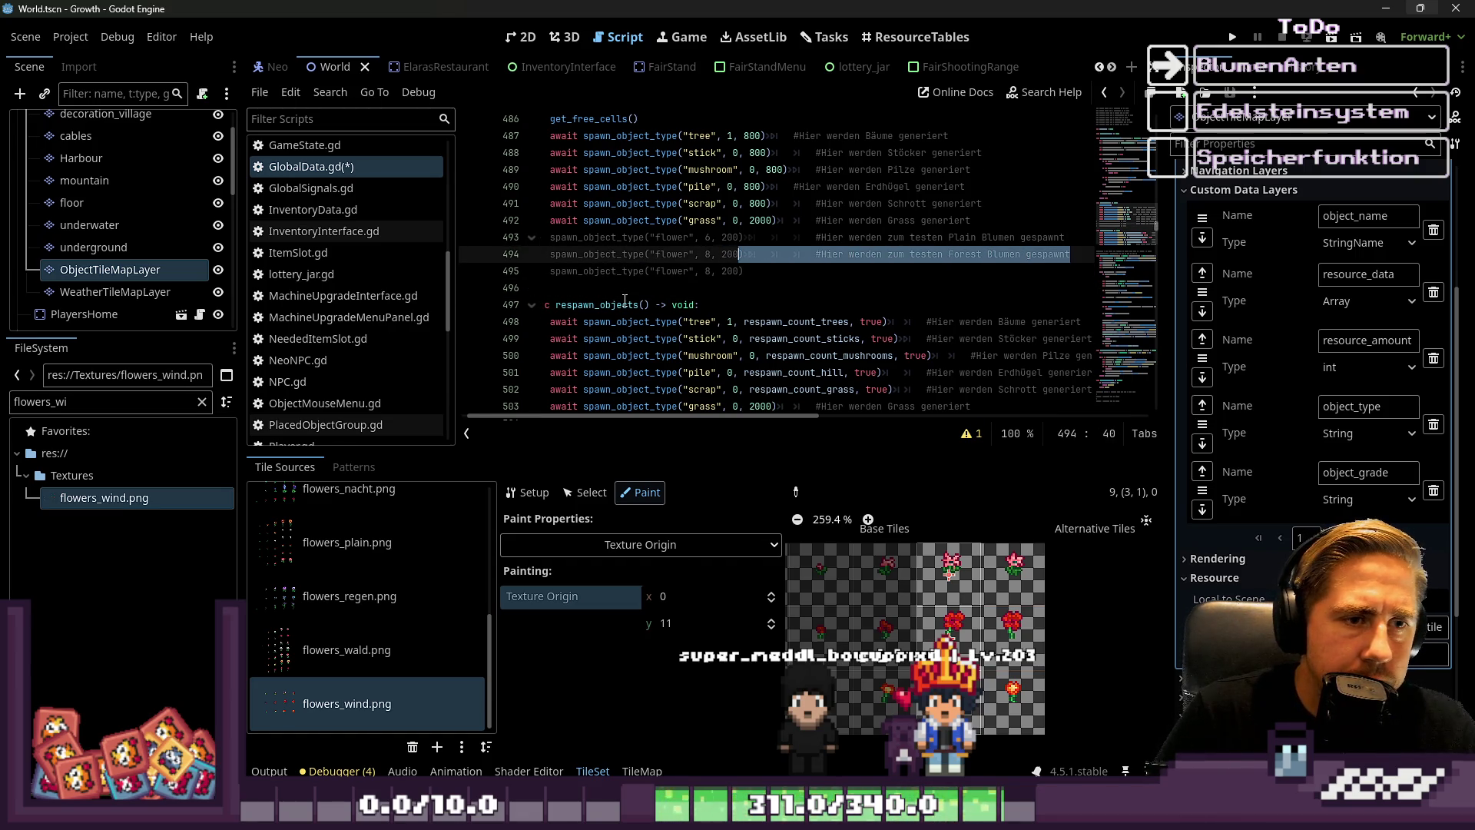
key(shift+Right)
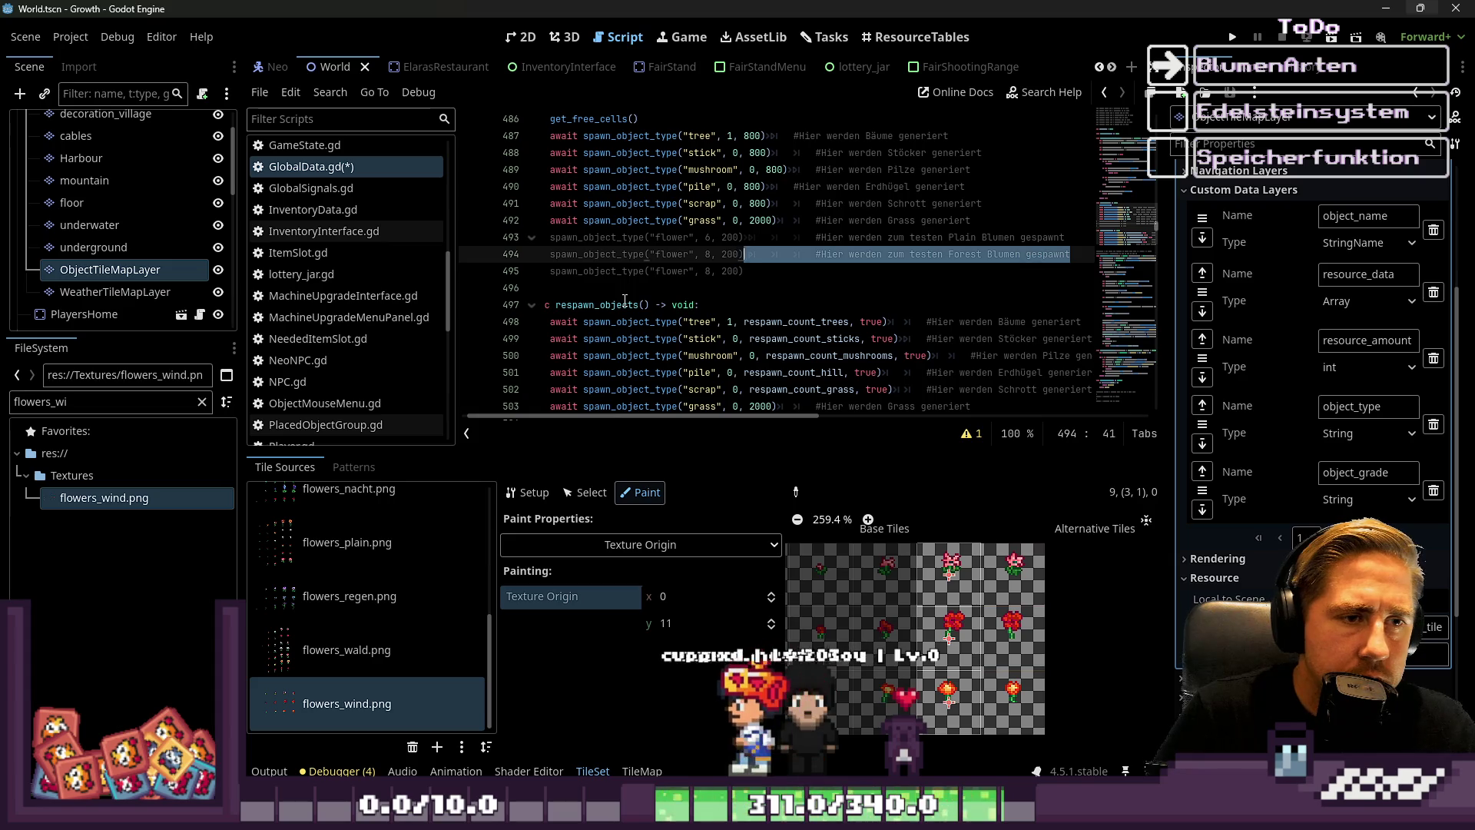
key(ctrl+c)
key(Down)
key(ctrl+v)
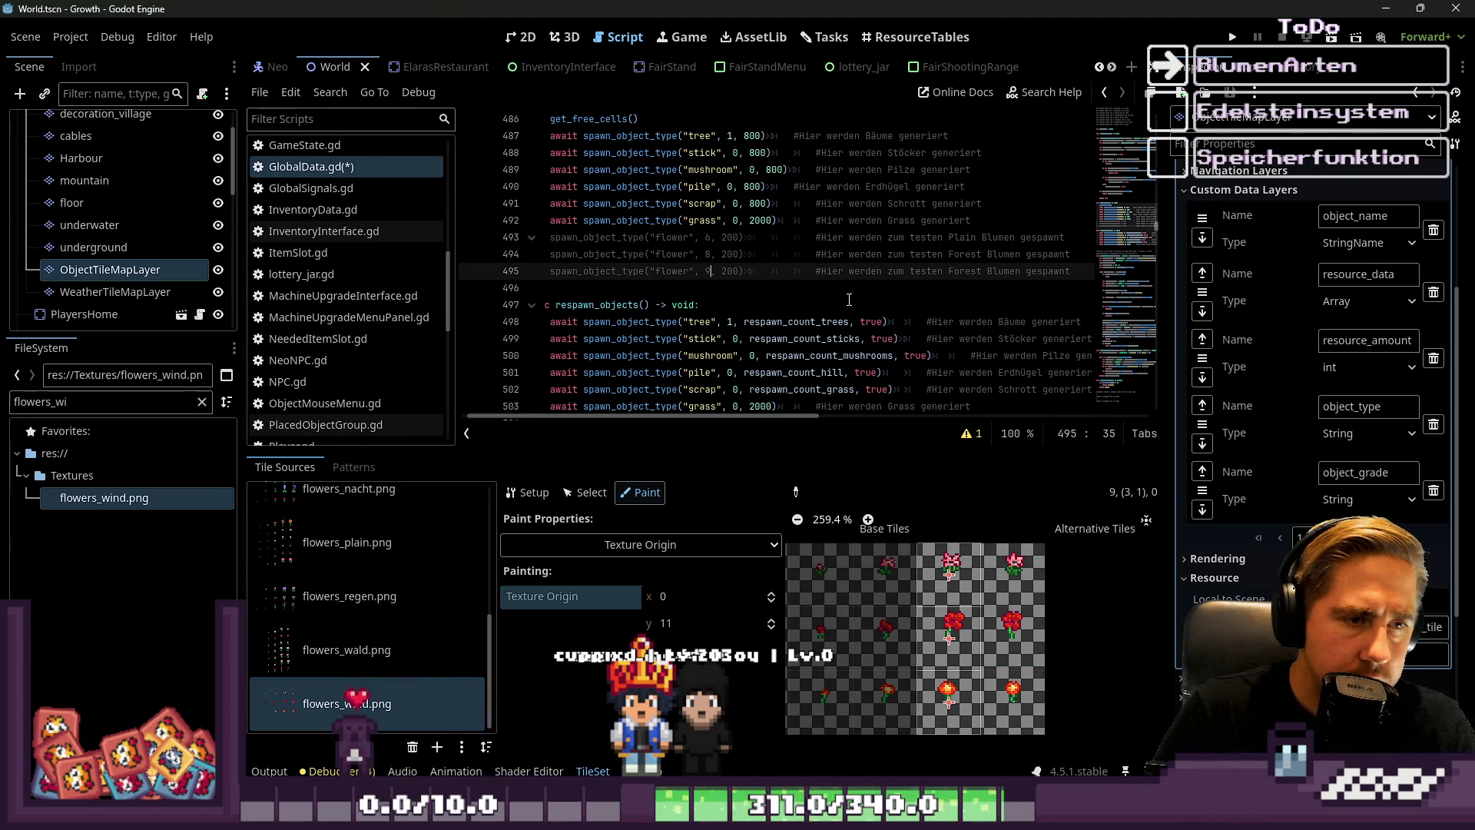
key(Home)
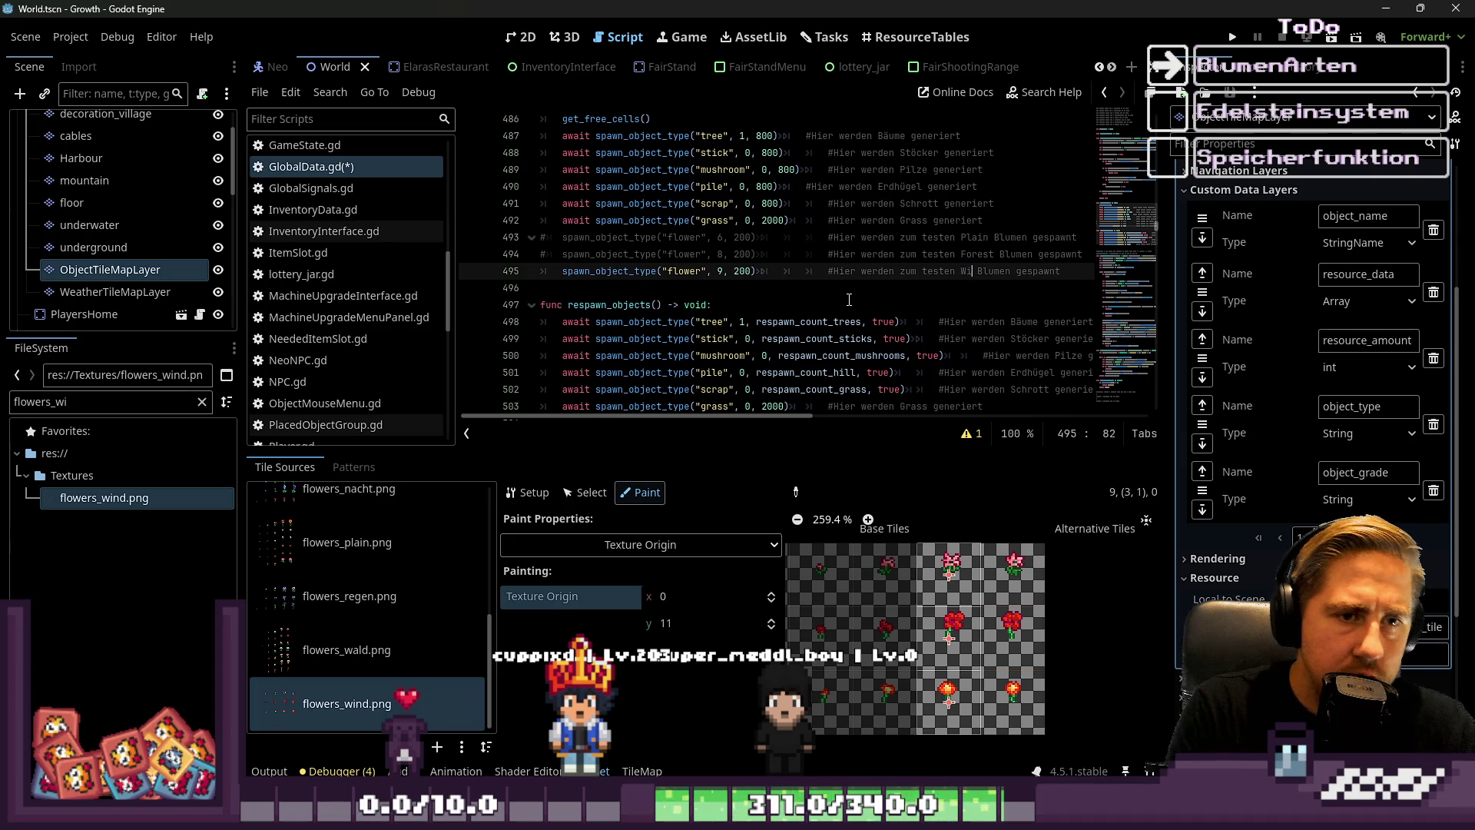
text(nd)
Run the project and start a new game, adding 'w' to the character name.
click(913, 239)
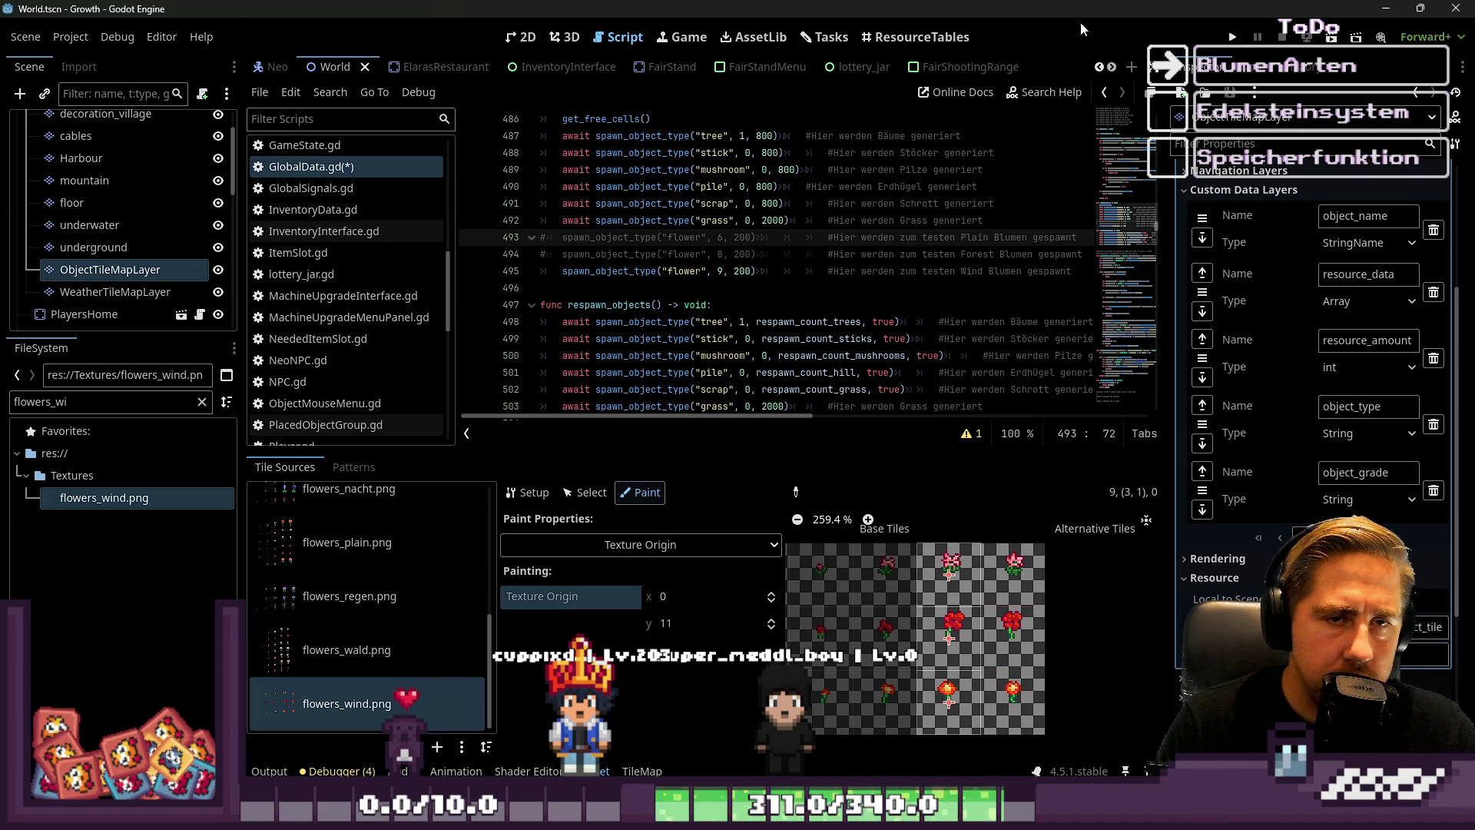
click(1233, 39)
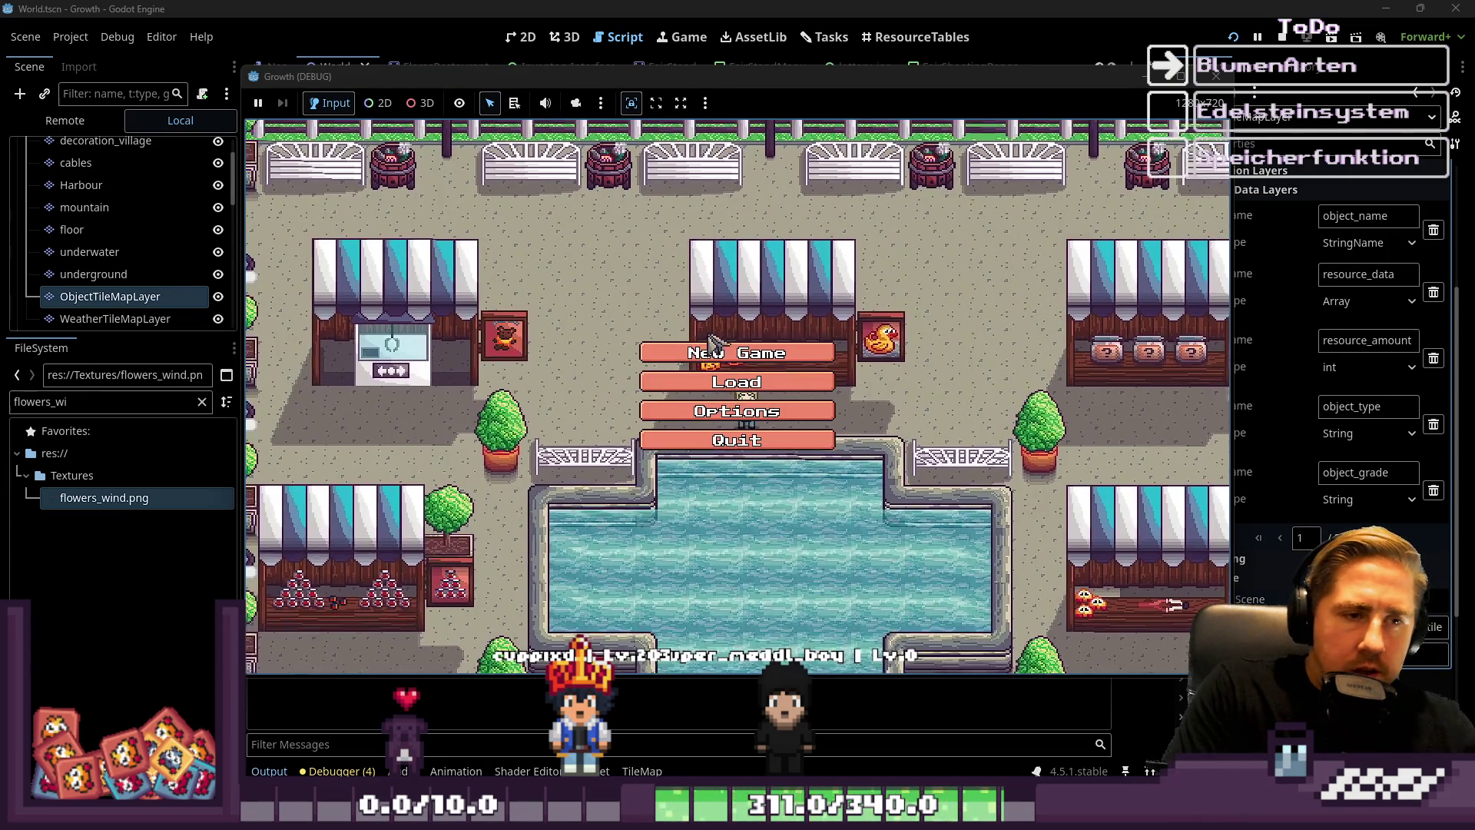
click(734, 346)
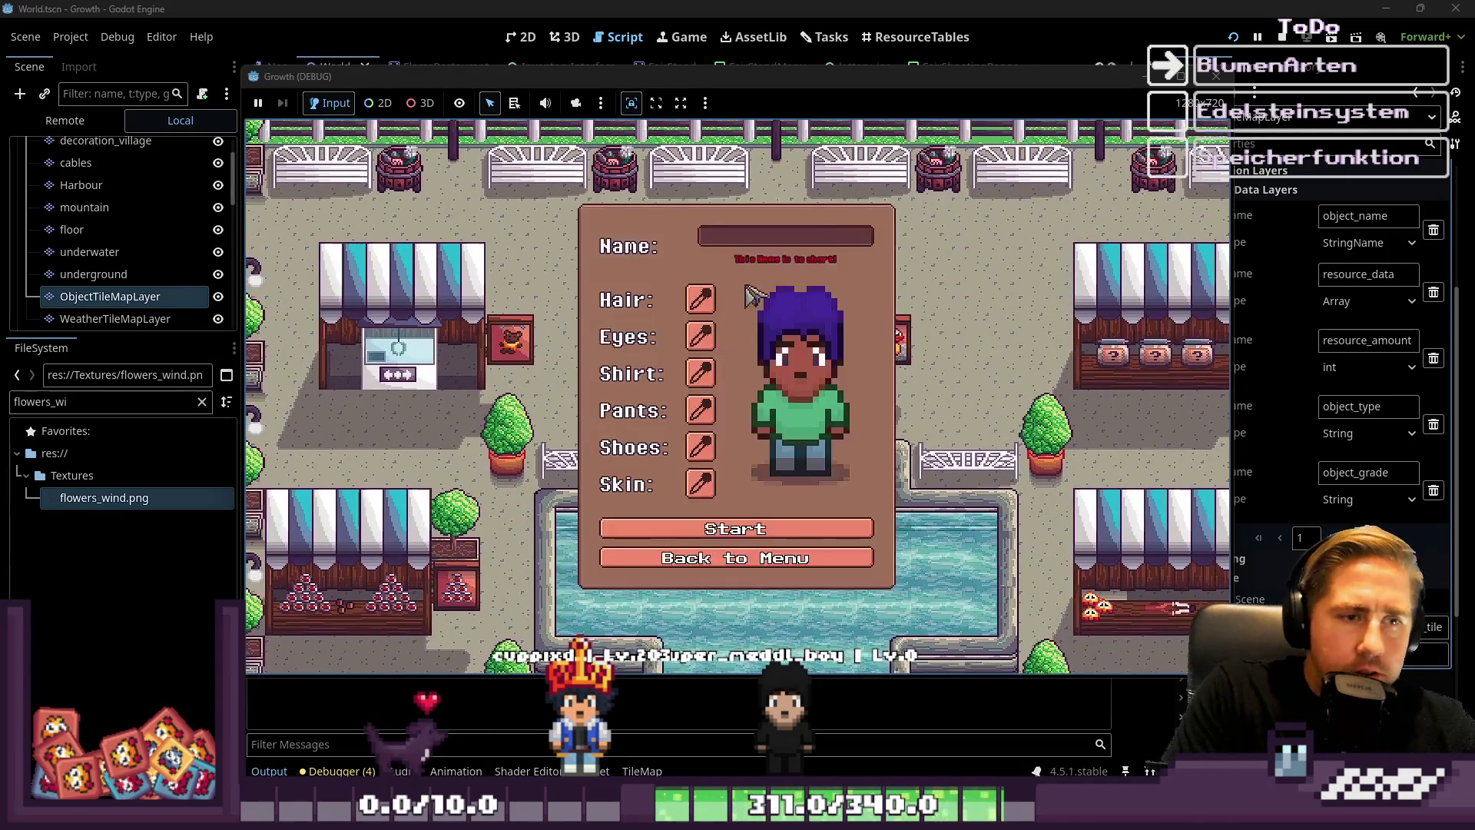
text(asdw)
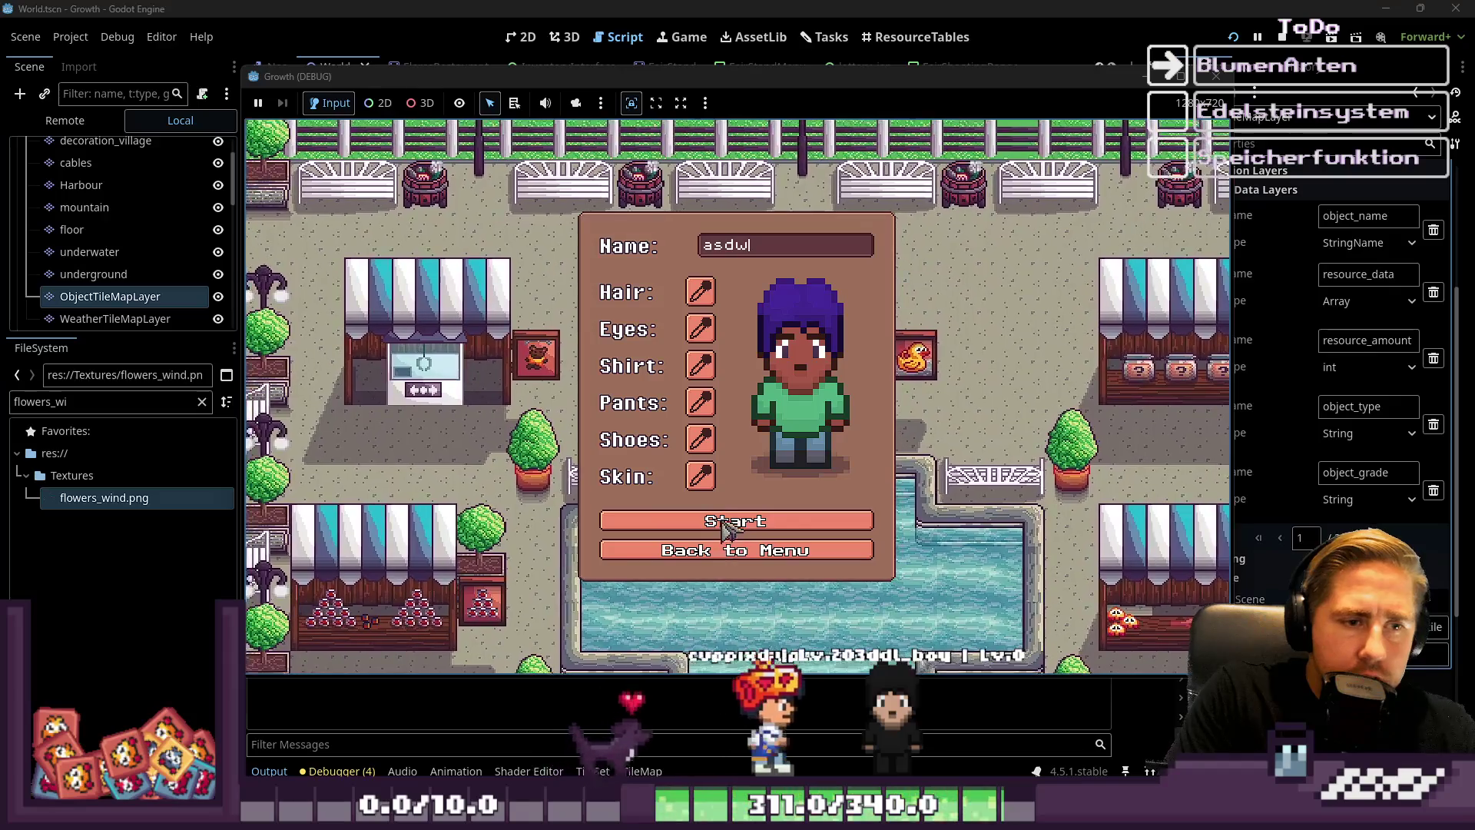
click(722, 521)
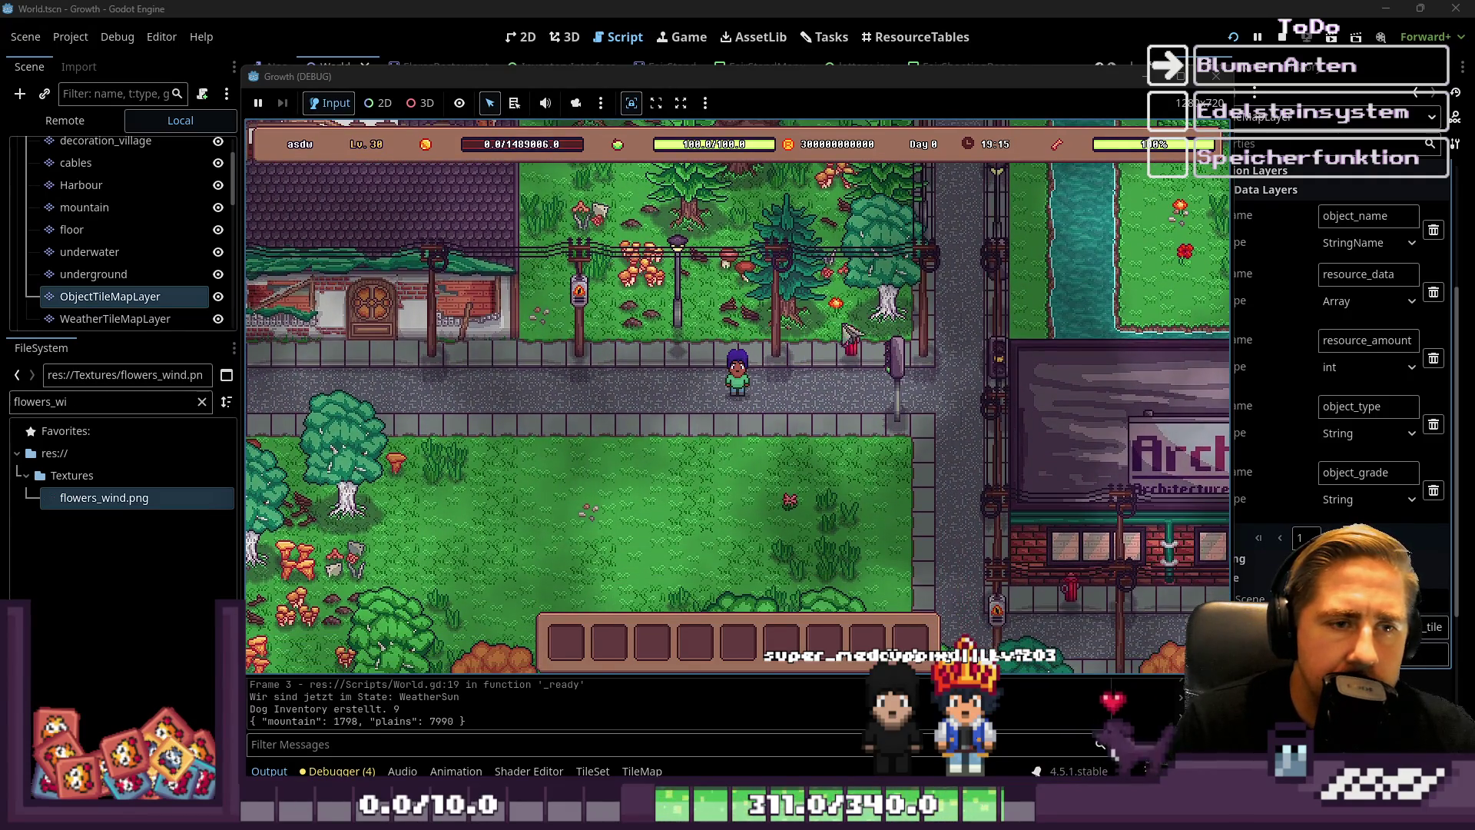
Walk the player along the river road, past the houses and into the forest to see flowers.
key(d)
key(w)
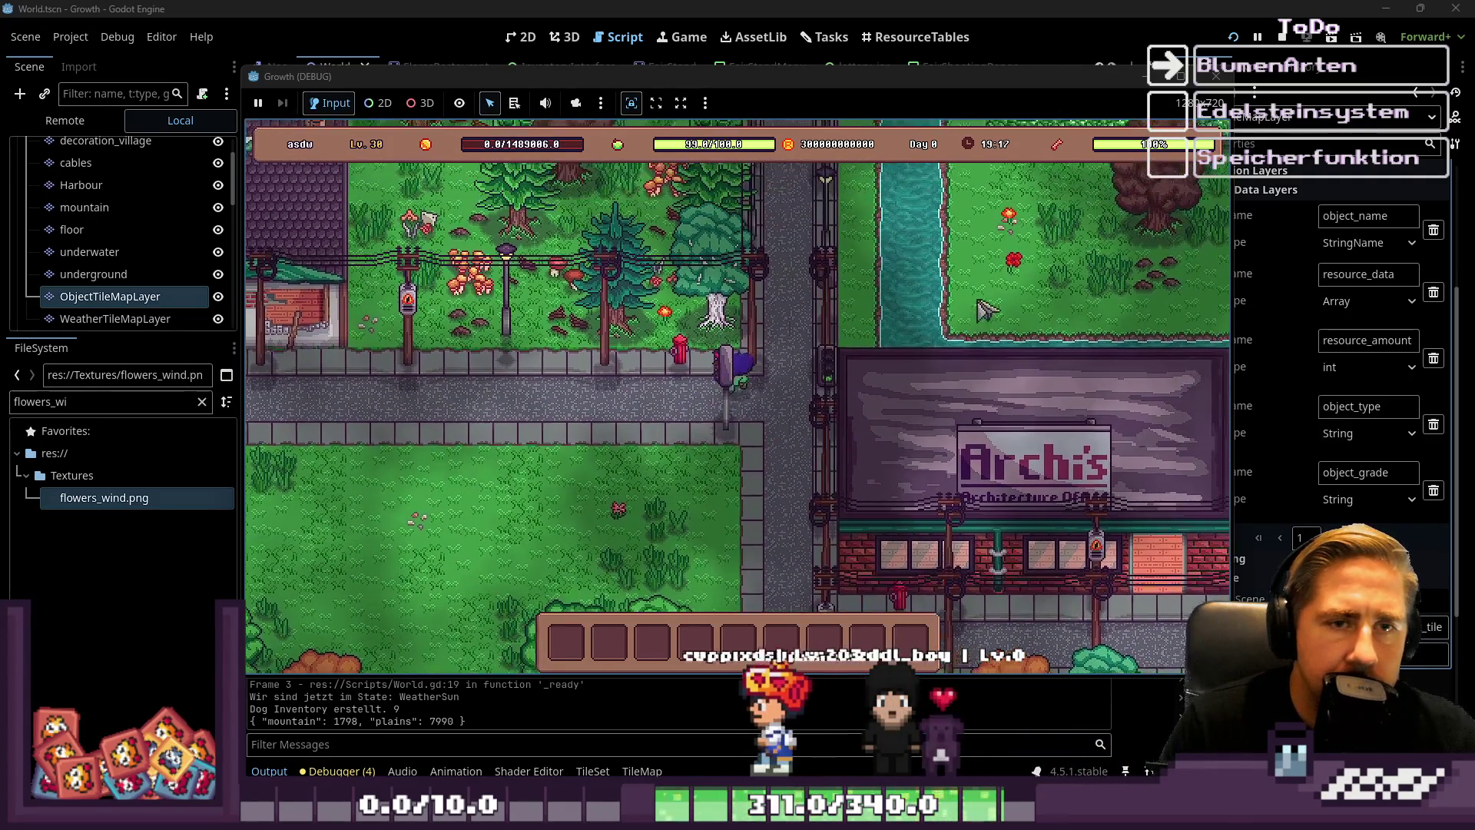
key(d)
key(w)
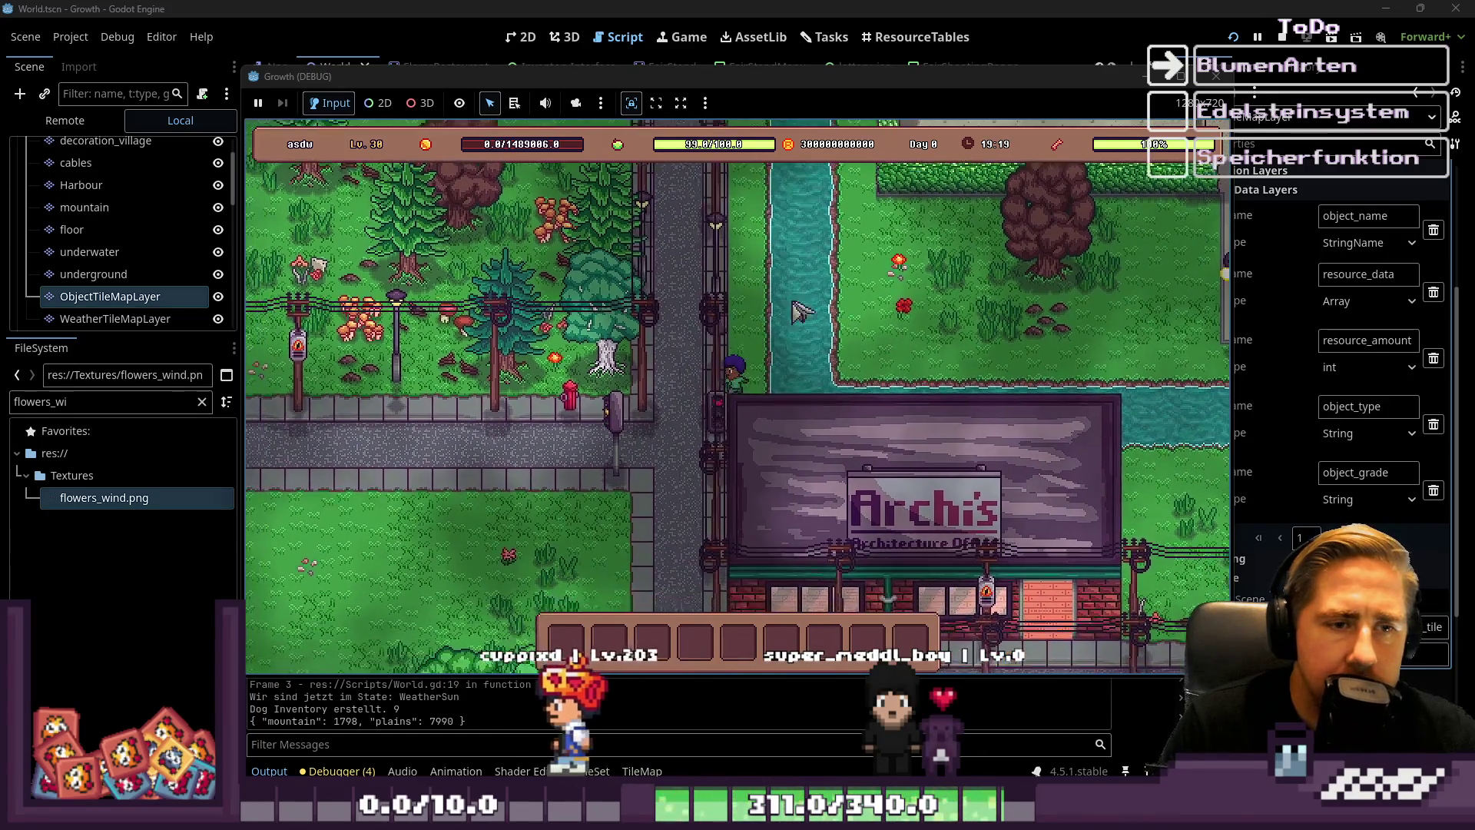
key(s)
key(a)
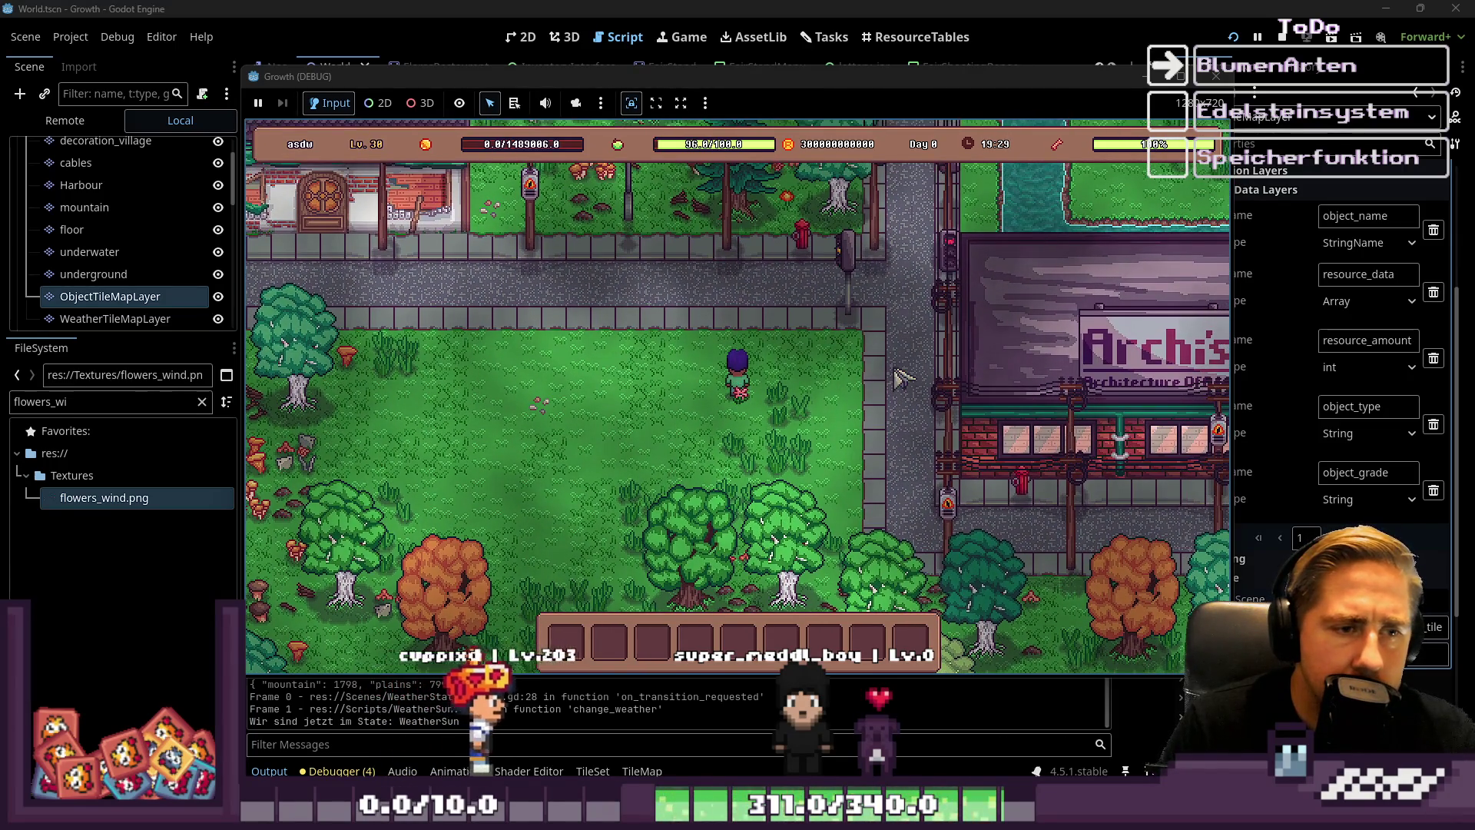
key(w)
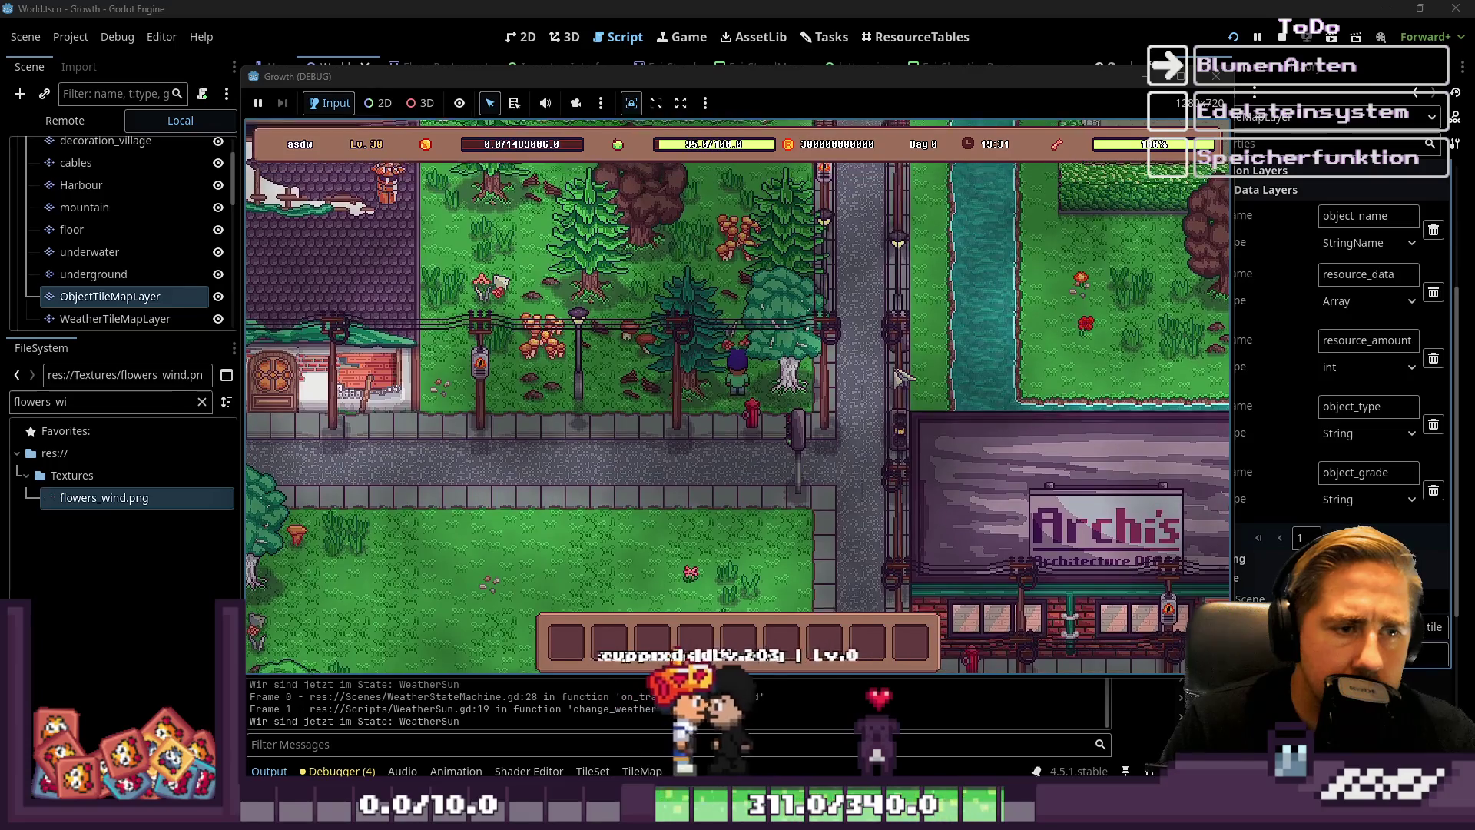
key(a)
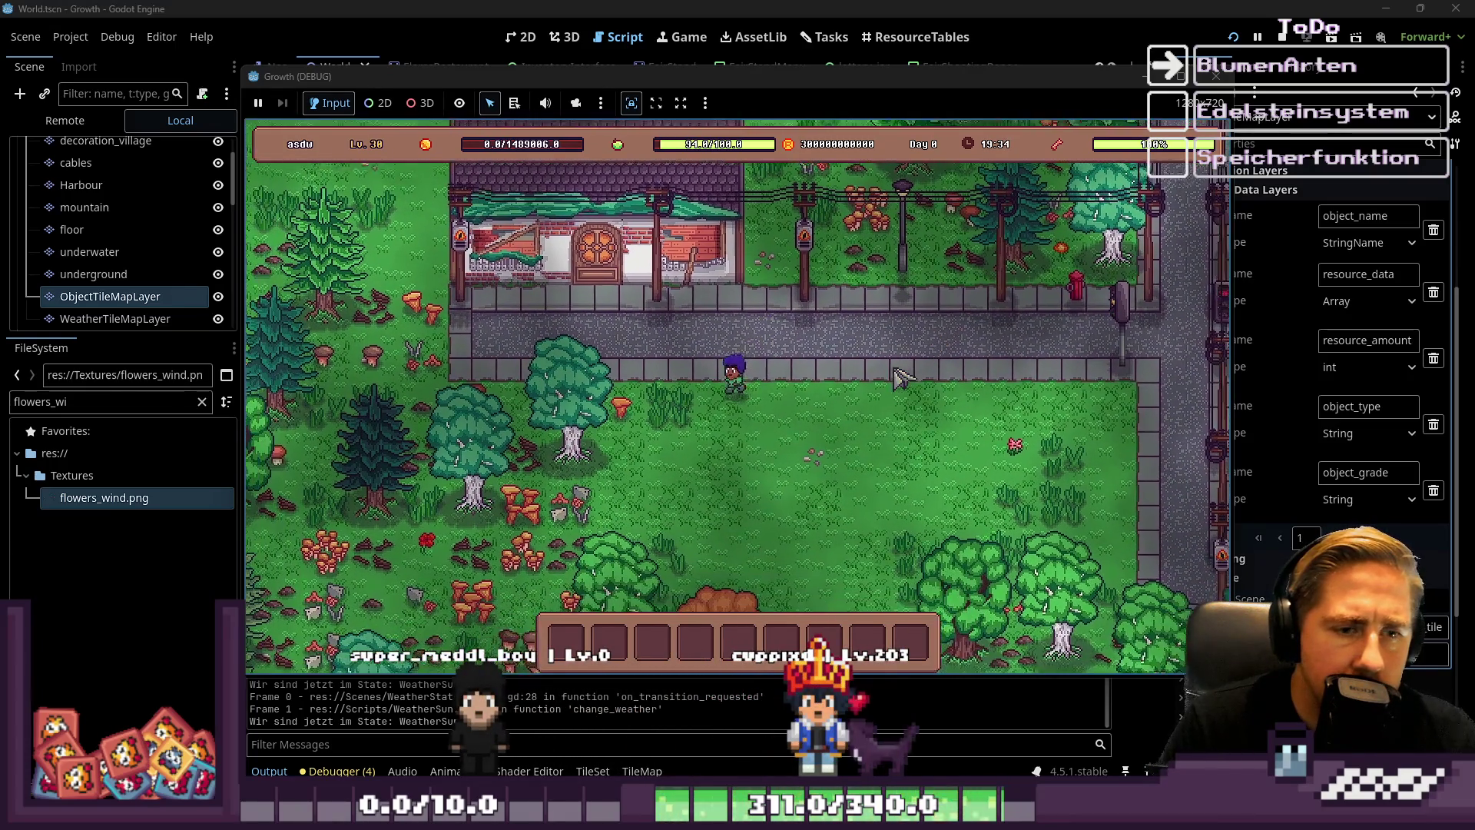
key(s)
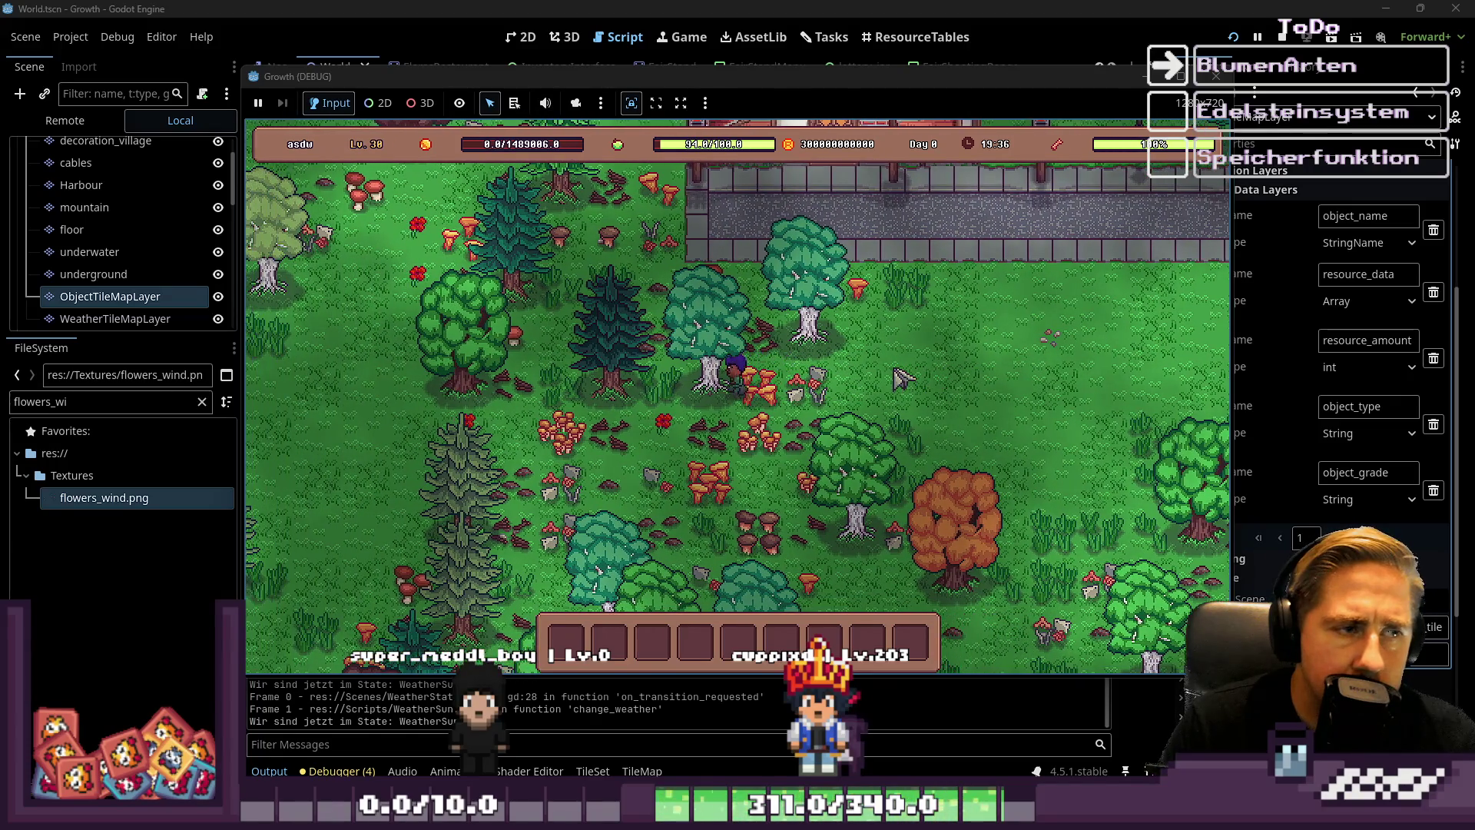
key(s)
key(s)
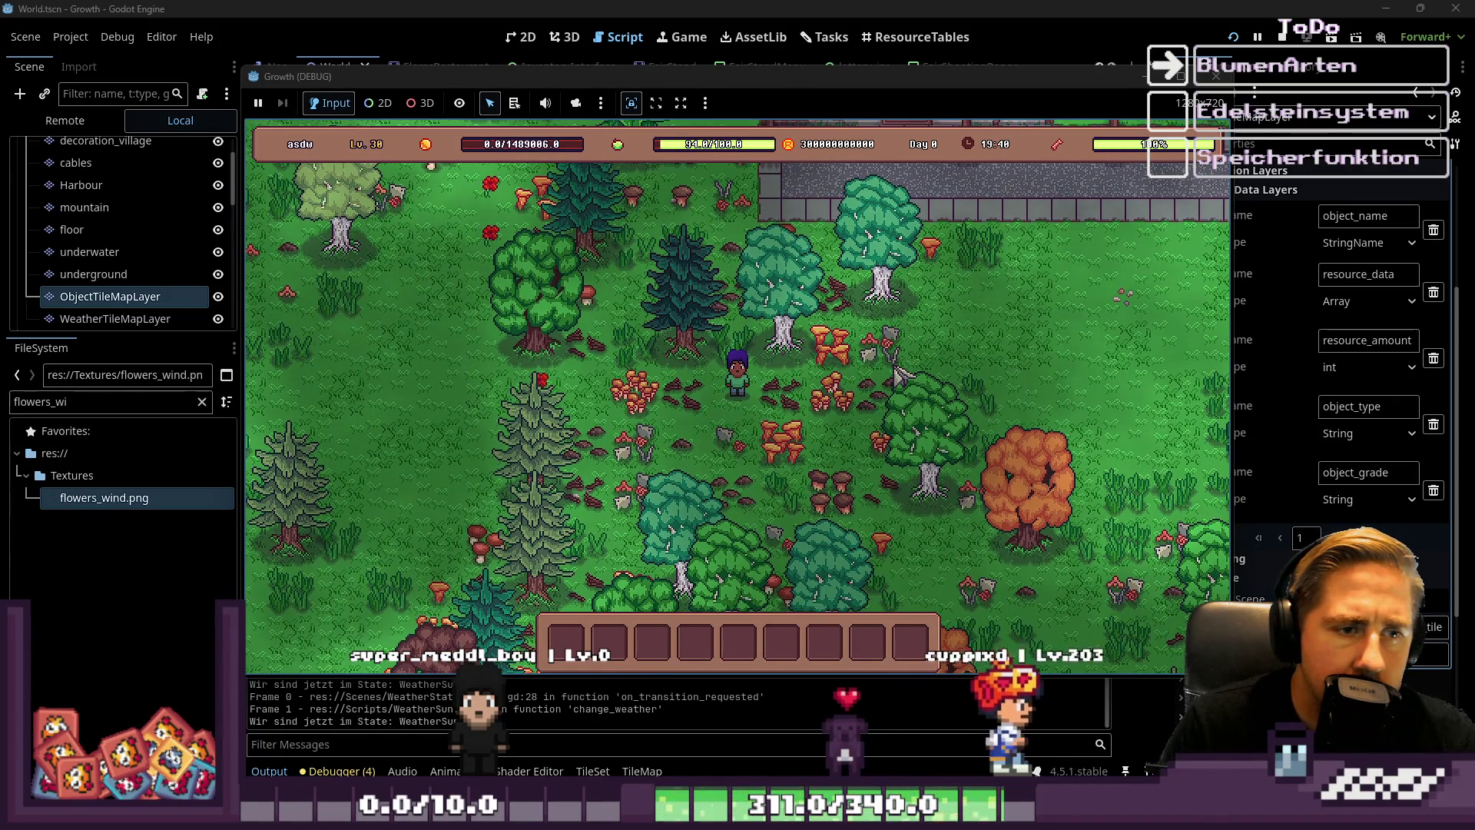
key(a)
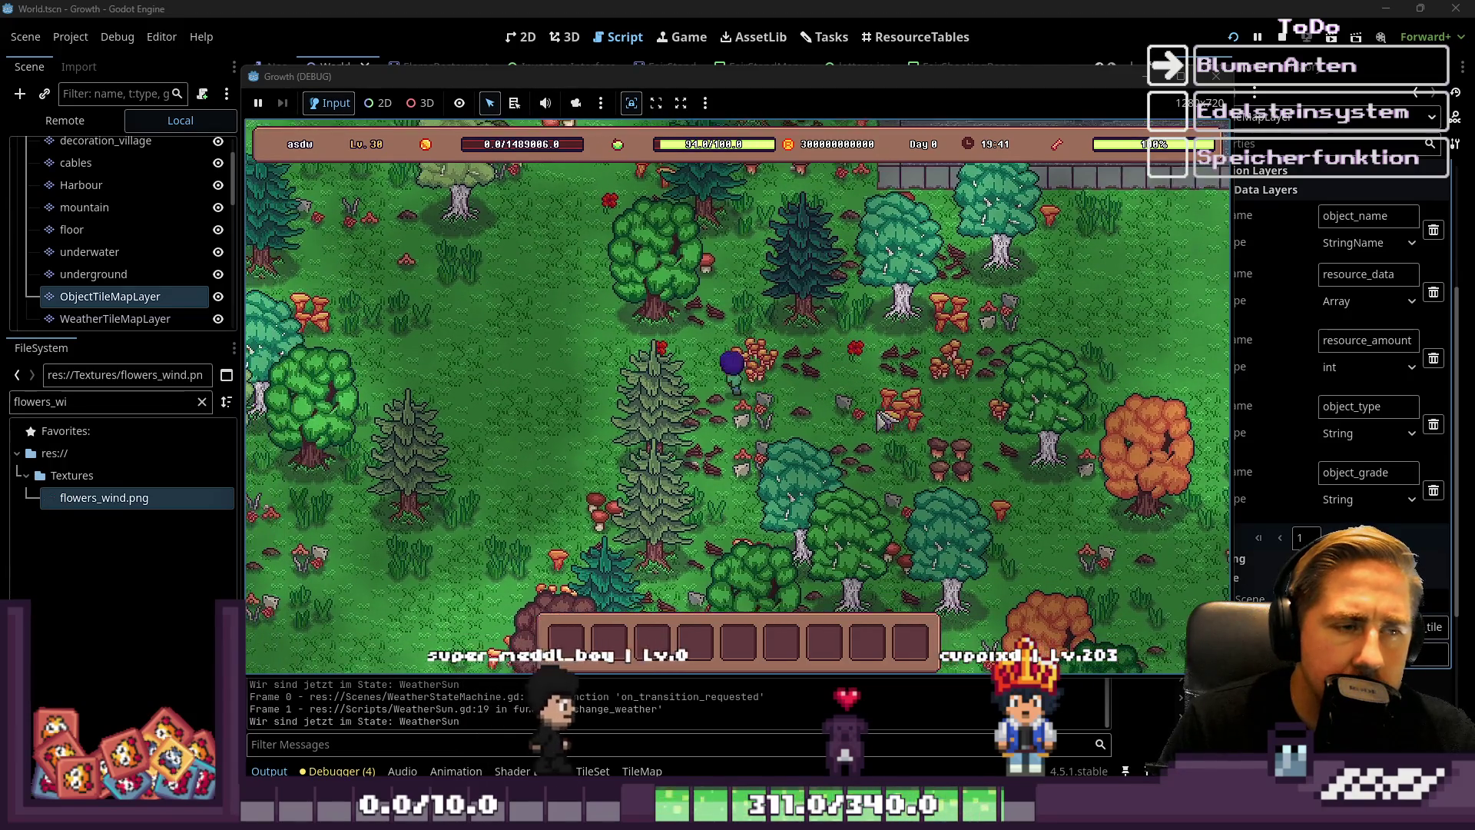
Stop the playtest and place the cursor at the start of the wind flower line.
click(1216, 76)
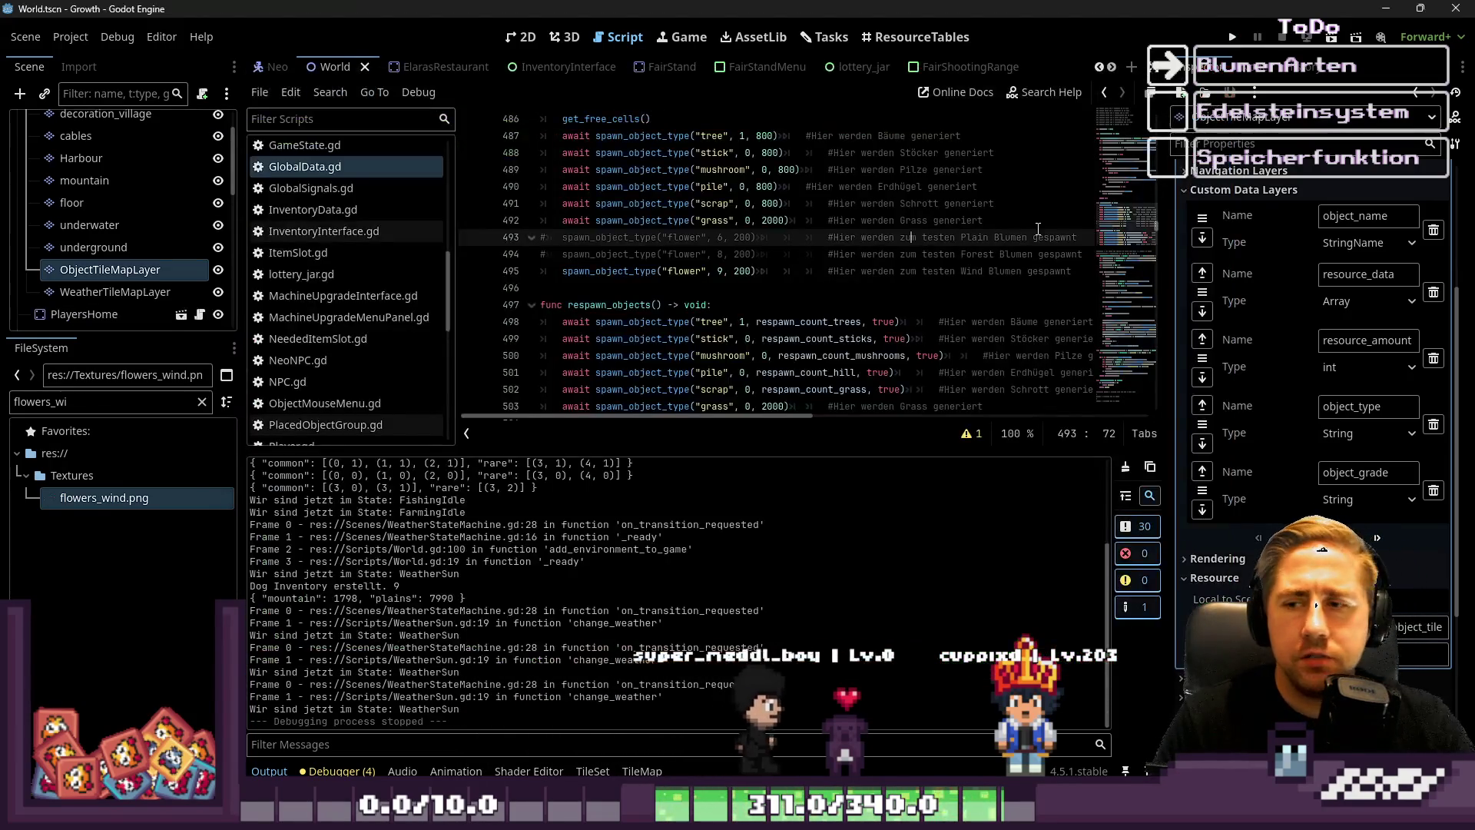
click(673, 282)
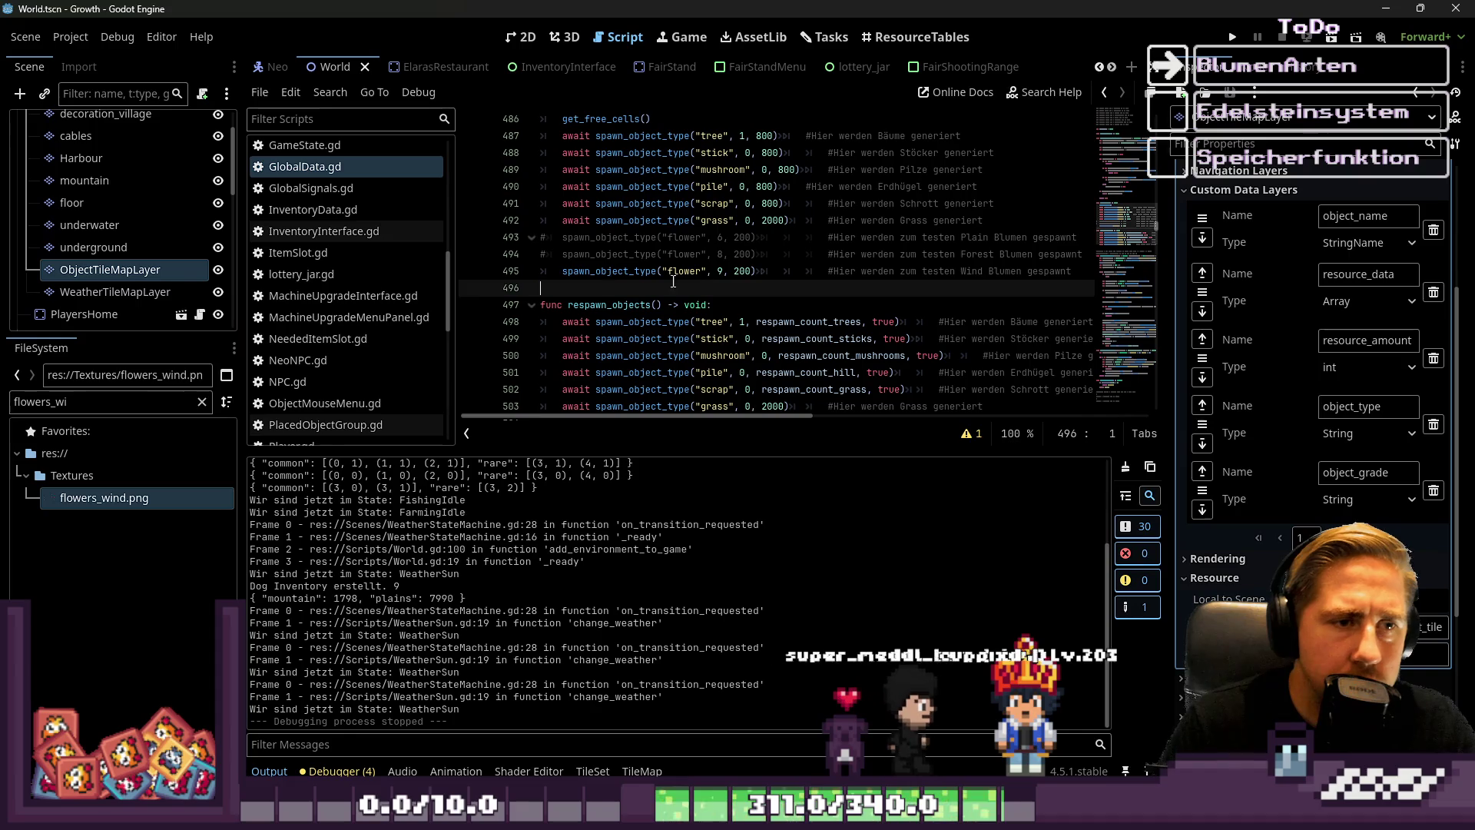
click(552, 271)
text(#)
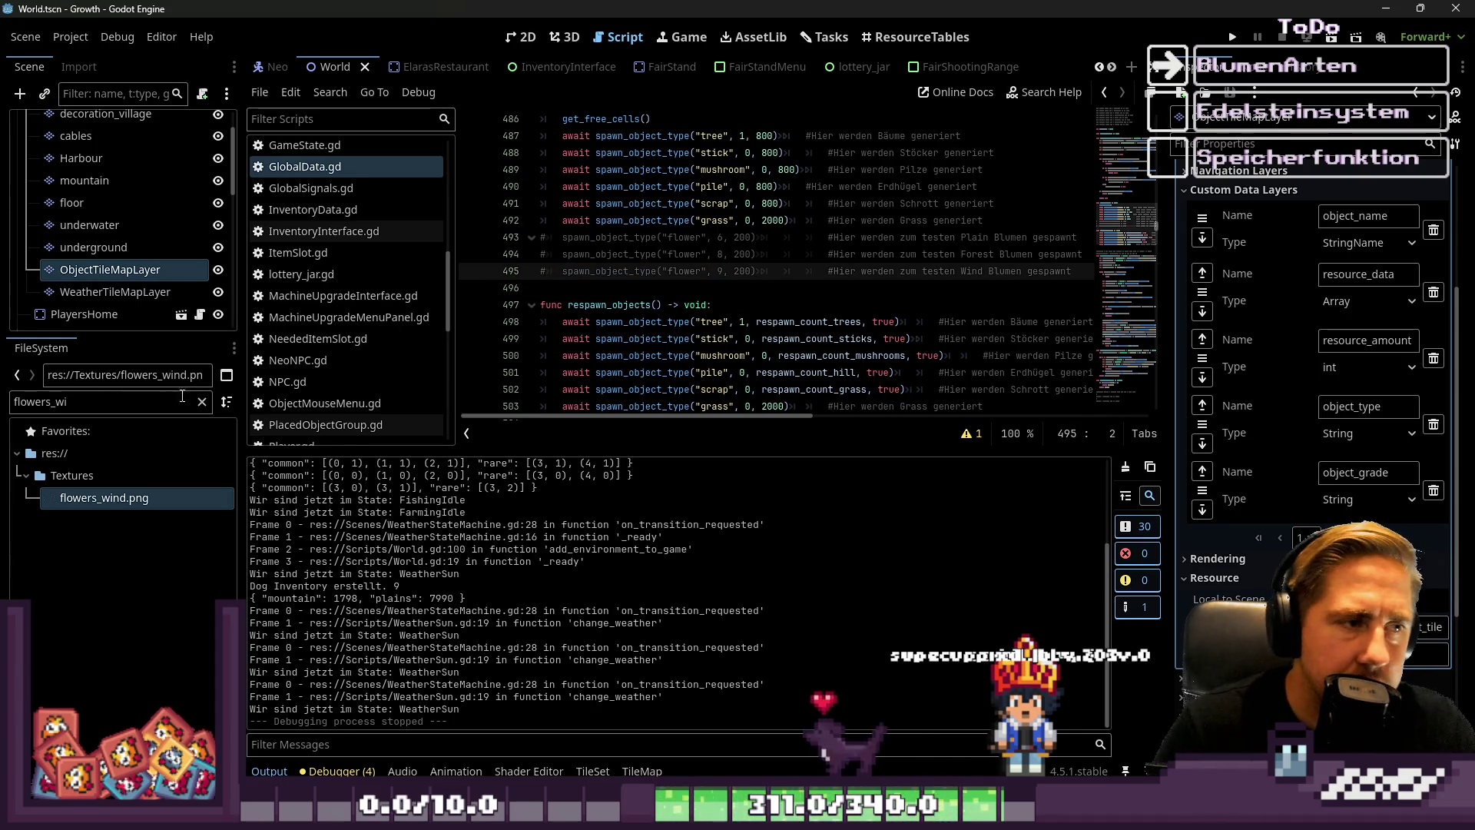
Show the TileMap bottom panel and scroll Tile Sources to flowers_wind.png.
click(629, 769)
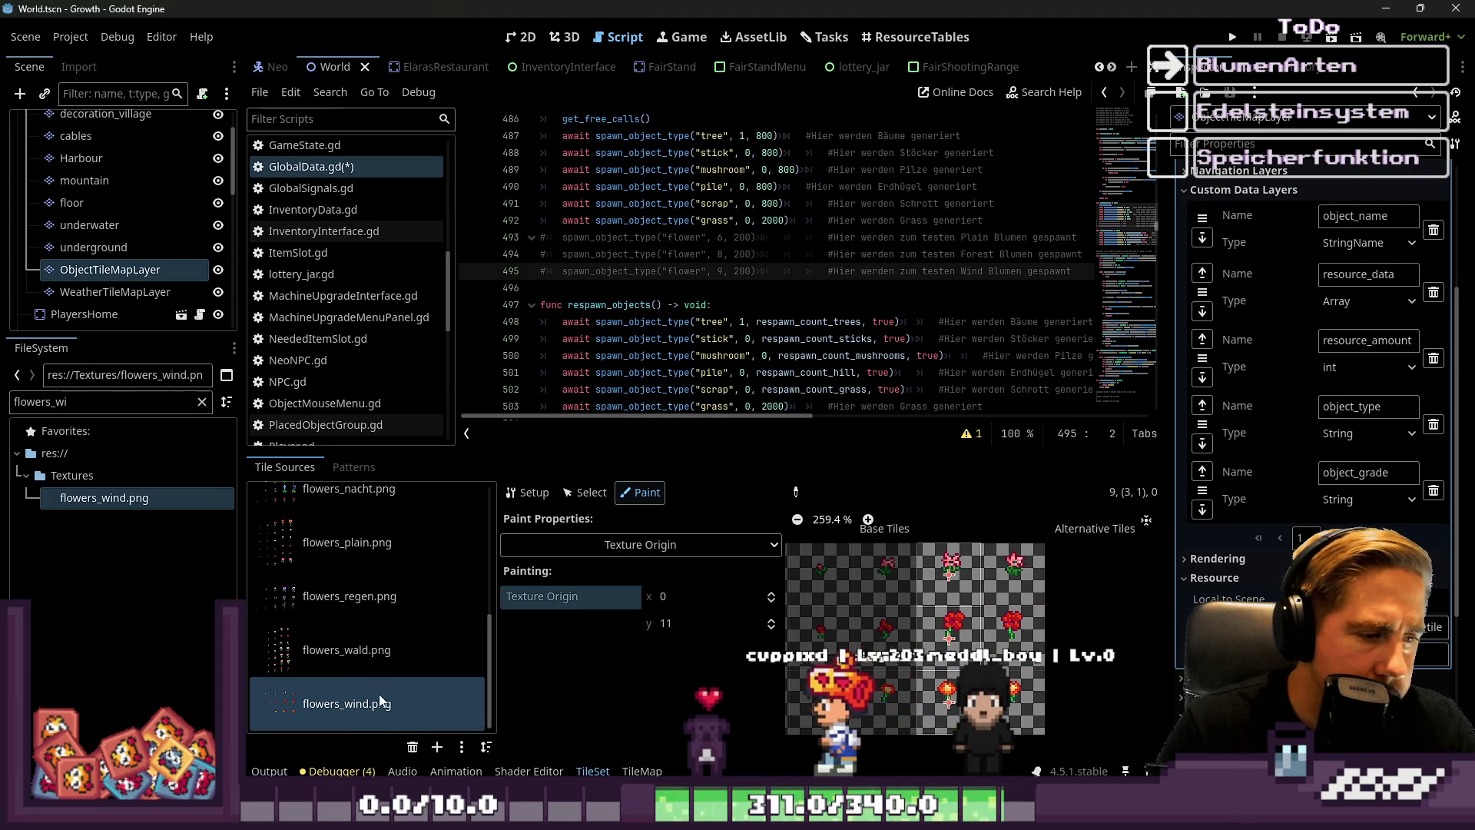
scroll(362, 639, up, 1)
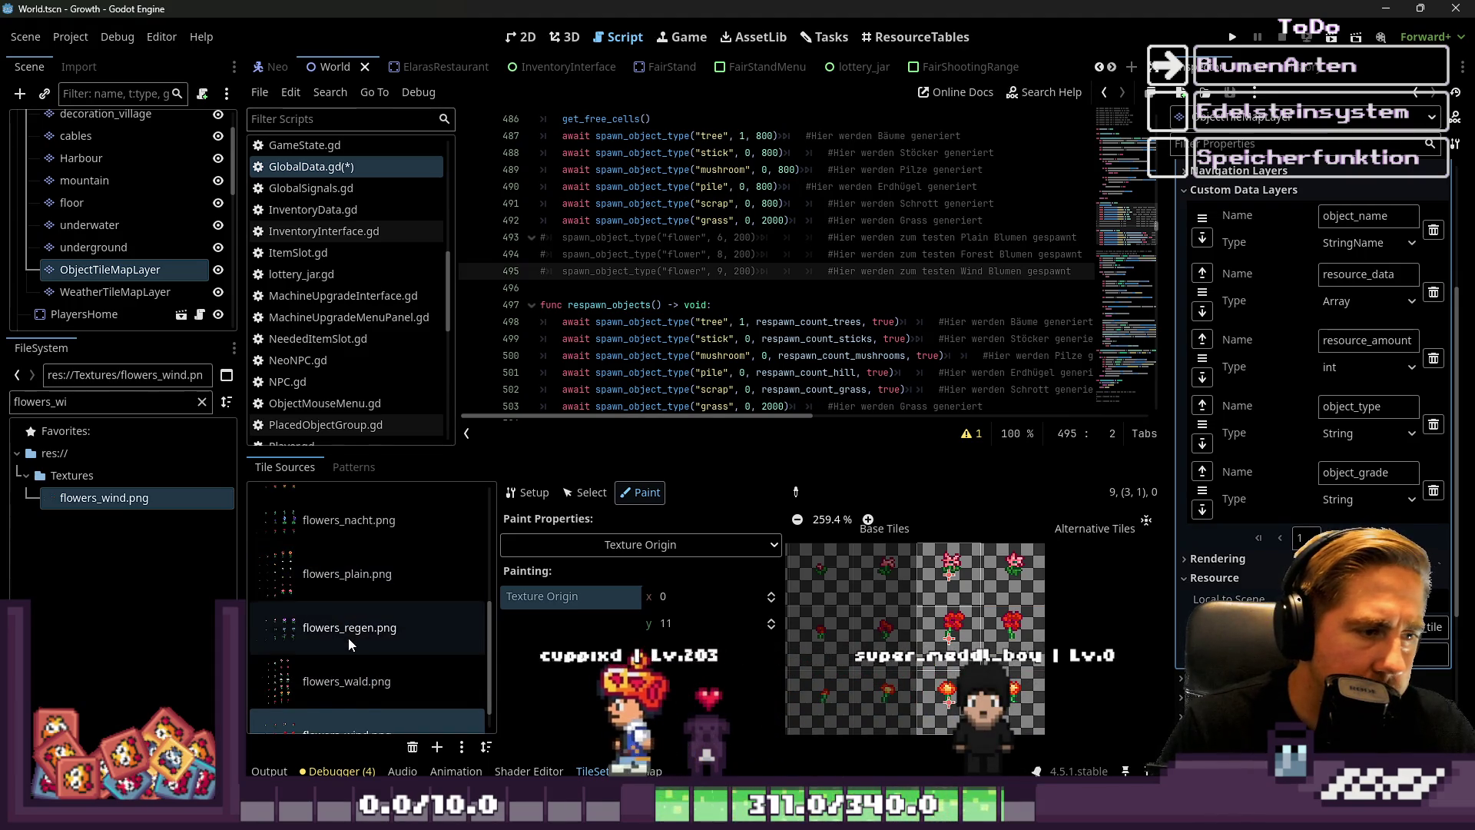
scroll(353, 579, up, 2)
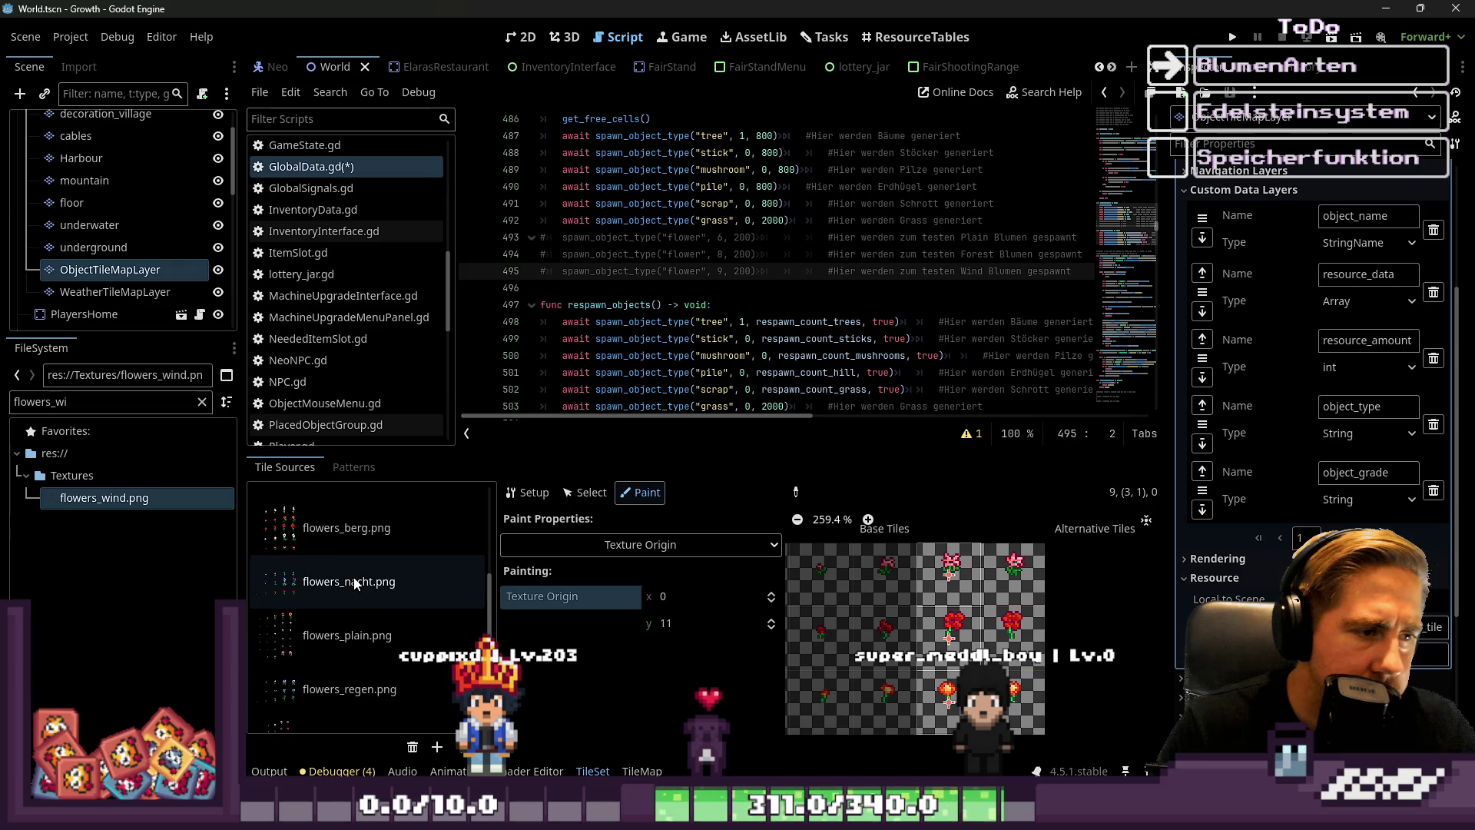
scroll(355, 572, down, 2)
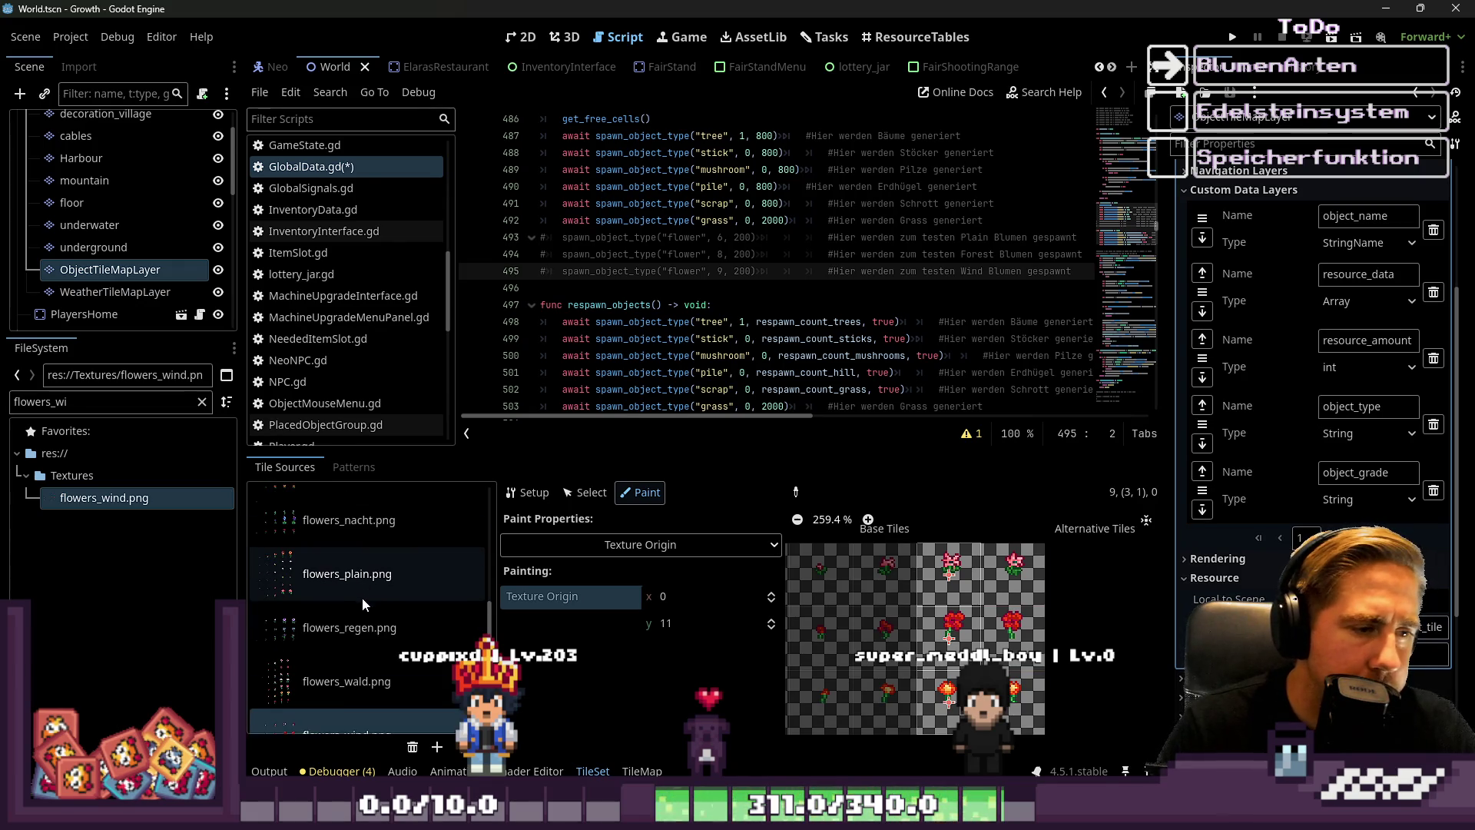
scroll(365, 604, down, 1)
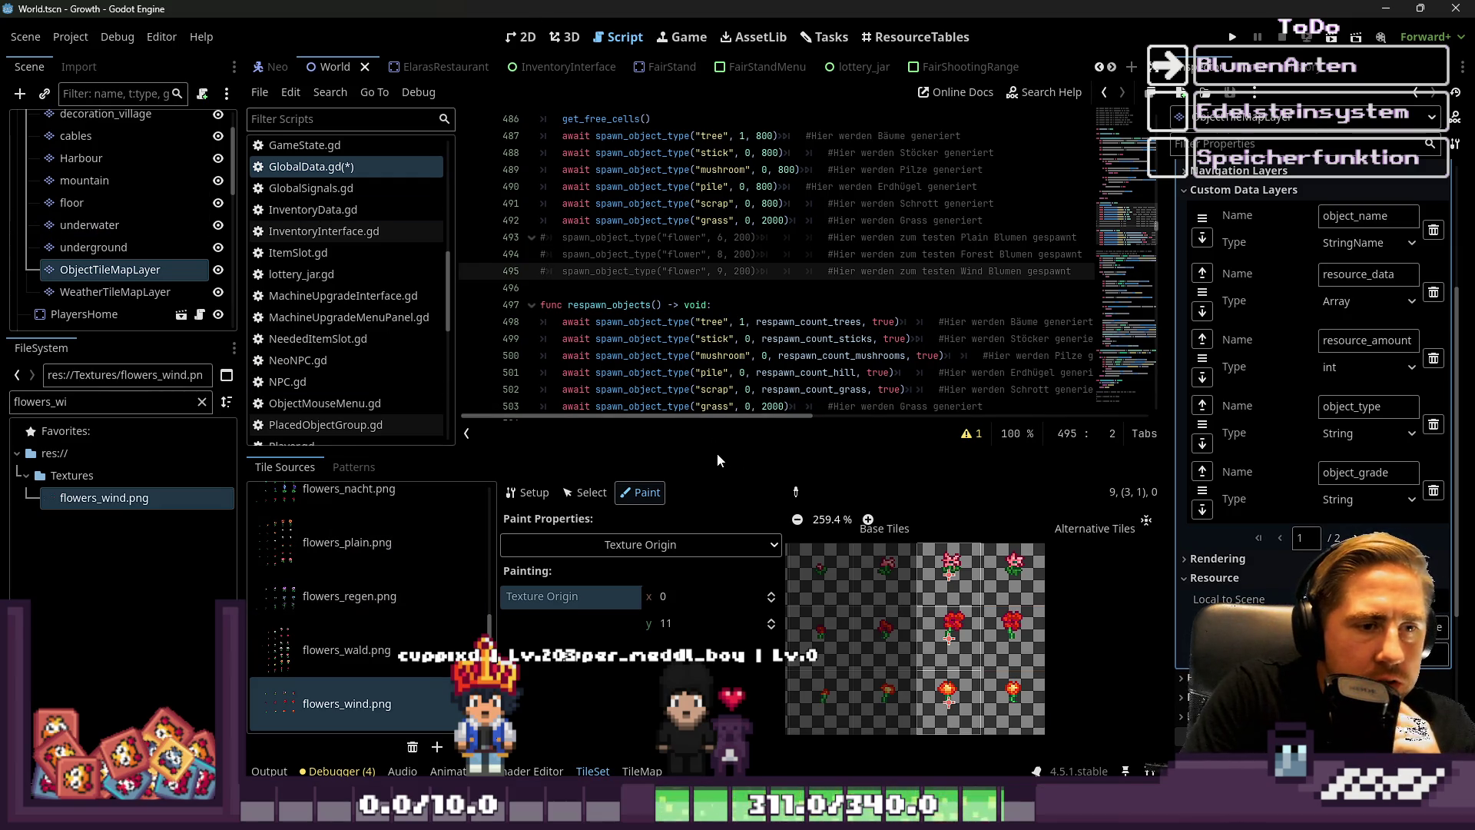
Enlarge the code editor area and scroll through GlobalData.gd.
drag(711, 459, 711, 606)
click(718, 472)
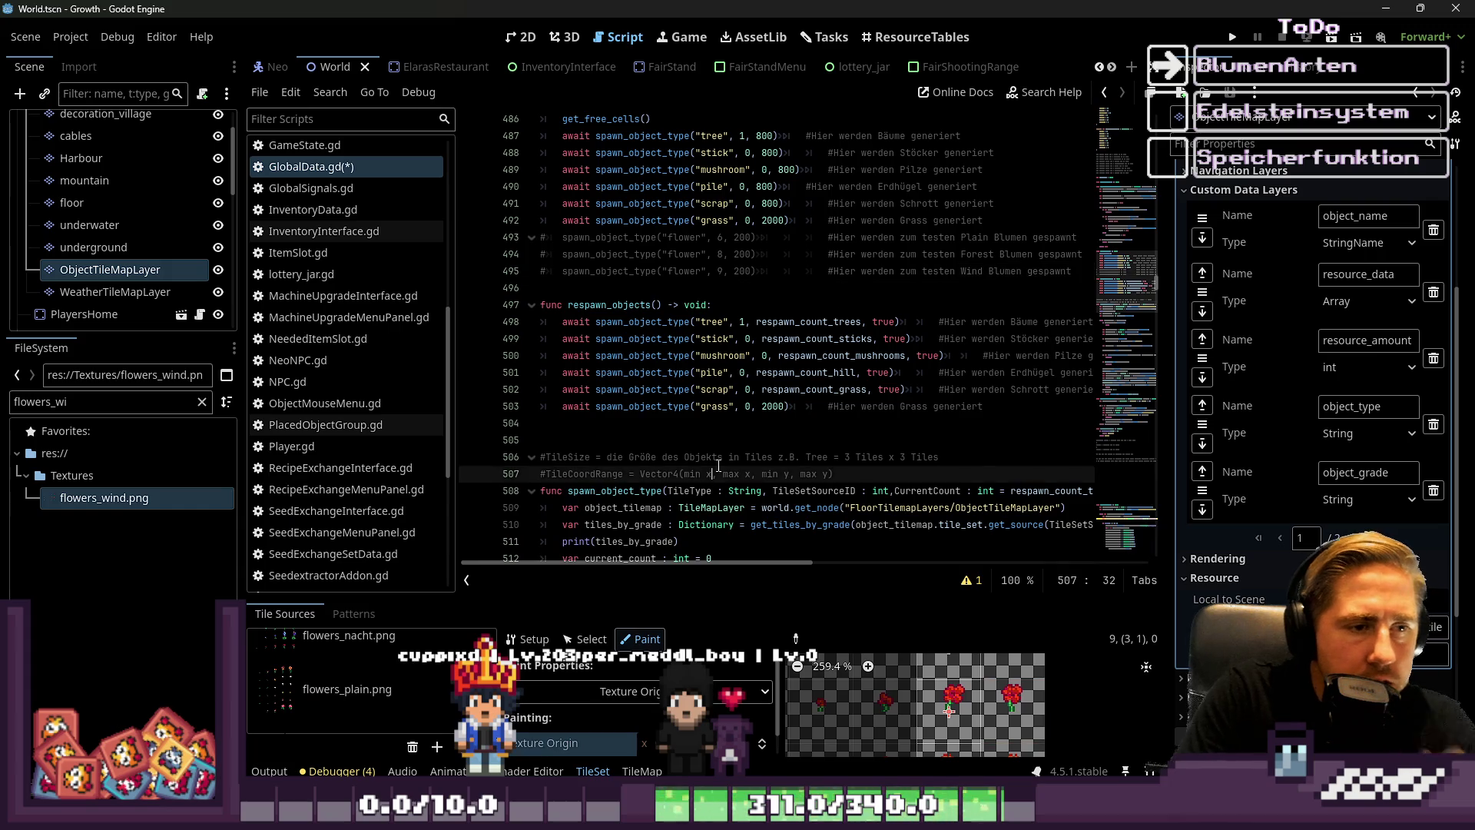
scroll(720, 461, down, 6)
scroll(720, 462, down, 12)
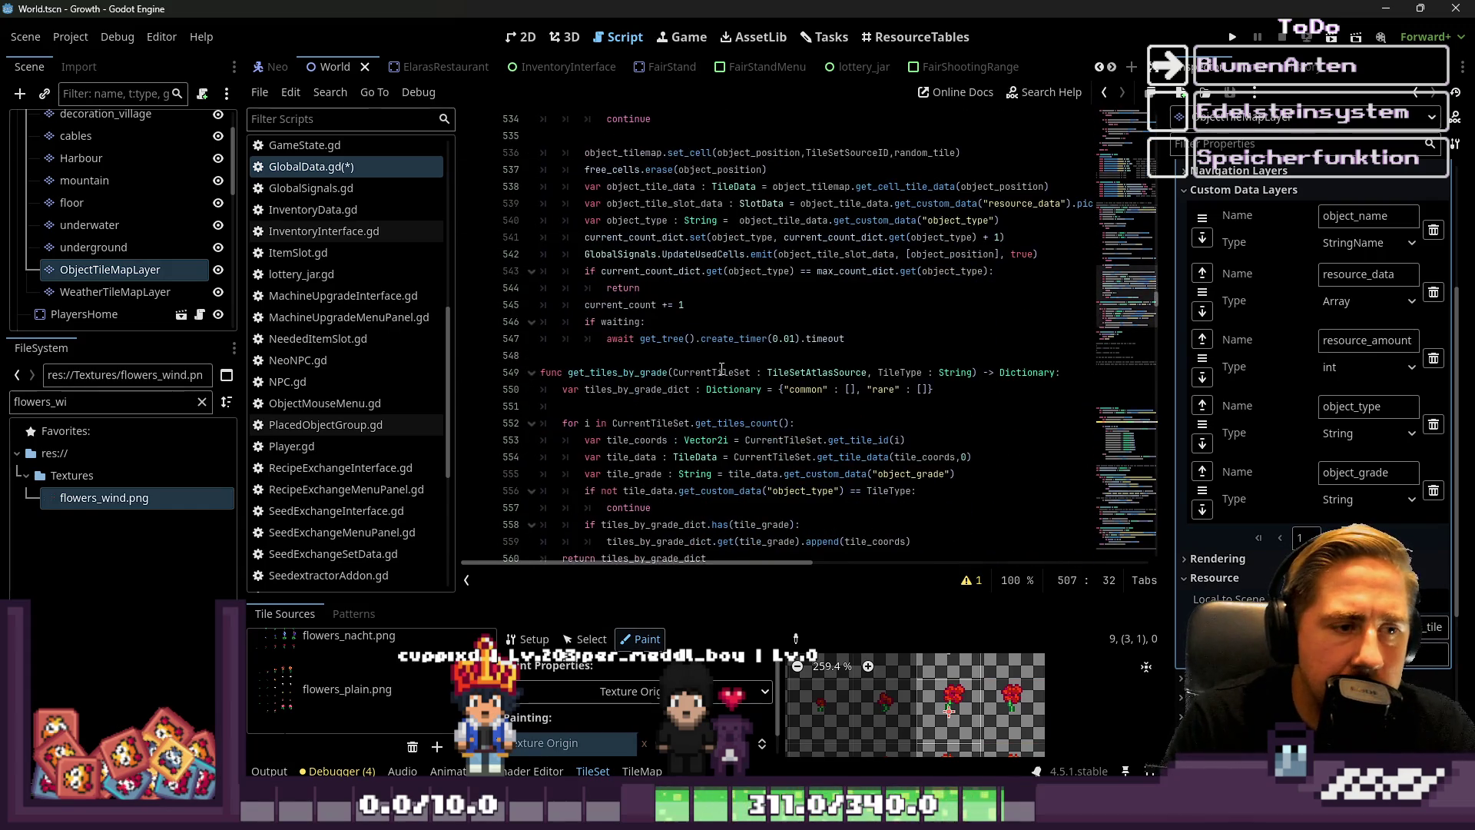
scroll(680, 373, down, 5)
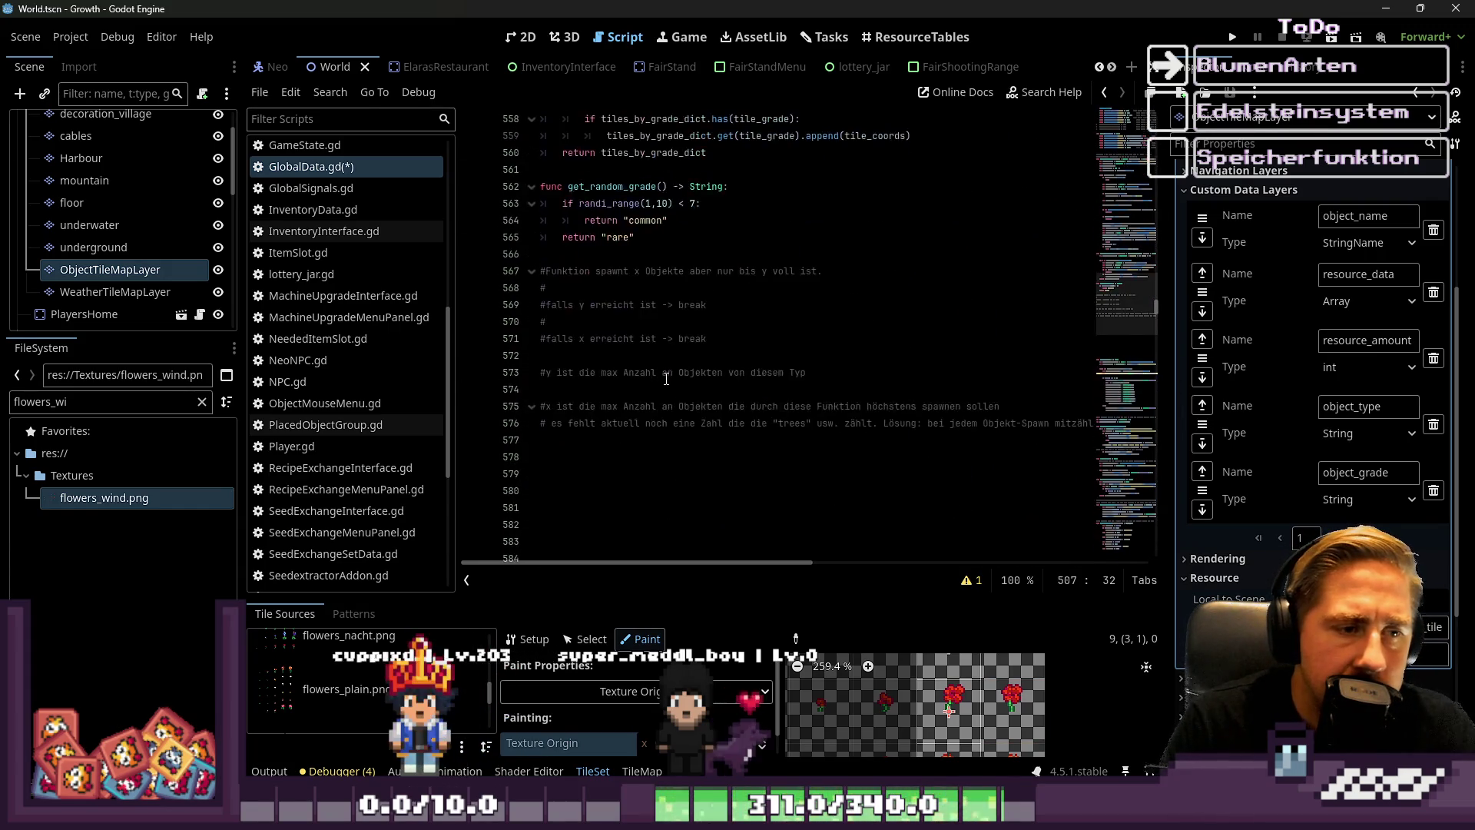
scroll(678, 366, up, 20)
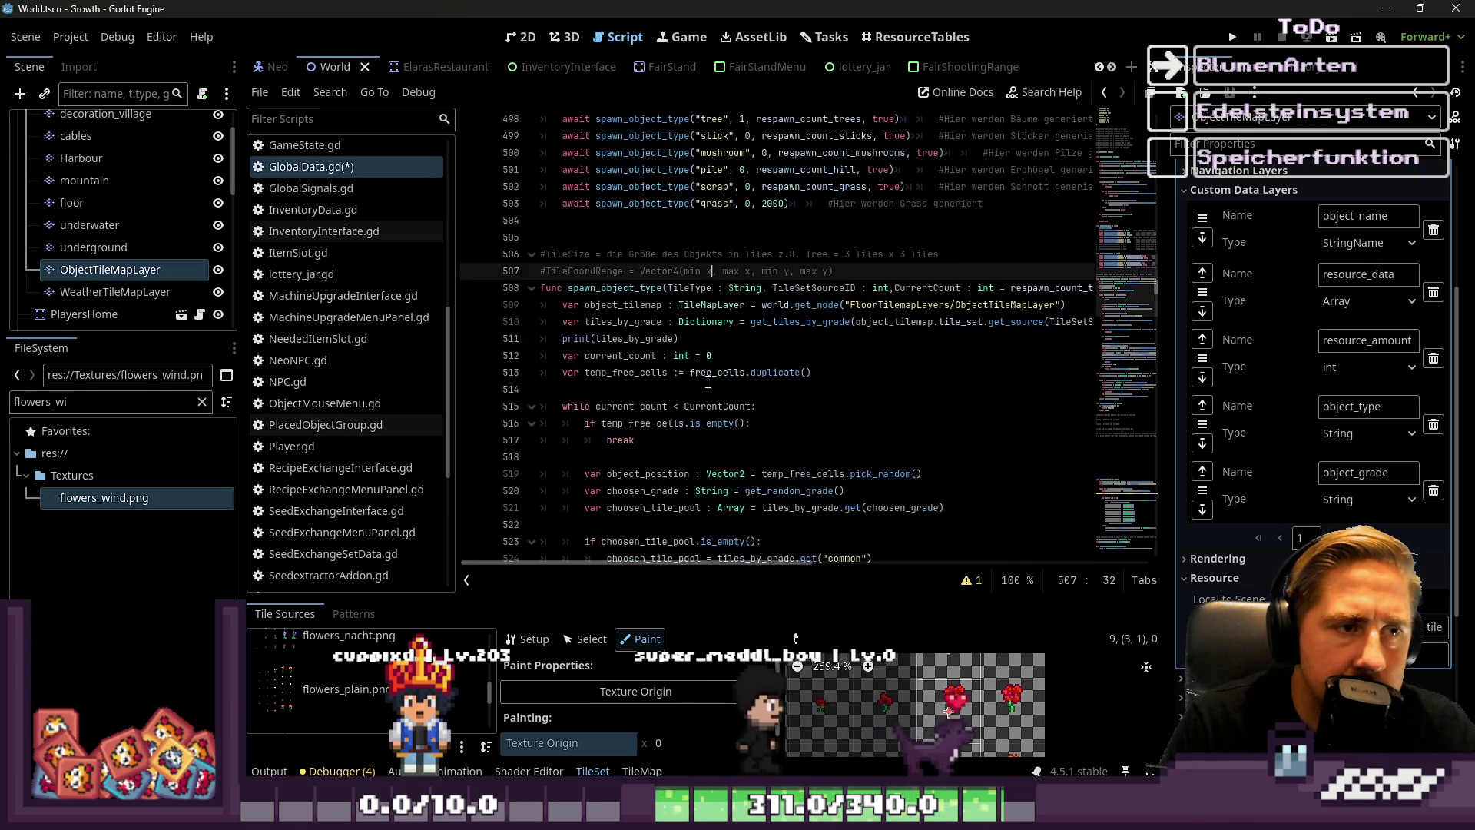
scroll(707, 382, up, 6)
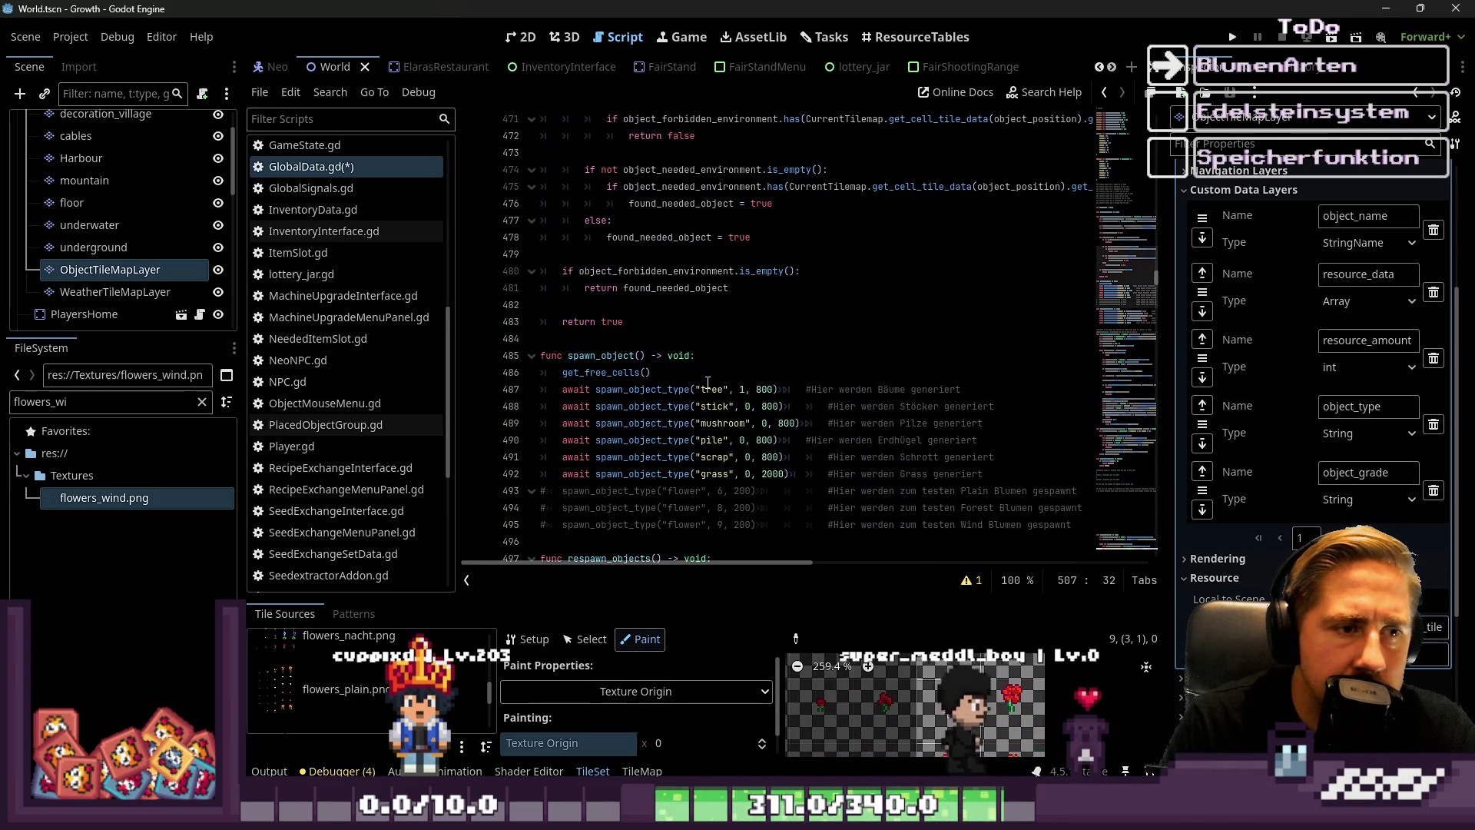
Find spawn_stones and select both stone-spawning functions, lines 638–654.
key(ctrl+f)
text(spawn)
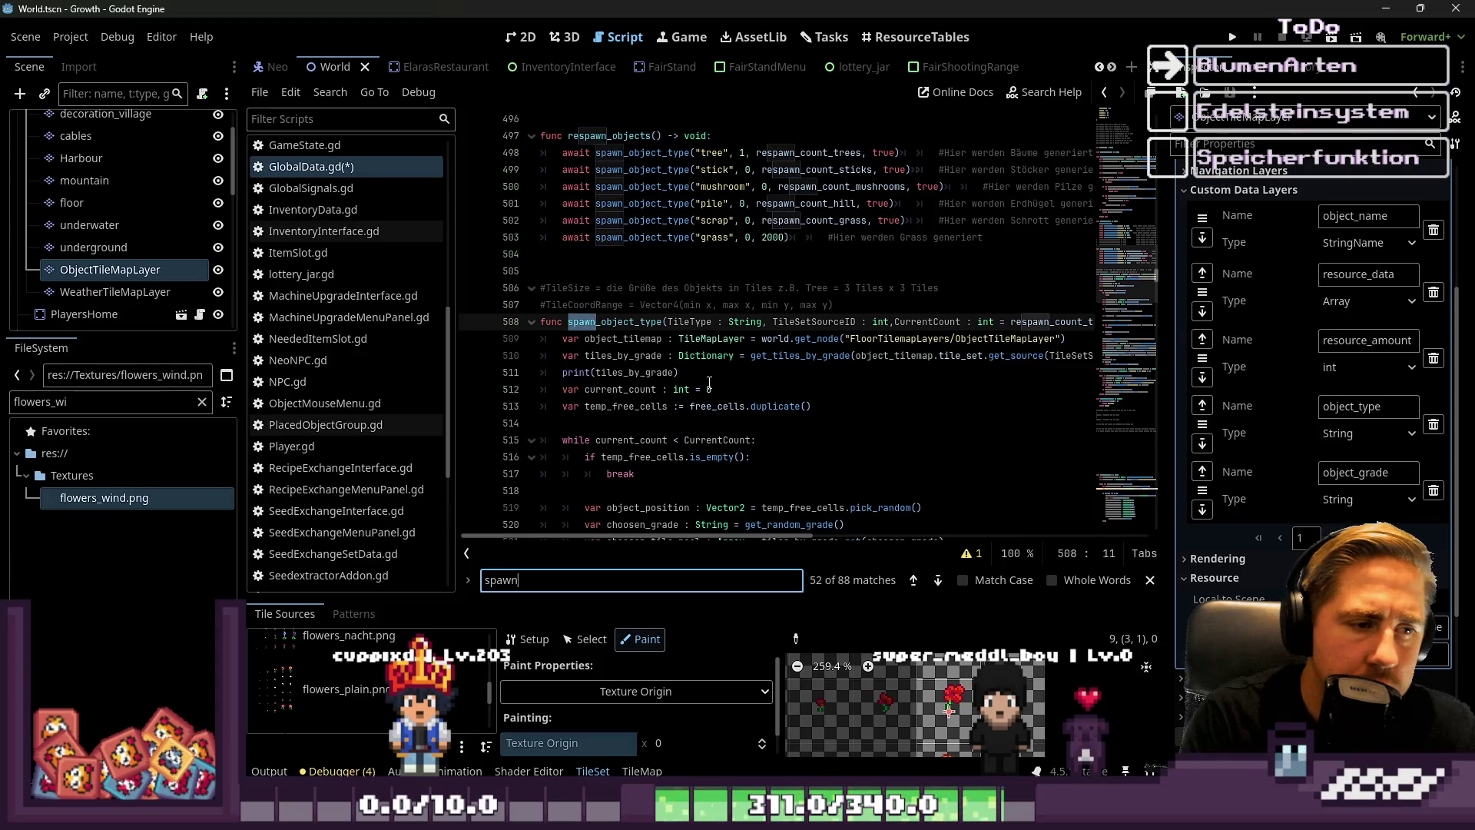
text(_stone)
text(s)
key(Escape)
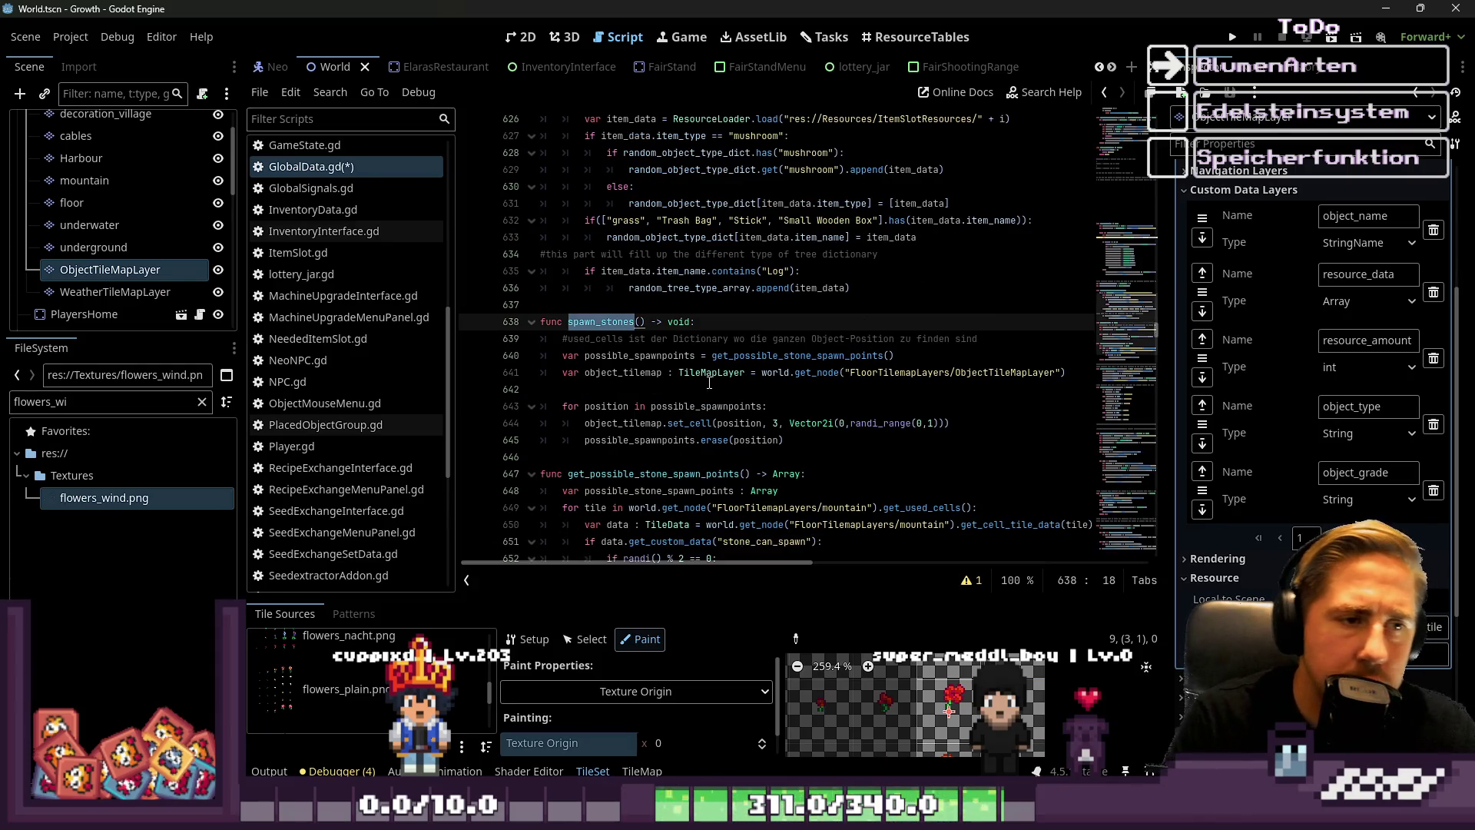
scroll(755, 289, down, 3)
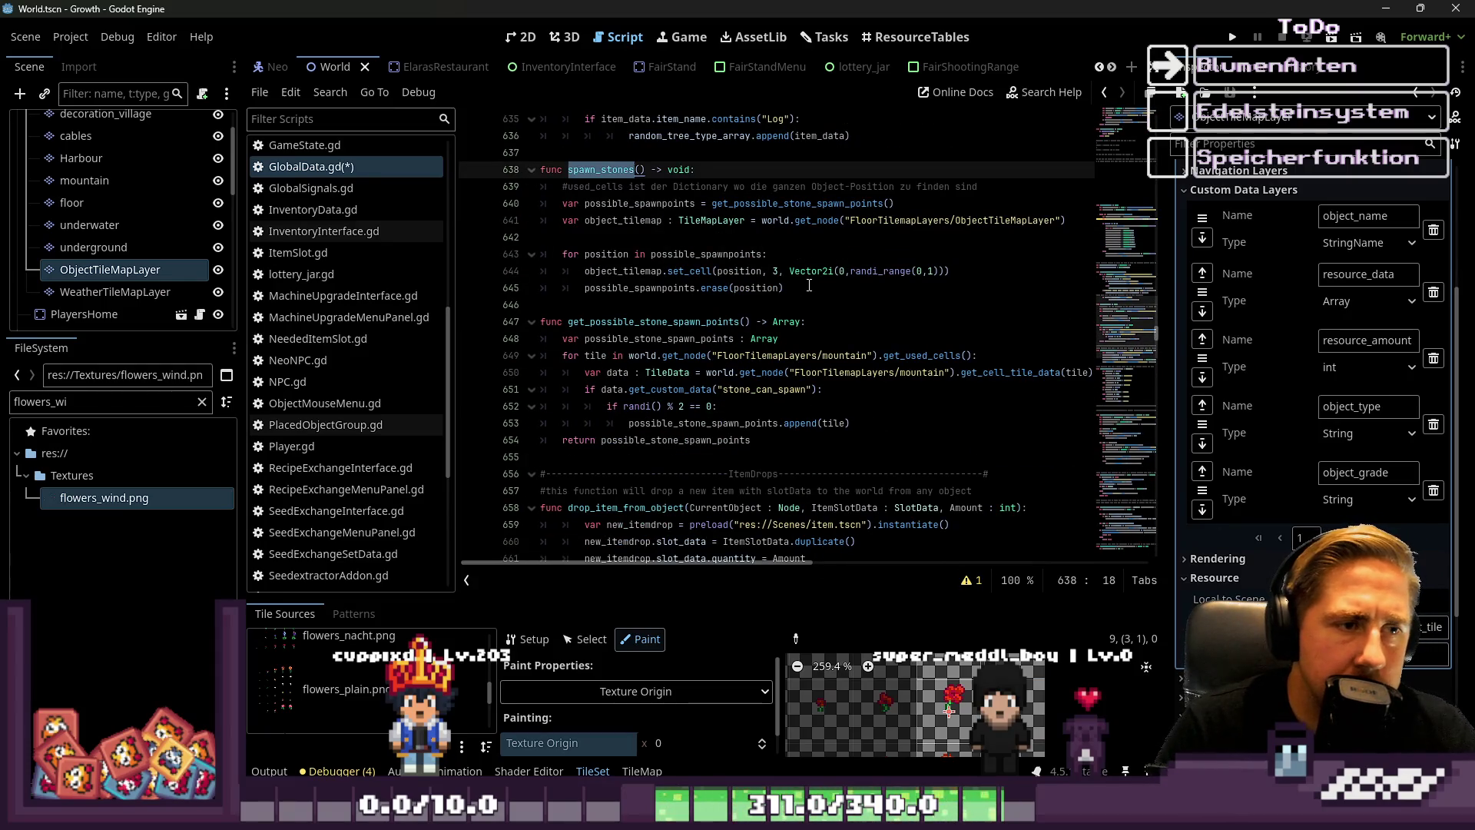
drag(809, 285, 760, 169)
click(828, 299)
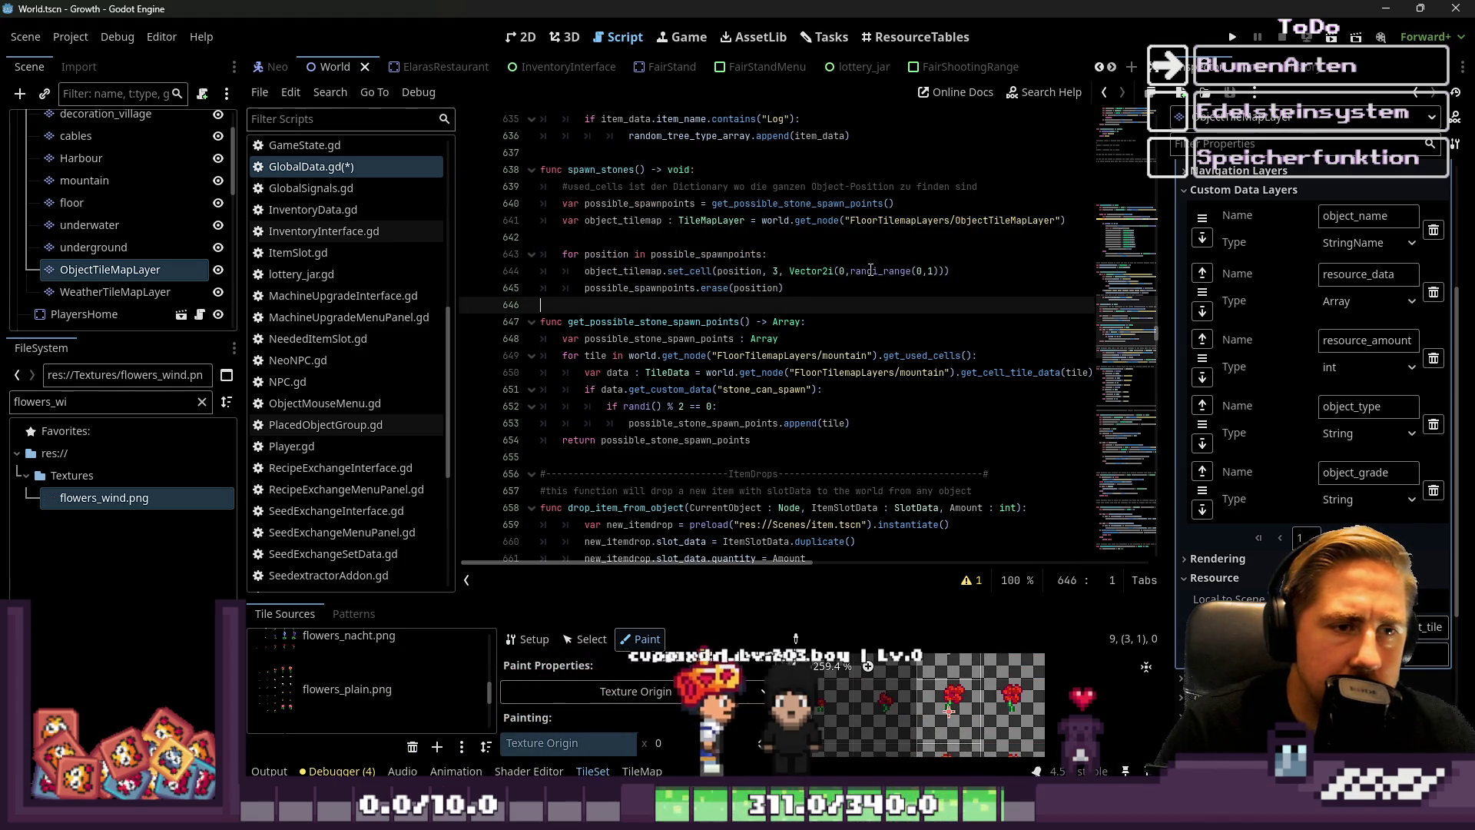
scroll(871, 269, up, 1)
drag(783, 338, 524, 221)
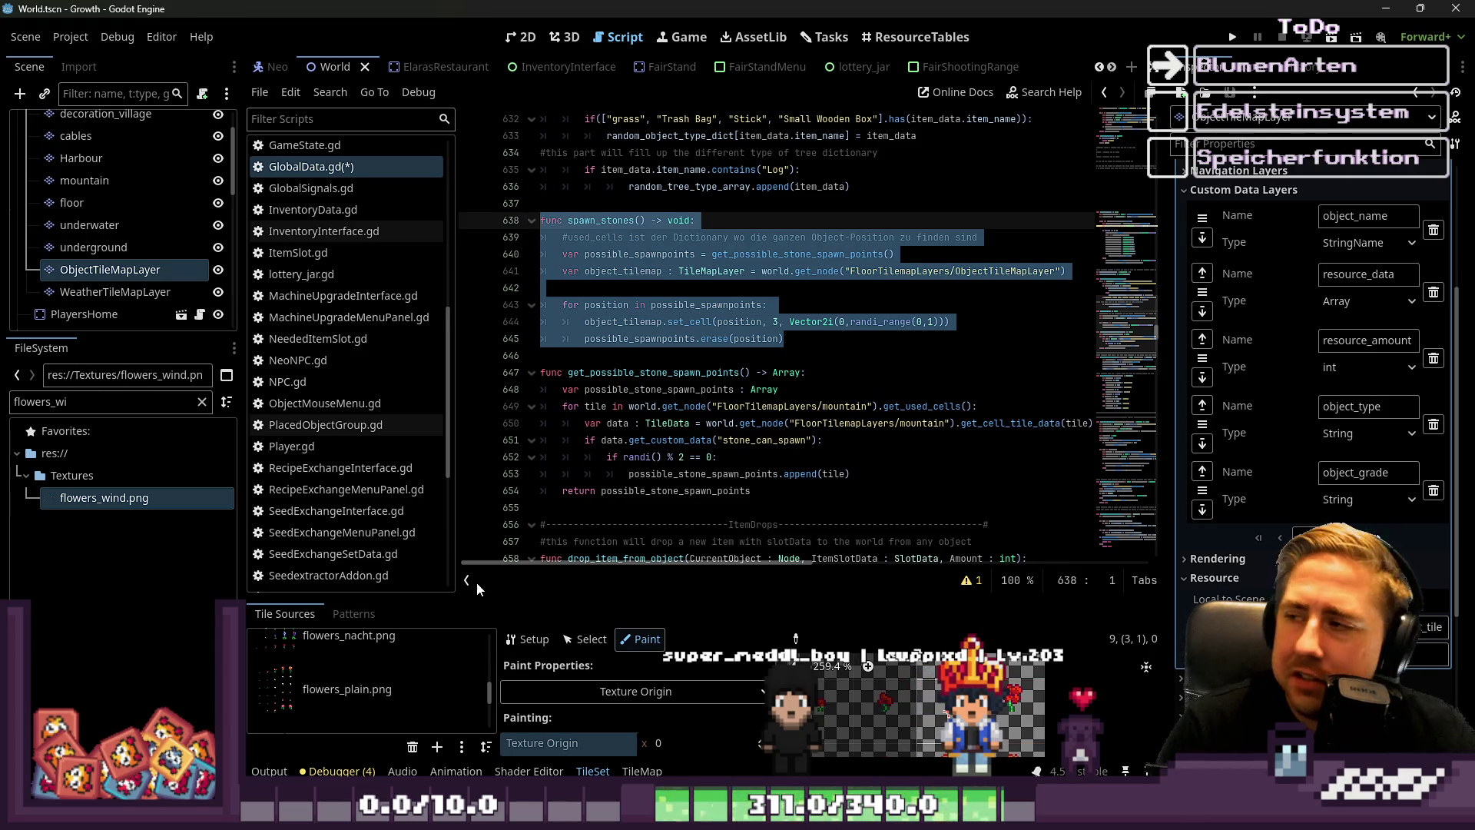
click(626, 272)
mouse_move(784, 338)
mouse_down()
mouse_move(541, 311)
mouse_move(452, 223)
mouse_up()
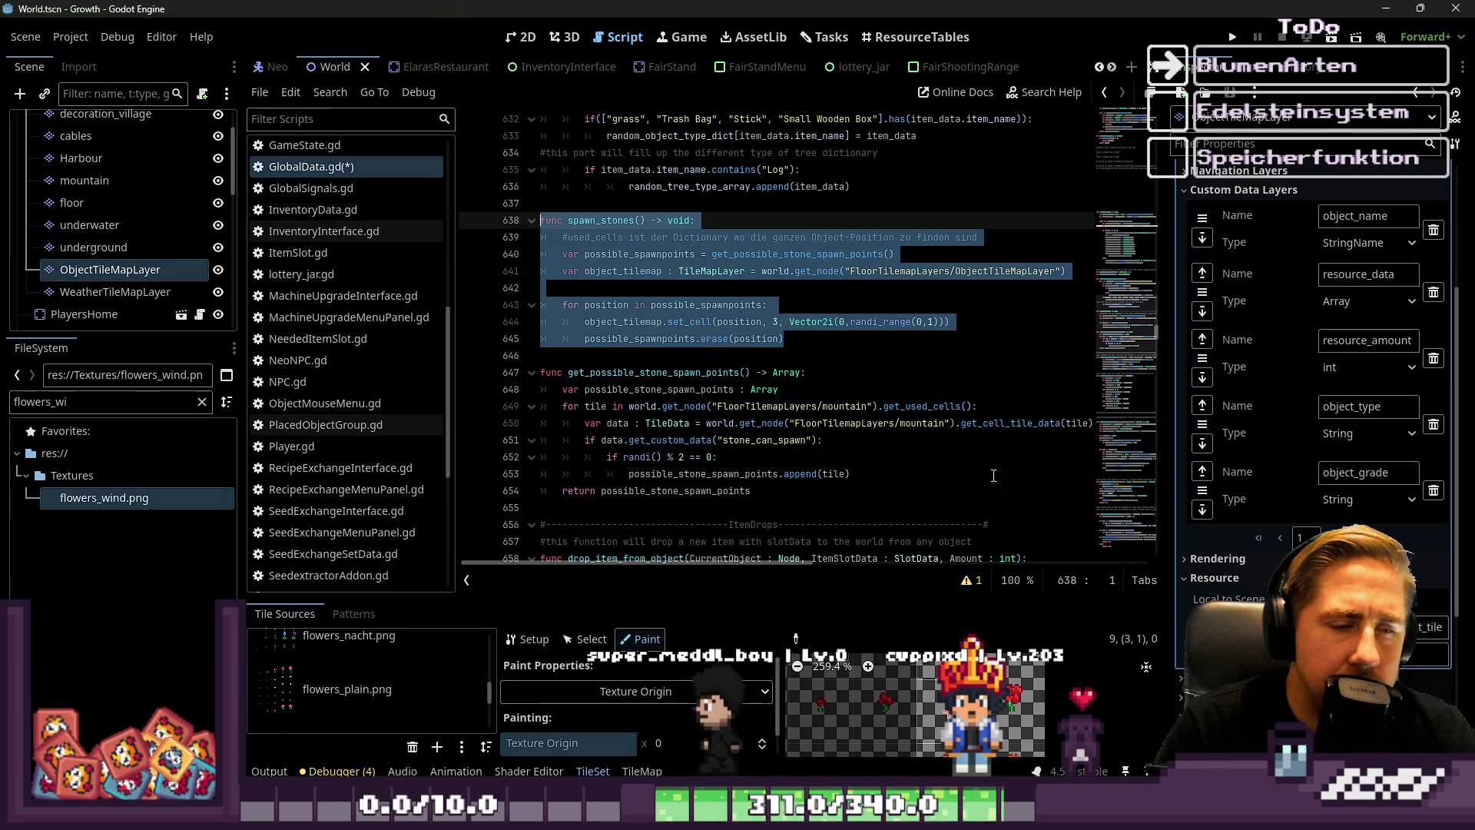
drag(751, 492, 540, 220)
Review spawn_object_type, highlighting every use of temp_free_cells.
scroll(936, 357, up, 15)
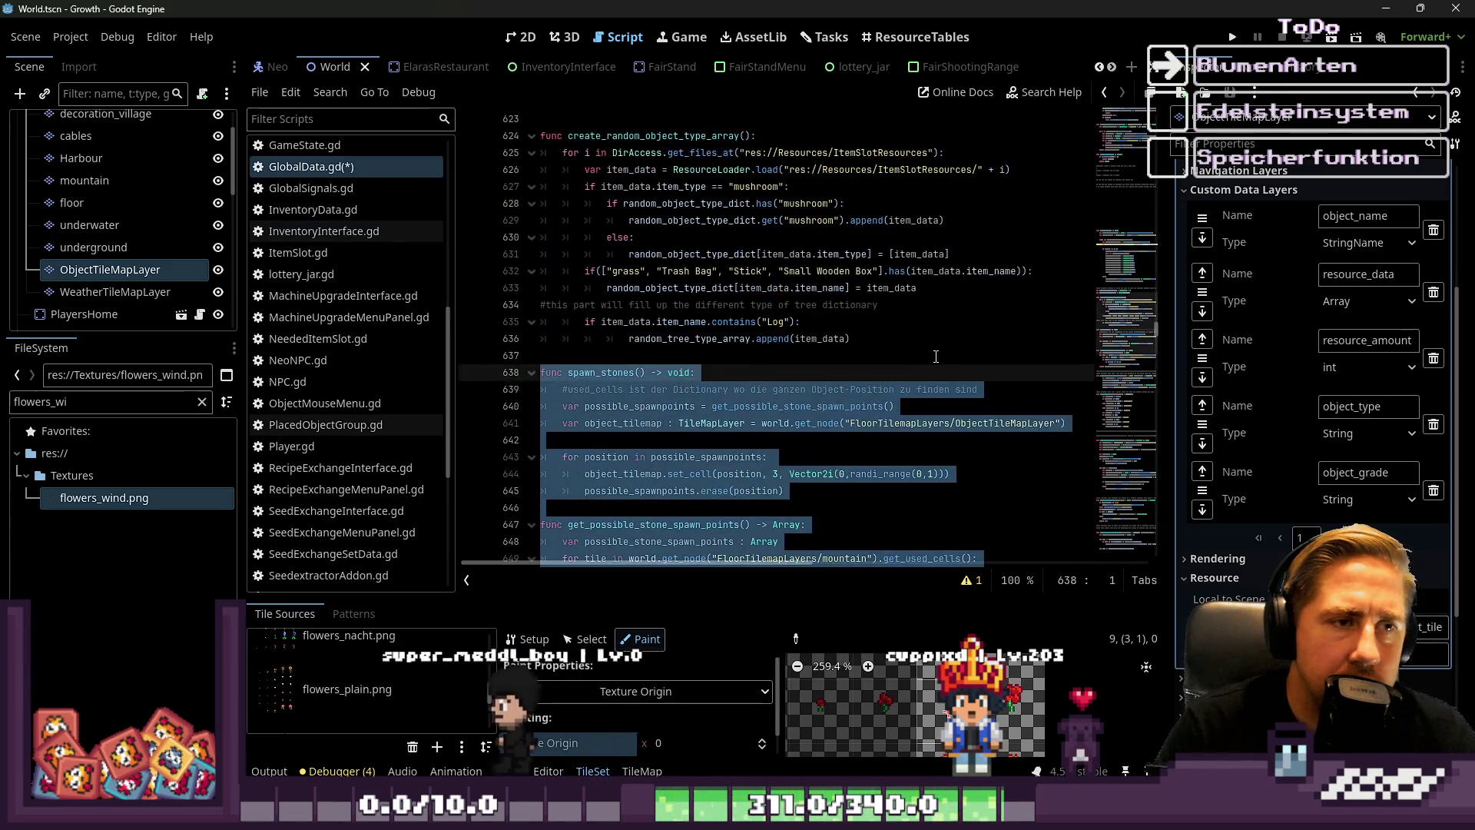
scroll(931, 352, up, 7)
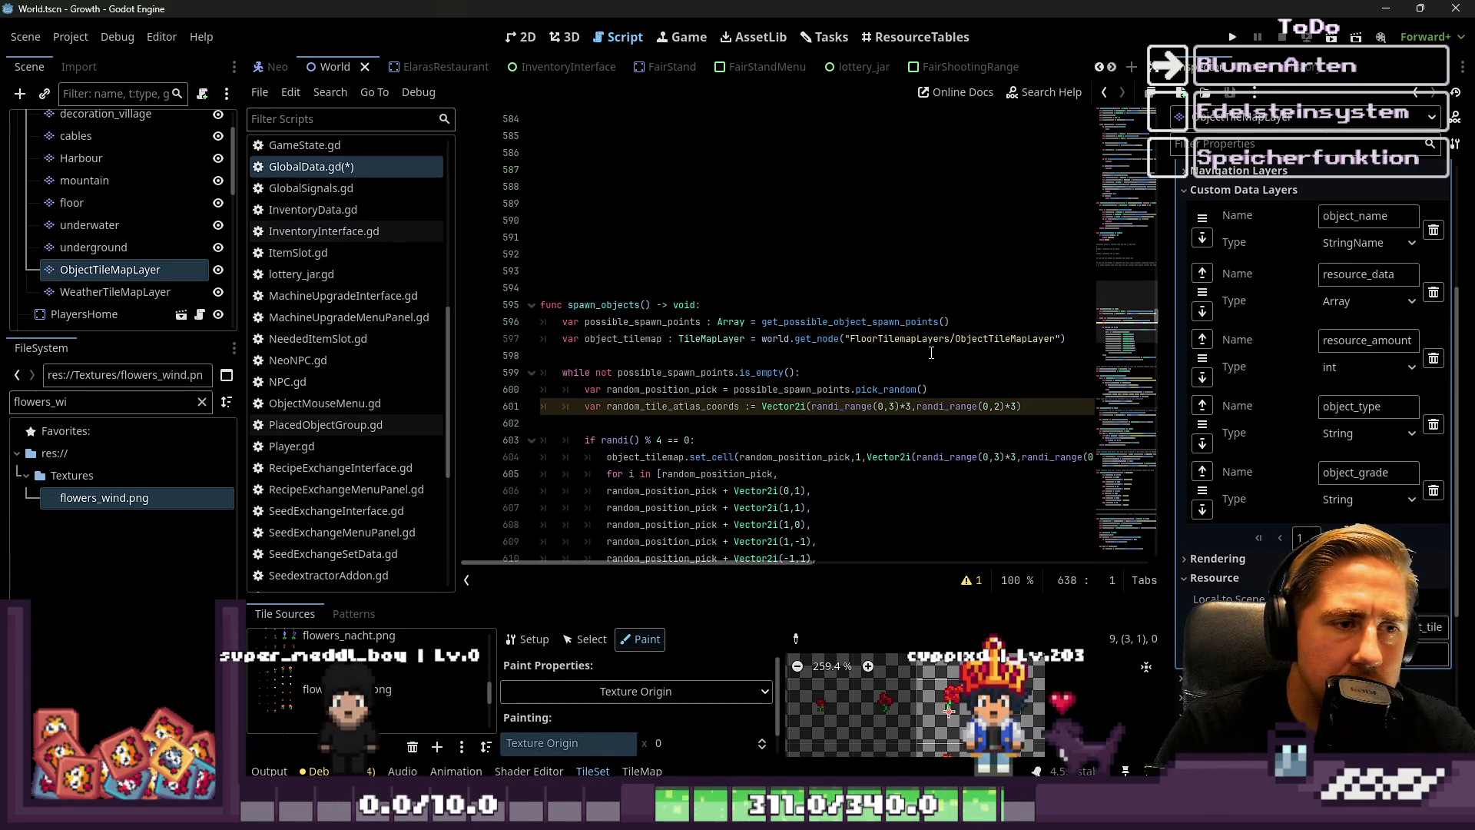
scroll(931, 352, up, 4)
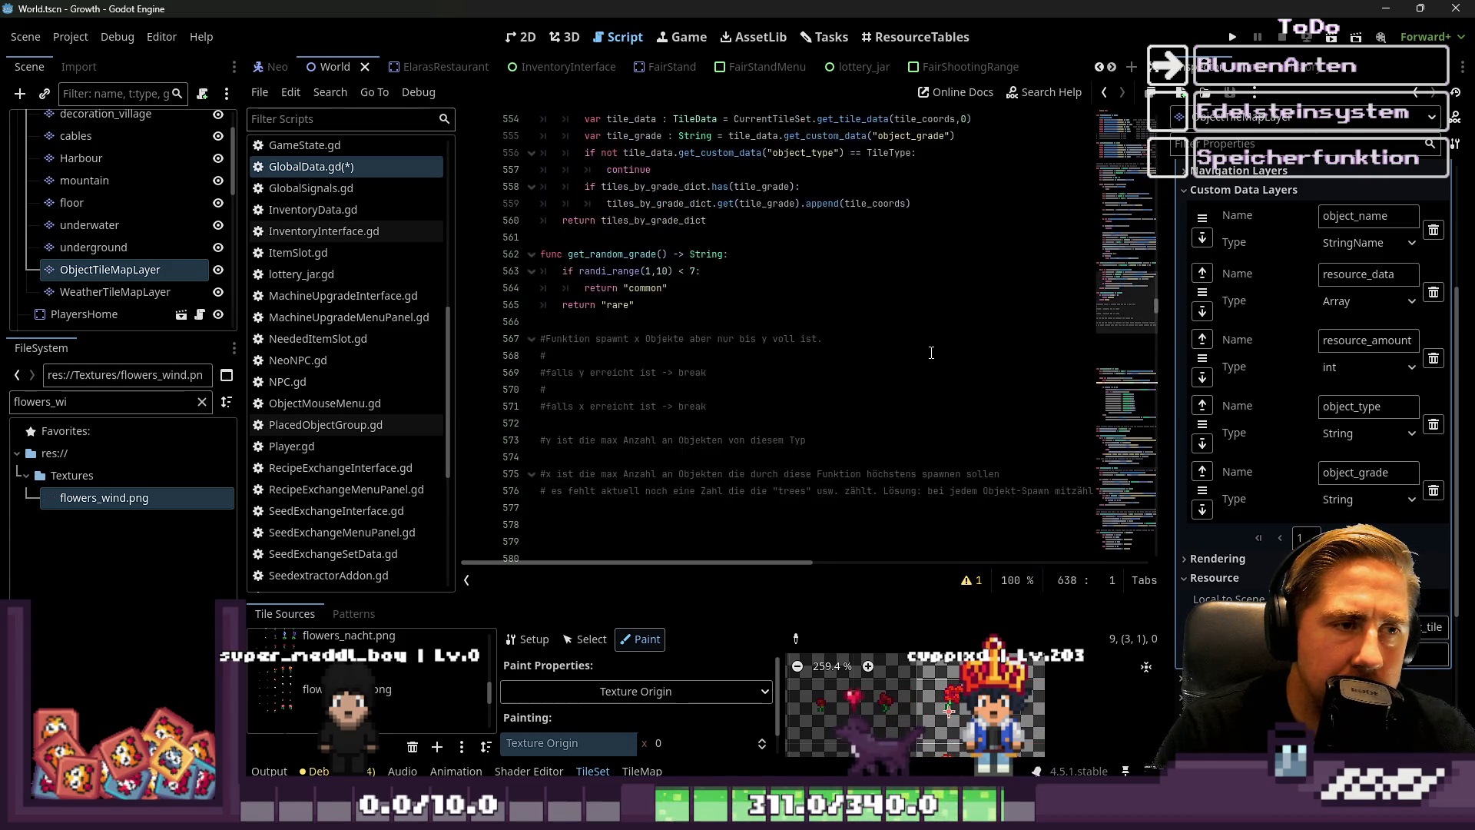
scroll(928, 354, down, 6)
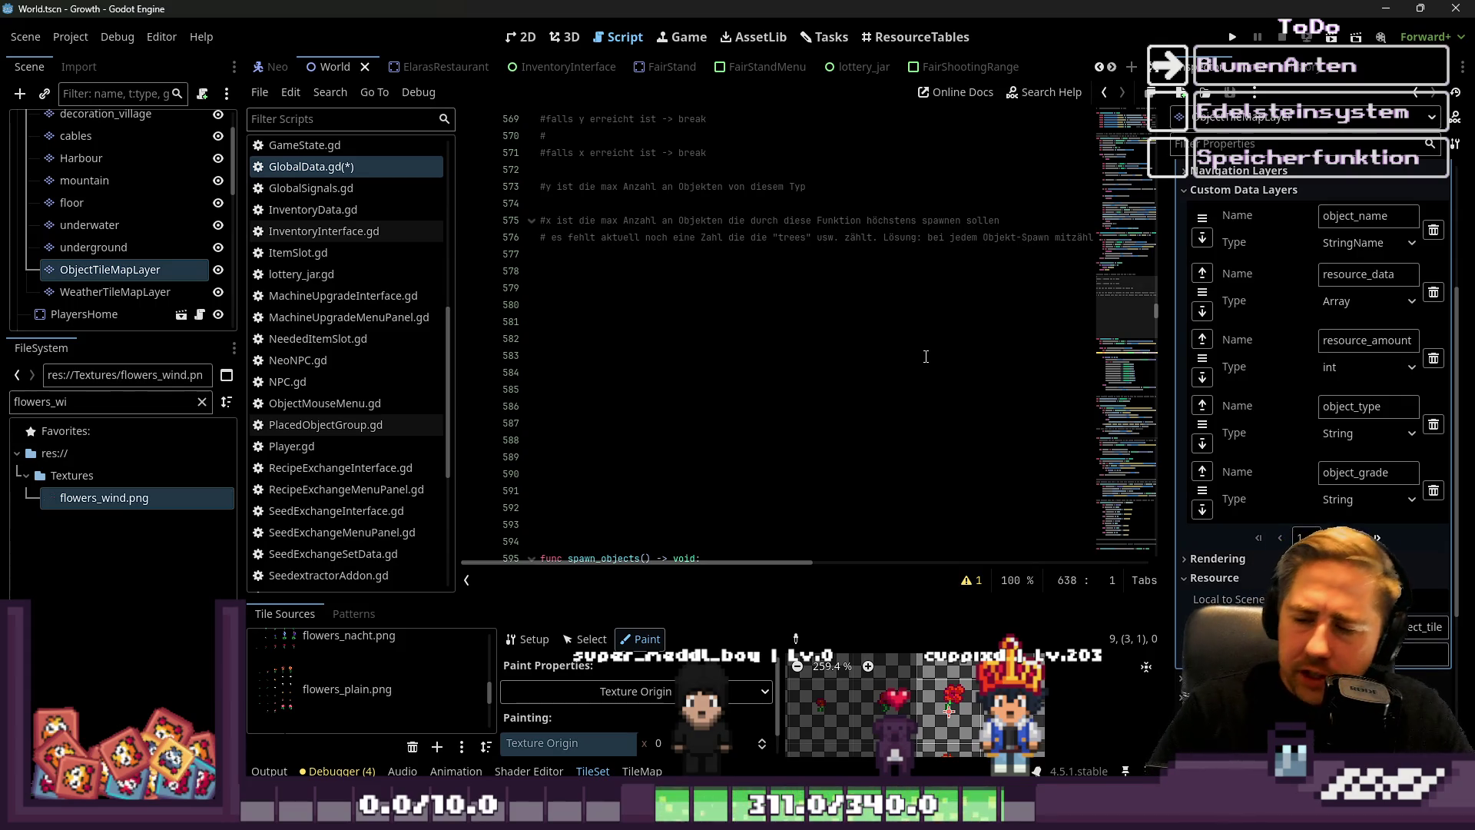
scroll(768, 330, up, 10)
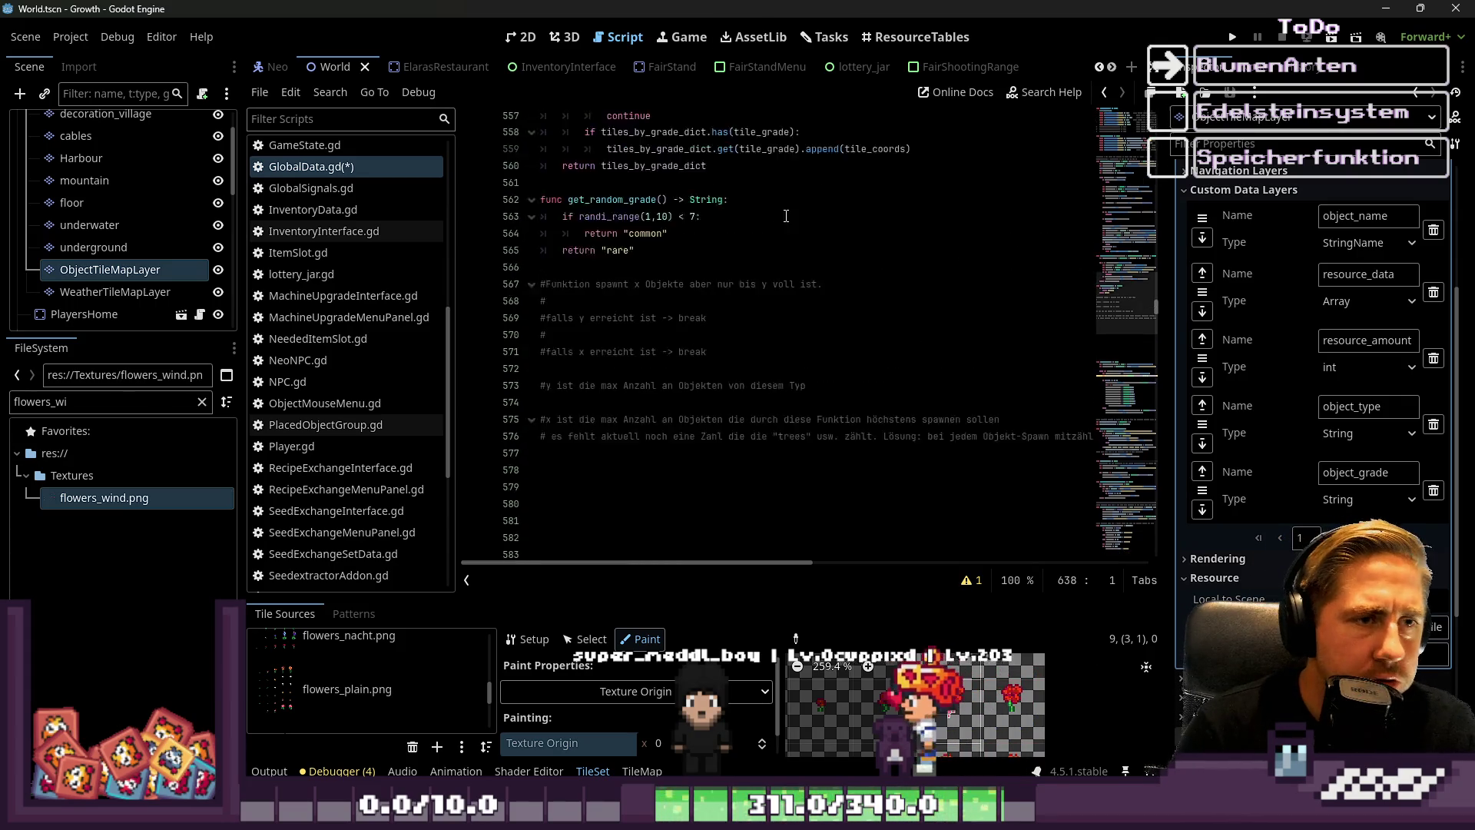
scroll(648, 341, up, 9)
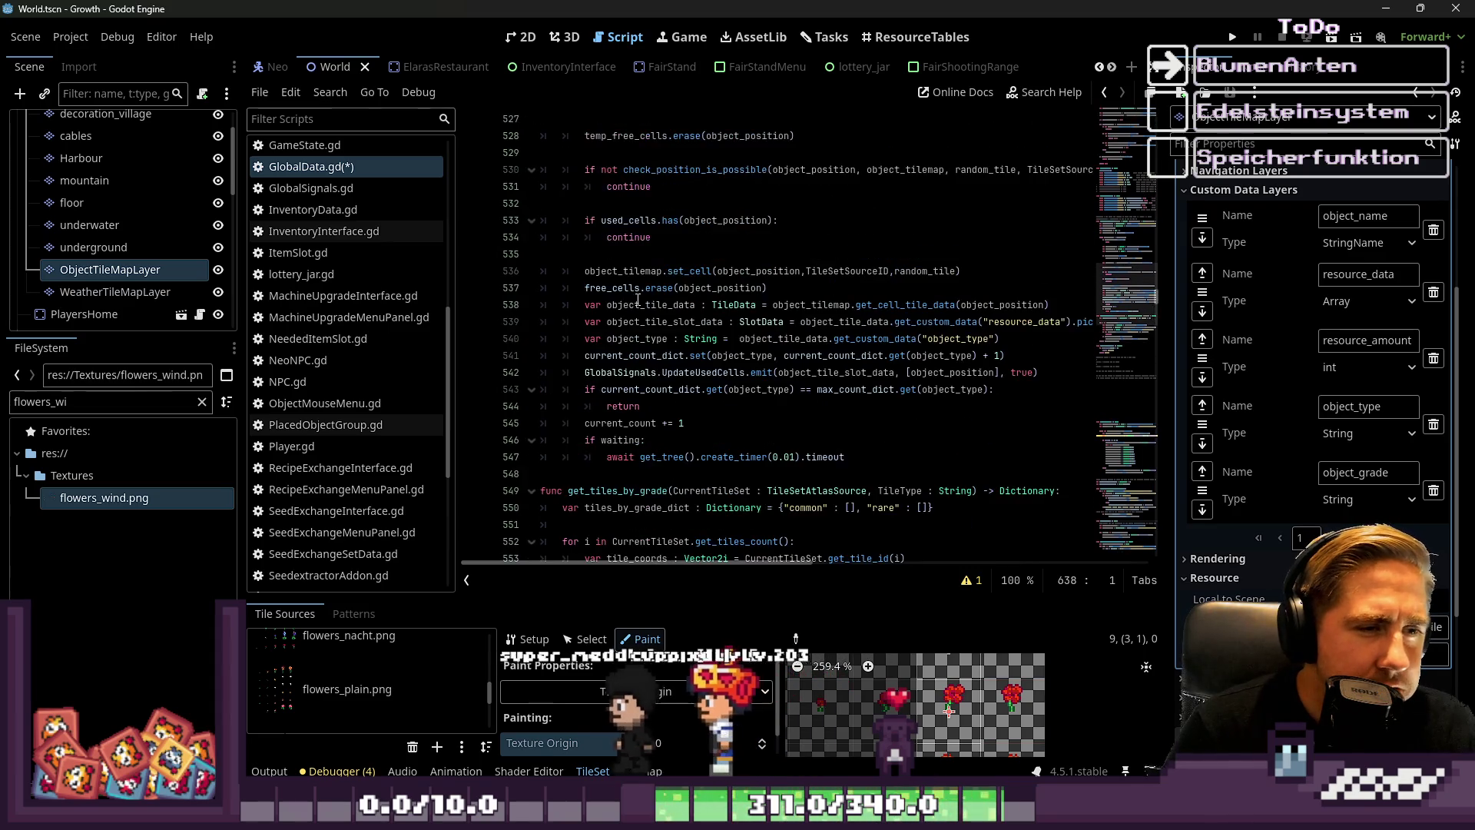
scroll(737, 343, up, 3)
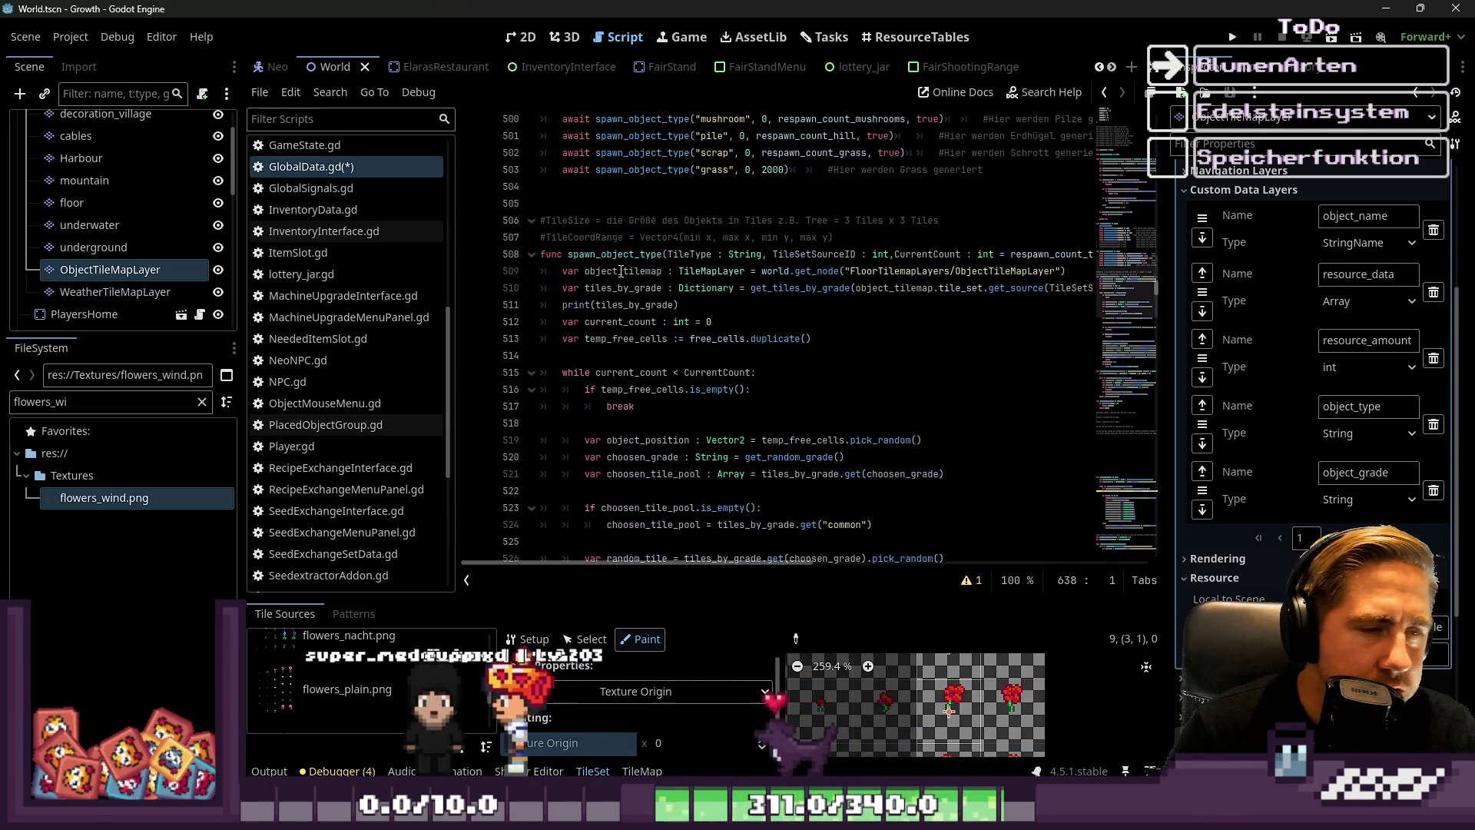
scroll(741, 339, down, 2)
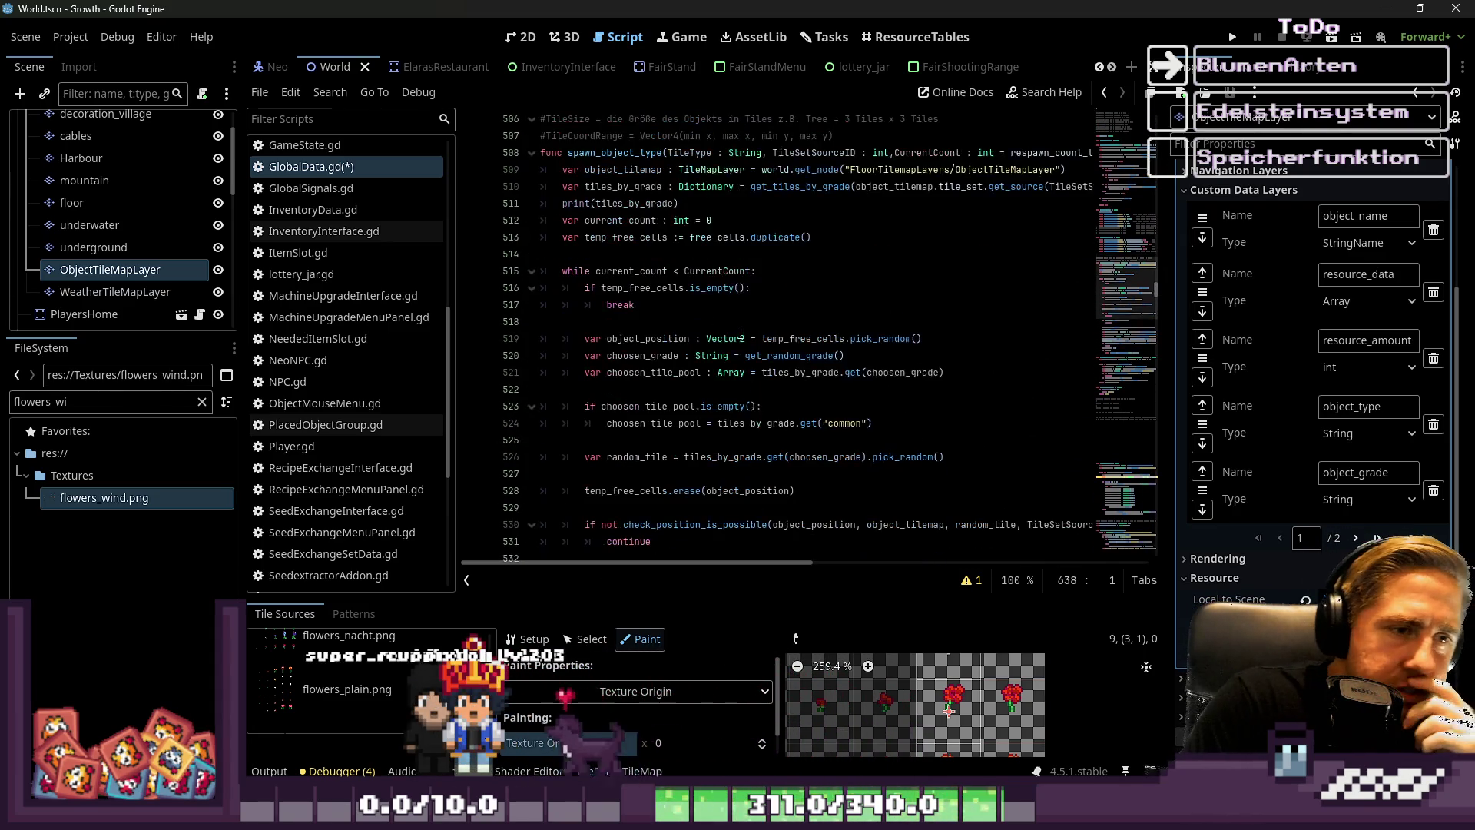
double_click(640, 291)
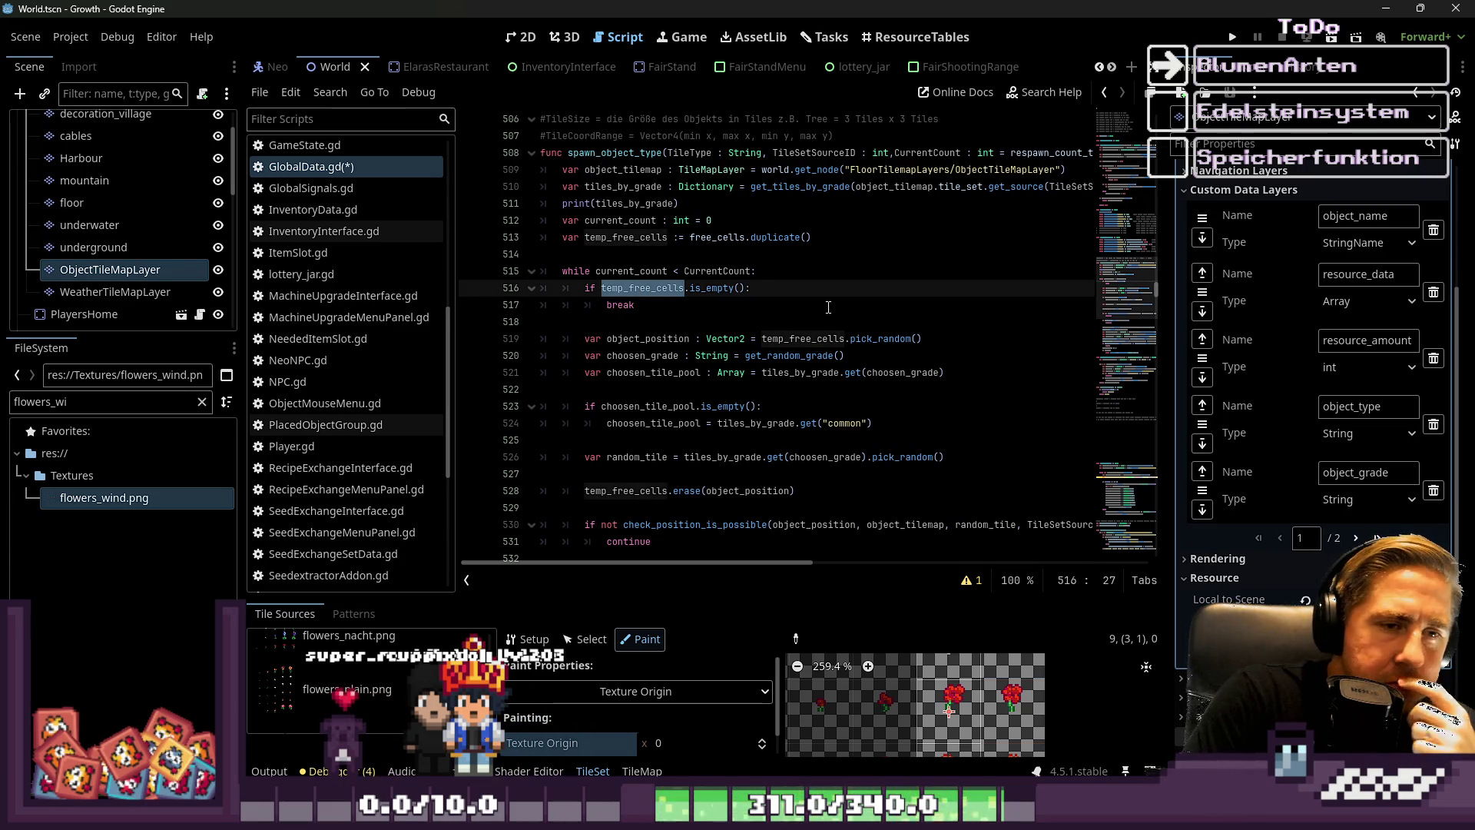
mouse_move(834, 341)
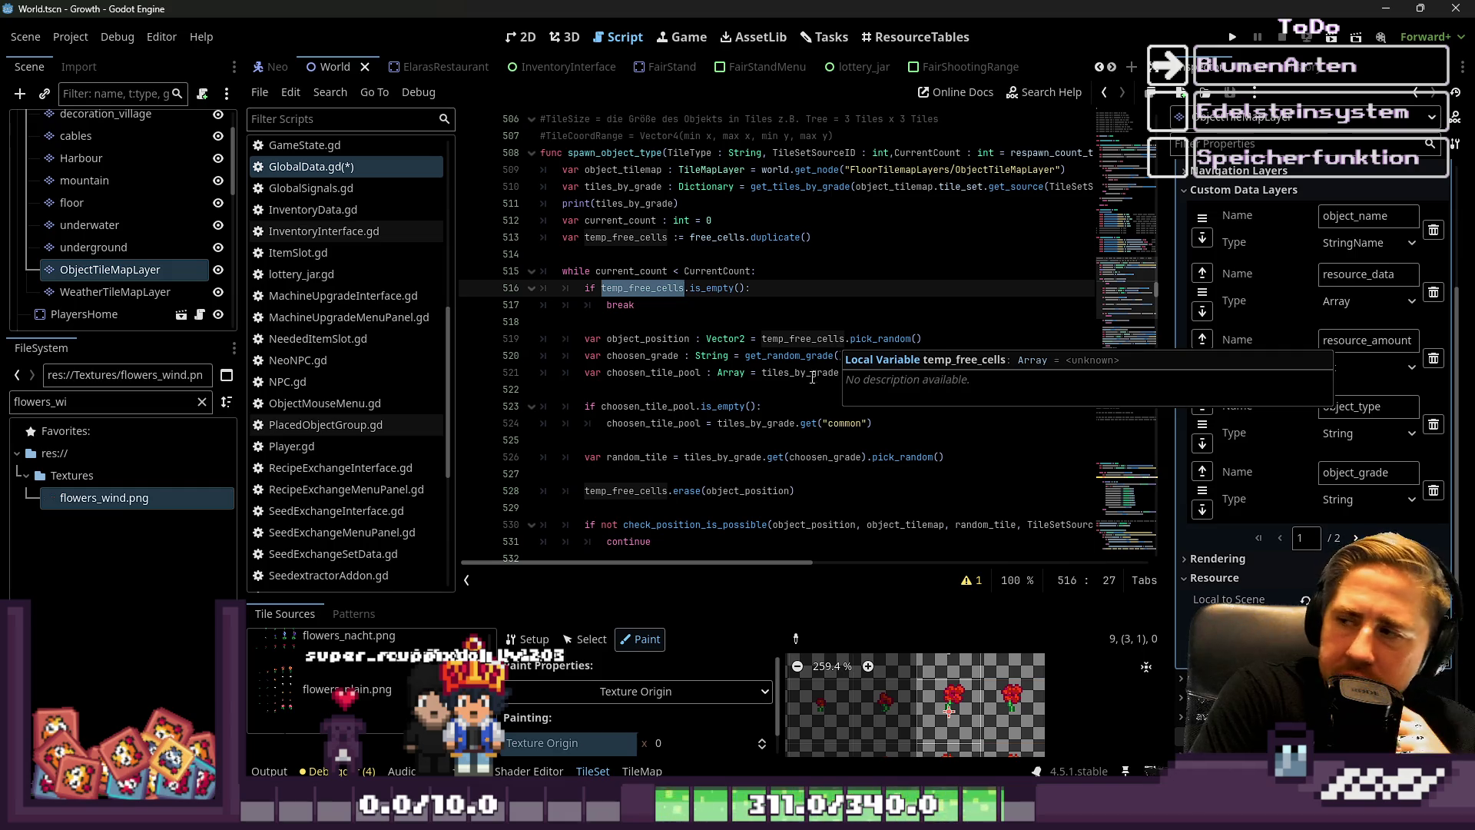
scroll(794, 405, down, 2)
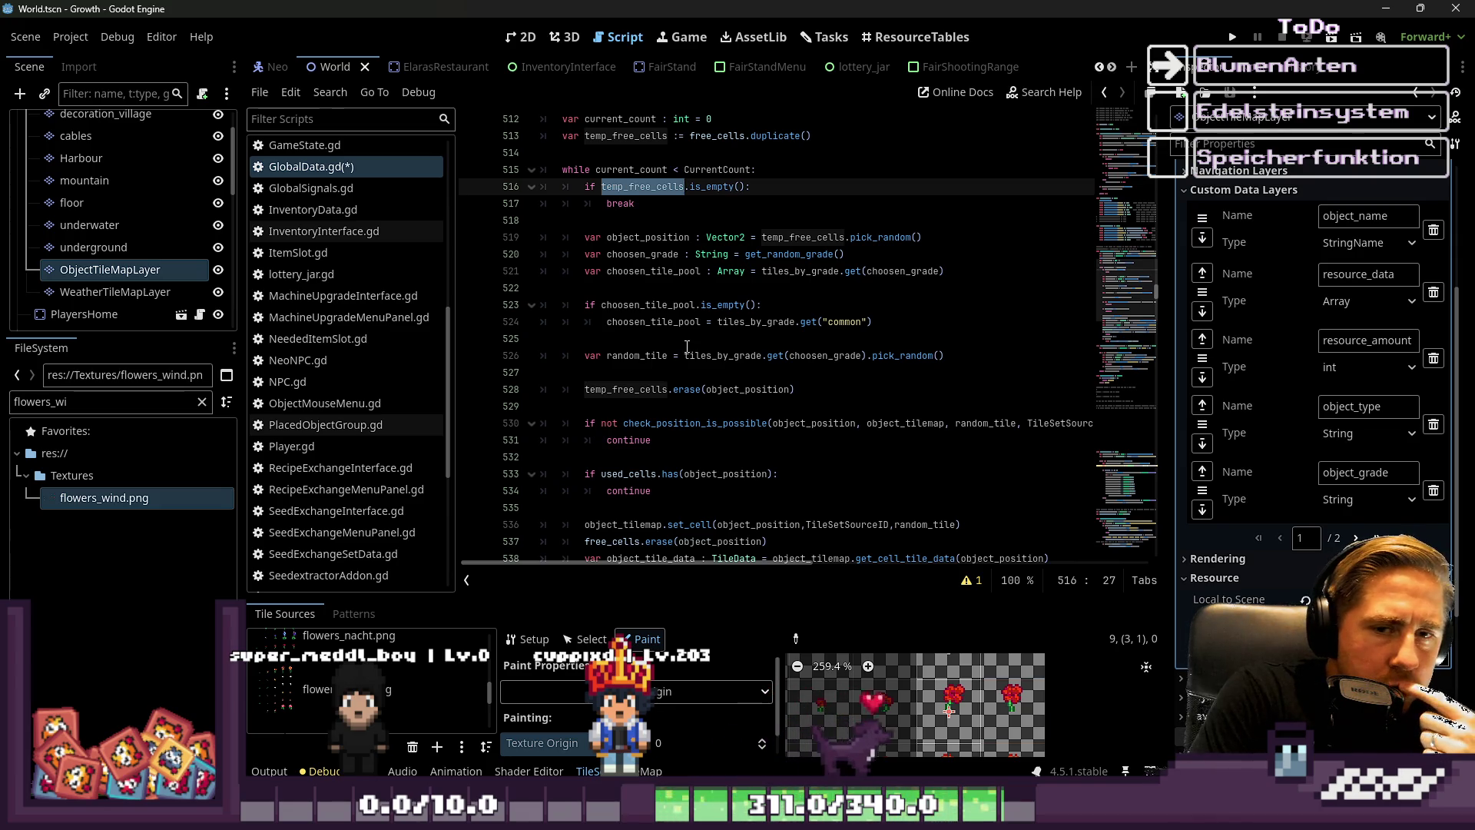
scroll(687, 347, up, 2)
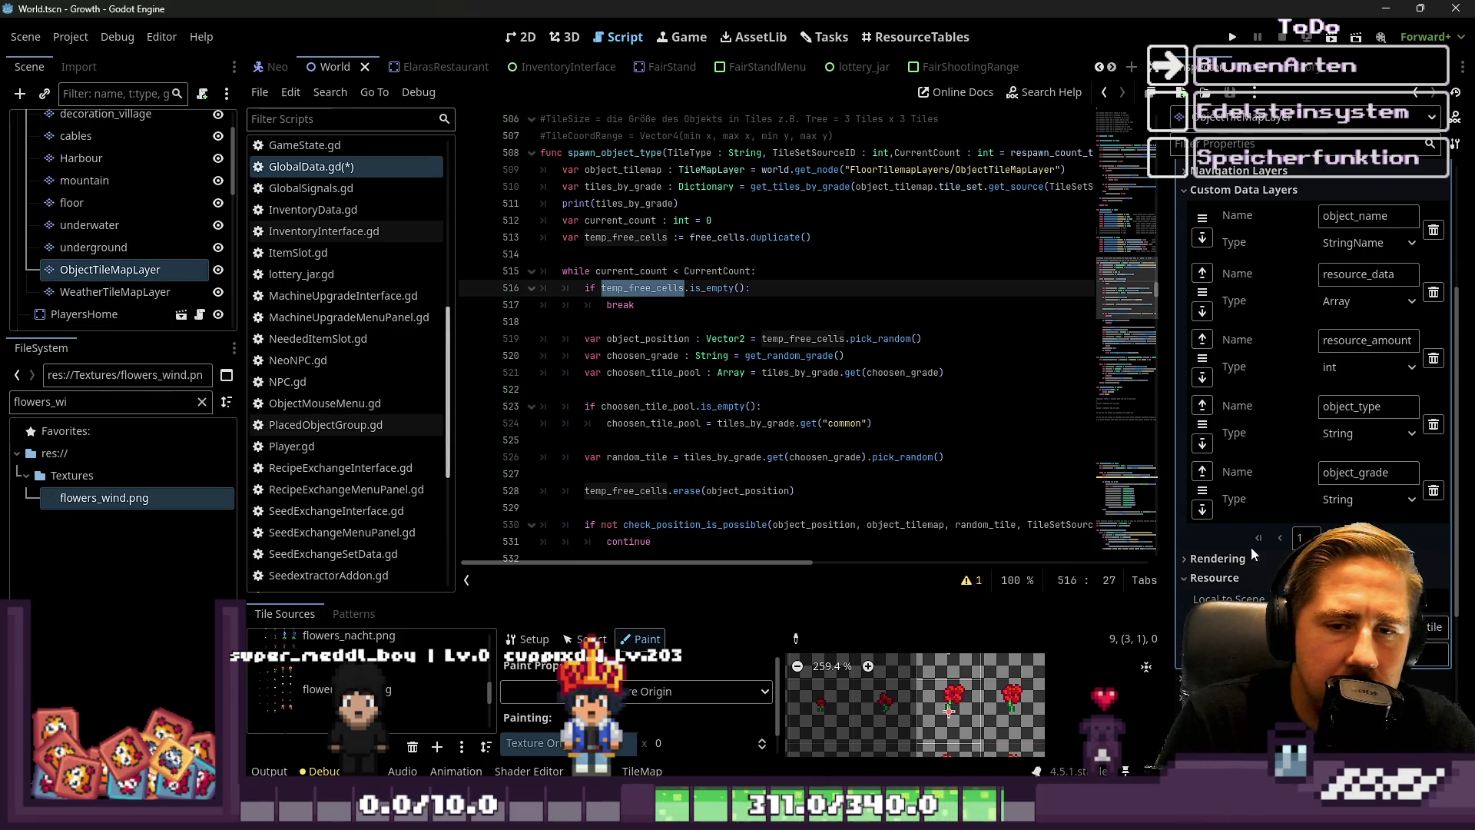
Widen the Inspector to read both pages of custom data layers, then restore the script editor width.
drag(1164, 429, 930, 430)
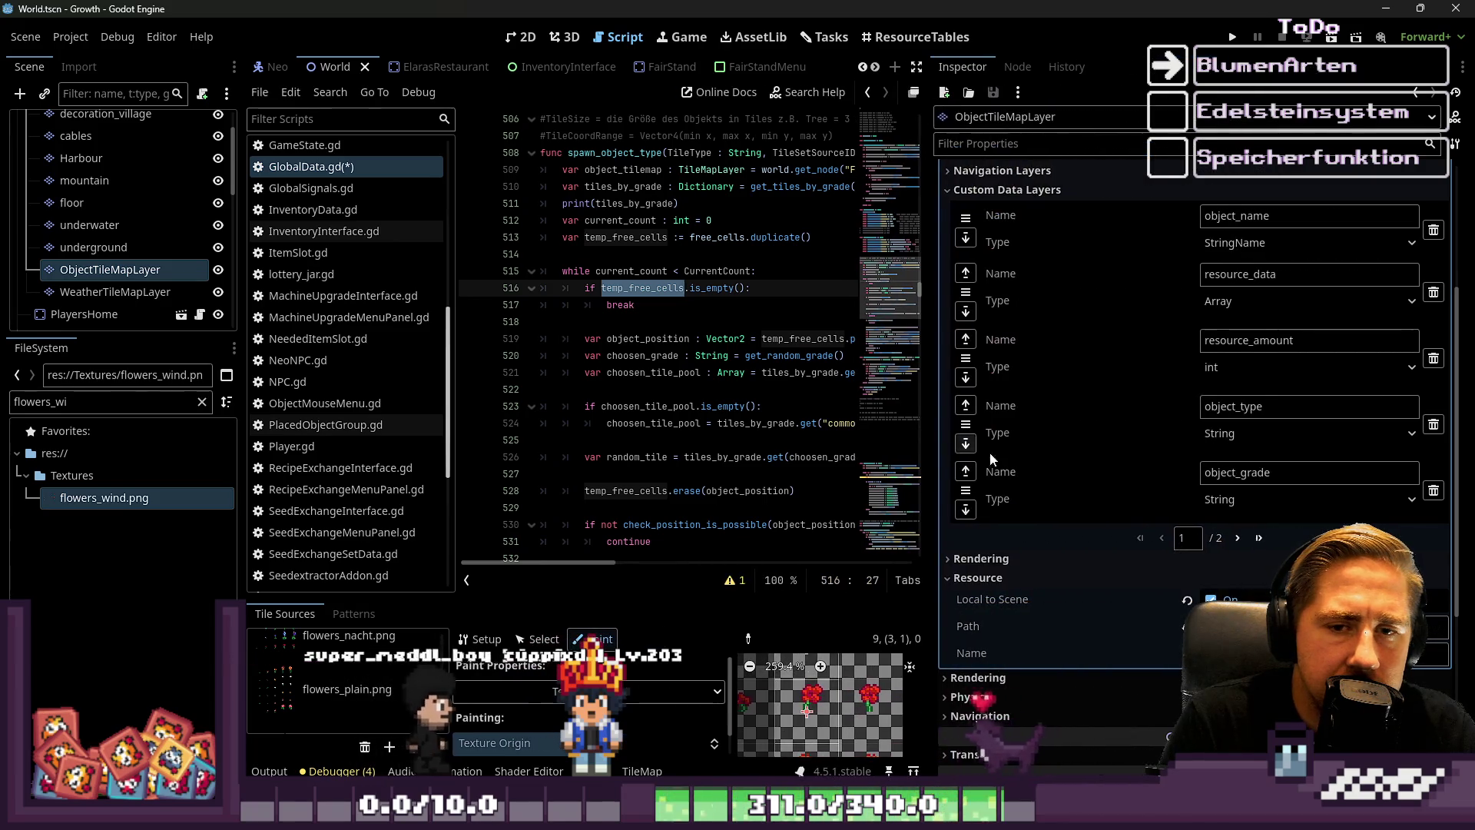
click(1237, 540)
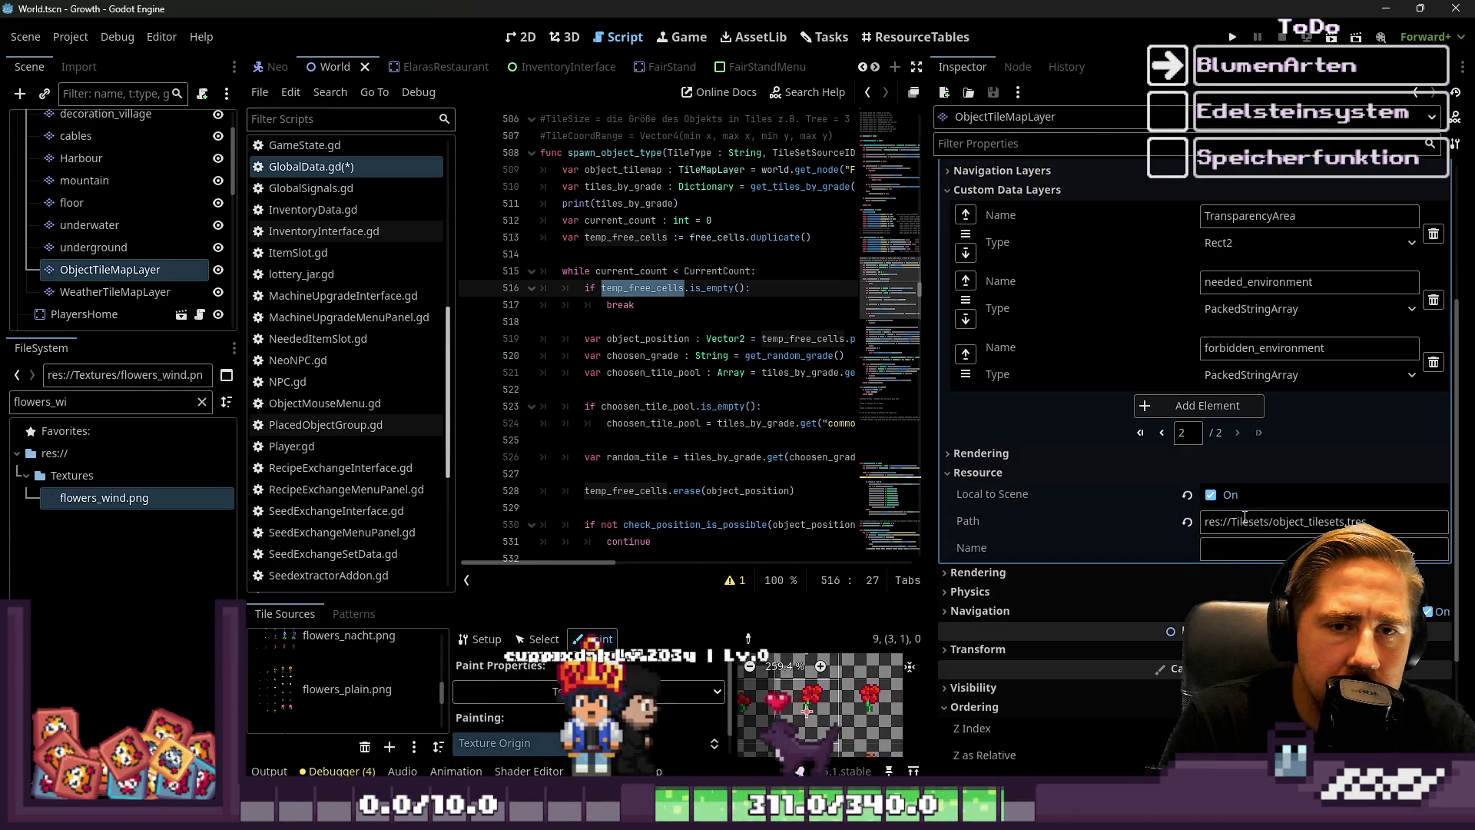
click(1160, 435)
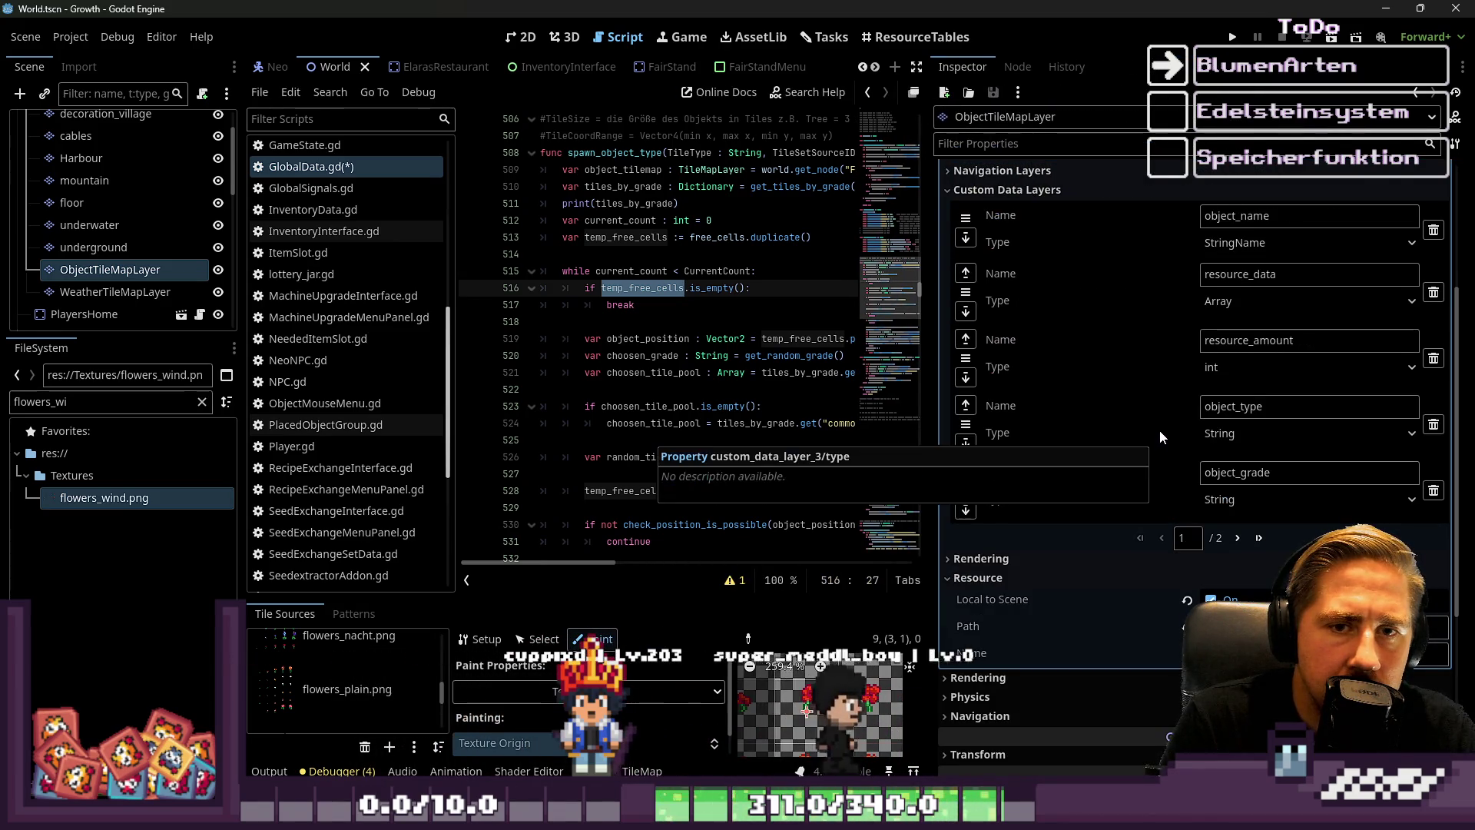
scroll(1194, 376, up, 5)
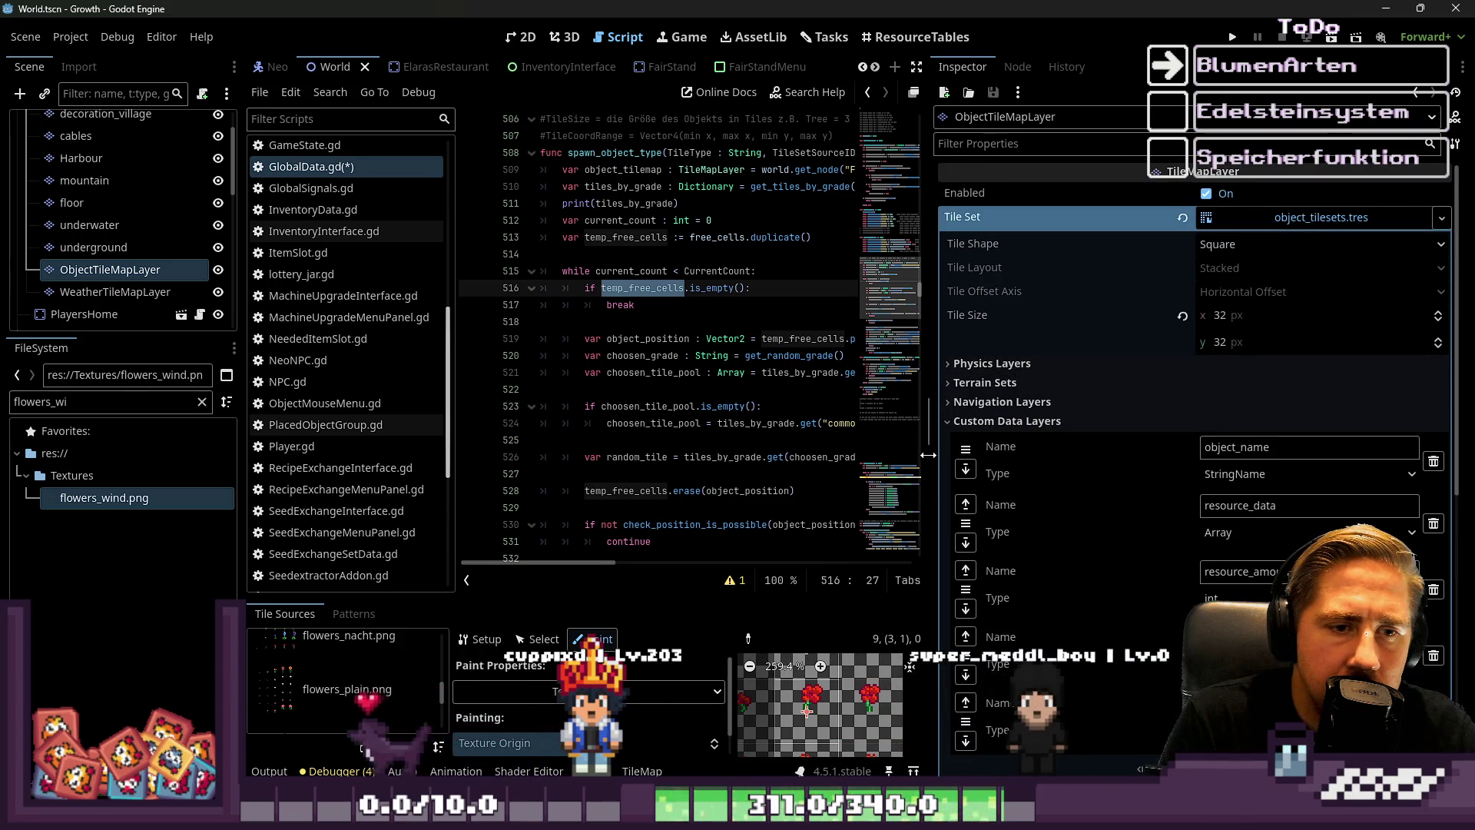
drag(928, 455, 1229, 452)
Inspect the floor tilemap layer's tileset resource in a temporarily widened Inspector.
click(77, 203)
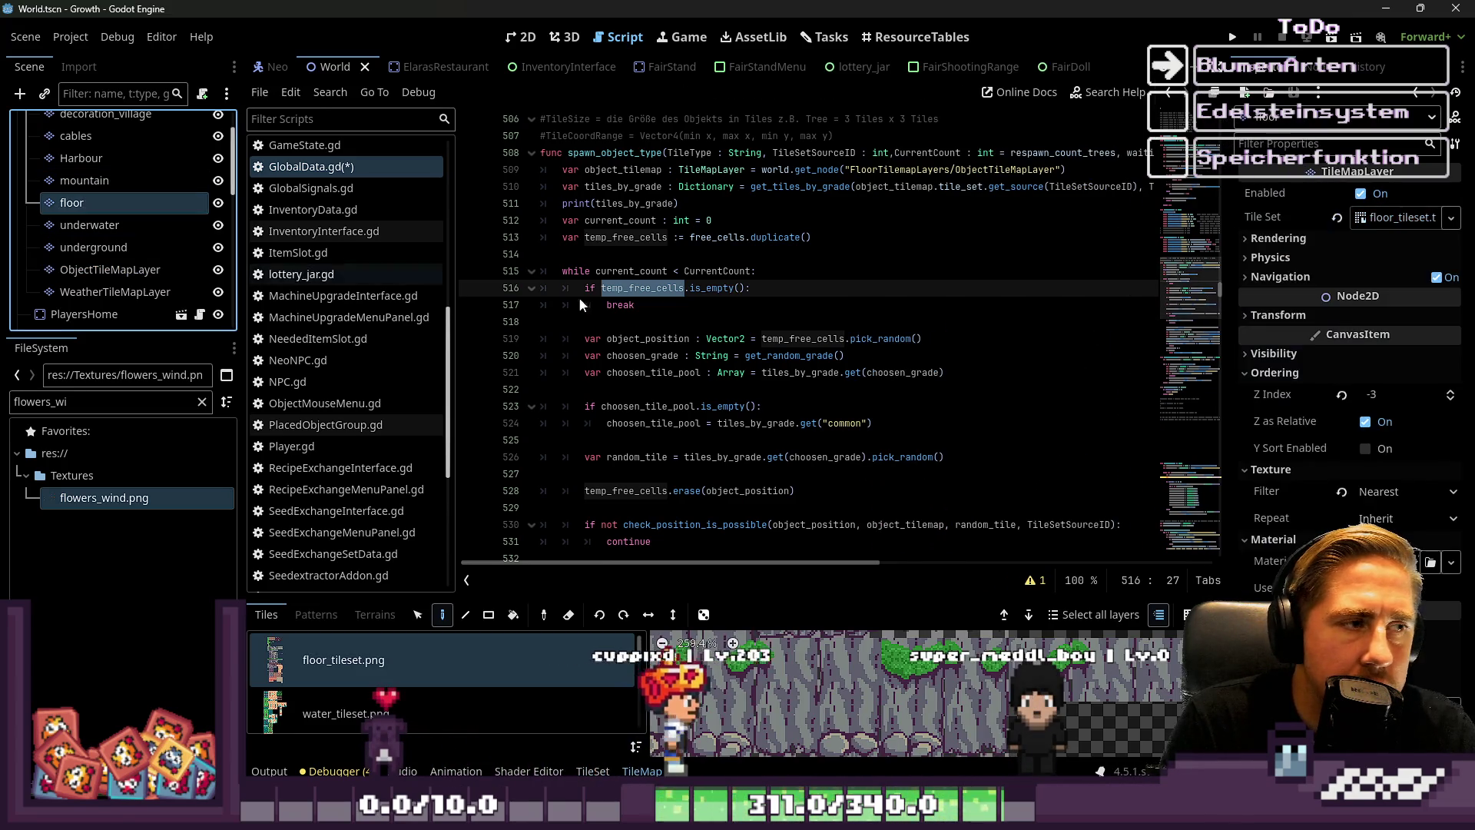
drag(1227, 422, 990, 399)
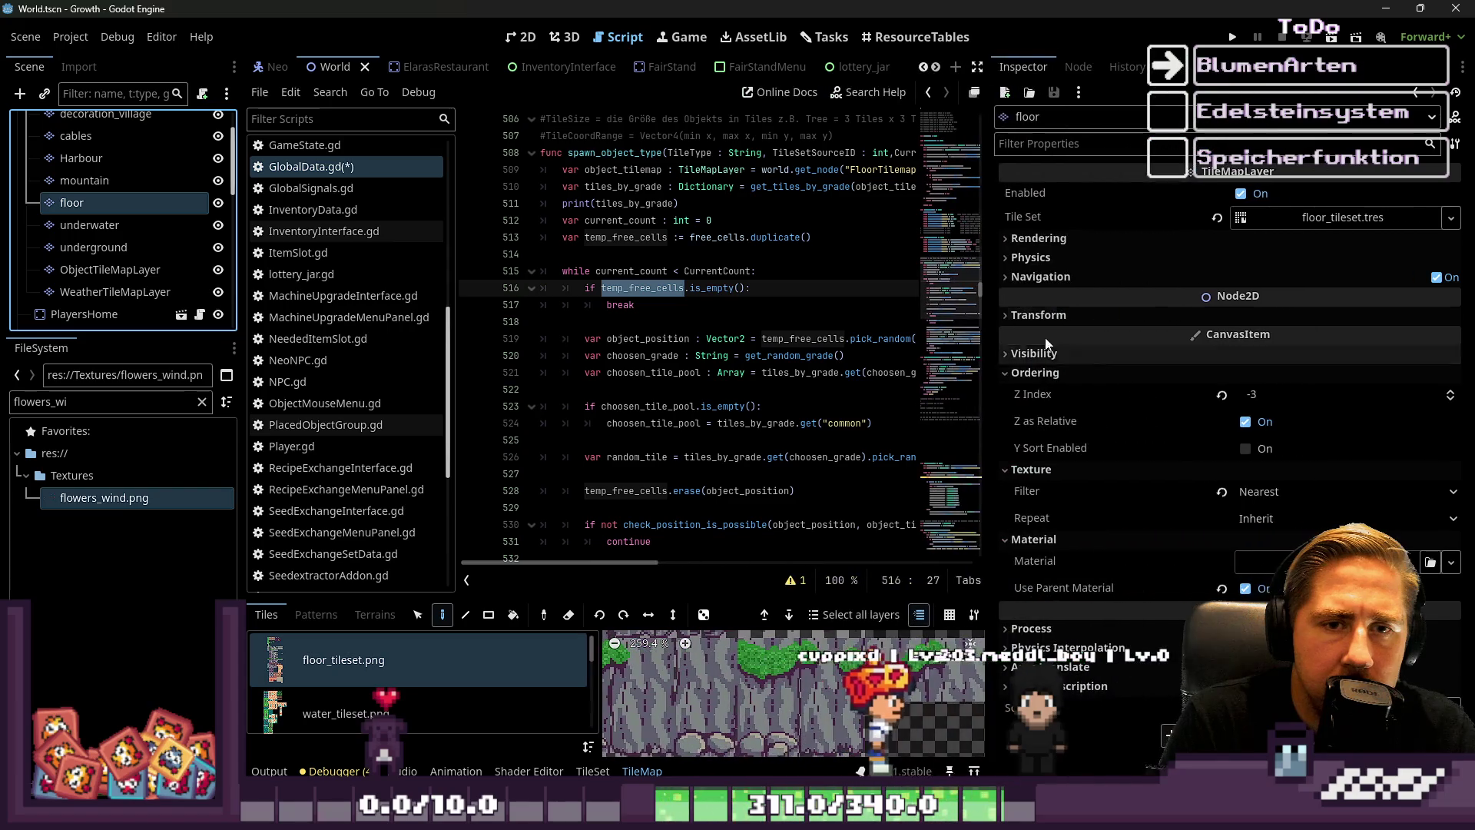
click(1280, 219)
click(1280, 219)
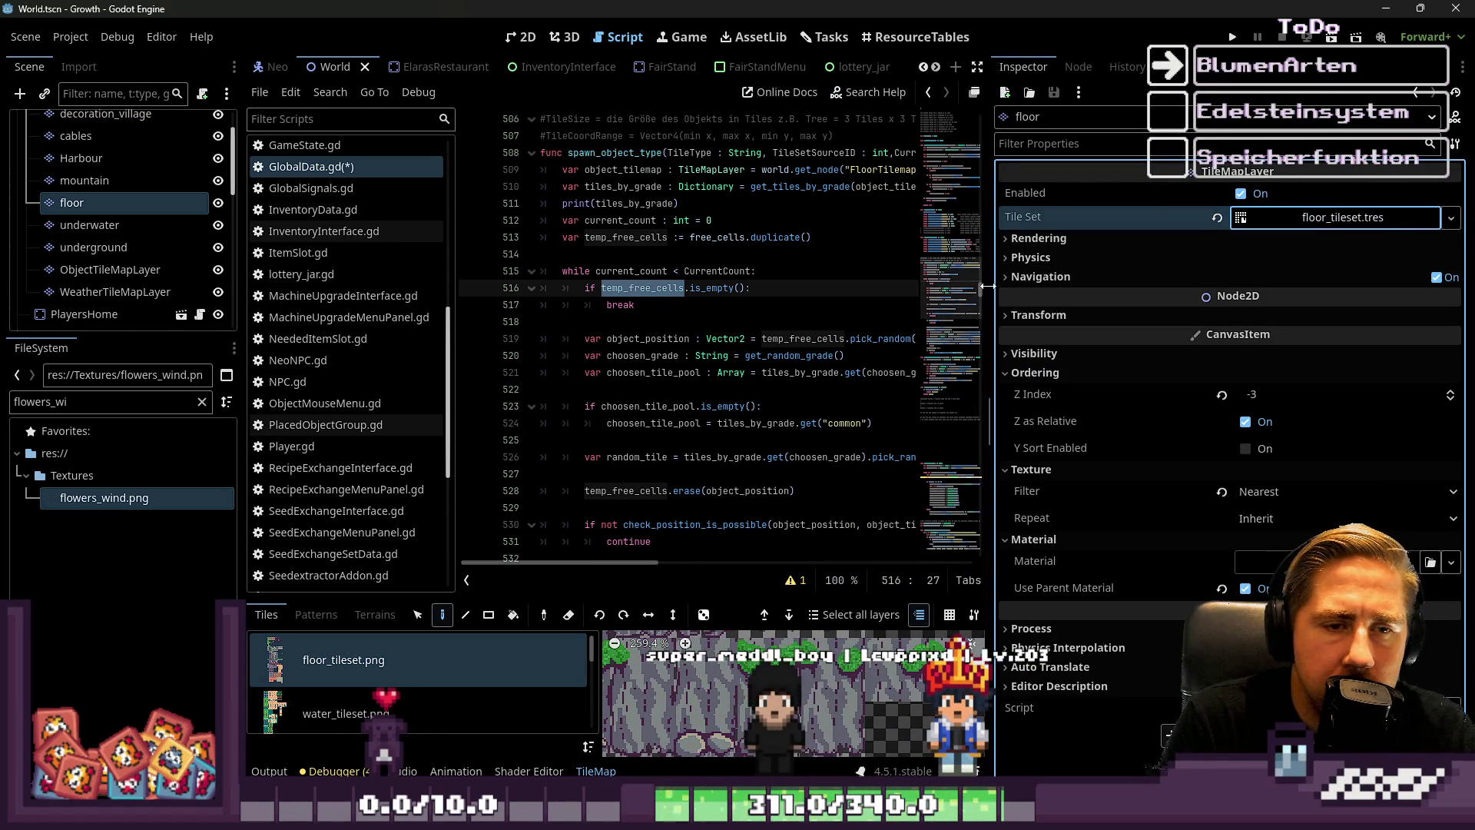
drag(992, 293, 1229, 307)
Scroll GlobalData.gd down to the spawn_object and respawn_objects functions.
scroll(1062, 371, up, 3)
scroll(1062, 372, up, 20)
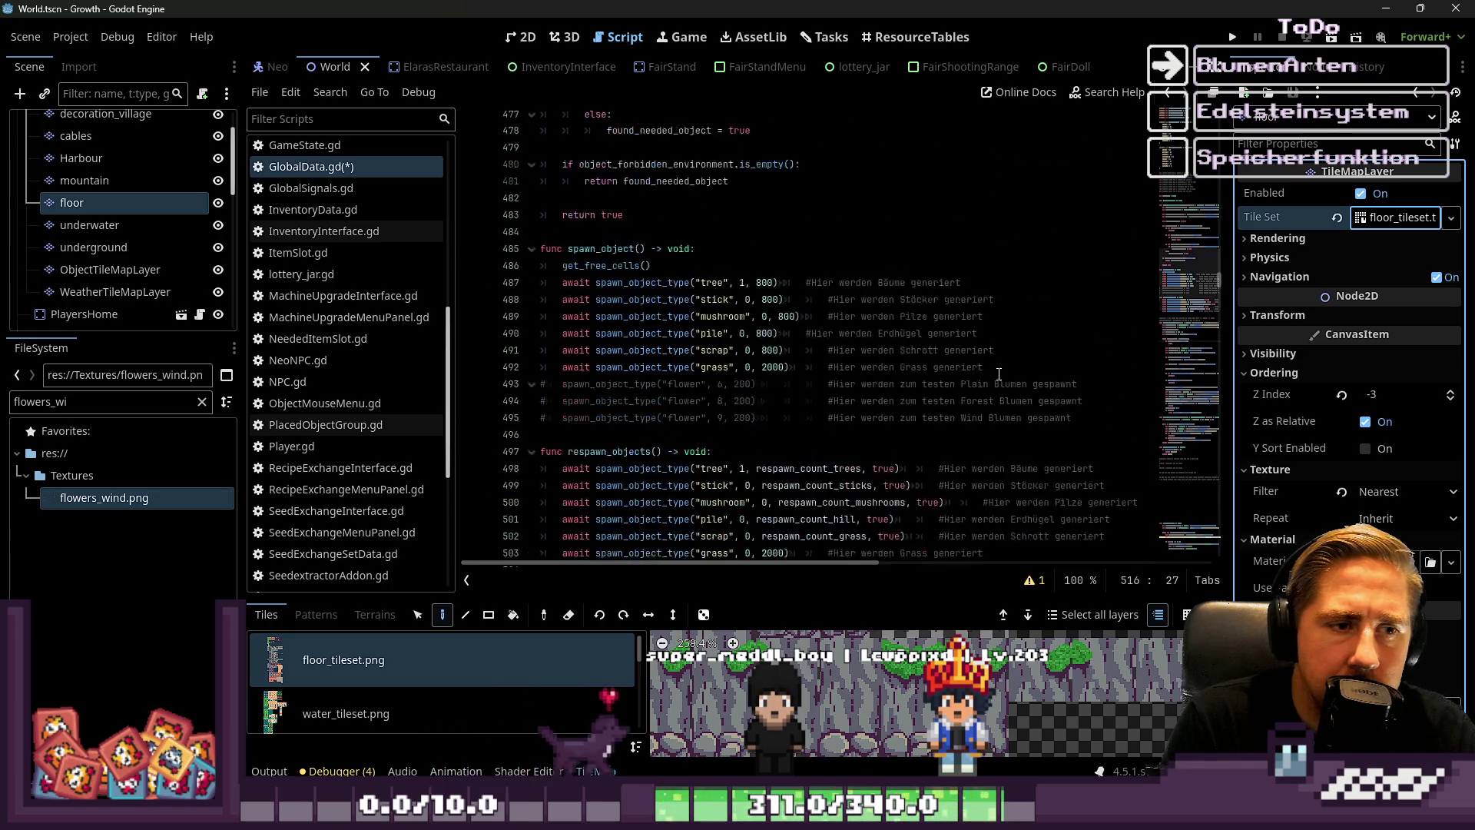
scroll(997, 374, down, 3)
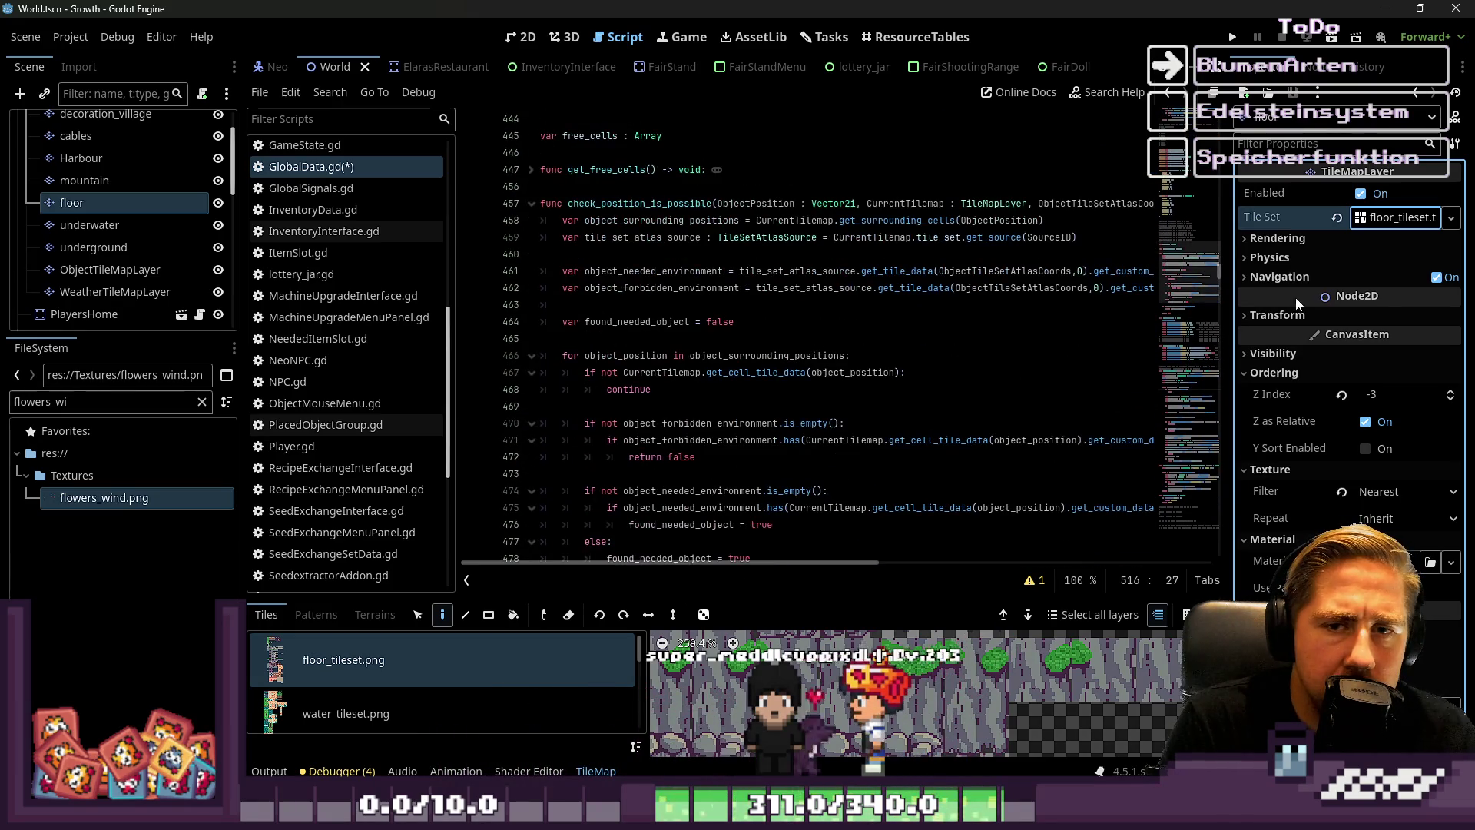
drag(1228, 276, 1090, 272)
scroll(768, 322, down, 13)
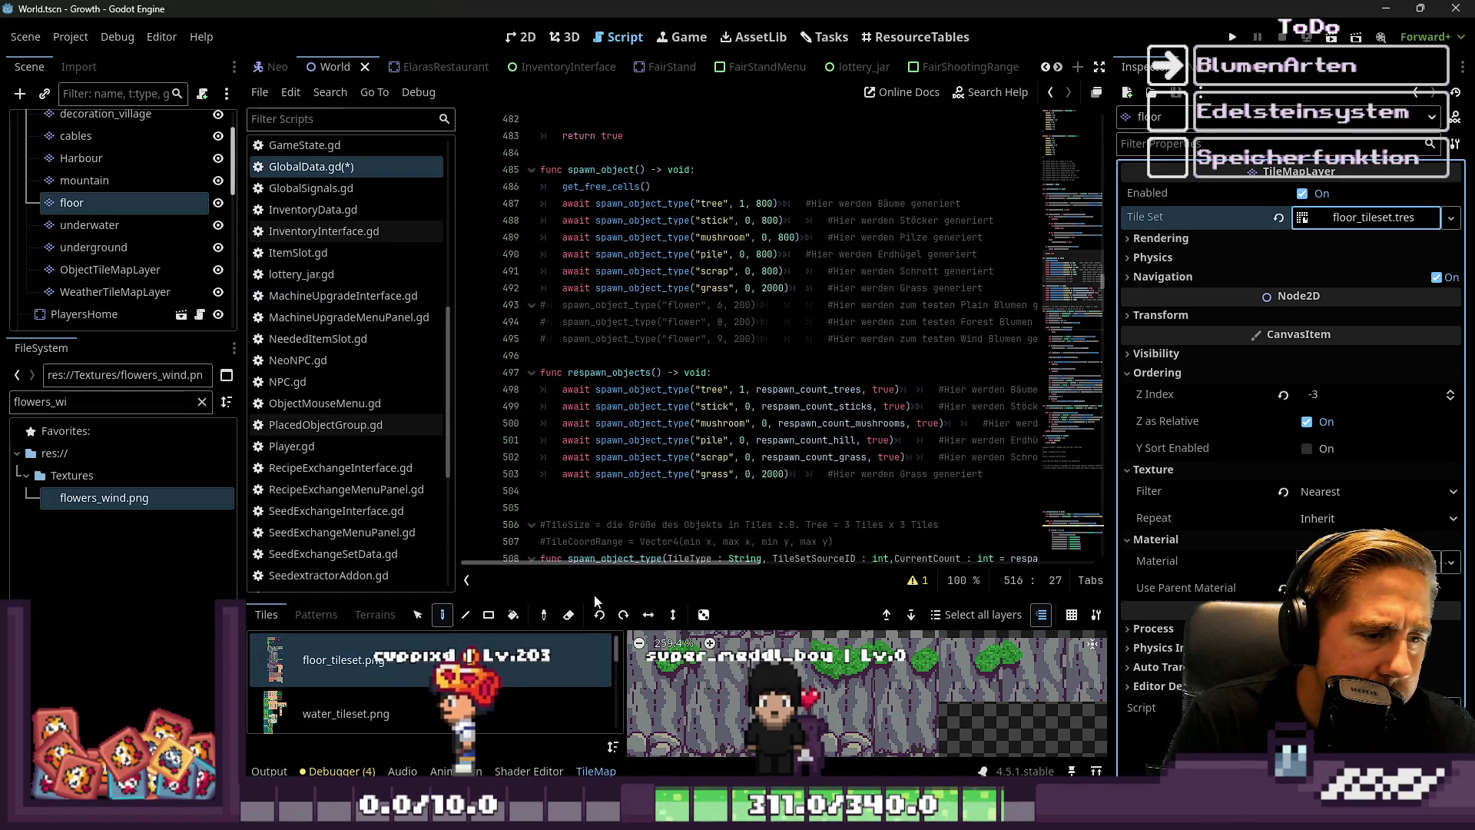
Enlarge the bottom panel, select ObjectTileMapLayer and show the flowers_regen.png atlas.
key(shift+F12)
click(116, 268)
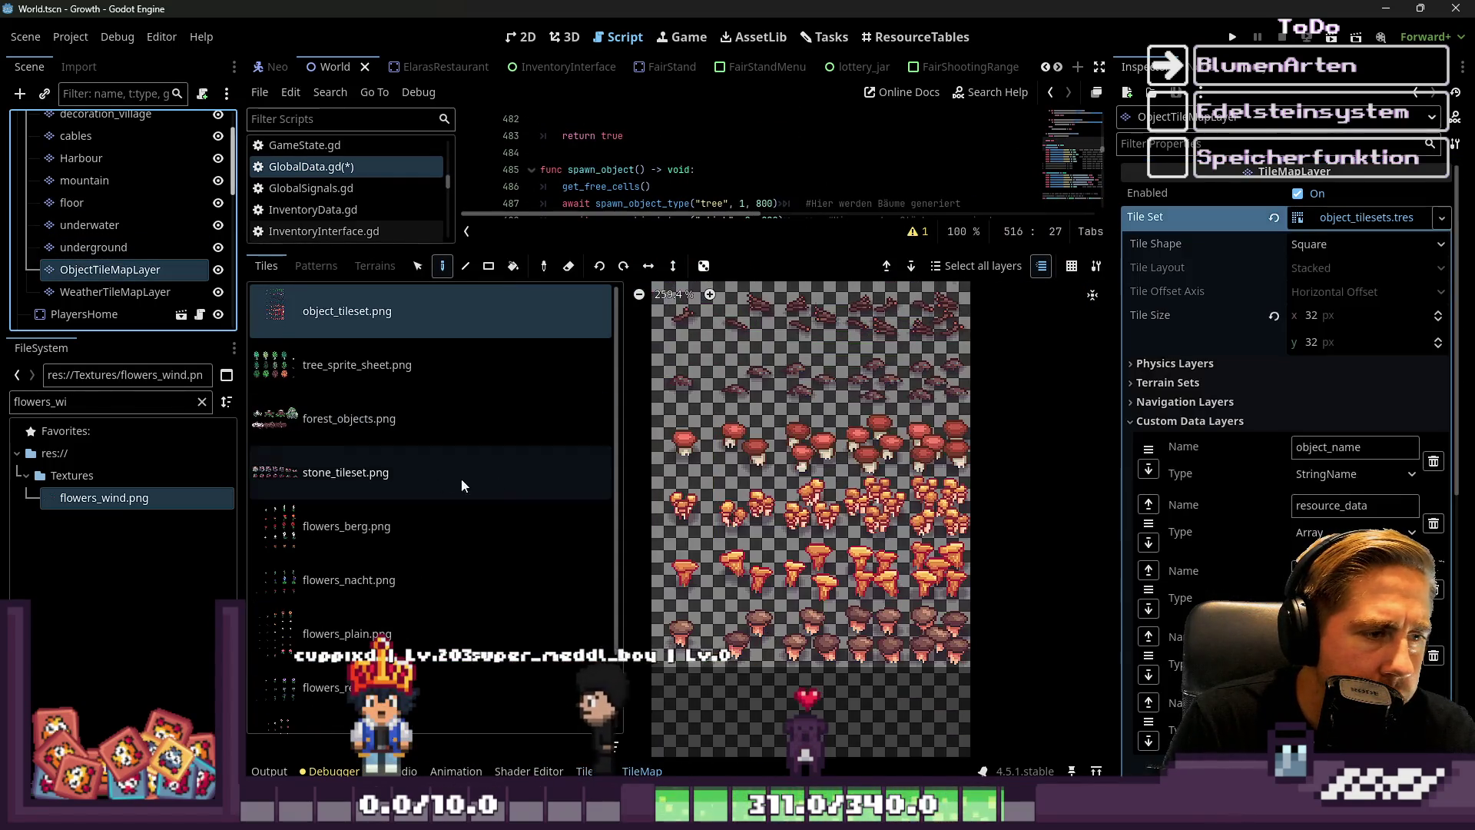
scroll(461, 478, down, 3)
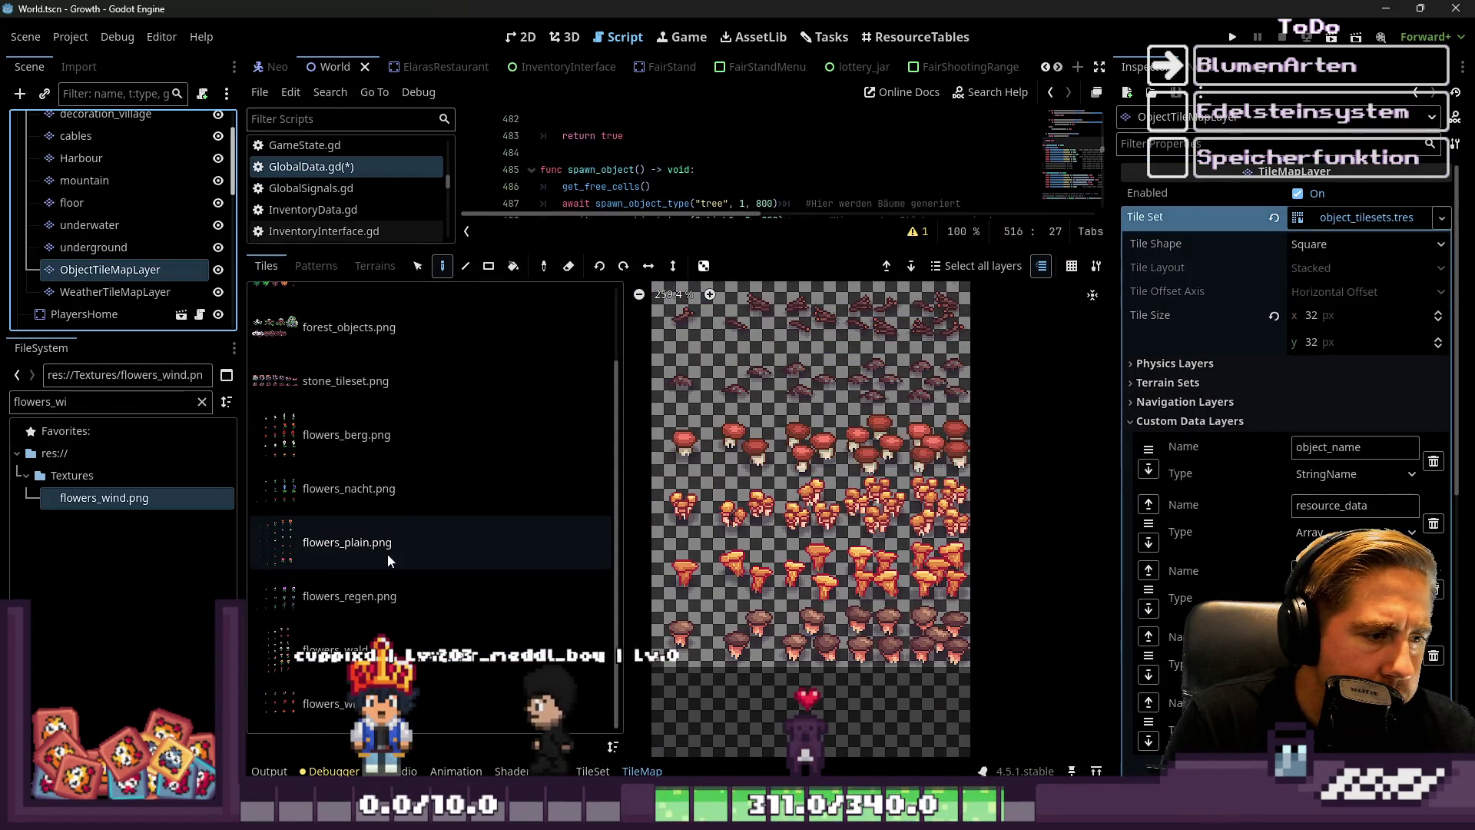
click(373, 613)
scroll(900, 469, up, 3)
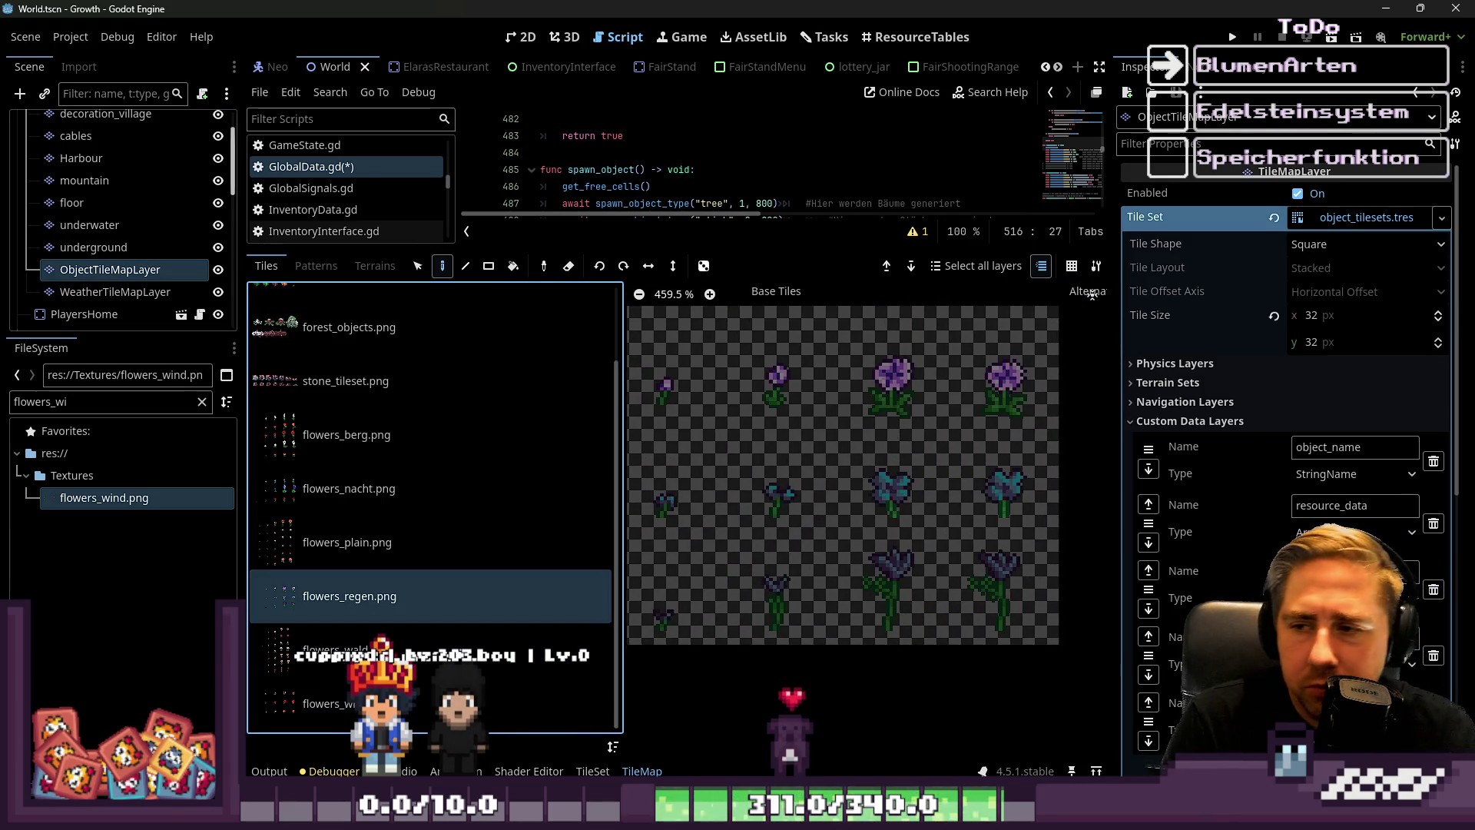
scroll(875, 396, up, 5)
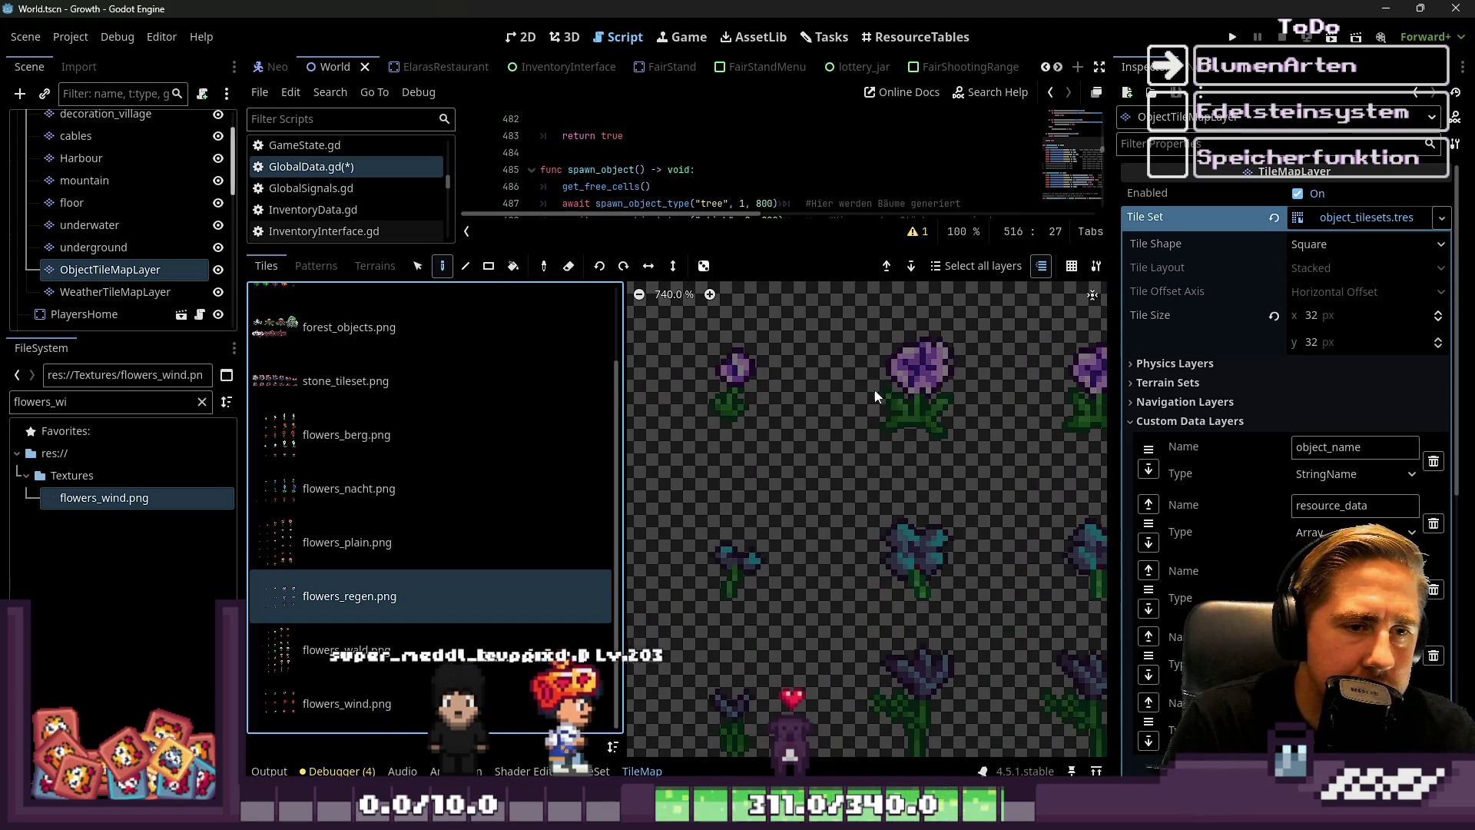
scroll(899, 381, down, 7)
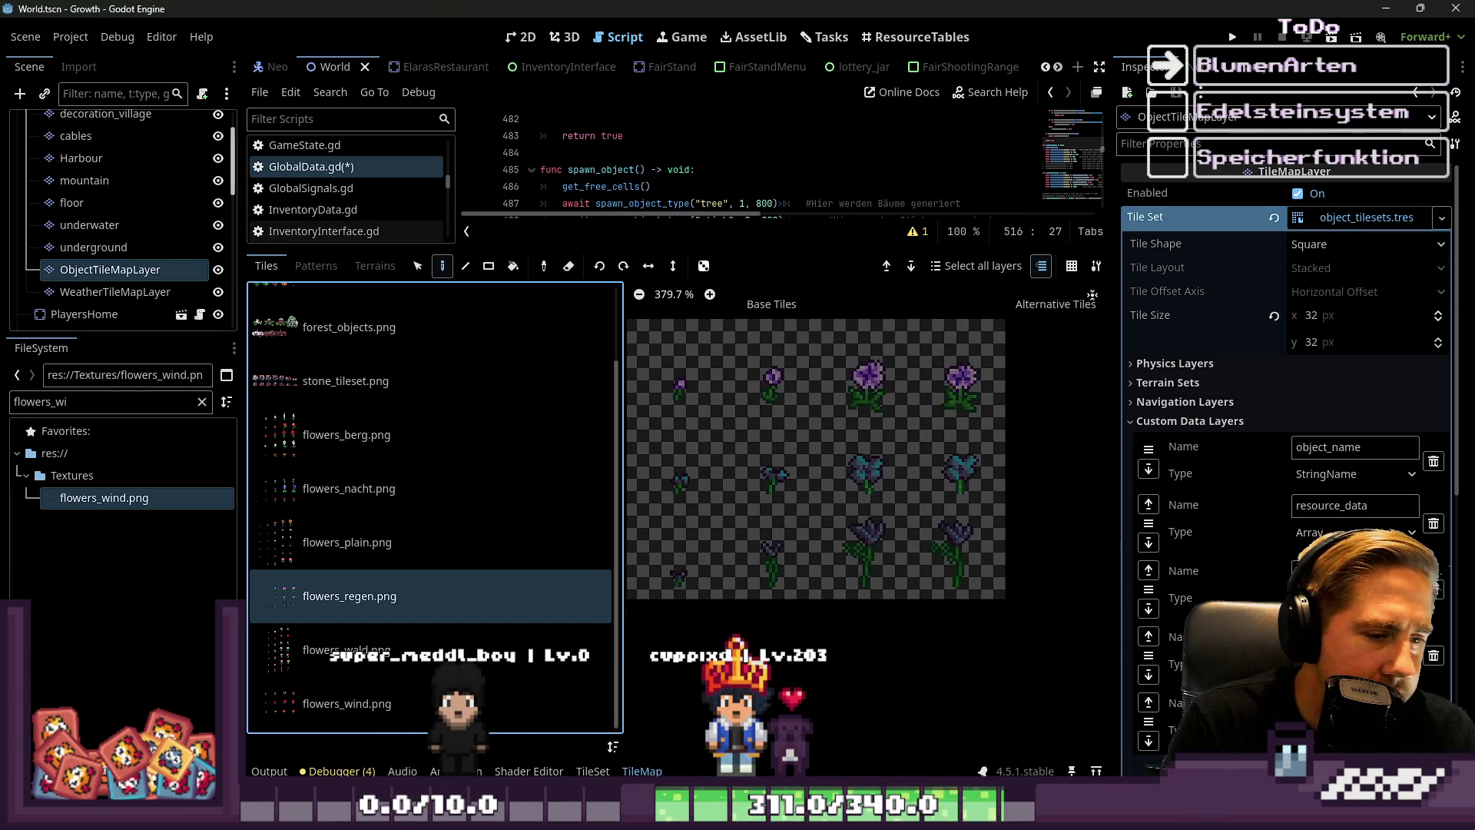
Open flowers_regen.png in the TileSet editor, checking Setup mode before returning to Select.
click(592, 770)
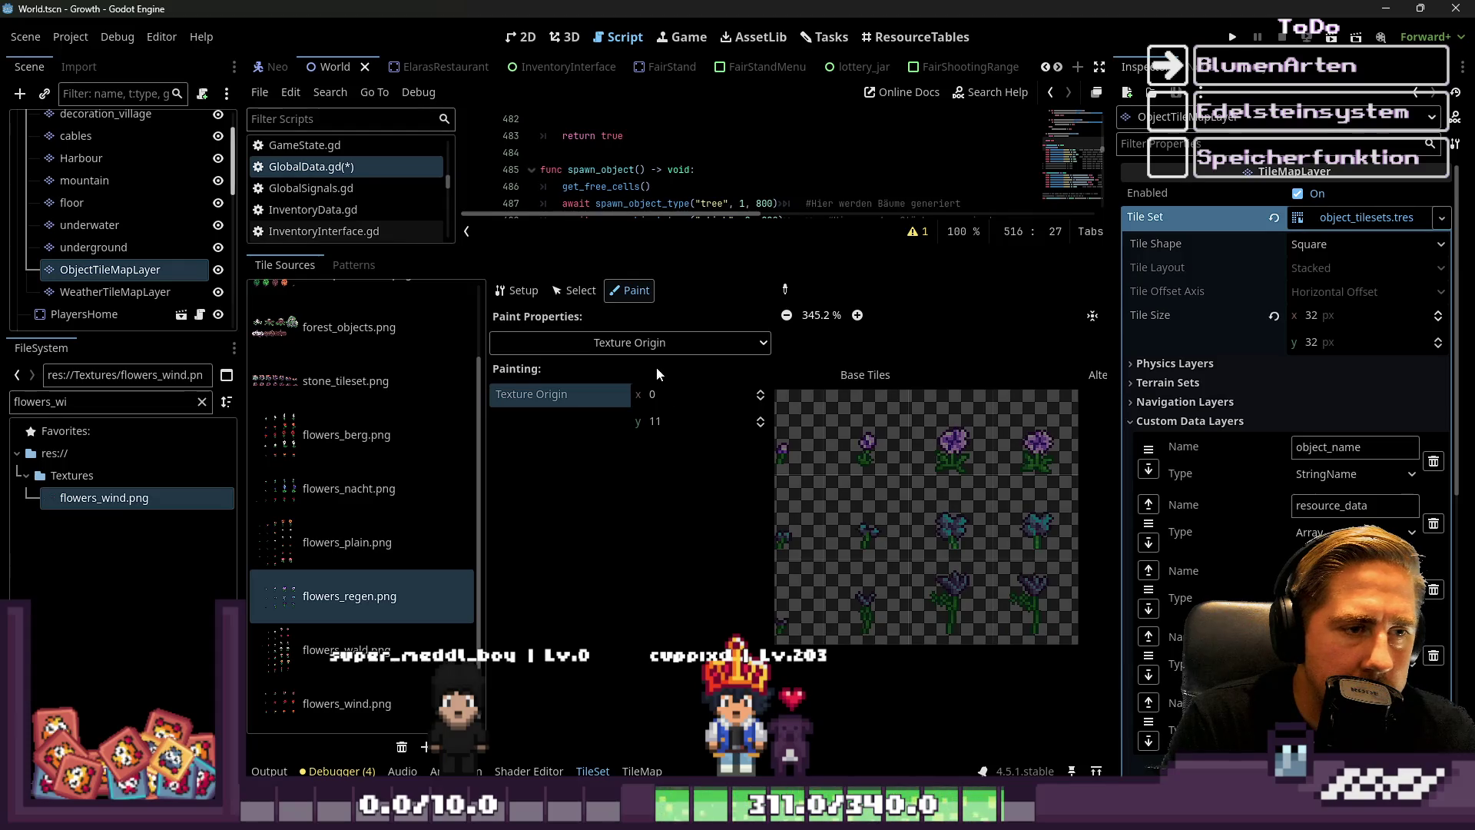
click(574, 289)
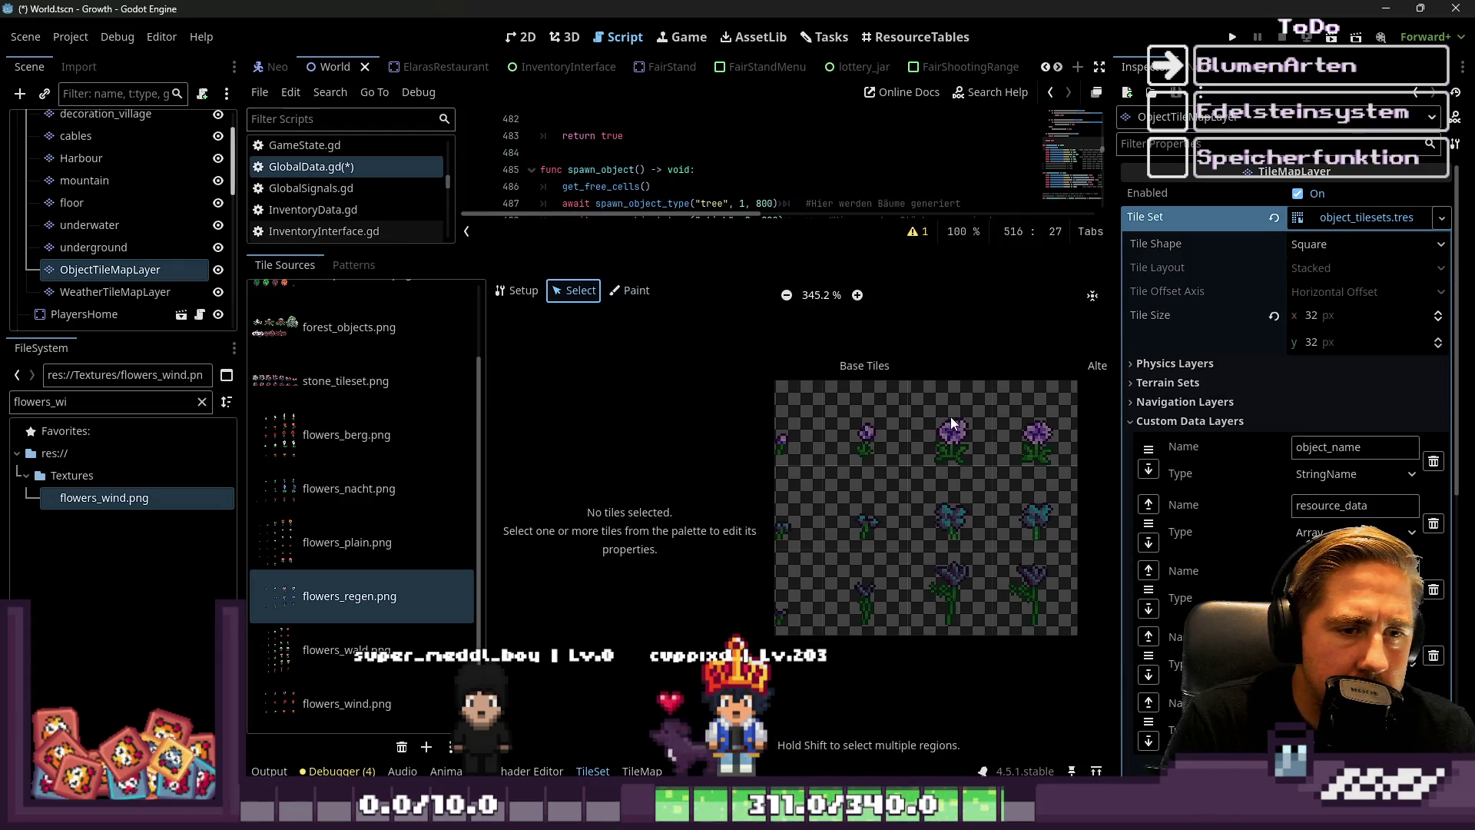
click(513, 291)
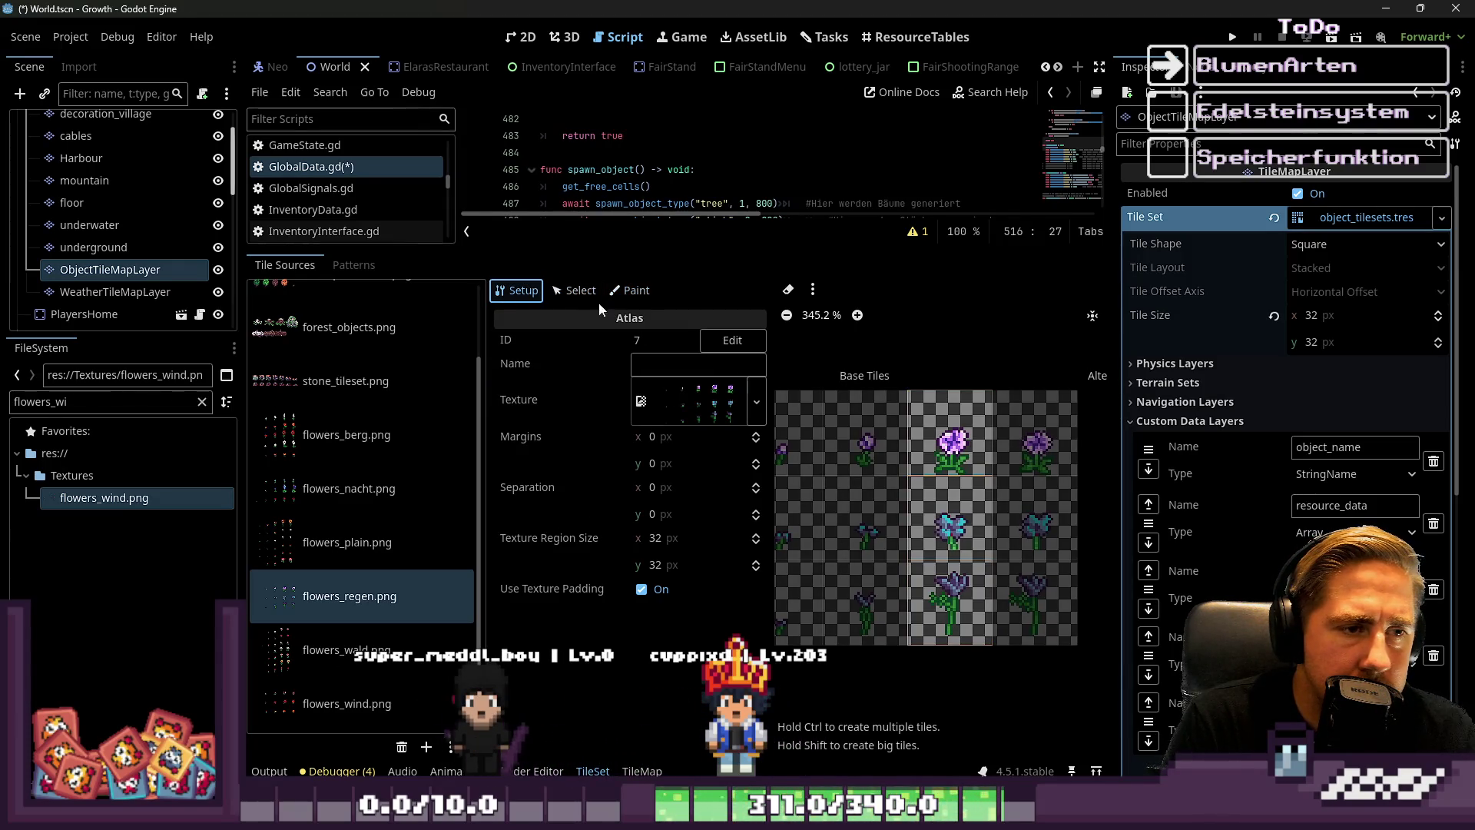
click(577, 290)
Give the three middle-column flower tiles object_type 'flower' and object_grade 'common'.
drag(950, 423, 950, 591)
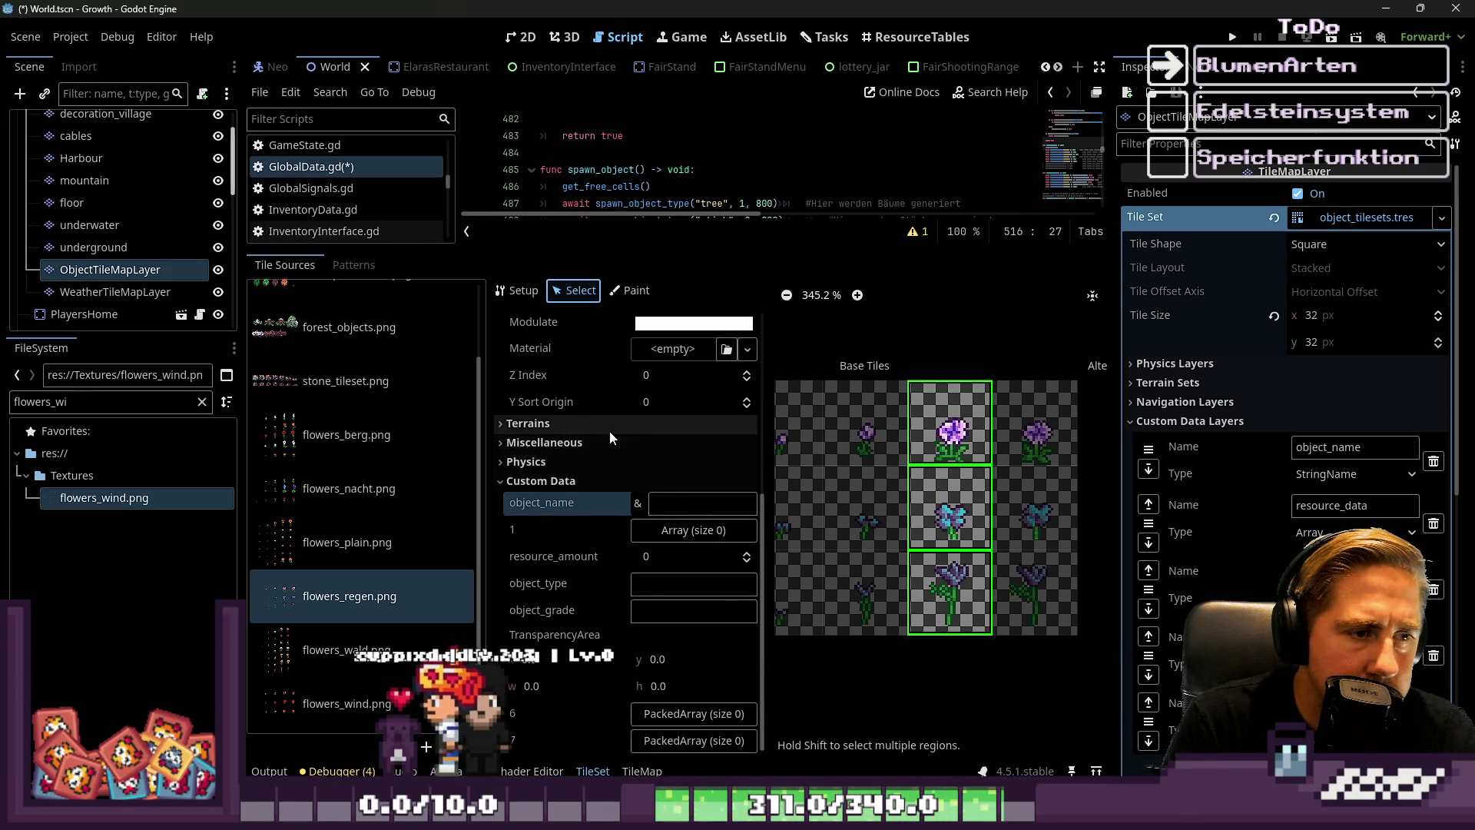
scroll(619, 434, up, 10)
click(634, 560)
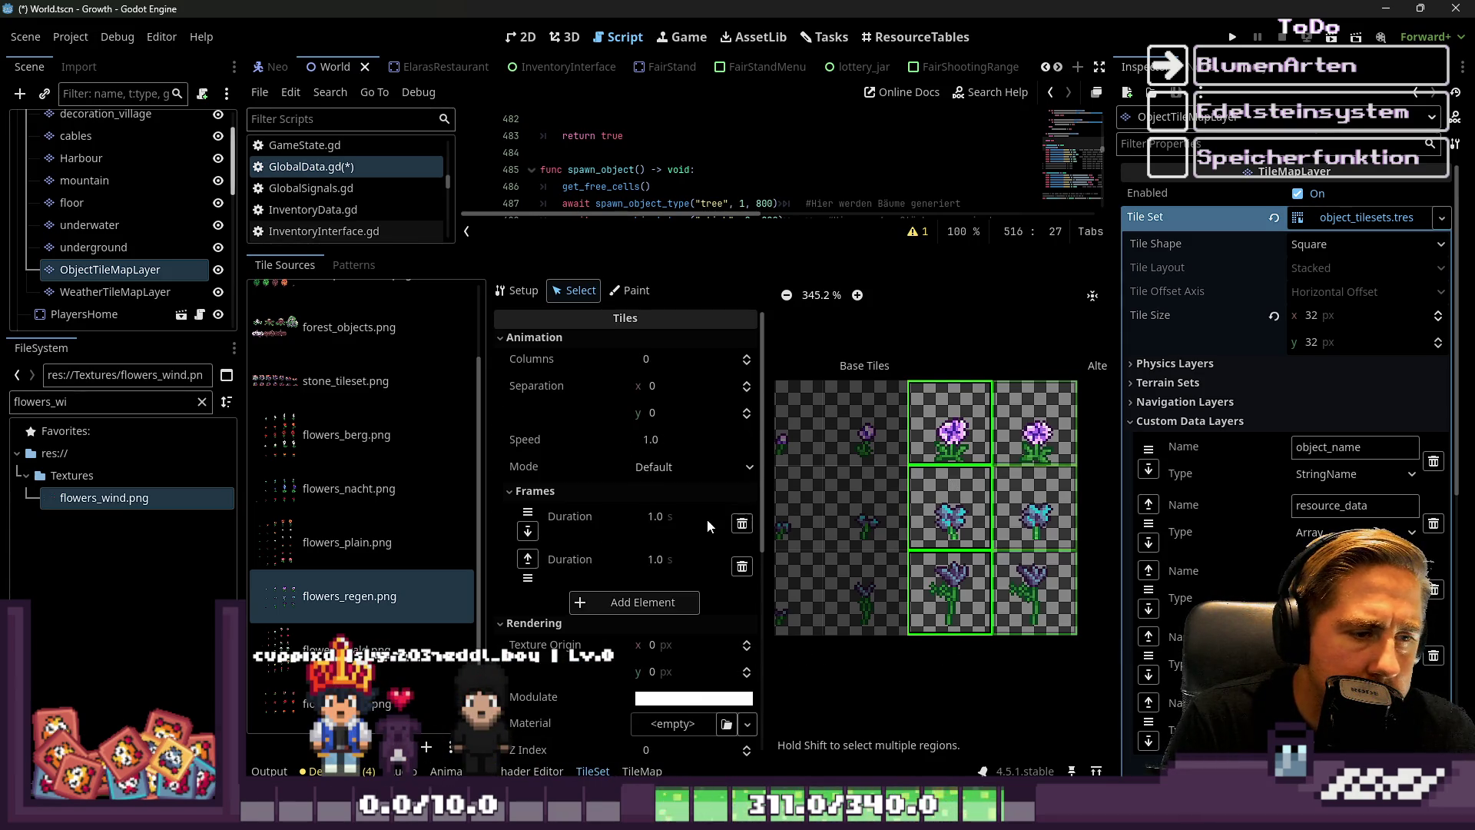
scroll(708, 525, down, 5)
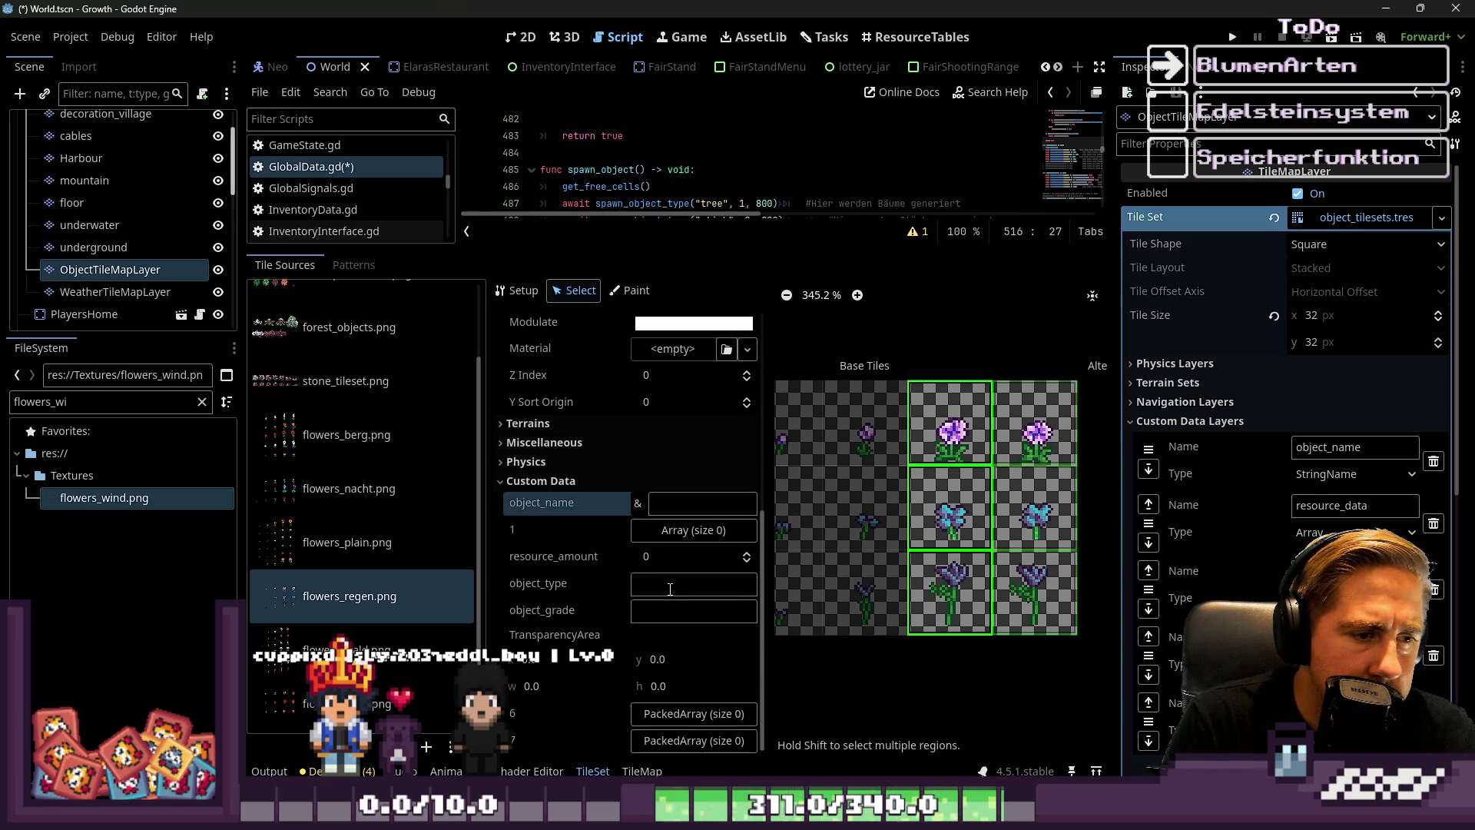
click(669, 590)
text(flower)
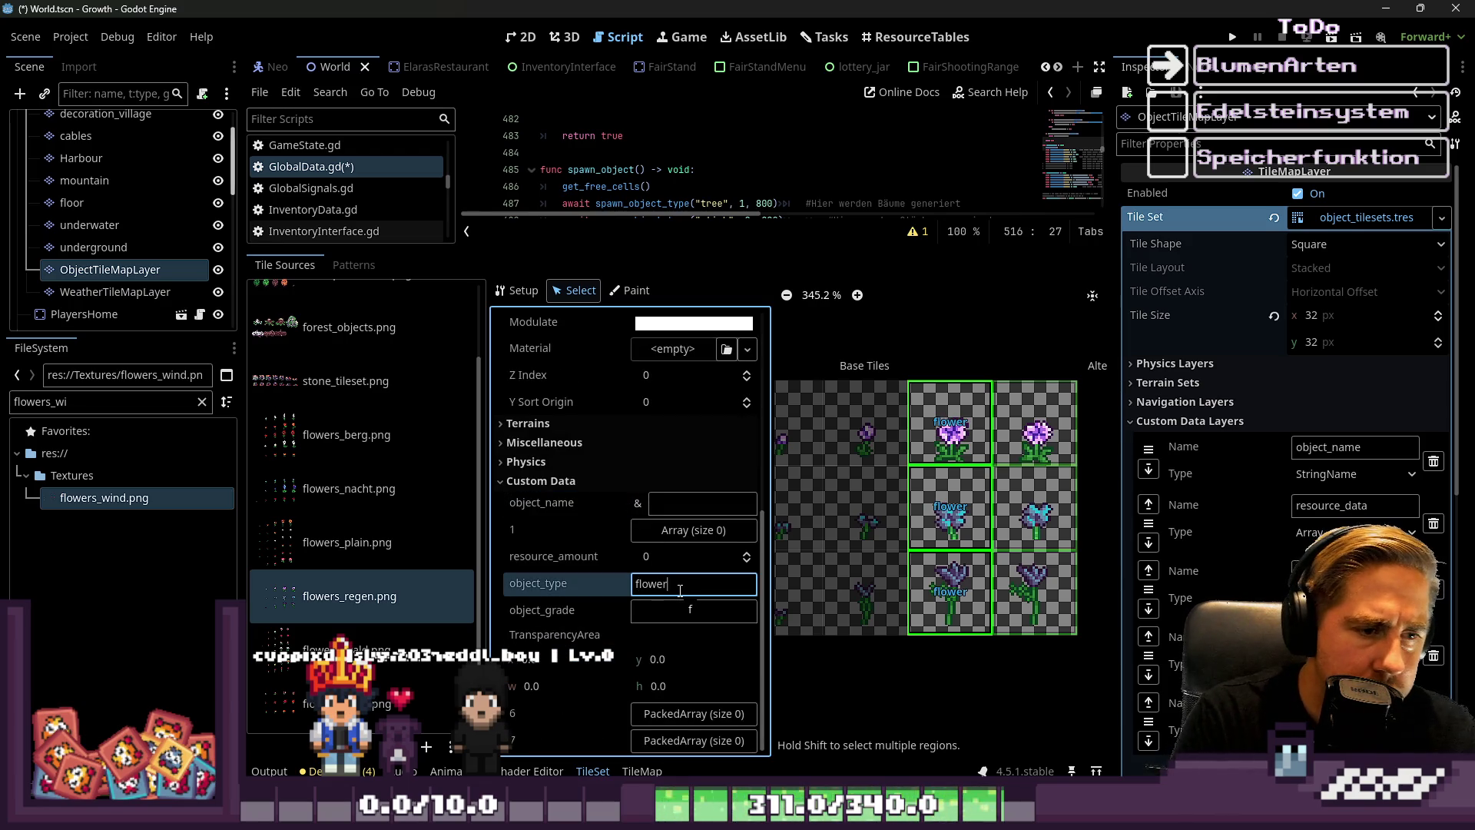
click(664, 611)
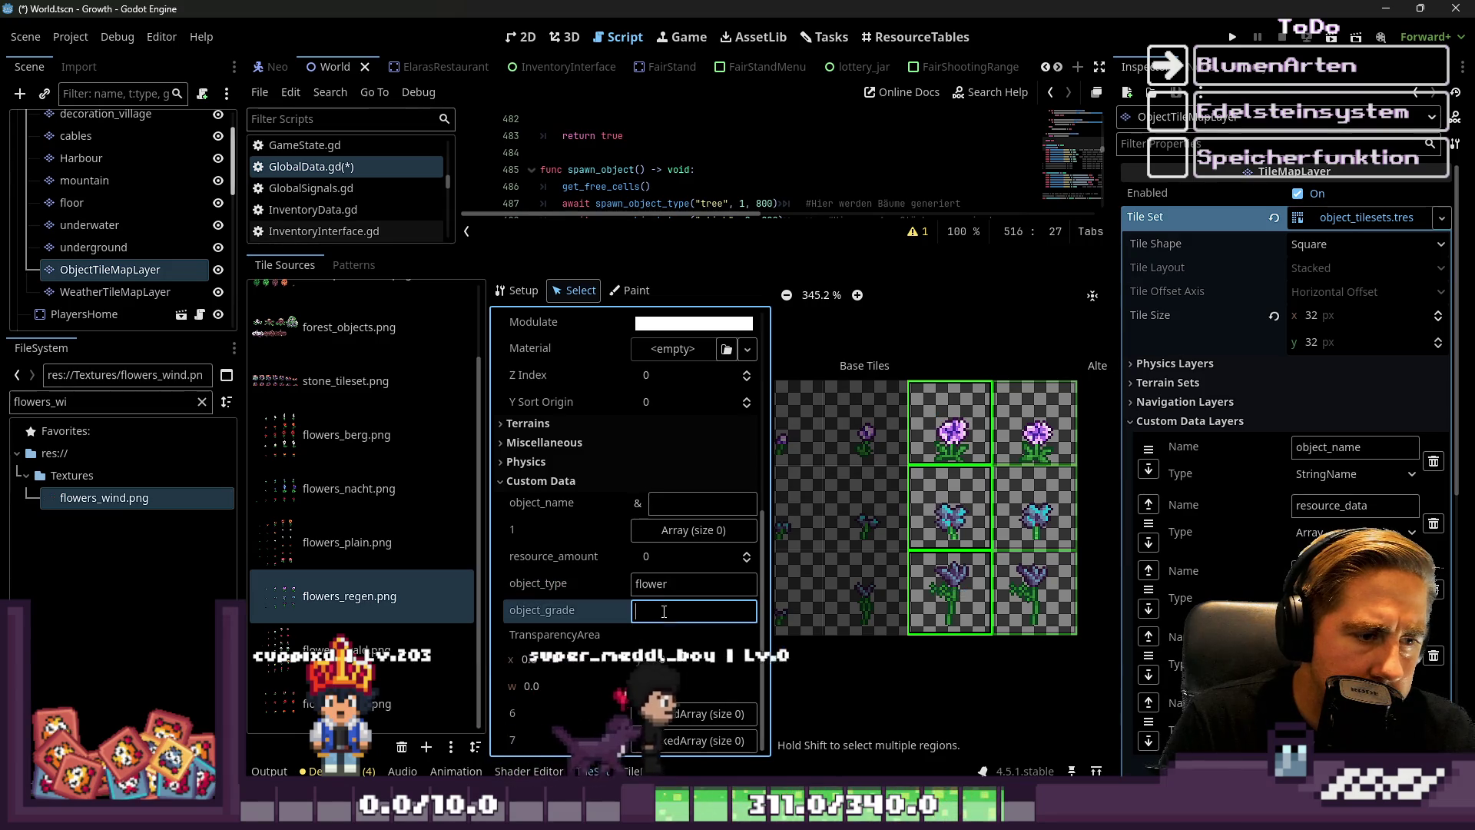
text(commcon)
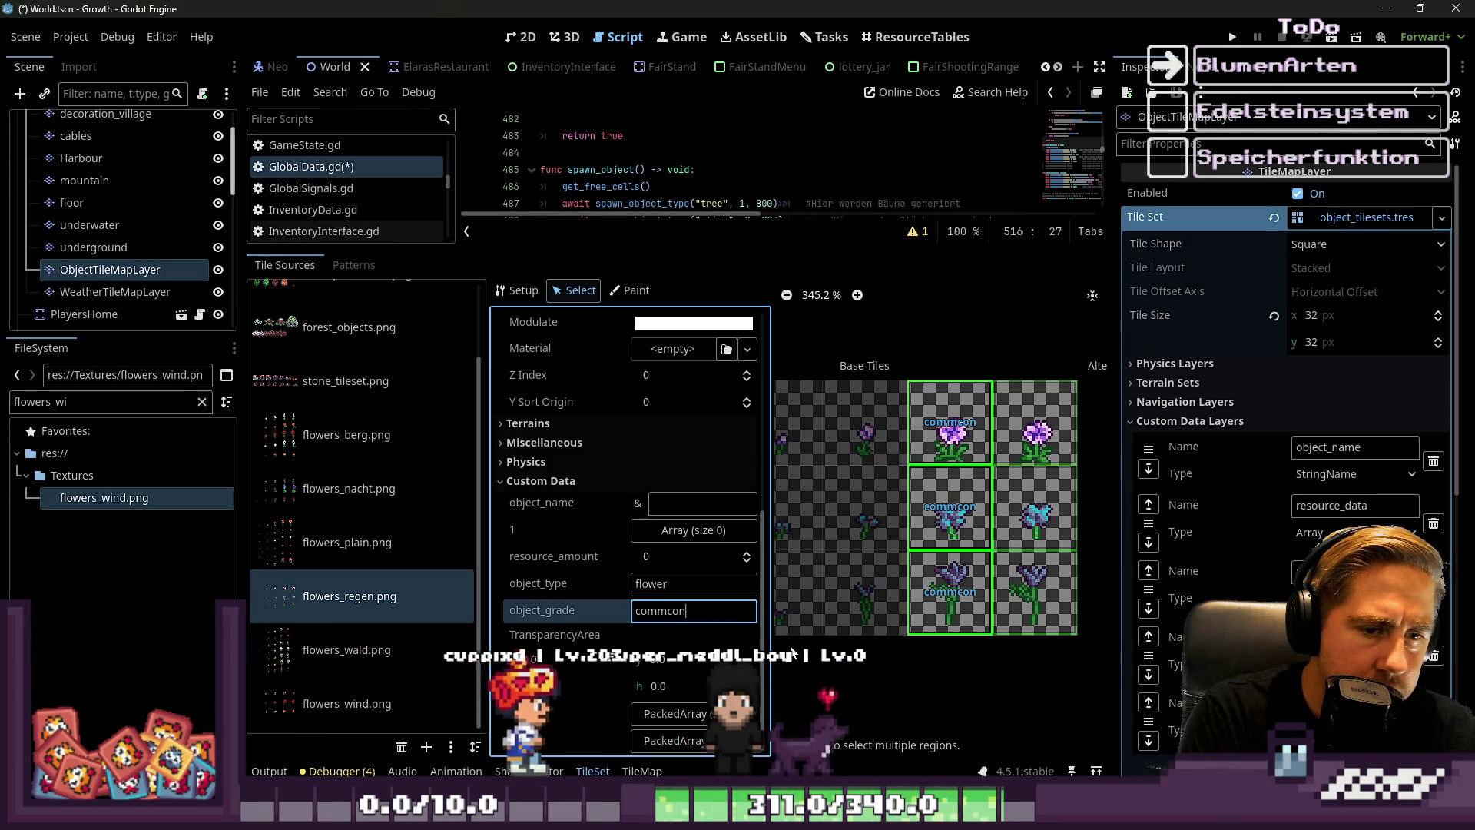
key(BackSpace)
key(BackSpace)
key(BackSpace)
text(on)
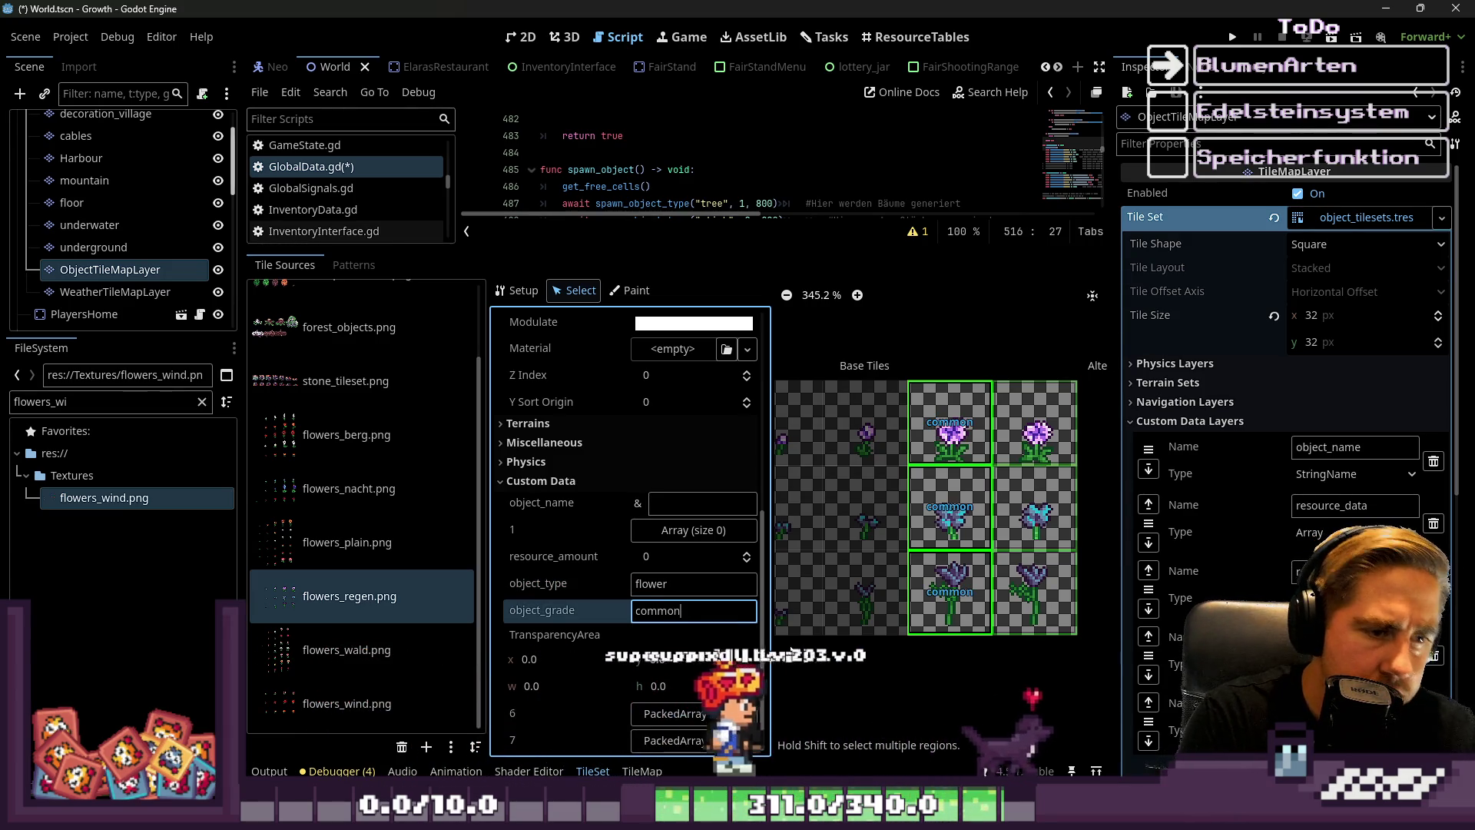
Change the bottom middle flower tile's object_grade to 'rare'.
click(954, 598)
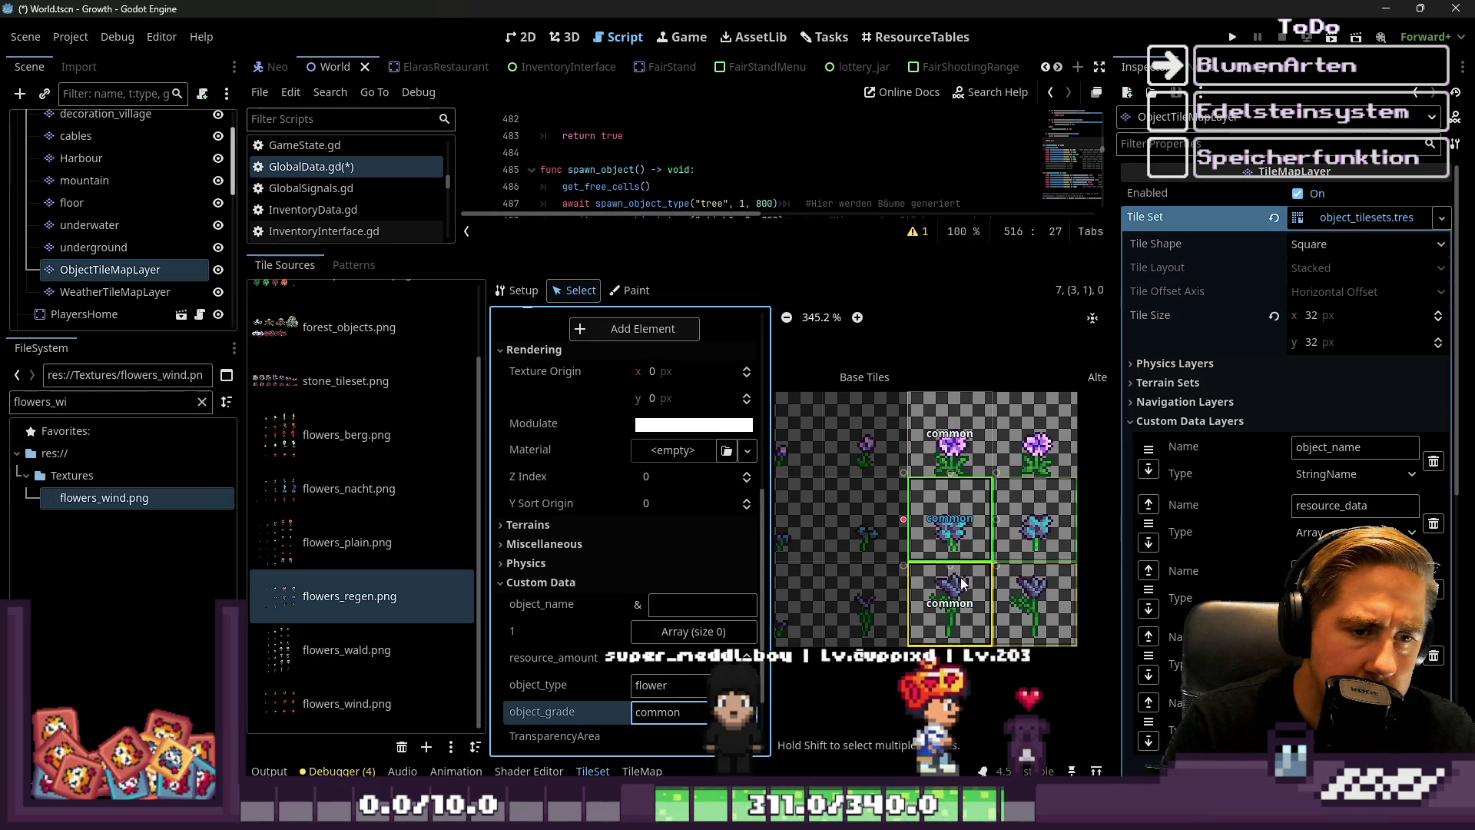
double_click(670, 711)
text(rare)
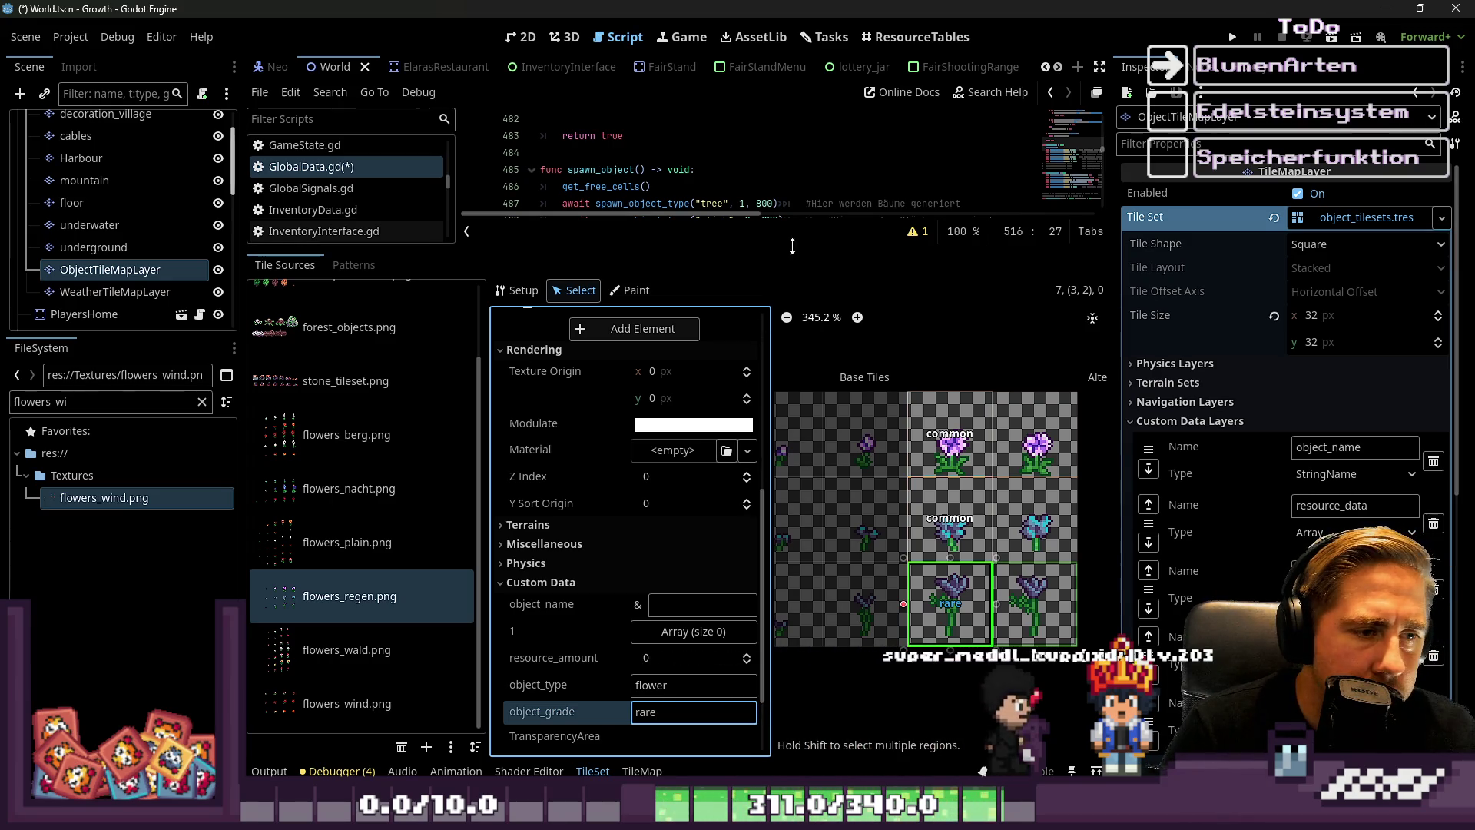
scroll(694, 409, up, 2)
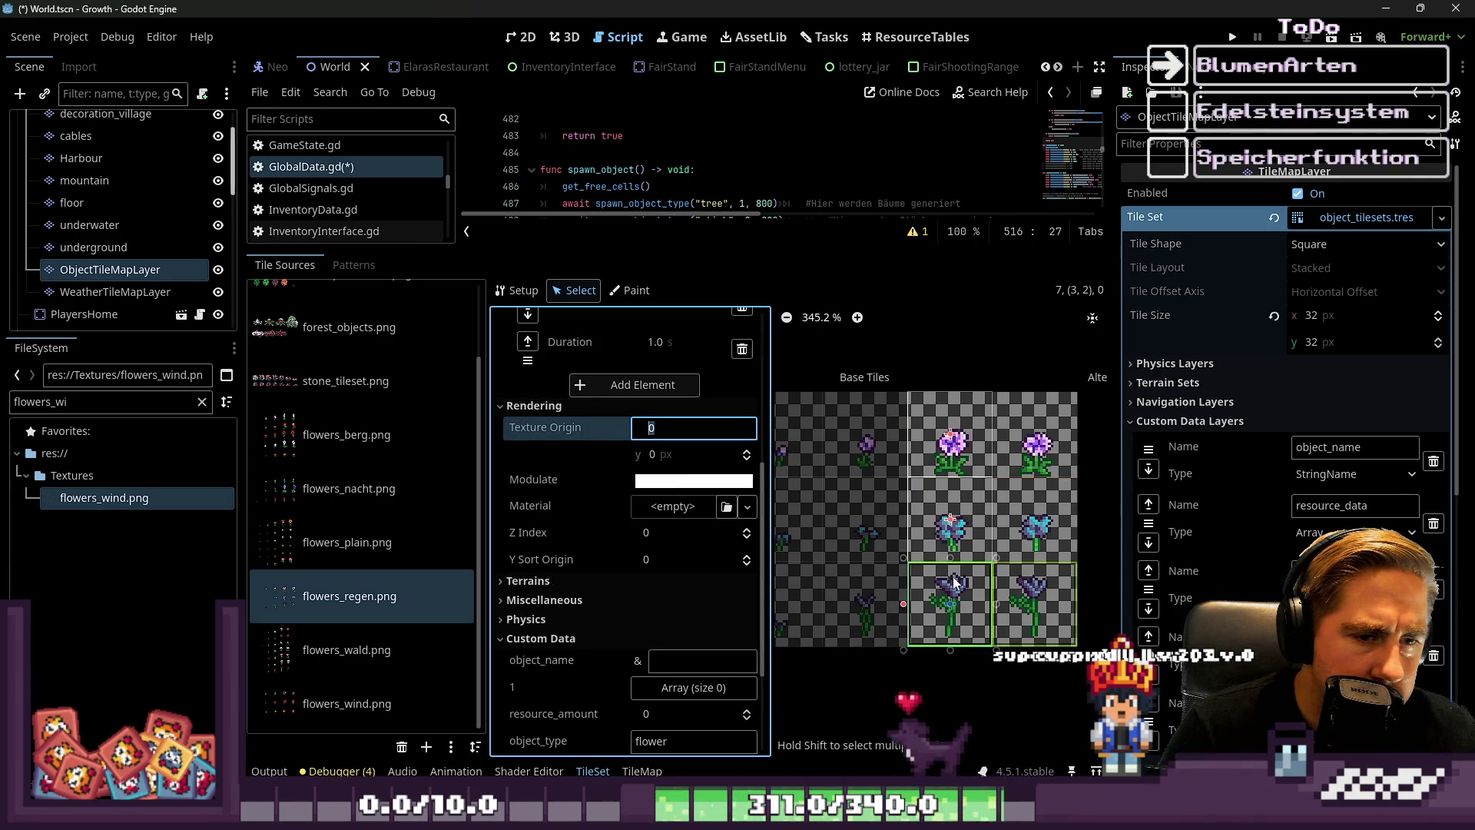
Filter the FileSystem dock for 'regen' and open flowers_regen.png in Aseprite.
scroll(954, 584, up, 4)
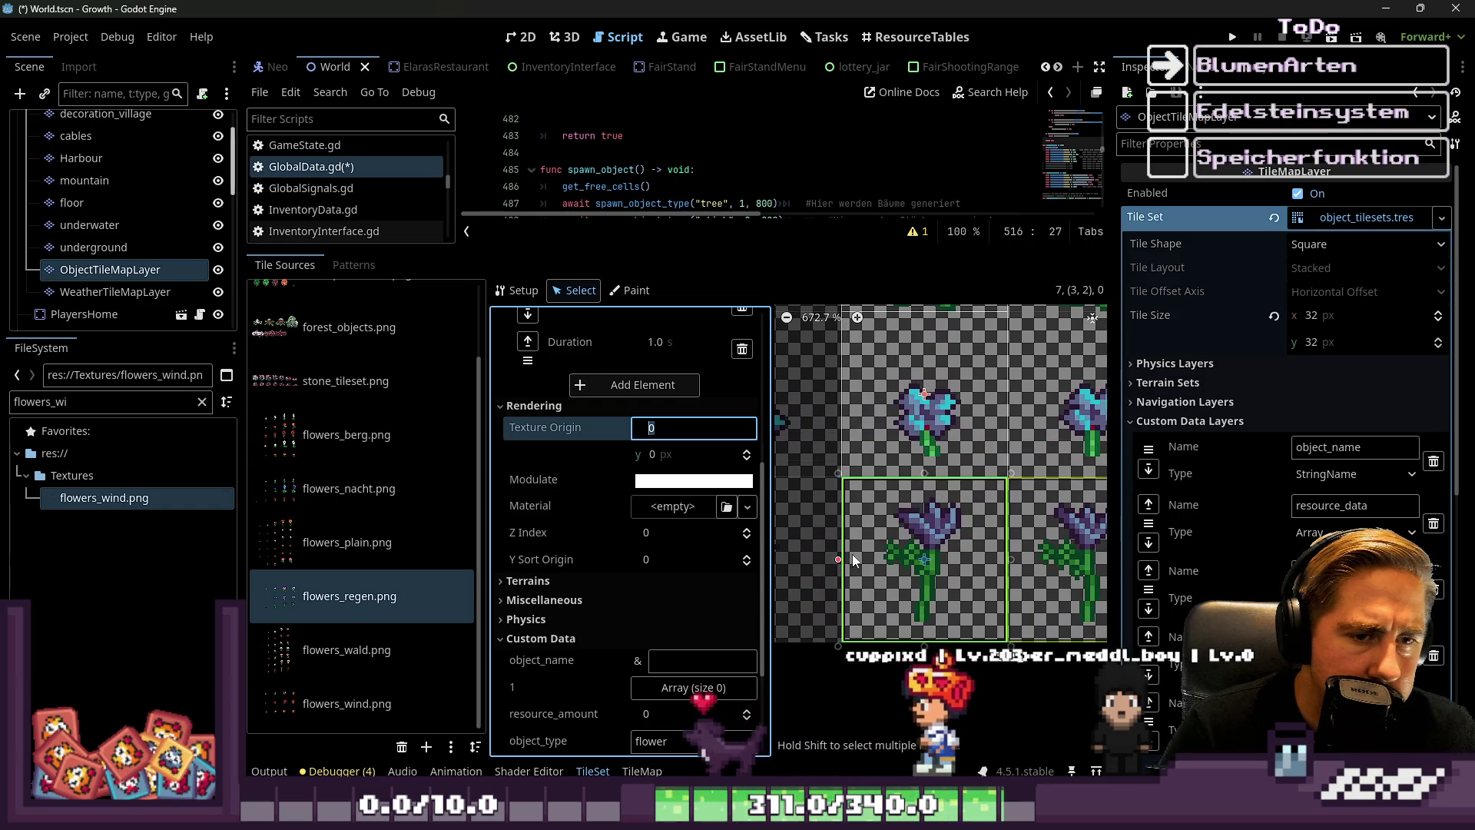
scroll(845, 557, down, 1)
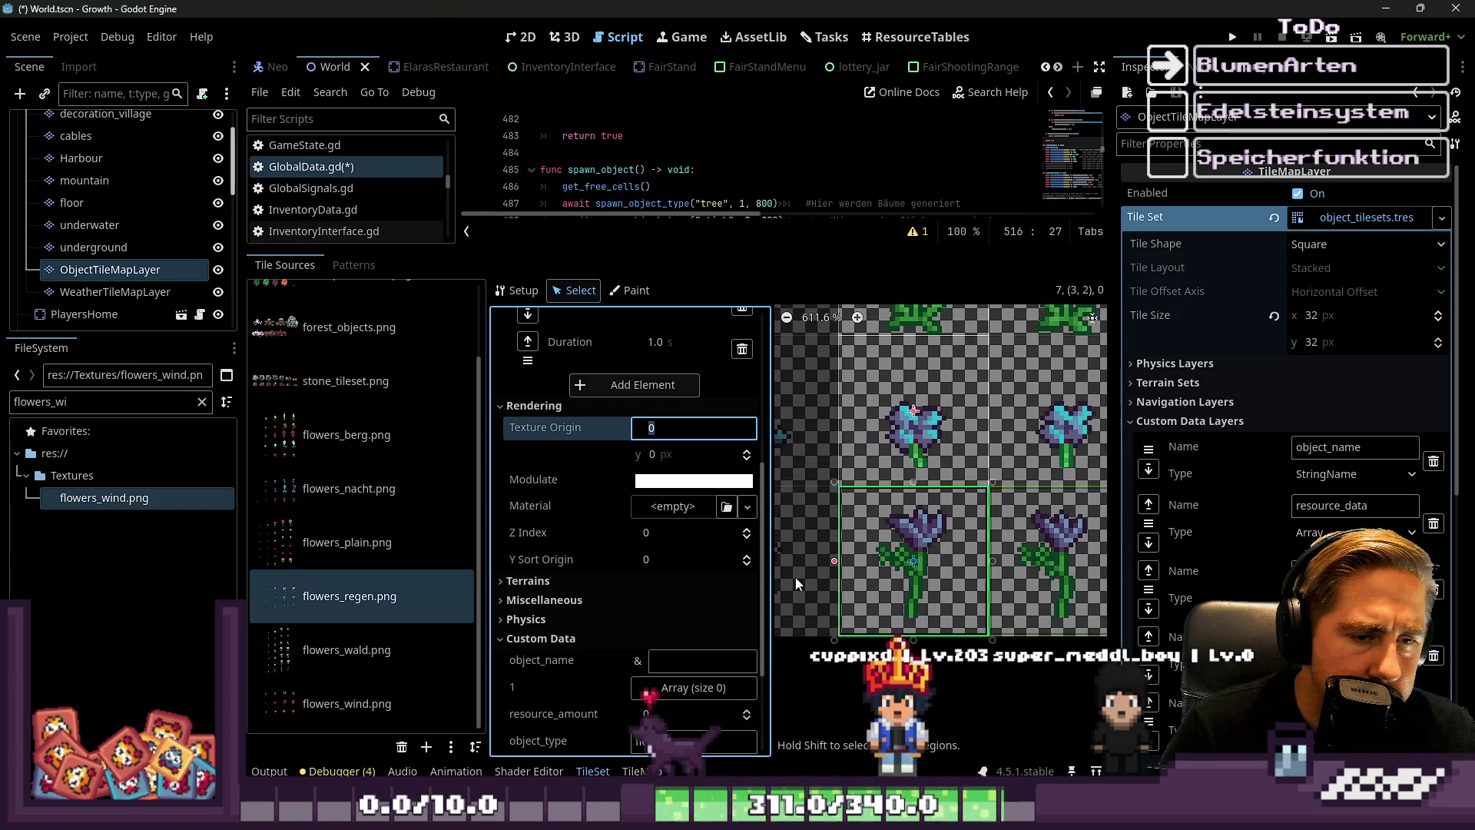
double_click(130, 409)
text(regen)
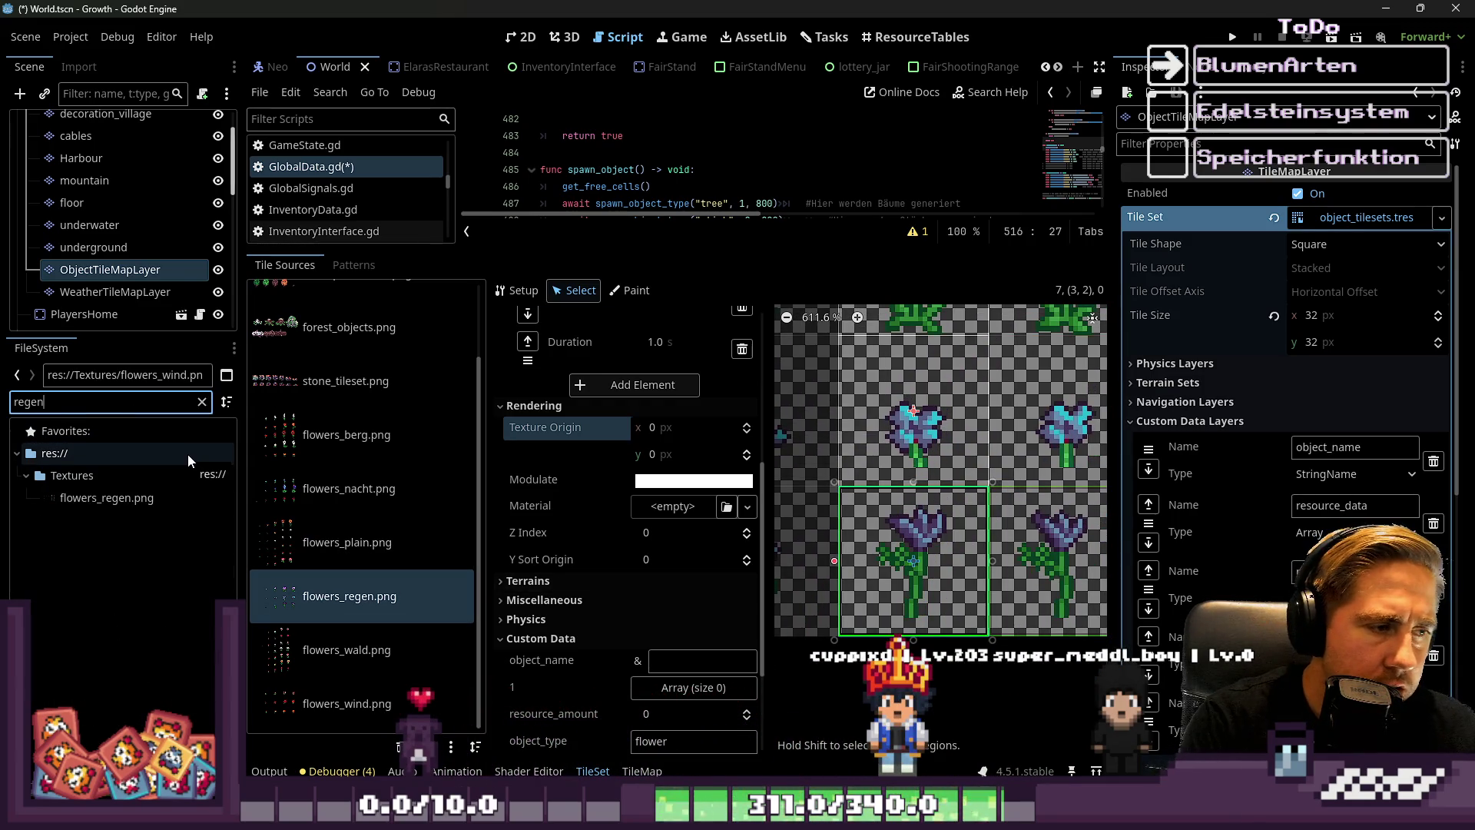
right_click(110, 507)
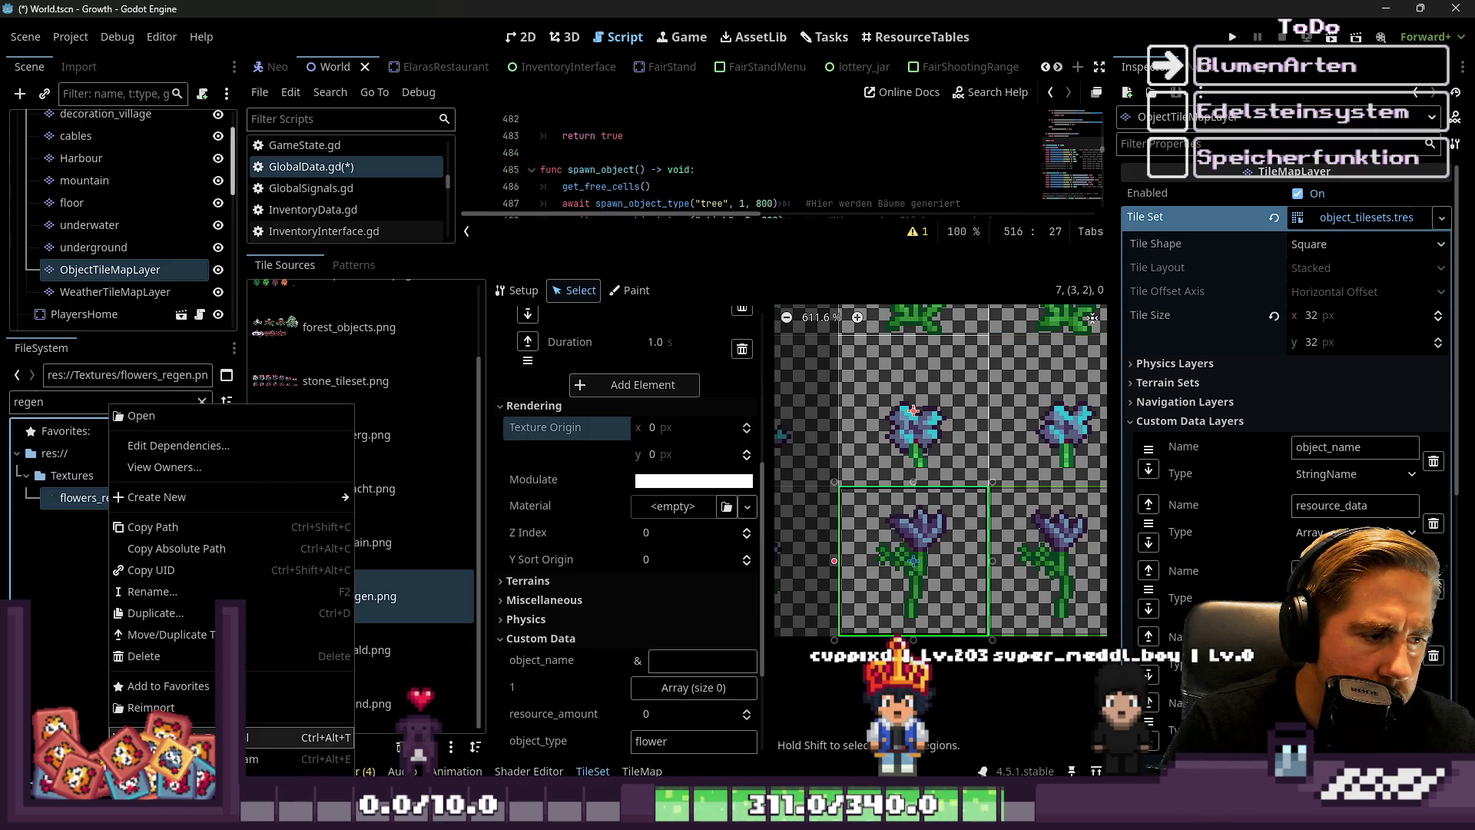
click(292, 759)
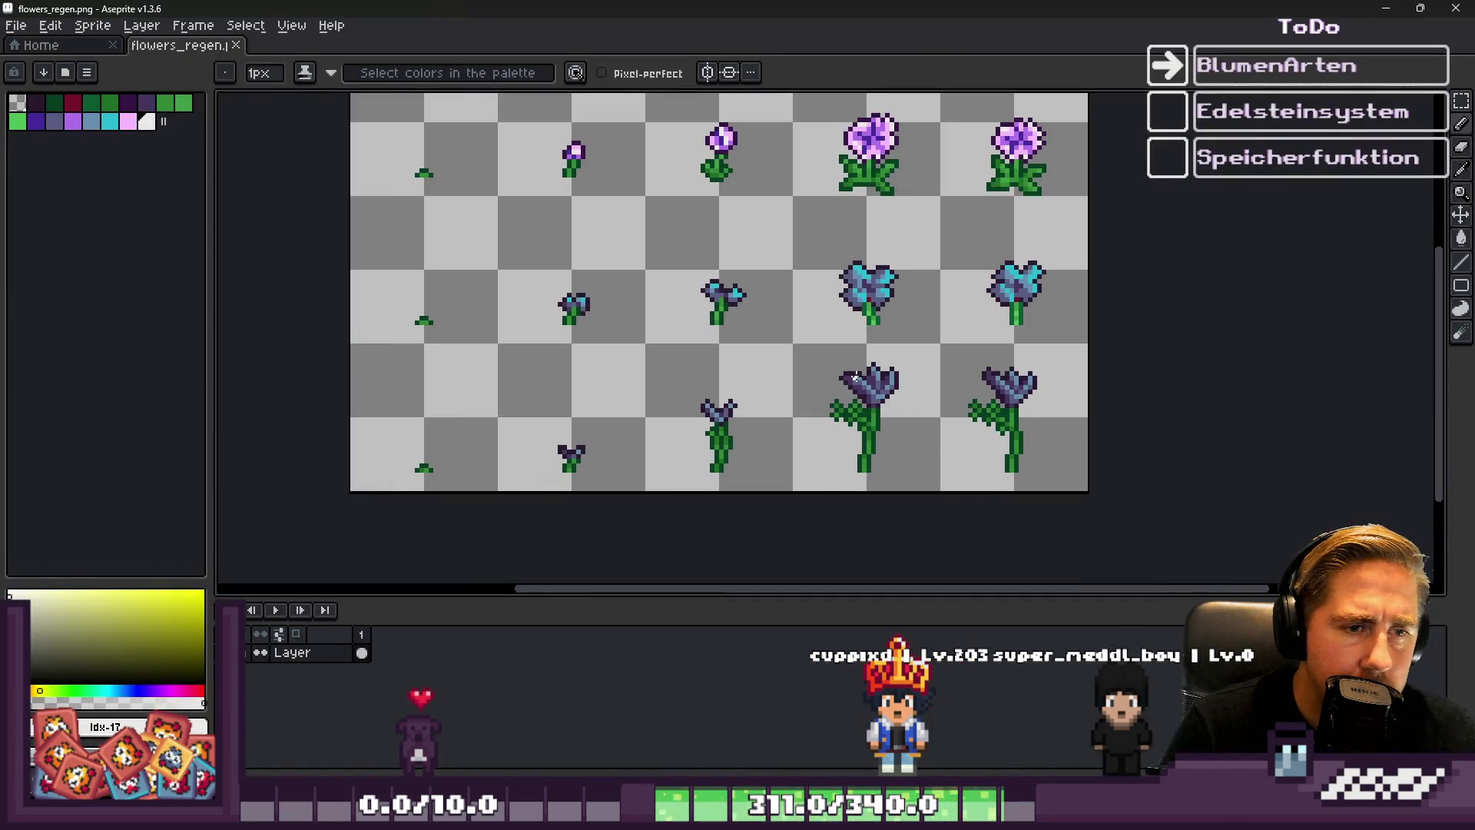
Select the pink flowers with the rectangular marquee and move the blue flower upward.
key(m)
scroll(773, 330, up, 1)
scroll(861, 501, down, 1)
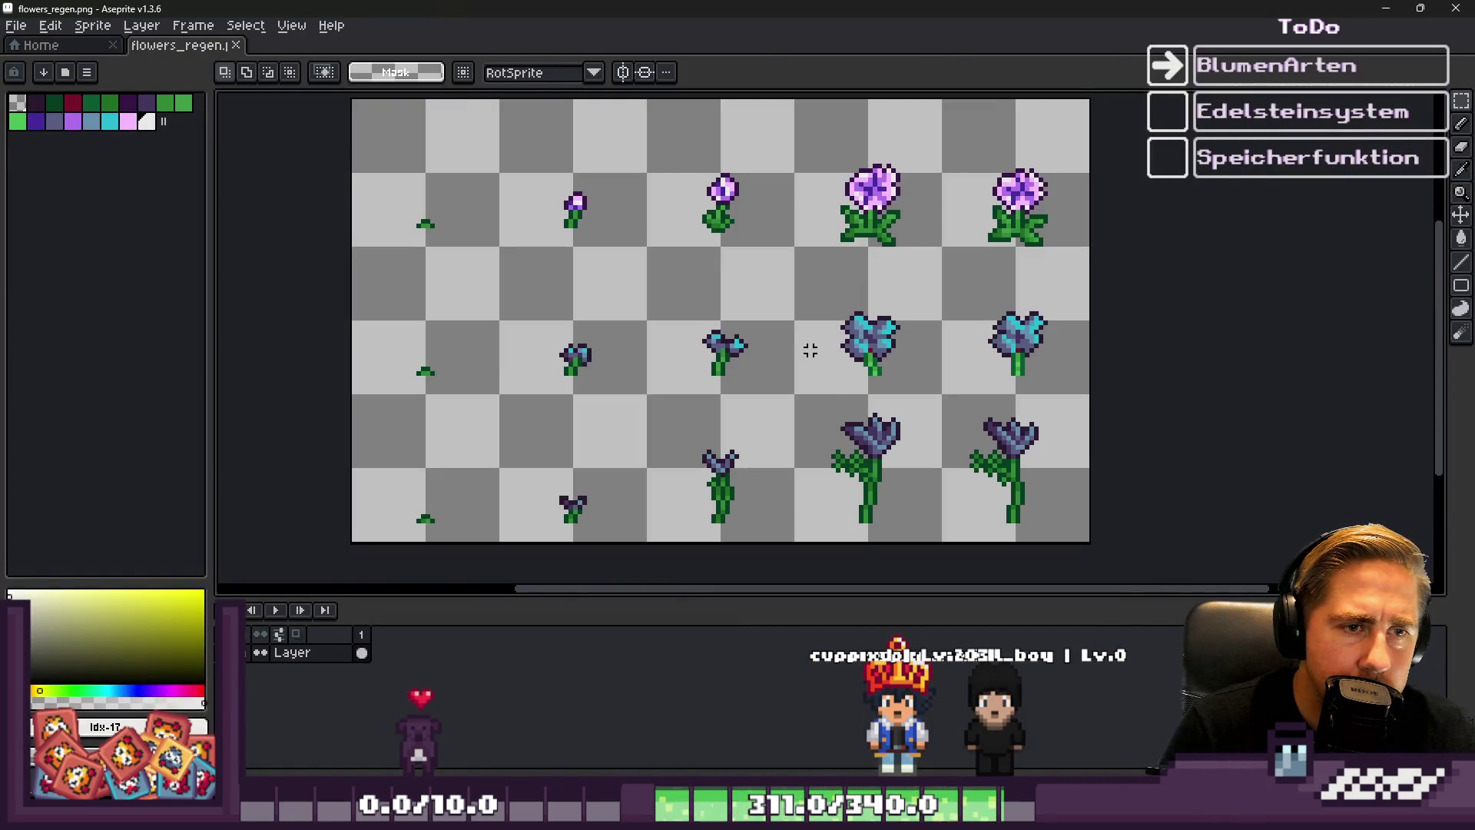
scroll(953, 393, down, 1)
drag(795, 210, 1016, 313)
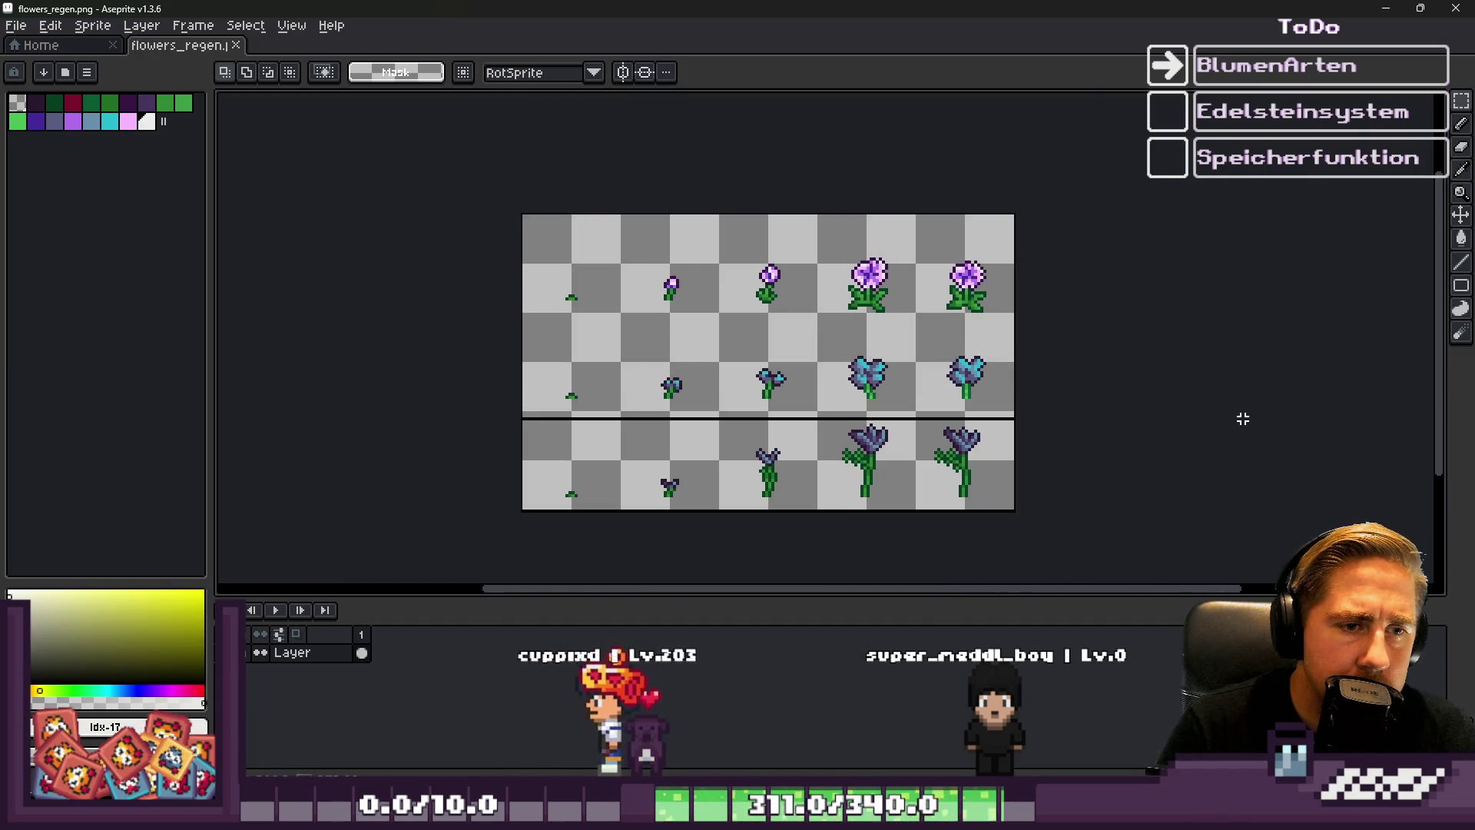
scroll(905, 384, up, 5)
drag(872, 450, 896, 154)
scroll(922, 307, down, 2)
scroll(1034, 369, down, 4)
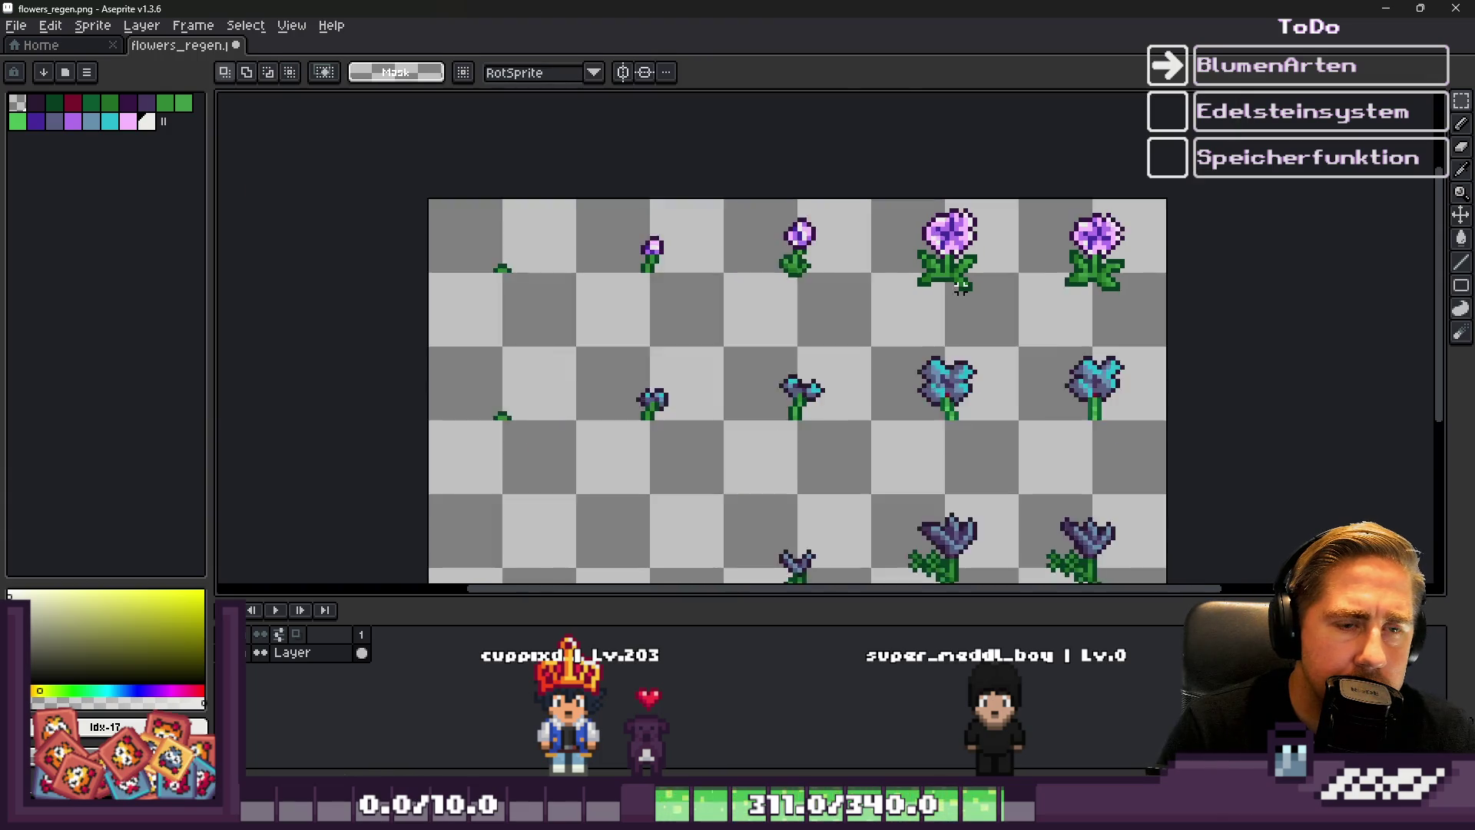
scroll(932, 276, up, 5)
Select and reposition the two large flowers on the right, then deselect.
drag(725, 168, 1130, 412)
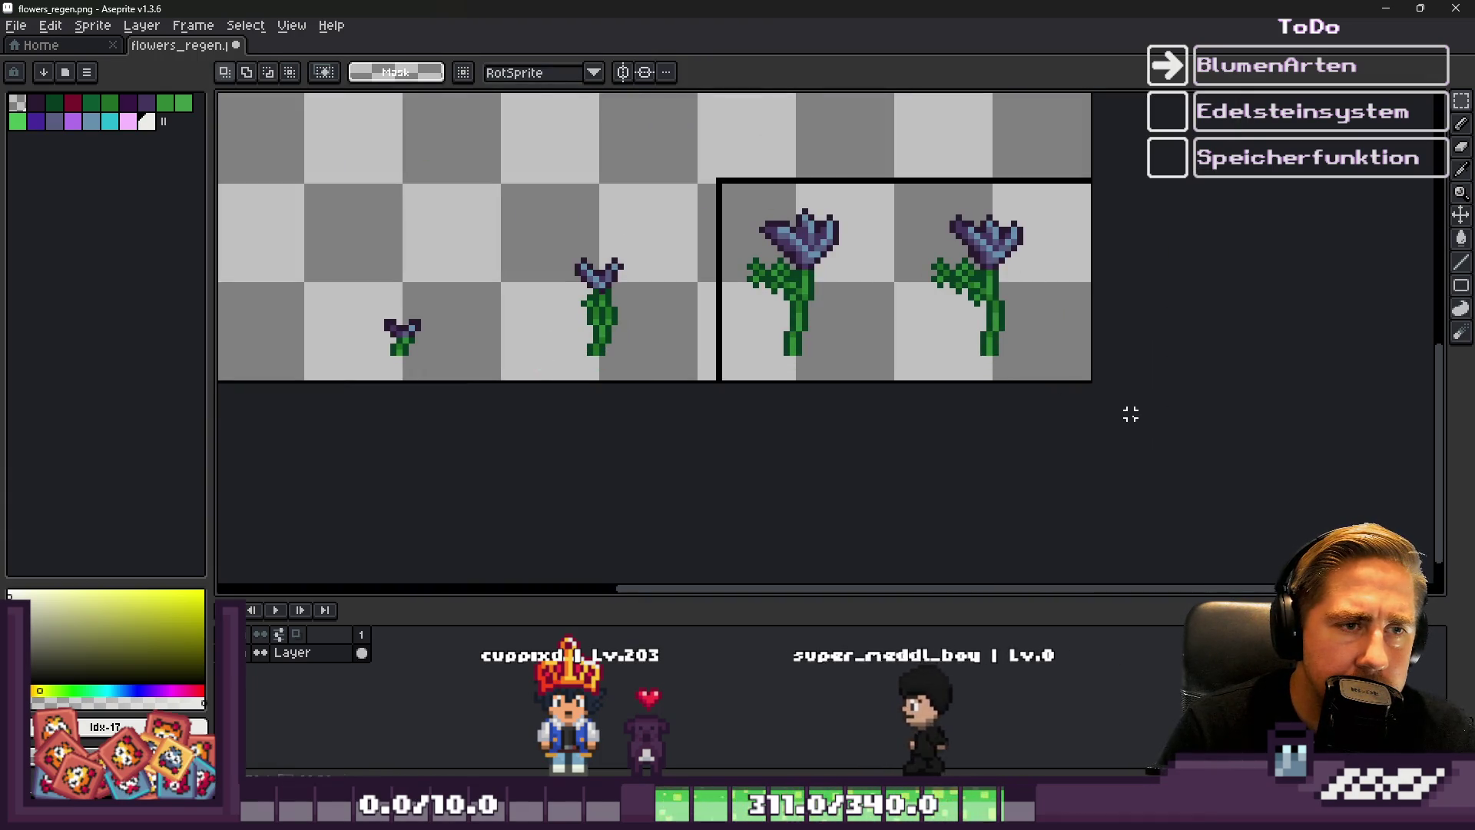
scroll(863, 293, up, 4)
scroll(952, 270, down, 2)
key(ctrl+d)
scroll(953, 270, down, 4)
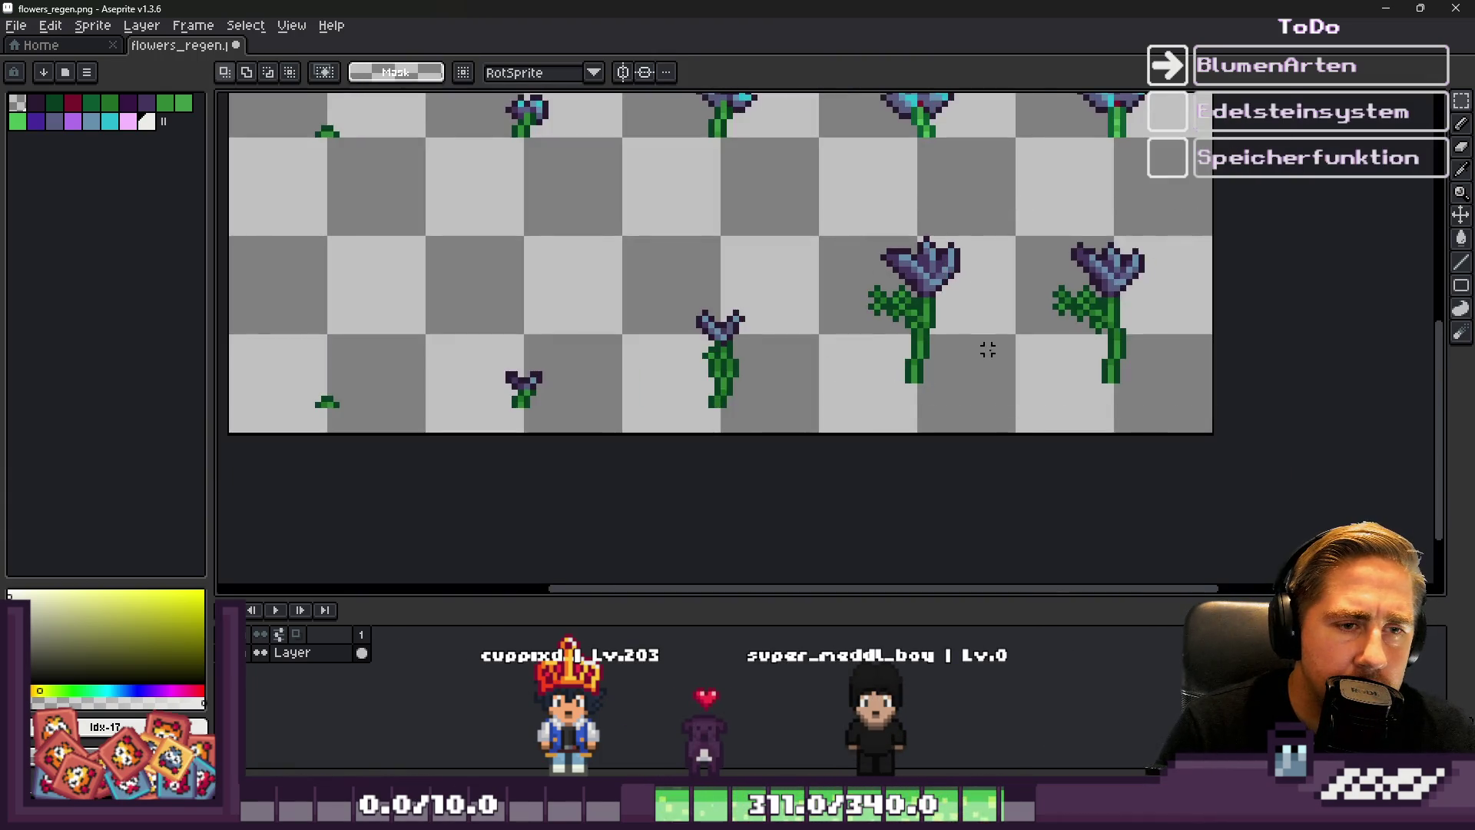
scroll(736, 316, up, 1)
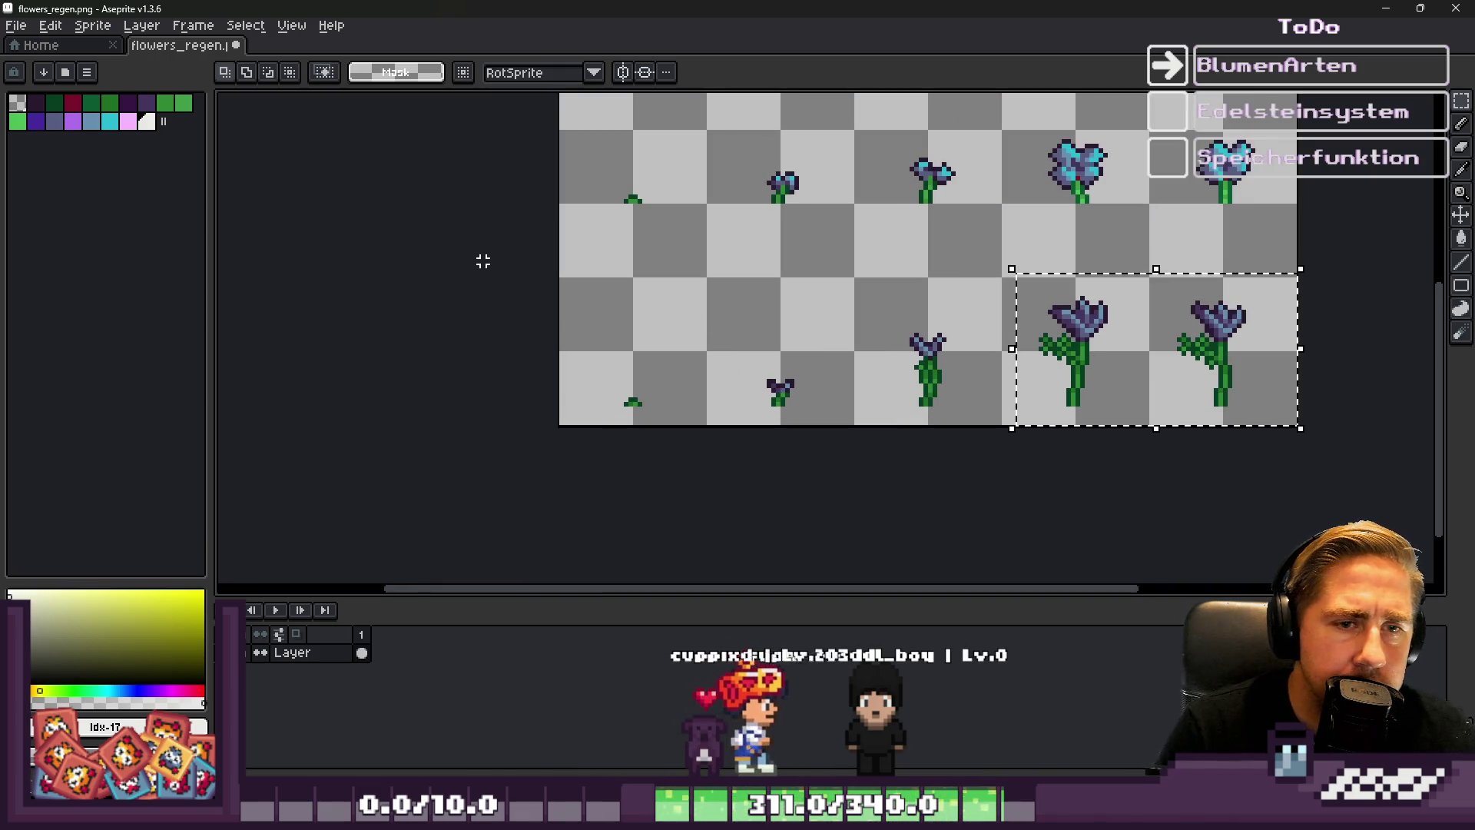
Select the whole bottom flower row, reposition it and apply the change.
drag(481, 257, 1306, 431)
scroll(1024, 358, up, 3)
click(1057, 296)
scroll(1057, 297, down, 1)
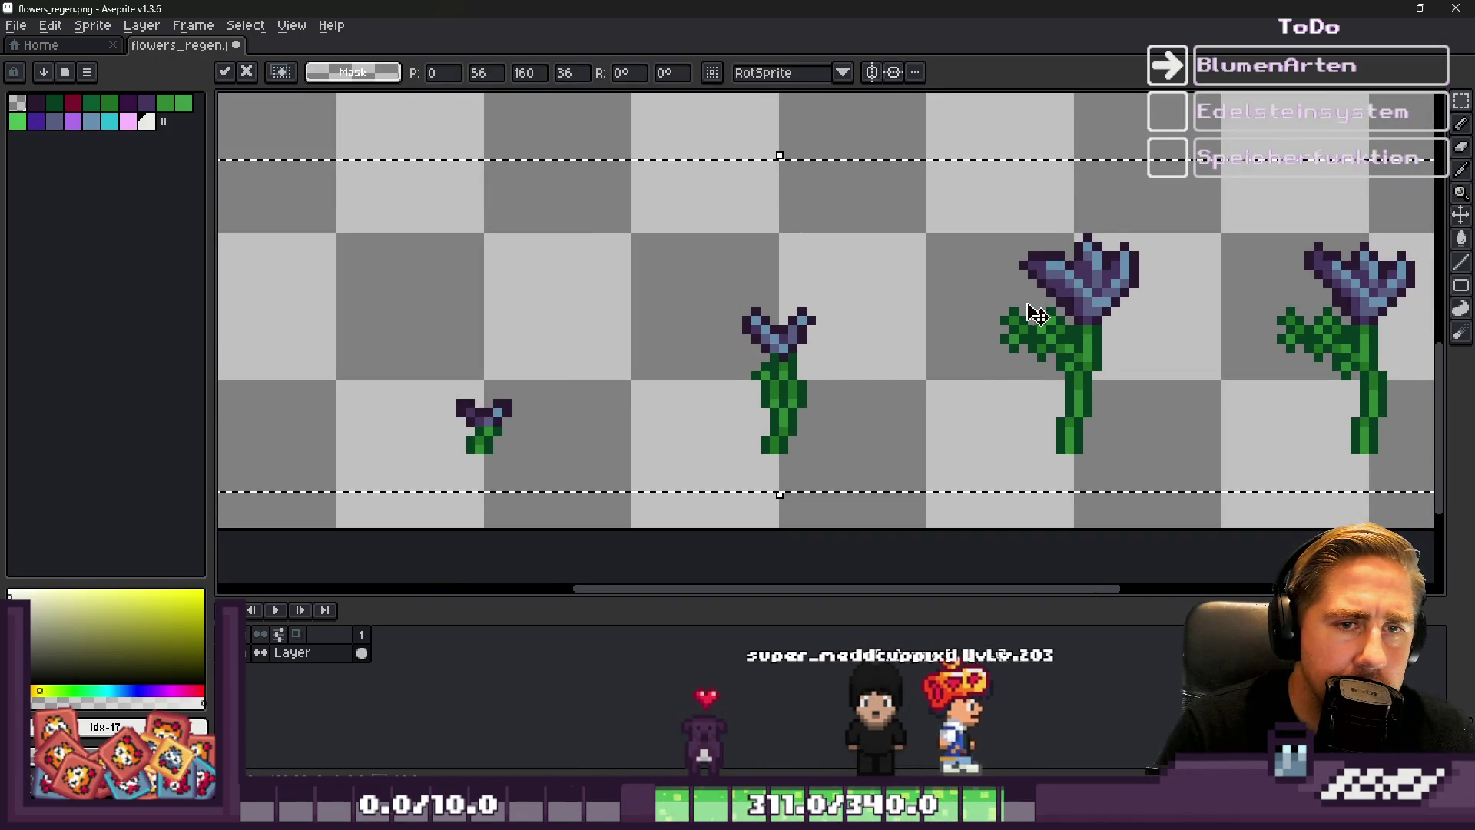
key(ctrl+d)
scroll(875, 365, down, 3)
scroll(888, 269, up, 1)
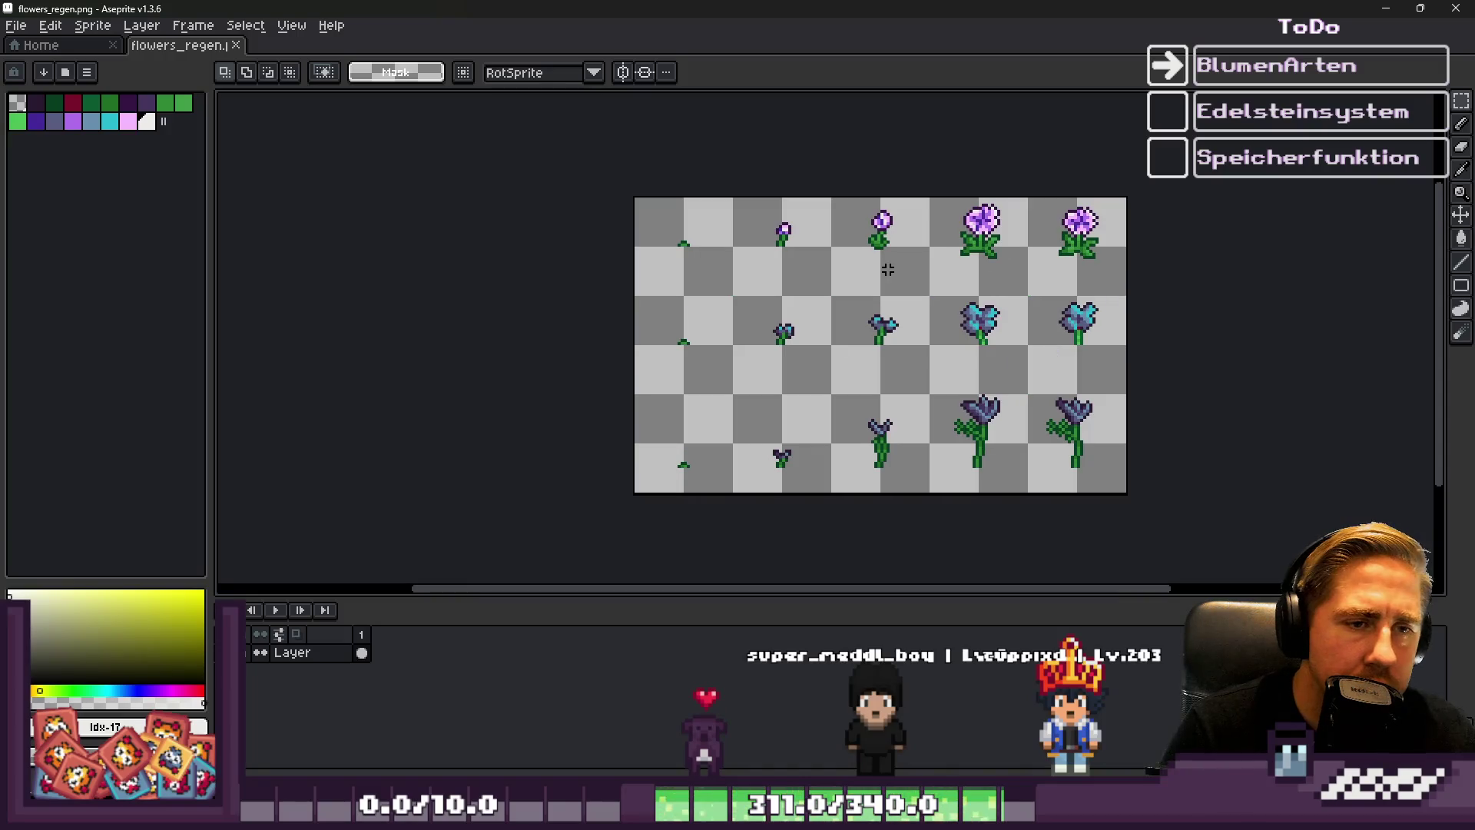
Close Aseprite, review the refreshed flowers_regen.png atlas and enter Paint mode with Texture Origin 0, 11.
click(1452, 8)
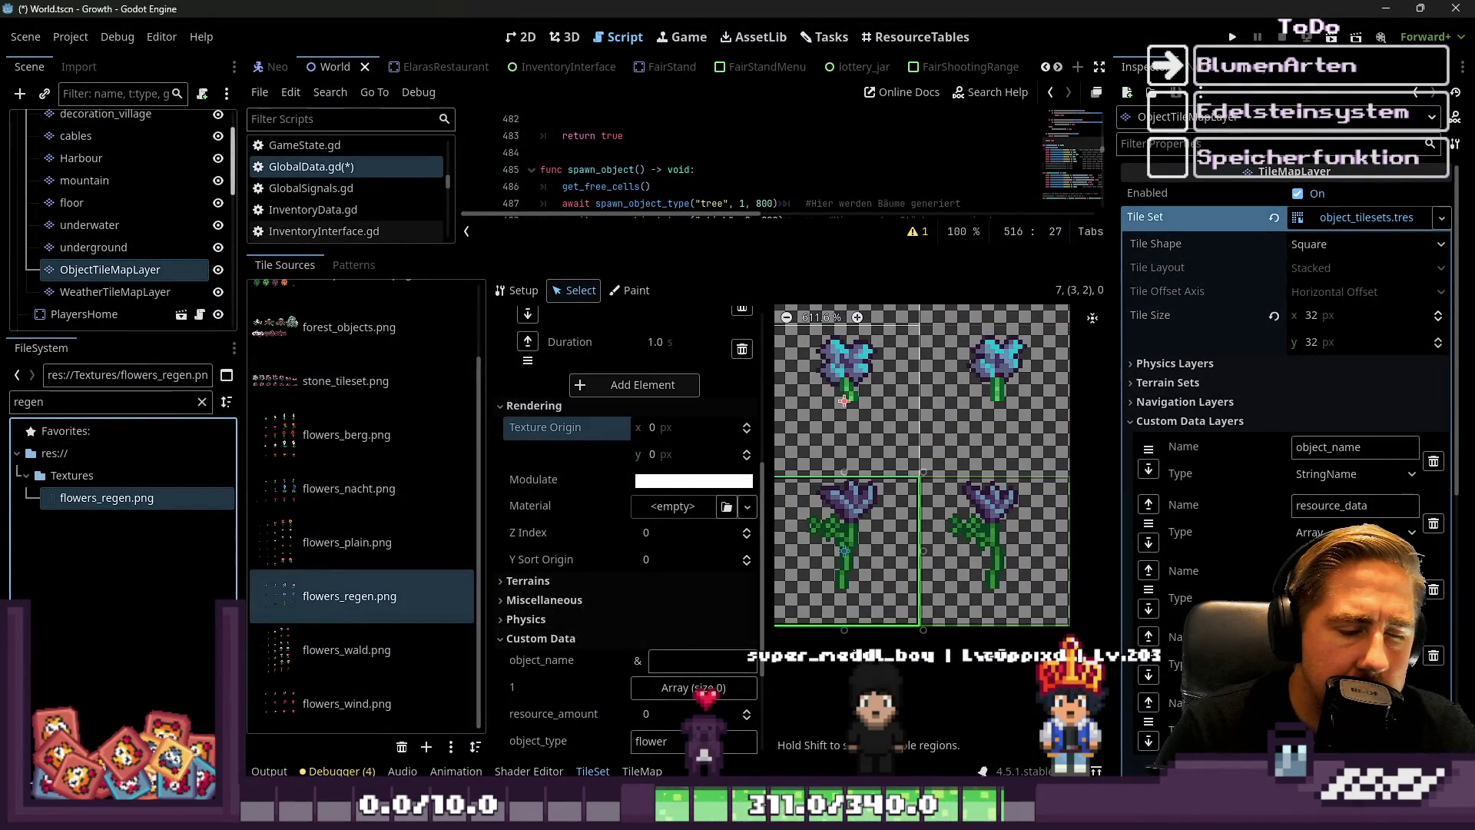
scroll(990, 614, down, 1)
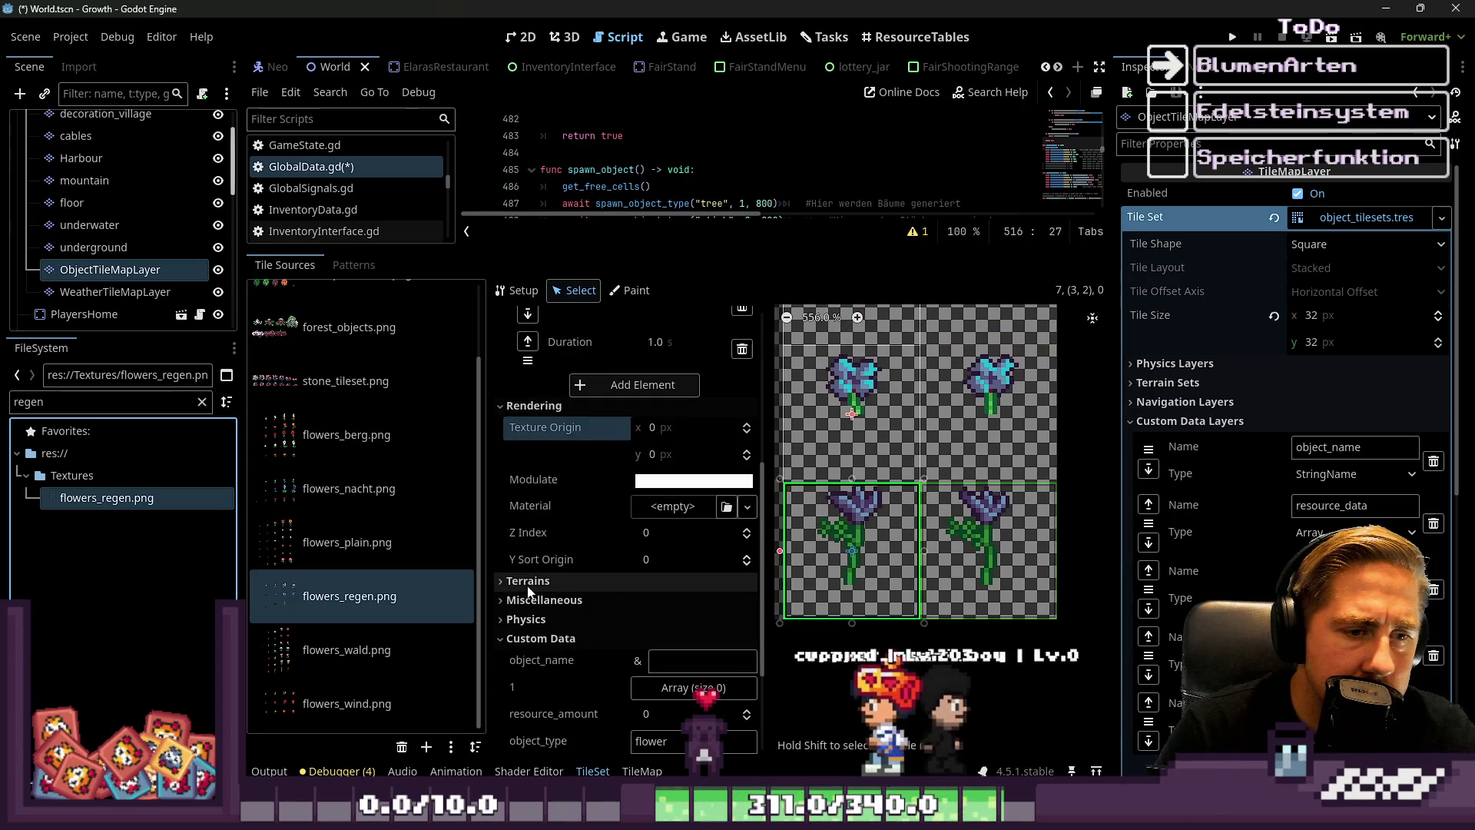
scroll(593, 515, up, 4)
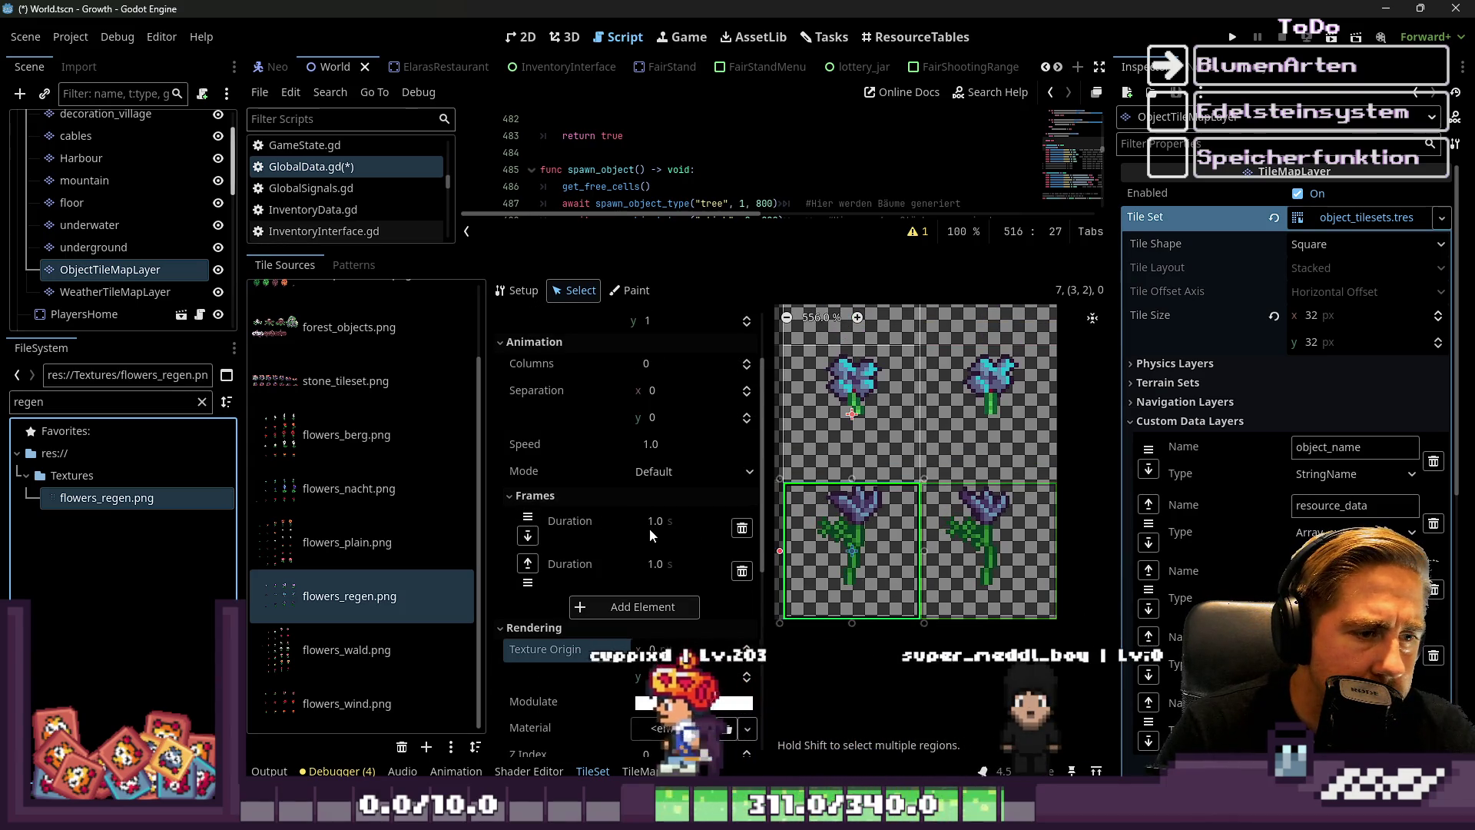
scroll(648, 528, up, 2)
scroll(655, 491, down, 3)
scroll(654, 491, down, 3)
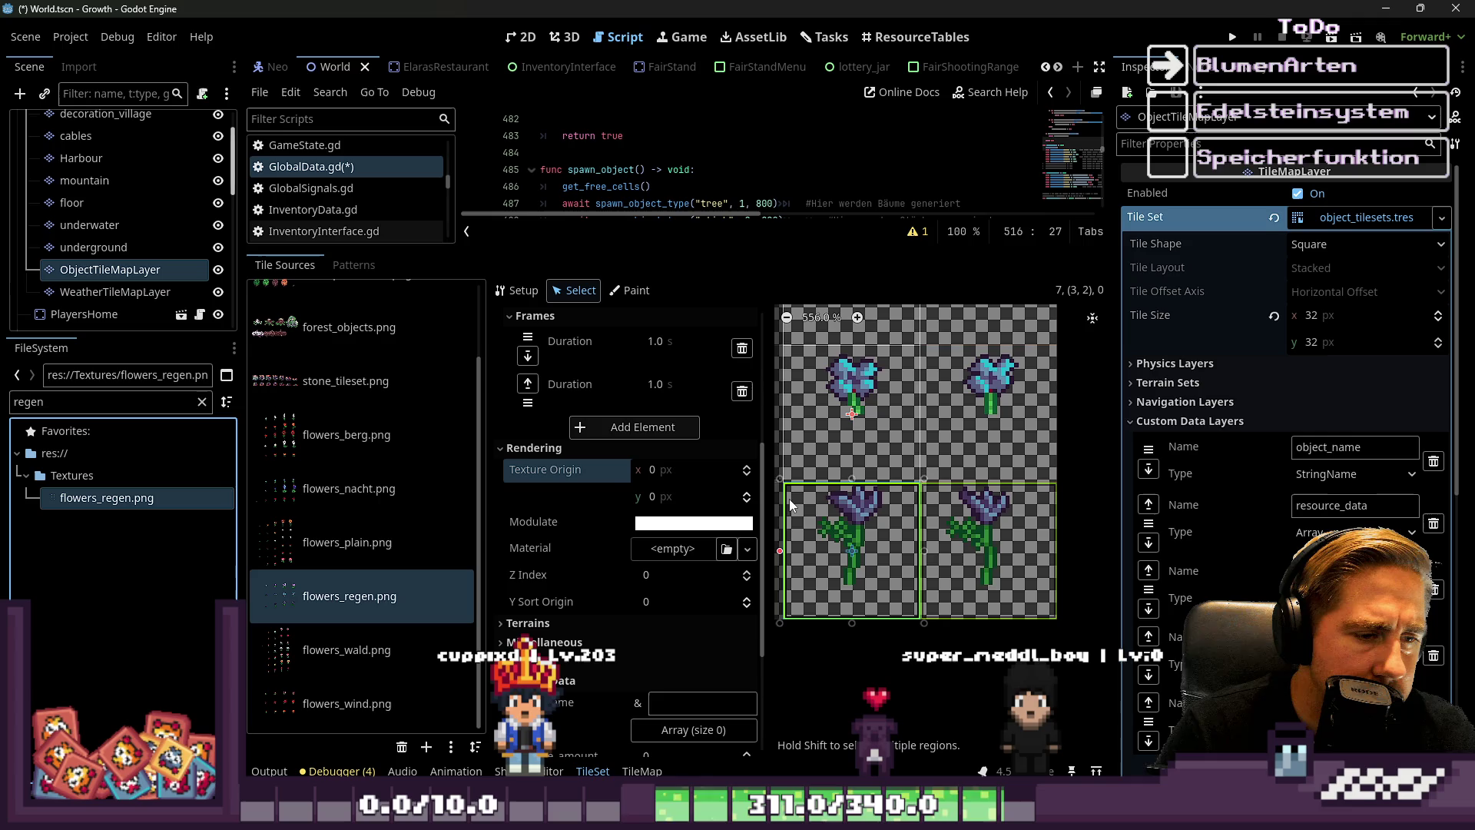
scroll(681, 597, up, 4)
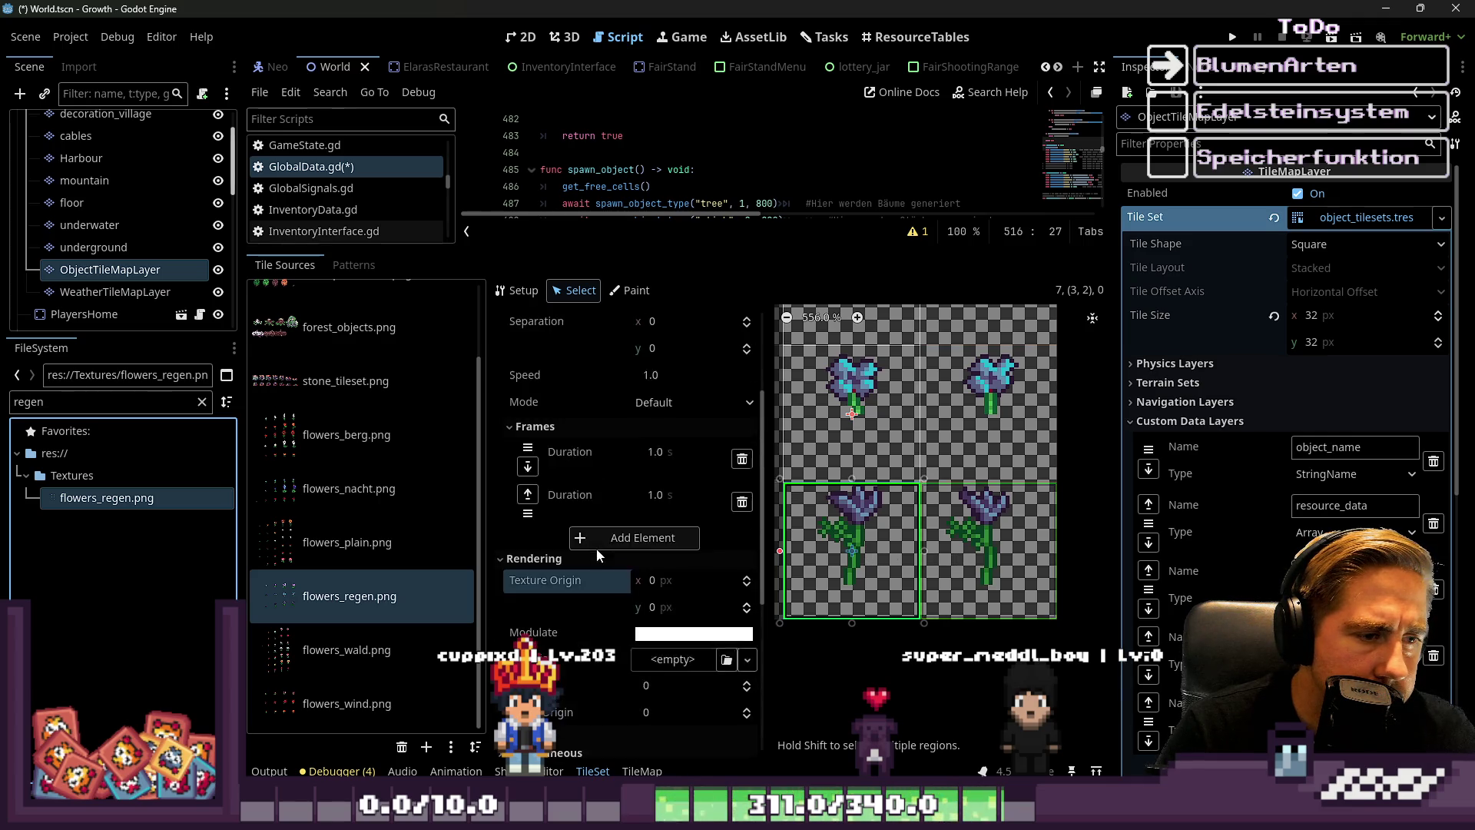
click(630, 295)
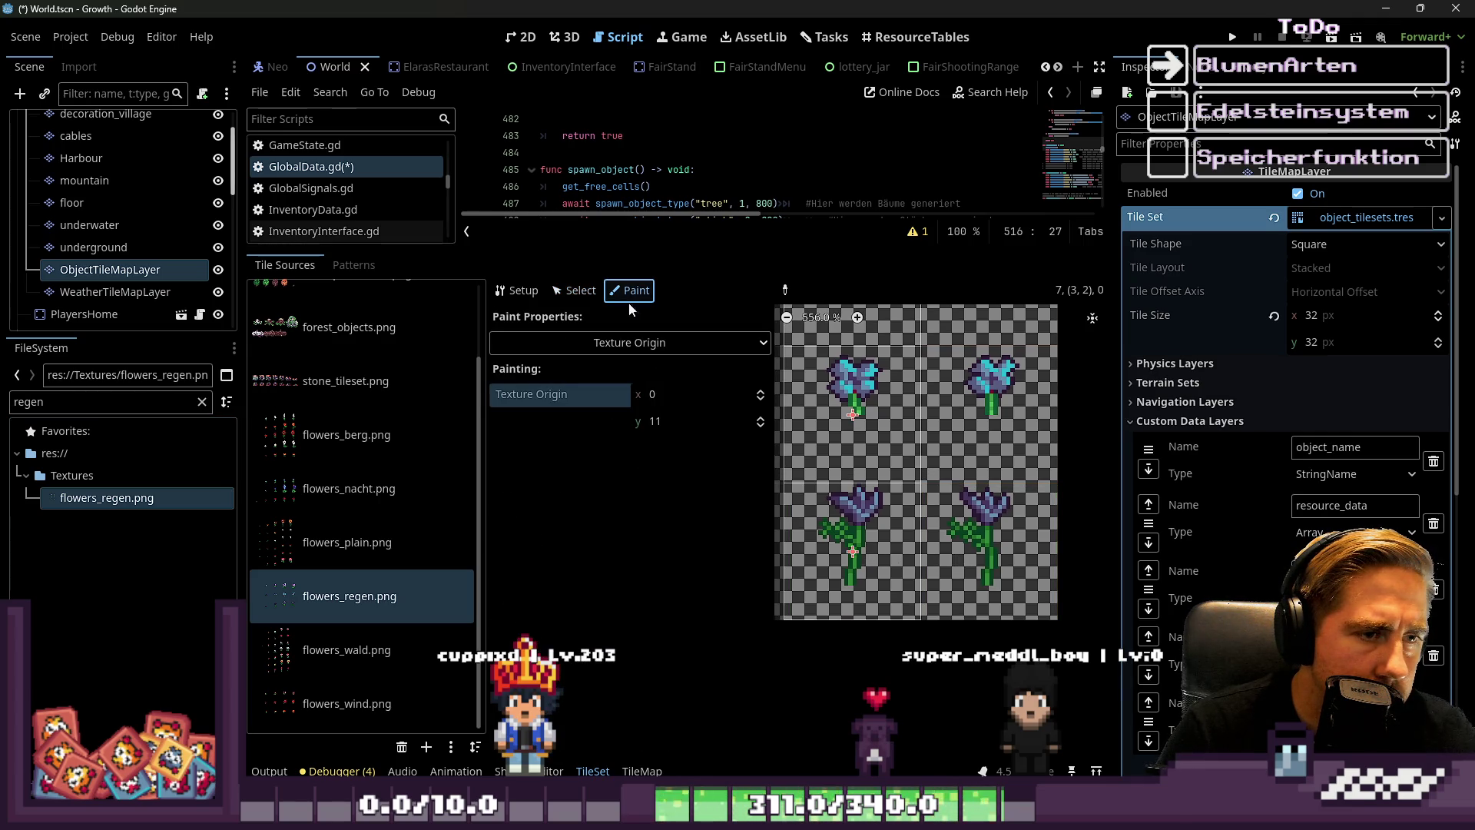
Keep Texture Origin as the painted property and set its y value to 8.
click(584, 342)
click(828, 532)
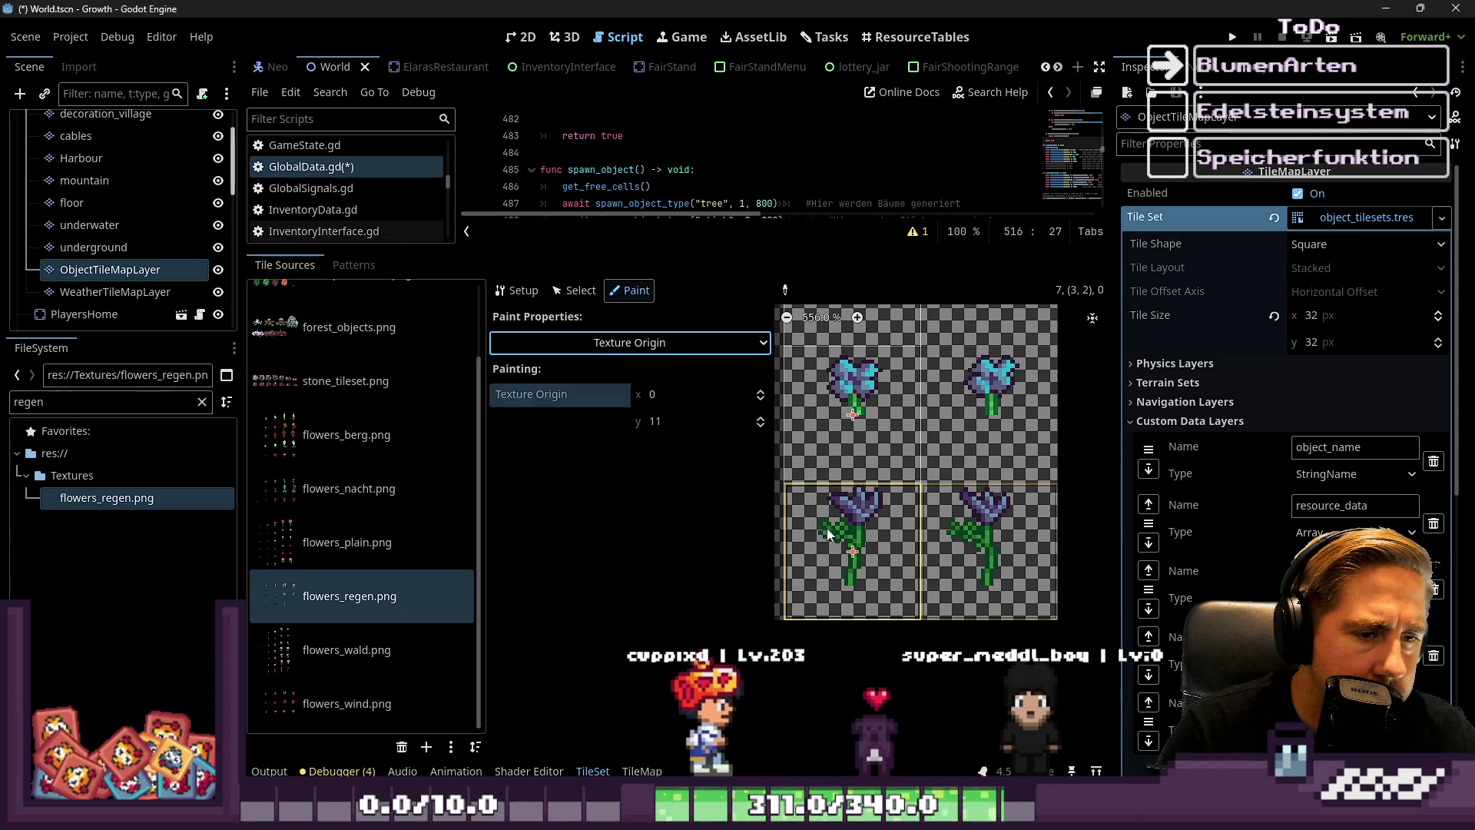
click(652, 423)
text(8)
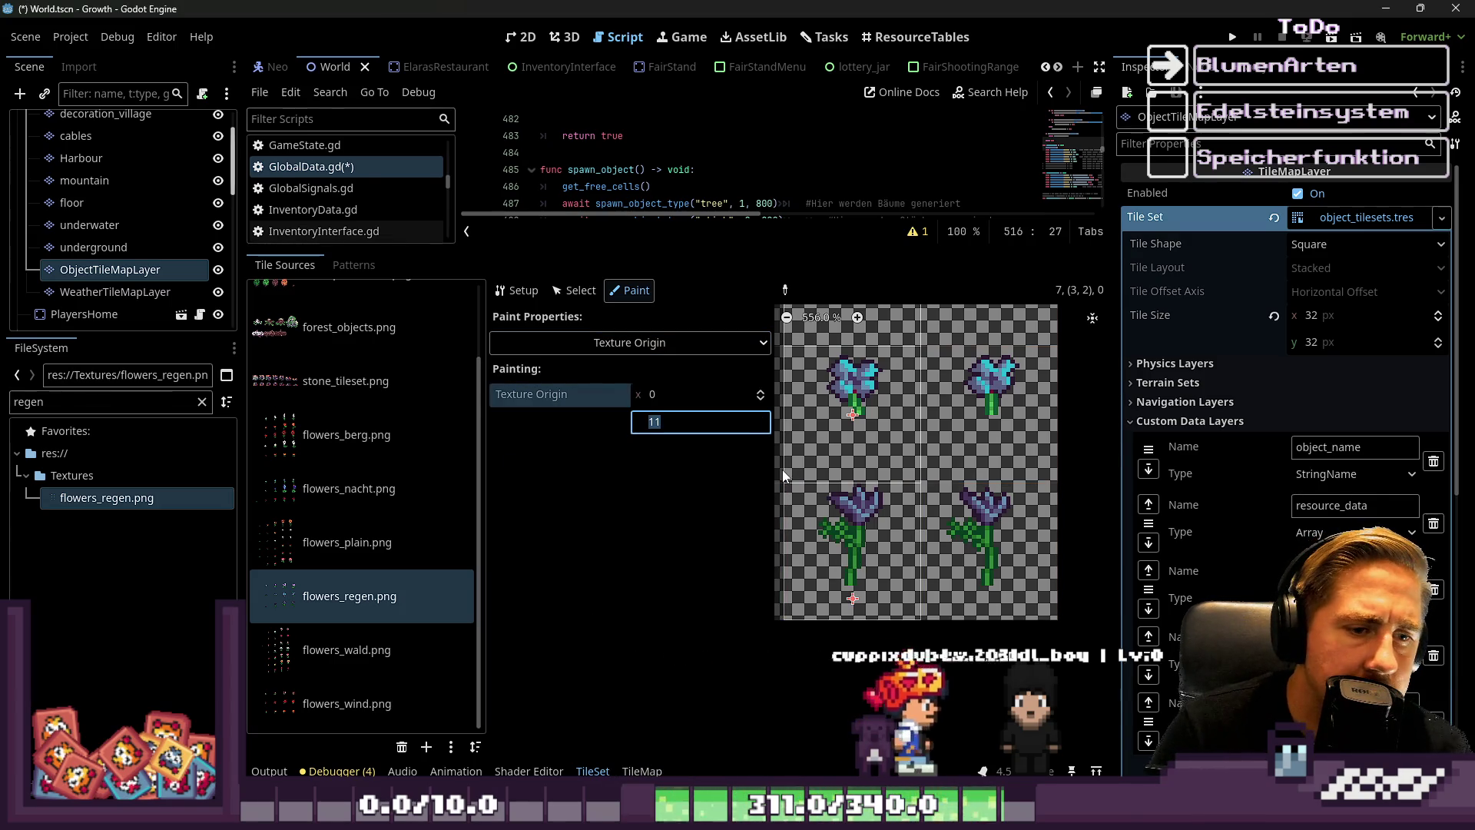
Reselect Texture Origin from the list of paintable tile properties.
scroll(842, 543, up, 1)
scroll(894, 582, up, 1)
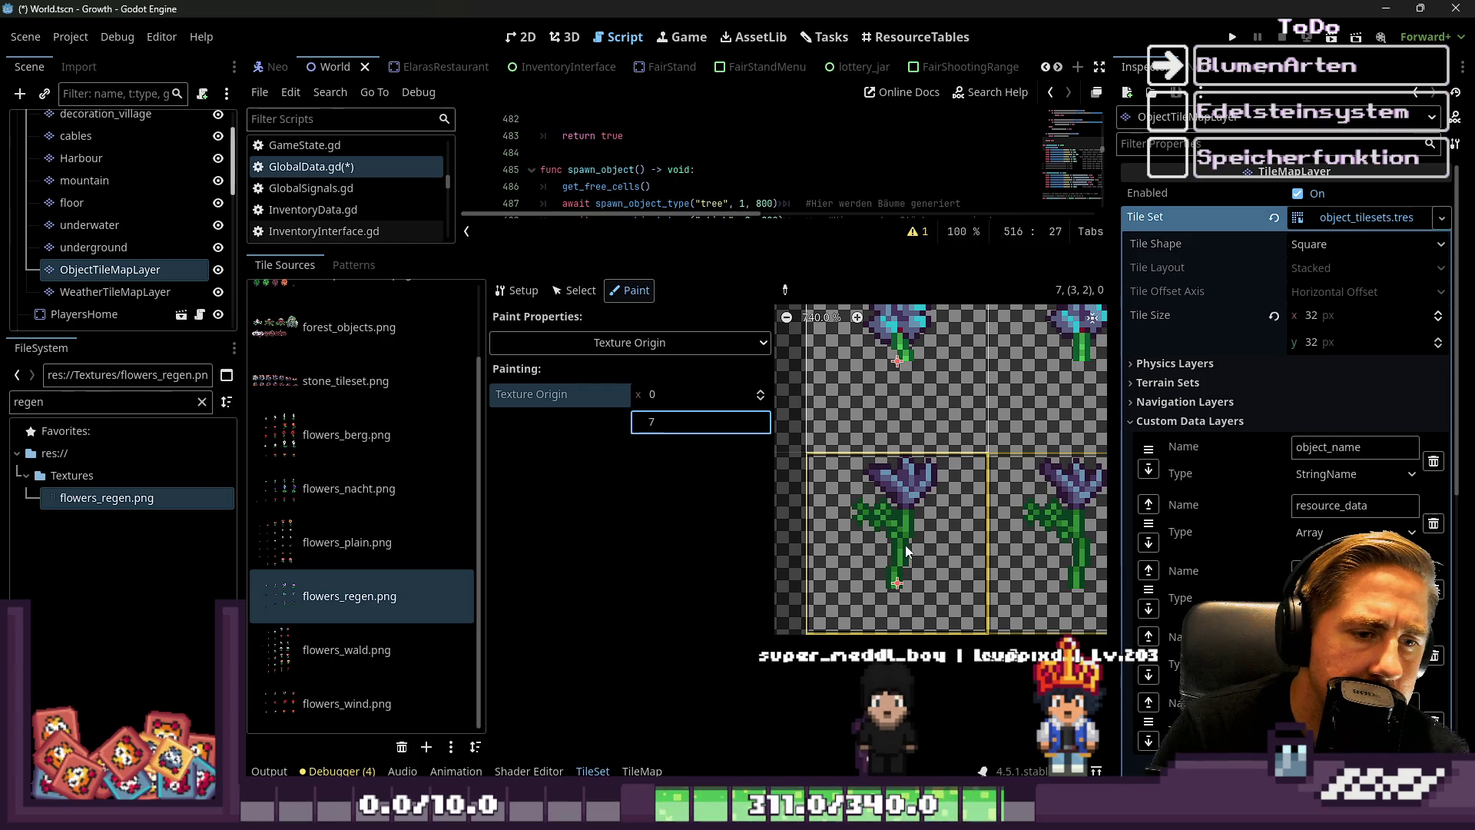
scroll(877, 619, up, 1)
scroll(920, 539, down, 2)
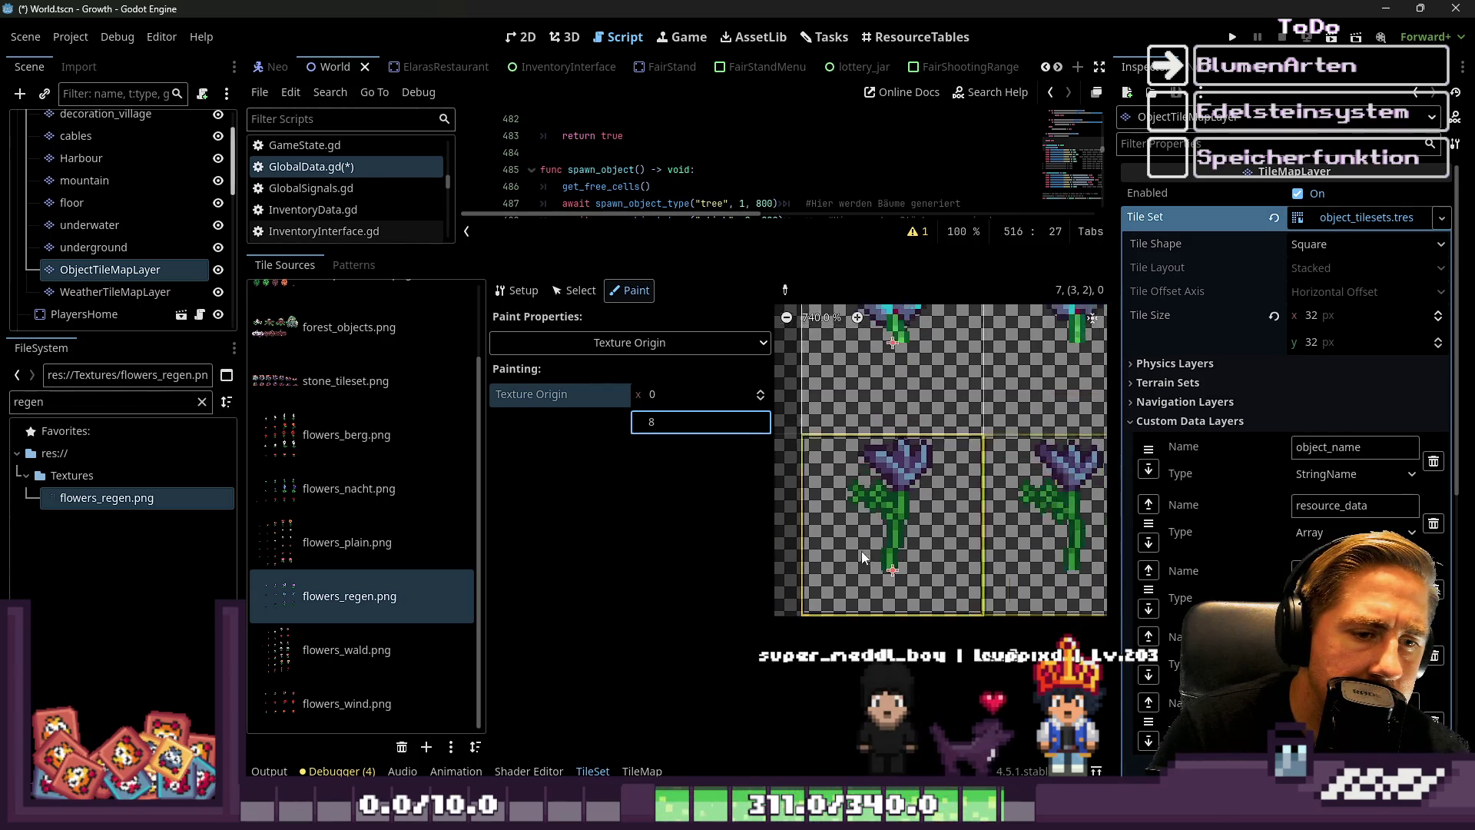
scroll(961, 599, down, 1)
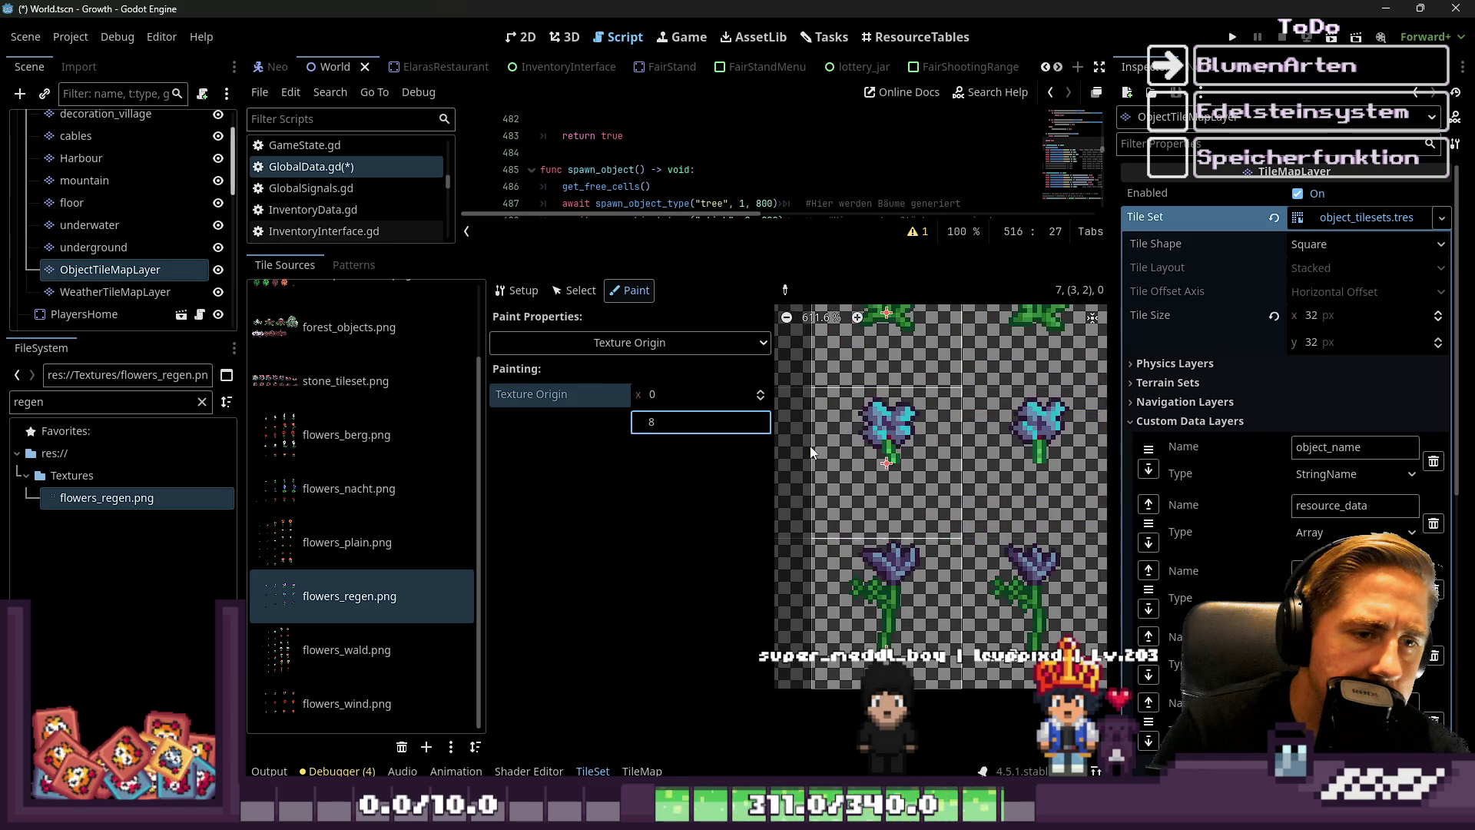
scroll(810, 446, up, 2)
scroll(914, 483, up, 3)
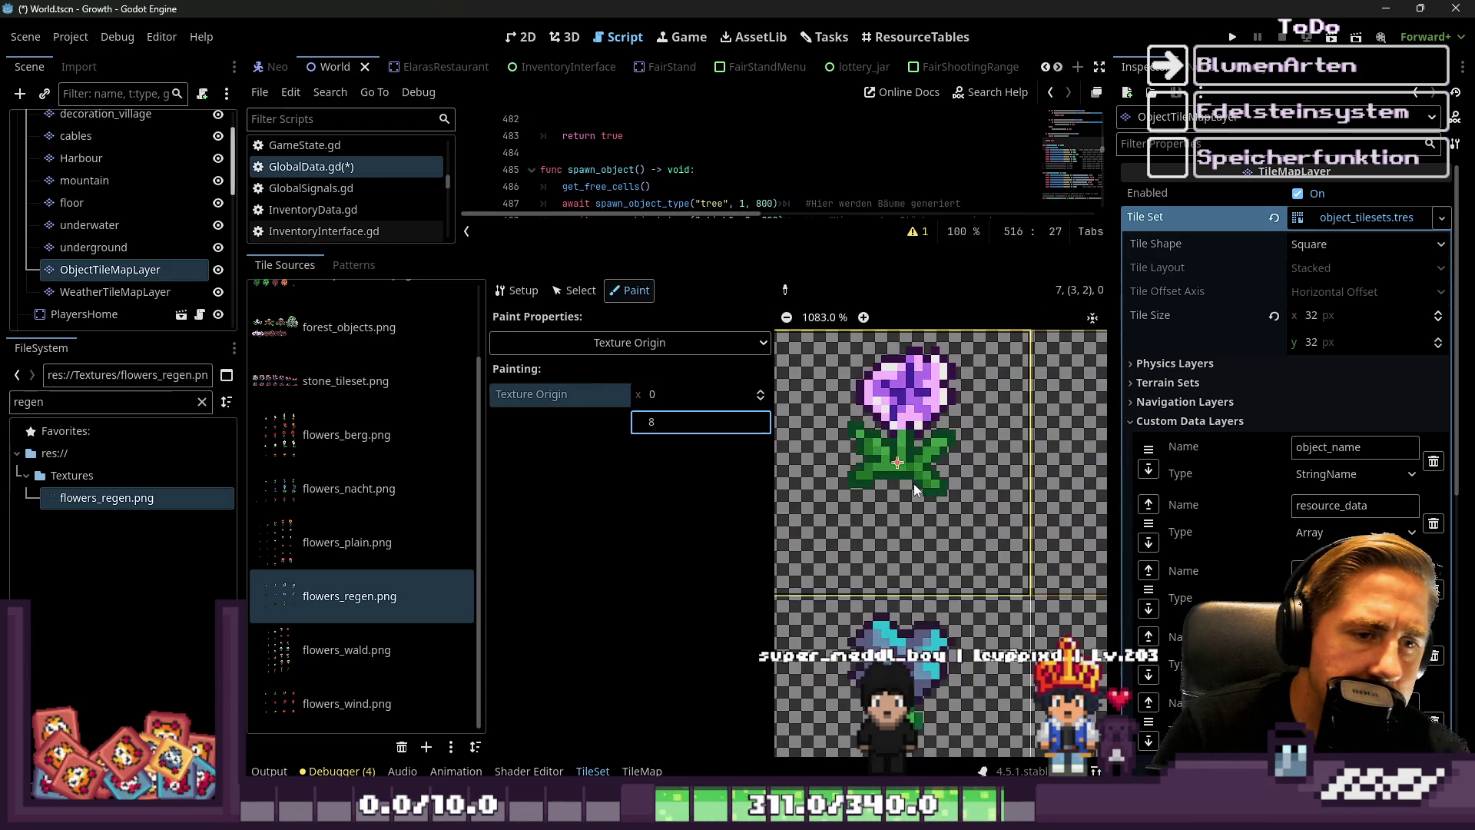
click(644, 352)
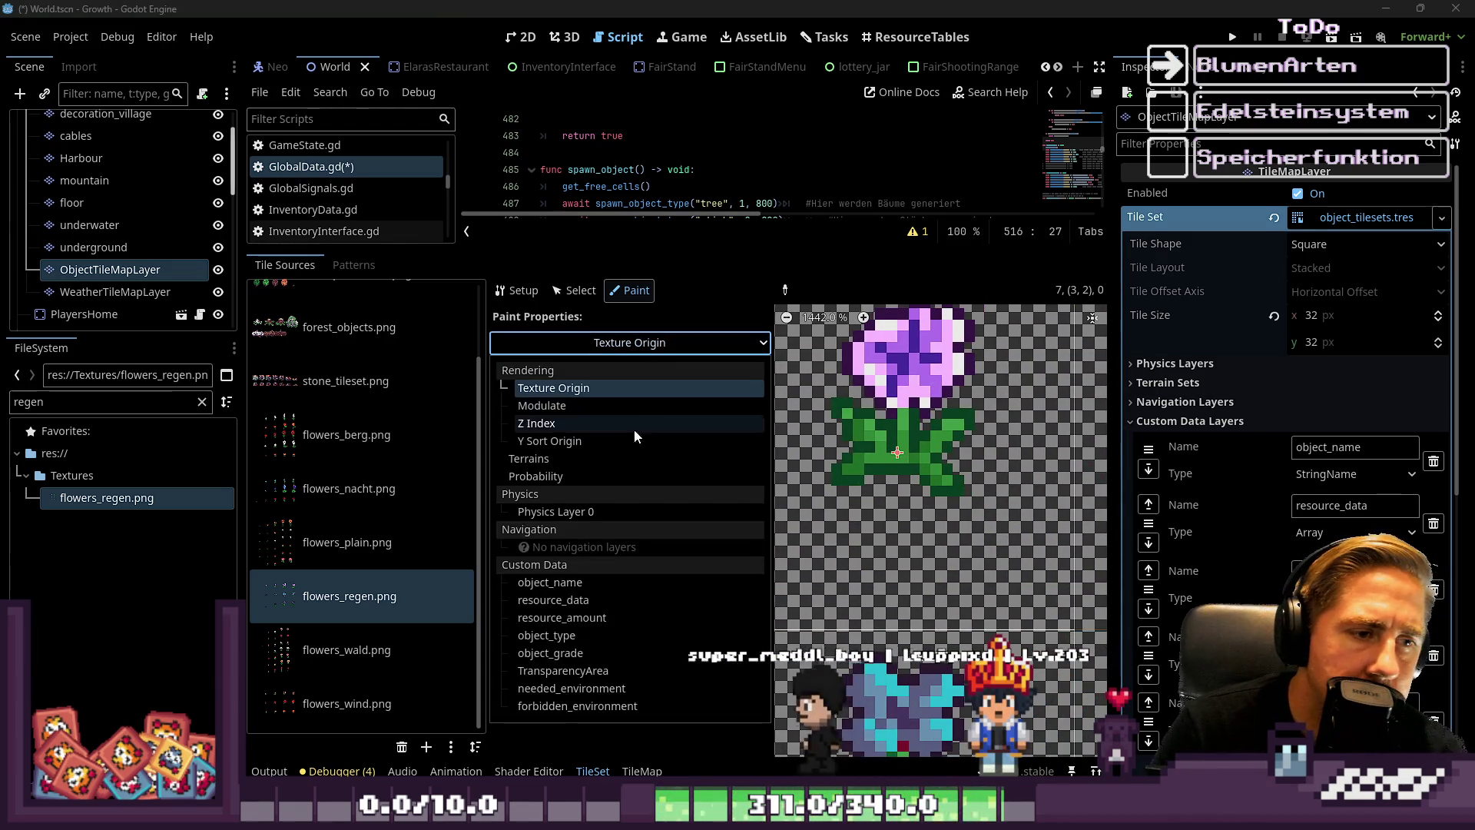
click(284, 682)
View the flowers_wind.png and flowers_wald.png flower atlases.
click(284, 691)
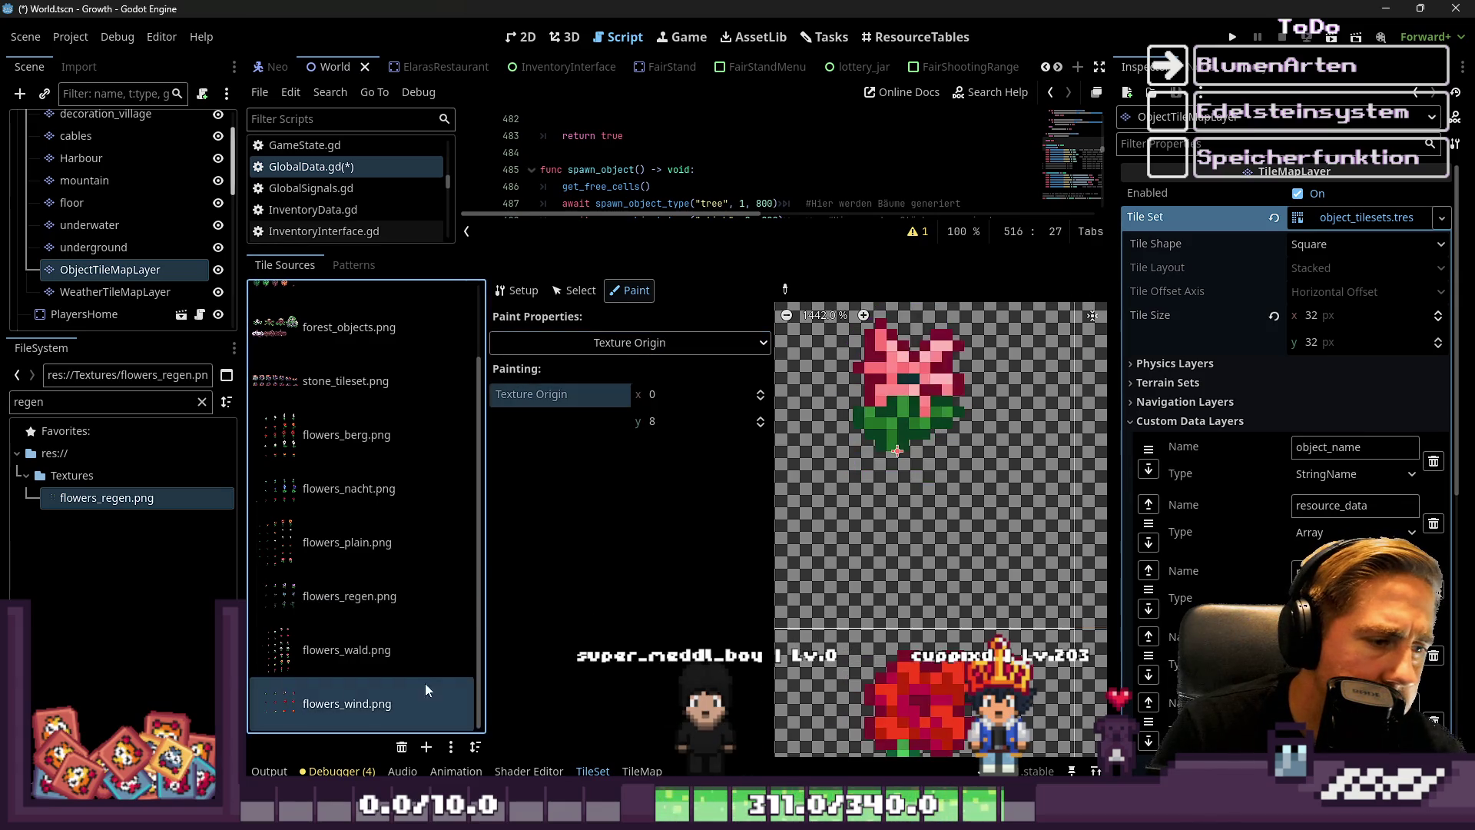
scroll(889, 398, down, 7)
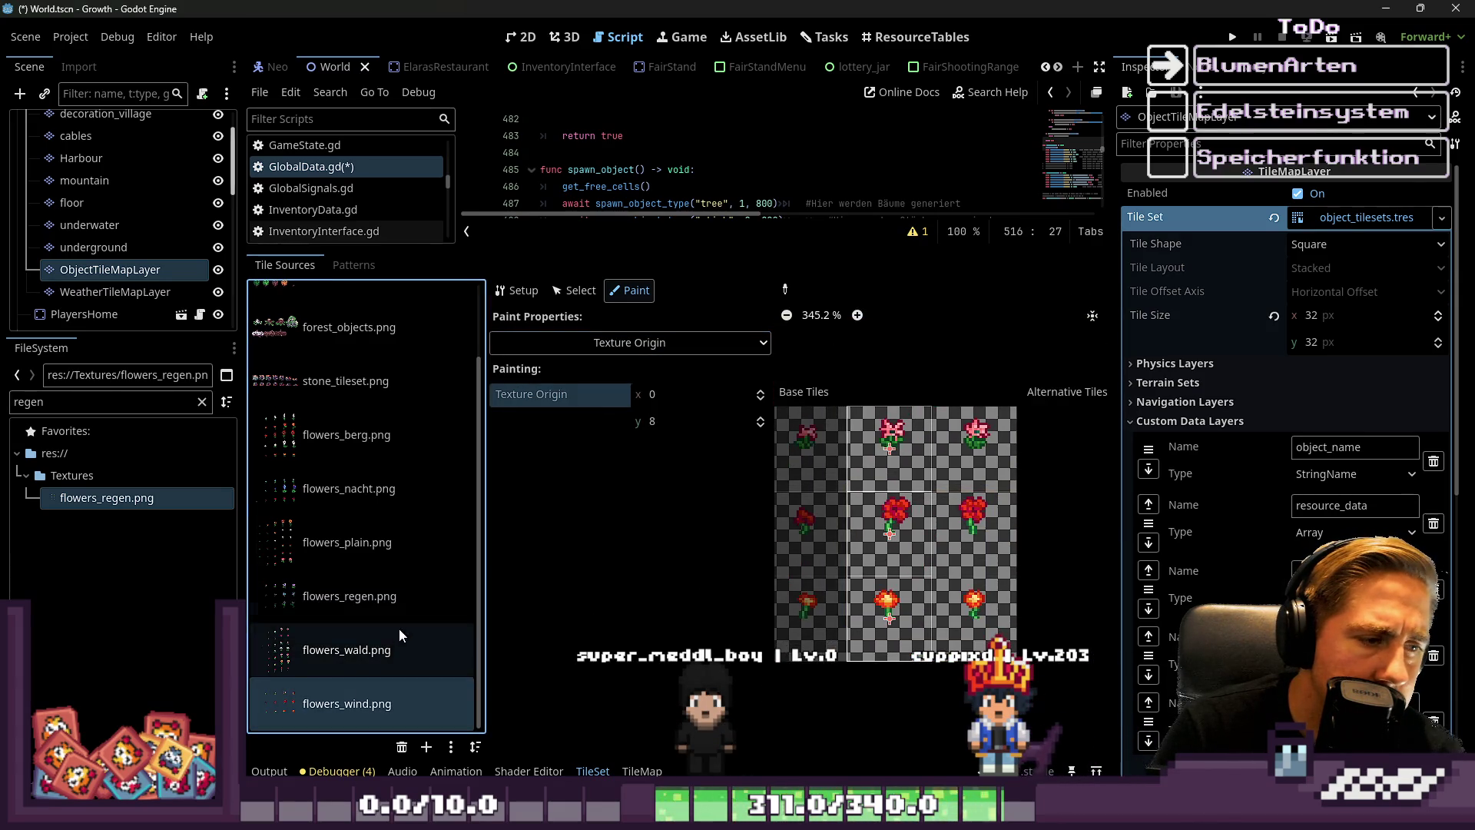
click(390, 656)
scroll(916, 679, up, 8)
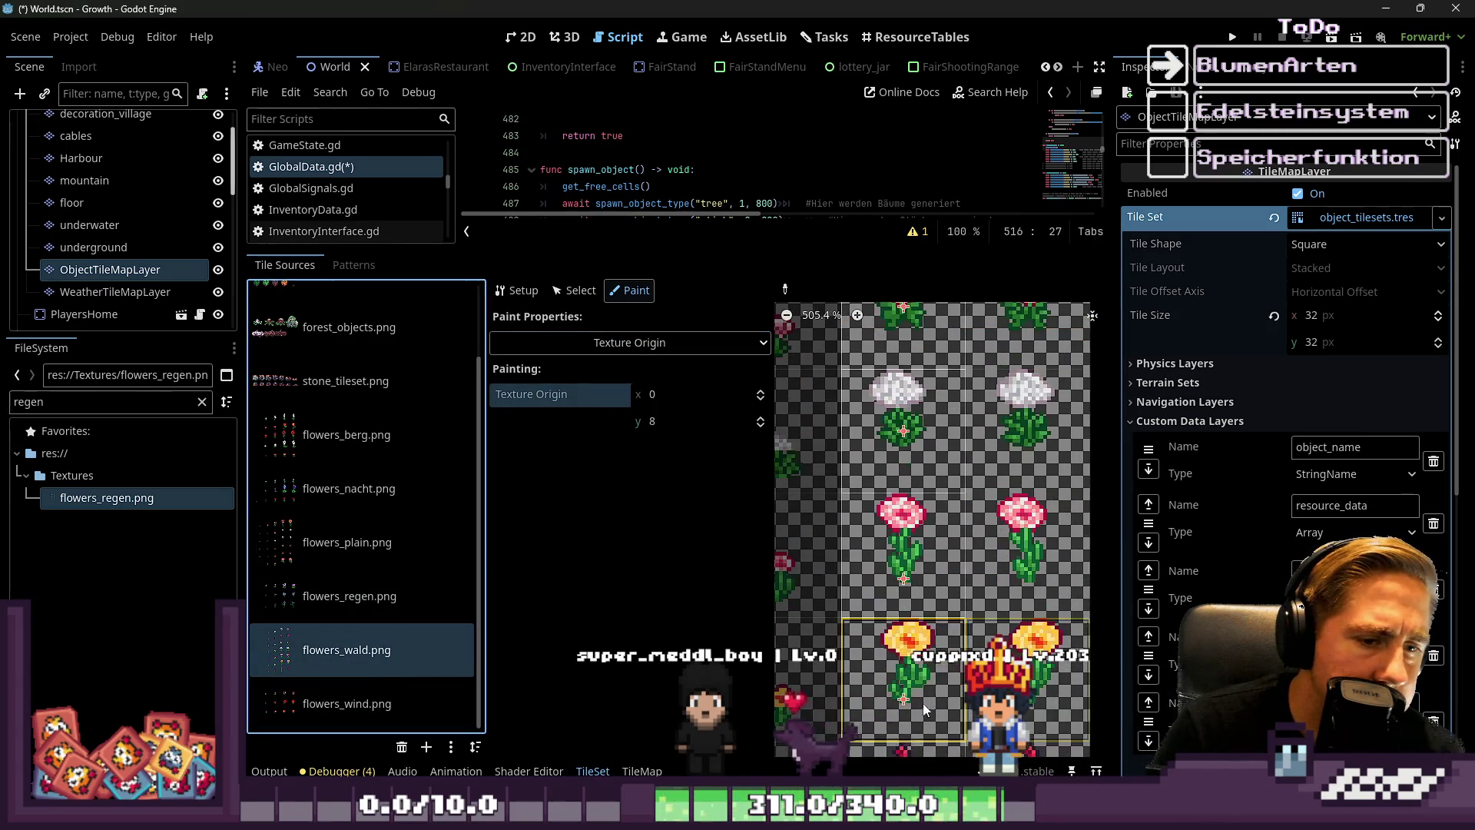
scroll(959, 679, down, 3)
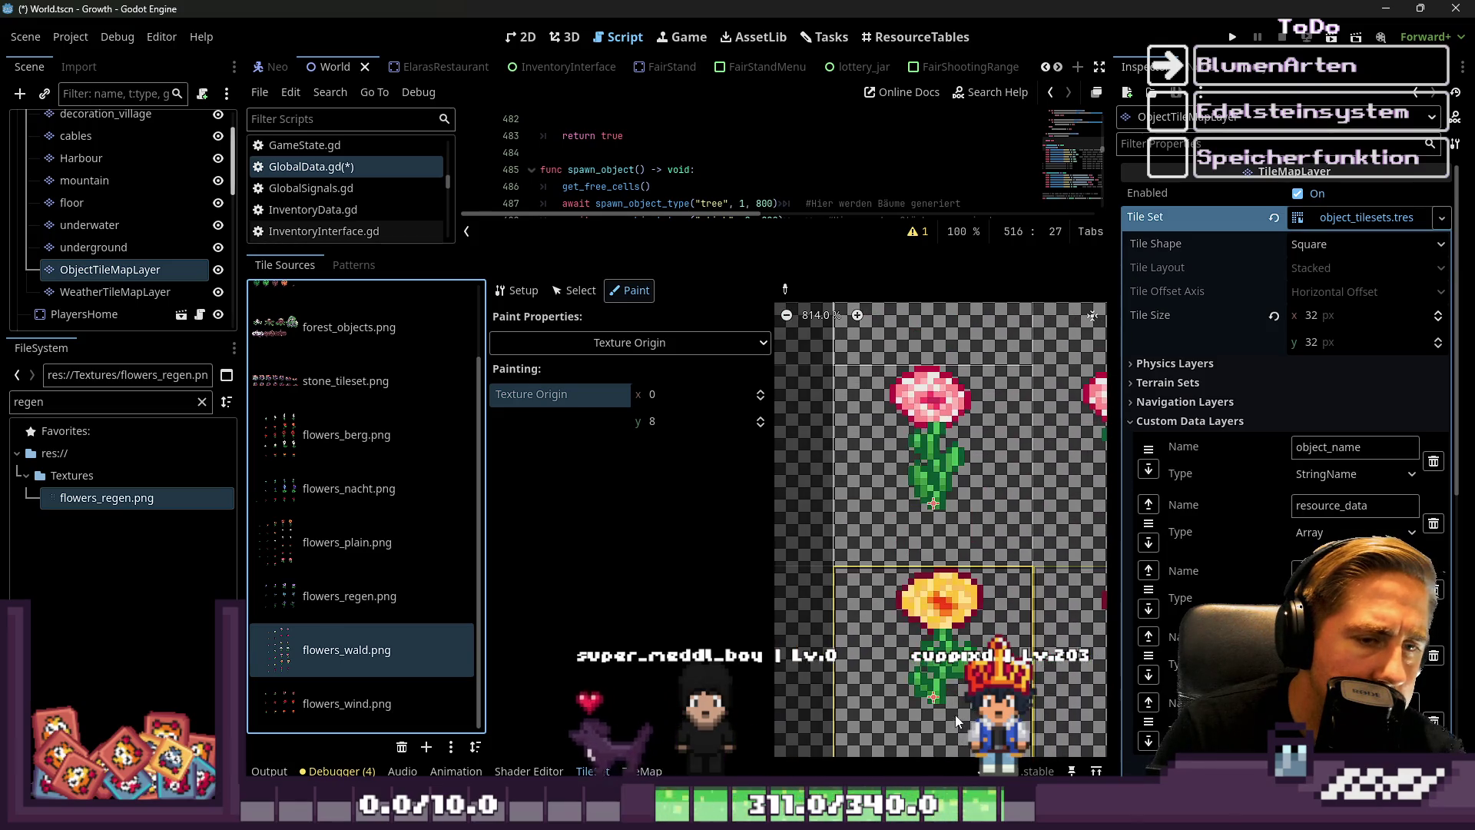
Compare flowers_wind.png's red flower with flowers_regen.png's purple flower, ending on flowers_regen.png.
click(370, 696)
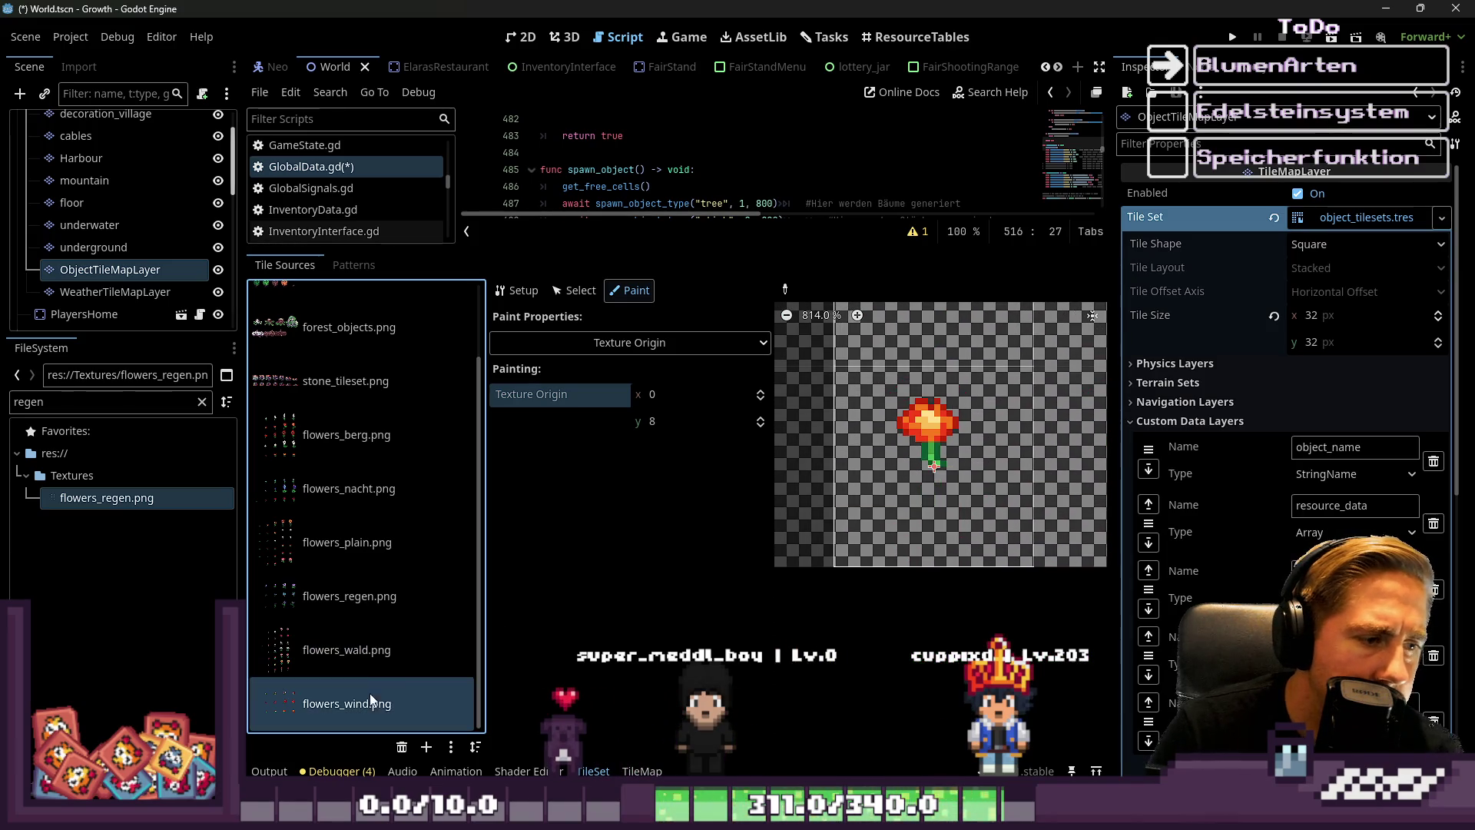
click(375, 602)
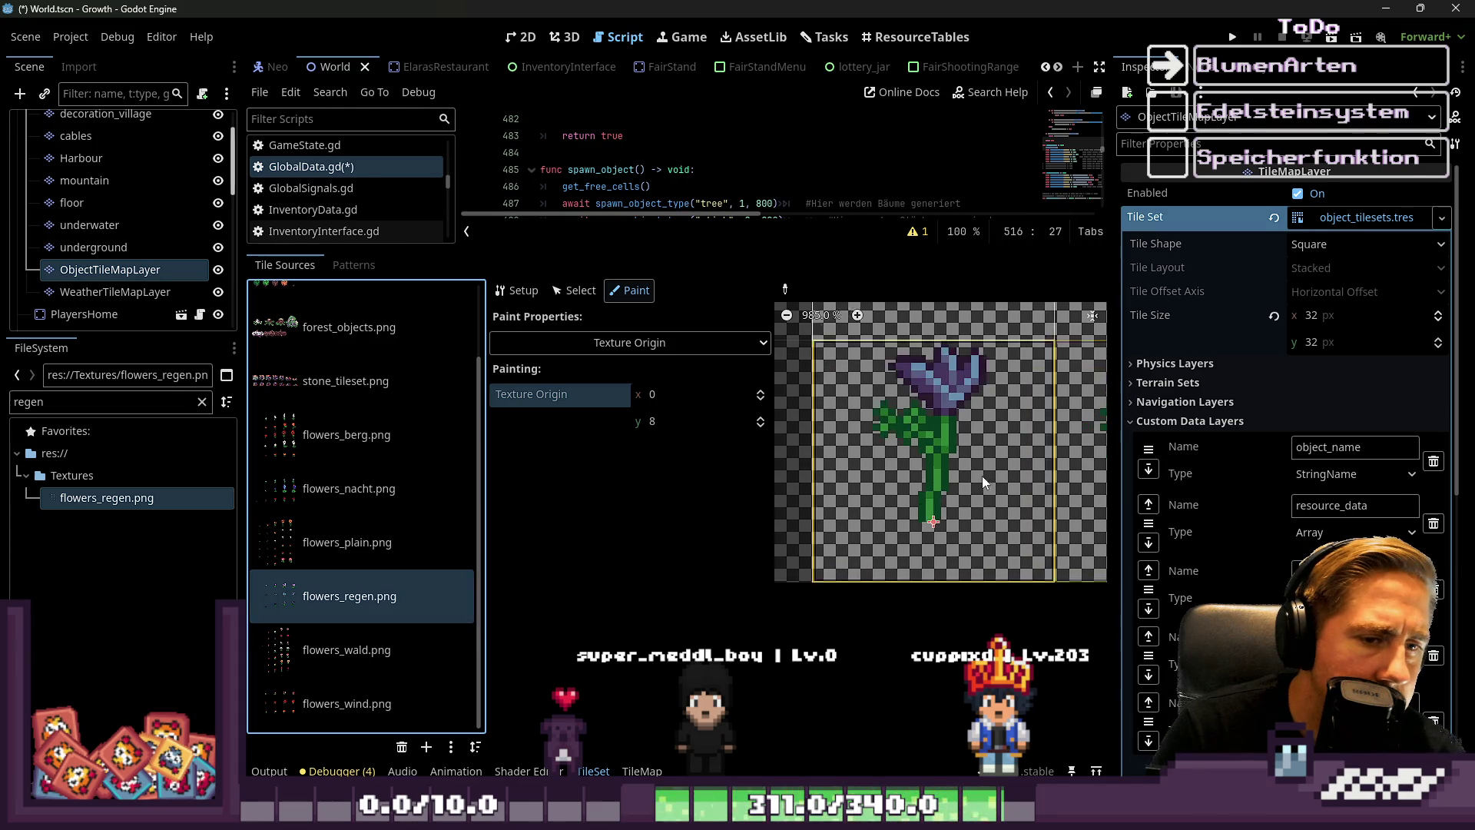
click(340, 706)
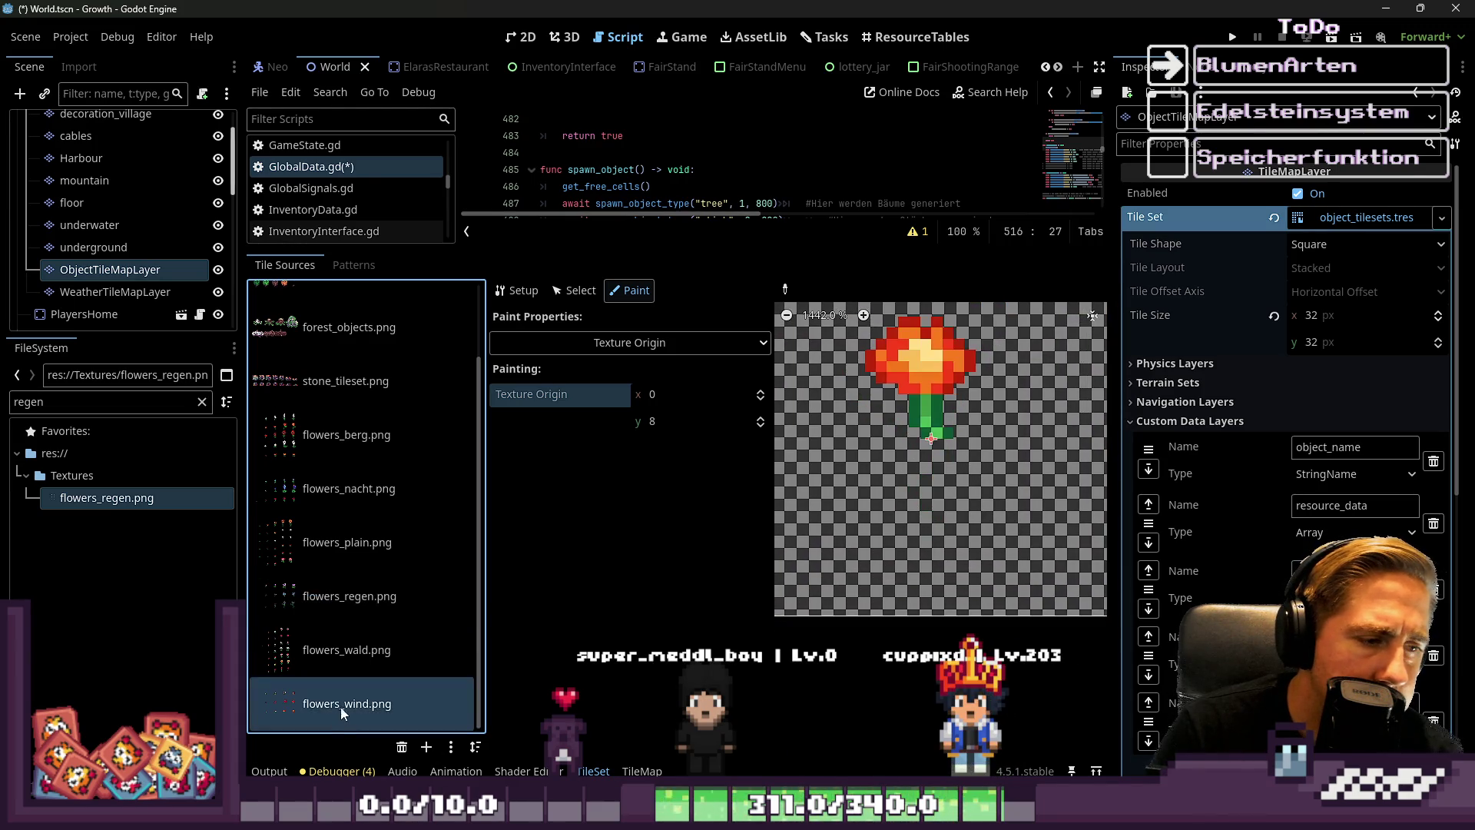
click(366, 614)
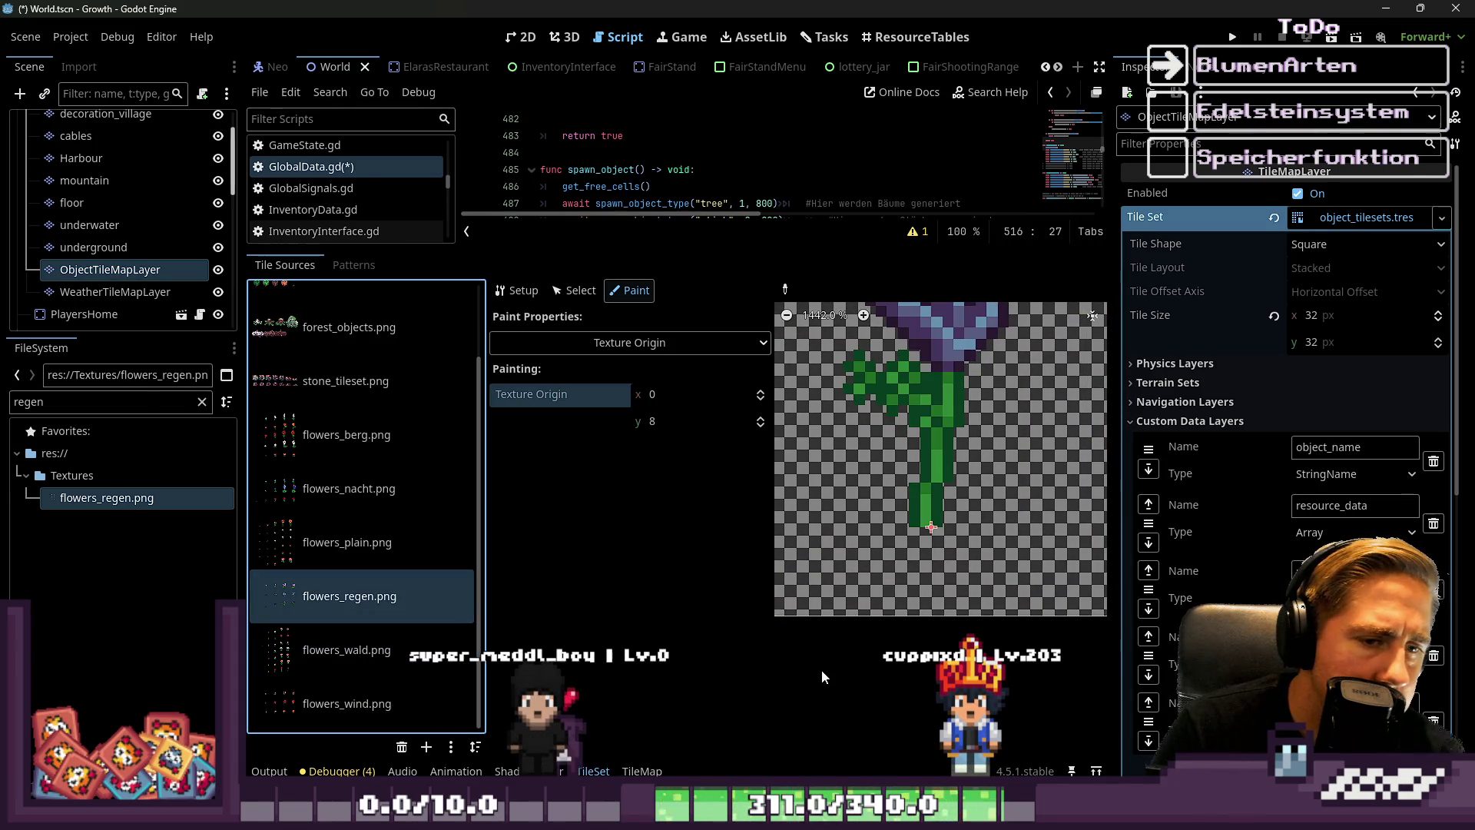
click(283, 708)
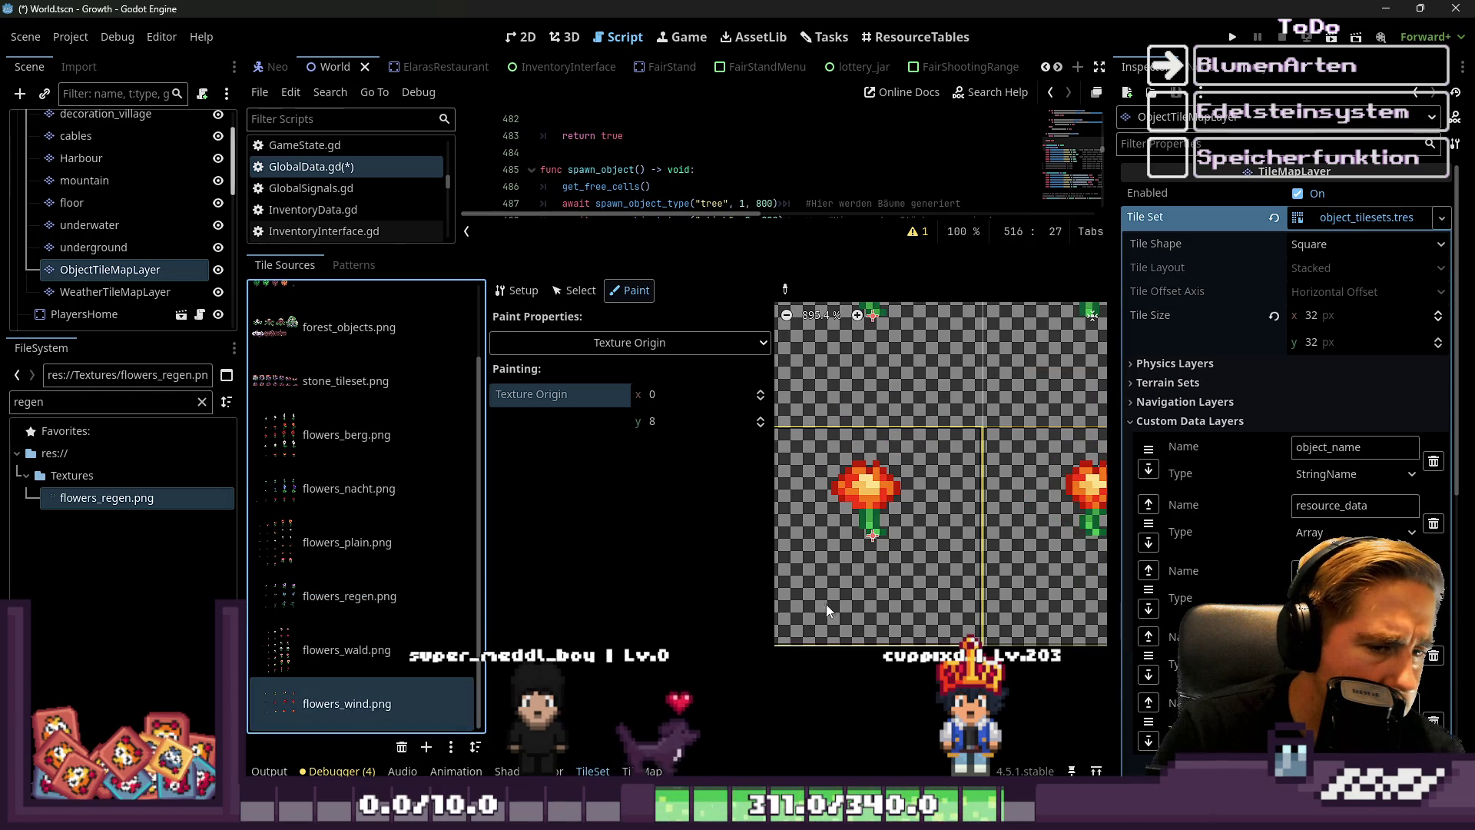
click(430, 603)
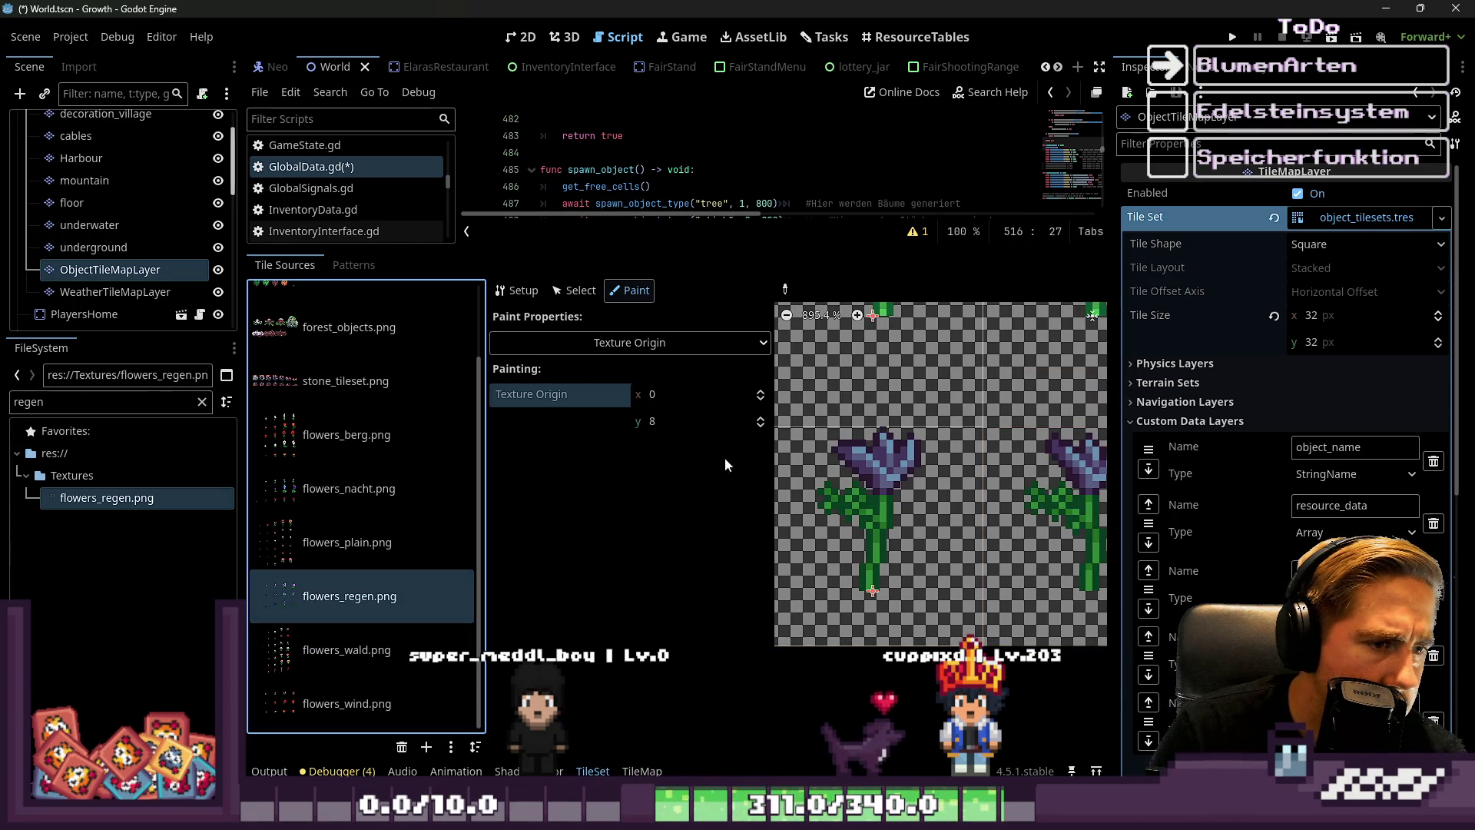
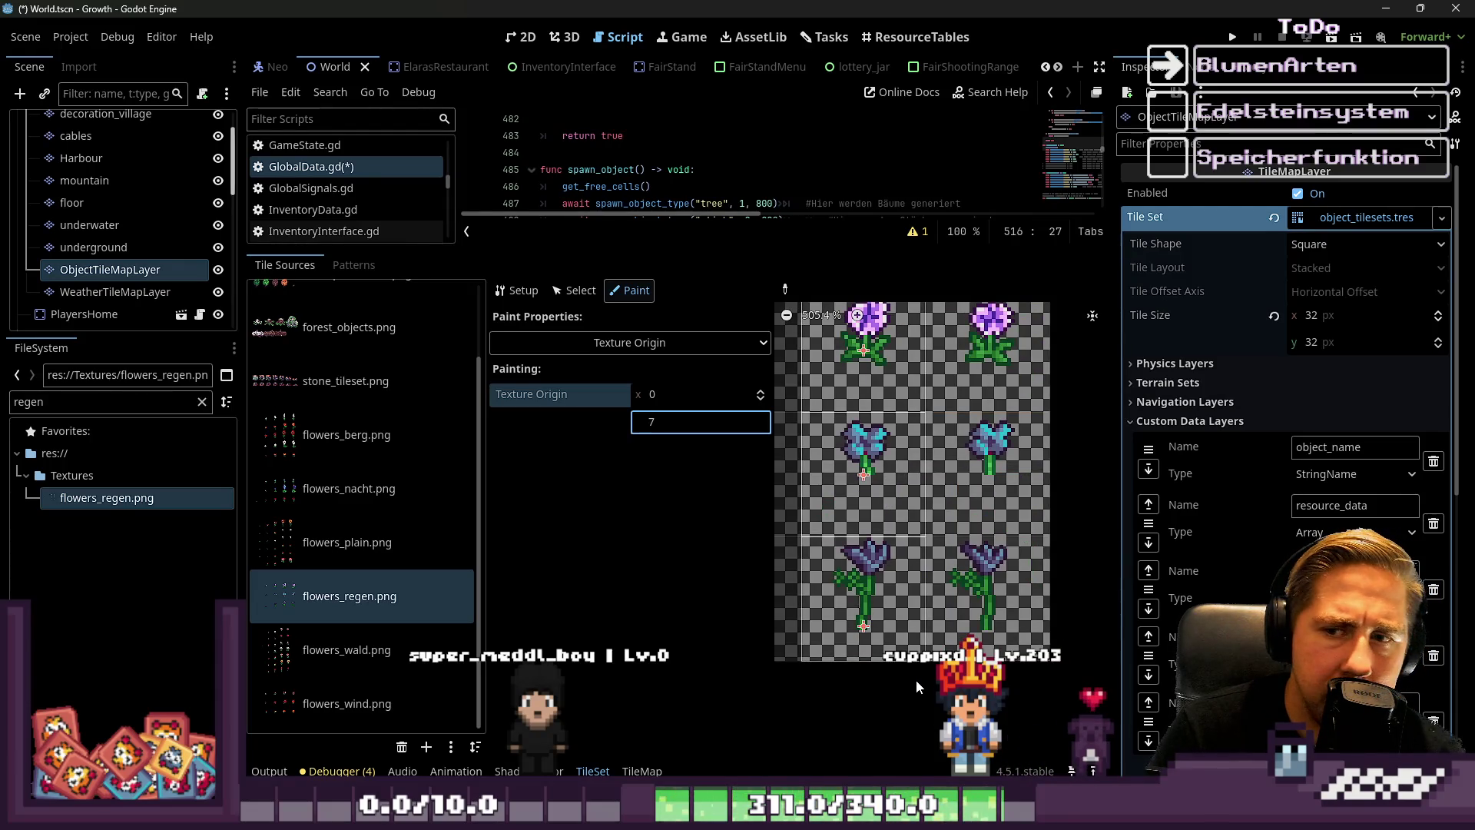
Set the Texture Origin y painting value to 8.
scroll(876, 620, up, 2)
key(BackSpace)
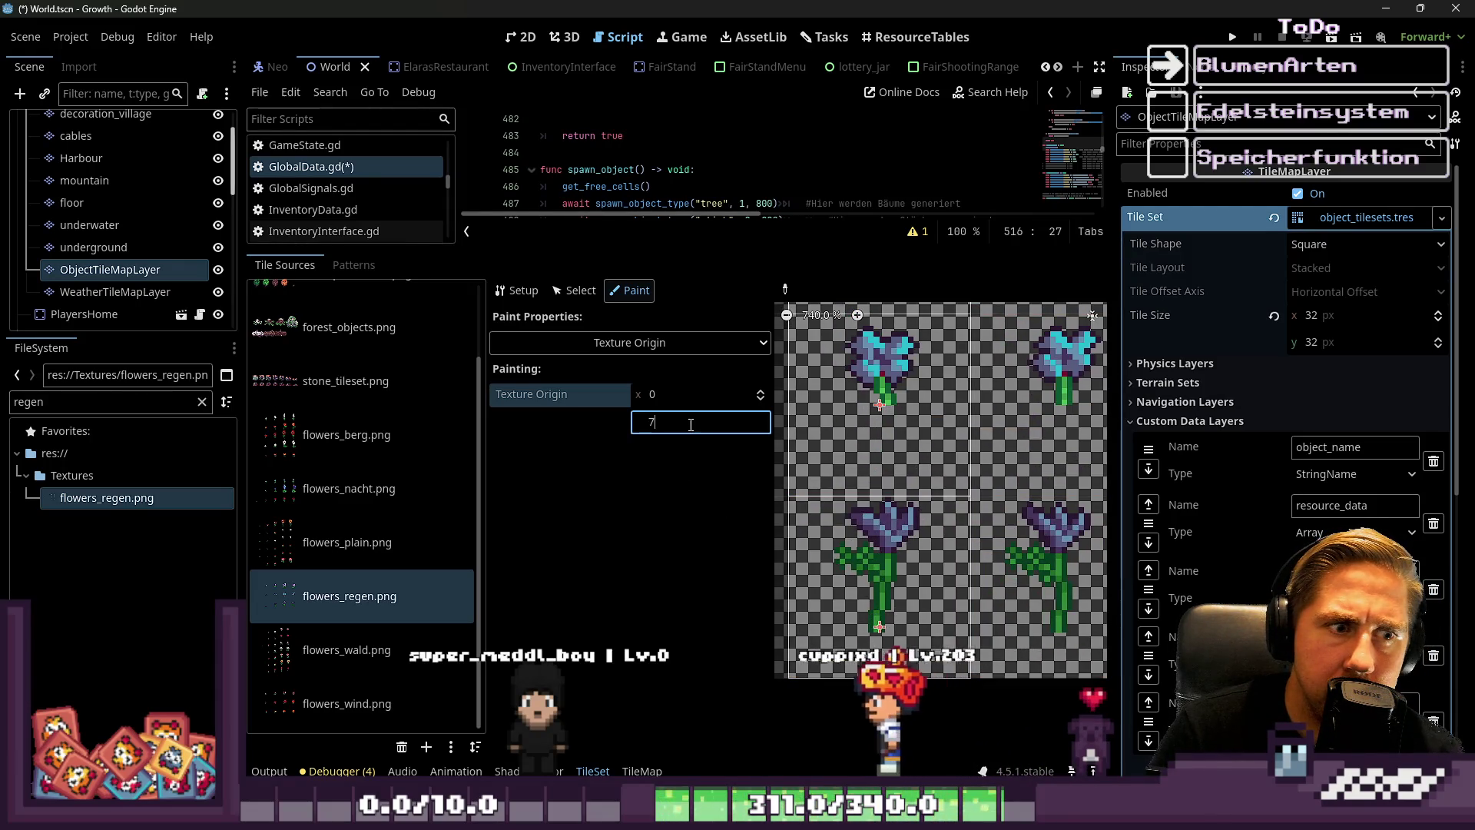
text(8)
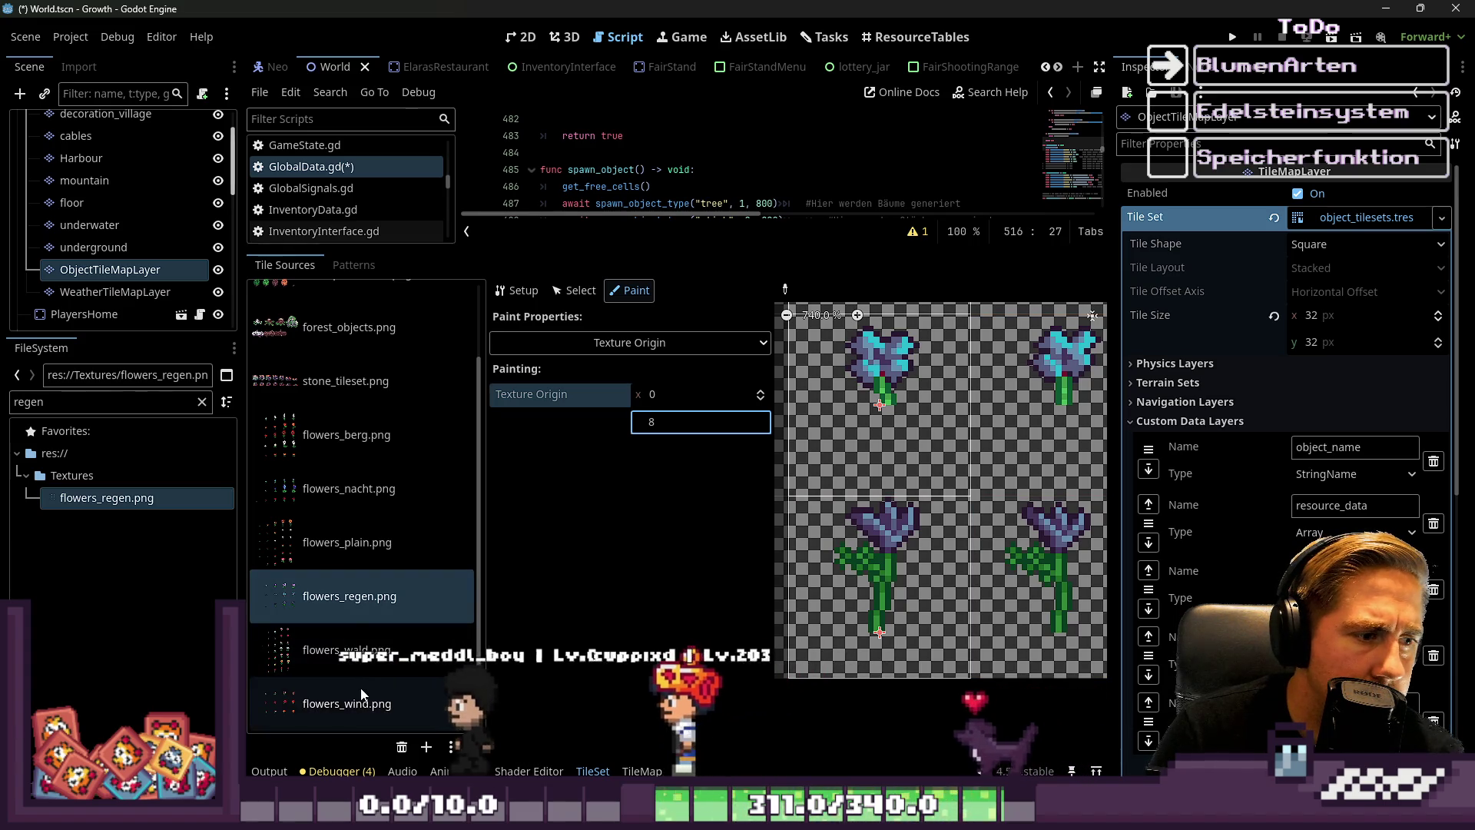
Switch the tile source to flowers_wald.png and zoom around its flower atlas.
click(440, 661)
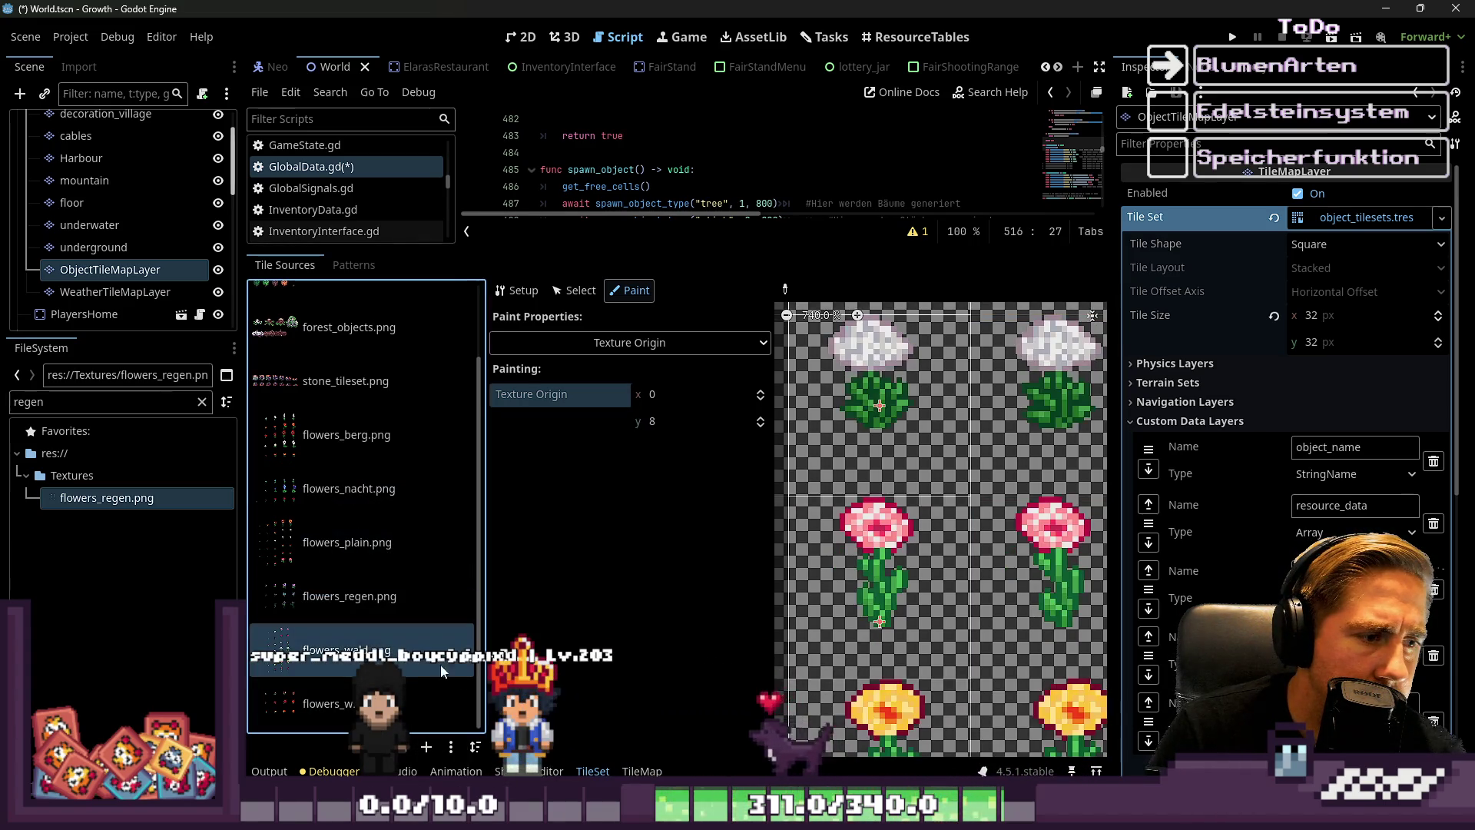
scroll(887, 658, up, 4)
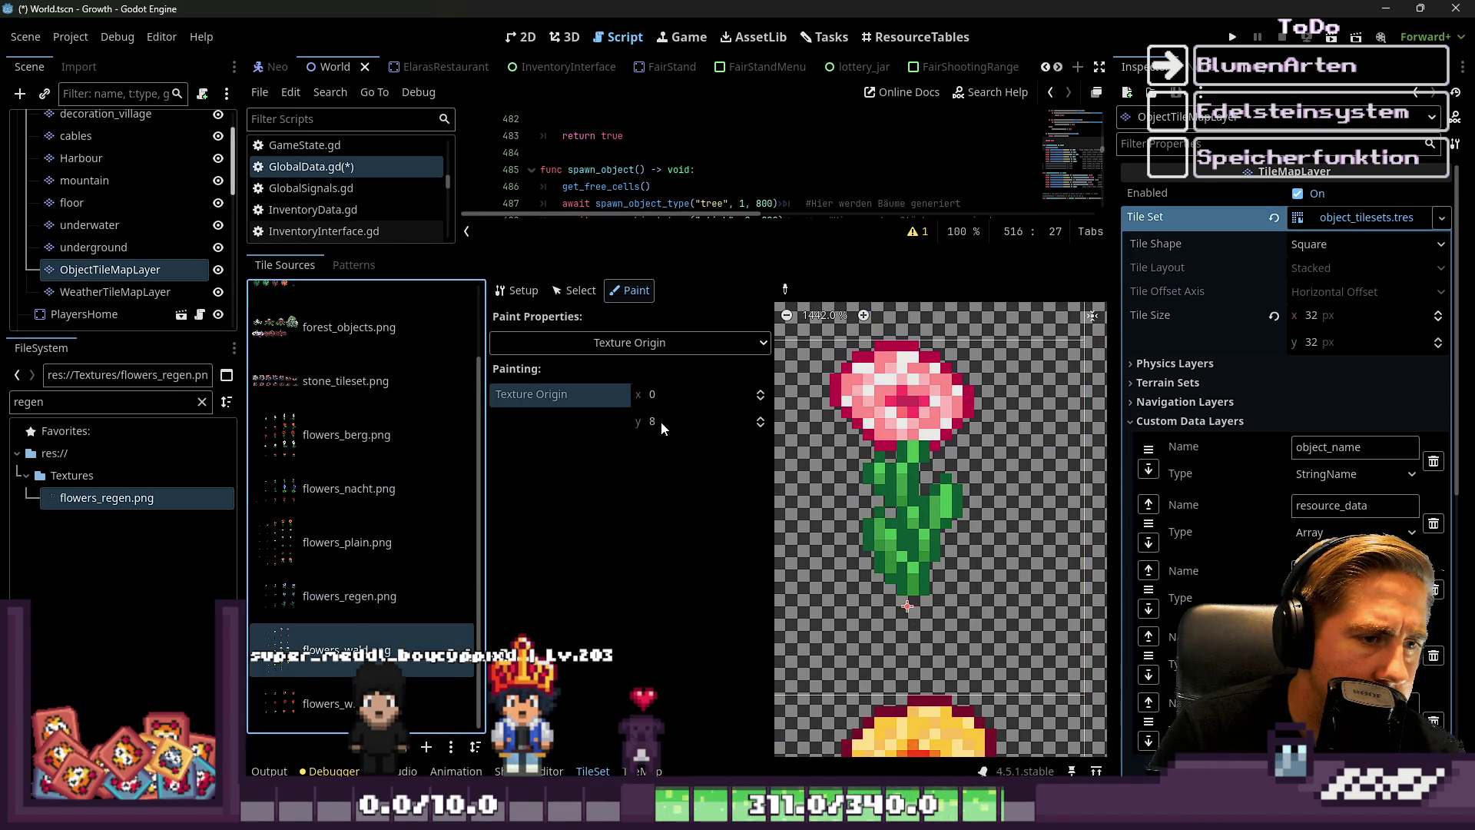
scroll(842, 540, down, 4)
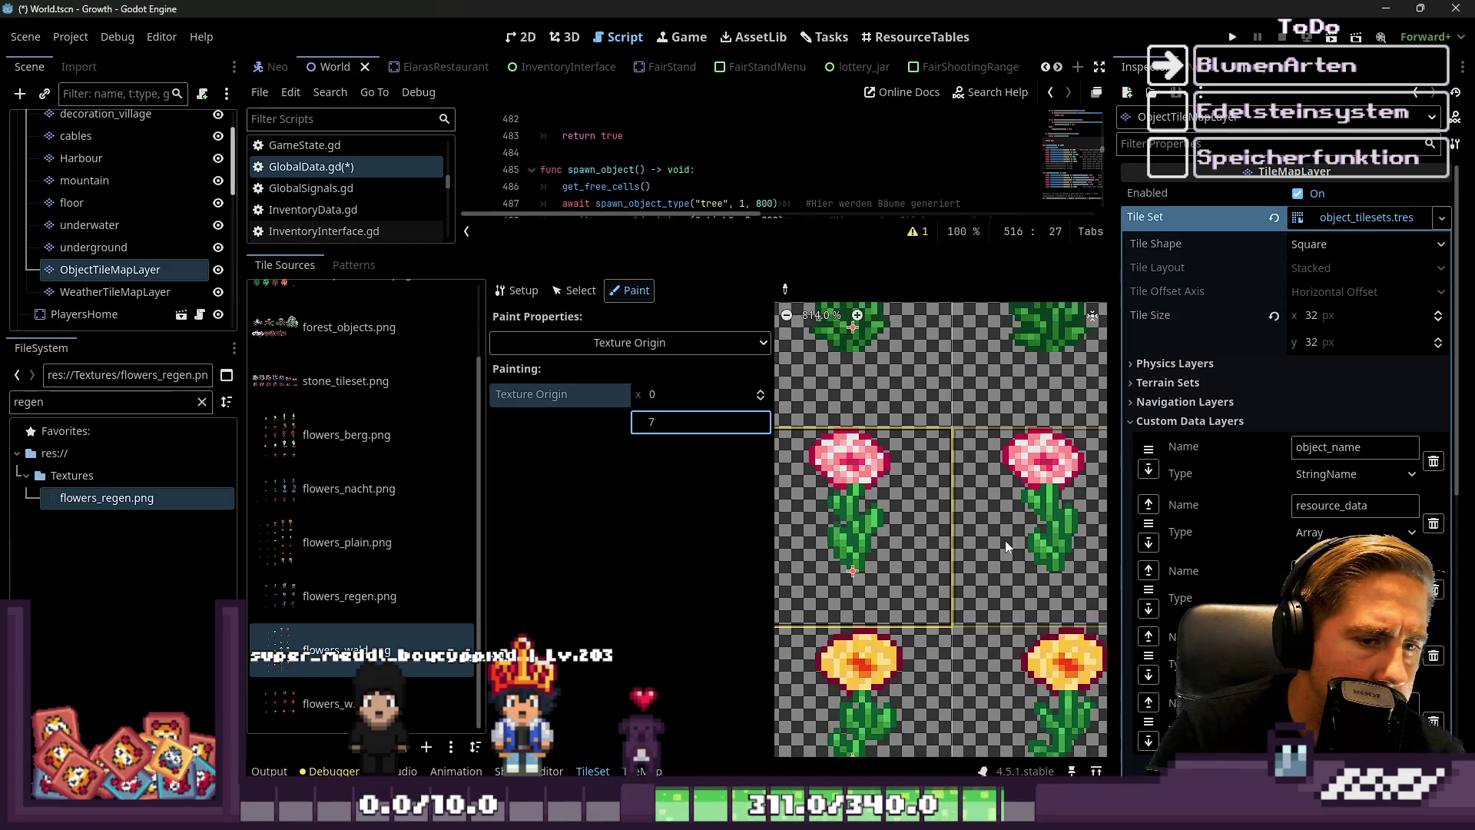
scroll(926, 637, up, 4)
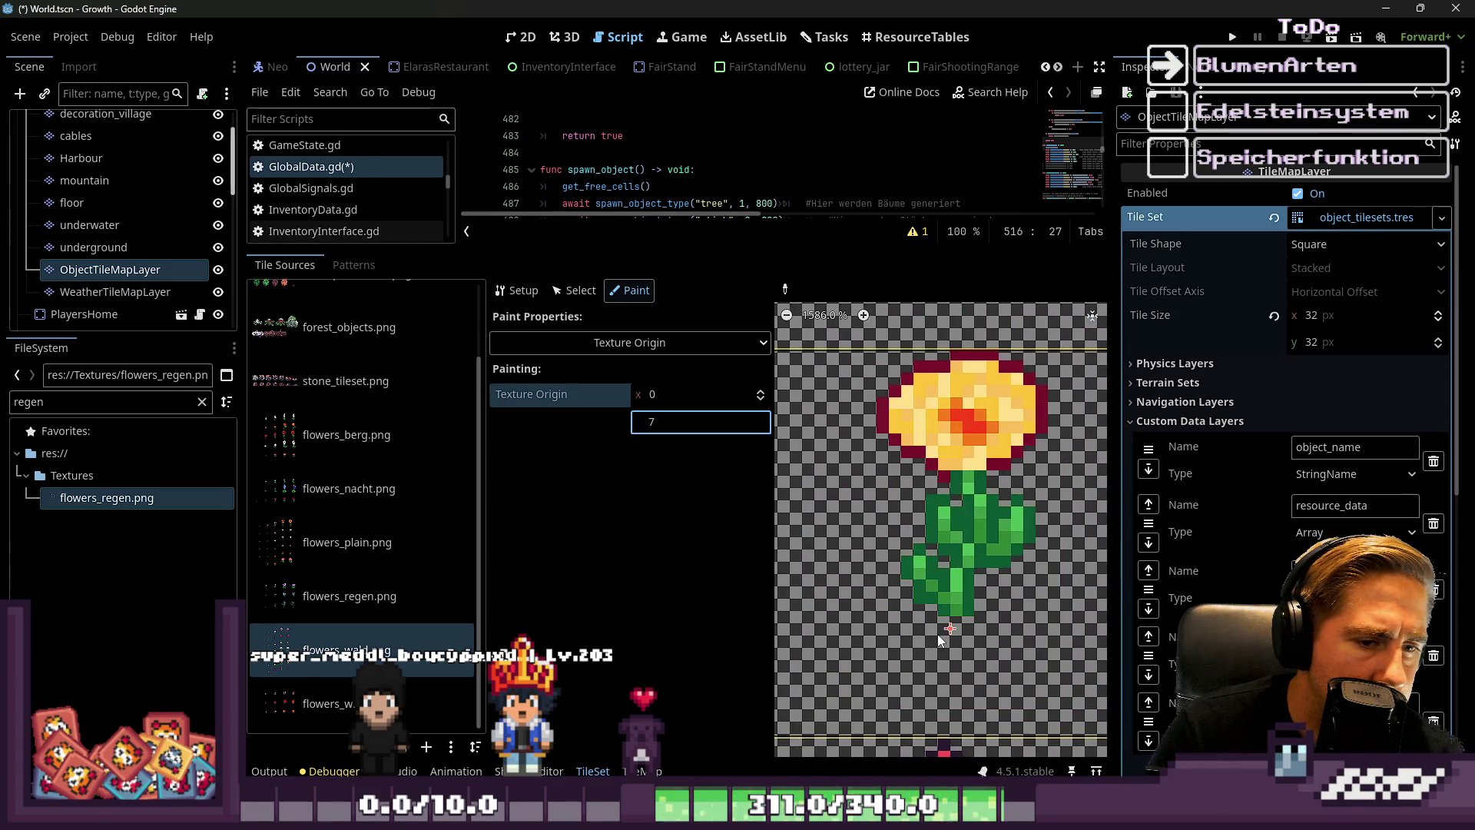
scroll(921, 536, down, 4)
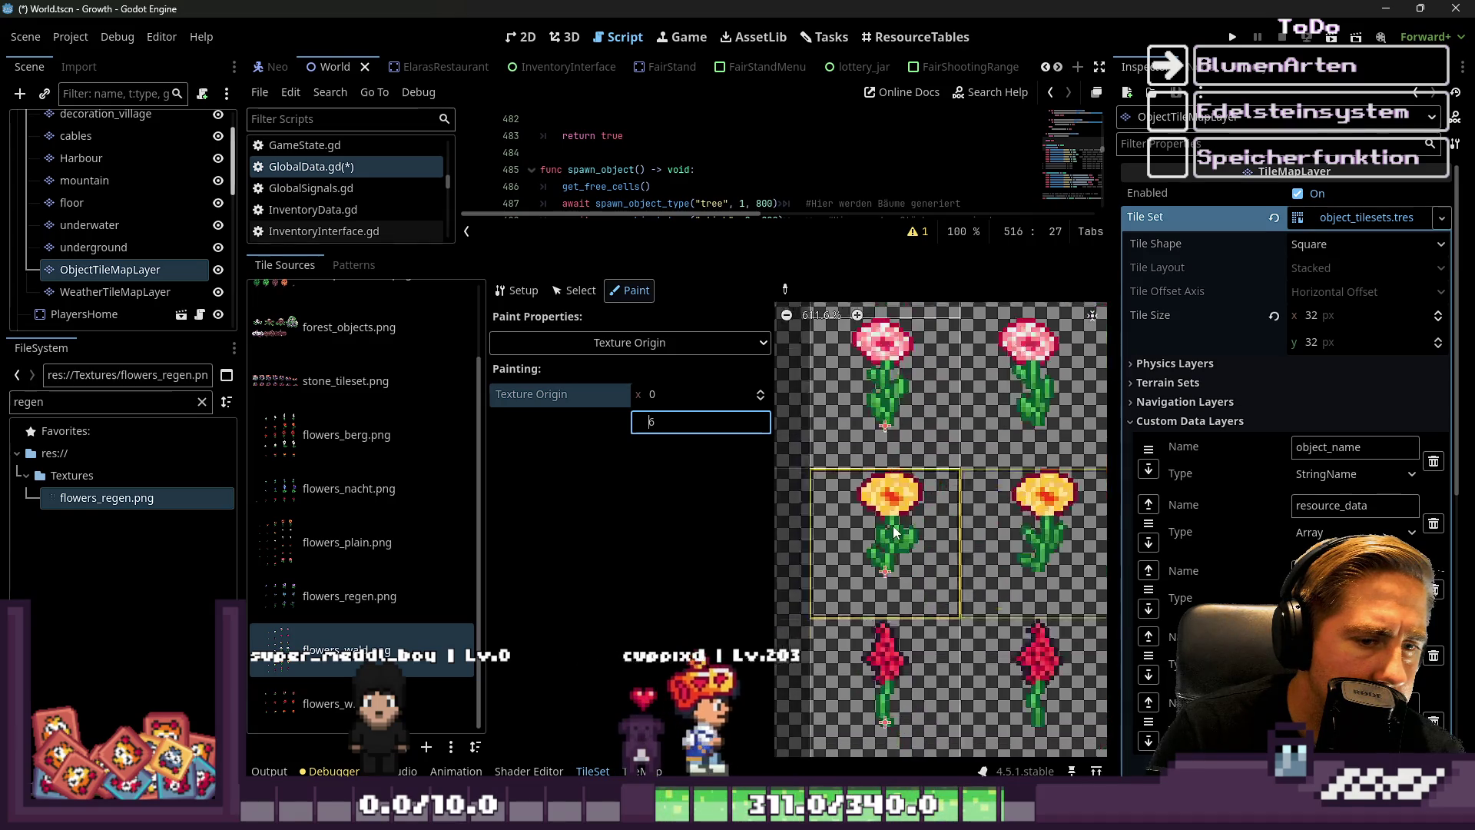
scroll(920, 671, up, 5)
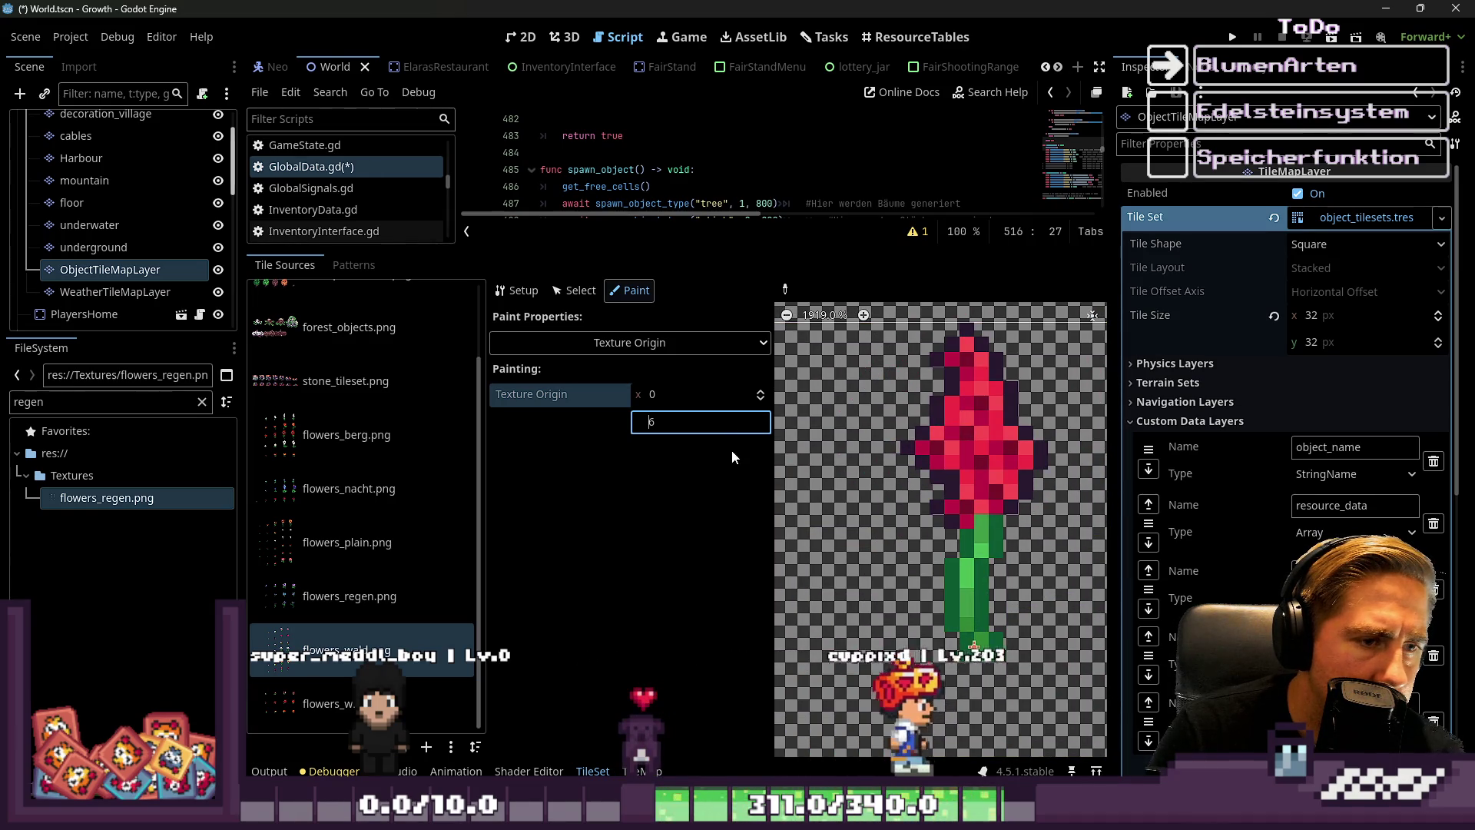
scroll(731, 449, up, 1)
scroll(891, 630, down, 5)
Change the Texture Origin y painting value to 0, passing through 50 and 2.
scroll(895, 645, down, 3)
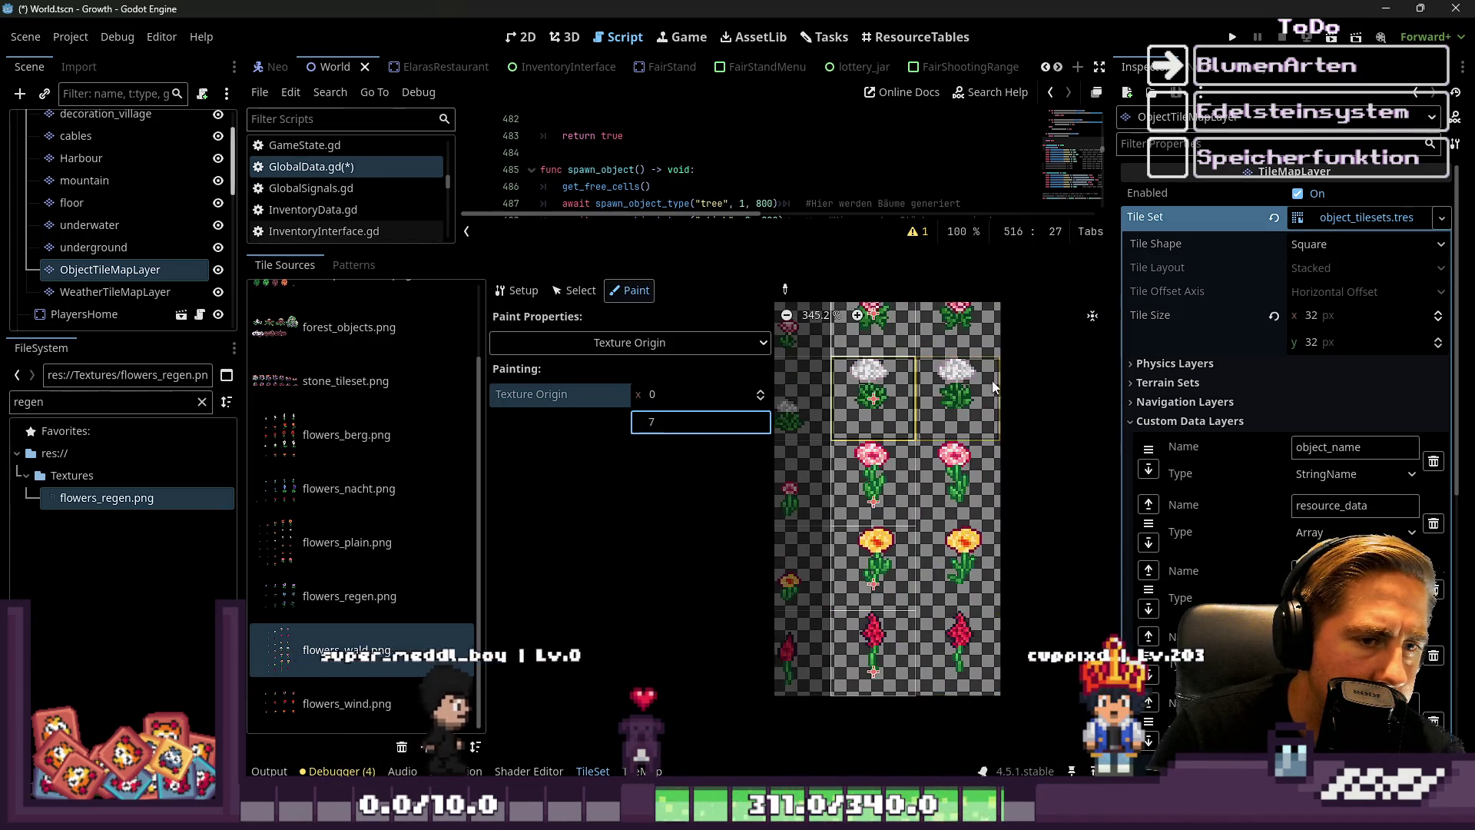
scroll(845, 399, up, 4)
scroll(837, 369, down, 2)
scroll(836, 365, down, 3)
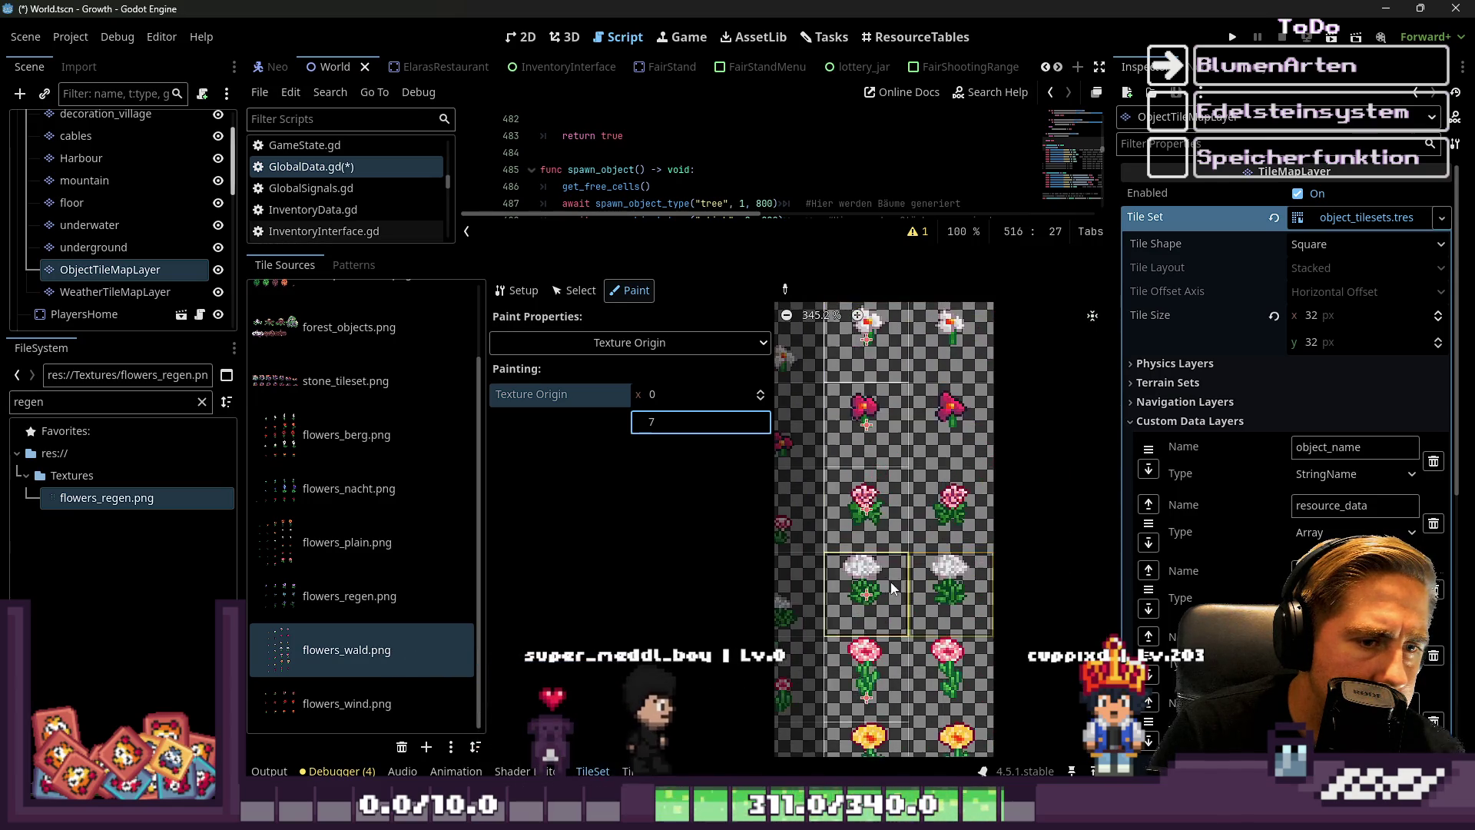
scroll(936, 405, up, 6)
scroll(935, 395, down, 3)
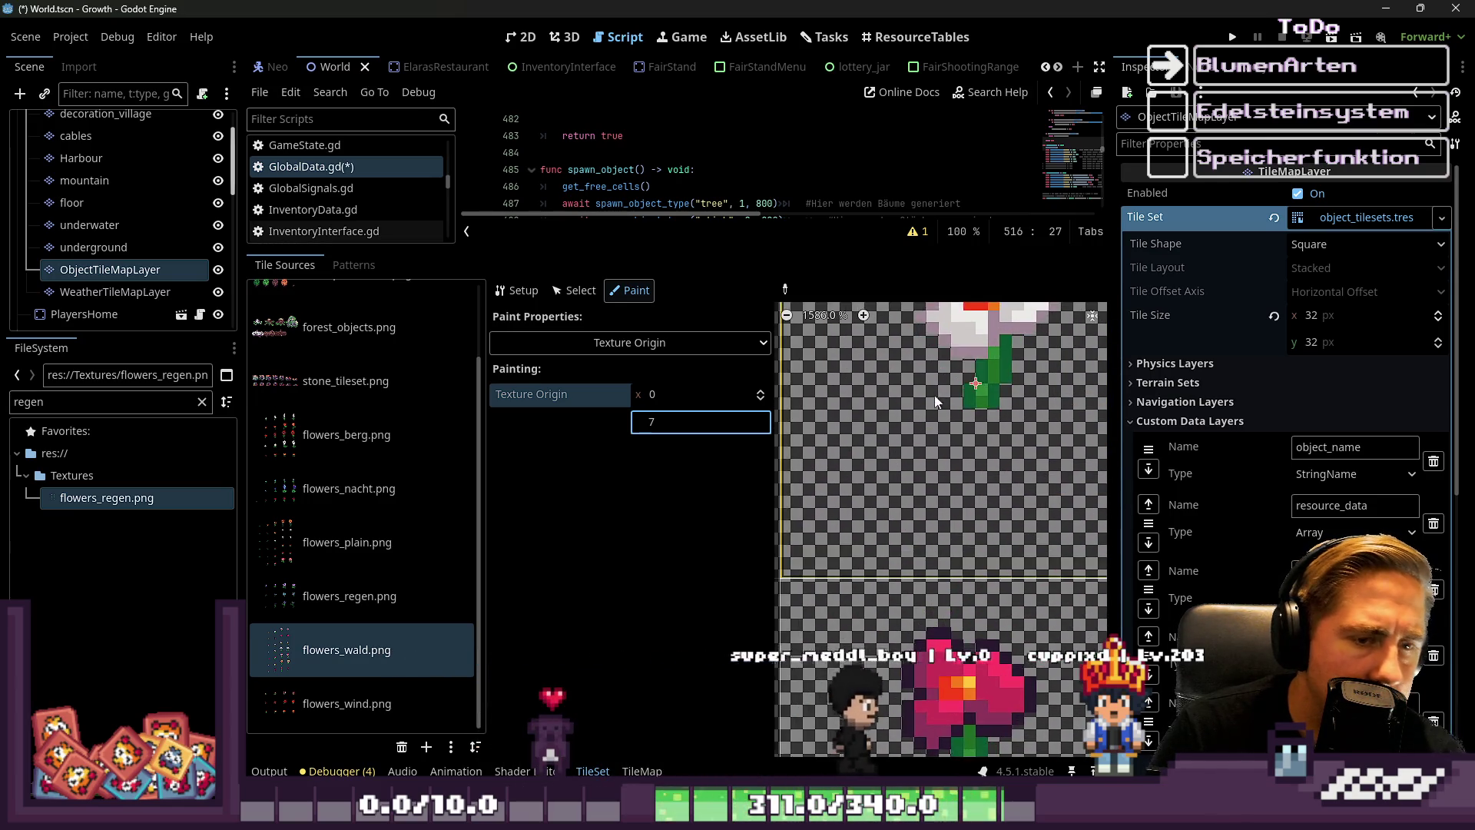
scroll(960, 592, up, 5)
scroll(891, 569, down, 2)
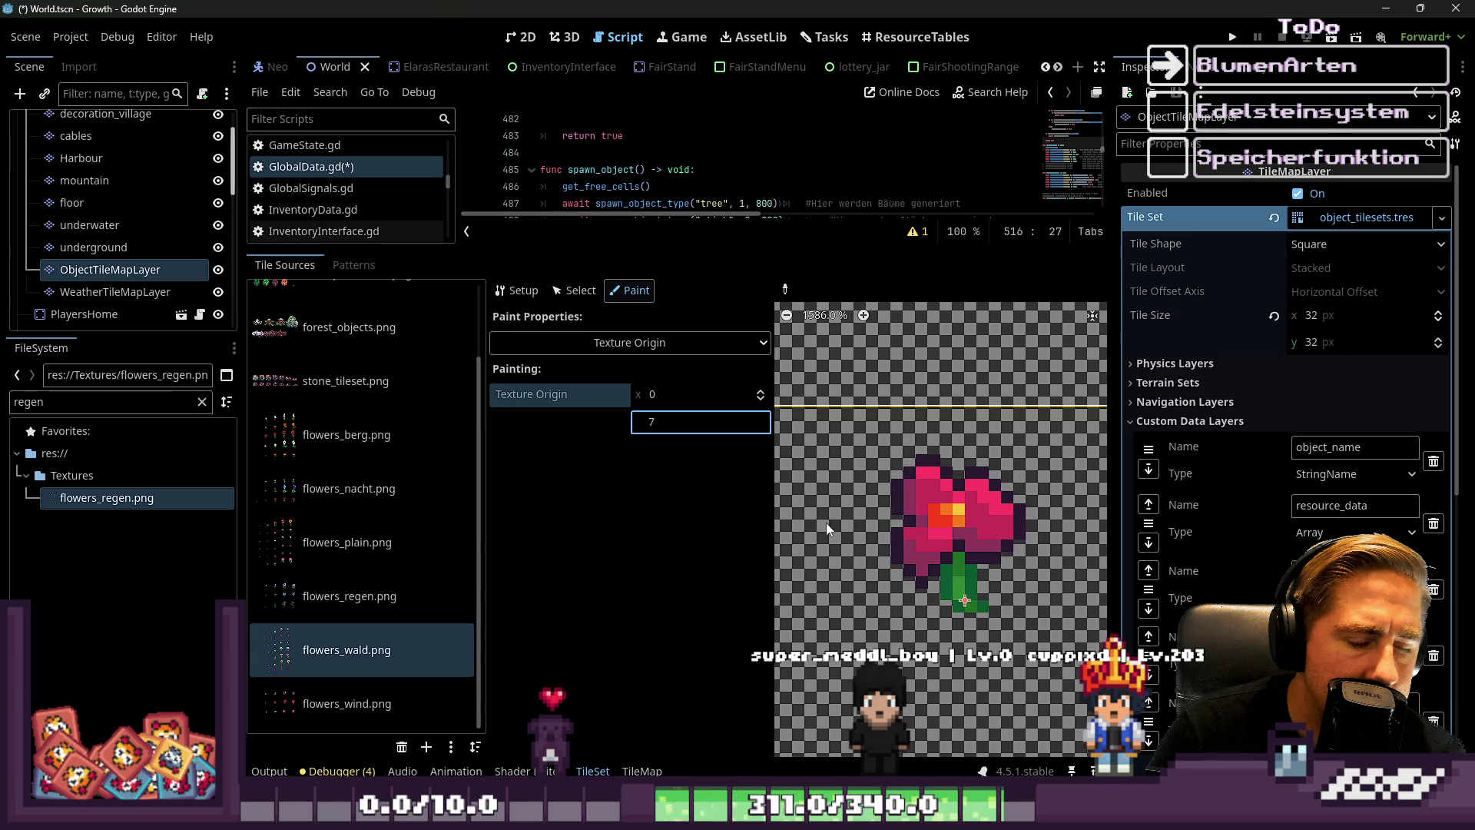
key(Return)
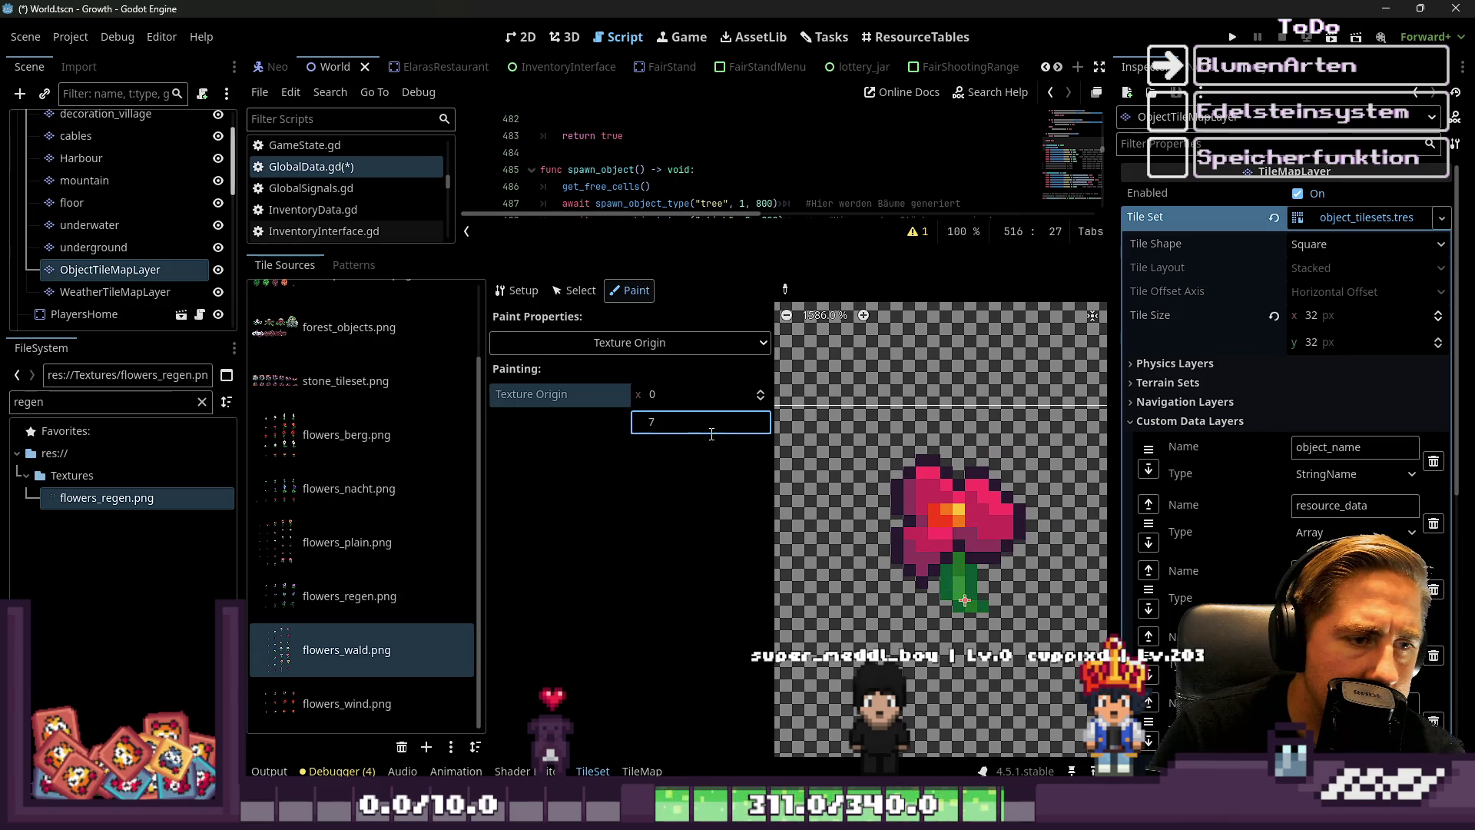
text(50)
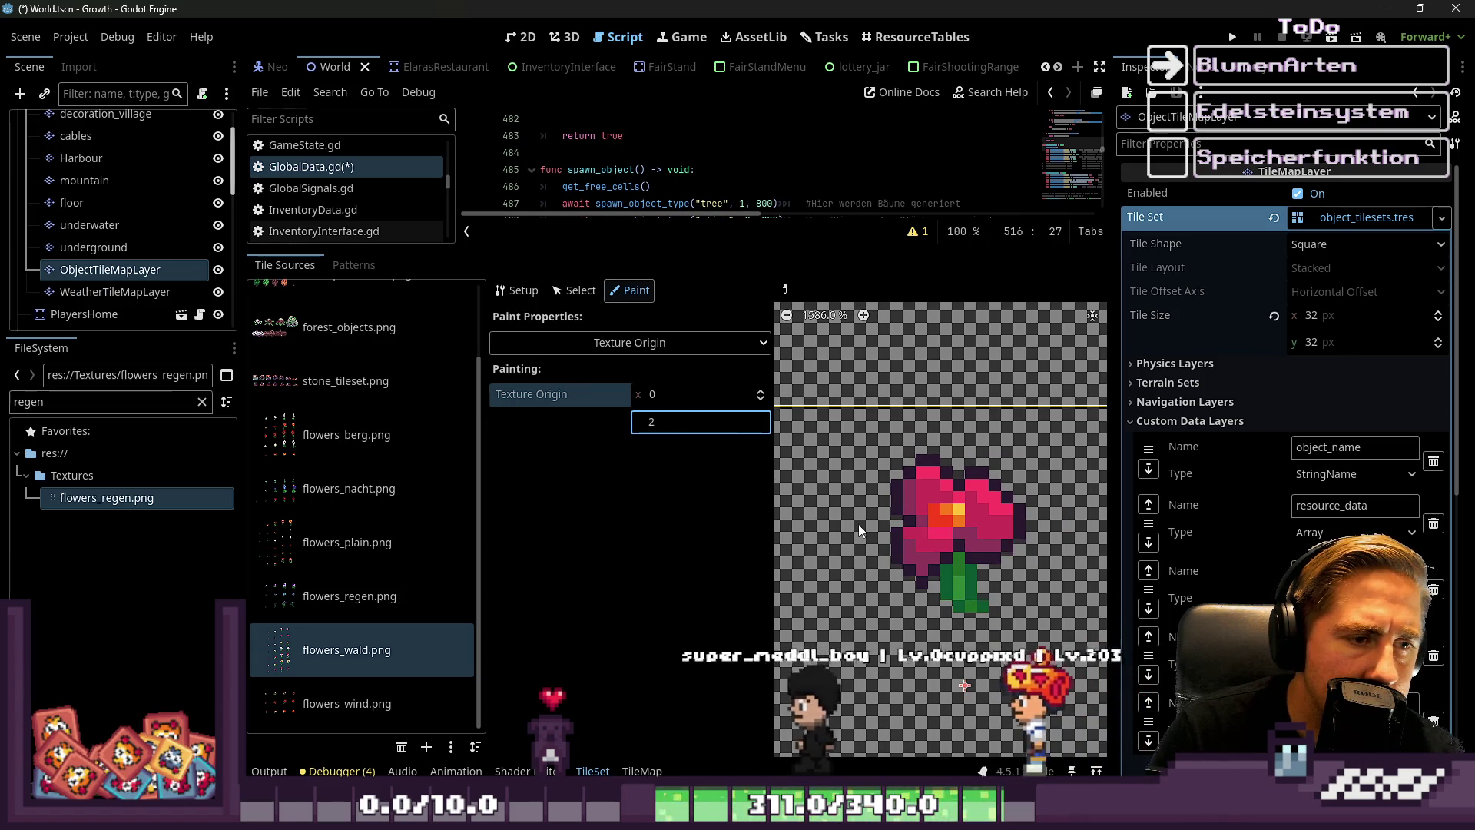
key(Return)
text(1)
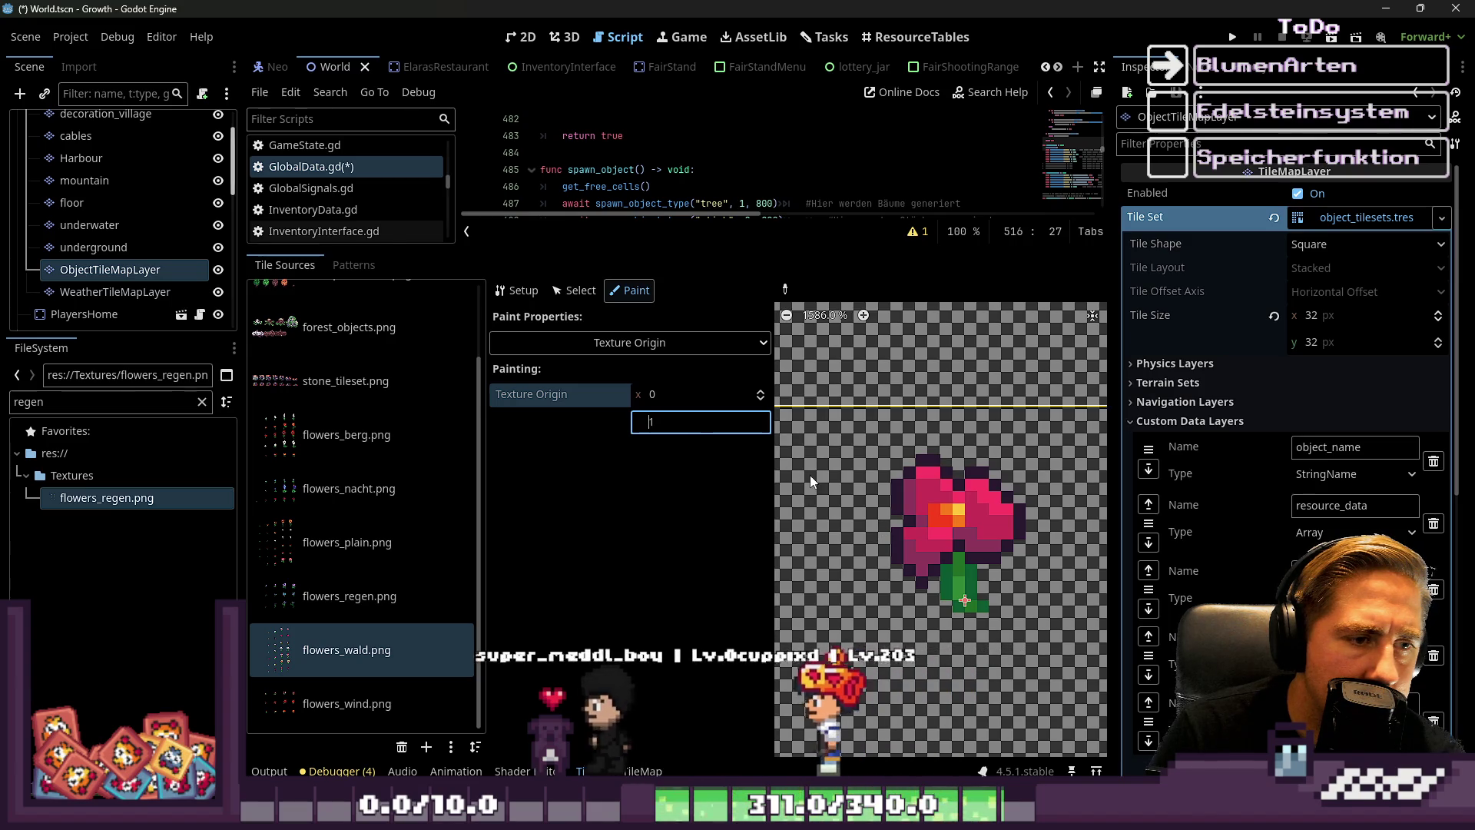
scroll(809, 507, down, 3)
text(2)
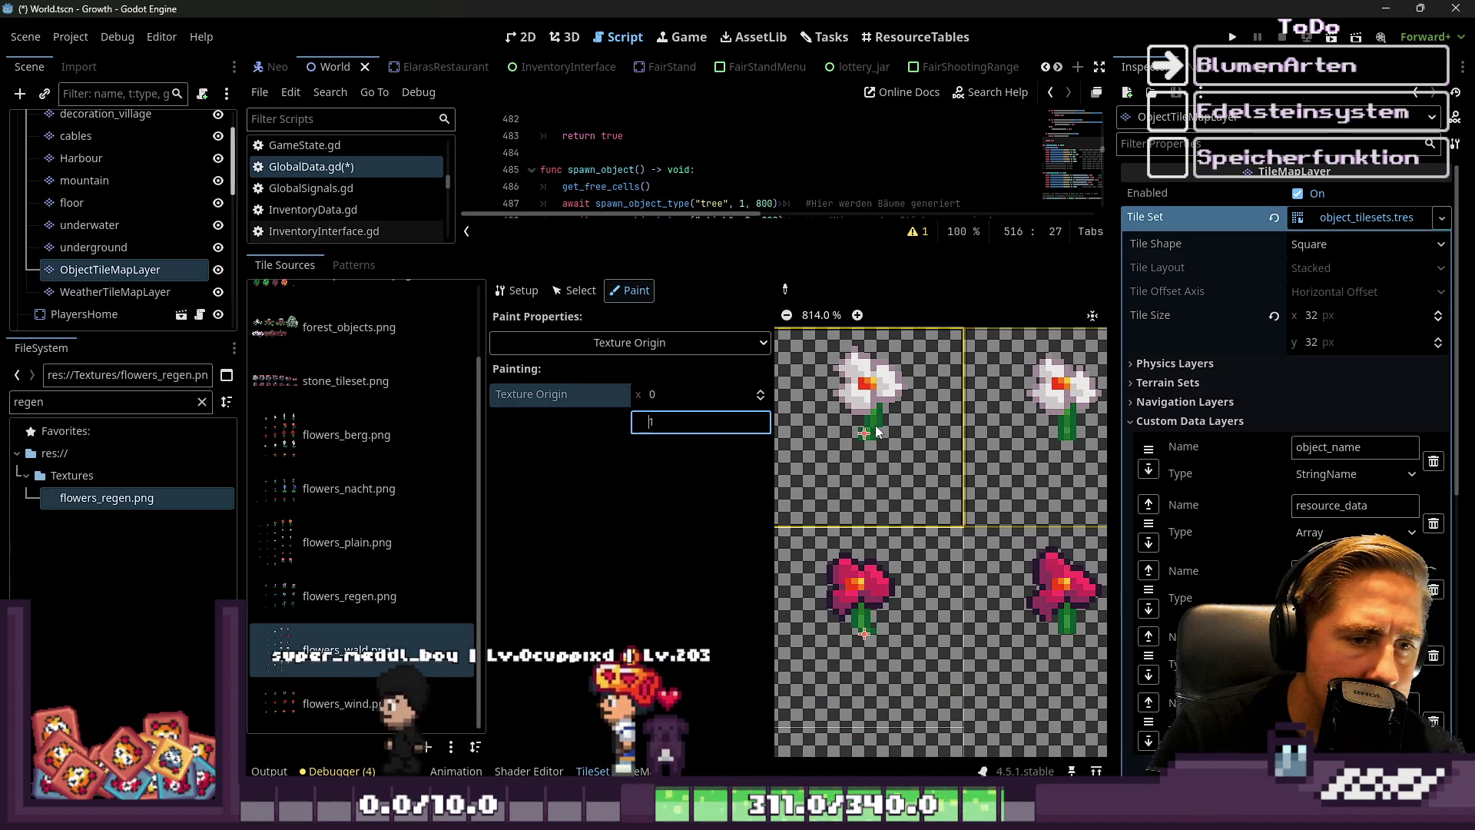
scroll(814, 426, up, 3)
key(Return)
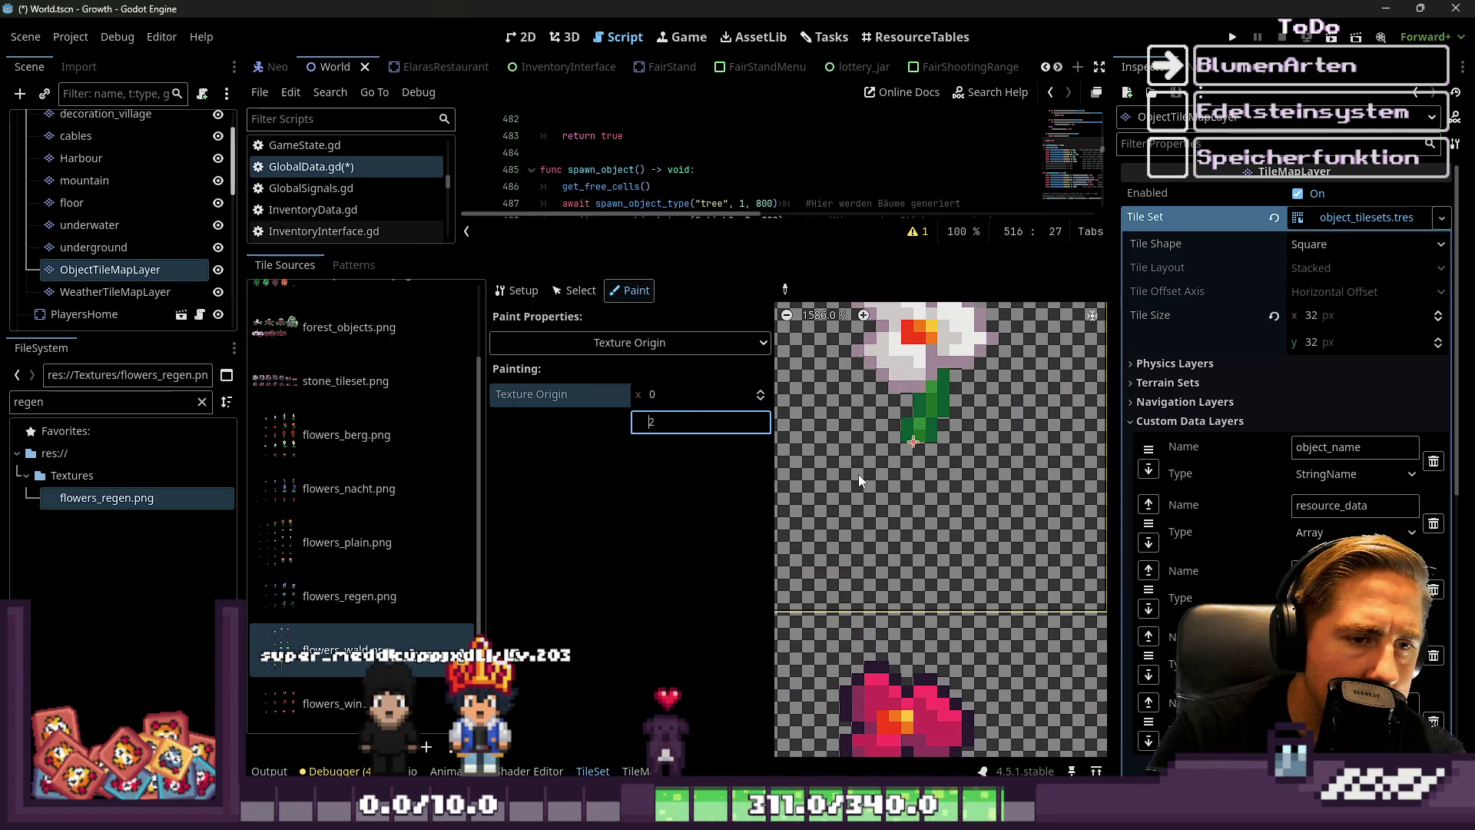
scroll(859, 474, down, 3)
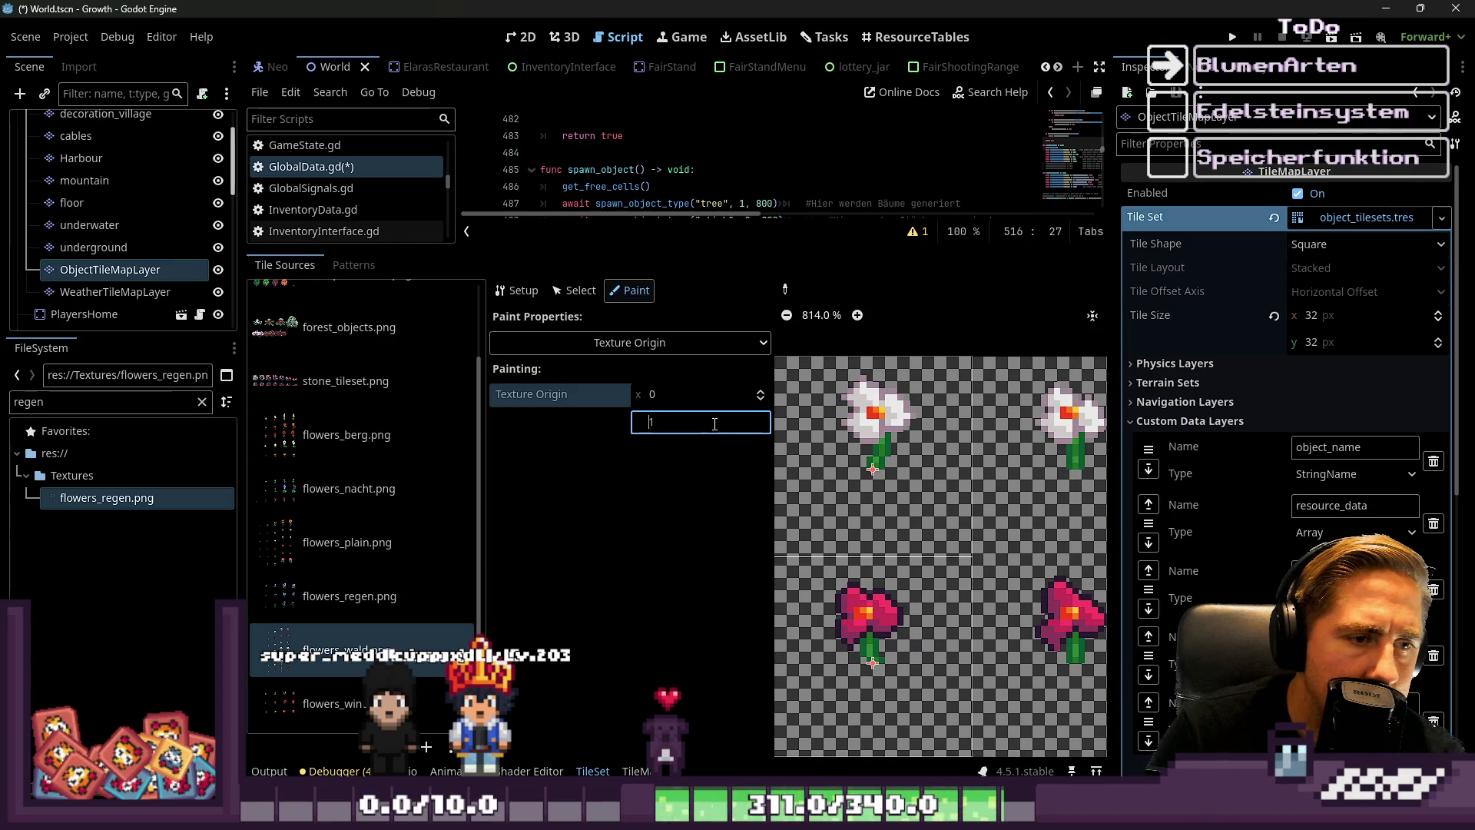
text(0)
key(Return)
Paint the 0 origin onto the white puffball and pink flower tiles.
scroll(876, 499, down, 3)
scroll(861, 570, up, 2)
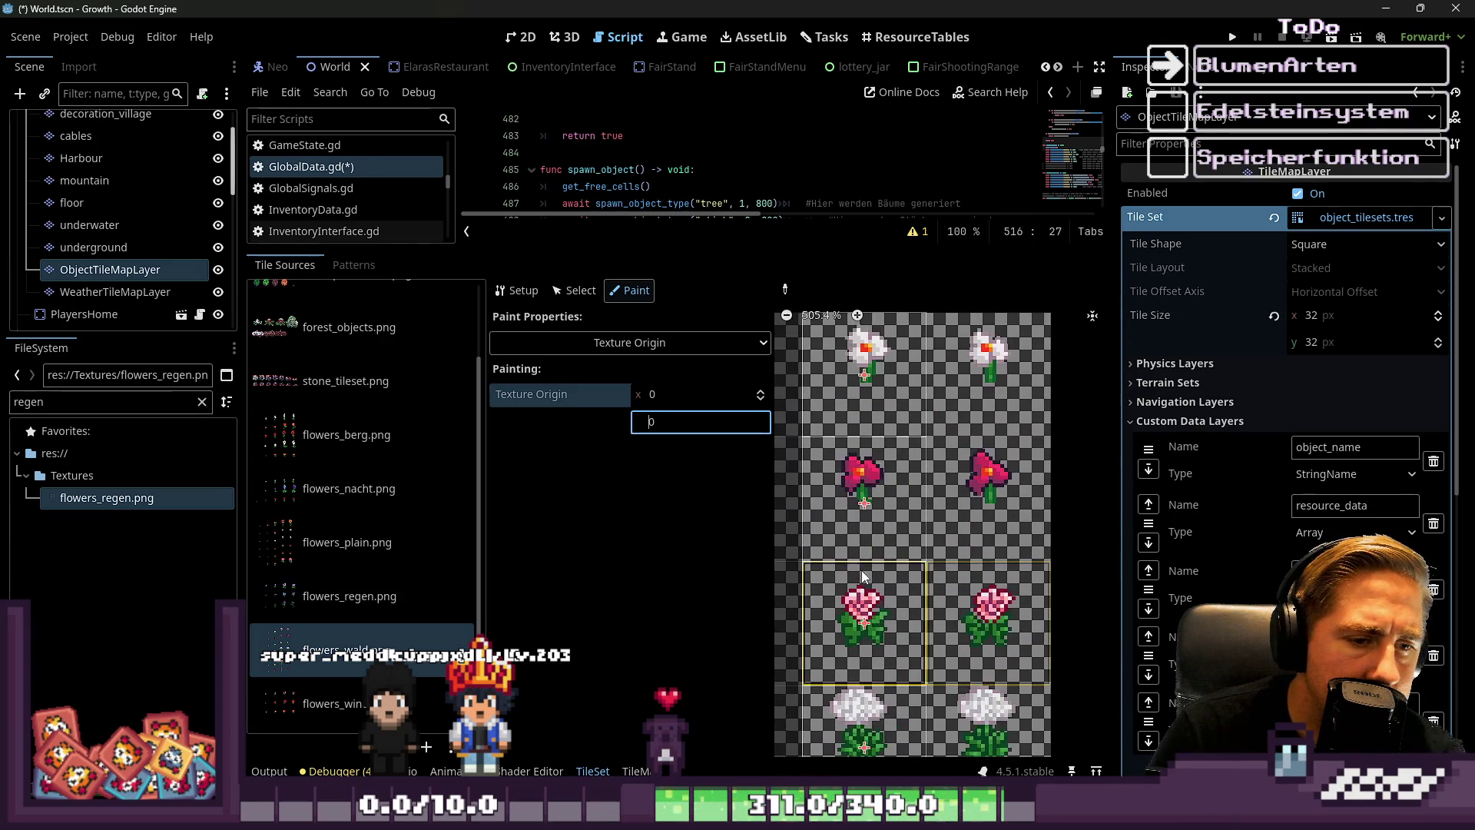
click(876, 636)
scroll(876, 637, down, 2)
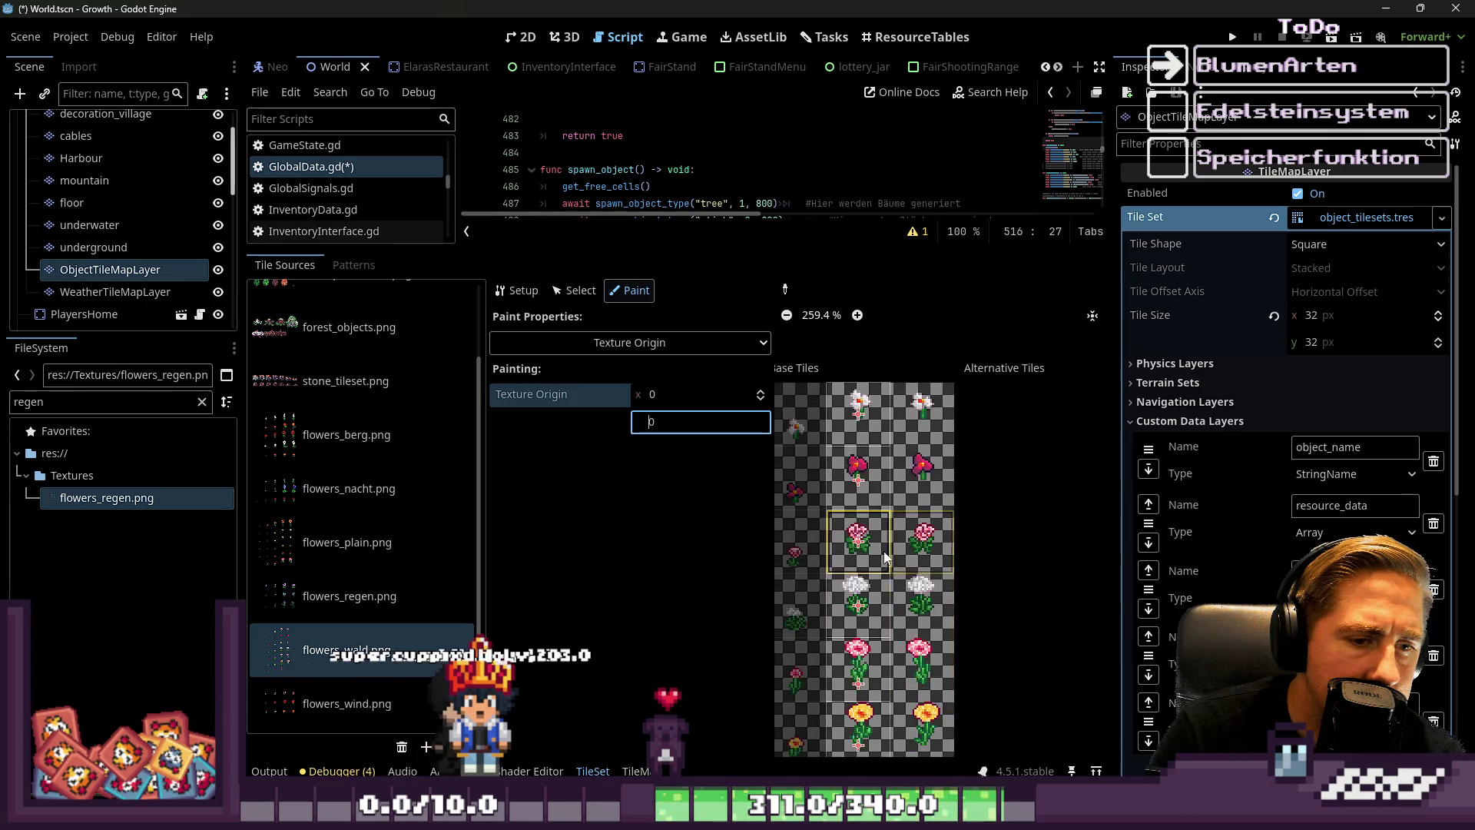
click(891, 638)
scroll(898, 639, up, 4)
scroll(919, 648, down, 2)
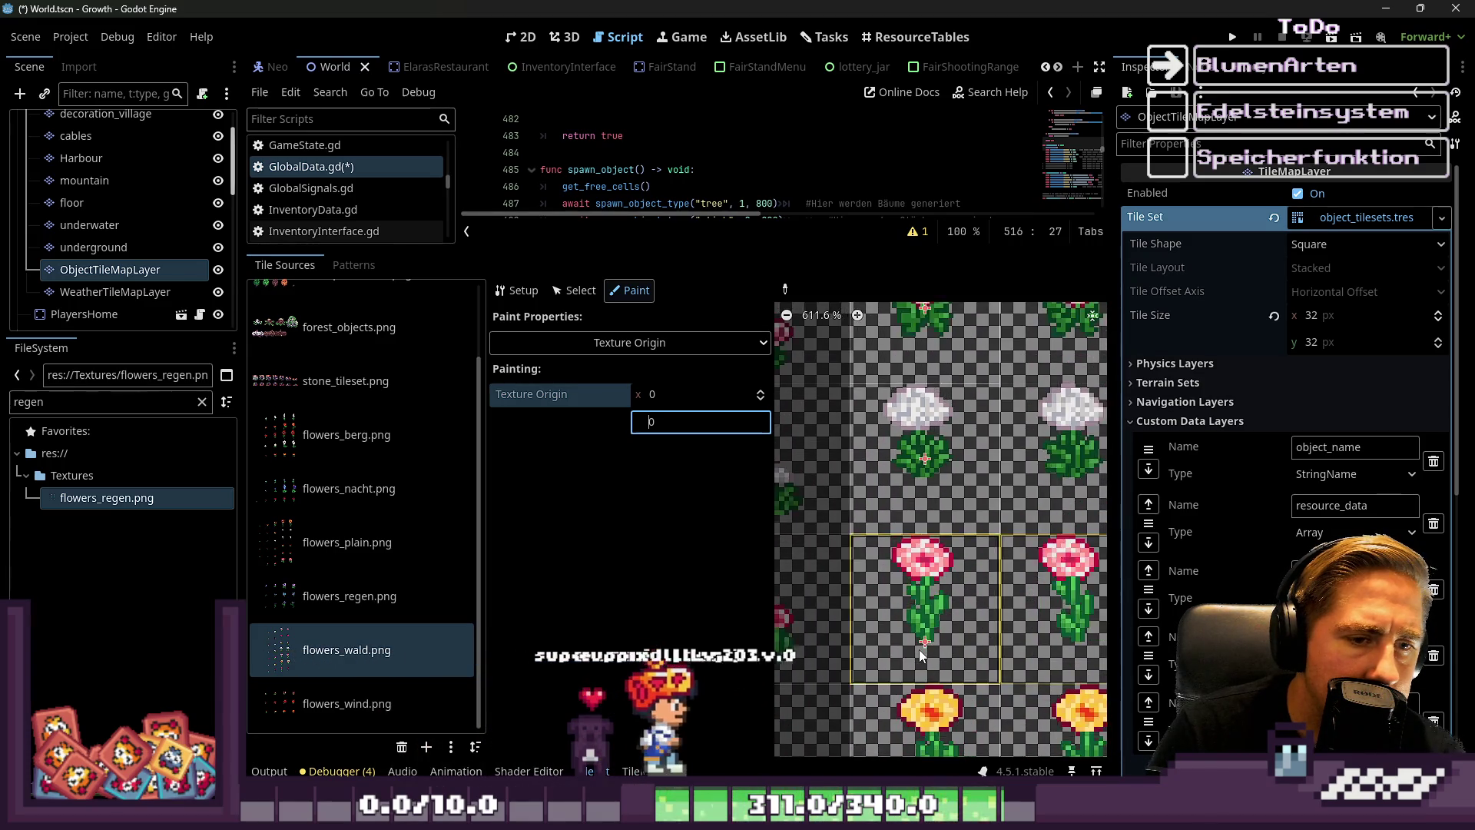
Filter the FileSystem for 'wald' and bring up flowers_wald.png's context menu.
click(82, 402)
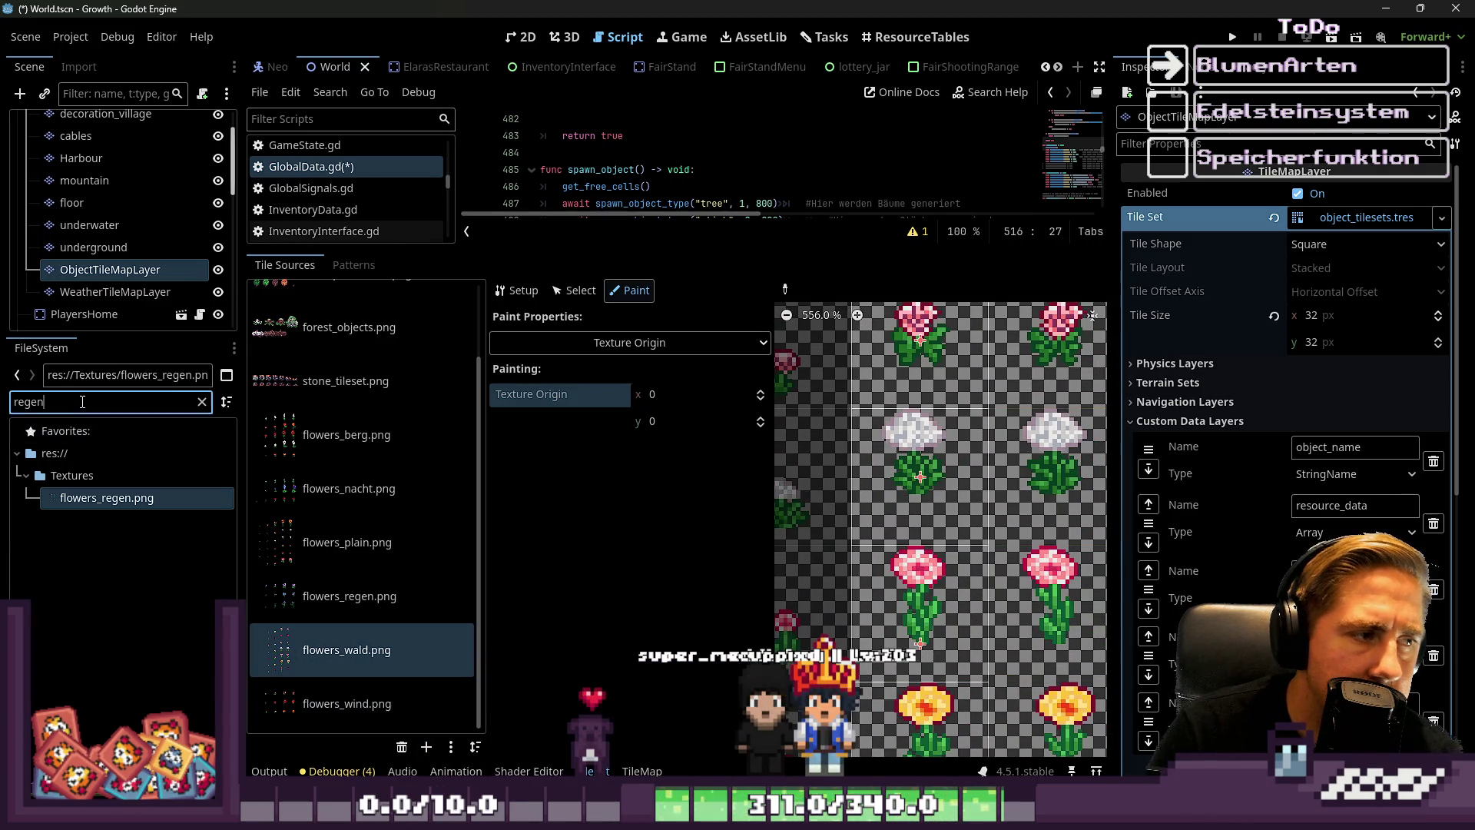
text(wald)
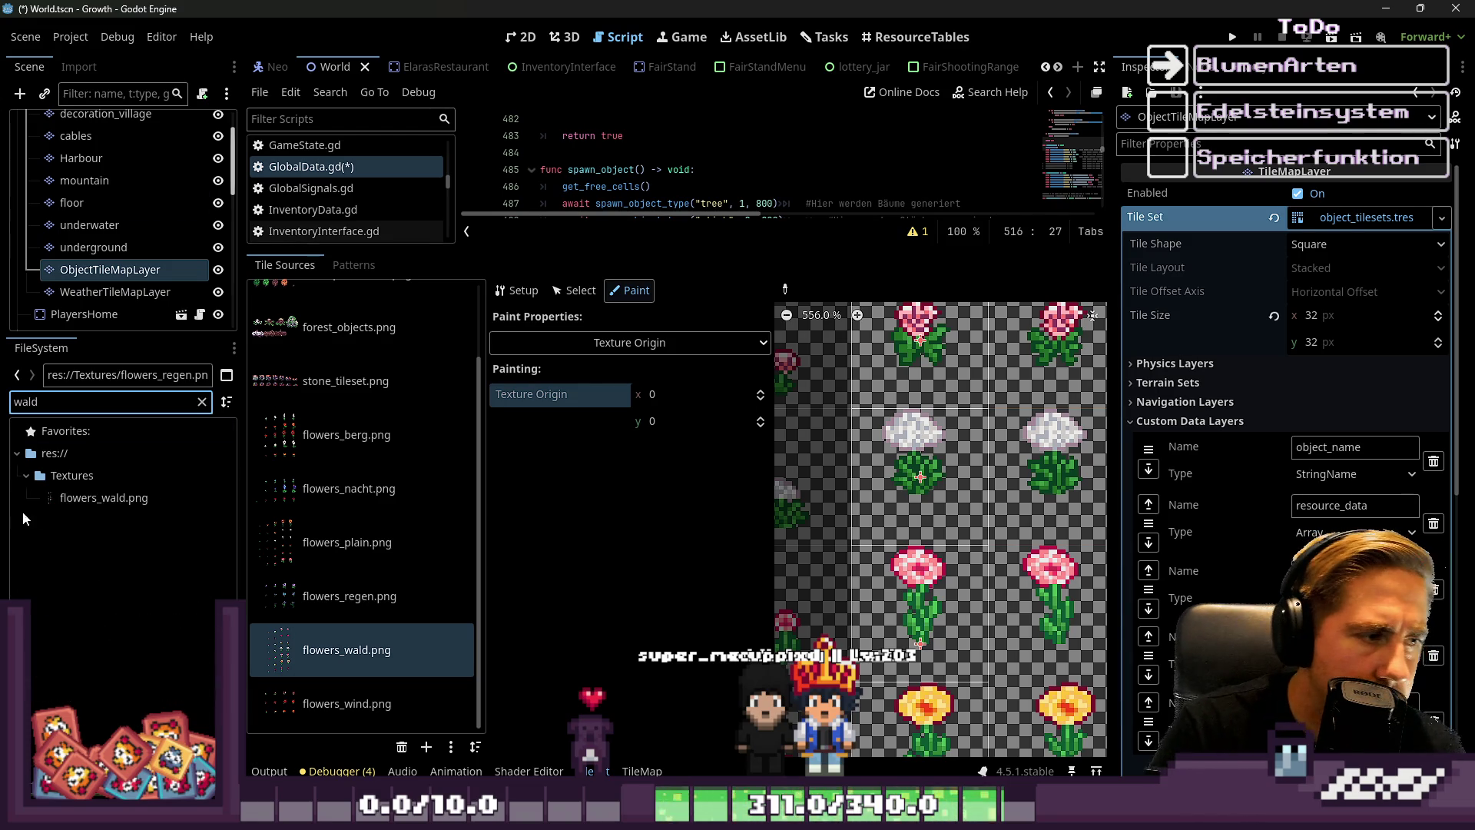
right_click(80, 500)
Open flowers_wald.png in Aseprite and move the top white flower row upward.
click(284, 759)
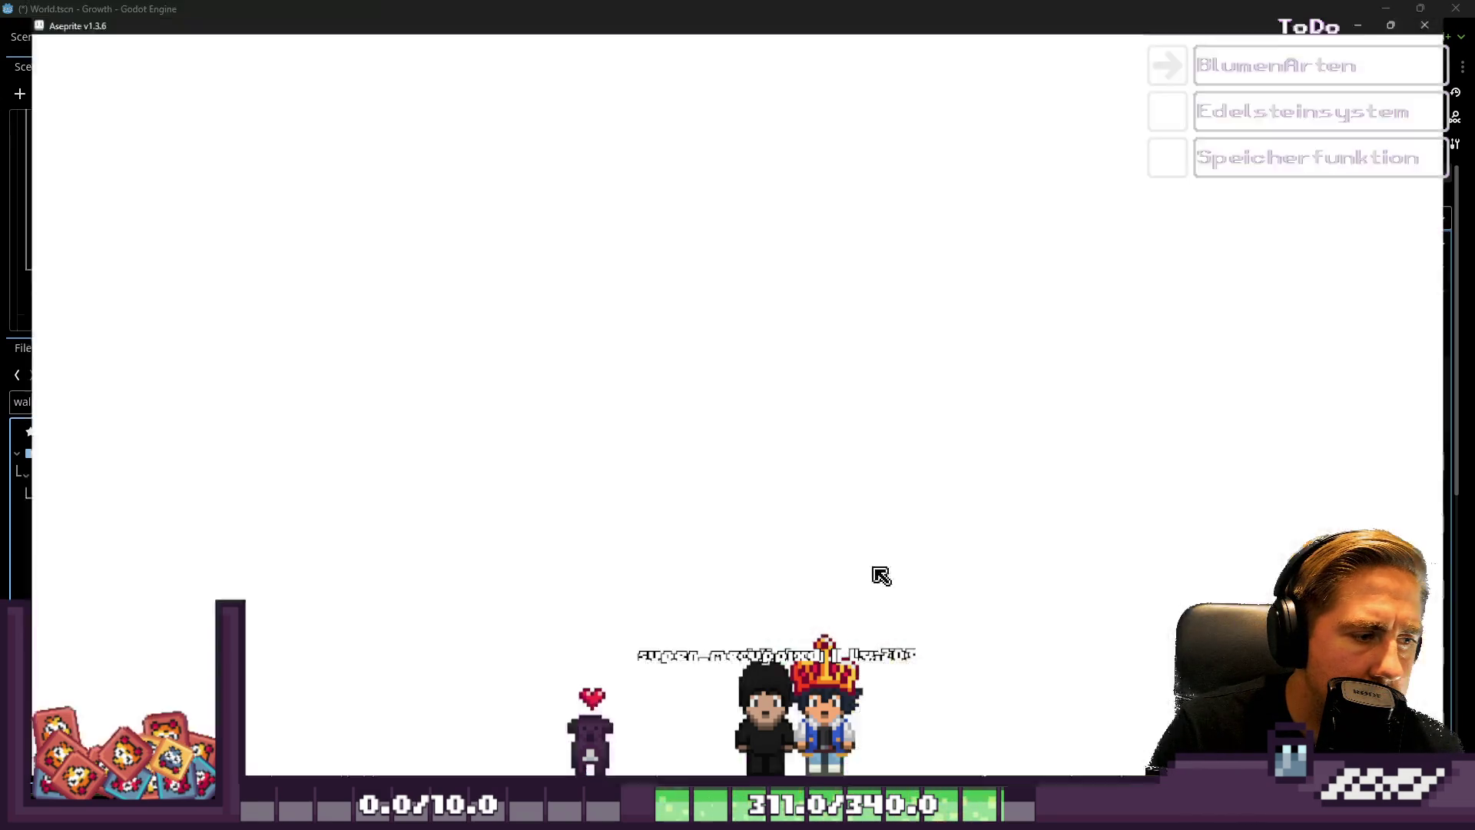
key(m)
scroll(883, 121, up, 1)
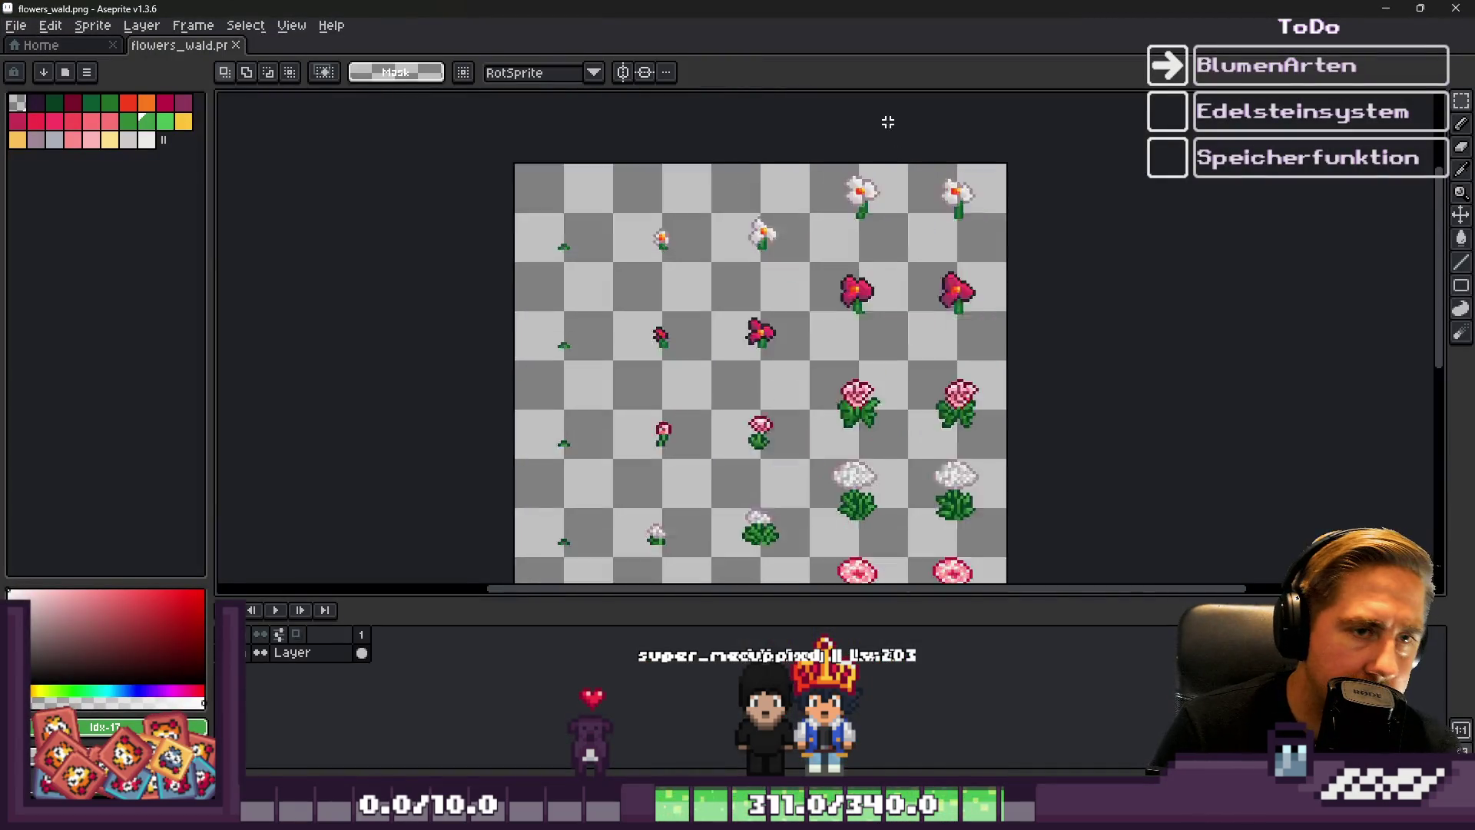
scroll(830, 175, up, 1)
scroll(731, 188, up, 1)
drag(469, 128, 998, 352)
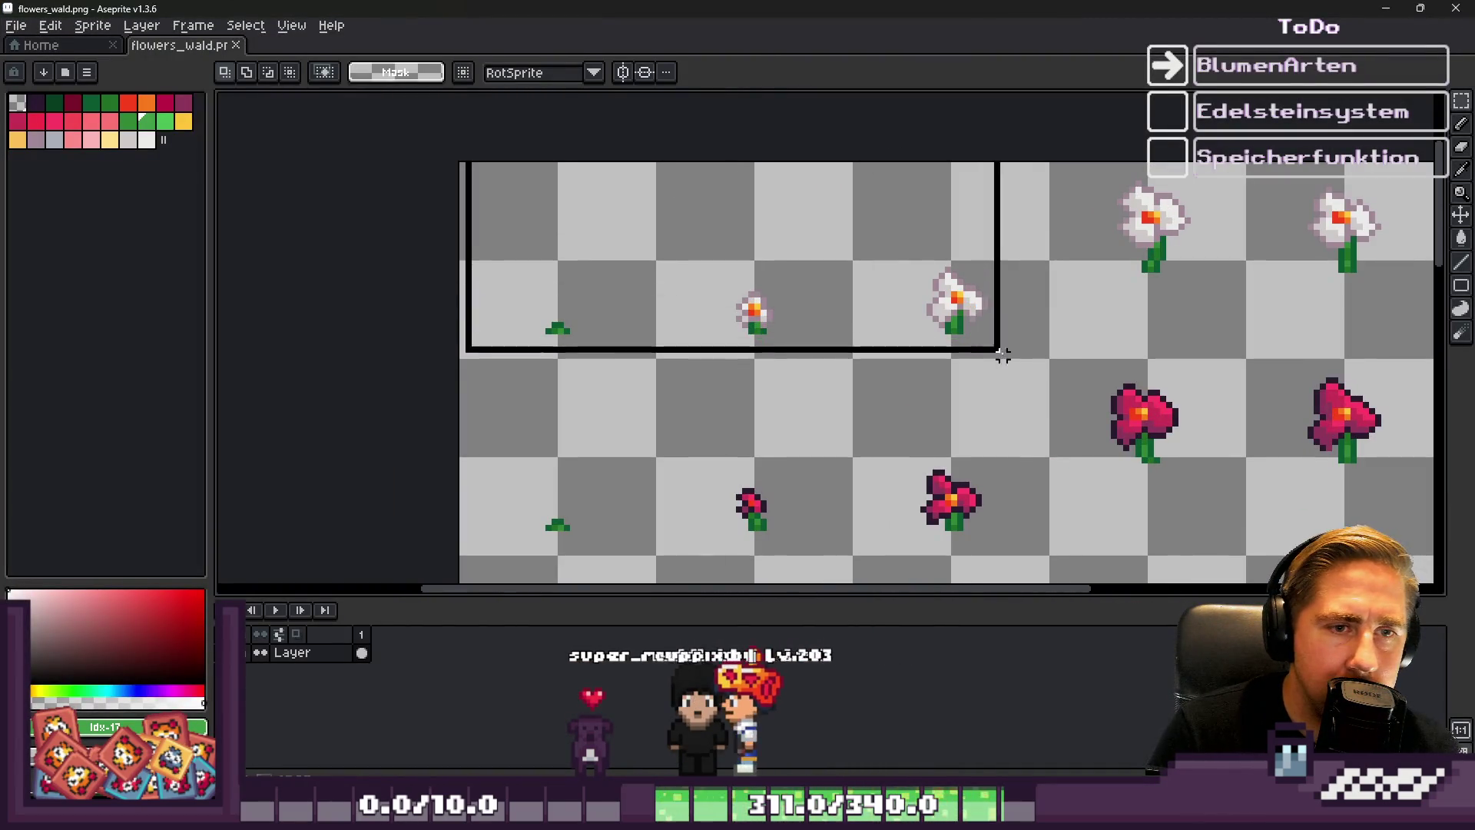
scroll(965, 298, up, 1)
drag(965, 296, 969, 248)
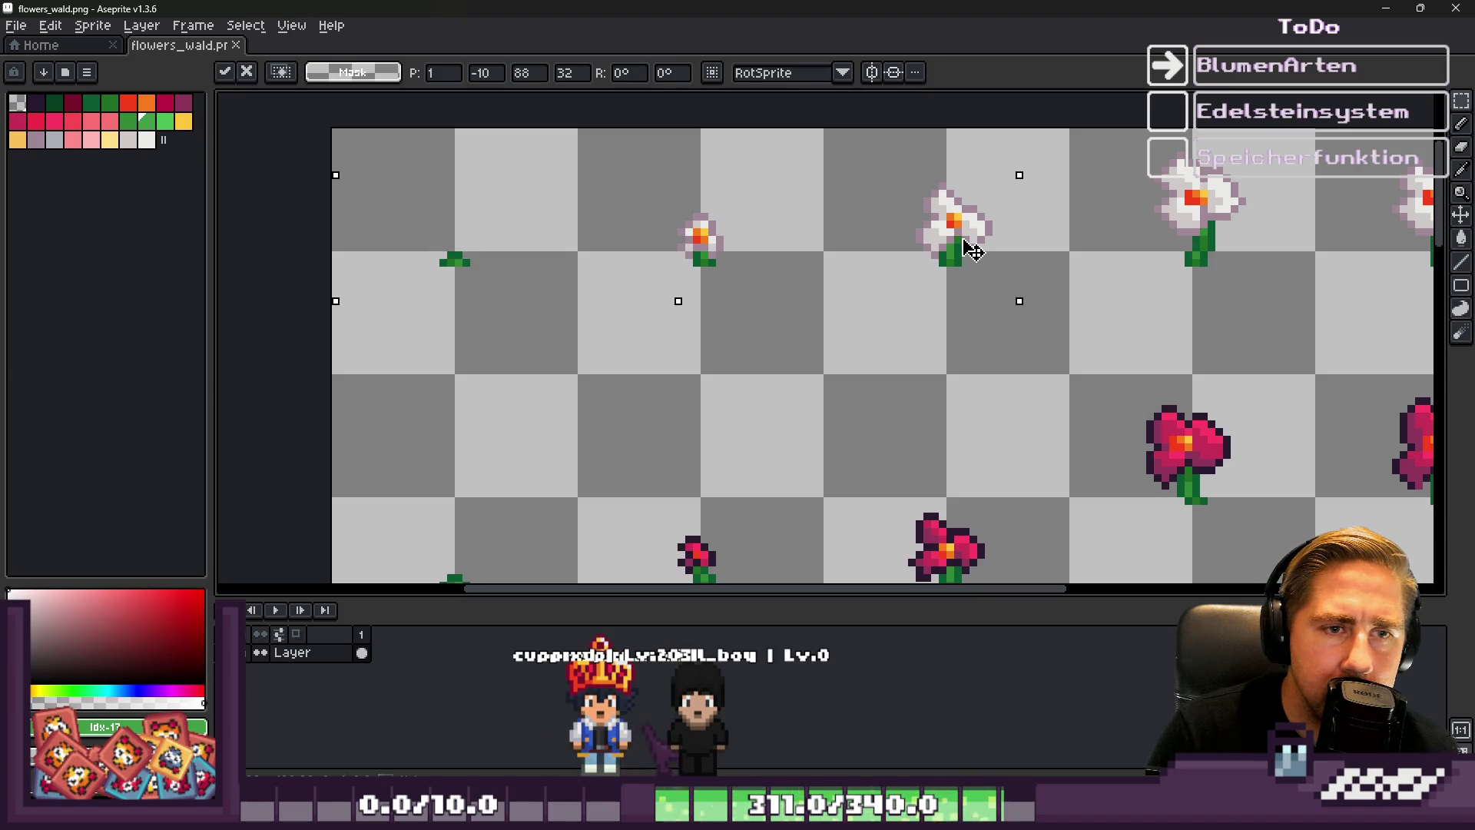
click(749, 377)
Nudge the white flower slightly higher in its tile.
scroll(749, 377, down, 2)
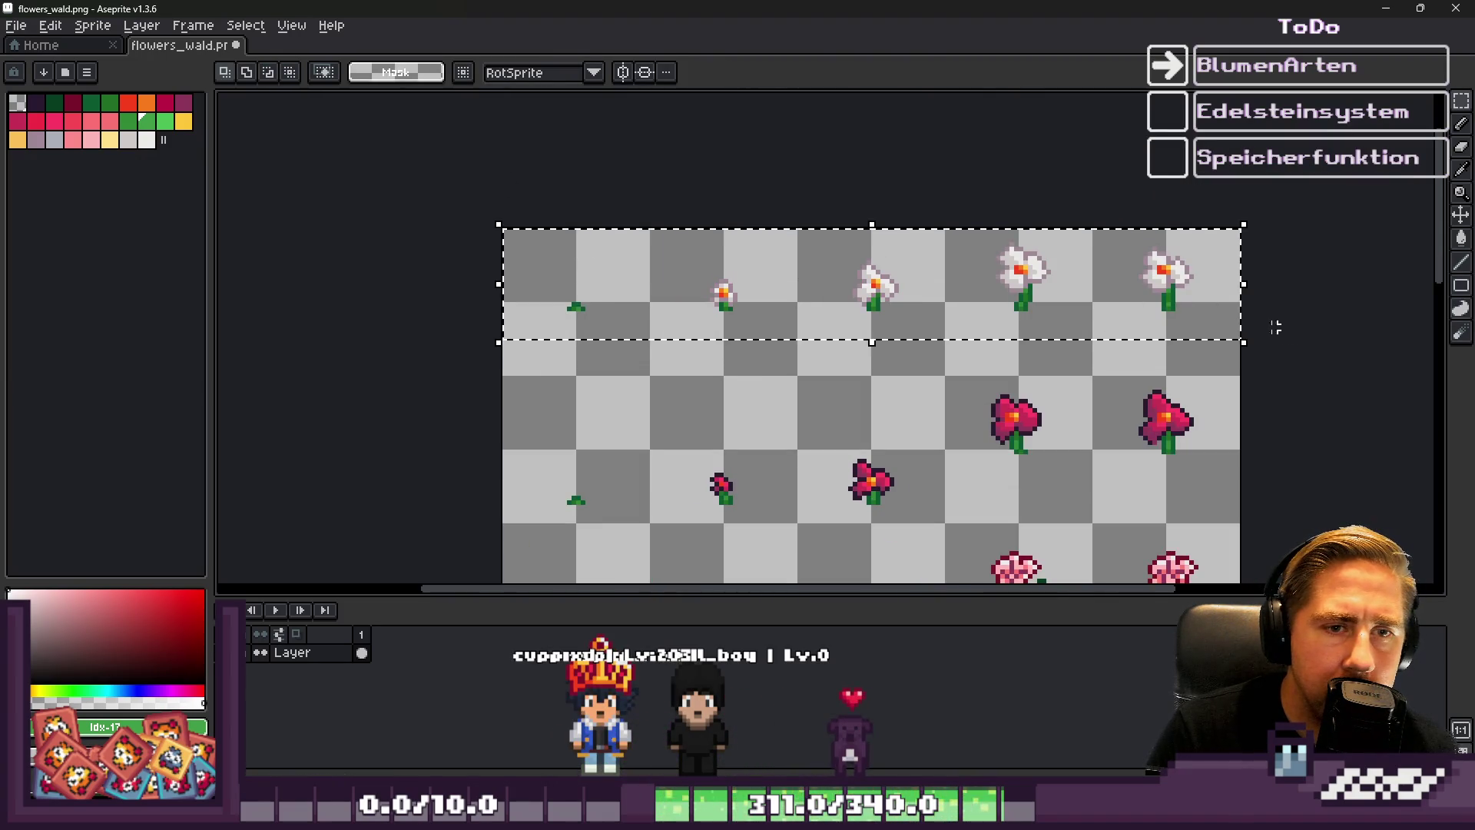
scroll(877, 306, up, 2)
drag(877, 307, 880, 290)
click(974, 245)
scroll(974, 246, down, 3)
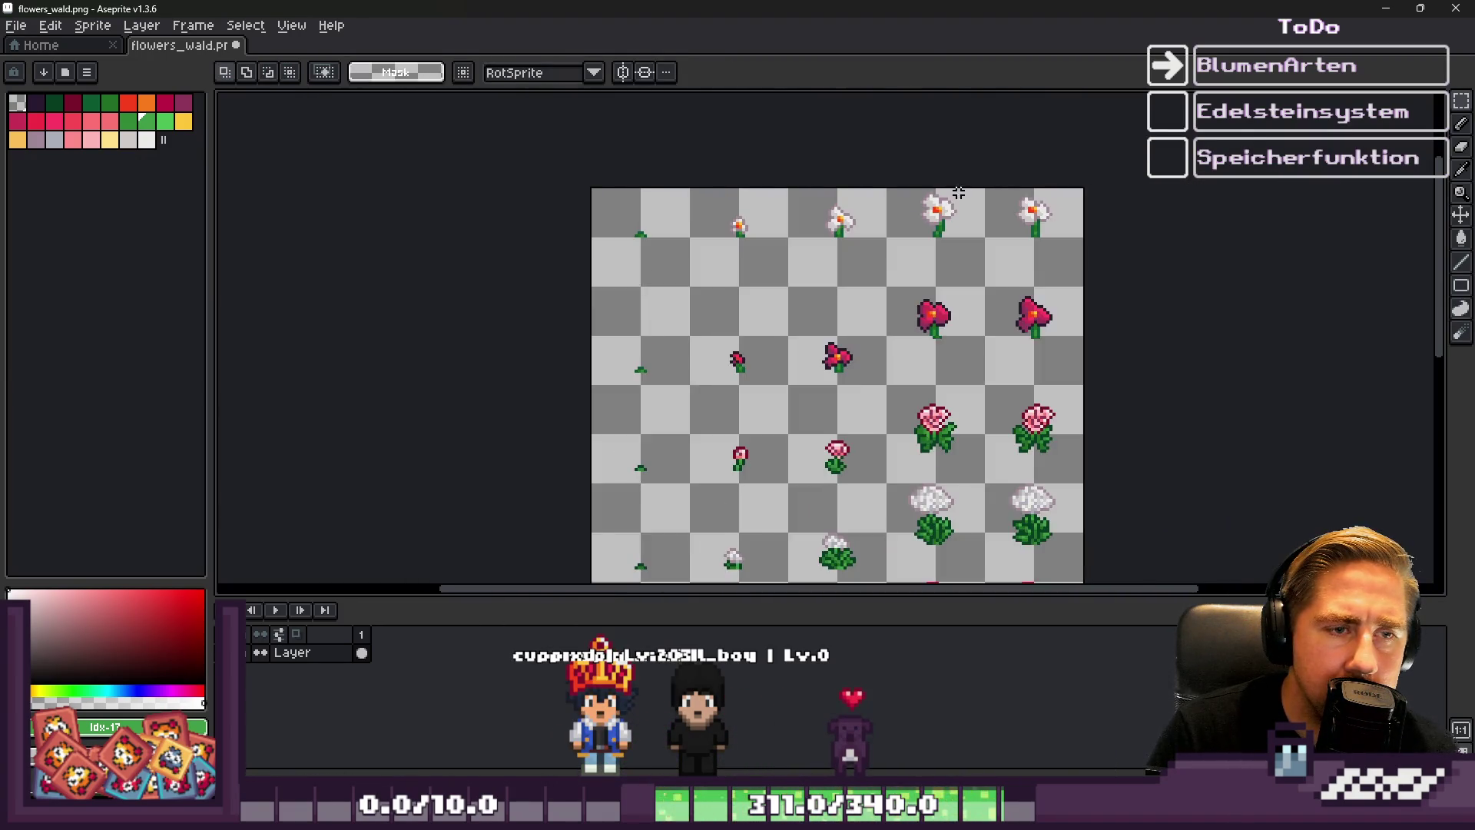
scroll(471, 304, up, 2)
Move the red flower row upward and deselect.
drag(918, 441, 918, 446)
scroll(868, 394, up, 2)
drag(876, 377, 882, 294)
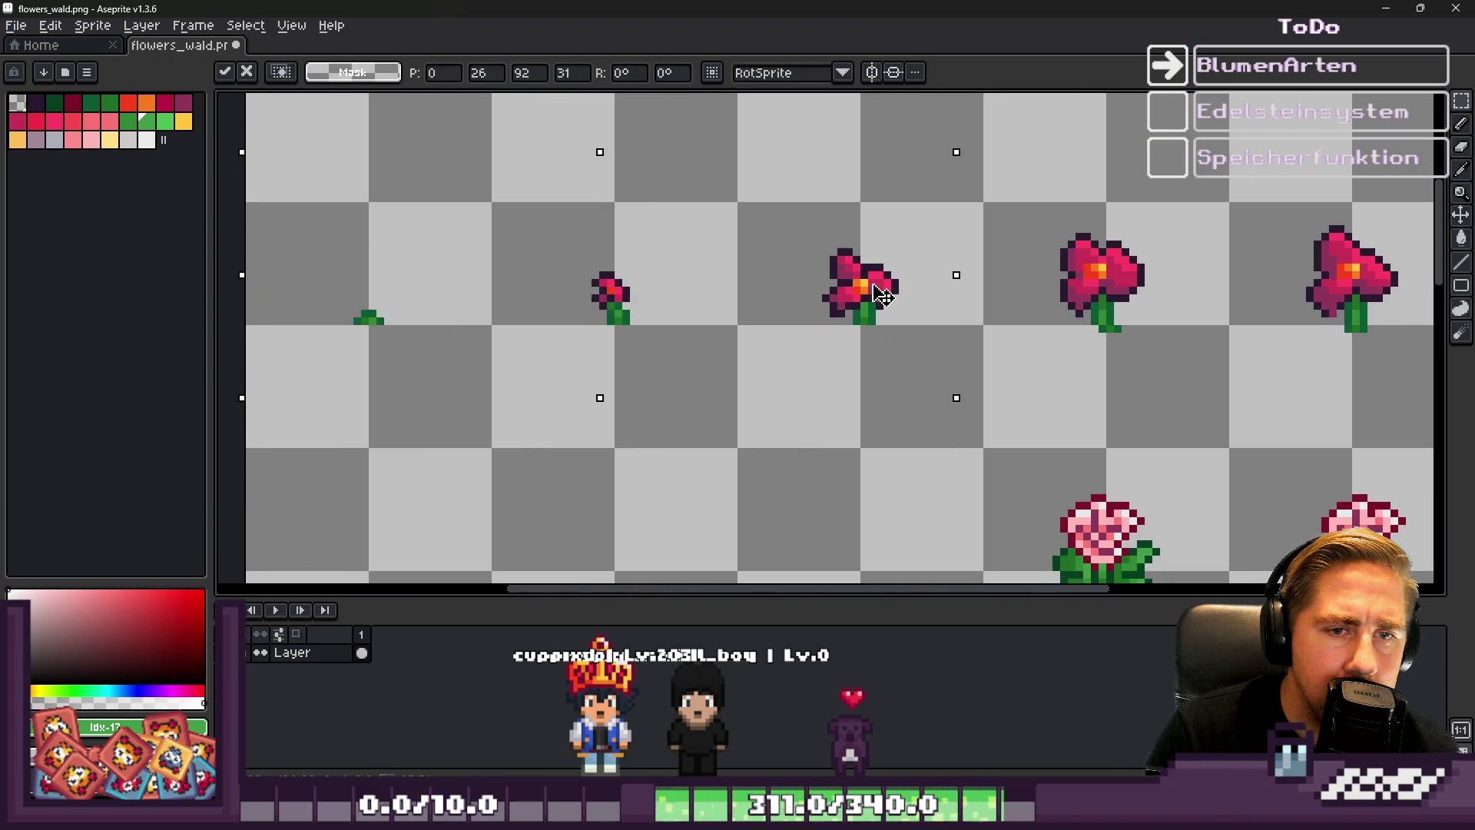
key(ctrl+d)
scroll(750, 297, down, 2)
drag(529, 278, 1248, 370)
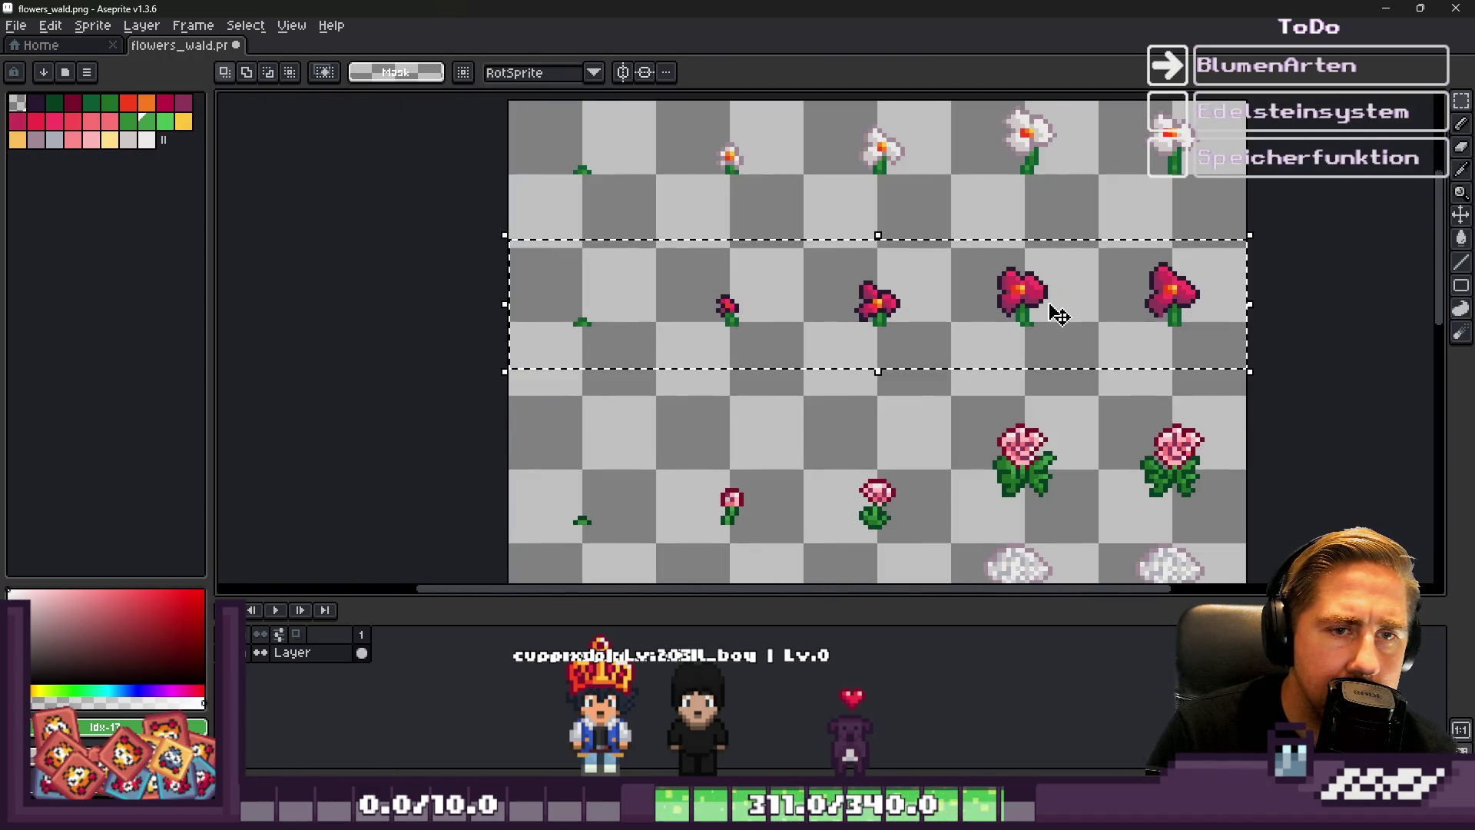
scroll(1029, 299, up, 2)
scroll(972, 225, down, 3)
scroll(883, 299, up, 5)
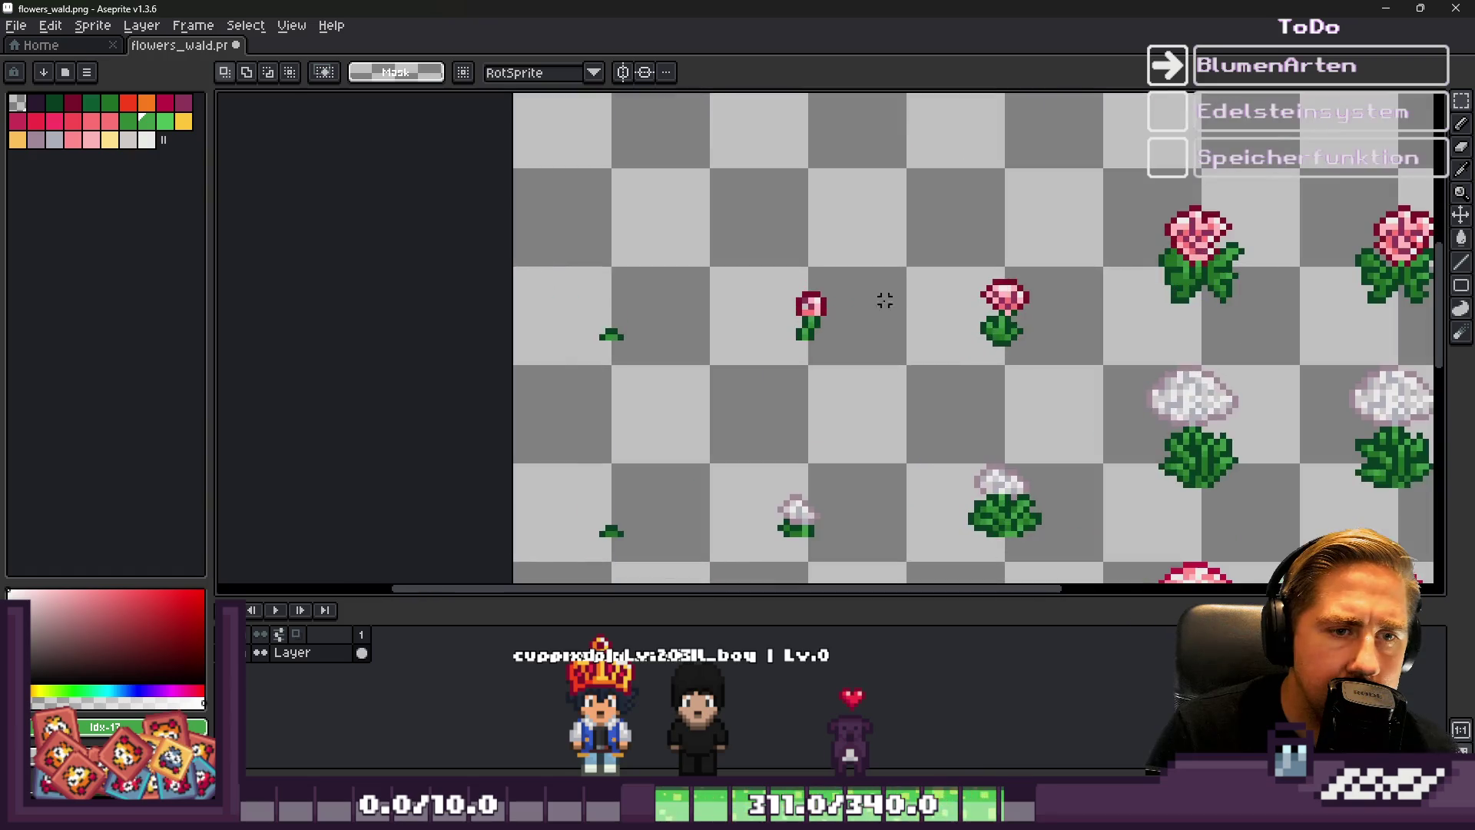
Shift the small pink rose row upward and fine-tune its position.
drag(510, 204, 1119, 402)
scroll(1053, 315, up, 1)
click(986, 341)
drag(987, 341, 990, 252)
key(Return)
scroll(652, 312, down, 3)
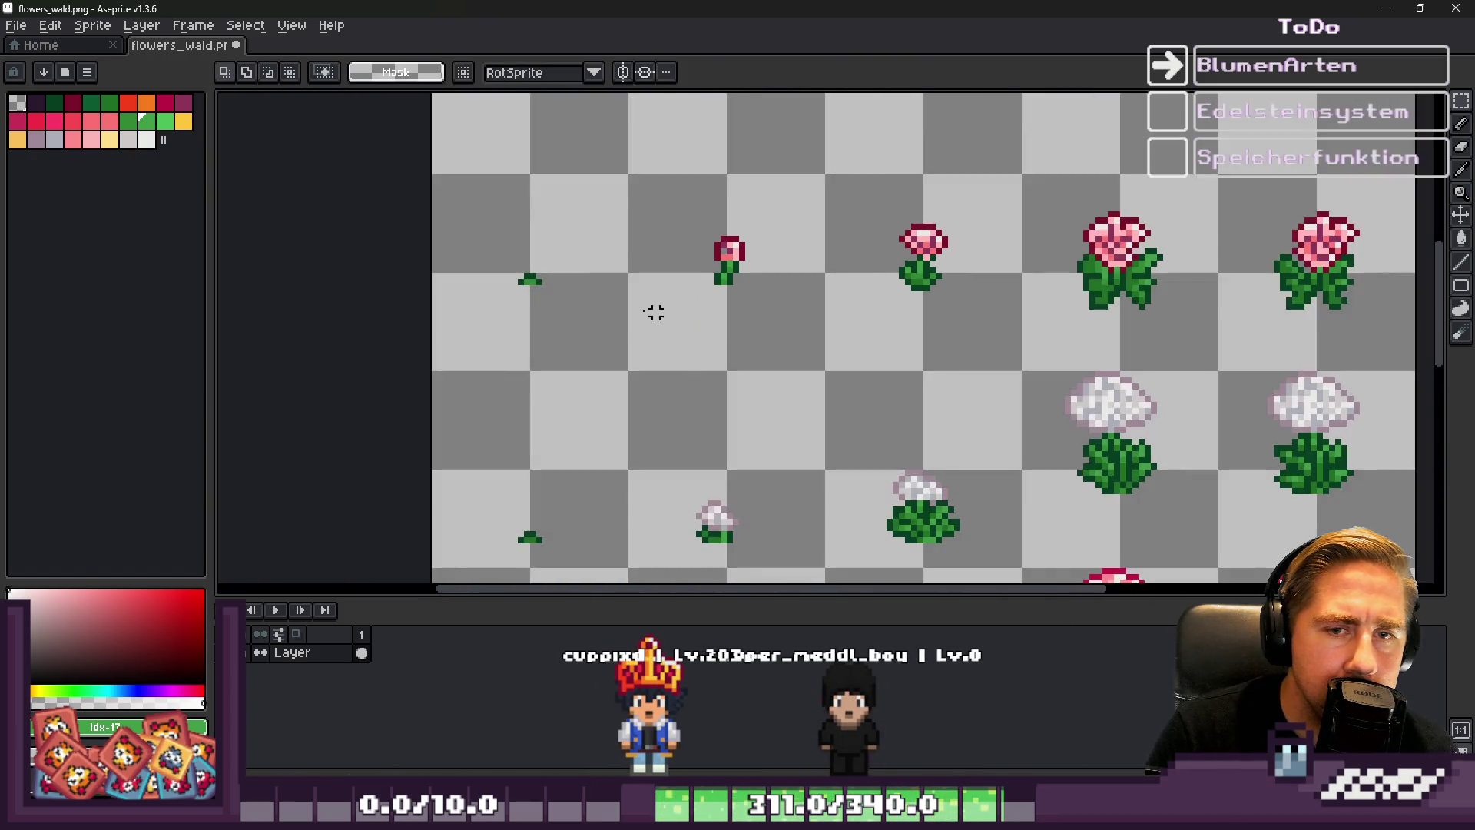
scroll(574, 309, down, 2)
scroll(556, 298, up, 3)
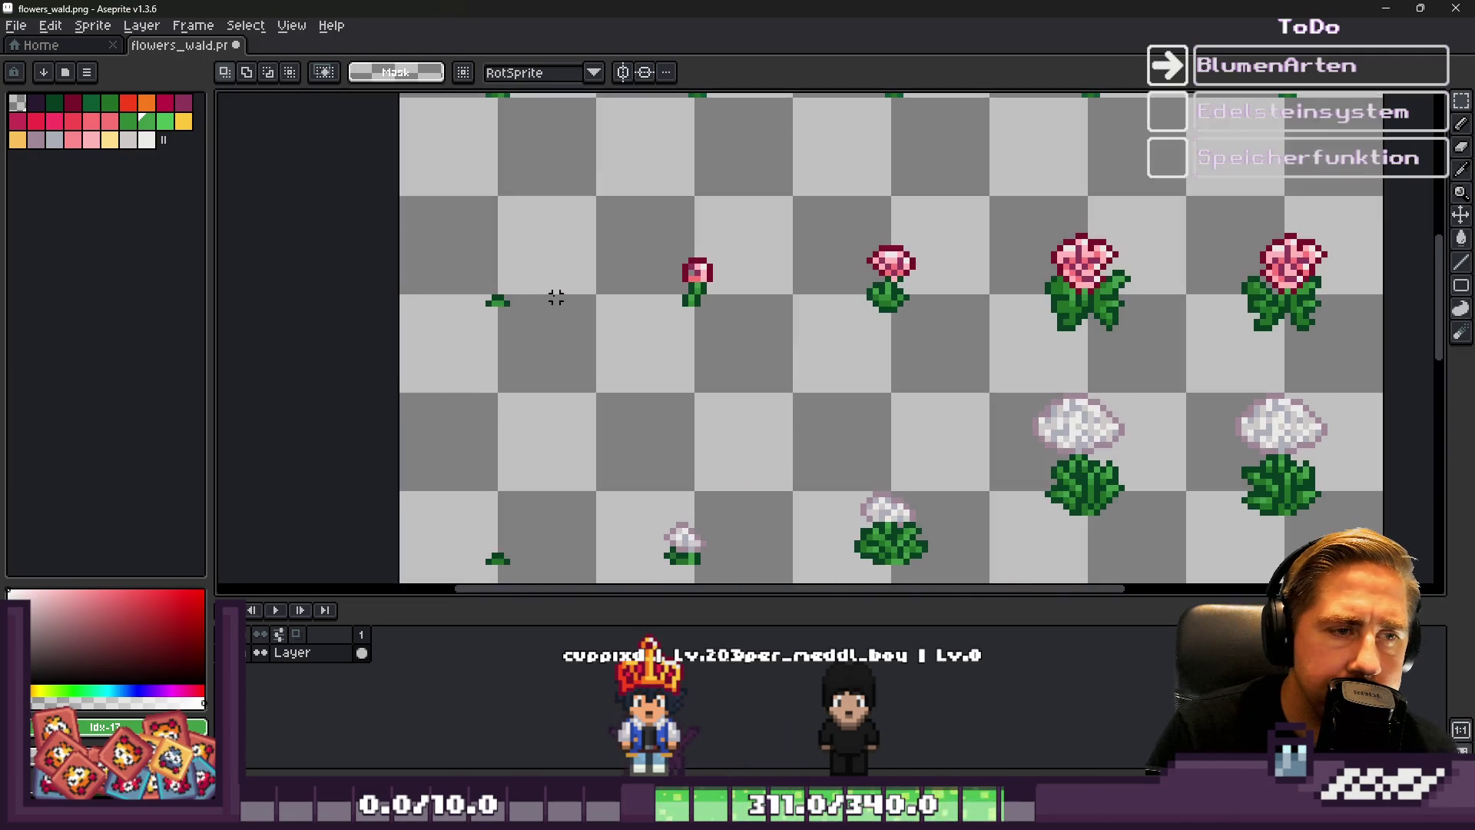
scroll(920, 304, up, 2)
drag(919, 304, 902, 311)
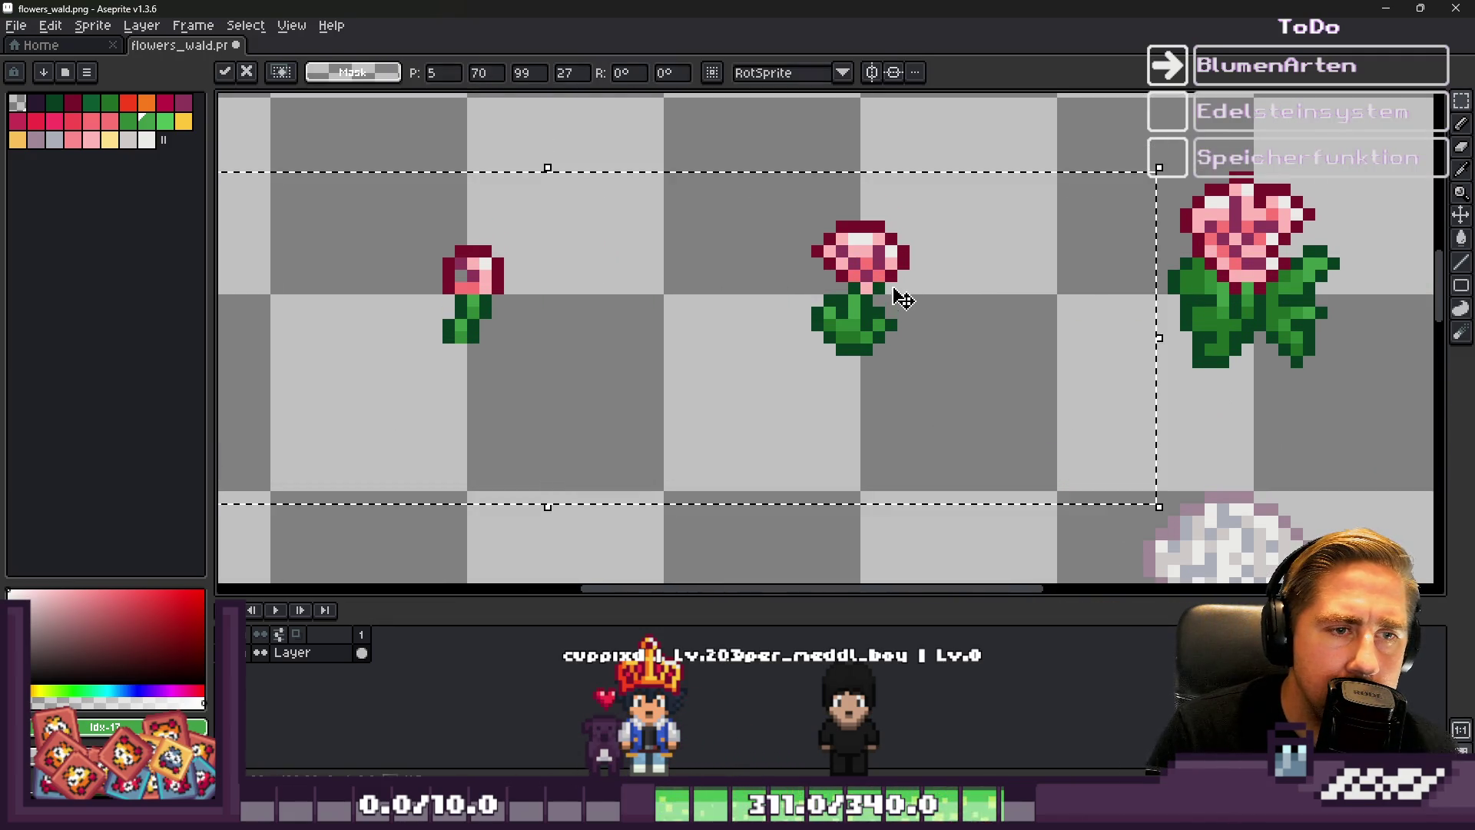
key(Return)
Move the white flower row upward and clear the selection.
scroll(880, 310, down, 3)
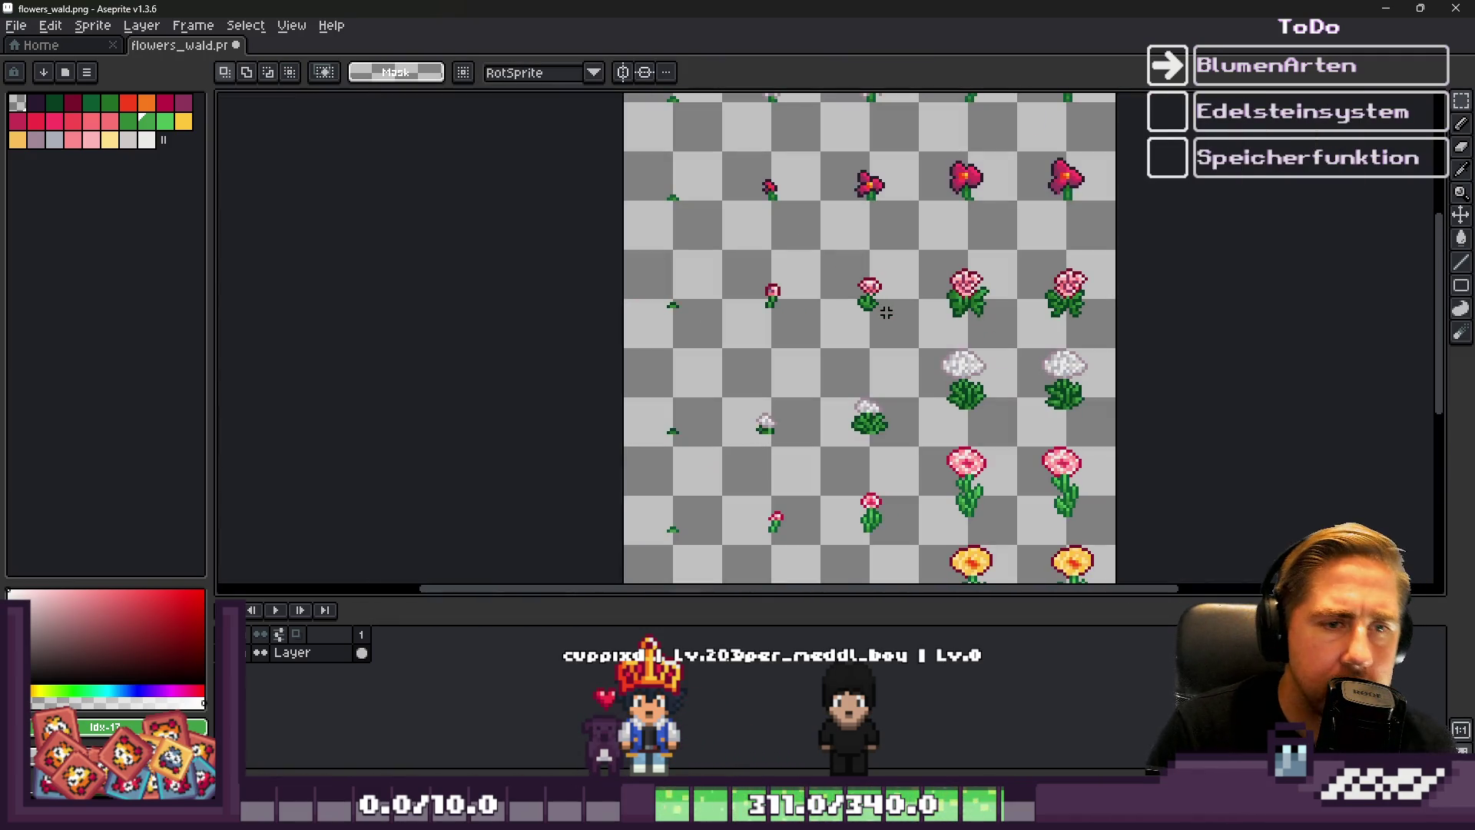
scroll(895, 311, down, 2)
scroll(705, 323, up, 3)
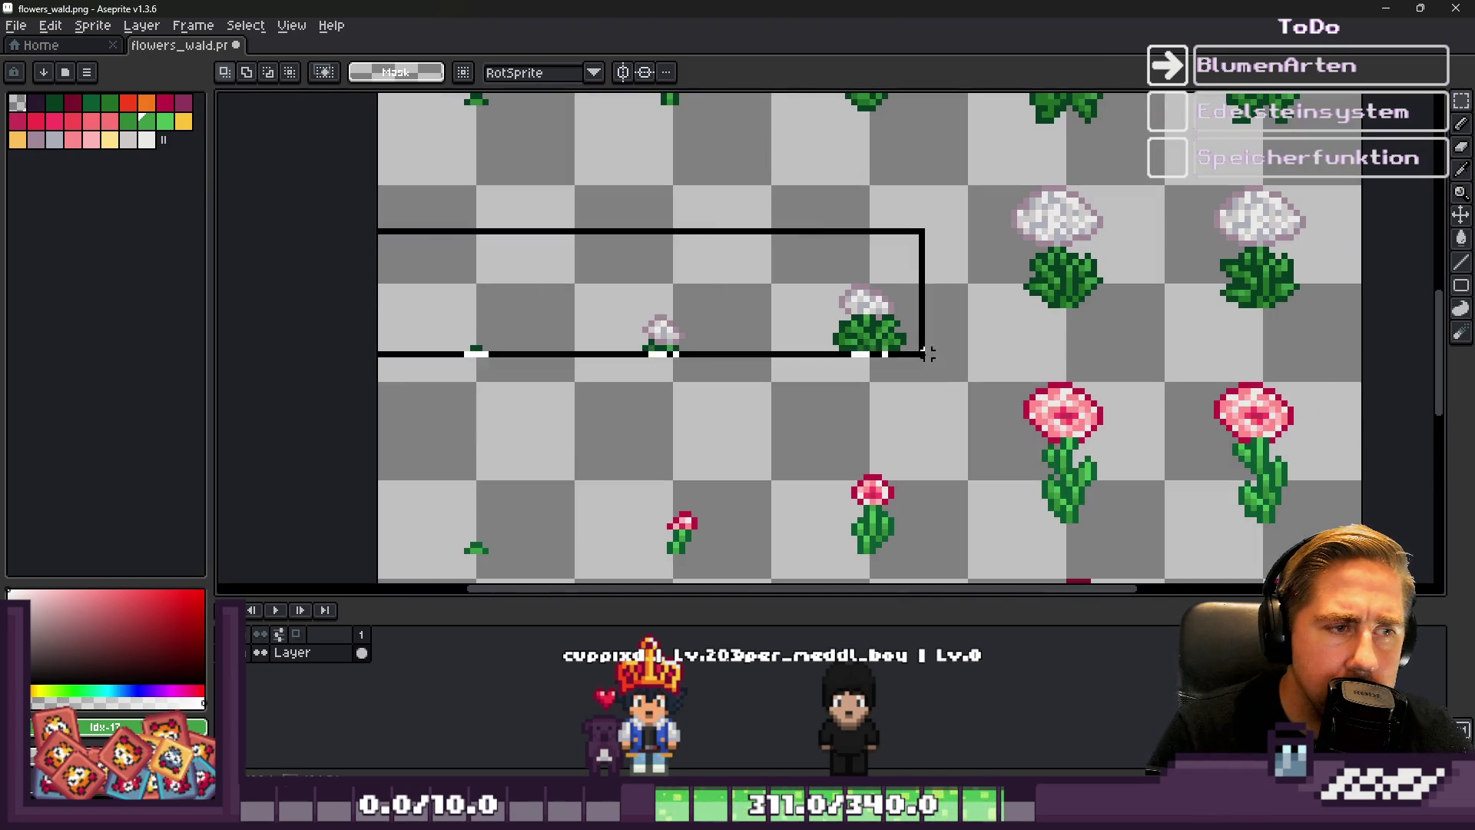
scroll(927, 353, up, 2)
mouse_move(926, 354)
mouse_down()
mouse_move(882, 289)
mouse_move(886, 303)
mouse_up()
key(Return)
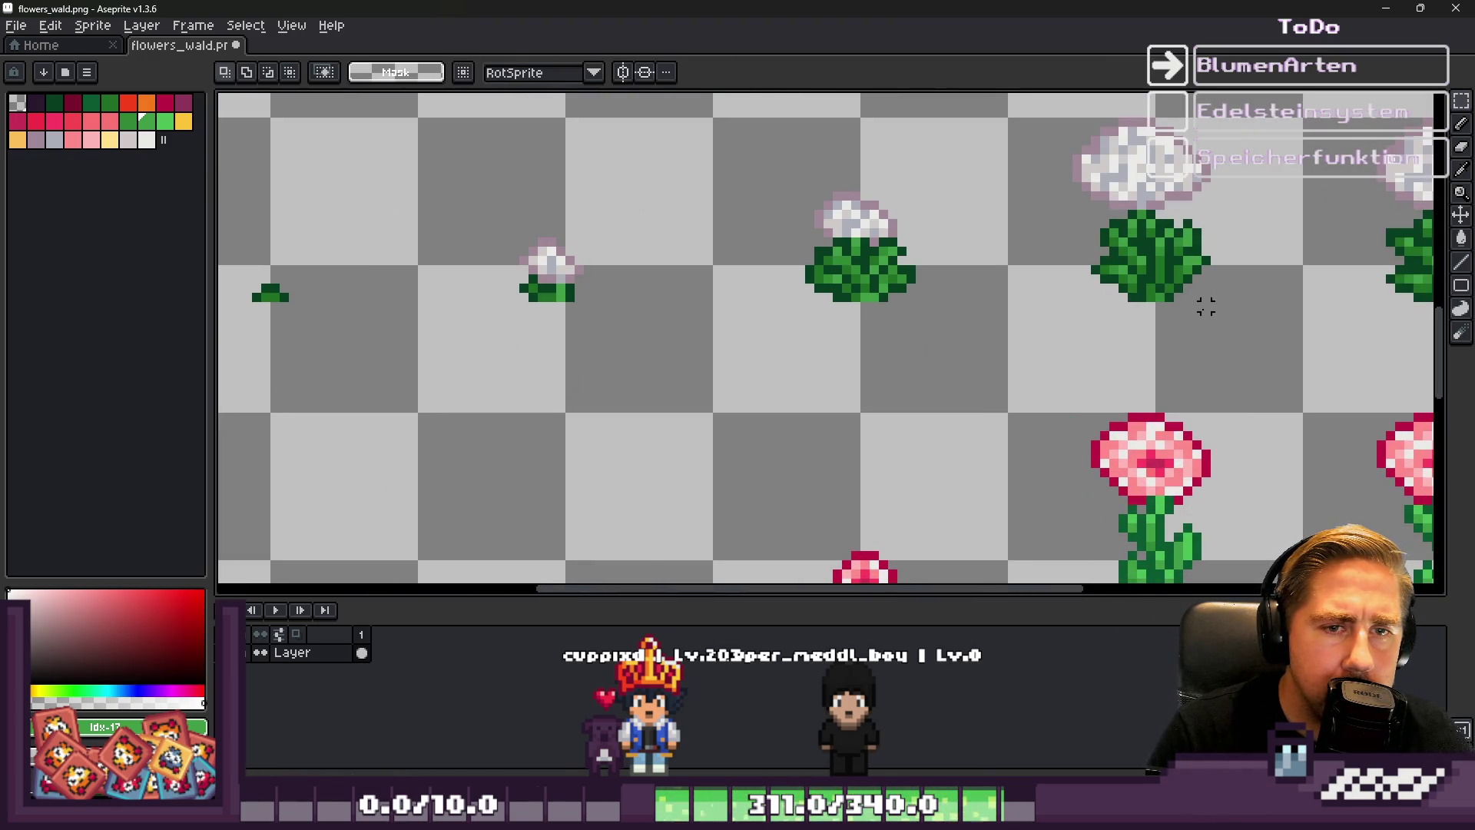
key(ctrl+d)
Move the lower flower rows upward.
scroll(810, 346, down, 2)
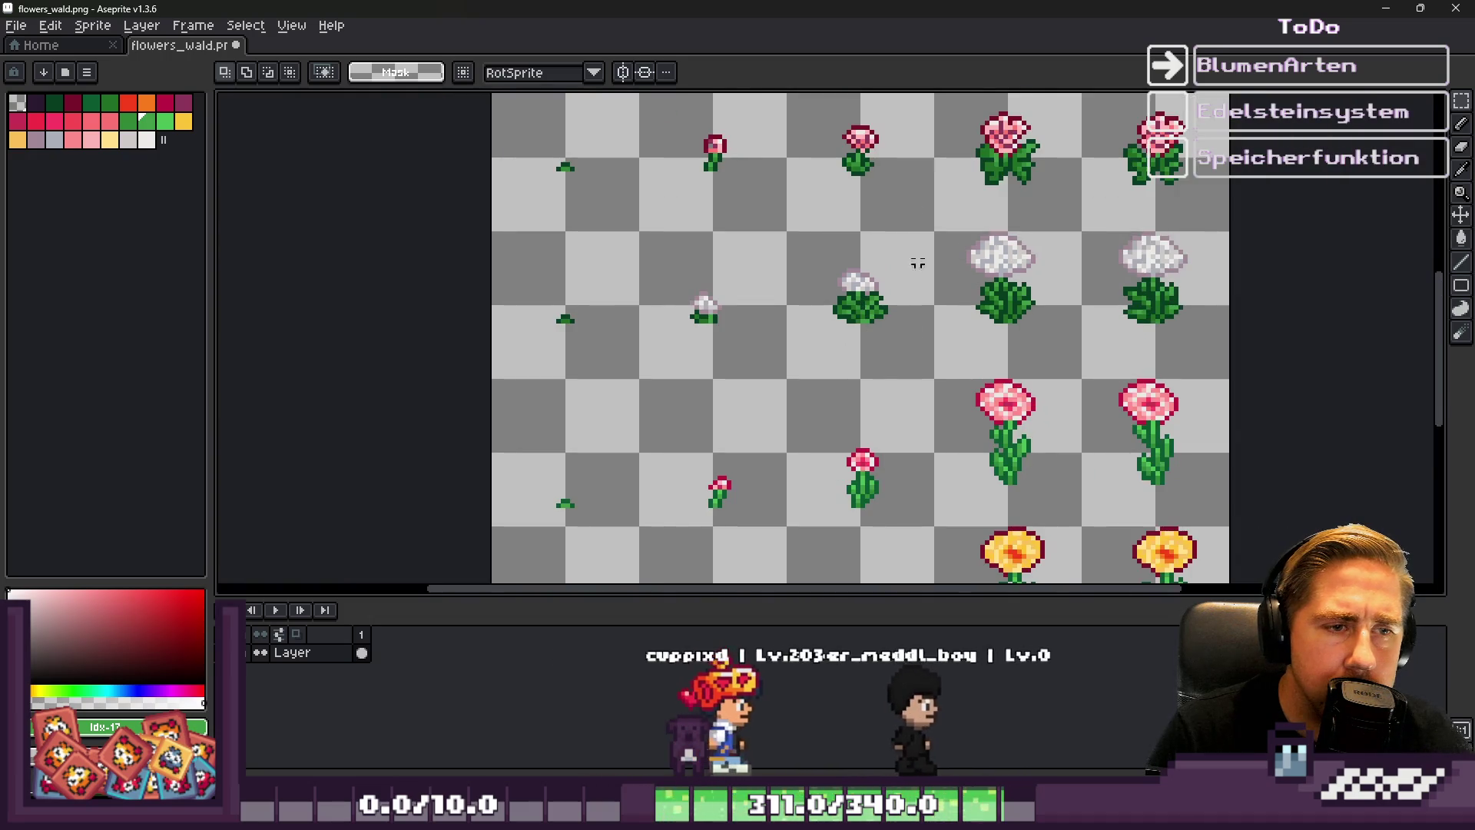
scroll(872, 395, down, 2)
scroll(451, 306, up, 1)
mouse_move(451, 307)
mouse_down()
mouse_move(956, 577)
mouse_move(955, 269)
mouse_up()
scroll(952, 192, up, 1)
scroll(955, 194, up, 2)
drag(869, 220, 883, 108)
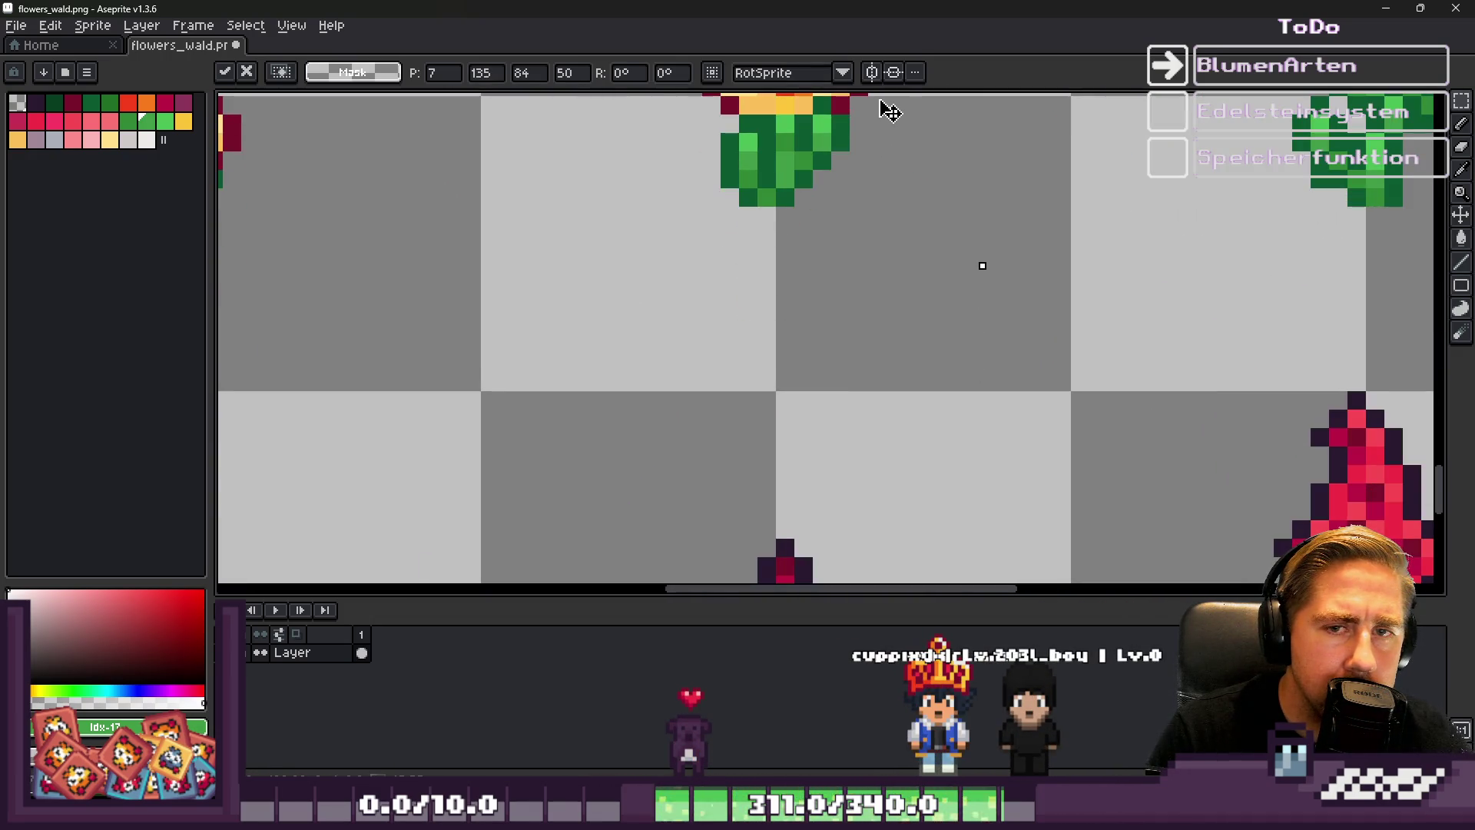
scroll(872, 421, down, 2)
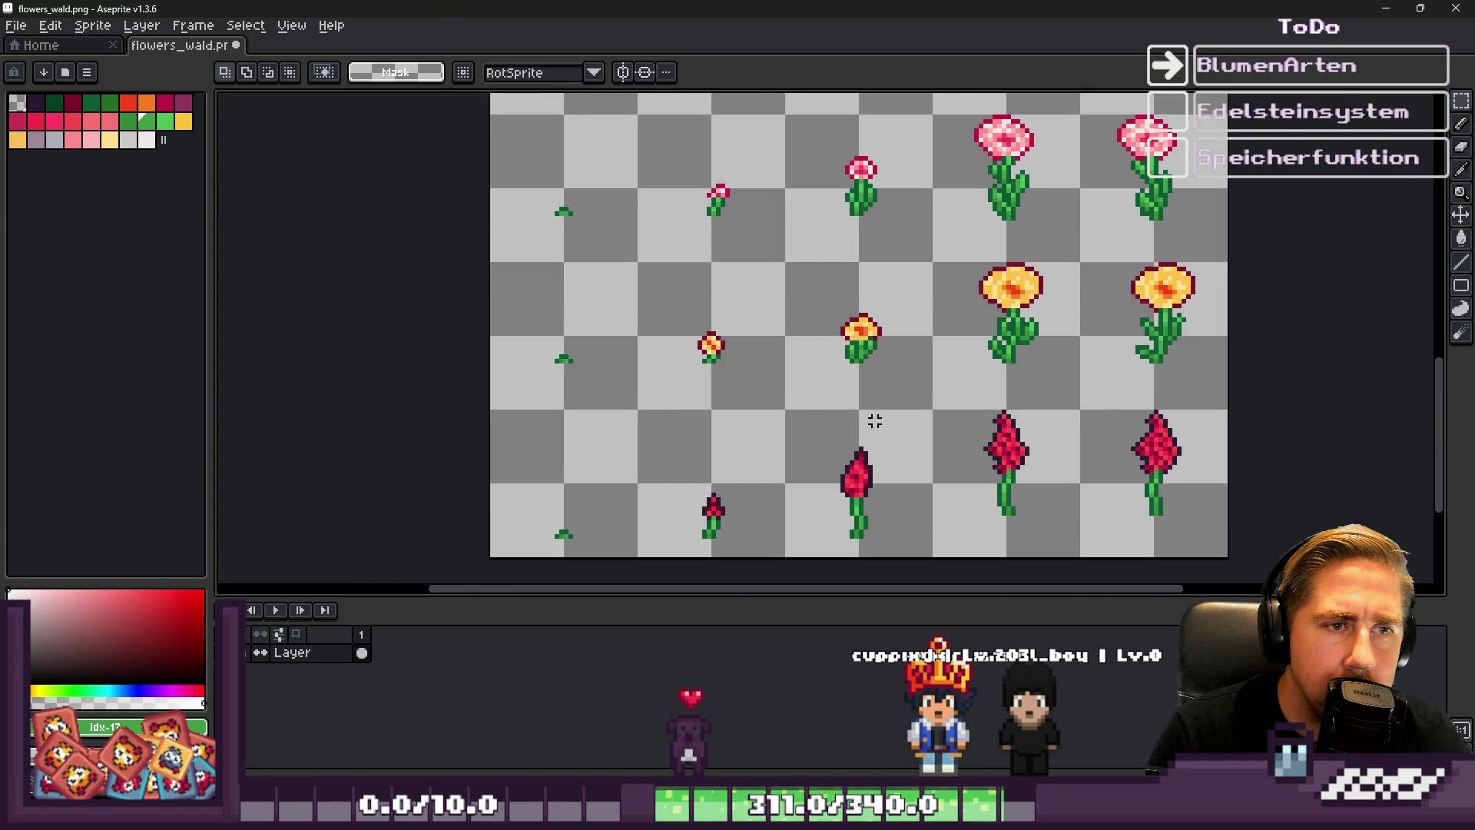
scroll(841, 165, up, 1)
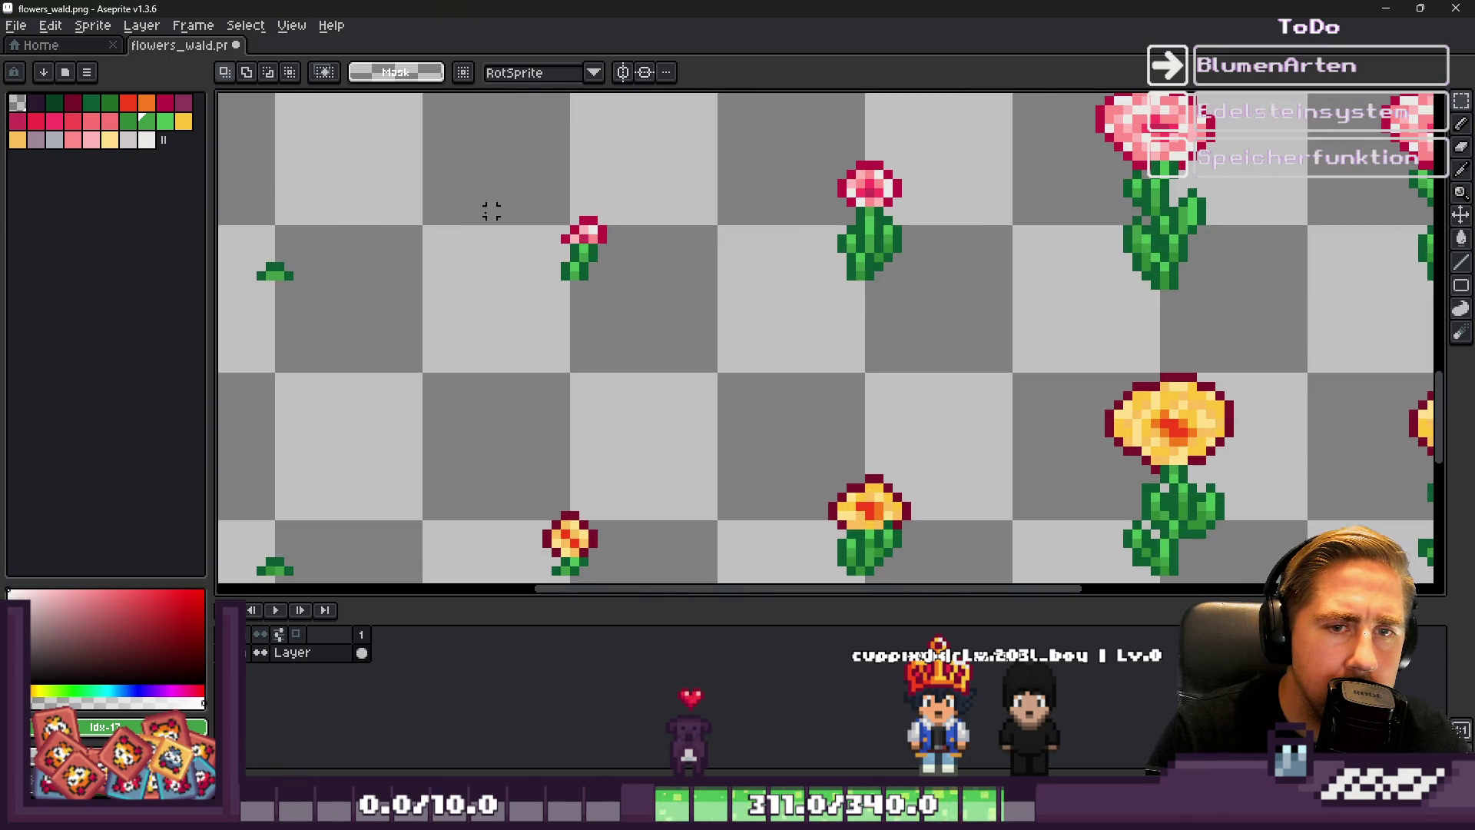
Reposition the upper-left flowers and clear the stray selection.
mouse_move(243, 156)
mouse_down()
mouse_move(635, 322)
mouse_move(932, 376)
mouse_up()
mouse_move(883, 238)
mouse_down()
mouse_move(874, 259)
mouse_move(882, 238)
mouse_up()
scroll(878, 255, down, 1)
scroll(872, 230, up, 3)
scroll(899, 298, down, 2)
key(ctrl+d)
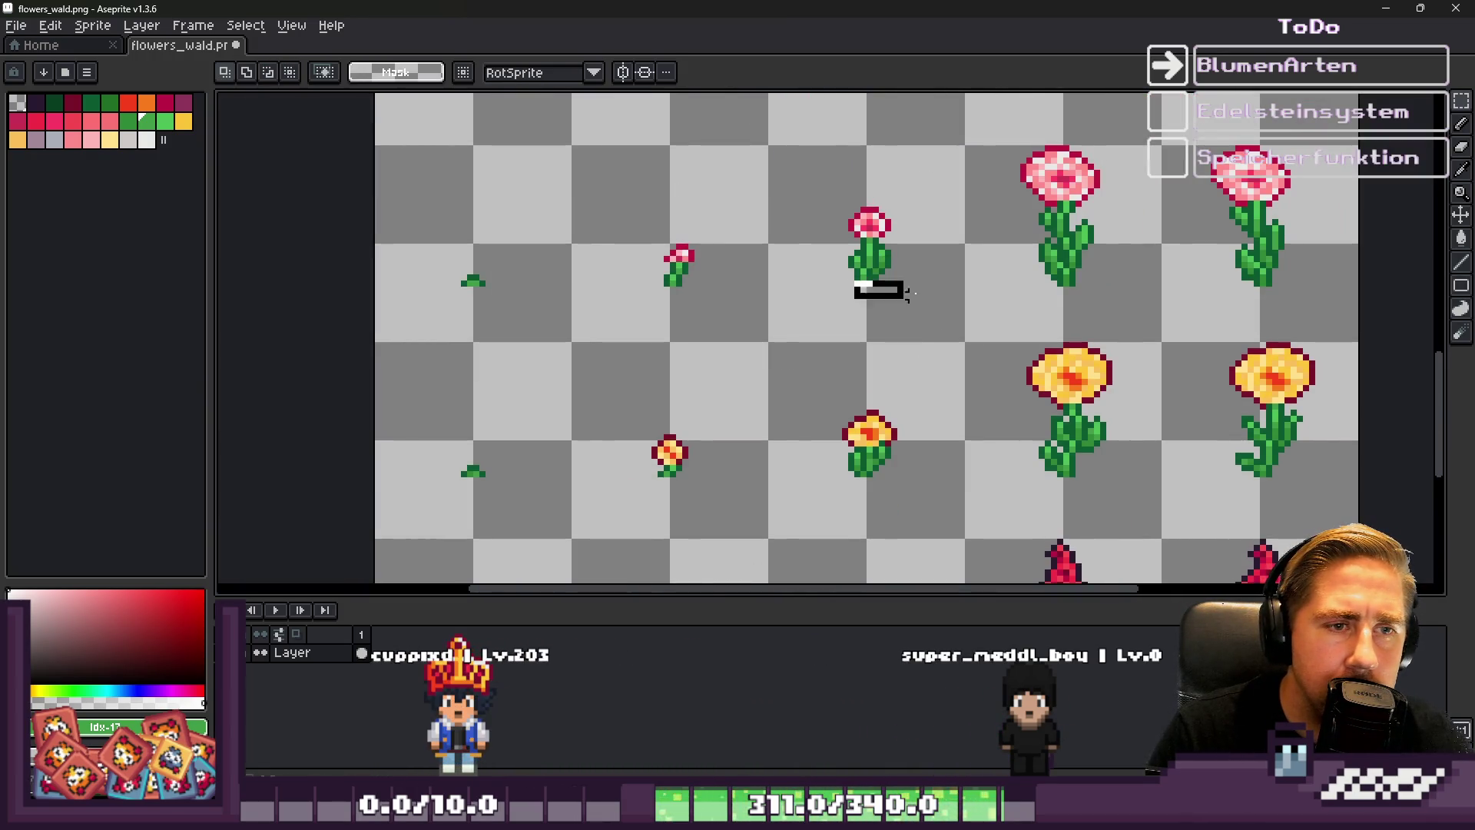
drag(906, 292, 1243, 302)
key(ctrl+d)
Move the bottom red flower row upward into its tiles.
scroll(991, 270, down, 2)
scroll(503, 393, up, 3)
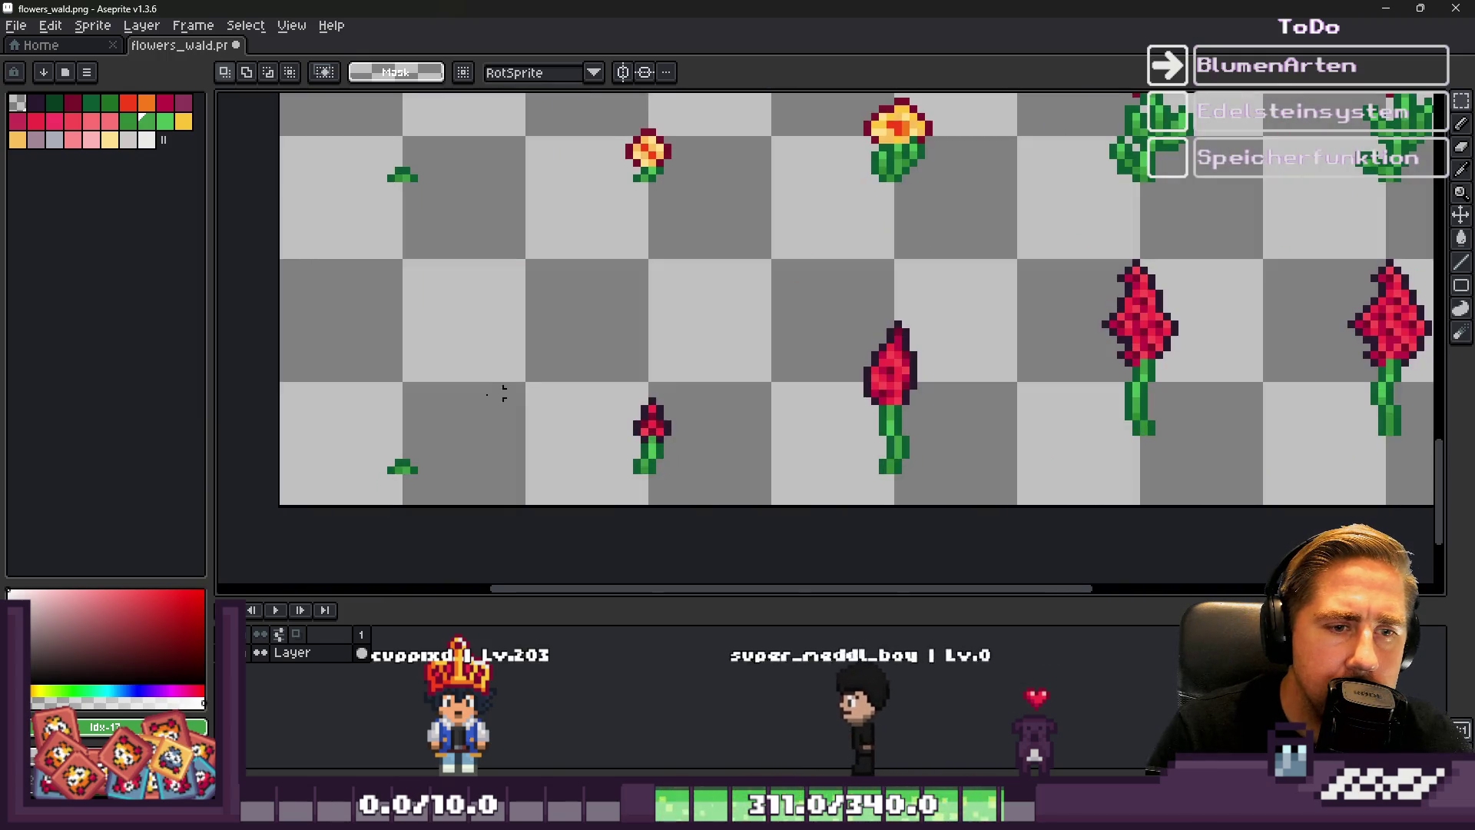
mouse_move(341, 293)
mouse_down()
mouse_move(523, 425)
mouse_move(965, 501)
mouse_up()
scroll(914, 400, up, 2)
mouse_move(905, 401)
mouse_down()
mouse_move(922, 315)
mouse_move(918, 353)
mouse_up()
key(ctrl+d)
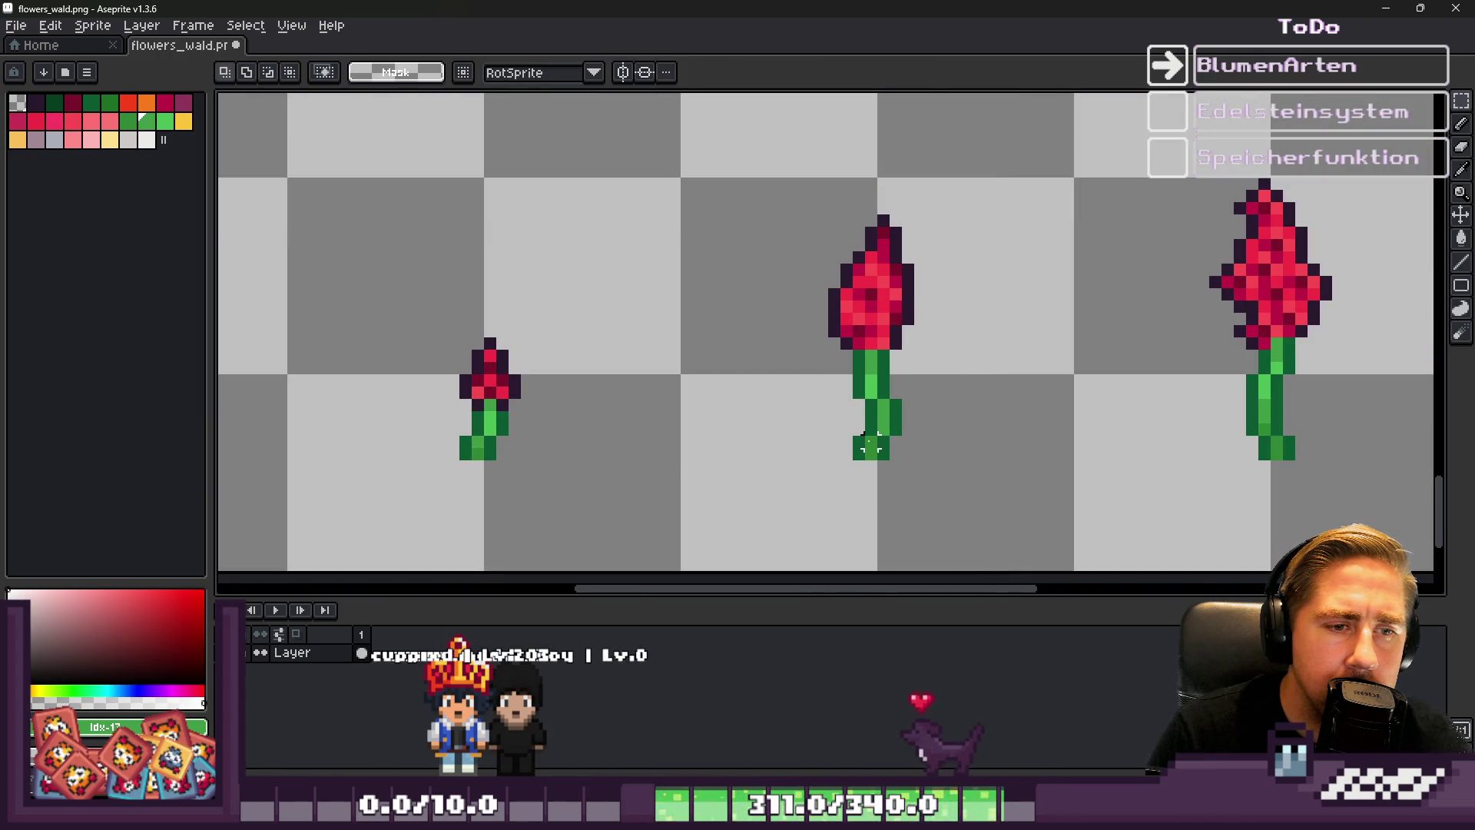
key(ctrl+d)
Save the edited flower sheet and minimize Aseprite.
scroll(1053, 537, down, 4)
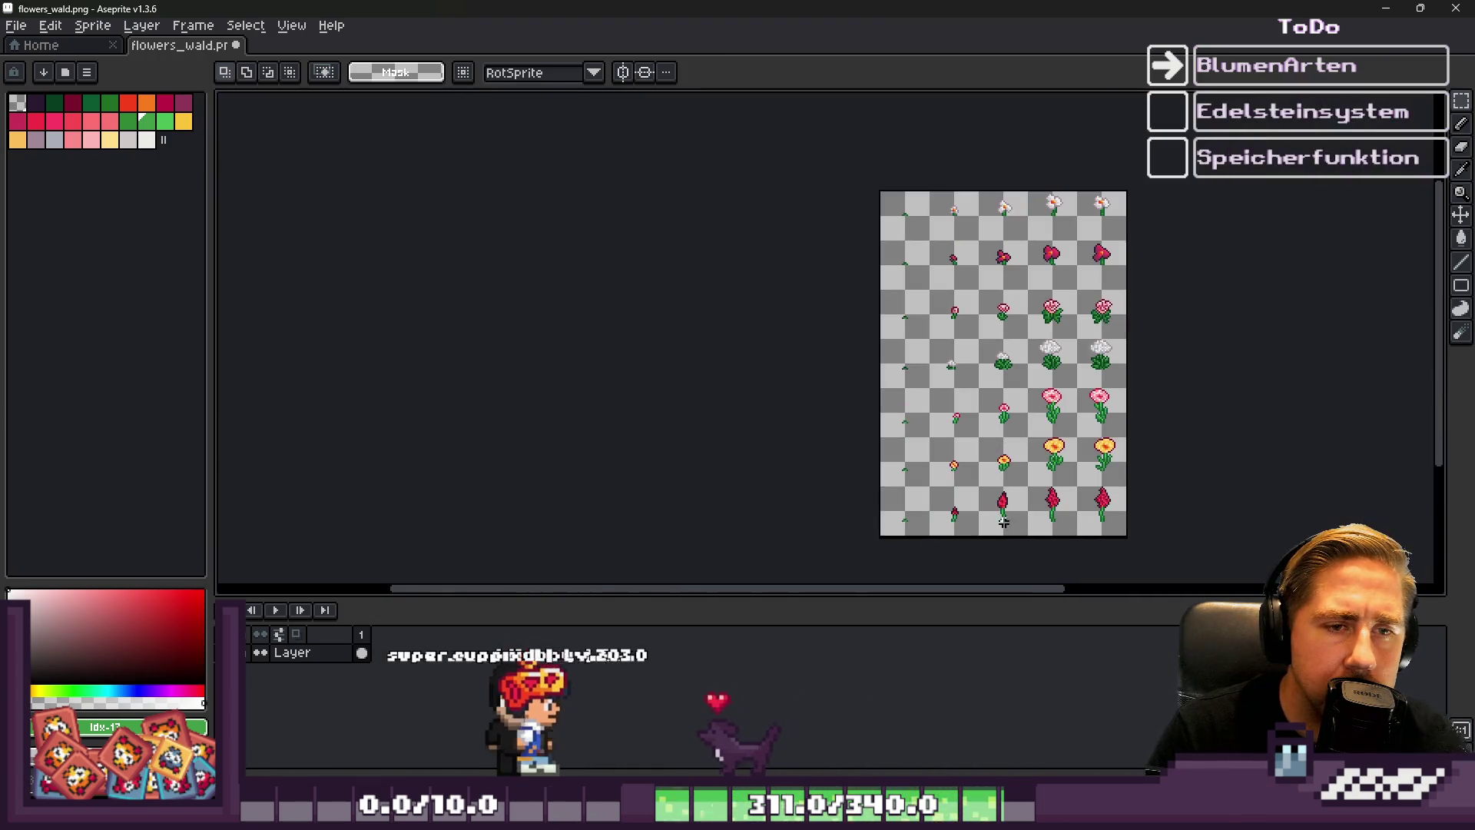
scroll(1082, 217, up, 3)
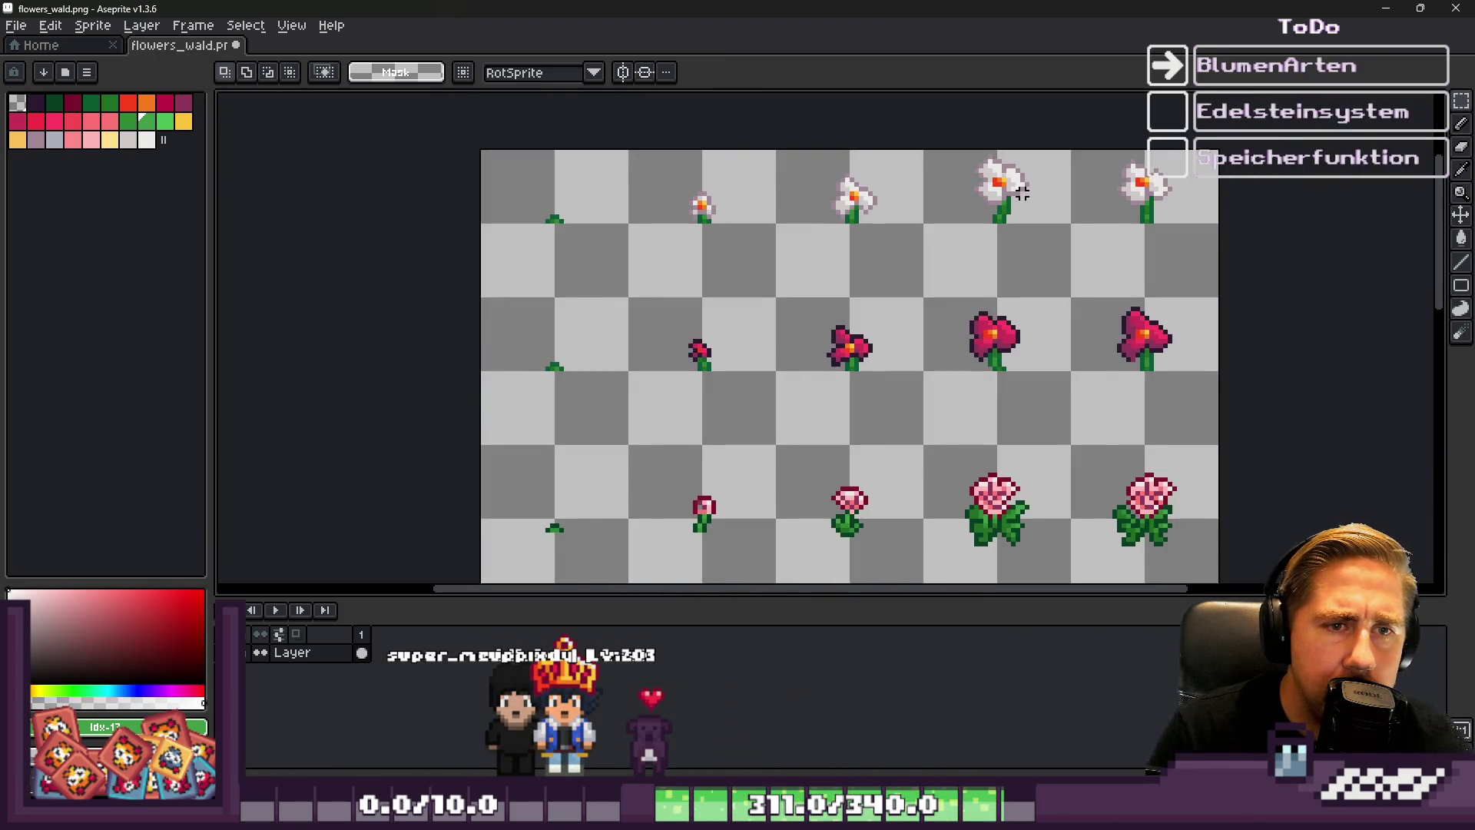
scroll(957, 479, down, 3)
scroll(937, 430, up, 2)
key(ctrl+s)
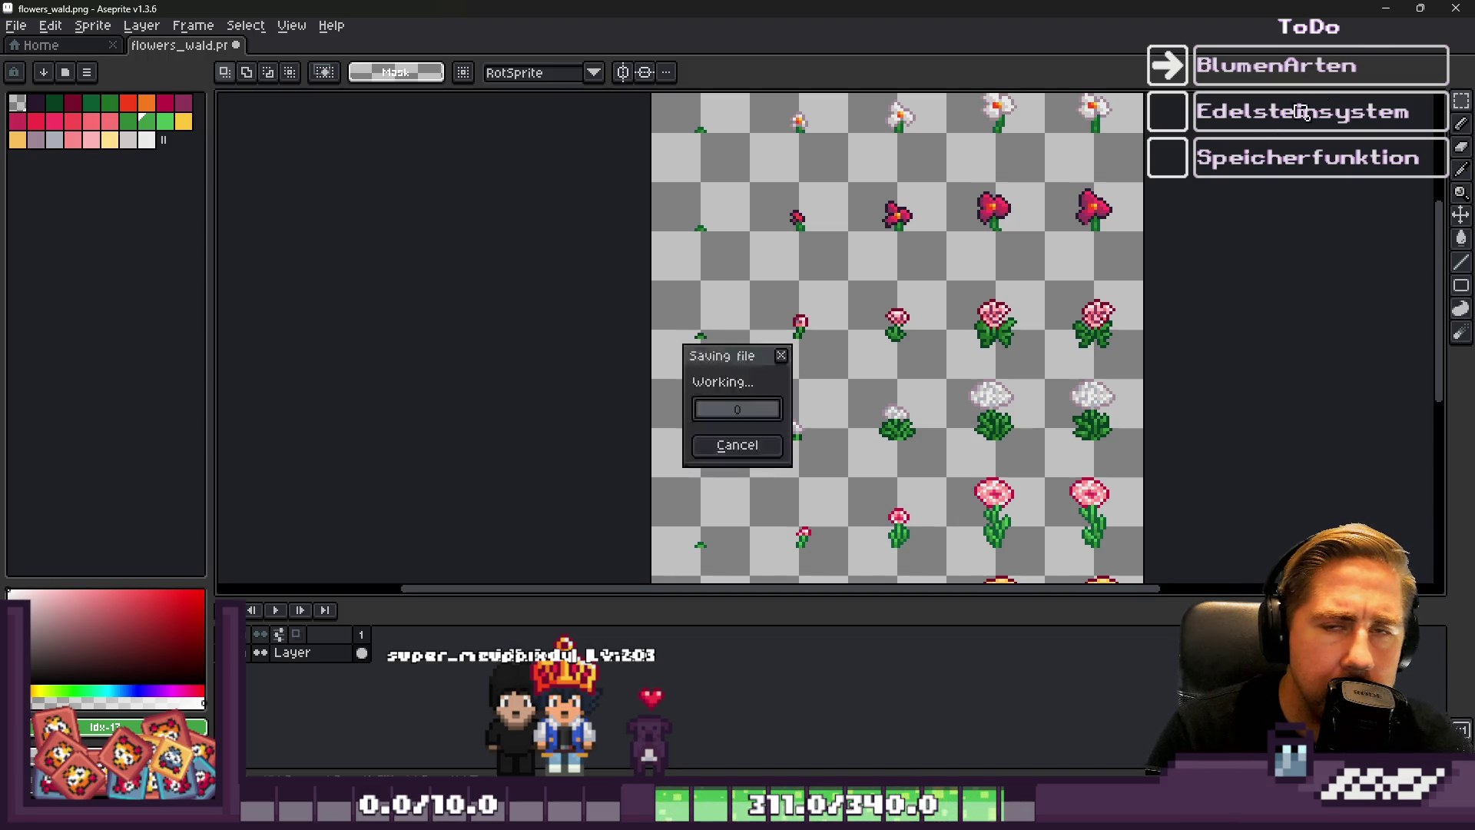
click(1429, 6)
Close Aseprite and switch the painted tile property to Y Sort Origin.
click(1462, 16)
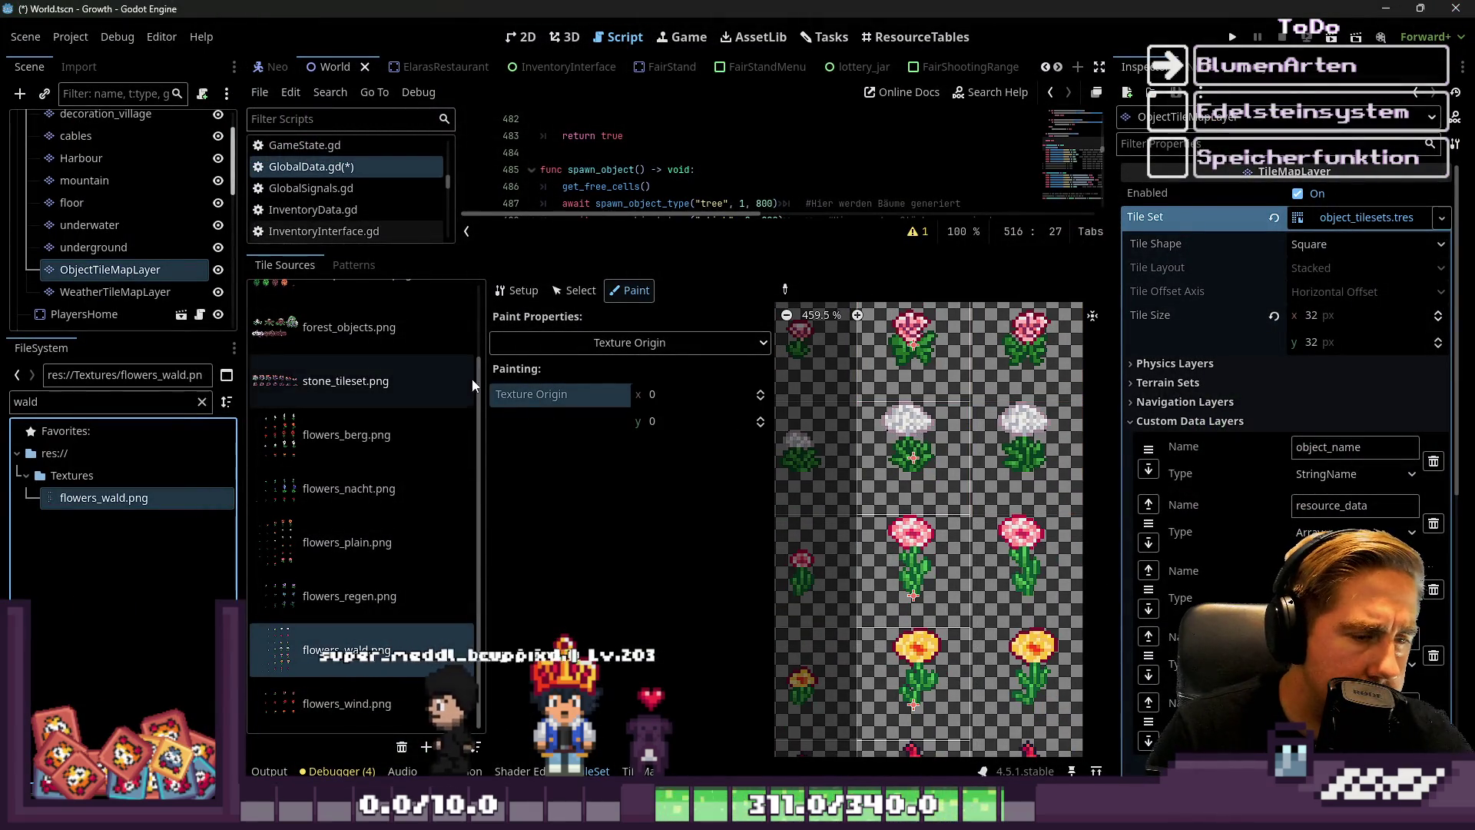
click(530, 343)
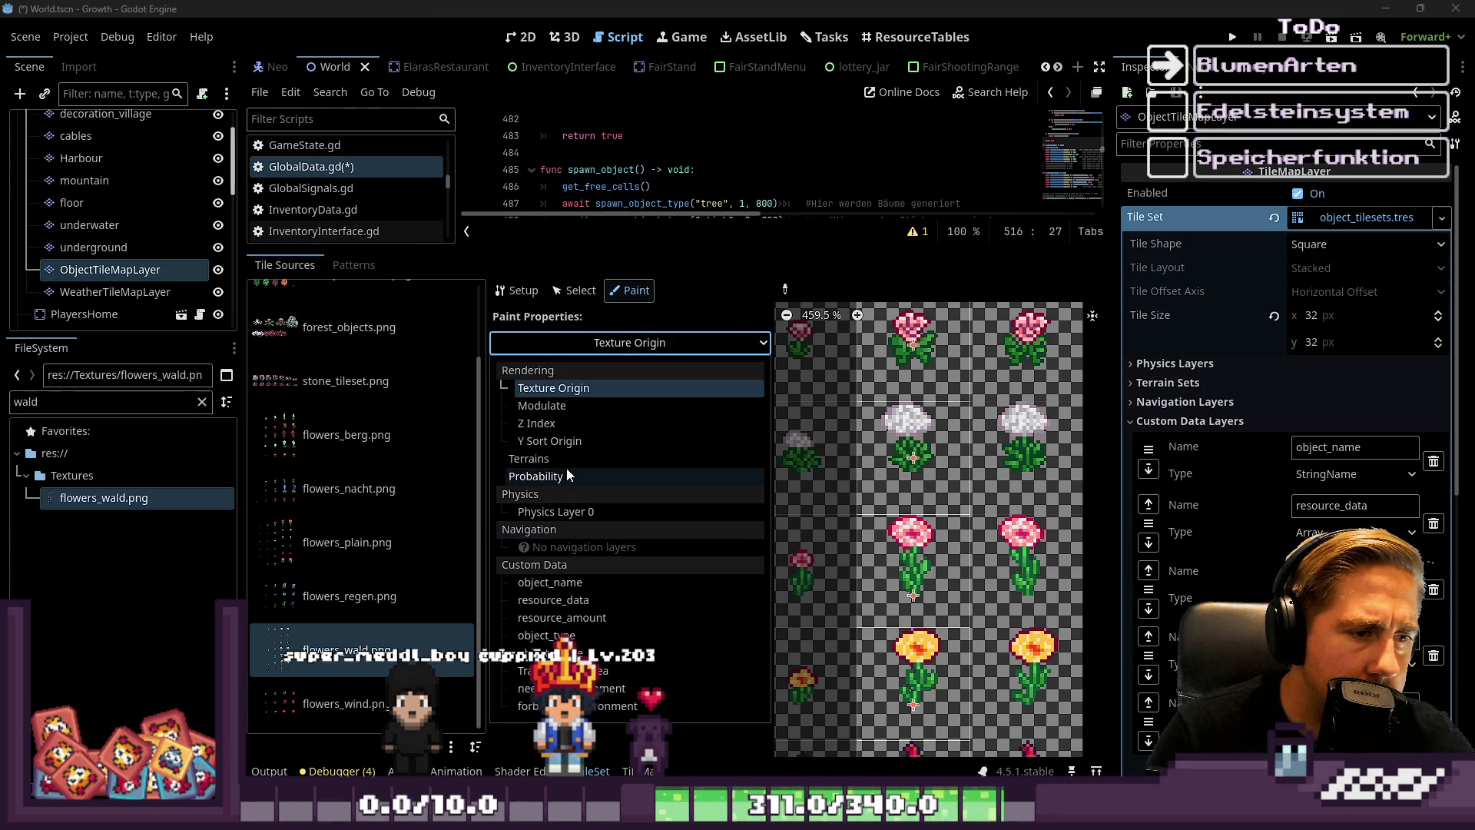
click(553, 441)
scroll(905, 539, up, 2)
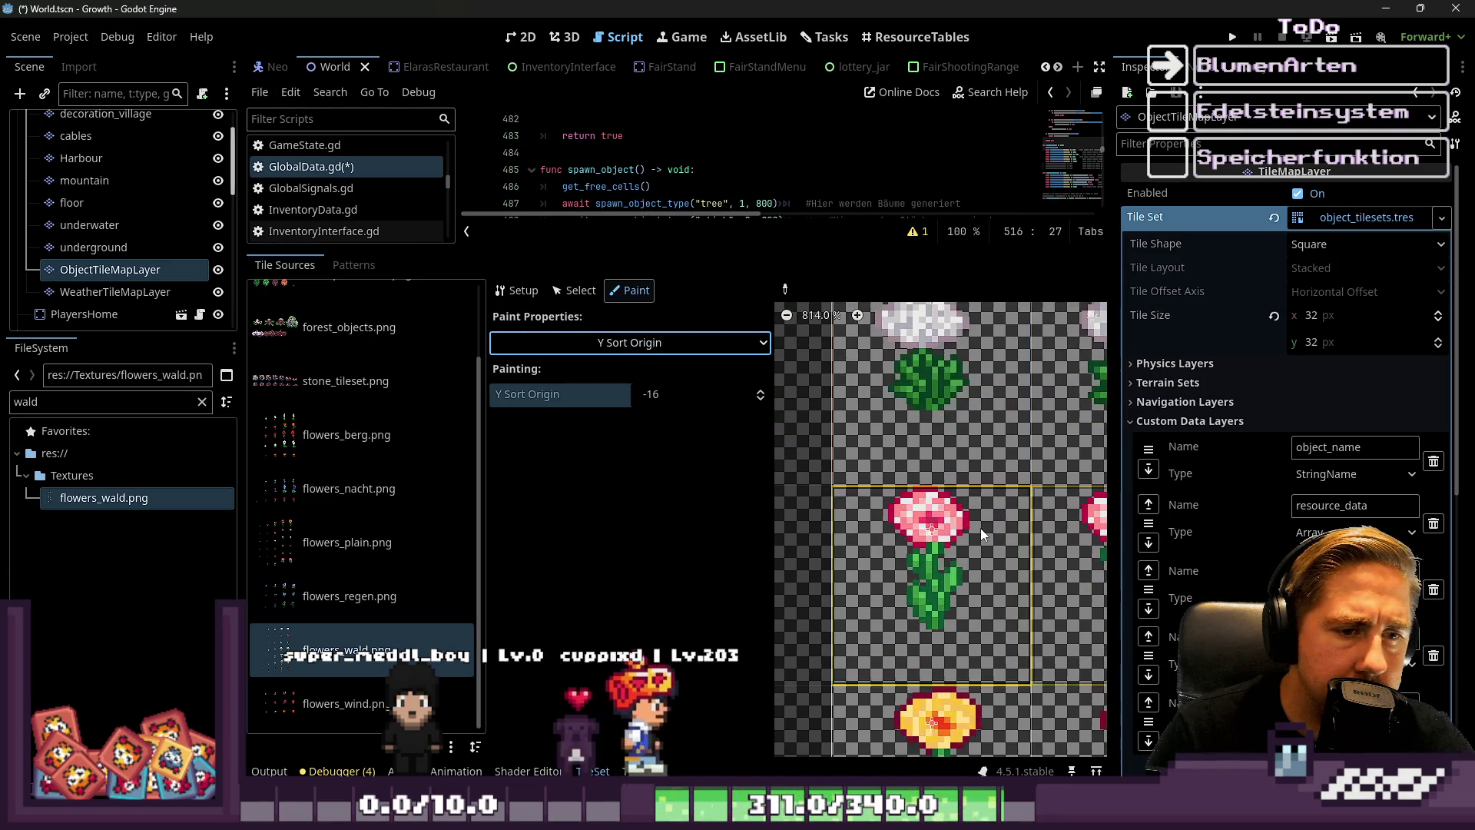
scroll(907, 538, up, 1)
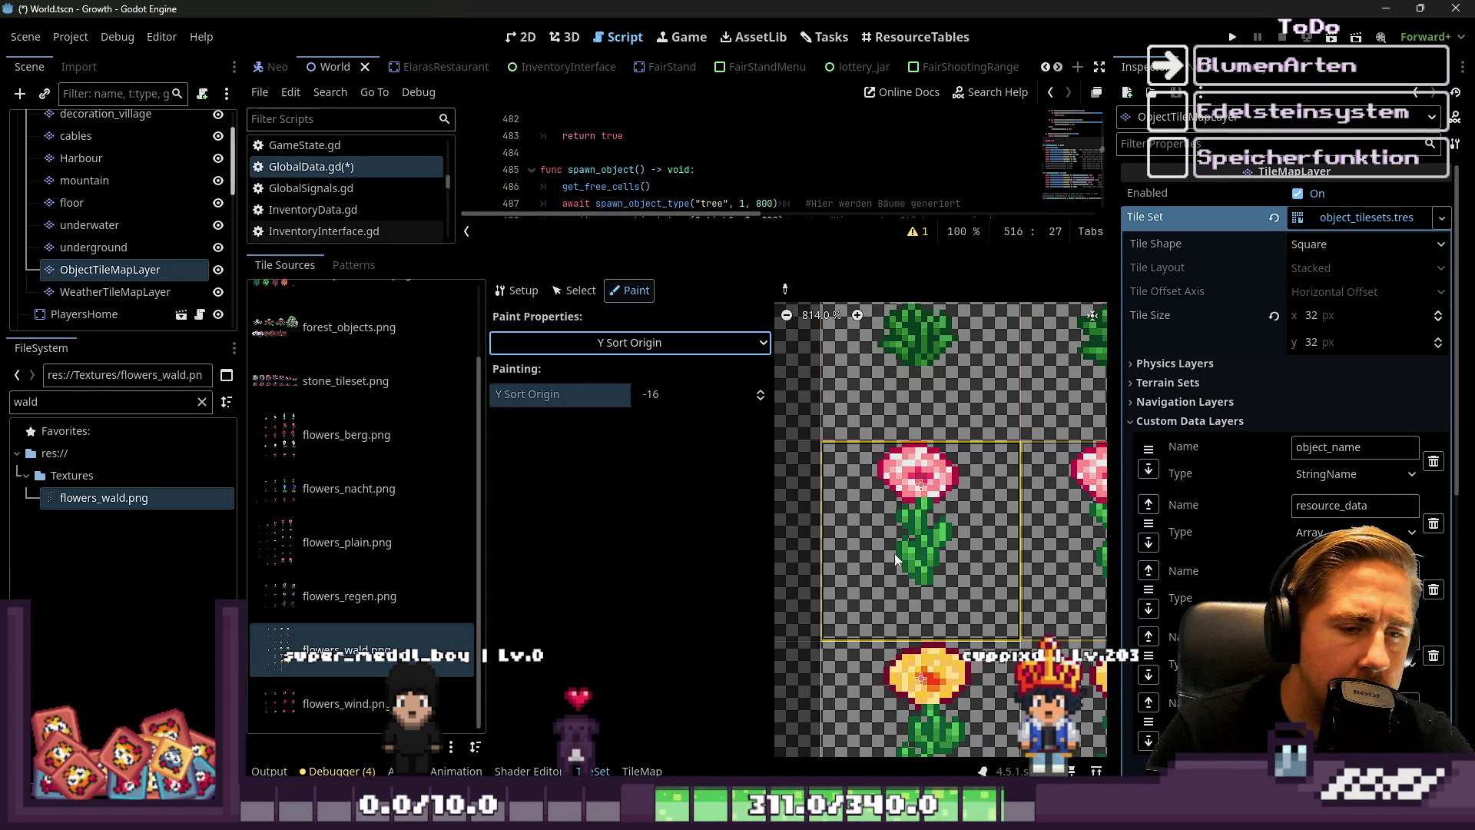
scroll(958, 527, down, 5)
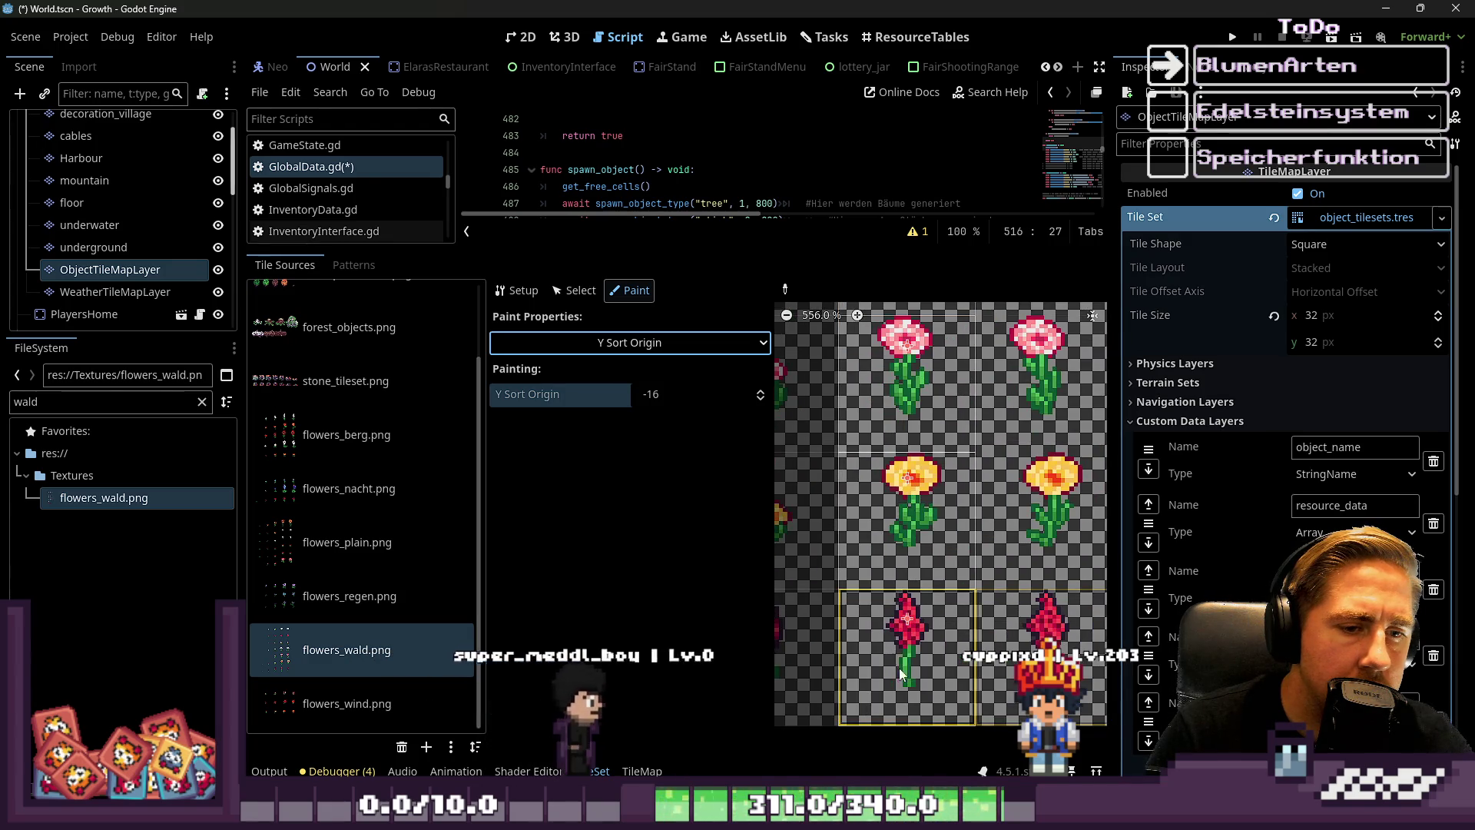
scroll(898, 667, down, 1)
scroll(911, 675, up, 1)
scroll(916, 397, up, 2)
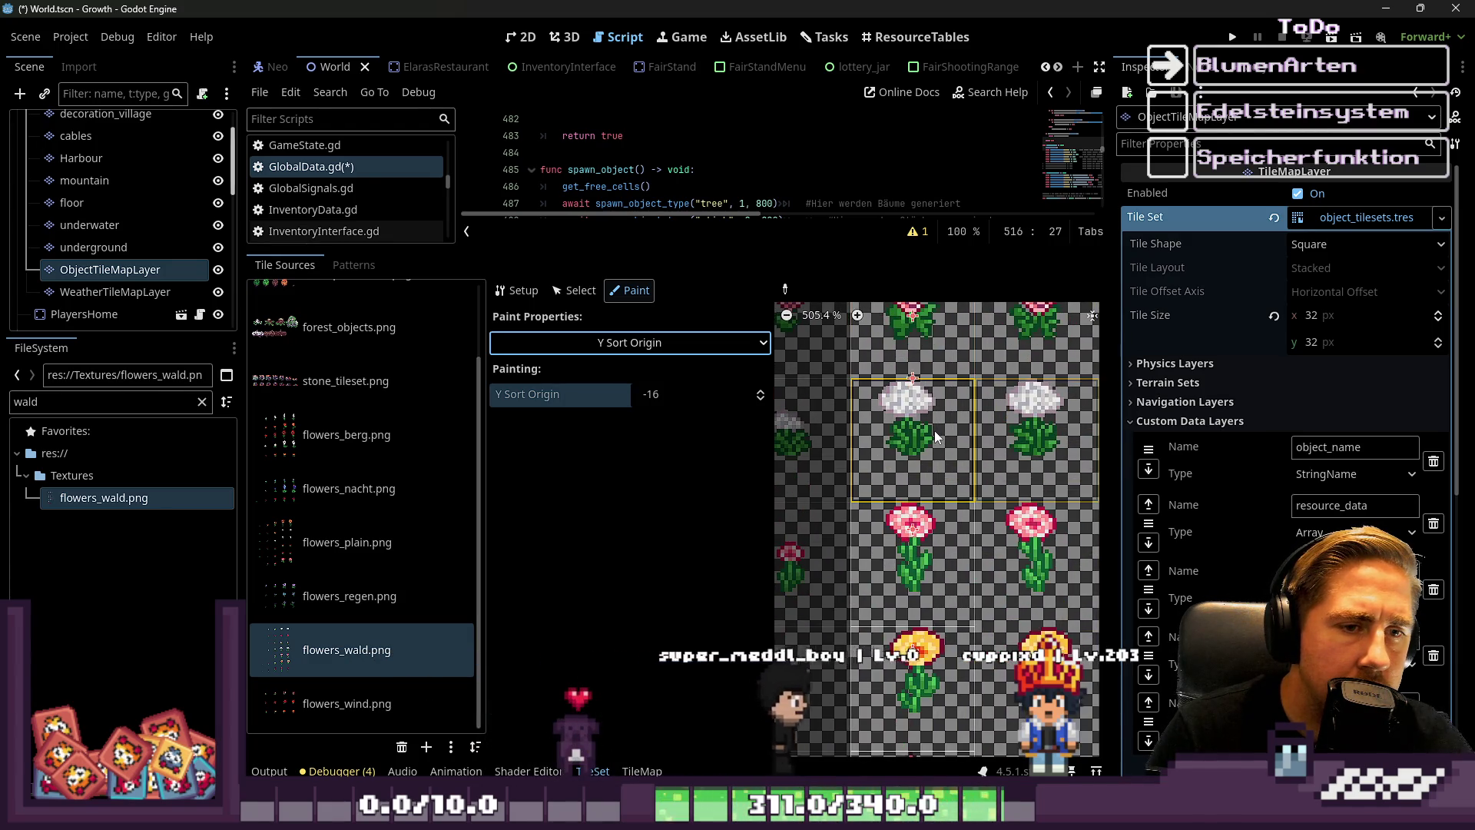
scroll(914, 400, up, 3)
Enter a Y Sort Origin of -14 and apply it to a flower tile.
click(712, 395)
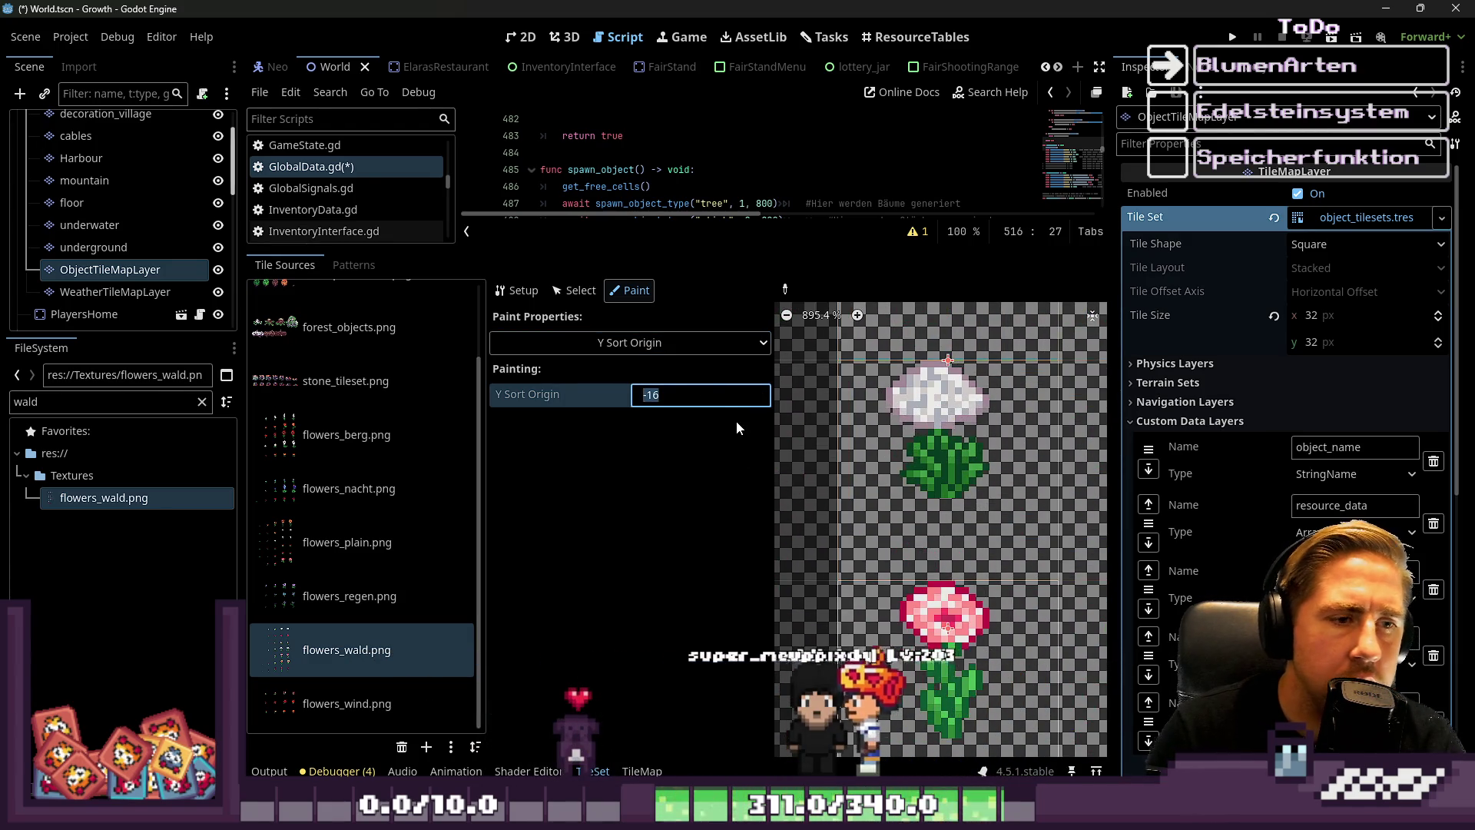
text(-18-14)
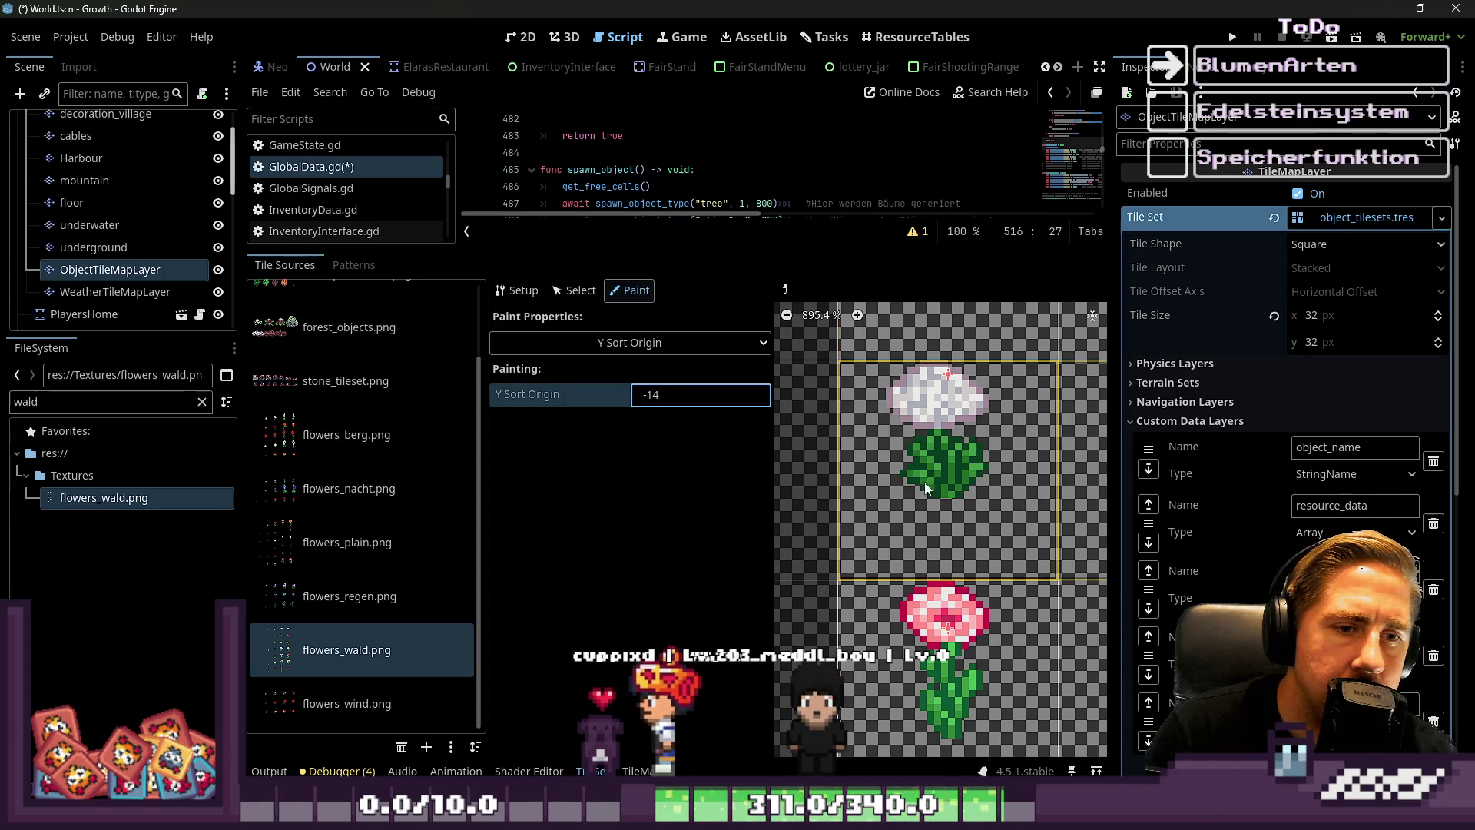
scroll(929, 487, down, 4)
scroll(953, 421, up, 3)
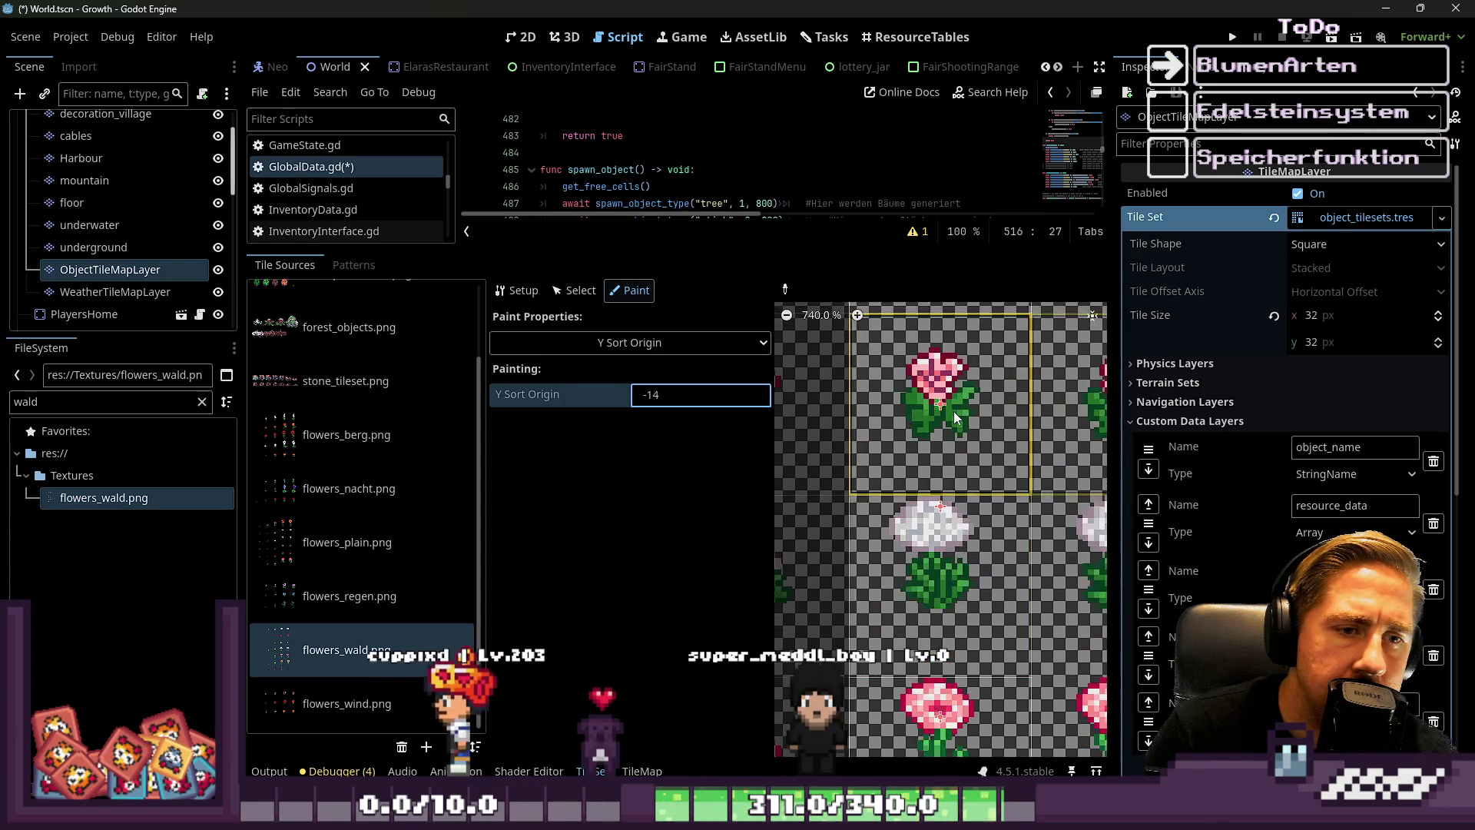
scroll(953, 413, down, 3)
scroll(937, 531, up, 1)
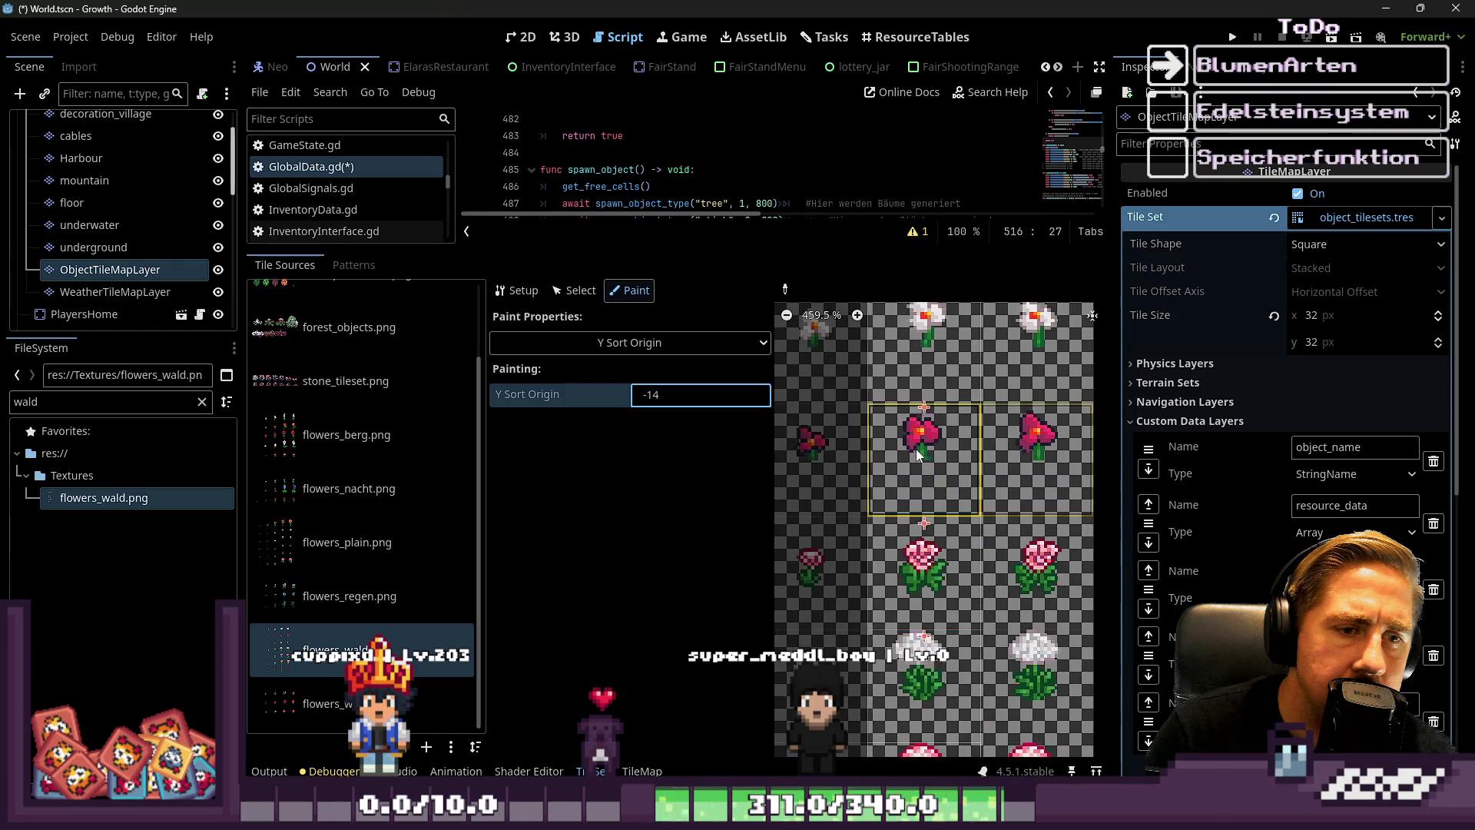
scroll(916, 449, up, 4)
text(-15)
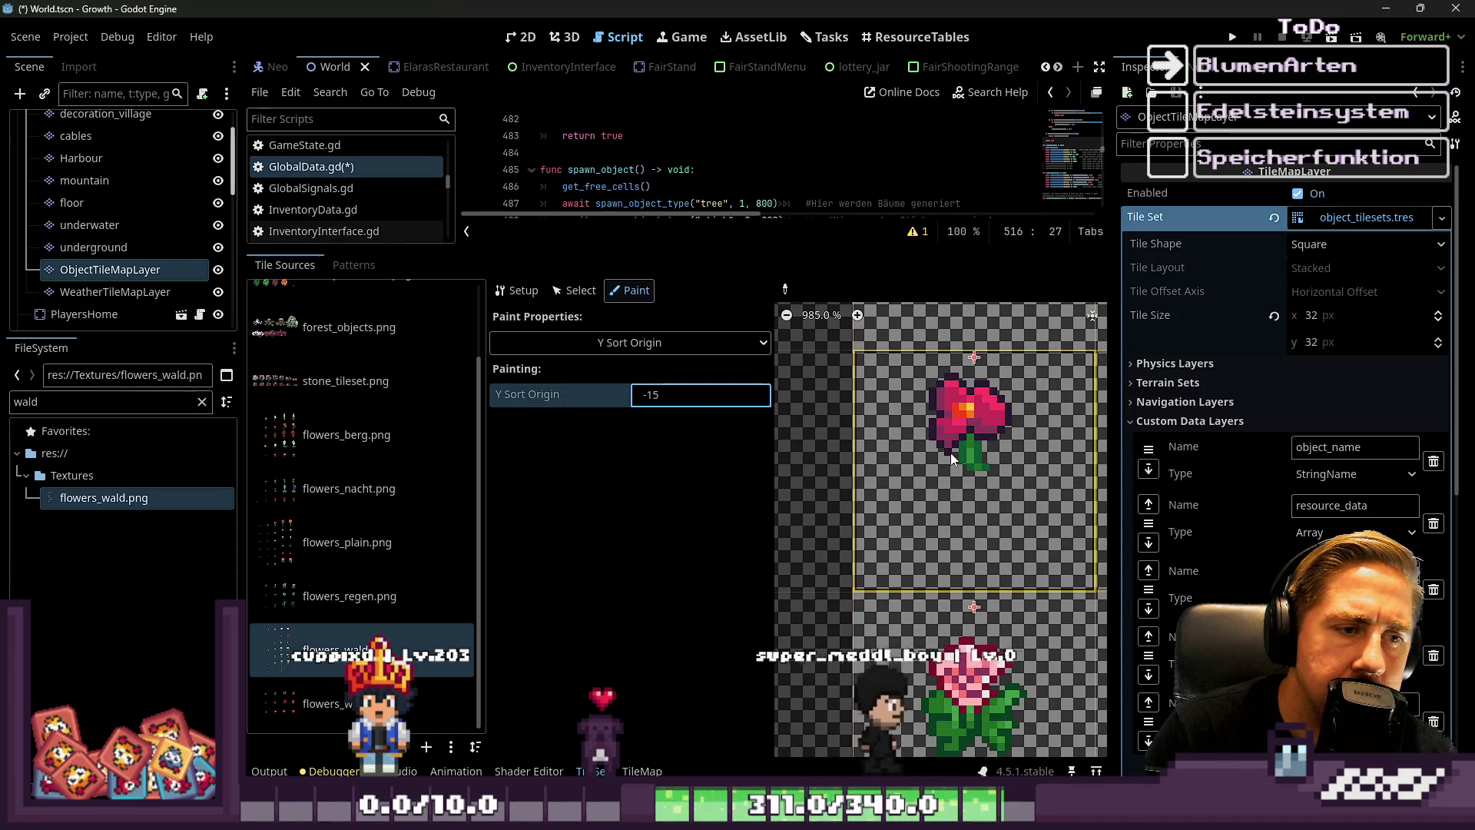
right_click(951, 453)
scroll(885, 616, down, 3)
scroll(893, 432, up, 1)
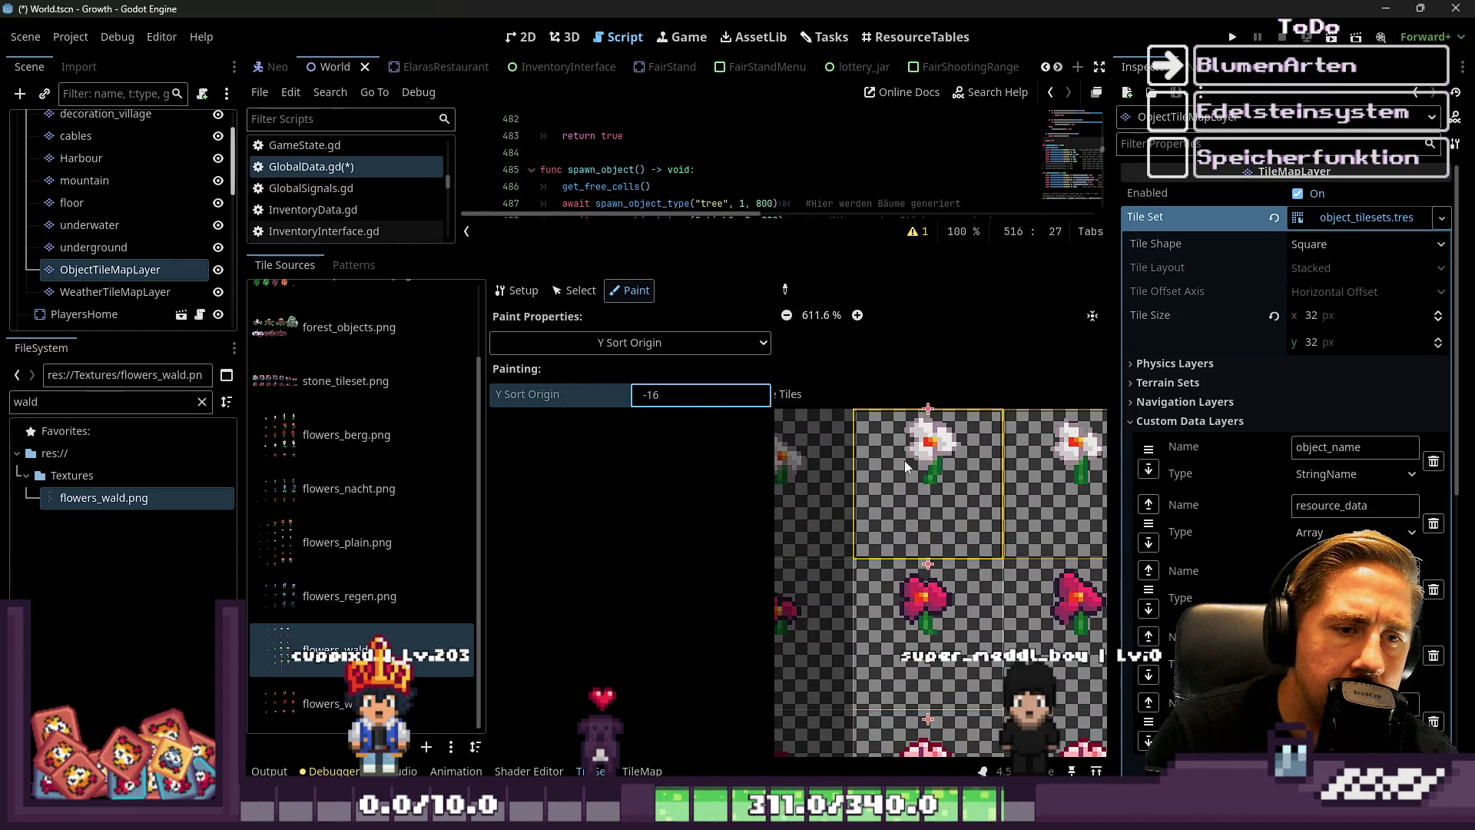
scroll(905, 459, down, 2)
In flowers_wind.png, switch to Select mode and inspect the pink flower tile's custom data.
click(346, 703)
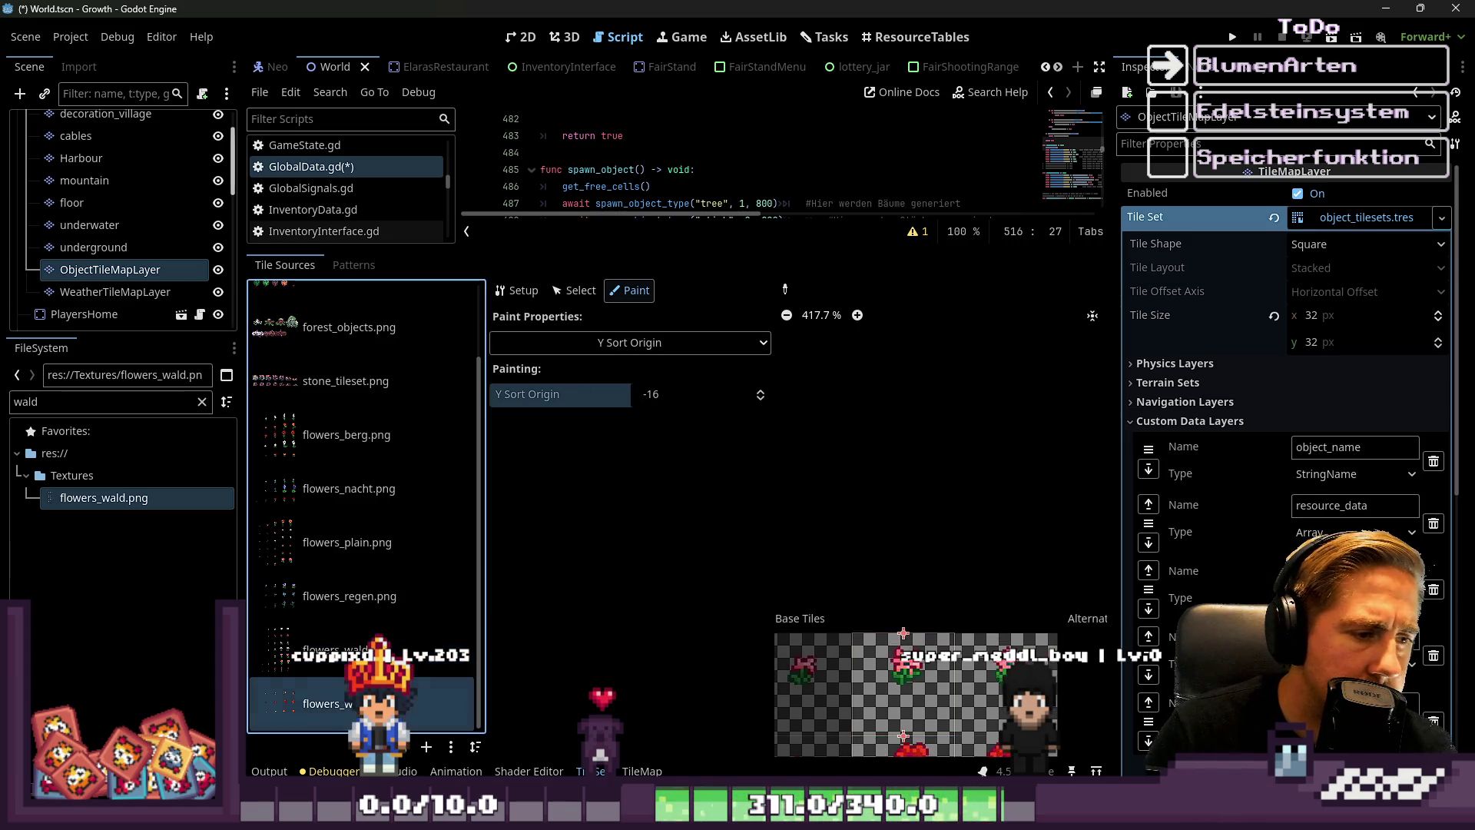
scroll(907, 499, down, 1)
scroll(930, 555, up, 2)
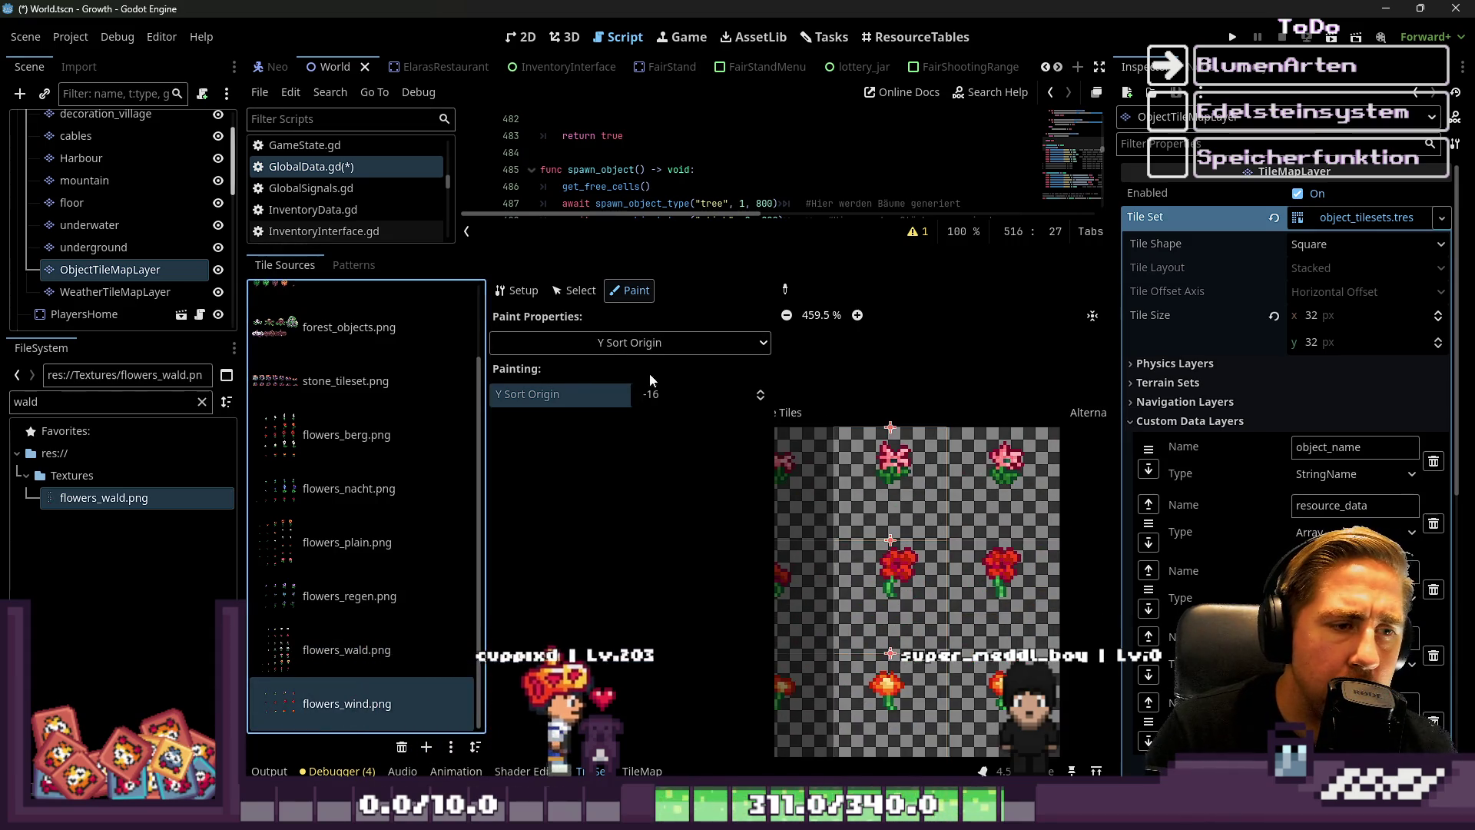
click(615, 344)
click(553, 440)
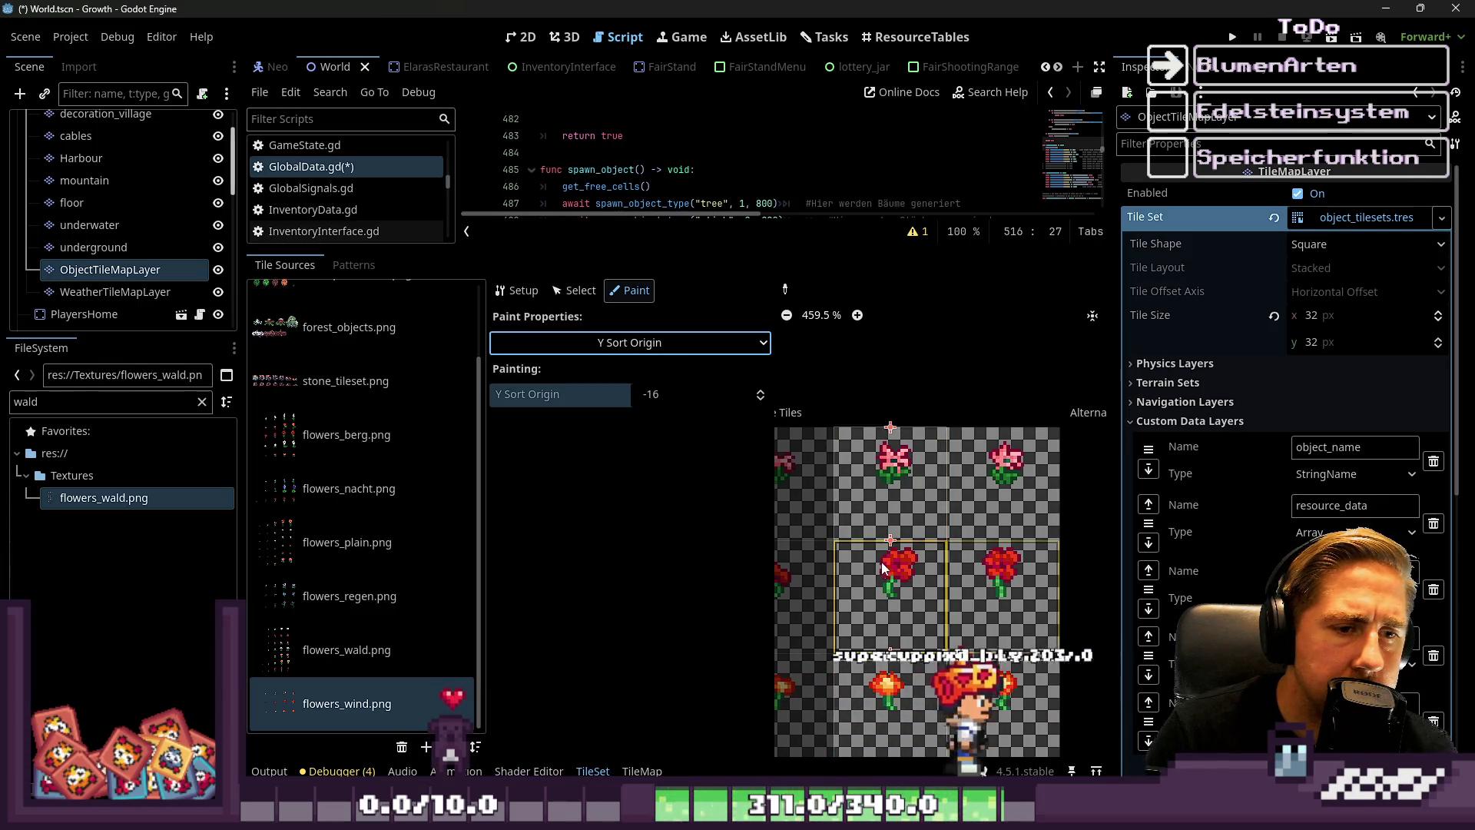
click(665, 346)
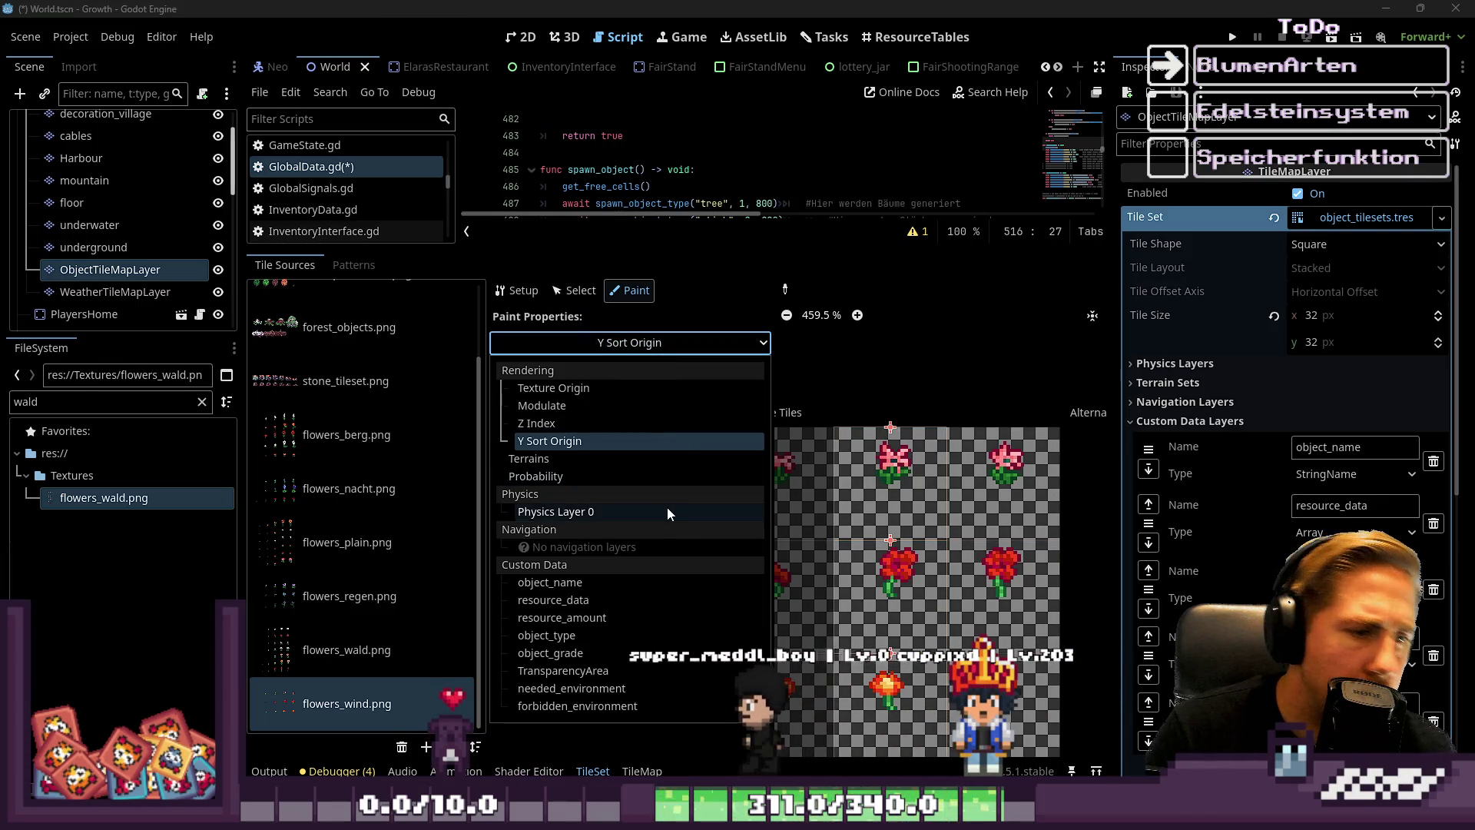
click(576, 290)
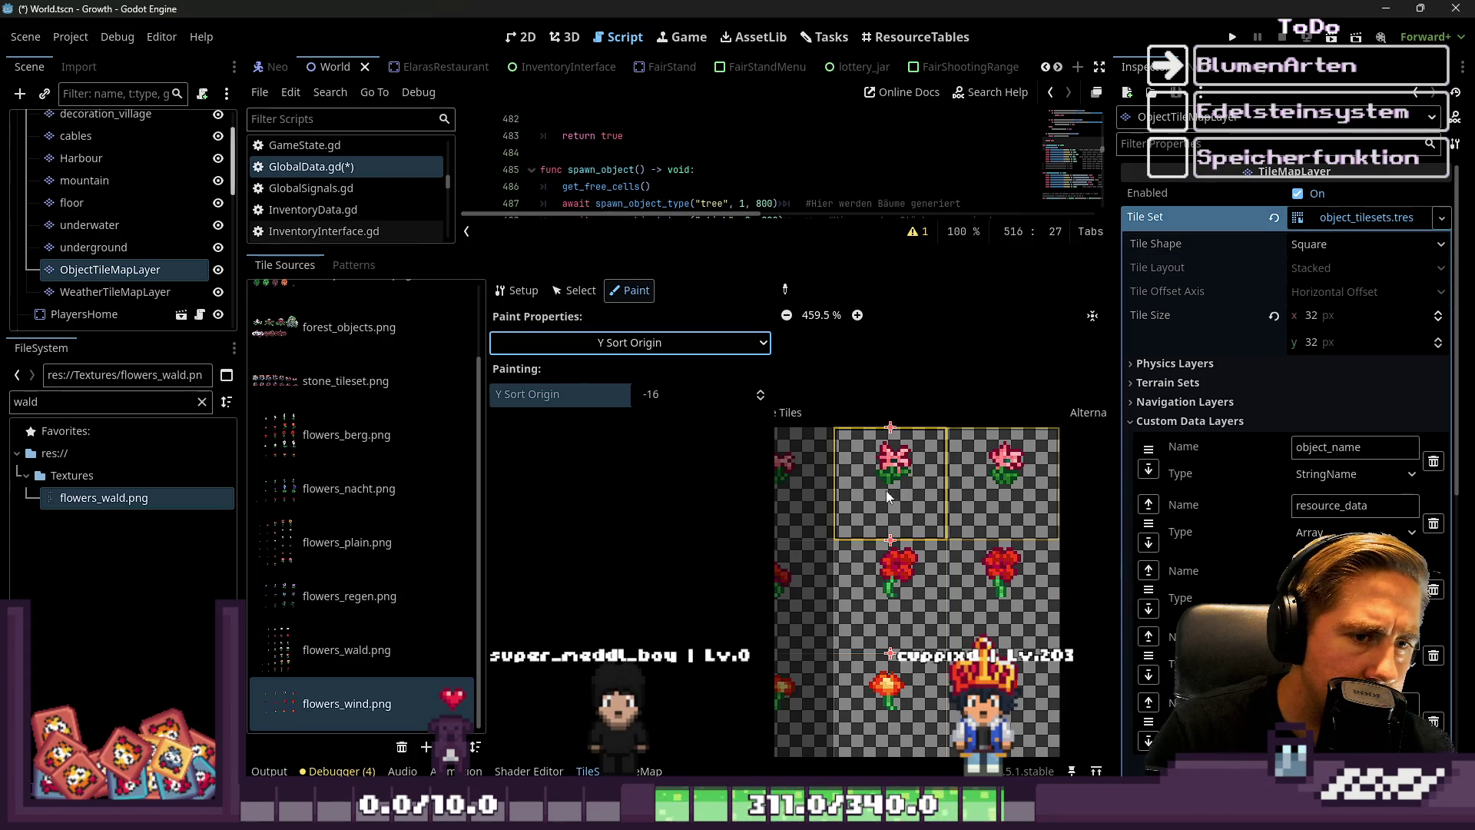
click(569, 290)
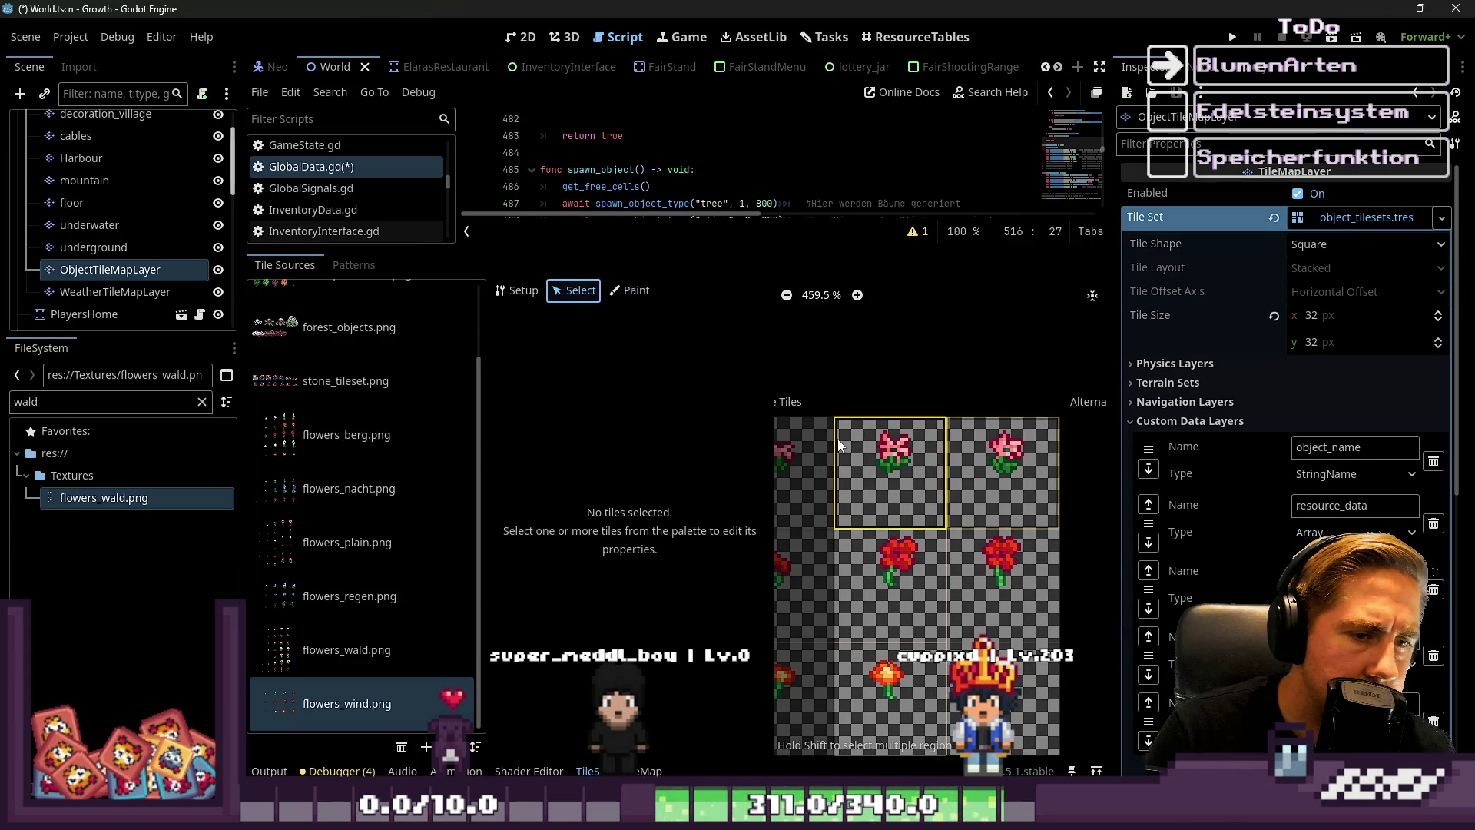
click(837, 440)
scroll(668, 530, down, 10)
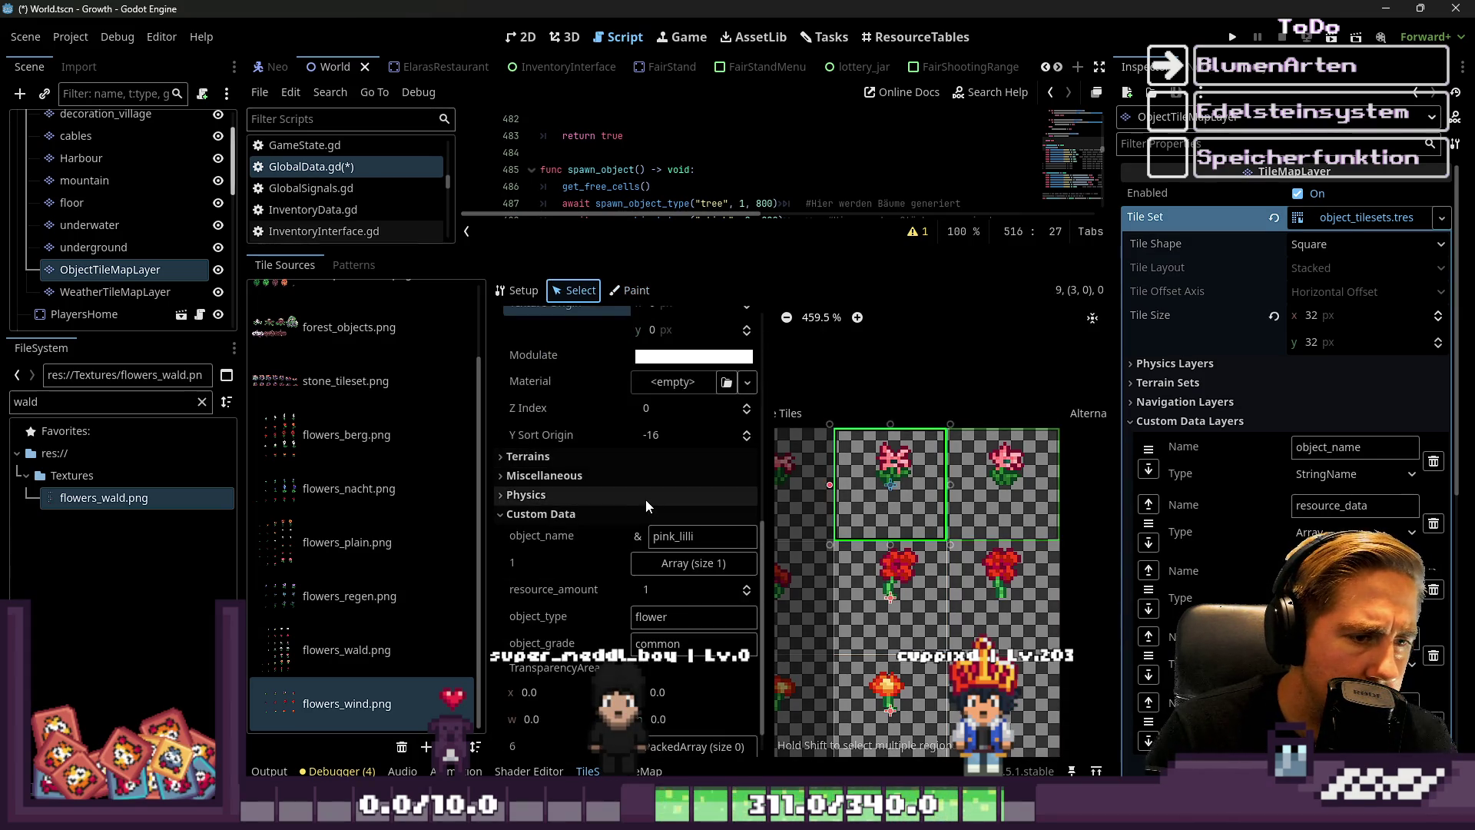
Inspect the purple flower tile's object_name in flowers_regen.png, then bring up the Tasks board.
click(367, 597)
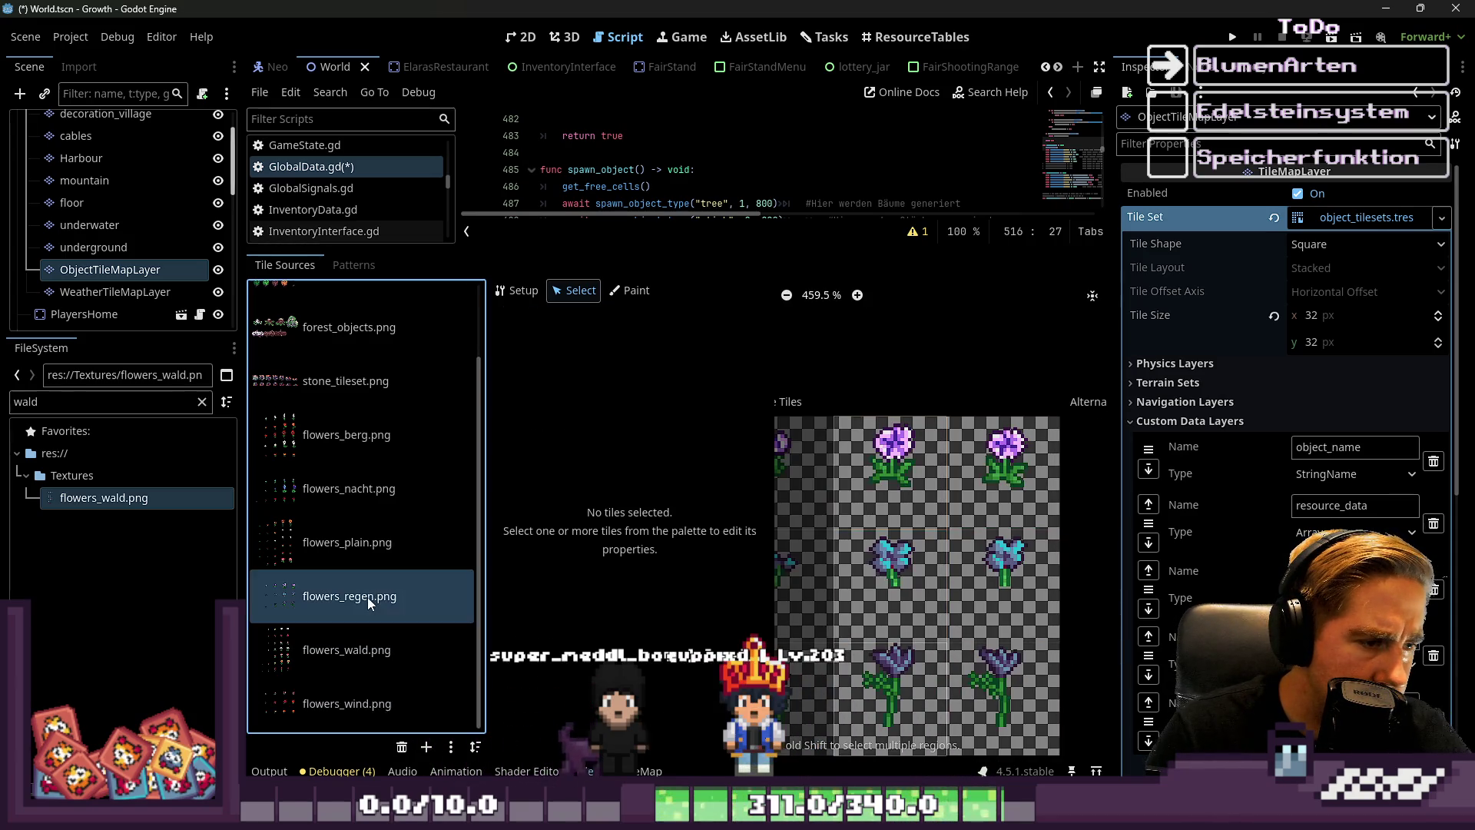
click(905, 453)
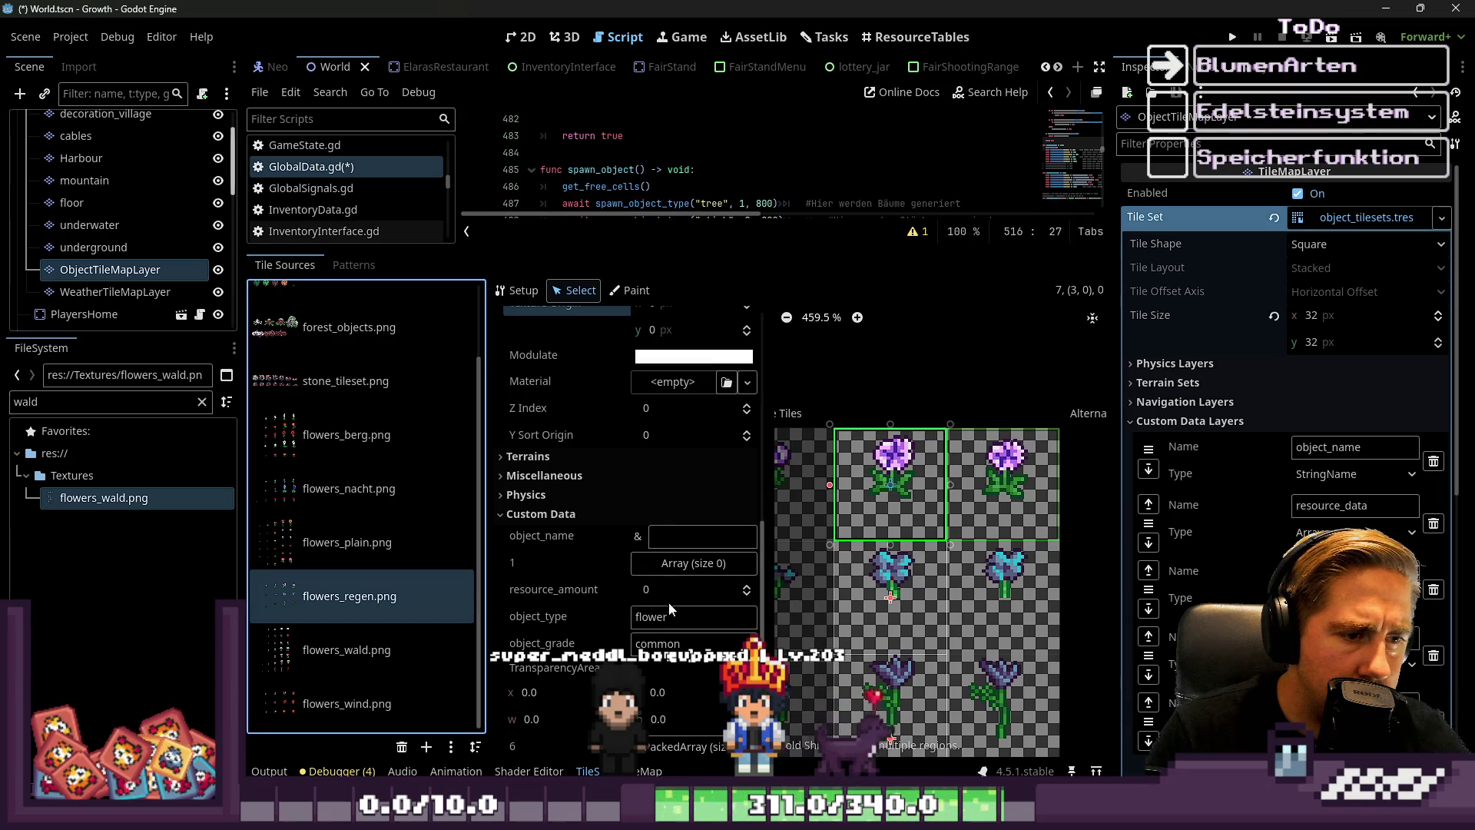
scroll(669, 605, down, 1)
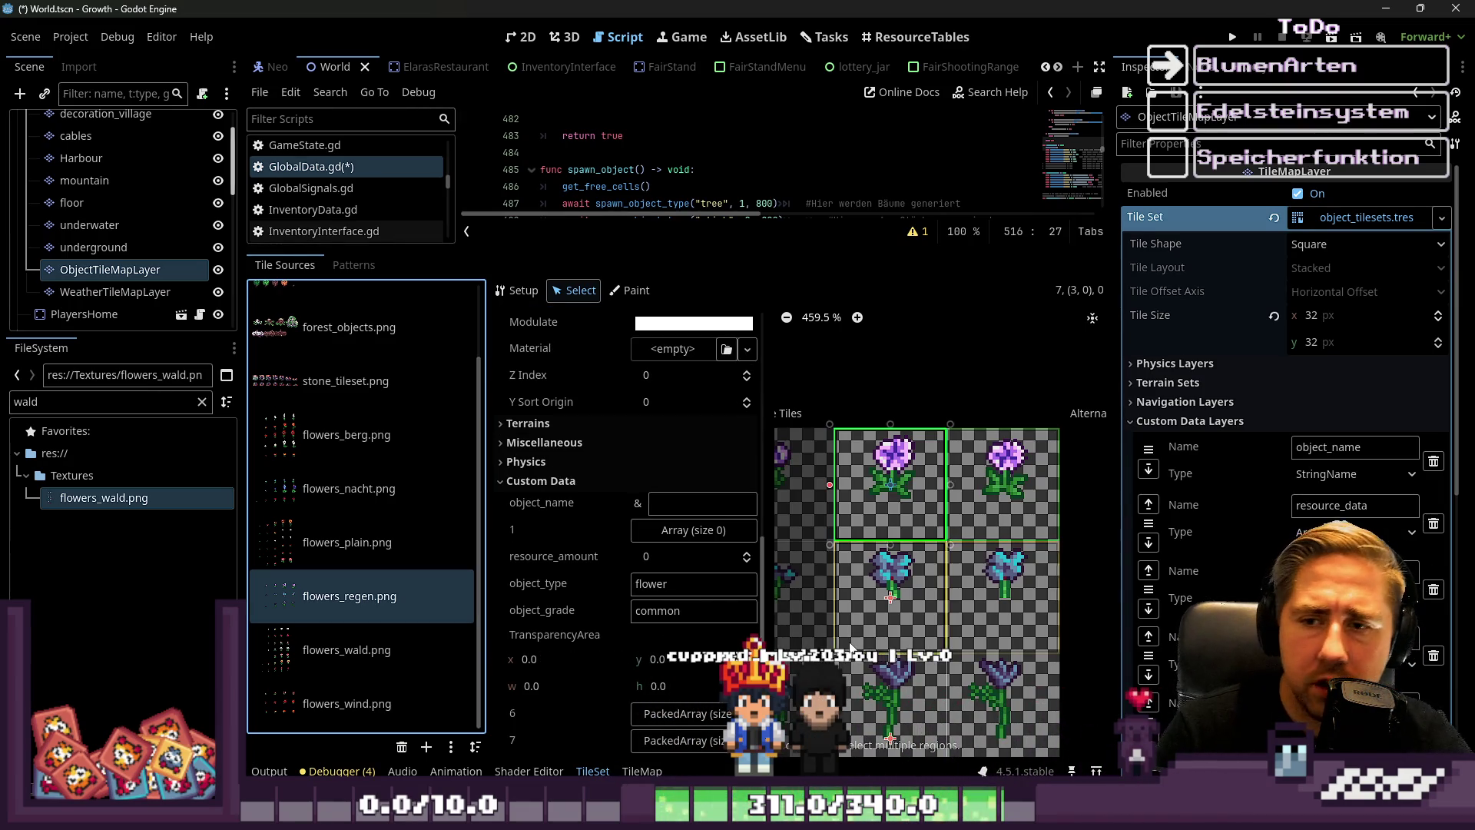
click(718, 500)
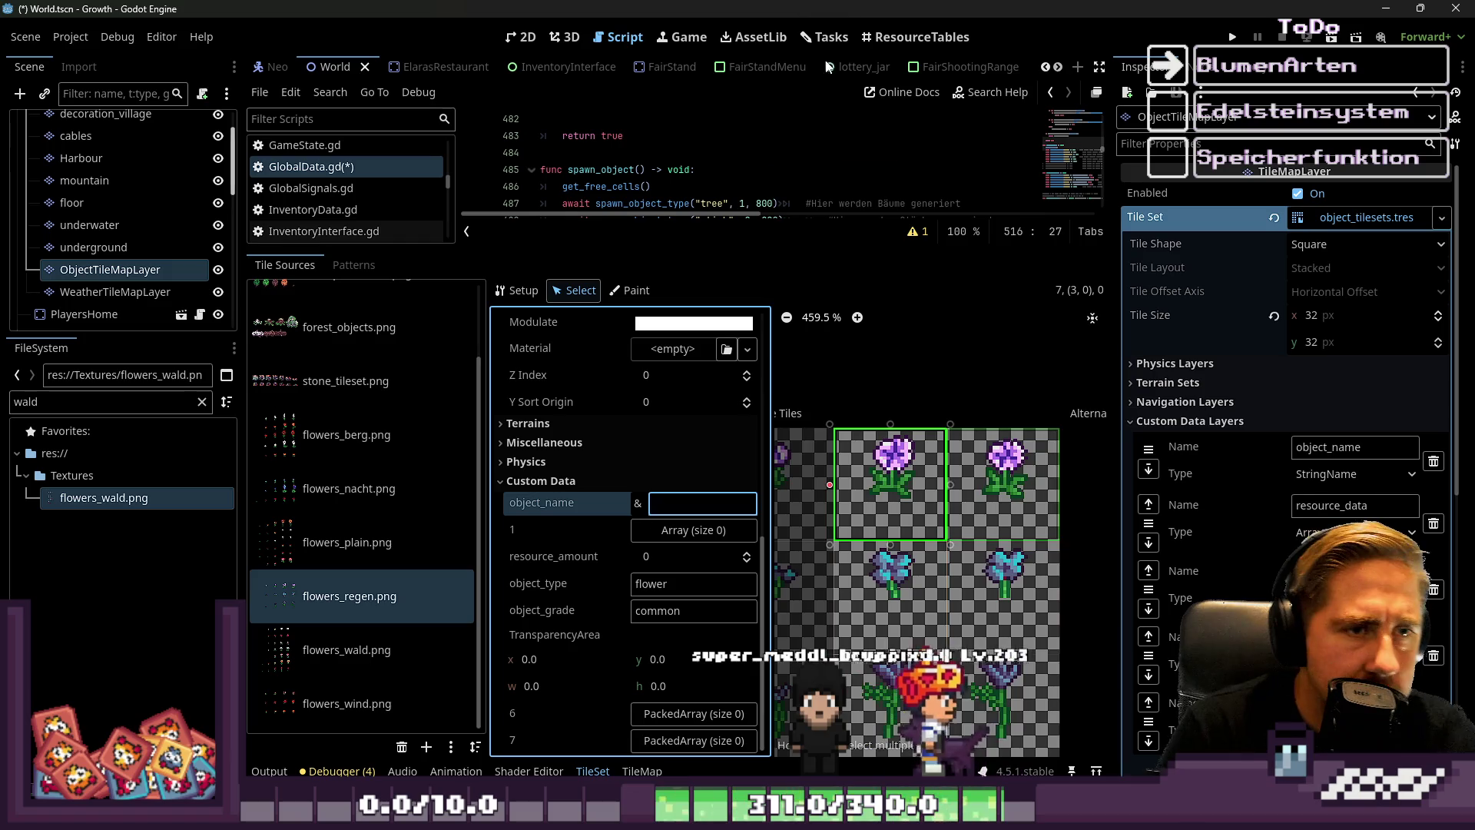
click(825, 37)
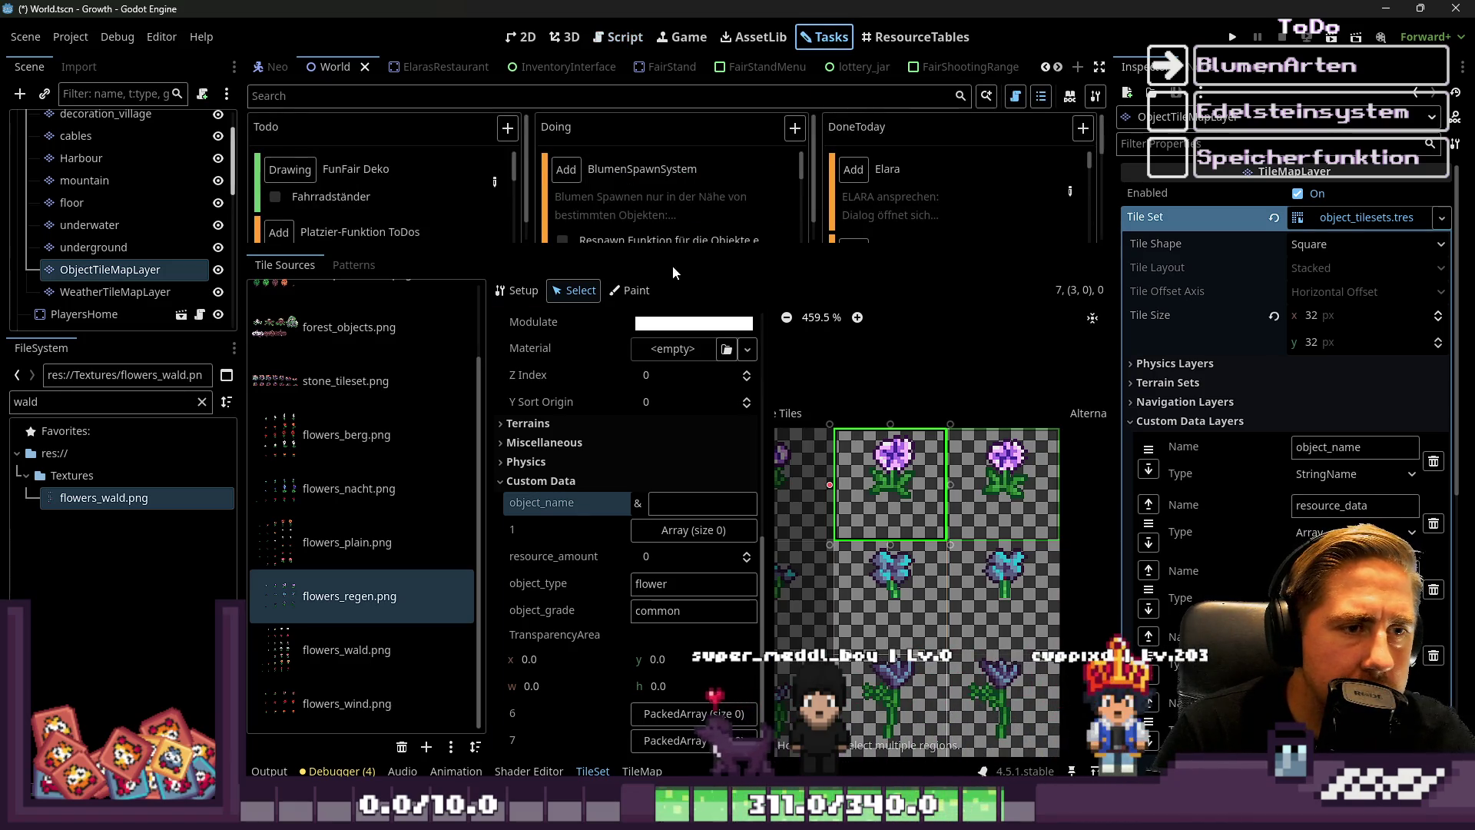
Enlarge the Tasks board and read the BlumenSpawnSystem card's notes on night flowers.
drag(674, 252, 650, 515)
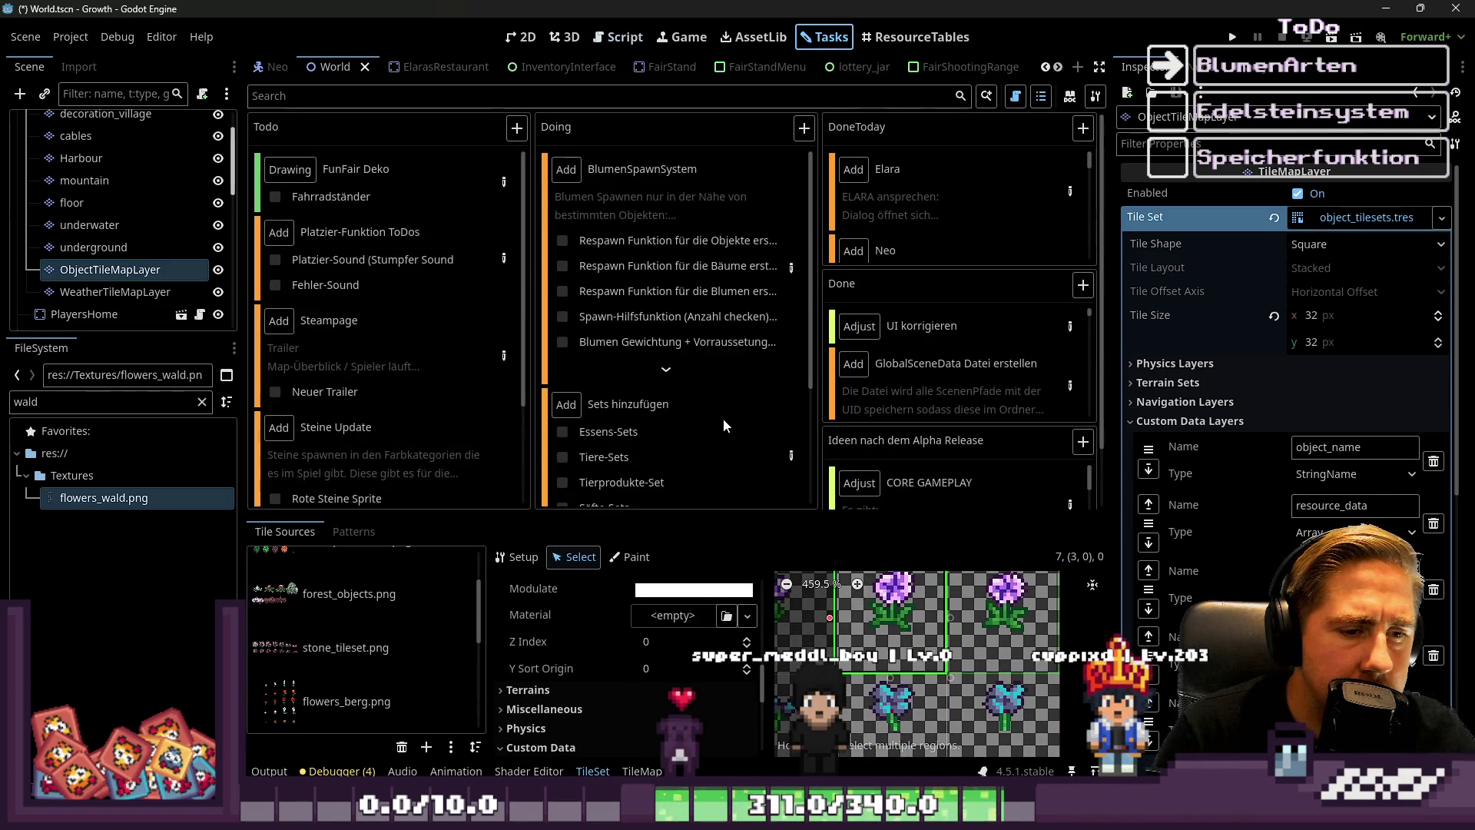
scroll(722, 418, down, 3)
scroll(732, 390, up, 3)
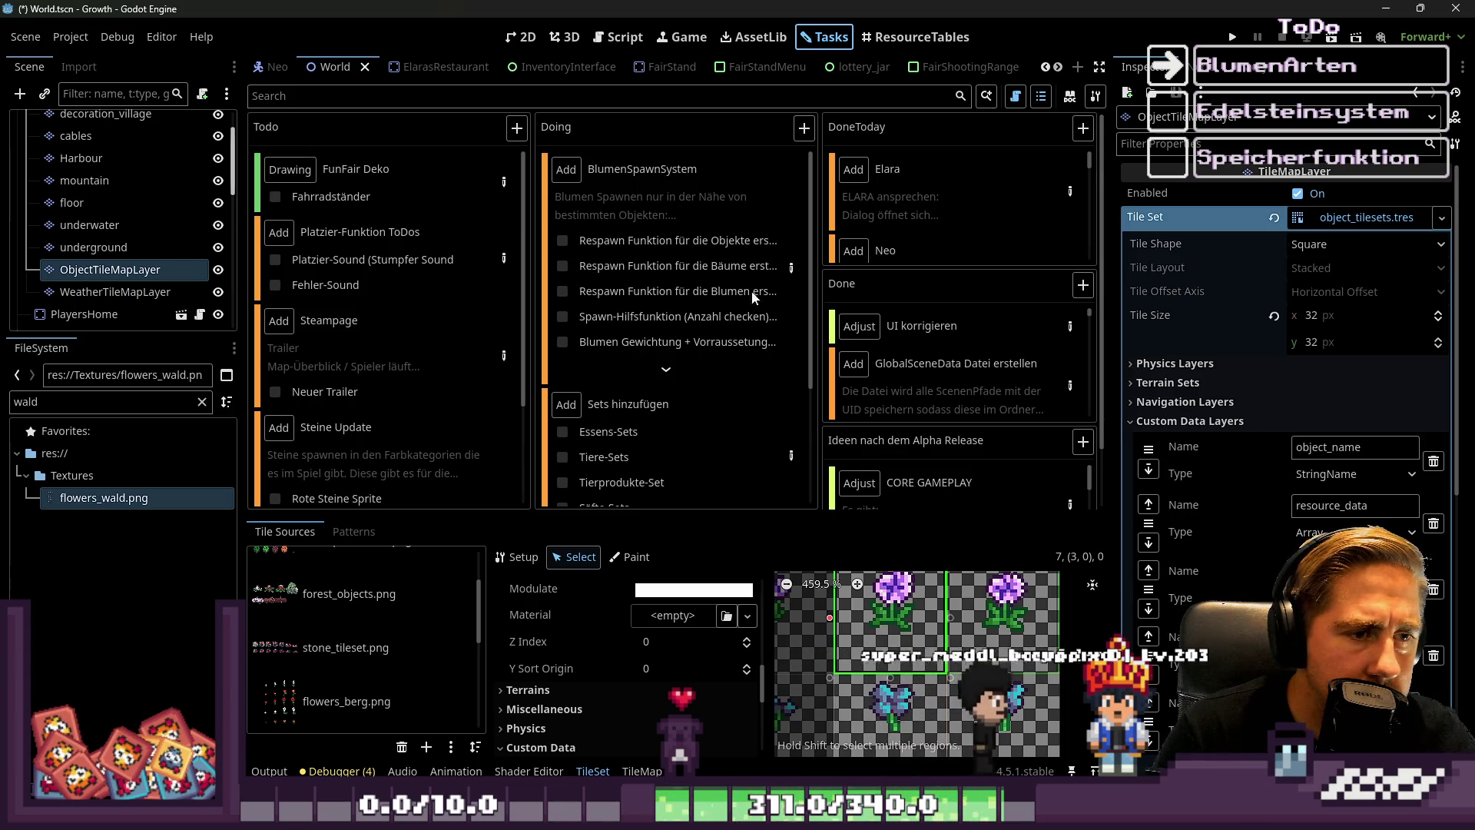
click(790, 268)
scroll(600, 415, down, 10)
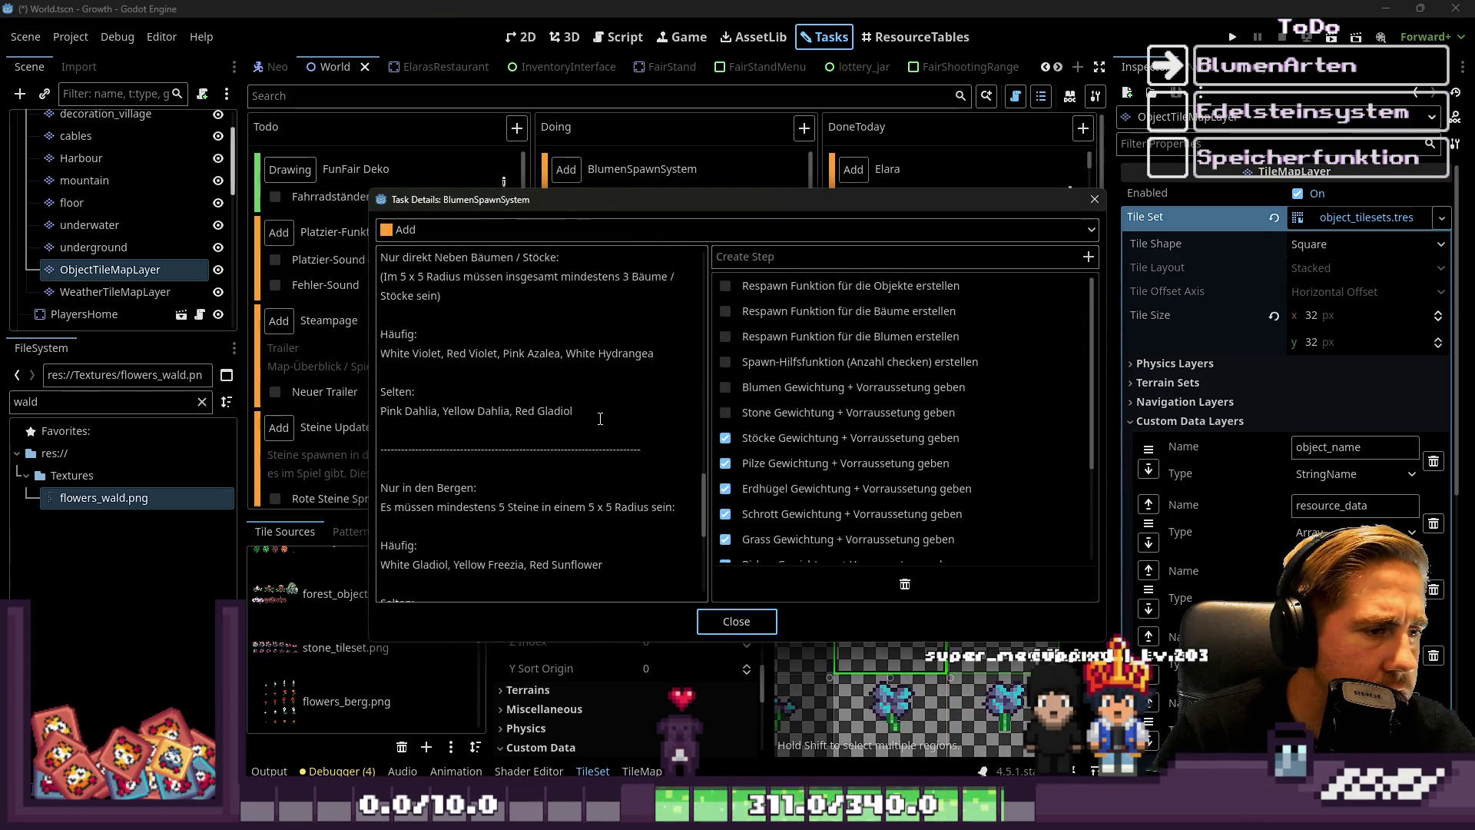
scroll(600, 414, down, 5)
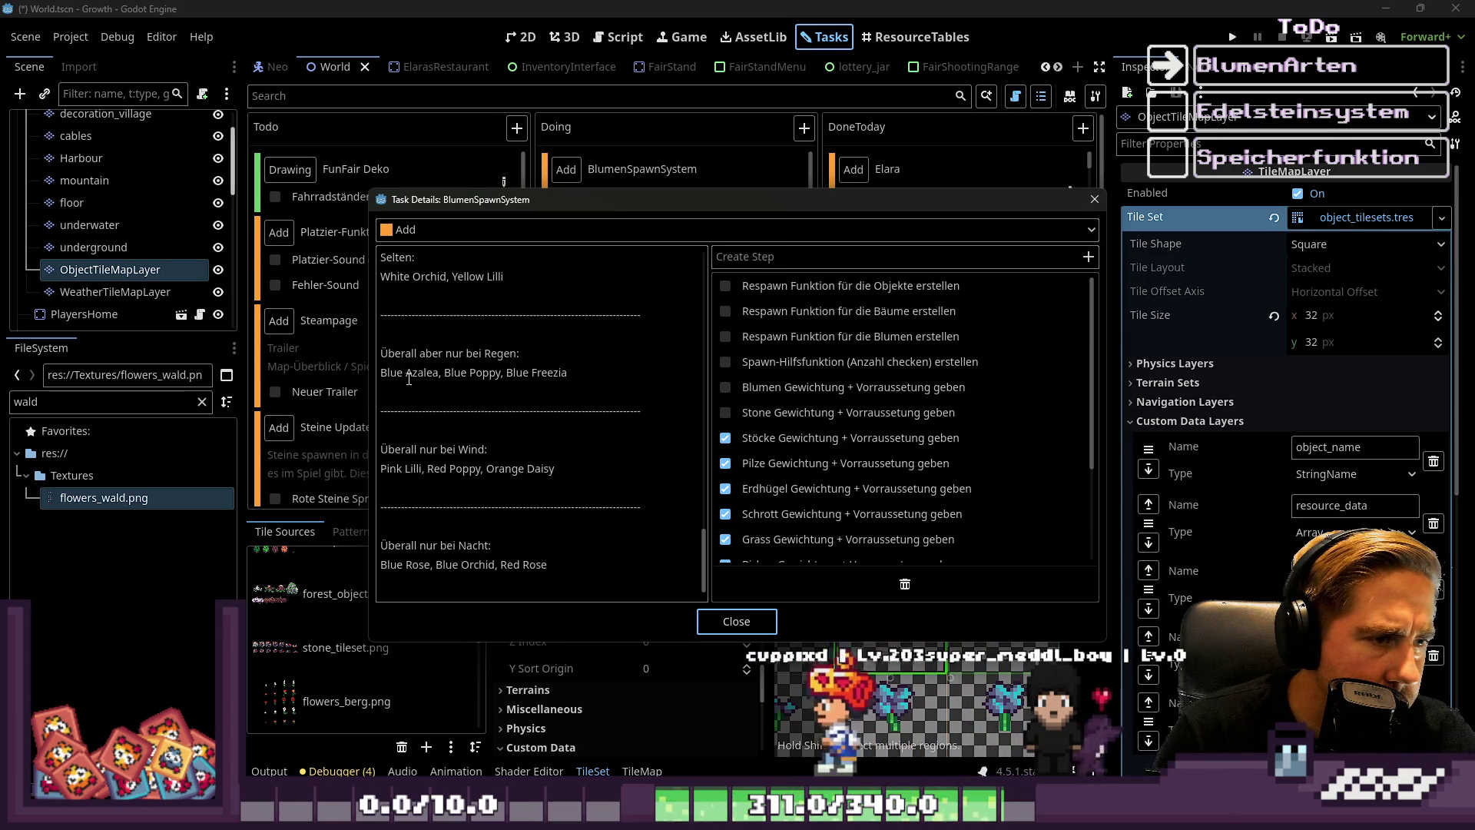
click(746, 633)
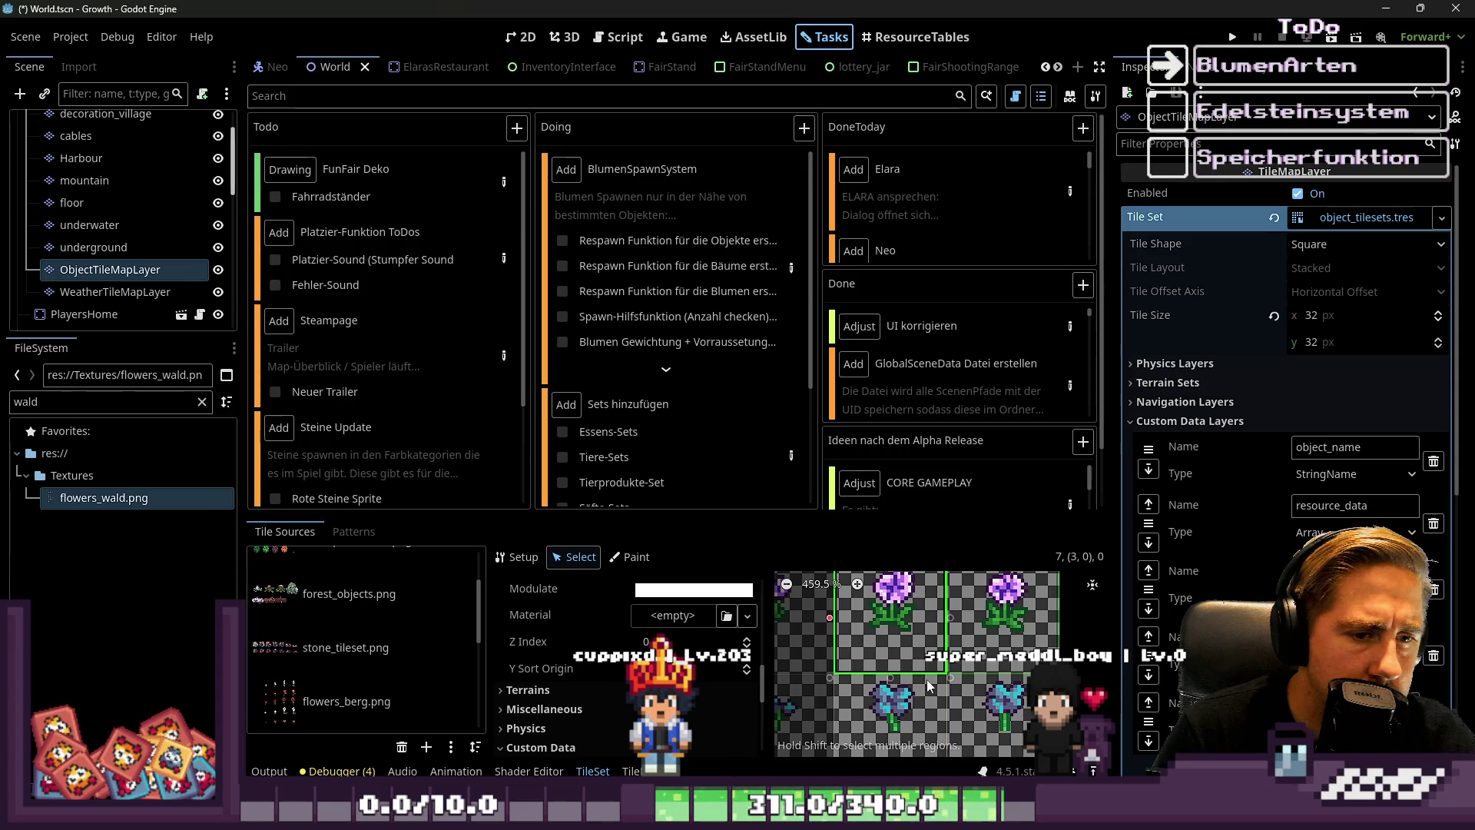
Zoom the TileSet atlas in on the purple flower tile.
scroll(917, 626, up, 10)
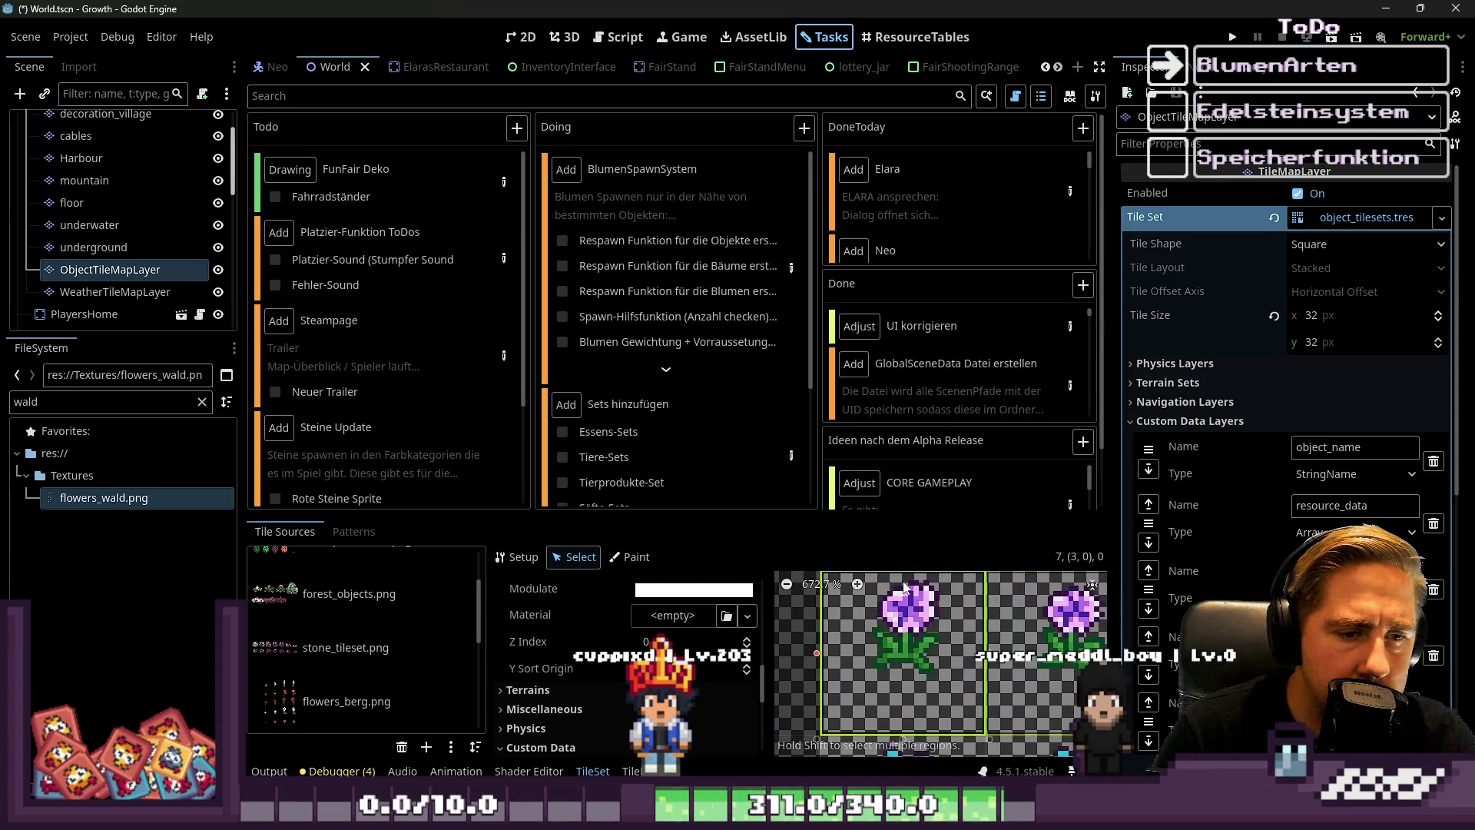
scroll(934, 607, up, 3)
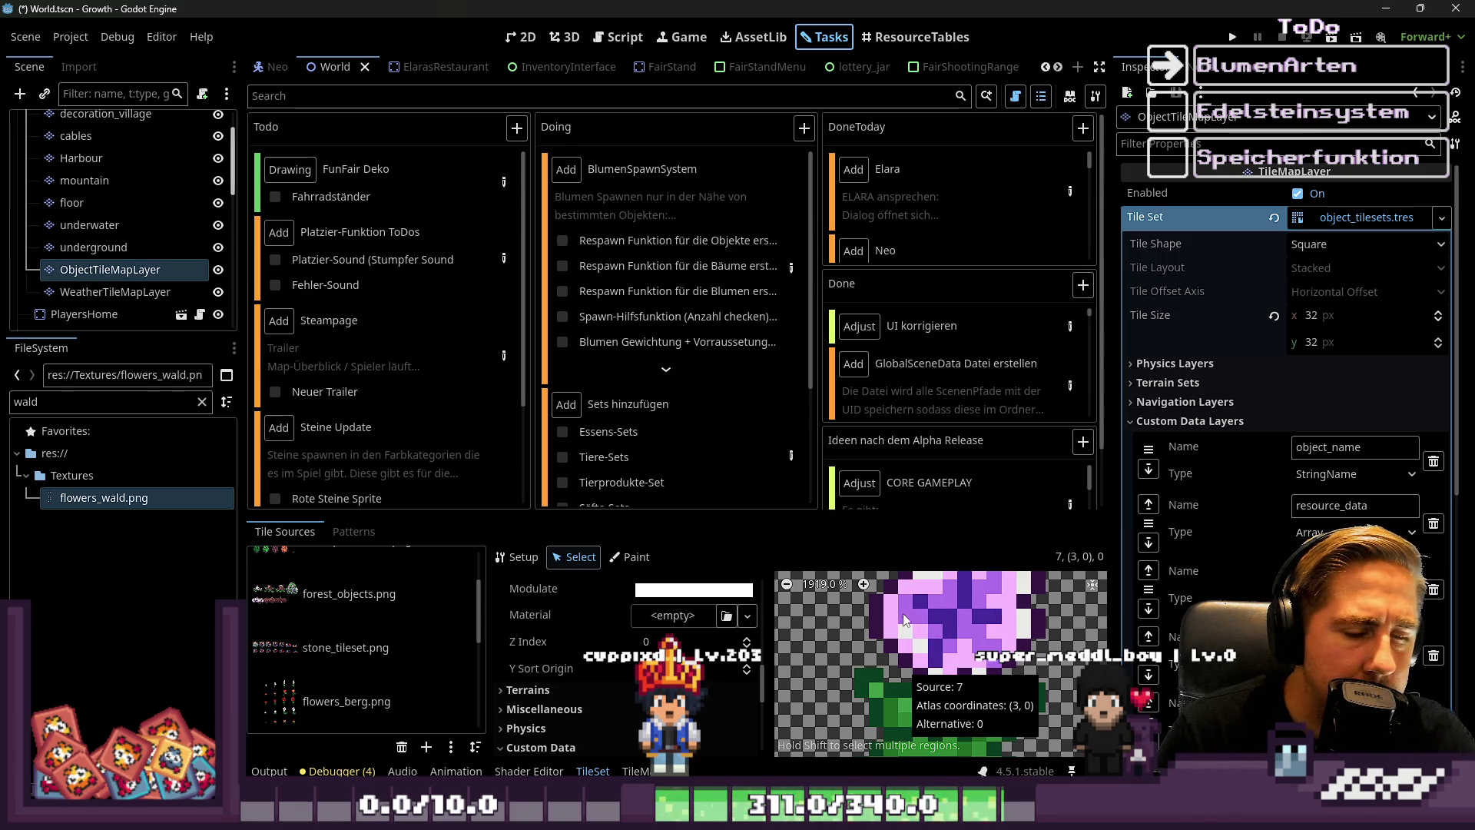
scroll(945, 618, up, 2)
scroll(887, 624, up, 4)
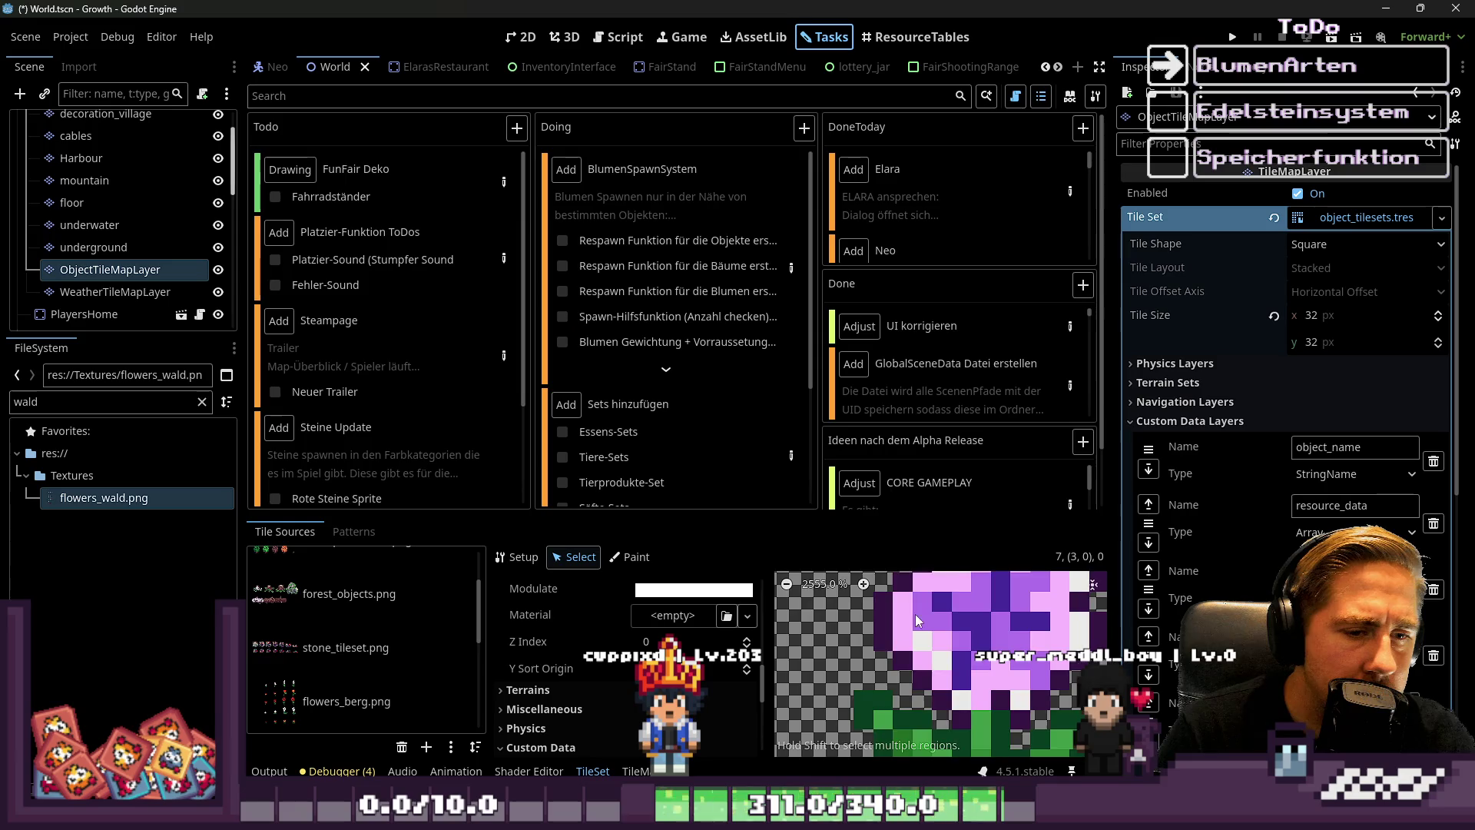
scroll(968, 637, up, 15)
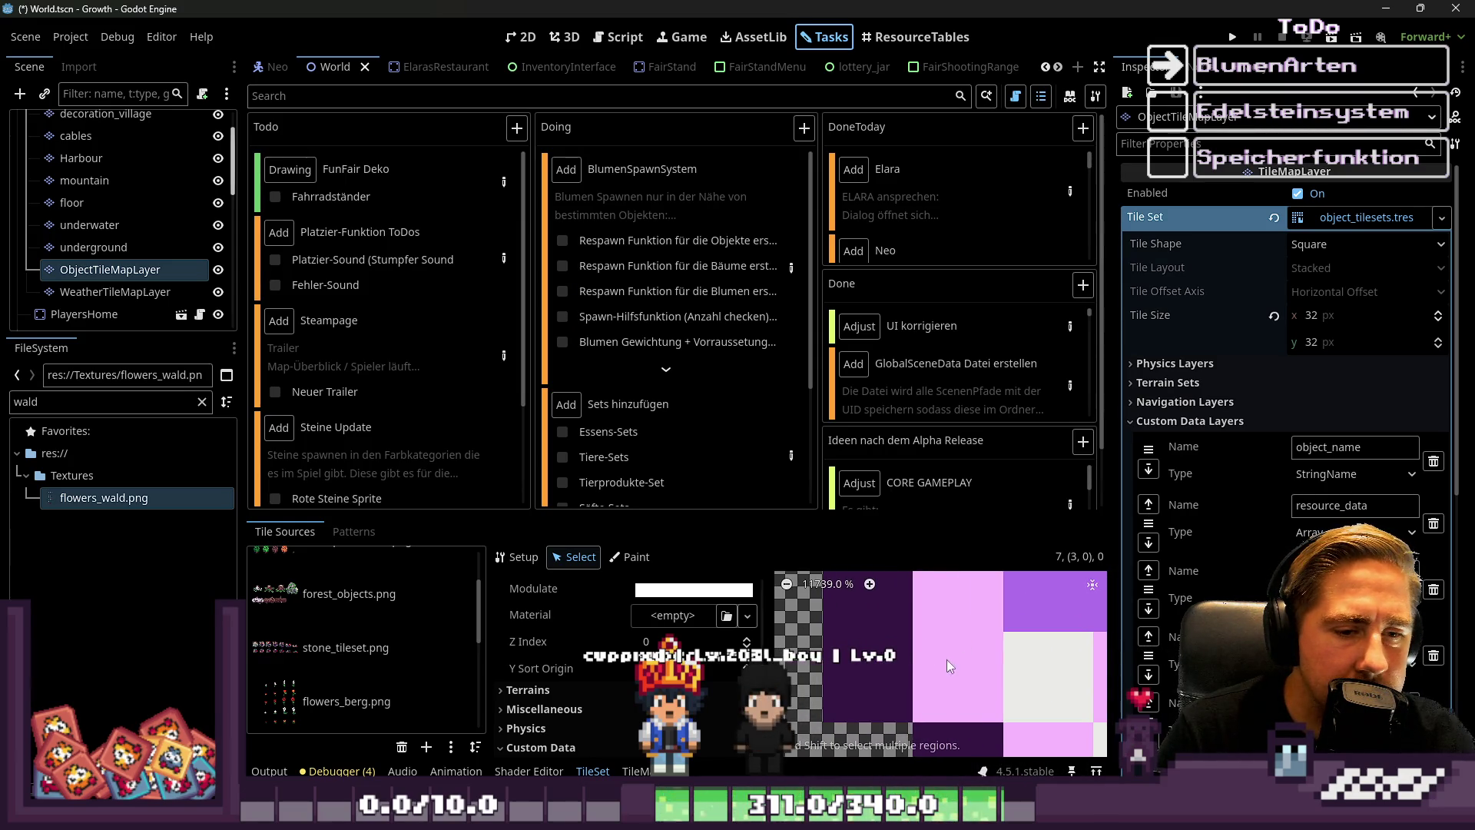
scroll(945, 642, down, 9)
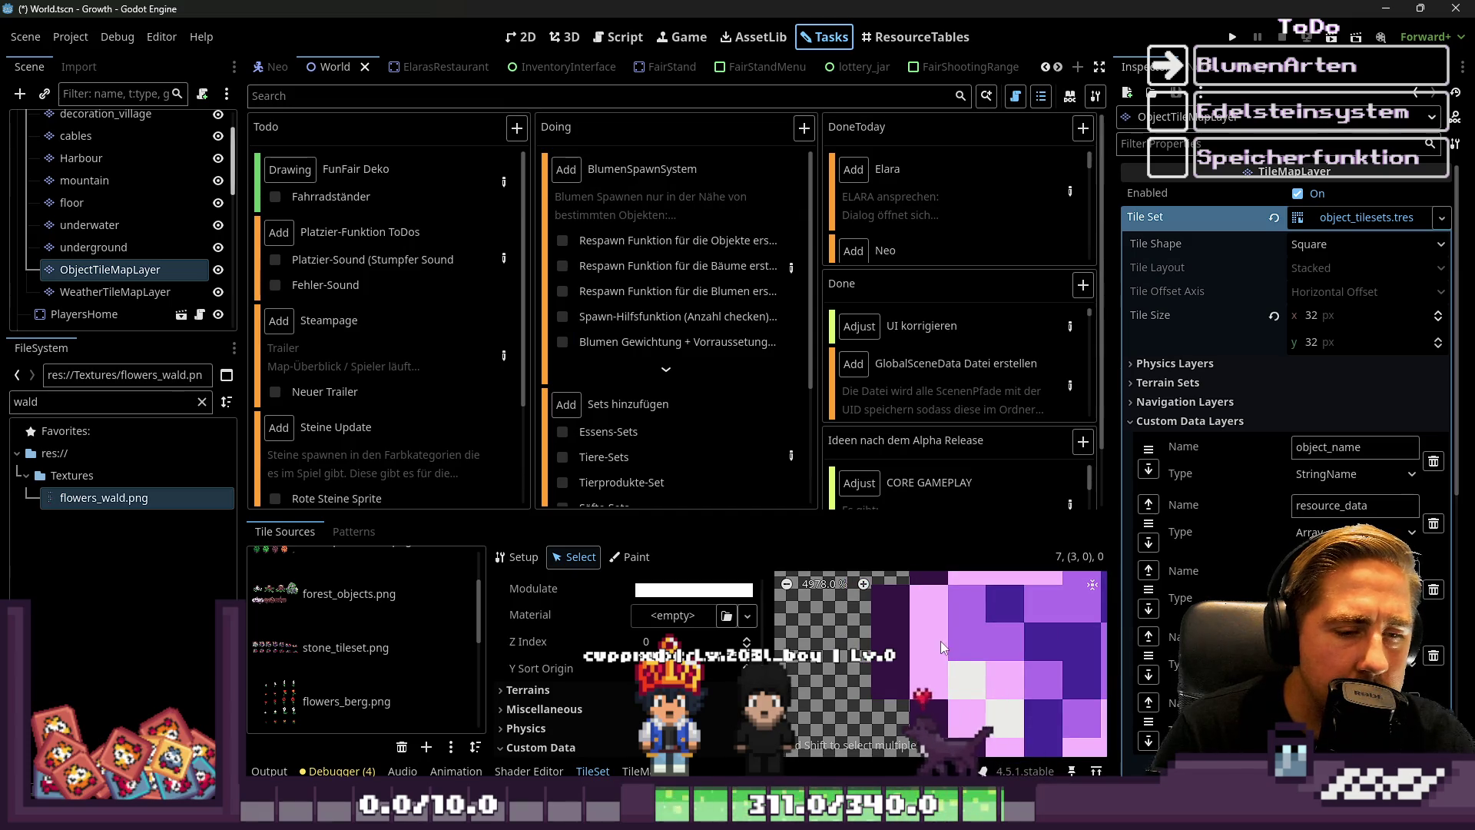
scroll(919, 656, down, 2)
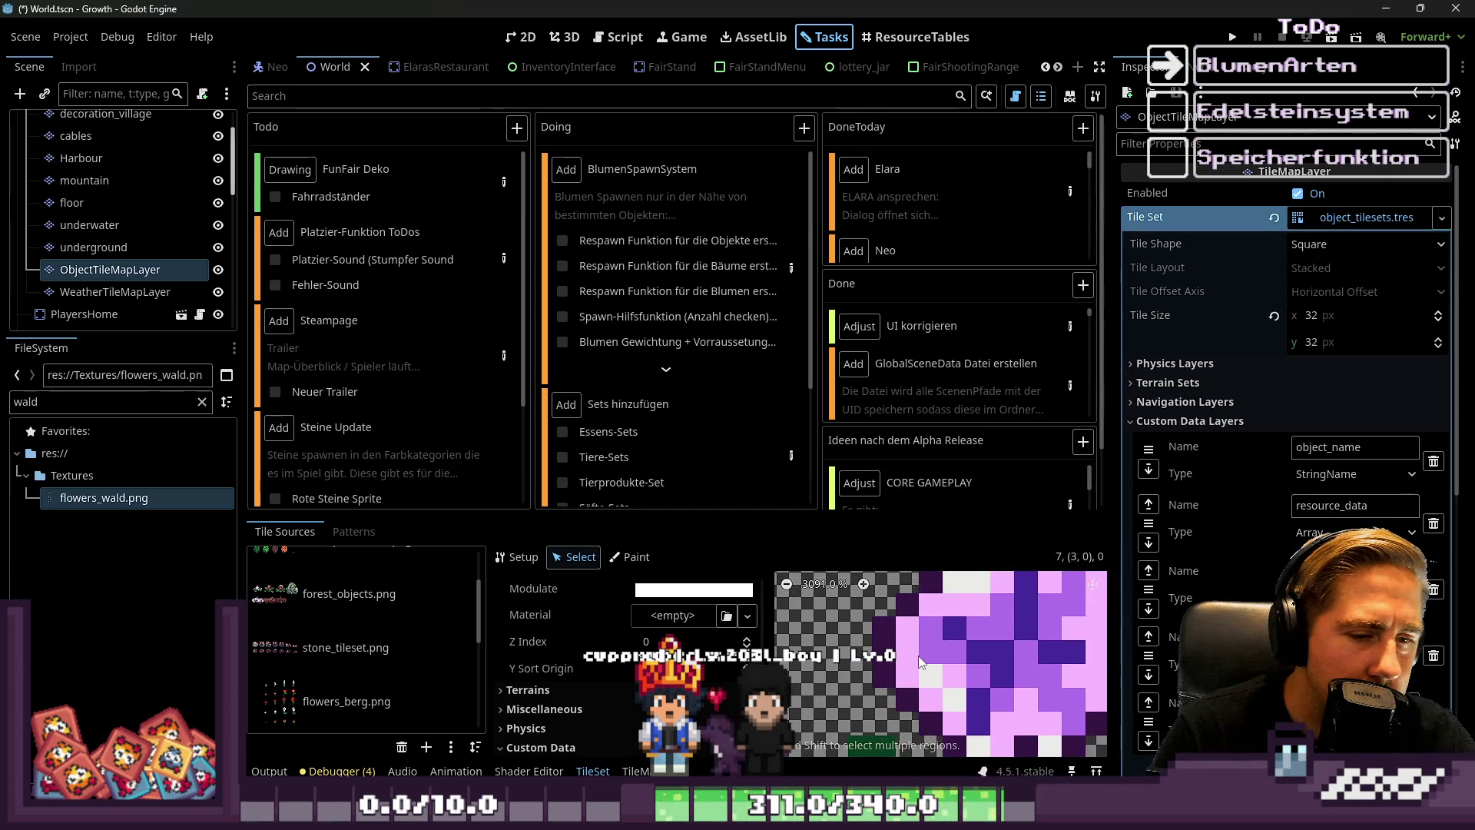
scroll(932, 682, down, 3)
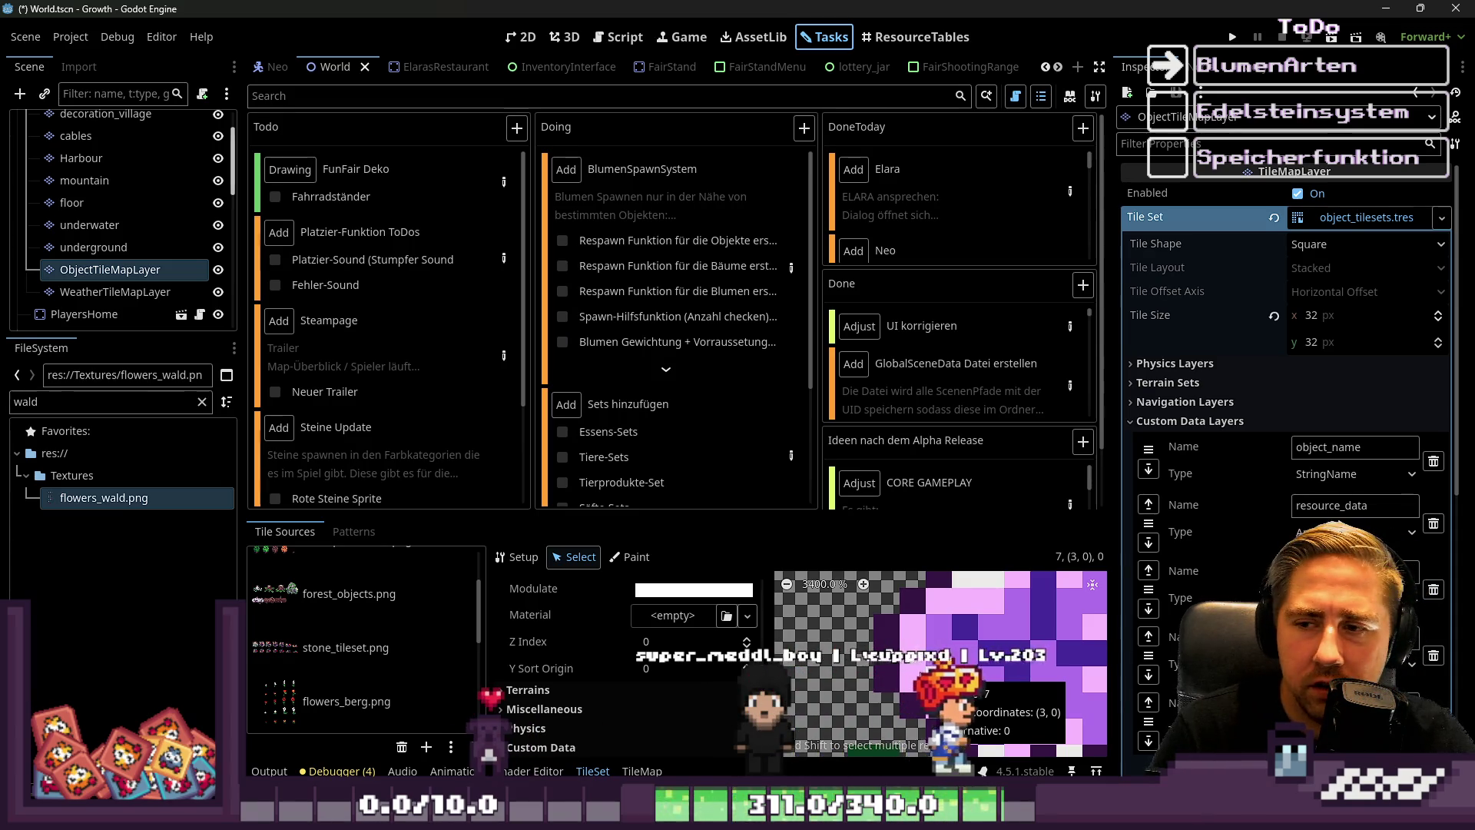
Set the first blue rain-flower tile's object_name to blue_poppy.
click(920, 675)
scroll(918, 667, down, 5)
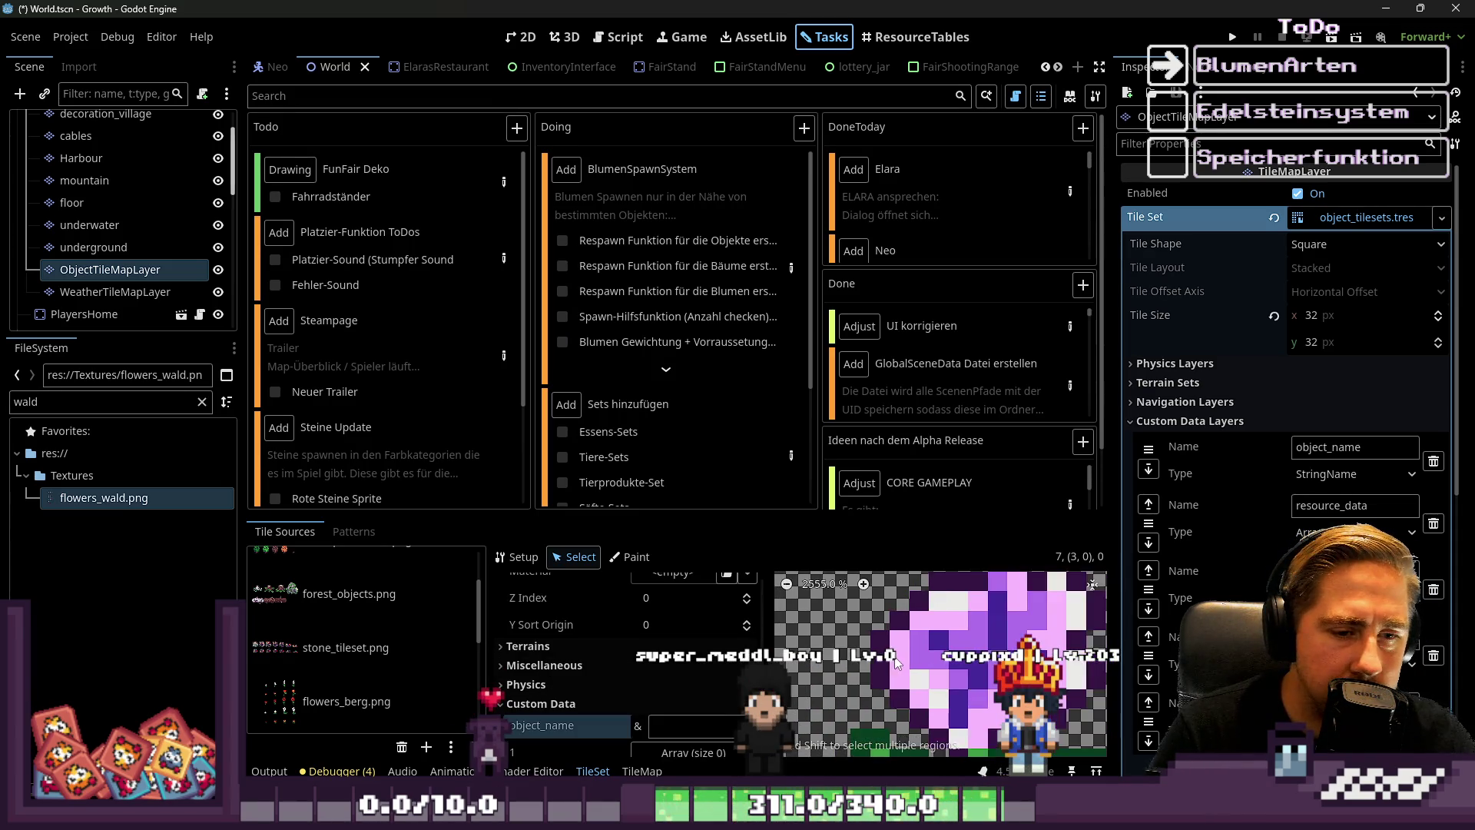
scroll(914, 662, up, 4)
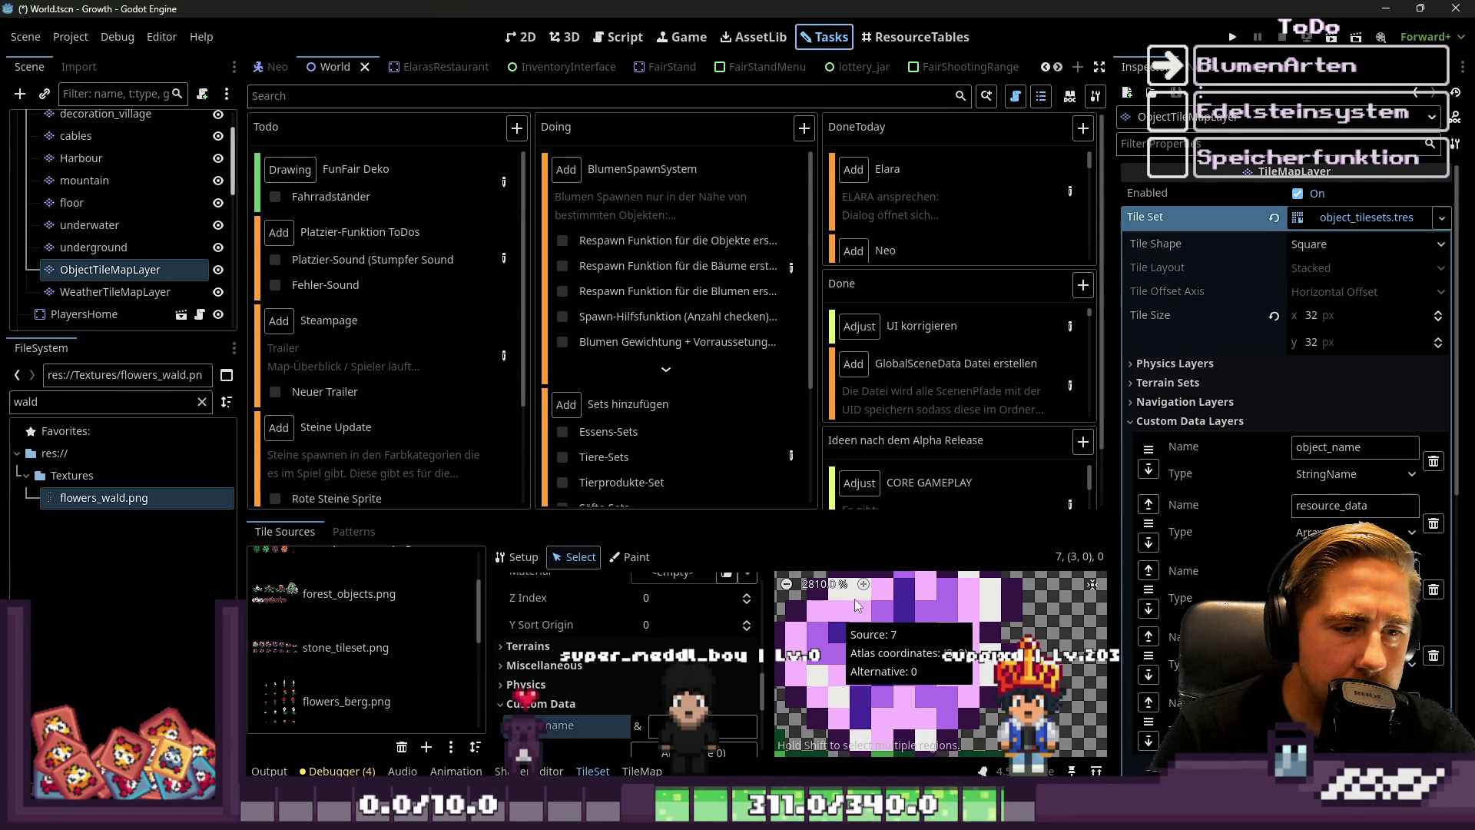
scroll(868, 622, down, 3)
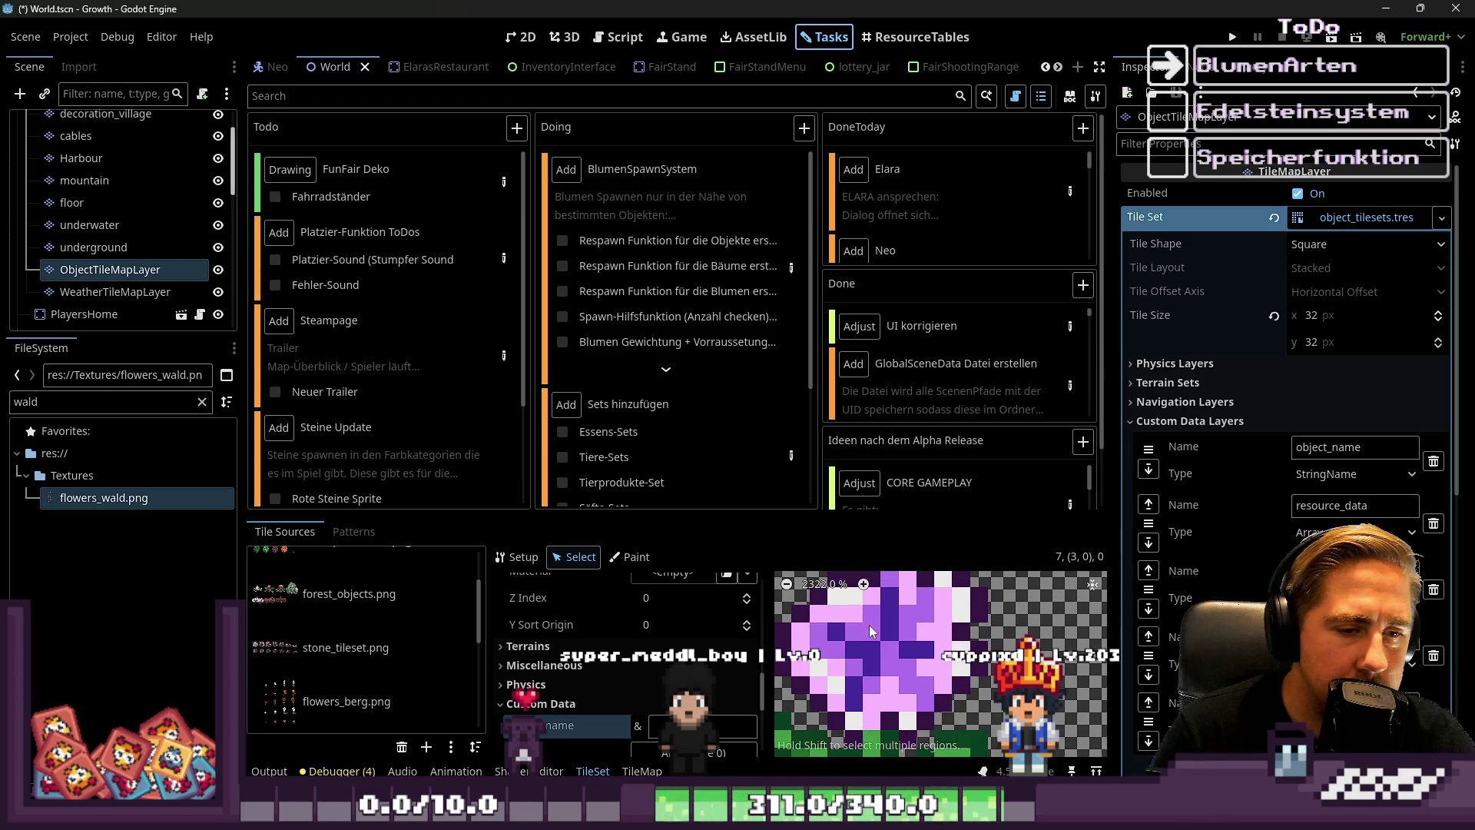
scroll(876, 664, down, 4)
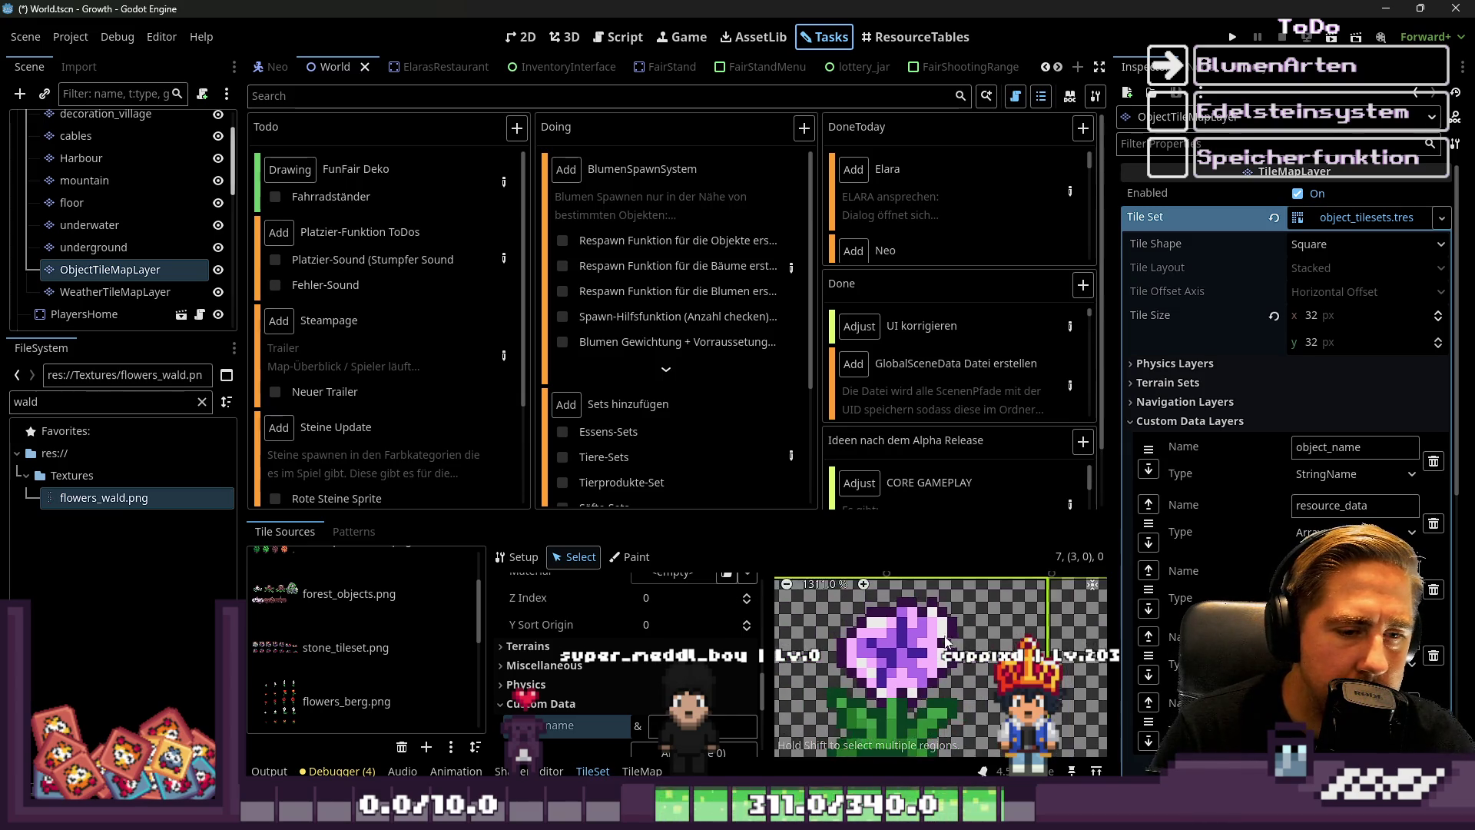
click(738, 725)
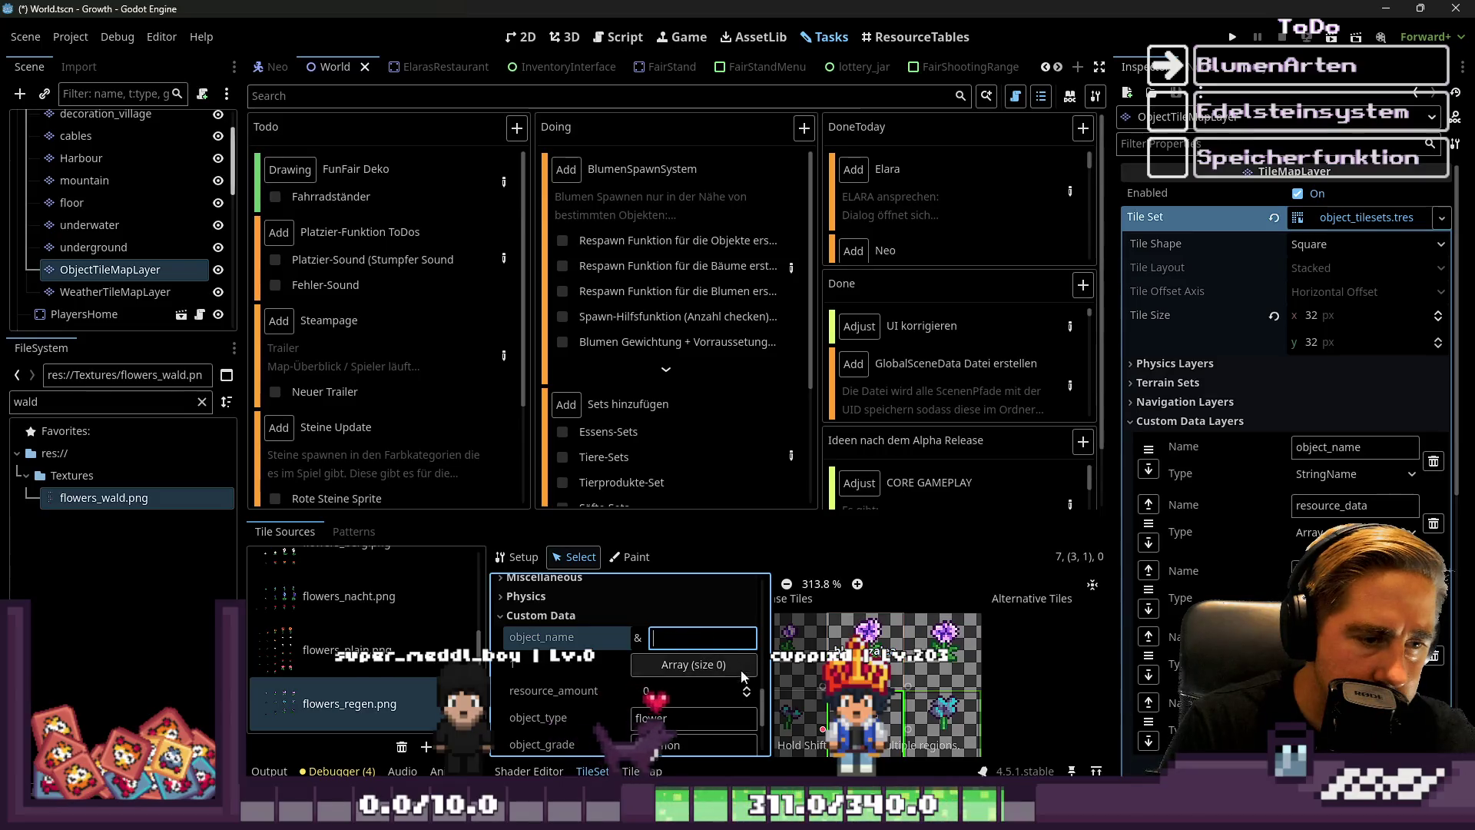
text(blue_poppy)
Set the next blue flower tile's object_name to blue_freezia.
scroll(909, 659, down, 2)
scroll(907, 661, up, 5)
click(947, 664)
click(694, 639)
text(blue_freezia)
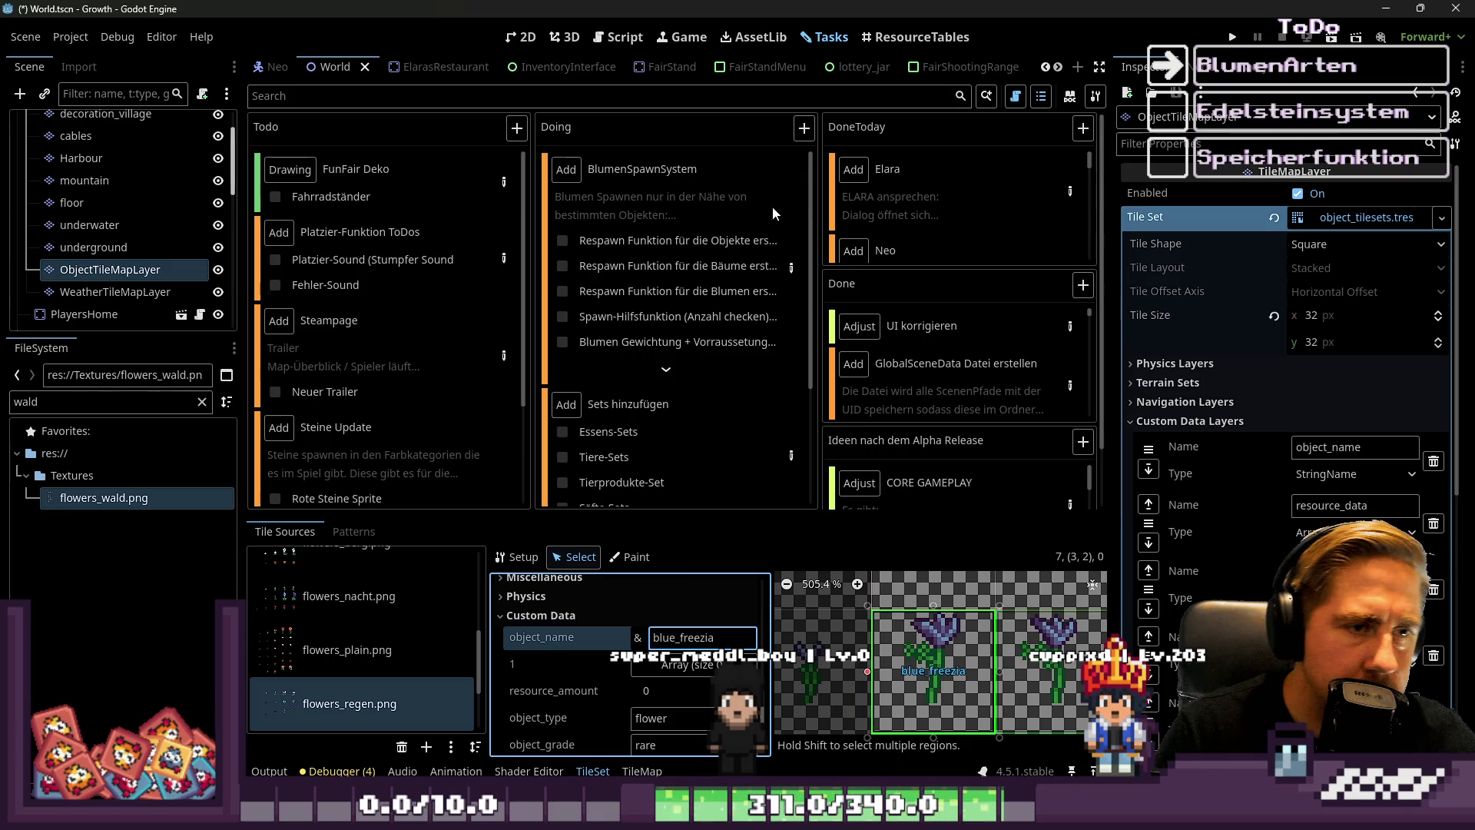
click(792, 267)
scroll(586, 473, down, 5)
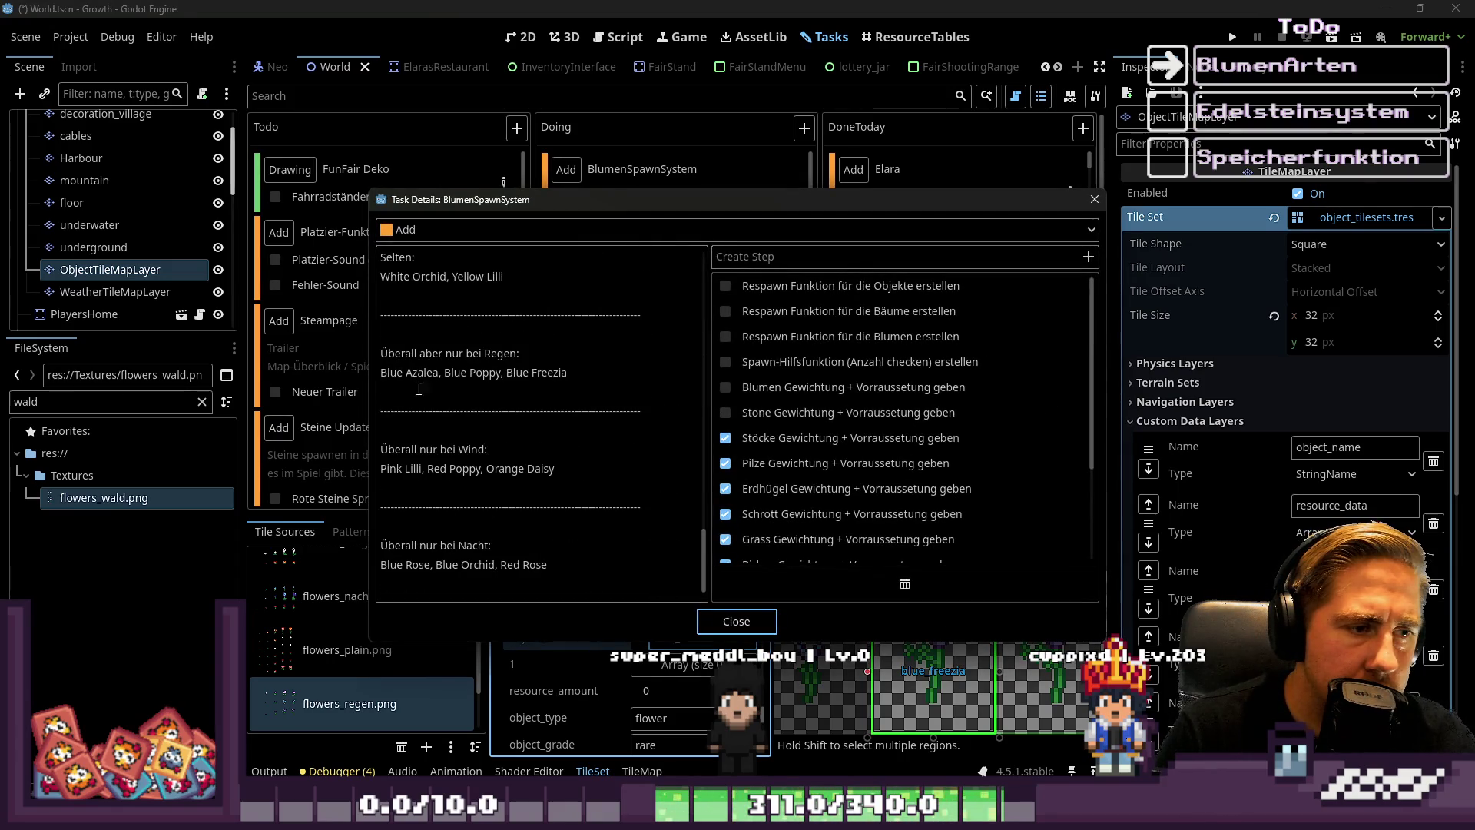
Highlight Blue Freezia in the BlumenSpawnSystem notes and close the task details.
drag(510, 372, 567, 372)
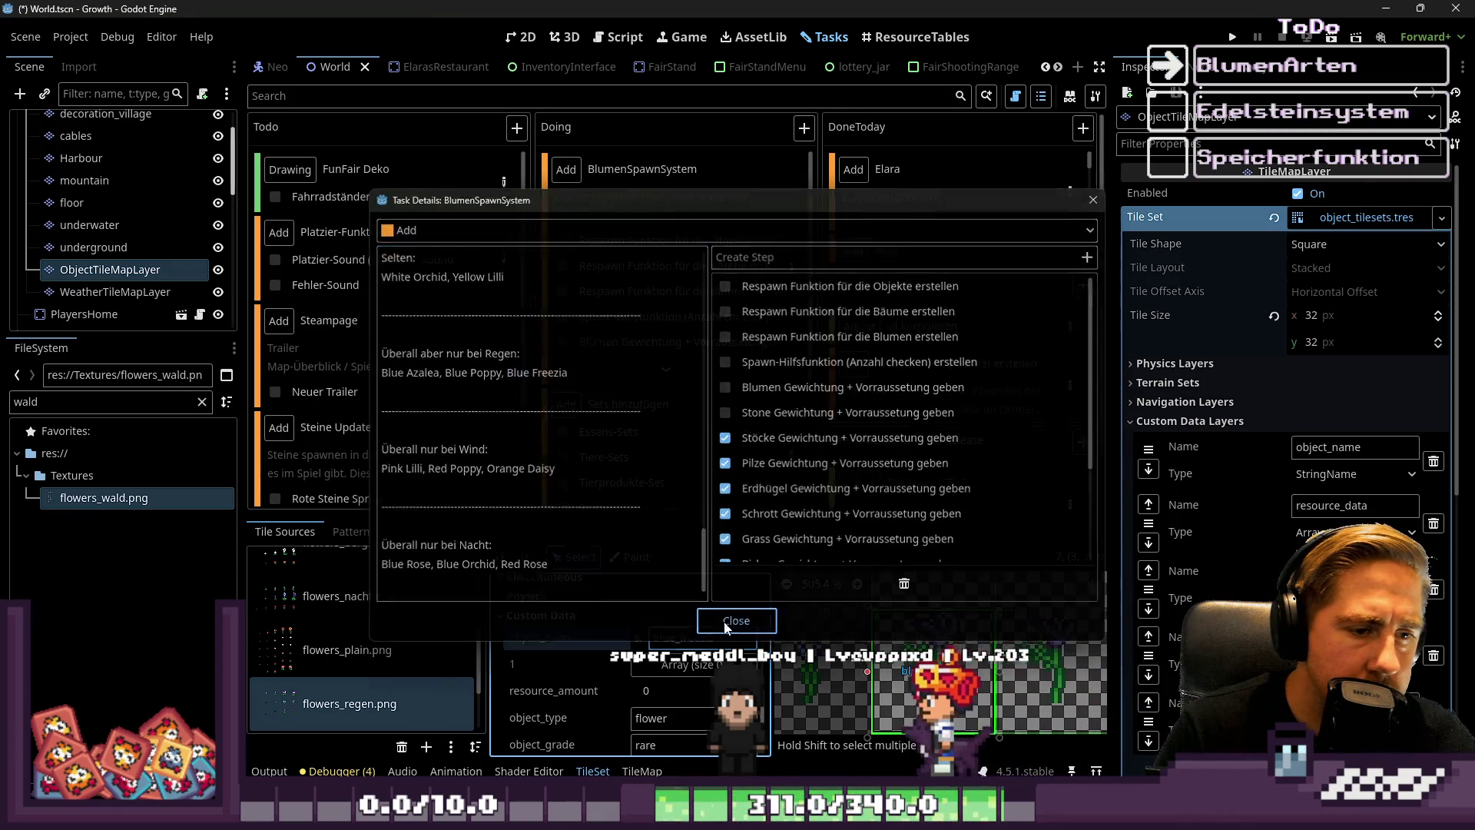
click(724, 622)
scroll(684, 661, down, 2)
scroll(684, 661, up, 2)
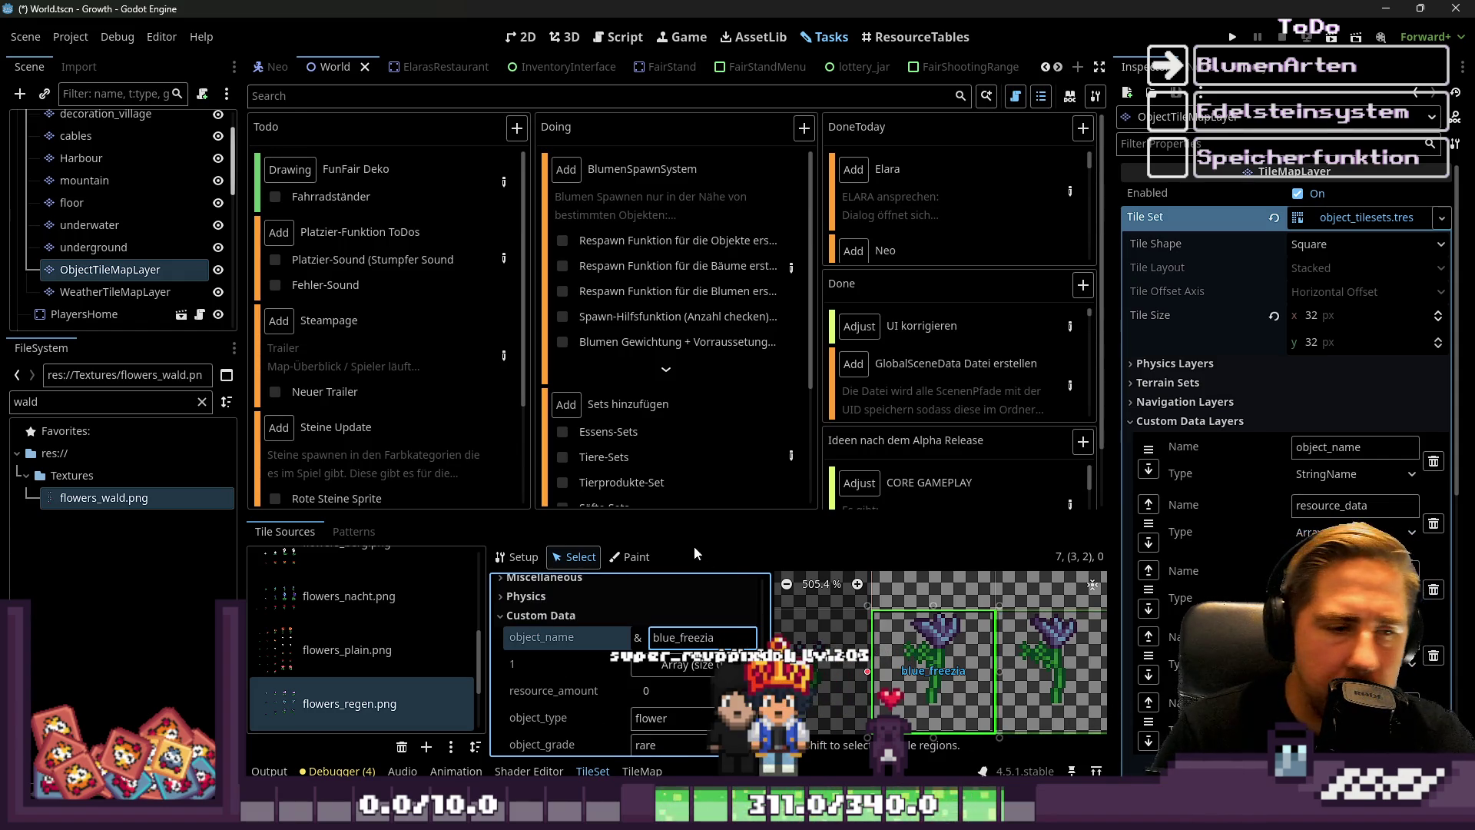
Paint resource_data with one added array element, and filter FileSystem for 'azalea'.
click(619, 560)
click(638, 603)
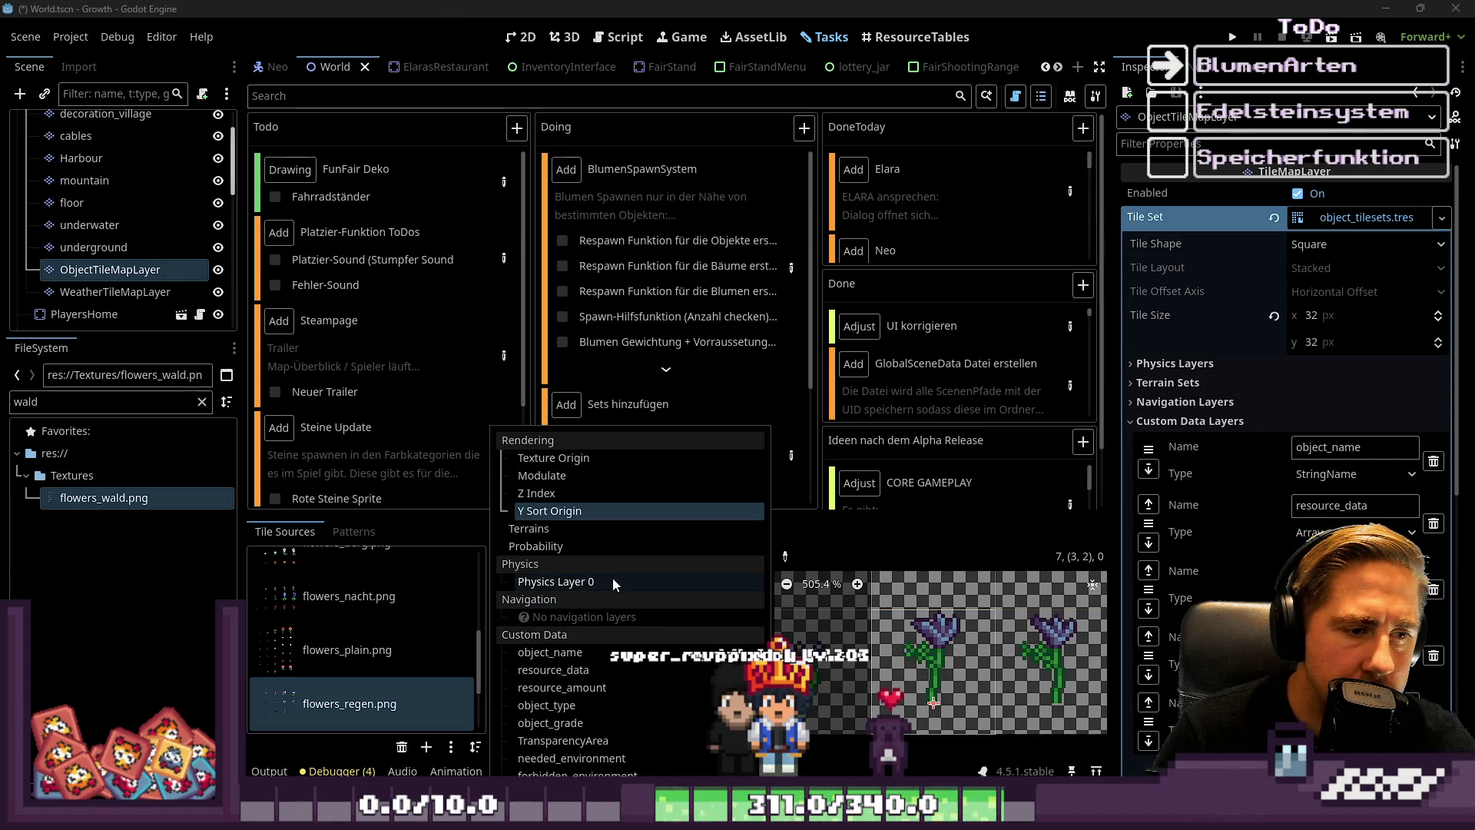
click(606, 669)
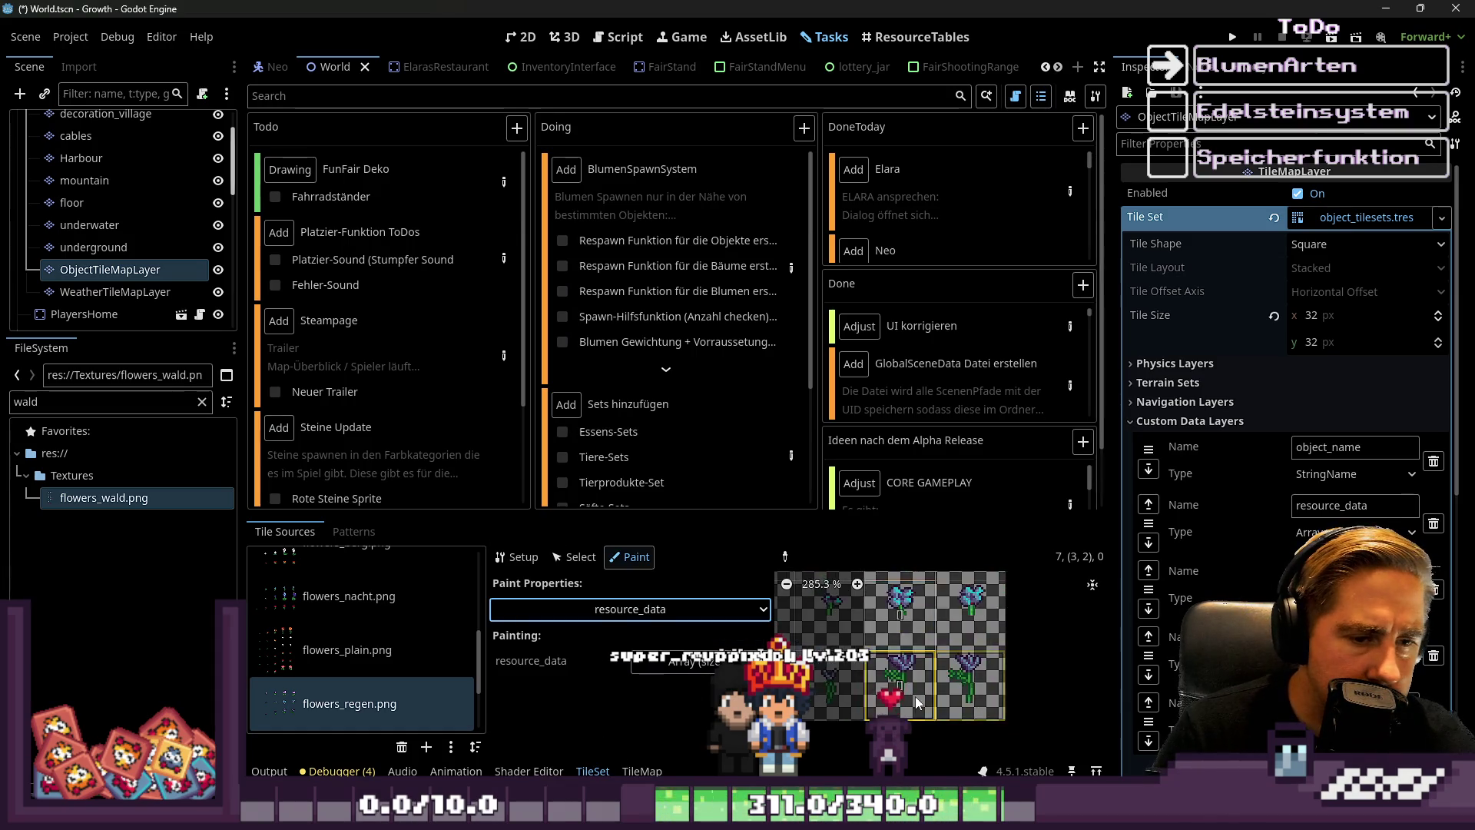
scroll(915, 702, up, 5)
click(695, 661)
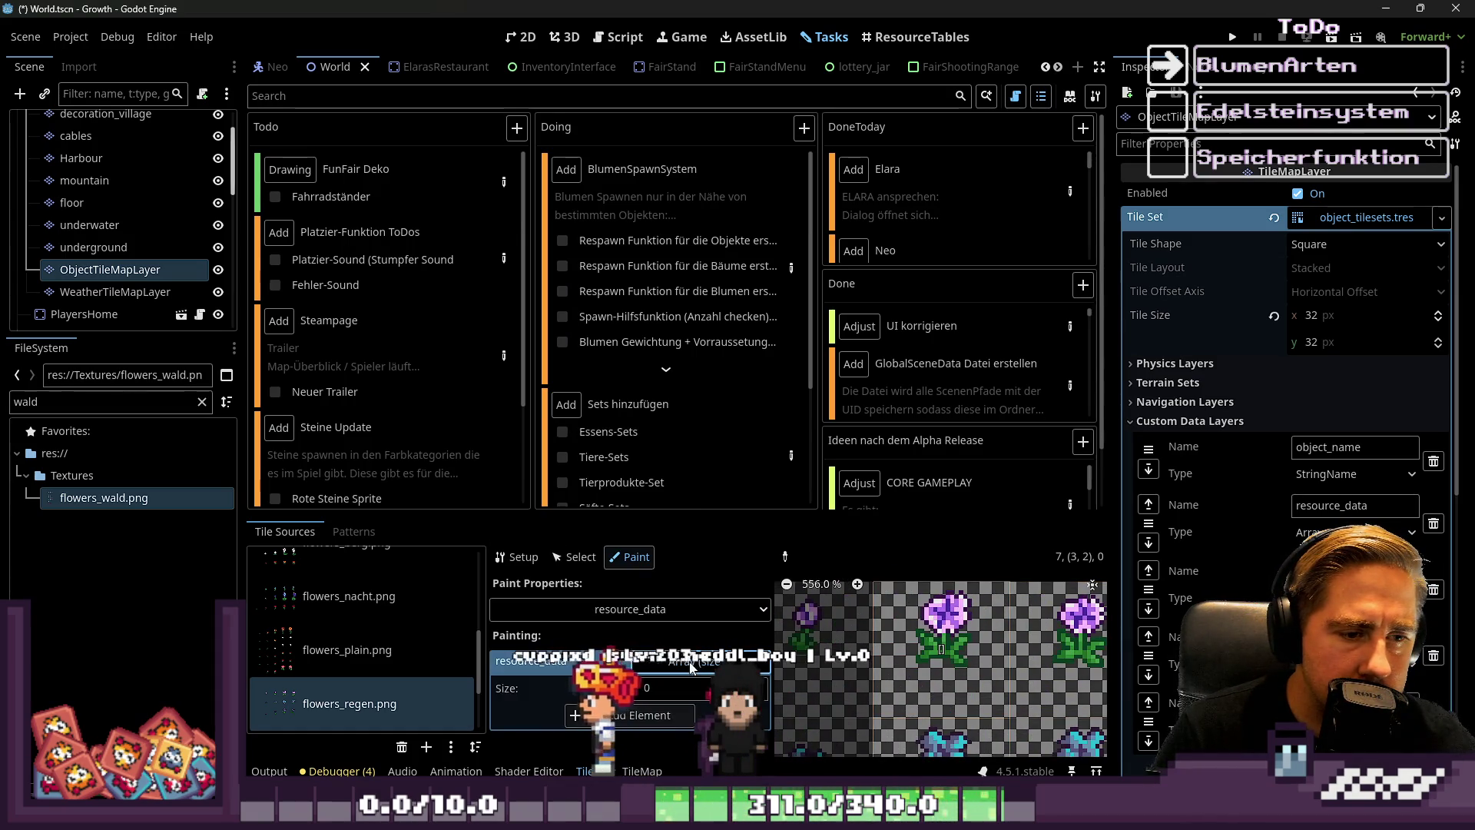
click(637, 715)
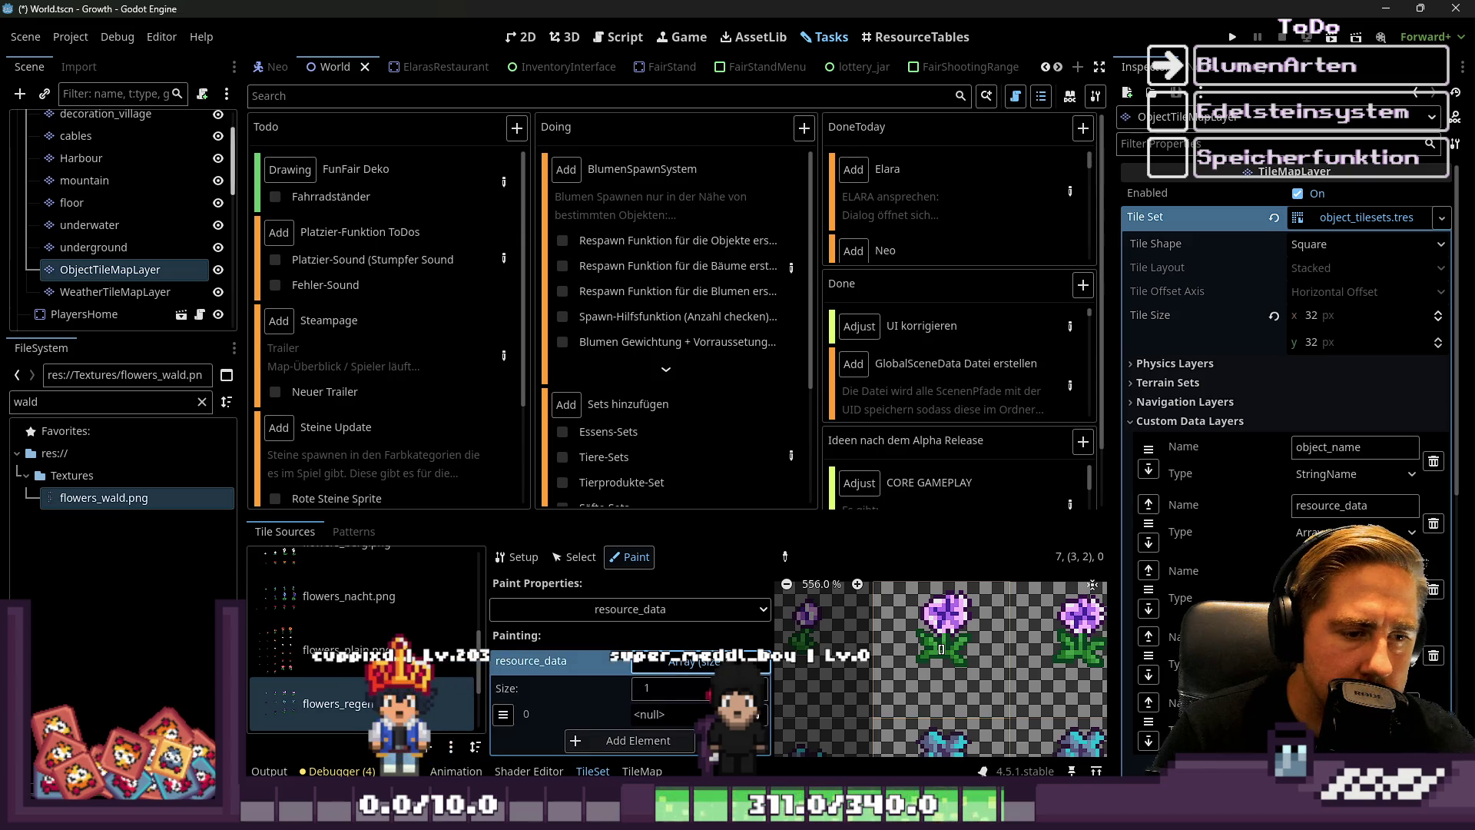
click(641, 714)
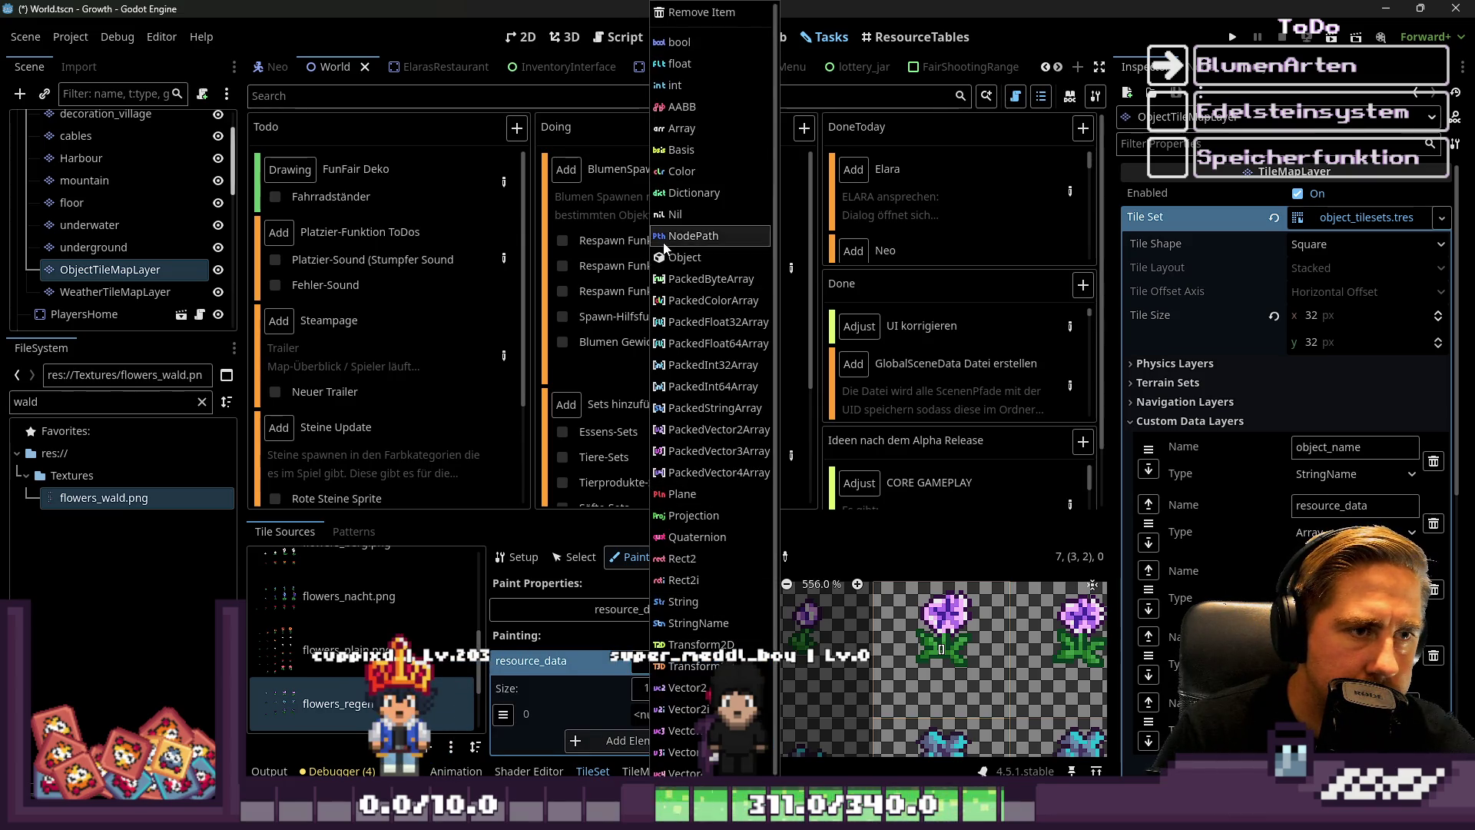
click(605, 623)
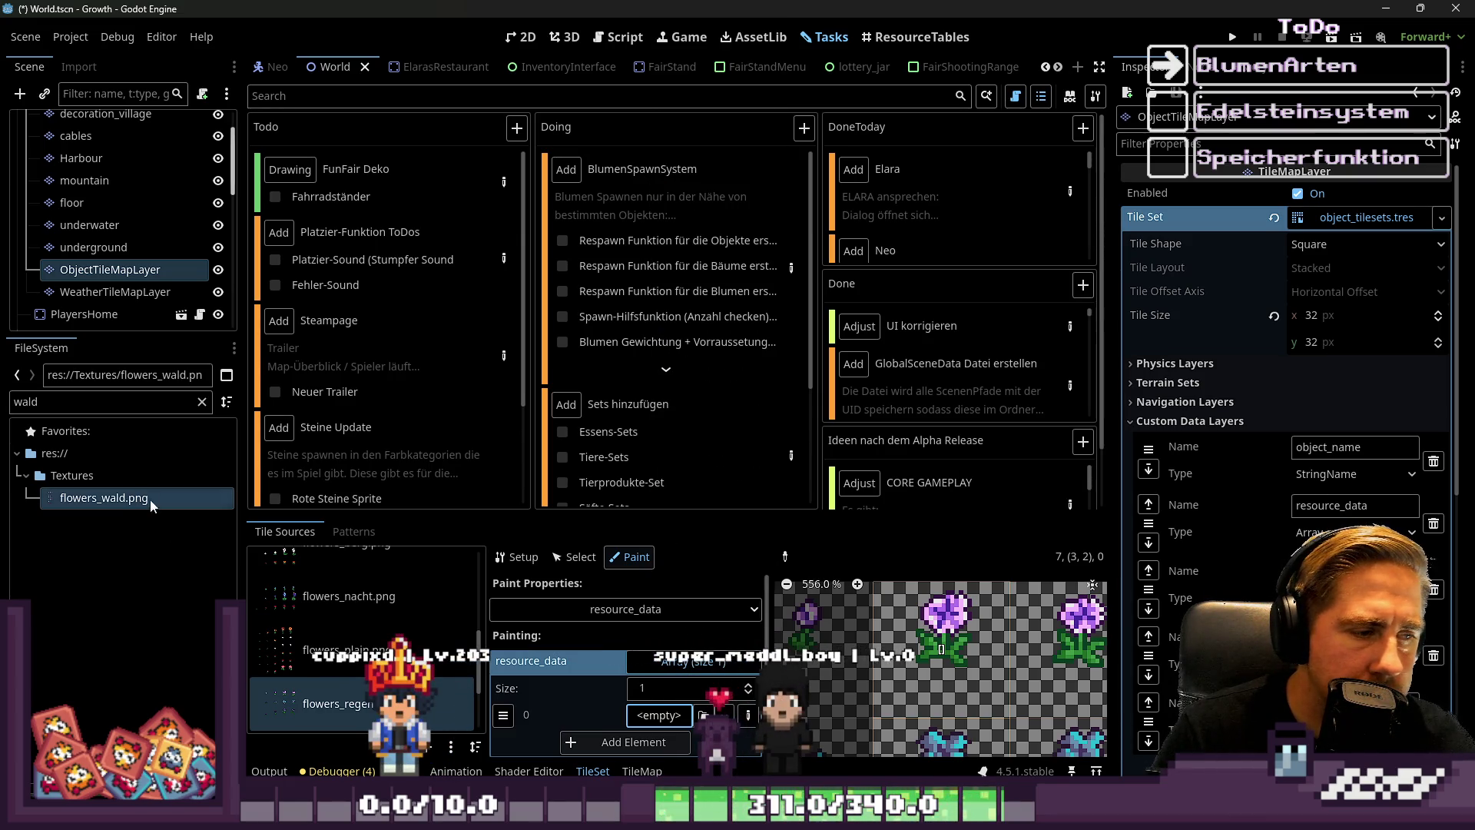
text(azalea)
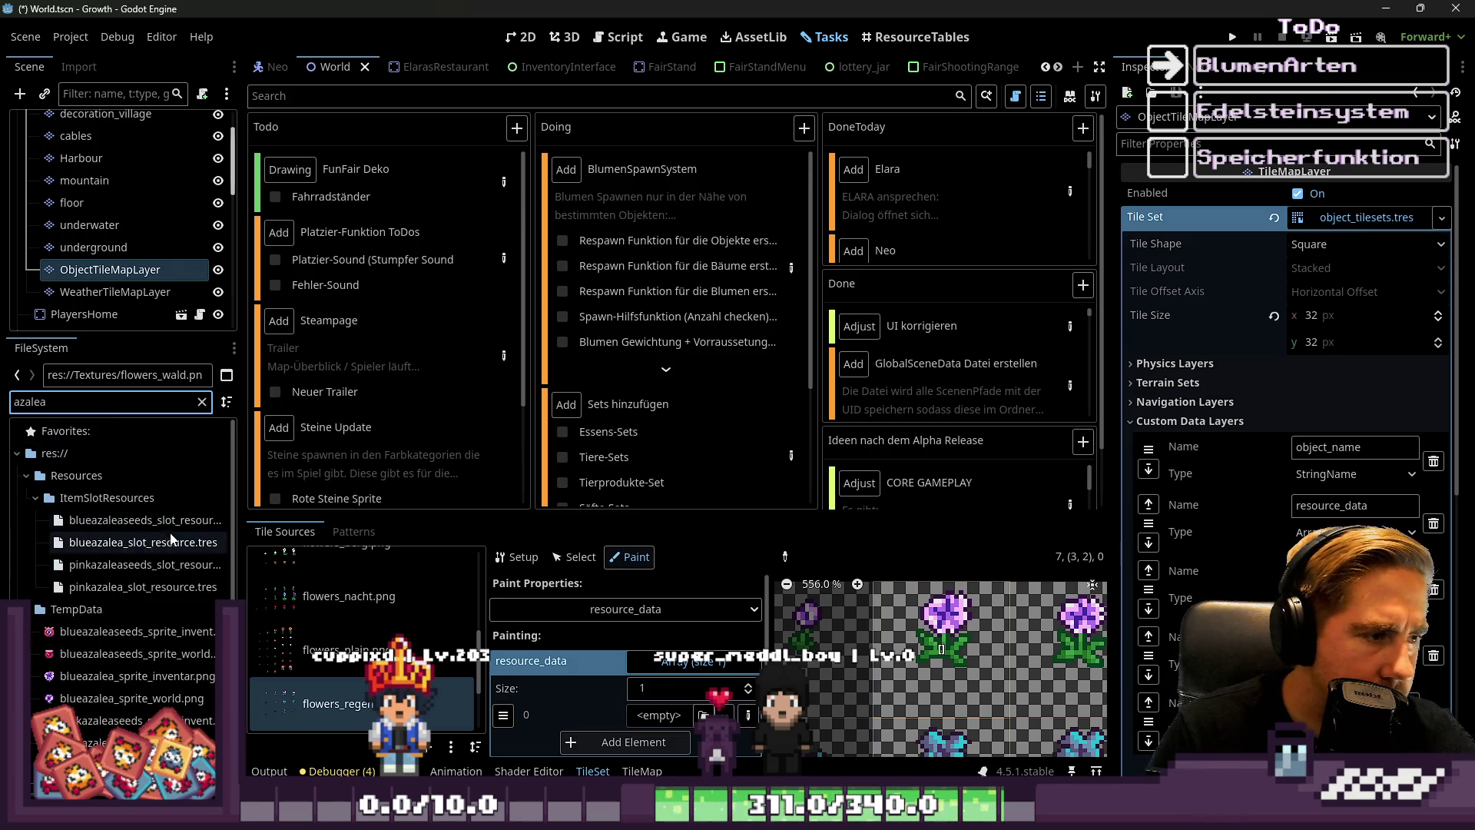
Drop the blue azalea, then blue poppy seeds slot resources into the resource_data element.
drag(117, 530, 613, 607)
drag(670, 727, 670, 715)
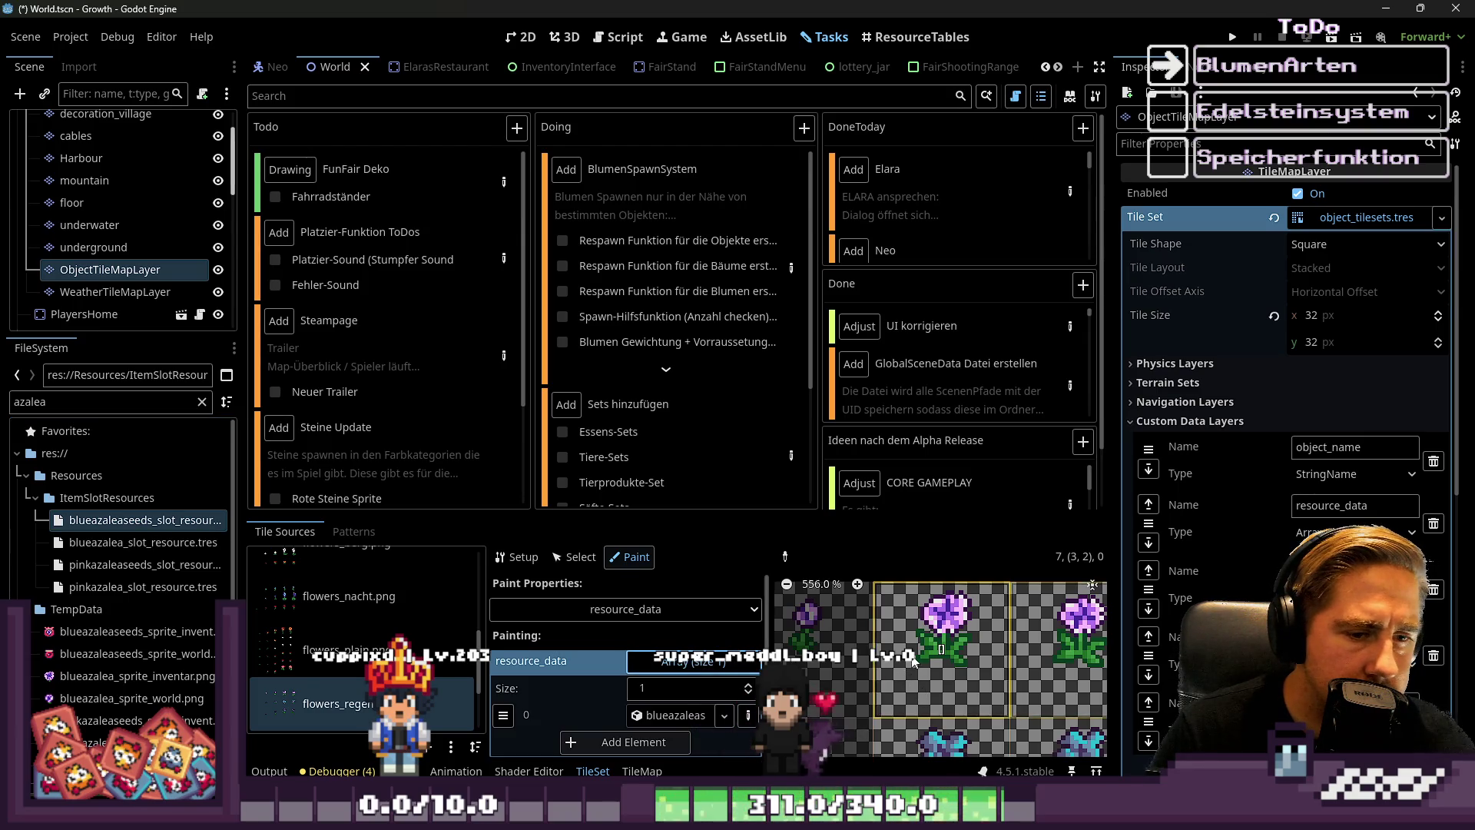
scroll(937, 660, down, 3)
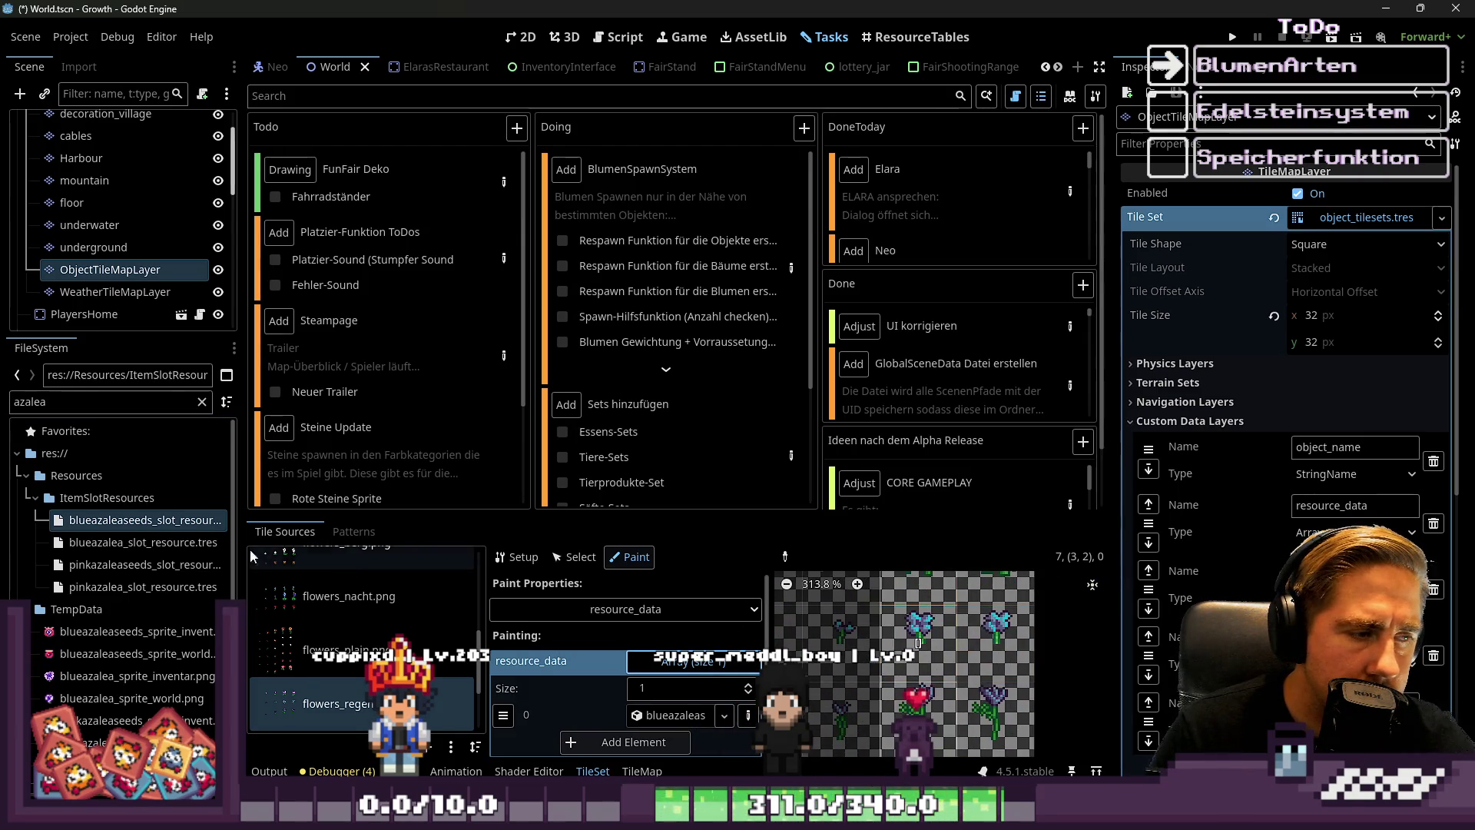
text(poppy)
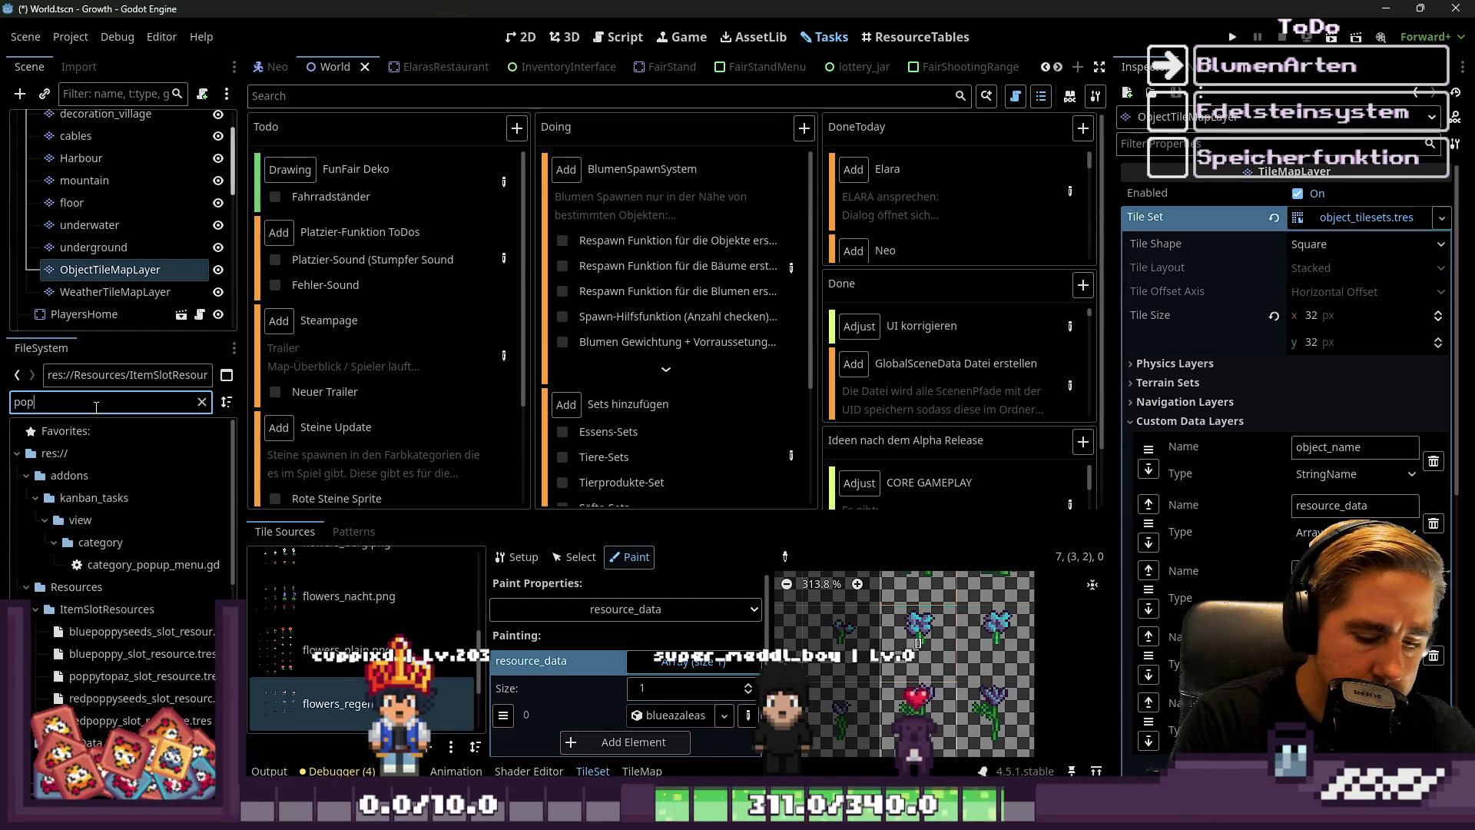
mouse_move(138, 543)
mouse_down()
mouse_move(192, 584)
mouse_move(184, 572)
mouse_up()
click(133, 524)
drag(133, 524, 676, 697)
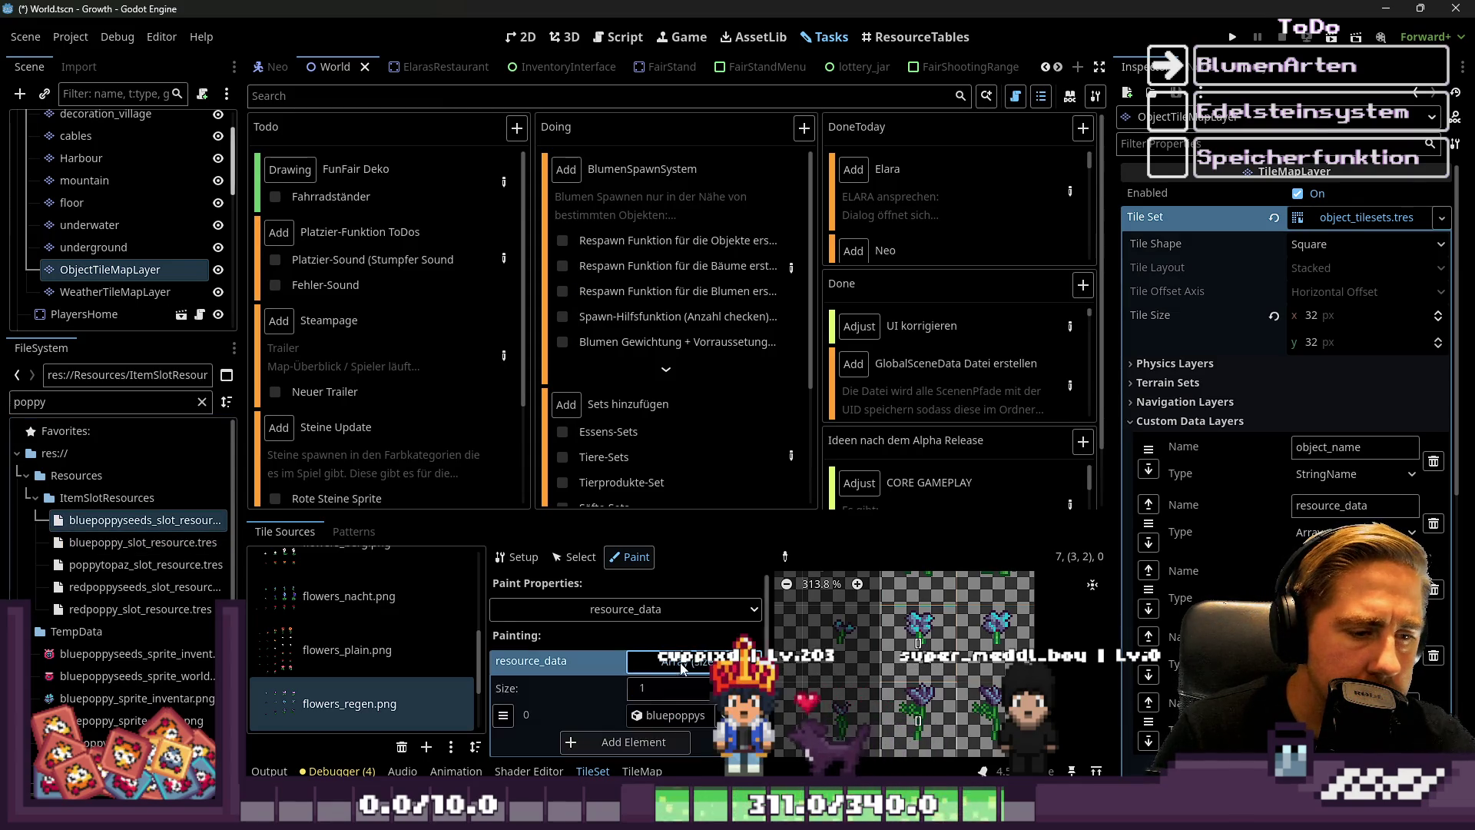
scroll(918, 723, up, 2)
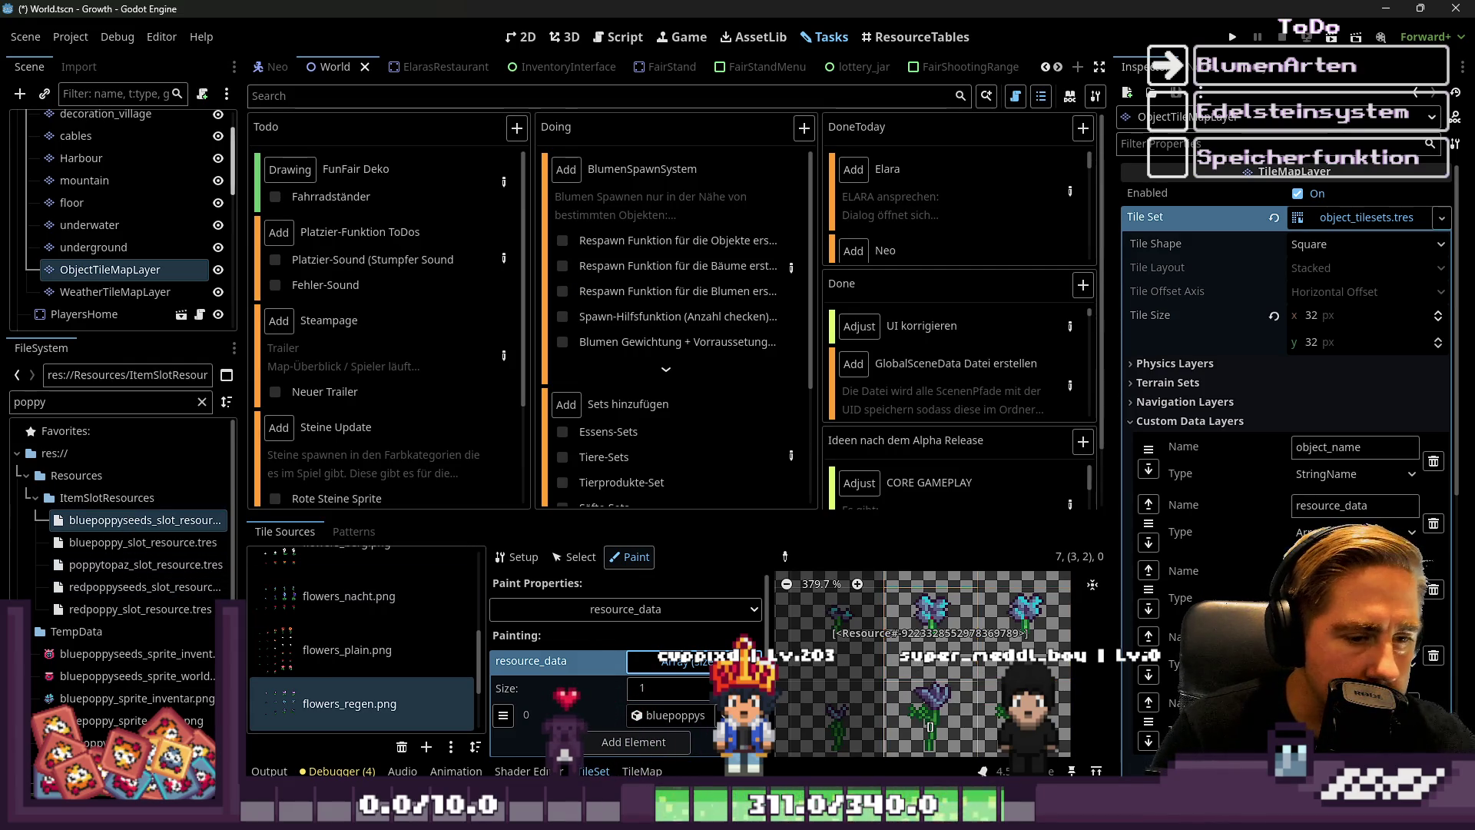
scroll(918, 670, down, 5)
scroll(918, 671, up, 4)
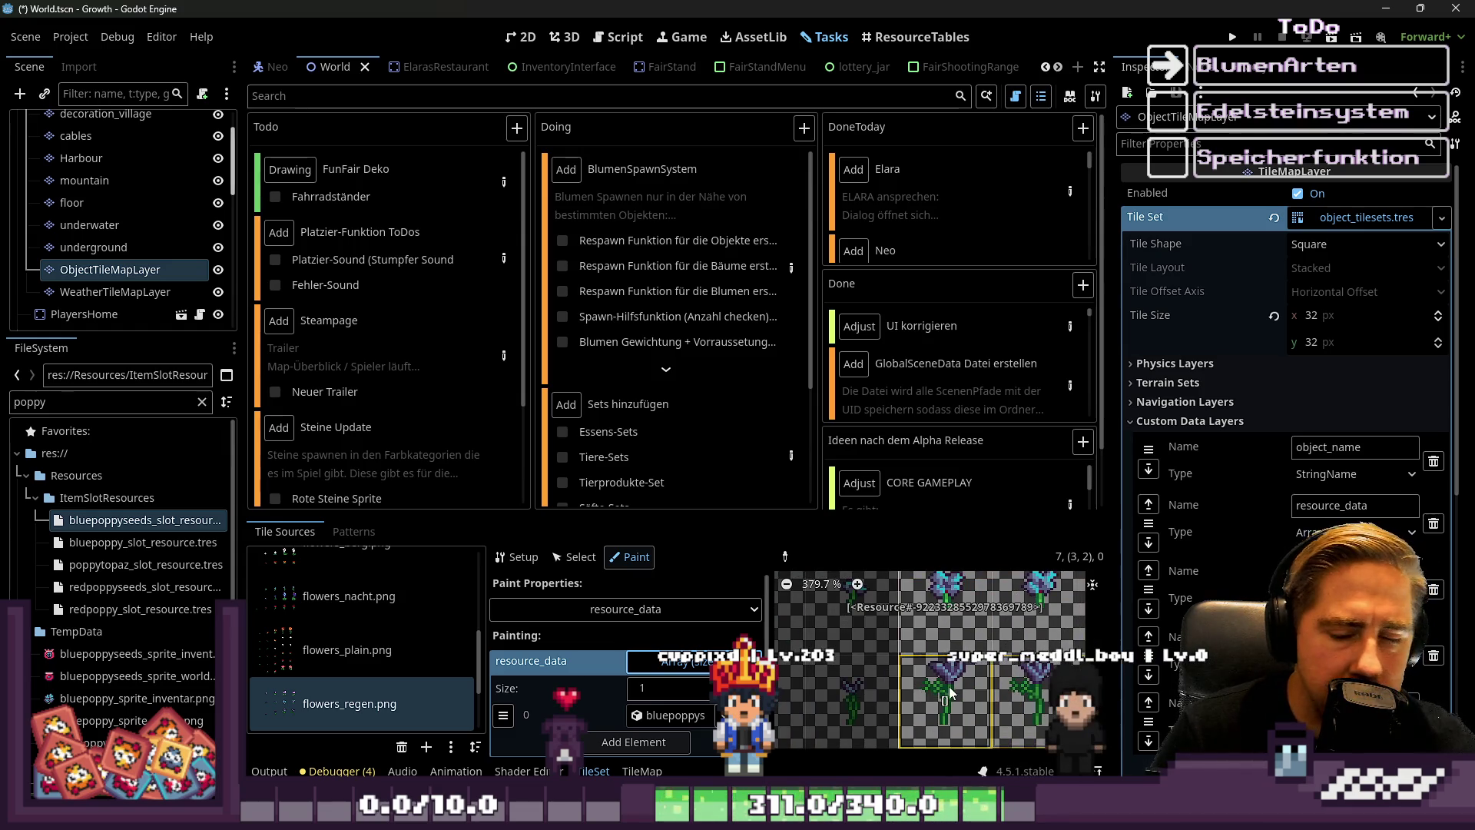
Filter the FileSystem dock for 'freez' resources.
click(58, 405)
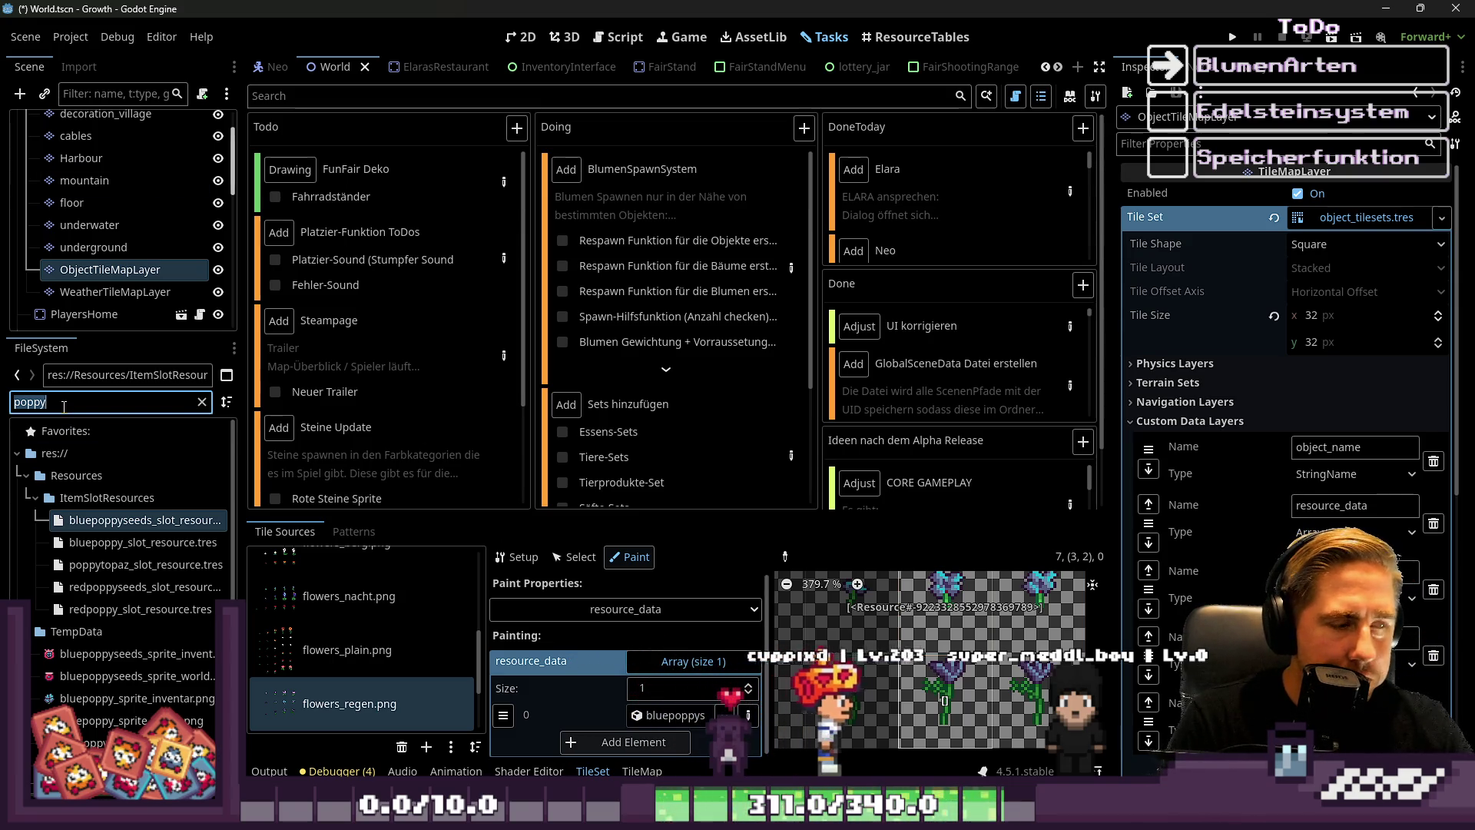
text(freez)
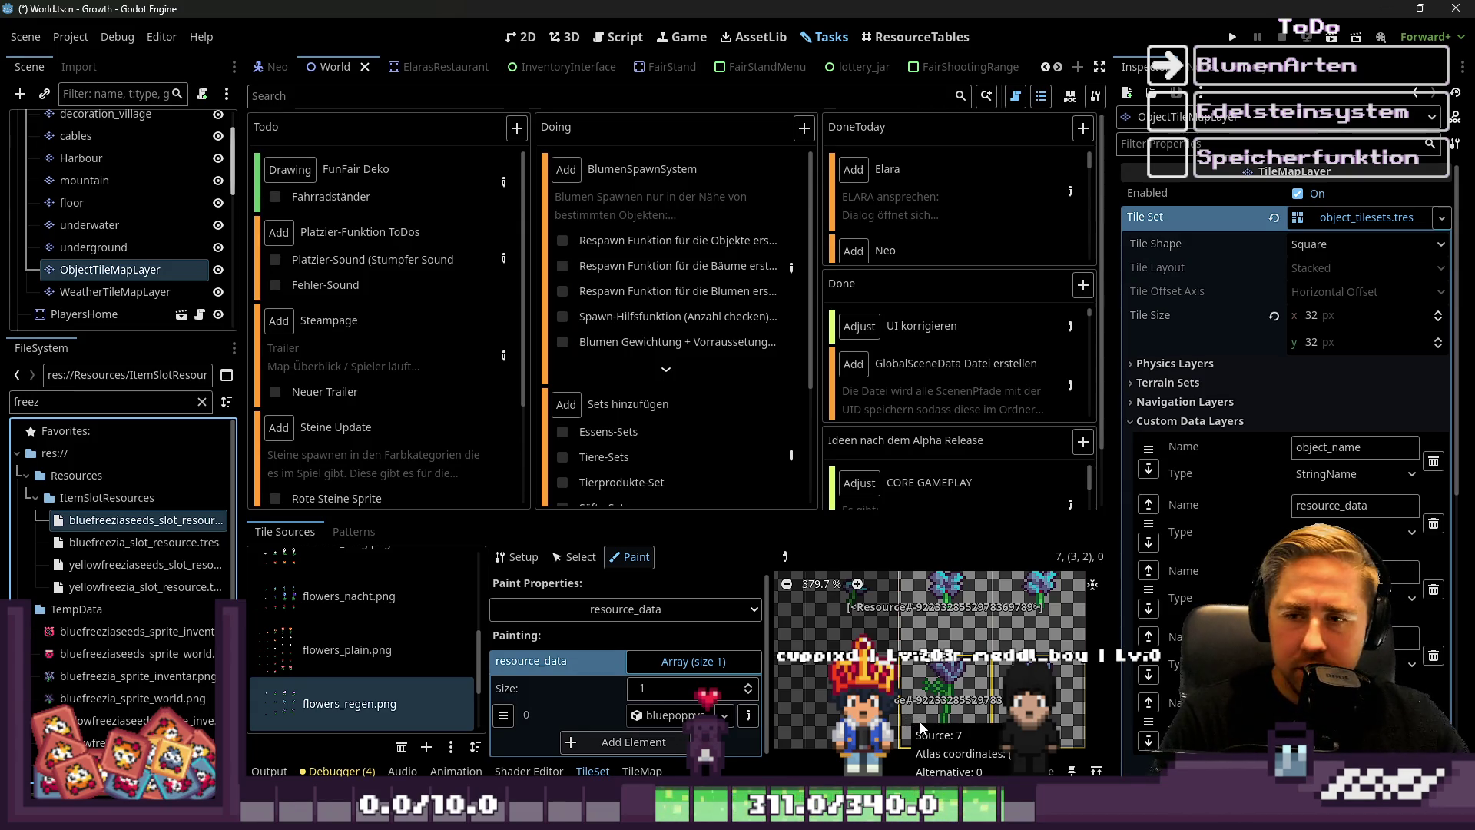
scroll(999, 668, down, 4)
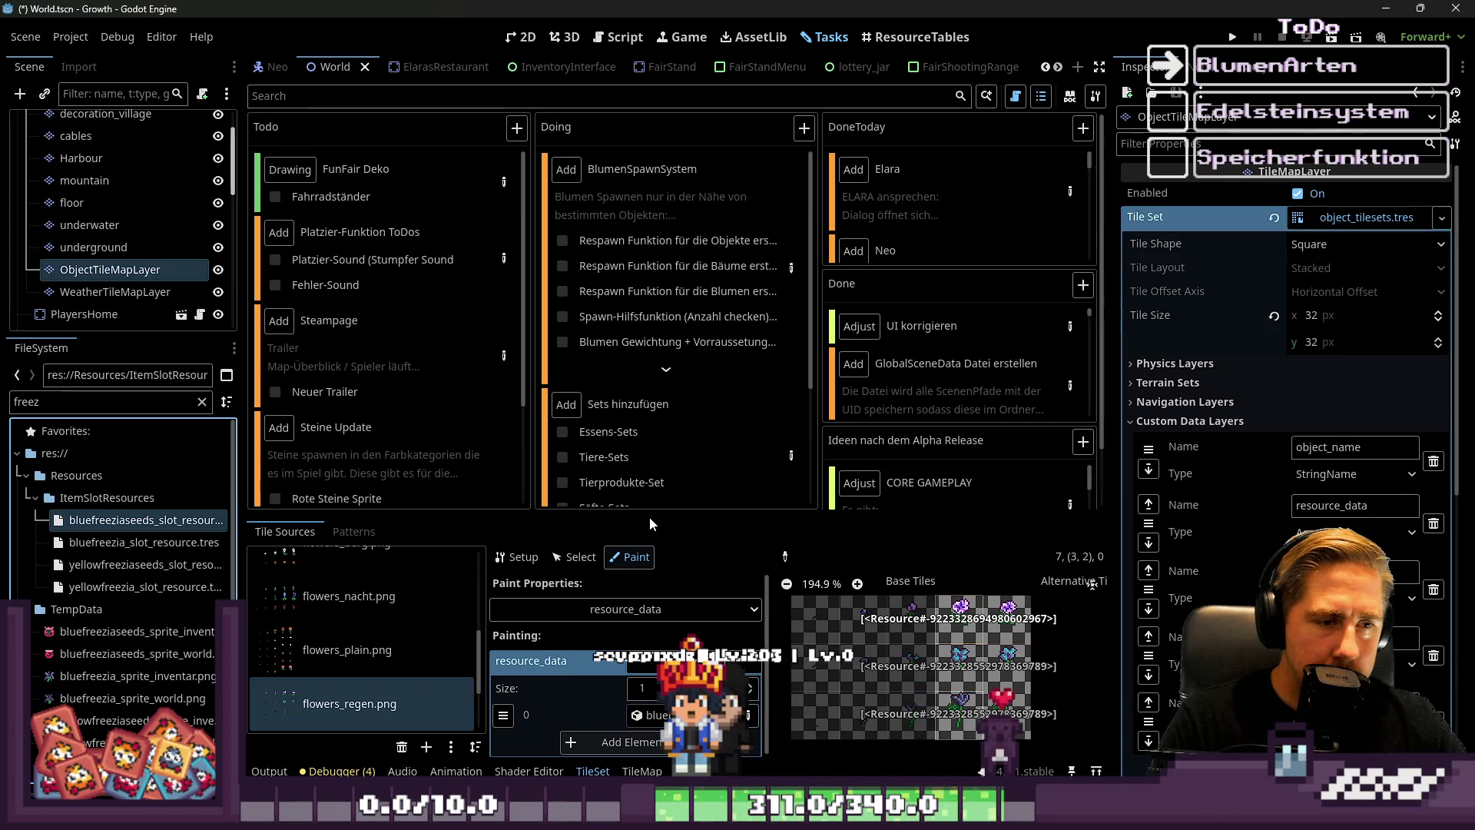
Paint the blue poppy seeds resource_data onto the top flower tile.
drag(656, 520, 661, 380)
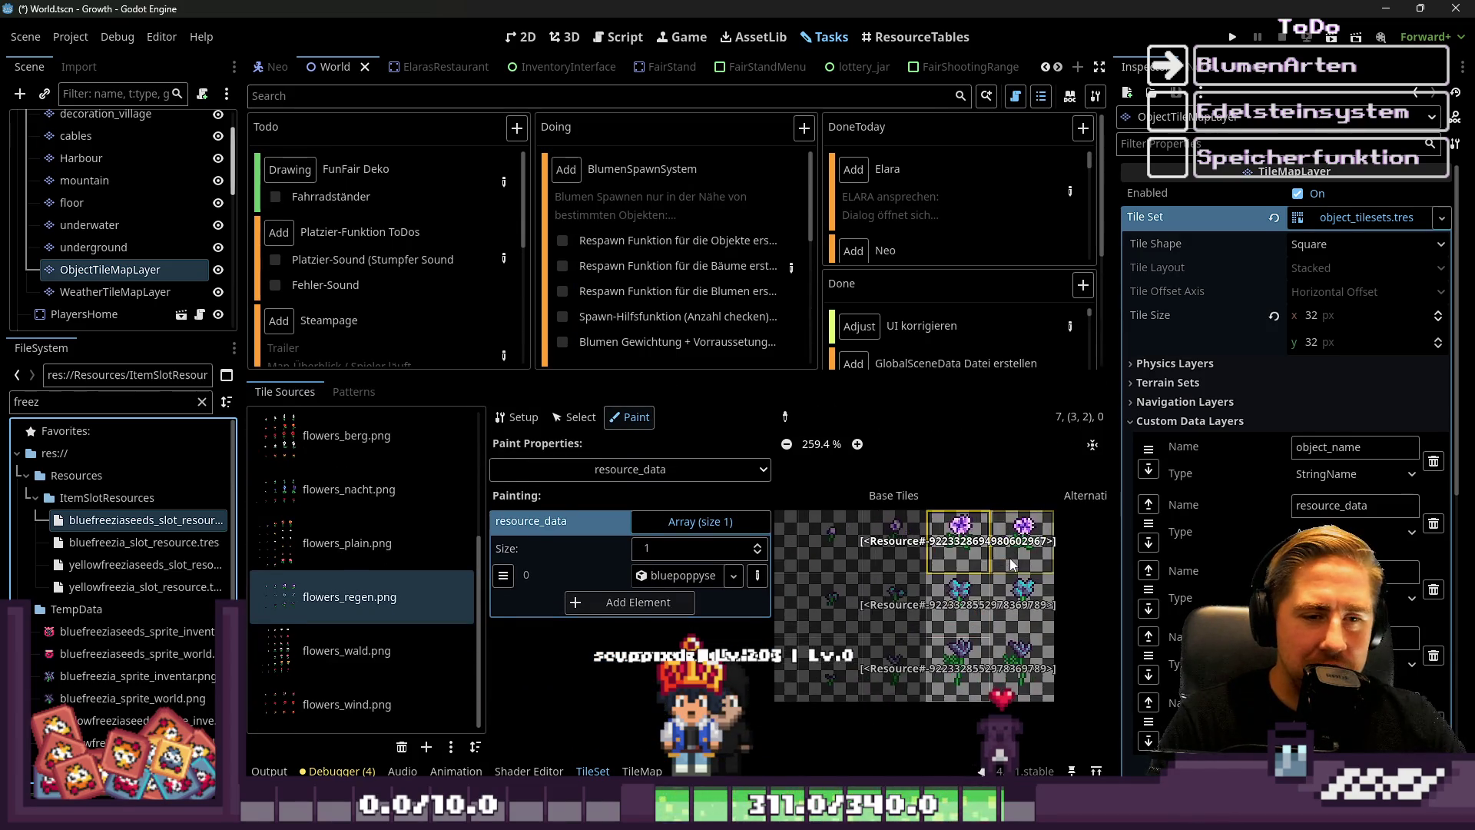
scroll(1011, 564, up, 4)
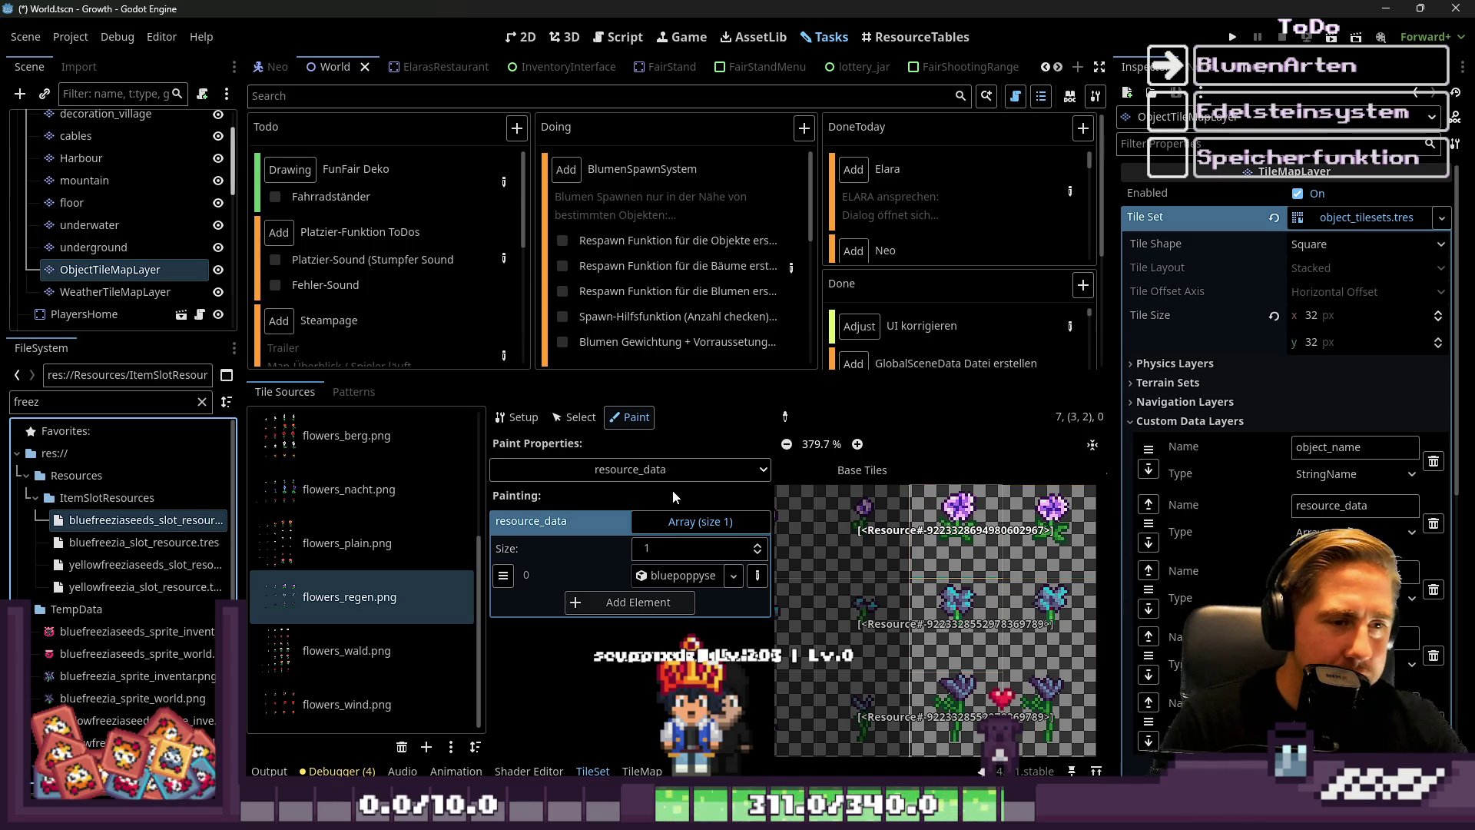
click(696, 478)
key(Escape)
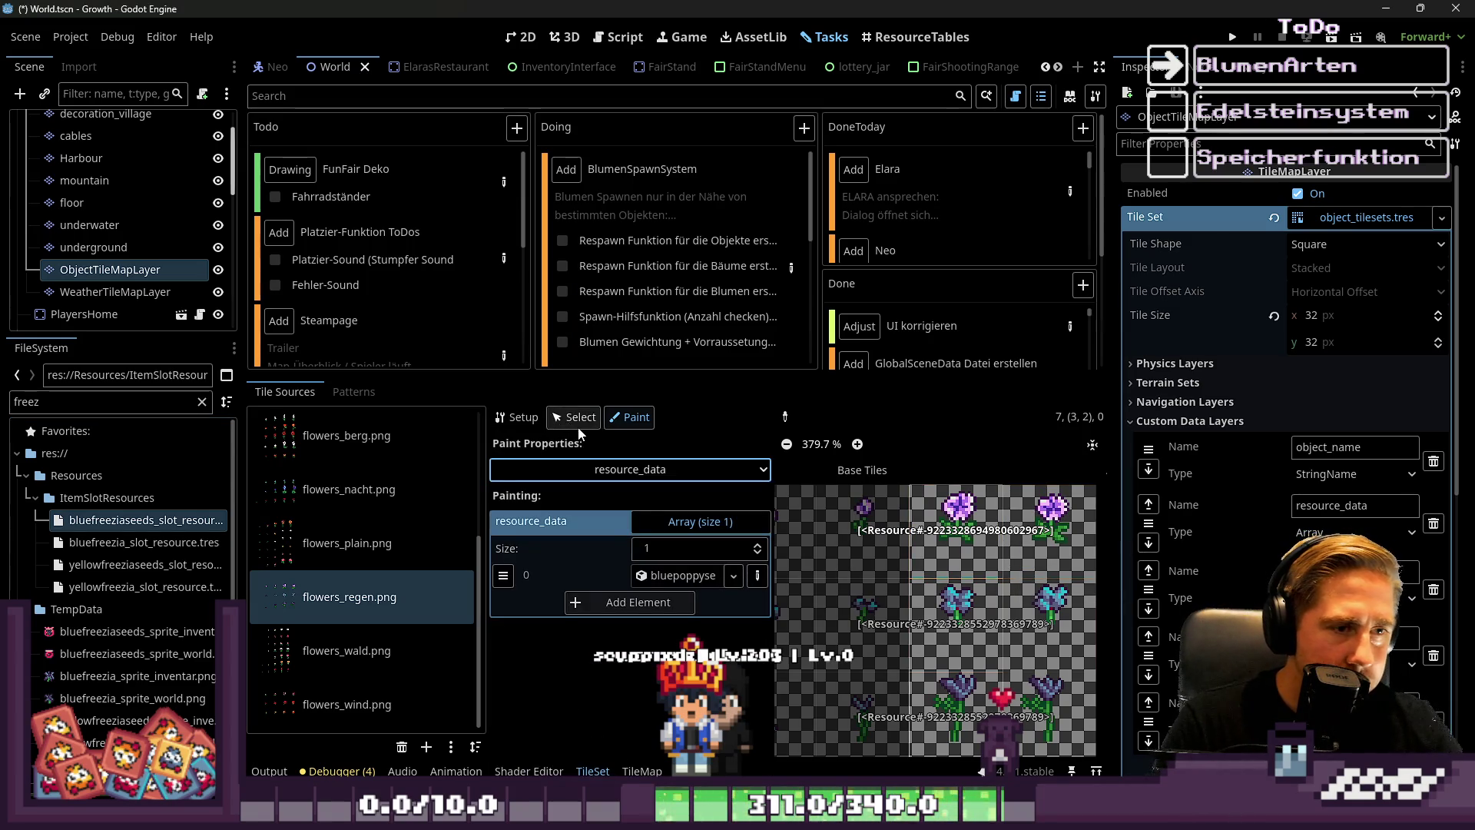
click(960, 537)
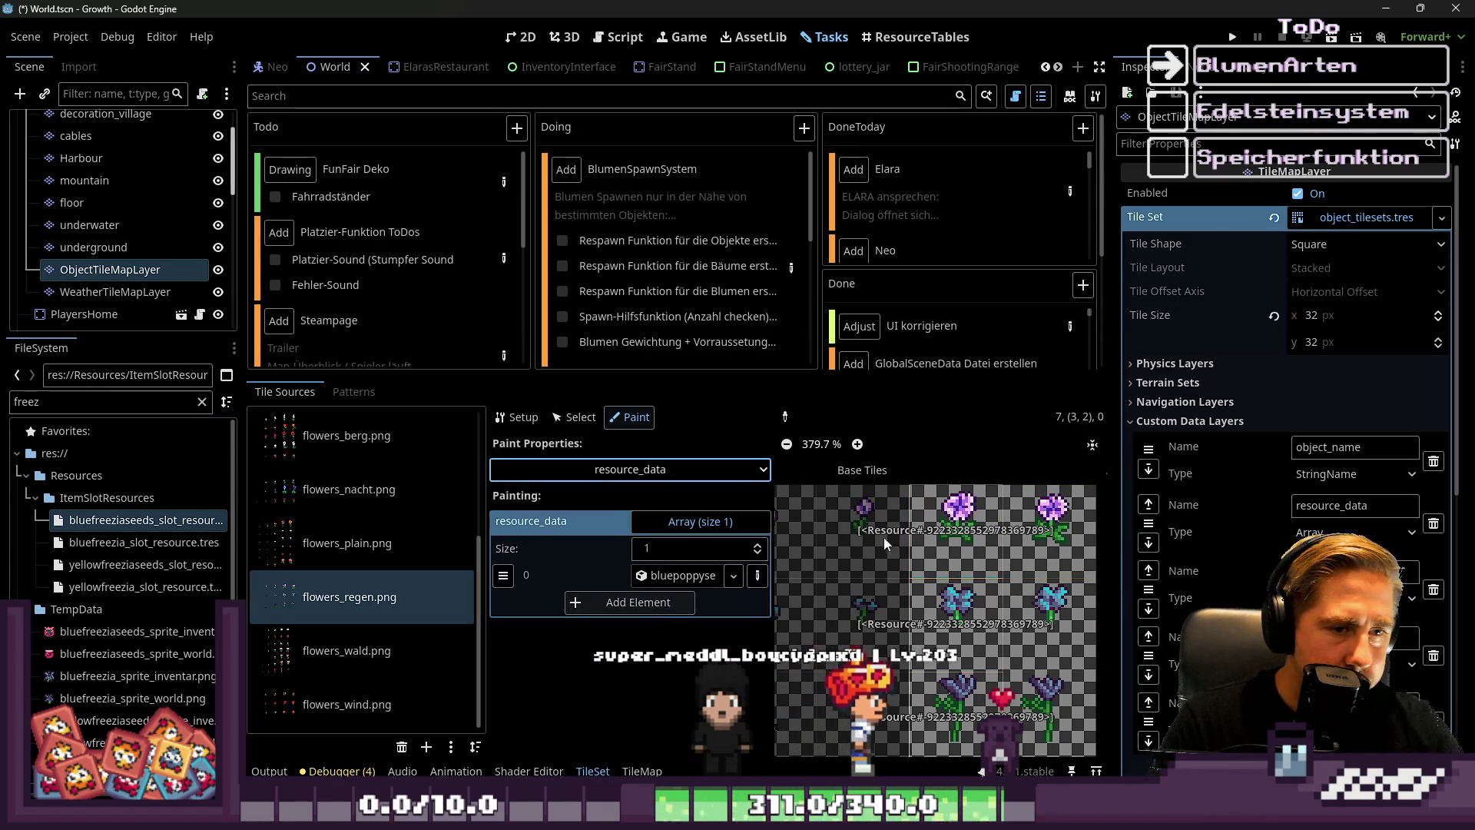
Inspect the resource_data arrays of the blue_azalea, blue_poppy and blue_freezia tiles.
click(647, 471)
click(576, 417)
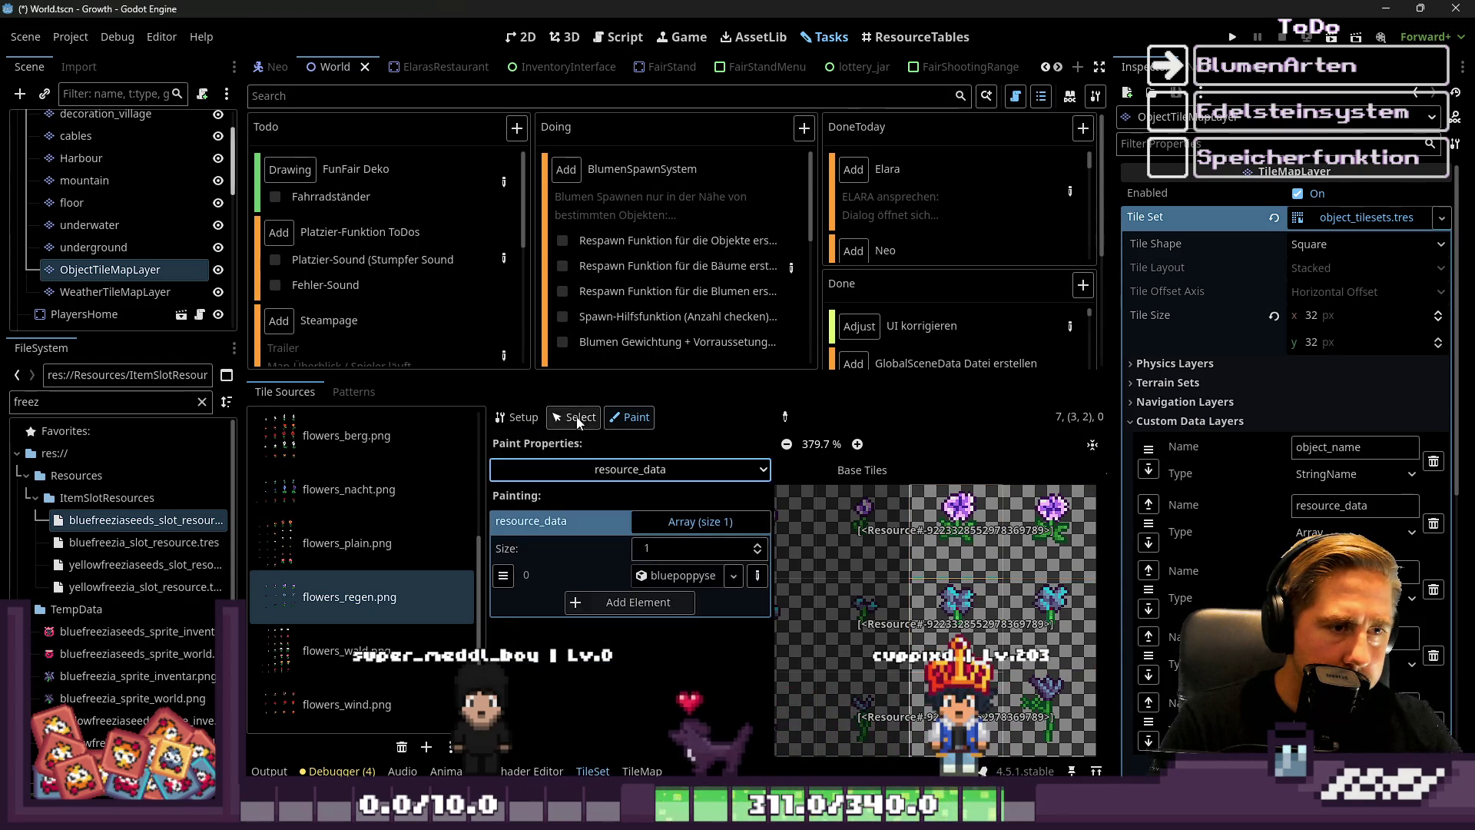
click(576, 416)
click(934, 535)
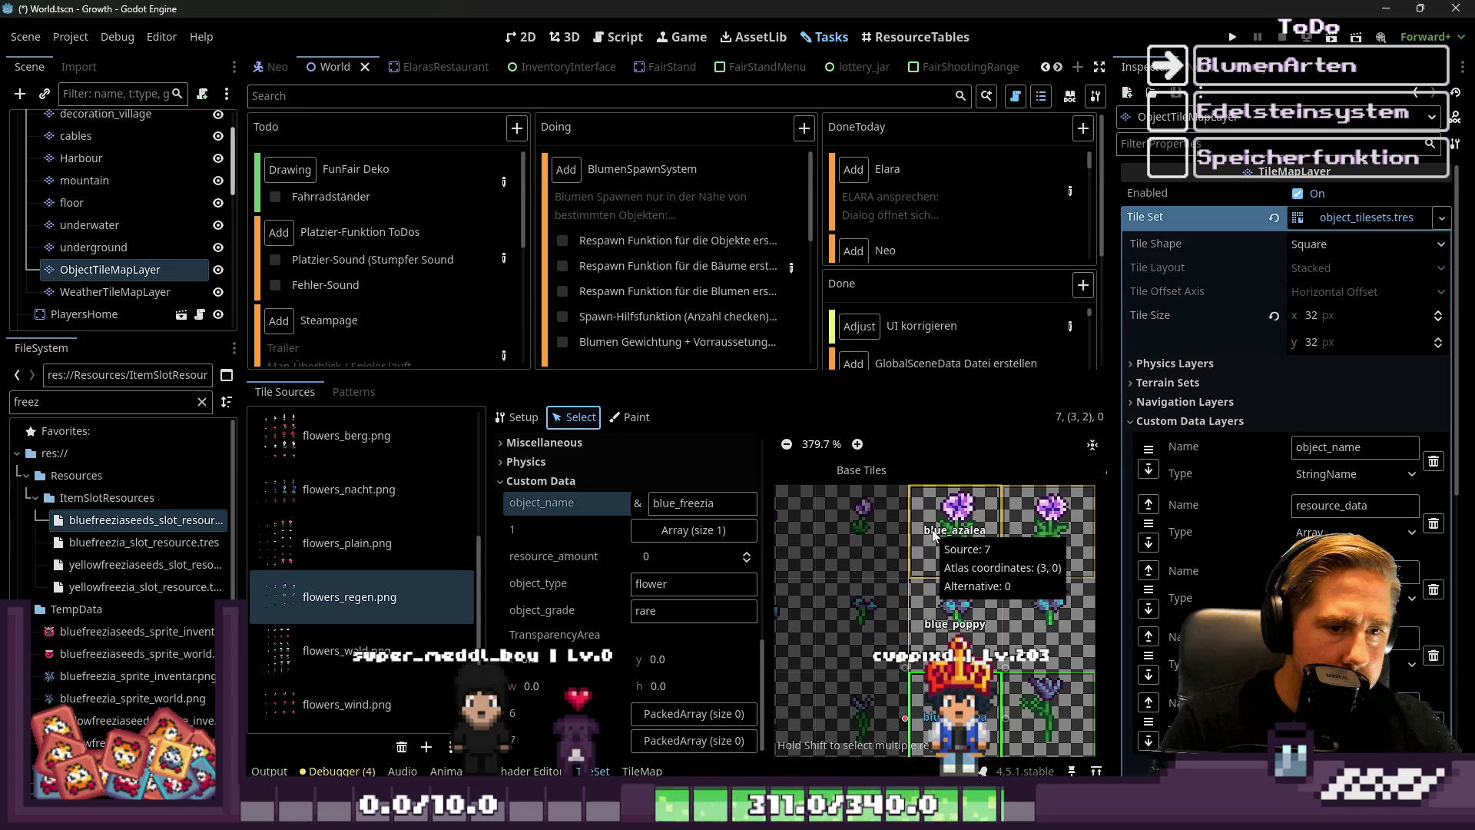
click(628, 418)
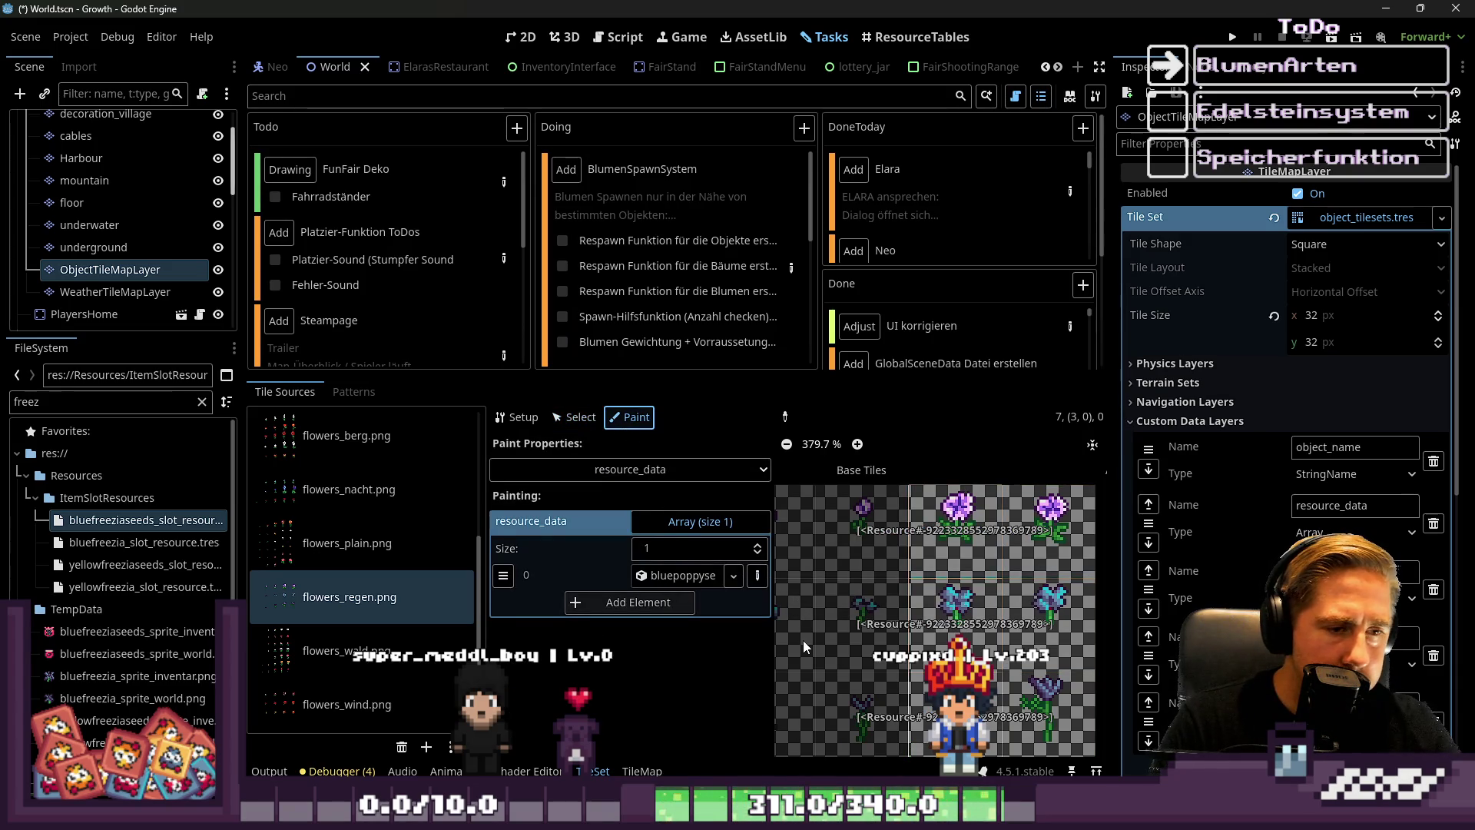
click(575, 417)
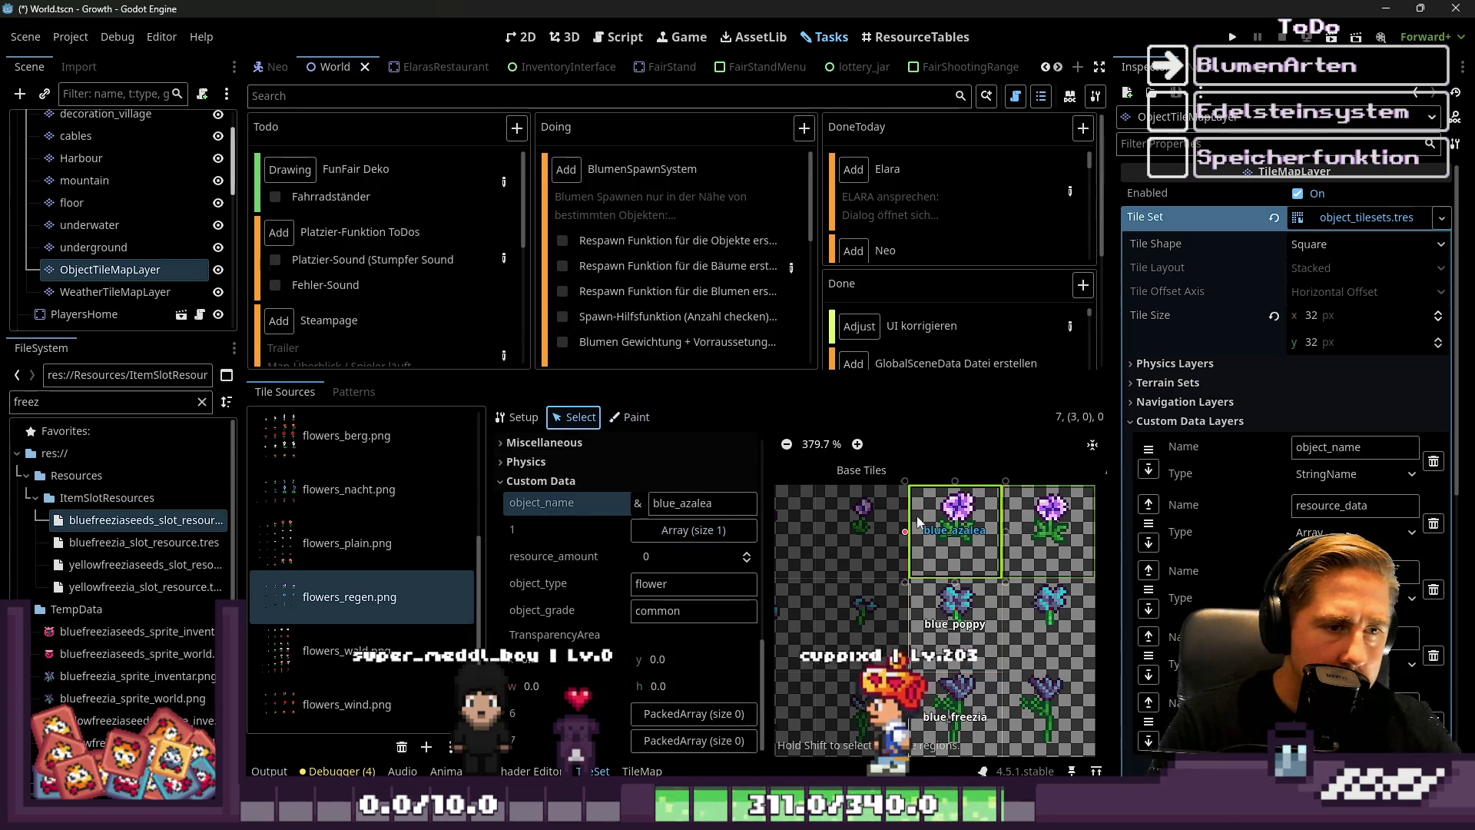
click(951, 553)
click(693, 530)
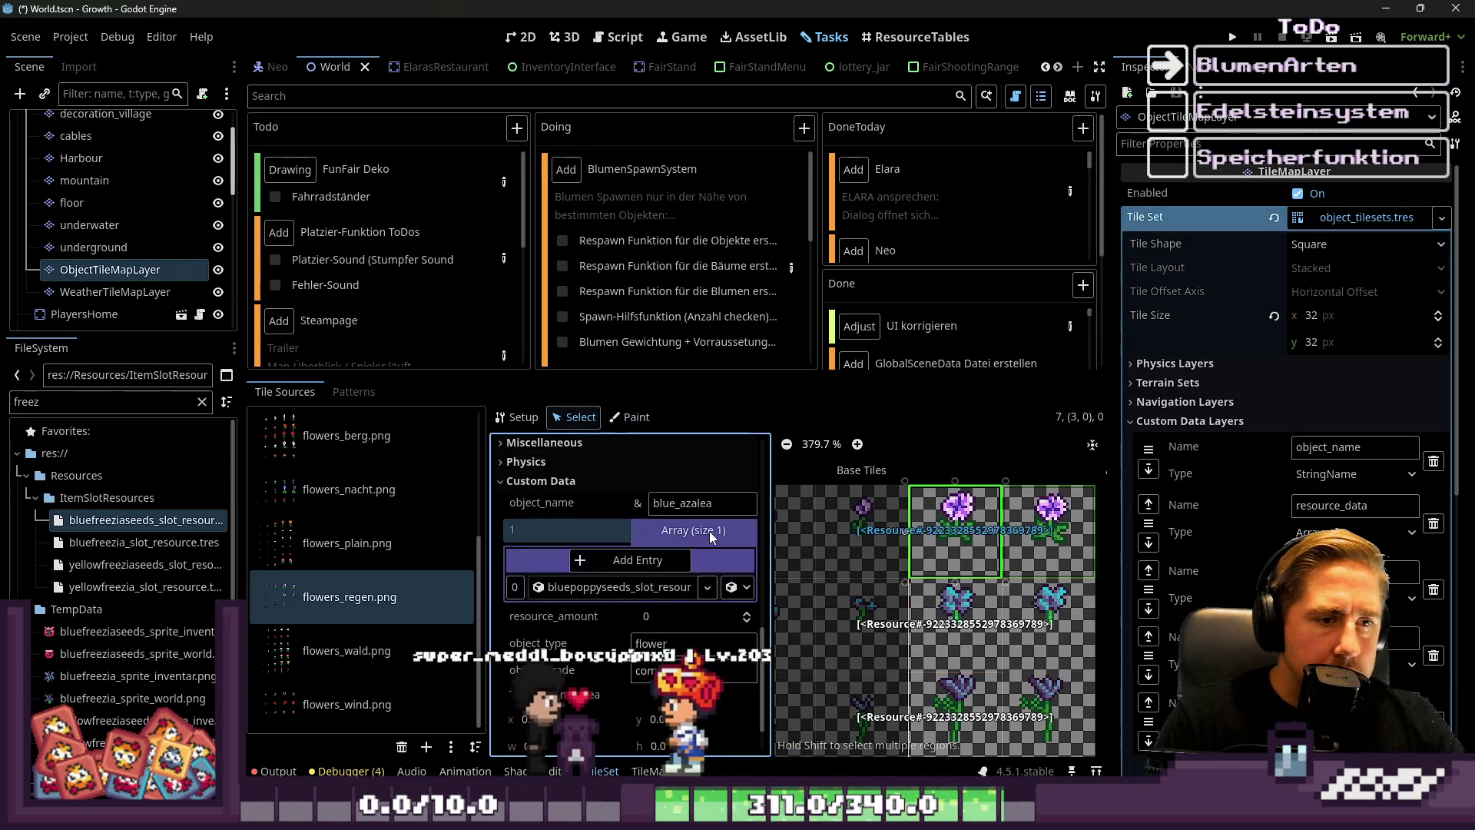
click(955, 614)
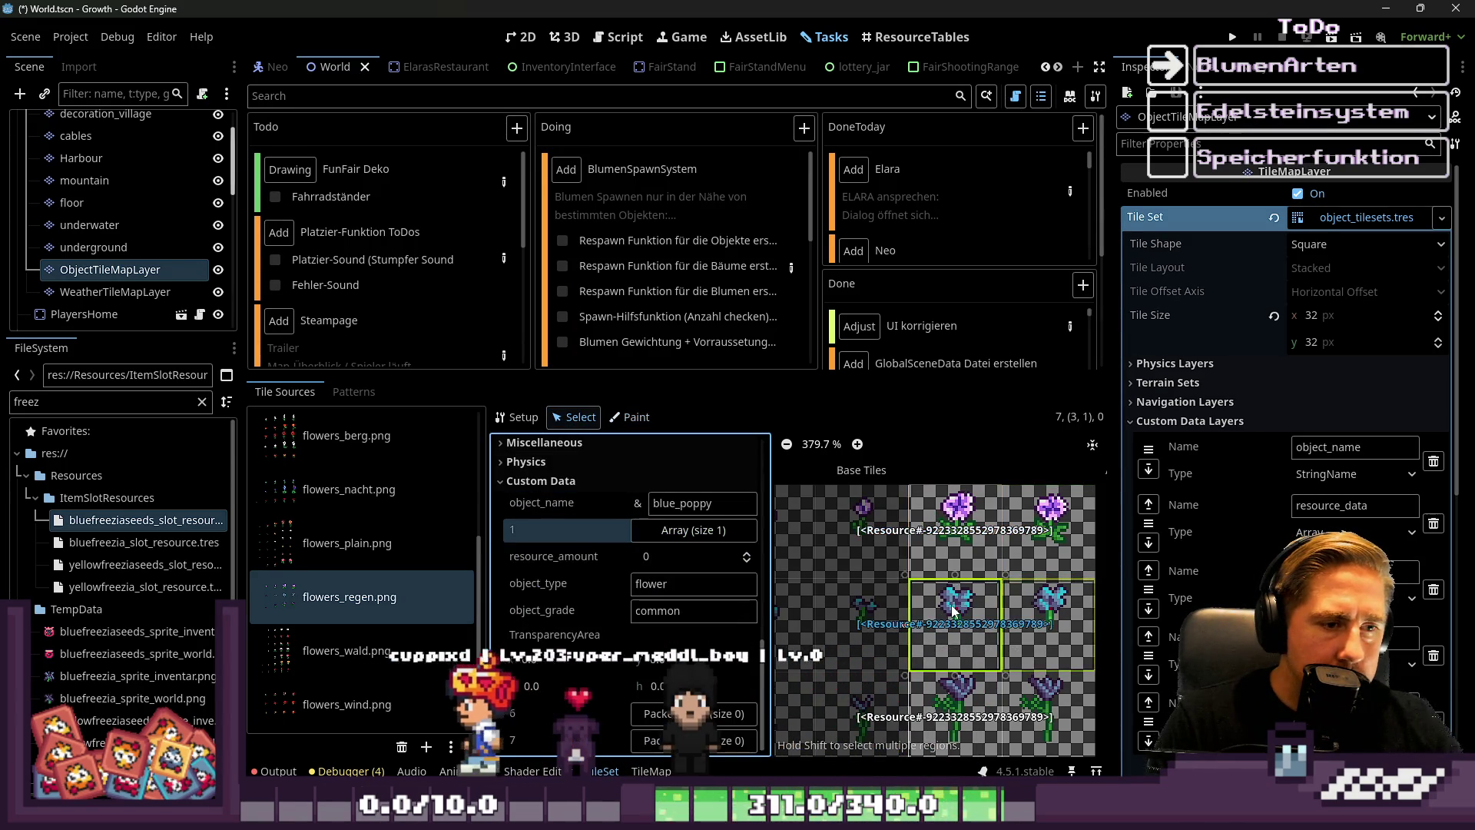
click(692, 531)
scroll(952, 653, down, 1)
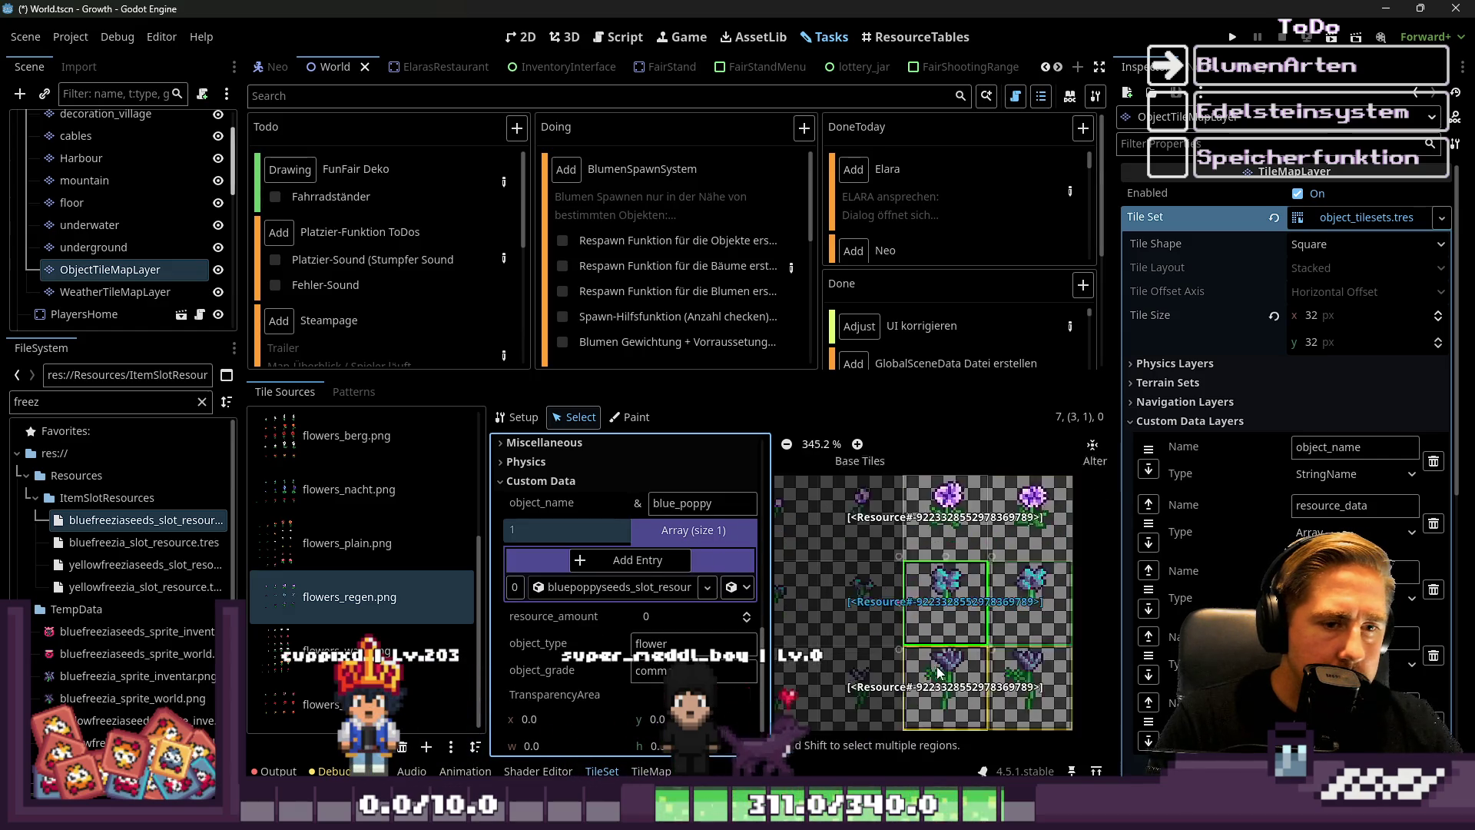
click(951, 688)
click(672, 530)
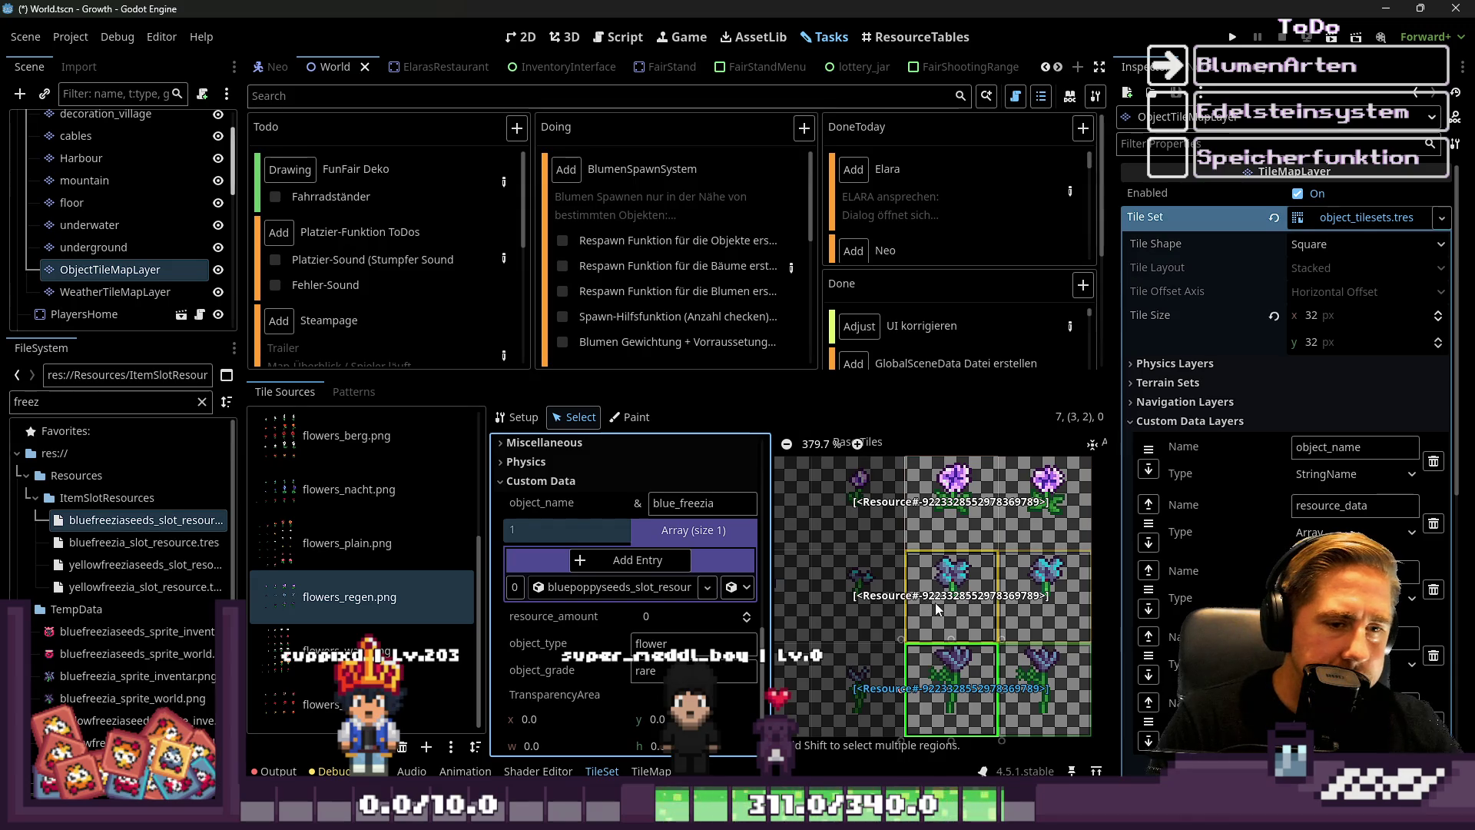
Paint the current resource_data onto the blue_freezia tile.
click(630, 418)
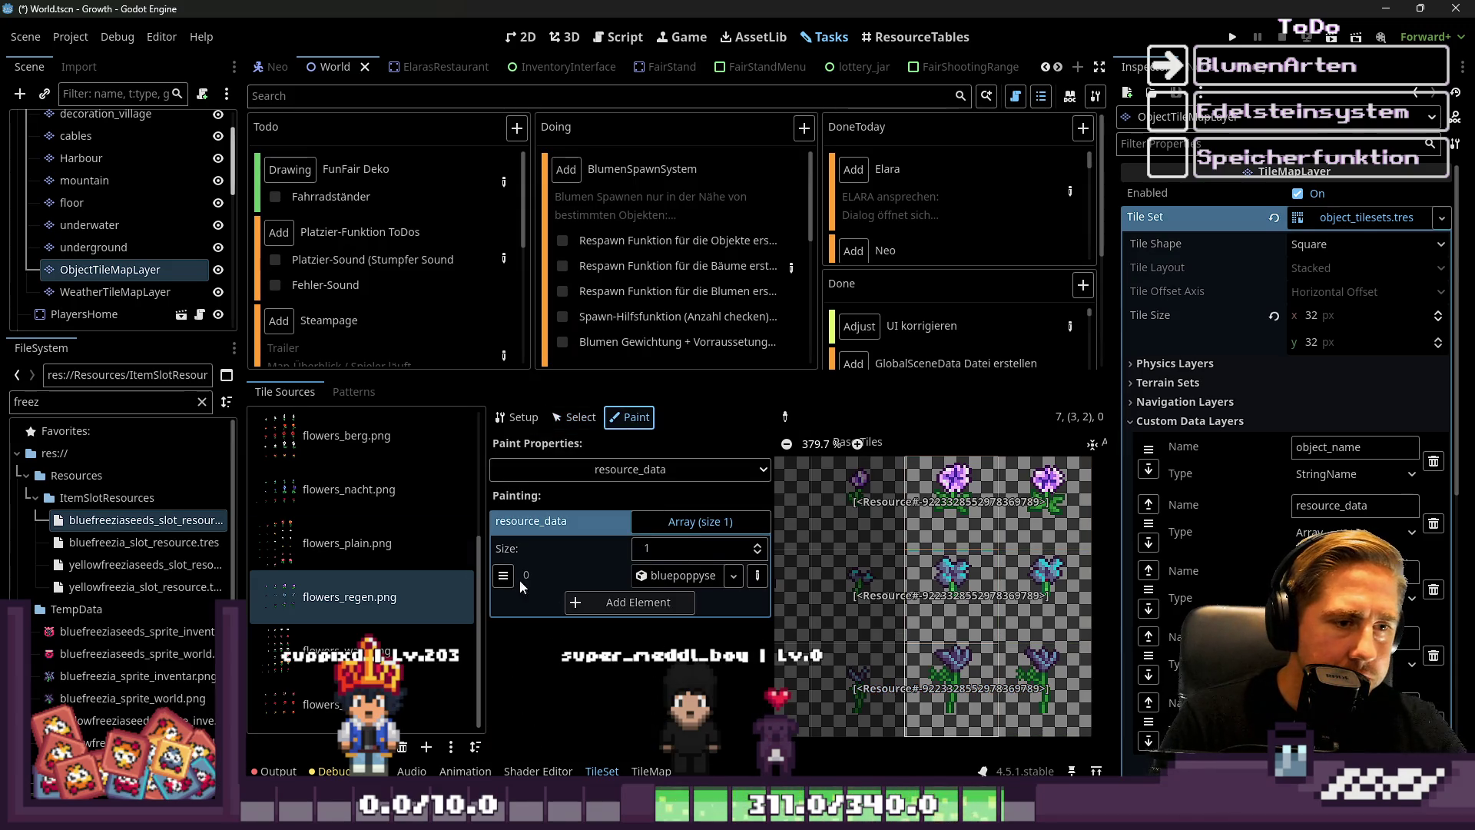
double_click(106, 401)
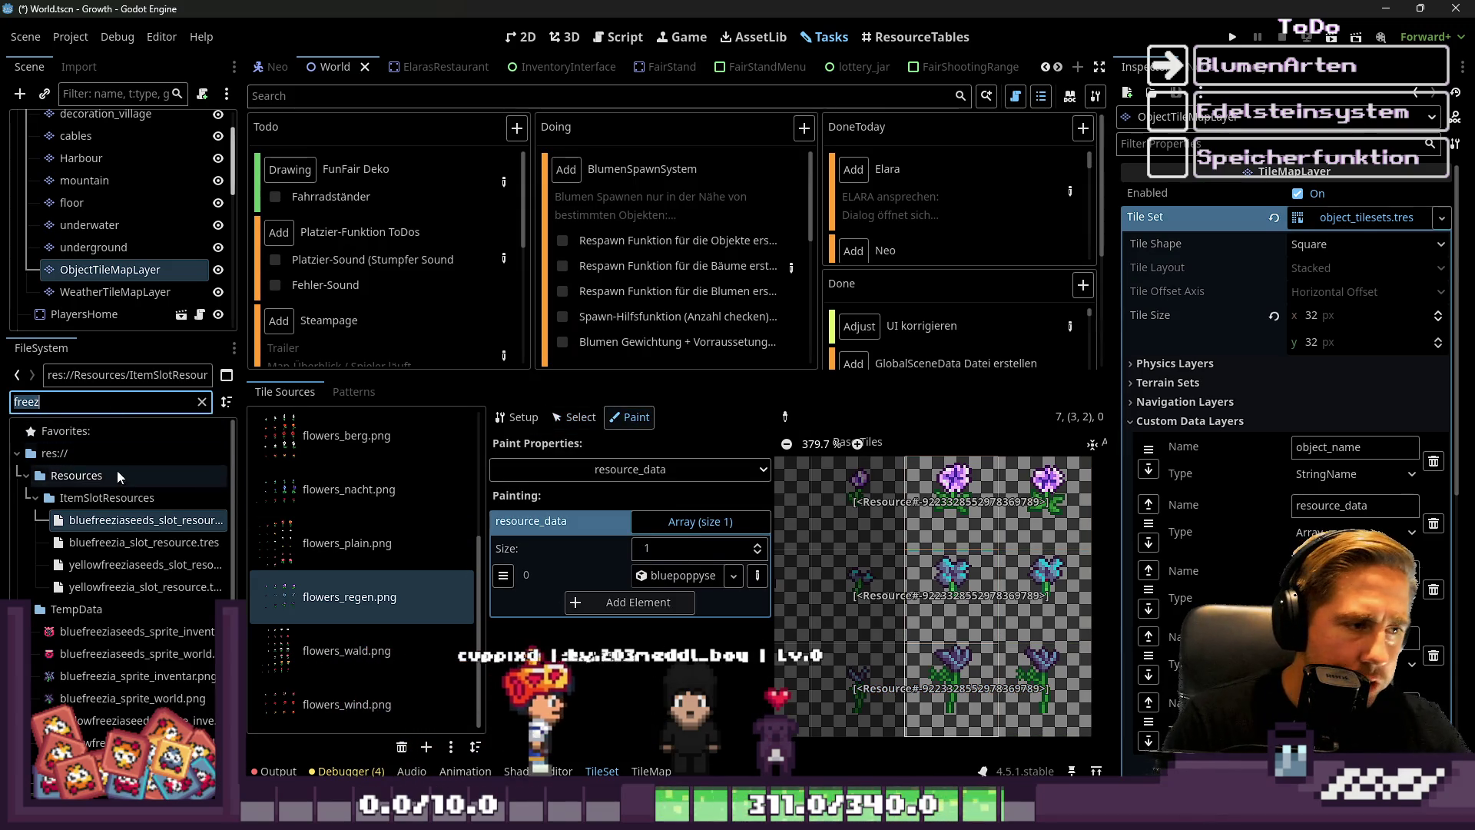
click(117, 527)
click(848, 662)
Put blueazaleaseeds_slot_resource.tres in array slot 0 and paint it onto the blue_azalea tile.
double_click(56, 403)
text(azalea)
drag(125, 527, 657, 583)
click(678, 523)
click(678, 524)
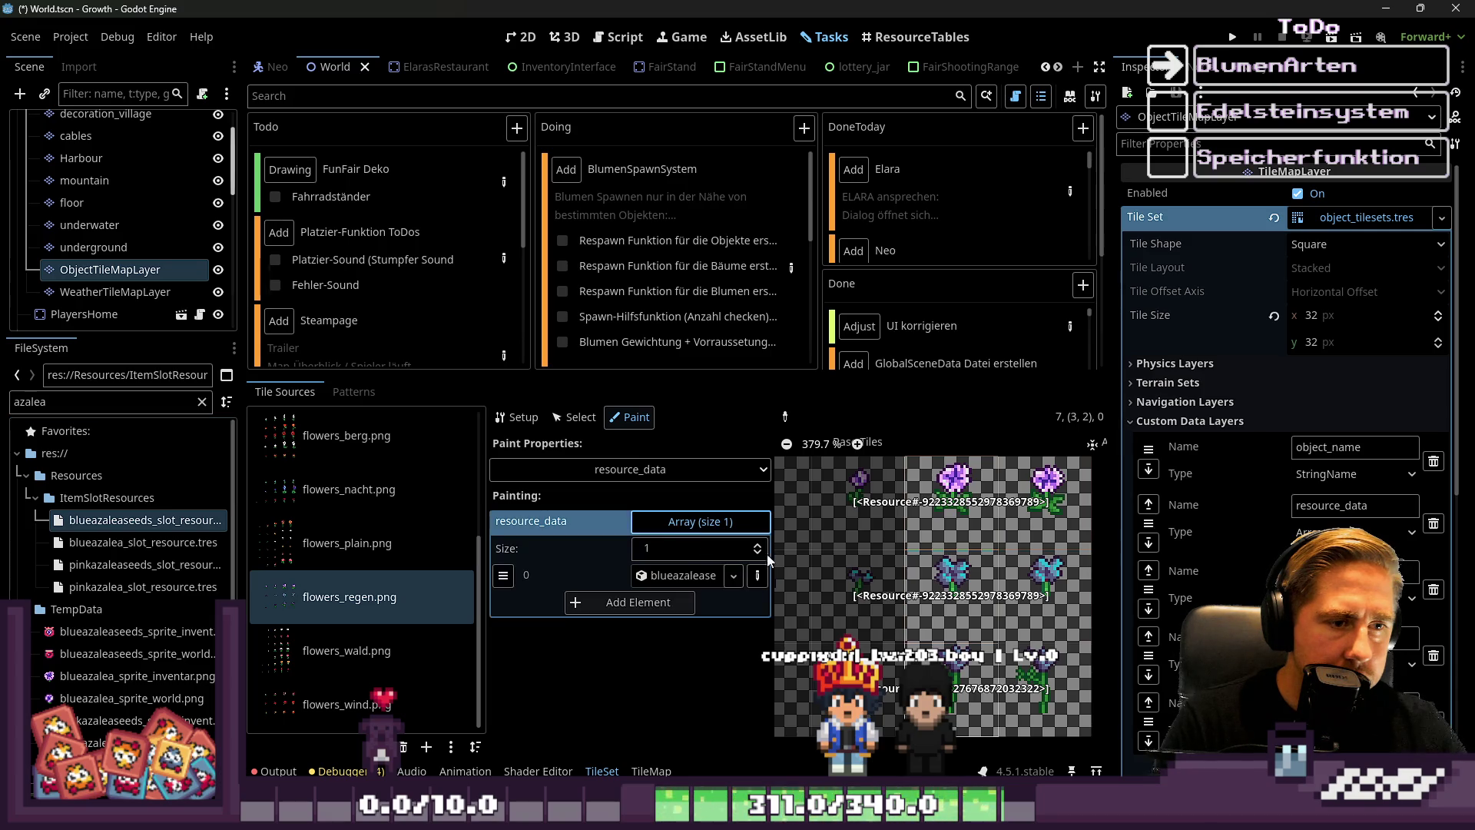
click(889, 504)
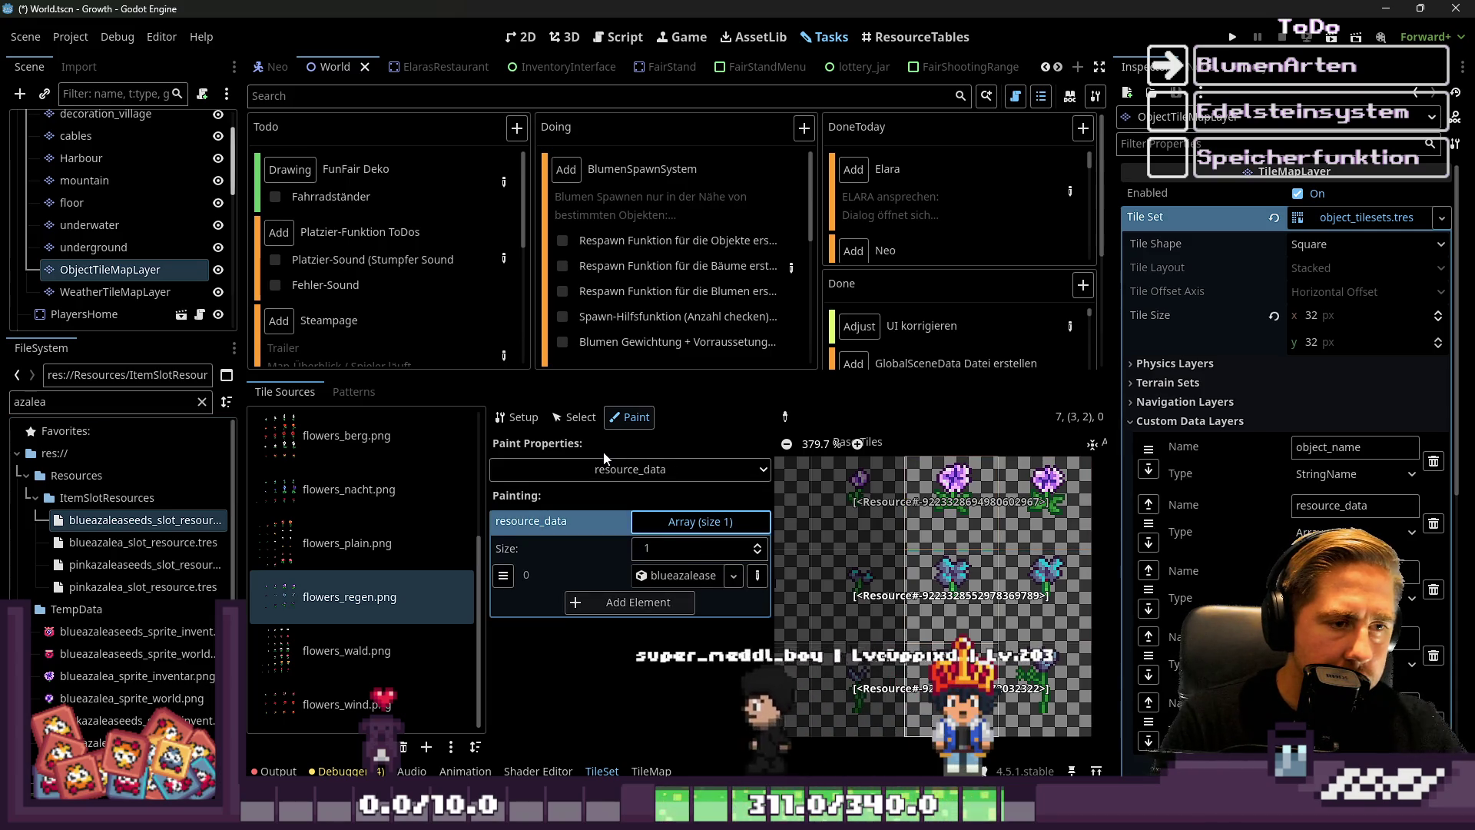
Confirm blue_azalea now holds the azalea seeds, checking the poppy and freezia tiles too.
click(576, 417)
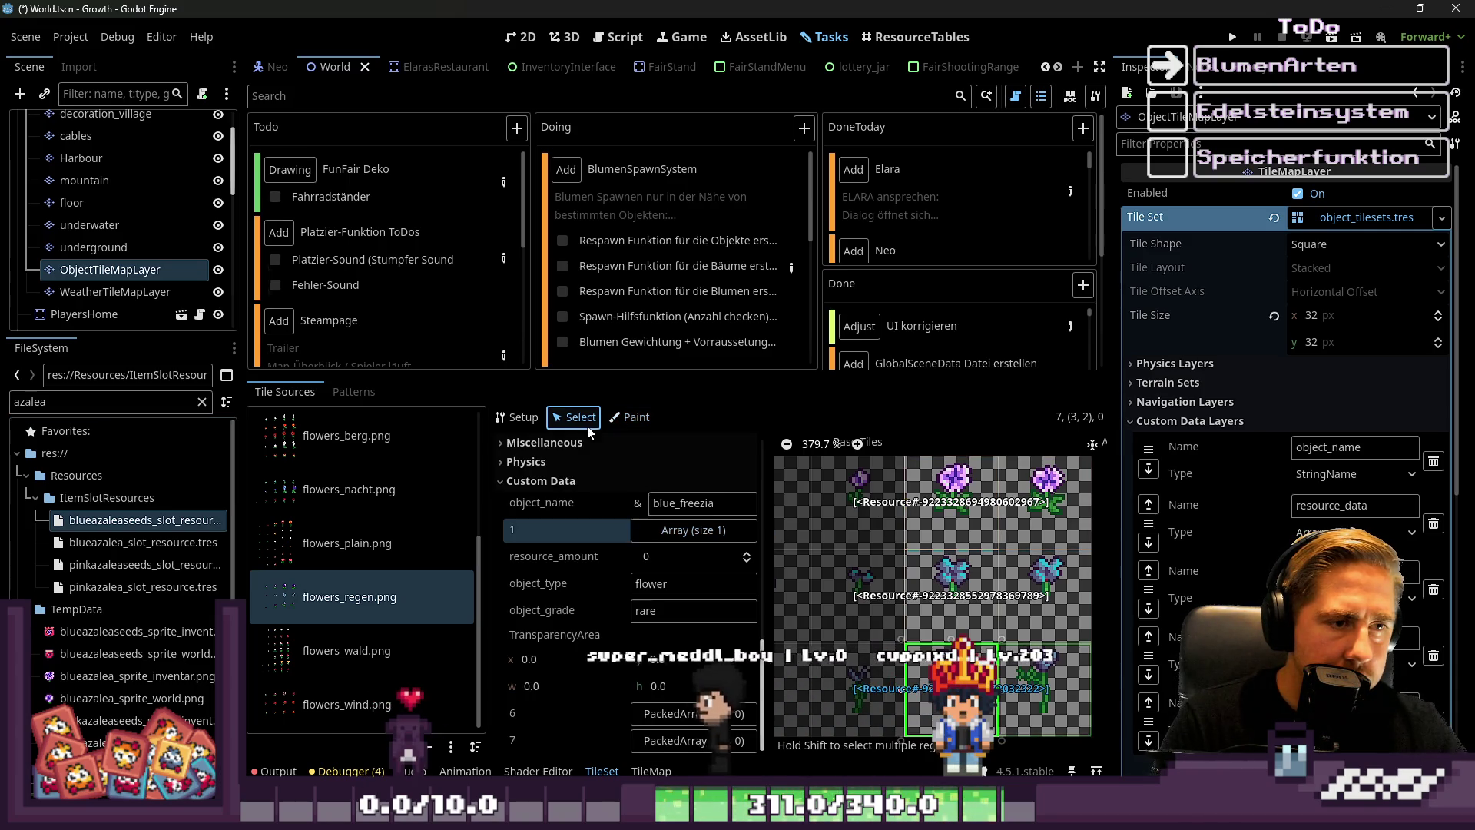
click(689, 533)
click(951, 591)
click(701, 530)
click(953, 692)
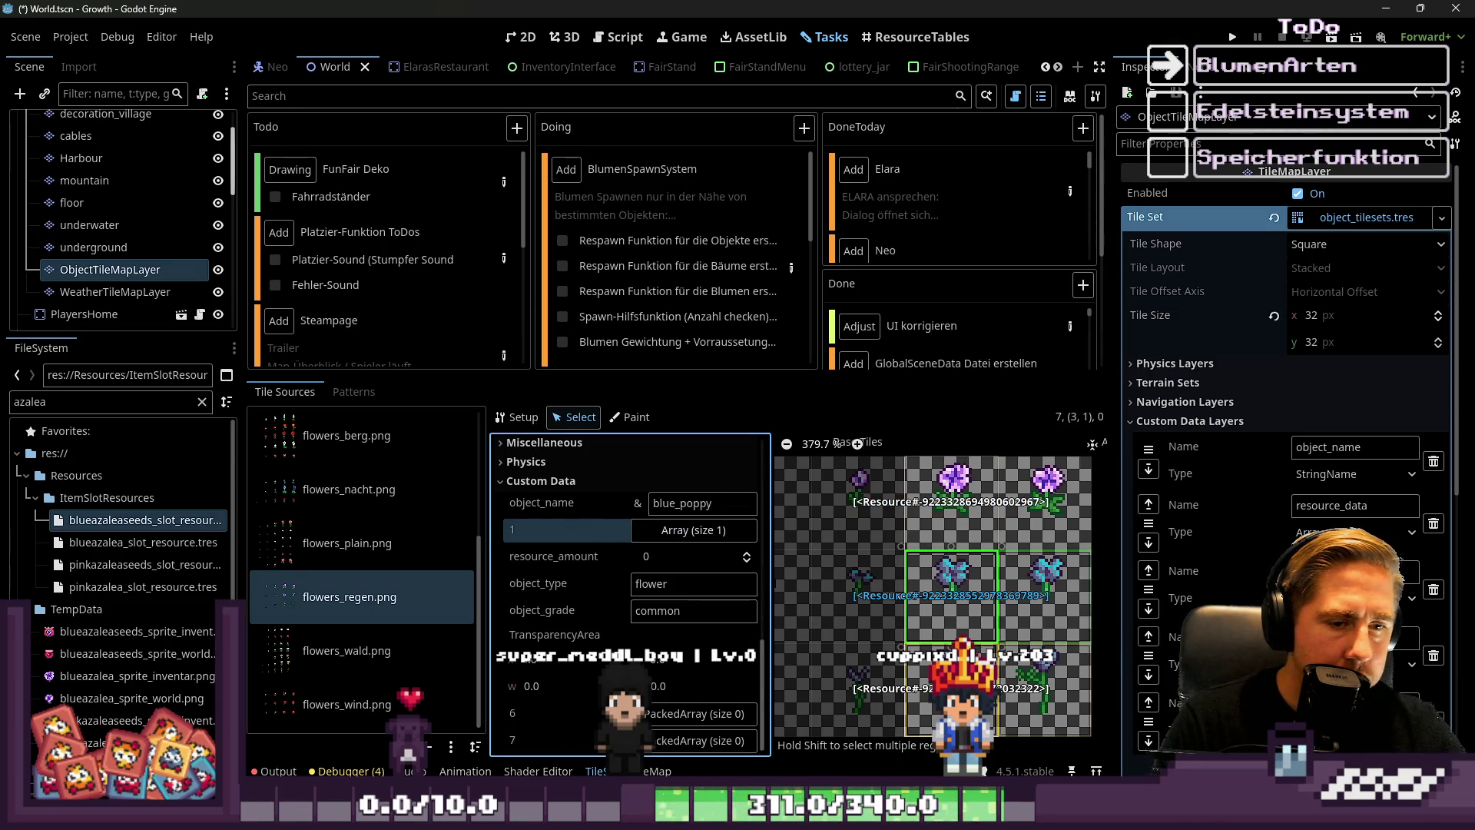
click(691, 530)
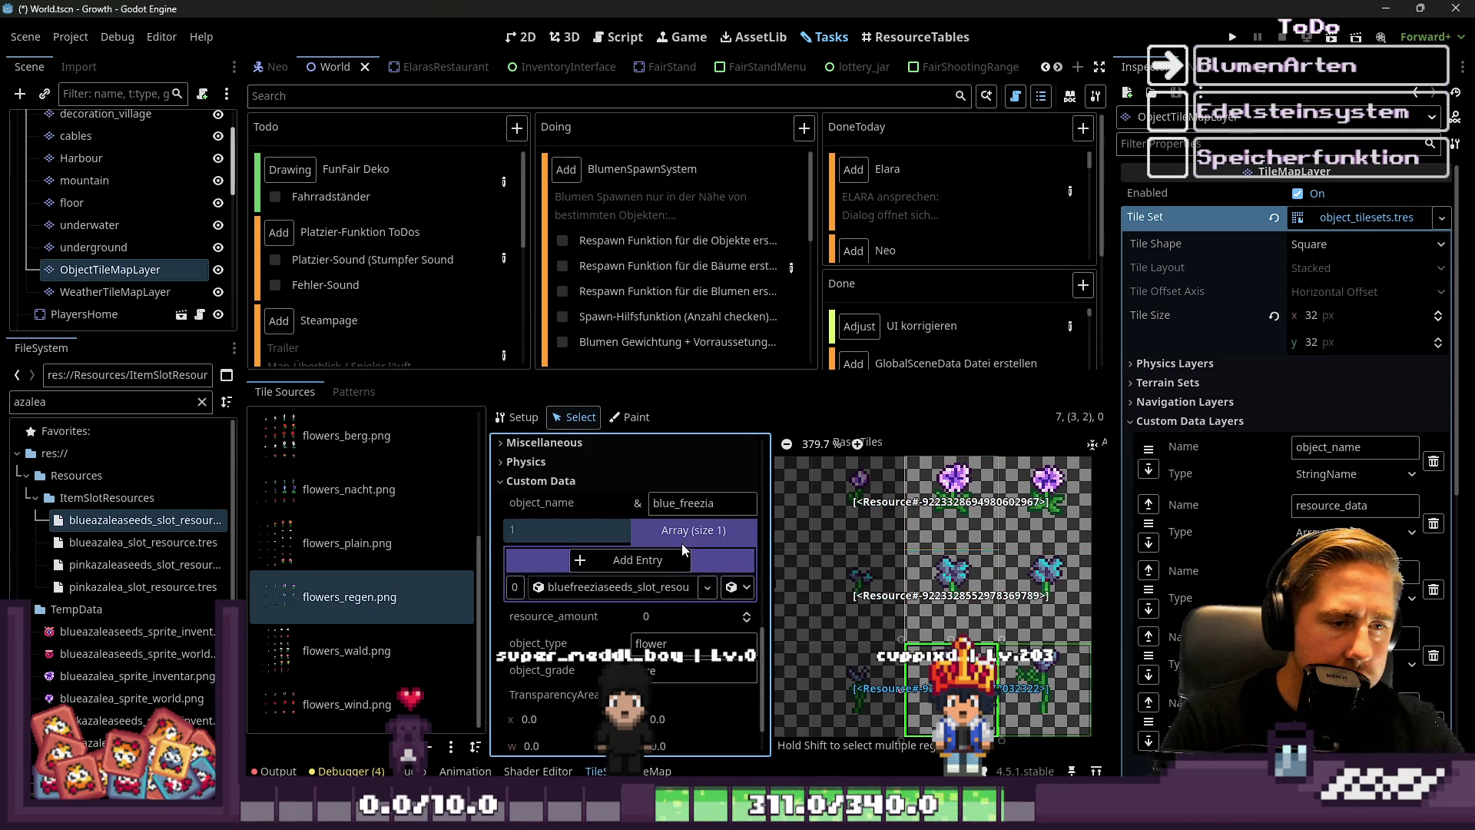
click(724, 540)
scroll(899, 708, down, 3)
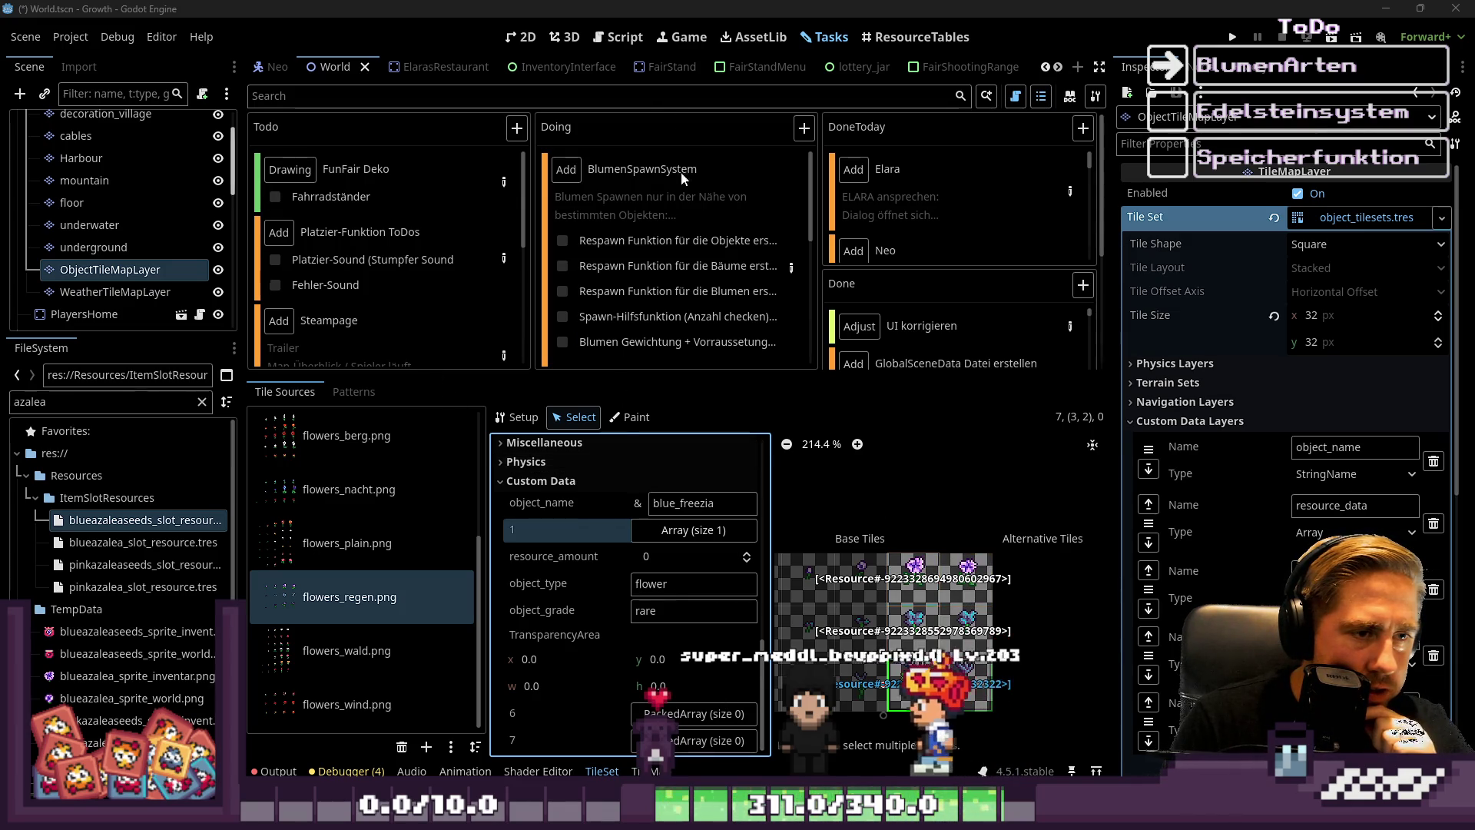
click(914, 37)
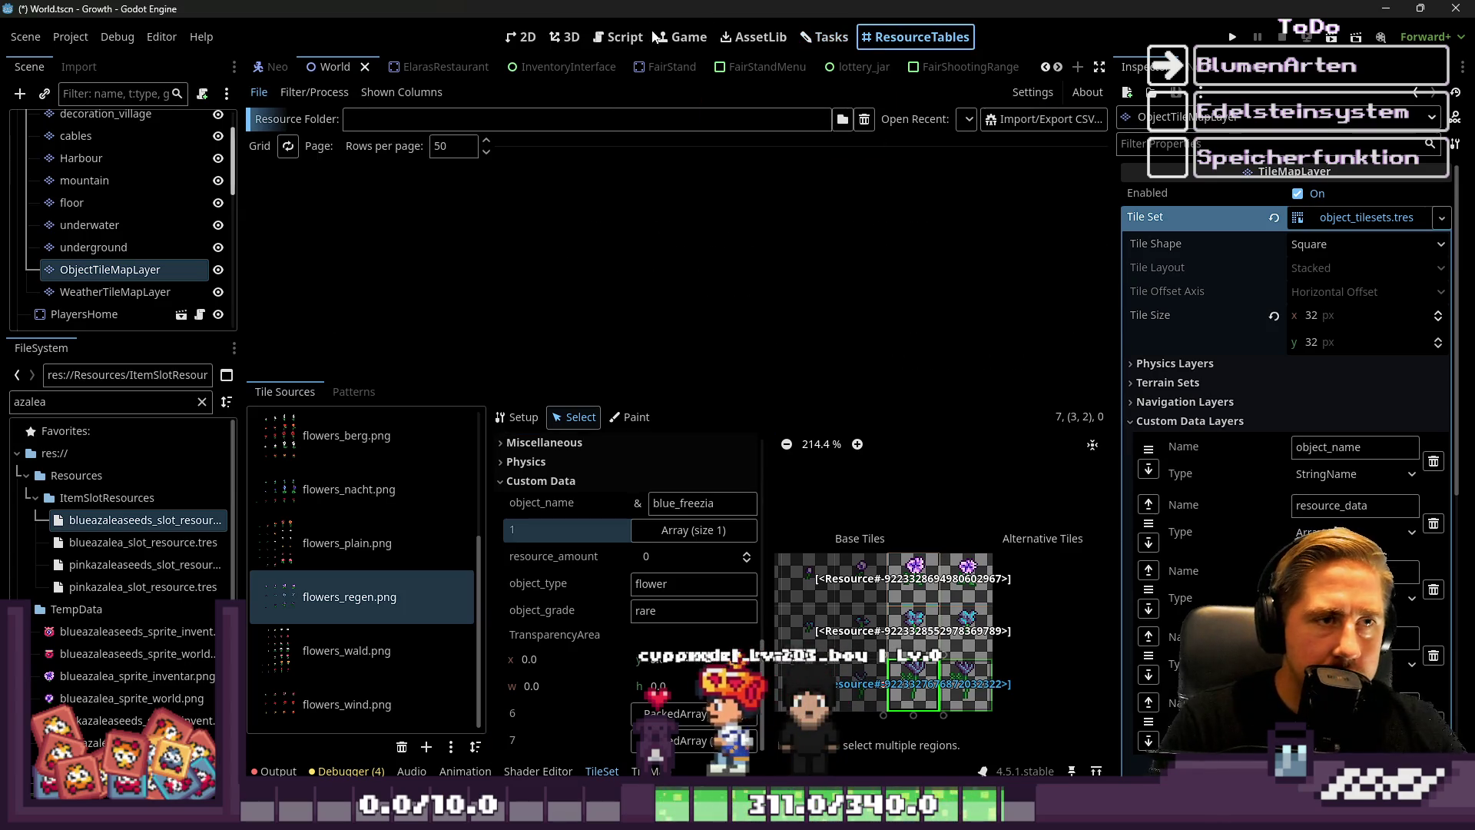
In GlobalData.gd, duplicate the Wind flower test line 495 below itself.
click(619, 37)
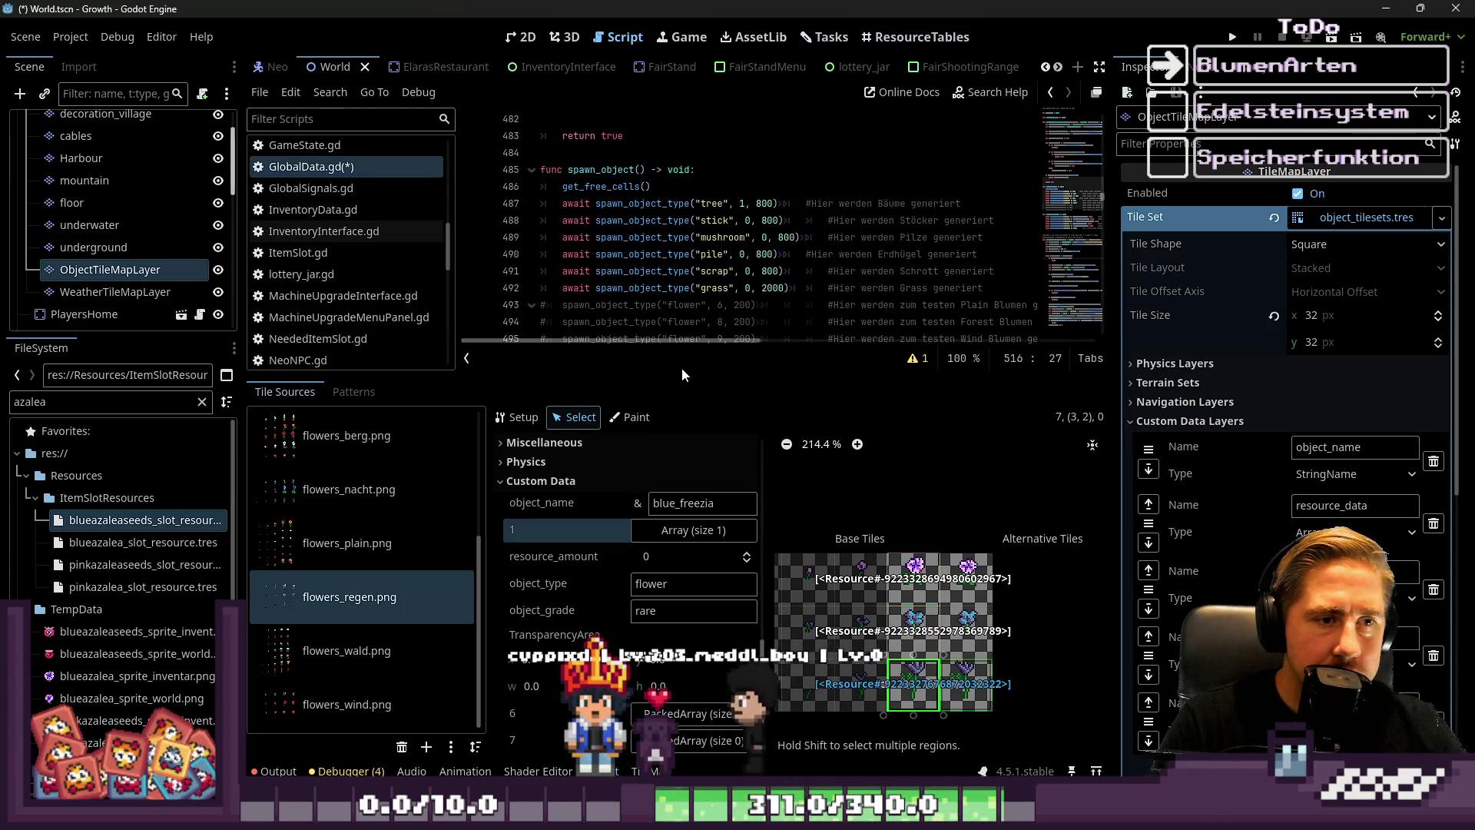
drag(683, 375, 682, 598)
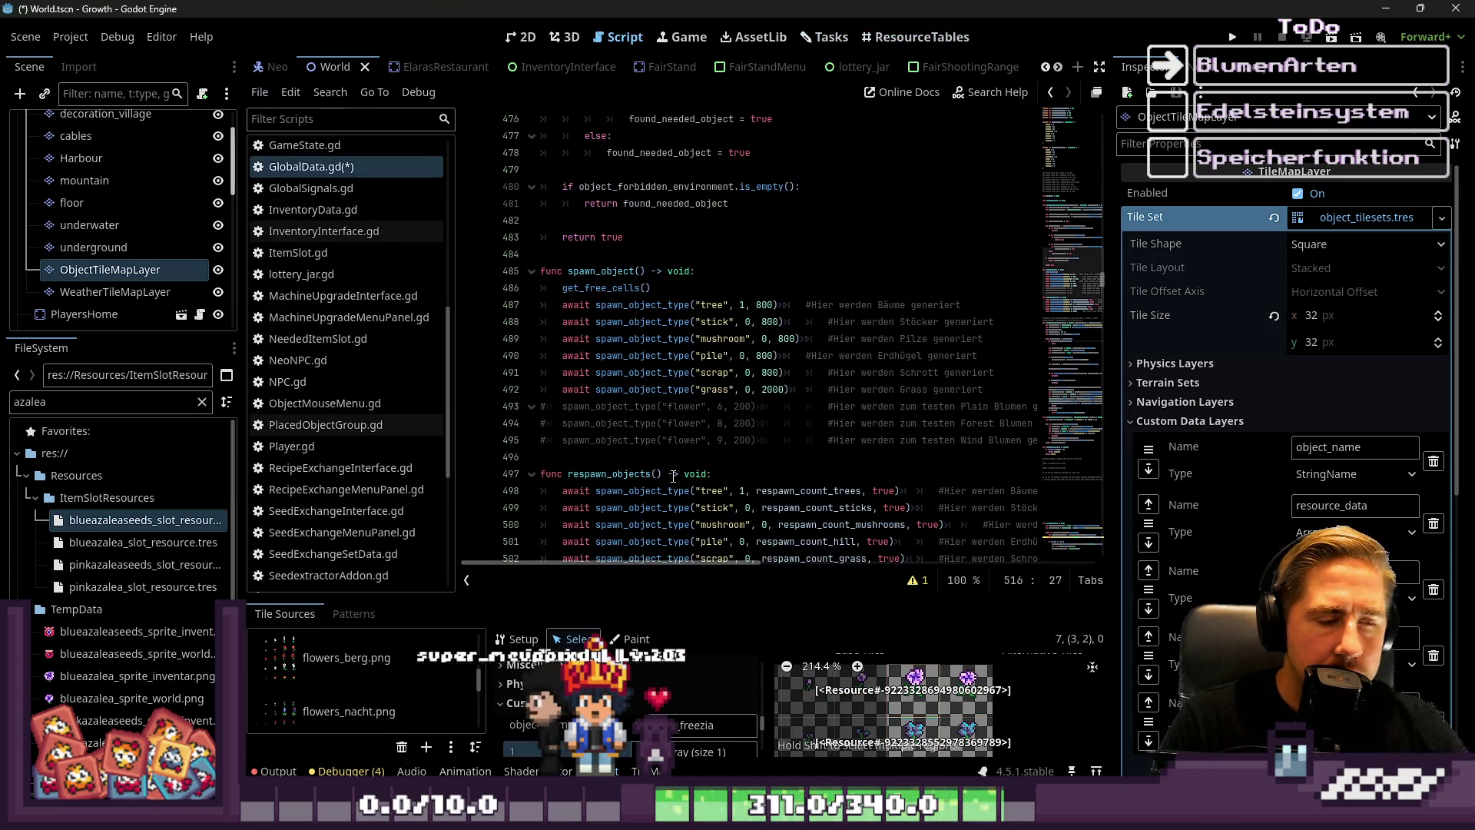
click(768, 456)
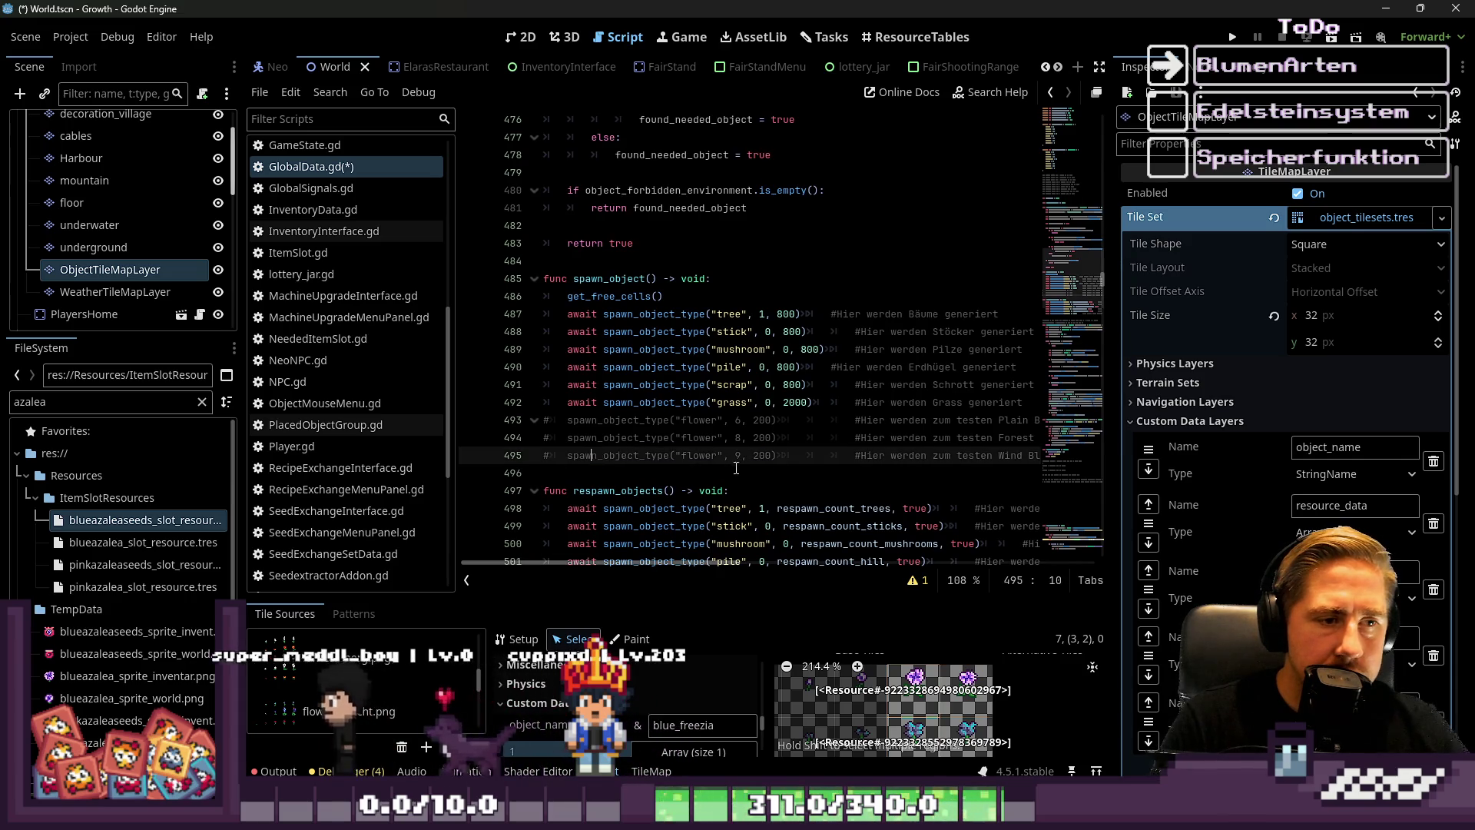
drag(779, 458, 566, 455)
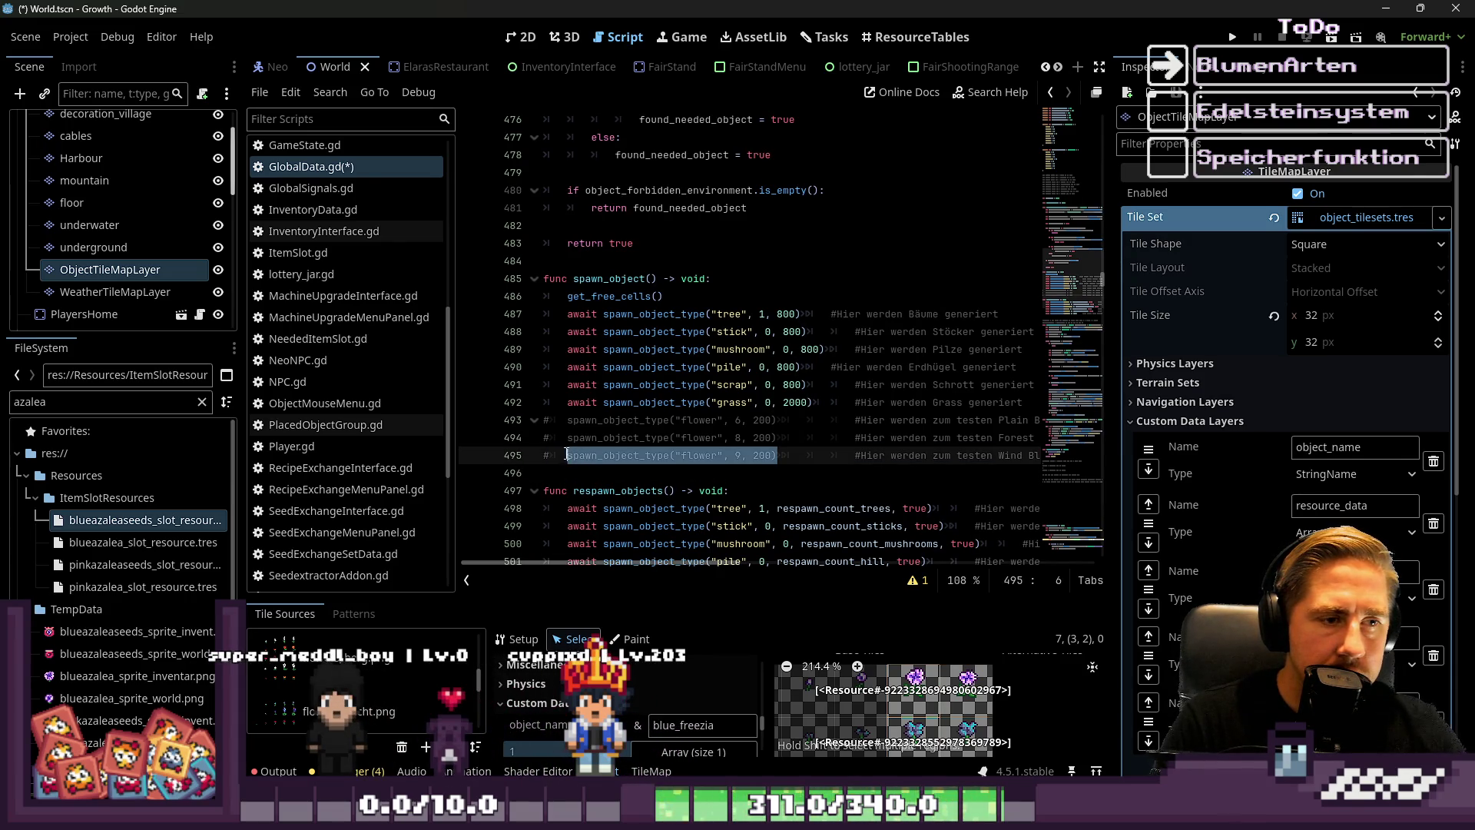
triple_click(524, 454)
click(545, 456)
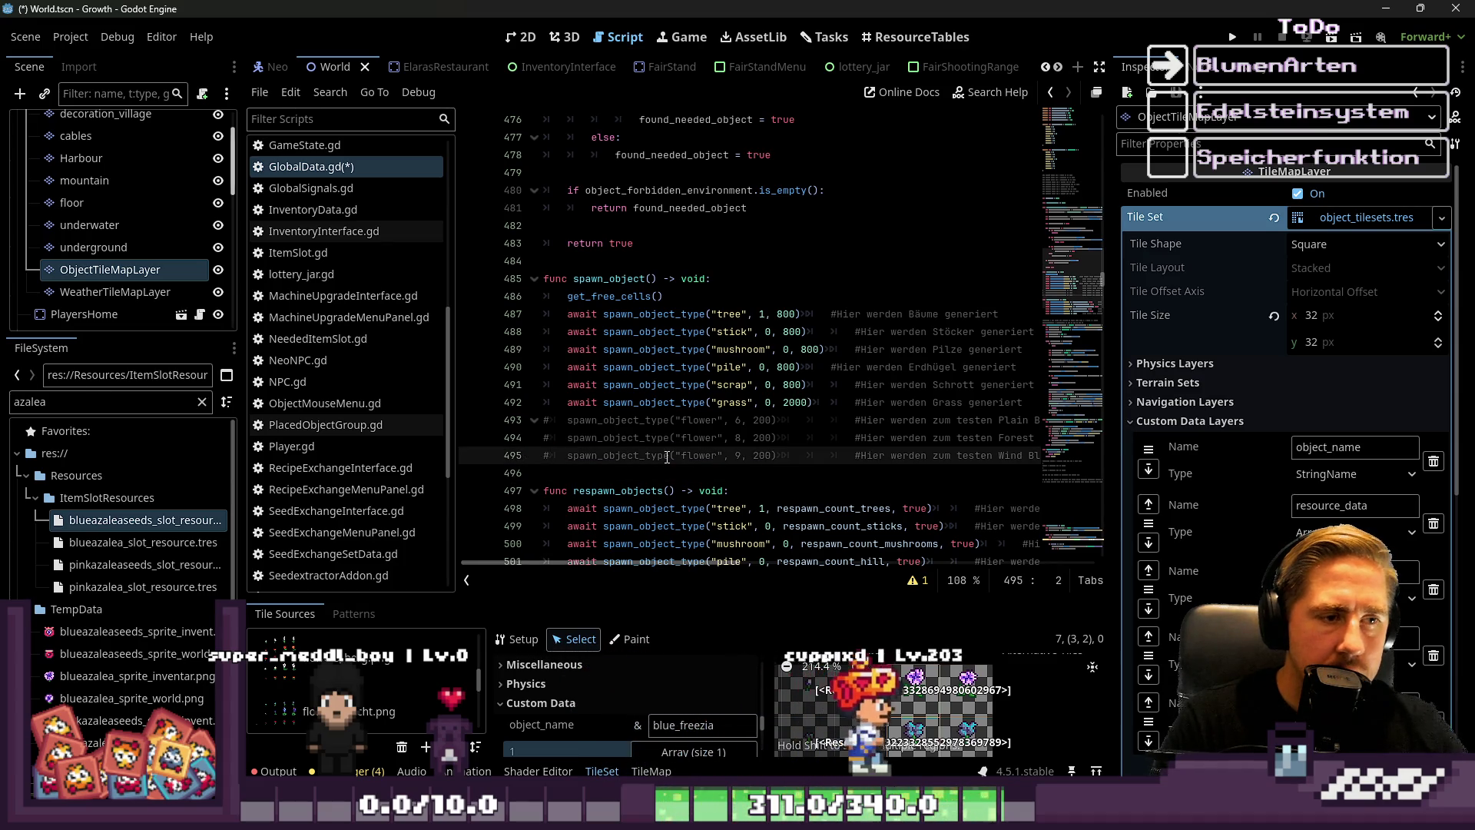
key(shift+End)
key(ctrl+c)
key(End)
key(Return)
key(ctrl+v)
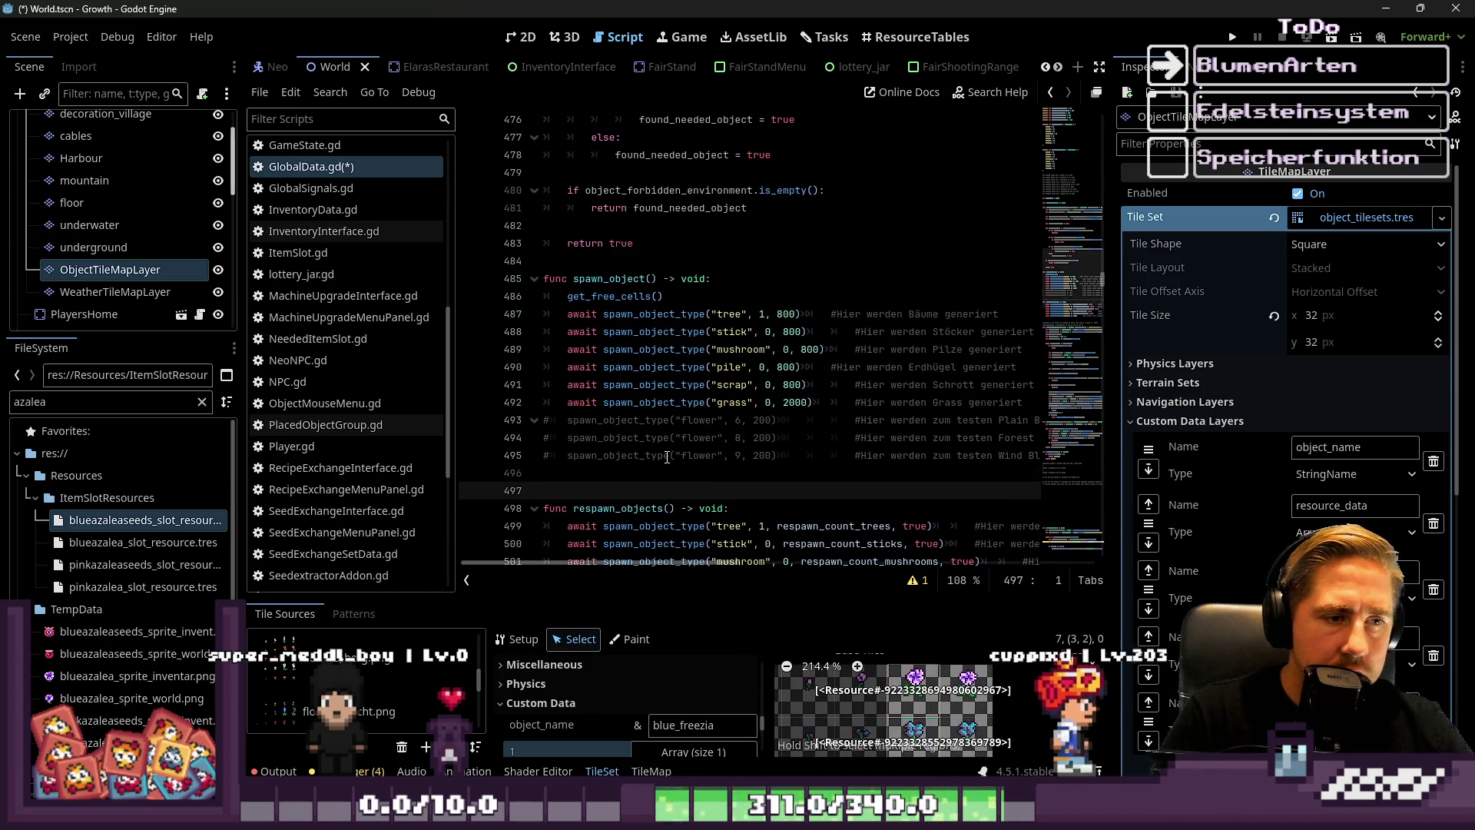
In the copied line, change Wind to Regen and flower type 9 to 7.
key(ctrl+Left)
key(ctrl+Left)
key(ctrl+Delete)
text(Regen)
key(Home)
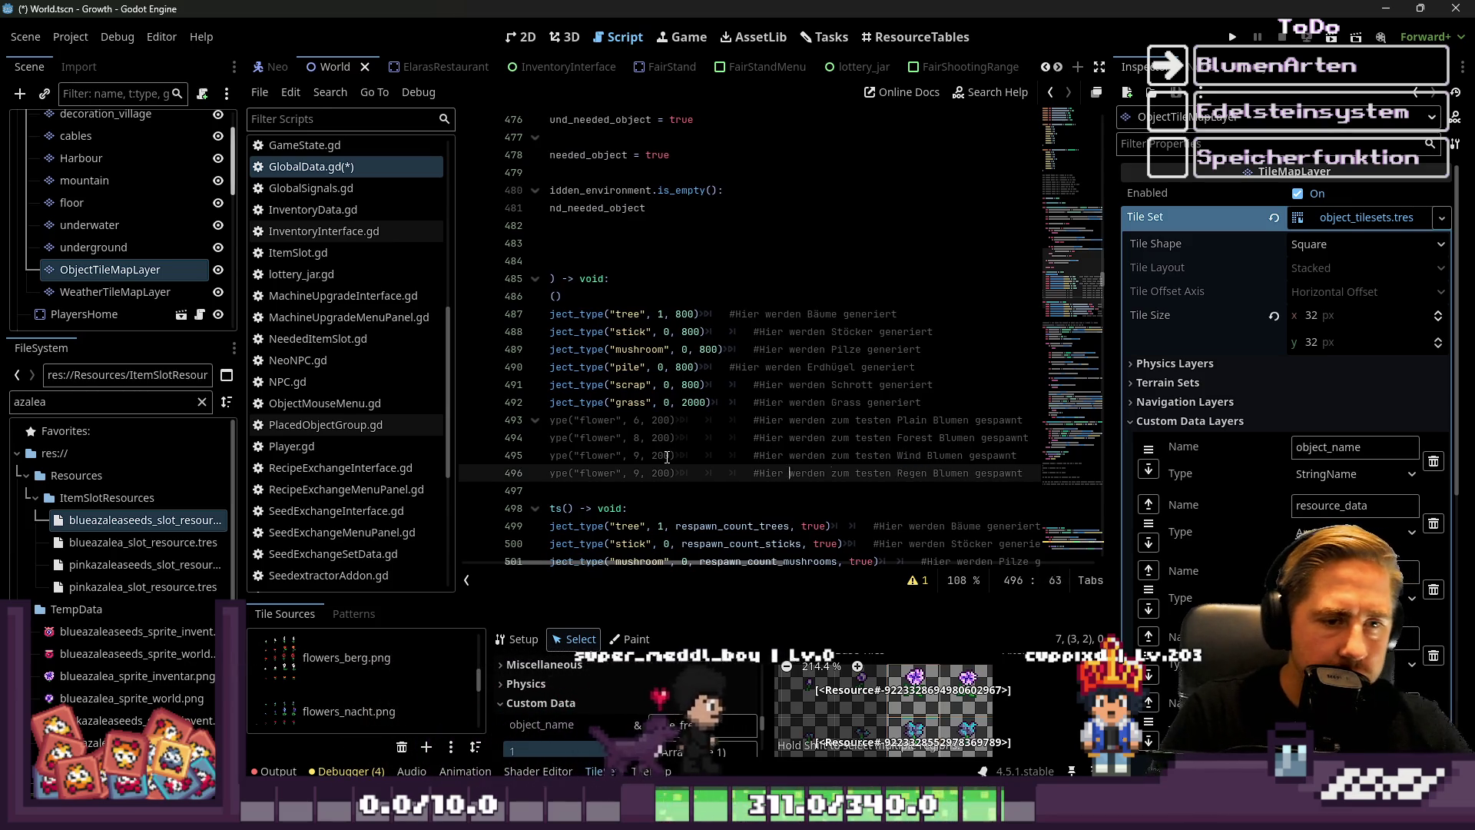
click(667, 457)
key(Down)
double_click(740, 472)
text(10)
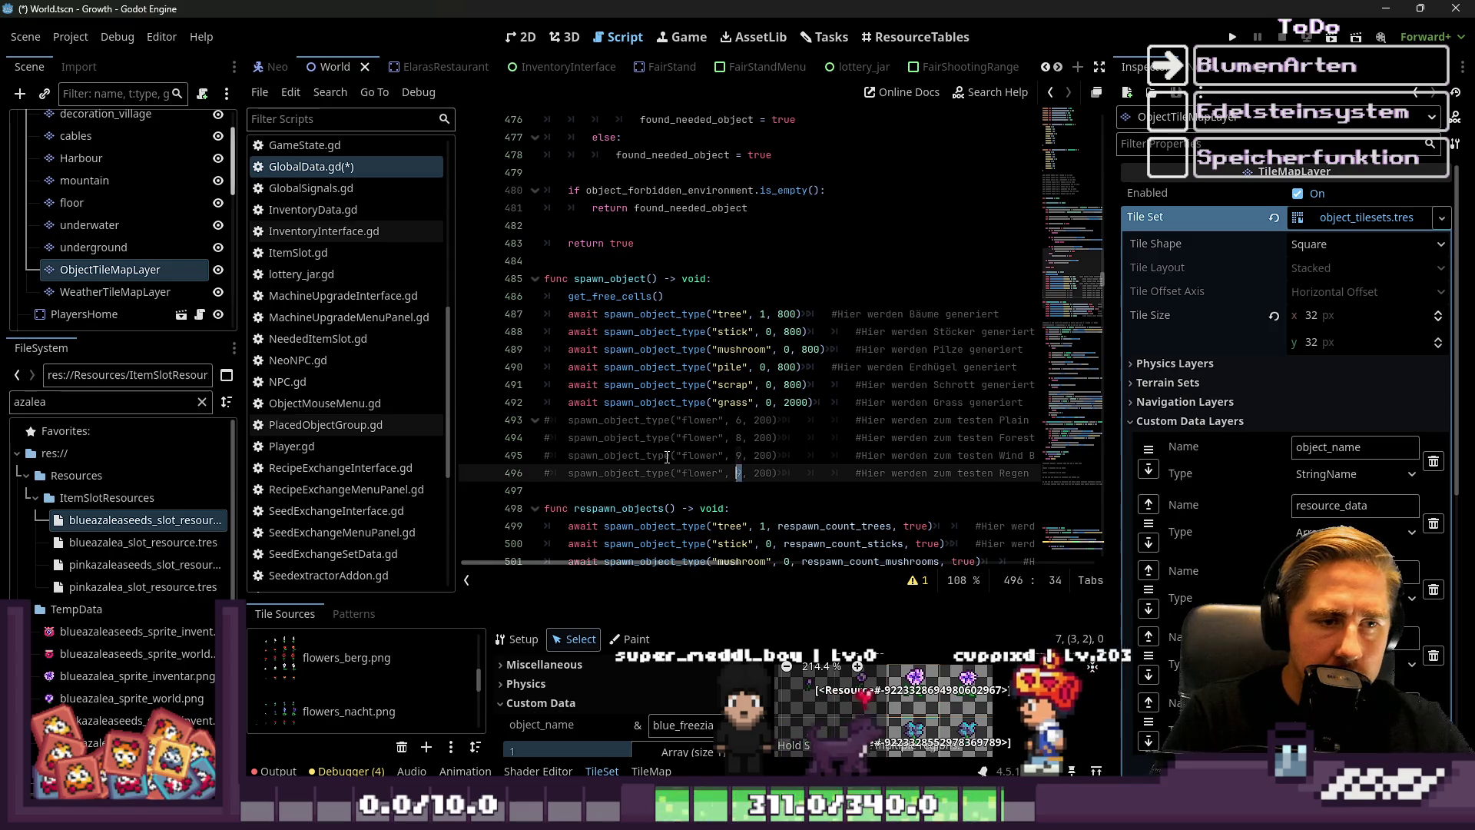
scroll(401, 678, down, 3)
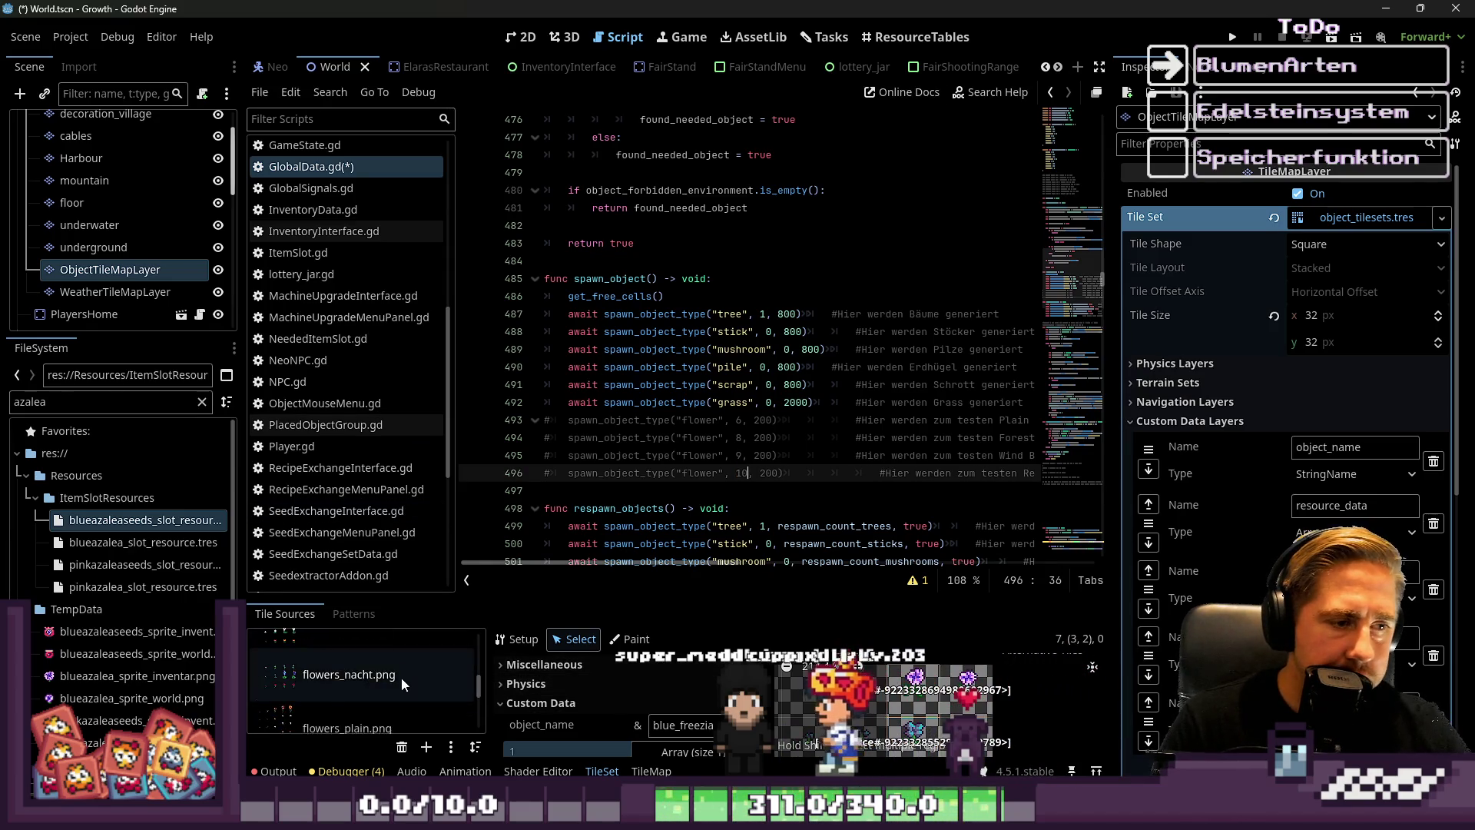
scroll(394, 676, up, 1)
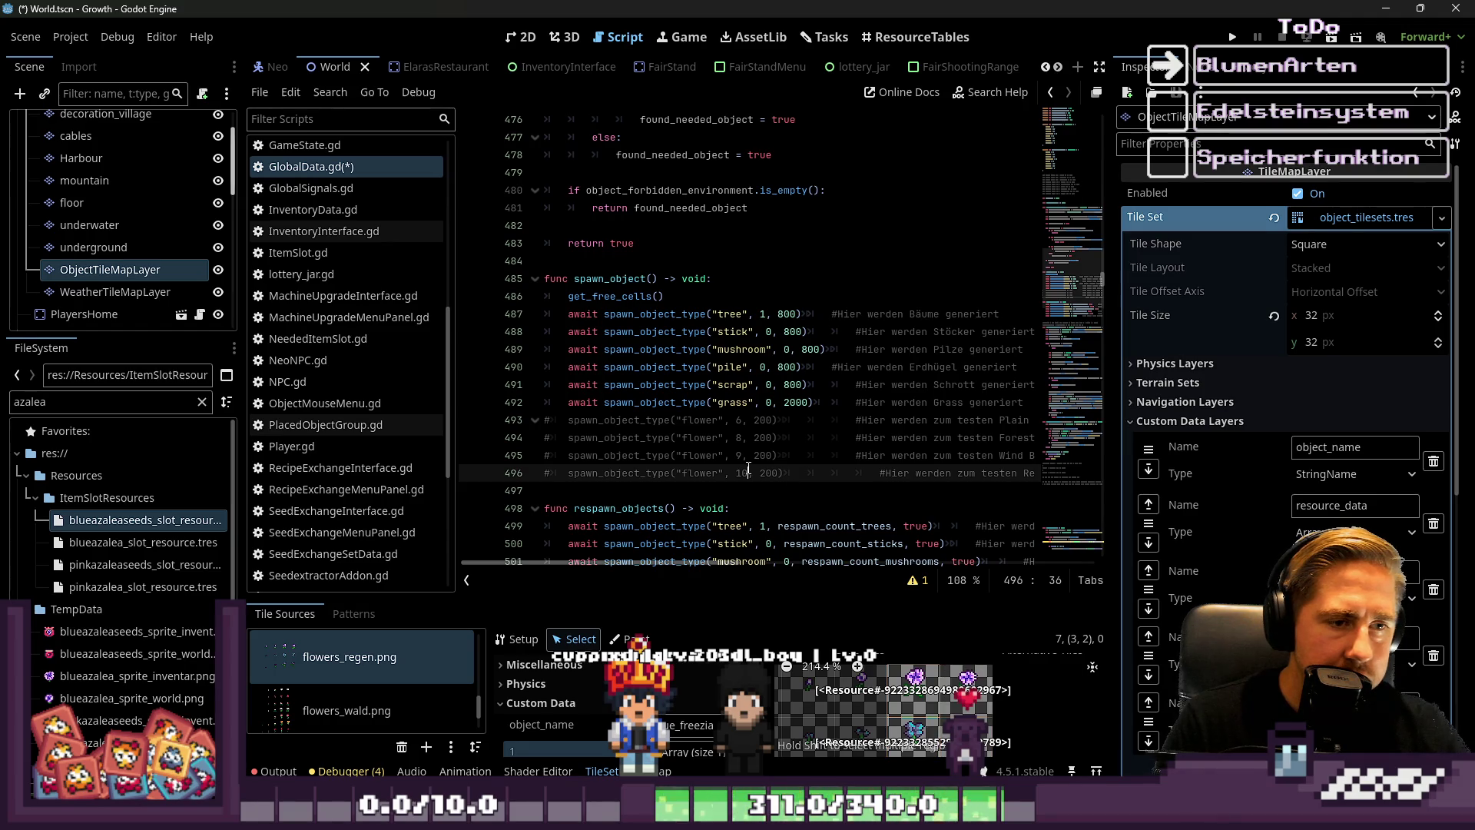
key(BackSpace)
key(BackSpace)
text(7)
key(Up)
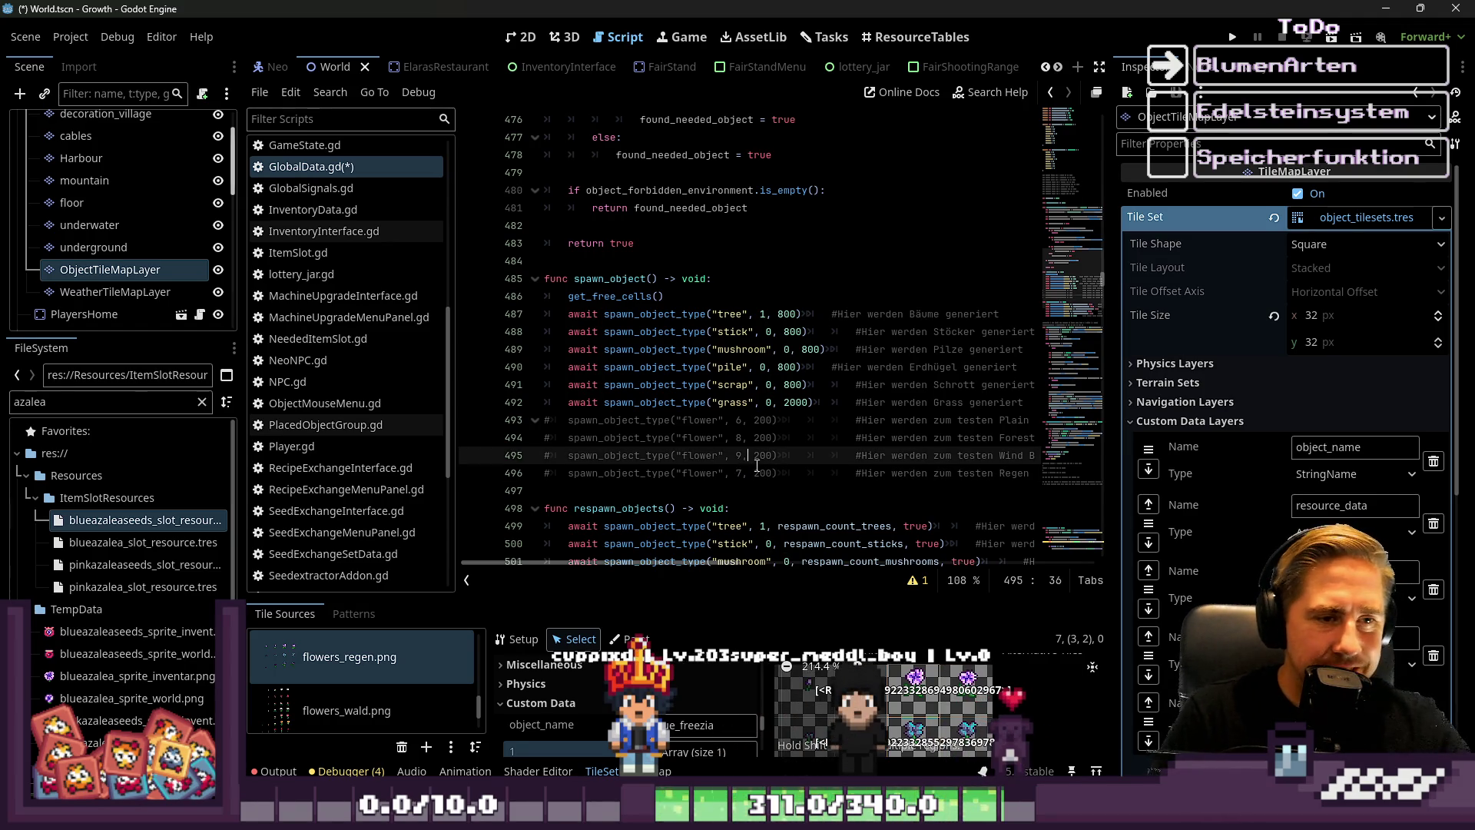
Save and launch the game with F5 to test the Regen flower spawn.
key(Up)
key(End)
key(Down)
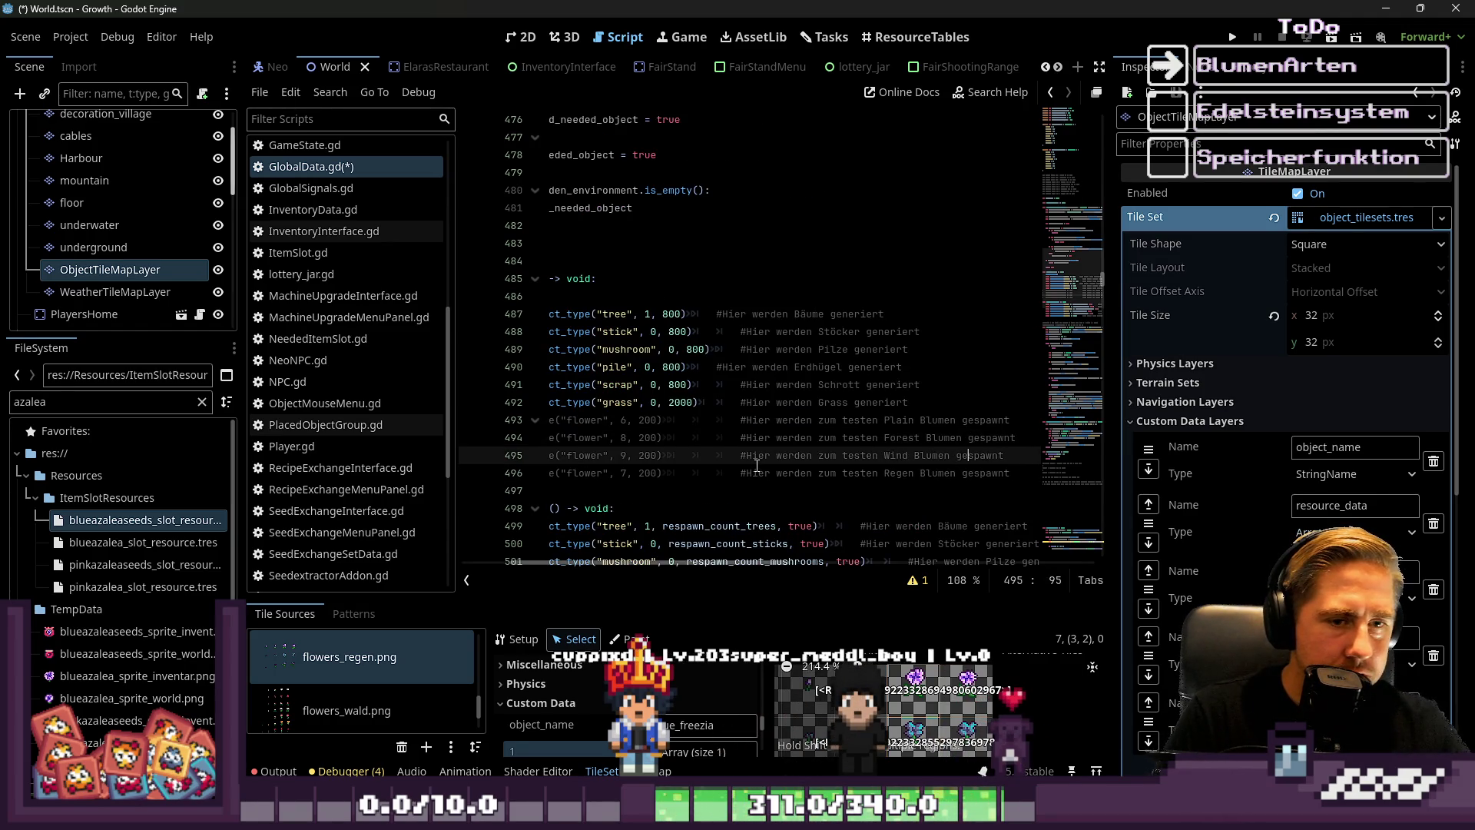
key(Down)
key(Home)
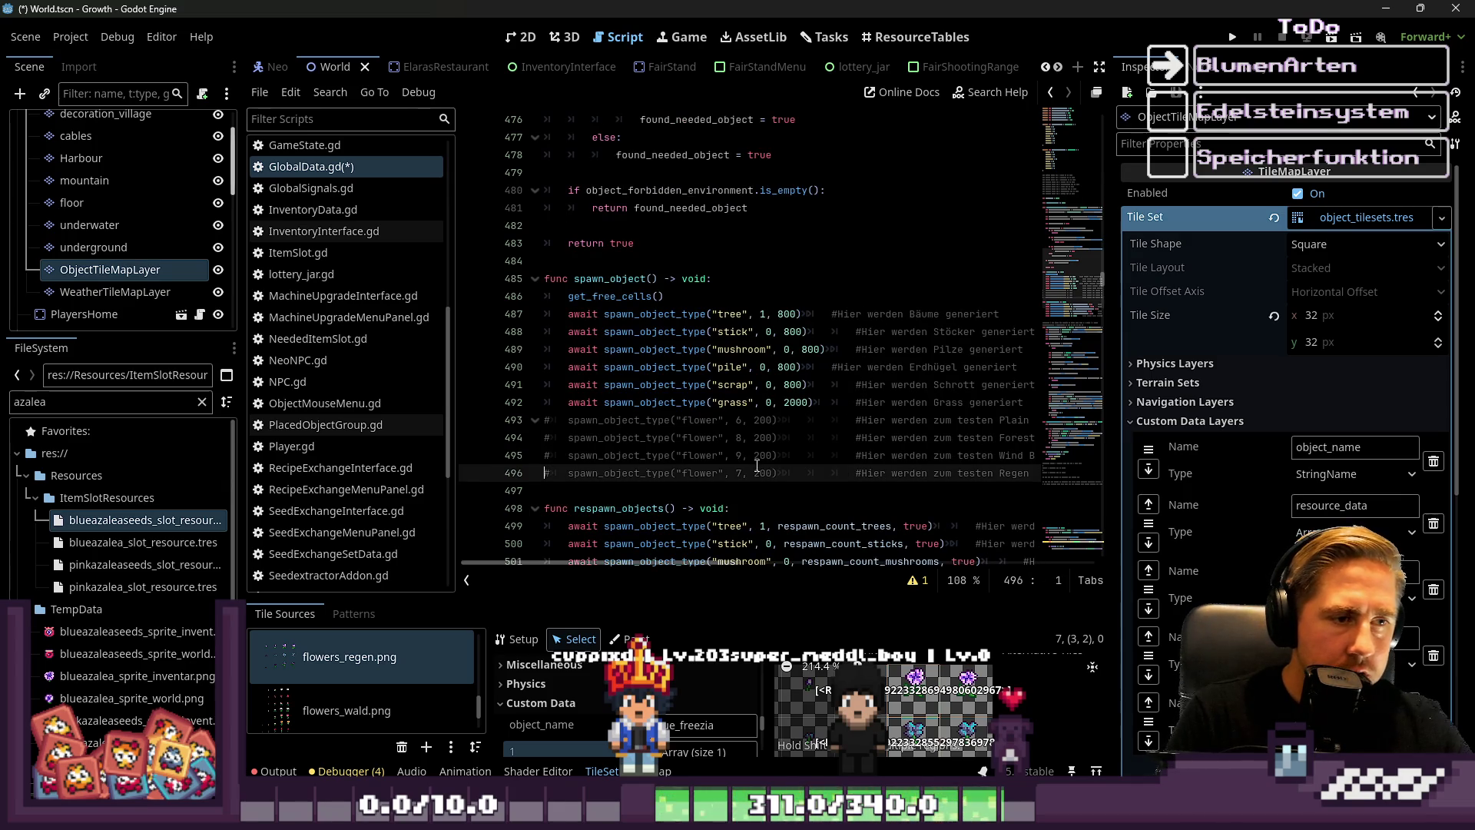
key(F5)
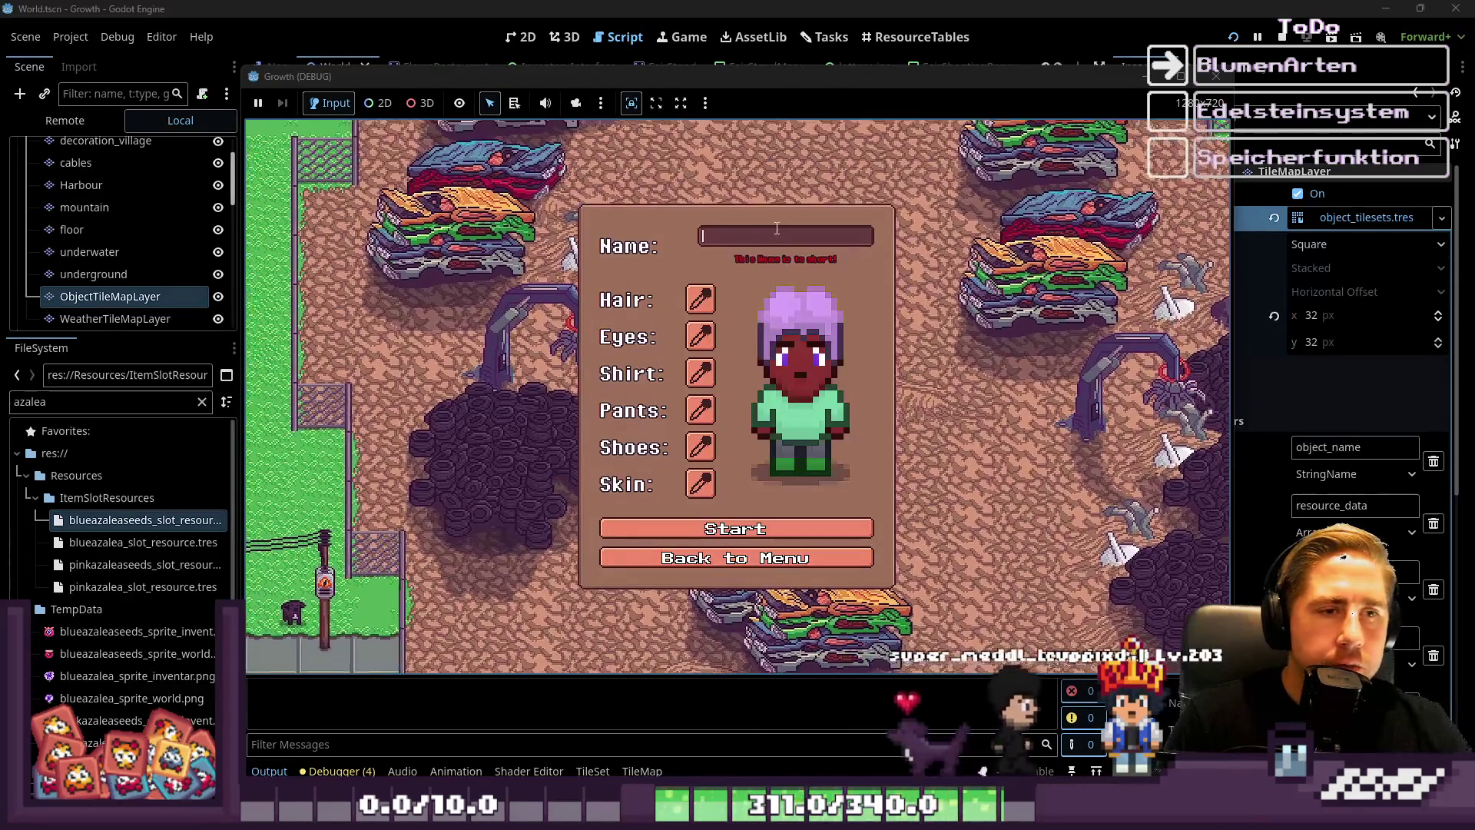
Name the character 'sadewq', start the game, and walk down away from town.
text(sadewq)
click(766, 522)
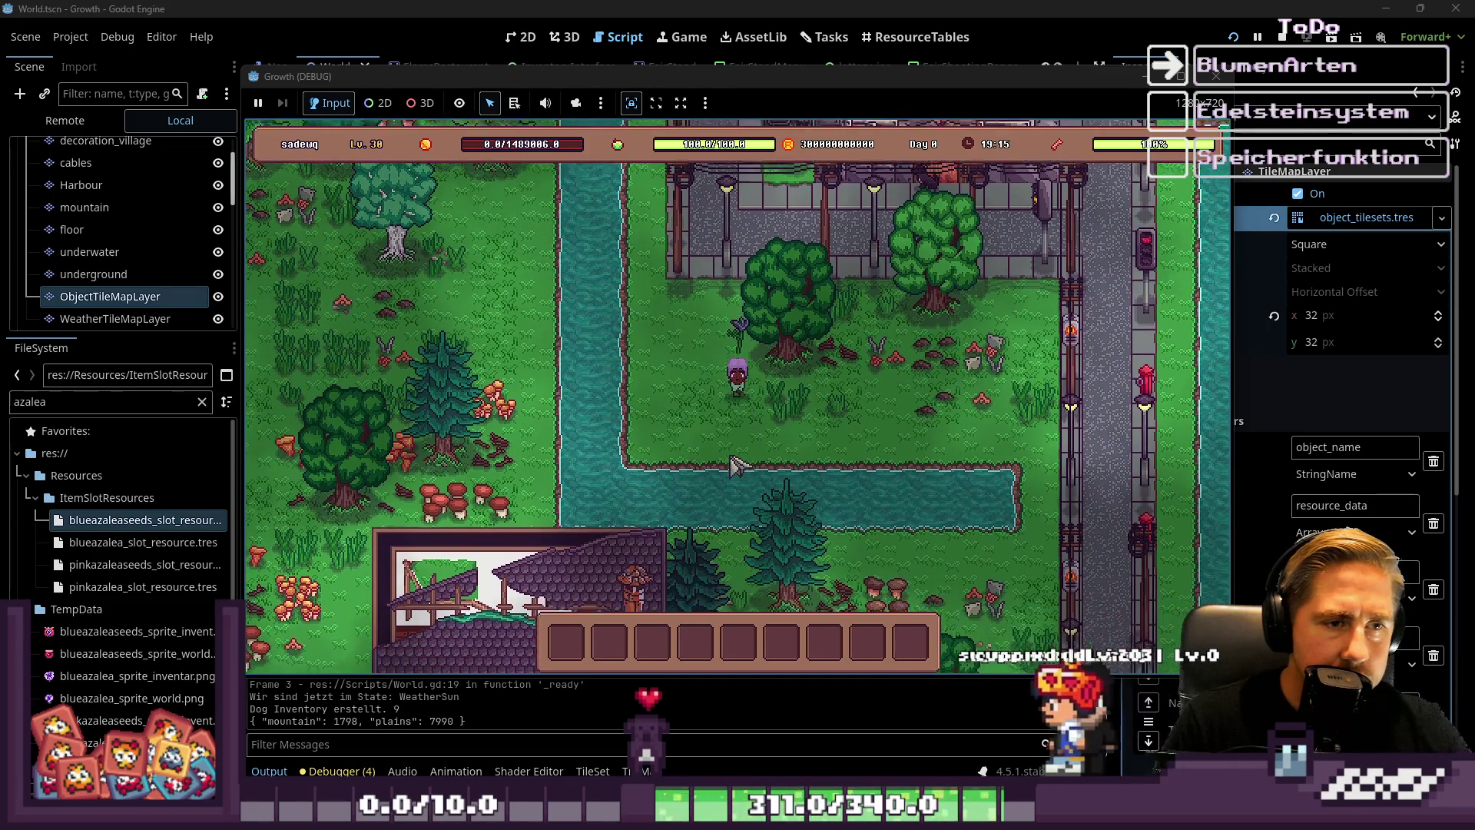
key(s)
key(d)
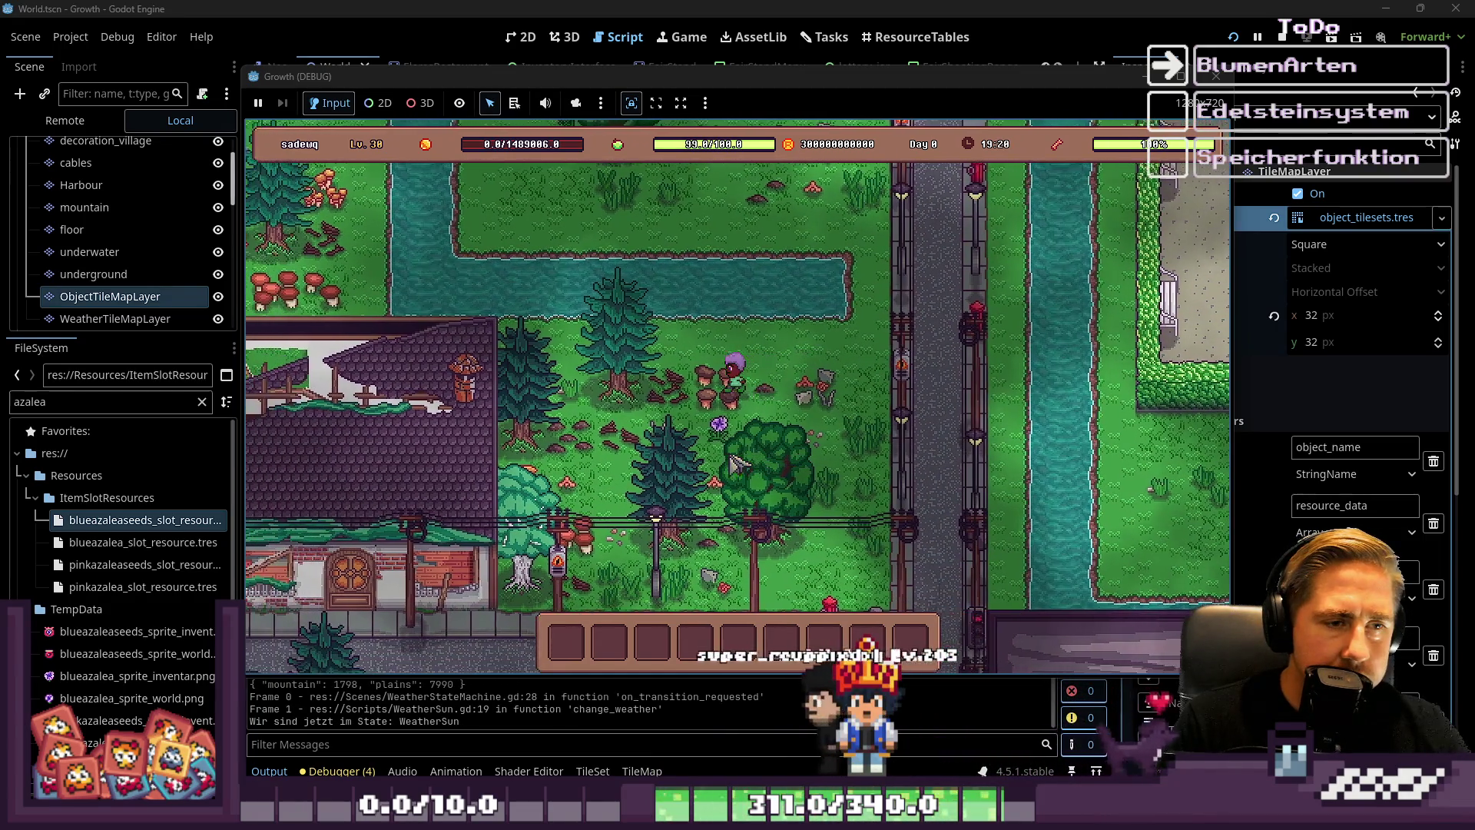
key(s)
key(a)
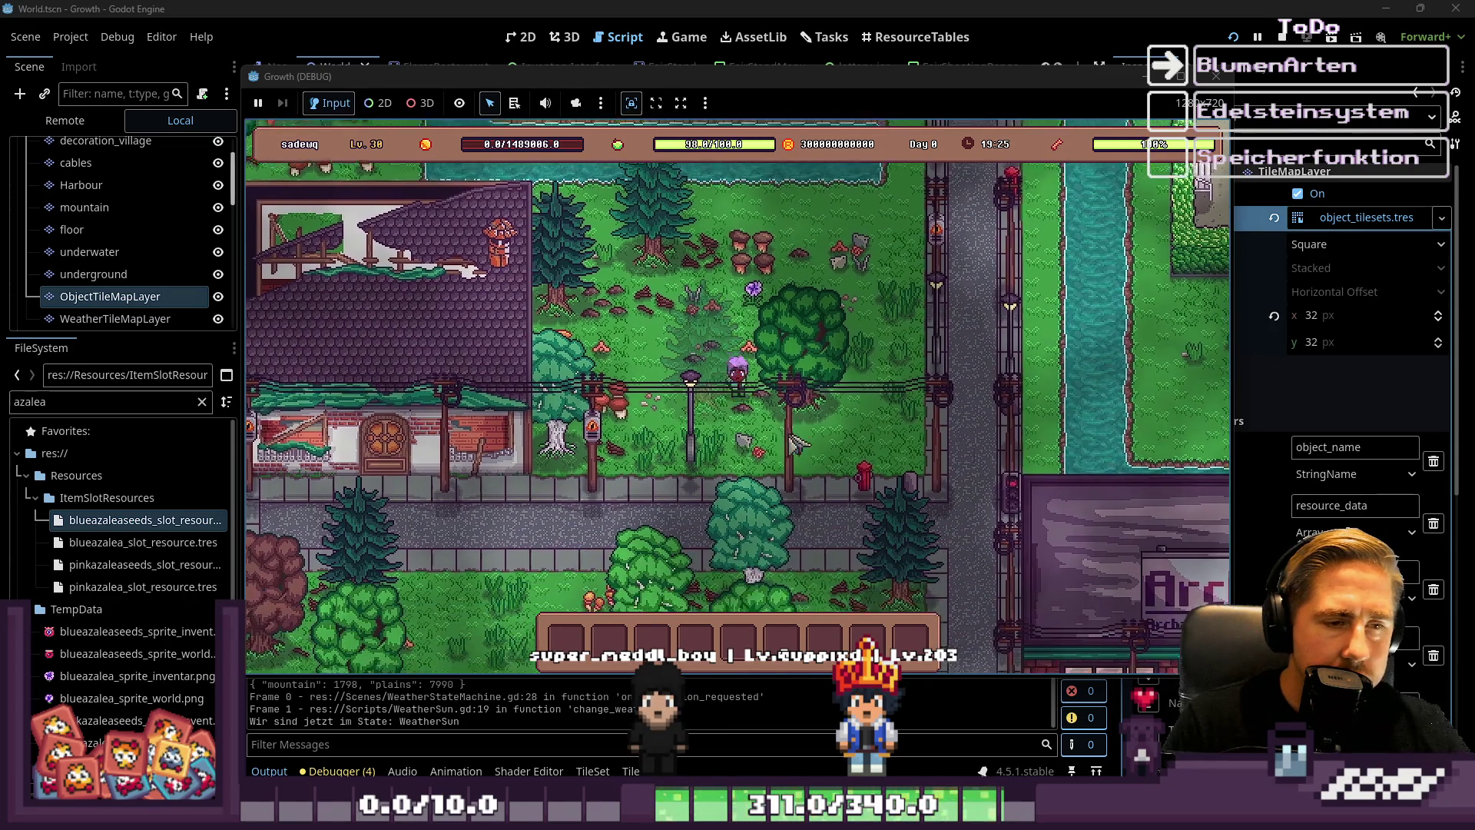
Walk west and then northwest through the forest toward the water and sand.
key(s)
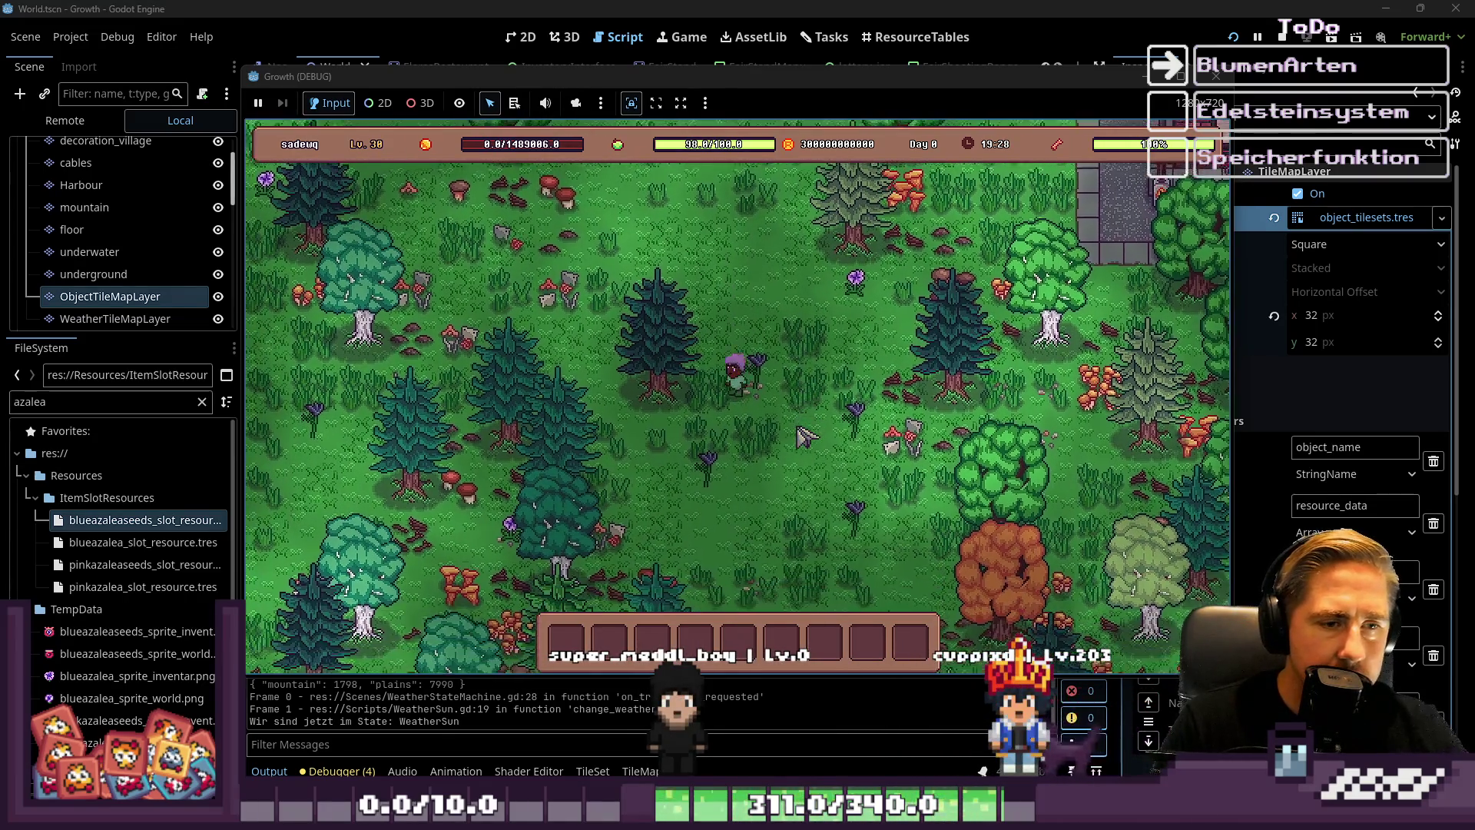
key(a)
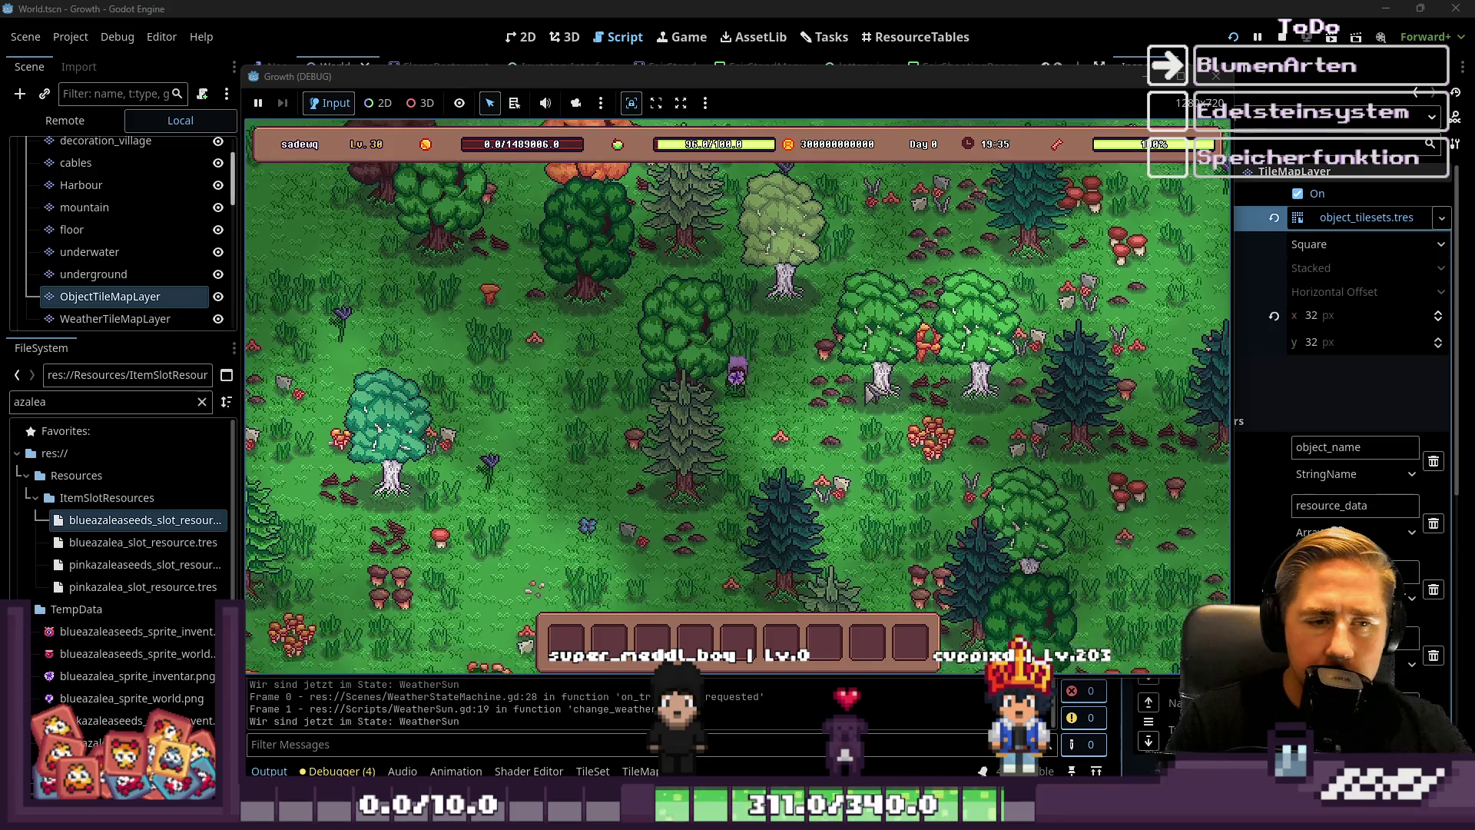
key(w)
key(a)
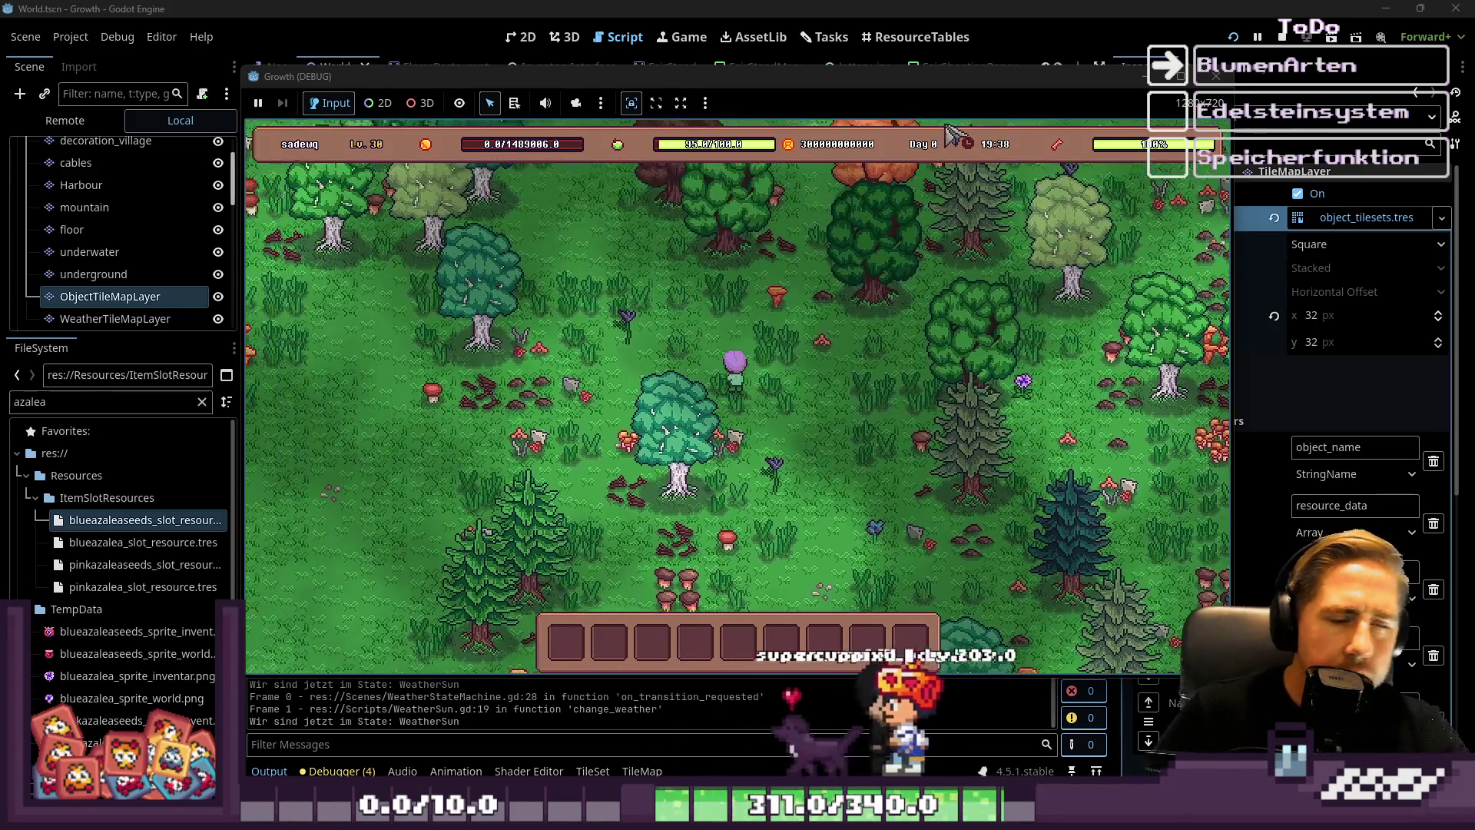
key(w)
key(a)
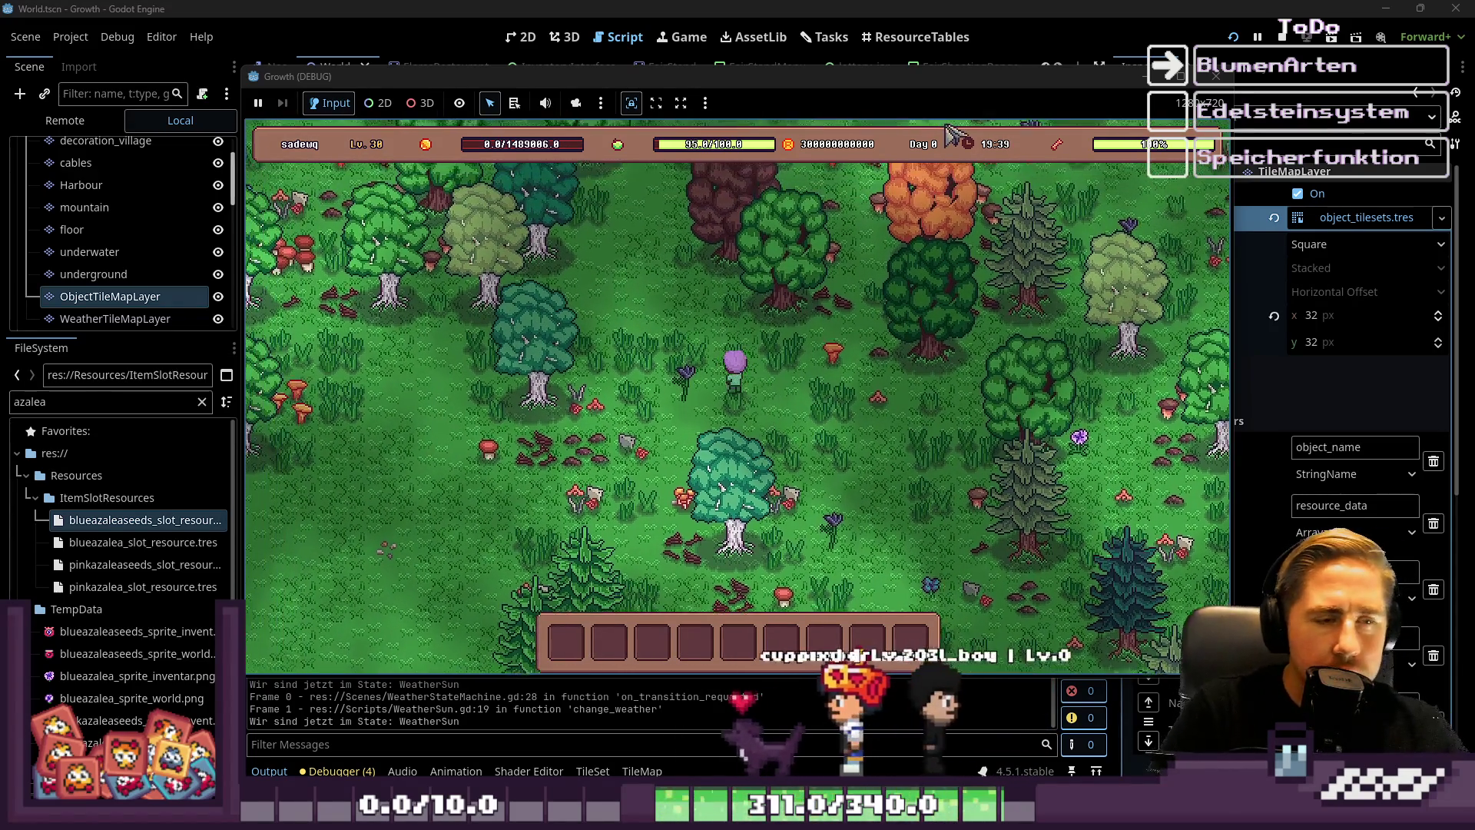
key(w)
key(a)
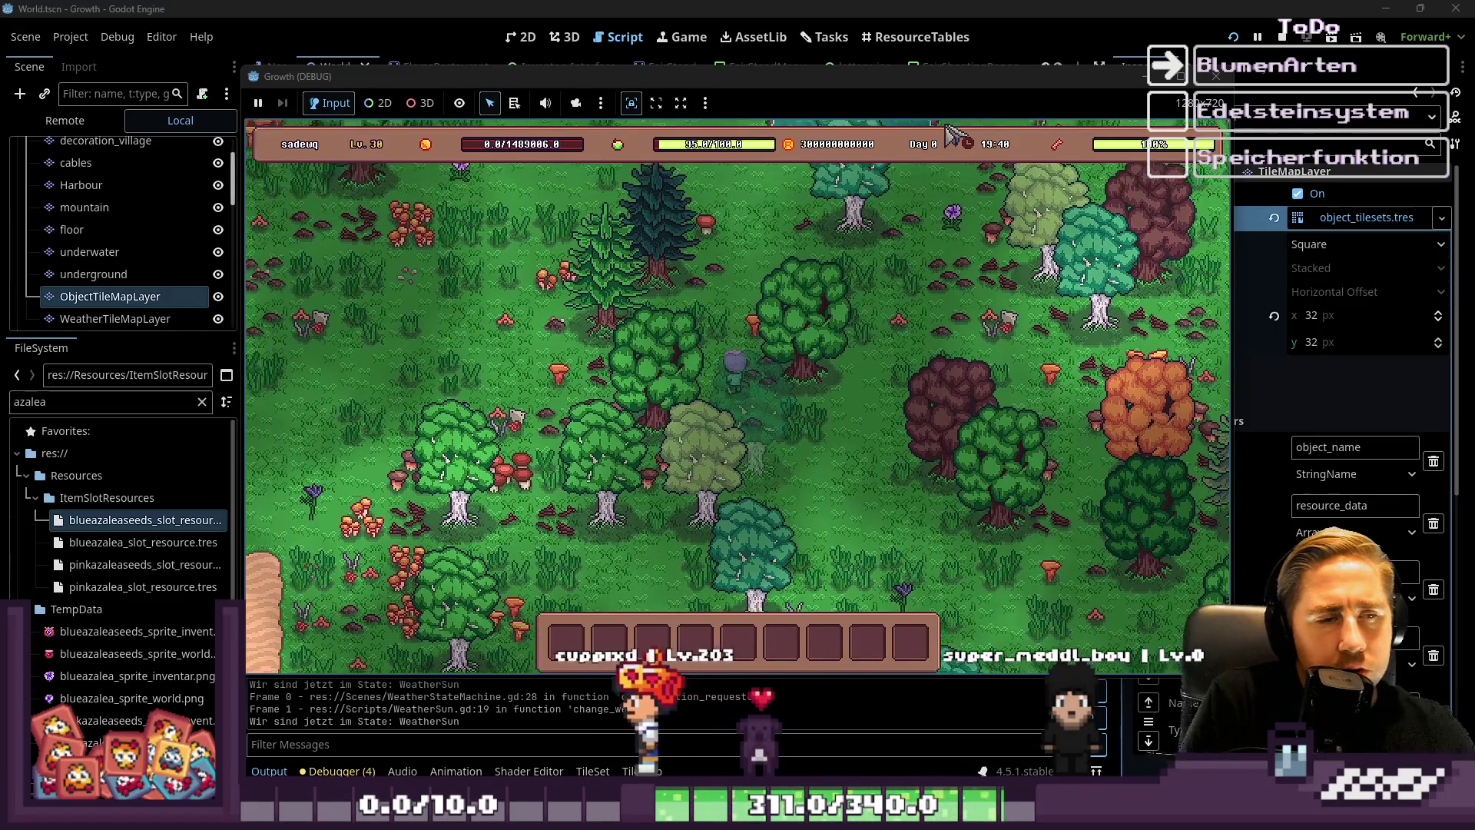
key(w)
key(a)
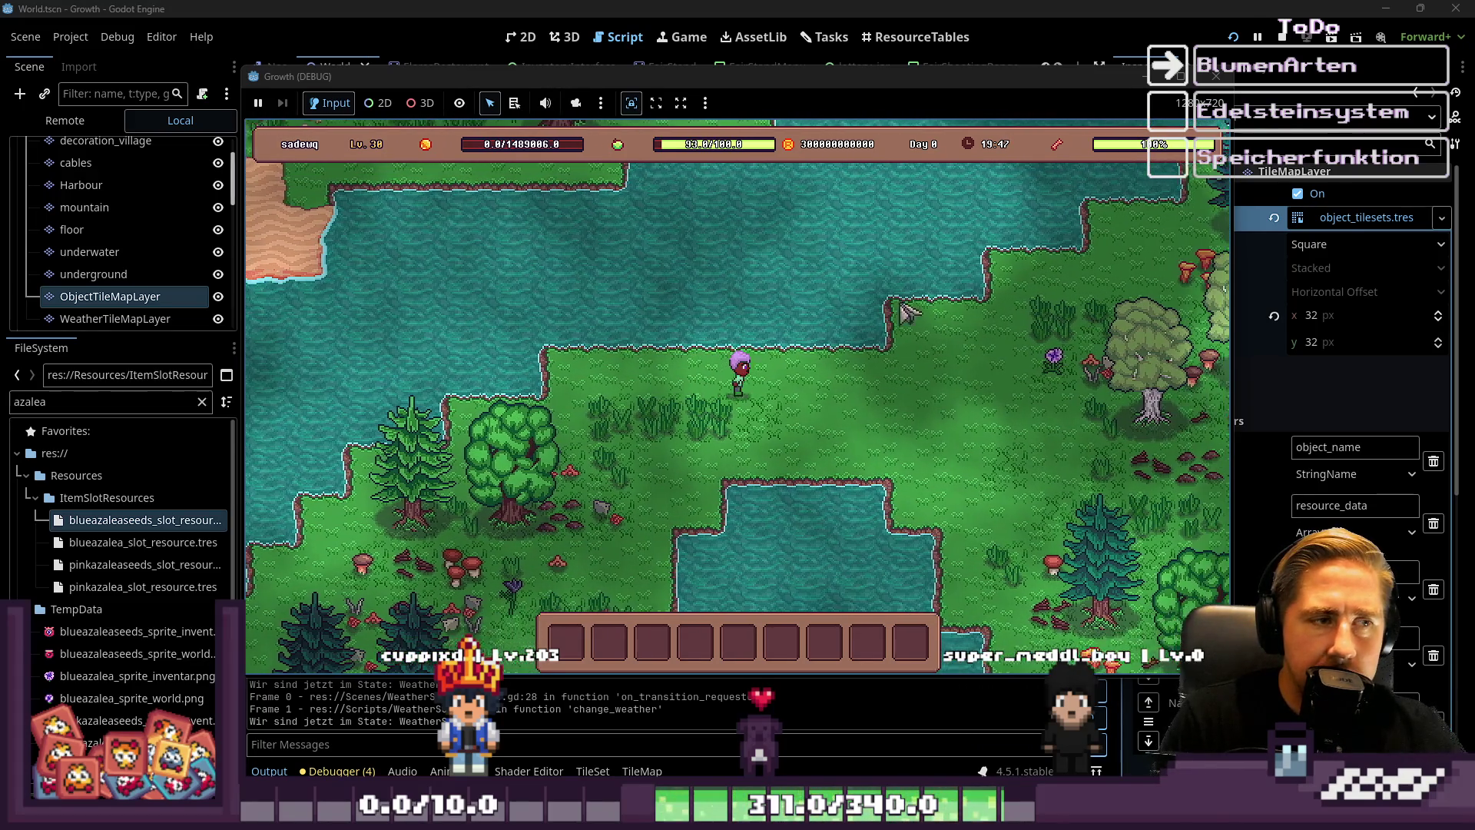
Walk east through the trees, then south past the house and among the ponds.
key(d)
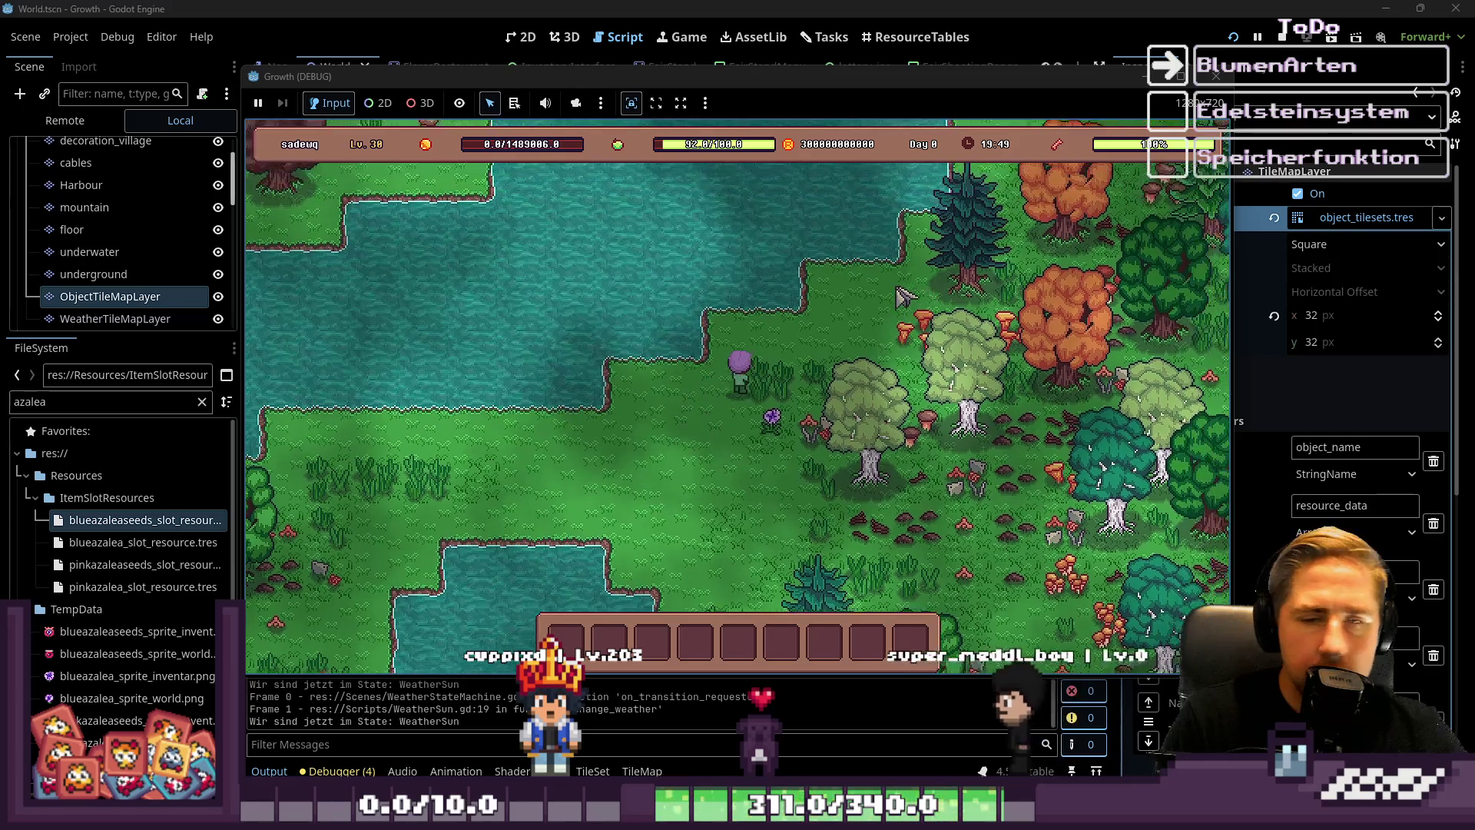
key(d)
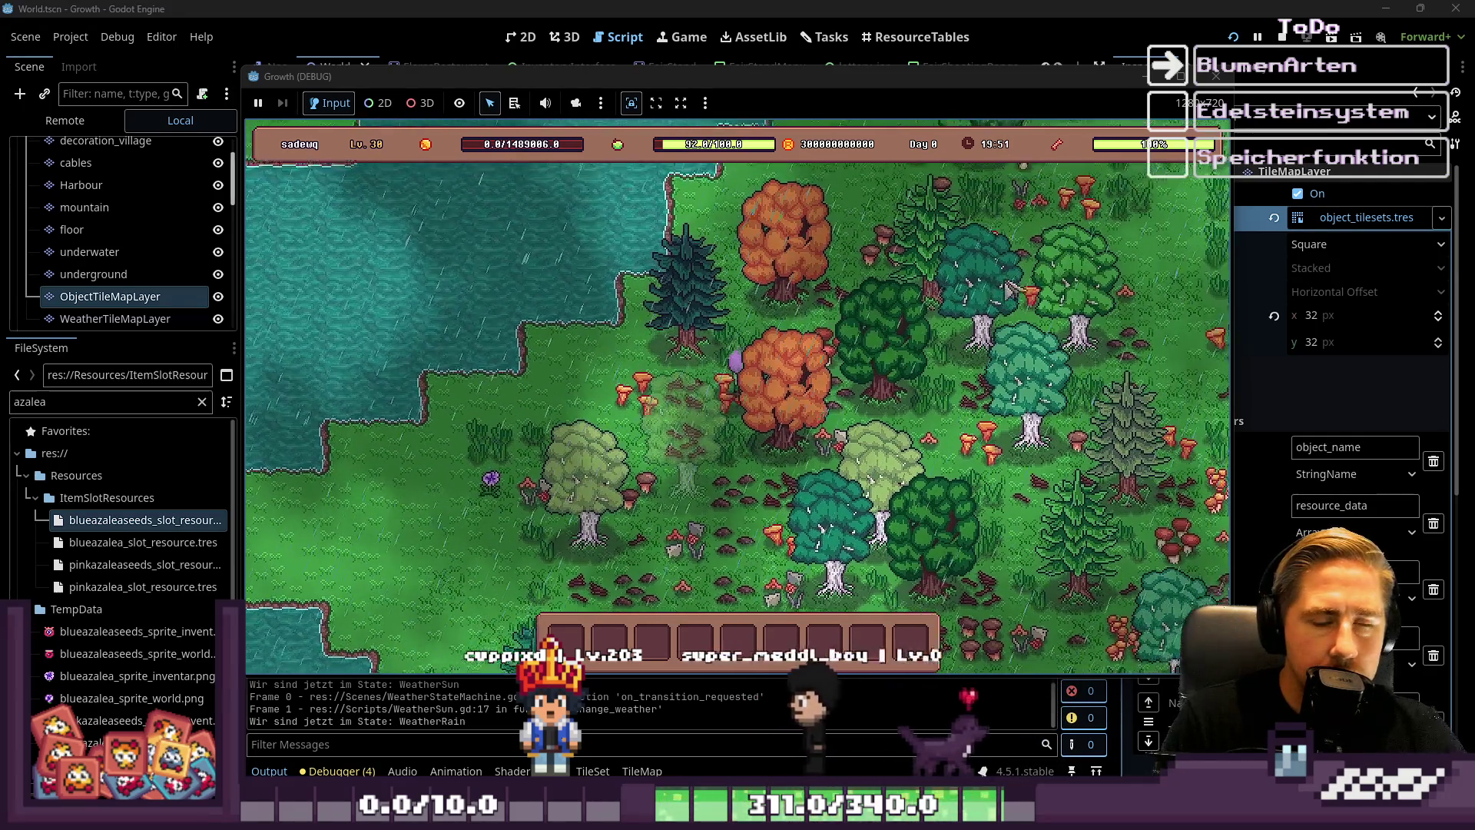
key(d)
key(w)
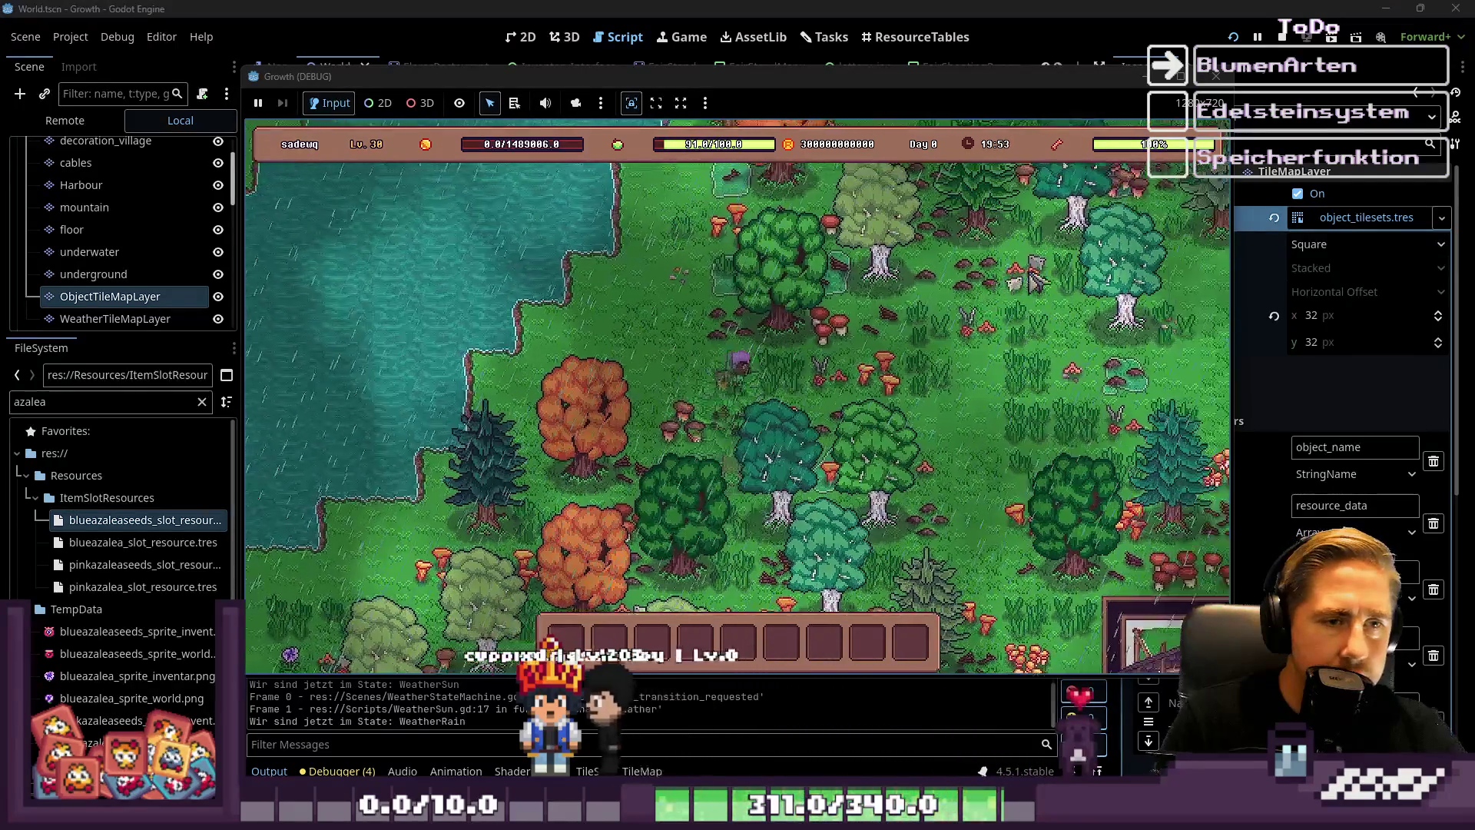
key(d)
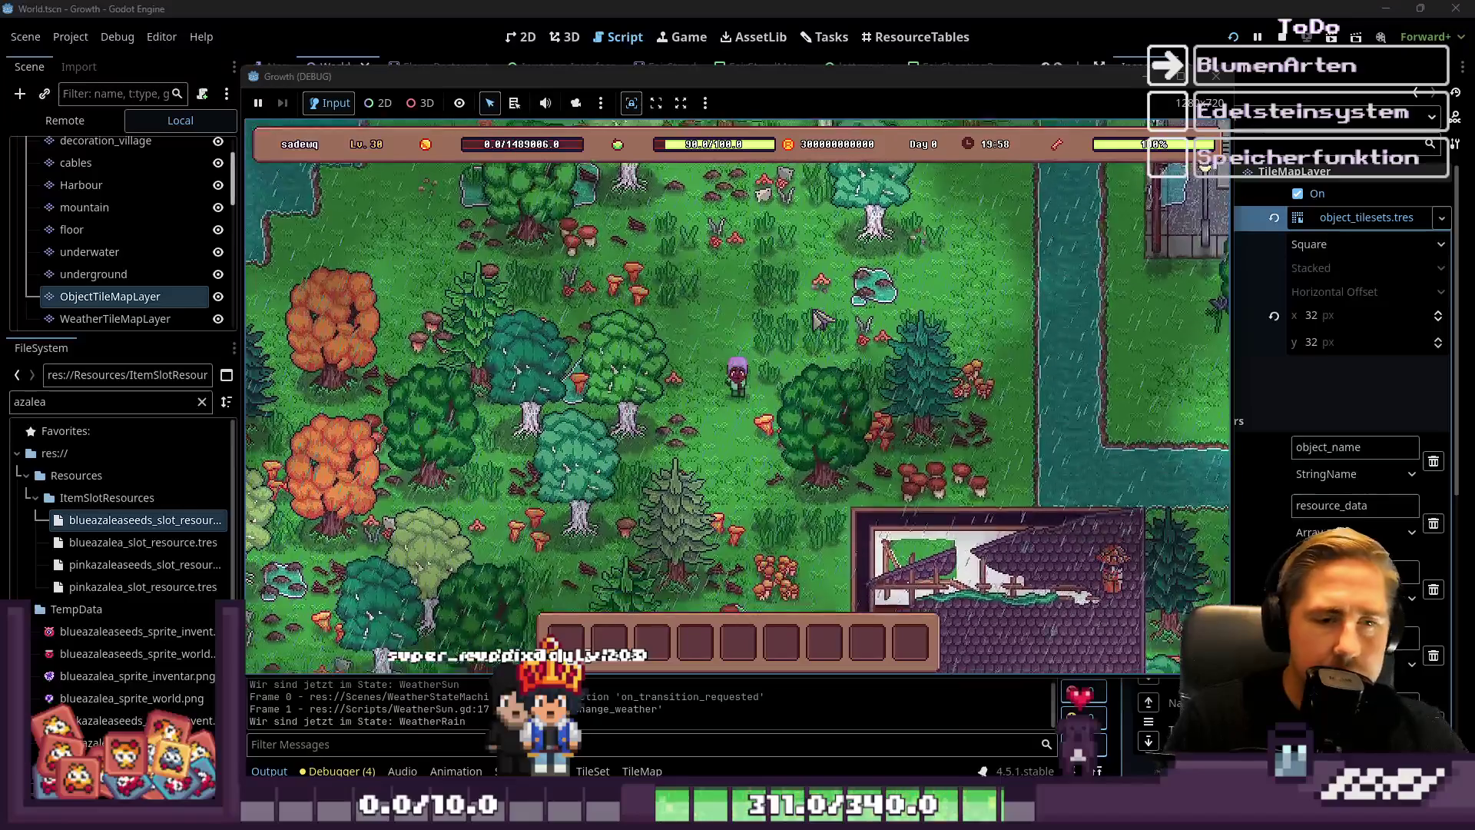
key(s)
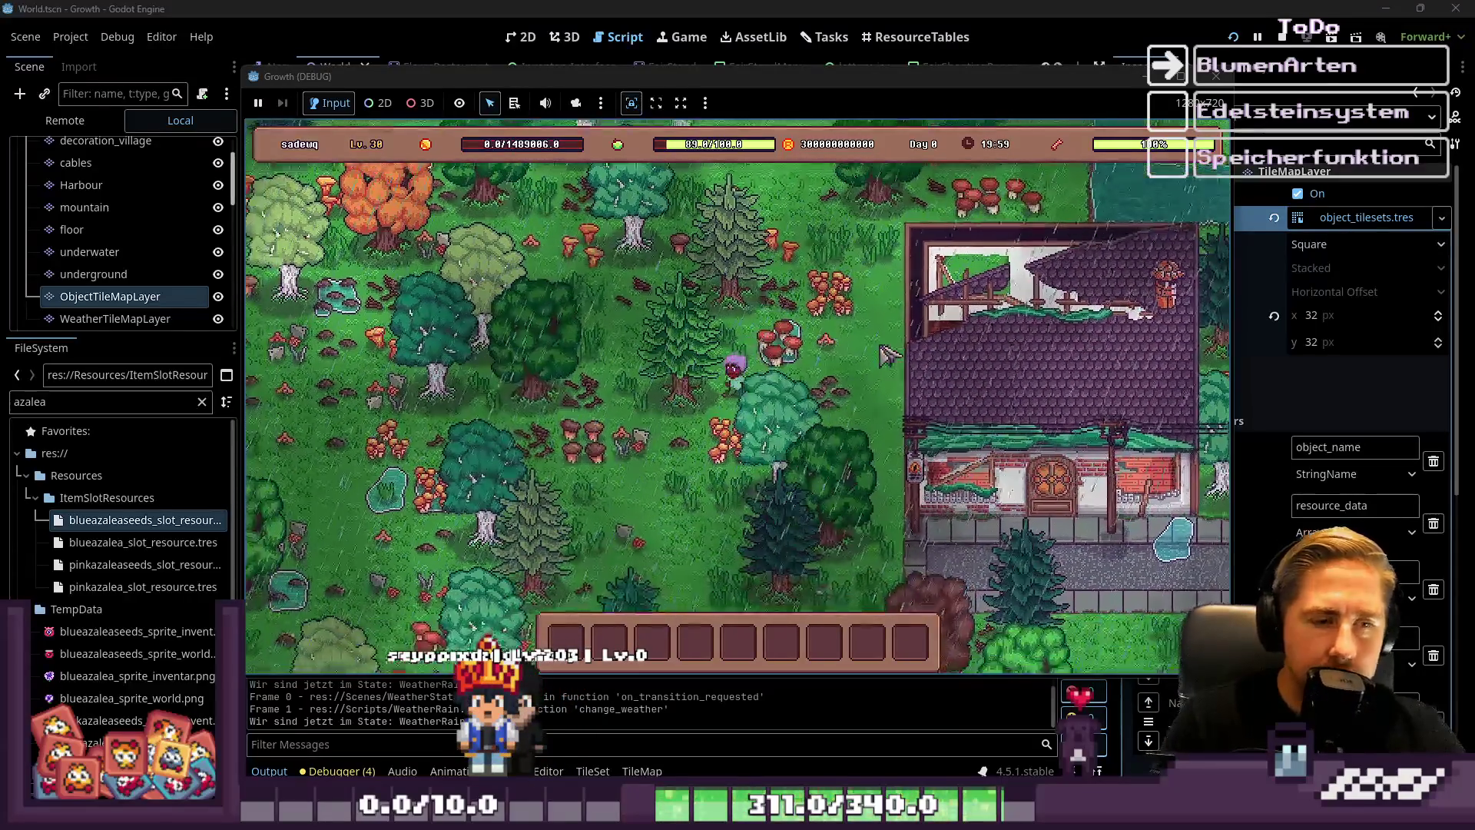
key(s)
key(d)
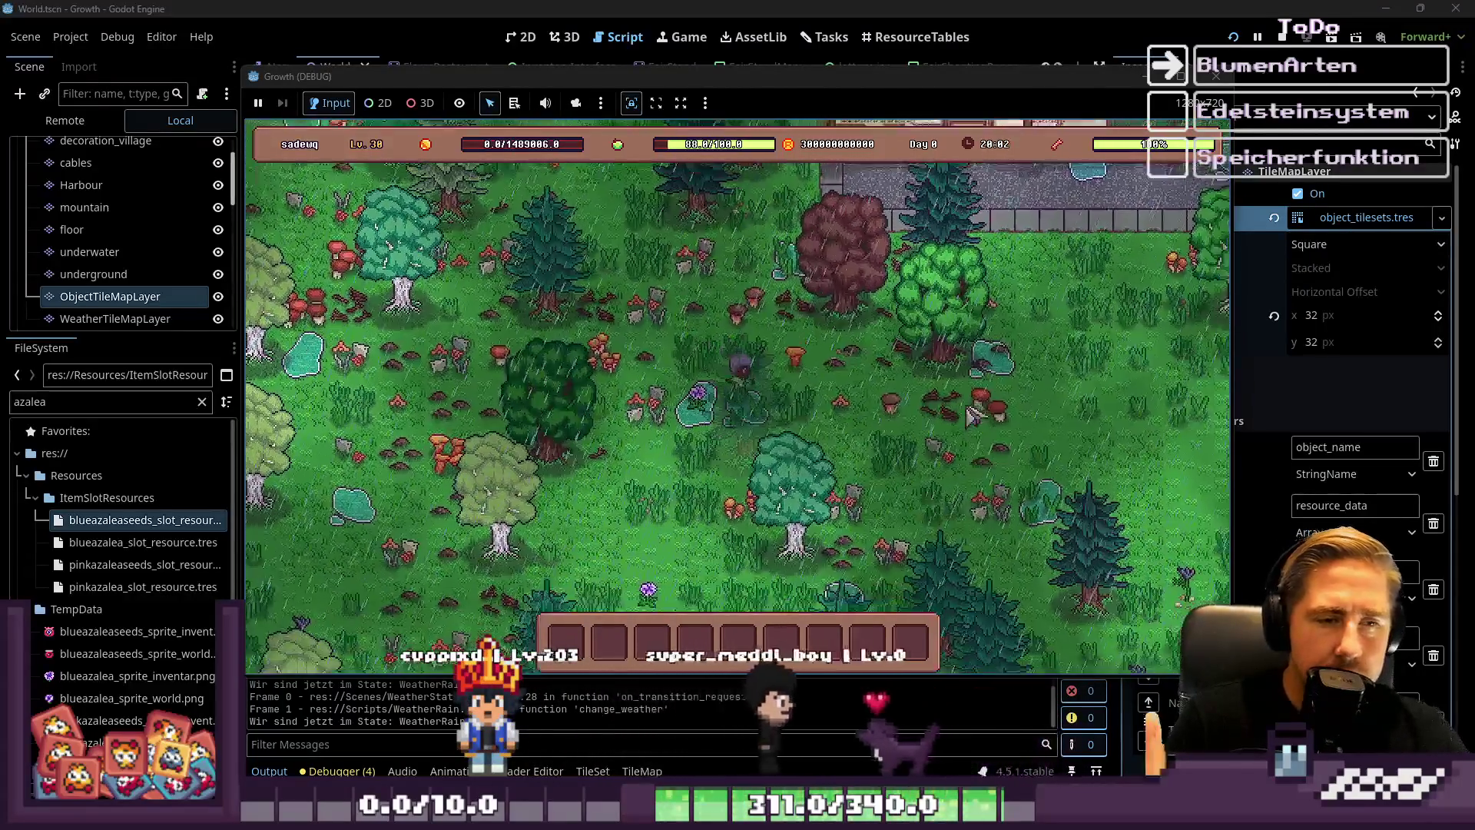
key(d)
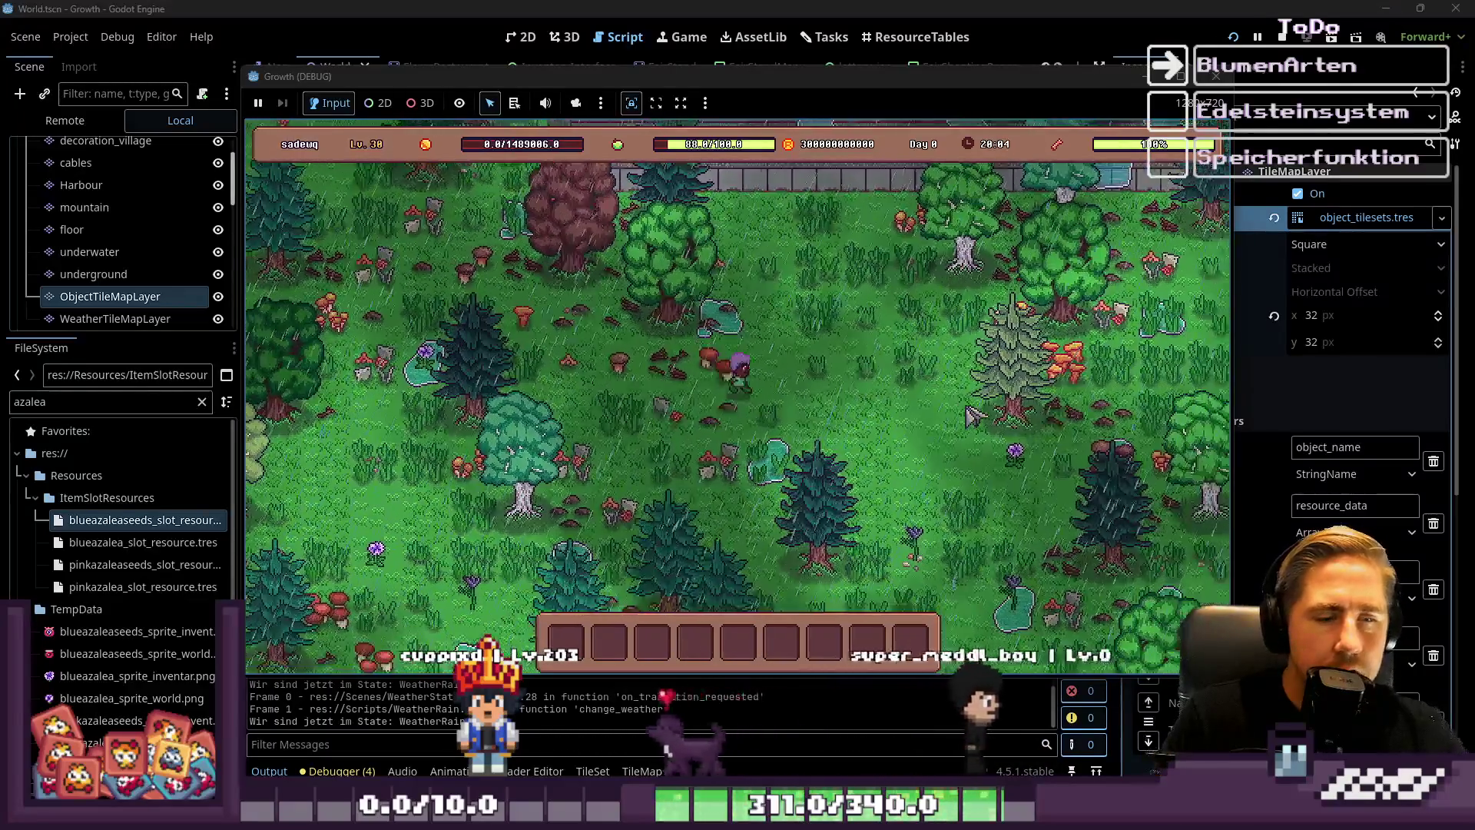
key(d)
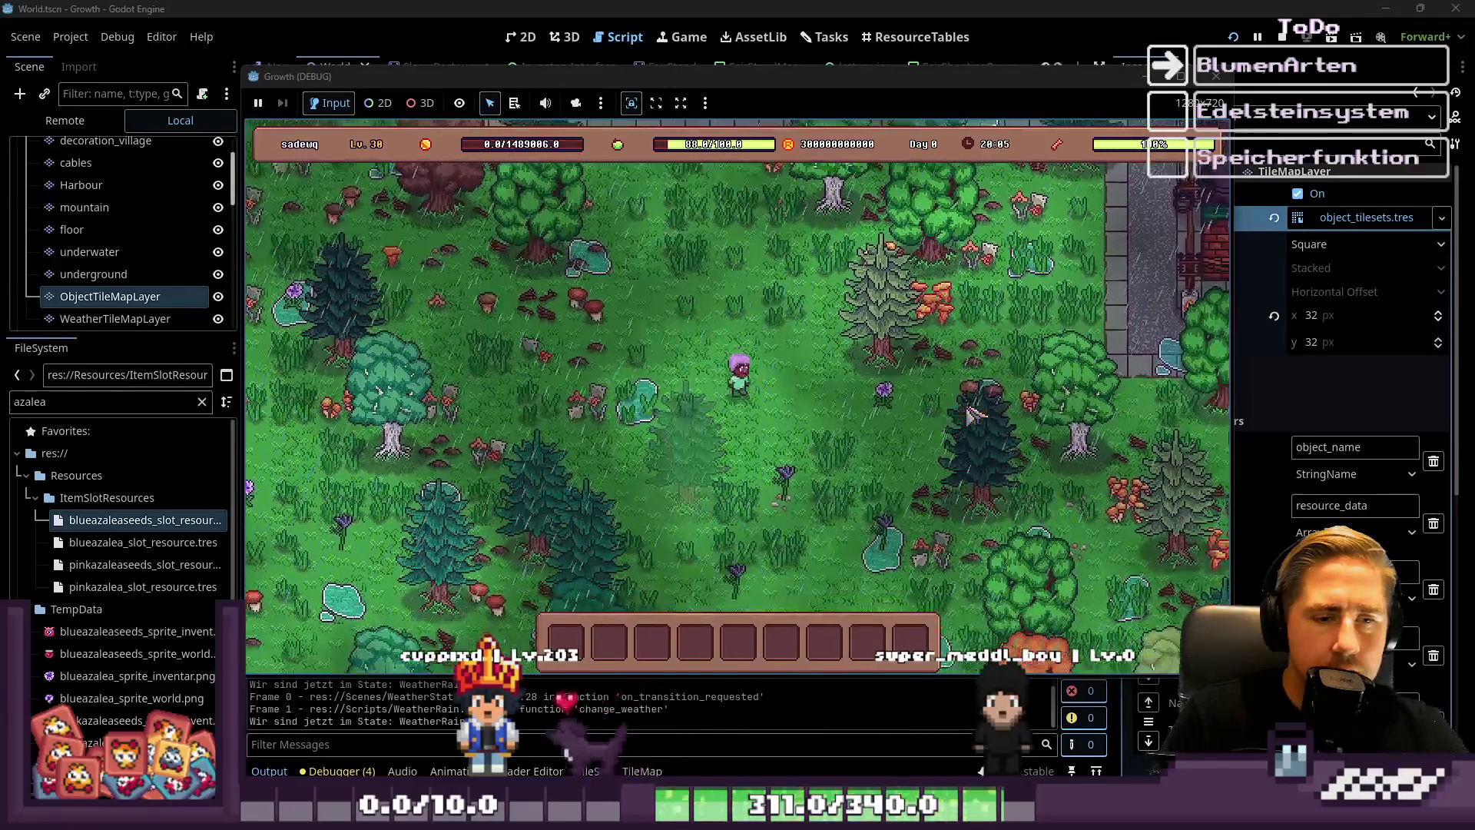
key(s)
key(d)
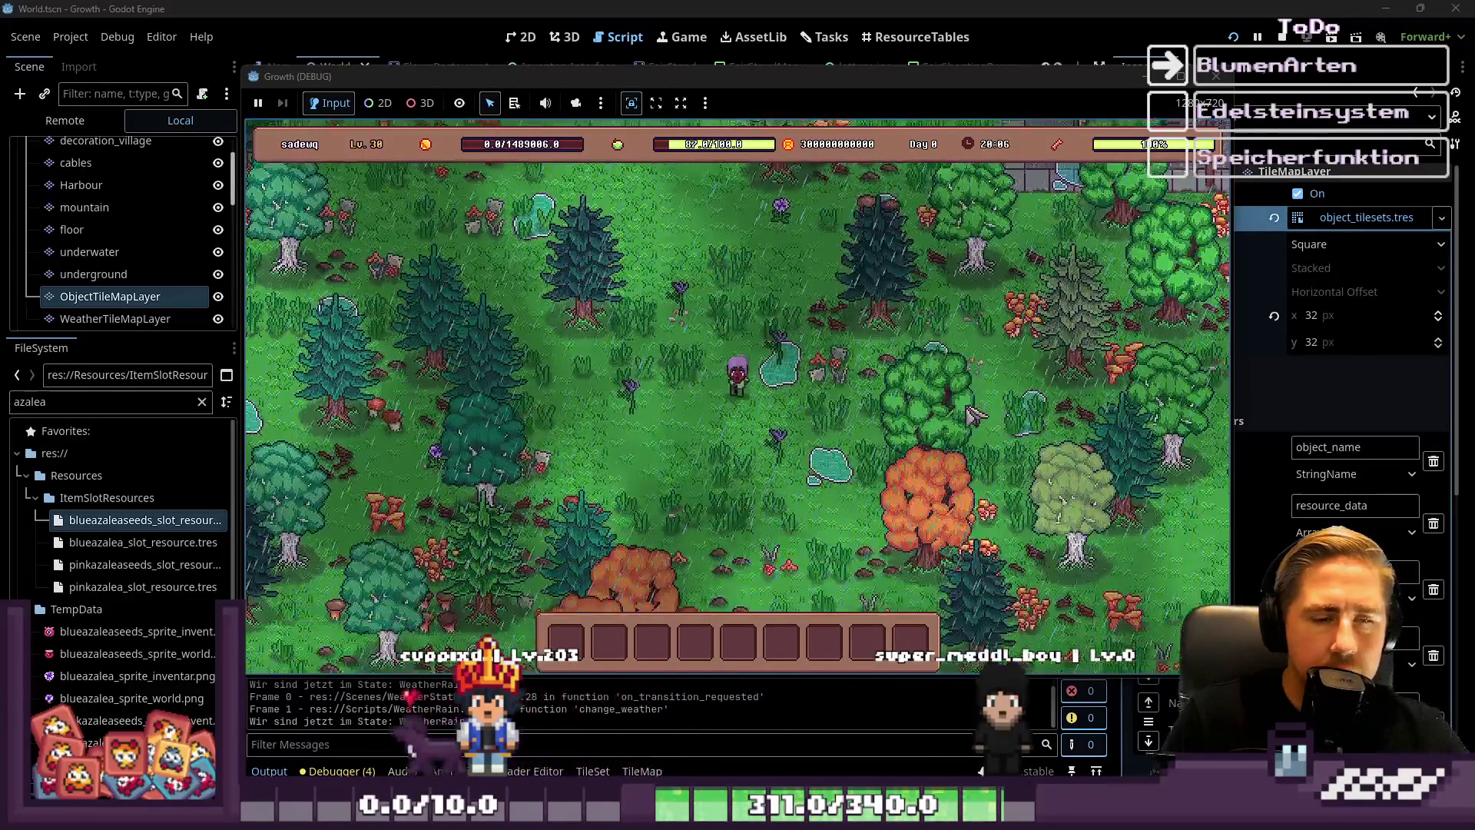
key(s)
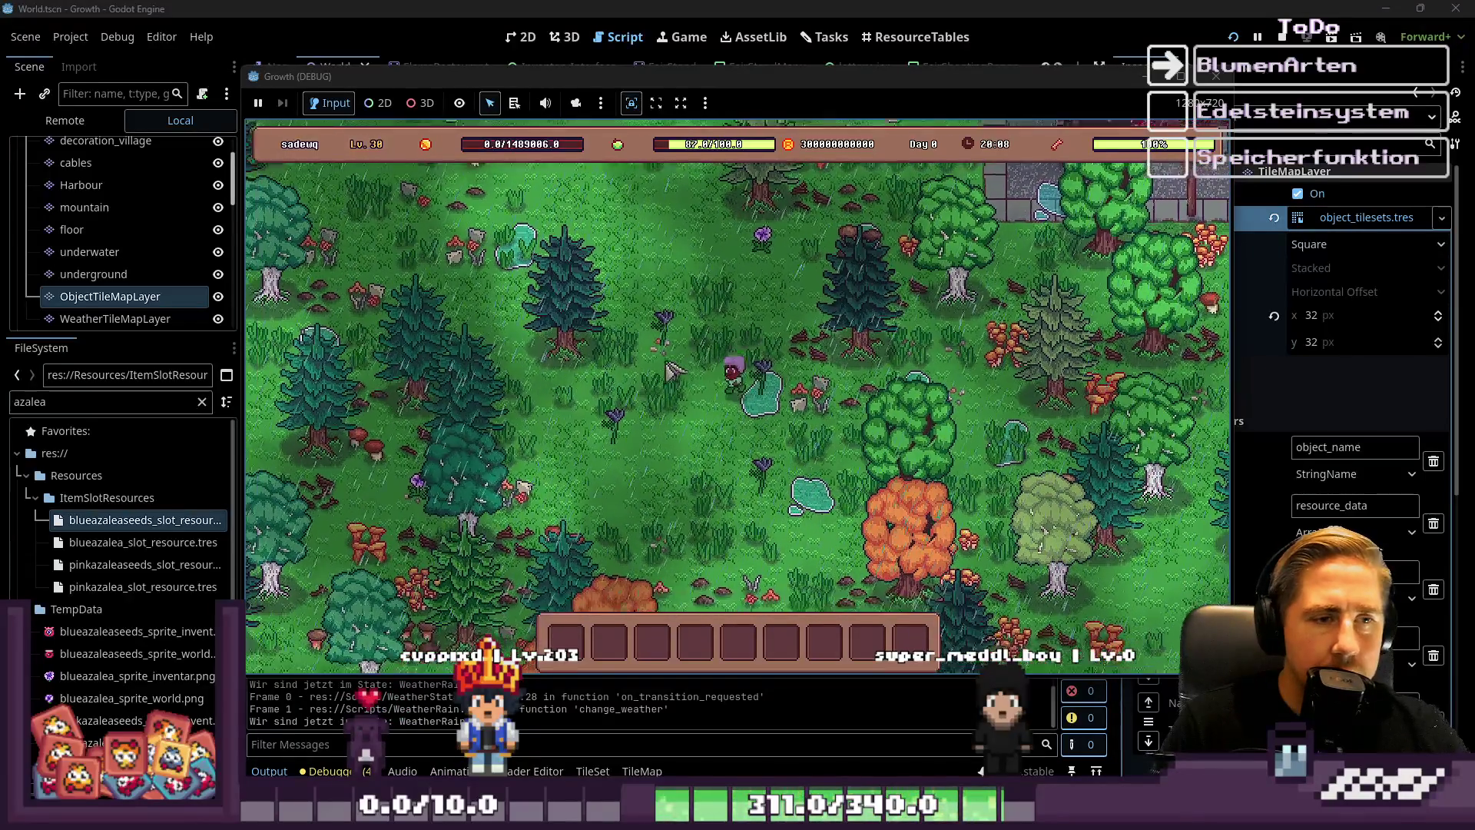
key(s)
key(d)
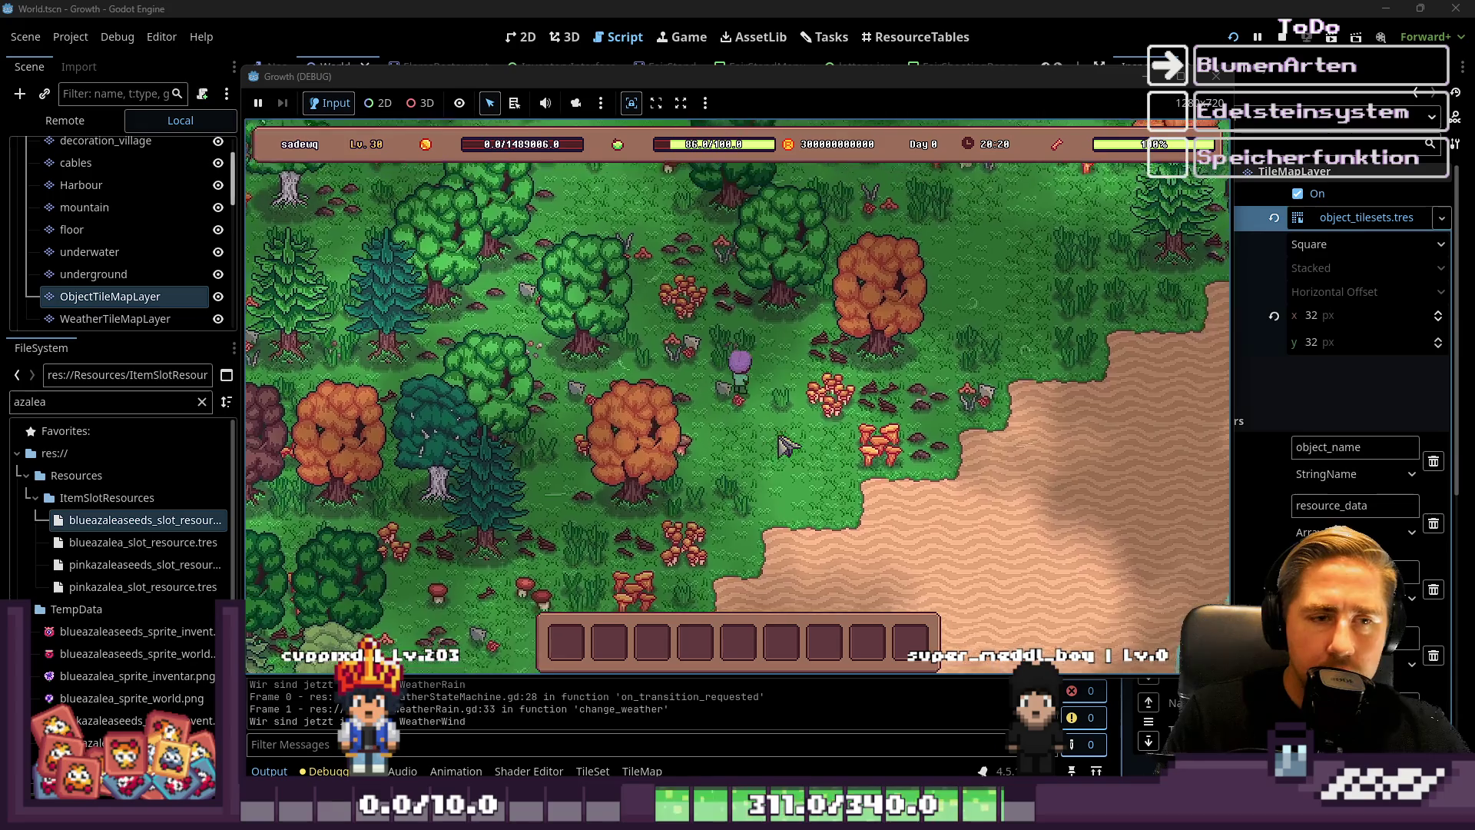
Walk up-right to the river, then back left and down into the forest.
key(w)
key(d)
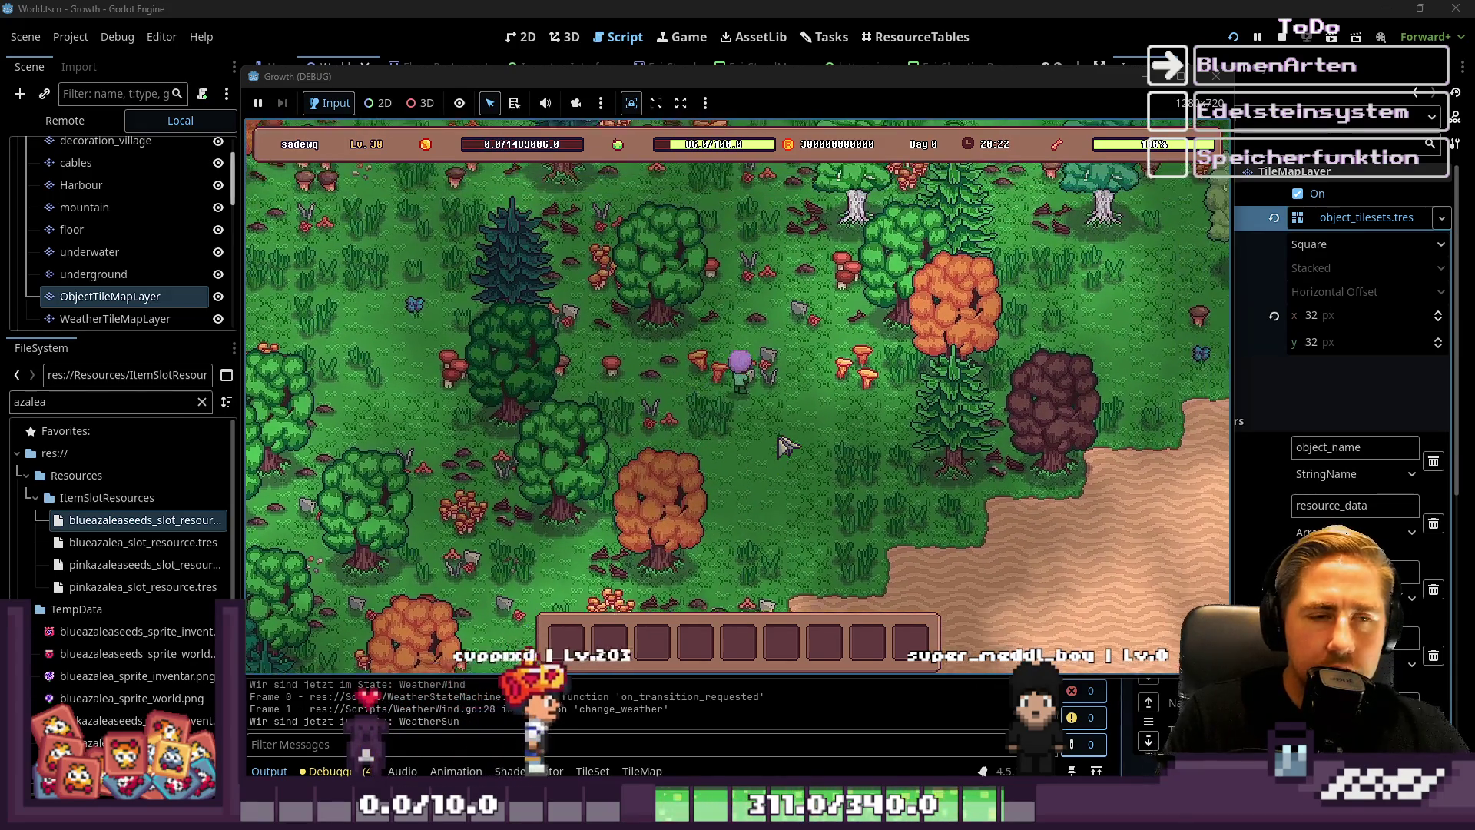
key(a)
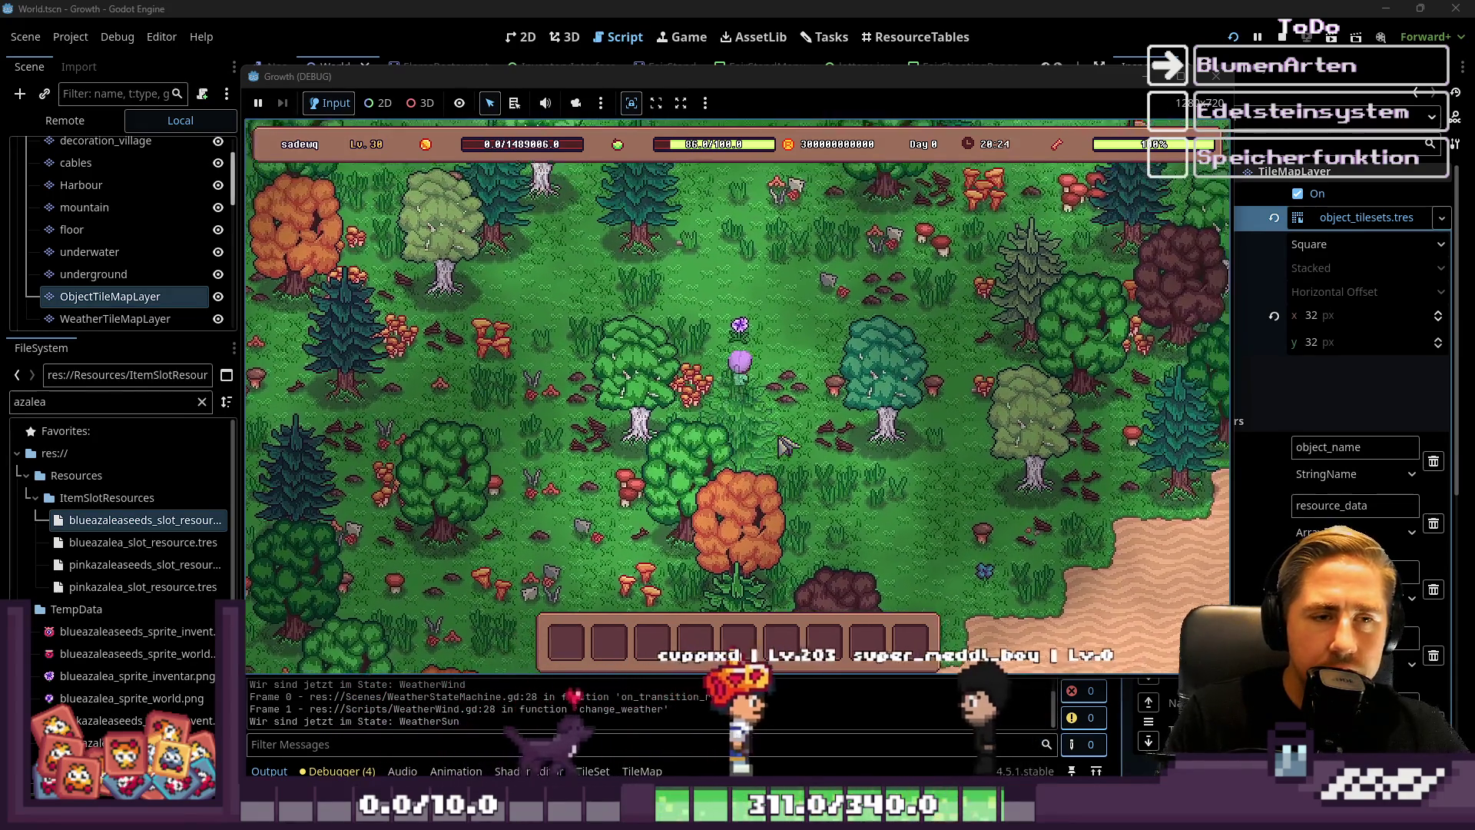
key(d)
key(w)
key(w)
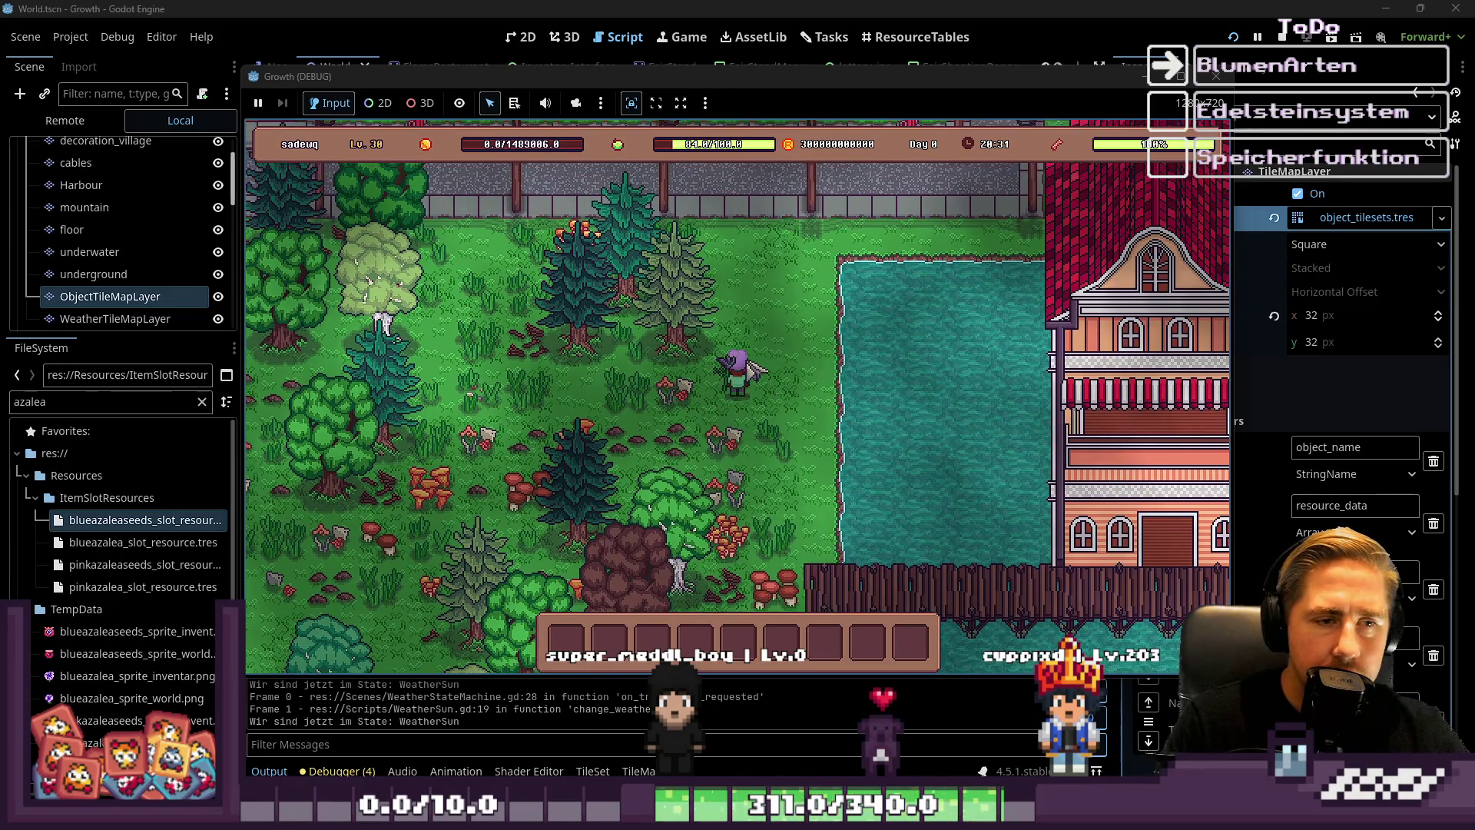
key(d)
key(w)
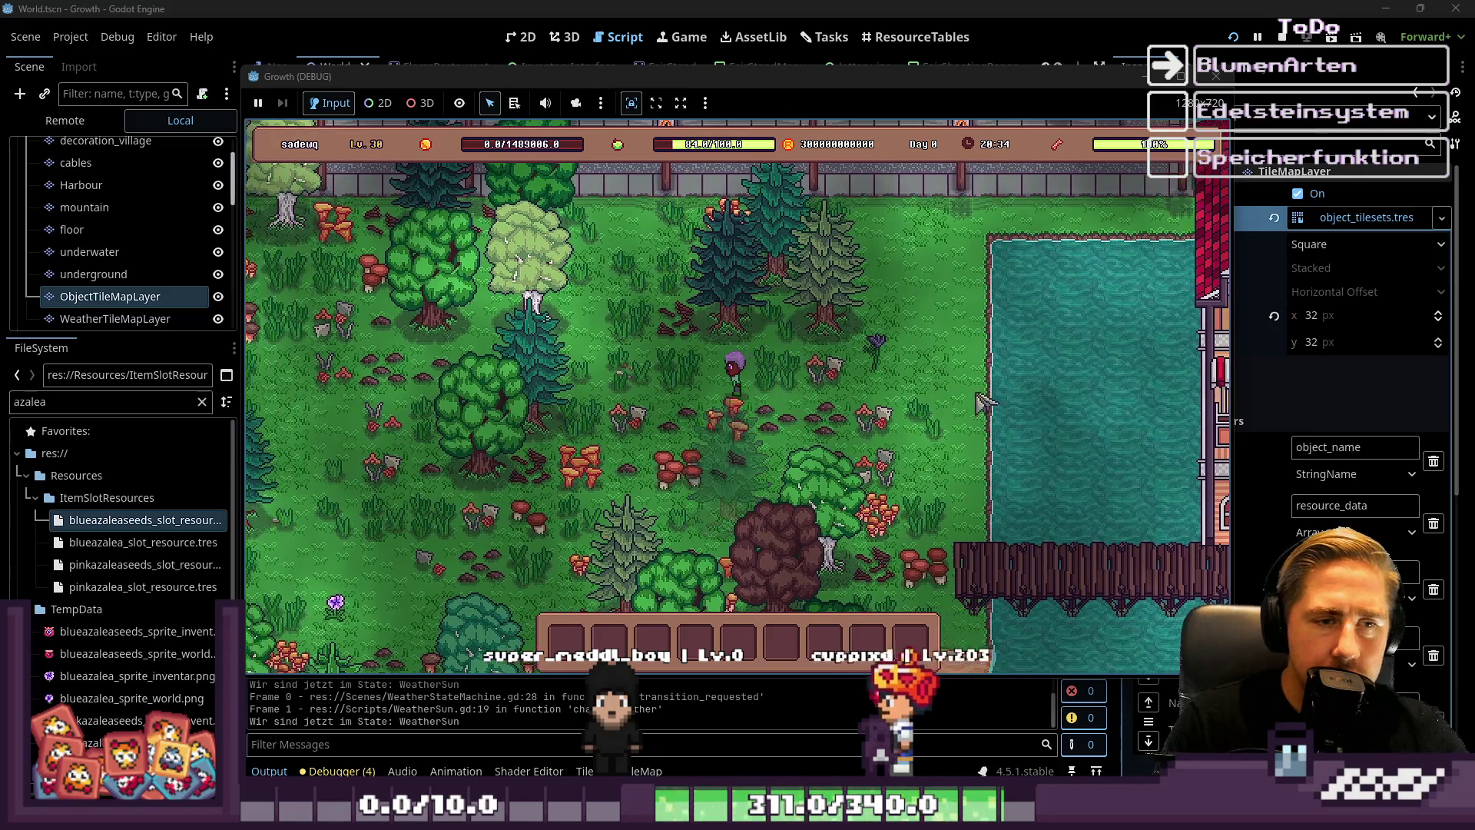
key(a)
key(s)
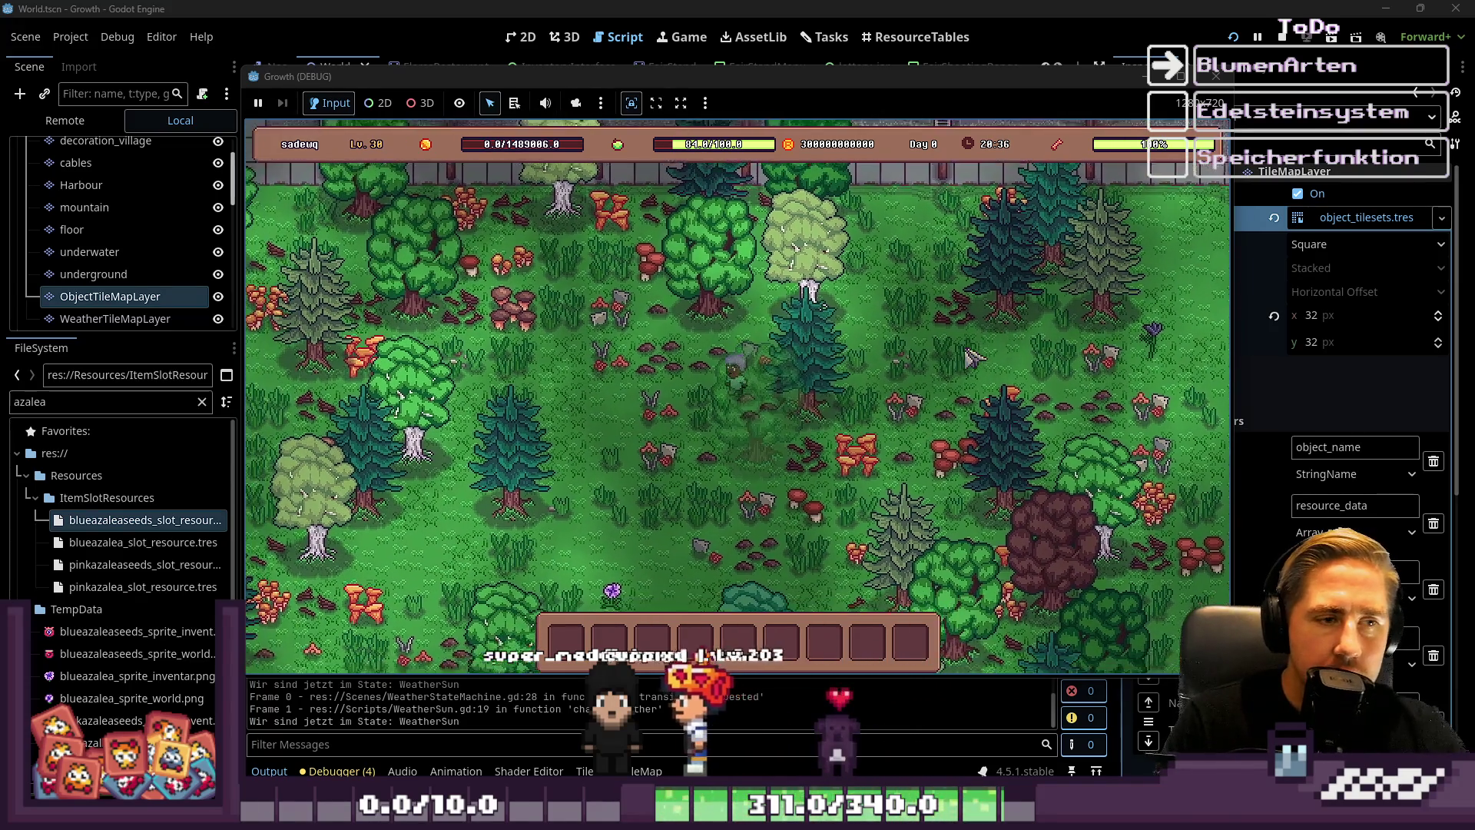
key(a)
key(s)
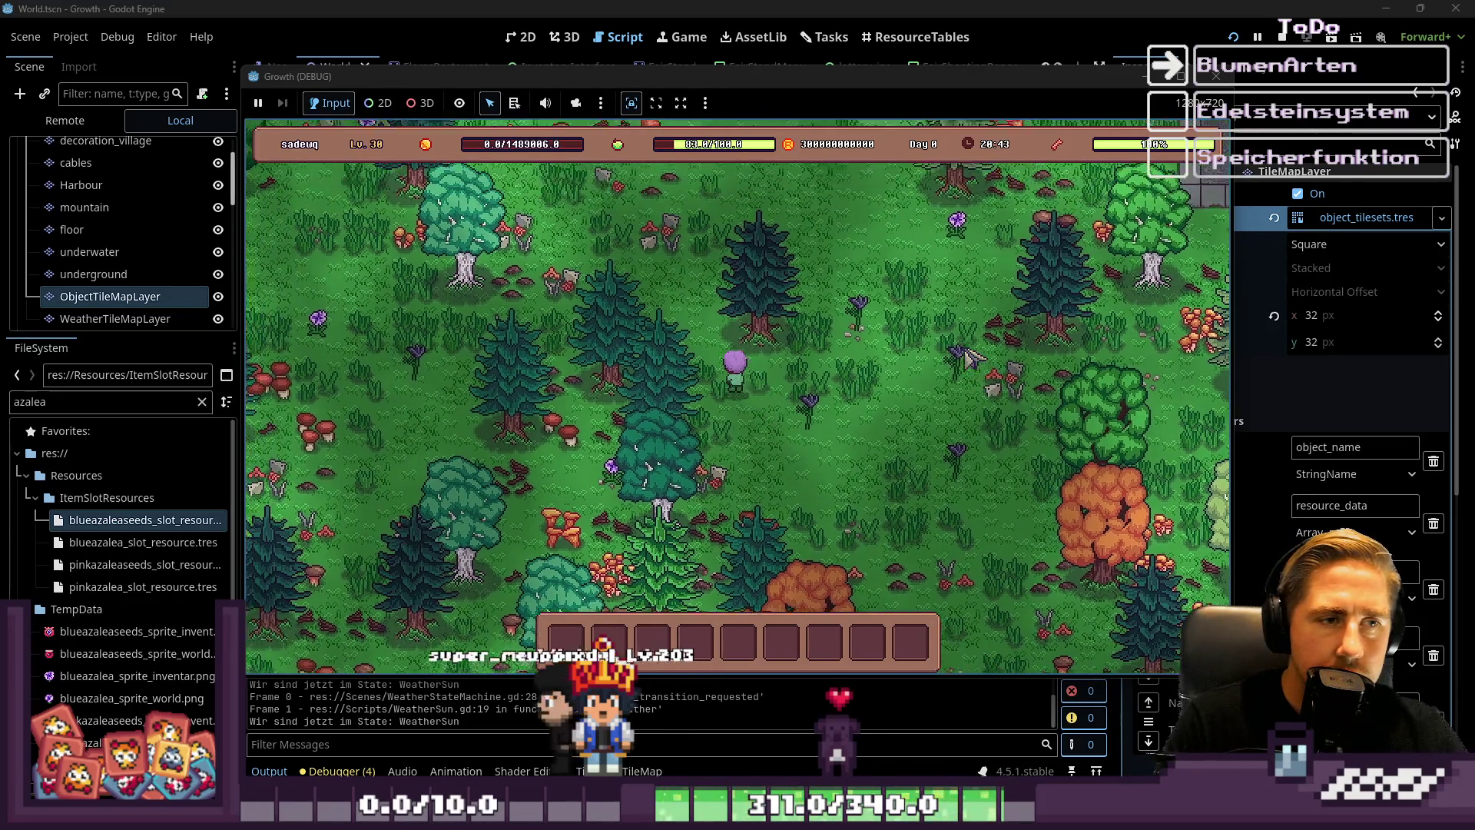
key(w)
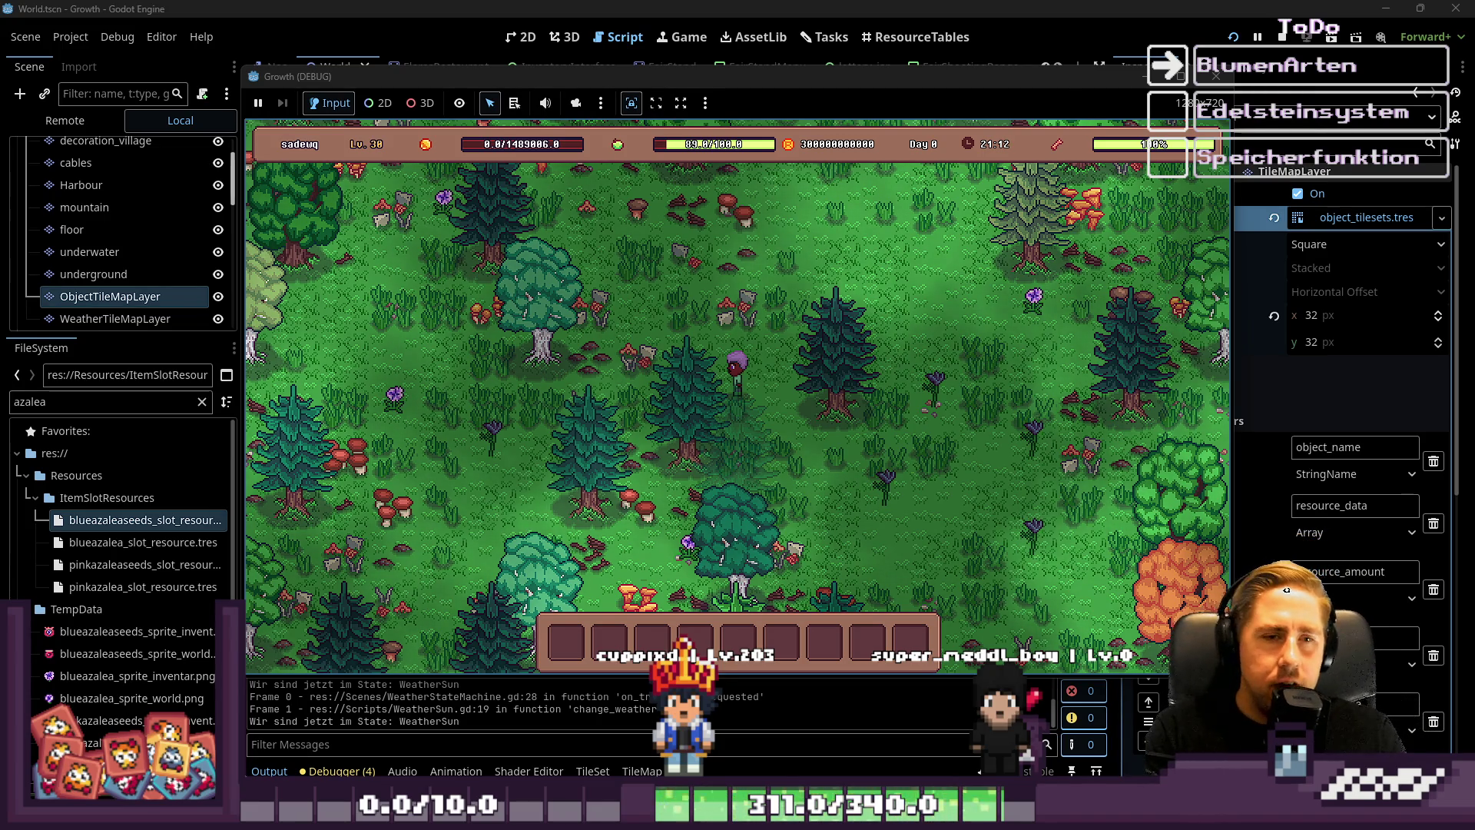
Walk up-left toward the building, then stop the running game.
key(w)
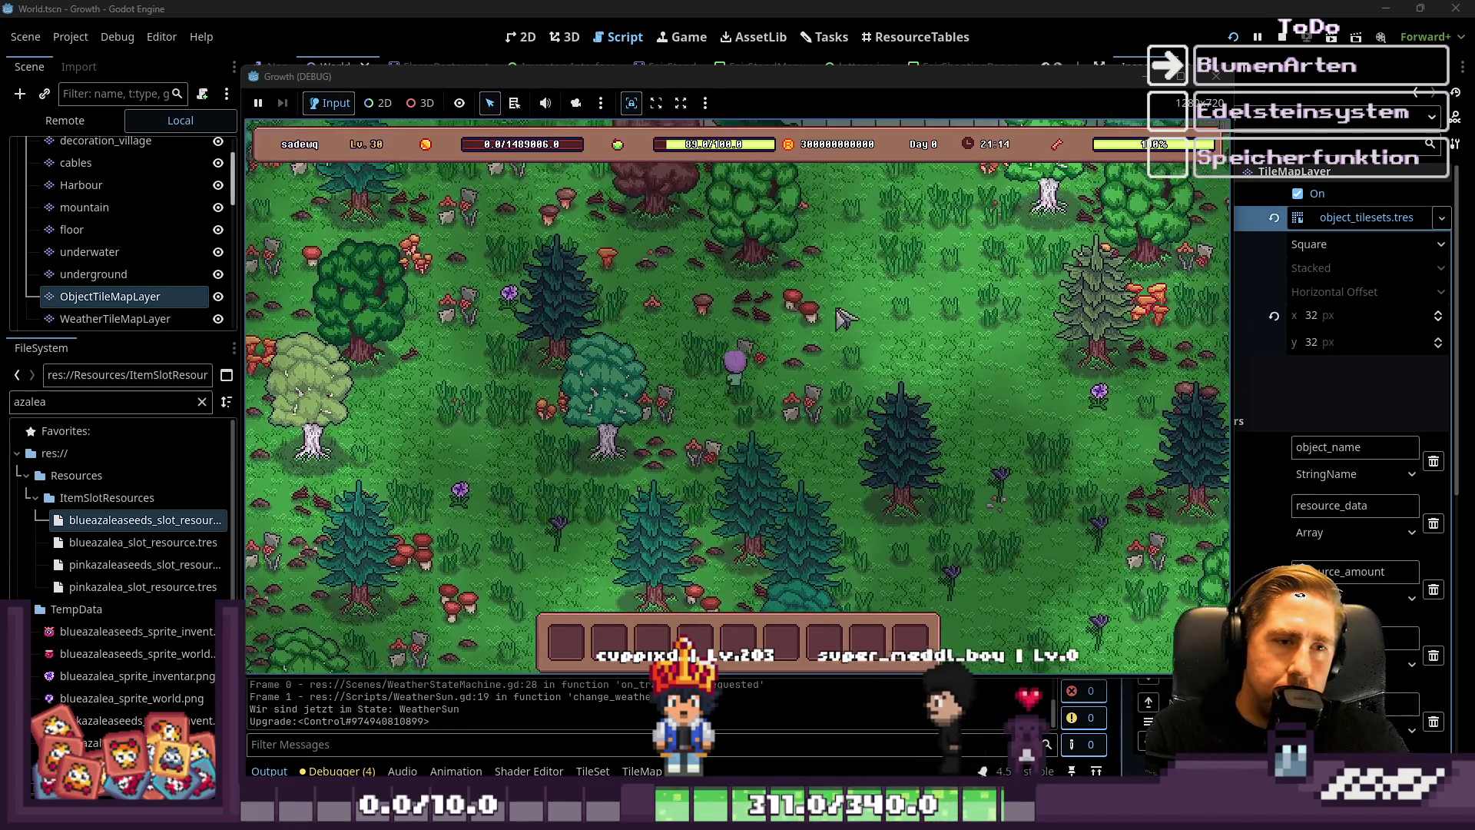
key(w)
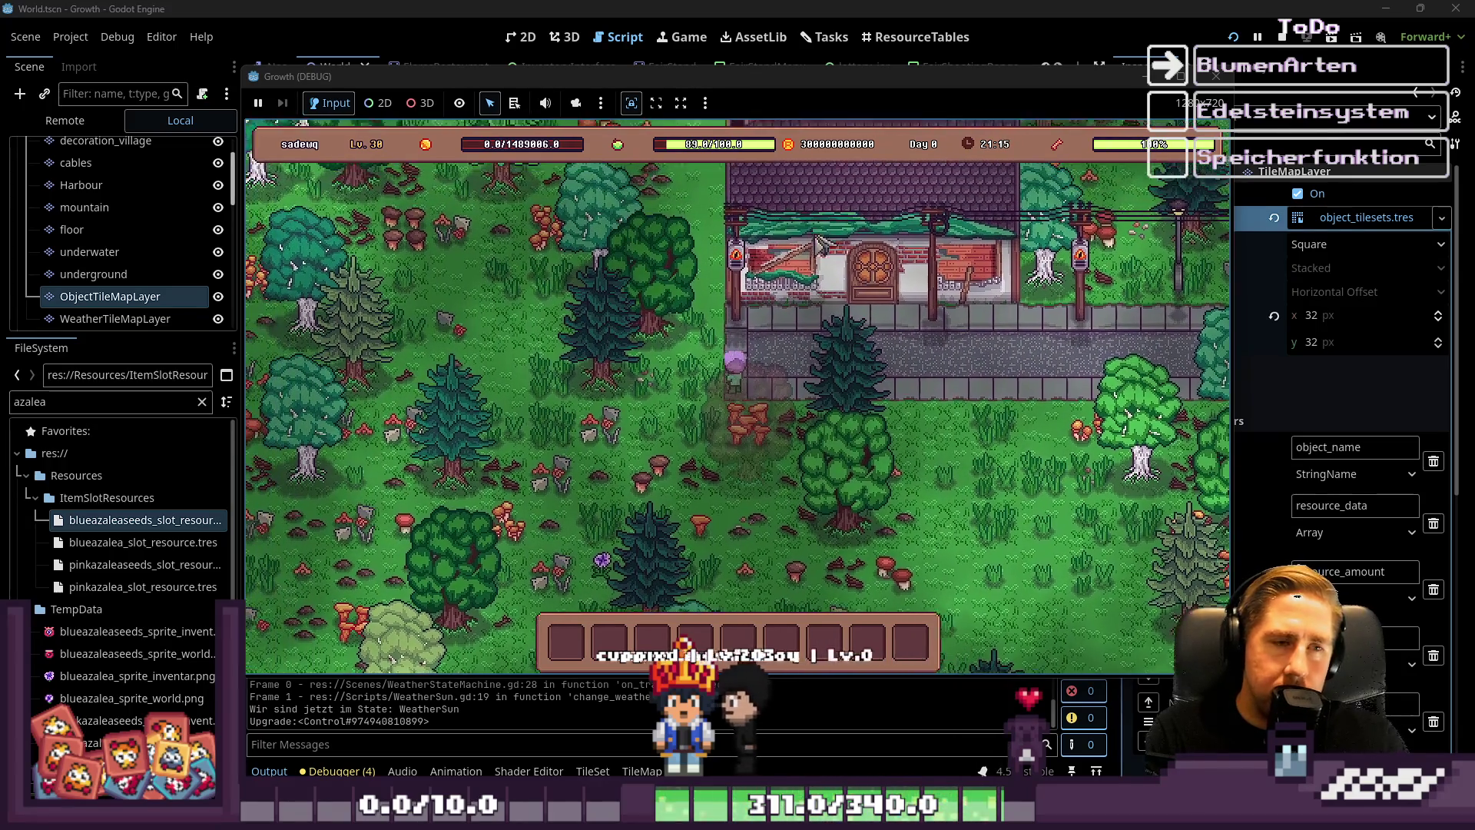
key(w)
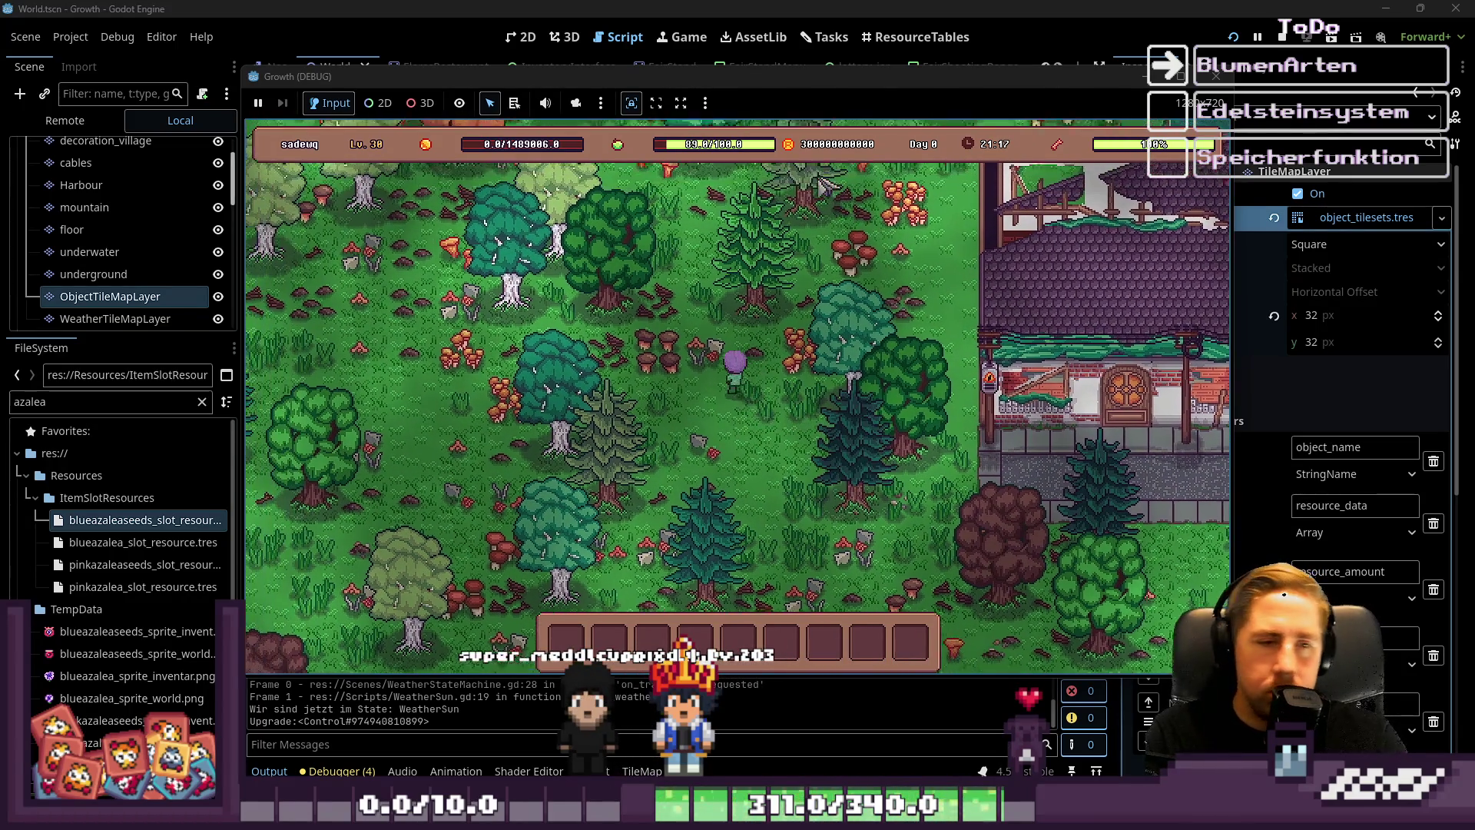
key(w)
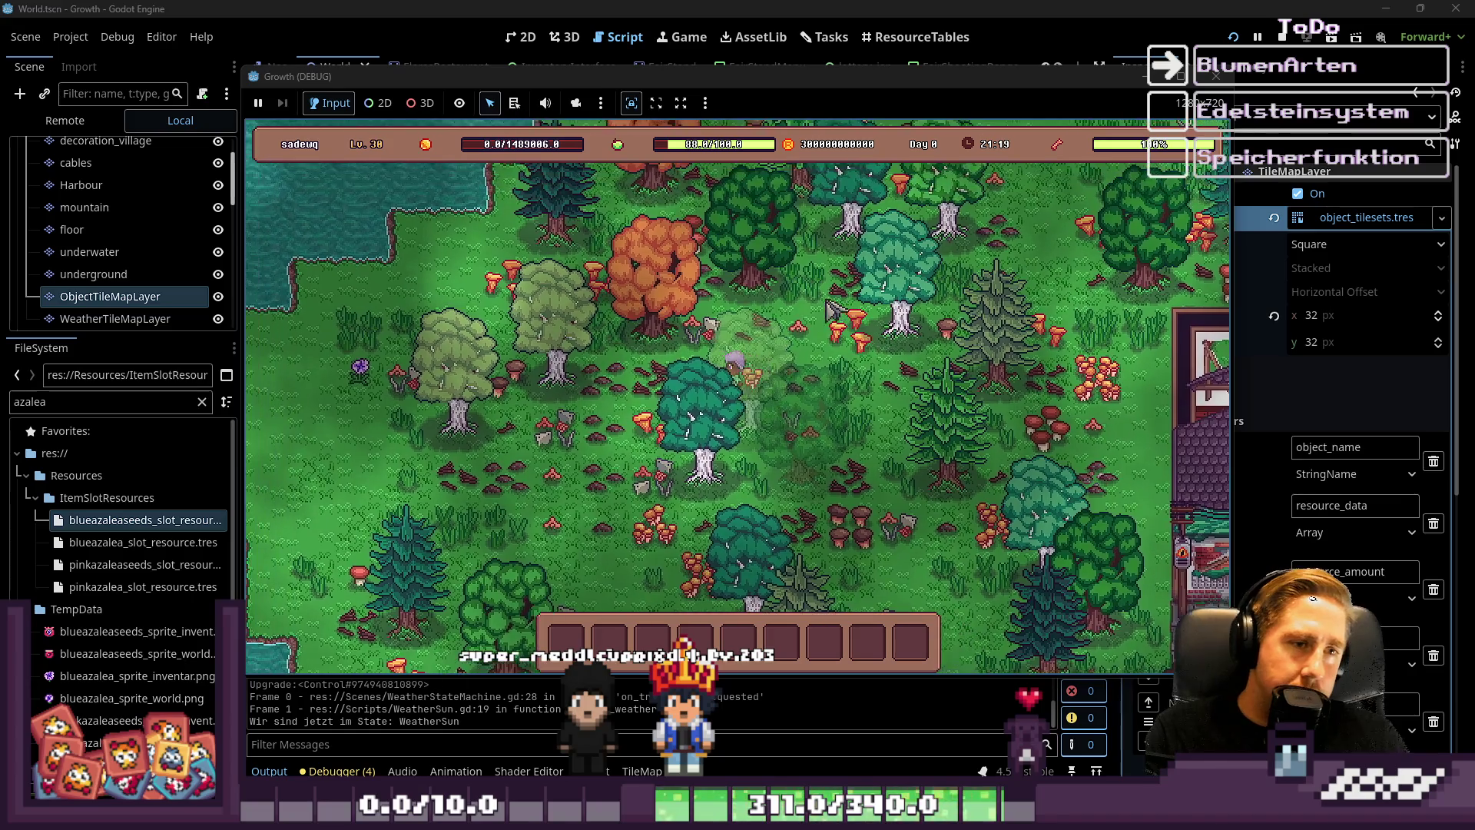
key(s)
key(a)
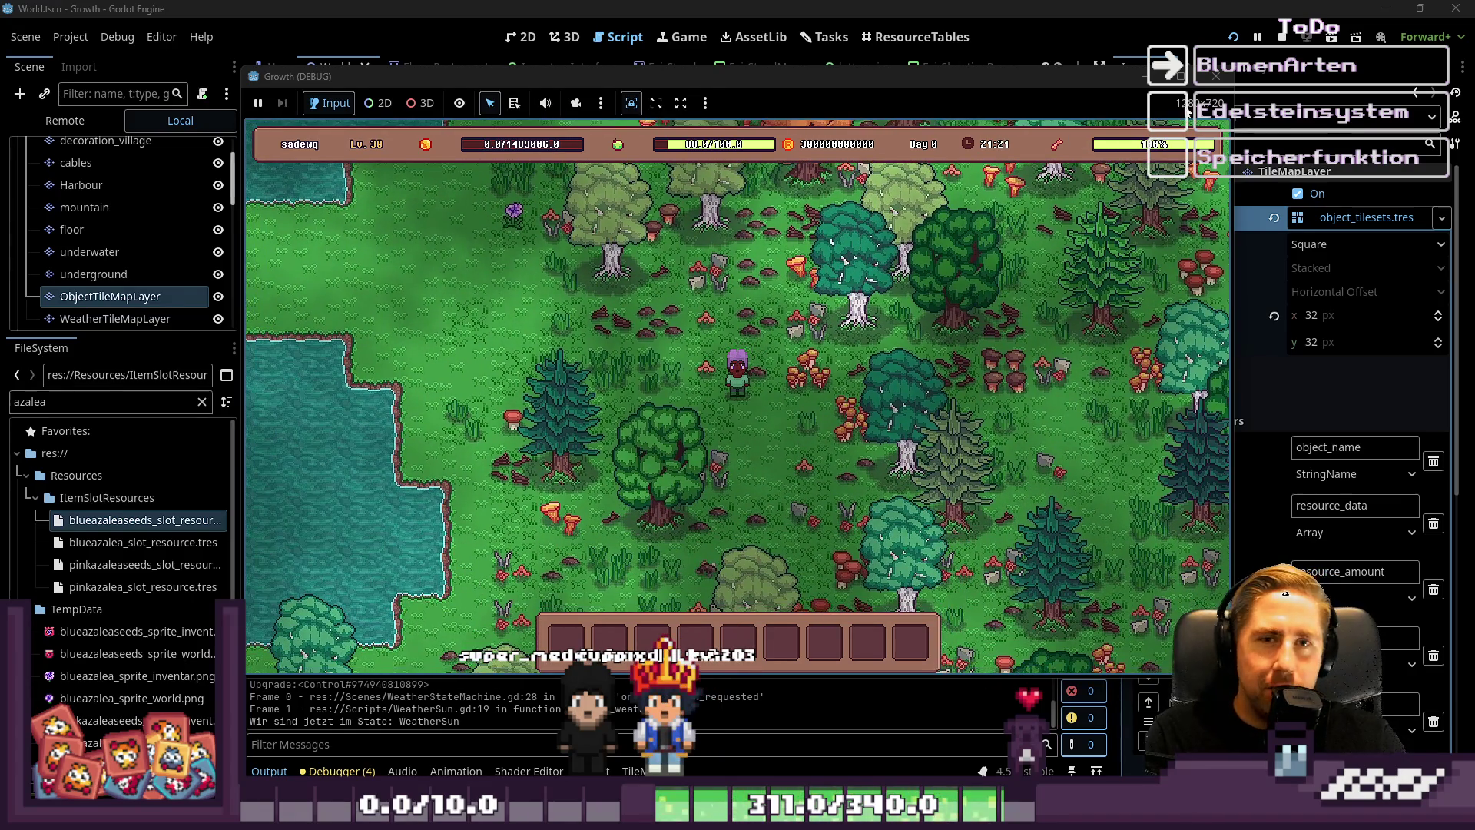
click(1220, 80)
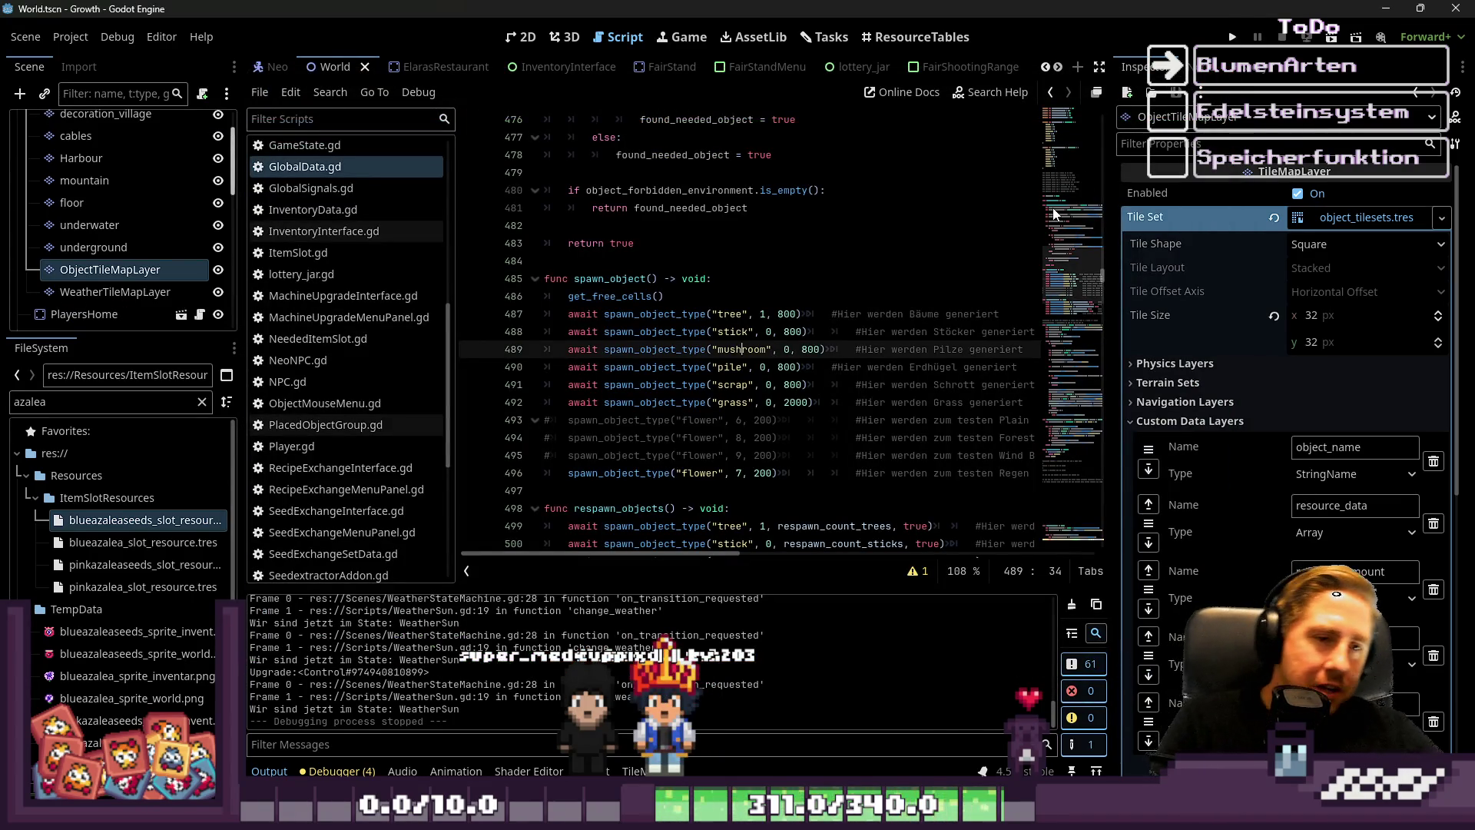
Review the flower spawn calls on lines 495–496 of GlobalData.gd, then bring up the TileMap panel.
click(706, 459)
scroll(735, 411, down, 1)
click(748, 420)
text(await)
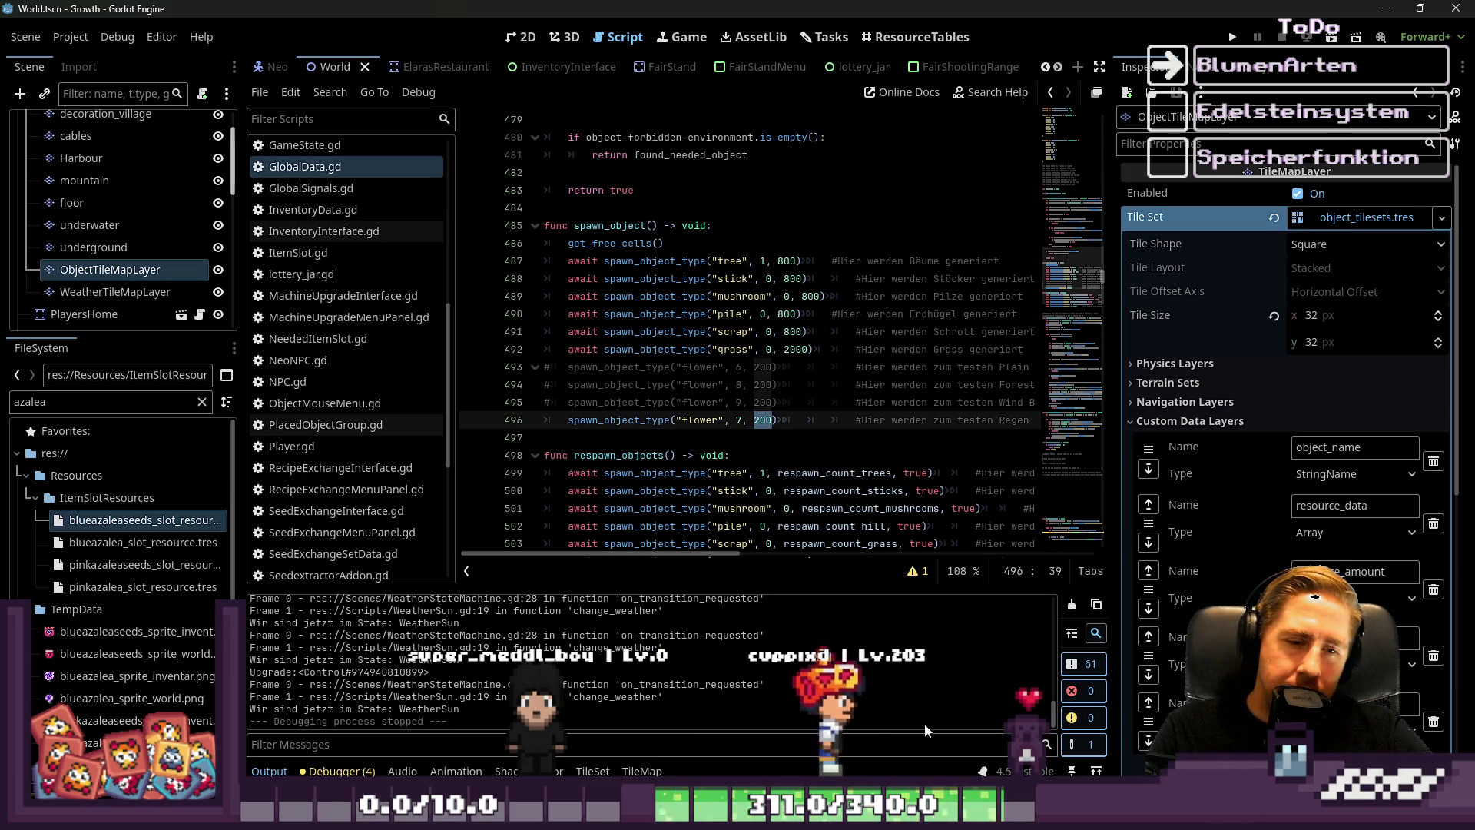
click(799, 420)
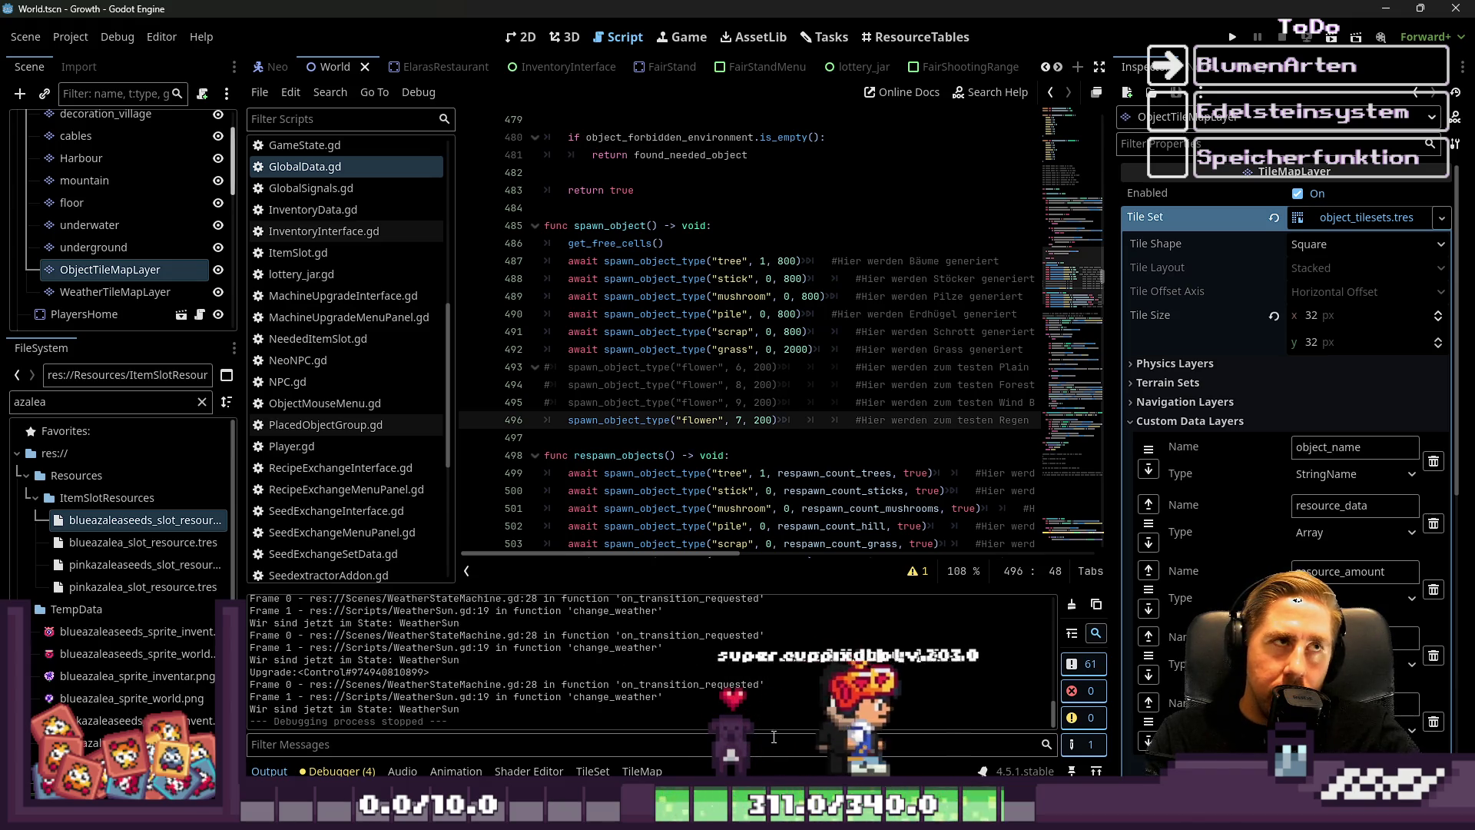
click(897, 434)
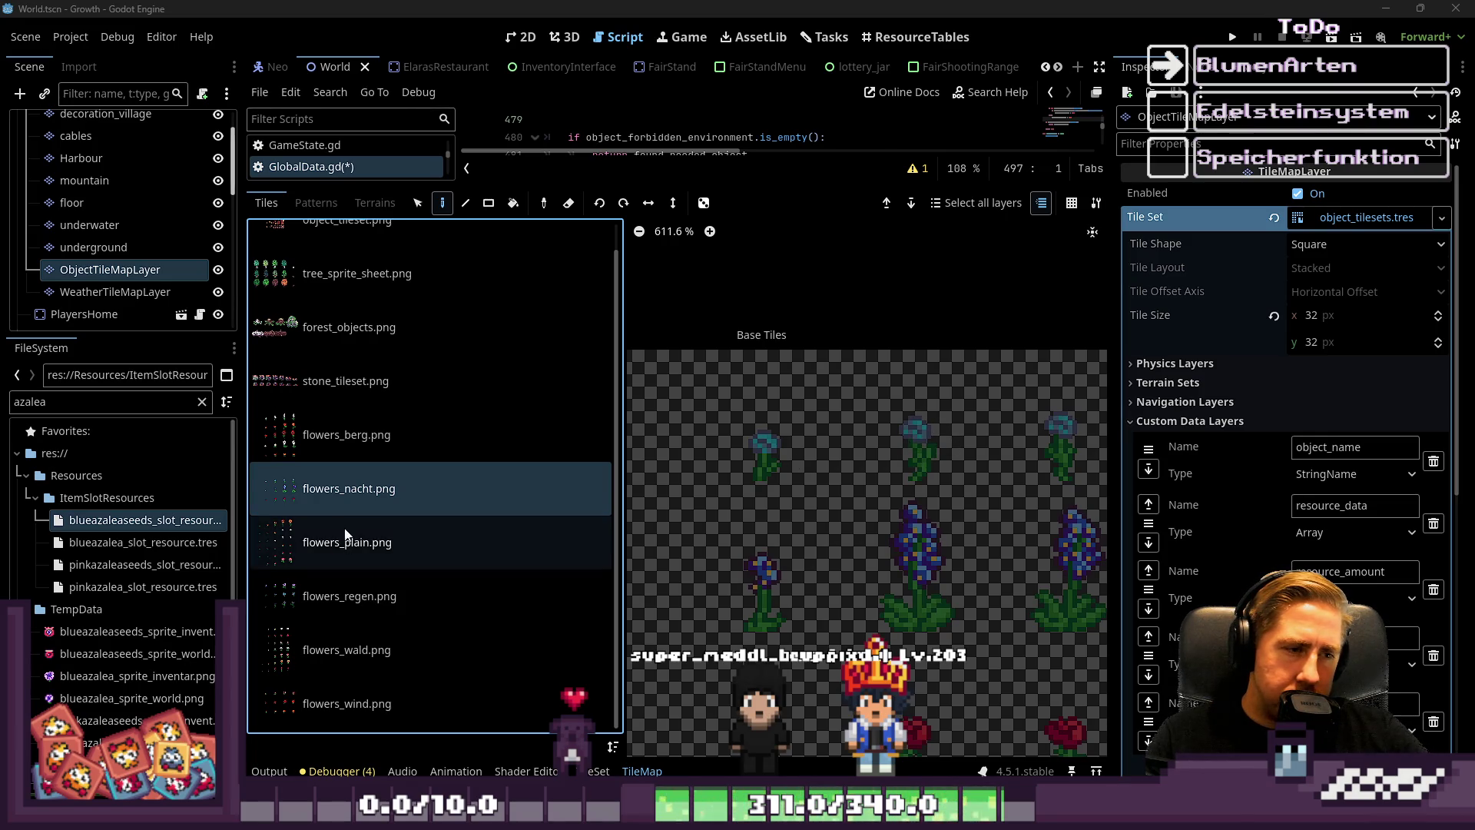
Inspect the flowers_nacht.png atlas in the TileSet editor, then switch to the flowers_regen.png source.
scroll(759, 463, down, 2)
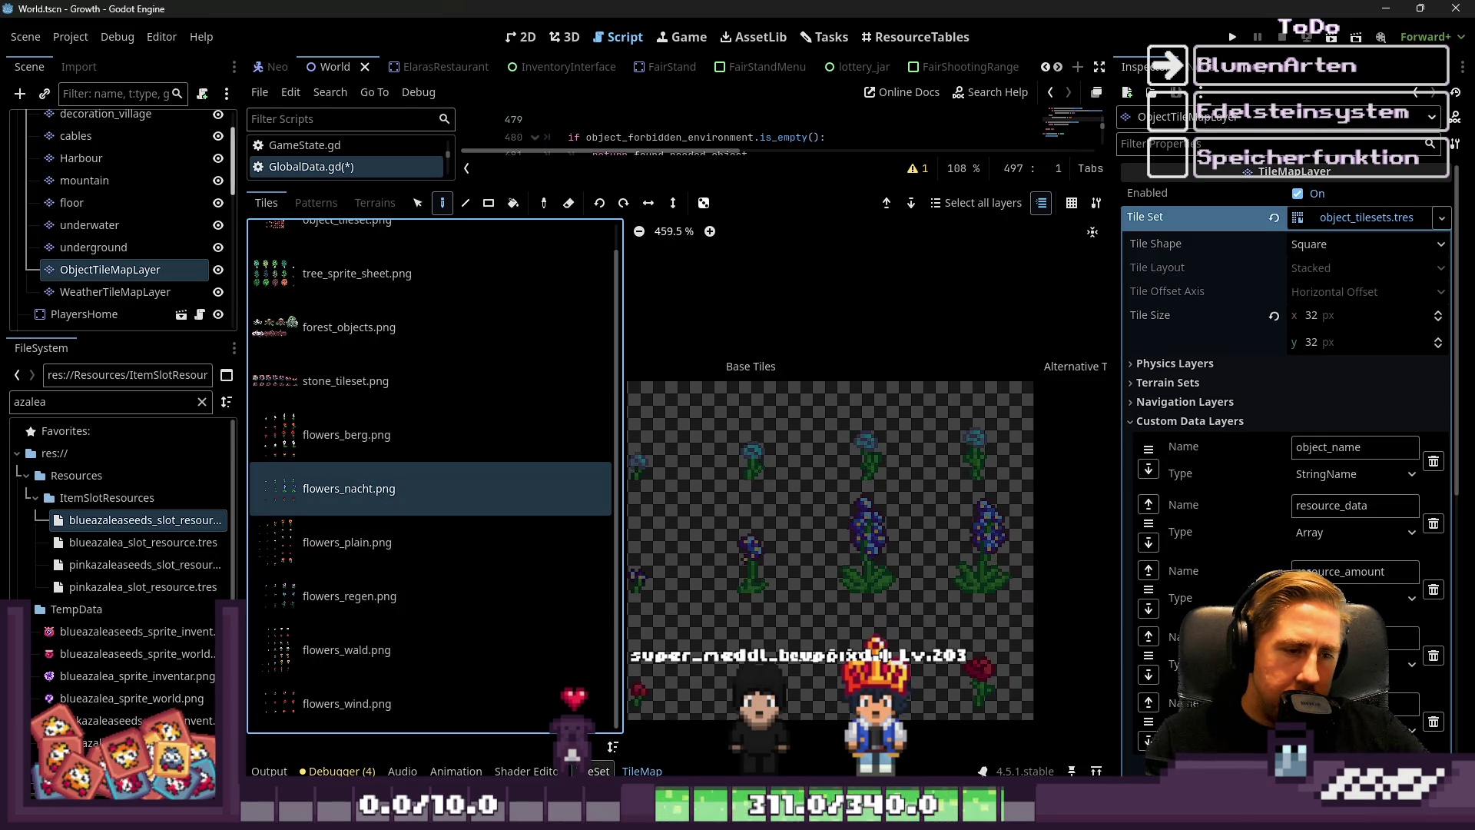
click(593, 771)
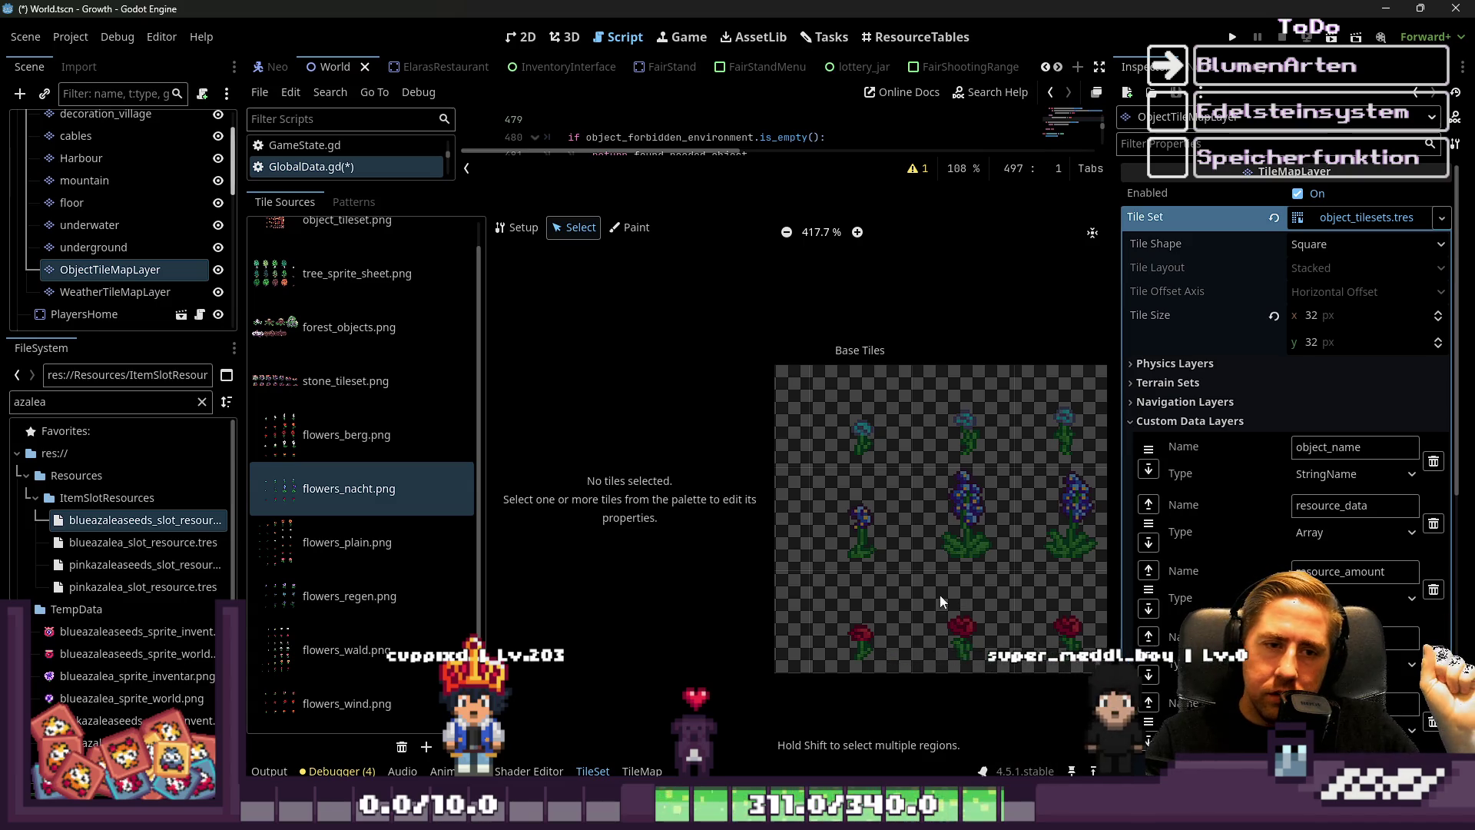
scroll(952, 592, down, 3)
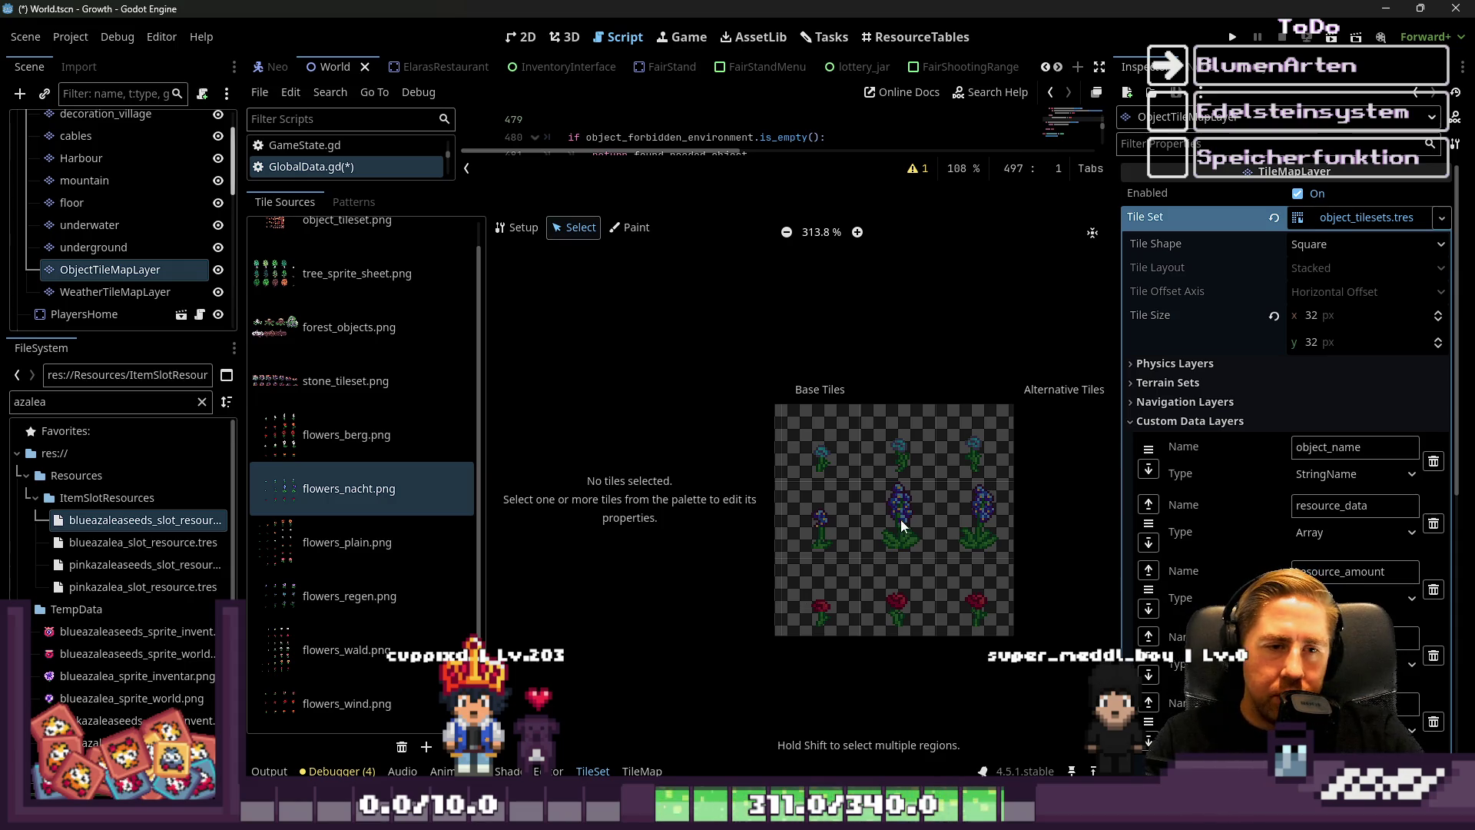
scroll(929, 426, up, 1)
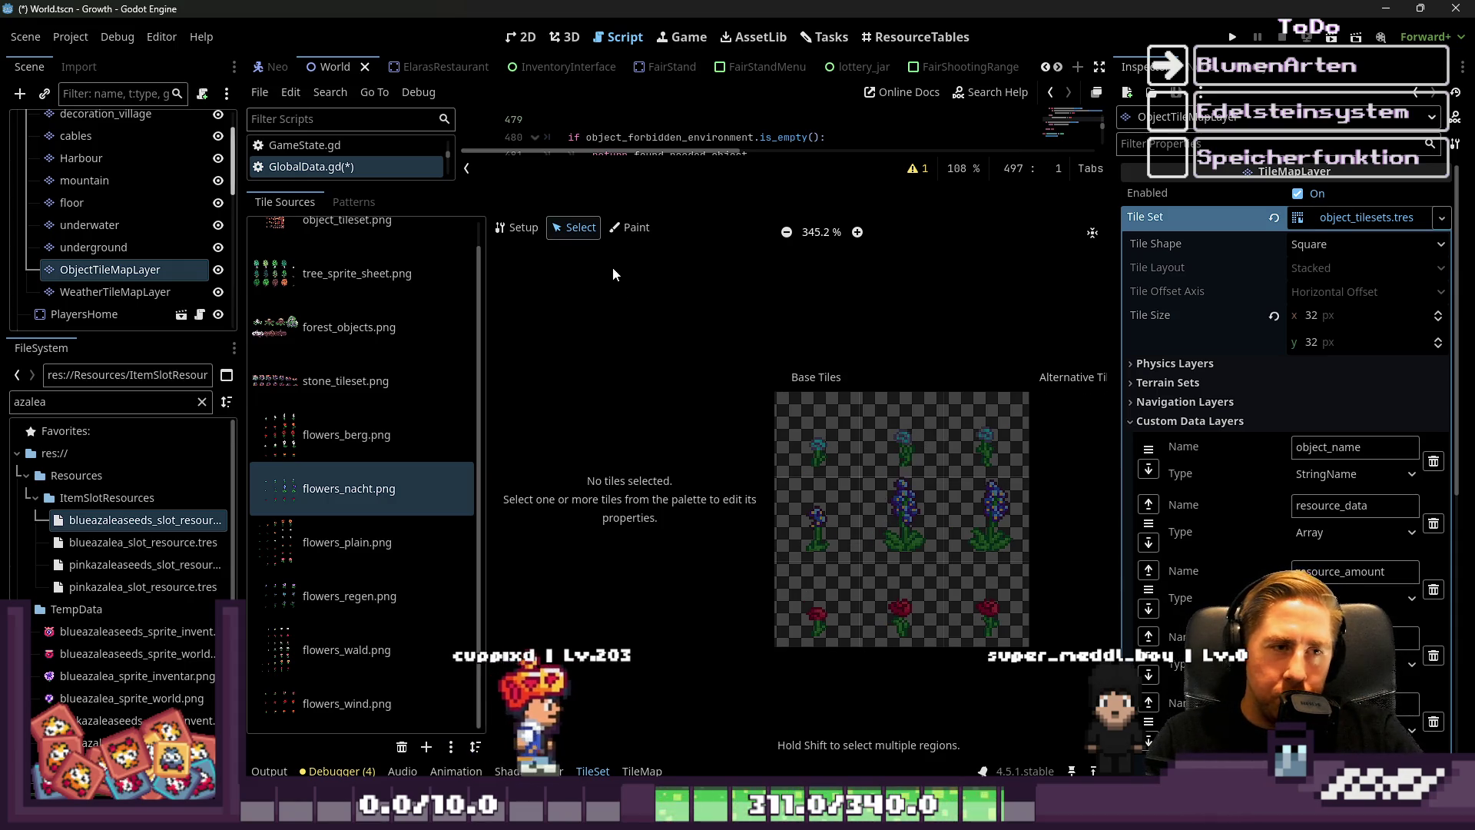
click(516, 227)
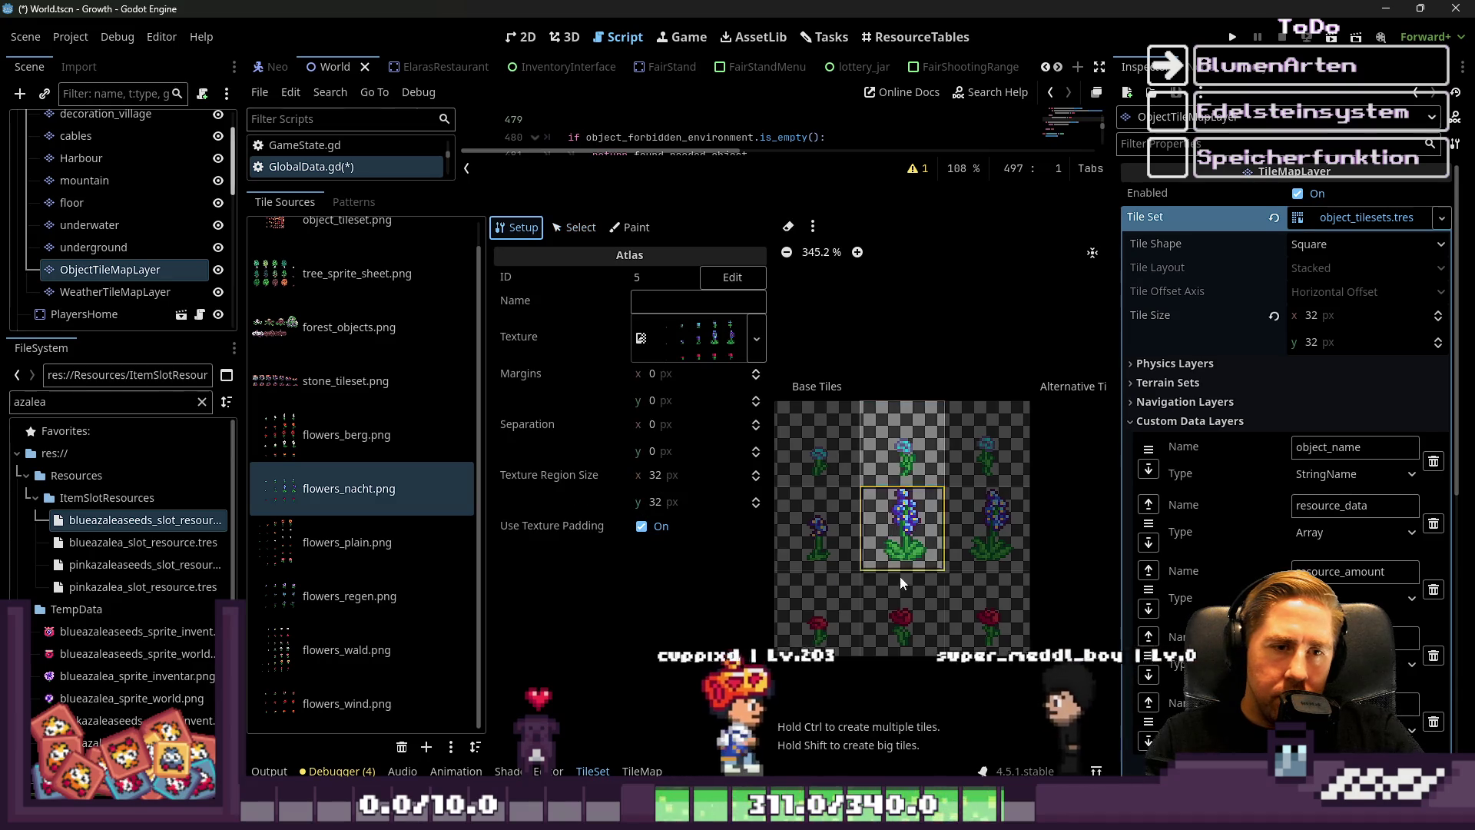
click(574, 228)
drag(903, 434, 903, 607)
click(366, 599)
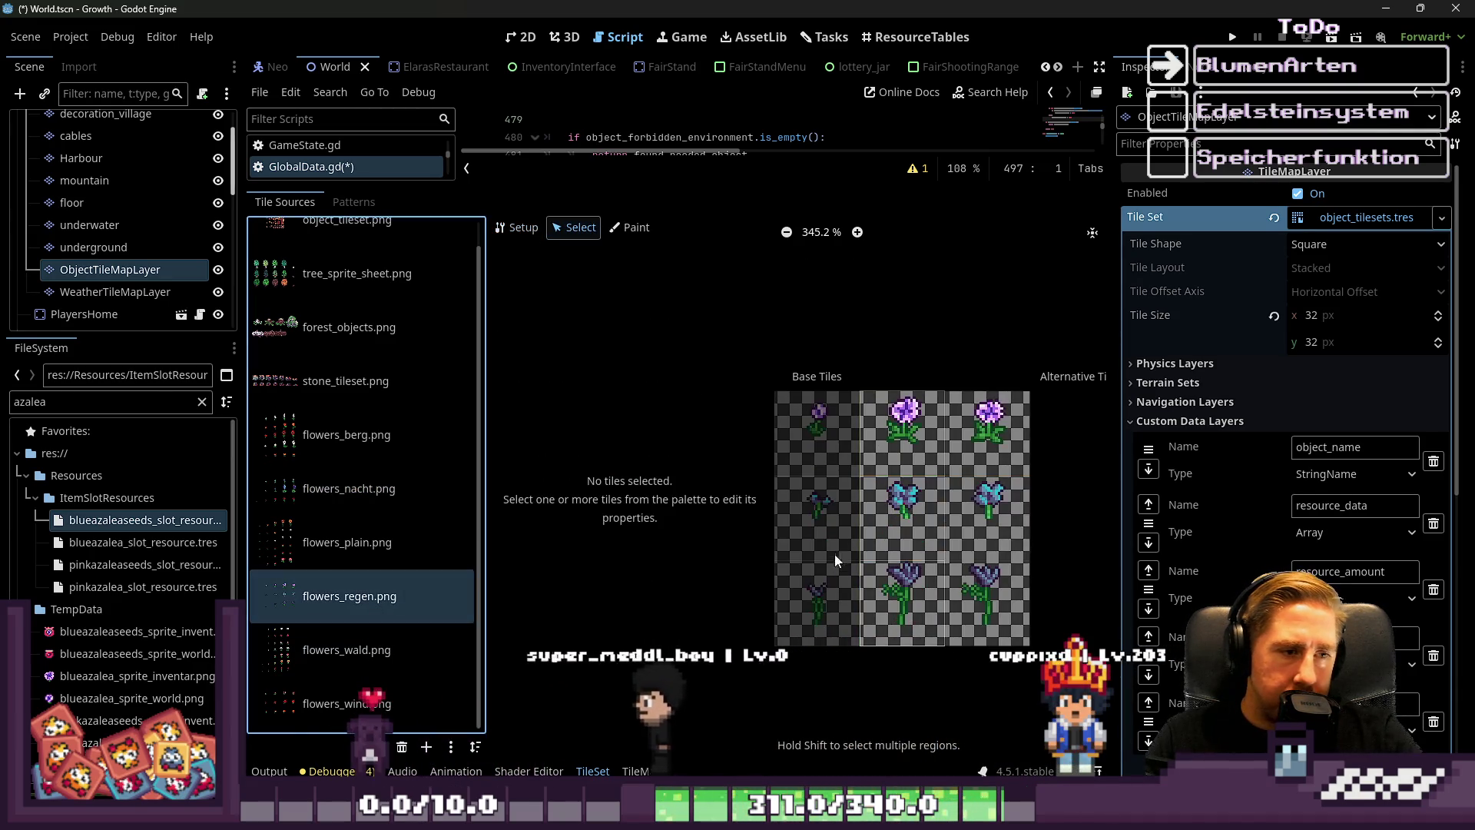
In Paint mode, choose Y Sort Origin as the painted tile property.
click(630, 227)
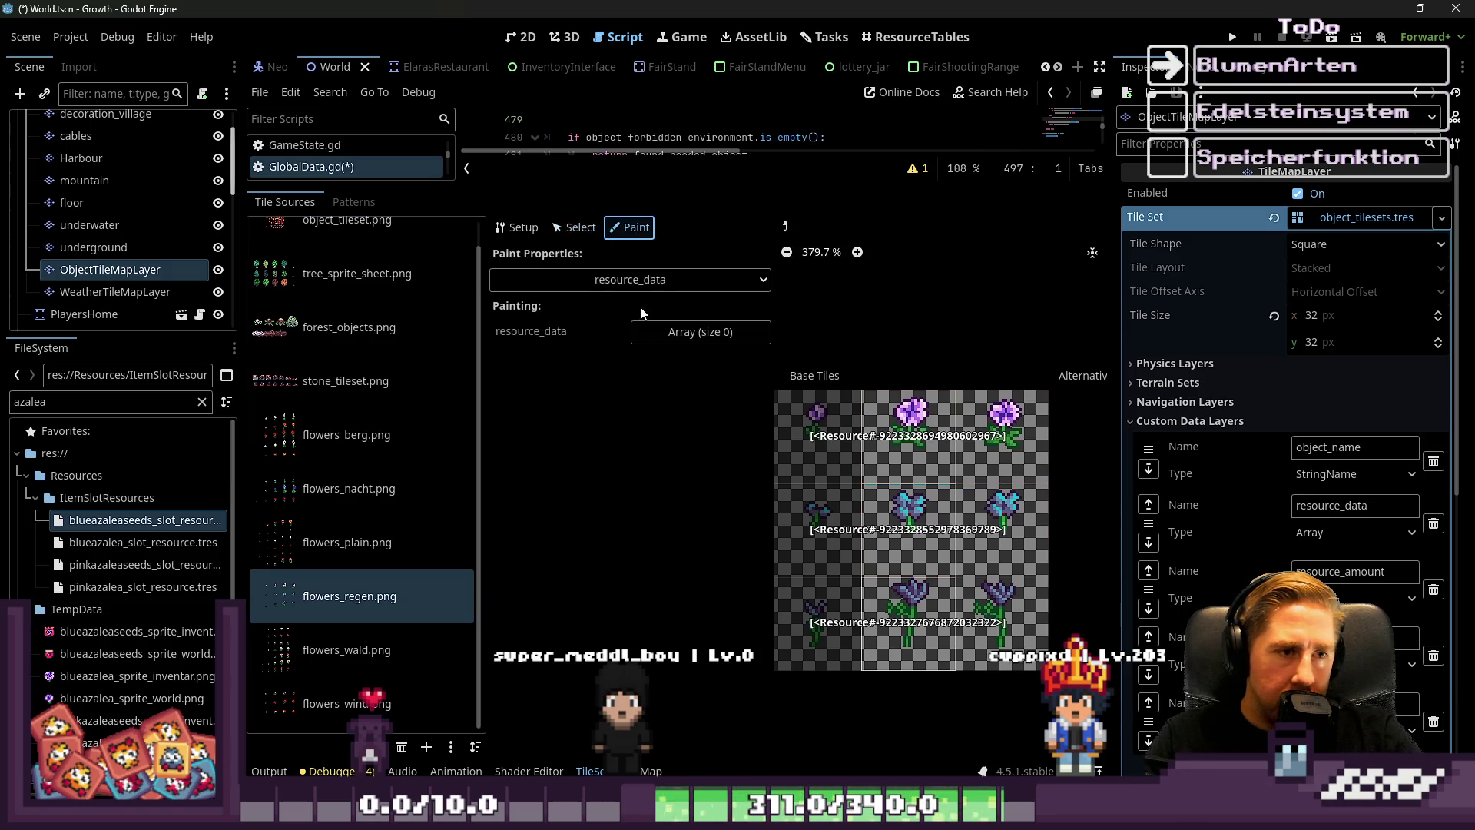
click(649, 282)
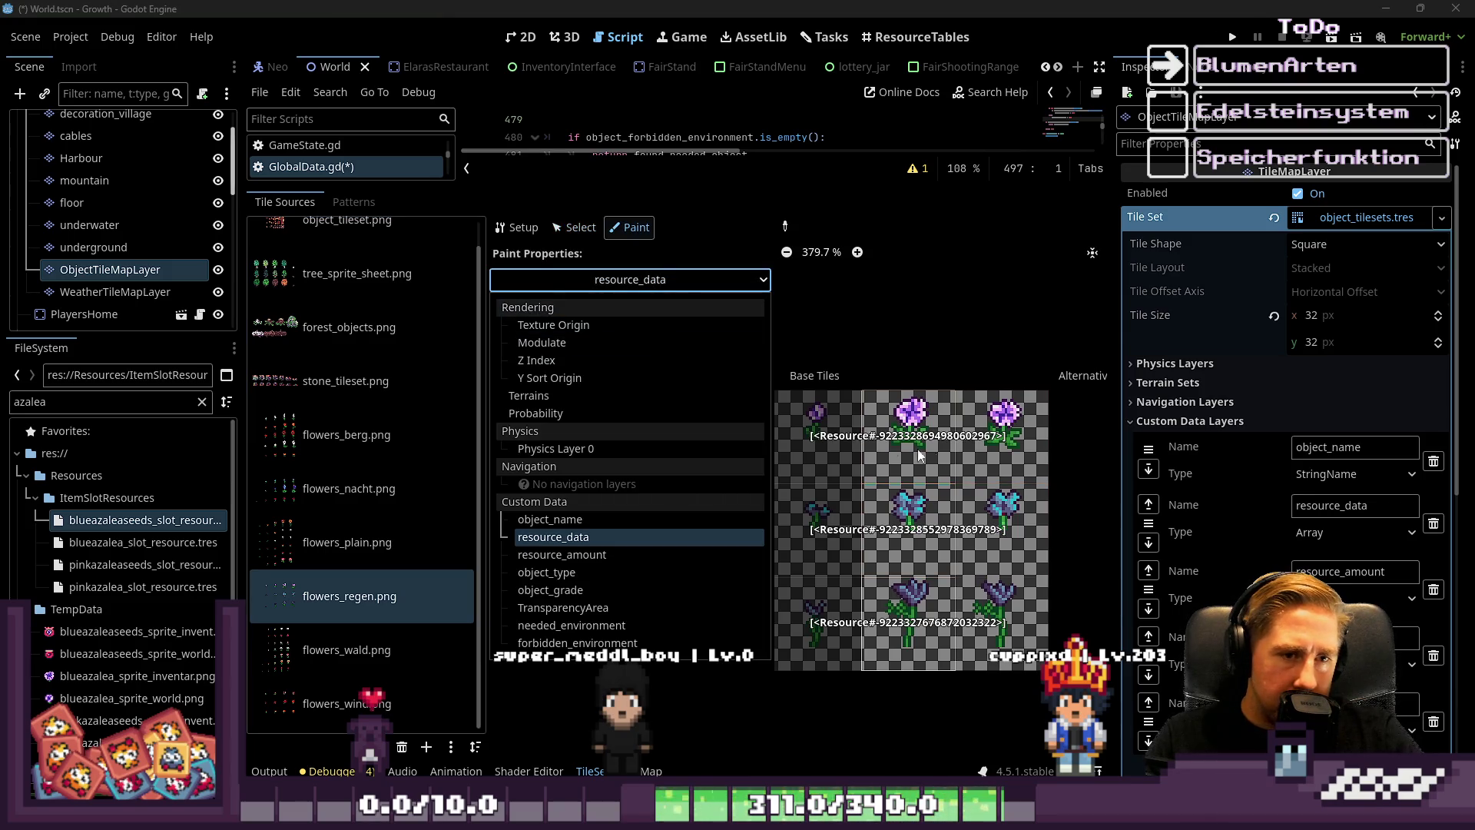
scroll(980, 527, up, 4)
scroll(897, 475, up, 1)
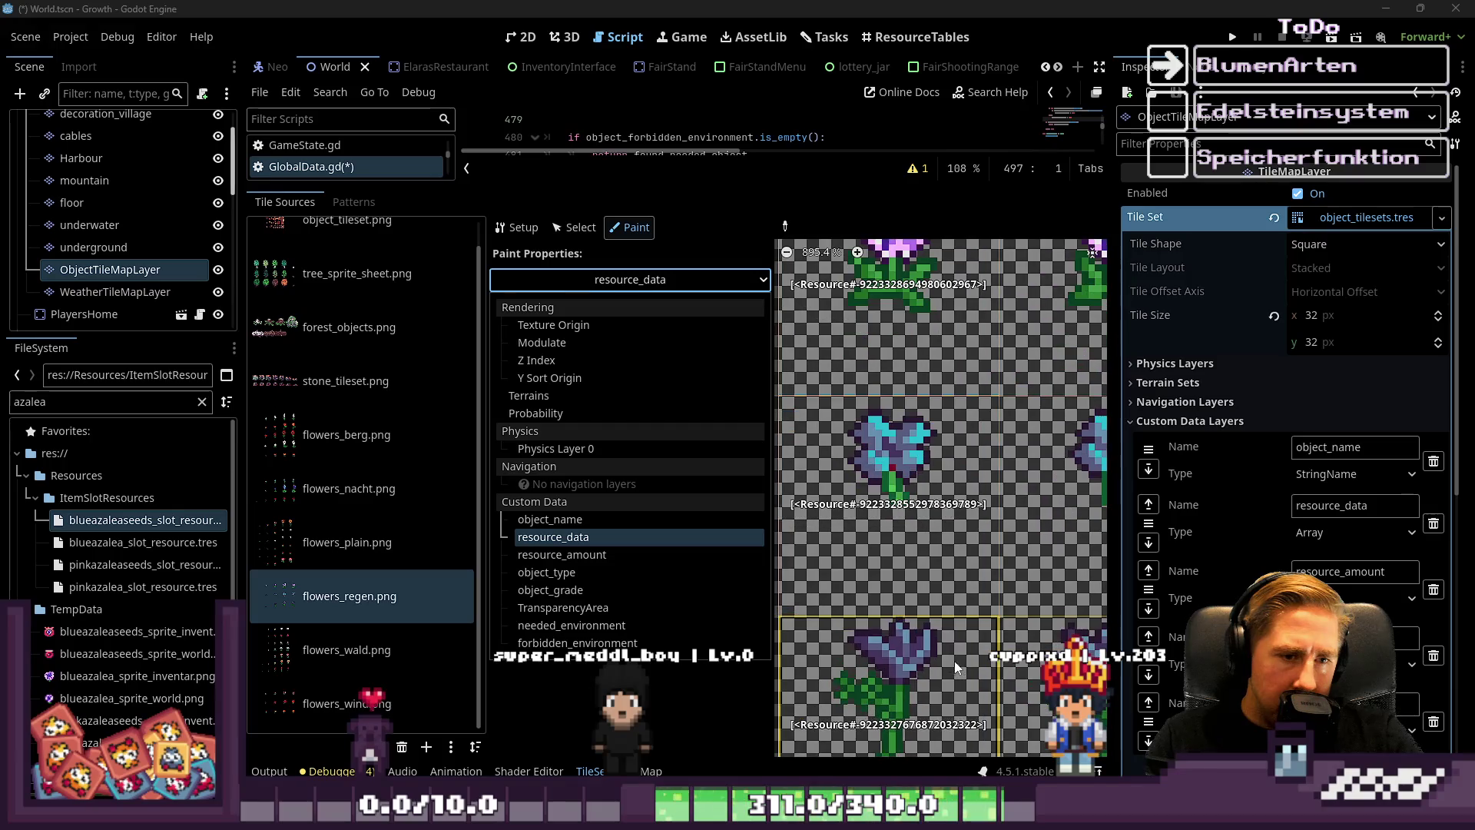
scroll(954, 642, down, 2)
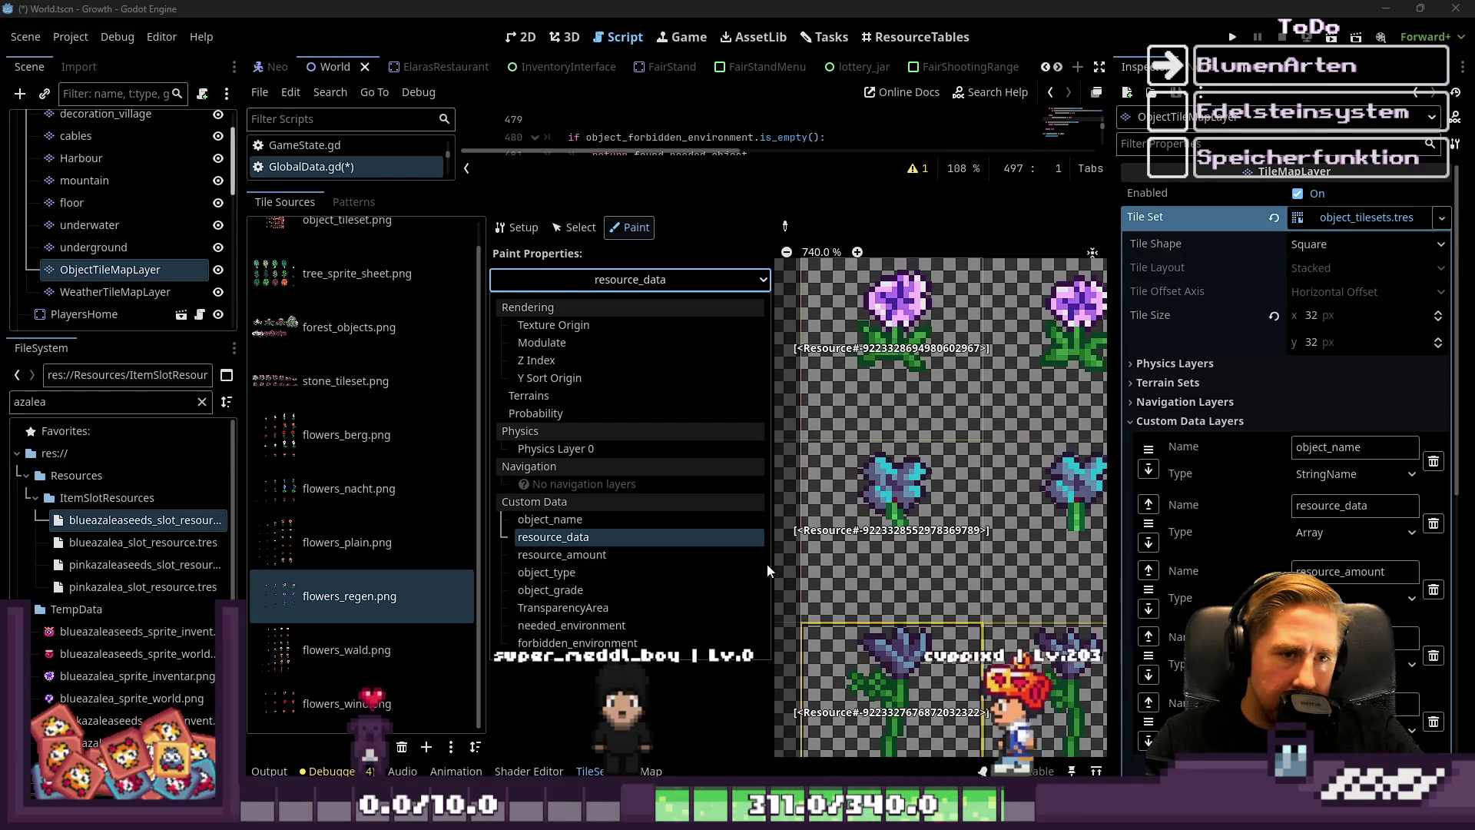
click(533, 362)
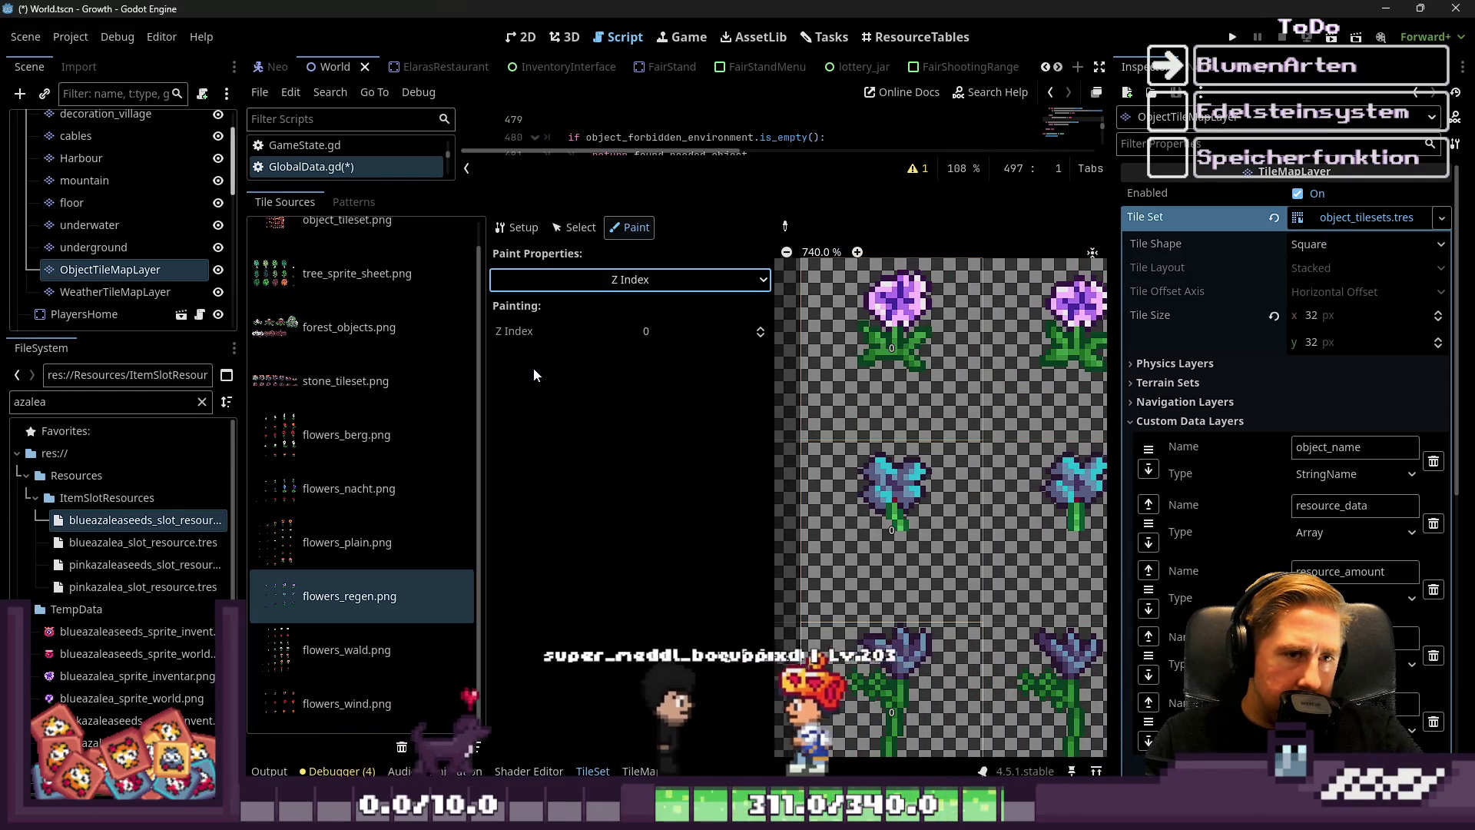
click(559, 279)
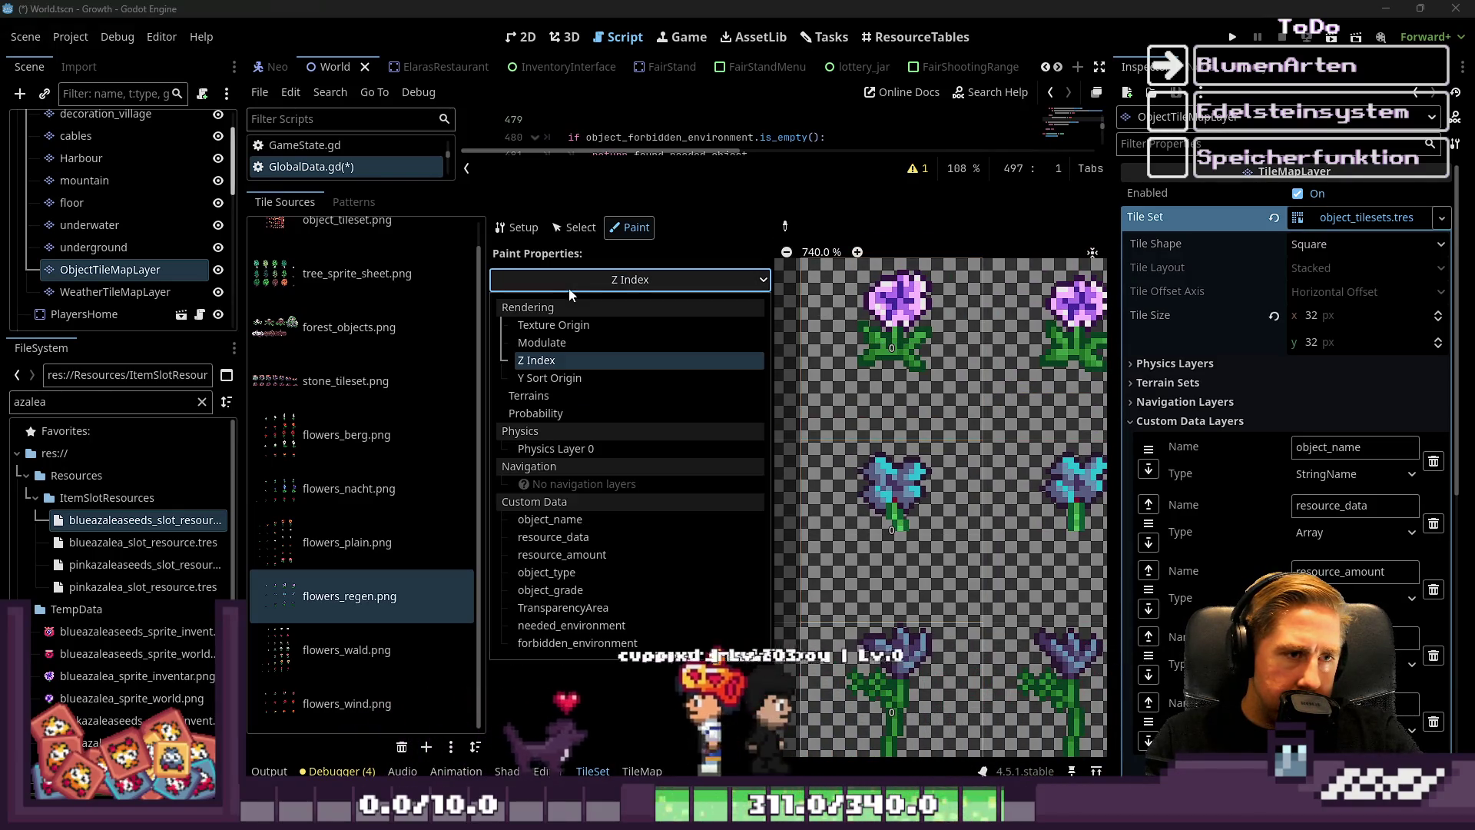
click(575, 330)
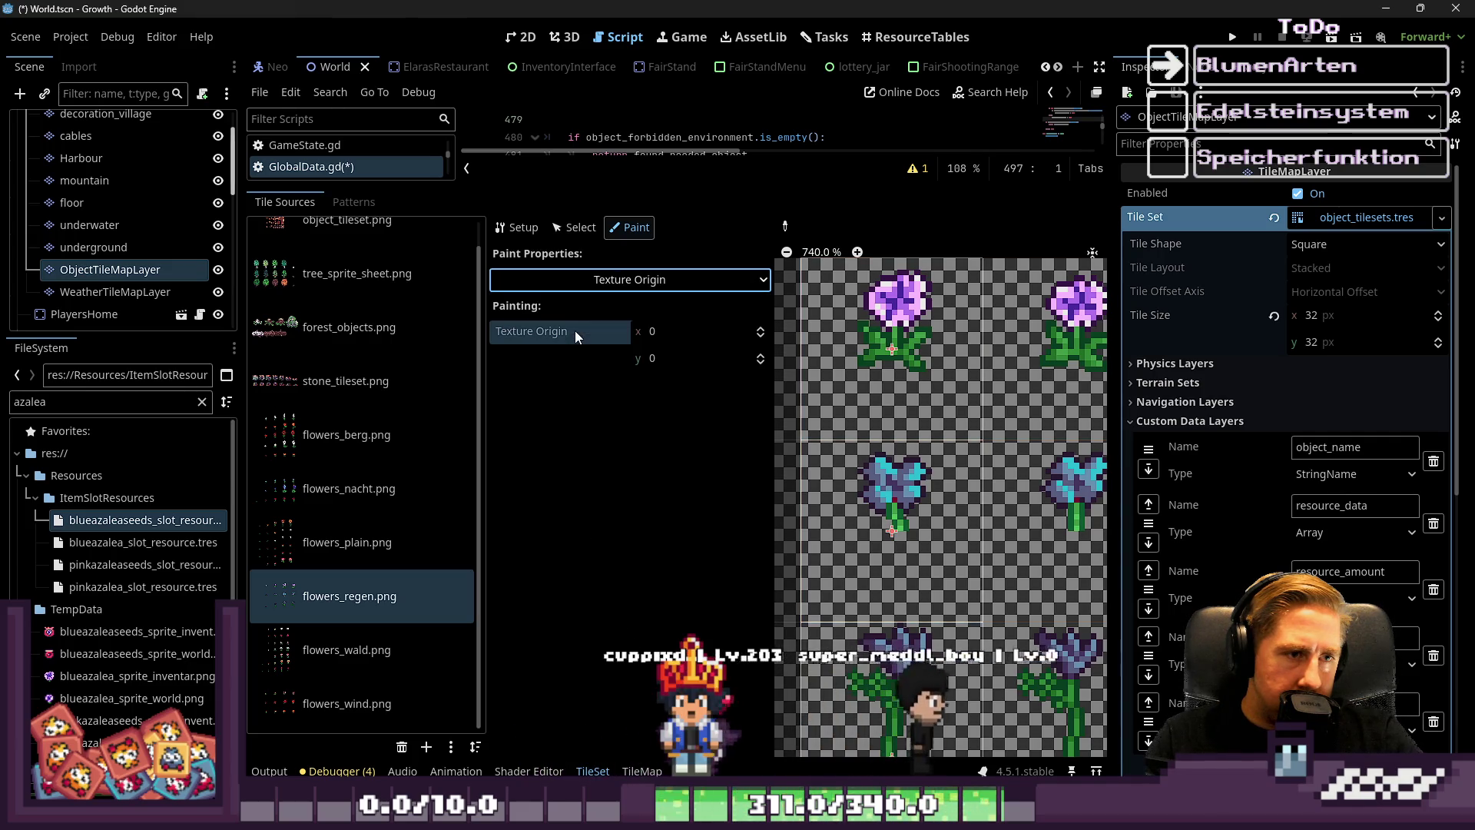
click(638, 283)
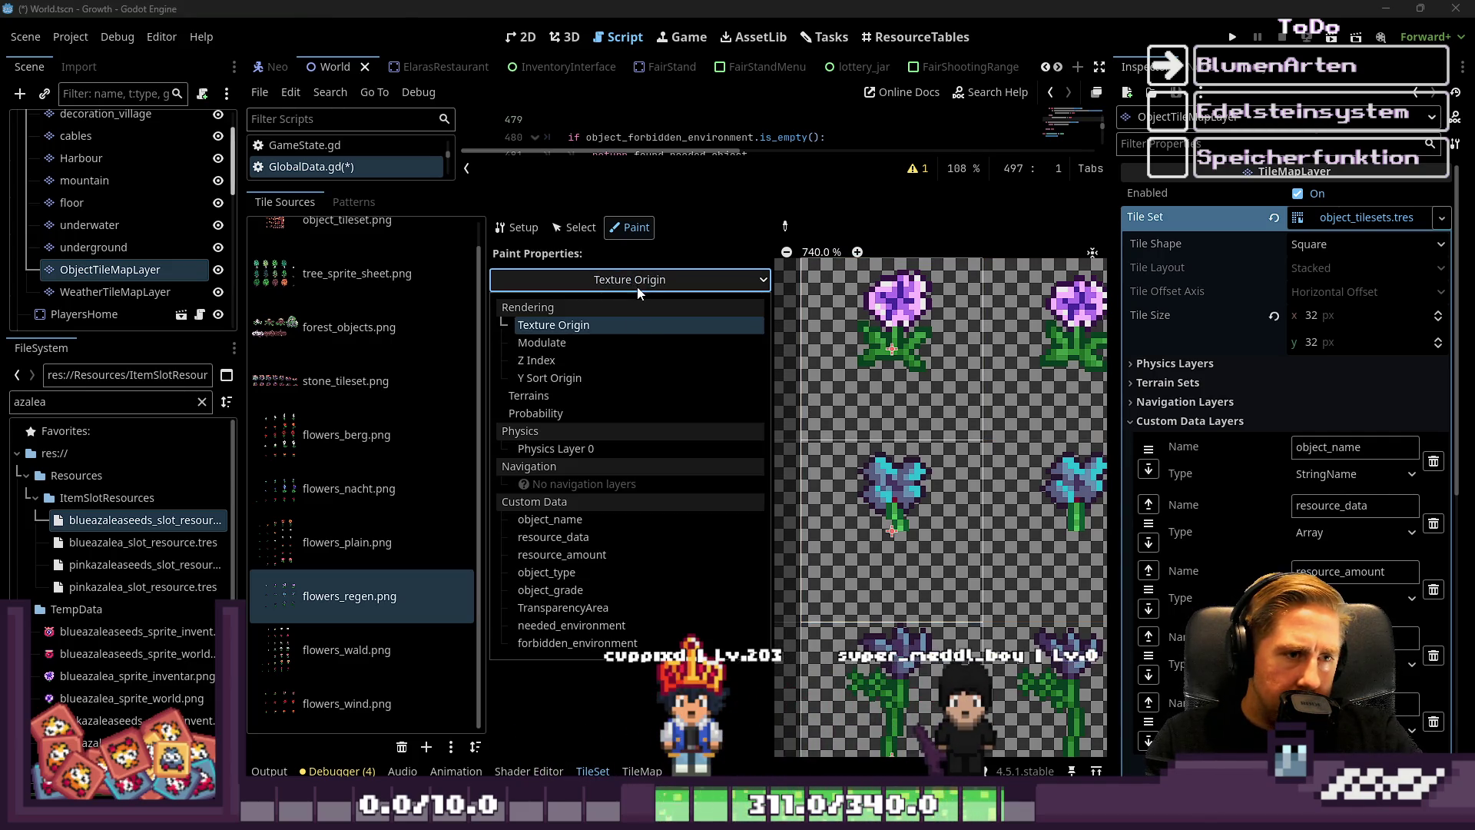
click(615, 371)
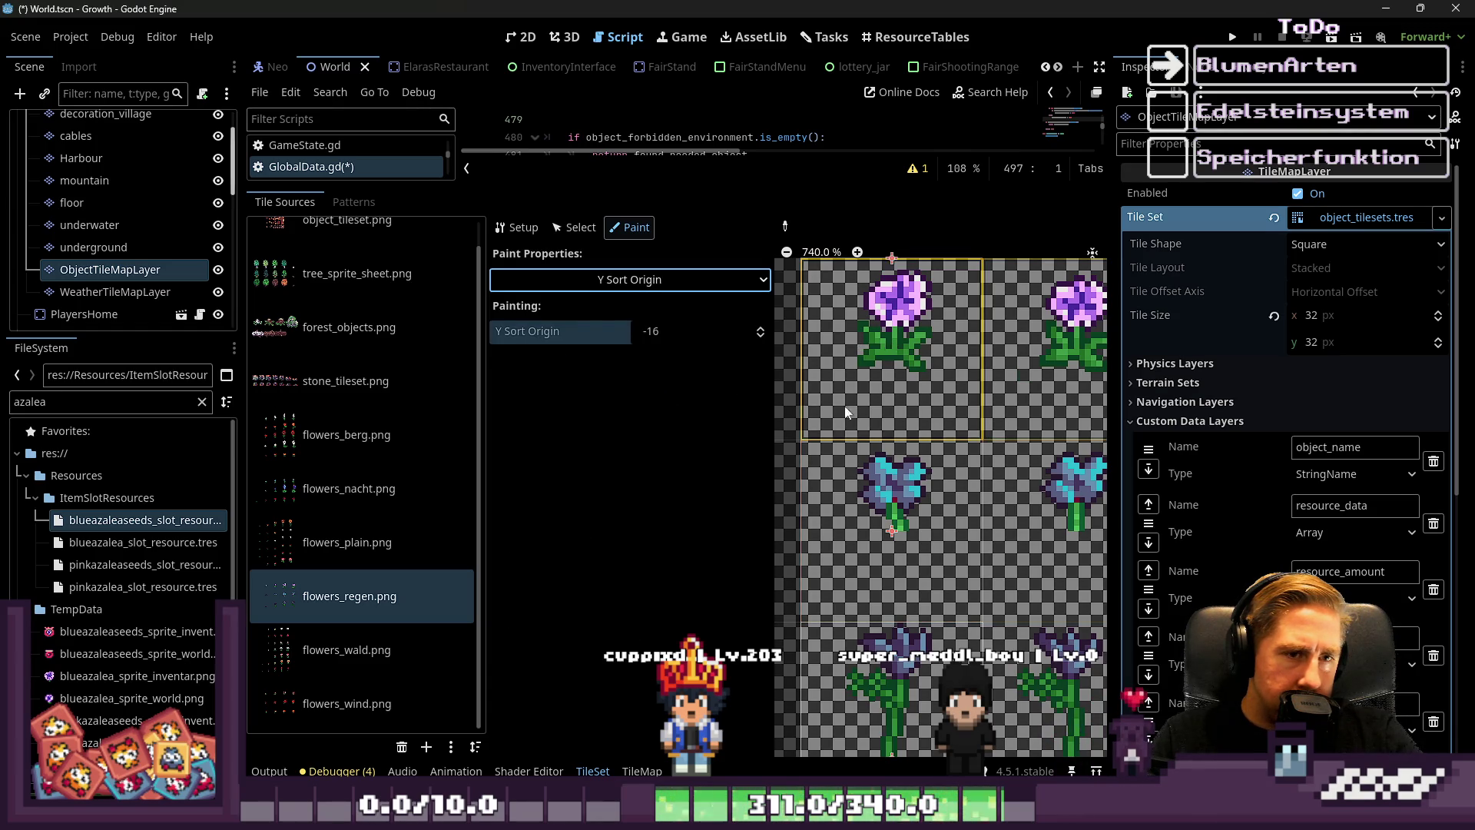
Paint Y Sort Origin -16 onto the second-row left rain flower, then save and run.
scroll(845, 389, down, 2)
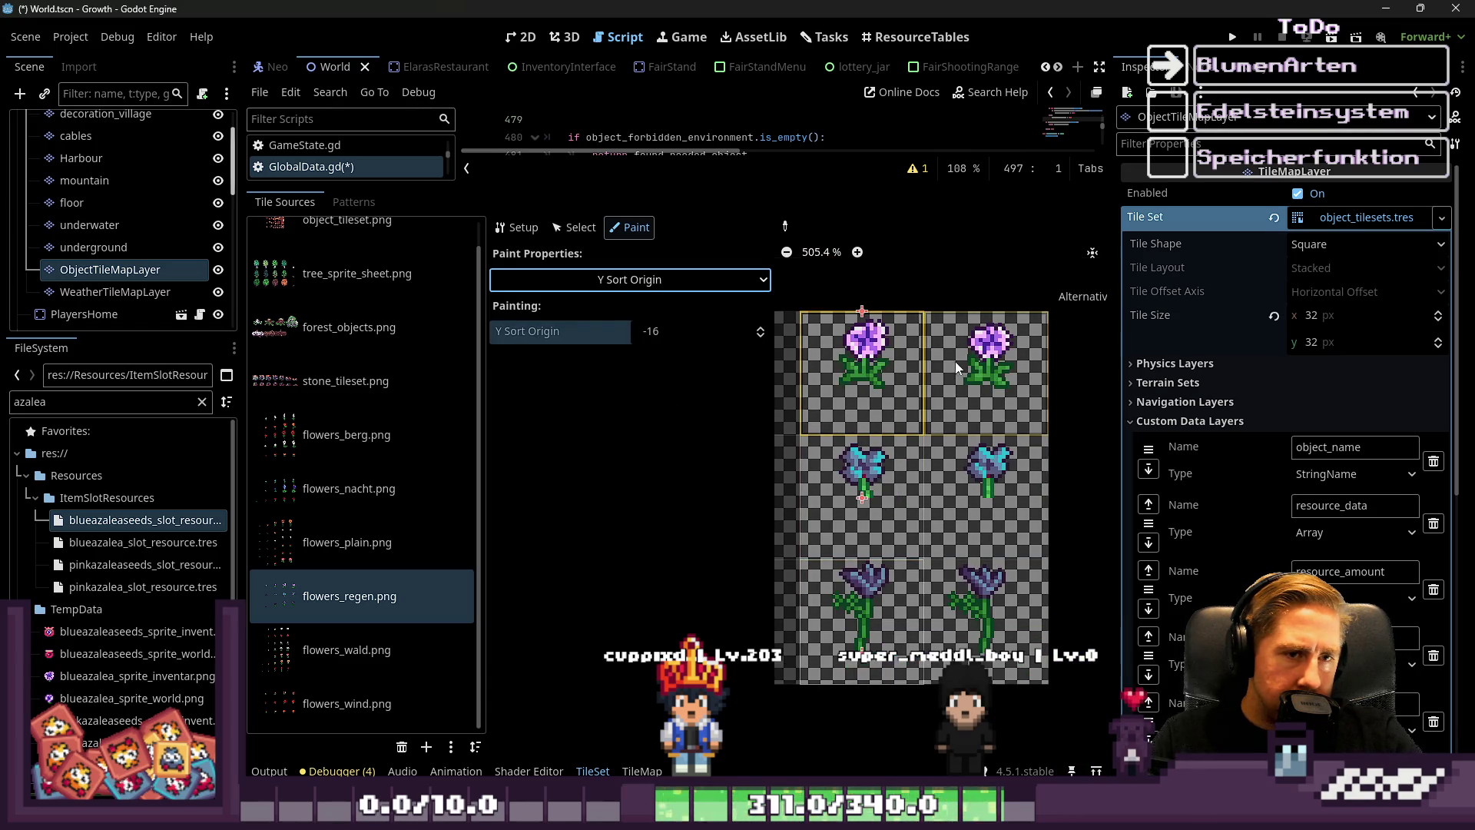
click(868, 496)
scroll(866, 621, up, 1)
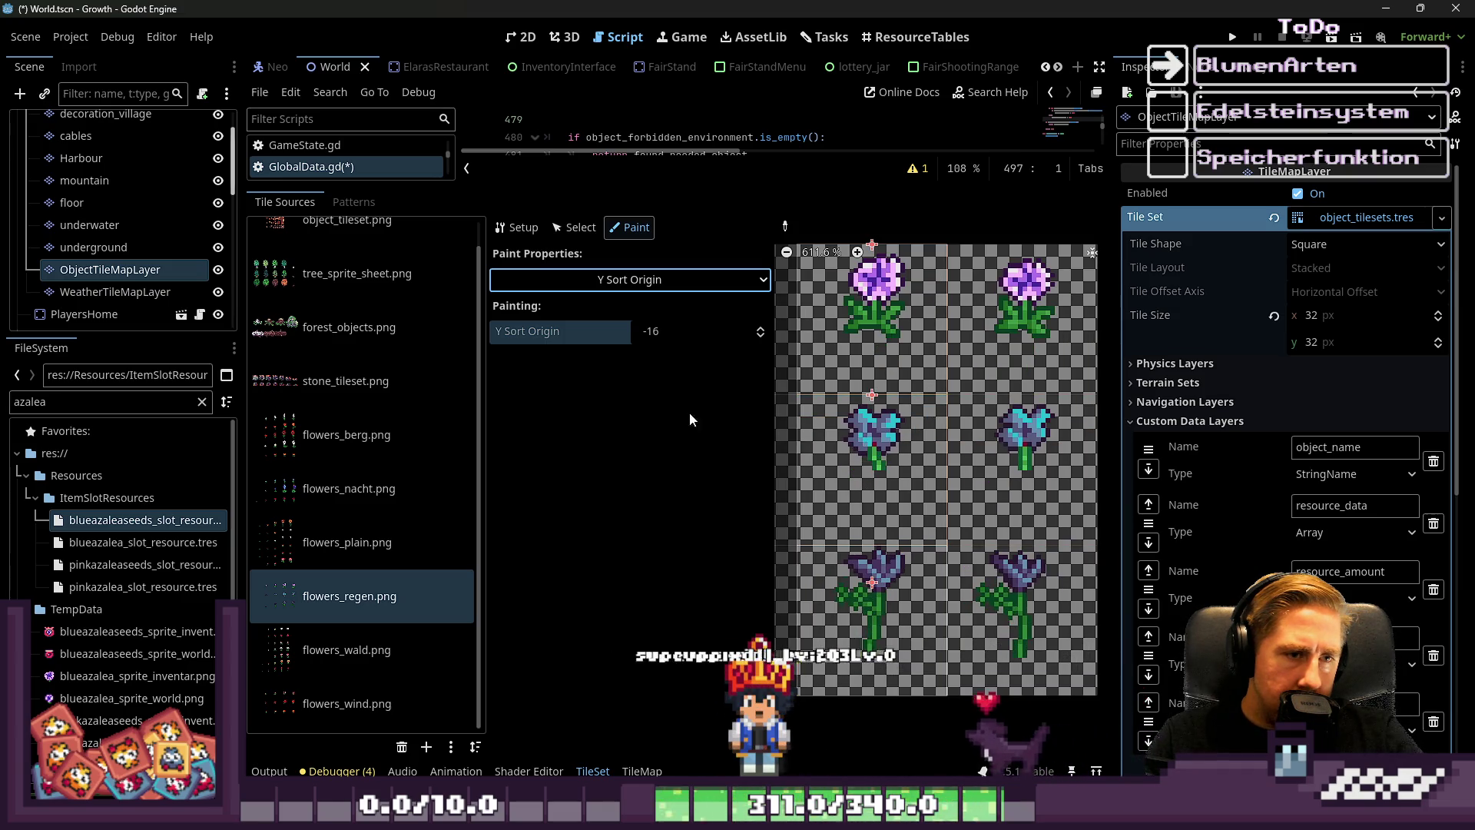
click(680, 331)
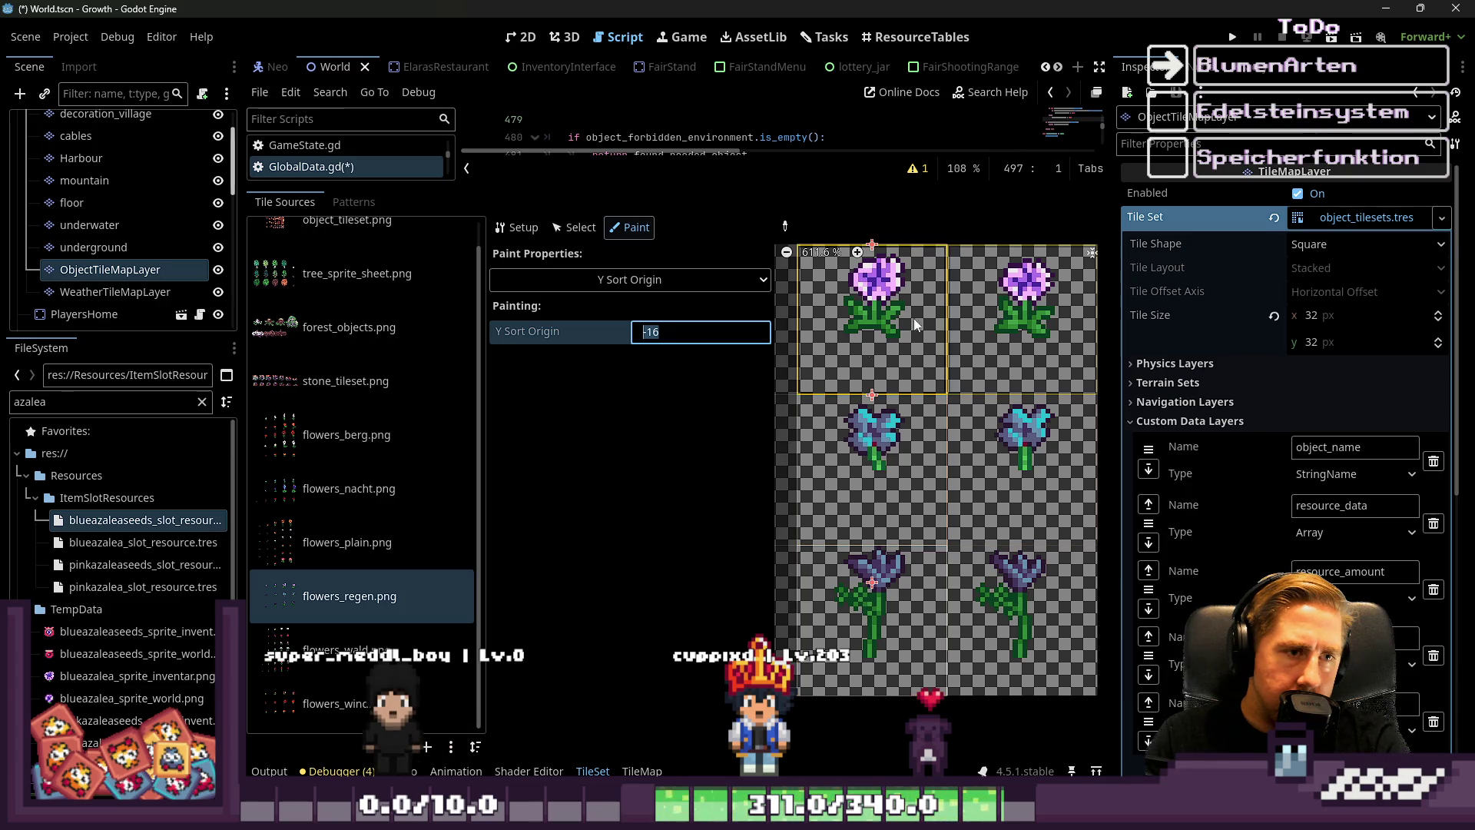
click(1230, 36)
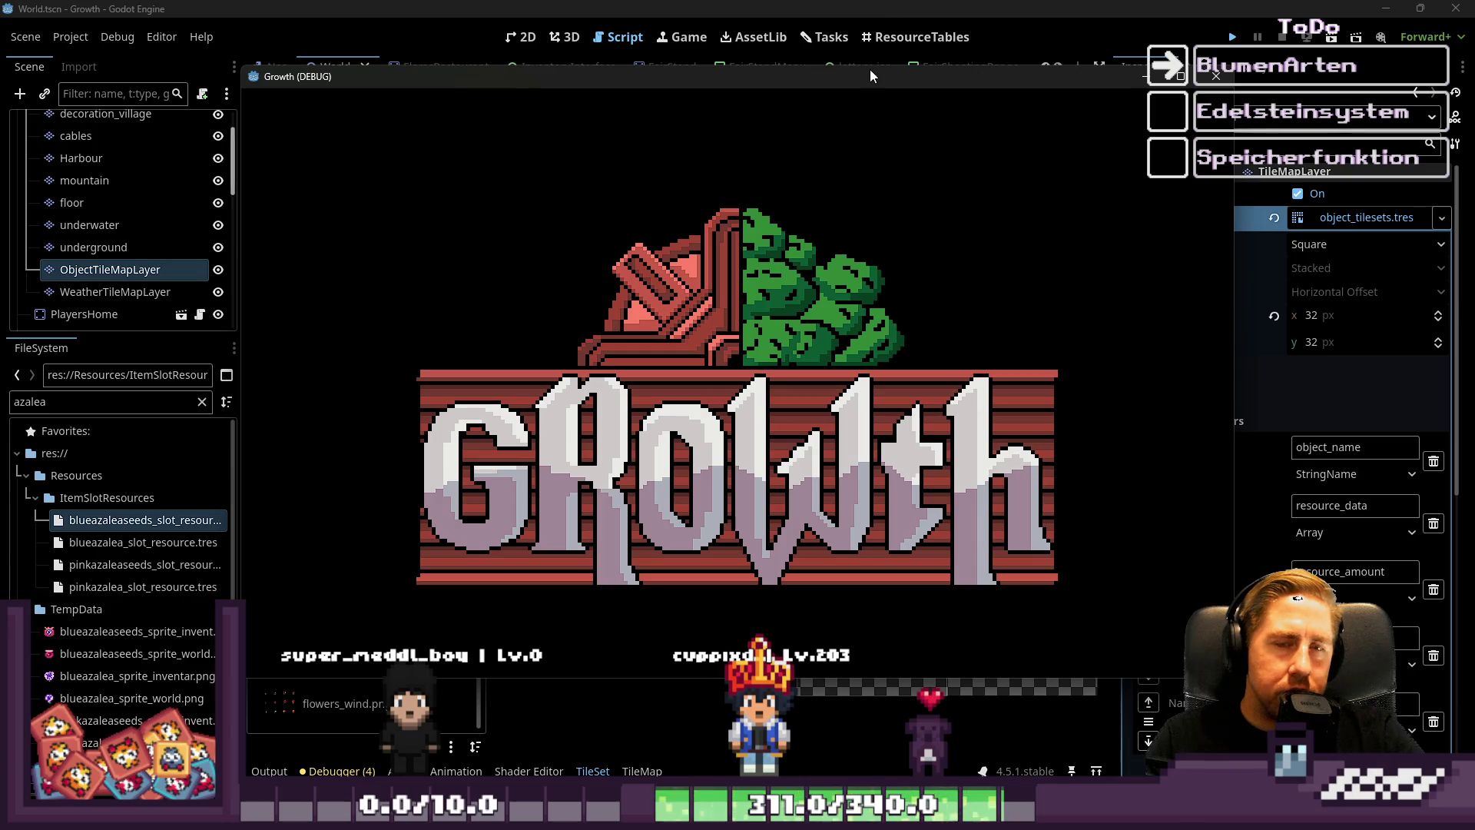
Bring the Growth game window forward, enter the character name 'sdaasdas', and start playing.
key(alt+Tab)
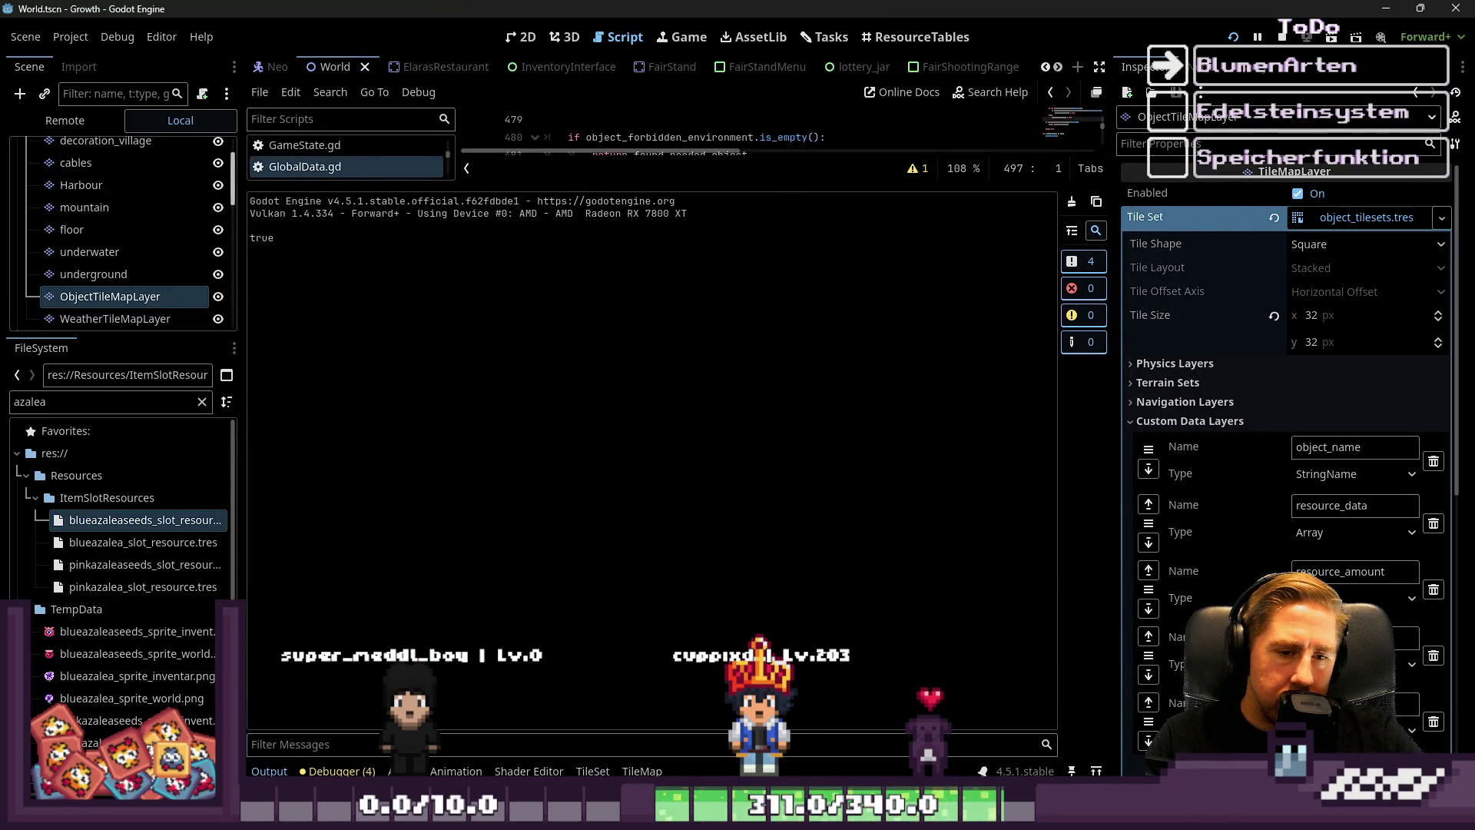
click(961, 726)
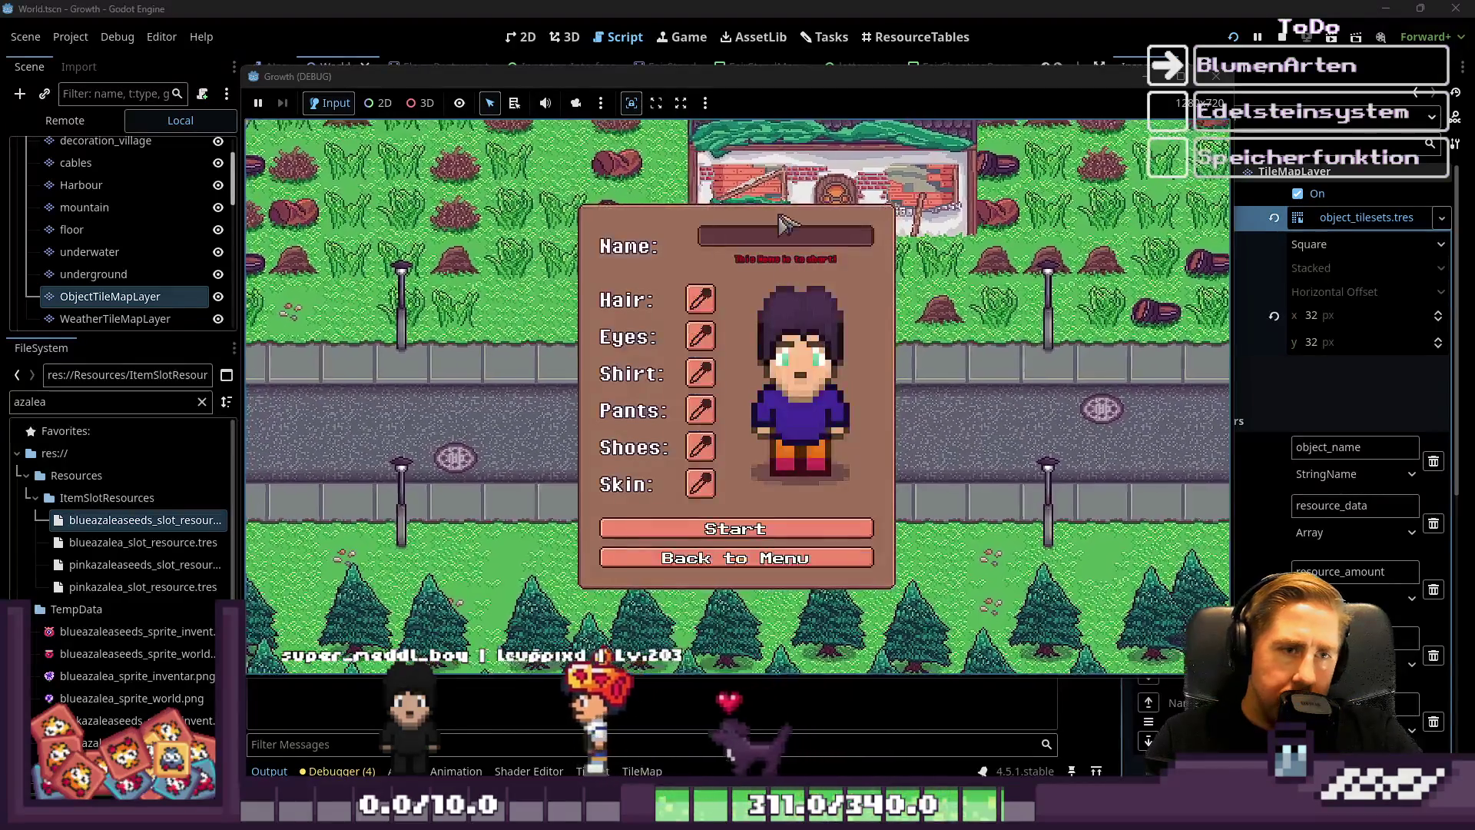
text(sdaasdas)
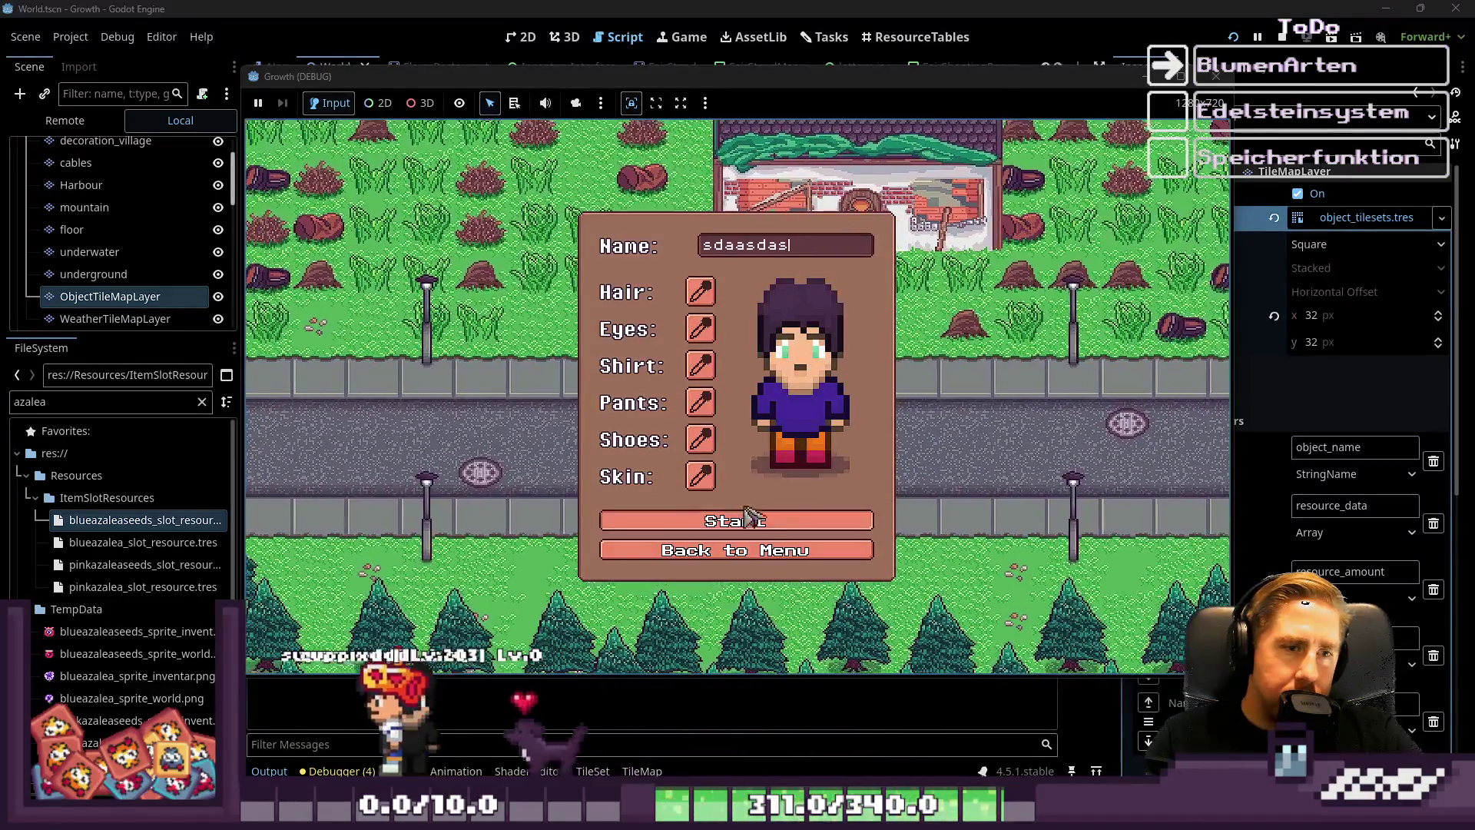
key(Return)
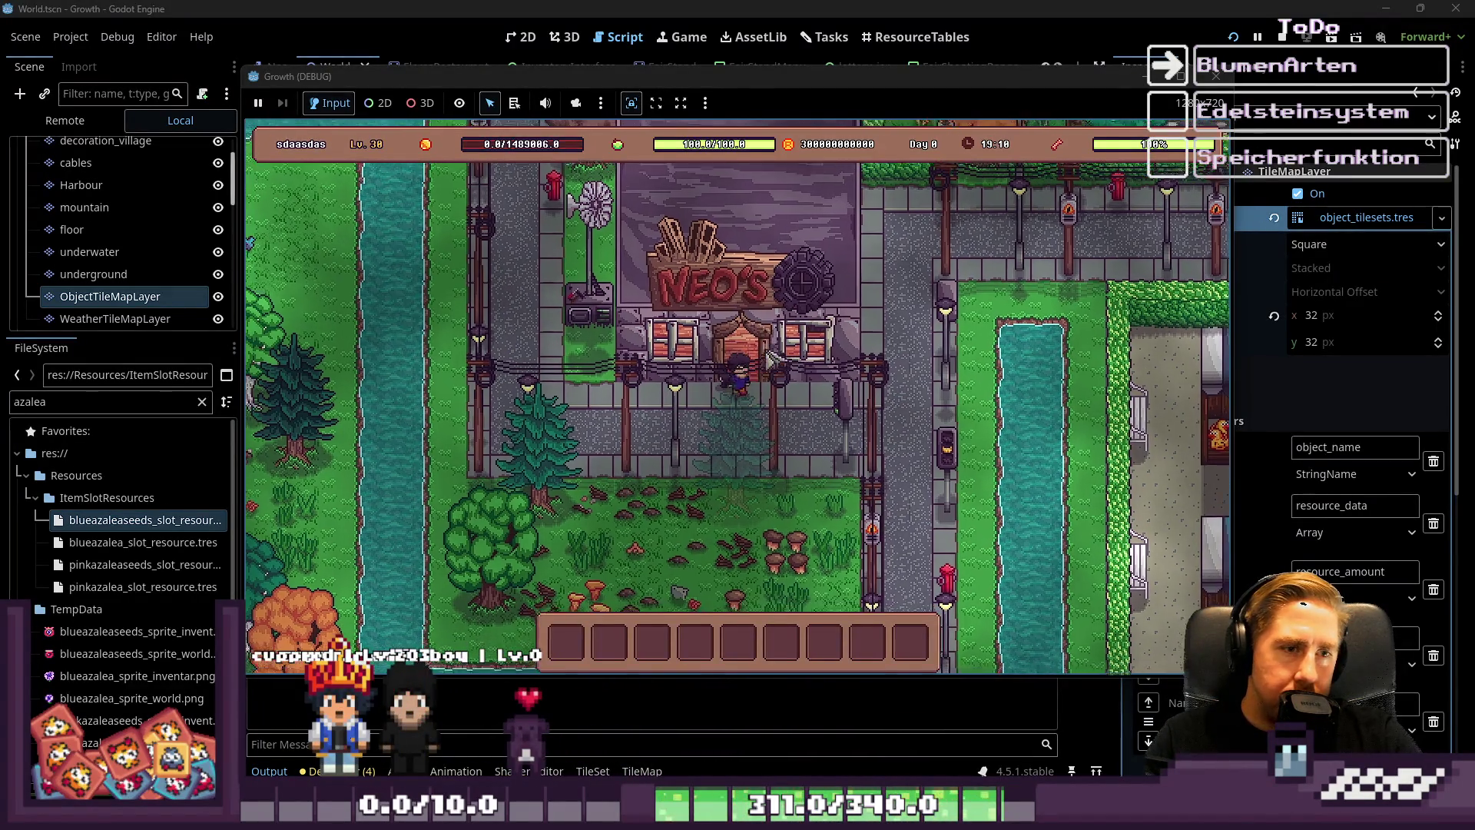
key(s)
key(d)
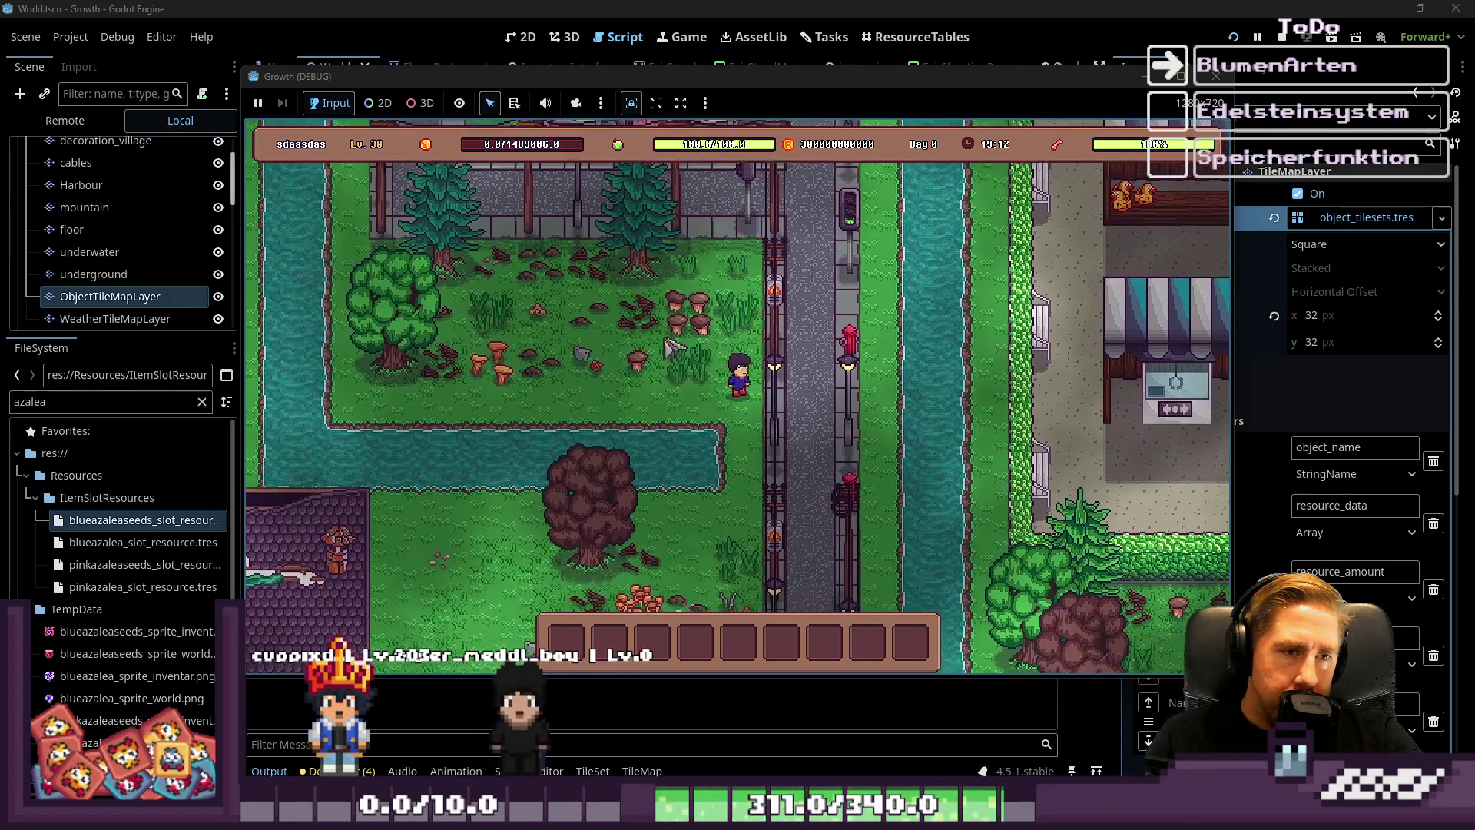
key(s)
key(a)
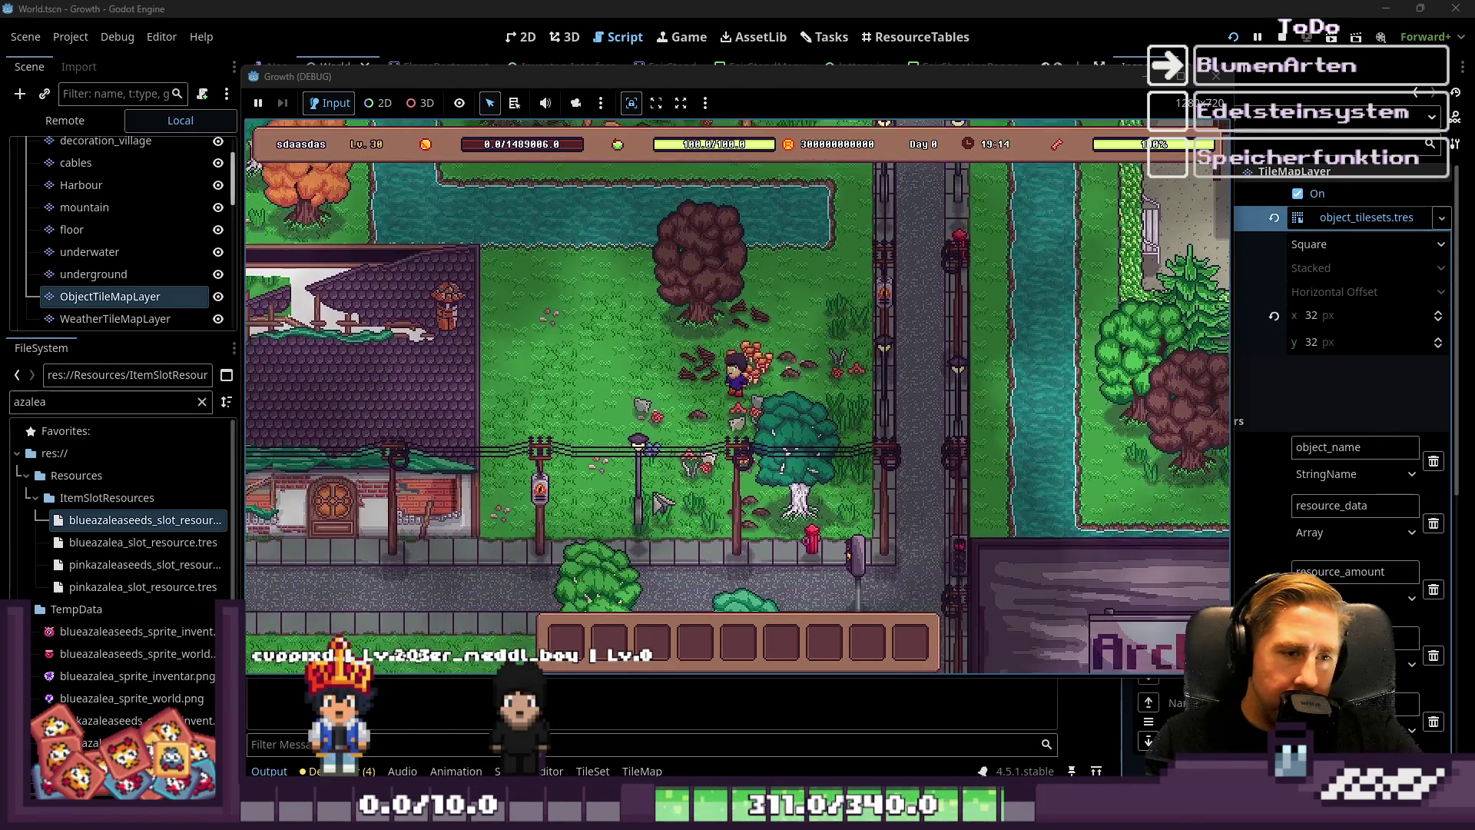
key(s)
key(a)
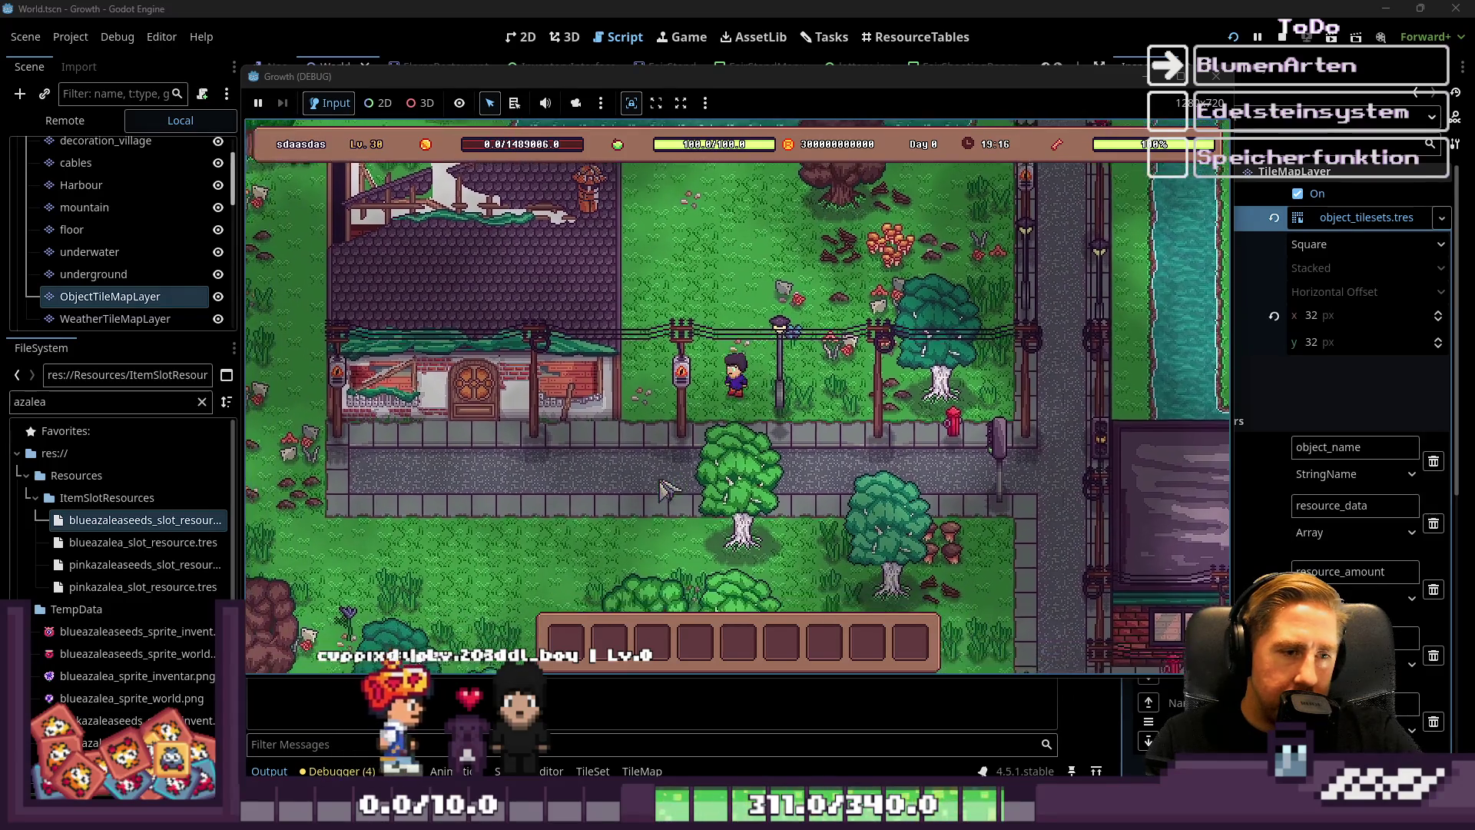
key(s)
key(a)
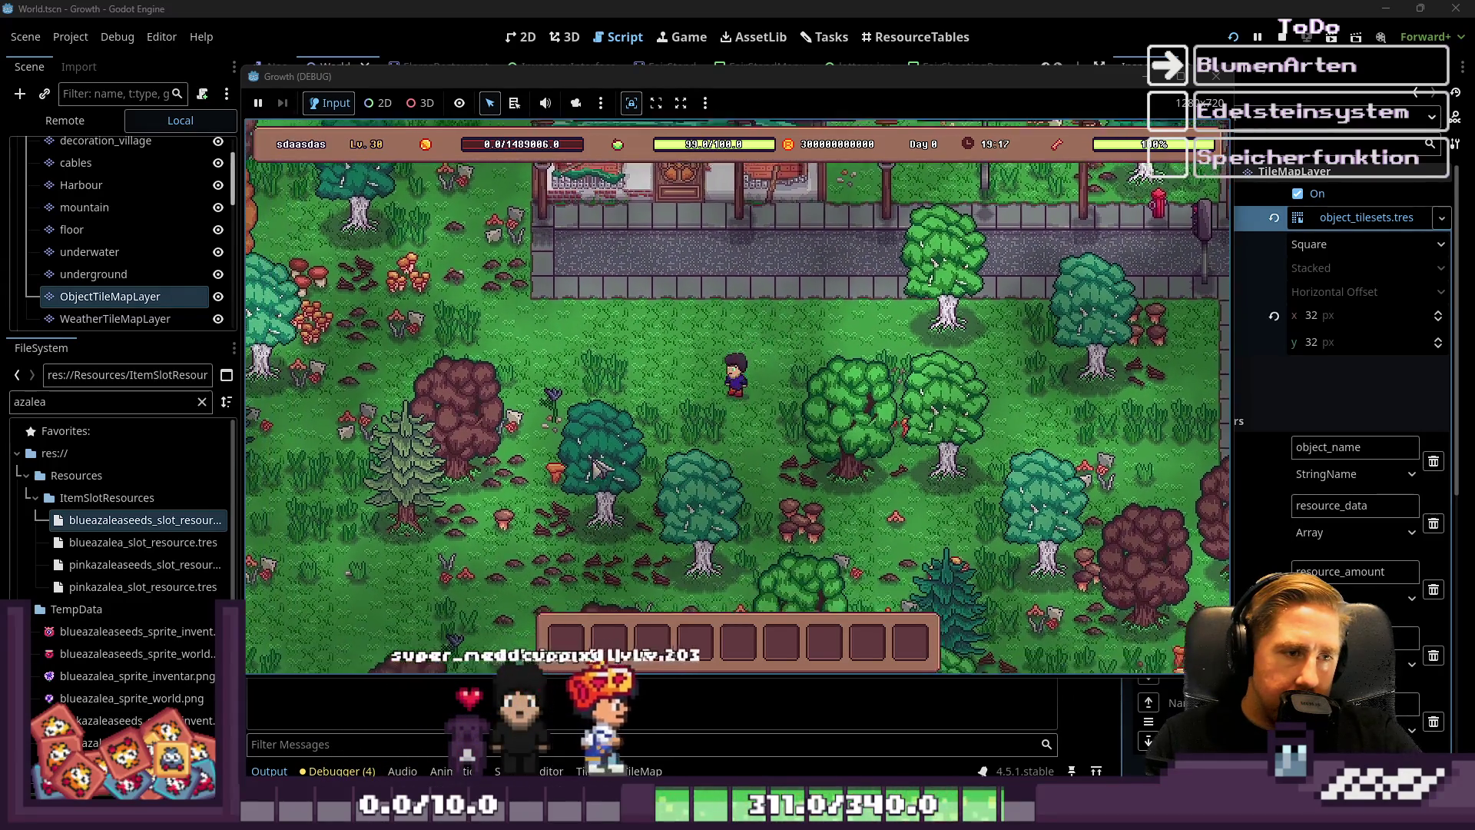
key(a)
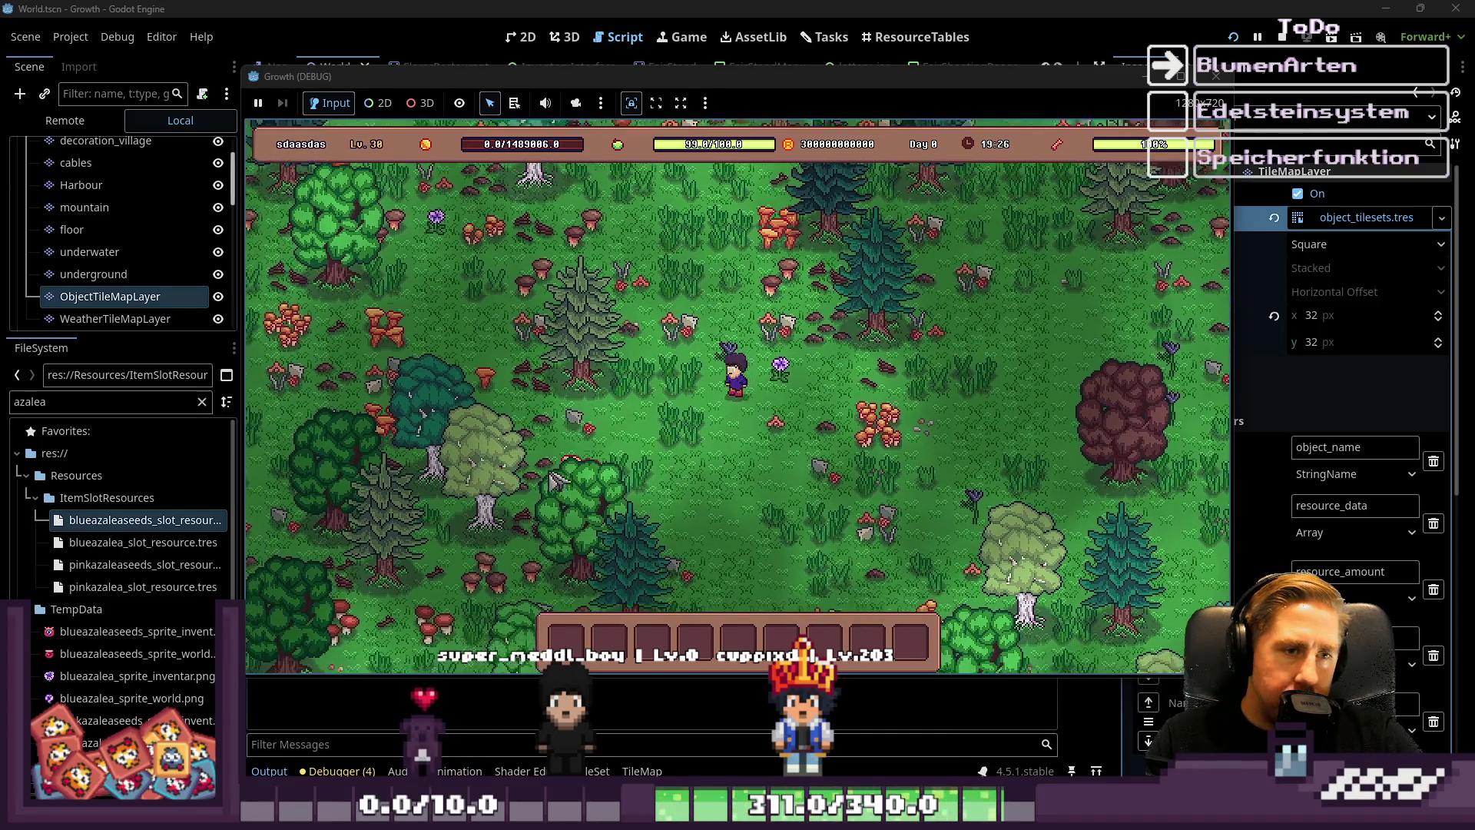
key(a)
key(s)
key(w)
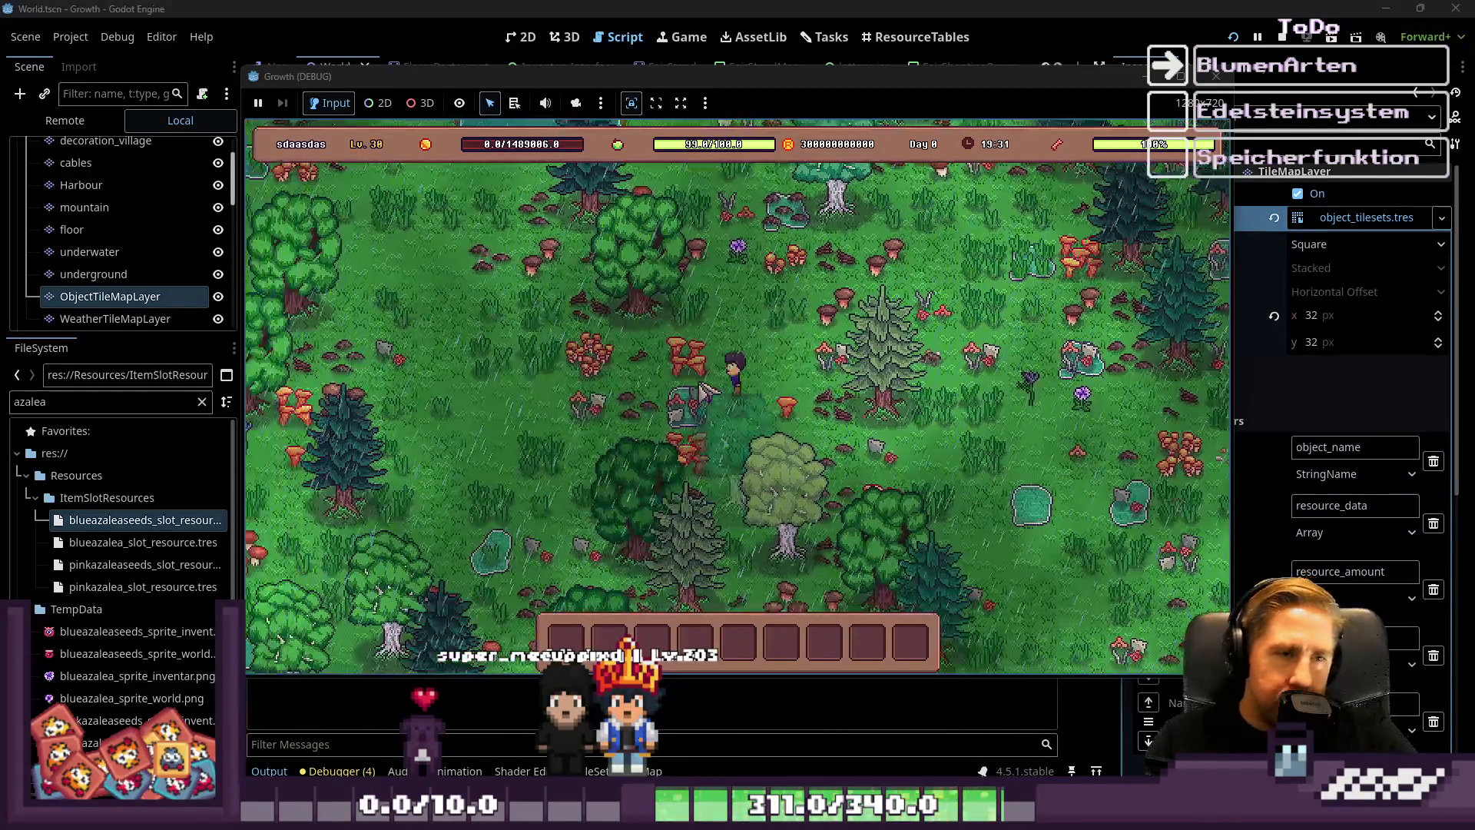
key(a)
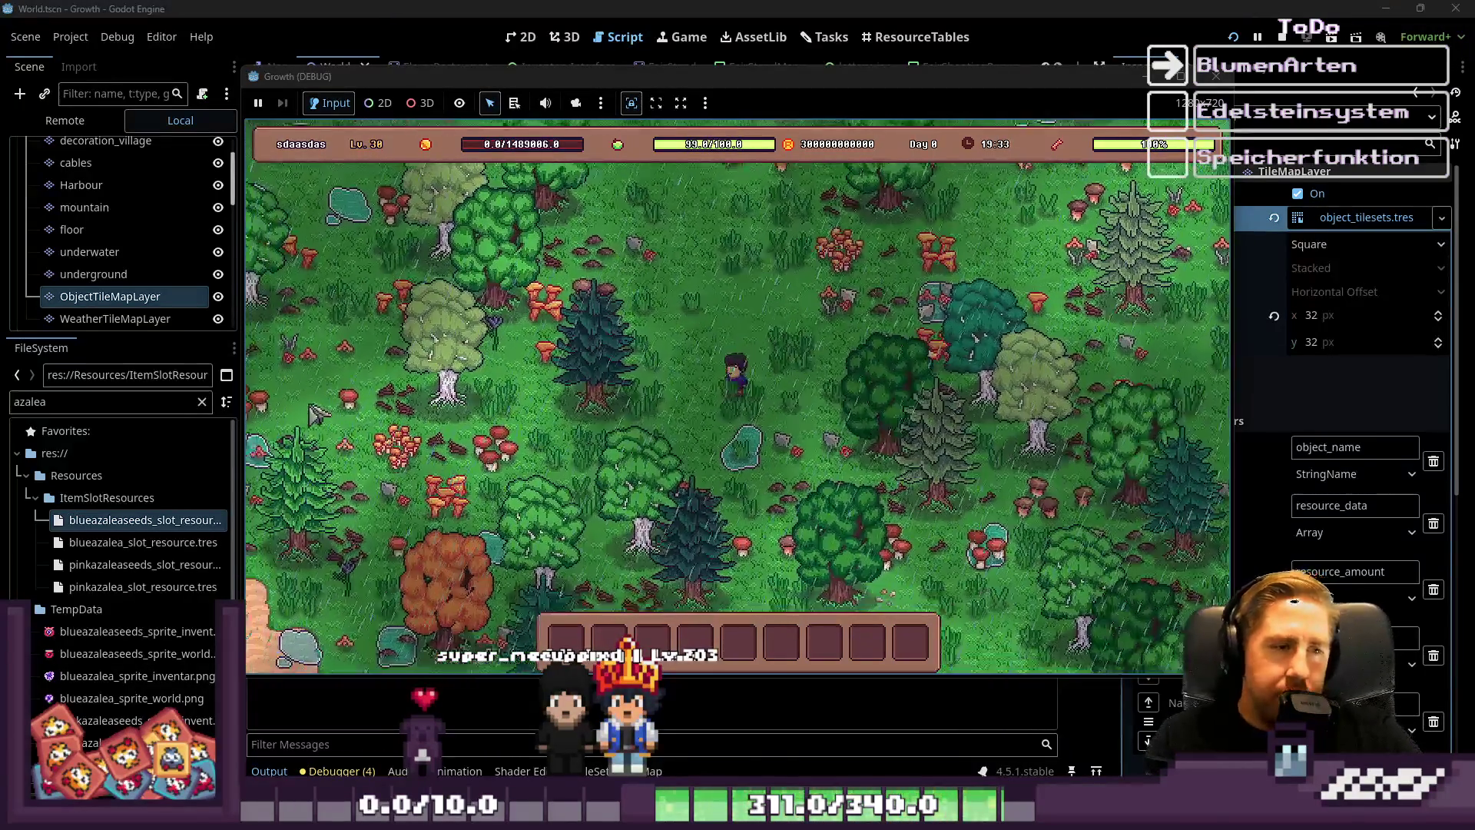
key(a)
key(s)
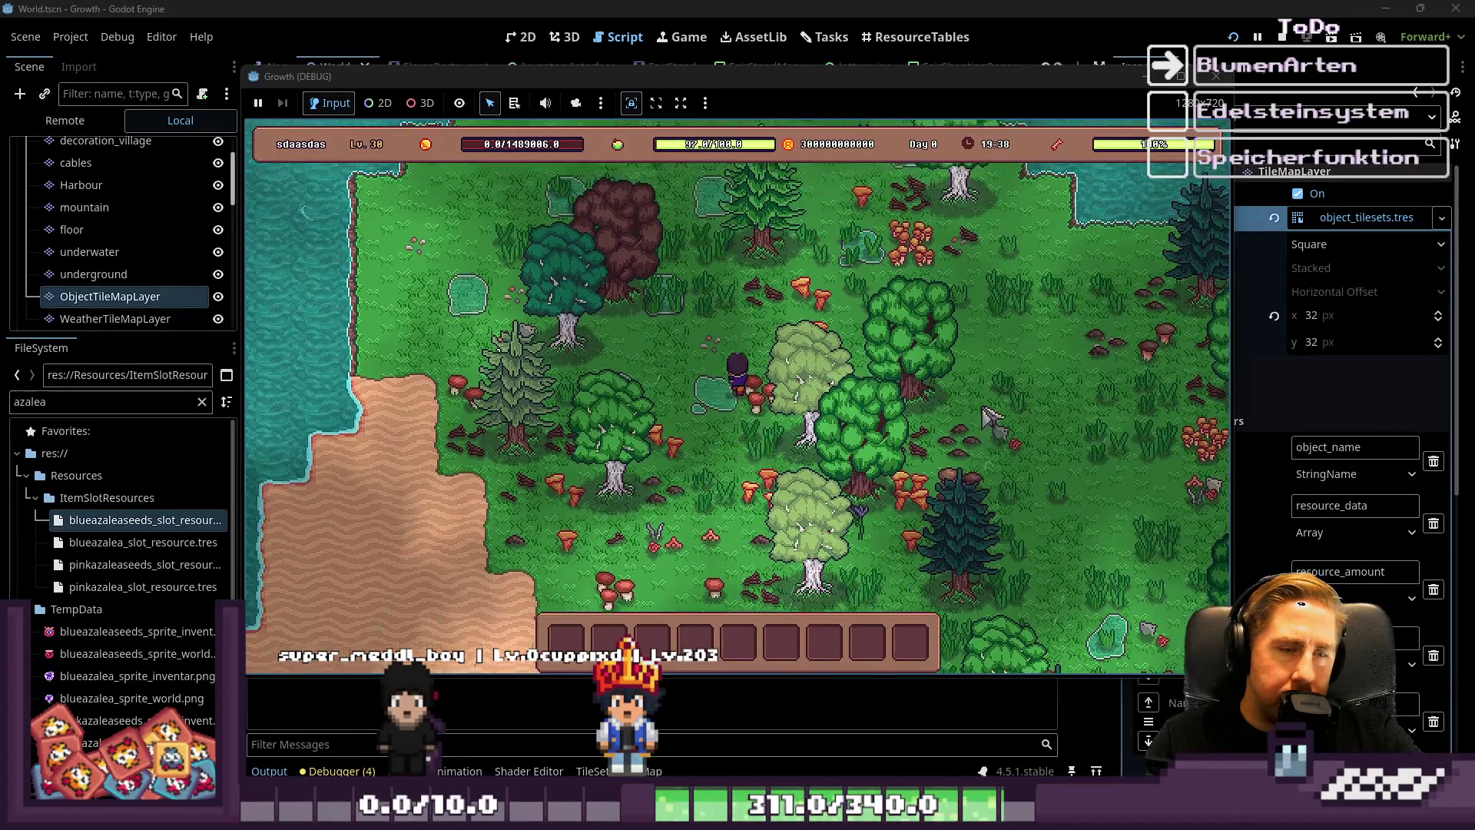
key(w)
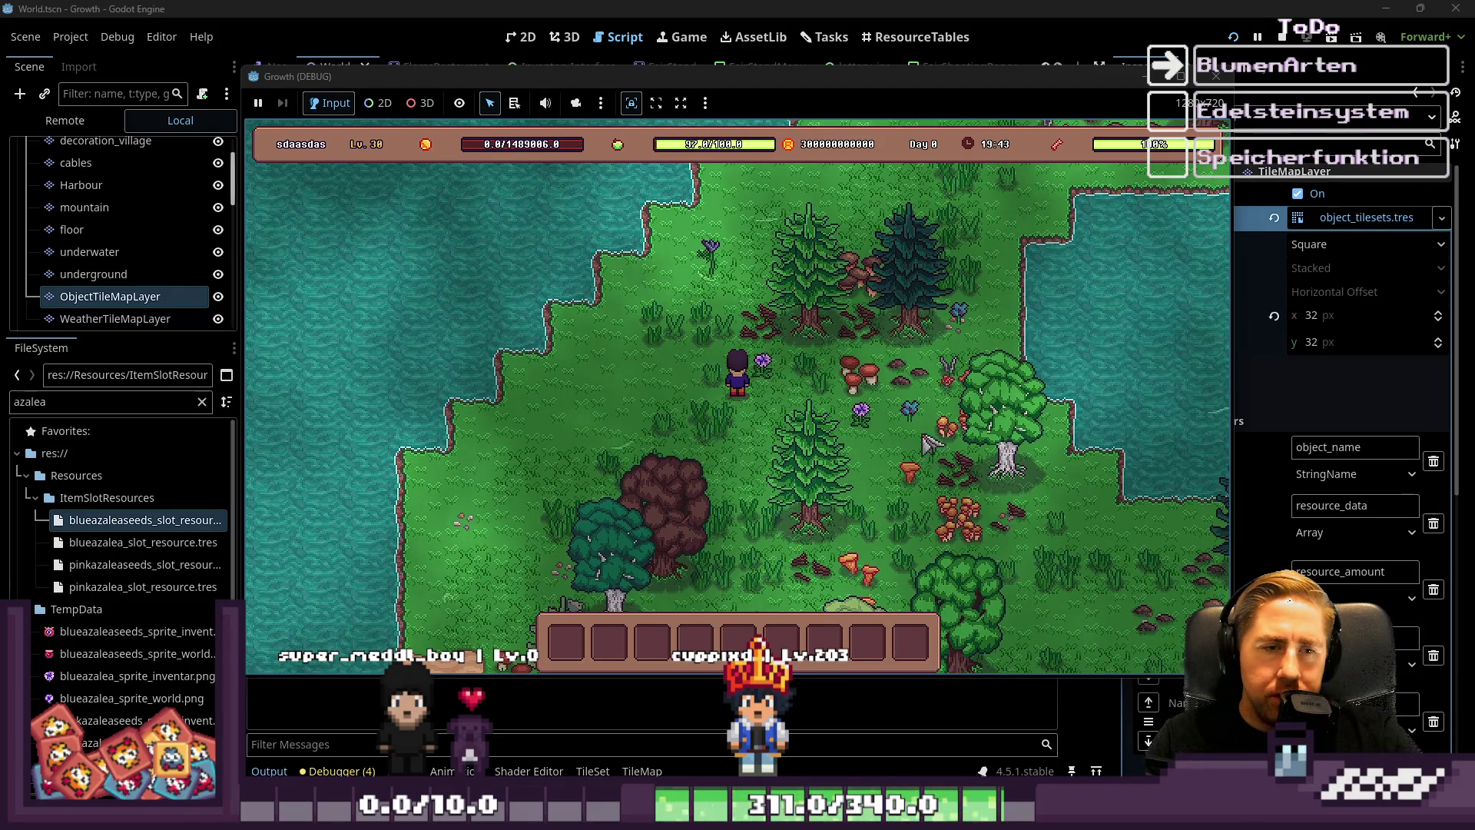
key(w)
key(d)
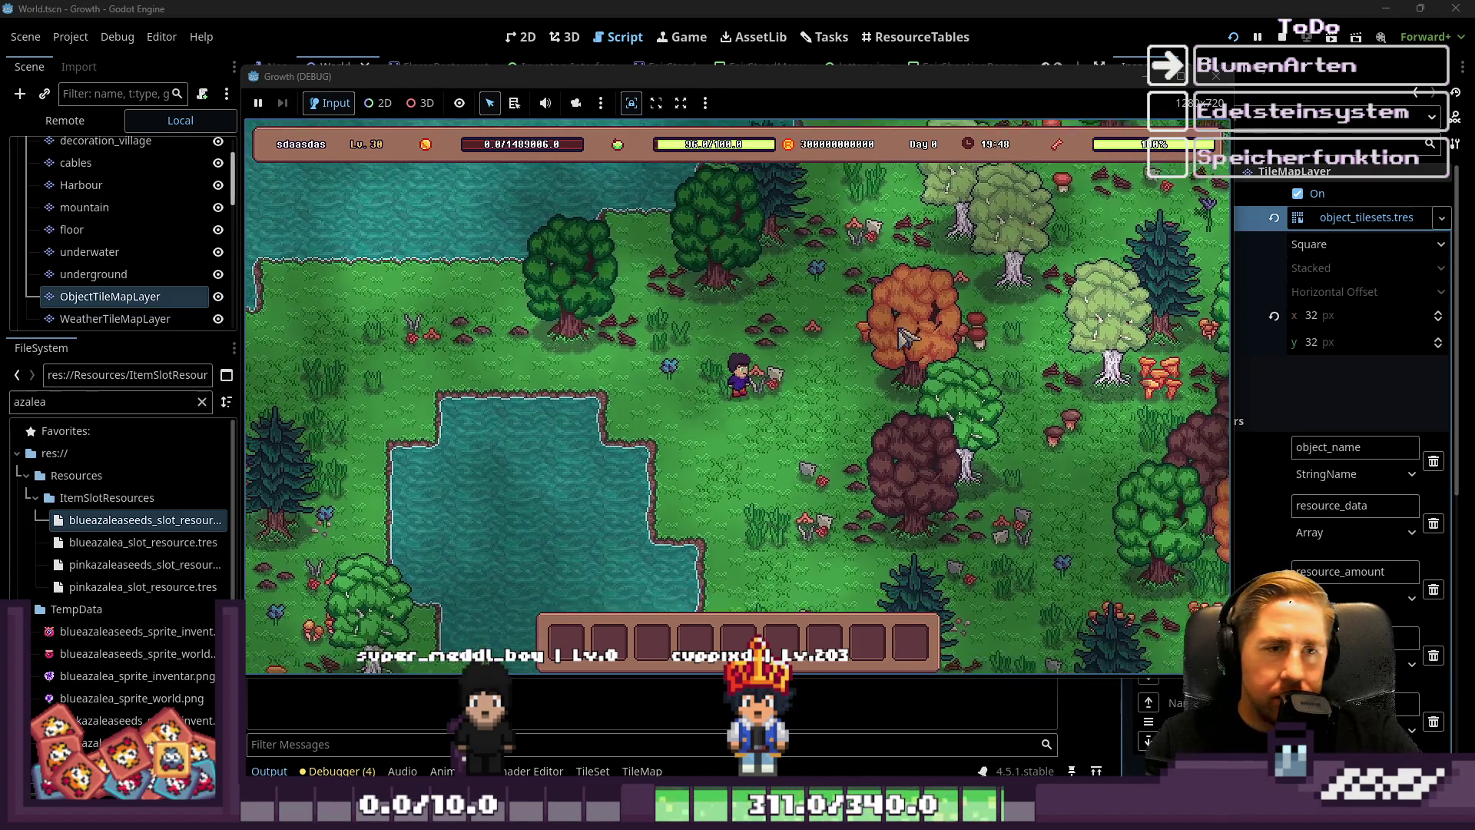
key(d)
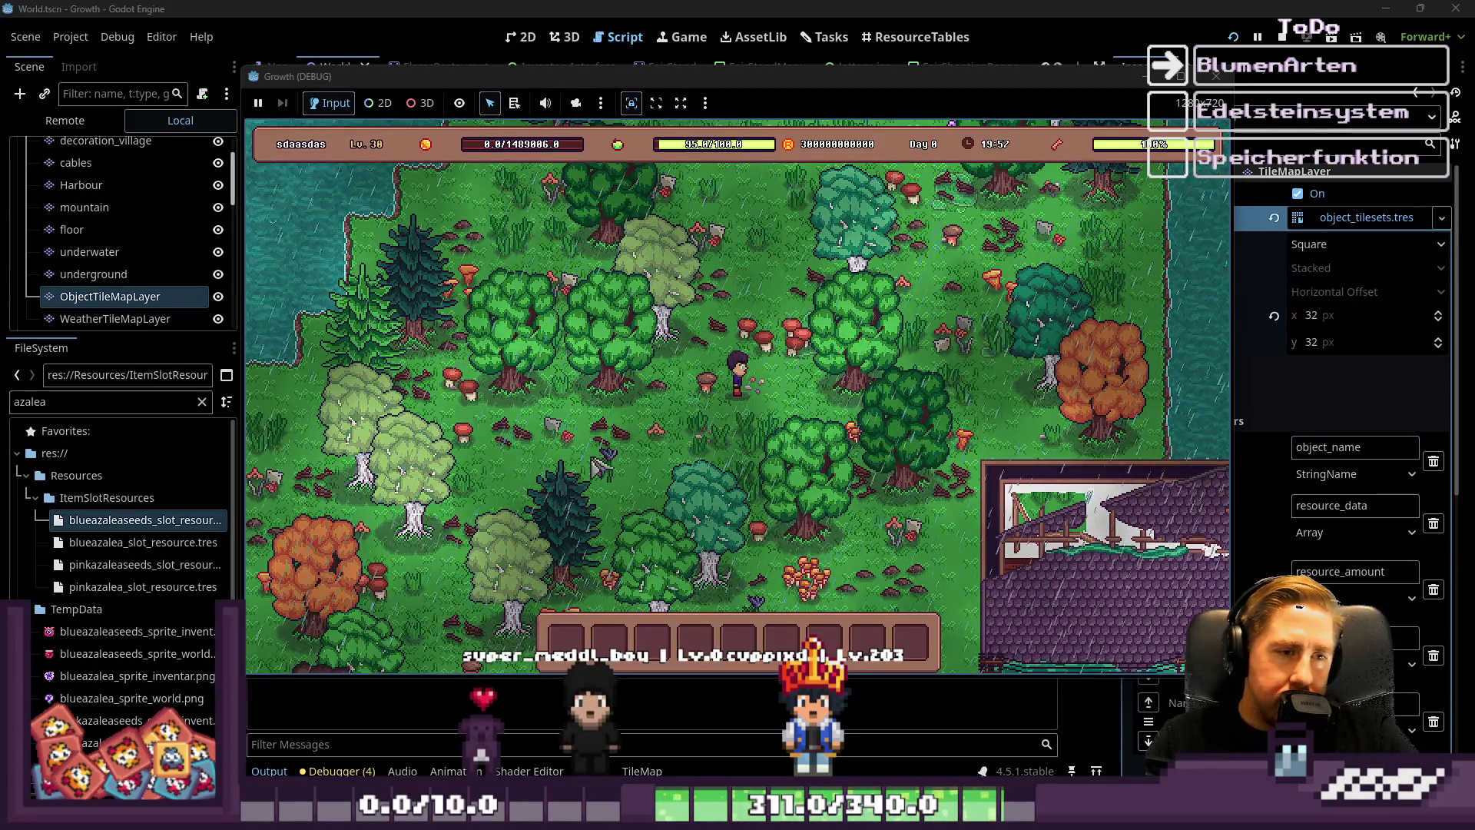
key(s)
key(a)
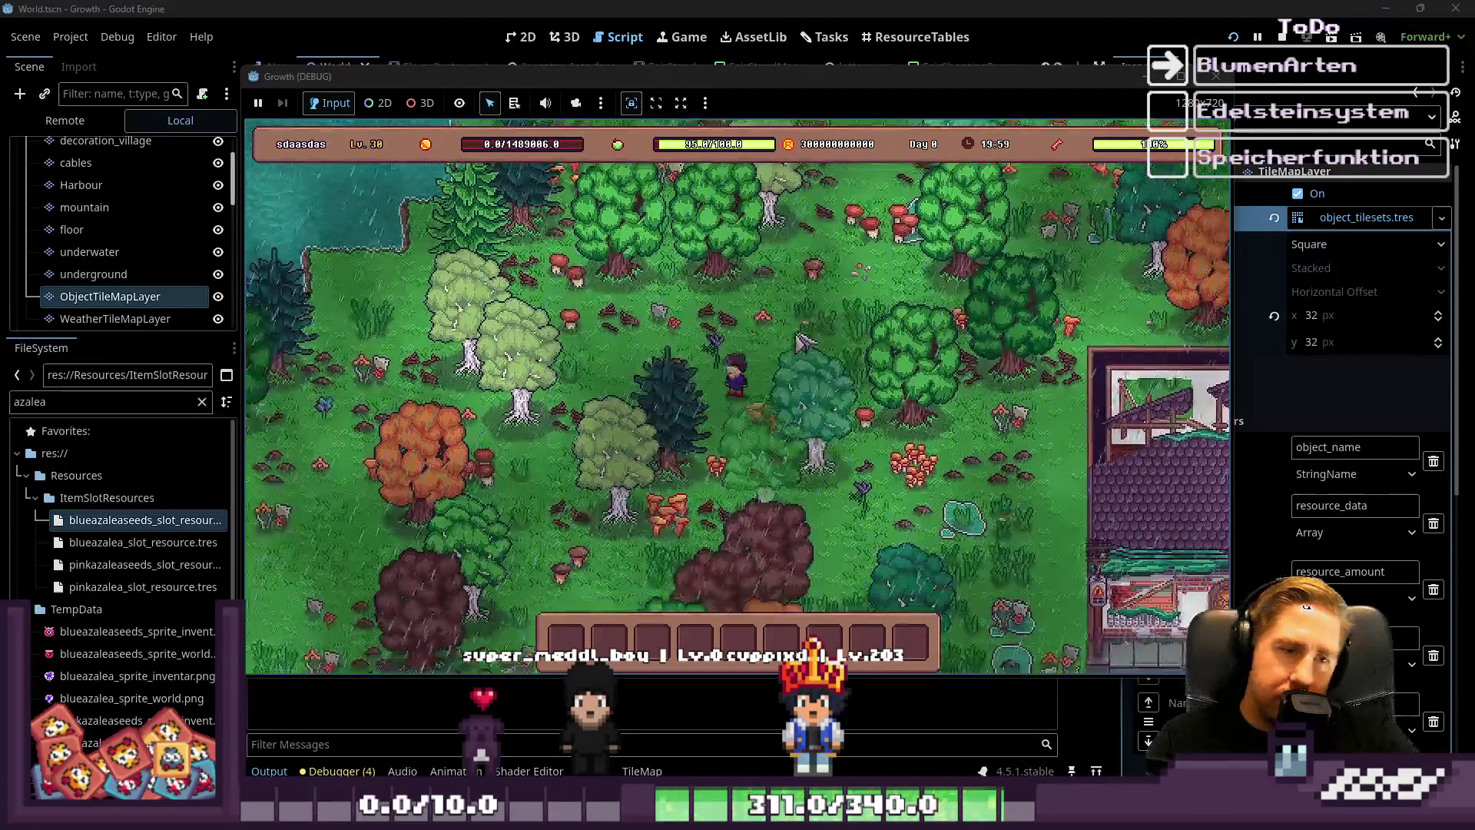
key(s)
key(a)
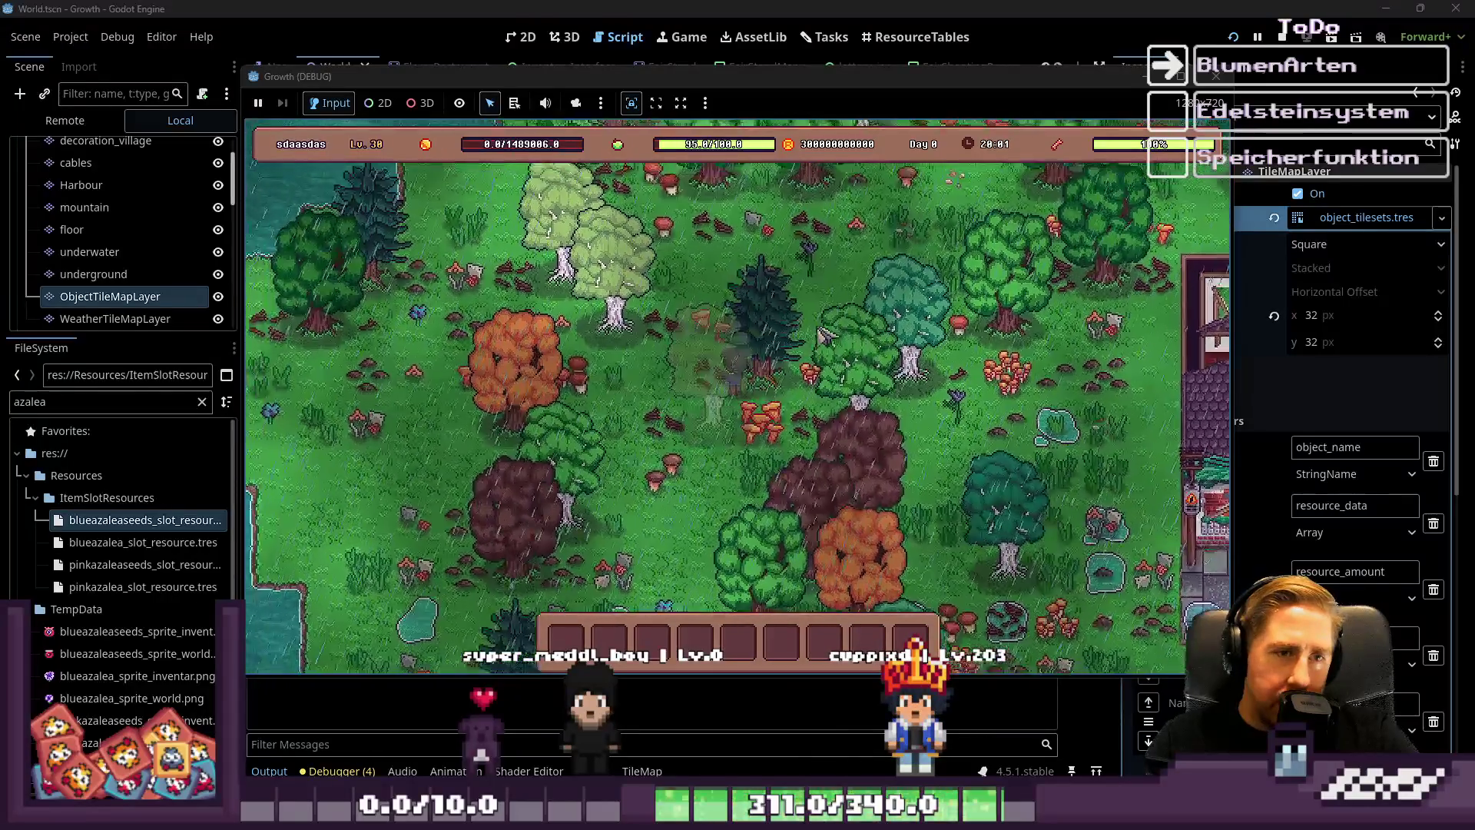
key(w)
key(a)
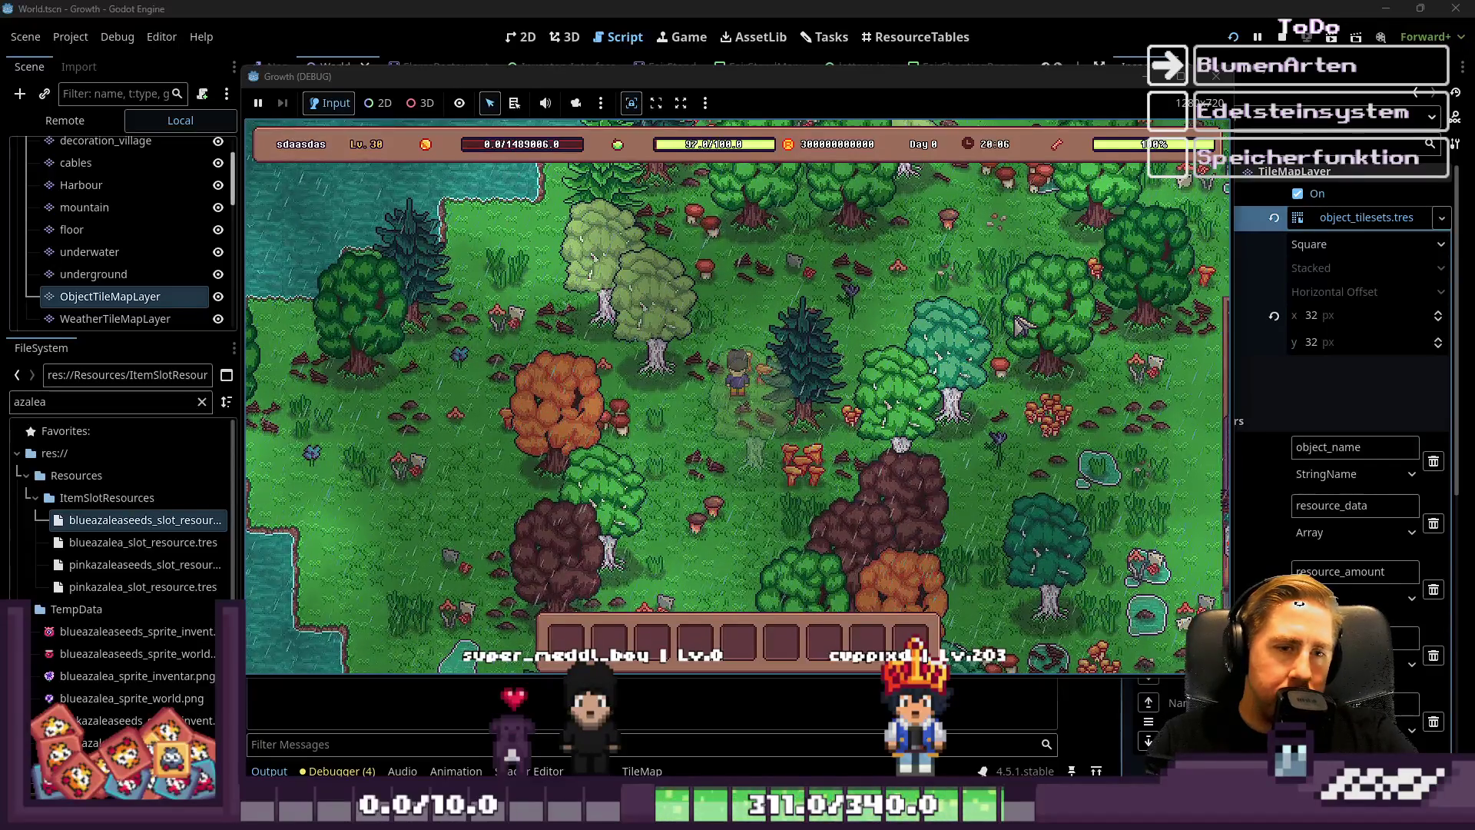
click(1208, 76)
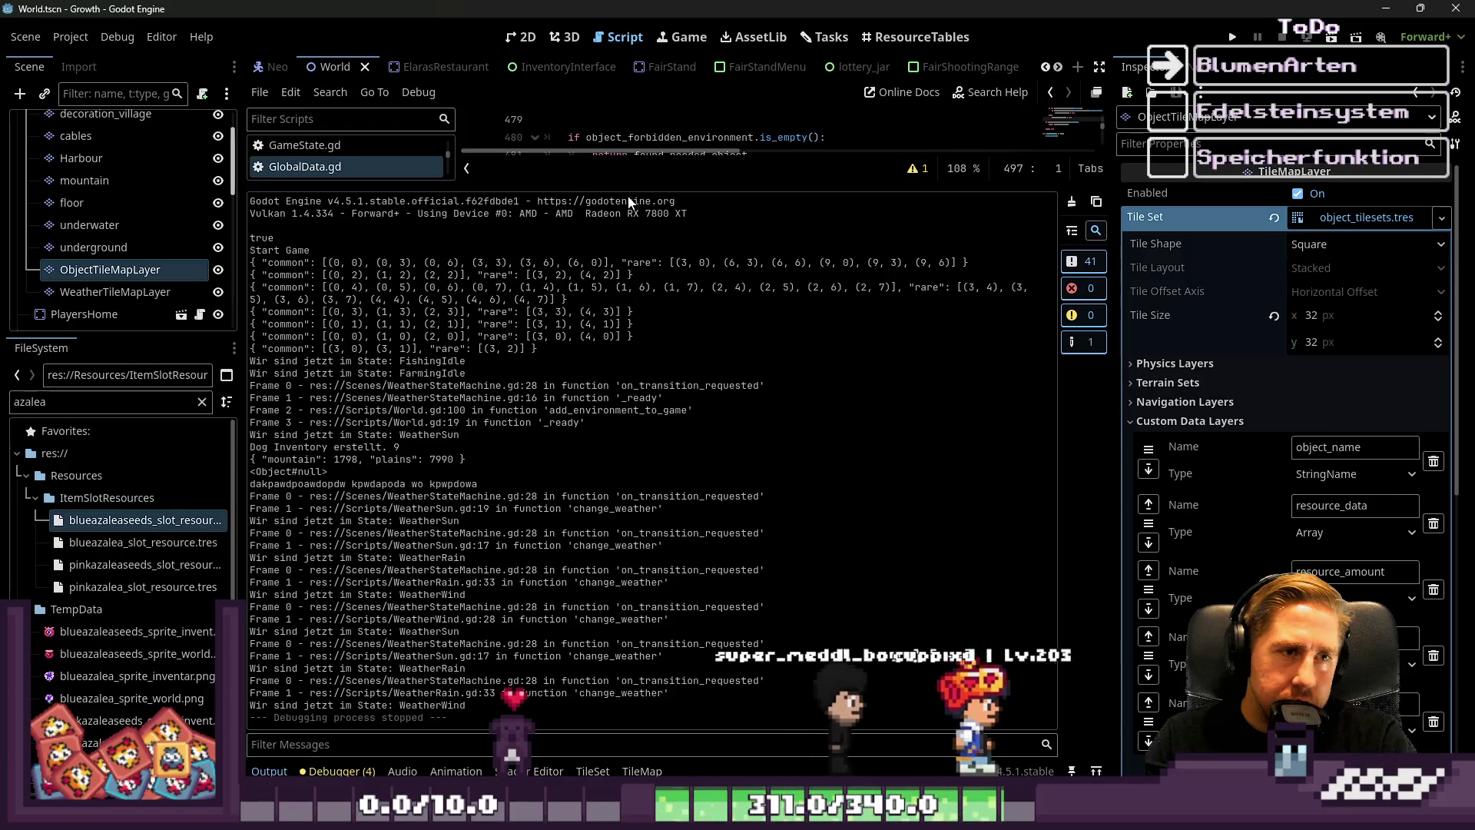
Shrink the output log, return to the World scene's 2D view, and reselect ObjectTileMapLayer.
drag(628, 188, 692, 629)
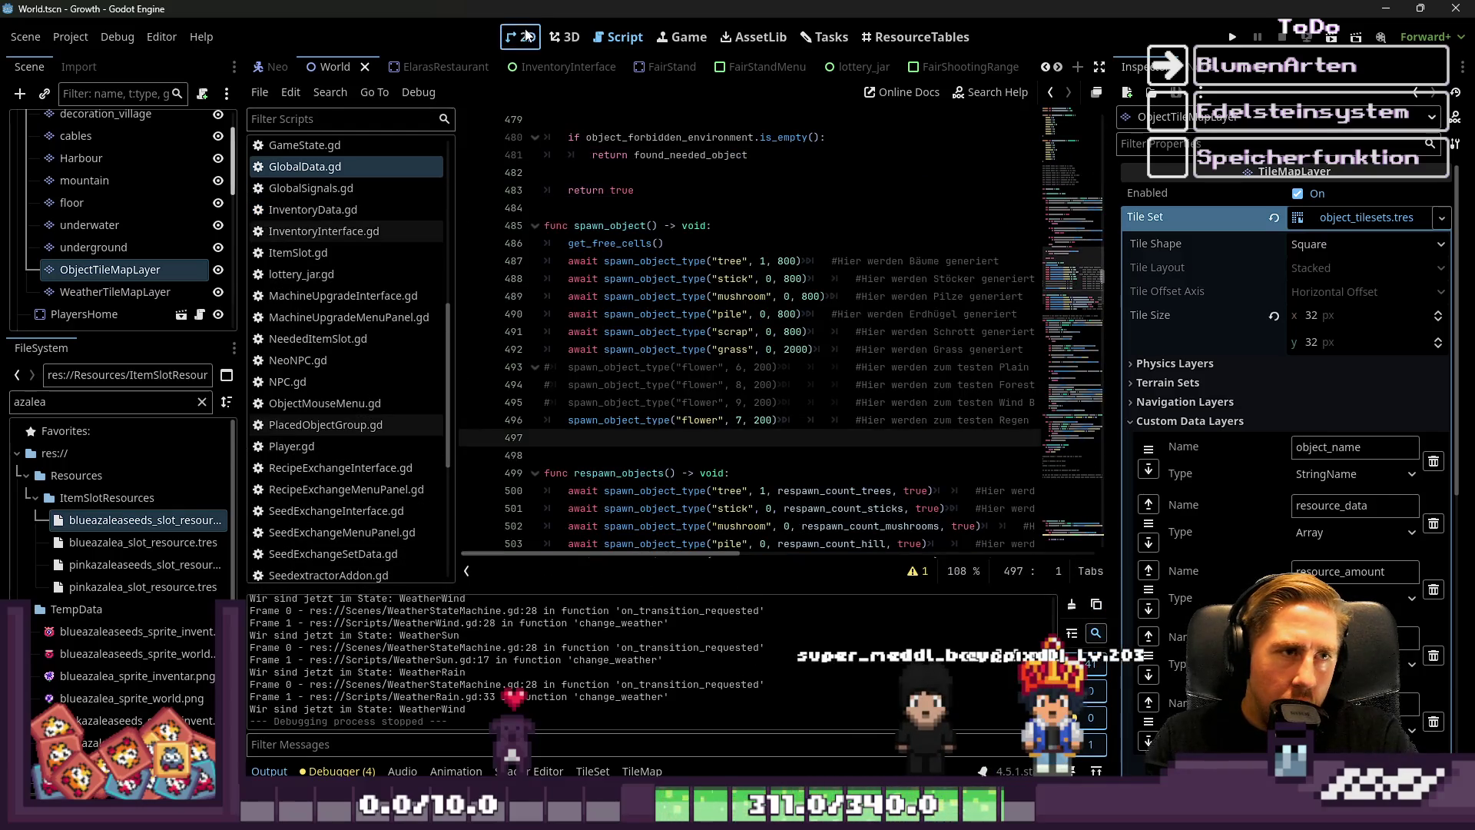
click(526, 33)
click(116, 292)
click(107, 272)
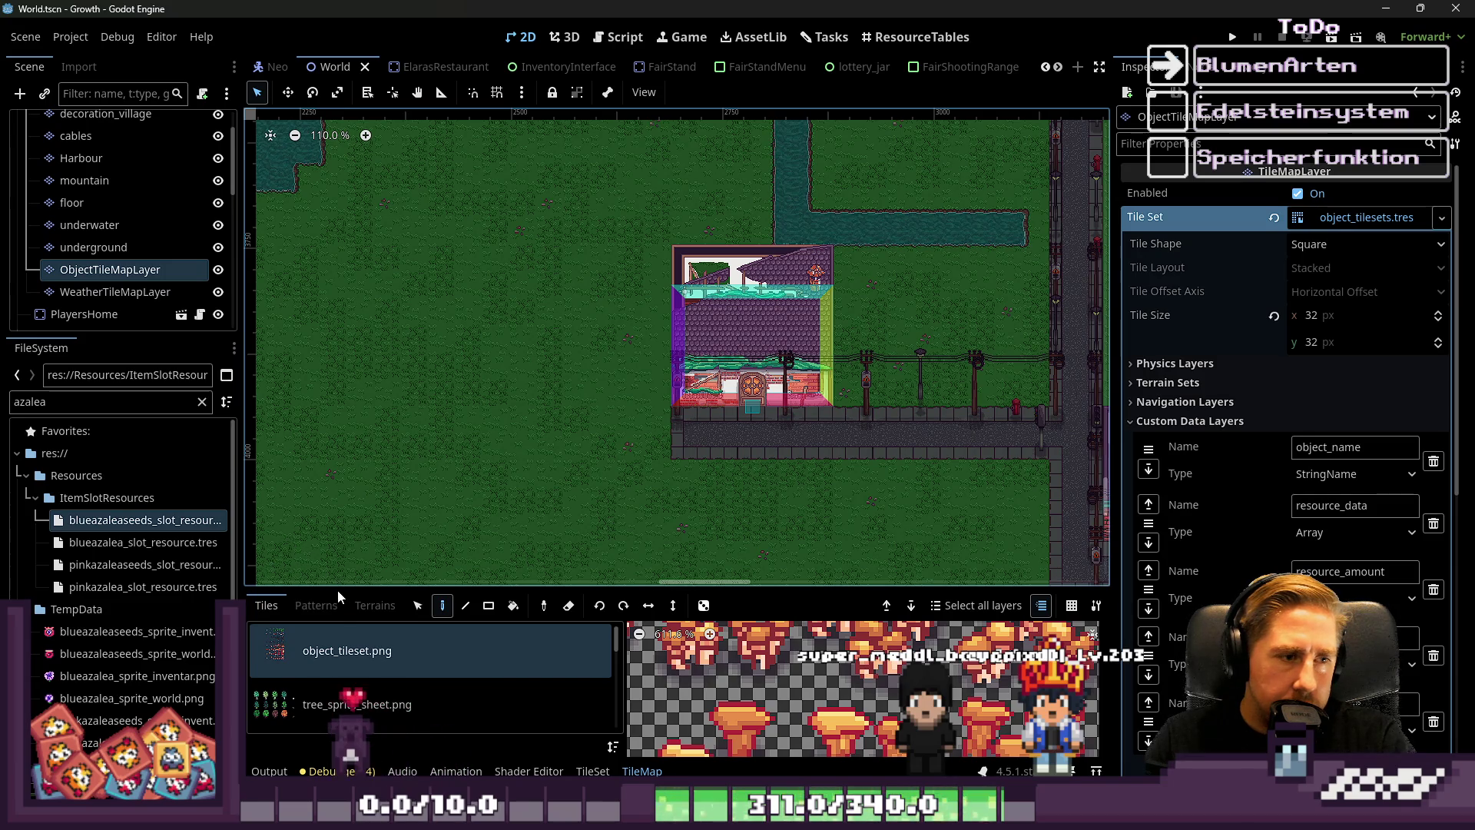
drag(338, 593, 345, 190)
Open flowers_regen.png in the TileSet editor and select its top-left purple flower tile.
scroll(513, 396, down, 1)
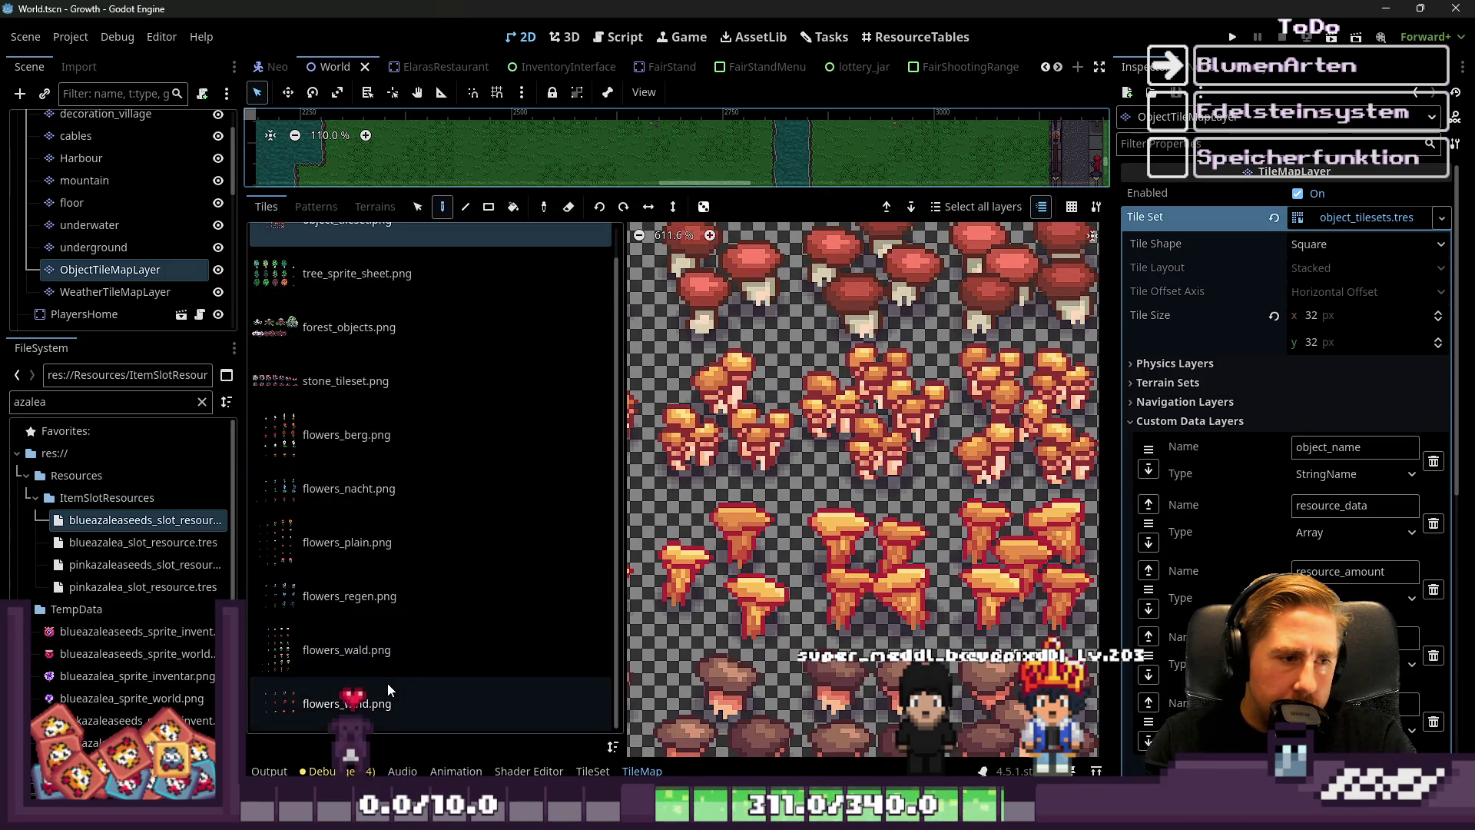
click(385, 597)
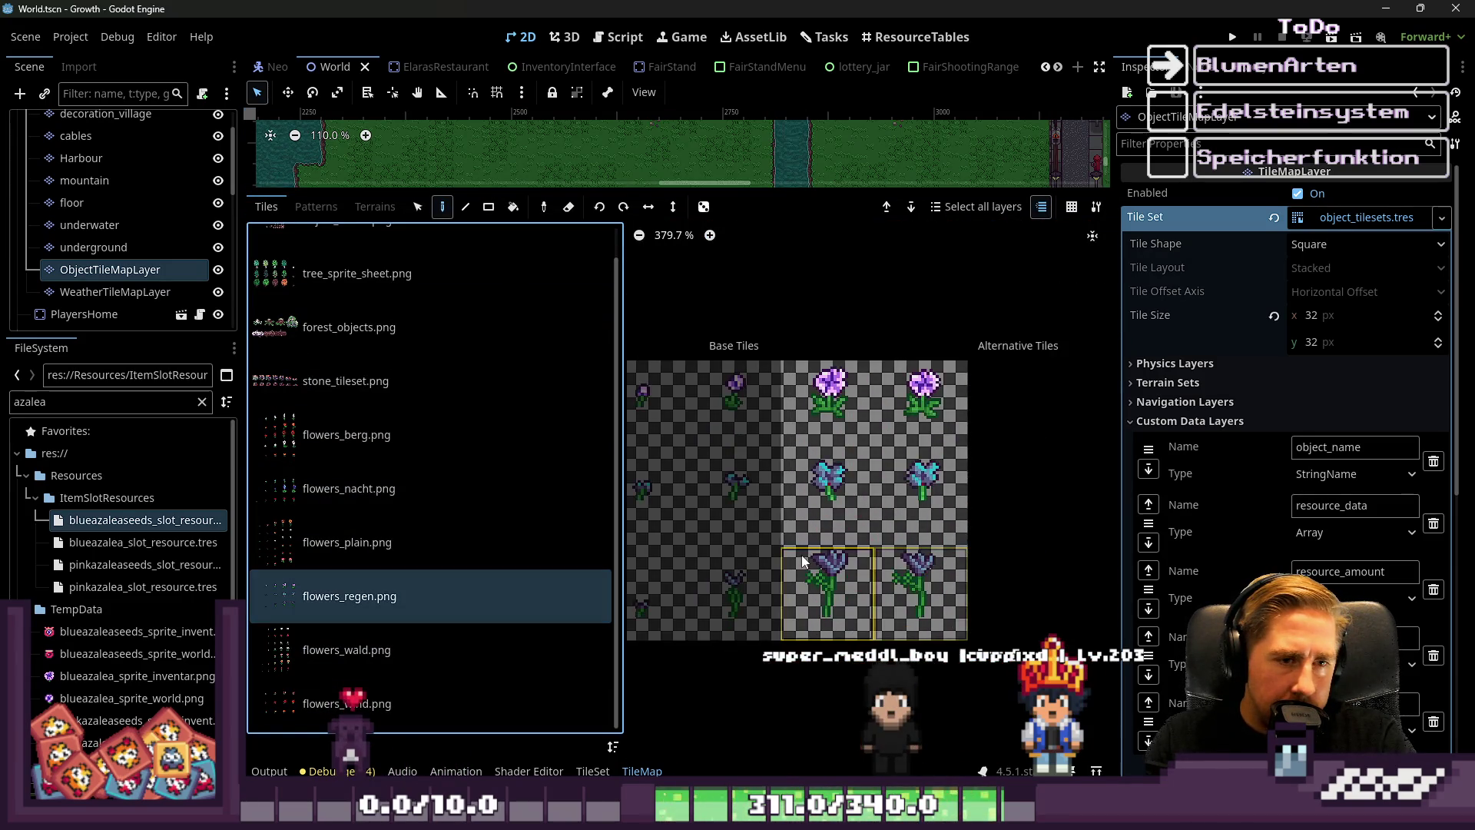
click(592, 770)
scroll(850, 513, down, 1)
click(850, 338)
click(626, 283)
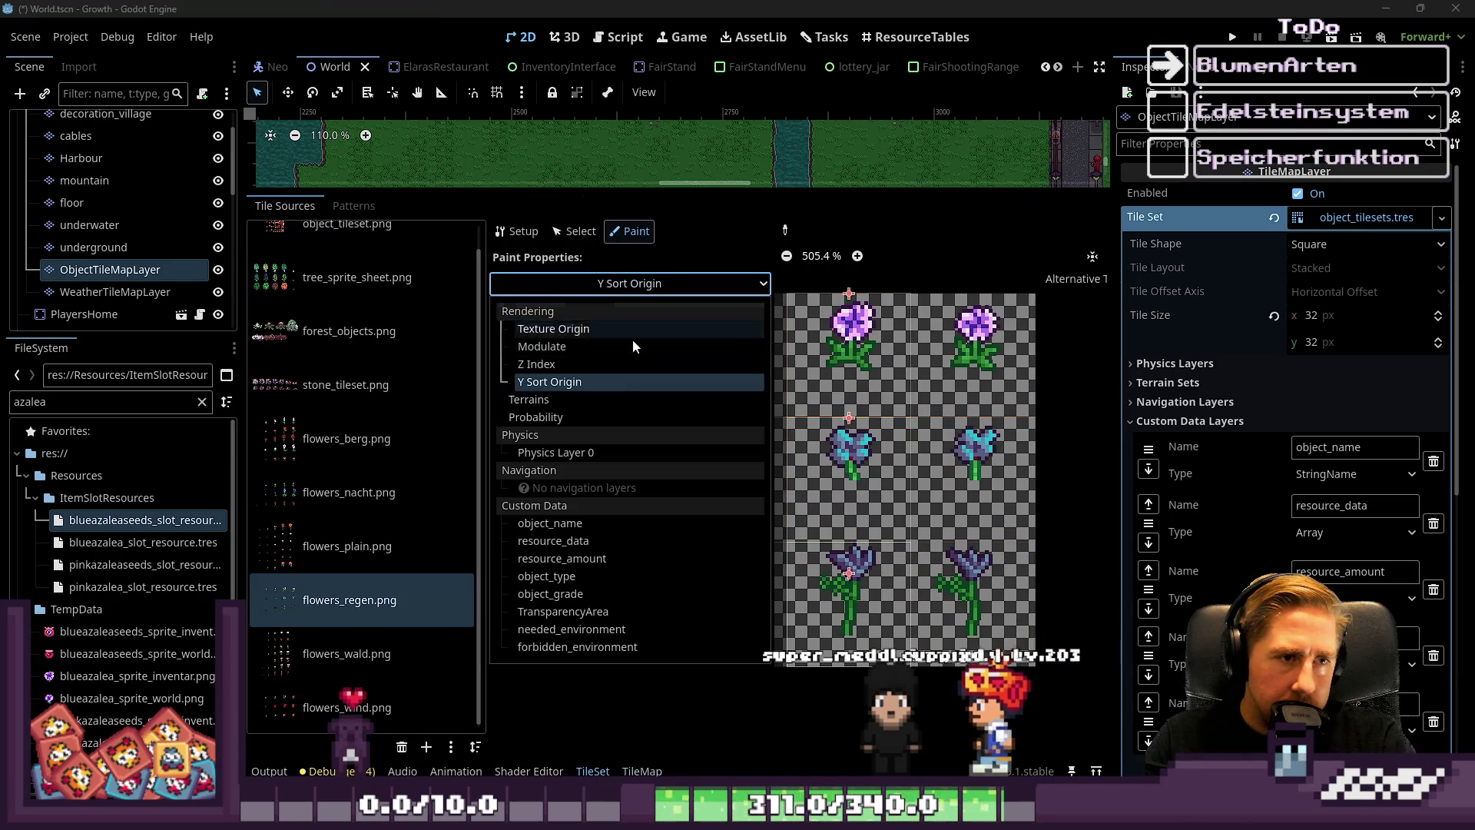
click(667, 286)
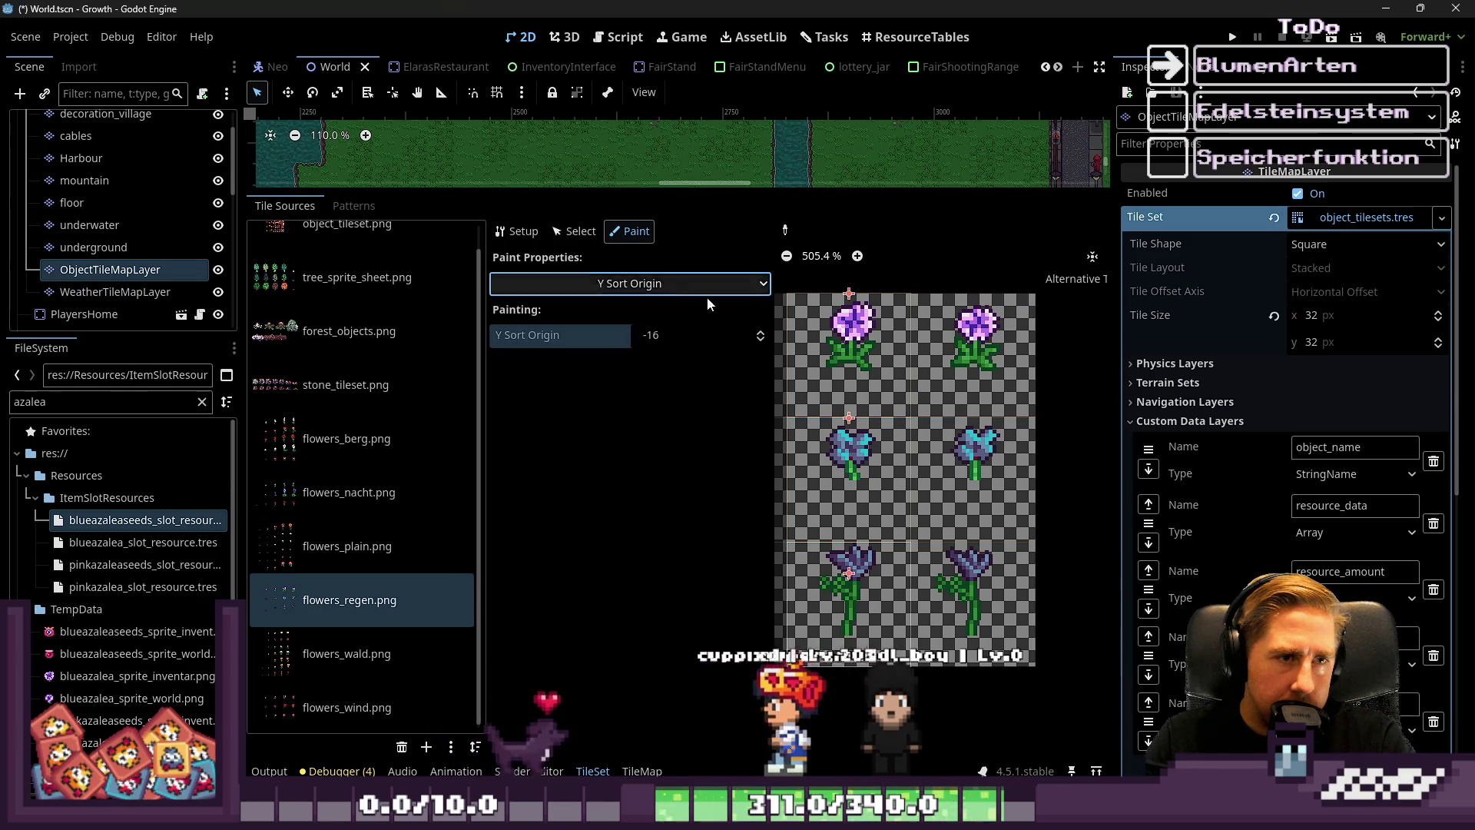
click(575, 232)
click(849, 357)
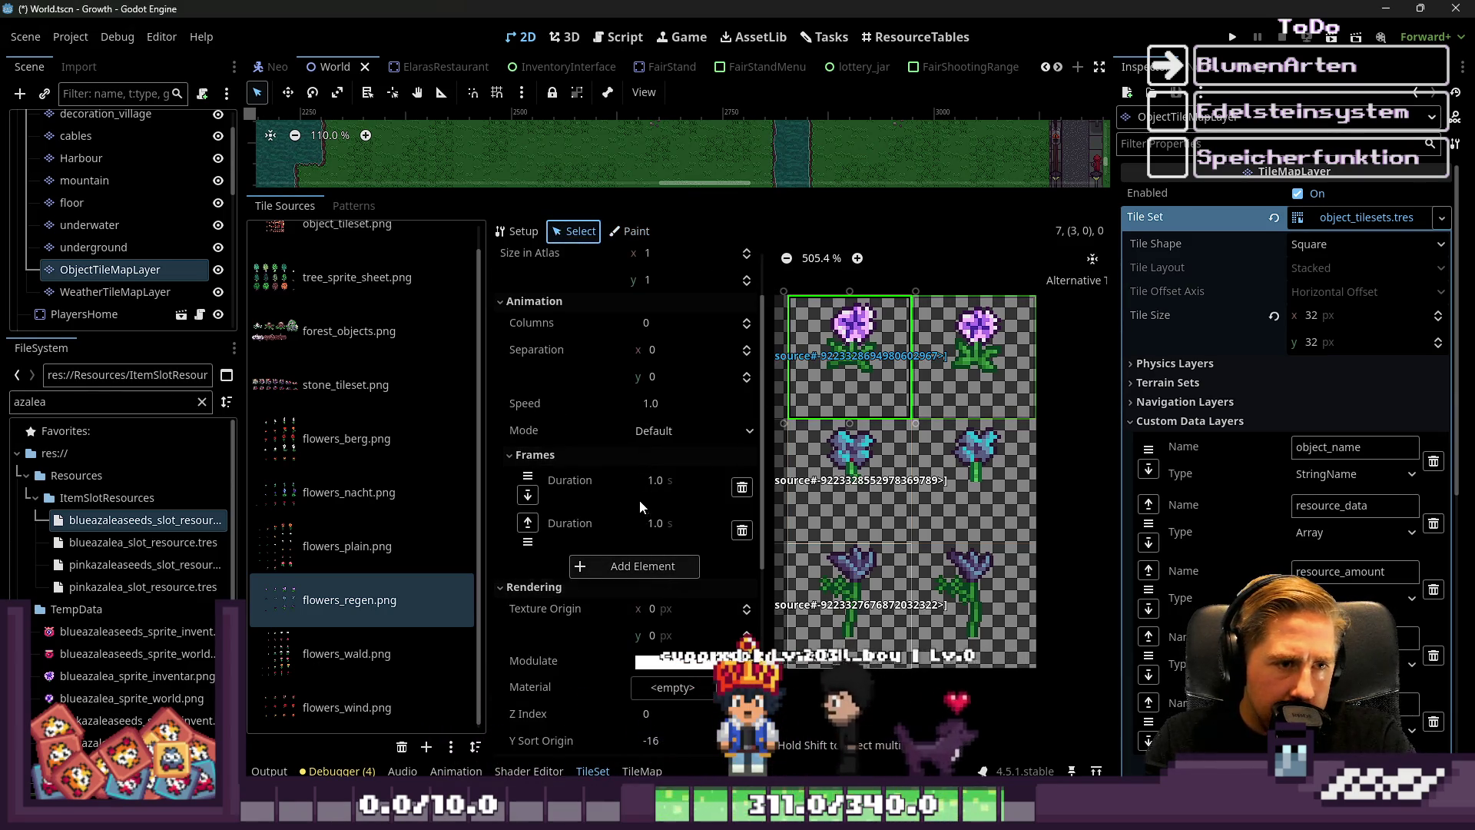
Set Animation Mode to Random Start Times on the top-left purple and bottom dark flowers.
click(674, 432)
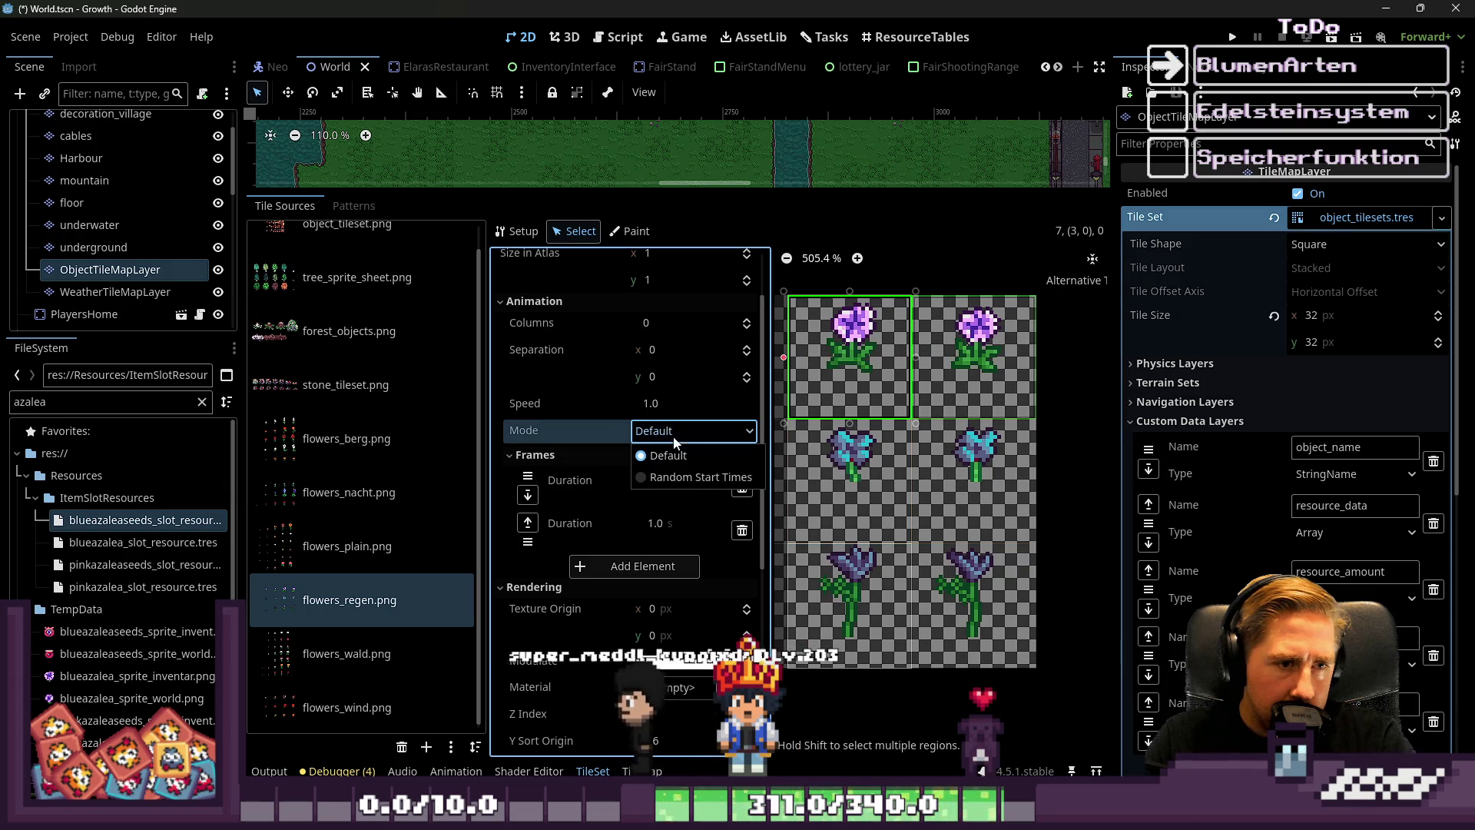
click(701, 477)
click(845, 599)
click(692, 431)
click(654, 455)
click(676, 432)
click(716, 470)
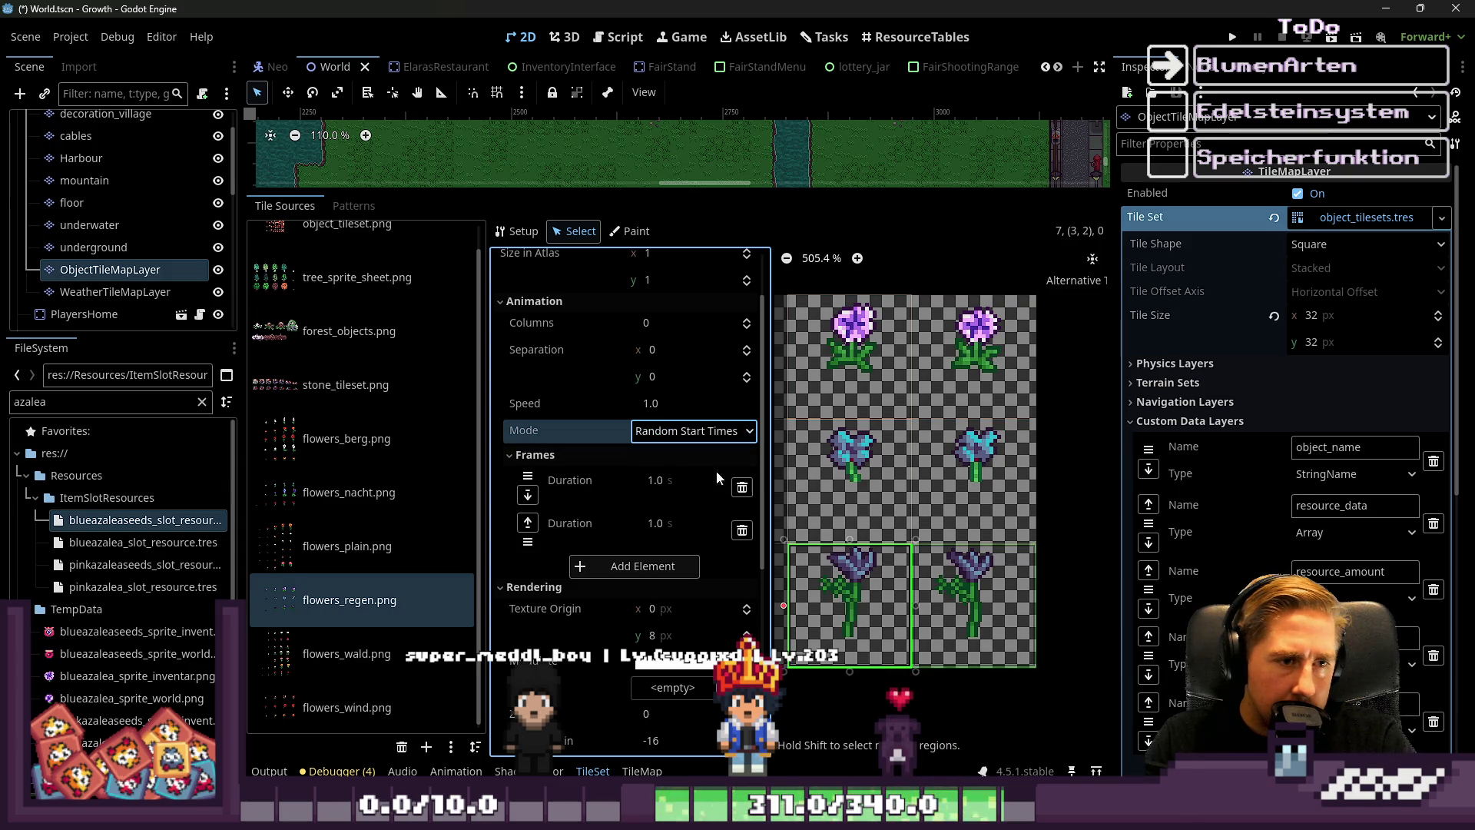
Save and run the game, then start with a character named 'adw'.
click(1237, 31)
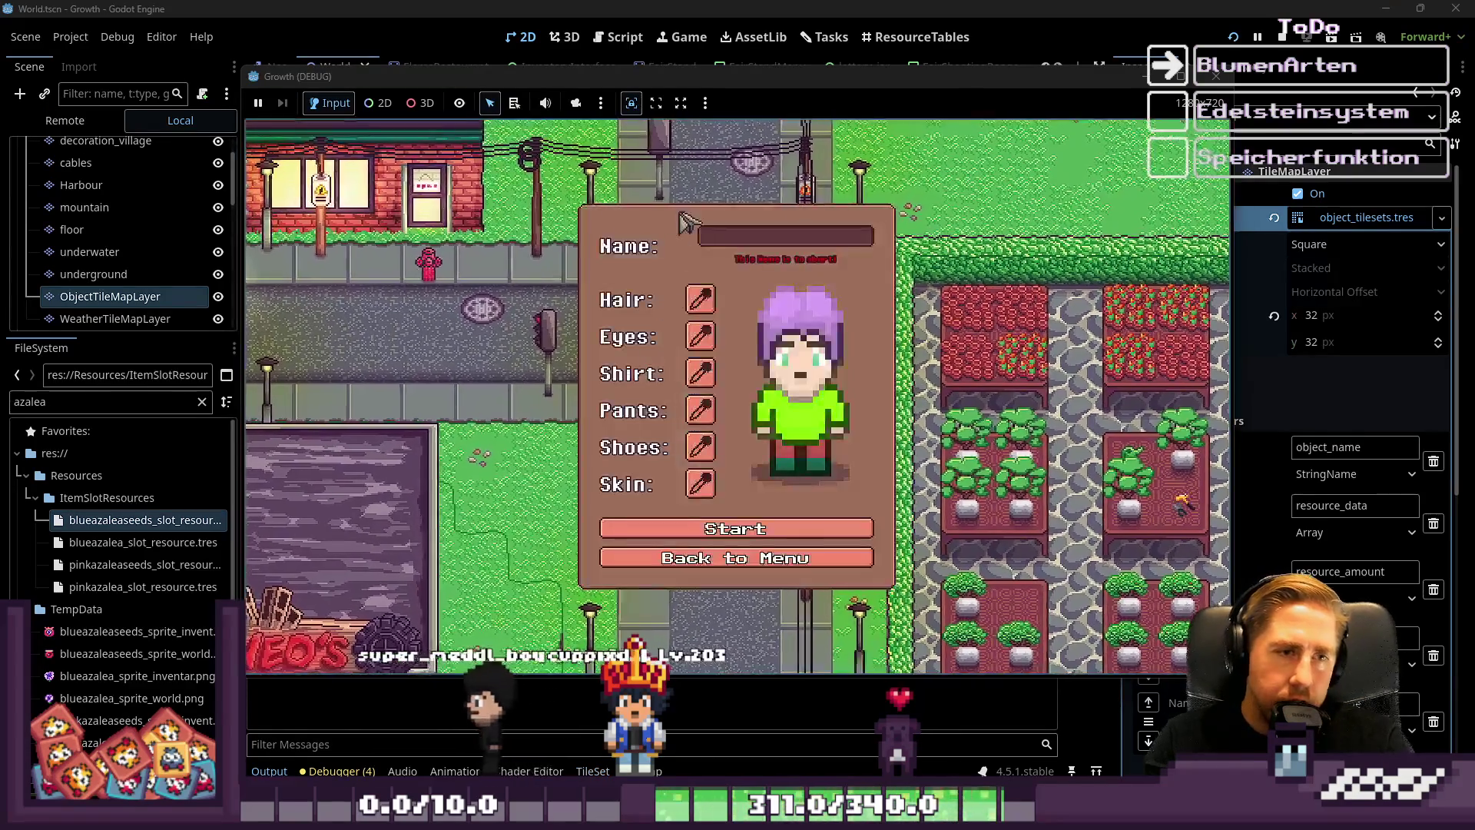
click(734, 242)
text(adw)
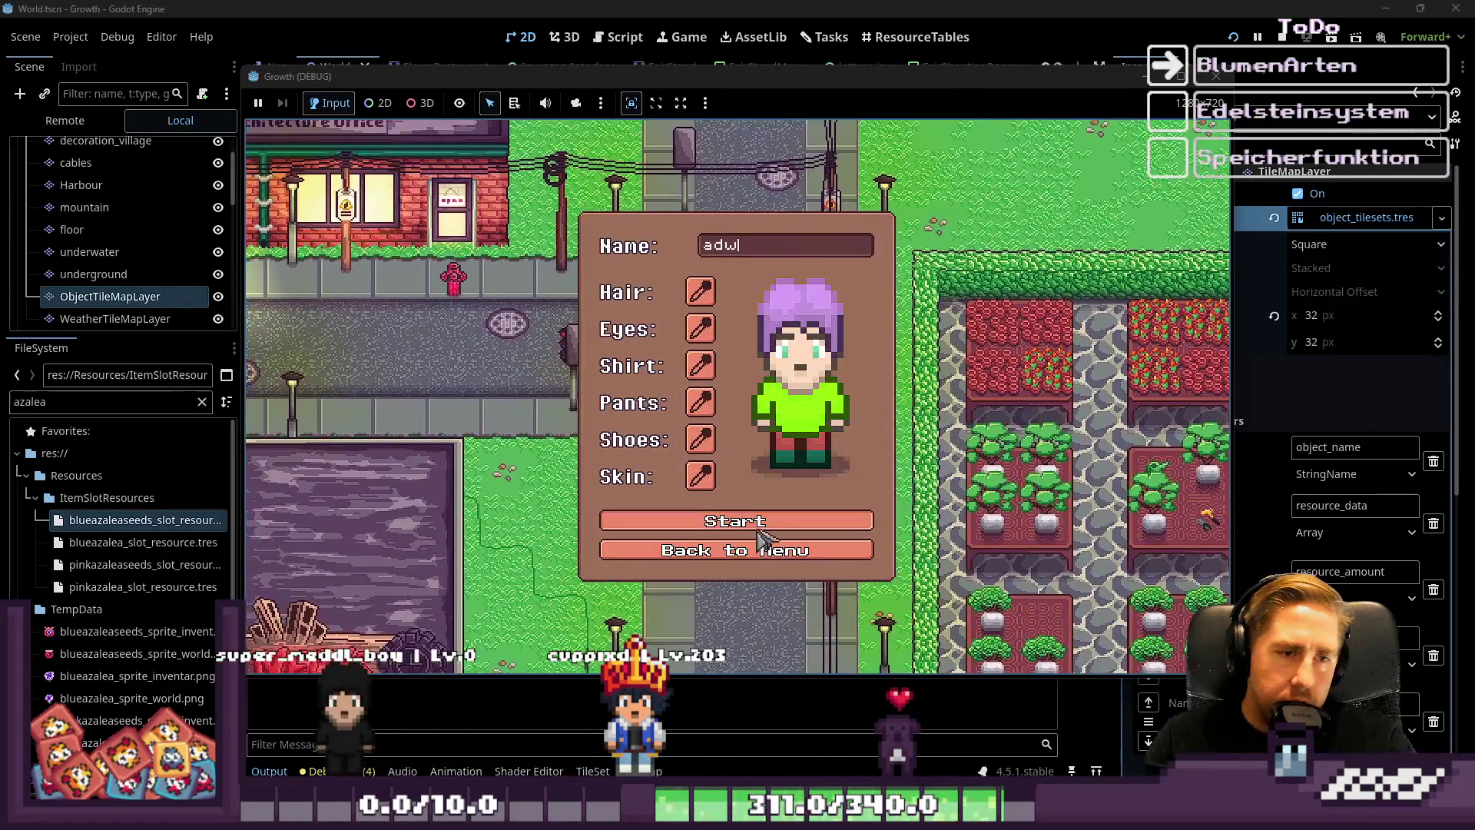
click(790, 517)
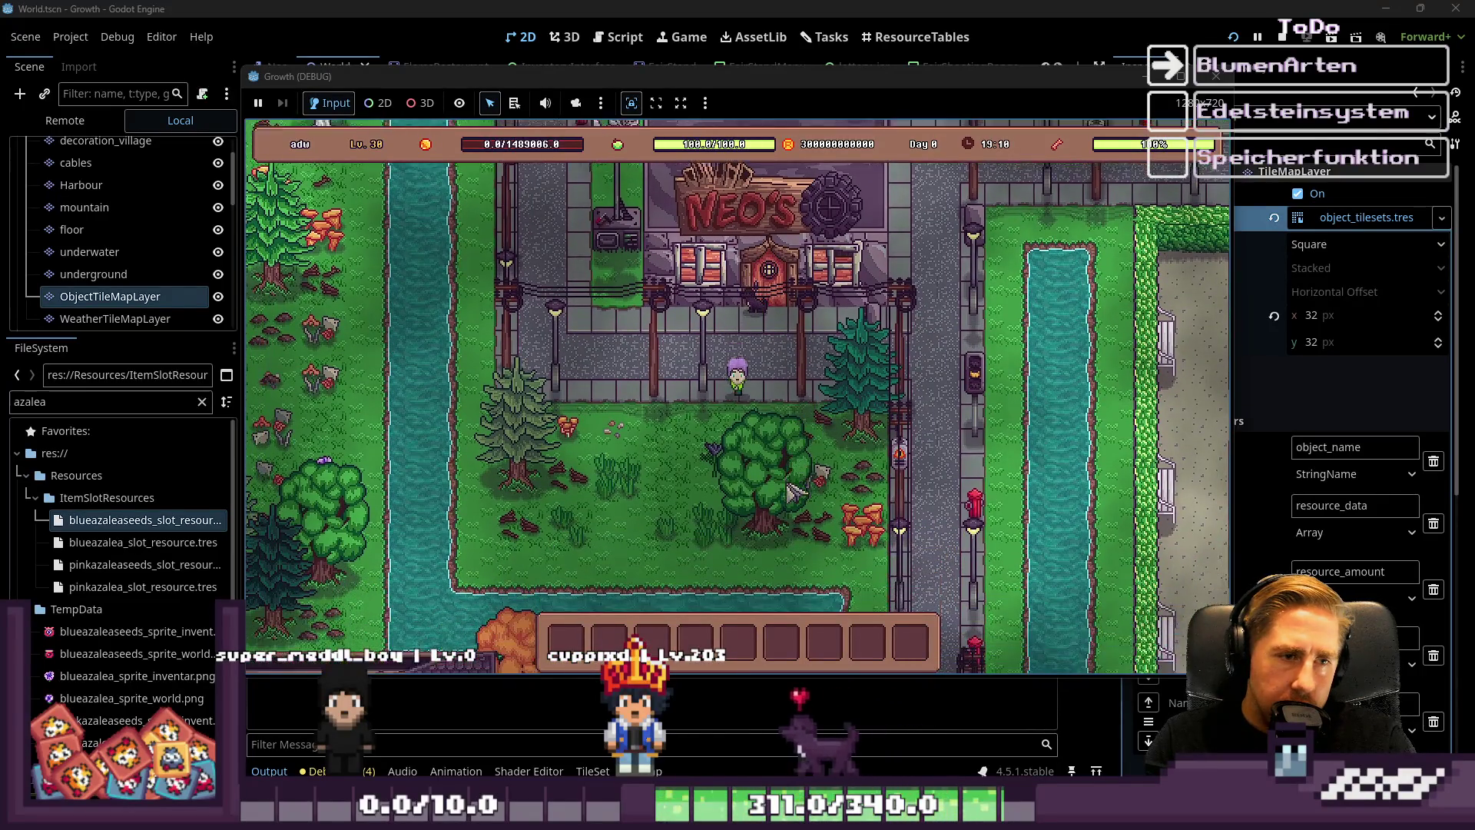
key(s)
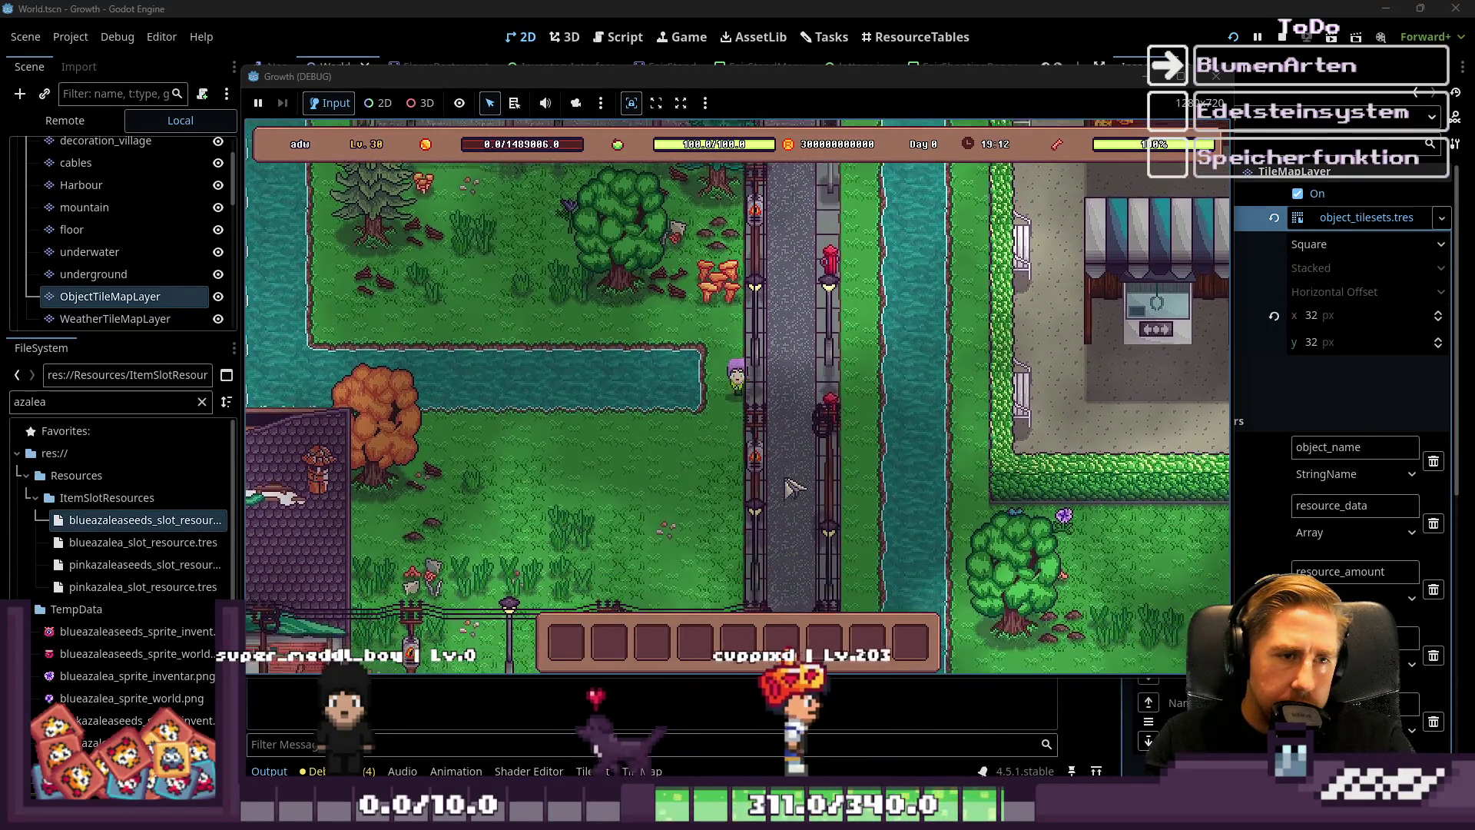
key(s)
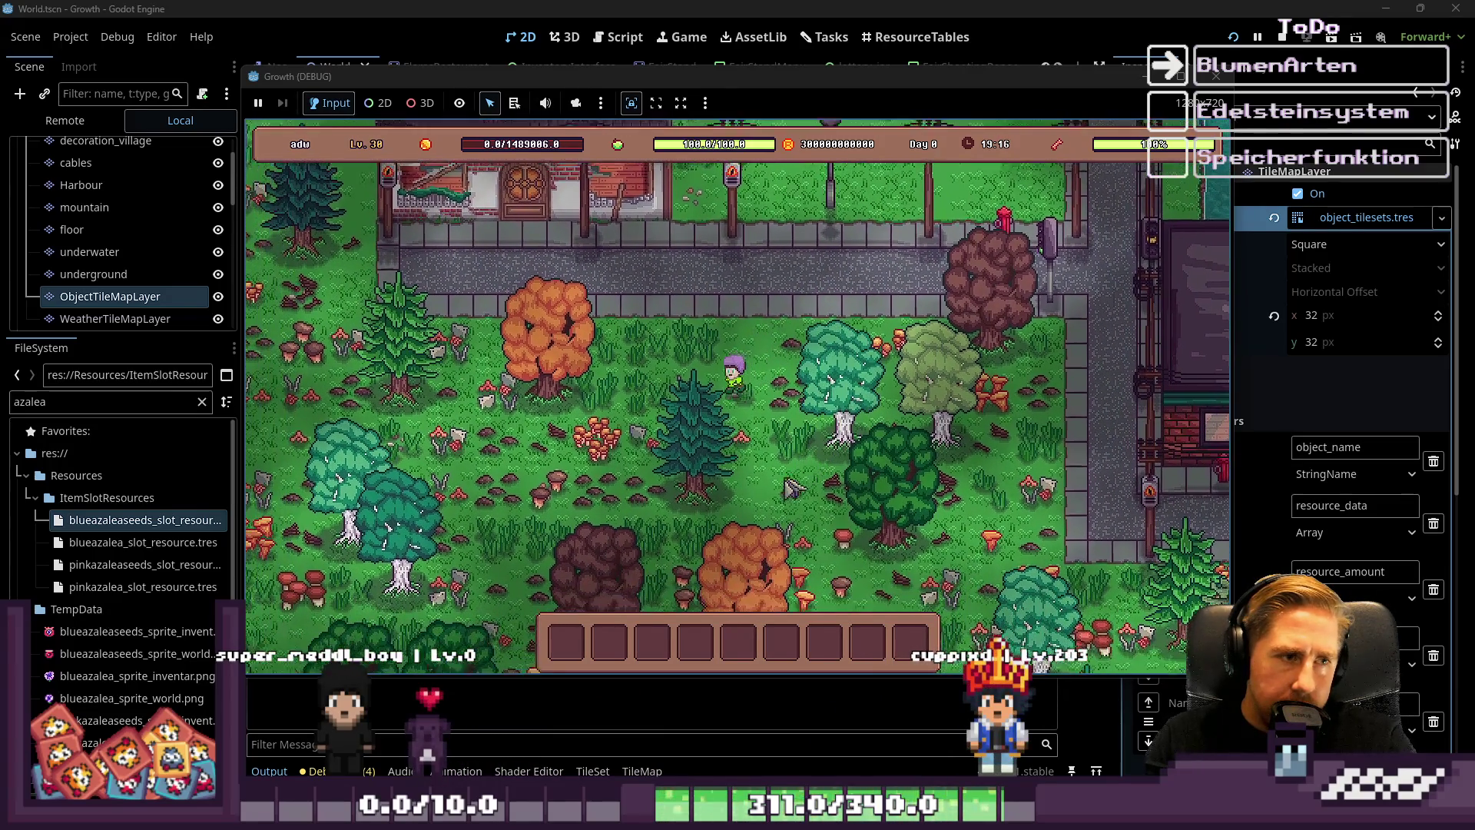
key(a)
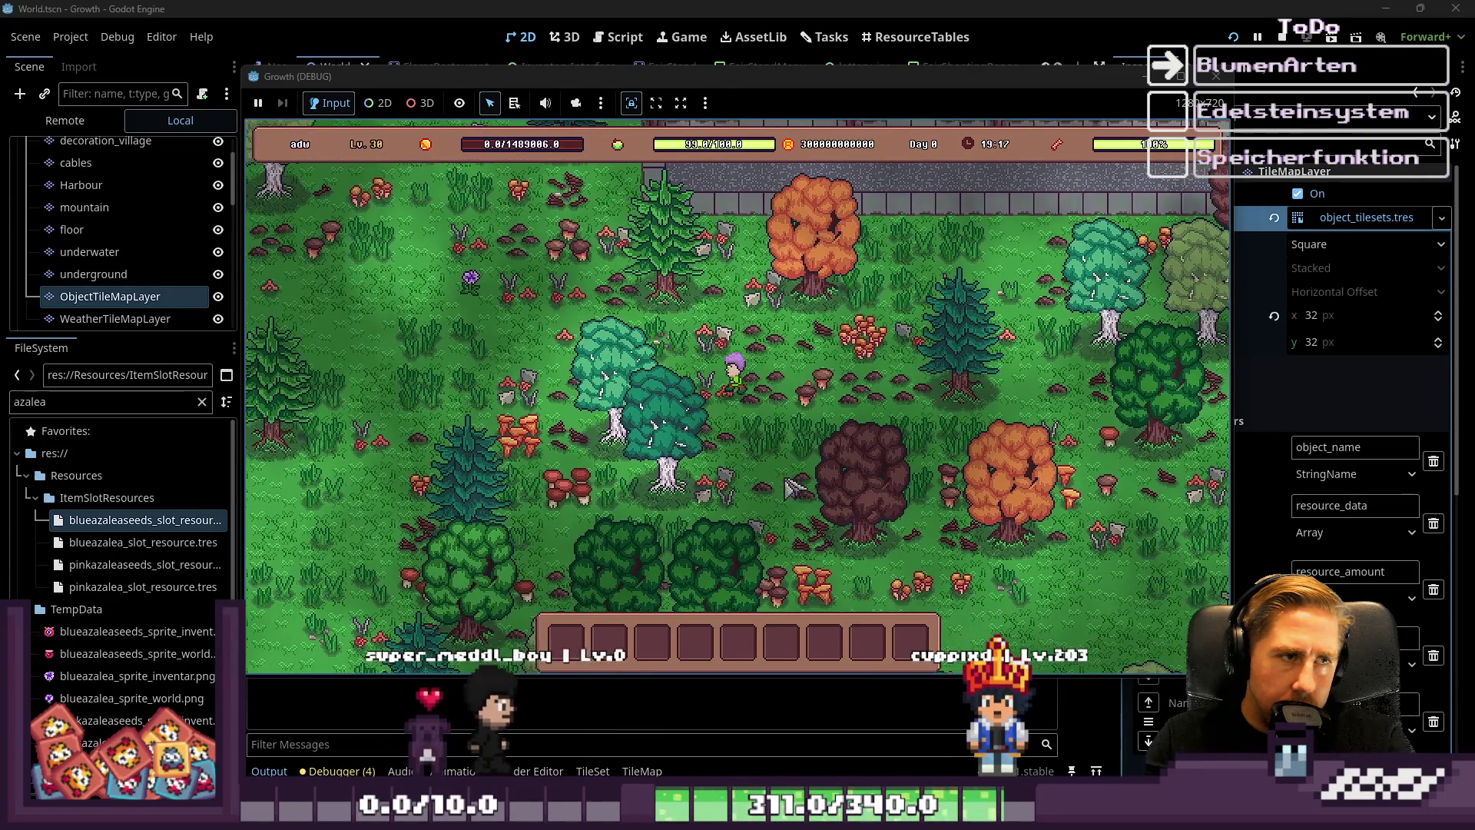
key(a)
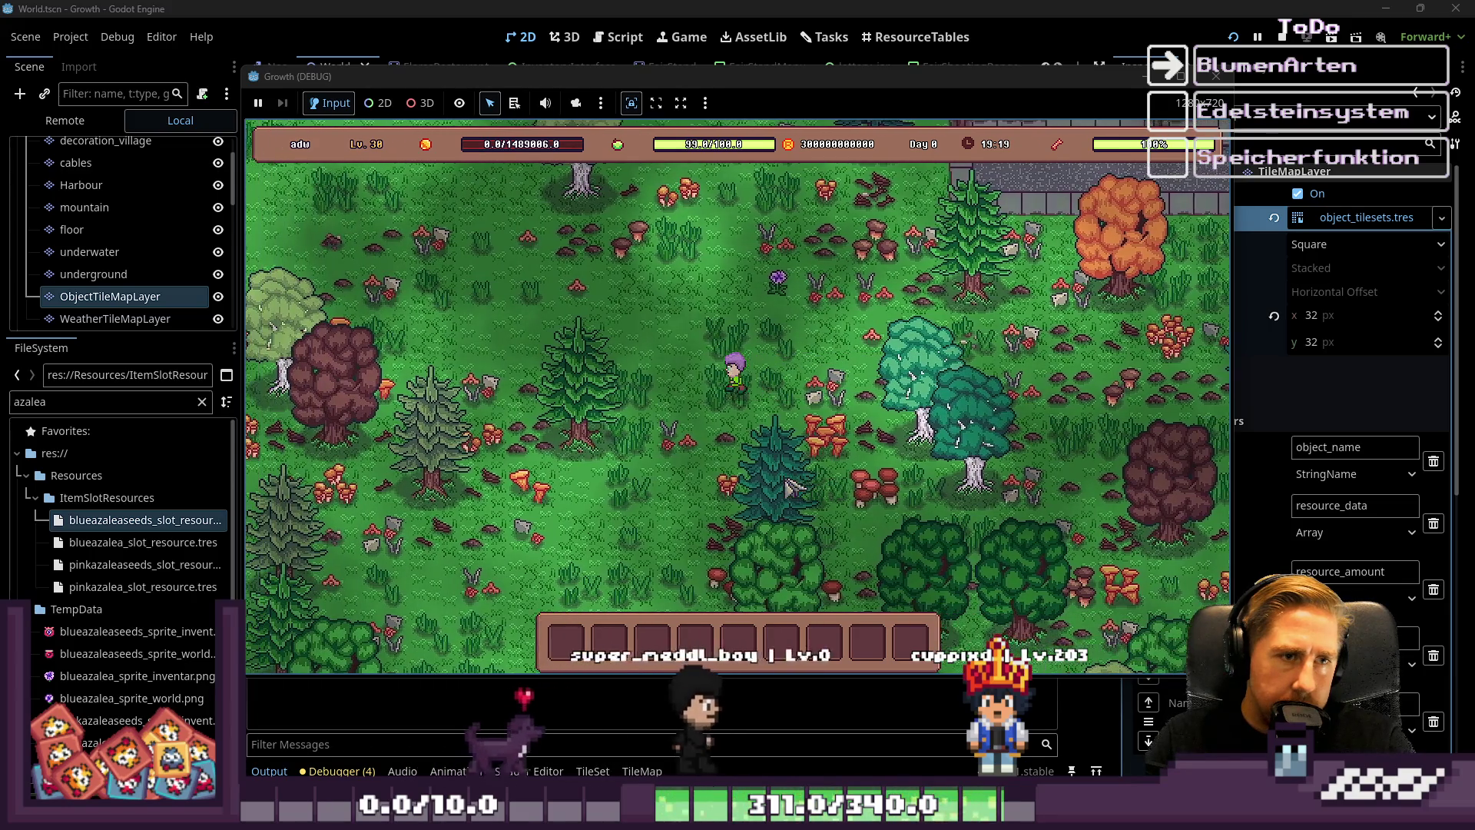
key(a)
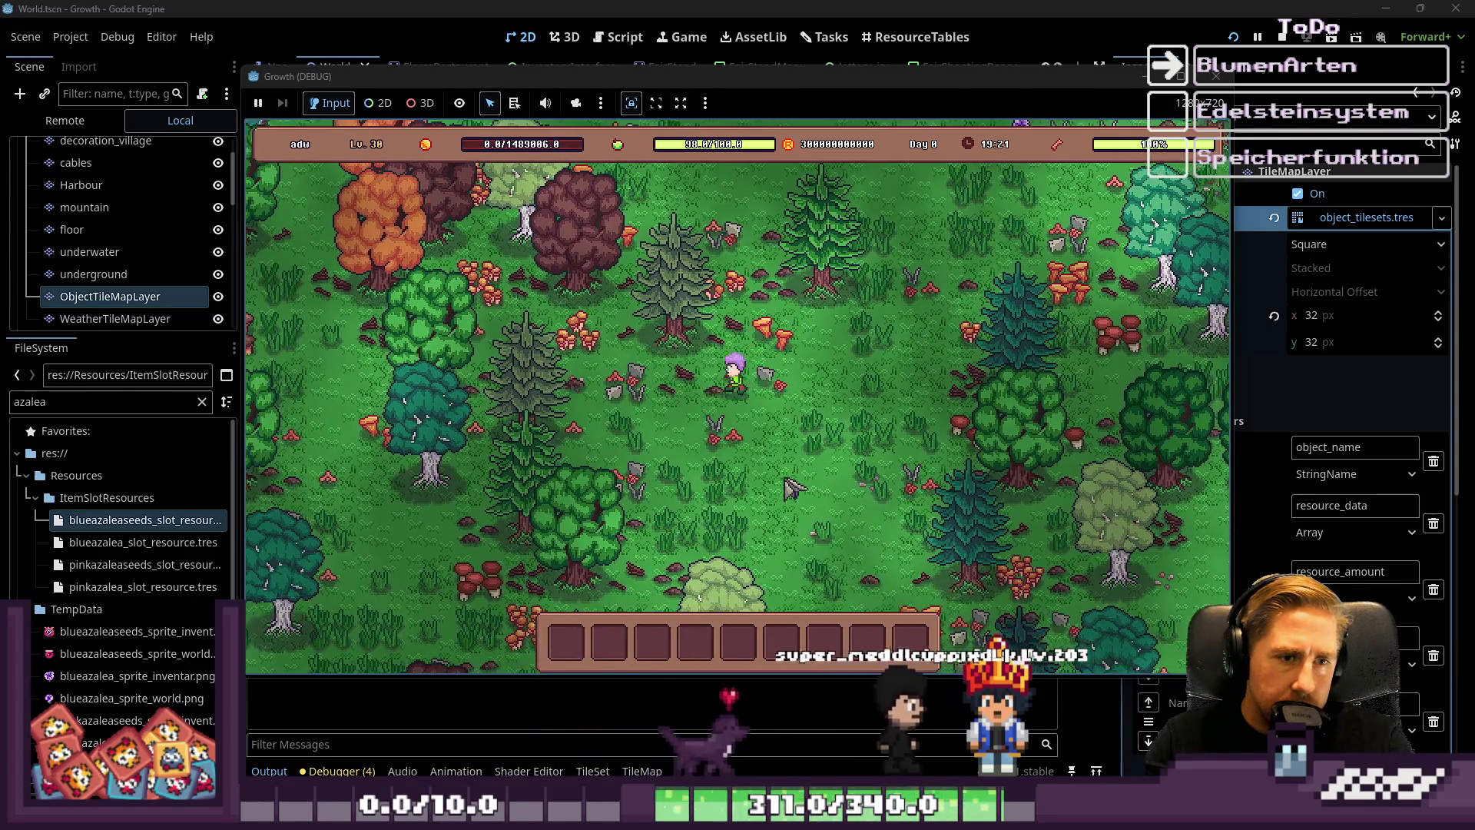
key(a)
key(w)
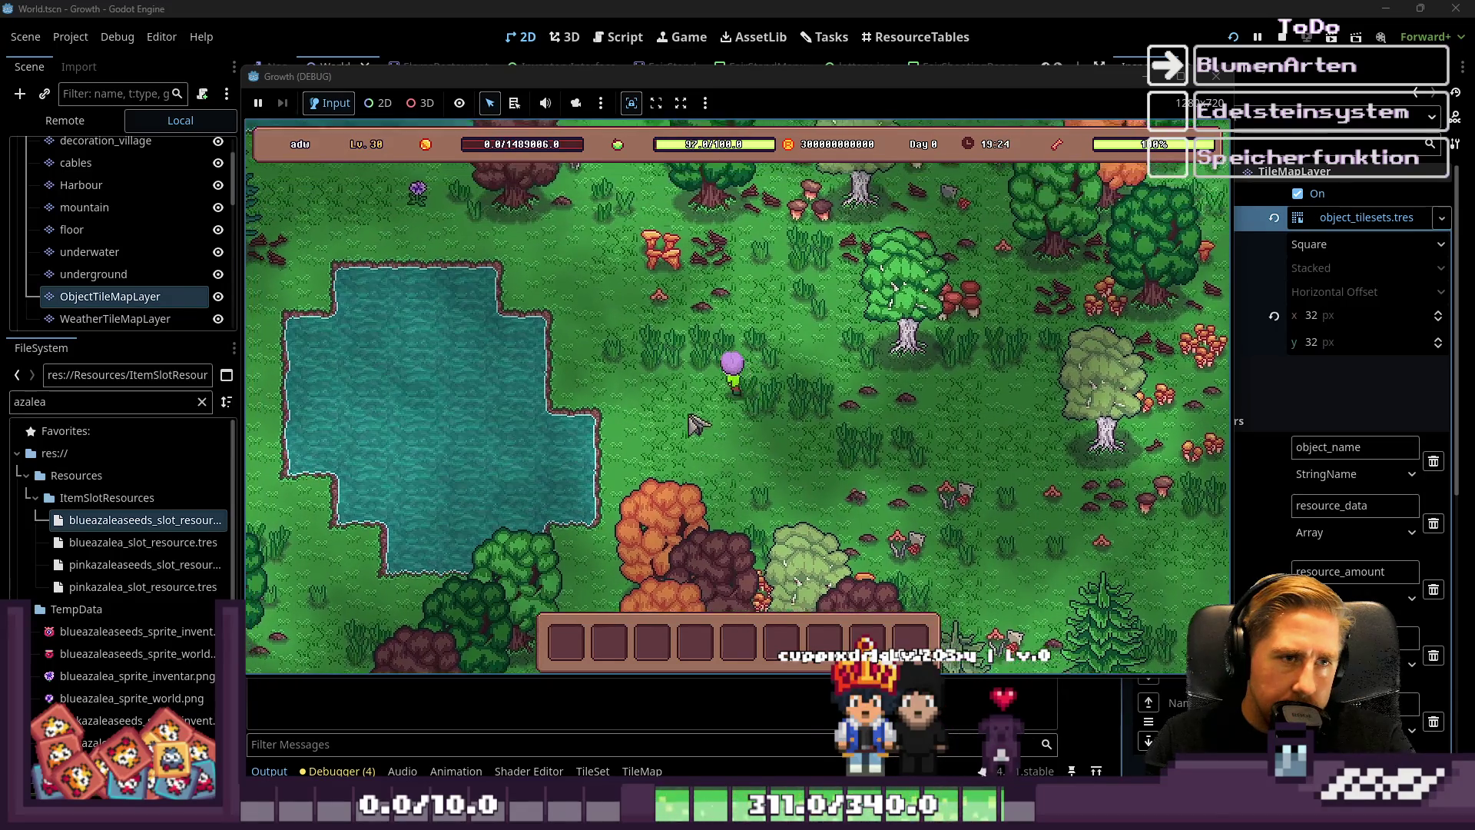
key(w)
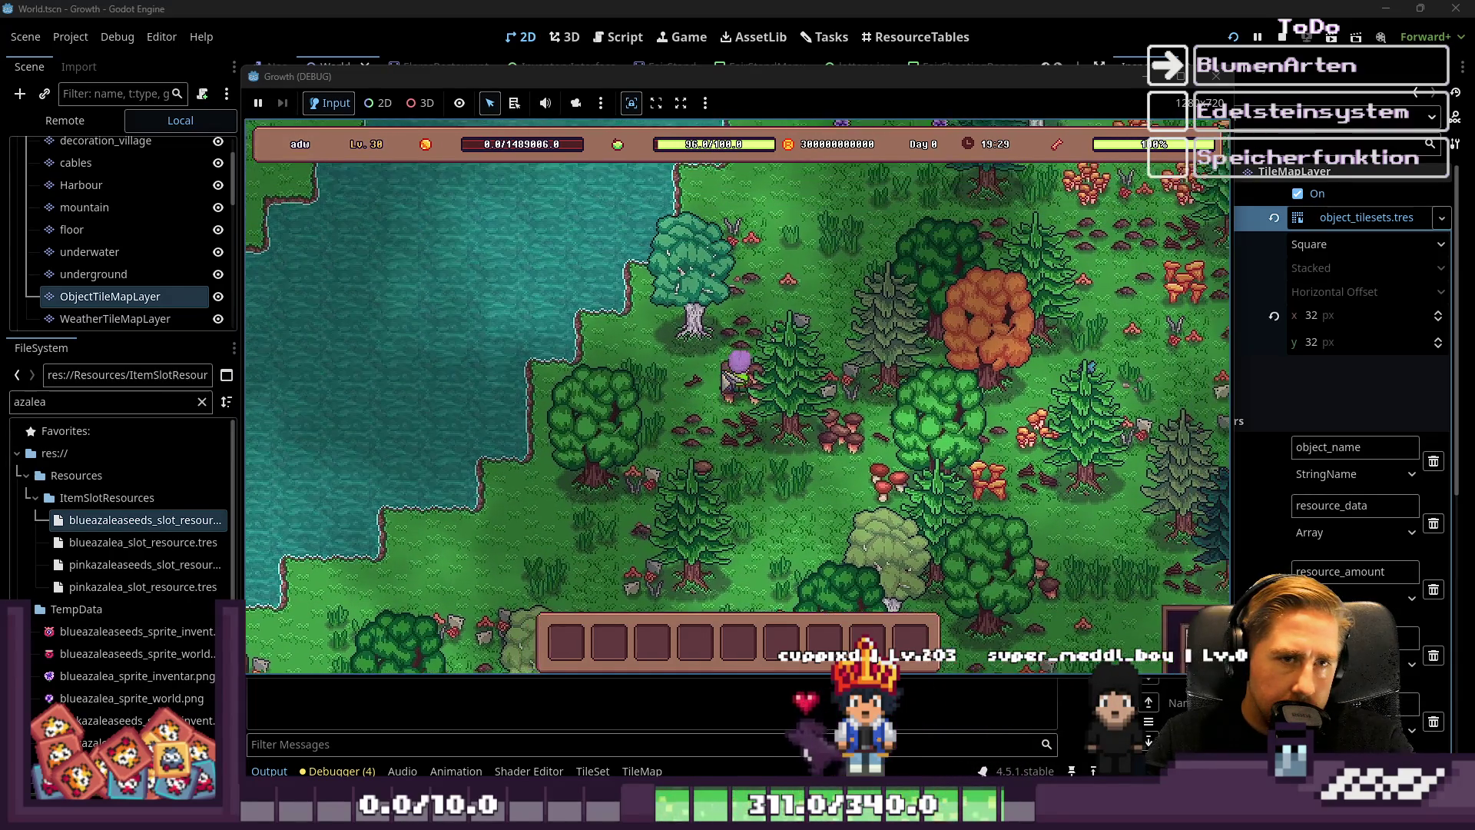
key(w)
key(d)
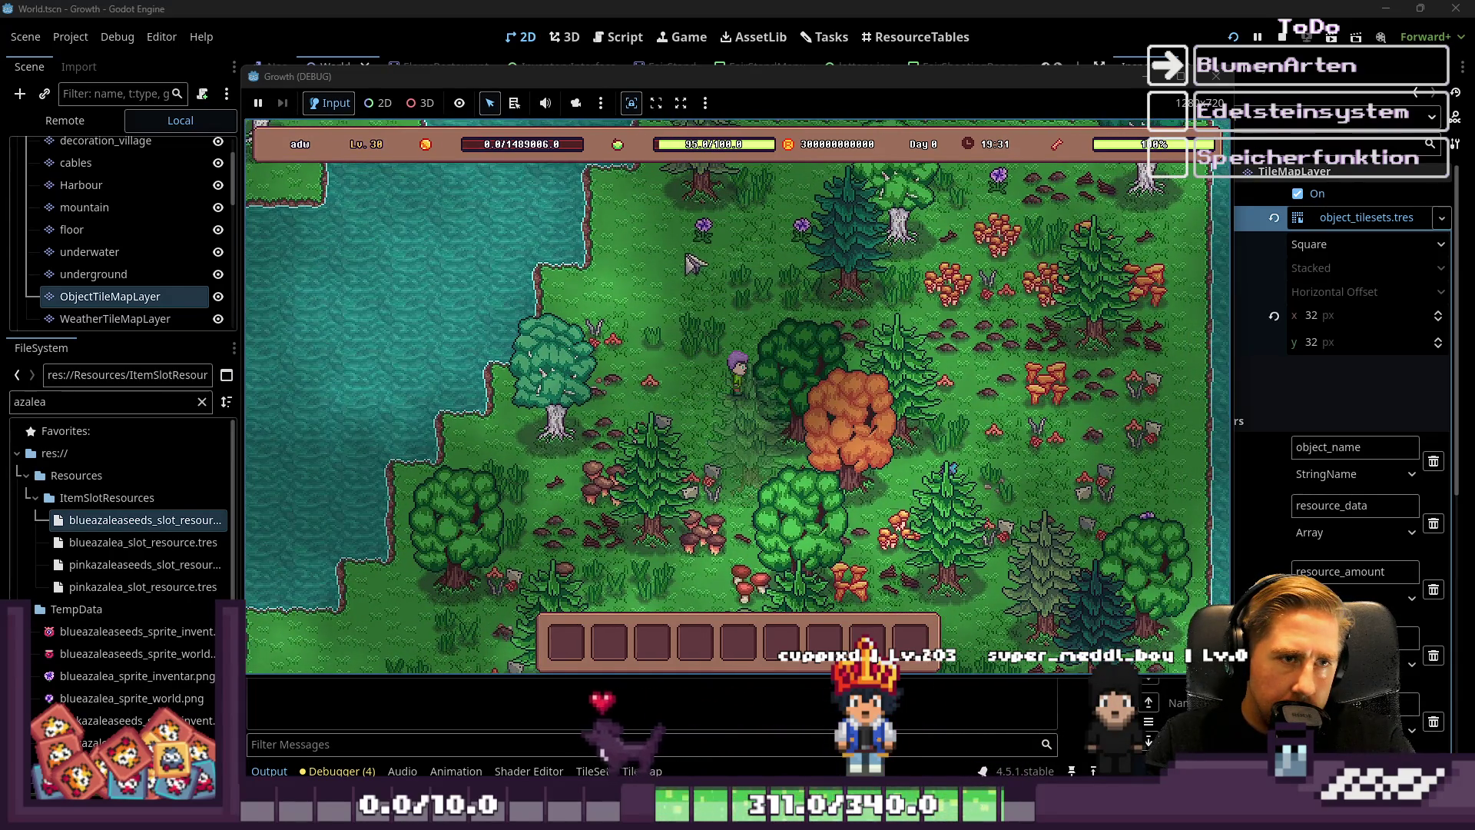
key(w)
key(d)
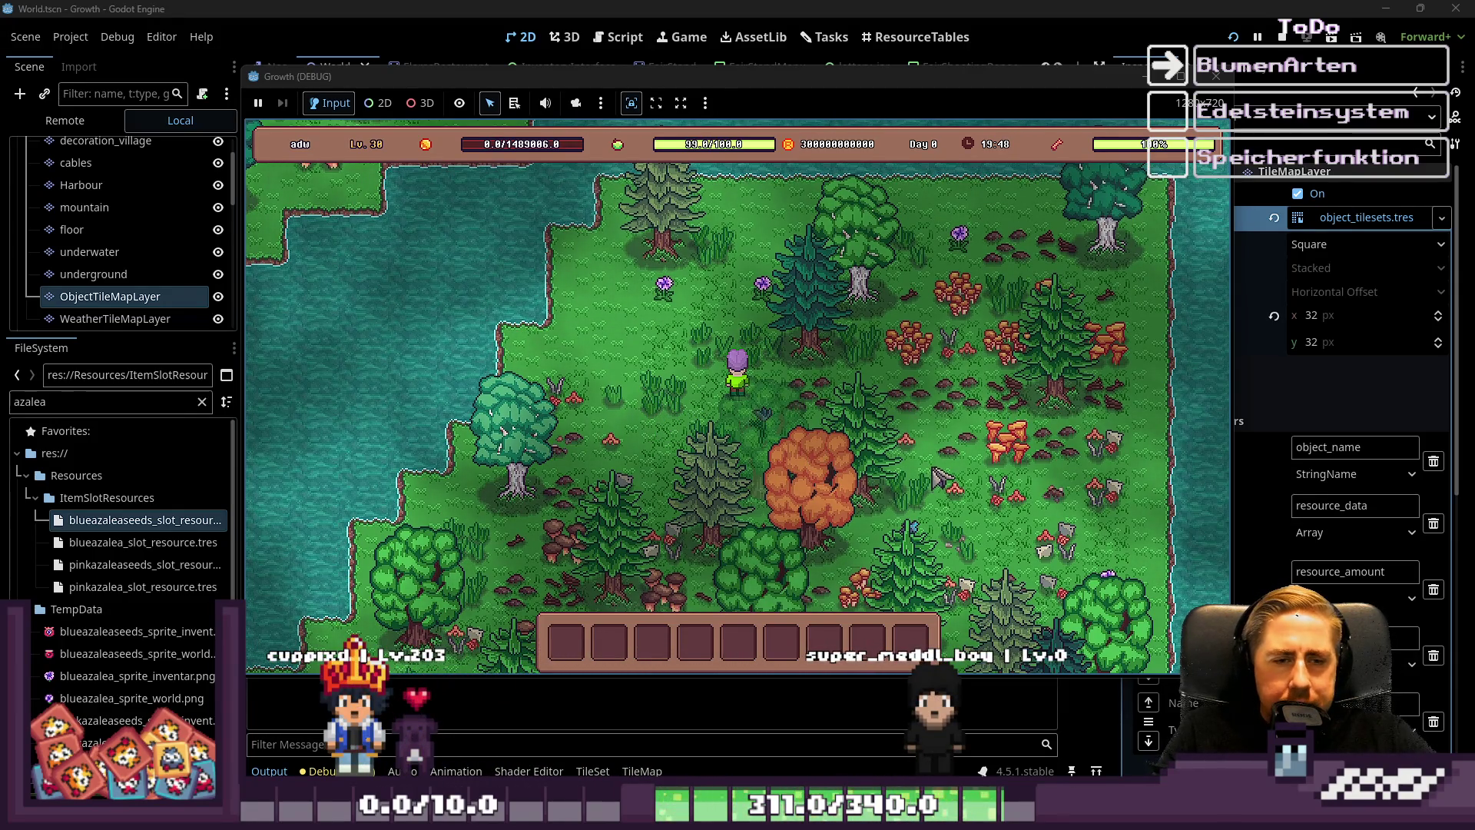
key(s)
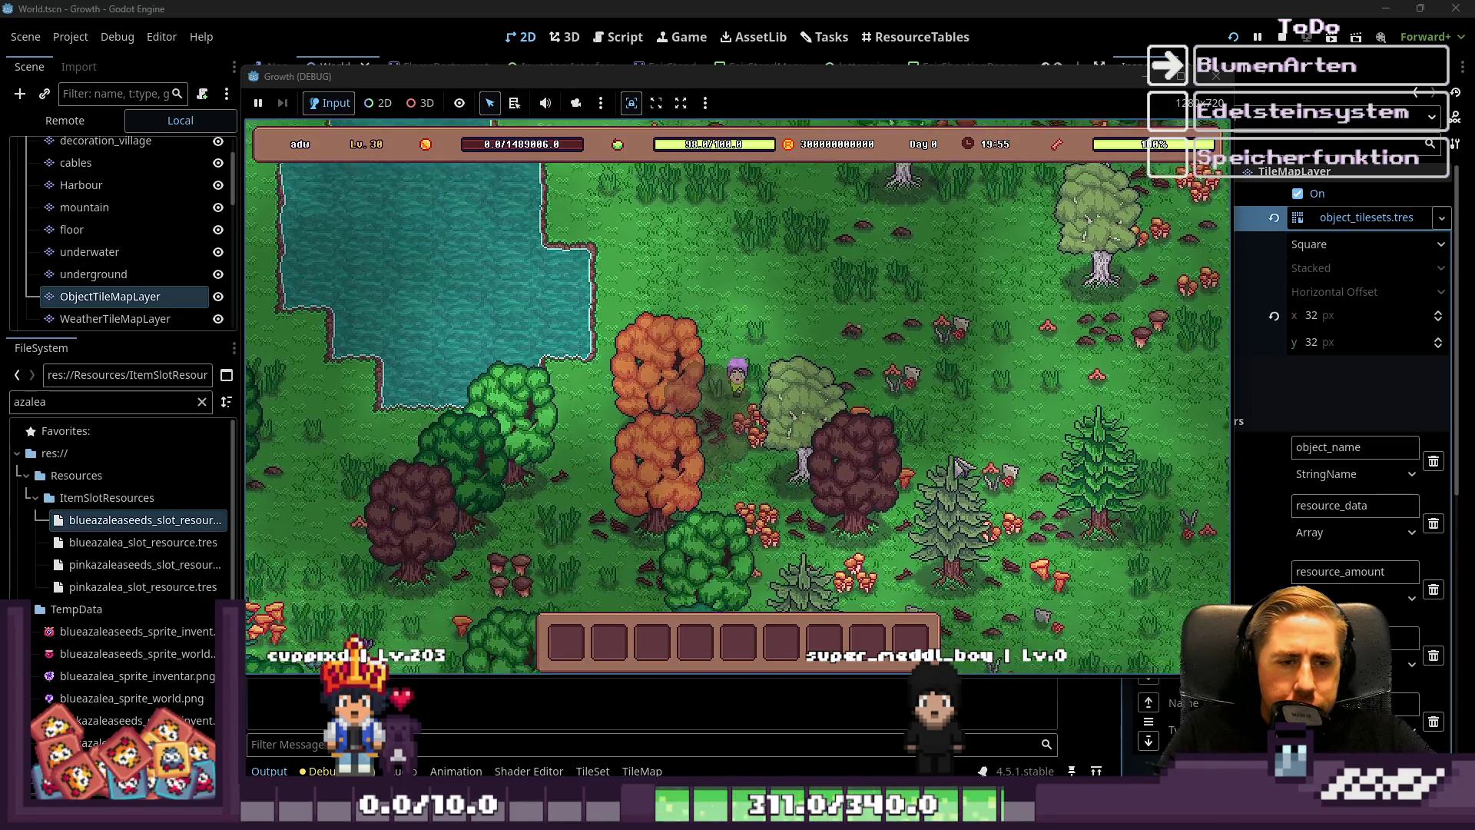
key(s)
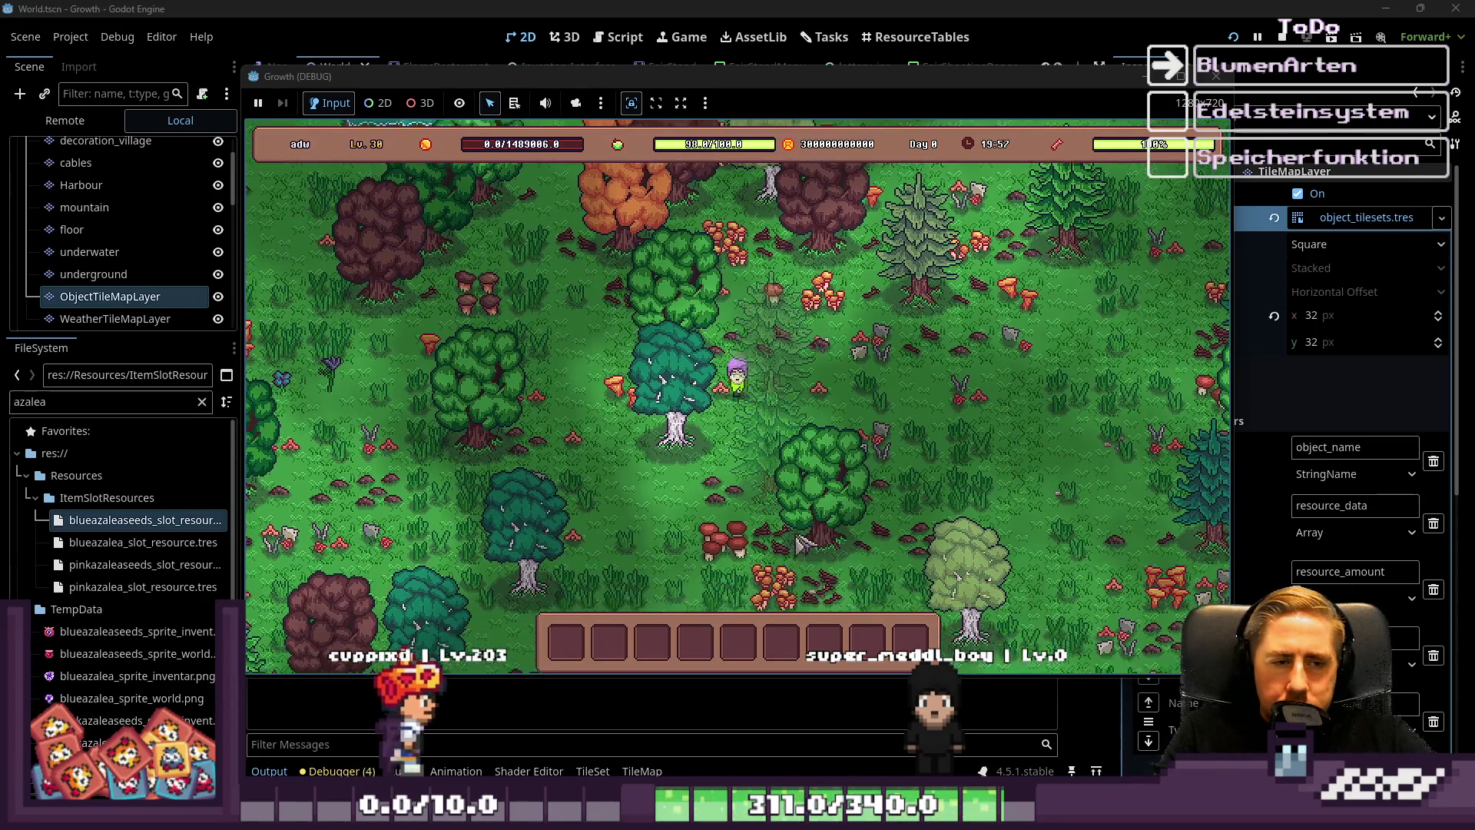
key(s)
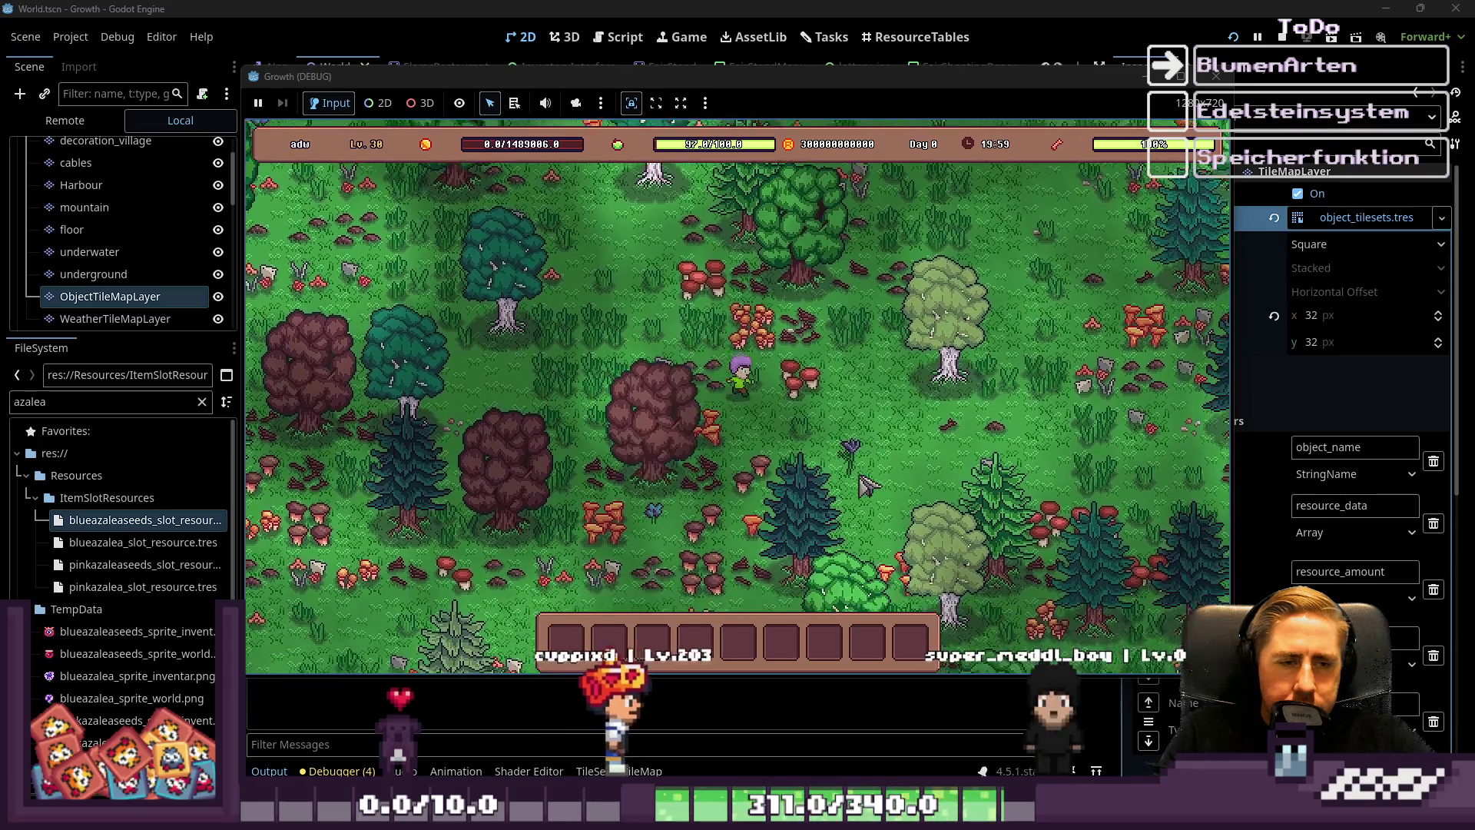
key(a)
key(d)
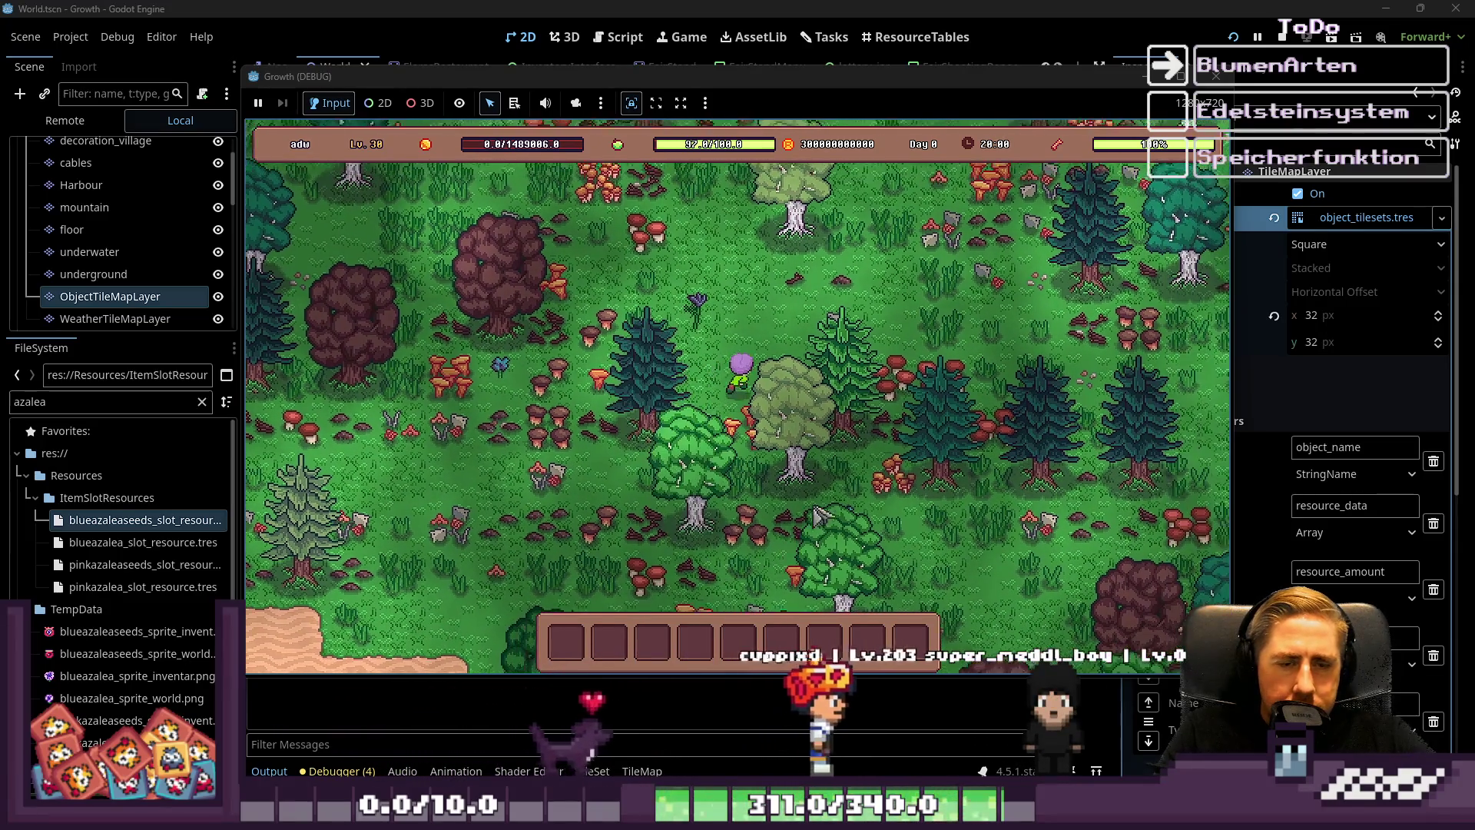
key(w)
key(d)
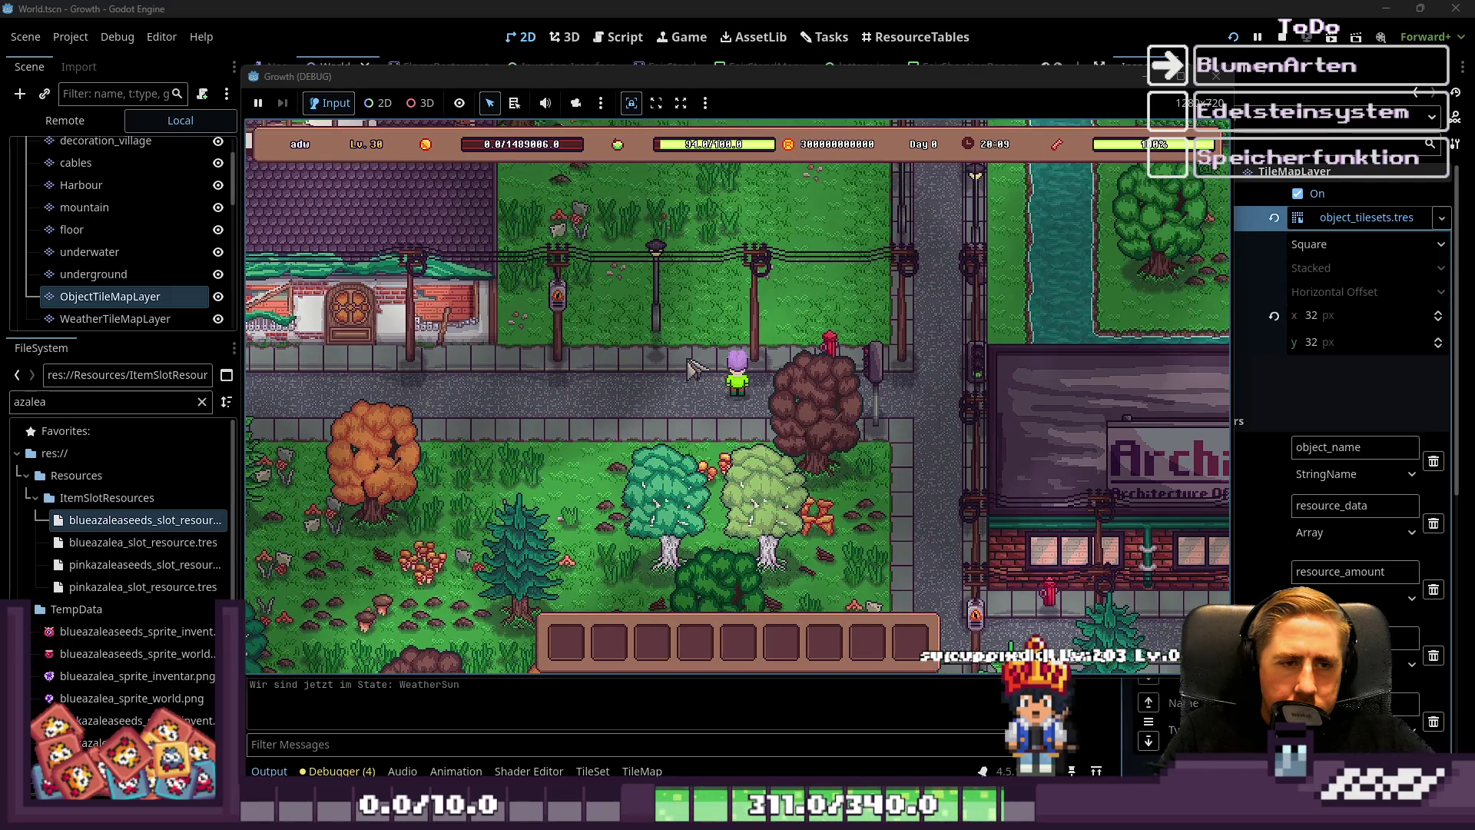
Walk north past NEO'S shop, west to the lamp posts, then south and east along the street.
key(w)
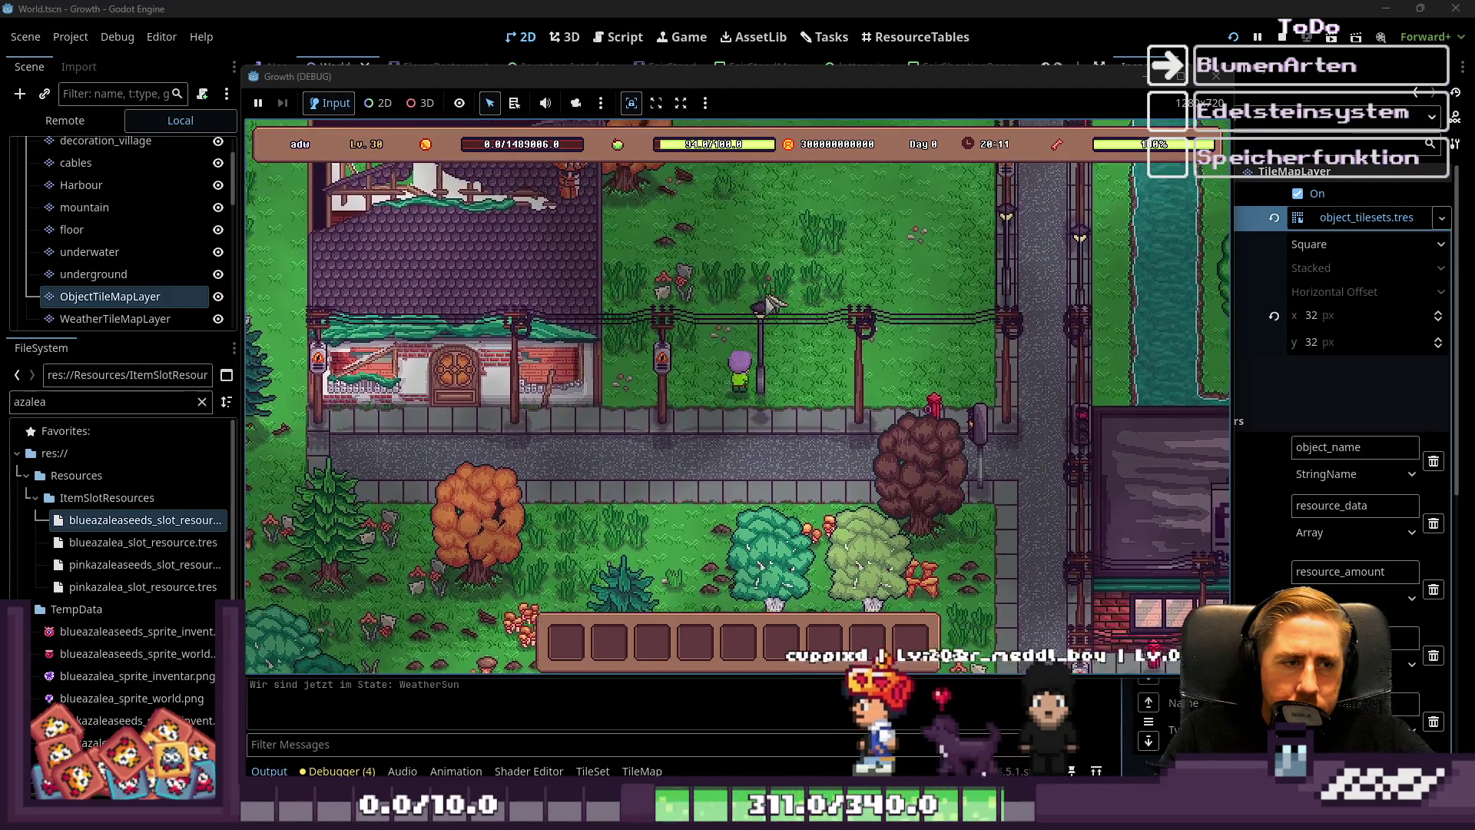
key(w)
key(d)
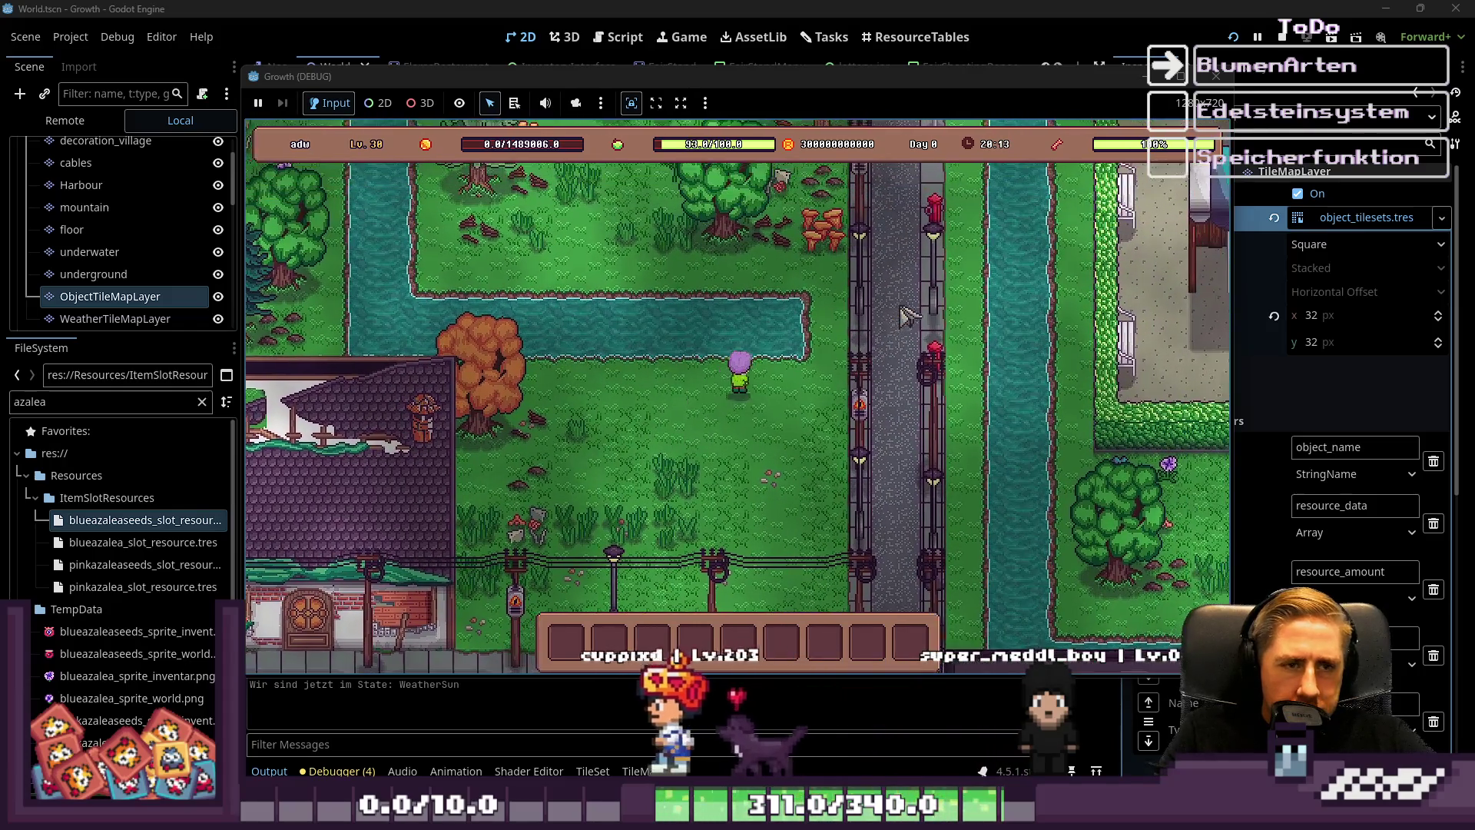
key(w)
key(a)
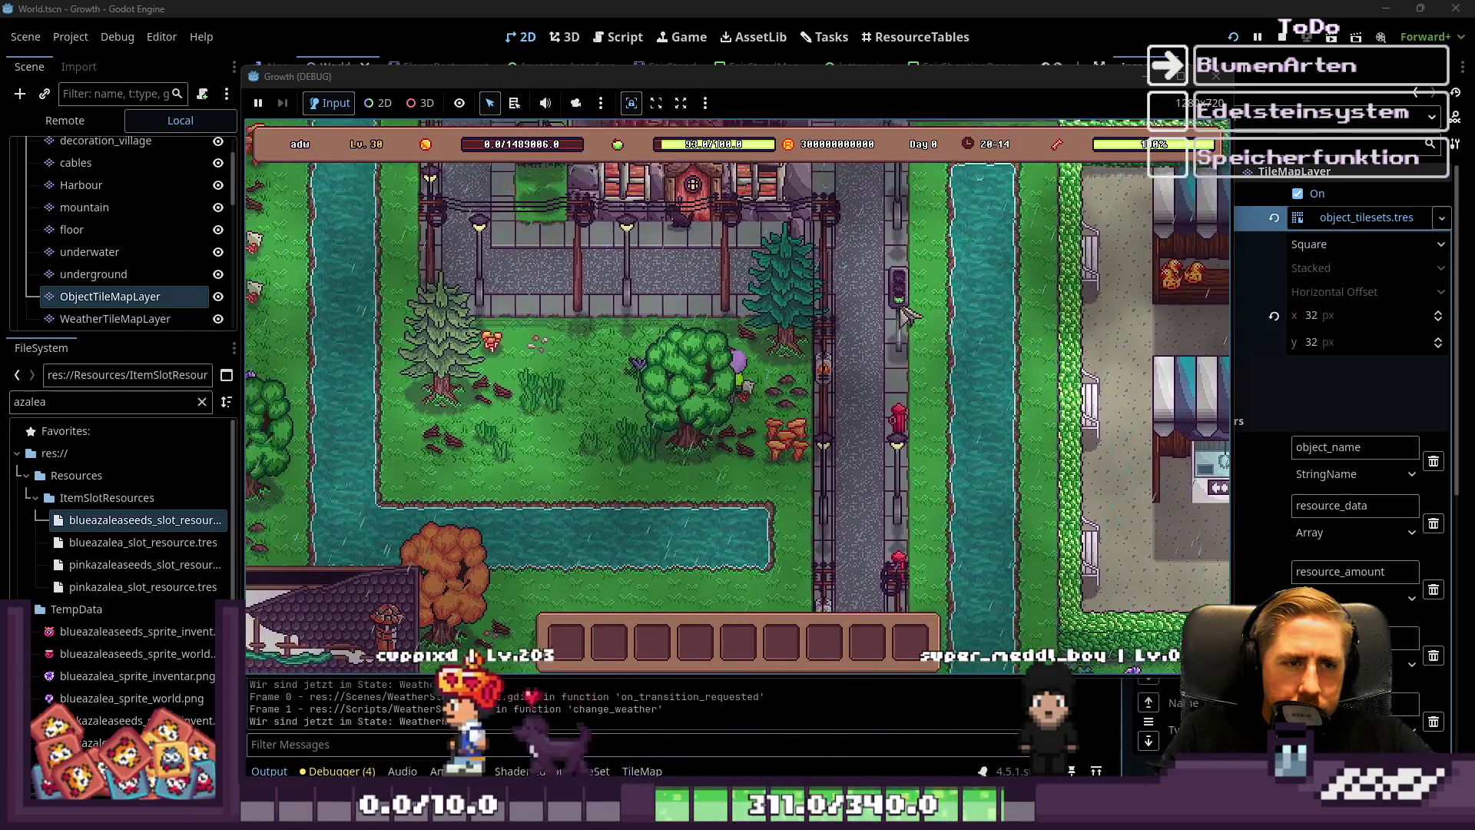
key(a)
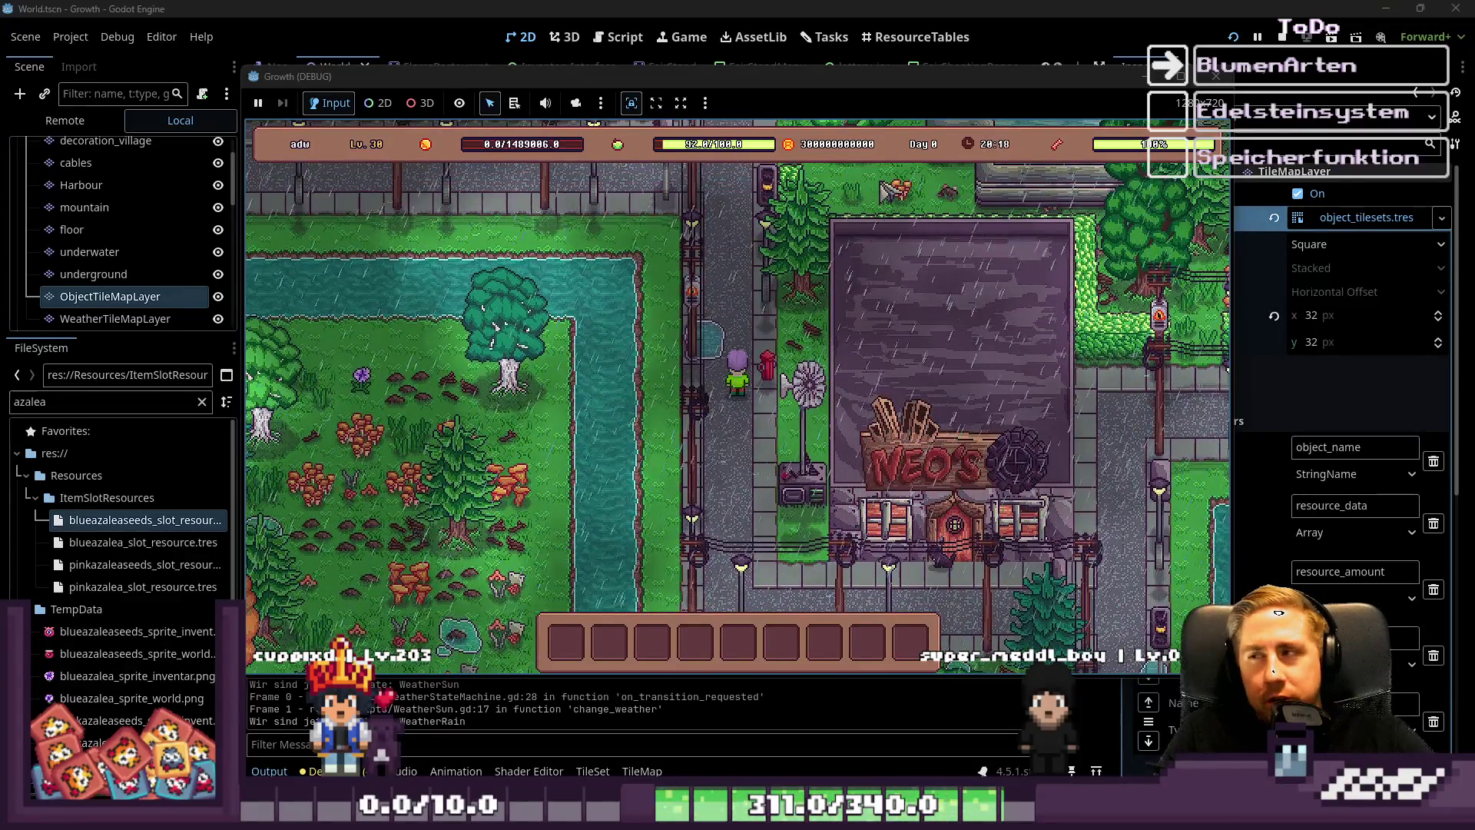
key(w)
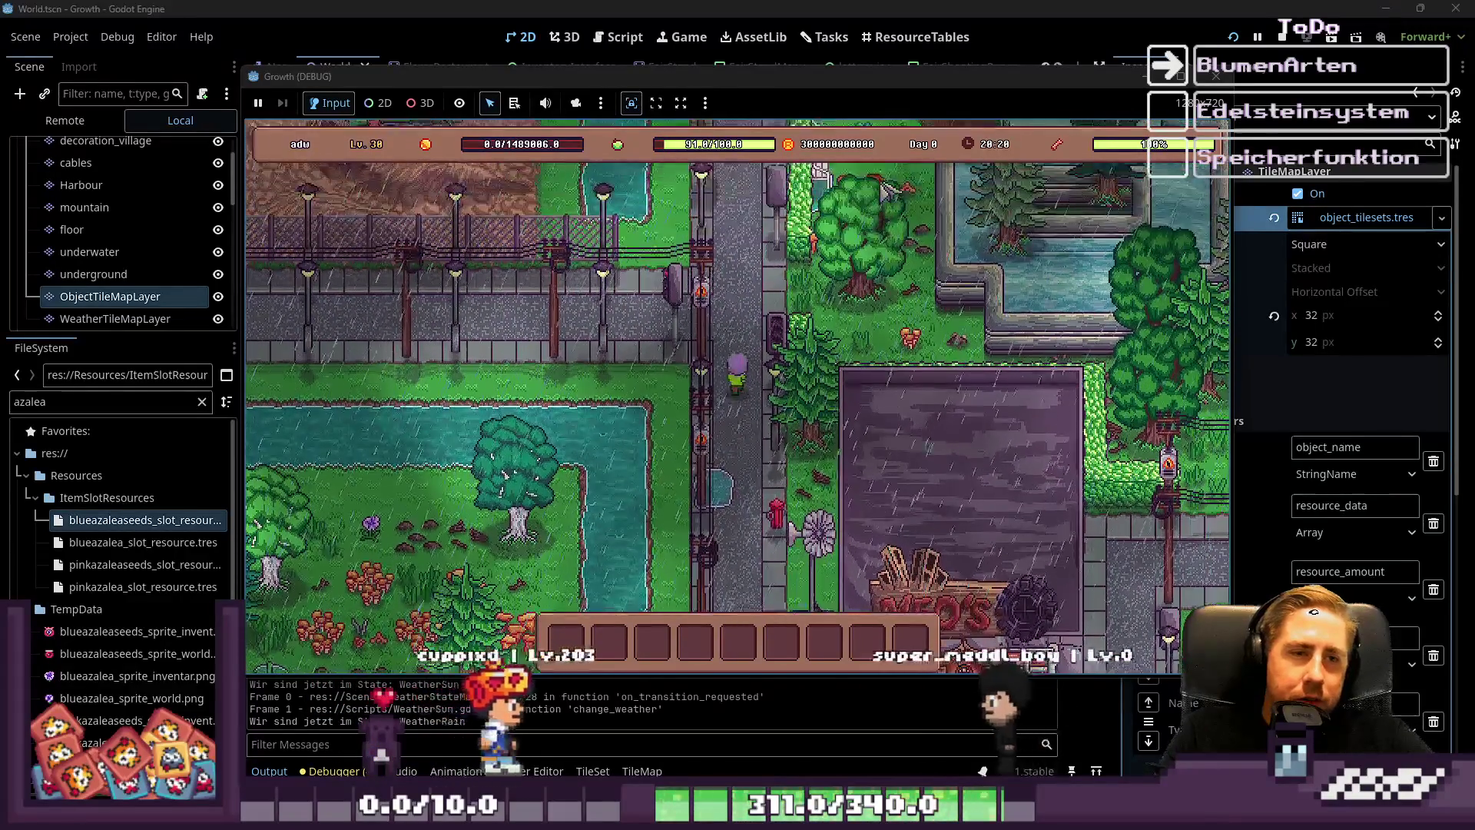
key(w)
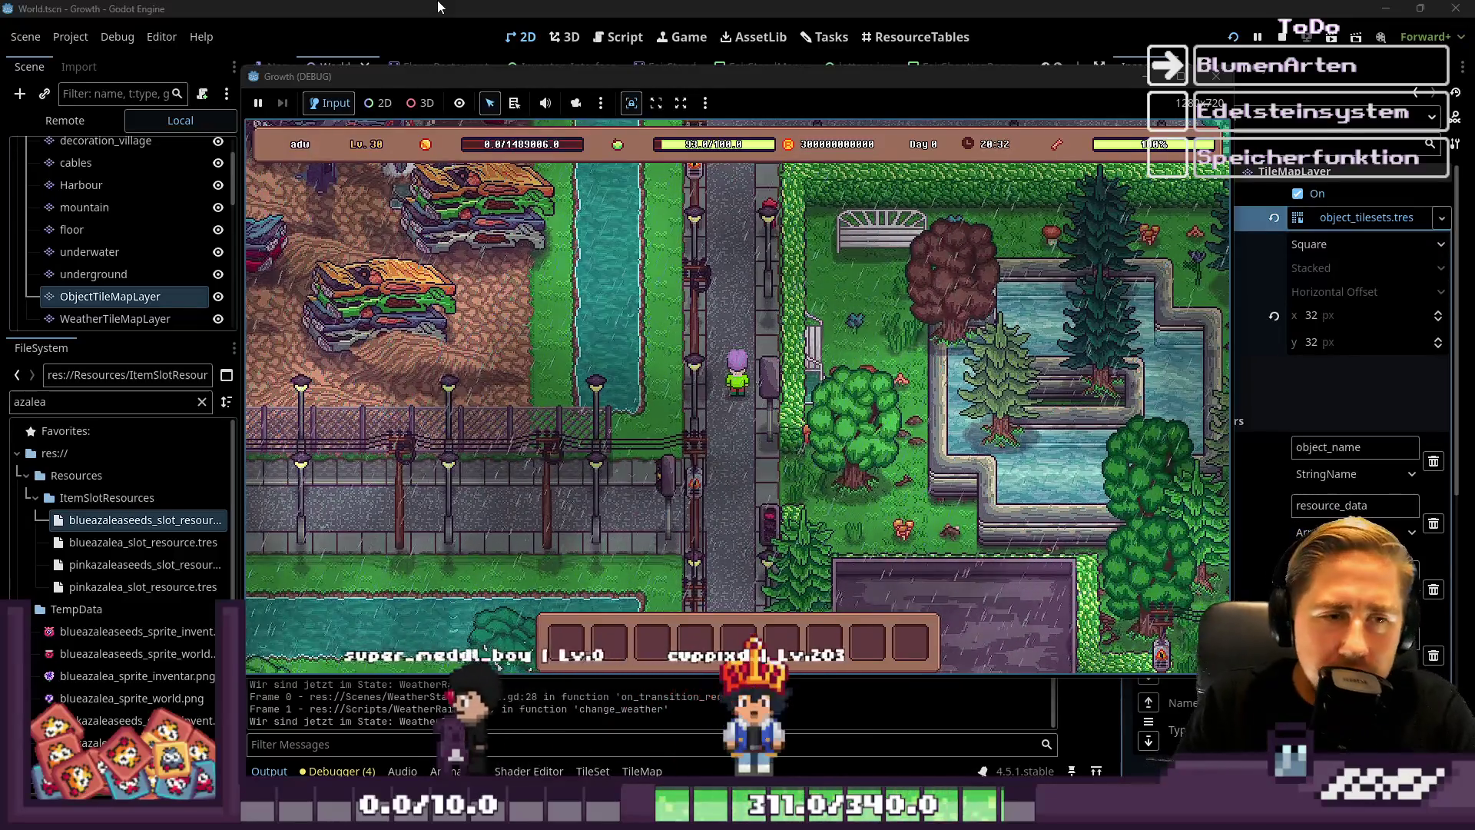
key(a)
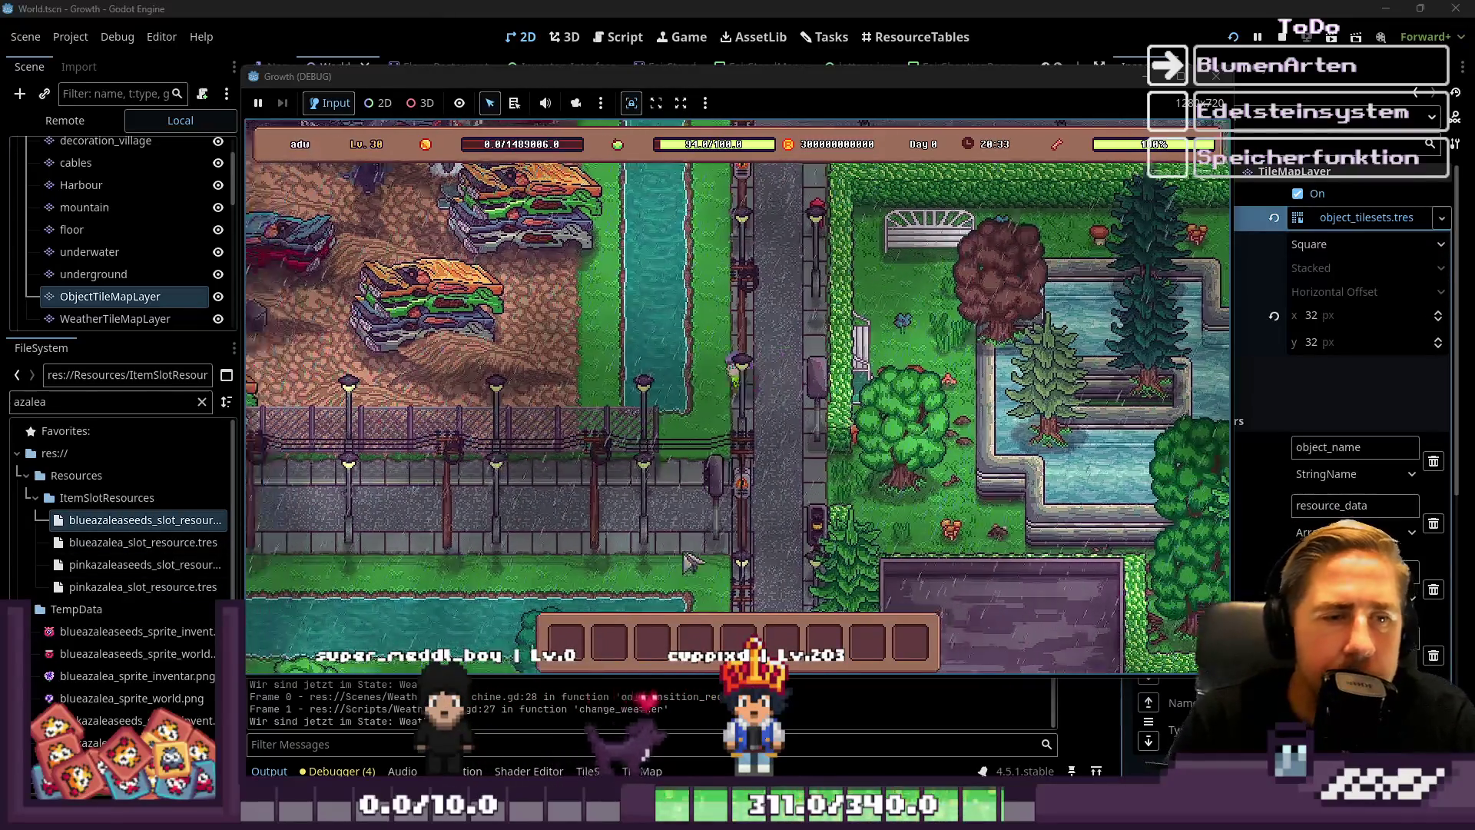
key(s)
key(s)
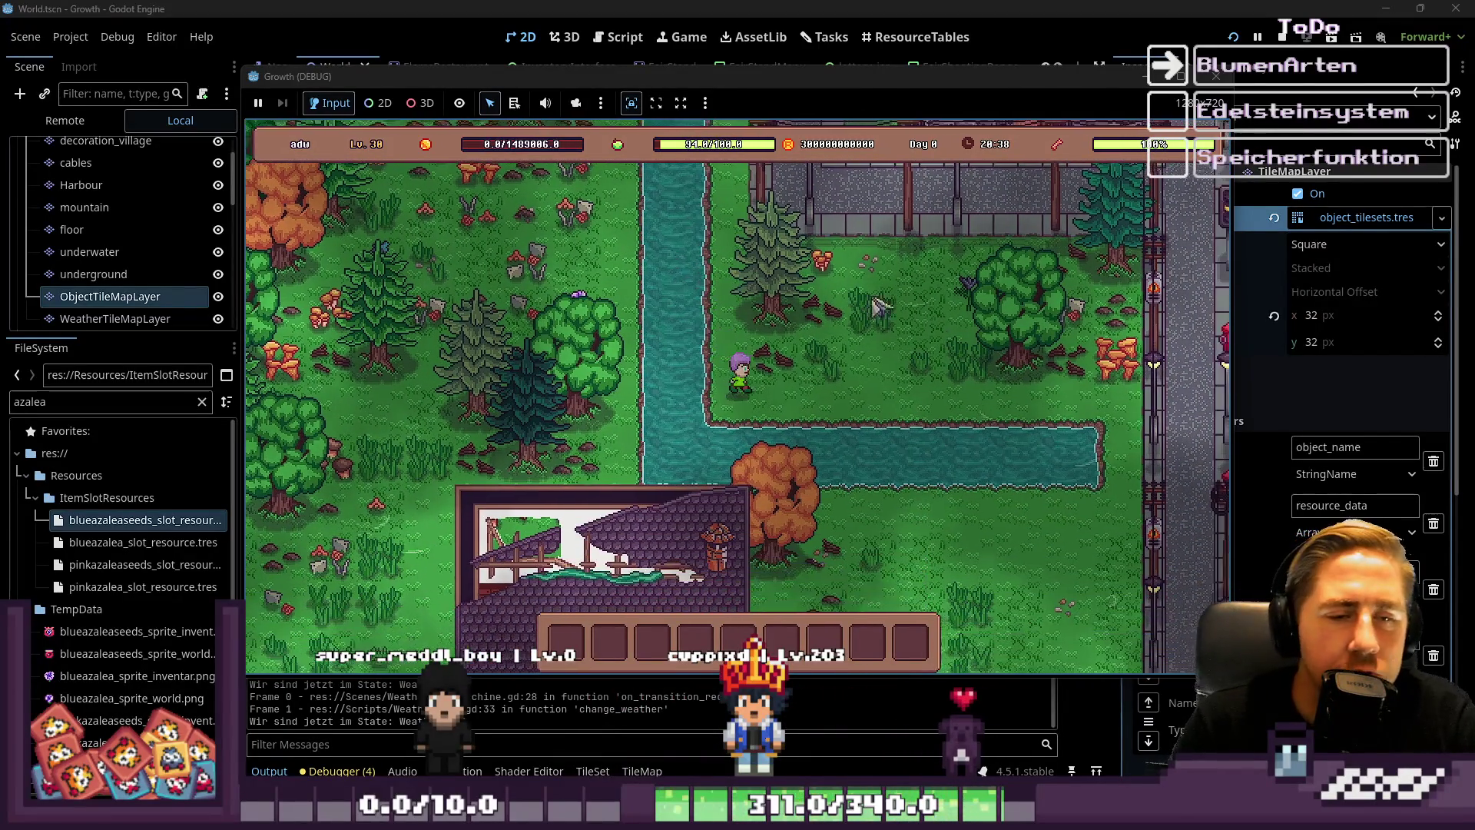
key(d)
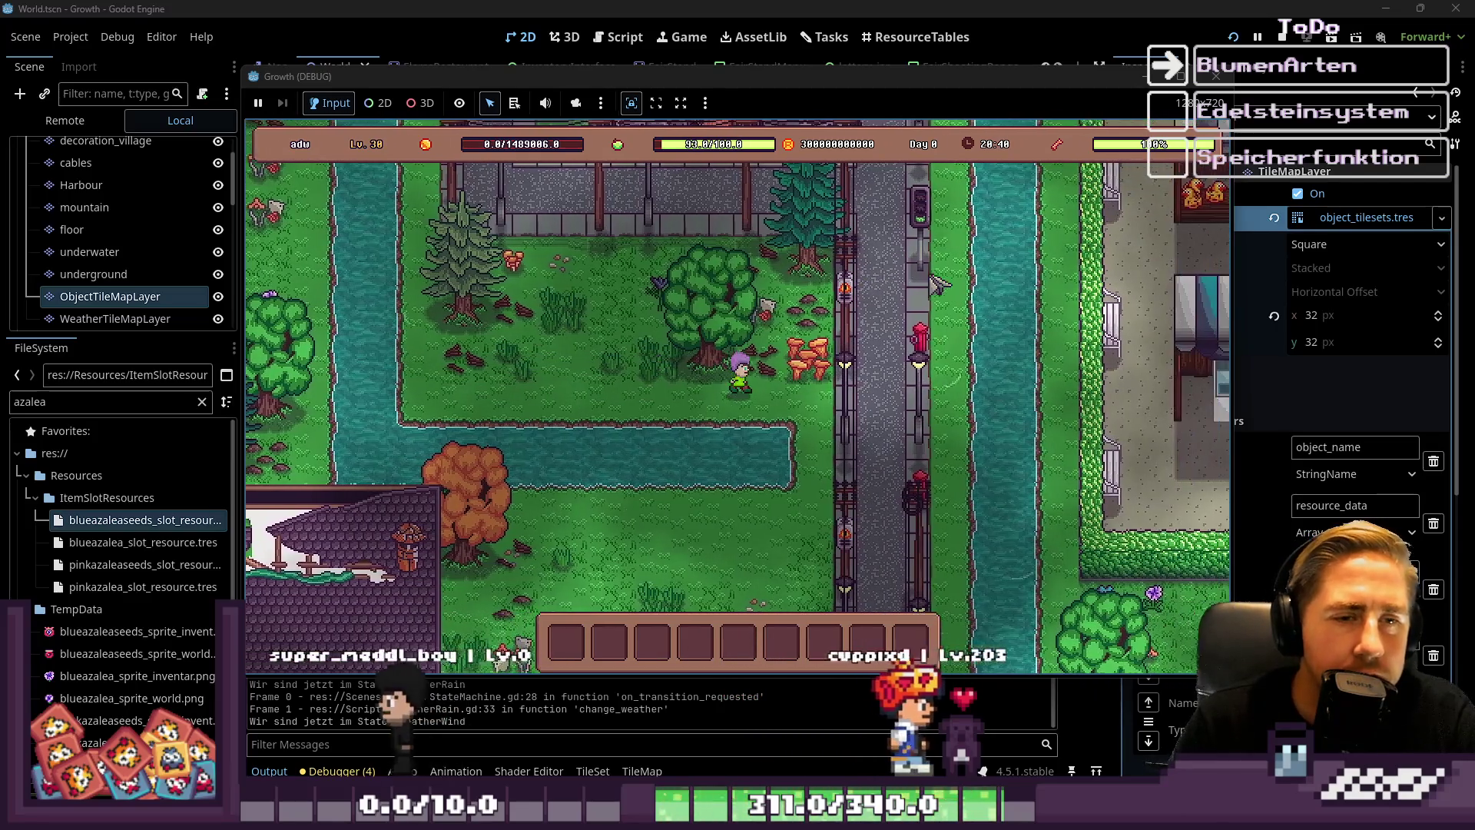
key(d)
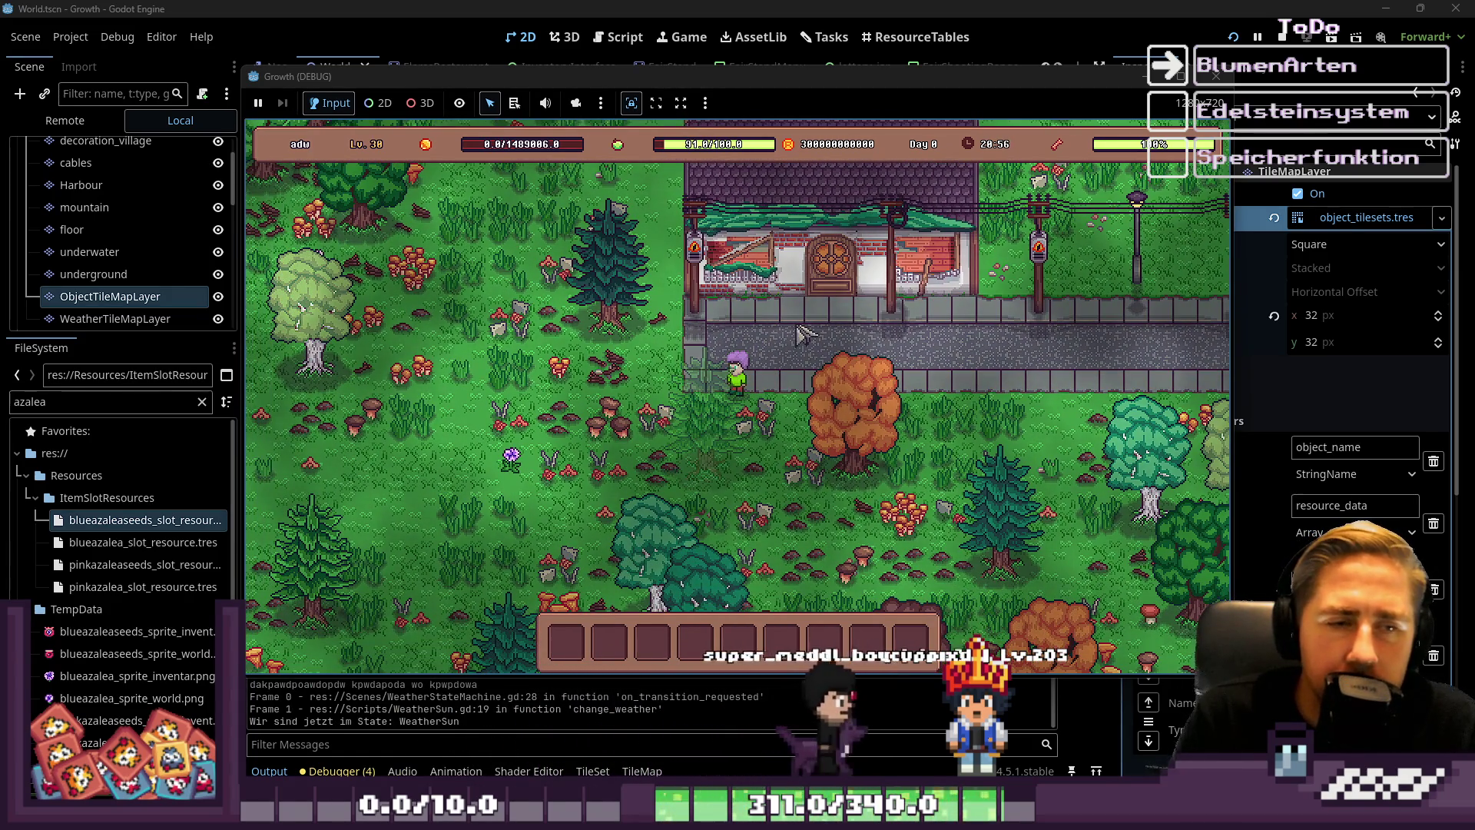
Walk up past the house toward the water, then stop the running game.
key(w)
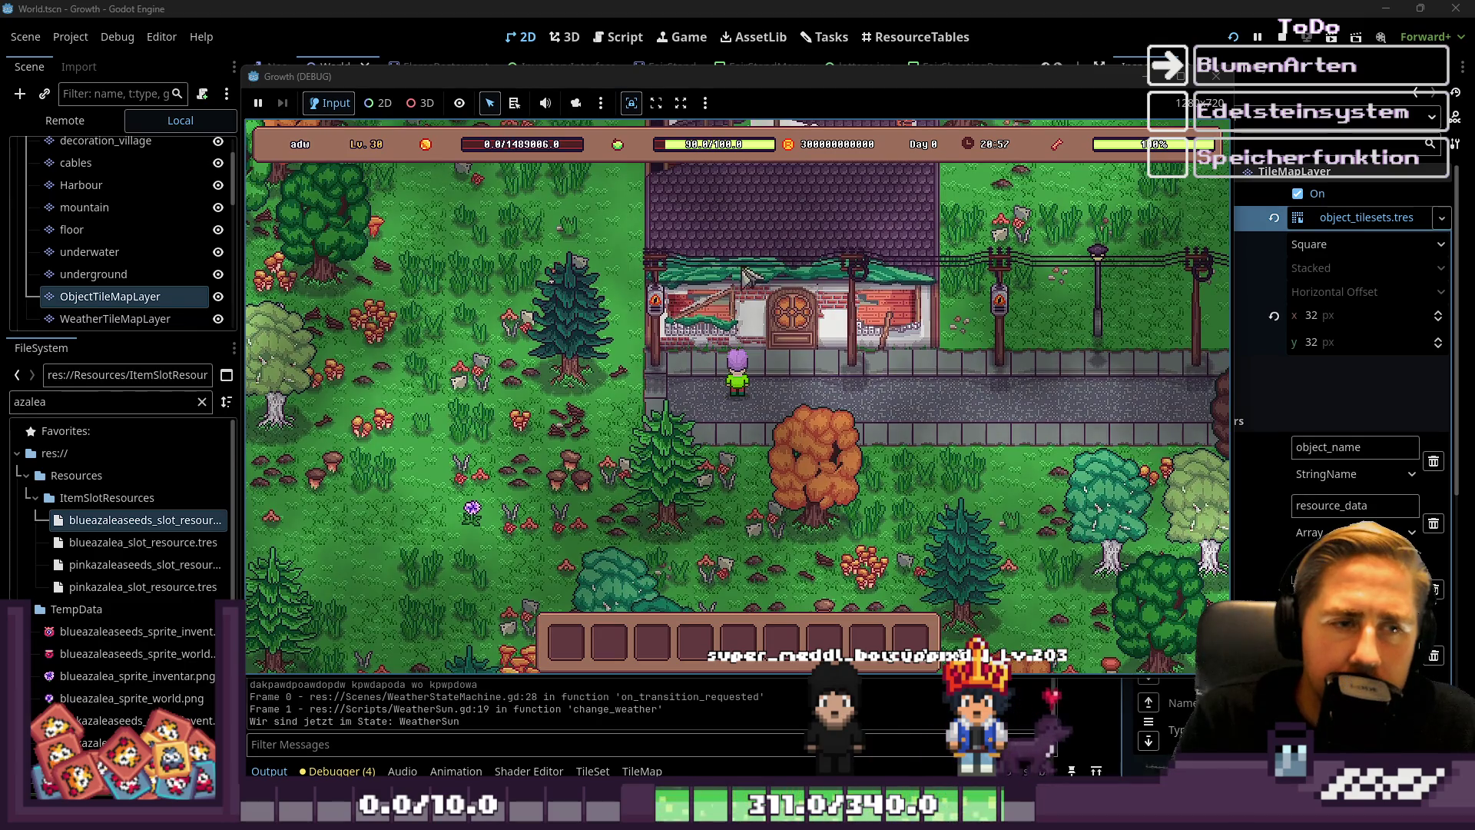
key(s)
key(a)
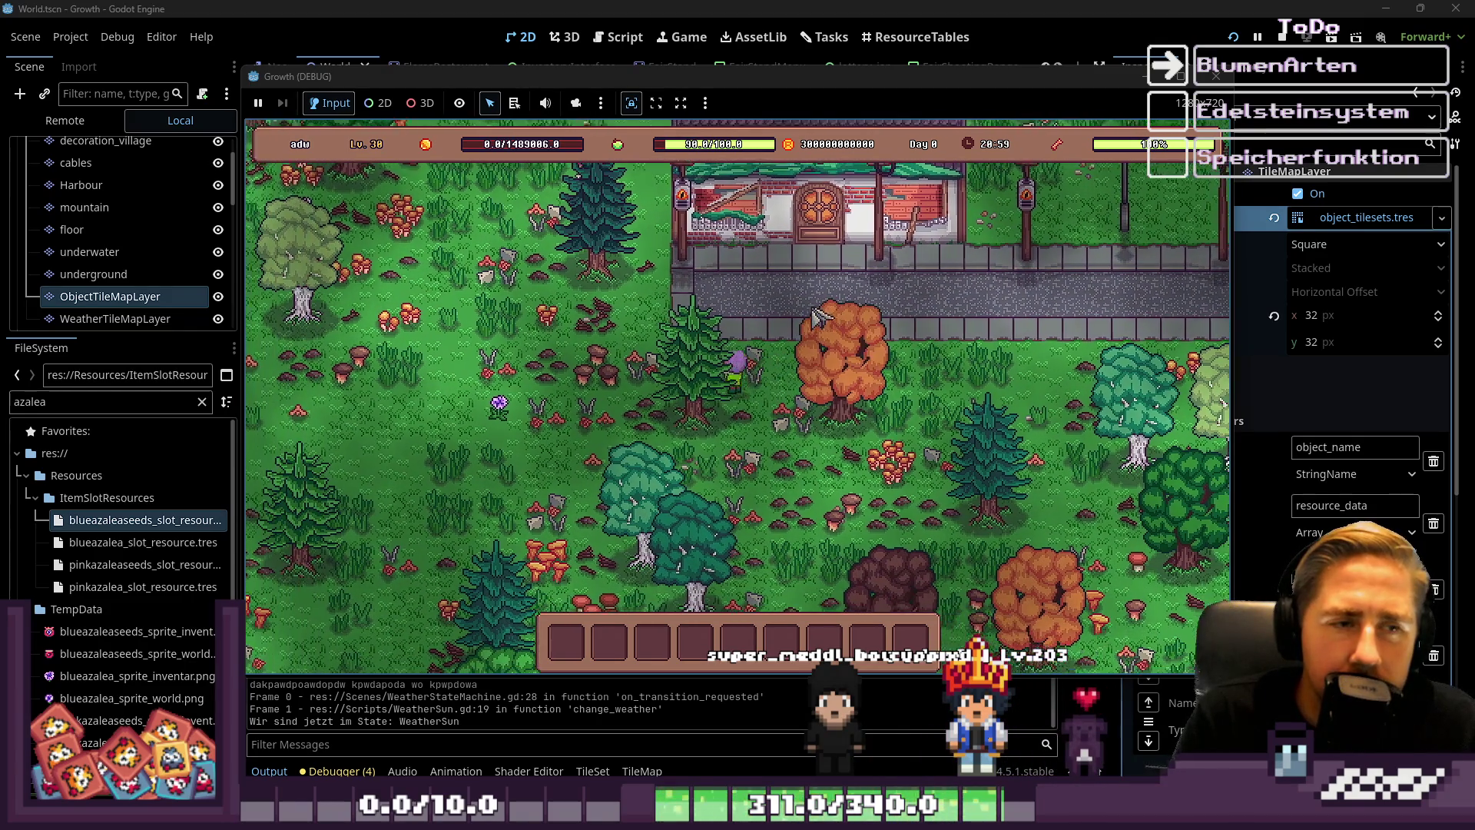
key(w)
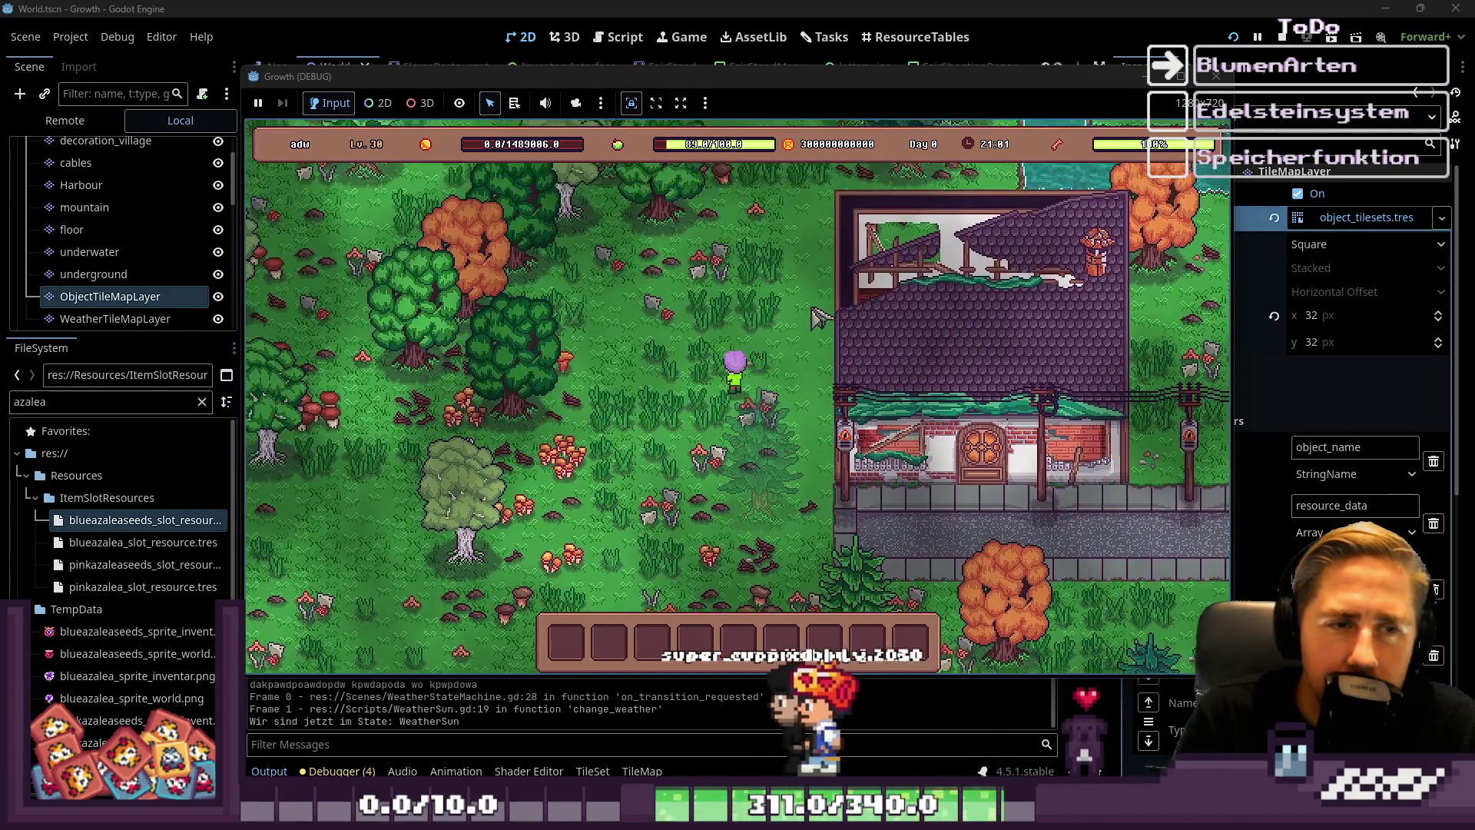
key(w)
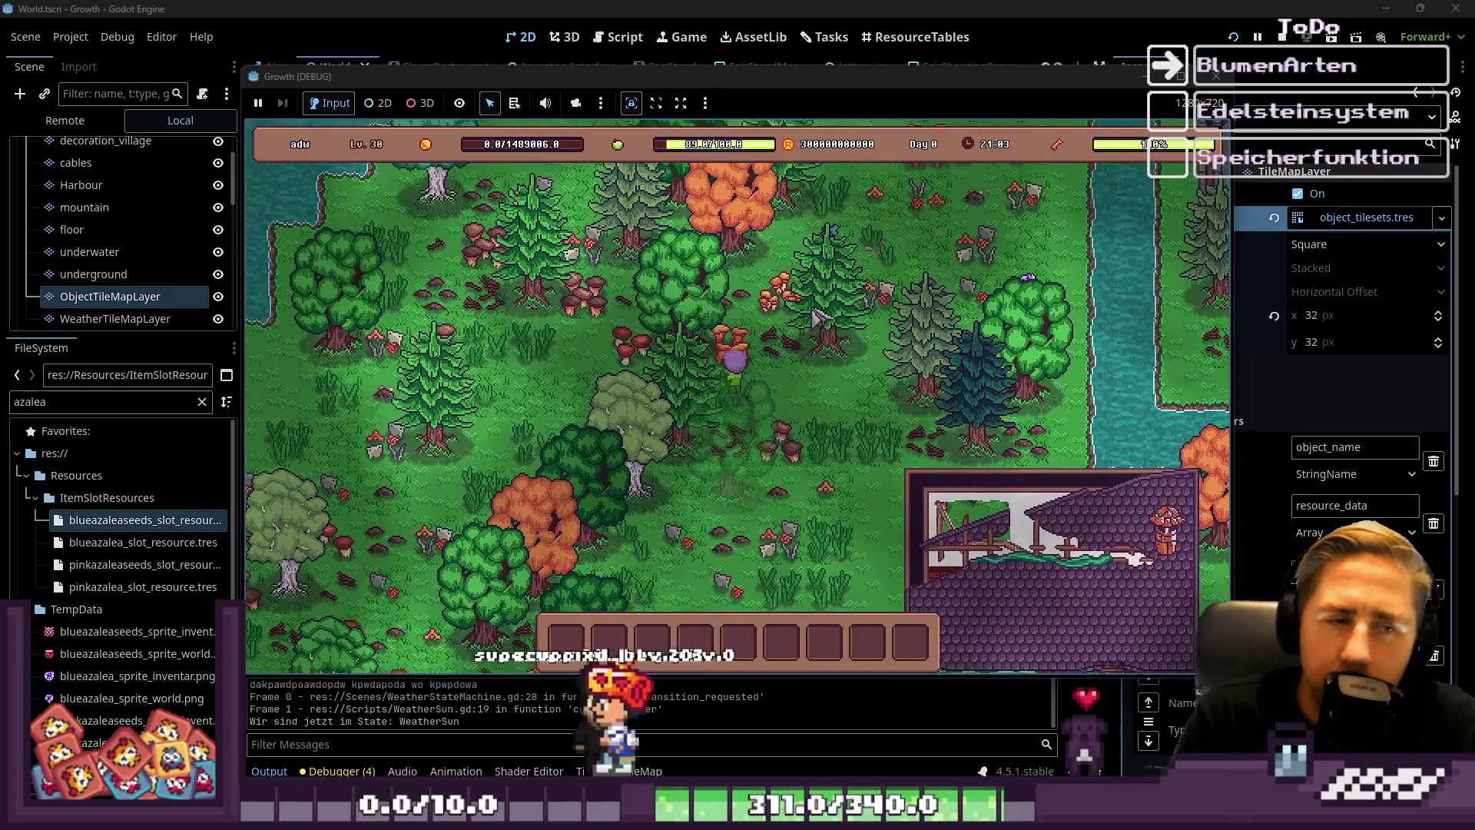
key(w)
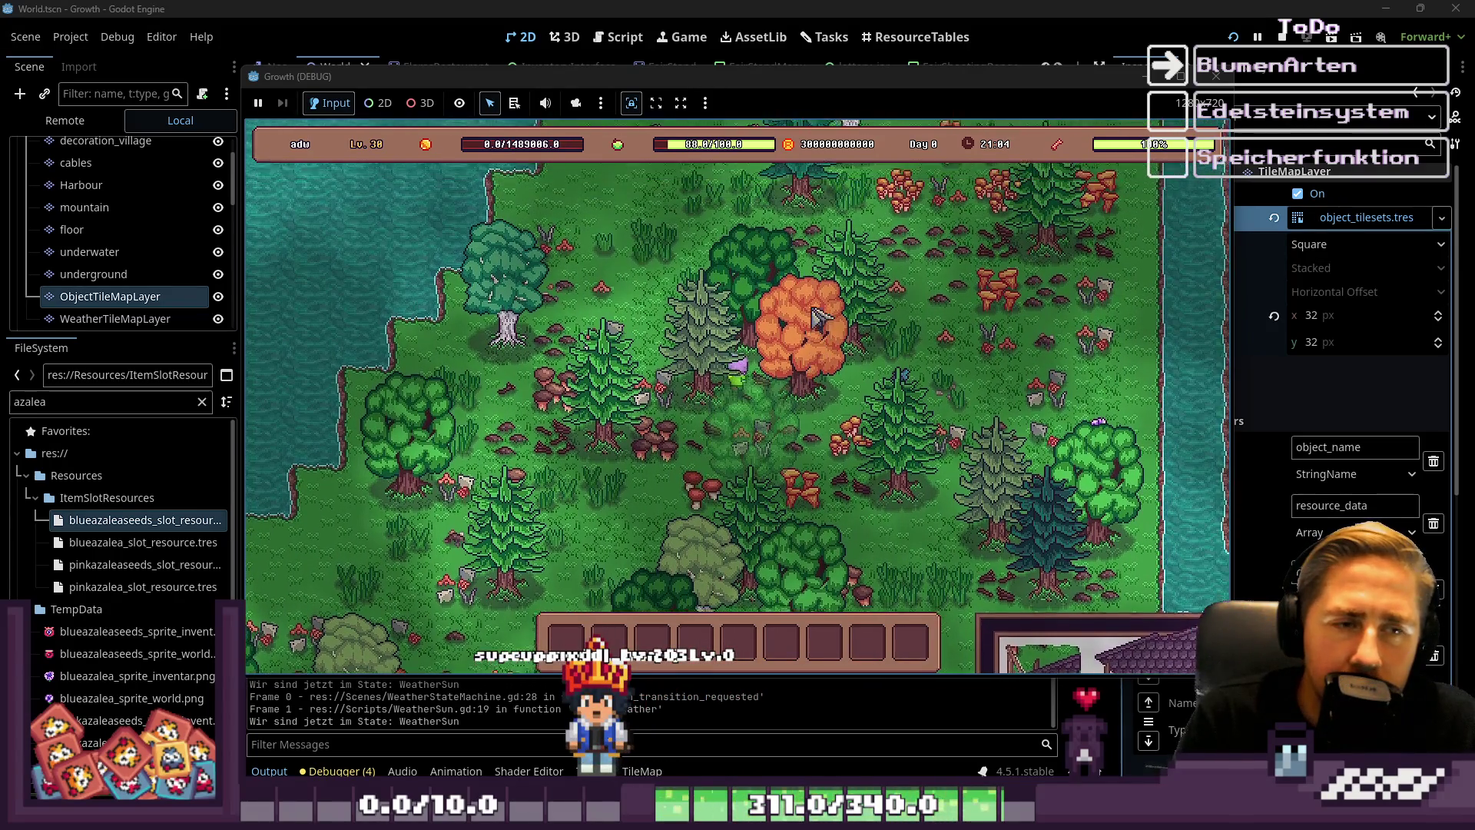
key(w)
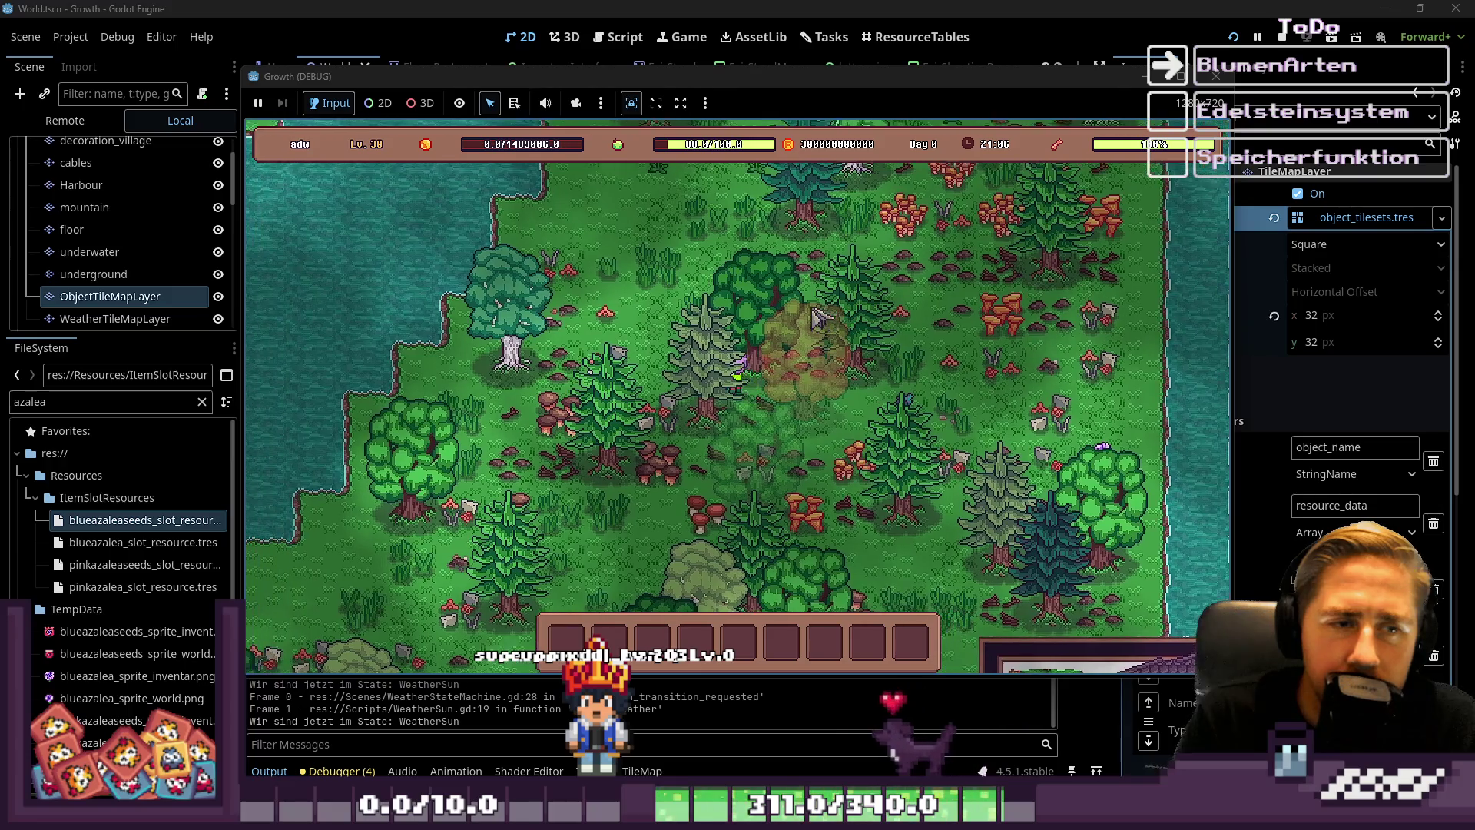
key(w)
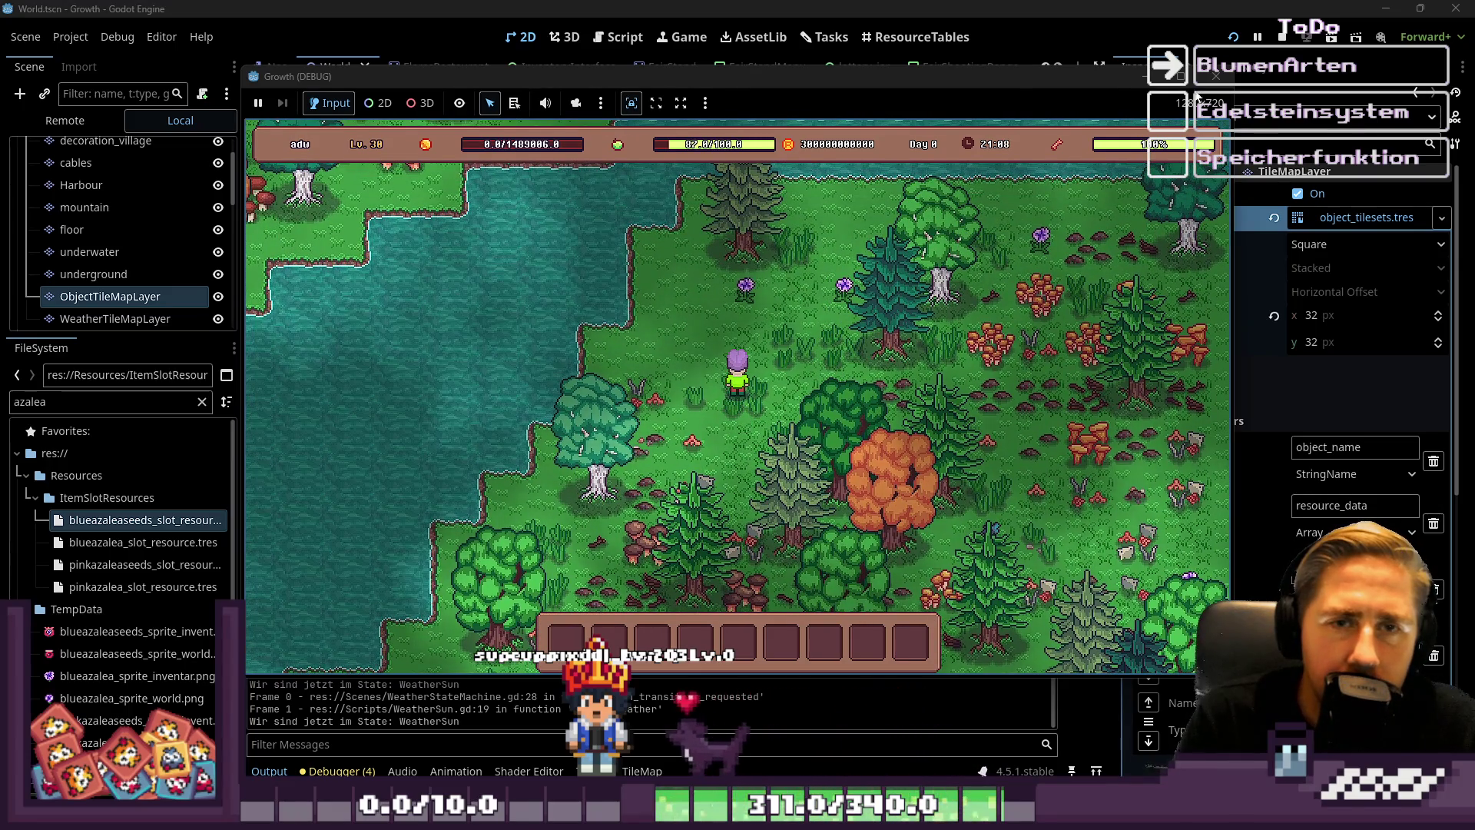
click(1216, 78)
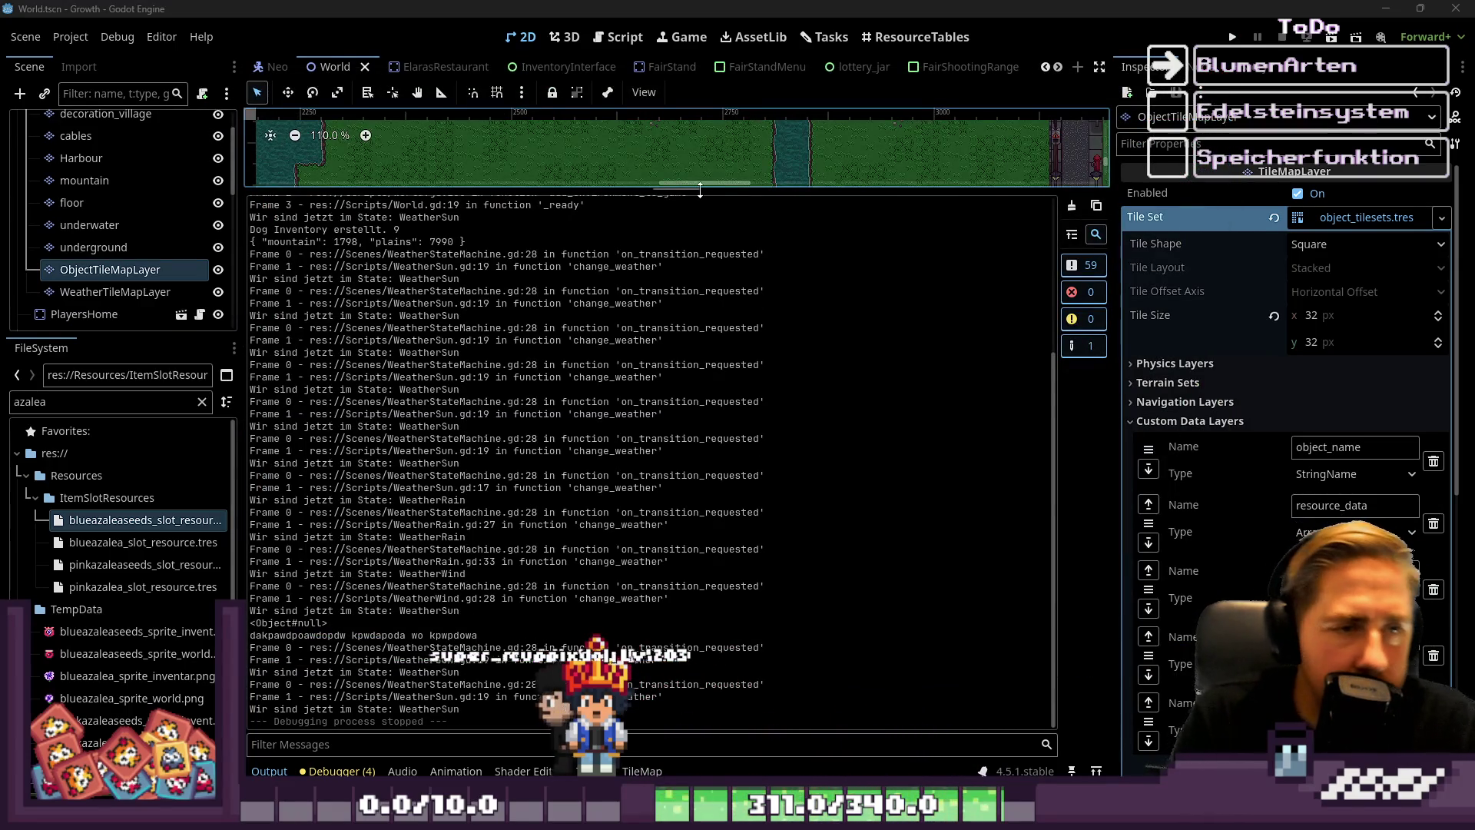
Reselect ObjectTileMapLayer, enlarge the tile panel, and open flowers_nacht.png in the TileSet editor.
drag(698, 198, 722, 590)
scroll(807, 369, down, 4)
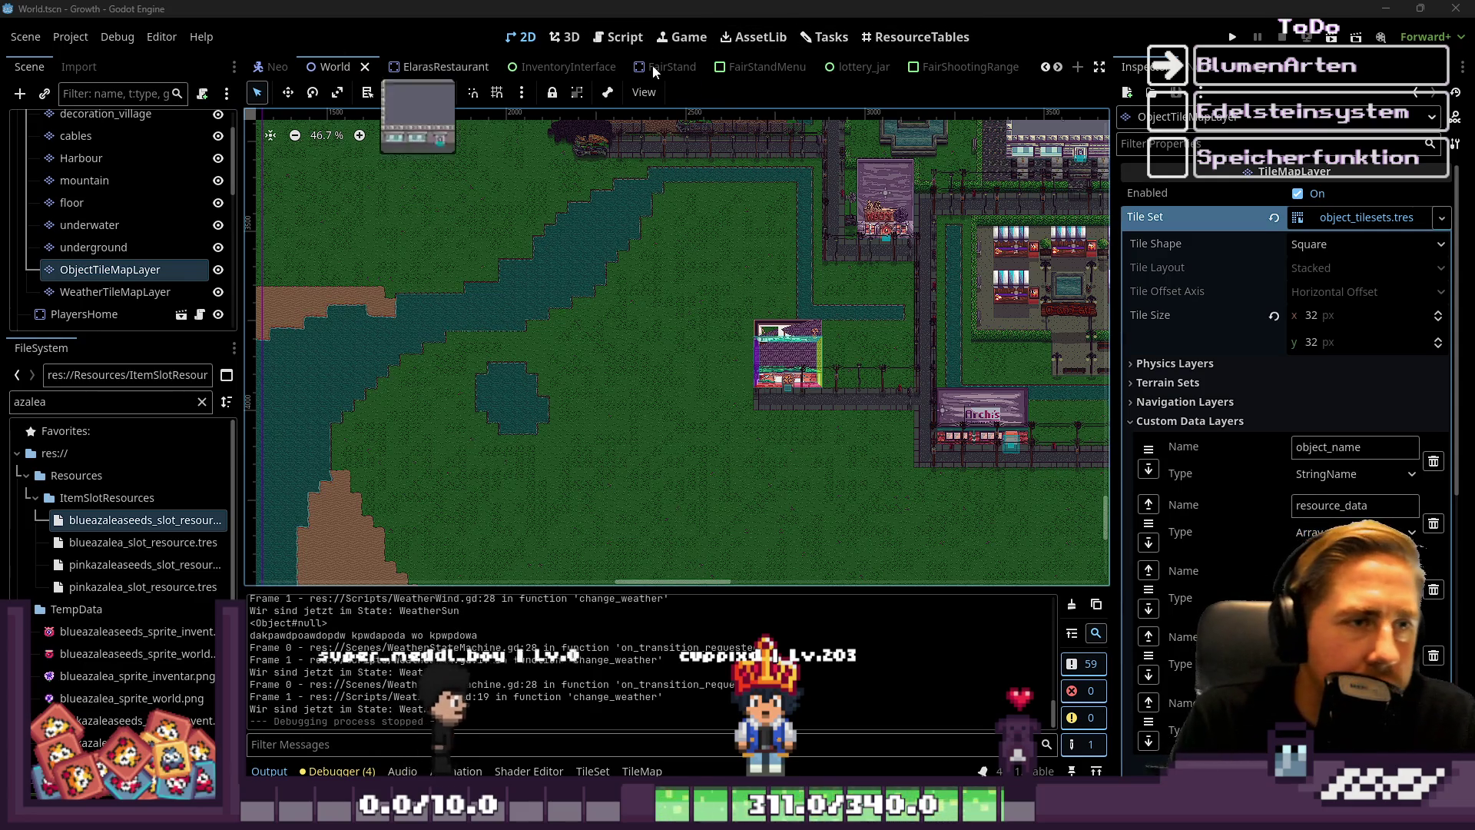
click(617, 37)
click(94, 246)
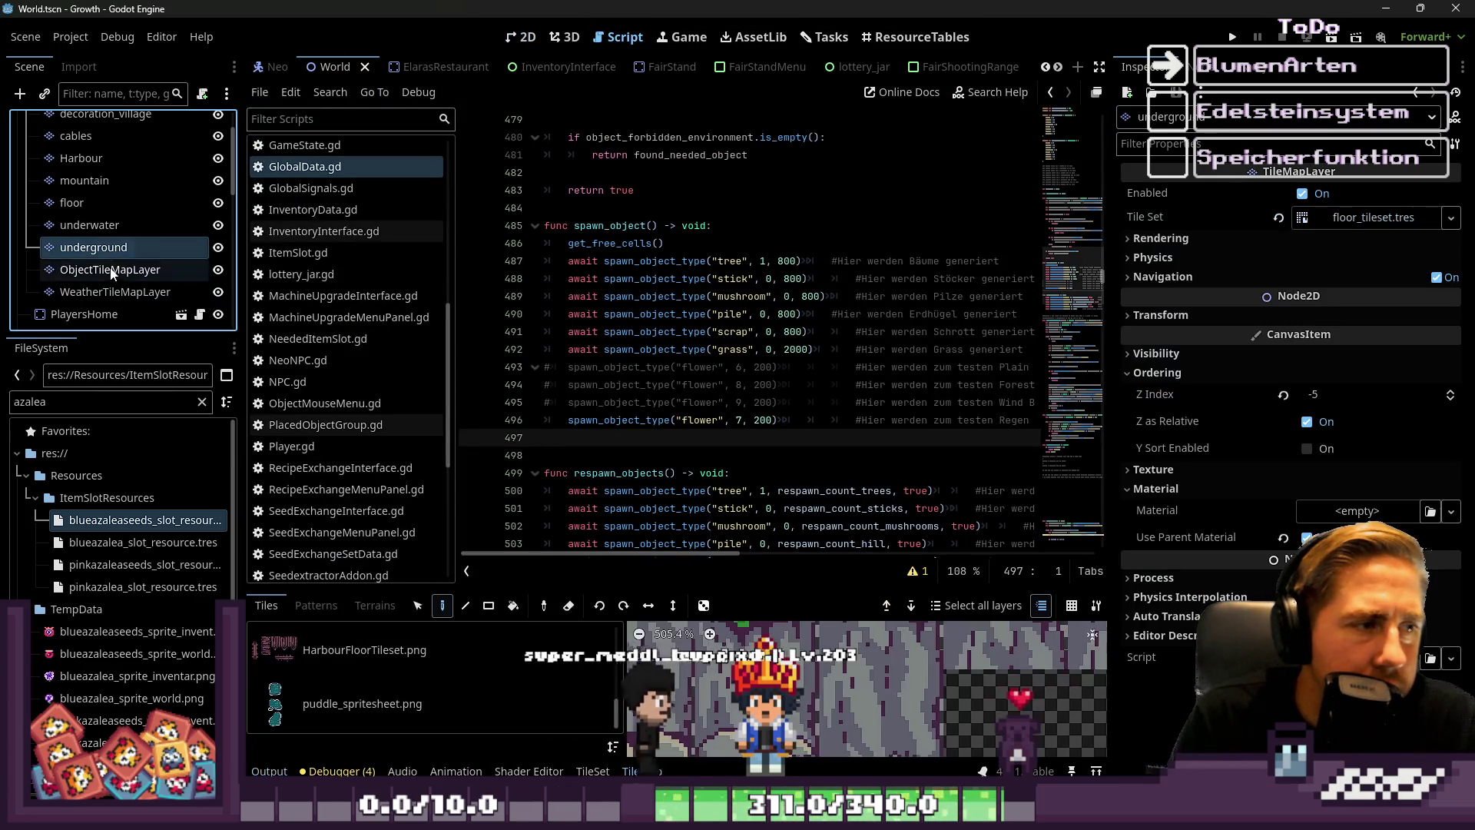
click(110, 269)
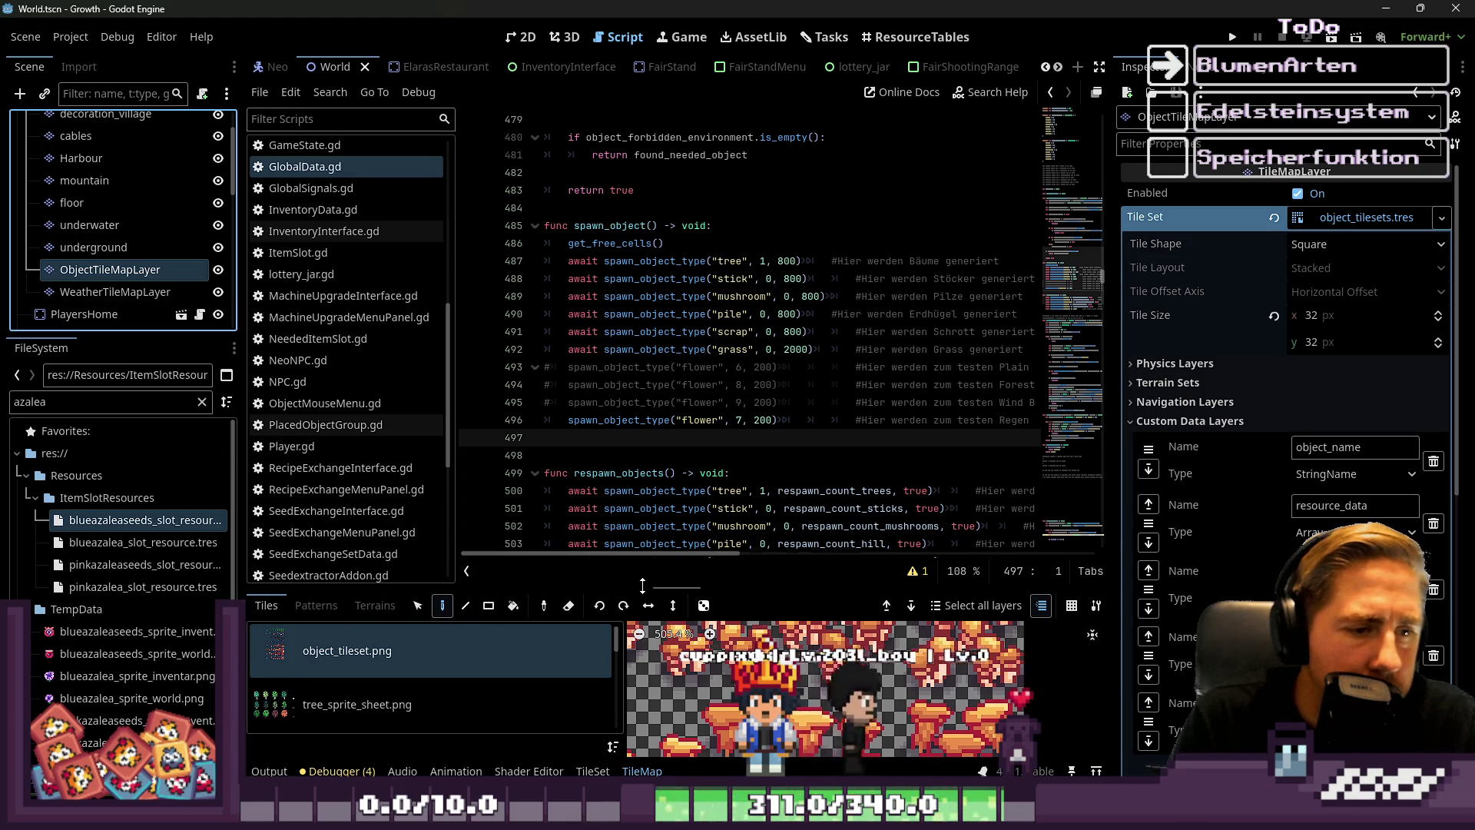
drag(638, 587, 599, 184)
scroll(530, 476, down, 1)
click(432, 489)
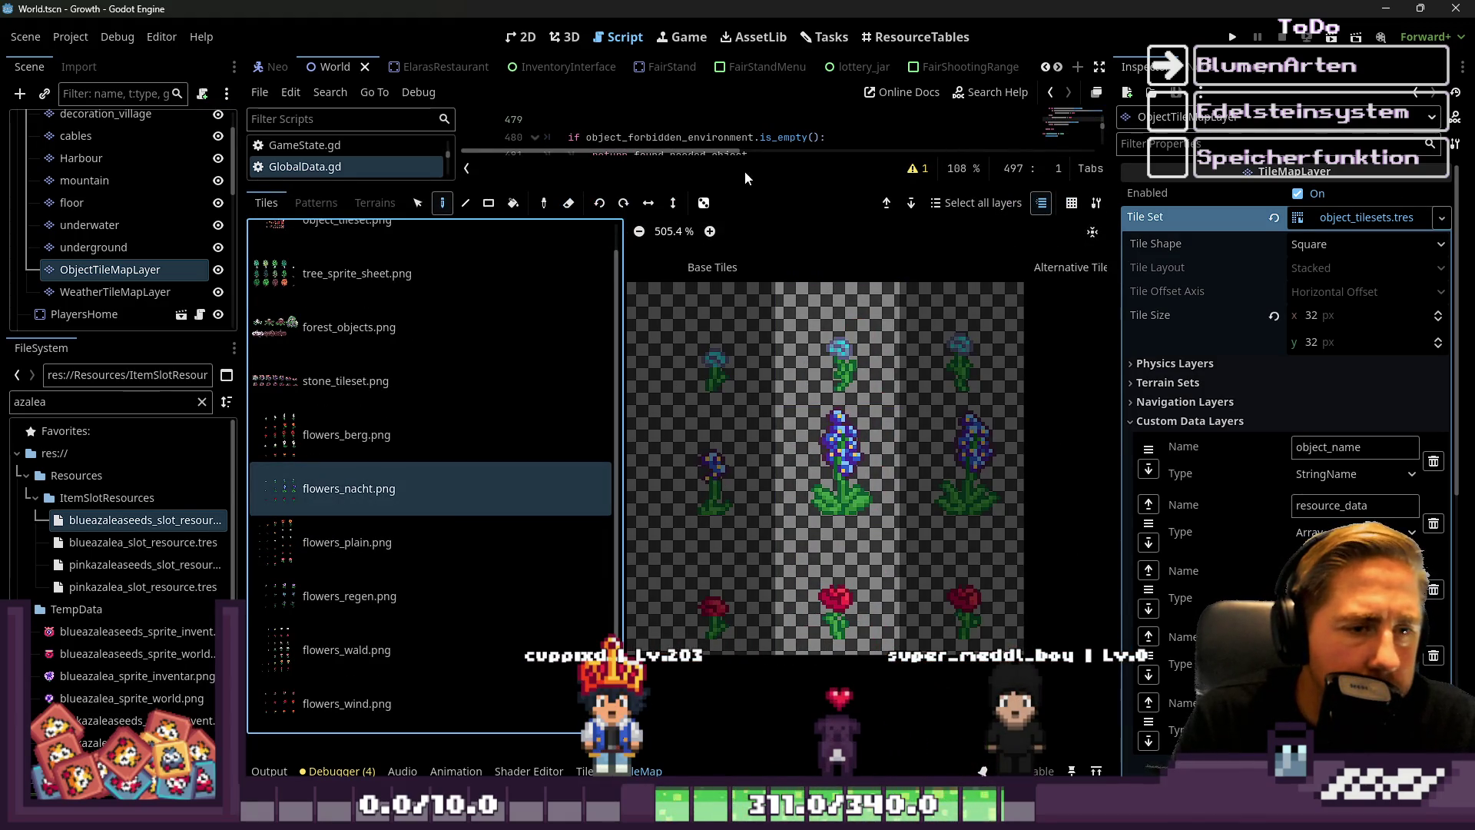
click(593, 770)
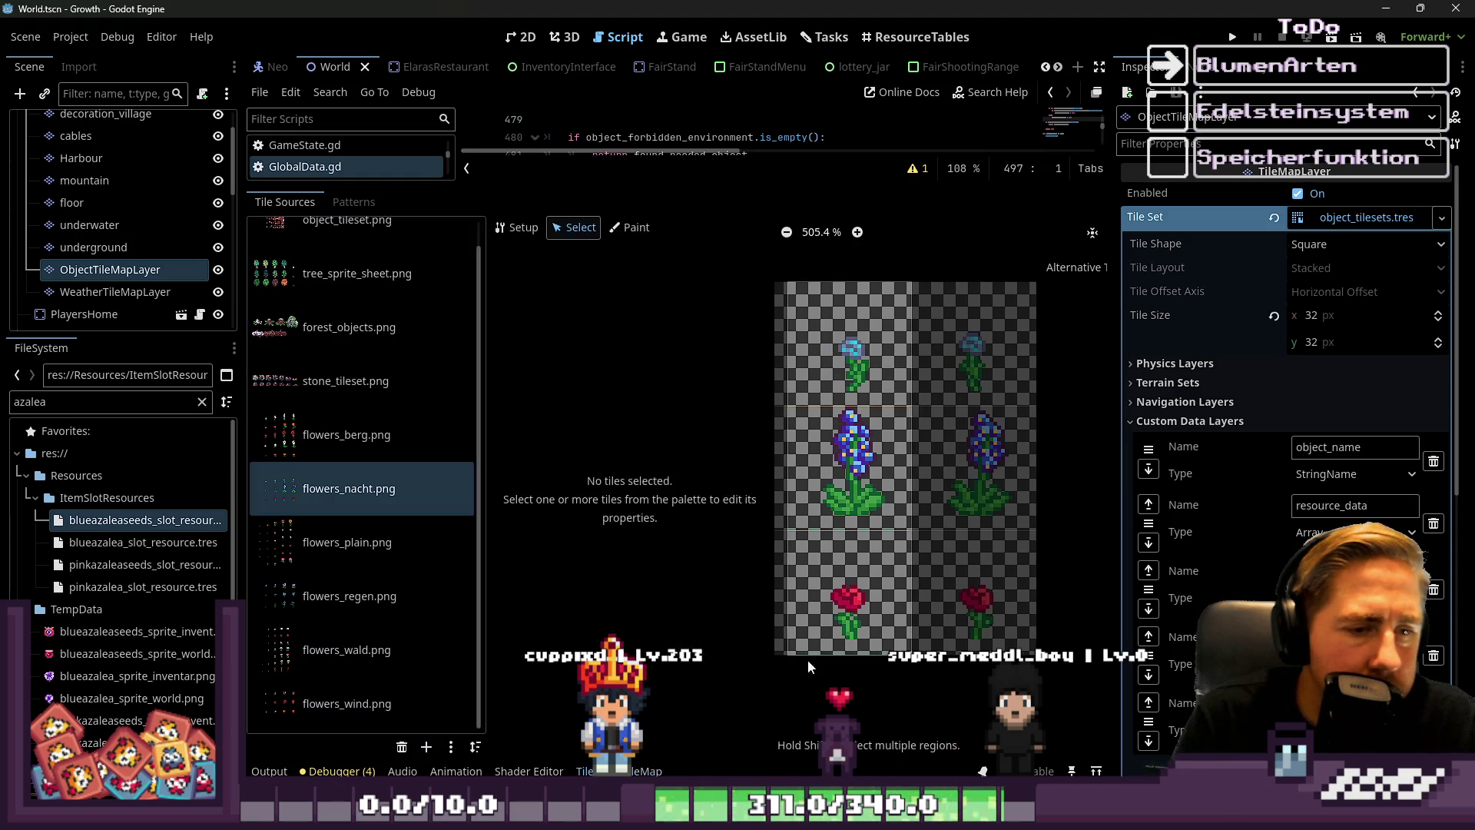
Give all six night flower tiles a second animation frame and set object_type to flower and object_grade.
click(853, 590)
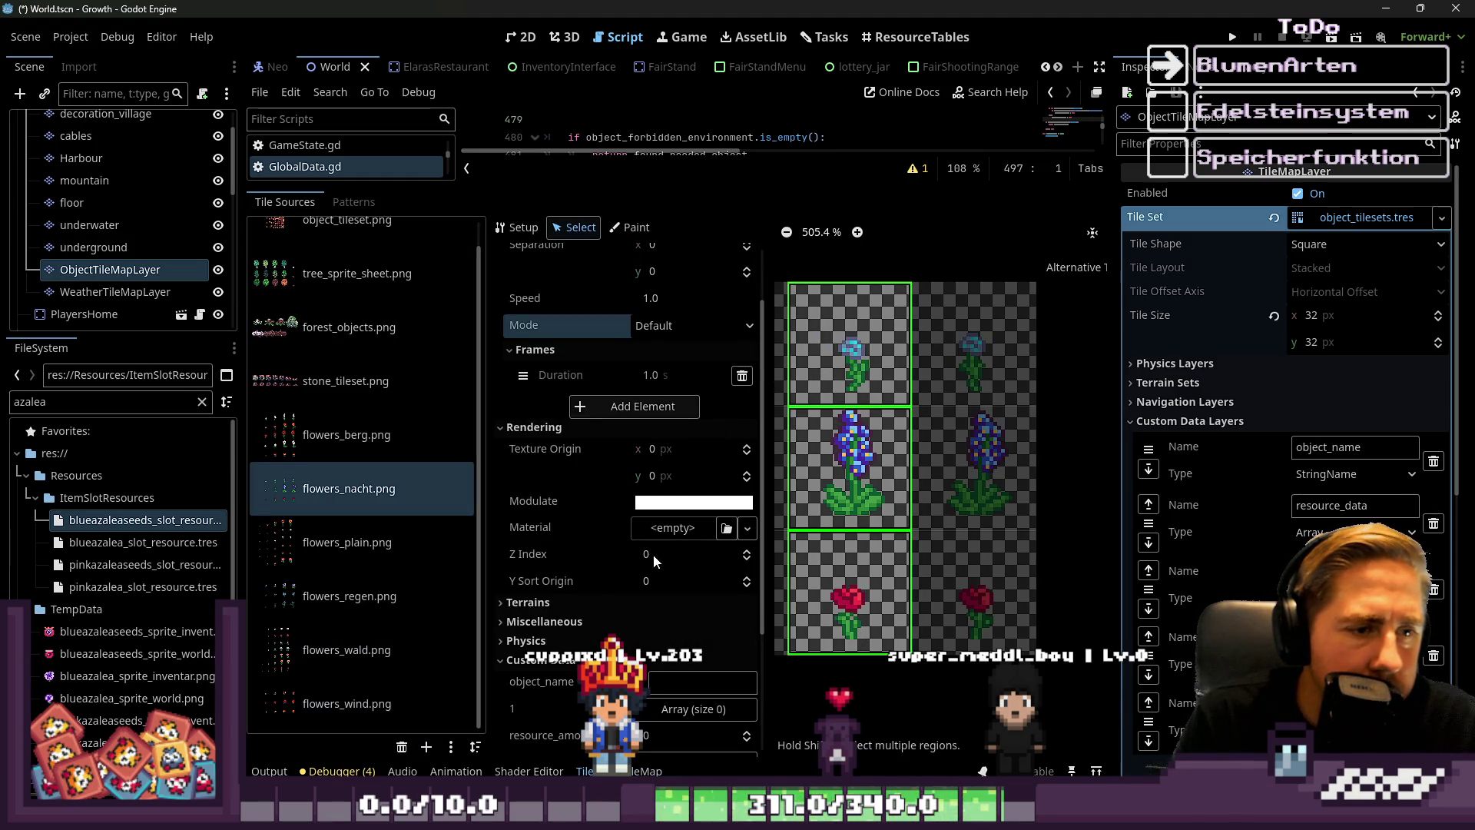
click(695, 406)
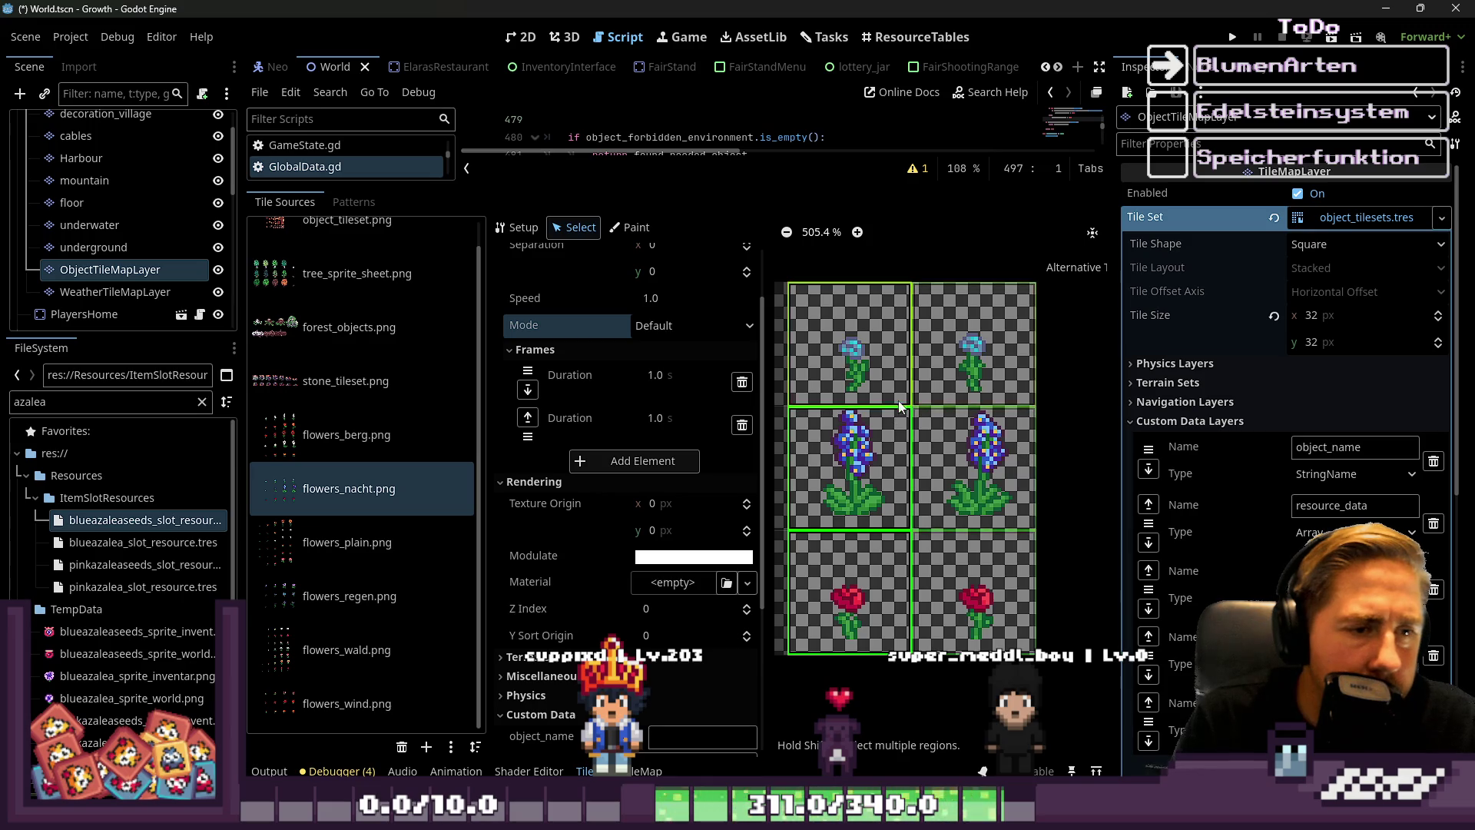
scroll(740, 505, down, 5)
click(659, 584)
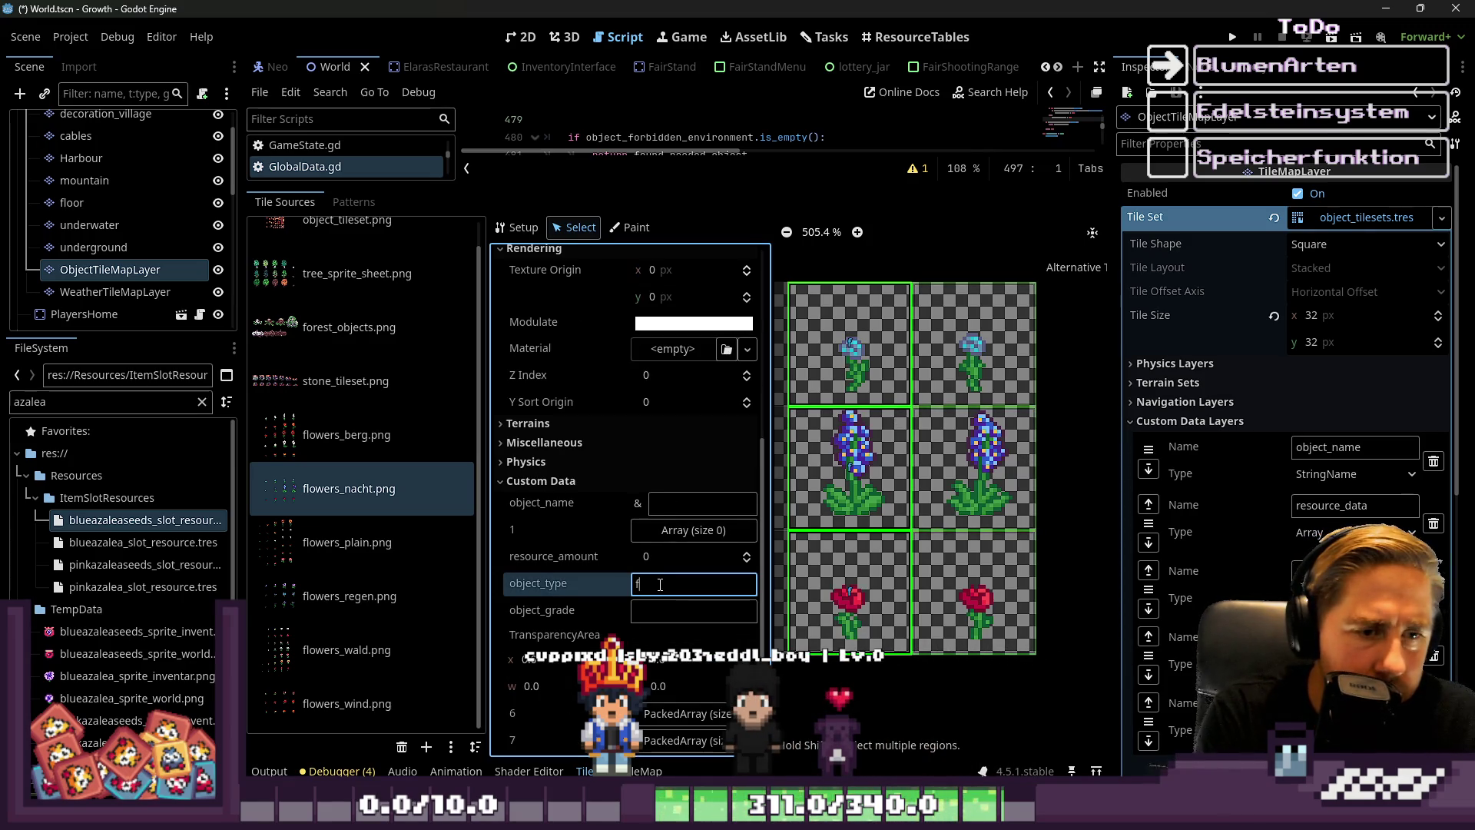
text(lower)
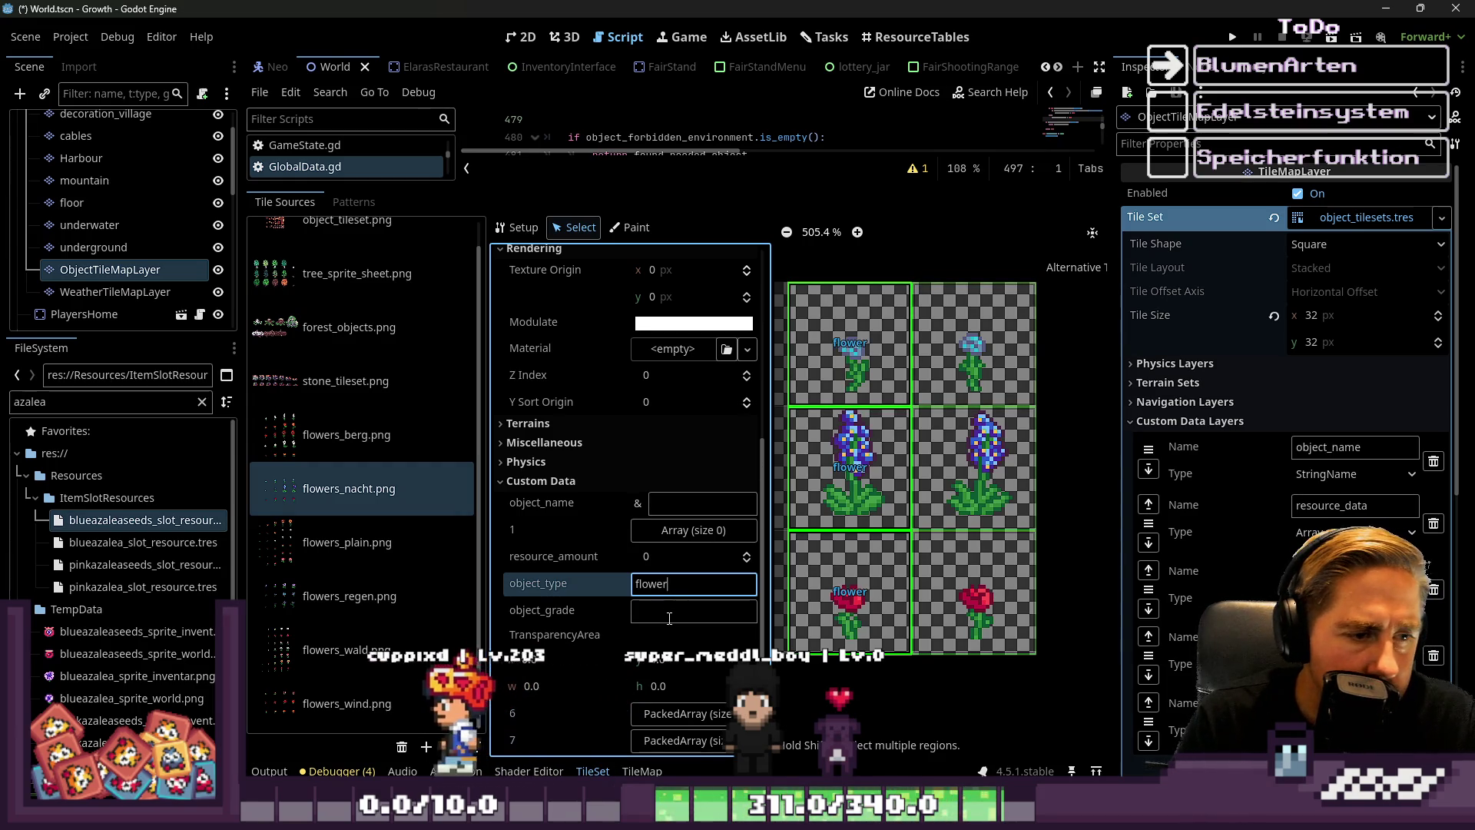
click(669, 618)
text(com)
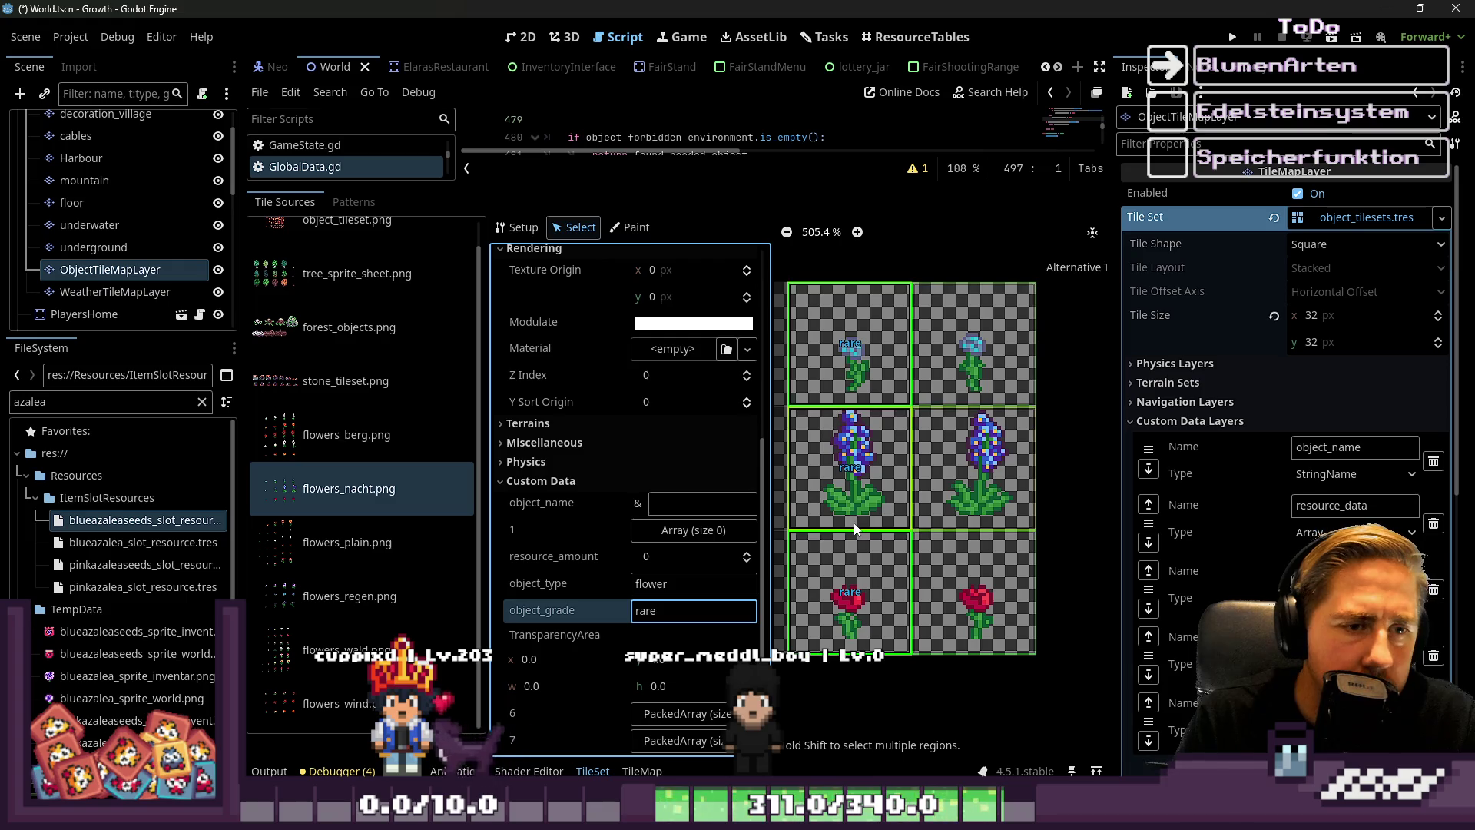
Set the red flower tile's grade to common and name it red_rose.
click(850, 560)
double_click(683, 712)
text(common)
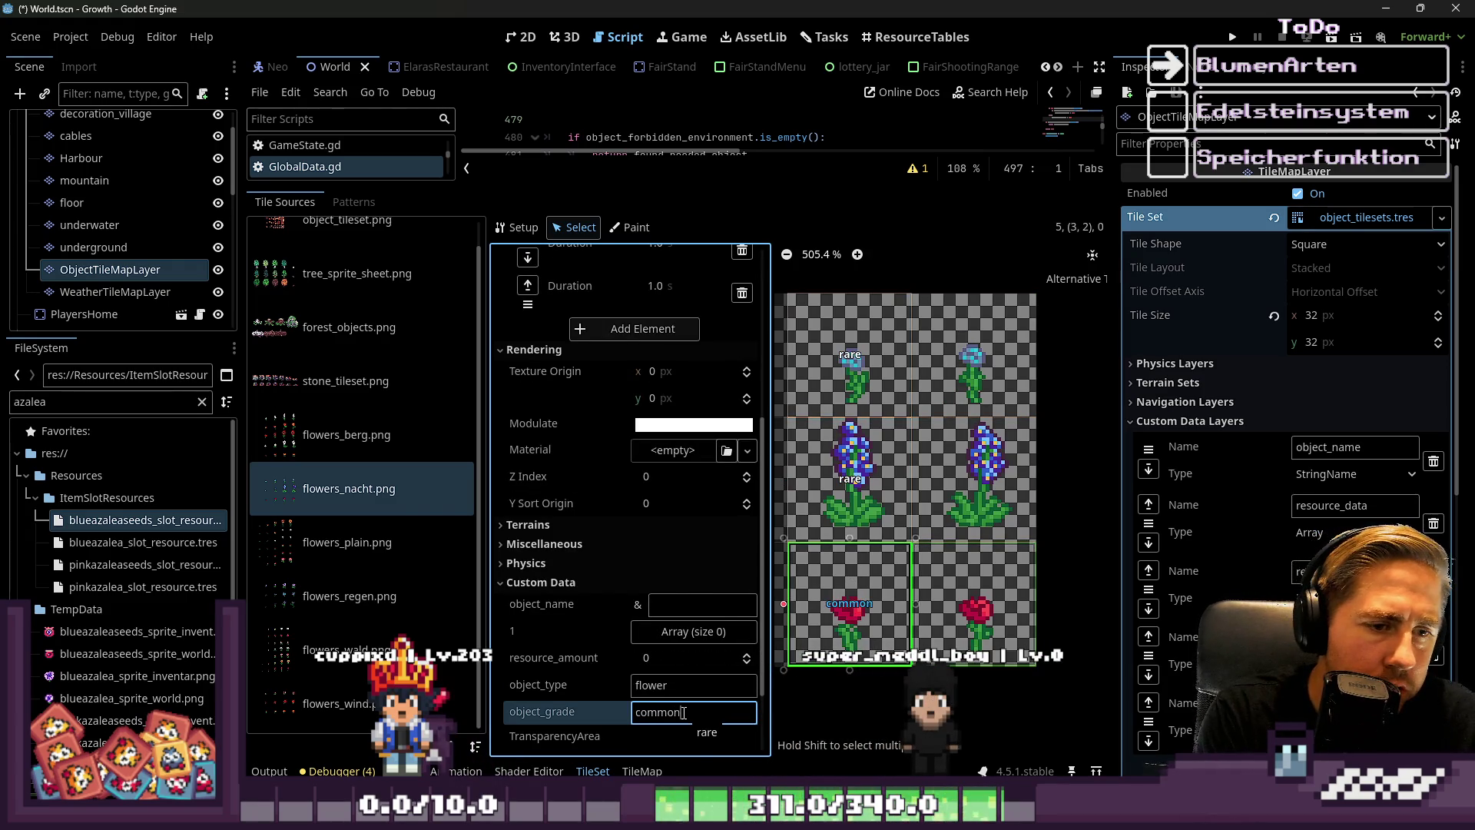
click(675, 607)
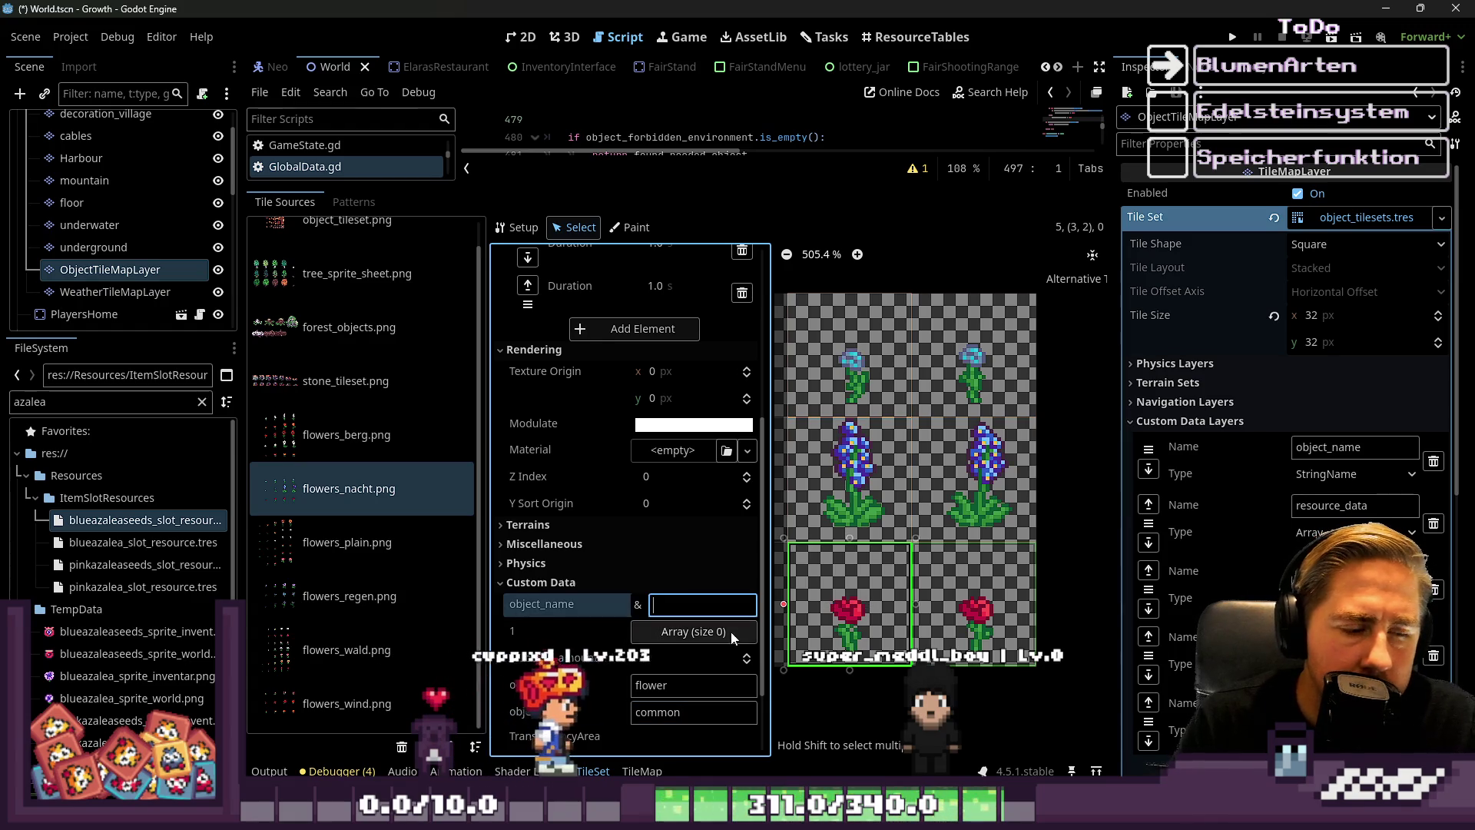
text(red_rose)
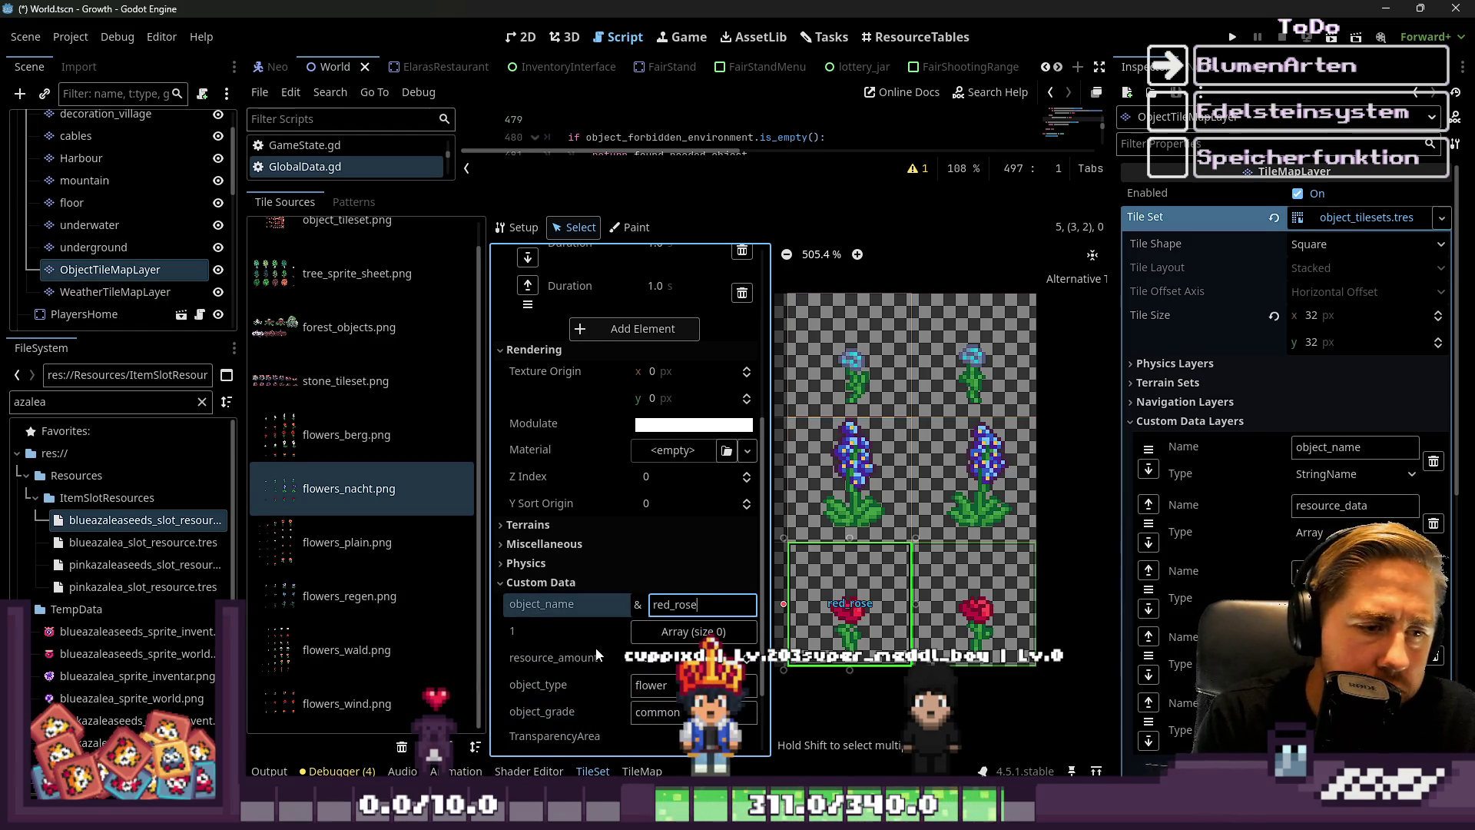
Name the middle-row blue flower tile blue_gladiol.
click(863, 474)
text(b)
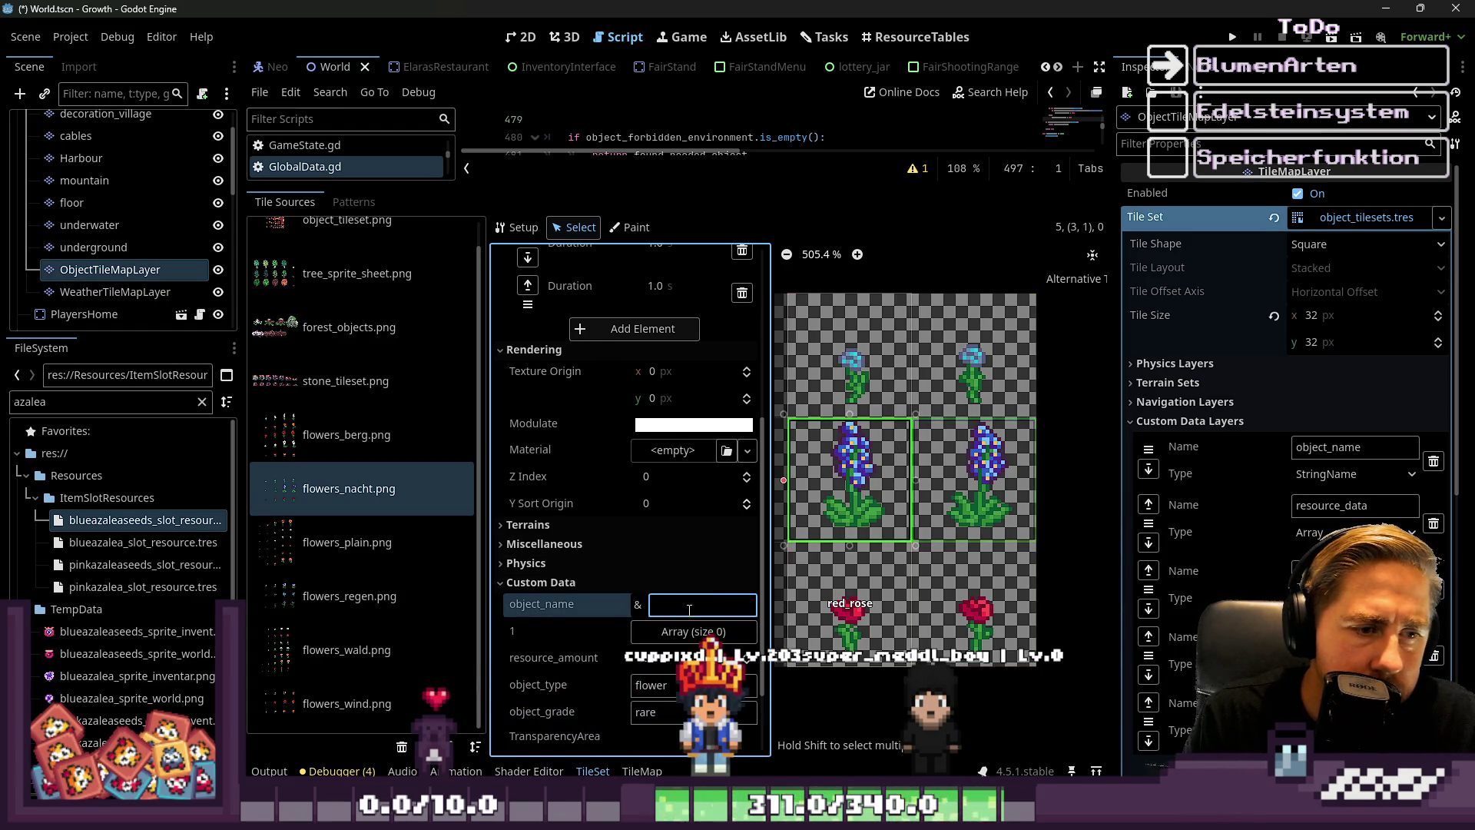
text(lue_)
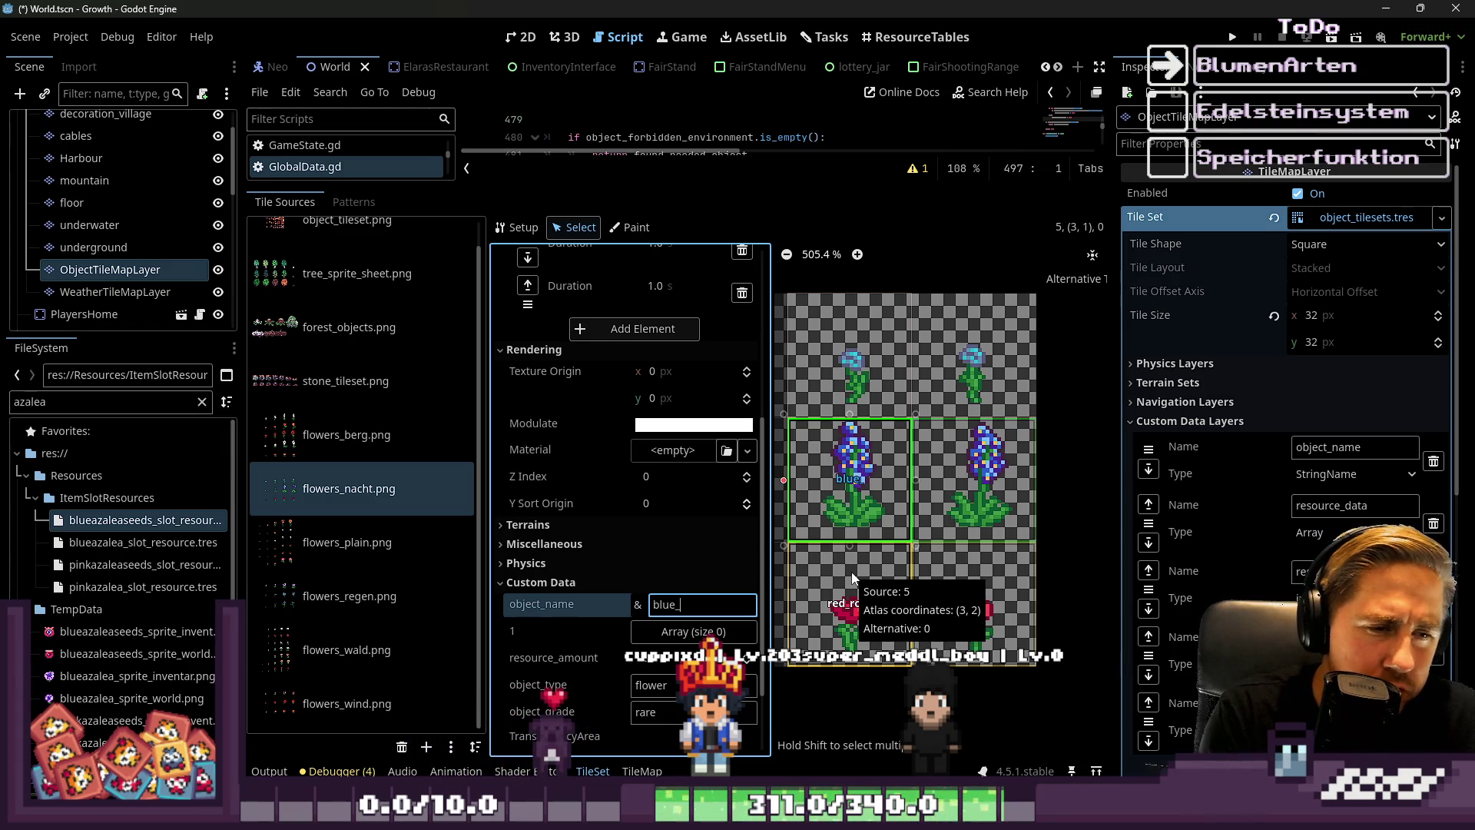
text(dahlia)
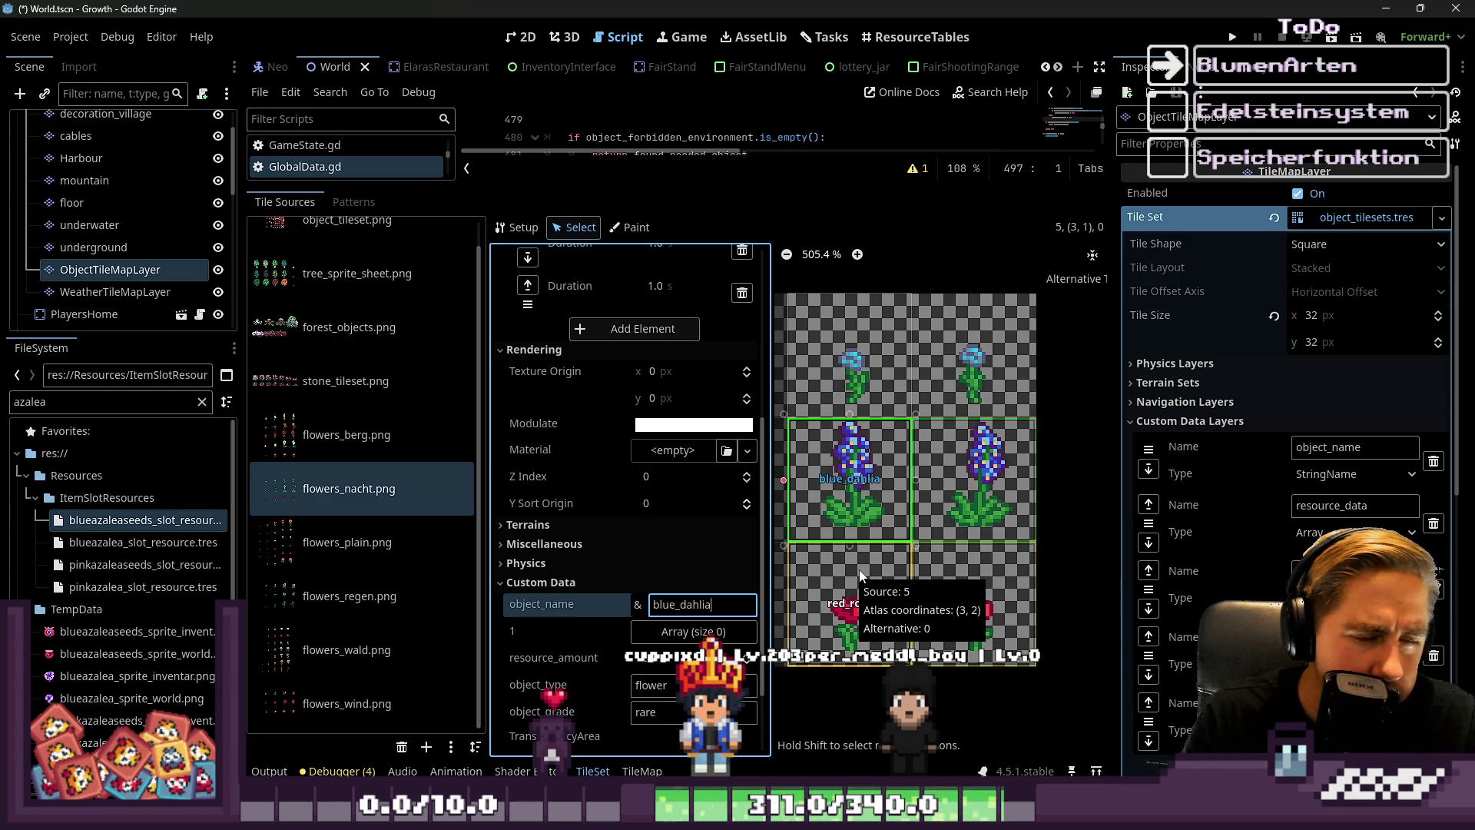
key(BackSpace)
key(BackSpace)
key(BackSpace)
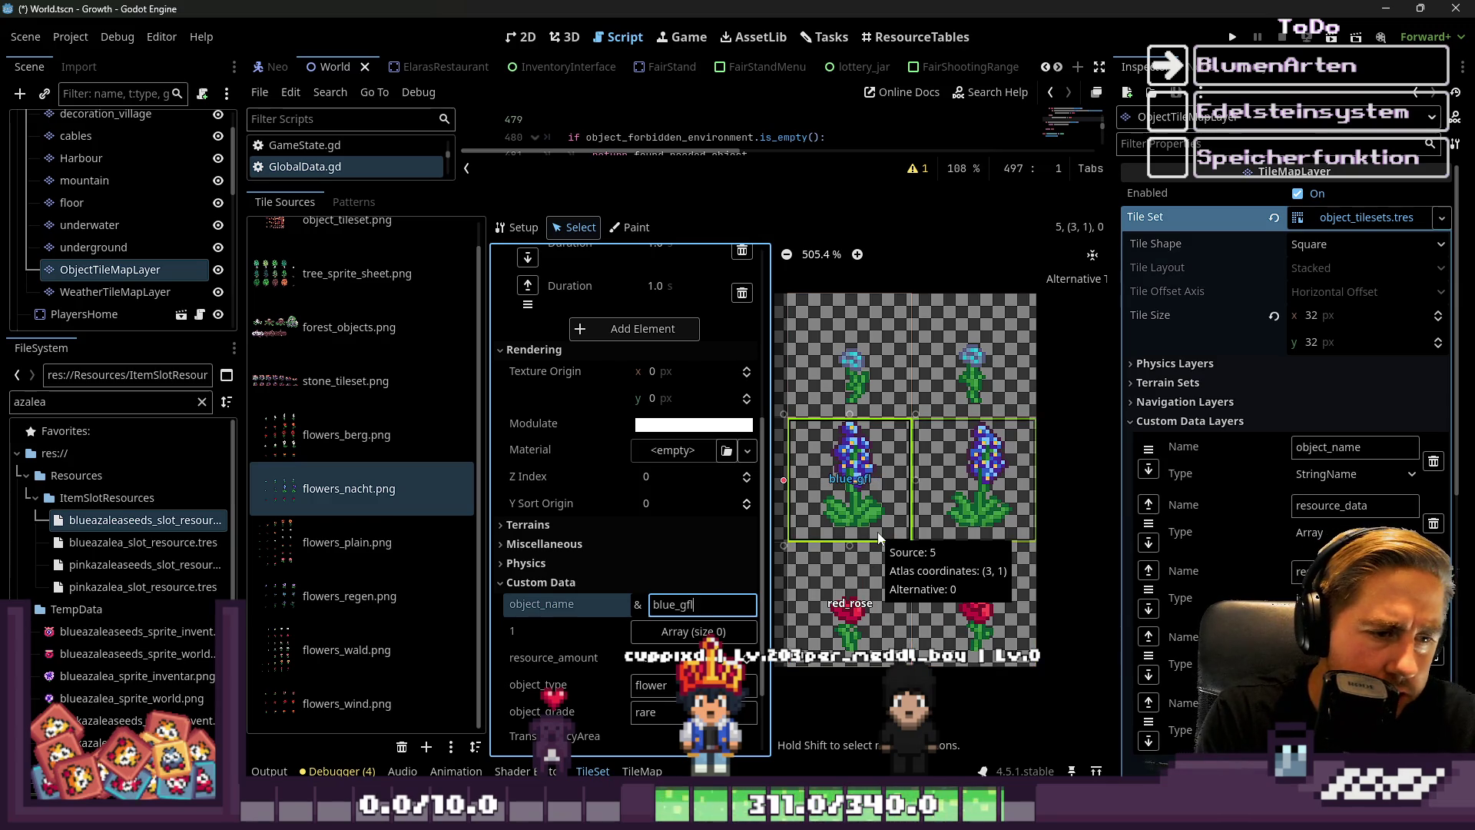
key(BackSpace)
key(BackSpace)
text(ladiol)
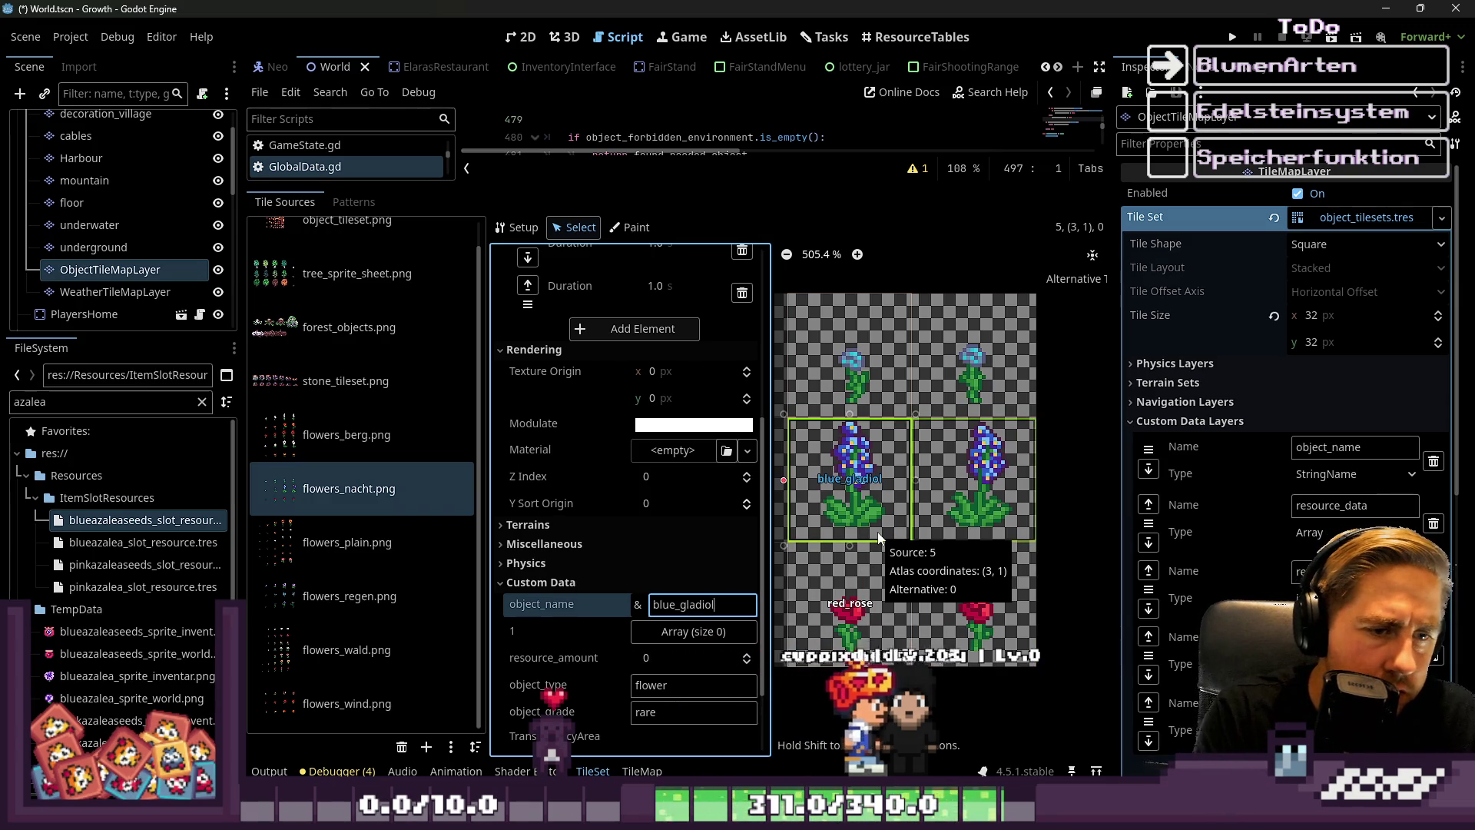
Name the top-left blue flower tile blue_rose, then bring up the task board.
click(849, 355)
click(693, 630)
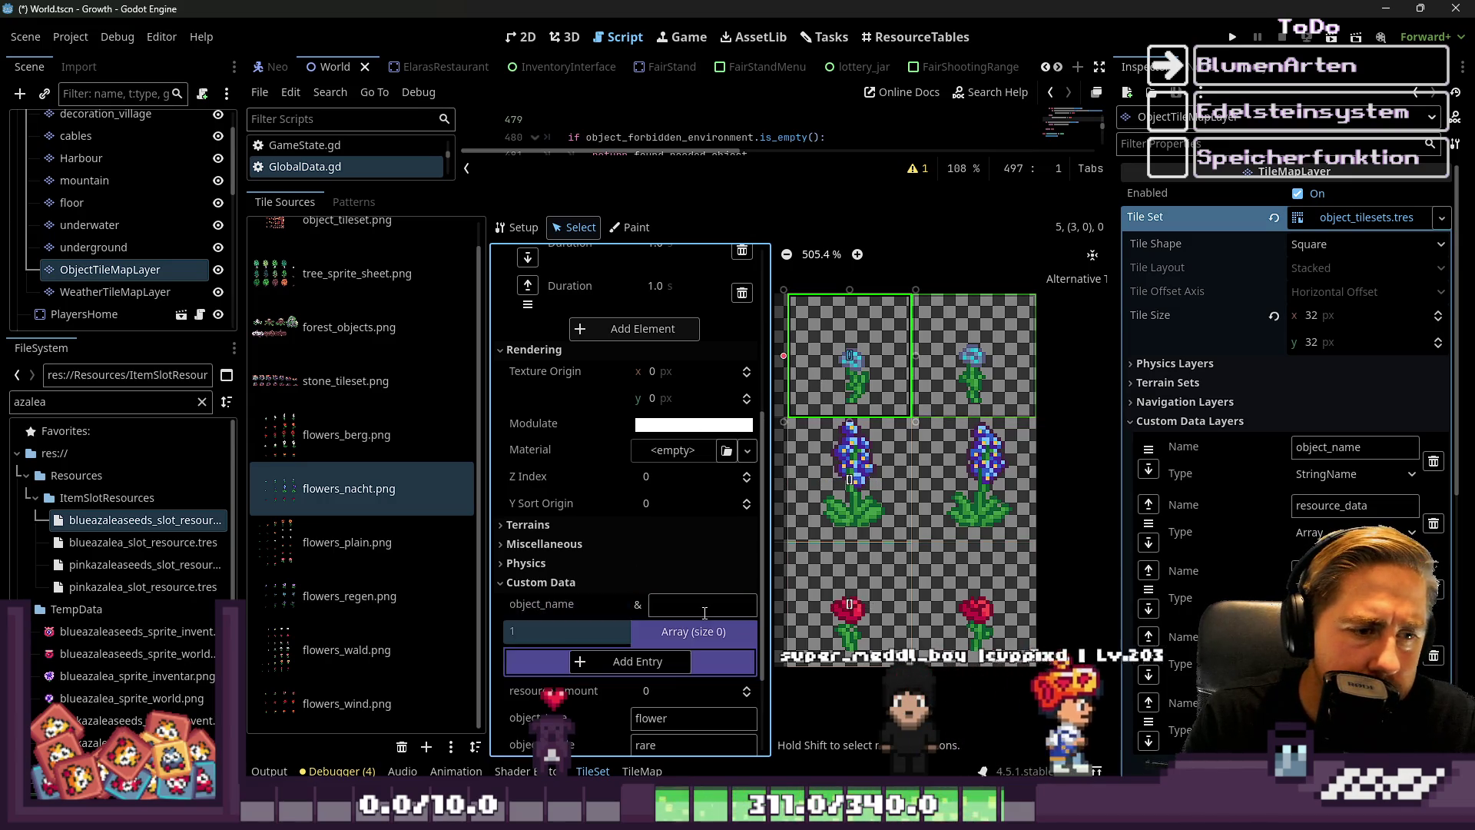
click(703, 612)
text(blue-)
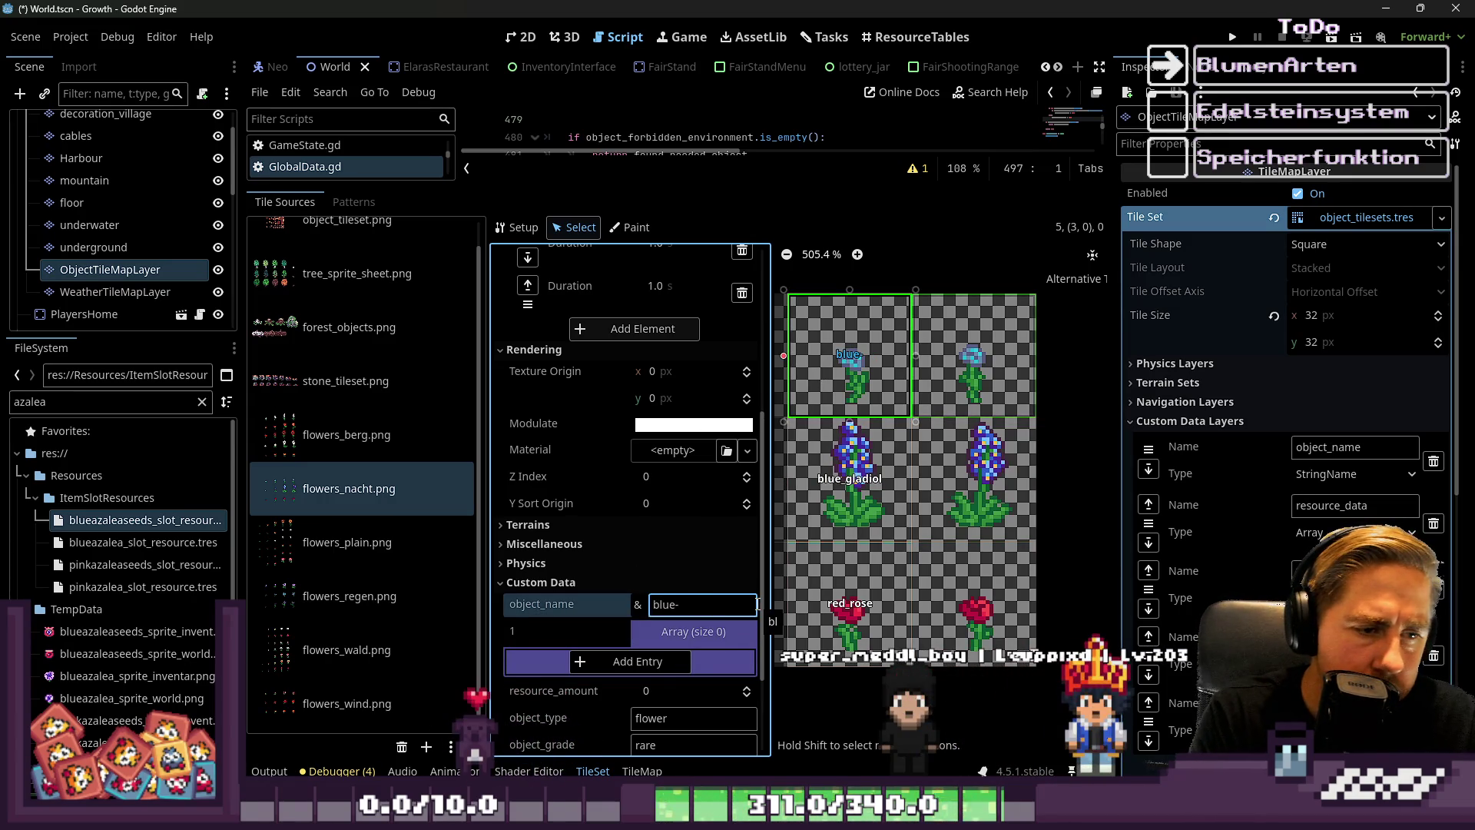
key(BackSpace)
text(_rose)
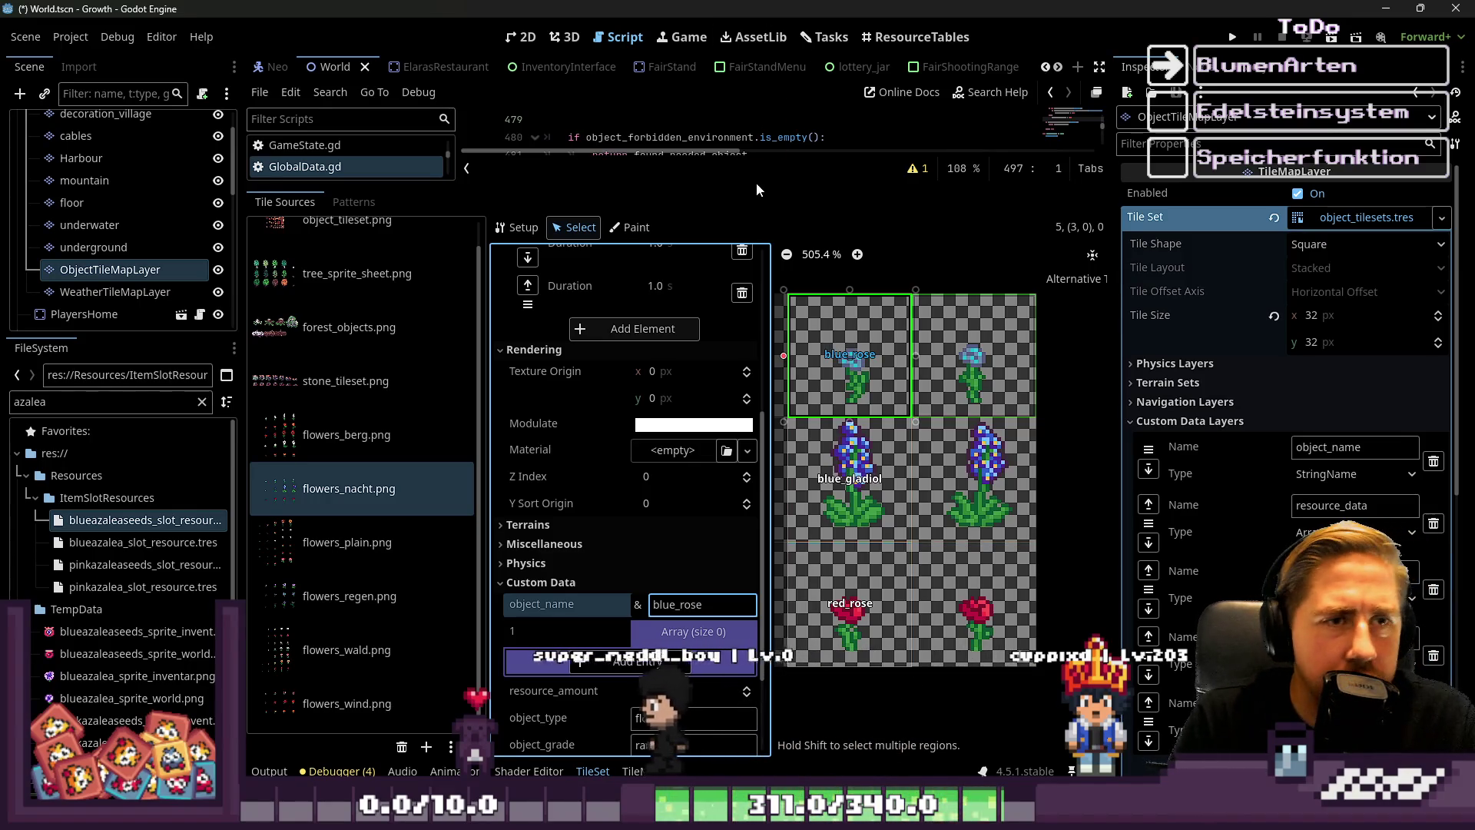
click(922, 37)
click(824, 37)
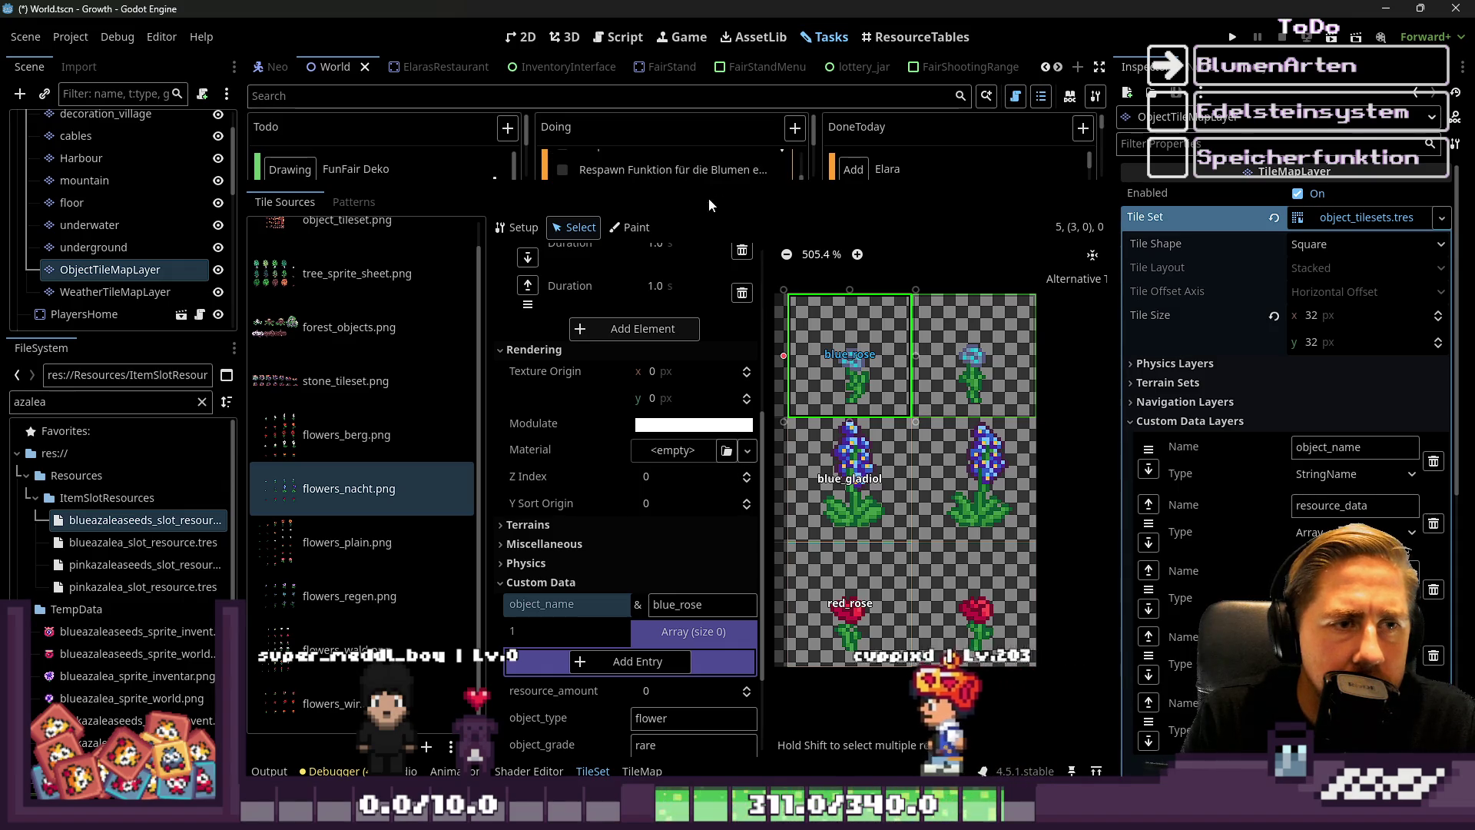
Read the night flower list in the BlumenSpawnSystem task details, then close them.
drag(668, 189, 604, 475)
scroll(604, 474, up, 3)
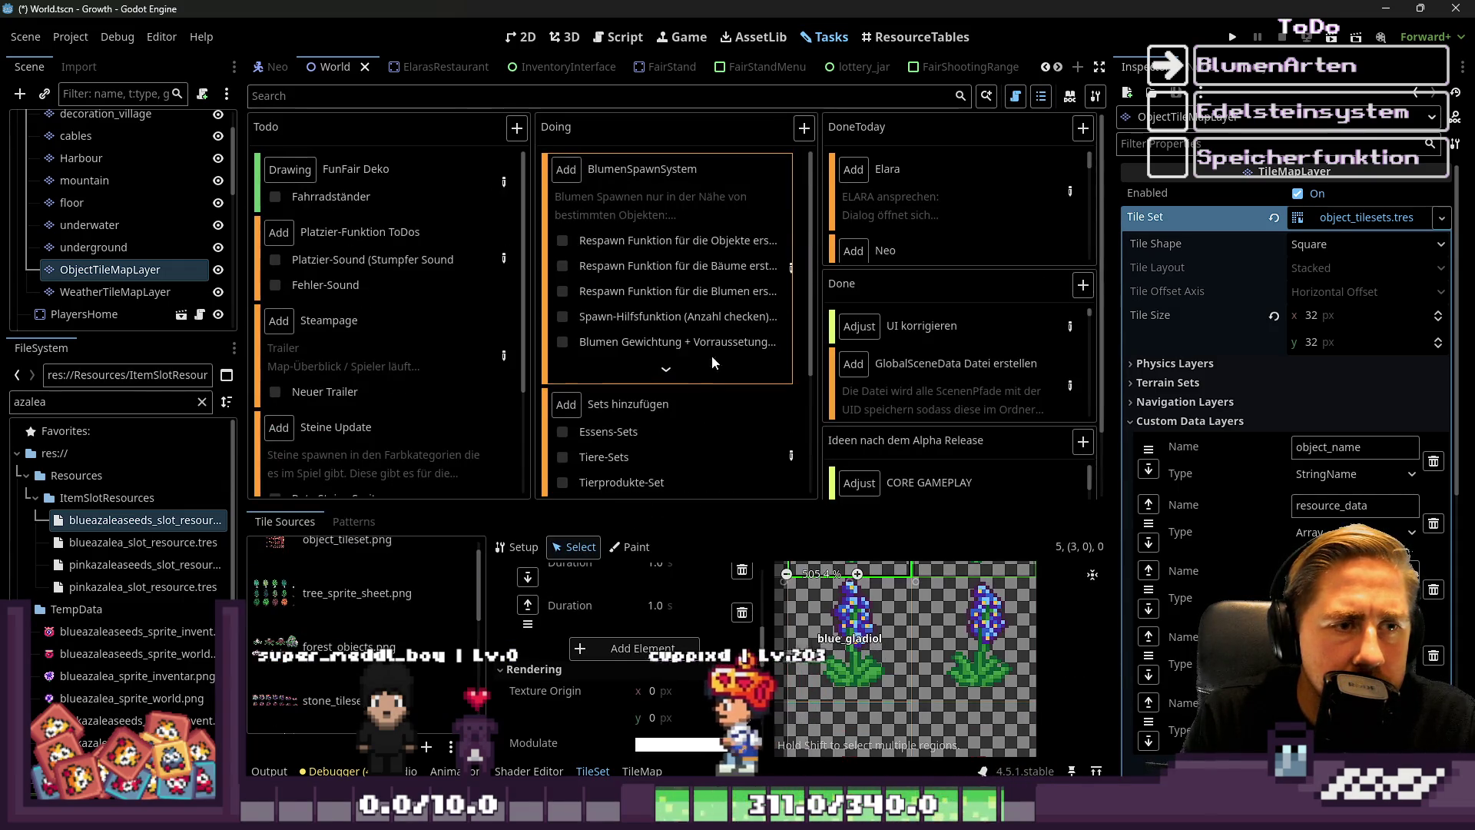
double_click(791, 264)
scroll(595, 403, down, 10)
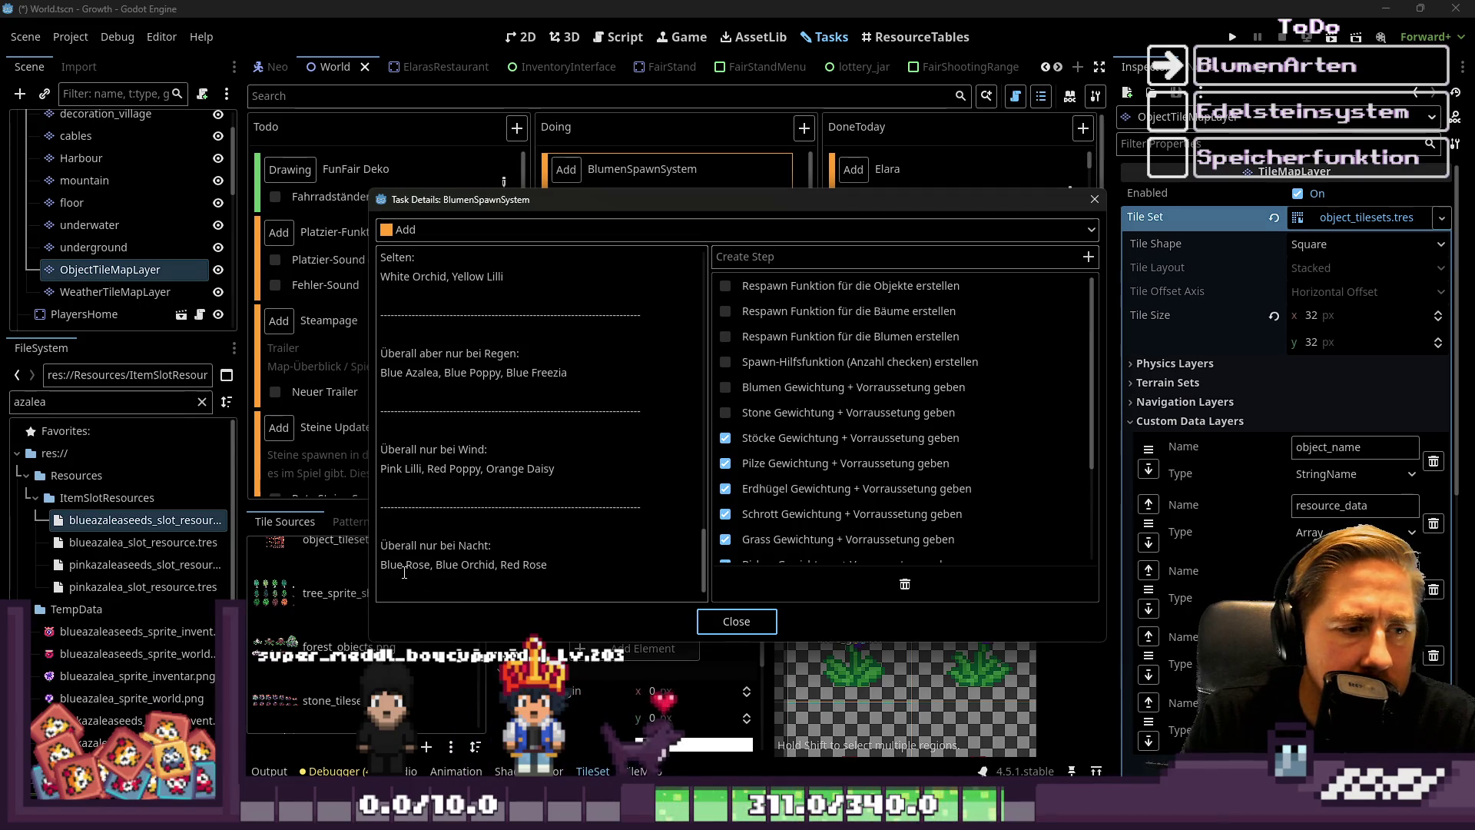
click(748, 624)
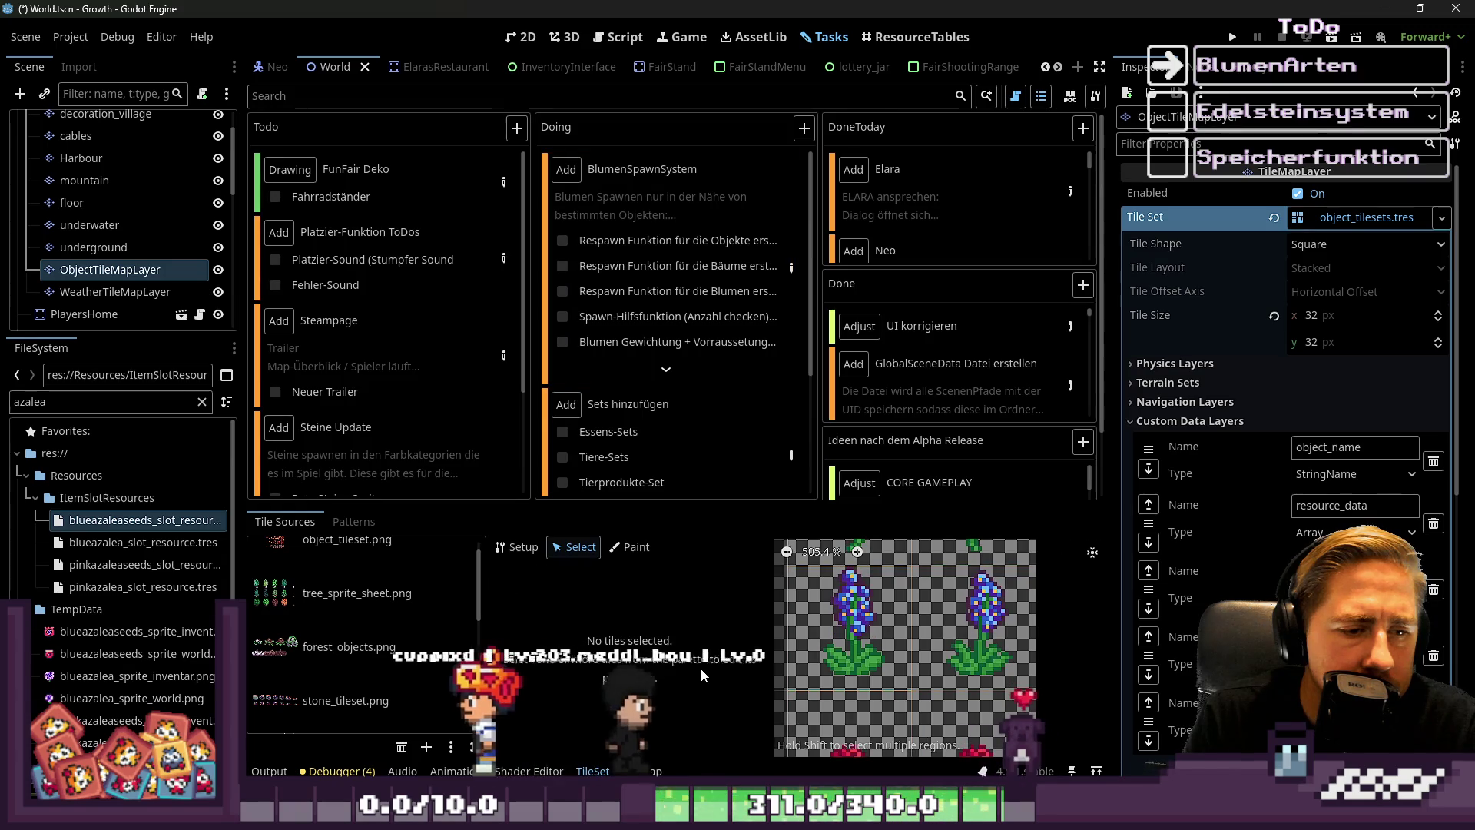
Change the top-left tile's object_name from blue_gladiol to blue_orchid.
scroll(699, 668, up, 5)
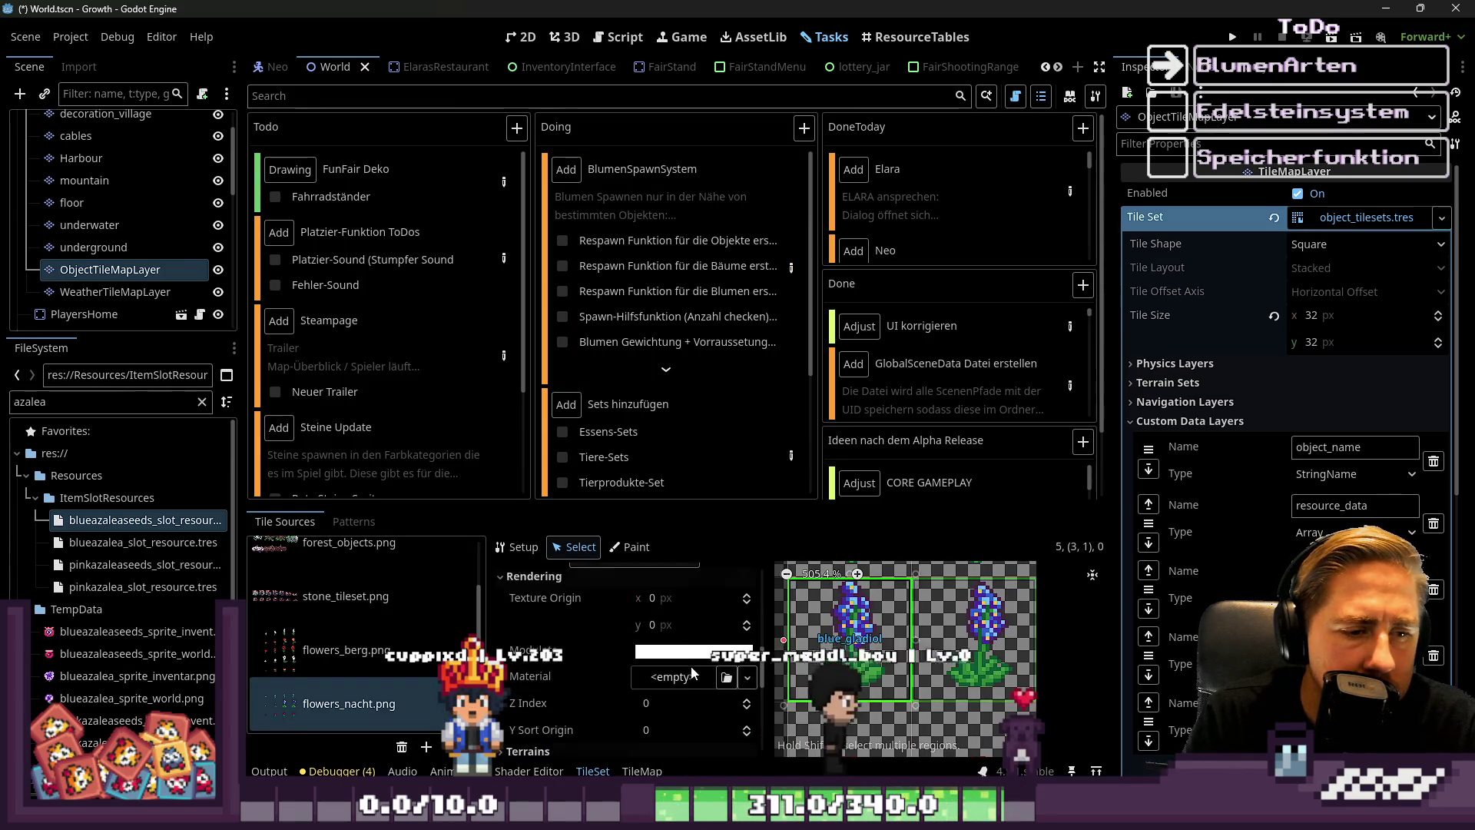
scroll(690, 619, down, 10)
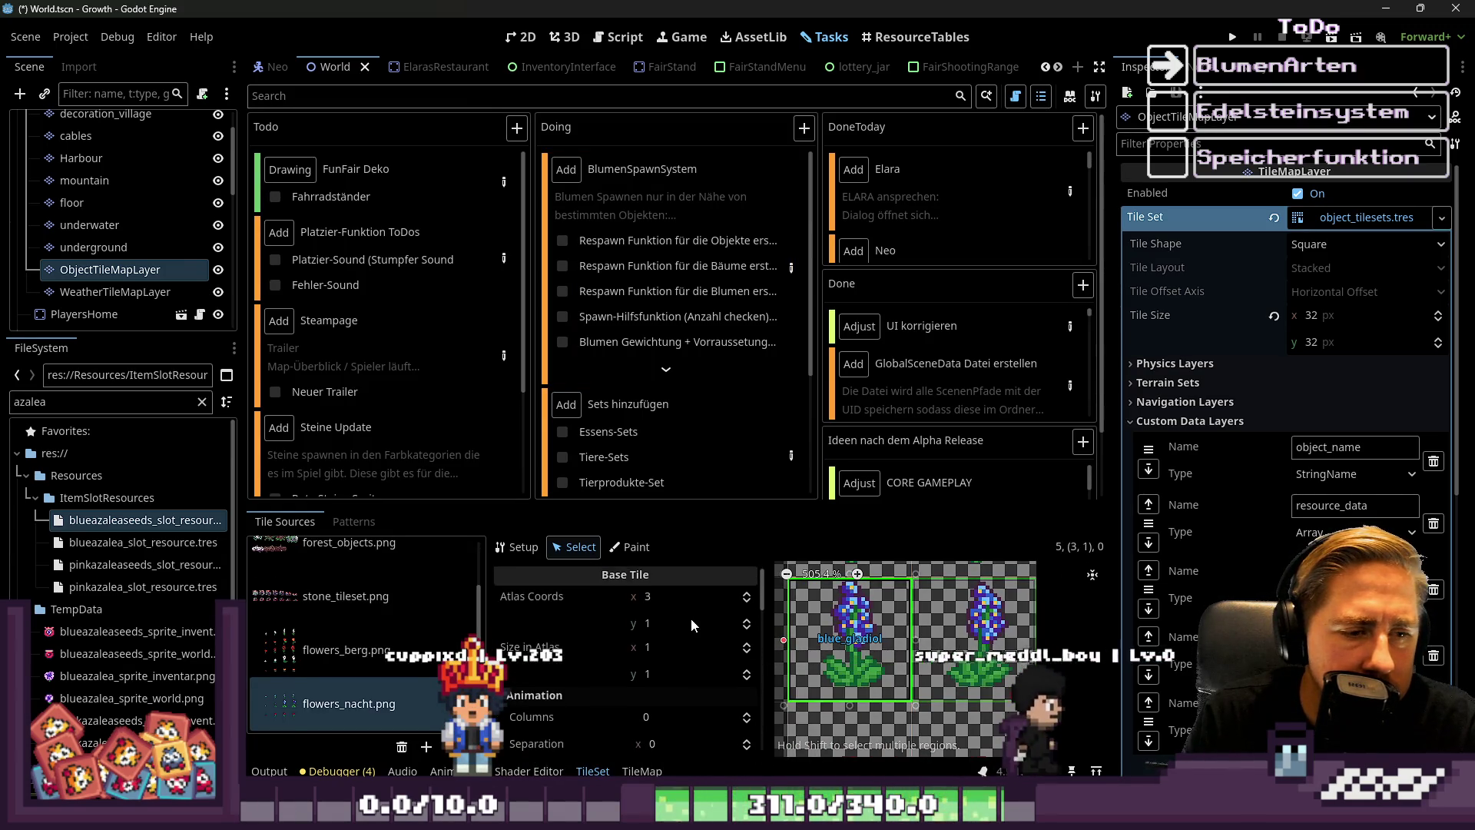
scroll(694, 619, down, 2)
key(BackSpace)
key(BackSpace)
key(BackSpace)
key(BackSpace)
text(orchid)
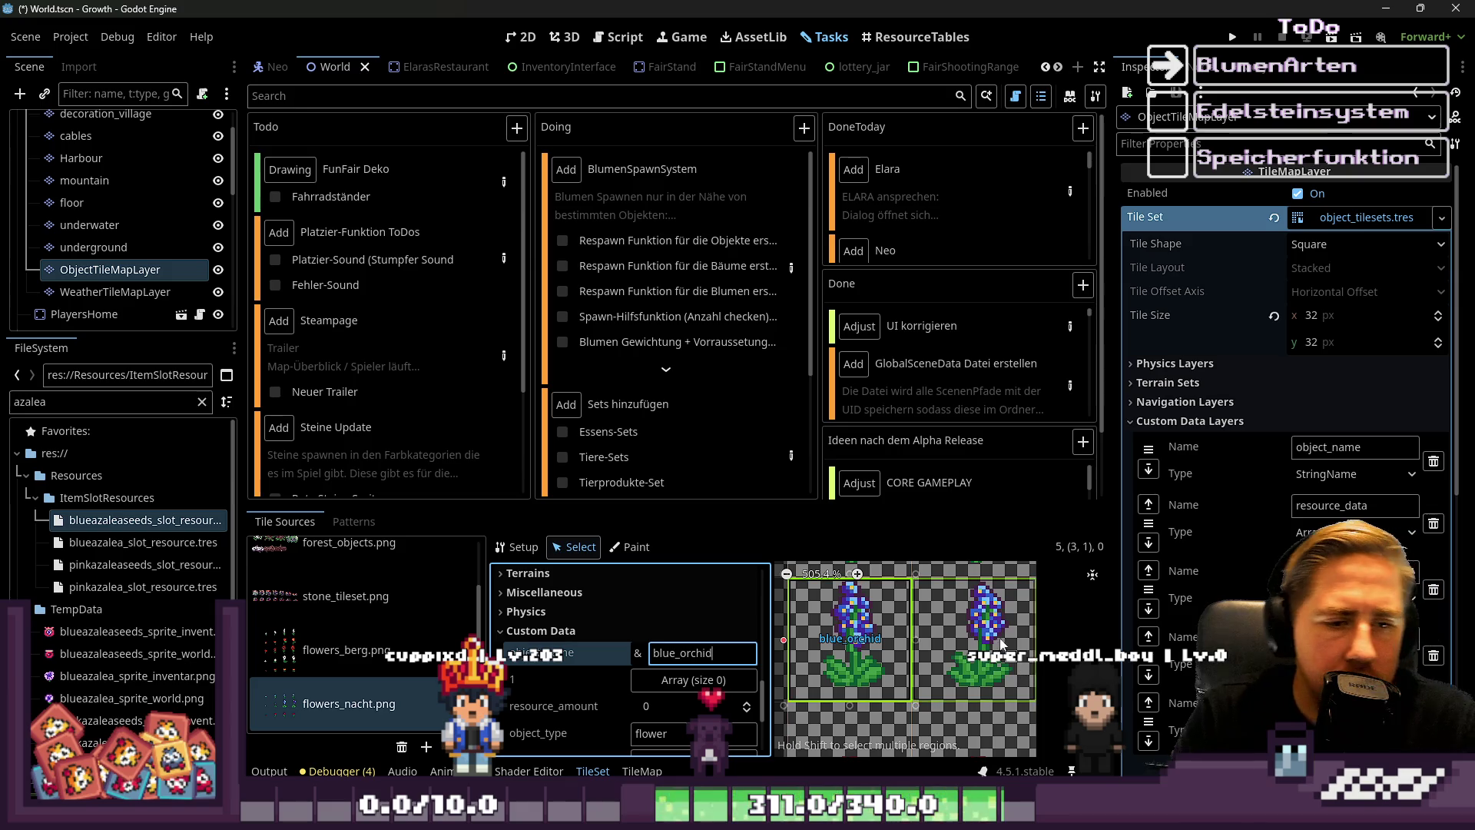
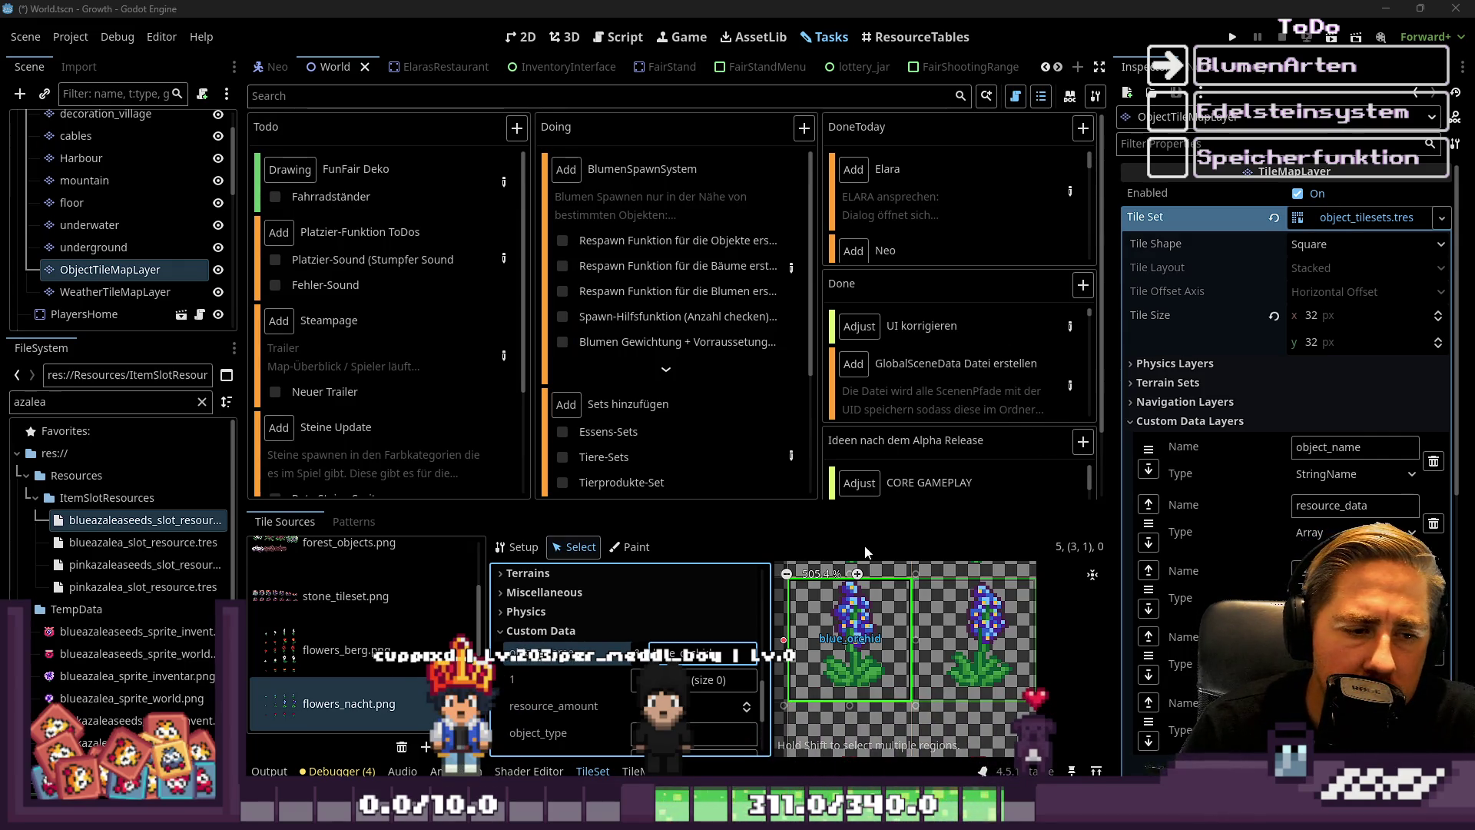
Filter the FileSystem for 'flower' and open flowers_nacht.png in the external editor, Aseprite.
scroll(891, 661, down, 3)
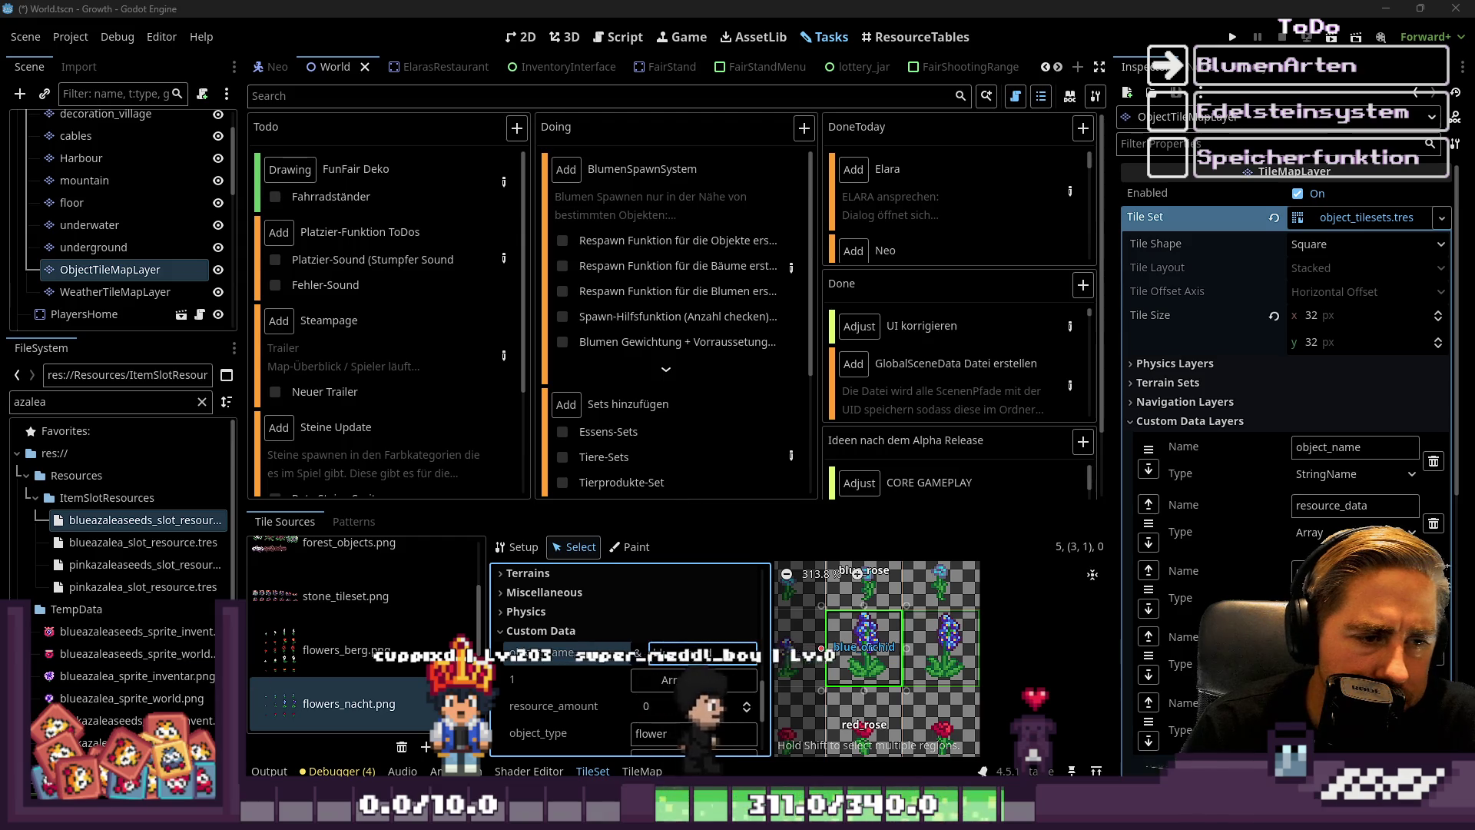
double_click(66, 407)
text(flower)
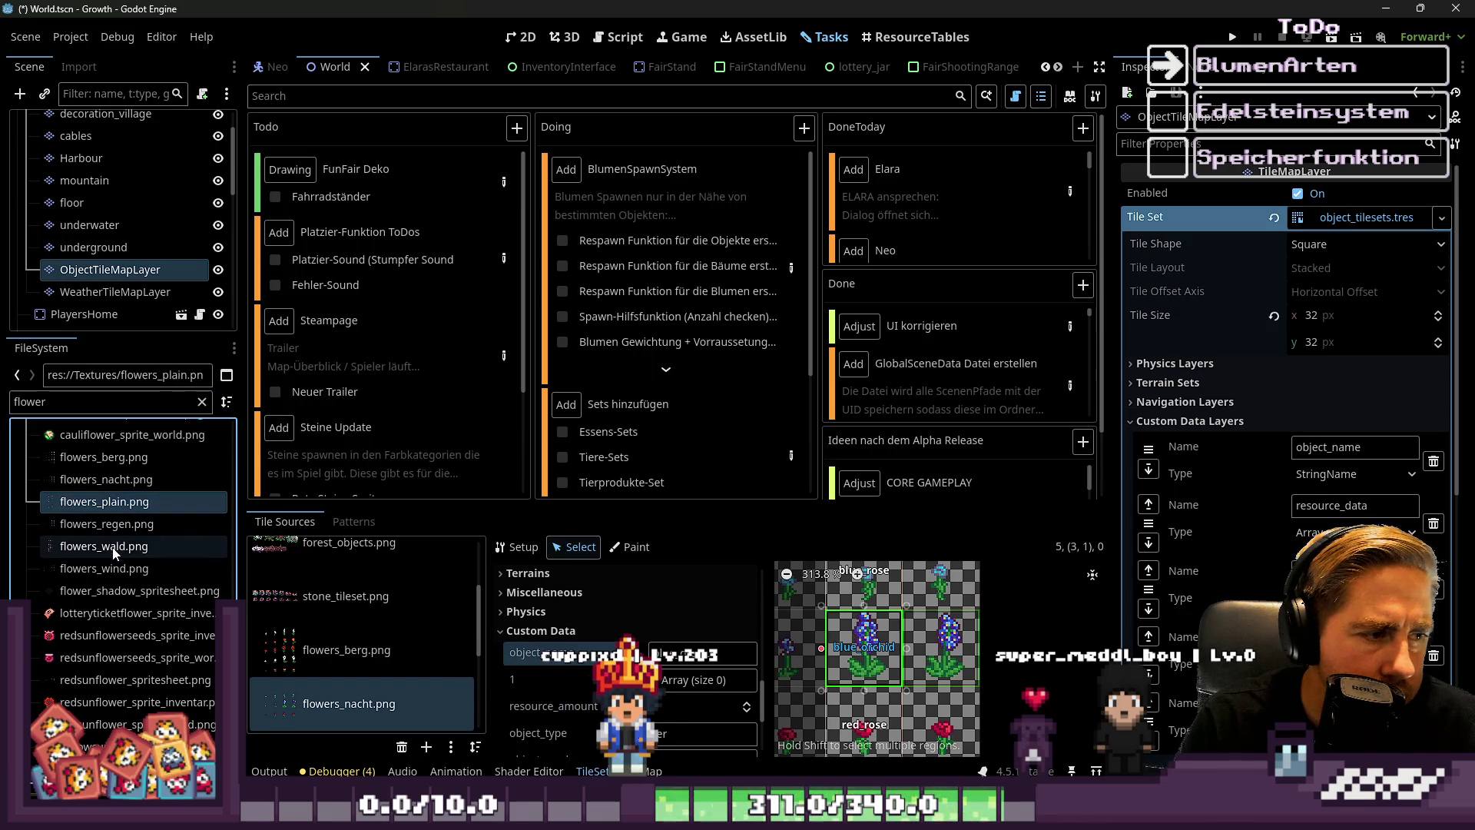
right_click(131, 481)
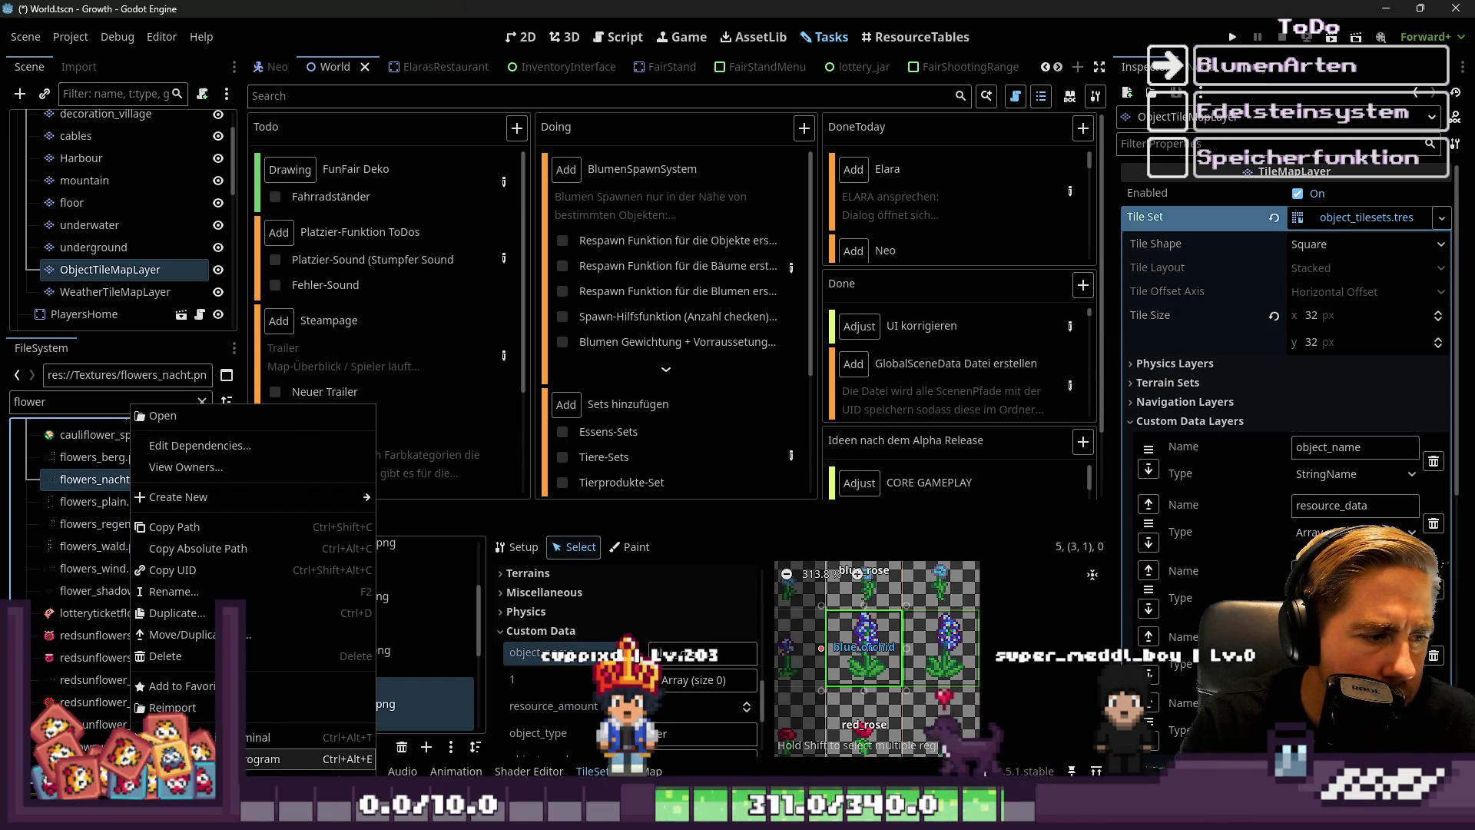
click(162, 416)
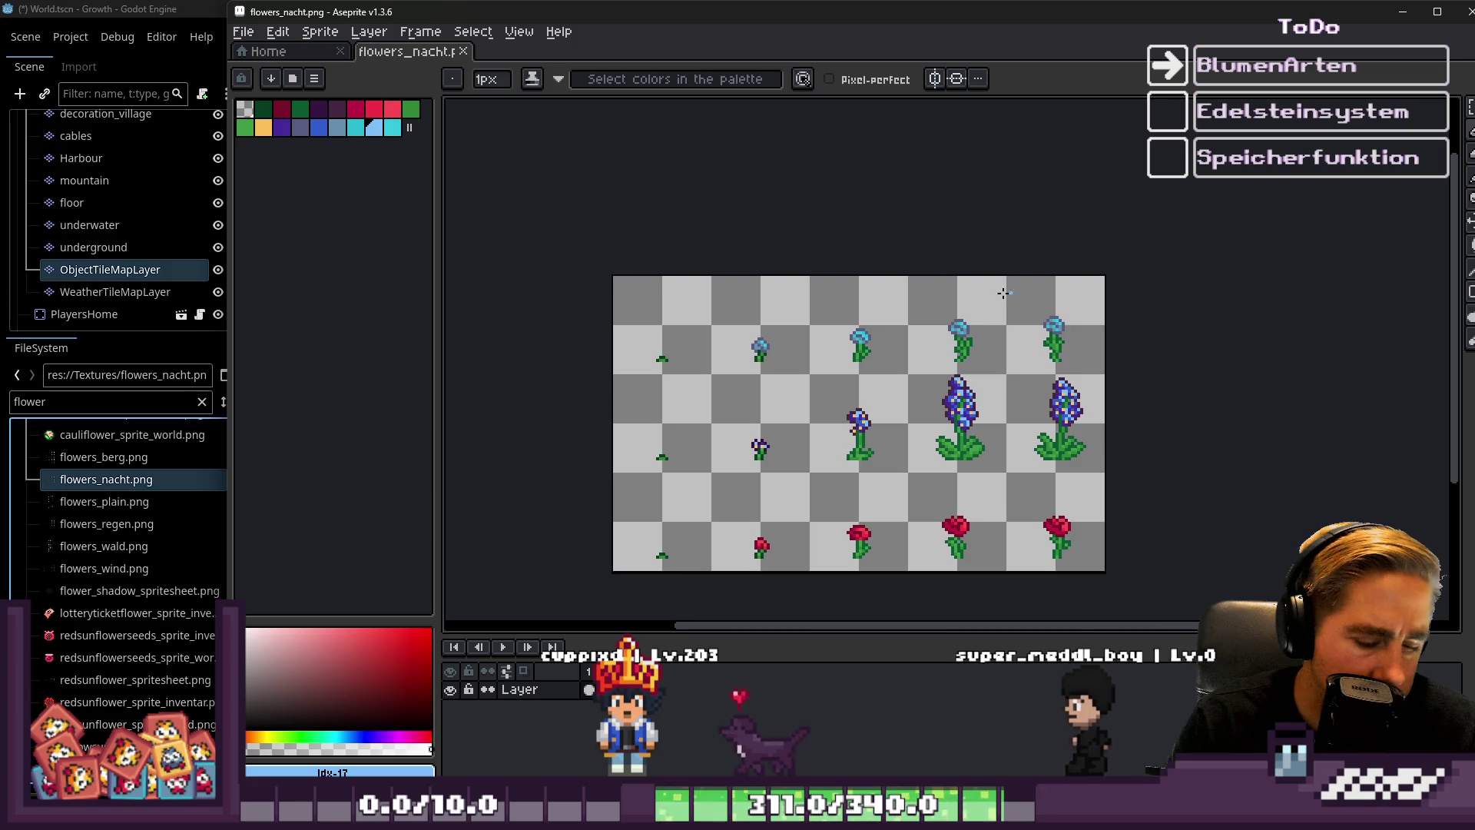
Marquee-select the middle flower row and move it up 12 pixels.
key(m)
key(ctrl+a)
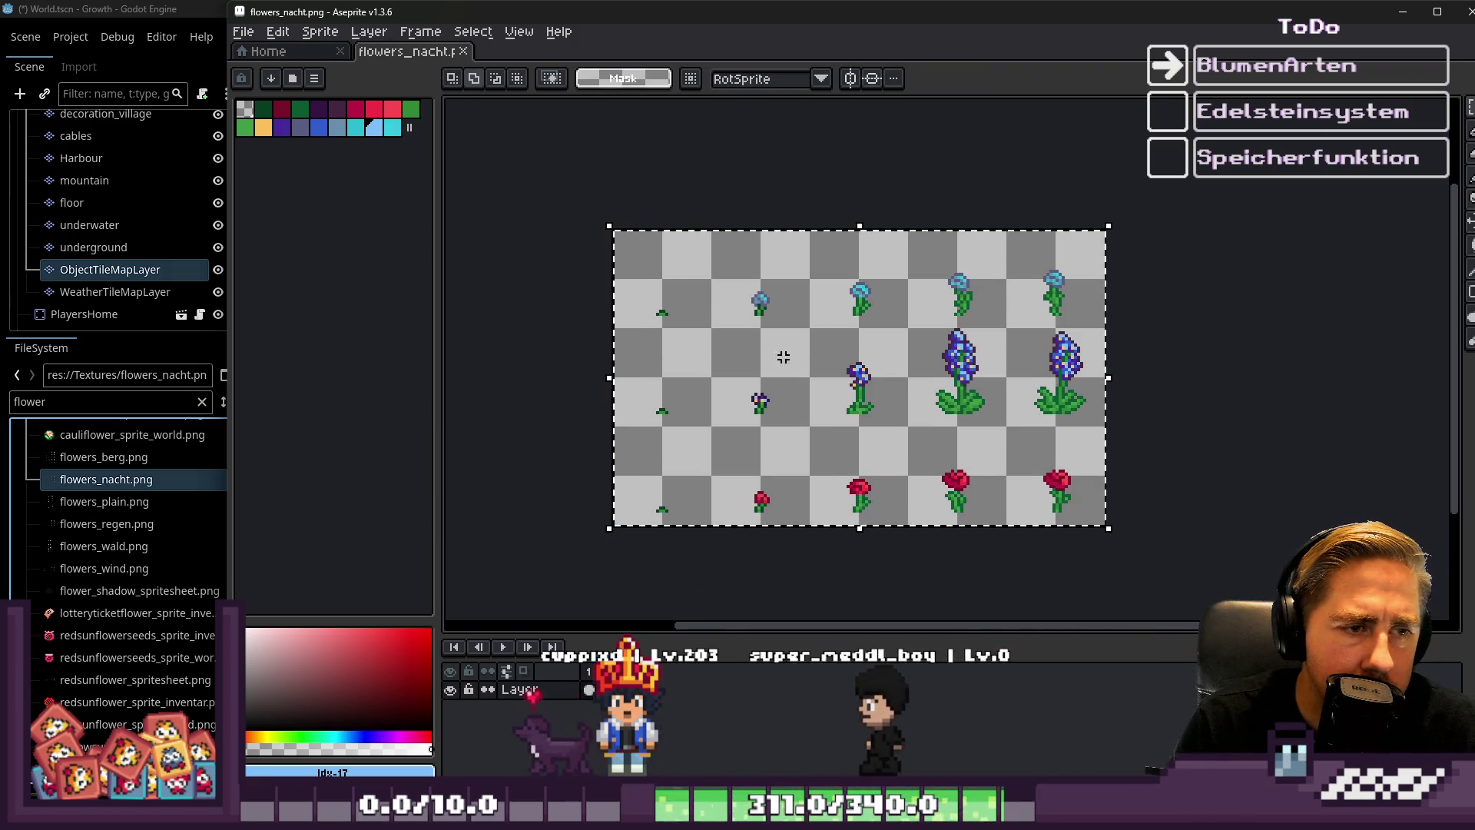
drag(622, 332, 1161, 425)
scroll(1160, 425, up, 2)
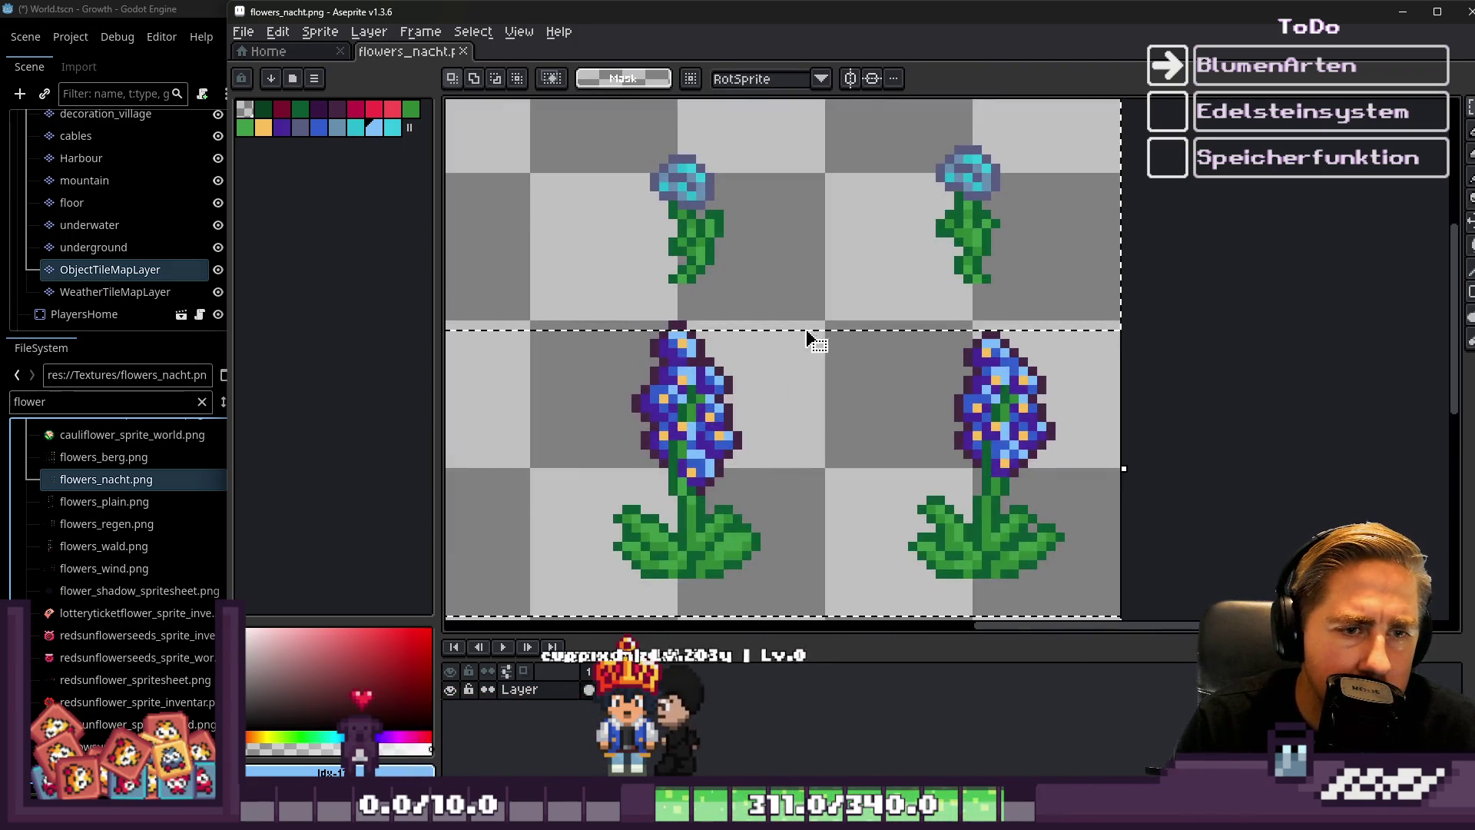
scroll(1233, 409, down, 1)
scroll(1040, 339, down, 2)
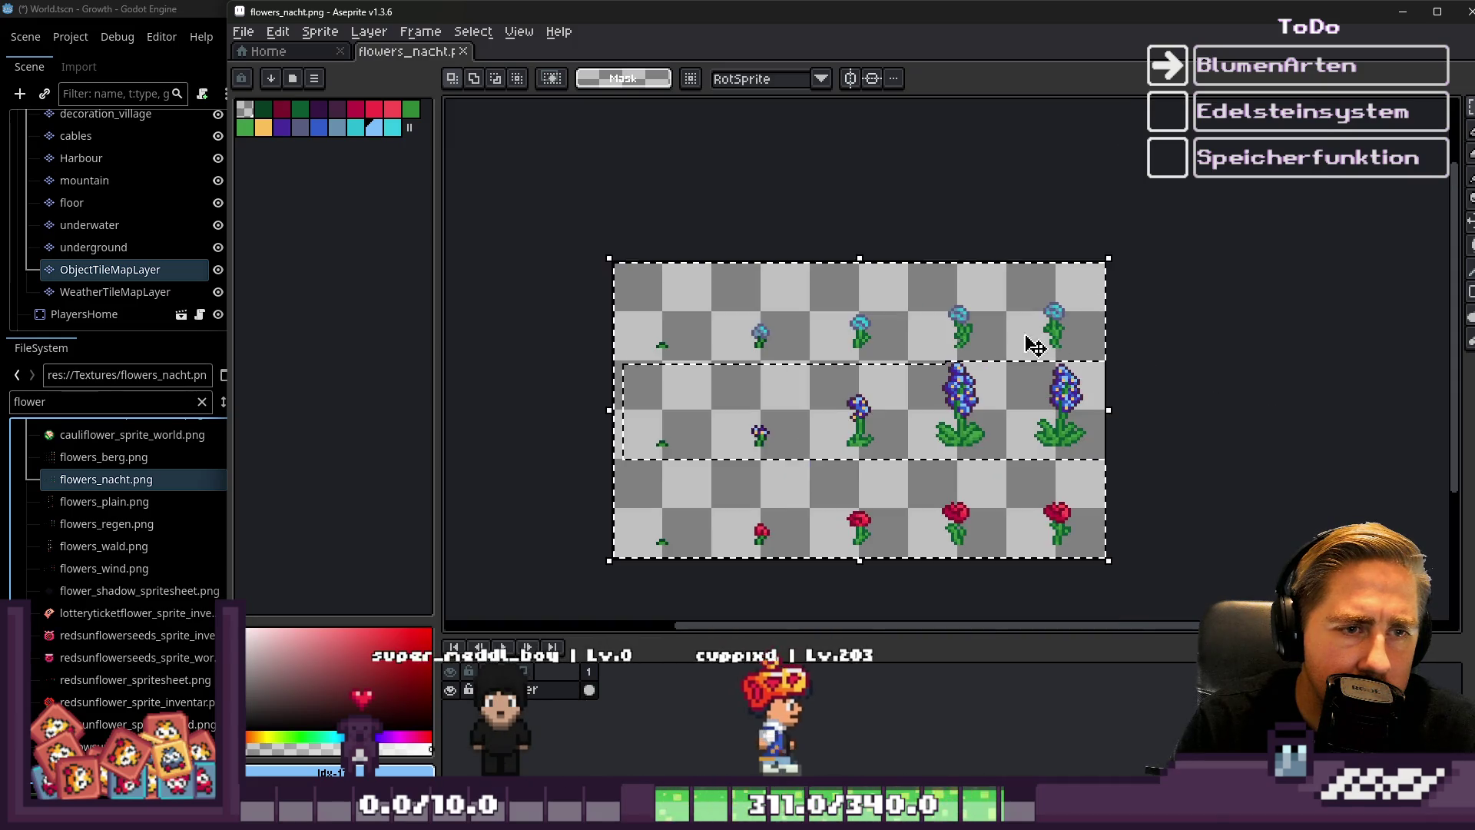
scroll(925, 352, up, 4)
mouse_move(922, 350)
mouse_down()
mouse_move(908, 346)
mouse_move(912, 235)
mouse_up()
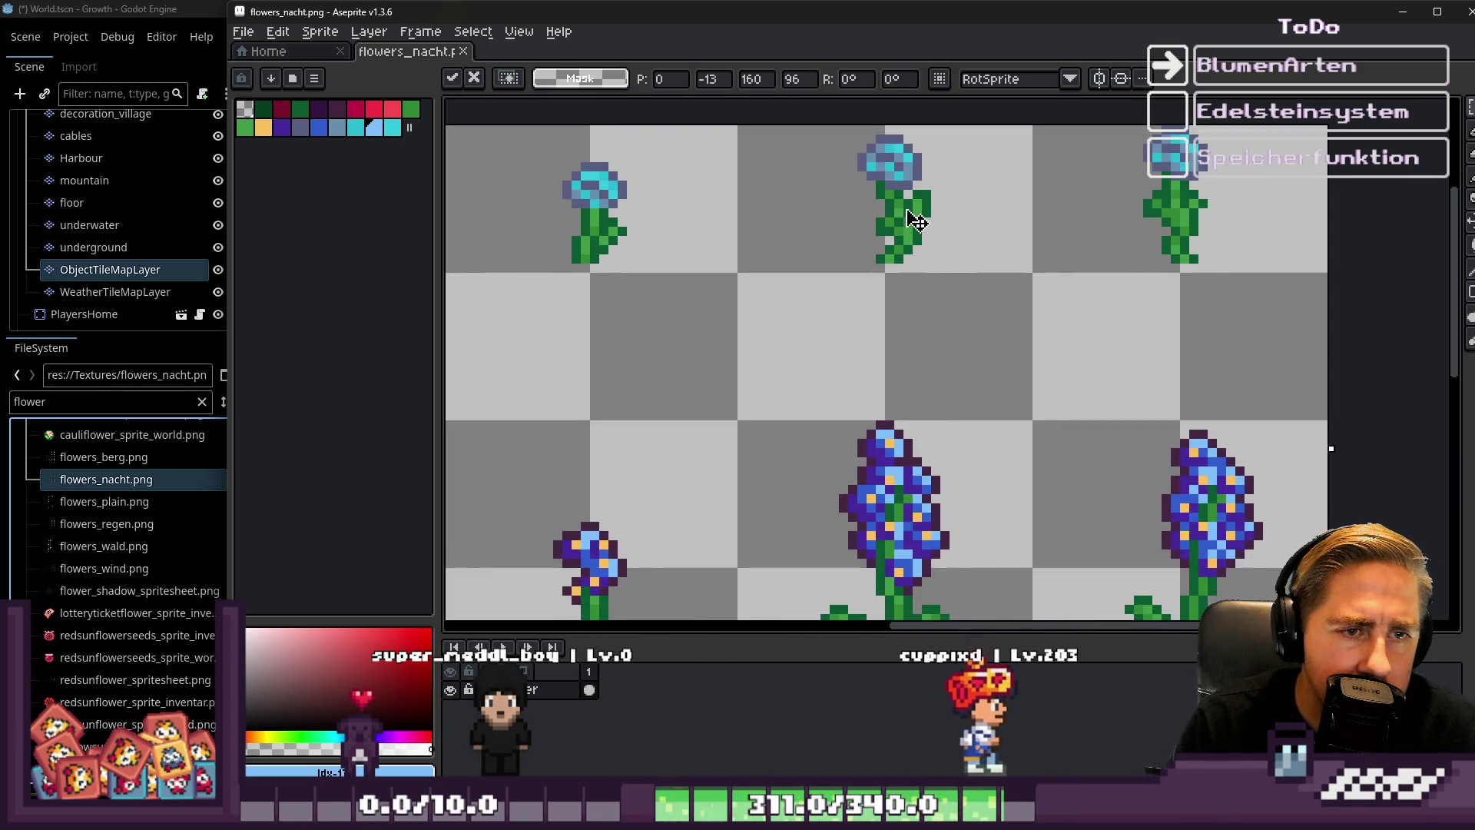
scroll(1037, 259, down, 3)
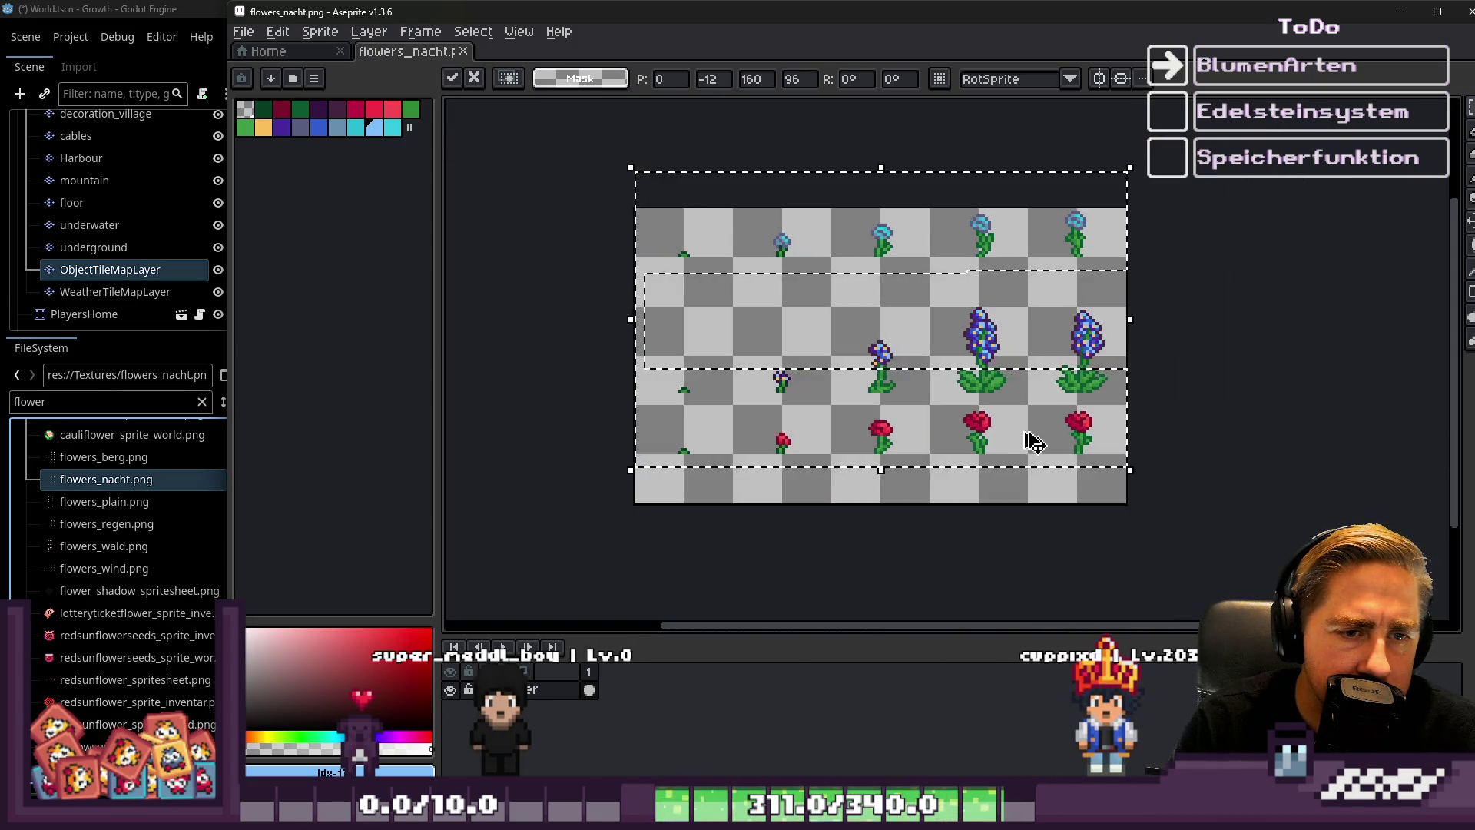
key(Return)
scroll(761, 329, up, 2)
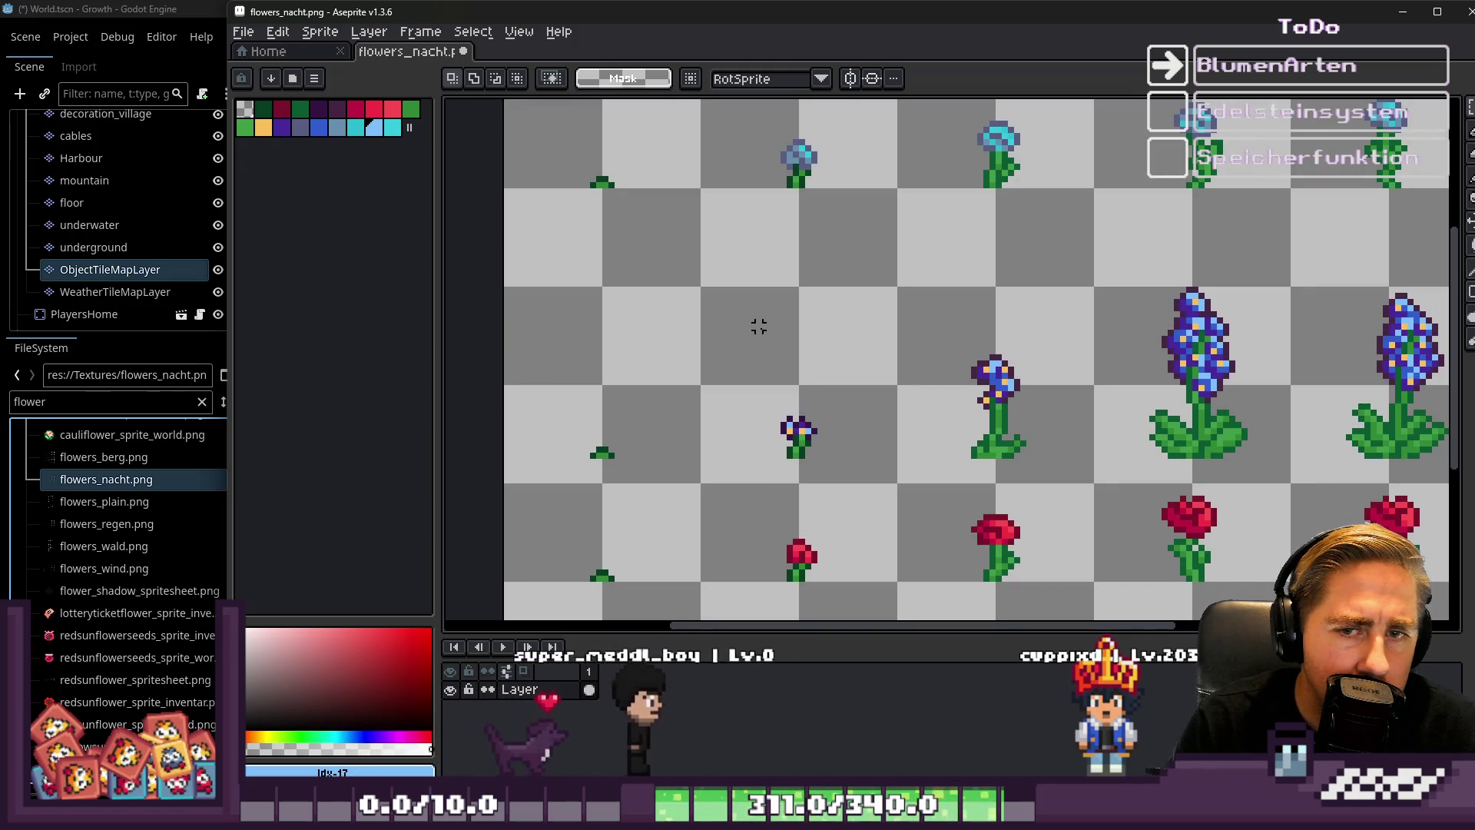
Save the image, close Aseprite and enlarge Godot's TileSet panel.
key(ctrl+s)
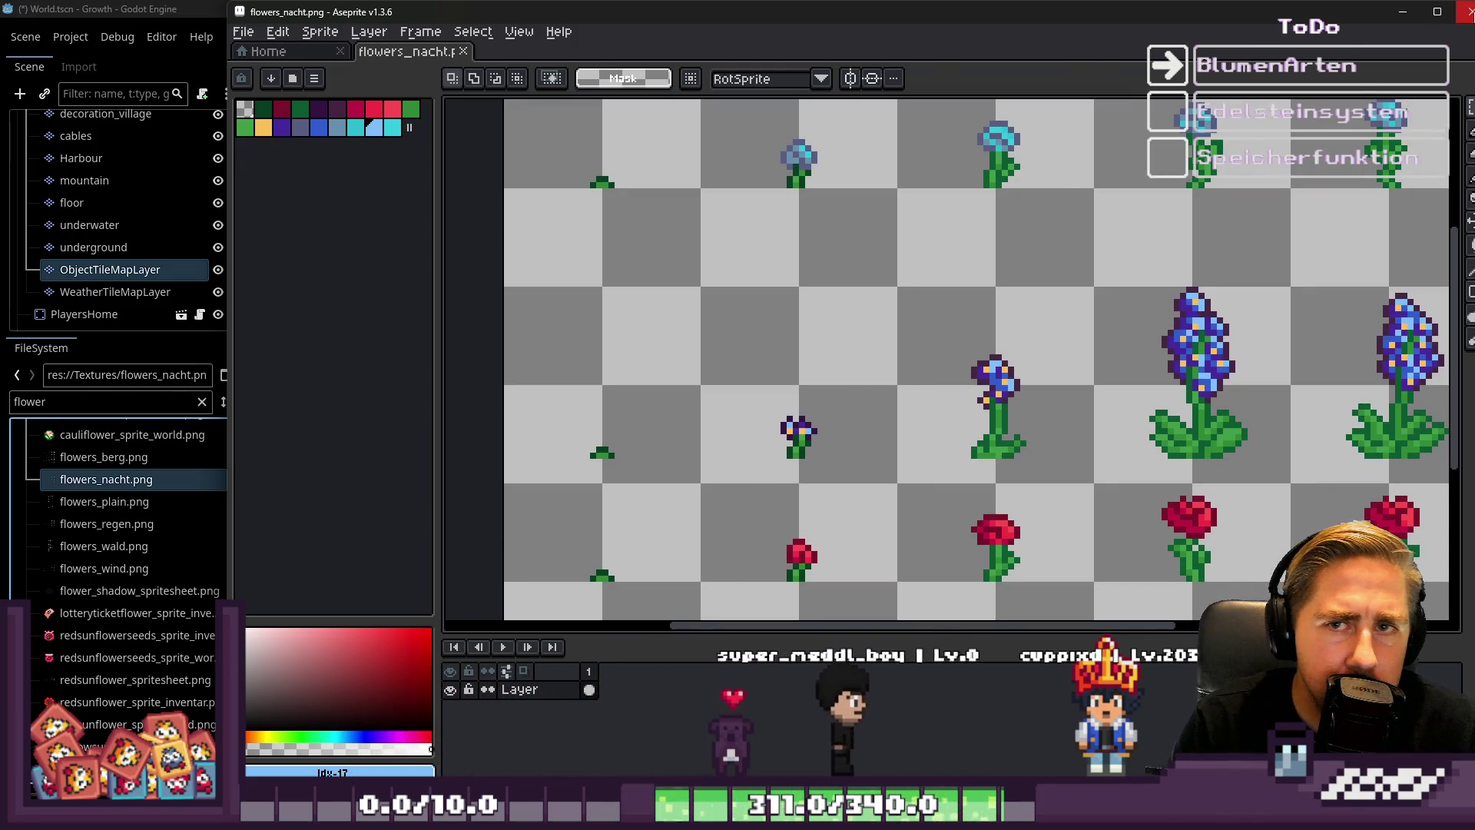
click(1467, 11)
drag(609, 504, 610, 235)
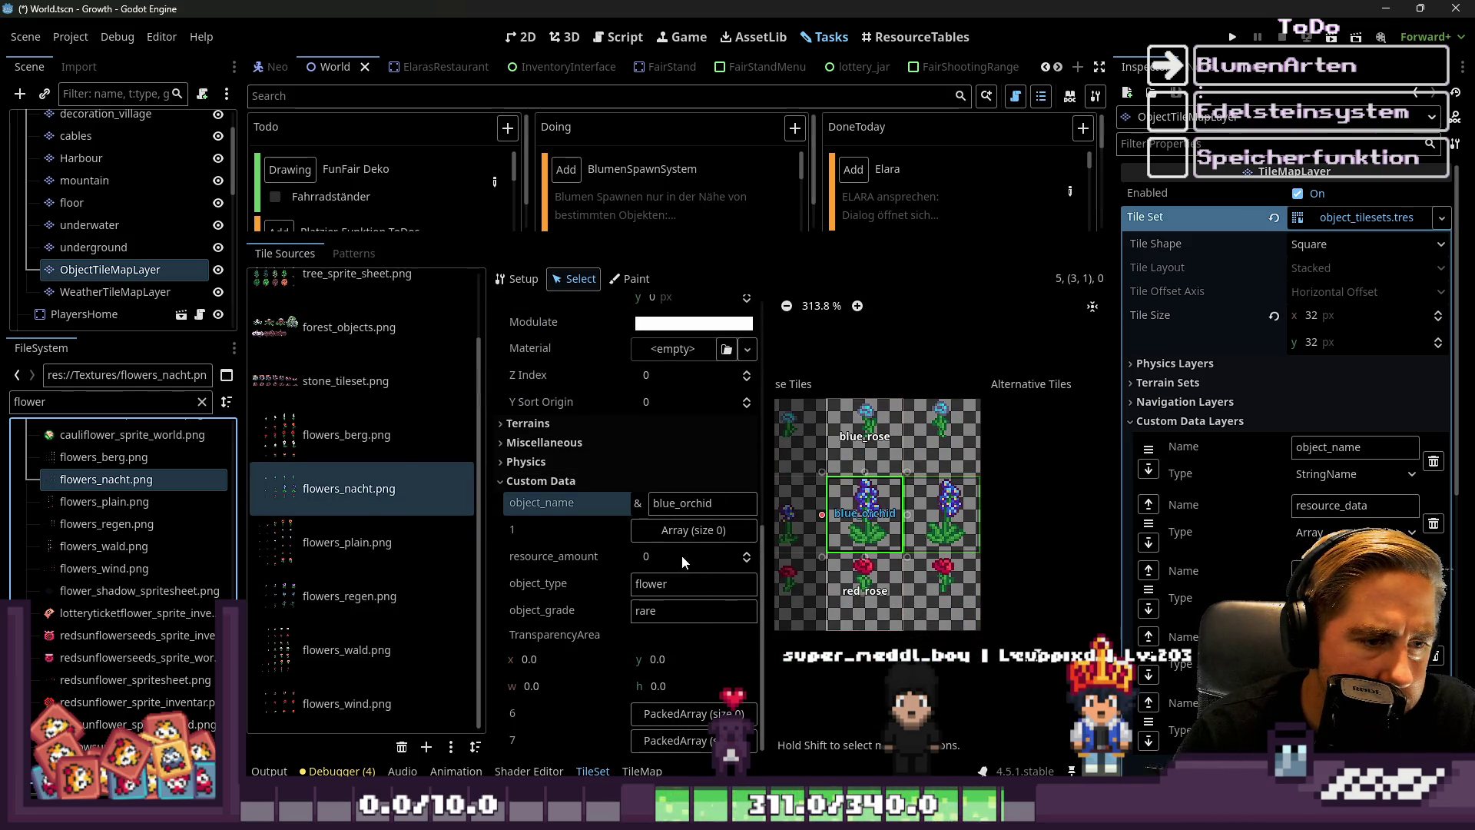
In the TileSet Paint tab, paint Y Sort Origin onto a flower tile.
click(674, 530)
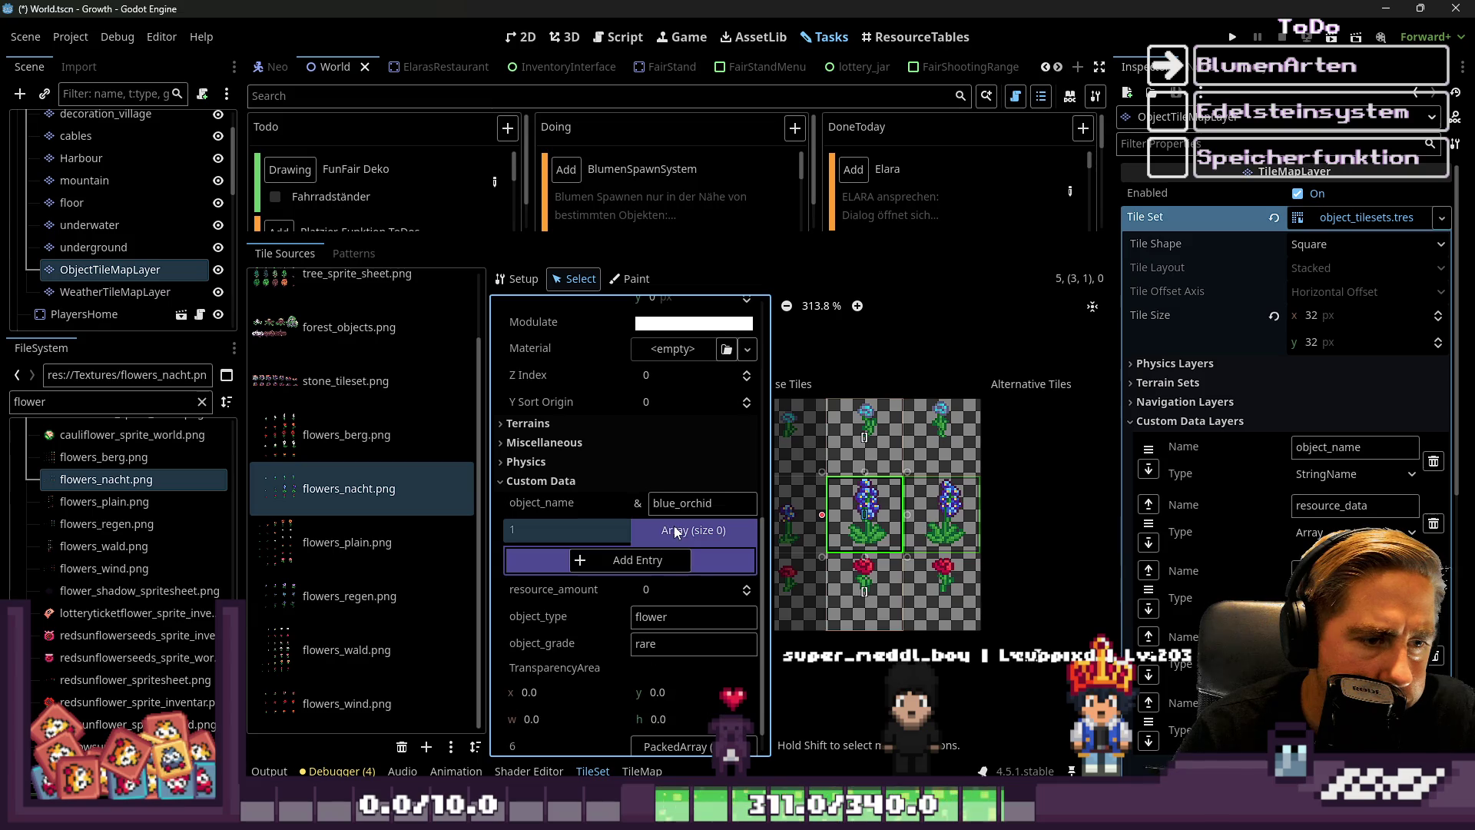
click(639, 280)
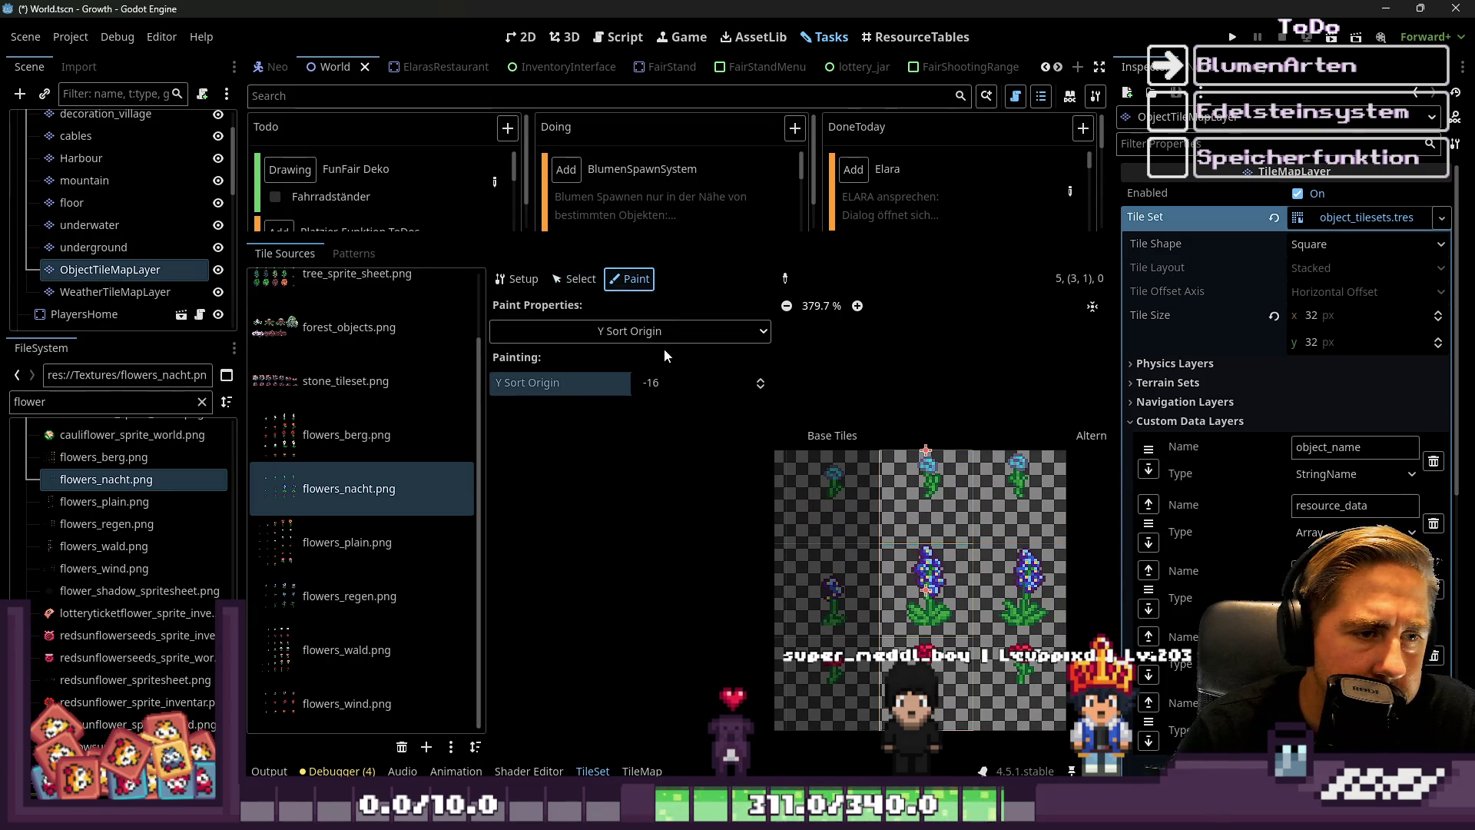
click(668, 338)
click(926, 588)
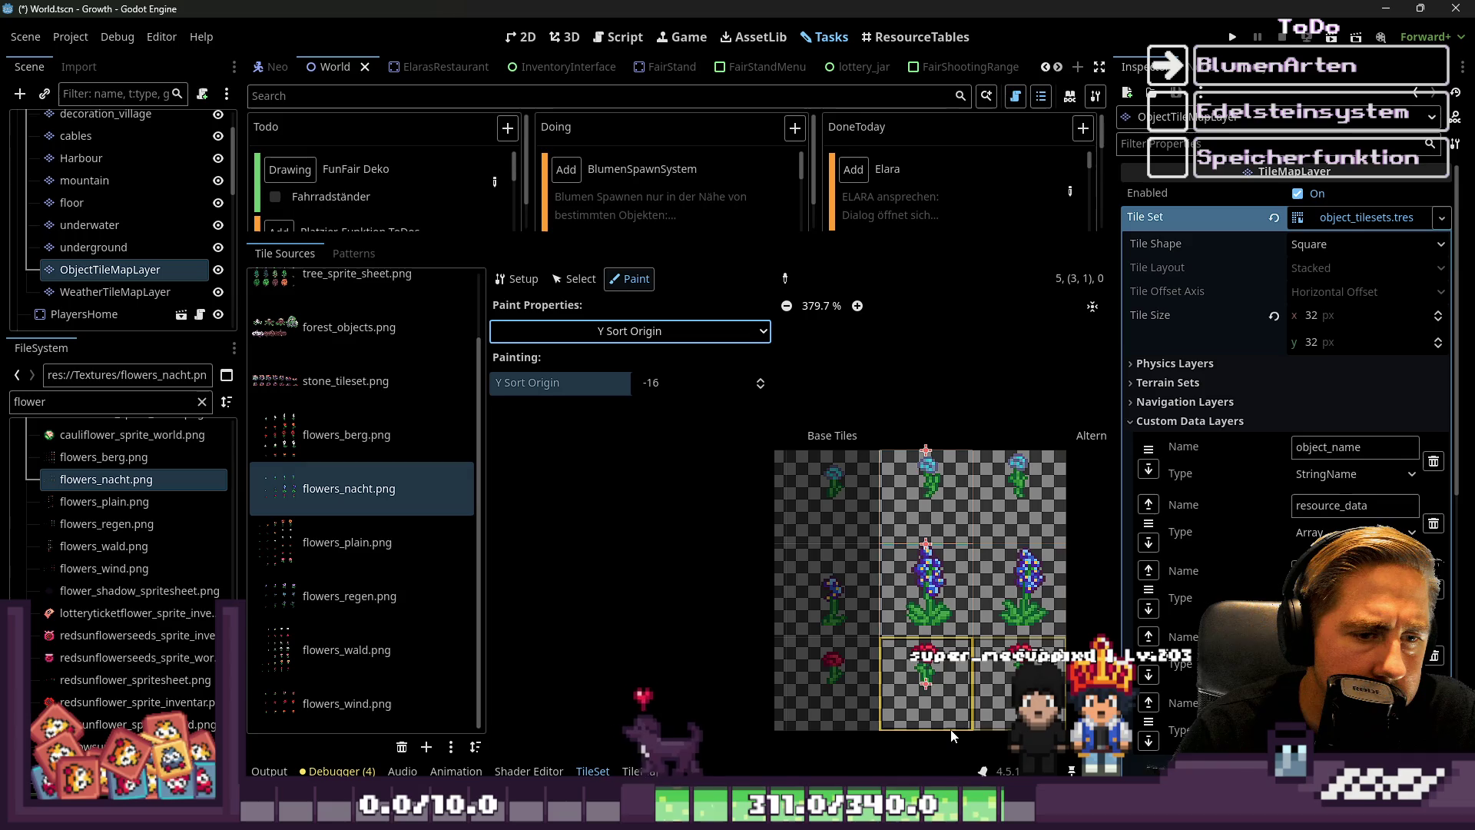
Switch the paint property to Texture Origin and edit its x offset to 2.
click(638, 332)
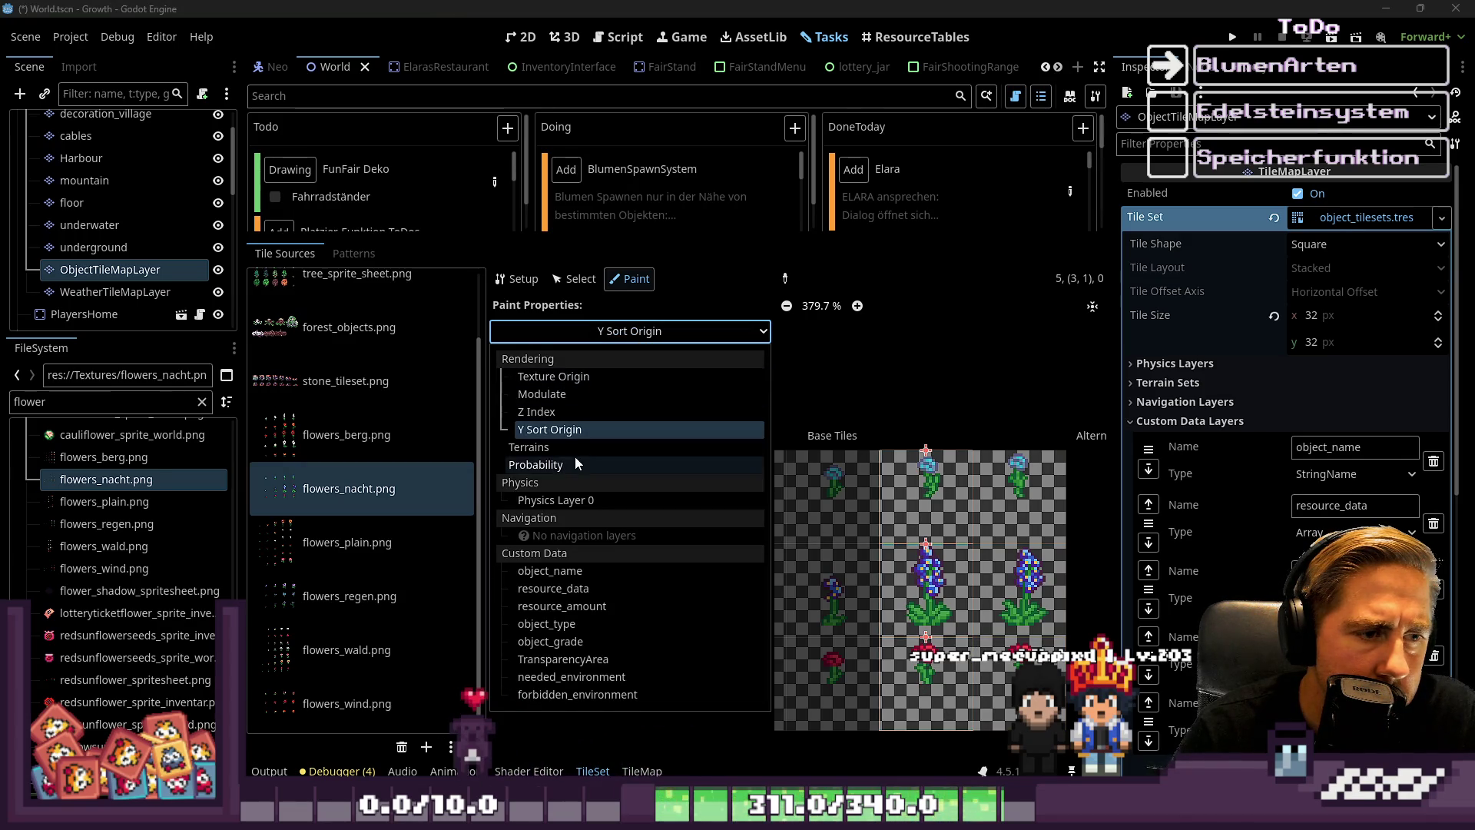
click(553, 376)
scroll(942, 513, up, 1)
scroll(945, 623, up, 3)
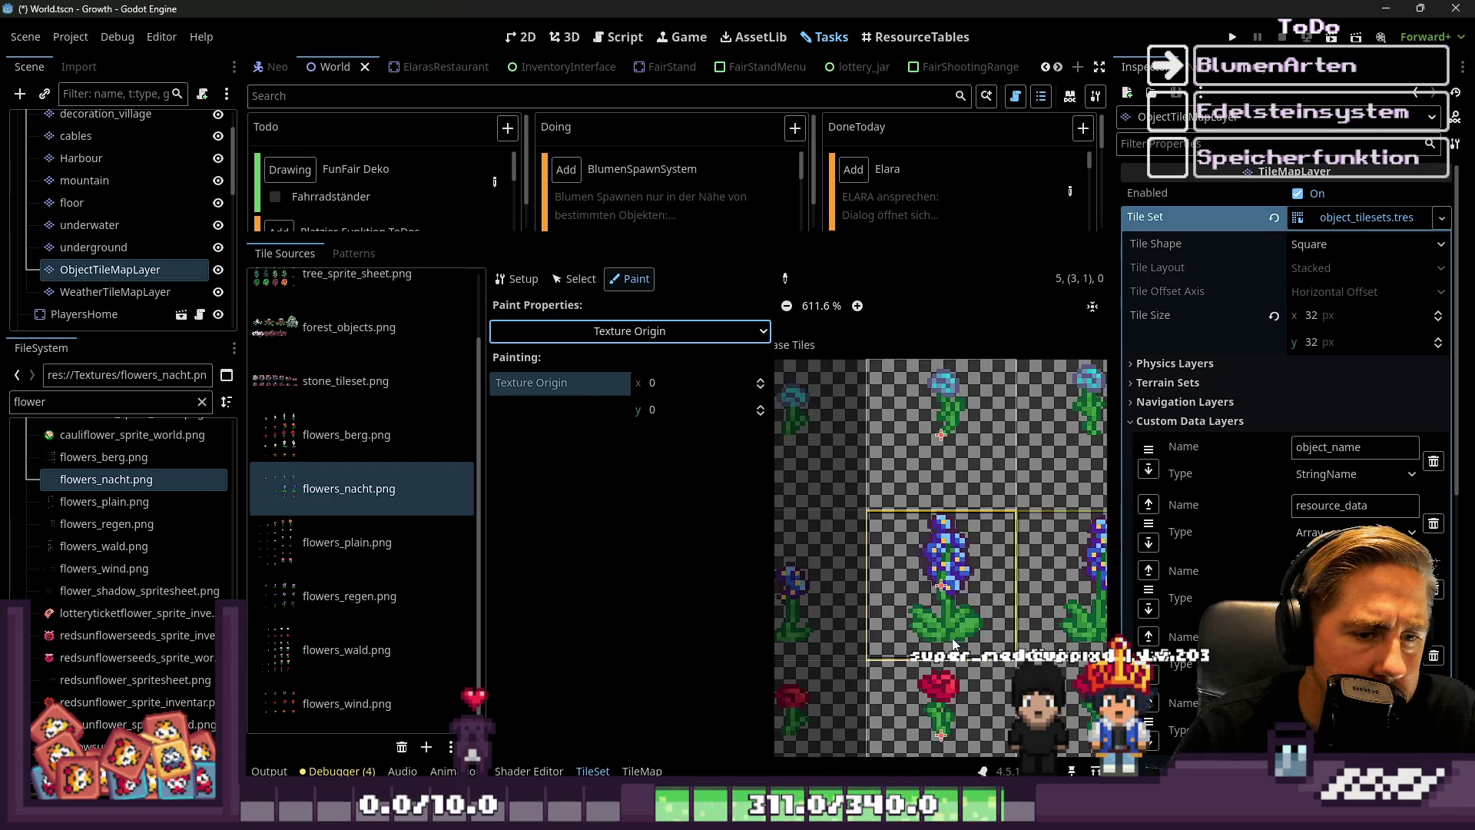
click(695, 383)
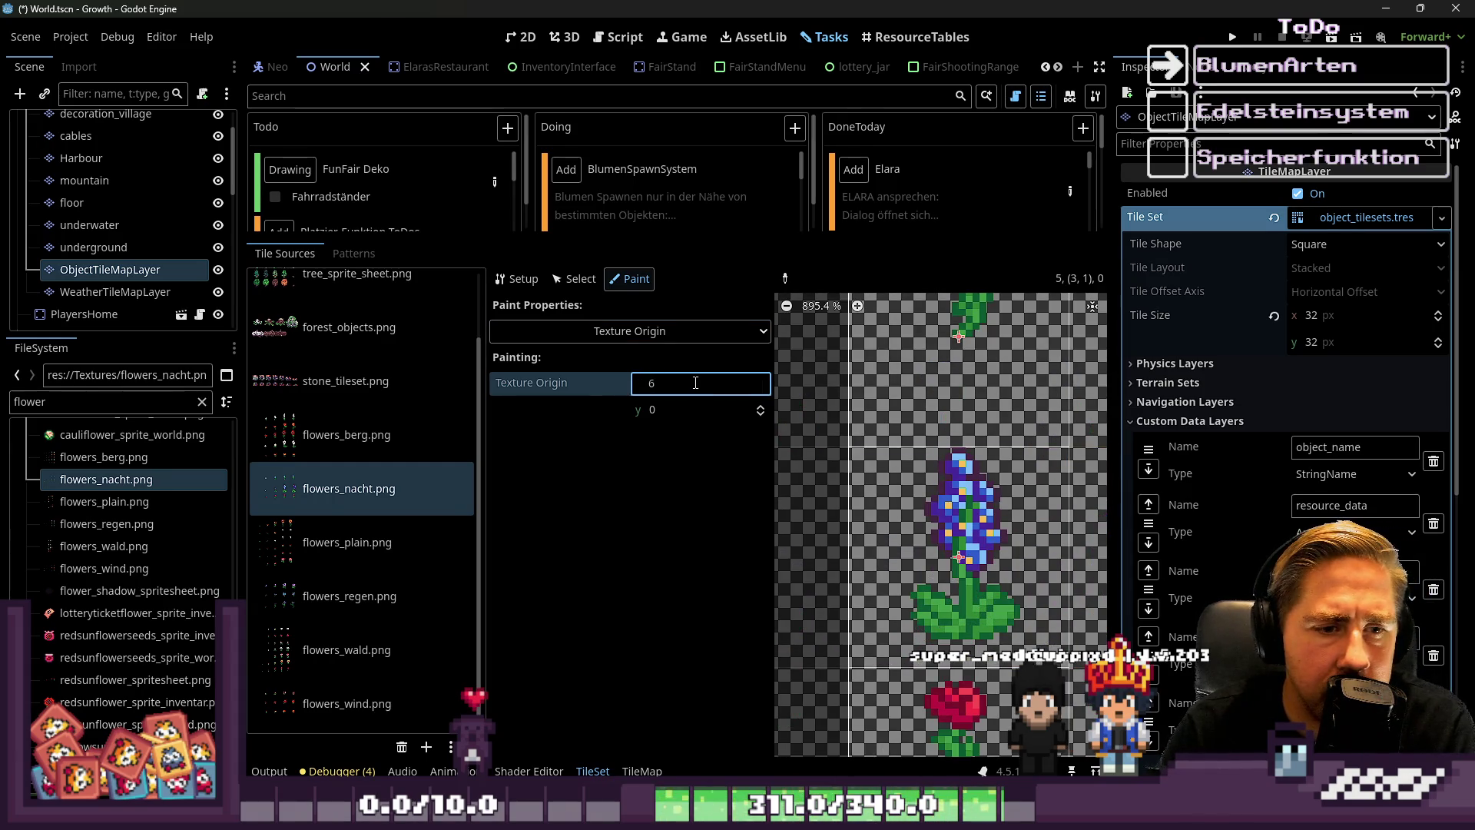
scroll(958, 336, up, 1)
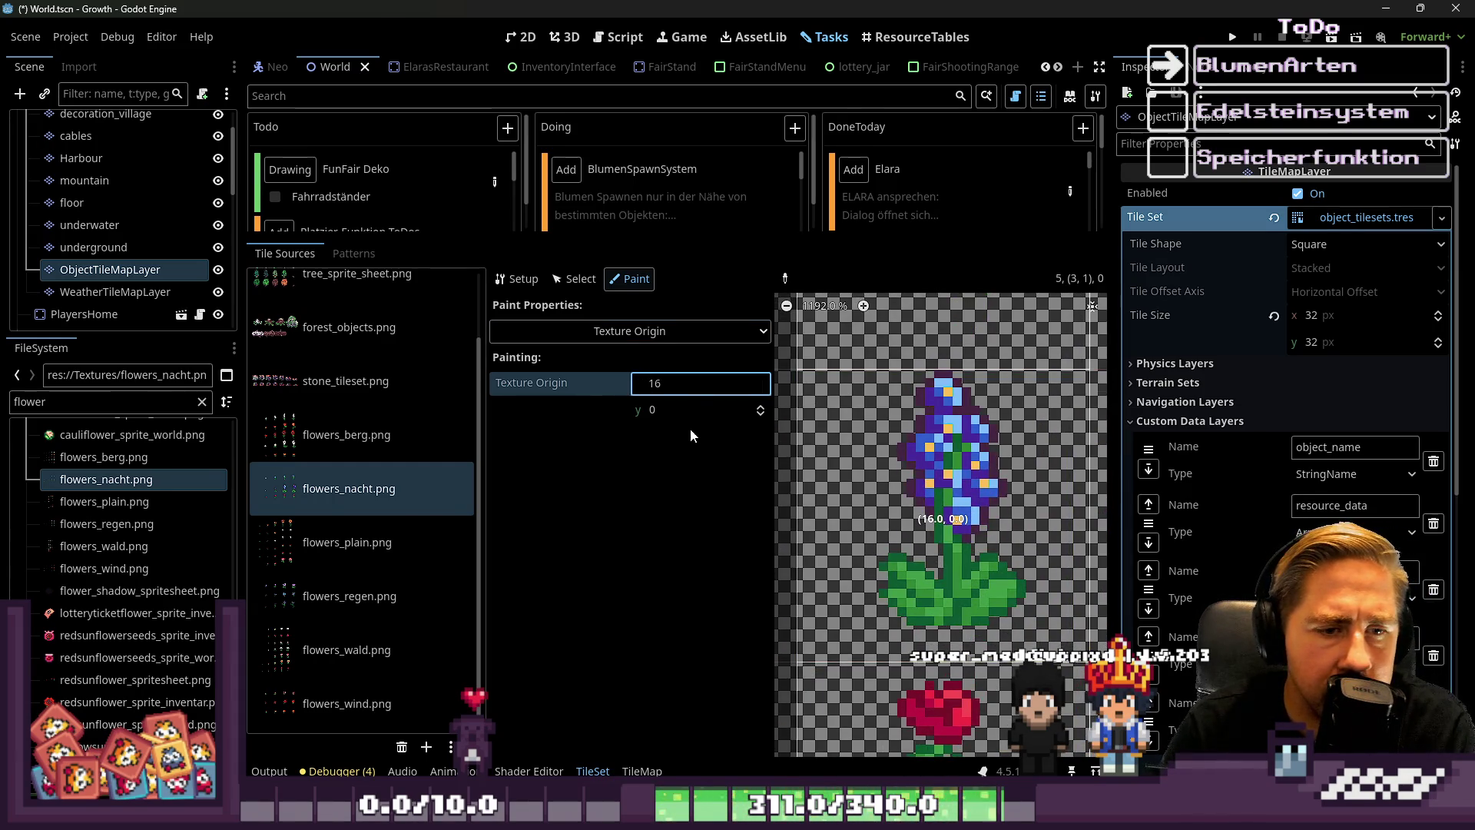
key(BackSpace)
text(2)
key(BackSpace)
key(BackSpace)
Set the Texture Origin y offset, trying 12 and then 13.
click(681, 418)
text(3)
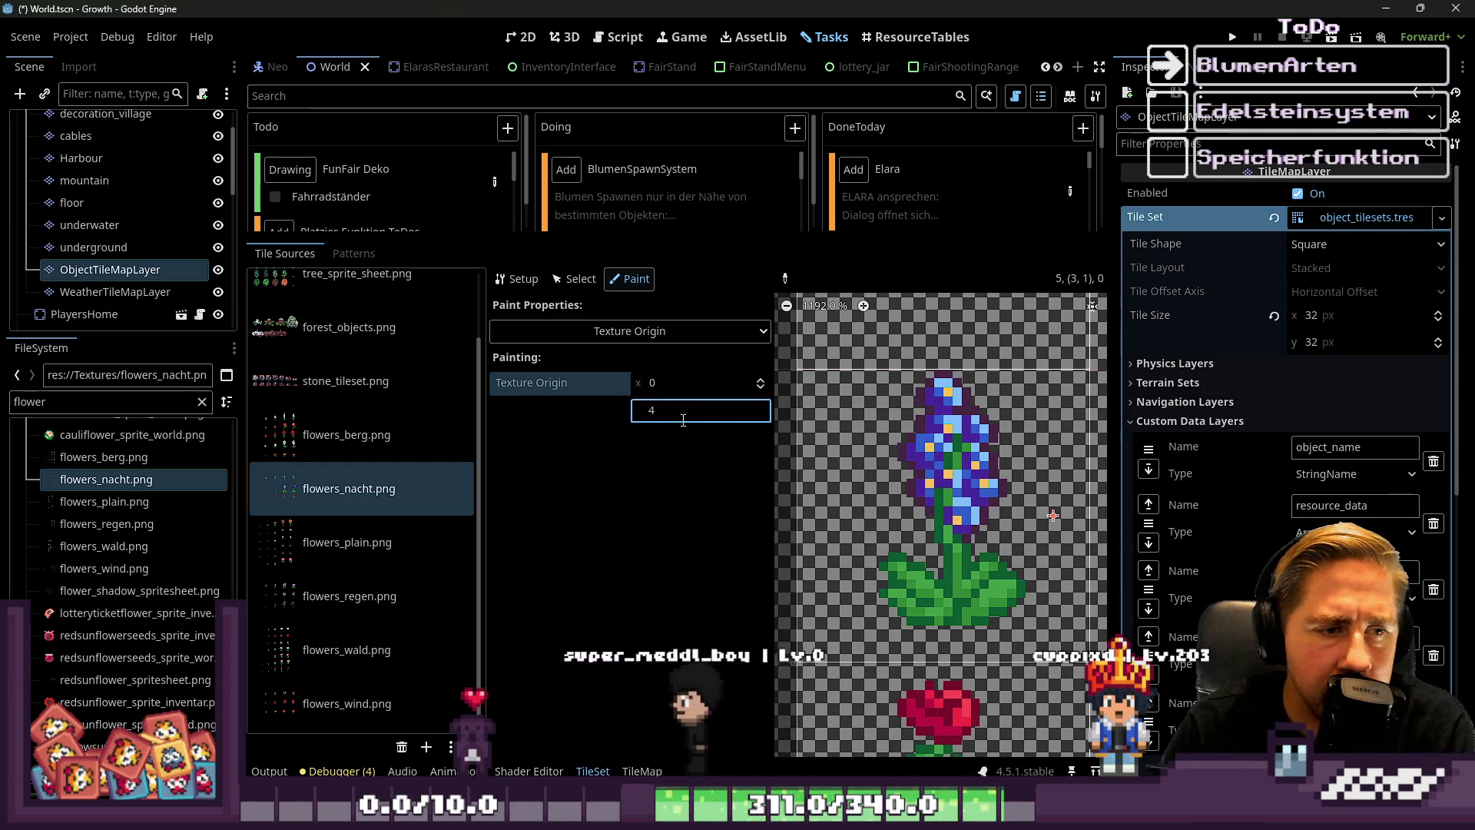
key(BackSpace)
text(12)
key(Return)
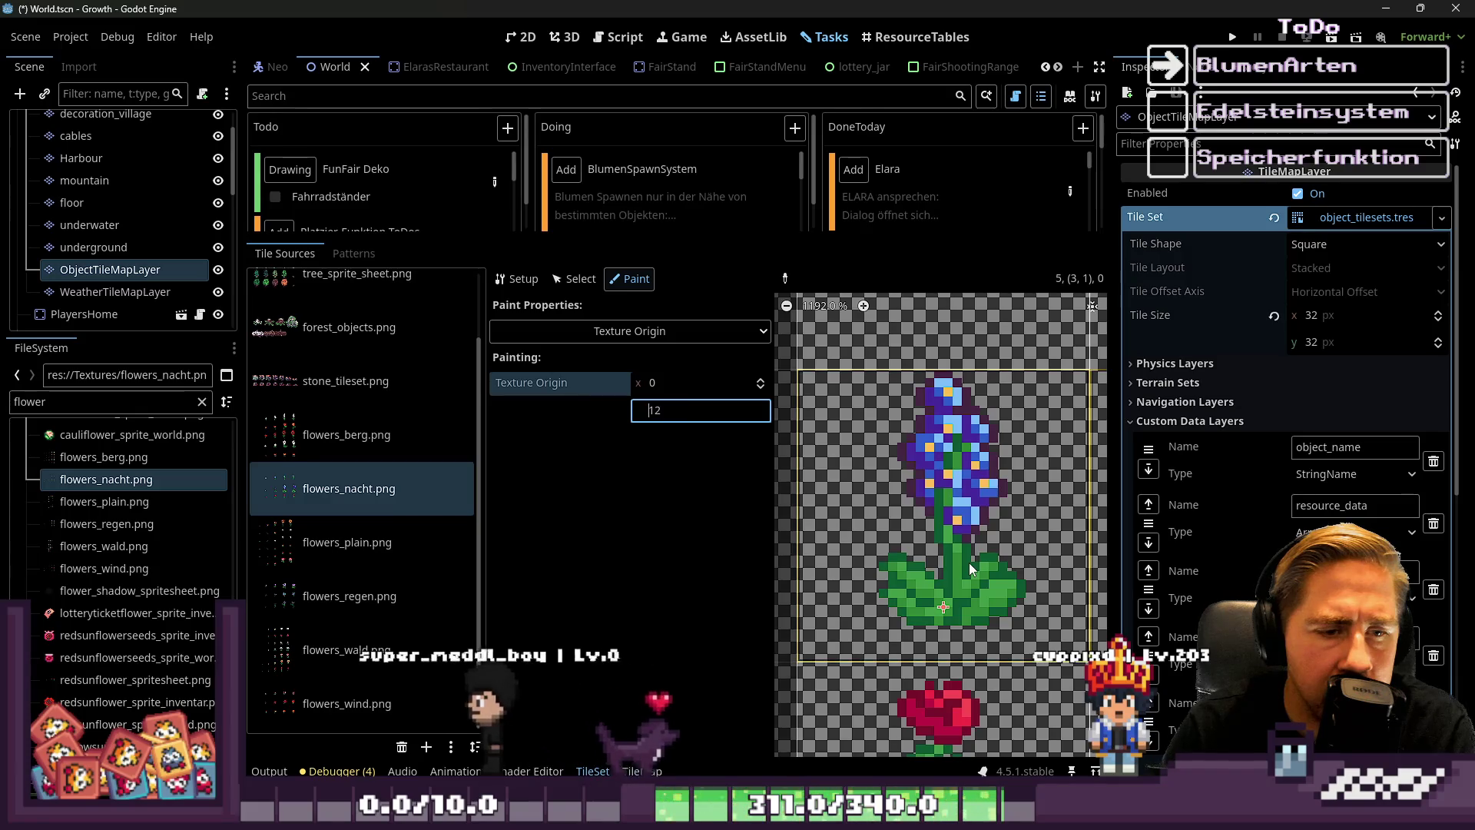
text(13)
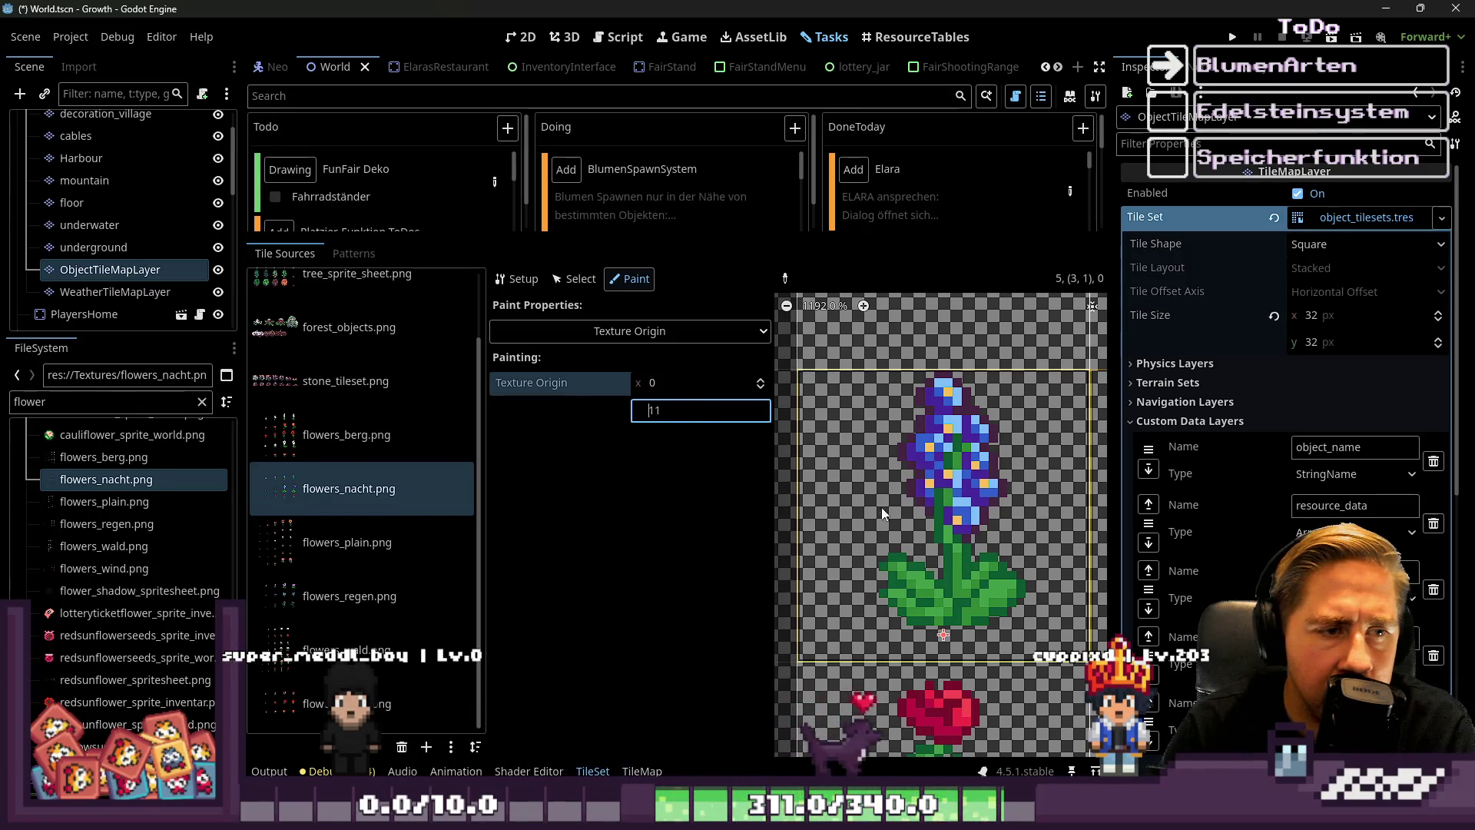
scroll(915, 547, up, 2)
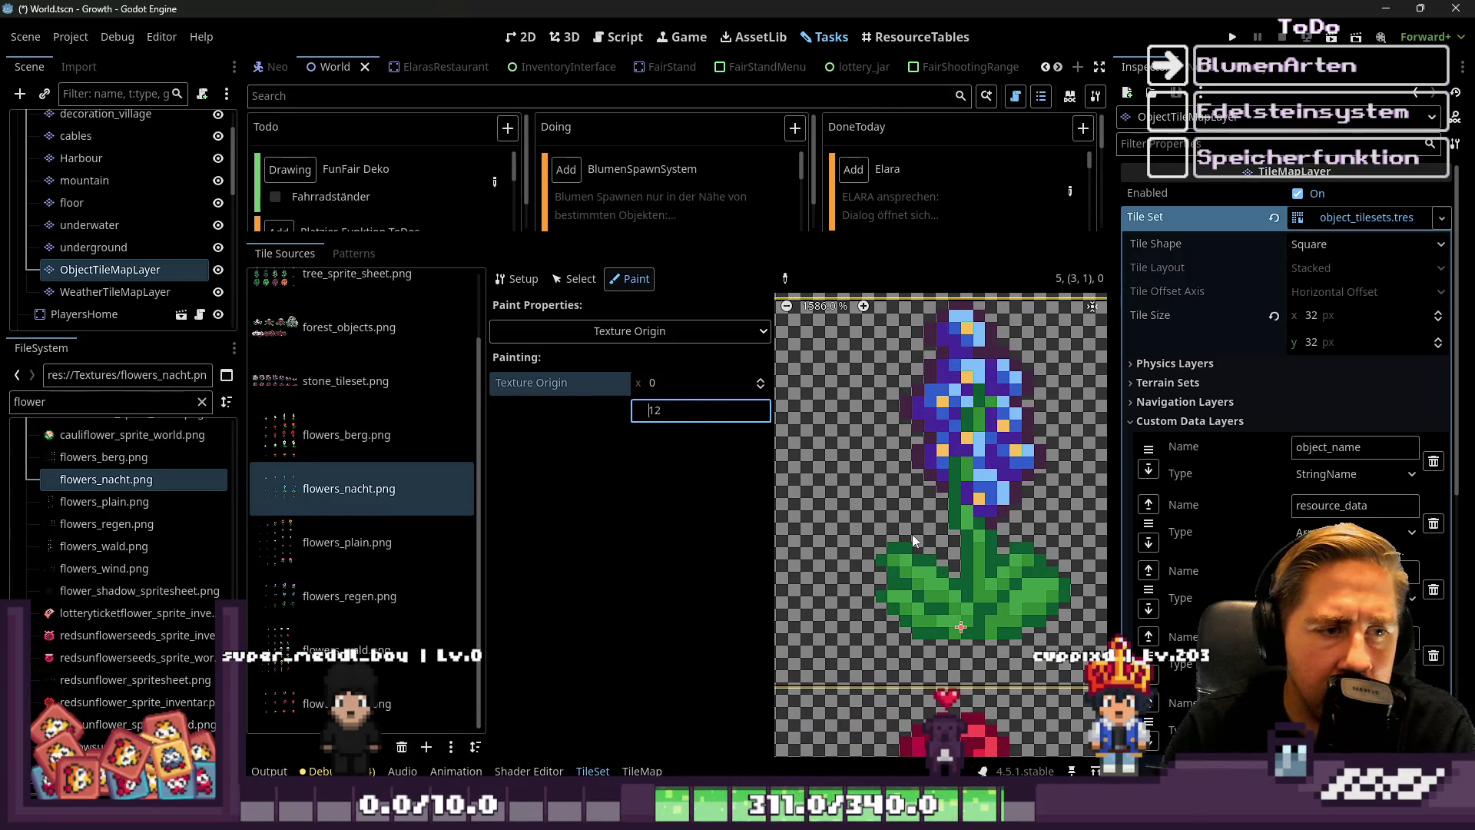
scroll(882, 528, down, 5)
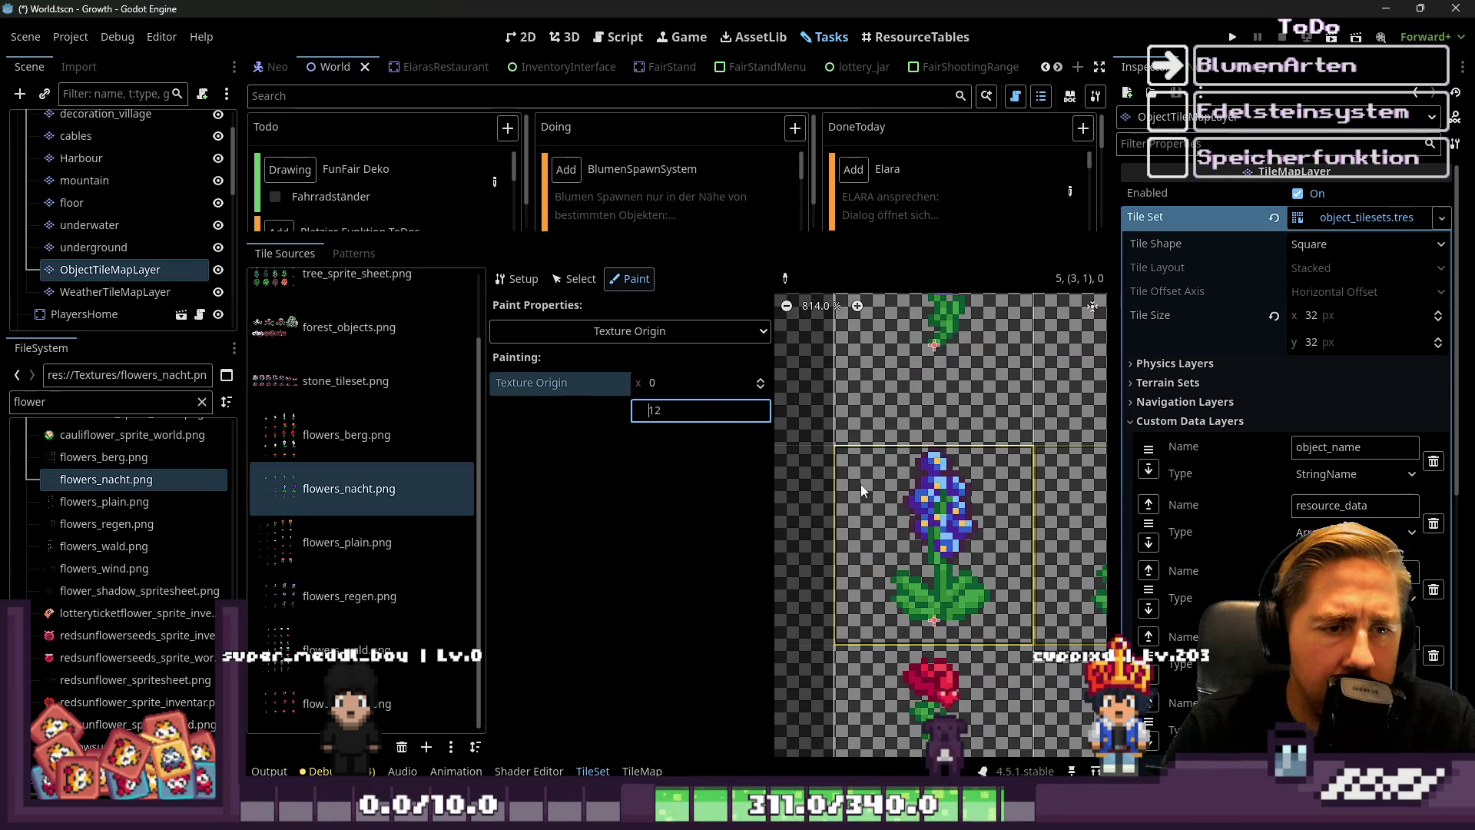
Switch the paint property back to Y Sort Origin, then to resource_data.
click(617, 328)
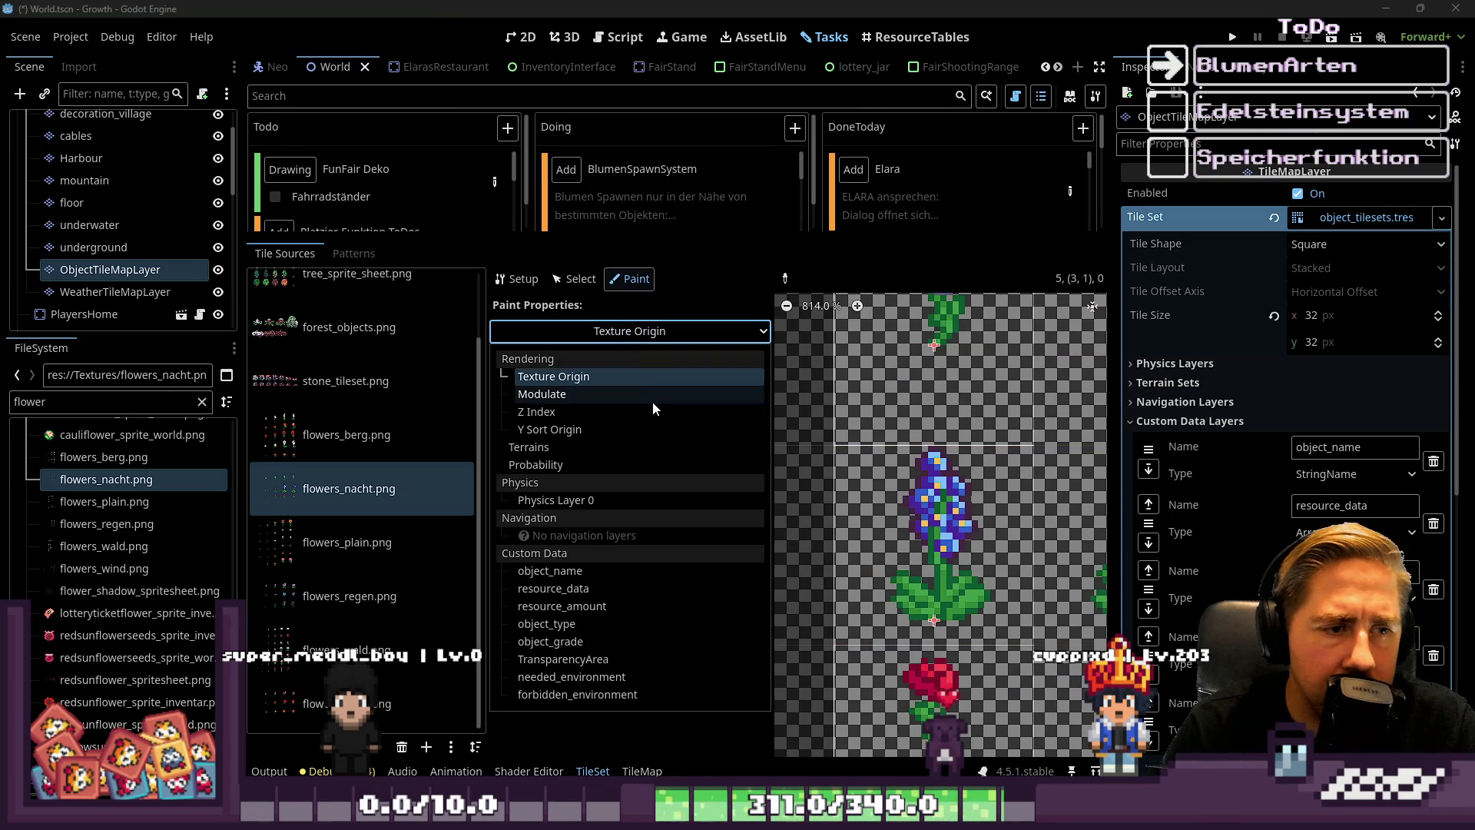
click(612, 422)
click(711, 394)
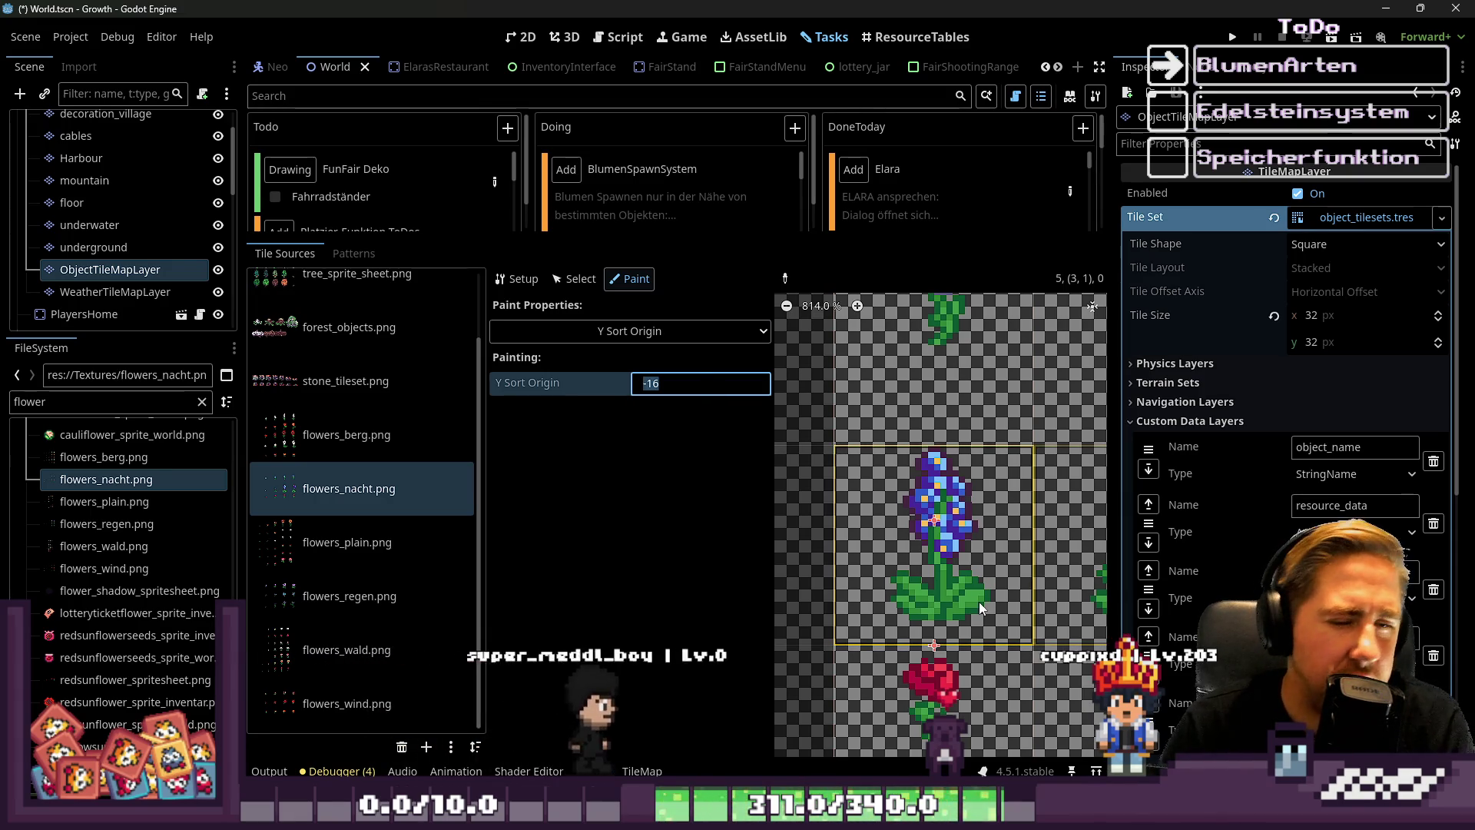
scroll(958, 589, down, 3)
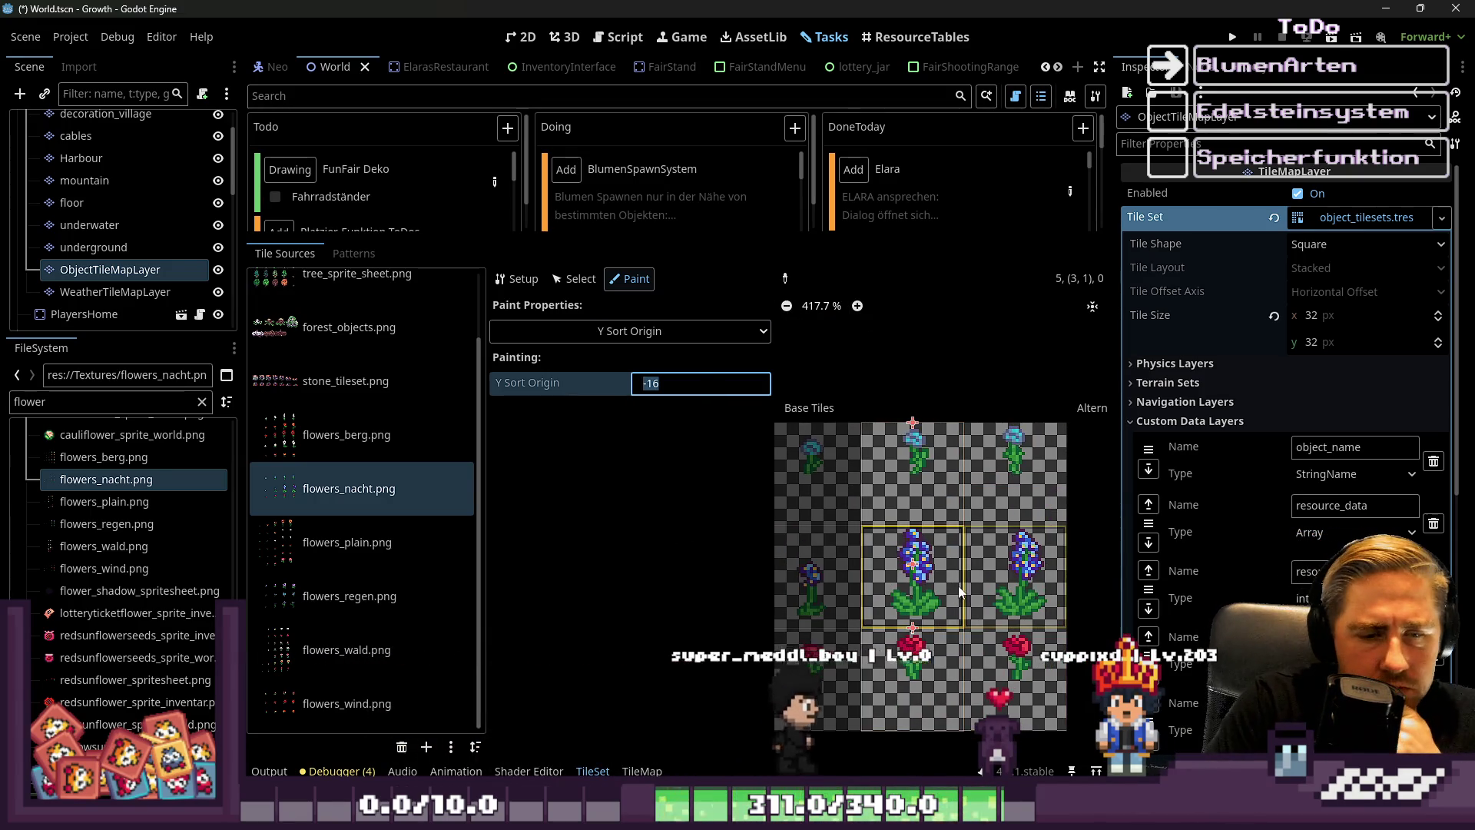
scroll(964, 575, up, 3)
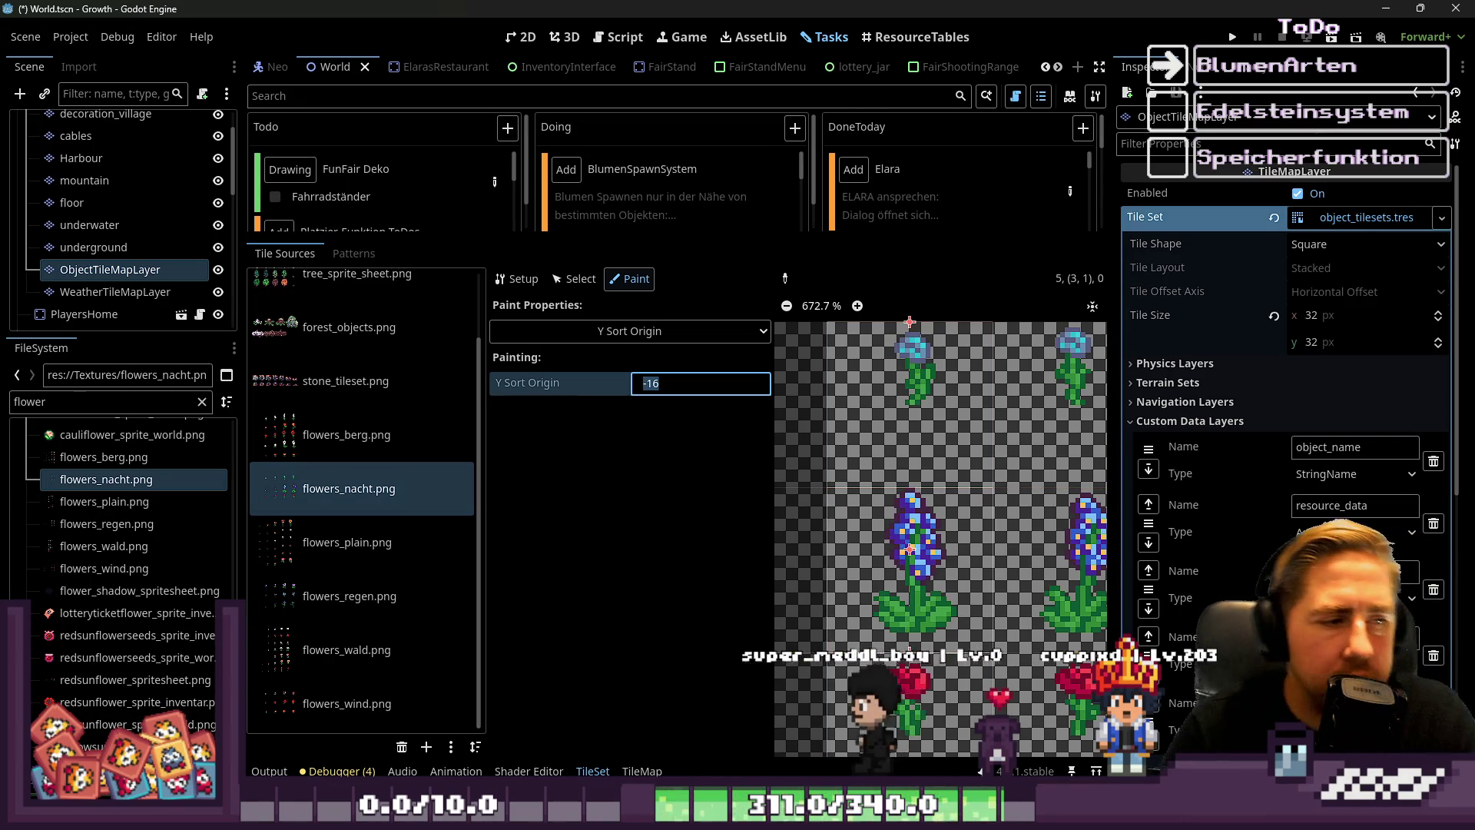
click(580, 323)
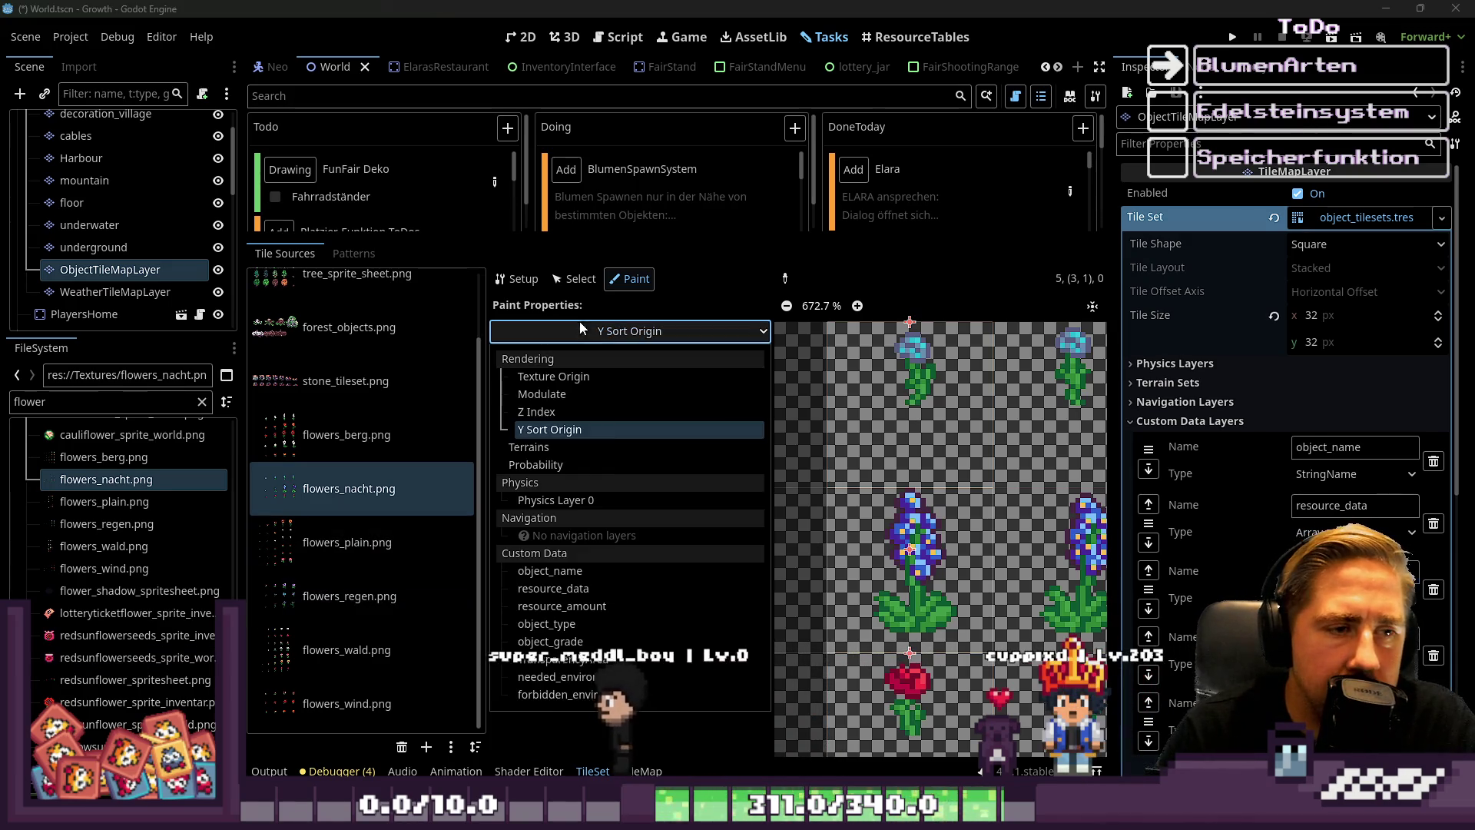
click(595, 587)
Give the resource_data paint value one empty array element.
click(716, 390)
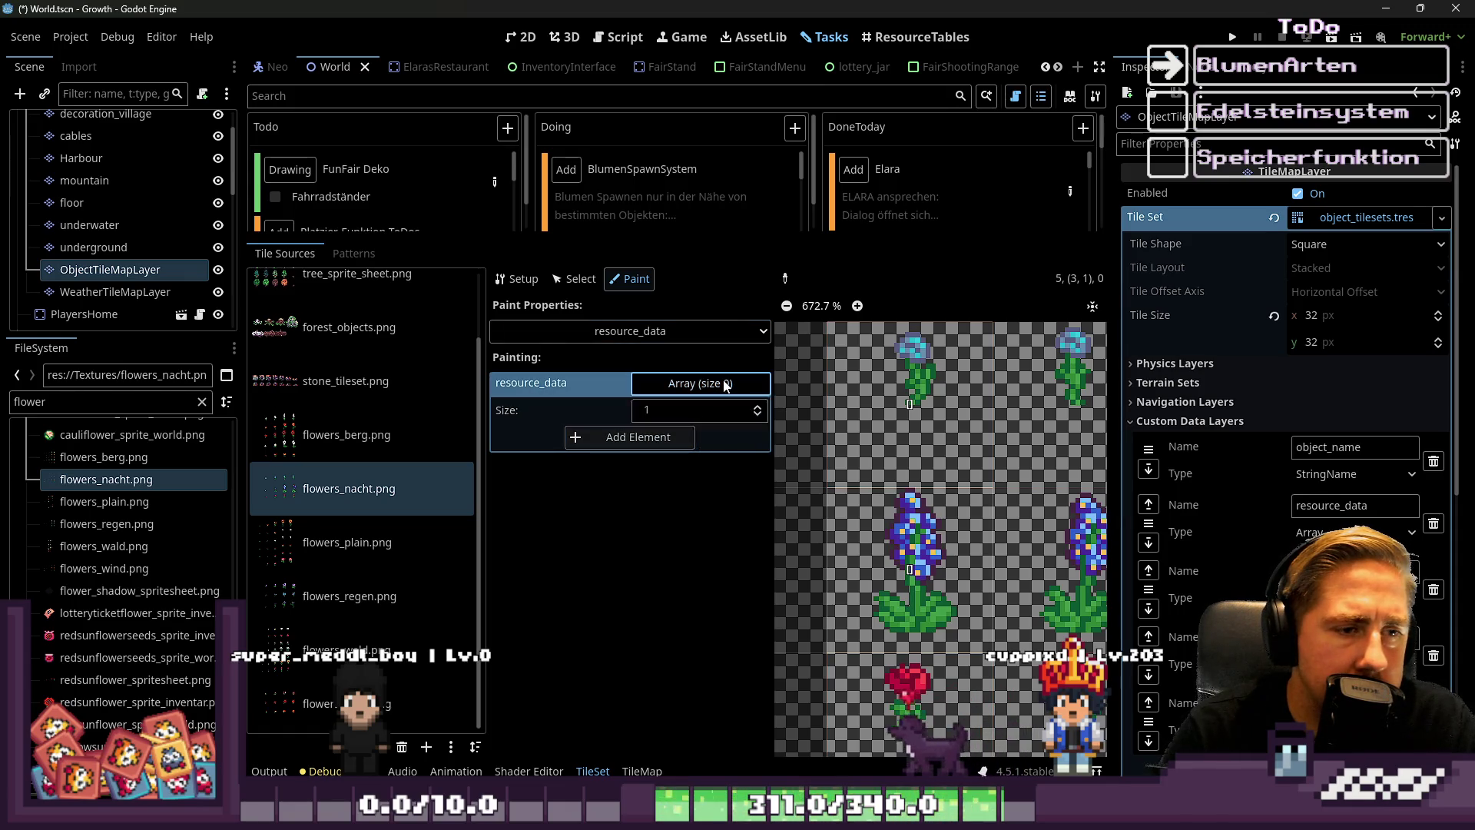
key(Return)
click(757, 436)
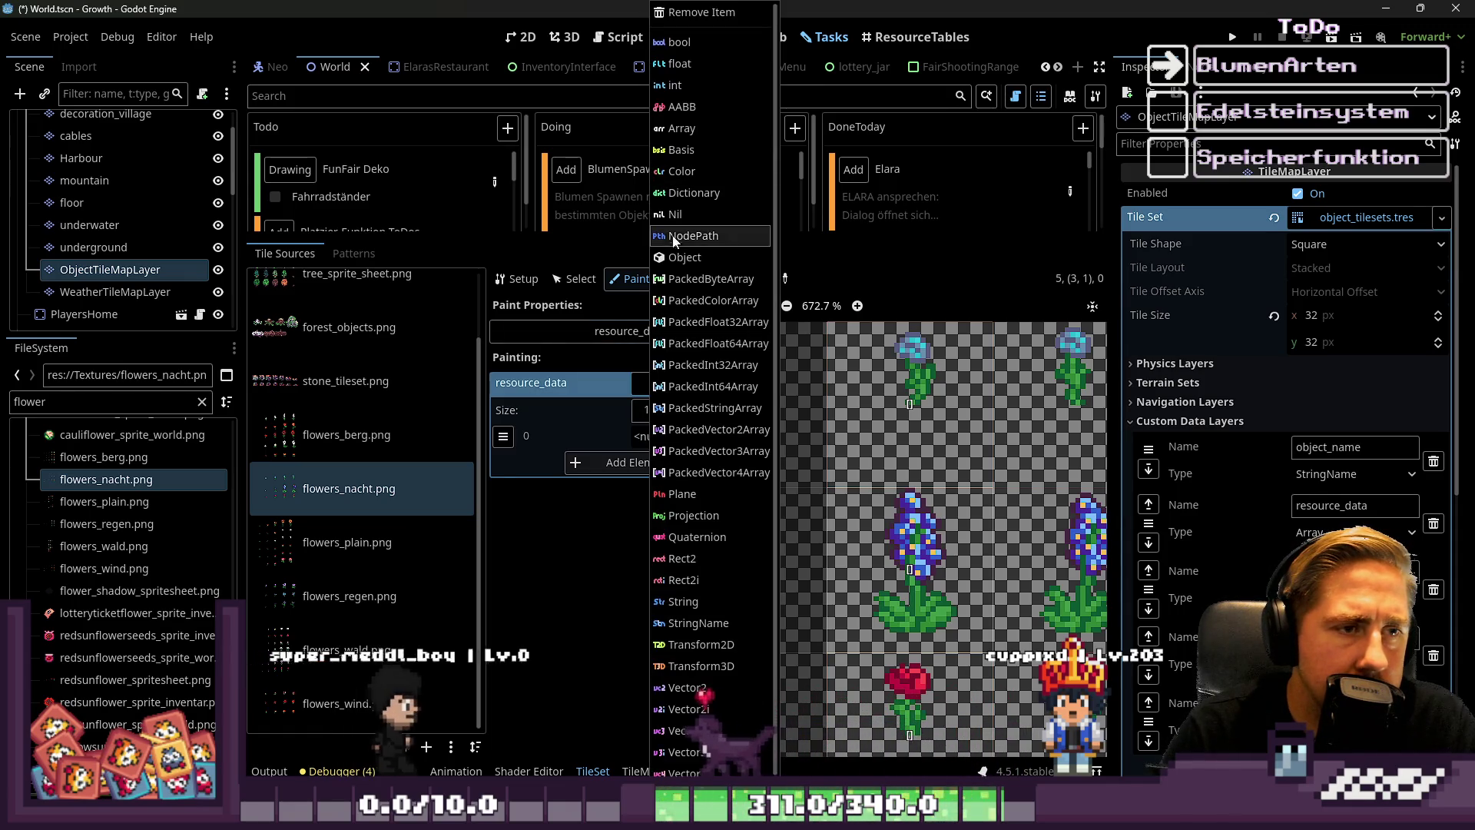
click(667, 382)
click(667, 382)
click(667, 381)
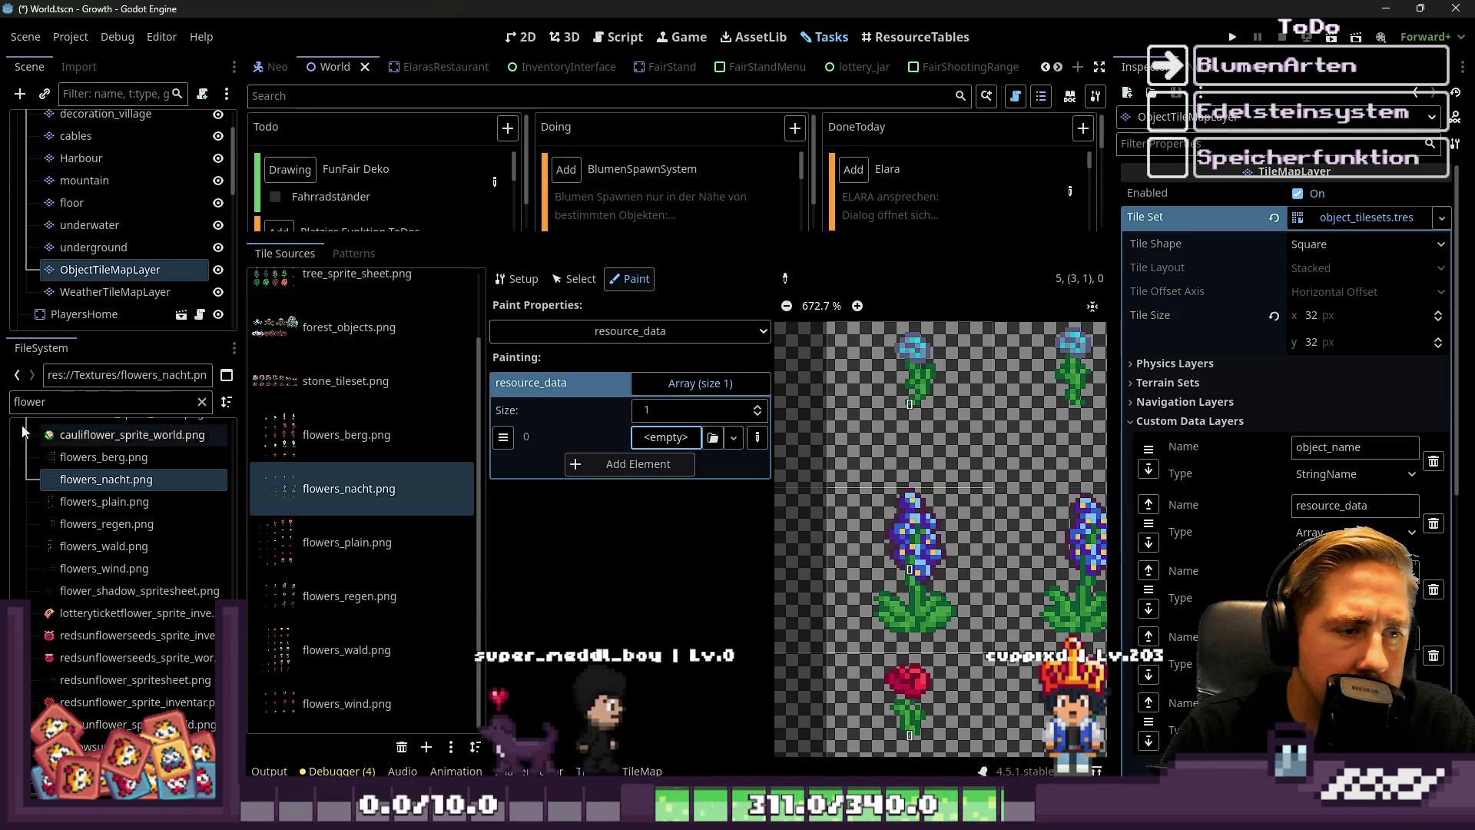
Filter for 'rose' and paint the blue rose seed resource onto the top flower.
click(69, 401)
text(rose)
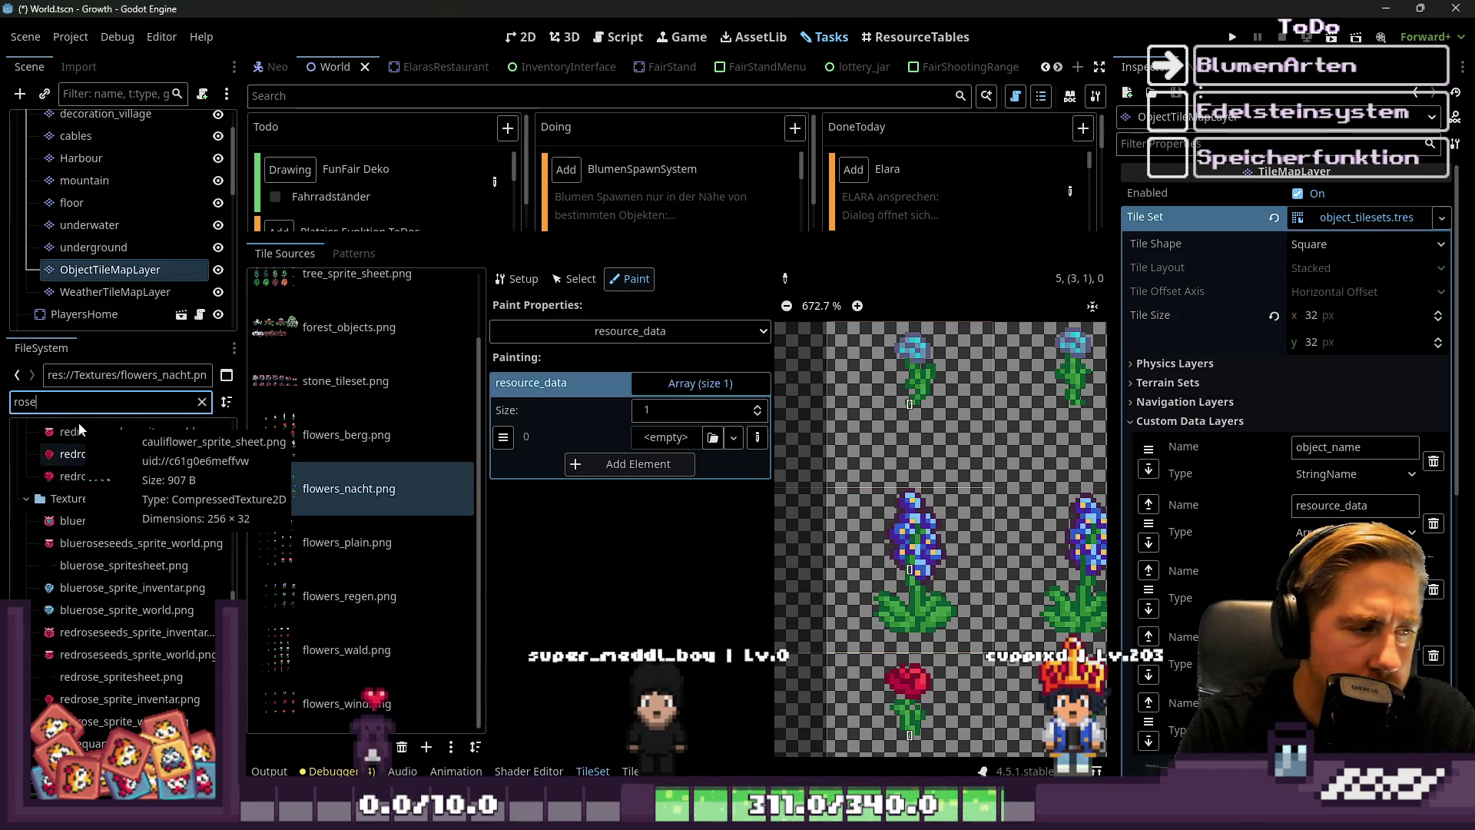
scroll(126, 530, up, 5)
mouse_move(138, 520)
mouse_down()
mouse_move(416, 501)
mouse_move(666, 438)
mouse_up()
click(962, 405)
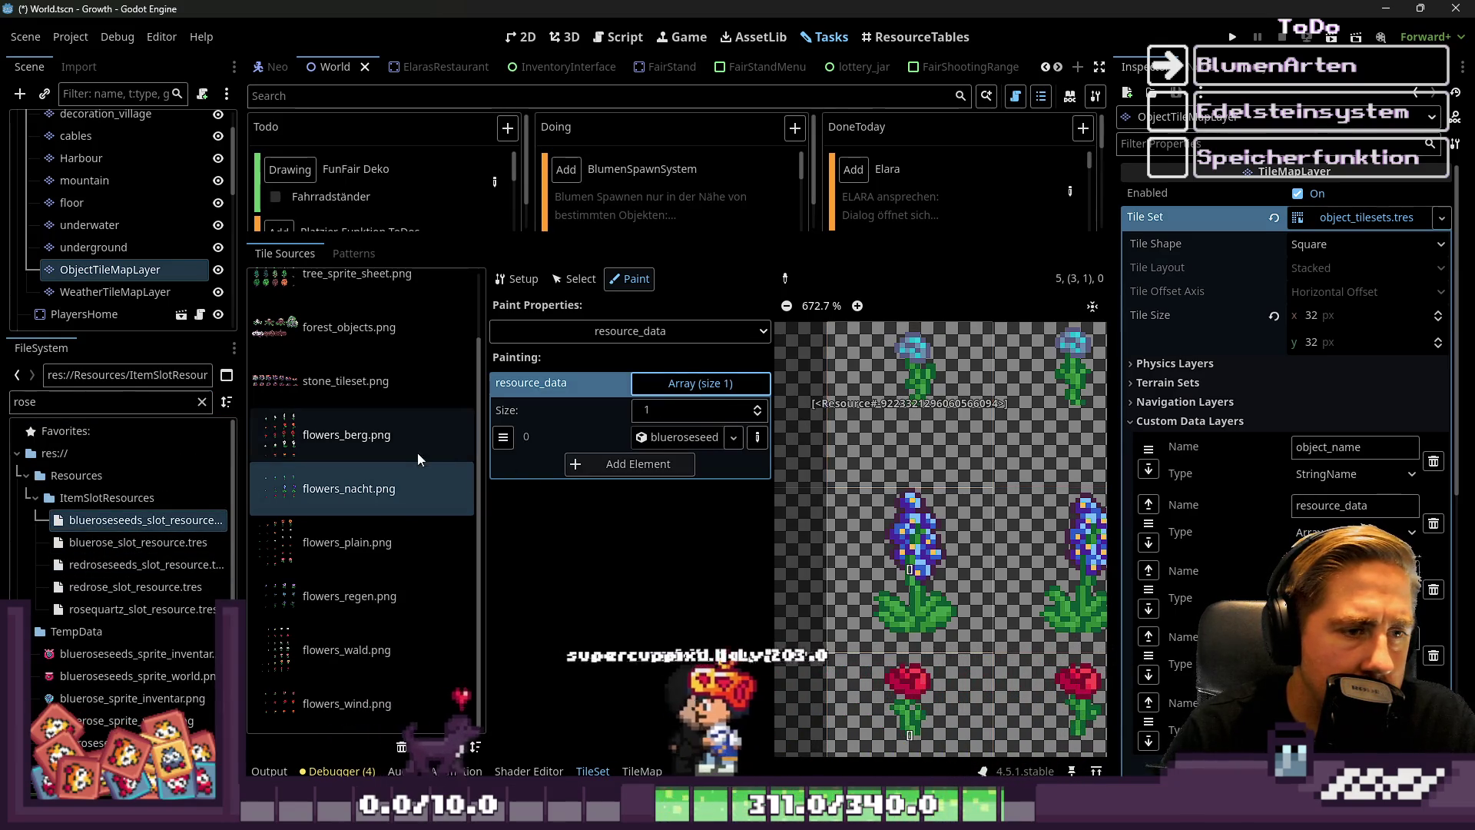
Paint the red rose seed resource onto the bottom rose tile.
click(115, 586)
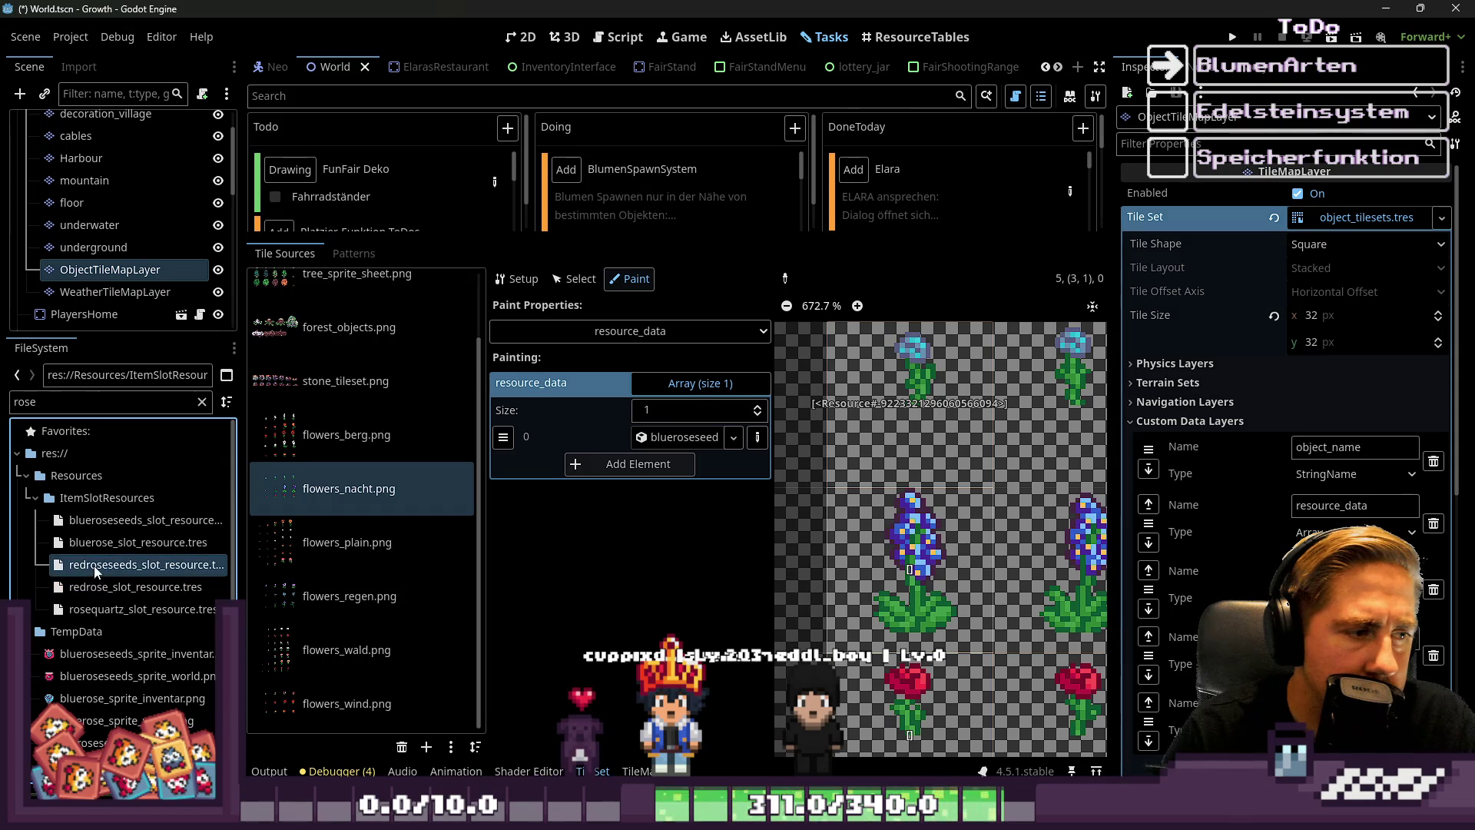
drag(727, 444, 676, 437)
scroll(798, 518, down, 2)
click(910, 683)
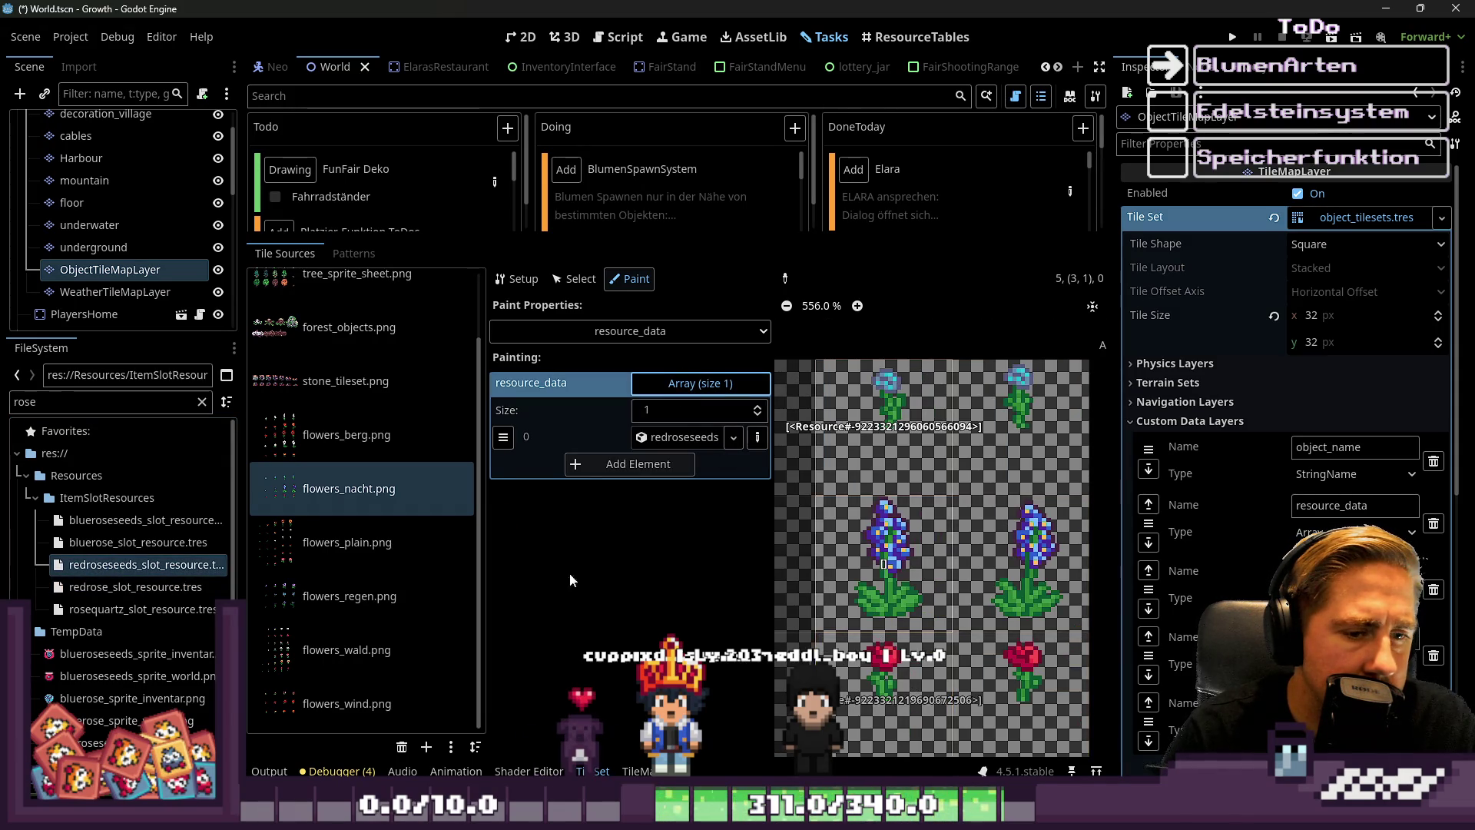
Filter for 'orchid' and paint the blue orchid seed resource onto the orchid tile.
scroll(935, 525, down, 1)
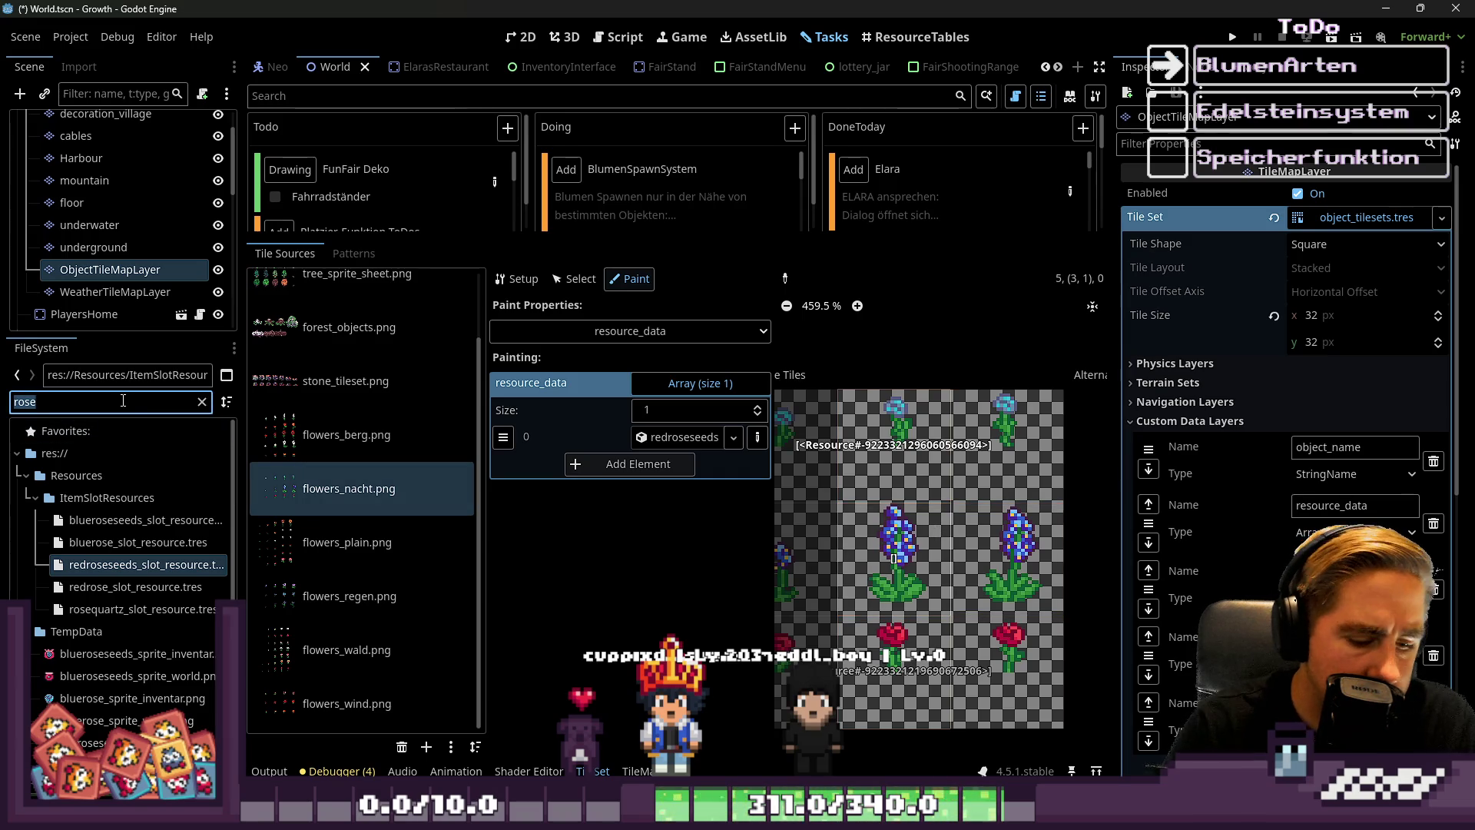
text(gladiol)
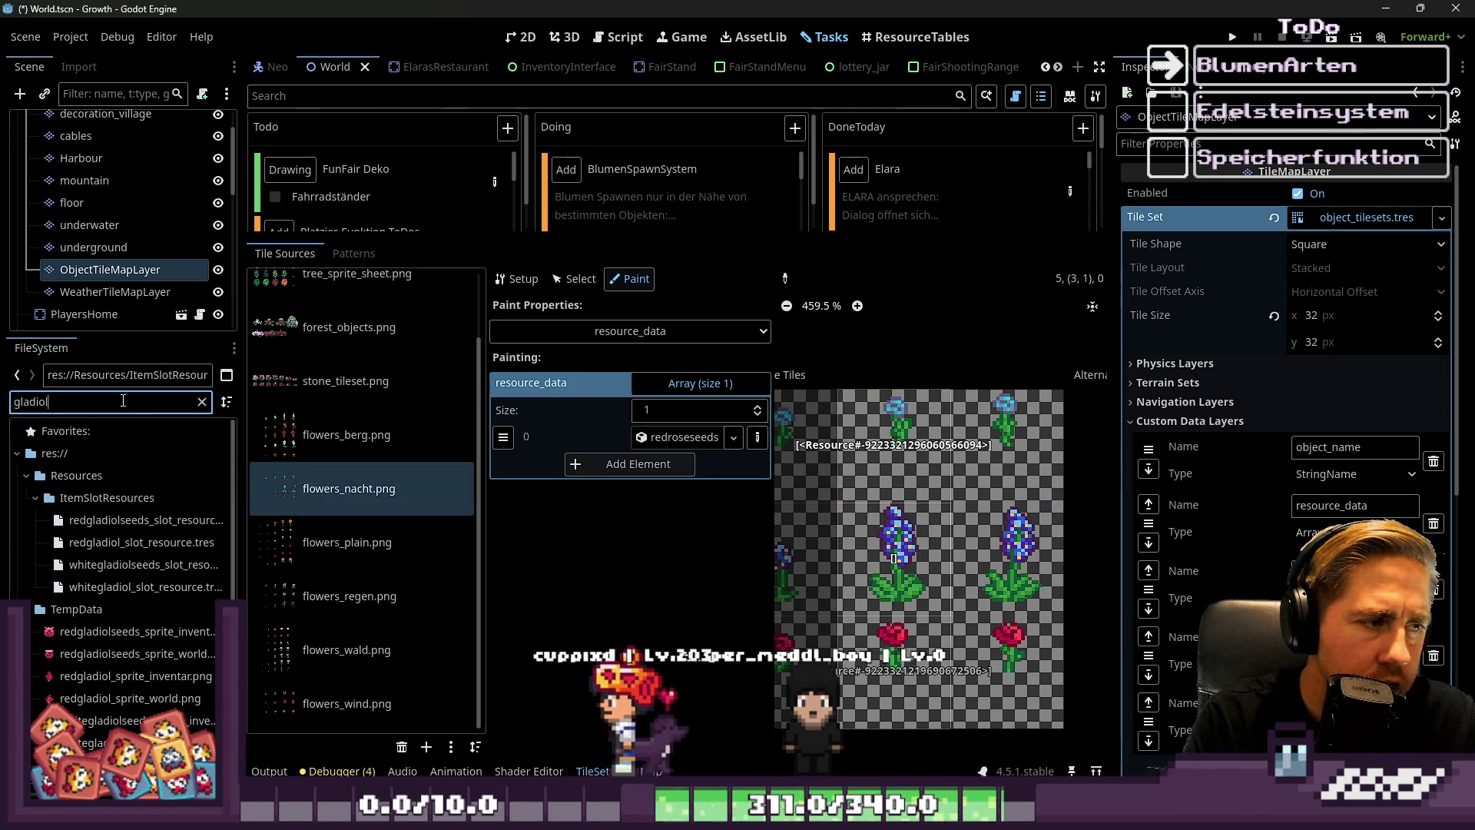
key(ctrl+a)
text(orchid)
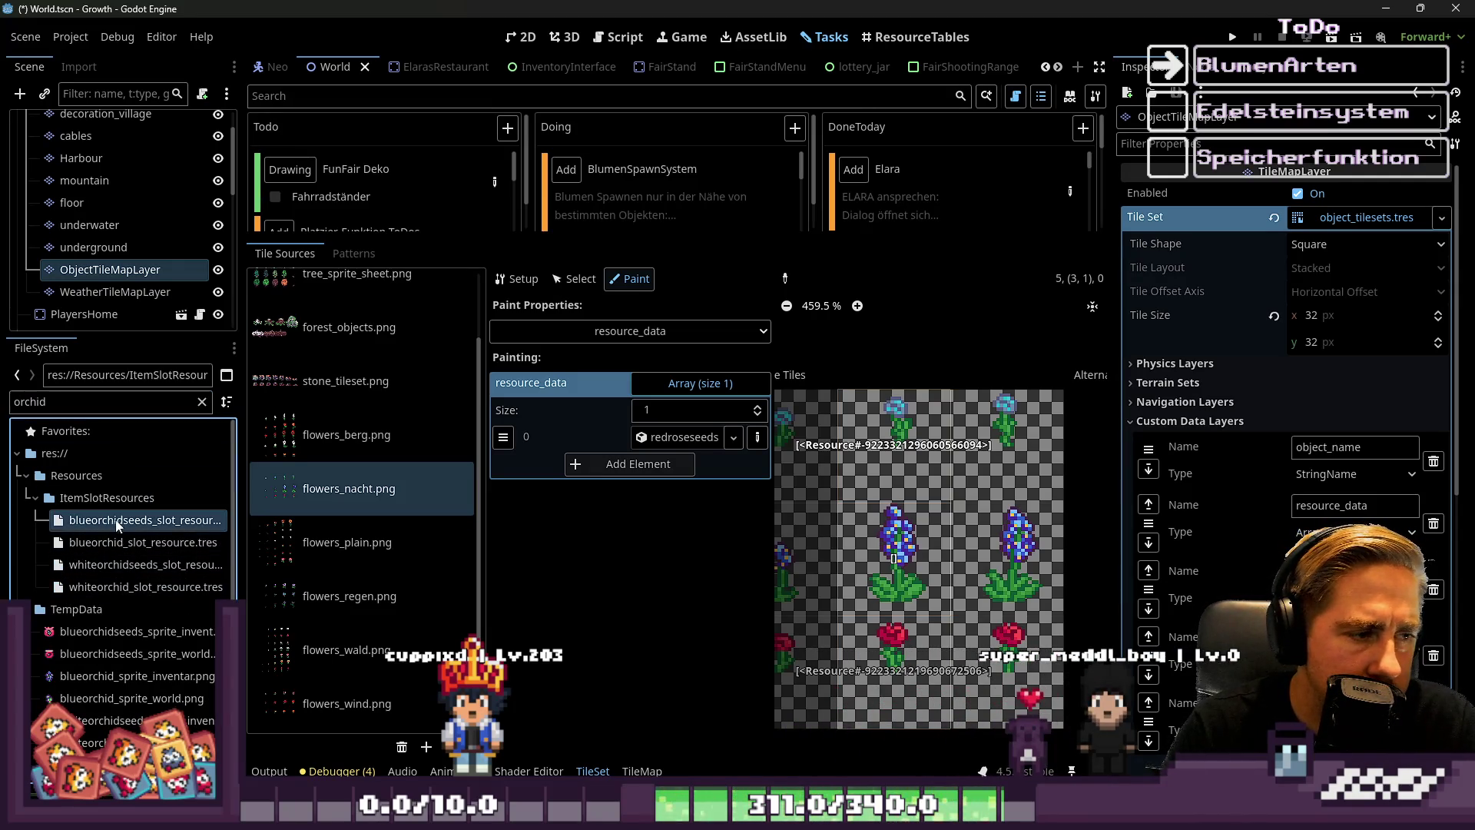
drag(670, 416, 682, 436)
click(895, 587)
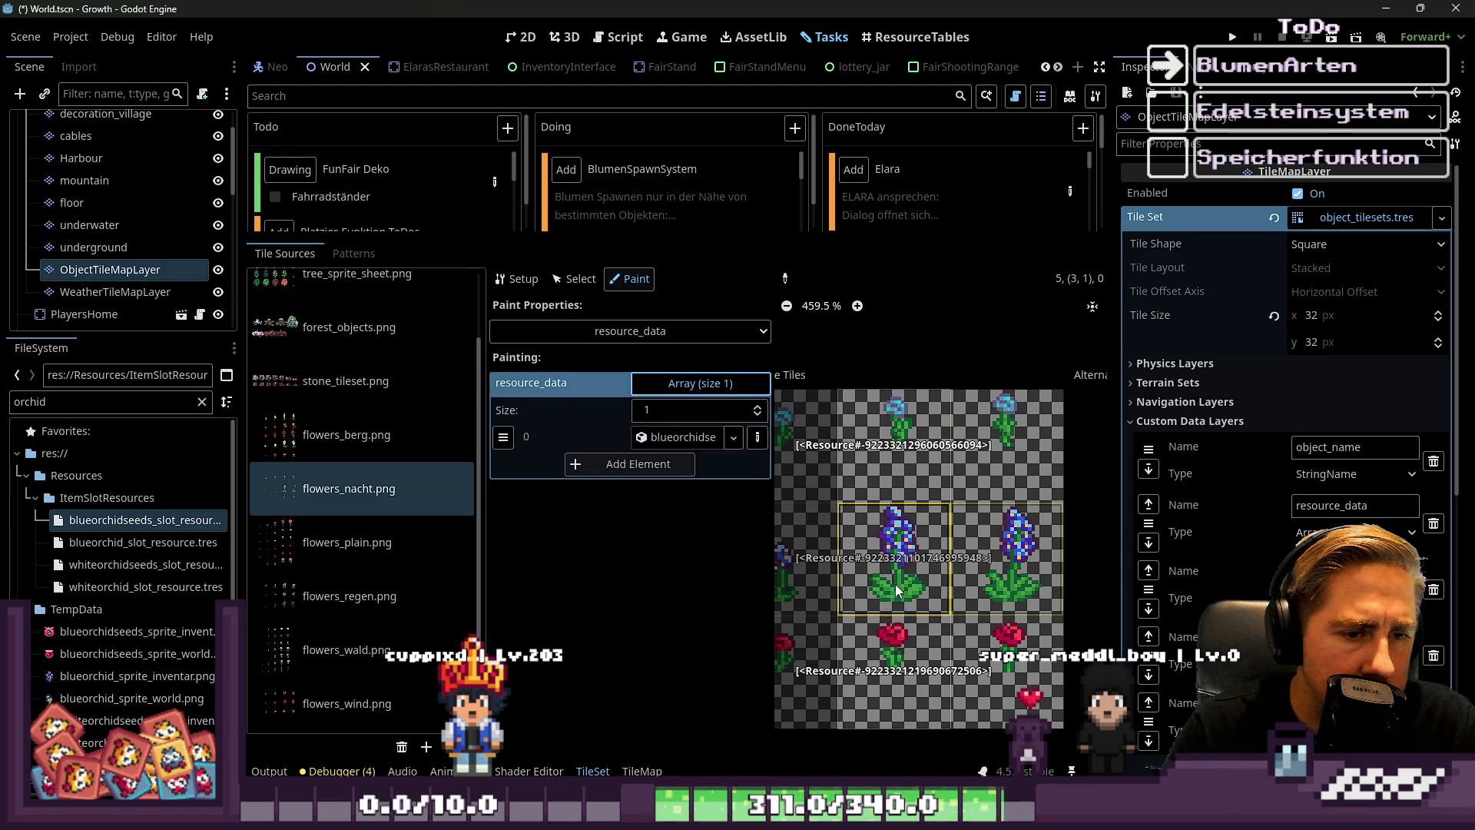
Check the orchid tile's custom data, then repaint the blue orchid resource onto it.
click(576, 278)
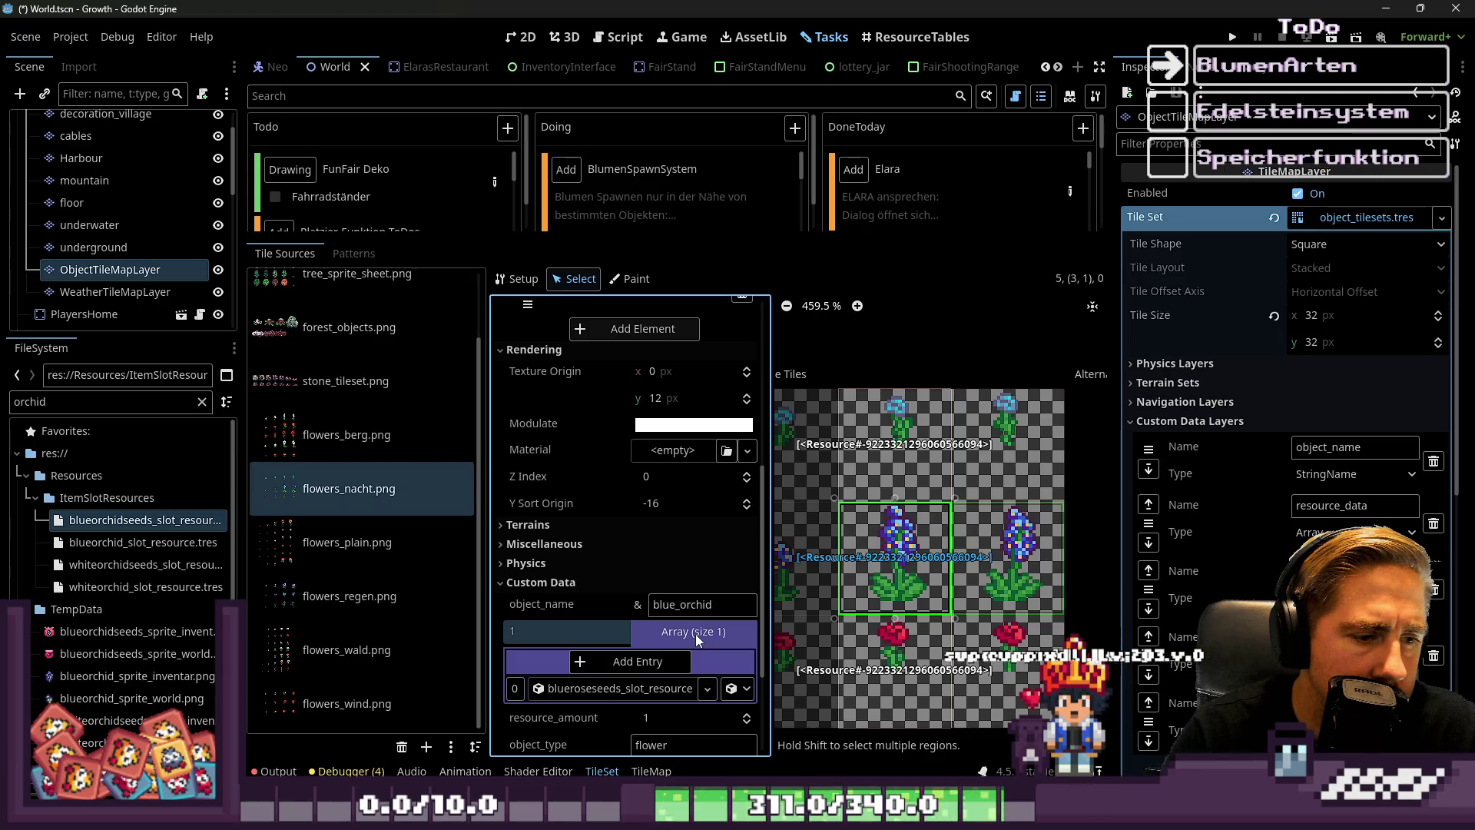
click(630, 278)
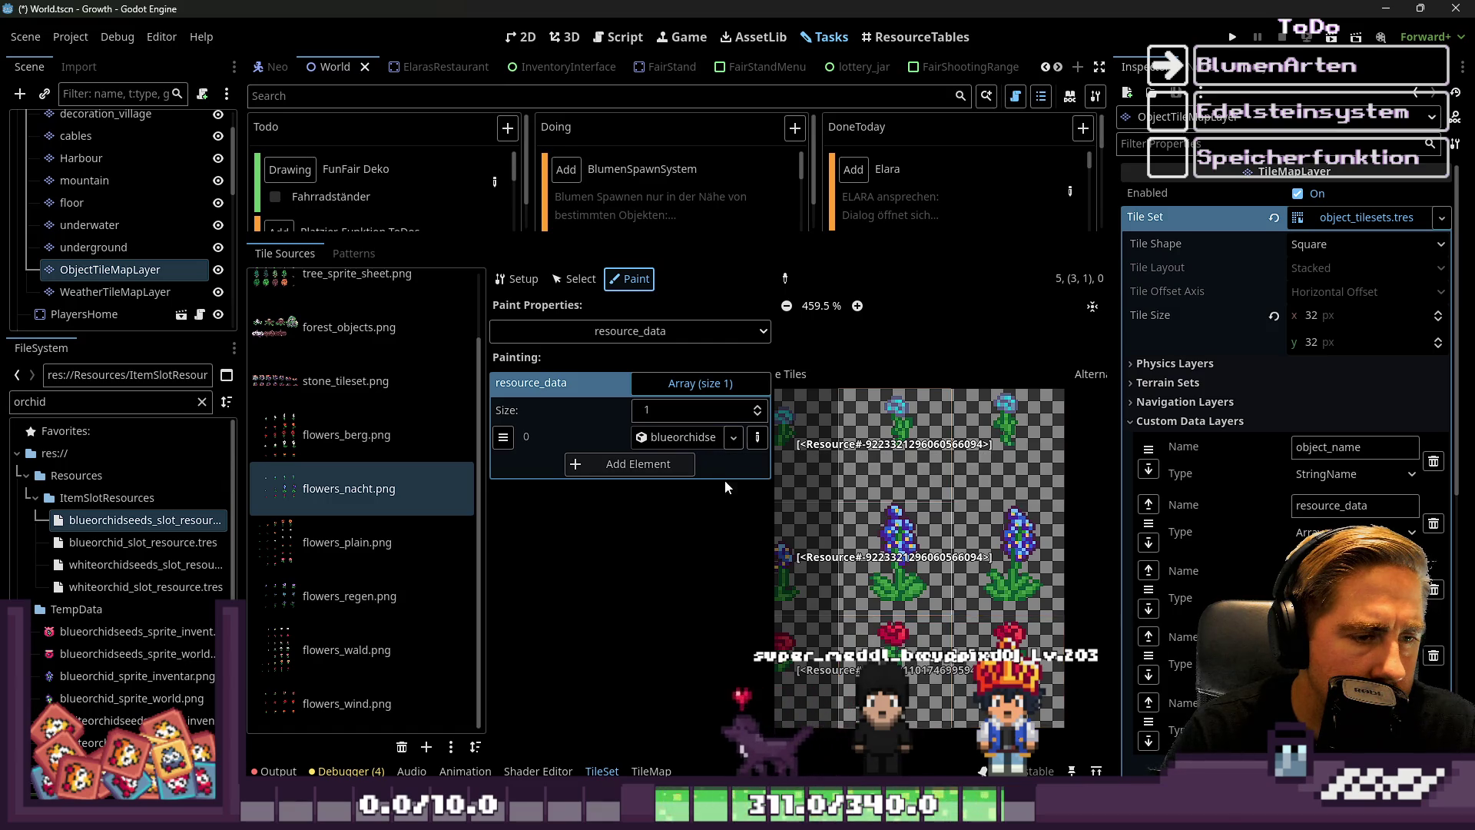
click(870, 560)
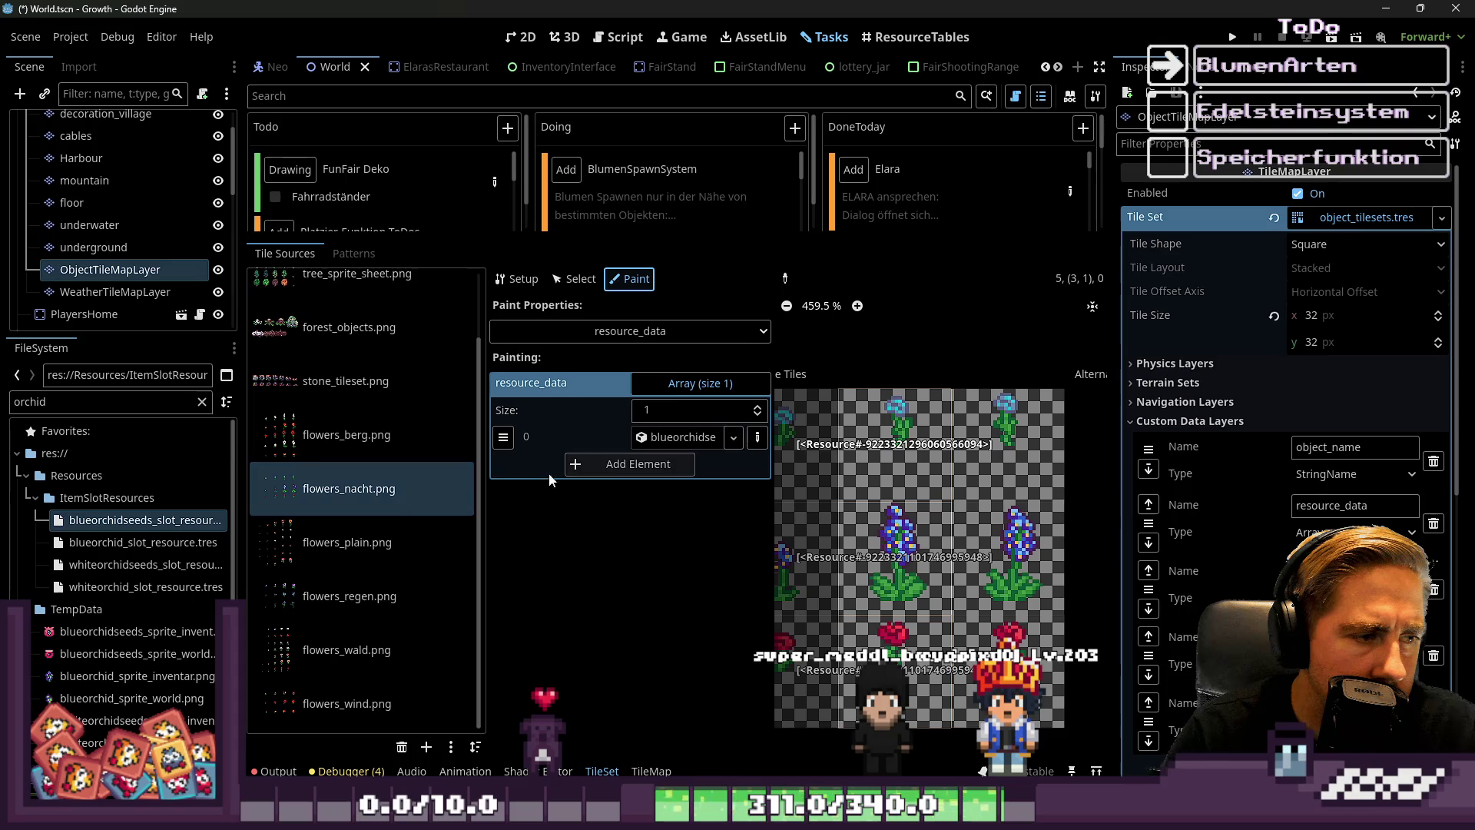
click(660, 439)
click(675, 438)
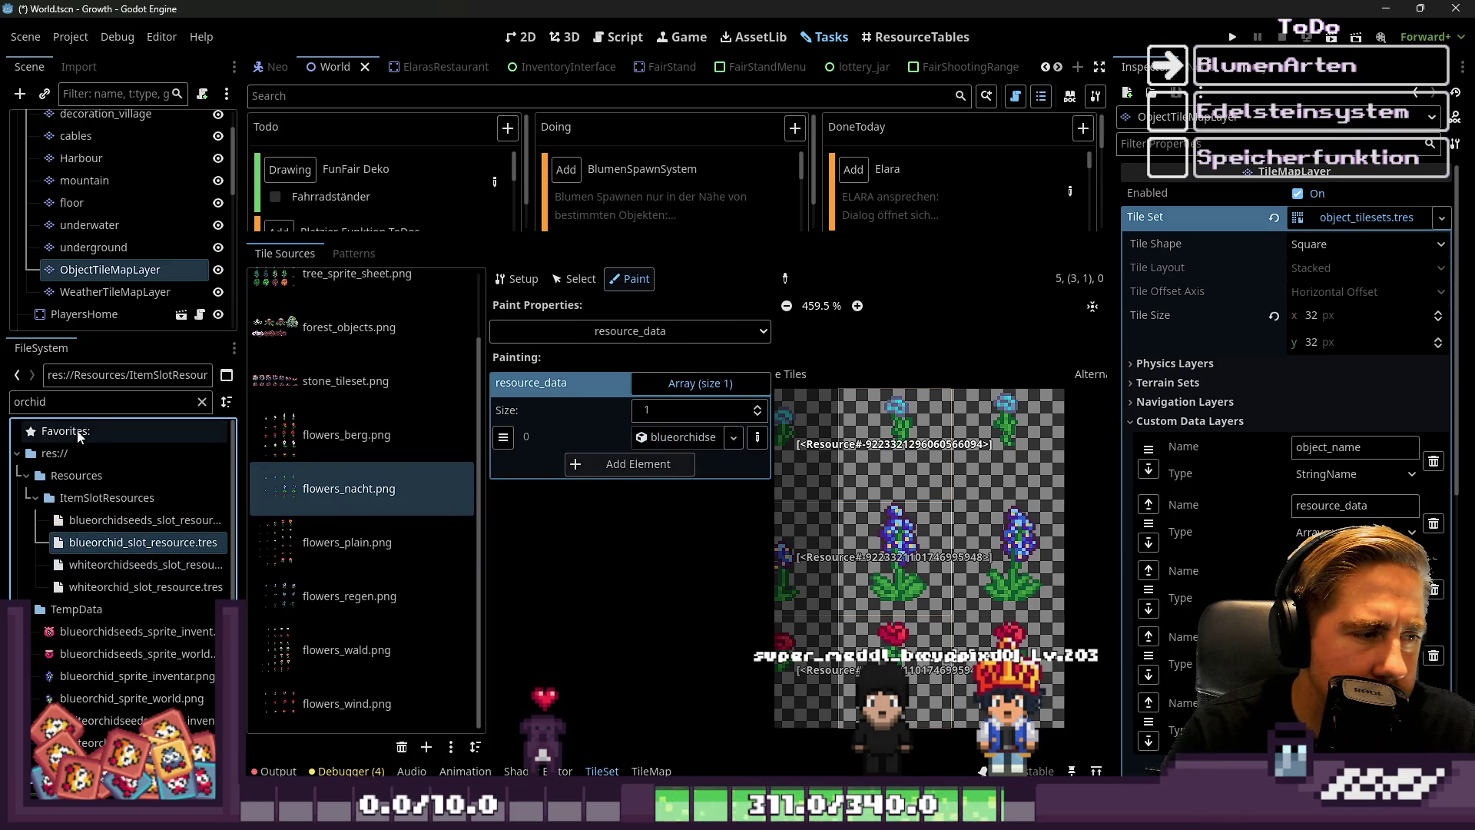
Paint the red rose slot resource onto the rose tile.
text(rose)
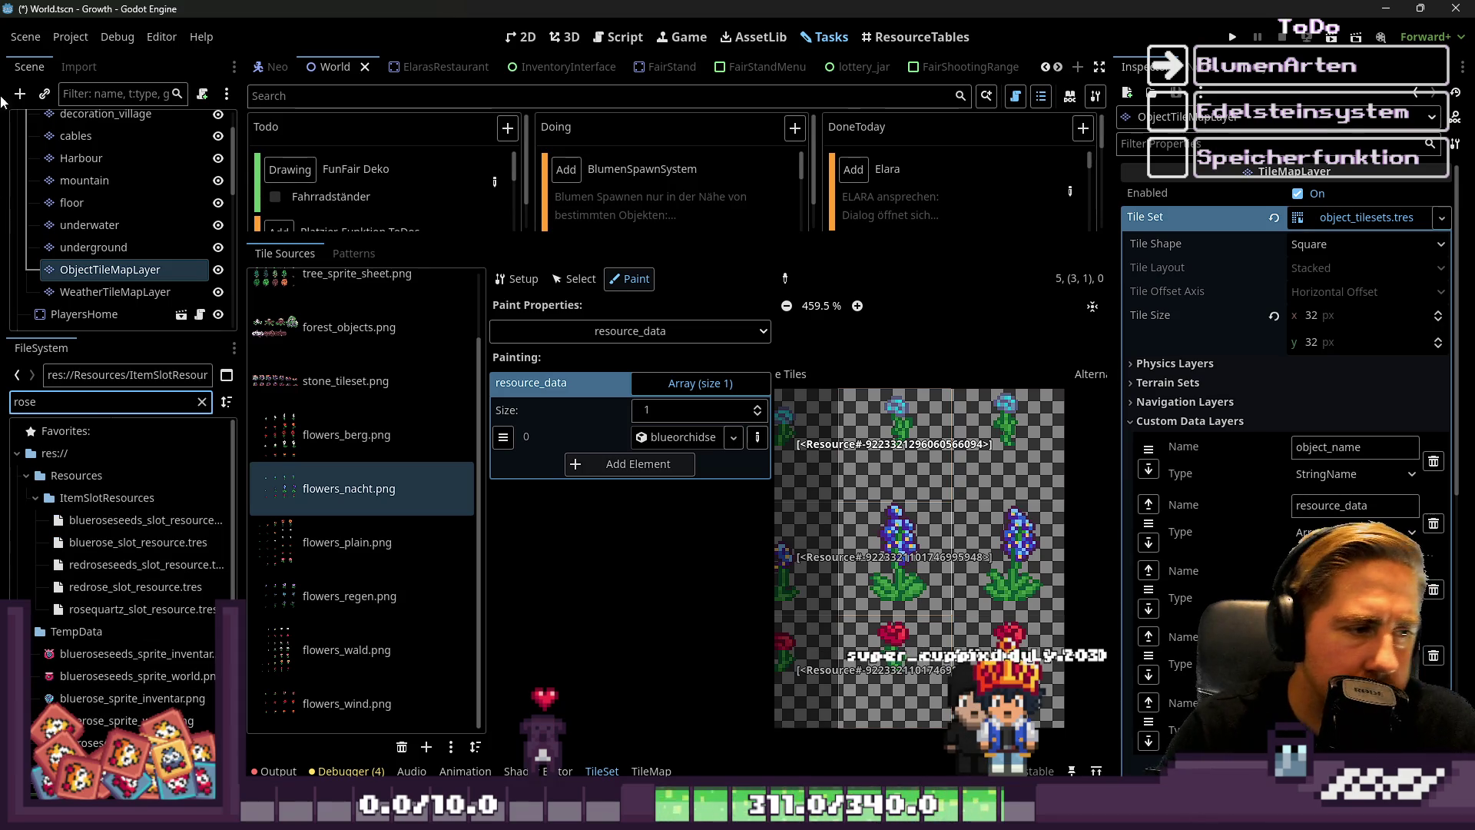
click(134, 522)
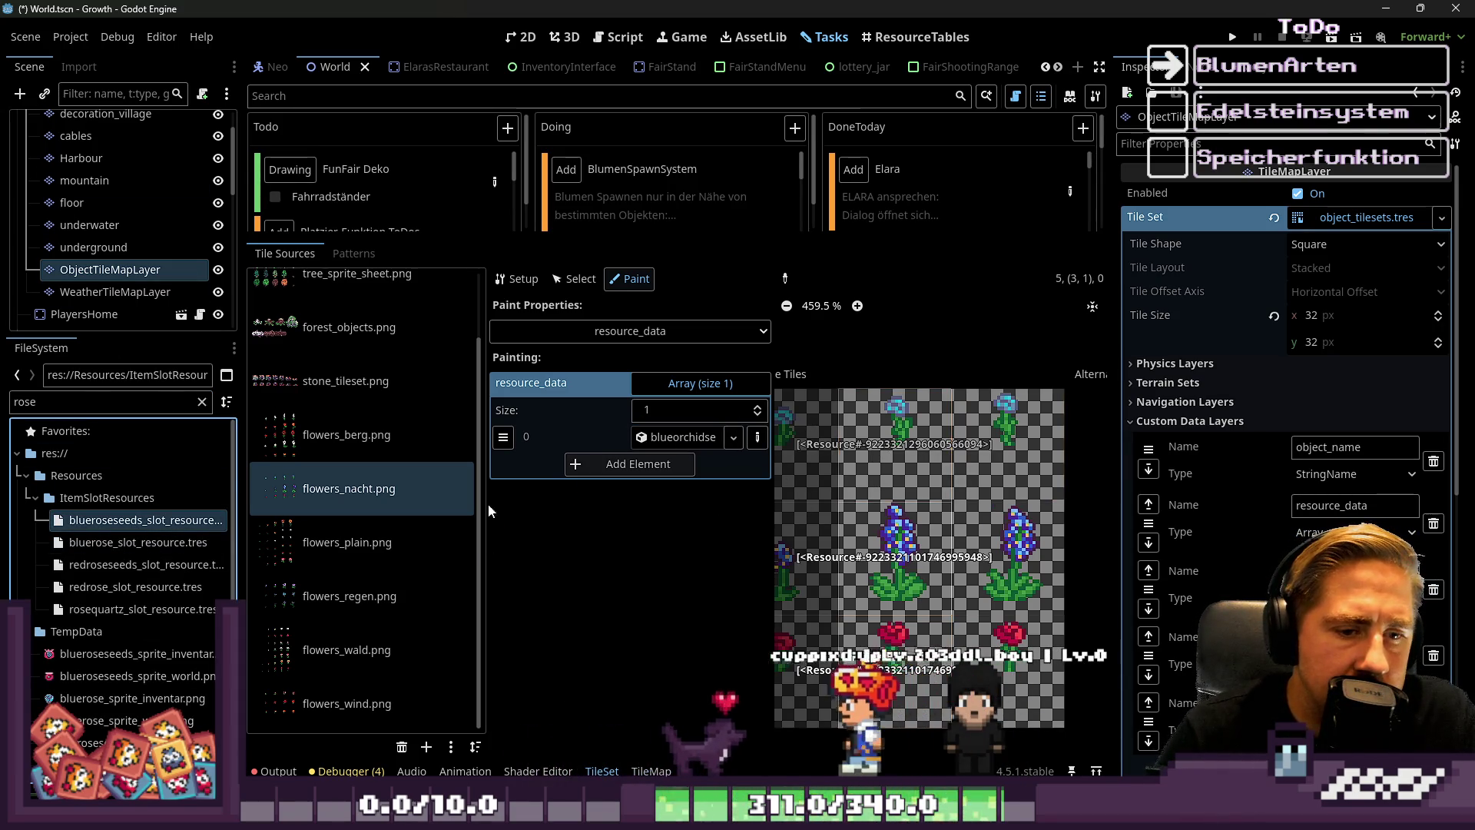
click(82, 405)
click(107, 568)
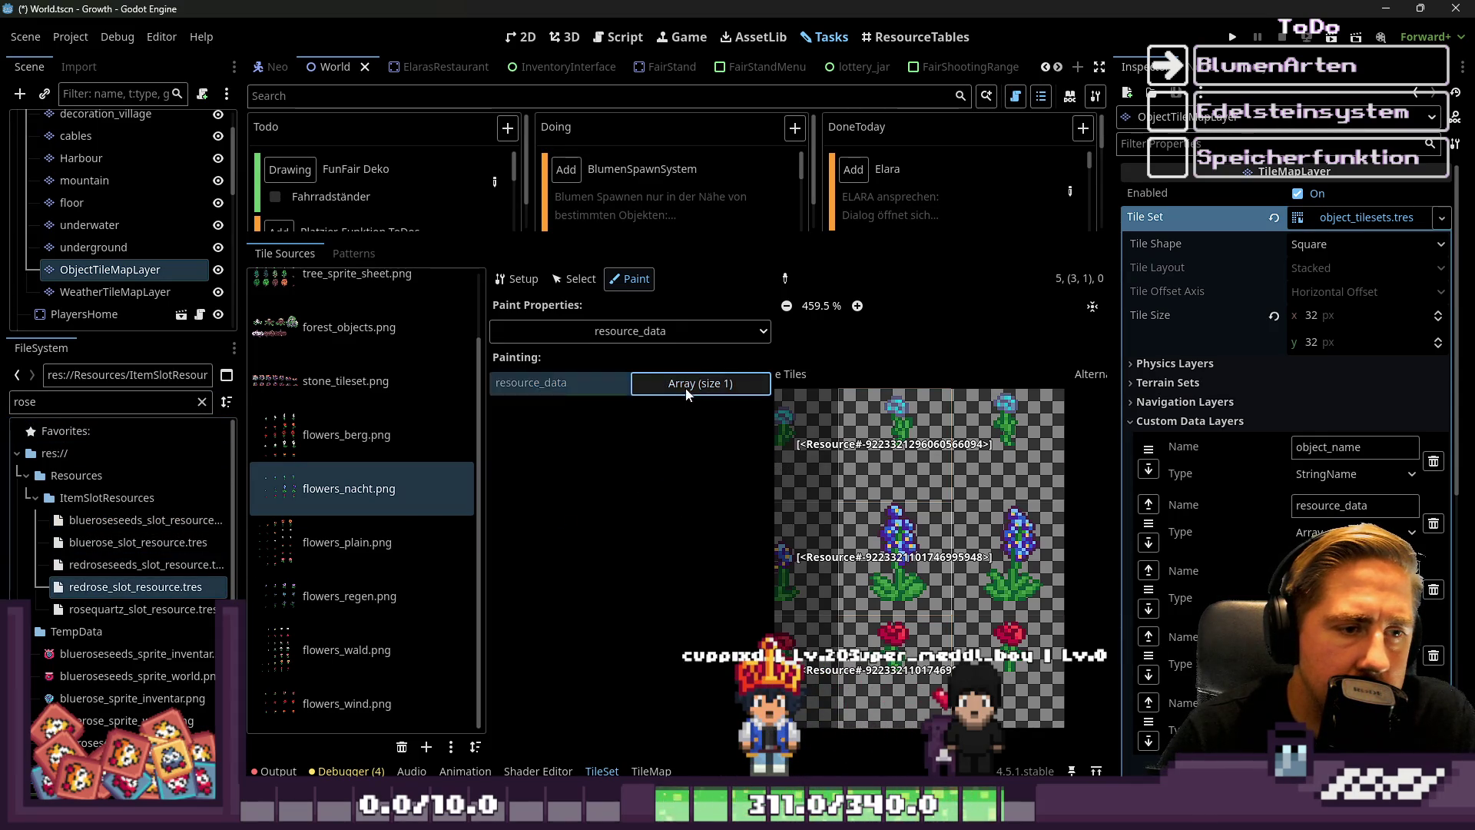
click(862, 634)
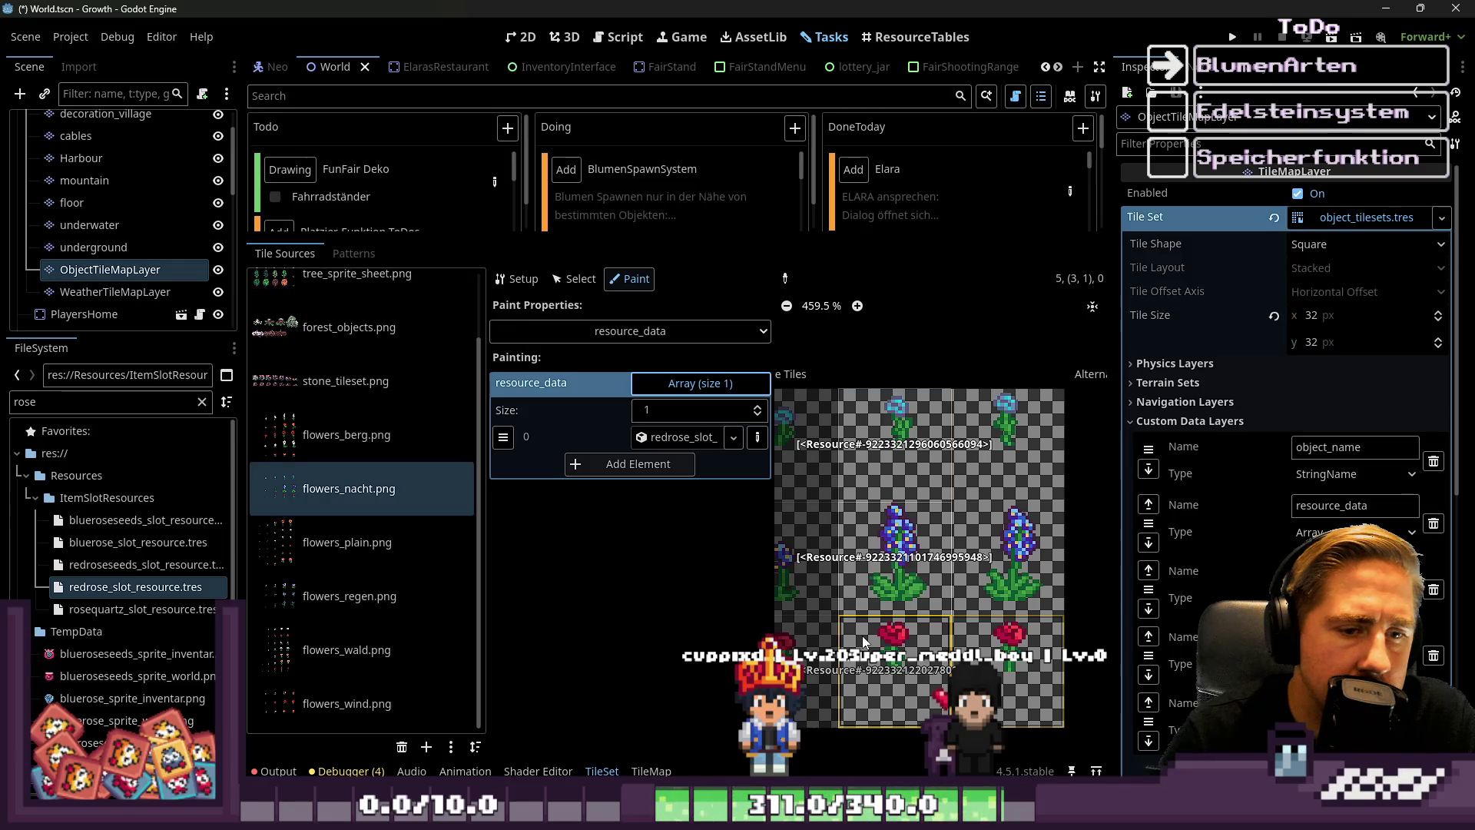
Verify the orchid, red rose and blue rose tiles' resource_data arrays in Select mode.
click(581, 278)
click(666, 632)
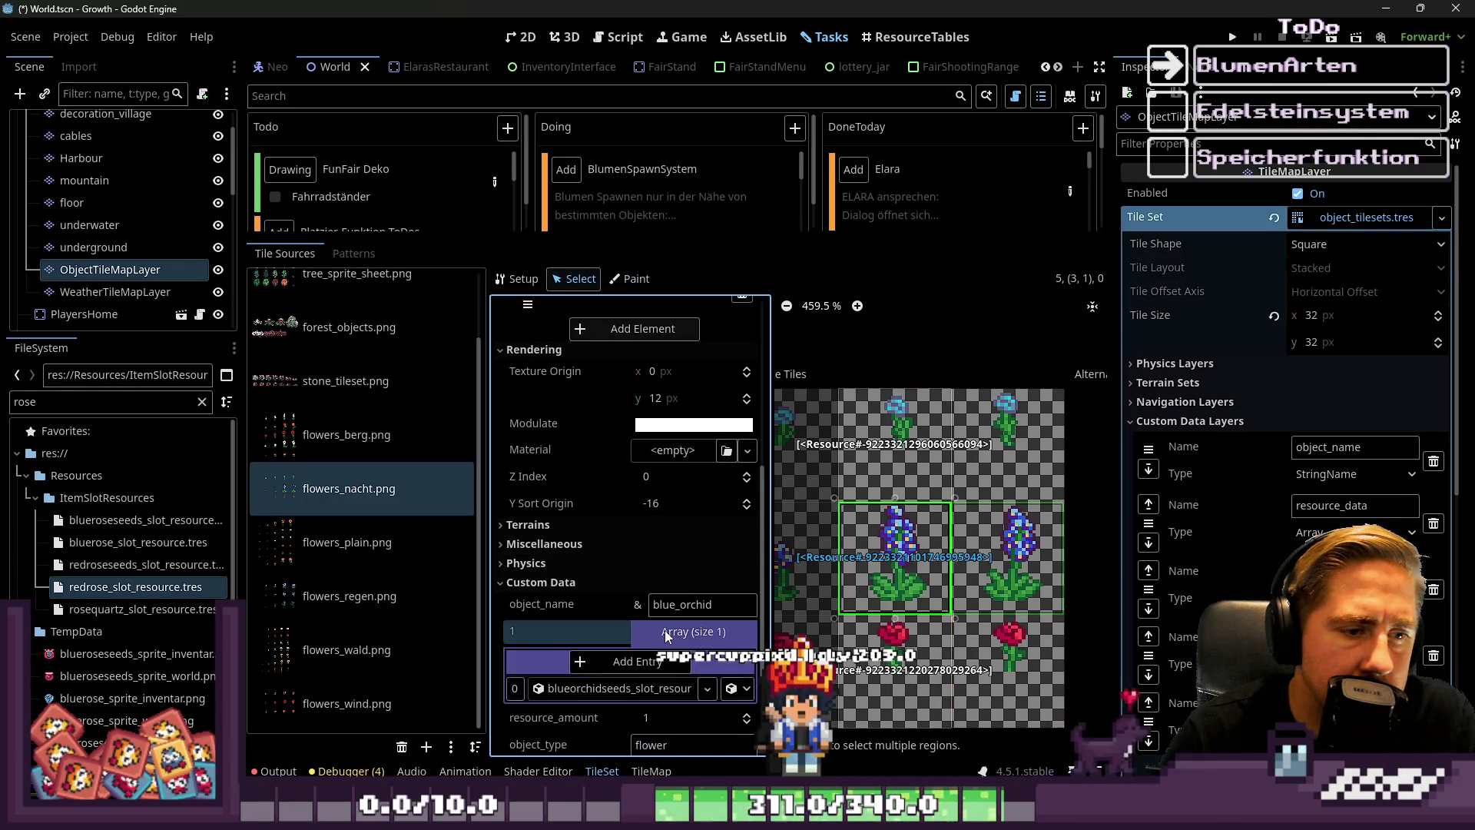
click(665, 630)
click(843, 652)
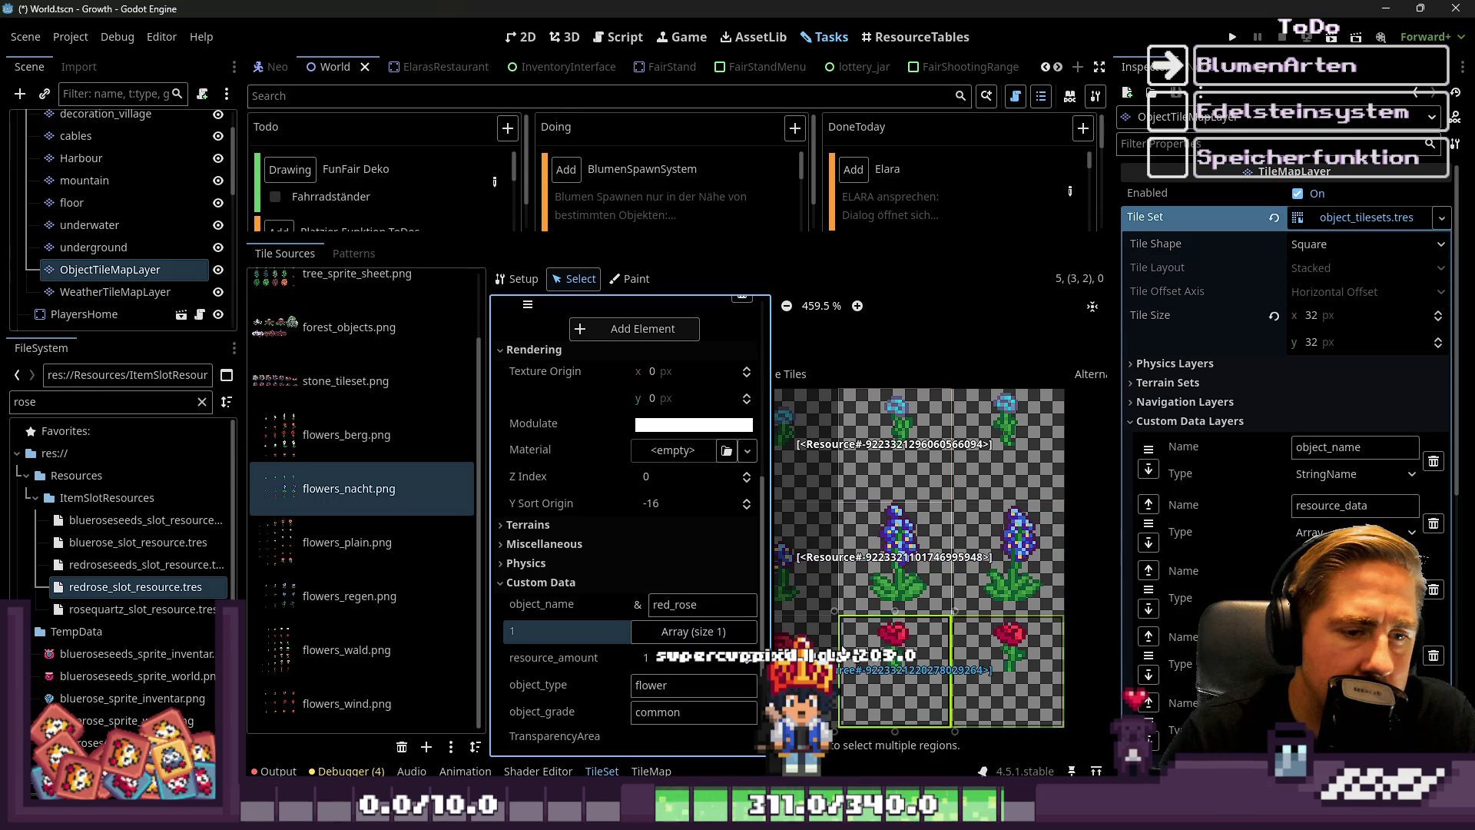
click(723, 633)
click(723, 633)
click(895, 446)
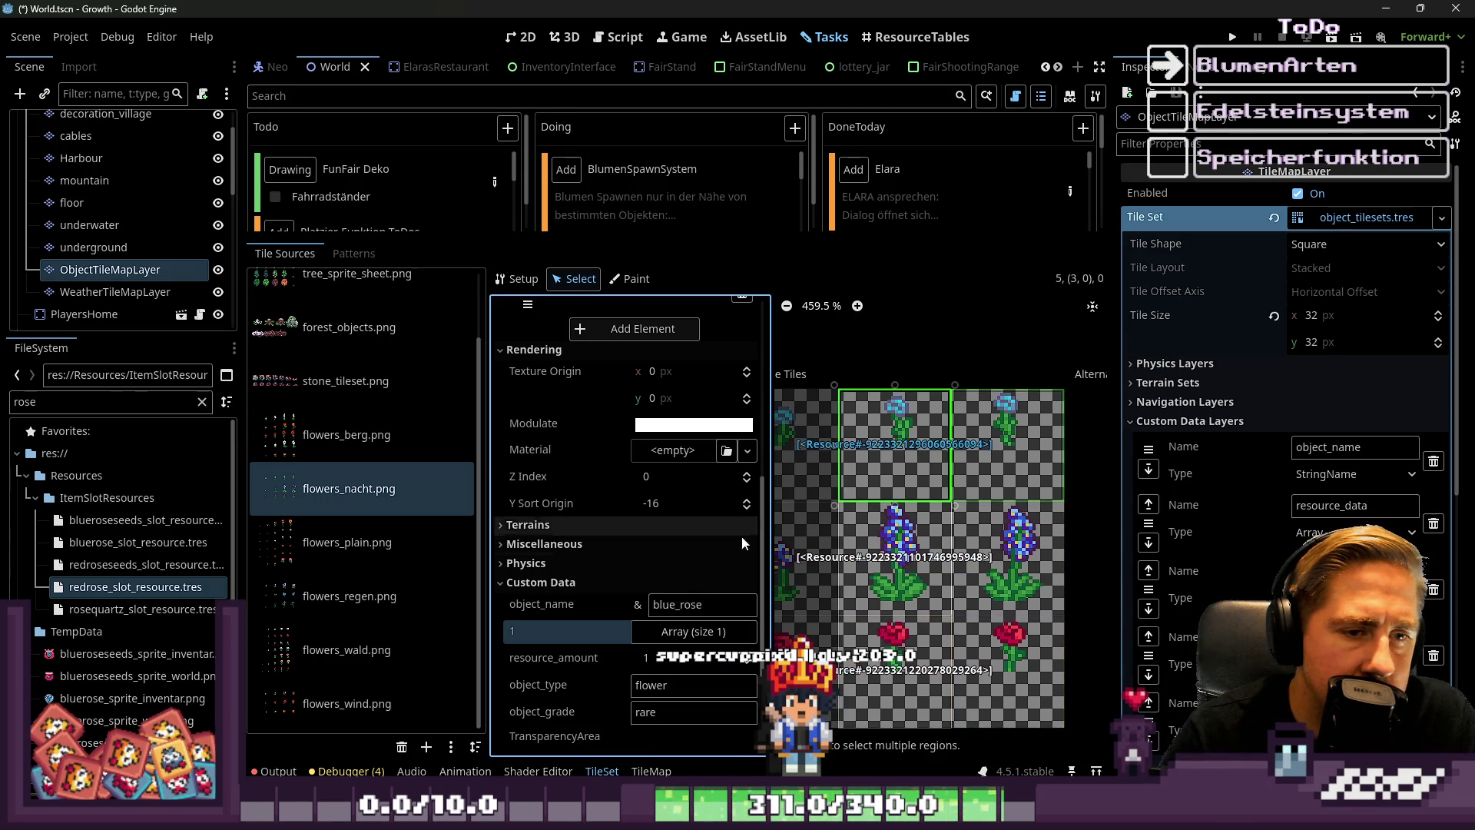
click(674, 631)
click(674, 631)
scroll(678, 543, down, 2)
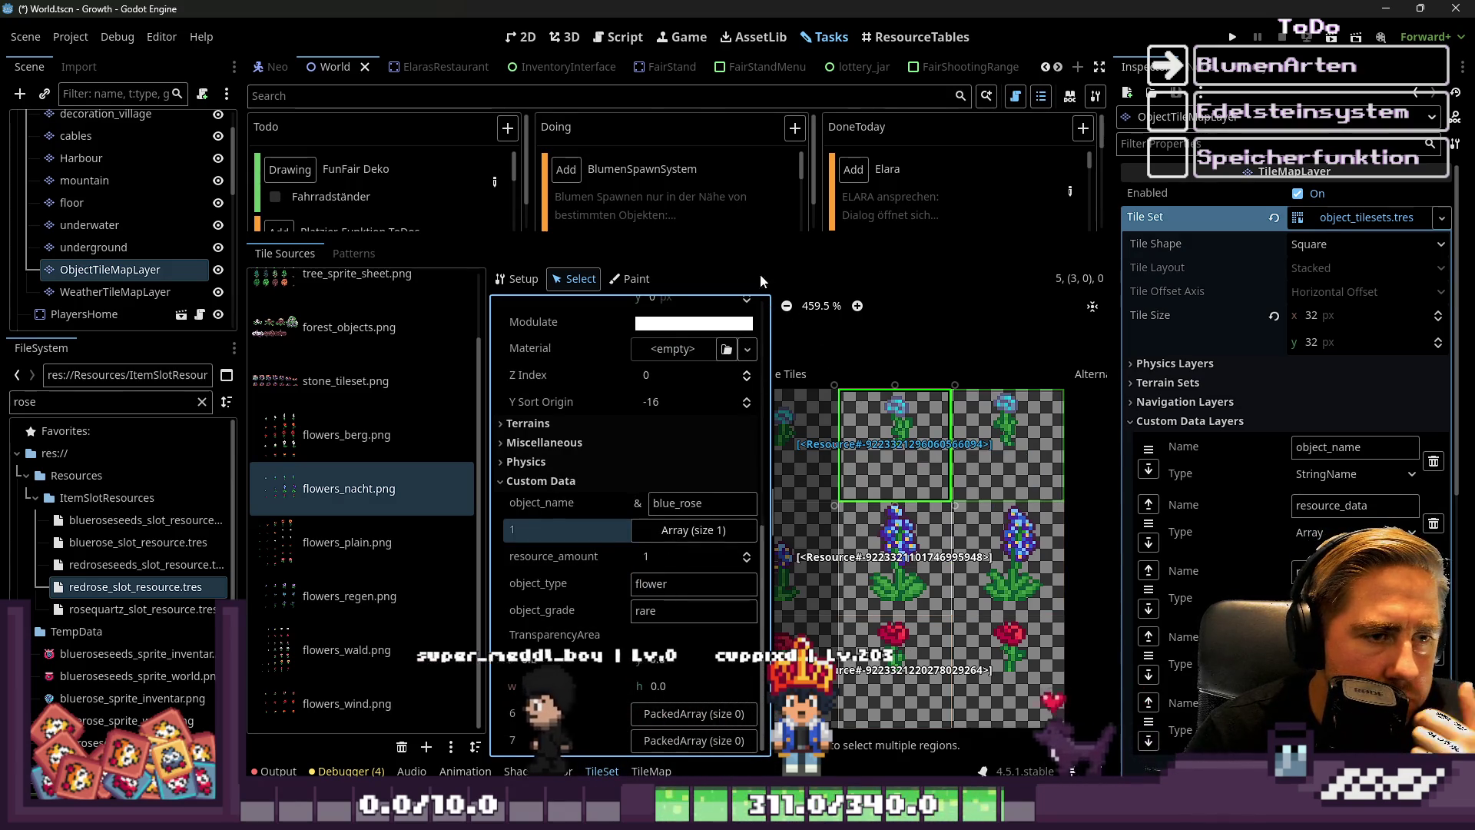
click(616, 37)
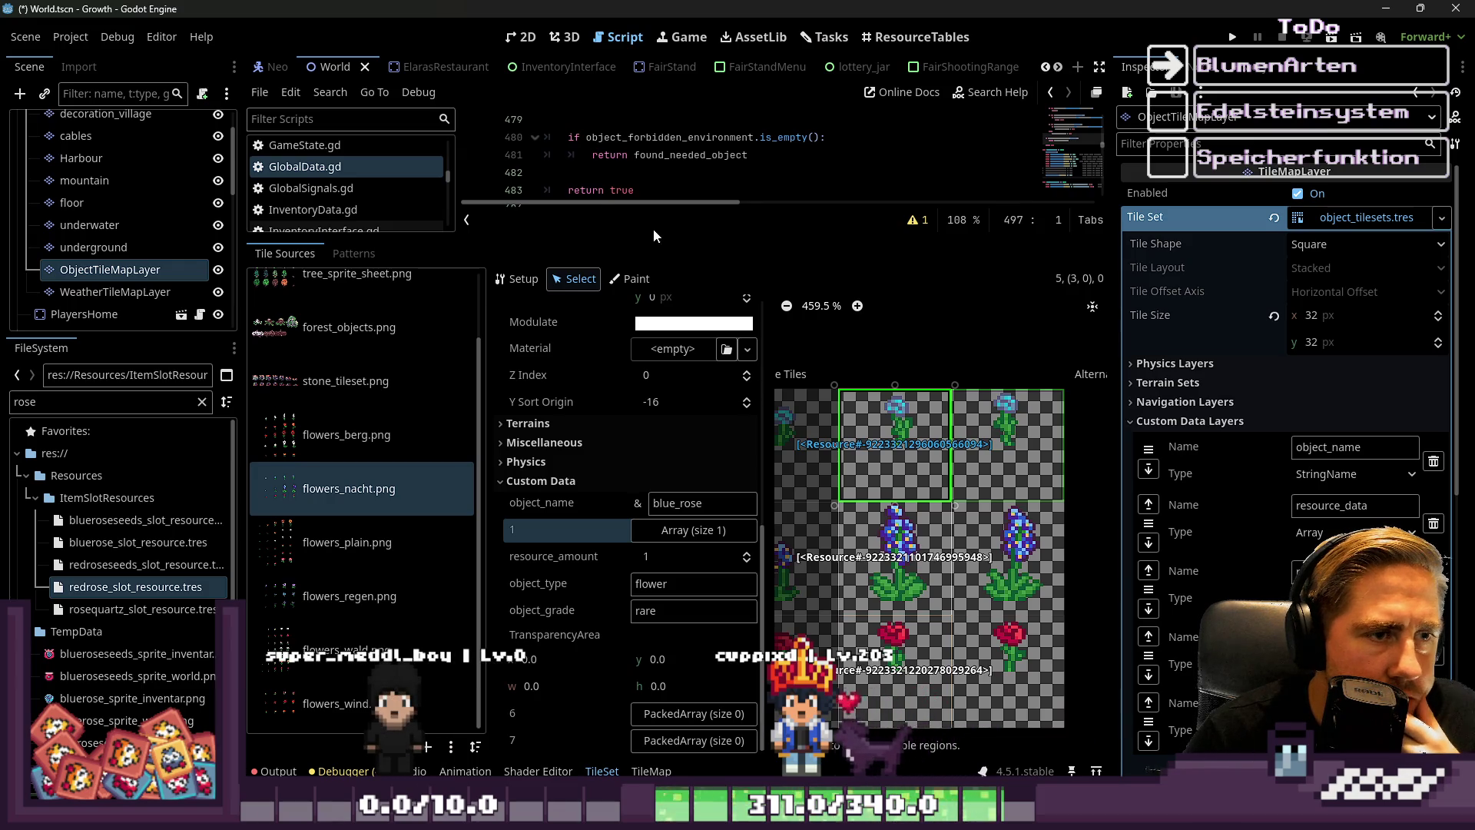
Duplicate spawn line 496, comment out the original, and change source 7 to 5.
drag(660, 233, 733, 767)
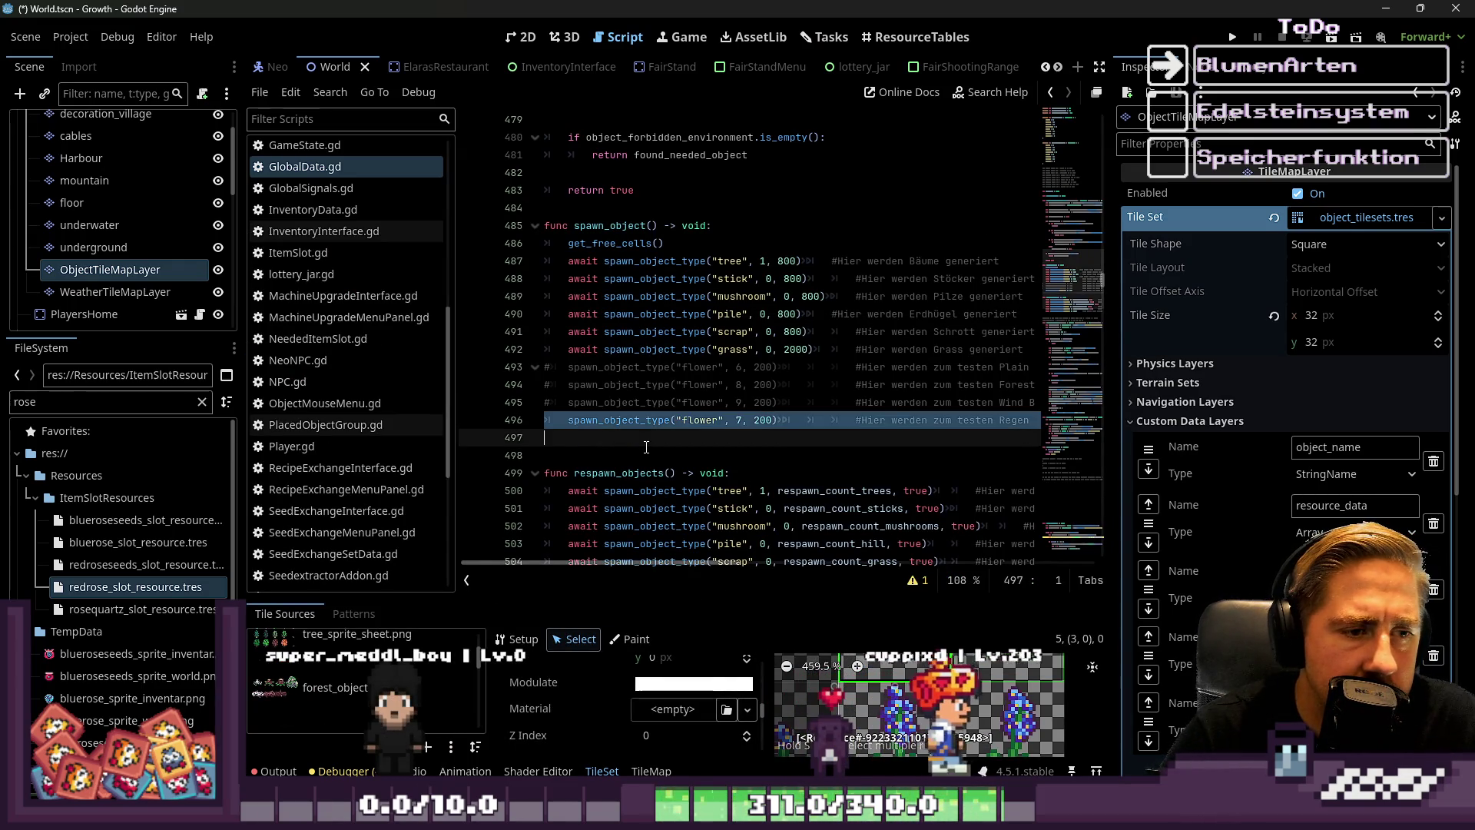
key(Up)
key(ctrl+shift+d)
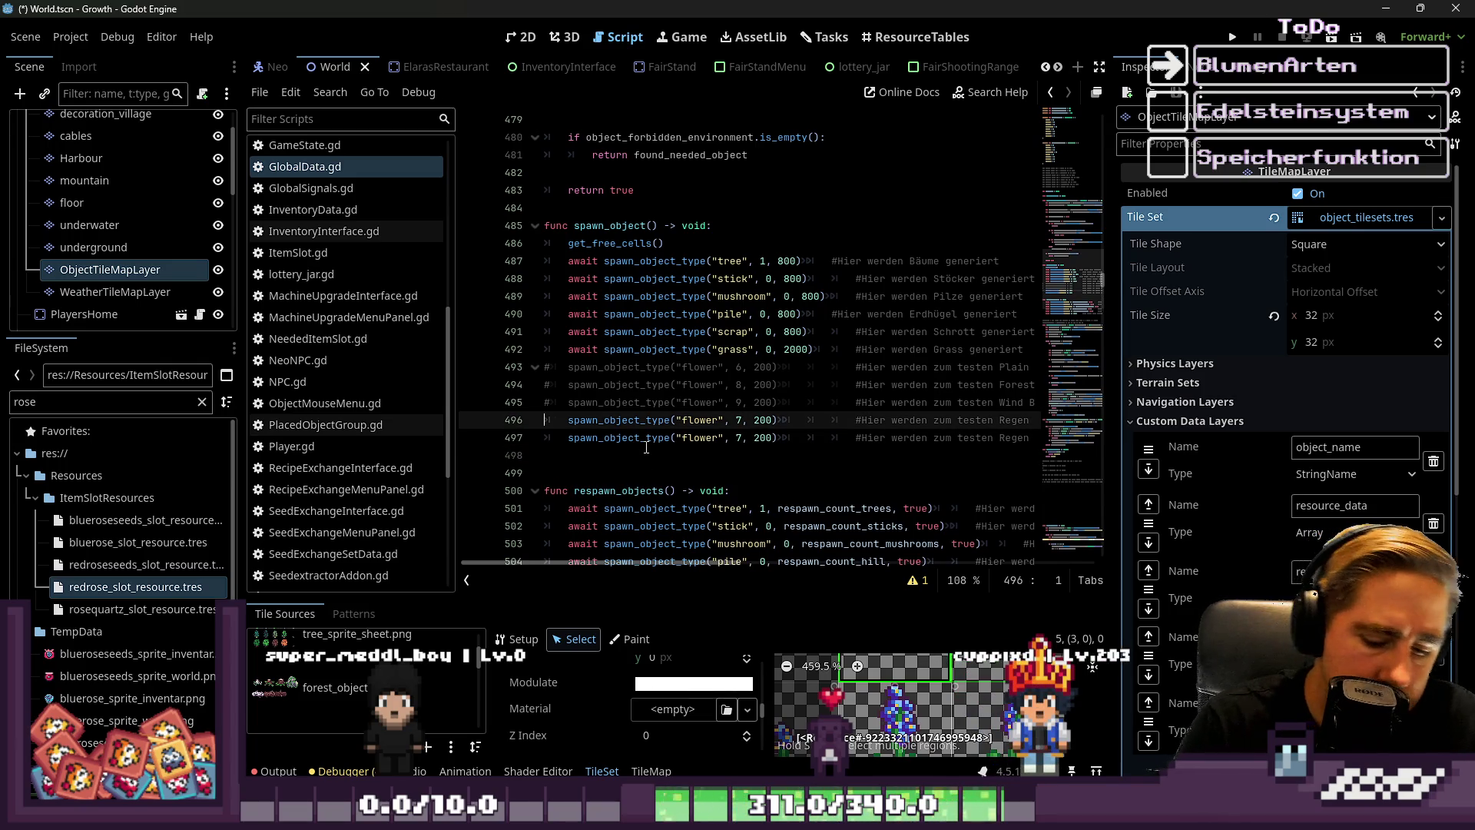
key(Down)
key(ctrl+Right)
key(ctrl+Right)
key(ctrl+Right)
key(shift+Right)
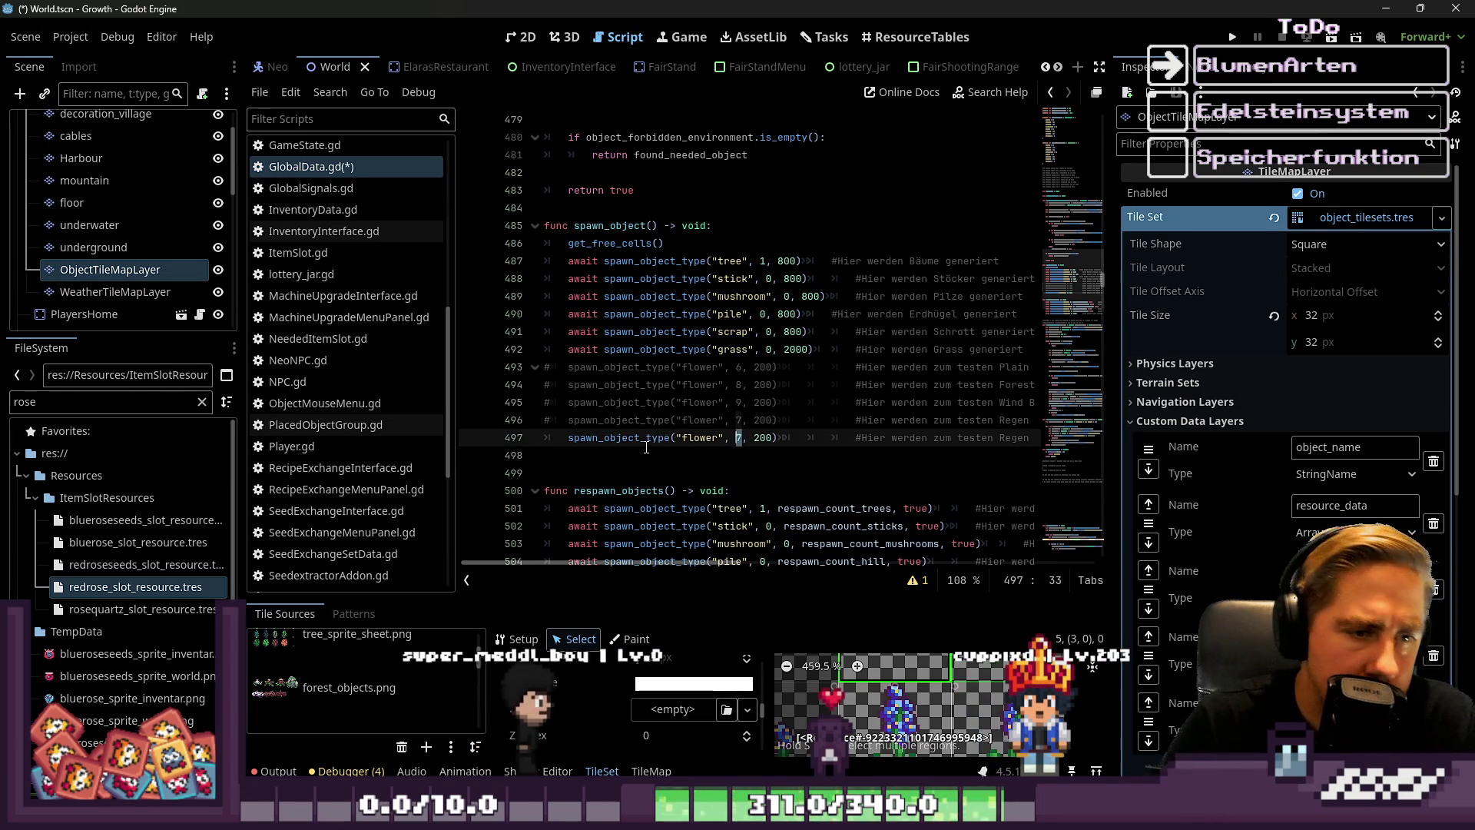
text(5)
Relabel the copied line's comment to Nacht Blumen, then save and run the game.
key(ctrl+Right)
key(ctrl+Right)
key(ctrl+Right)
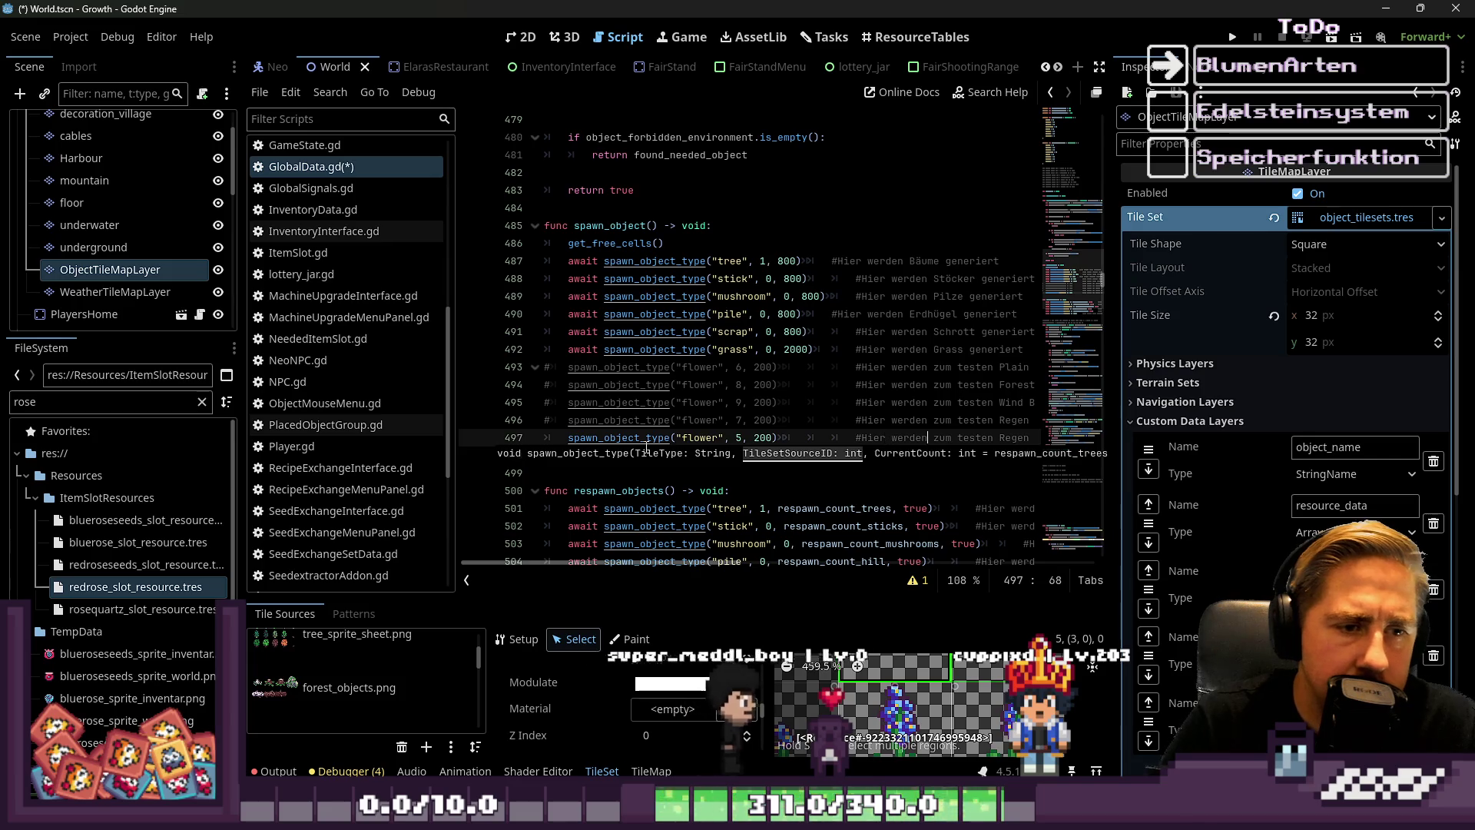
key(ctrl+Right)
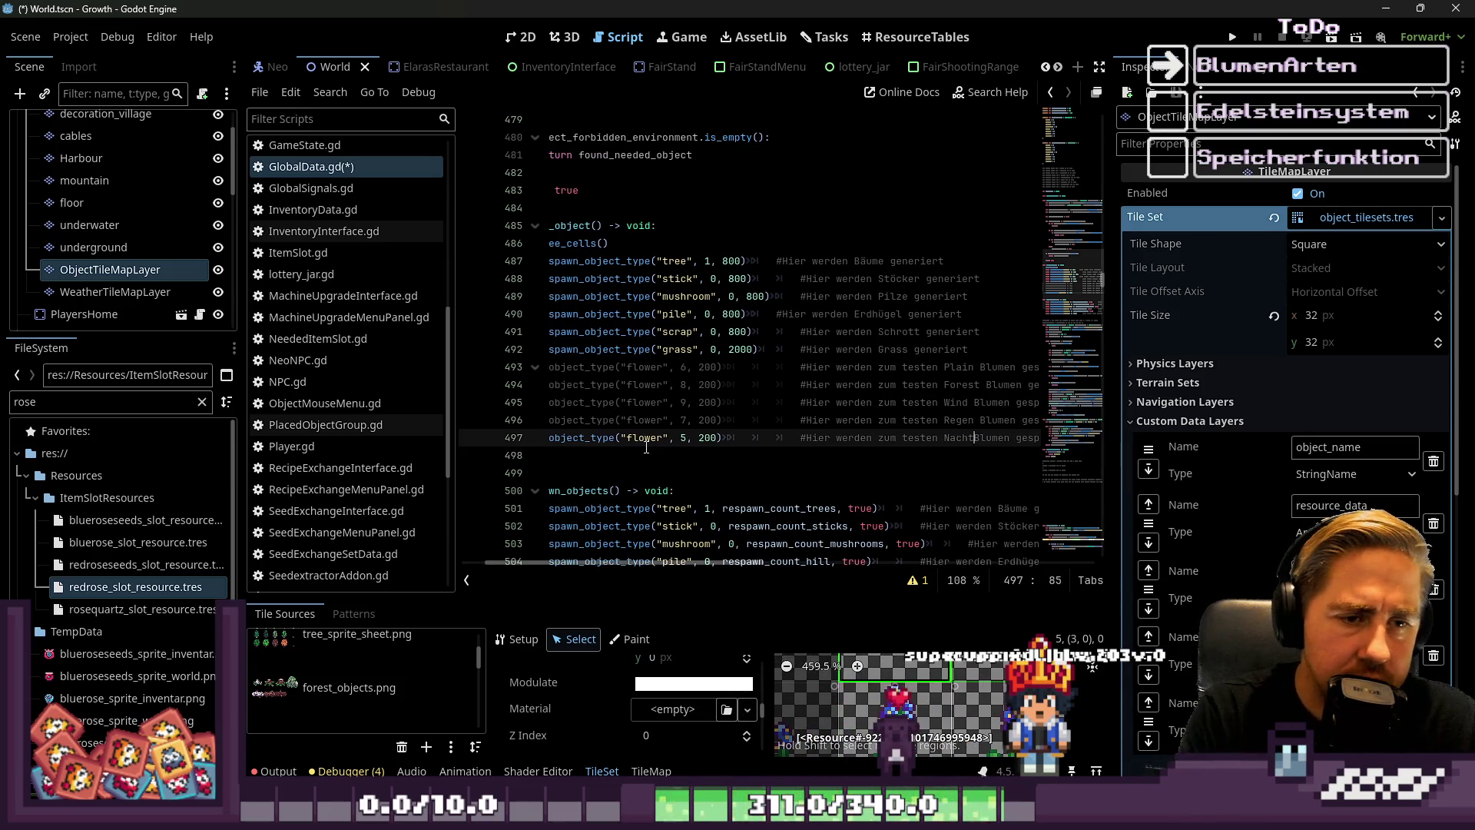
click(674, 367)
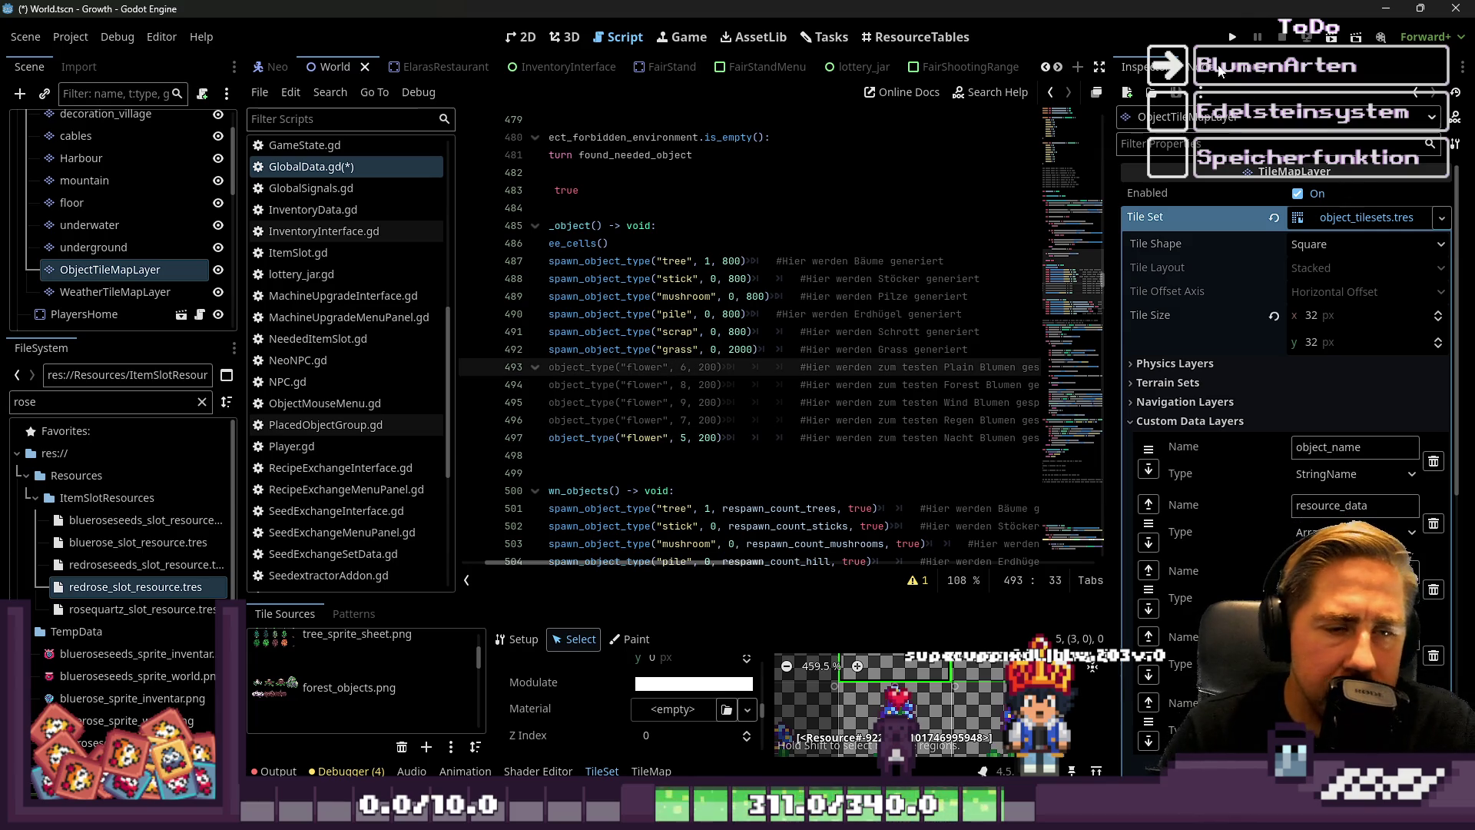
click(1237, 37)
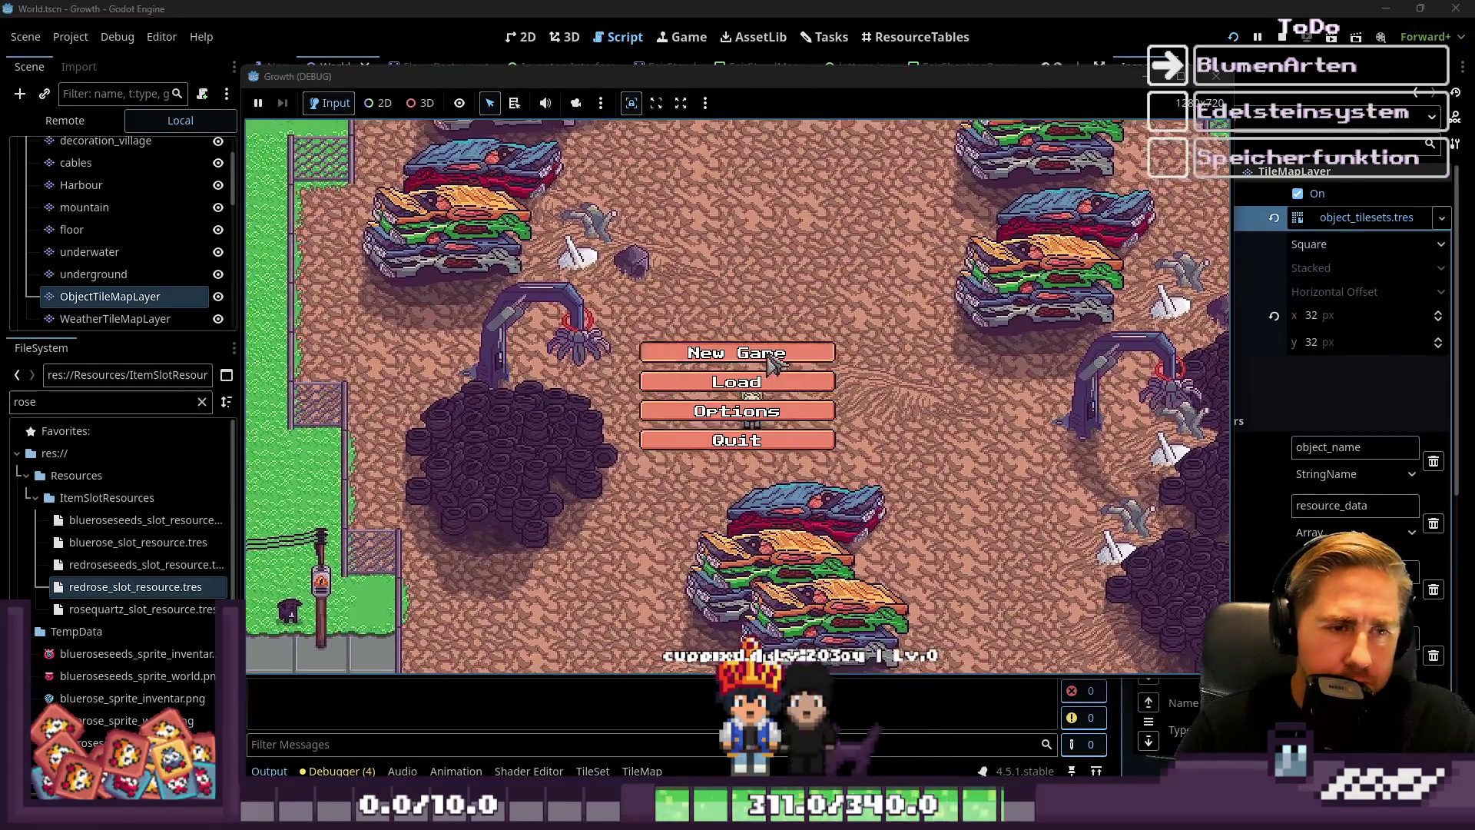
Start a new game with a character named 'asdqwe' and enter the world.
click(765, 350)
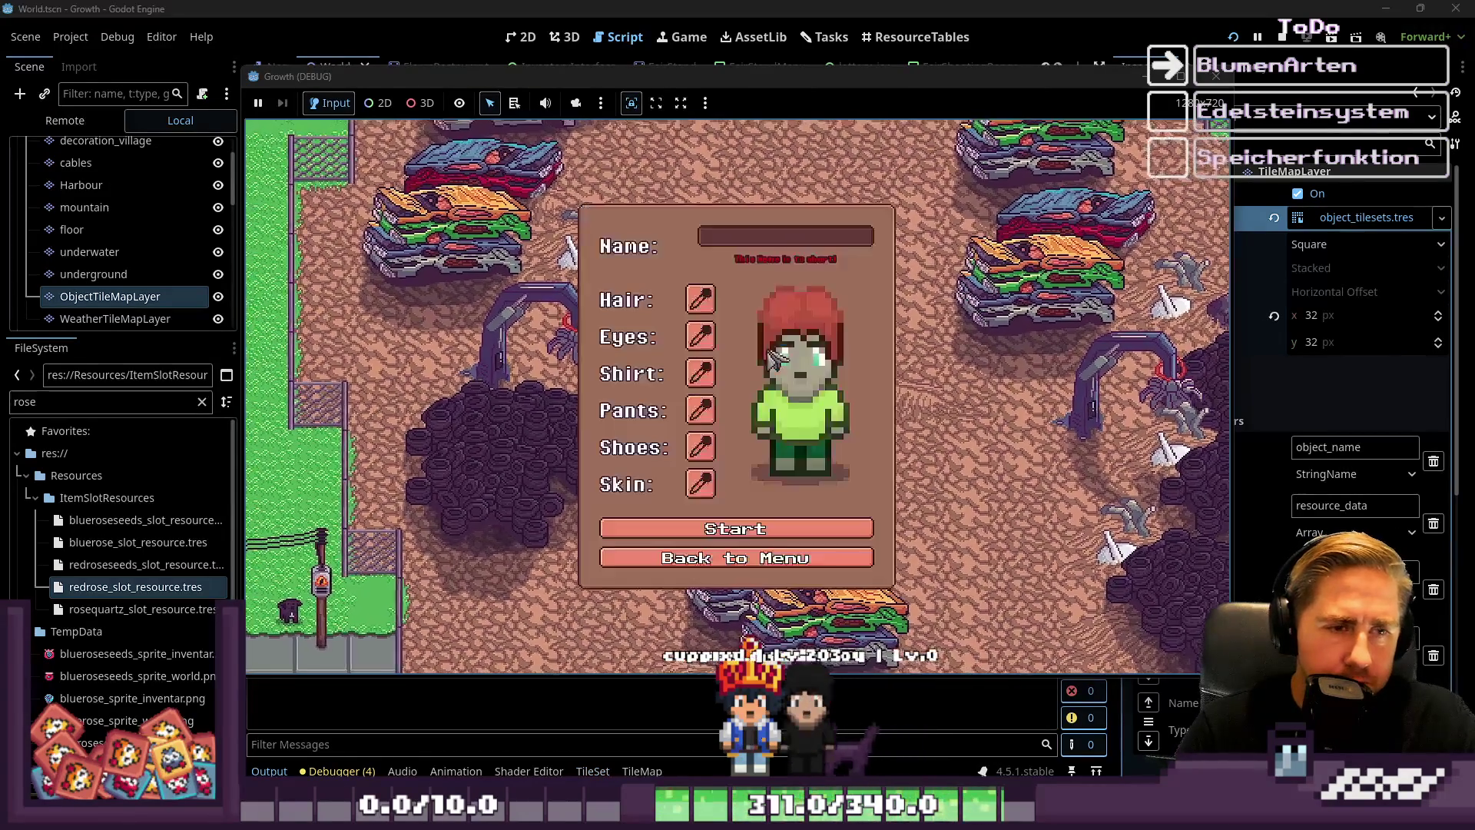
text(asdqwe)
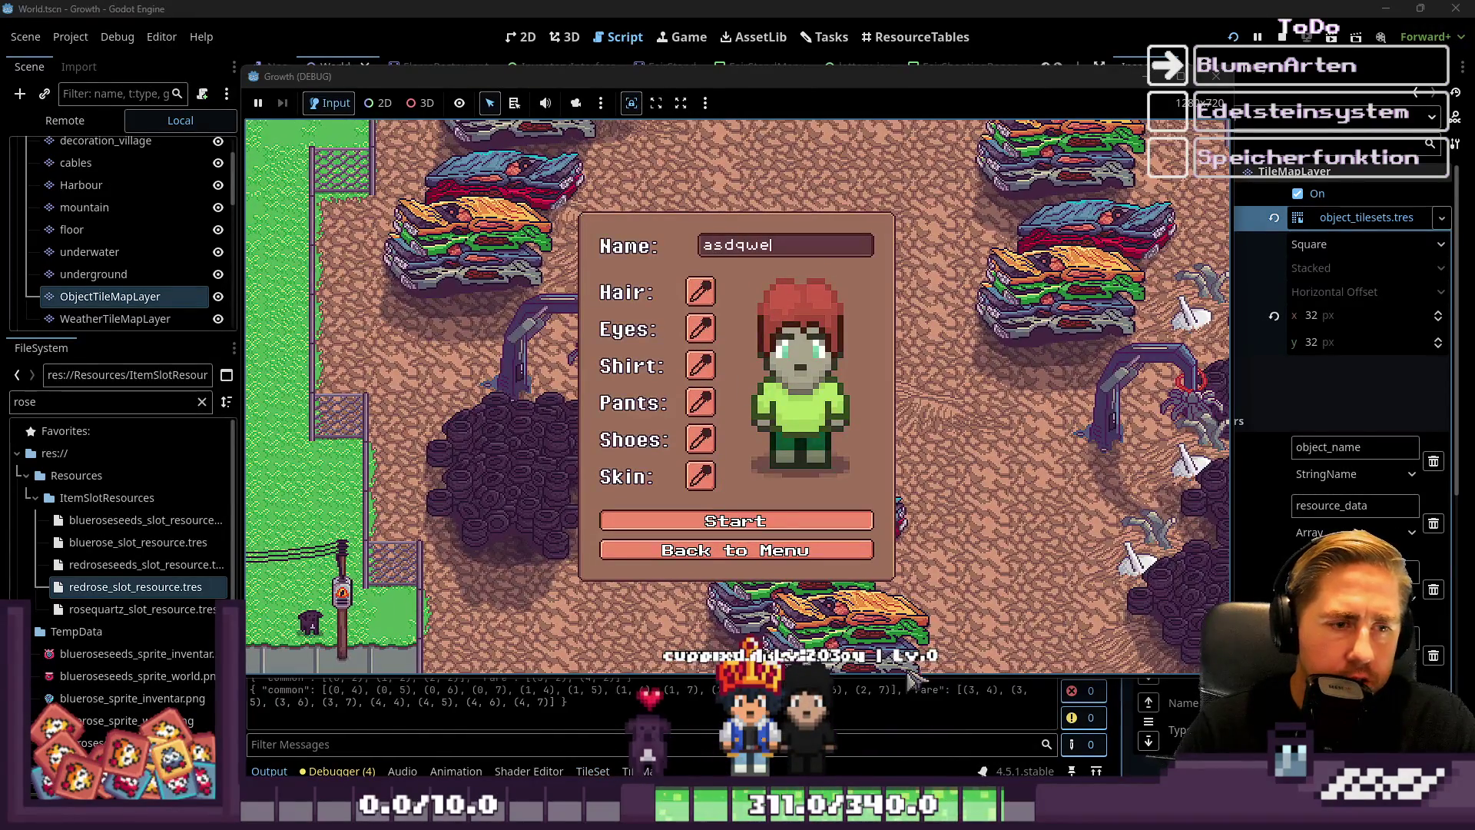
key(Return)
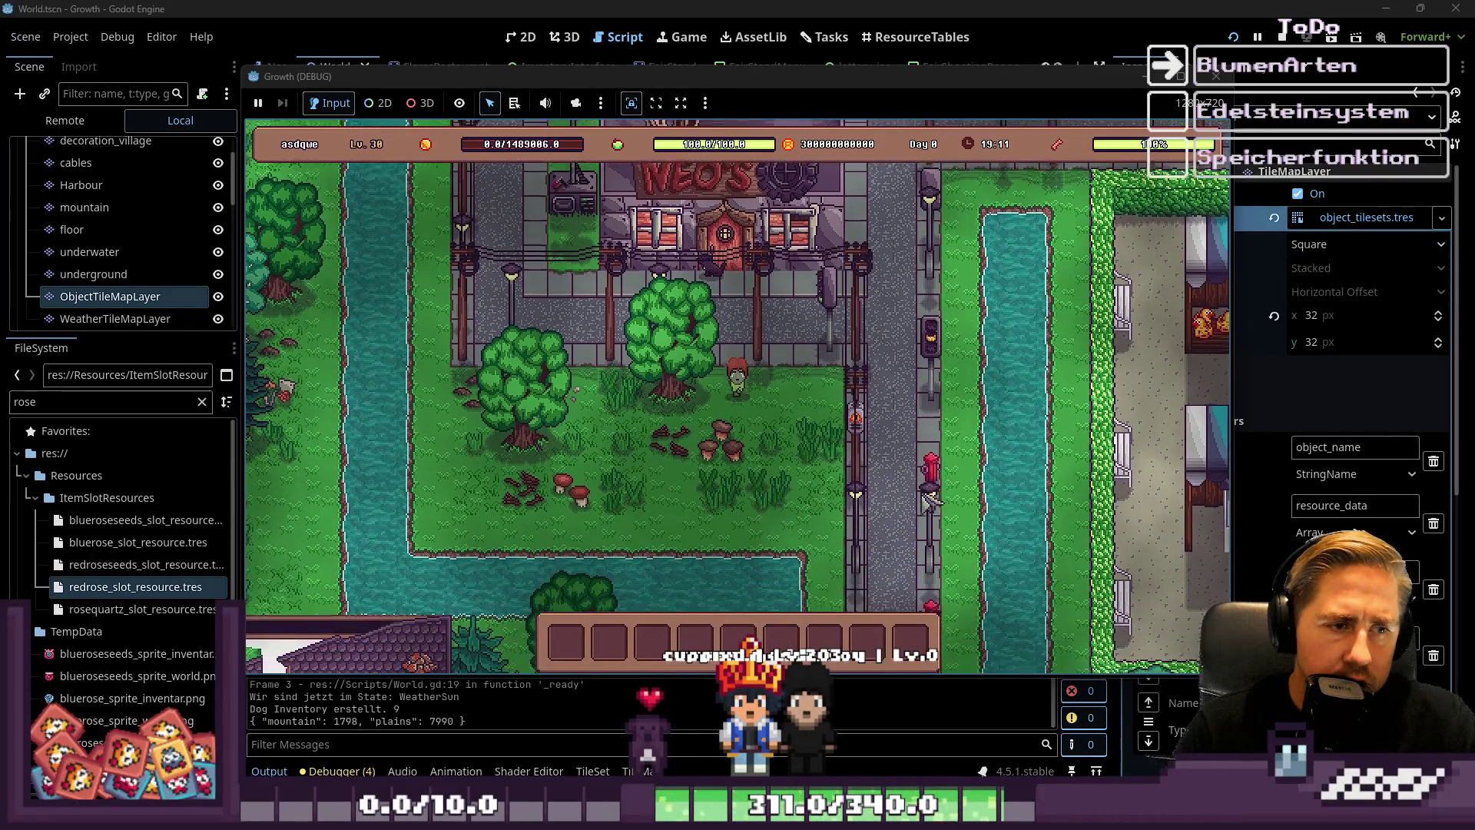
Walk the character southwest into the flower-filled forest, then stop the game.
key(s)
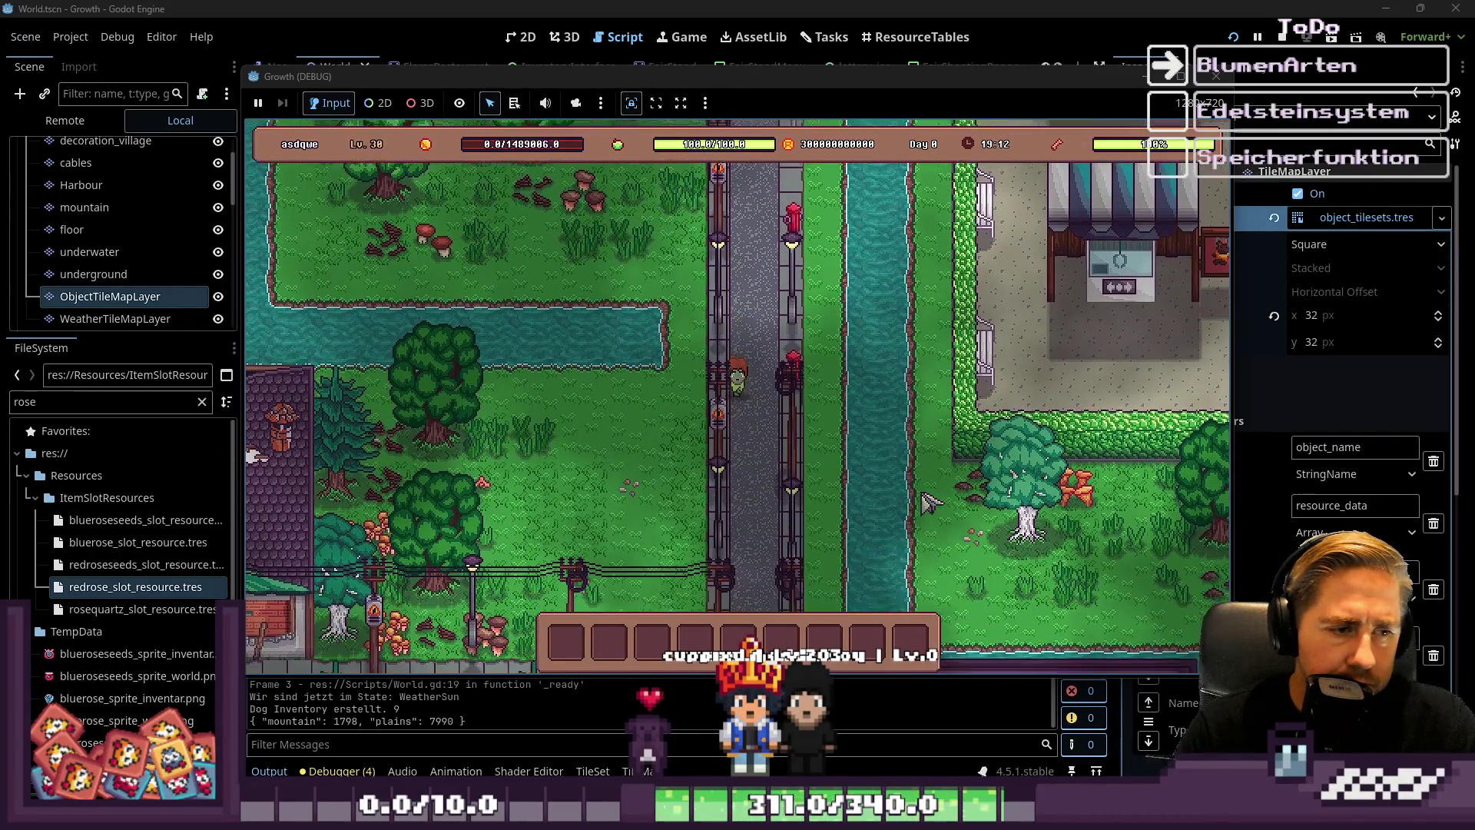
key(s)
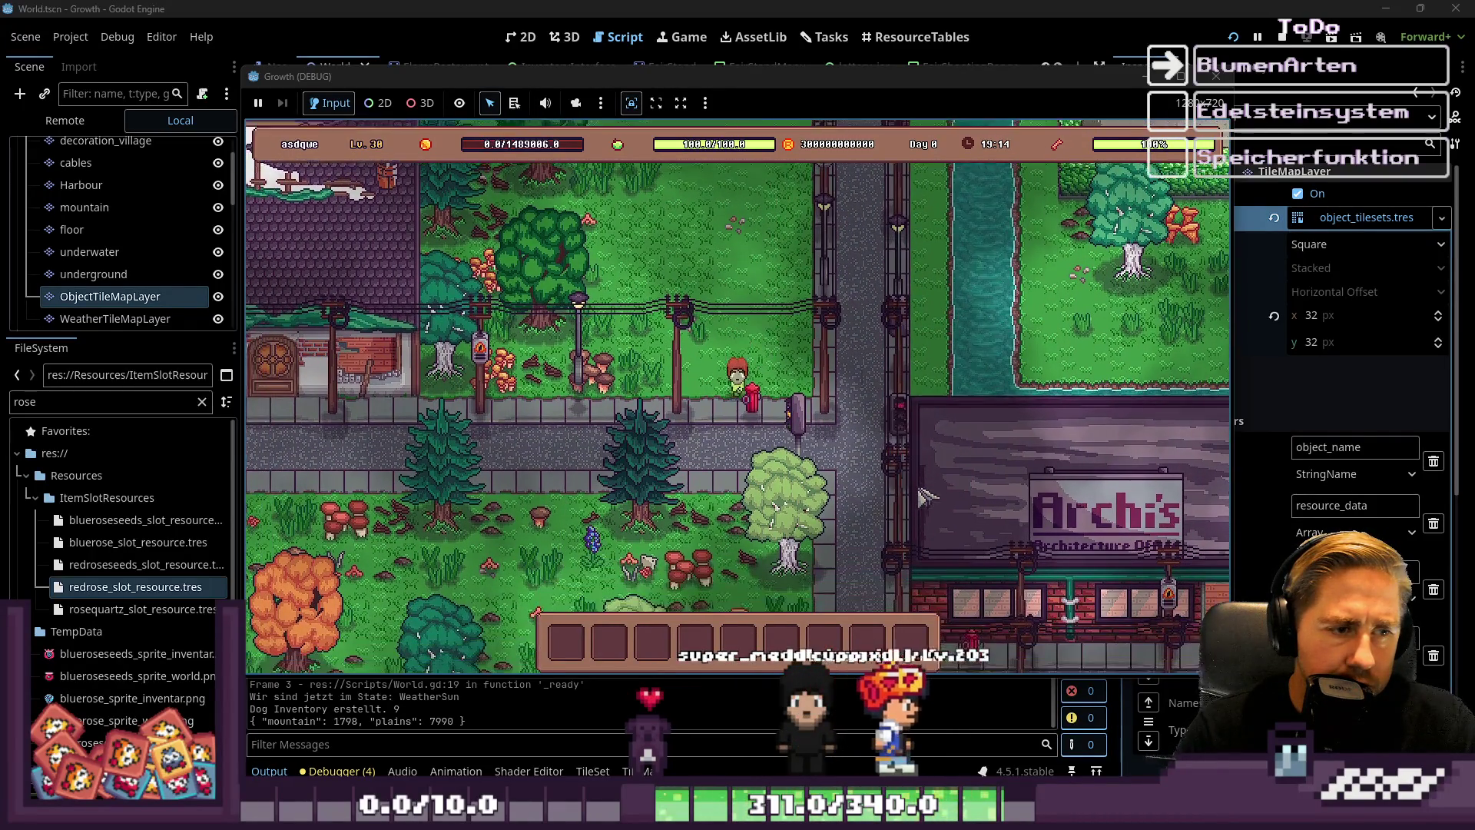
key(s)
key(a)
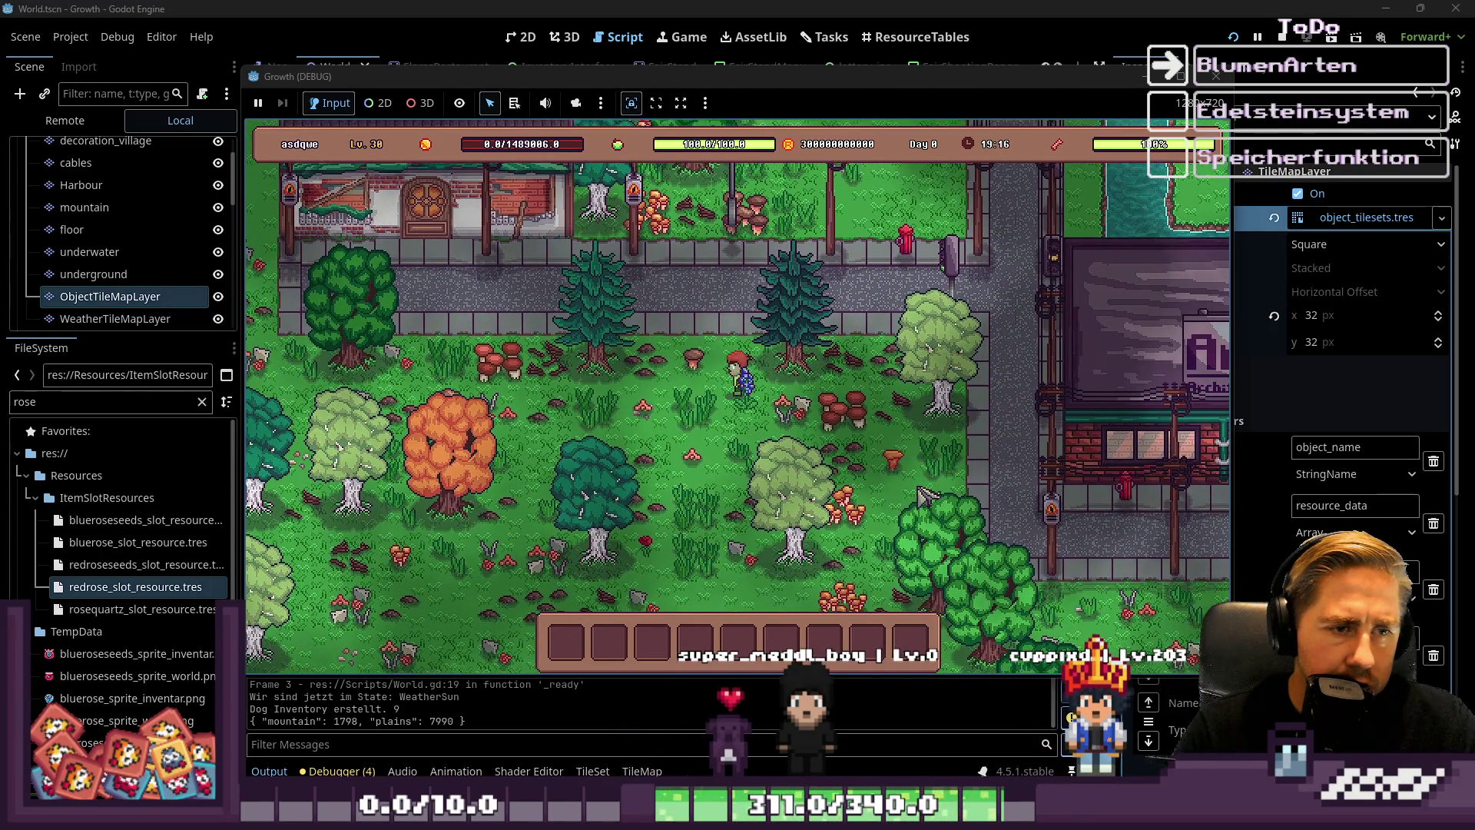
key(s)
key(a)
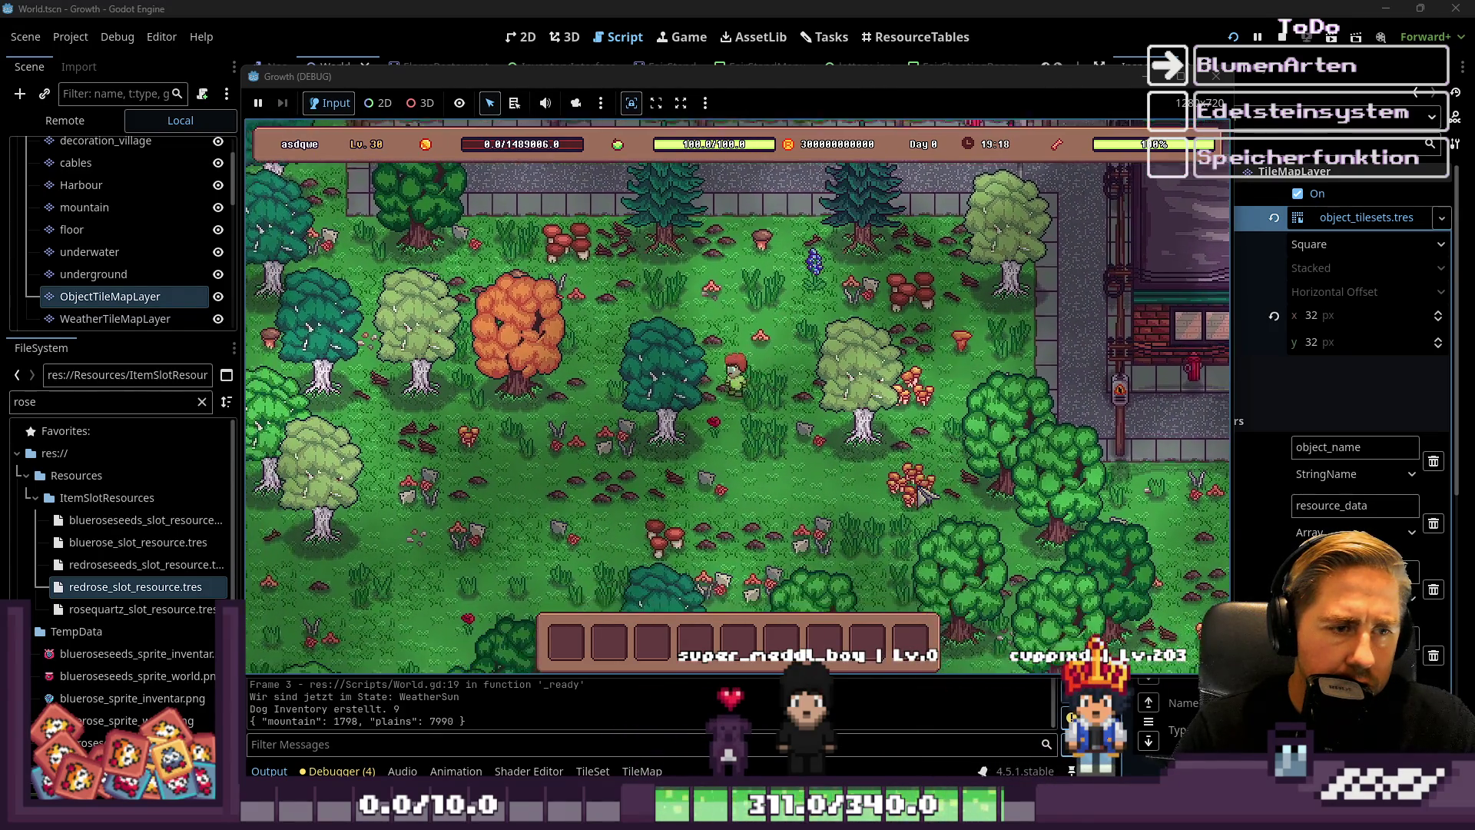
key(w)
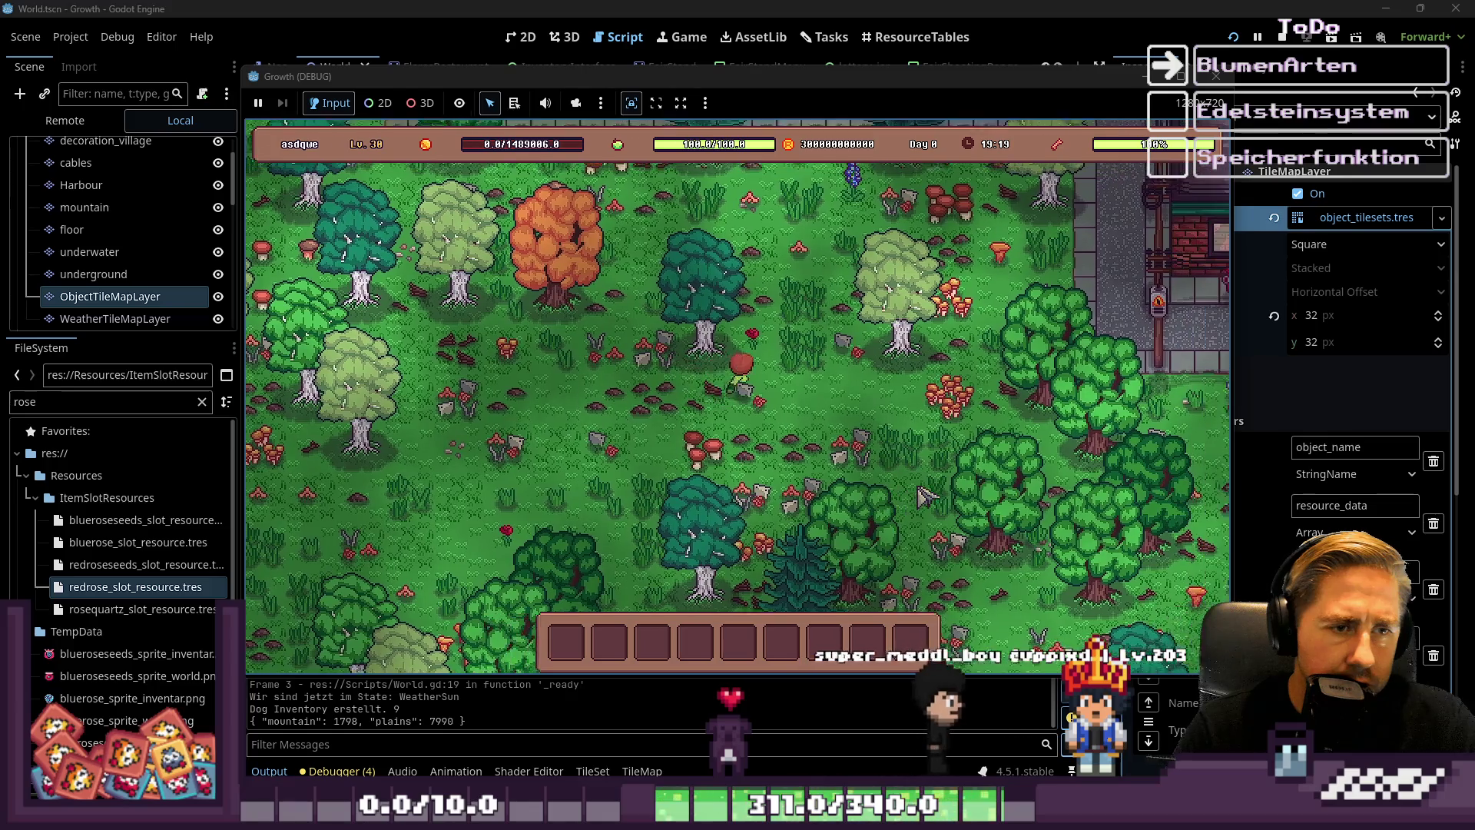
key(w)
key(s)
key(a)
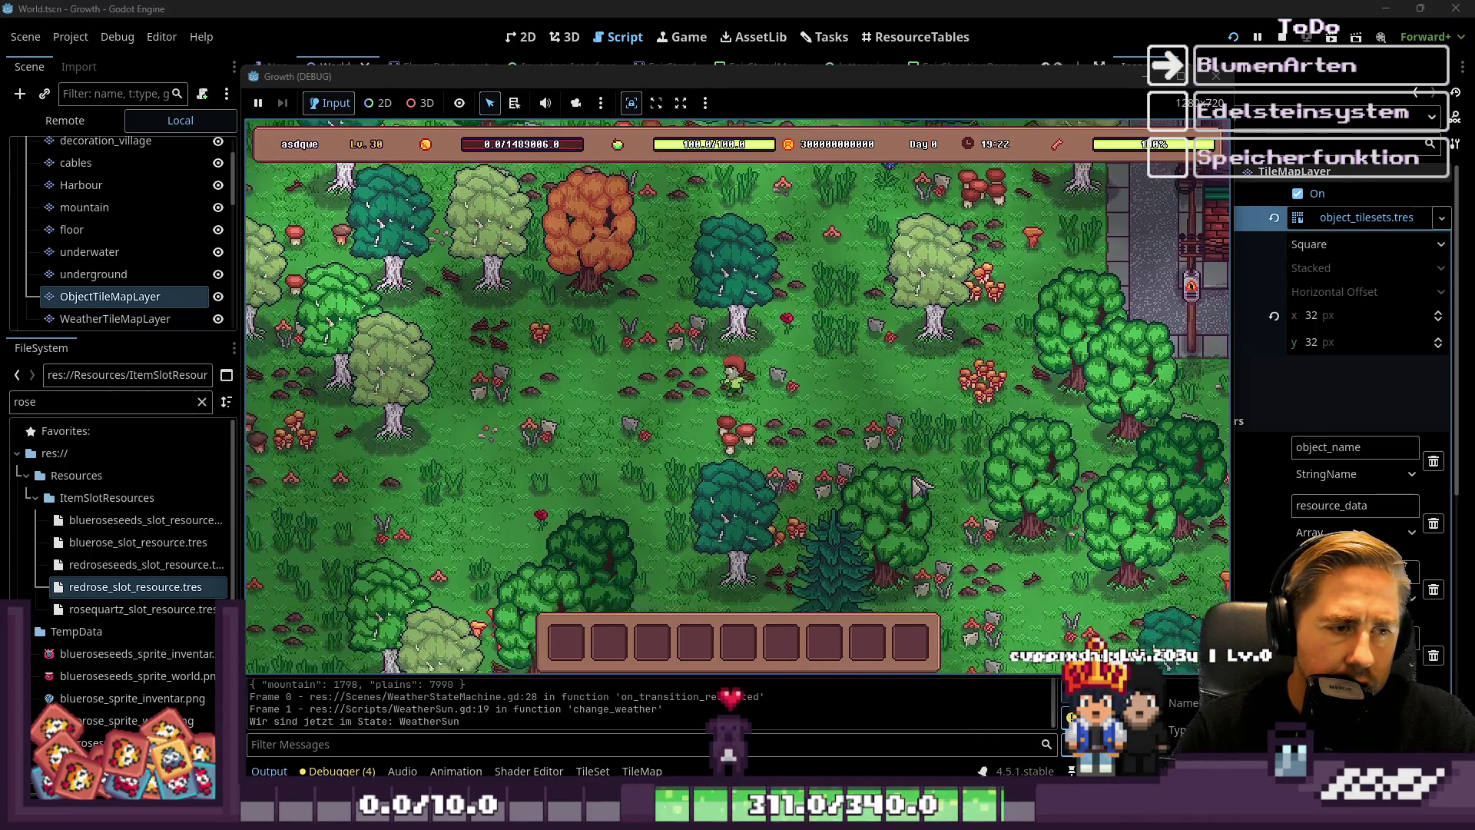
key(s)
key(a)
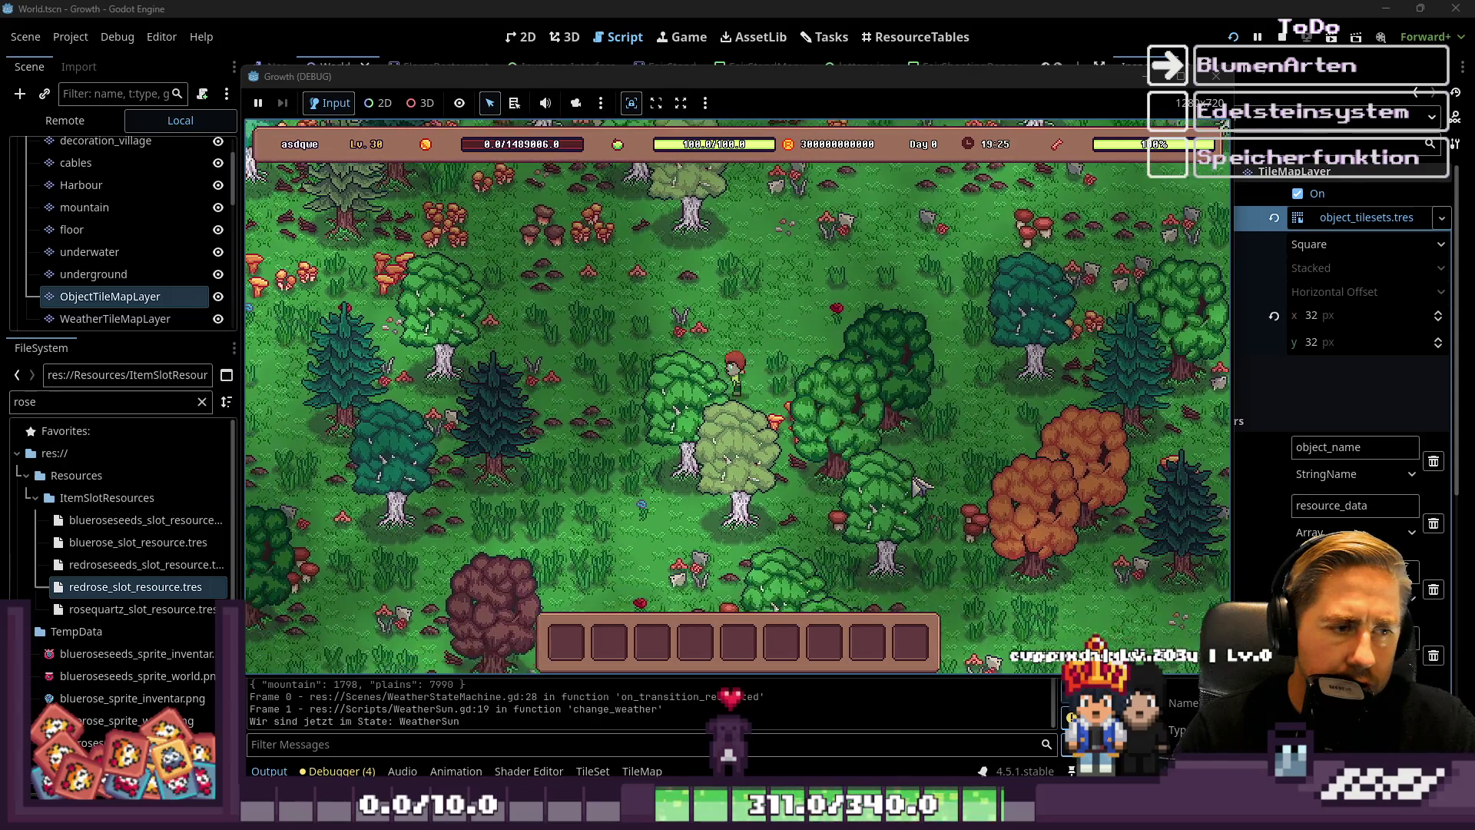
key(w)
key(d)
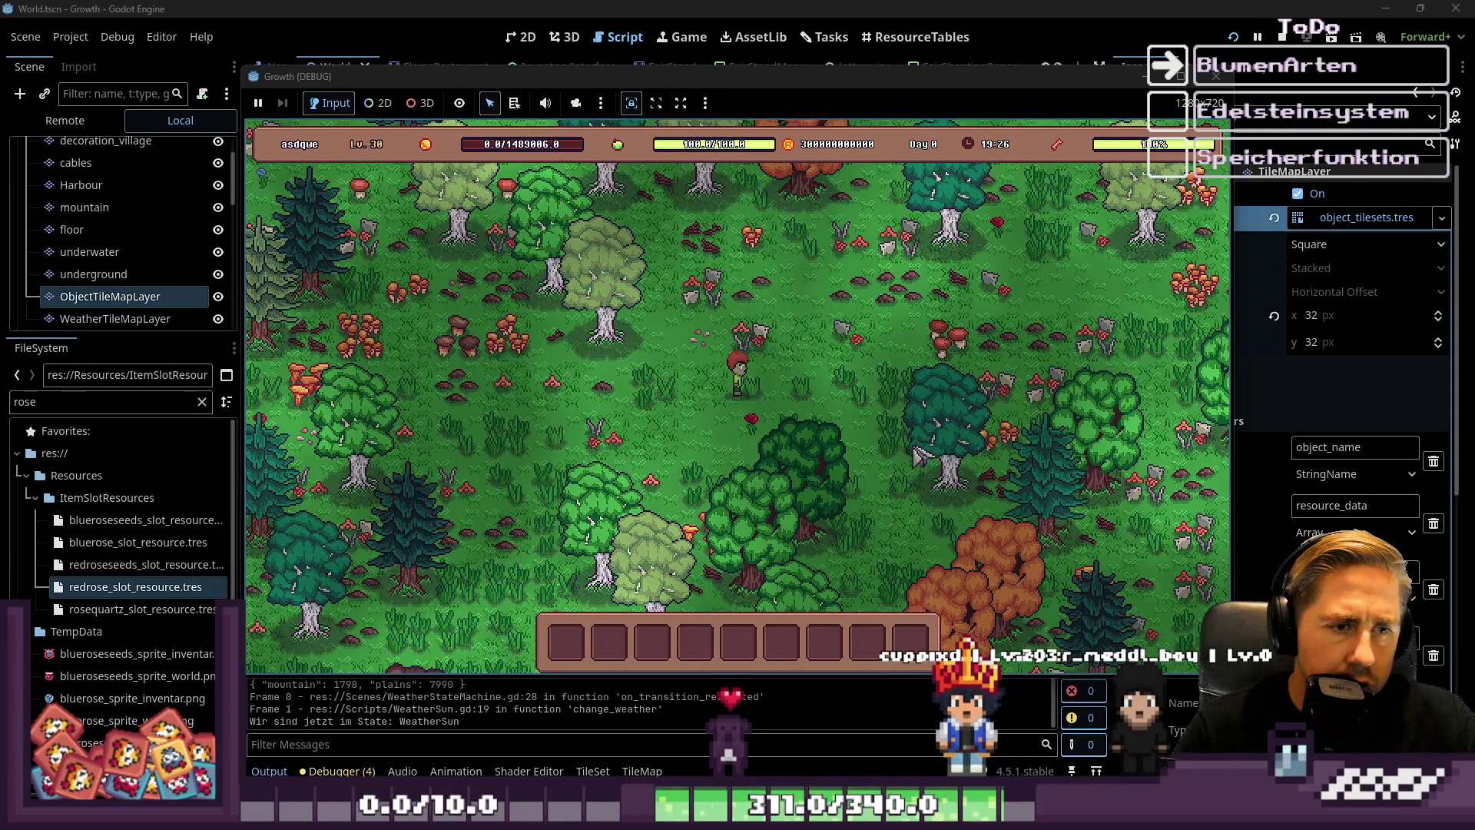
click(1216, 75)
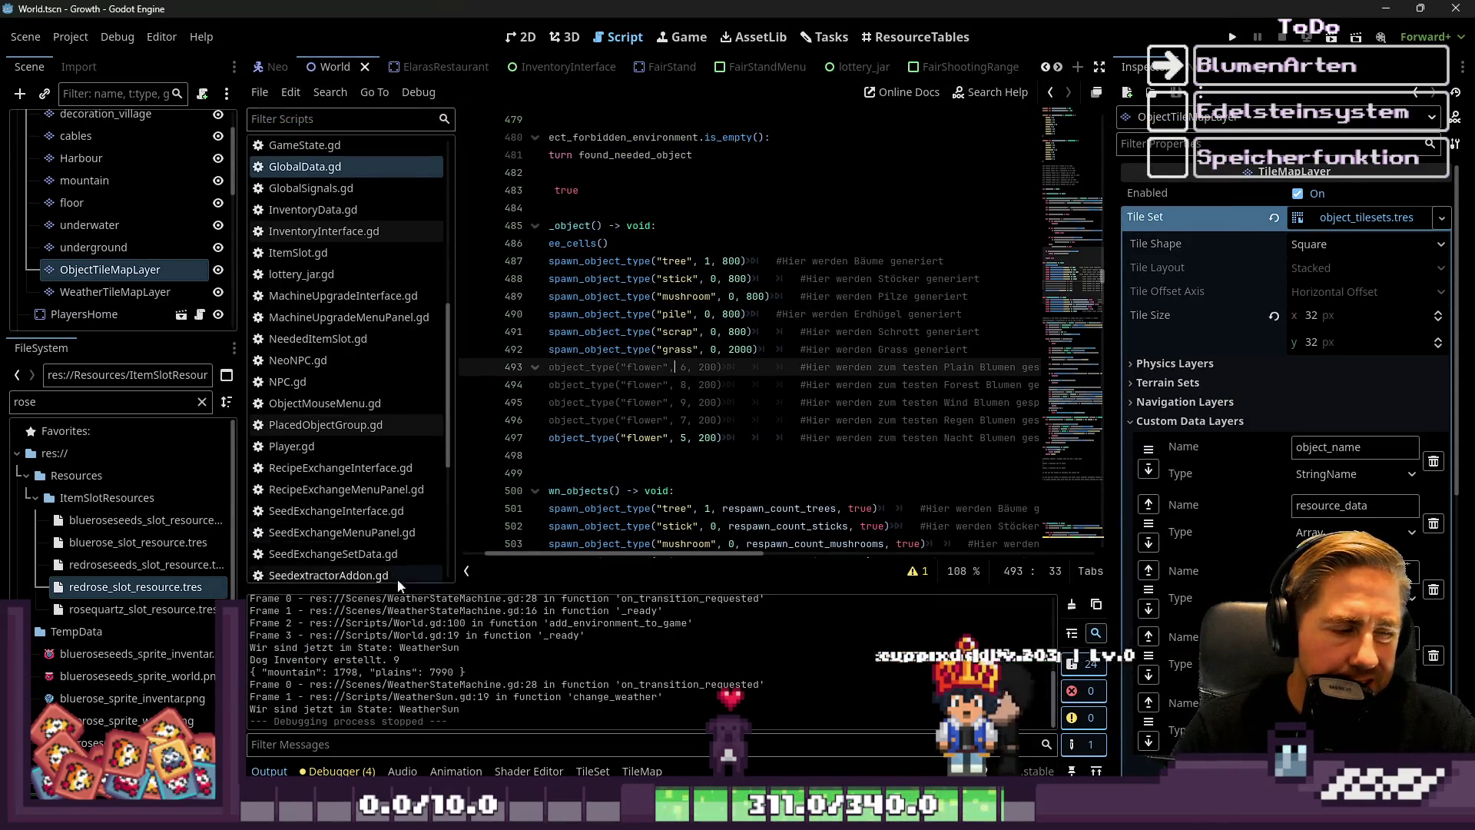
Open and enlarge the TileSet editor, choosing resource_data as the paint property.
click(592, 770)
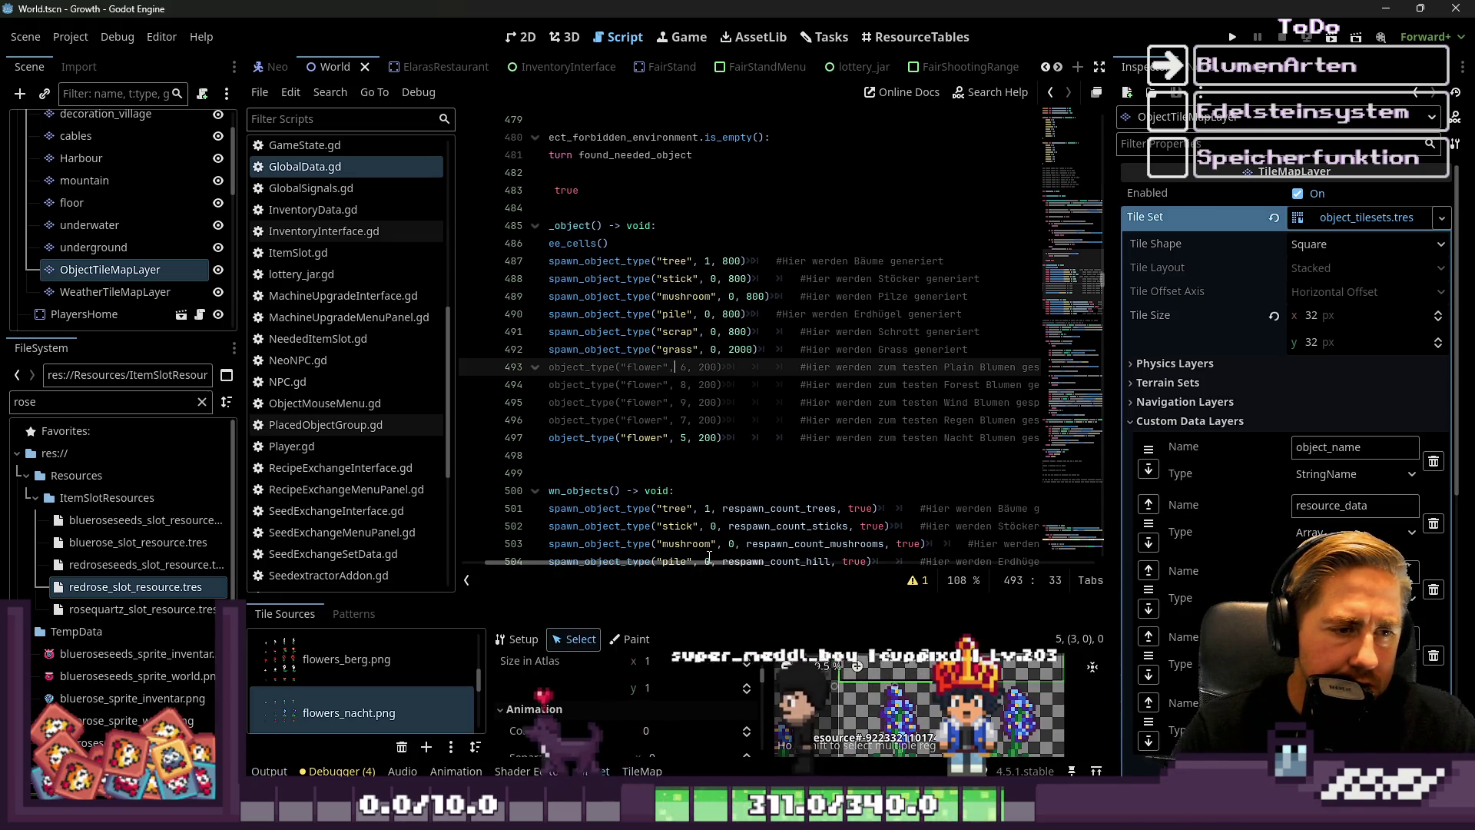
click(649, 640)
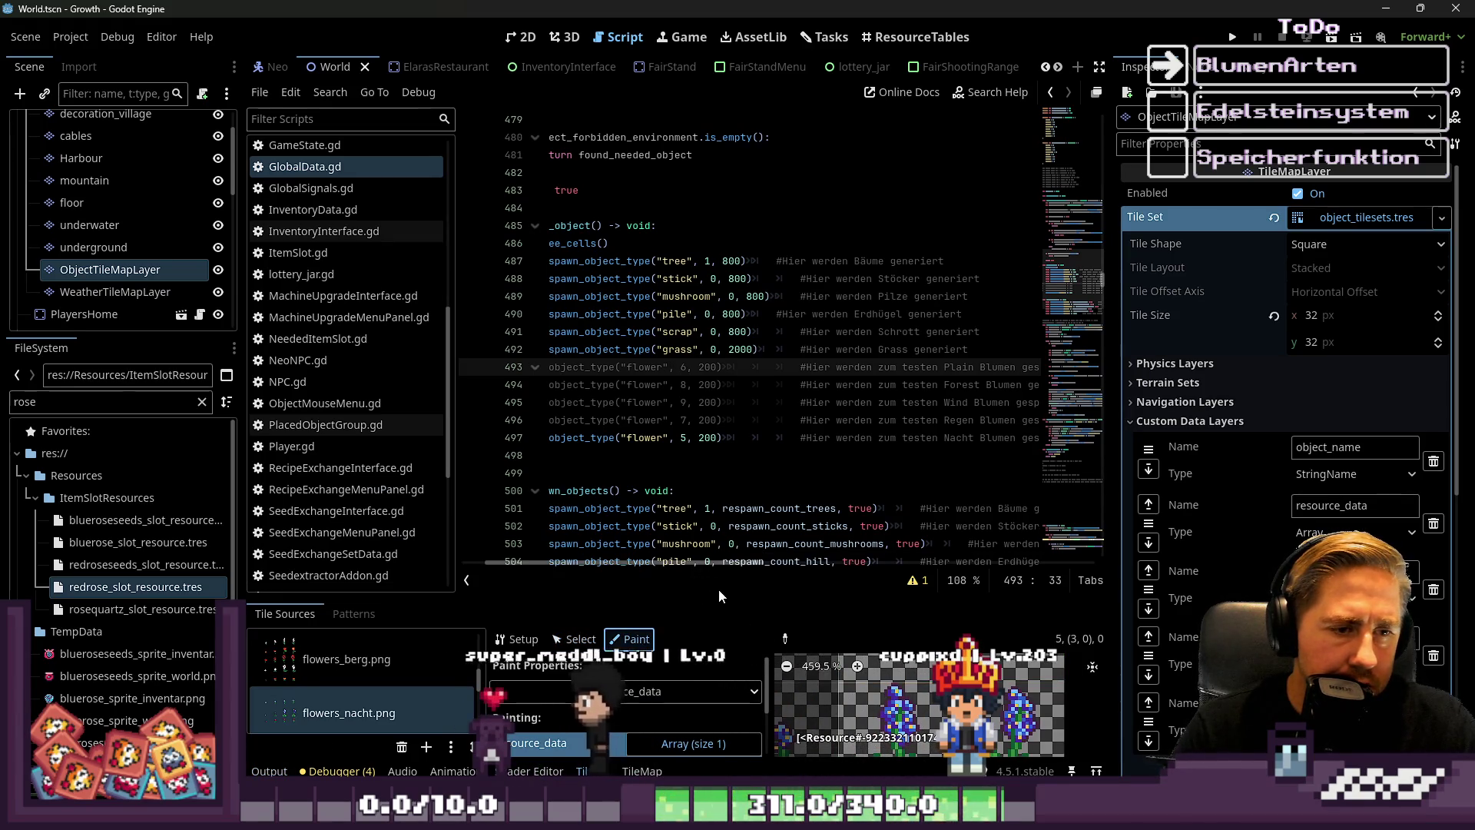
drag(713, 596, 806, 92)
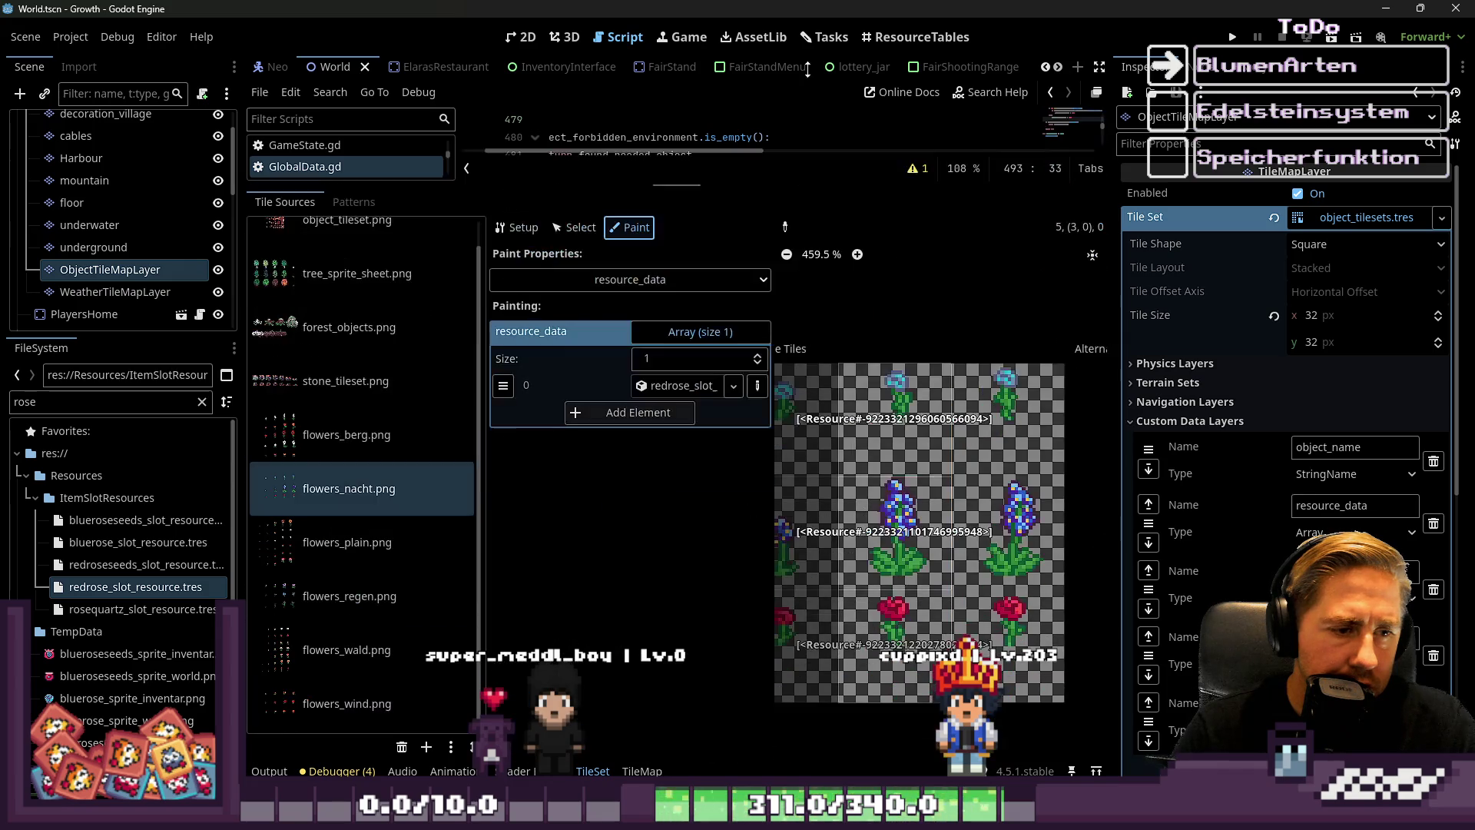
click(647, 278)
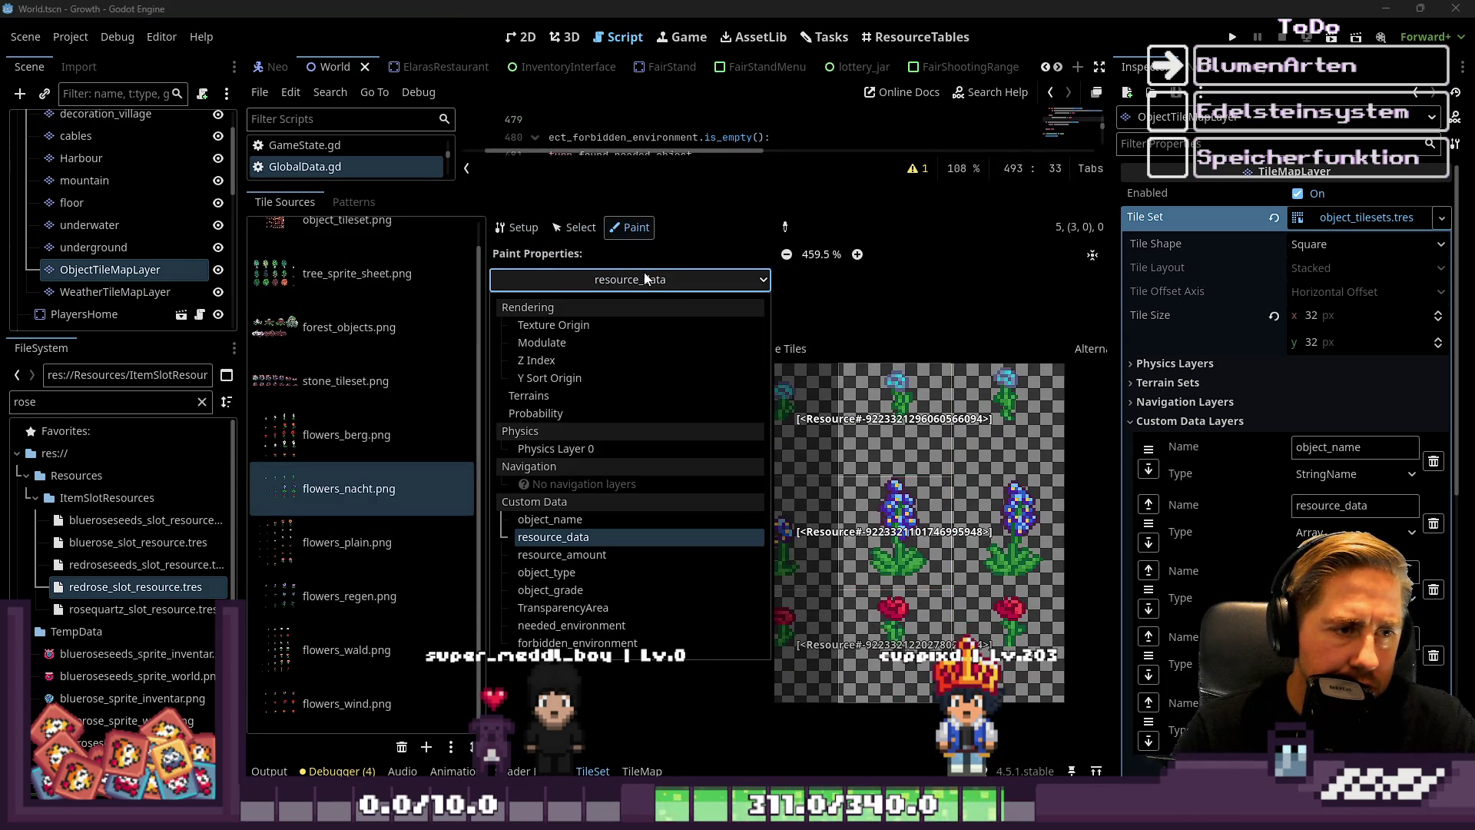
click(553, 537)
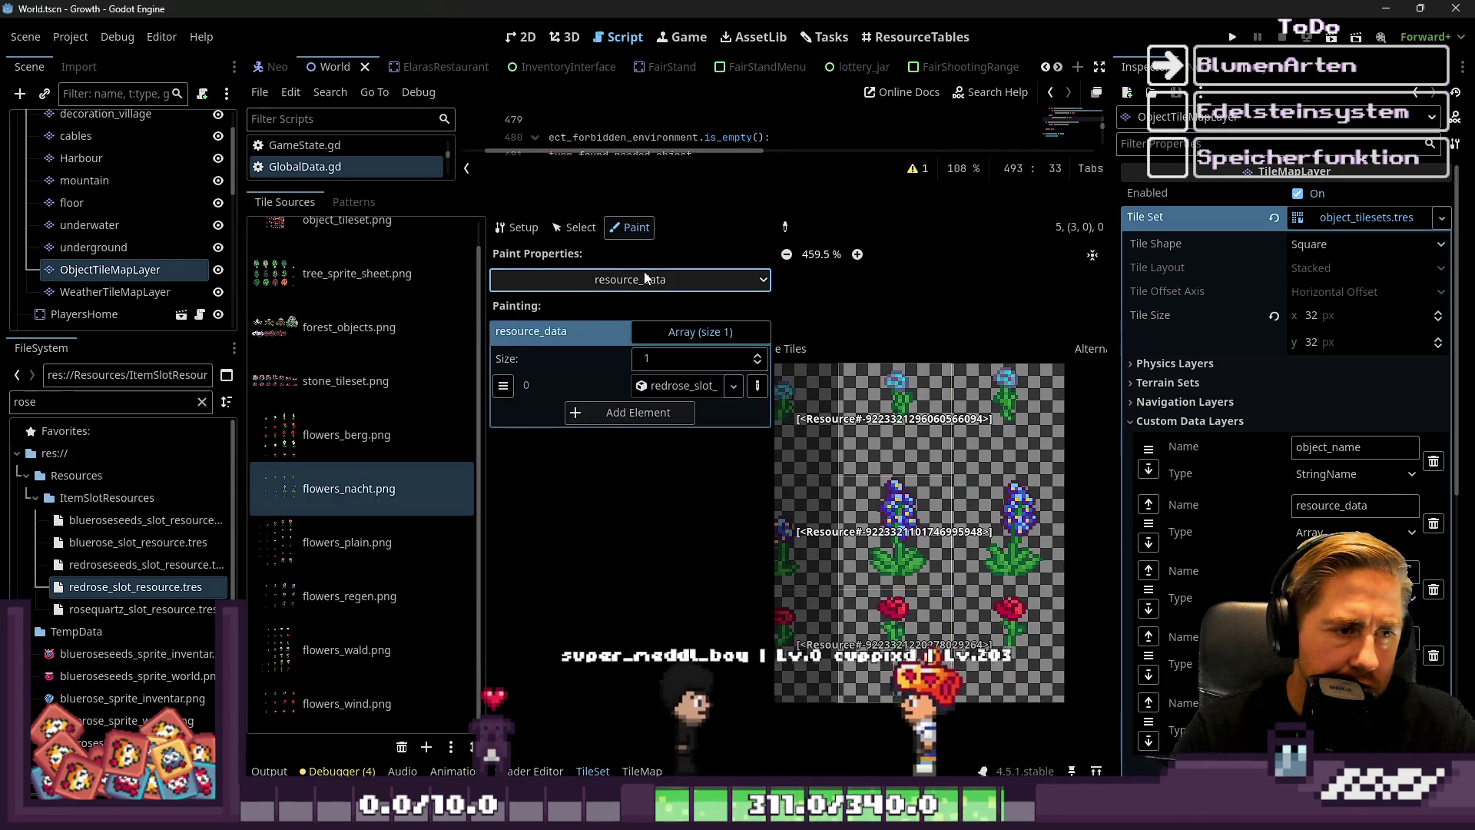
click(569, 227)
Set the selected night flower and rose tiles to Random Start Times.
shift+click(853, 496)
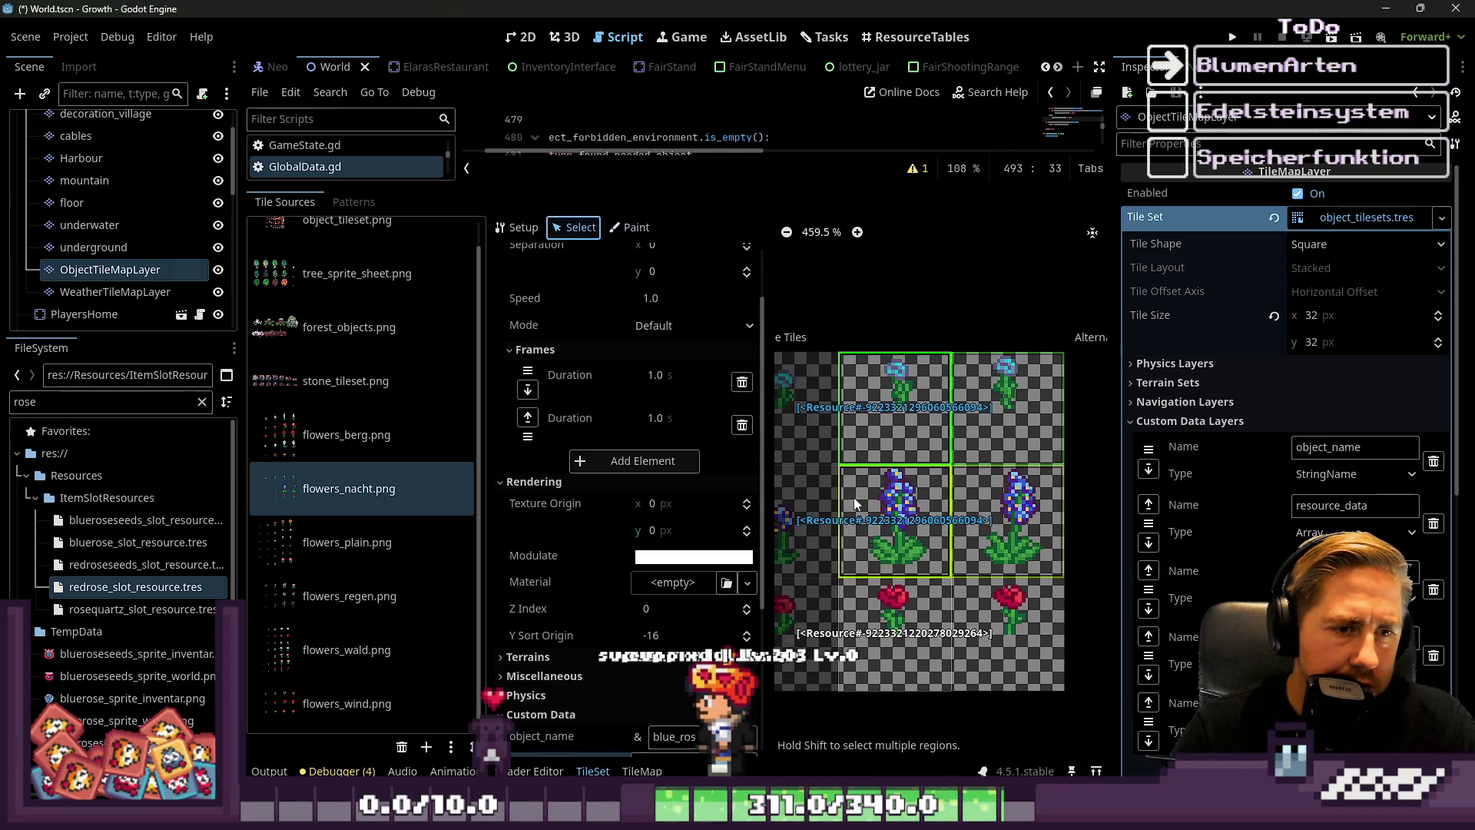
shift+click(868, 610)
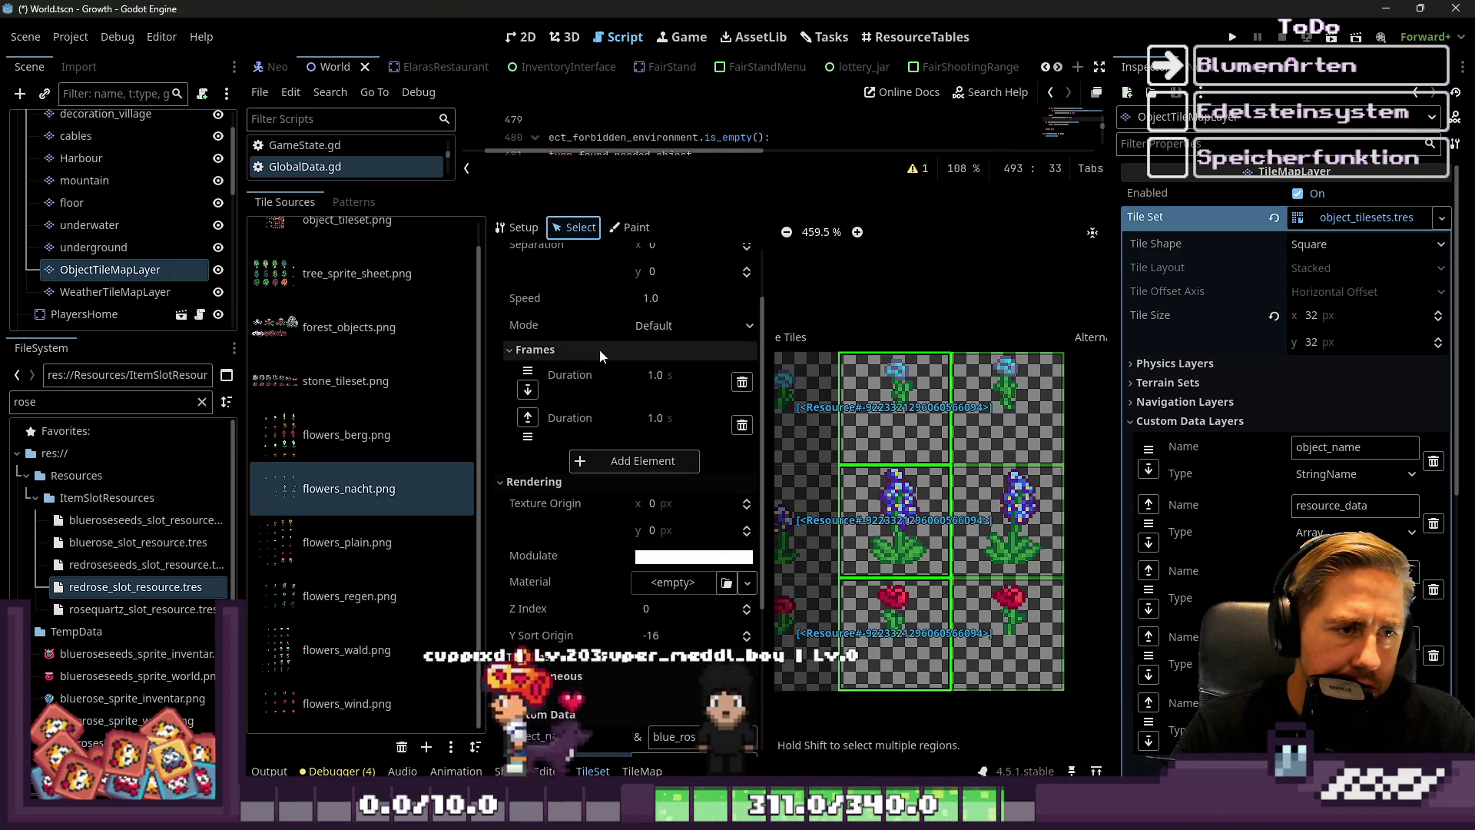
click(662, 329)
click(695, 372)
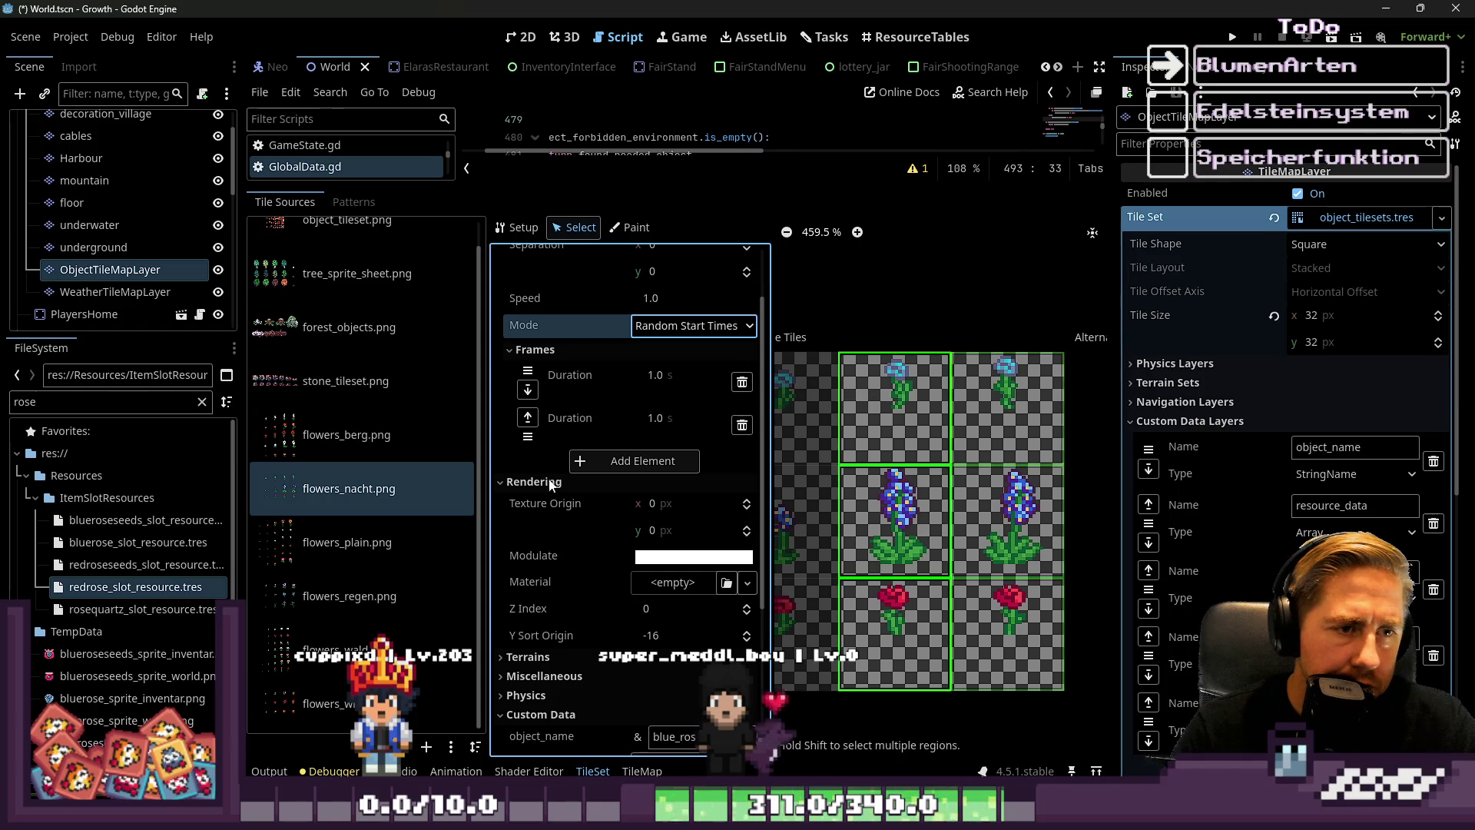
Set the animated tiles in flowers_wind.png to Random Start Times.
click(323, 701)
drag(916, 404, 891, 627)
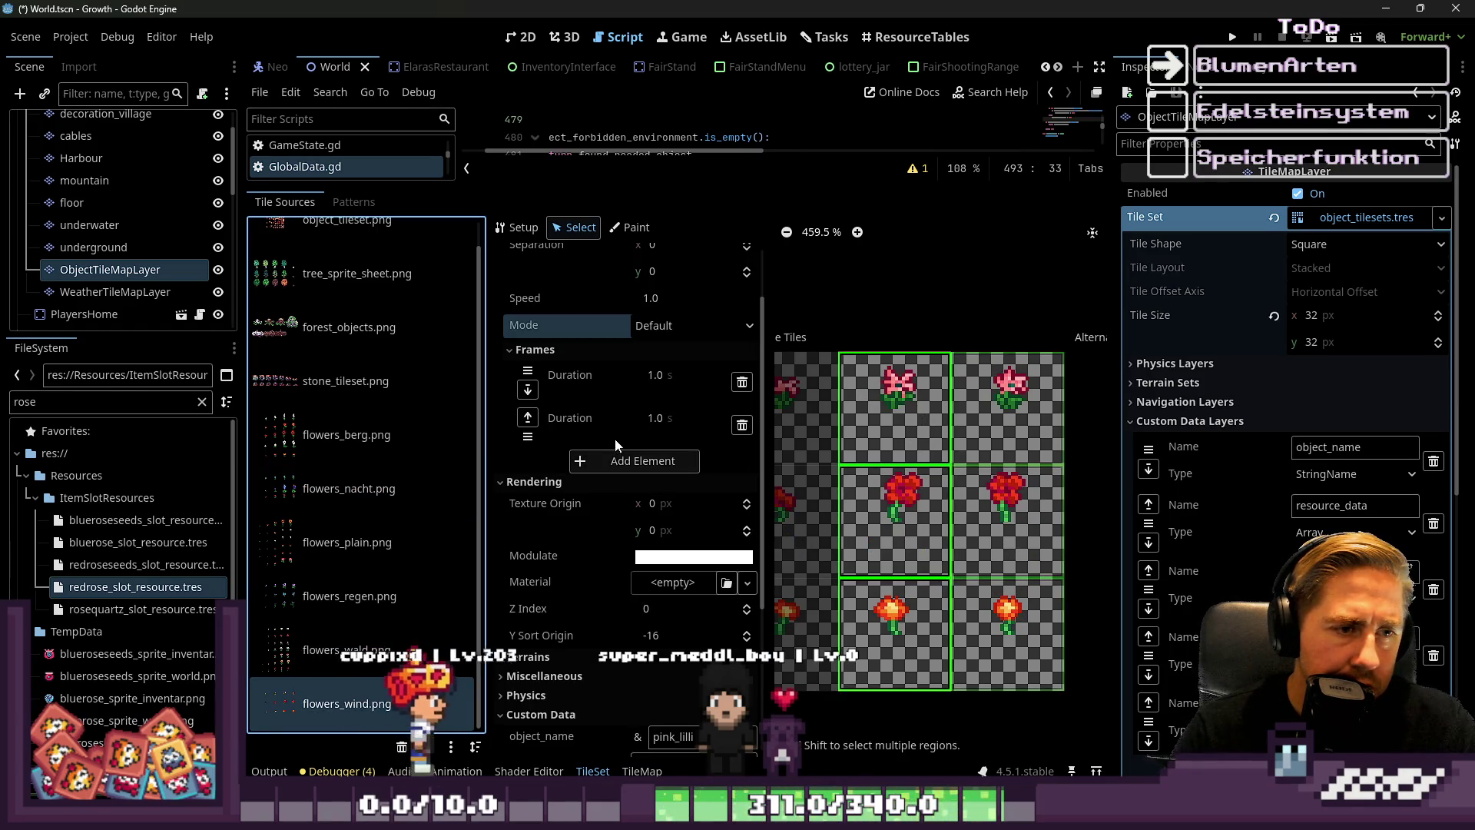
click(662, 328)
click(667, 363)
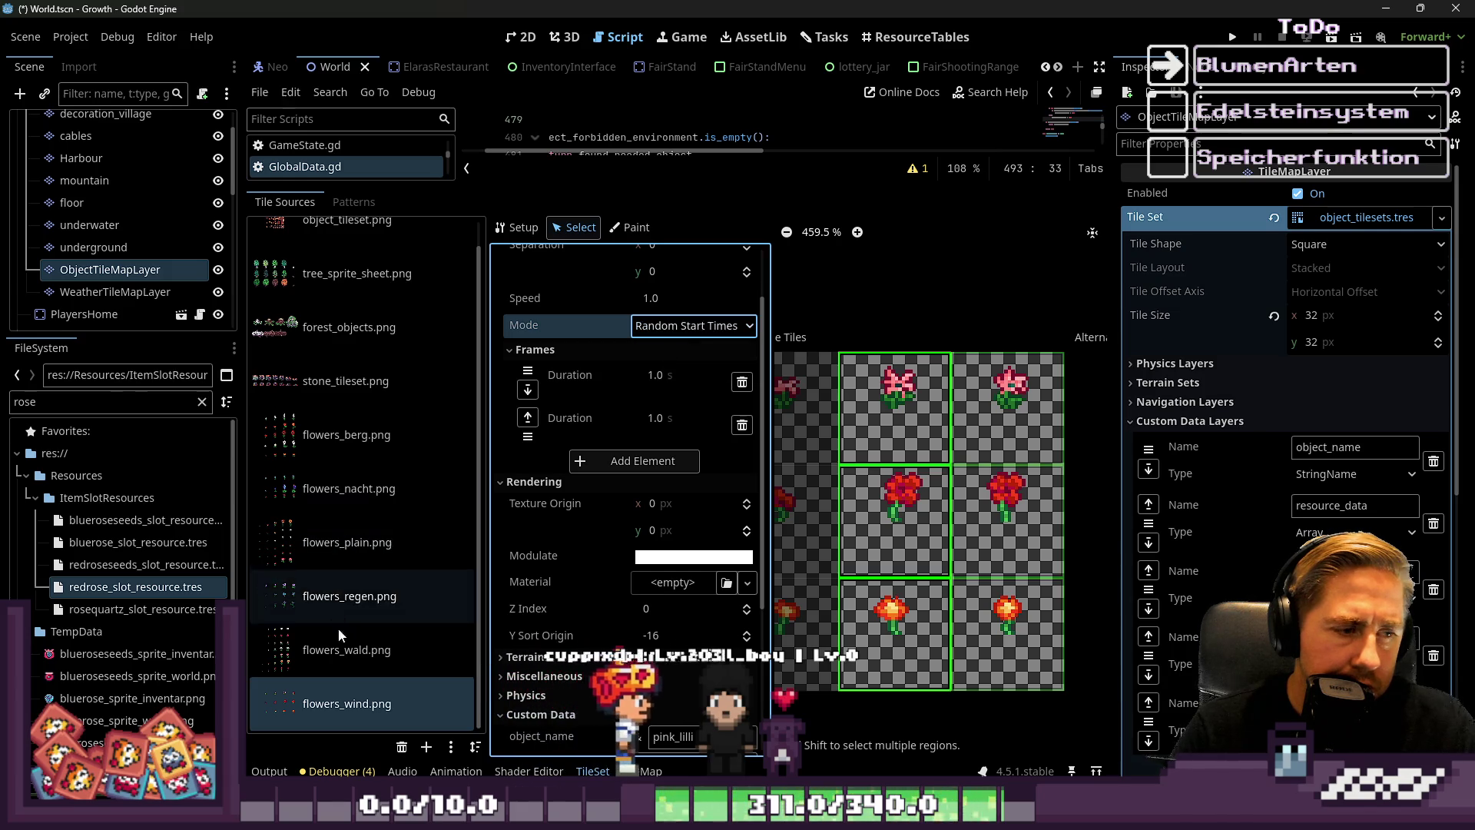
Set all animated forest flower tiles in flowers_wald.png to Random Start Times.
click(342, 649)
drag(956, 338, 952, 691)
scroll(951, 537, down, 1)
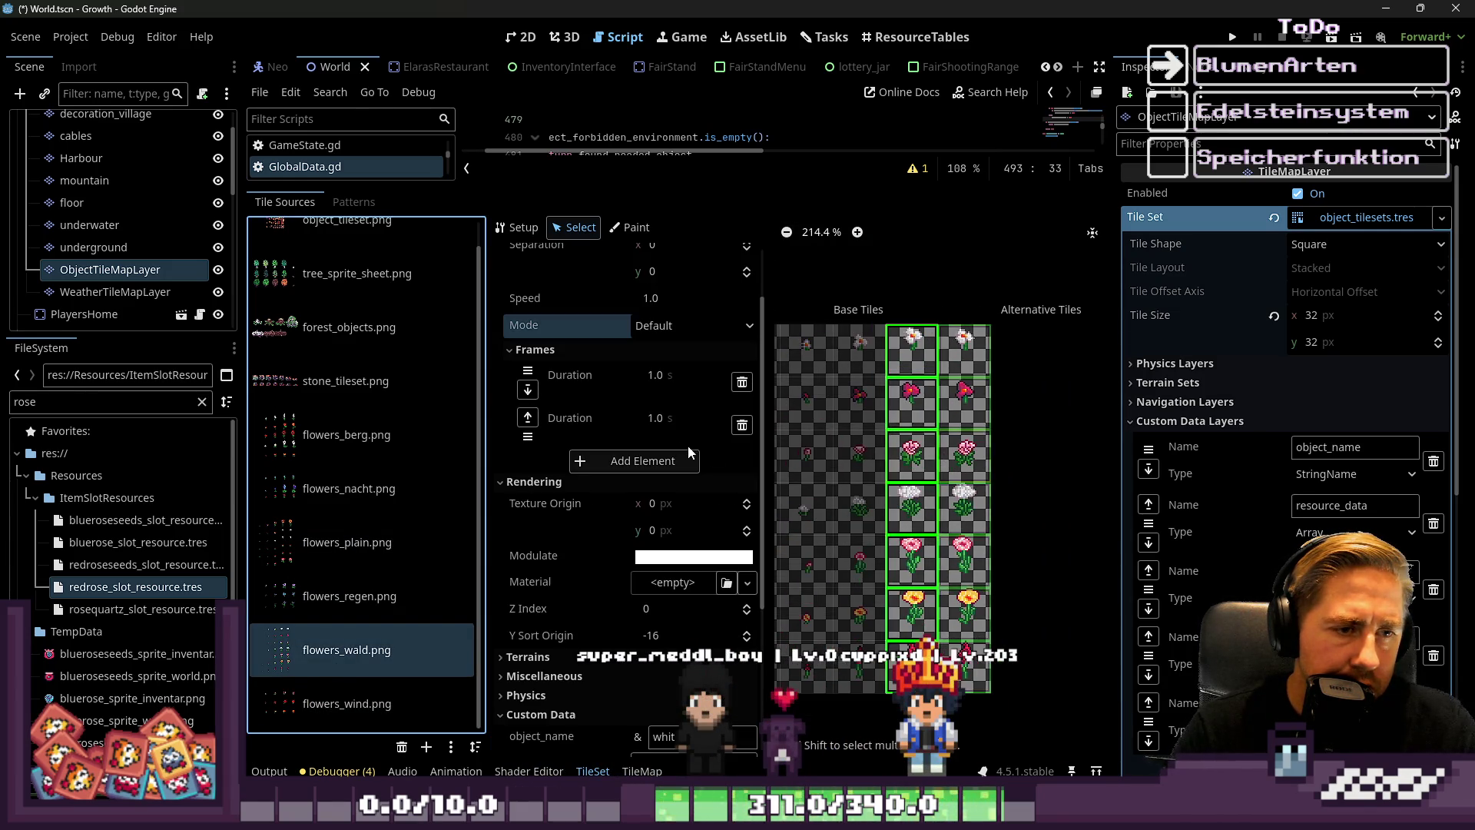
click(644, 331)
click(670, 371)
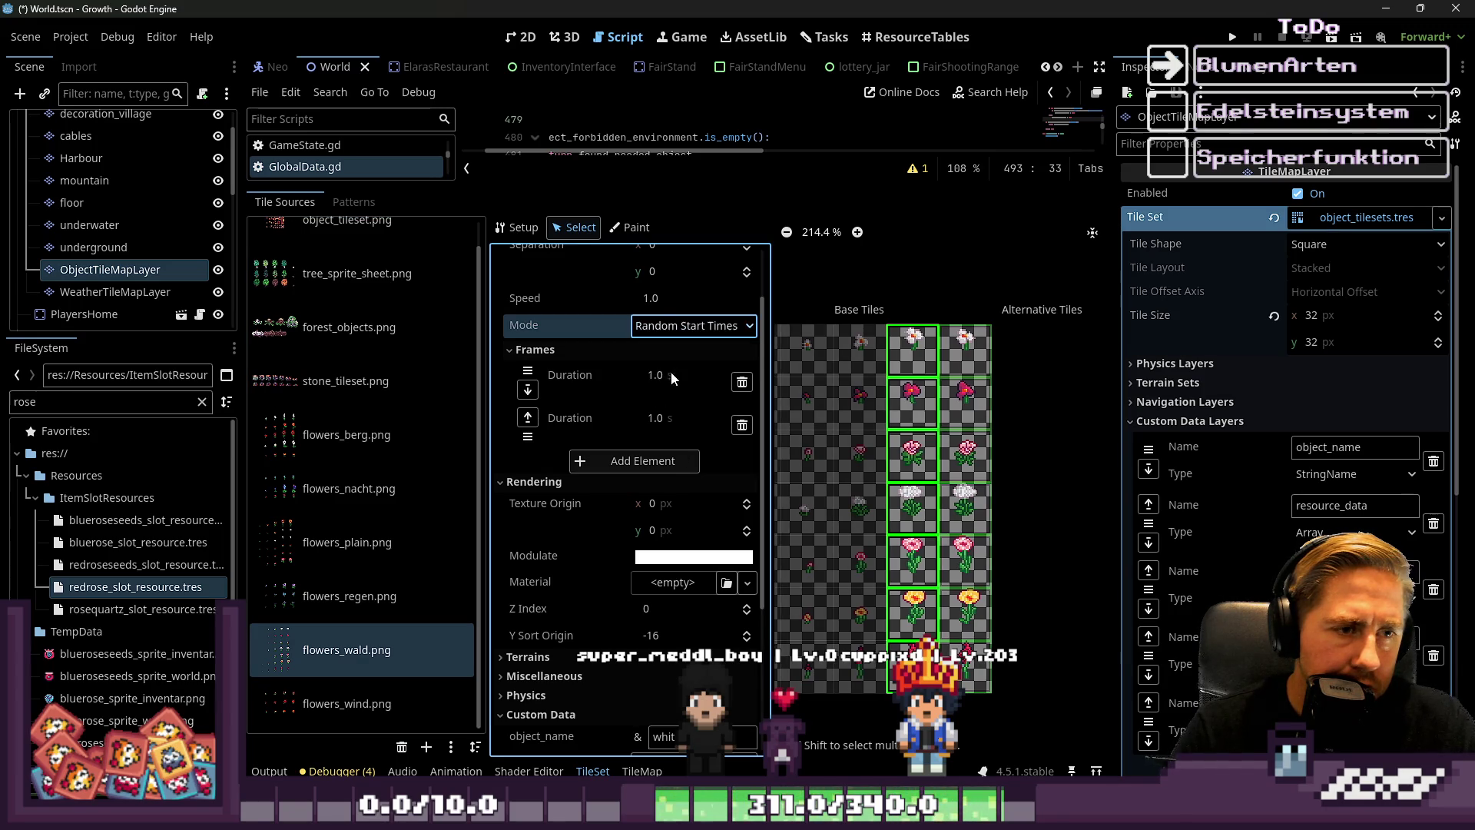
Select the animated tiles in flowers_regen.png and flowers_plain.png and set Random Start Times.
click(357, 603)
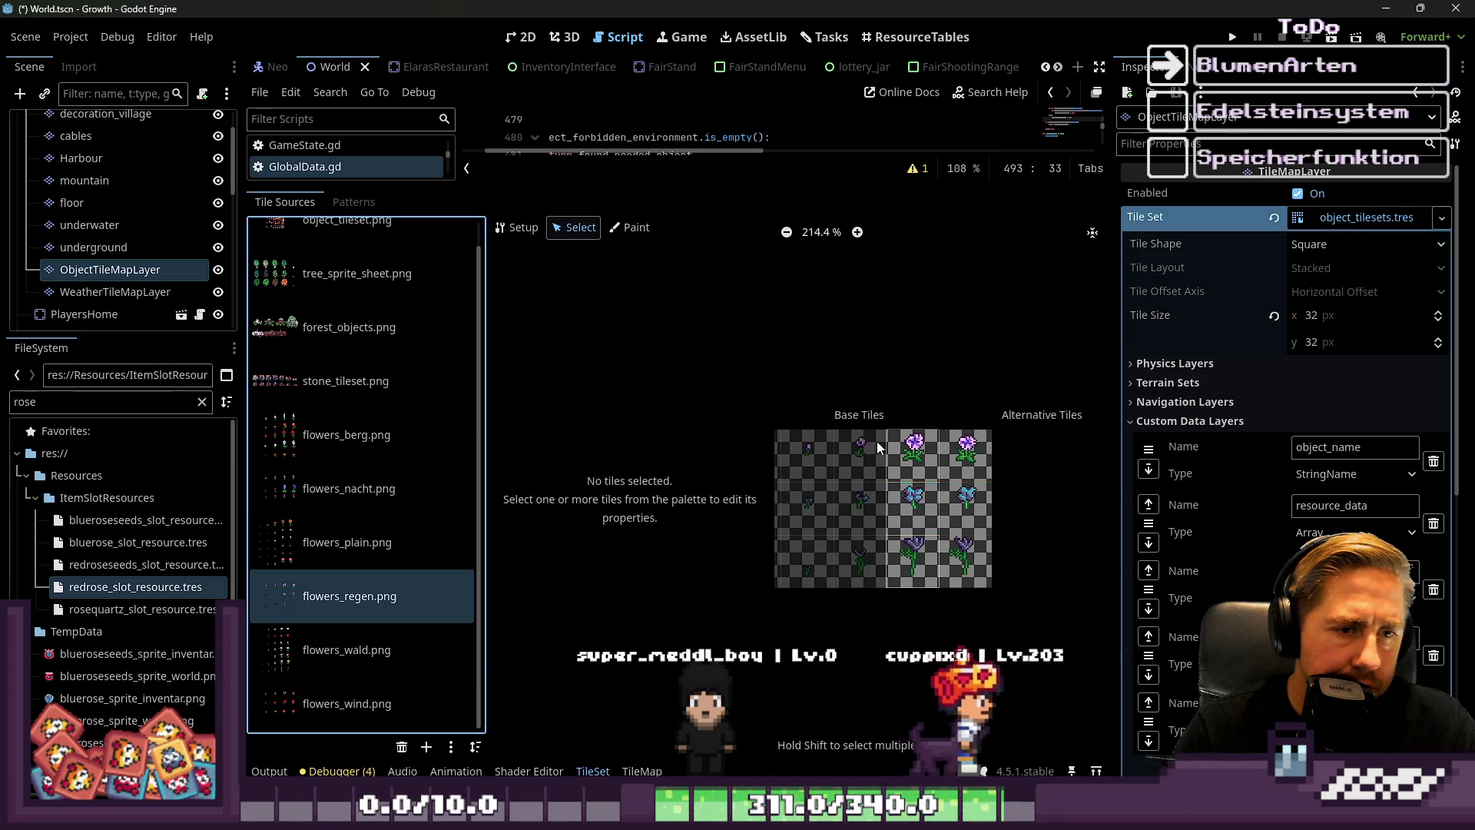
drag(901, 519, 897, 559)
click(368, 550)
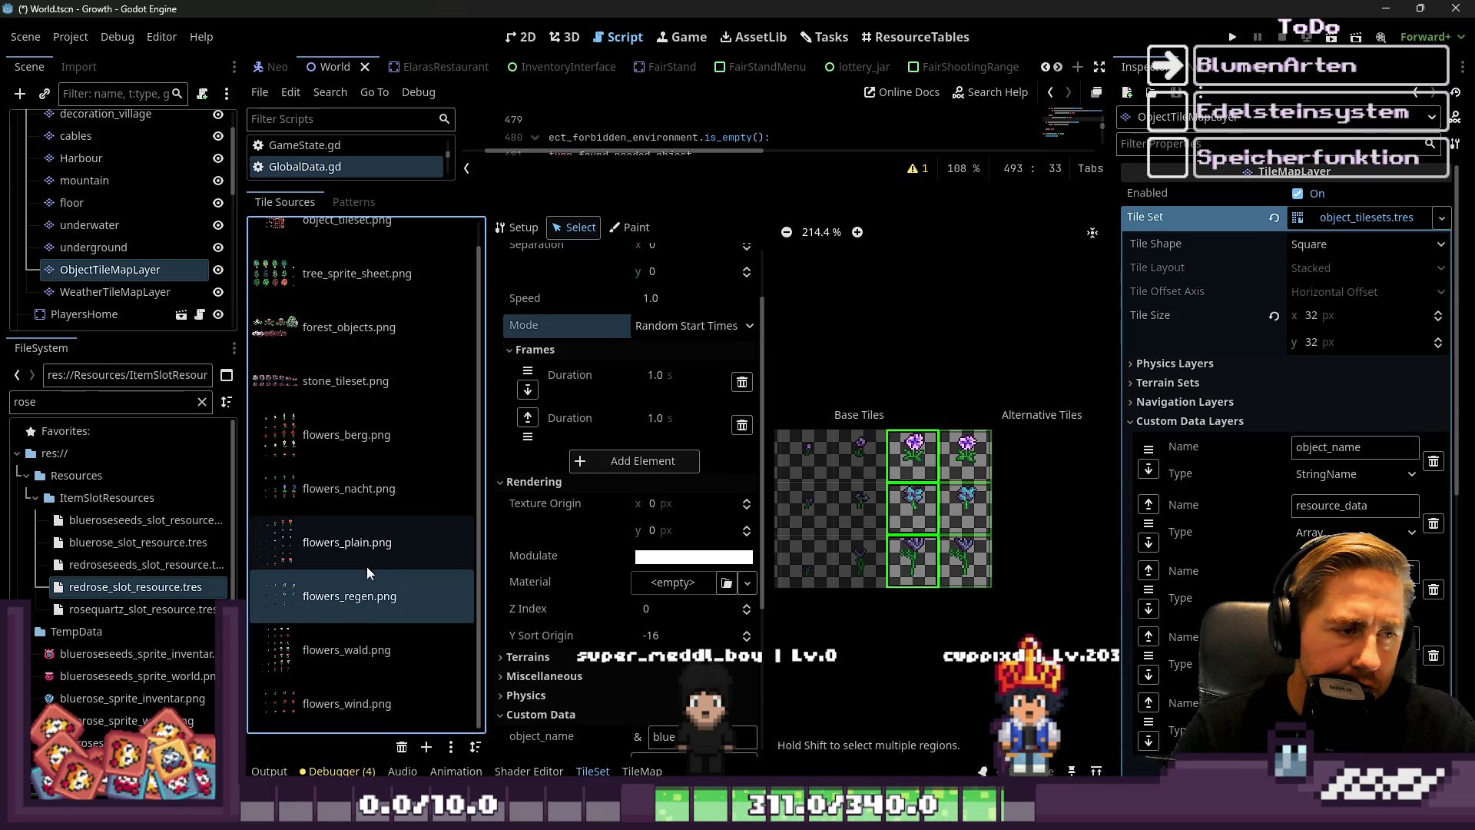
drag(905, 666, 906, 665)
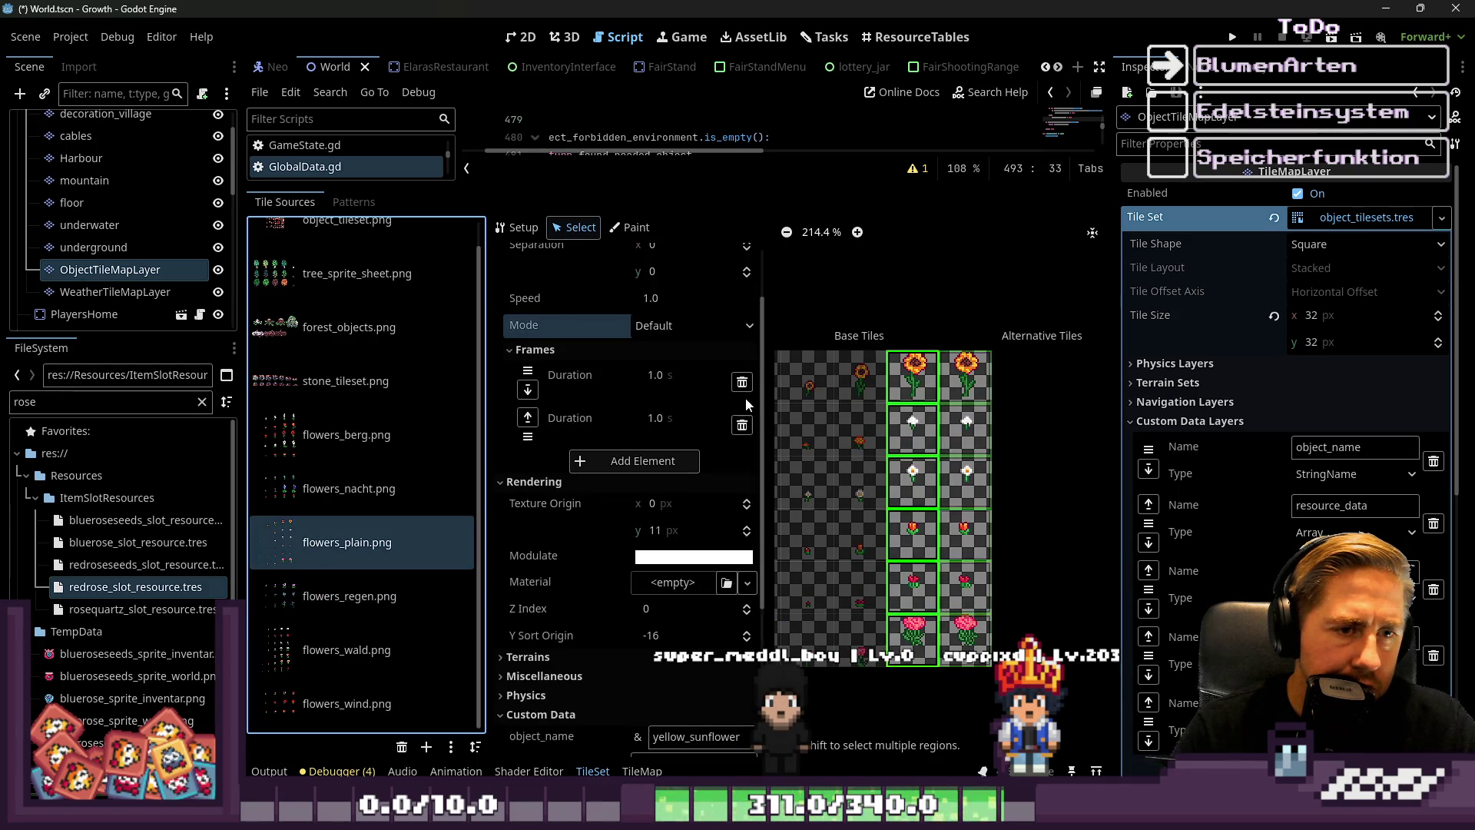
click(693, 330)
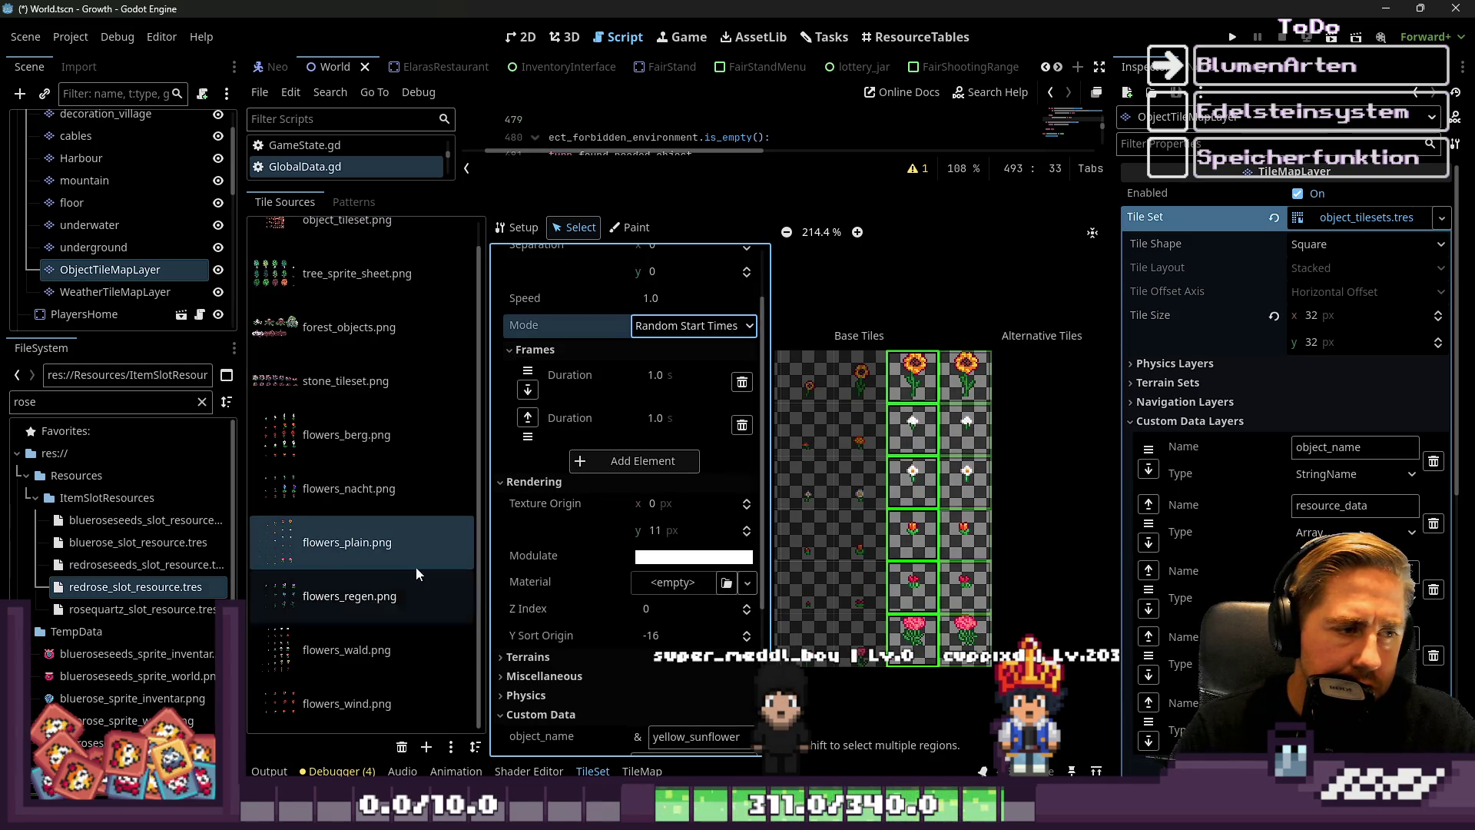
Verify flowers_nacht.png and flowers_berg.png, shrink the TileSet editor, and return to the 2D map.
click(361, 492)
drag(920, 567, 920, 566)
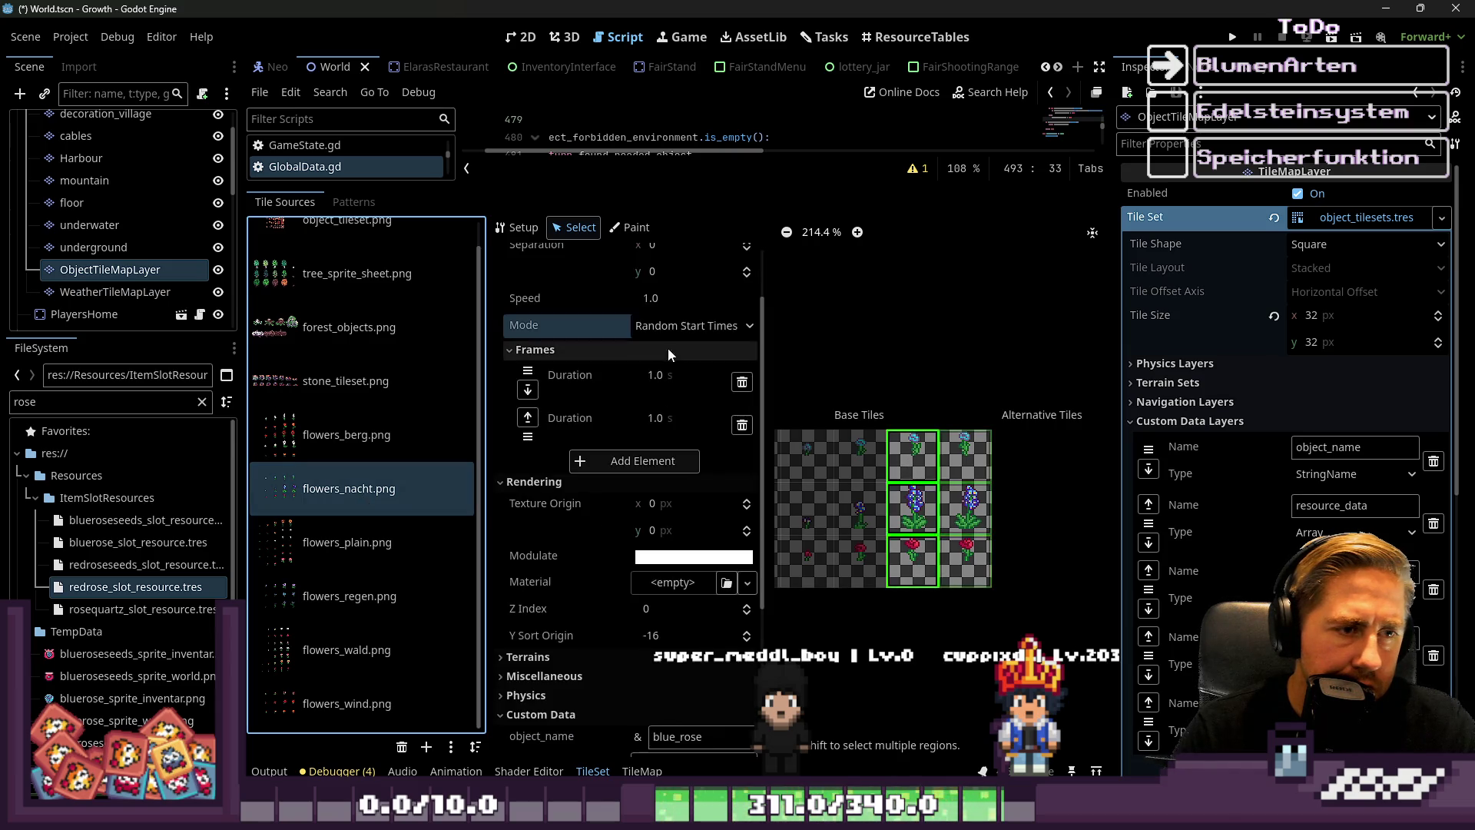
click(391, 436)
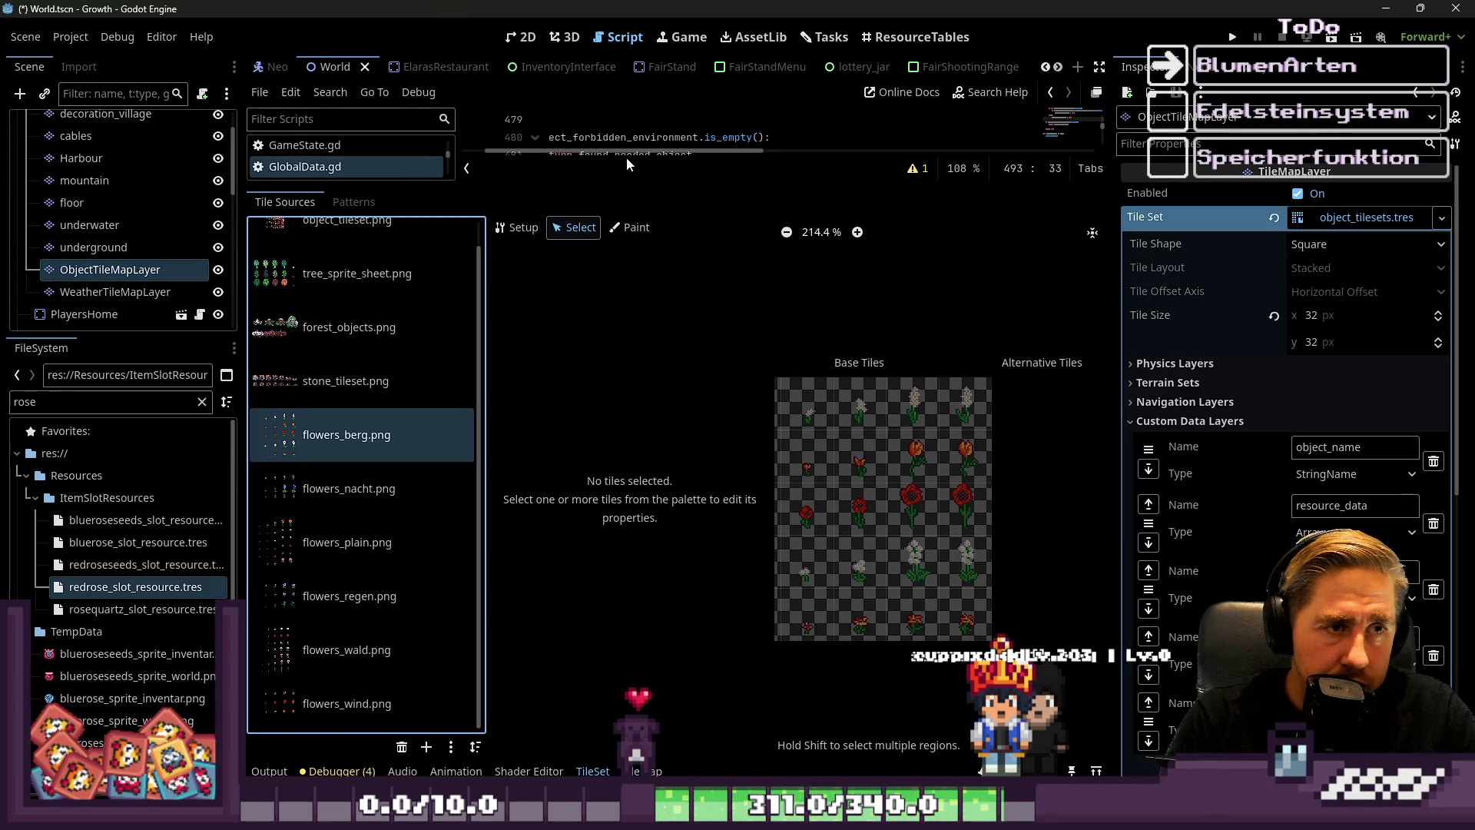
drag(745, 184, 745, 595)
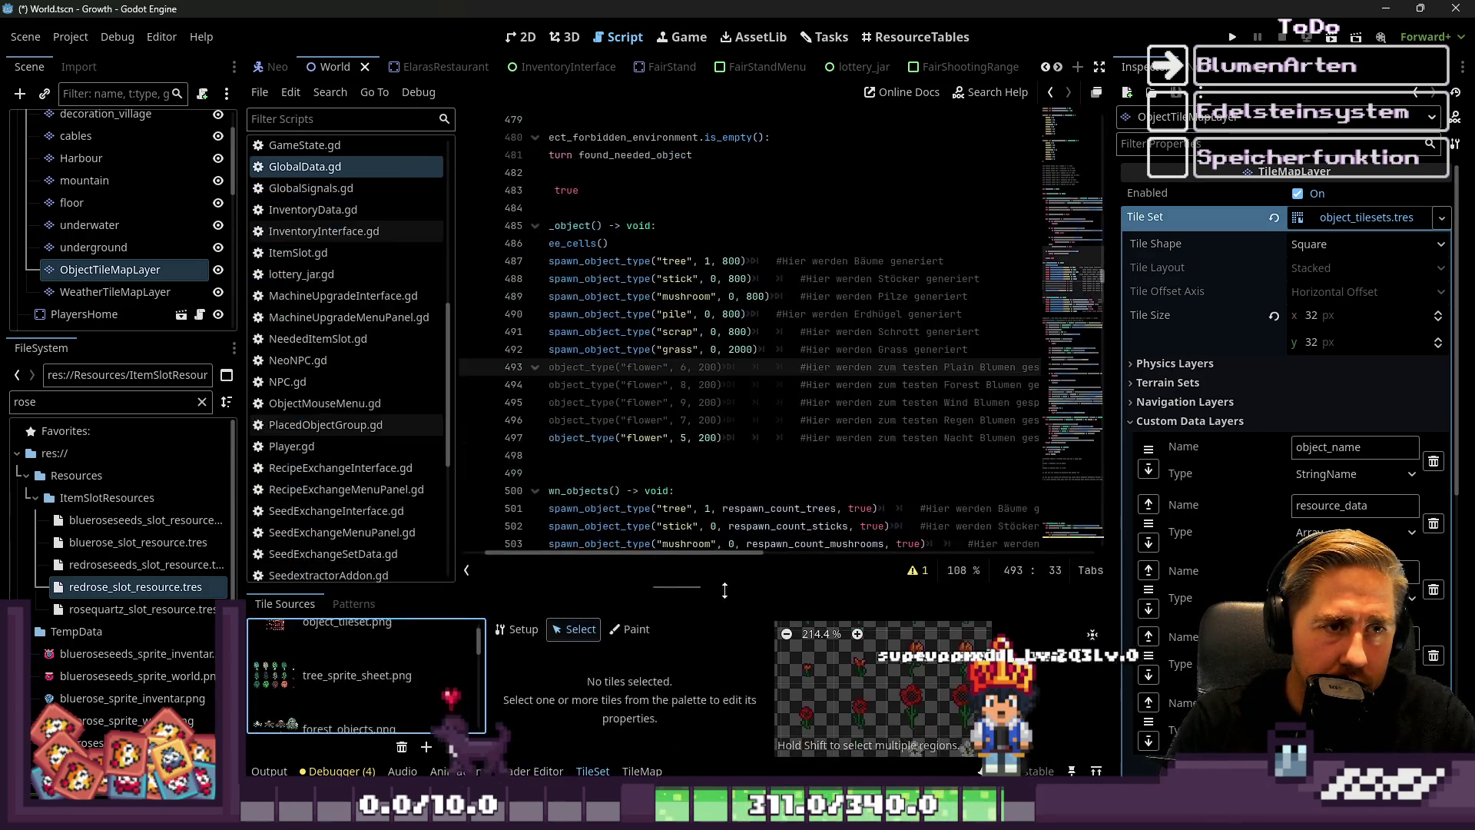
click(522, 37)
Select ObjectTileMapLayer among the tile layers and drag the tile panel taller to show more tiles.
scroll(622, 284, up, 3)
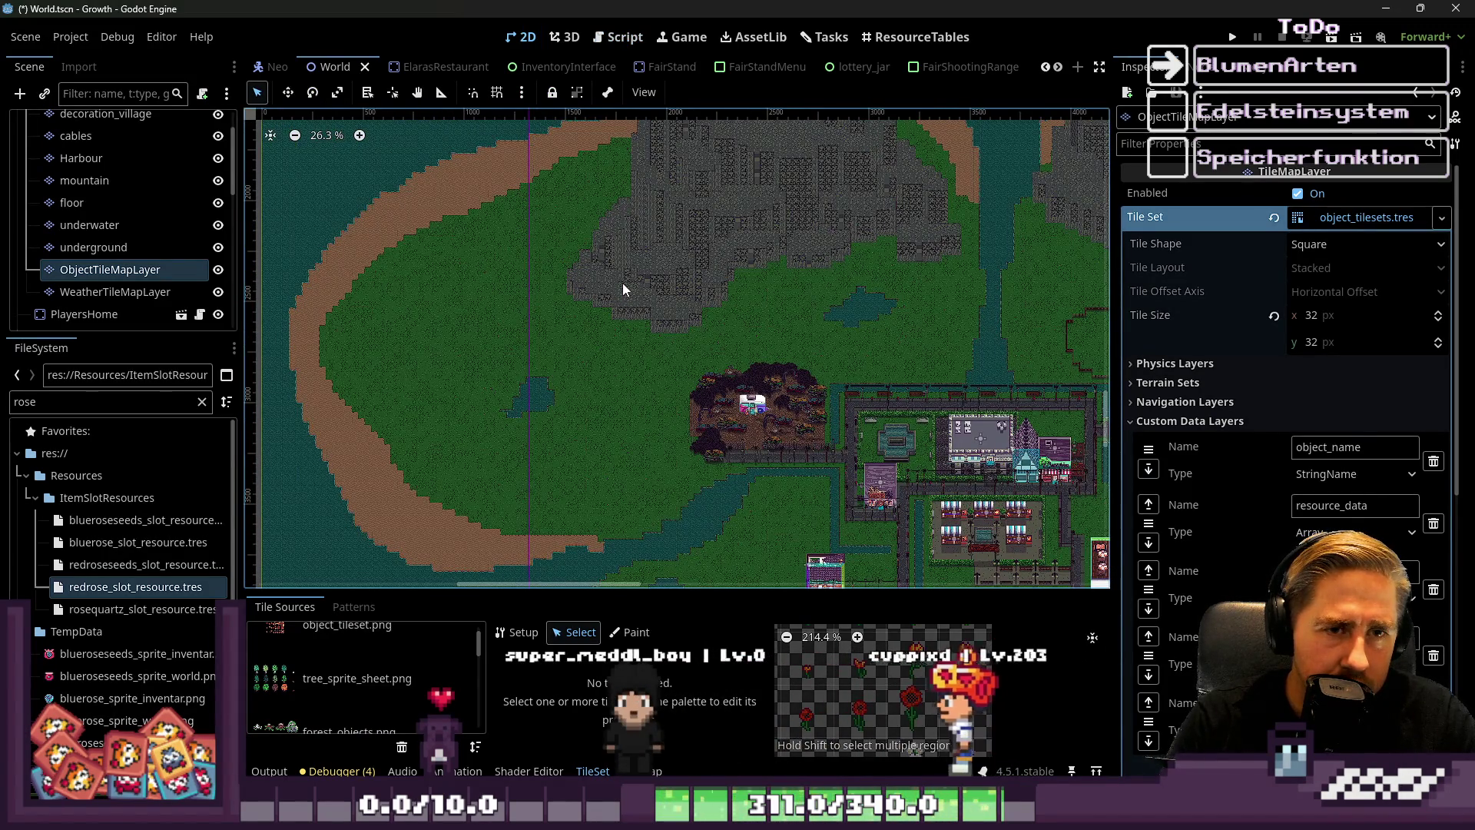
click(154, 232)
click(124, 209)
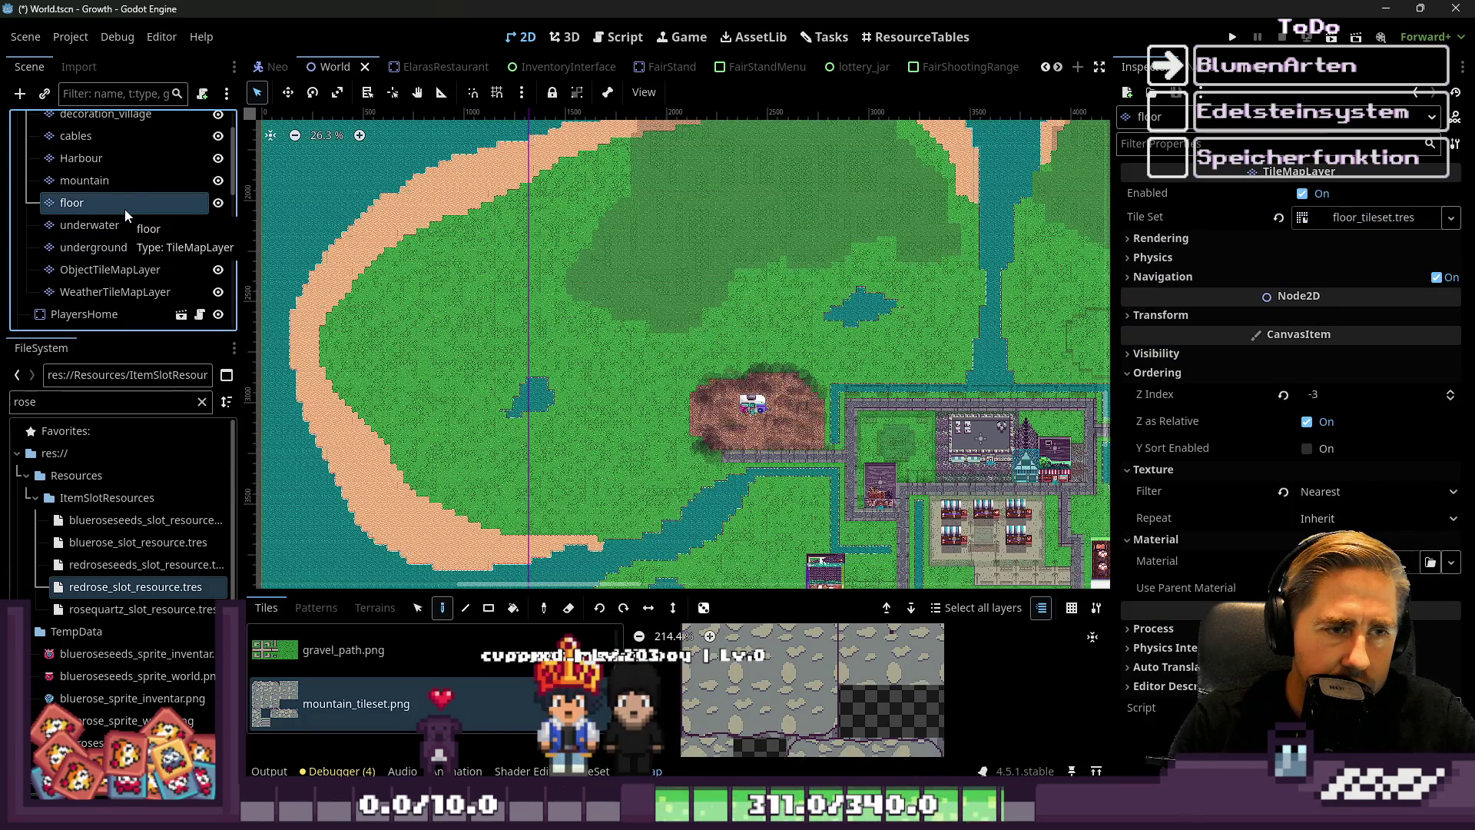
click(108, 158)
click(107, 185)
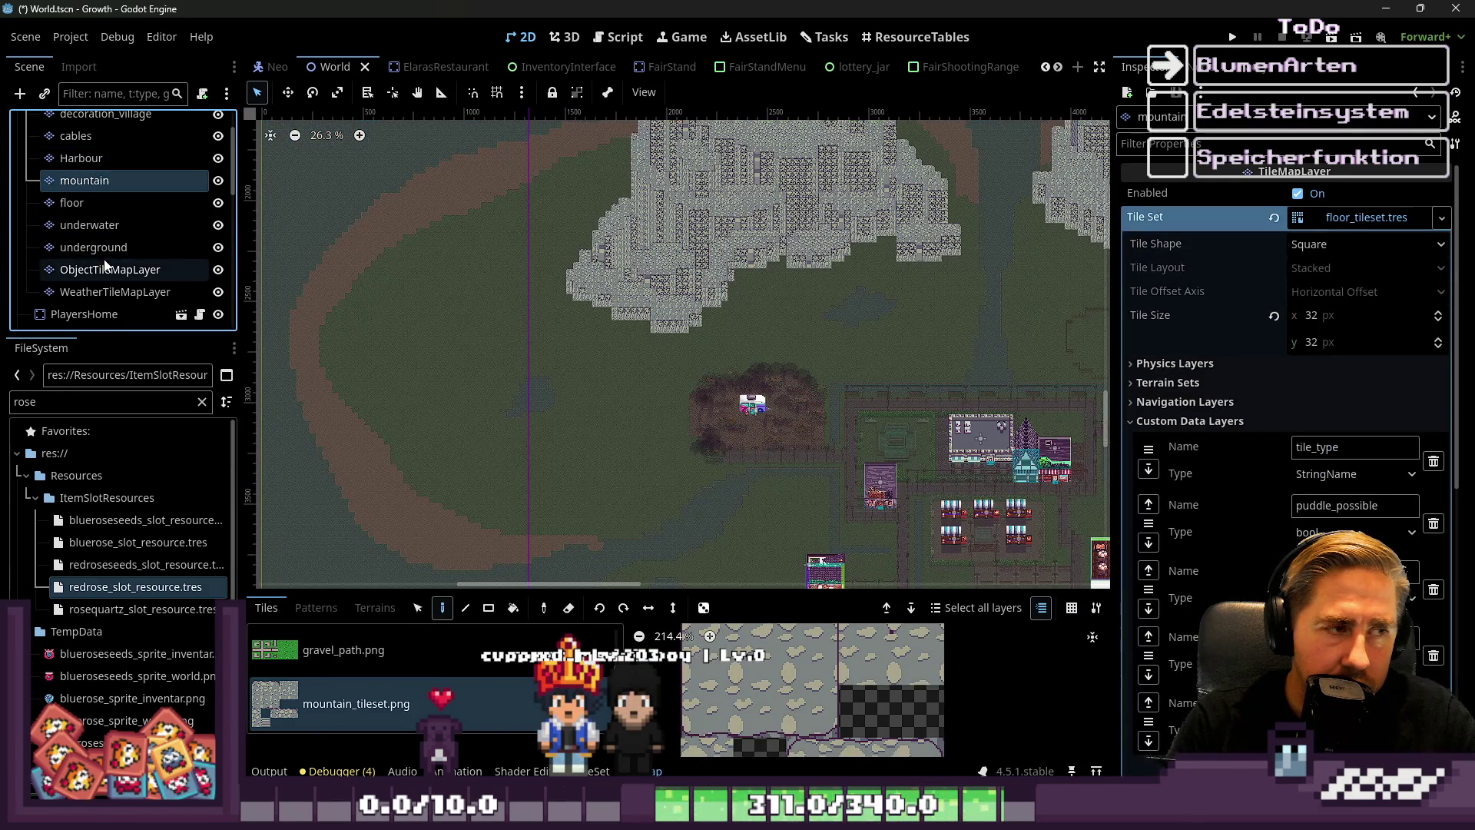
click(107, 269)
scroll(596, 230, up, 1)
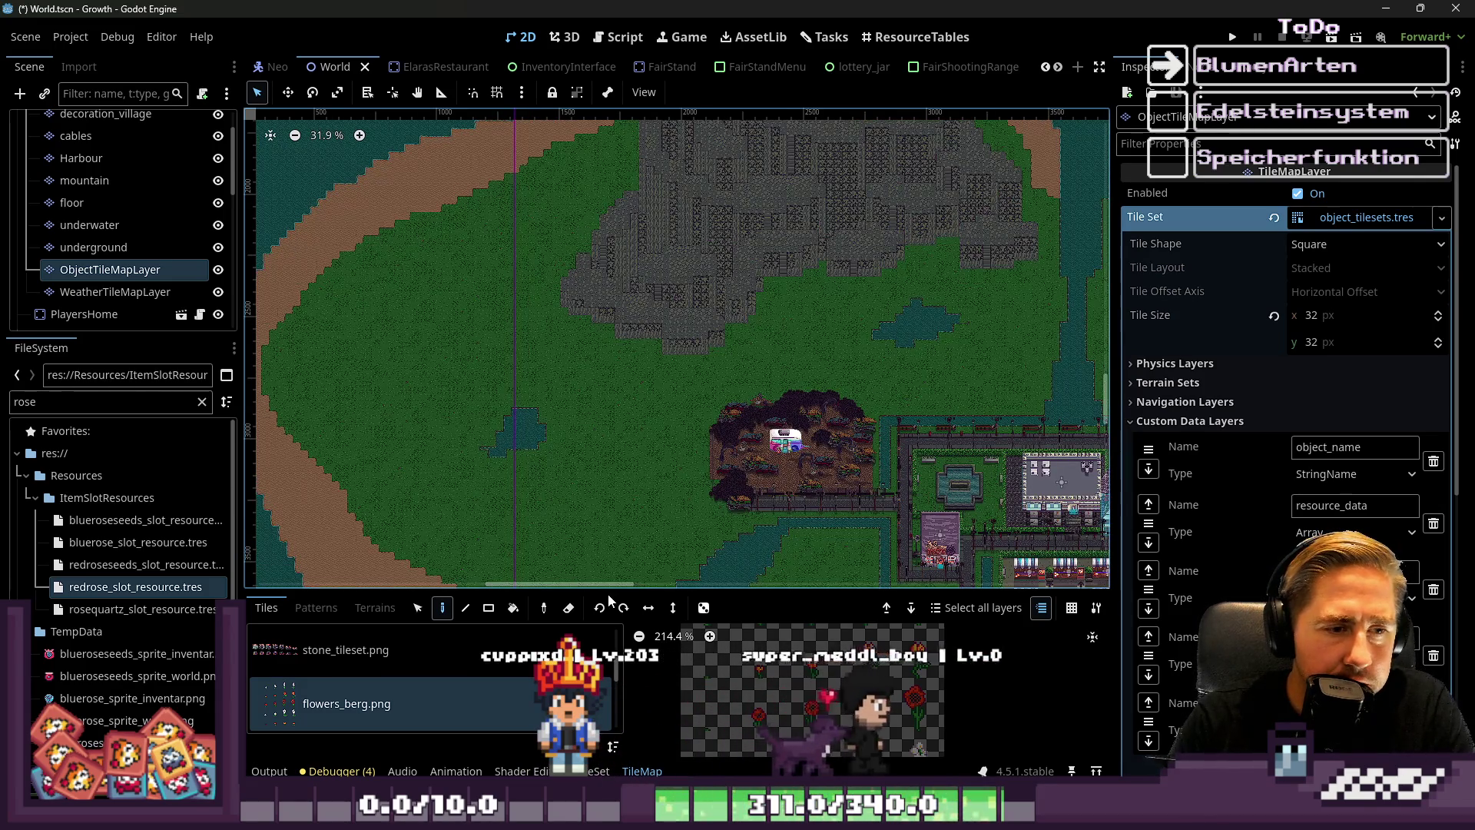
mouse_move(777, 591)
mouse_down()
mouse_move(774, 395)
mouse_move(772, 452)
mouse_up()
scroll(711, 334, down, 2)
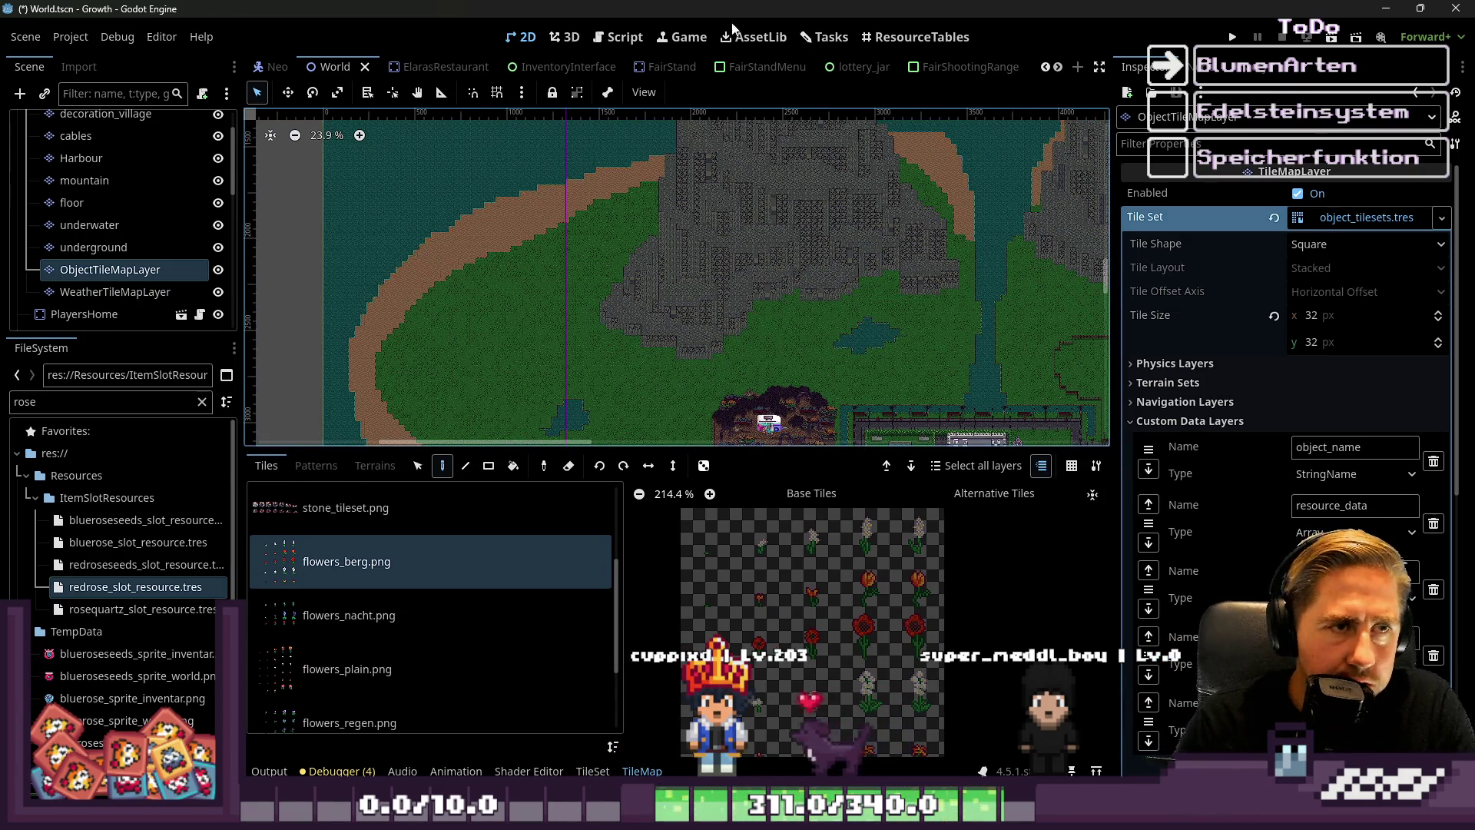
click(632, 37)
Enlarge the code area and review the respawn calls on lines 503–506.
scroll(1022, 239, down, 3)
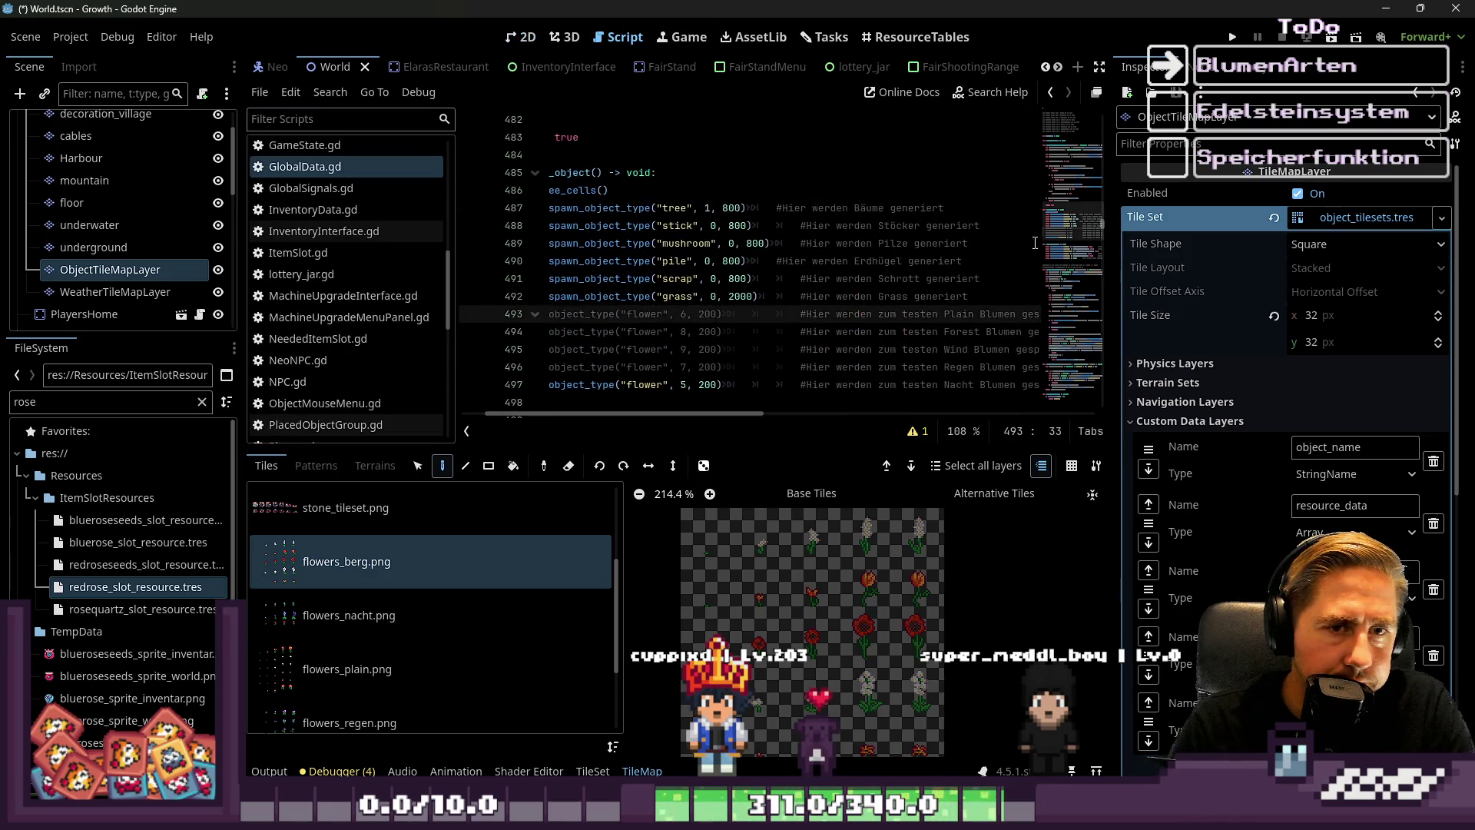
drag(1108, 273, 1267, 273)
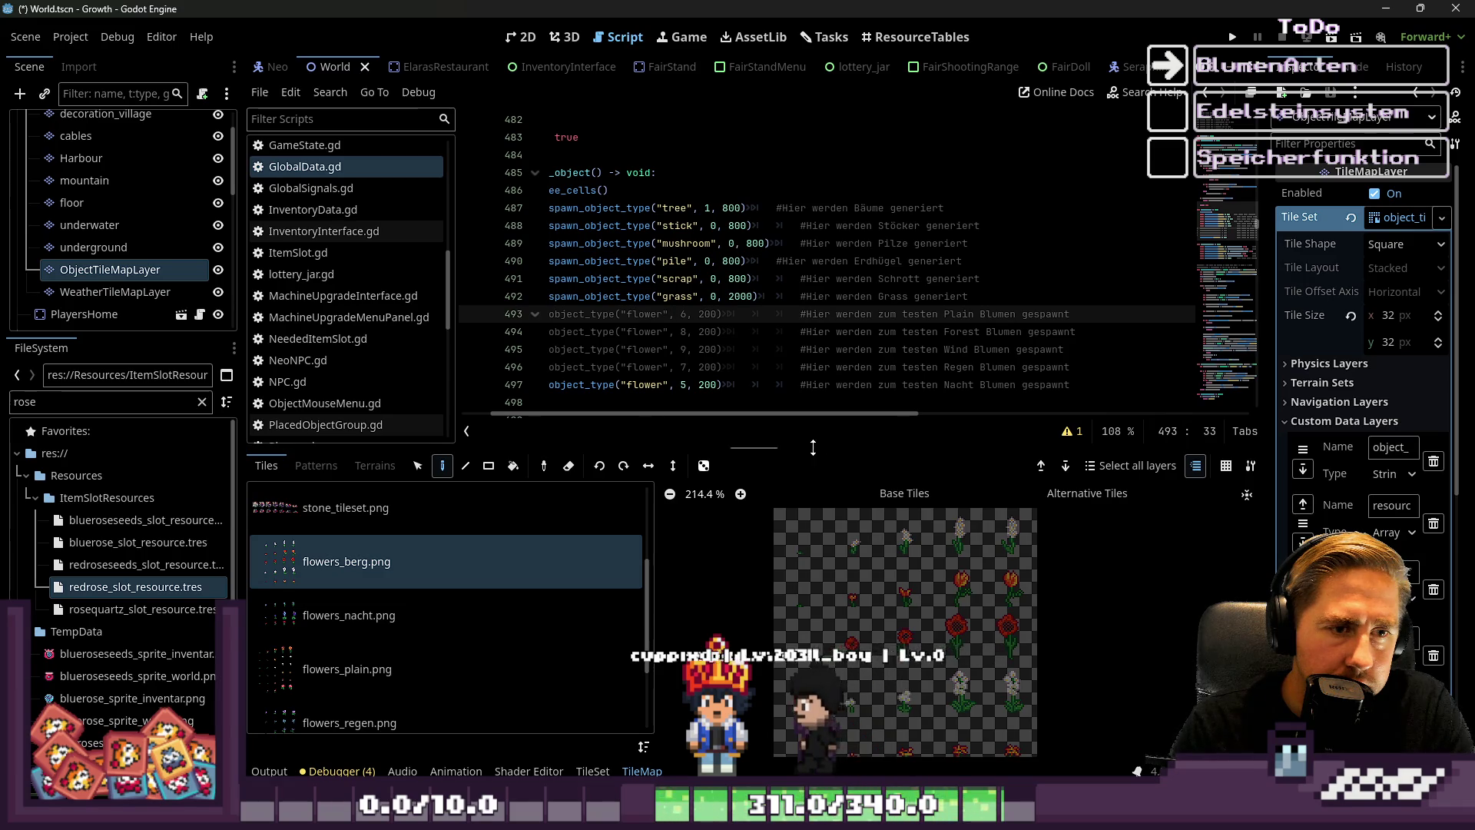
drag(813, 447, 813, 596)
scroll(768, 307, down, 5)
drag(1075, 331, 458, 257)
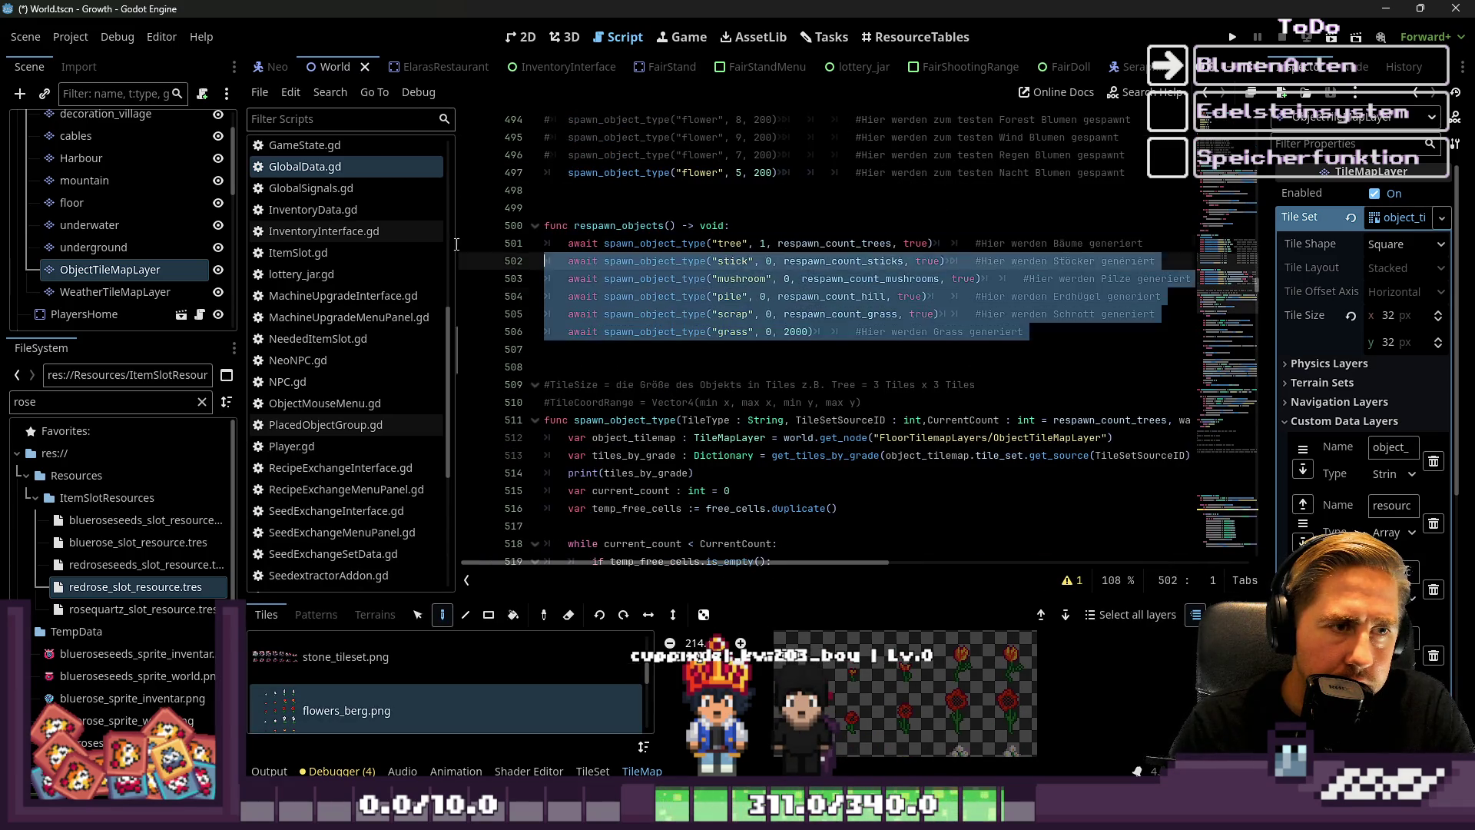
click(689, 354)
scroll(676, 366, down, 3)
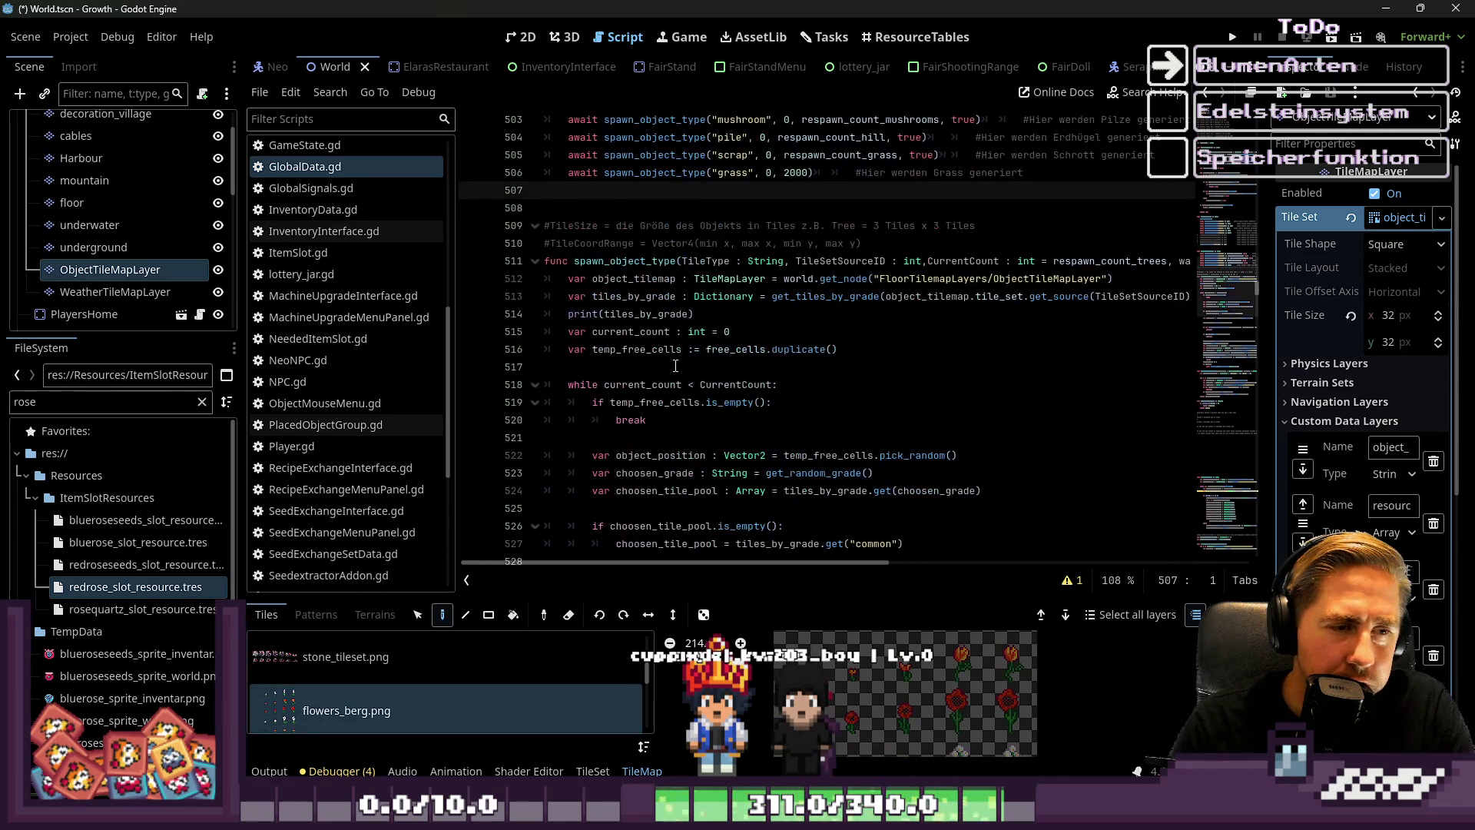
View the BlumenSpawnSystem task details on the Tasks board, close them, and enlarge the tile panel.
click(824, 37)
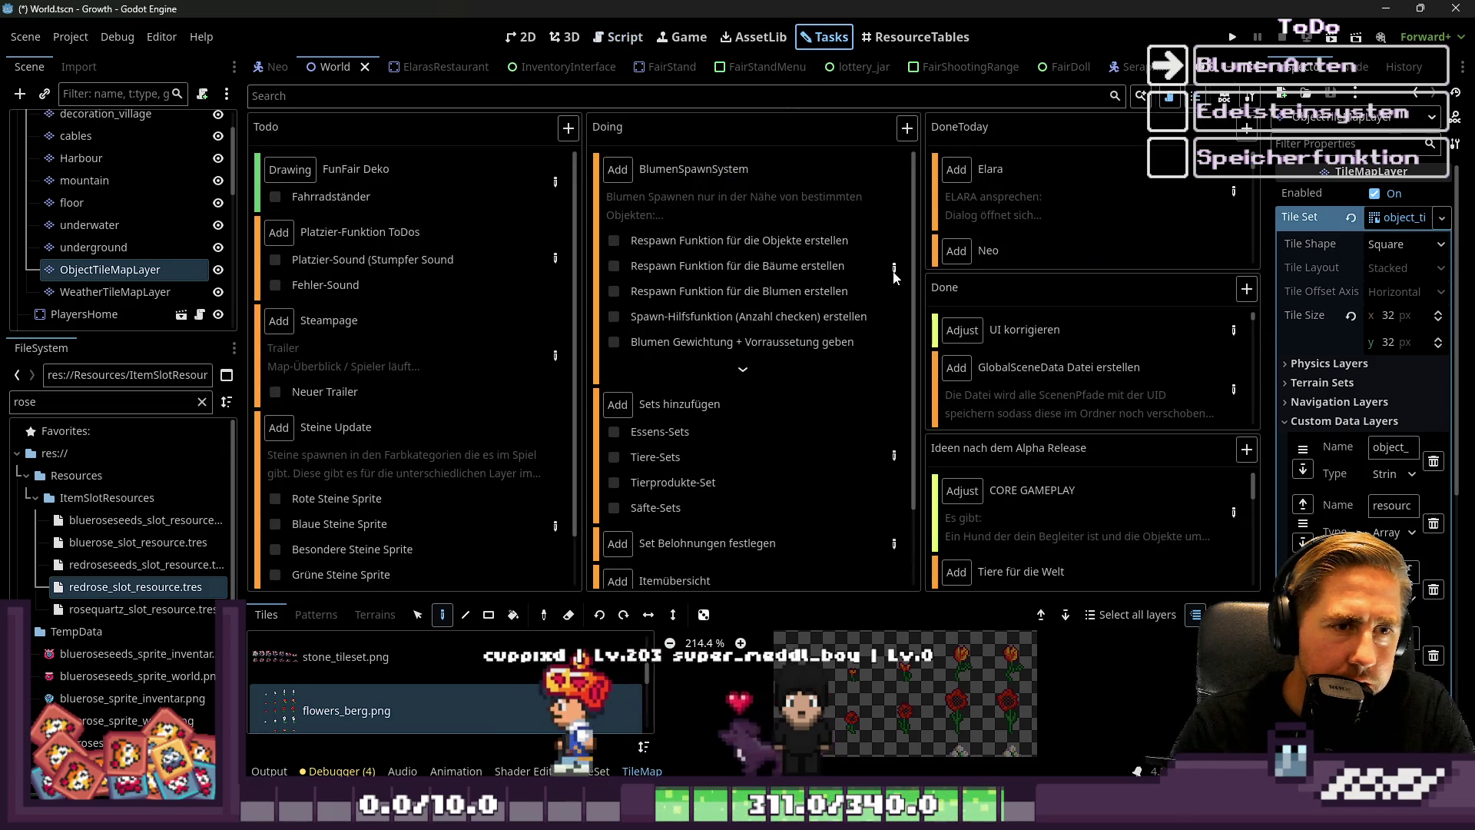
double_click(730, 169)
scroll(860, 323, down, 3)
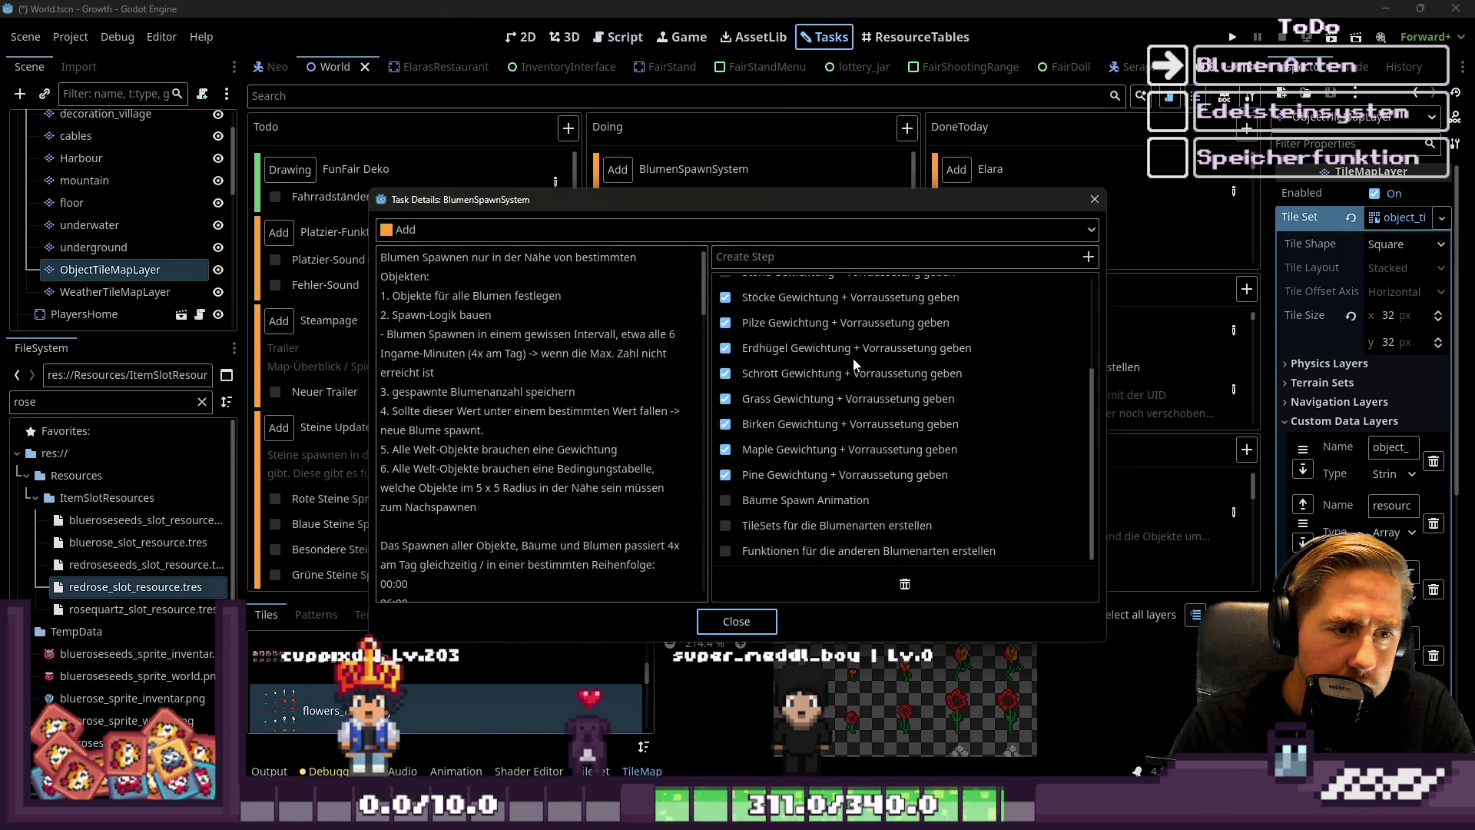
scroll(852, 359, up, 3)
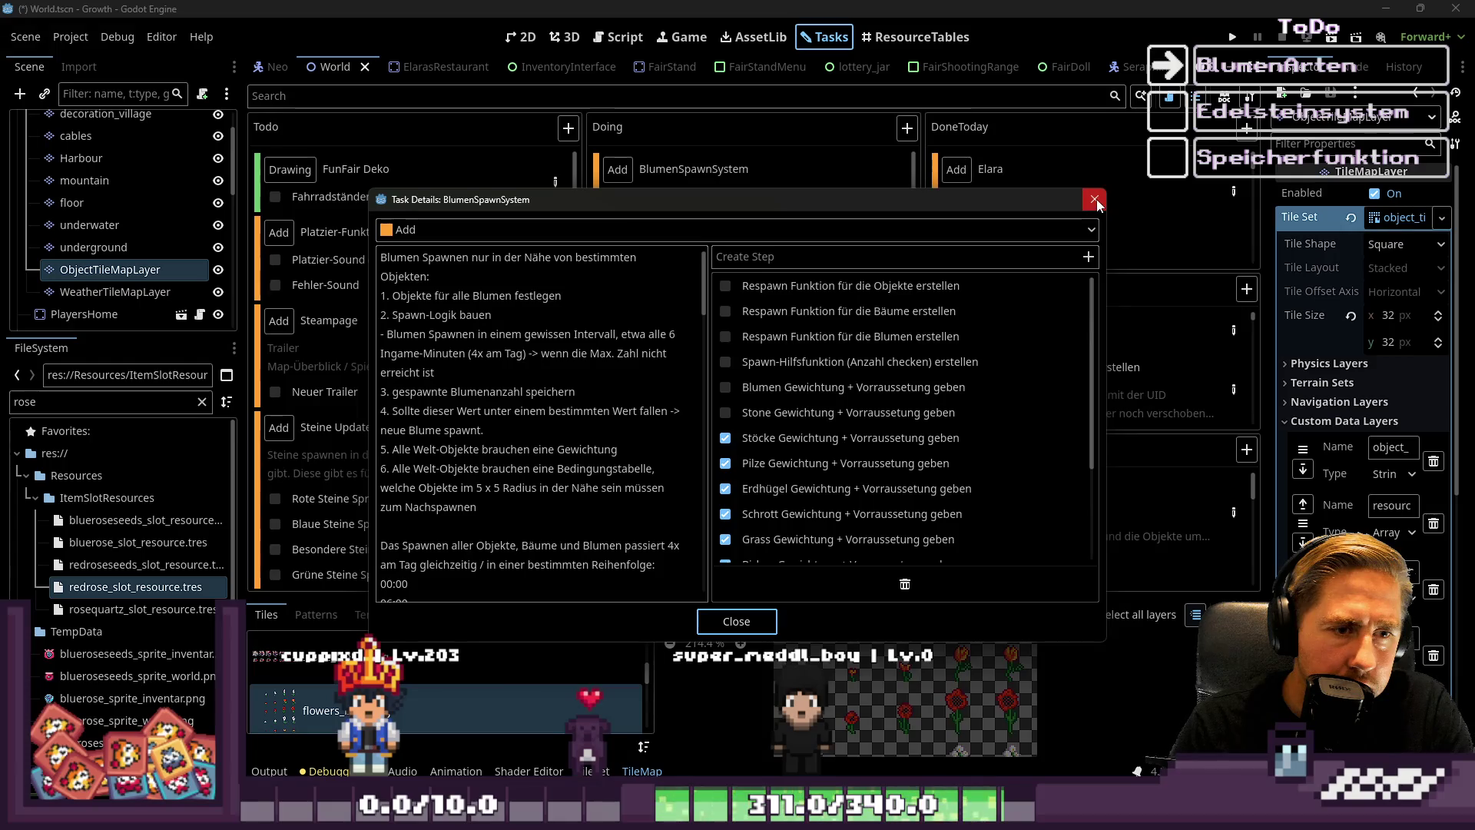
click(1095, 200)
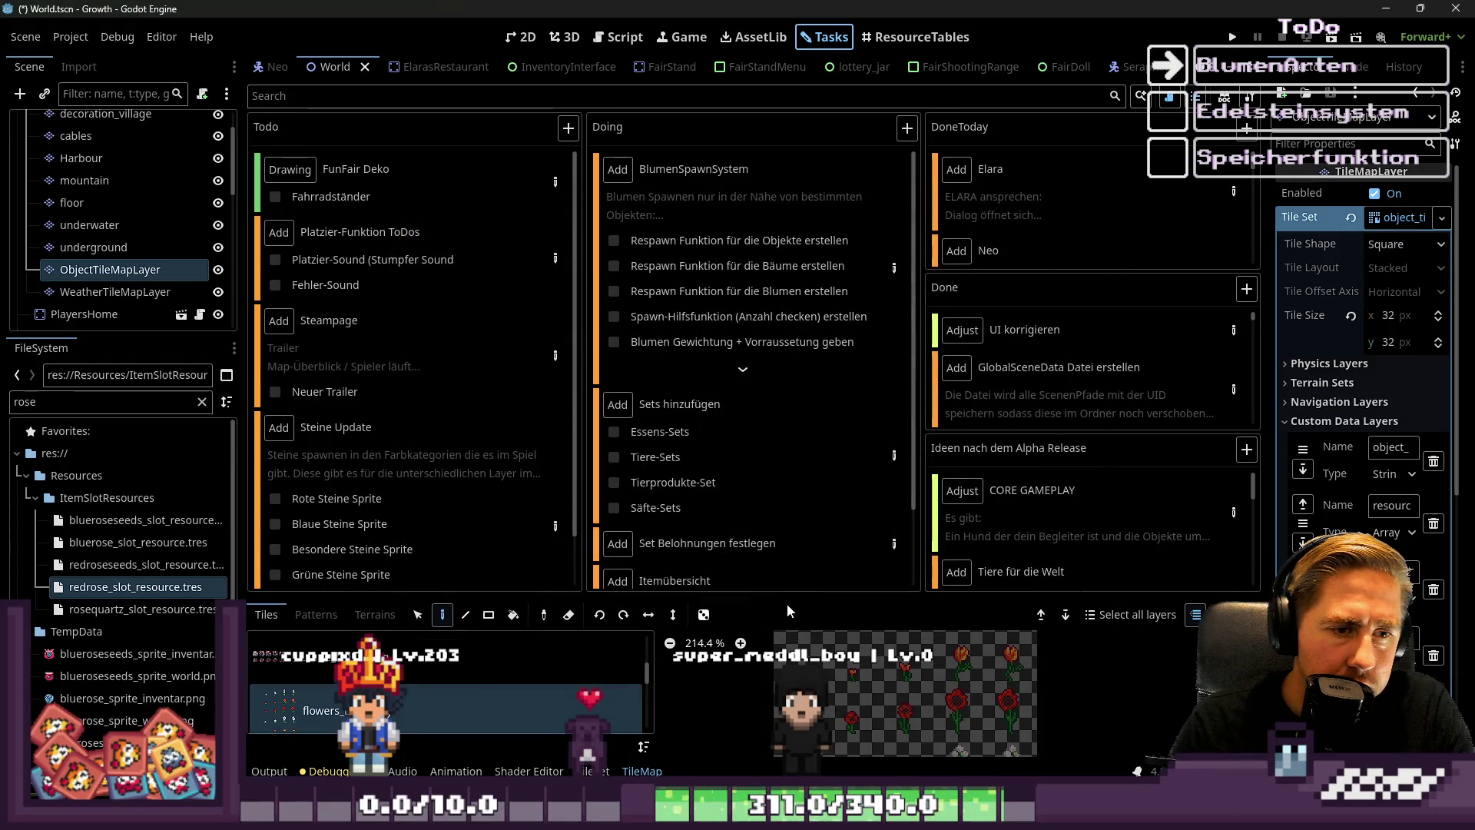
drag(777, 594, 914, 246)
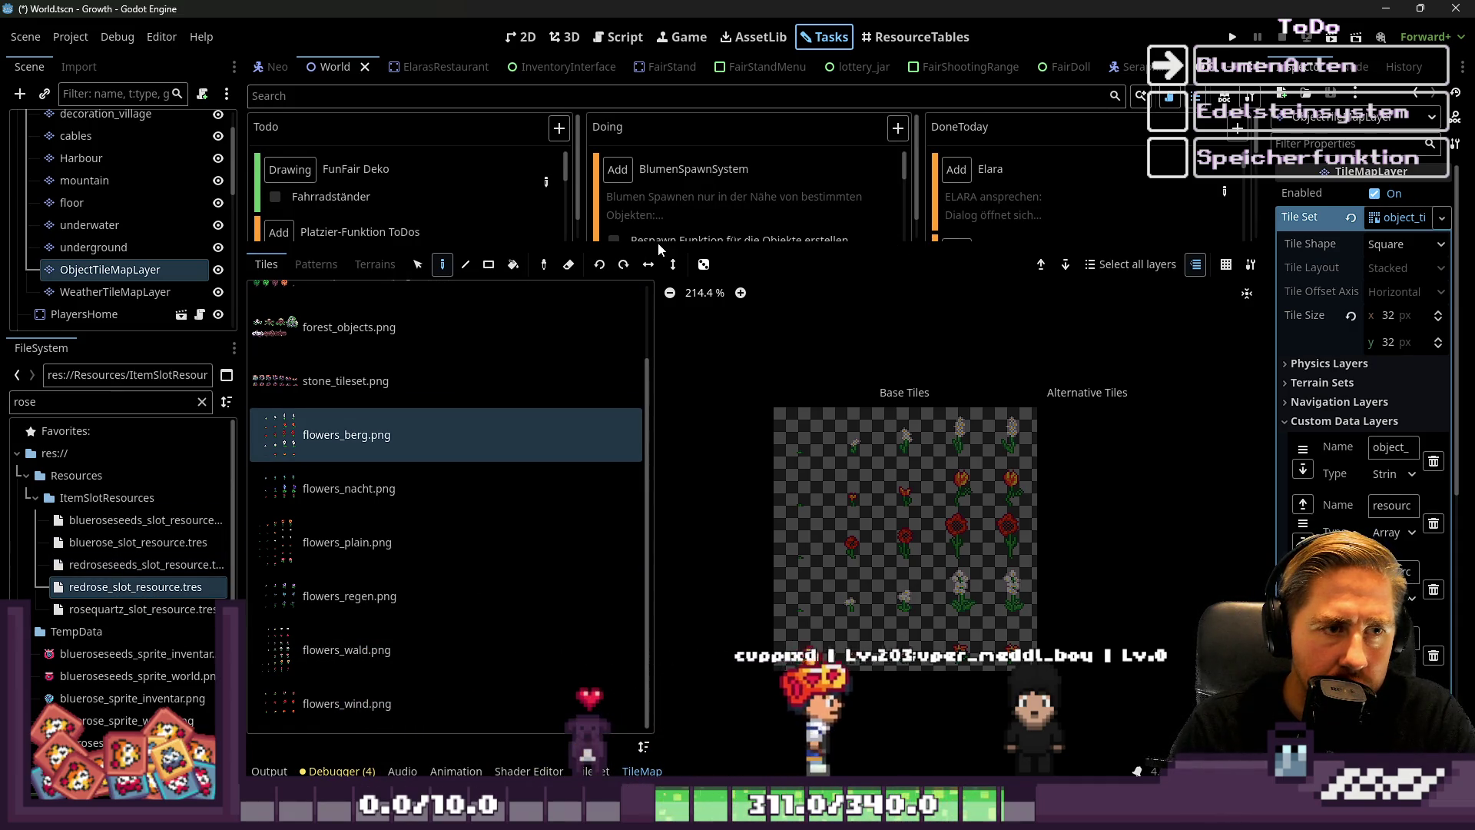
Filter the FileSystem by 'stone' and preview the stone_tileset.png tiles.
mouse_move(573, 249)
mouse_down()
mouse_move(461, 326)
mouse_move(53, 507)
mouse_up()
double_click(47, 401)
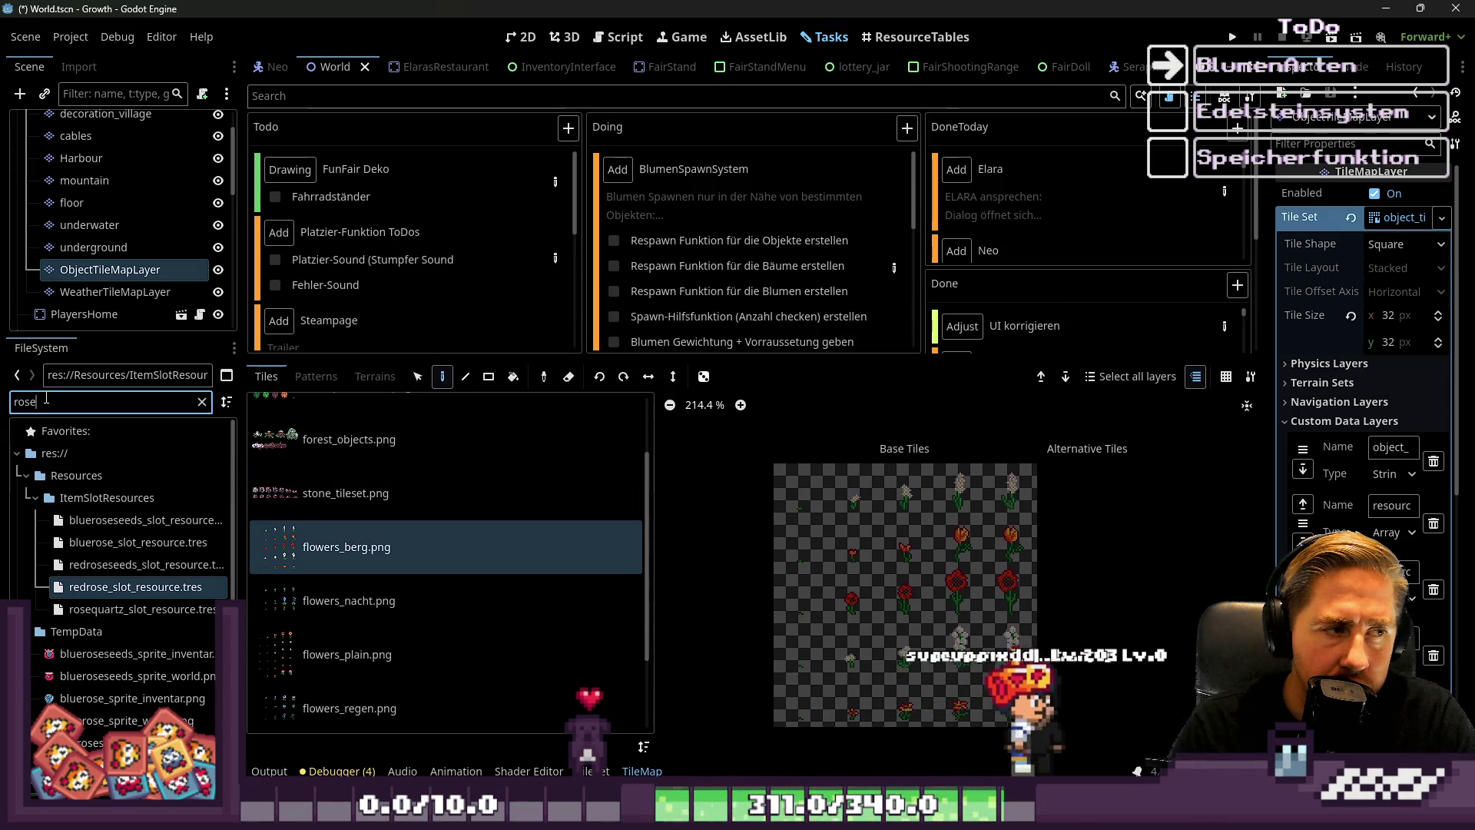
text(stone)
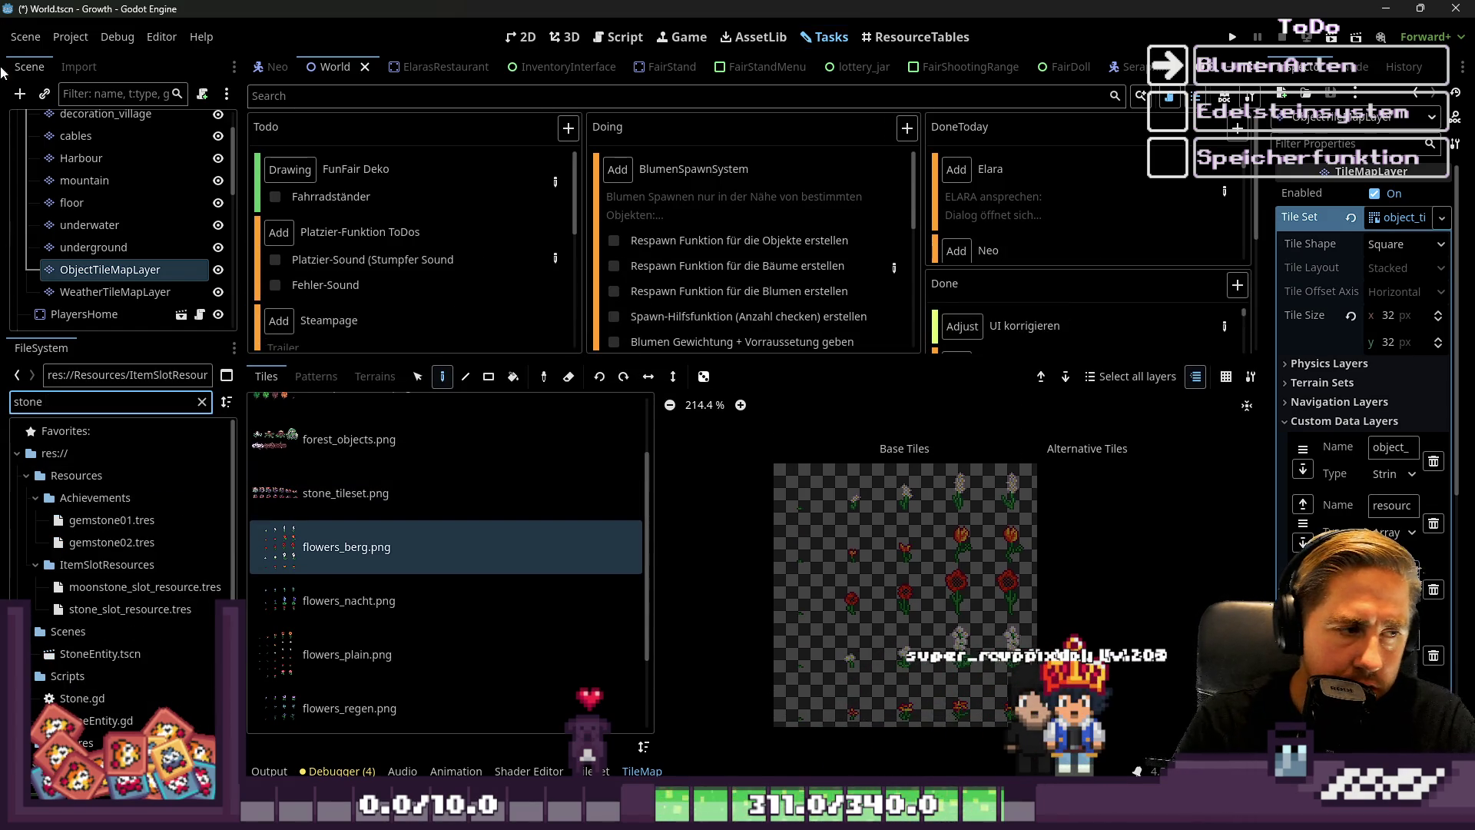
scroll(408, 671, down, 1)
scroll(375, 578, up, 2)
click(321, 538)
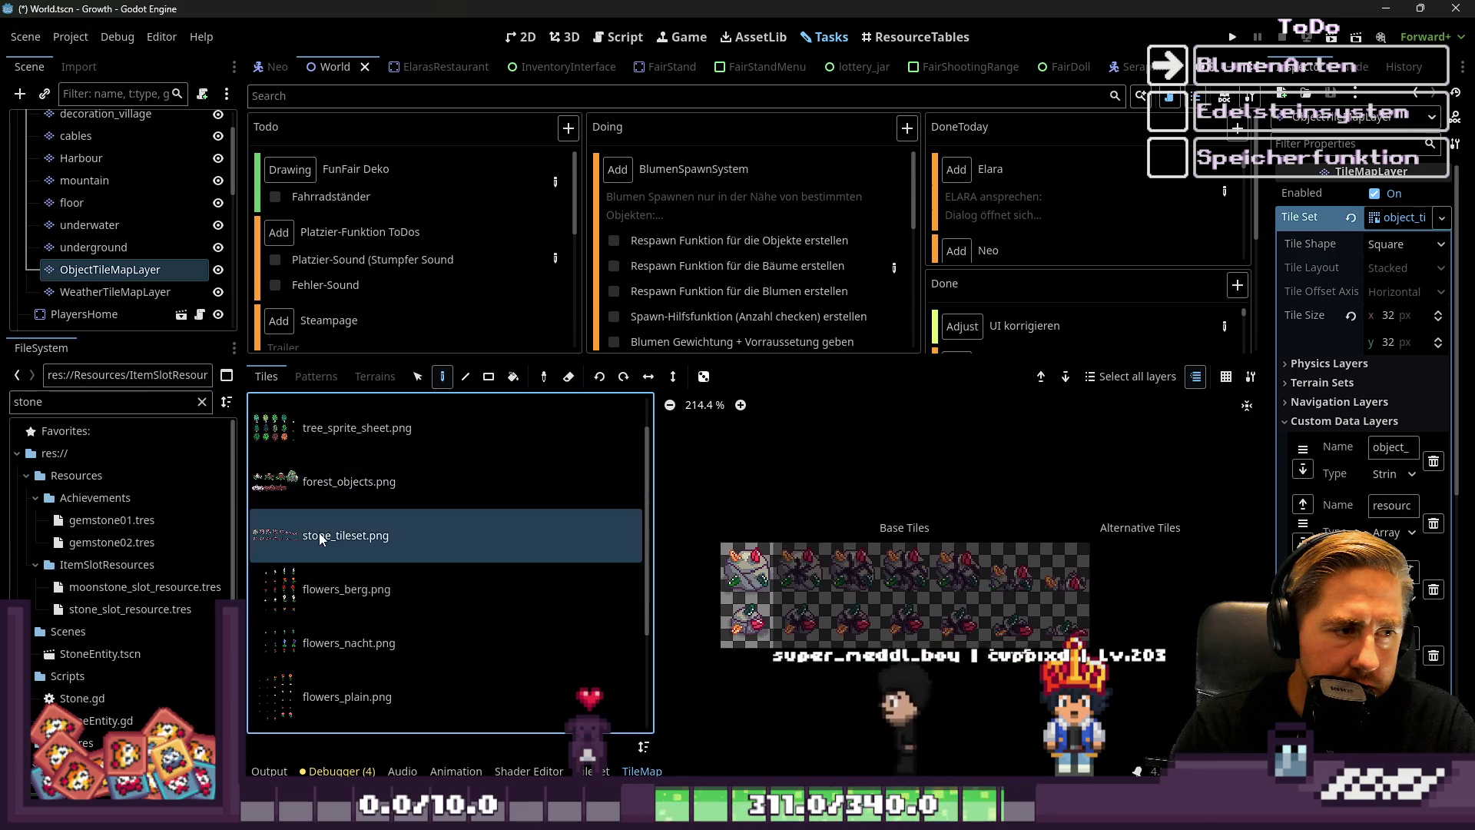
scroll(707, 575, up, 3)
click(759, 632)
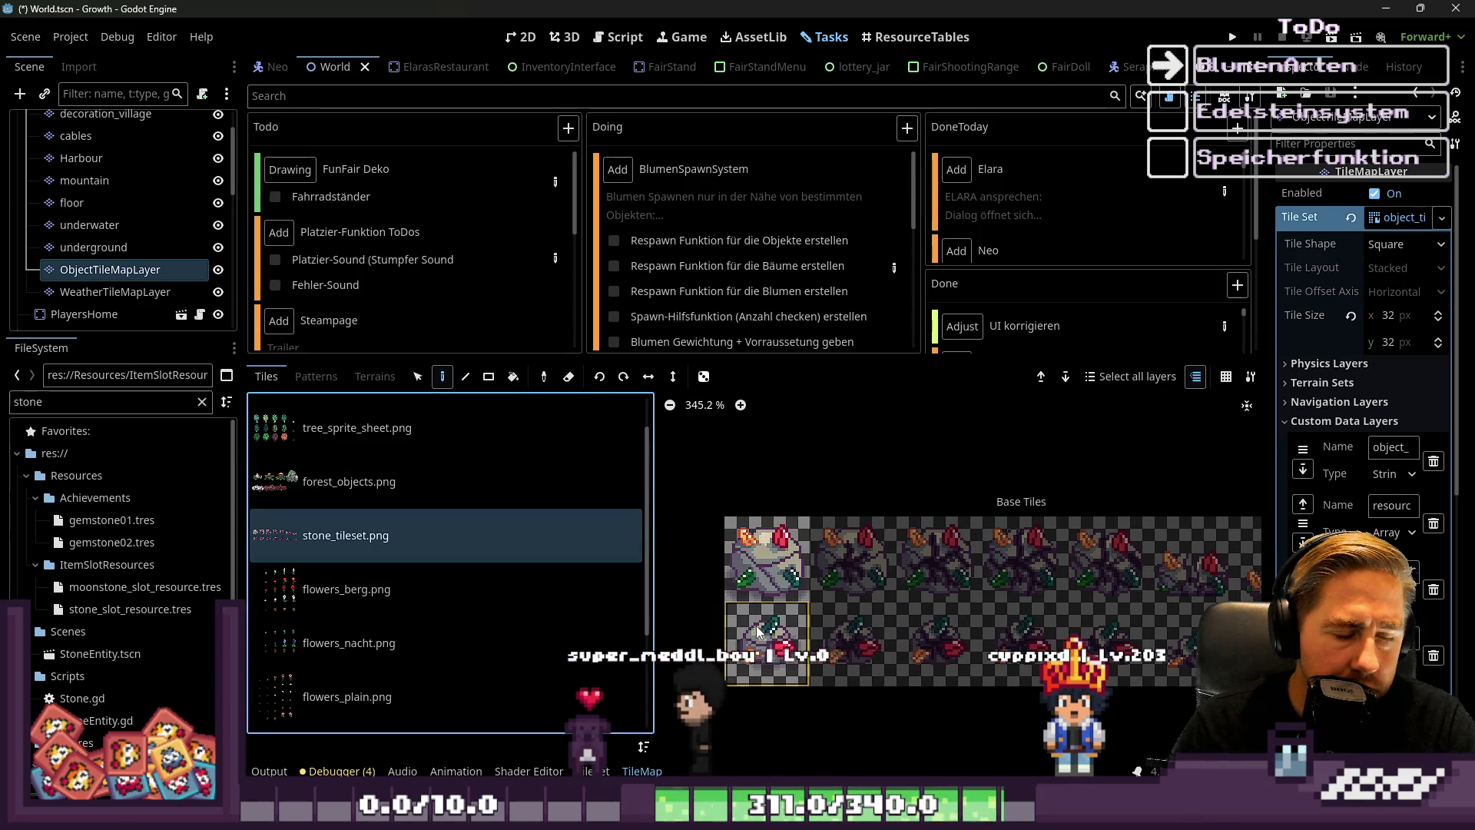
scroll(759, 631, down, 2)
click(347, 484)
click(475, 542)
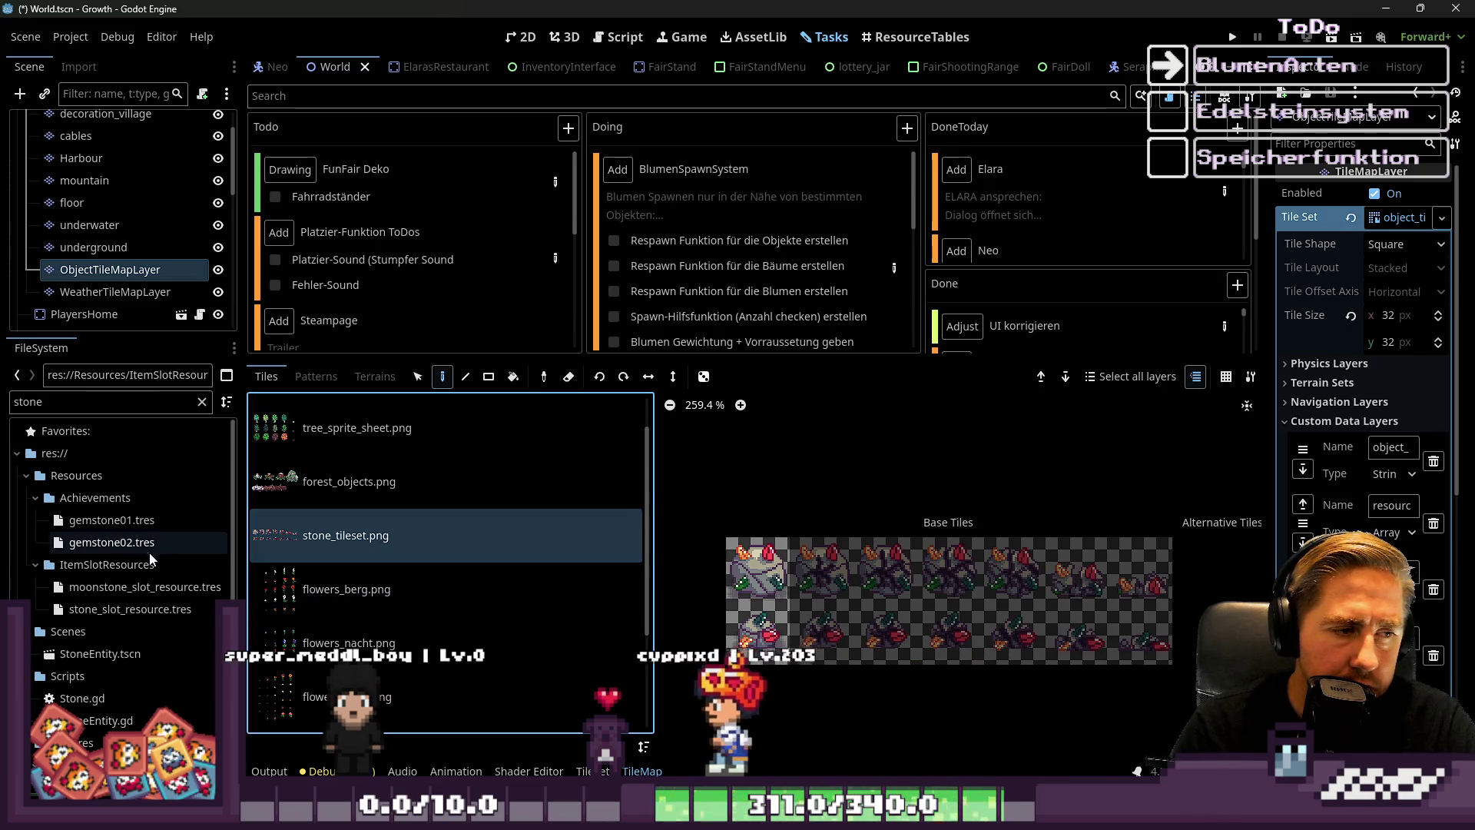
Narrow the filter to 'stone_' and compare big_stone_sprite, large_stone_tileset, stone_tileset and small_stone_tileset.
click(120, 402)
text(_)
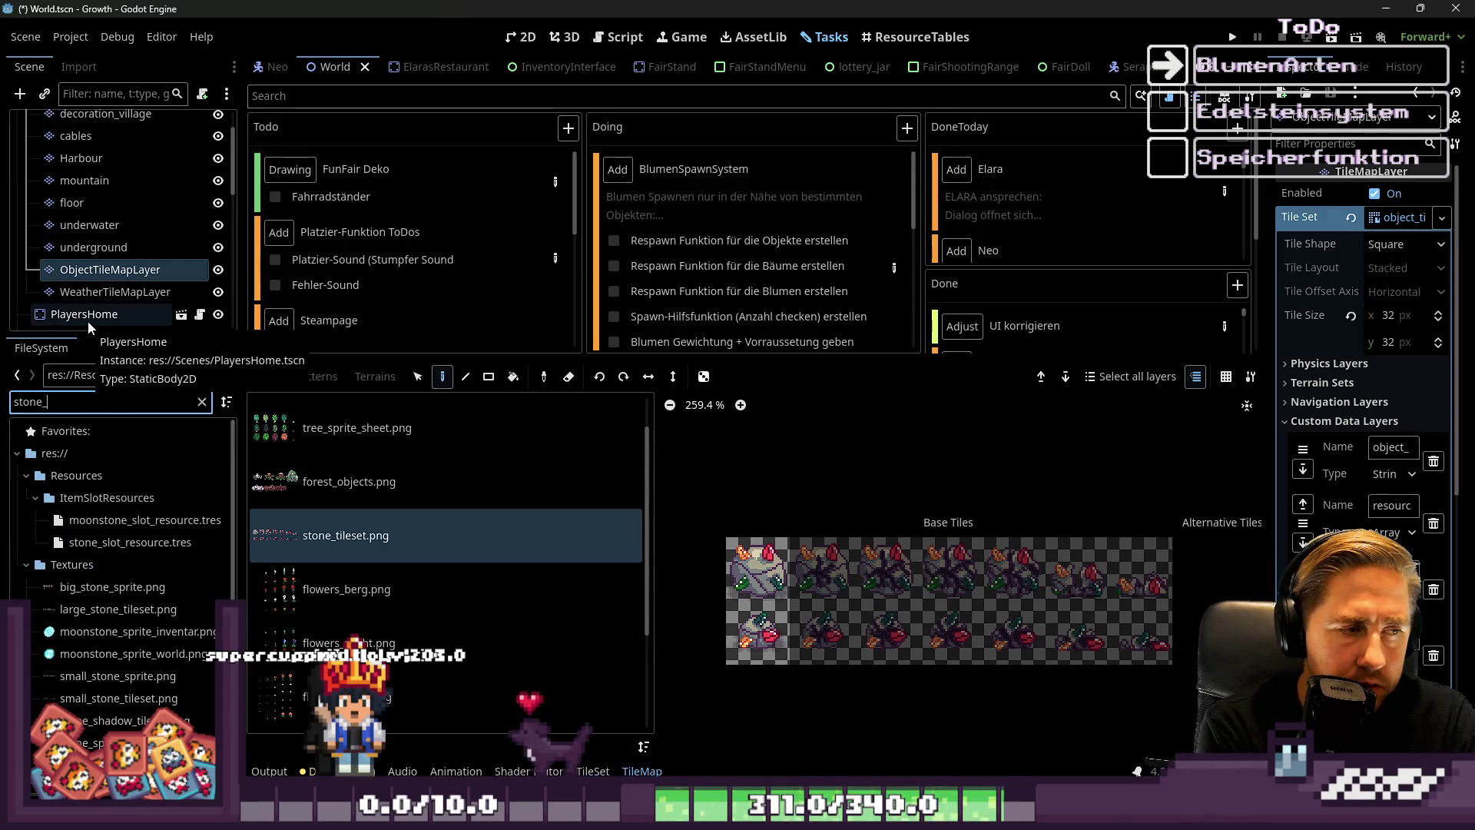
click(103, 585)
click(68, 611)
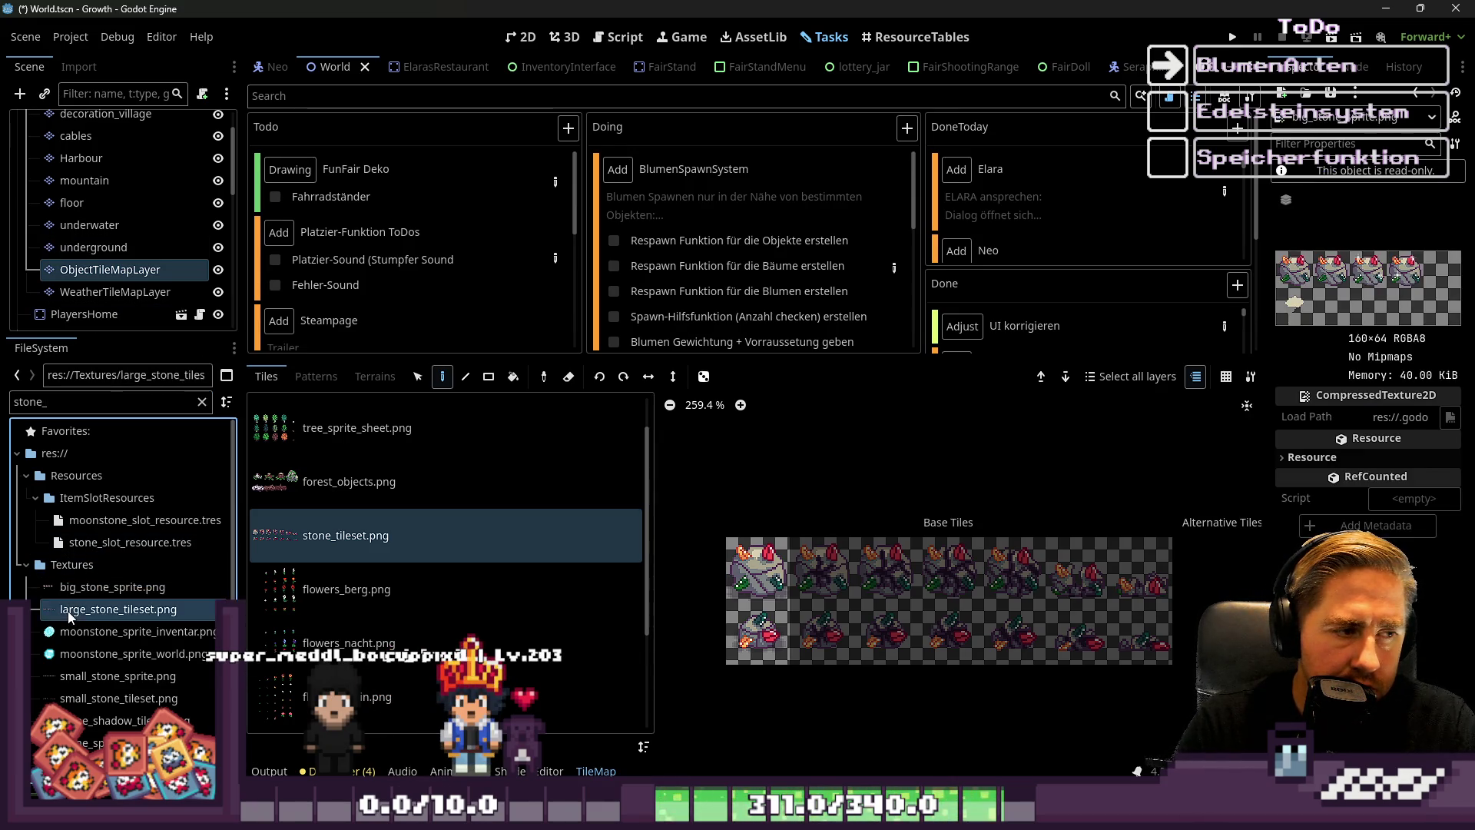
click(110, 587)
click(86, 606)
click(80, 589)
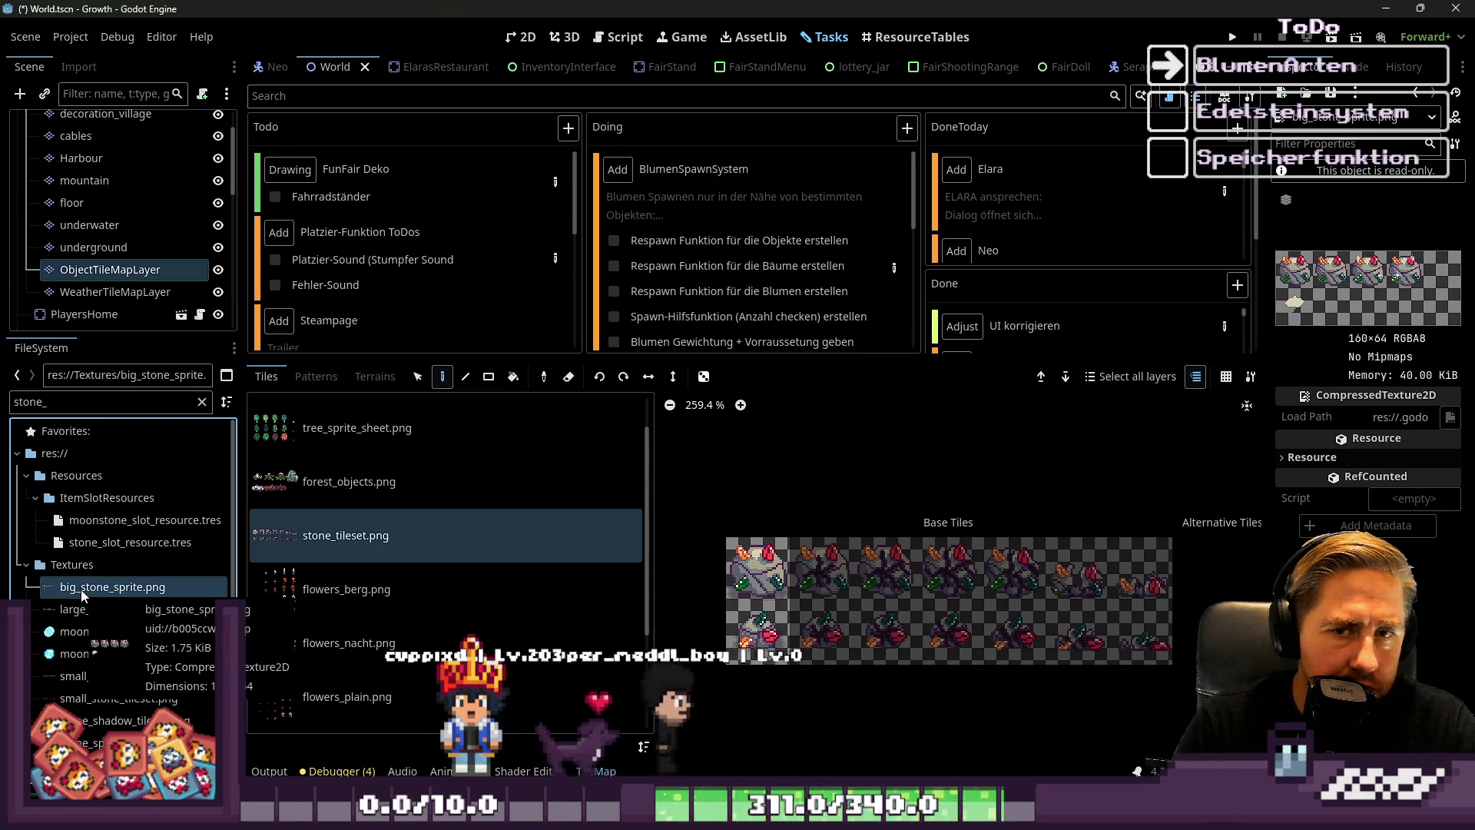
scroll(110, 612, down, 1)
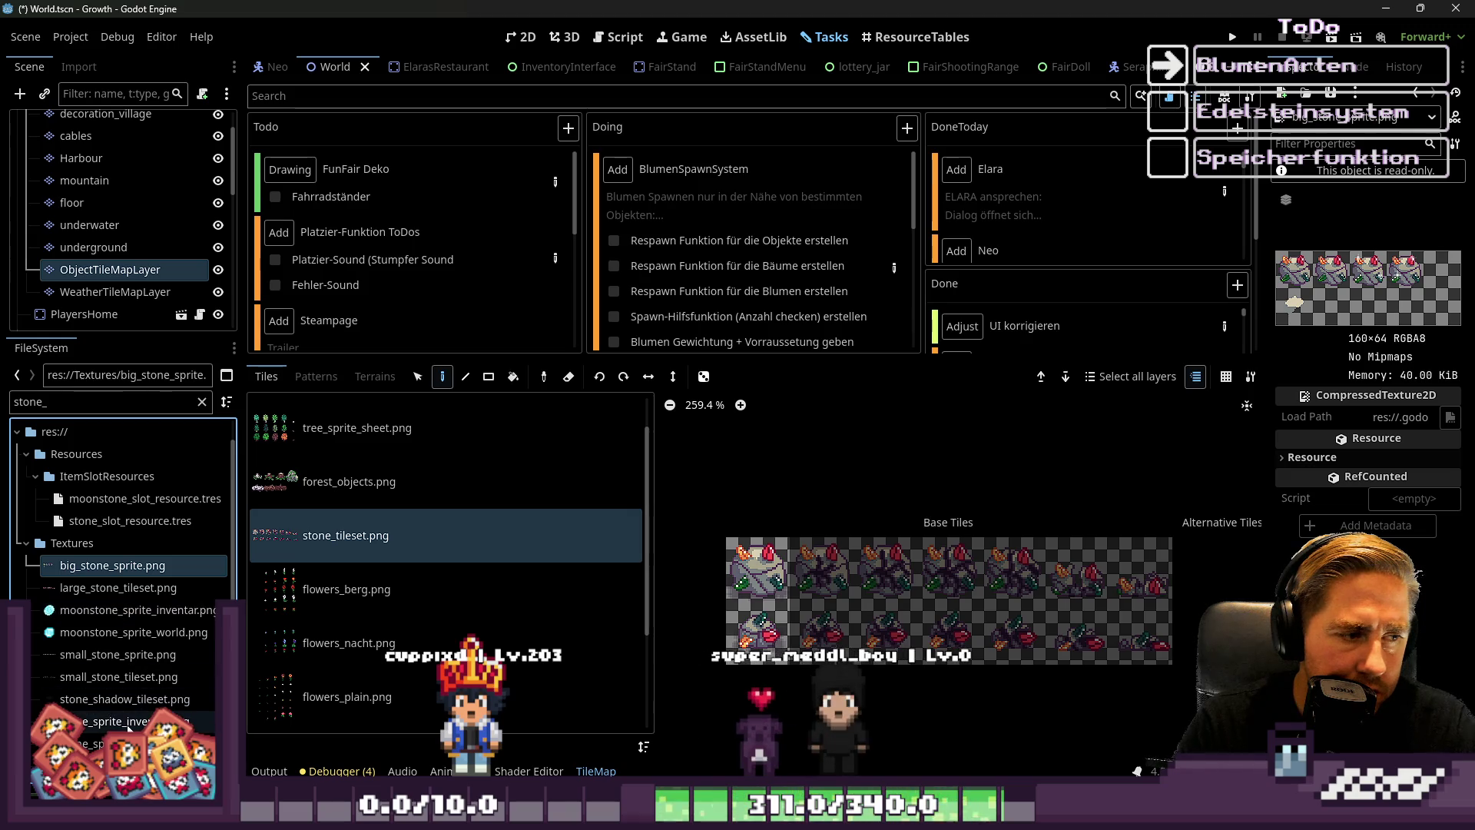
click(92, 765)
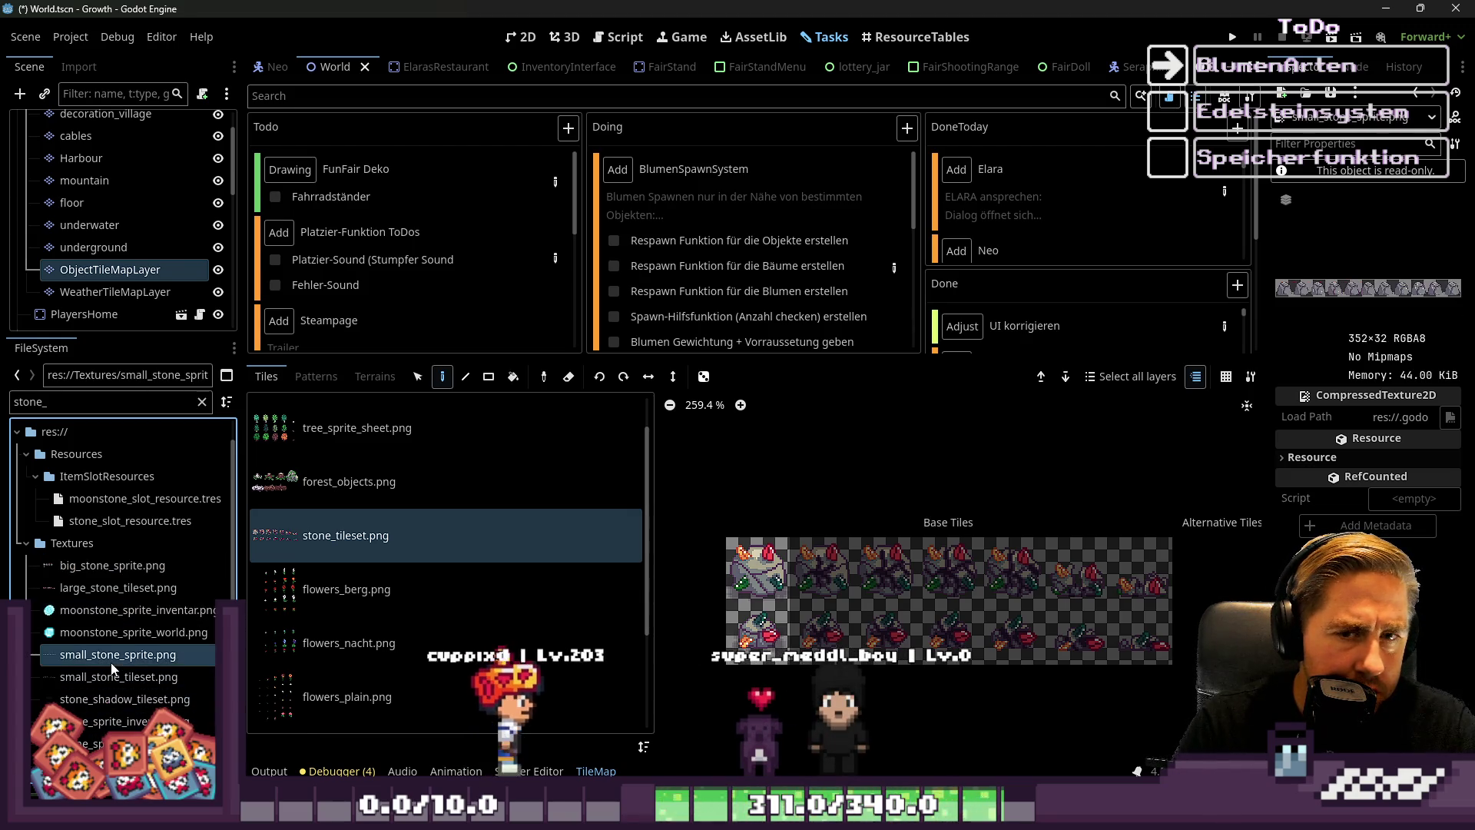
click(115, 679)
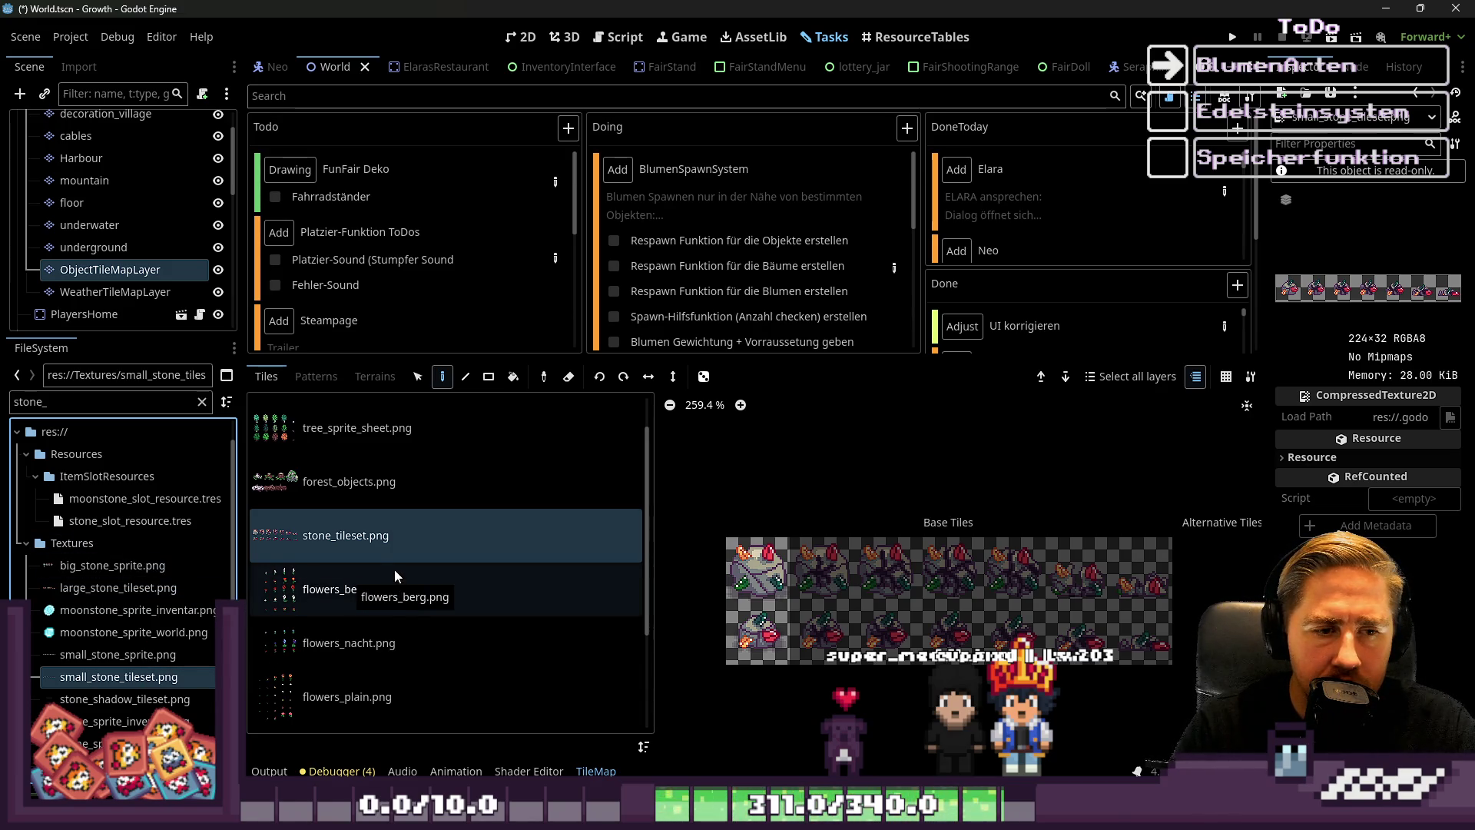
scroll(722, 580, up, 4)
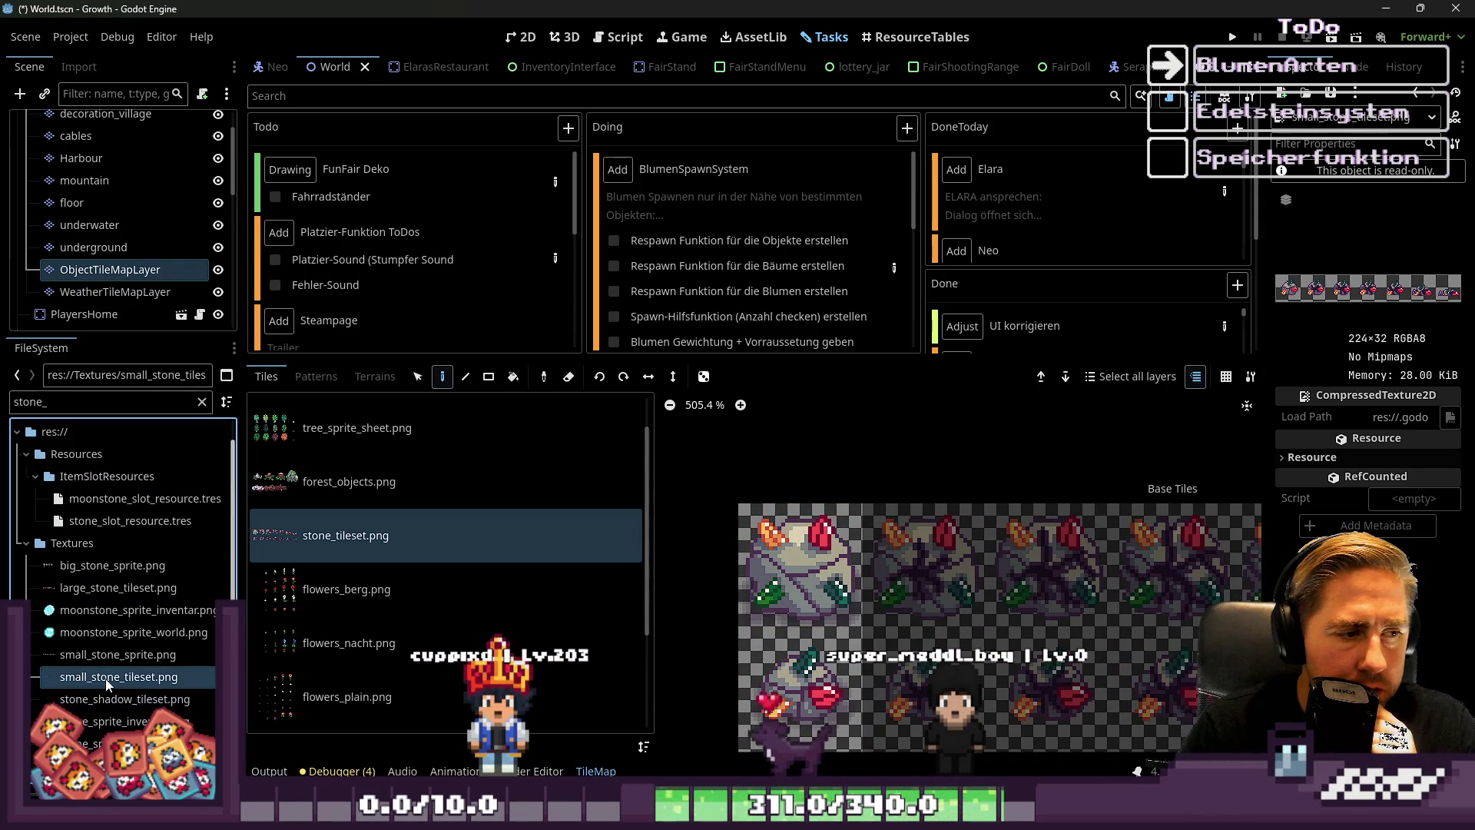
Open large_stone_tileset.png in Aseprite from its right-click menu.
click(85, 590)
right_click(85, 589)
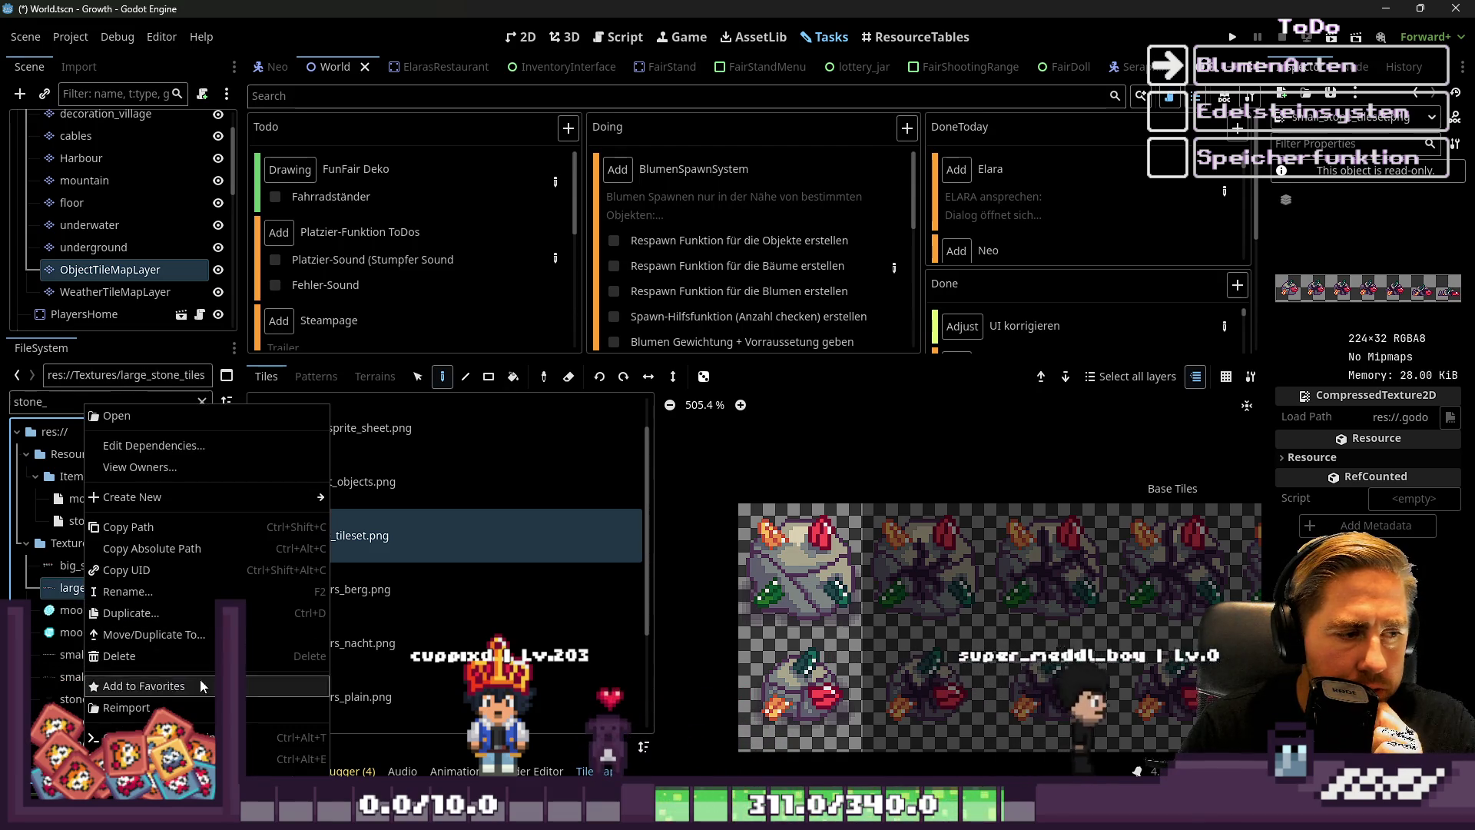
click(146, 759)
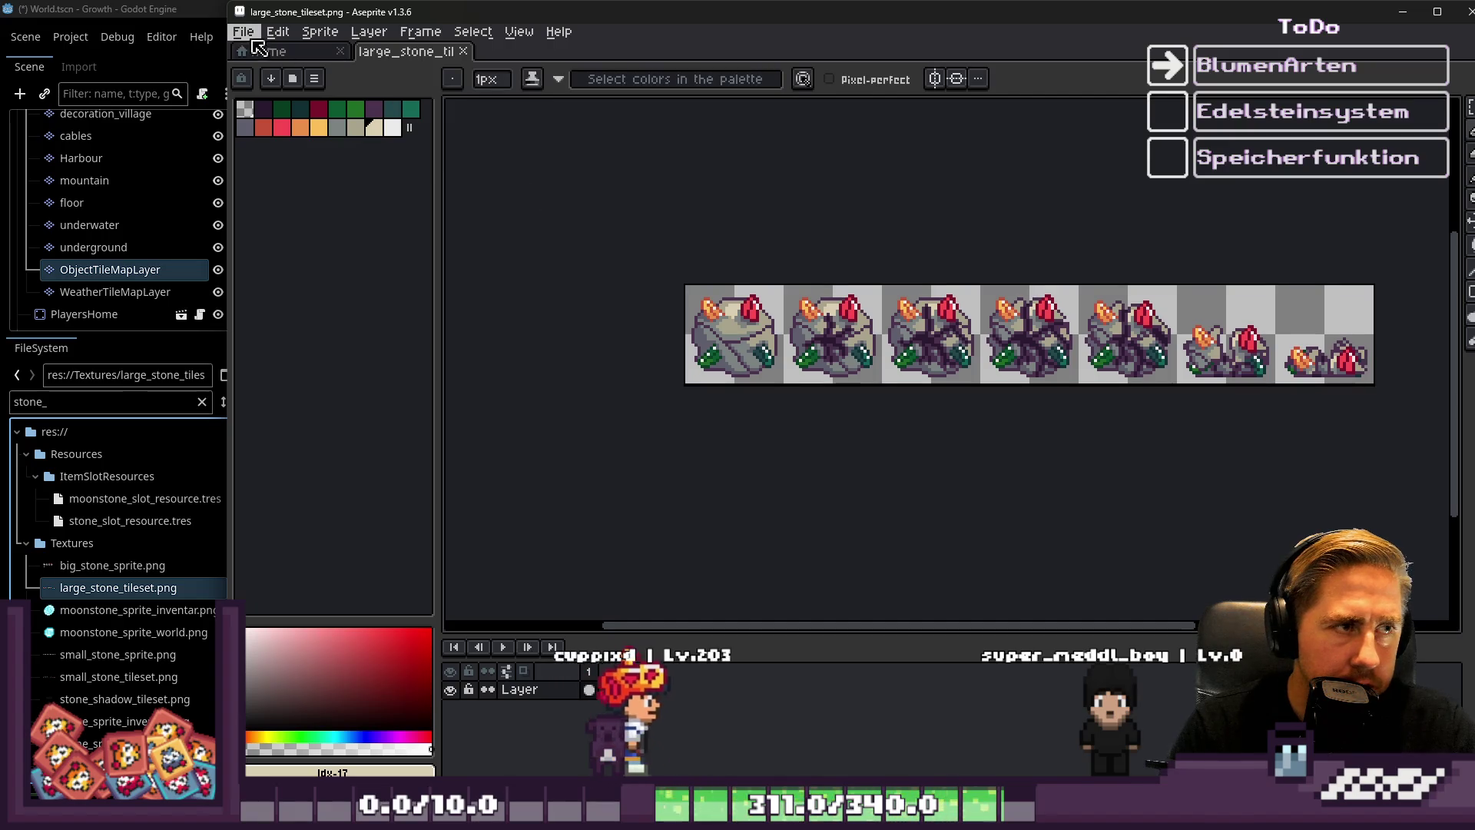
Close Aseprite and open the 224x64 stone tileset texture in Aseprite instead.
click(1468, 18)
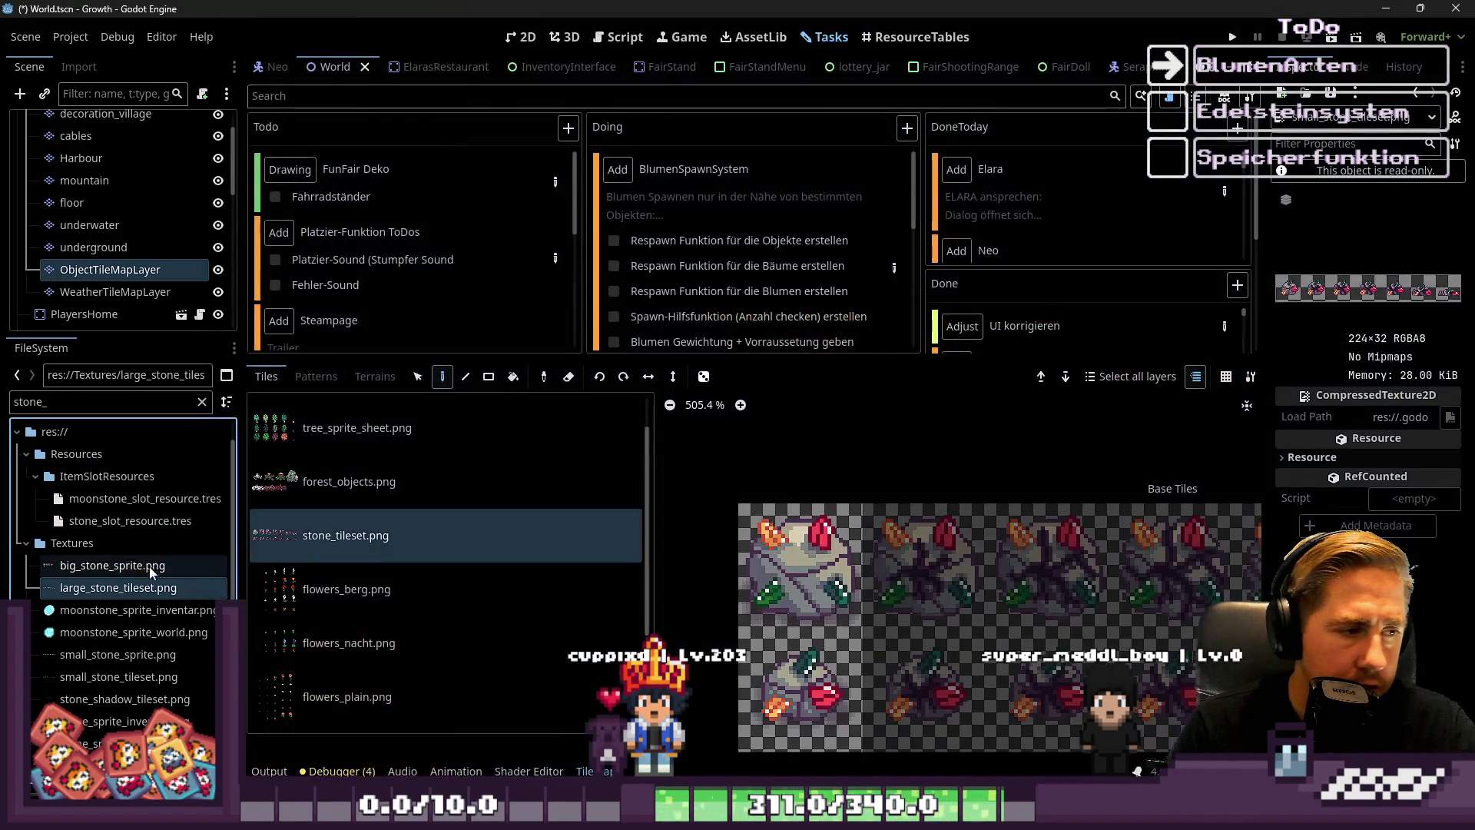
click(83, 593)
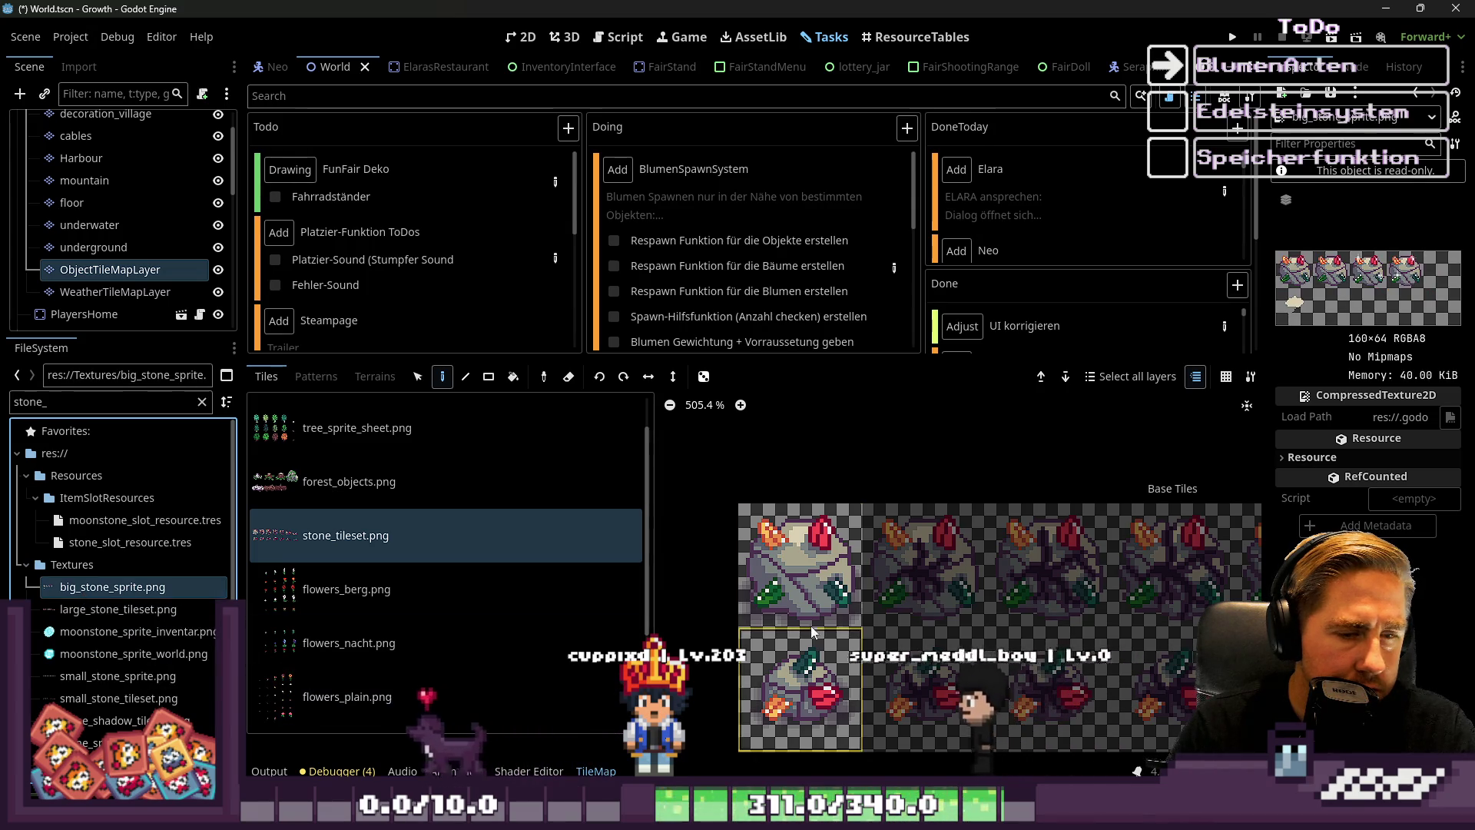
click(107, 654)
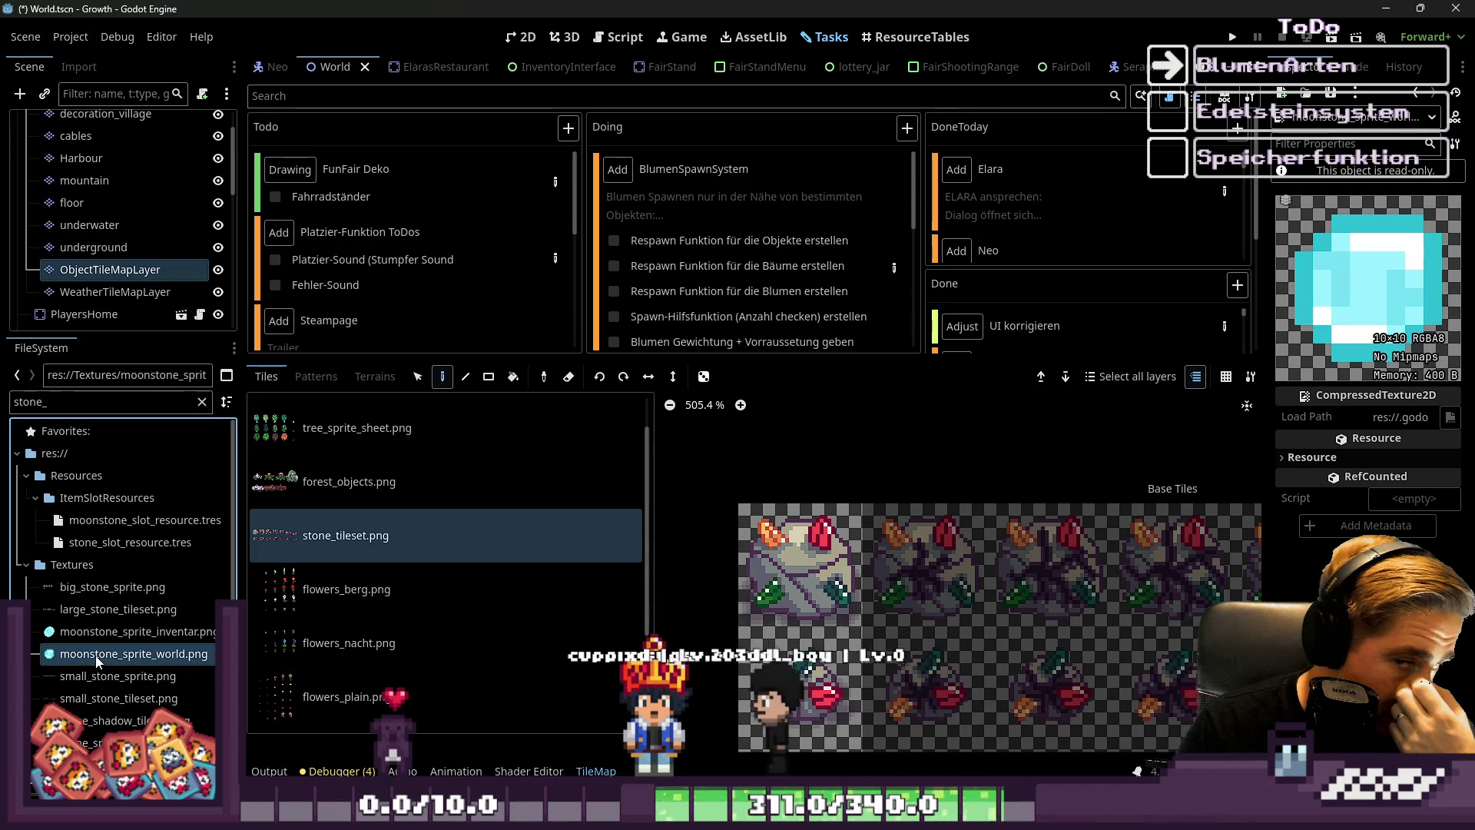
scroll(115, 684, down, 1)
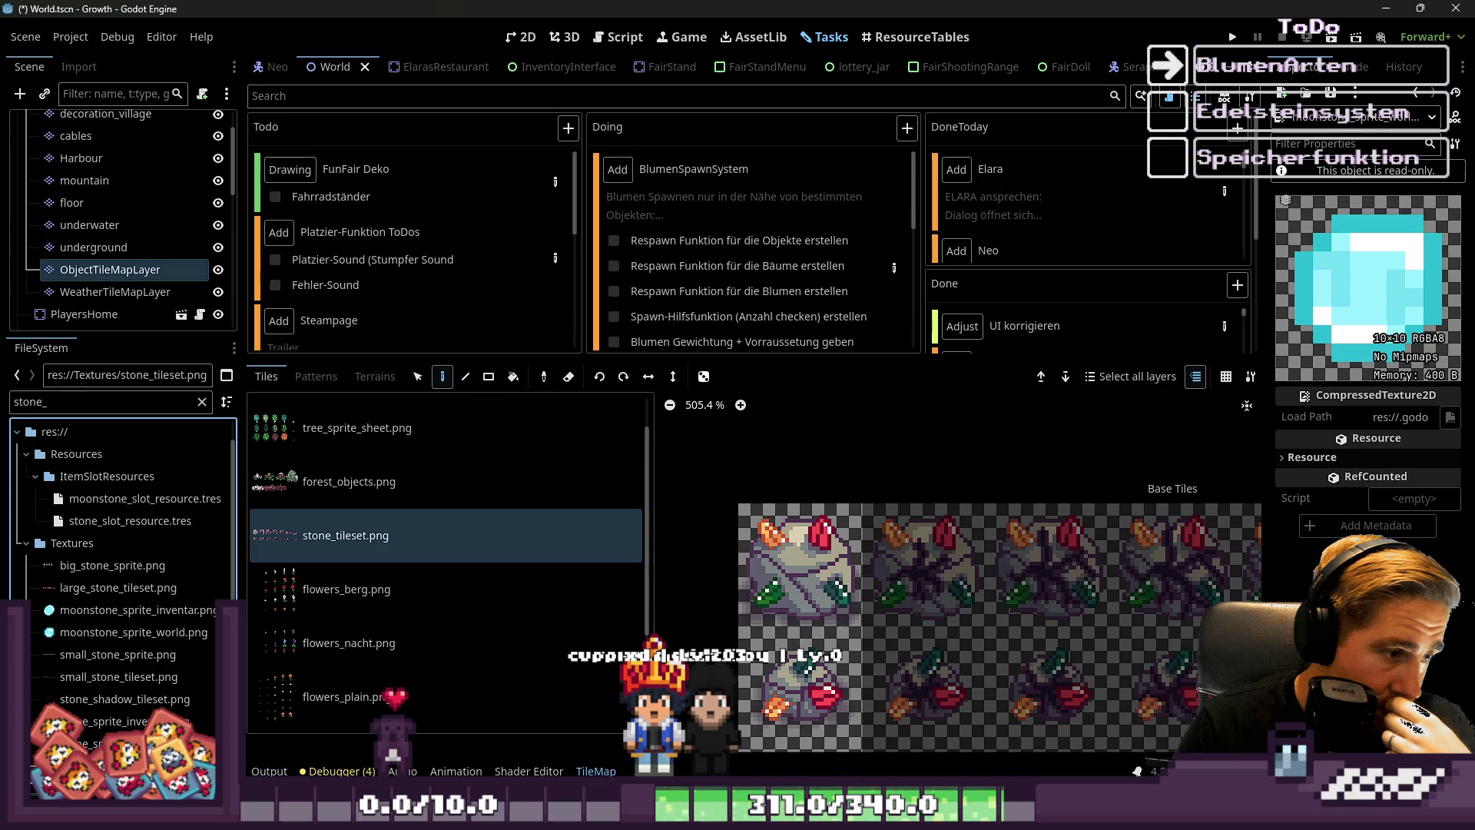
click(100, 699)
right_click(100, 699)
click(321, 736)
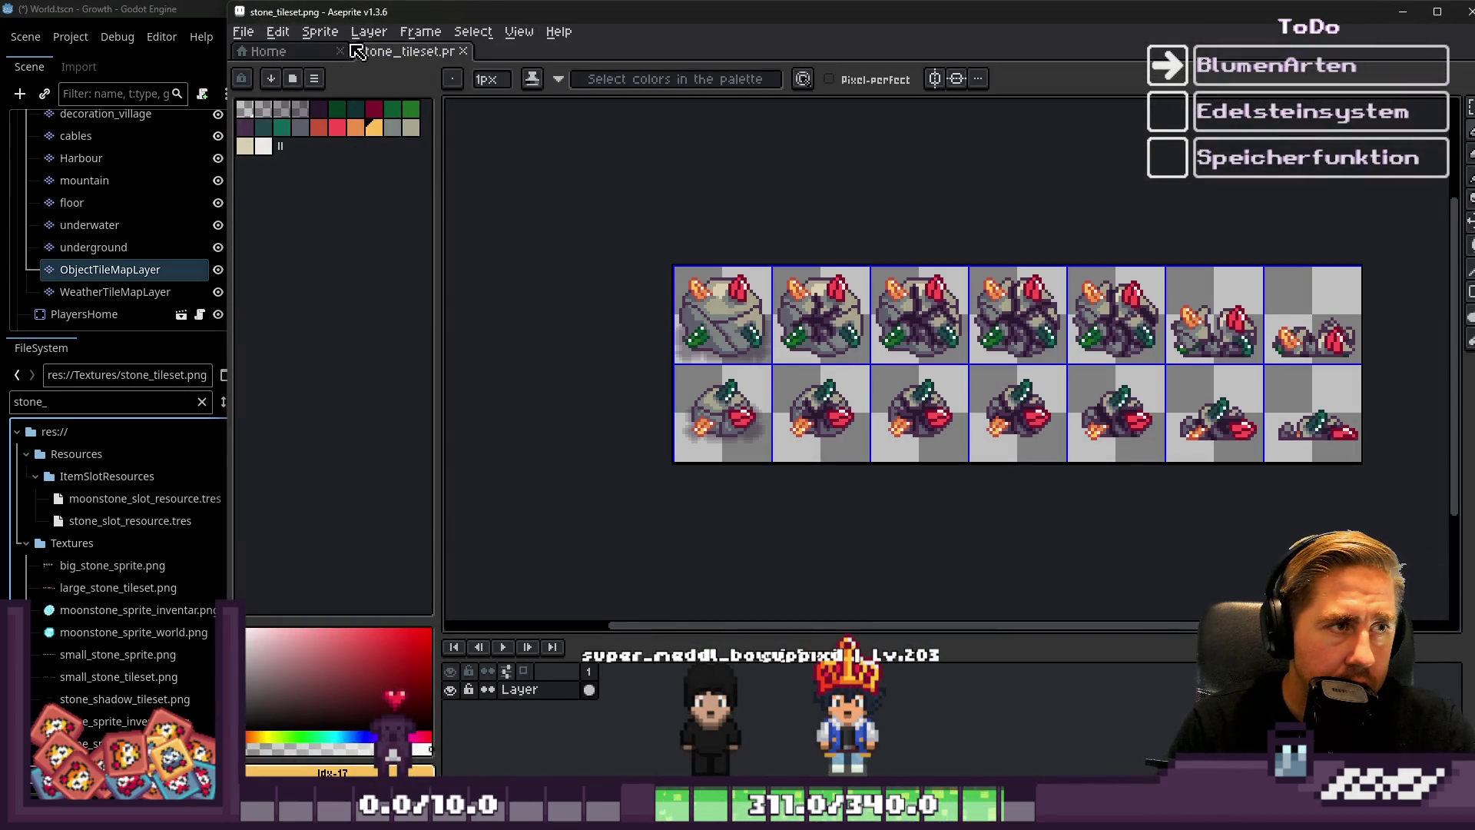
Show the Canvas Size dialog from the Sprite menu.
click(320, 32)
click(345, 132)
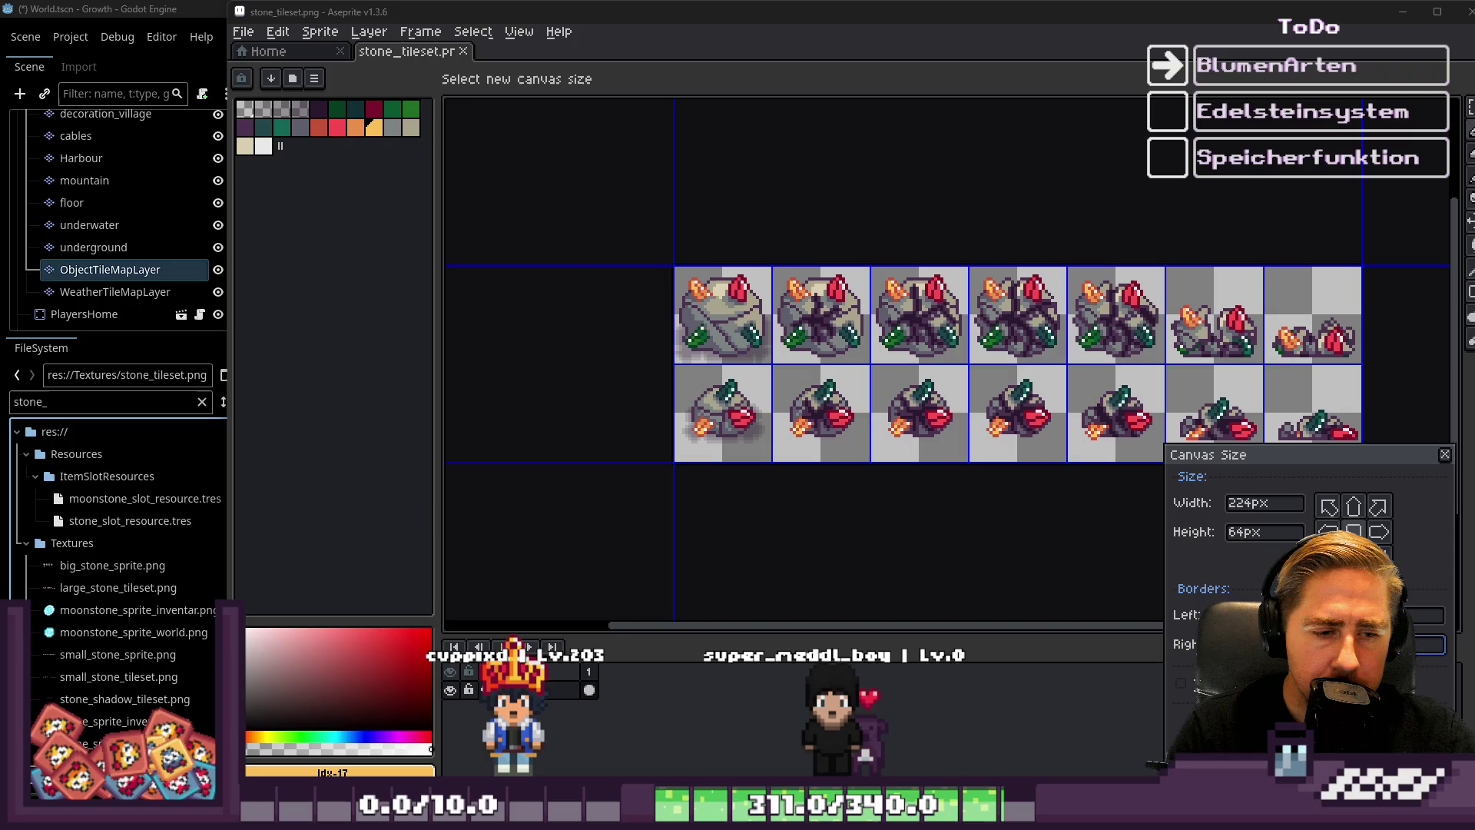
mouse_move(791, 814)
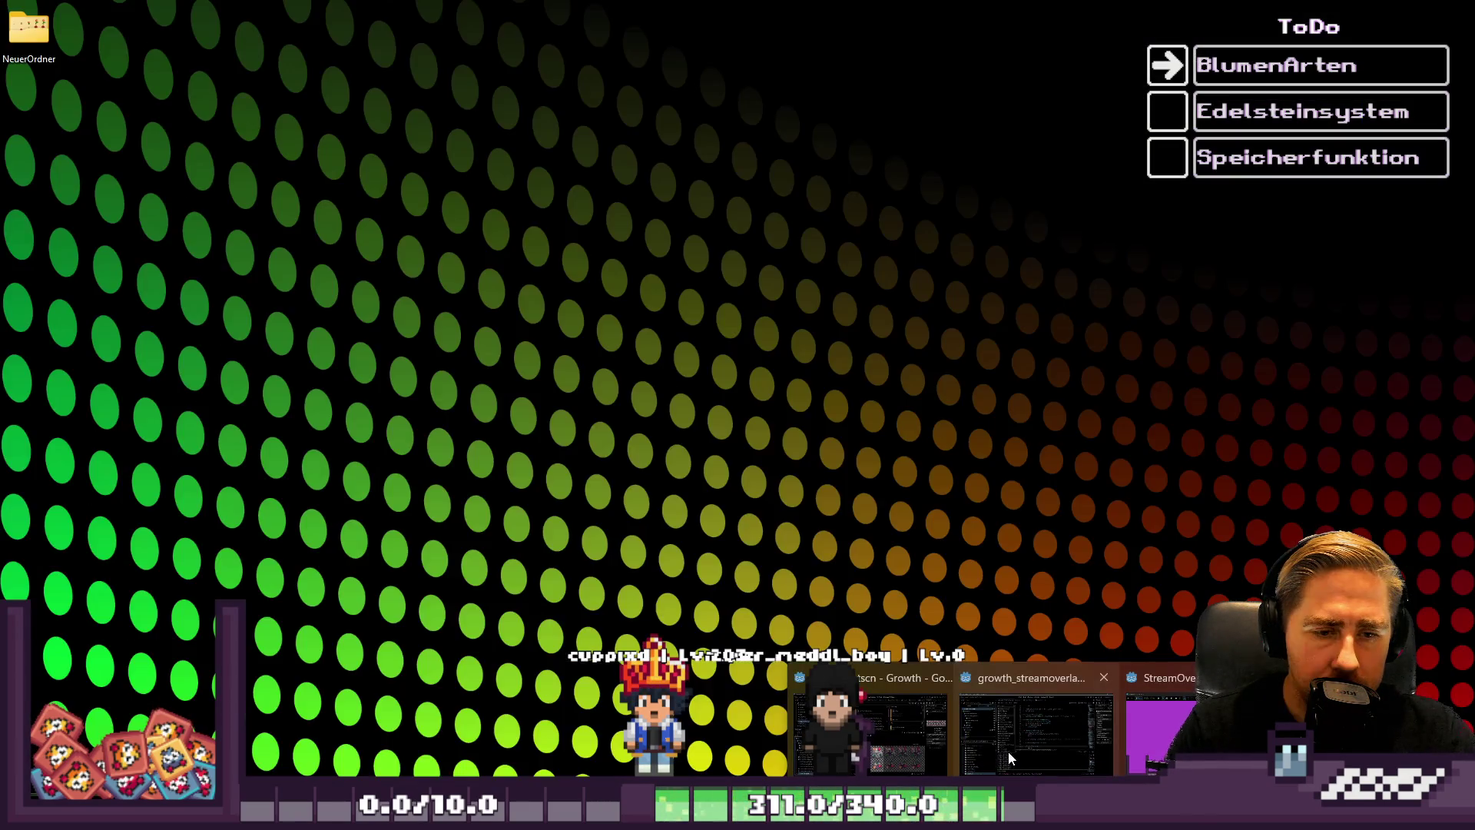
Return to Godot and read through the BlumenSpawnSystem task details.
mouse_move(975, 727)
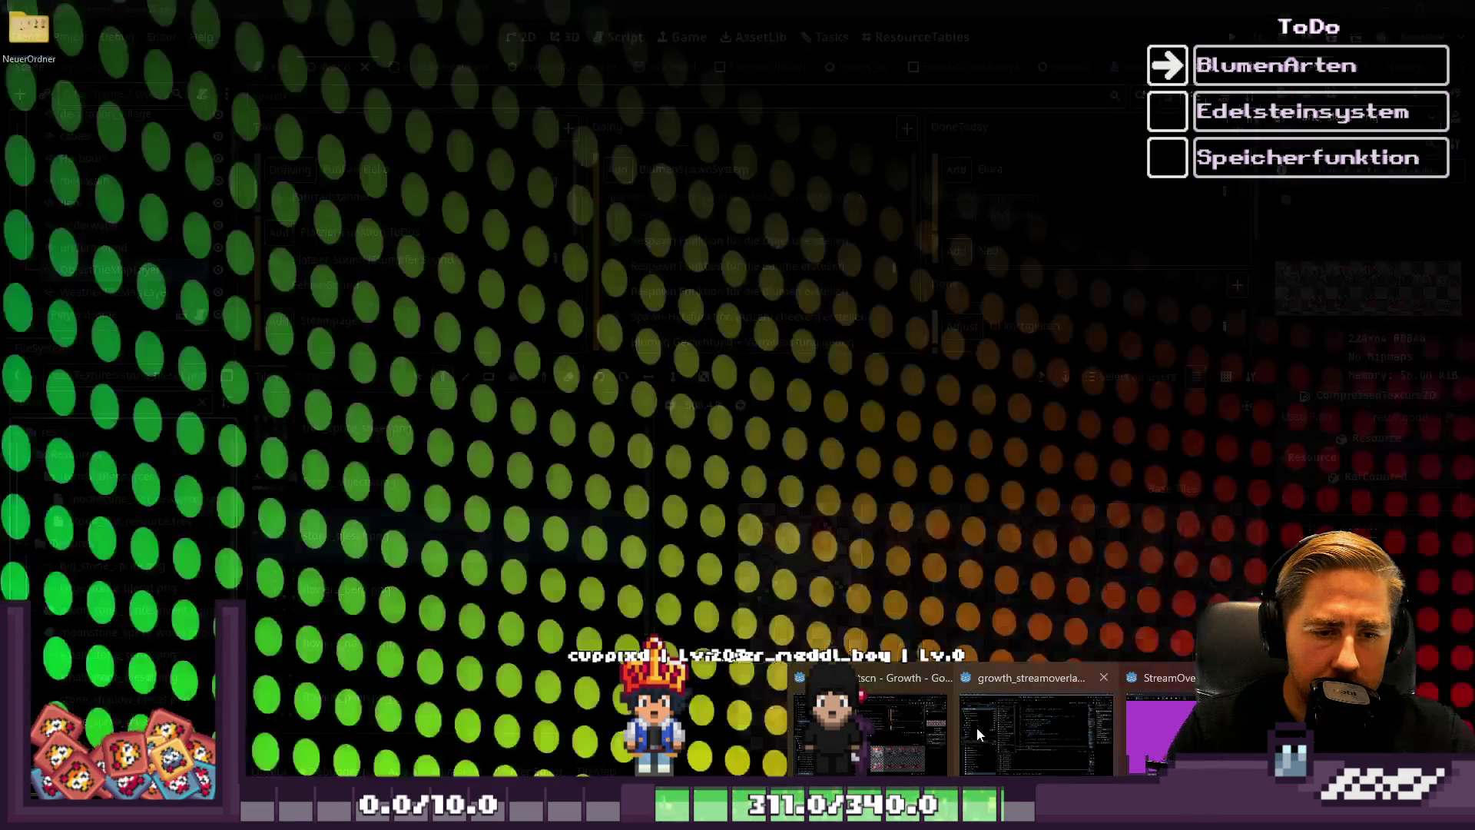
click(905, 699)
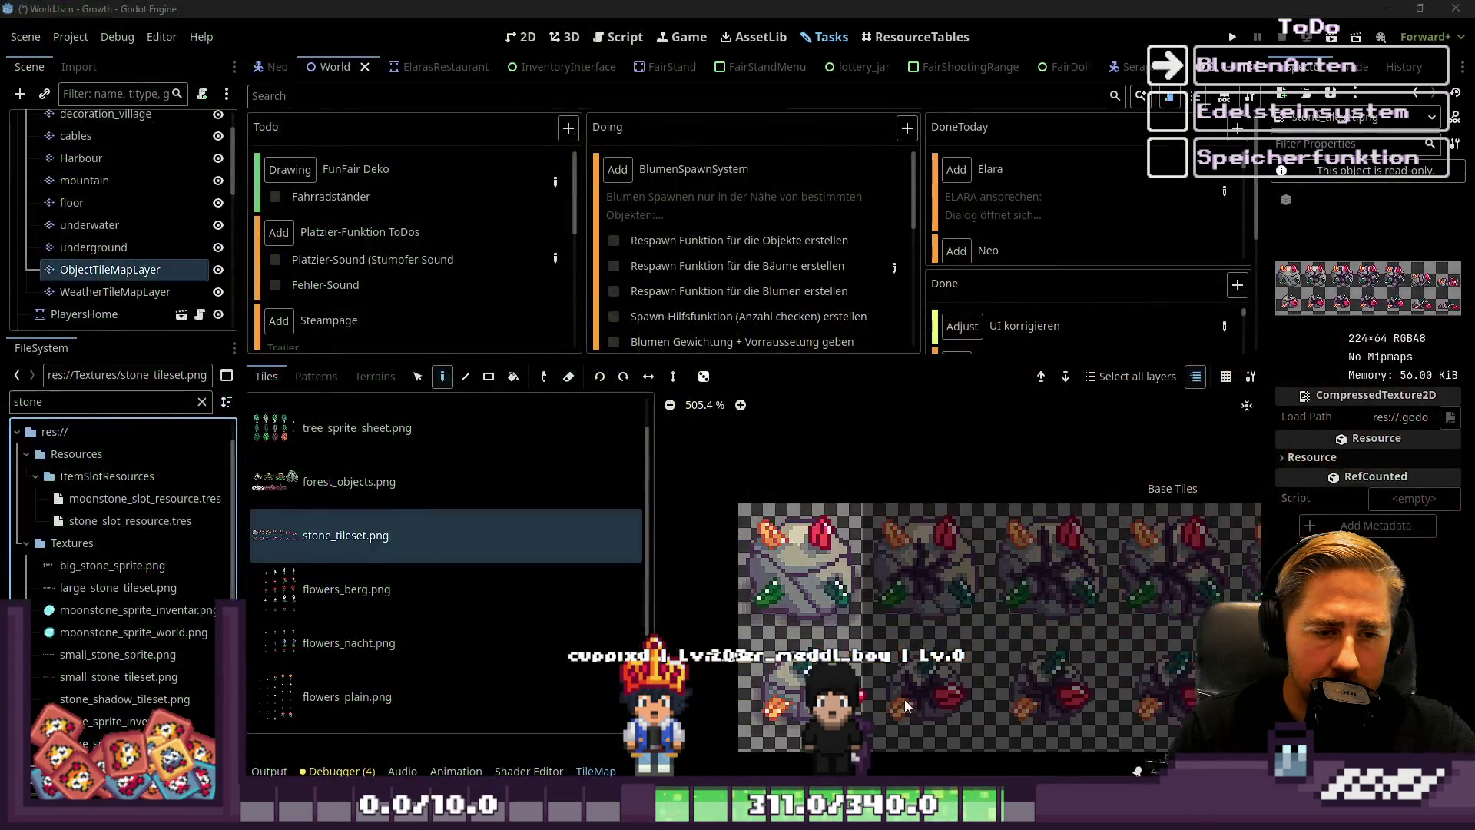
double_click(850, 209)
scroll(731, 423, down, 3)
scroll(555, 423, down, 10)
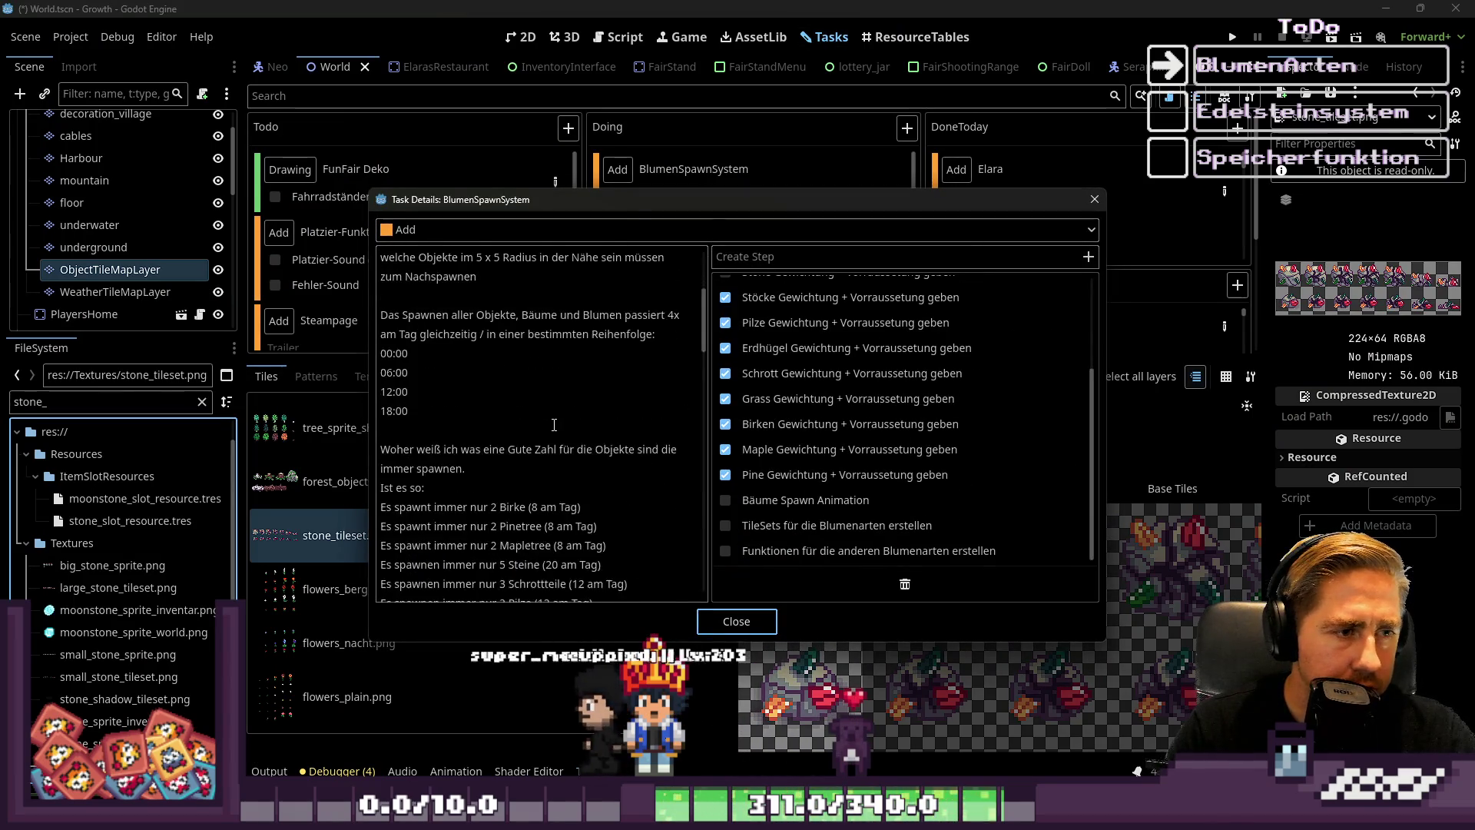
scroll(555, 422, up, 8)
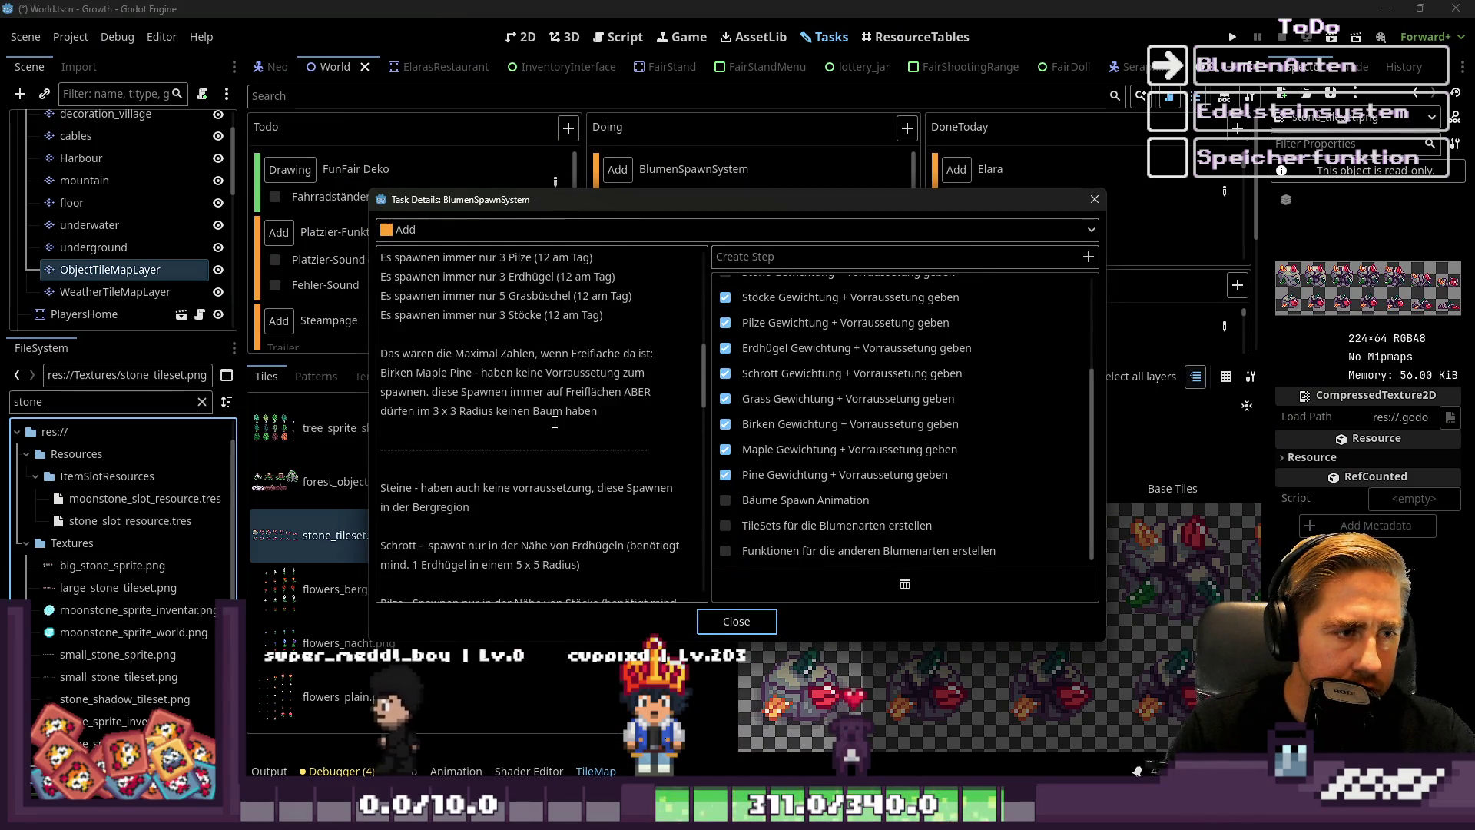
scroll(555, 422, down, 4)
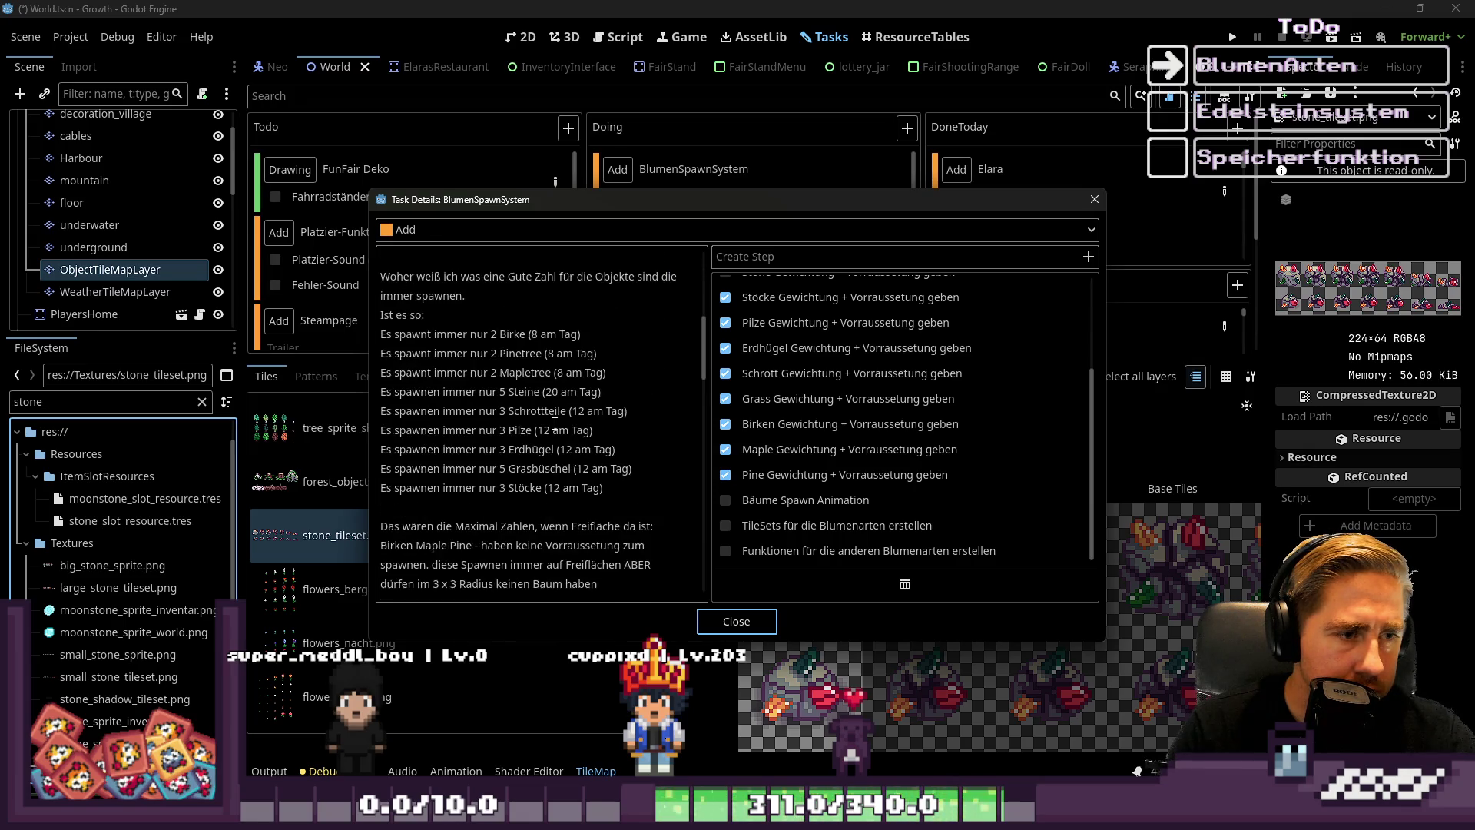
scroll(555, 422, down, 5)
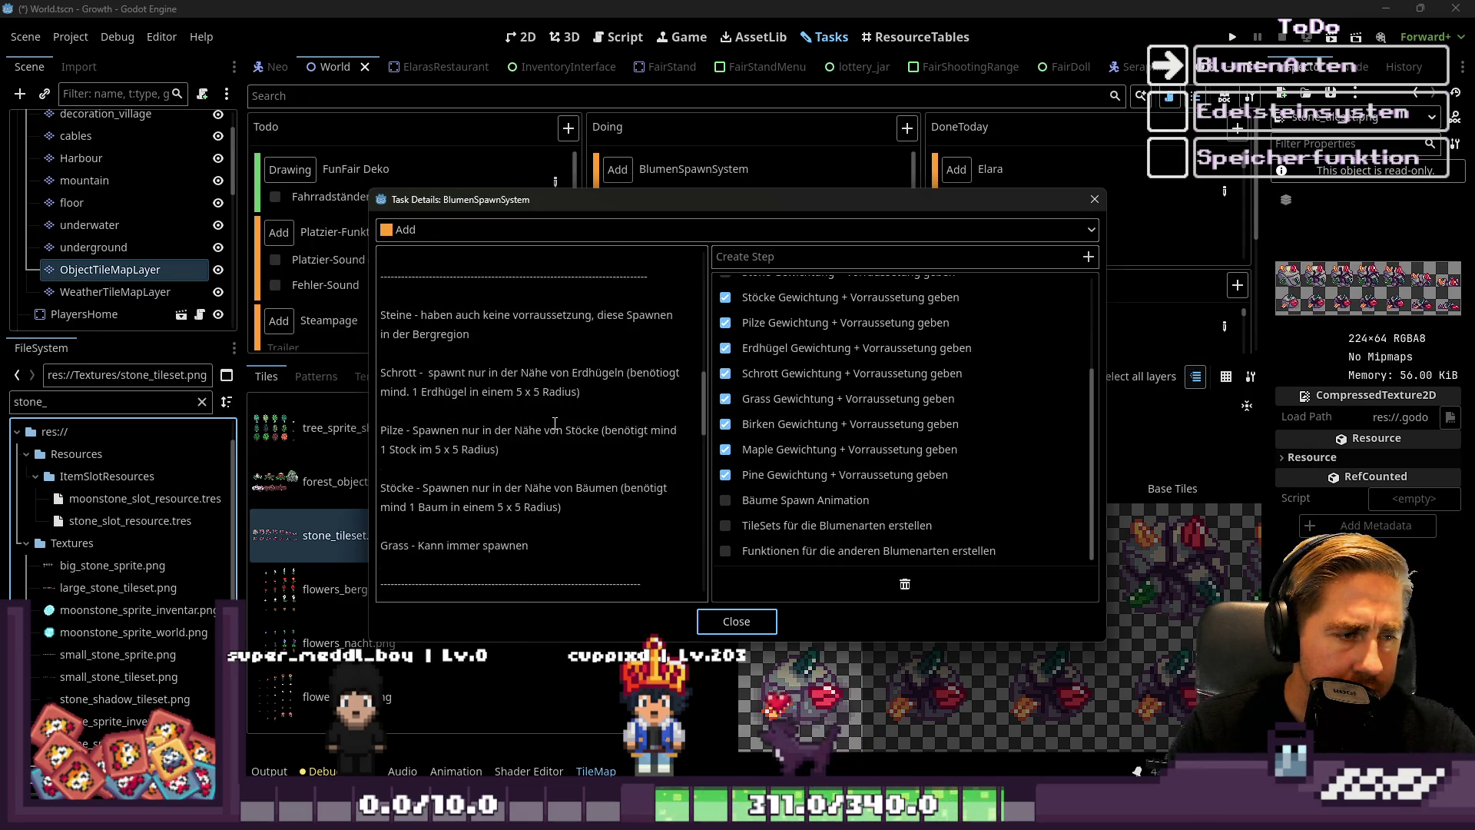
scroll(554, 422, down, 5)
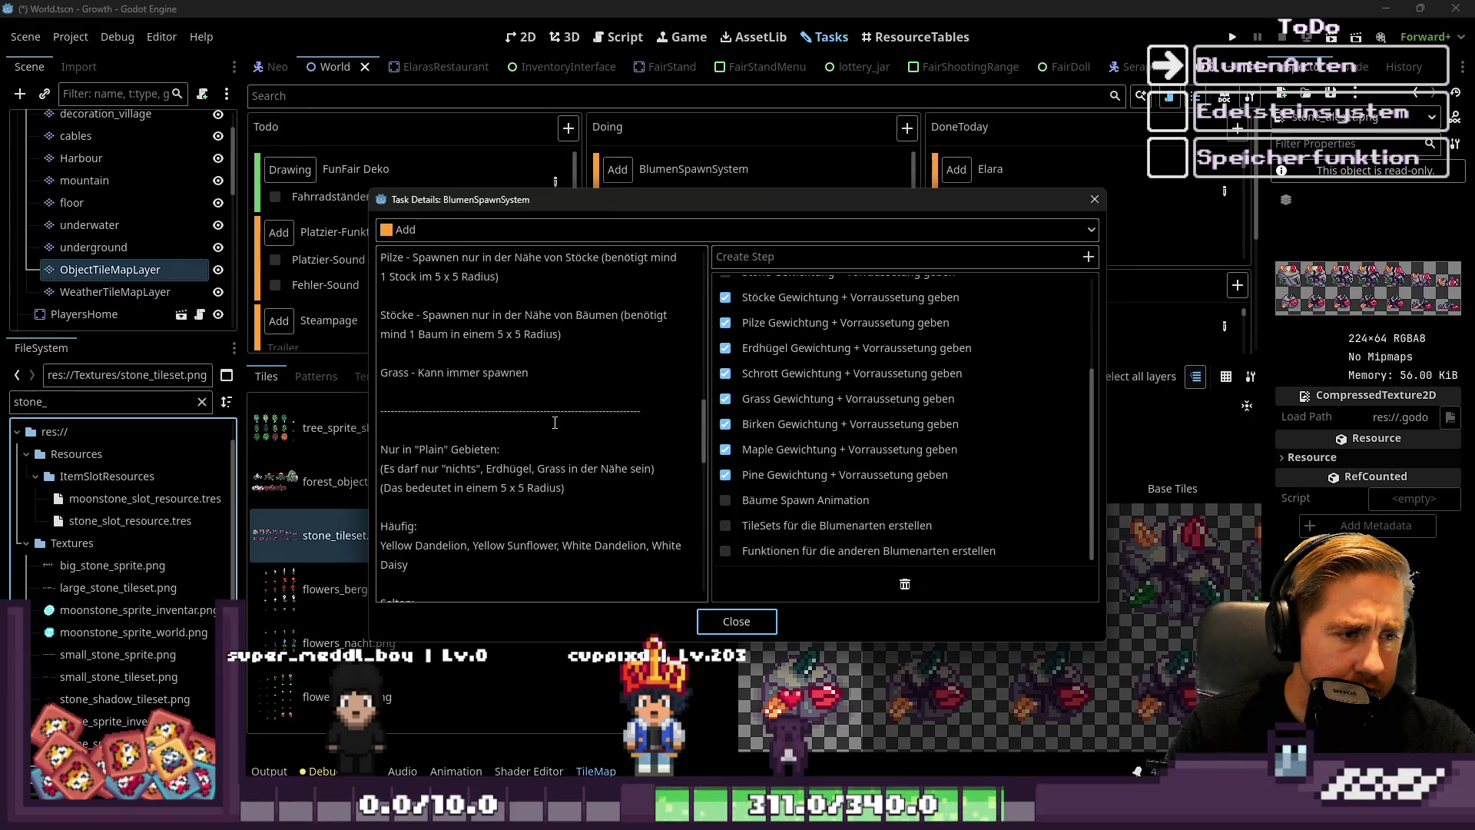
click(751, 619)
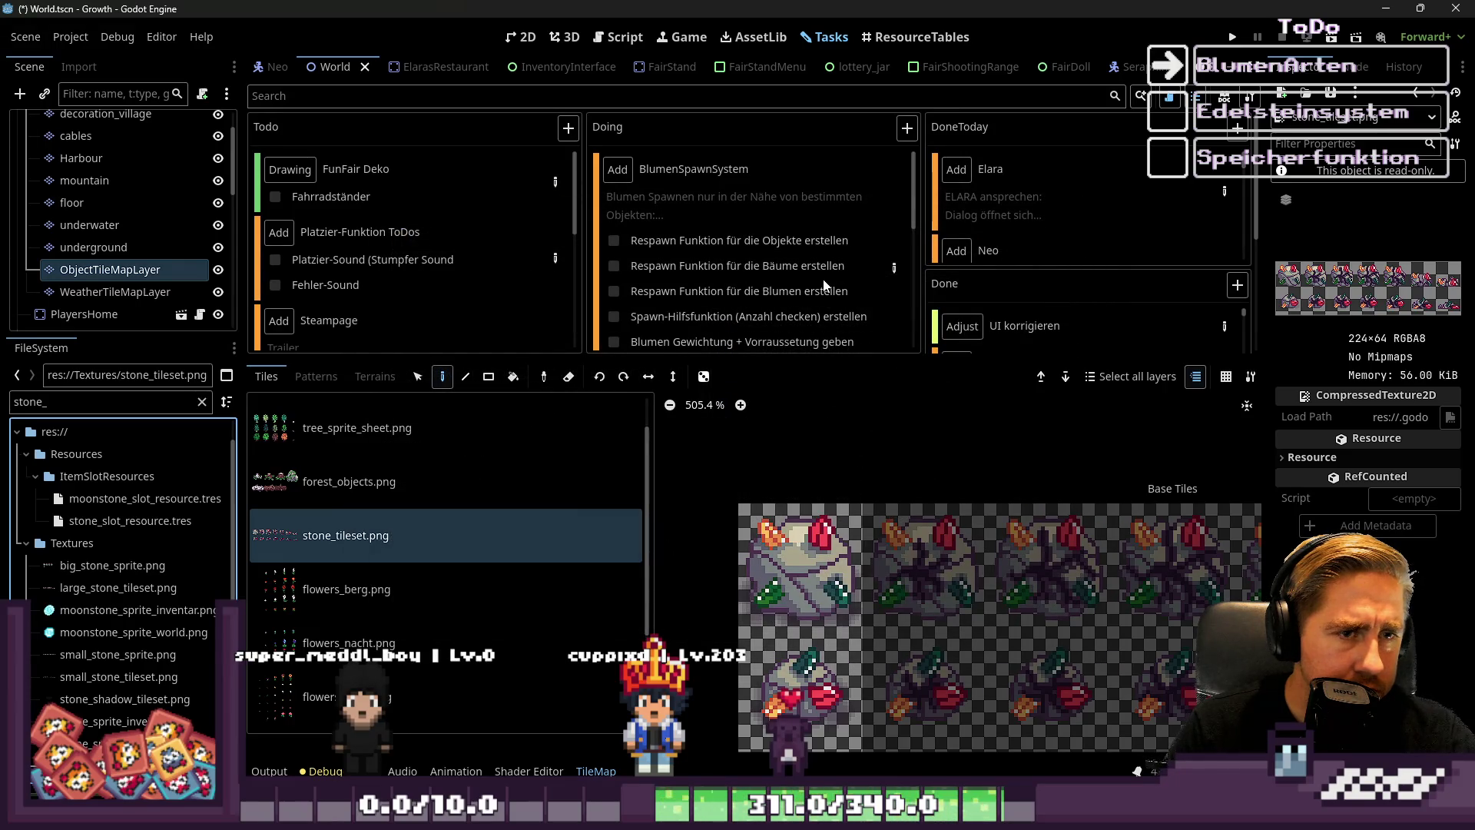
Enlarge the task board and read the Steine Update description about new stone types.
scroll(823, 285, down, 3)
scroll(786, 319, down, 3)
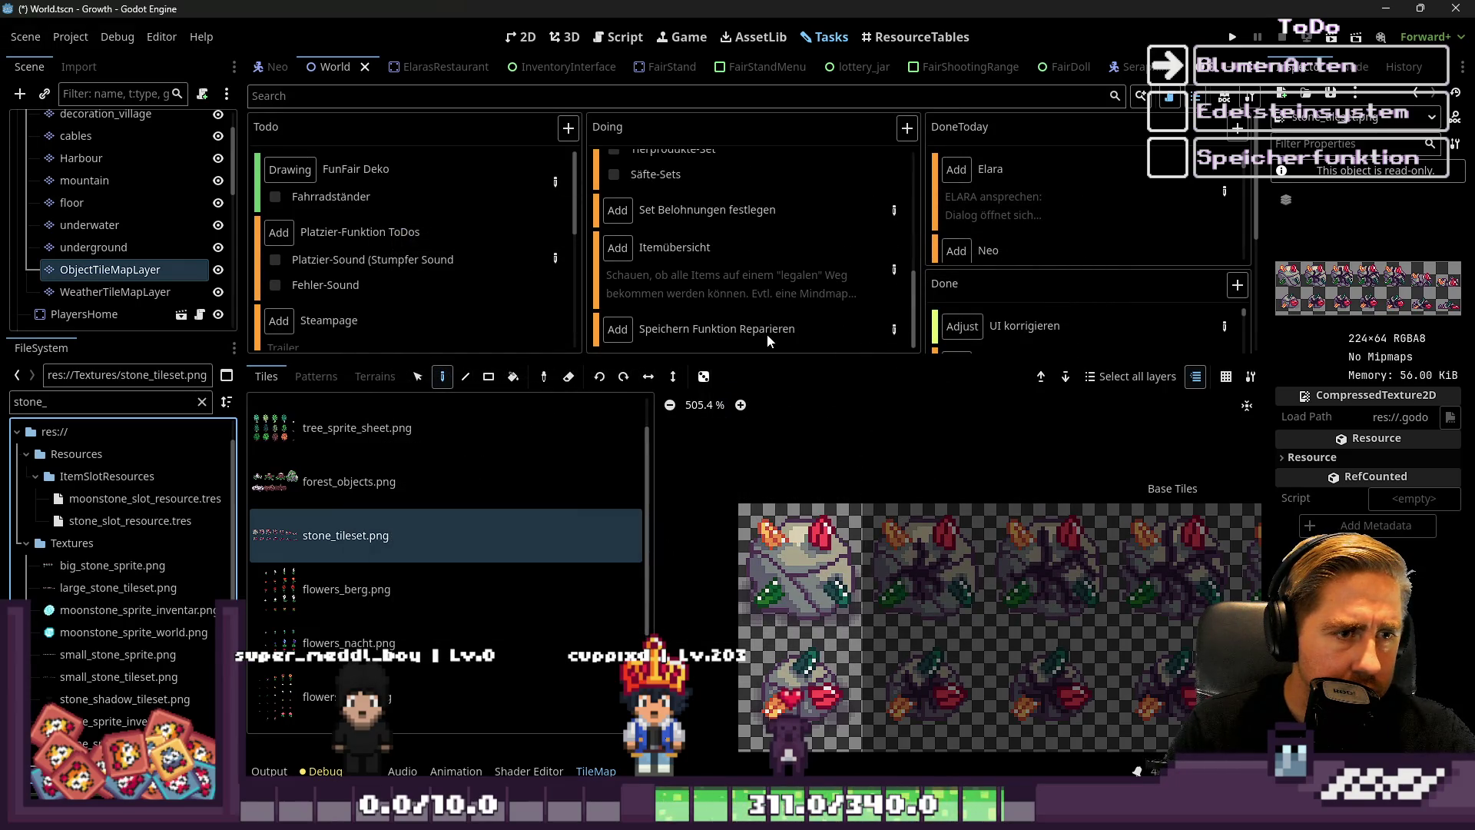
scroll(766, 334, up, 6)
scroll(425, 234, down, 5)
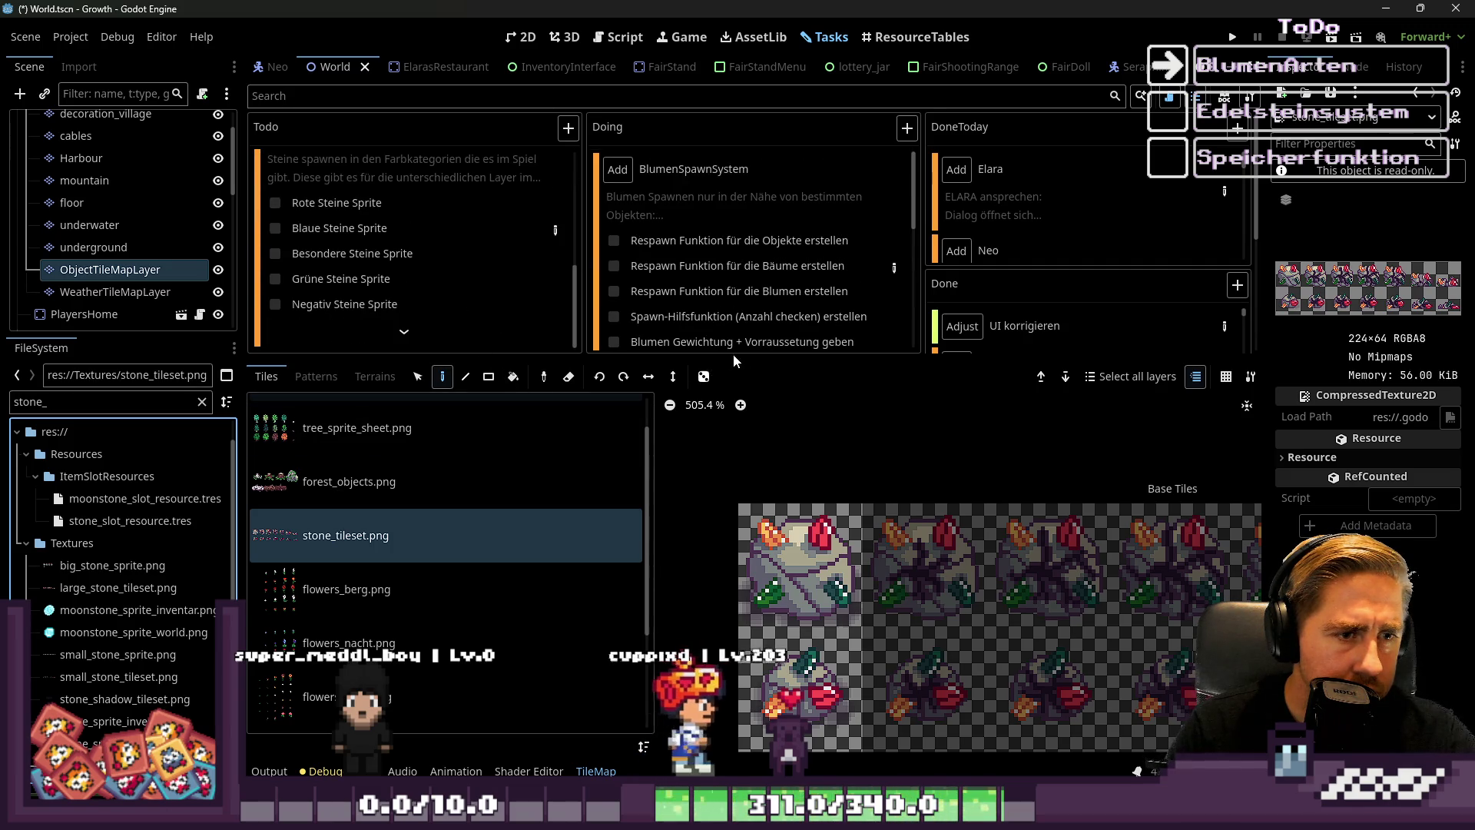
drag(733, 359, 713, 597)
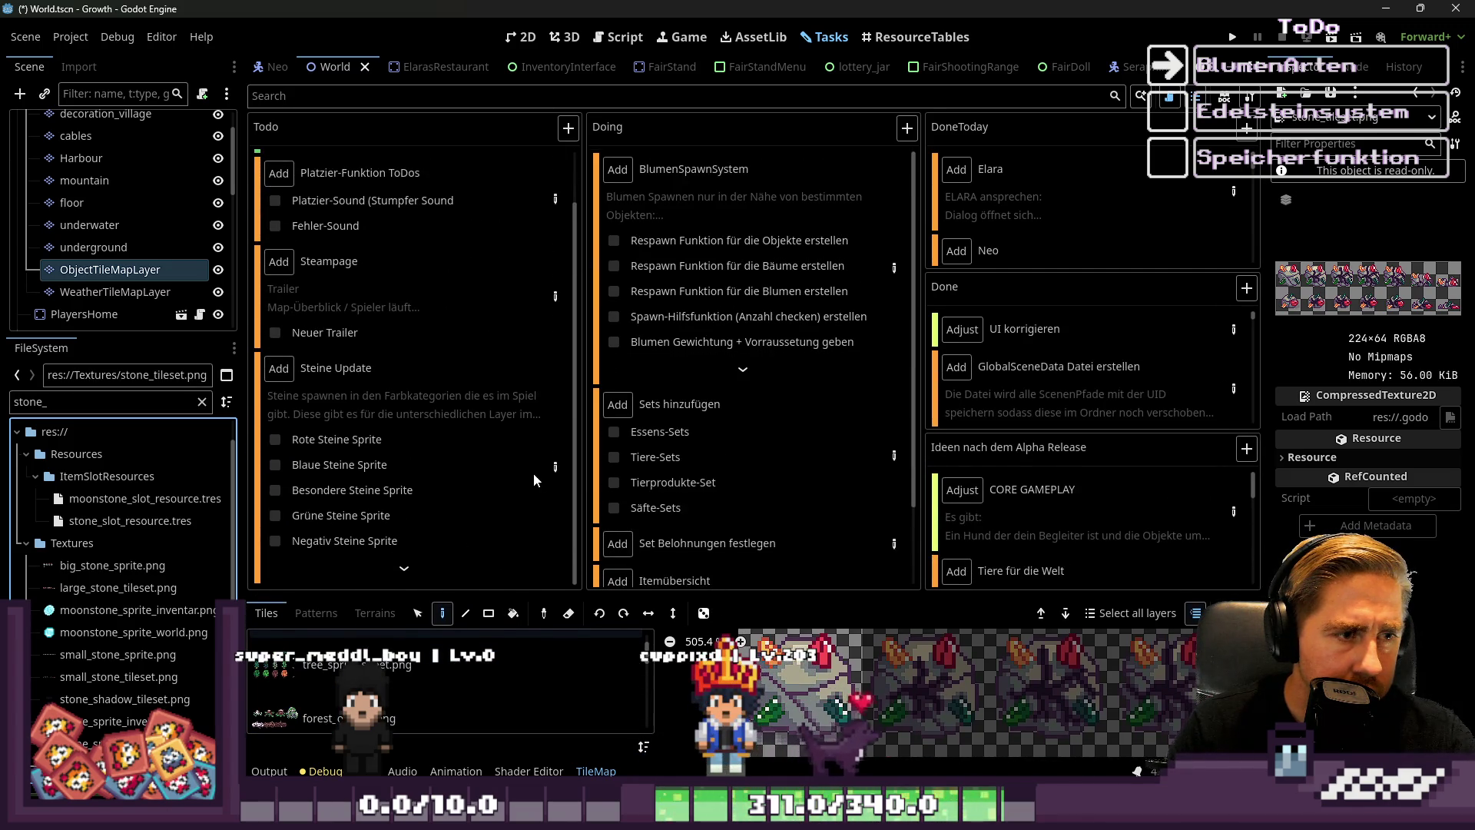
click(555, 466)
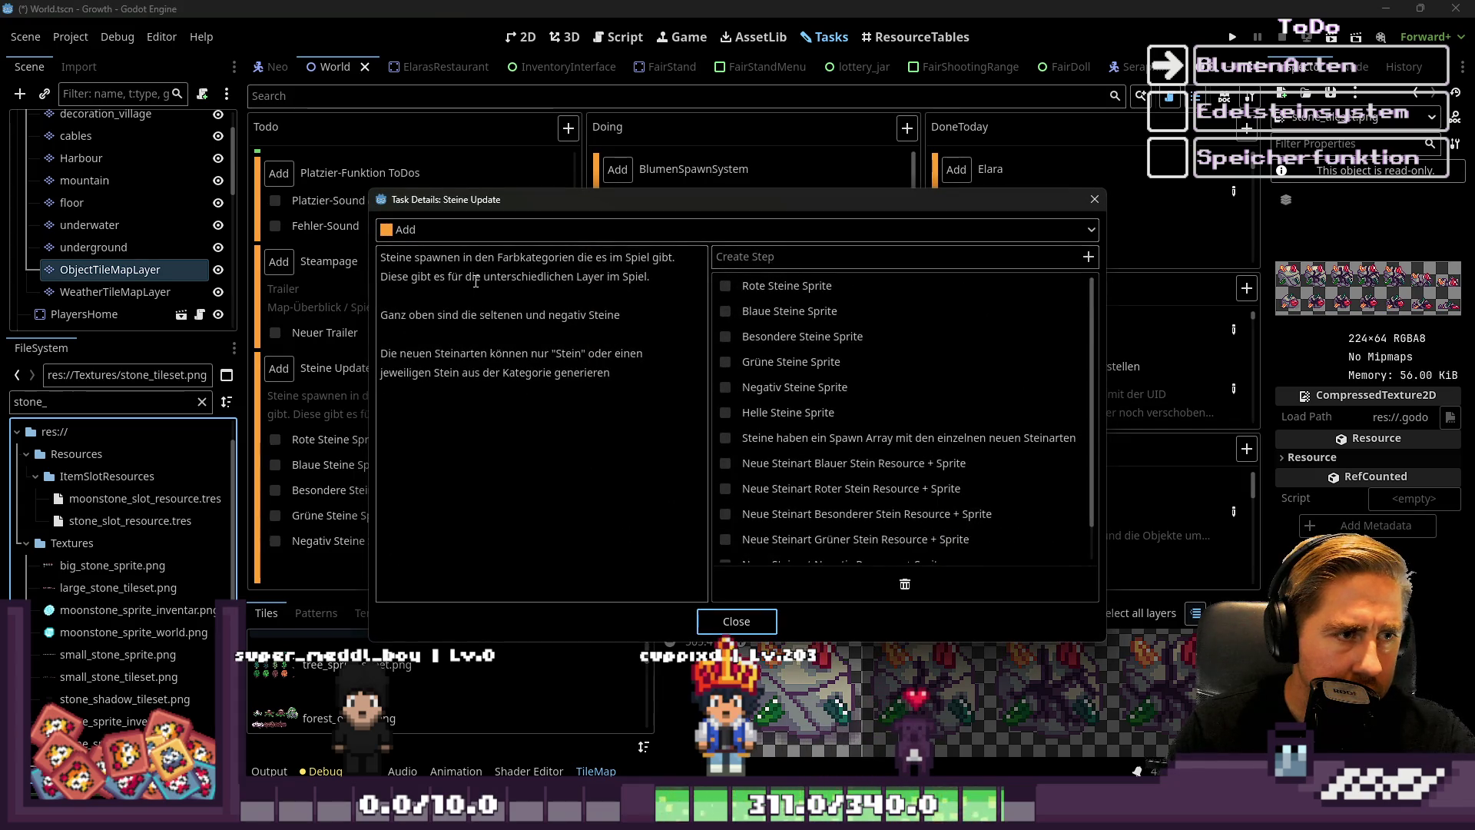
mouse_move(485, 260)
mouse_down()
mouse_move(652, 278)
mouse_move(434, 257)
mouse_up()
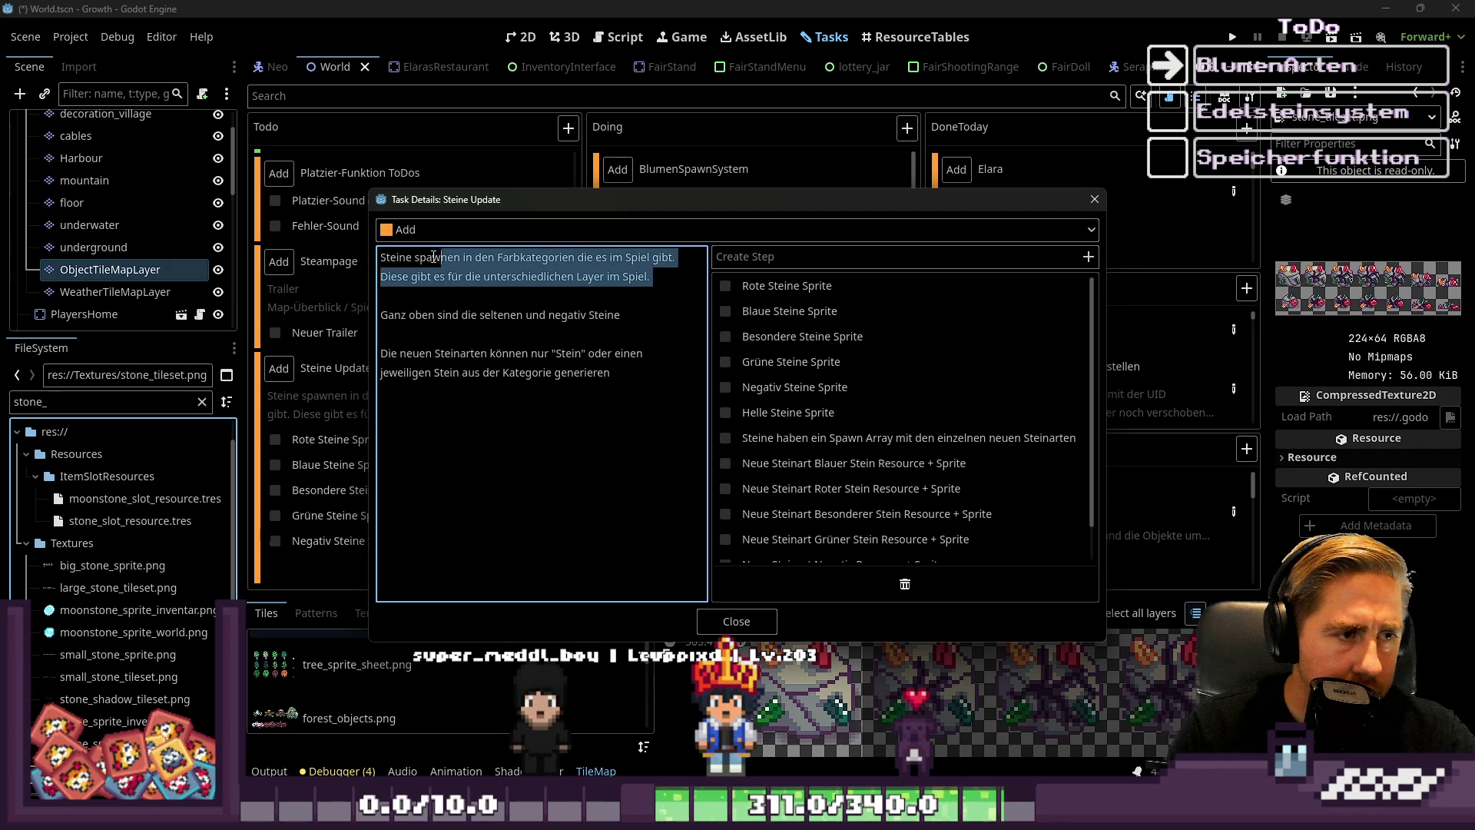
click(438, 314)
mouse_move(510, 354)
mouse_down()
mouse_move(649, 379)
mouse_move(610, 390)
mouse_up()
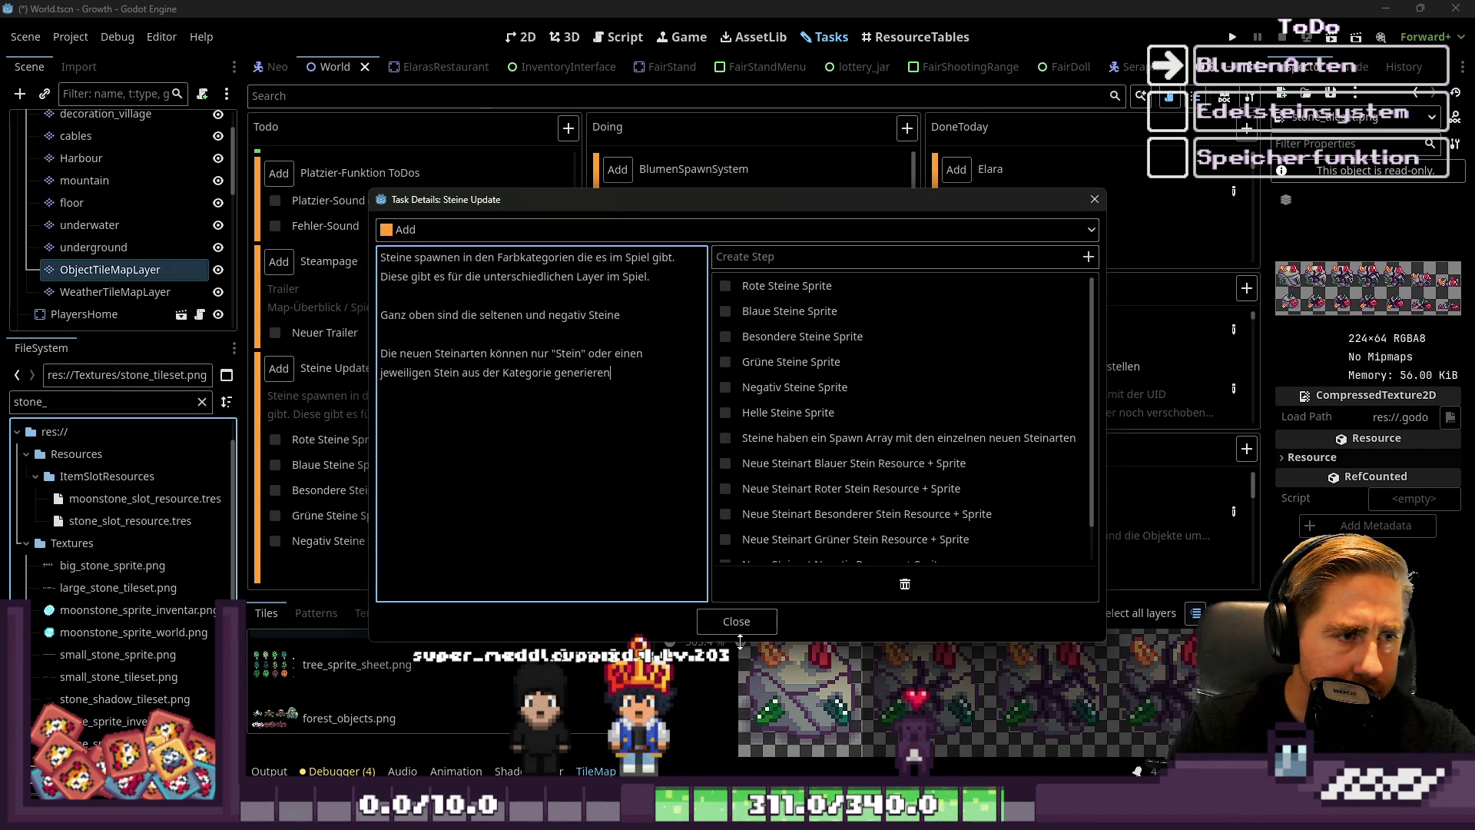
click(735, 622)
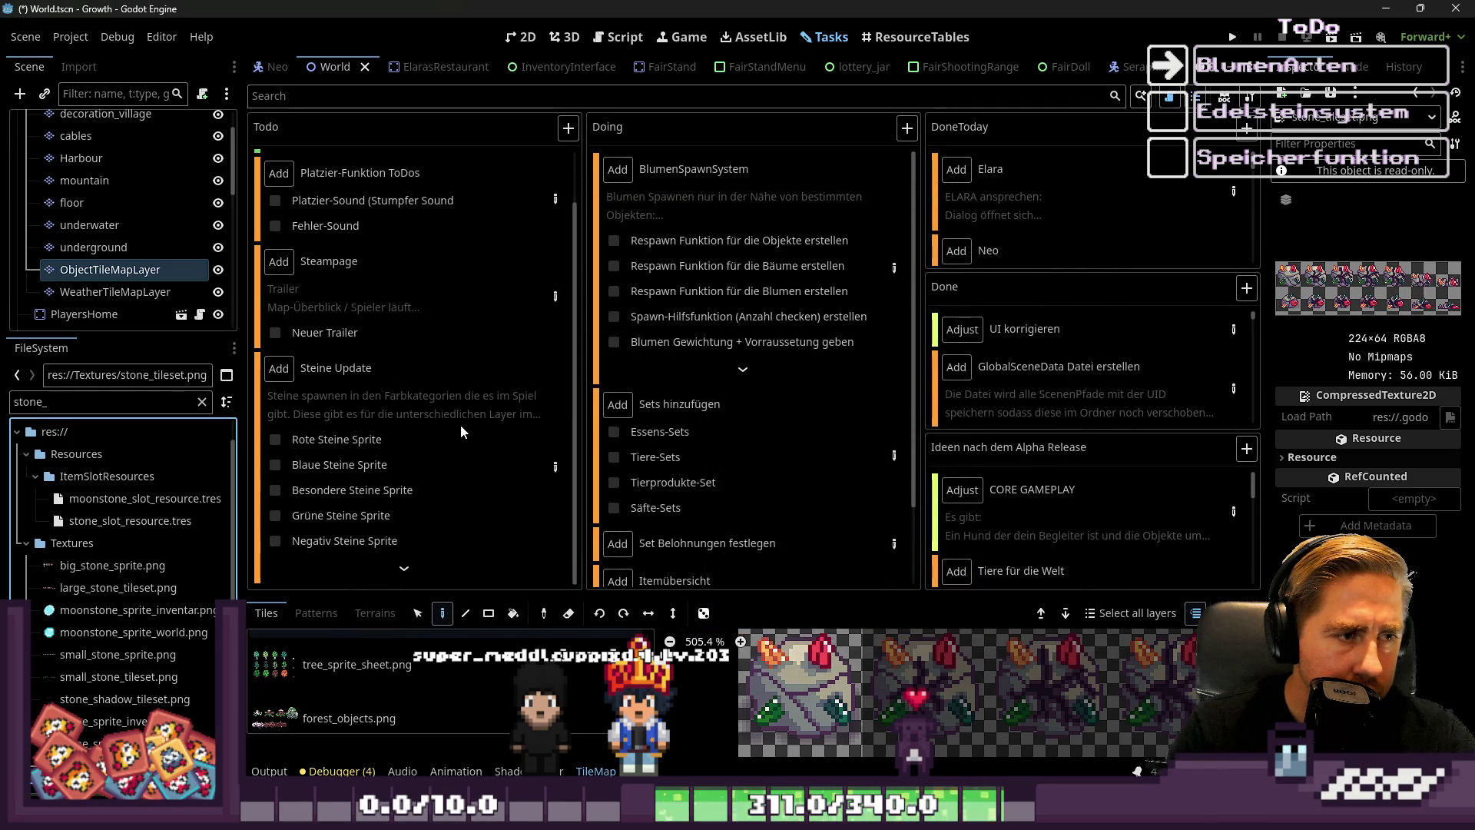
Drag the Steine Update card from Todo to the top of Doing and recheck its details.
scroll(421, 378, up, 1)
mouse_move(373, 430)
mouse_down()
mouse_move(550, 427)
mouse_move(776, 207)
mouse_move(728, 331)
mouse_up()
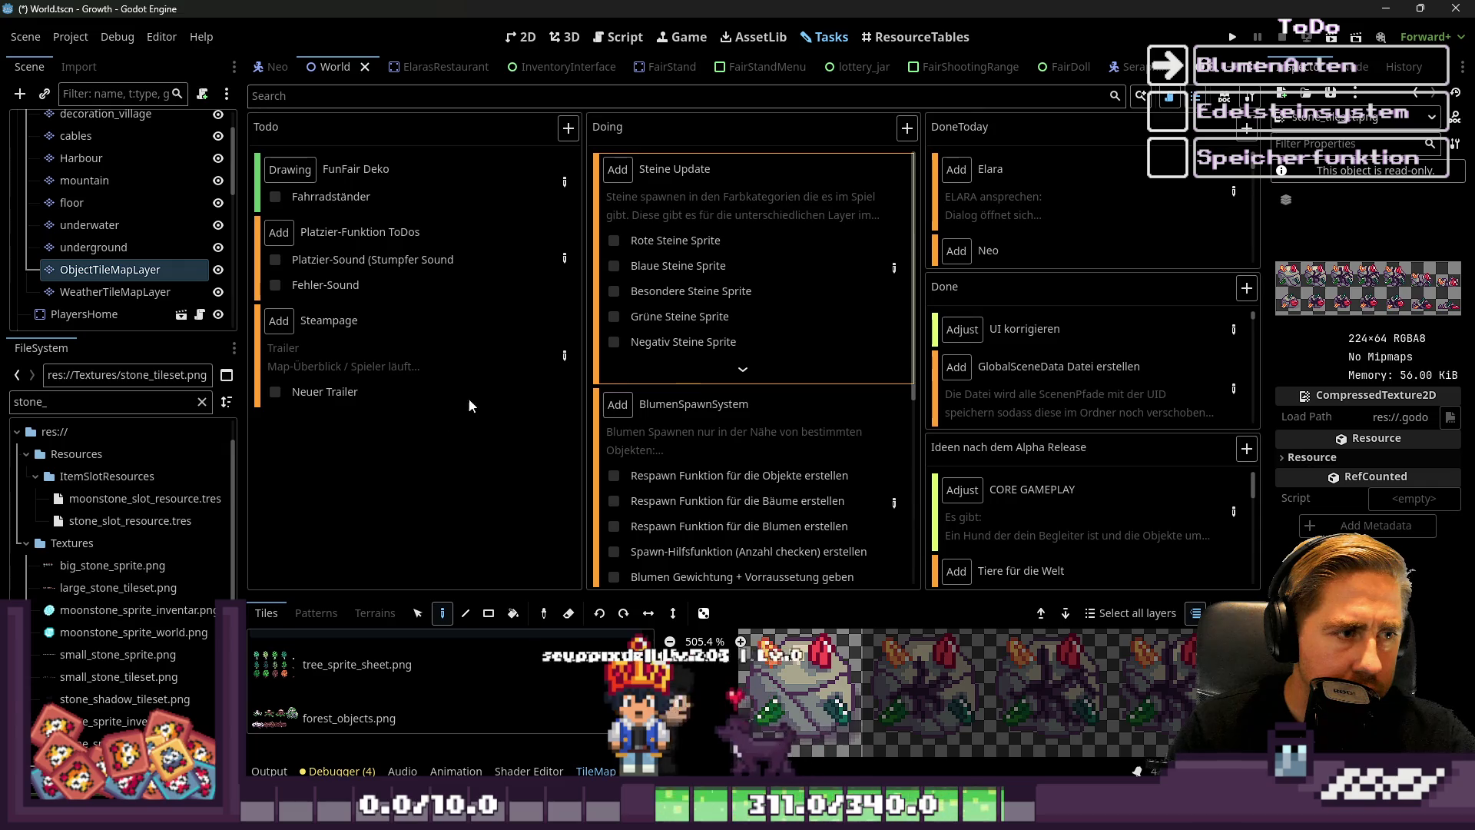
click(893, 268)
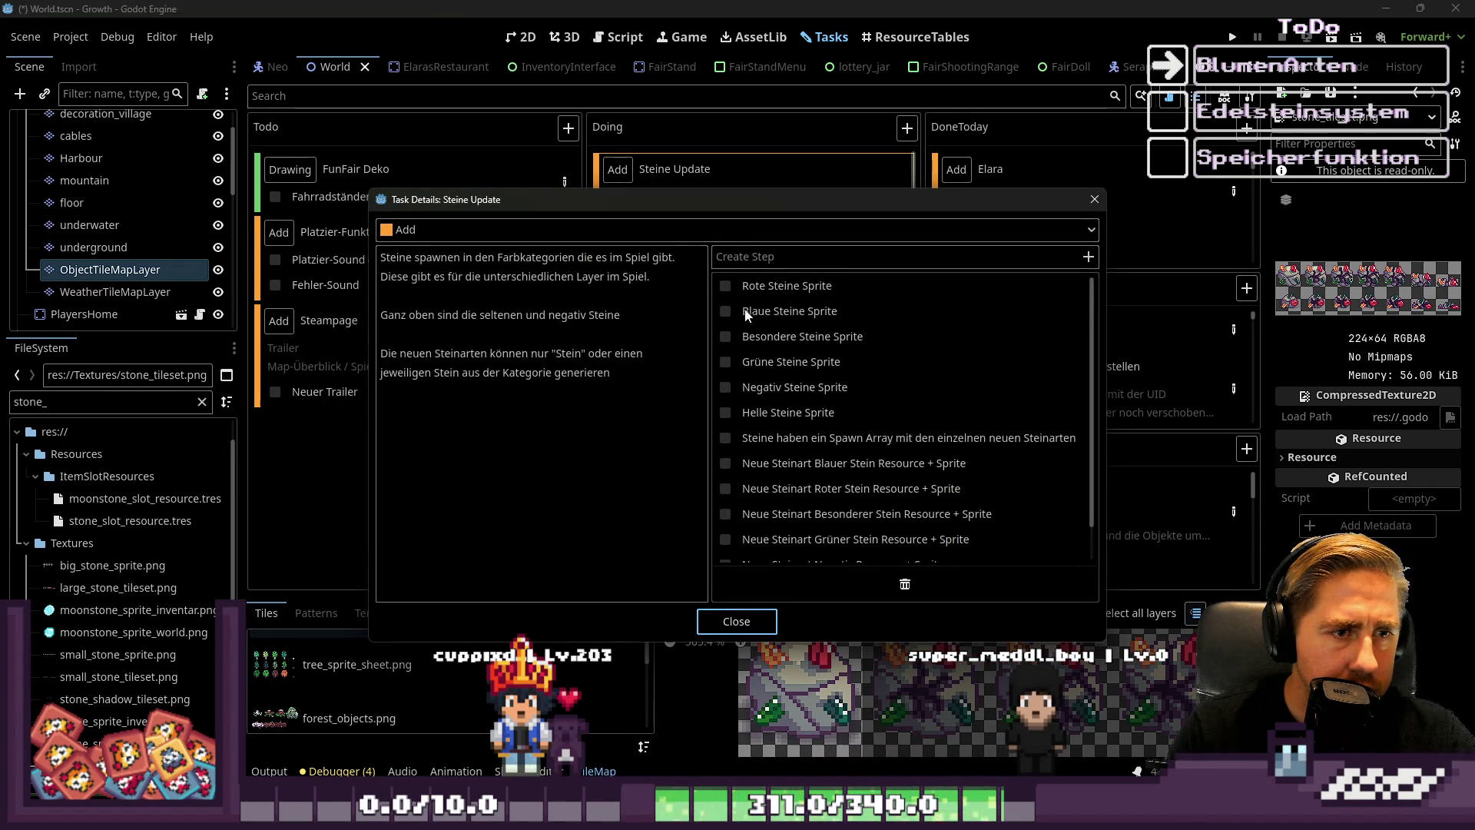
click(766, 621)
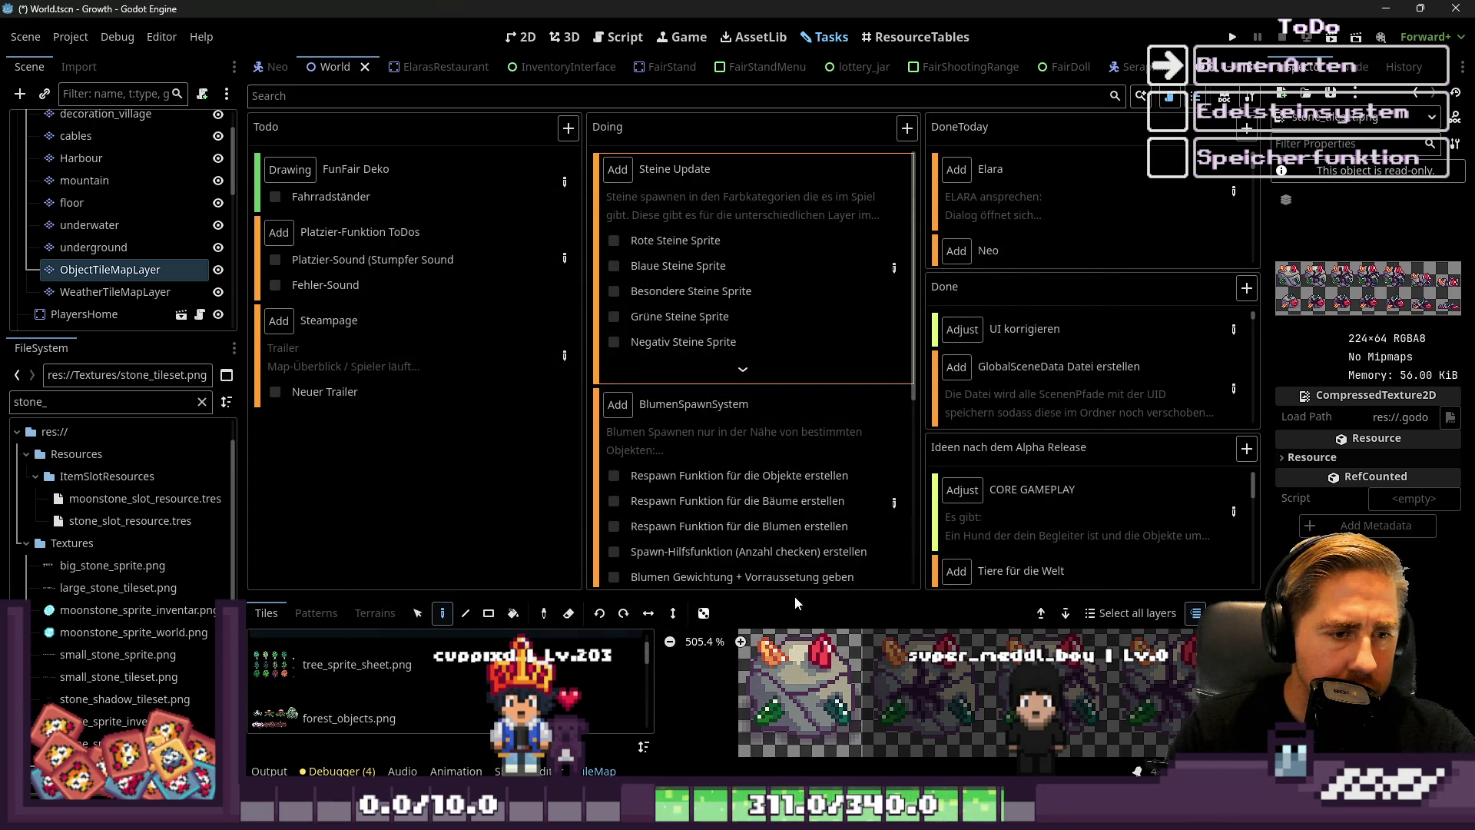
mouse_move(991, 816)
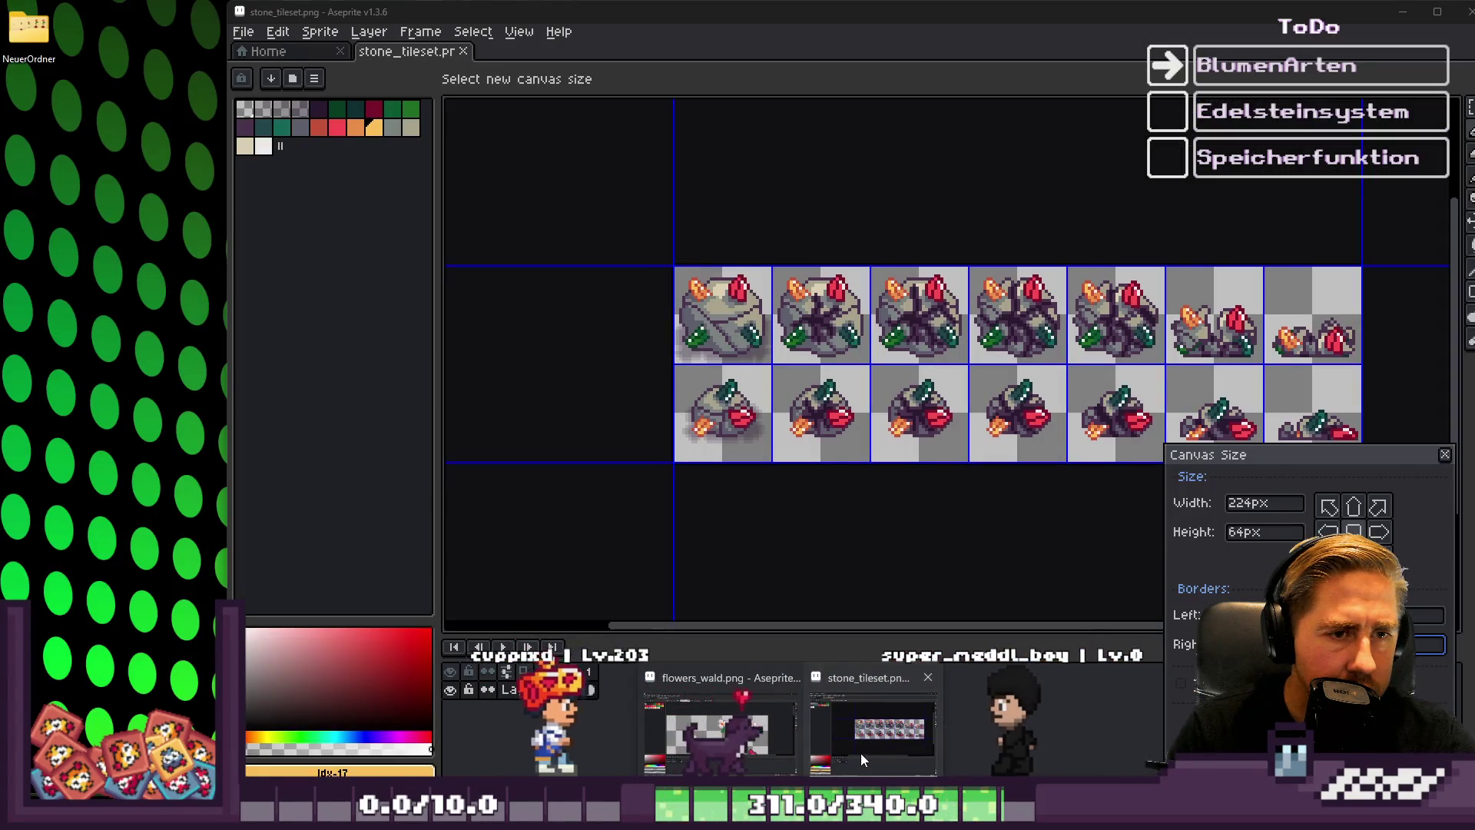
Back in the stone tileset, enlarge the canvas to a height of 224.
click(862, 755)
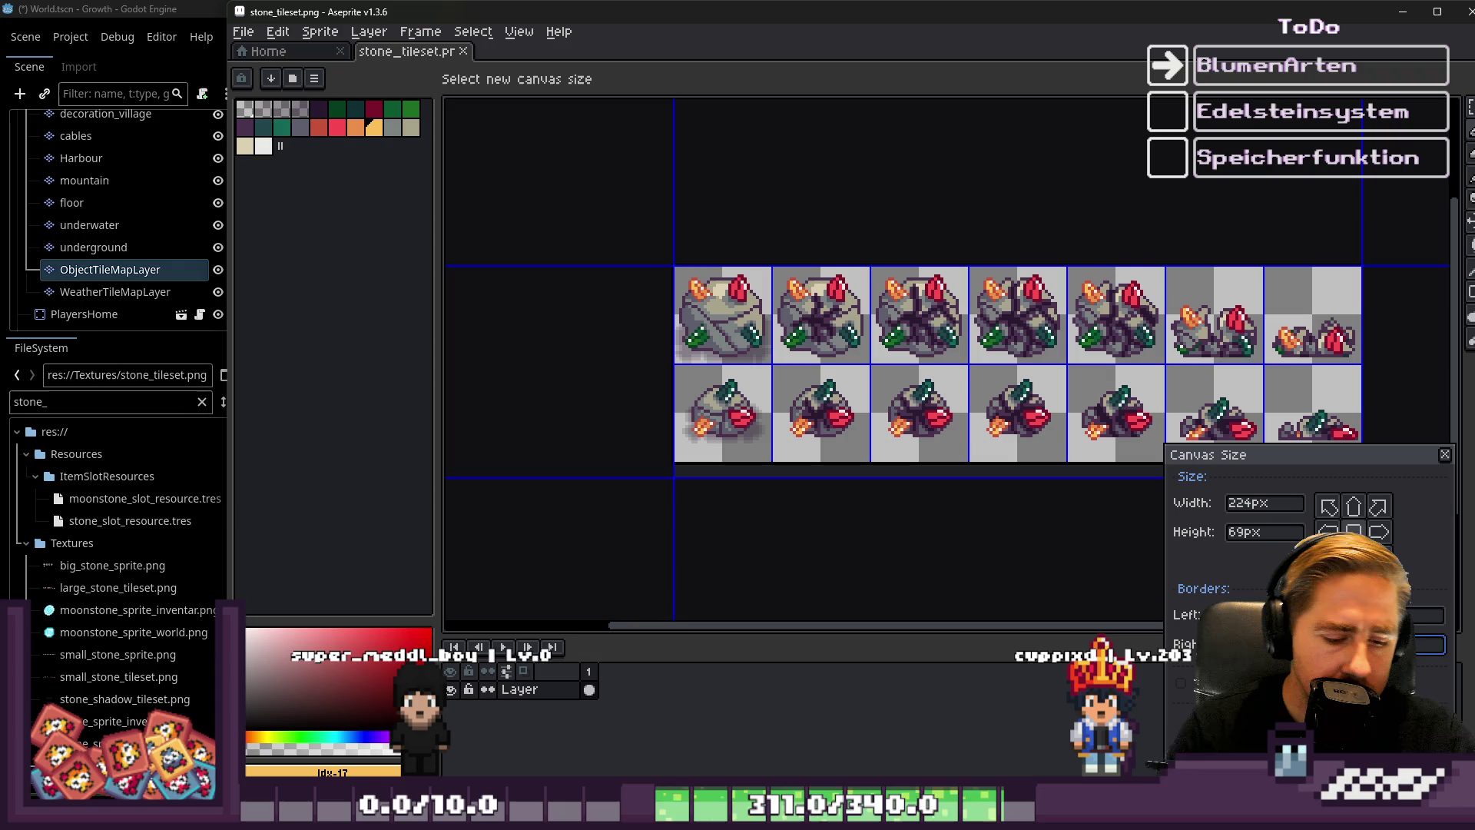
text(224)
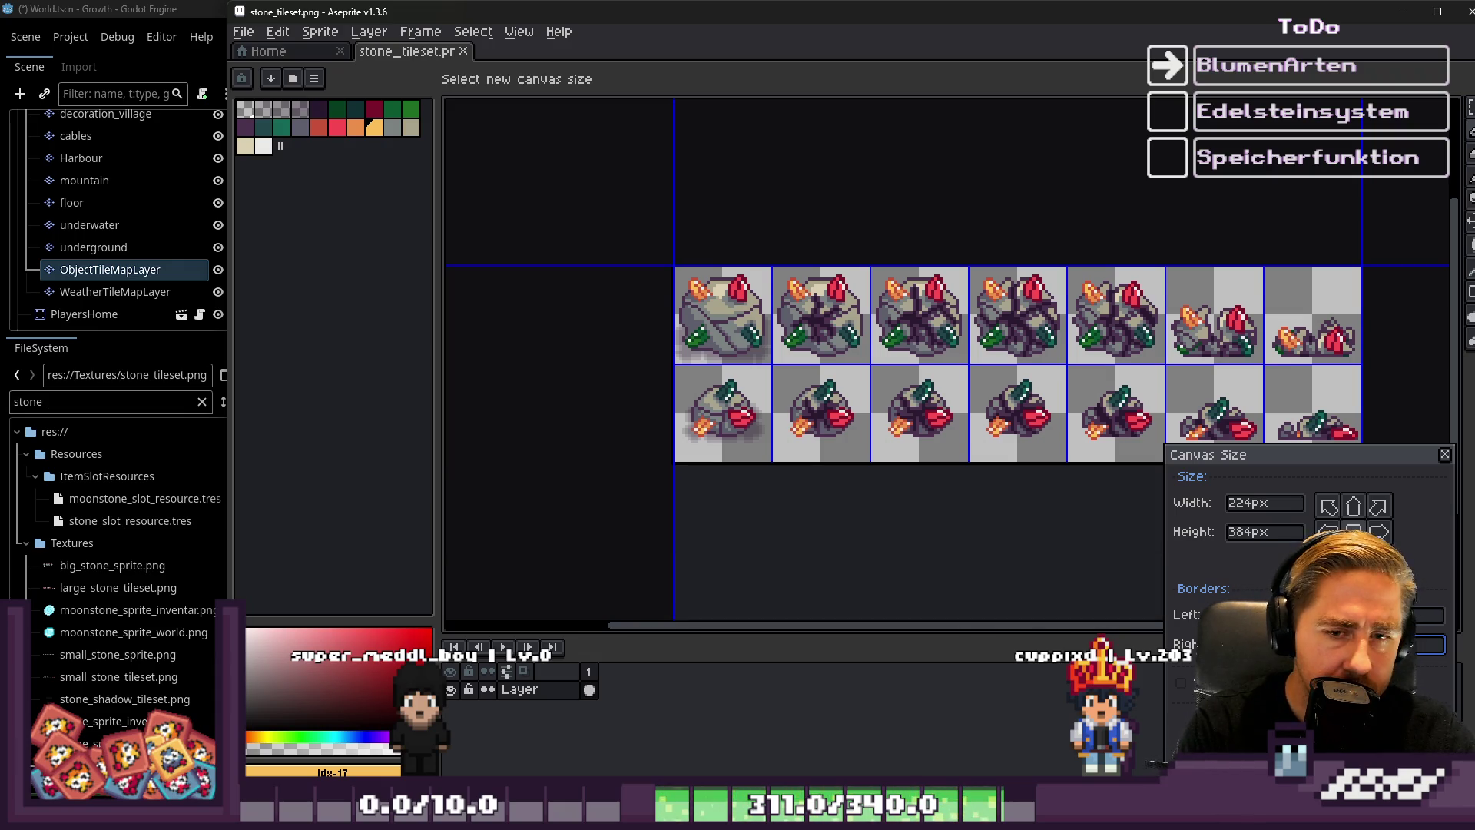
key(Return)
scroll(564, 293, down, 3)
scroll(642, 246, up, 3)
Select the two existing sprite rows with the rectangular marquee.
key(m)
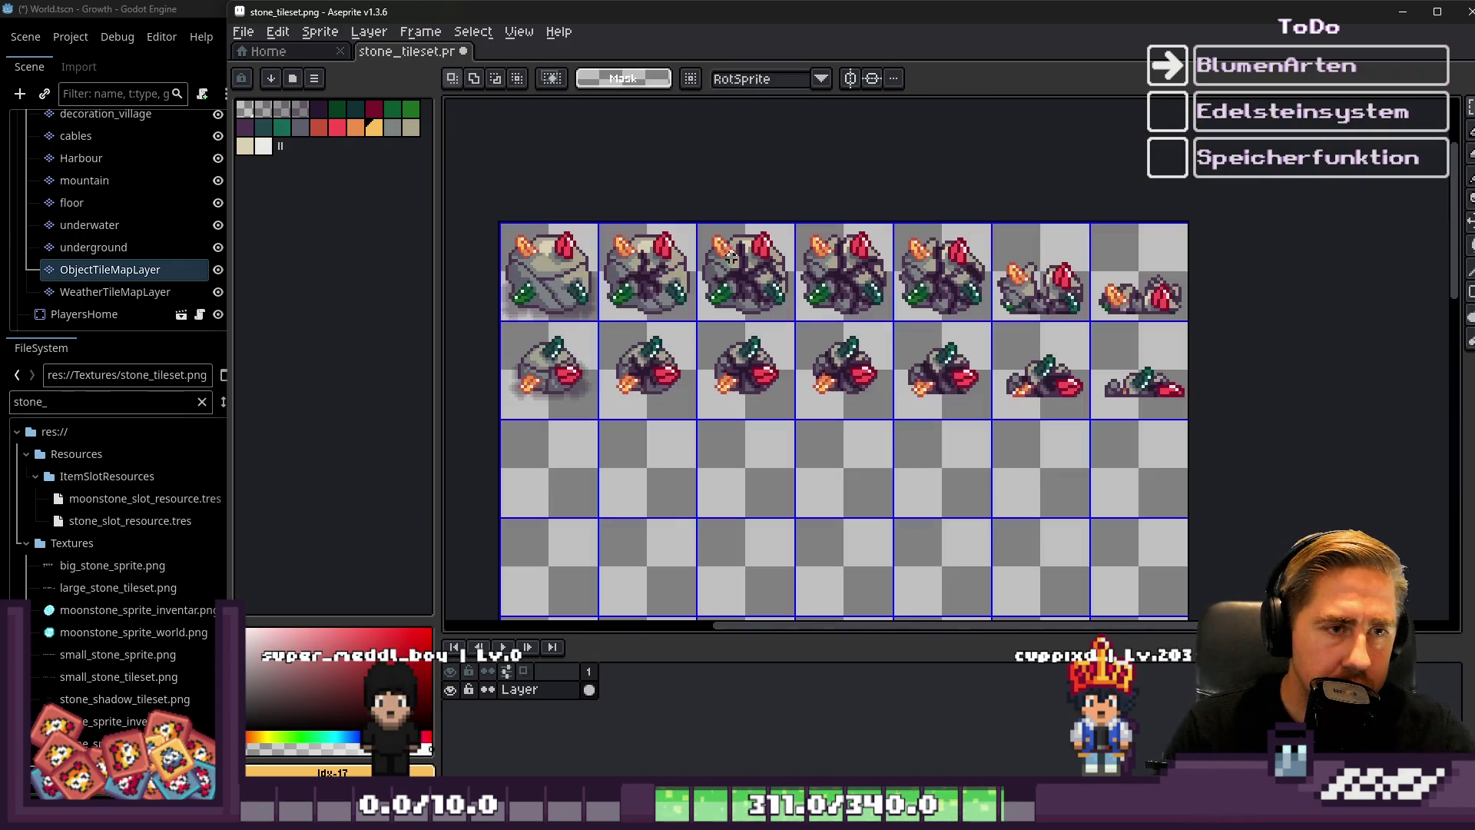
drag(488, 167, 1269, 393)
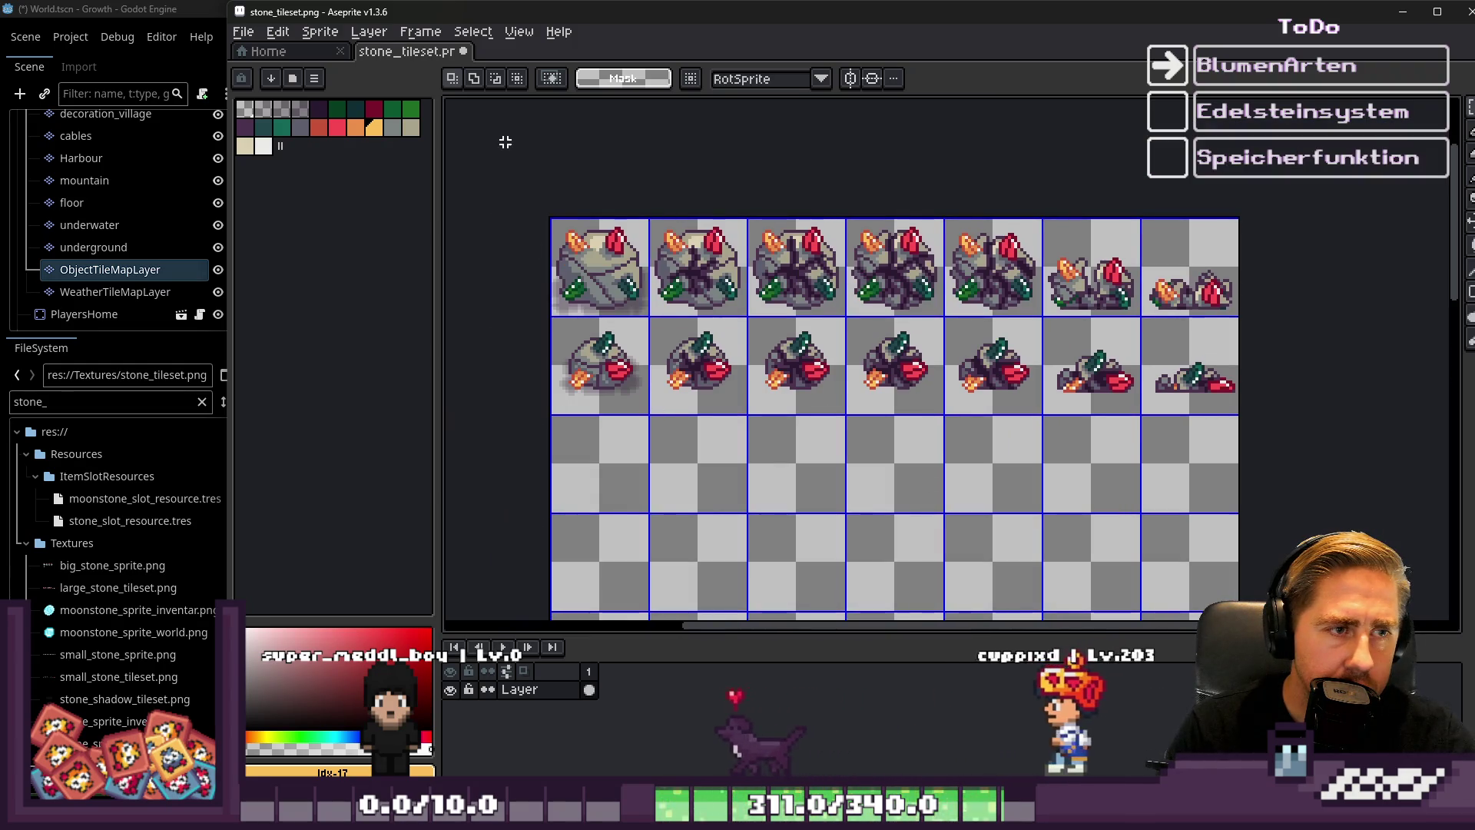
mouse_move(500, 138)
mouse_down()
mouse_move(1127, 392)
mouse_move(1265, 410)
mouse_up()
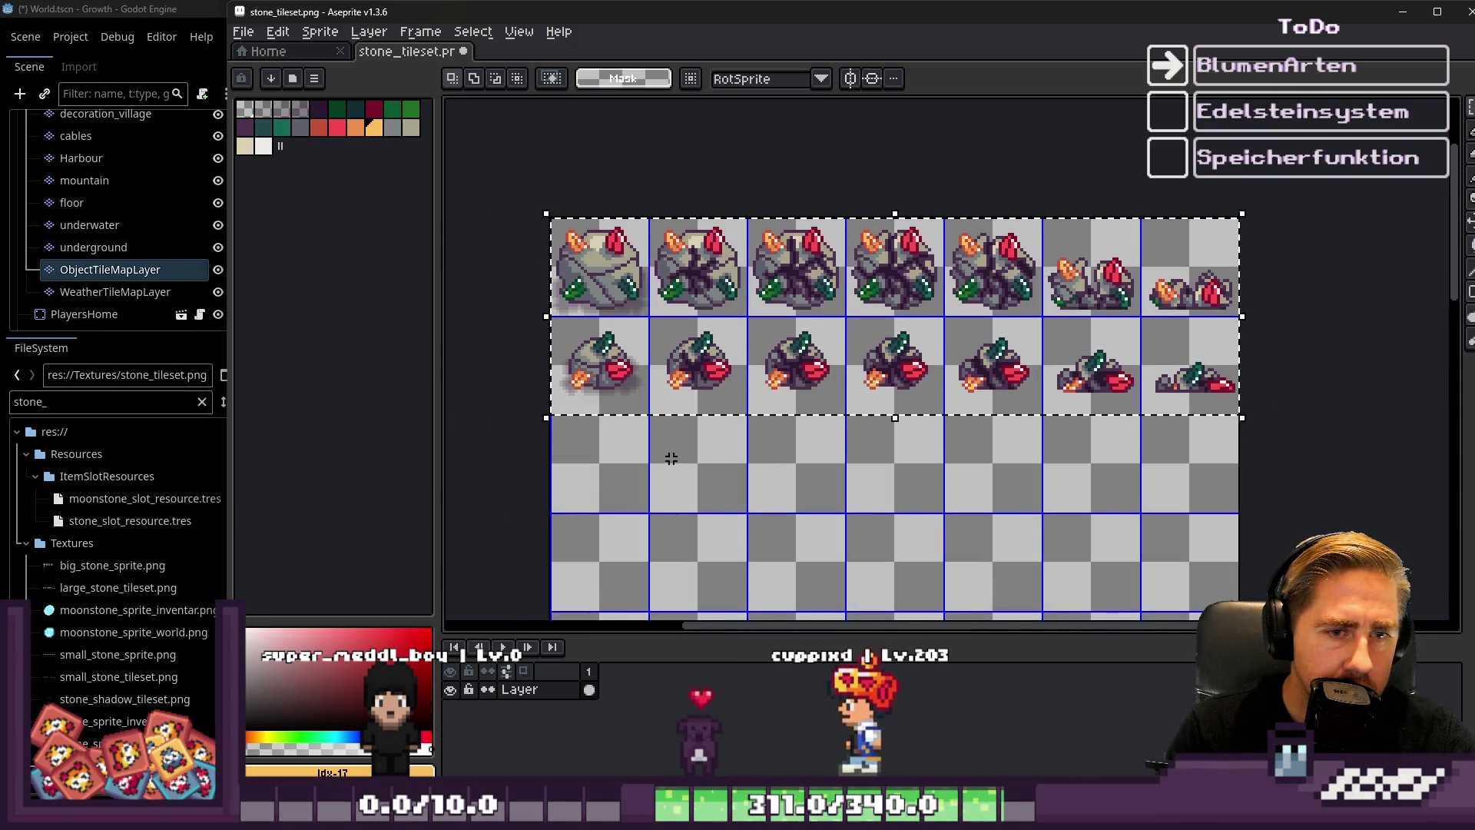
scroll(594, 477, up, 2)
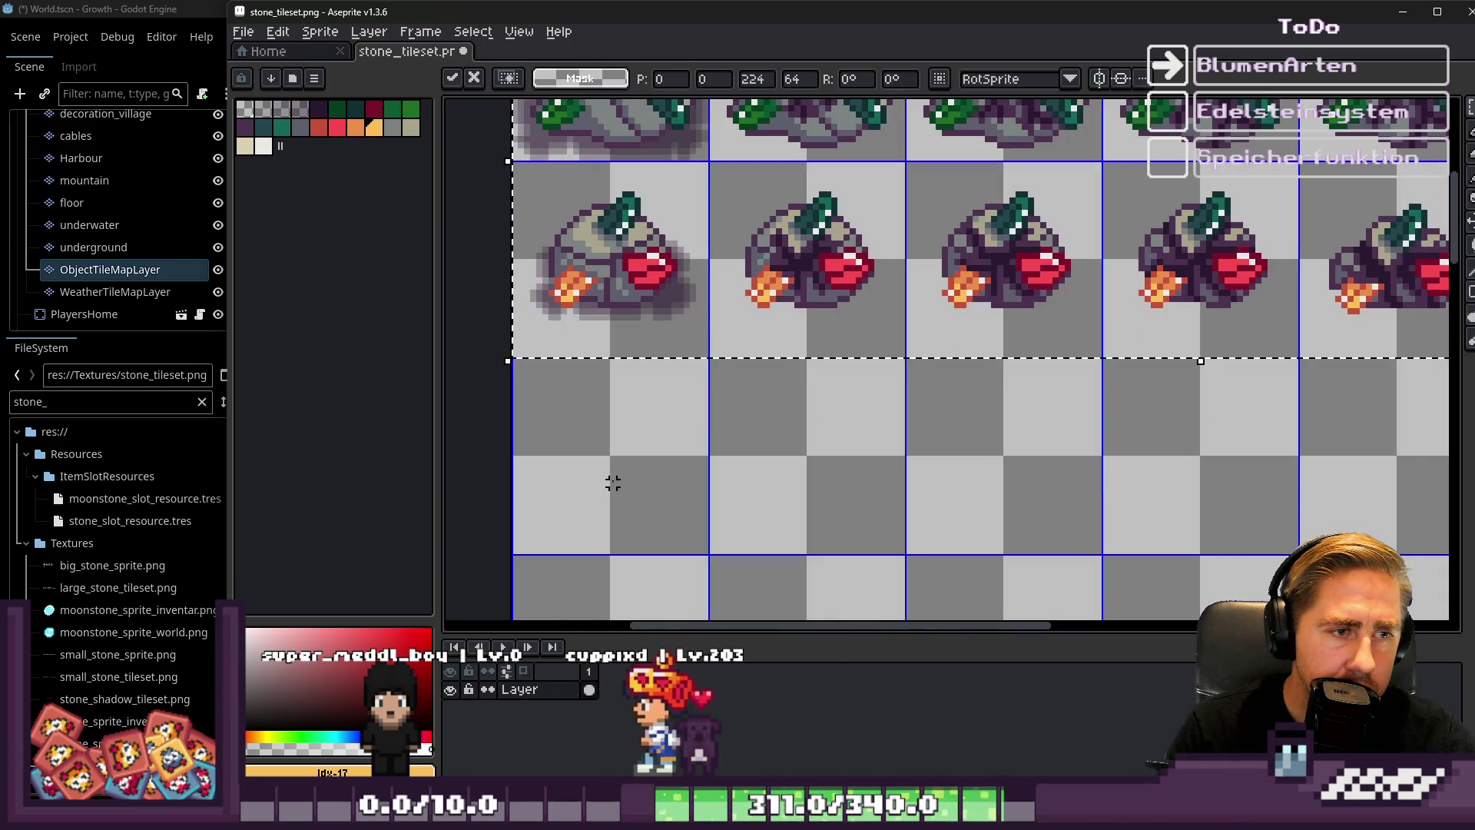
scroll(737, 395, down, 3)
scroll(737, 395, up, 5)
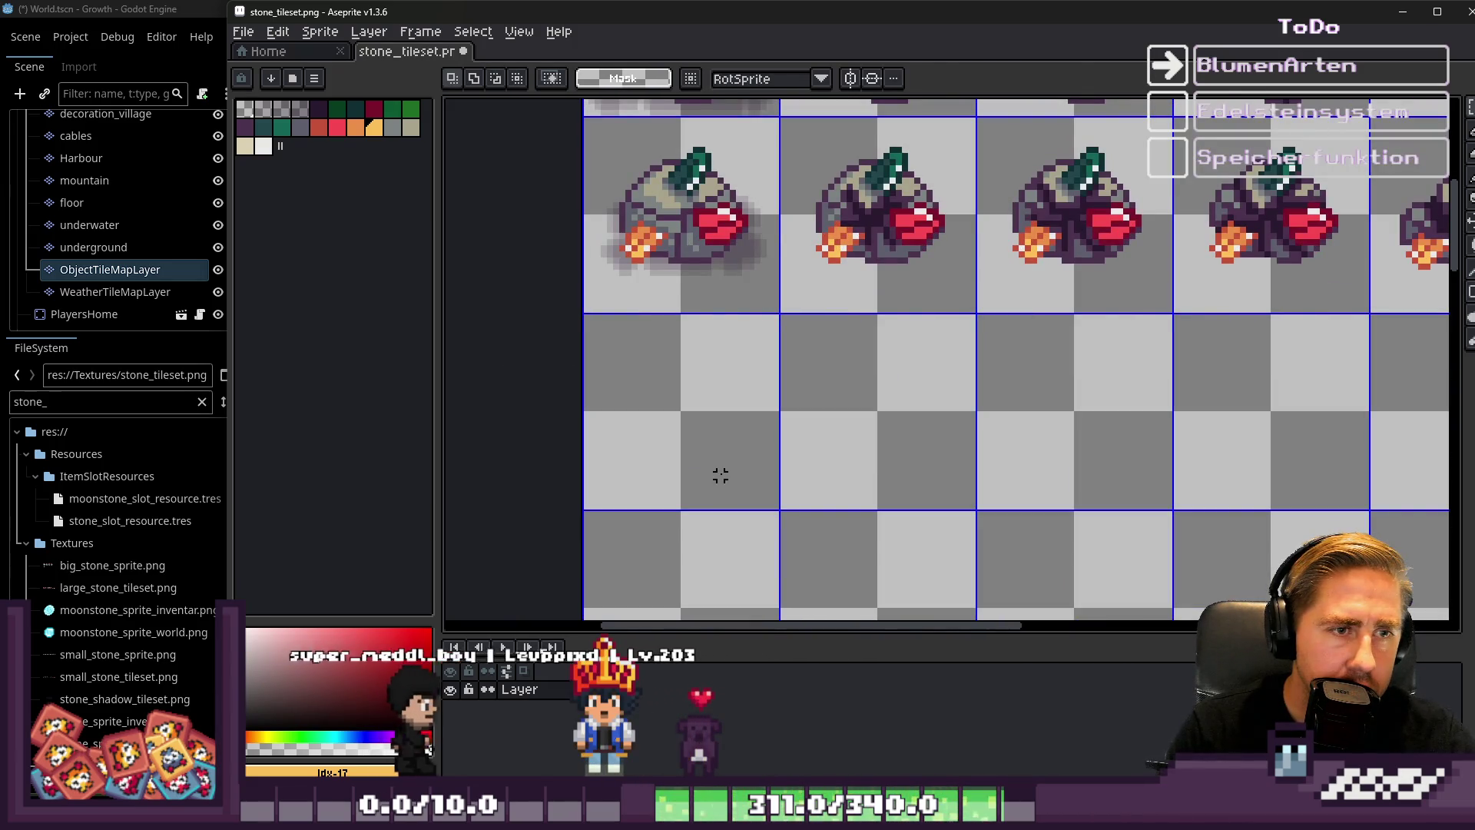
Place a copy of the selected rows below the originals and commit it.
key(ctrl+t)
scroll(689, 223, down, 2)
mouse_move(689, 222)
mouse_down()
mouse_move(708, 456)
mouse_move(735, 449)
mouse_up()
scroll(708, 457, down, 3)
scroll(708, 456, up, 3)
scroll(724, 428, down, 1)
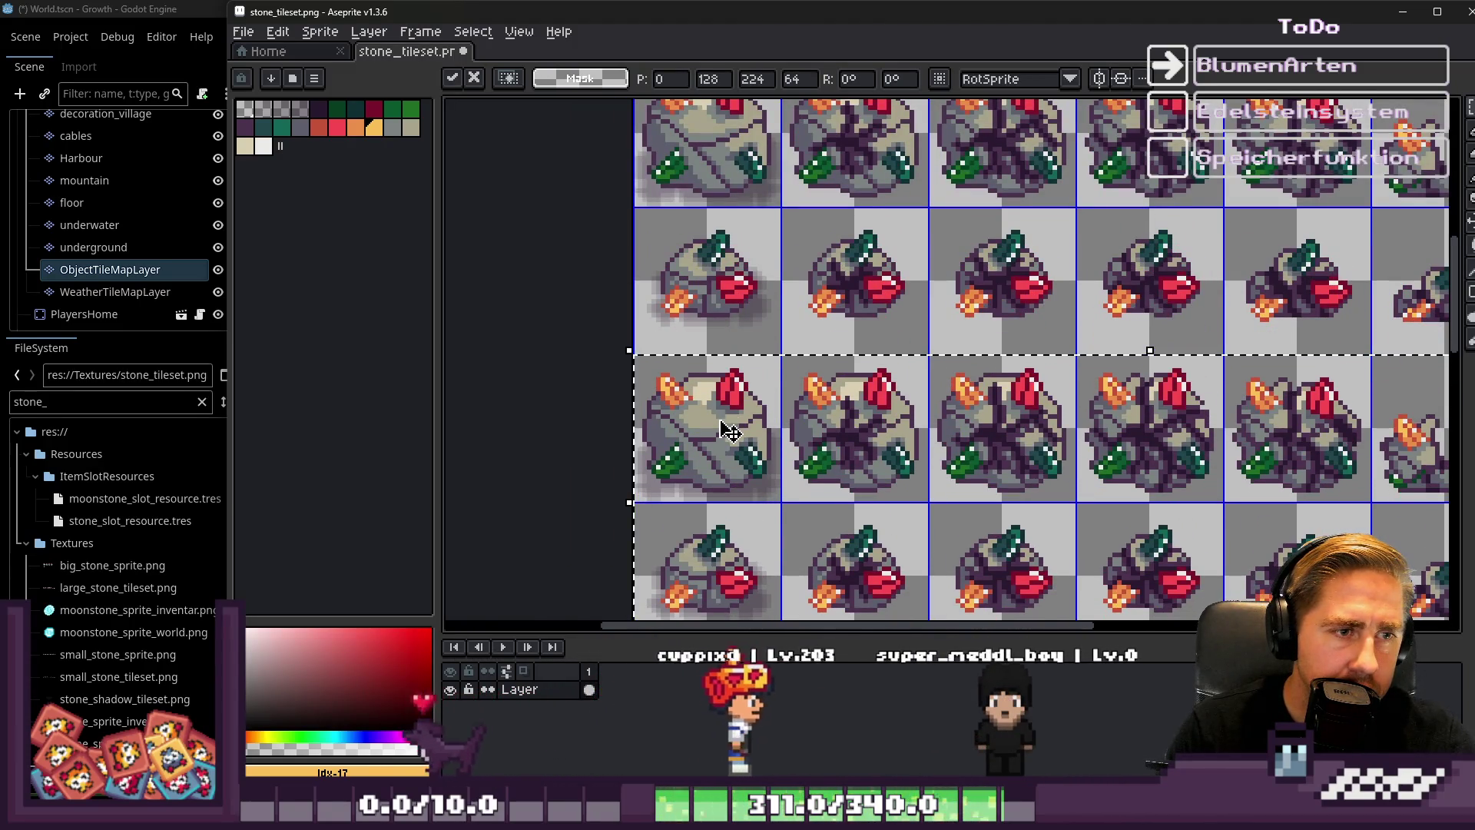
key(Return)
scroll(697, 277, down, 3)
scroll(701, 438, up, 5)
Shift the copied stone row down exactly one tile row, commit it, and zoom out to check.
click(709, 445)
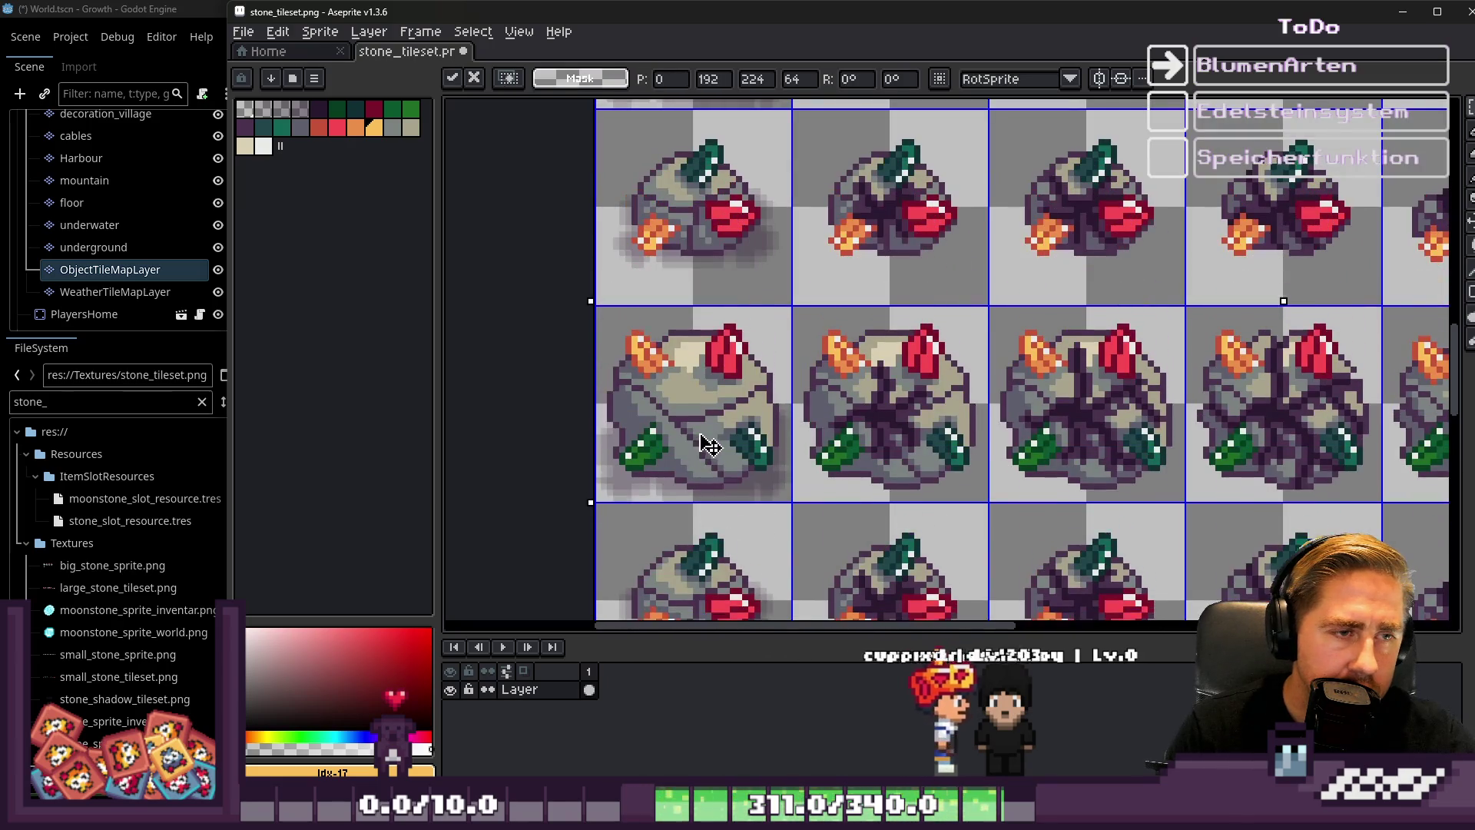
mouse_move(708, 442)
mouse_down()
mouse_move(734, 295)
mouse_move(734, 347)
mouse_up()
scroll(733, 296, down, 3)
scroll(730, 392, up, 3)
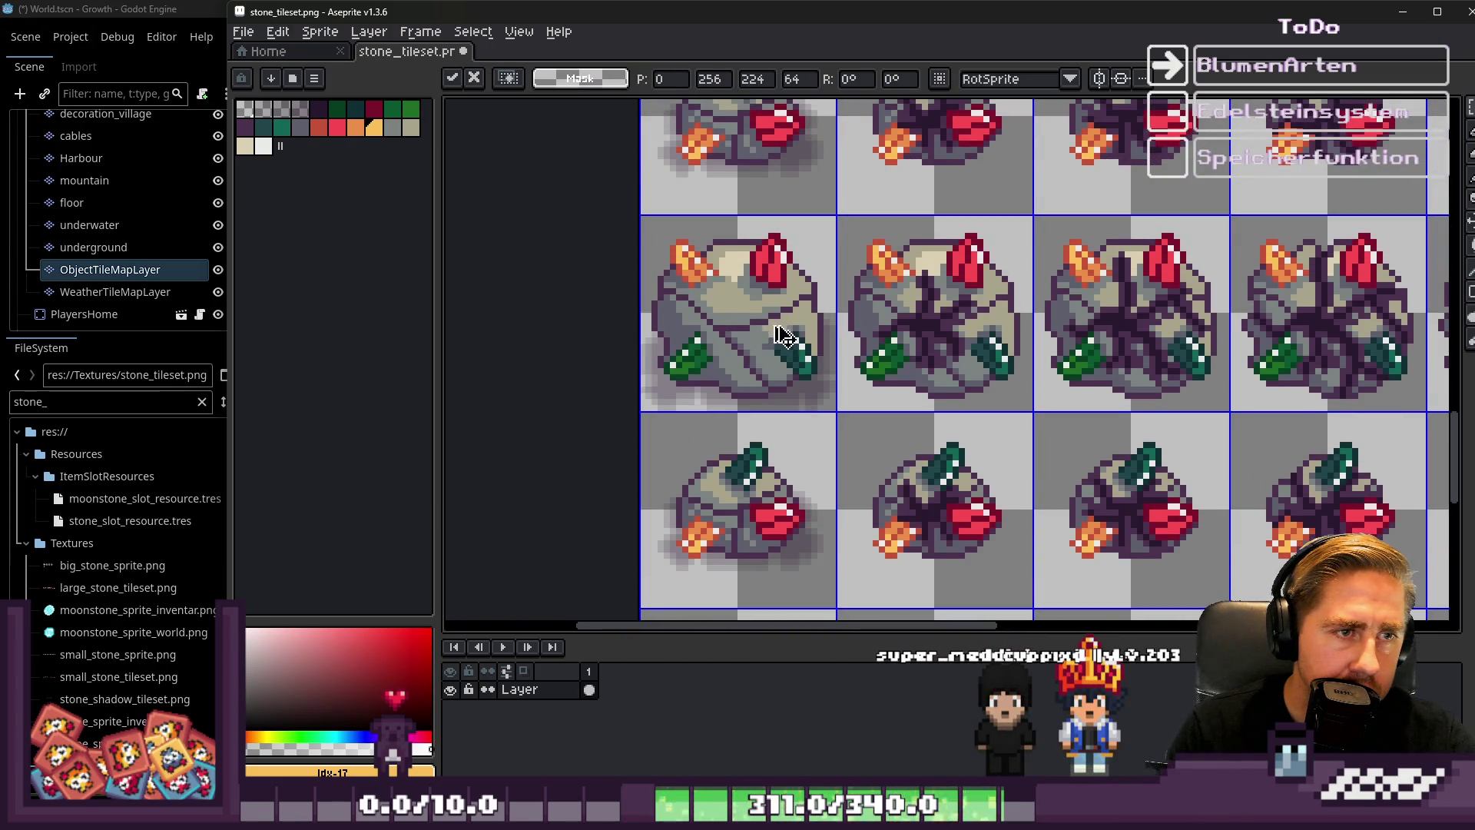
scroll(784, 335, down, 3)
scroll(767, 444, up, 3)
drag(766, 444, 765, 463)
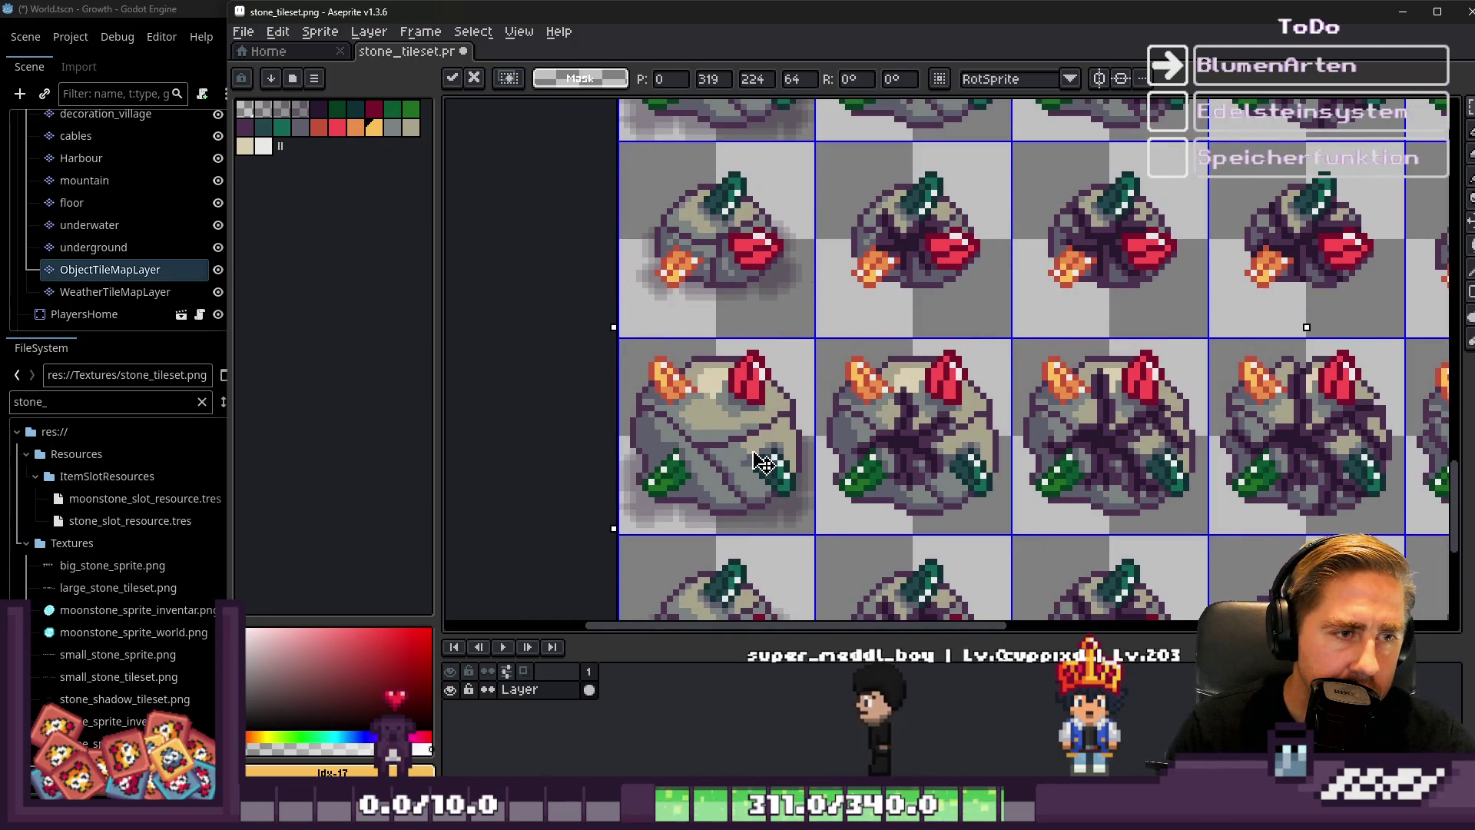
key(Return)
scroll(771, 437, down, 3)
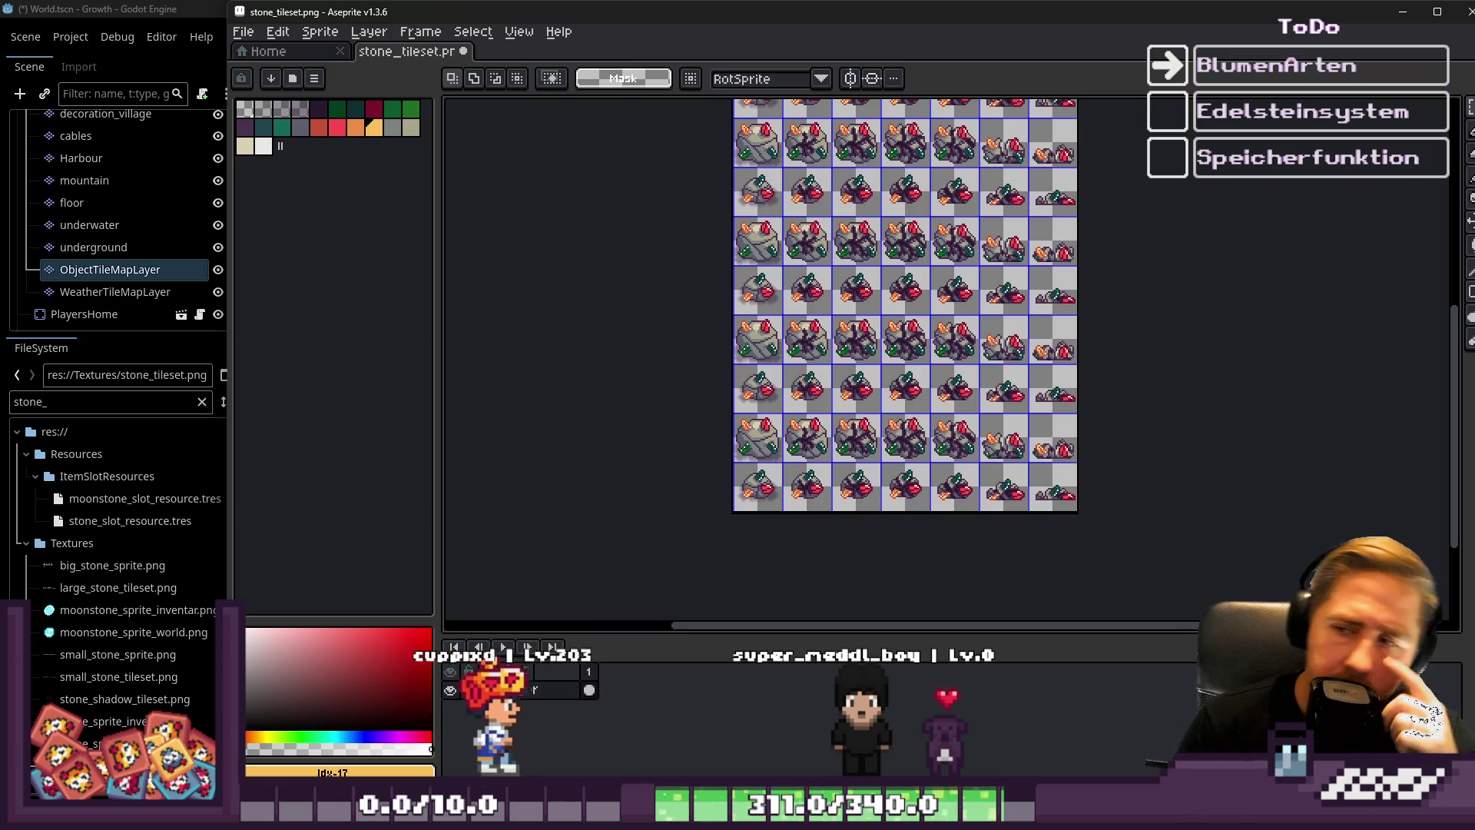
scroll(818, 480, up, 2)
scroll(819, 480, down, 2)
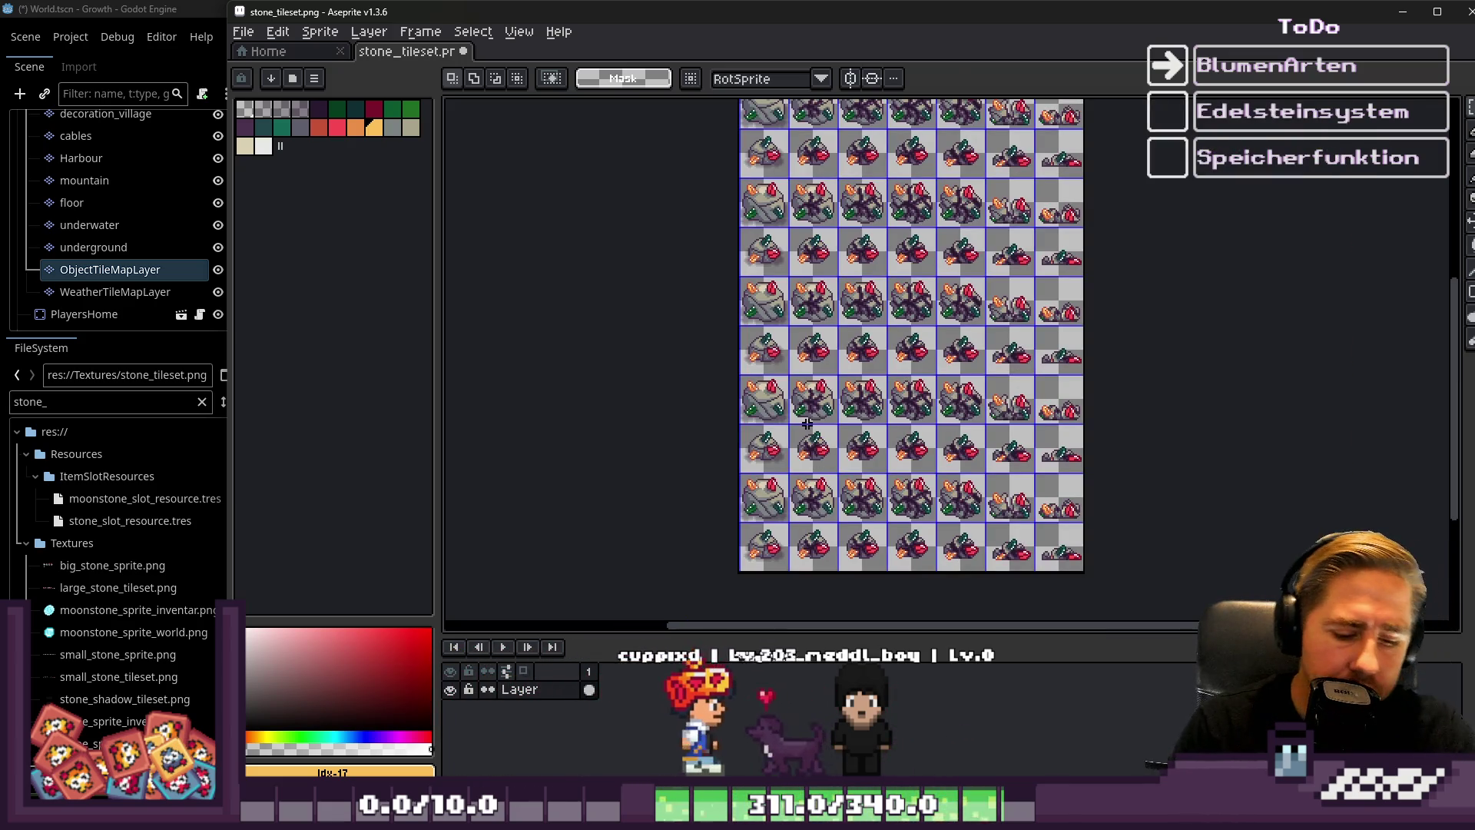
scroll(818, 480, down, 2)
scroll(818, 480, up, 6)
Within the top-row selection, fill the orange and yellow flame pixels with the gem's dark and bright reds.
mouse_move(638, 11)
mouse_down()
mouse_move(613, 517)
mouse_move(650, 517)
mouse_up()
double_click(650, 510)
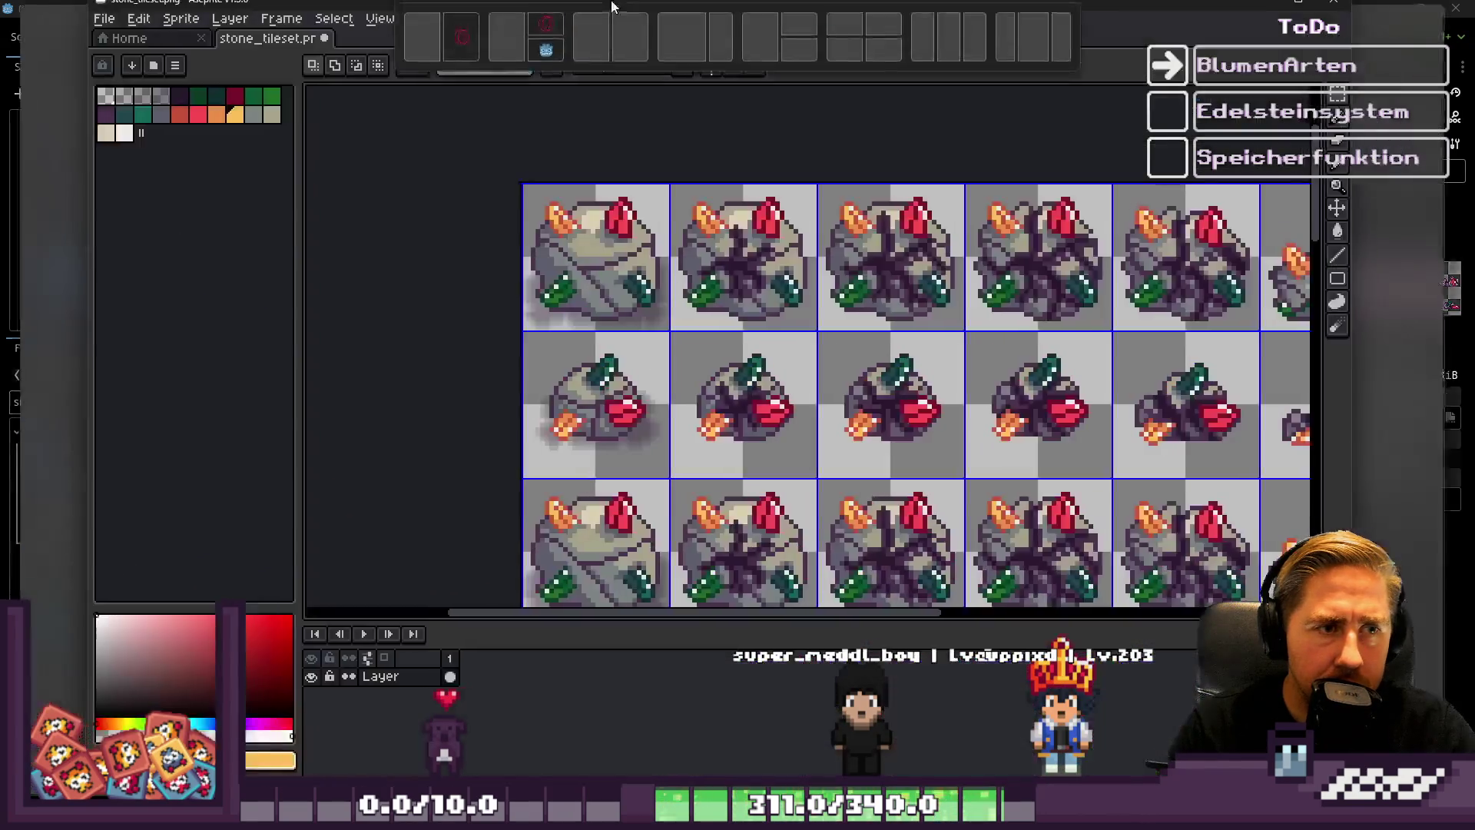
mouse_move(992, 366)
mouse_down()
mouse_move(883, 353)
mouse_move(845, 329)
mouse_up()
scroll(415, 225, up, 1)
scroll(840, 302, up, 1)
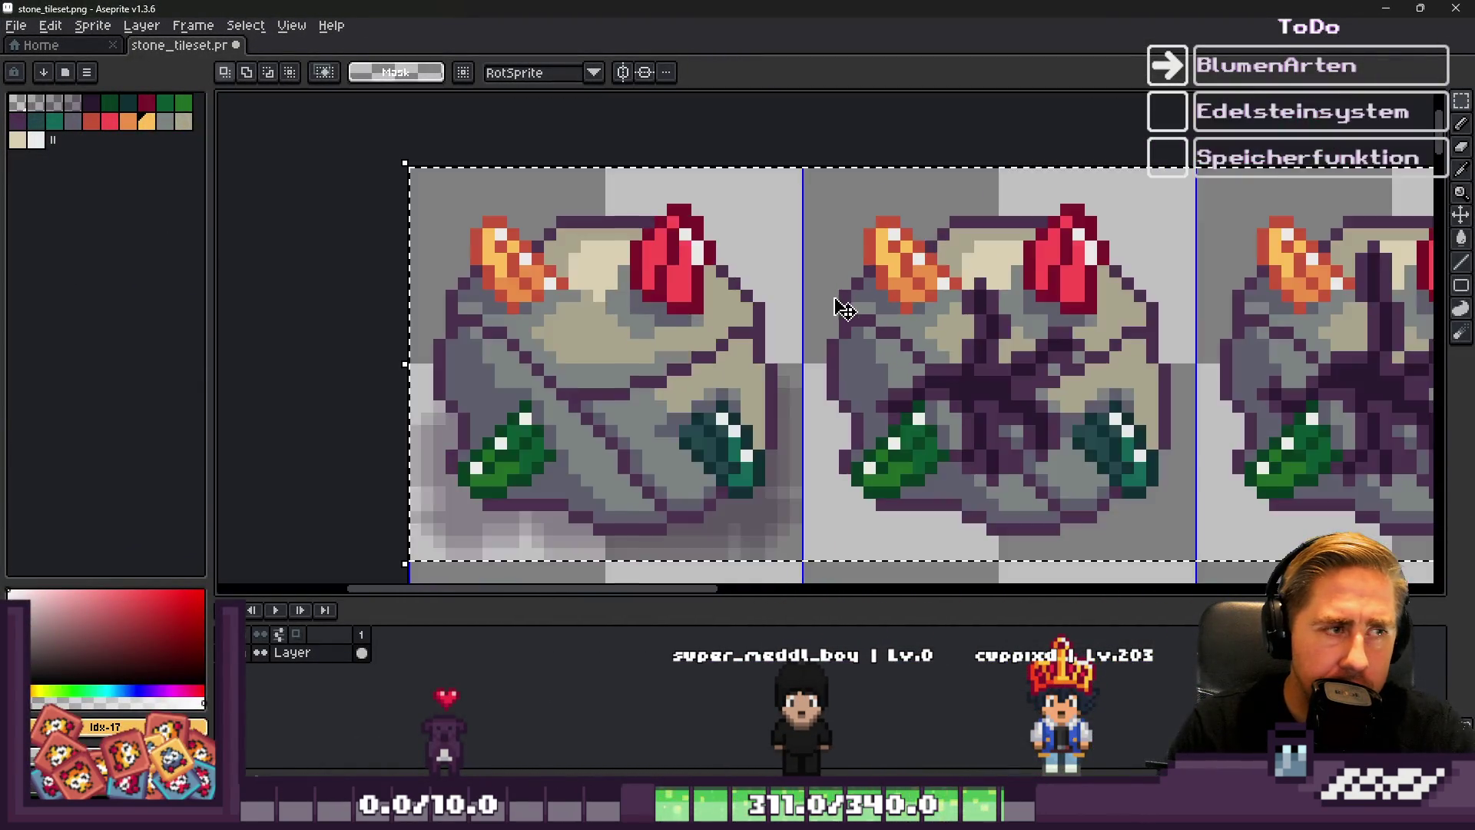
scroll(845, 307, up, 1)
alt+click(784, 244)
key(g)
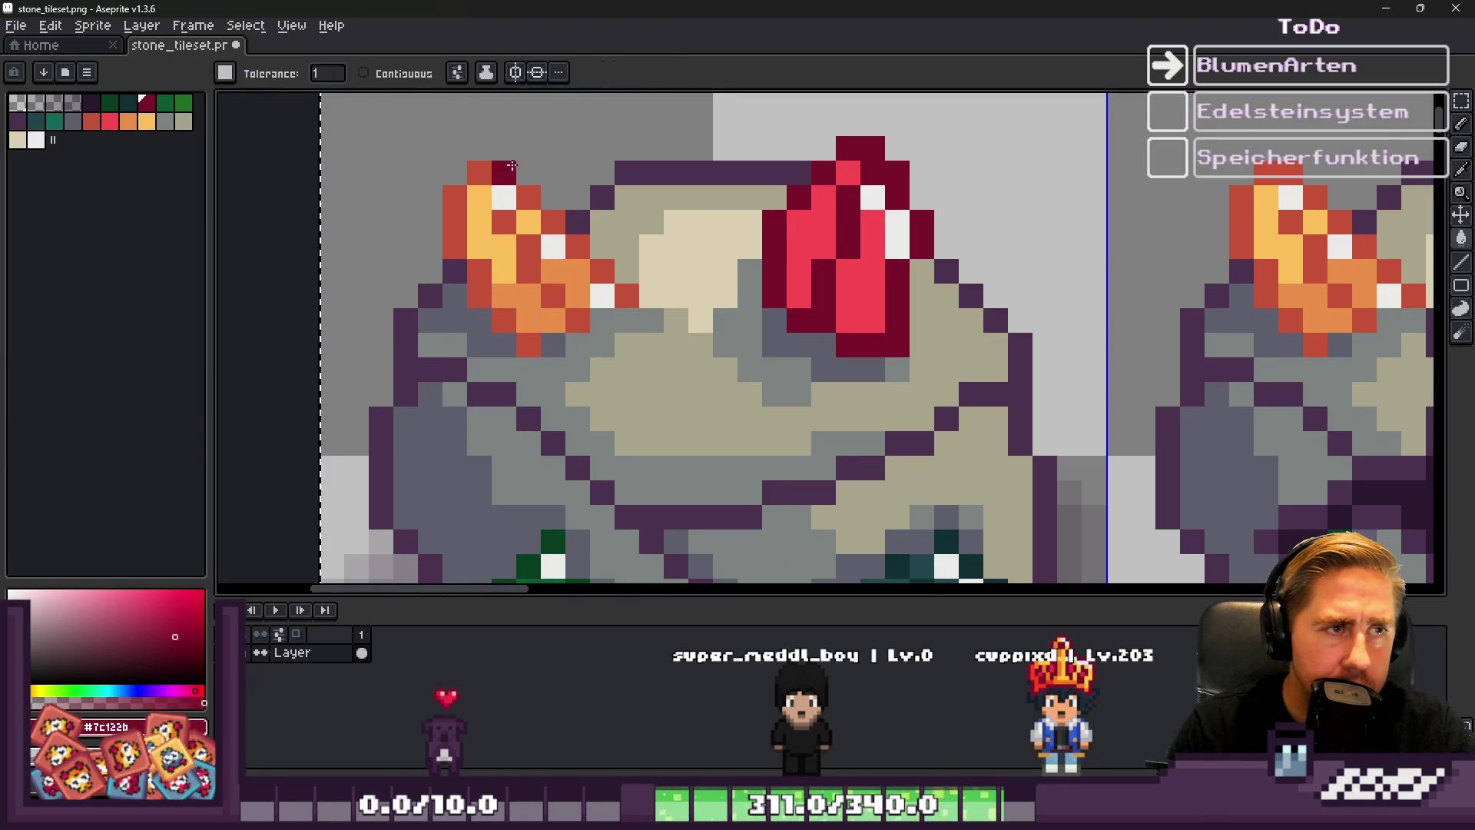
click(506, 177)
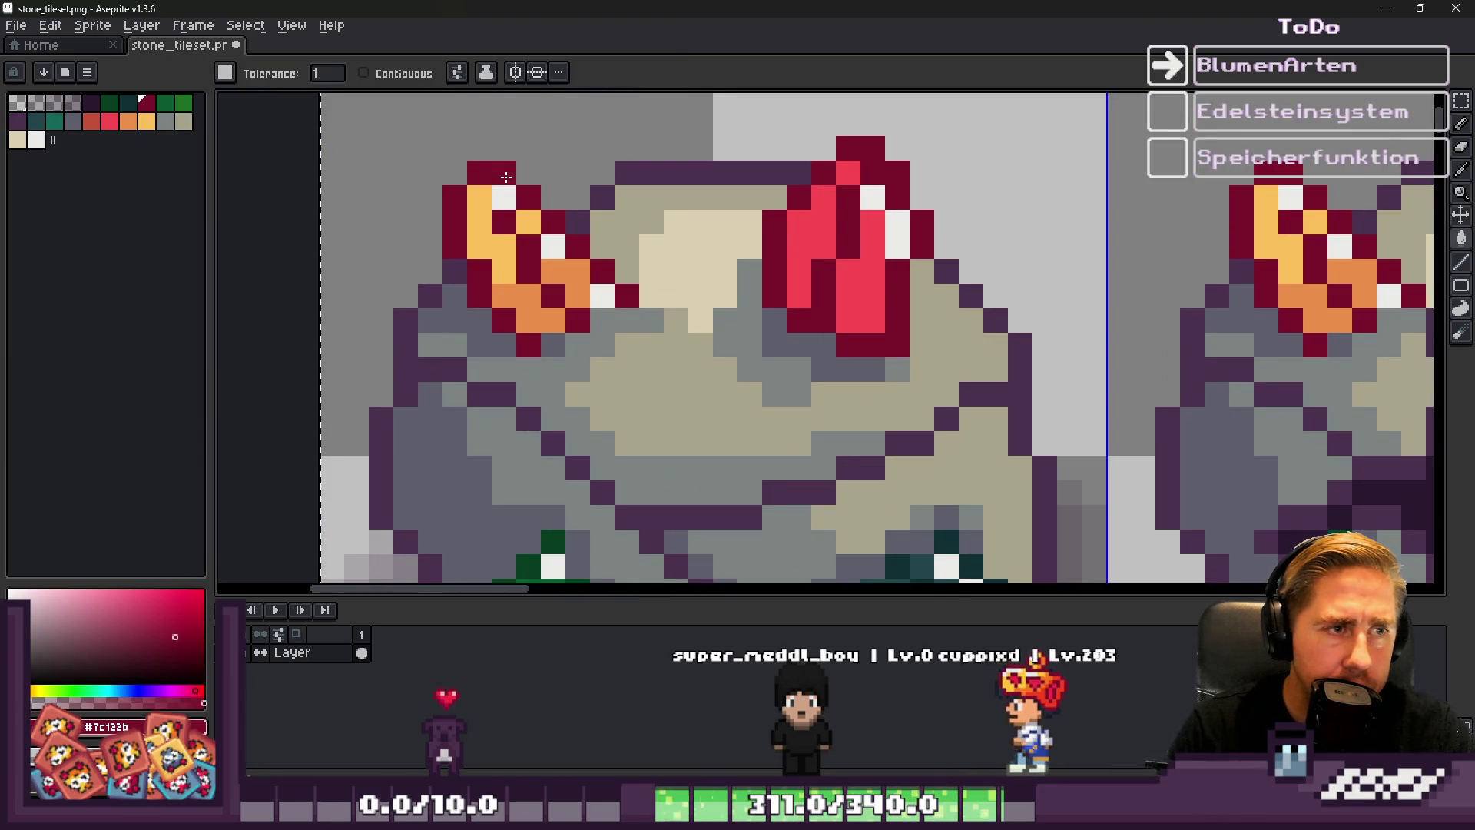
alt+click(827, 264)
click(497, 259)
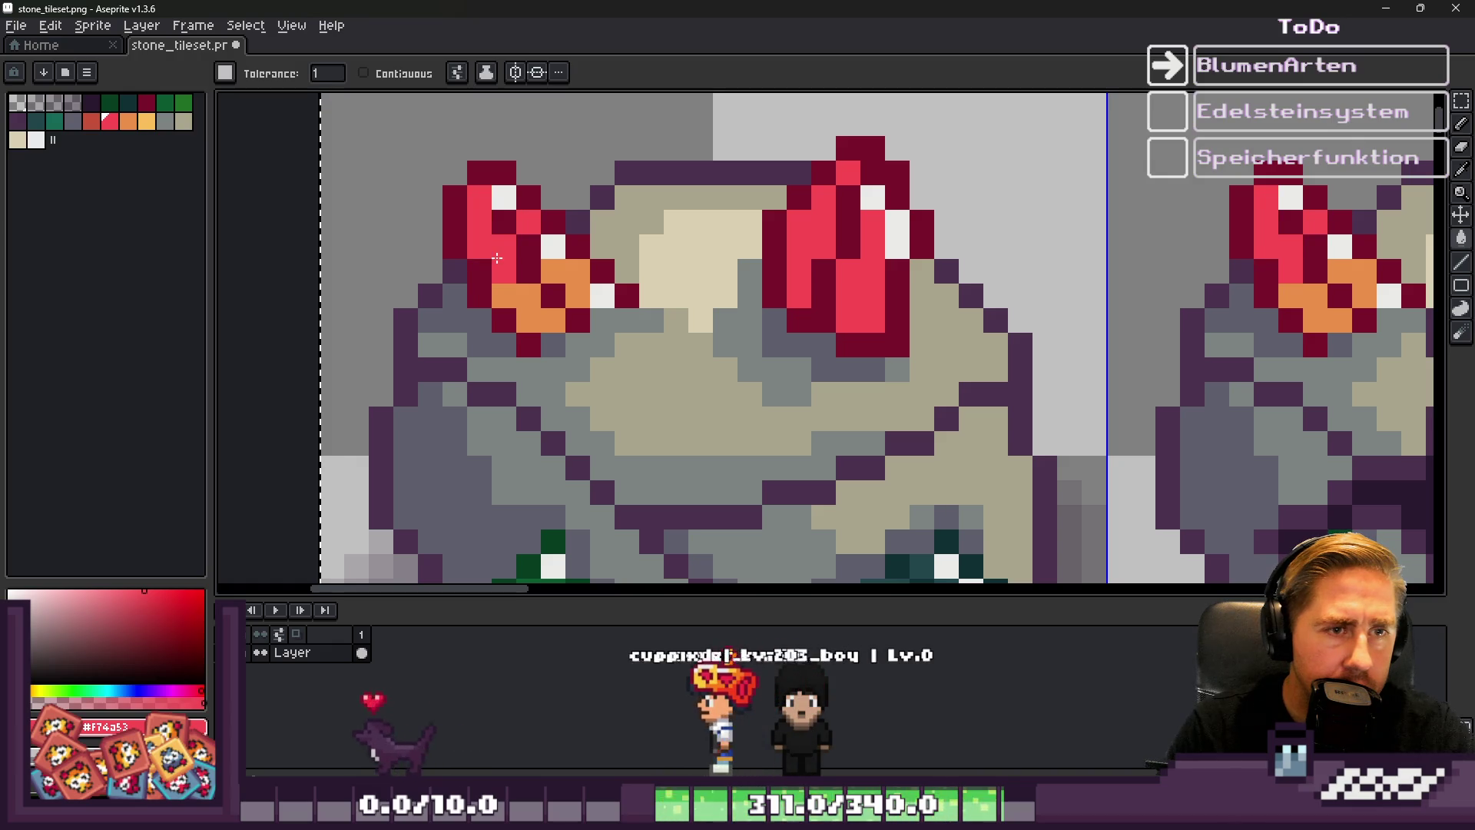
Load the default colour palette from the palette options menu.
key(alt)
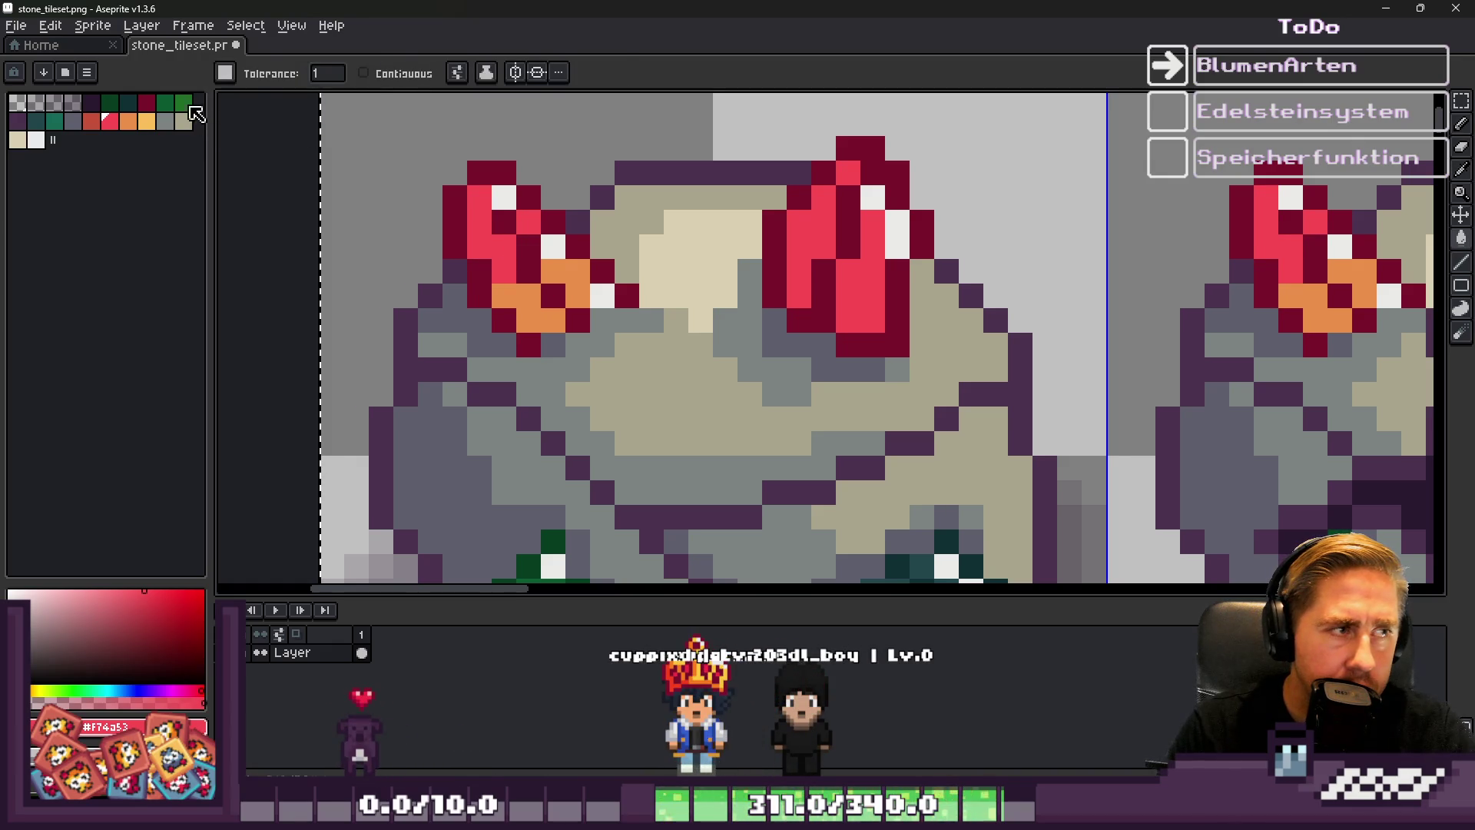
click(87, 72)
mouse_move(184, 140)
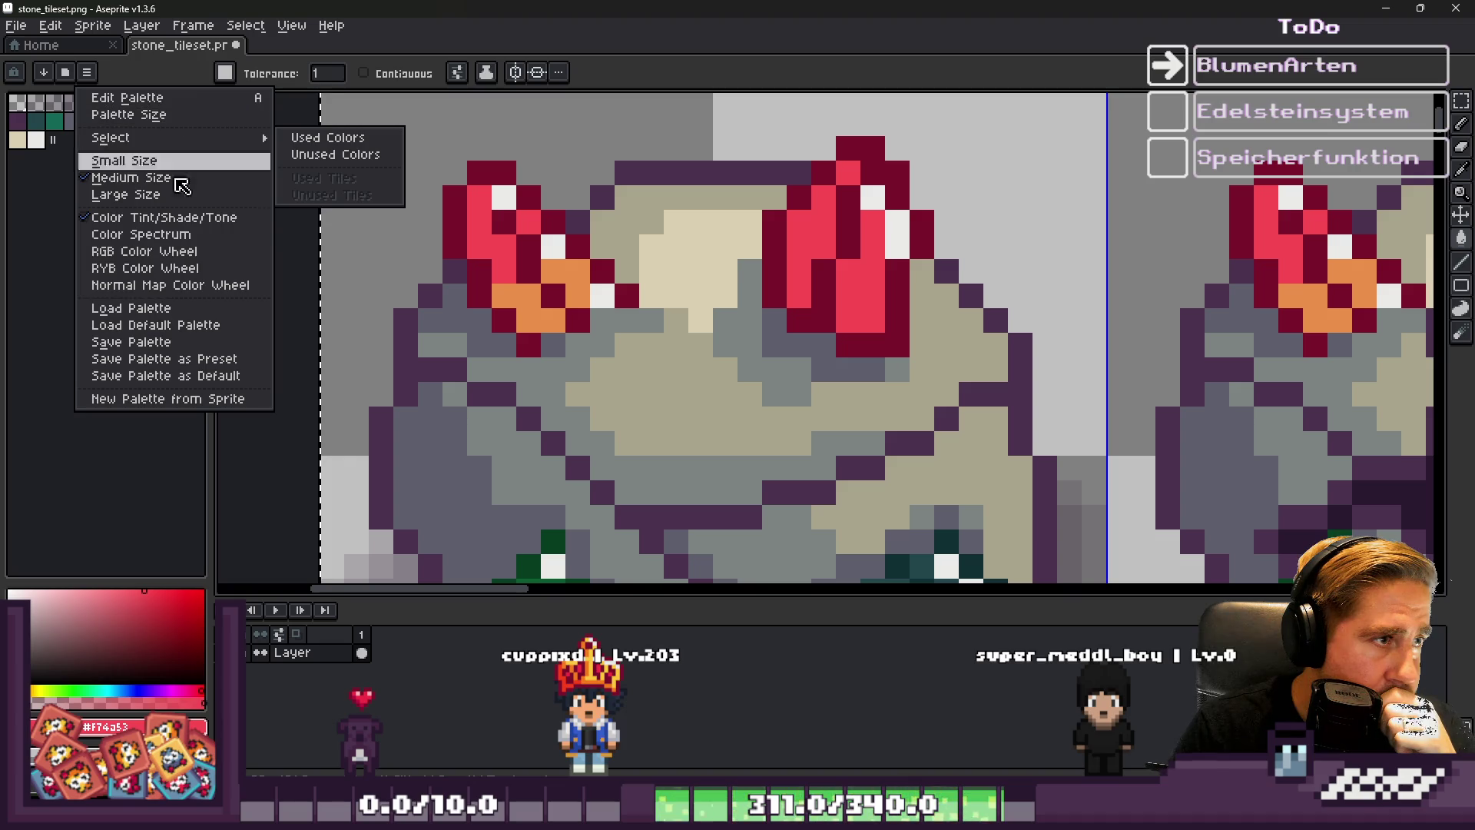
click(186, 331)
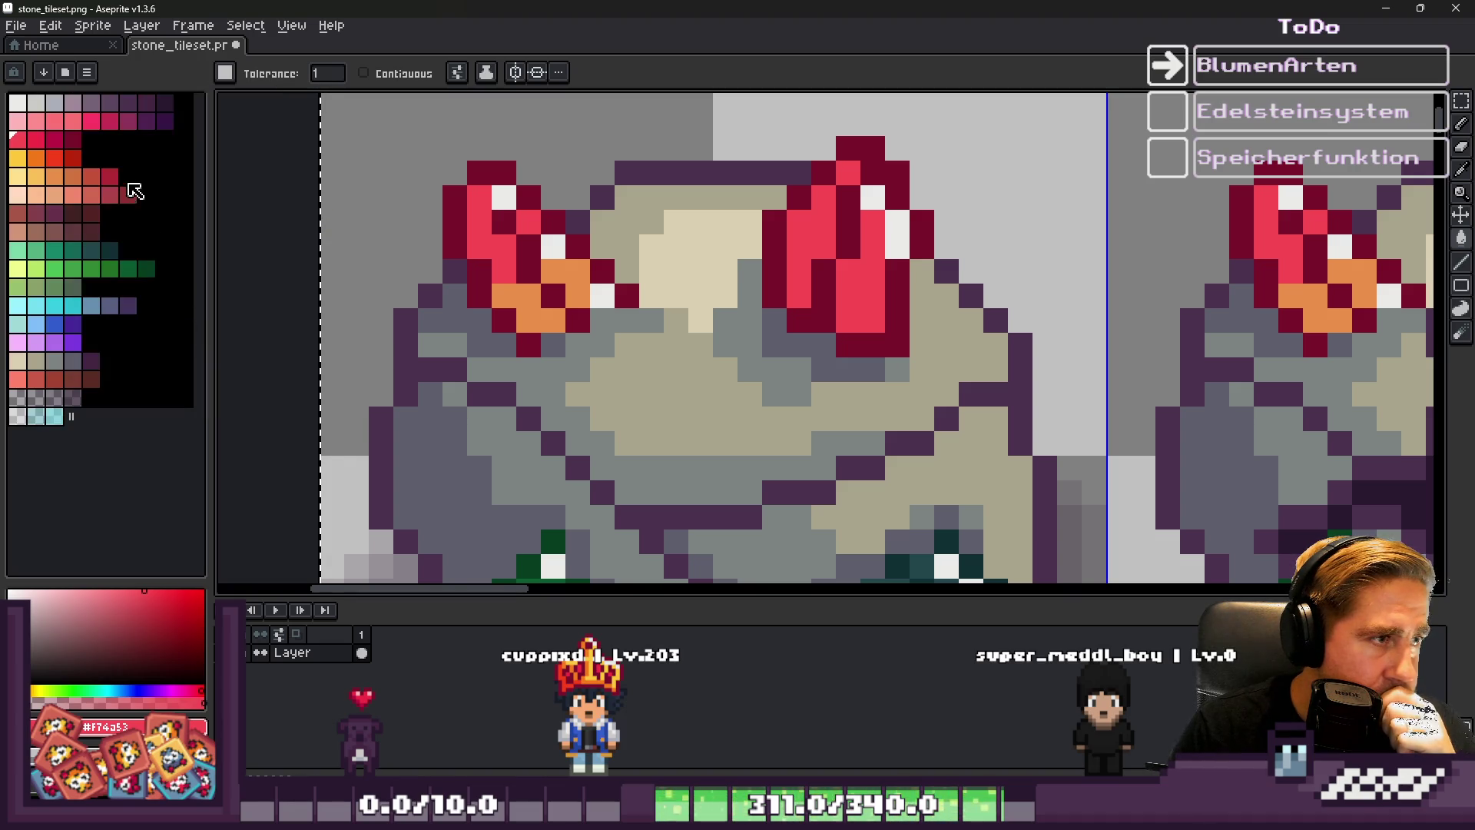
Darken two shading pixels on a red gem using a red from the new palette.
click(38, 141)
key(g)
scroll(559, 258, down, 2)
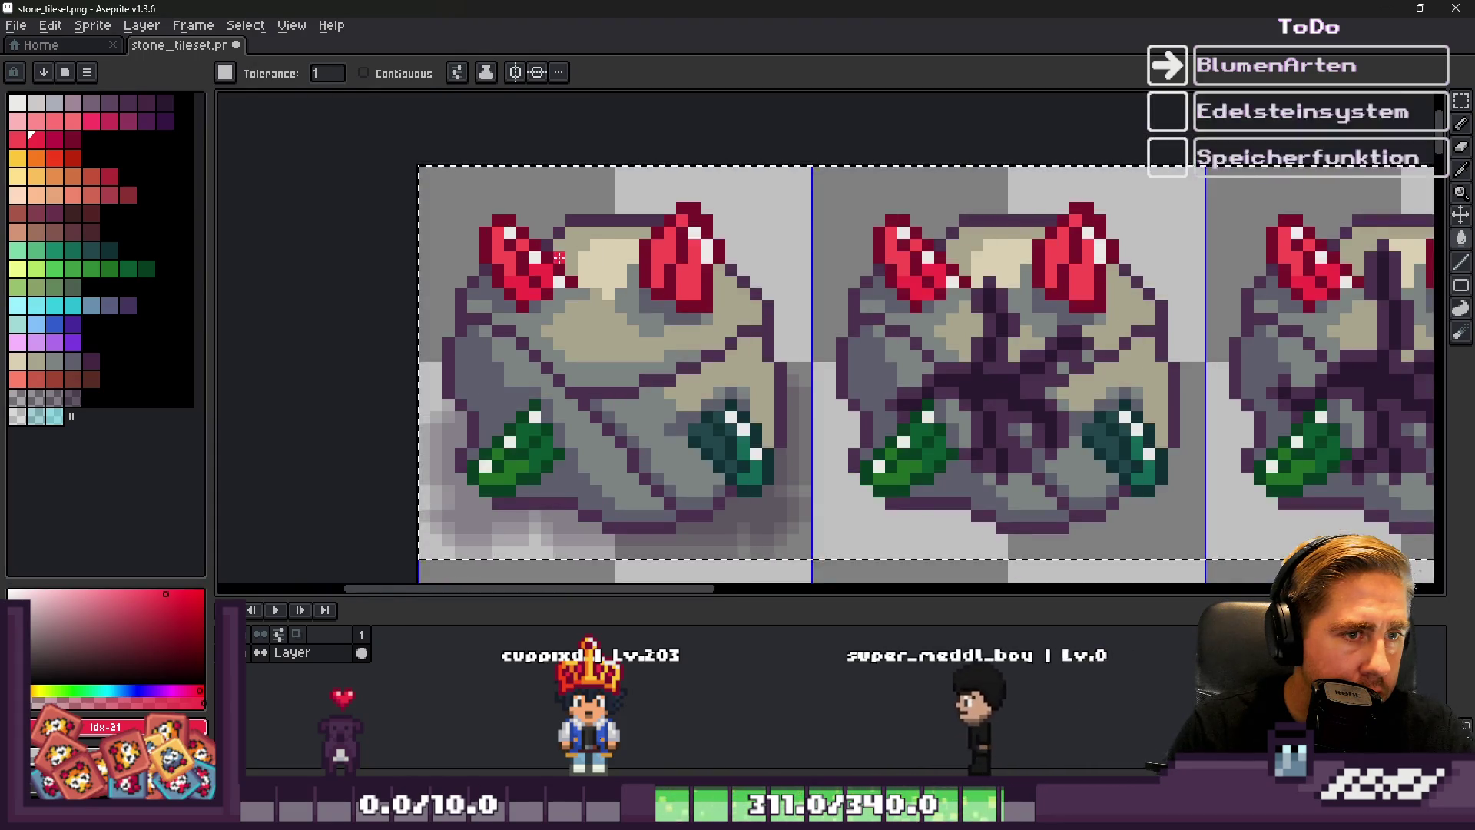
scroll(559, 257, up, 4)
key(b)
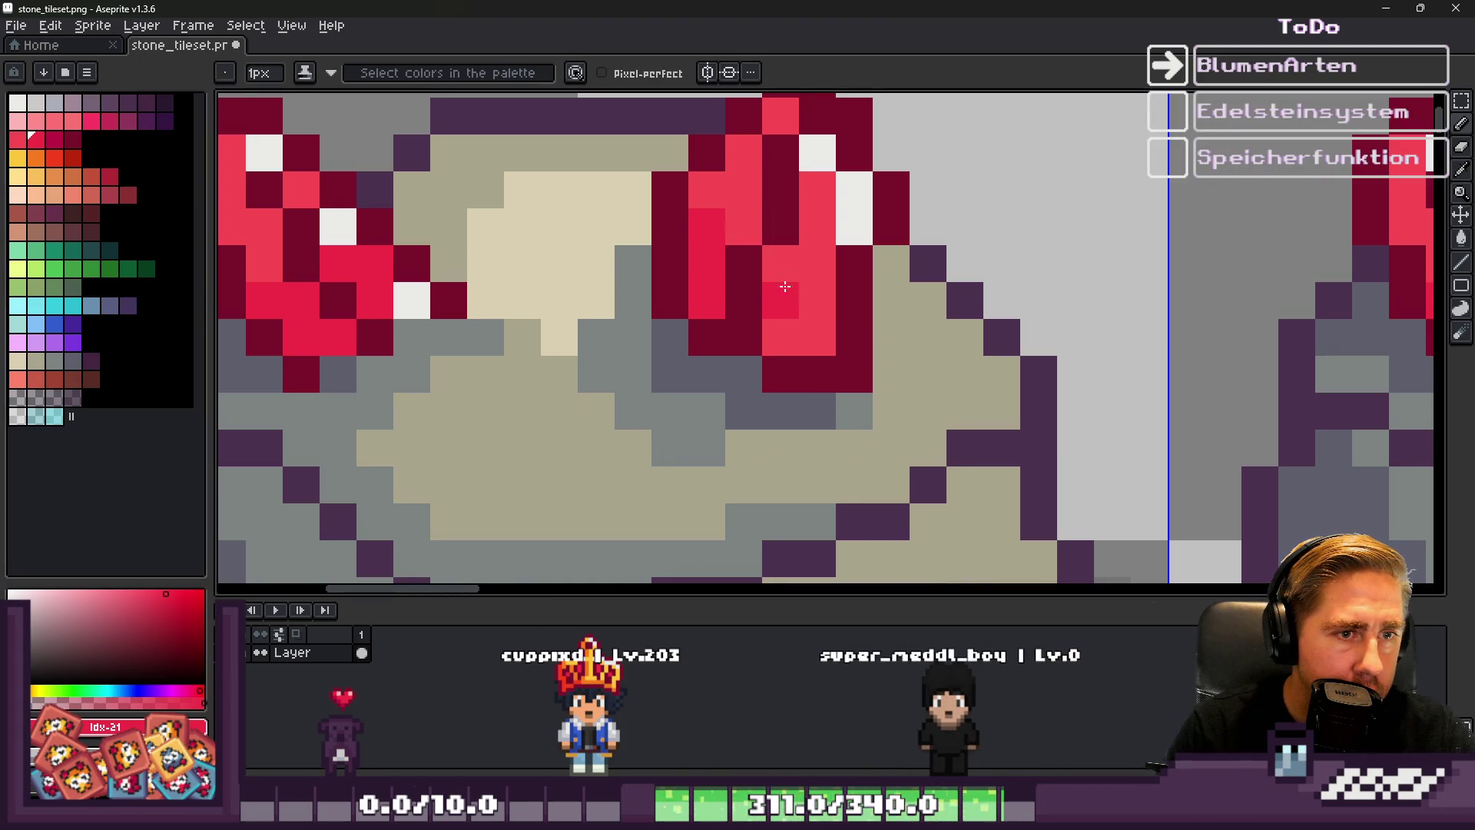
scroll(808, 308, down, 2)
scroll(809, 308, up, 2)
scroll(1189, 226, down, 2)
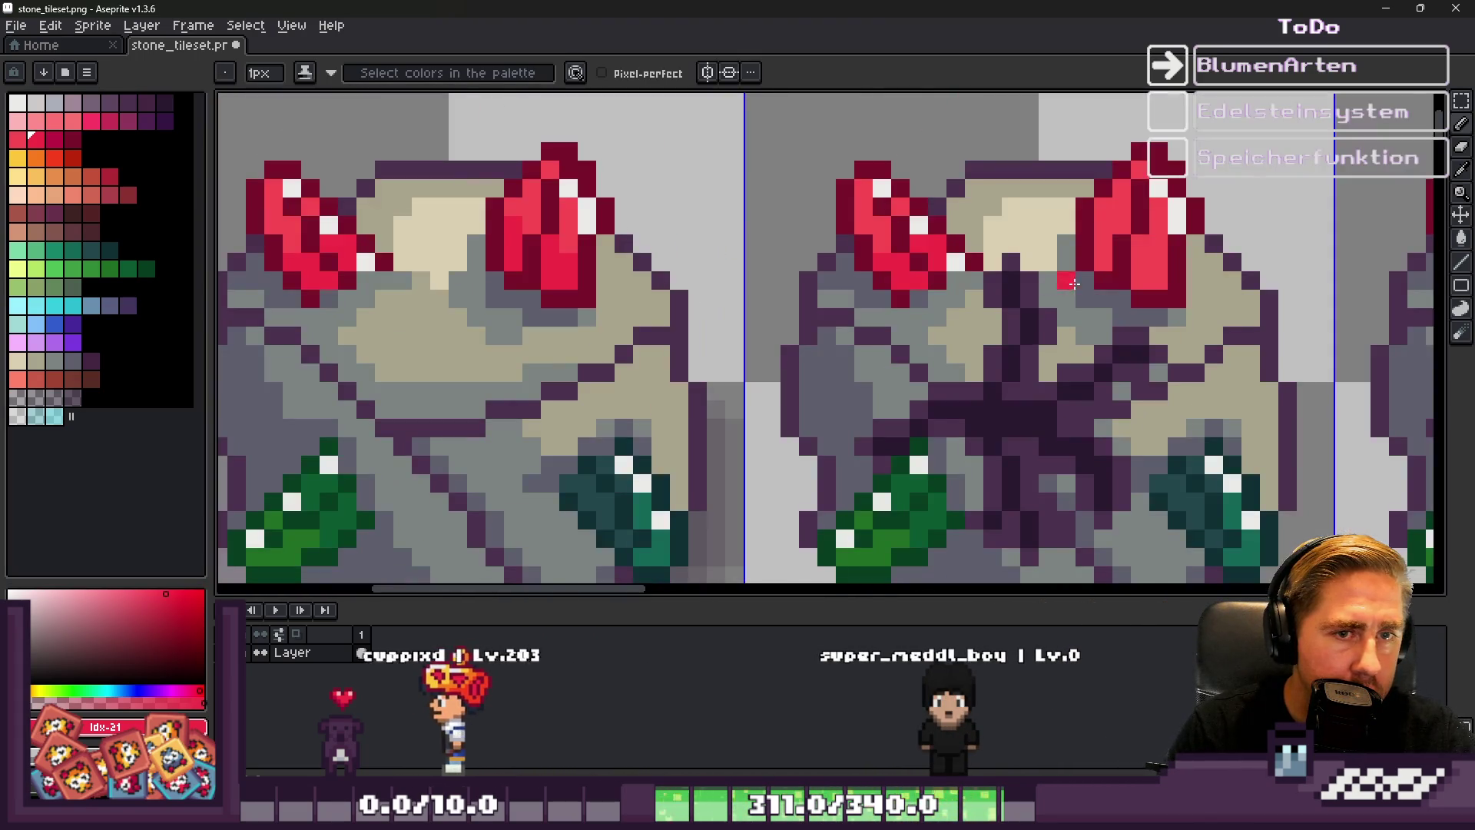
scroll(1189, 226, up, 2)
drag(1189, 226, 1214, 268)
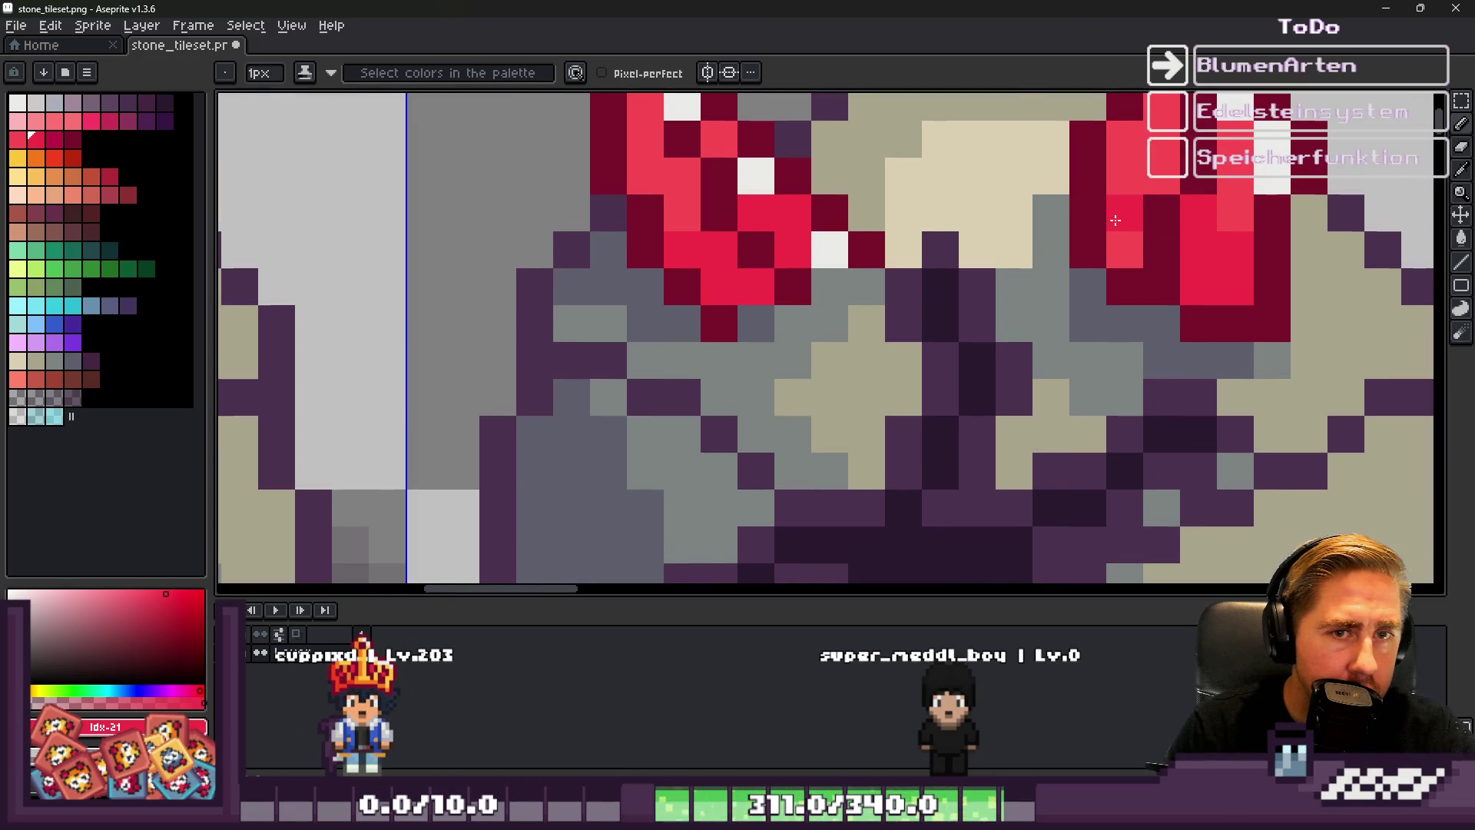
Zoom around the tileset to inspect the red gem tiles.
scroll(1119, 214, down, 1)
scroll(1115, 200, down, 3)
scroll(1116, 199, down, 1)
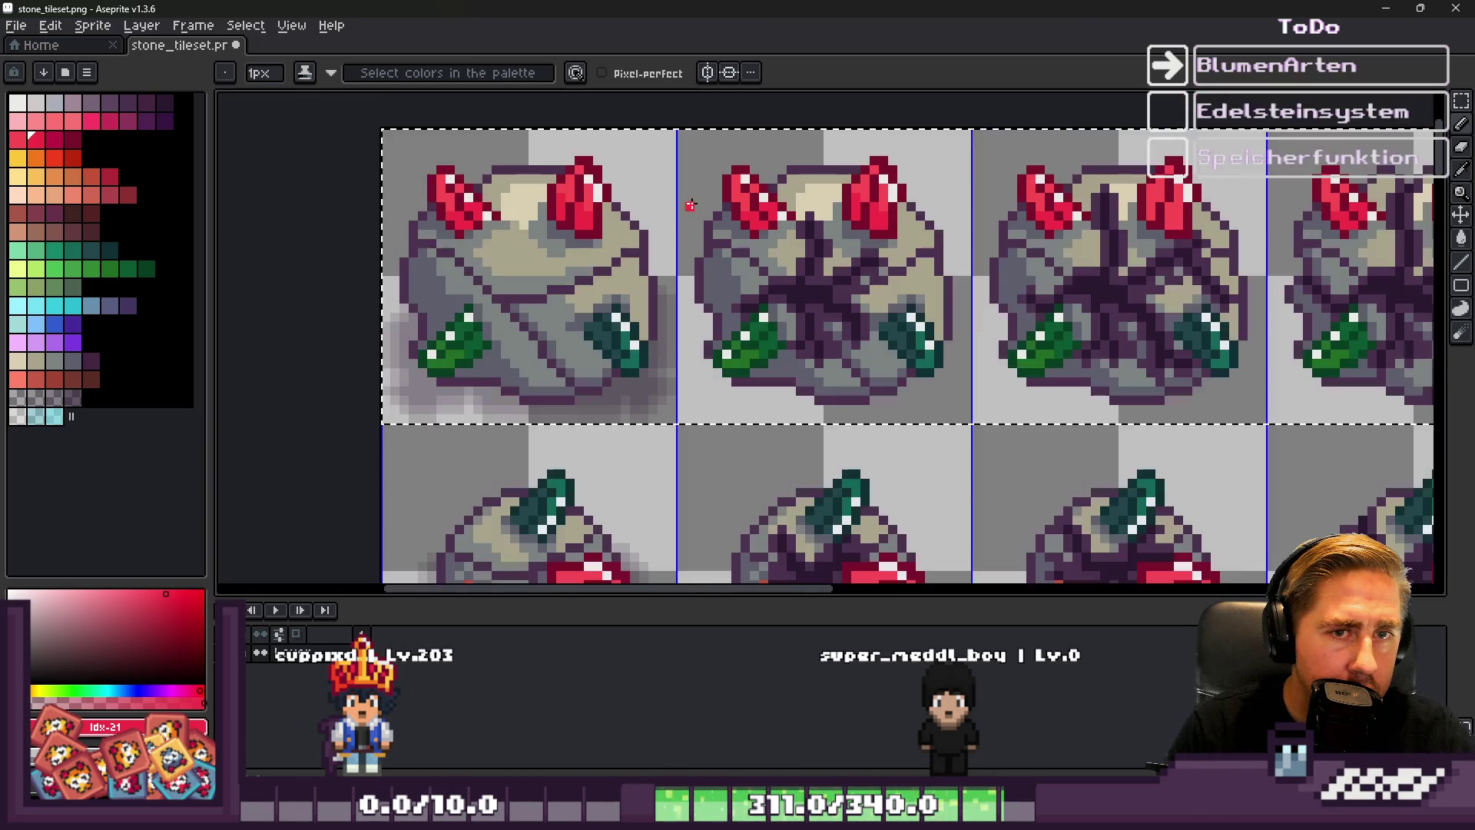
scroll(1125, 194, up, 4)
scroll(1136, 187, up, 2)
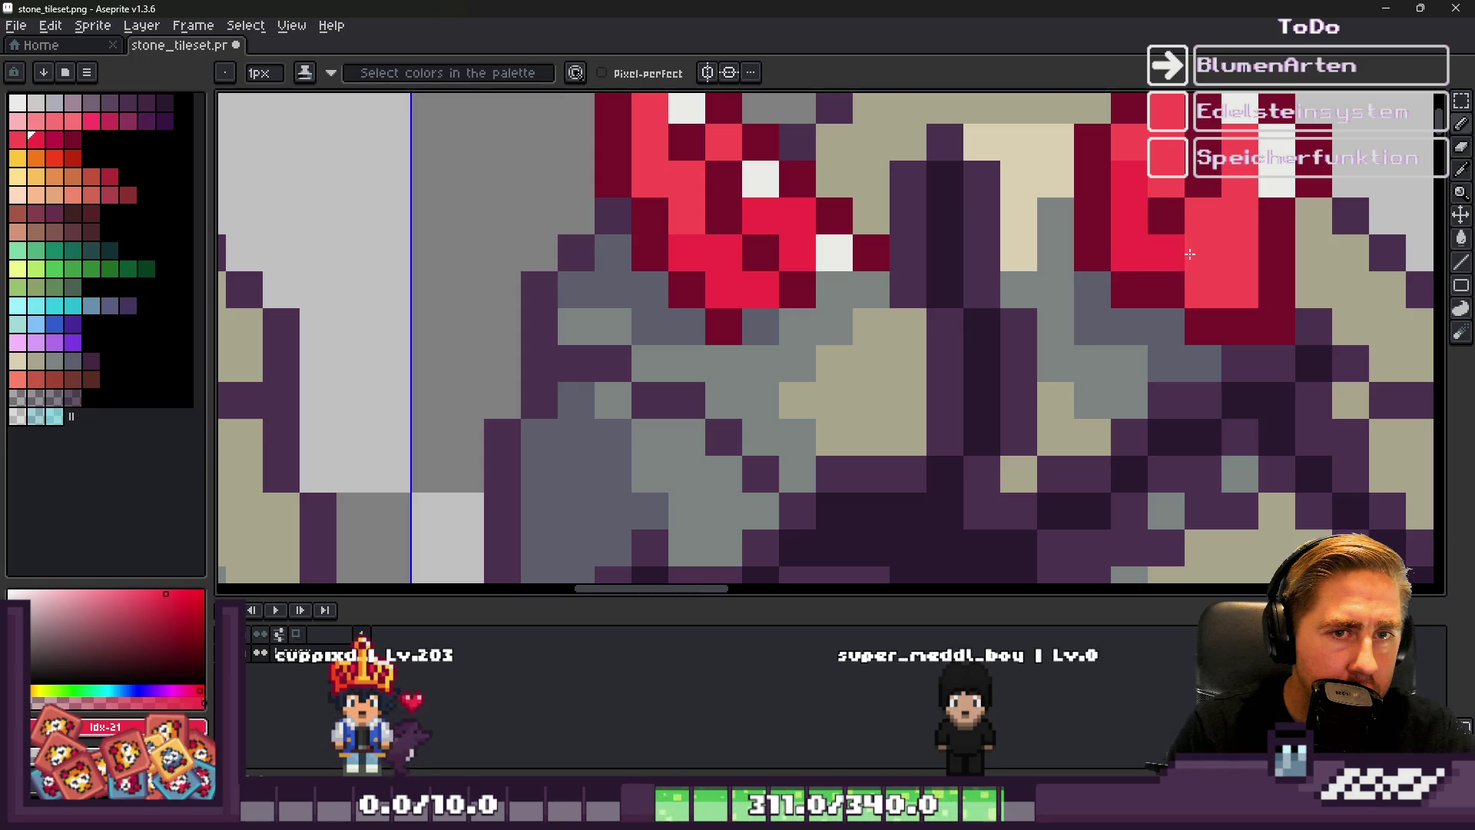
scroll(989, 241, down, 4)
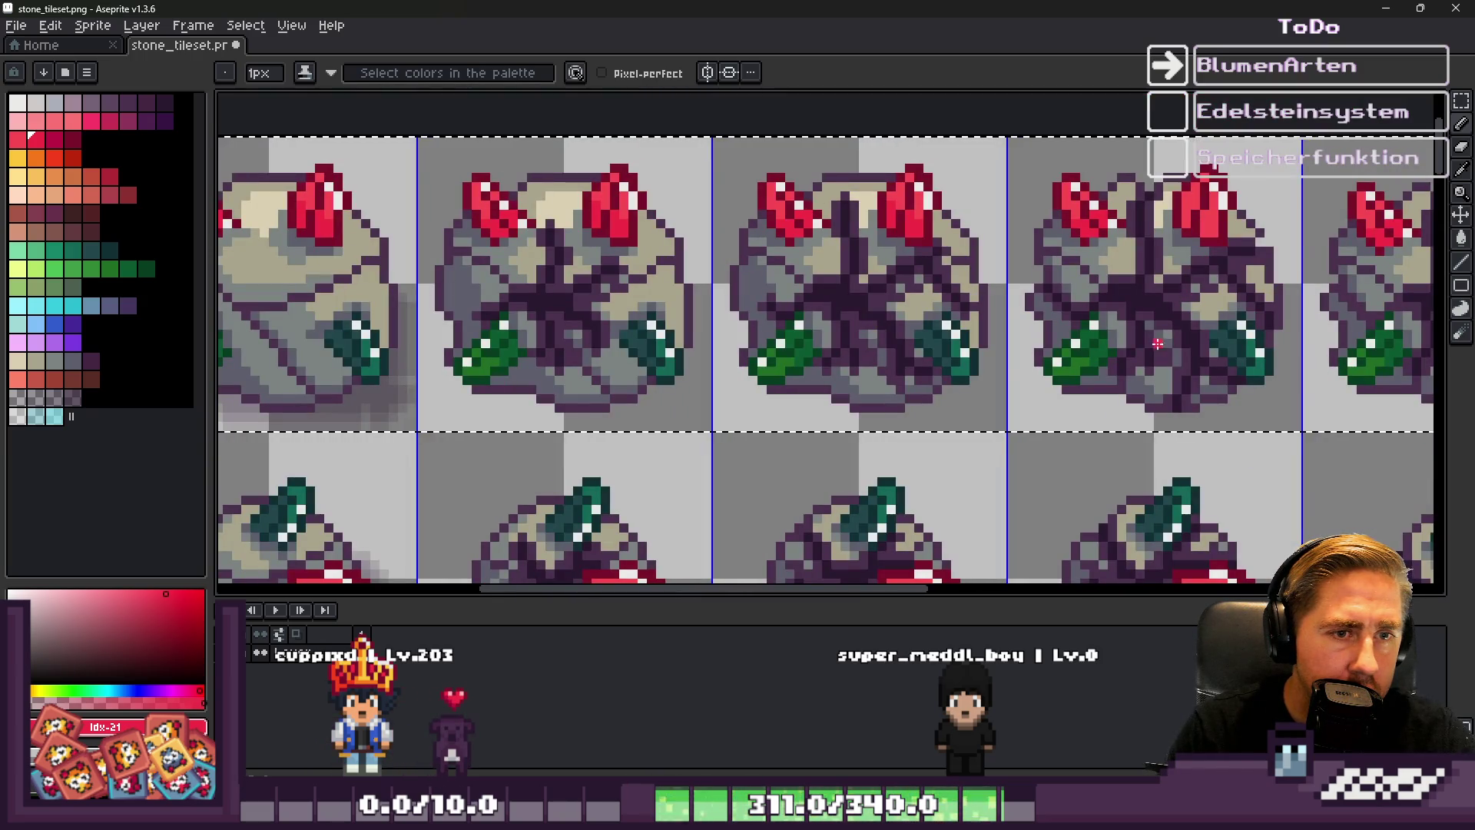
scroll(1086, 346, up, 4)
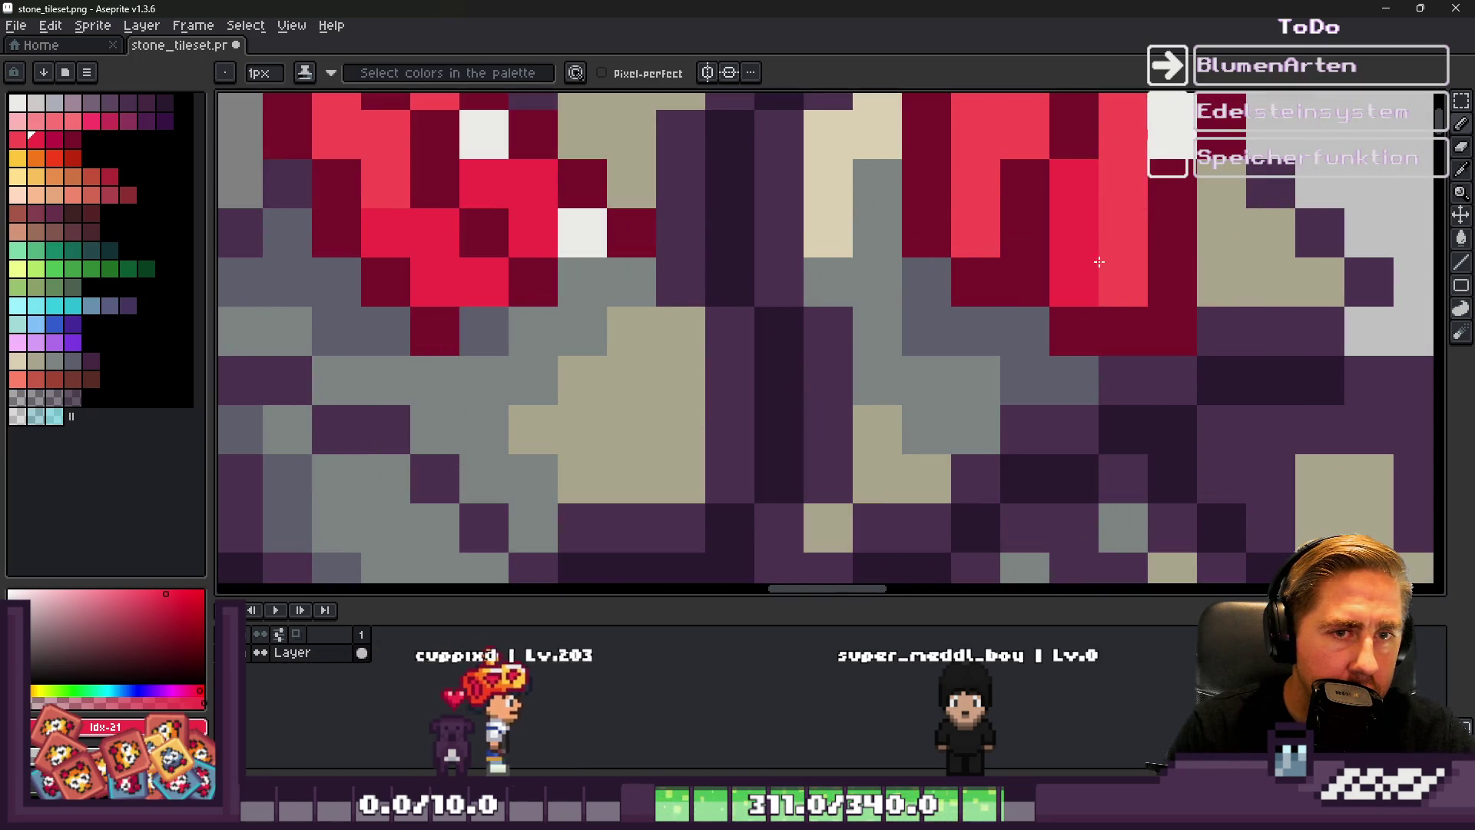
scroll(976, 219, down, 4)
scroll(999, 213, up, 4)
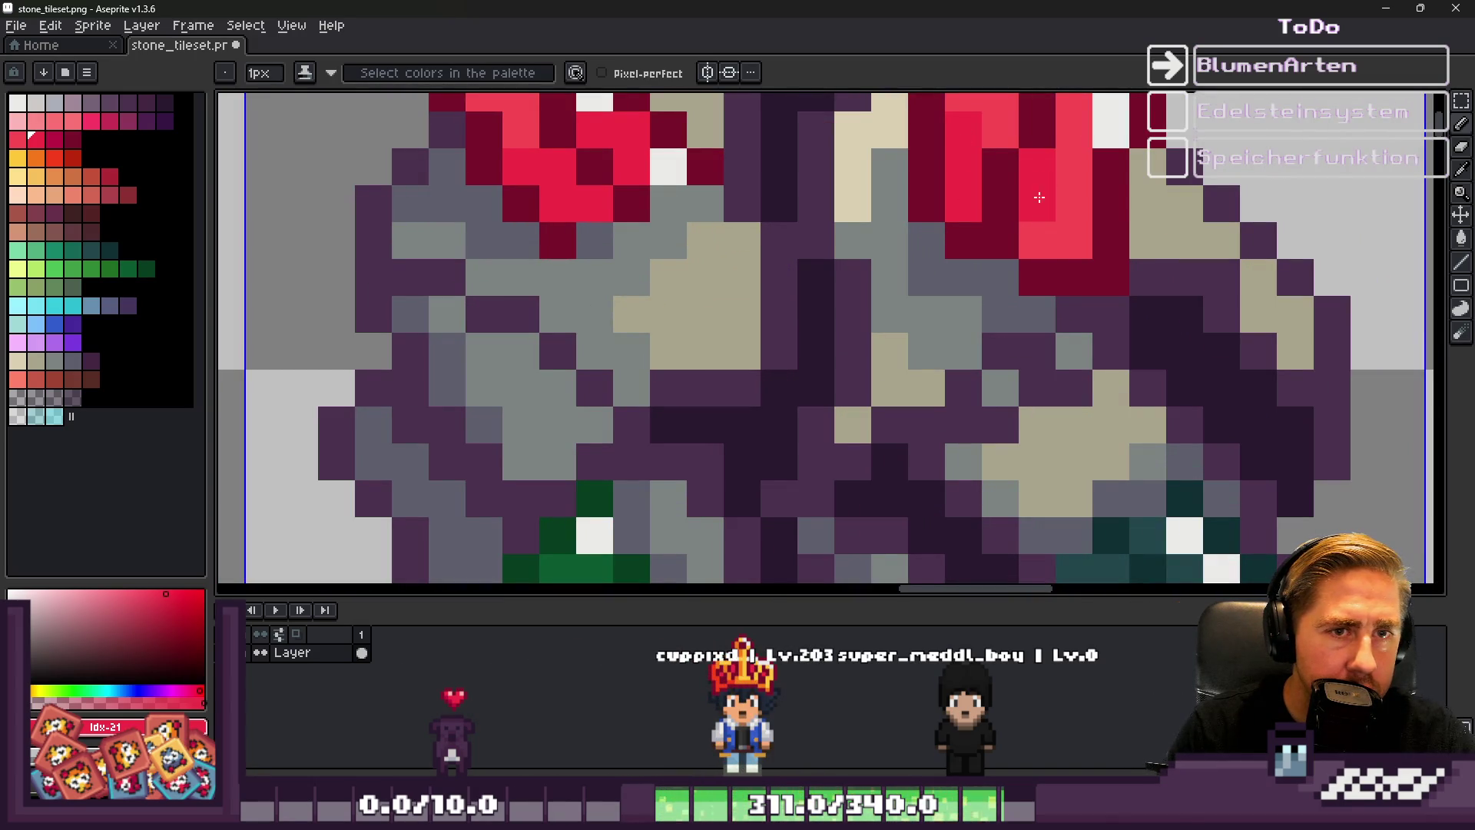
scroll(1024, 228, down, 4)
scroll(1142, 288, up, 4)
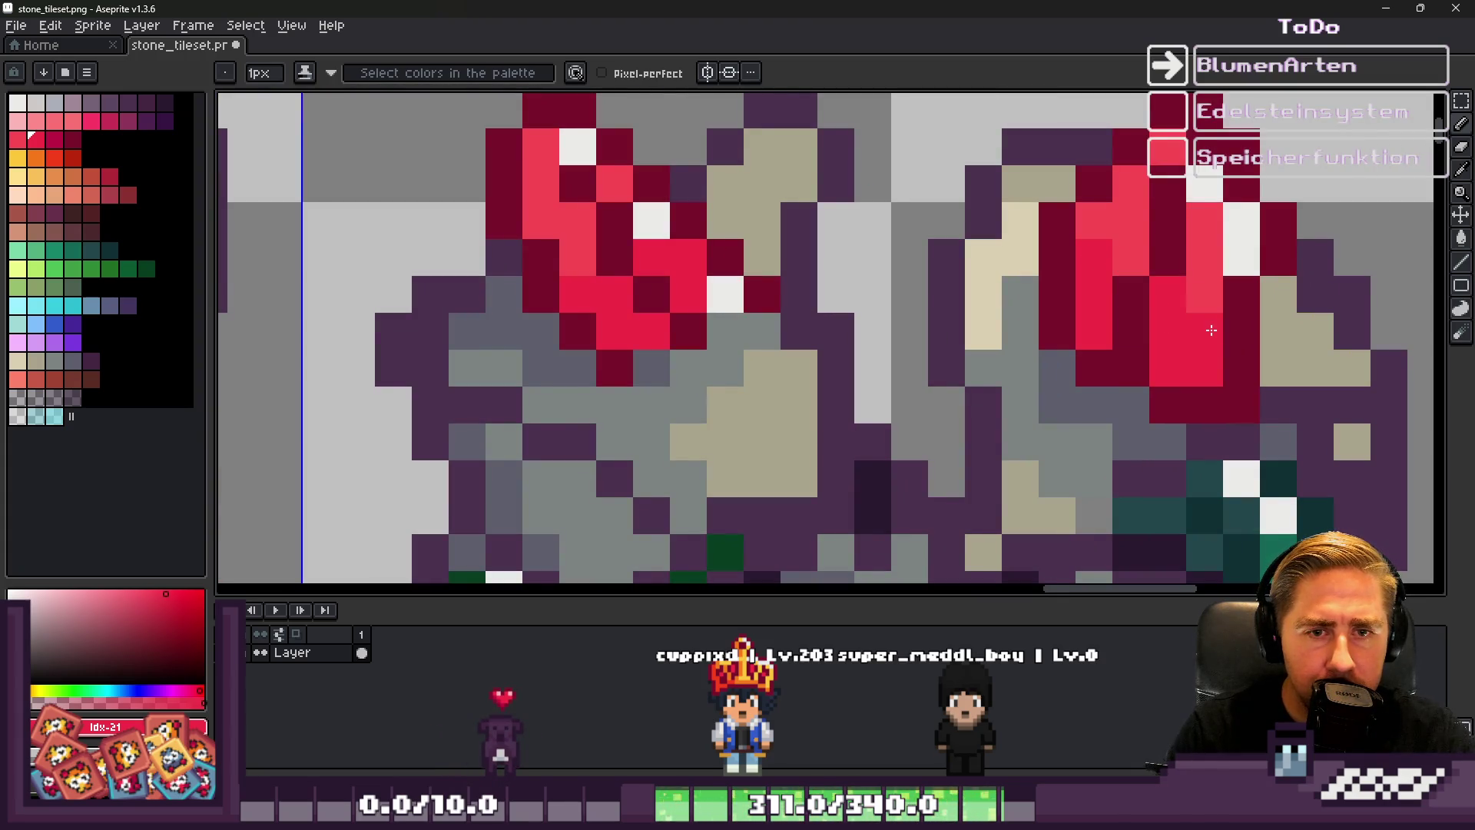
scroll(634, 250, down, 4)
scroll(1099, 361, up, 3)
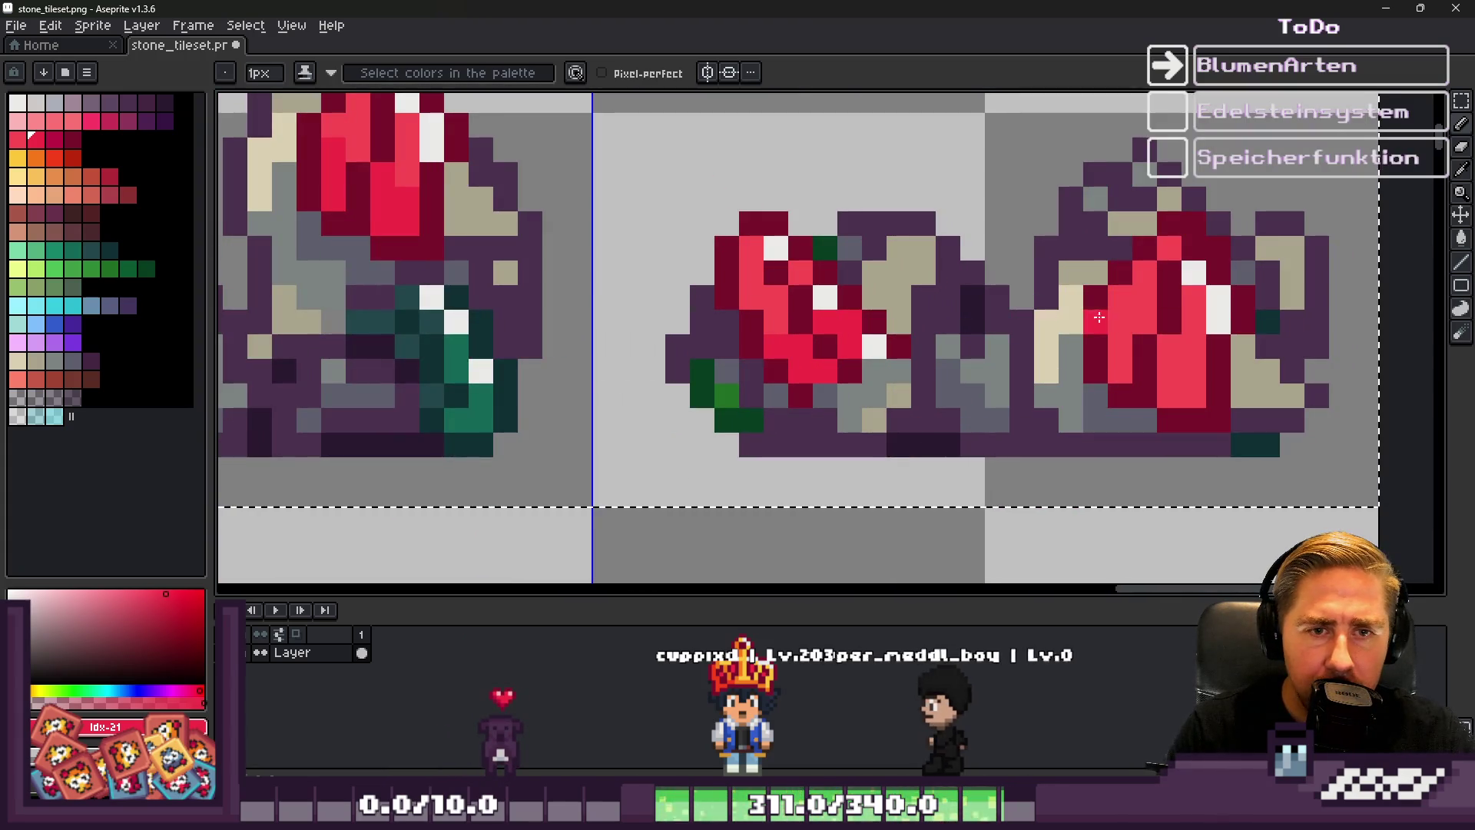
scroll(1099, 362, up, 2)
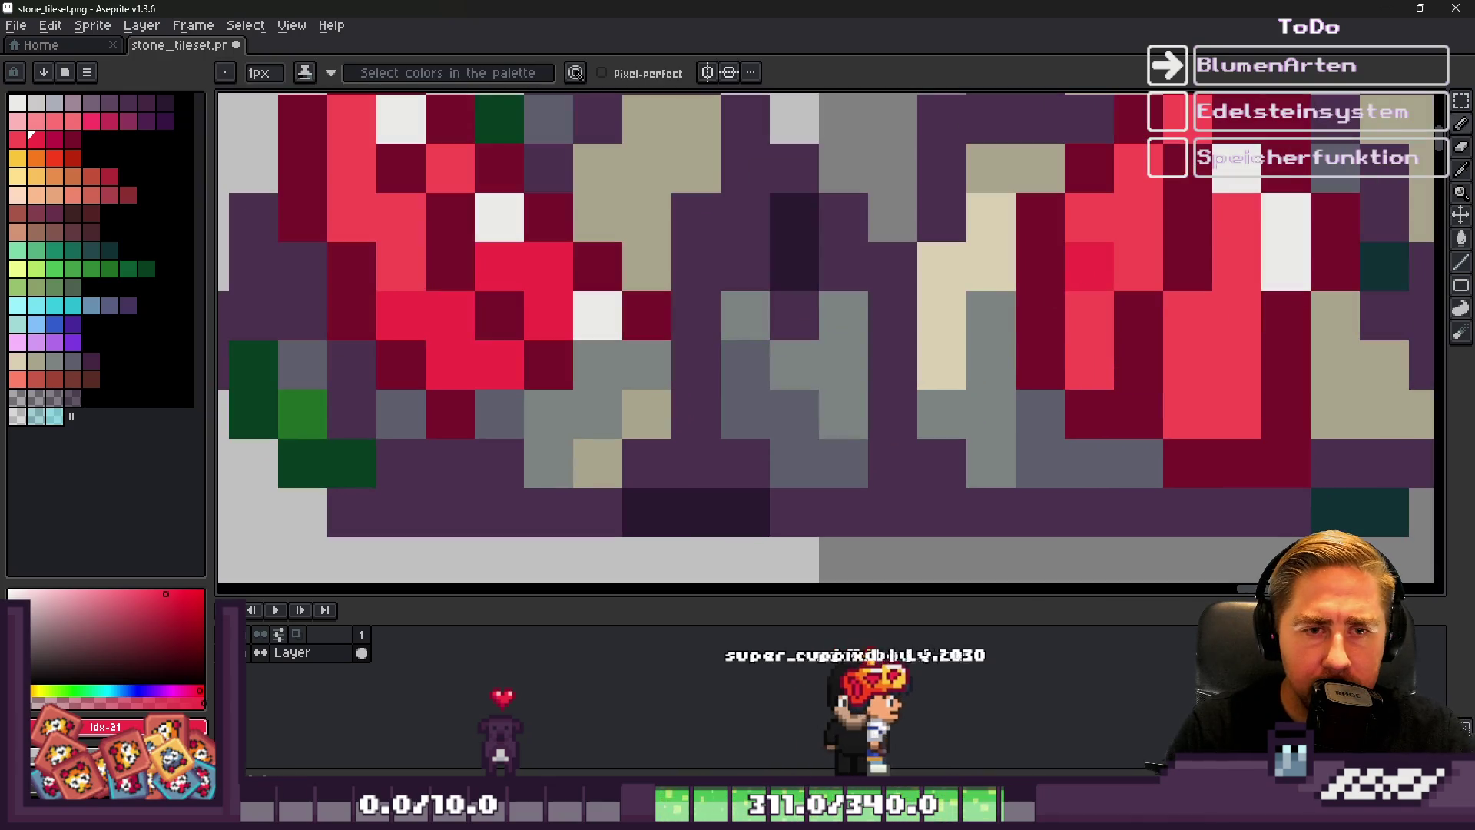
scroll(1241, 288, down, 3)
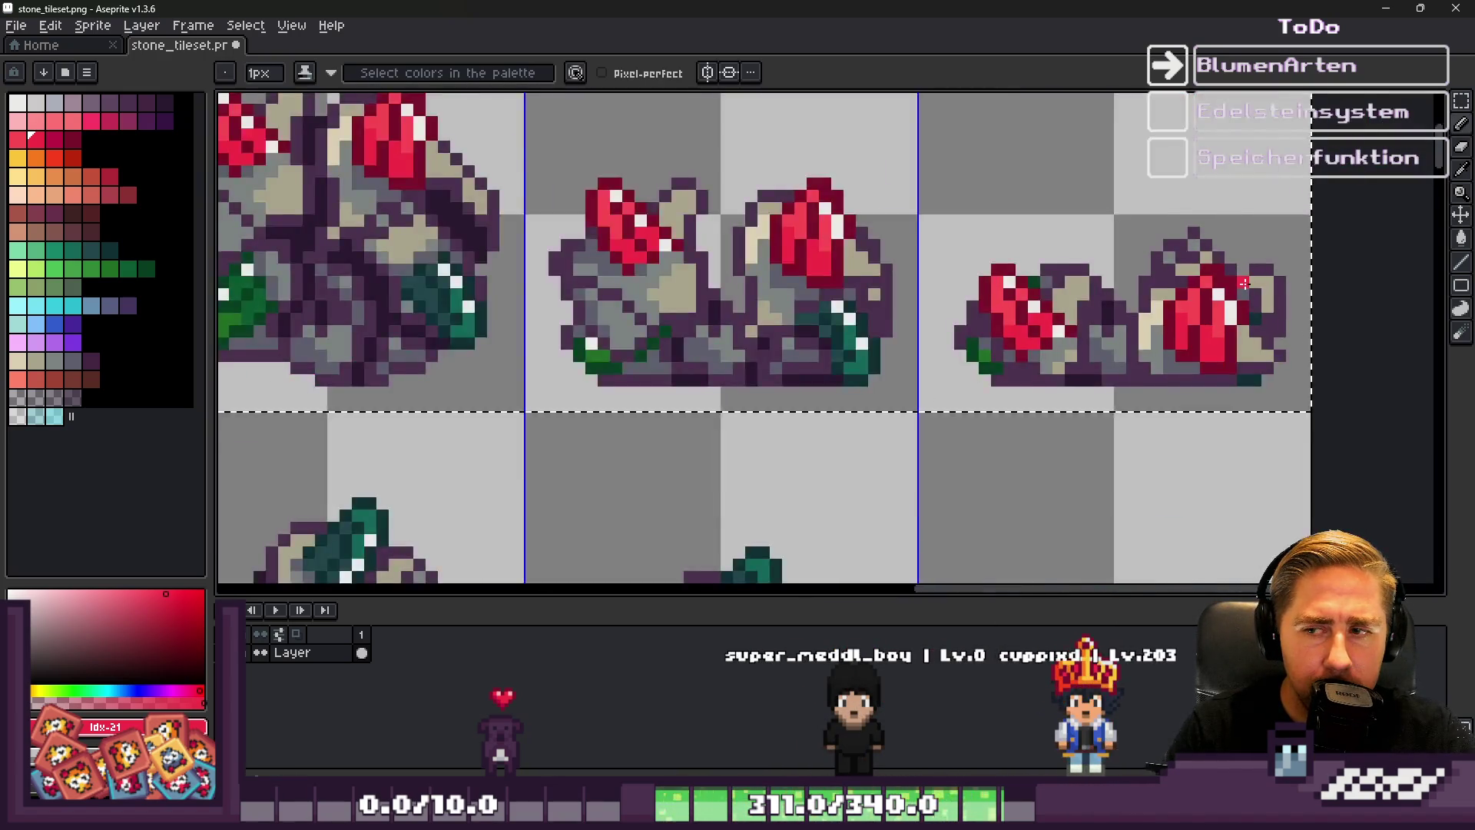
scroll(1103, 252, down, 2)
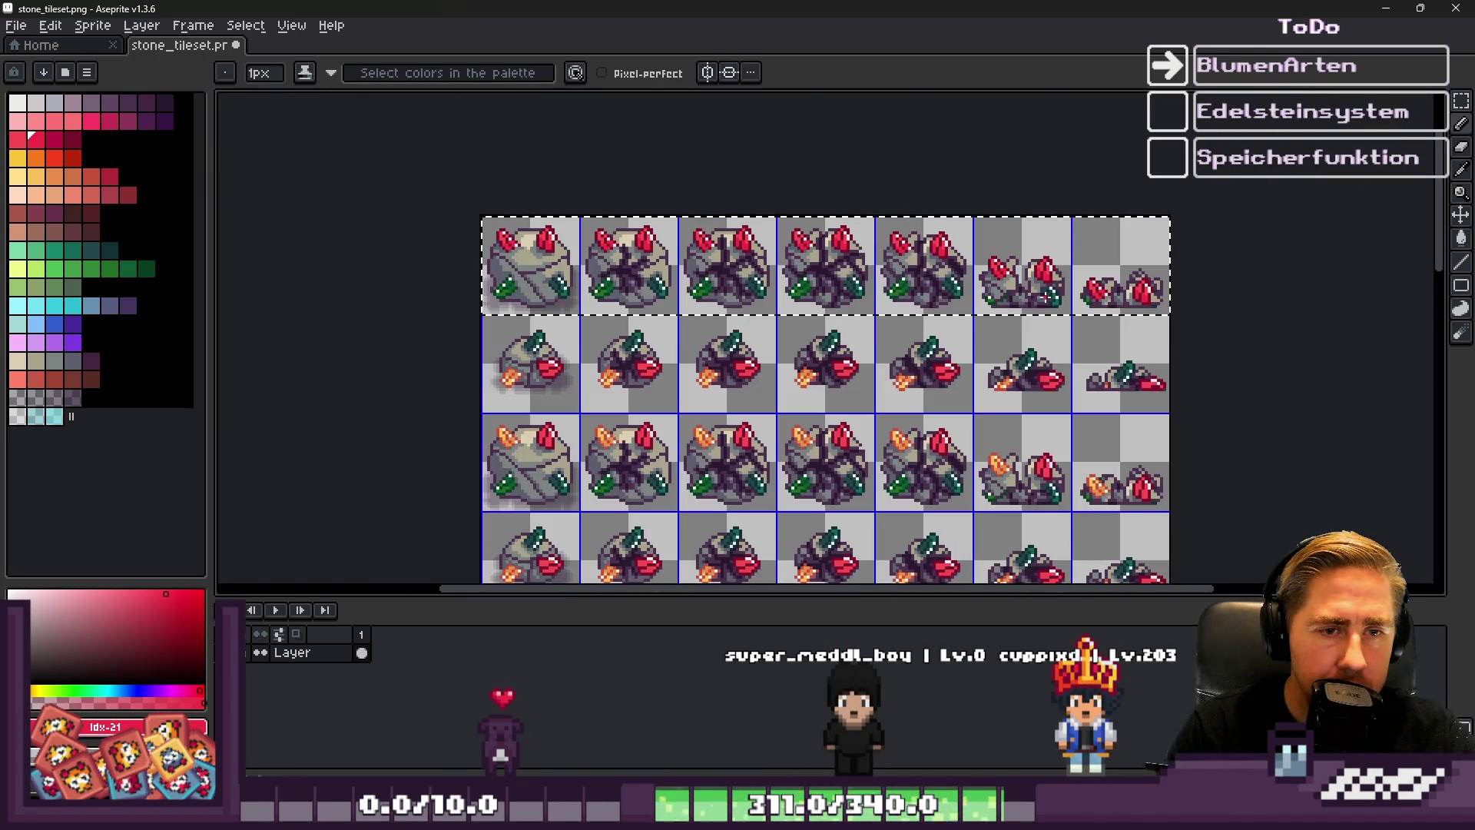
scroll(544, 371, up, 1)
key(m)
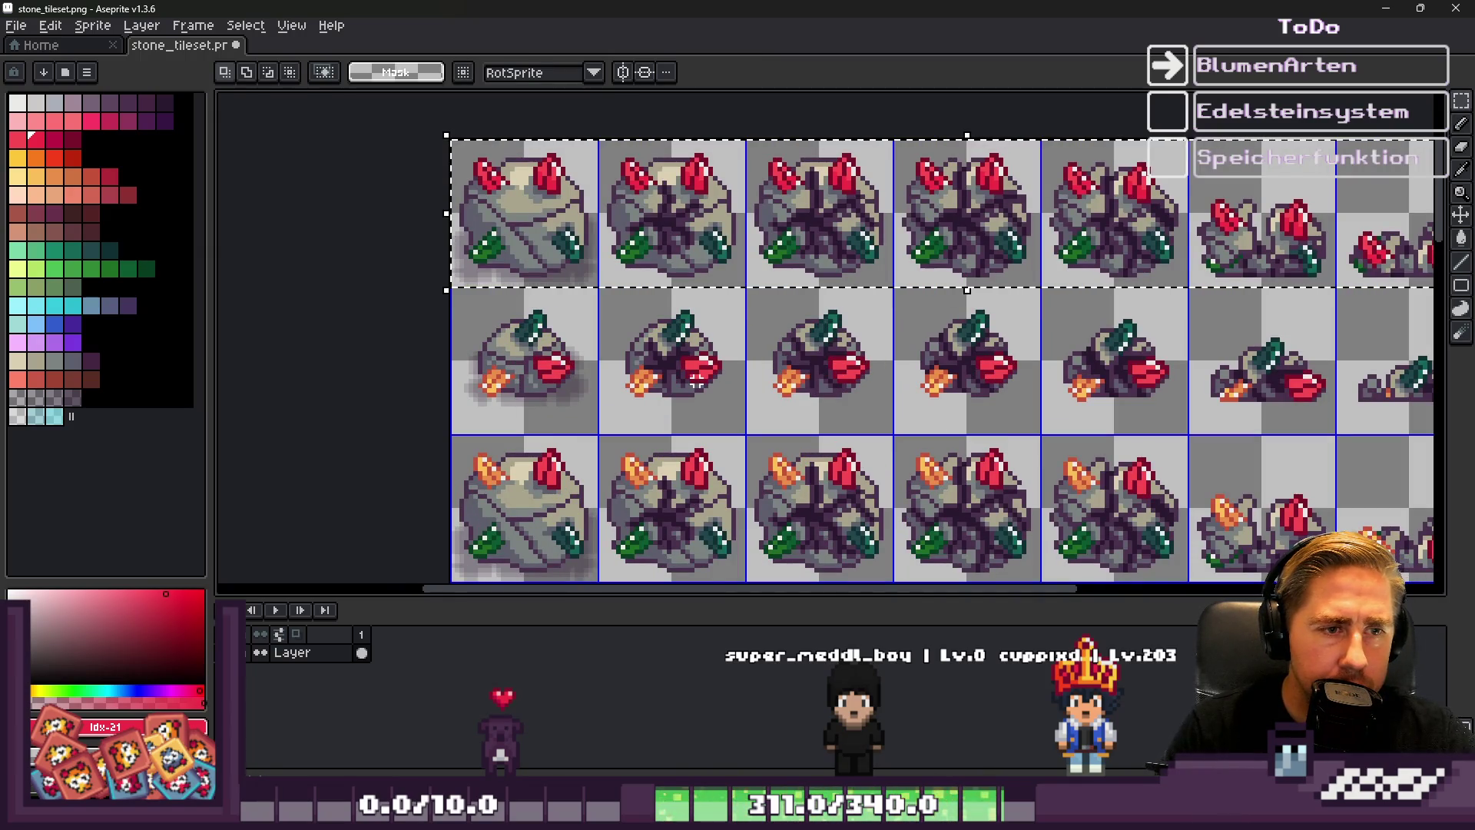
scroll(691, 376, up, 5)
key(b)
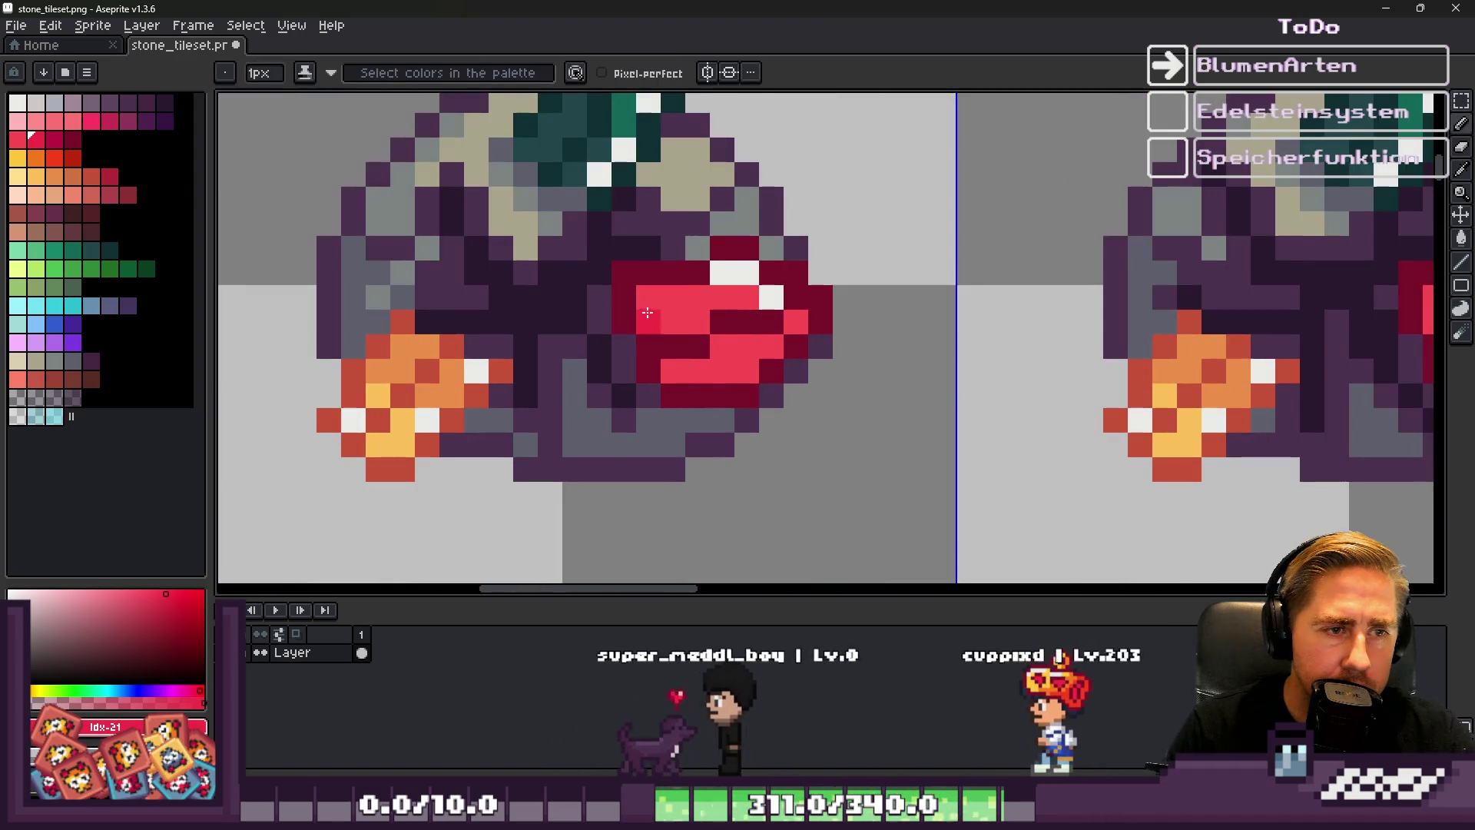
scroll(647, 323, up, 1)
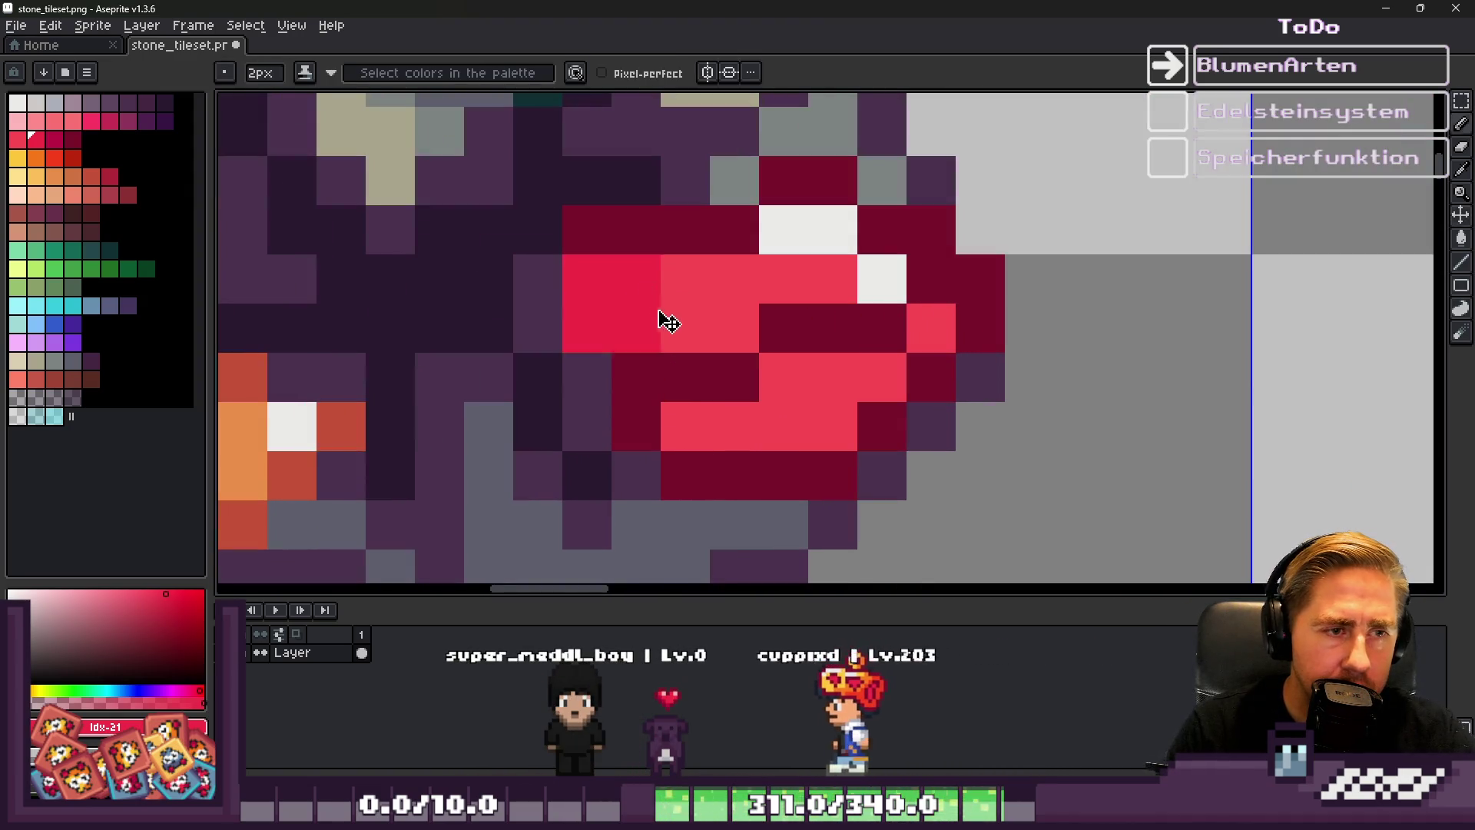
Pencil in more dark crimson shading pixels on the red gems, then zoom out.
mouse_move(641, 327)
mouse_down()
mouse_move(725, 328)
mouse_move(684, 421)
mouse_move(771, 415)
mouse_up()
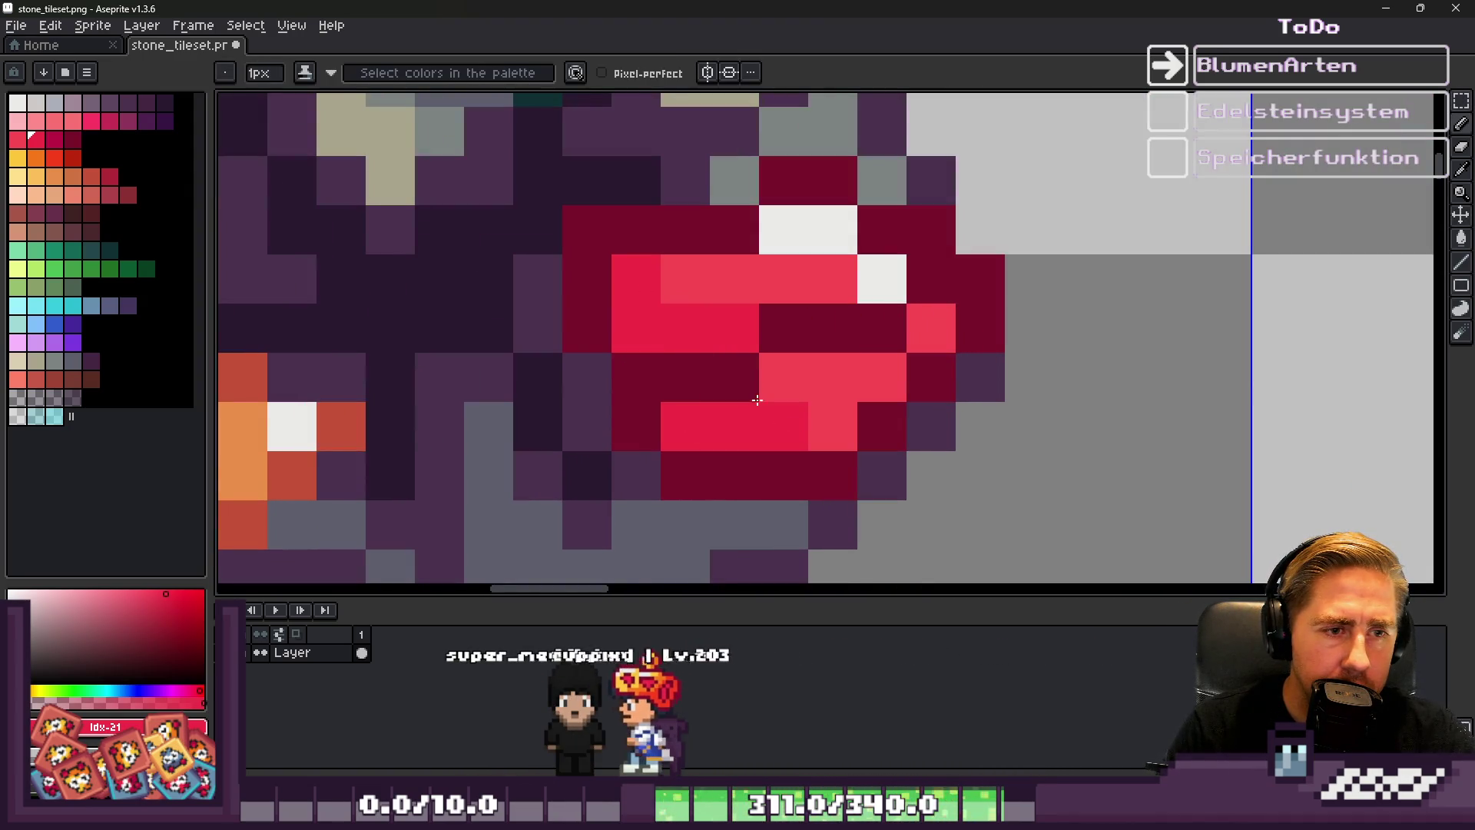
scroll(1023, 398, down, 5)
scroll(797, 319, up, 5)
drag(776, 295, 858, 296)
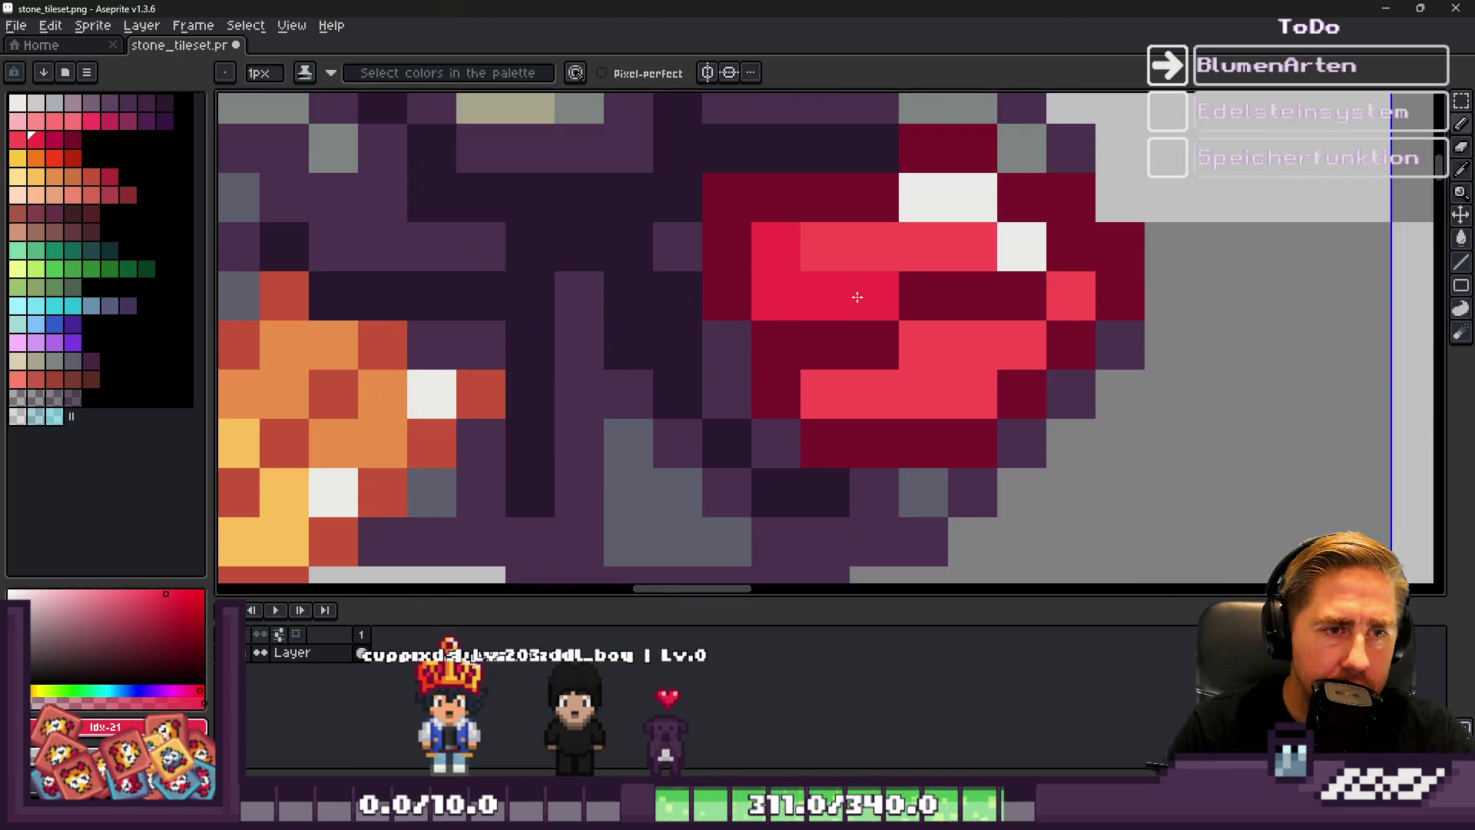
scroll(659, 341, down, 5)
scroll(813, 335, up, 3)
drag(760, 394, 576, 382)
scroll(755, 431, up, 3)
scroll(613, 418, down, 4)
scroll(1086, 343, up, 3)
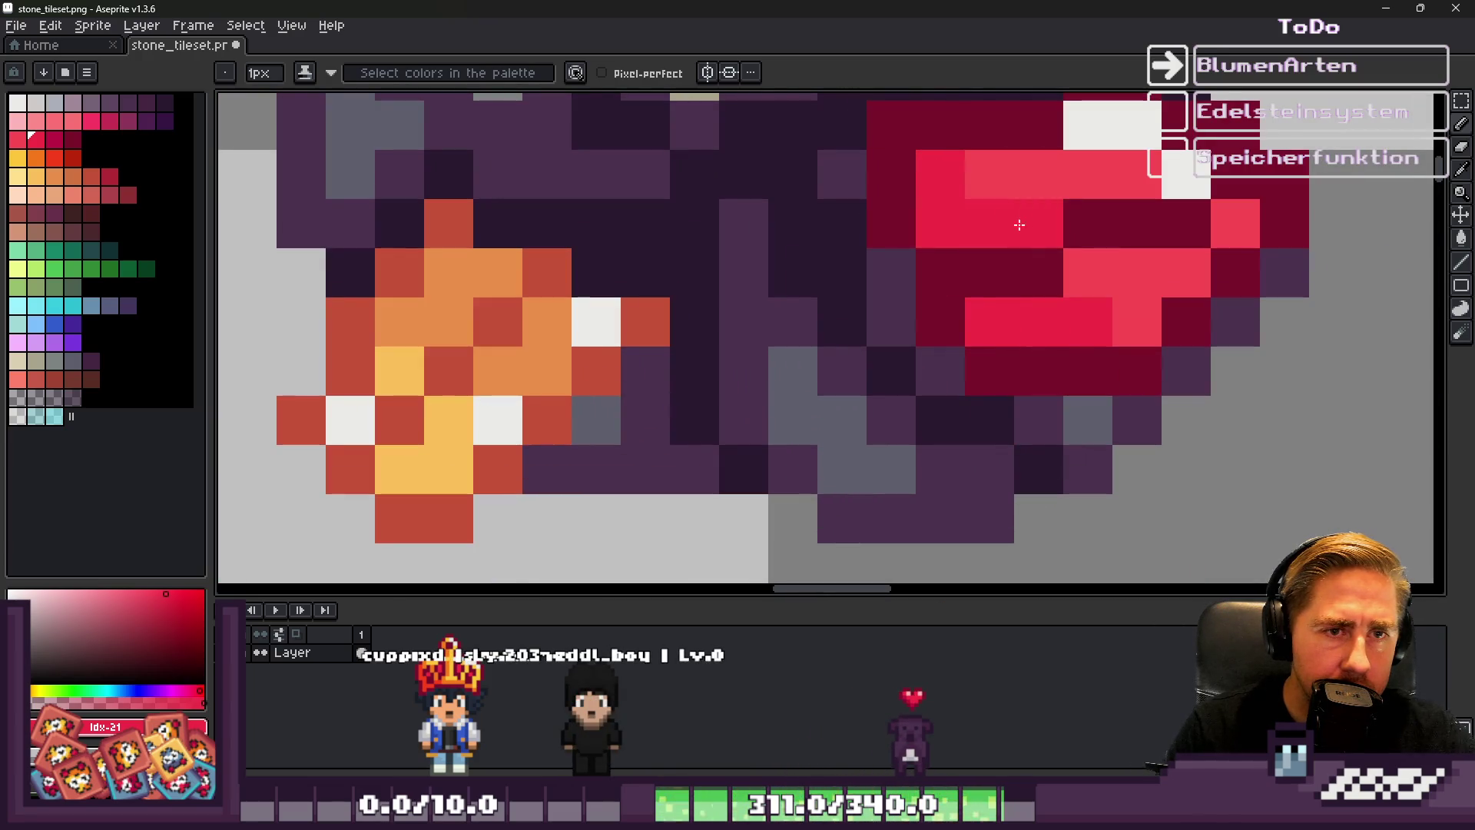
scroll(1026, 223, down, 4)
scroll(1024, 337, up, 4)
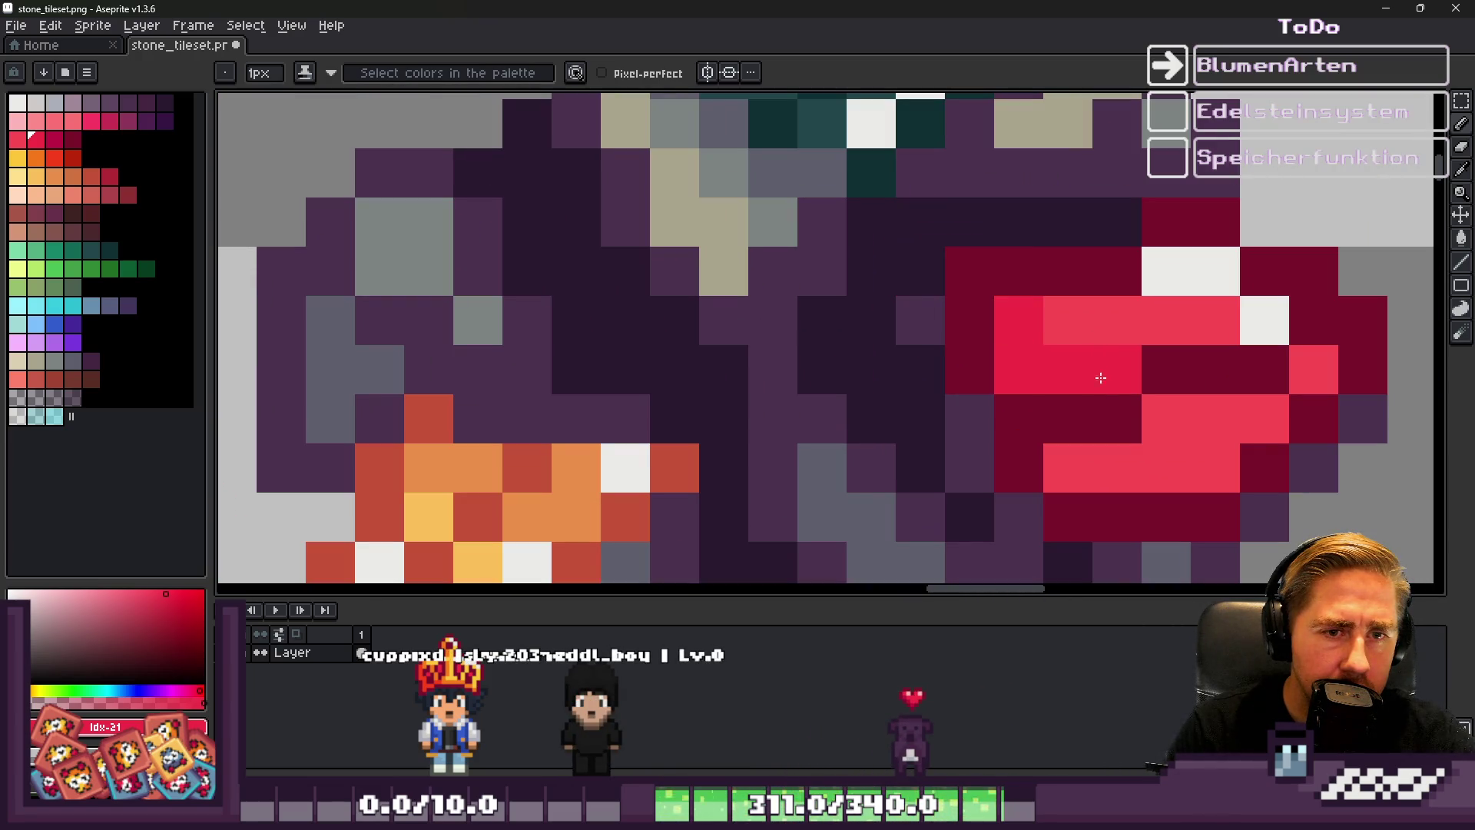
scroll(1140, 462, down, 4)
scroll(1060, 461, up, 5)
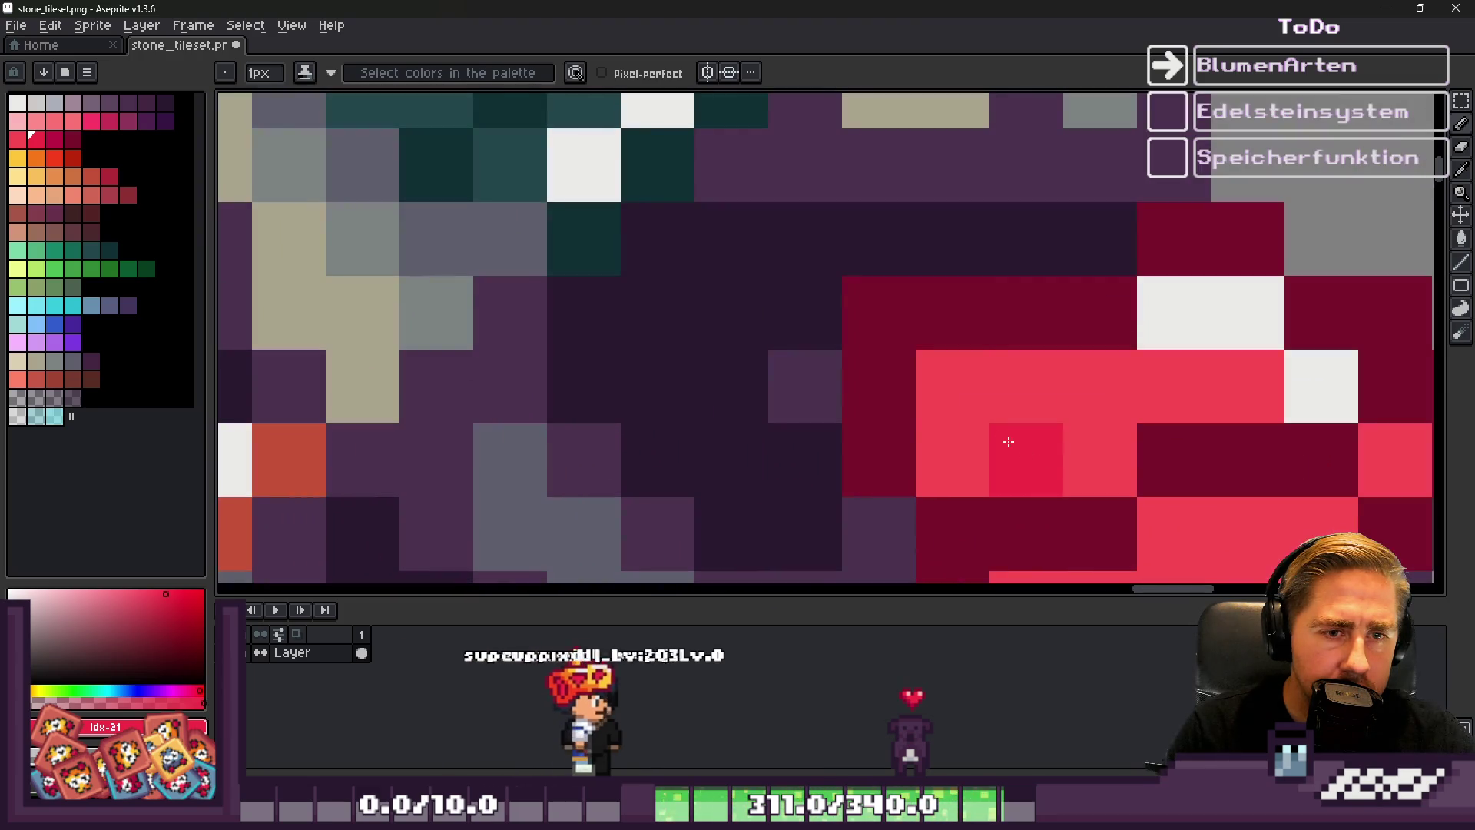
scroll(1059, 462, down, 4)
scroll(951, 273, up, 3)
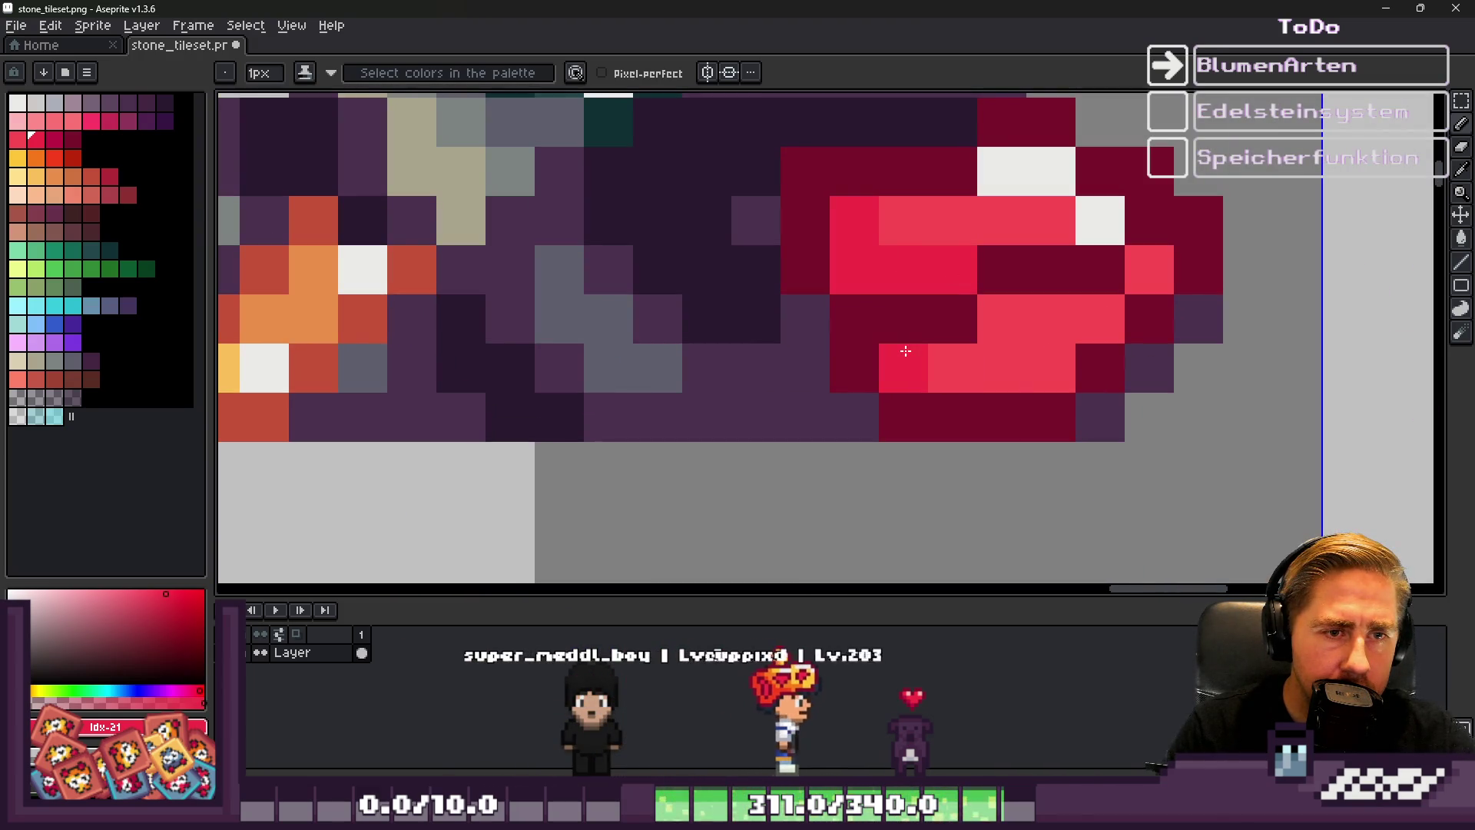
scroll(983, 366, down, 4)
scroll(932, 356, up, 3)
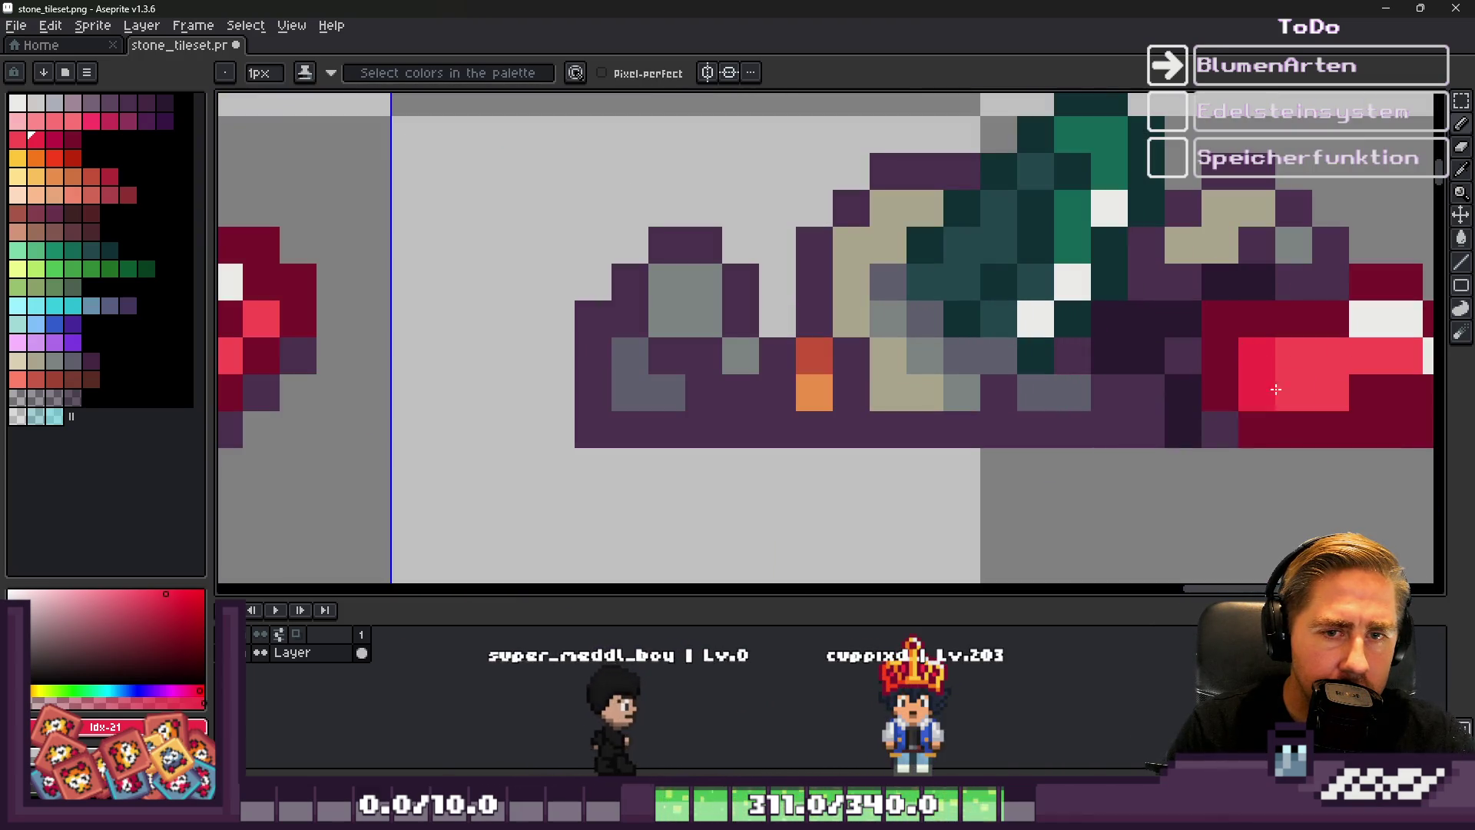
scroll(1141, 359, down, 3)
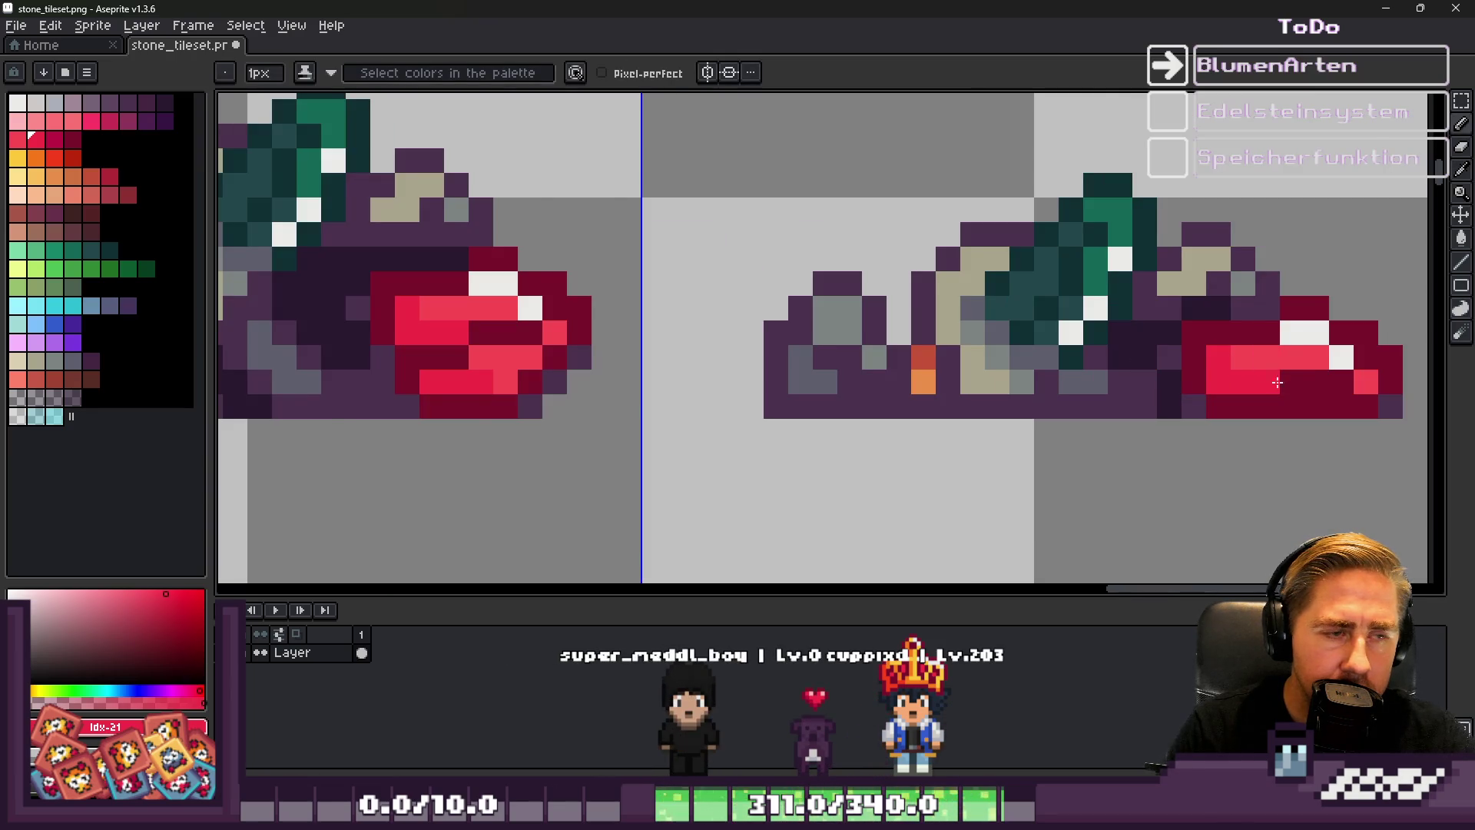
scroll(1267, 342, down, 2)
scroll(1271, 357, down, 3)
Clear the selection around the top rows.
key(m)
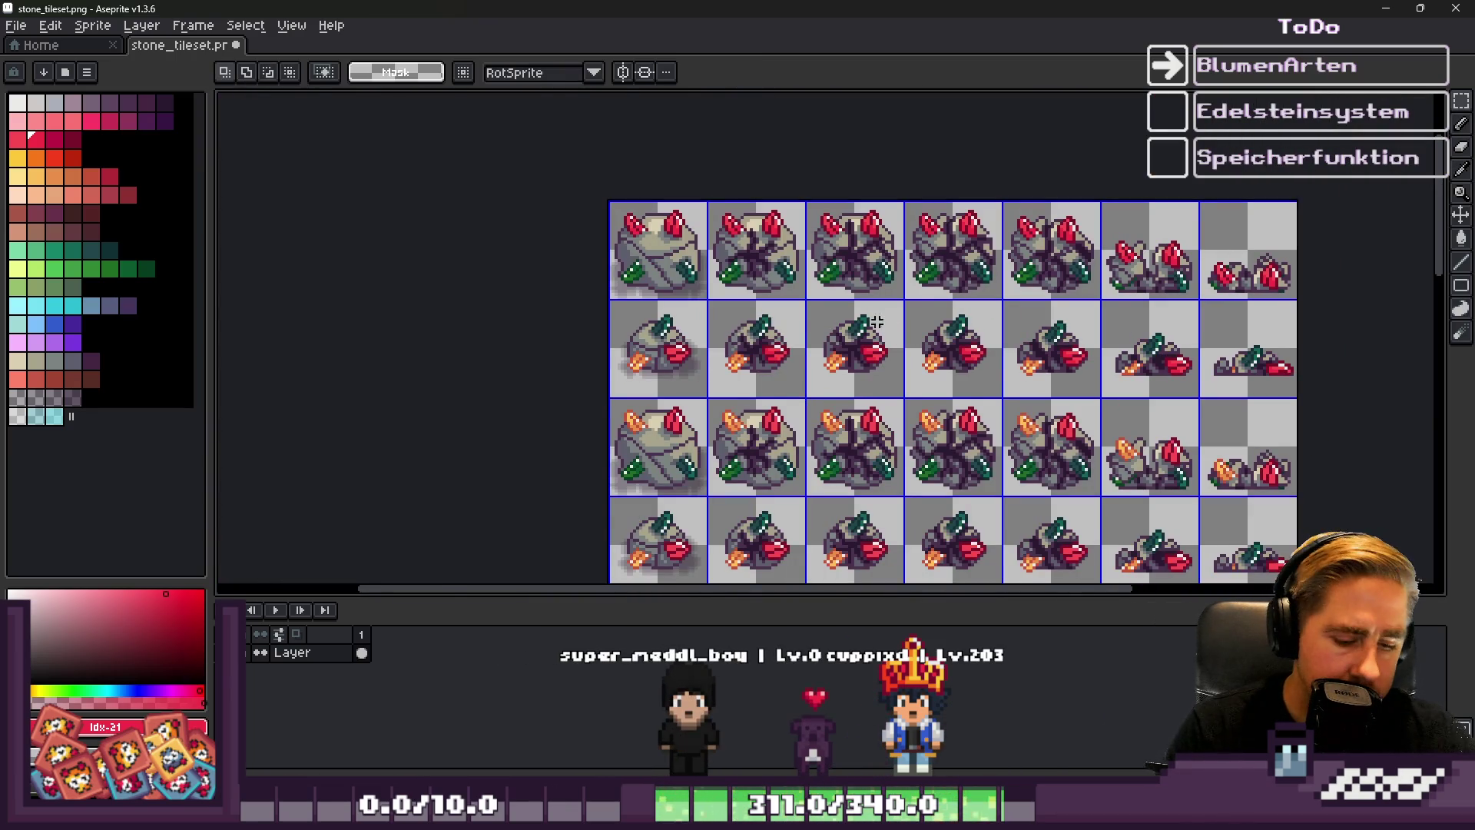
scroll(795, 294, down, 1)
scroll(754, 334, up, 1)
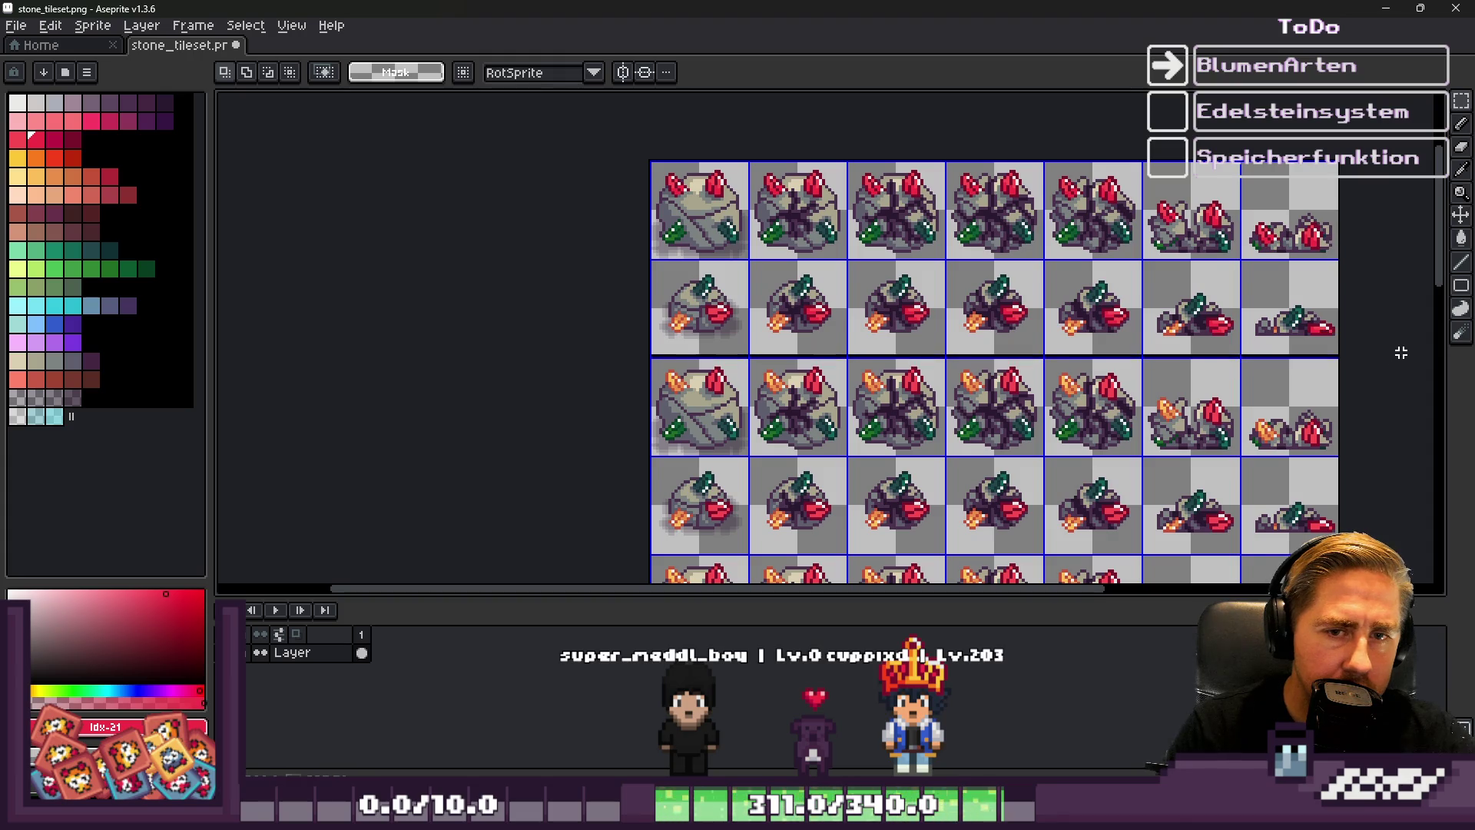
scroll(1208, 317, up, 1)
scroll(1208, 317, down, 1)
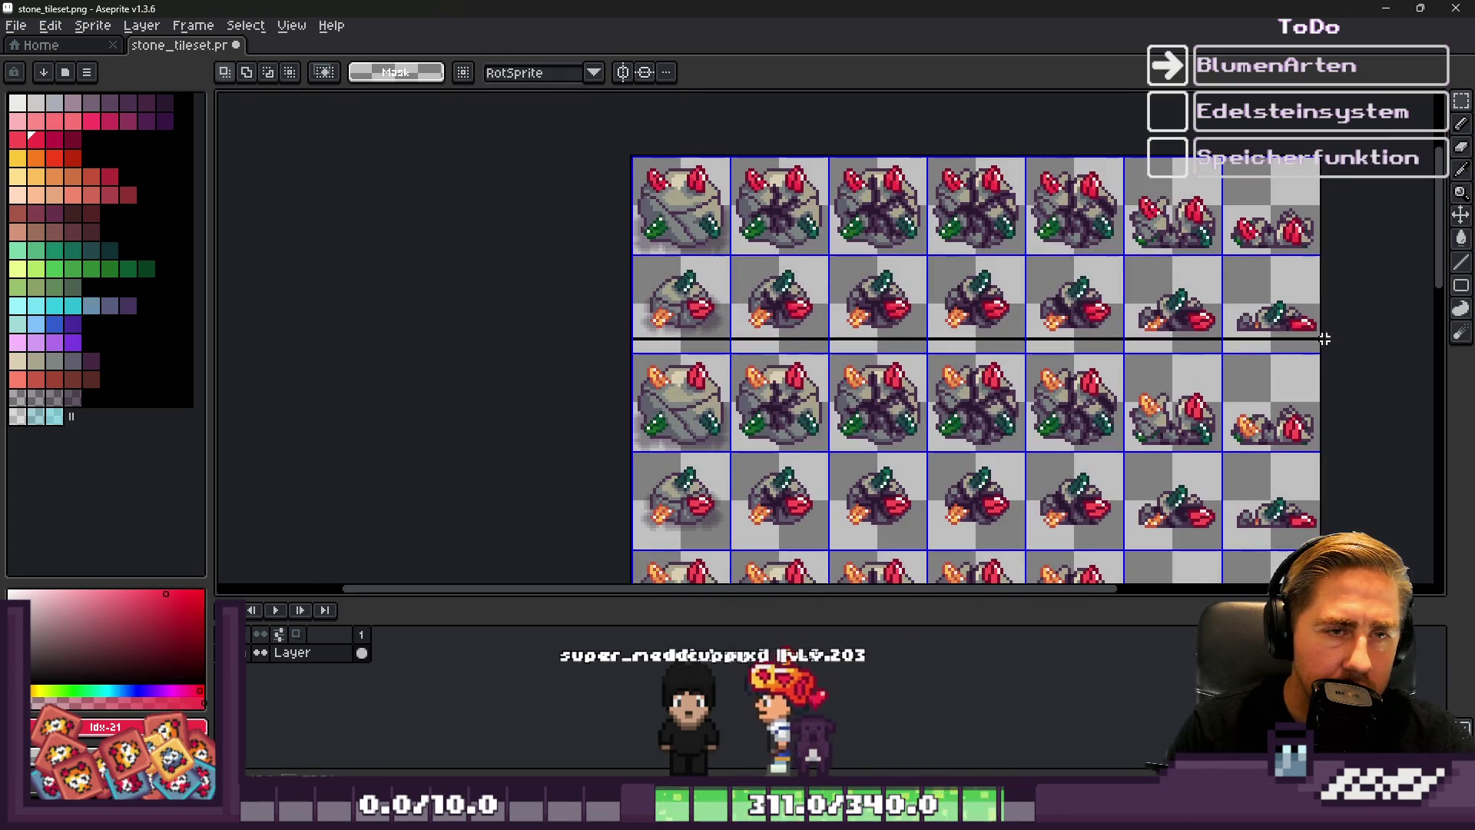
click(1374, 354)
scroll(731, 217, up, 2)
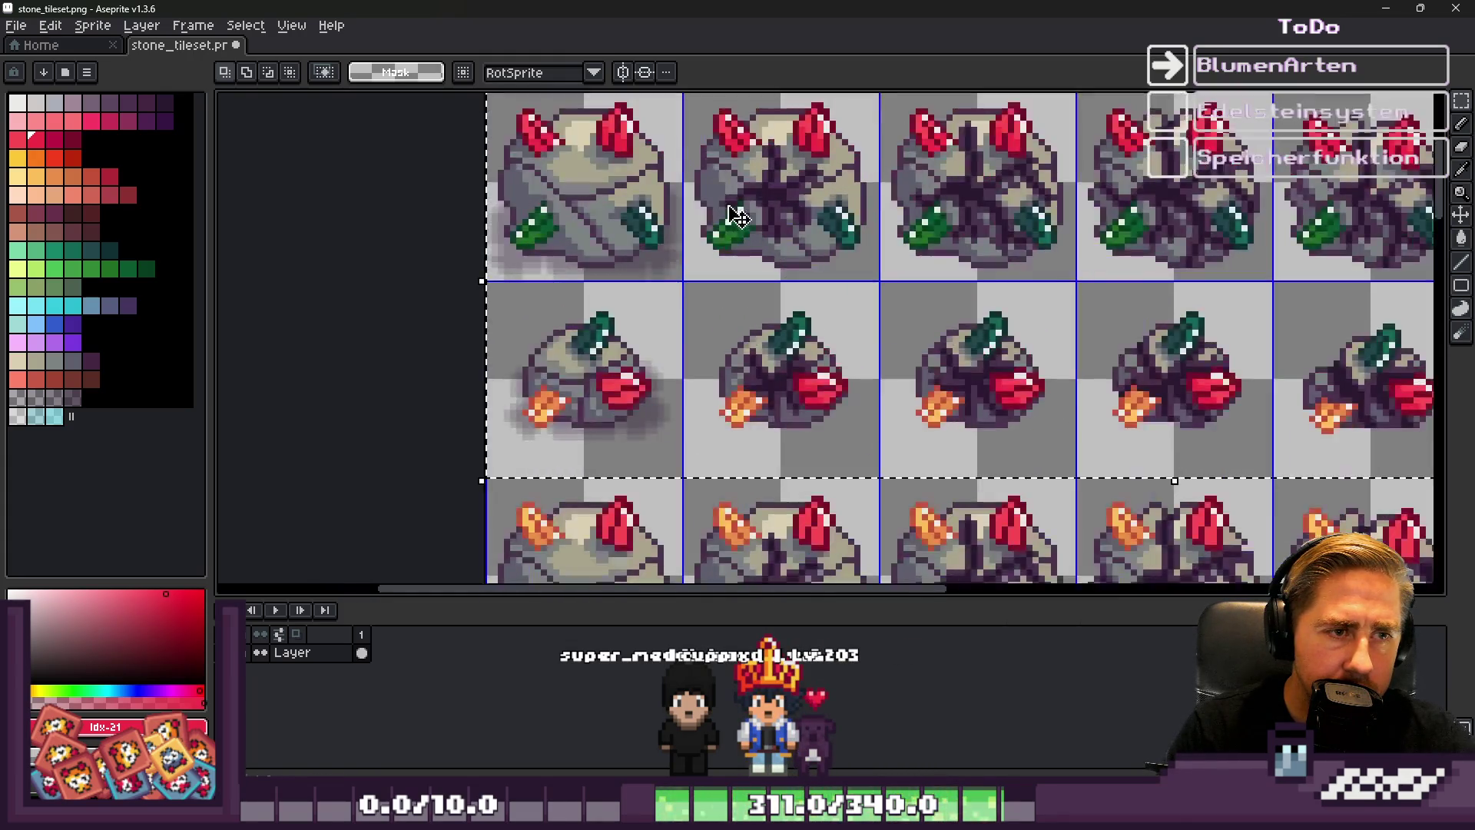
scroll(520, 181, up, 2)
scroll(731, 385, down, 2)
scroll(657, 175, up, 3)
Bucket-fill the teal gem shades with the gem's dark and bright reds.
key(g)
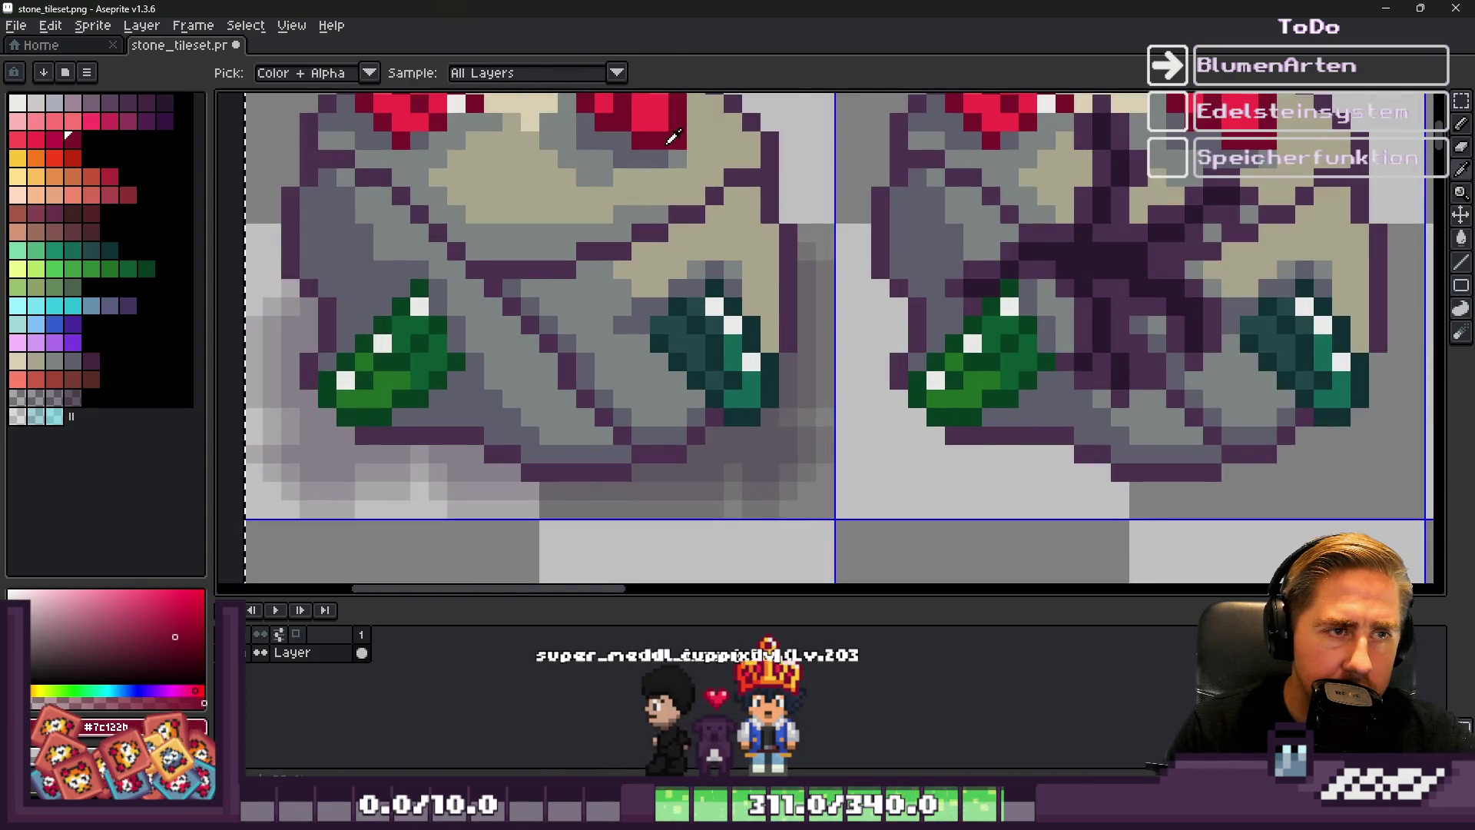
scroll(718, 320, up, 3)
click(718, 319)
scroll(837, 362, down, 2)
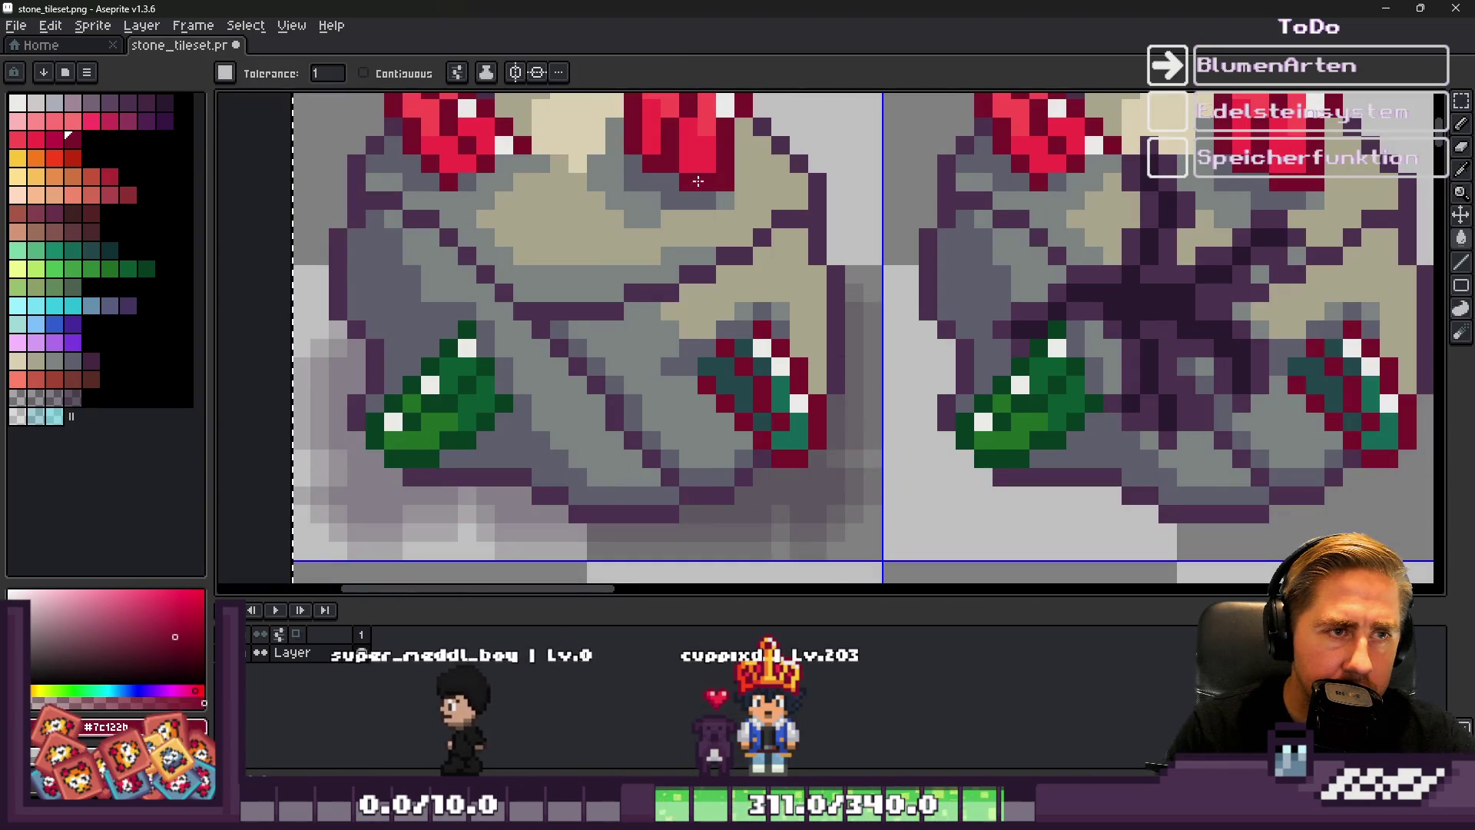
alt+click(707, 145)
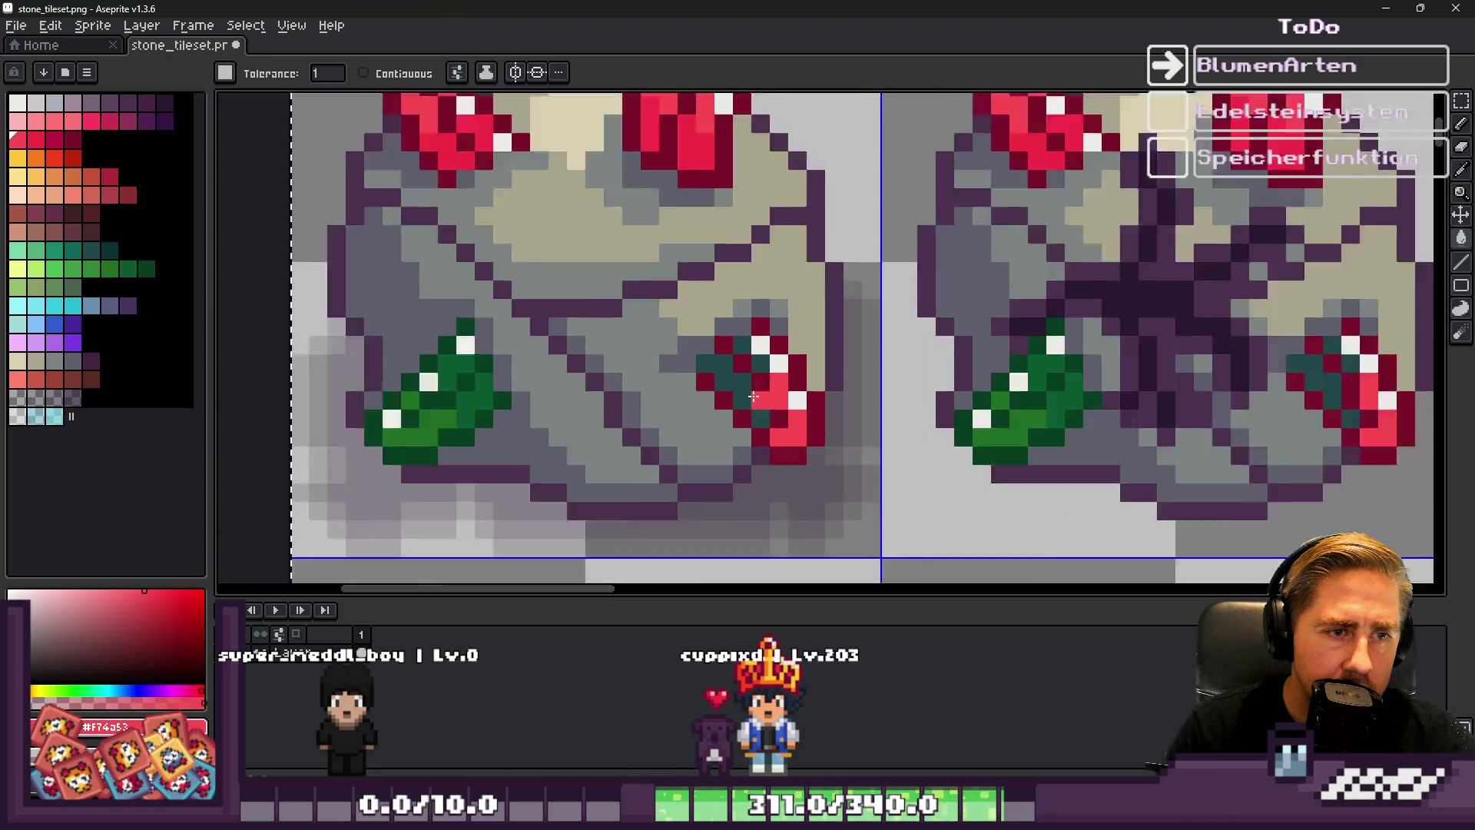
scroll(785, 431, up, 2)
alt+click(800, 491)
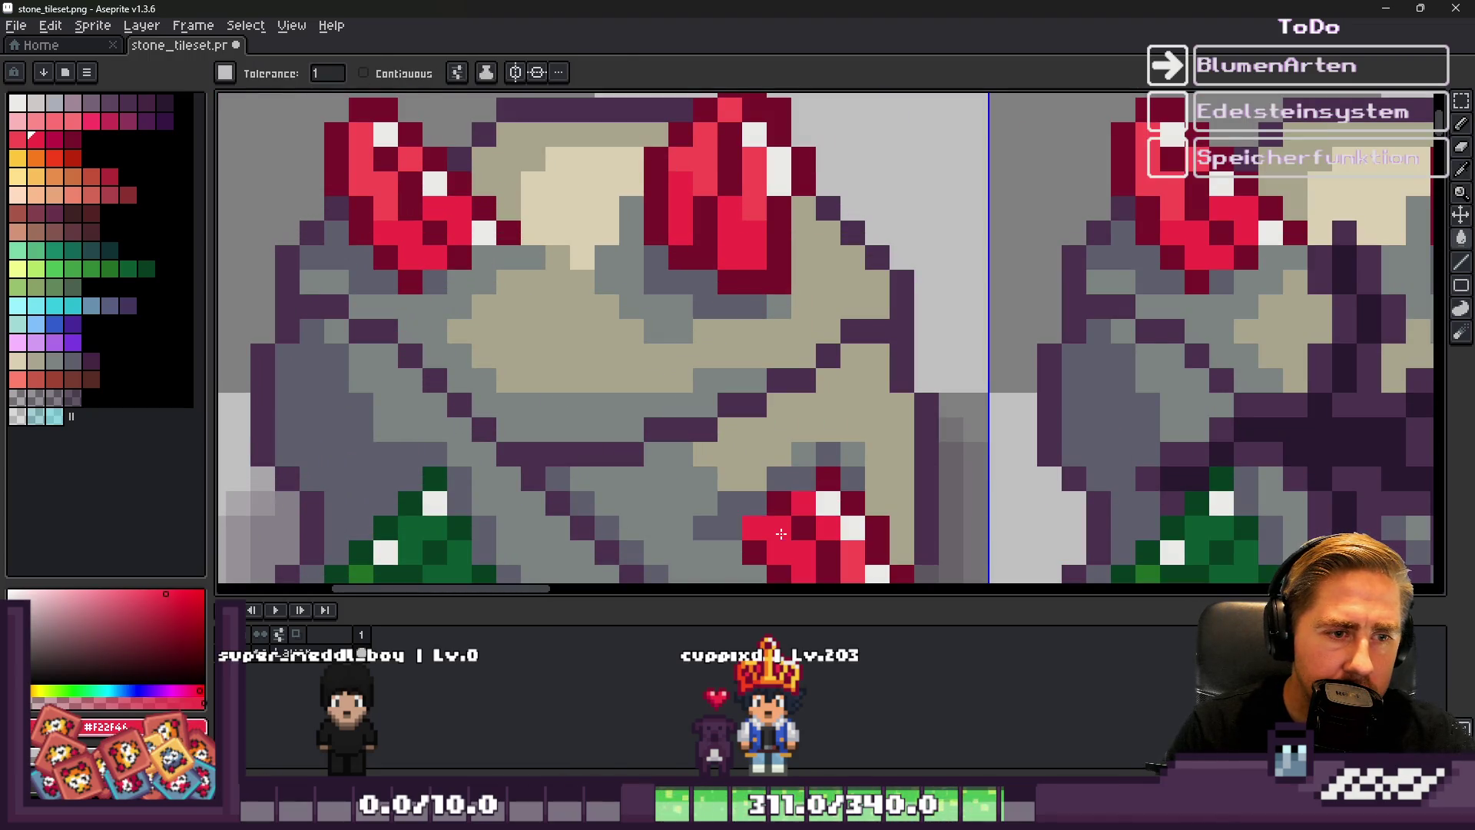
scroll(776, 355, down, 2)
scroll(778, 423, up, 2)
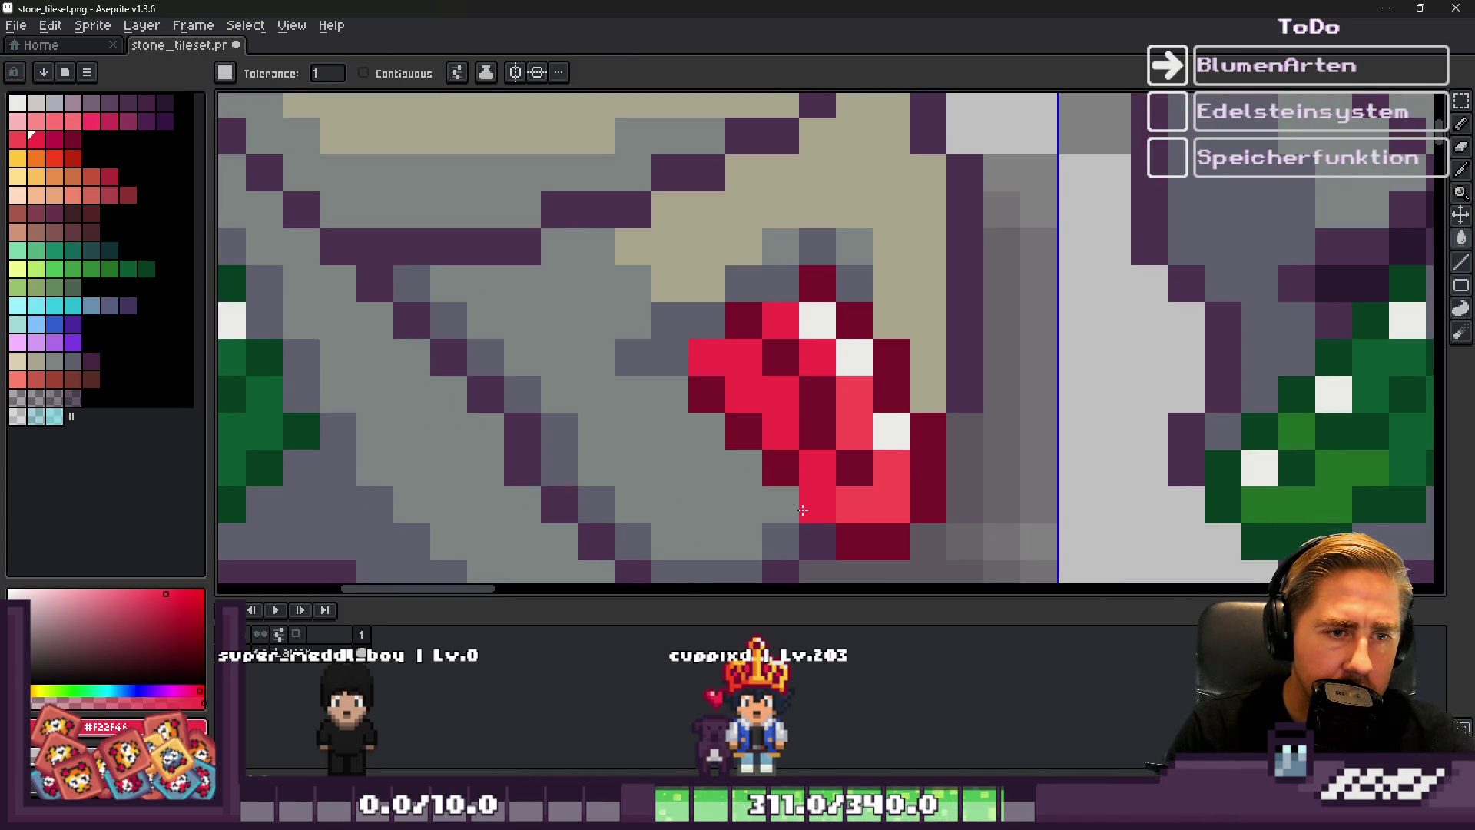
scroll(940, 374, down, 2)
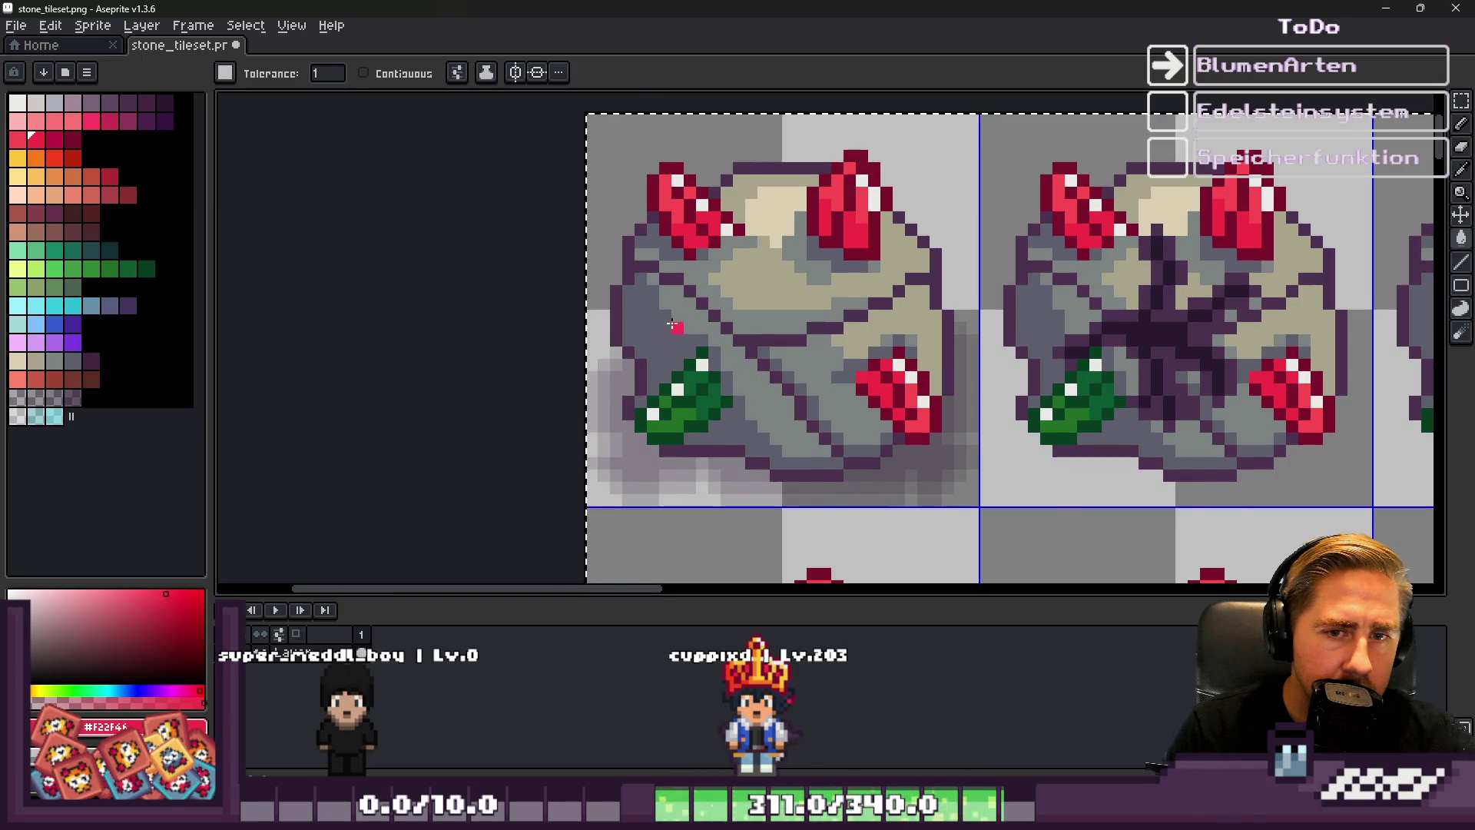
scroll(680, 284, up, 1)
Repaint the remaining green gem pixels in dark red, bright red and pinkish red.
key(alt)
alt+click(709, 242)
click(682, 441)
scroll(684, 434, up, 1)
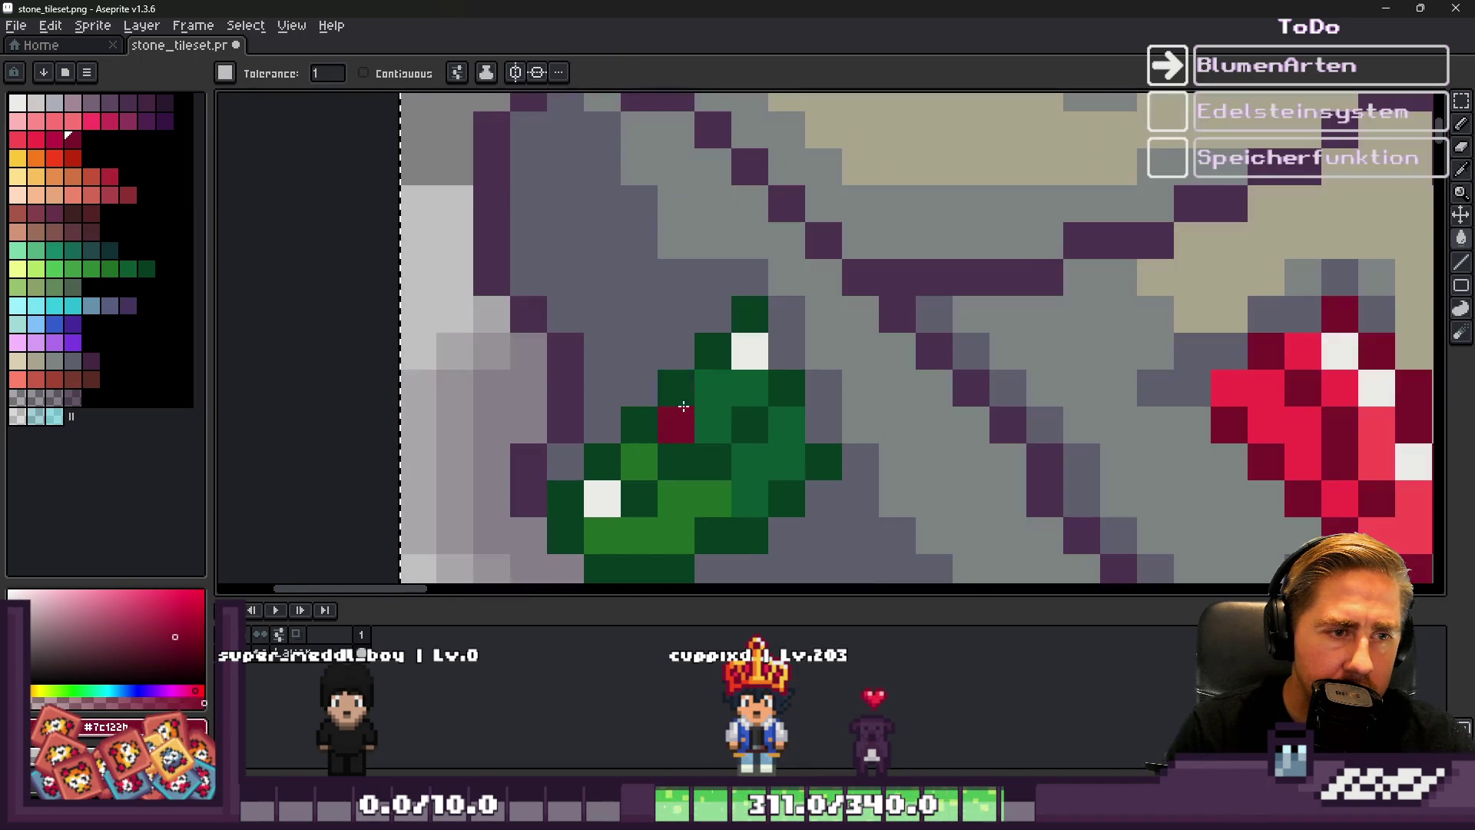
scroll(697, 388, down, 2)
alt+click(955, 401)
click(714, 426)
drag(716, 426, 788, 426)
alt+click(1060, 452)
click(668, 447)
scroll(677, 455, down, 3)
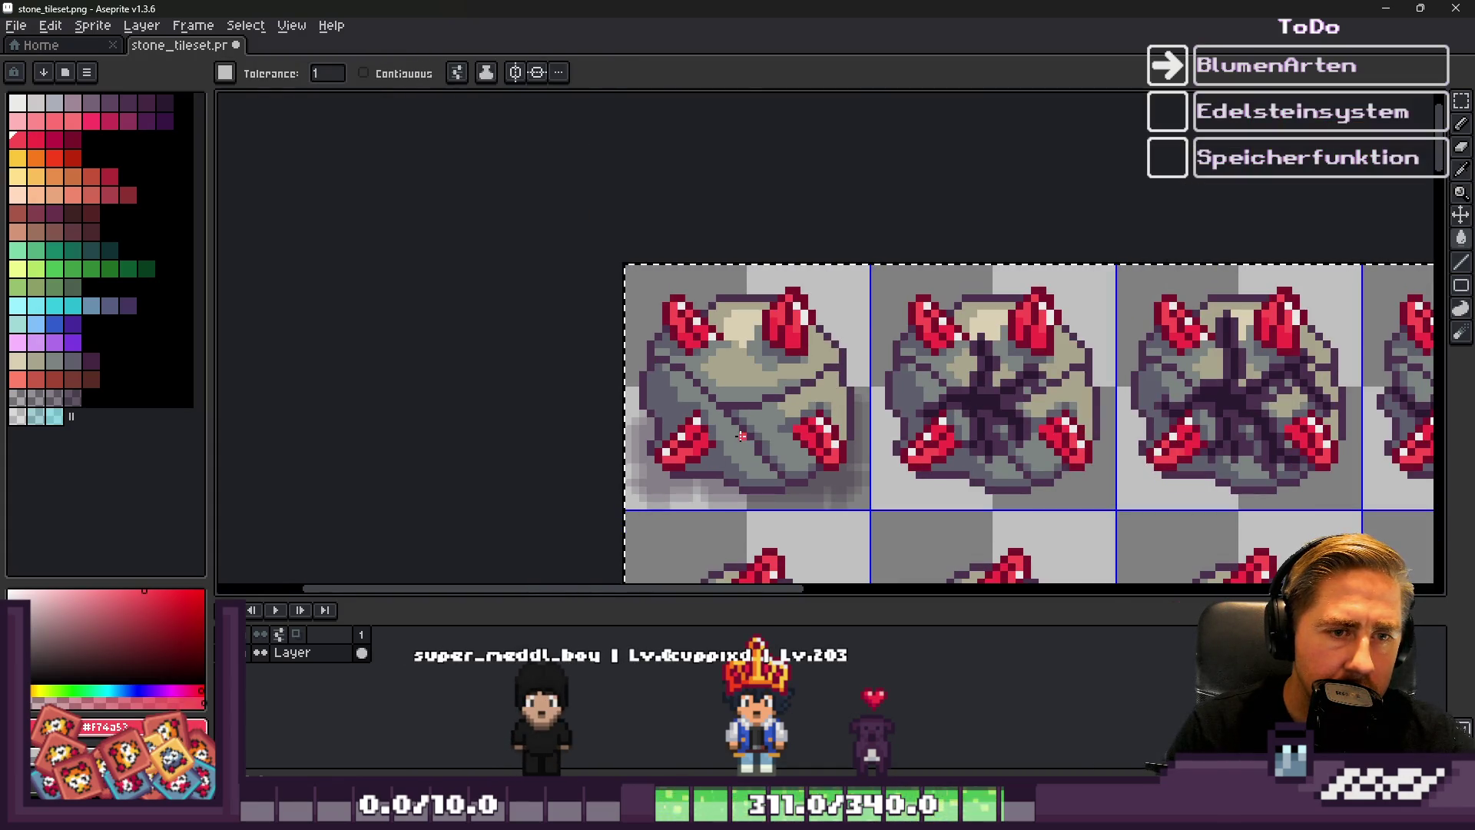
Marquee-select the second row of smaller stone tiles.
key(v)
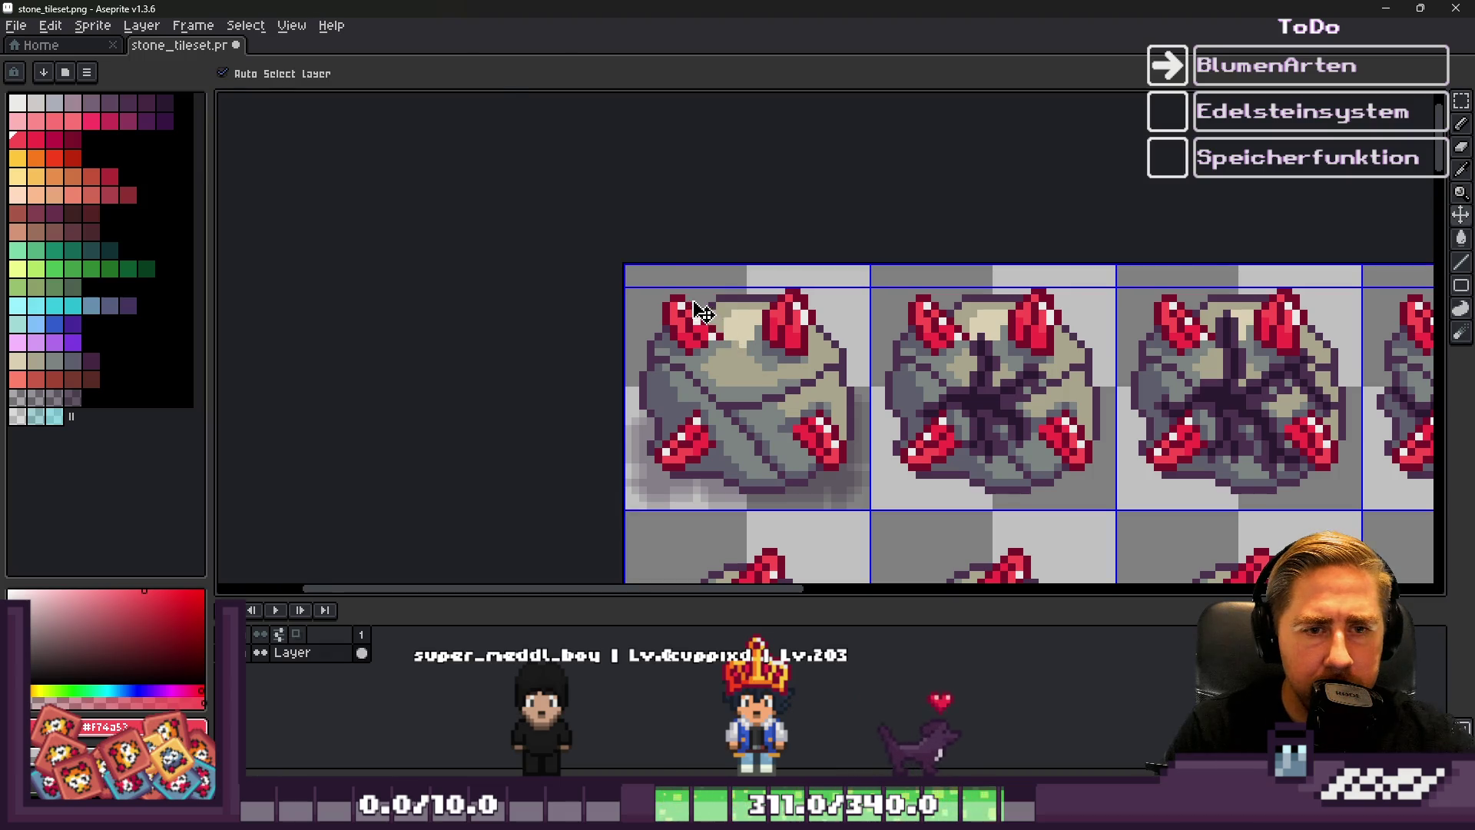
key(g)
scroll(668, 231, down, 2)
scroll(691, 393, down, 1)
scroll(590, 351, up, 1)
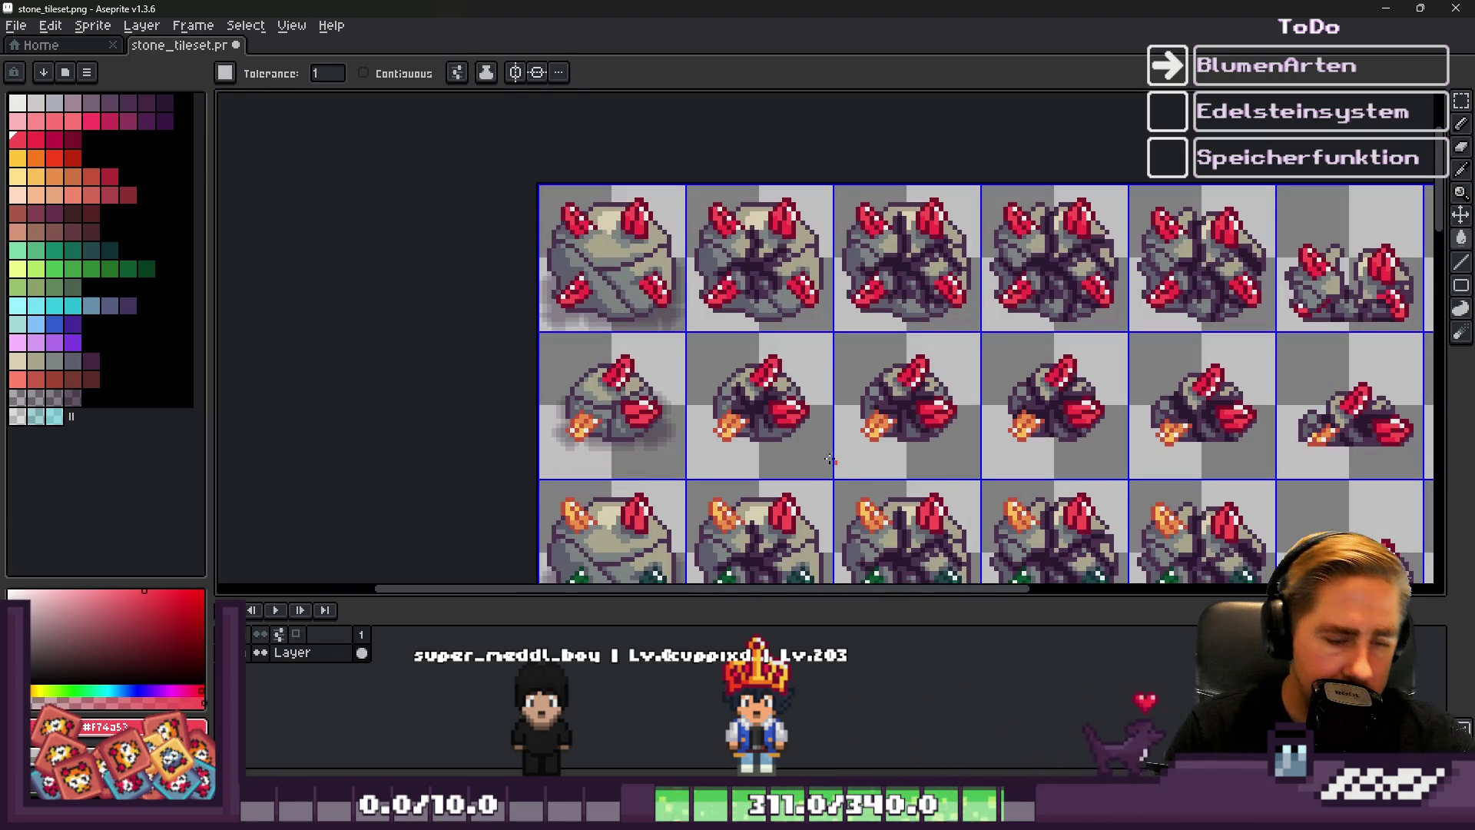
key(m)
mouse_move(531, 333)
mouse_down()
mouse_move(1429, 461)
mouse_move(939, 428)
mouse_up()
scroll(495, 385, up, 2)
scroll(496, 384, up, 2)
Eyedrop the gem's dark red and bucket-fill the orange flower pixels red.
alt+click(543, 484)
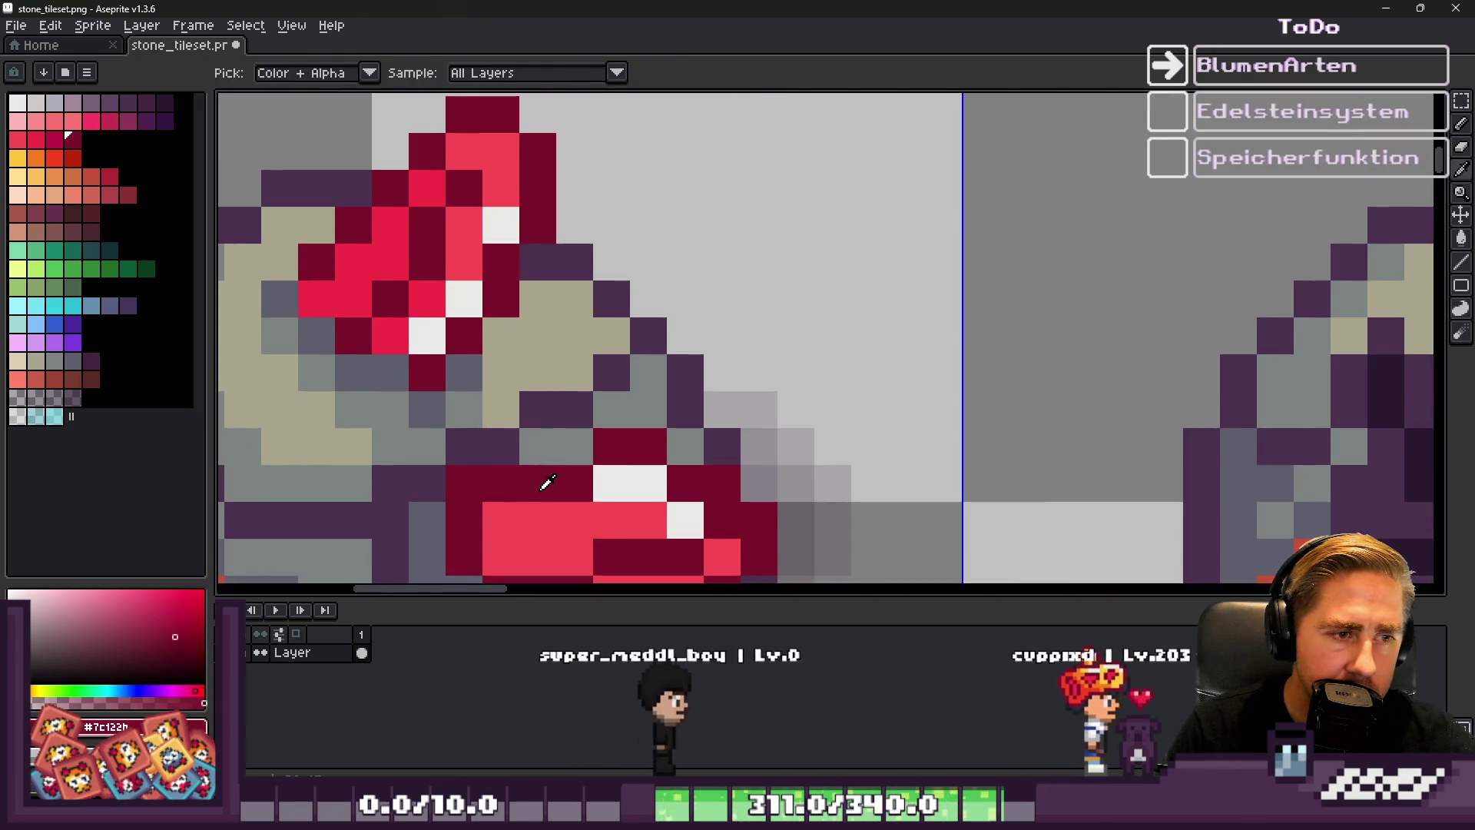
scroll(543, 484, down, 2)
scroll(669, 392, up, 2)
key(g)
click(671, 315)
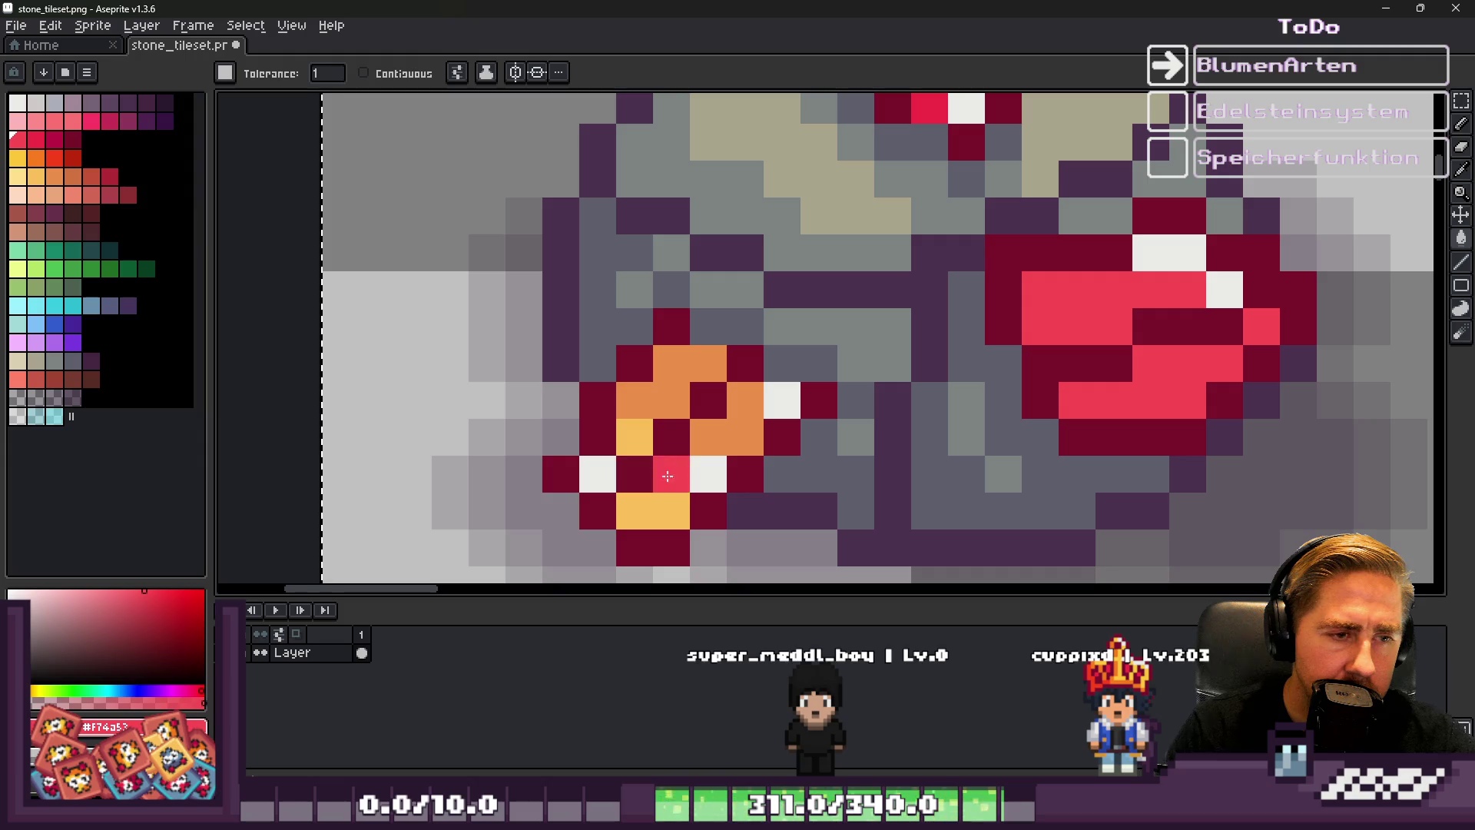
scroll(667, 468, down, 3)
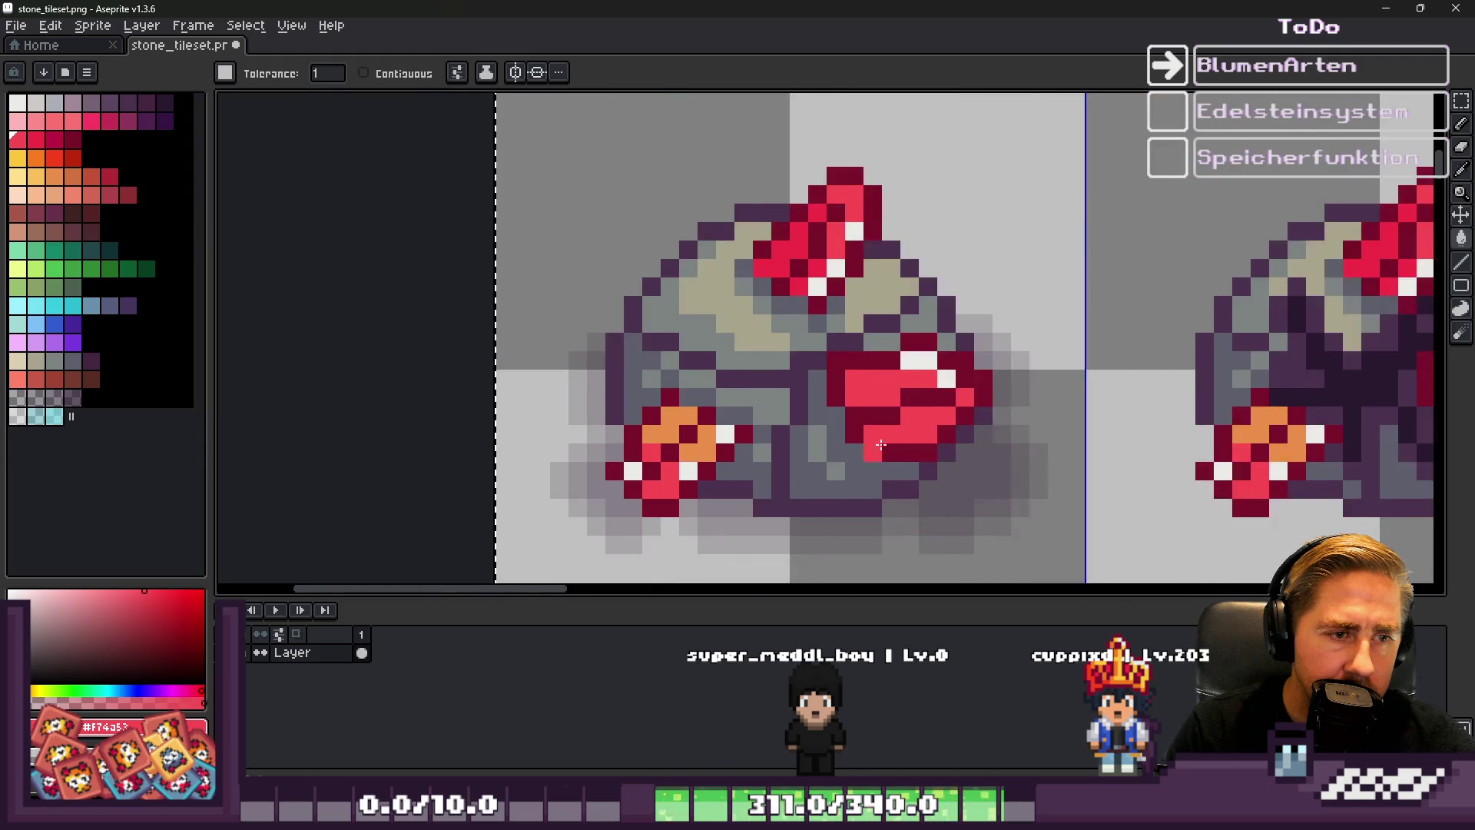
scroll(1345, 434, up, 1)
click(553, 447)
scroll(736, 341, up, 2)
key(b)
scroll(736, 341, down, 1)
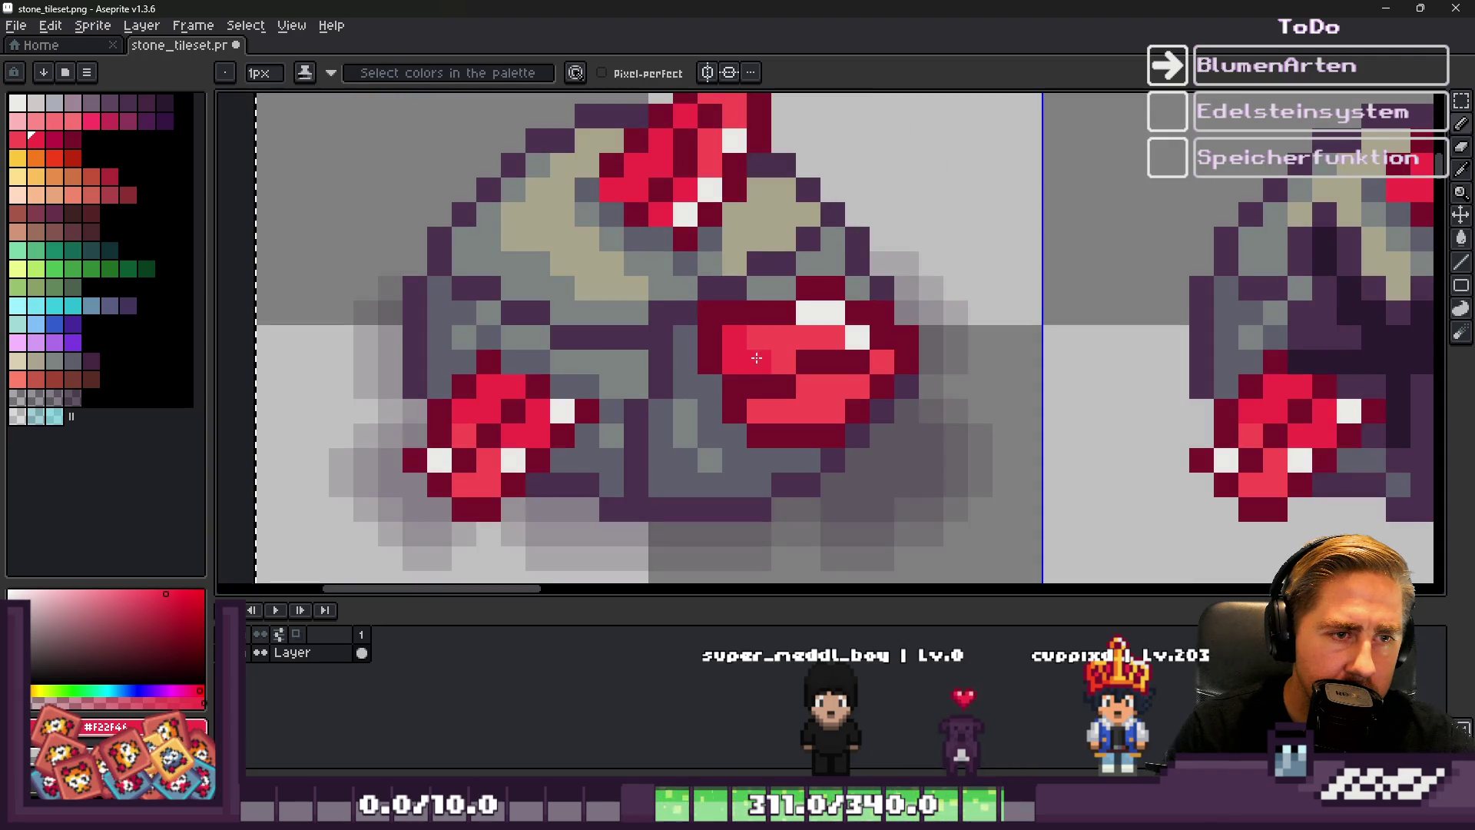
scroll(790, 407, down, 6)
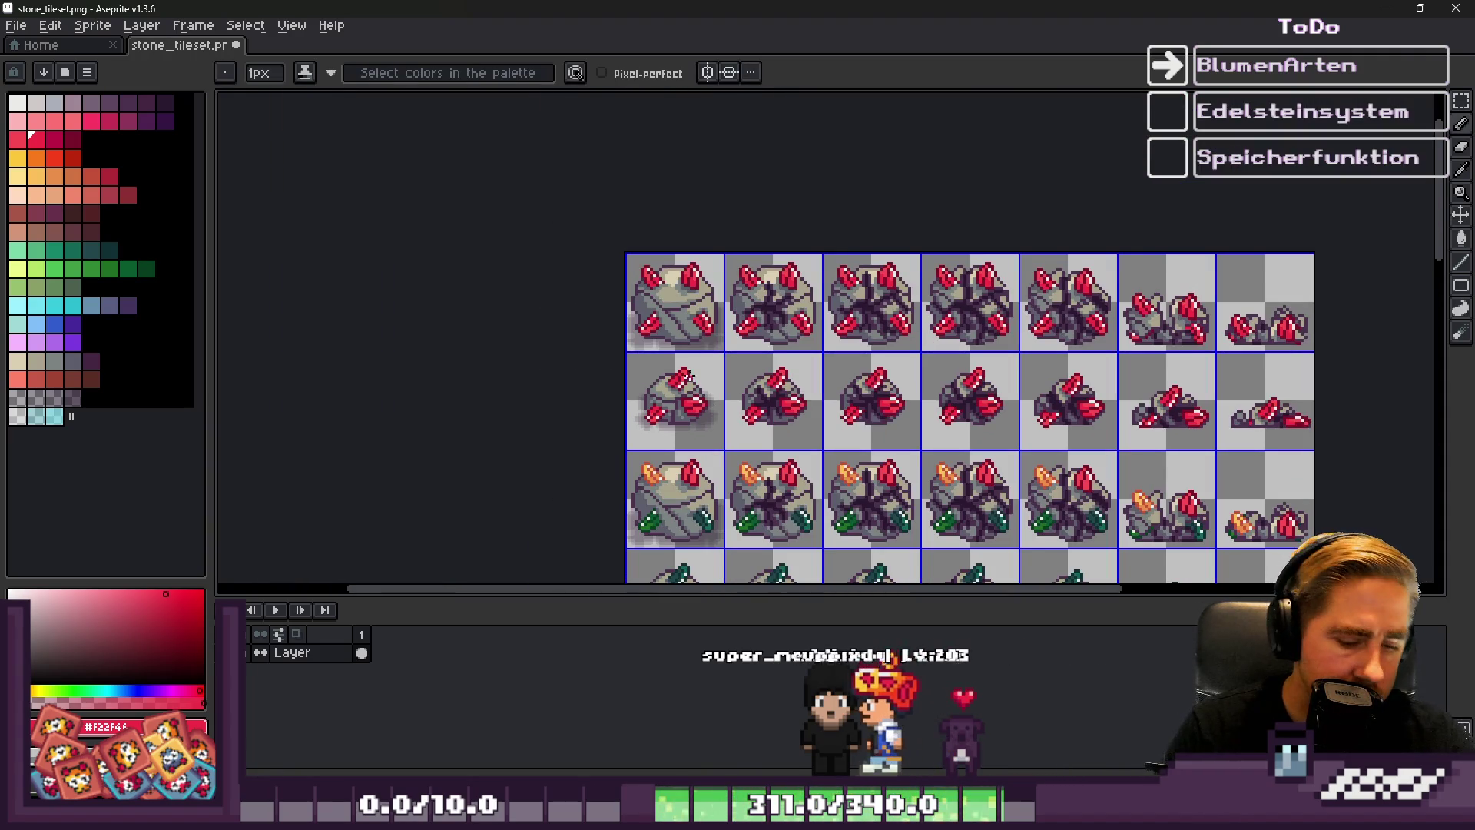
Marquee-select the top two rows of red-gem tiles.
key(m)
drag(566, 205, 1395, 442)
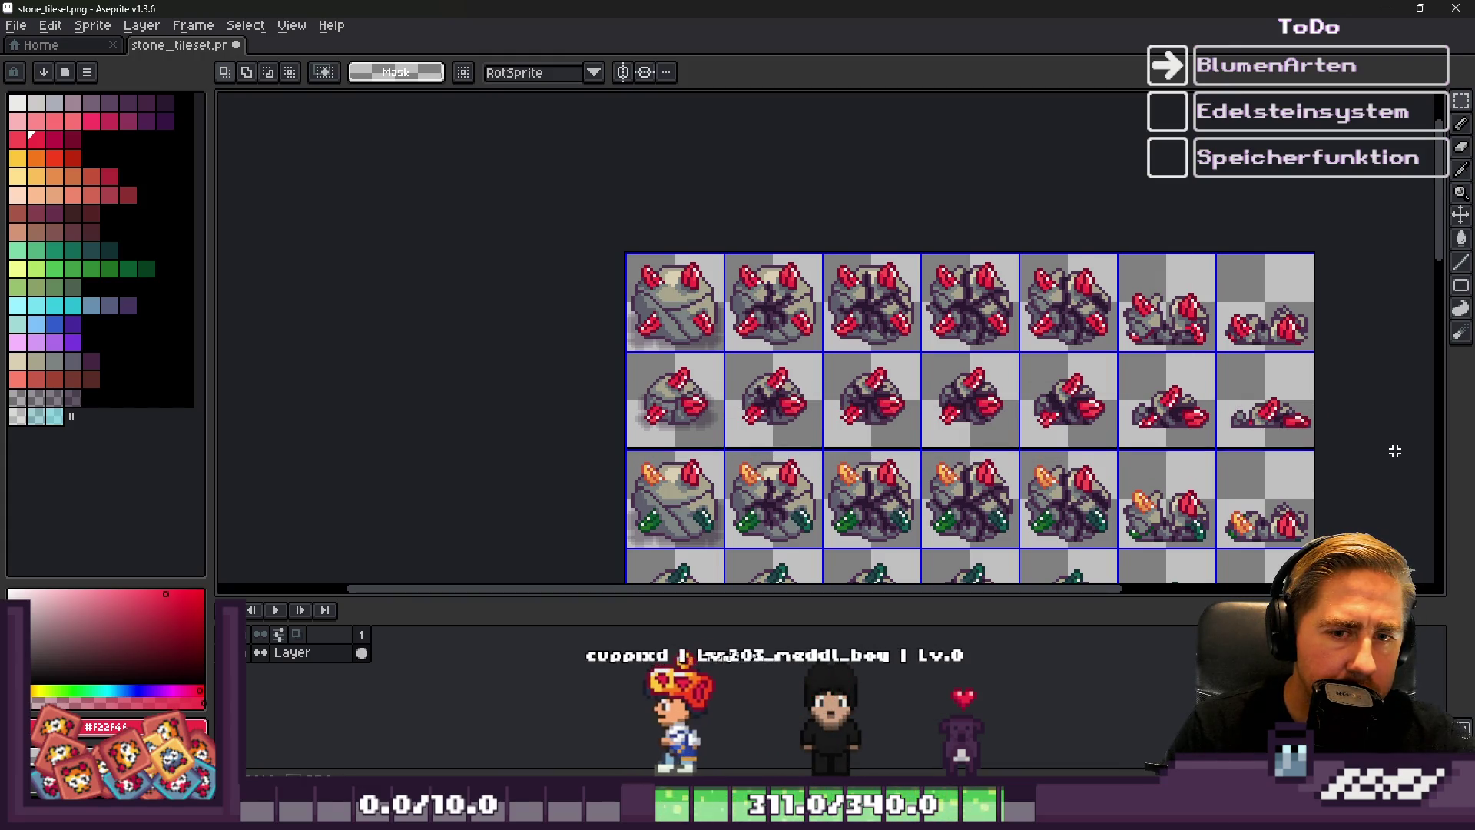
scroll(657, 328, up, 4)
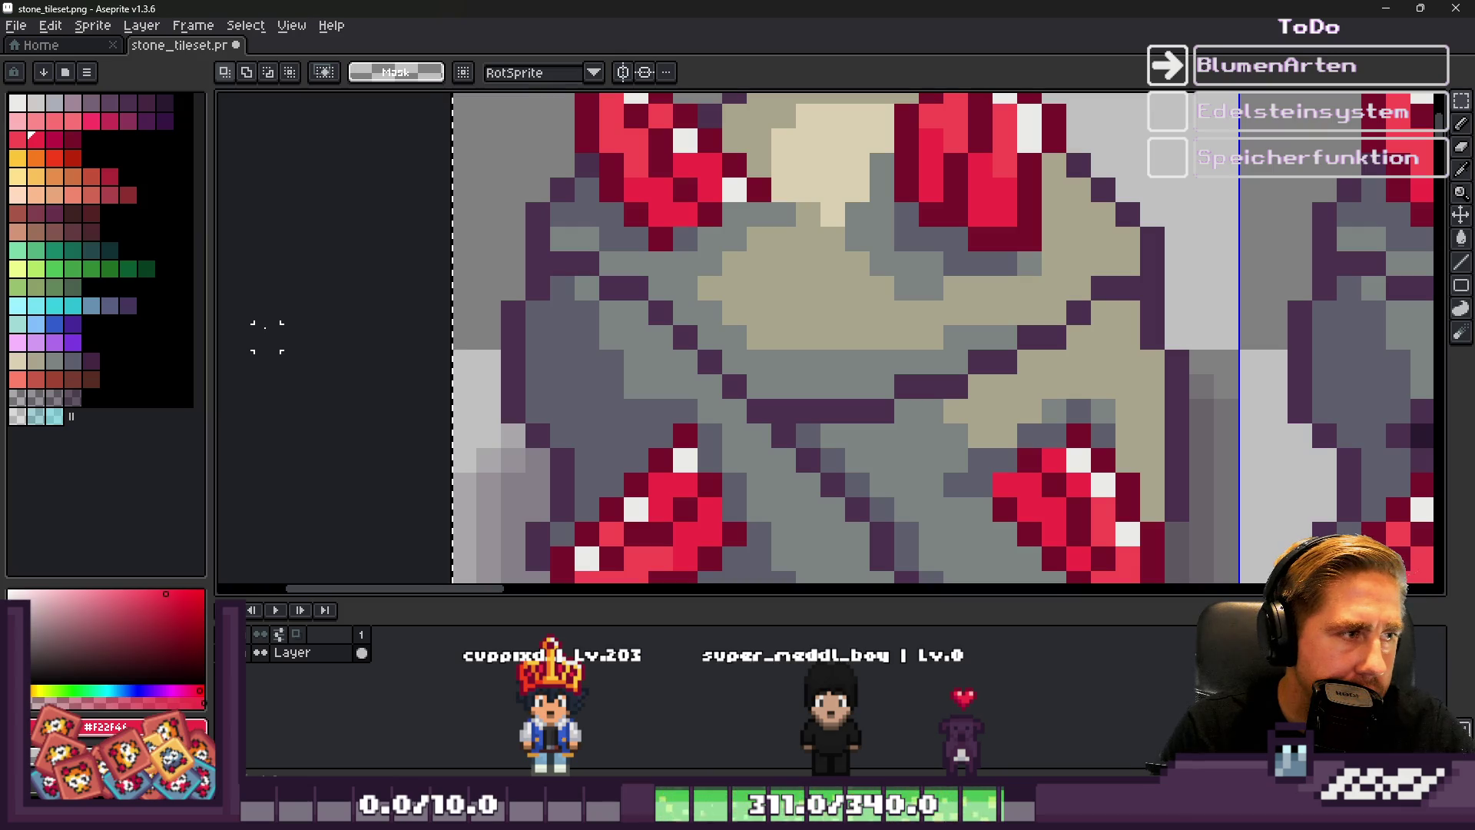
Fill the top two rows' cream and grey stone bodies with light, medium and hot pink.
click(41, 122)
key(g)
click(807, 189)
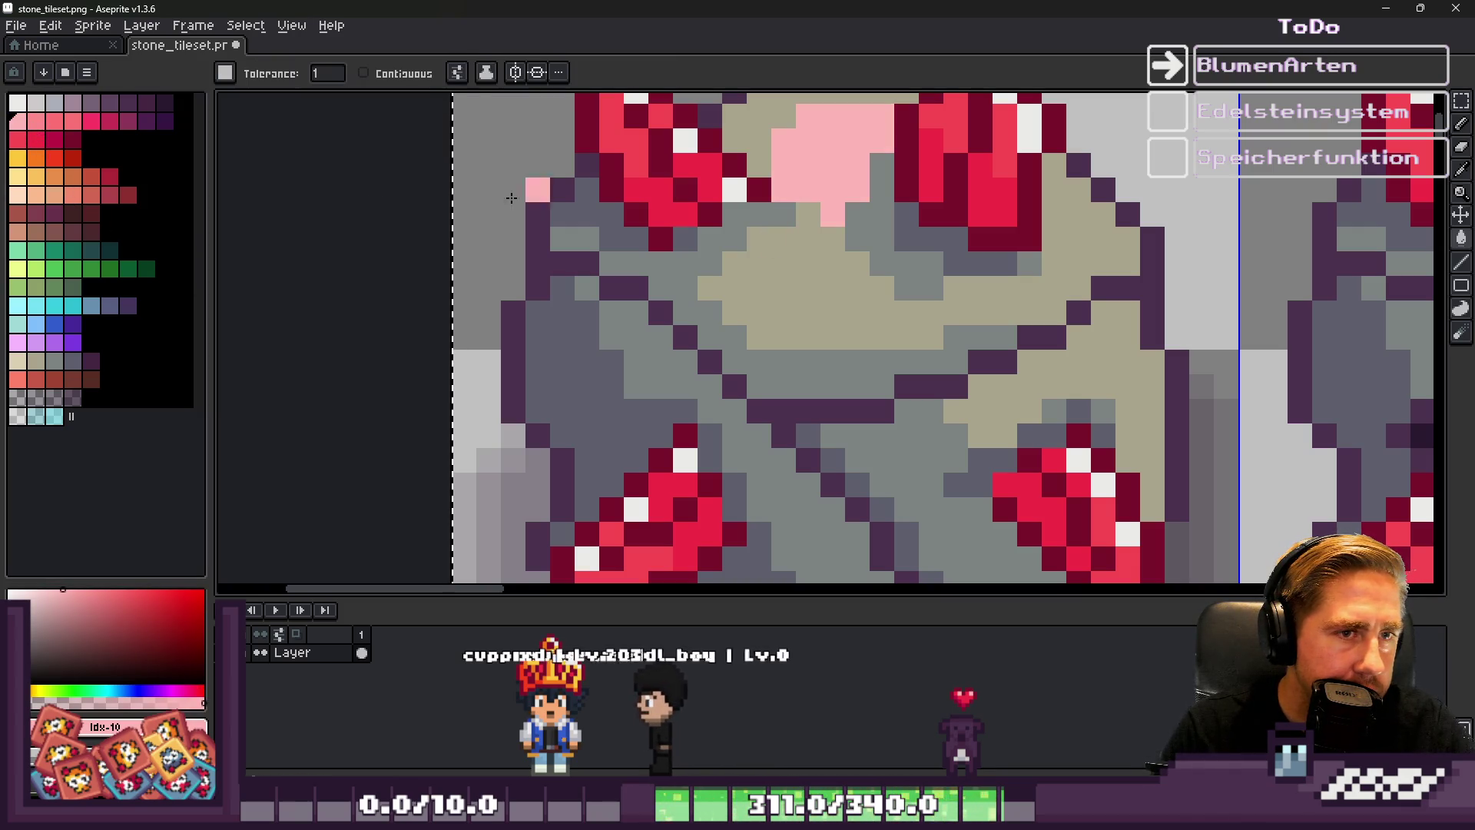
click(53, 121)
click(749, 265)
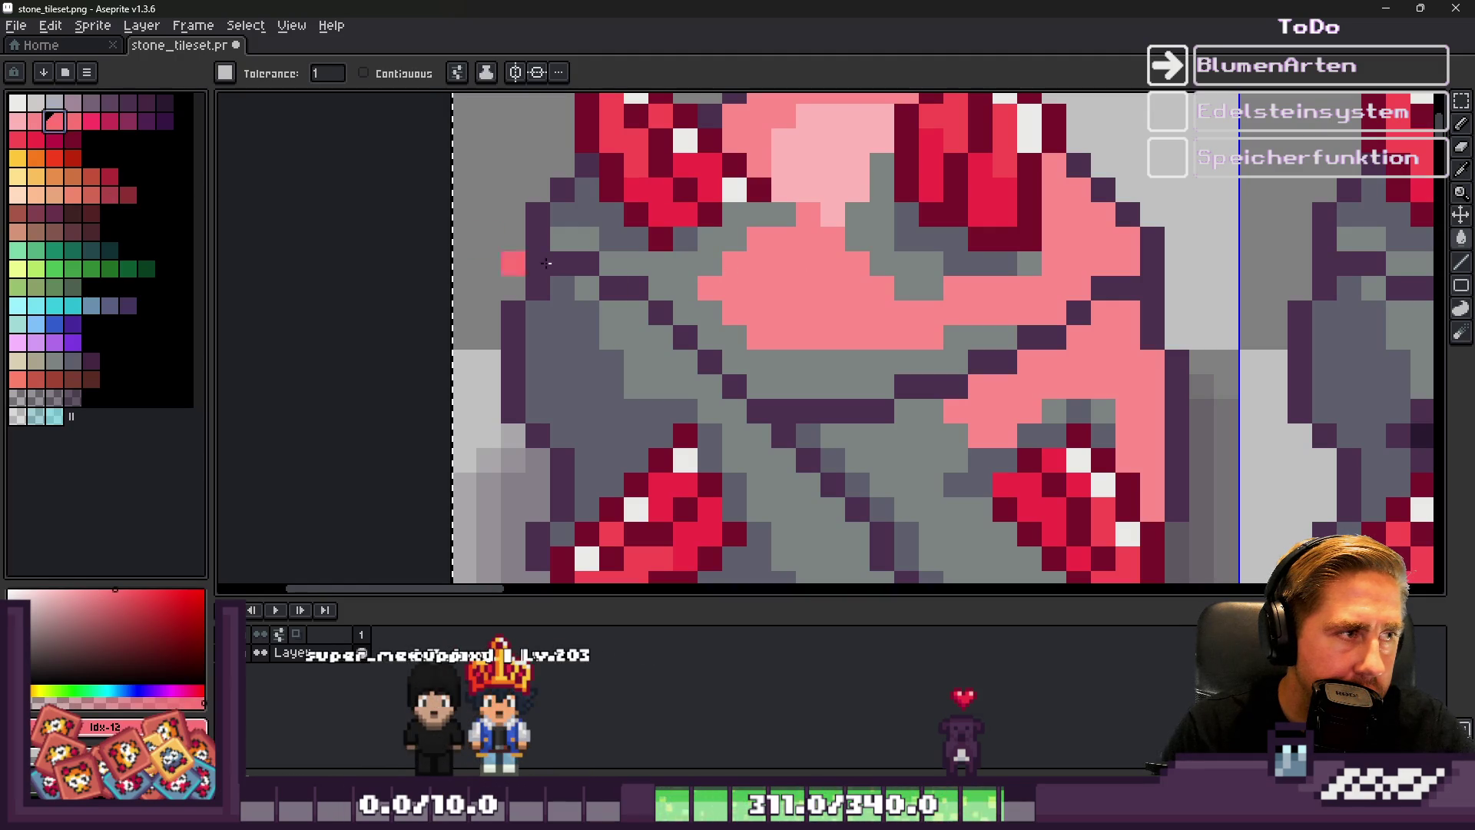
click(703, 308)
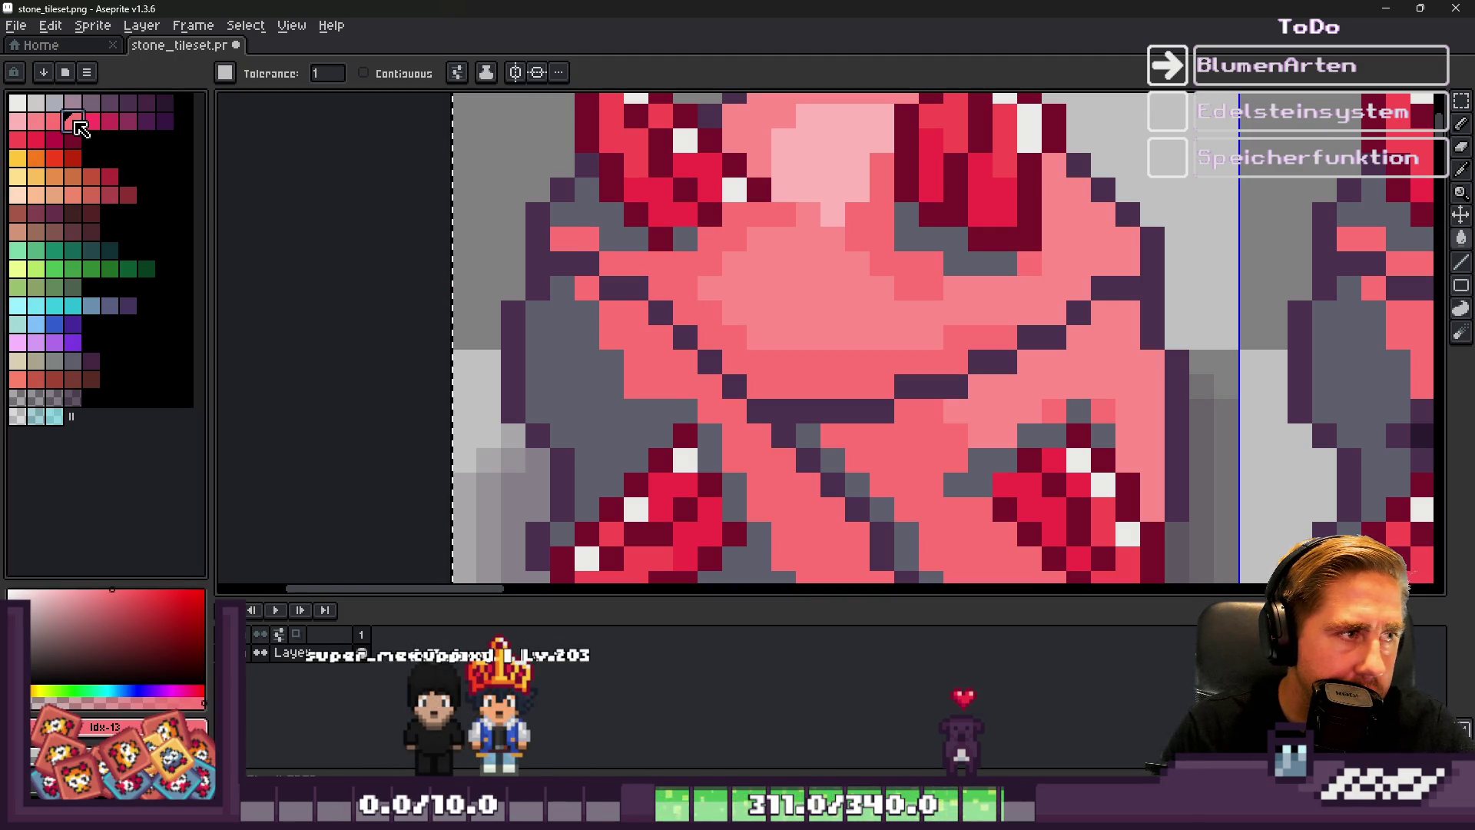
click(608, 400)
scroll(640, 458, down, 3)
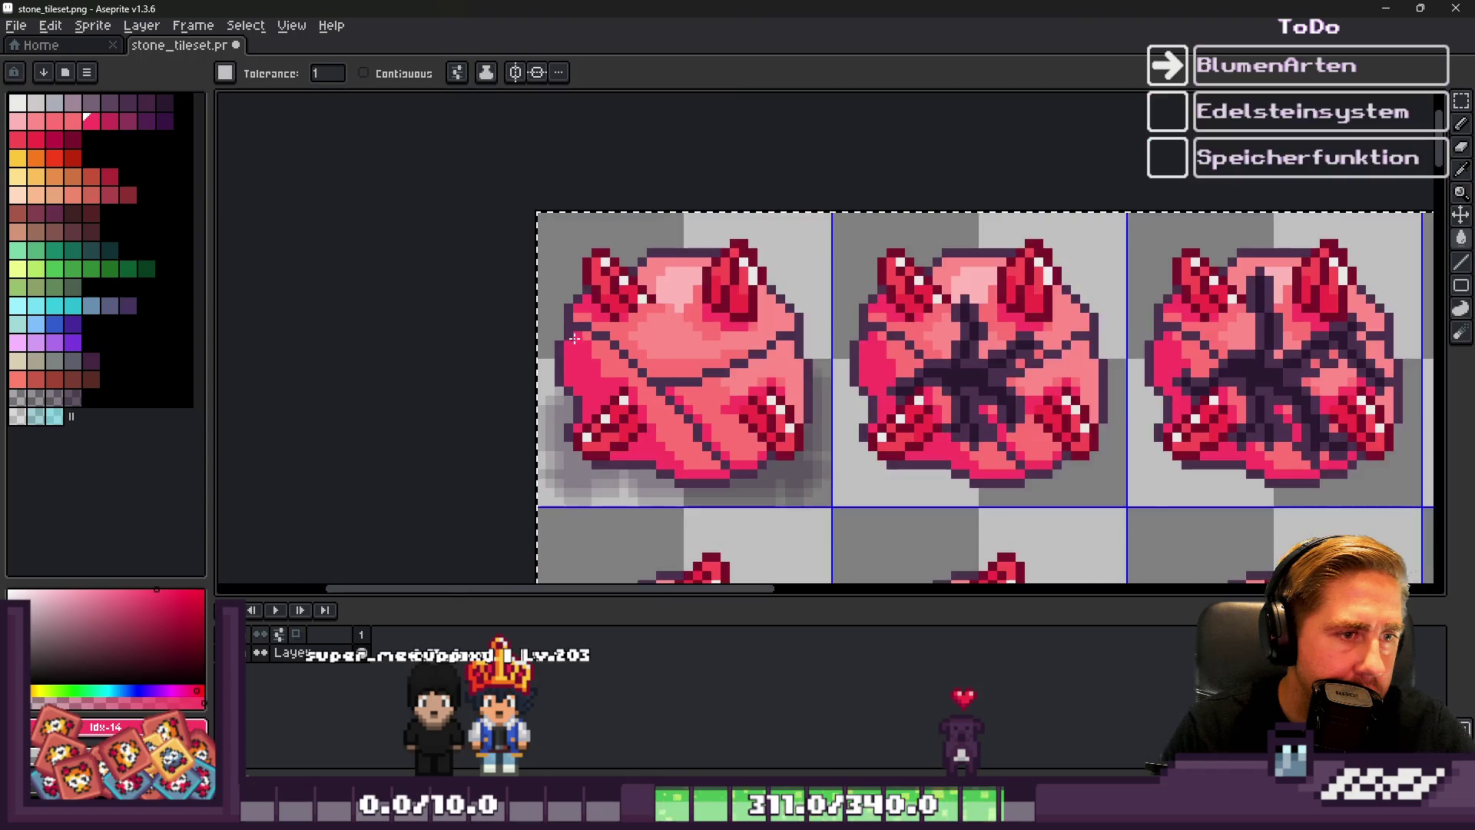
scroll(641, 458, up, 2)
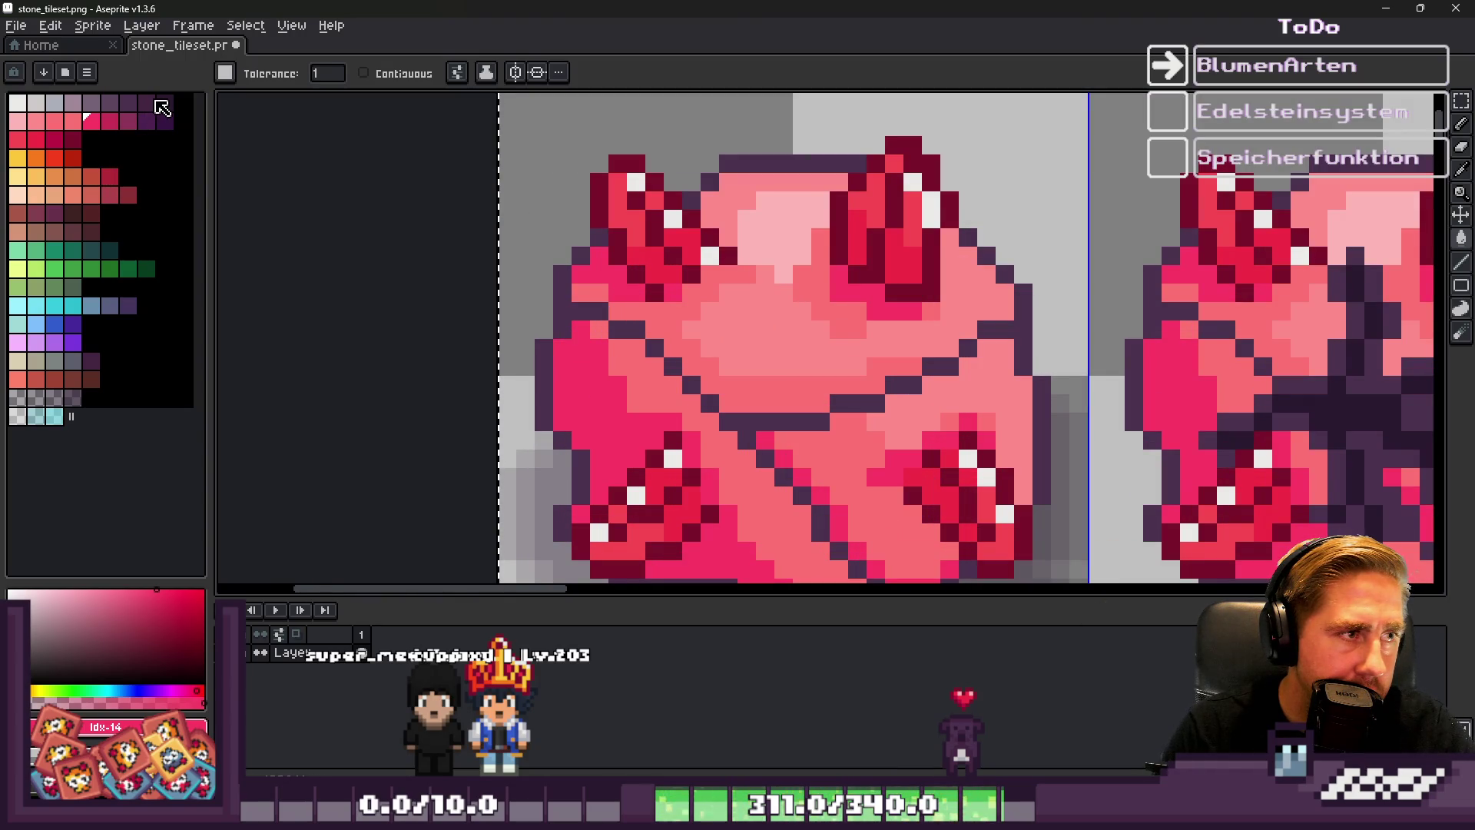
Make dark magenta the drawing colour and zoom out to view the whole tileset.
click(77, 141)
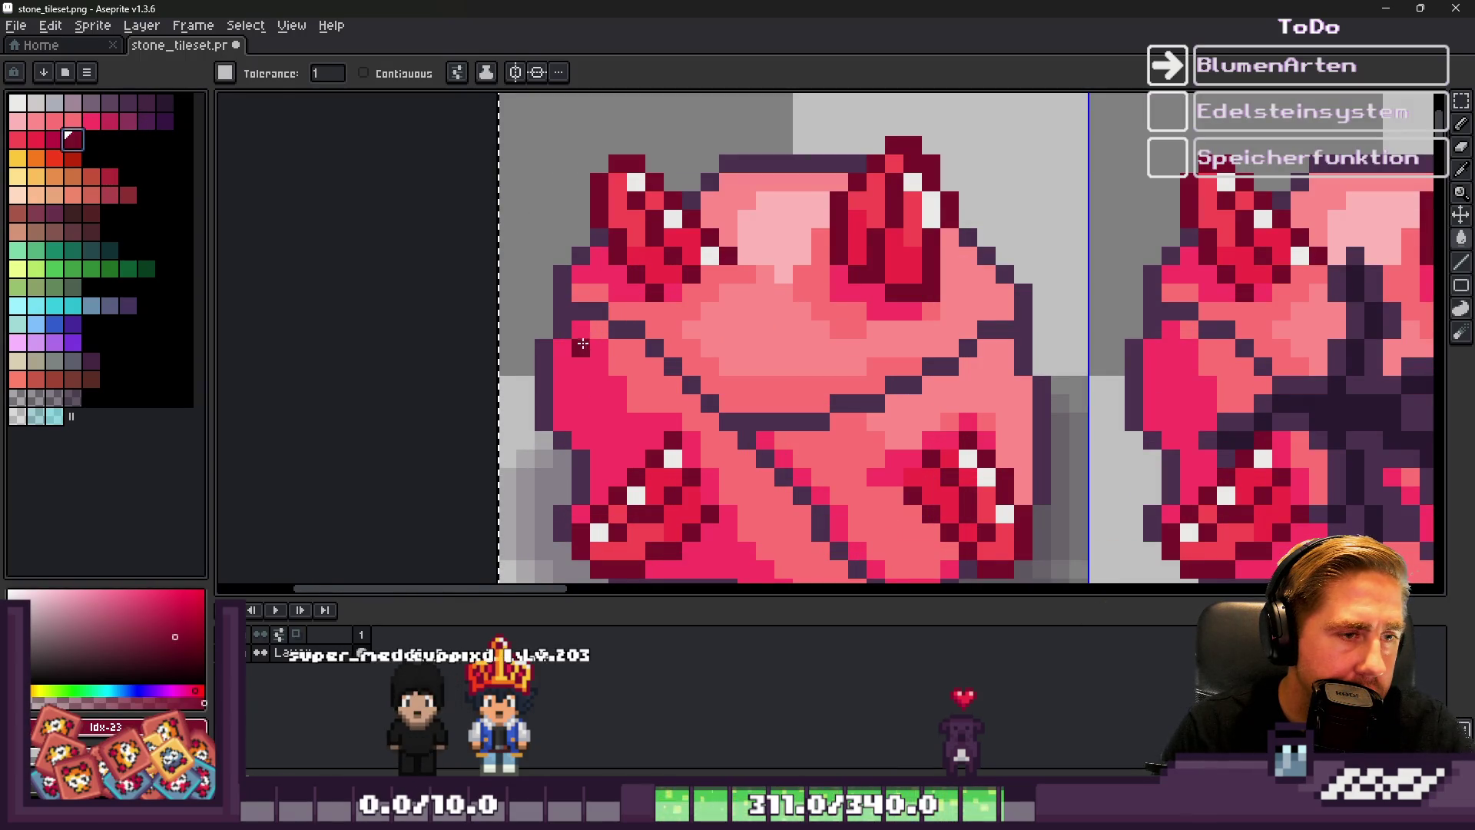
scroll(553, 313, down, 5)
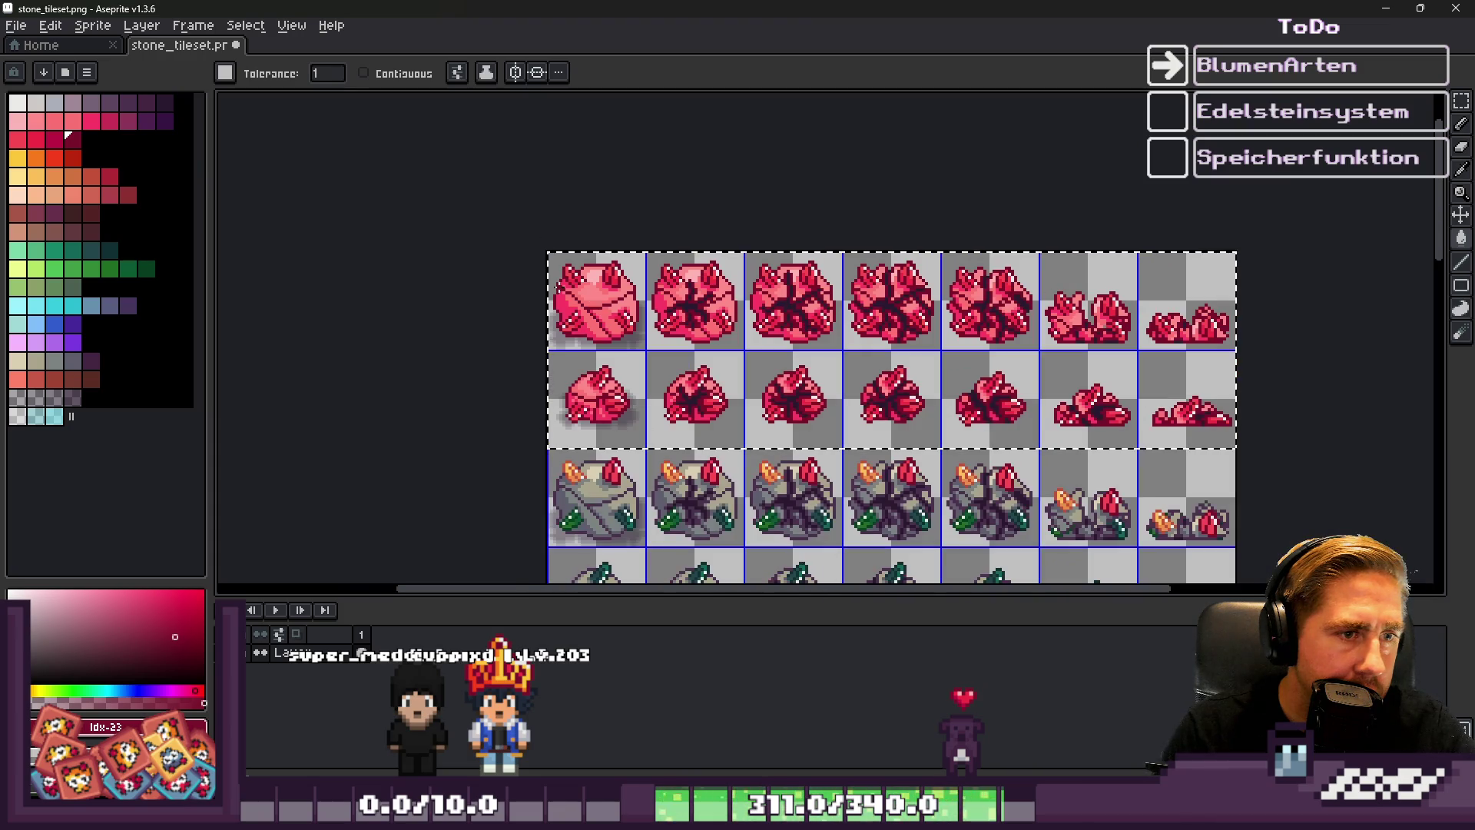
scroll(557, 284, down, 2)
scroll(562, 313, up, 3)
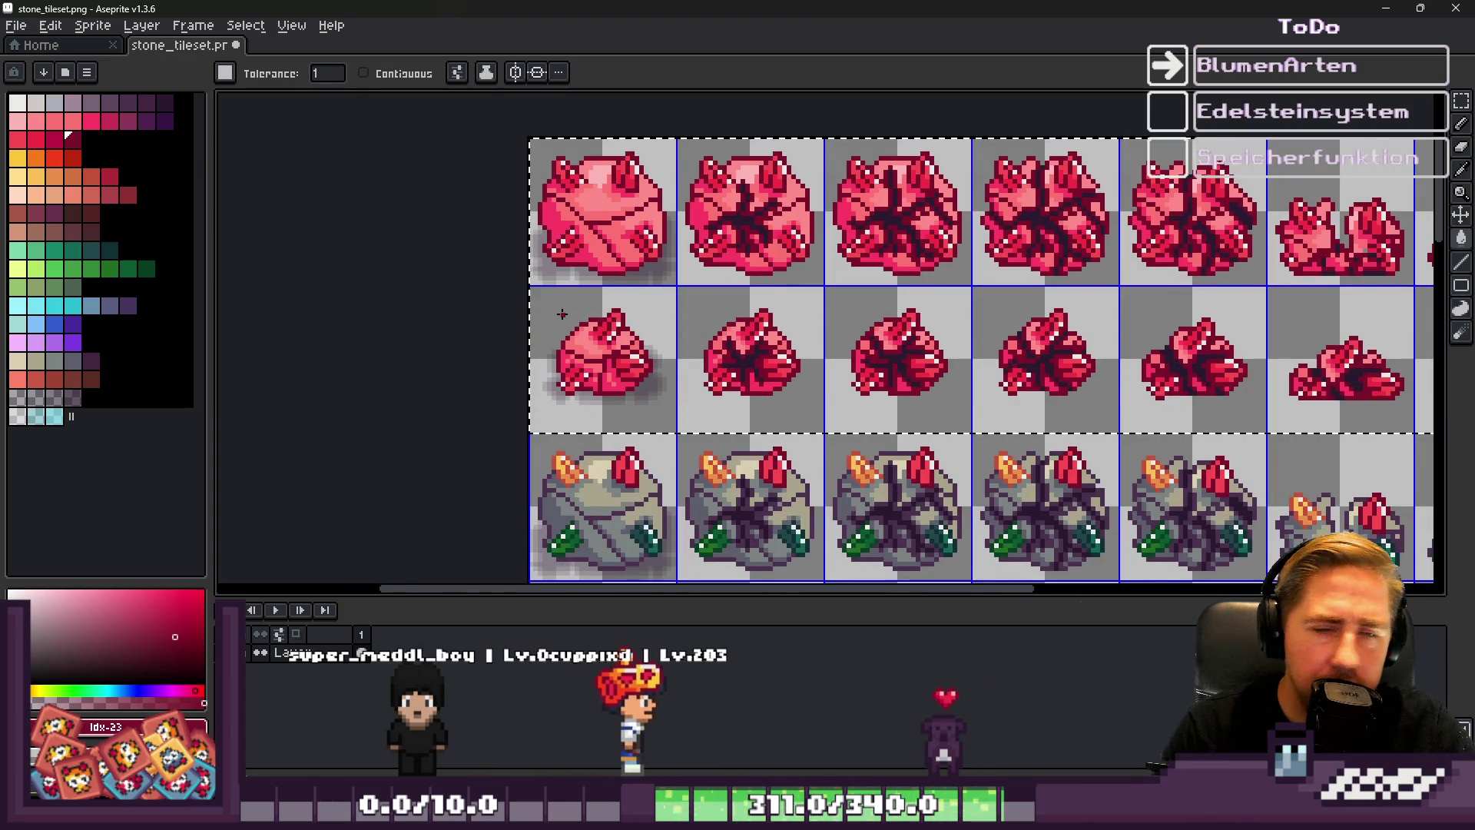
Copy the two pink gem rows.
key(ctrl+d)
scroll(642, 153, down, 2)
key(m)
scroll(643, 148, up, 3)
scroll(642, 149, down, 2)
scroll(1361, 363, up, 1)
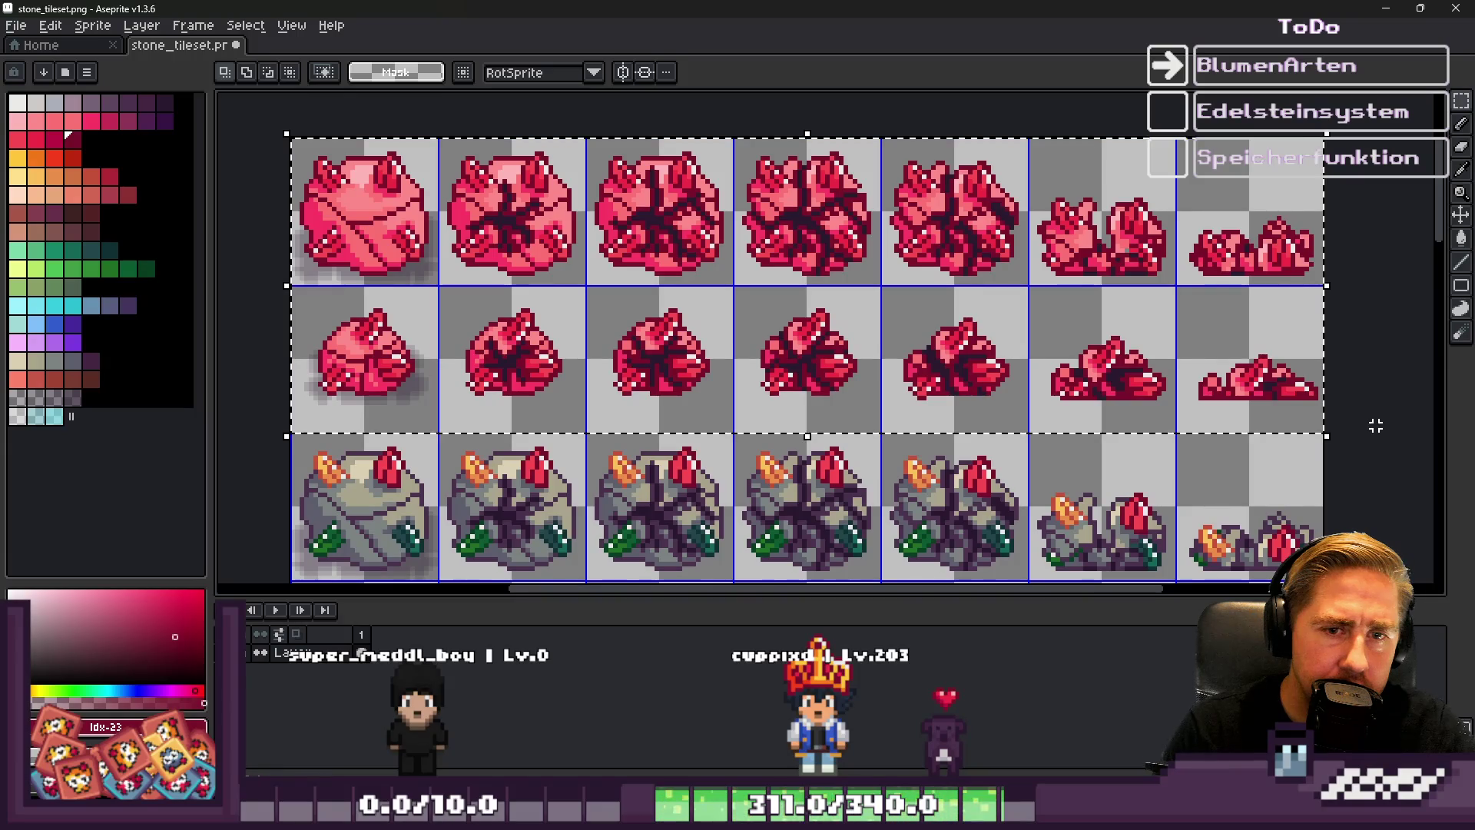
scroll(734, 169, down, 3)
scroll(446, 361, up, 4)
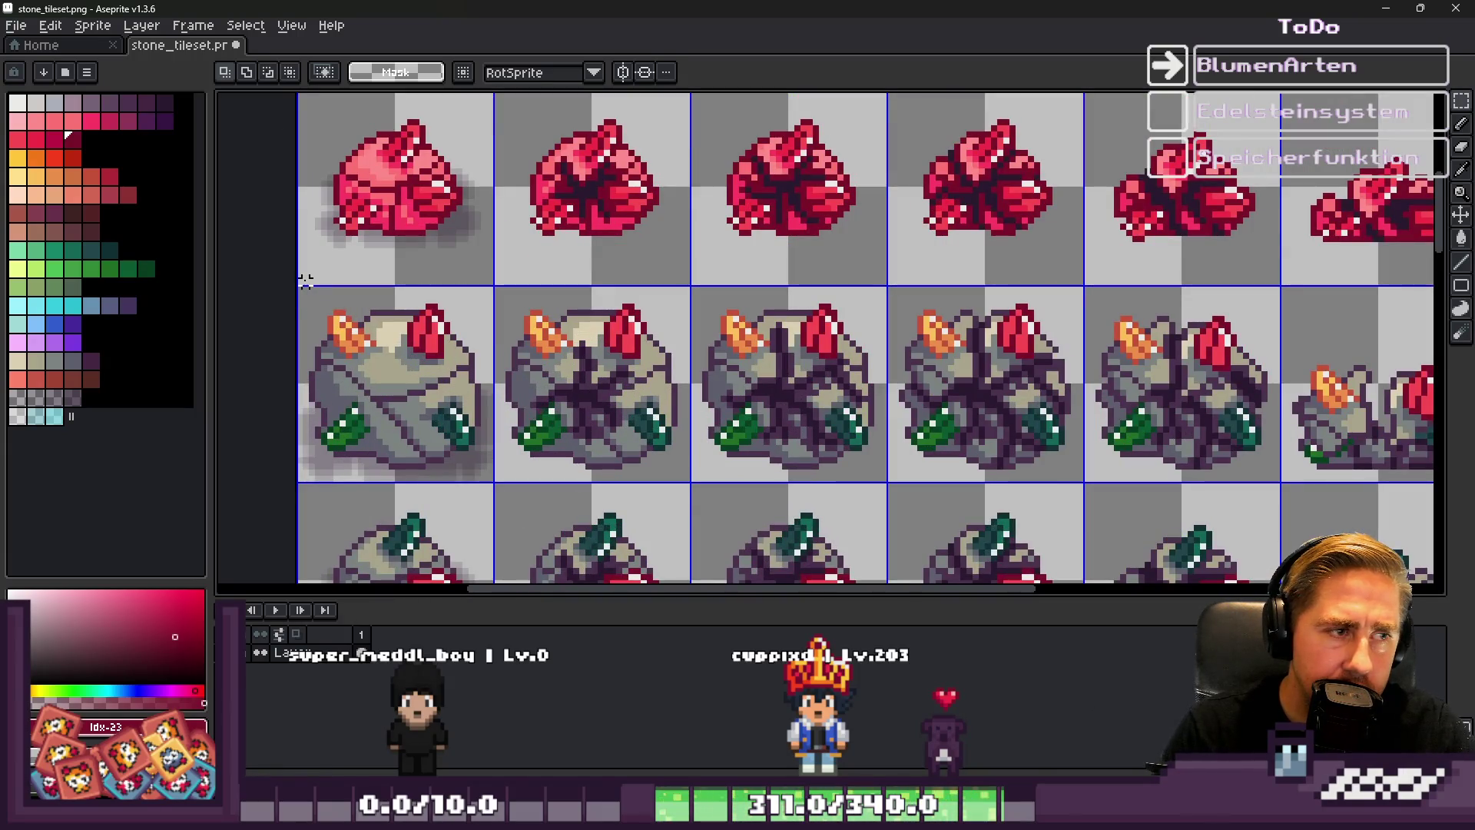
Select and delete the grey stone rows below the gems.
mouse_move(305, 287)
mouse_down()
mouse_move(576, 537)
mouse_move(922, 568)
mouse_move(1229, 461)
mouse_move(1279, 407)
mouse_up()
key(Delete)
scroll(971, 513, down, 3)
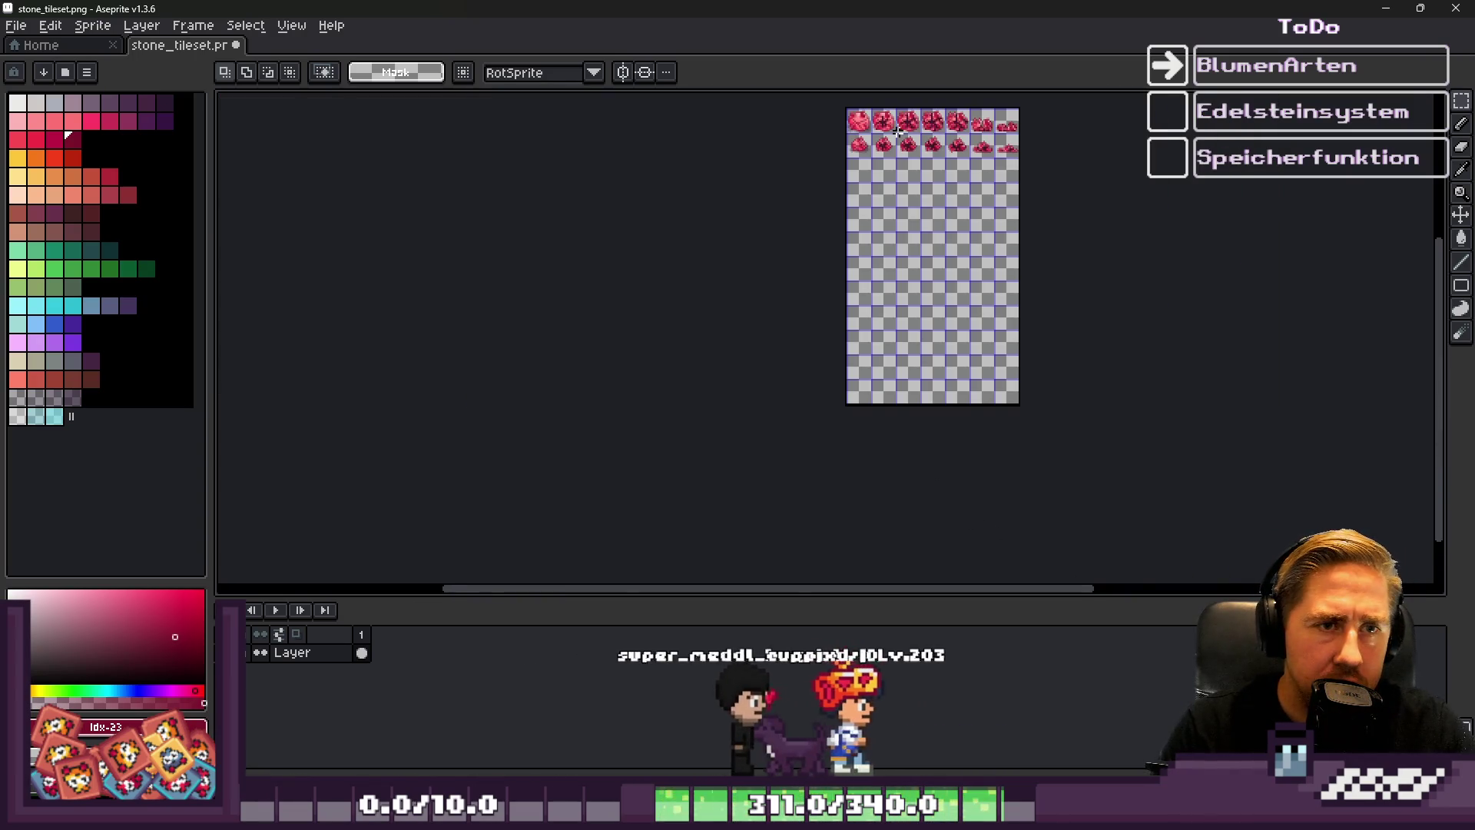
scroll(858, 251, up, 4)
Paste the gem rows directly below the originals, aligned at Y 64.
key(ctrl+v)
scroll(730, 307, up, 1)
drag(697, 247, 716, 566)
scroll(638, 369, up, 2)
mouse_move(674, 402)
mouse_down()
mouse_move(672, 362)
mouse_move(674, 378)
mouse_up()
scroll(615, 257, down, 5)
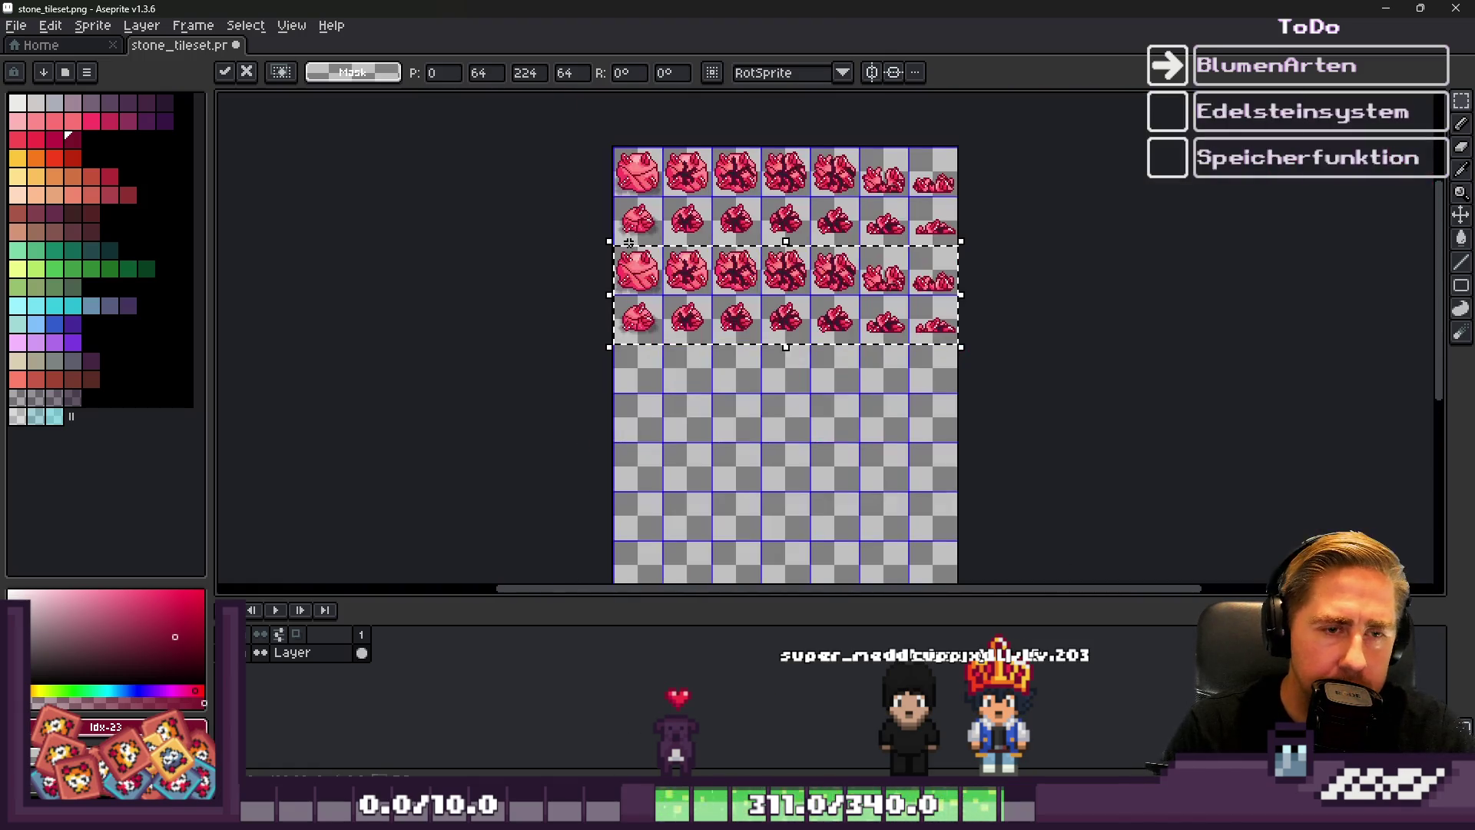
scroll(625, 246, up, 2)
scroll(774, 265, up, 1)
scroll(797, 361, down, 4)
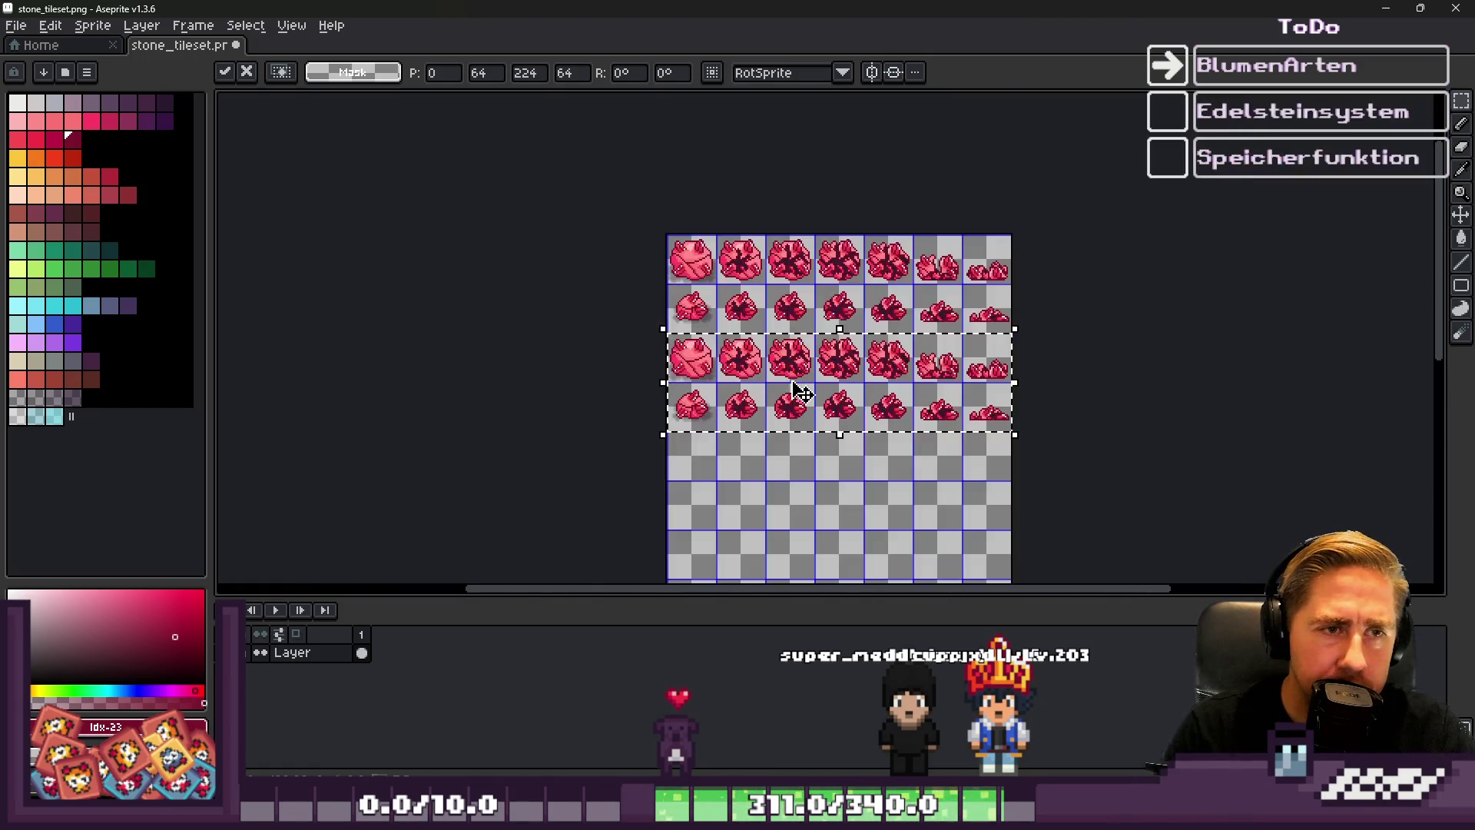
scroll(791, 245, up, 2)
scroll(688, 450, up, 2)
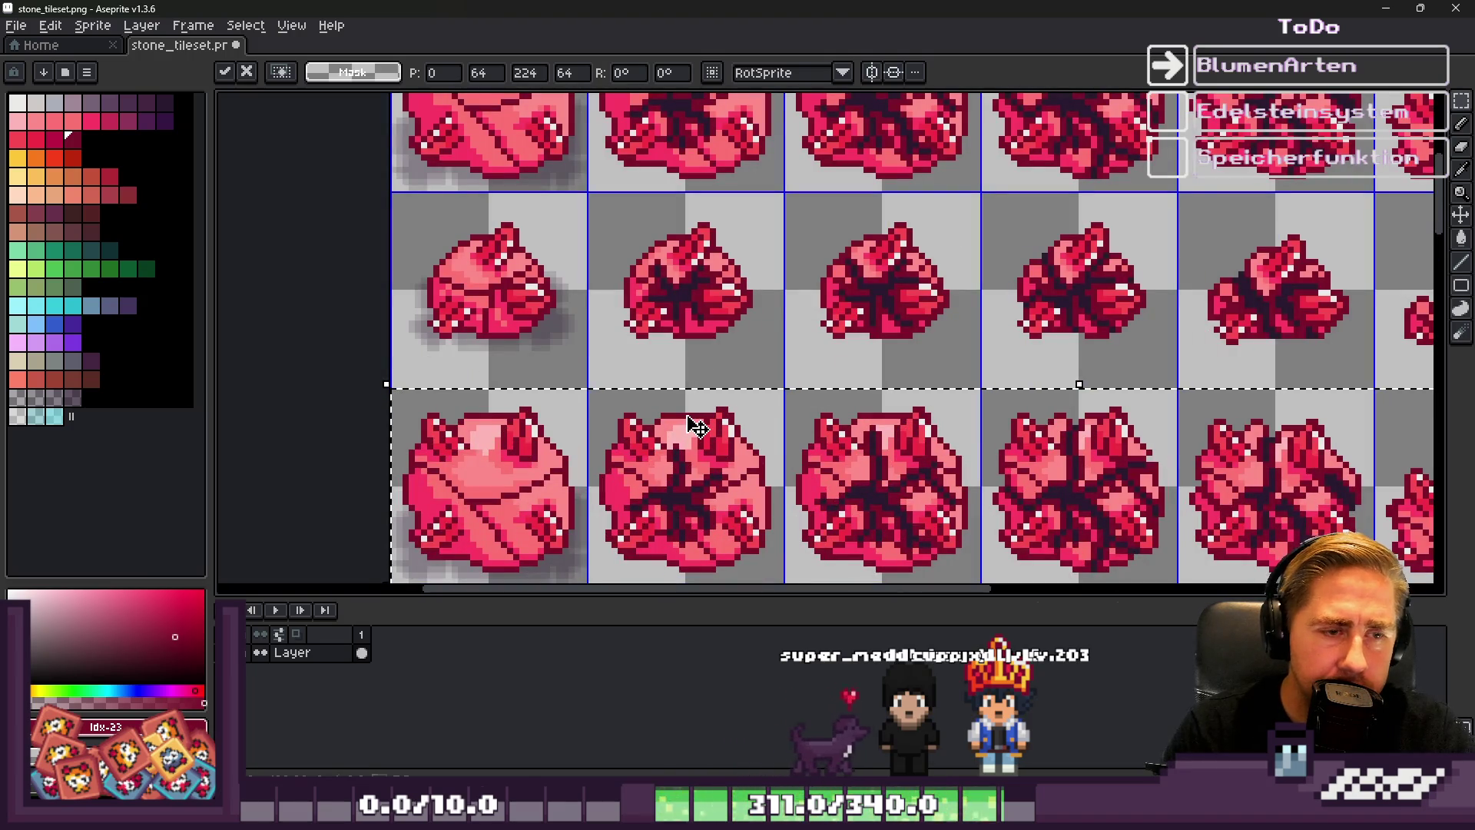
scroll(697, 425, down, 2)
scroll(553, 460, up, 4)
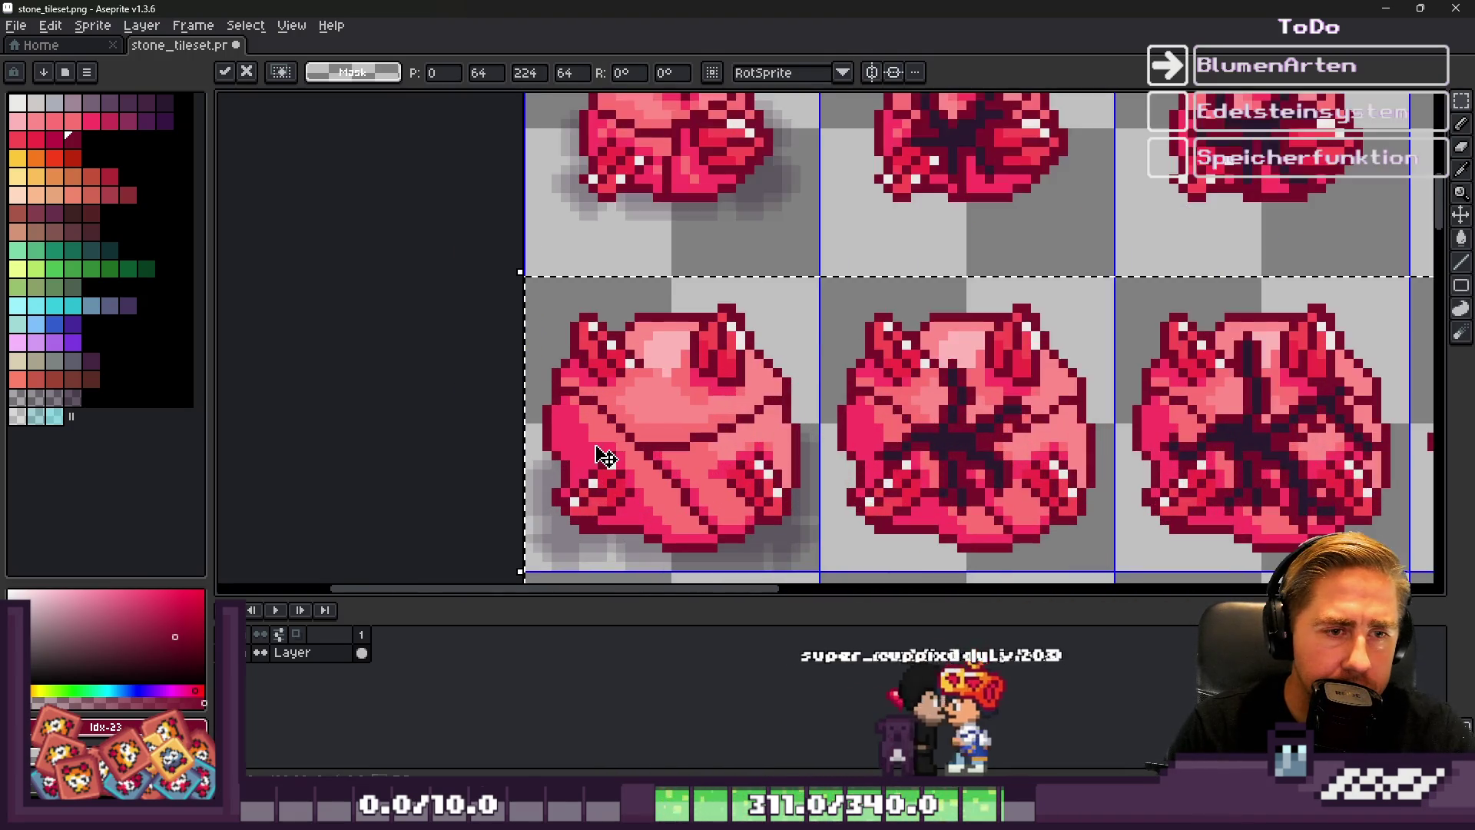
scroll(640, 379, up, 1)
scroll(632, 215, down, 1)
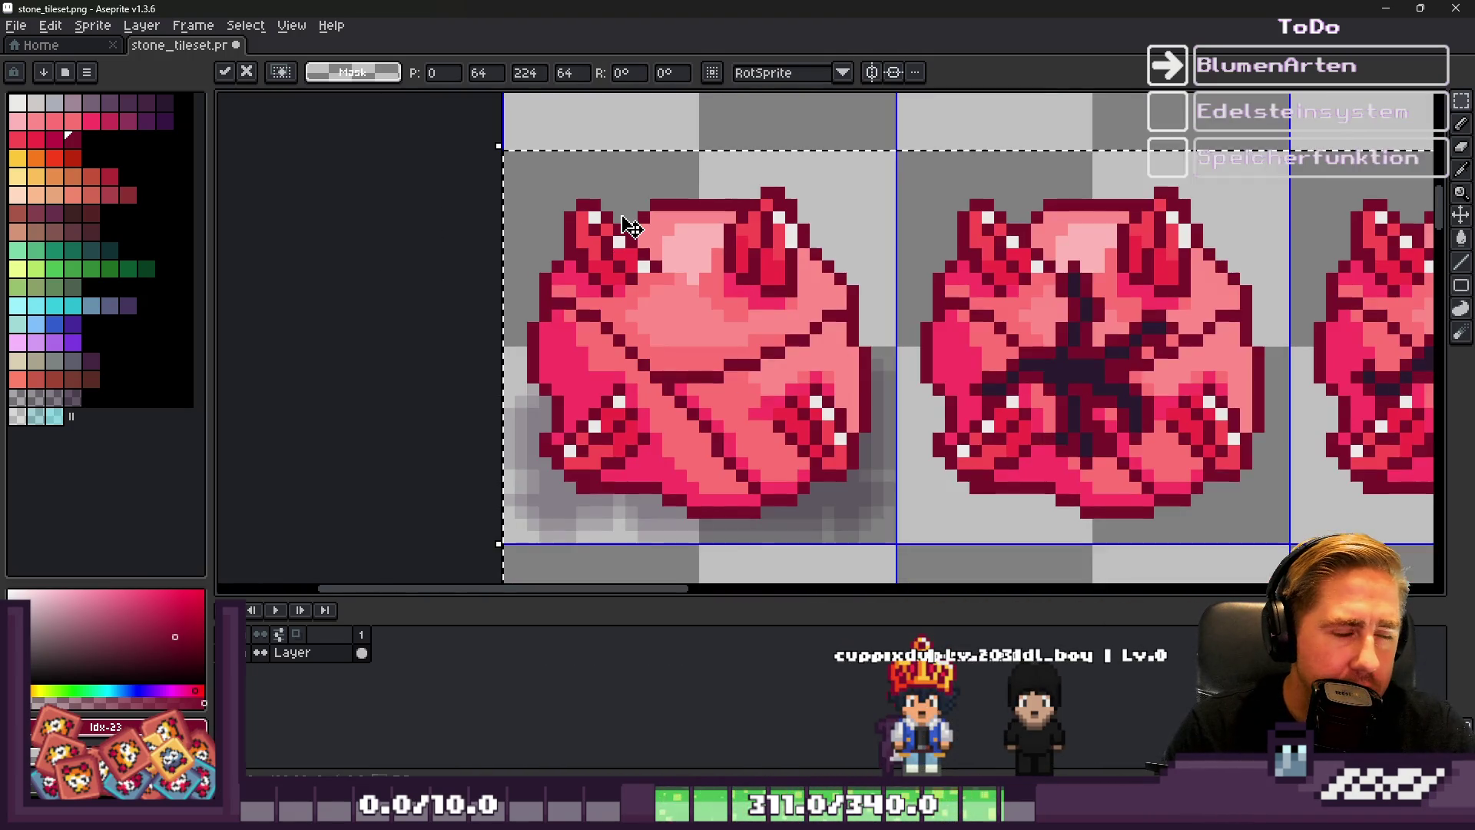
scroll(612, 290, up, 2)
scroll(609, 276, down, 1)
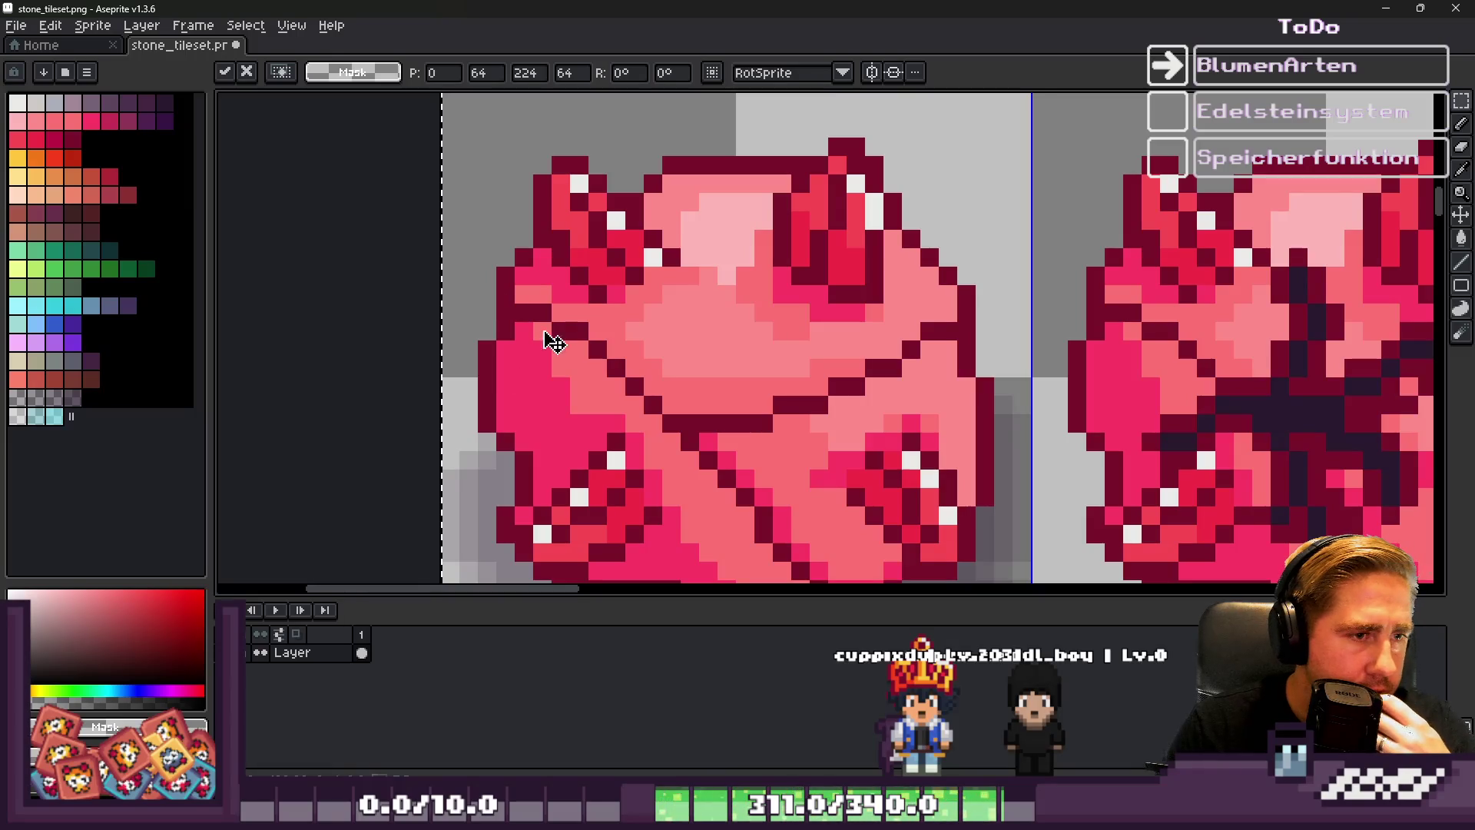
scroll(592, 290, up, 2)
scroll(584, 265, down, 4)
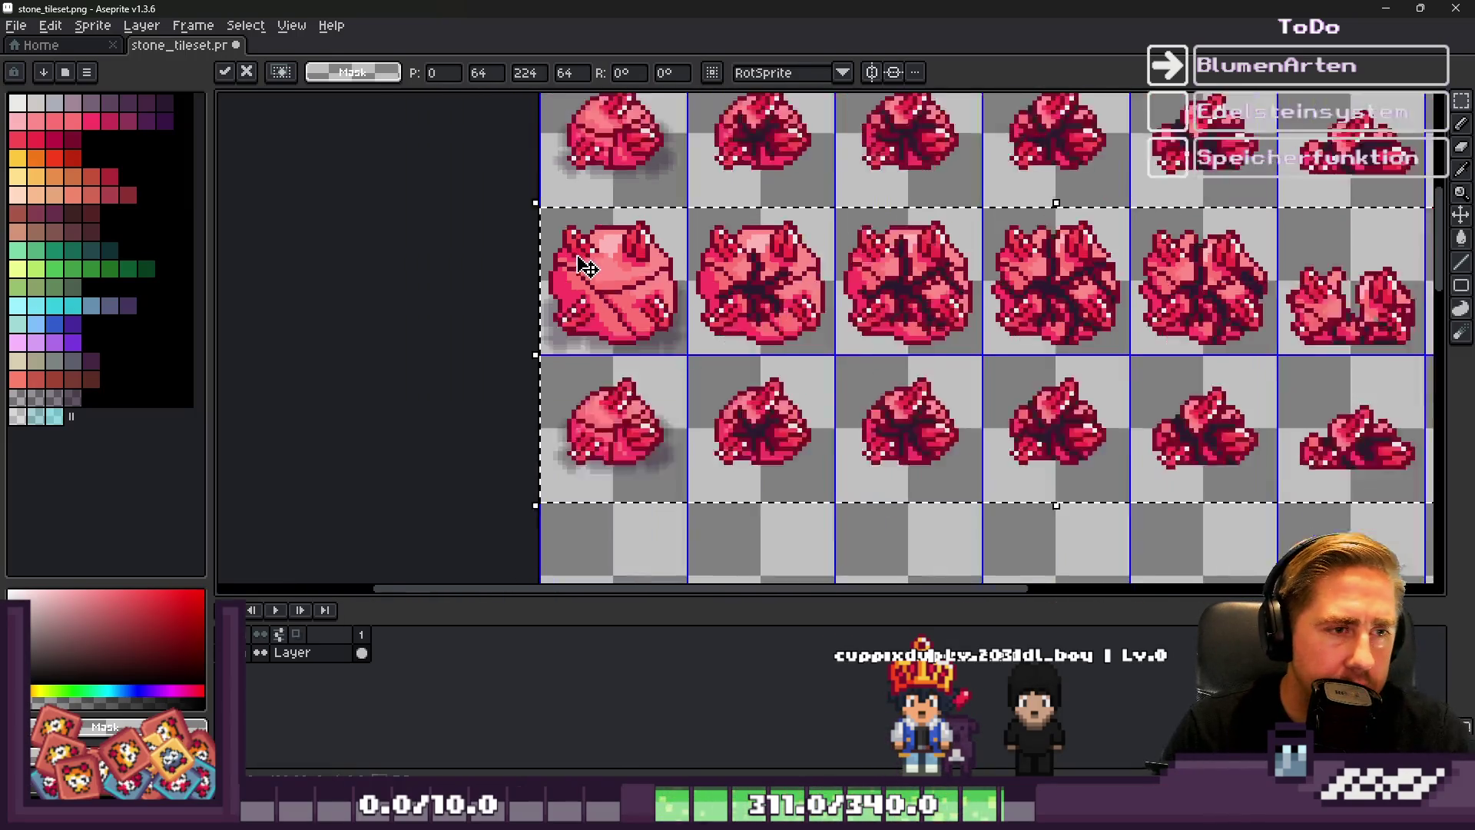
scroll(587, 267, up, 6)
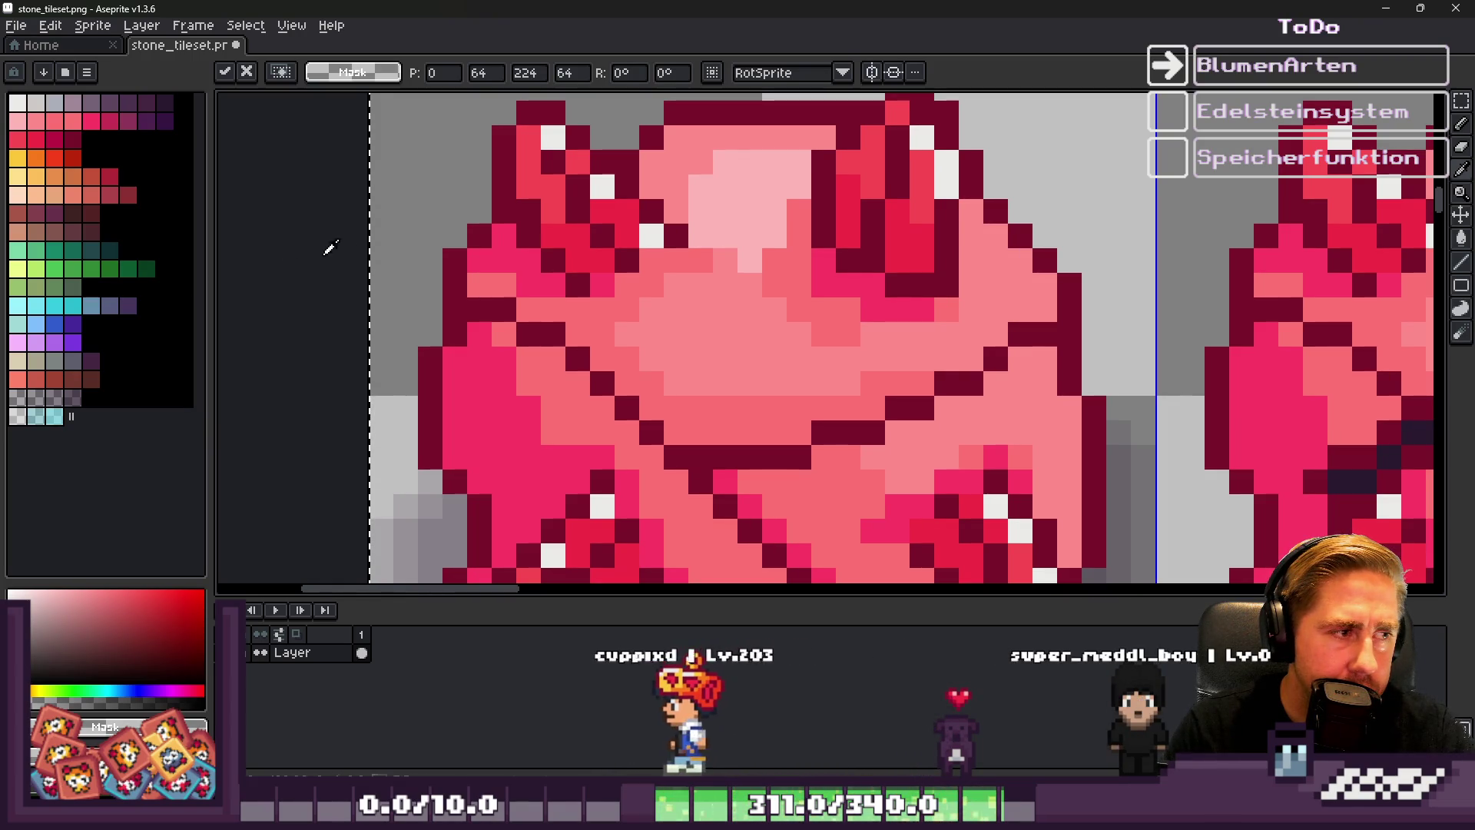
Fill the pasted stones' dark red outlines and cracks with dark purple.
drag(546, 10, 662, 464)
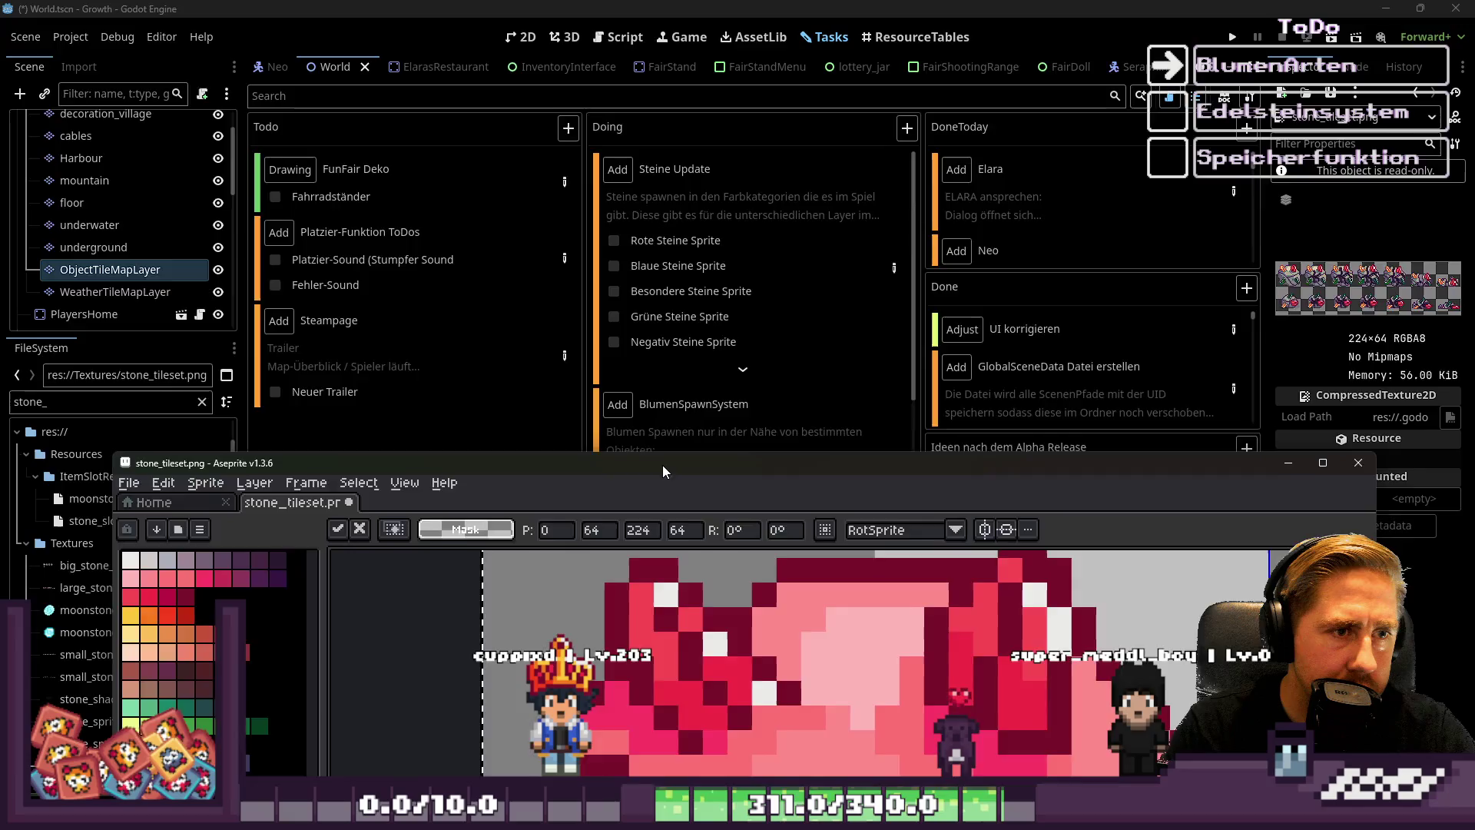
double_click(662, 464)
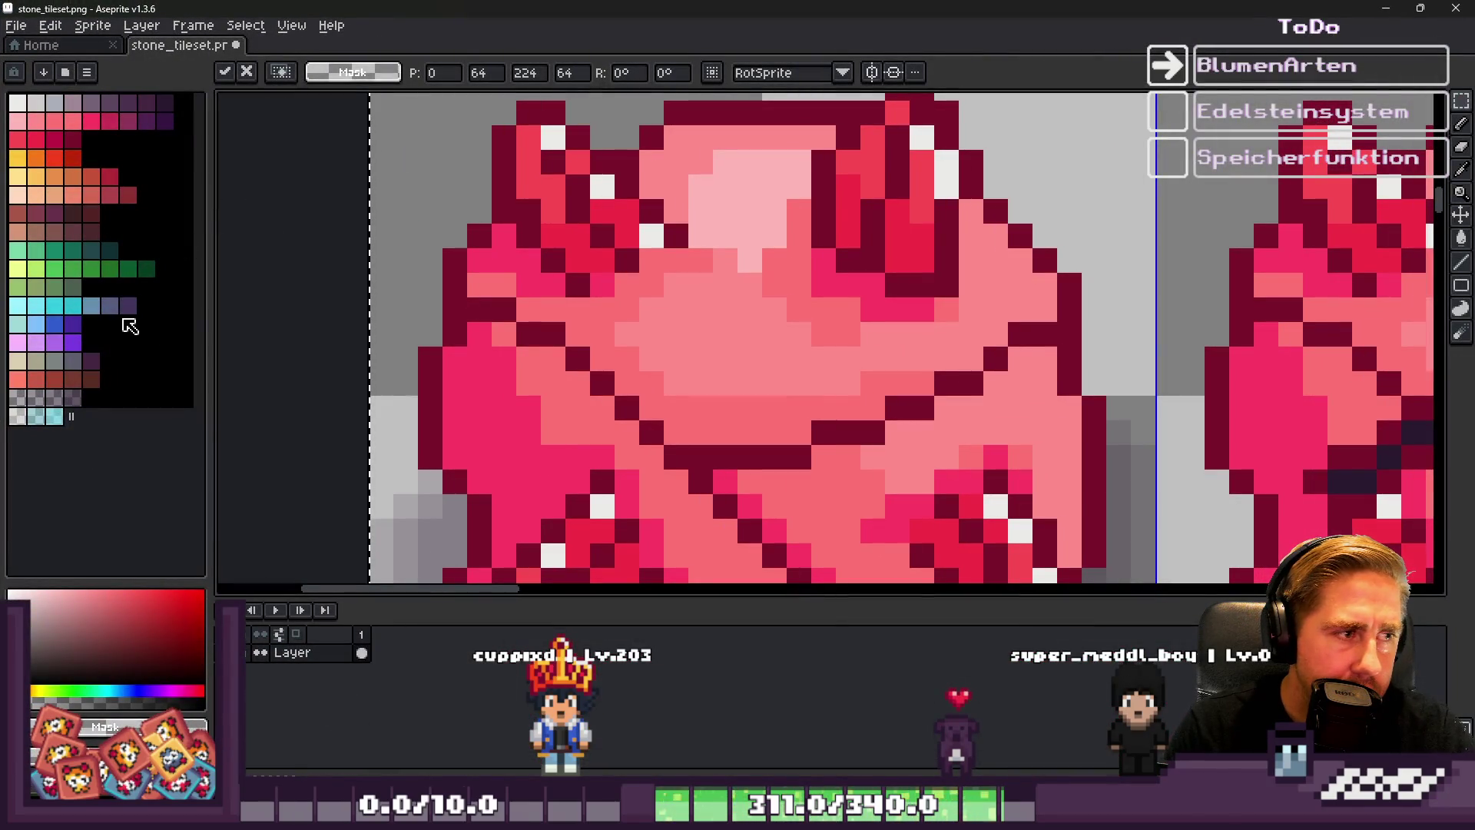
click(128, 305)
scroll(661, 296, up, 2)
key(g)
click(596, 238)
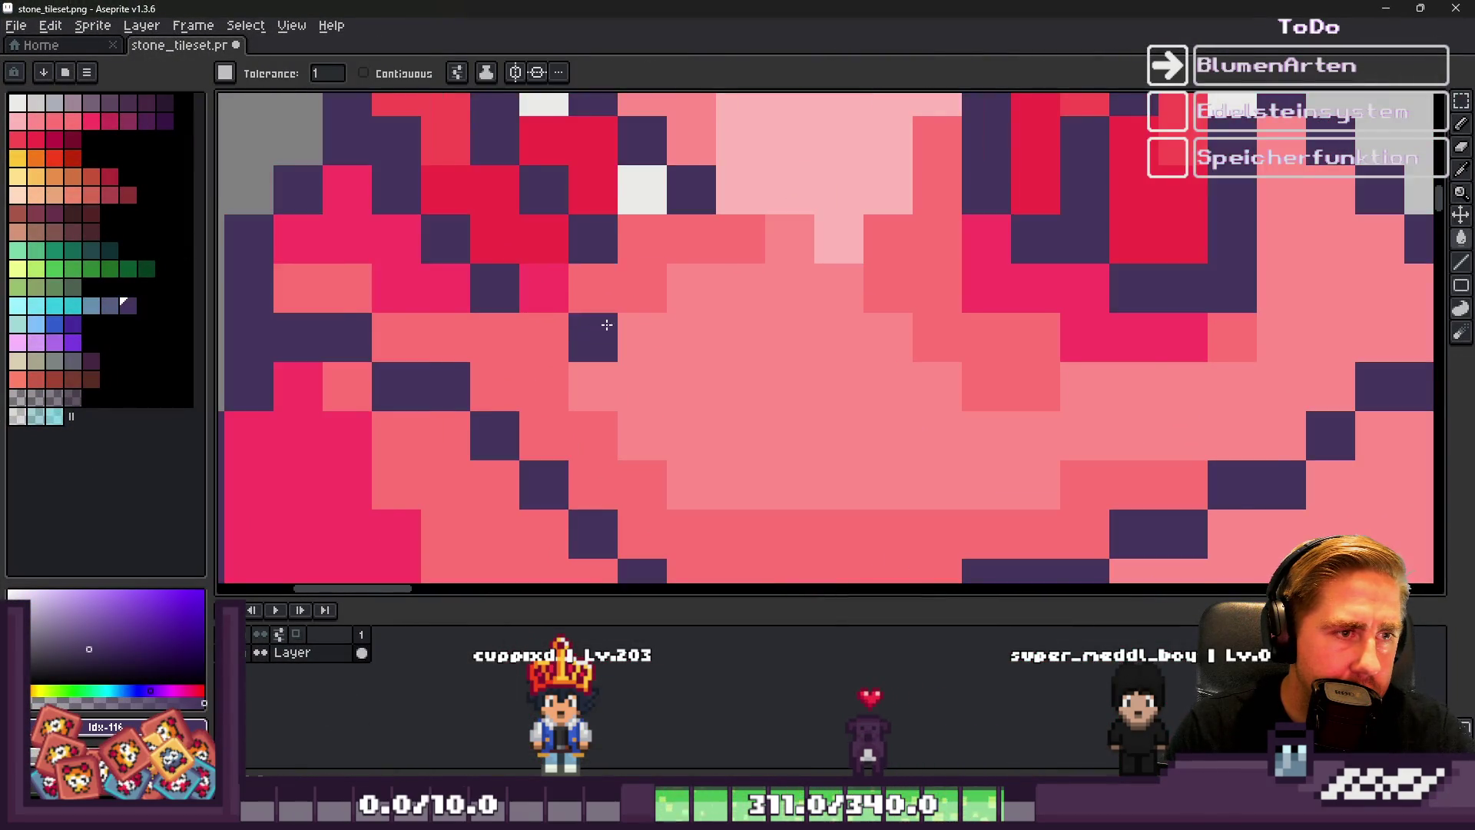
Bucket-fill the copied rows' dark red and crimson gem facets blue-grey.
scroll(599, 300, down, 2)
scroll(598, 301, up, 2)
click(111, 307)
click(599, 310)
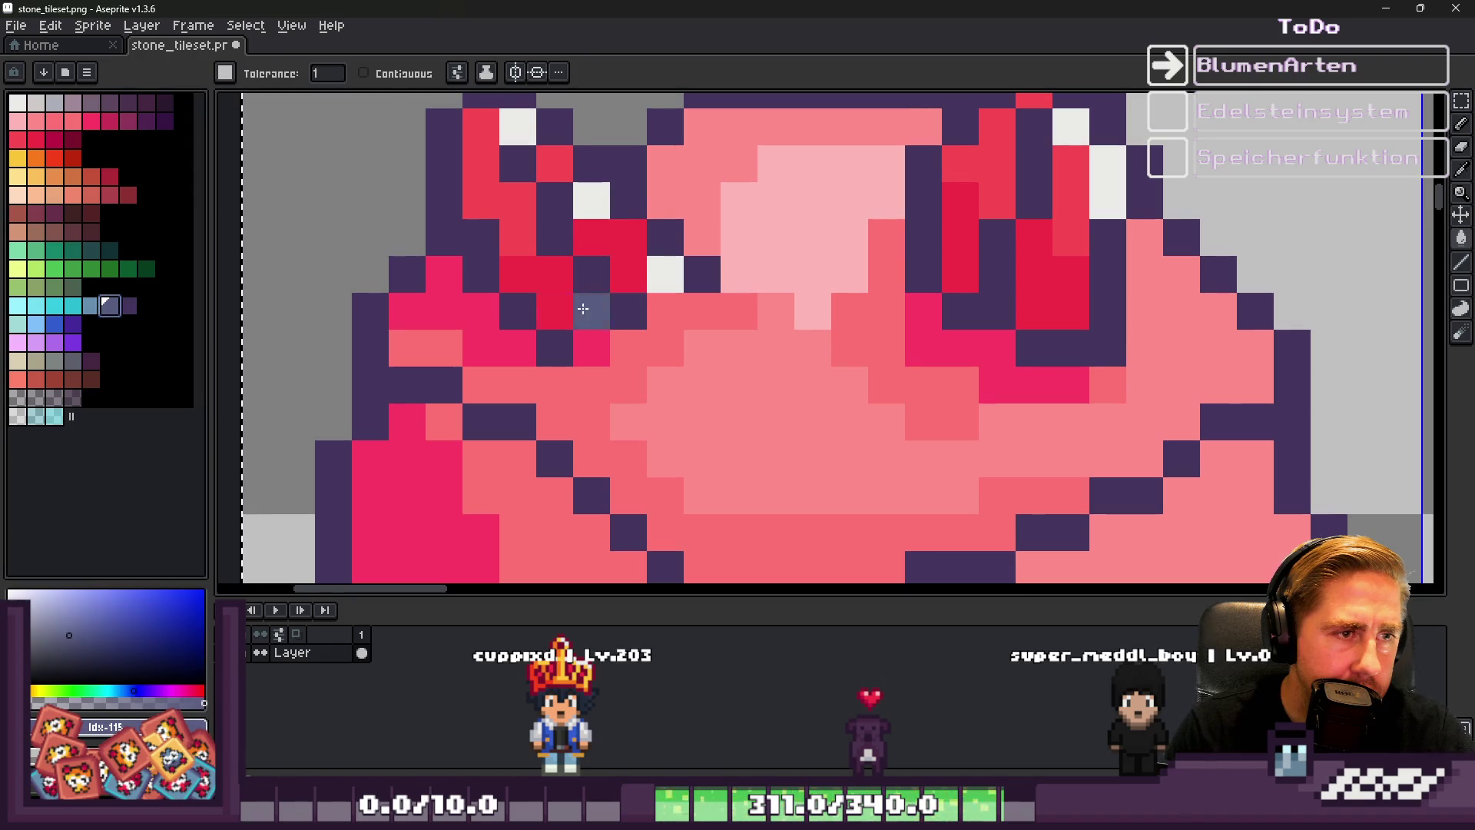
click(550, 291)
click(93, 306)
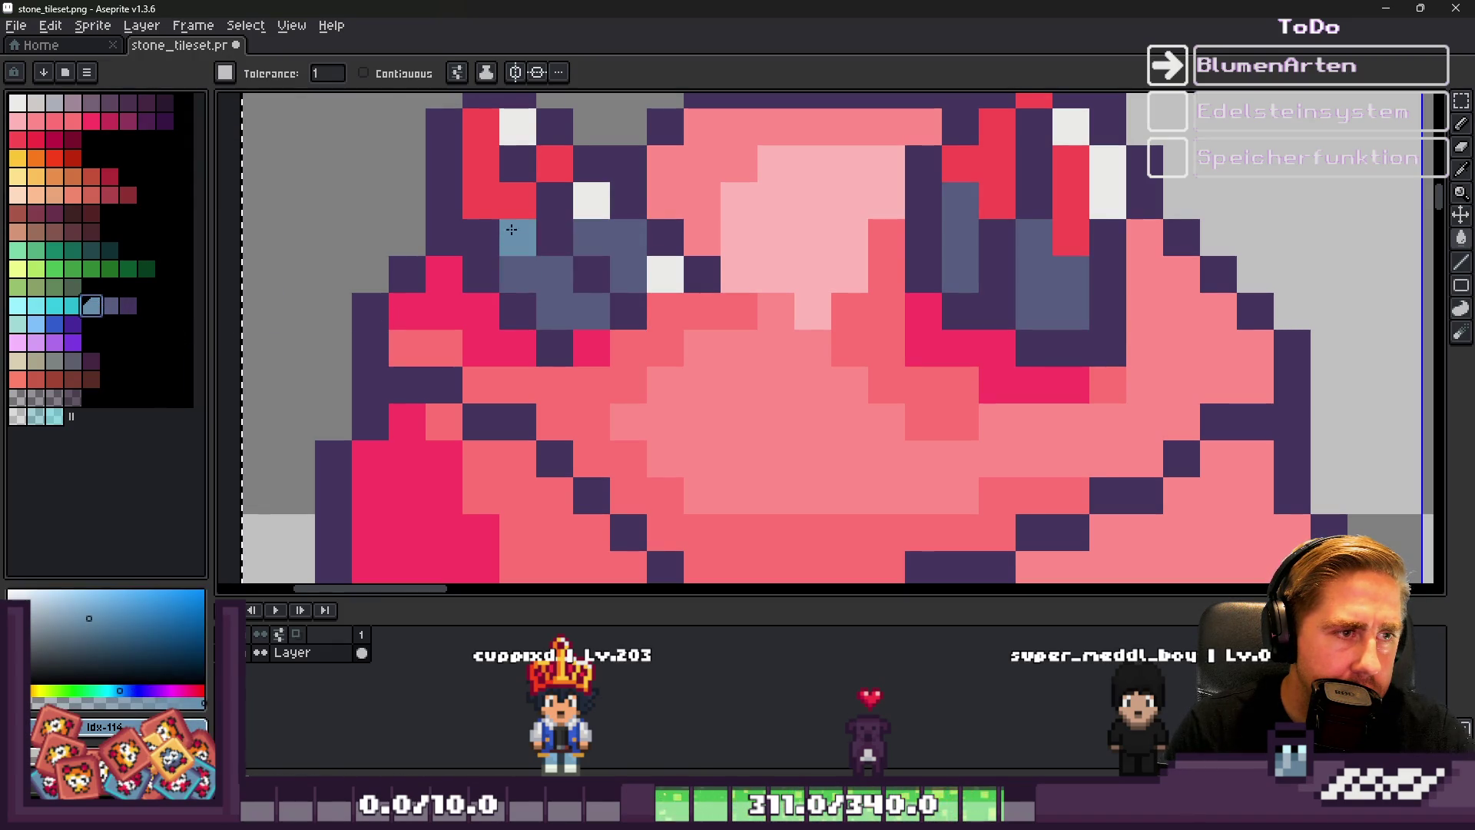
scroll(674, 279, down, 8)
scroll(674, 279, up, 3)
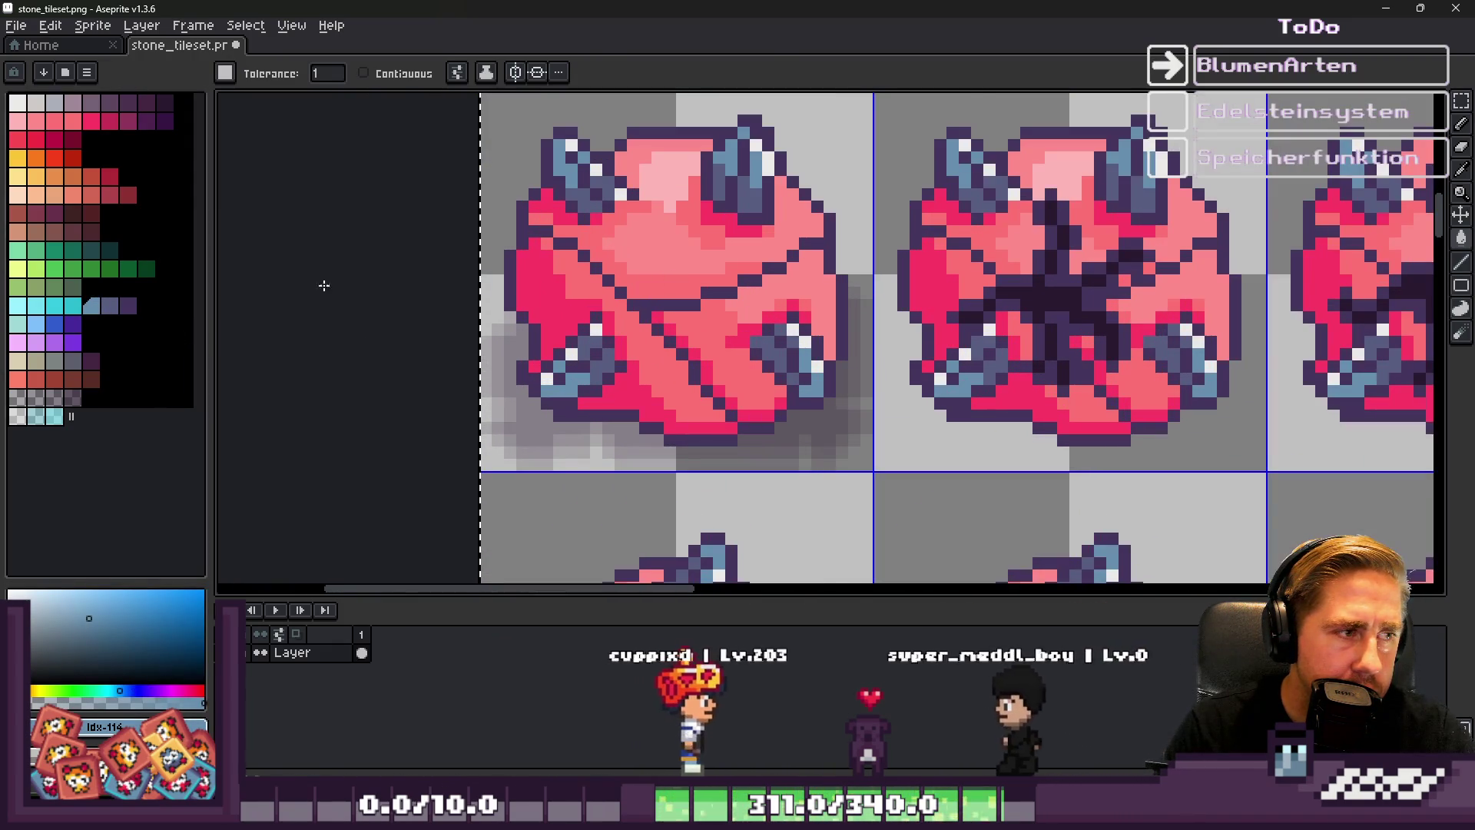
Fill the pink highlights and salmon stone bodies with light-to-darker cyan shades.
click(35, 312)
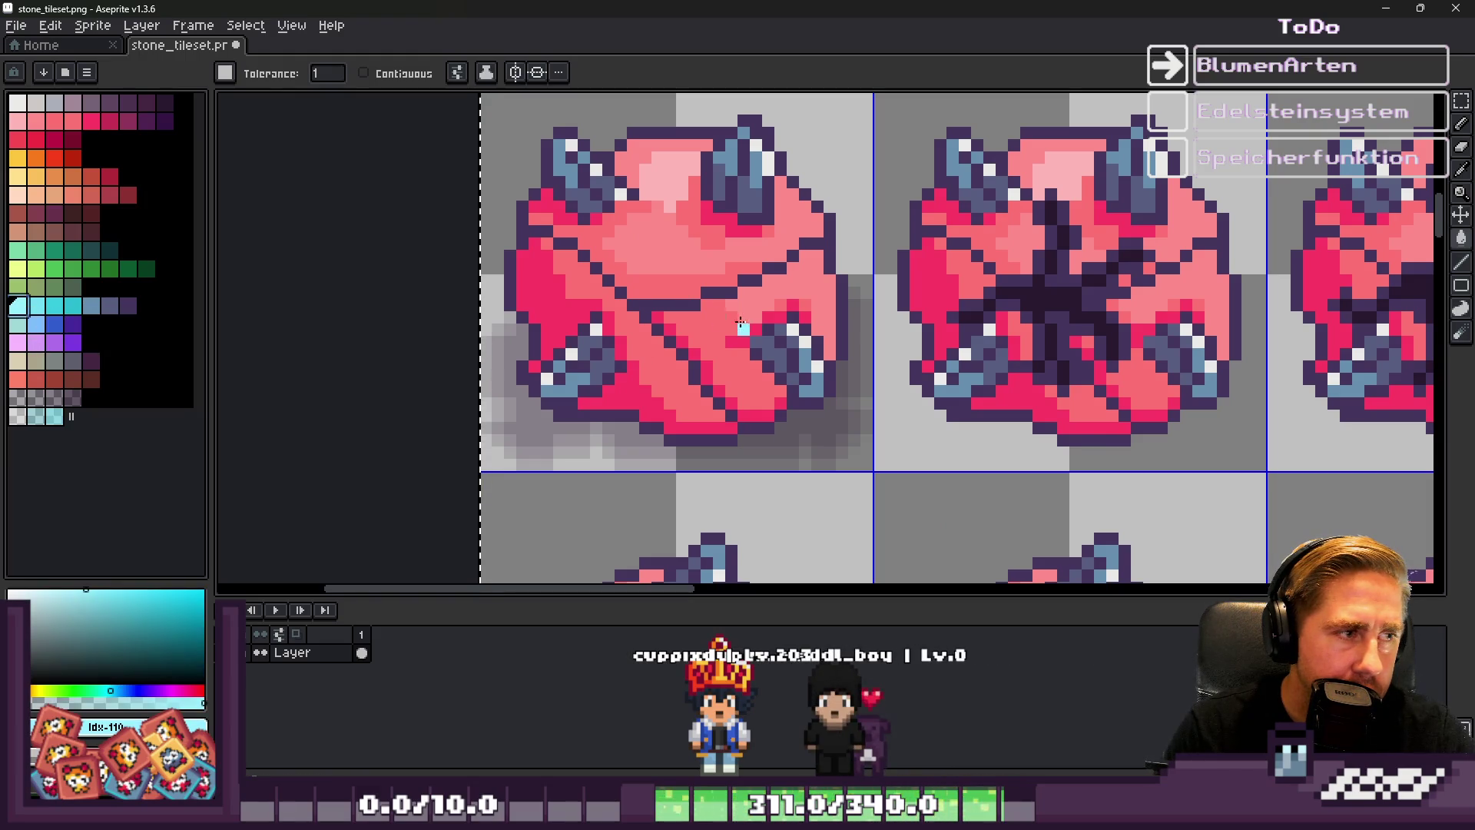
scroll(601, 192, up, 2)
click(715, 157)
click(35, 308)
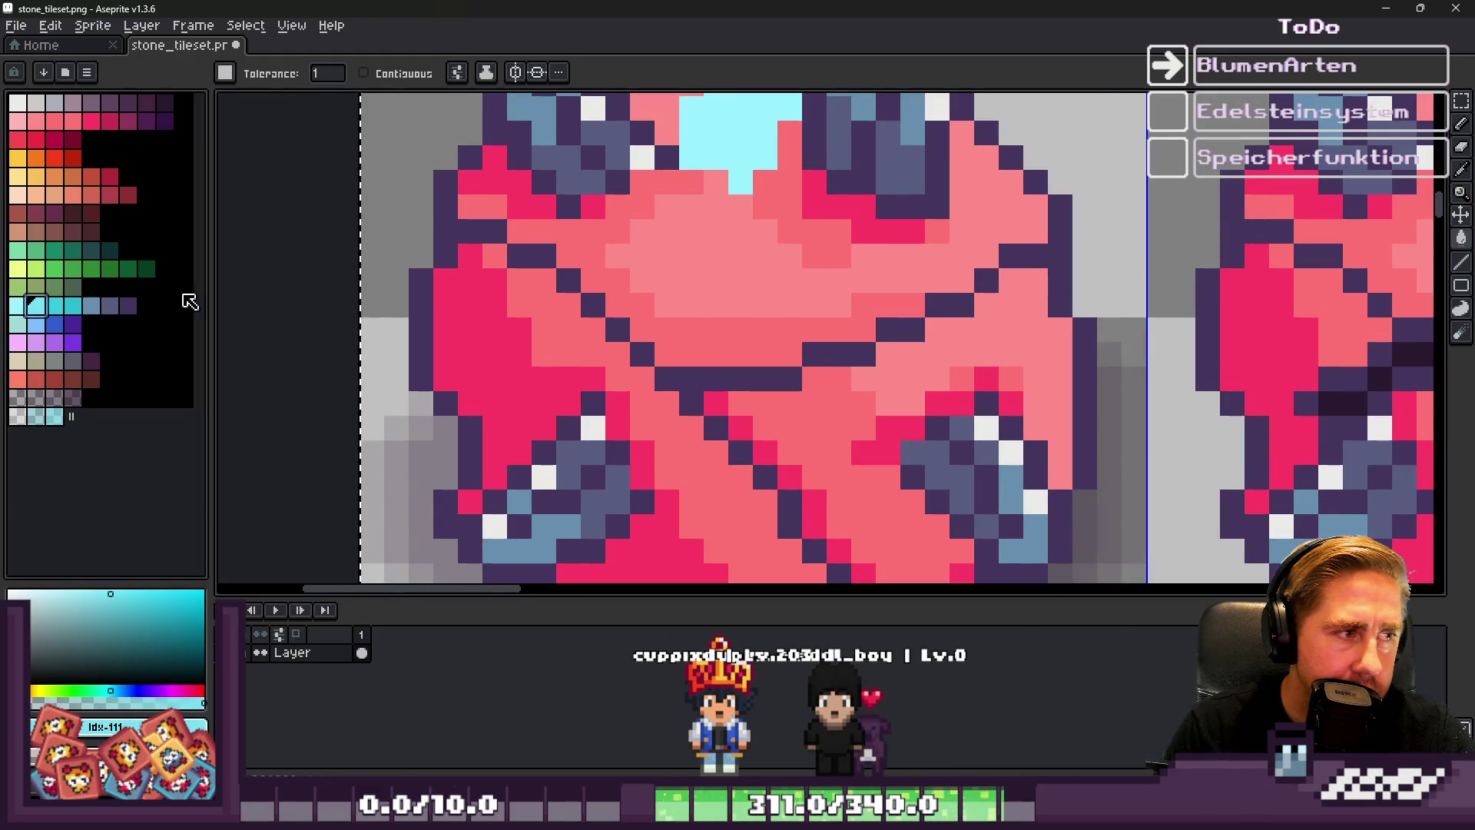
click(732, 250)
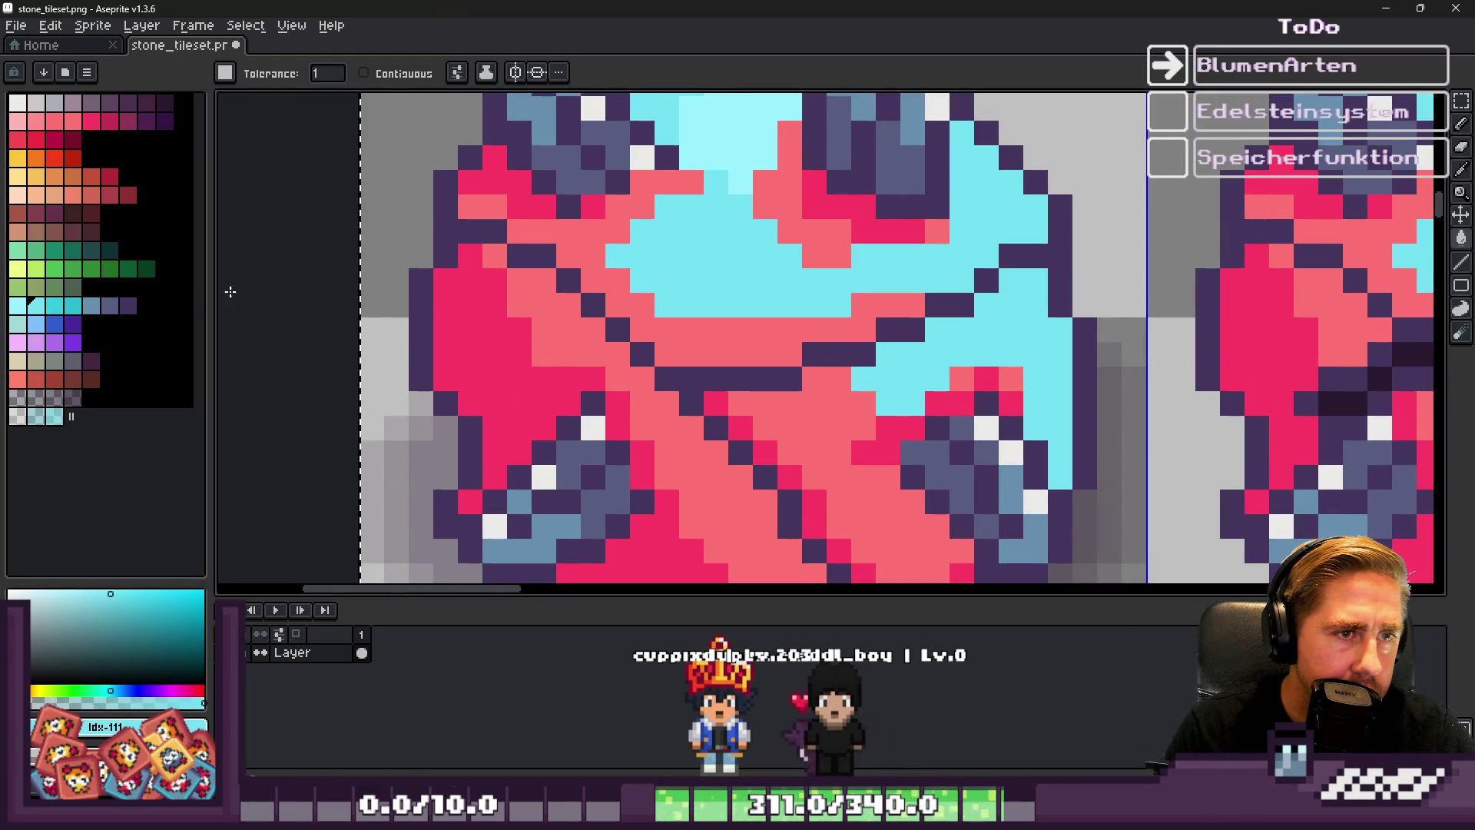
click(55, 305)
click(372, 329)
click(581, 246)
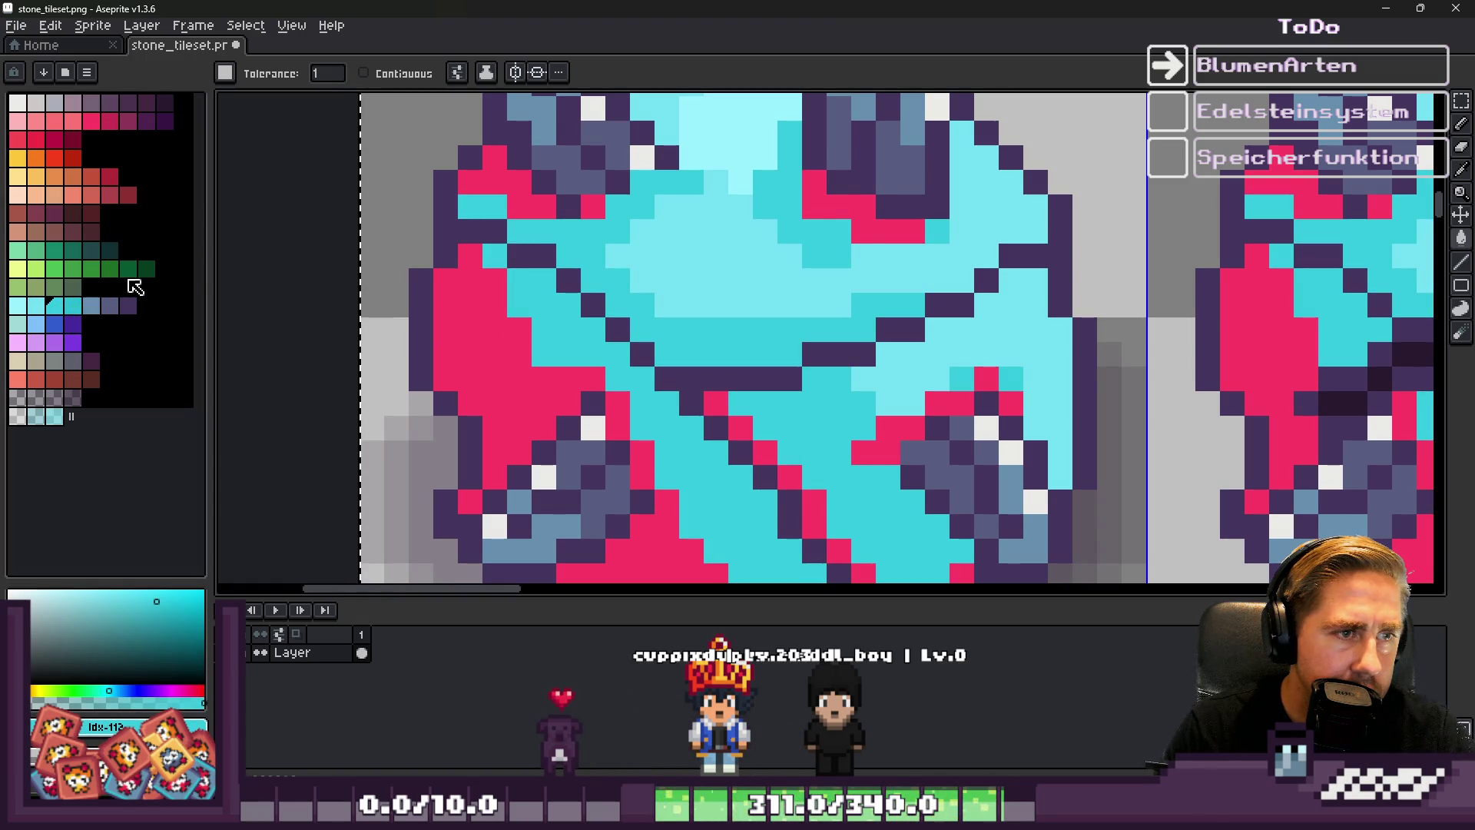
click(73, 306)
scroll(543, 306, down, 5)
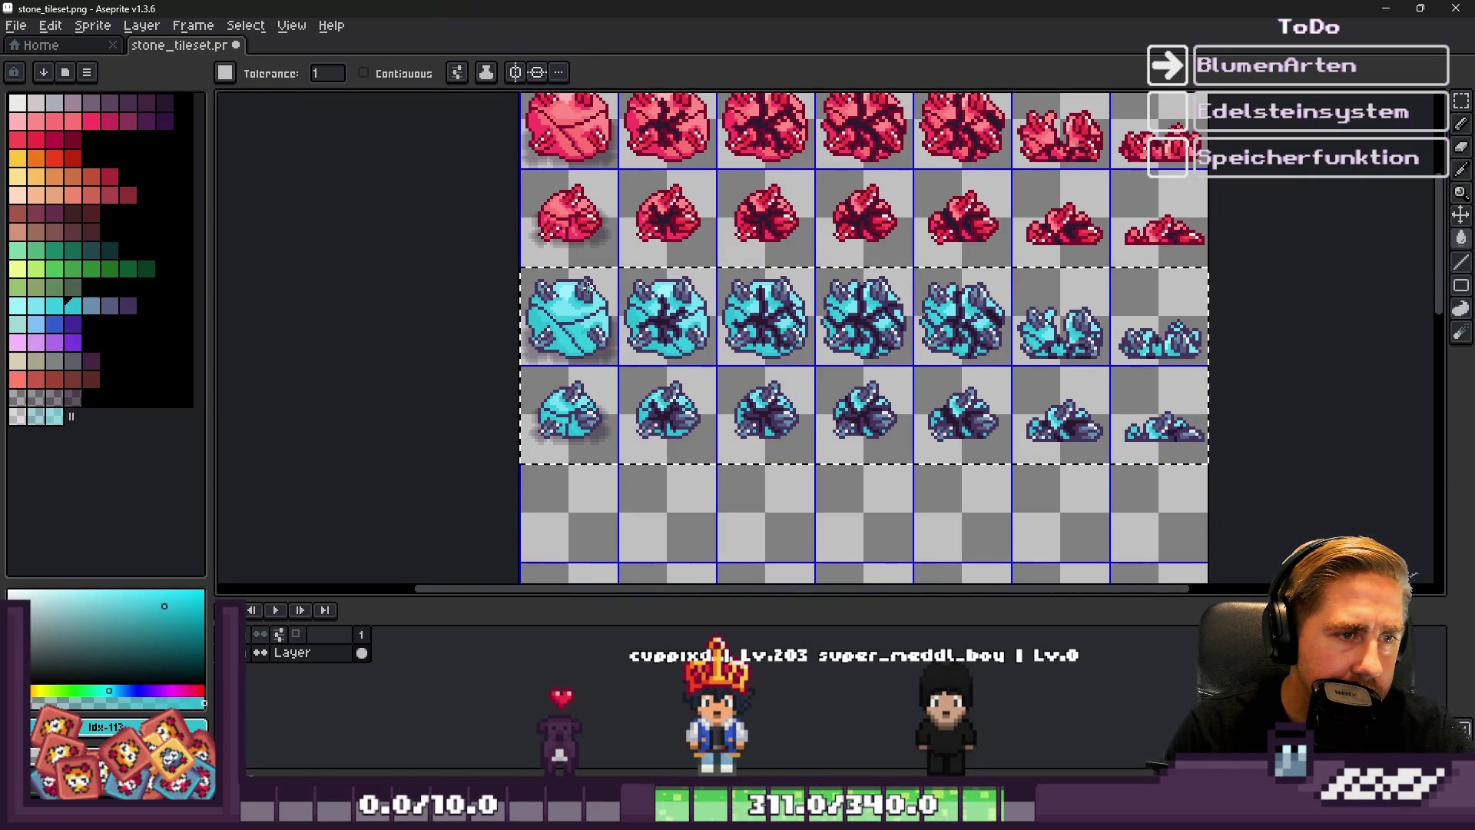
Fill the top highlight patch pale cyan, undoing a trial light blue fill.
scroll(588, 288, up, 3)
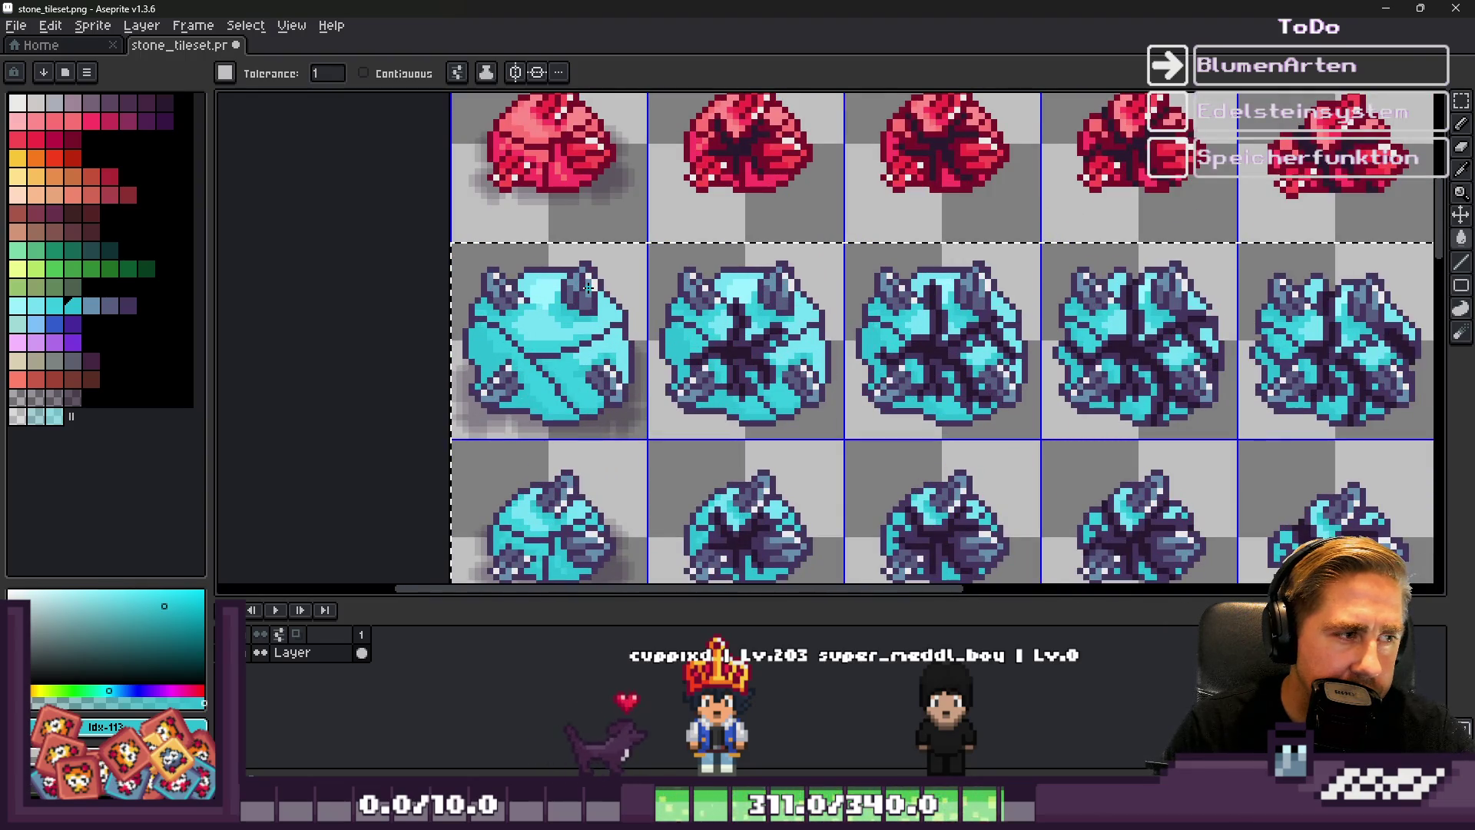
click(26, 324)
scroll(583, 307, up, 4)
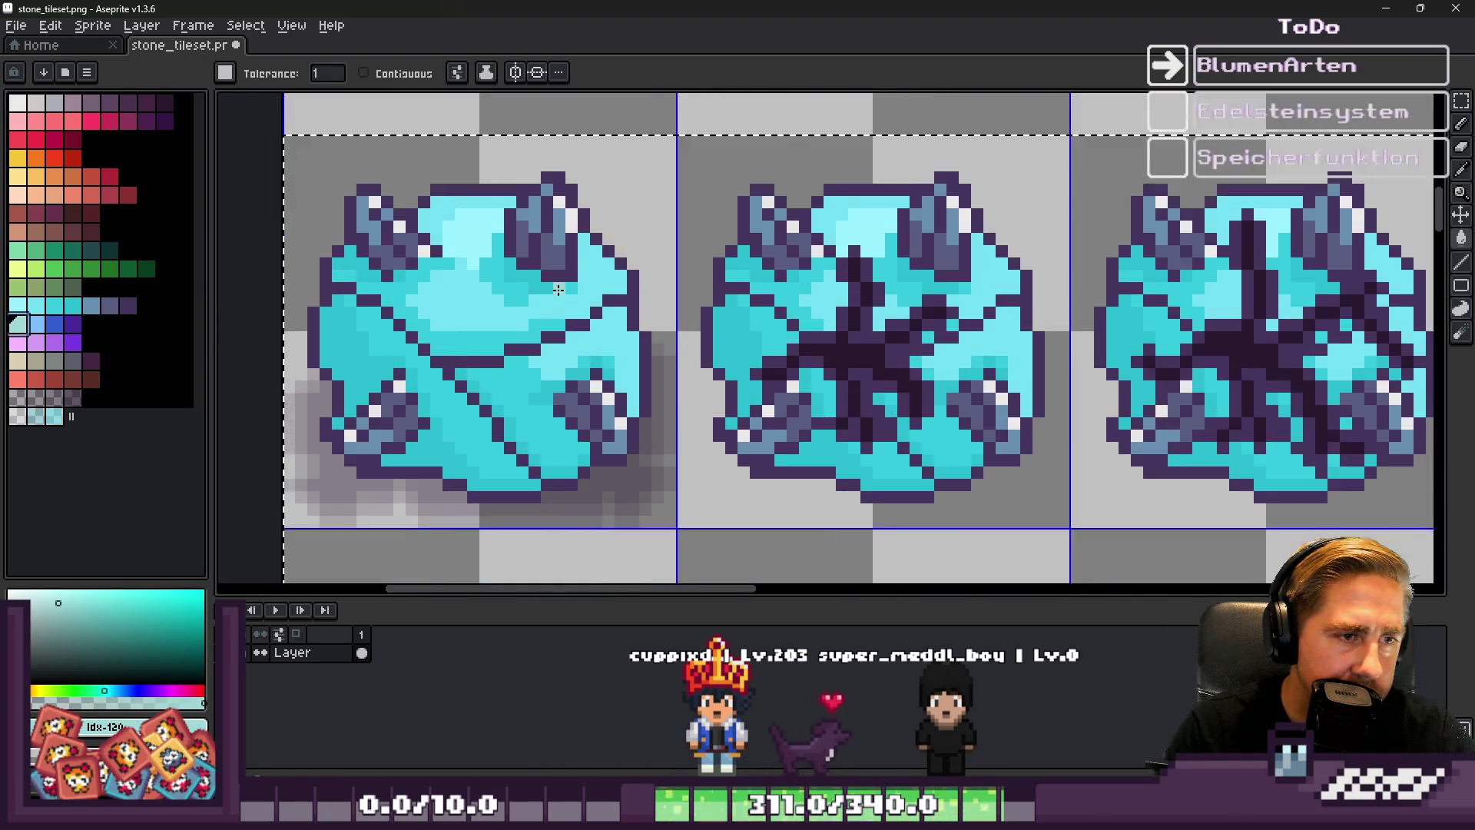
click(364, 169)
scroll(364, 168, down, 3)
scroll(751, 309, up, 3)
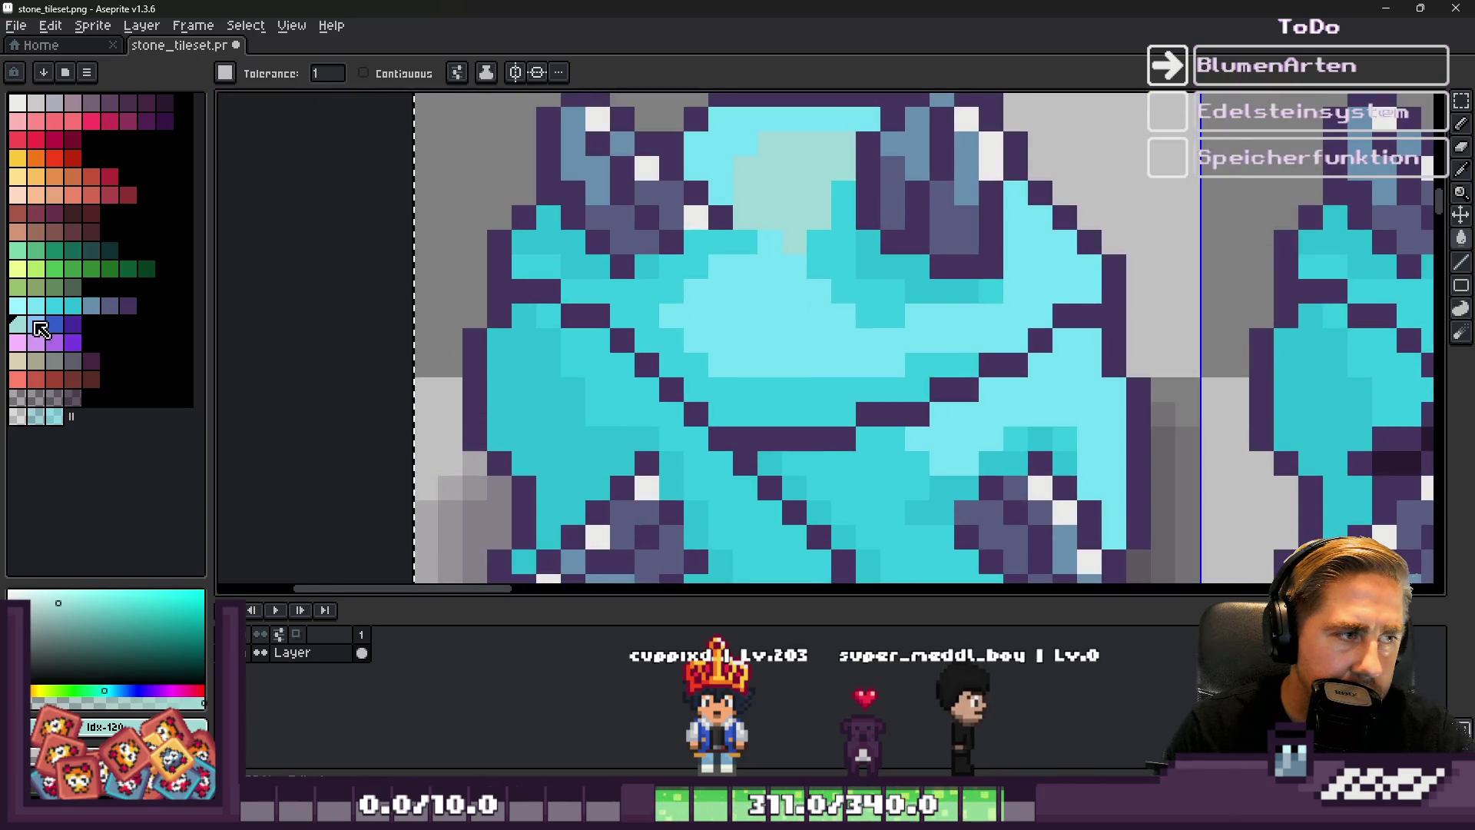
click(35, 324)
click(752, 309)
click(751, 308)
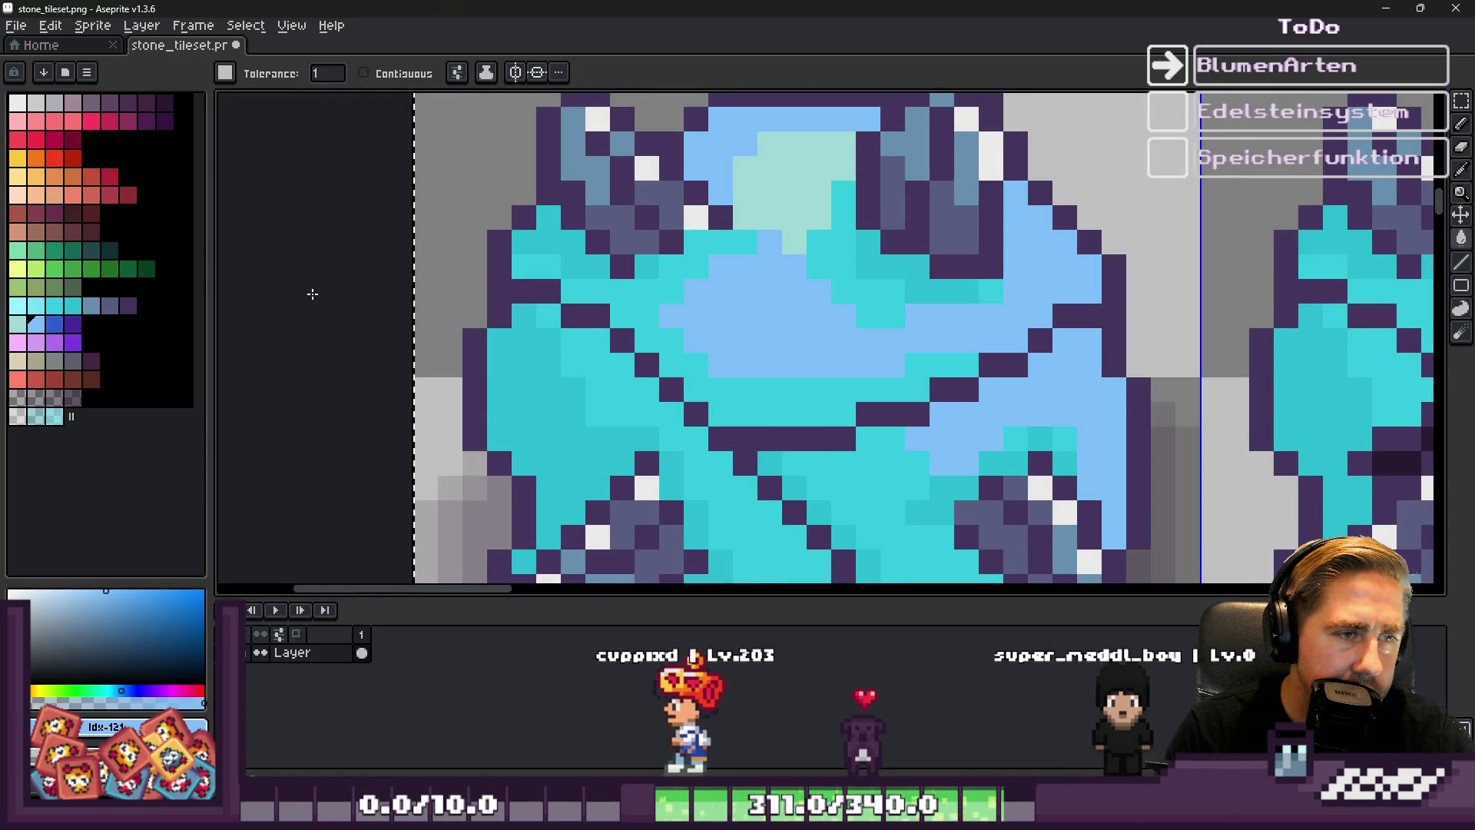
key(ctrl+z)
click(18, 306)
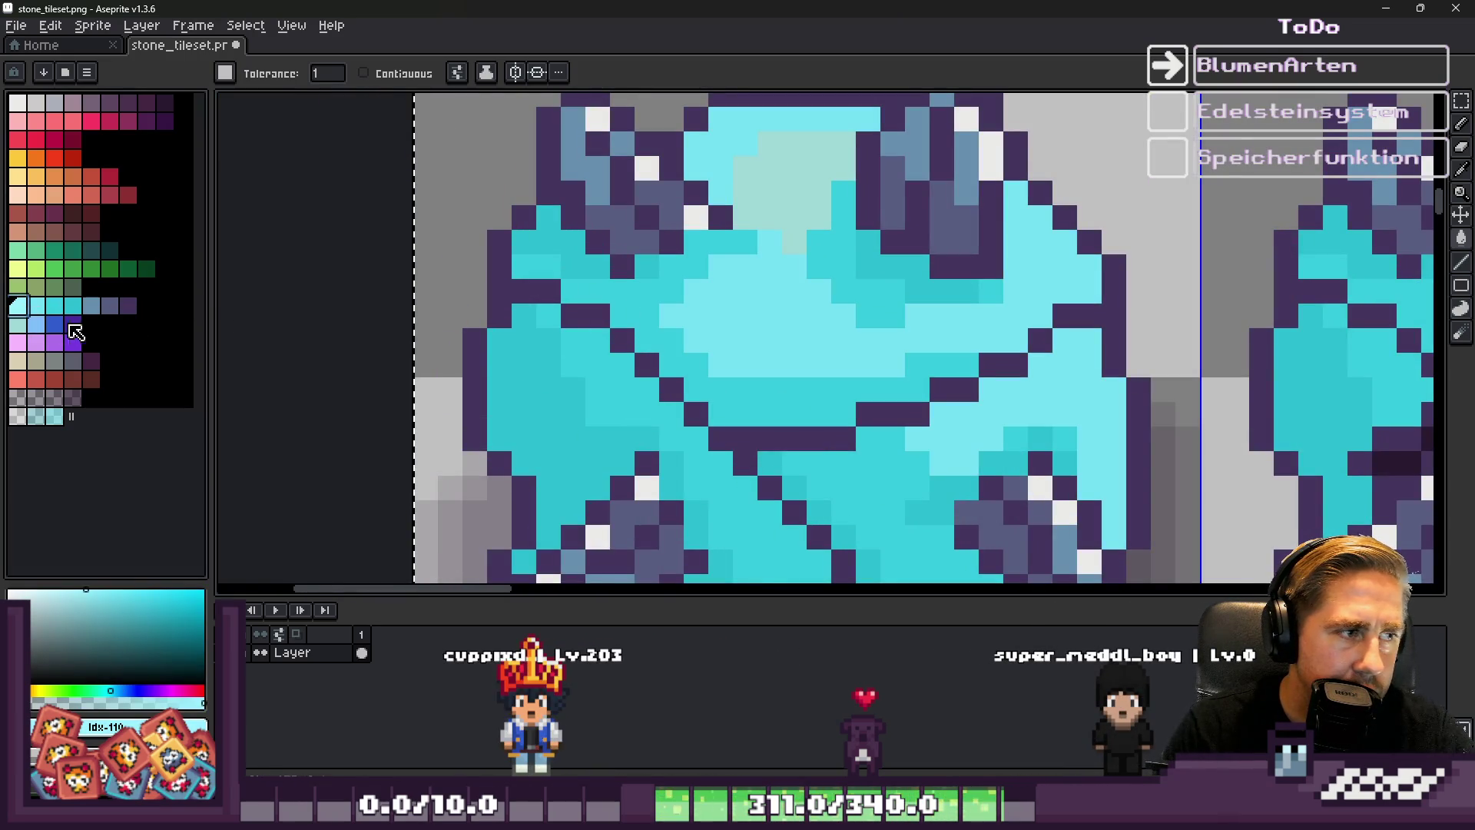
Fill the light-cyan areas with pale mint, undoing another light blue fill.
key(space)
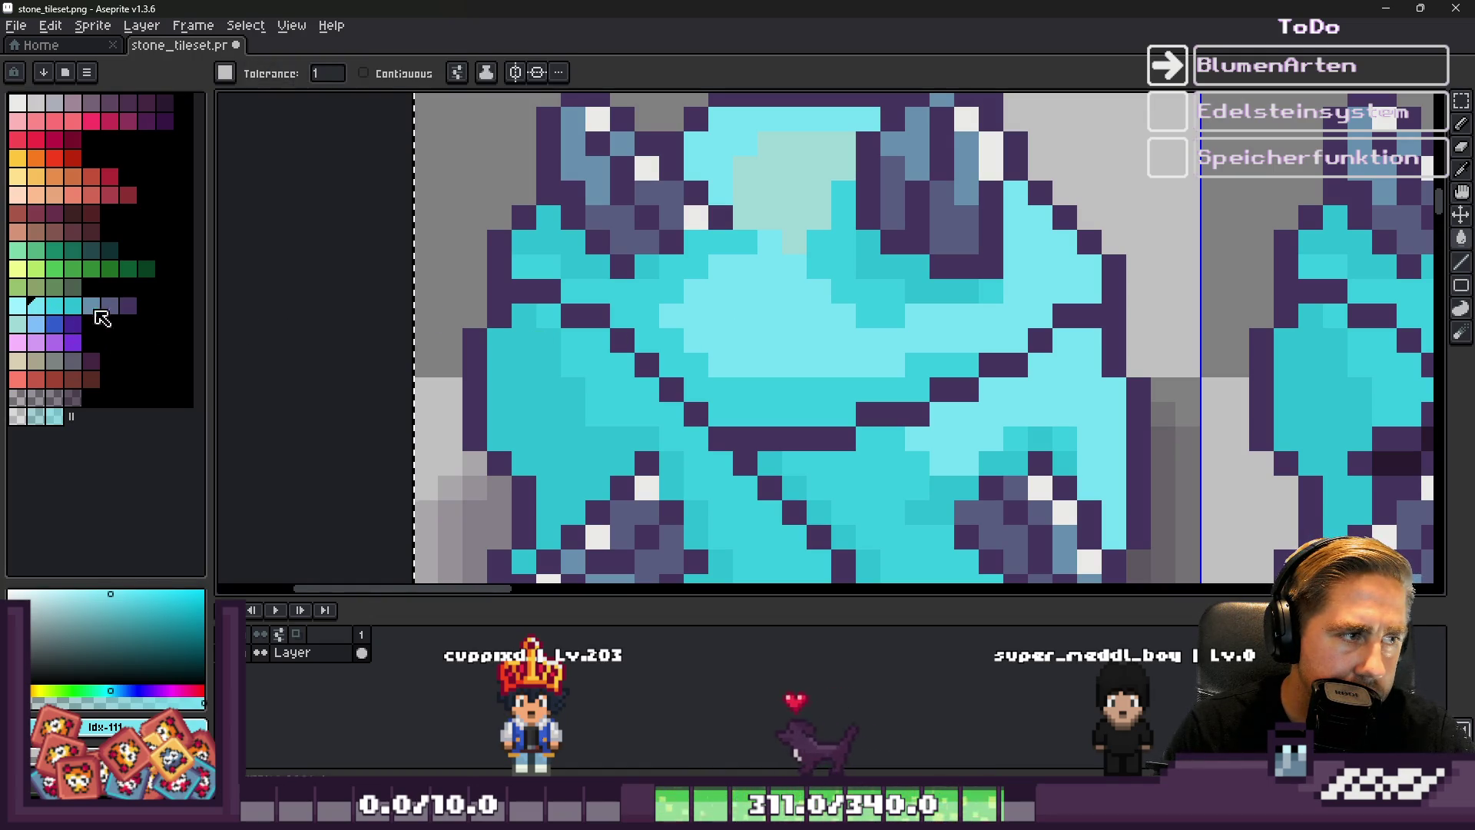
scroll(805, 245, down, 1)
click(25, 305)
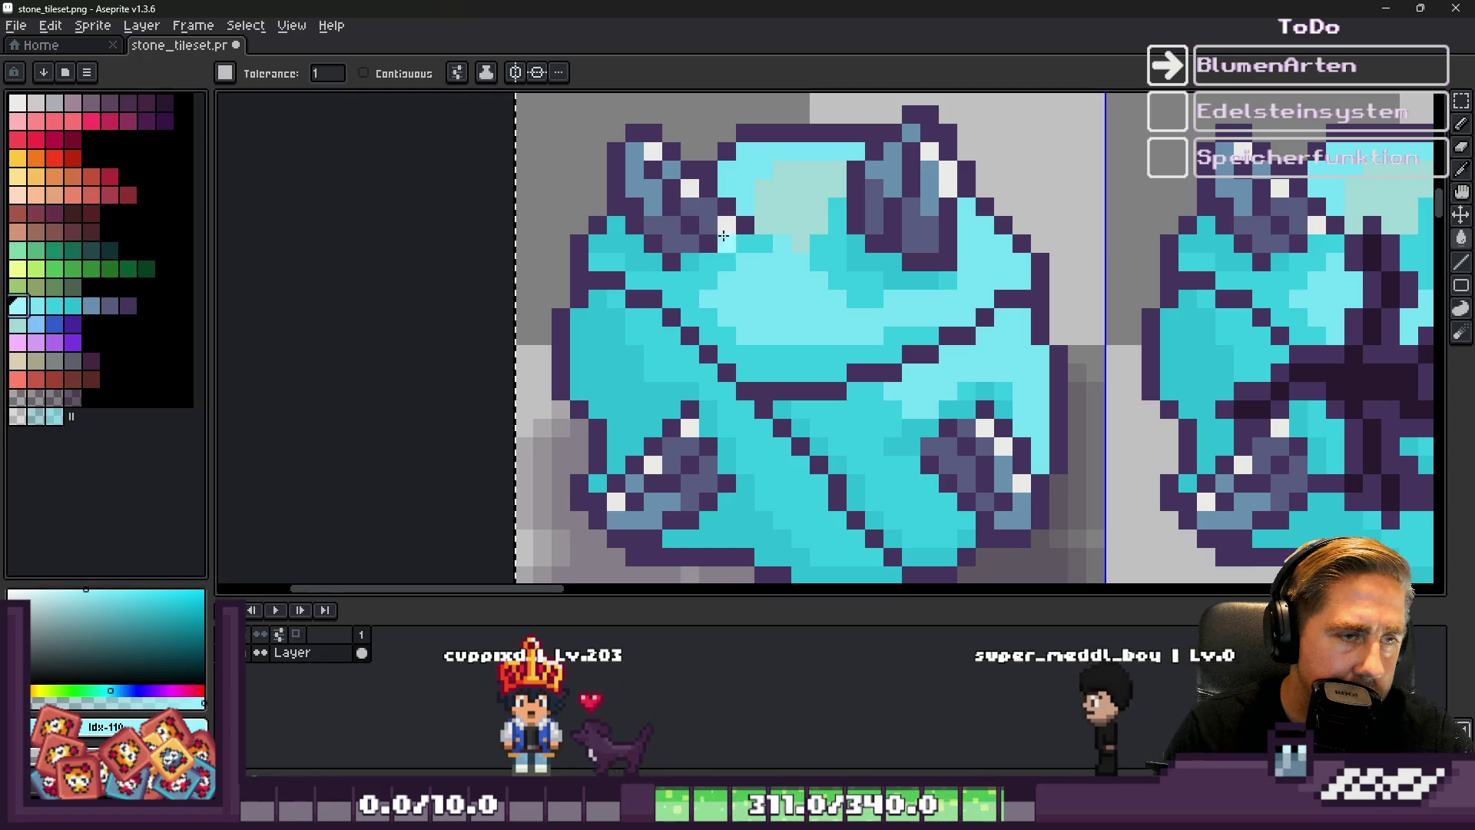
scroll(782, 233, up, 1)
click(17, 324)
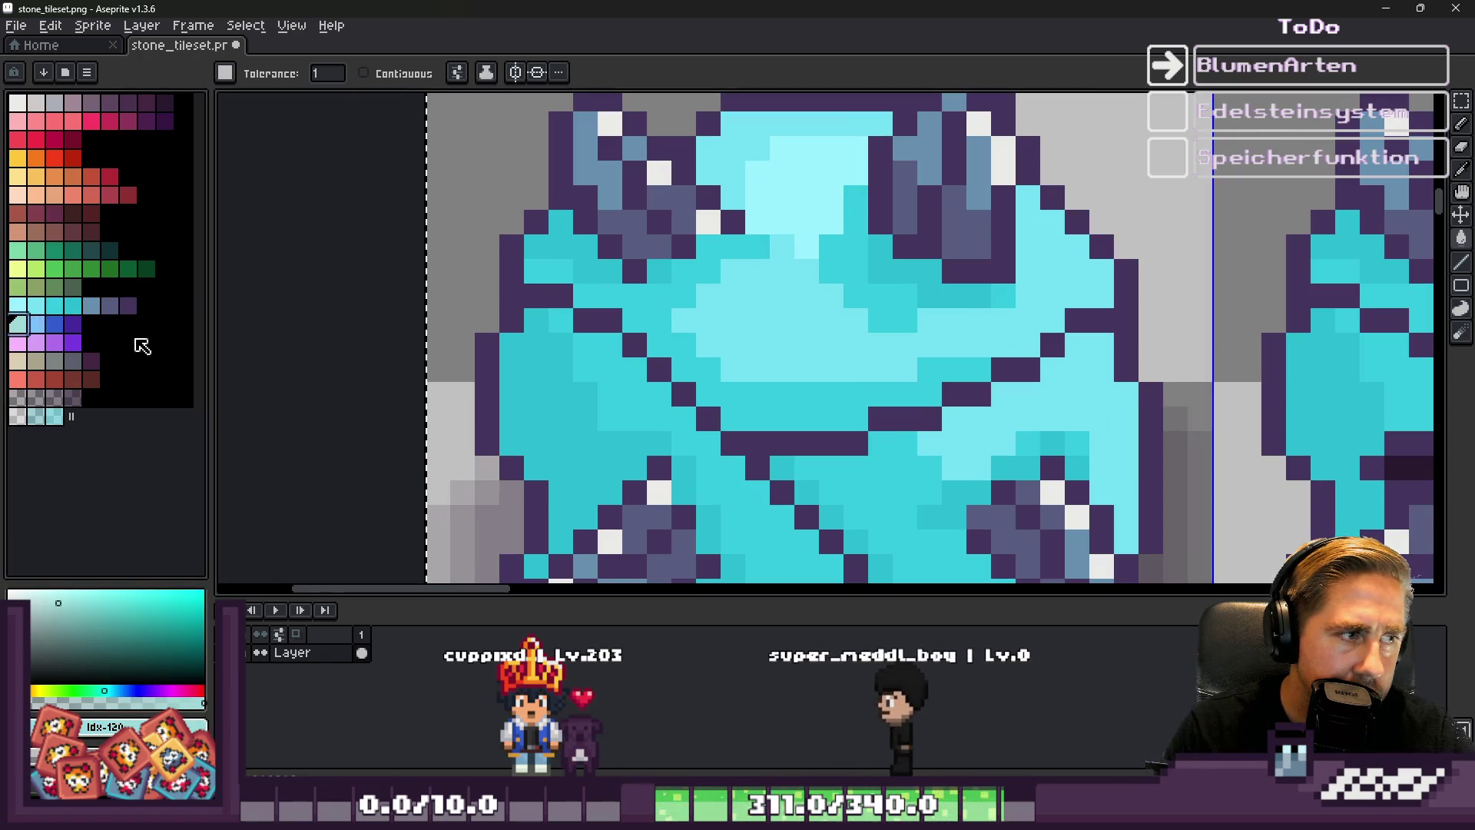
click(791, 303)
scroll(790, 303, down, 1)
scroll(723, 315, up, 1)
scroll(723, 315, up, 1)
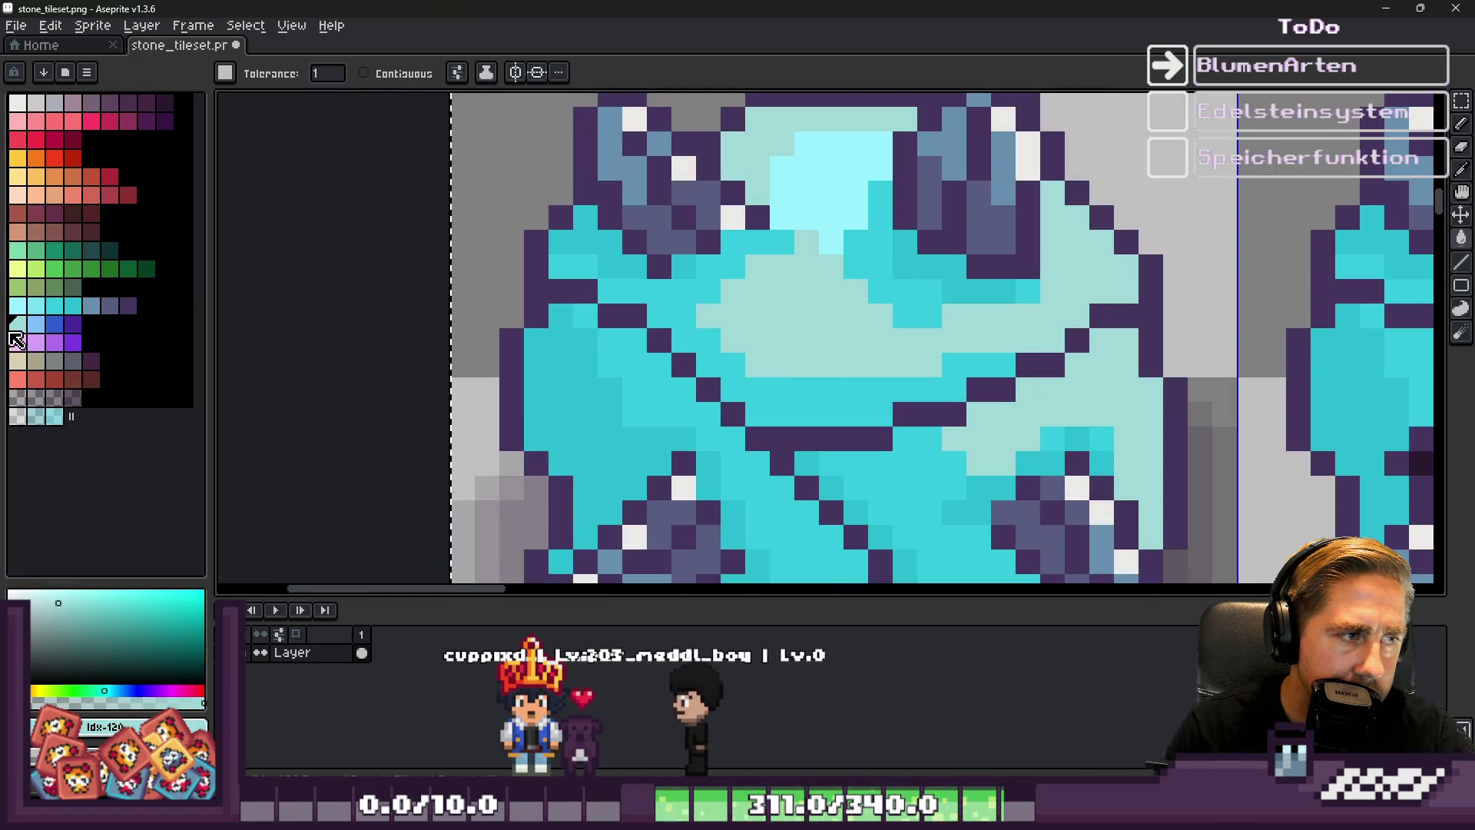
click(36, 324)
click(804, 382)
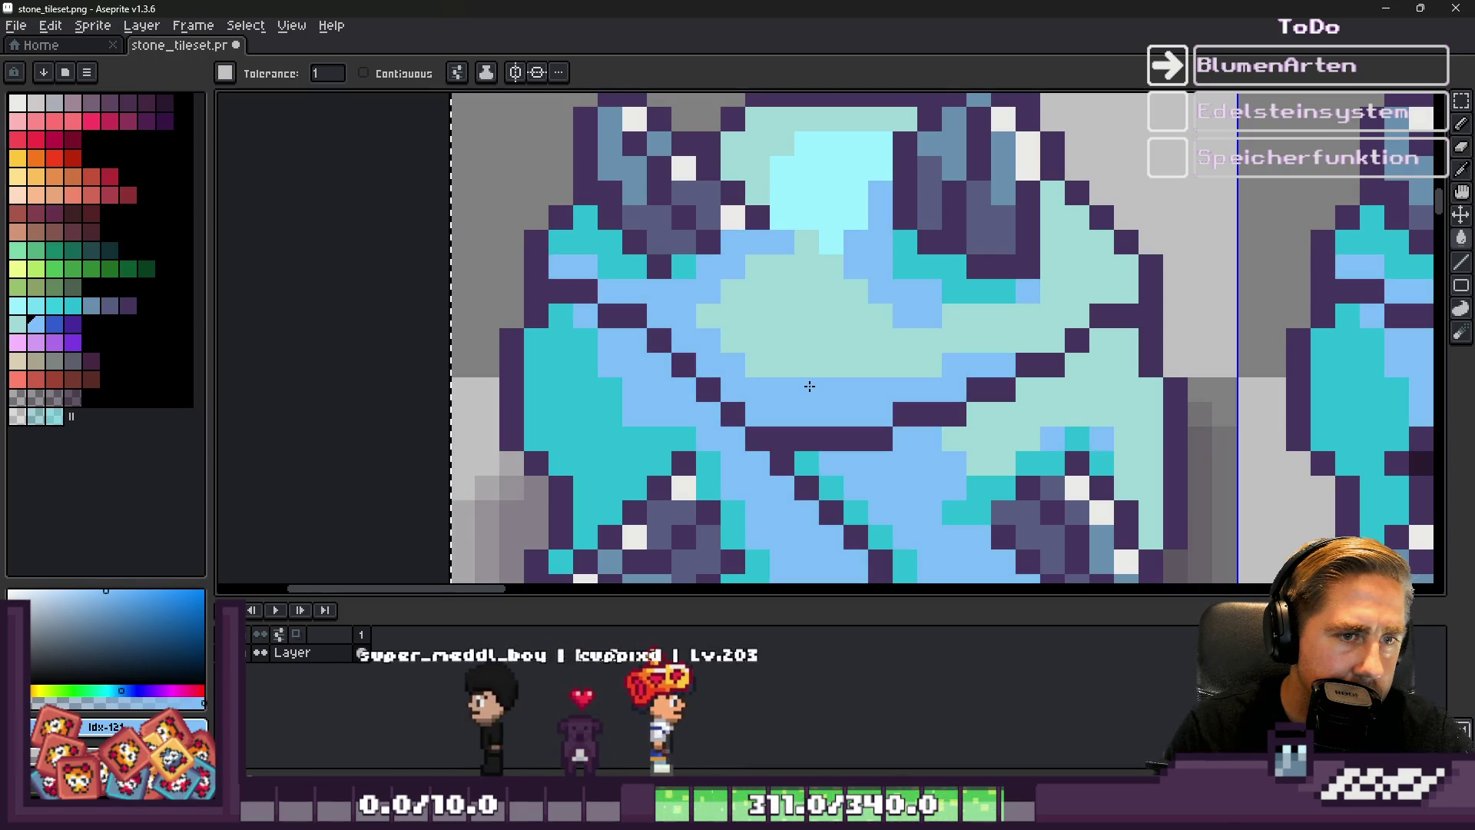
key(ctrl+z)
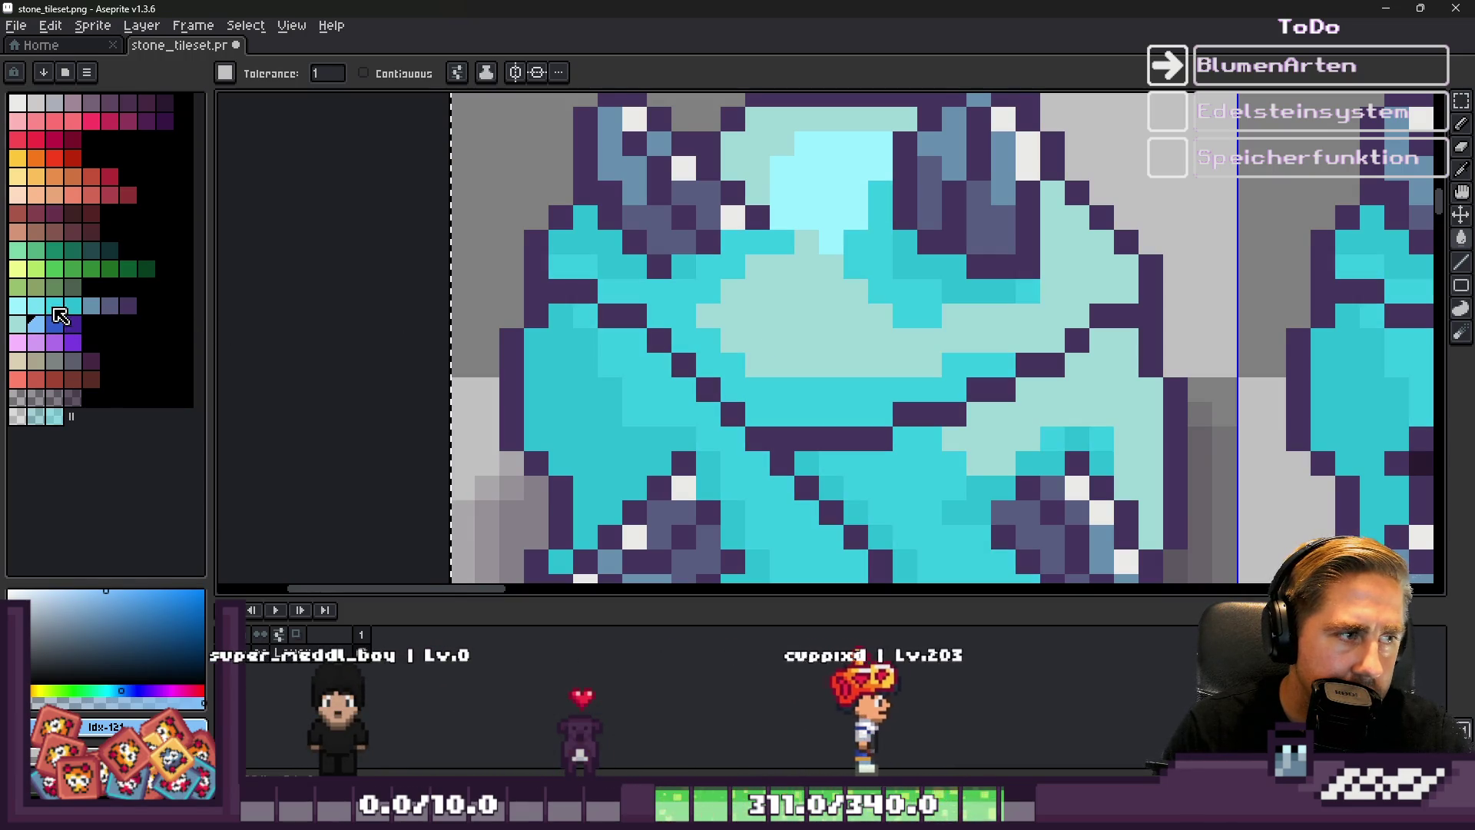
Refill a cyan region of the large stone with a darker cyan.
click(54, 305)
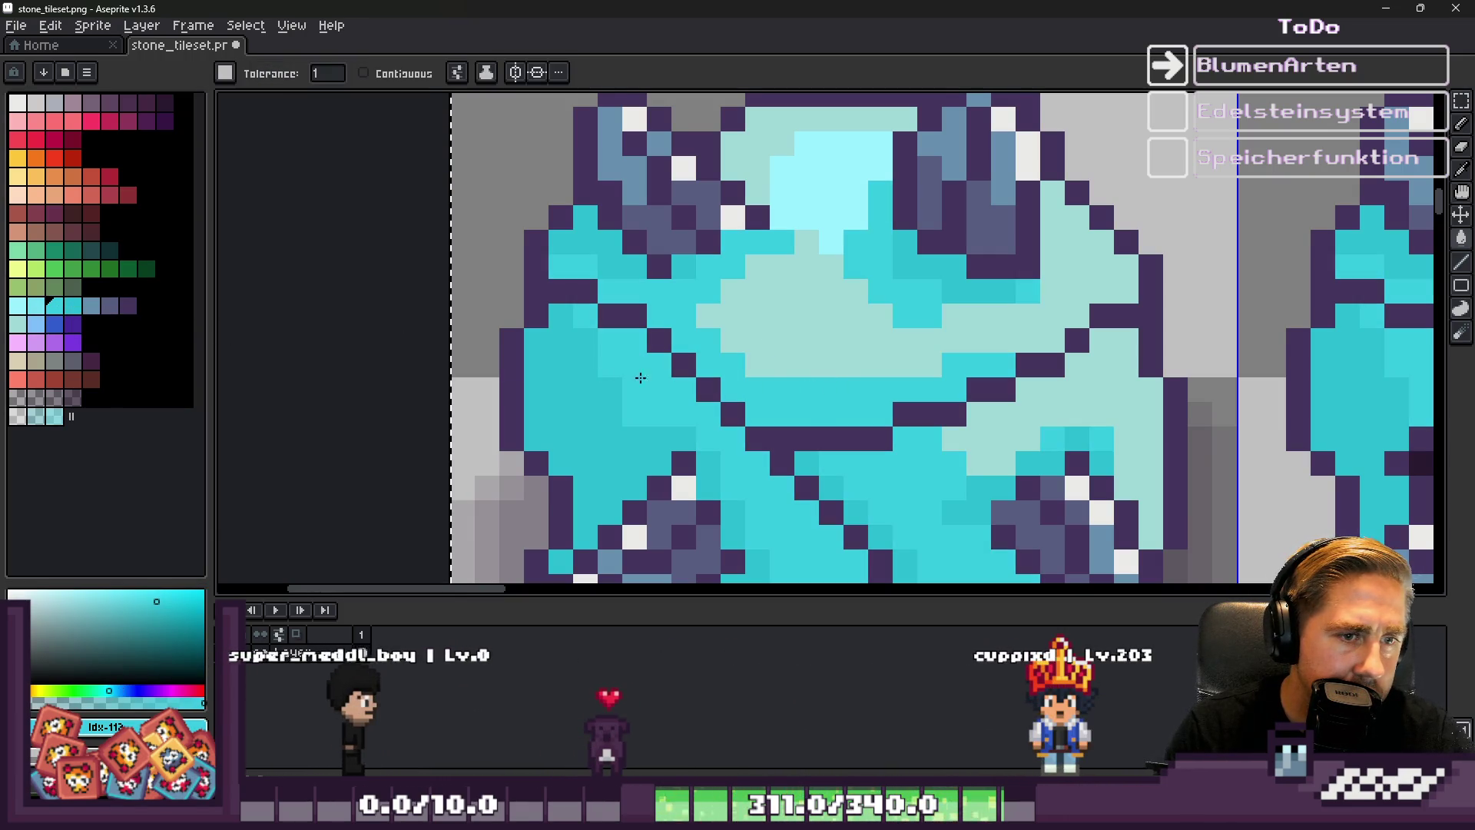
click(75, 309)
click(811, 391)
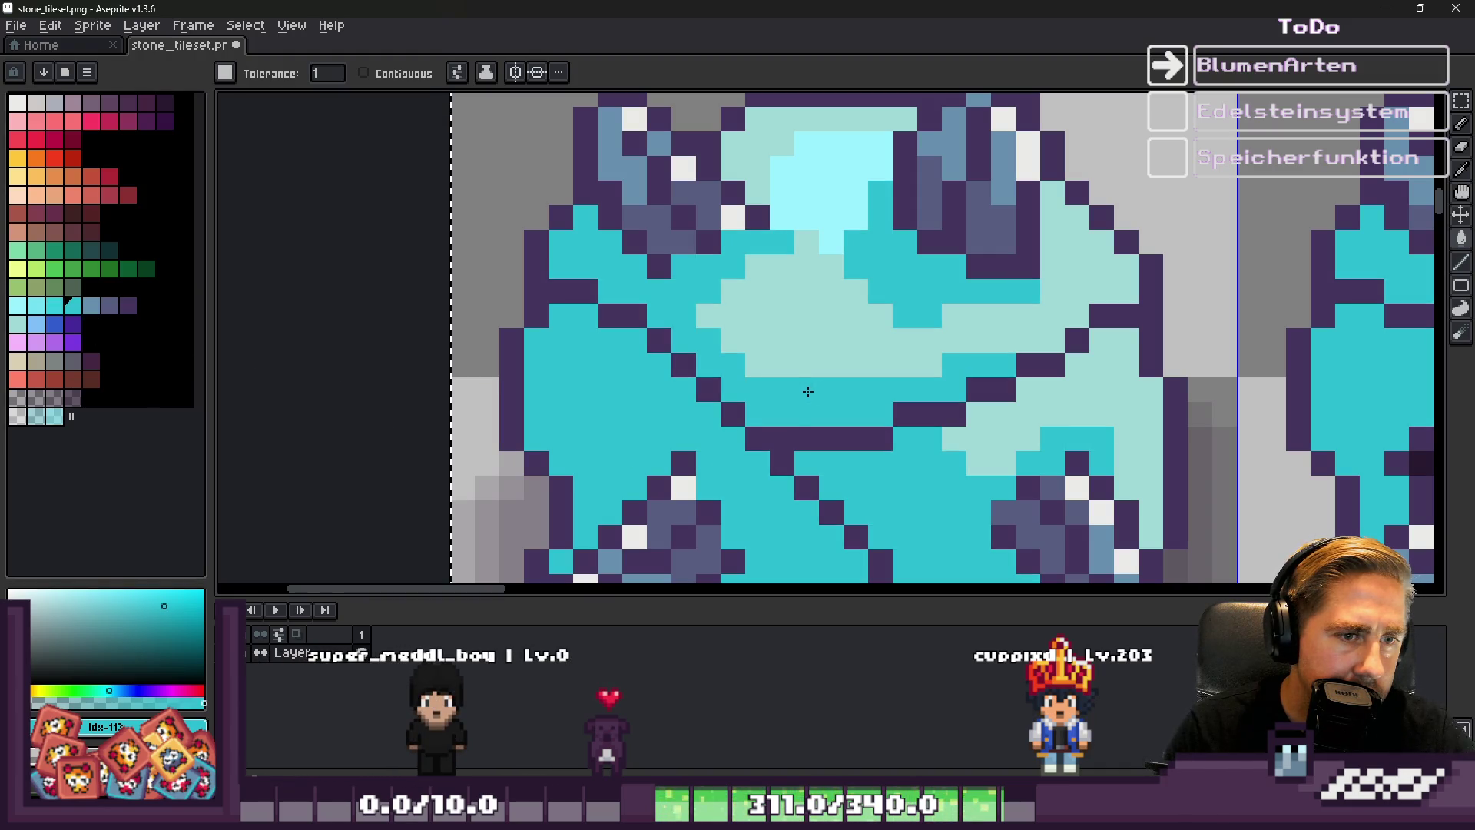
key(v)
key(ctrl+z)
scroll(652, 384, down, 3)
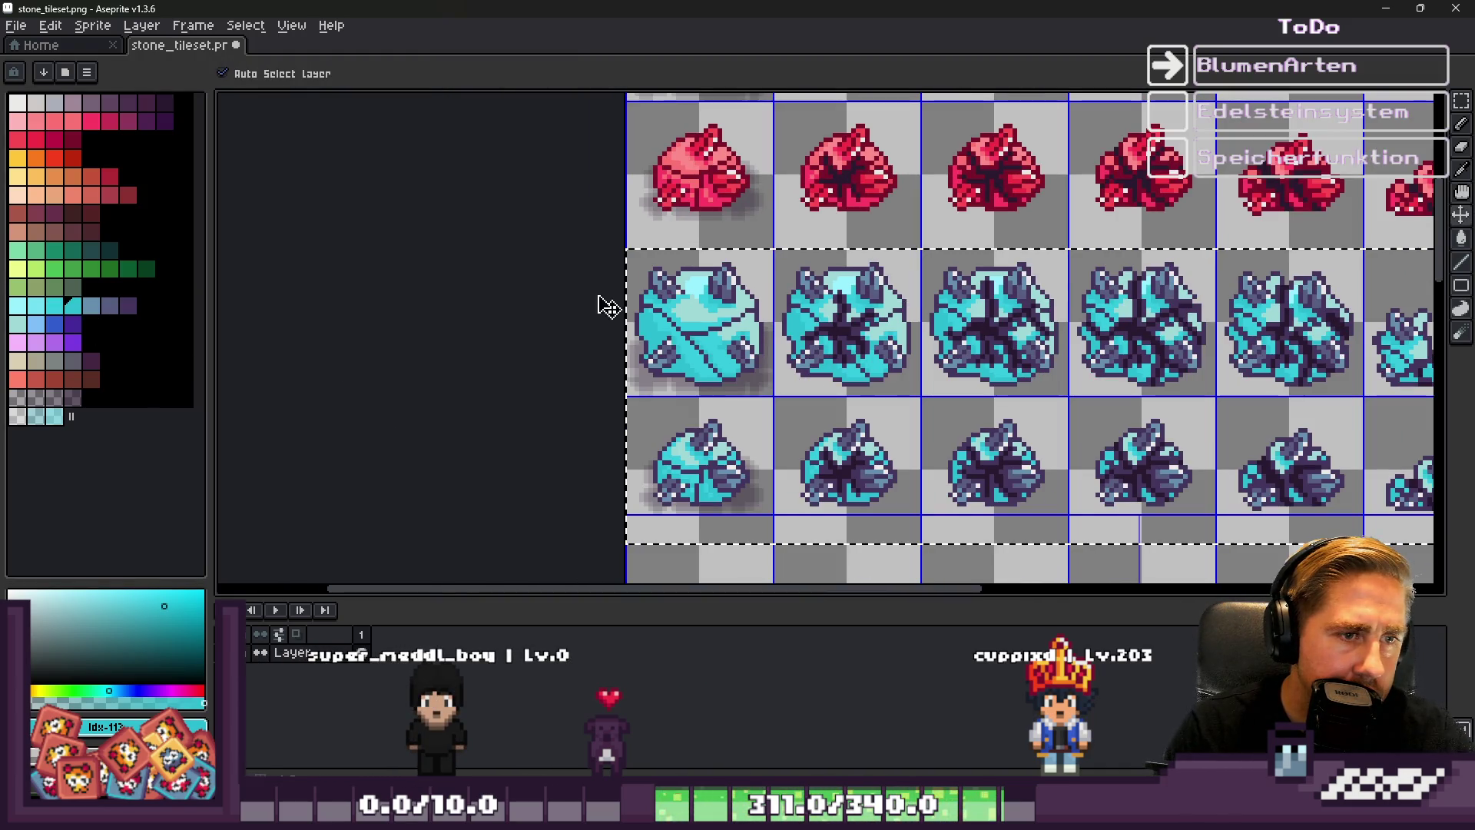
key(g)
scroll(555, 297, down, 1)
scroll(615, 331, up, 5)
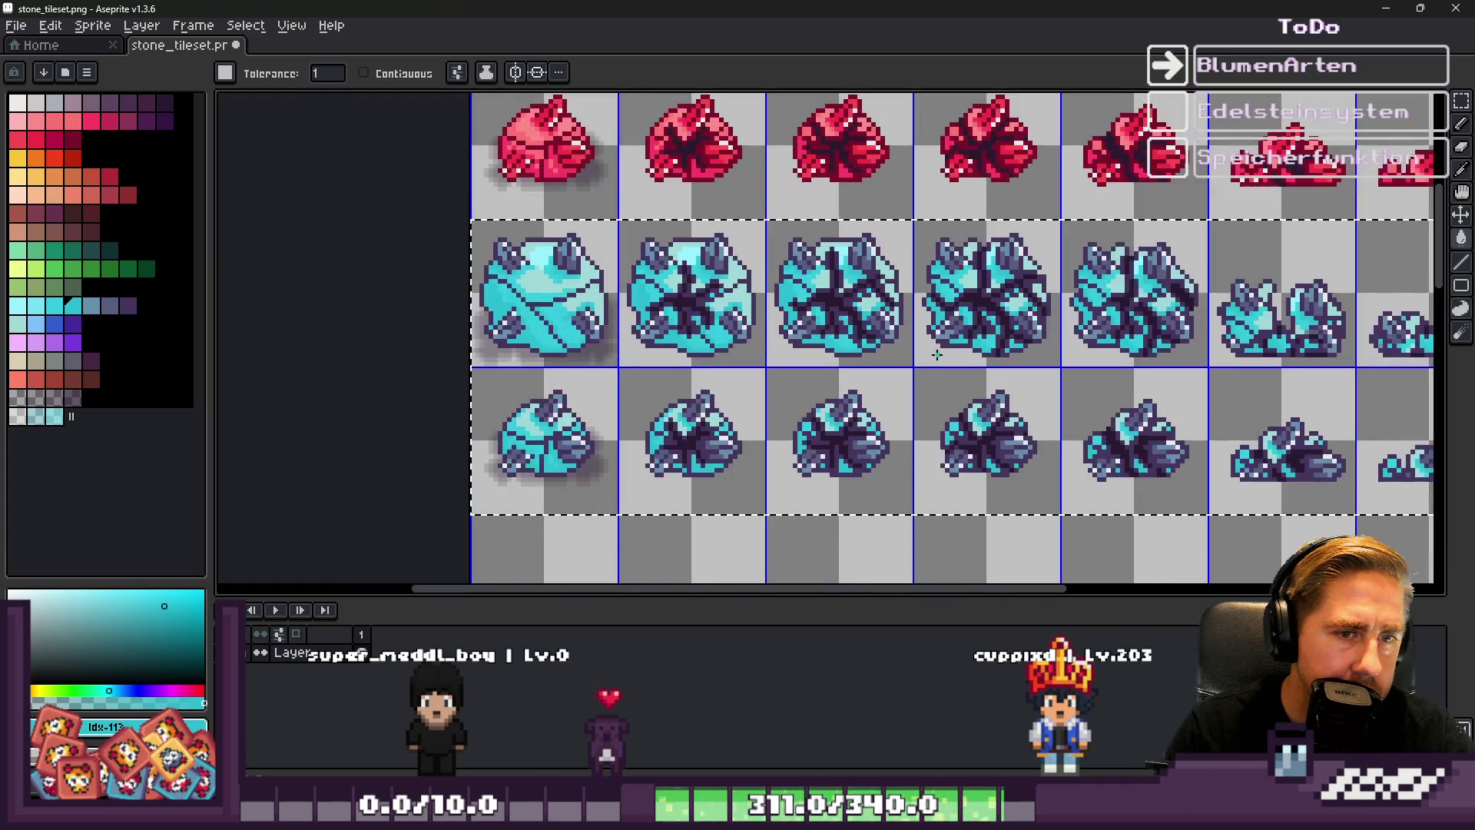
Eyedrop a colour from the large crystal stone and return to the Paint Bucket.
key(i)
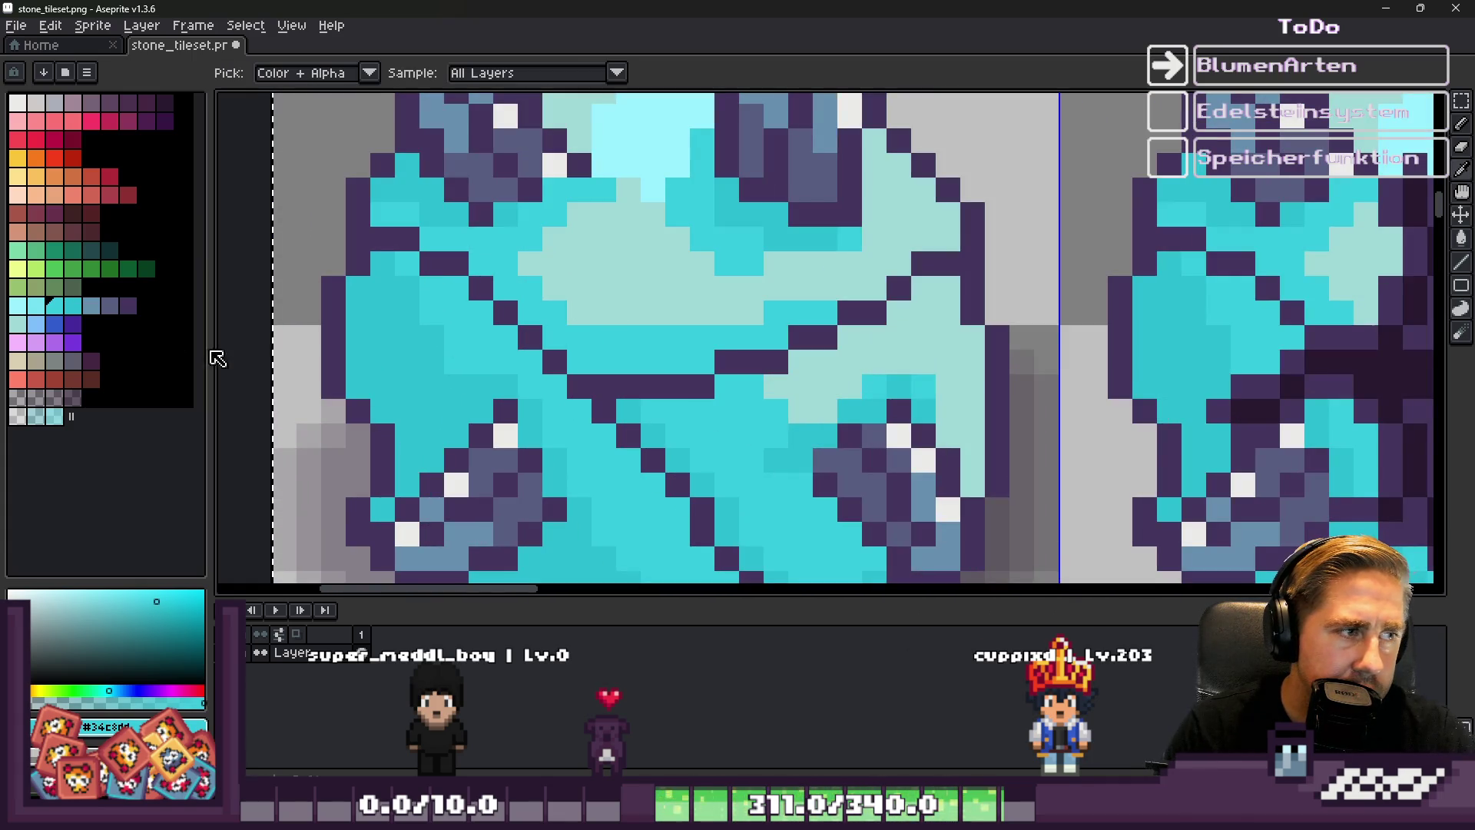
click(126, 603)
key(g)
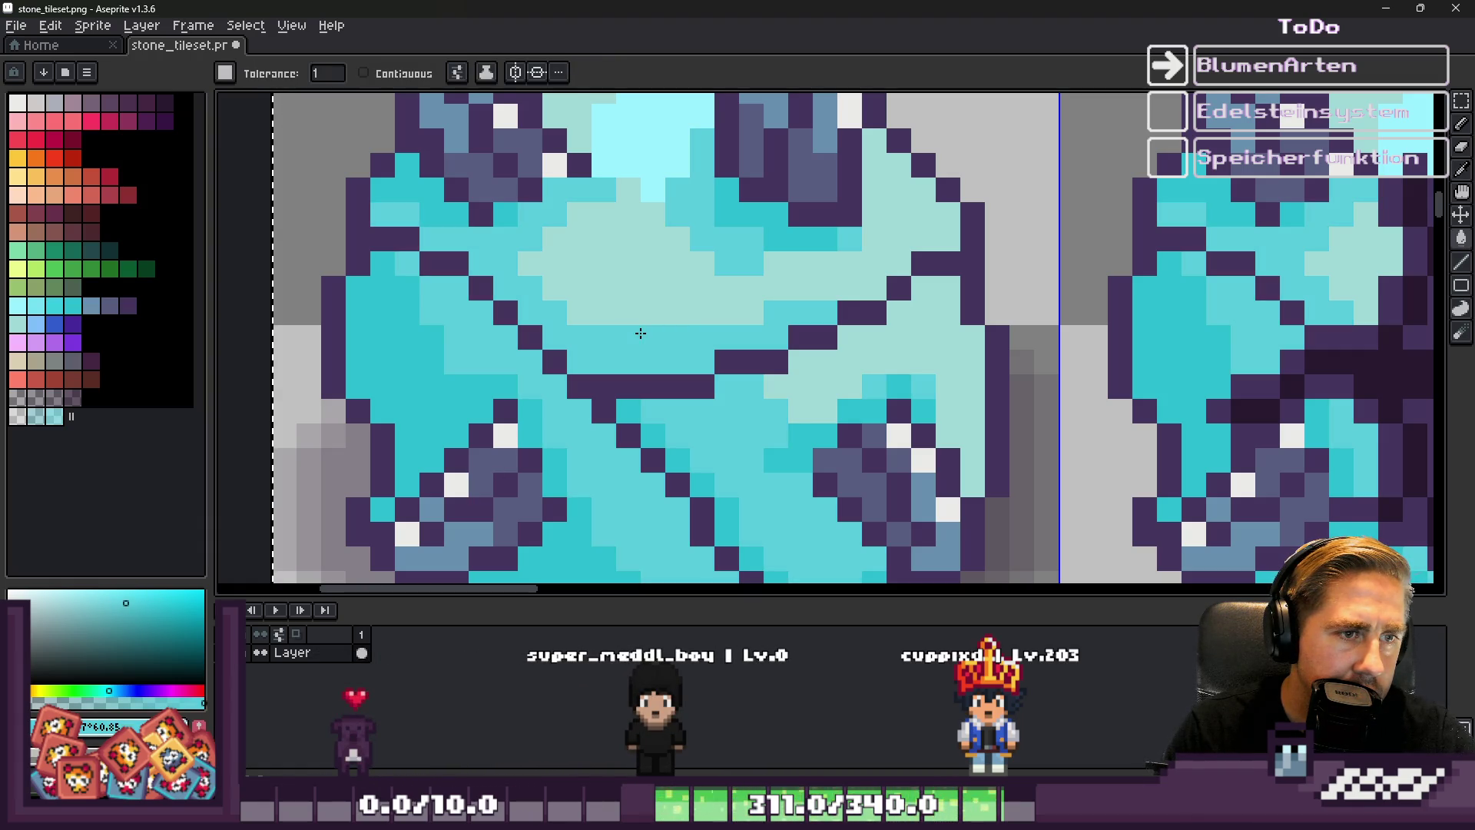
scroll(640, 332, down, 2)
scroll(642, 332, up, 4)
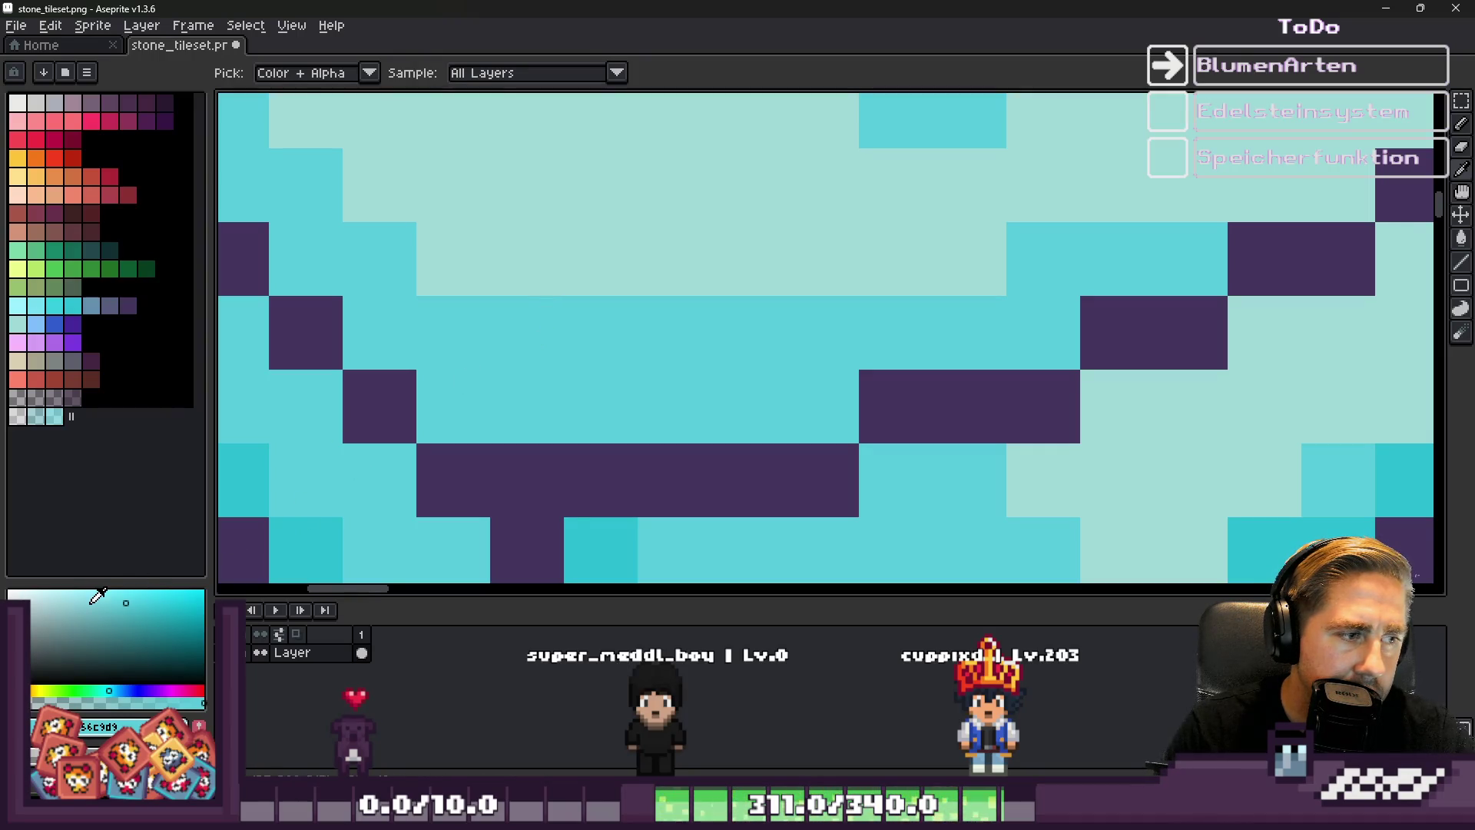
key(g)
scroll(536, 352, down, 4)
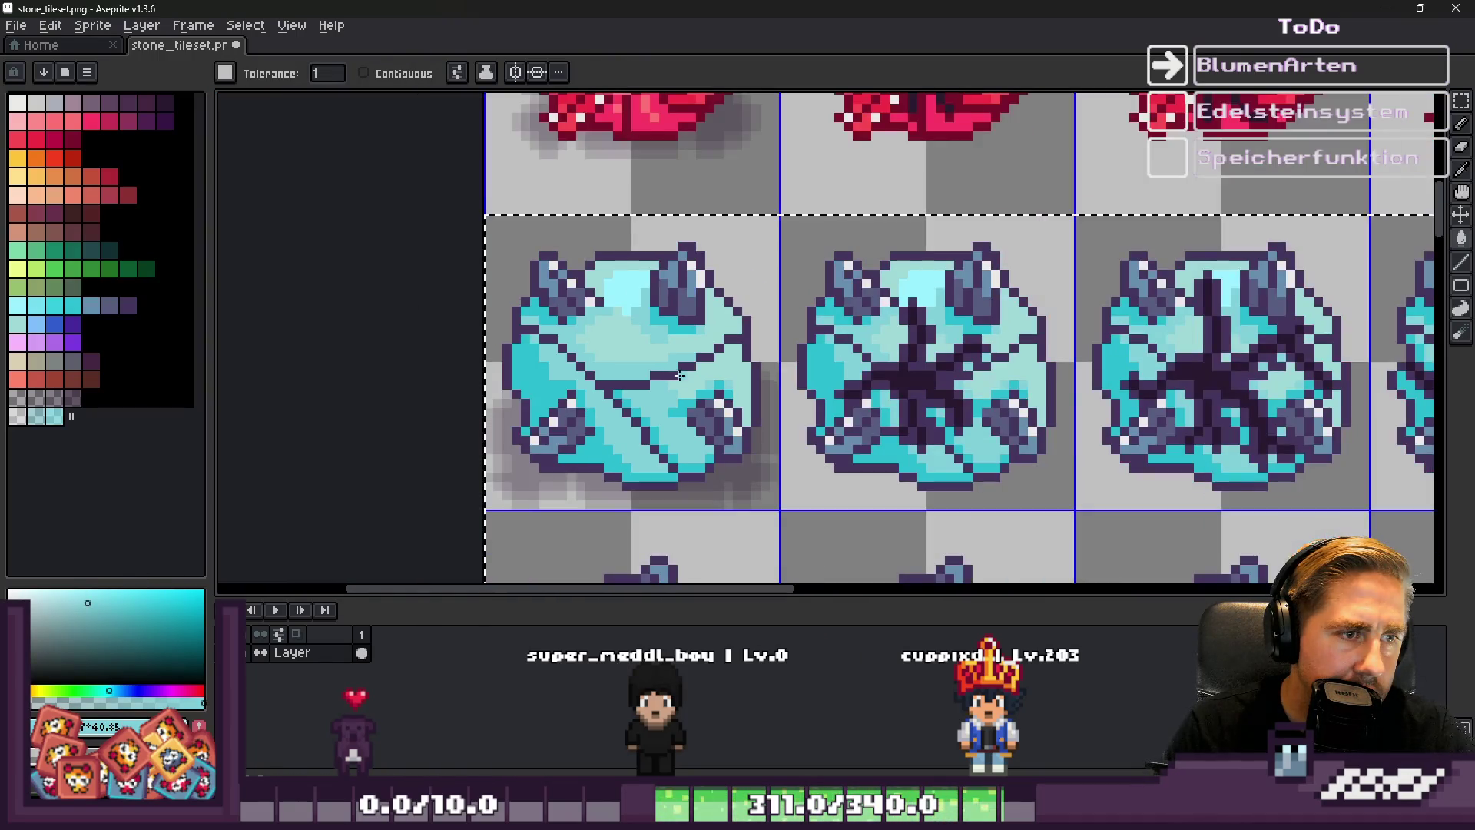
scroll(533, 418, up, 2)
scroll(533, 418, up, 2)
Sample the stone's cyan as the paint colour for the lighter refill.
key(i)
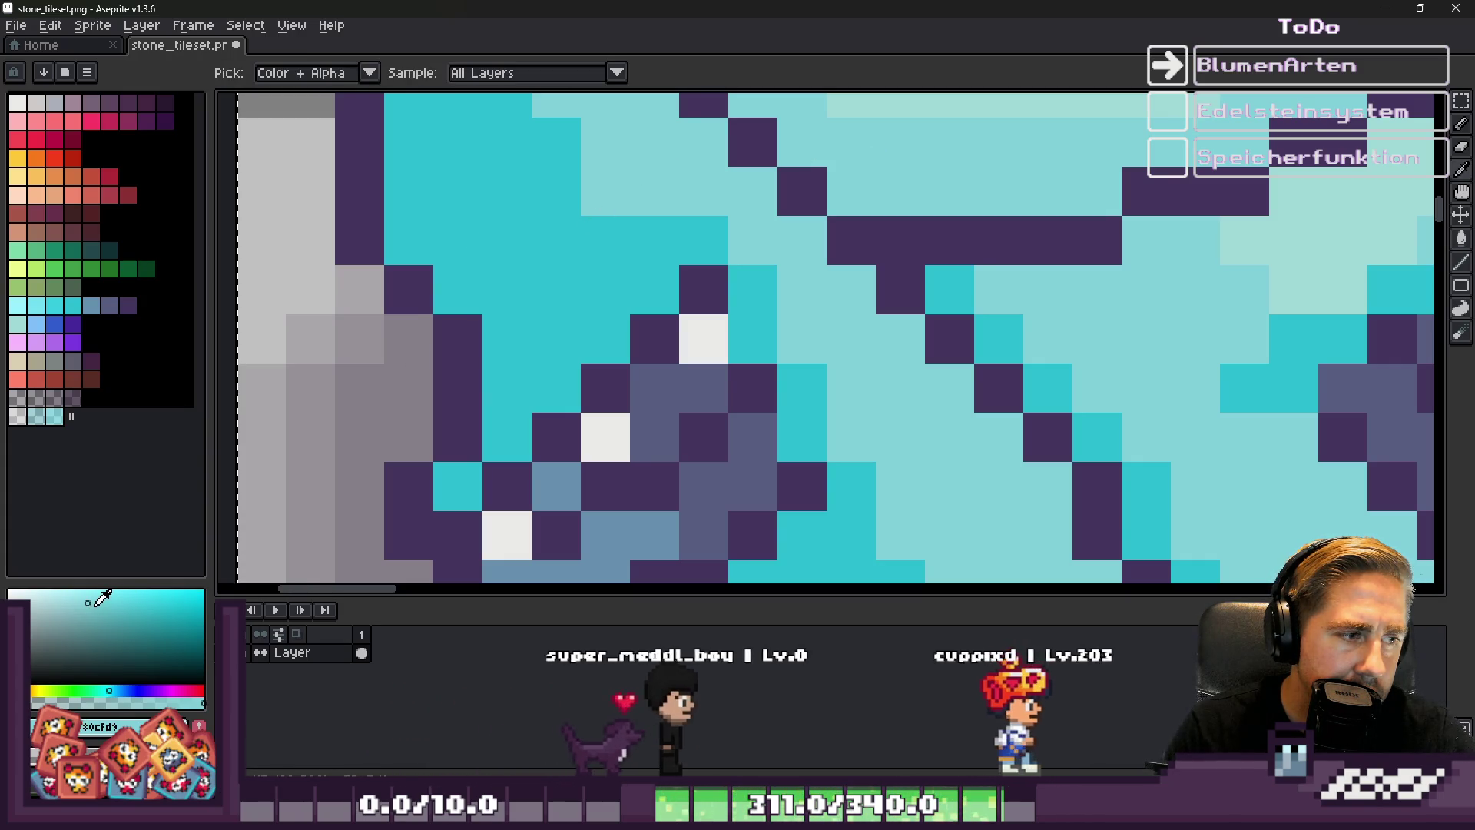
click(536, 279)
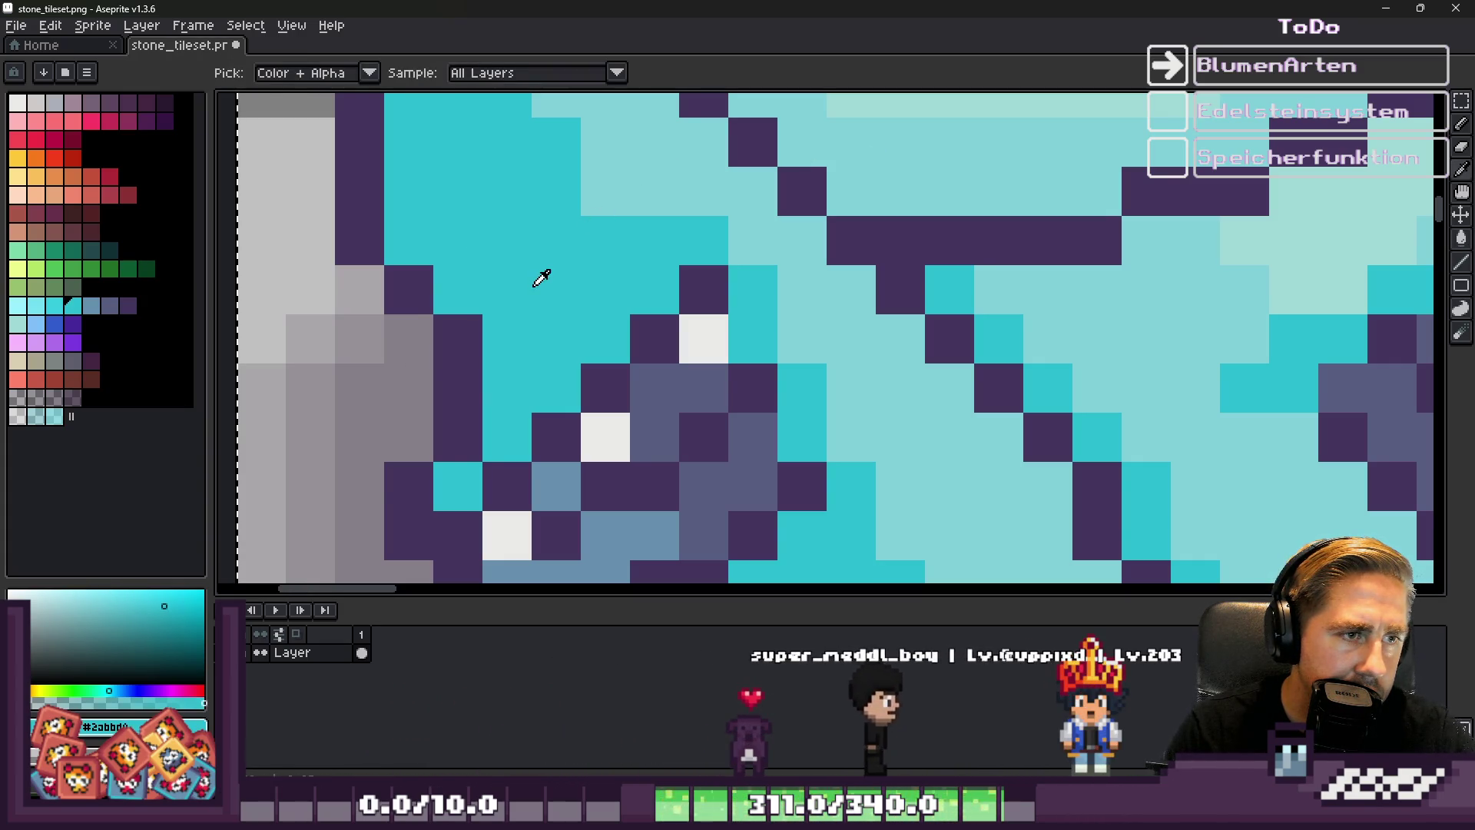
key(g)
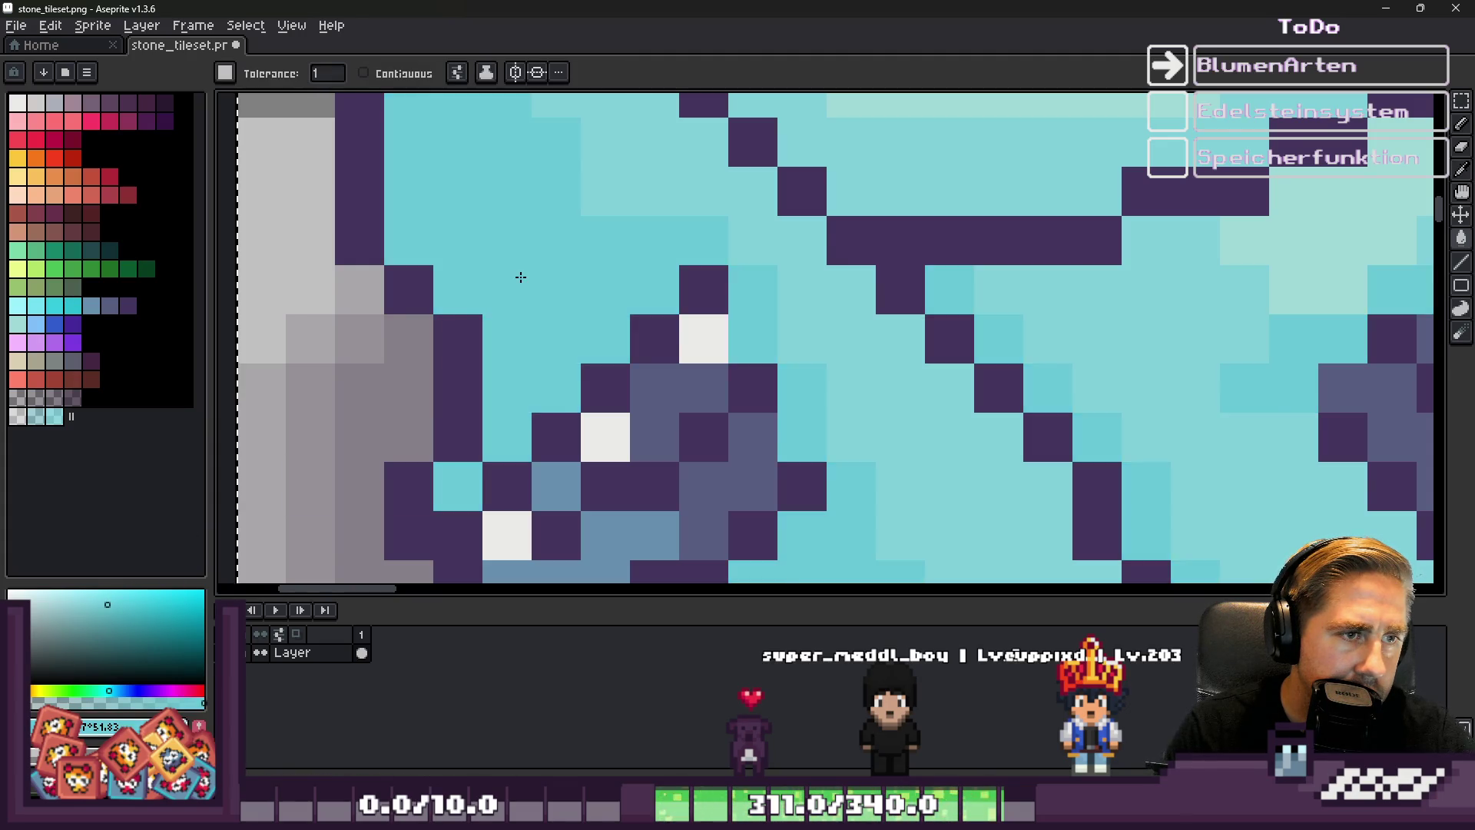
scroll(538, 338, down, 6)
scroll(548, 353, down, 3)
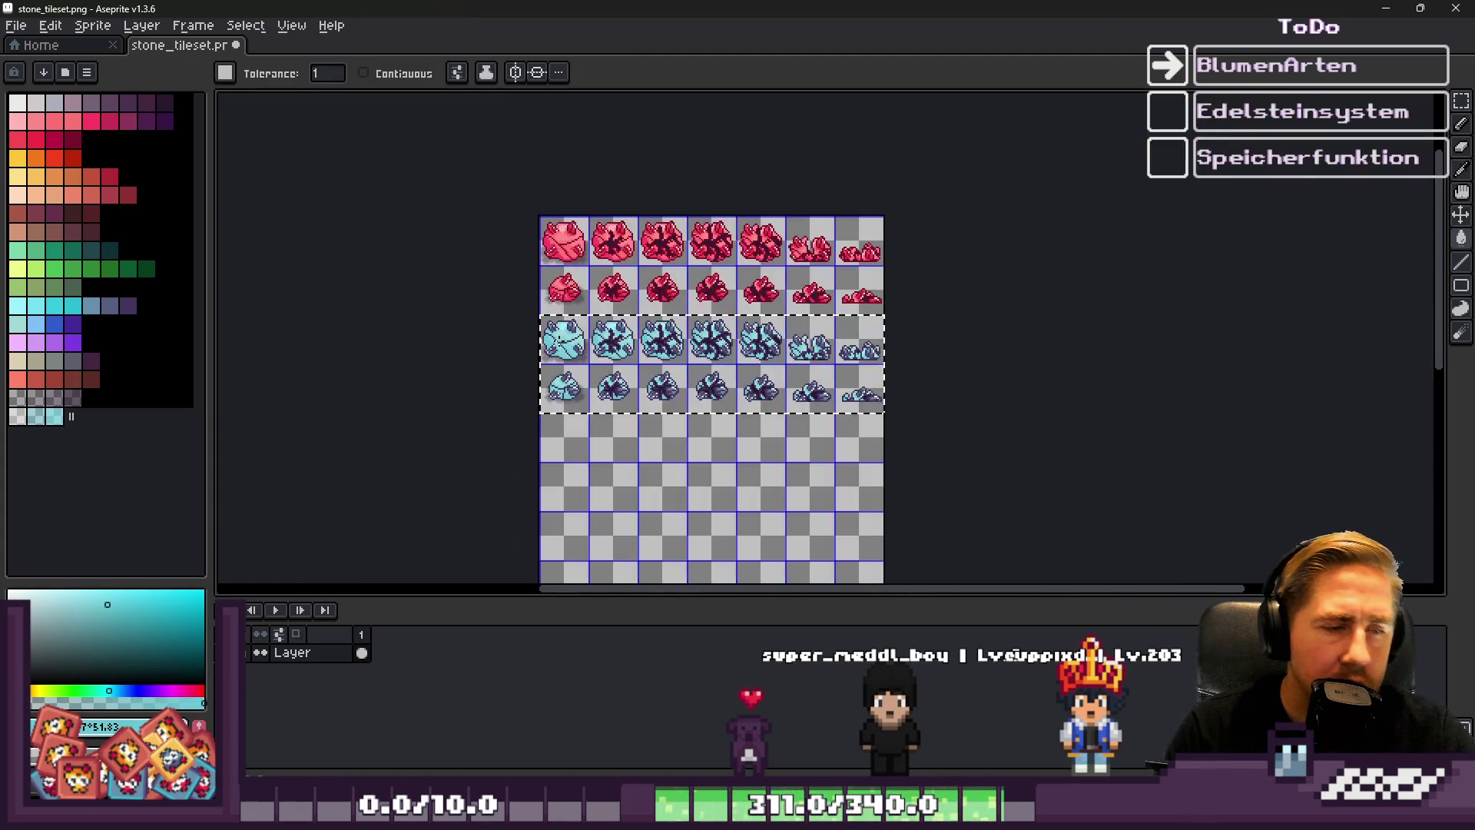
Clear the current selection and switch to the rectangular marquee tool.
scroll(593, 316, up, 3)
key(ctrl+d)
scroll(711, 265, down, 3)
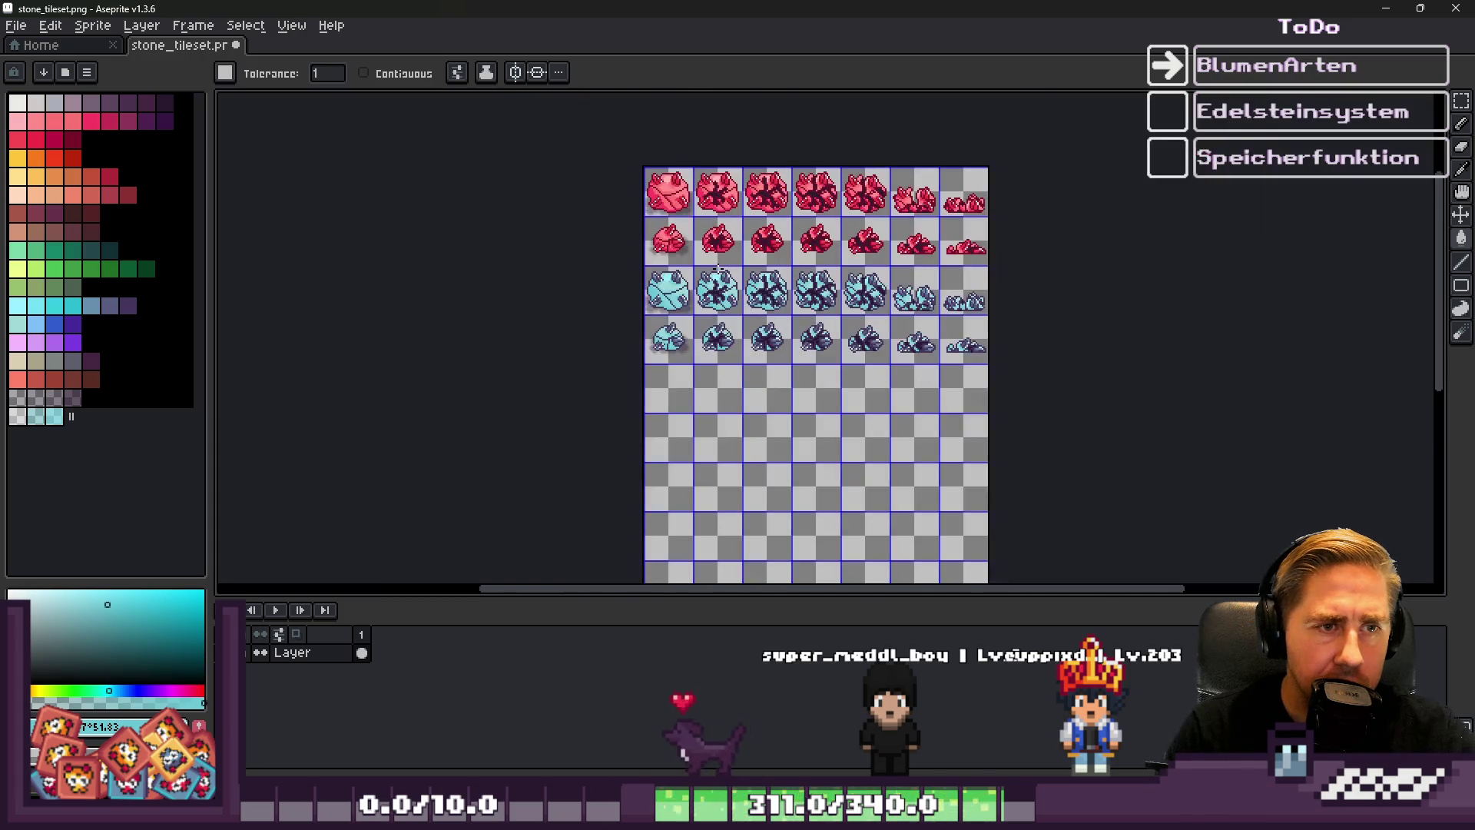
scroll(722, 307, up, 3)
key(m)
Paste a copy of the two red gem stone rows beneath the cyan rows at Y 128.
scroll(730, 345, down, 3)
scroll(691, 369, up, 3)
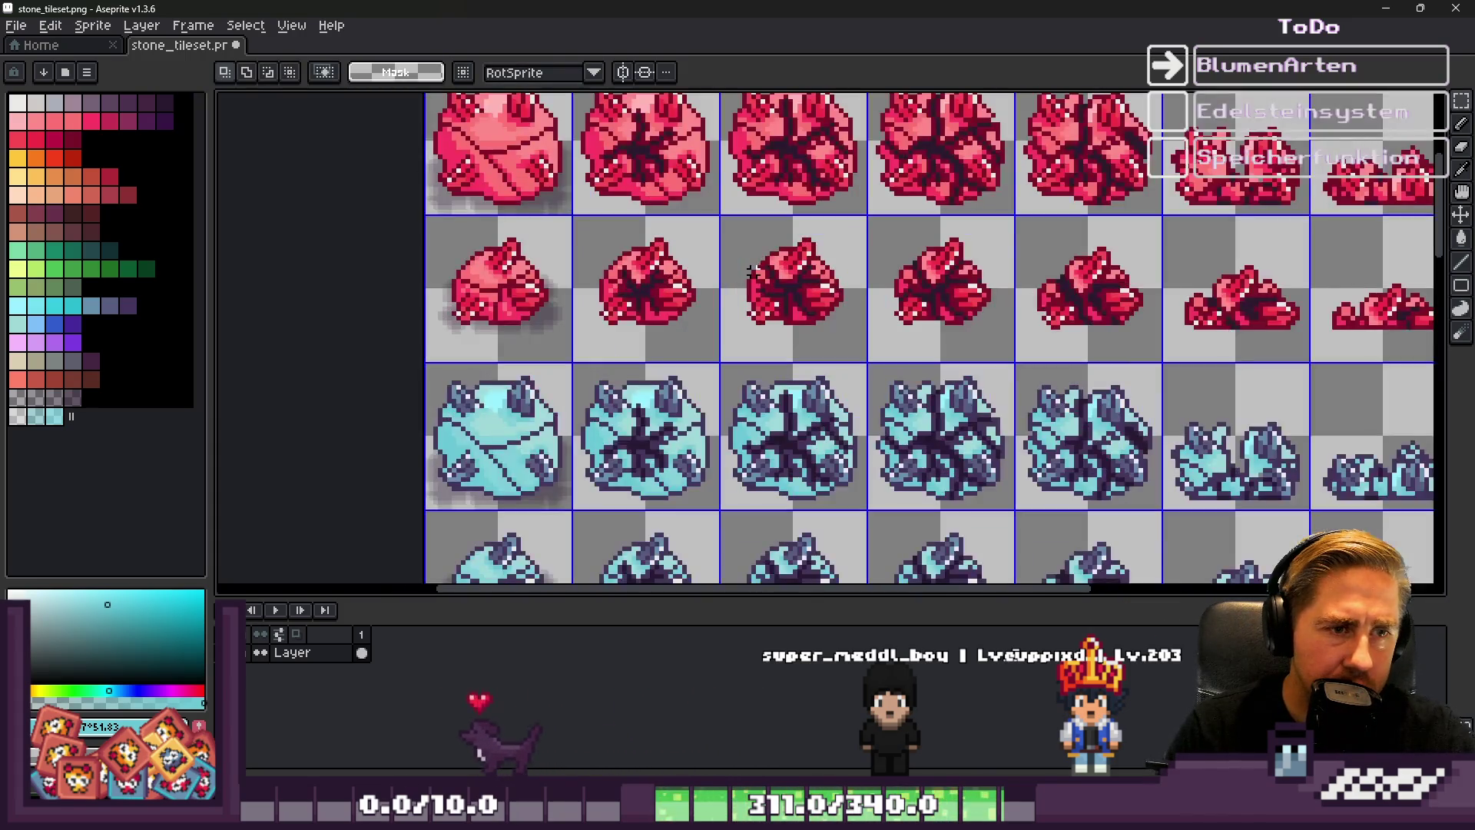
scroll(661, 404, down, 2)
scroll(659, 404, up, 3)
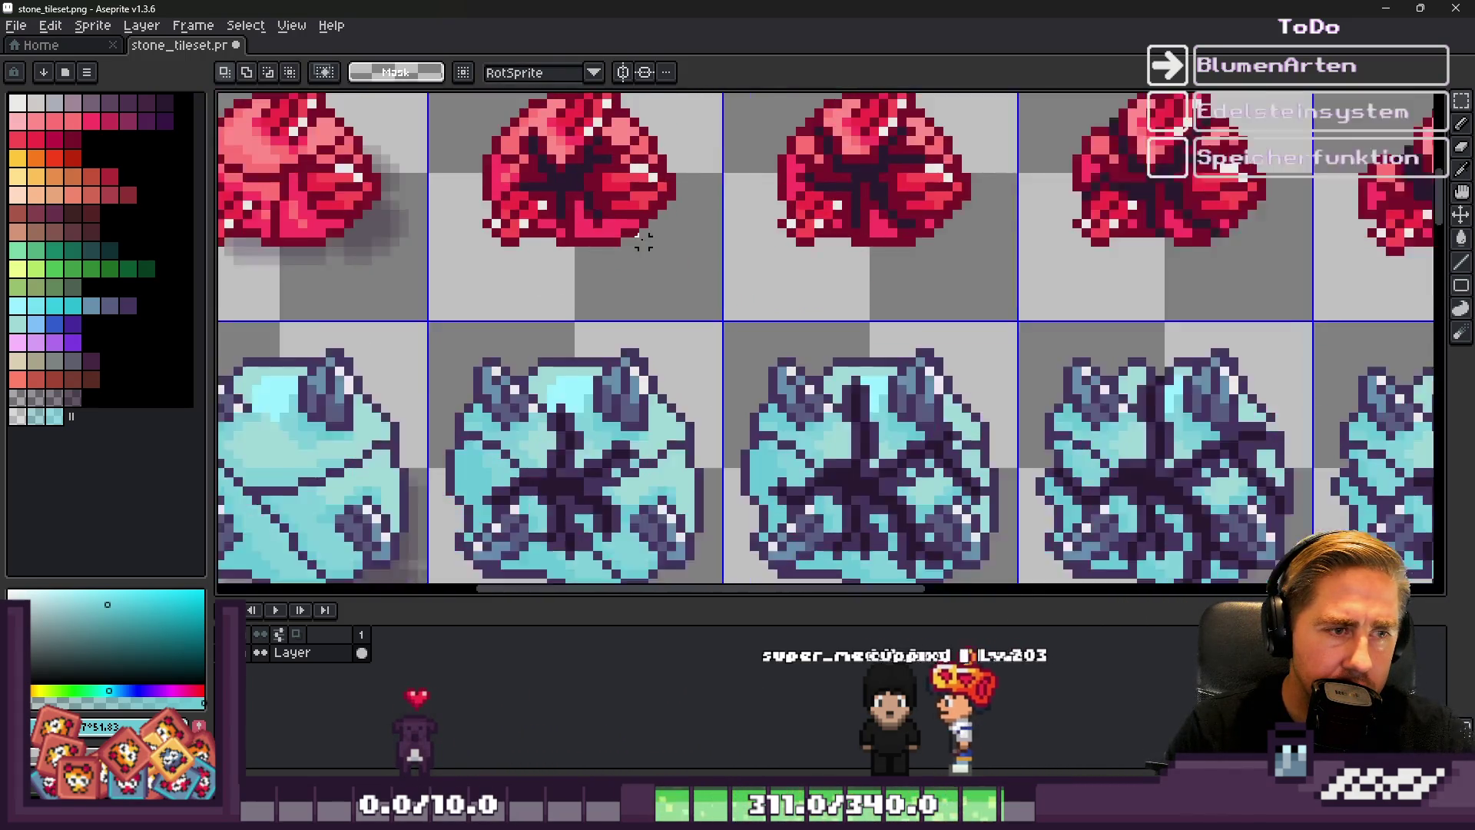
scroll(296, 320, down, 1)
scroll(292, 284, up, 2)
scroll(302, 280, down, 2)
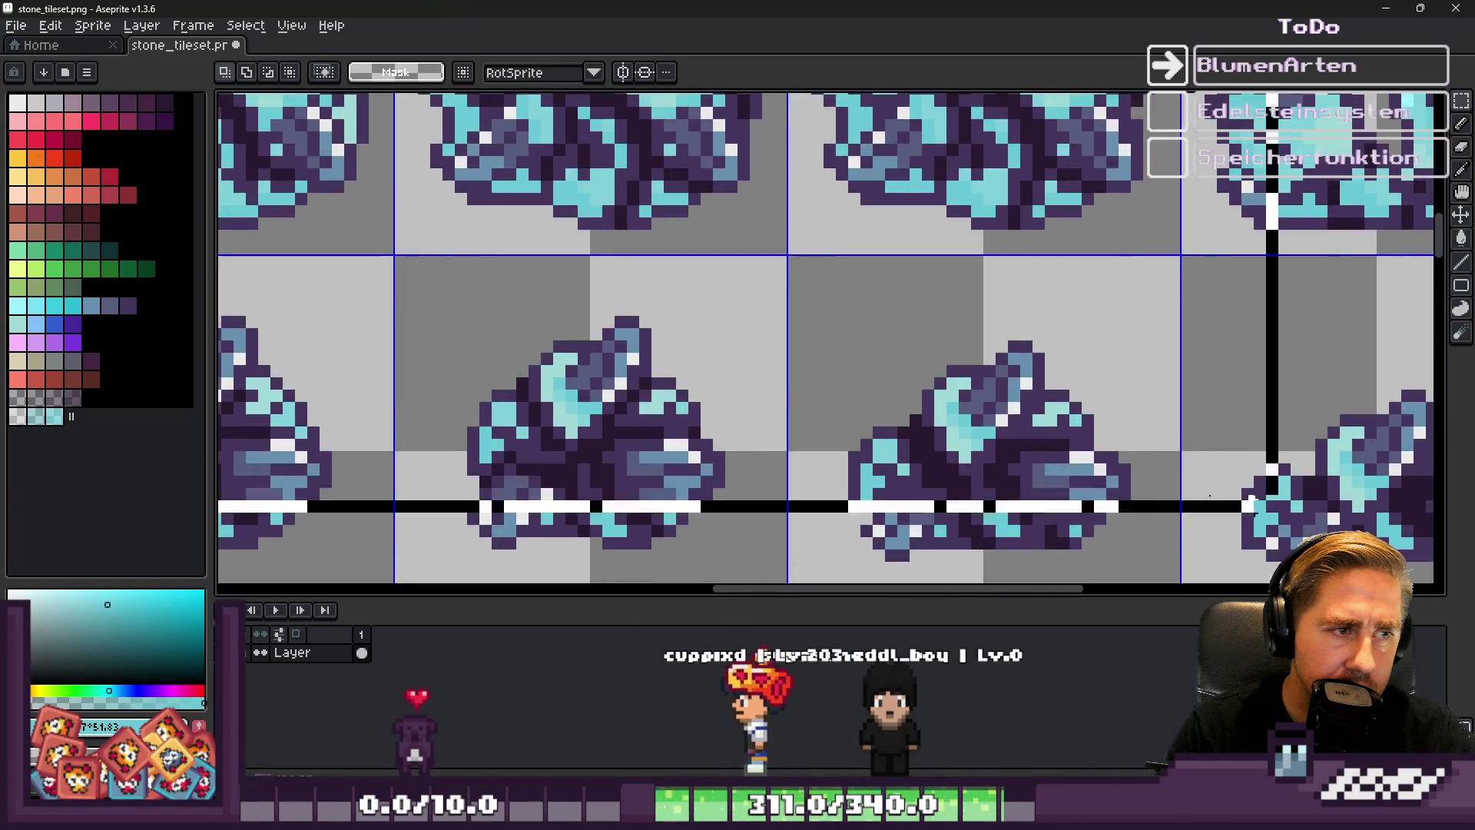
scroll(761, 421, down, 3)
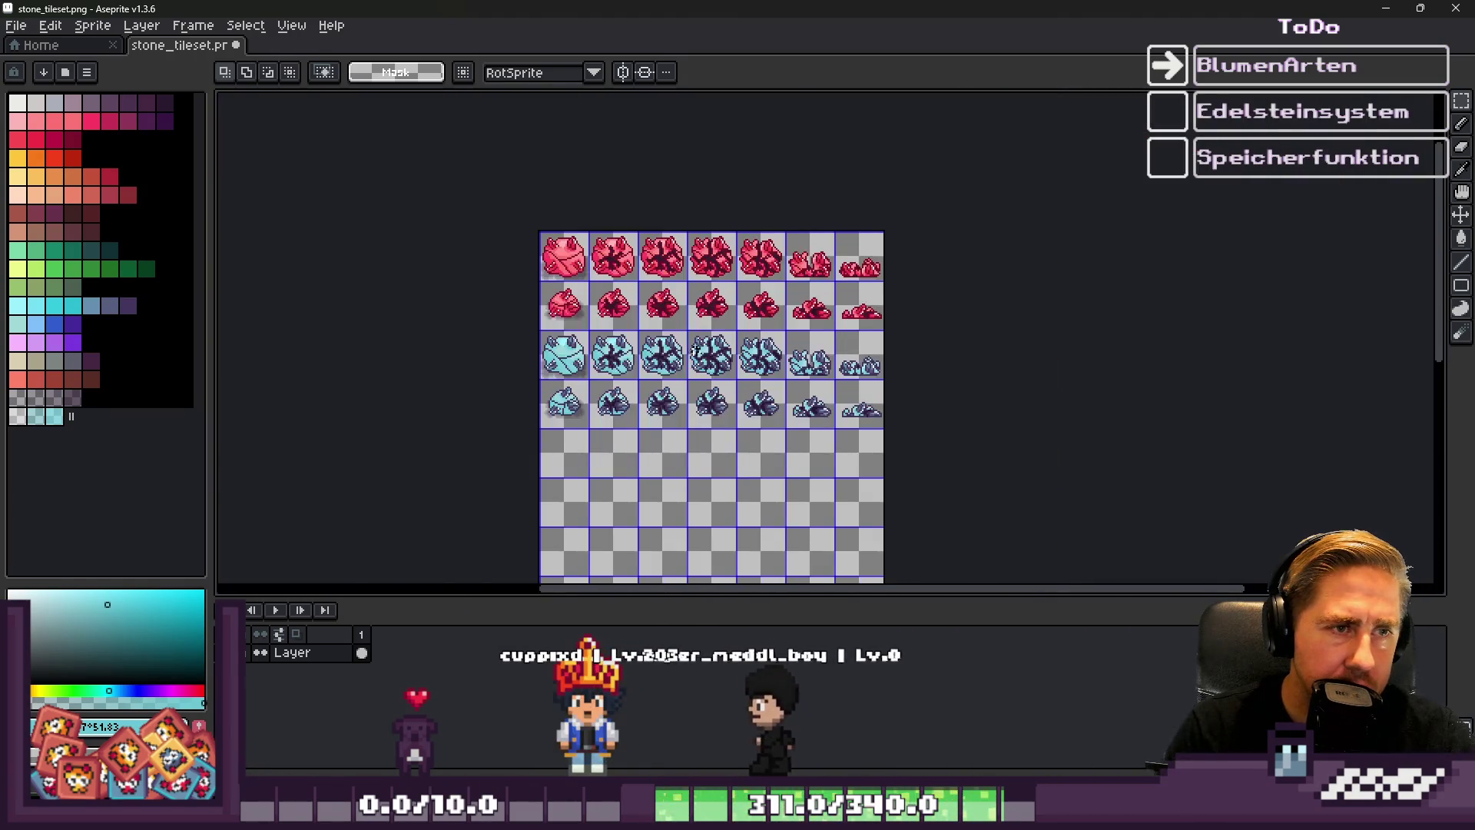
scroll(1289, 417, up, 1)
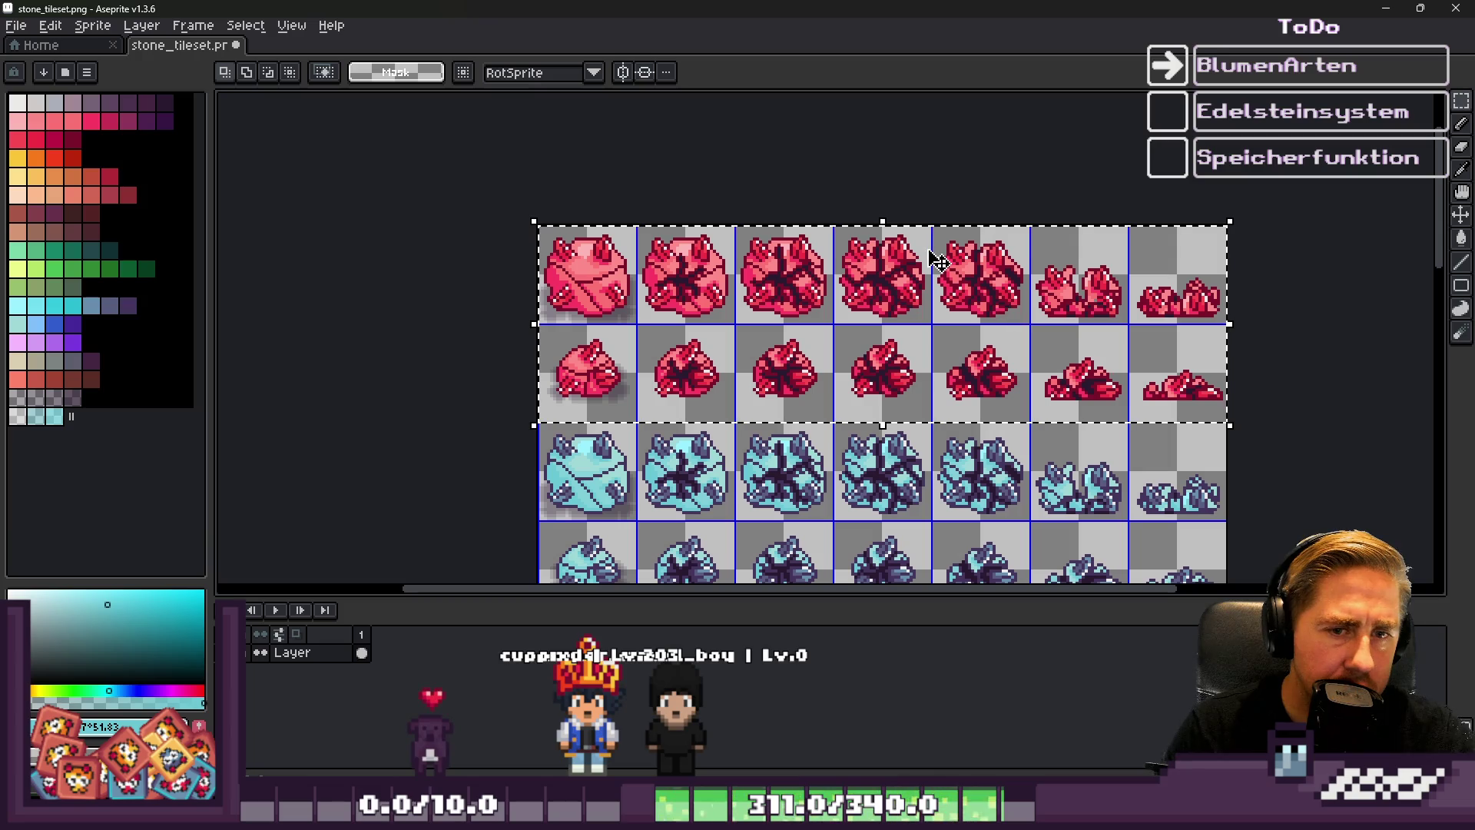
scroll(929, 244, down, 3)
scroll(890, 438, up, 6)
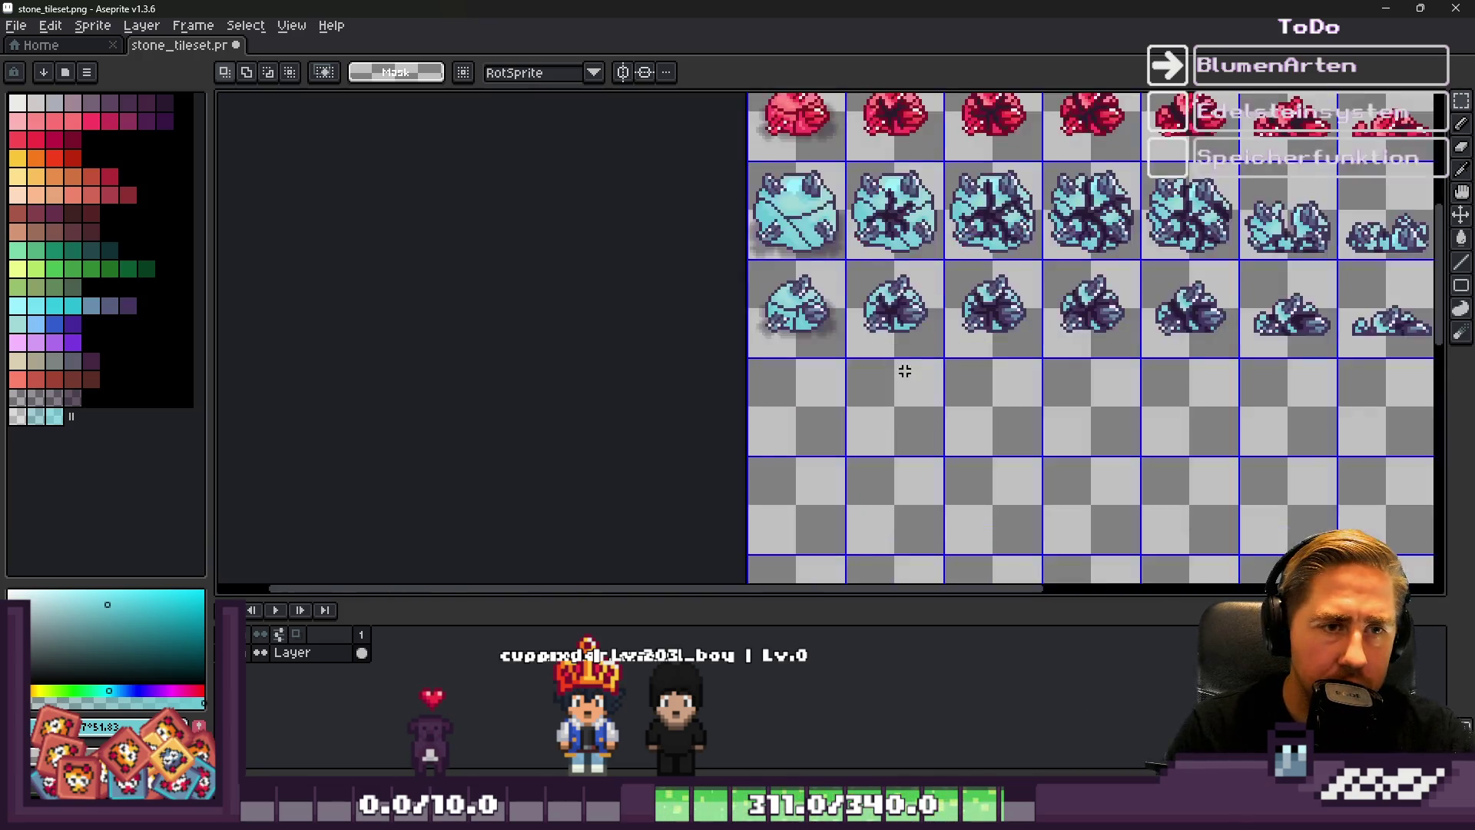
key(ctrl+v)
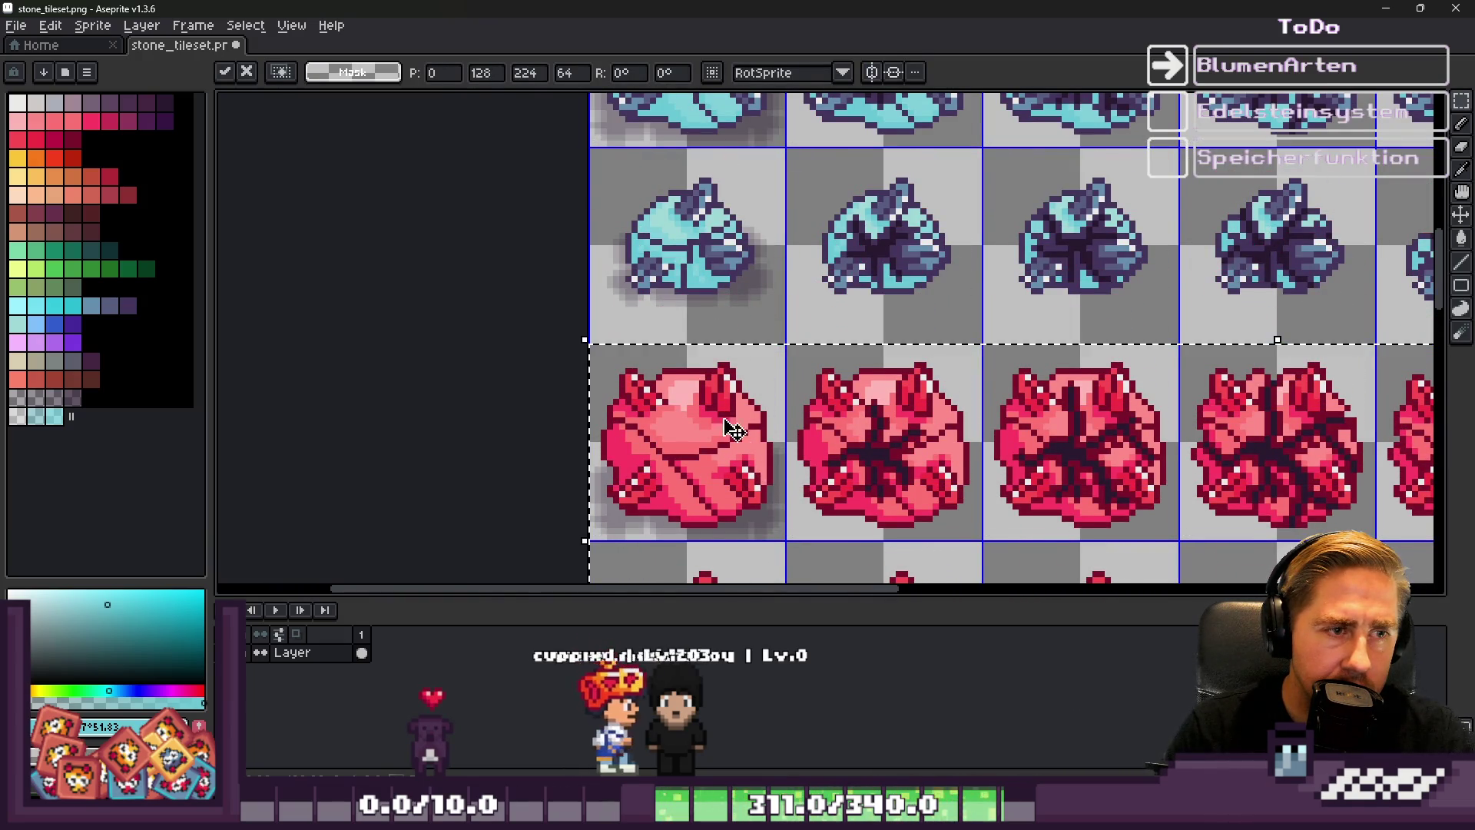
scroll(740, 444, down, 3)
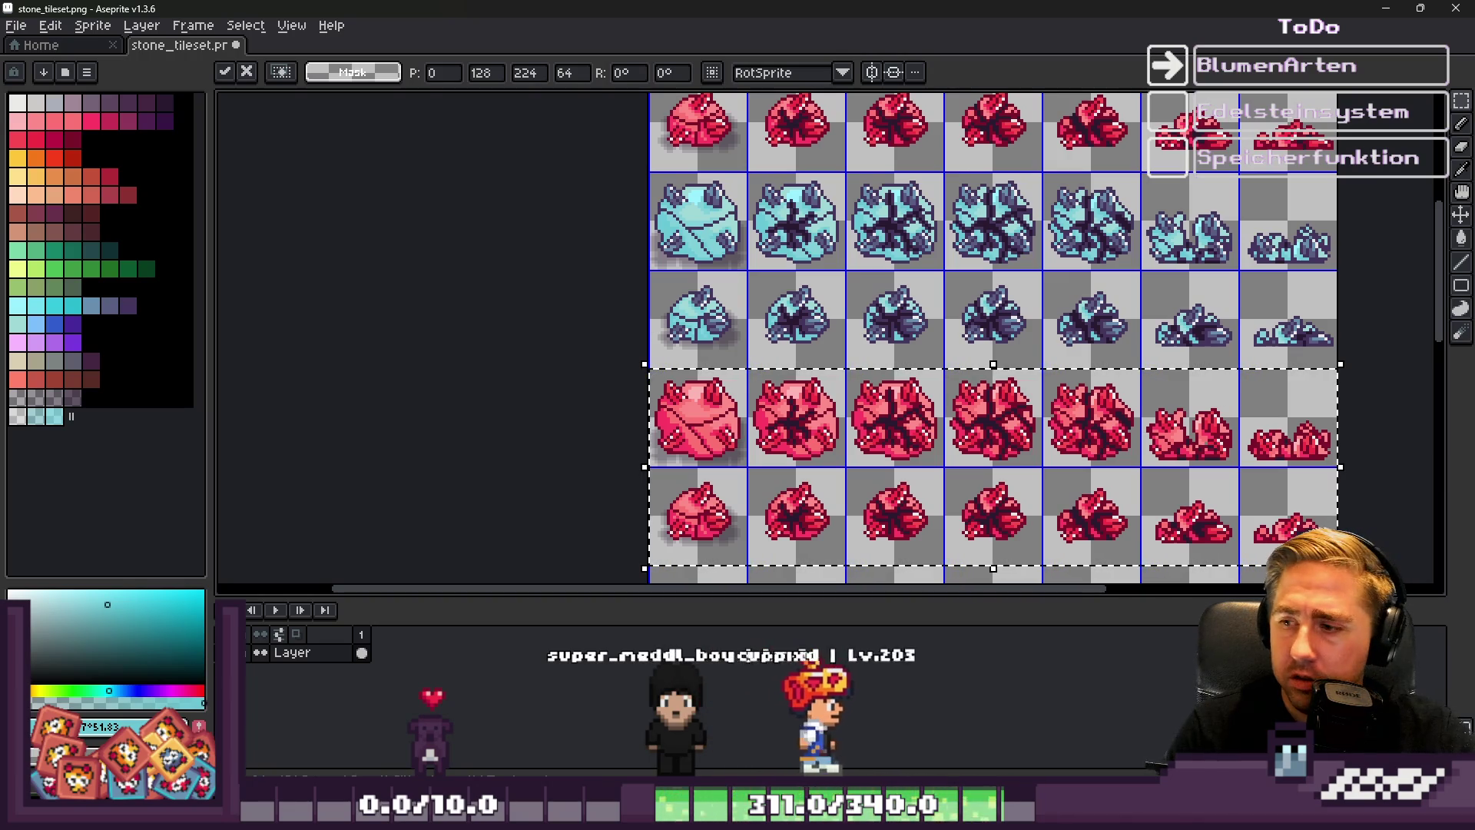
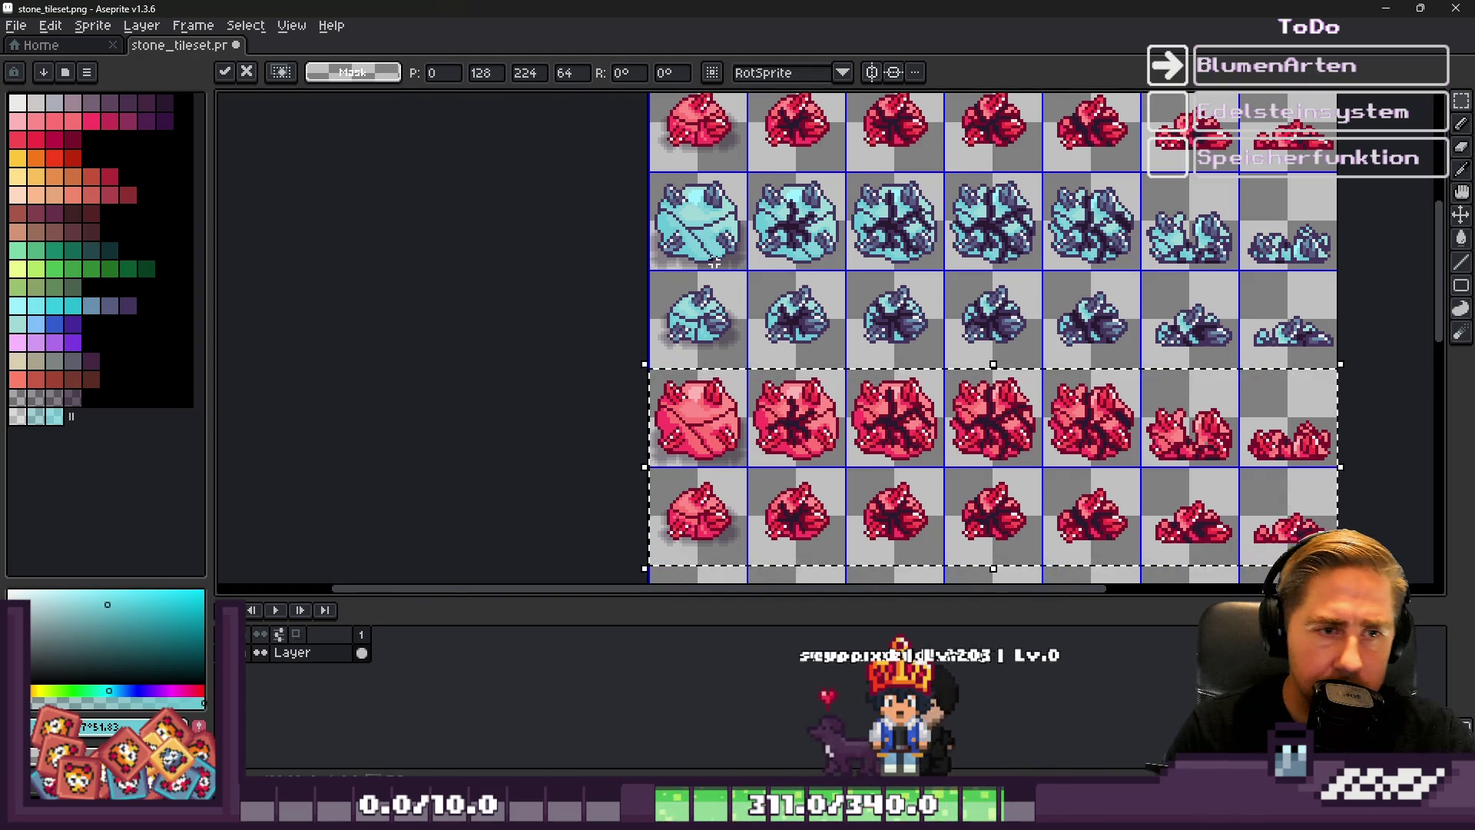
Commit the moved red crystal rows and drop the selection.
scroll(714, 262, down, 2)
scroll(692, 246, up, 3)
scroll(666, 234, up, 3)
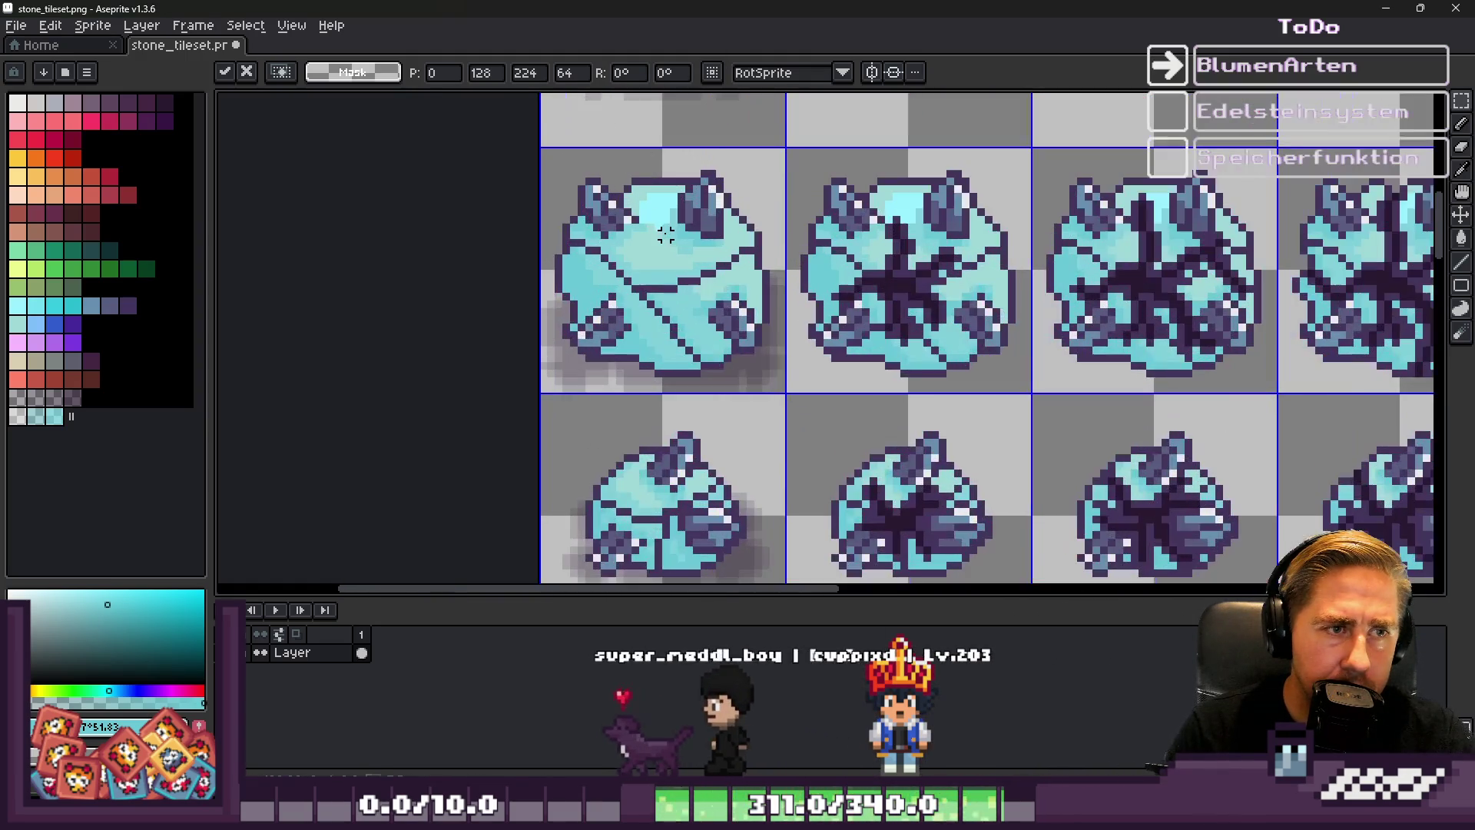
scroll(660, 237, up, 4)
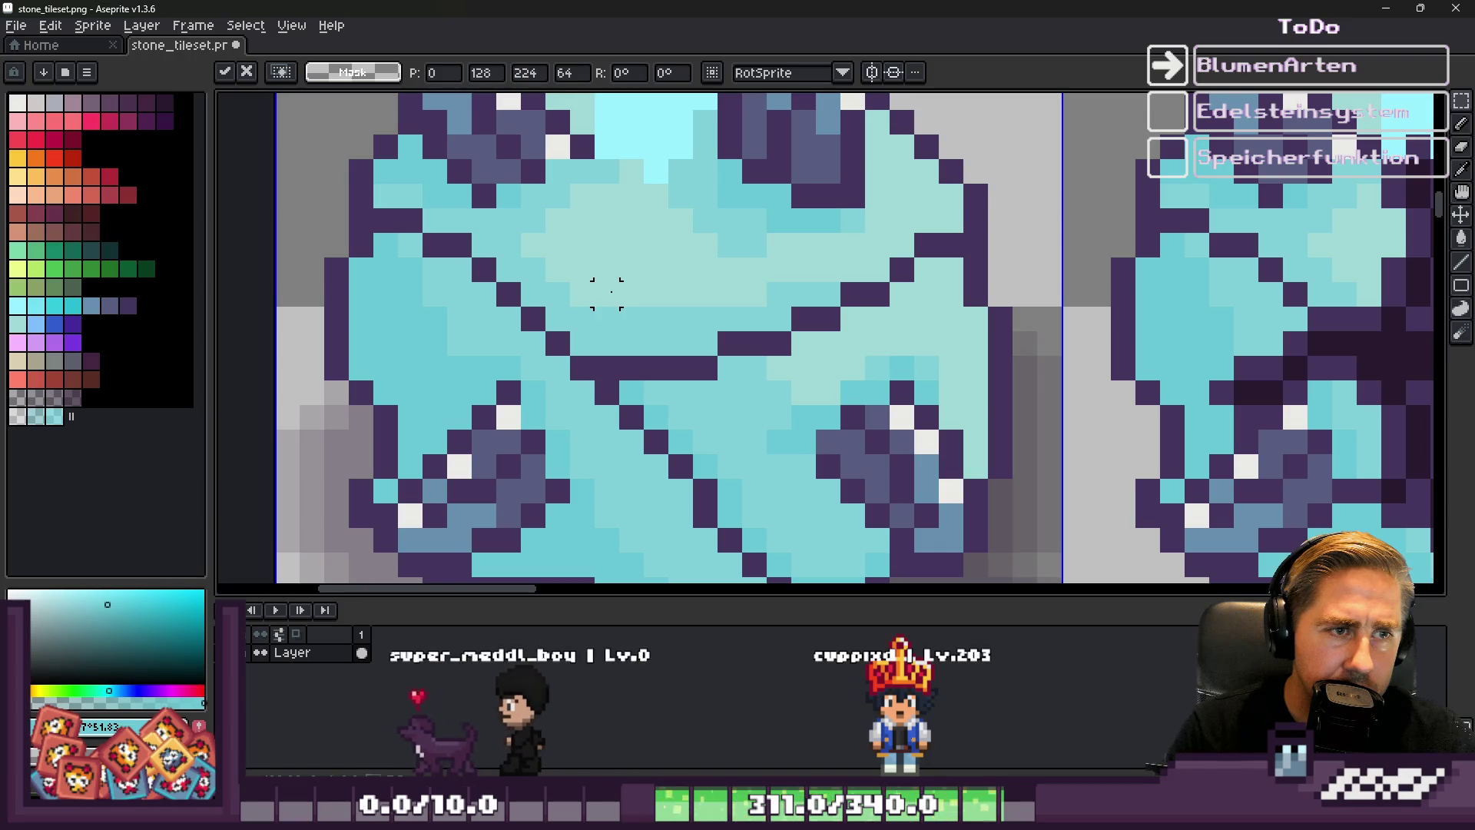
scroll(706, 297, down, 1)
scroll(614, 296, down, 3)
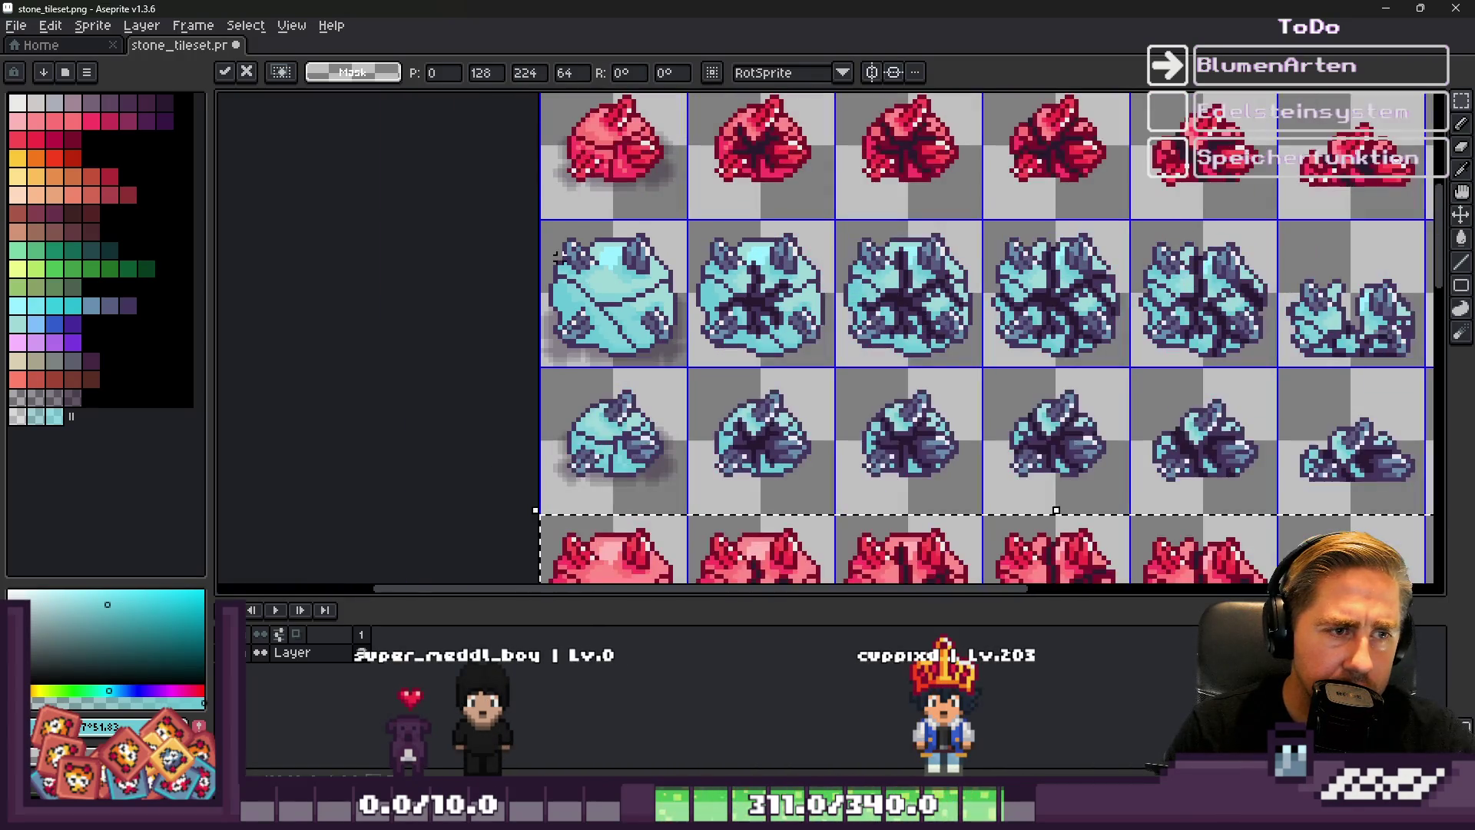
click(541, 221)
Marquee-select the cyan crystal rows, extending the selection up to the red row.
drag(1165, 415, 1099, 461)
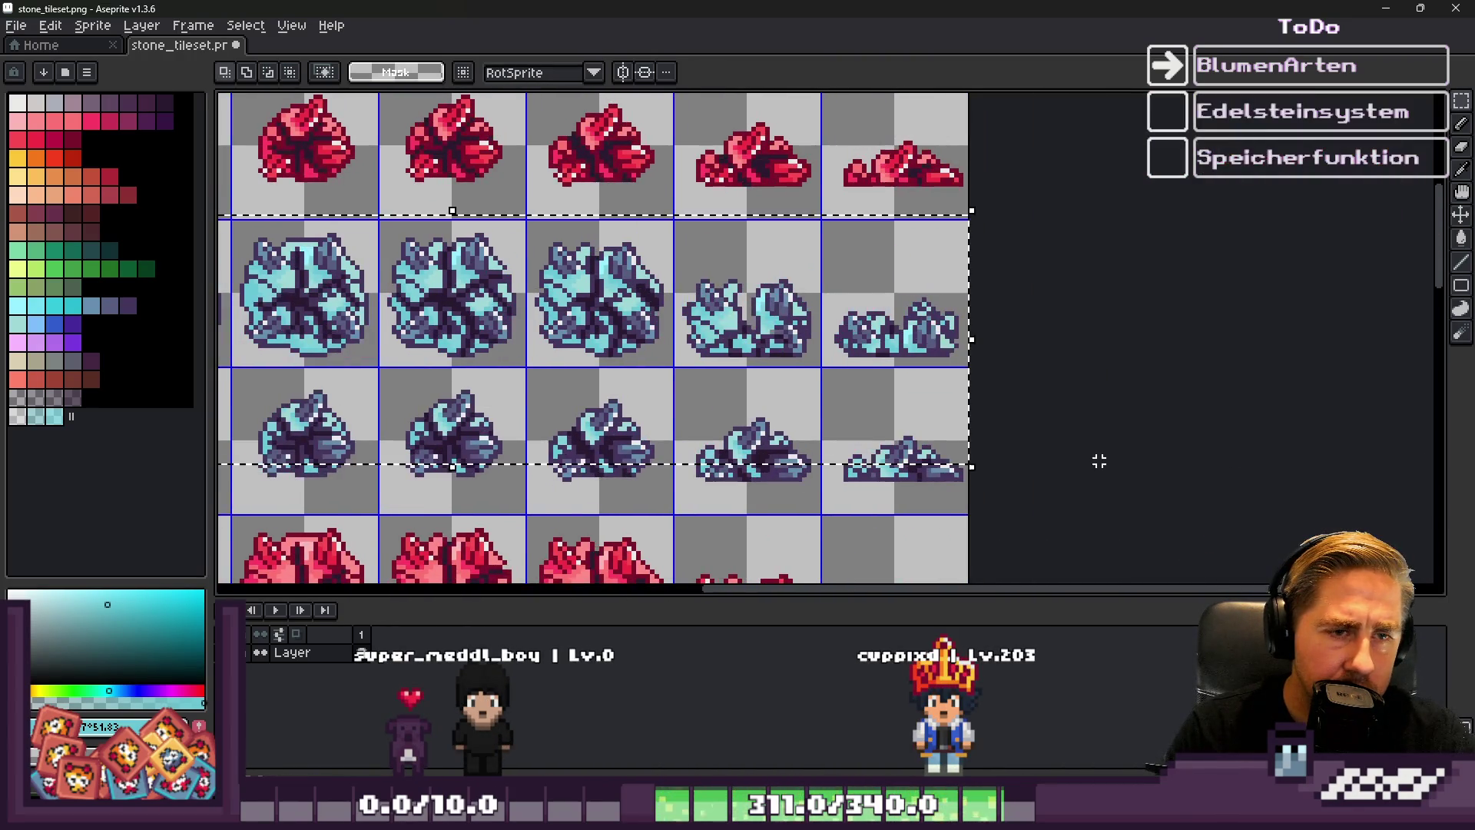
scroll(934, 502, up, 2)
mouse_move(986, 517)
mouse_down()
mouse_move(862, 341)
mouse_move(791, 330)
mouse_move(767, 309)
mouse_up()
scroll(938, 421, up, 2)
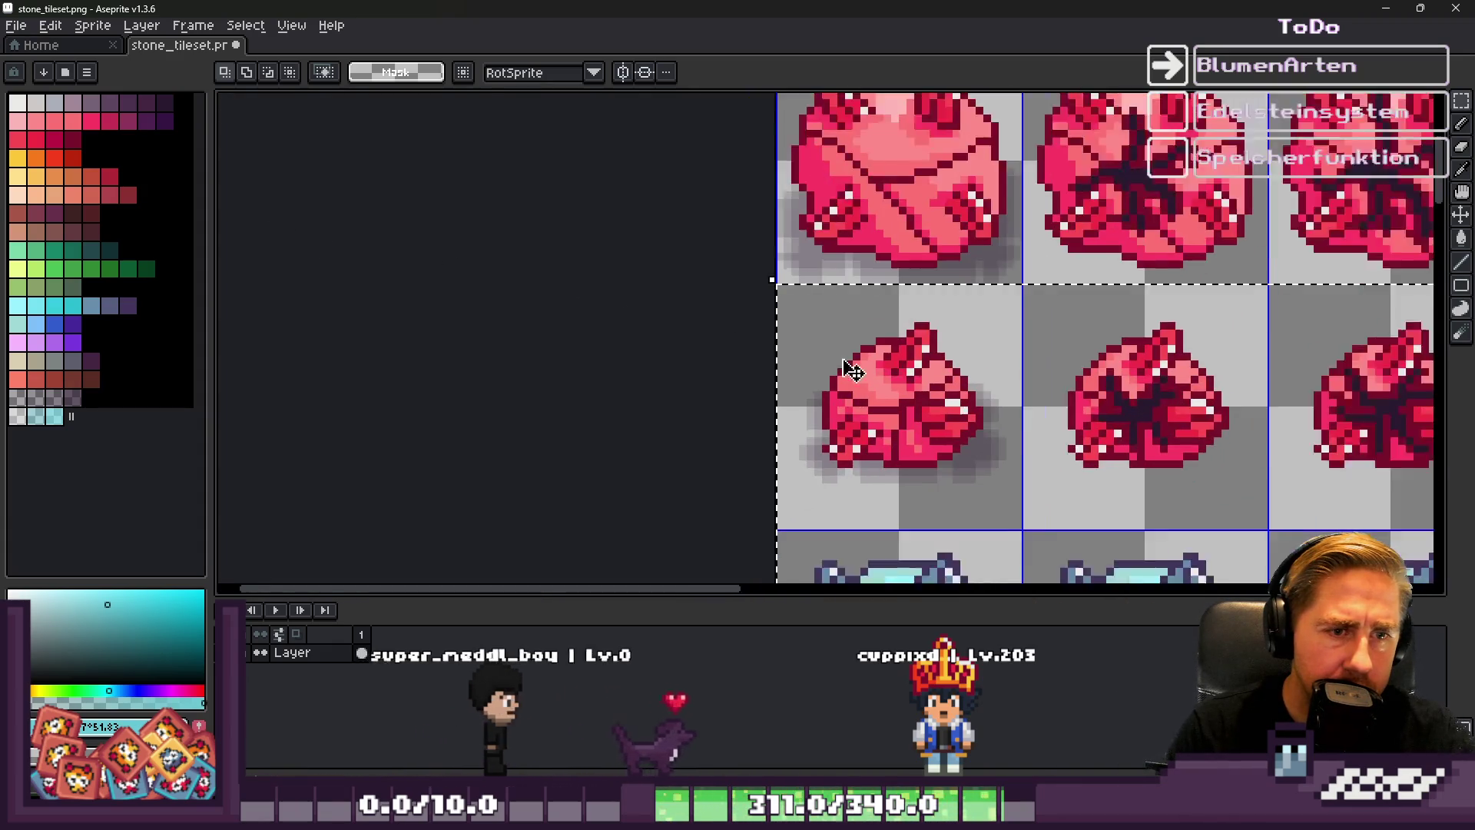
scroll(820, 315, down, 5)
scroll(843, 534, up, 10)
Switch among the eyedropper, marquee and magic wand tools while inspecting the crystal rows.
key(i)
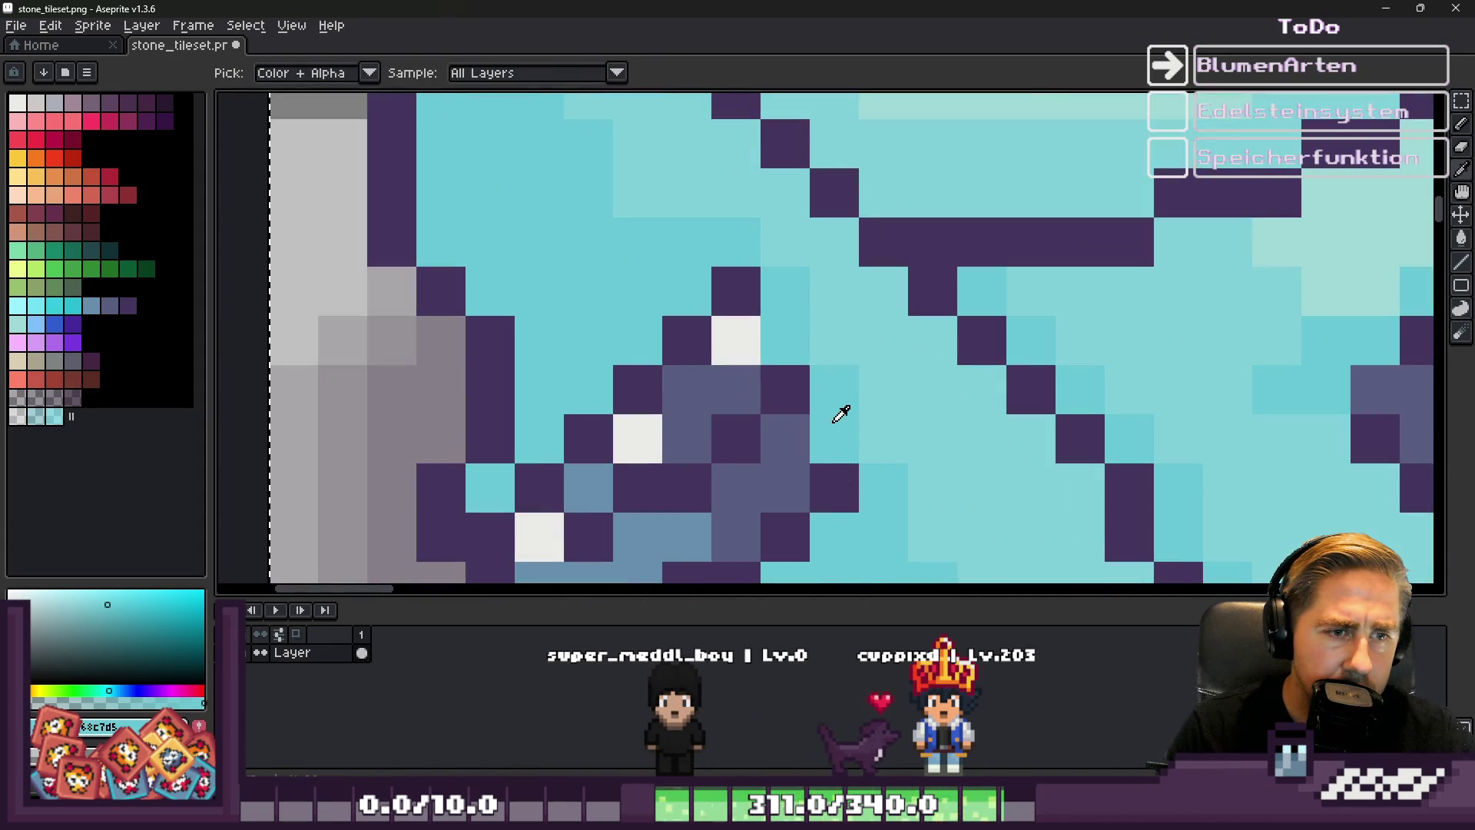
key(m)
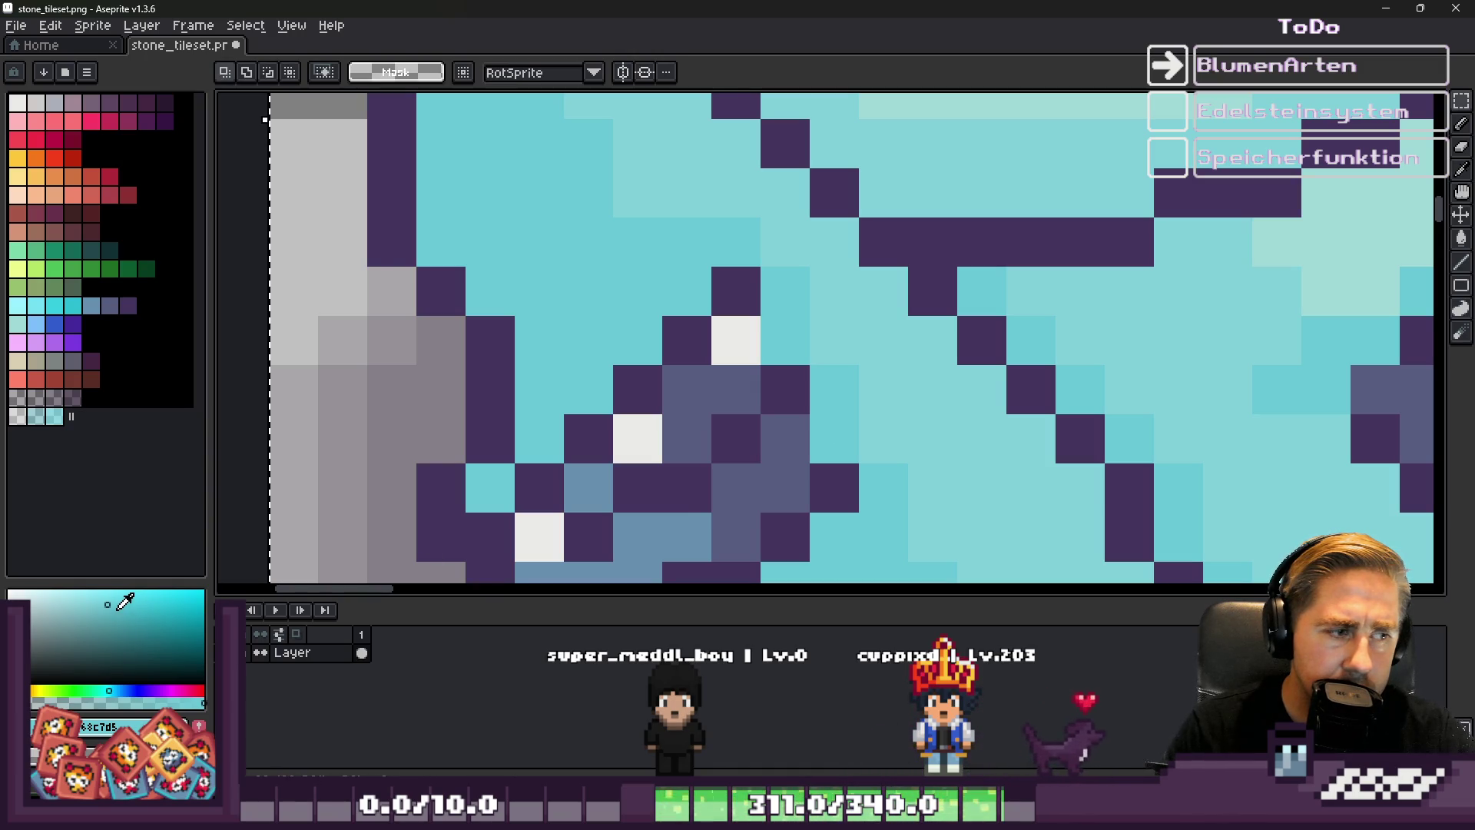
key(g)
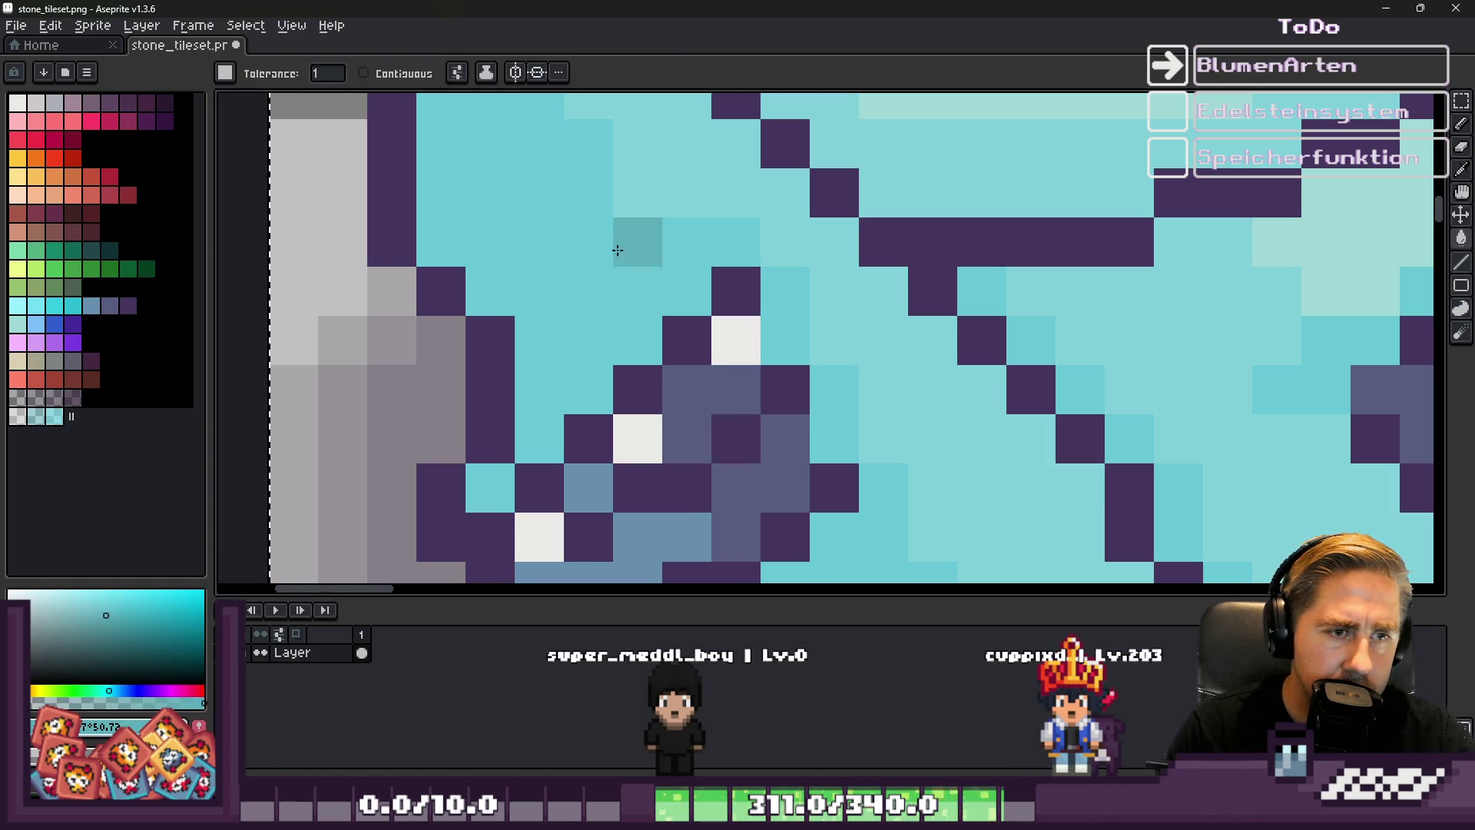
scroll(607, 255, down, 3)
scroll(607, 255, down, 6)
scroll(751, 330, up, 4)
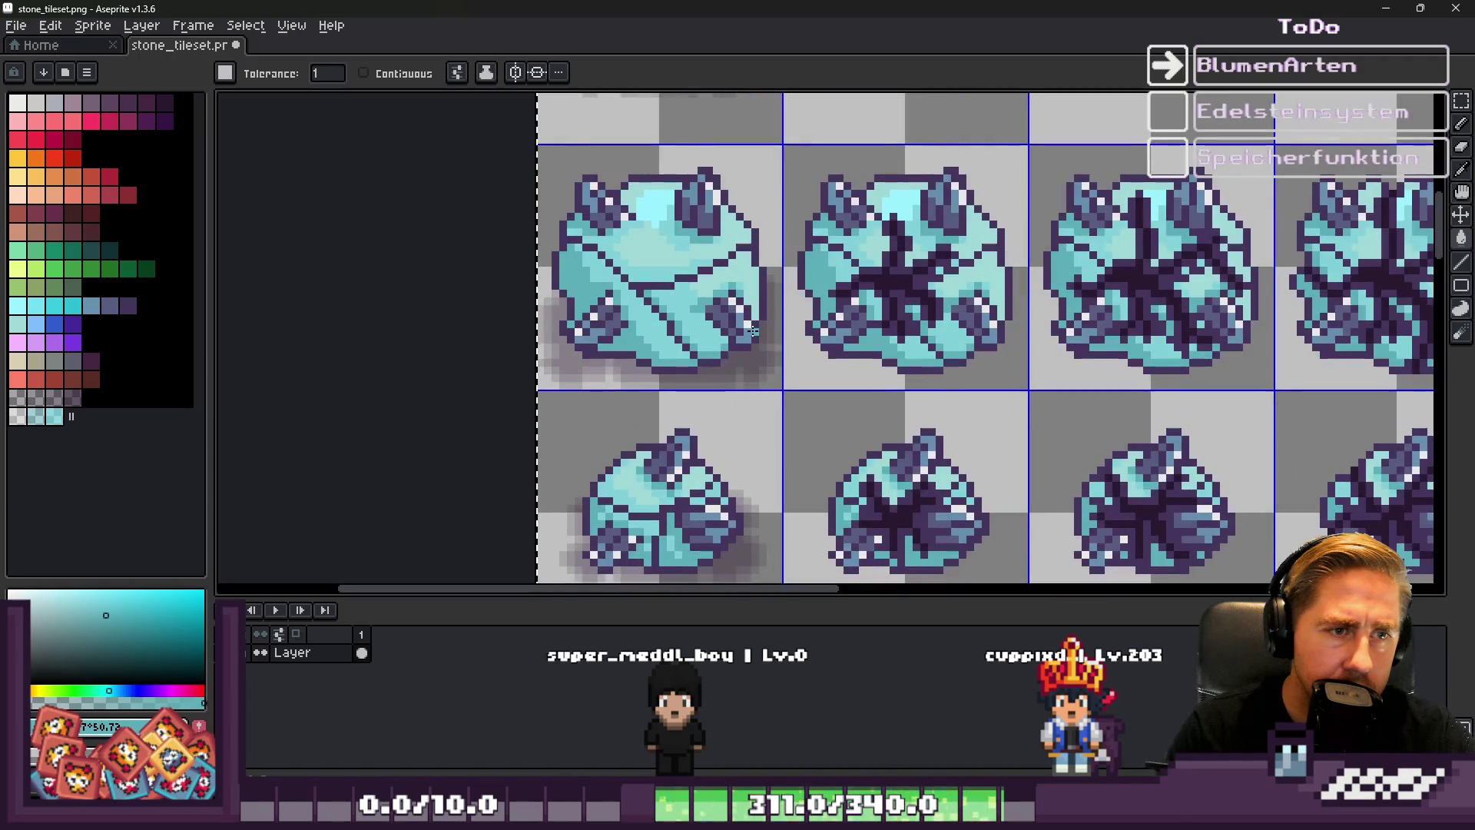
scroll(753, 331, down, 2)
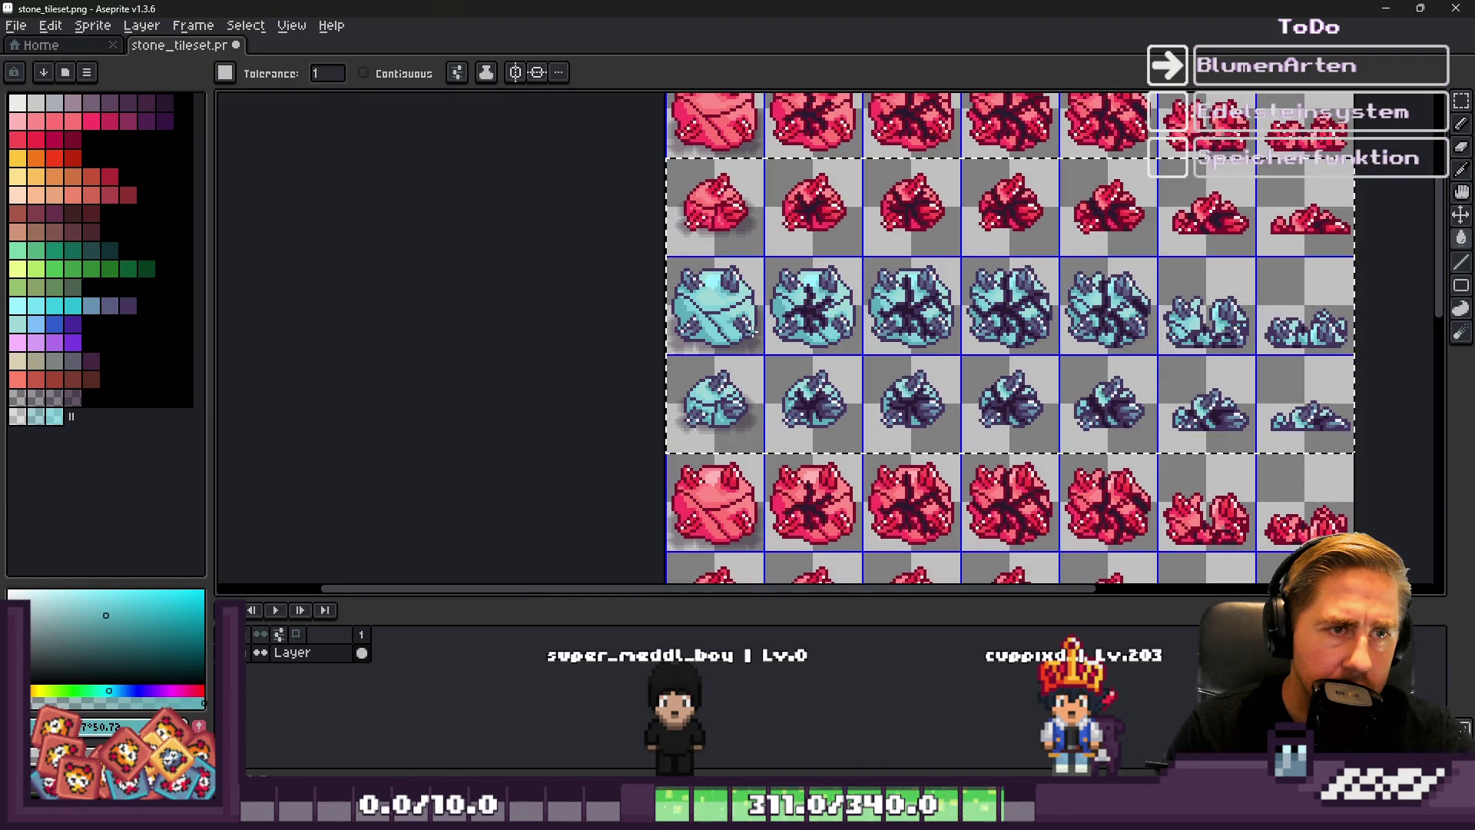
scroll(752, 330, up, 1)
scroll(719, 279, up, 4)
Sample the first crystal's bright cyan highlight colour with the eyedropper.
key(alt)
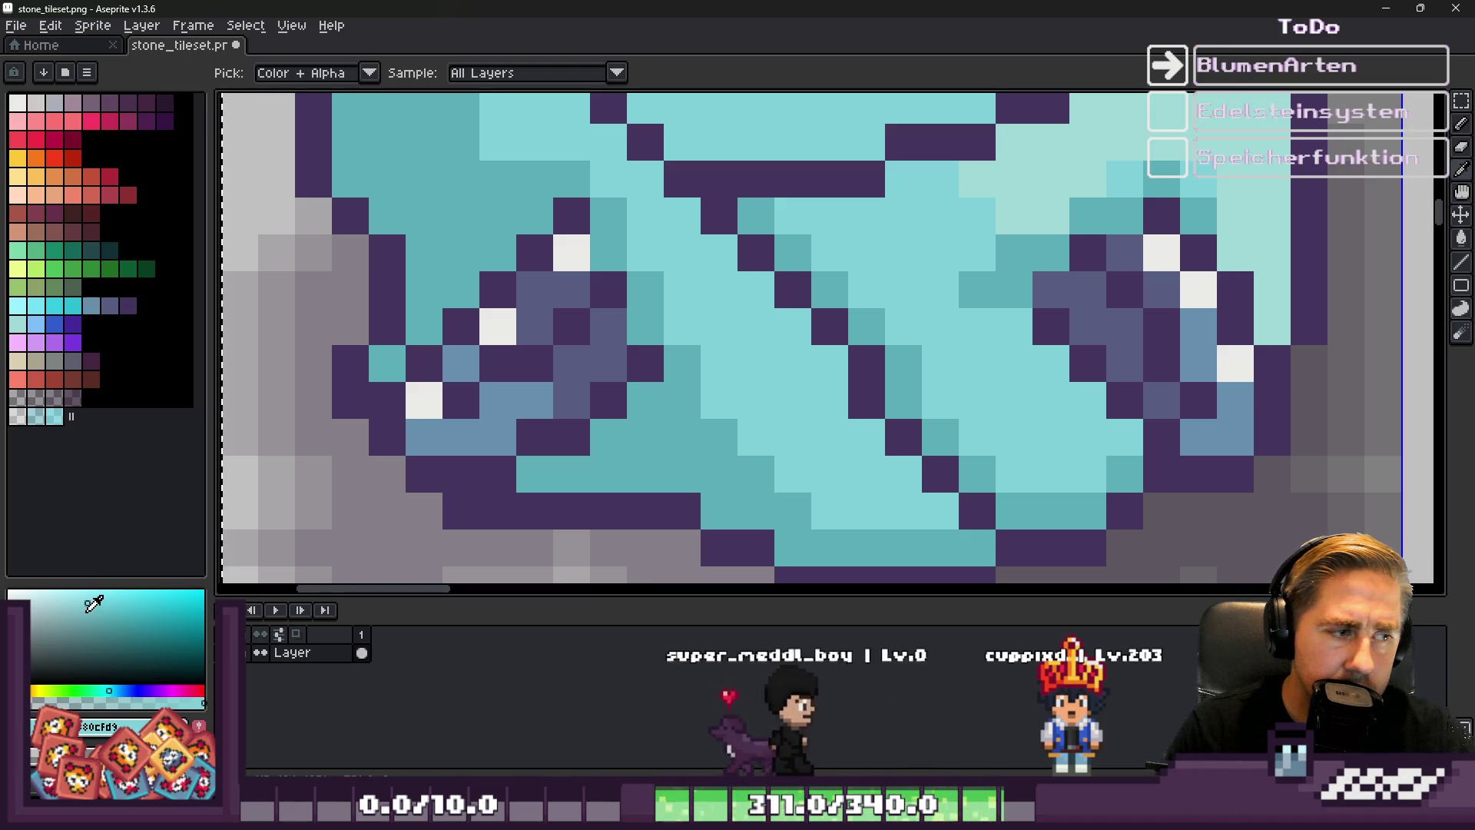
scroll(790, 352, down, 5)
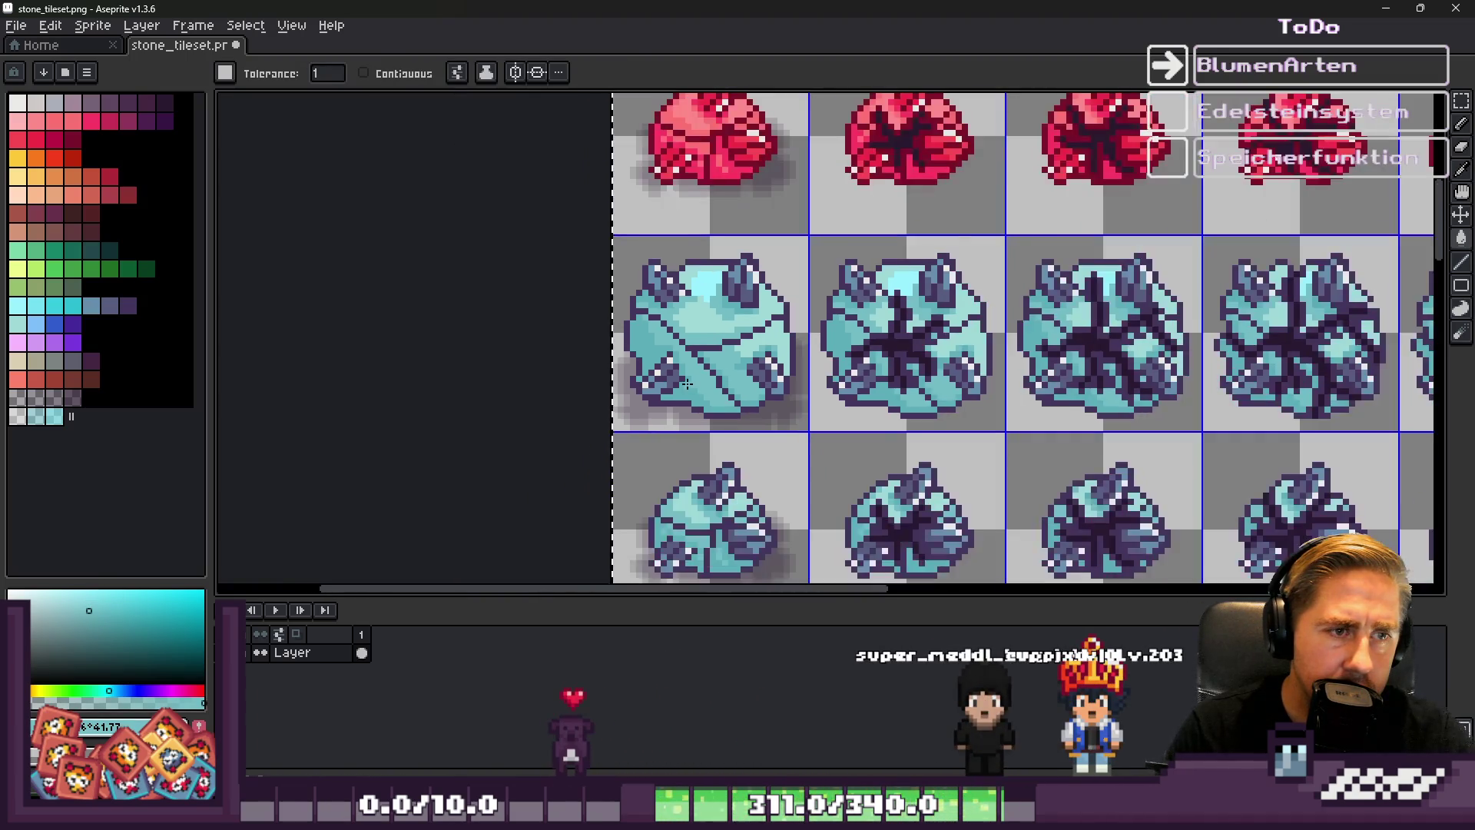
scroll(682, 368, up, 1)
scroll(693, 369, up, 5)
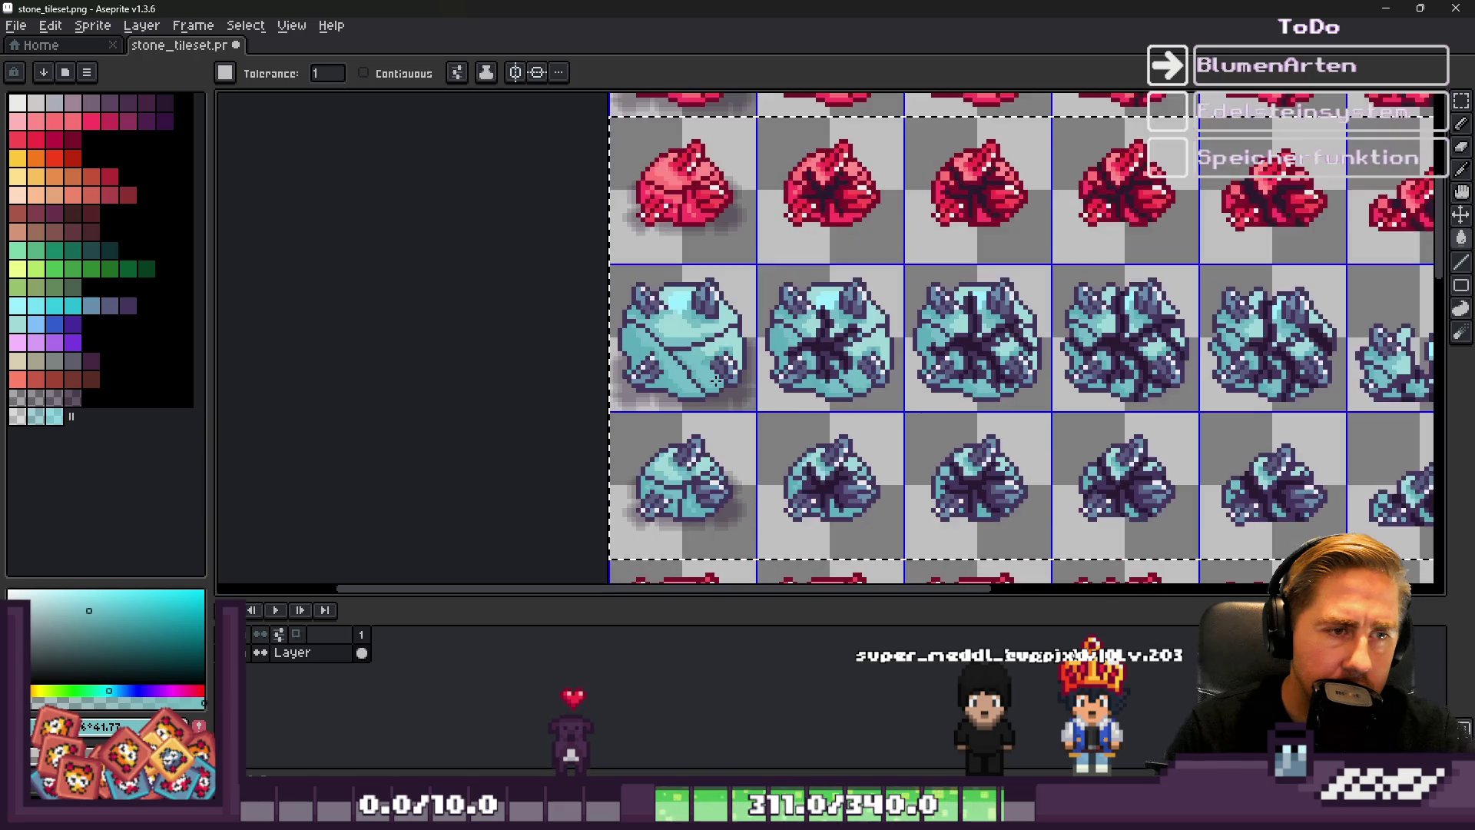
key(i)
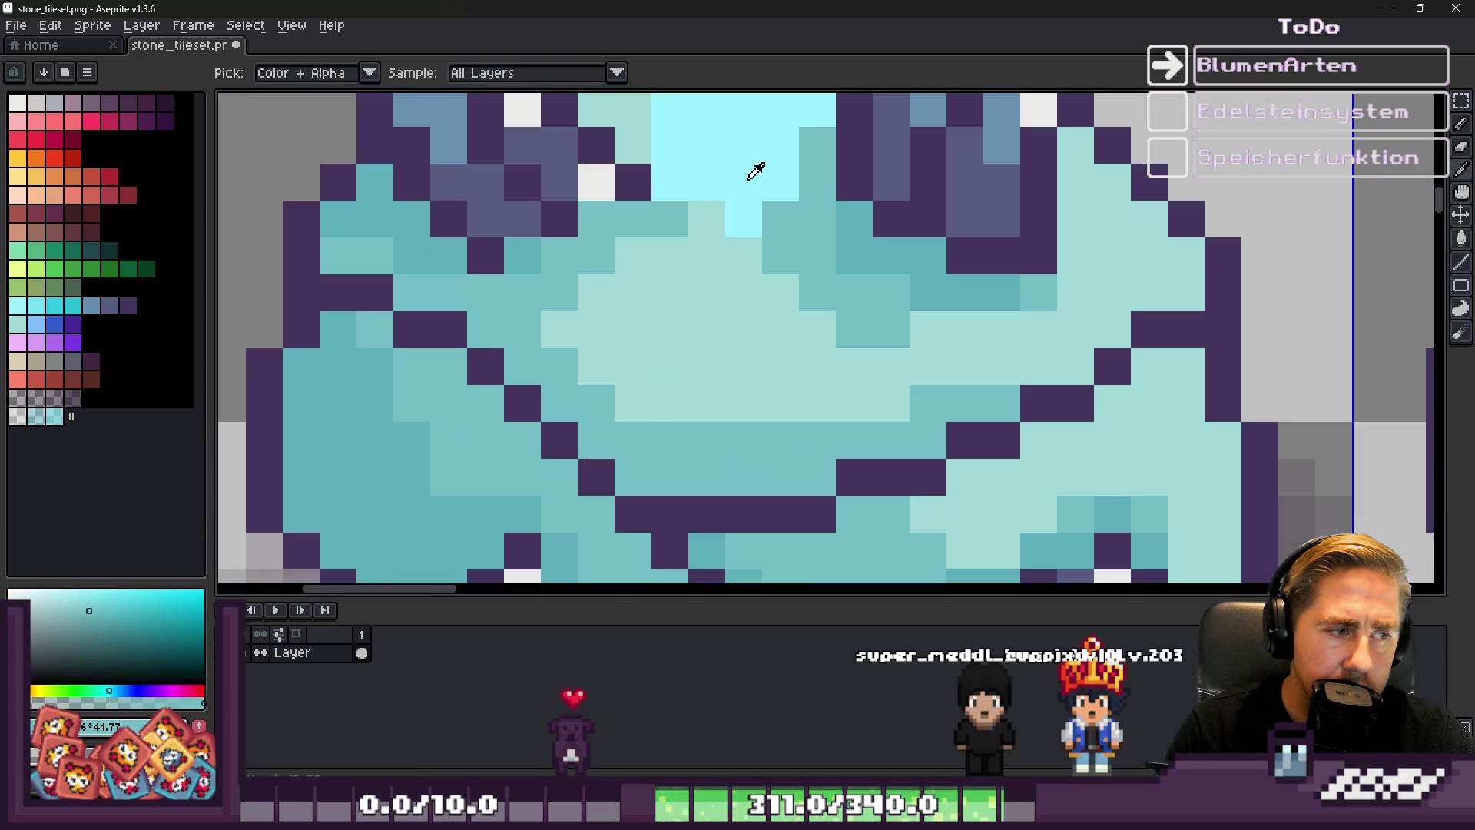
click(17, 325)
key(w)
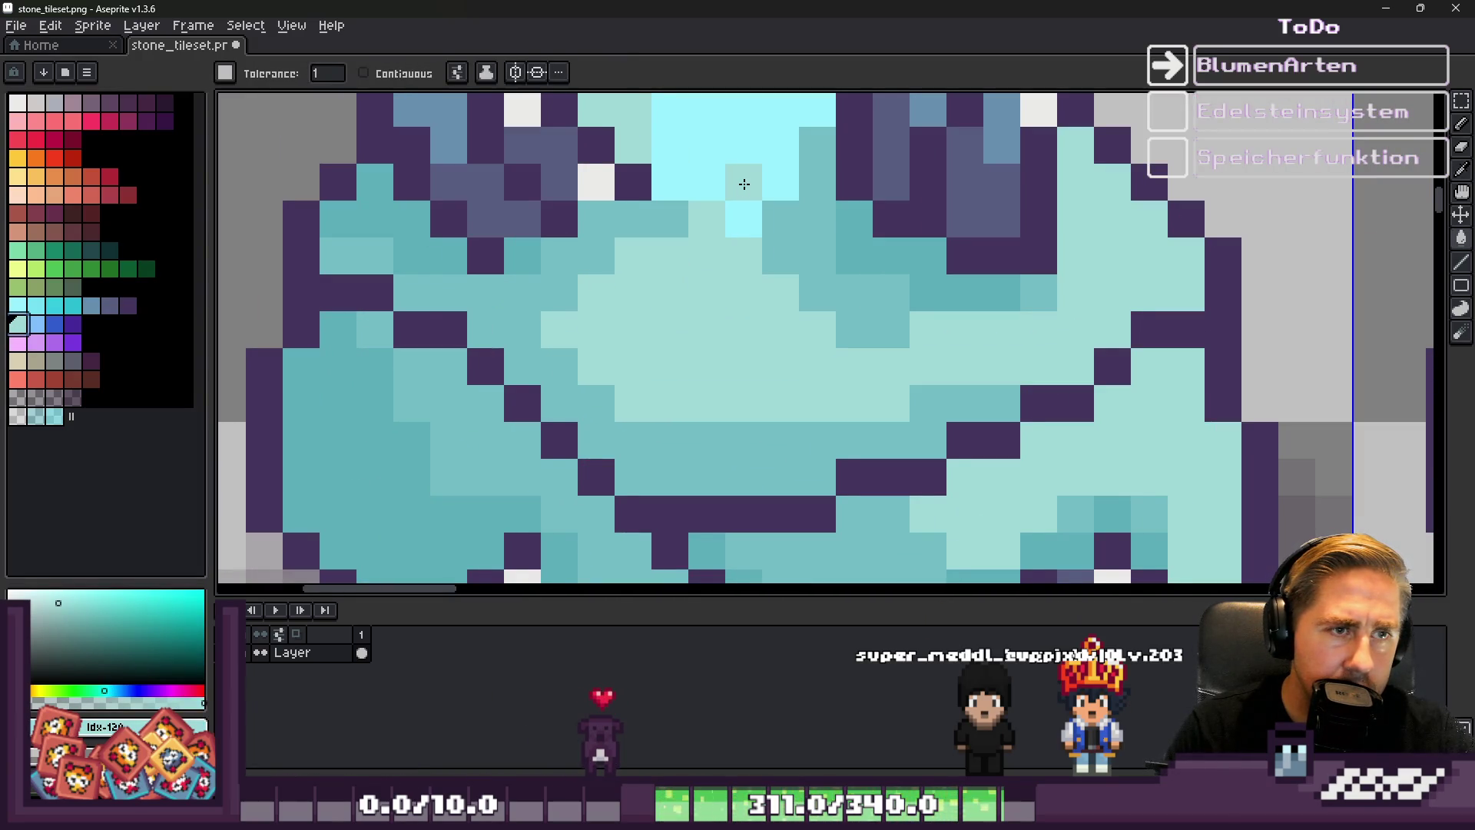
Paint-bucket the crystal's top highlight in a paler grey-teal, then lighten that shade further.
click(36, 603)
key(g)
click(752, 175)
scroll(753, 176, down, 3)
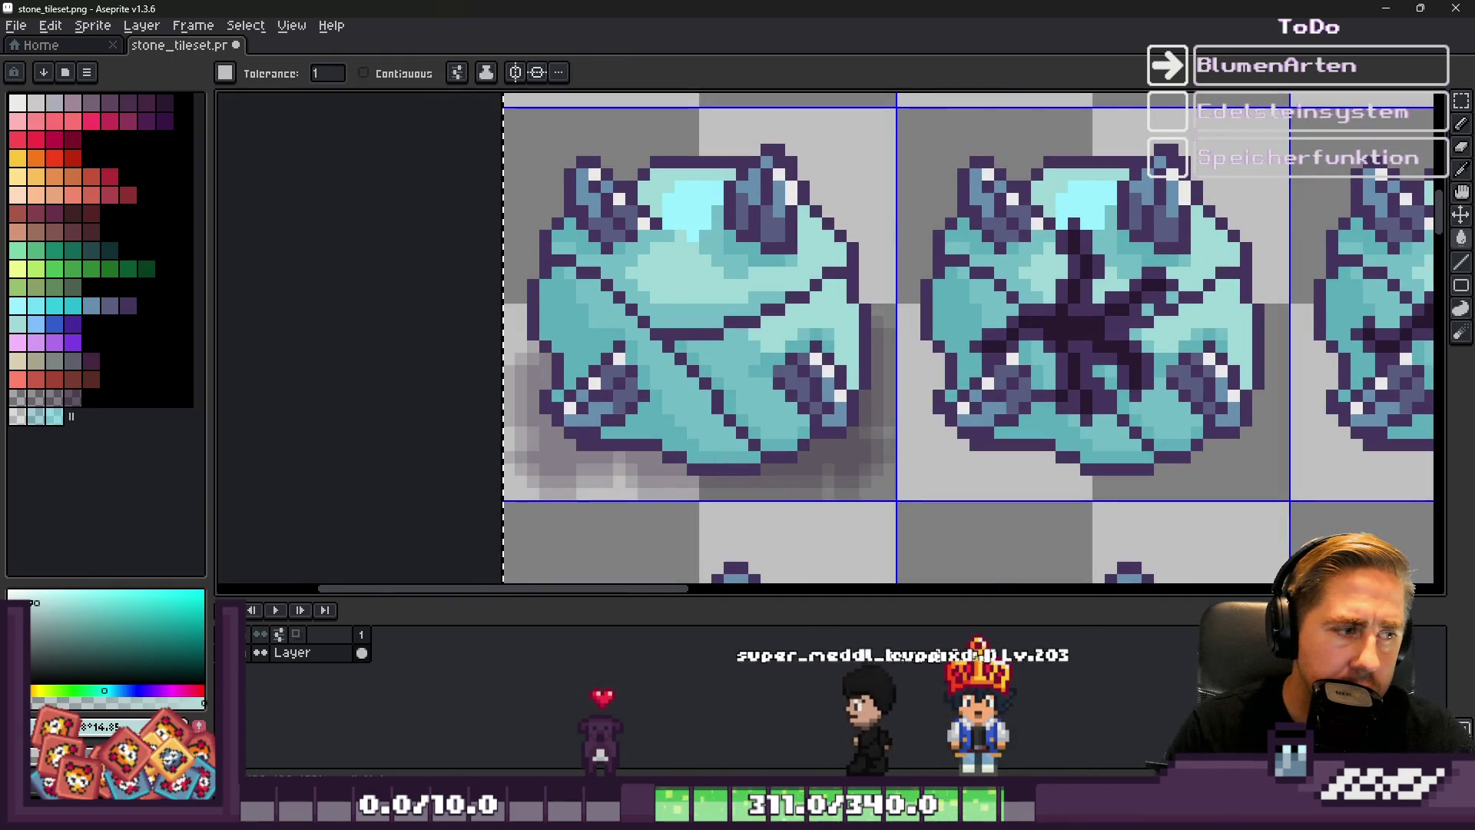
click(21, 596)
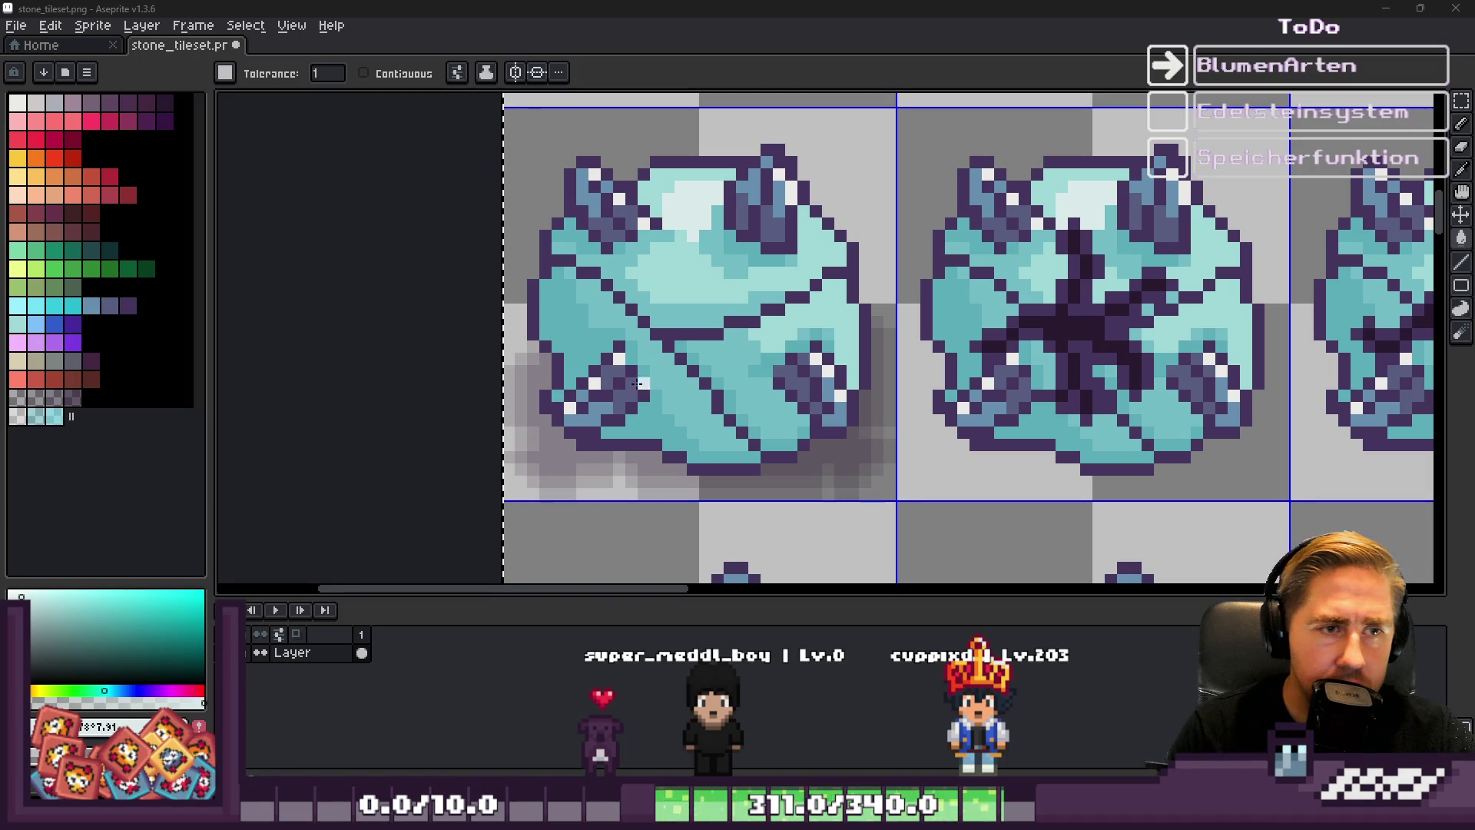
scroll(648, 370, down, 5)
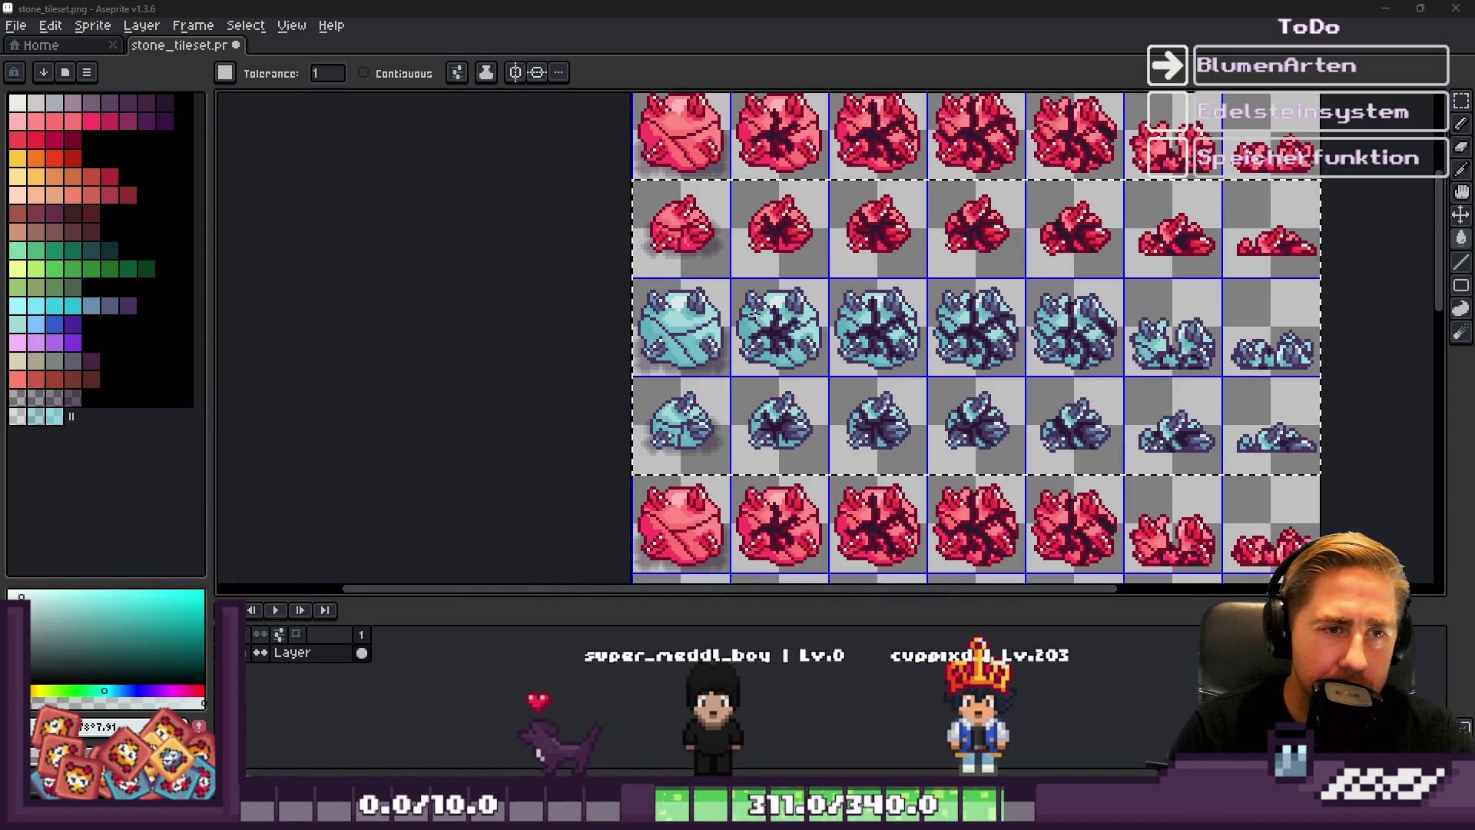
scroll(801, 244, up, 1)
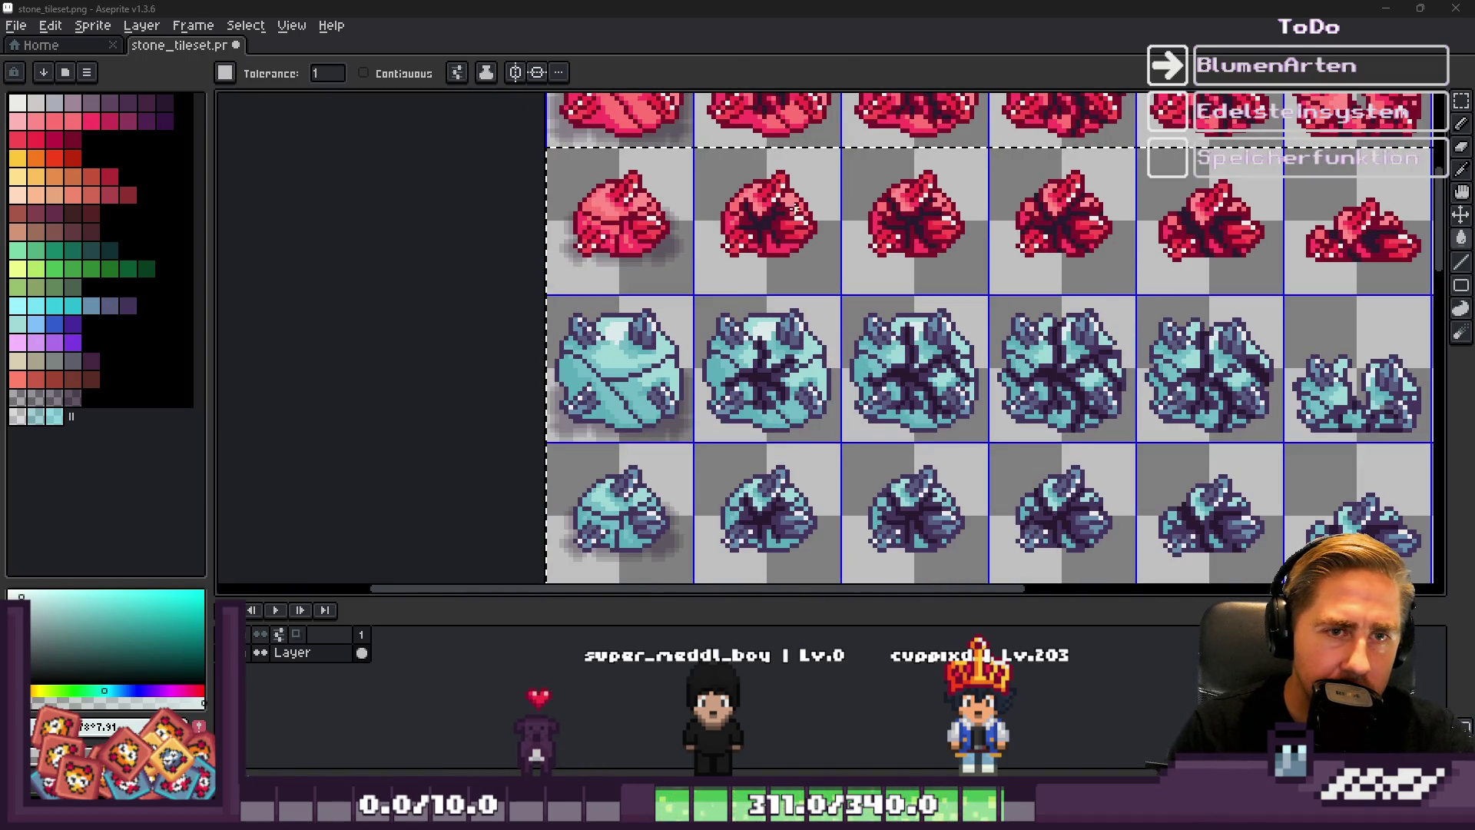
scroll(791, 189, down, 3)
scroll(754, 251, up, 3)
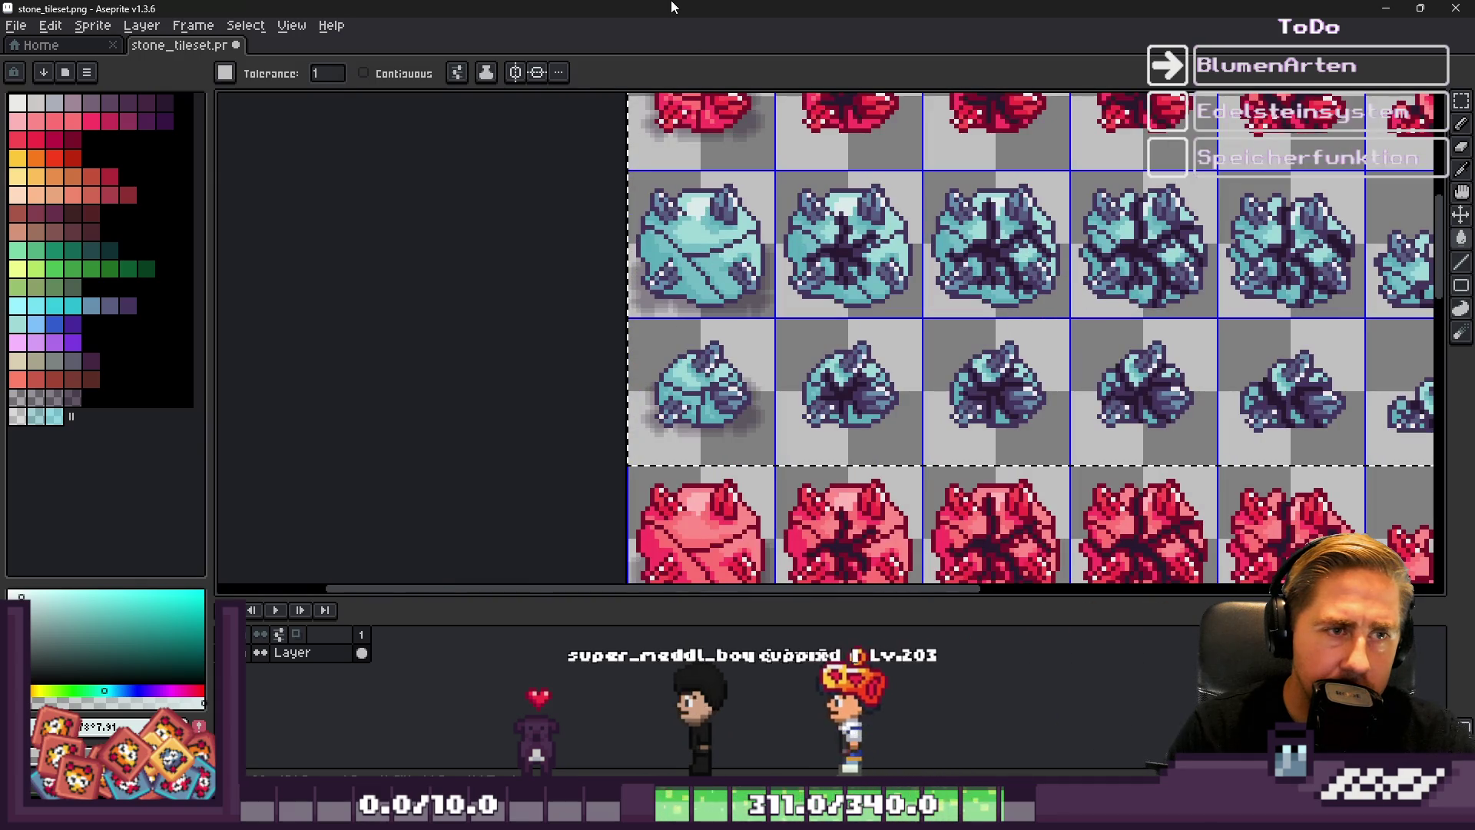
Marquee-select the lower red crystal rows and move the Aseprite window down to reveal Godot.
key(m)
scroll(709, 98, down, 3)
scroll(623, 285, up, 3)
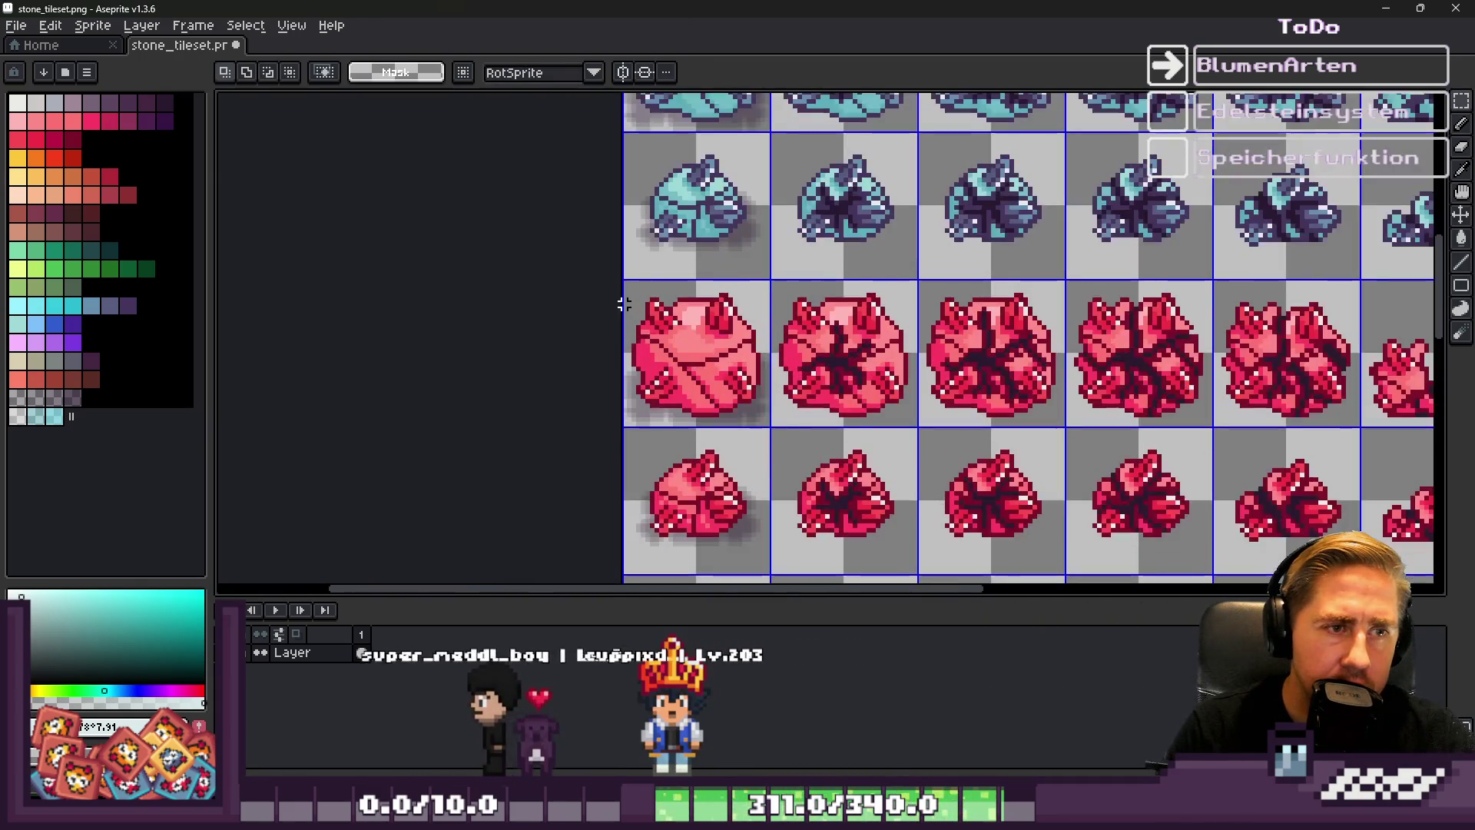
mouse_move(624, 286)
mouse_down()
mouse_move(1021, 487)
mouse_move(828, 456)
mouse_up()
scroll(1116, 395, down, 3)
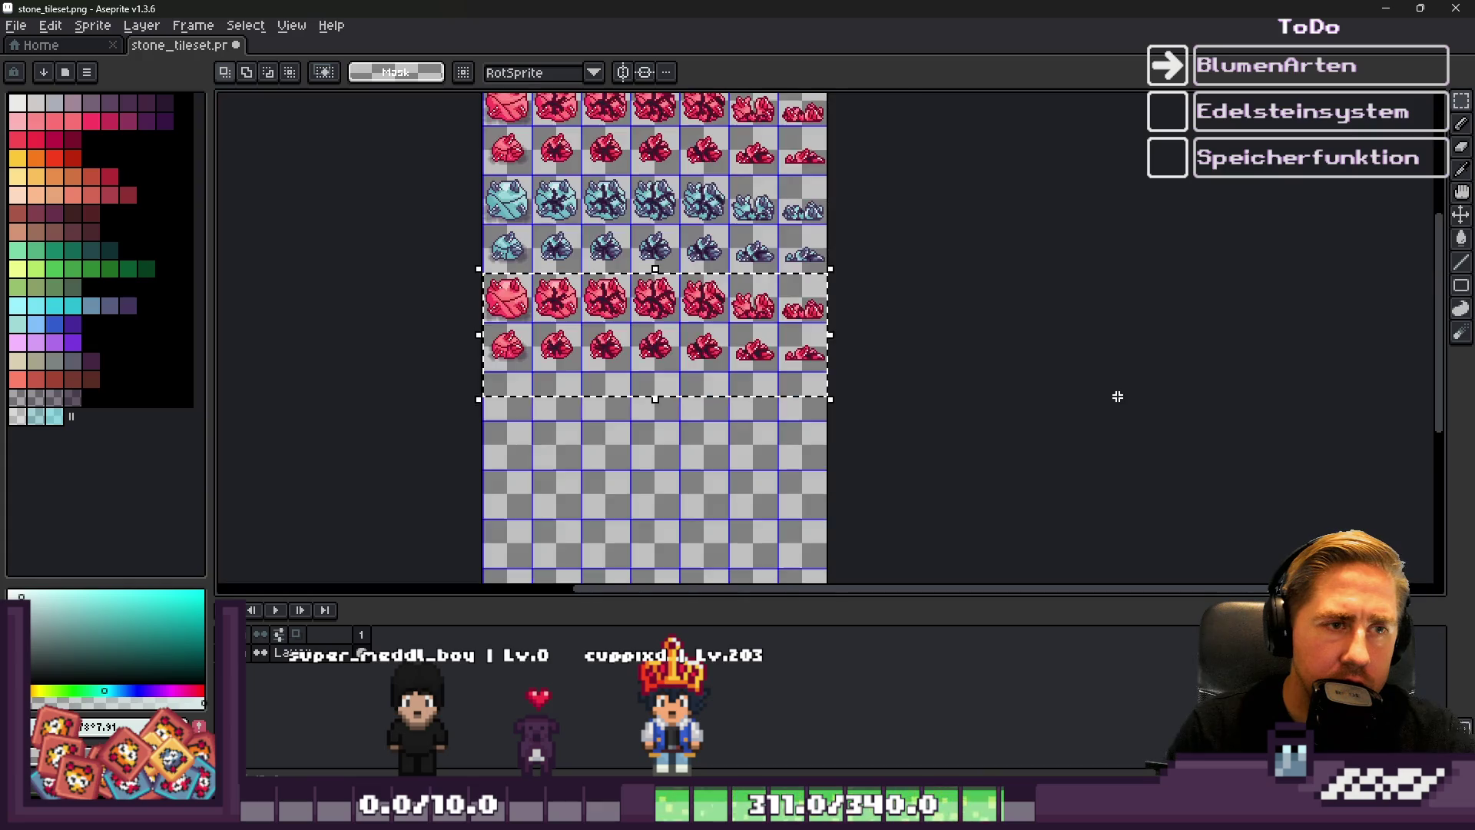
scroll(645, 333, up, 2)
mouse_move(614, 9)
mouse_down()
mouse_move(625, 229)
mouse_move(802, 440)
mouse_move(818, 481)
mouse_move(796, 421)
mouse_up()
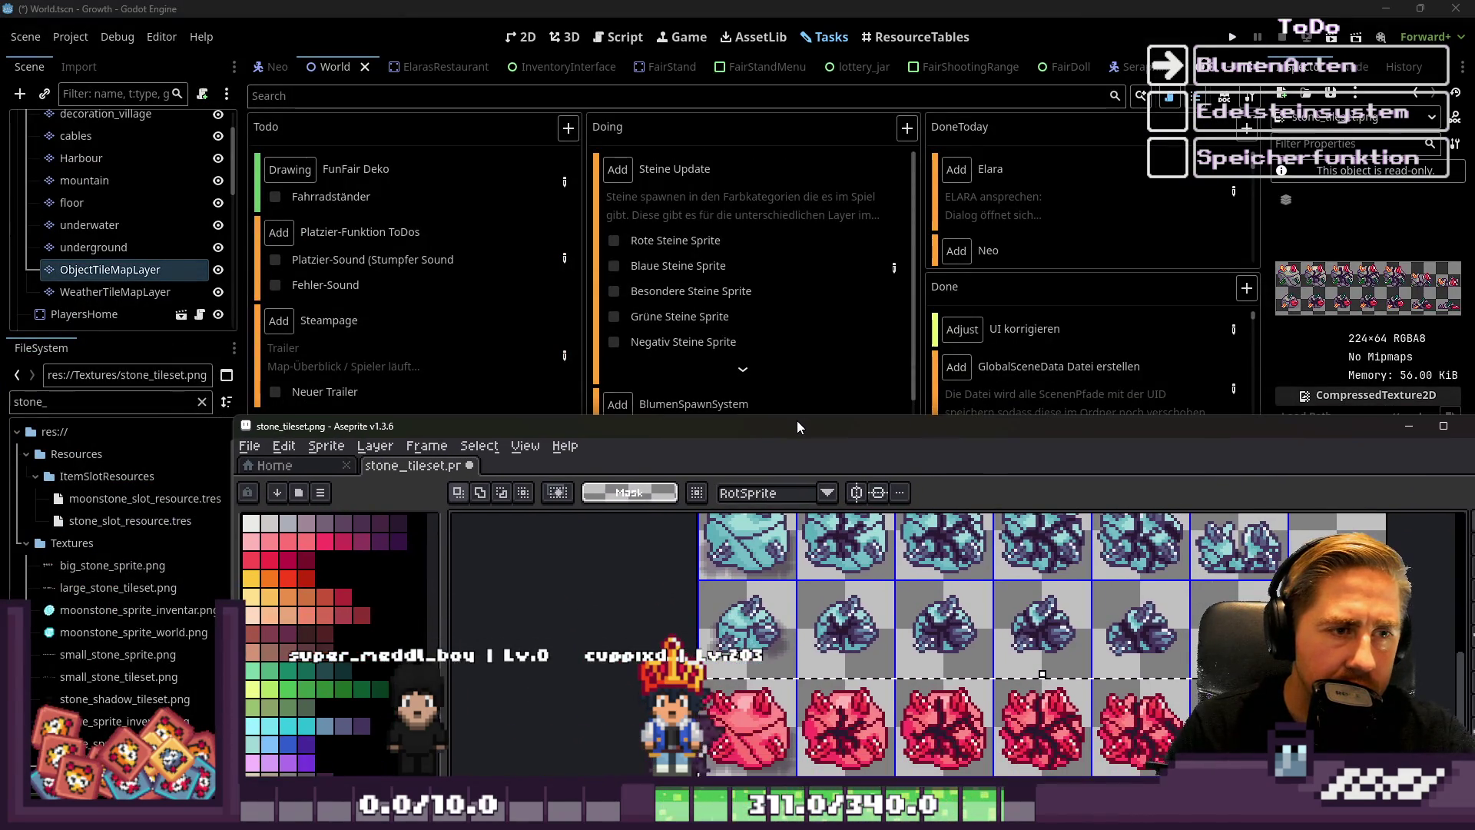
Expand Godot's Steine Update task card, then bring stone_tileset.png back and maximise Aseprite.
click(741, 369)
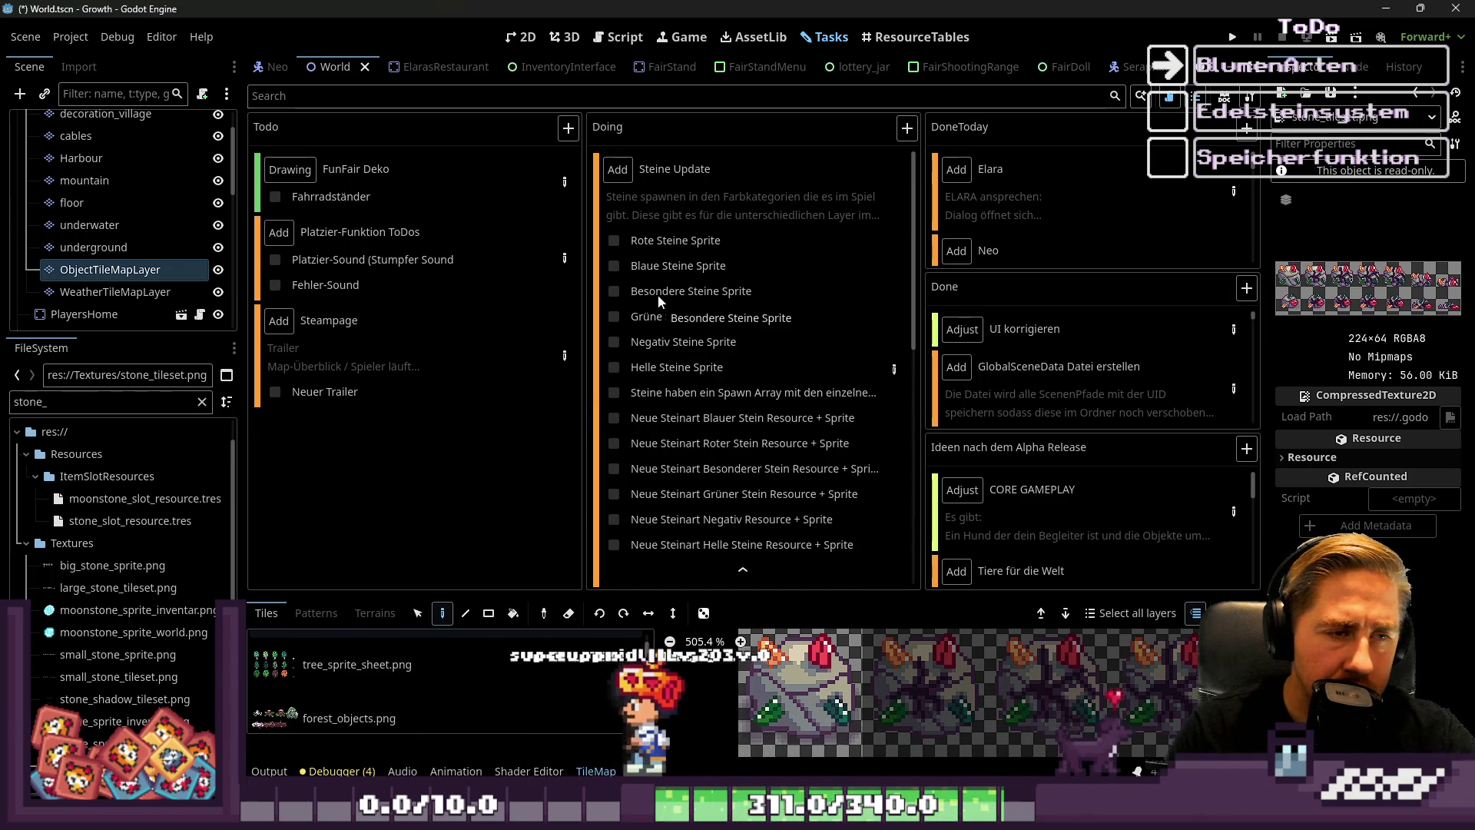
click(721, 388)
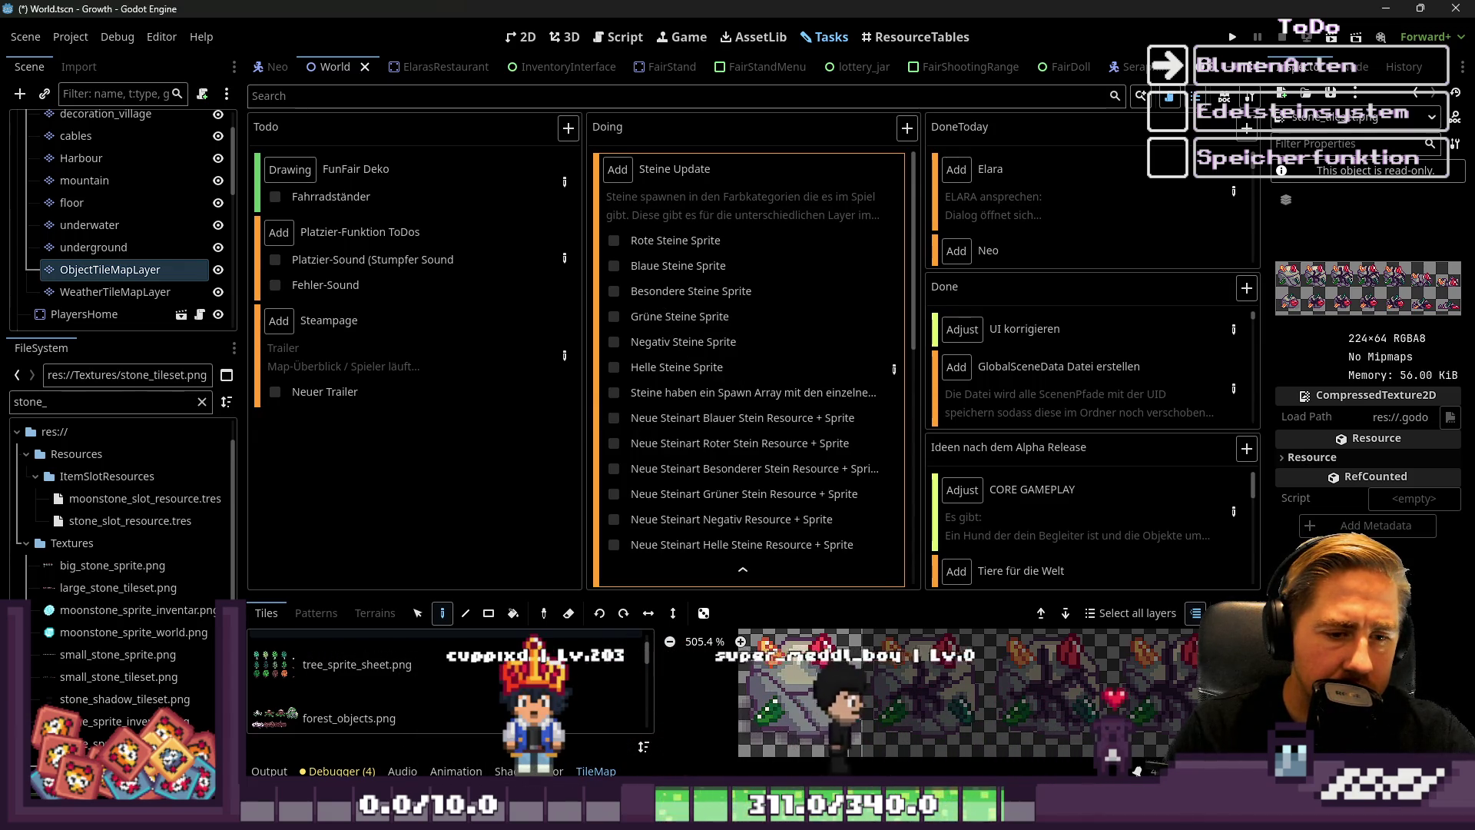
mouse_move(991, 814)
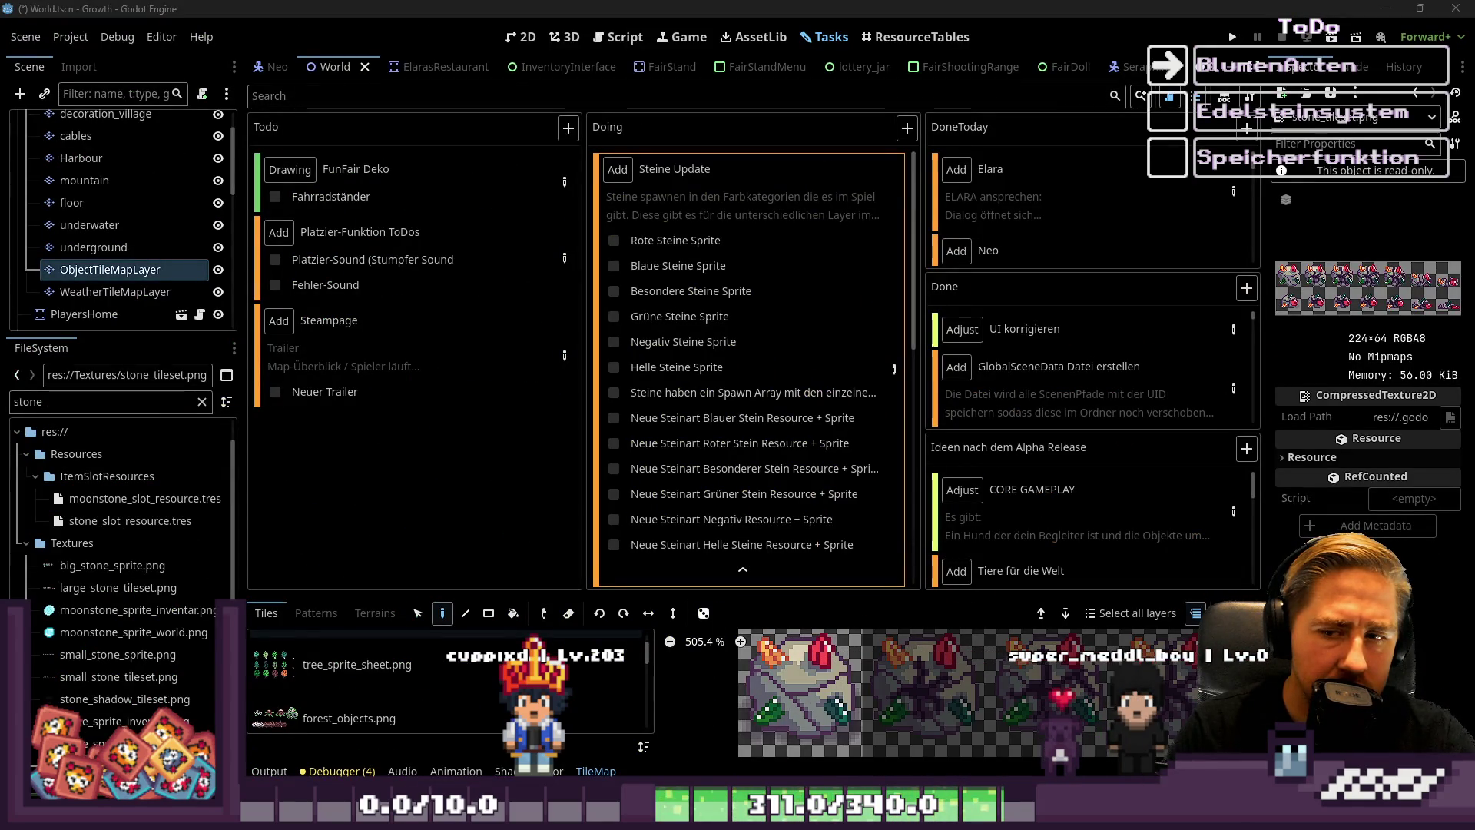
mouse_move(792, 815)
click(852, 753)
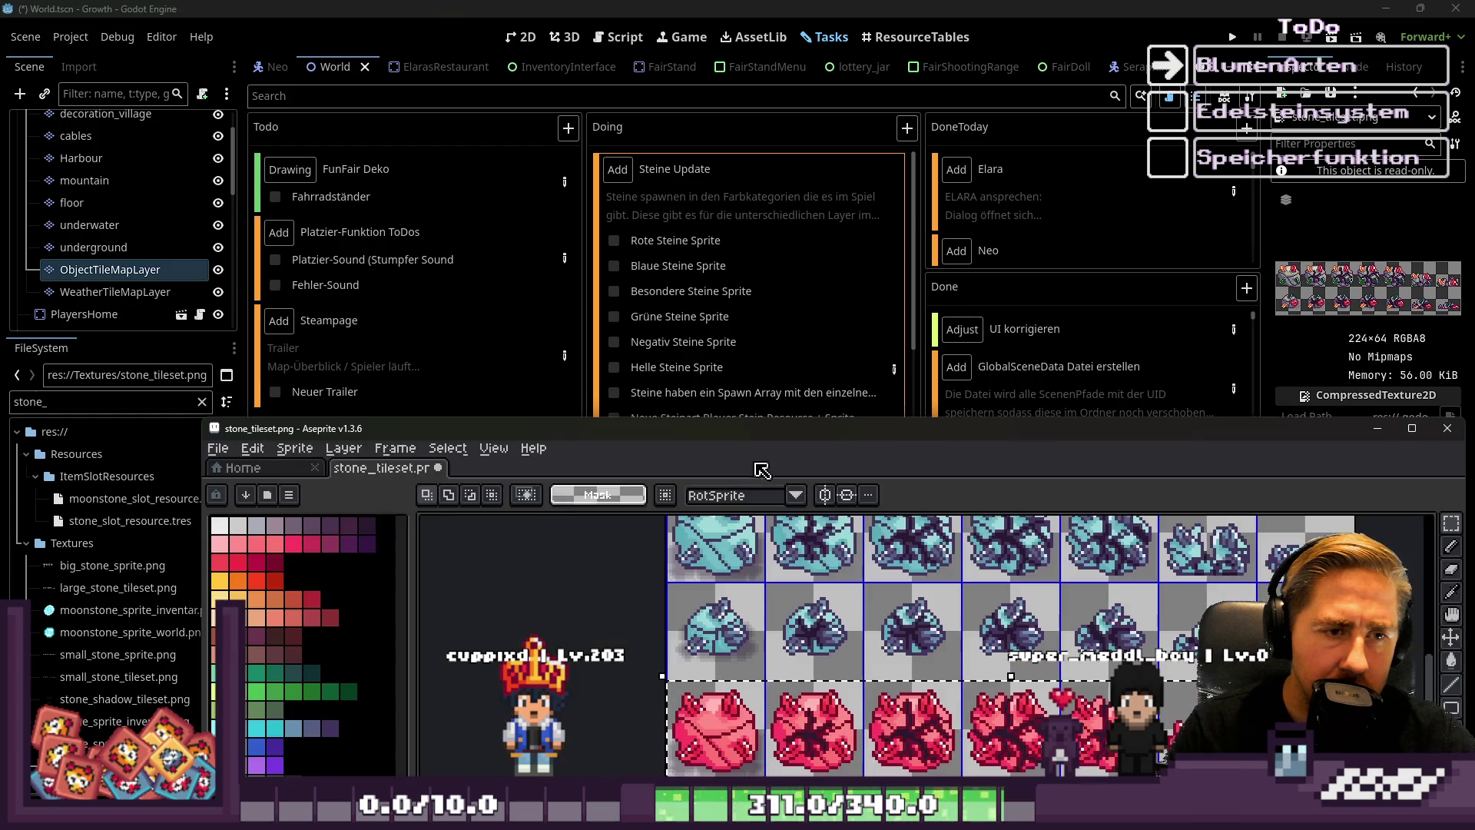
mouse_move(736, 435)
mouse_down()
mouse_move(573, 524)
mouse_move(593, 513)
mouse_move(487, 510)
mouse_move(510, 588)
mouse_up()
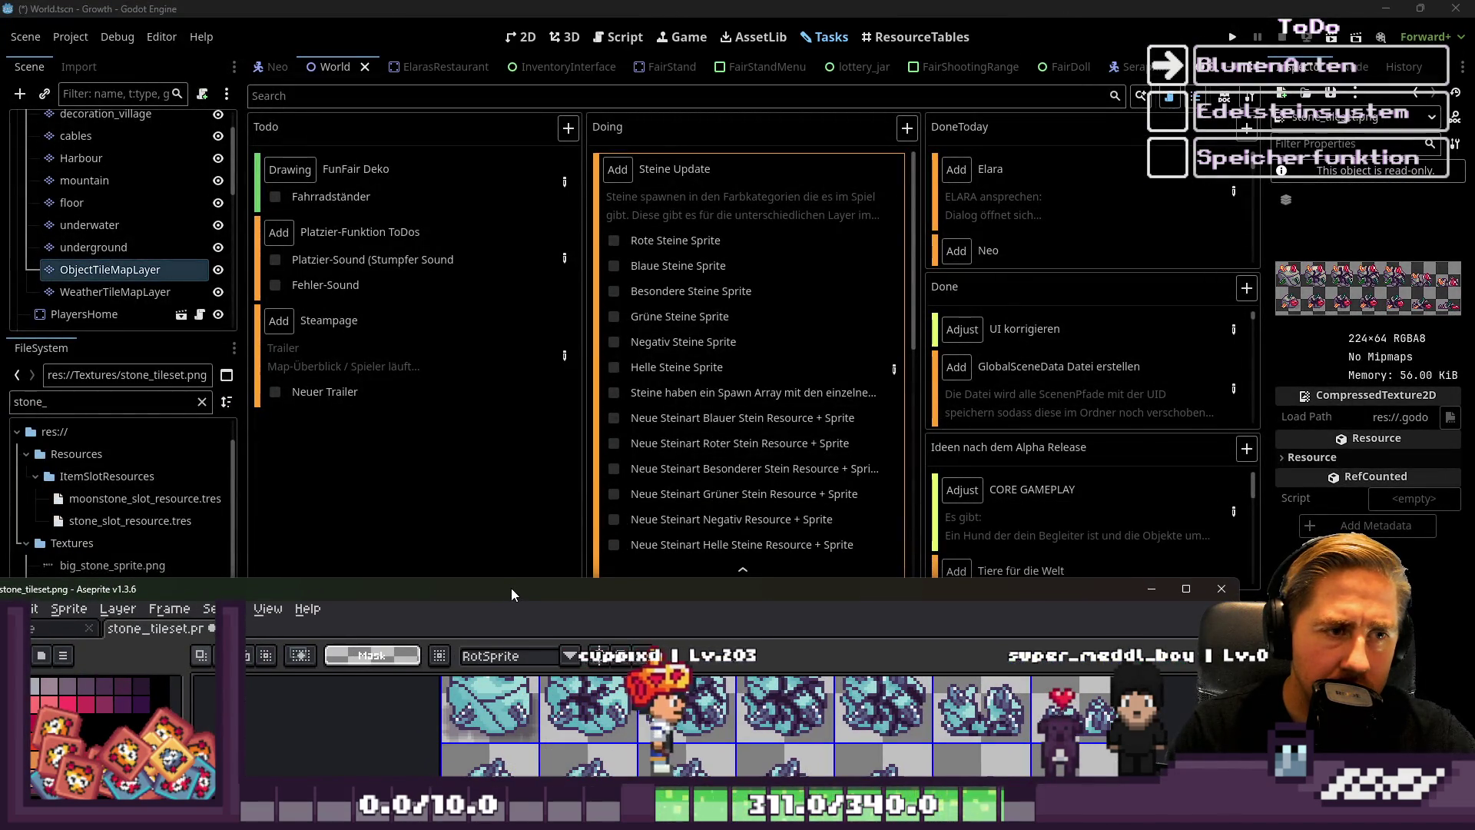
double_click(511, 588)
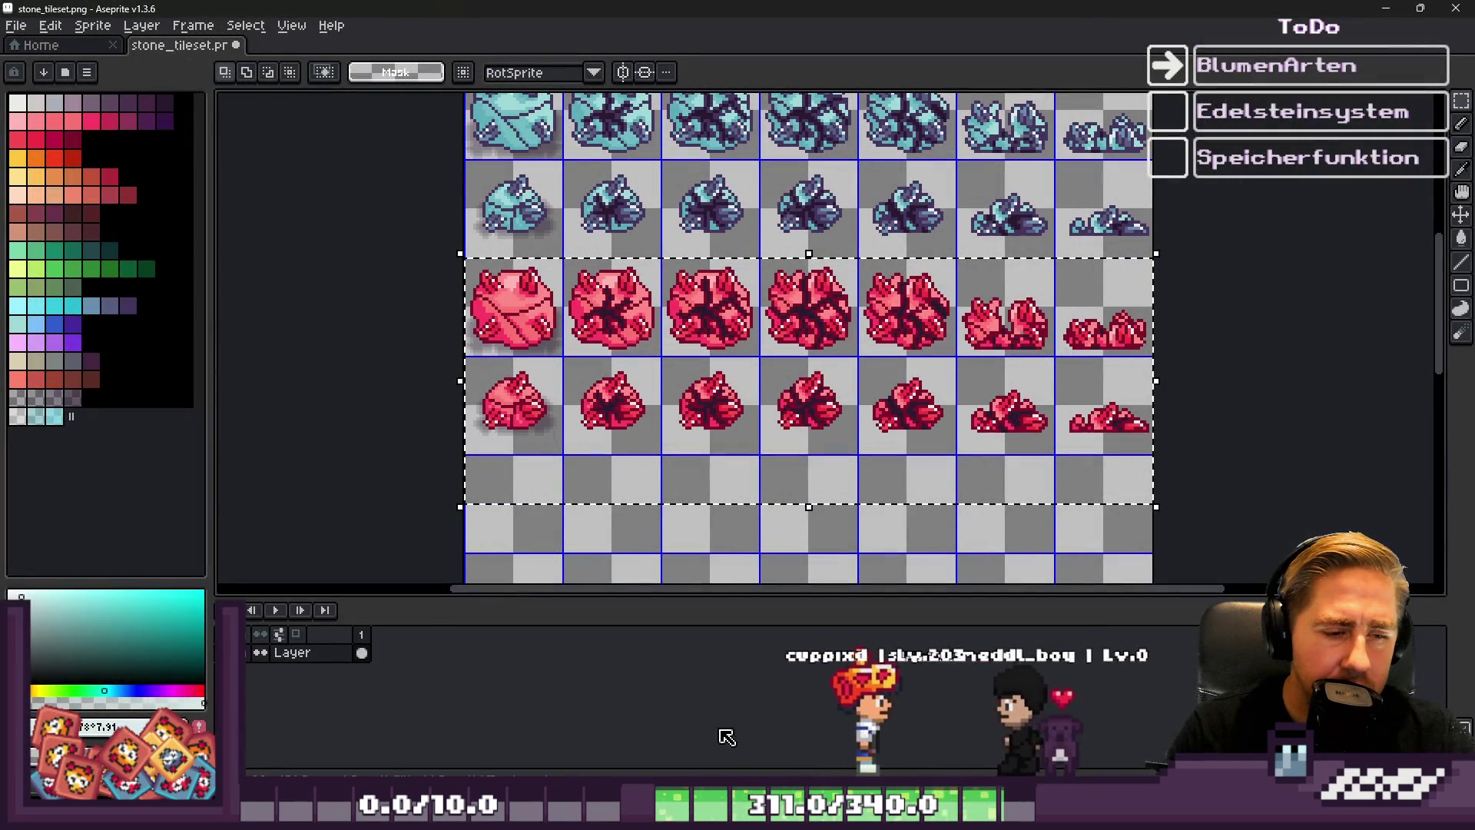
Zoom in and marquee-select tile rows 2–3 containing the red crystals.
scroll(513, 360, up, 2)
scroll(487, 250, up, 3)
scroll(487, 131, down, 2)
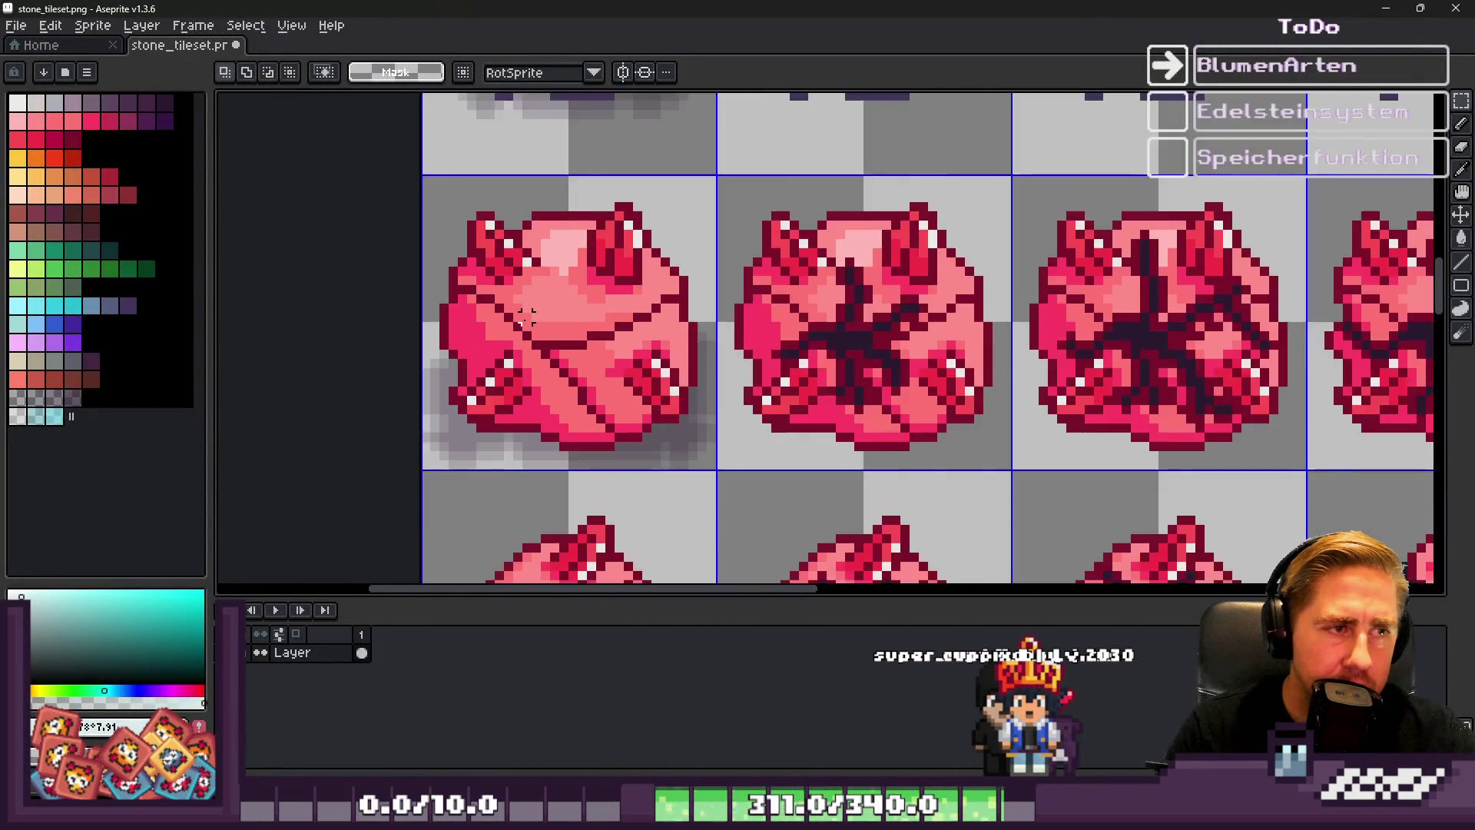
scroll(469, 192, up, 2)
scroll(461, 239, down, 8)
scroll(466, 215, up, 4)
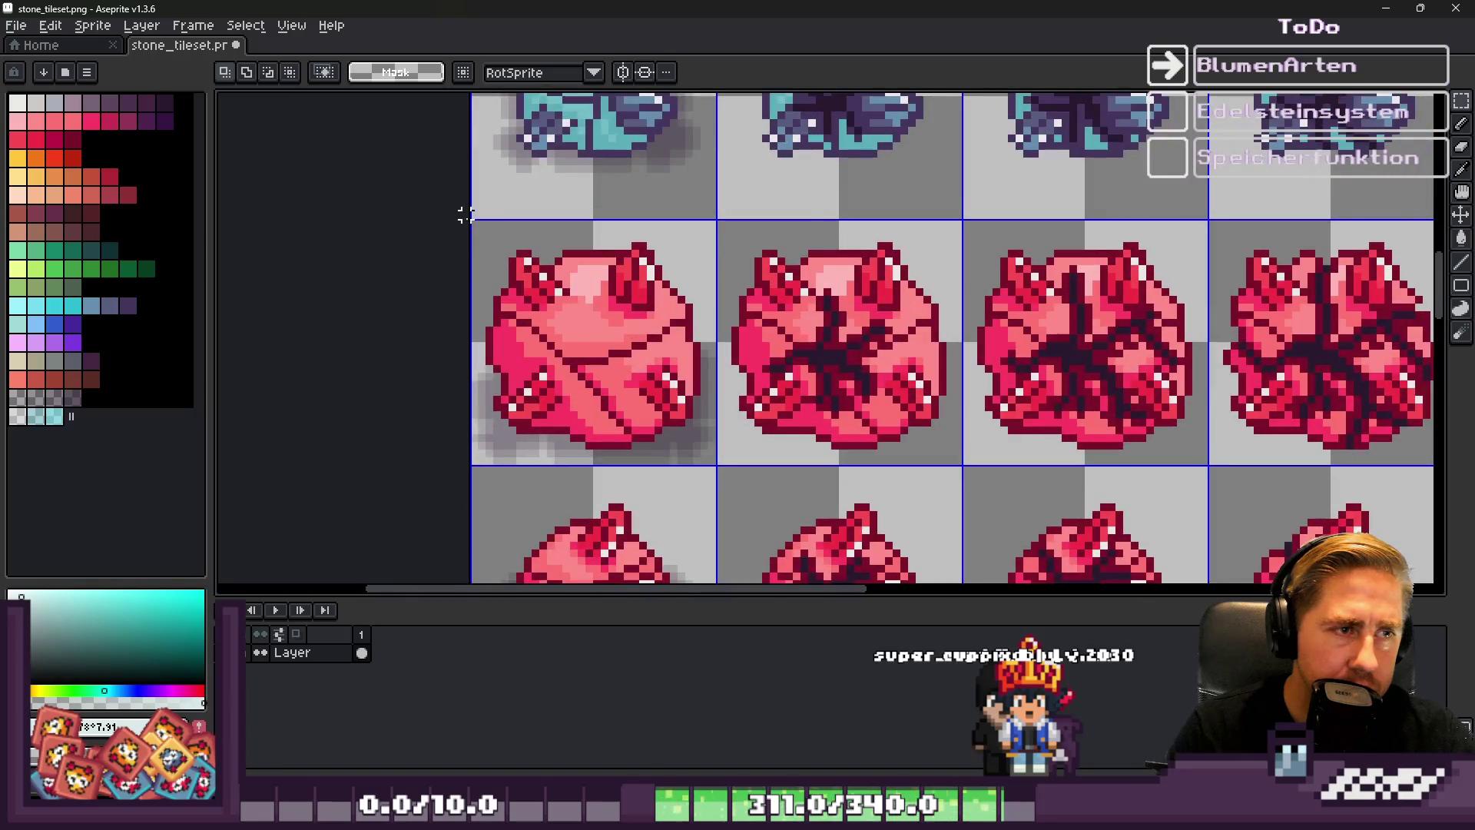
mouse_move(695, 392)
mouse_down()
mouse_move(1040, 517)
mouse_move(1024, 533)
mouse_move(1105, 491)
mouse_up()
Switch to the Paint Bucket and make the red crystal's pale top-highlight shade the drawing colour.
scroll(1075, 507, down, 2)
scroll(1097, 441, down, 2)
scroll(223, 346, up, 6)
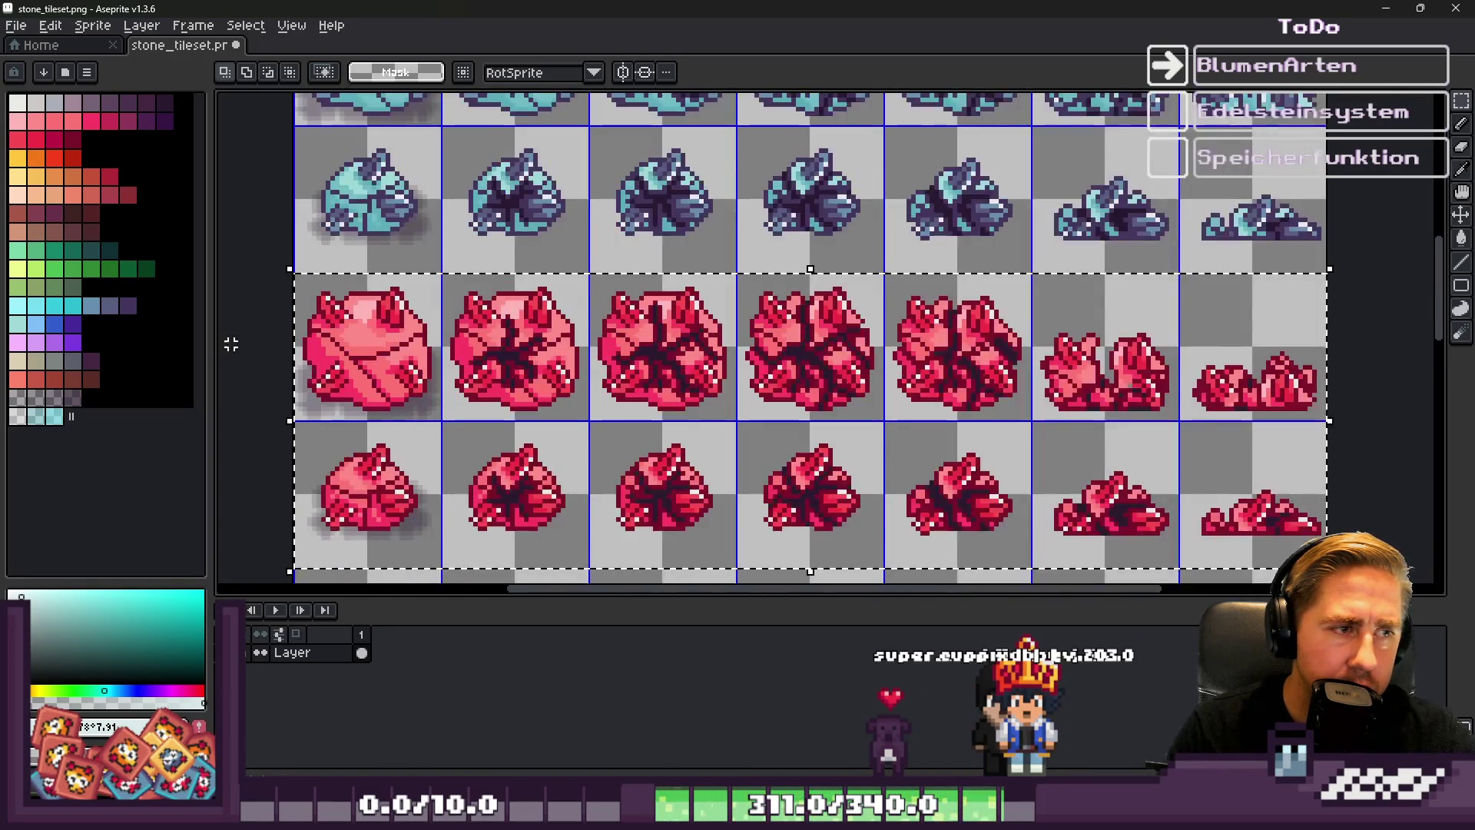
scroll(414, 361, down, 2)
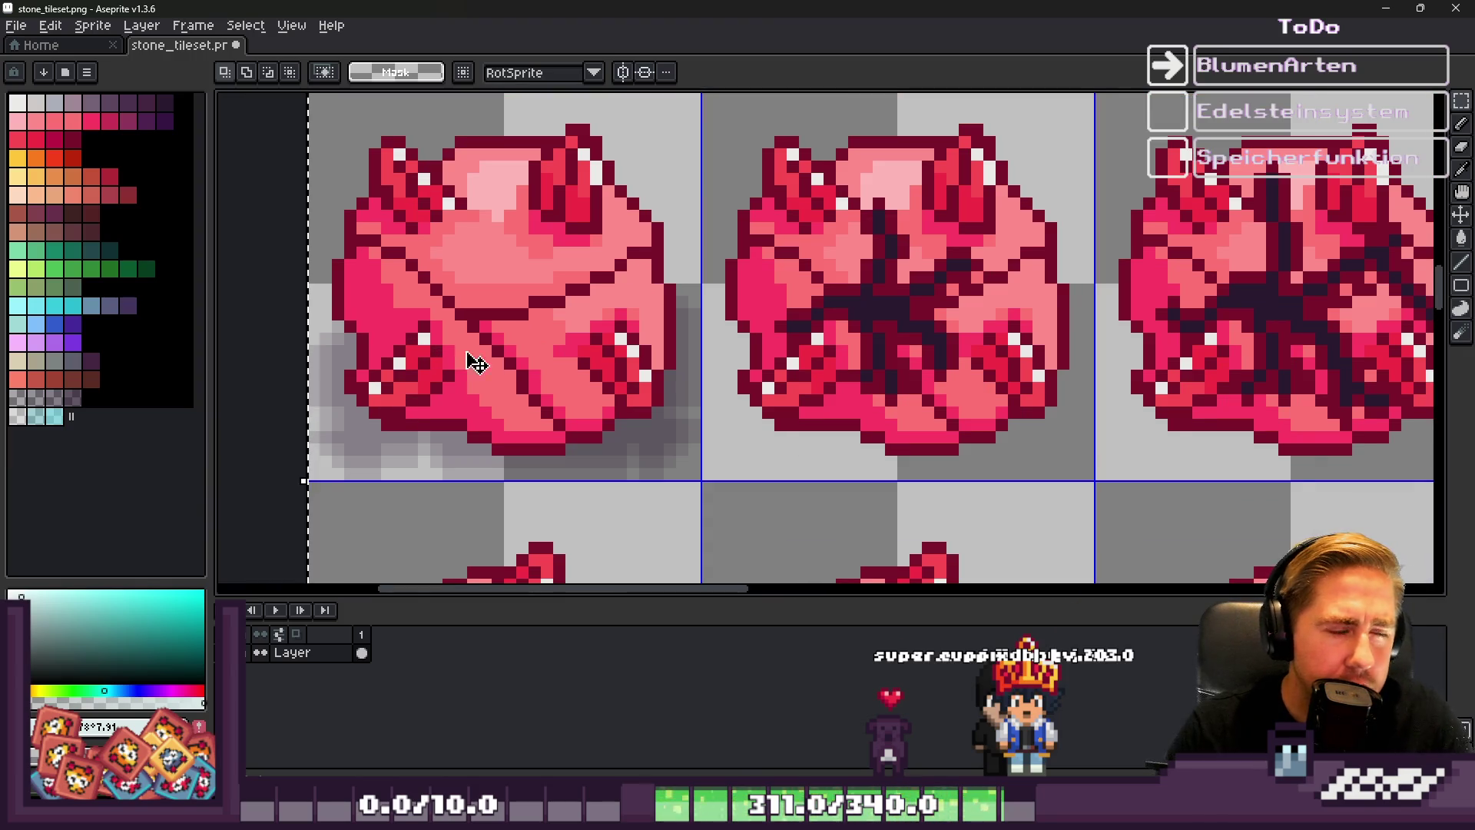
scroll(543, 359, down, 1)
key(g)
scroll(461, 340, up, 2)
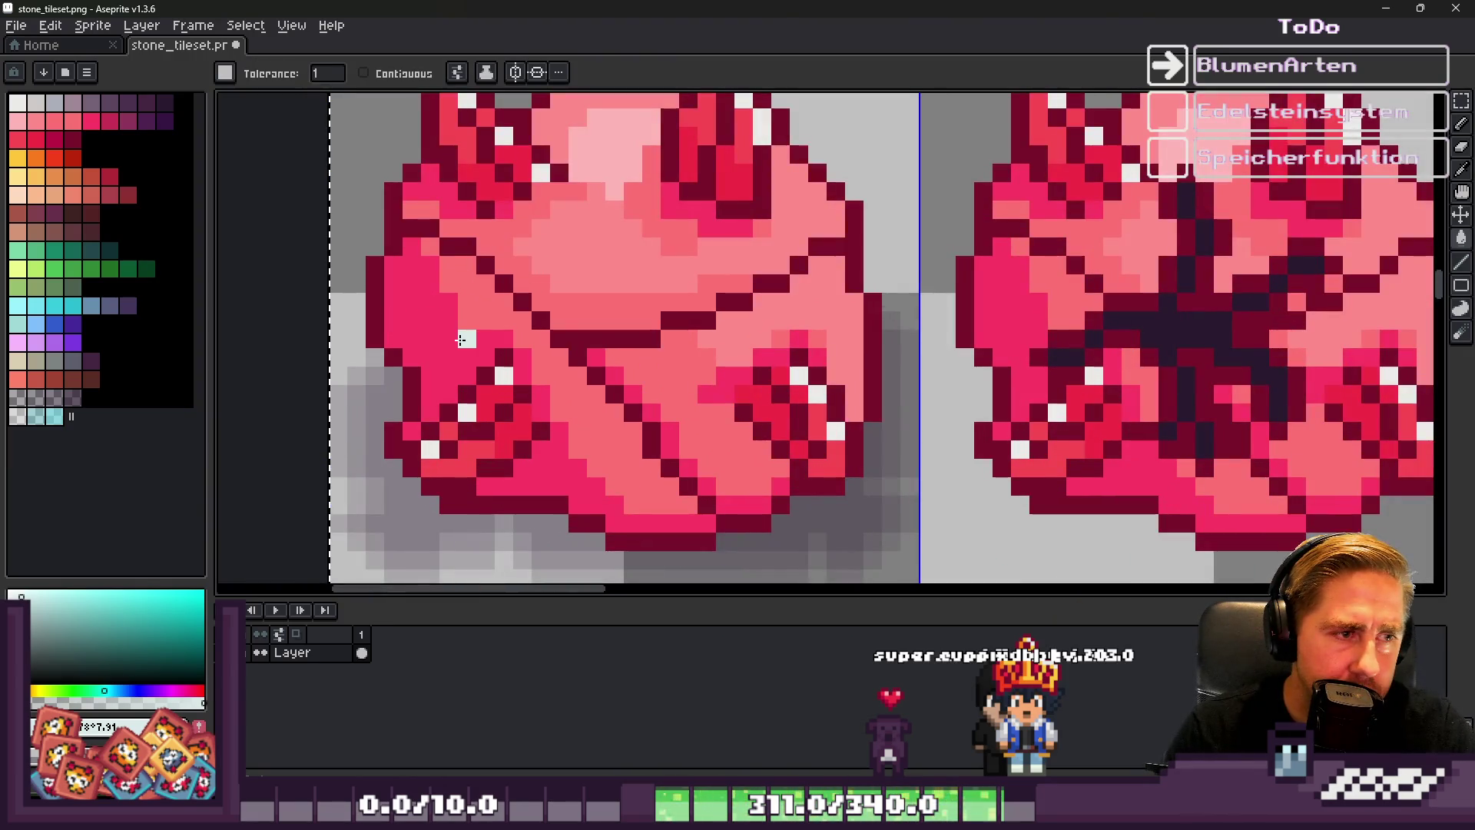
scroll(464, 322, down, 2)
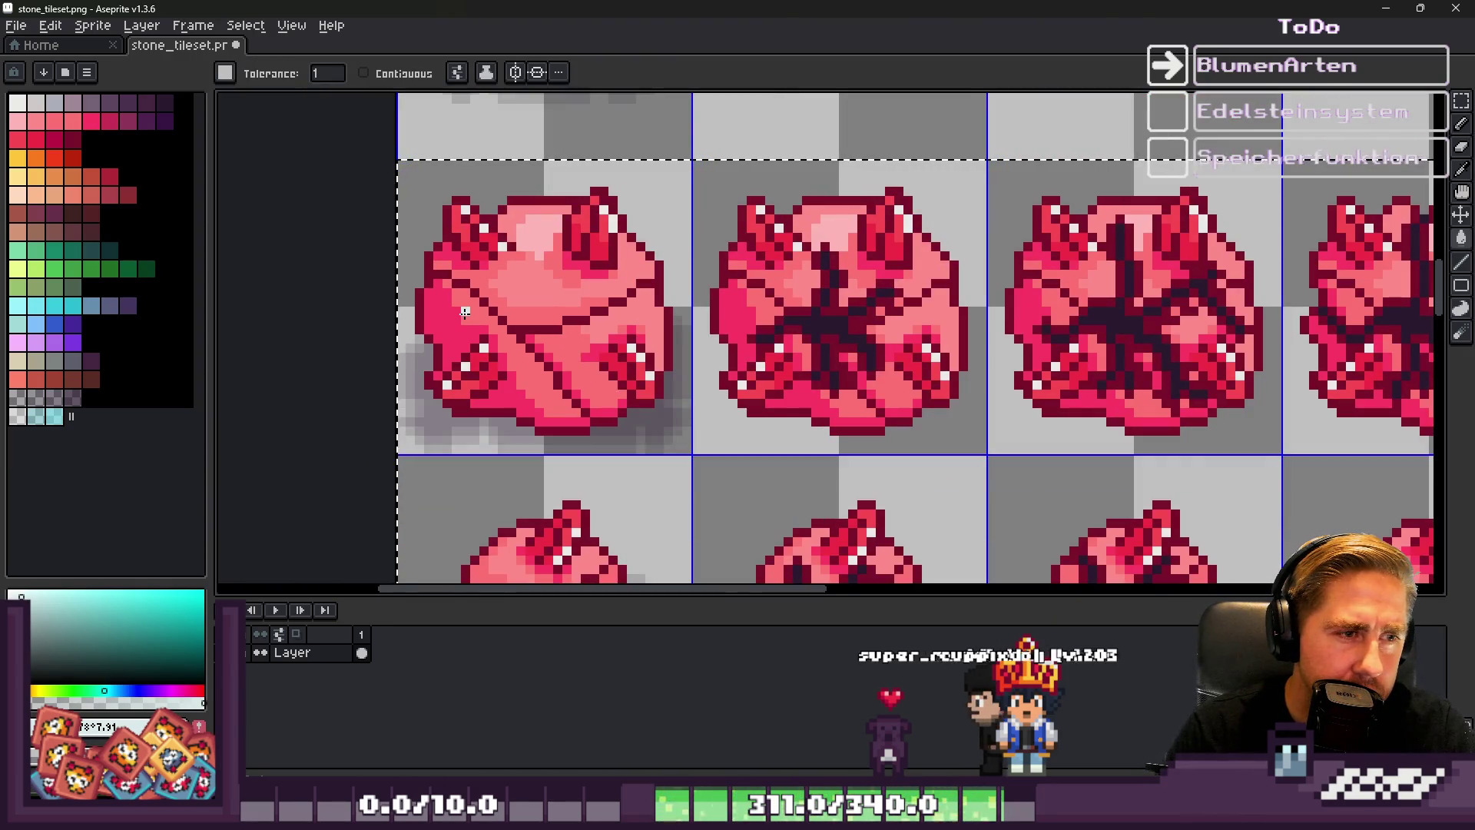
scroll(465, 313, up, 1)
scroll(607, 227, down, 1)
scroll(605, 218, down, 1)
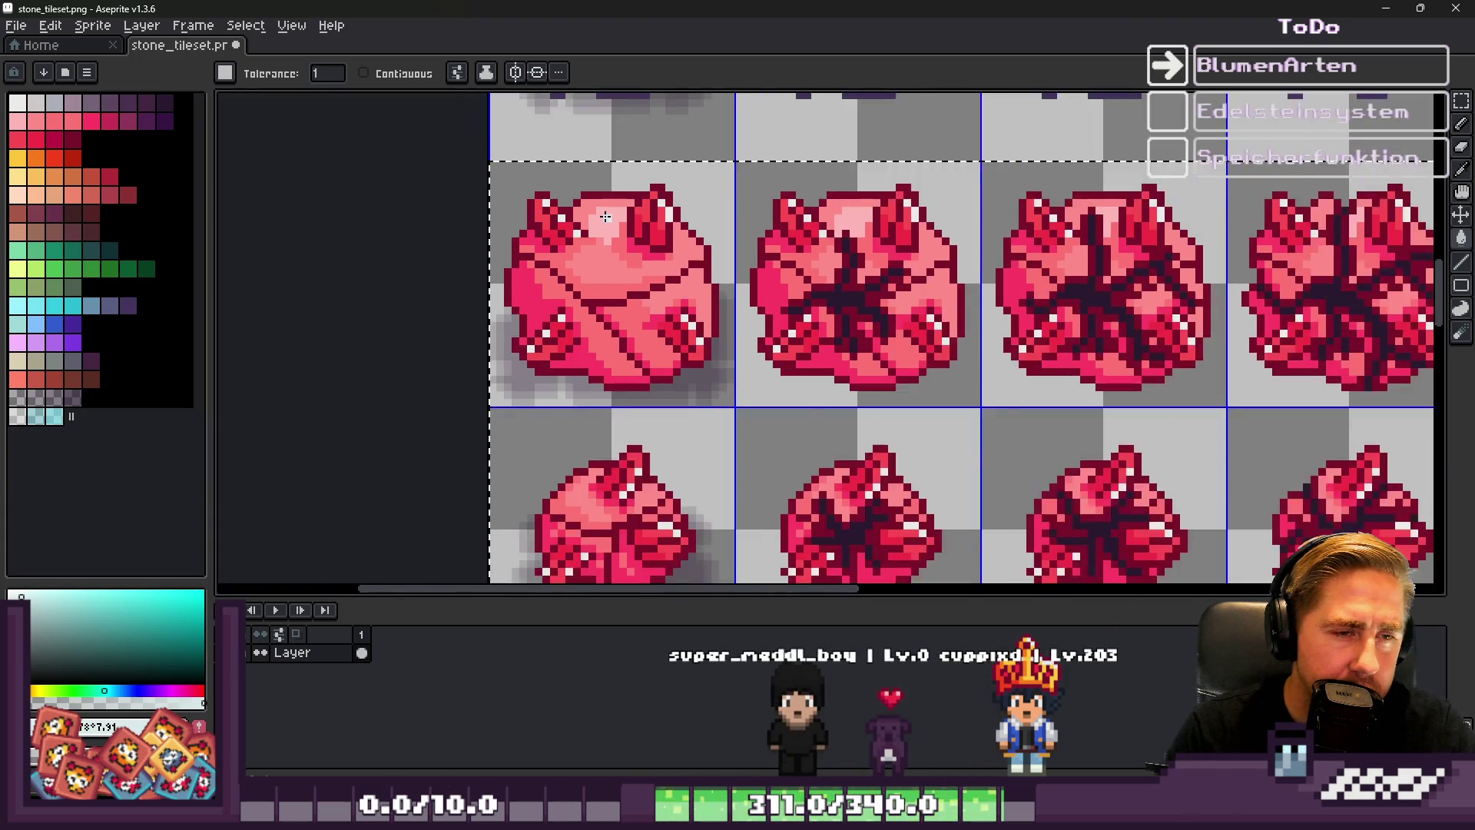
scroll(605, 218, down, 1)
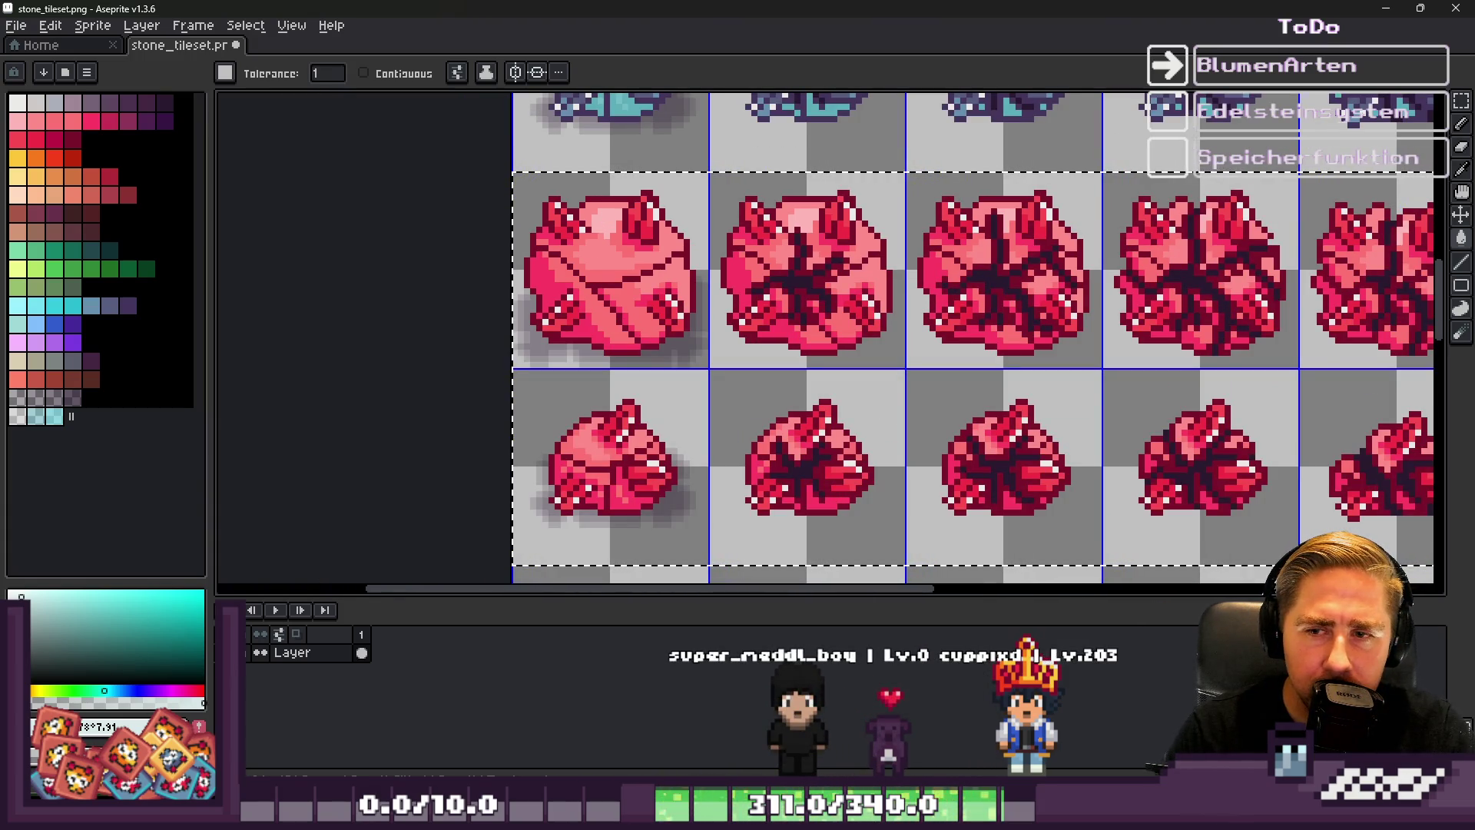
scroll(612, 232, up, 3)
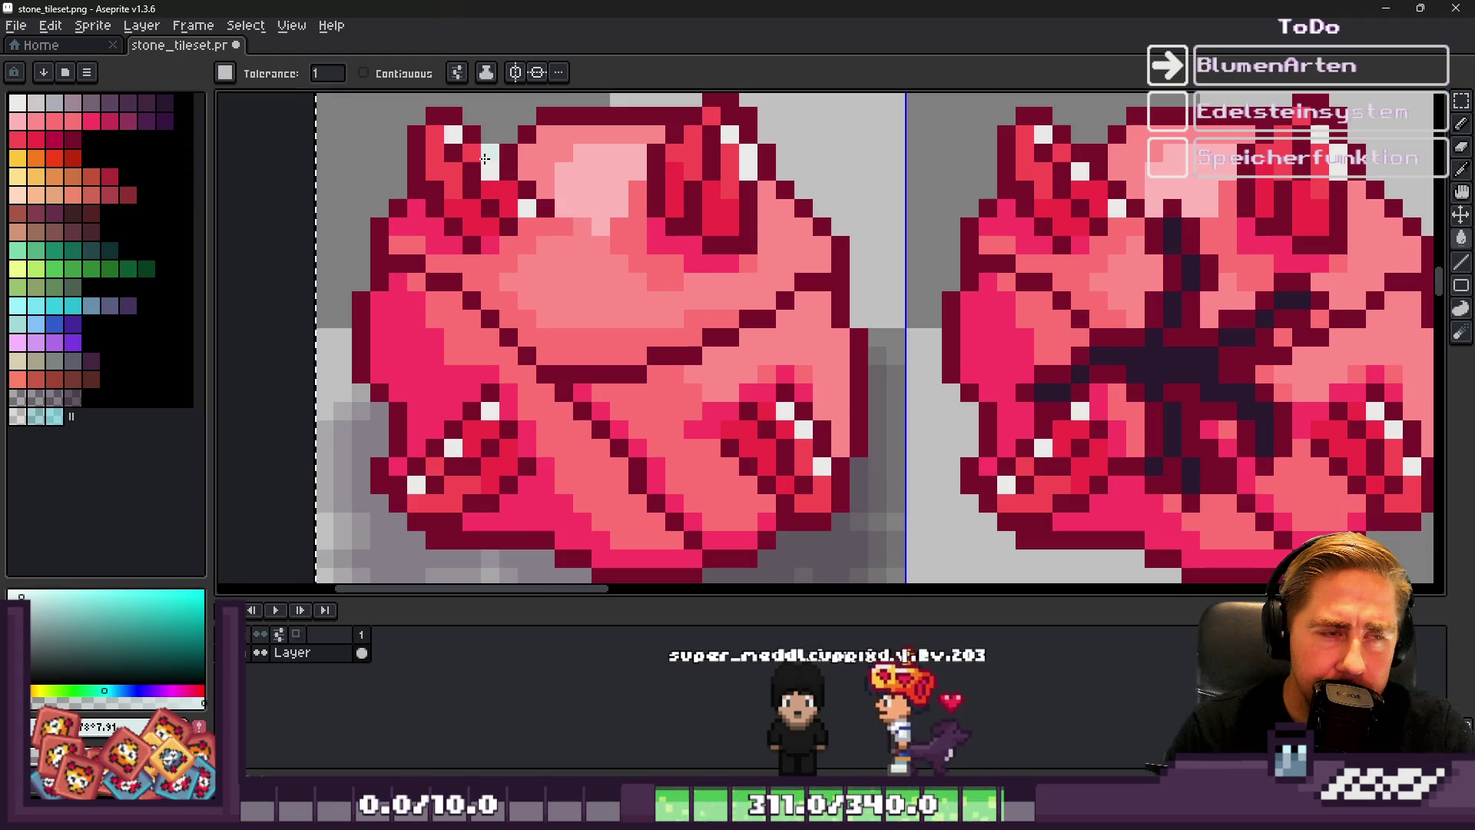
scroll(586, 171, down, 5)
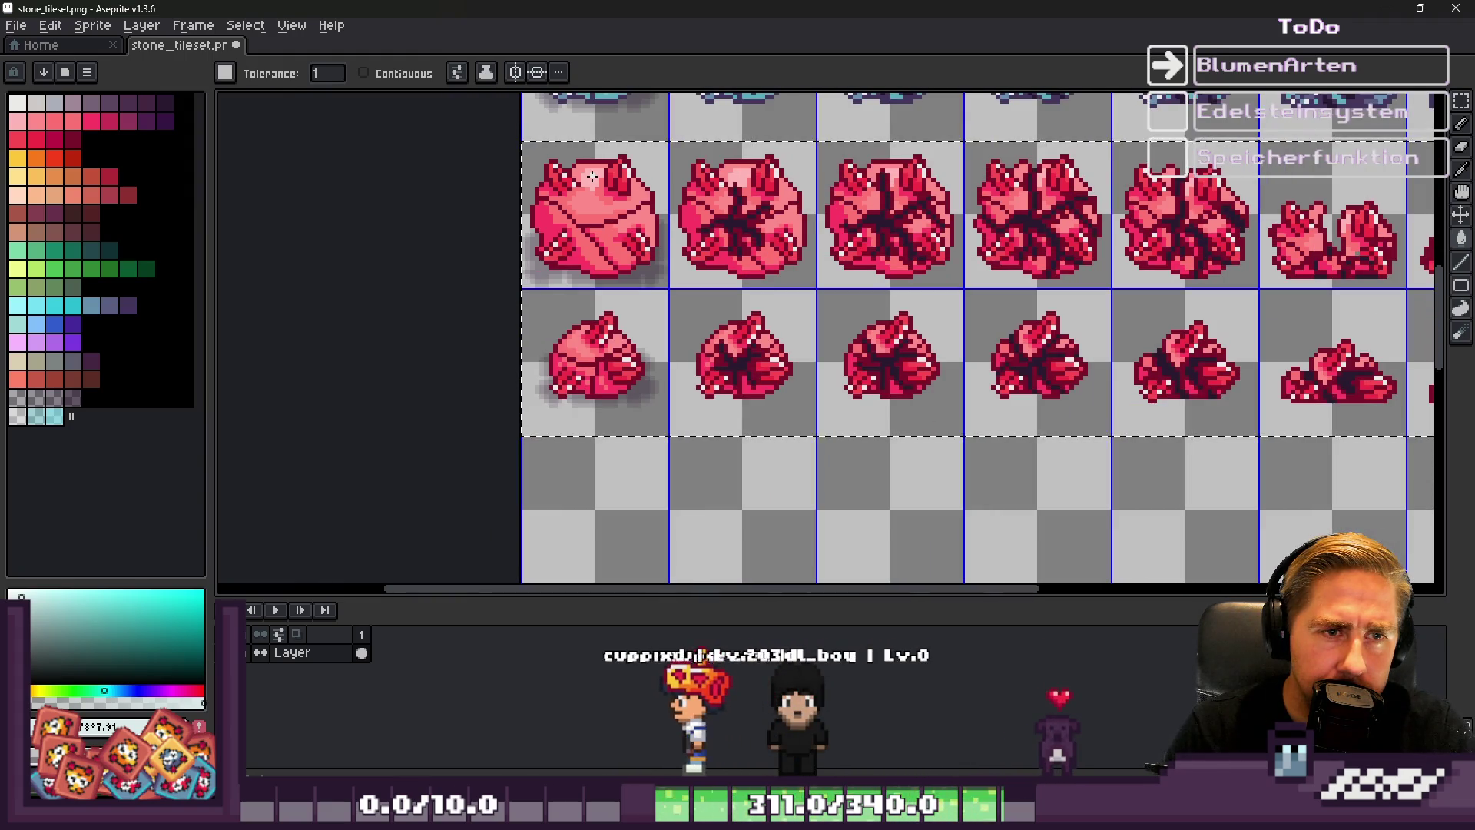
scroll(591, 178, up, 3)
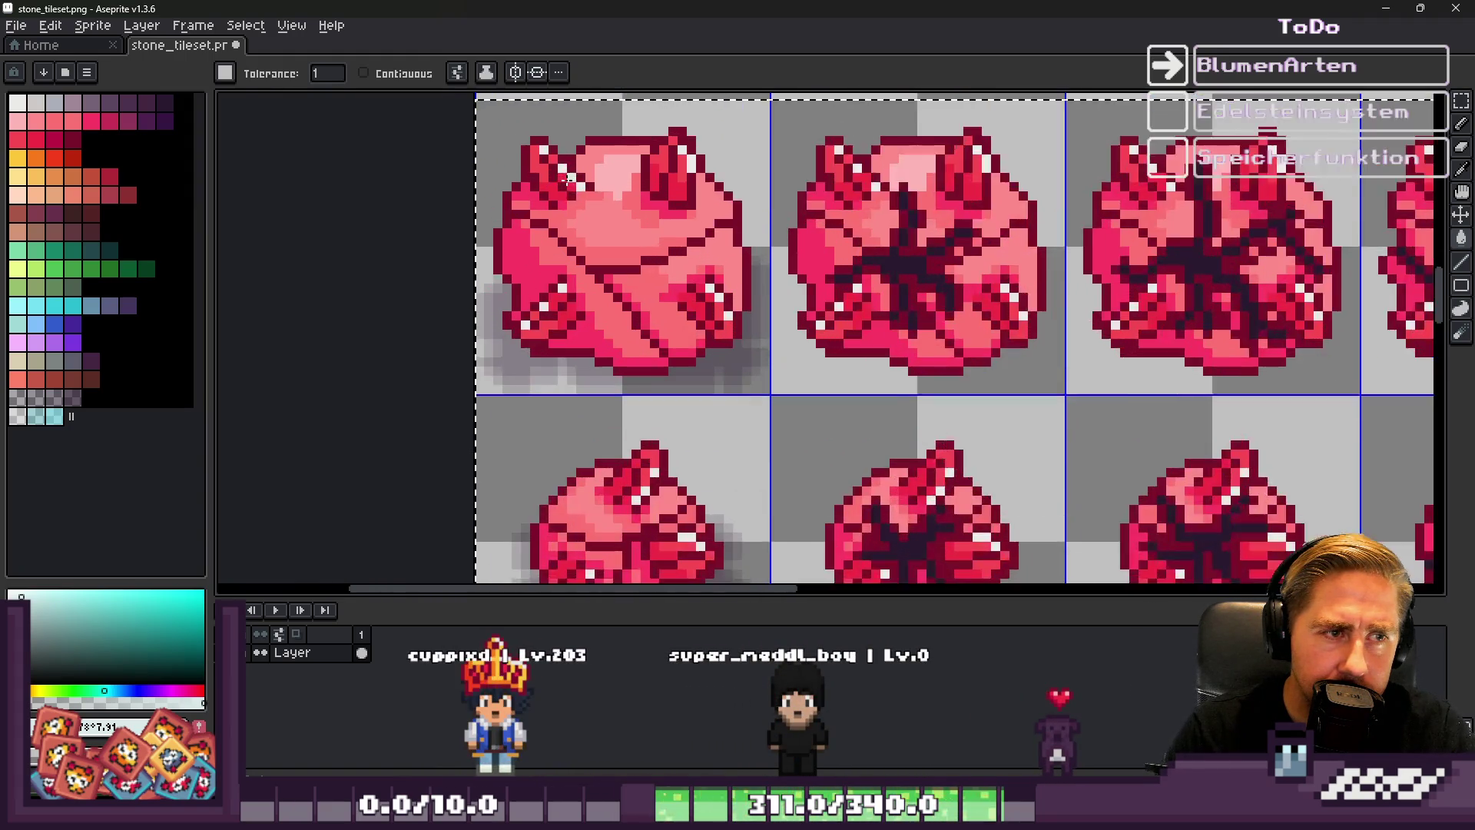
scroll(591, 159, up, 1)
key(alt)
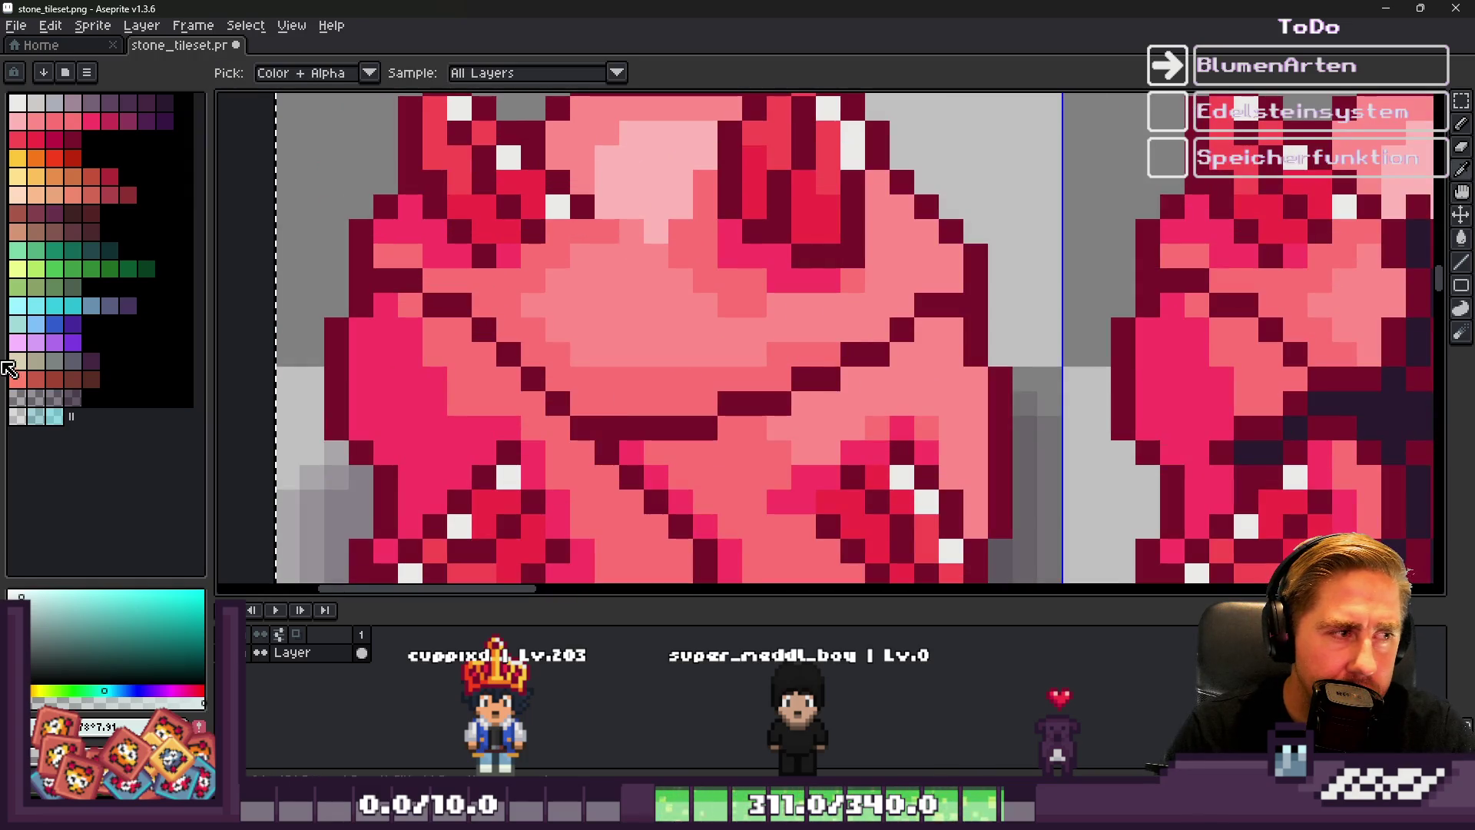
click(23, 199)
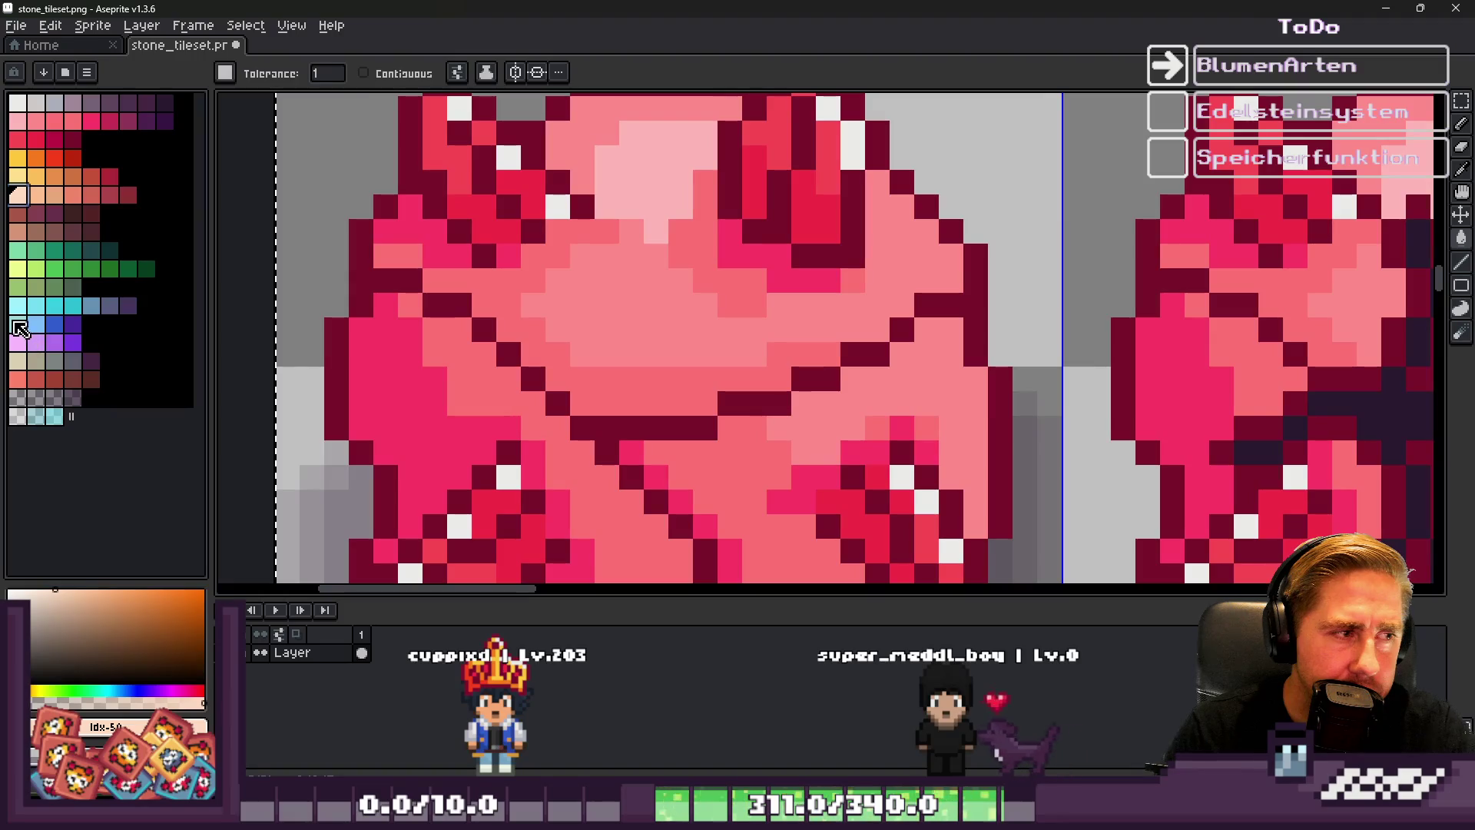
Try a few palette swatches, then recolour all salmon-pink crystal pixels grey-lavender.
click(18, 306)
drag(23, 264, 36, 267)
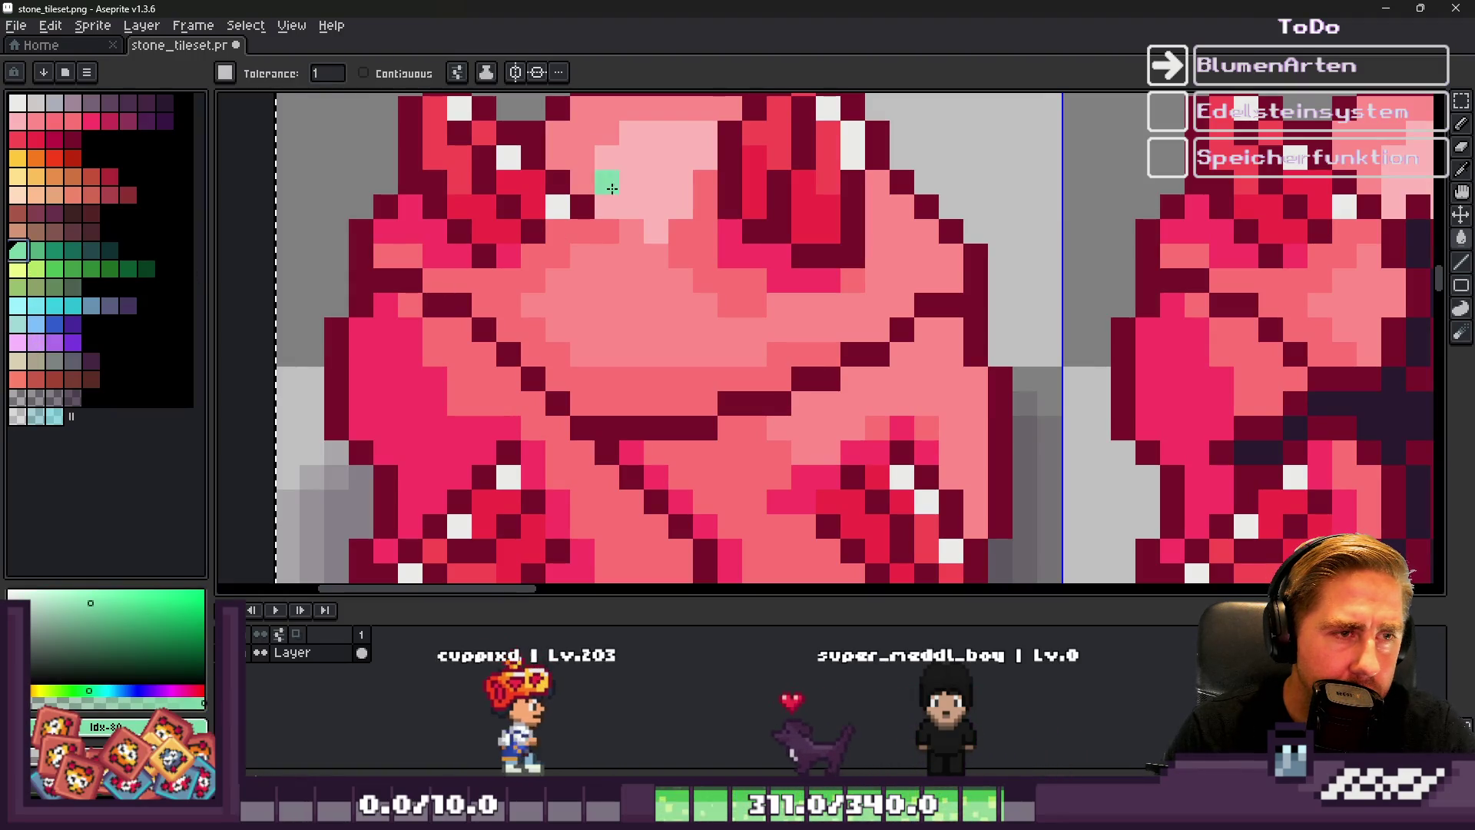
click(38, 251)
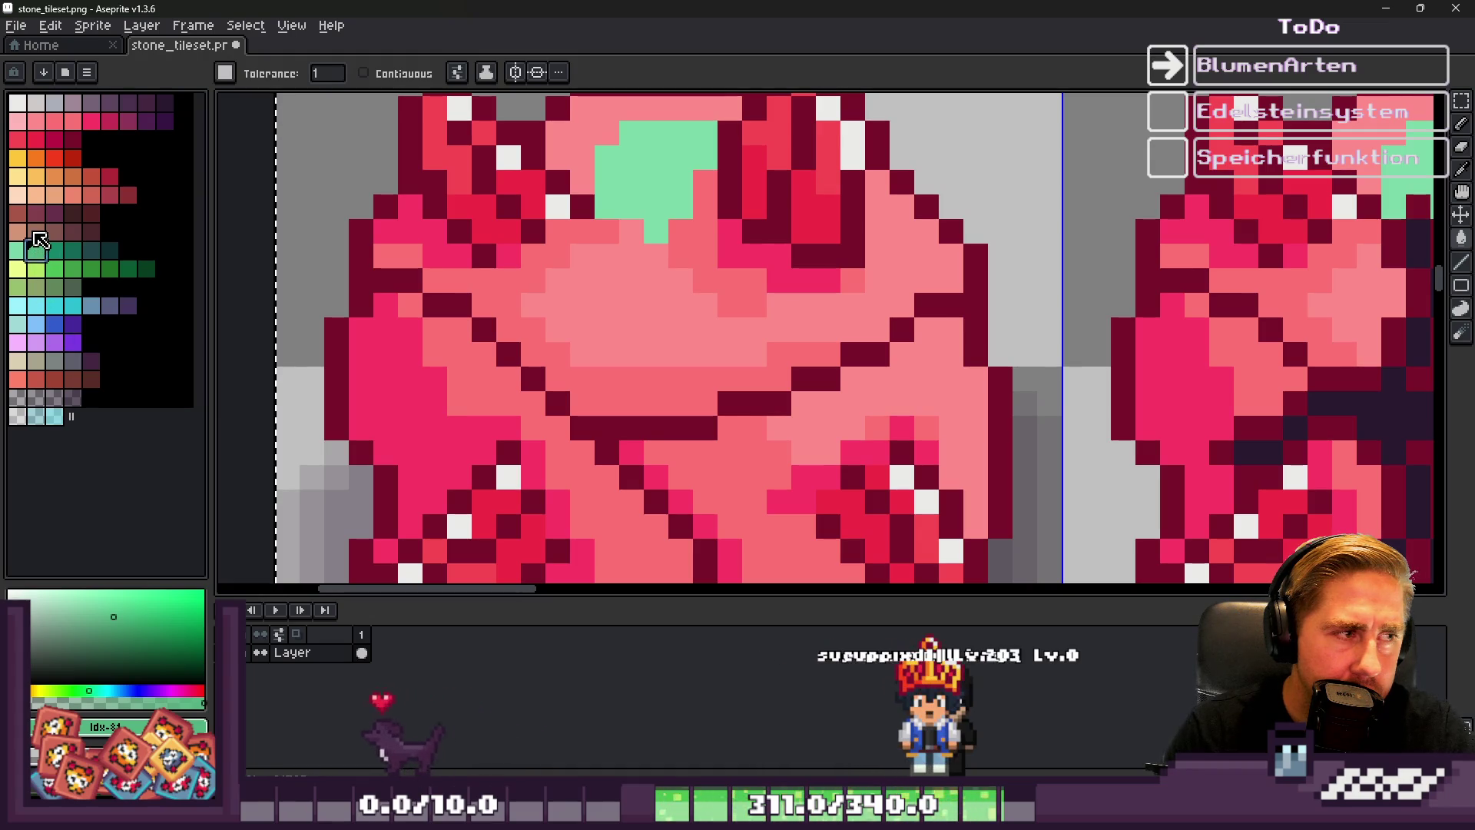
click(36, 121)
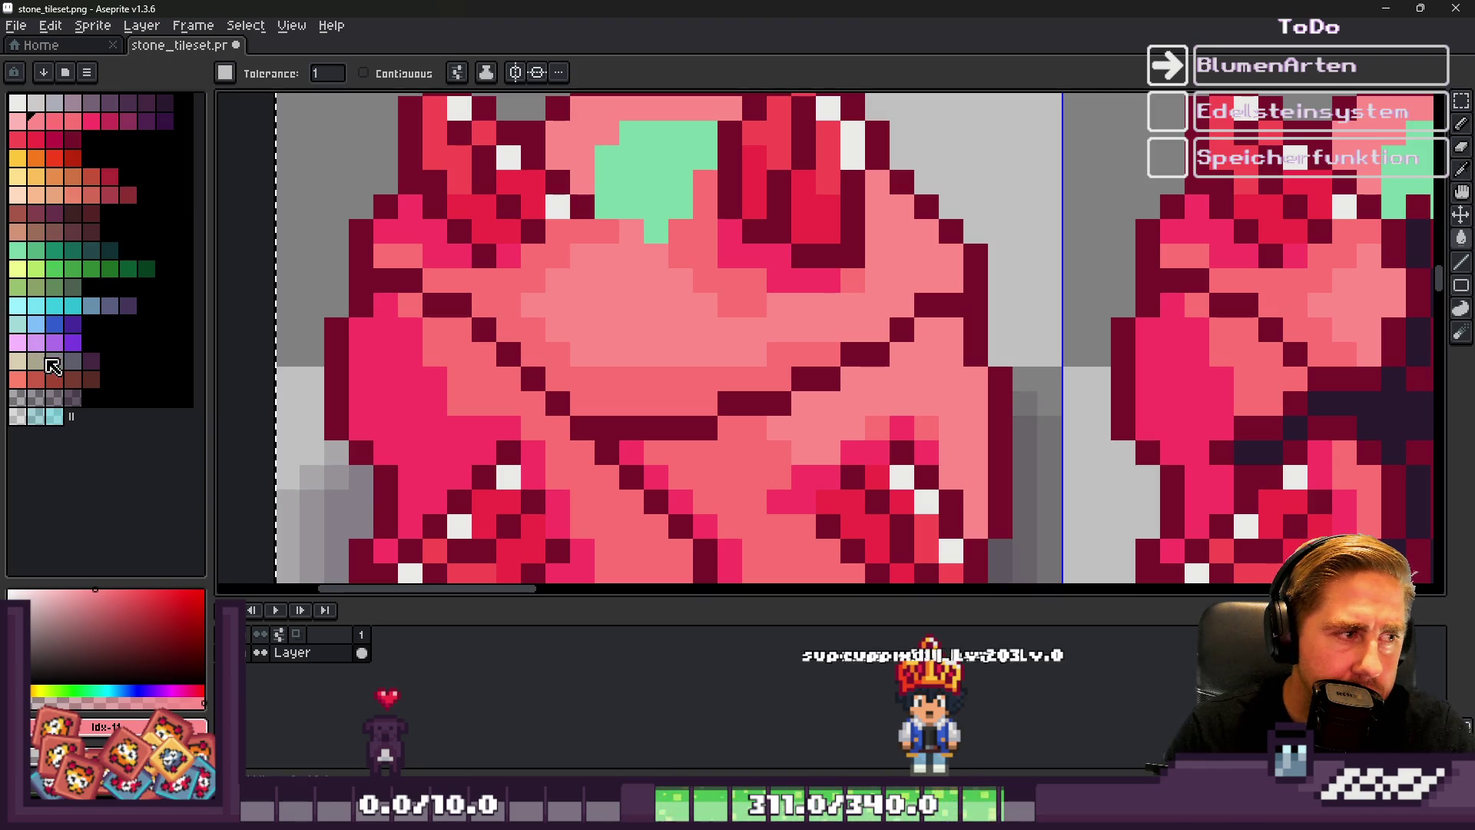
click(77, 106)
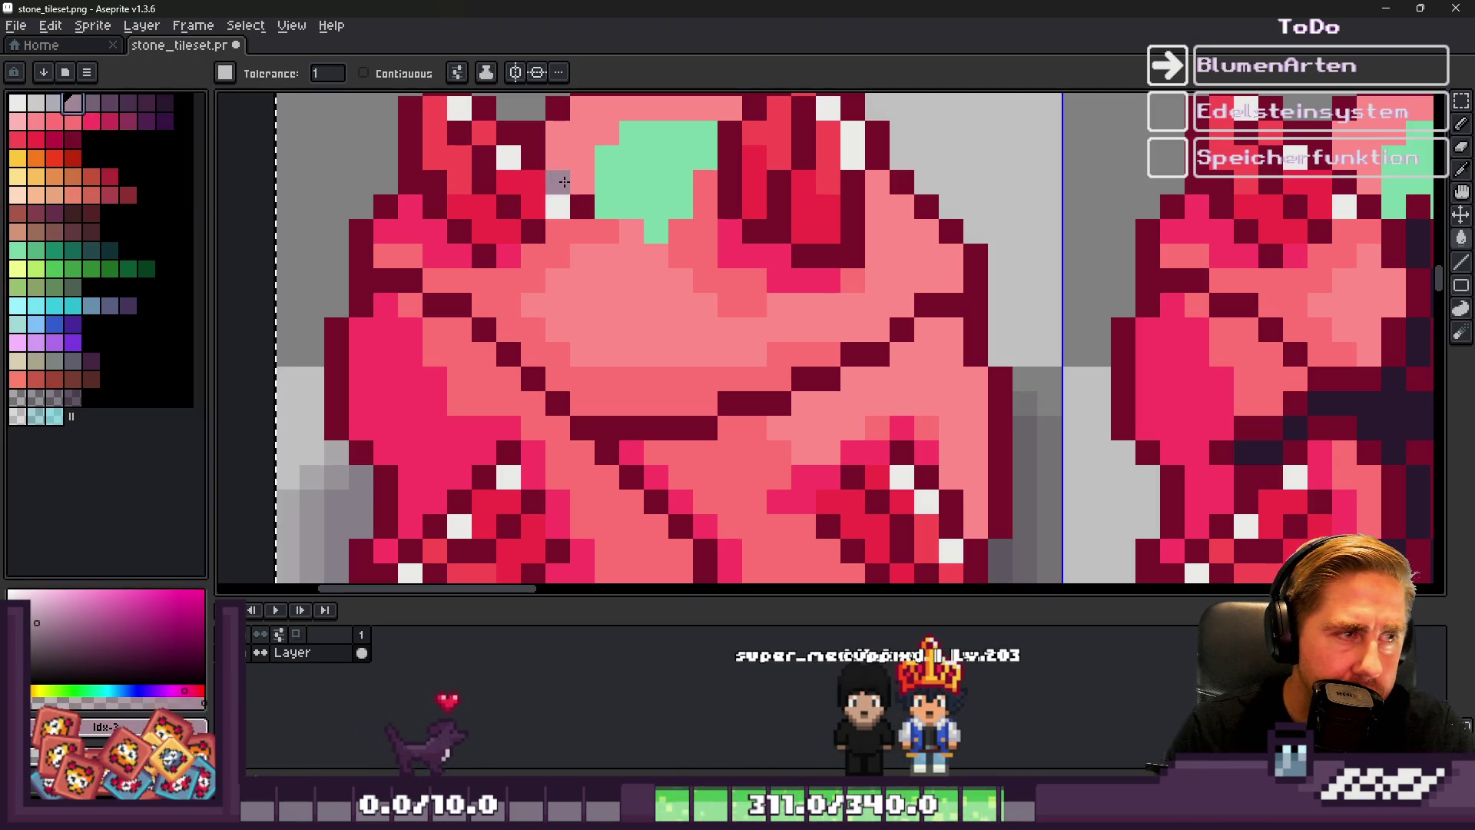
click(546, 257)
Fill the crystal's top highlight with pale yellow.
scroll(546, 258, down, 4)
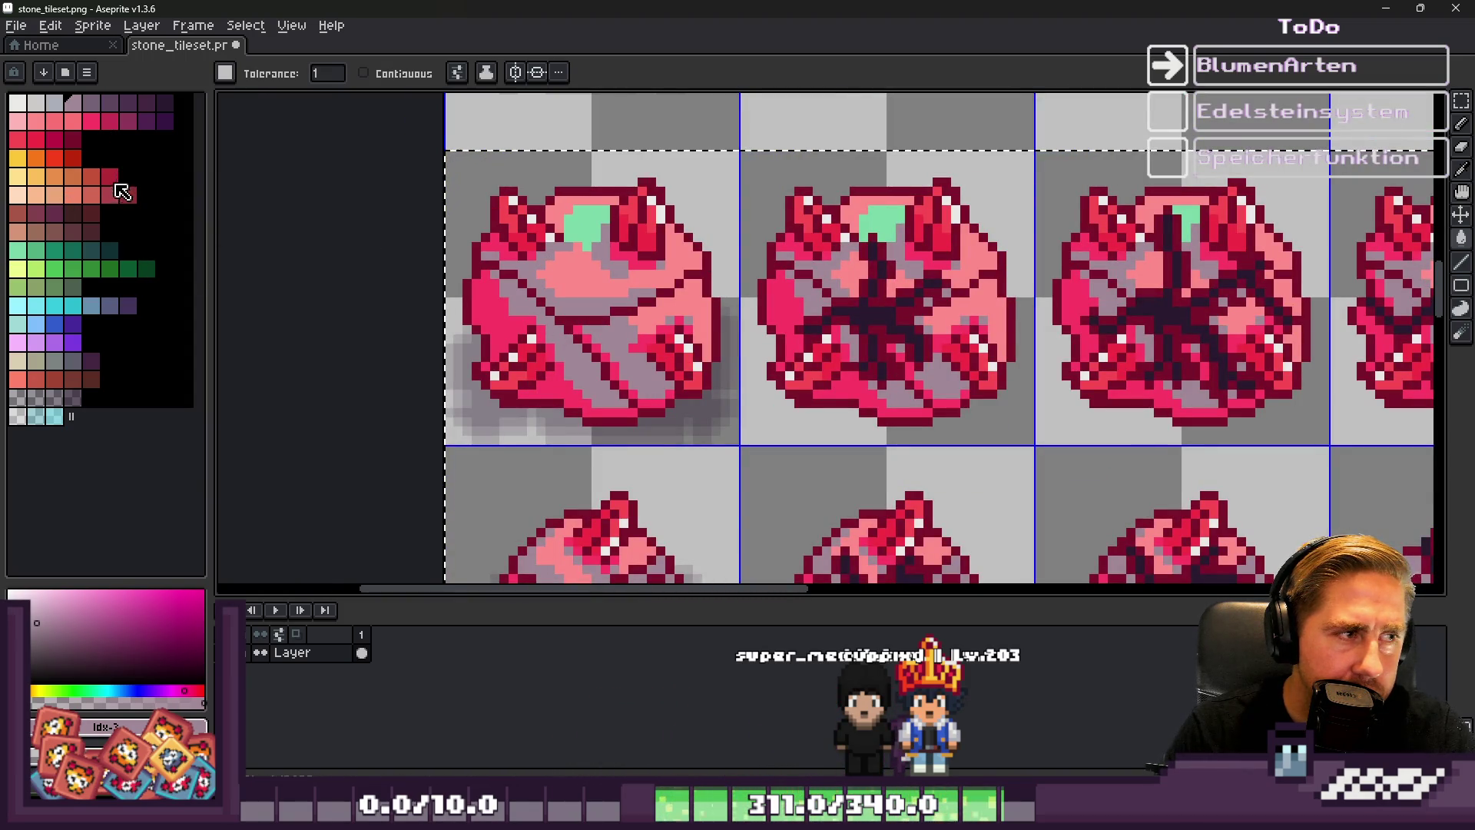
click(18, 176)
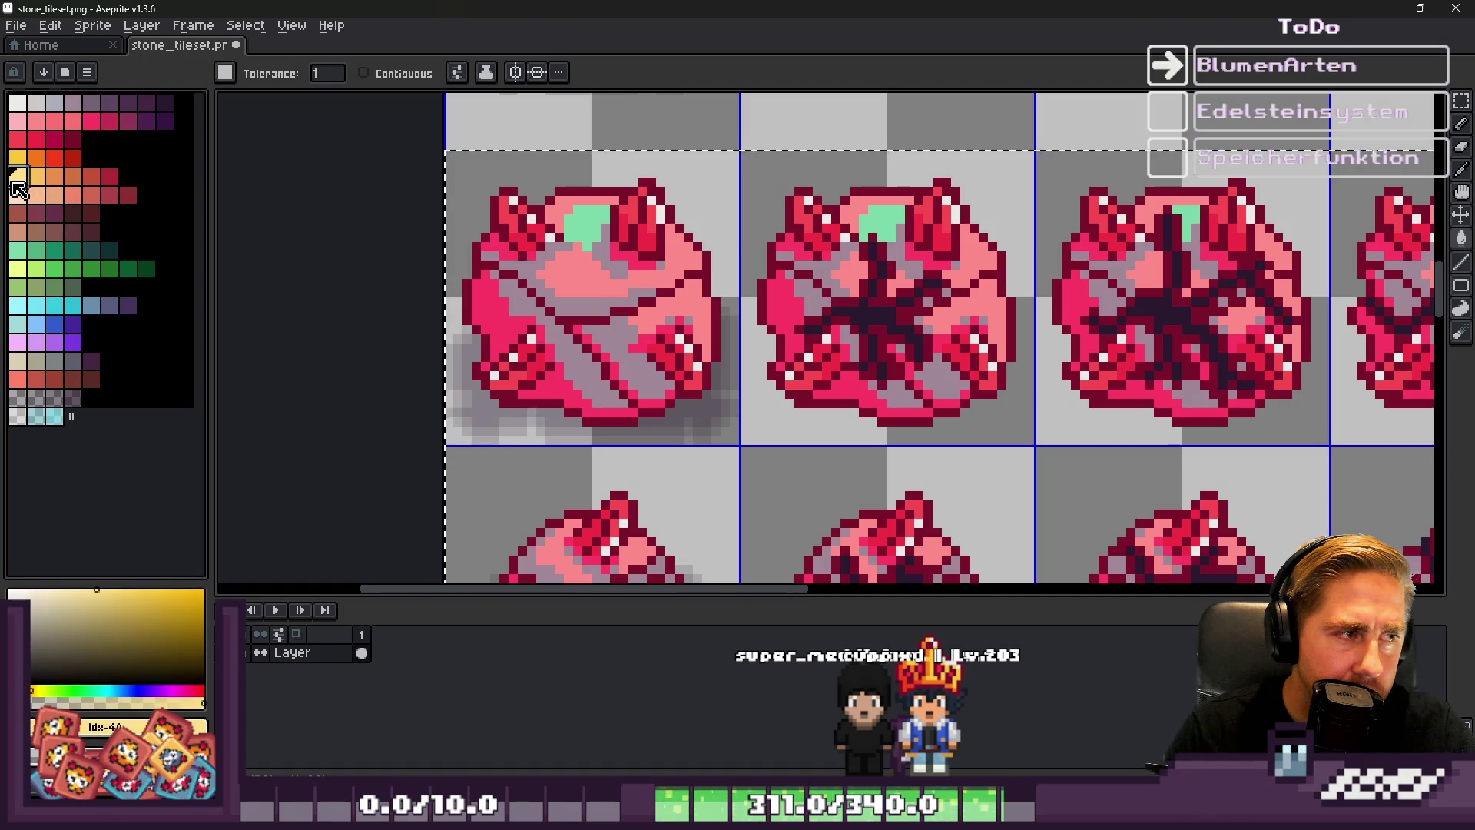
scroll(497, 247, up, 3)
click(659, 191)
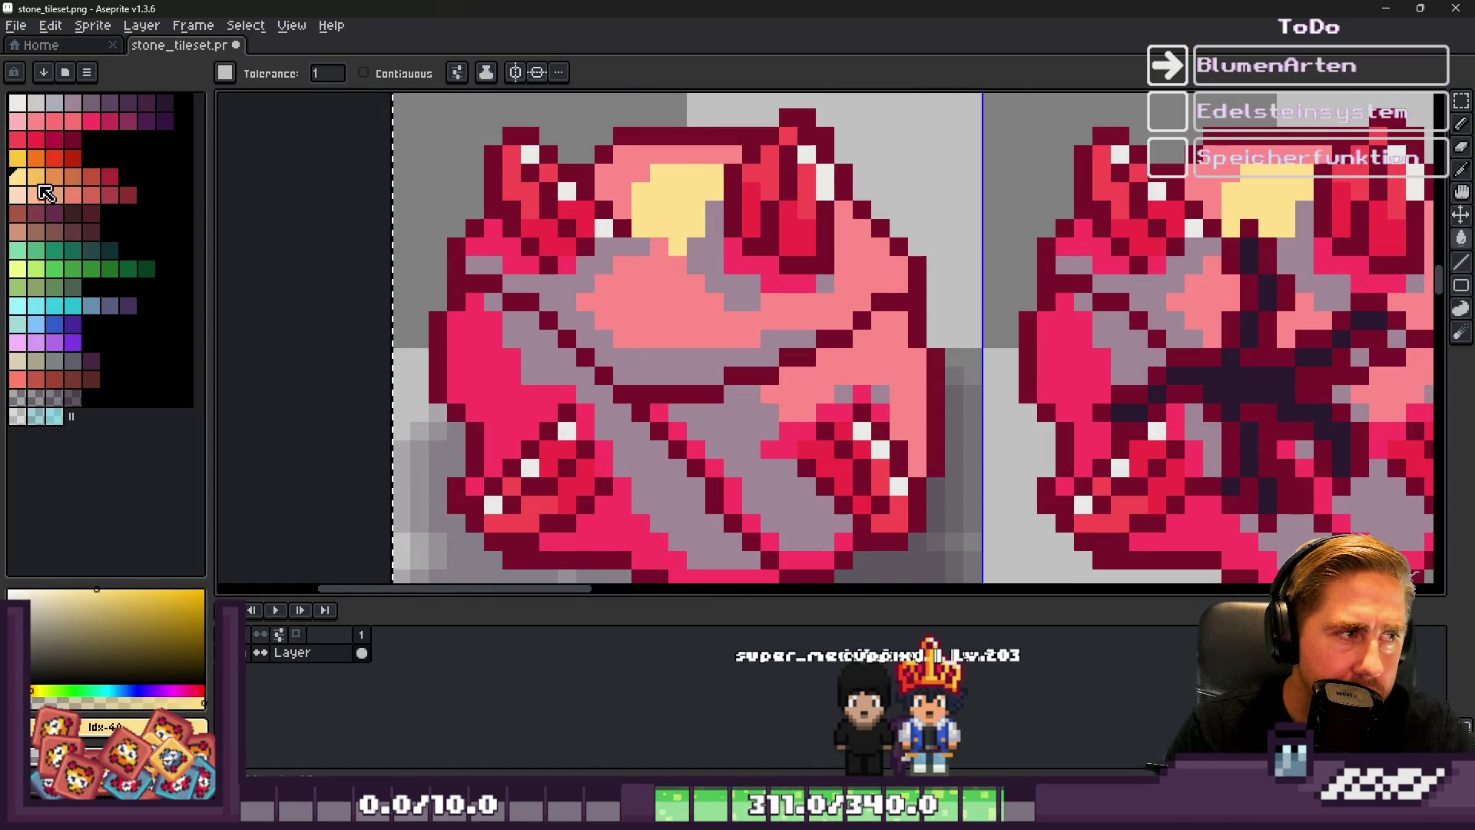
Fill the pink crystal patches with darker green, undoing a mint-green attempt.
click(18, 251)
click(661, 284)
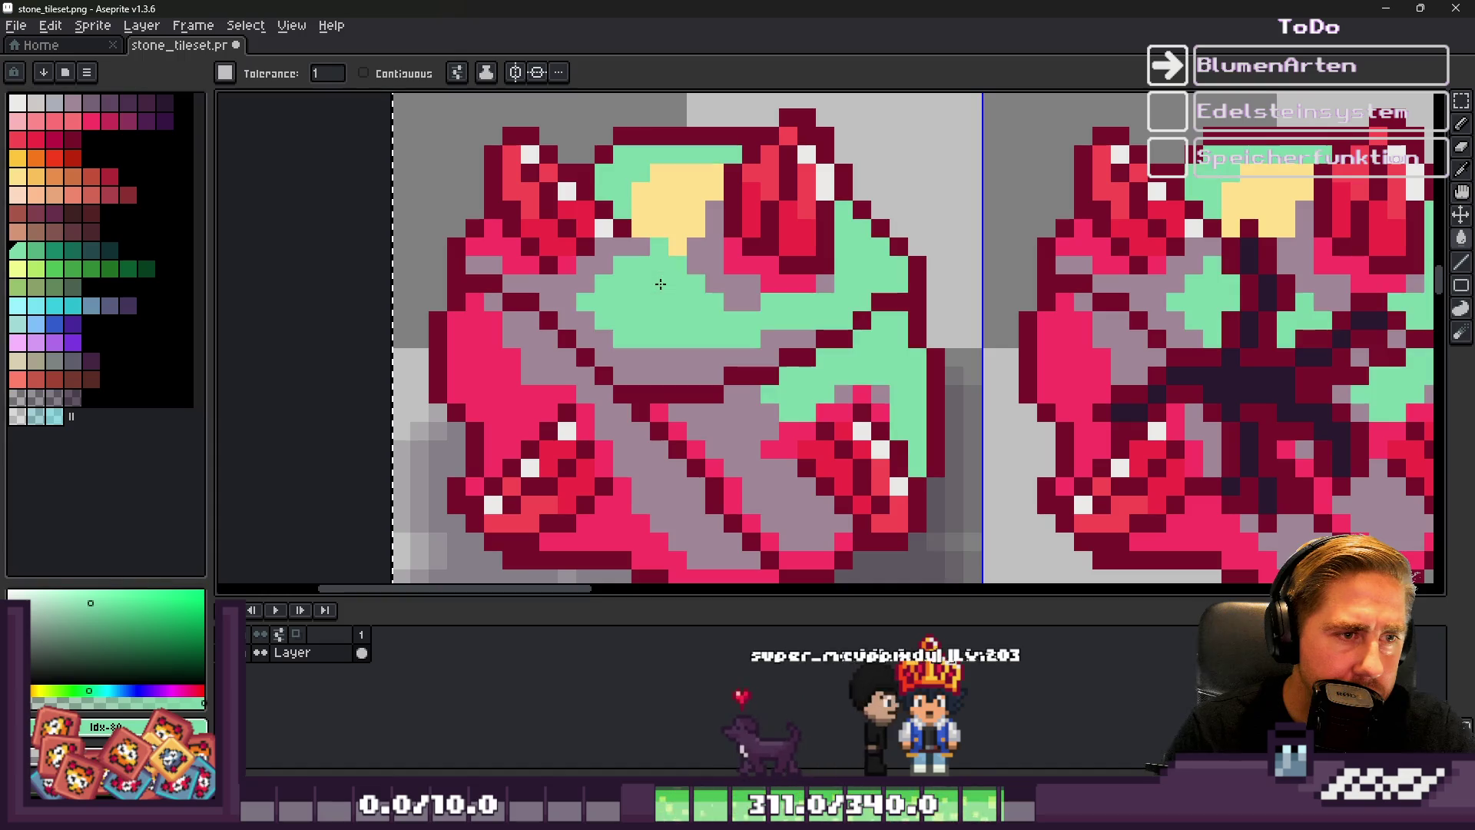
key(ctrl+z)
click(35, 251)
click(647, 297)
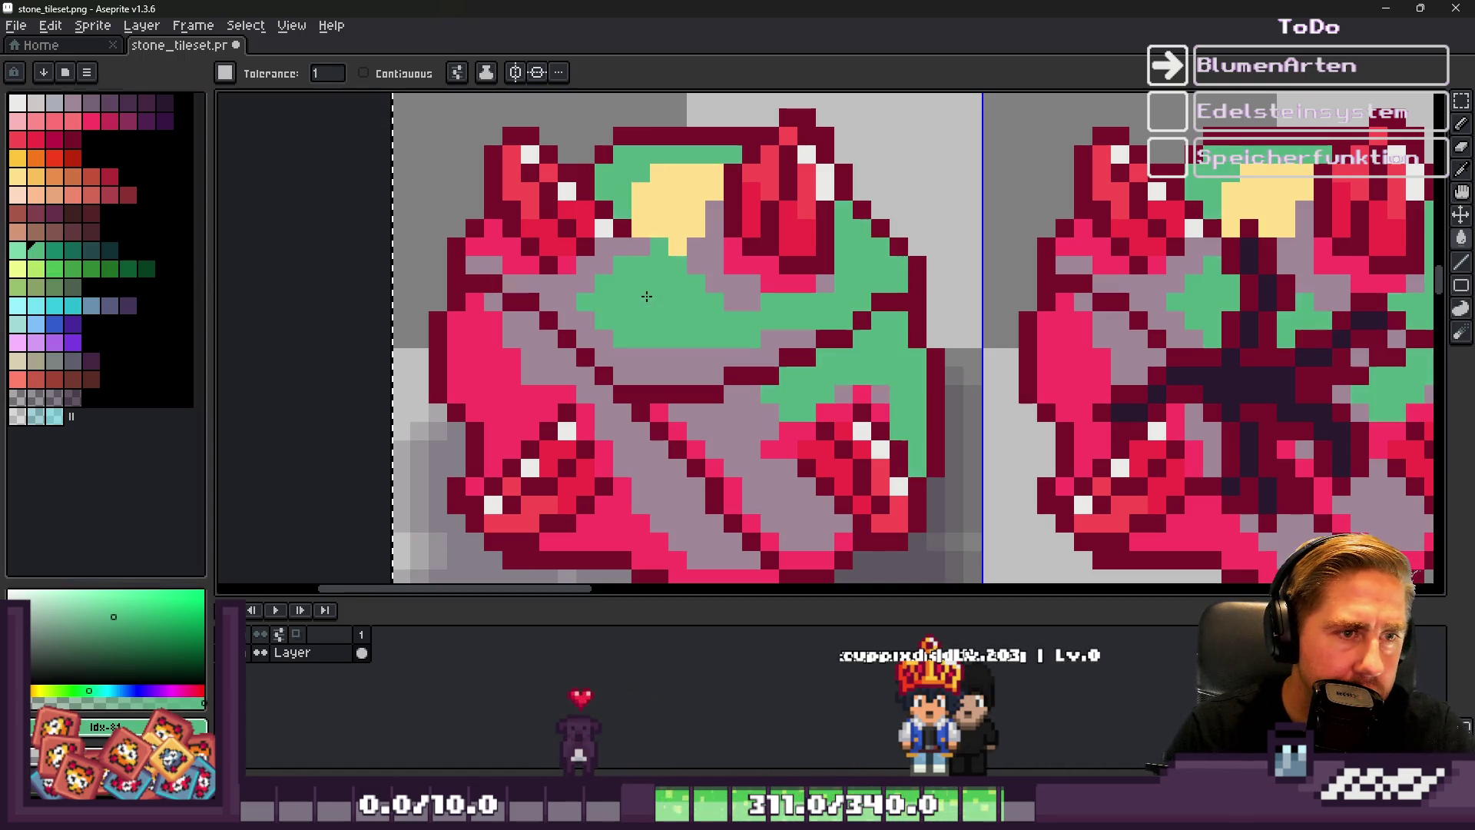
scroll(680, 298, down, 1)
scroll(680, 298, up, 2)
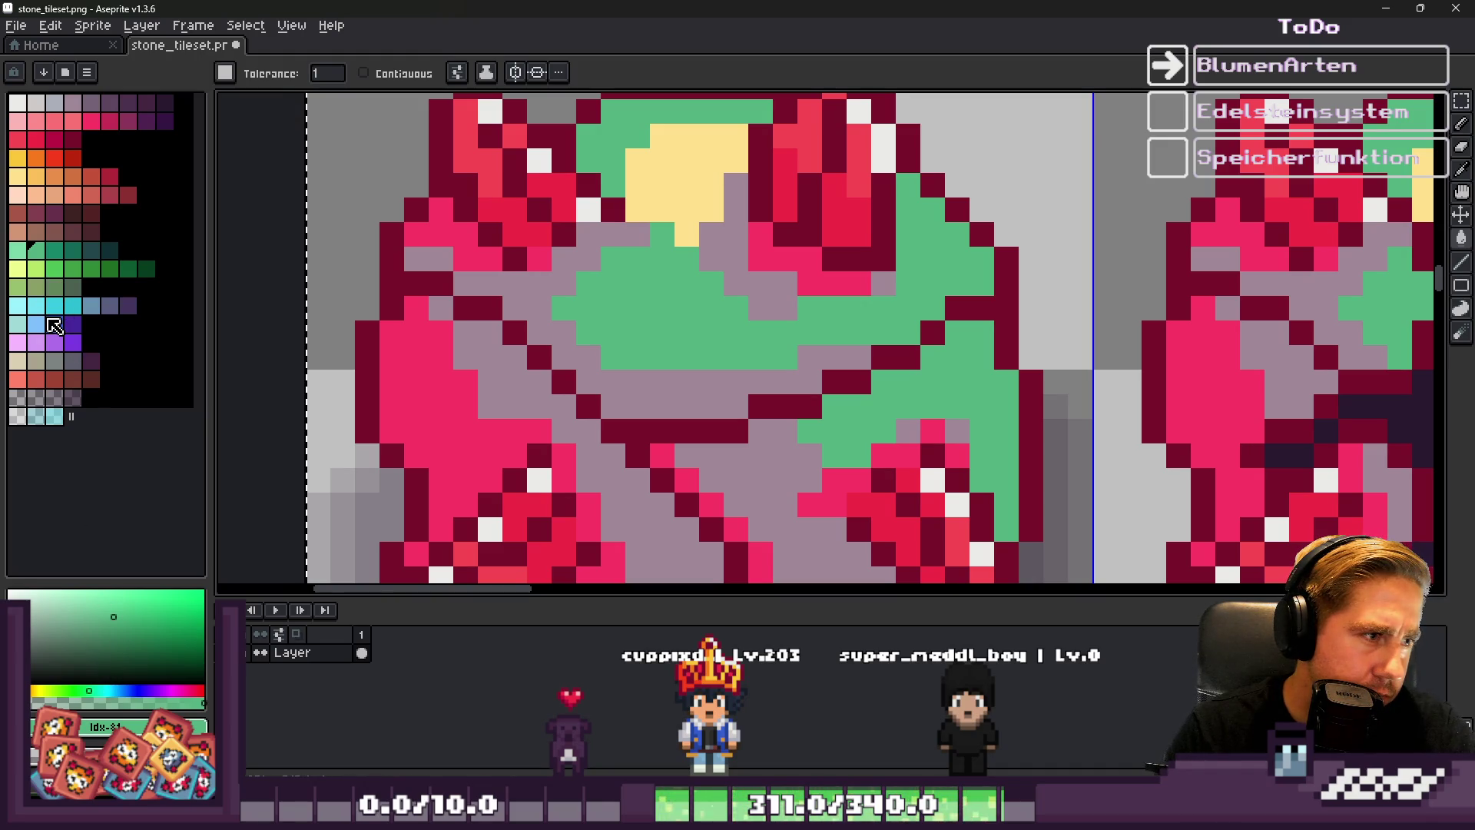
Try light cyan on the grey-purple crystal pixels, undo it, and pick a darker cyan.
click(36, 305)
click(685, 380)
key(ctrl+z)
click(55, 305)
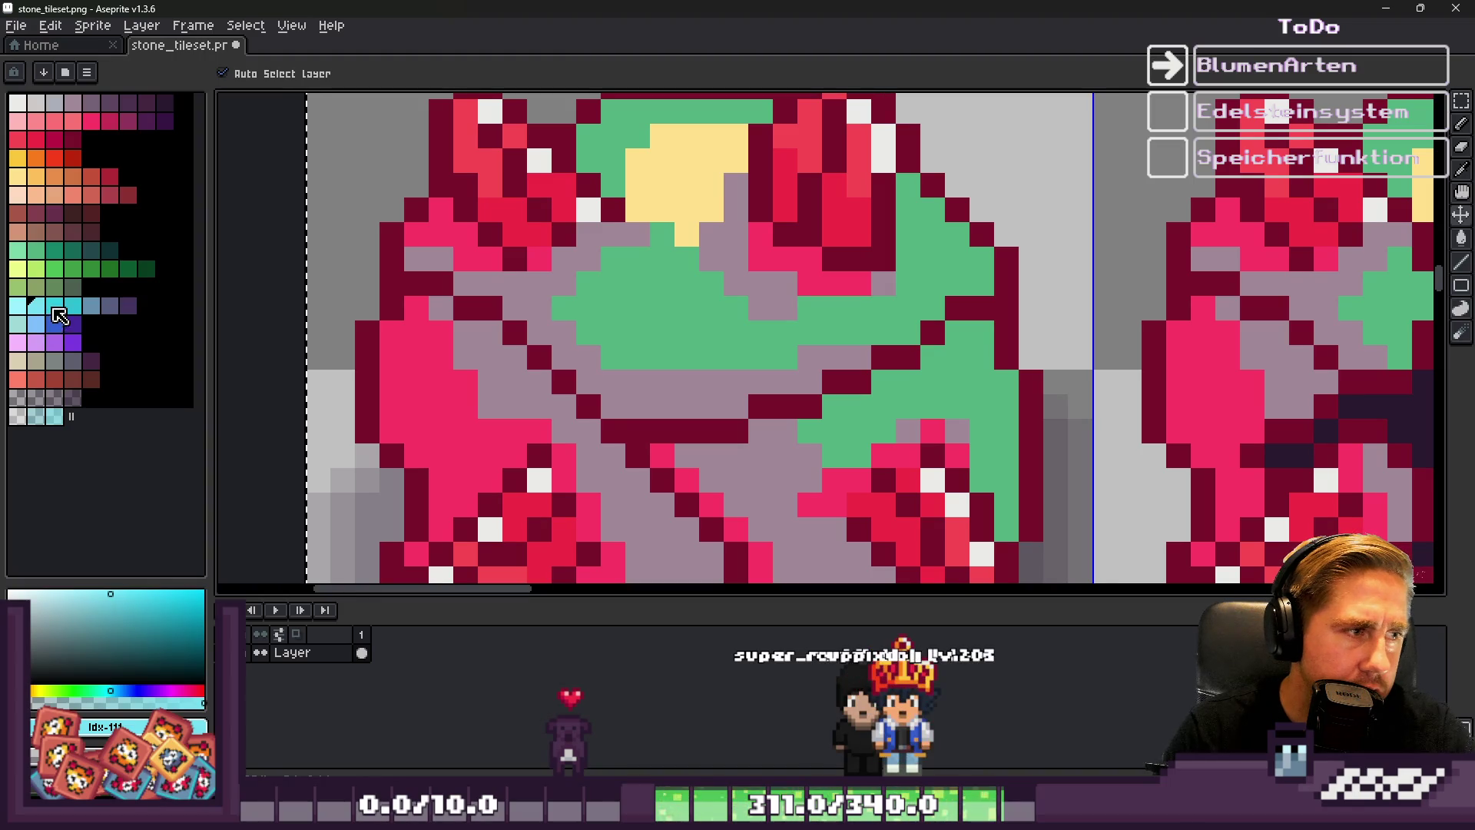
click(367, 382)
scroll(400, 387, down, 3)
scroll(777, 230, up, 1)
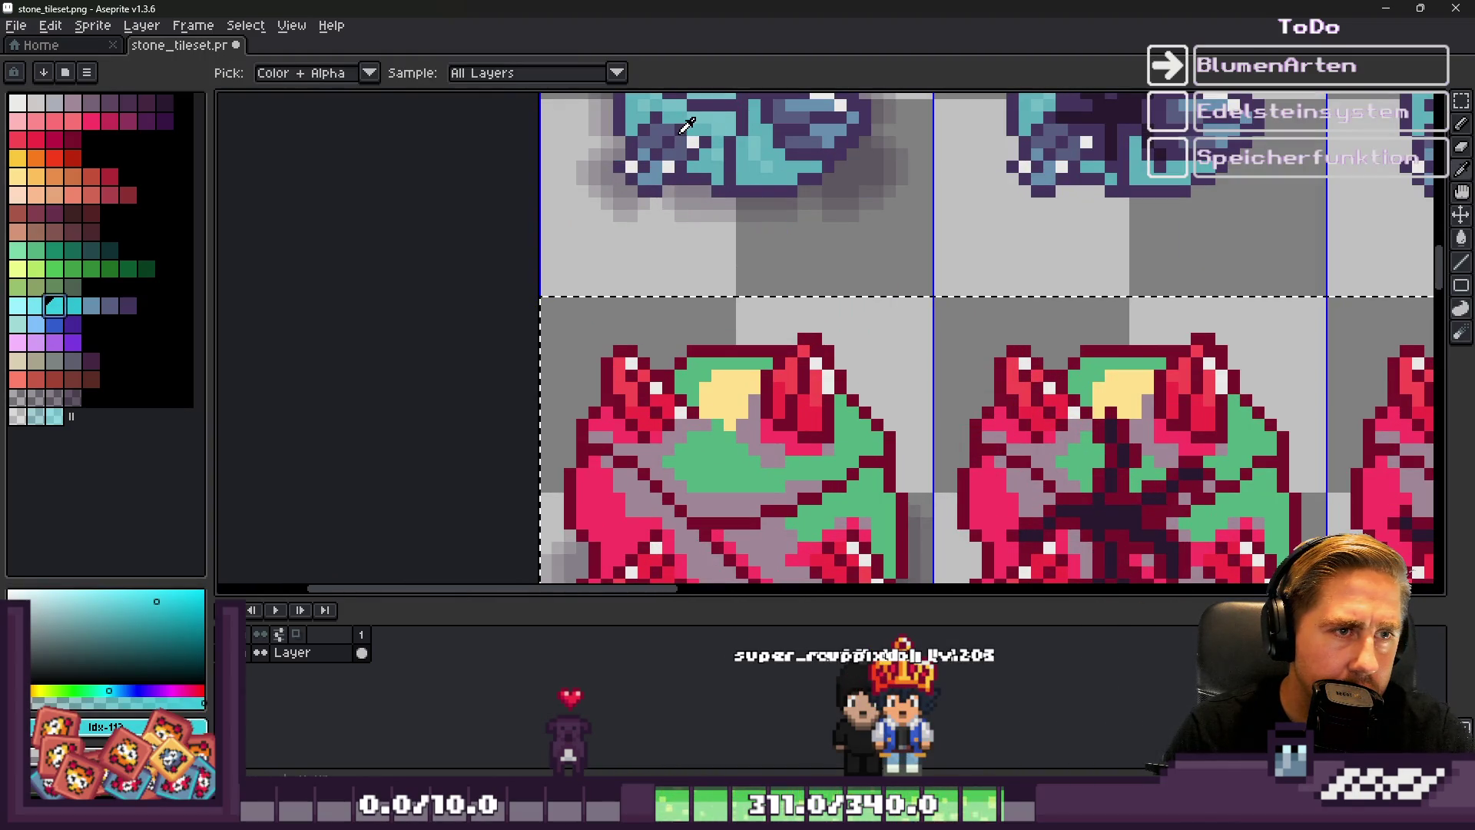
scroll(768, 278, down, 1)
scroll(737, 185, up, 1)
key(i)
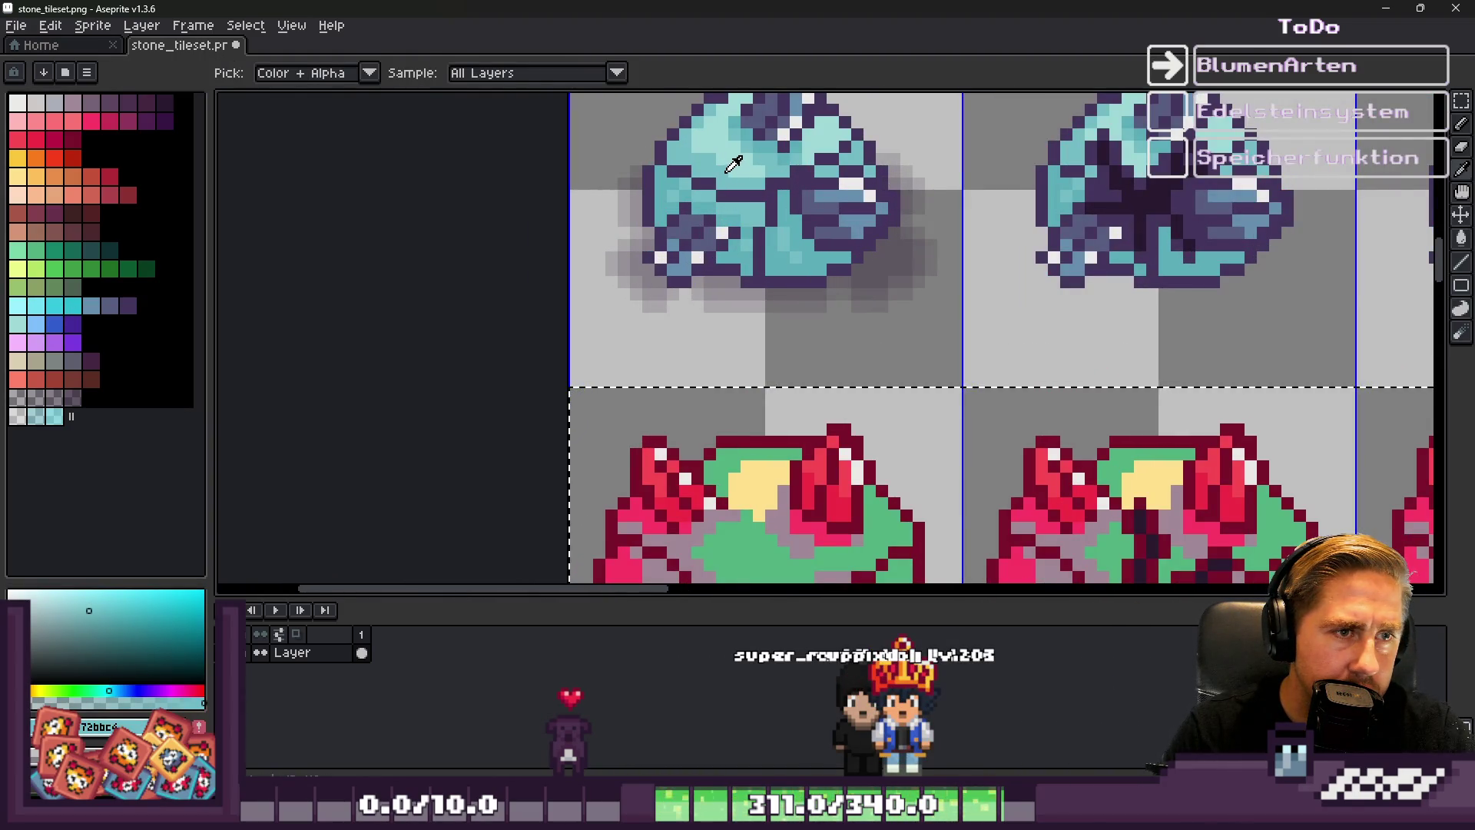
scroll(734, 164, down, 3)
key(g)
scroll(673, 474, up, 4)
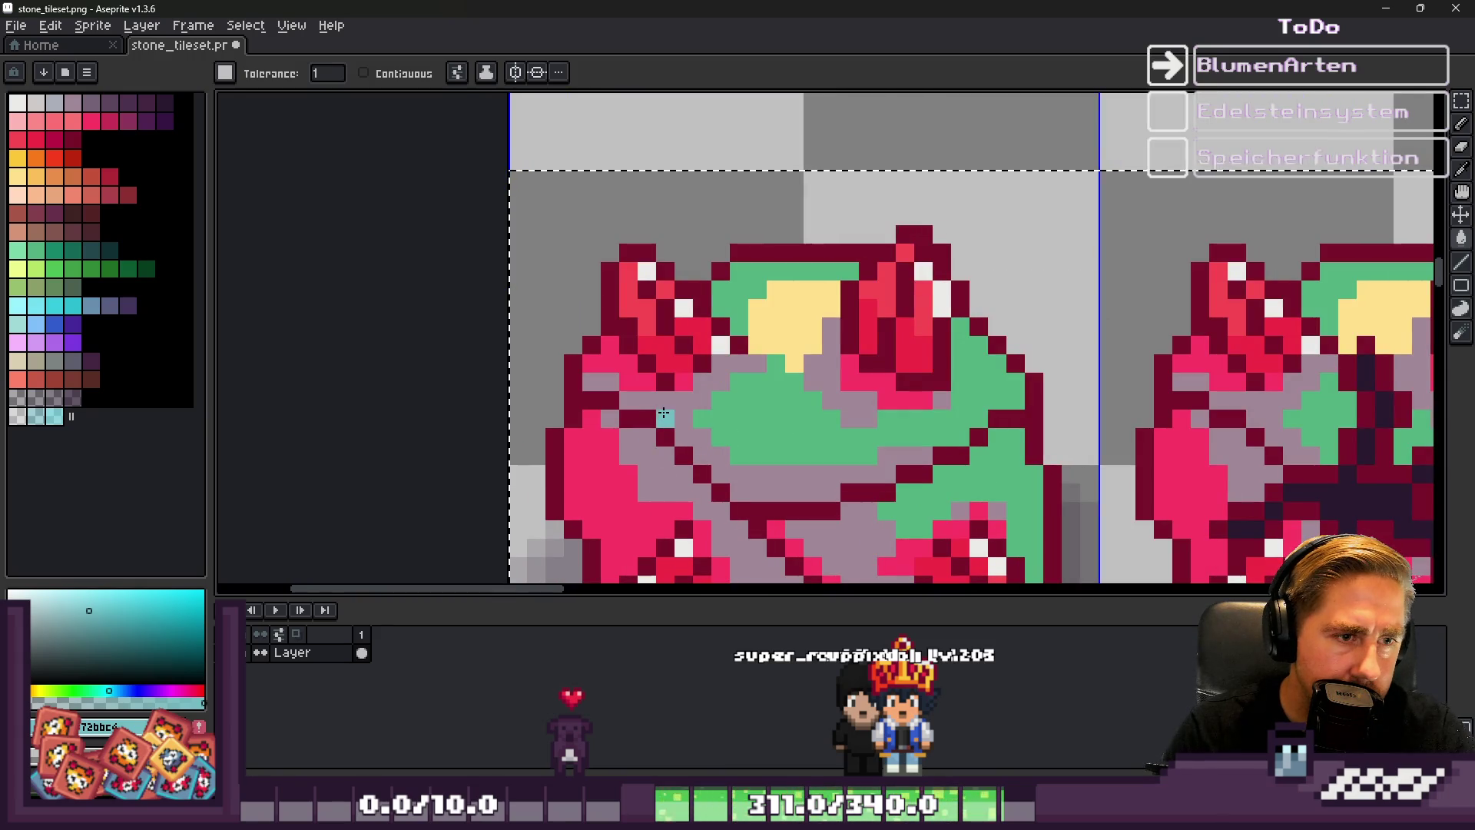
click(664, 414)
scroll(676, 400, down, 1)
scroll(735, 351, up, 2)
key(i)
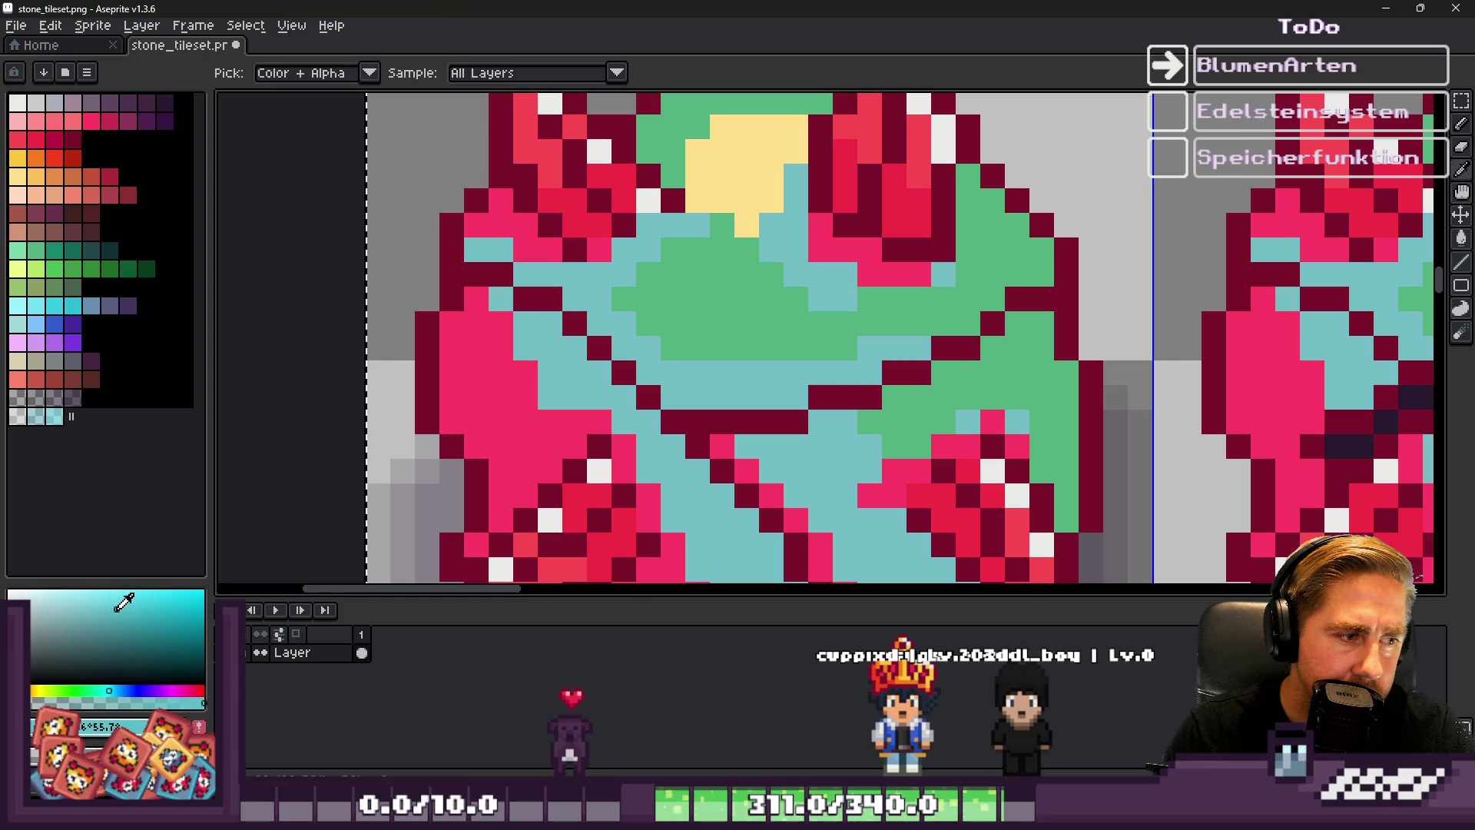
key(g)
click(678, 420)
key(ctrl+z)
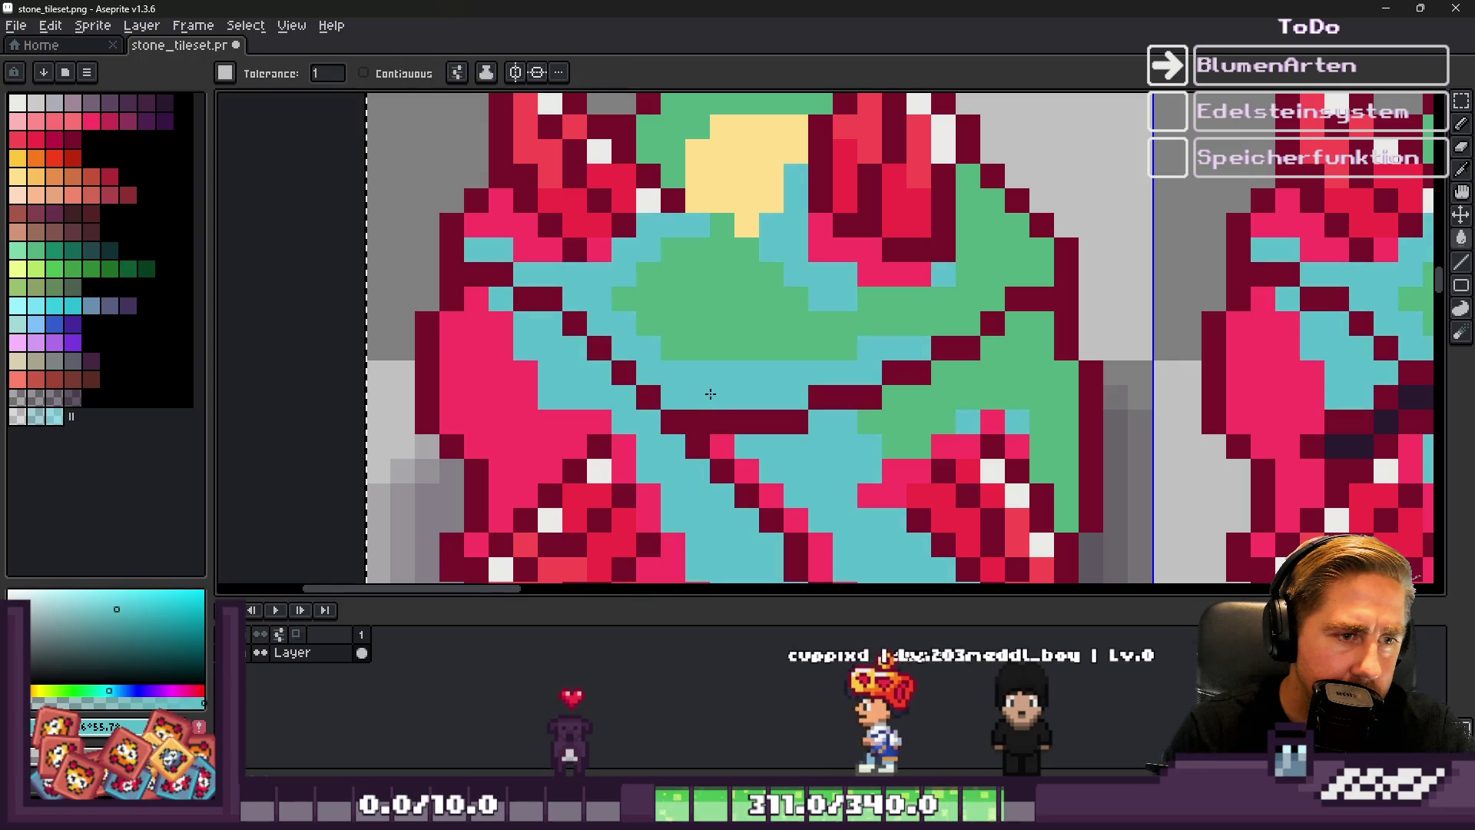
click(718, 372)
scroll(703, 392, down, 4)
scroll(699, 414, up, 3)
scroll(519, 461, up, 1)
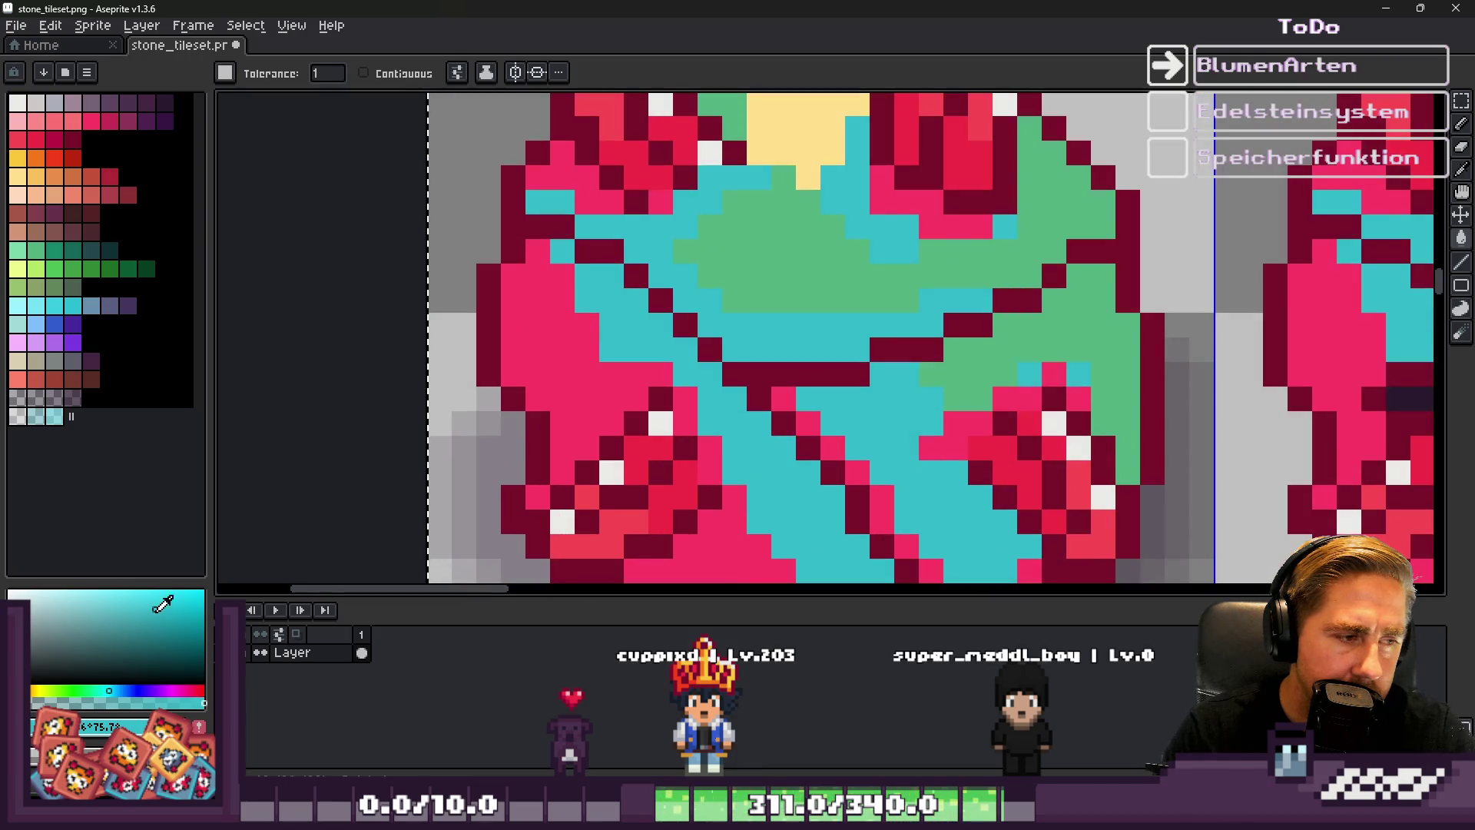
drag(100, 689, 105, 690)
scroll(719, 335, down, 4)
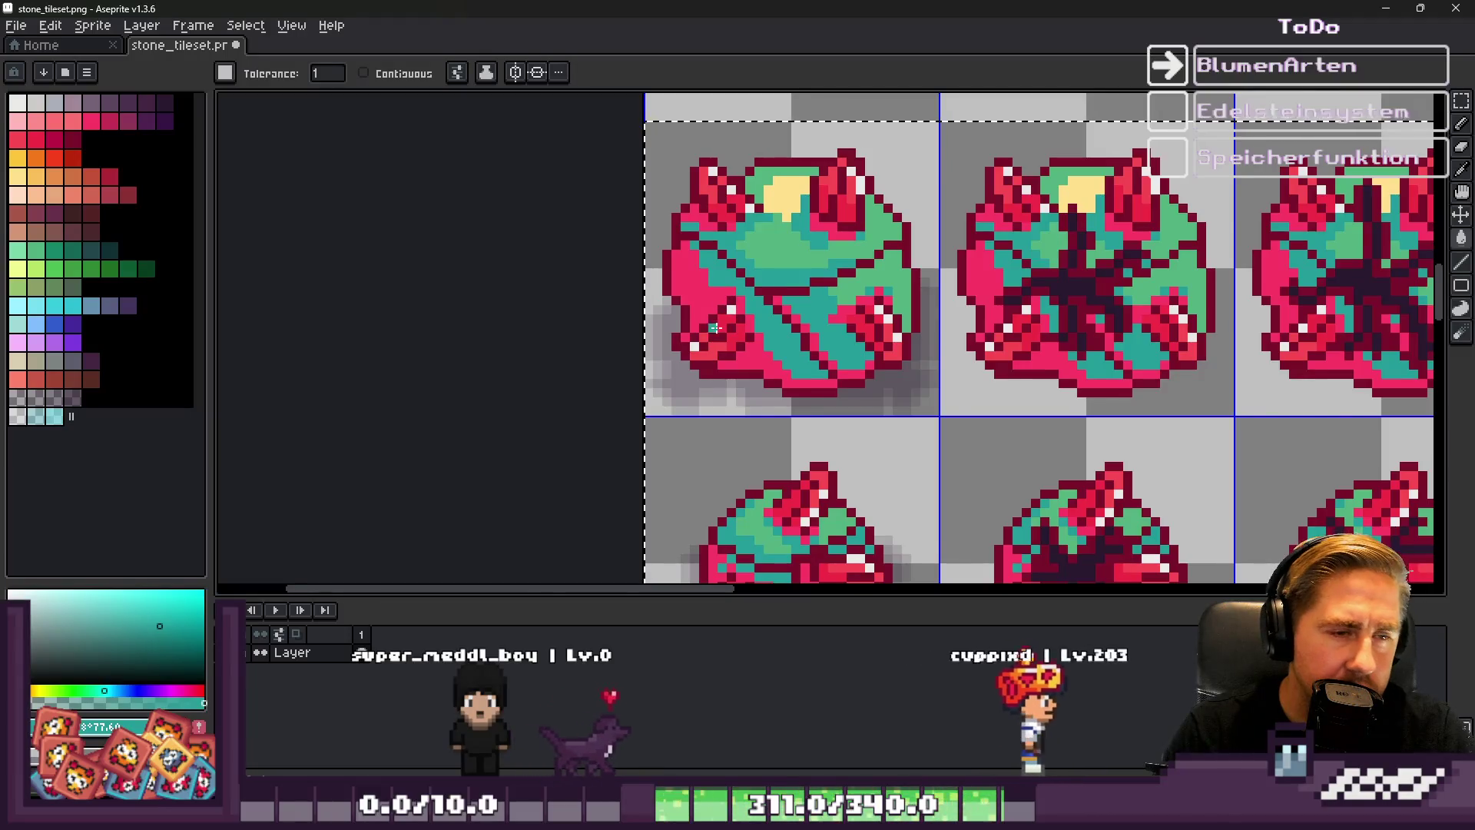
scroll(716, 315, up, 2)
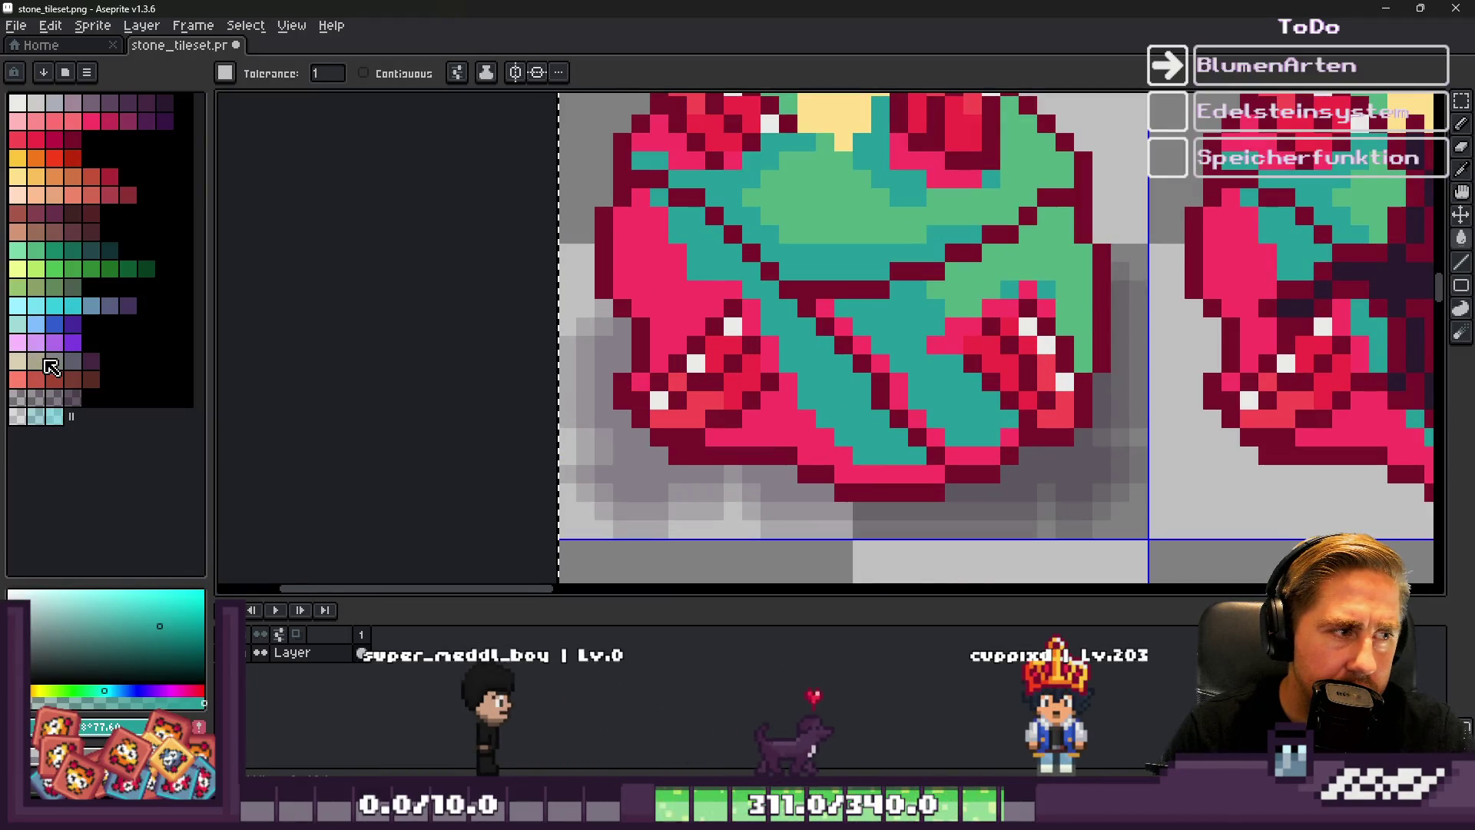
Fill the bright pink rock around the green gems with red, then darker crimson.
click(35, 139)
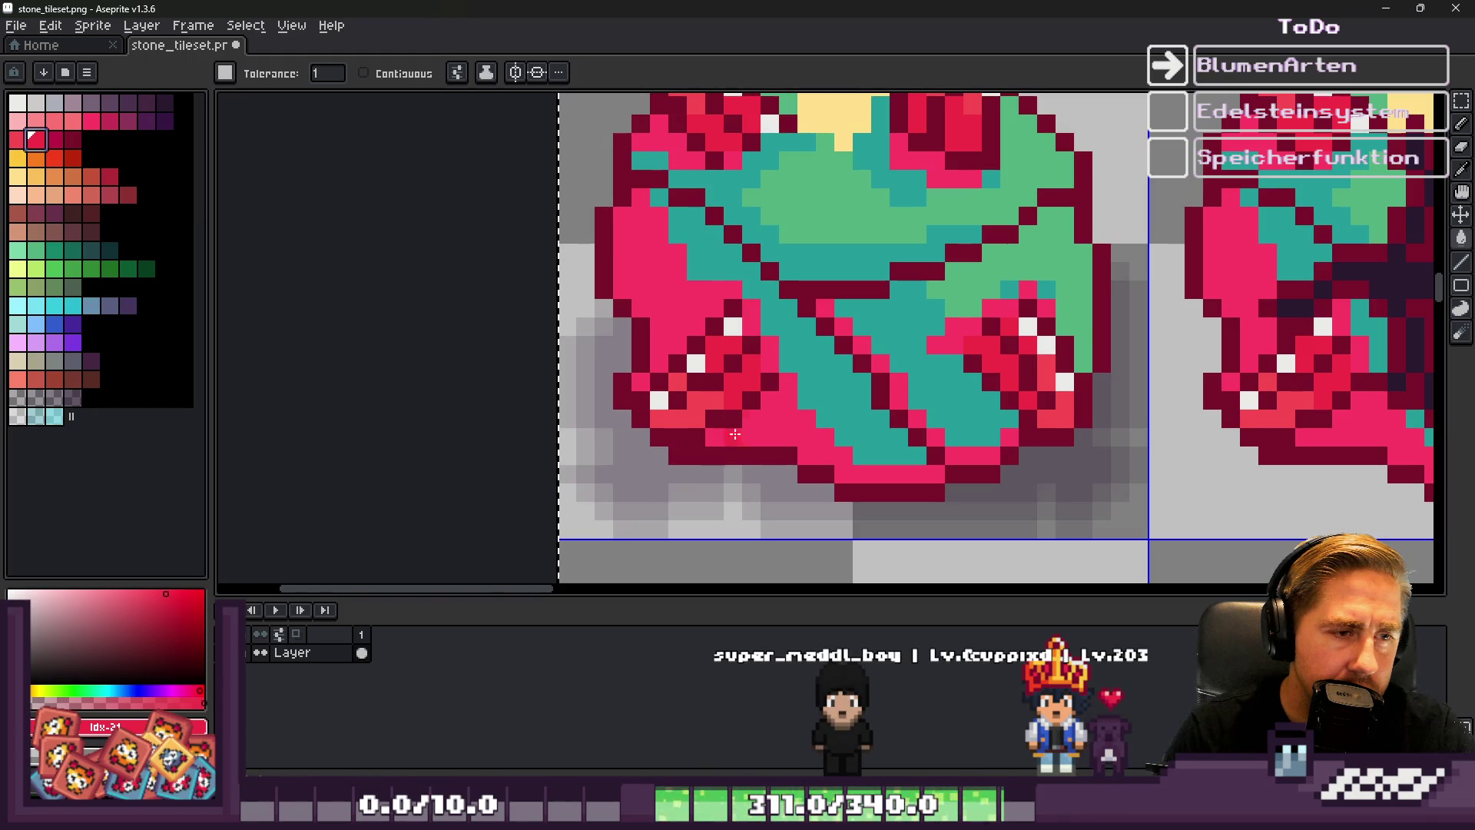
click(776, 415)
mouse_move(156, 613)
mouse_down()
mouse_move(159, 599)
mouse_move(141, 623)
mouse_up()
click(665, 295)
scroll(665, 294, down, 3)
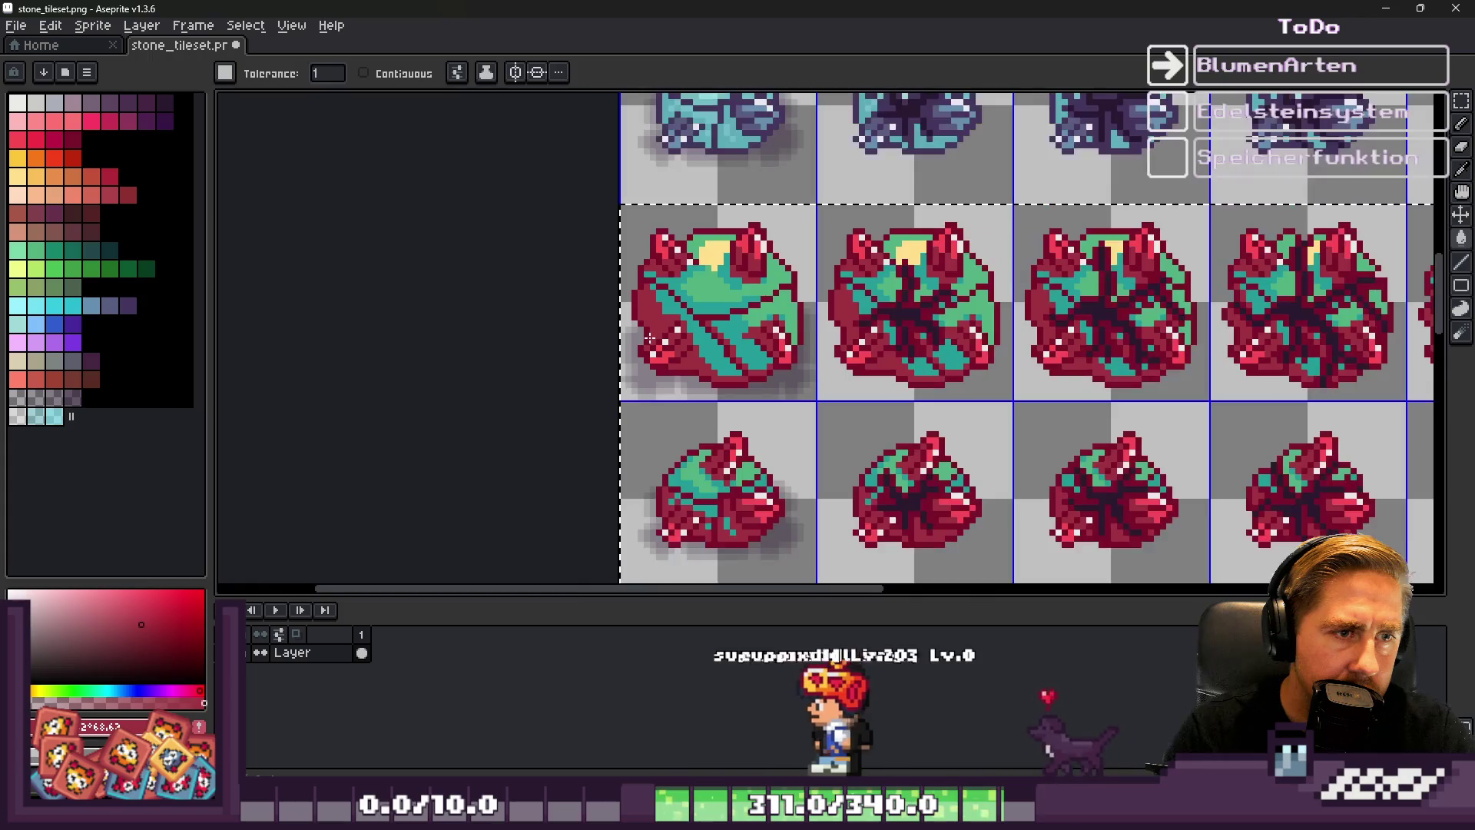
scroll(665, 295, up, 2)
Shift the rock colour toward a lighter, desaturated greyish rose and ready the selection for moving.
click(123, 611)
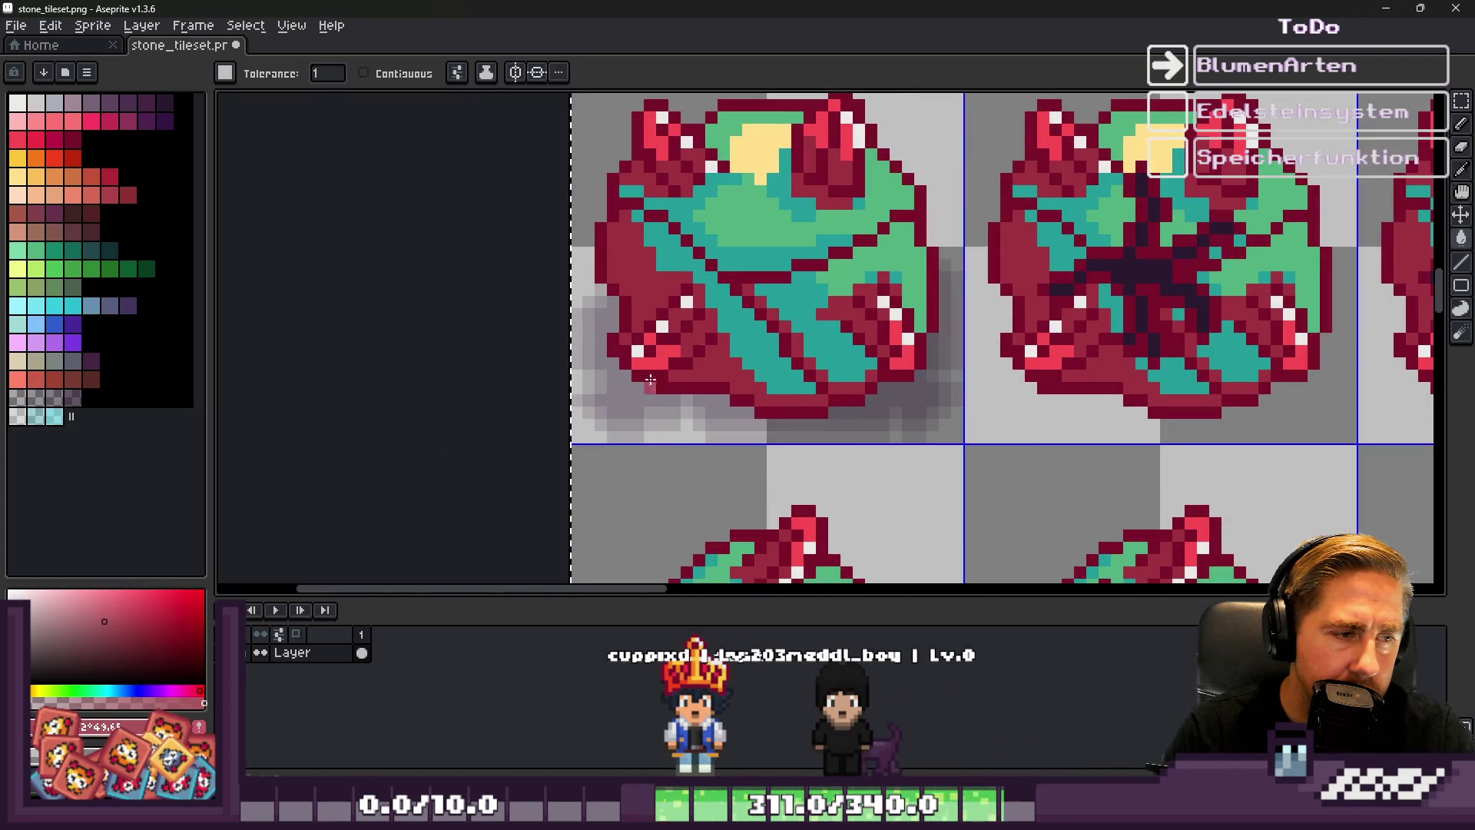
key(ctrl+z)
scroll(517, 465, down, 2)
scroll(440, 443, up, 1)
drag(105, 620, 74, 625)
scroll(665, 206, down, 5)
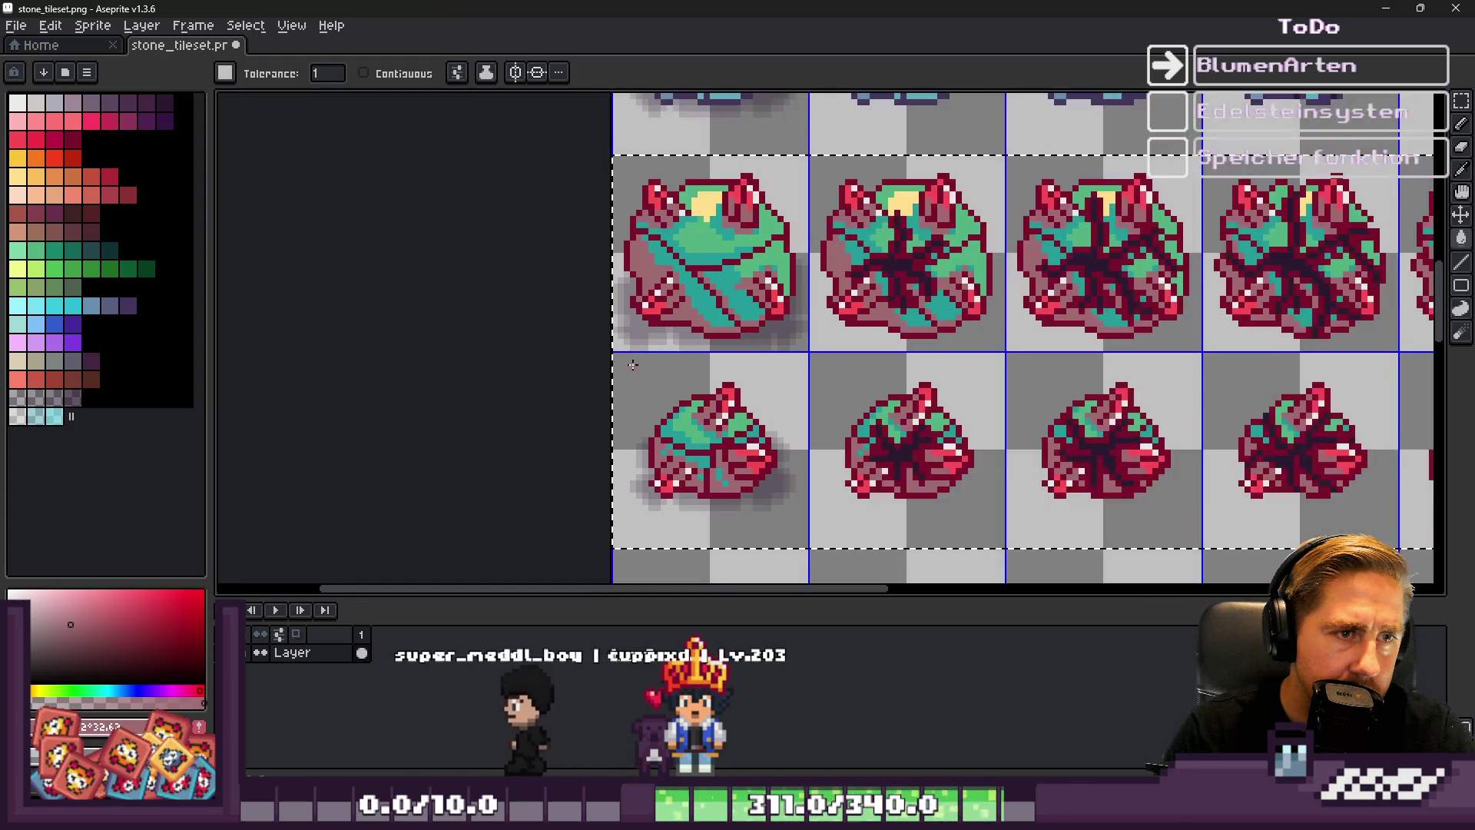
scroll(658, 296, up, 3)
scroll(658, 296, up, 2)
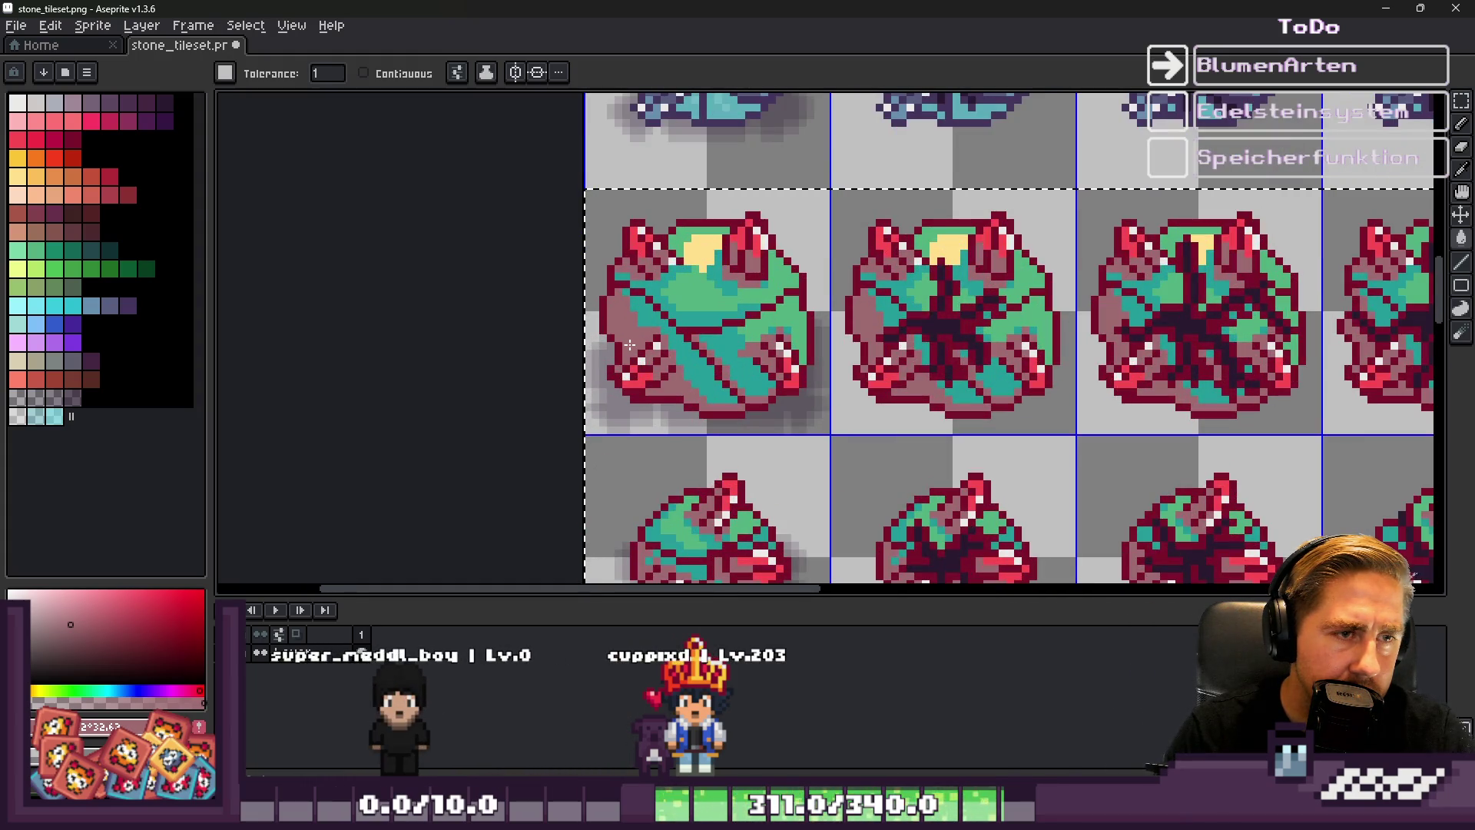
scroll(630, 344, down, 3)
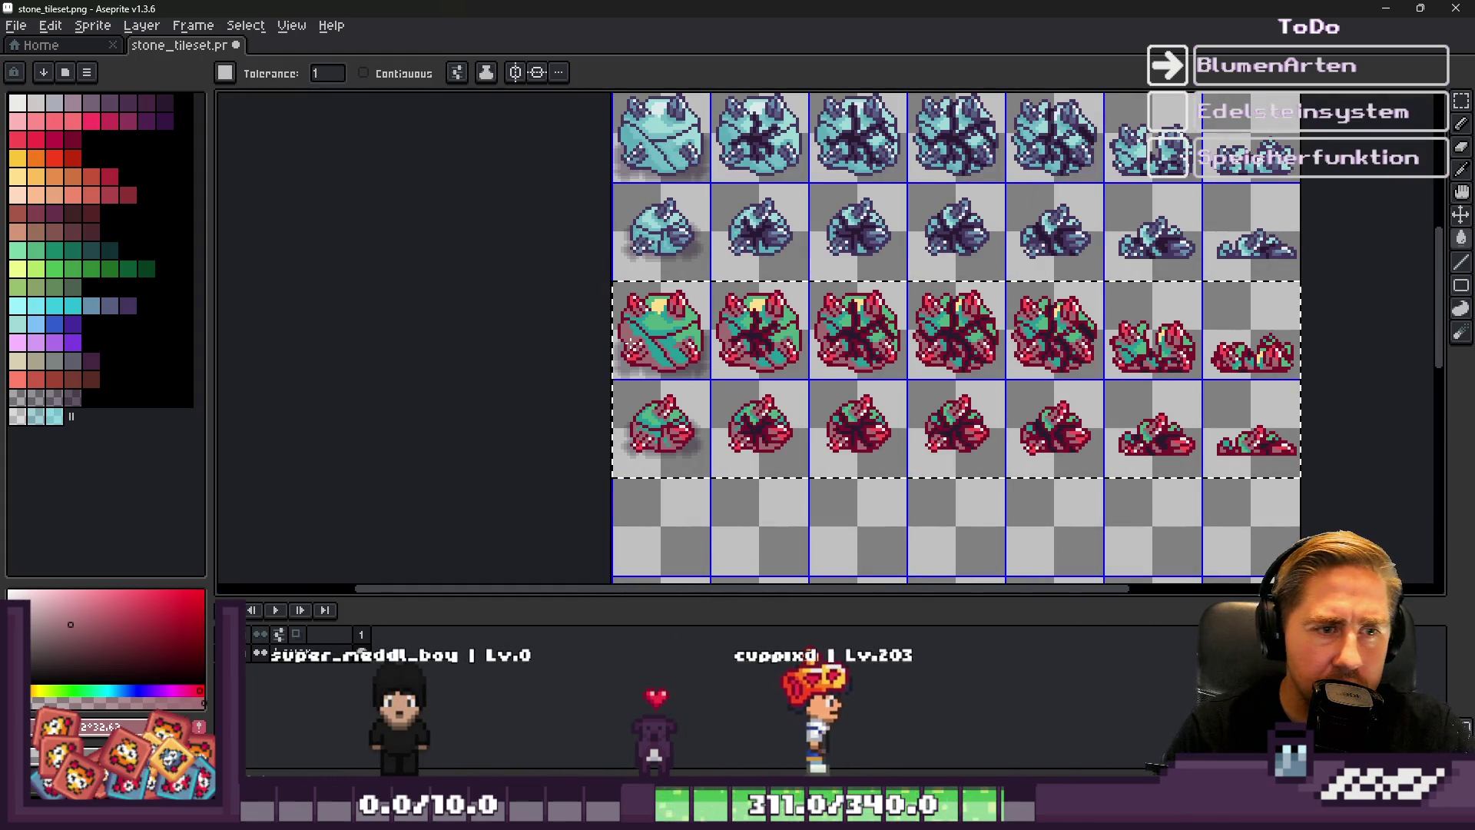
scroll(631, 344, up, 4)
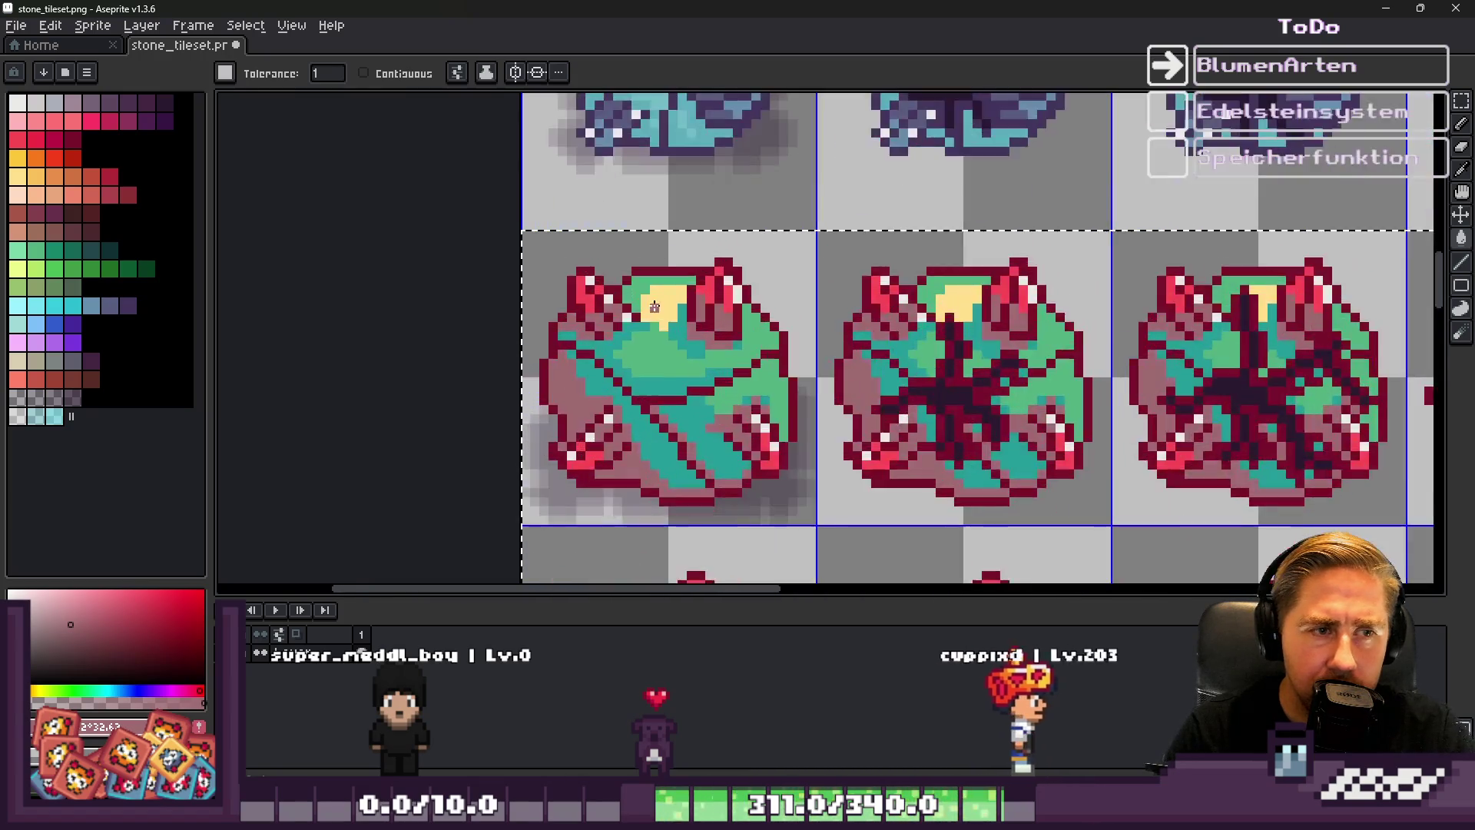
scroll(632, 343, down, 4)
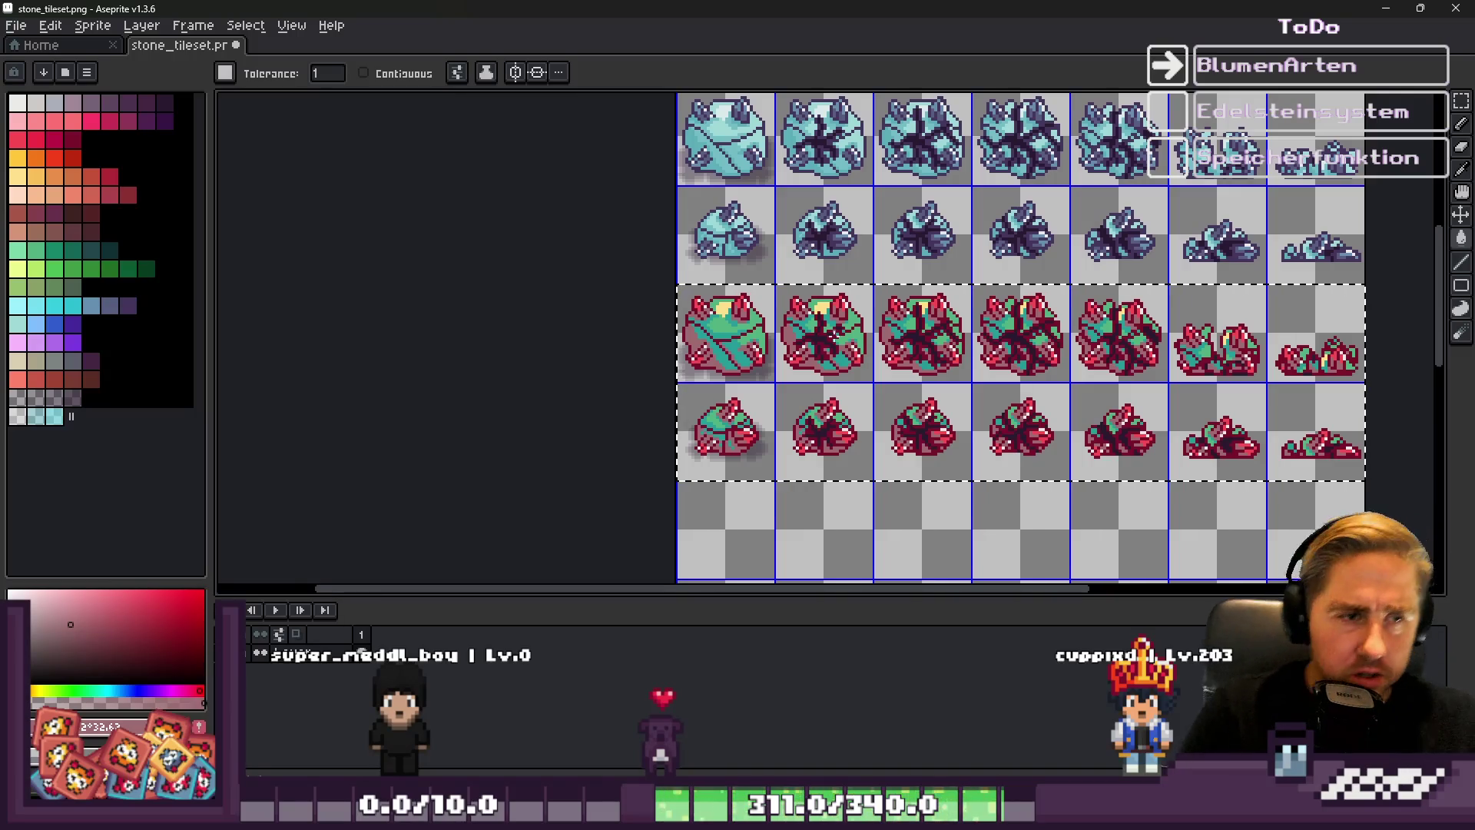
scroll(616, 424, up, 3)
scroll(799, 394, down, 4)
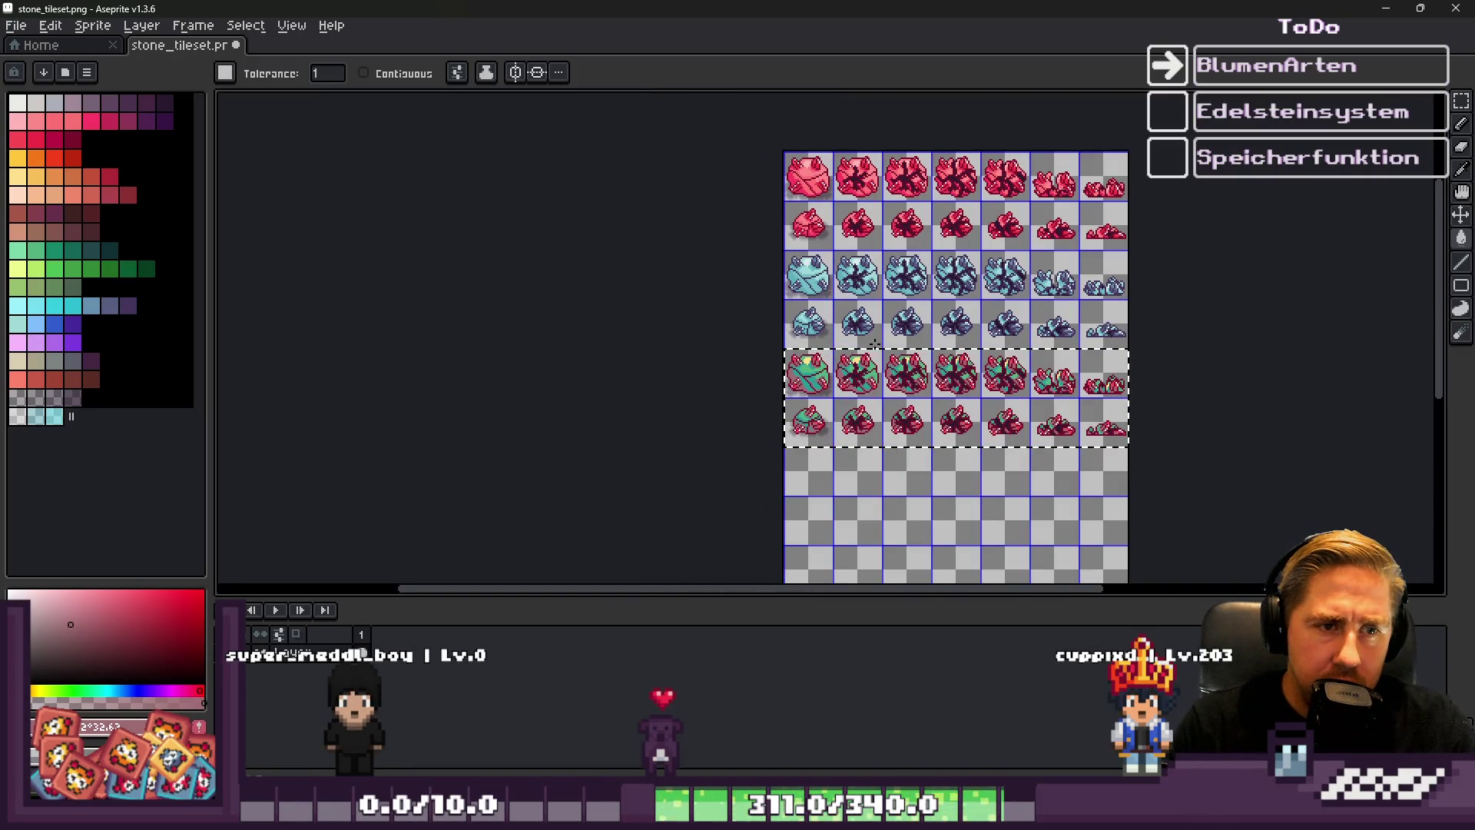
scroll(839, 283, up, 3)
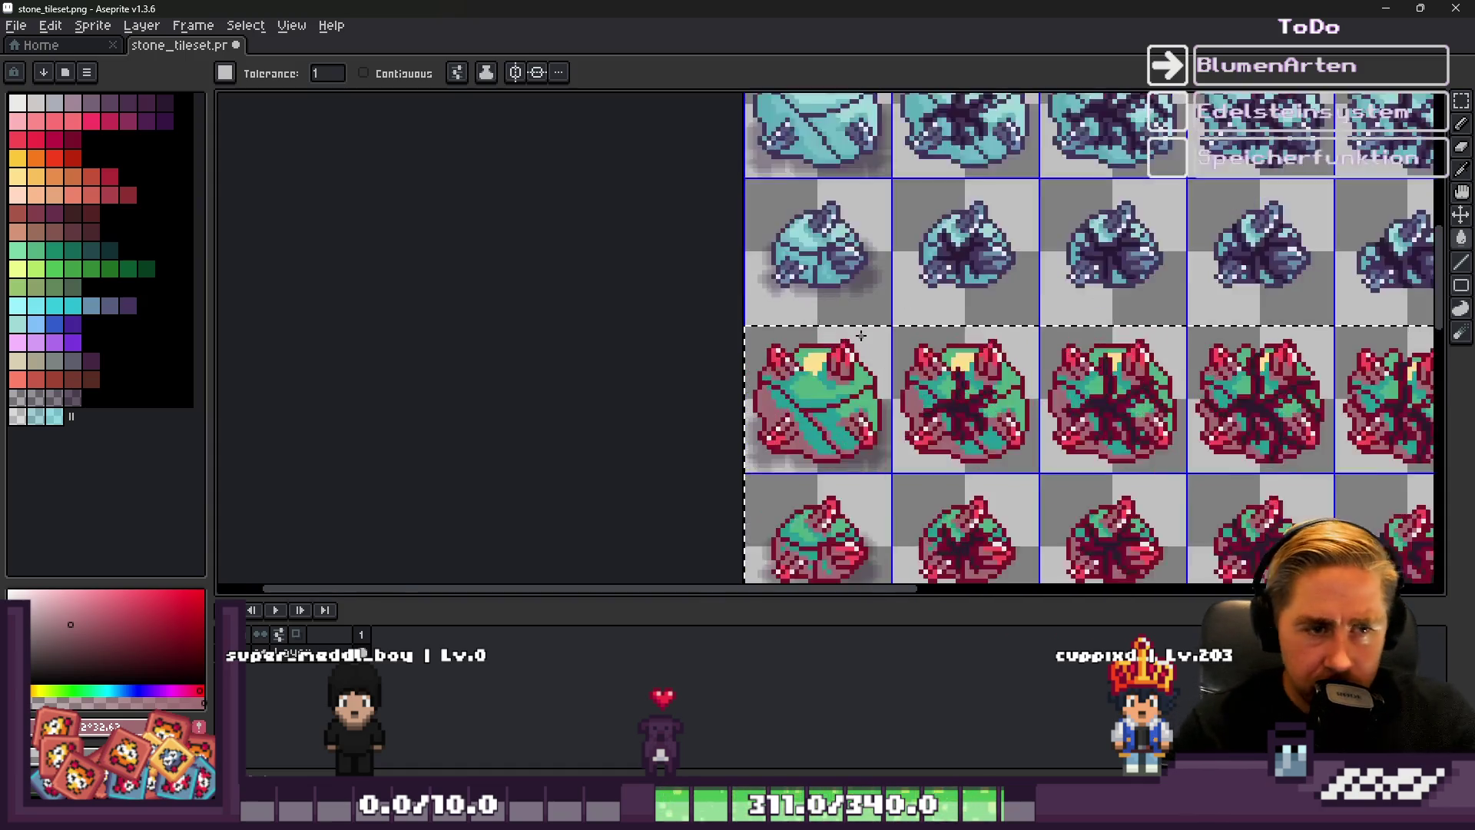
key(v)
scroll(714, 372, up, 2)
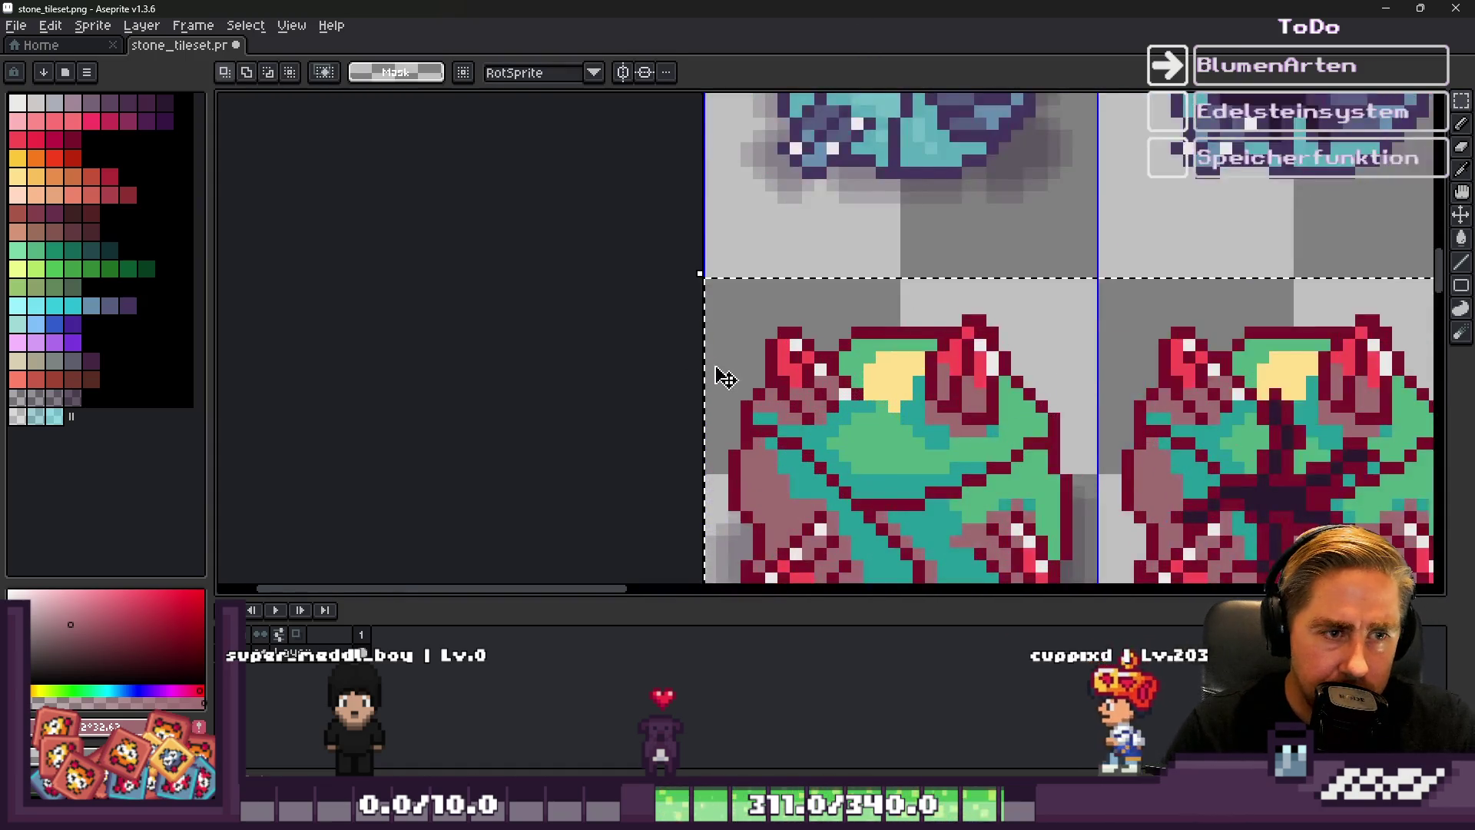
Bucket-fill the gem tiles' dark red outlines with the dark purple swatch.
scroll(732, 373, down, 2)
scroll(813, 372, up, 3)
key(w)
click(164, 102)
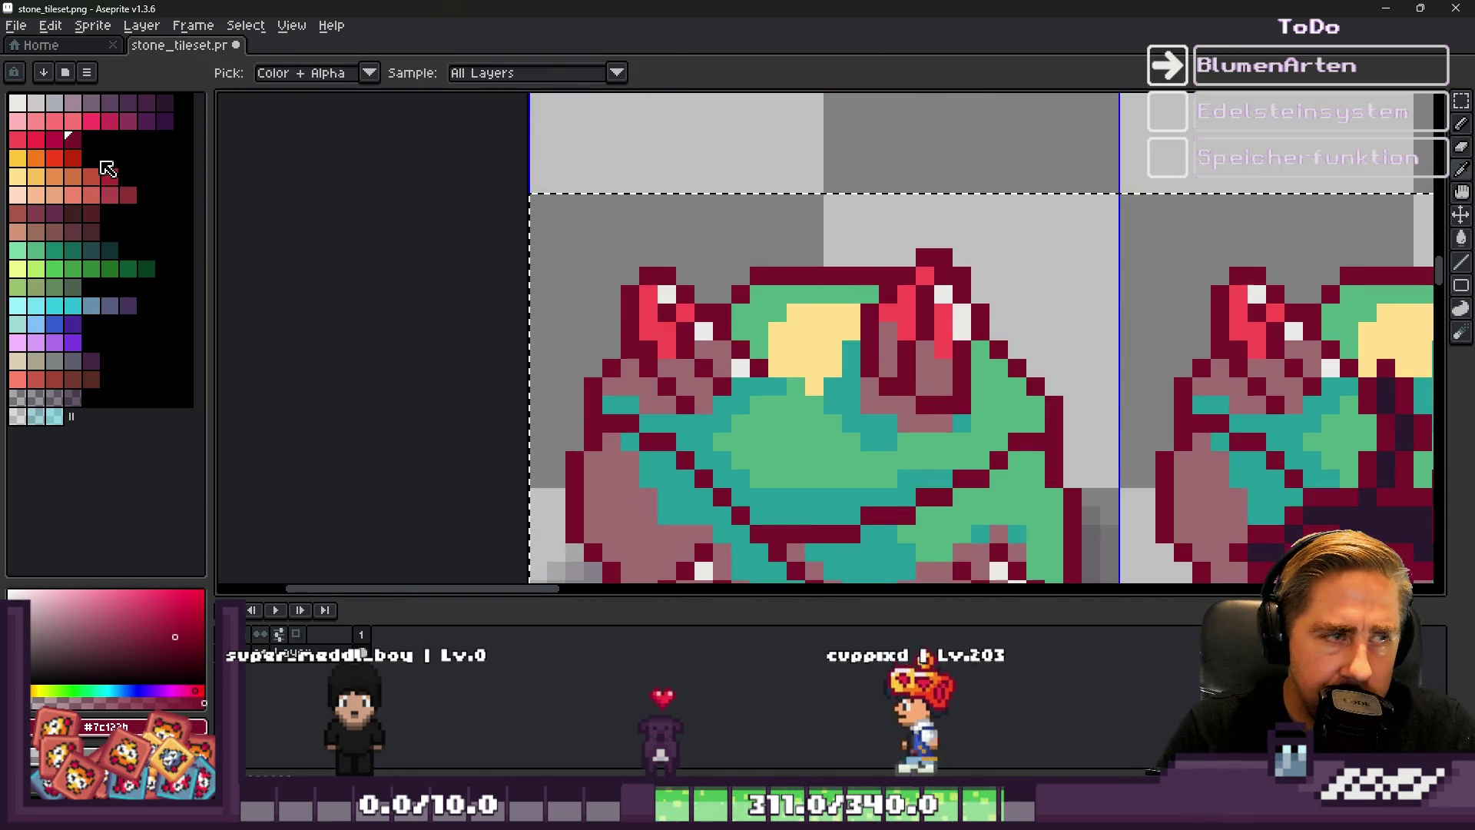
scroll(805, 269, down, 5)
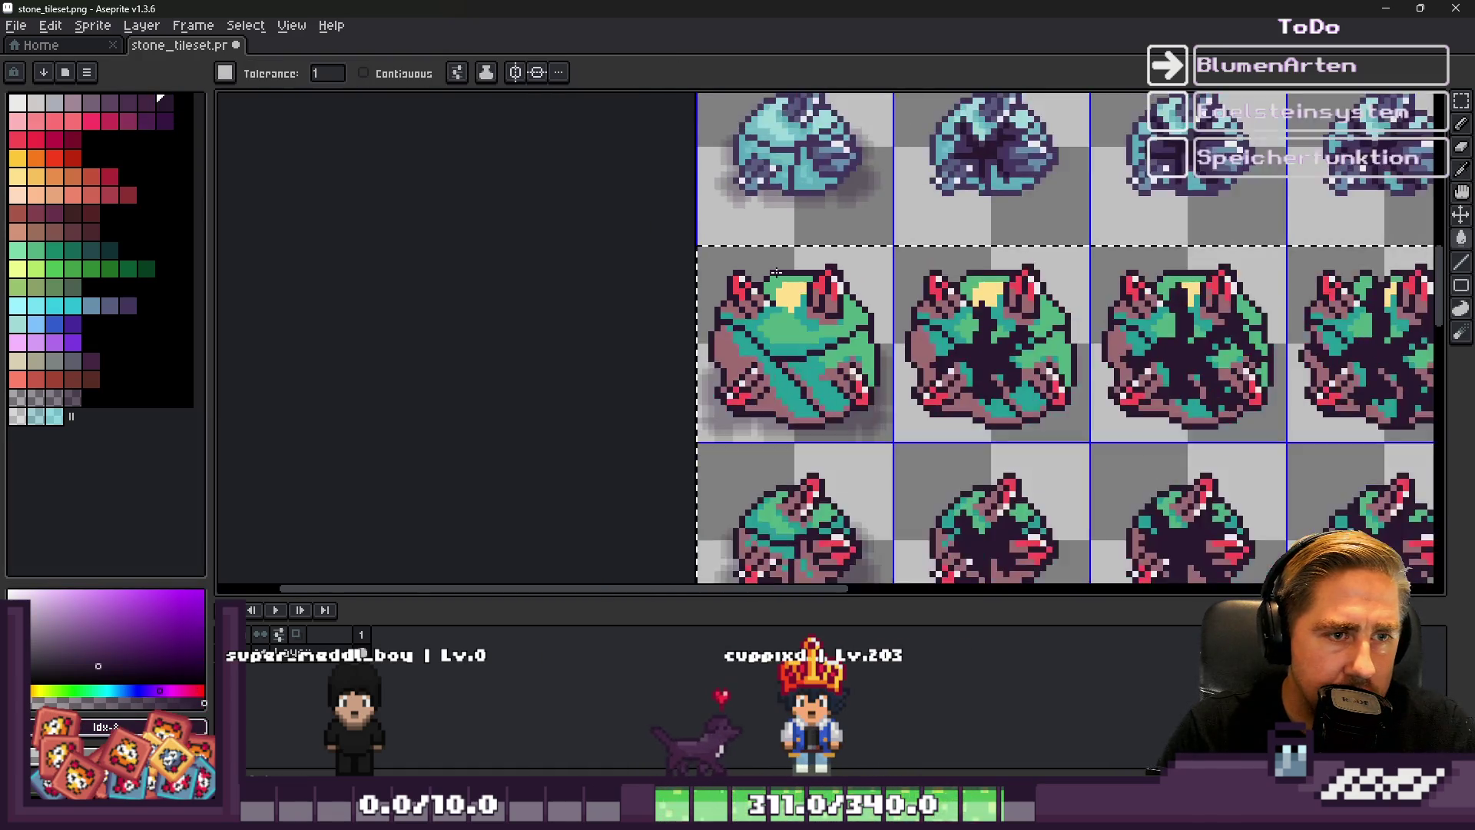
scroll(817, 319, up, 3)
scroll(817, 317, down, 4)
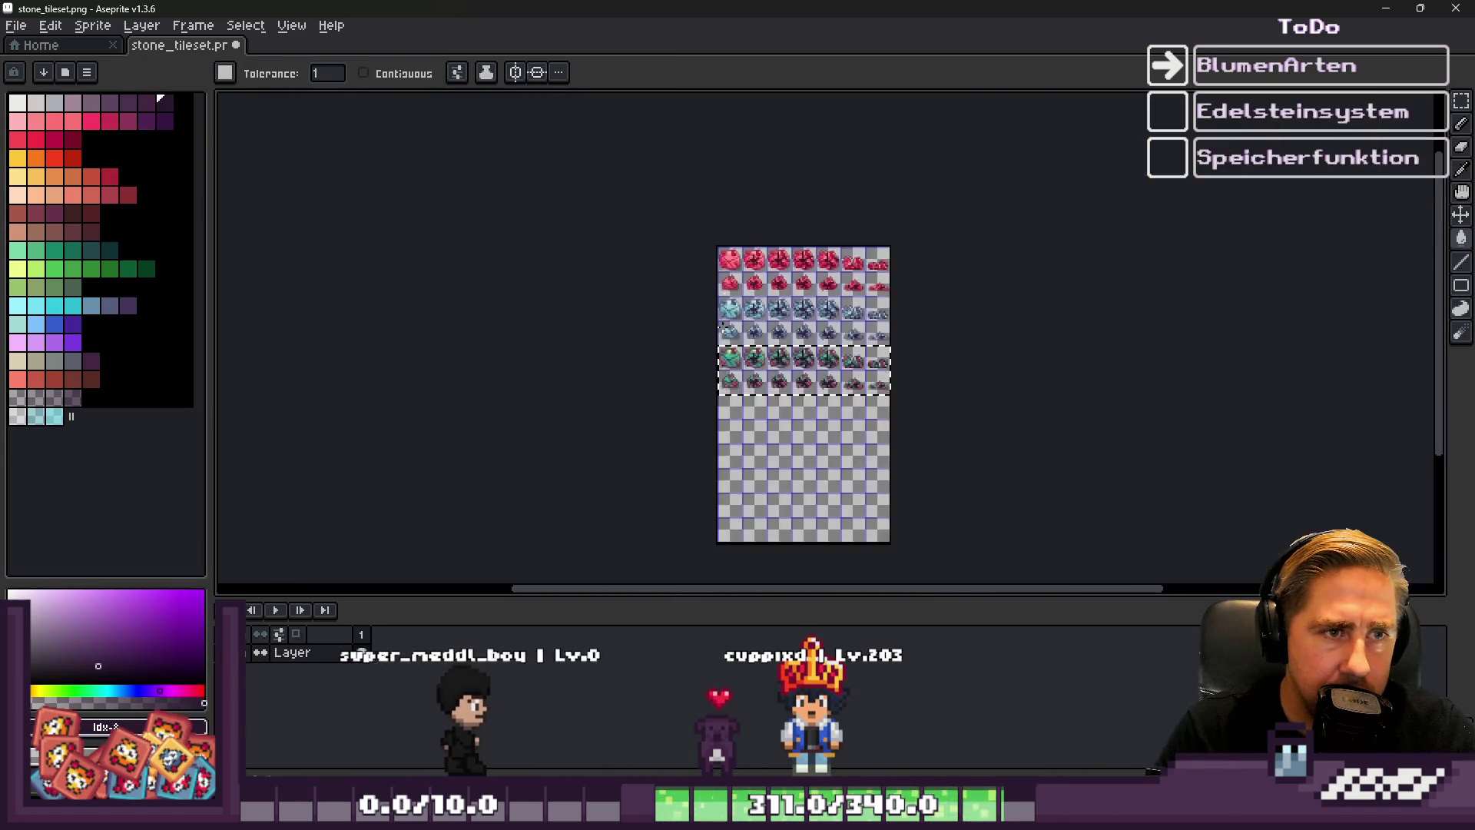
scroll(733, 262, up, 5)
scroll(671, 329, down, 4)
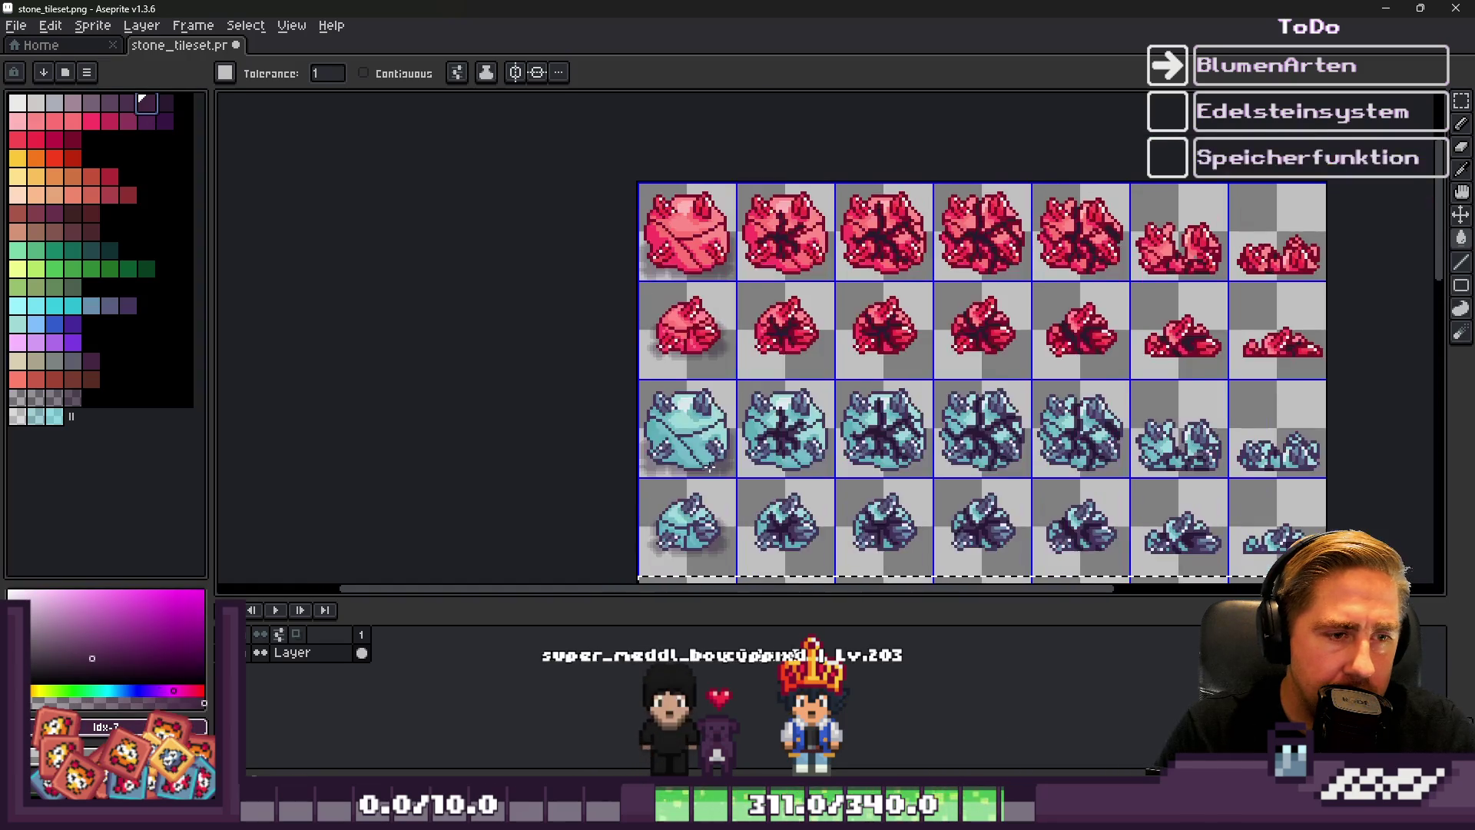
scroll(671, 328, up, 5)
scroll(671, 329, up, 2)
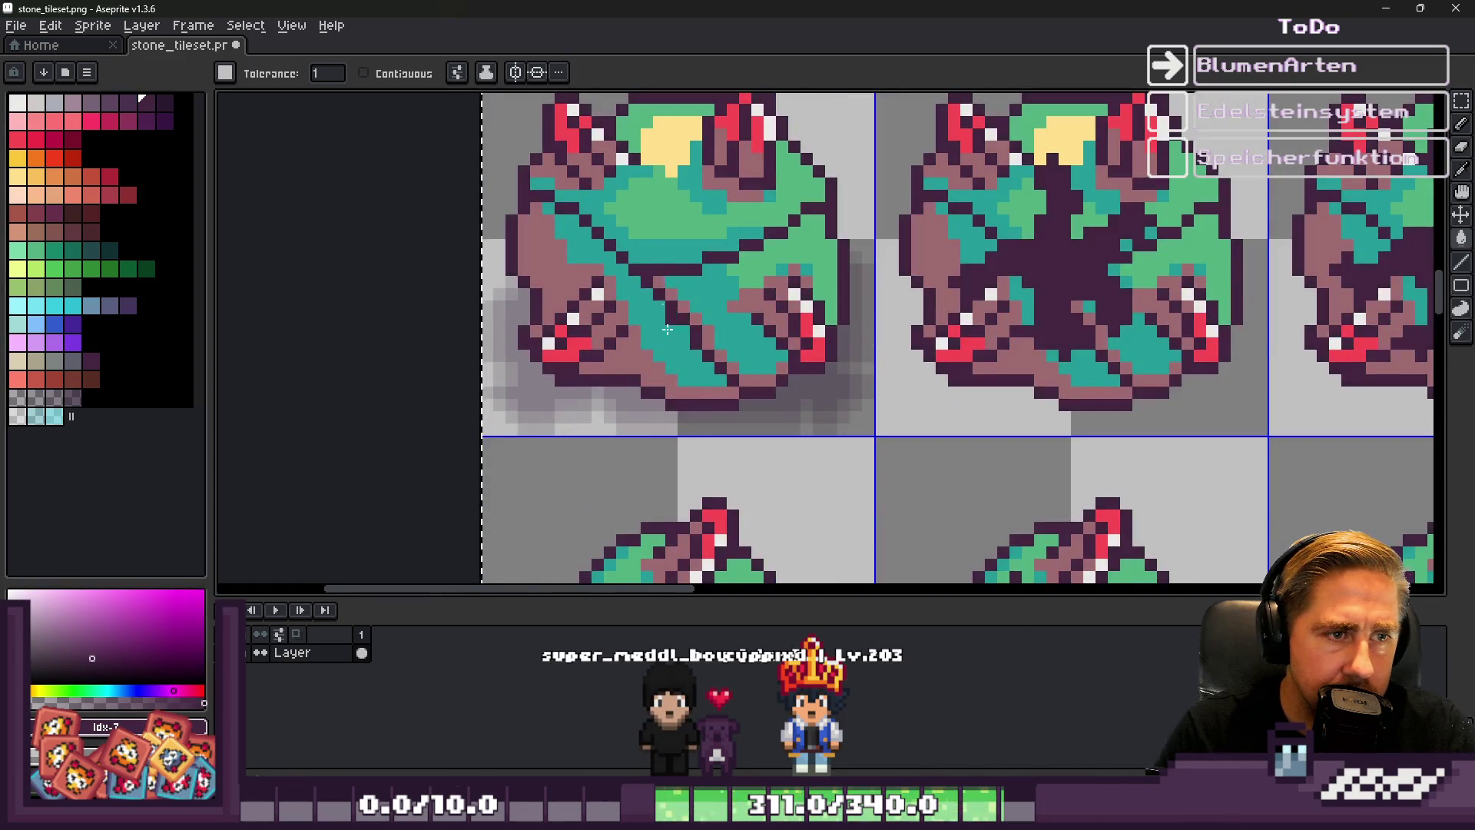
scroll(670, 329, down, 6)
scroll(689, 315, up, 3)
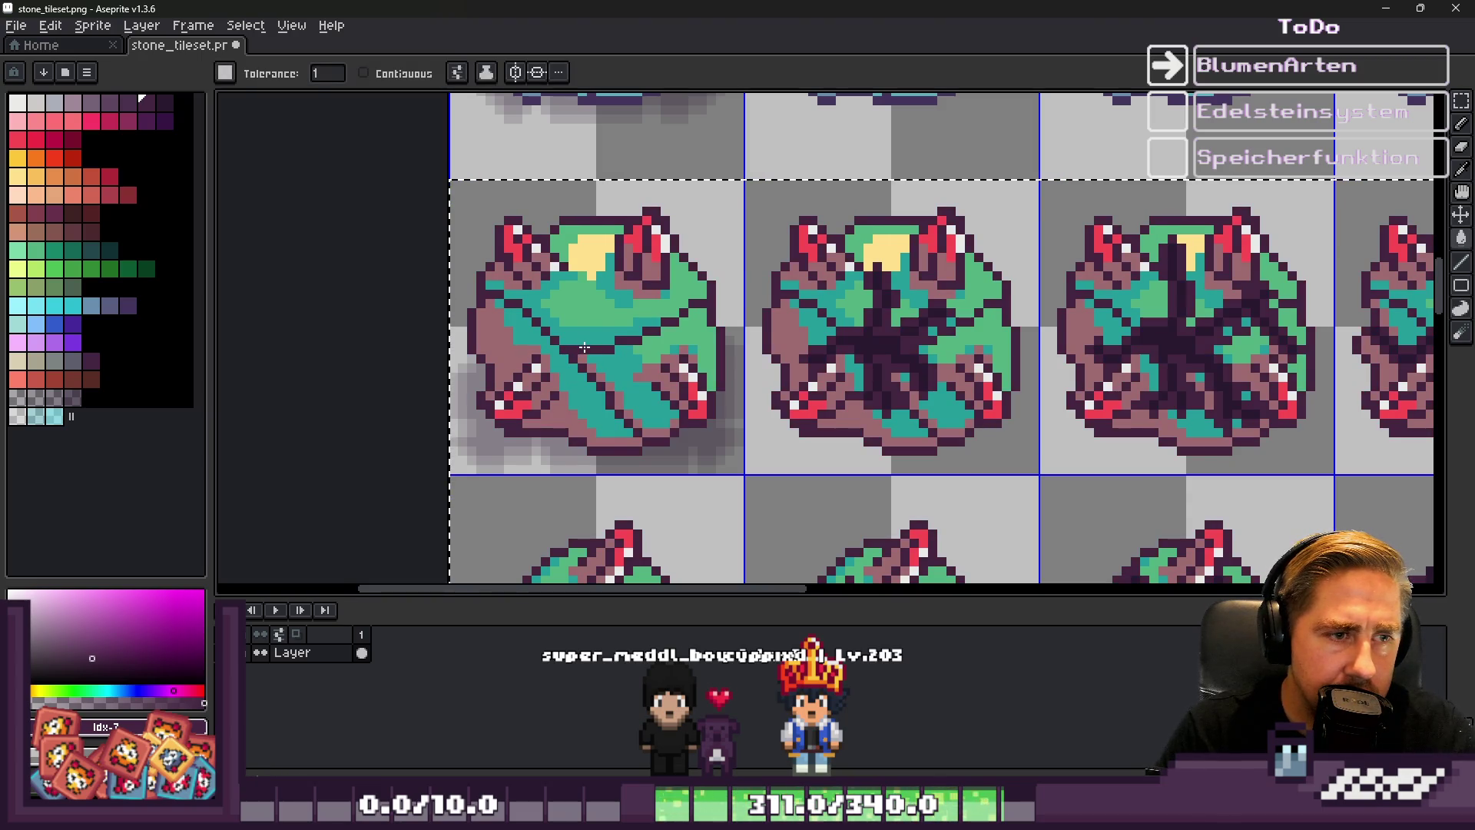
scroll(584, 348, down, 4)
scroll(584, 346, up, 3)
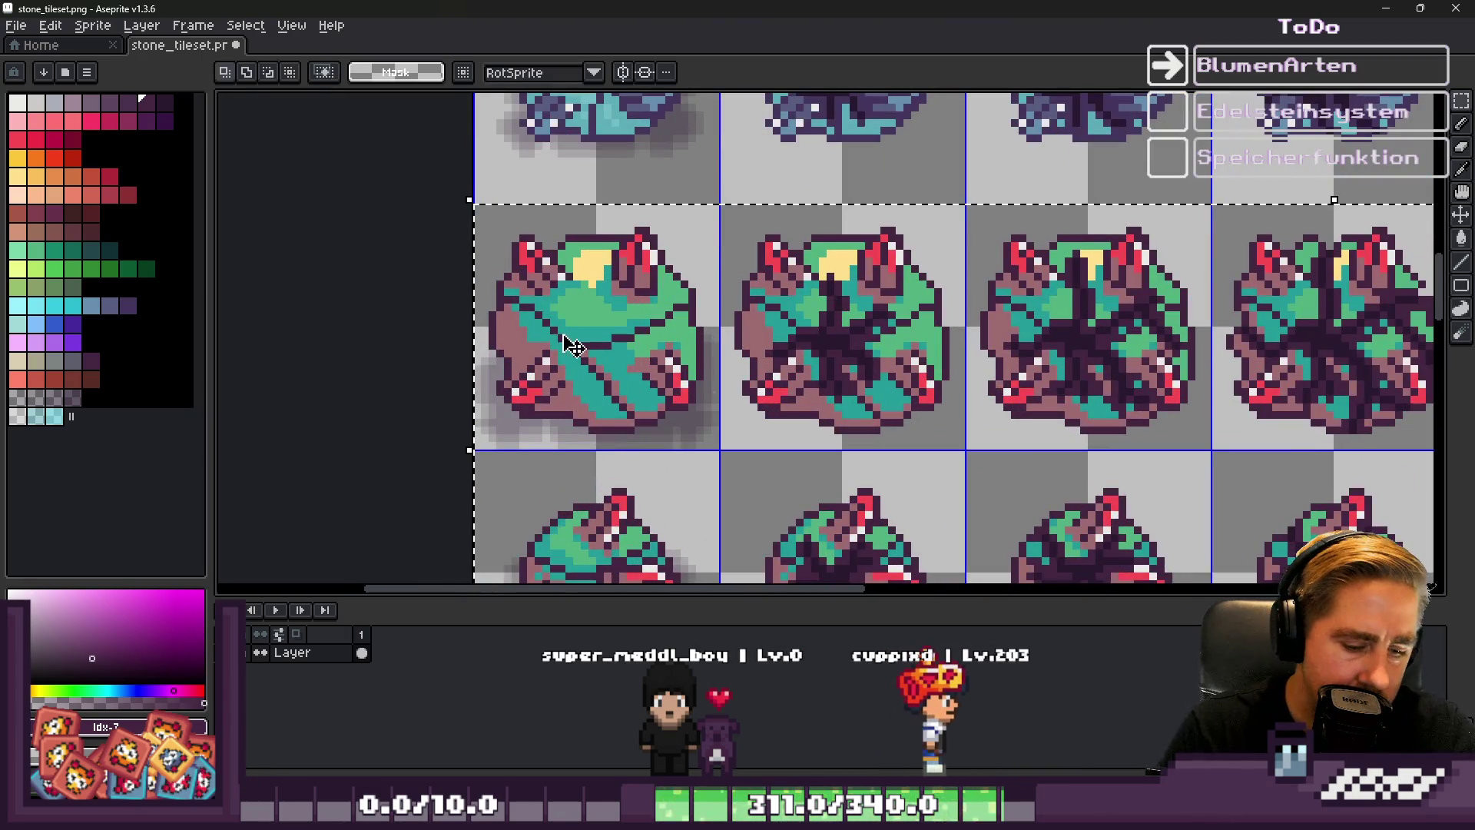
scroll(505, 265, up, 2)
scroll(519, 247, up, 3)
drag(517, 175, 813, 474)
scroll(757, 379, down, 2)
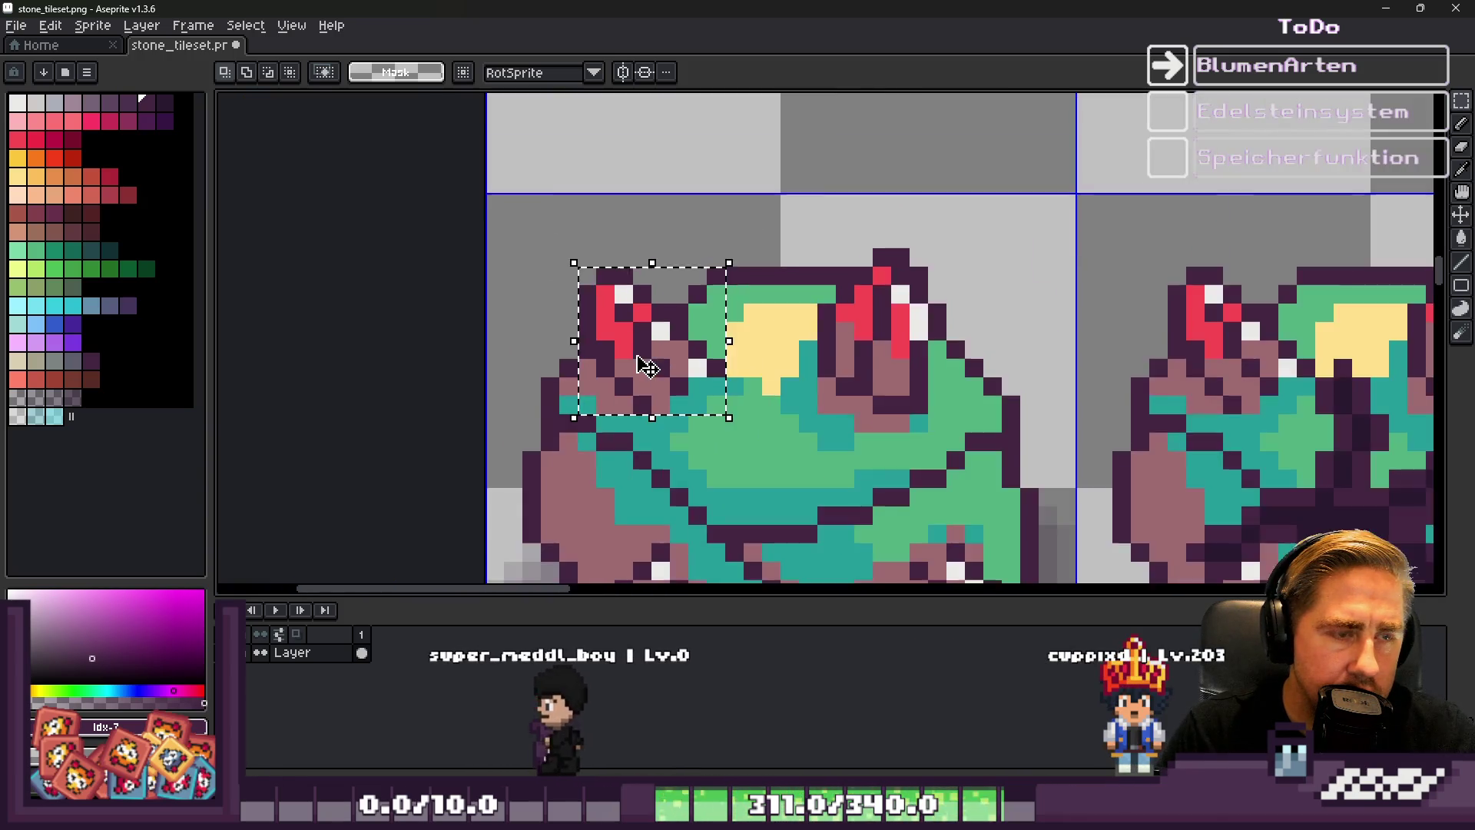
scroll(647, 368, down, 3)
scroll(768, 430, up, 3)
scroll(773, 437, down, 1)
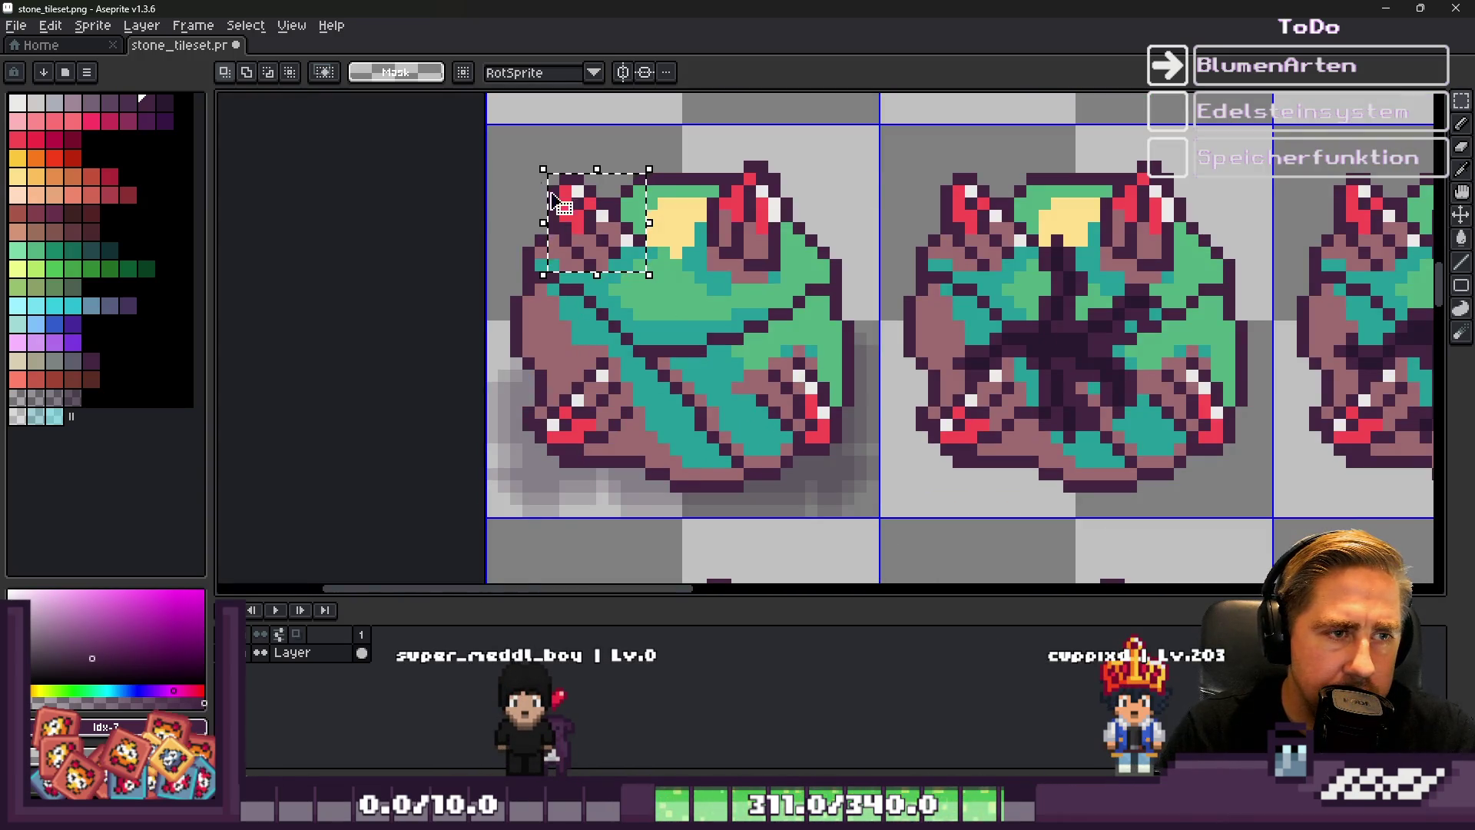
scroll(568, 230, up, 3)
scroll(591, 257, up, 1)
Switch to the pencil and sample the bright red from the top-left crystal.
key(b)
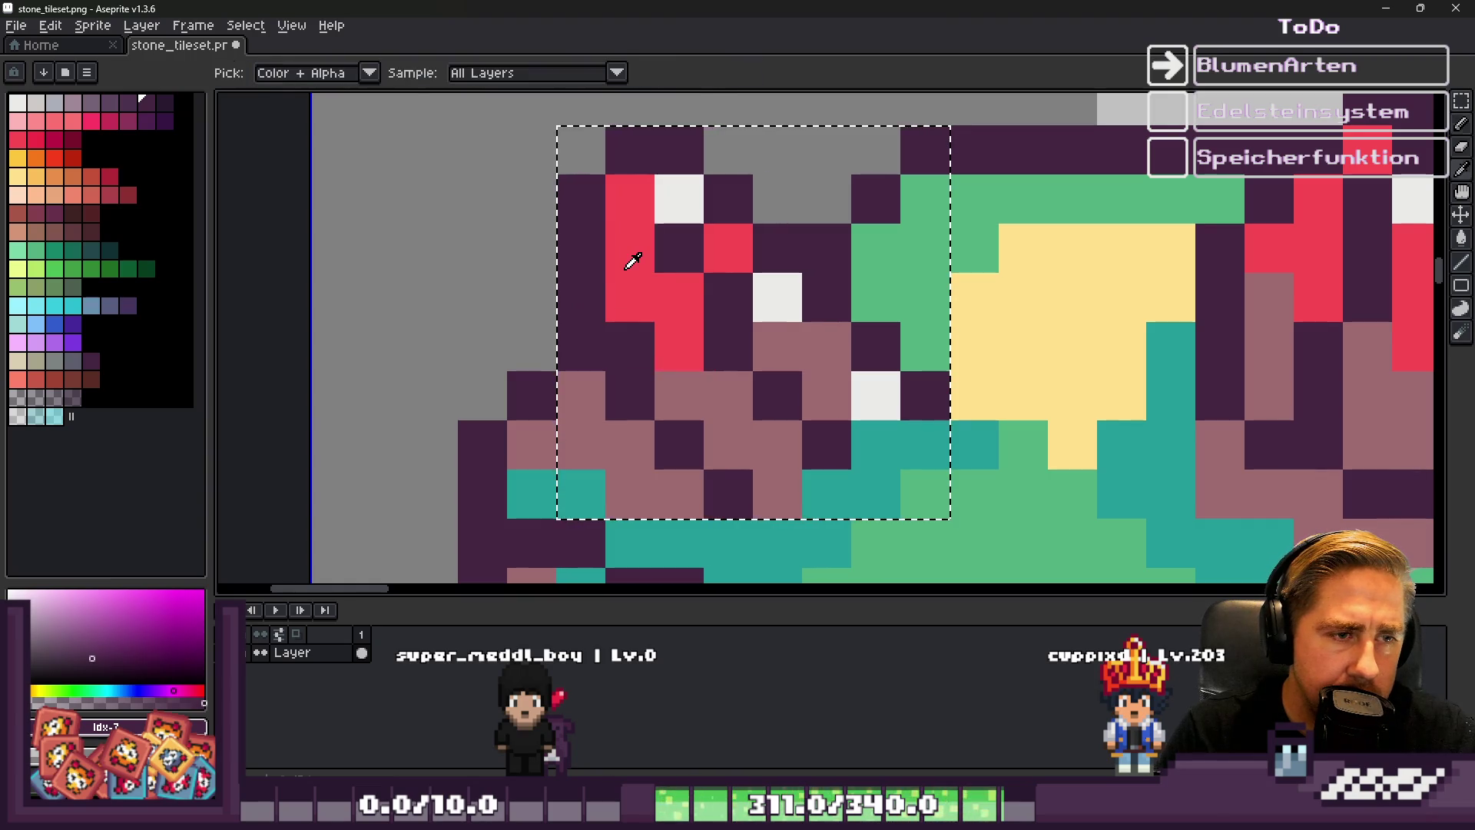
alt+click(631, 261)
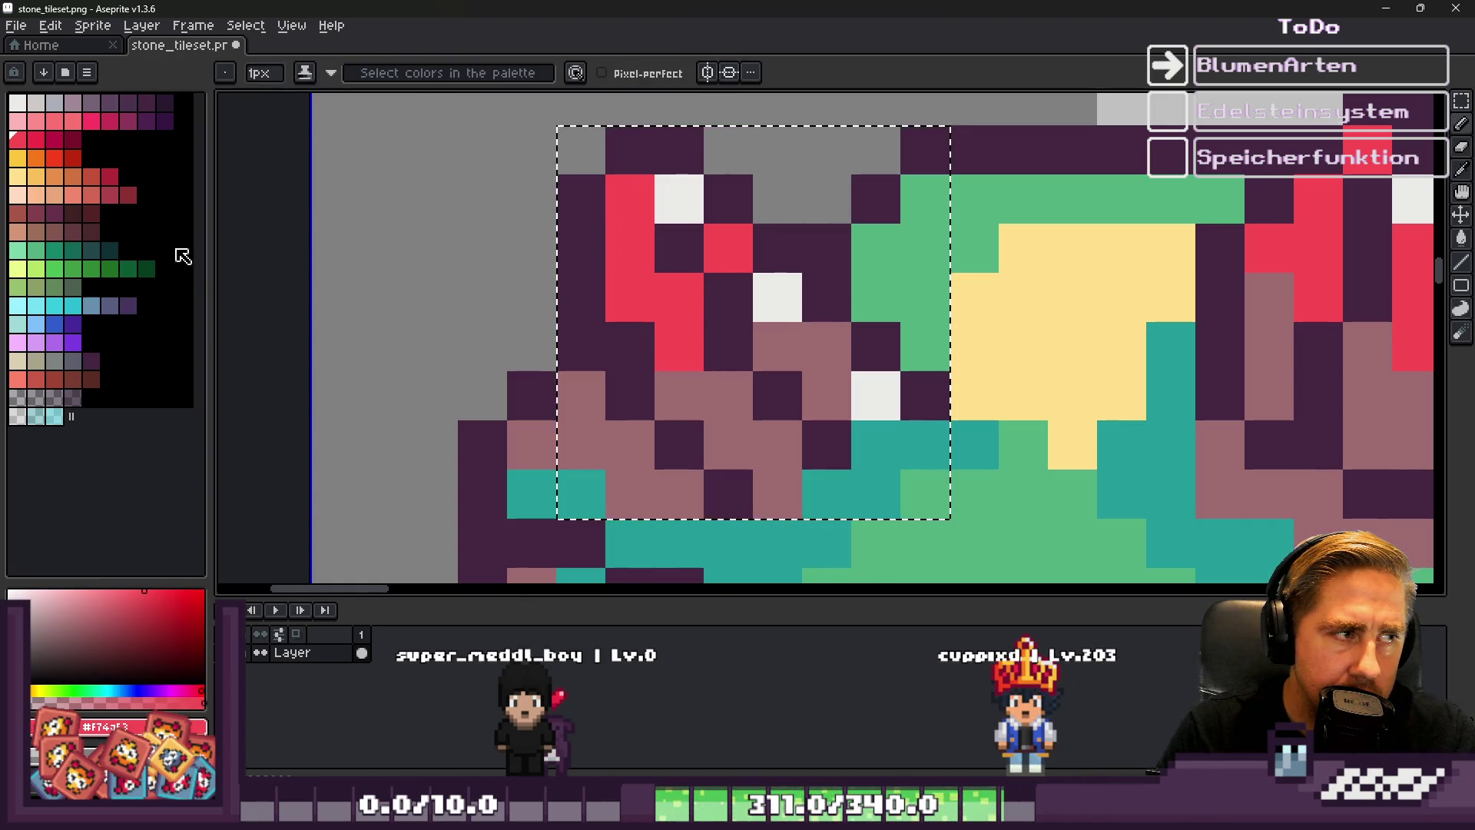
scroll(347, 180, down, 4)
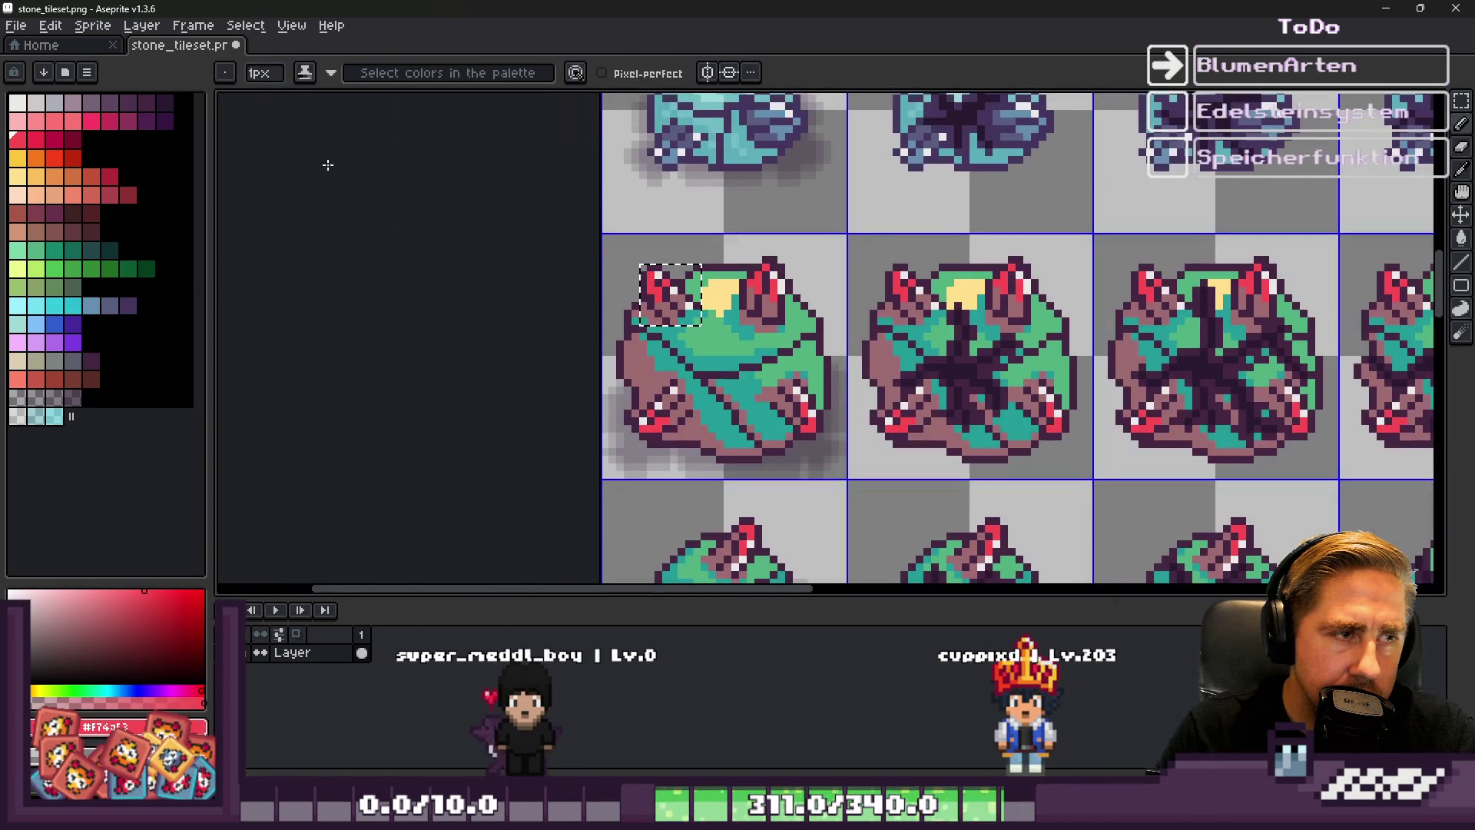
Save stone_tileset.png and switch back to Godot.
mouse_move(791, 822)
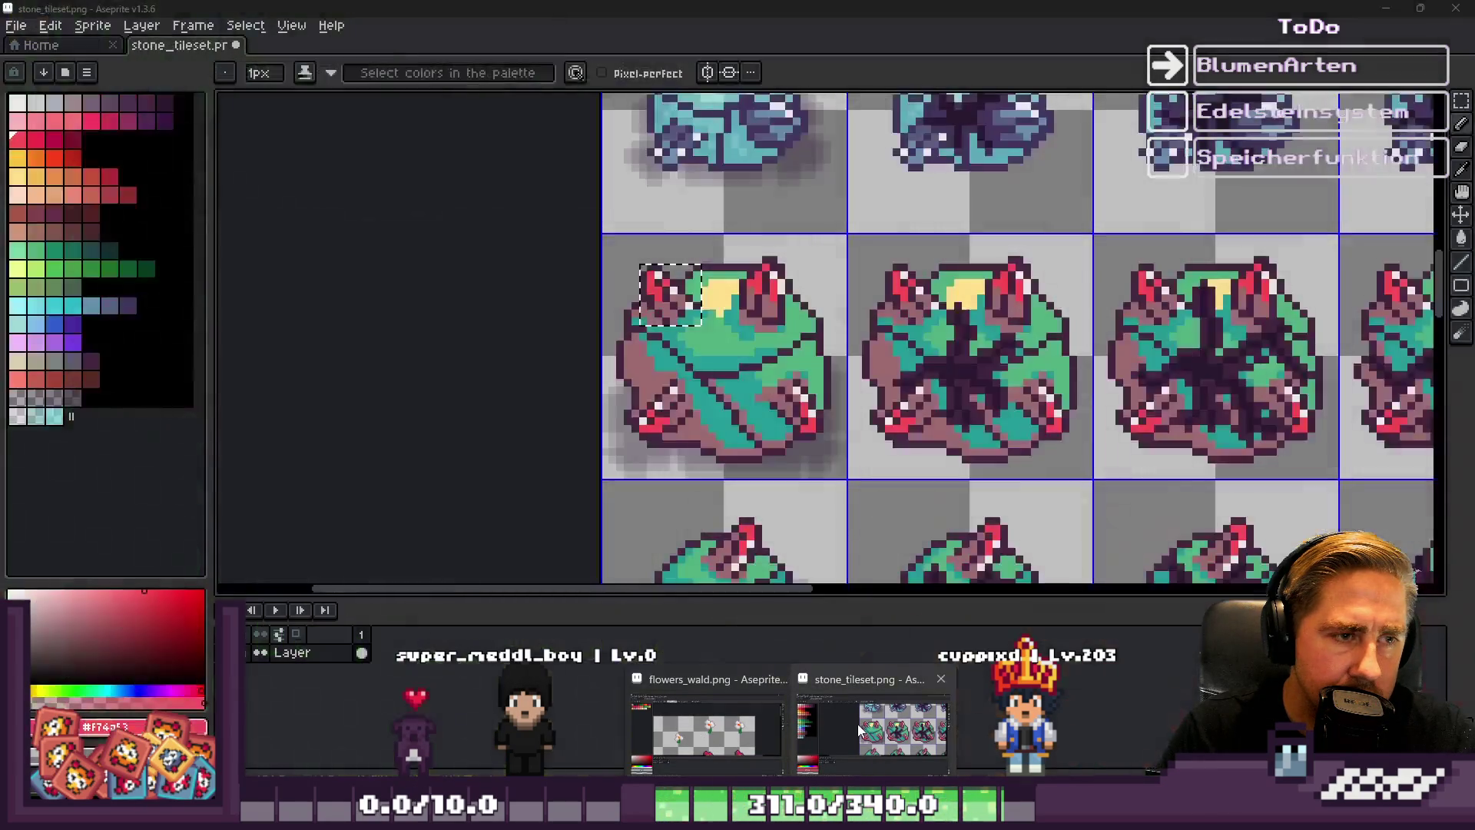
click(859, 730)
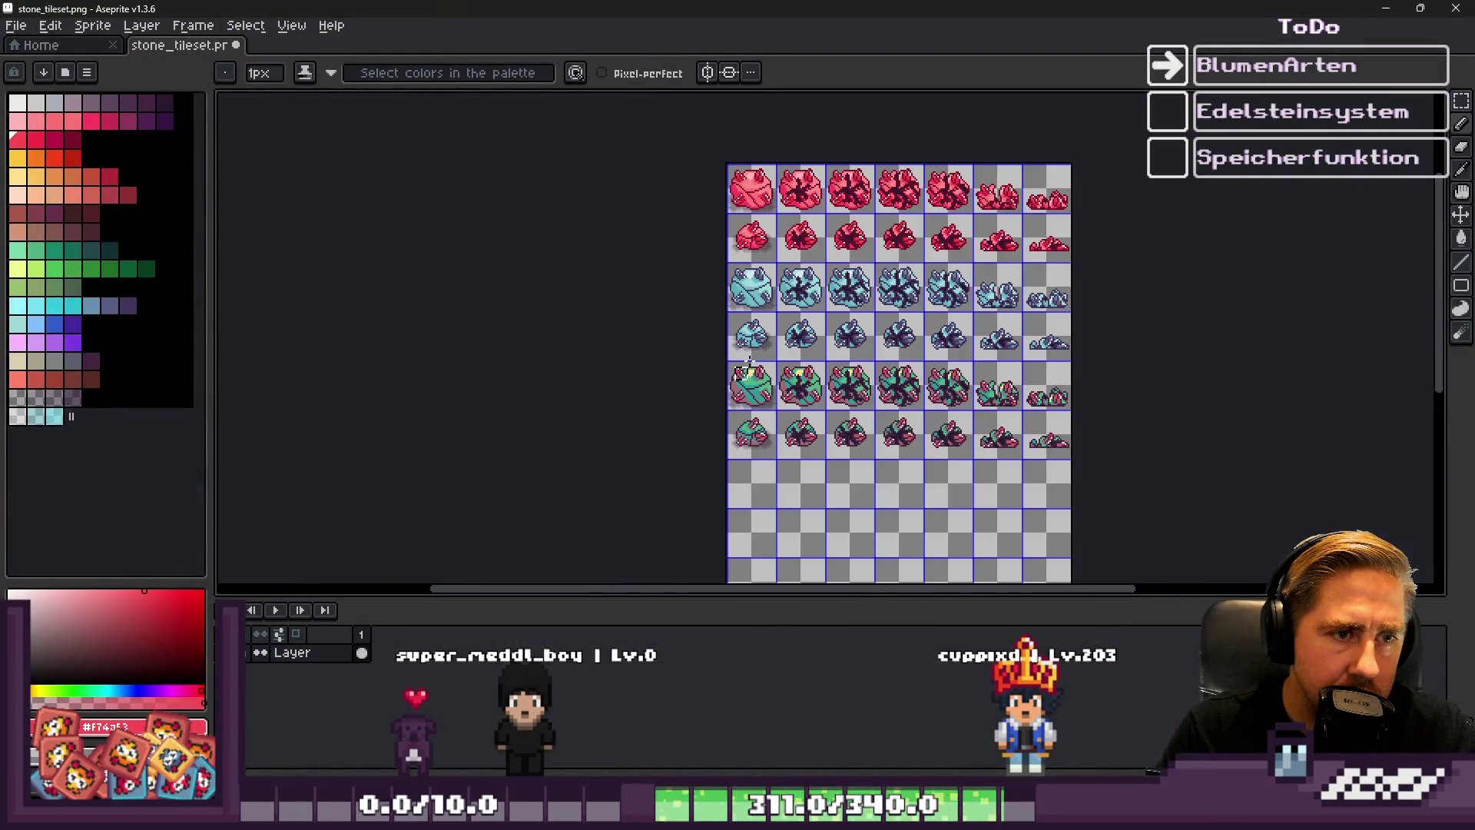
key(ctrl+s)
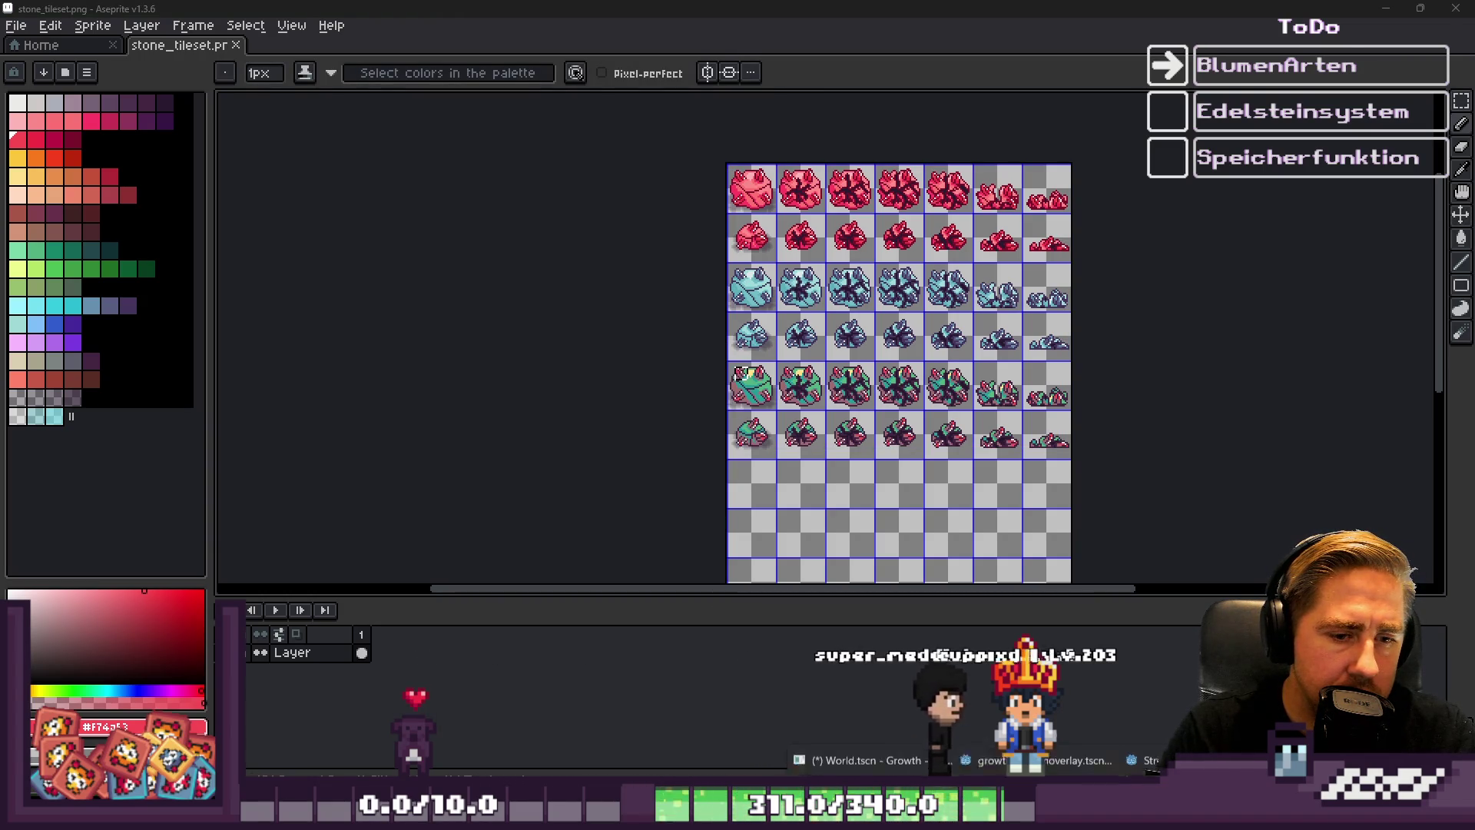
key(alt+Tab)
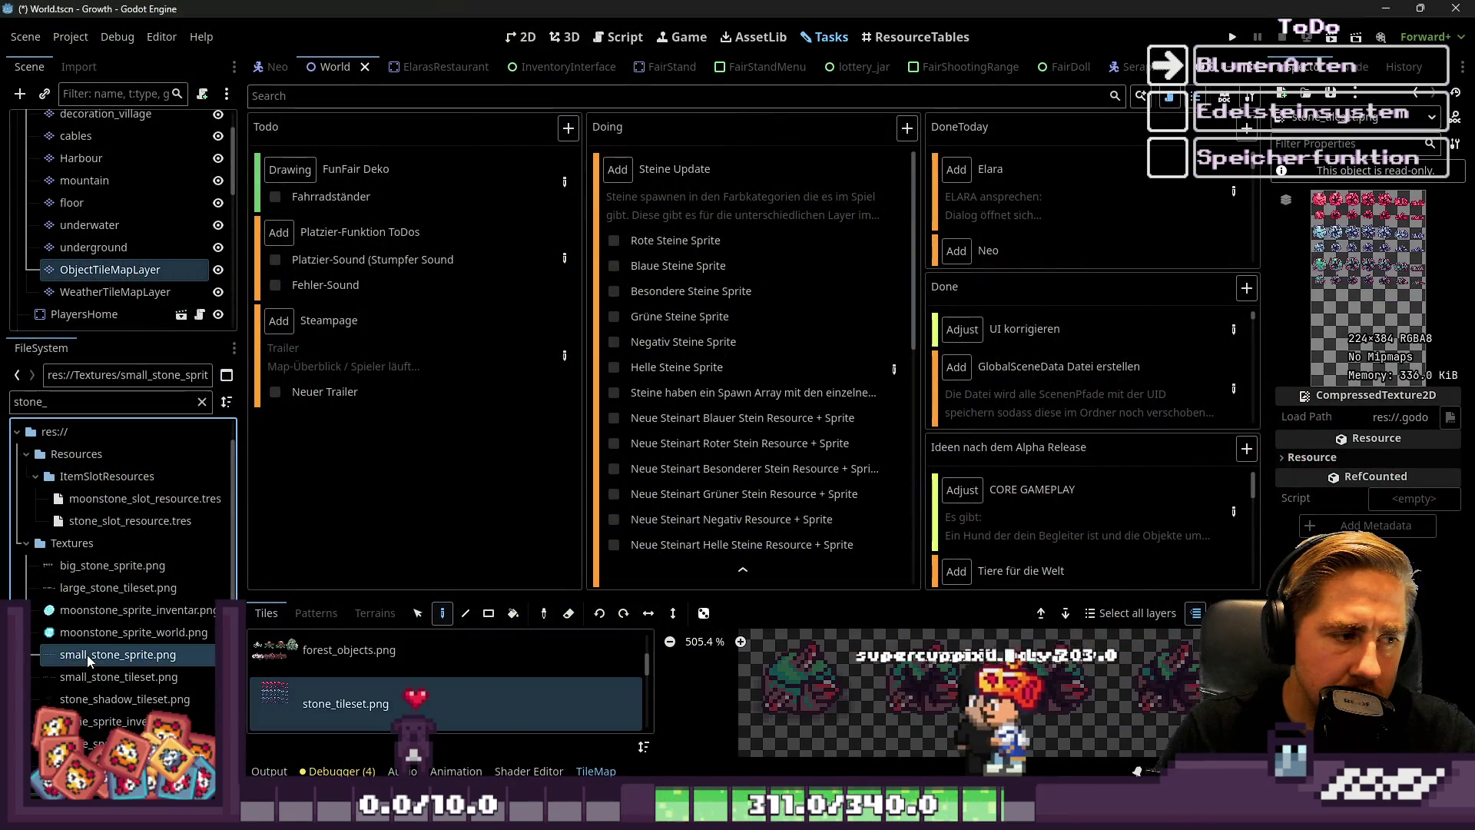
Open big_stone_sprite.png from the FileSystem dock in the external image editor.
click(115, 587)
scroll(869, 698, down, 2)
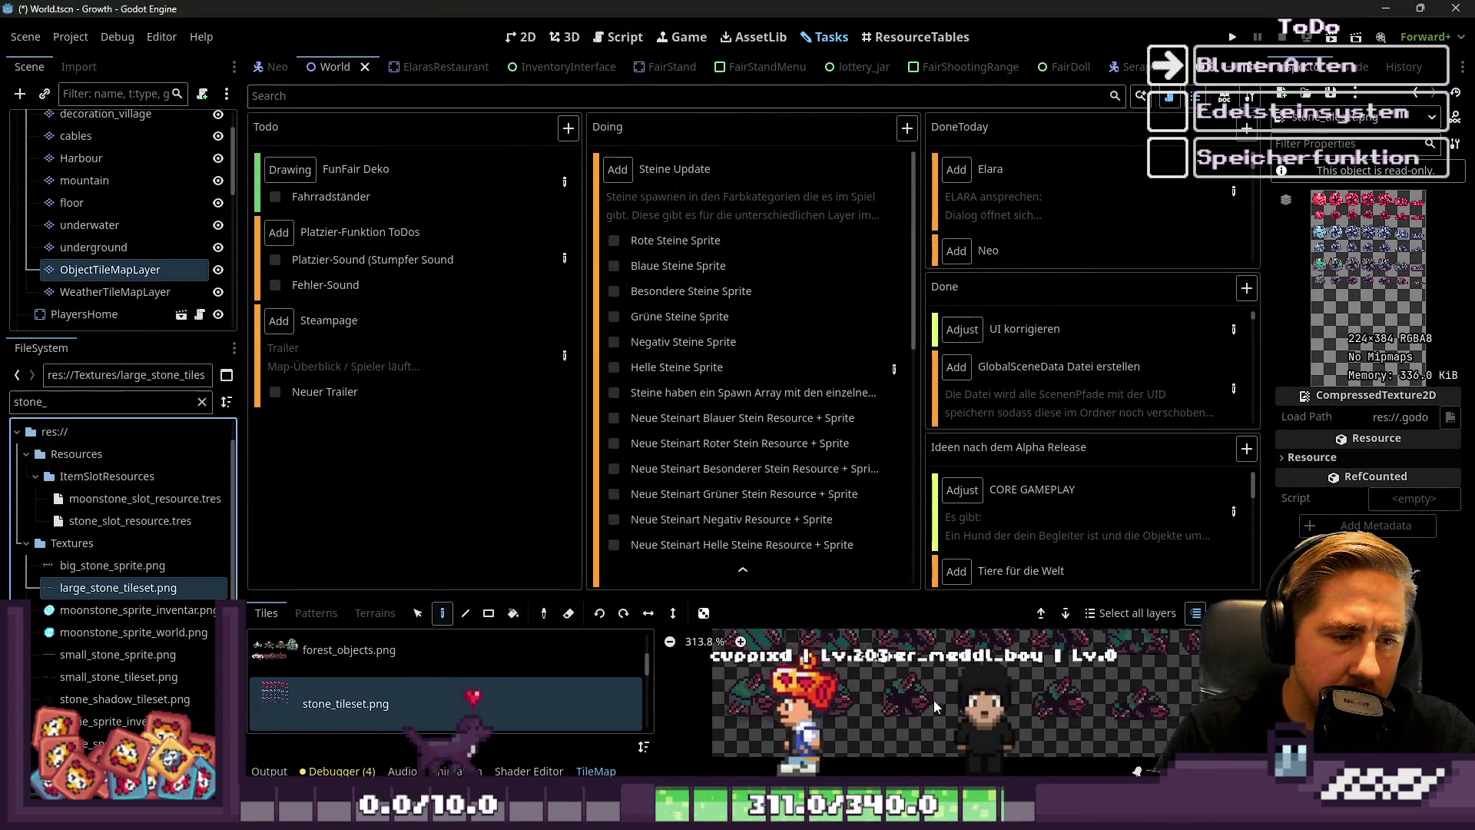
scroll(869, 695, down, 4)
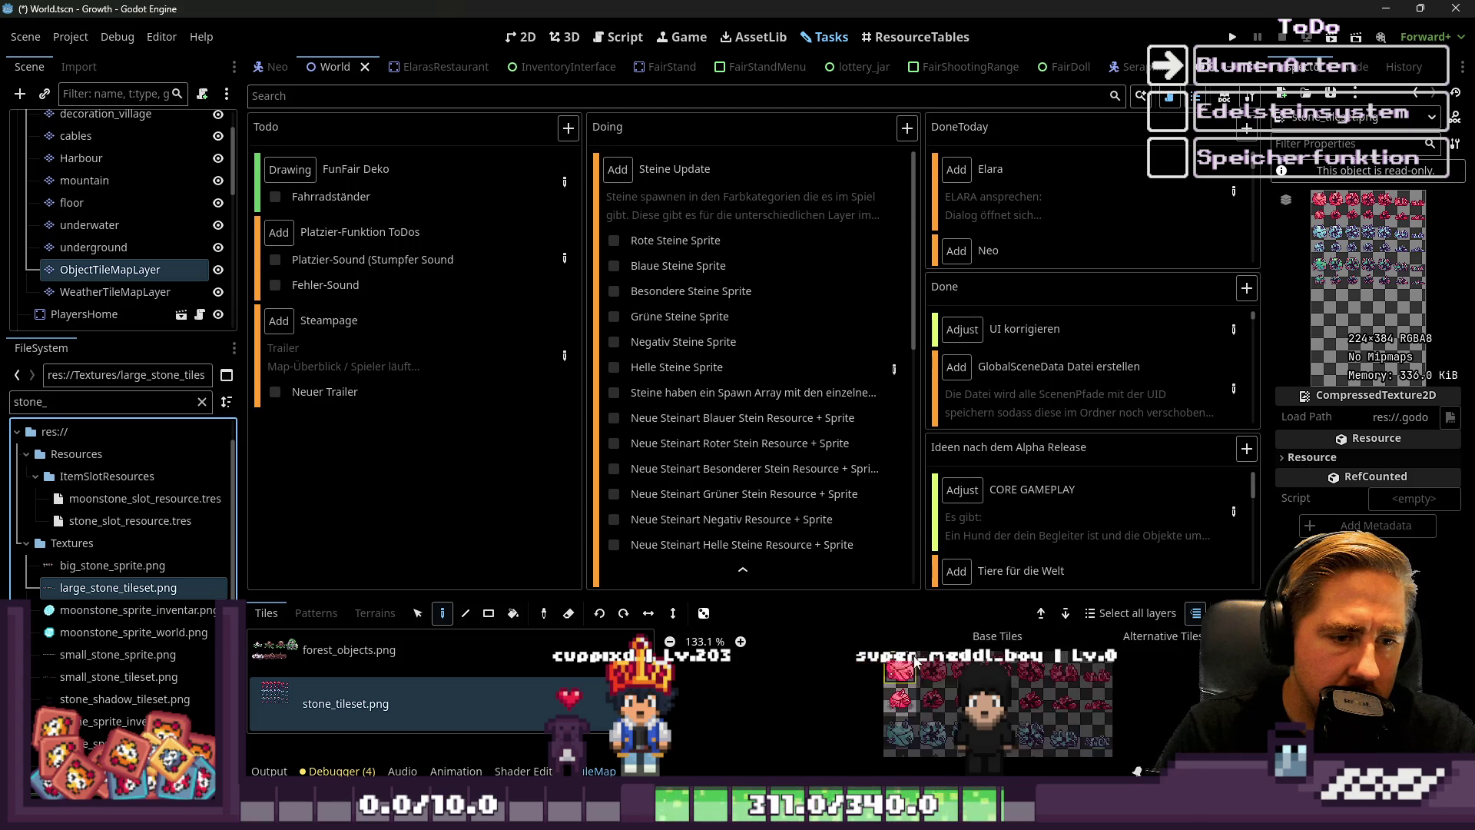
scroll(914, 659, up, 4)
click(68, 566)
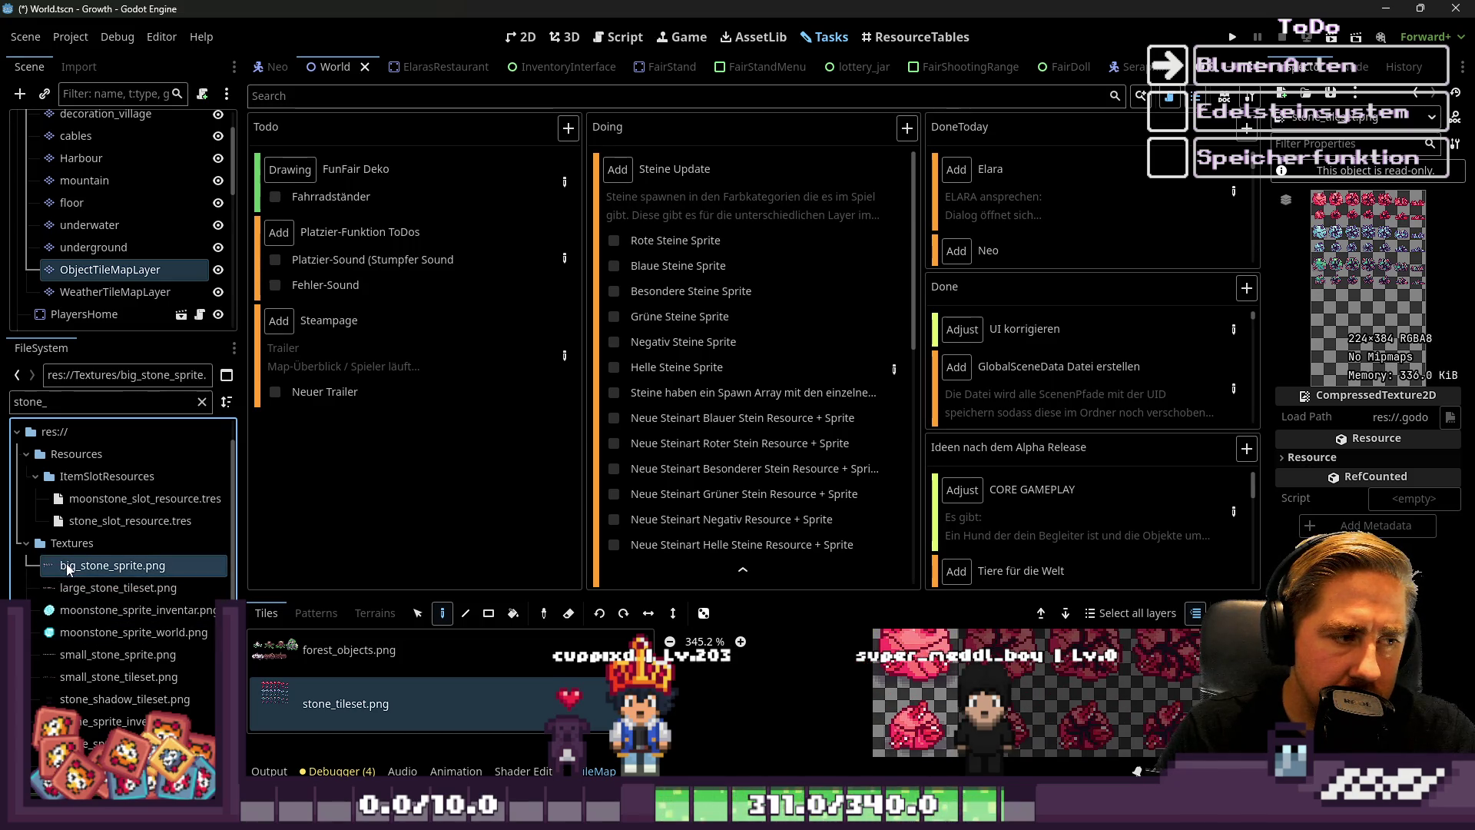
right_click(68, 569)
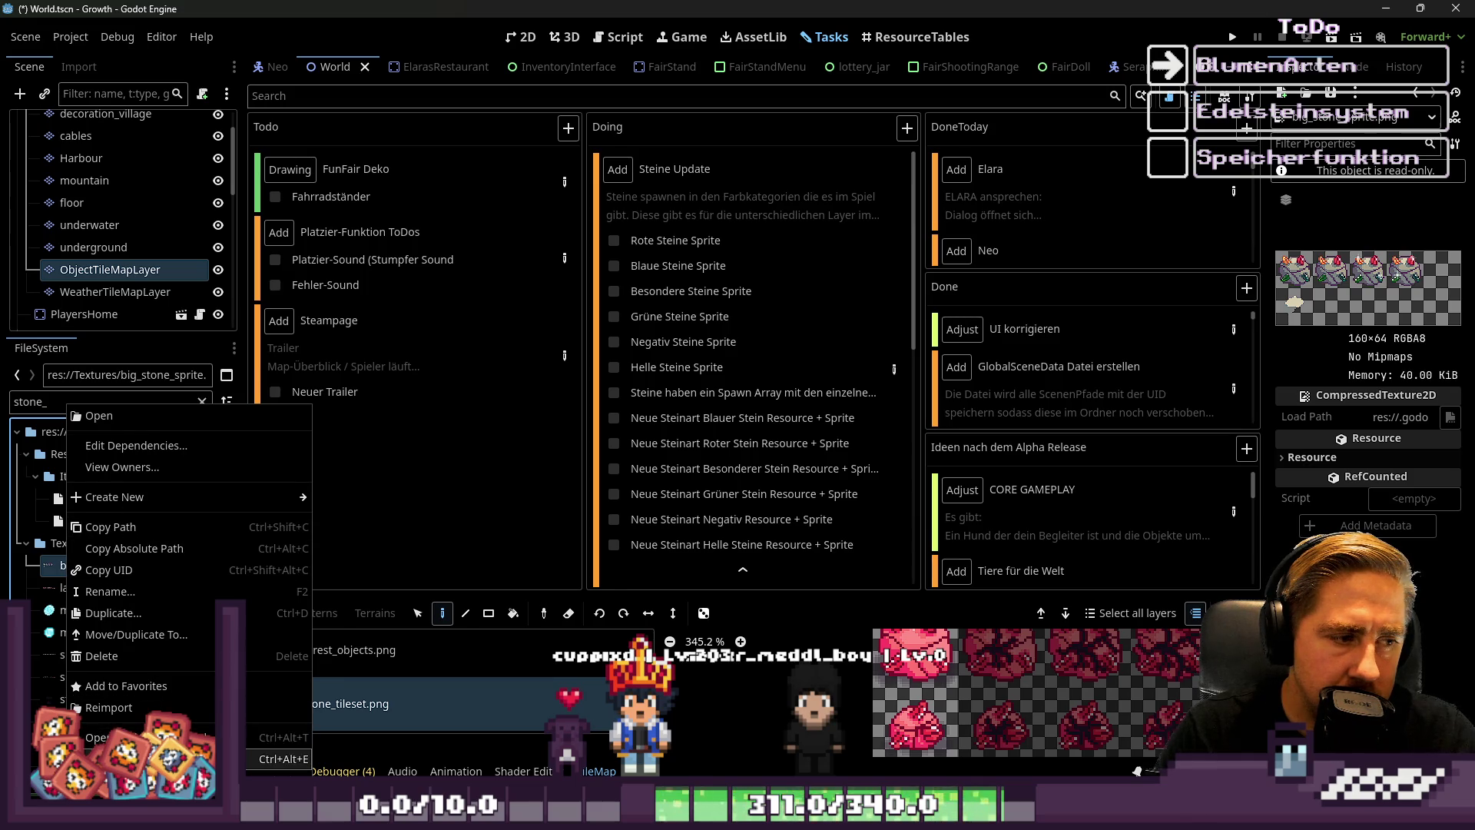
click(115, 759)
Marquee-select the orange flame crystal and add the red gem to the selection.
scroll(768, 284, up, 5)
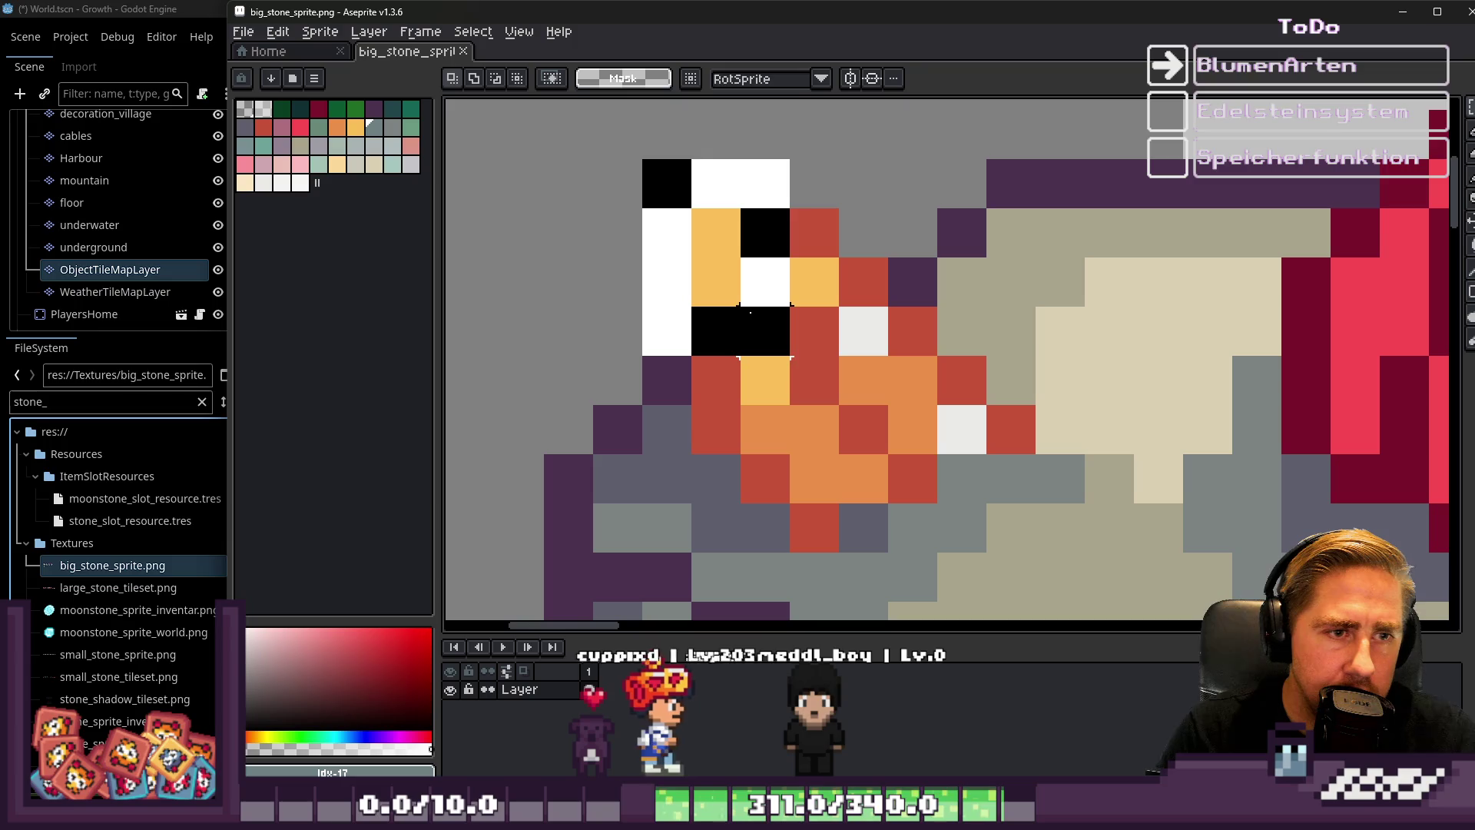
mouse_move(747, 311)
mouse_down()
mouse_move(810, 305)
mouse_move(757, 415)
mouse_move(743, 428)
mouse_move(715, 415)
mouse_move(887, 401)
mouse_up()
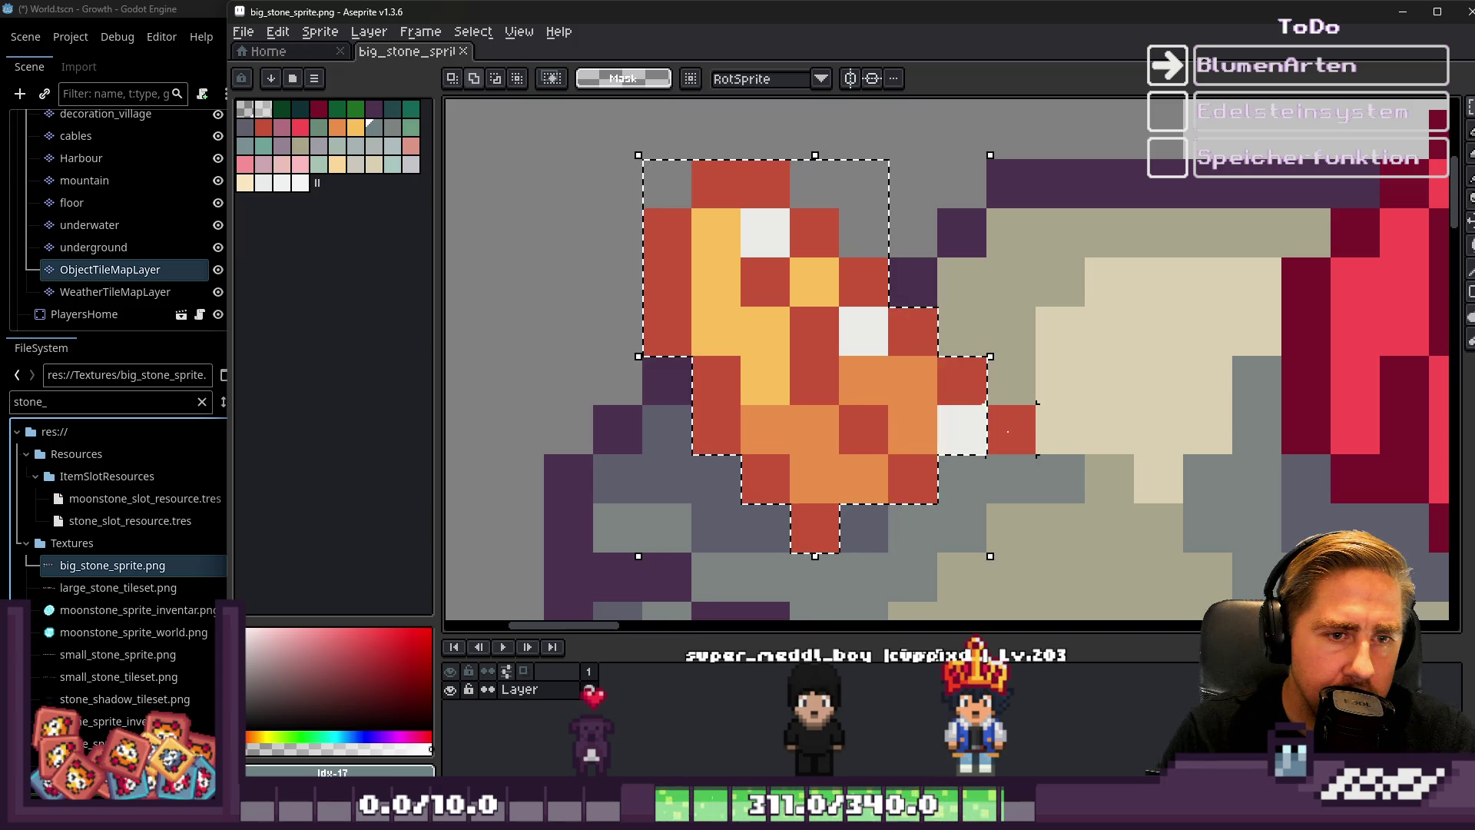
scroll(650, 366, down, 4)
scroll(779, 267, up, 4)
mouse_move(772, 168)
mouse_down()
mouse_move(845, 592)
mouse_move(848, 246)
mouse_move(746, 227)
mouse_move(799, 476)
mouse_move(824, 504)
mouse_move(776, 361)
mouse_move(923, 305)
mouse_up()
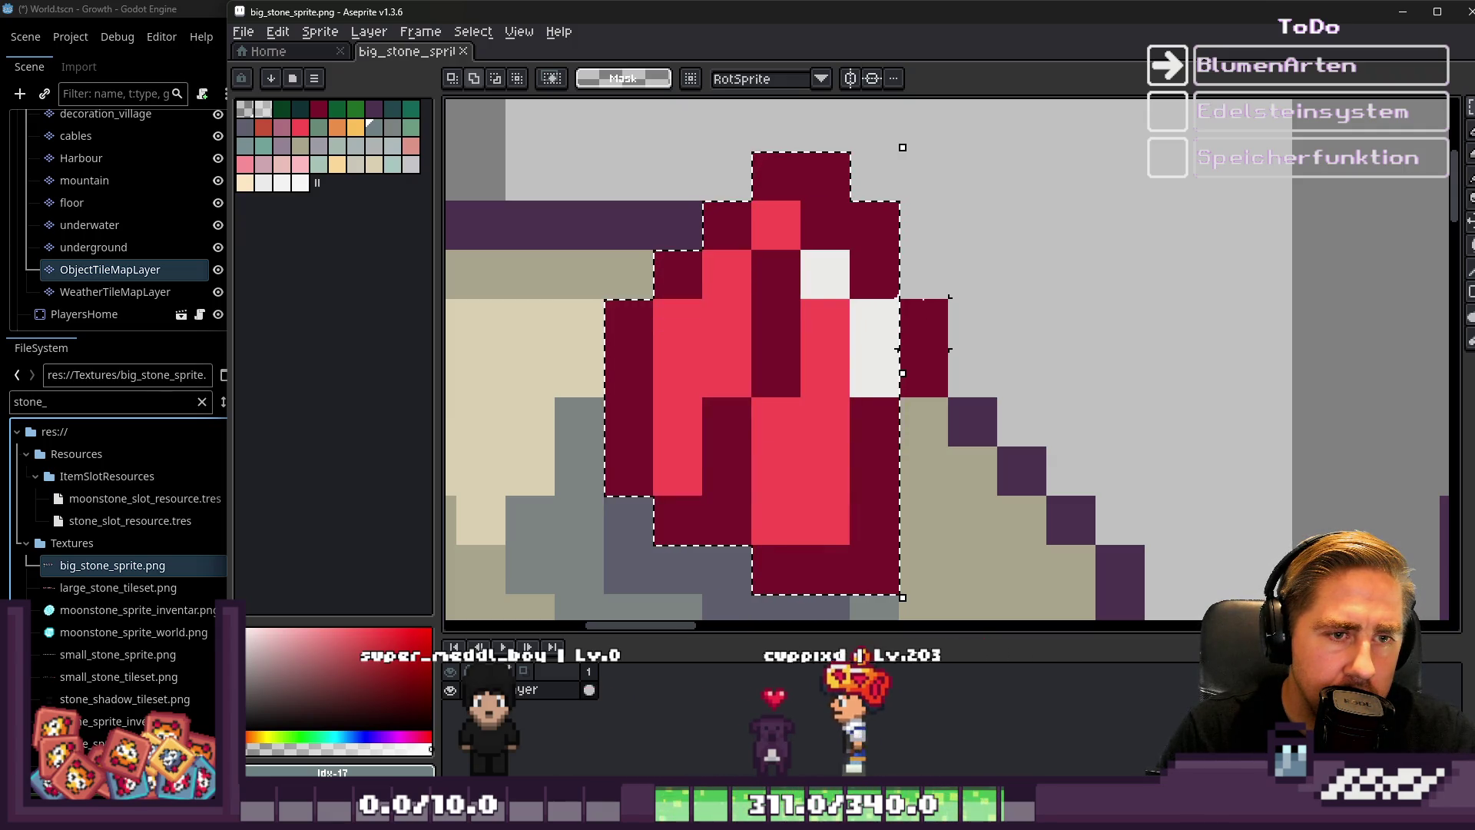
scroll(899, 350, down, 3)
scroll(768, 461, up, 4)
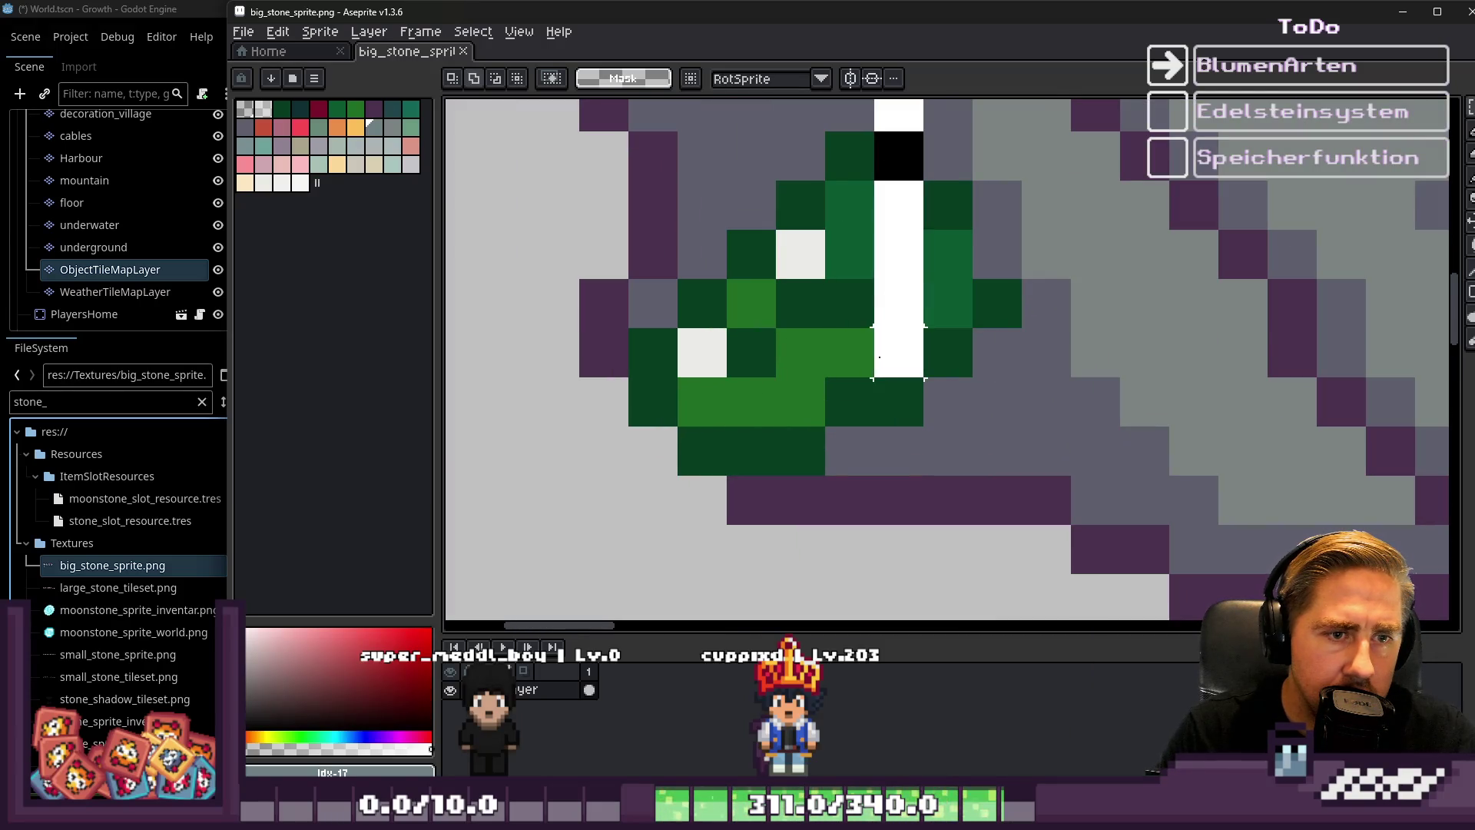
Extend the selection over all of the green gem's pixels.
drag(808, 218, 803, 461)
drag(757, 239, 753, 461)
drag(711, 311, 703, 461)
drag(645, 338, 727, 385)
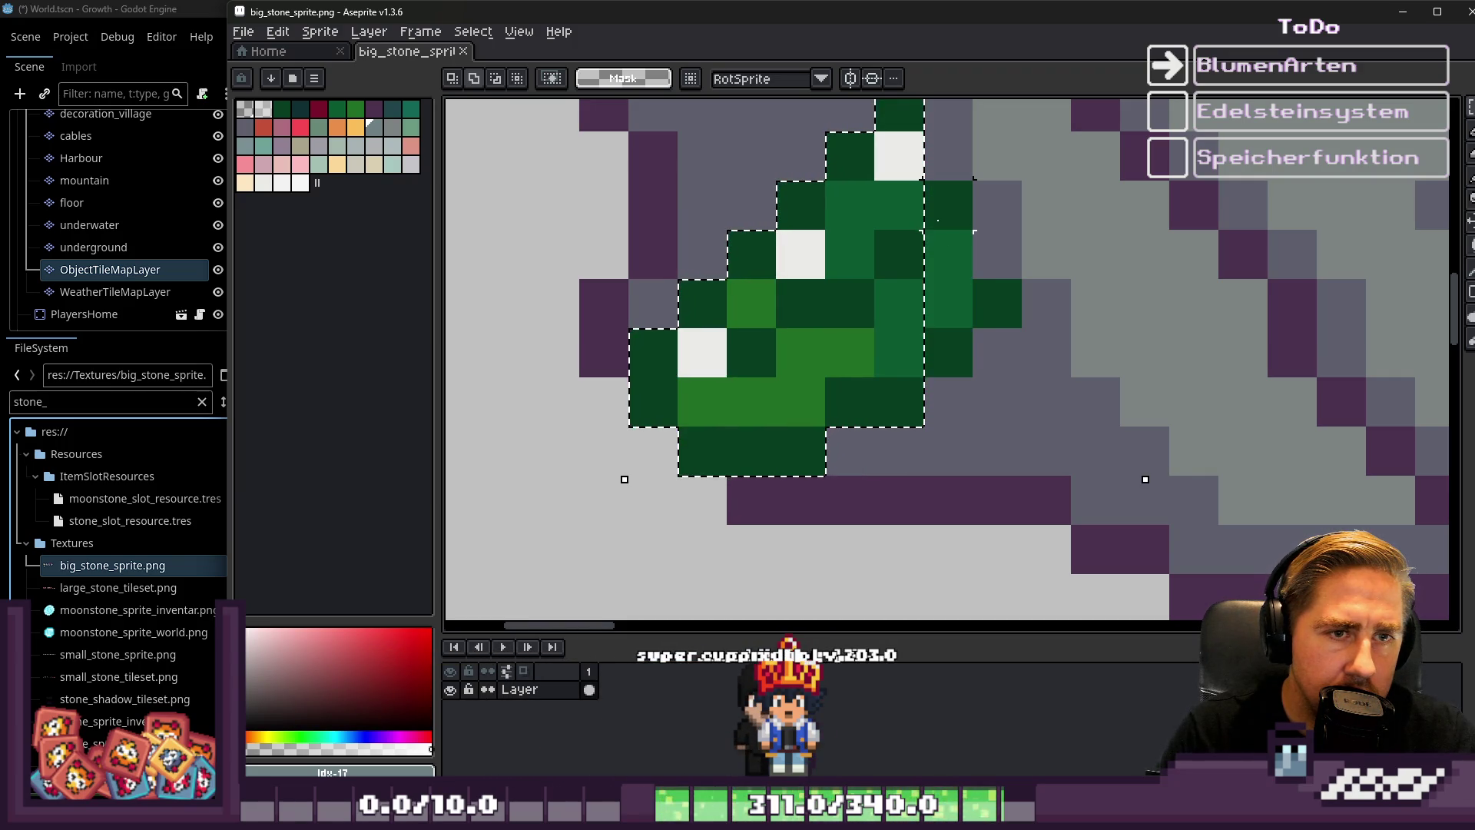
scroll(714, 359, down, 3)
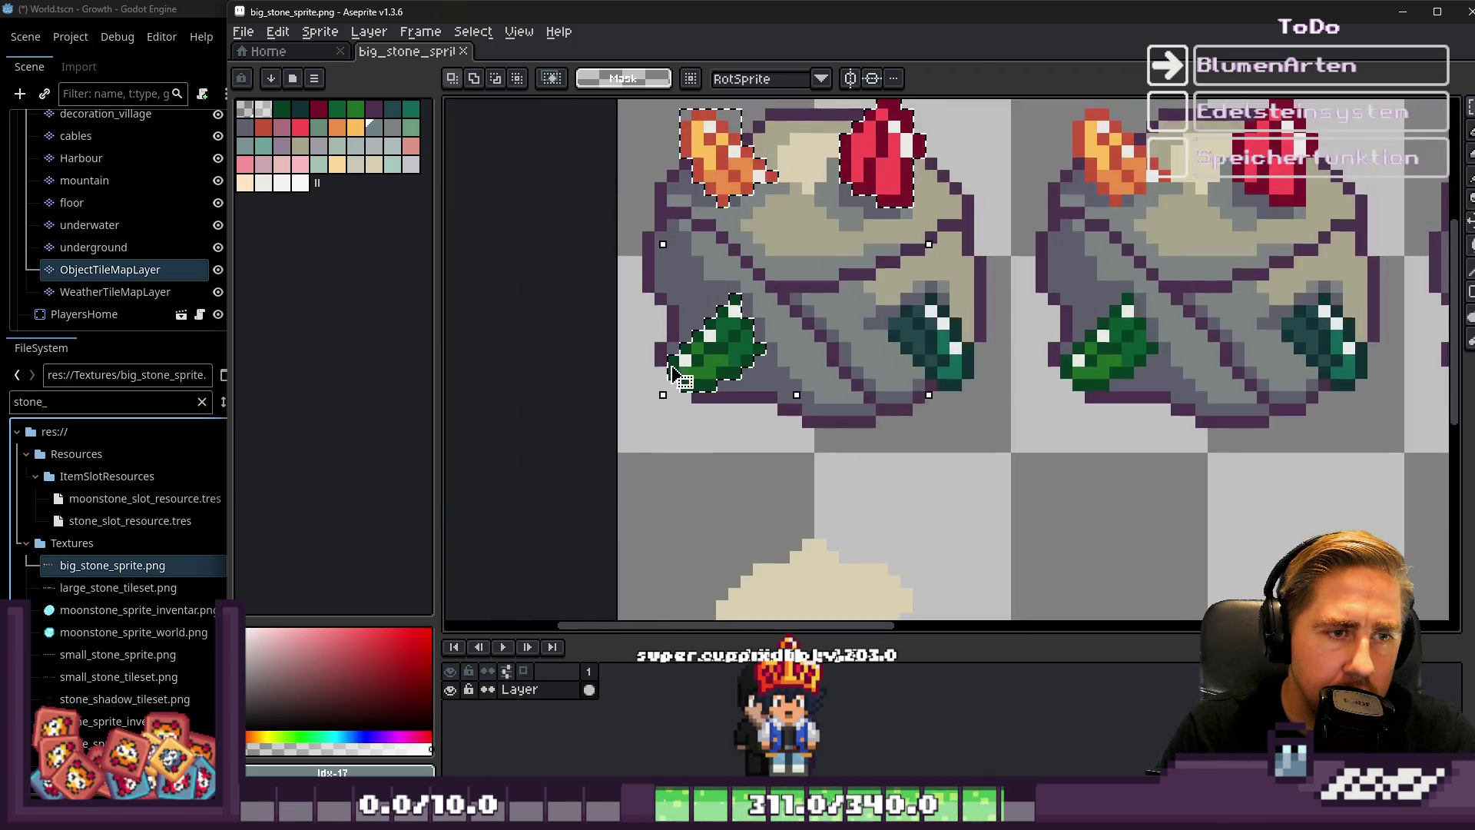
scroll(936, 343, up, 3)
Add the teal gem to the selection, undoing the stray white pencil marks.
mouse_move(998, 249)
mouse_down()
mouse_move(996, 444)
mouse_move(1047, 420)
mouse_up()
key(ctrl+z)
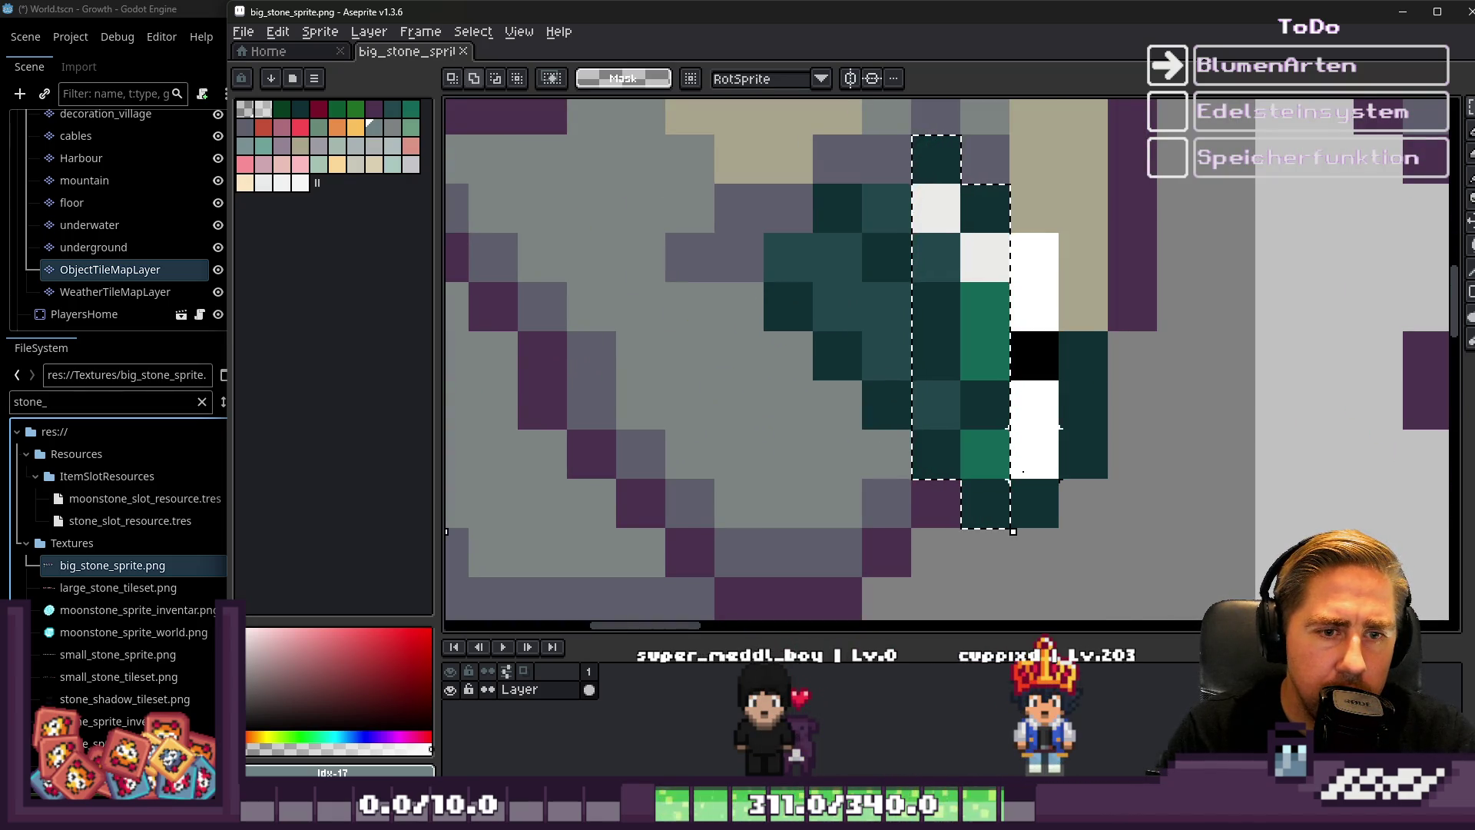
drag(1109, 381, 977, 428)
drag(900, 397, 909, 283)
drag(872, 223, 883, 345)
key(ctrl+z)
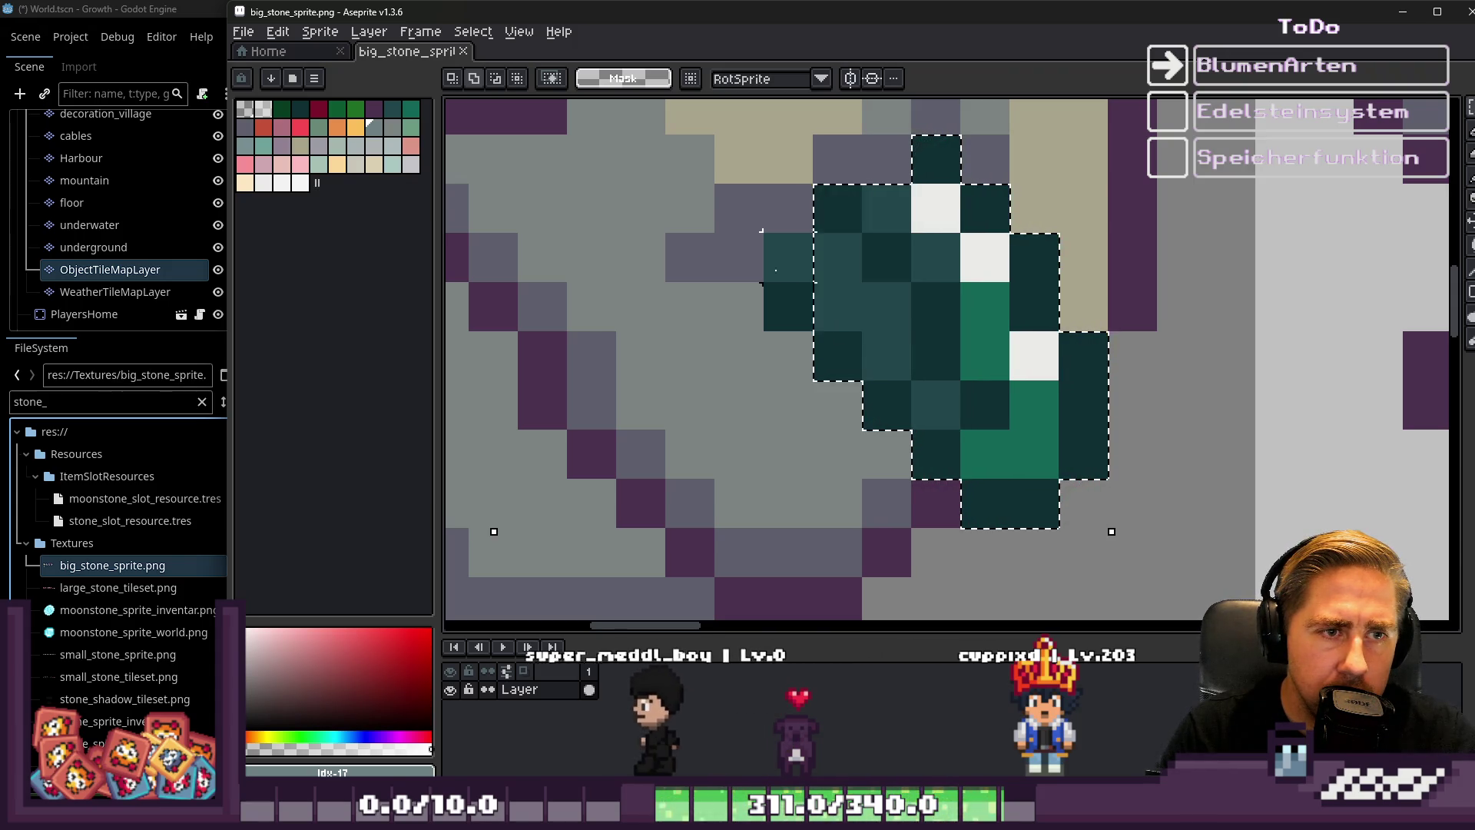
scroll(883, 378, down, 8)
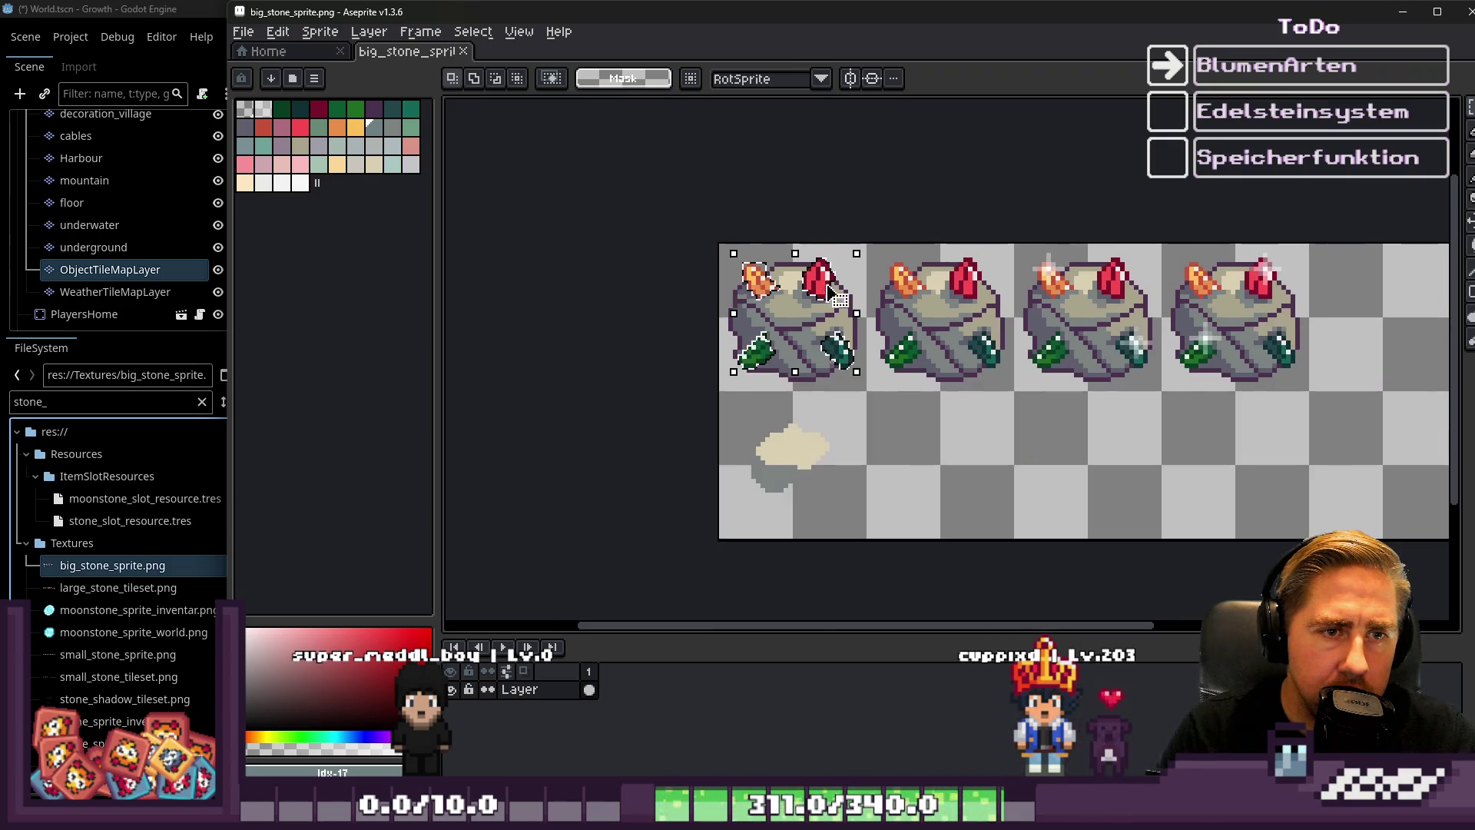
scroll(999, 357, down, 2)
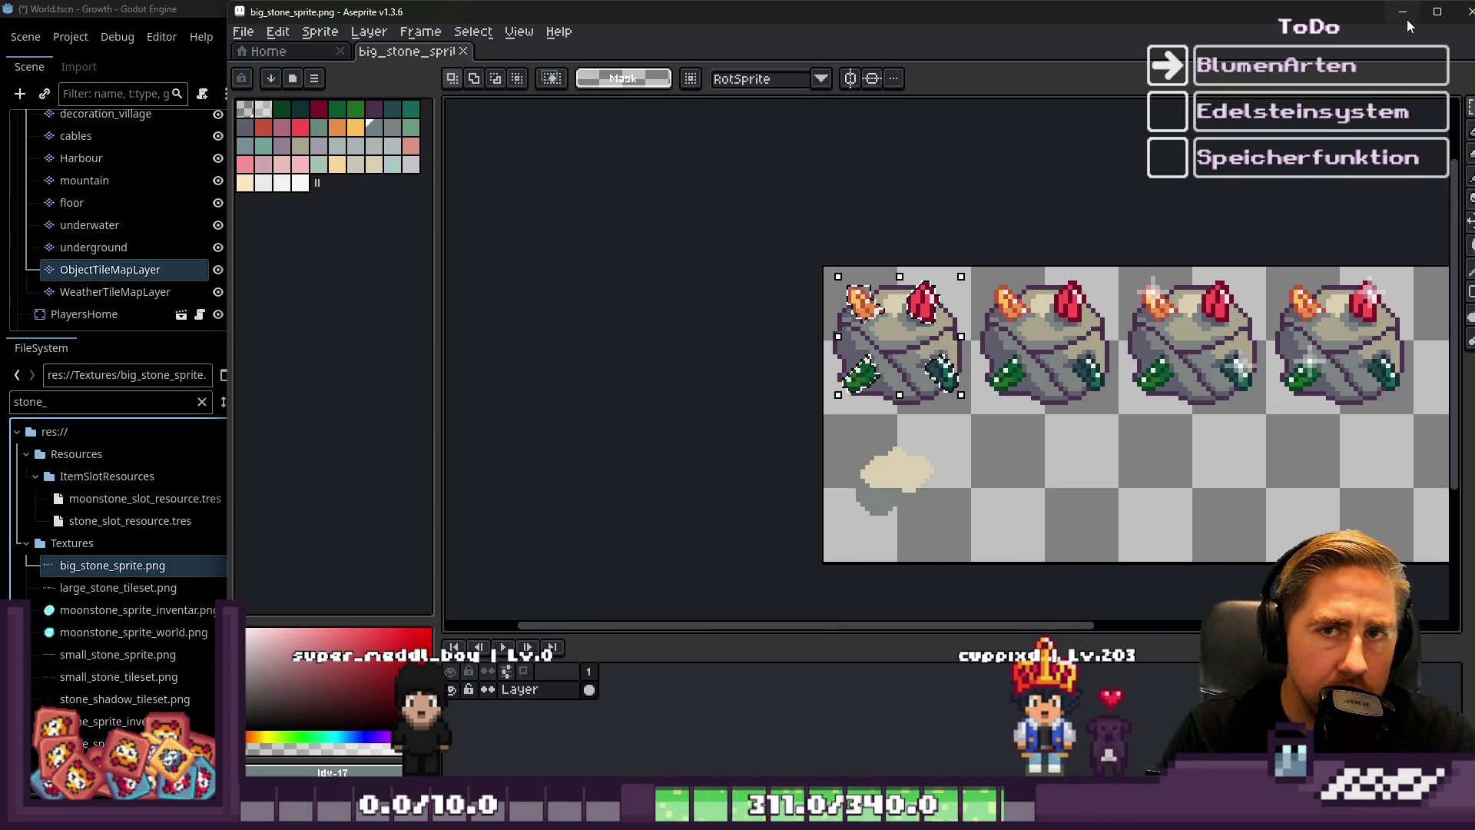
Bring the stone_tileset.png window to the front.
click(1404, 12)
mouse_move(671, 797)
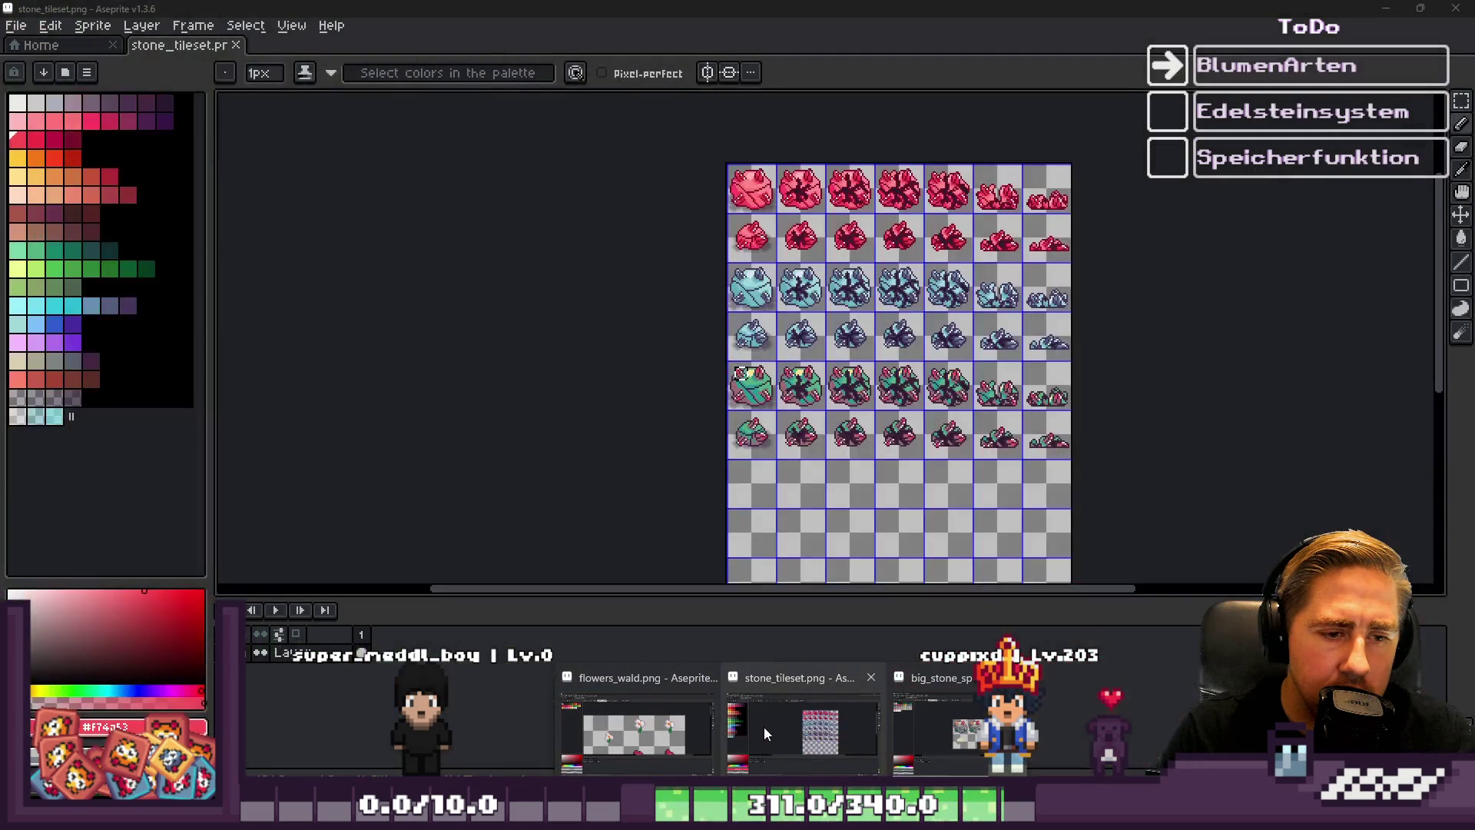
click(768, 726)
scroll(728, 386, up, 4)
Paste the gems onto the first green stone tile, about six pixels lower, then return to Godot.
key(v)
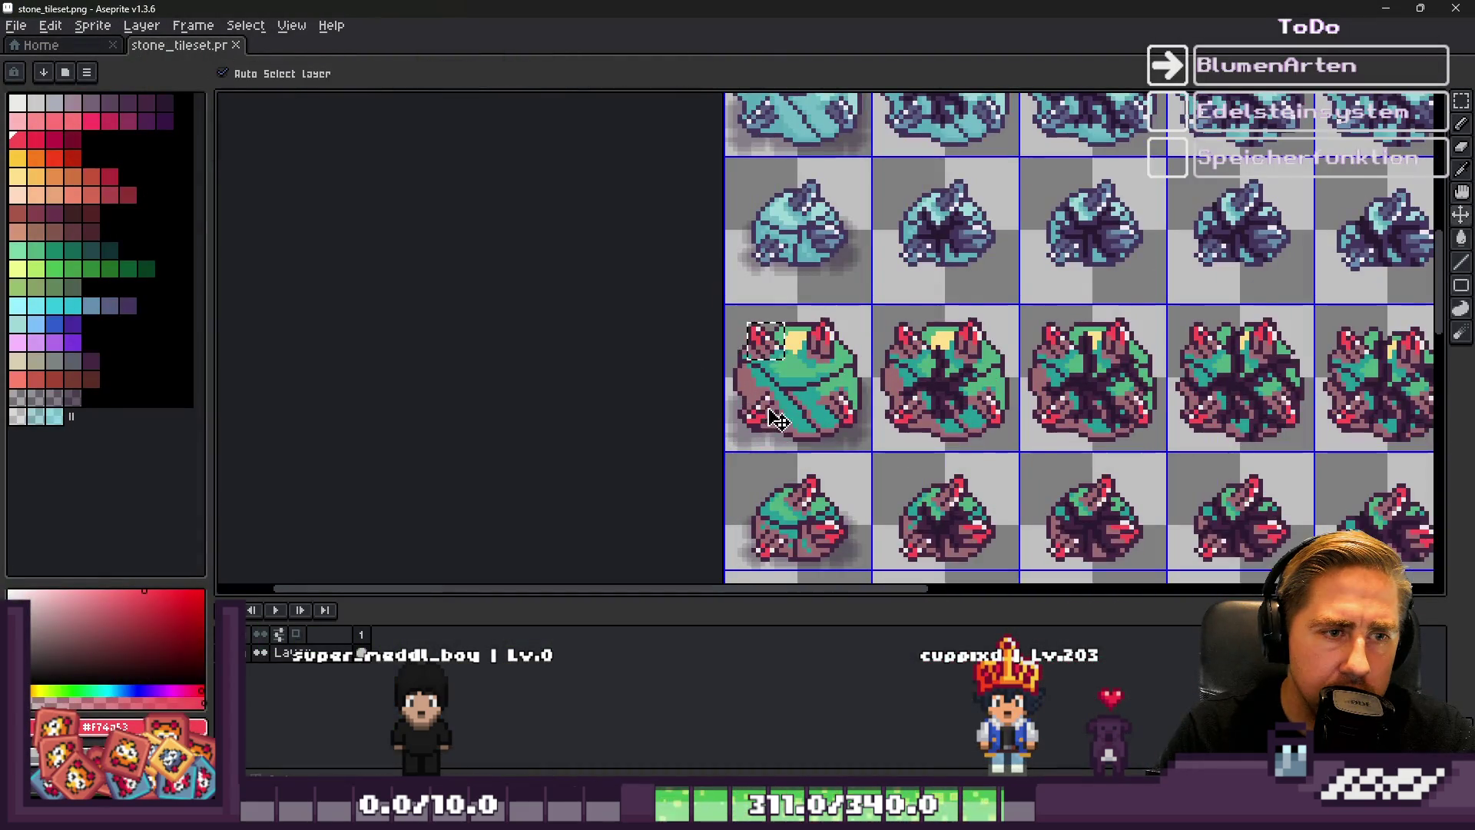
key(ctrl+v)
scroll(793, 372, up, 3)
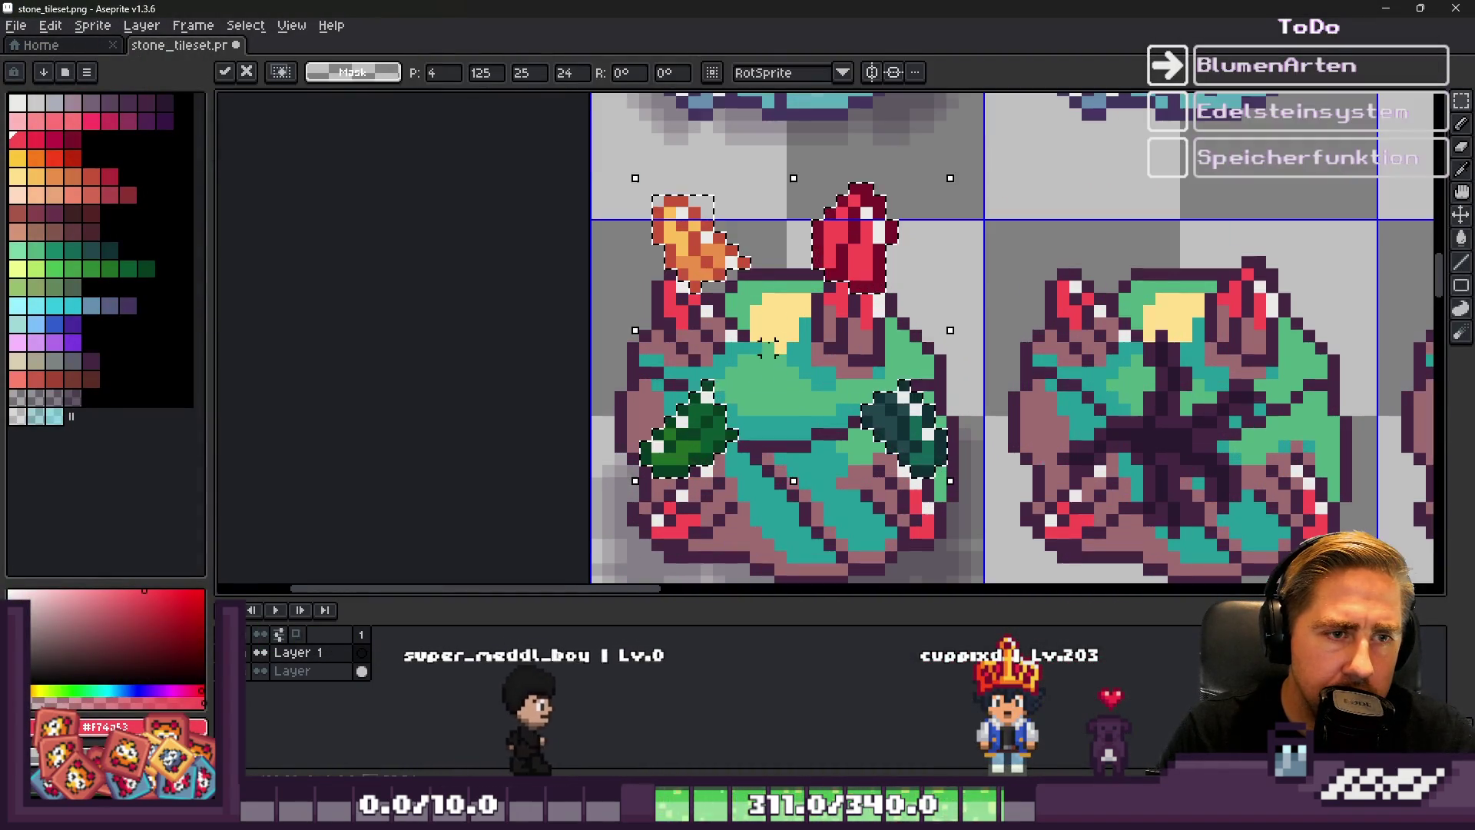
scroll(792, 286, down, 1)
drag(793, 287, 793, 342)
scroll(772, 280, down, 1)
key(Return)
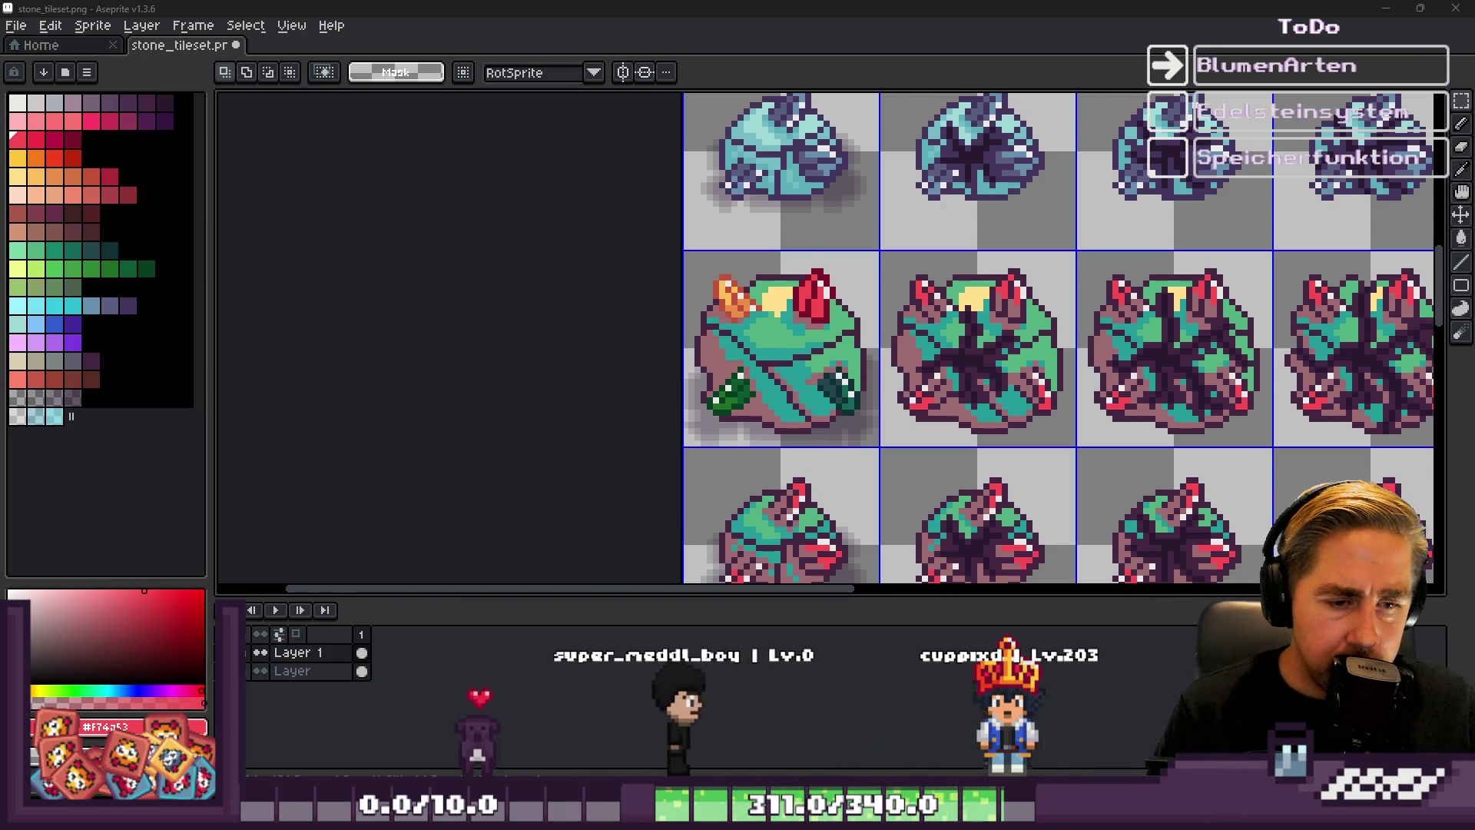
key(alt+Tab)
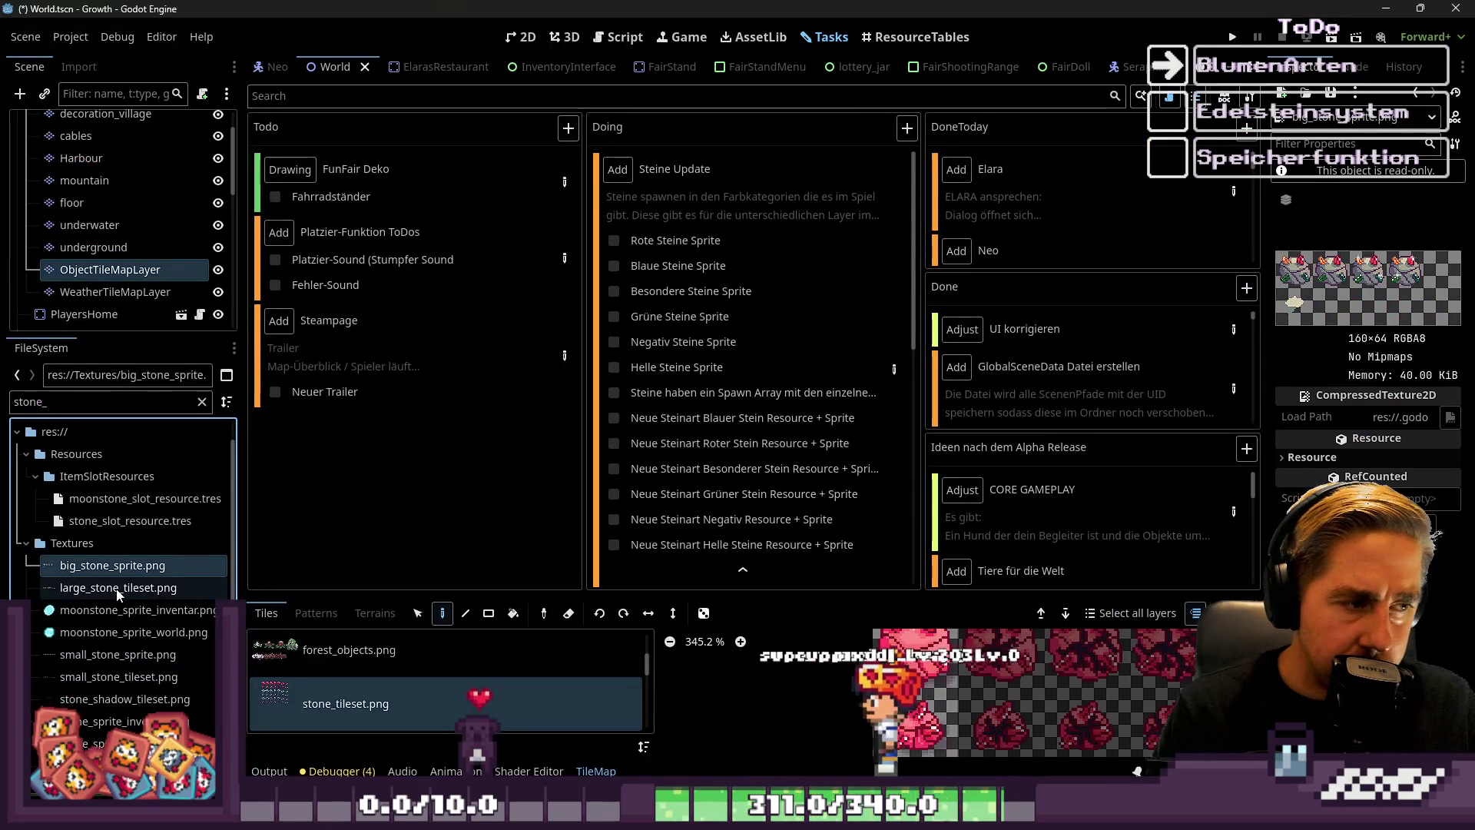
Open large_stone_tileset.png from the FileSystem dock in the external image editor.
key(Down)
scroll(752, 384, down, 3)
scroll(918, 667, down, 3)
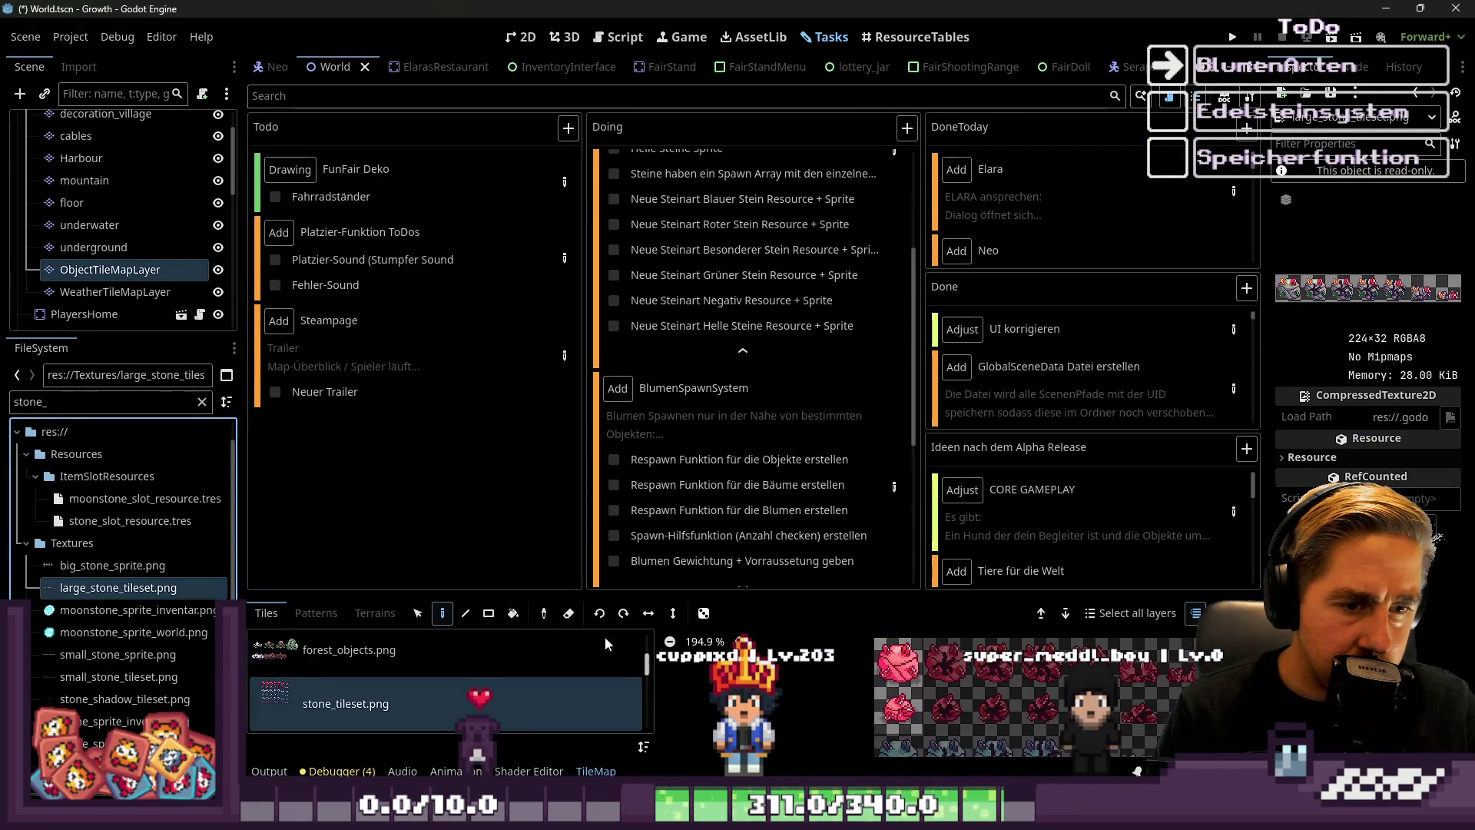
click(109, 572)
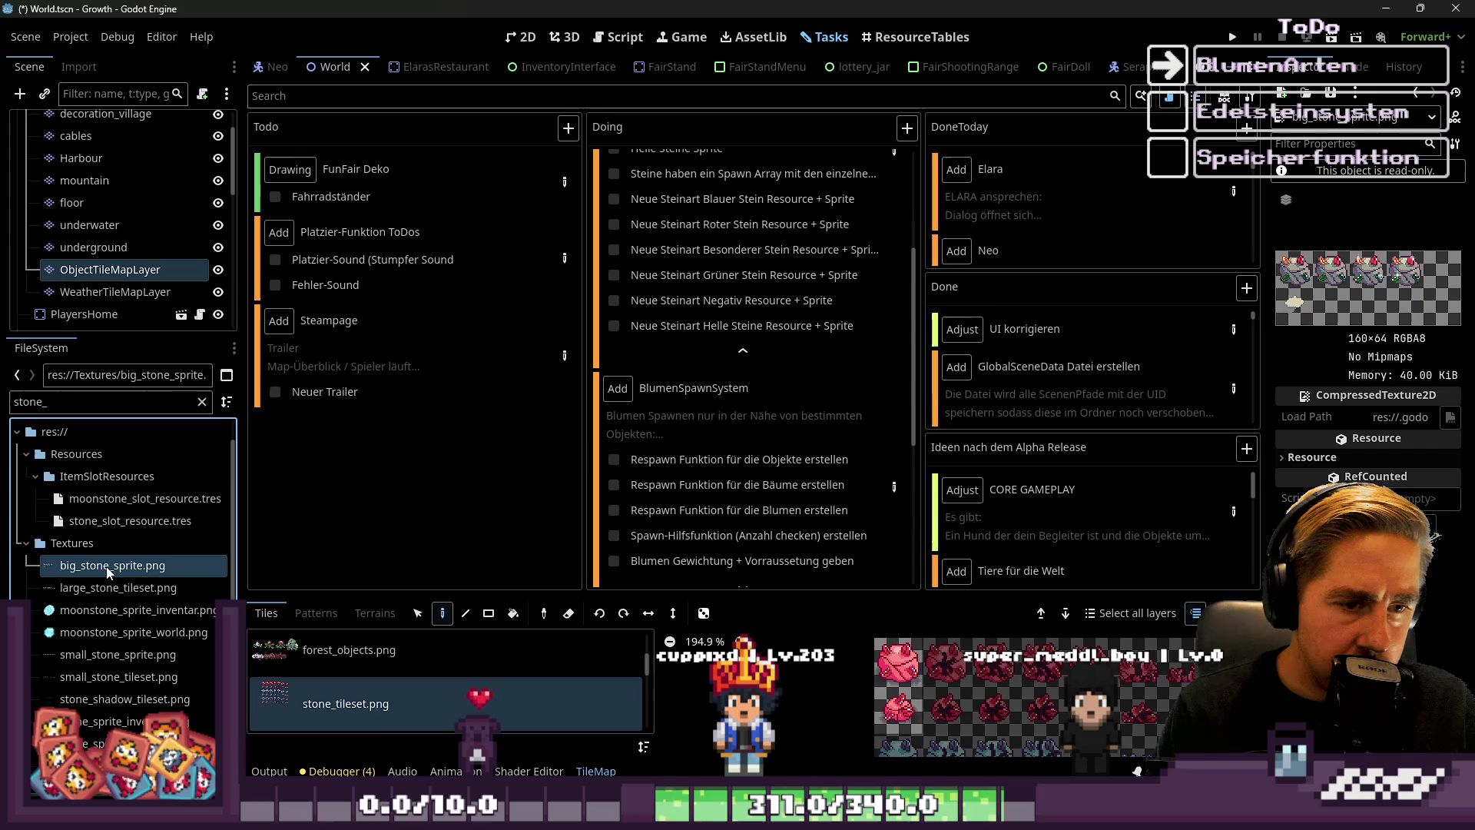
click(99, 586)
right_click(99, 588)
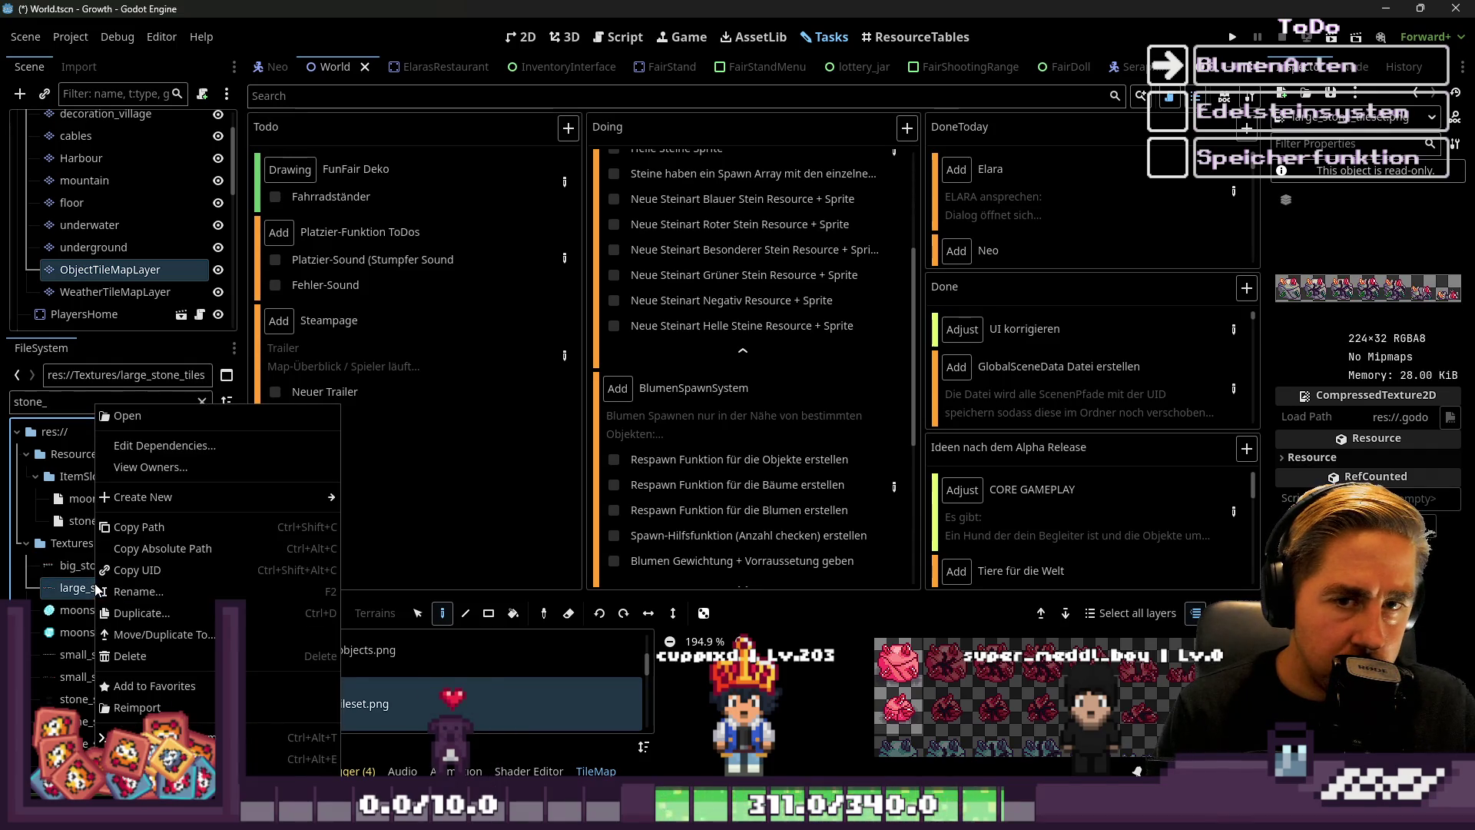
click(292, 759)
scroll(796, 292, up, 6)
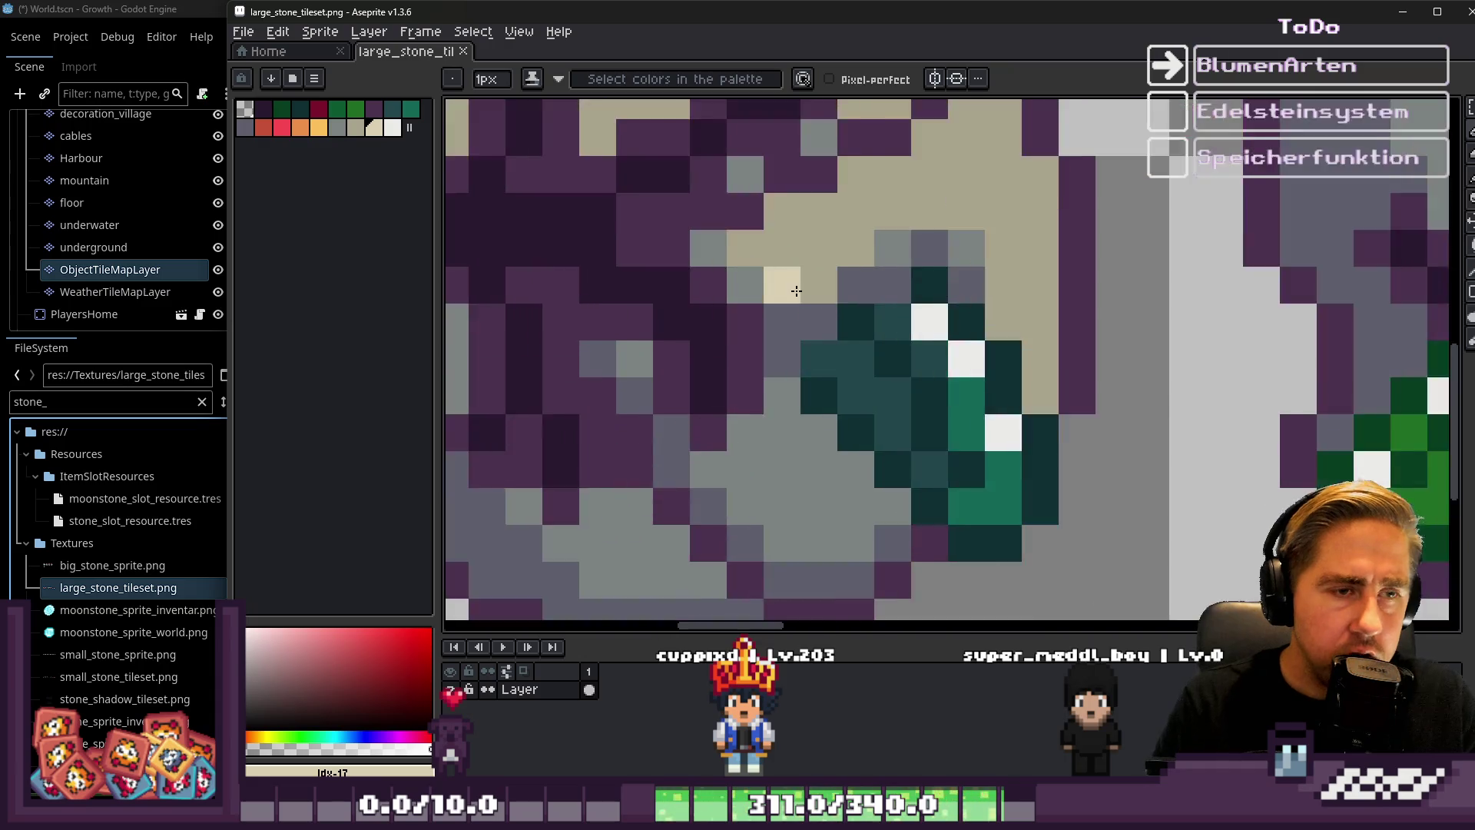
scroll(797, 291, down, 3)
Eyedrop the beige stone colour and select it with Color Range at tolerance 35.
scroll(883, 257, up, 3)
key(i)
click(561, 108)
click(461, 32)
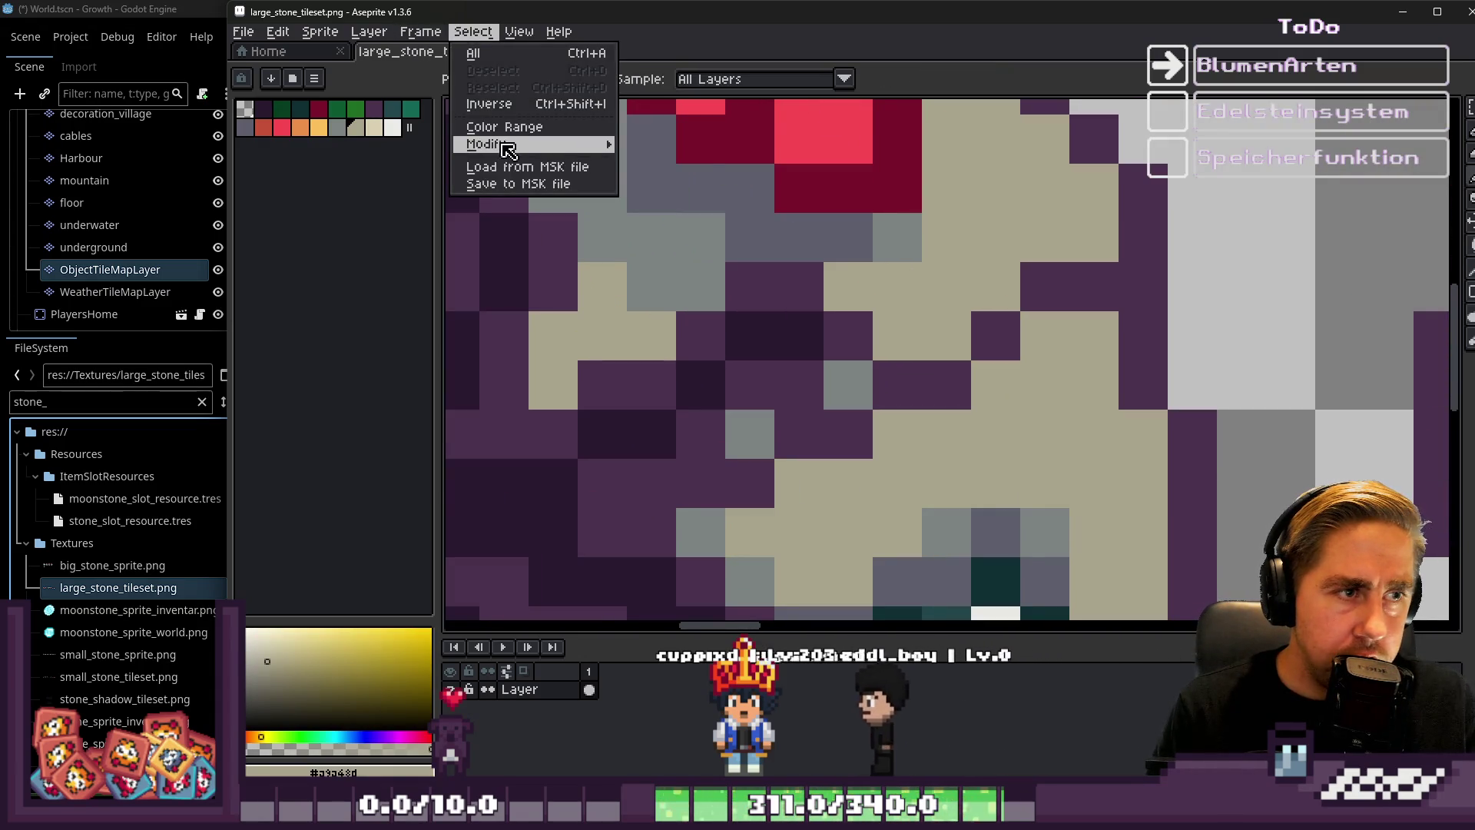
click(507, 127)
scroll(784, 645, down, 10)
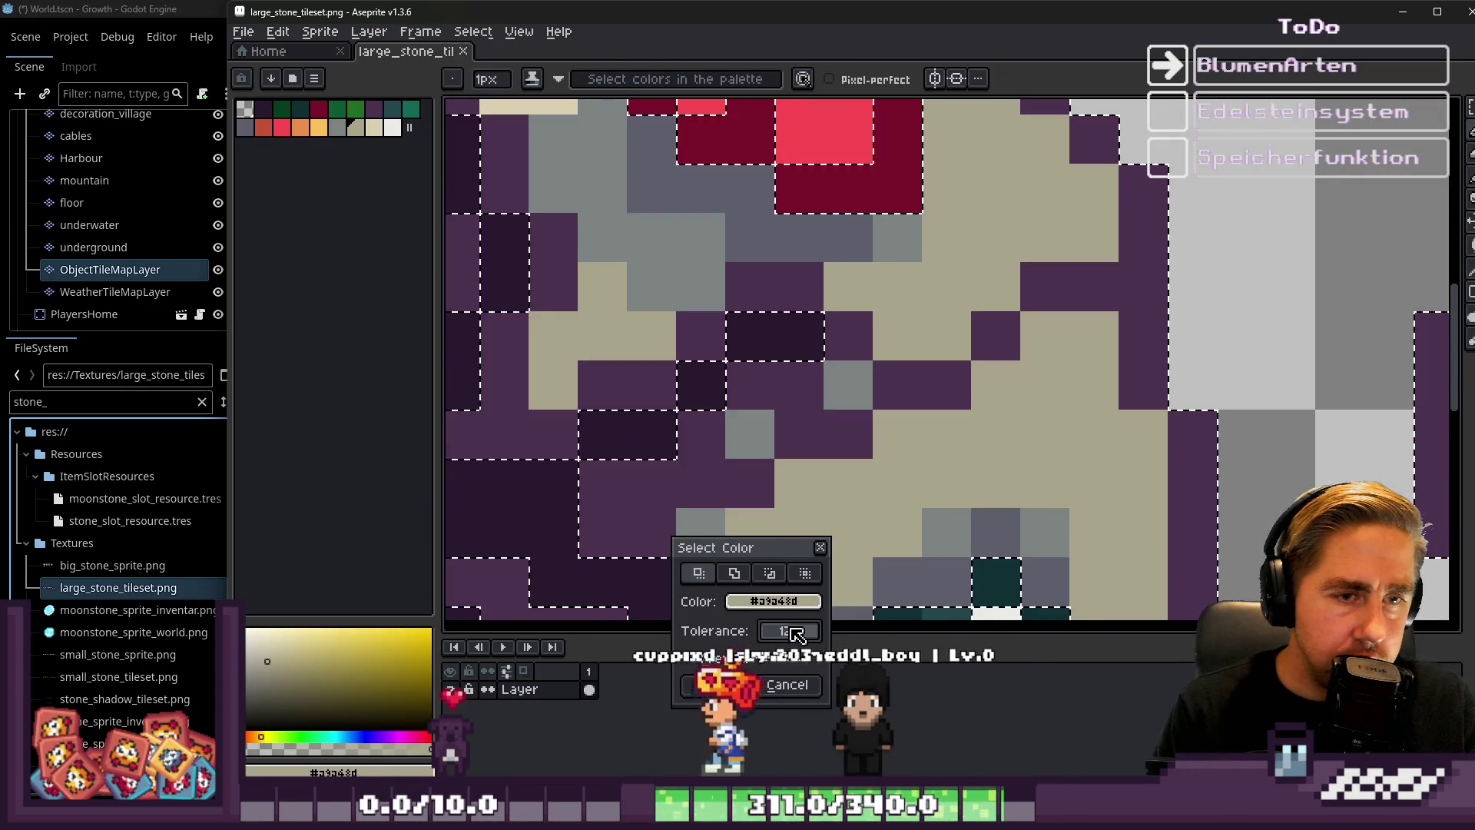
scroll(790, 631, up, 8)
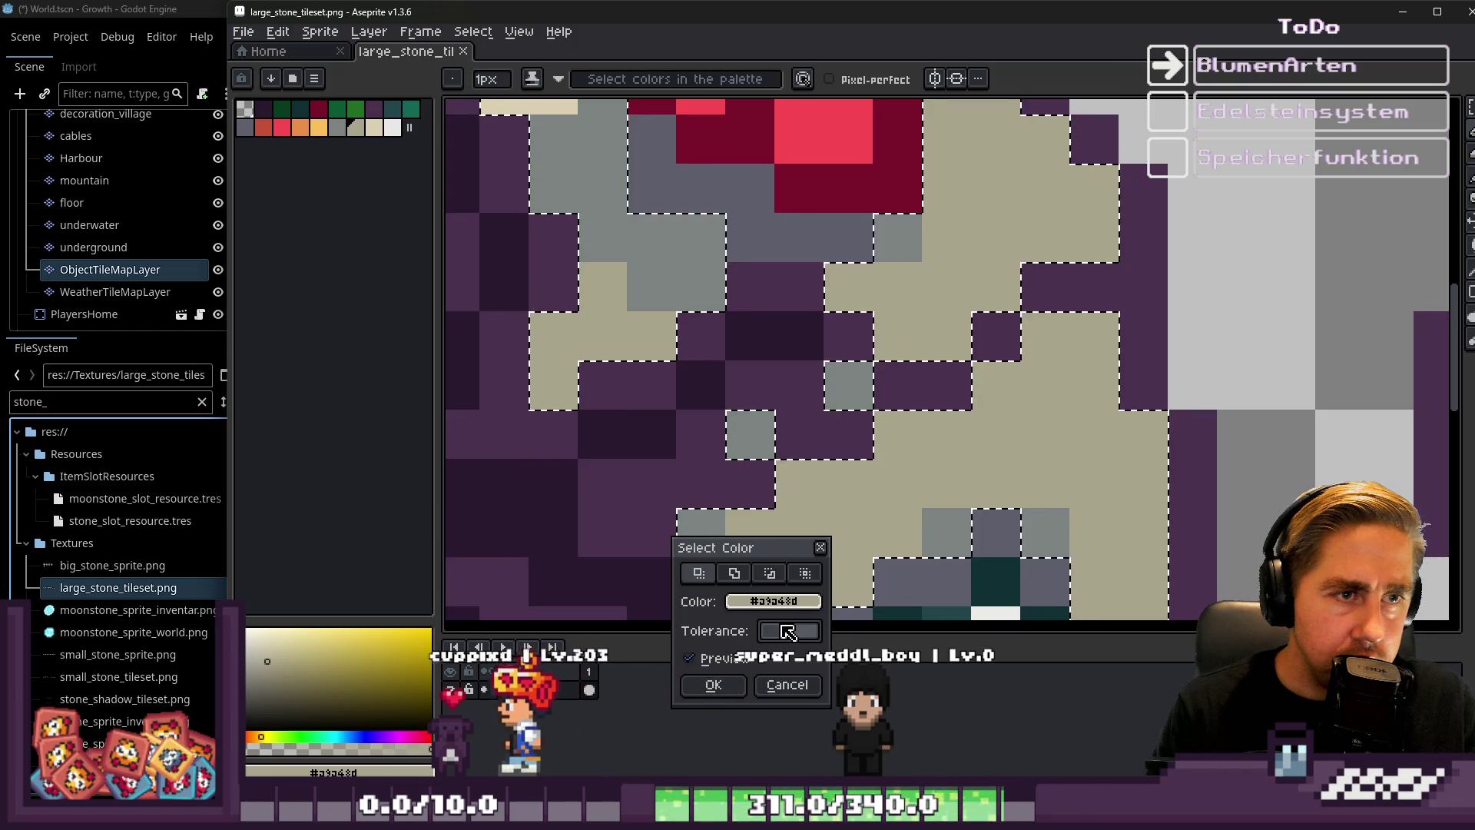
click(714, 686)
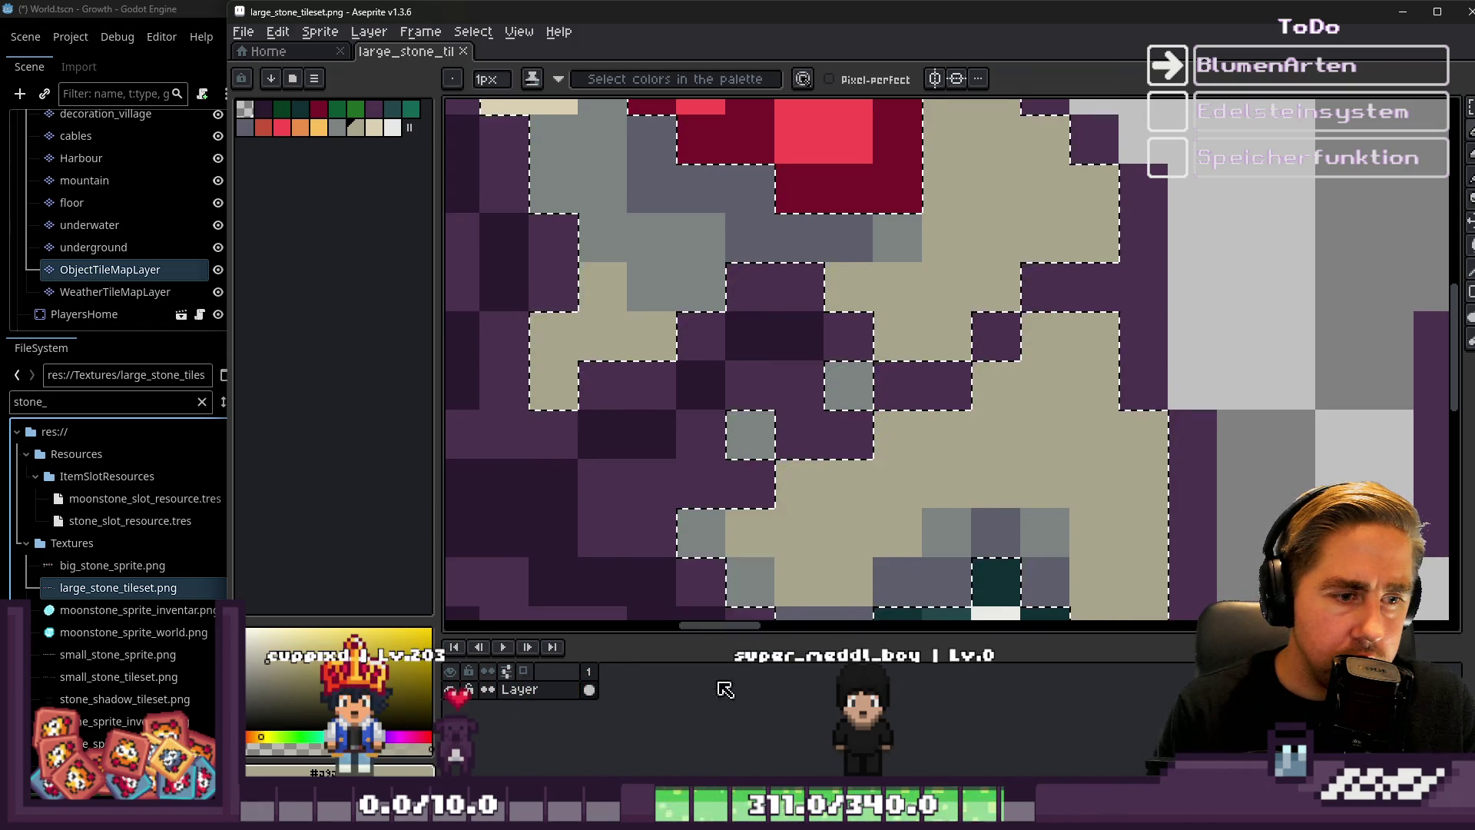
Test-delete the selected stone pixels, undo it, and switch to stone_tileset.png.
scroll(842, 375, down, 4)
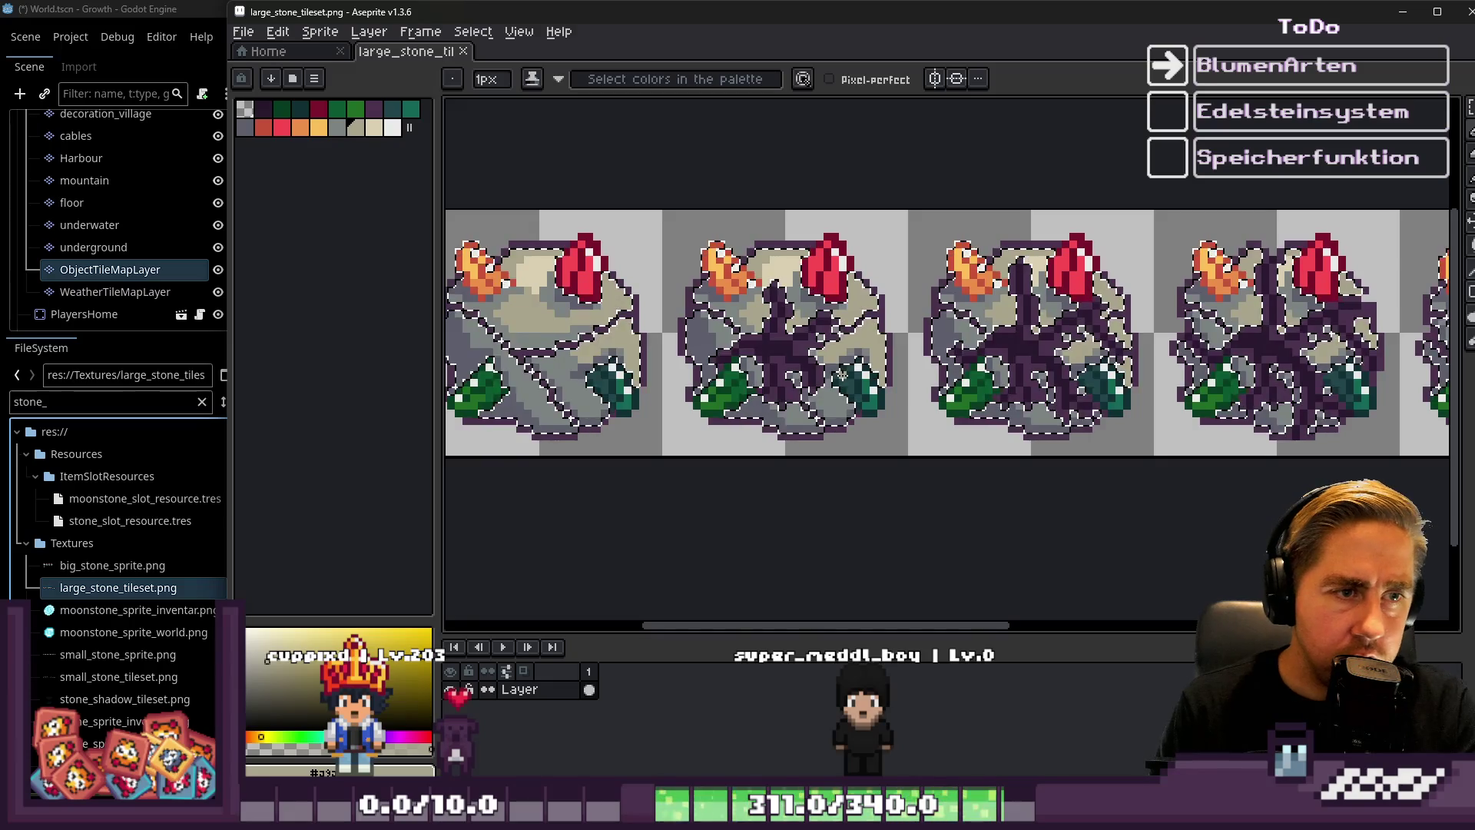
key(Delete)
key(ctrl+z)
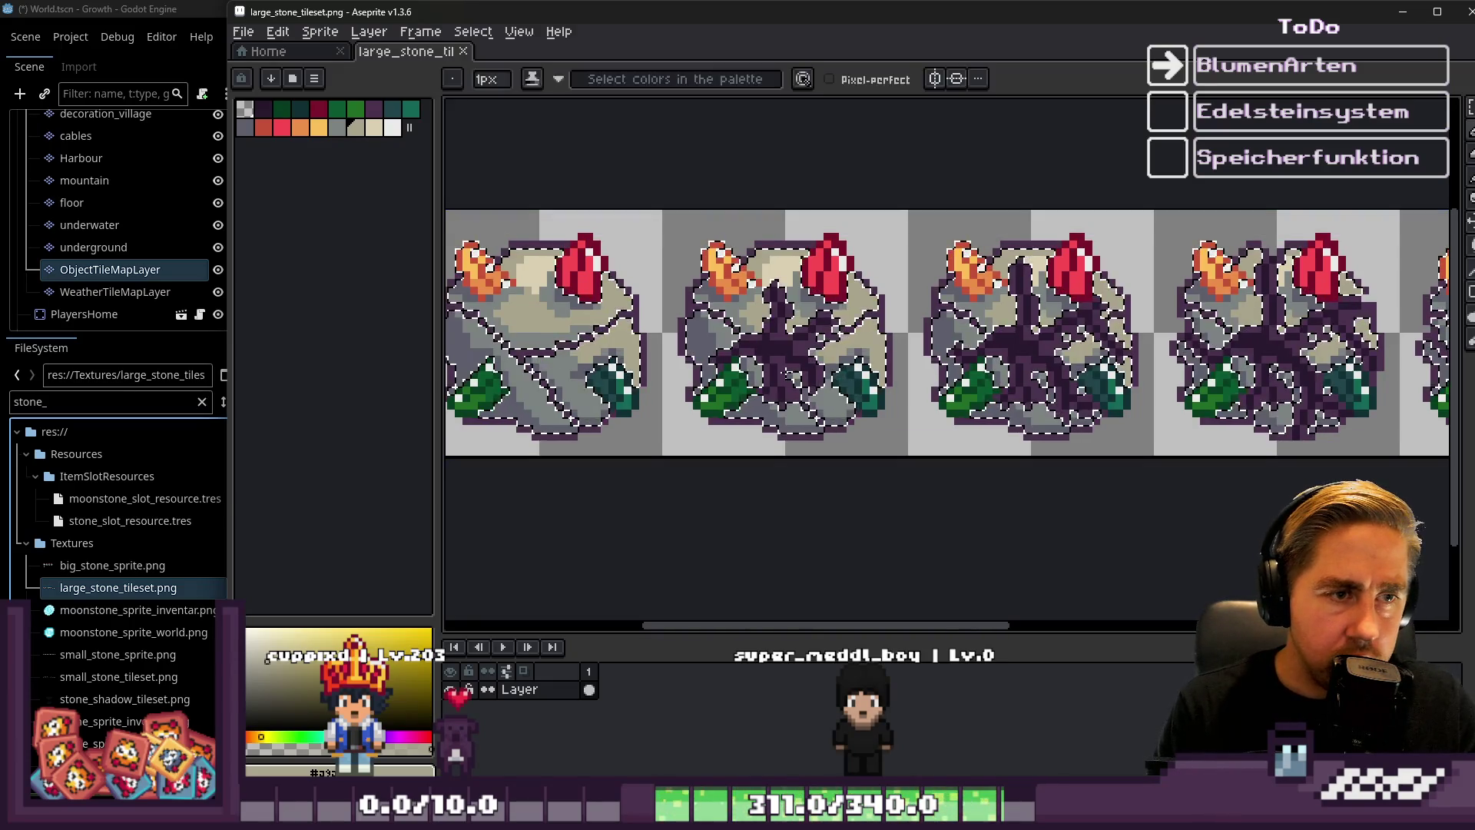
scroll(722, 294, up, 4)
scroll(953, 213, down, 4)
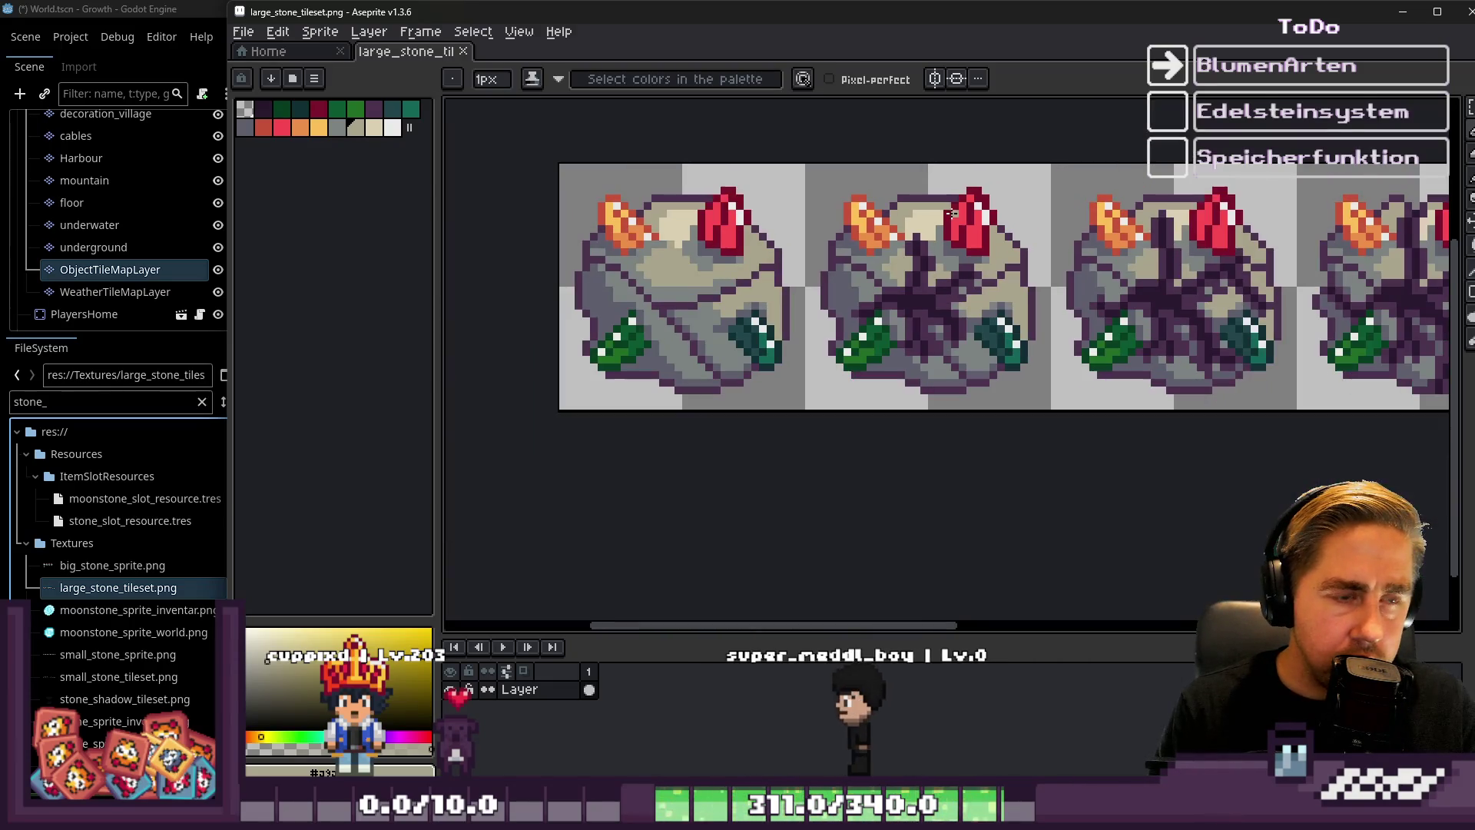
key(alt+Tab)
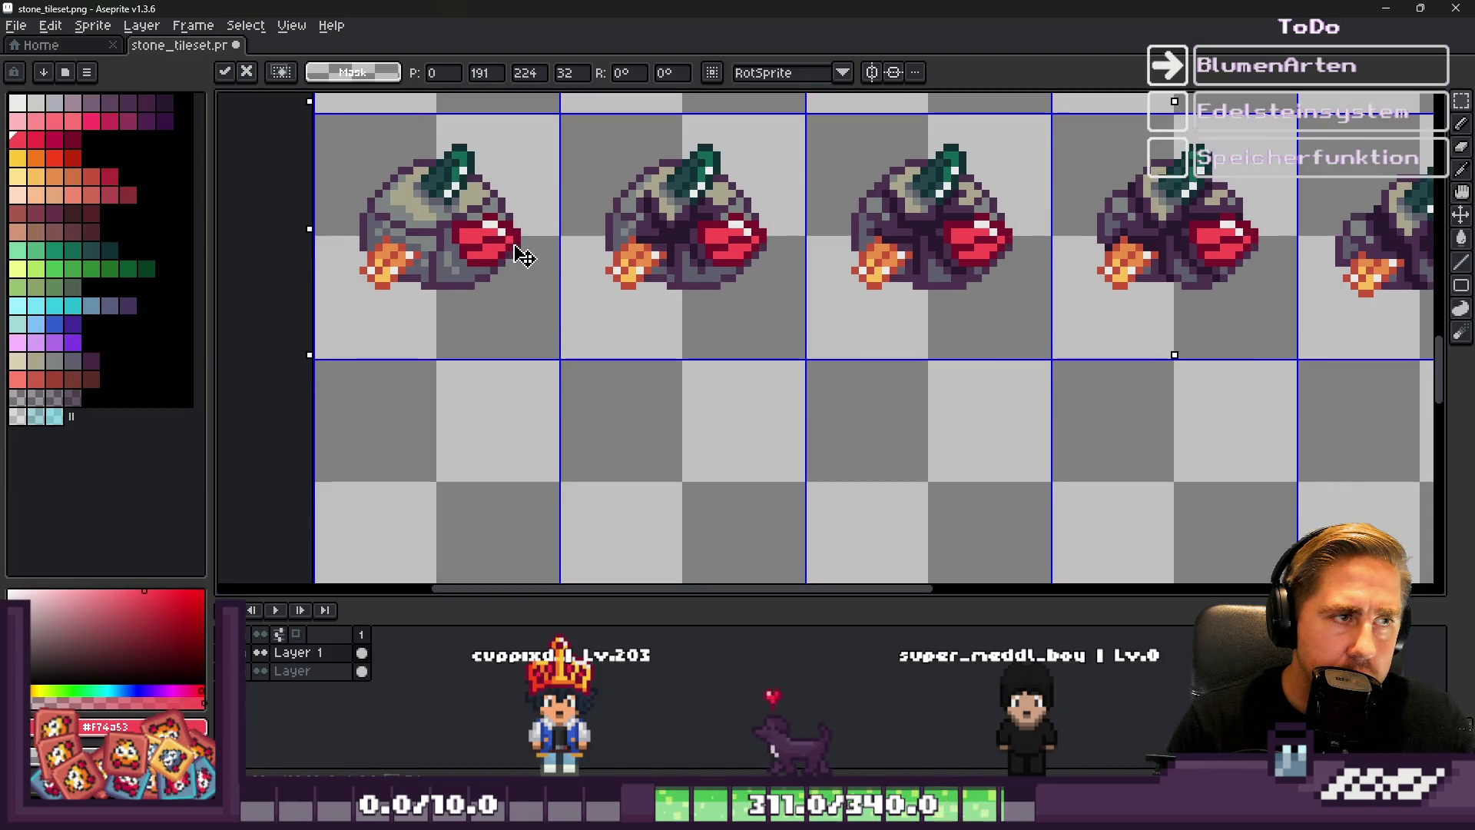
Commit the pasted row, then select all beige stone pixels by Color Range and delete them.
key(Return)
scroll(369, 184, up, 5)
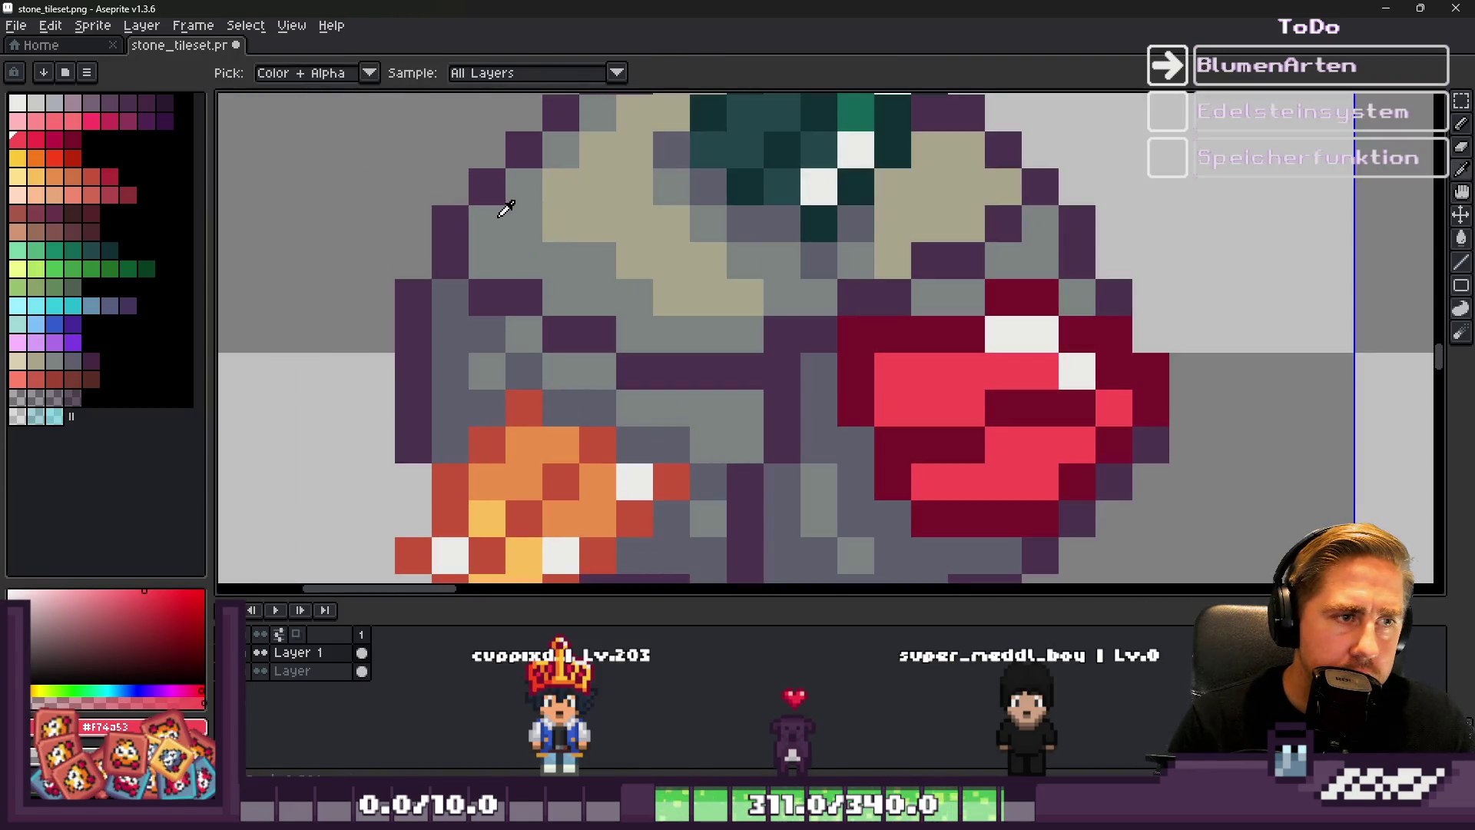
alt+click(597, 222)
scroll(544, 191, down, 2)
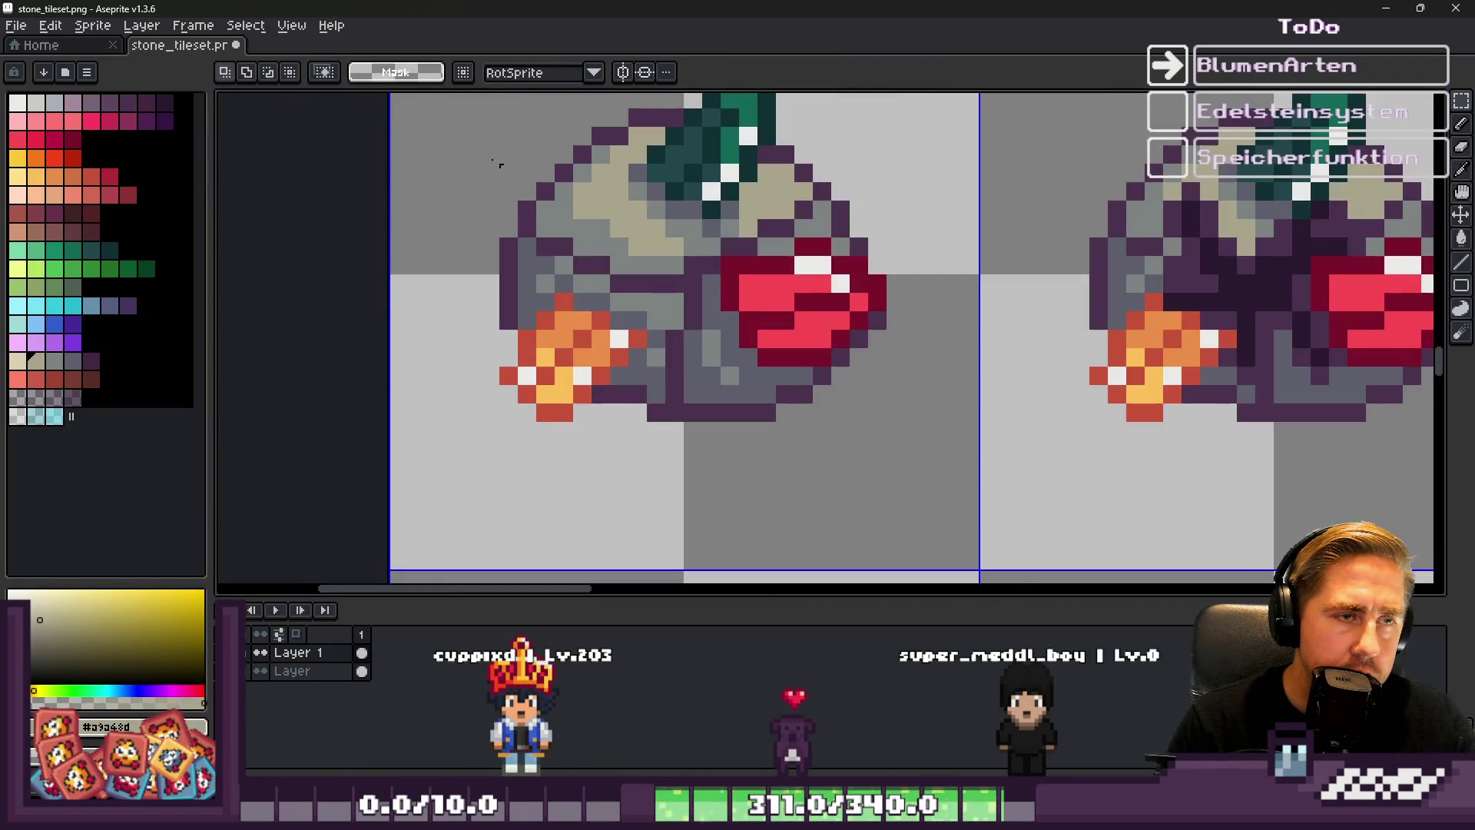
click(266, 31)
click(275, 123)
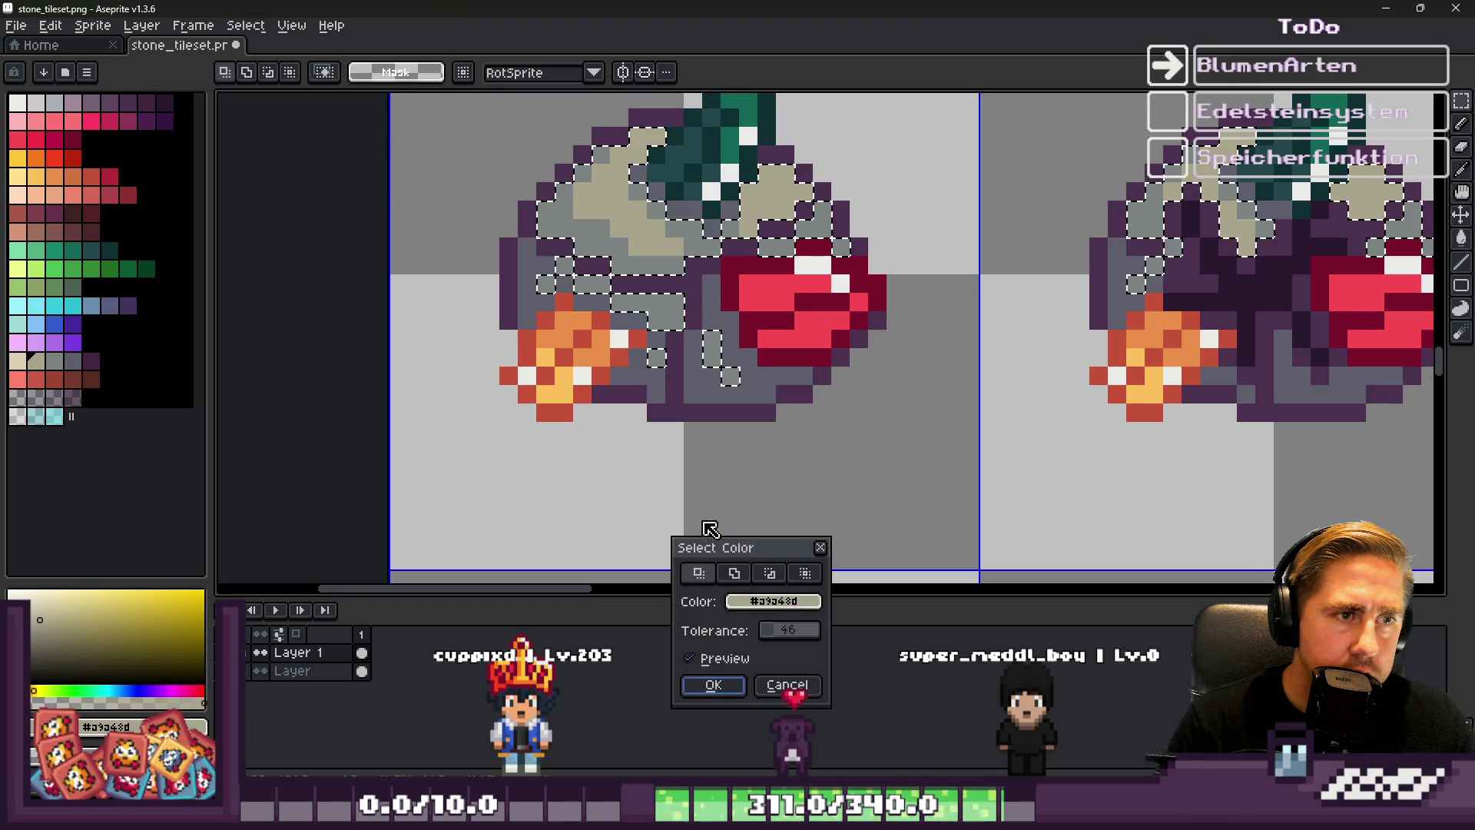
click(738, 681)
key(b)
scroll(620, 311, down, 2)
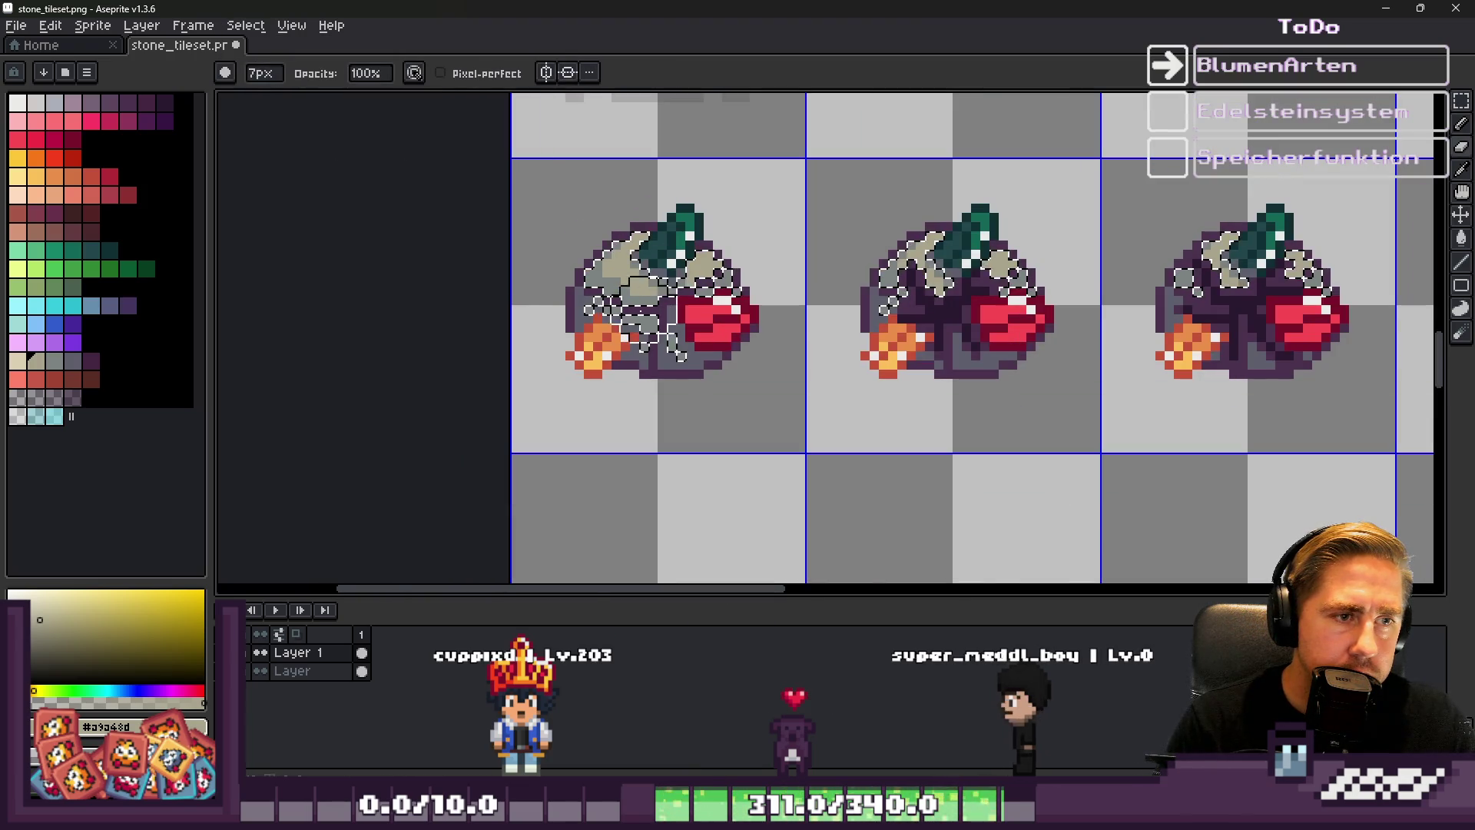
key(Delete)
Select the grey stone colour by Color Range and erase those pixels around the gems.
scroll(622, 291, up, 10)
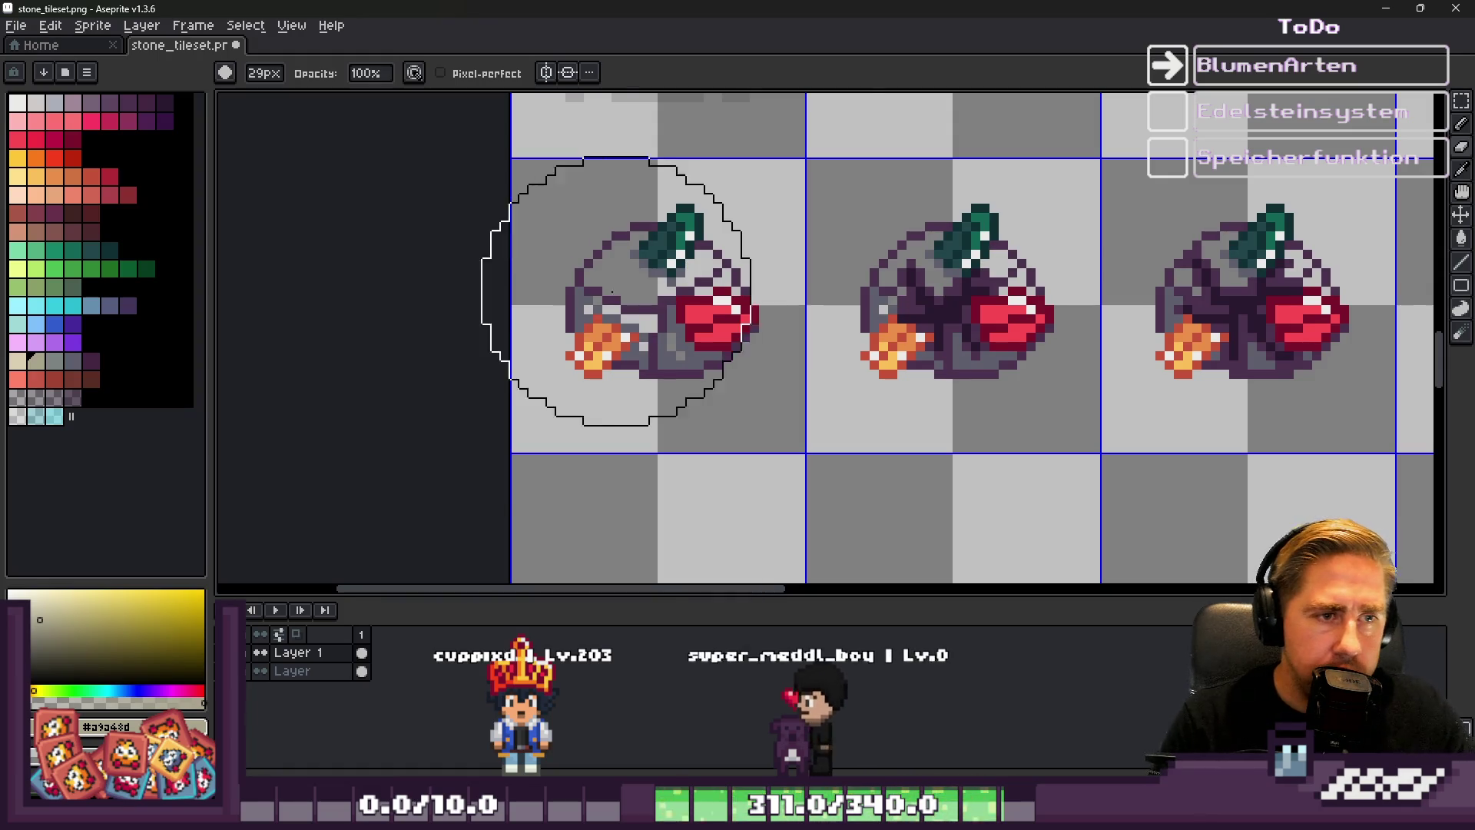
scroll(623, 291, up, 4)
alt+click(537, 320)
click(245, 26)
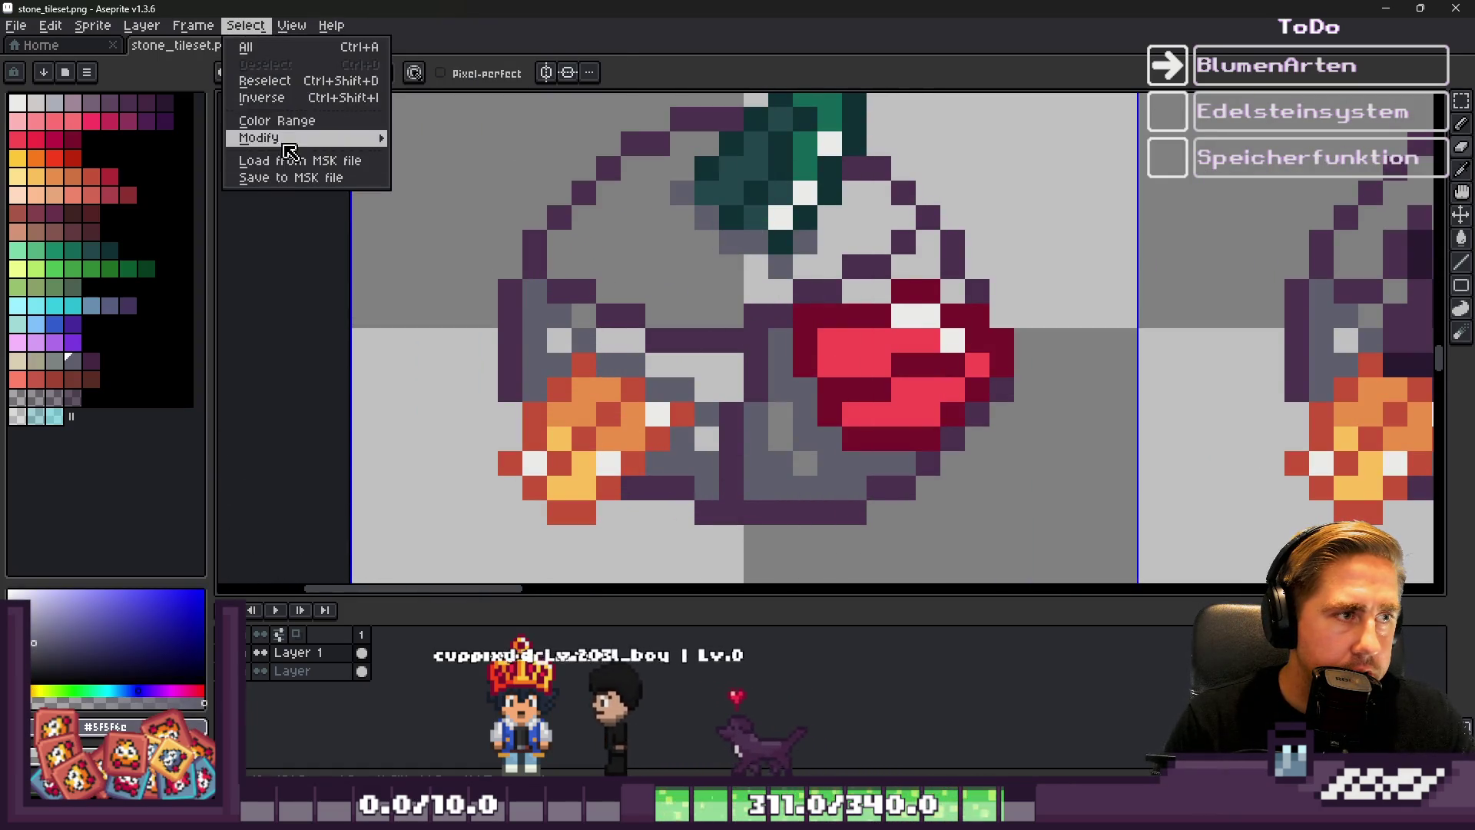
click(276, 121)
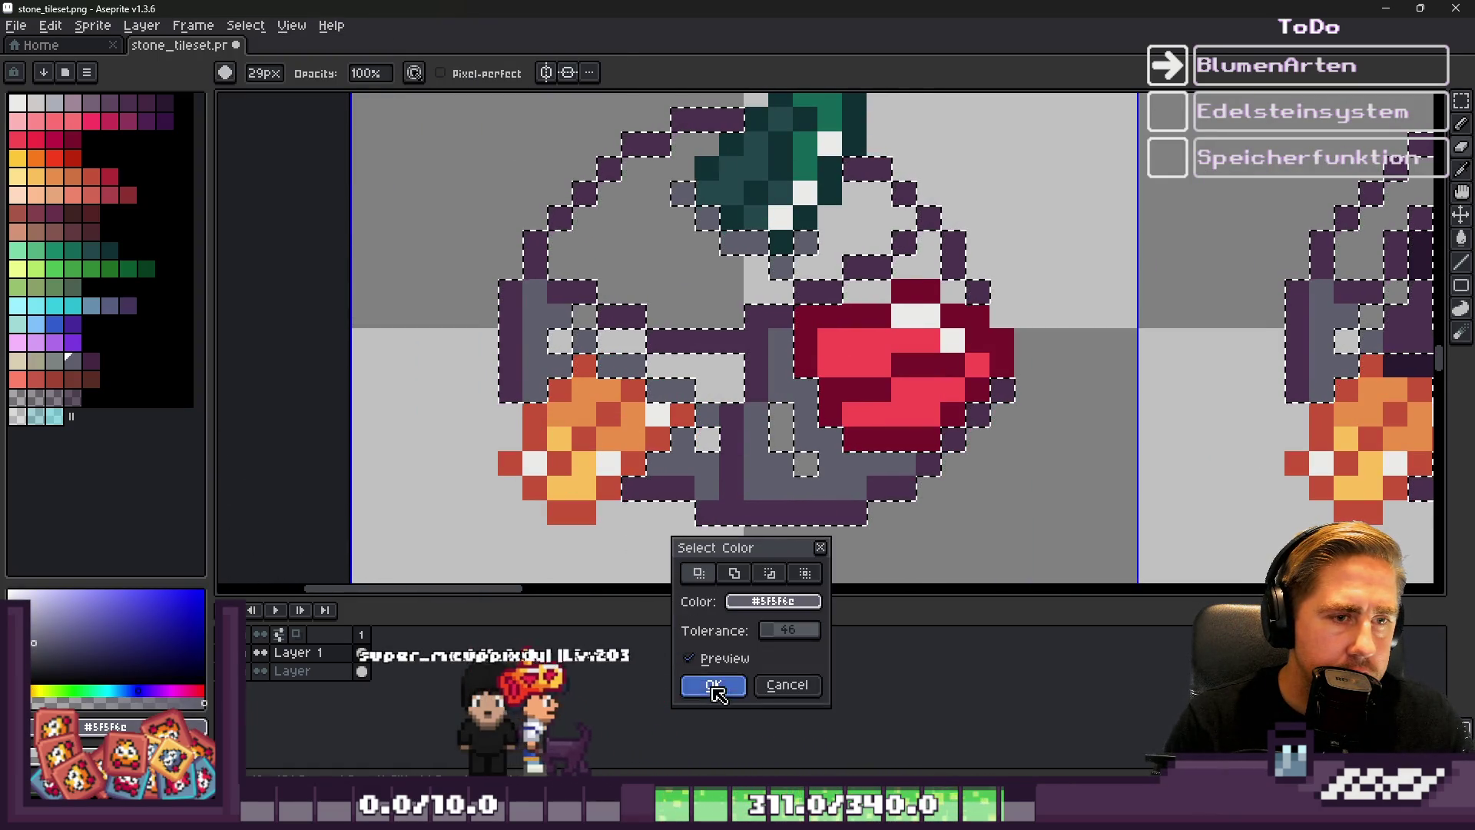
click(714, 684)
scroll(570, 428, down, 3)
drag(570, 428, 954, 396)
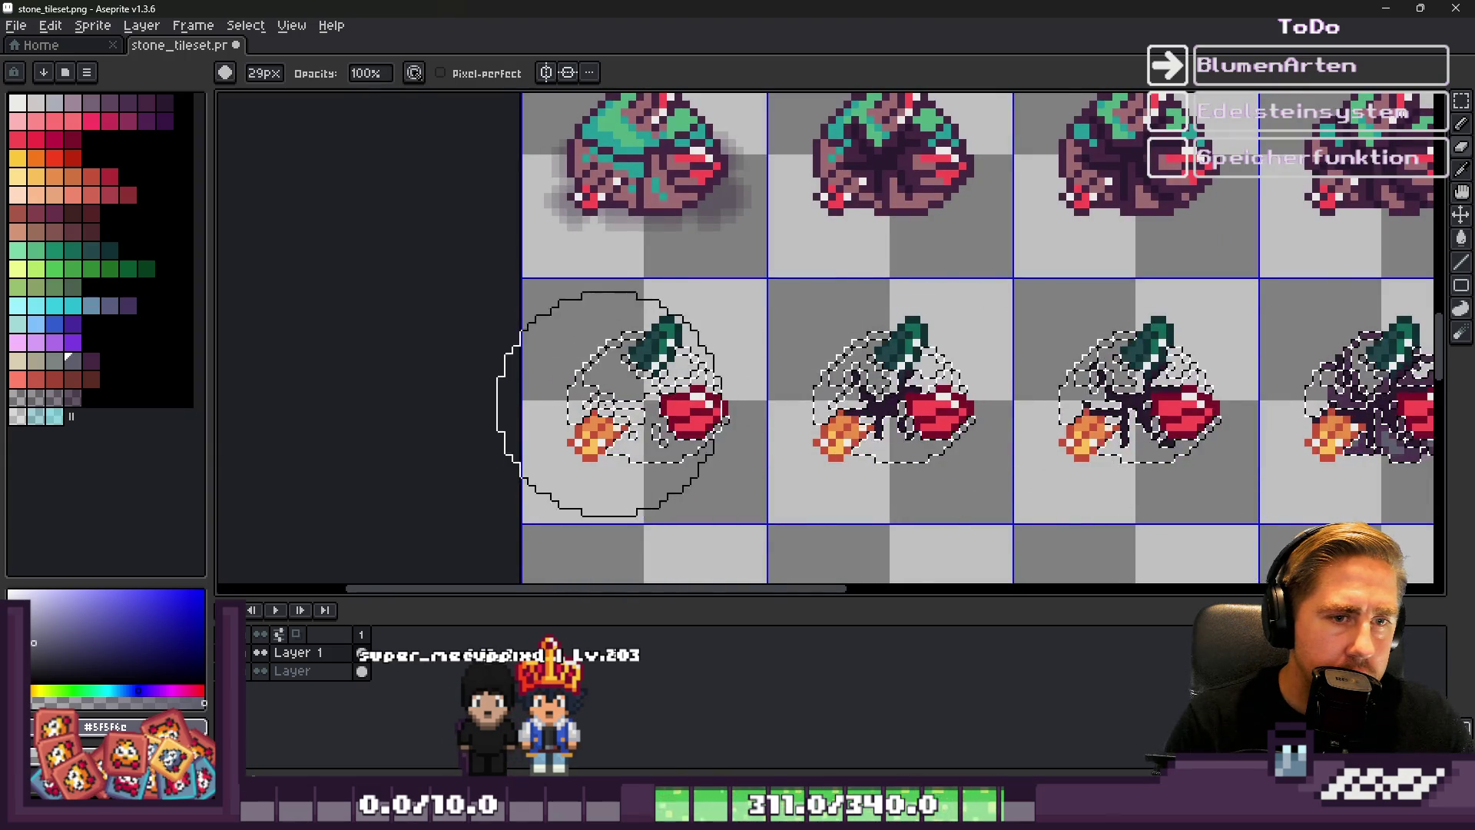
scroll(592, 428, down, 2)
mouse_move(685, 395)
mouse_down()
mouse_move(888, 388)
mouse_move(1321, 421)
mouse_up()
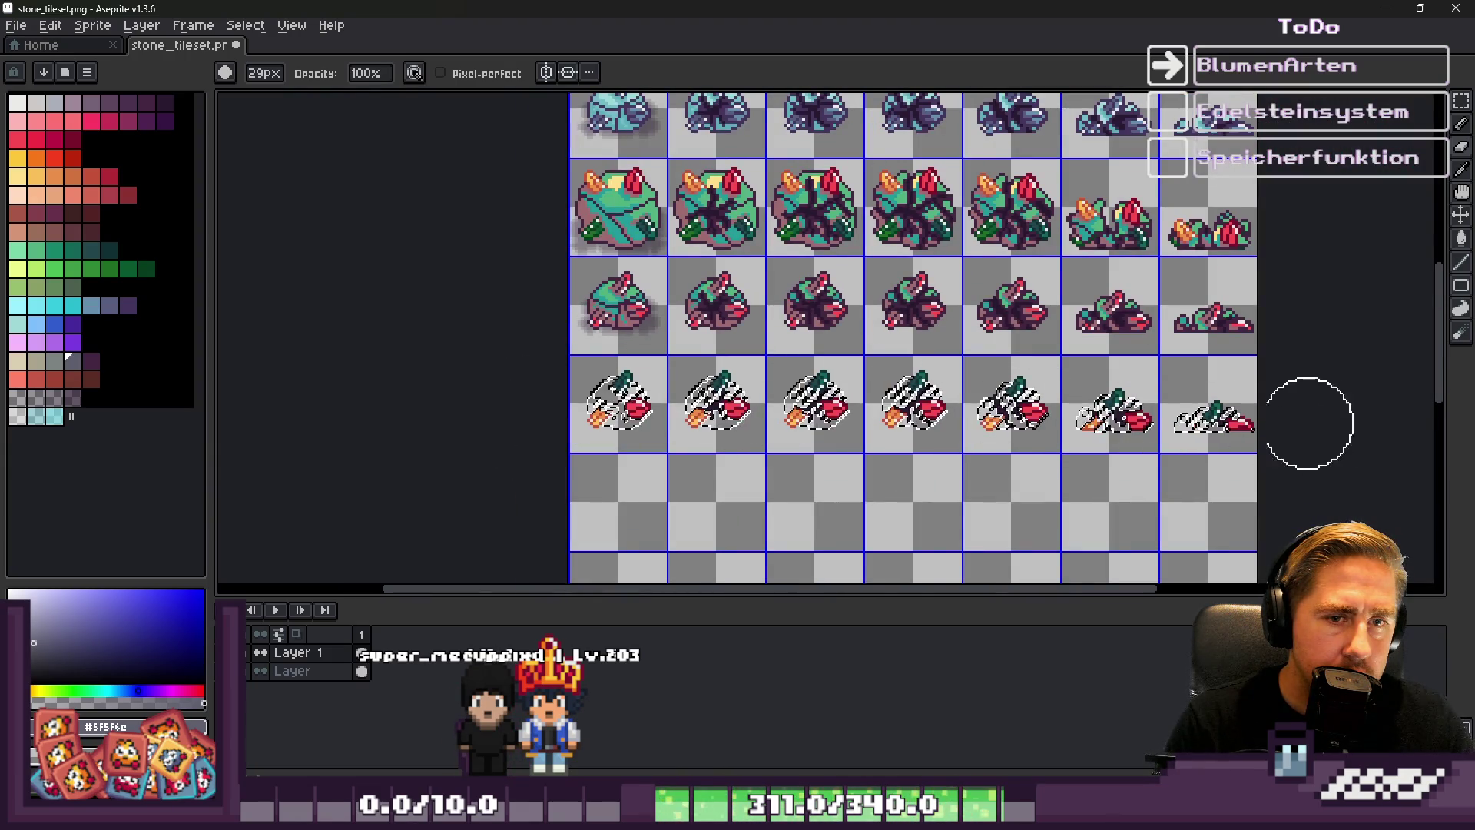
scroll(1021, 460, up, 3)
scroll(965, 357, up, 3)
Select the dark purple outline colour at tolerance 0 and delete those pixels.
alt+click(953, 334)
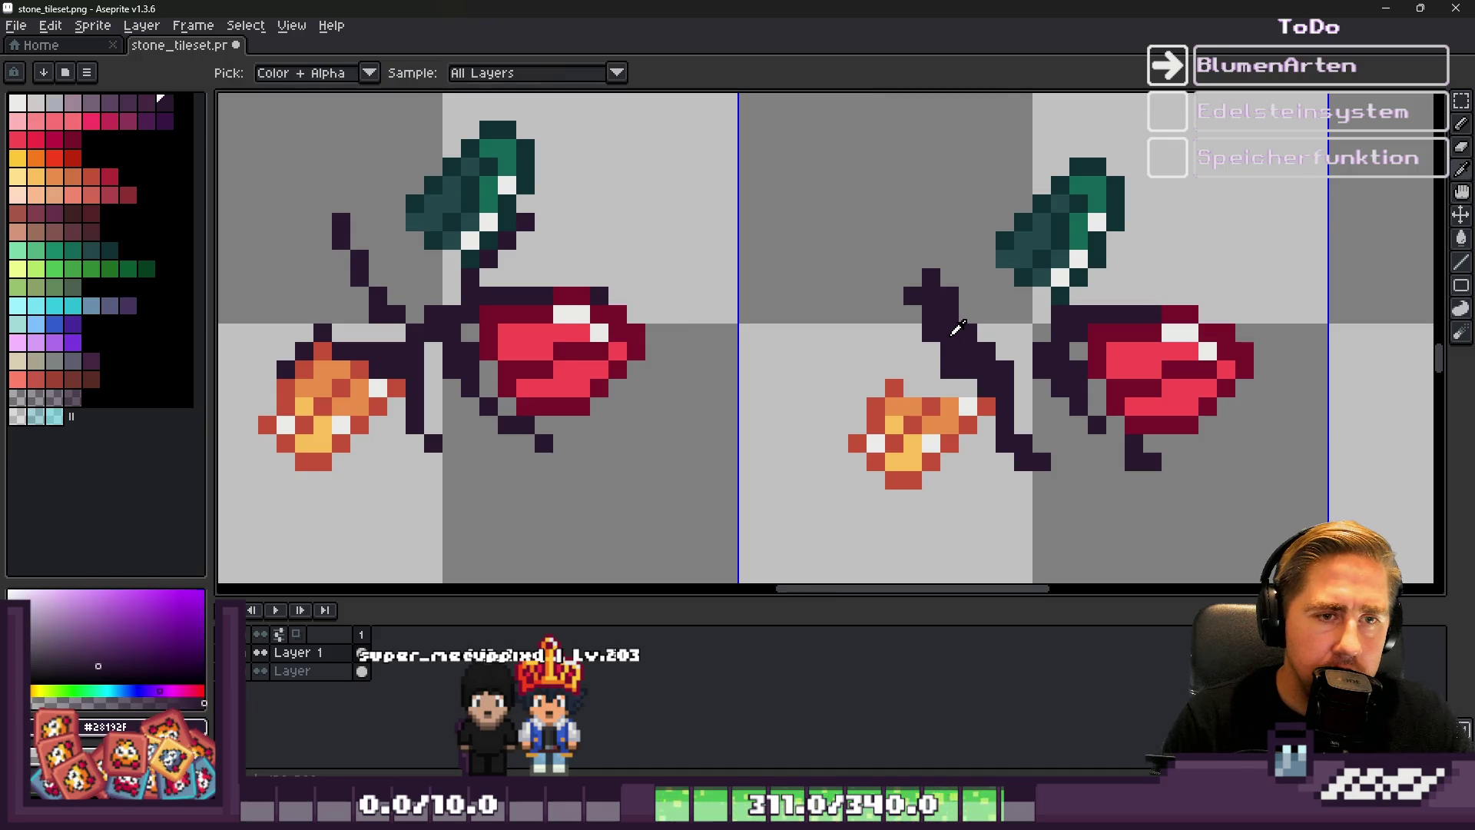
click(238, 33)
click(301, 126)
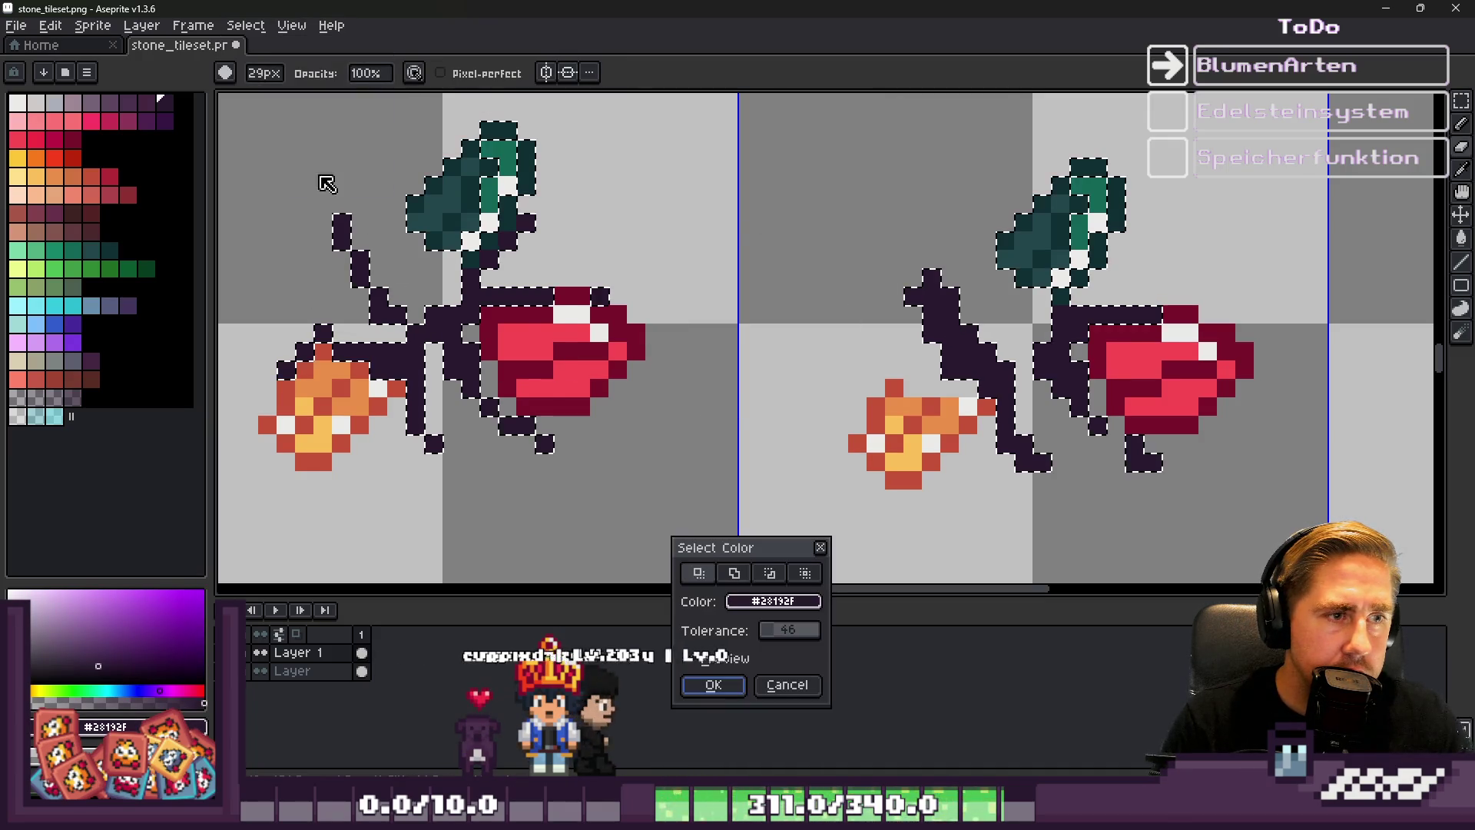
drag(789, 630, 770, 640)
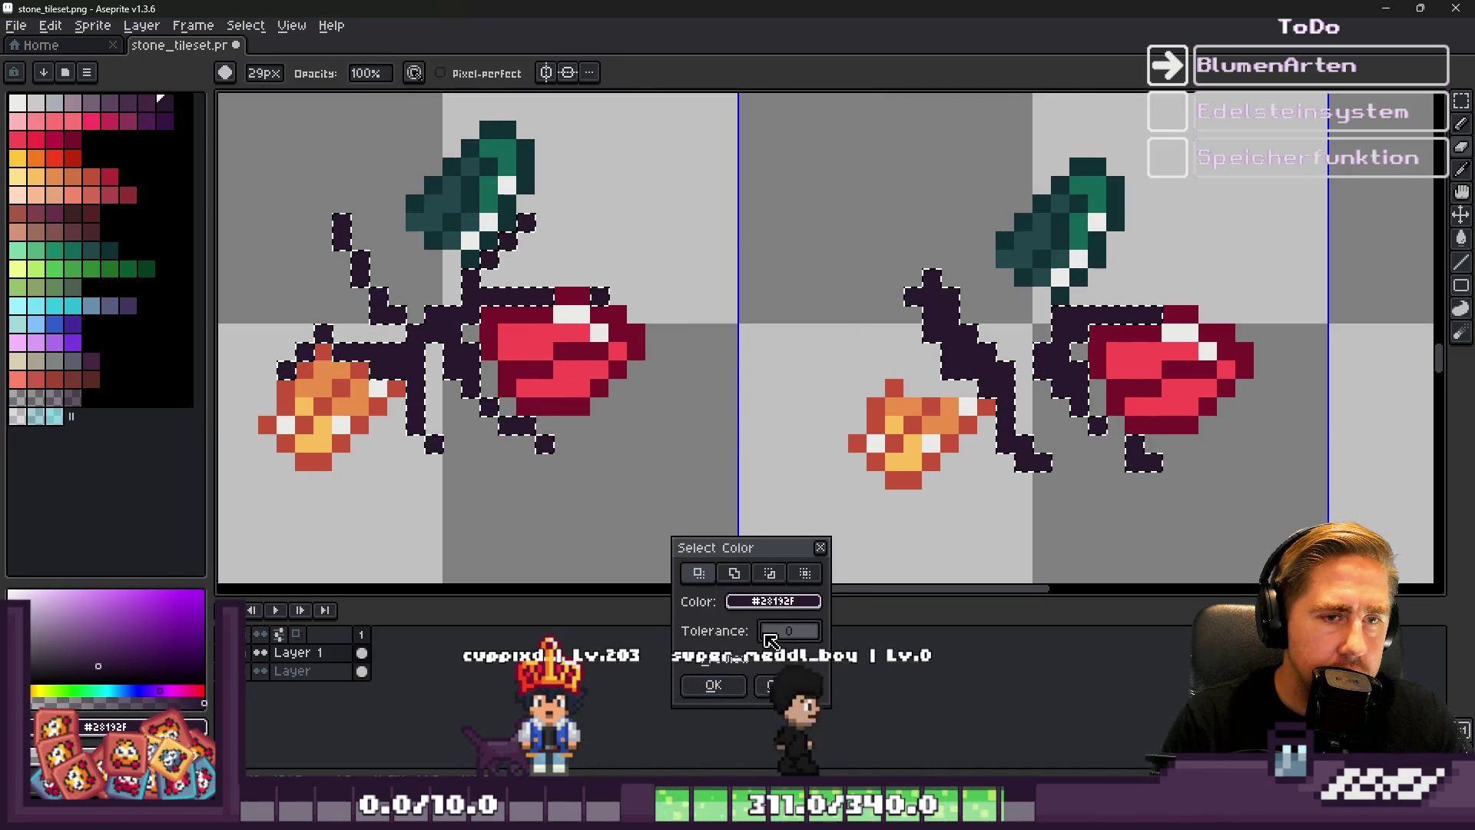
click(713, 684)
scroll(776, 471, down, 2)
key(Delete)
scroll(808, 403, down, 1)
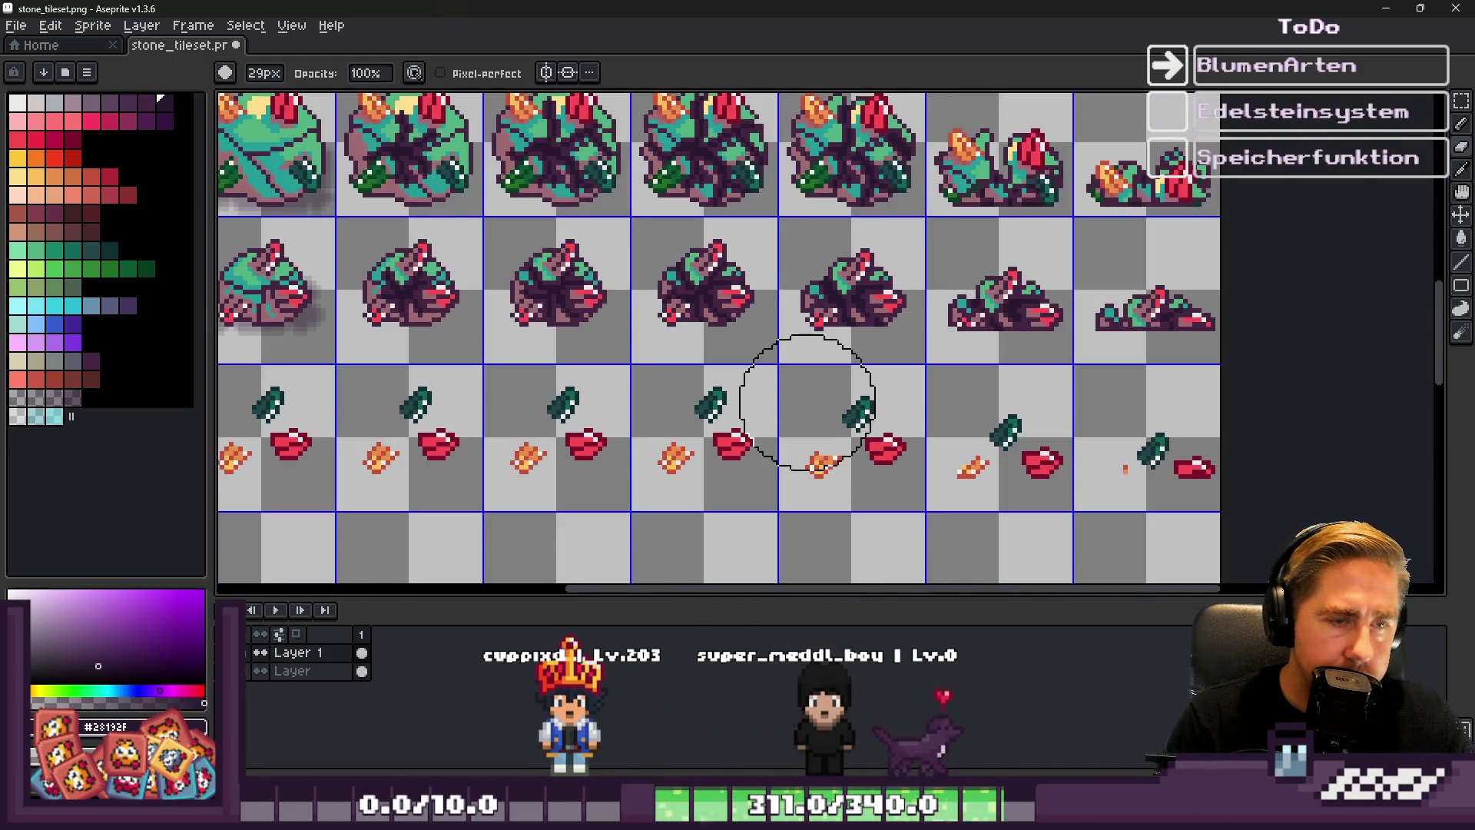
Clear the selected dark stone pixels from four cells.
key(m)
scroll(791, 487, up, 1)
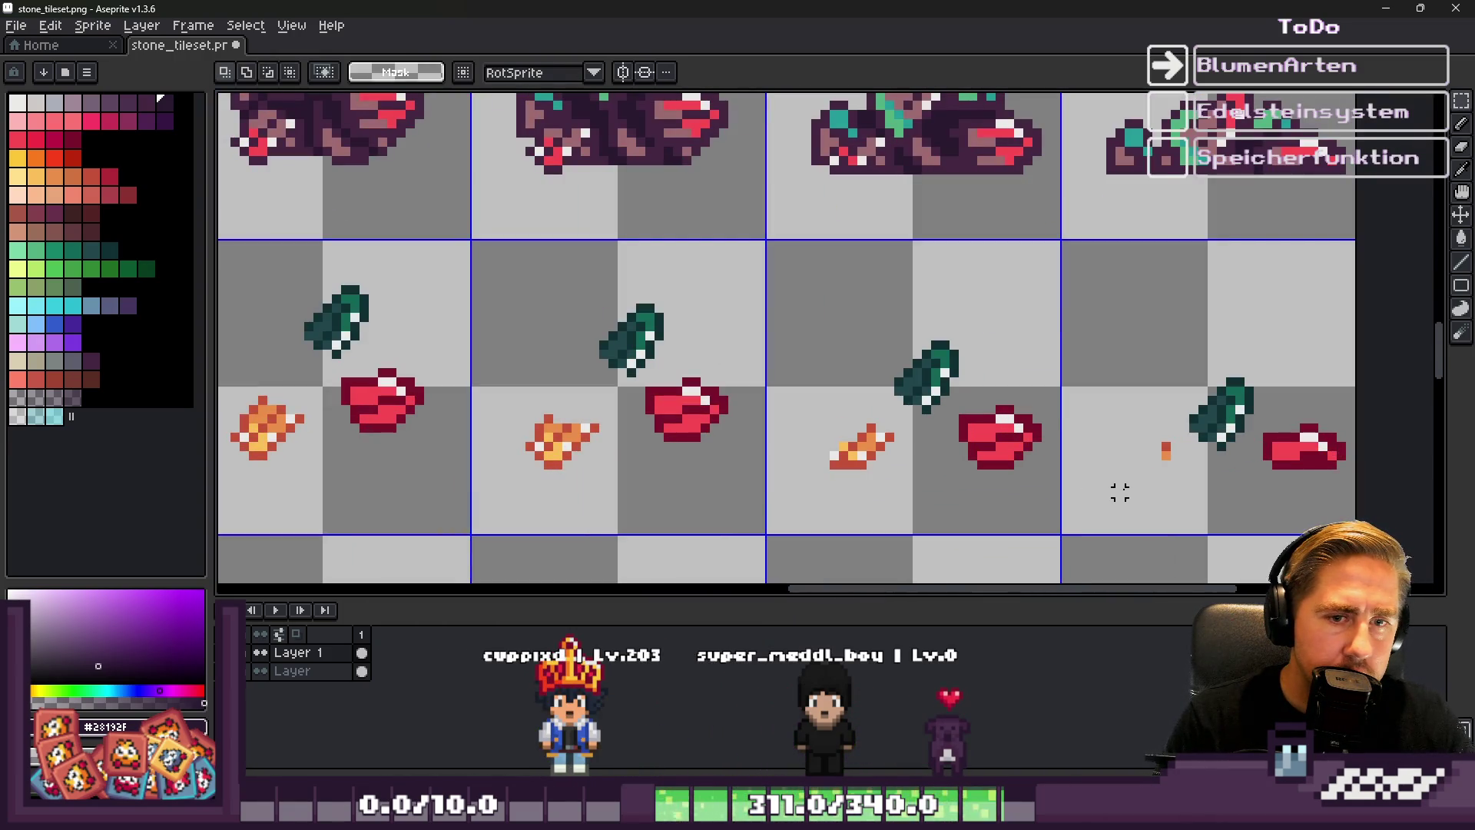
key(ctrl+z)
key(ctrl+z)
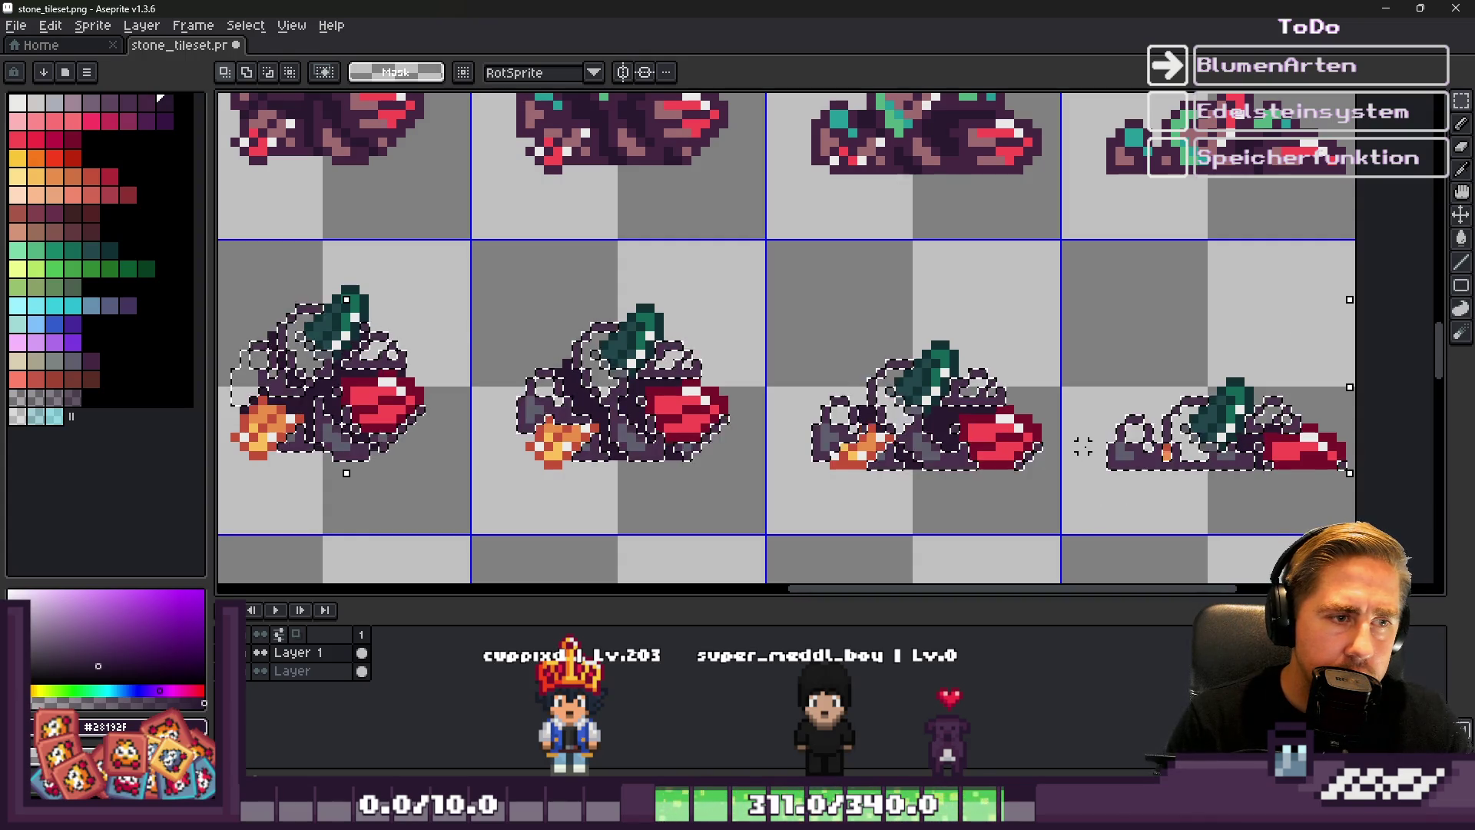
key(ctrl+y)
key(ctrl+z)
key(ctrl+z)
key(Delete)
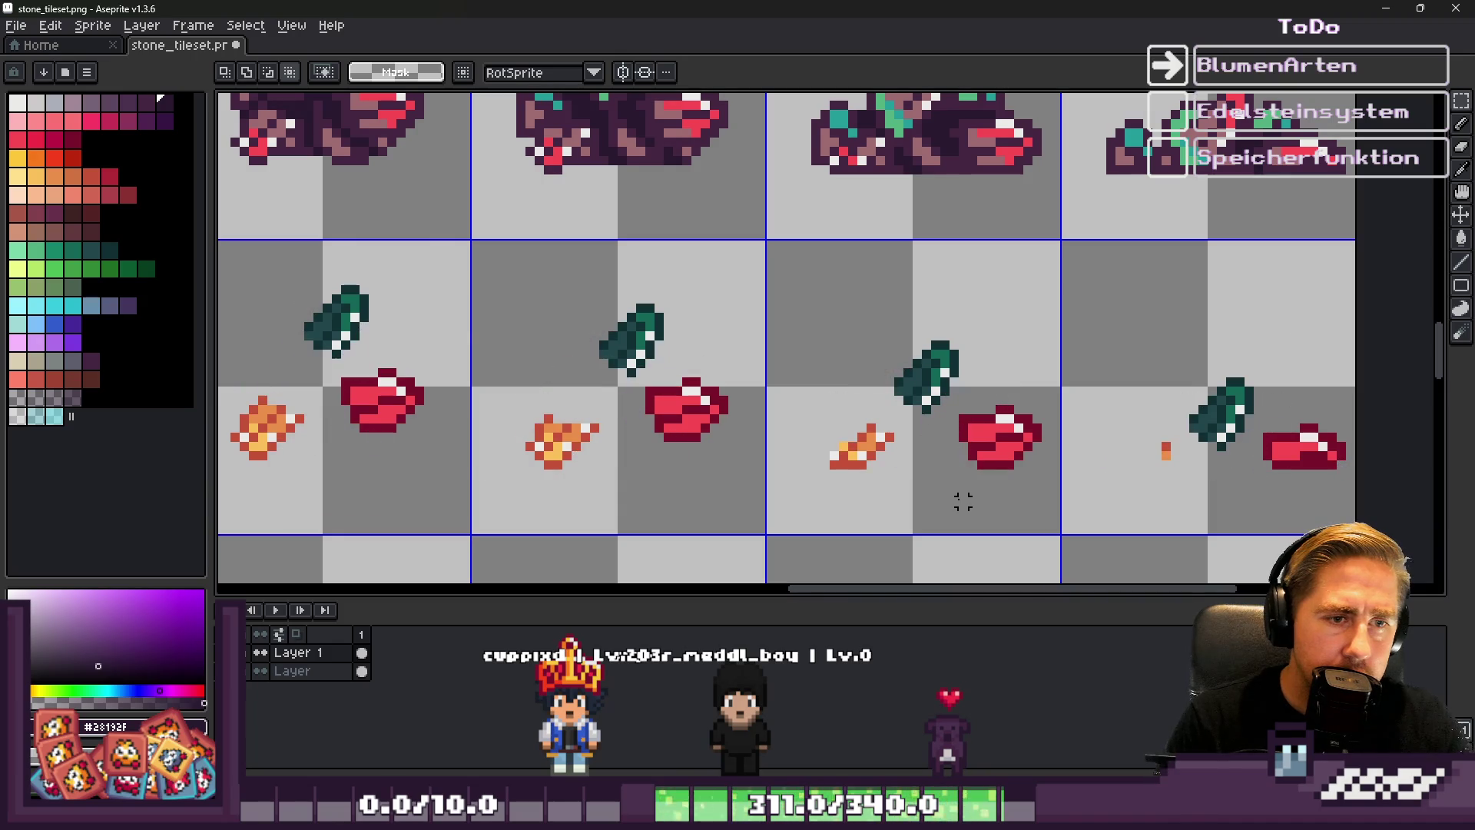
scroll(998, 461, down, 2)
scroll(1006, 450, down, 1)
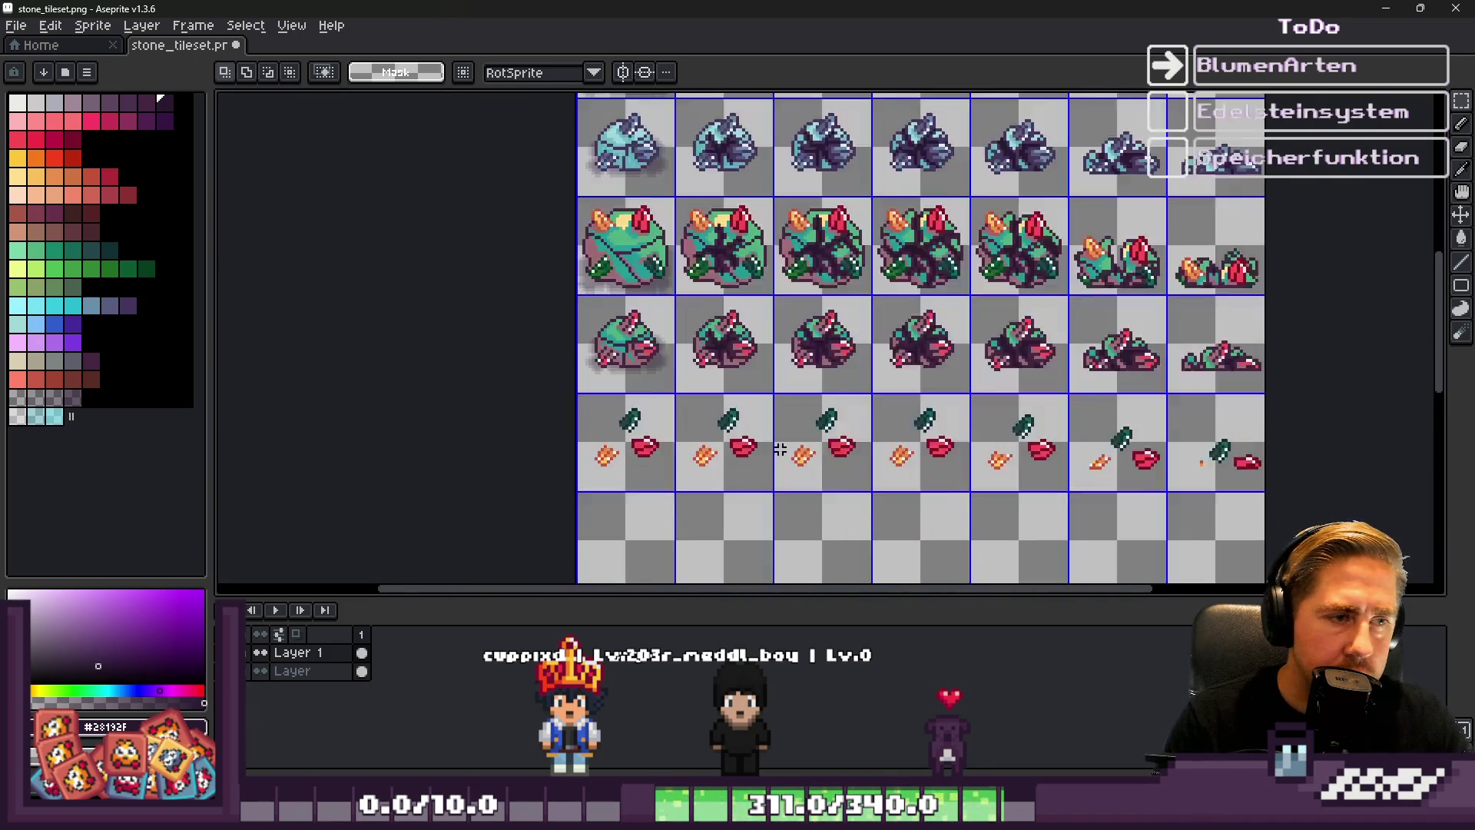
scroll(511, 404, up, 1)
Move the row of loose gem pieces up onto the green stone tiles and commit them.
drag(551, 411, 1429, 569)
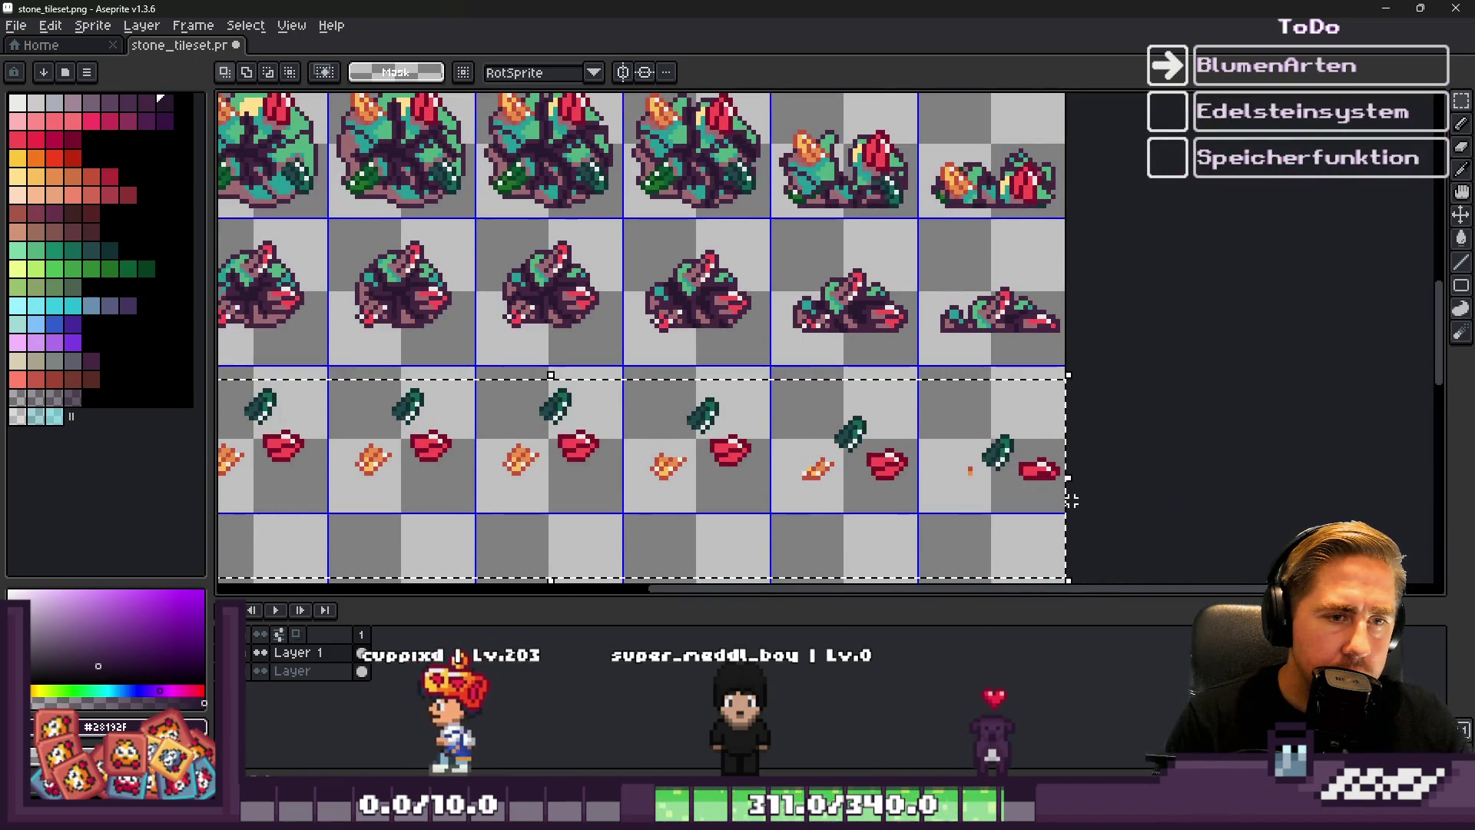
scroll(828, 429, down, 1)
scroll(828, 429, up, 2)
scroll(827, 429, down, 1)
drag(816, 460, 836, 209)
key(ctrl+d)
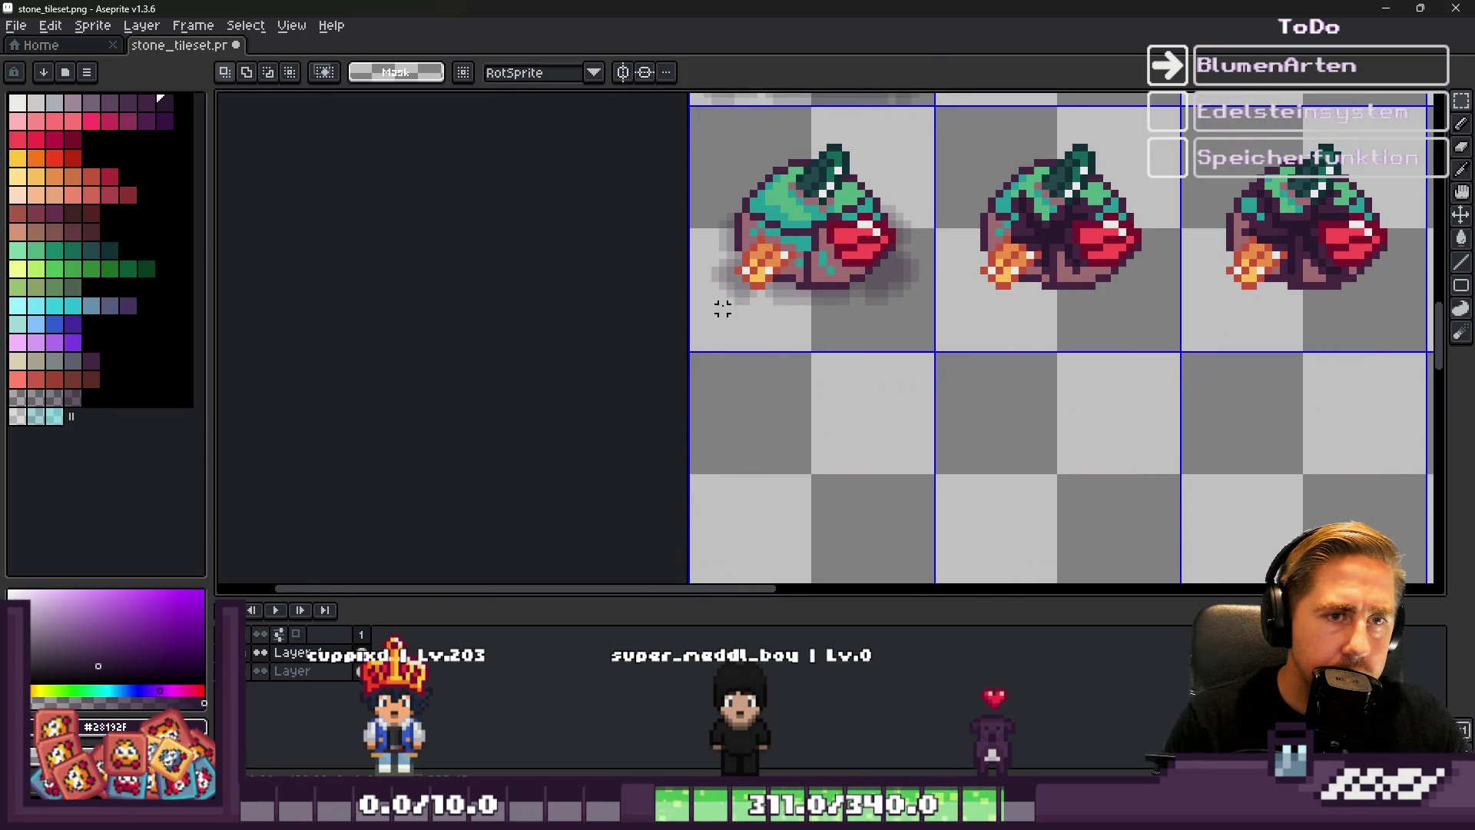
scroll(721, 307, down, 4)
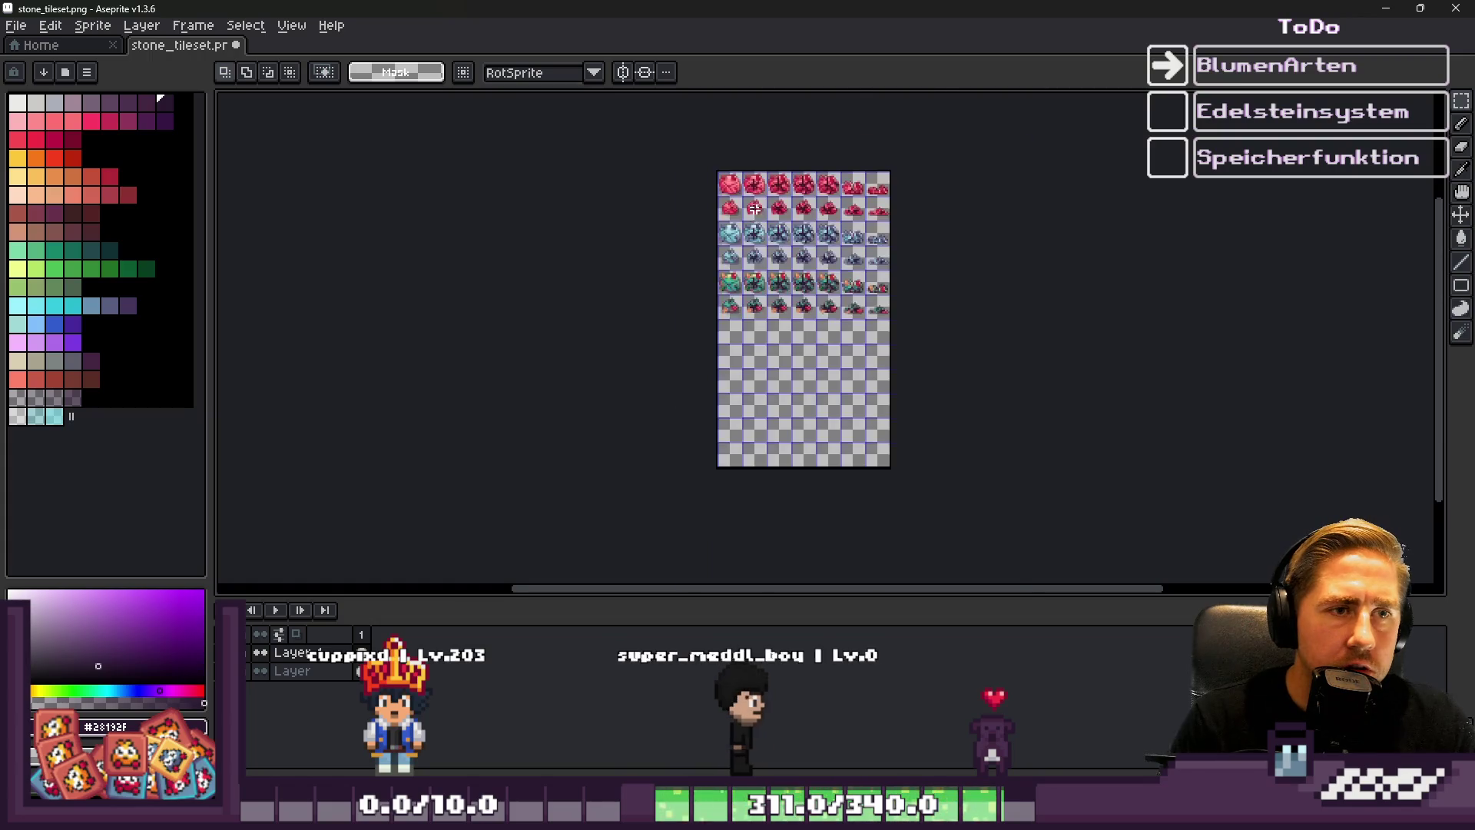
scroll(768, 230, up, 1)
scroll(665, 149, down, 1)
scroll(572, 214, up, 1)
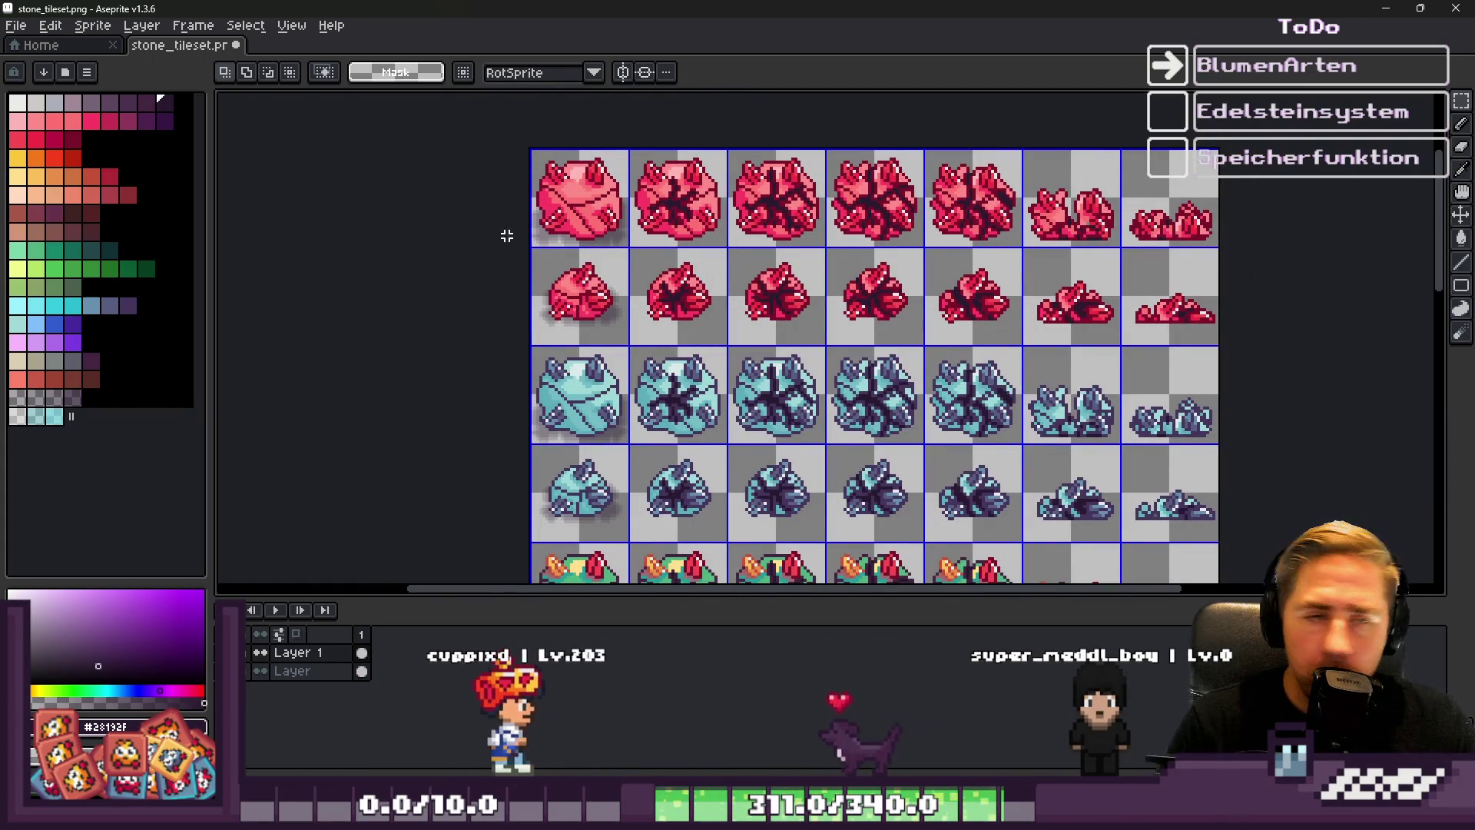
scroll(613, 395, down, 1)
scroll(667, 198, up, 1)
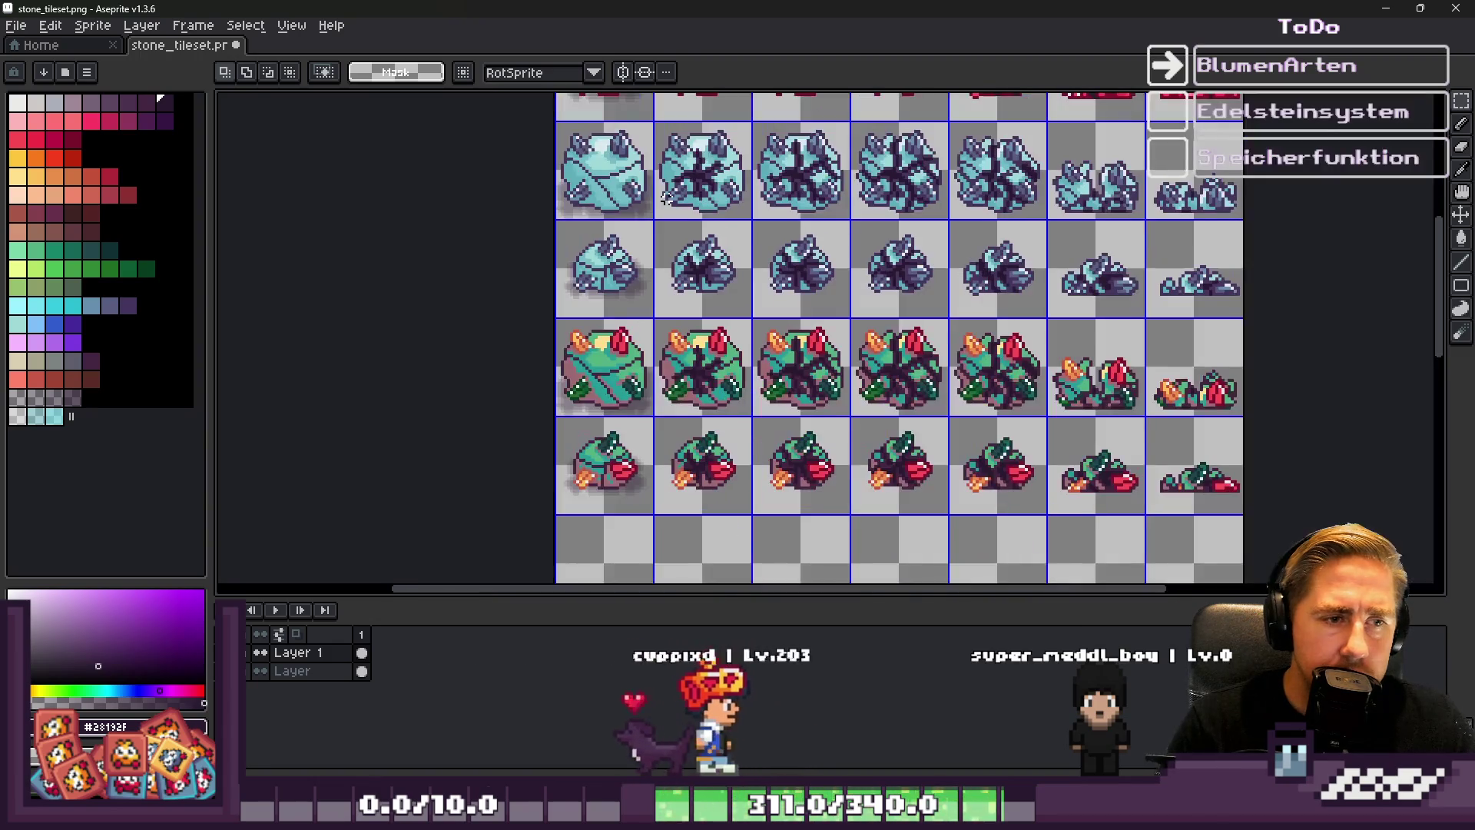
Select the two red crystal rows and paste a copy of them.
key(super+Down)
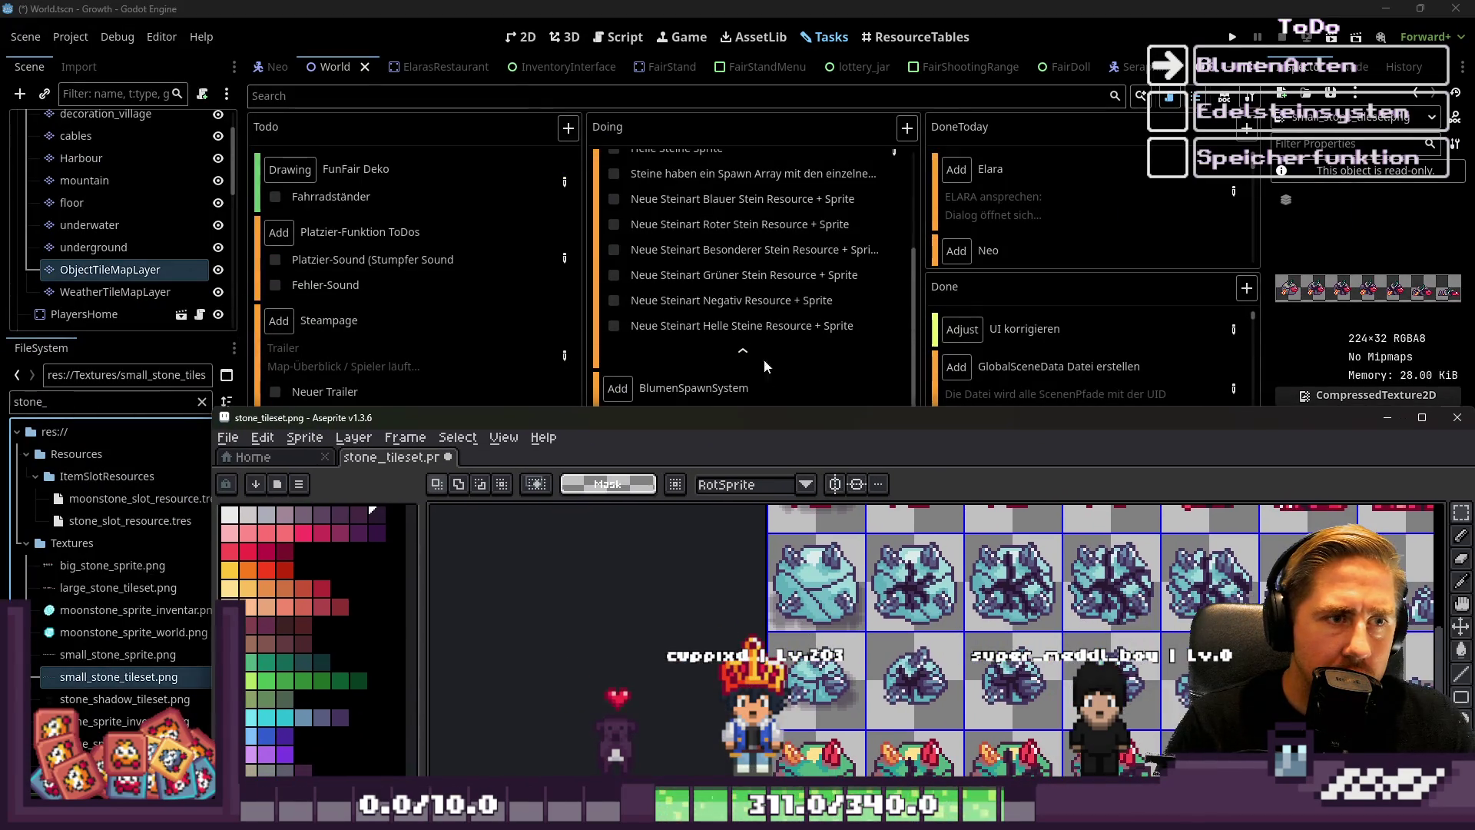
scroll(698, 295, up, 2)
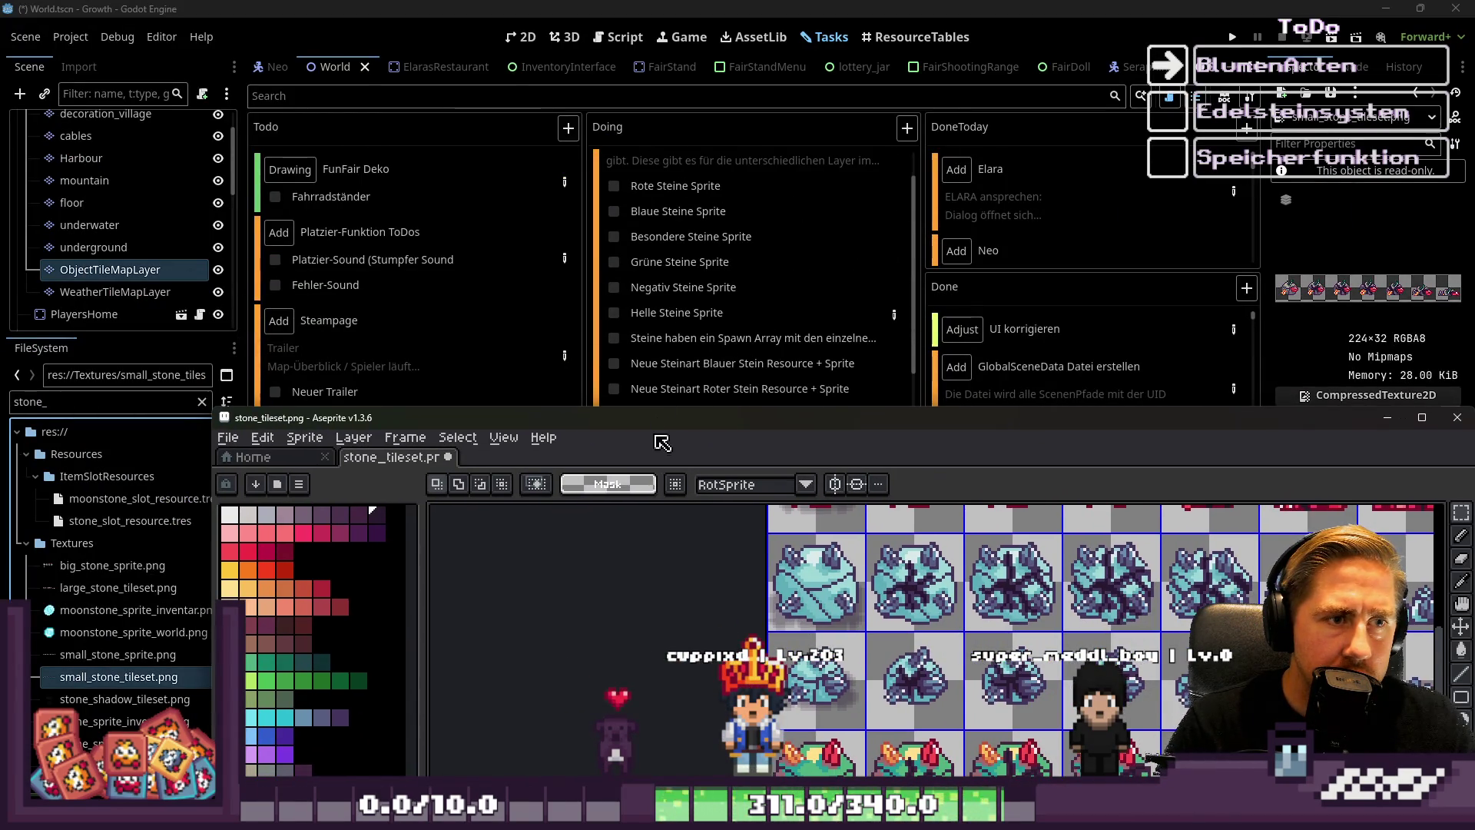
key(super+Up)
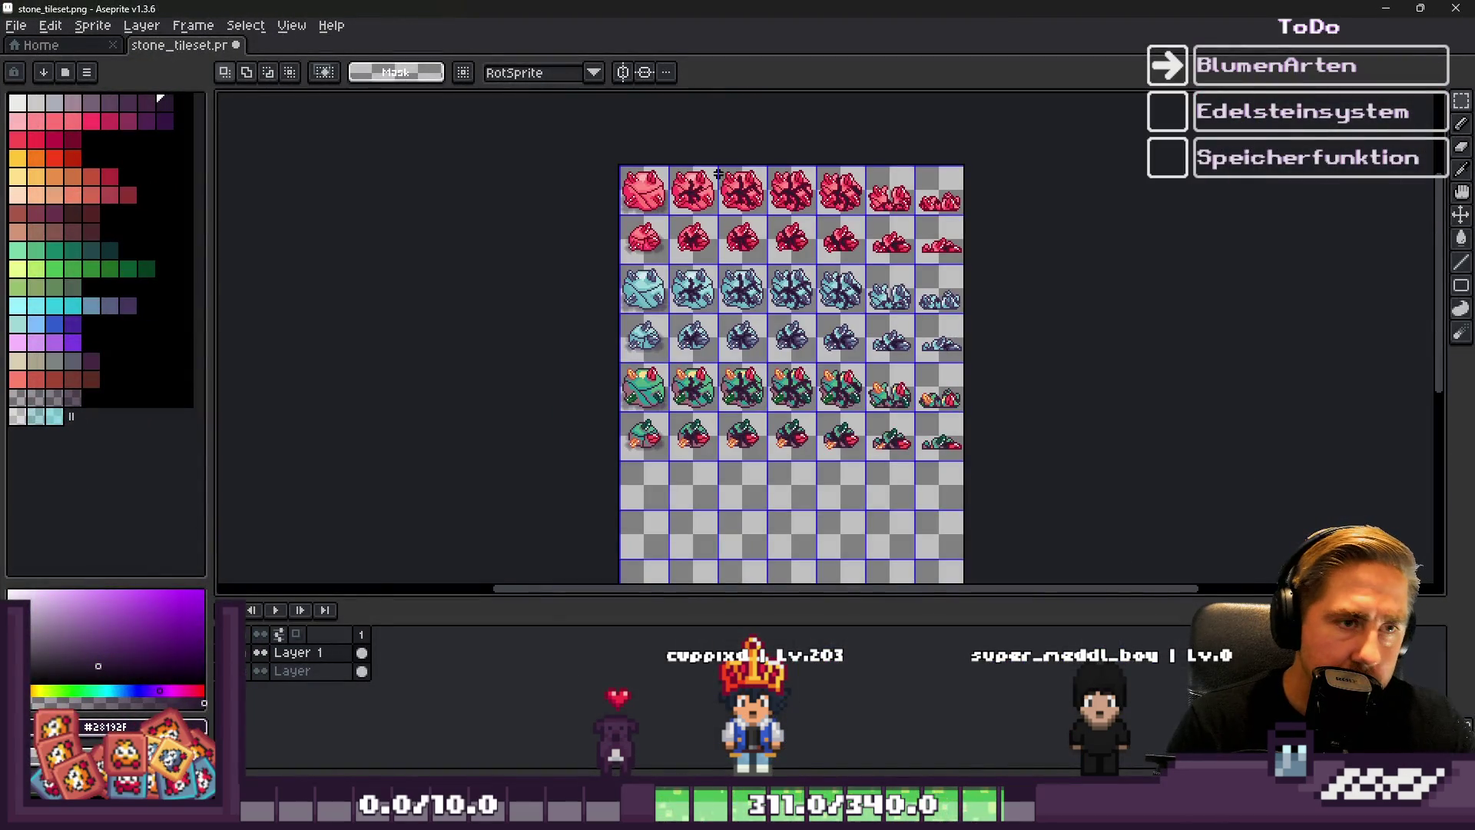
scroll(728, 202, up, 3)
scroll(1224, 445, right, 3)
drag(1223, 446, 1219, 454)
scroll(1140, 270, down, 5)
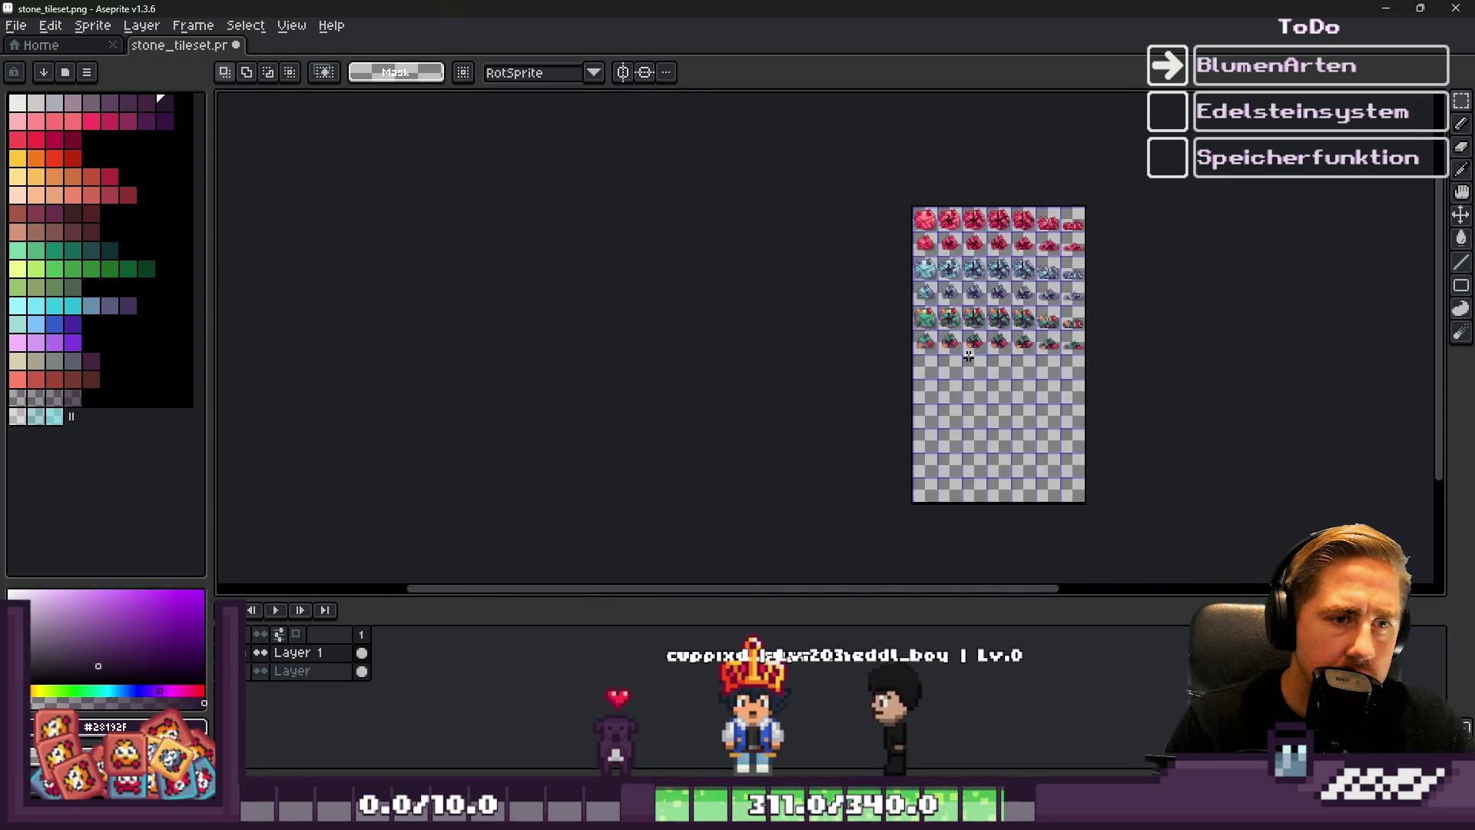
scroll(988, 471, up, 7)
key(ctrl+v)
key(Return)
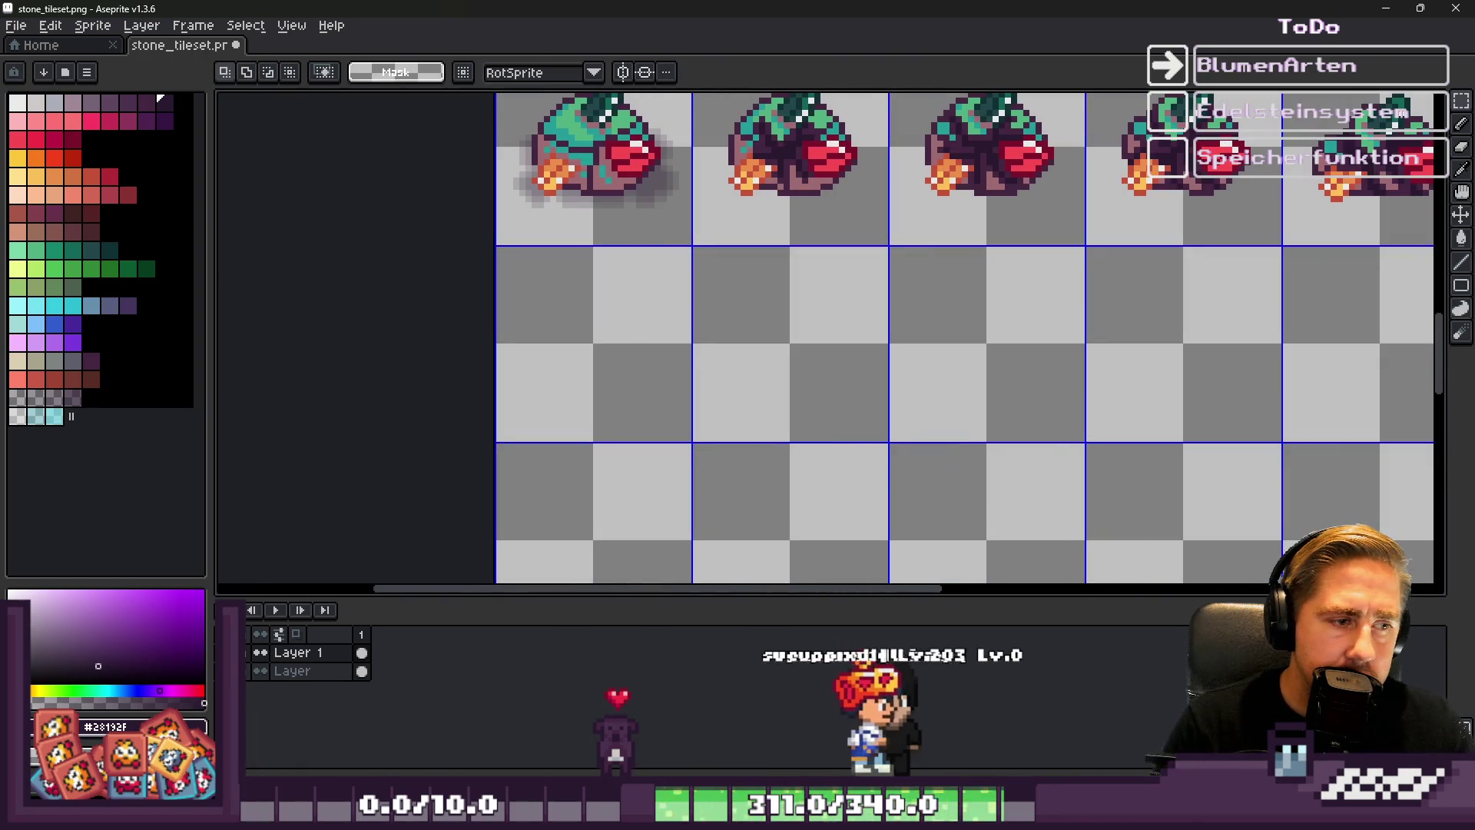
Flatten all layers of the tileset into one.
click(323, 772)
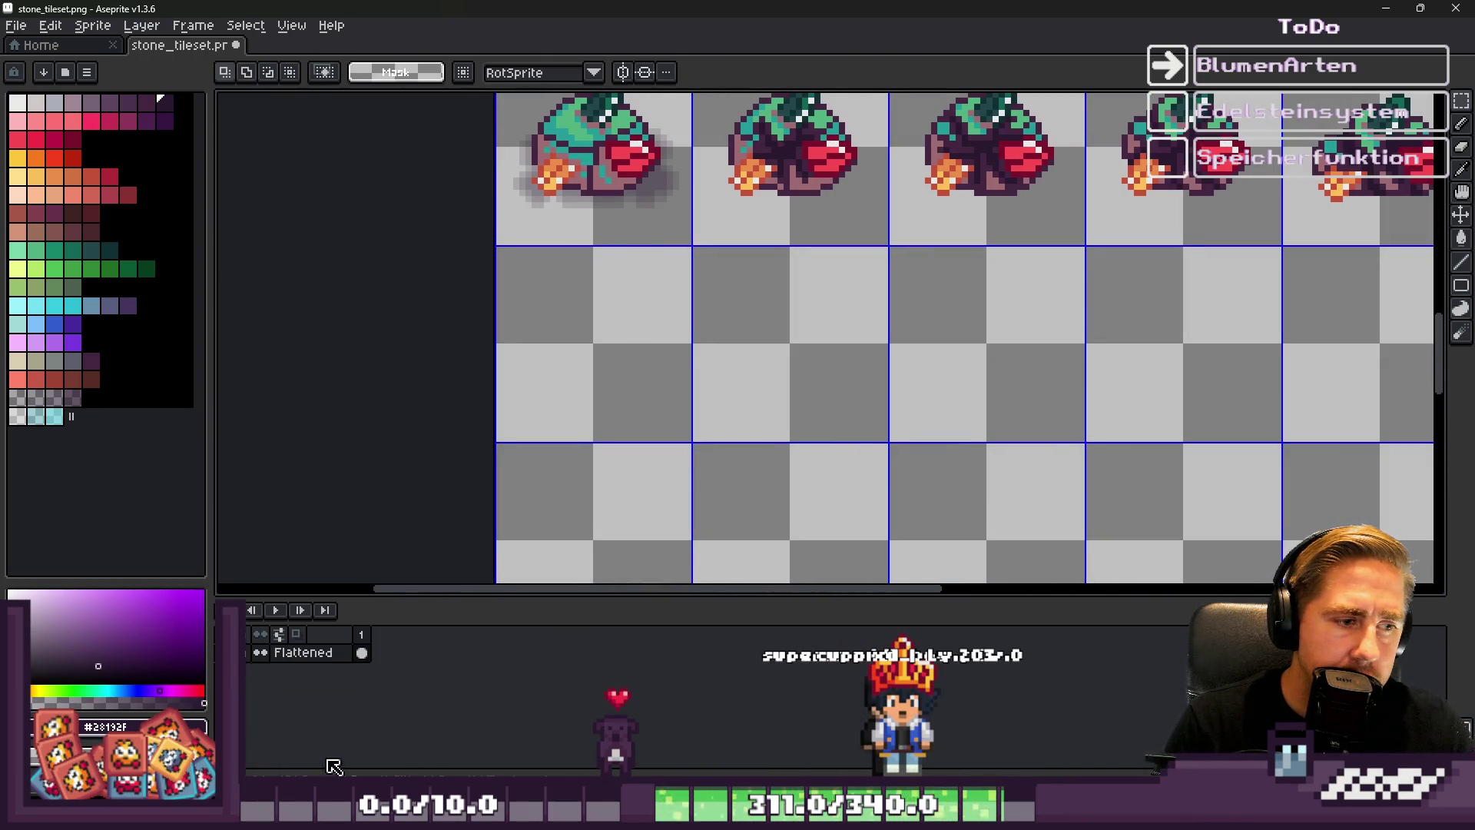
scroll(656, 413, down, 4)
scroll(642, 252, up, 3)
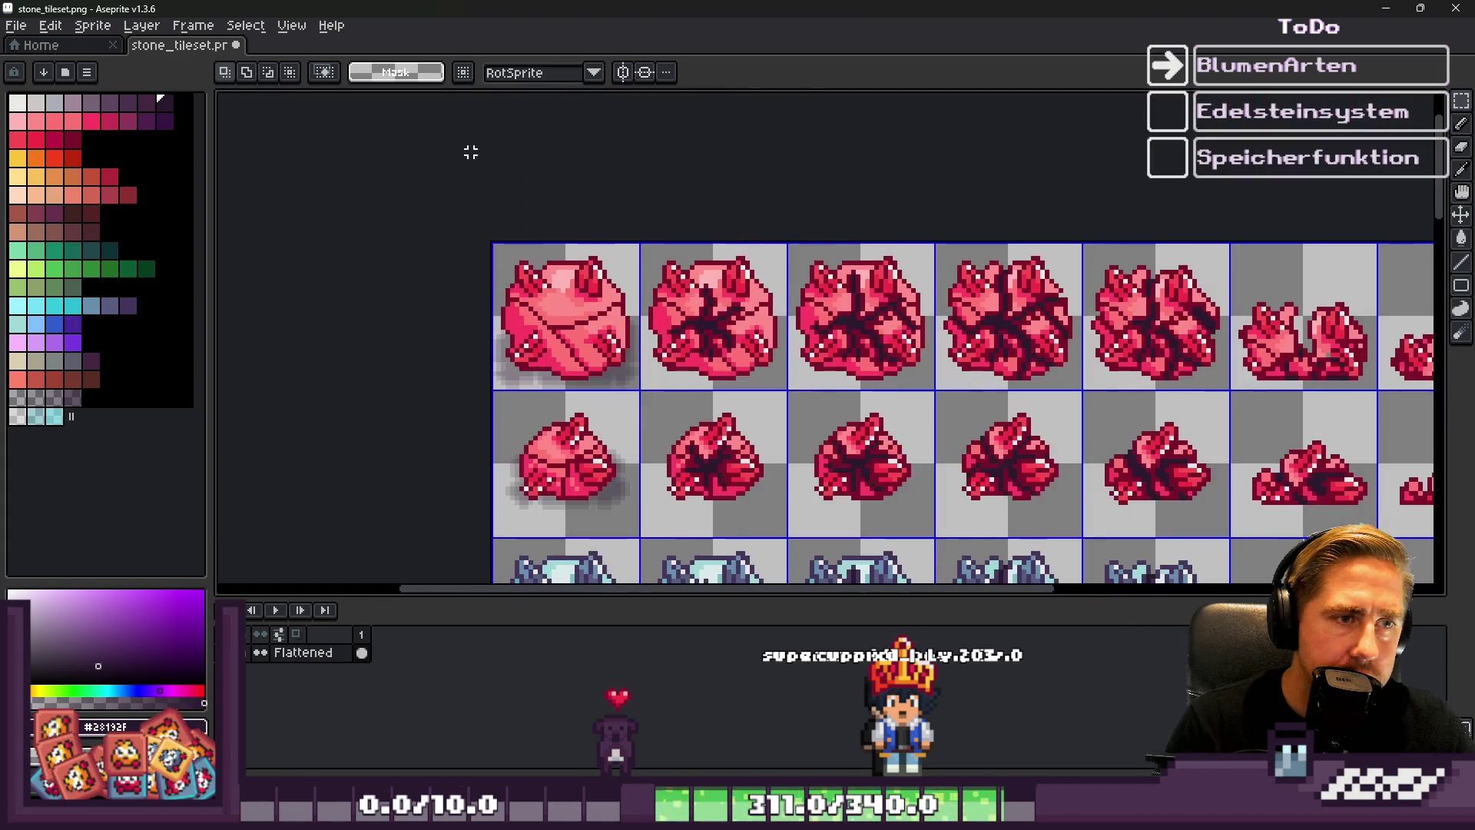
scroll(1310, 457, right, 2)
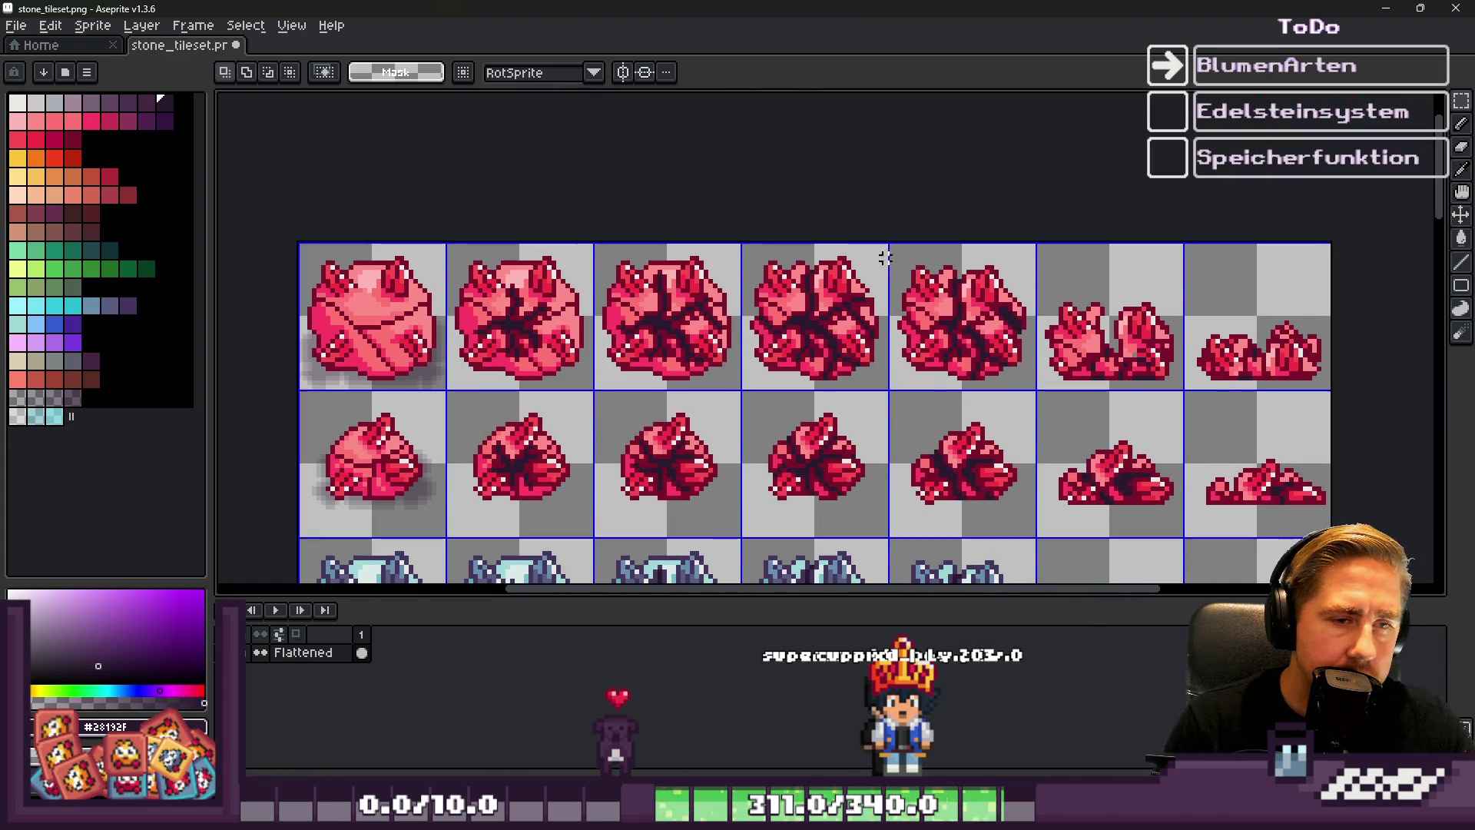
scroll(900, 273, down, 3)
scroll(740, 398, up, 3)
Shift the pasted red crystal rows down two pixels, commit them, and reselect the copy.
click(741, 397)
scroll(756, 244, up, 1)
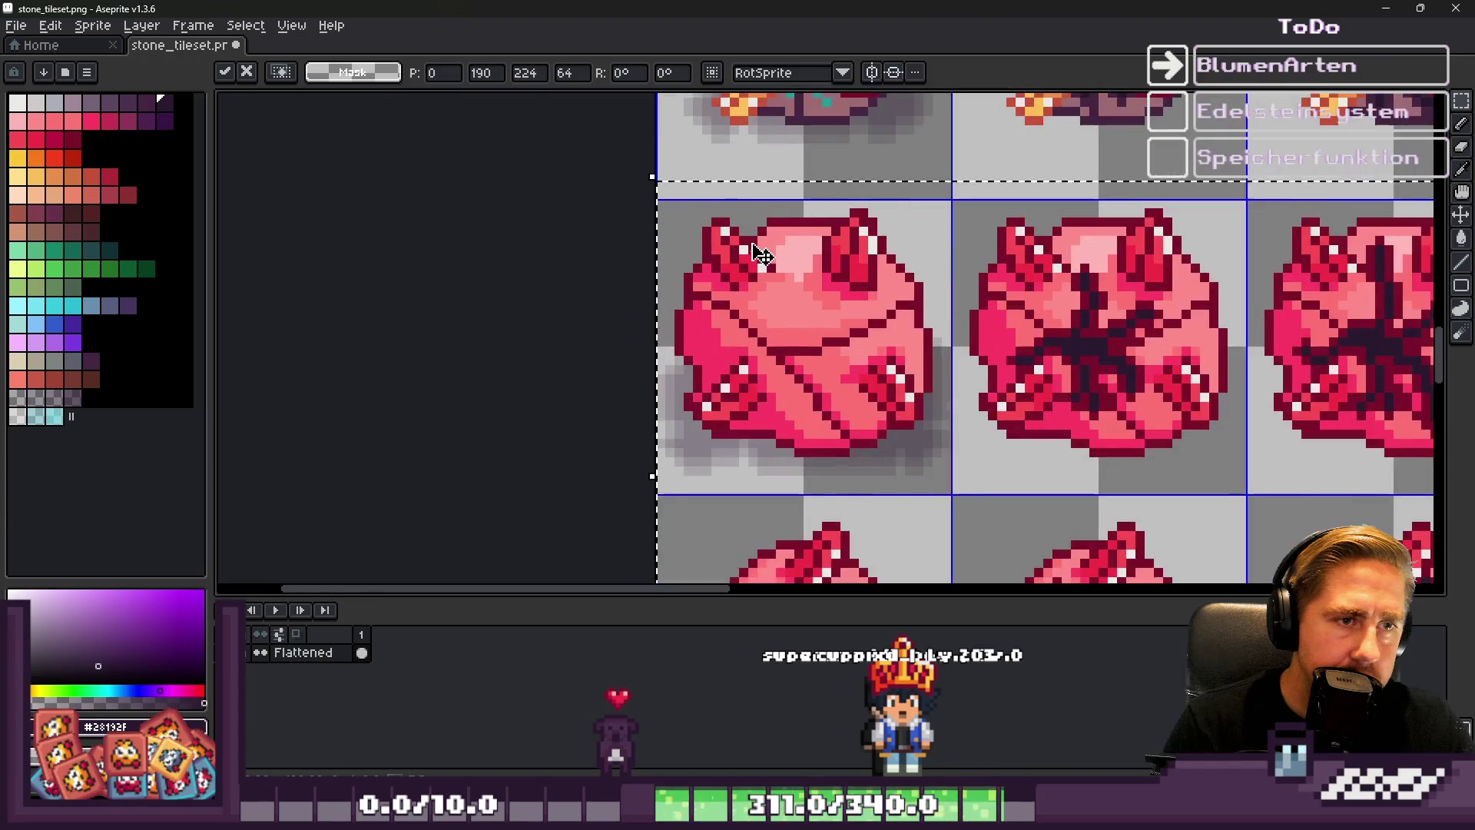
drag(757, 245, 766, 276)
key(ctrl+d)
scroll(707, 270, down, 3)
scroll(624, 196, up, 4)
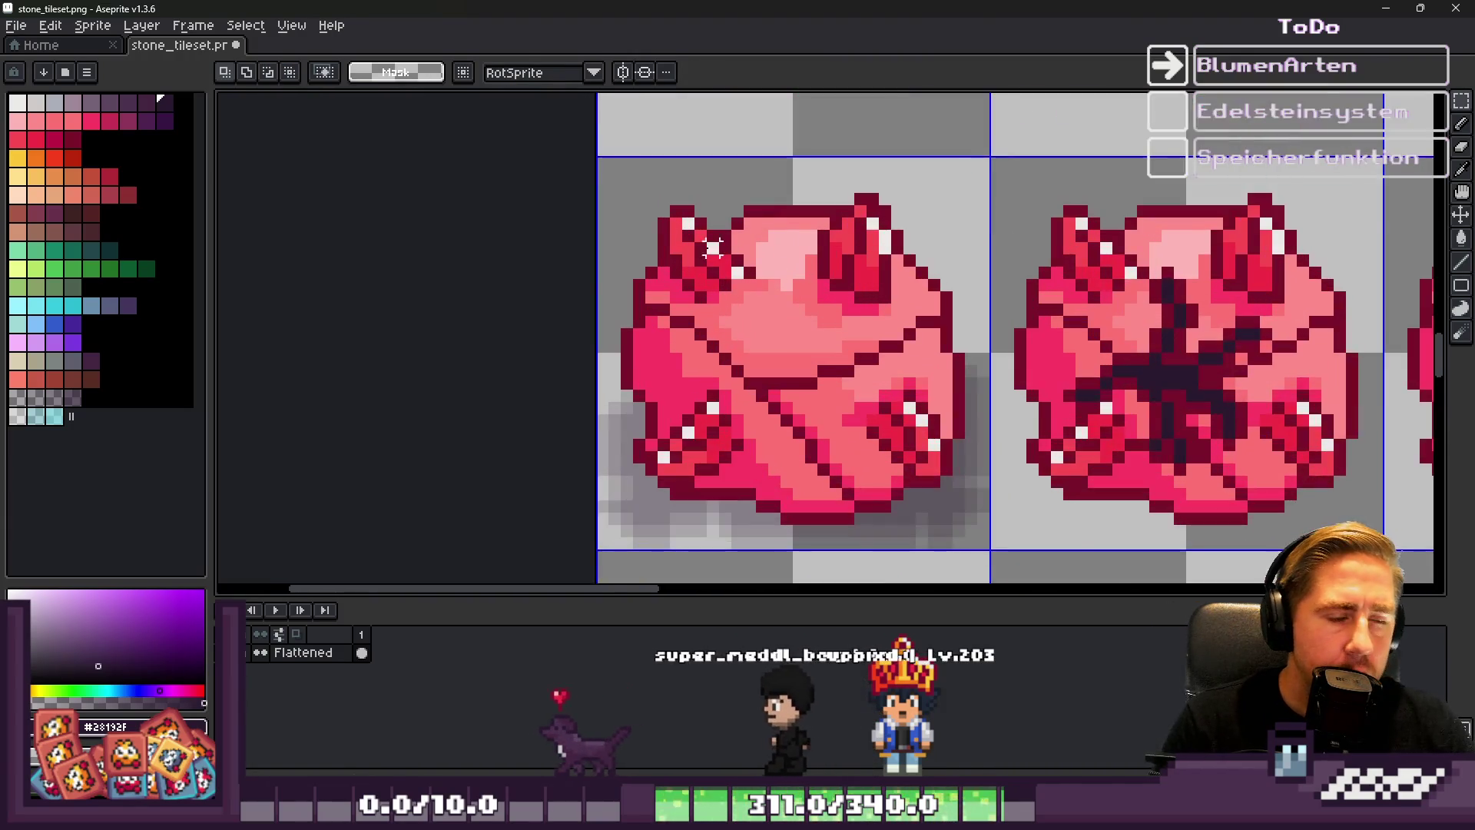
scroll(624, 196, down, 2)
mouse_move(623, 197)
mouse_down()
mouse_move(884, 342)
mouse_move(800, 395)
mouse_move(830, 455)
mouse_up()
scroll(884, 342, down, 4)
scroll(515, 350, up, 8)
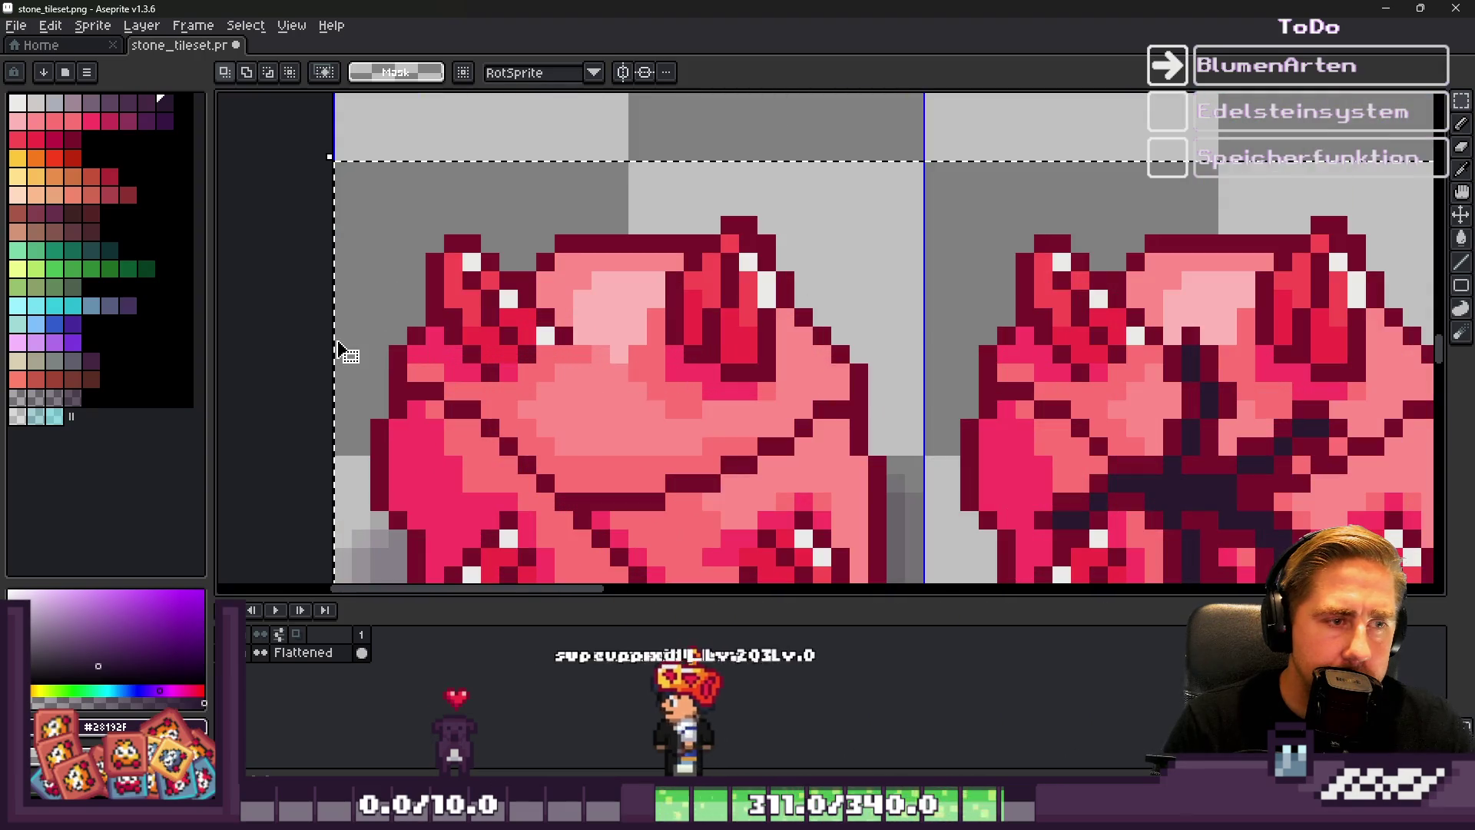
Refill the crimson crystal pixels with three dark teal shades using the Paint Bucket.
key(i)
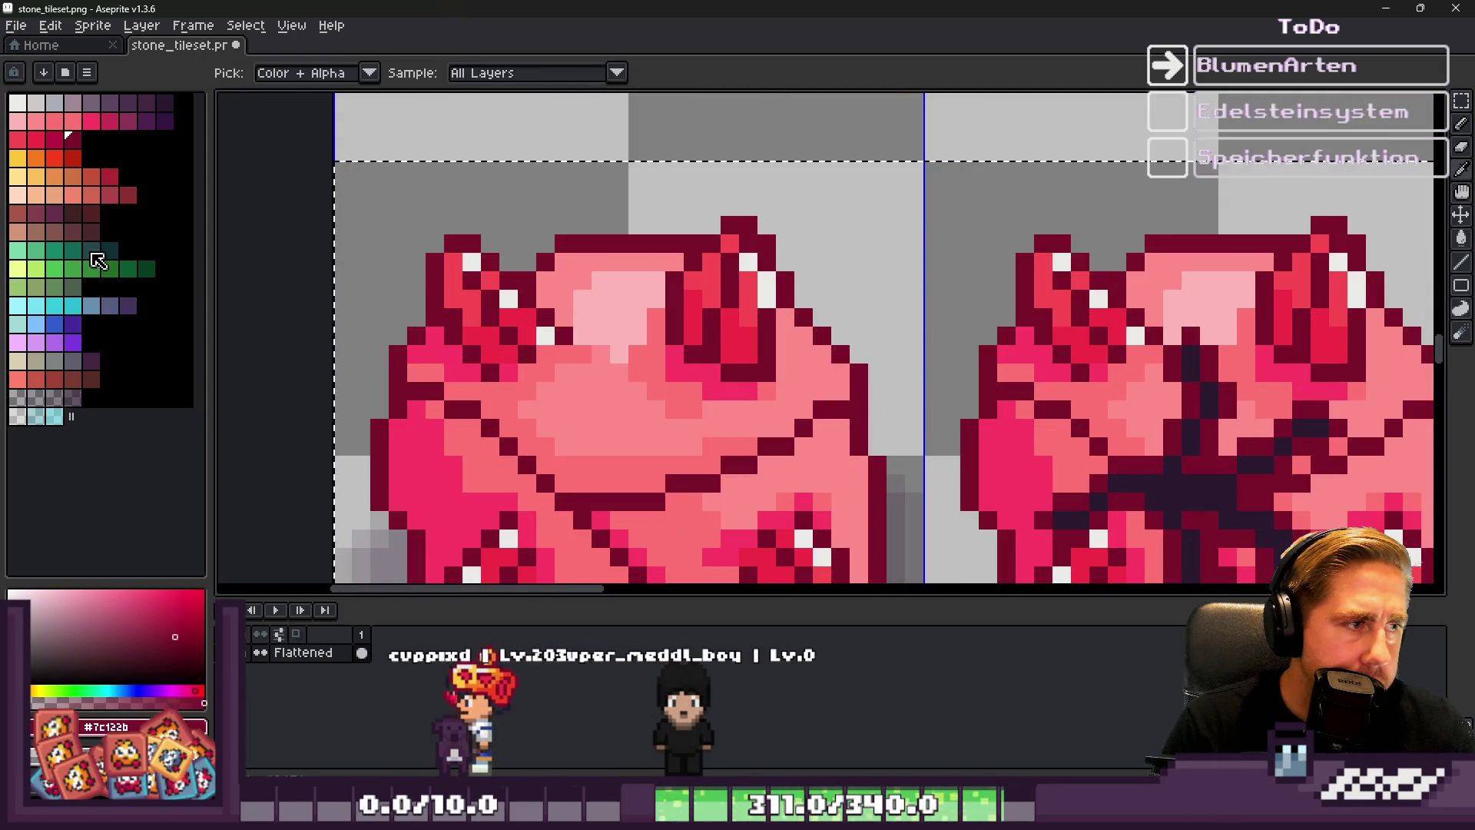
click(110, 250)
key(m)
key(g)
scroll(461, 308, up, 2)
click(390, 307)
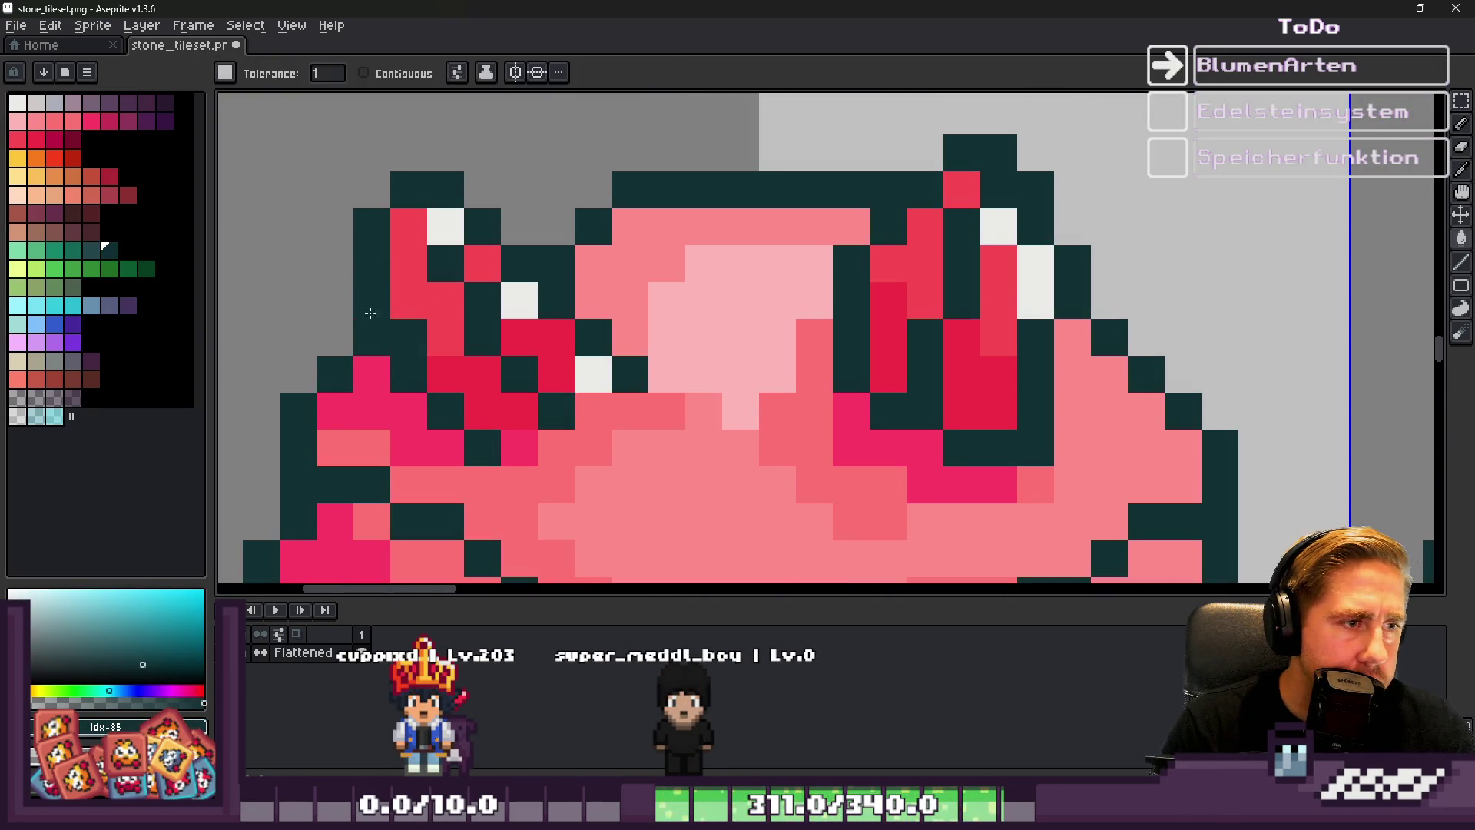
click(94, 249)
click(464, 371)
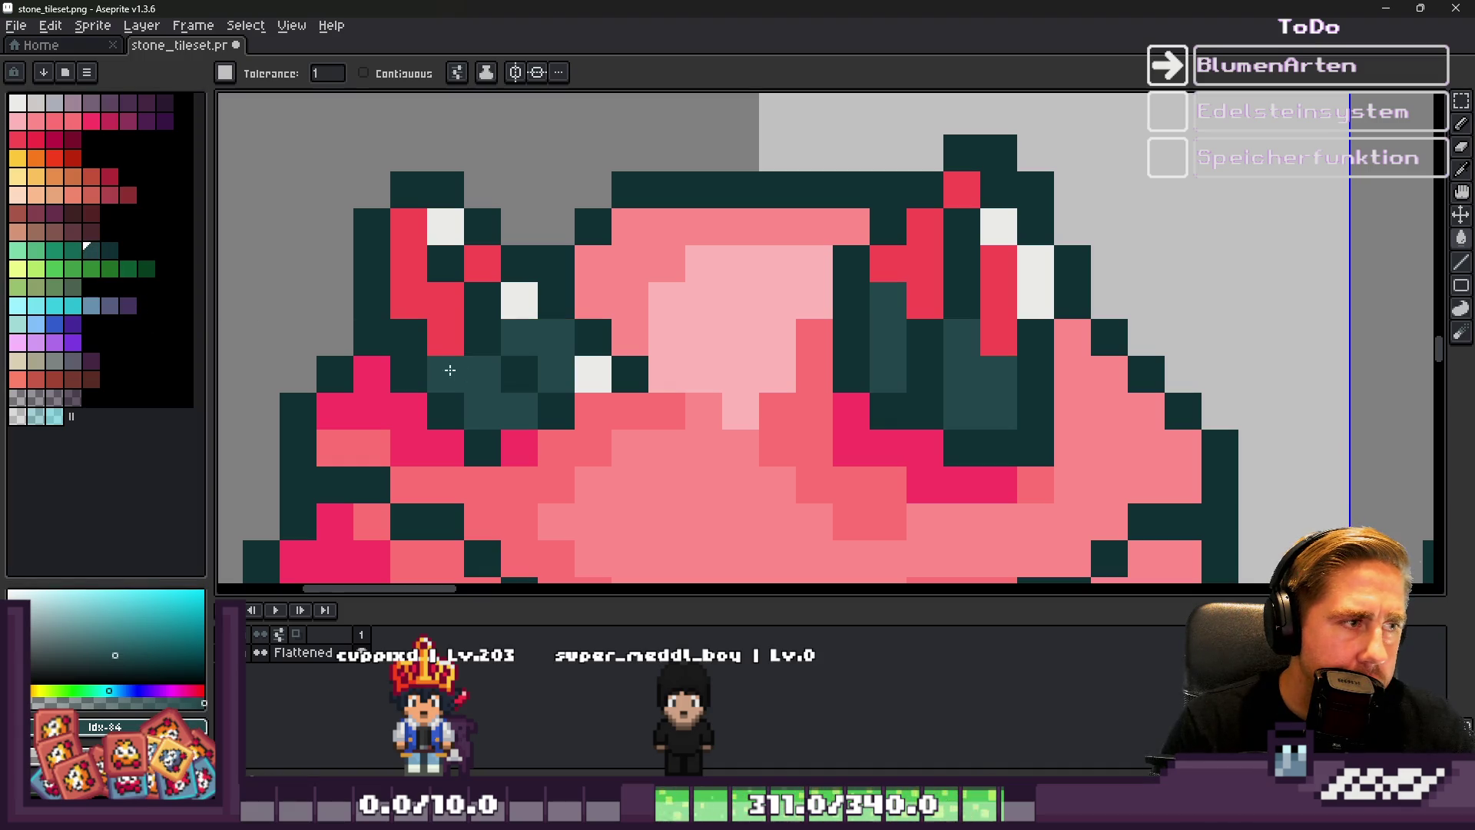
click(76, 252)
click(395, 296)
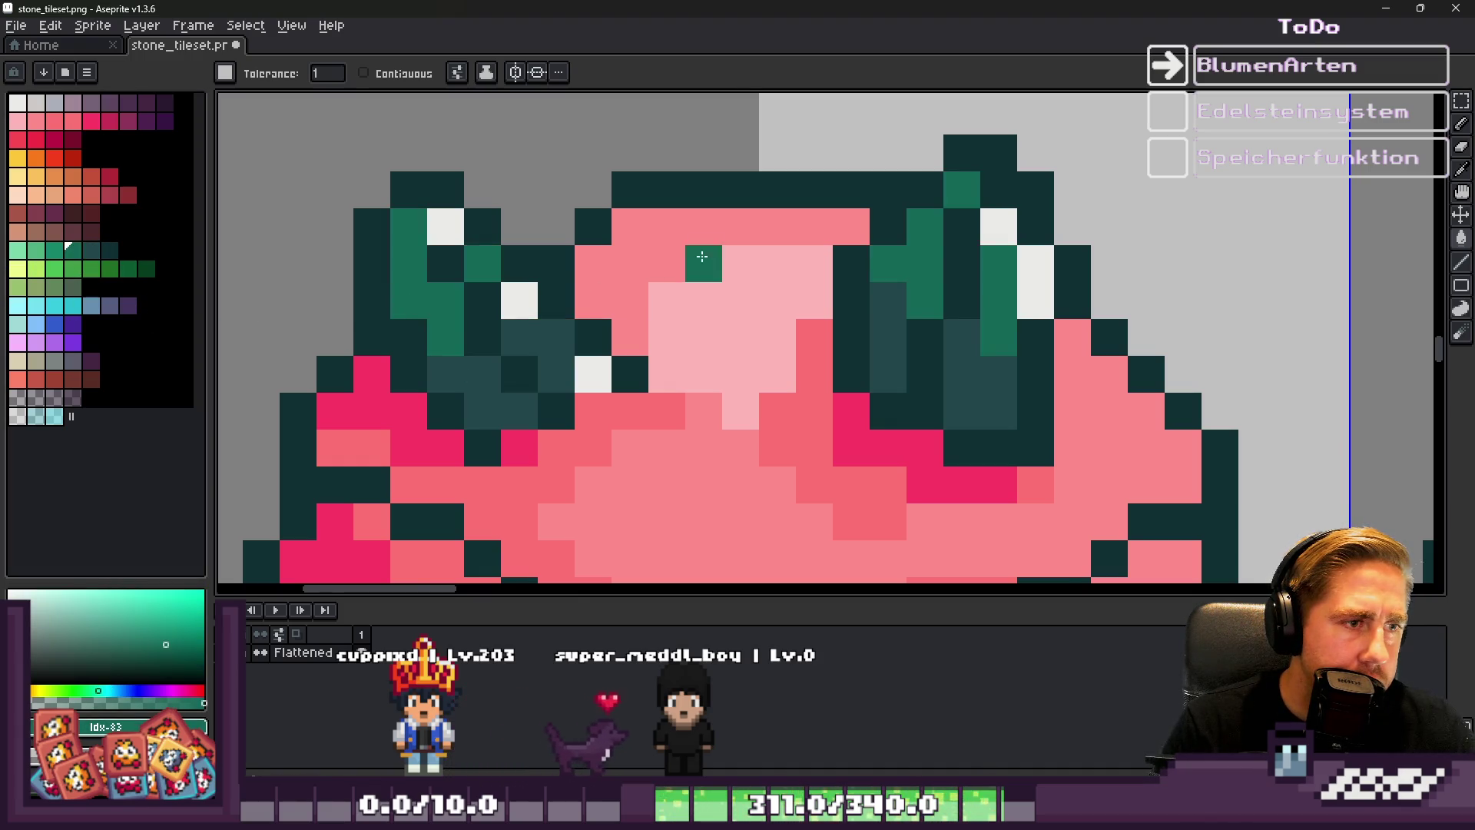
scroll(396, 296, down, 3)
Turn the light-pink, salmon and remaining pink pixels into light, medium and dark greens.
click(17, 250)
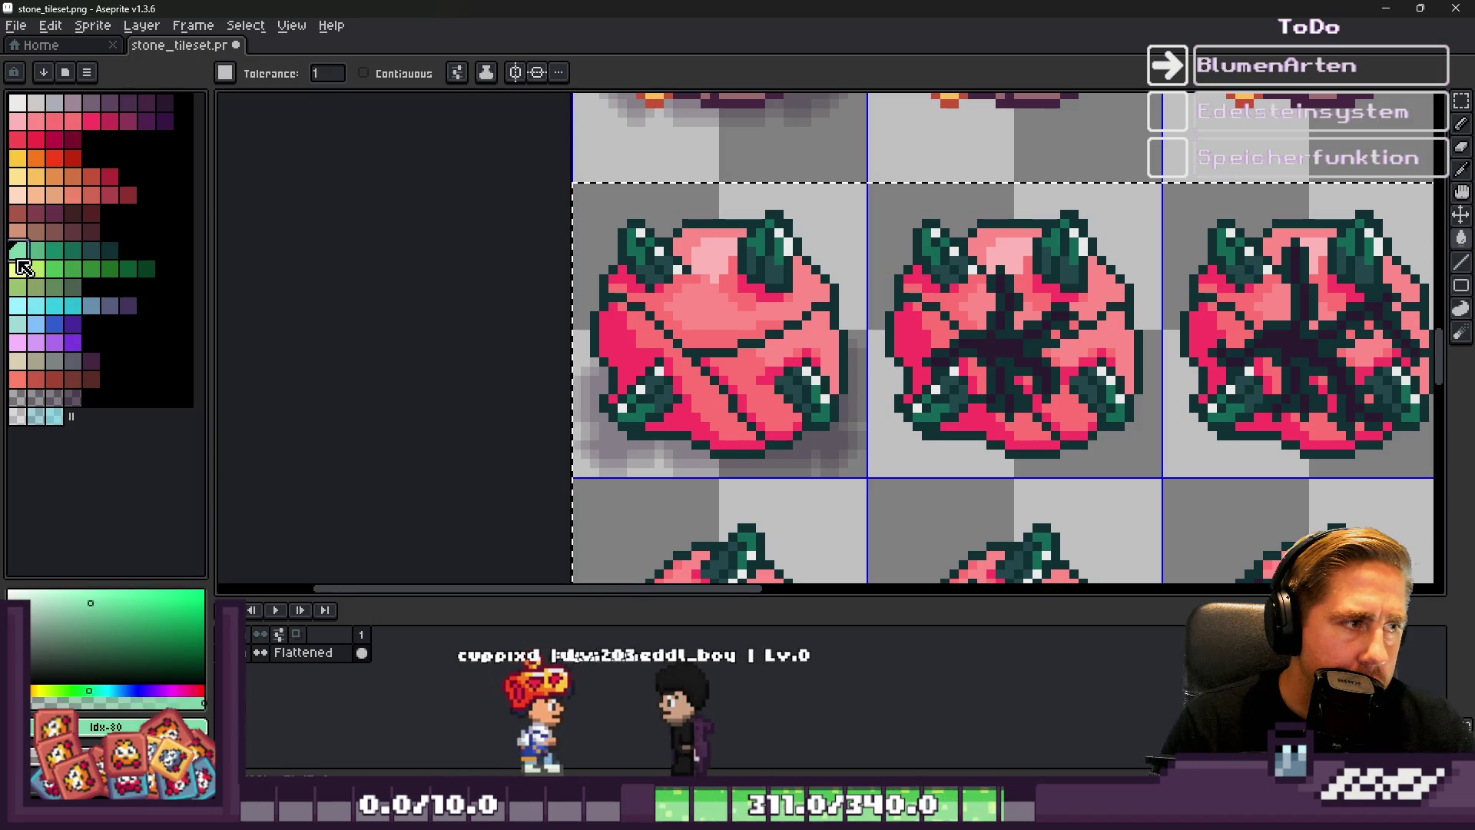
scroll(701, 280, up, 3)
click(784, 208)
click(36, 251)
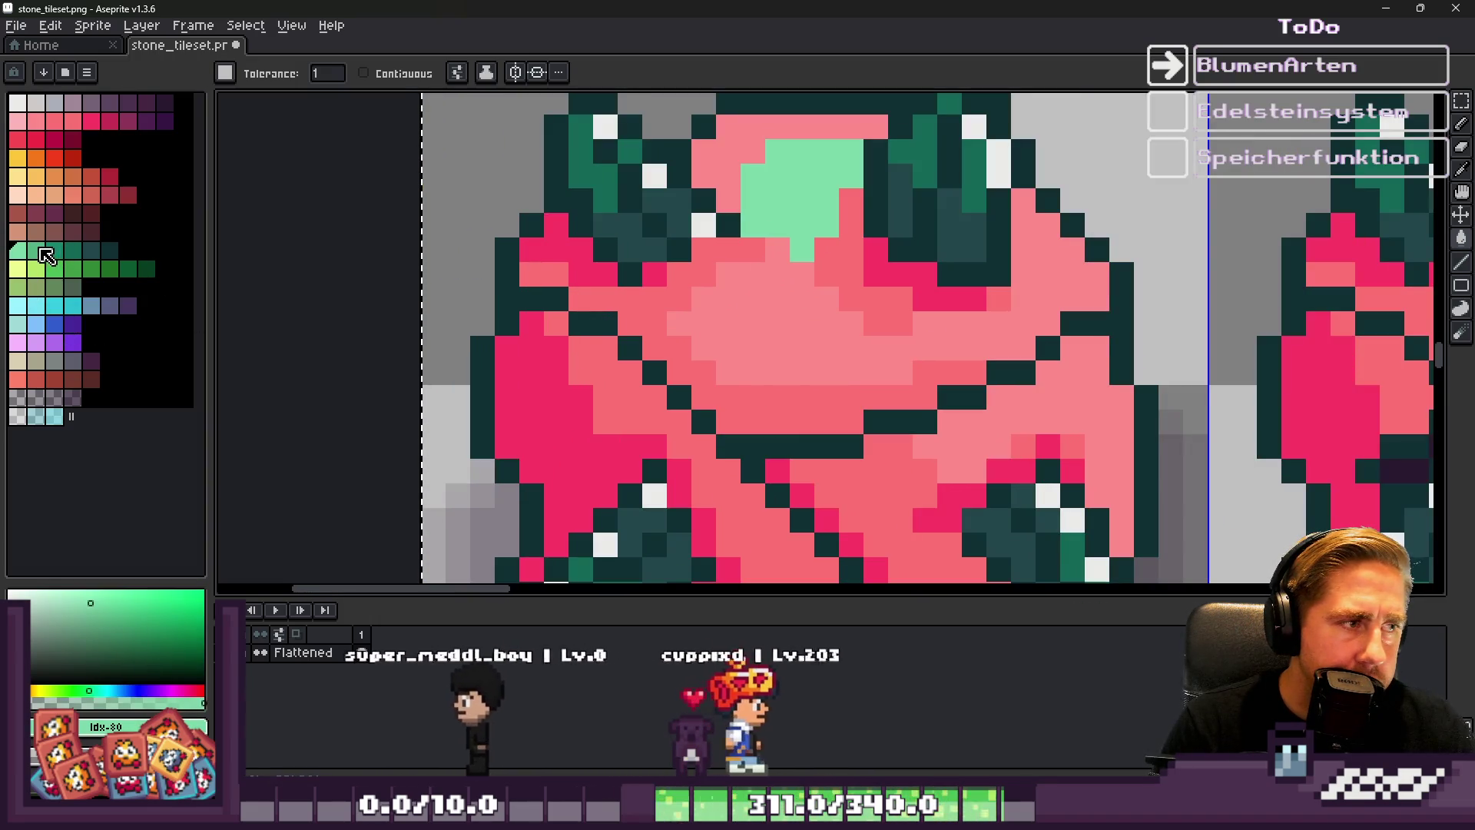
click(738, 327)
click(63, 258)
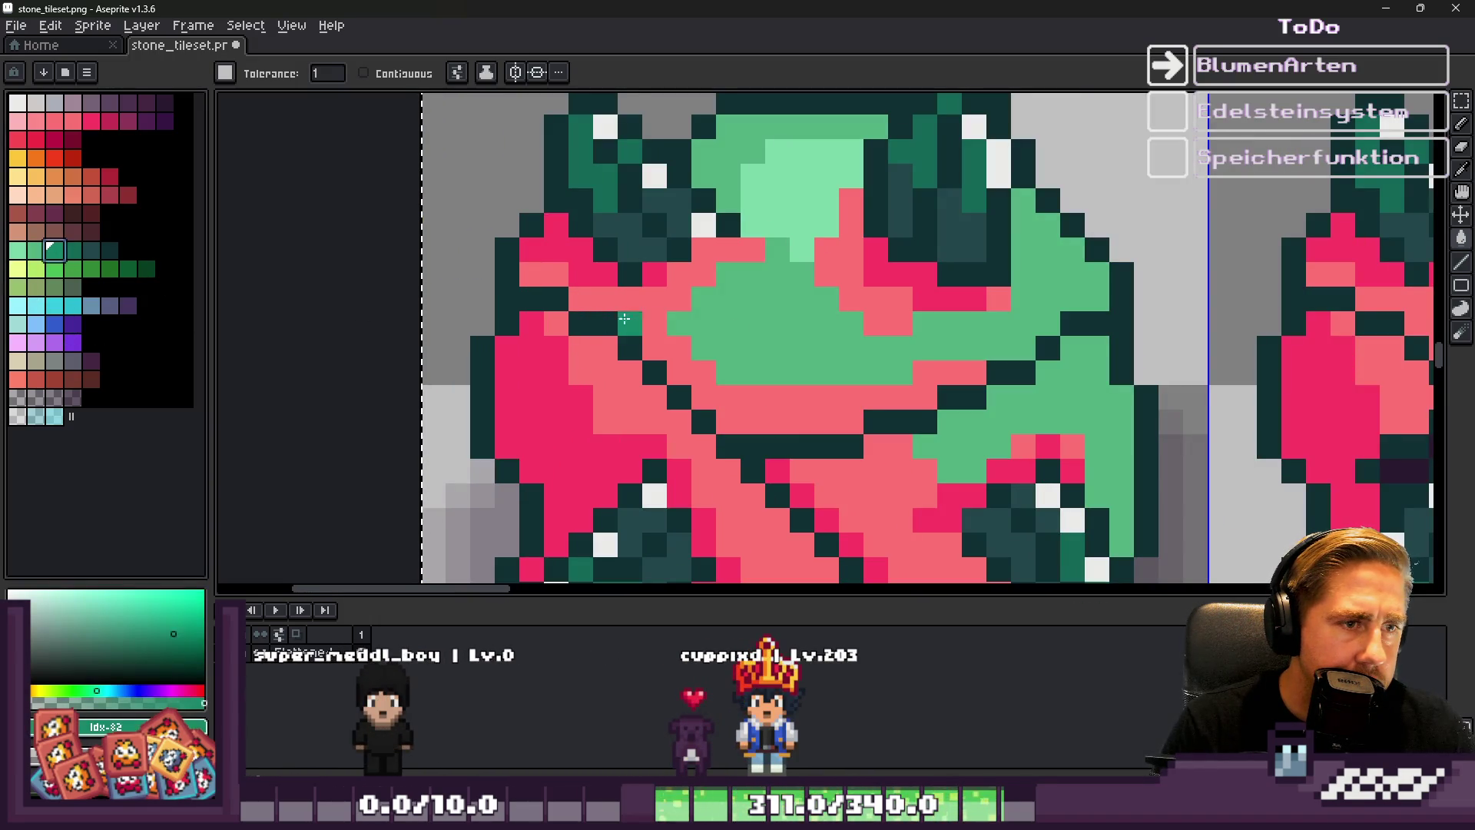
click(645, 310)
click(74, 252)
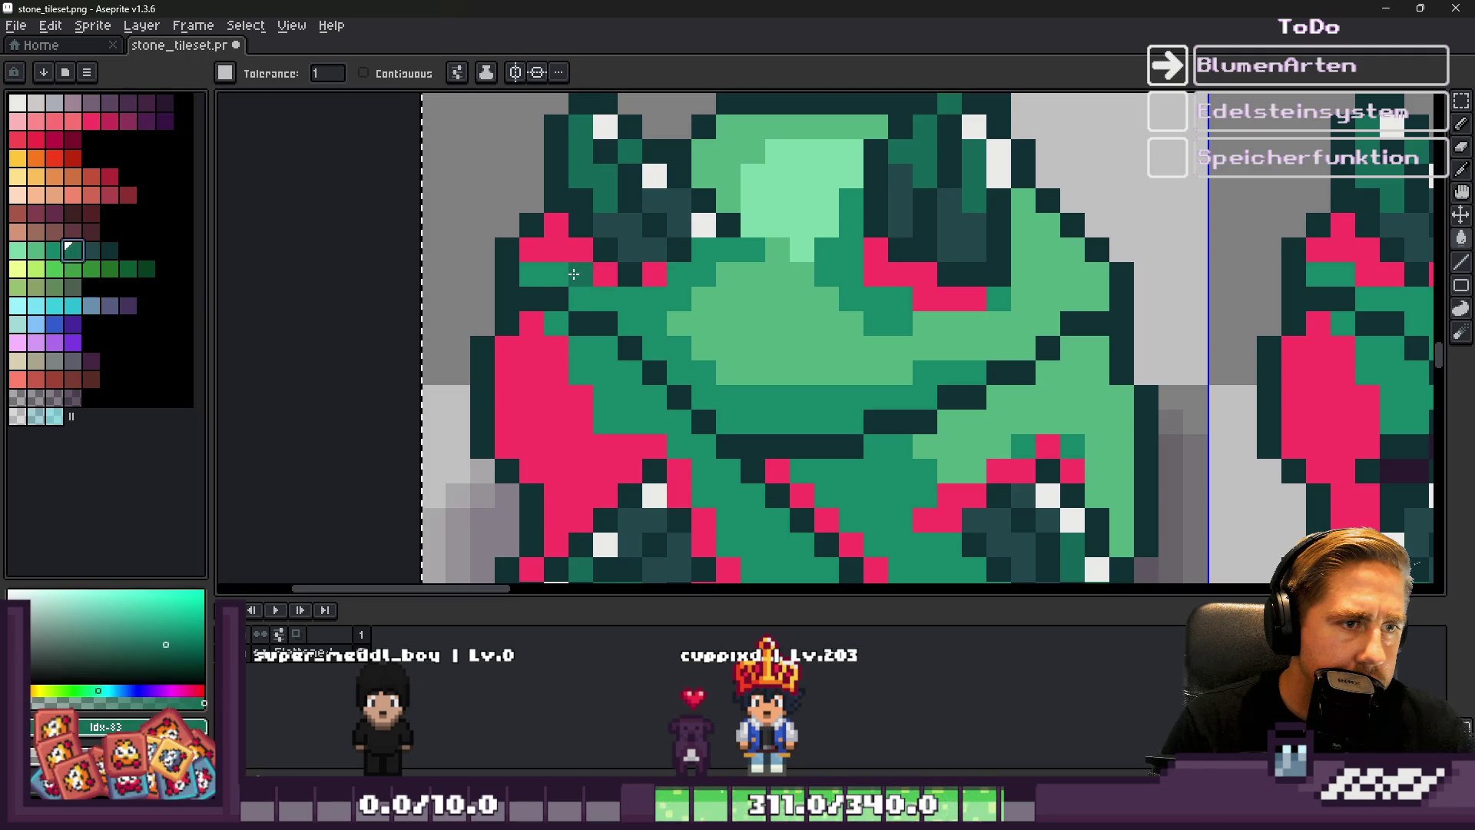
click(574, 274)
scroll(574, 275, down, 5)
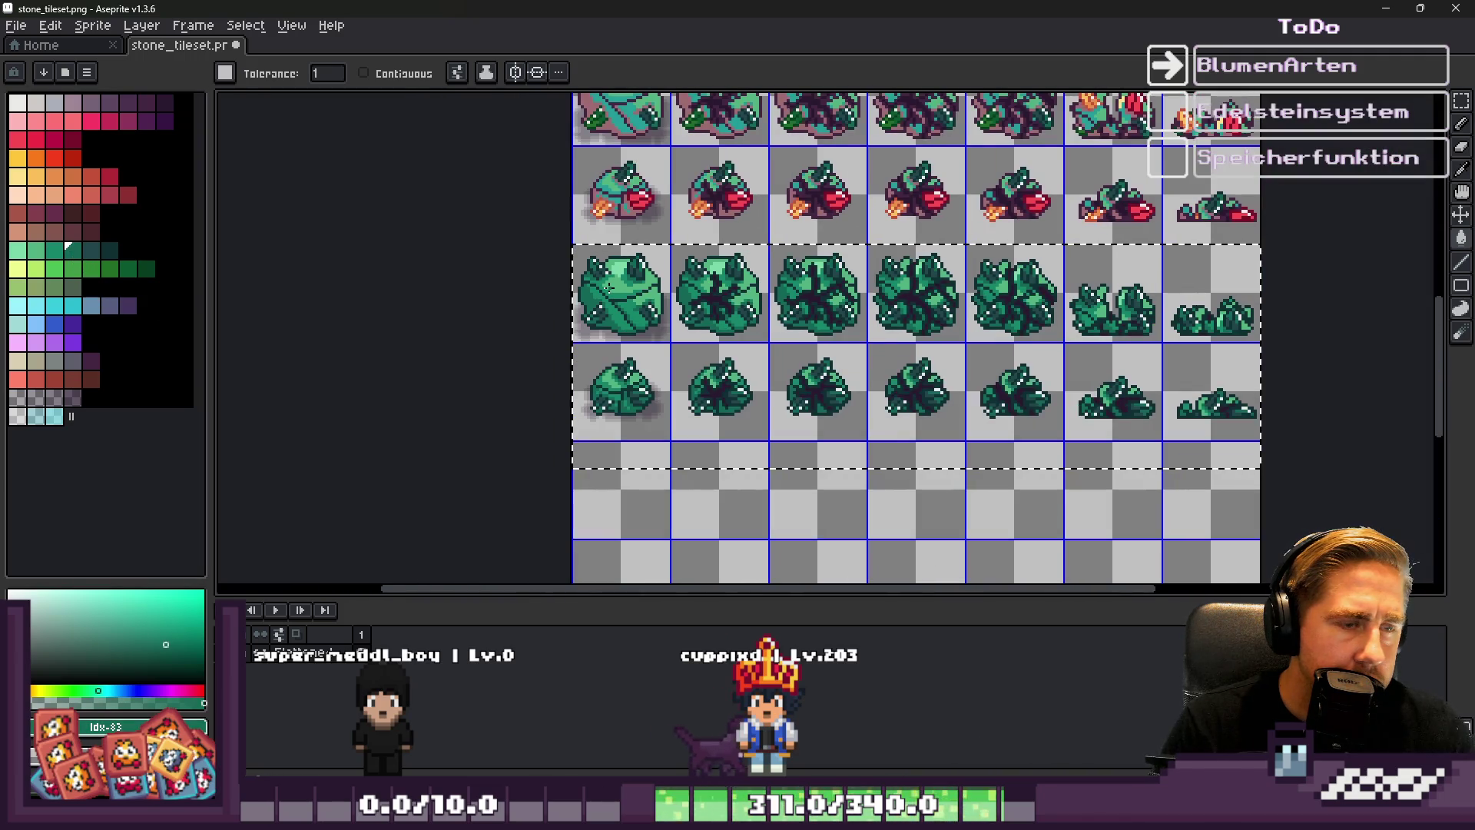
scroll(972, 452, down, 2)
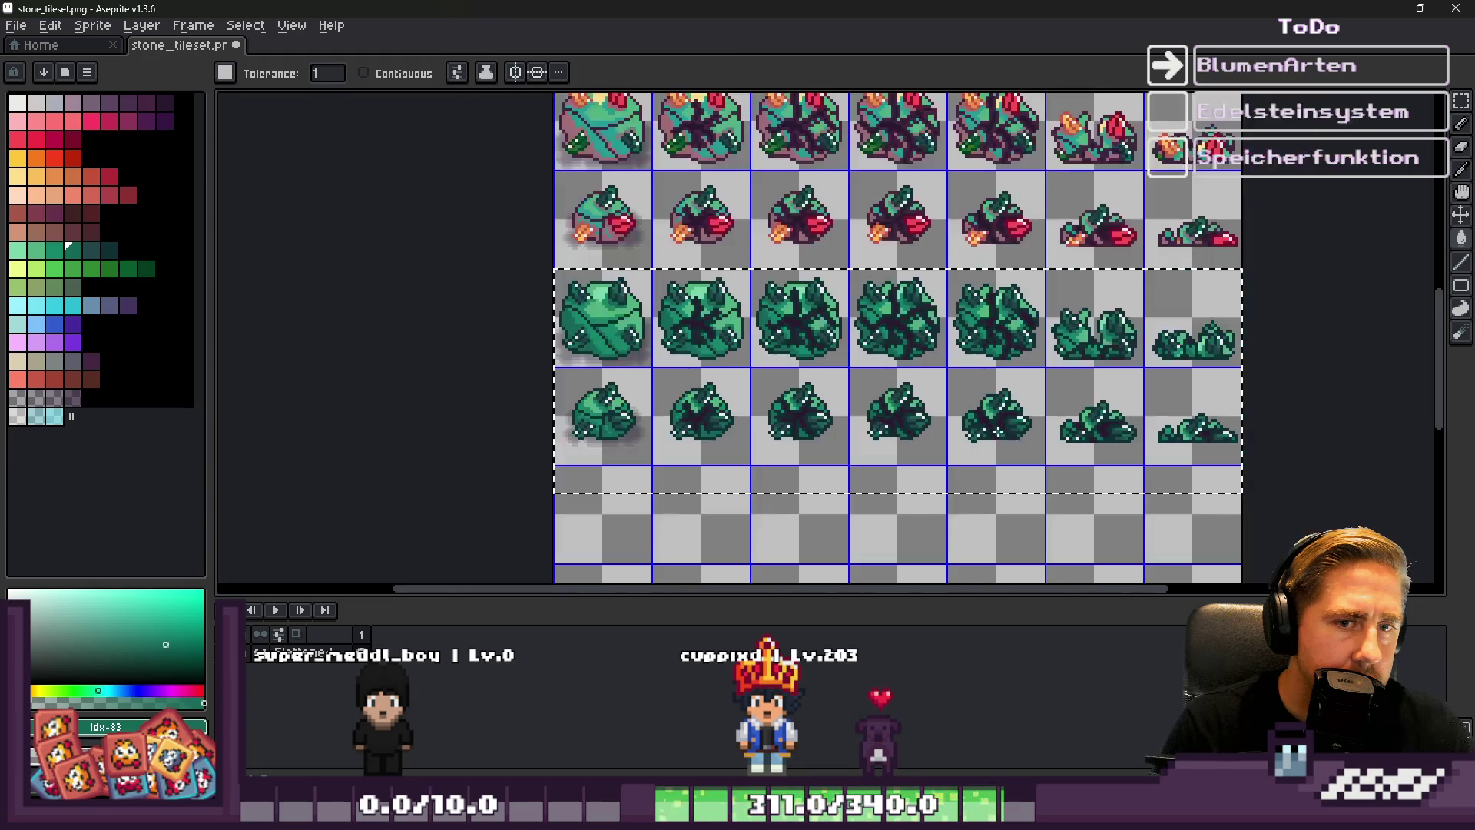
key(v)
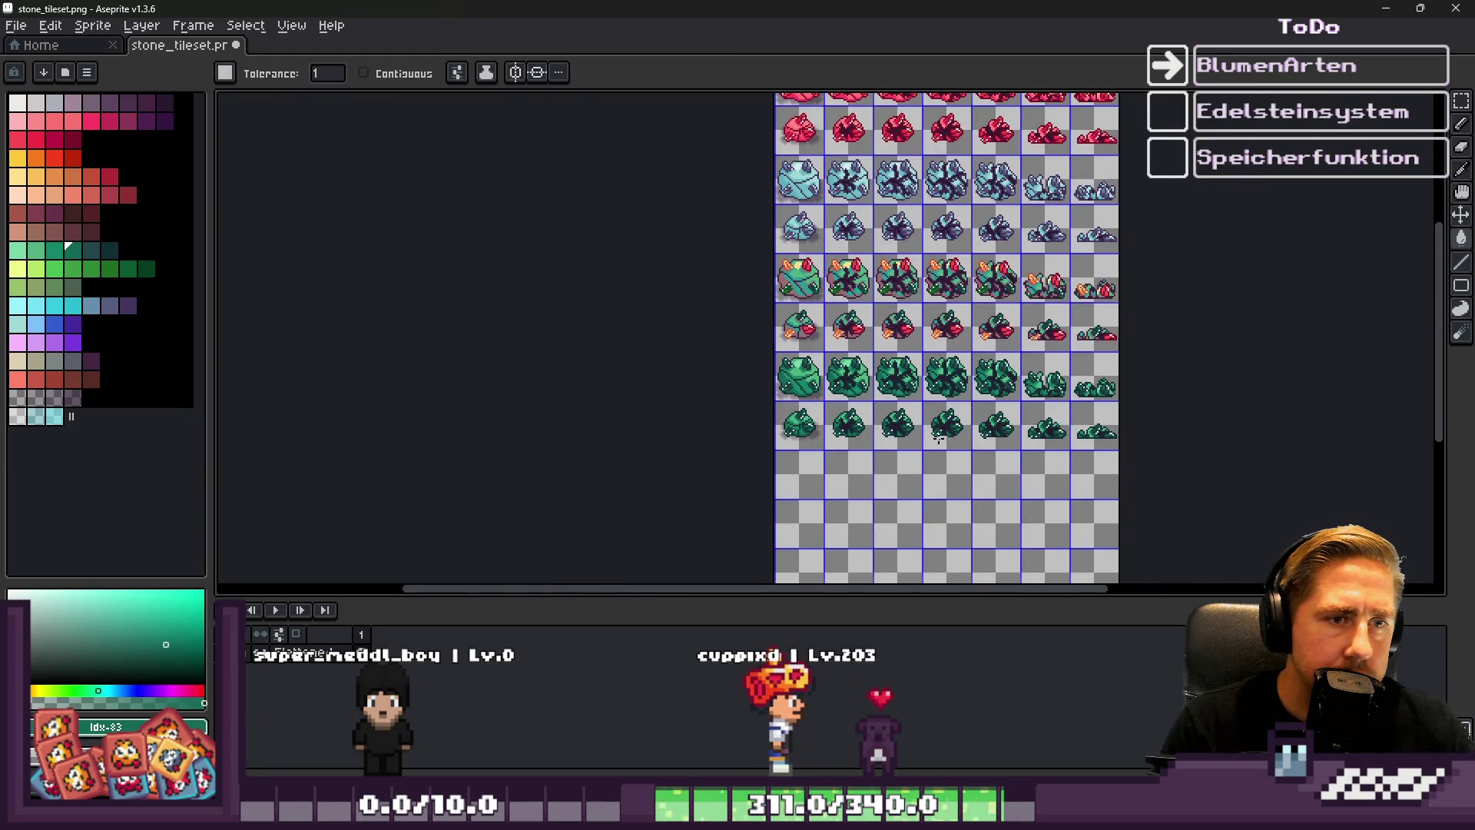
scroll(867, 304, up, 3)
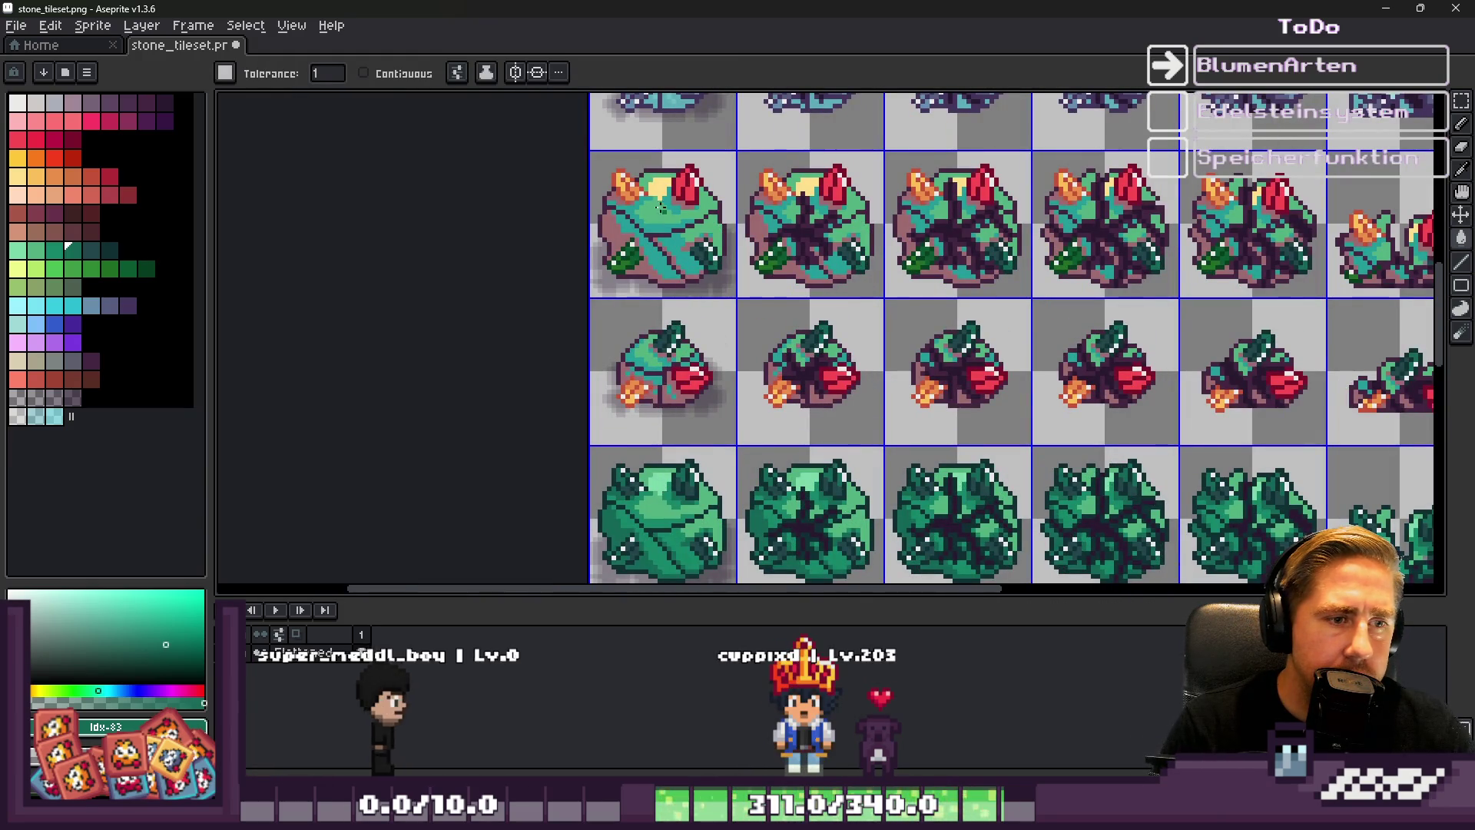
scroll(613, 229, down, 1)
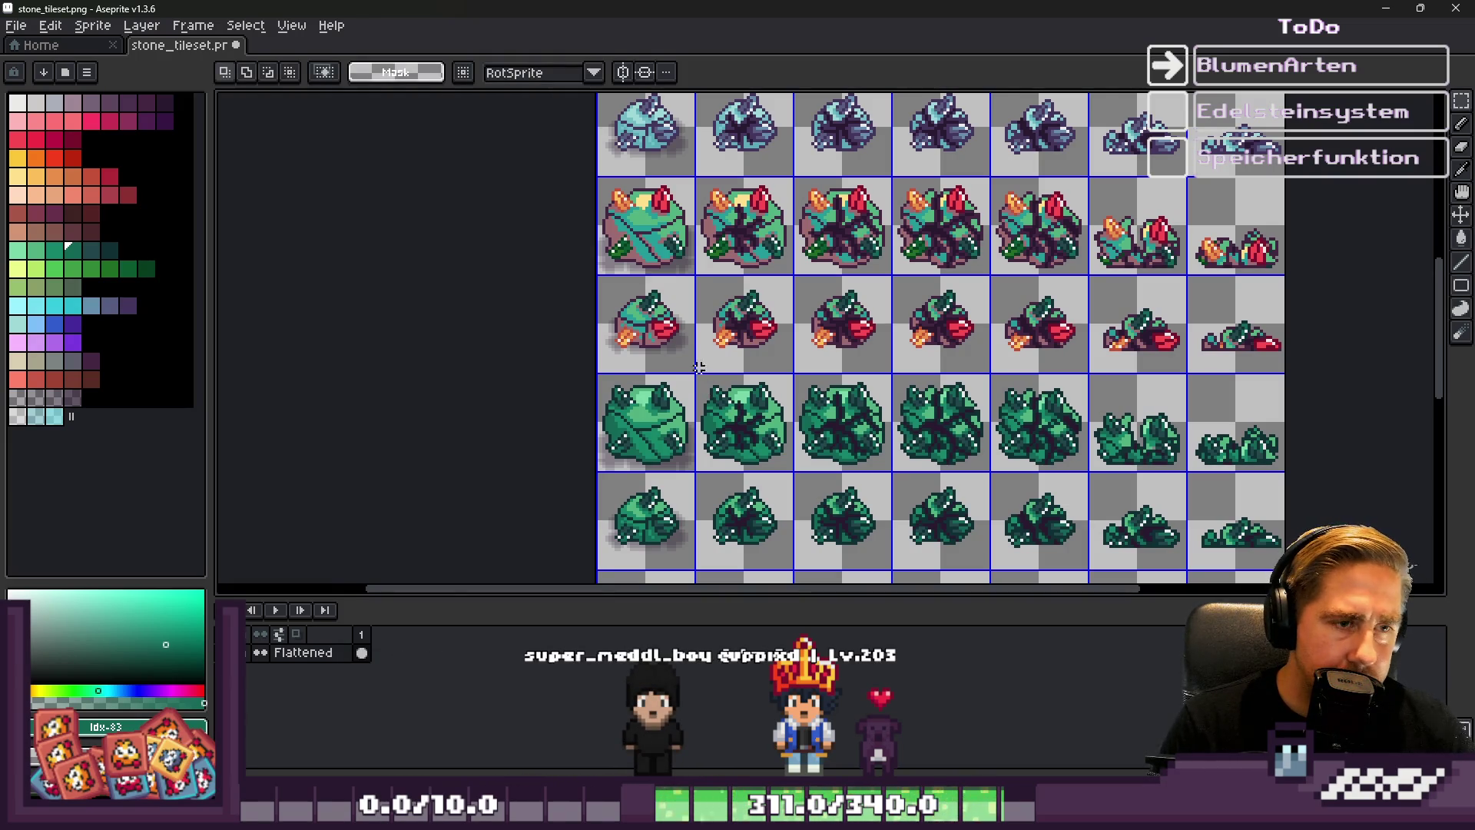
scroll(597, 177, up, 1)
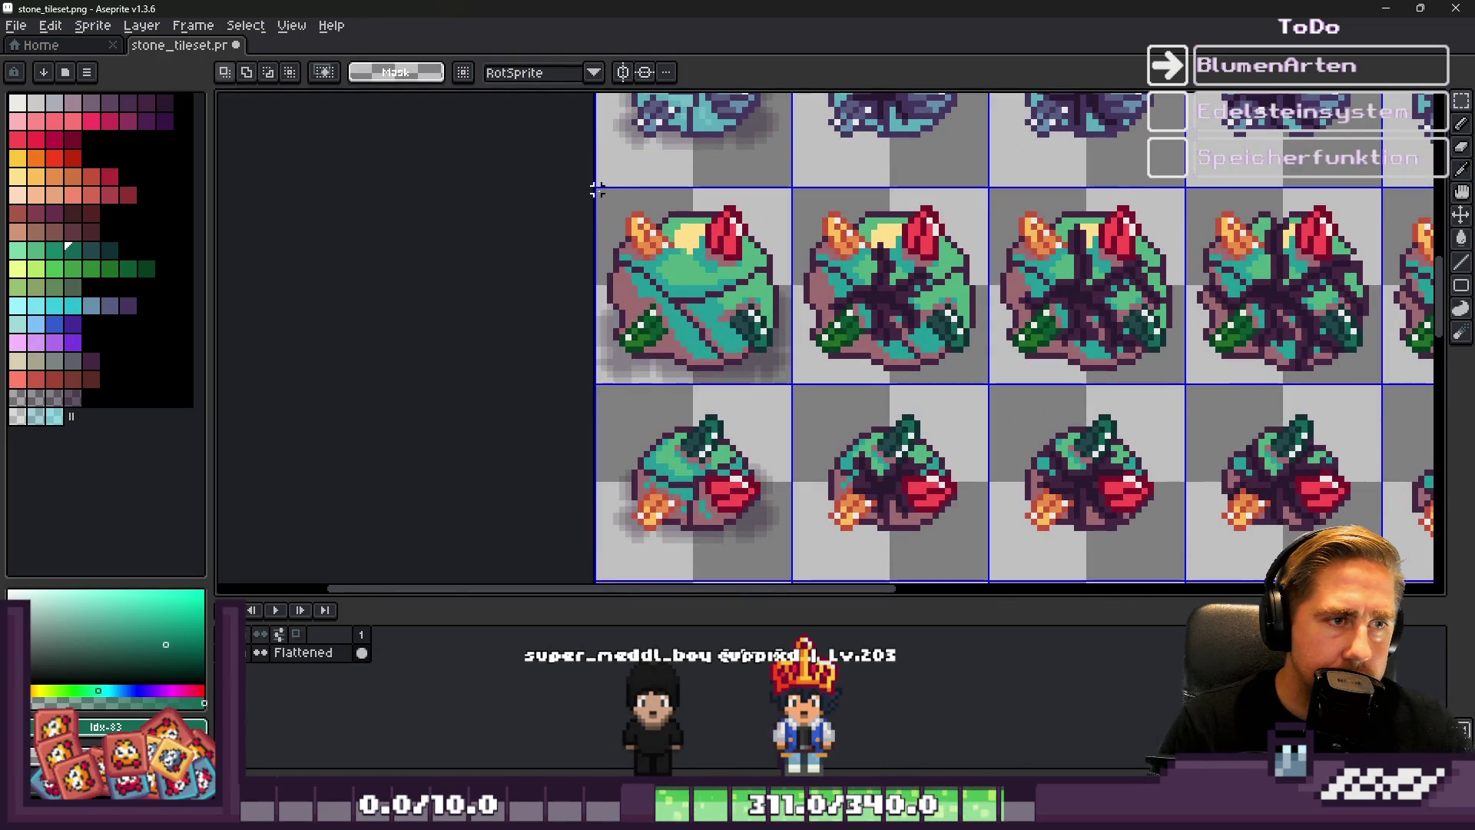
scroll(597, 188, right, 5)
scroll(1178, 302, down, 1)
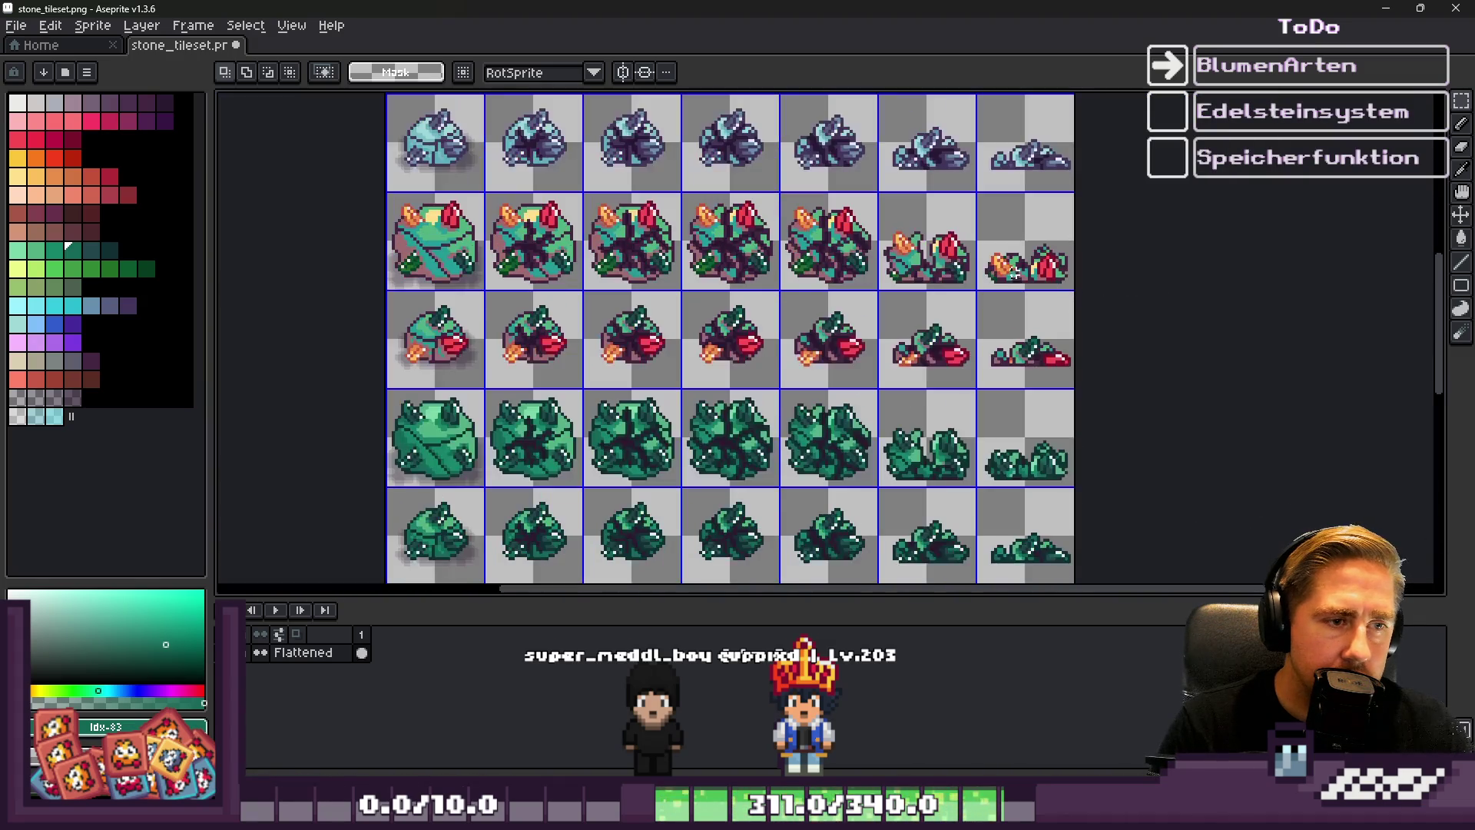
scroll(380, 319, down, 2)
scroll(380, 319, up, 1)
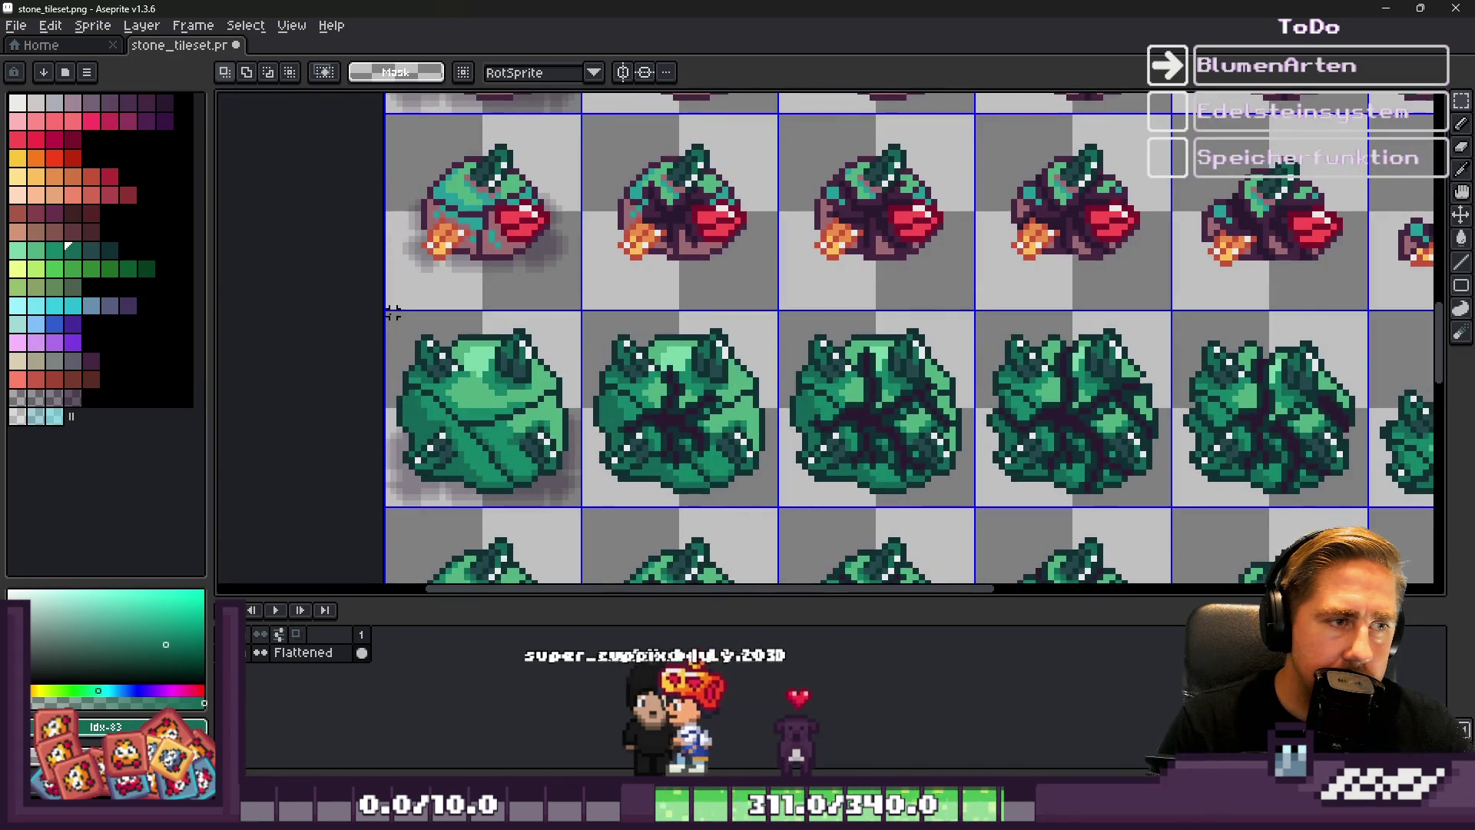
mouse_move(387, 313)
mouse_down()
mouse_move(691, 430)
mouse_move(1433, 534)
mouse_up()
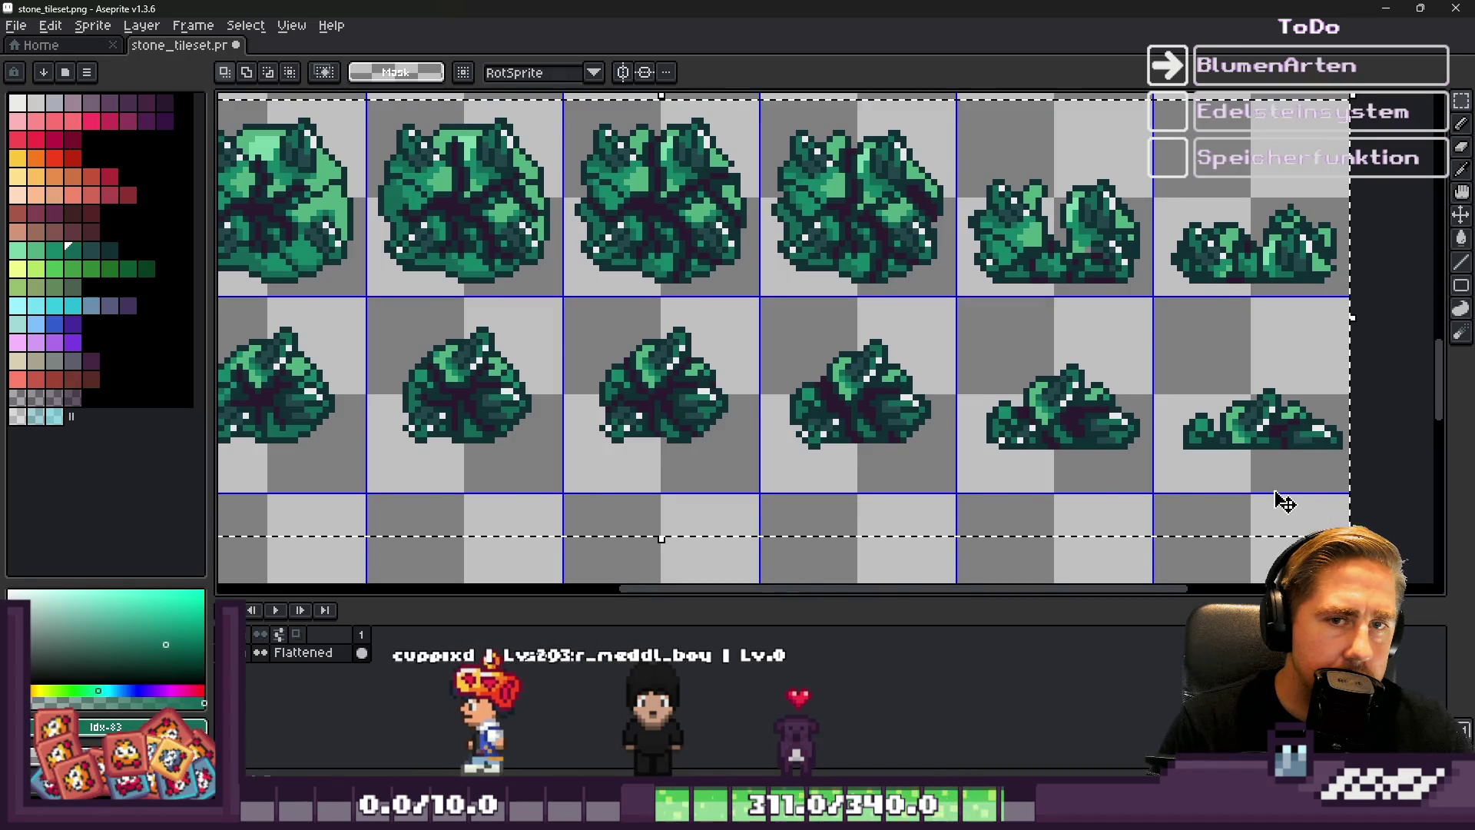
scroll(1032, 484, down, 1)
scroll(651, 398, up, 3)
key(i)
click(649, 185)
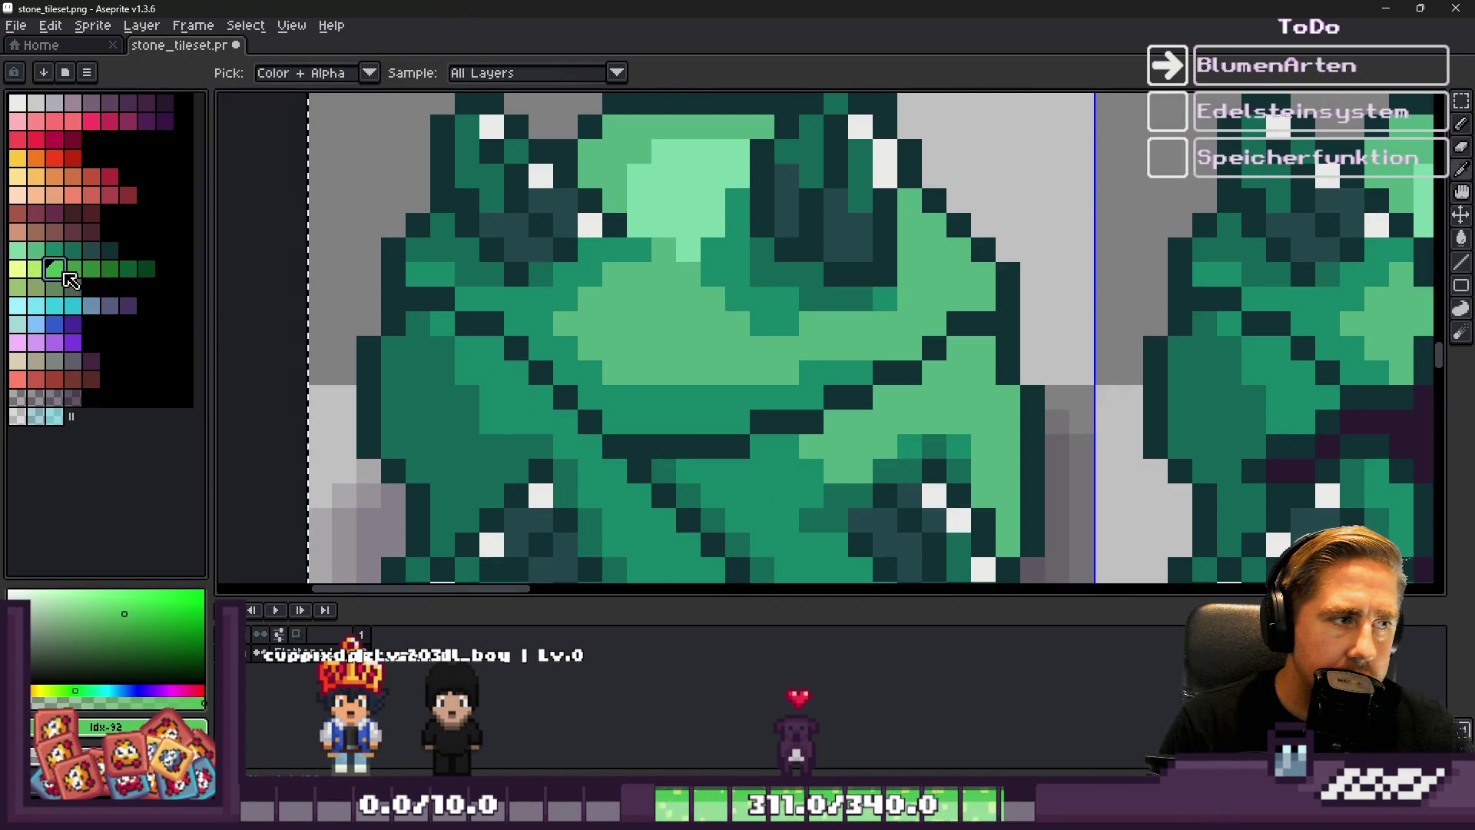
Replace the mint and teal crystal colours with yellow-green, brighter and darker green shades.
click(36, 269)
key(g)
click(702, 224)
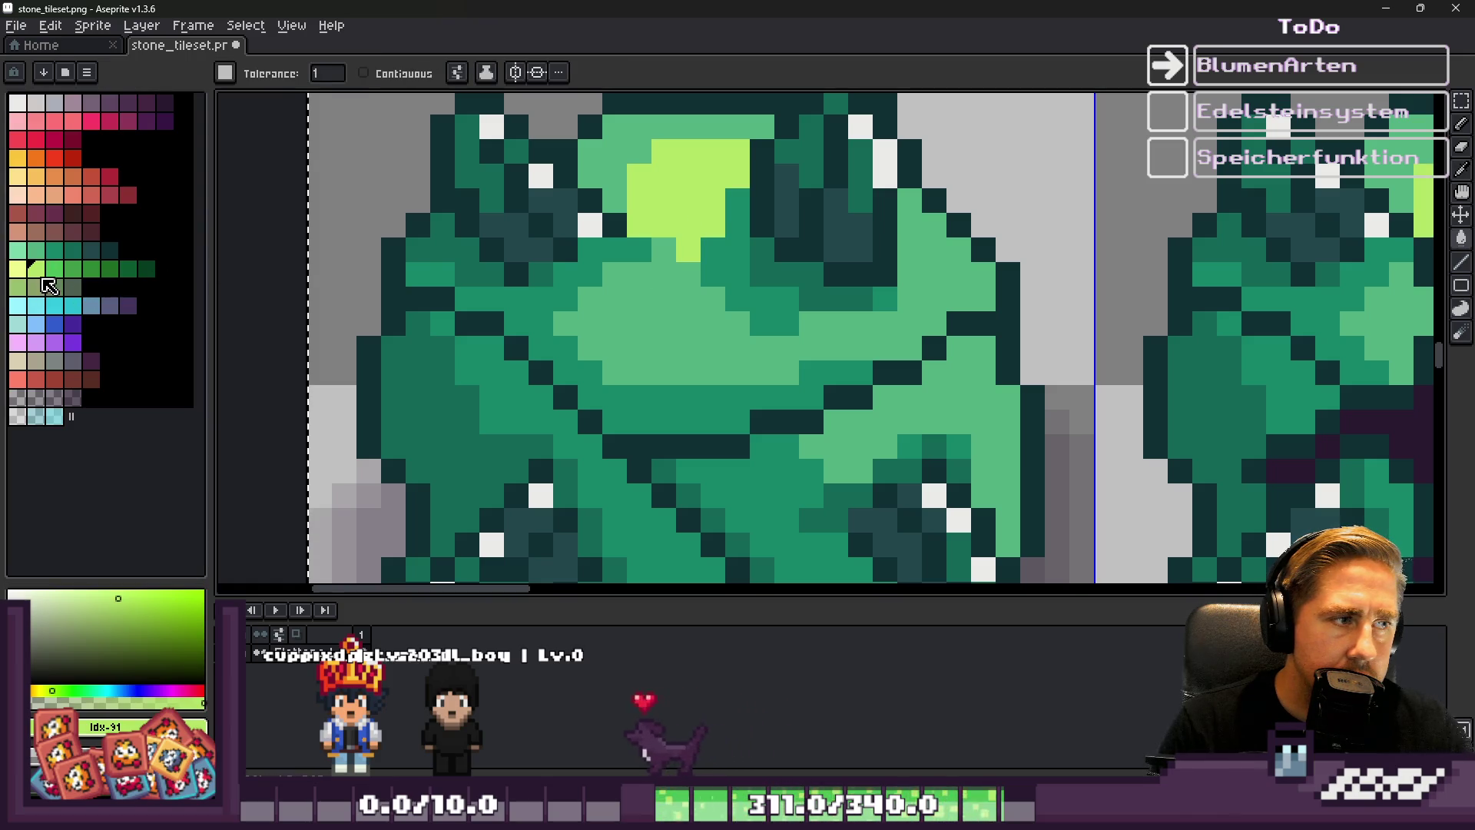
click(54, 269)
click(708, 346)
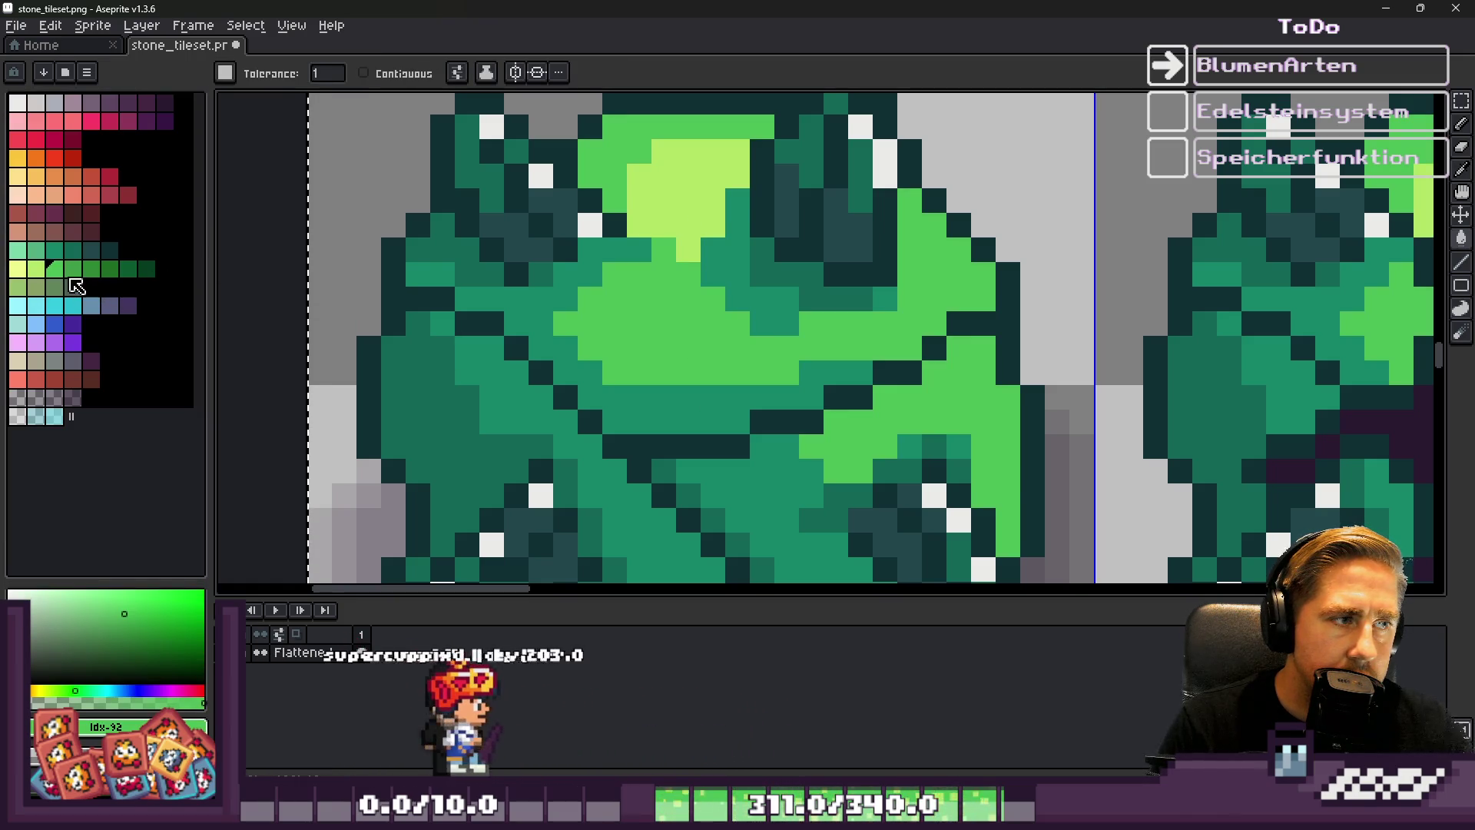
click(73, 269)
click(497, 367)
click(94, 272)
click(548, 405)
scroll(548, 404, down, 9)
scroll(549, 405, up, 2)
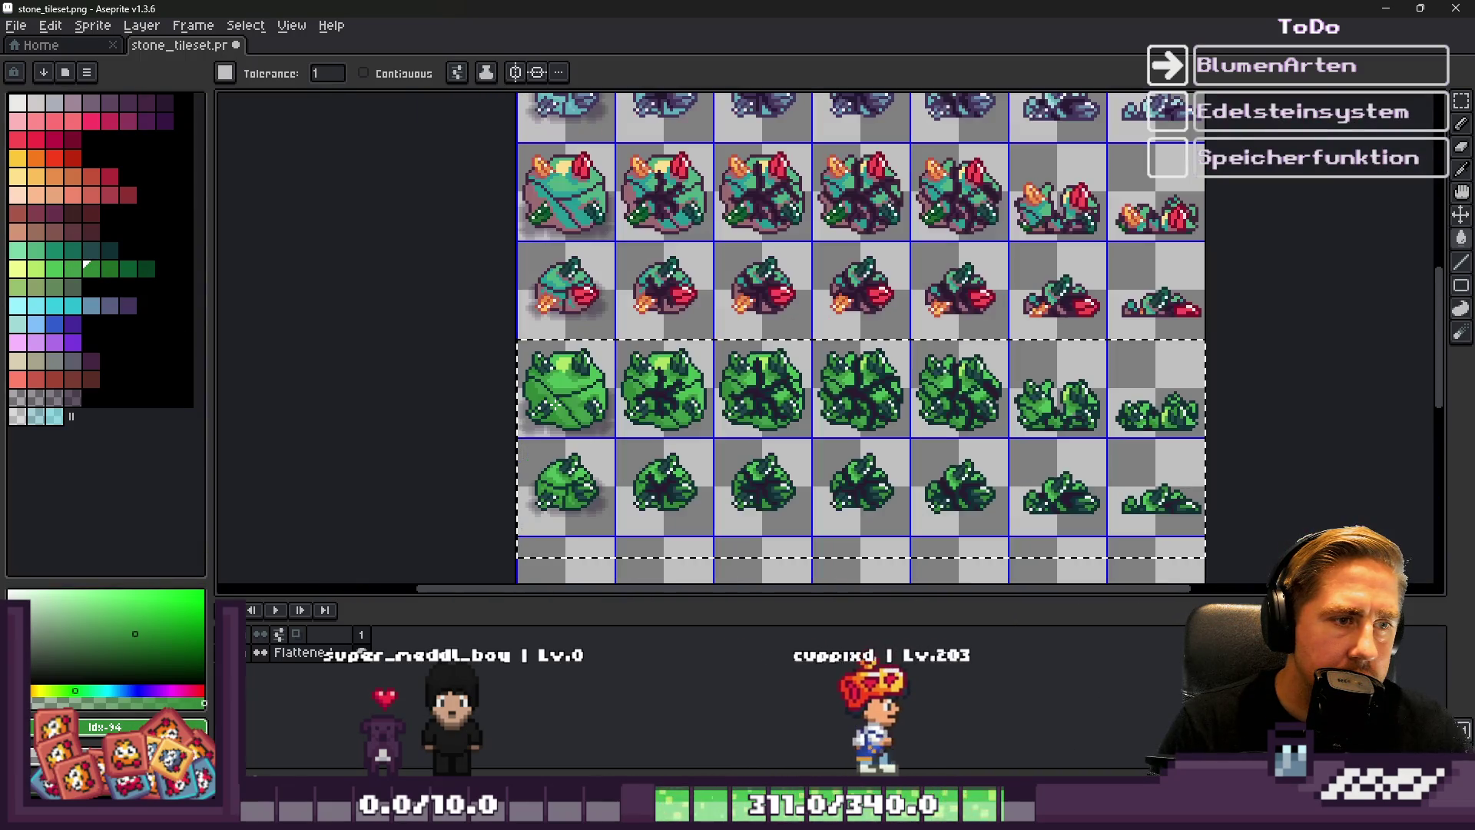
scroll(489, 530, down, 2)
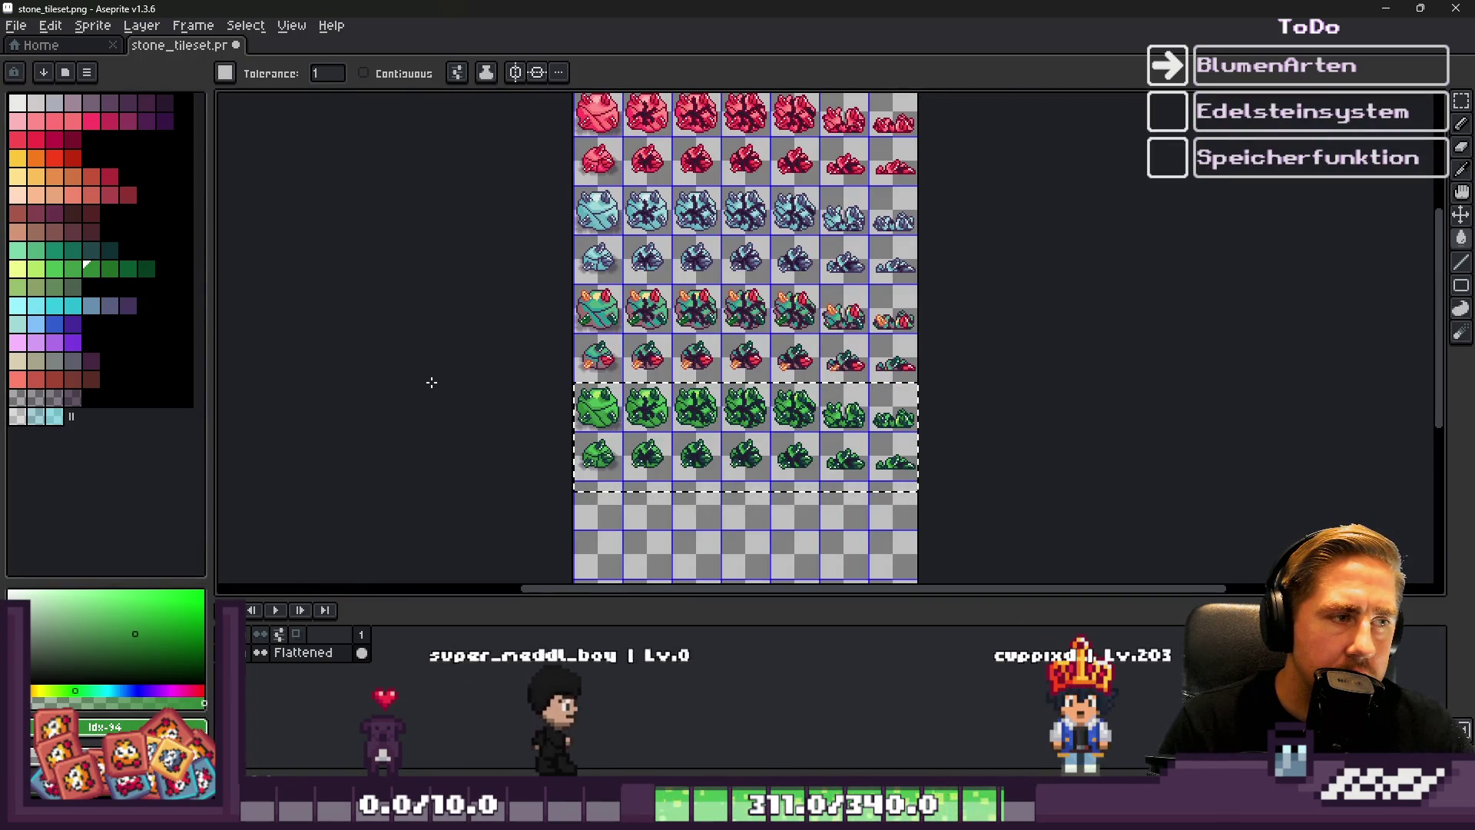
Swap the bright-green highlights and rock areas for muted light, olive and darker greens, then deselect.
click(18, 287)
scroll(438, 386, up, 4)
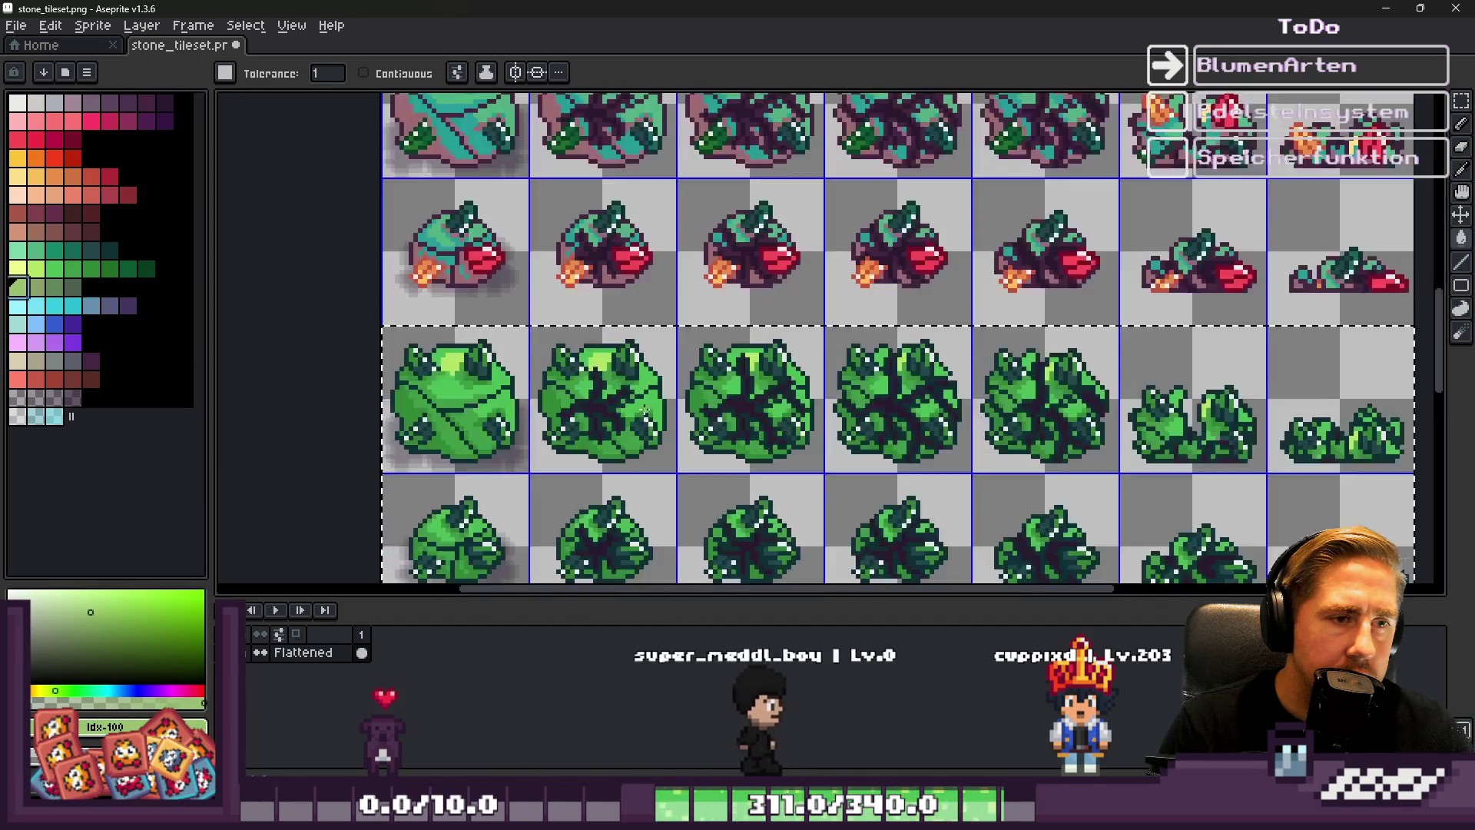
scroll(438, 387, up, 2)
click(460, 280)
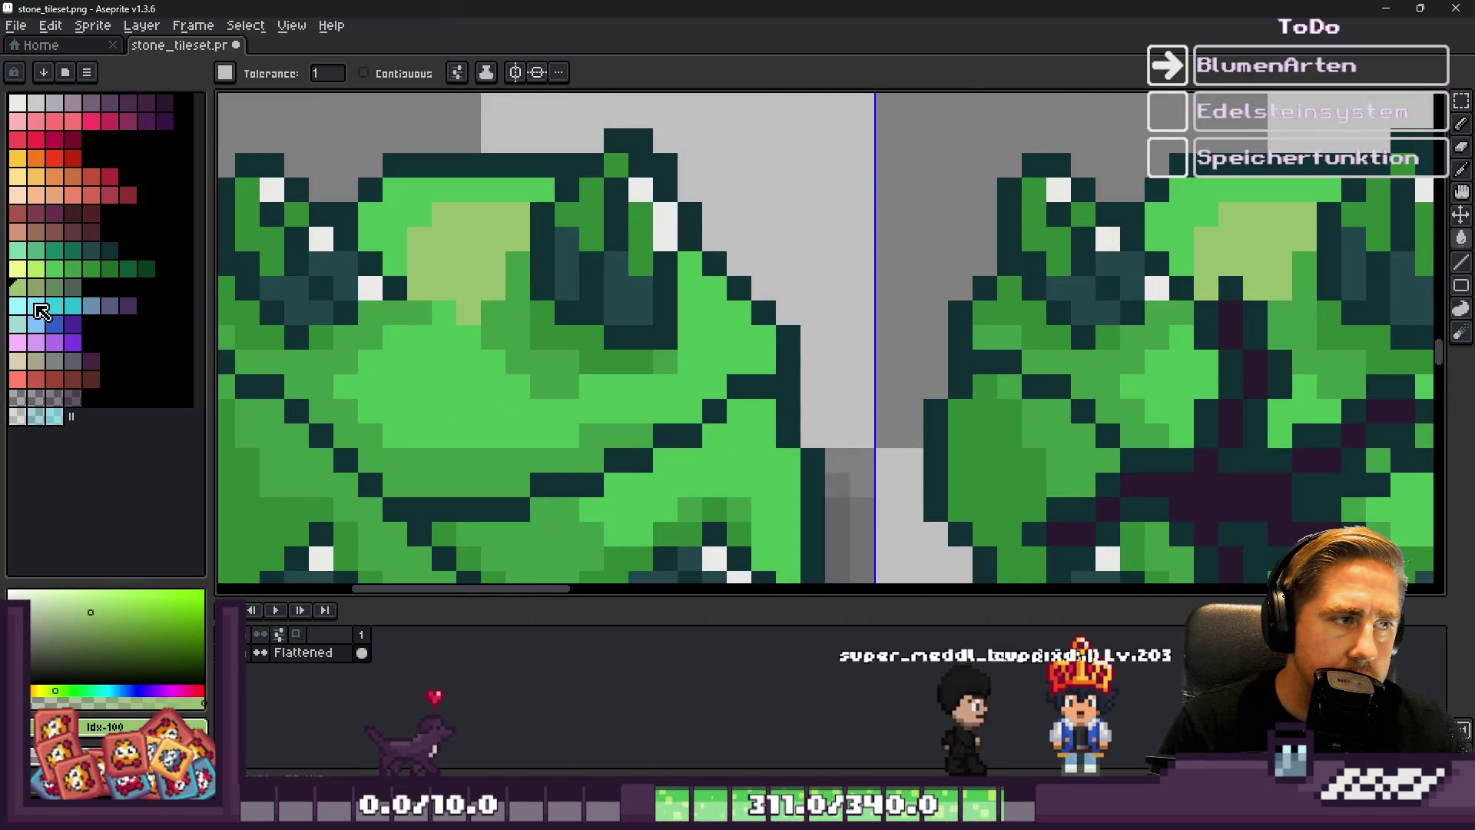
click(36, 287)
click(490, 385)
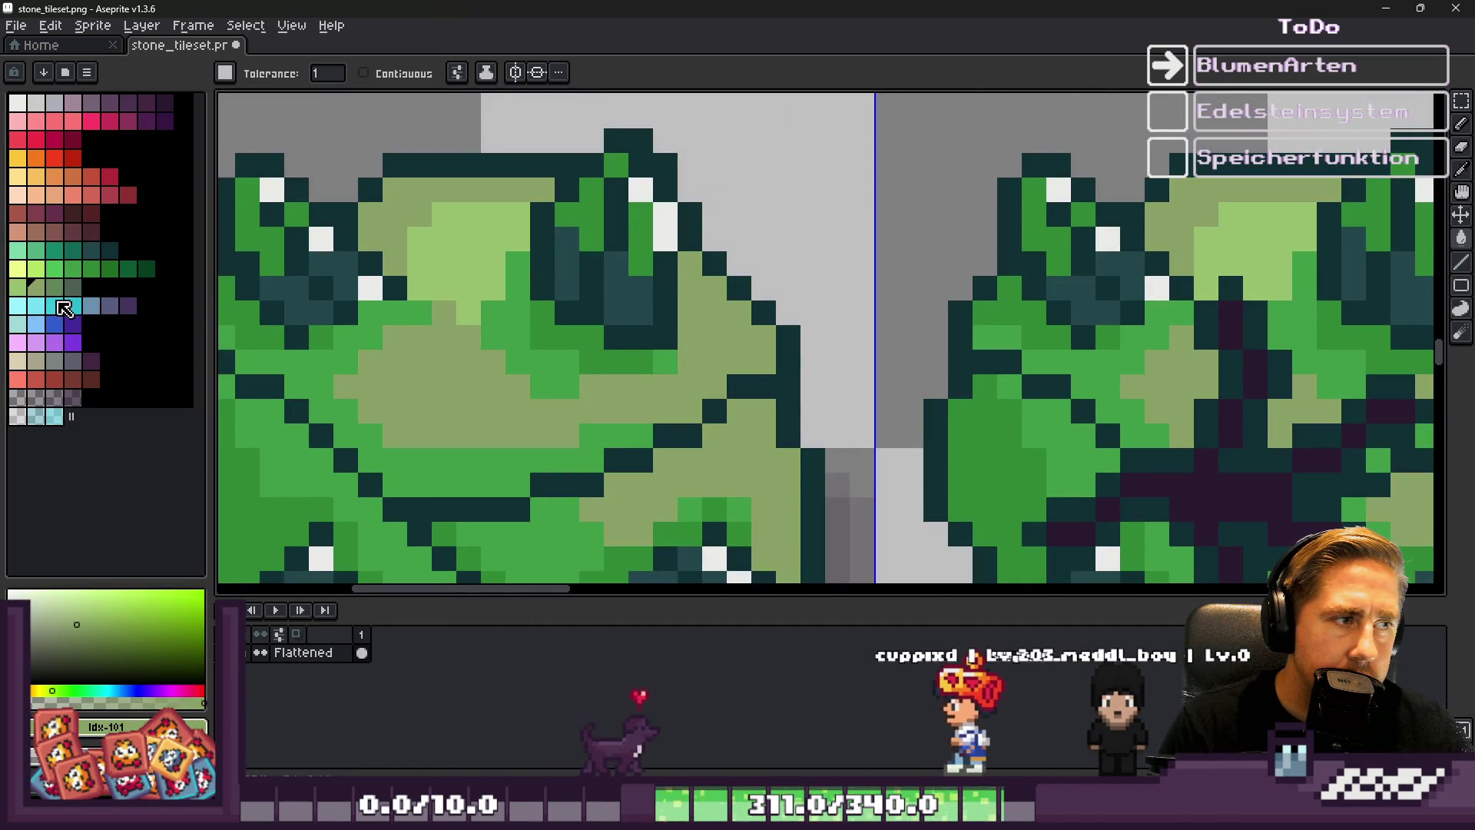
click(54, 288)
click(522, 328)
click(71, 287)
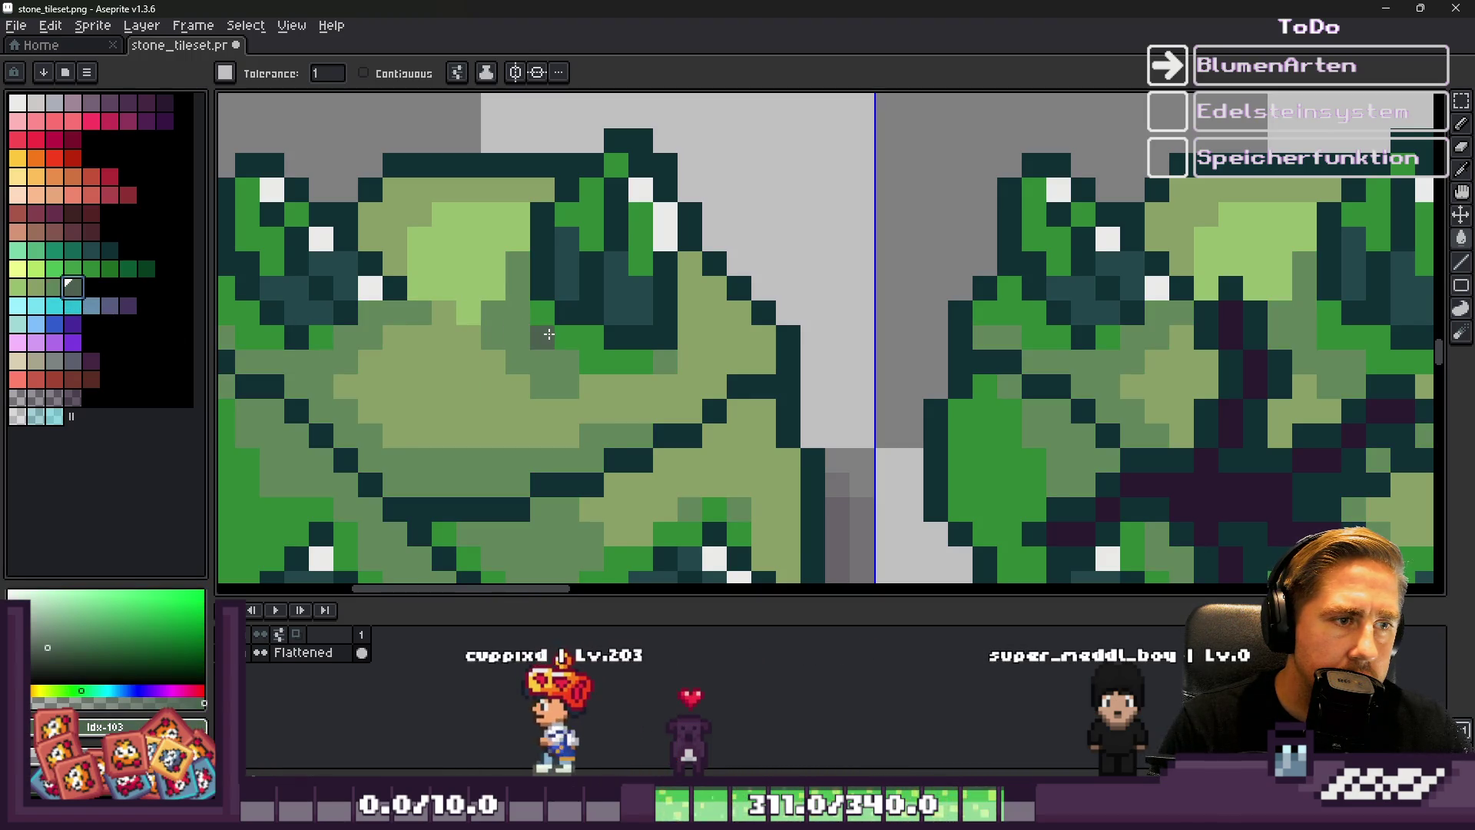
click(538, 331)
scroll(538, 331, down, 3)
scroll(644, 289, down, 3)
scroll(644, 289, up, 1)
key(ctrl+d)
scroll(645, 289, down, 2)
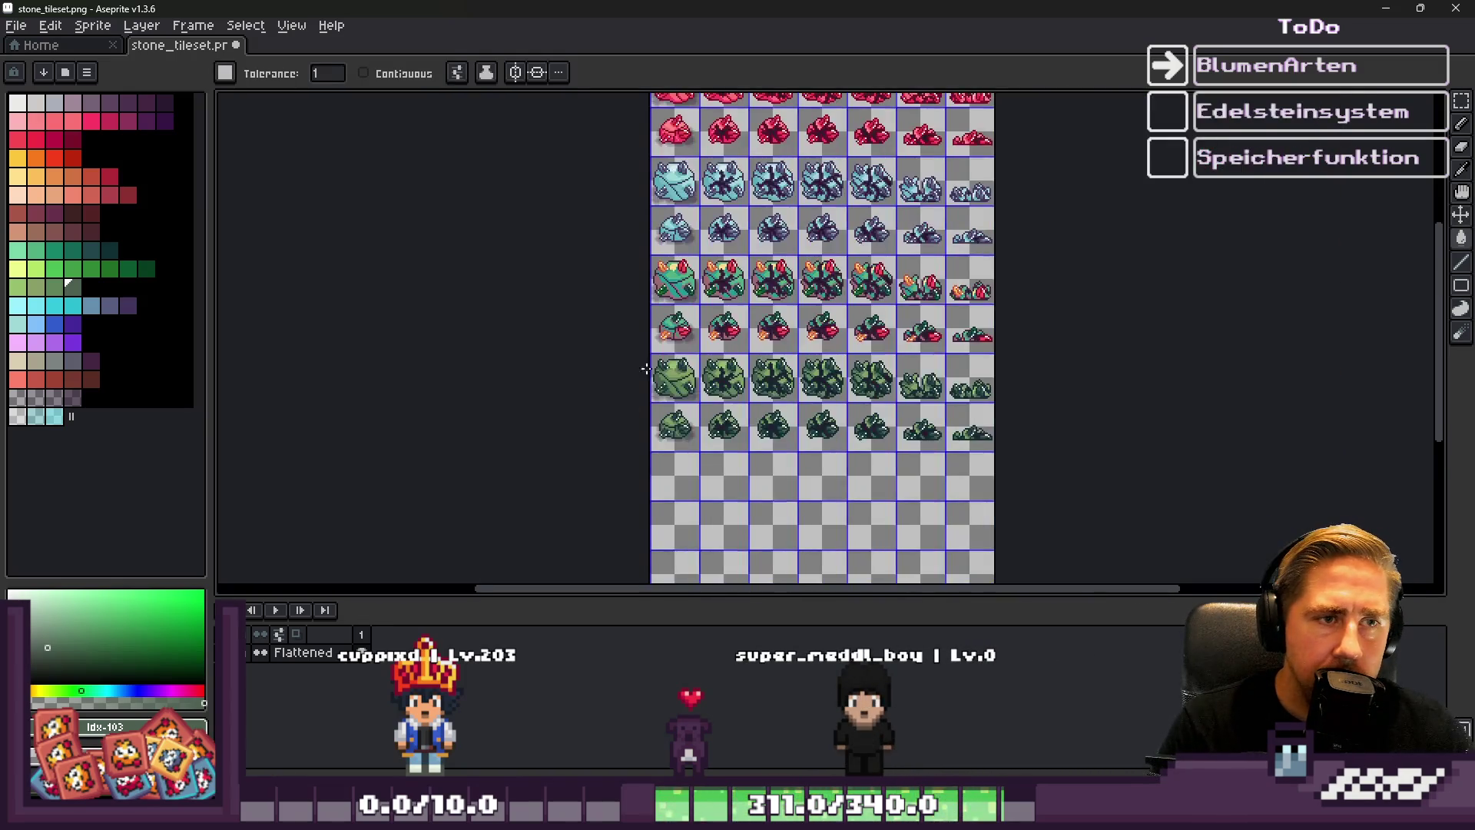
Enlarge the Aseprite window to fill the screen.
scroll(642, 277, up, 2)
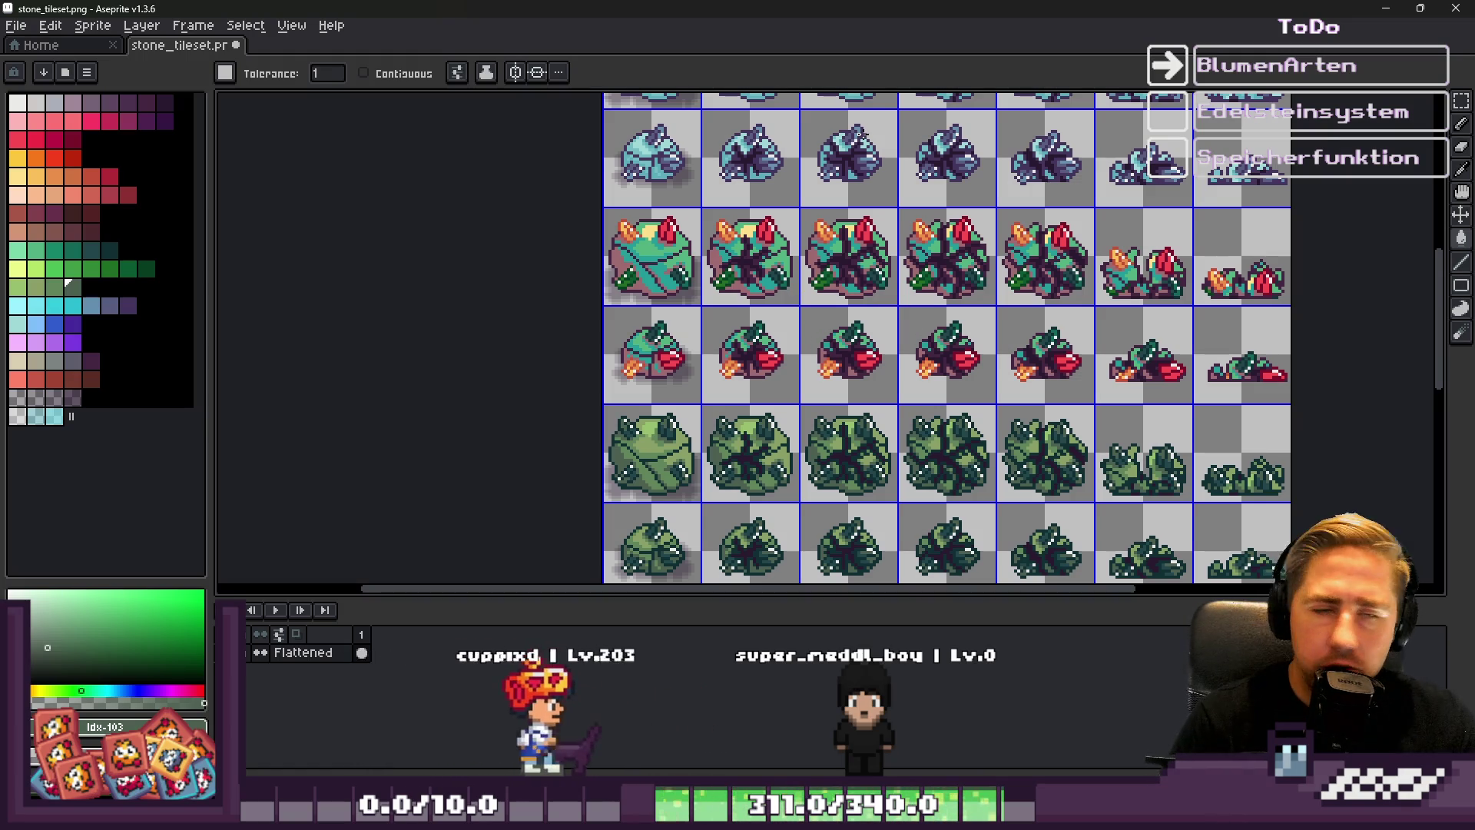
scroll(722, 330, down, 2)
mouse_move(716, 9)
mouse_down()
mouse_move(716, 75)
mouse_move(802, 394)
mouse_move(792, 495)
mouse_move(697, 6)
mouse_up()
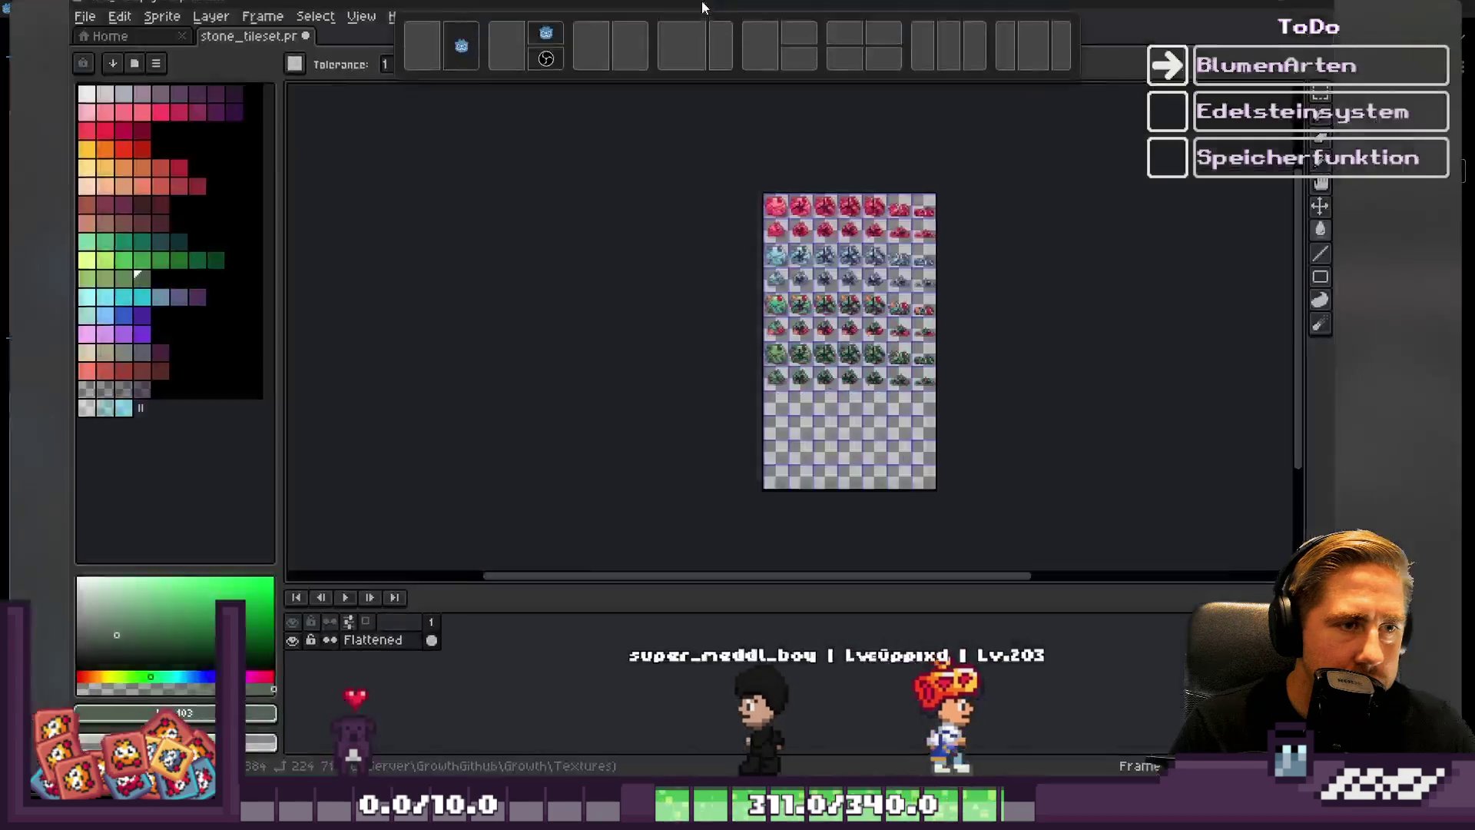
key(plus)
key(plus)
Marquee-select the two gem-studded teal rock rows.
key(m)
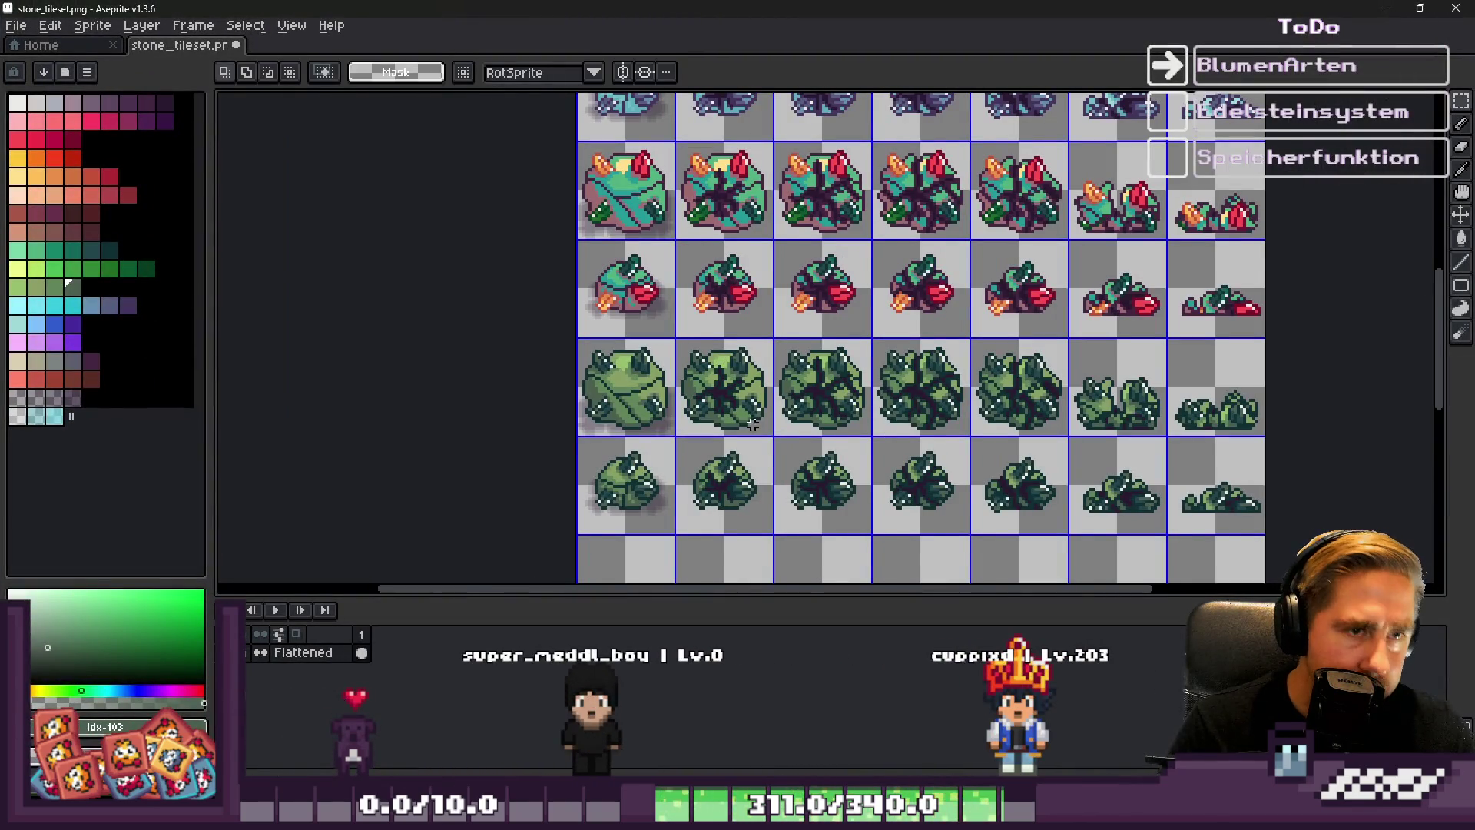
scroll(689, 159, down, 3)
scroll(690, 159, up, 3)
scroll(690, 159, up, 1)
scroll(568, 234, up, 1)
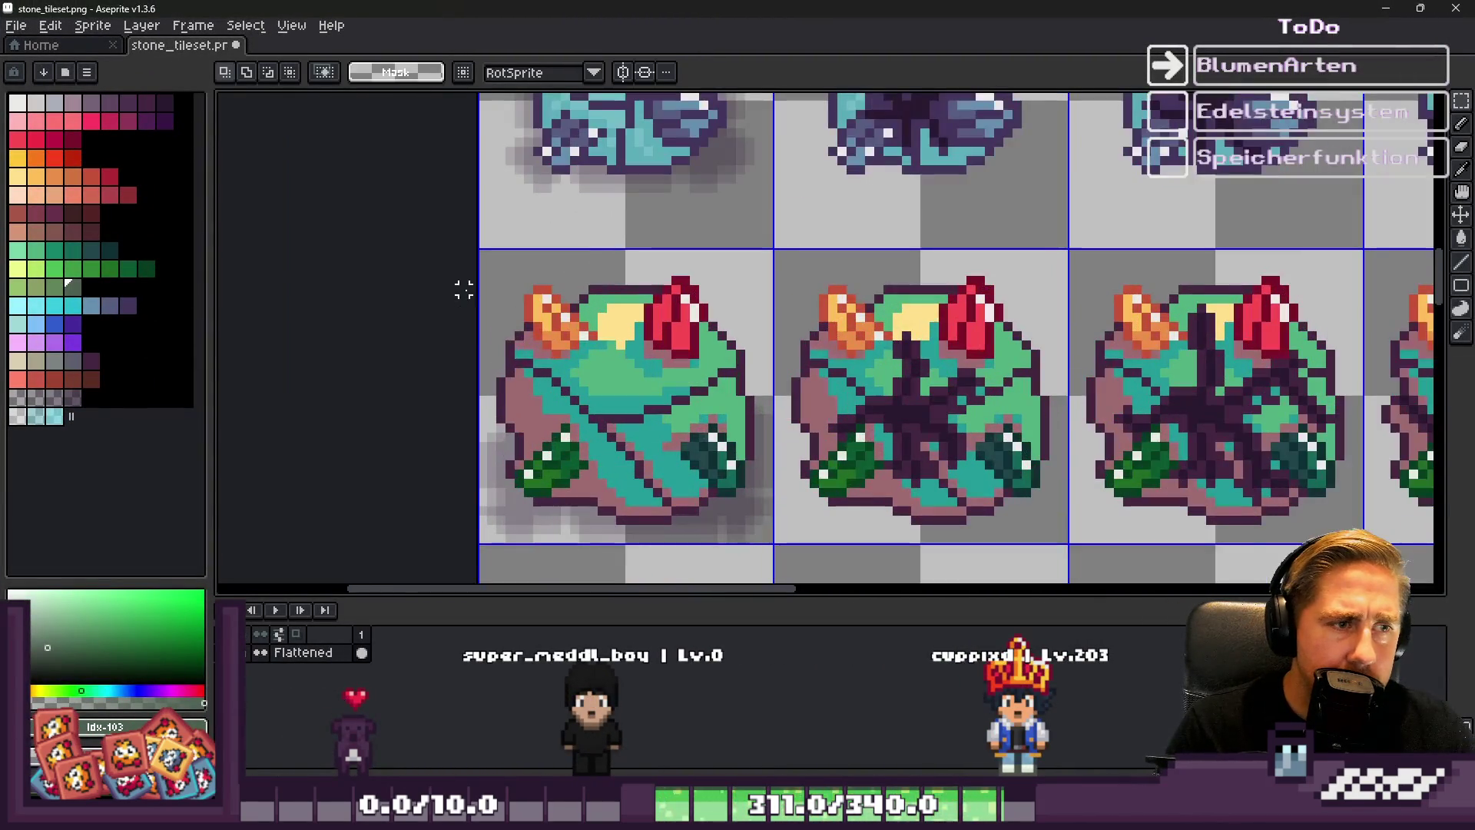
scroll(538, 269, down, 10)
scroll(769, 308, right, 10)
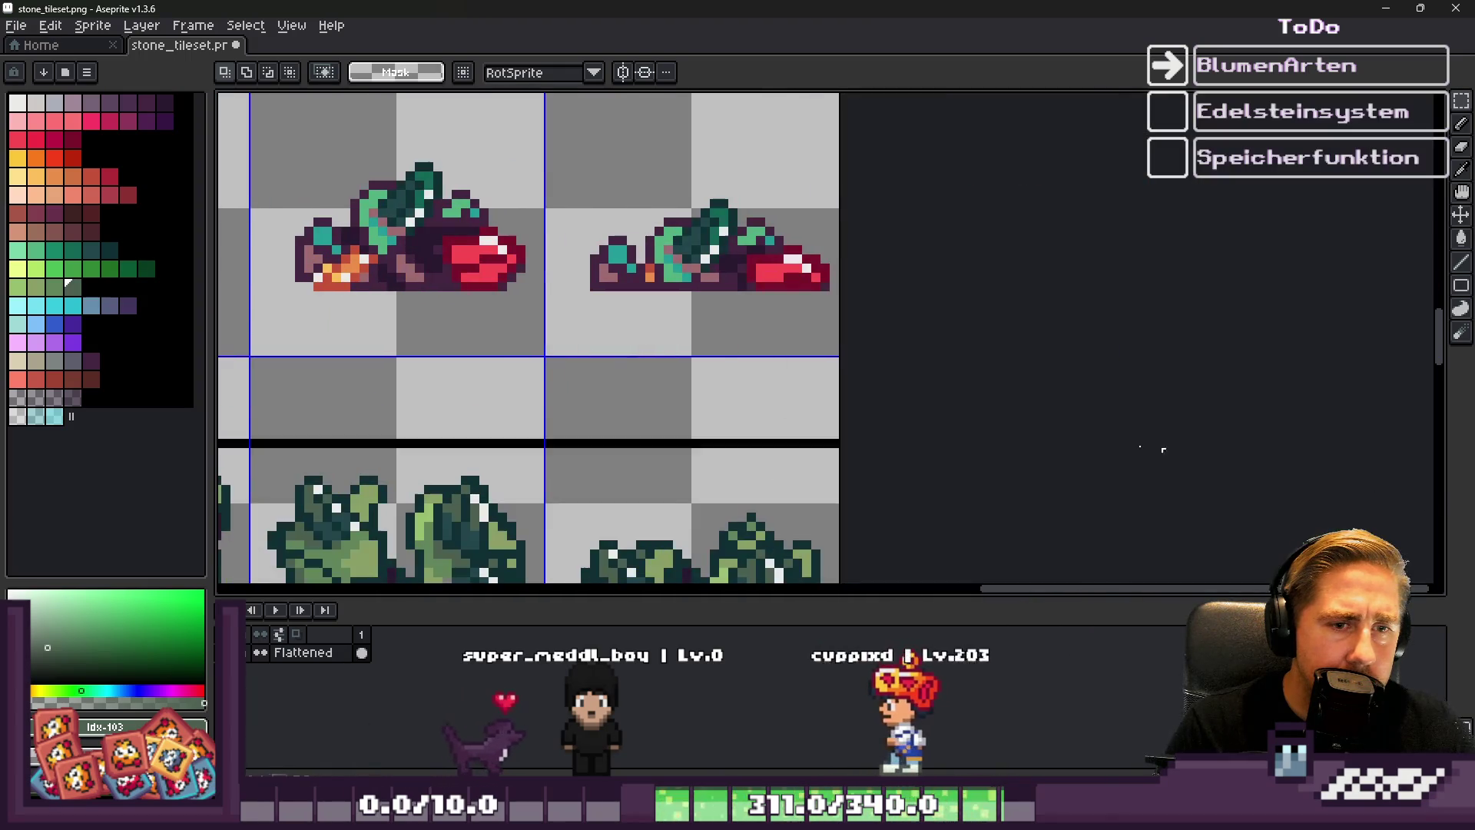
scroll(1067, 233, down, 4)
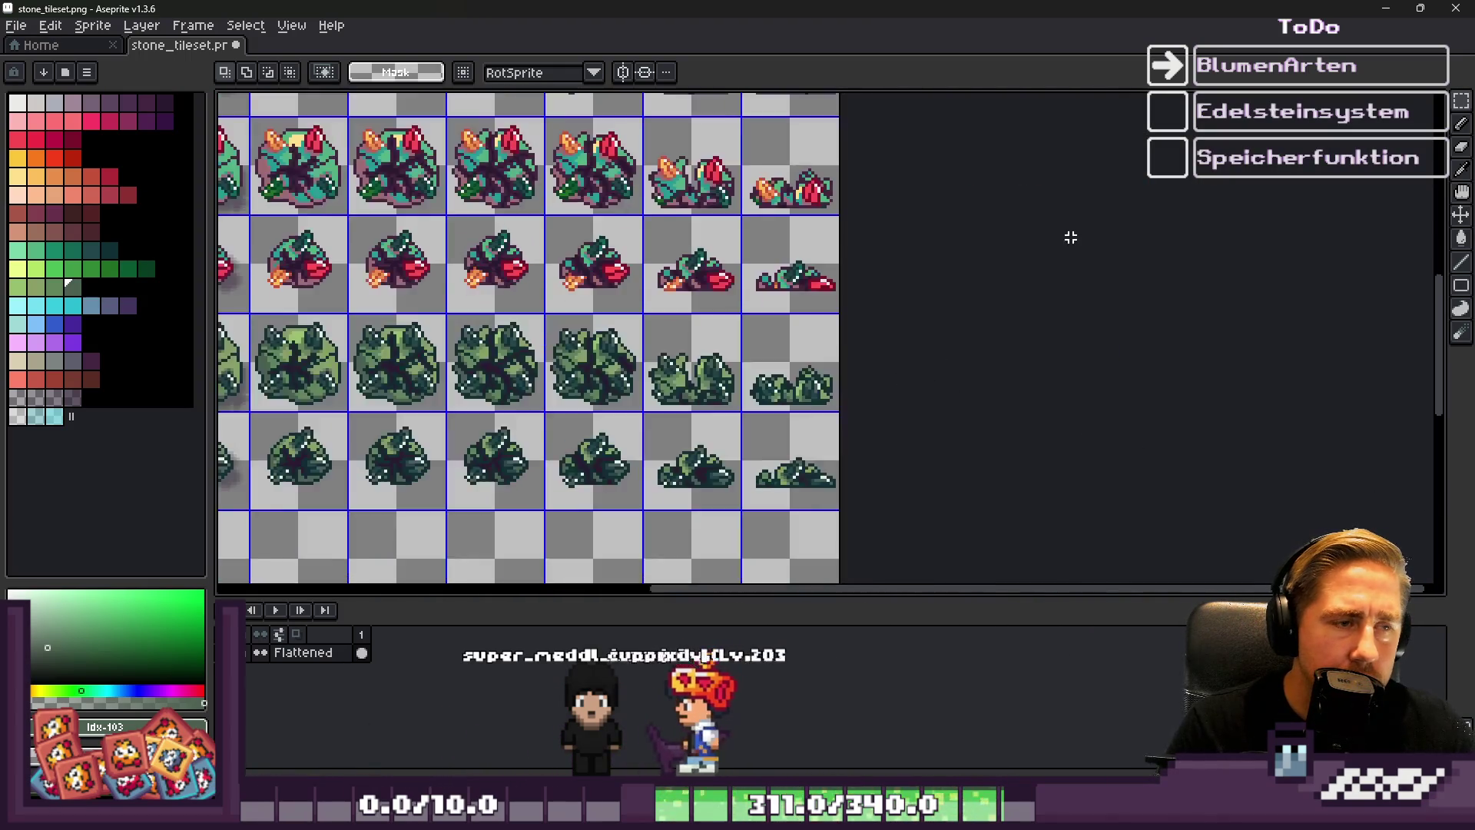
scroll(864, 240, up, 5)
scroll(873, 237, down, 3)
scroll(691, 307, up, 2)
click(609, 351)
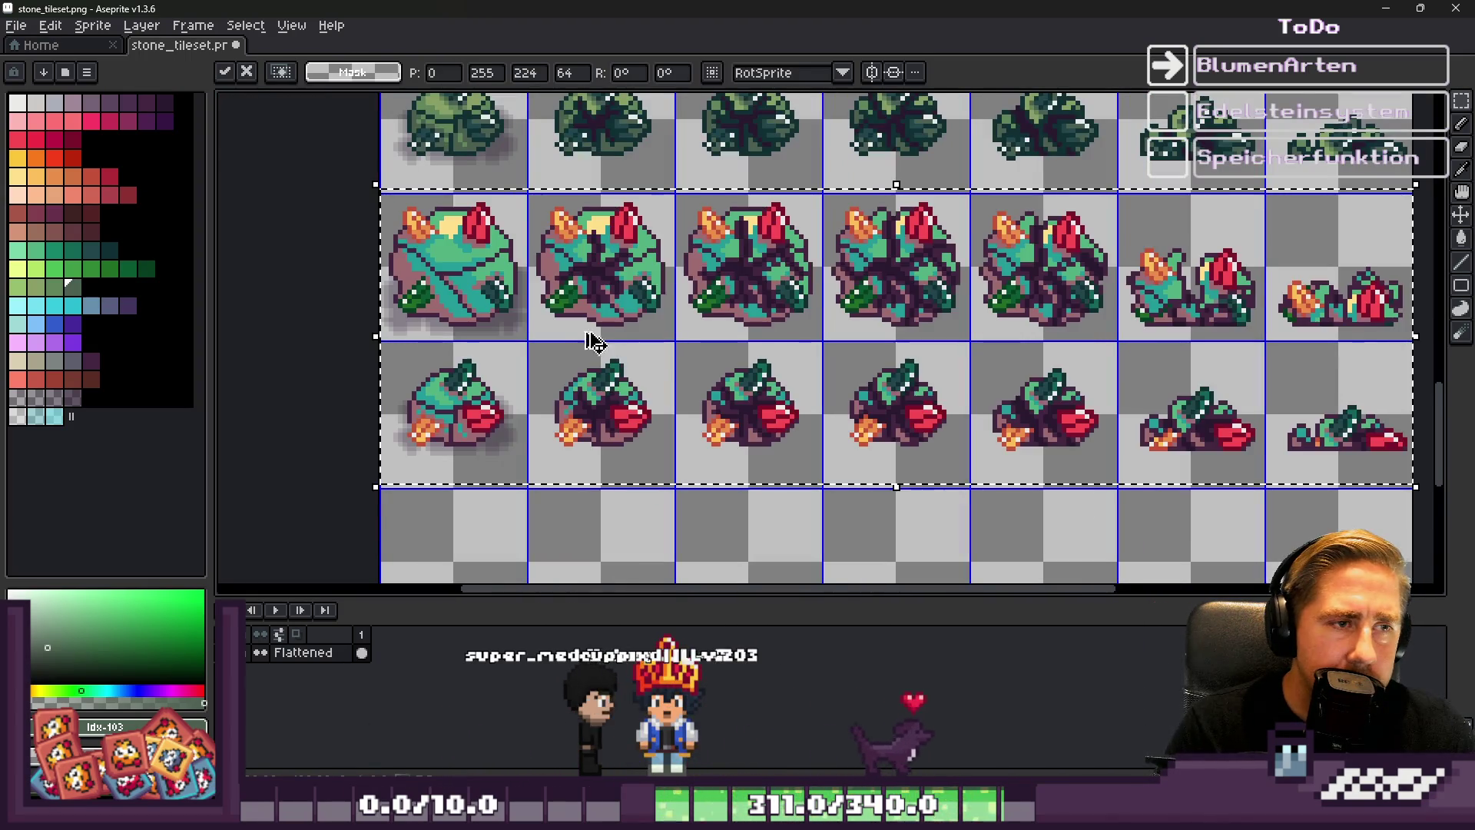
Shift the selected gem-studded rows down 1 pixel, commit the move, and deselect.
scroll(399, 229, up, 1)
drag(399, 229, 400, 235)
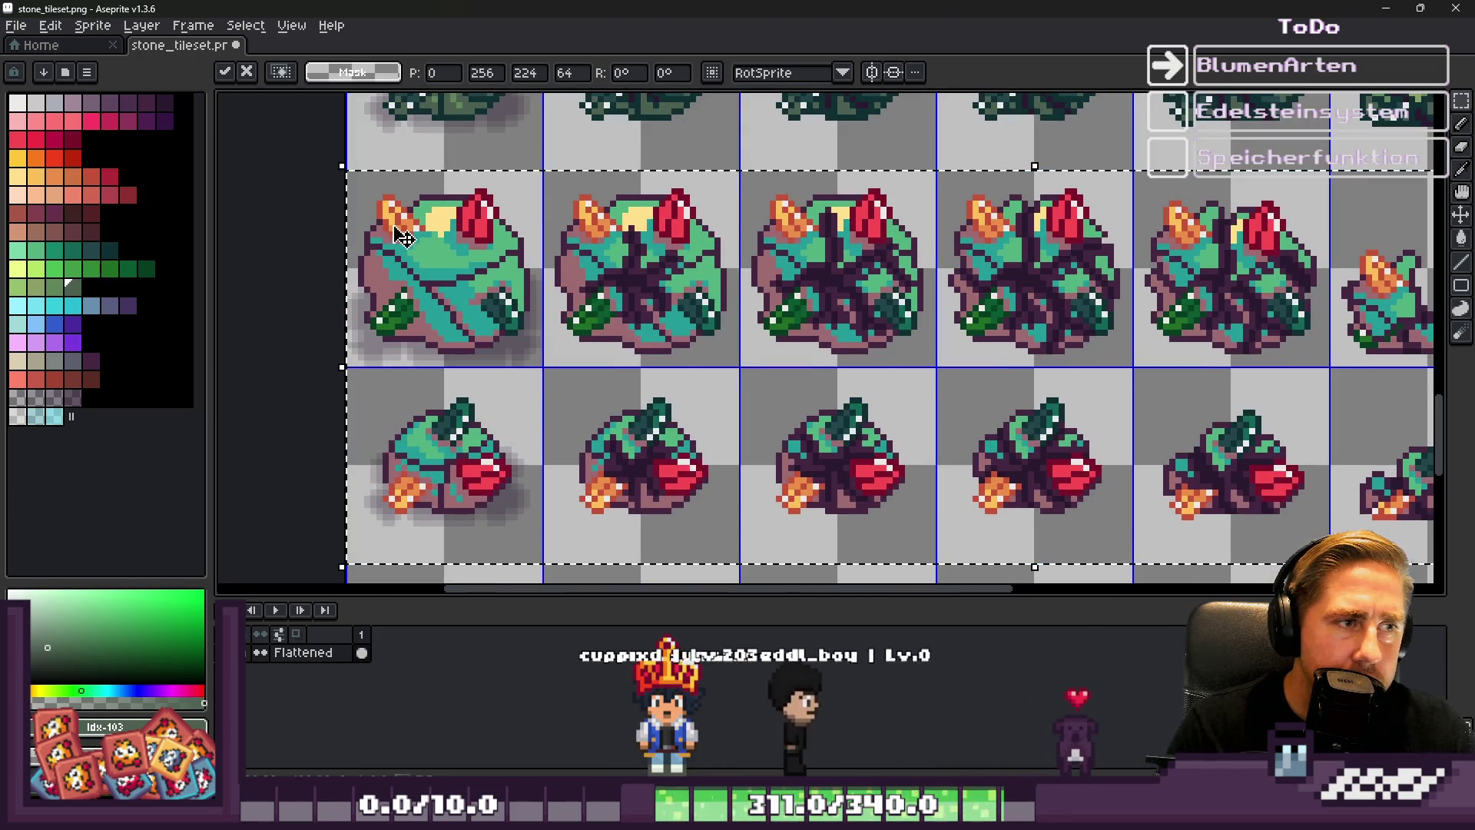
key(Return)
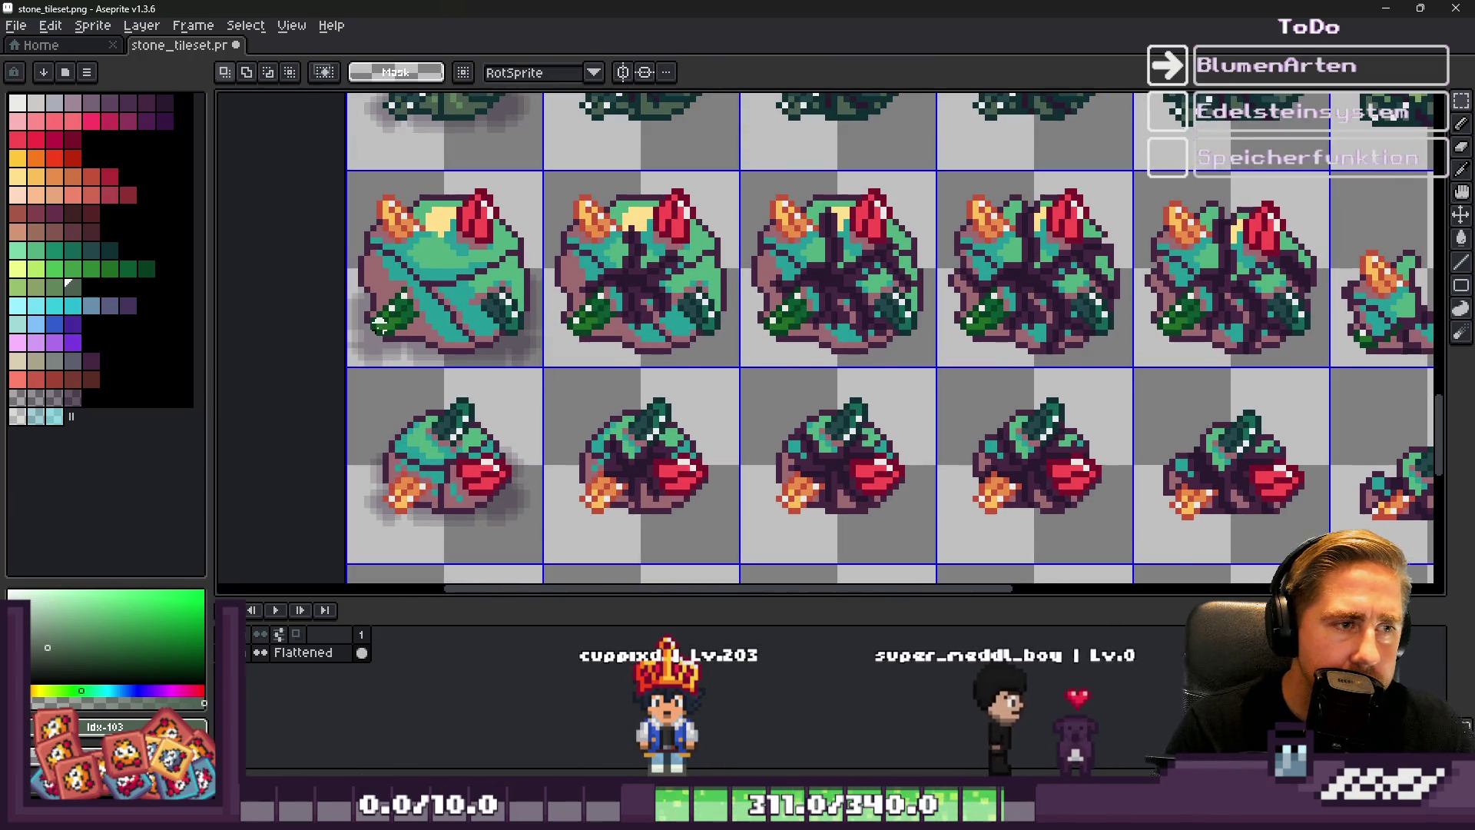
scroll(366, 331, up, 5)
scroll(366, 330, down, 4)
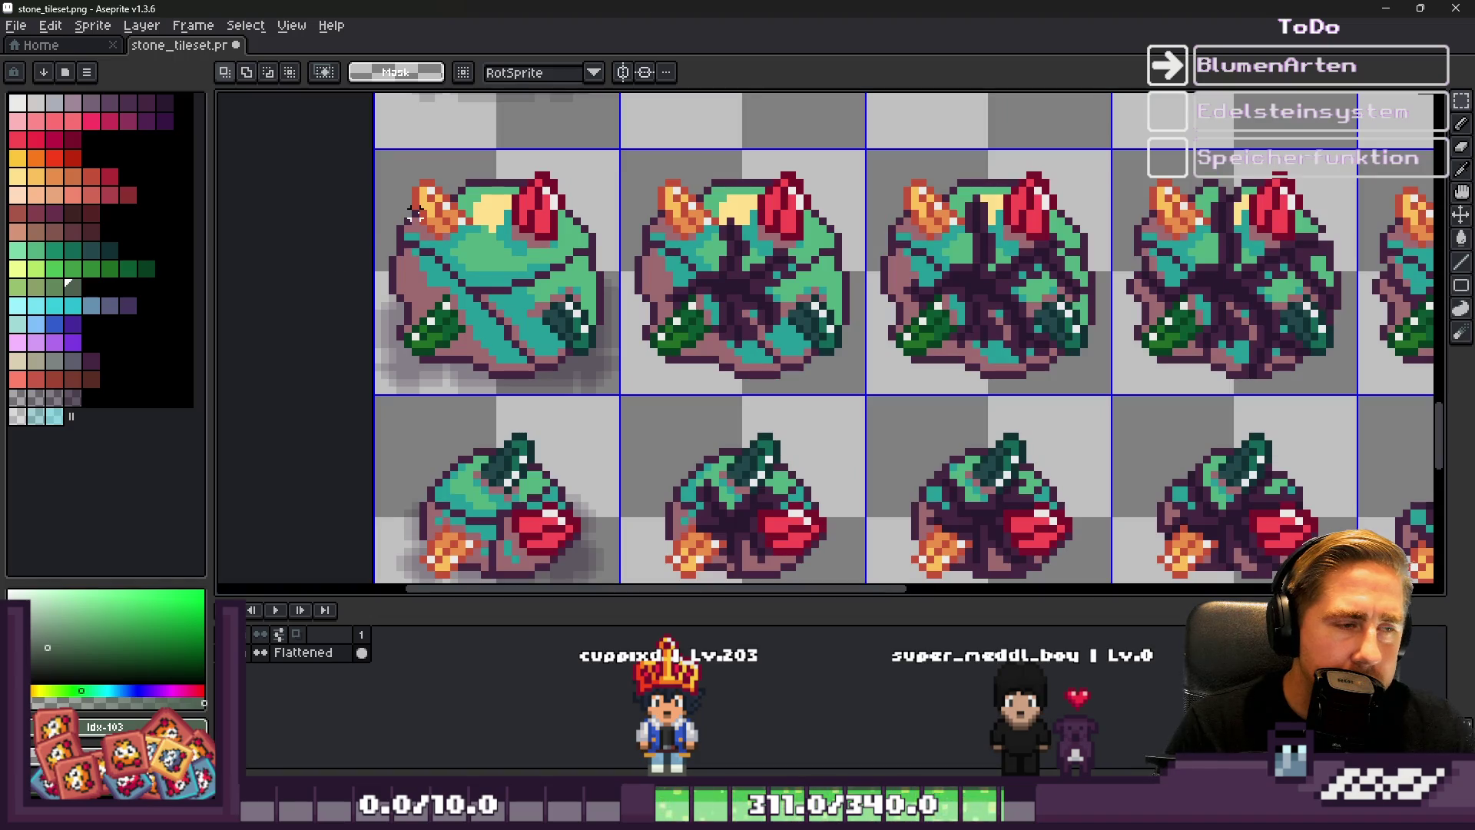
key(ctrl+d)
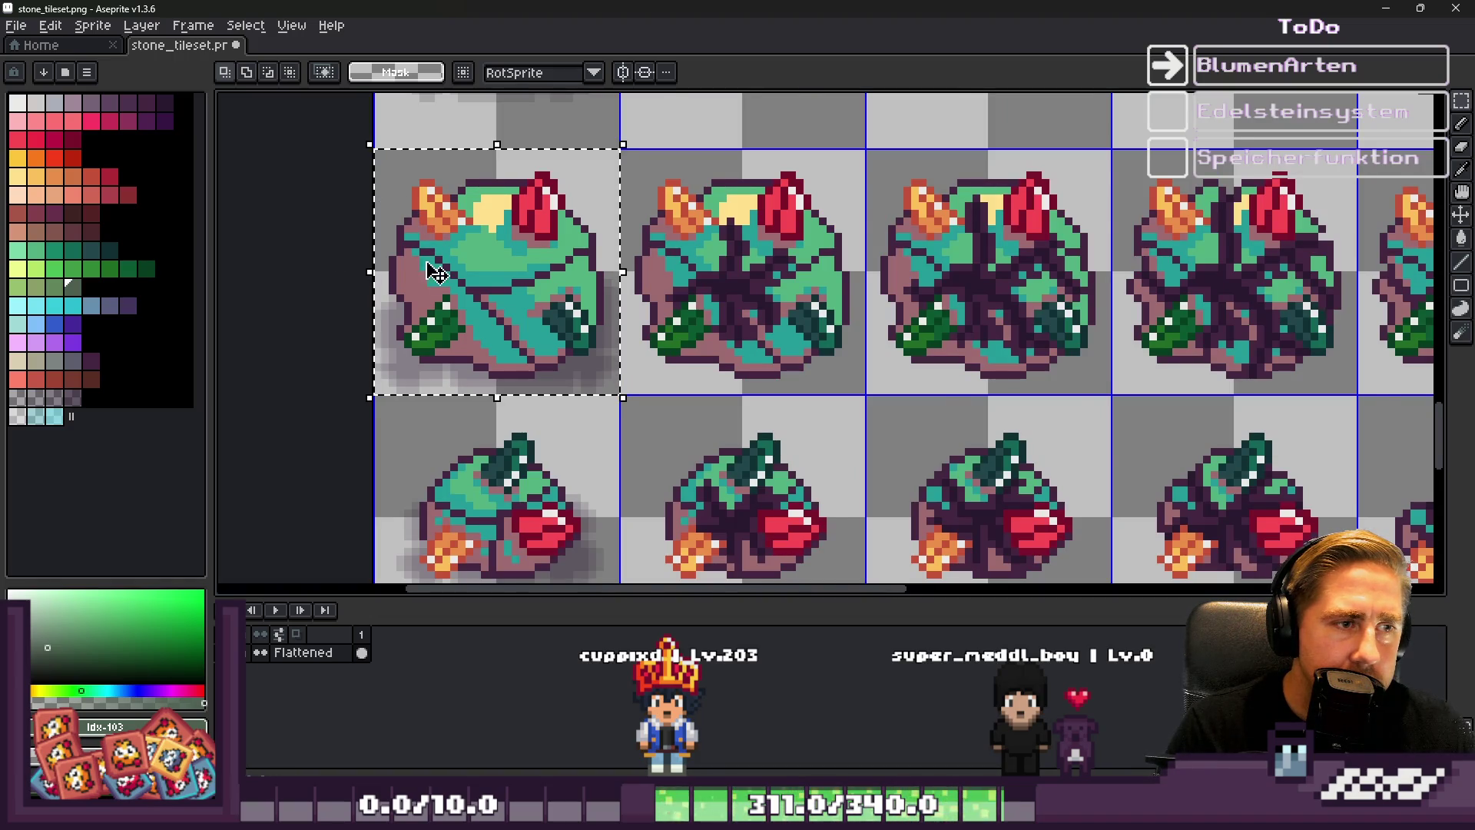
scroll(428, 264, up, 2)
scroll(471, 313, down, 3)
scroll(491, 538, up, 3)
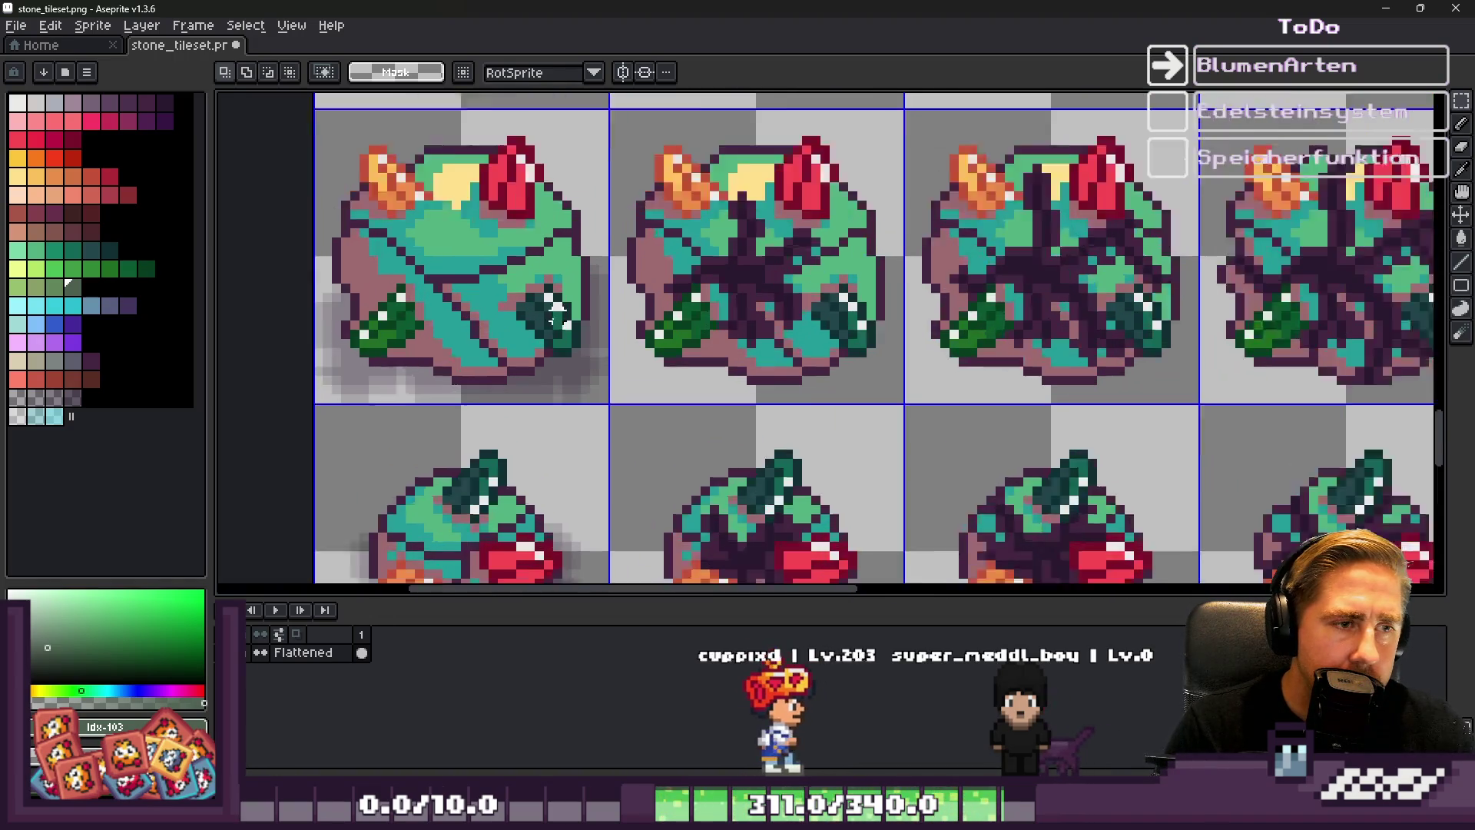
With a 4px Pencil, paint grey over the shadow columns along the tile edge.
key(b)
key(minus)
key(minus)
mouse_move(651, 225)
mouse_down()
mouse_move(627, 448)
mouse_move(655, 546)
mouse_up()
drag(614, 338, 620, 507)
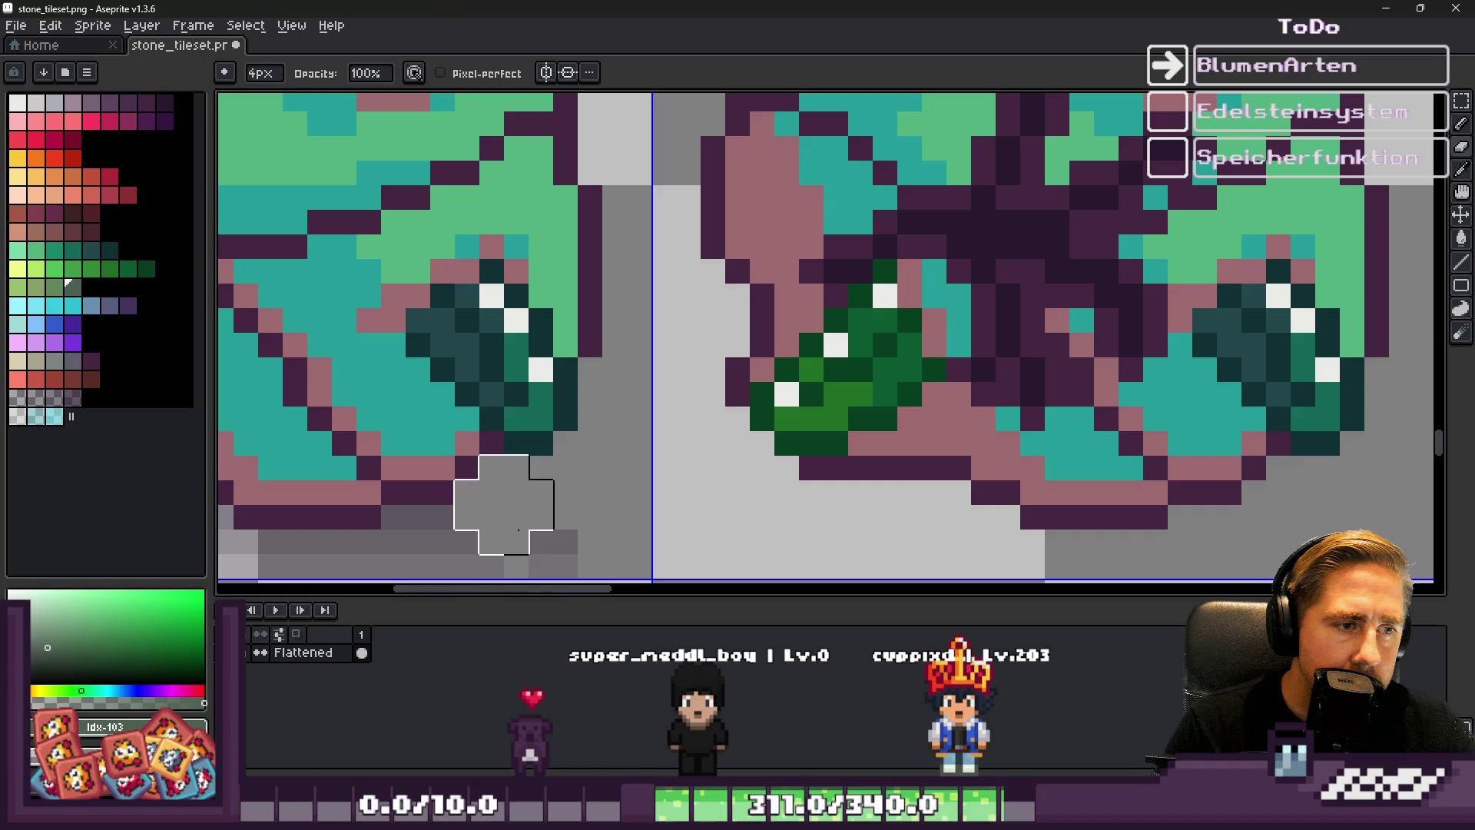
scroll(513, 526, down, 3)
scroll(513, 480, left, 5)
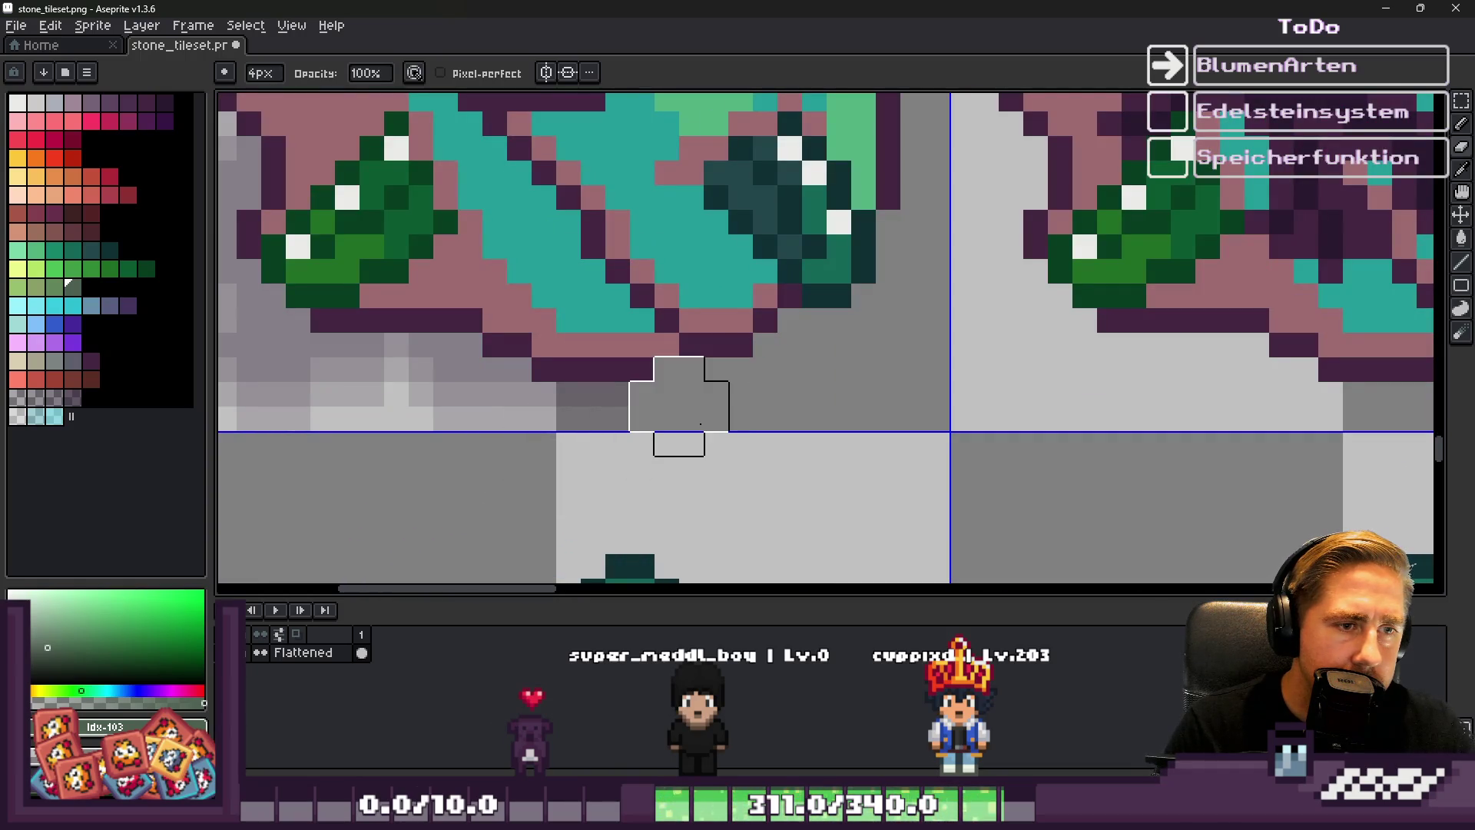
scroll(746, 435, up, 3)
With a 2px brush, cover the remaining stray shadow pixels near the sprite edge and gems.
key(minus)
key(minus)
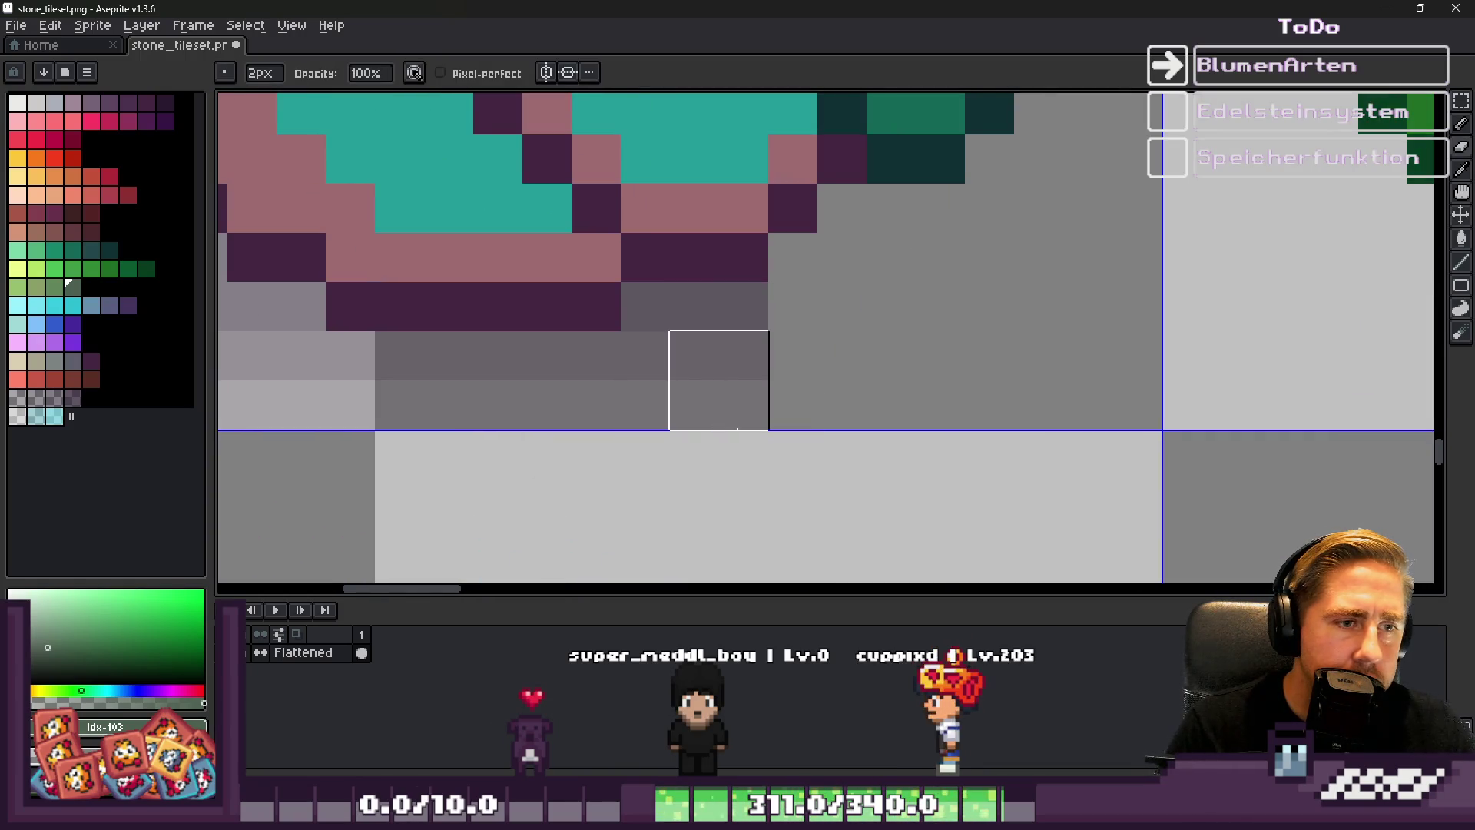
scroll(888, 385, down, 3)
scroll(889, 385, up, 3)
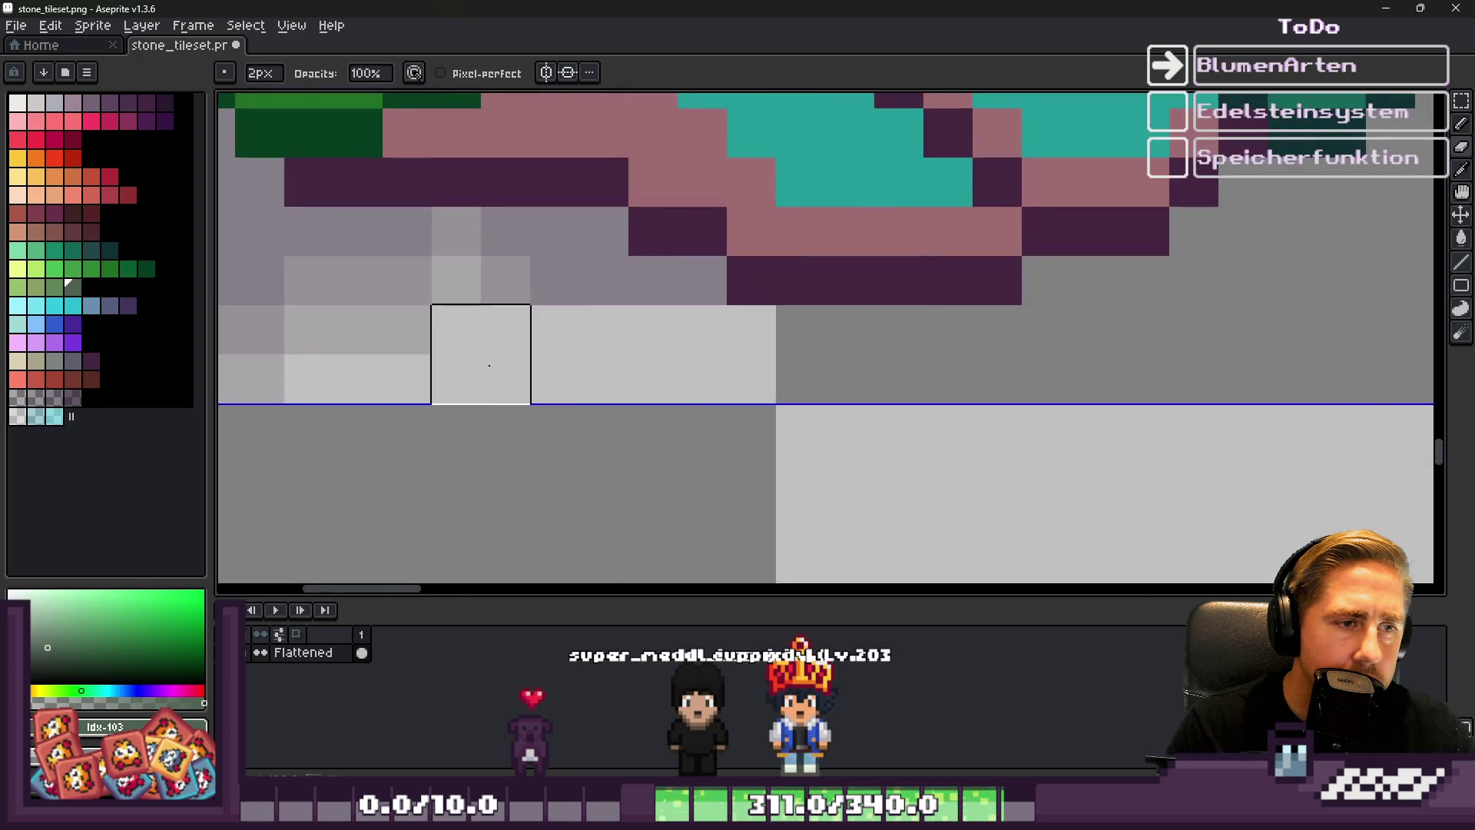
scroll(888, 415, down, 3)
scroll(857, 399, up, 3)
scroll(728, 458, down, 3)
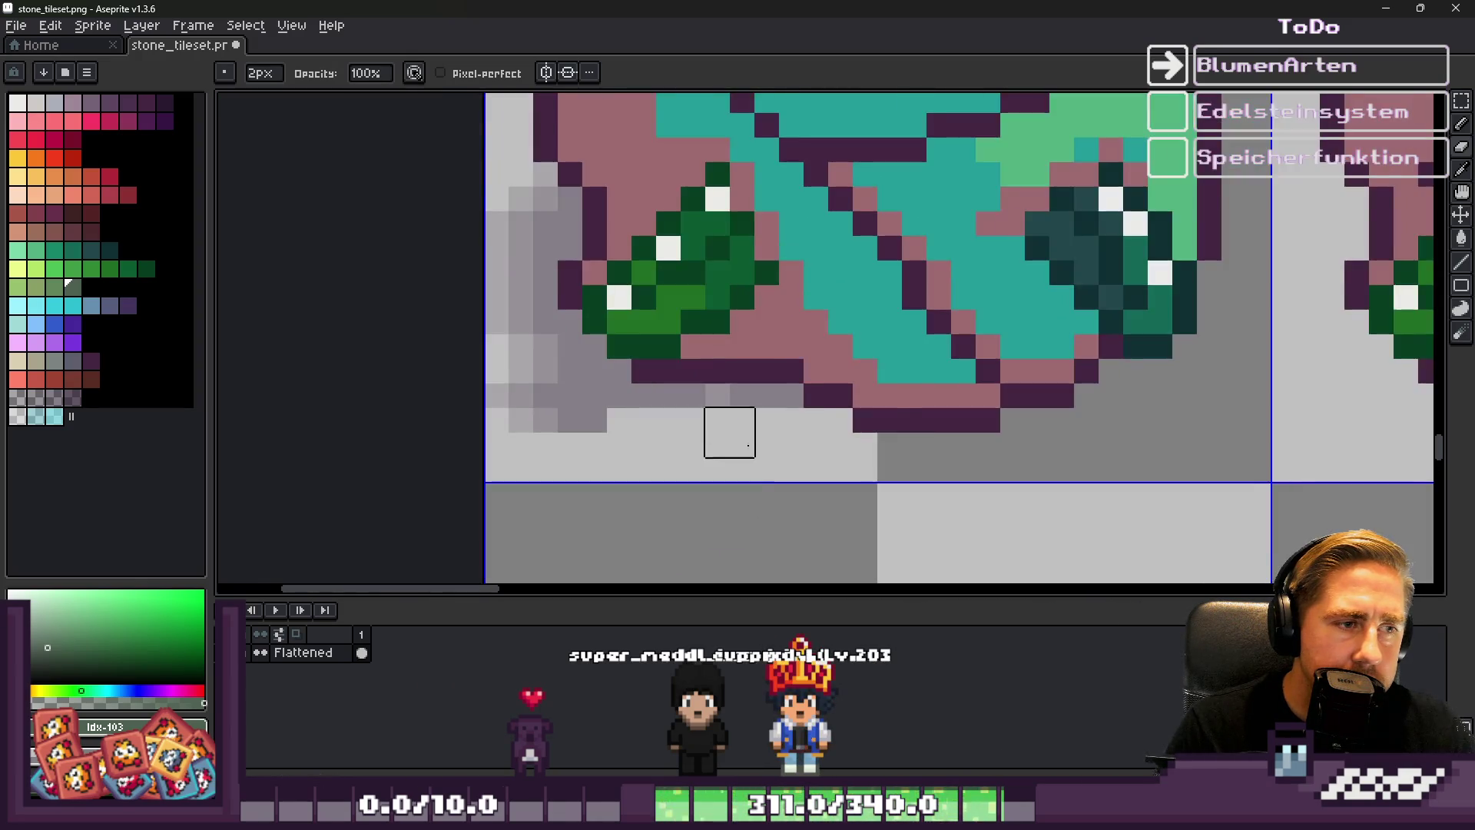
scroll(781, 419, up, 3)
scroll(599, 484, down, 3)
scroll(537, 435, up, 3)
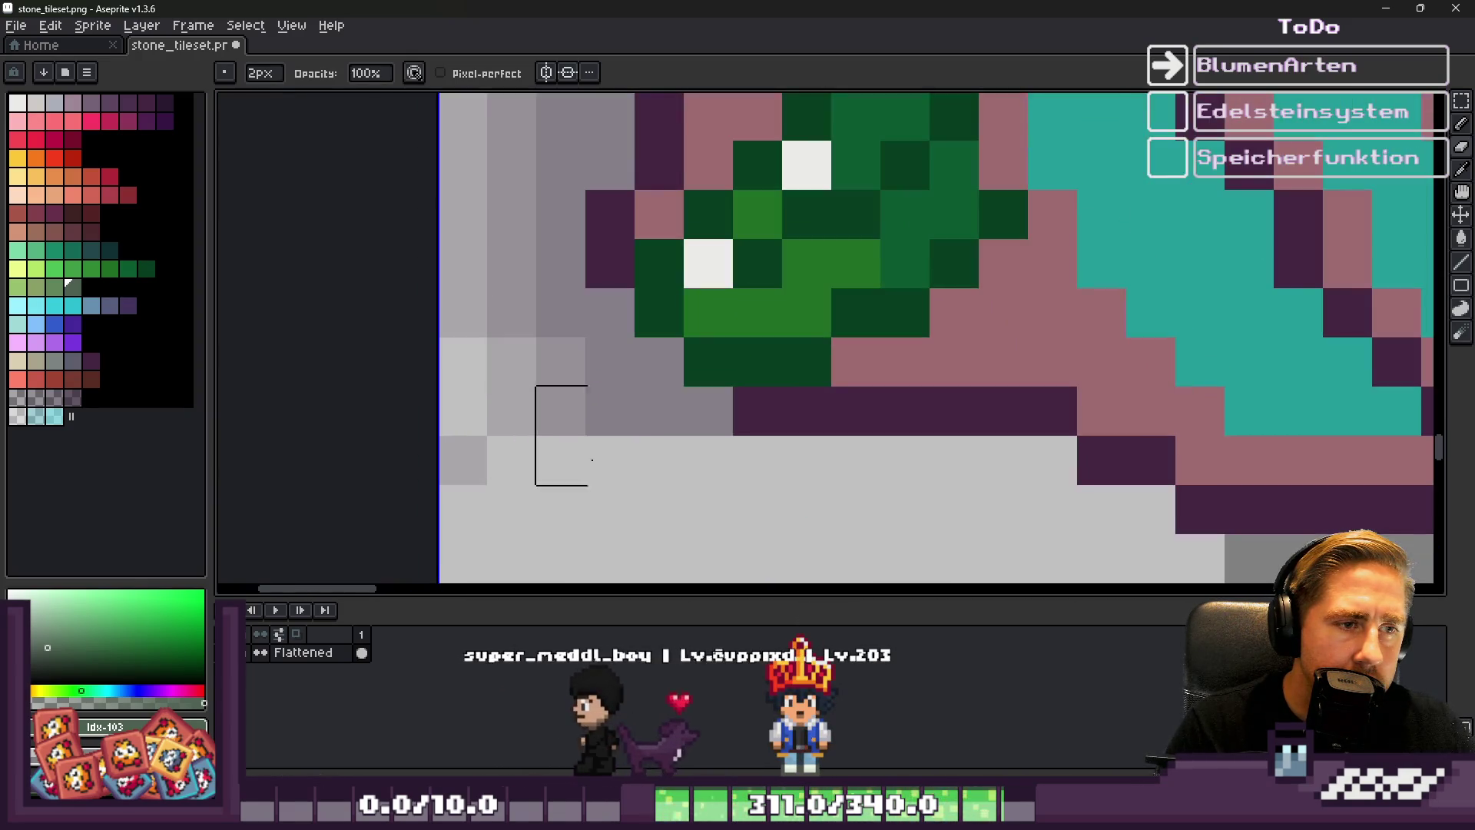
scroll(339, 434, down, 3)
scroll(716, 401, up, 3)
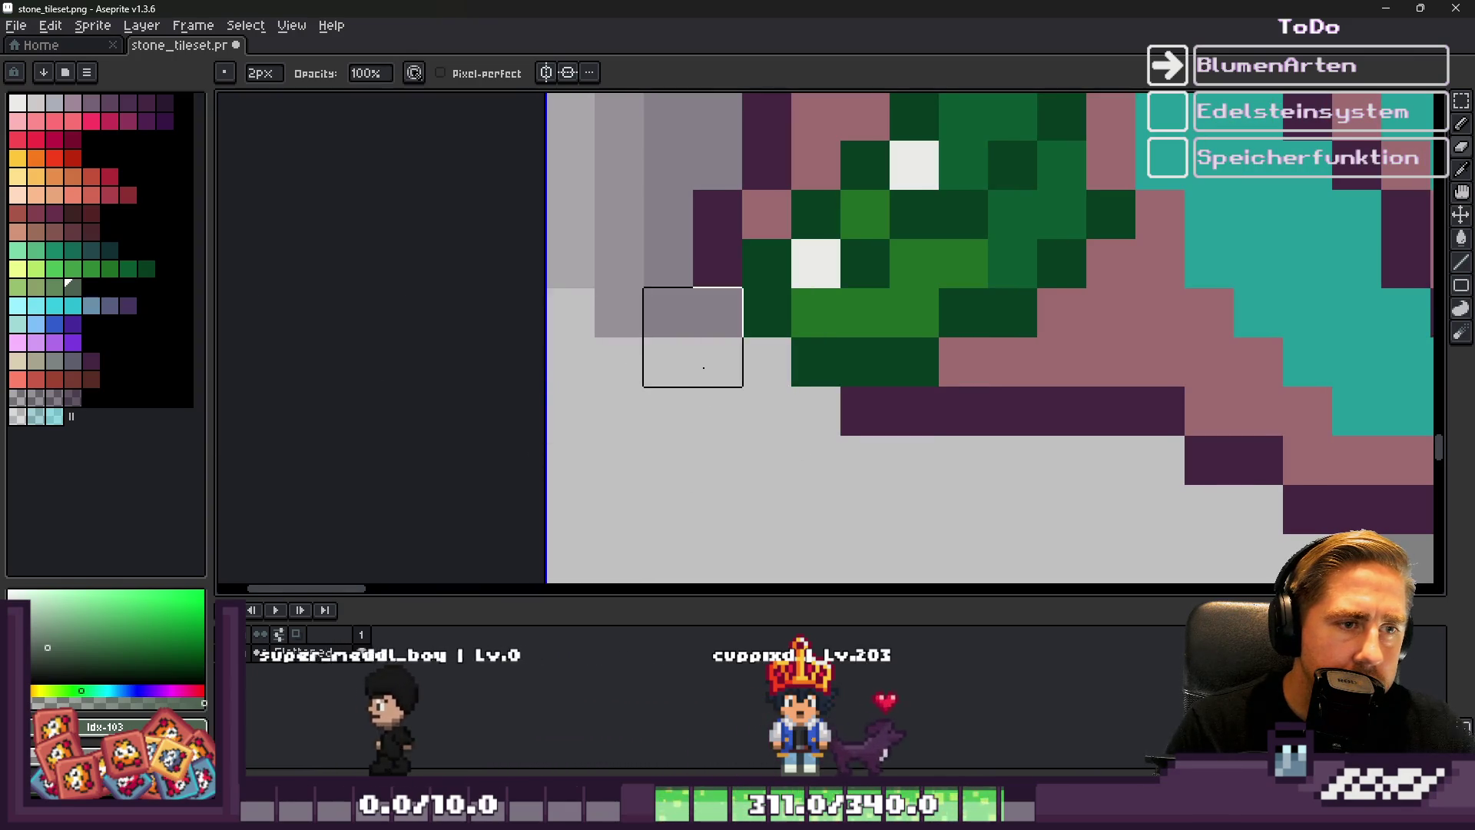
scroll(669, 549, down, 3)
scroll(642, 403, up, 3)
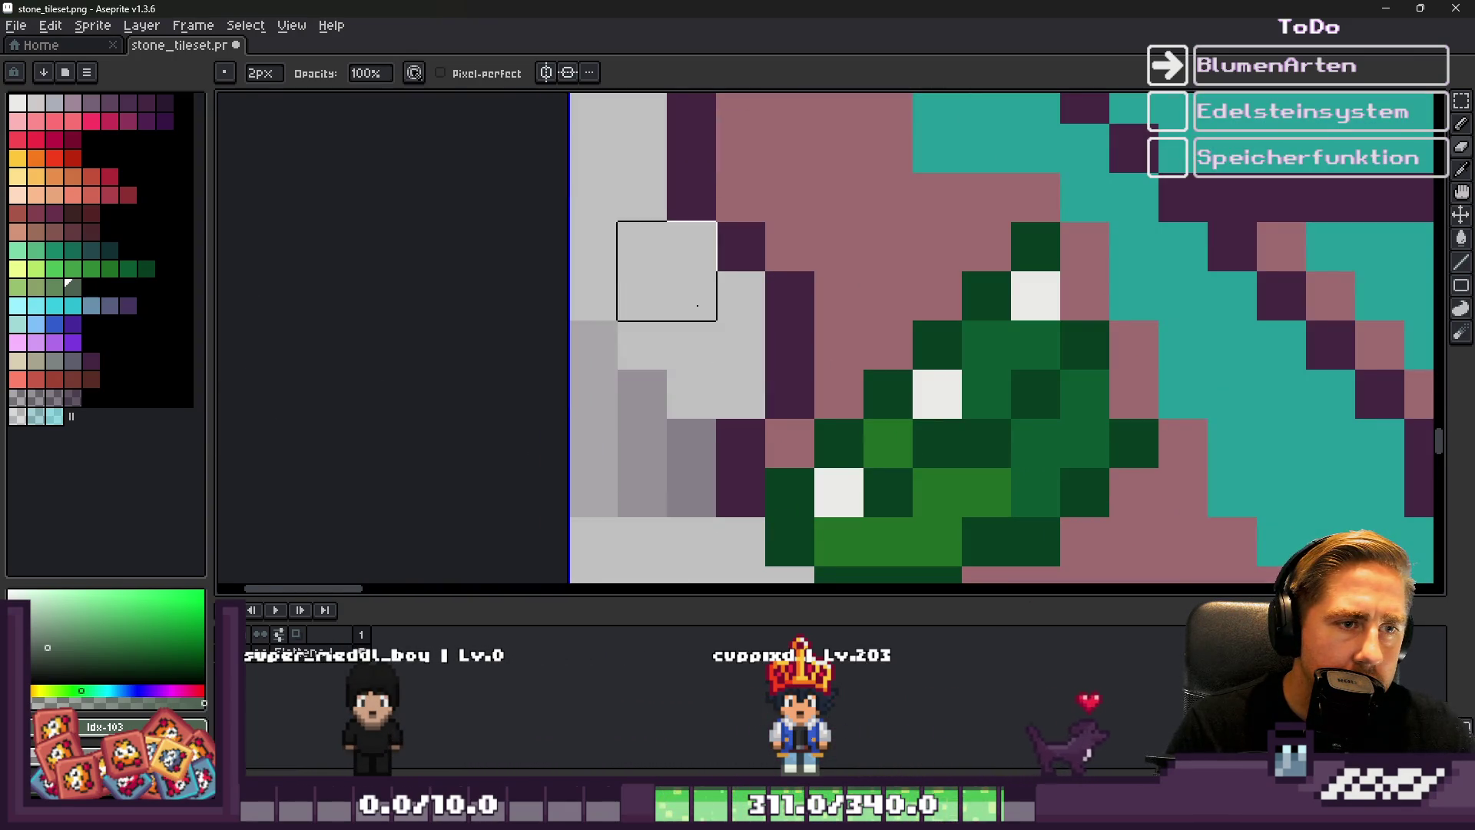
drag(697, 305, 680, 540)
scroll(659, 468, down, 5)
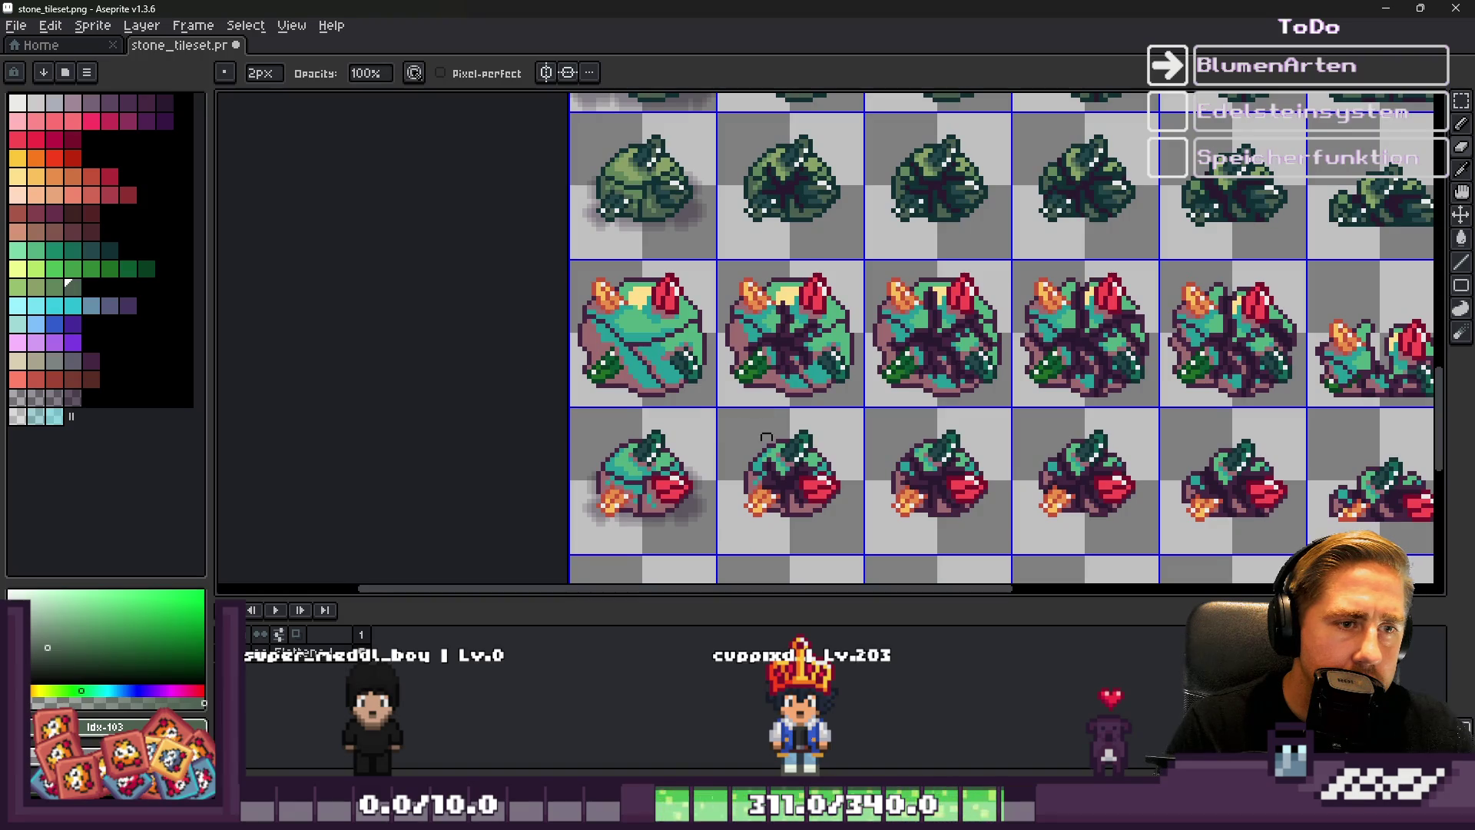
scroll(771, 416, up, 6)
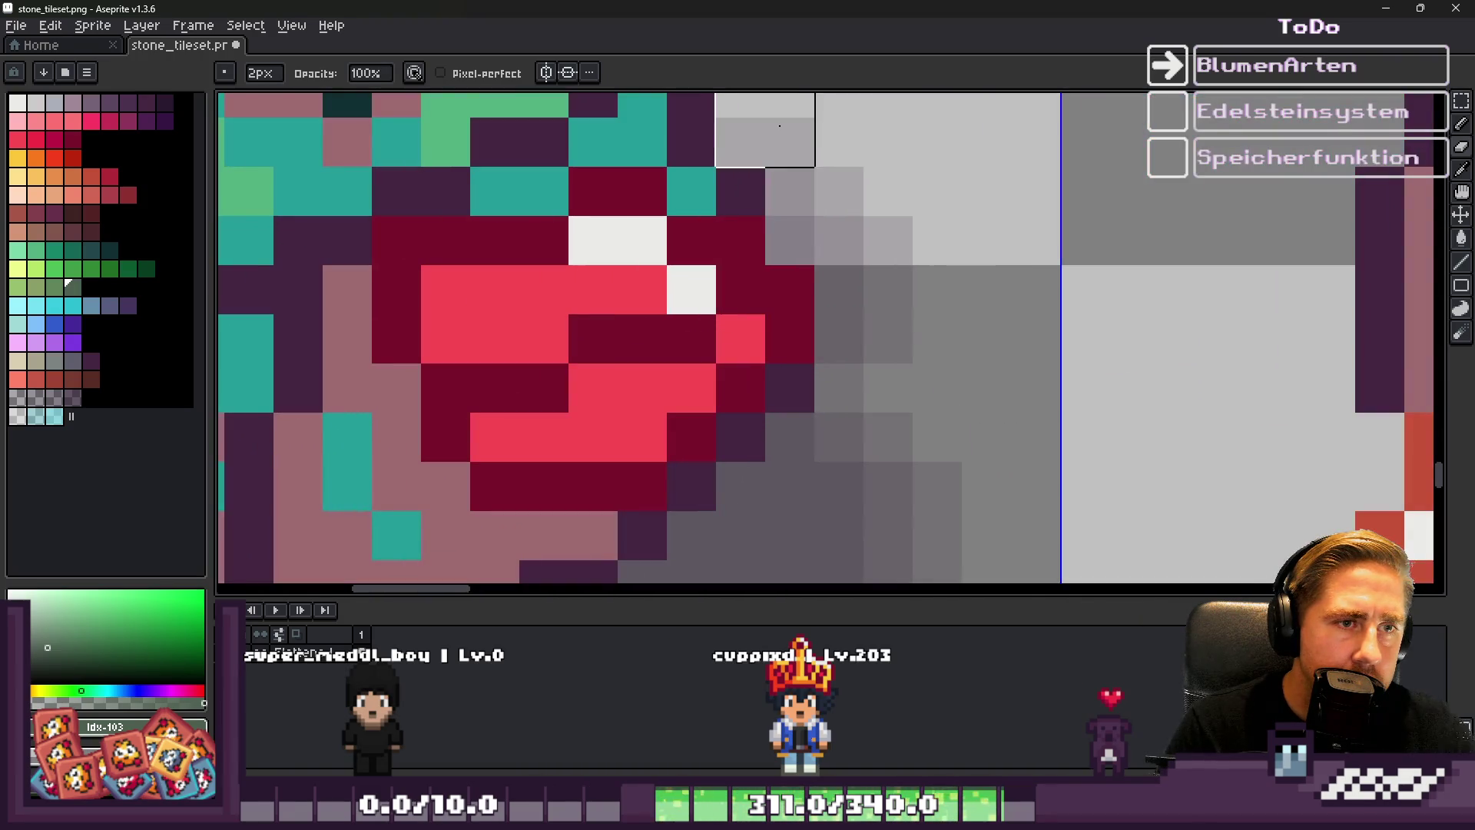
mouse_move(835, 208)
mouse_down()
mouse_move(883, 254)
mouse_move(883, 503)
mouse_move(884, 353)
mouse_up()
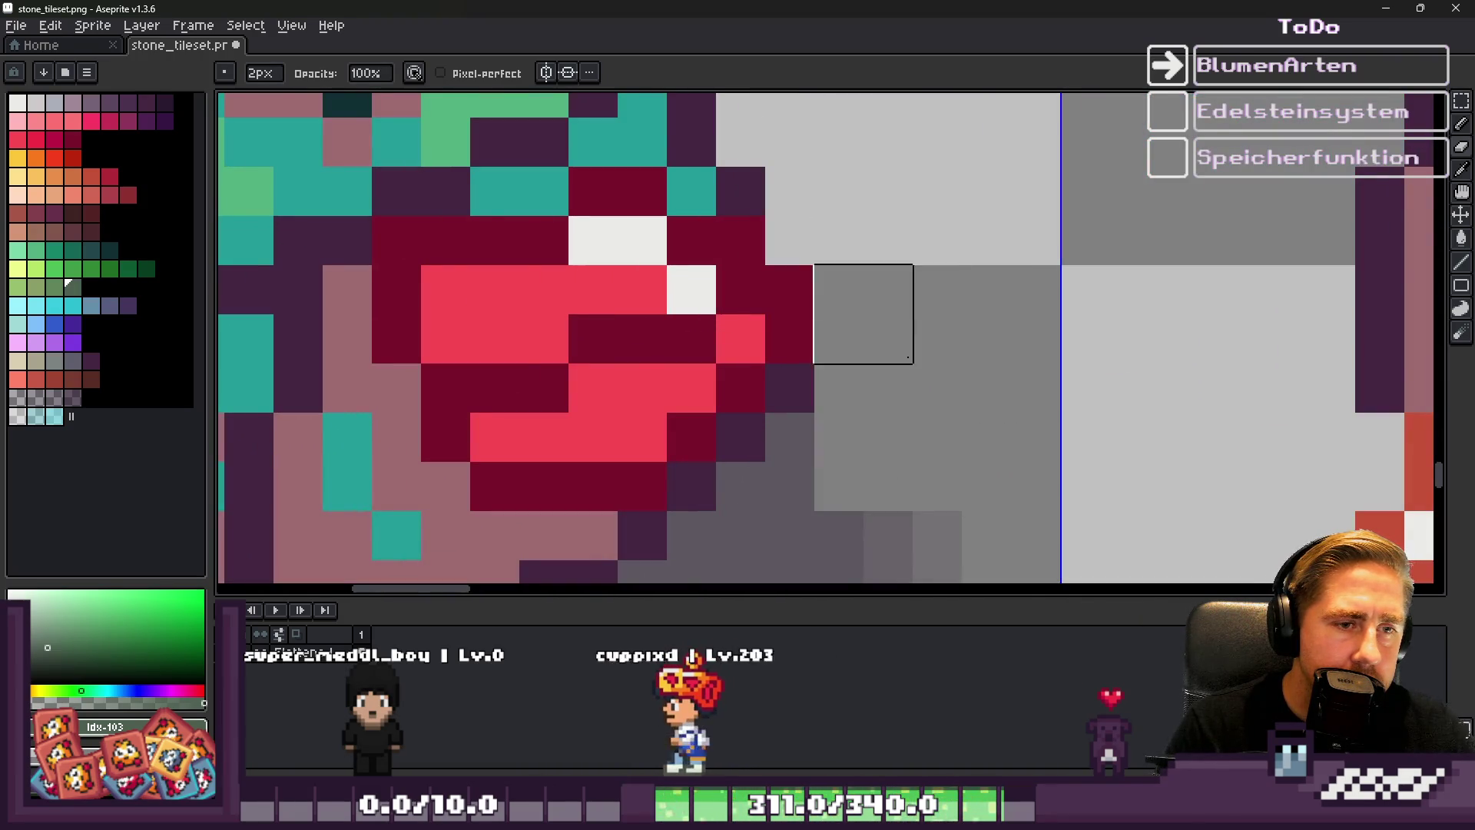
scroll(882, 462, down, 3)
drag(889, 437, 889, 396)
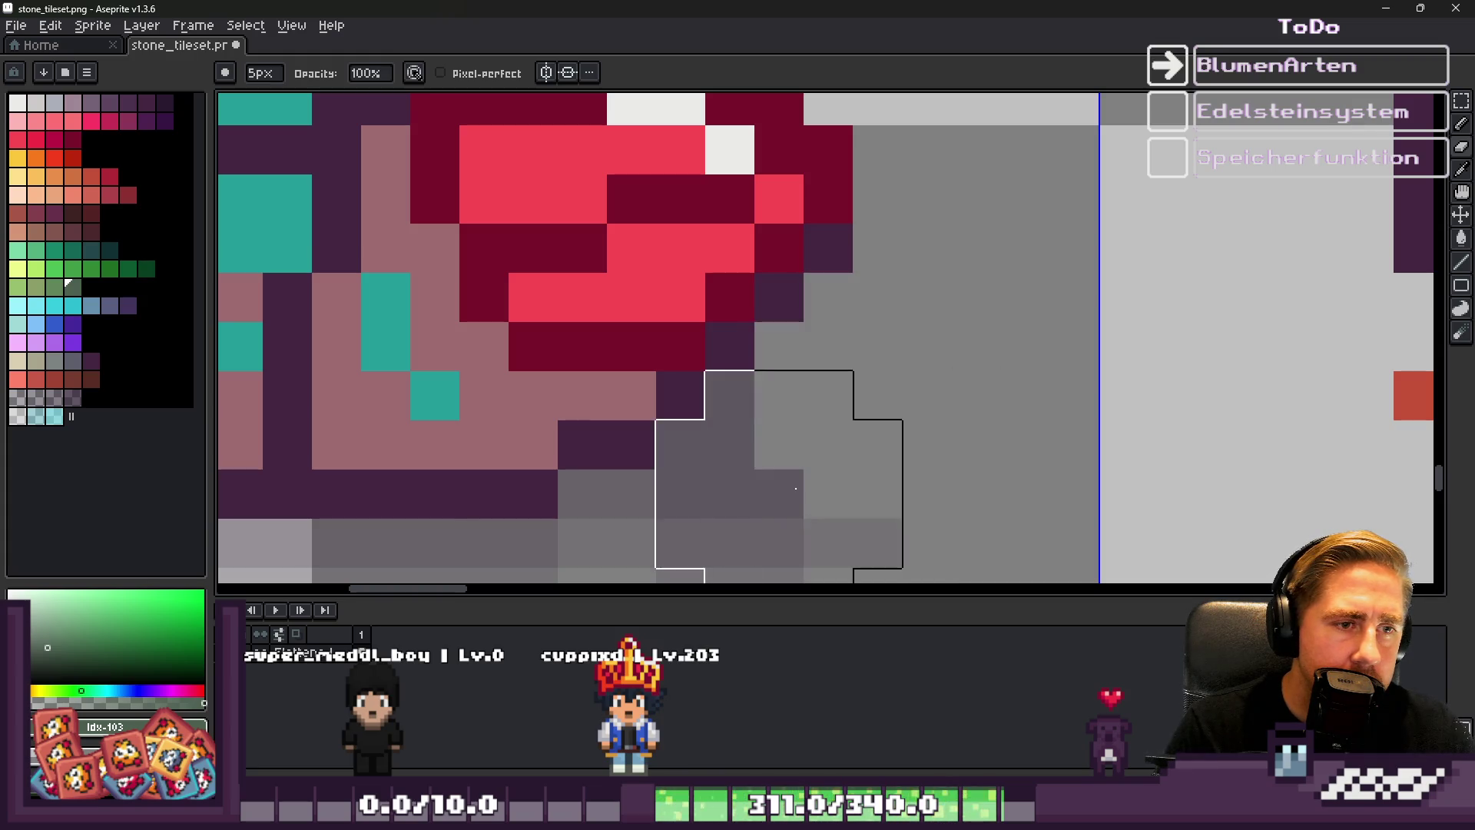
scroll(797, 488, down, 3)
scroll(791, 418, up, 2)
mouse_move(645, 467)
mouse_down()
mouse_move(346, 461)
mouse_move(421, 422)
mouse_up()
scroll(753, 444, down, 2)
scroll(548, 461, up, 2)
mouse_move(547, 461)
mouse_down()
mouse_move(767, 362)
mouse_move(675, 290)
mouse_move(690, 286)
mouse_up()
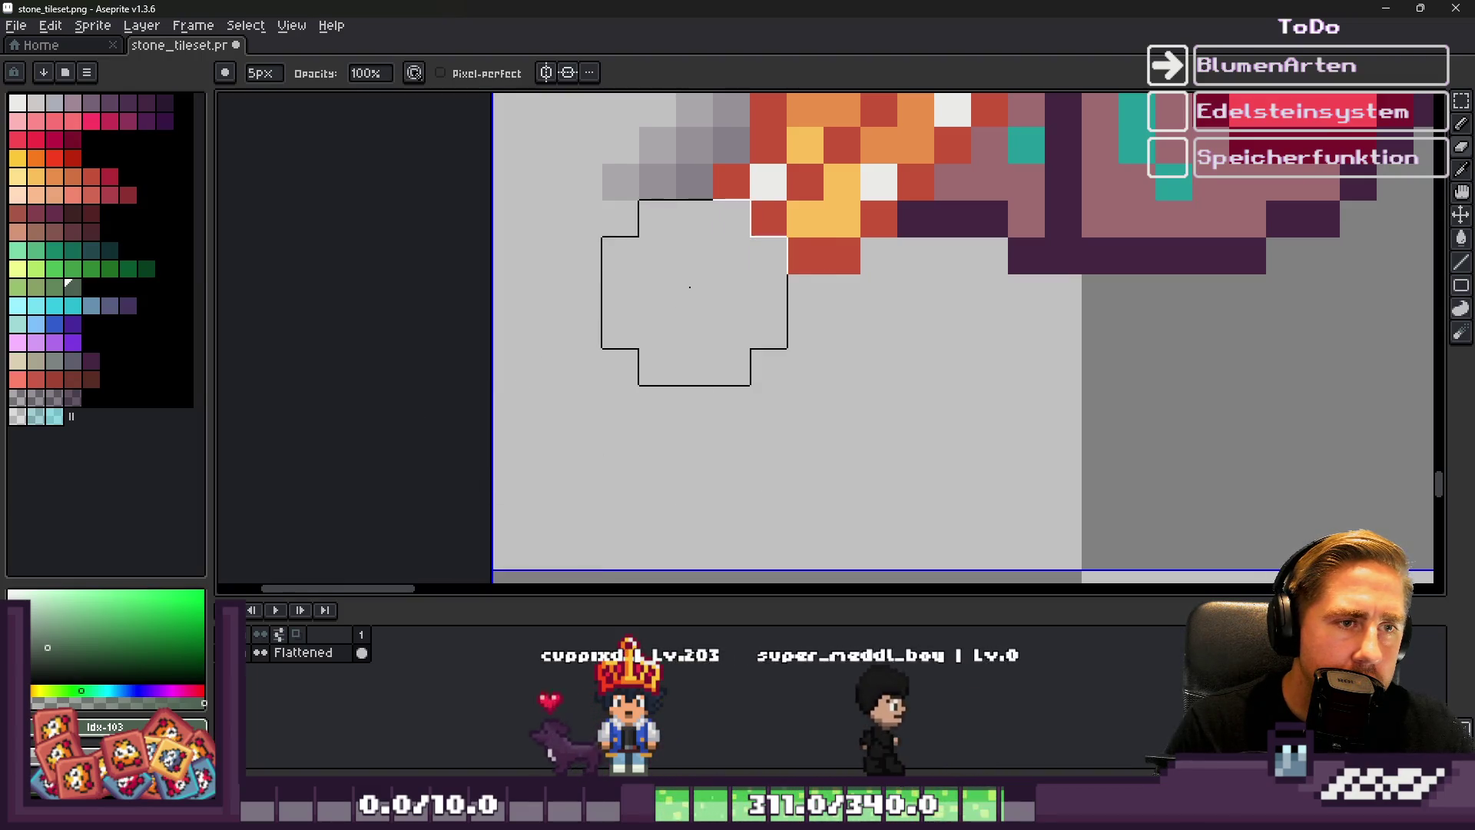
scroll(690, 287, down, 2)
scroll(629, 310, up, 2)
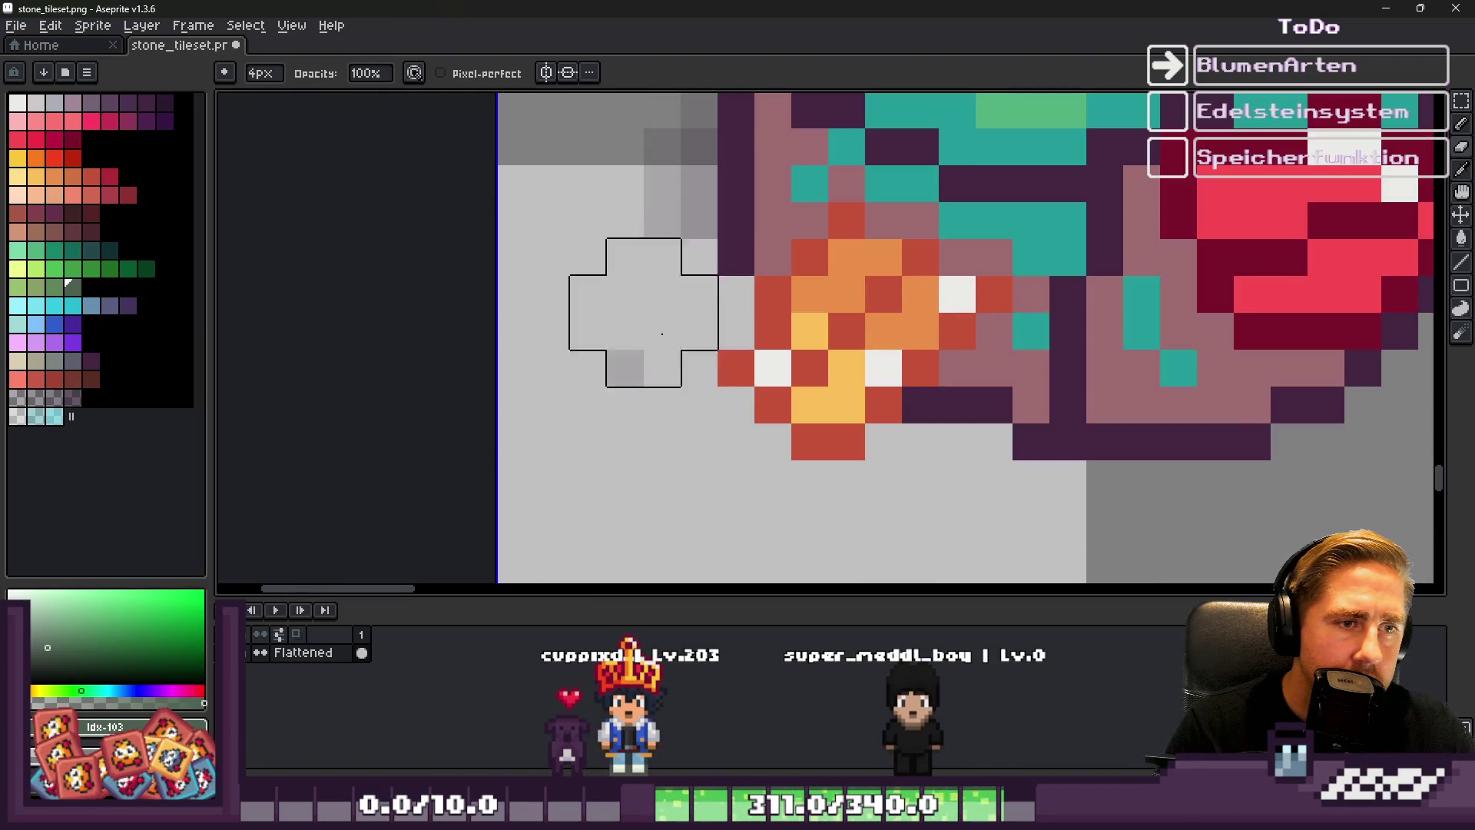
scroll(655, 227, down, 2)
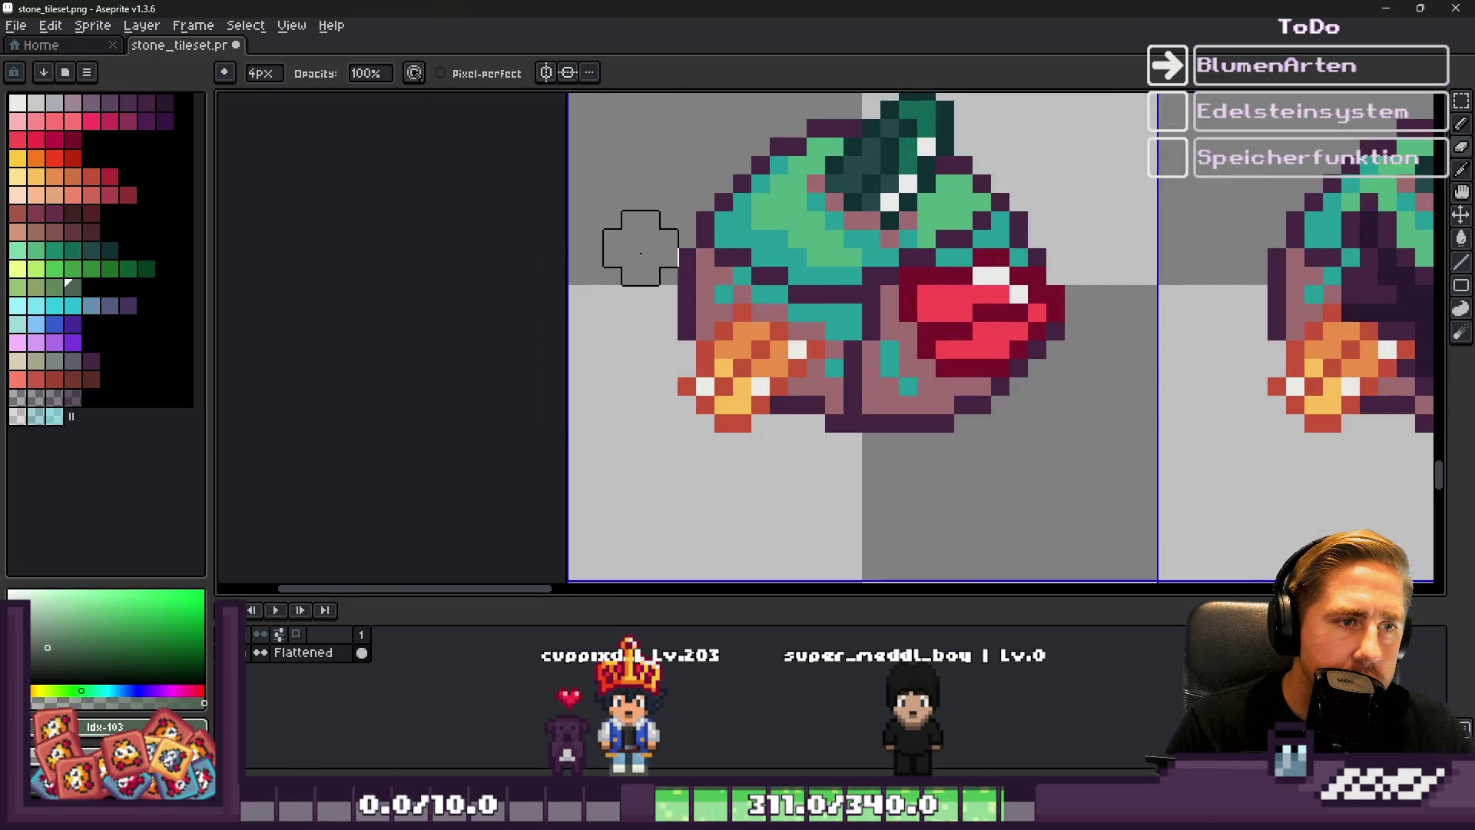
scroll(640, 253, down, 4)
key(m)
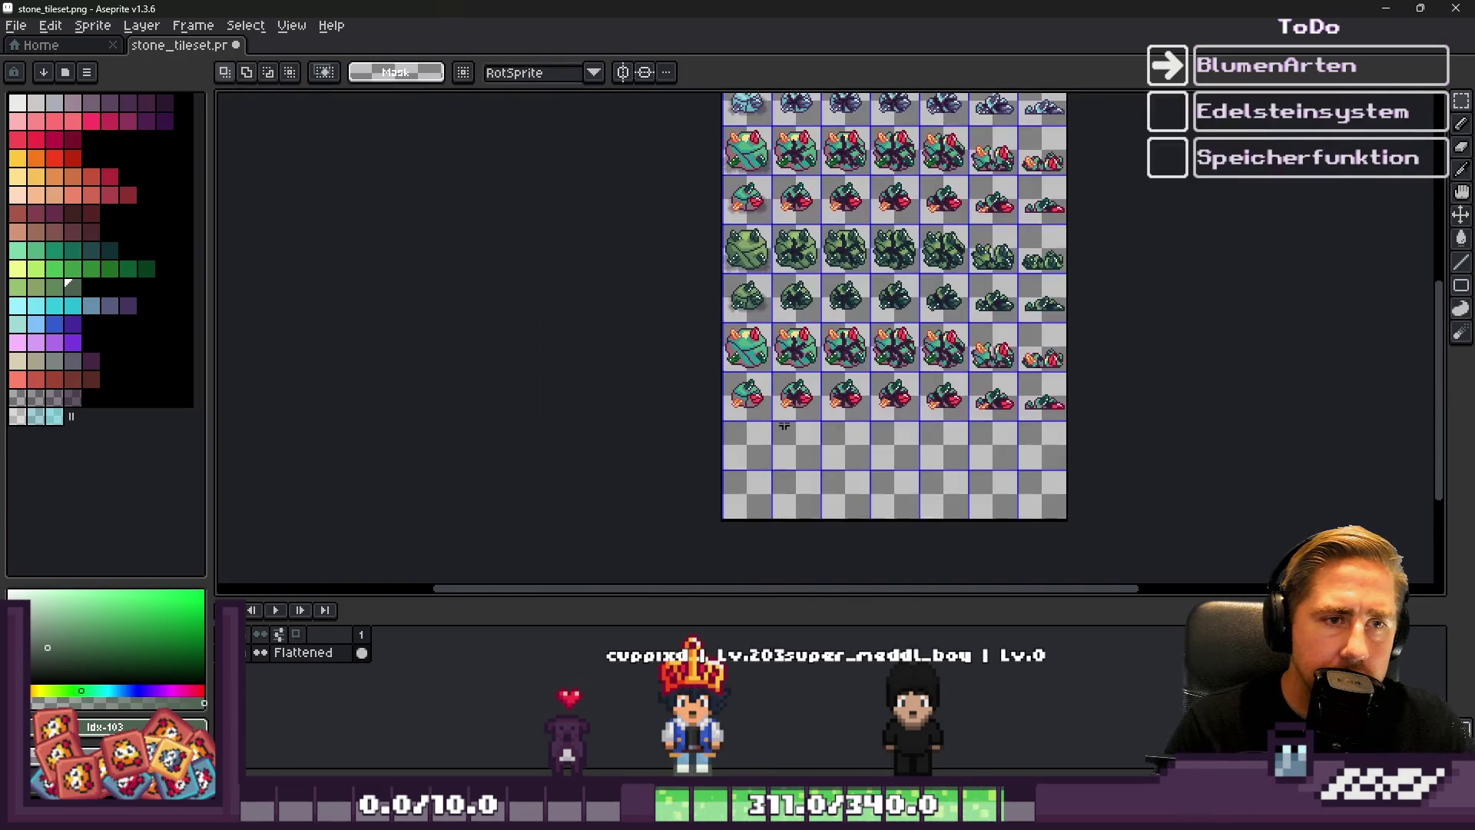
scroll(596, 383, up, 4)
mouse_move(604, 368)
mouse_down()
mouse_move(1334, 313)
mouse_move(1234, 480)
mouse_up()
scroll(1153, 537, down, 3)
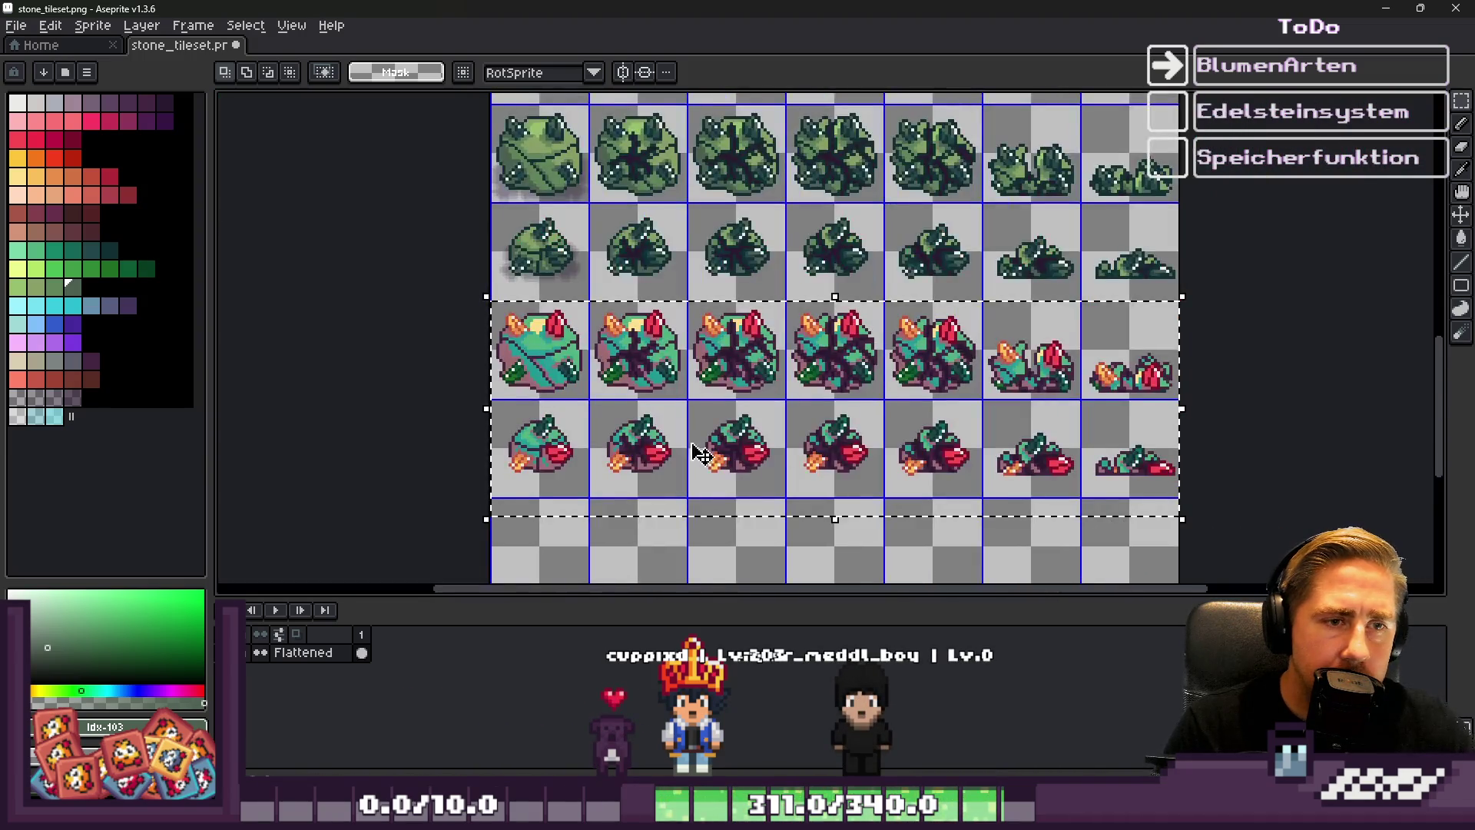
scroll(540, 338, up, 4)
click(246, 26)
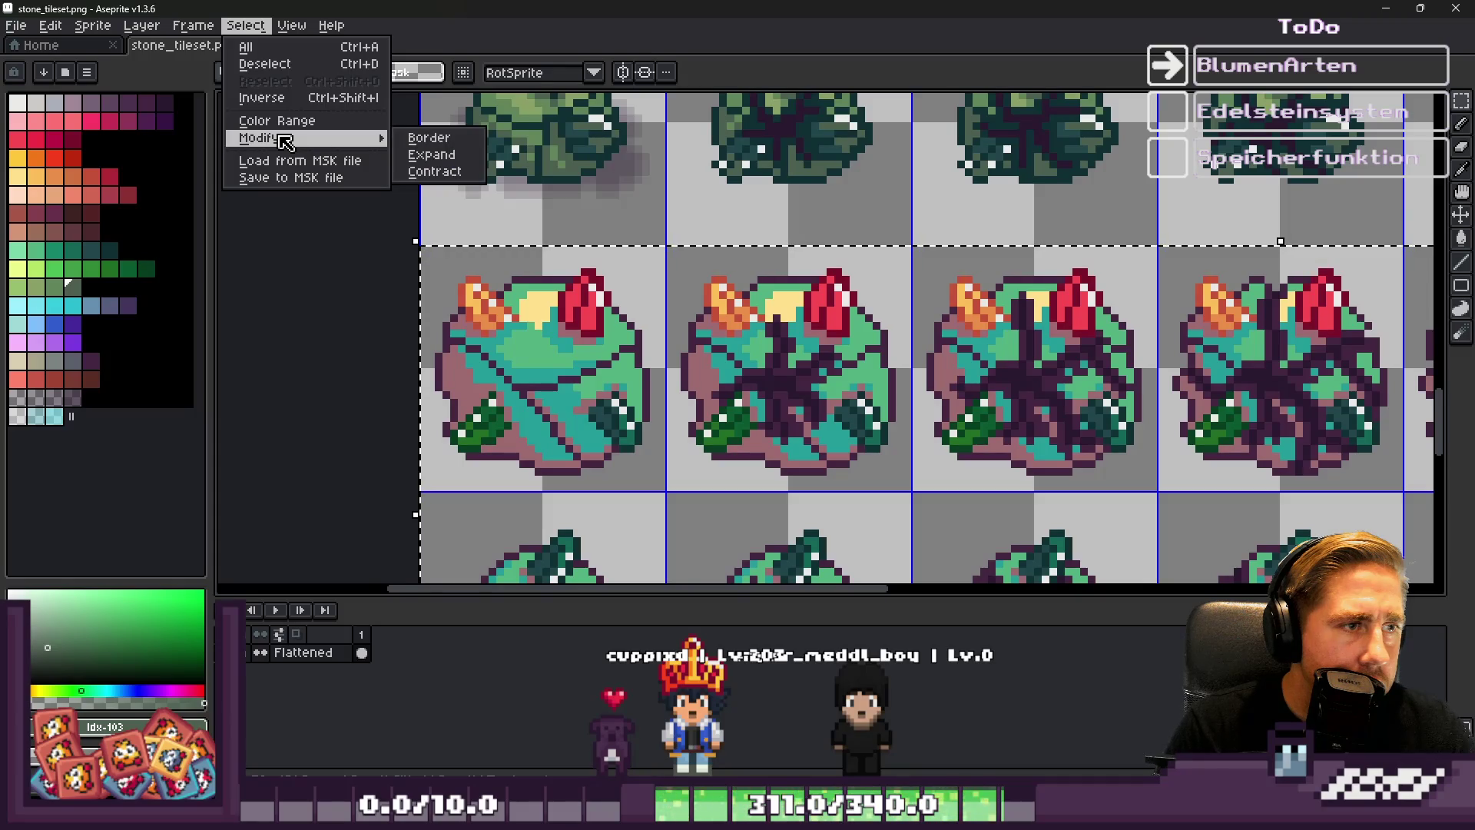
mouse_move(116, 34)
mouse_move(51, 26)
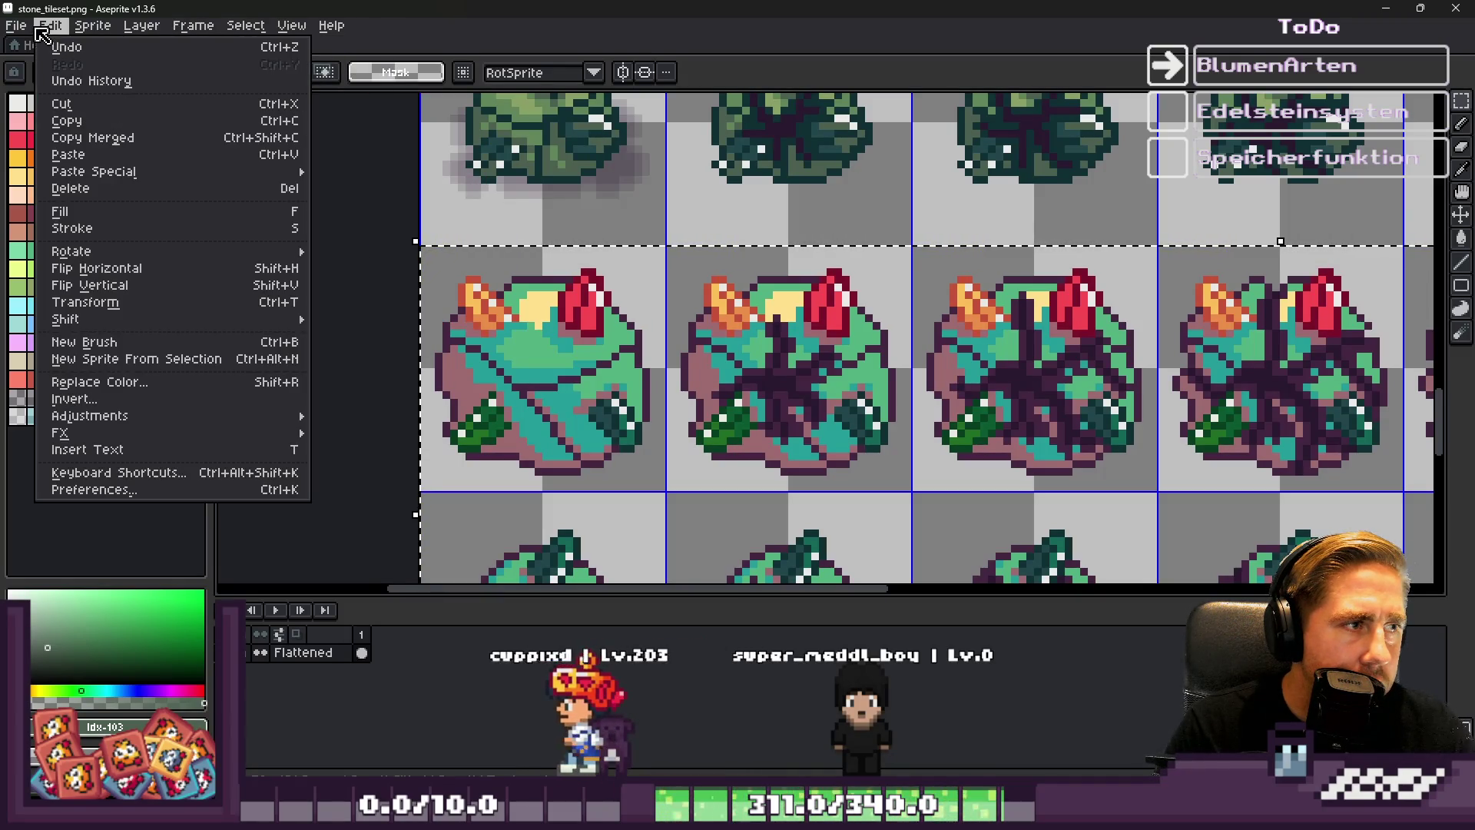
click(114, 400)
drag(681, 338, 245, 236)
scroll(700, 259, down, 6)
scroll(701, 258, up, 3)
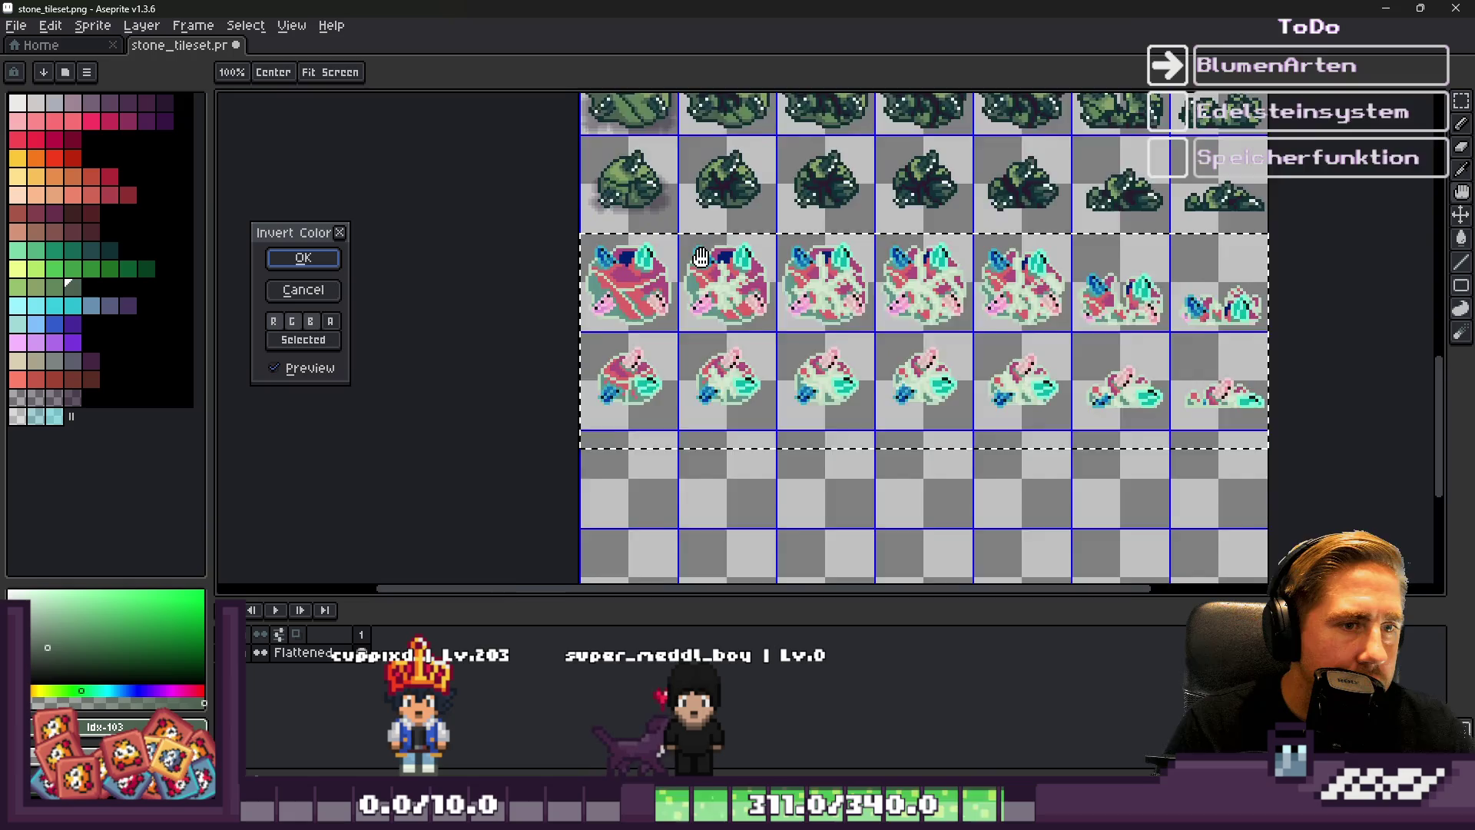
scroll(701, 259, up, 1)
click(313, 323)
click(314, 324)
click(298, 323)
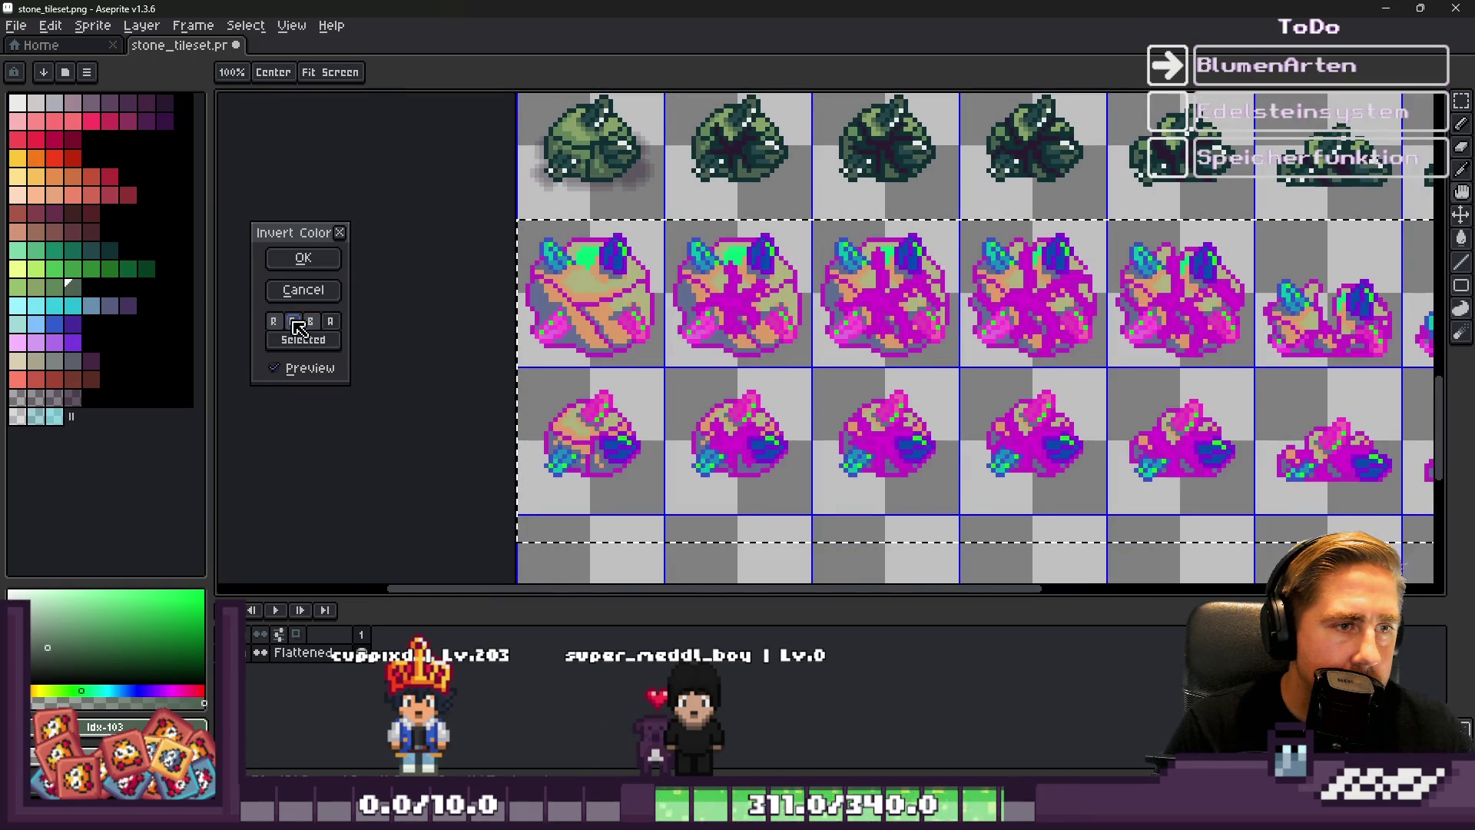
click(297, 323)
click(273, 323)
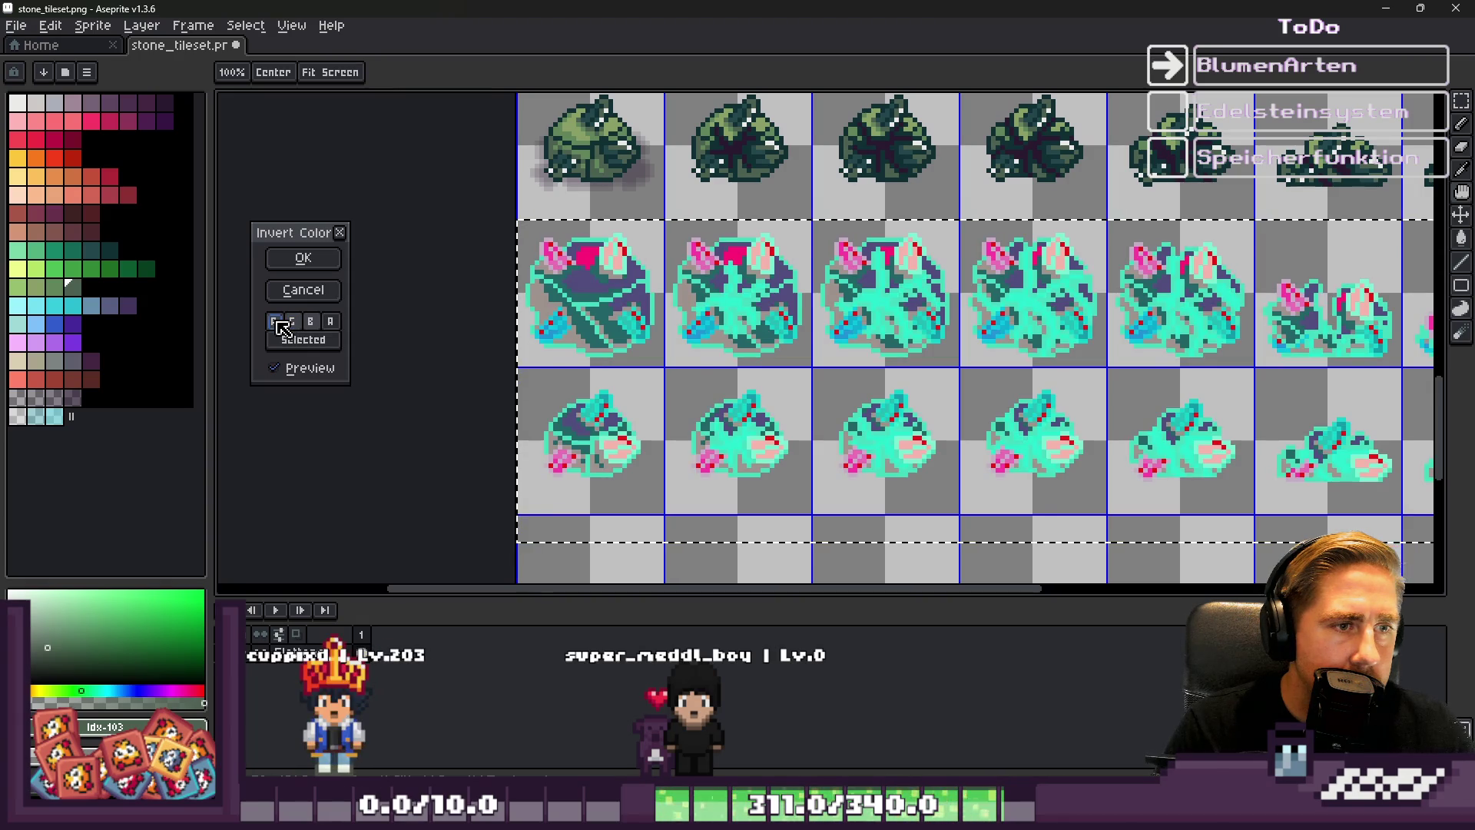
click(292, 323)
click(294, 322)
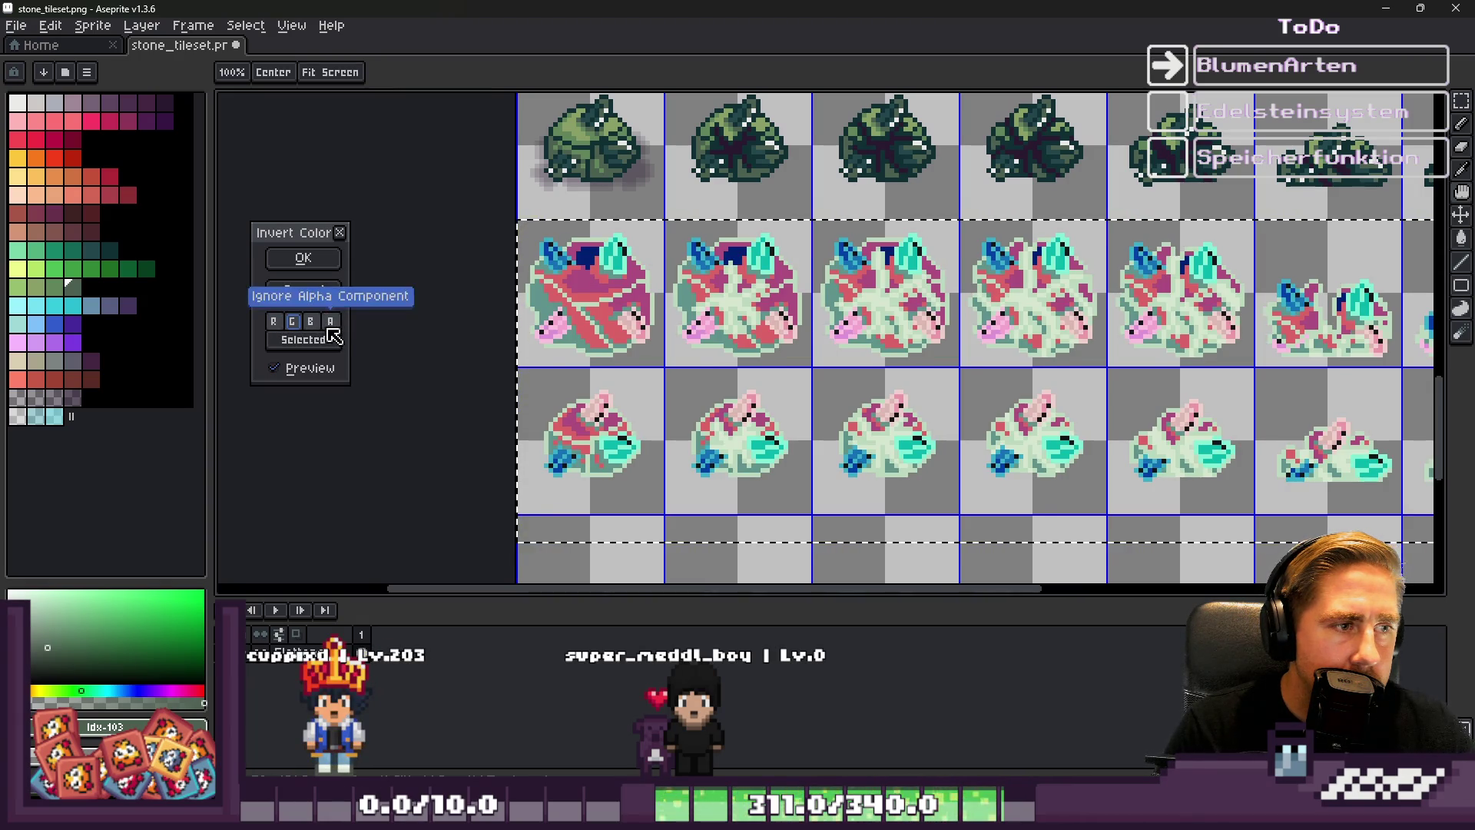
click(331, 322)
click(332, 324)
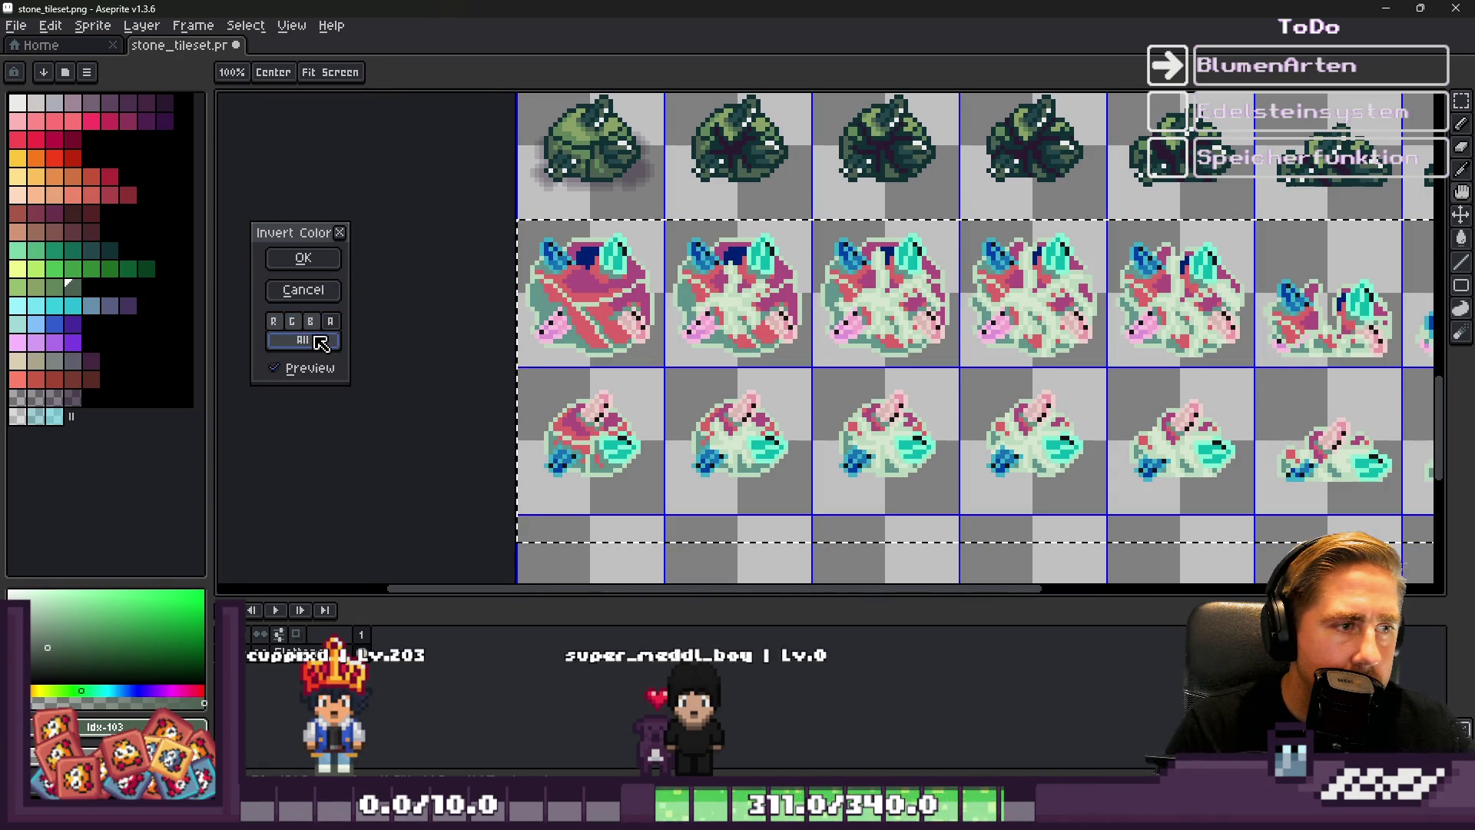
click(312, 324)
click(312, 324)
click(329, 325)
click(329, 325)
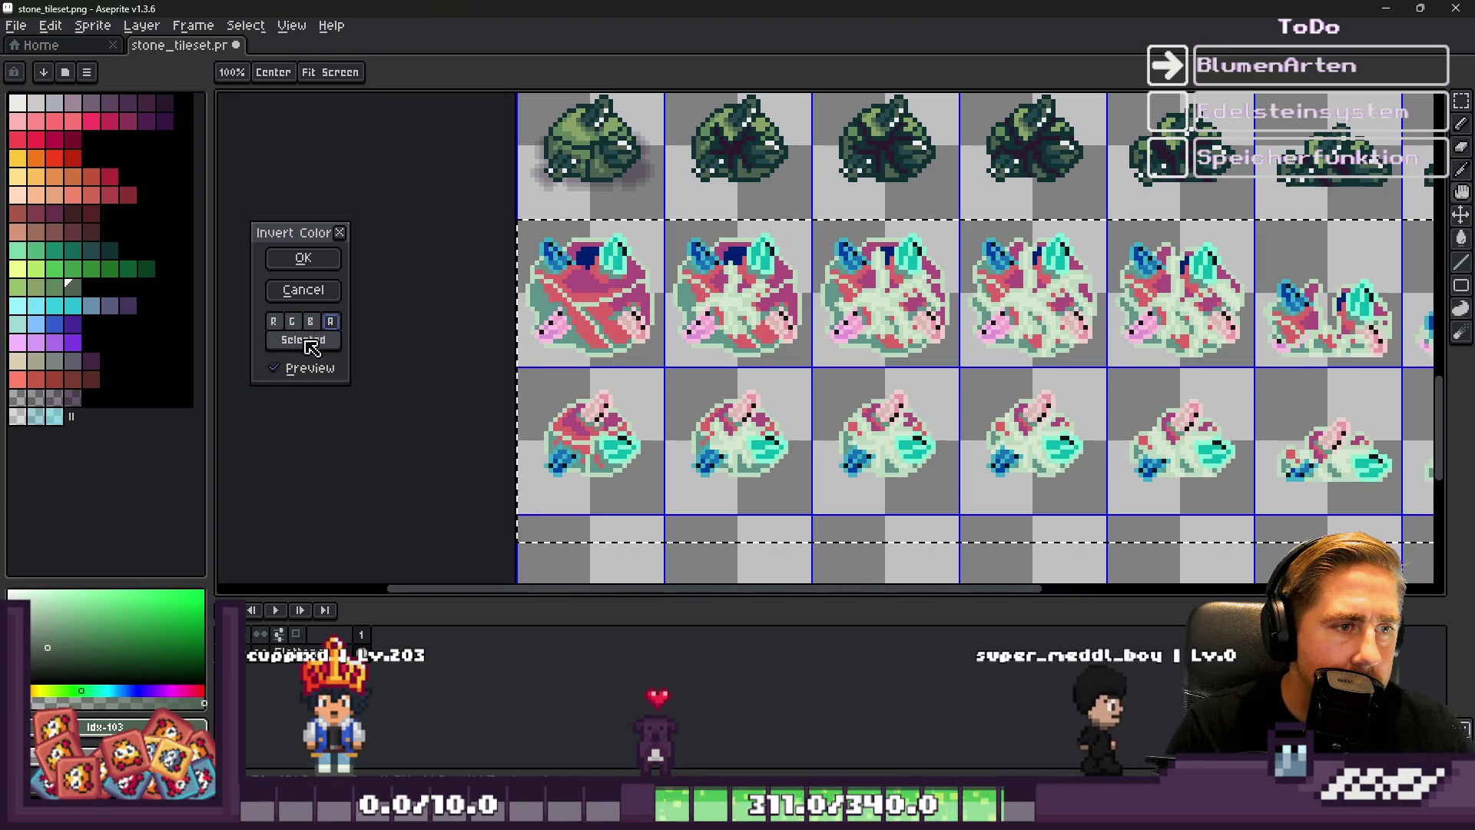
click(281, 370)
click(281, 371)
click(281, 370)
click(282, 370)
click(282, 370)
click(282, 371)
click(282, 370)
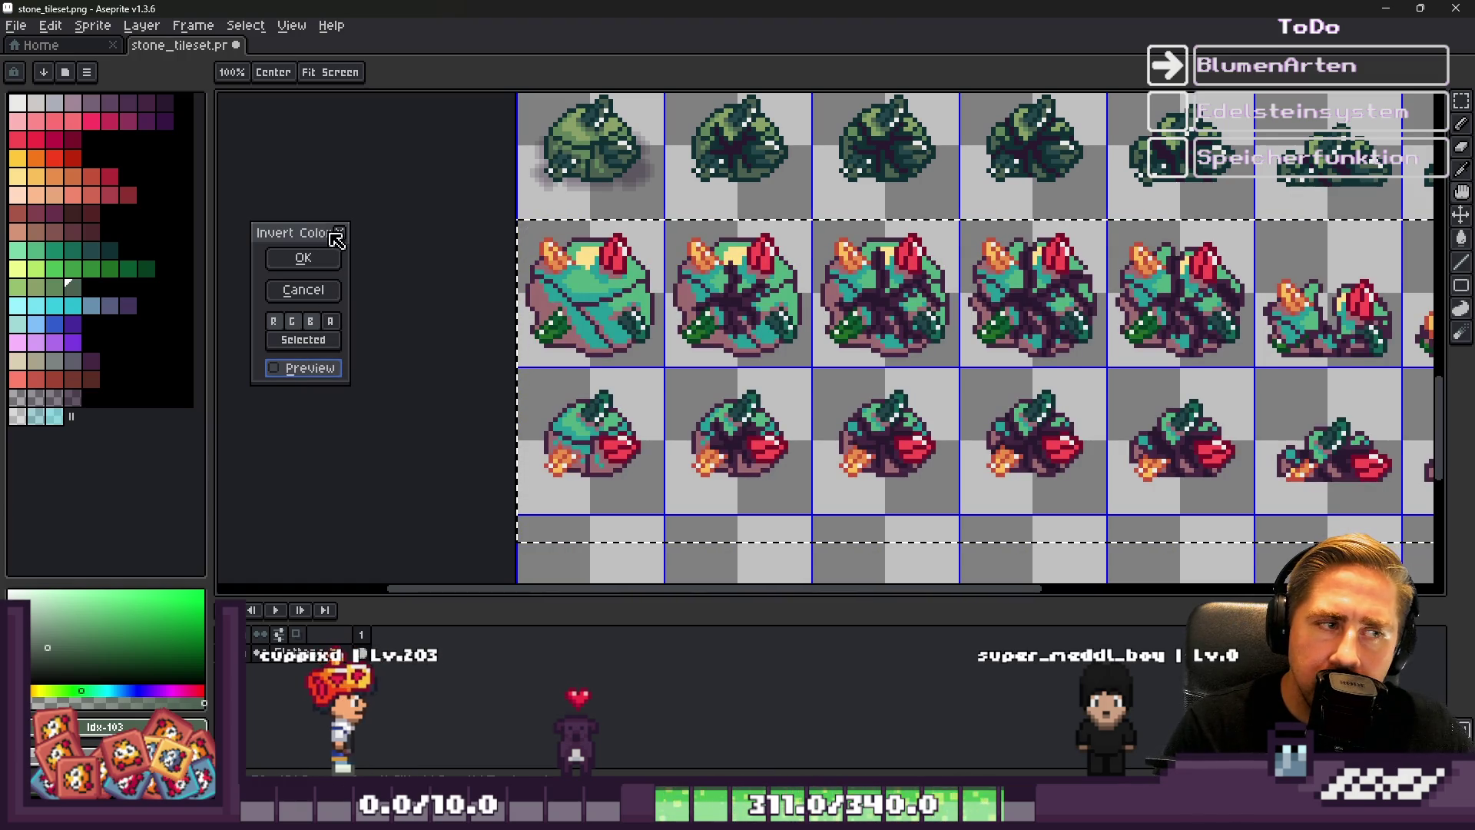
click(274, 373)
click(274, 373)
click(343, 235)
scroll(572, 296, up, 3)
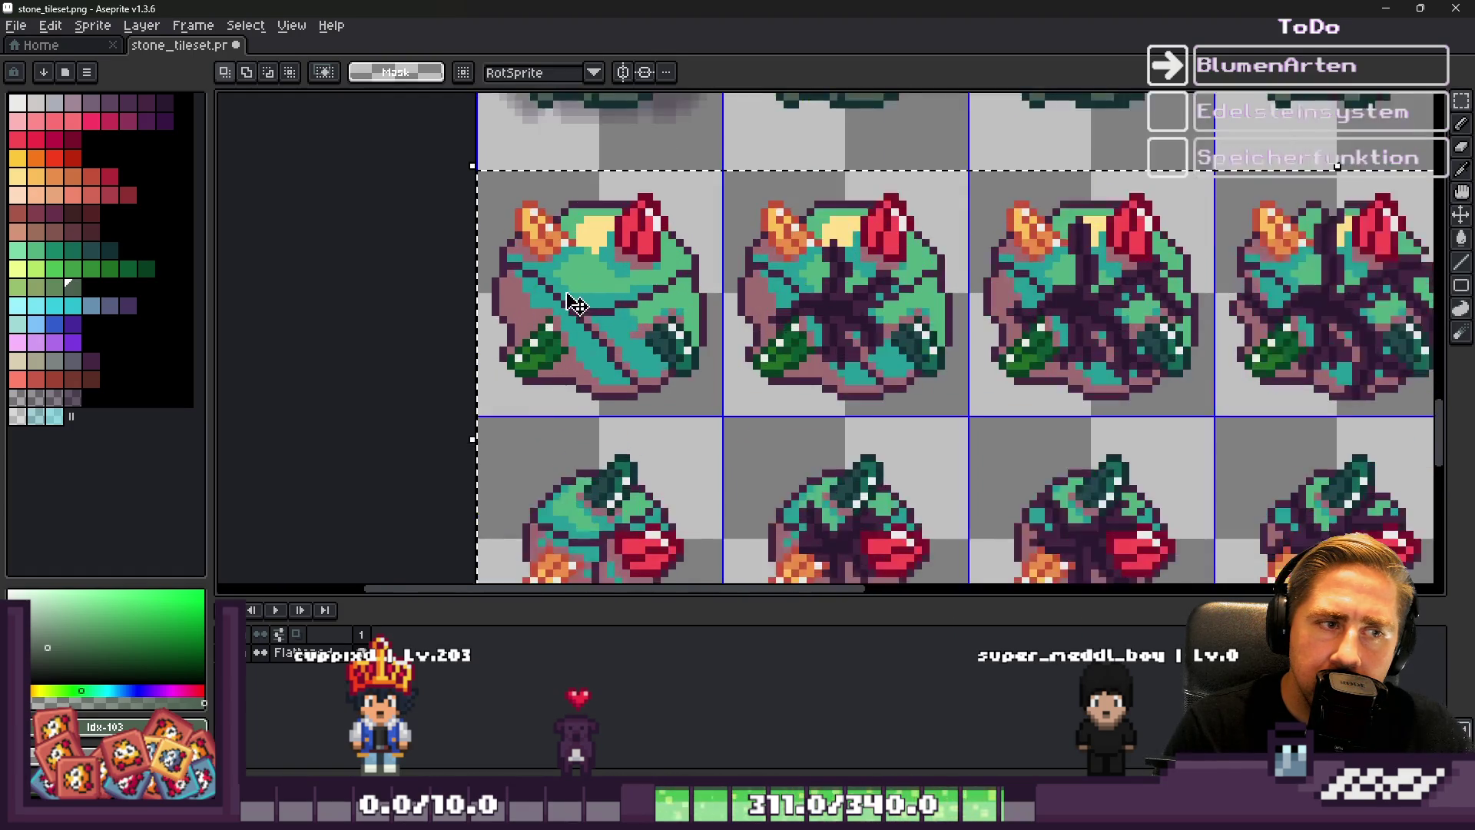
Bucket-fill the yellow and light green stone beige and the teal stone areas grey.
scroll(553, 237, up, 2)
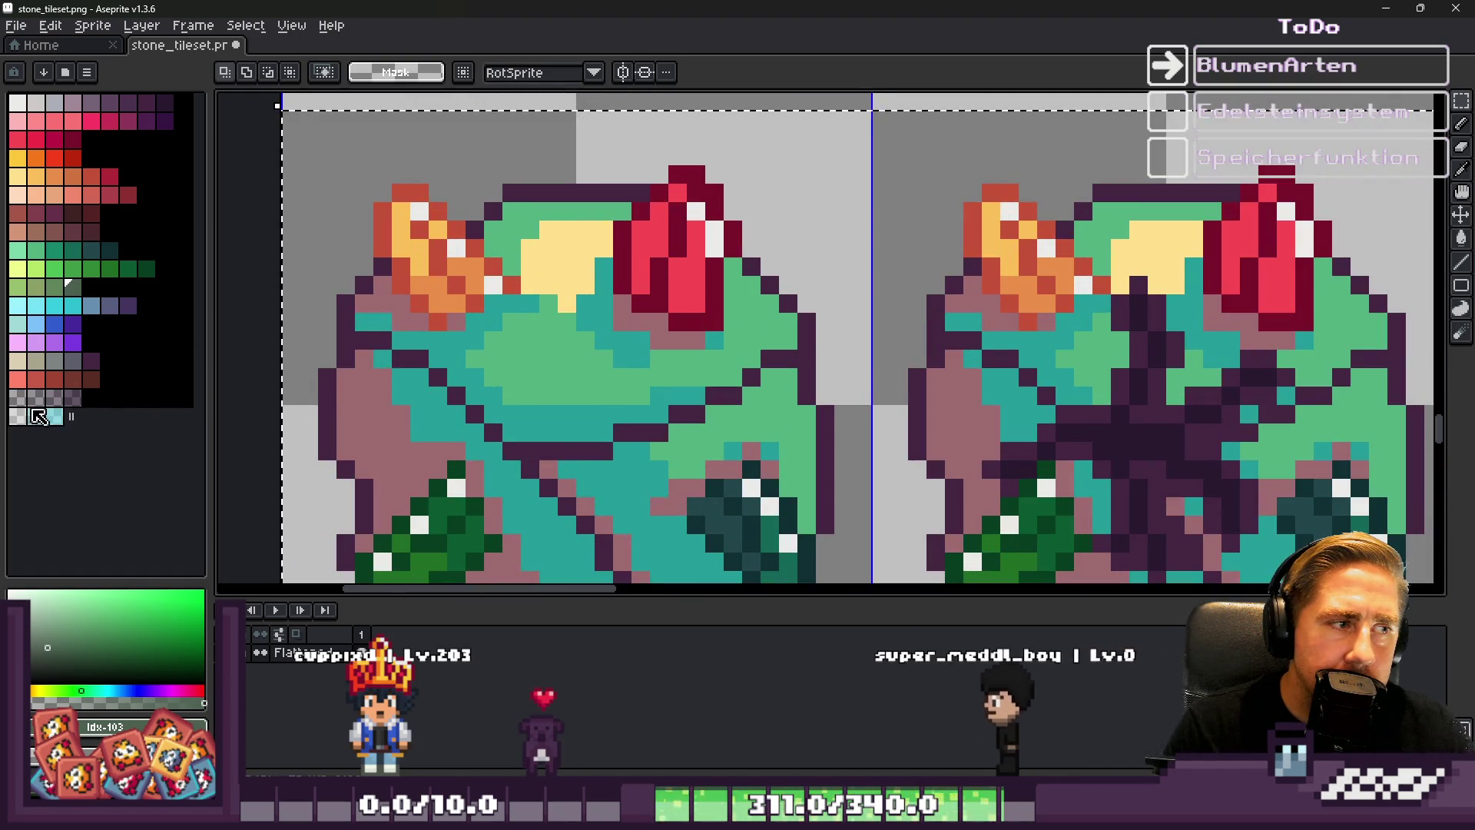
click(98, 361)
click(73, 364)
key(g)
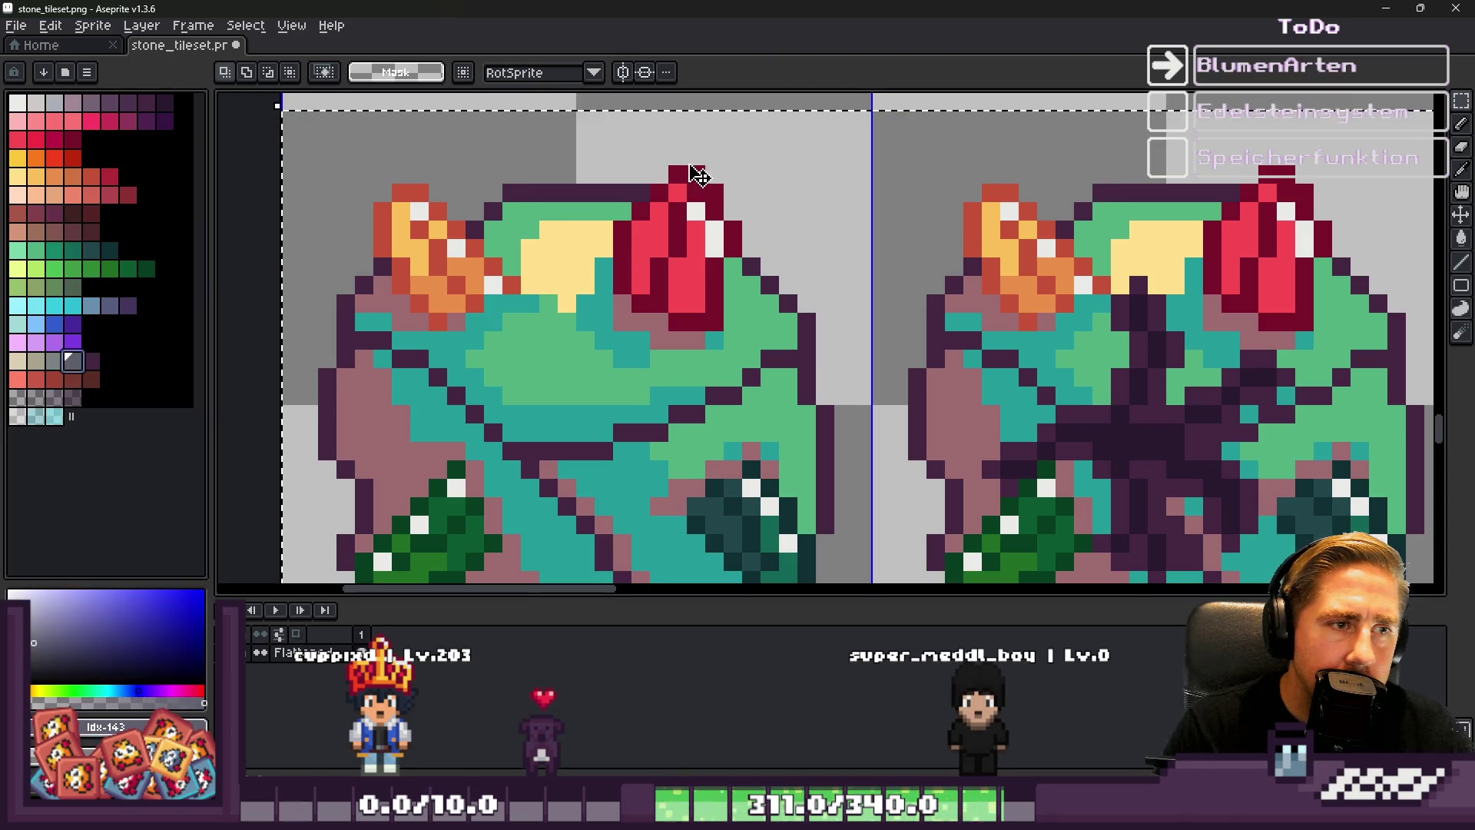
scroll(698, 170, up, 1)
scroll(683, 280, down, 2)
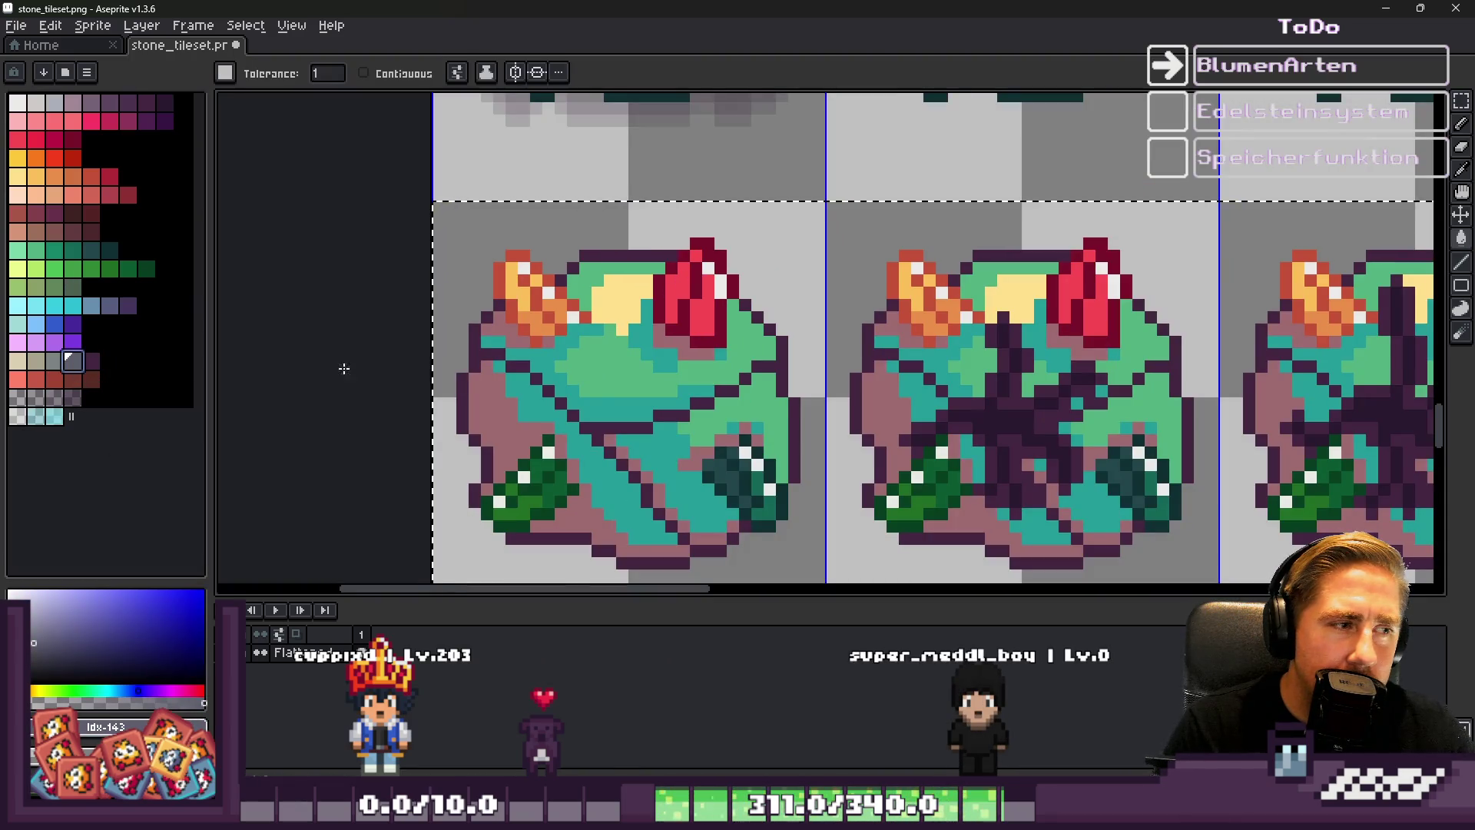
scroll(549, 377, up, 2)
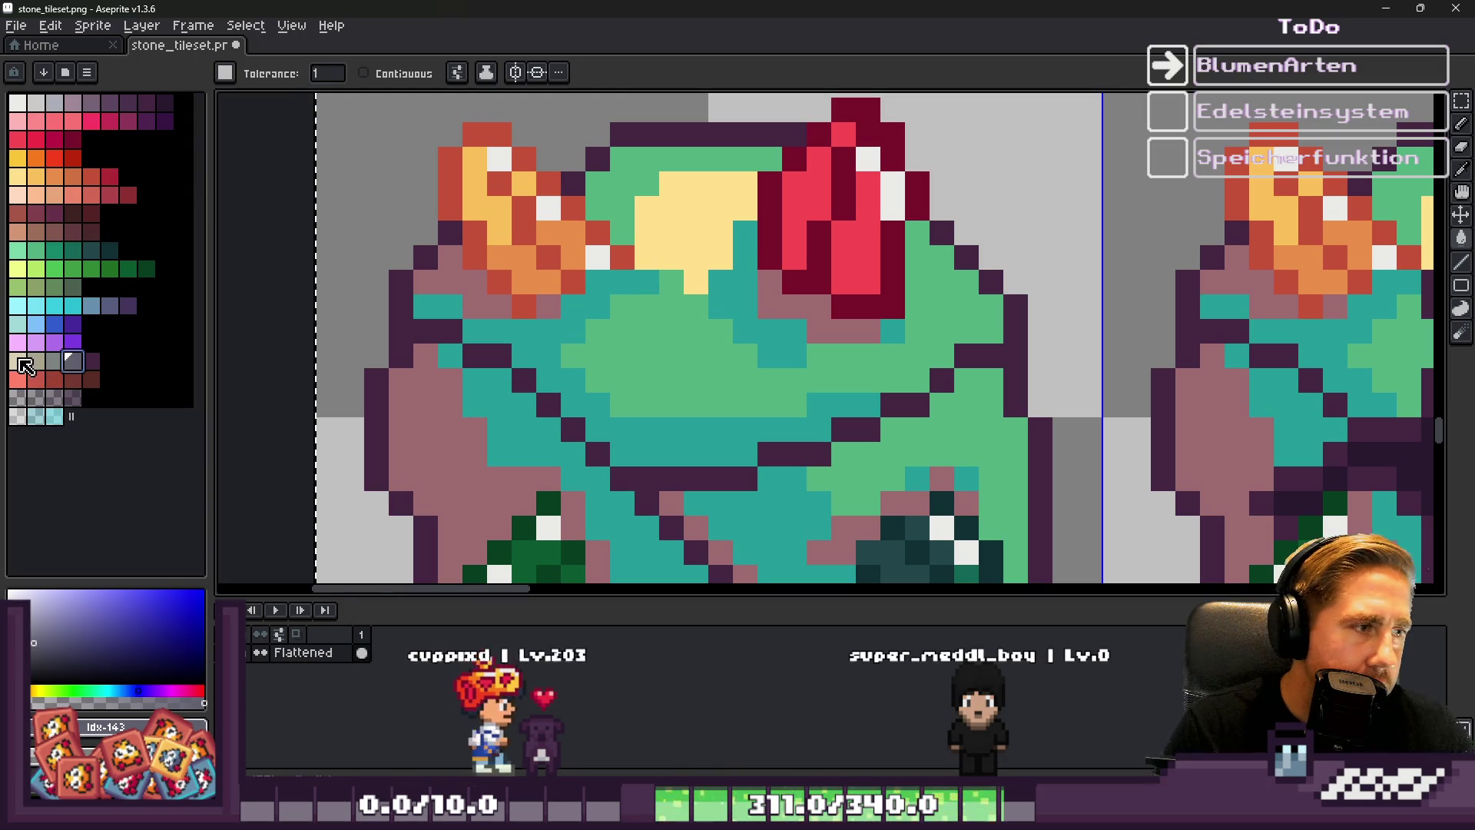
click(36, 361)
click(699, 227)
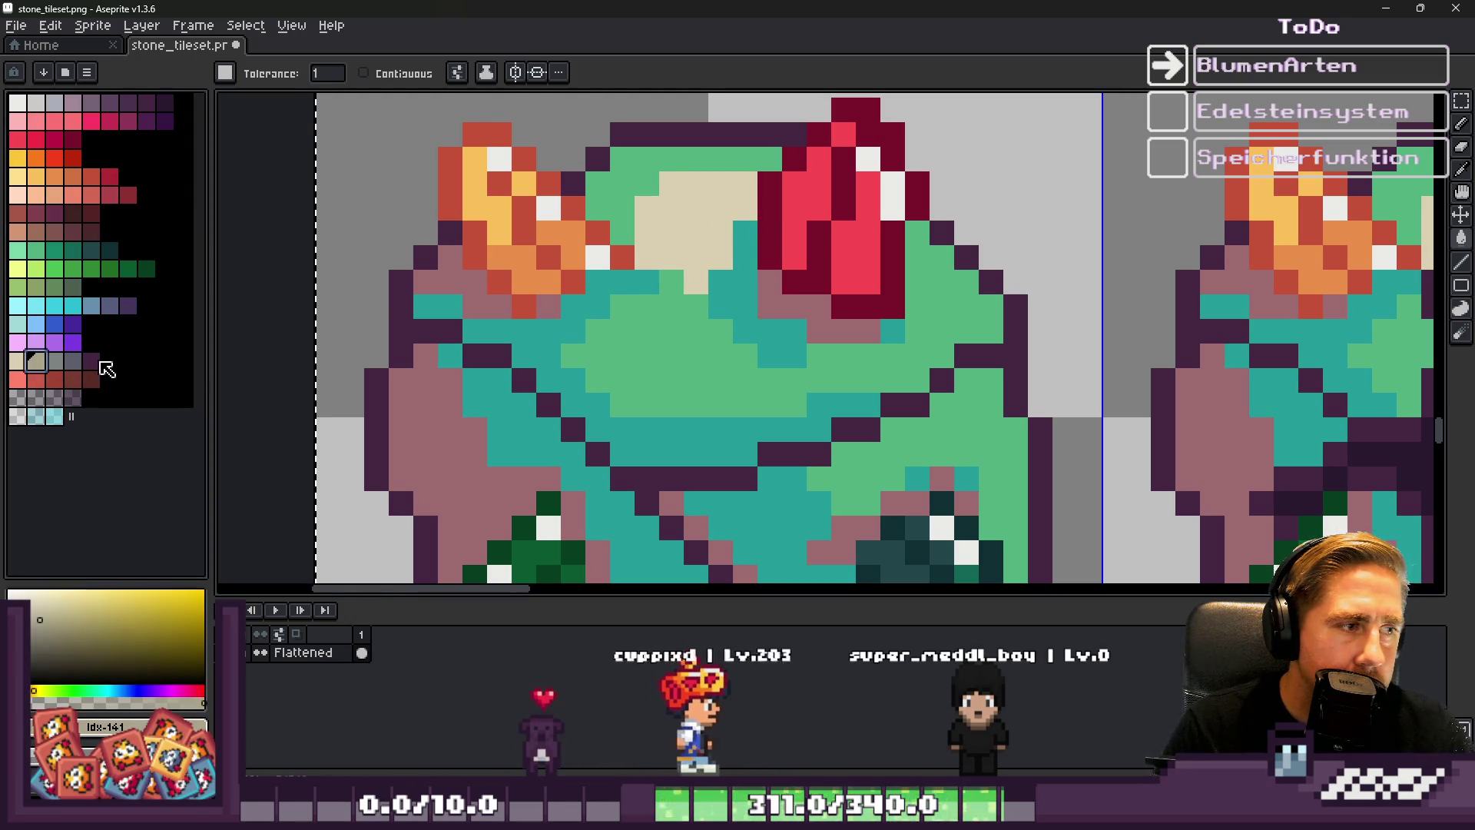
click(648, 307)
click(54, 361)
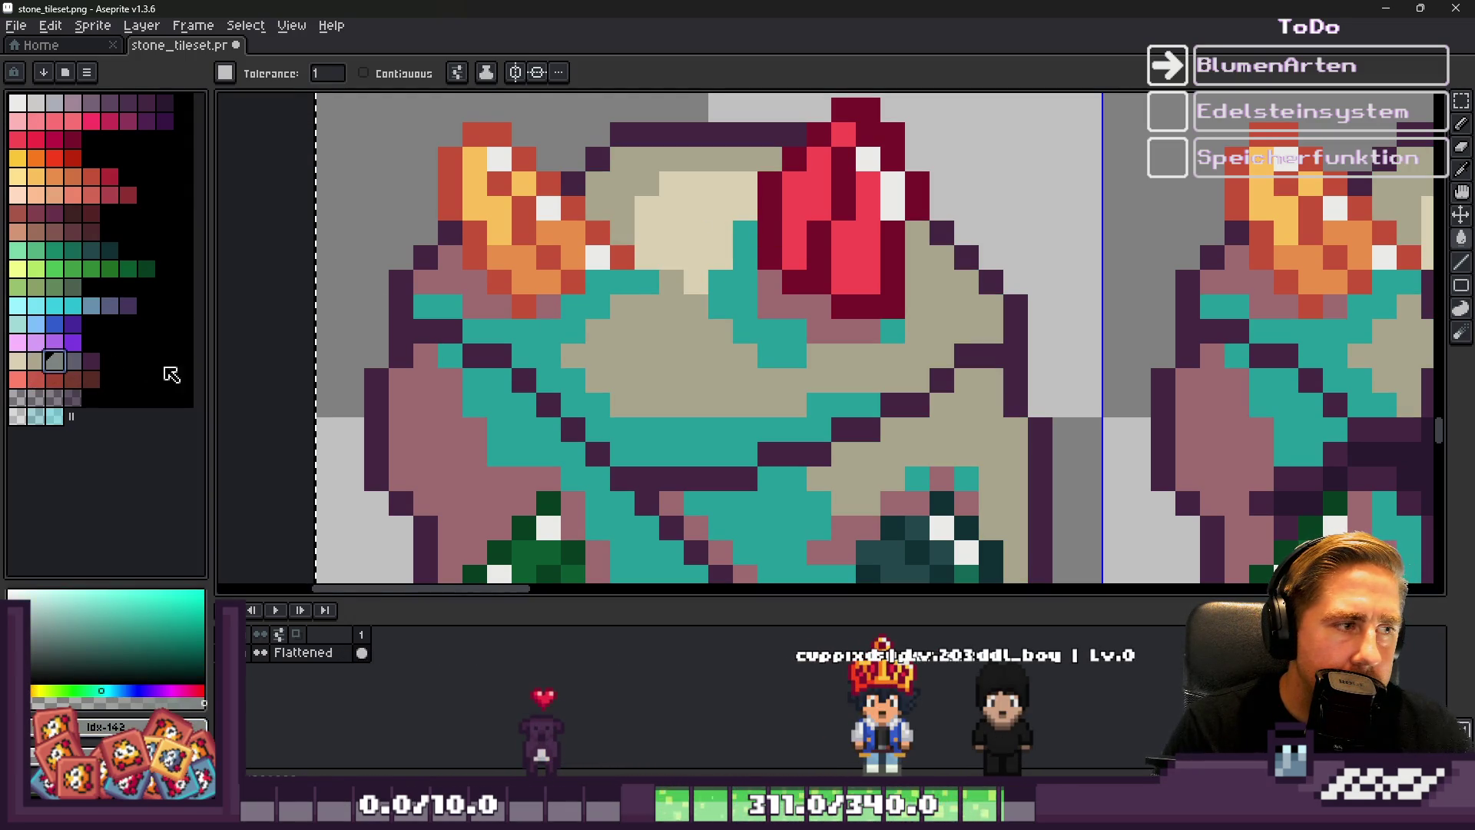
click(72, 360)
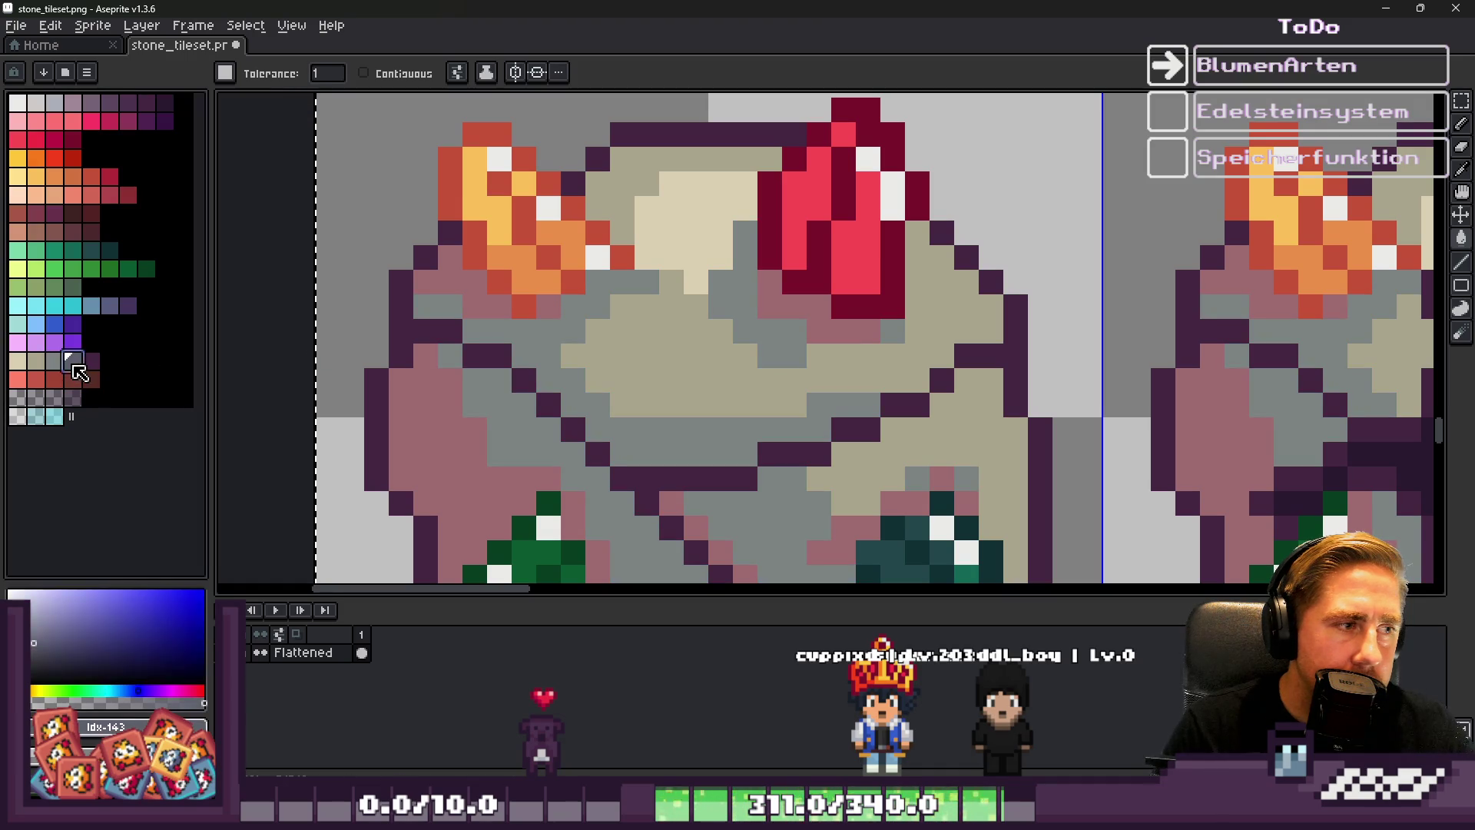
Try filling the stone, red gem and flower outlines white, then undo it.
scroll(464, 268, down, 4)
scroll(463, 268, down, 4)
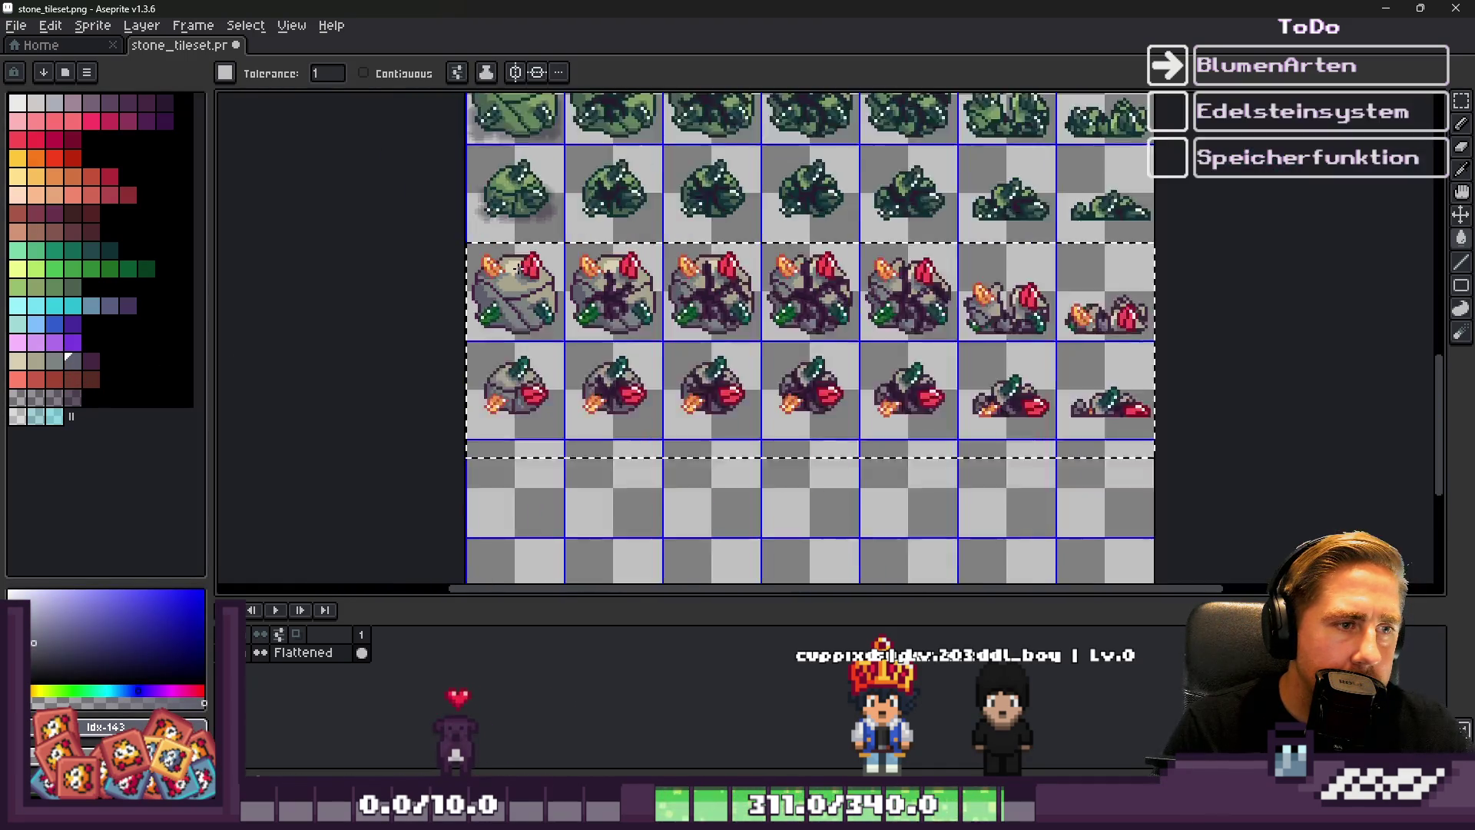
scroll(552, 265, up, 2)
scroll(558, 267, up, 3)
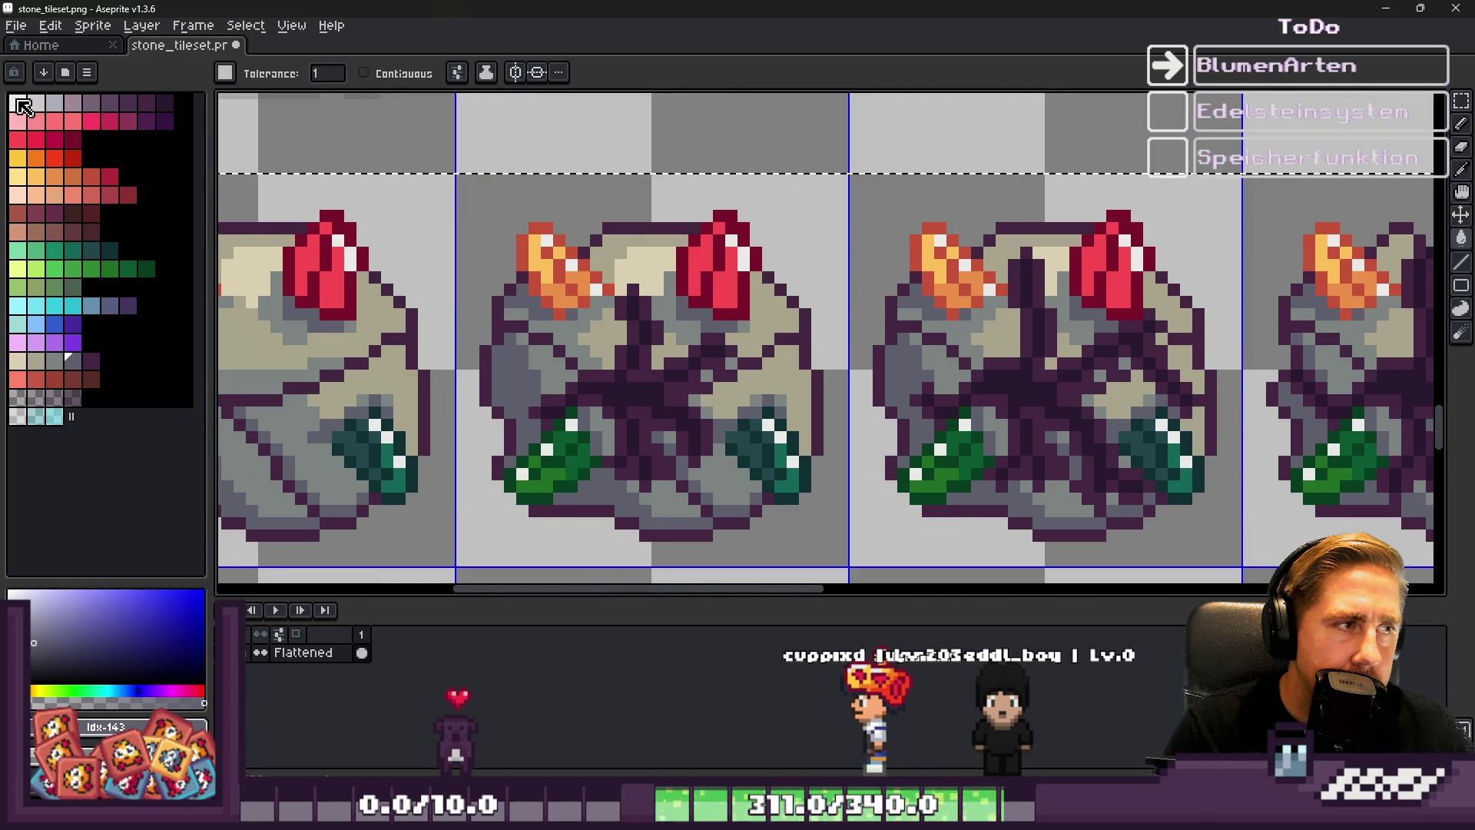
click(17, 102)
click(617, 284)
scroll(617, 284, down, 2)
scroll(616, 284, up, 3)
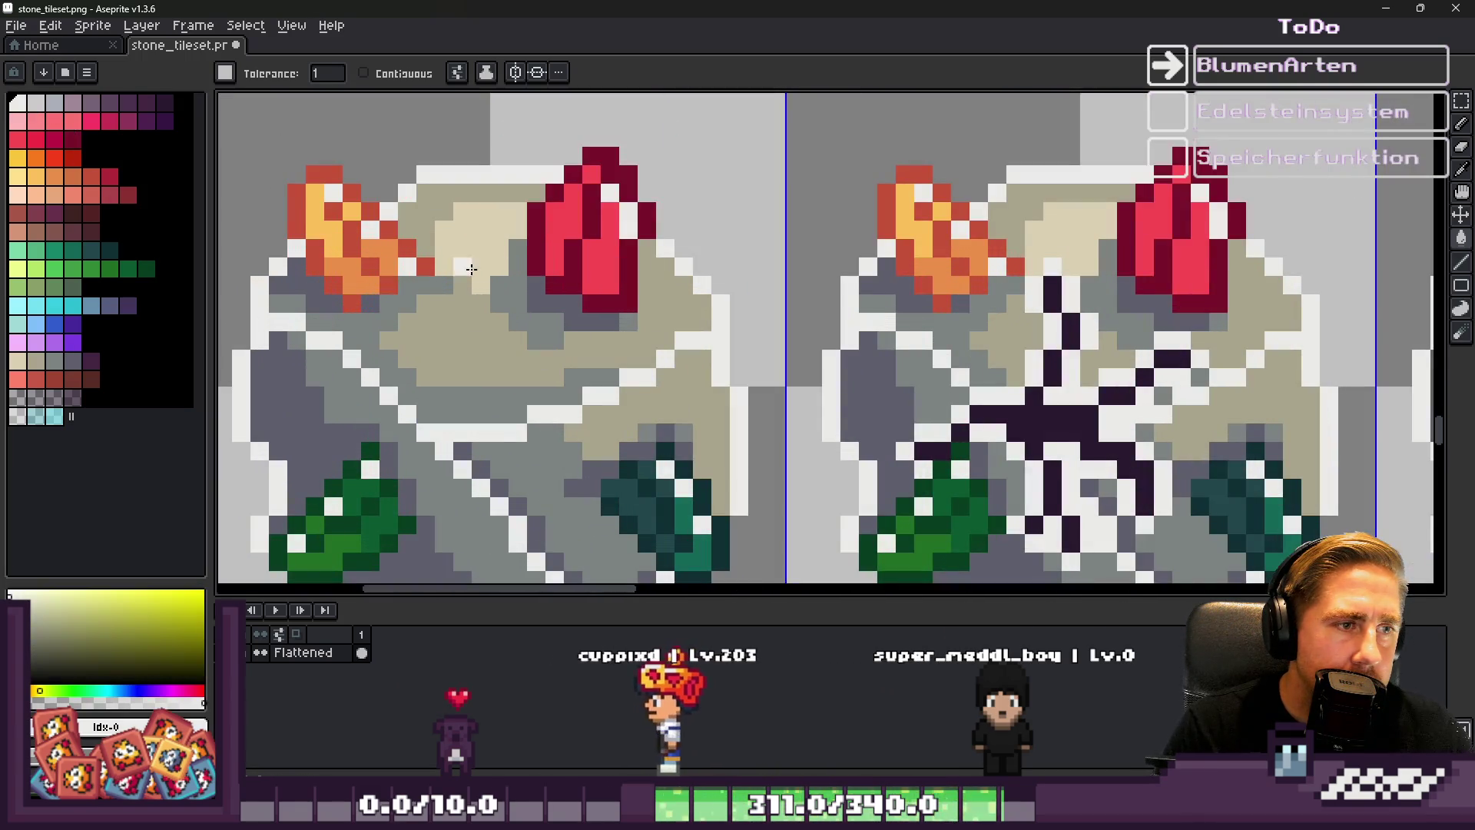
click(542, 246)
click(412, 252)
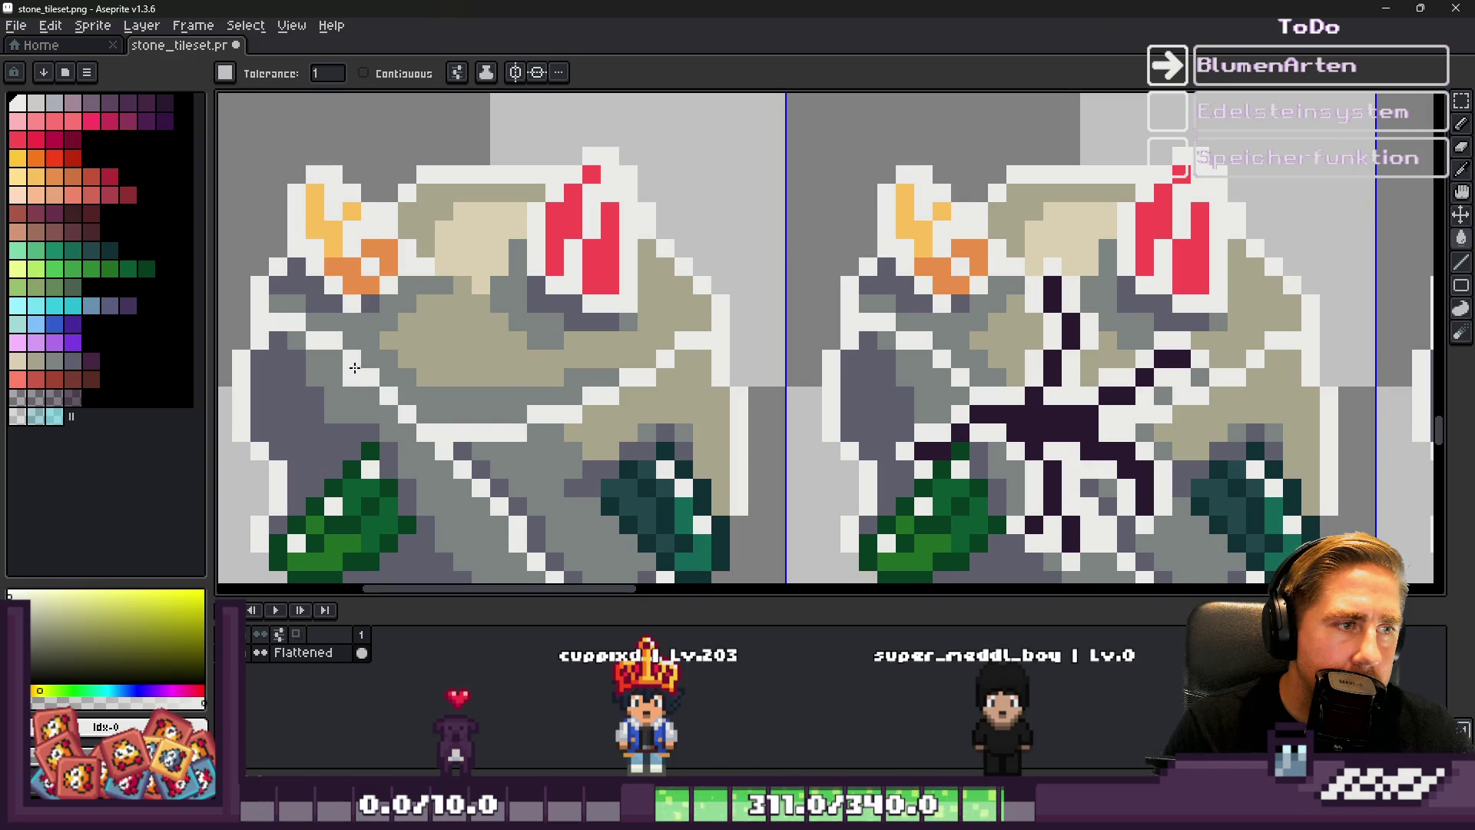
scroll(351, 377, down, 3)
scroll(425, 333, up, 2)
key(ctrl+z)
key(ctrl+z)
key(ctrl+z)
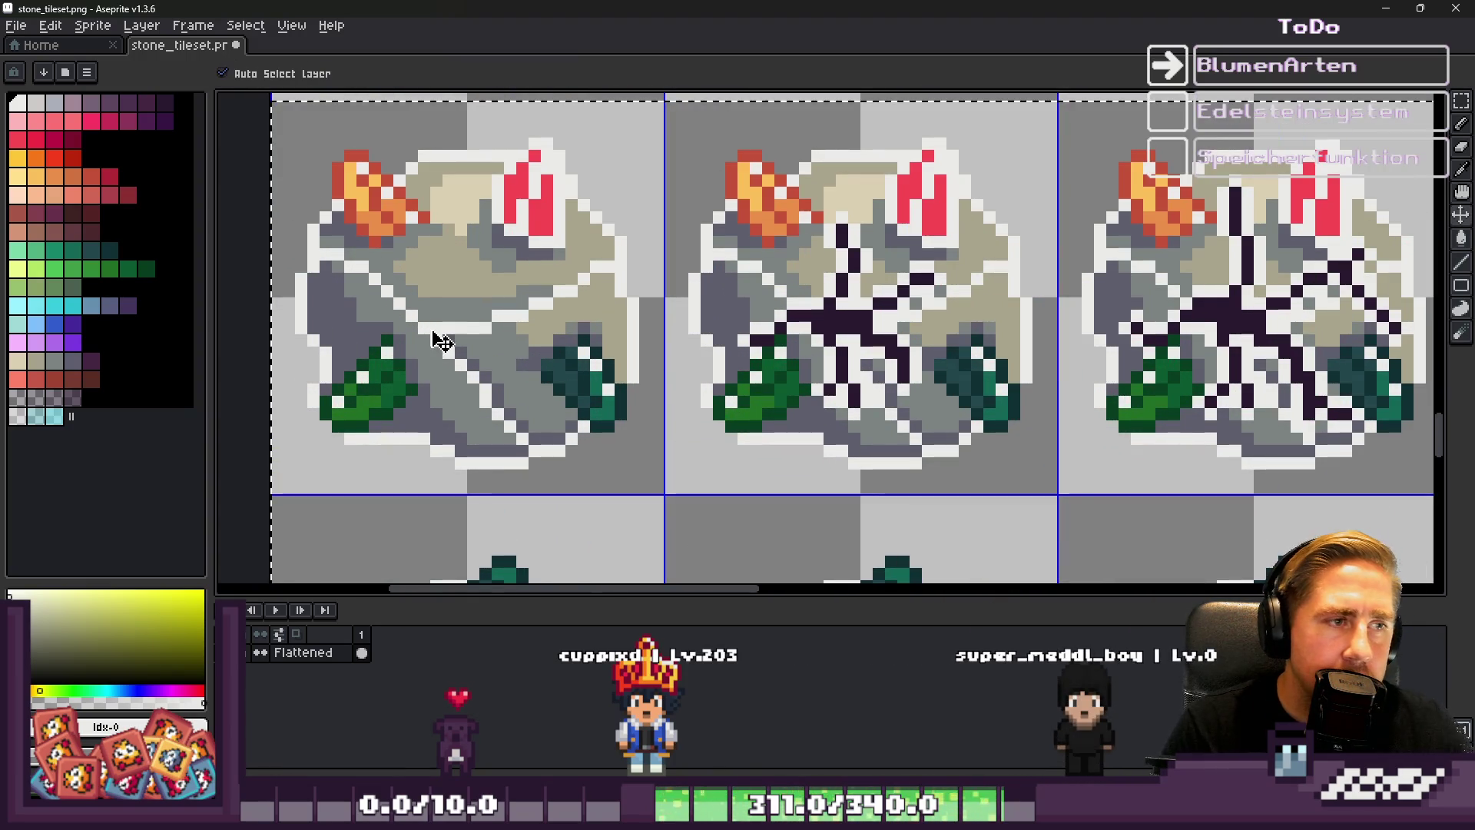
scroll(430, 322, up, 3)
Eyedrop the dark purple outline colour and bucket-fill the flower's red pixels with it.
key(i)
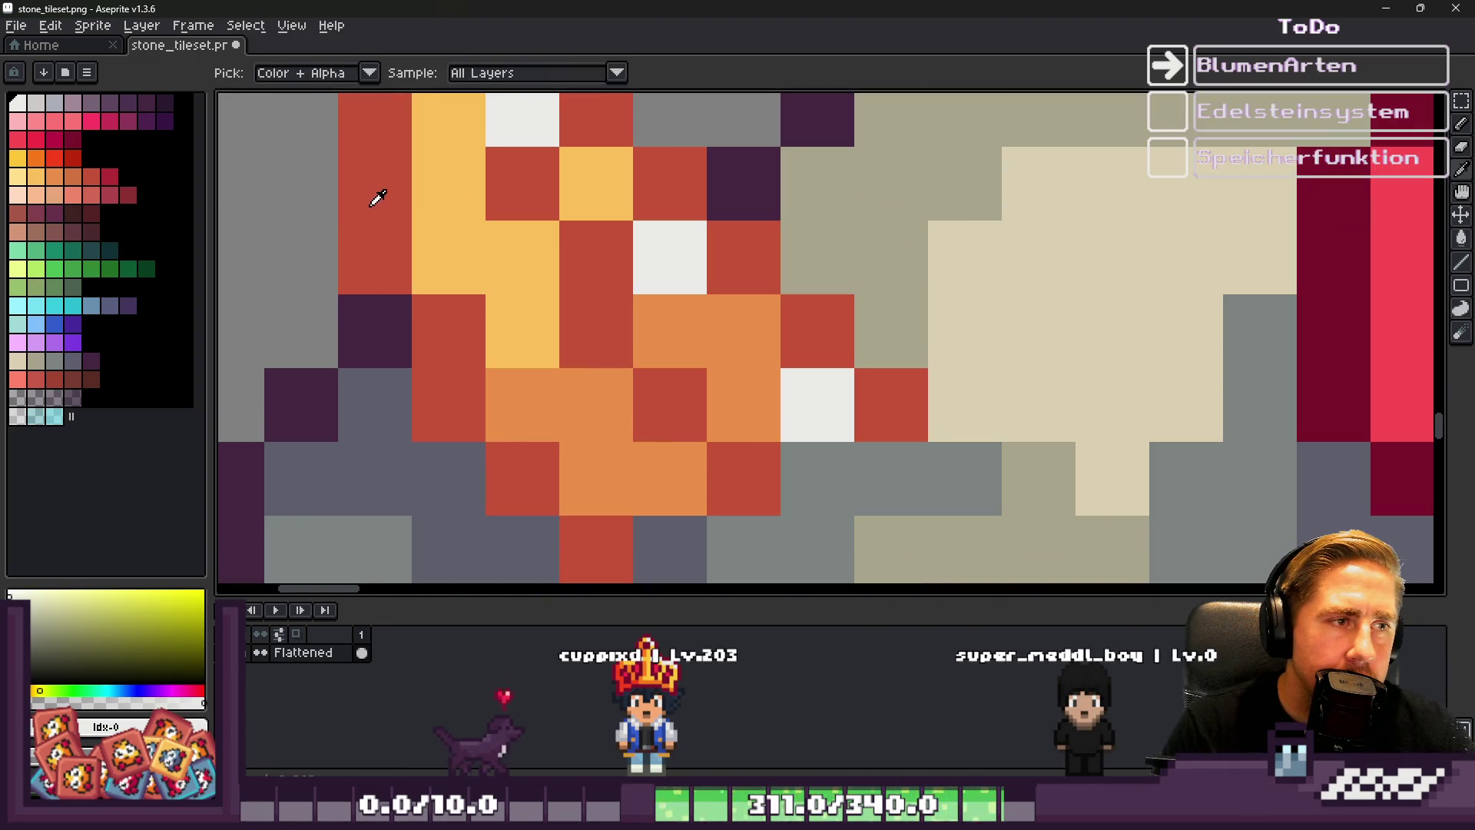
click(376, 198)
click(165, 104)
key(g)
click(375, 197)
Fill the orange flower pixels with a dark purple palette shade, undoing an overshooting fill.
scroll(395, 224, down, 1)
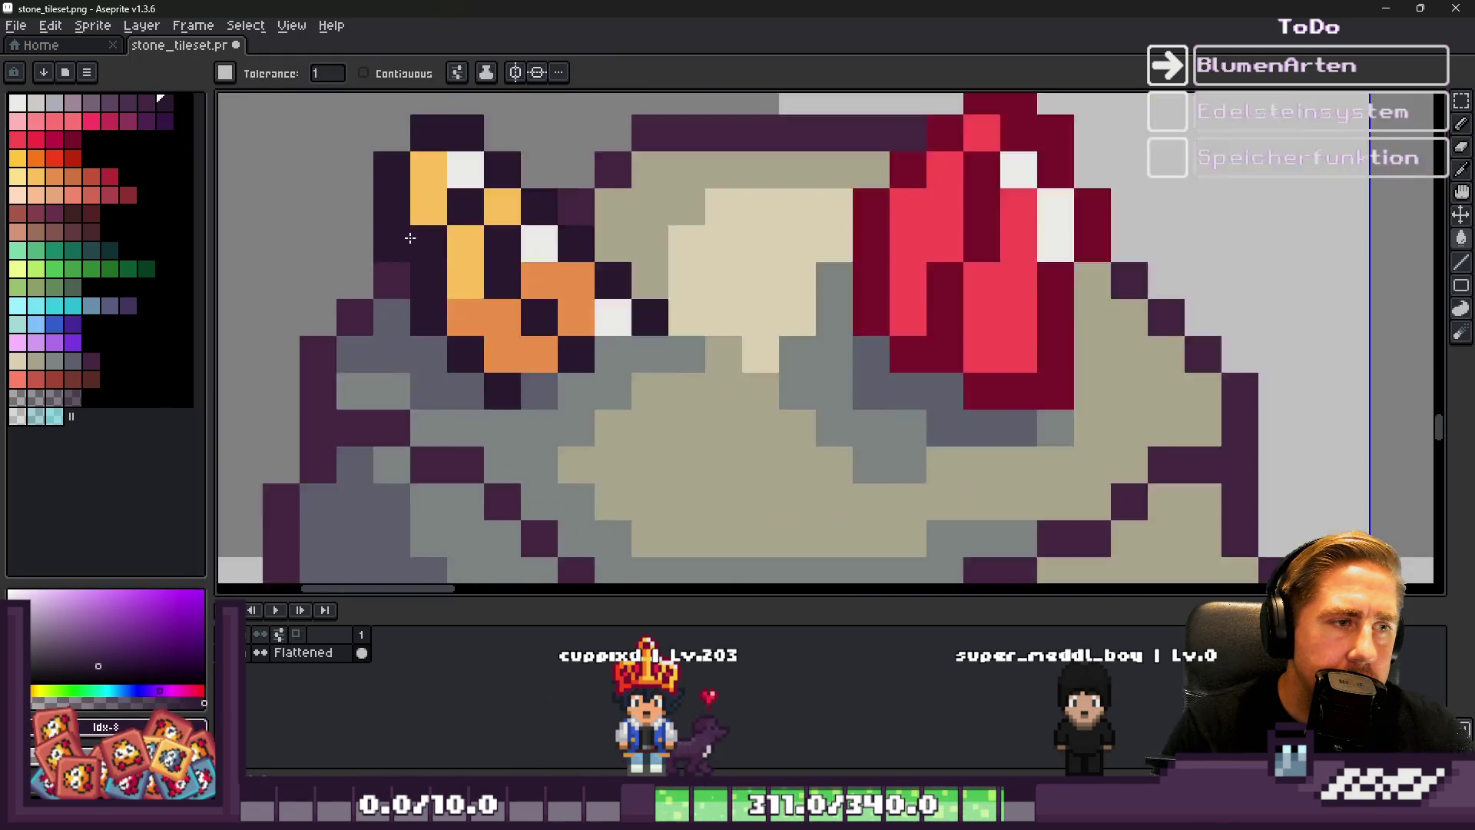
click(128, 102)
scroll(282, 154, down, 3)
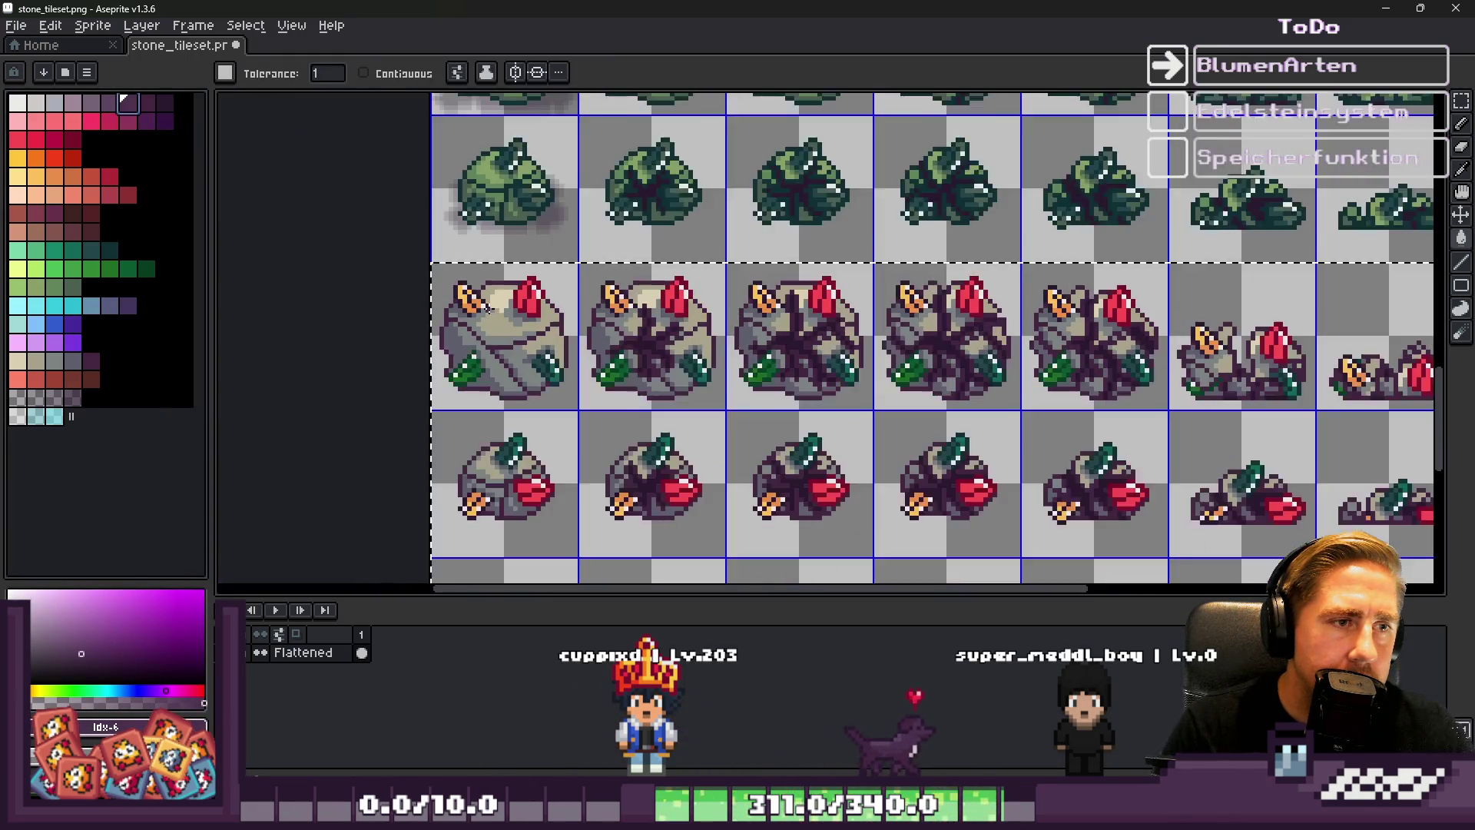
scroll(253, 166, up, 3)
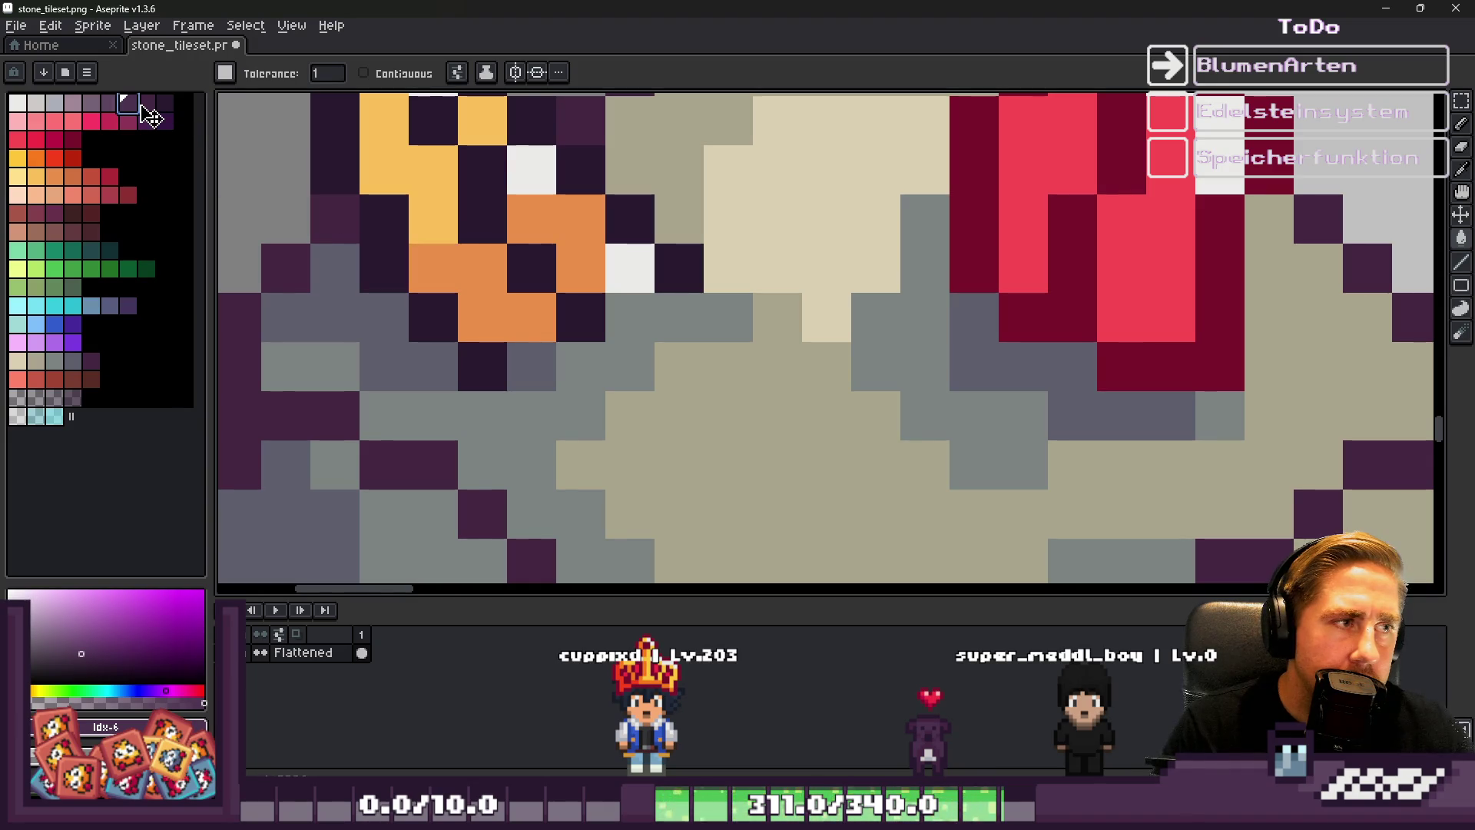
click(423, 256)
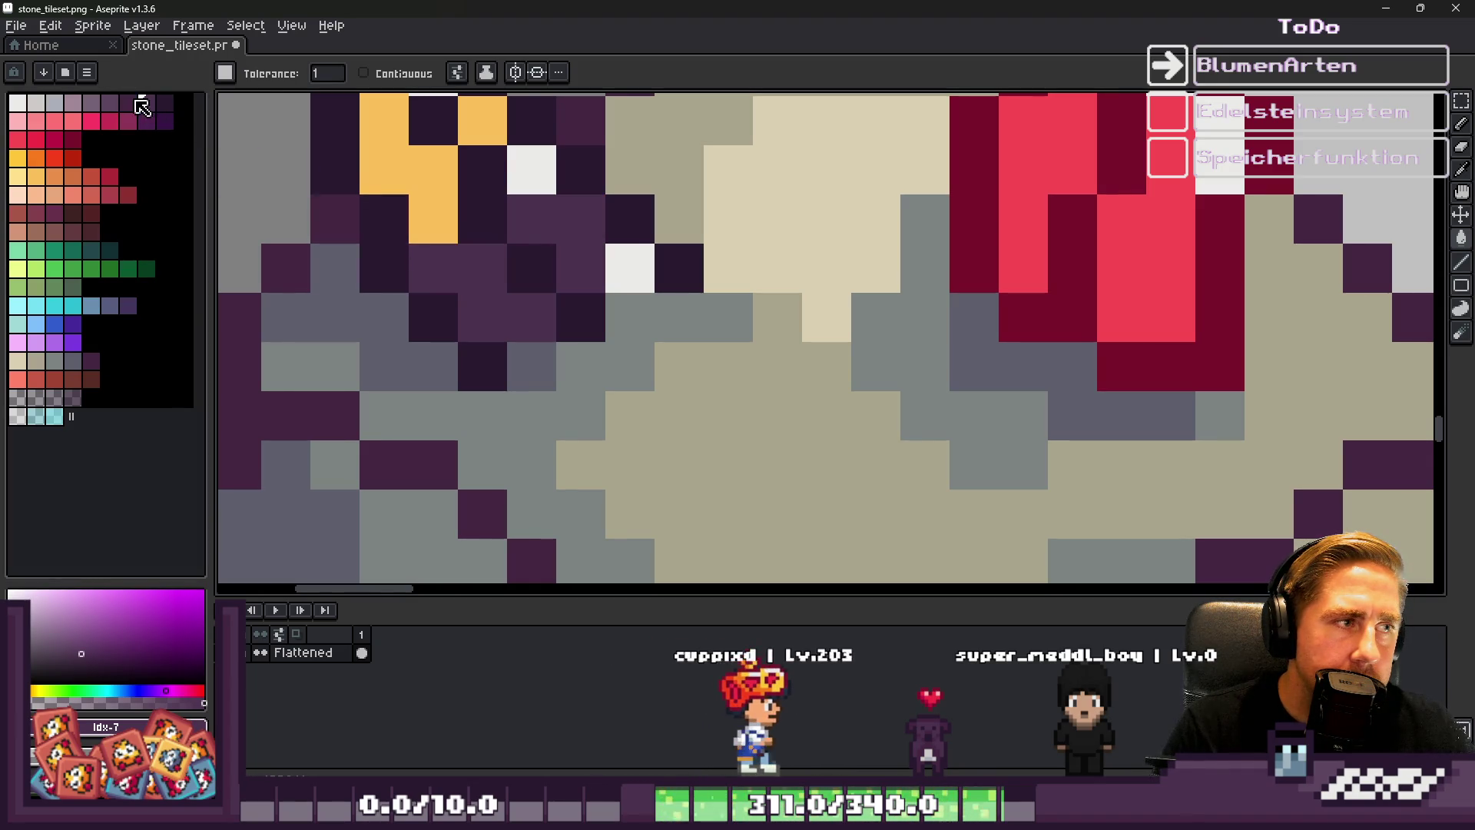
click(325, 164)
scroll(325, 163, down, 2)
key(v)
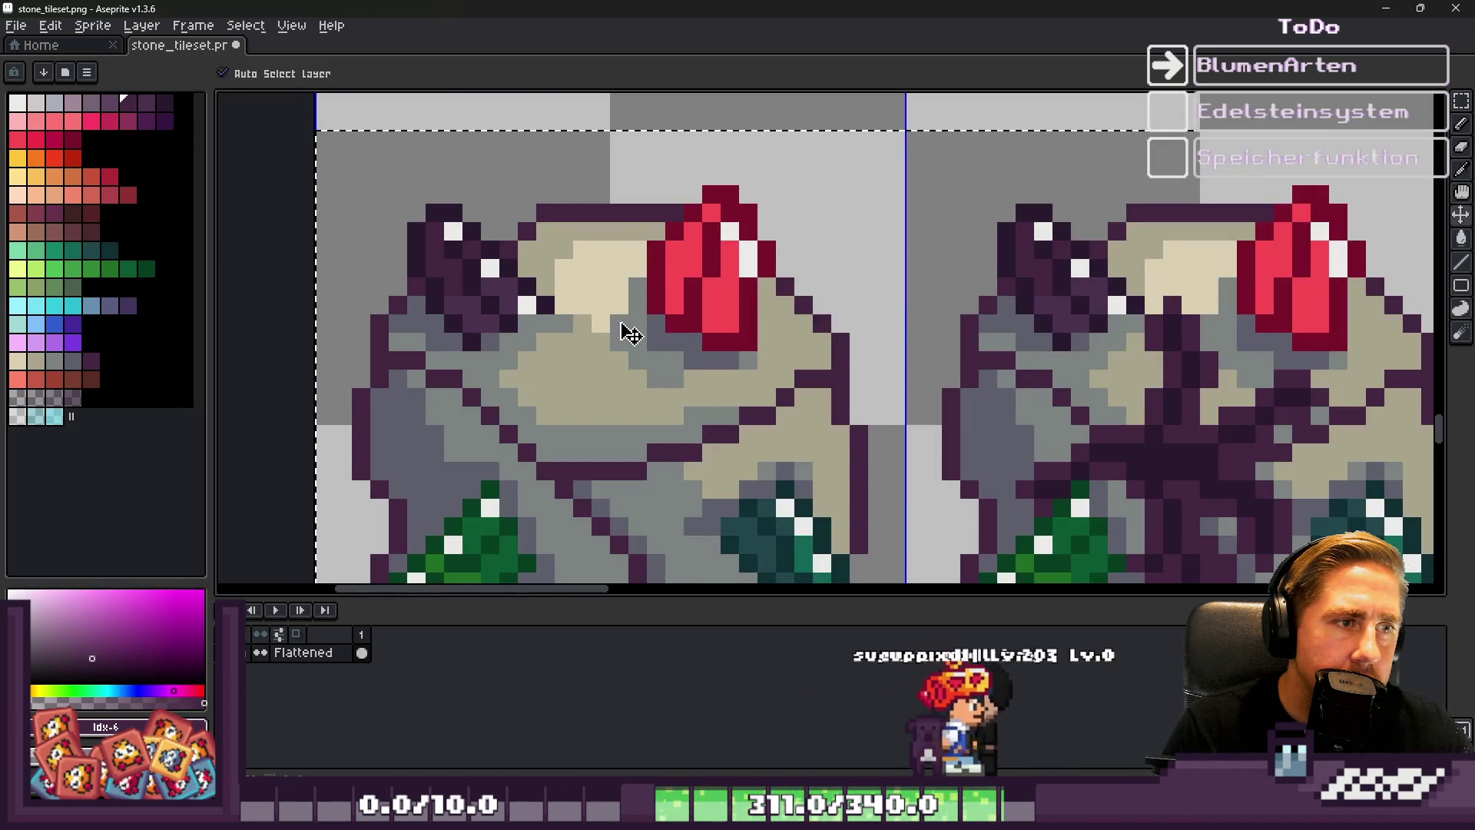
key(ctrl+z)
key(ctrl+z)
scroll(498, 299, up, 3)
key(g)
click(553, 307)
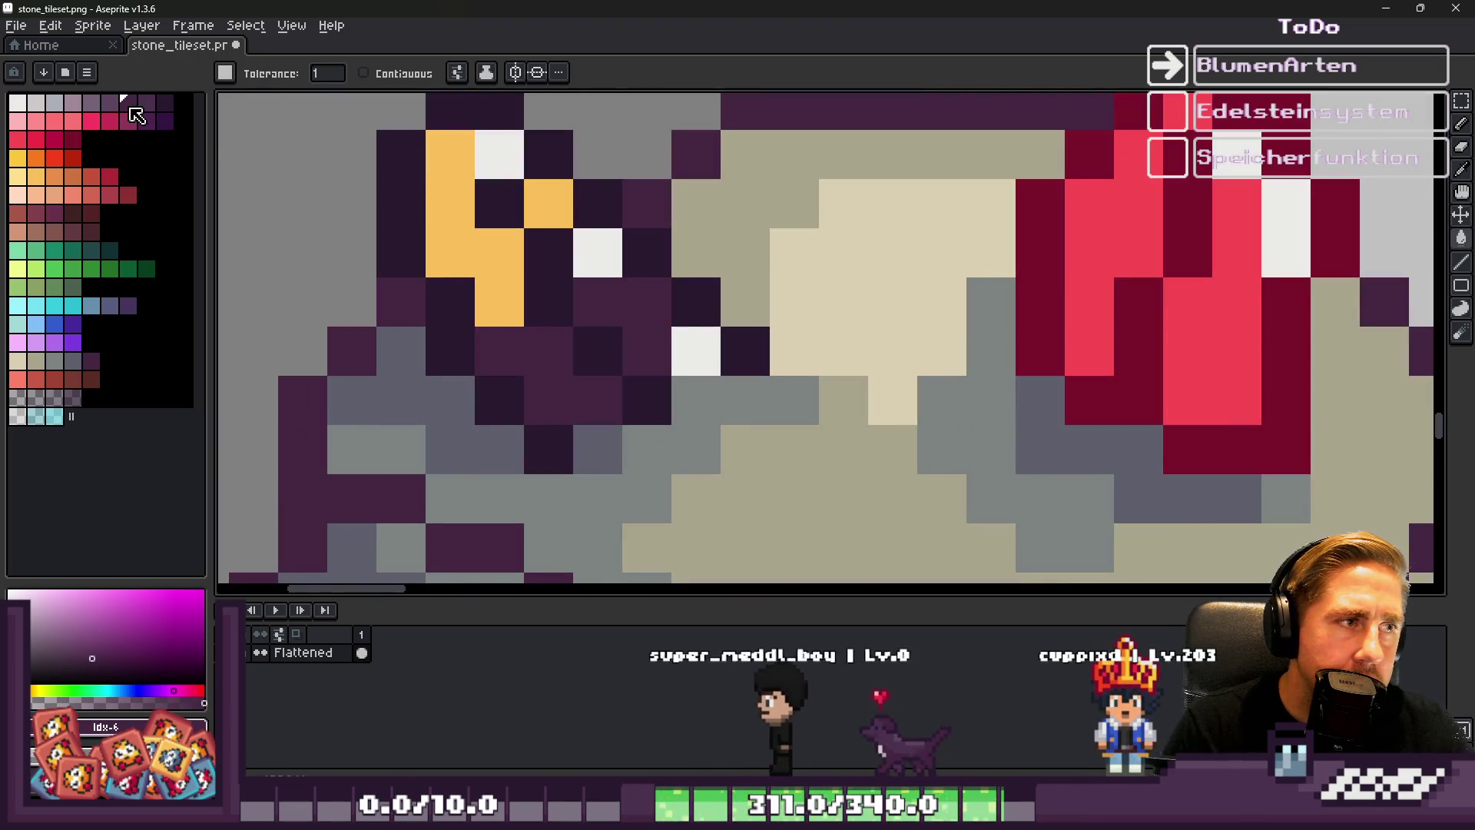
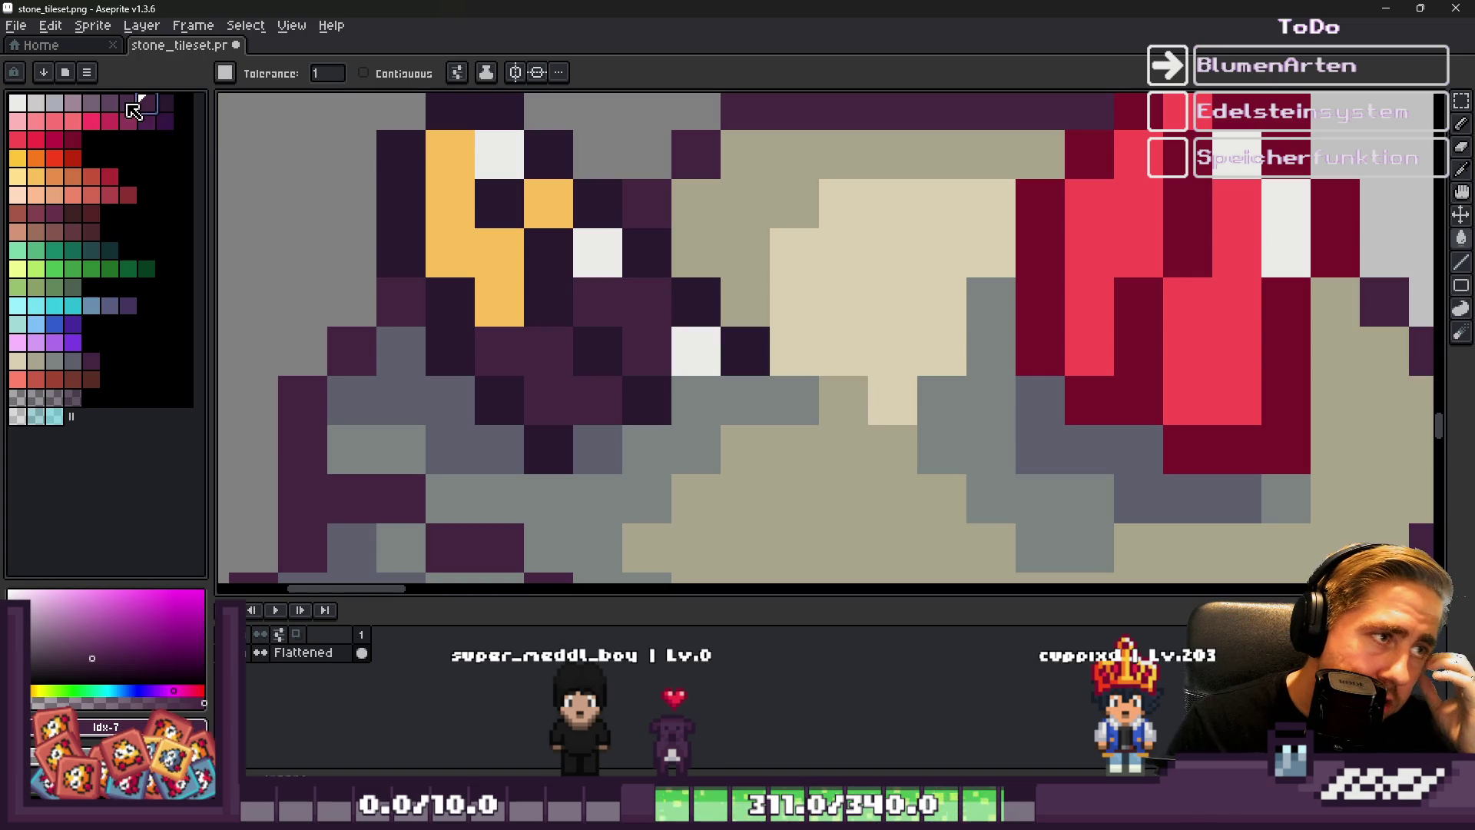
Fill the rock's orange gem pixels with dark purple.
click(469, 267)
scroll(469, 267, down, 2)
scroll(760, 314, up, 2)
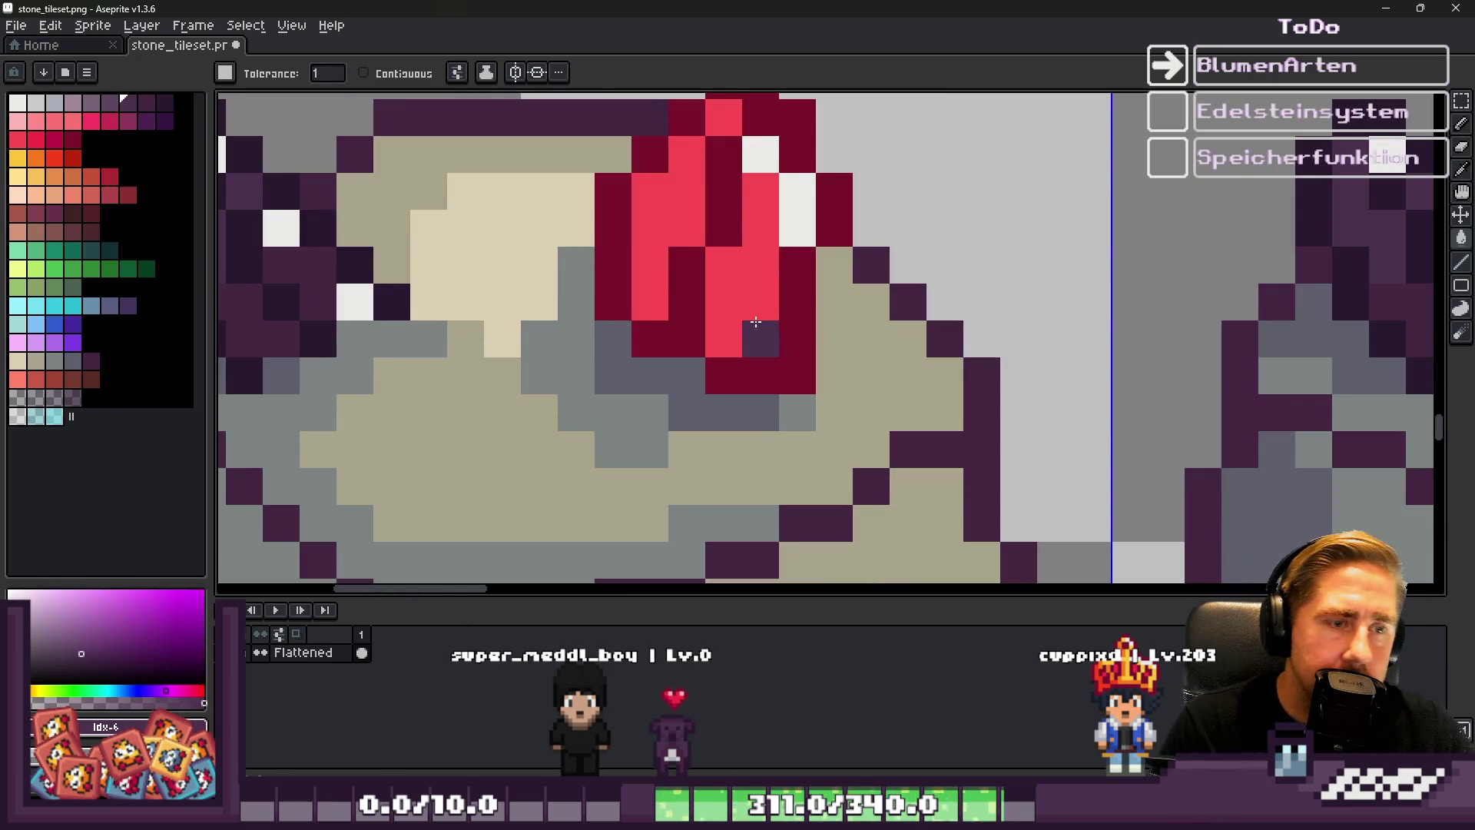
scroll(752, 323, down, 5)
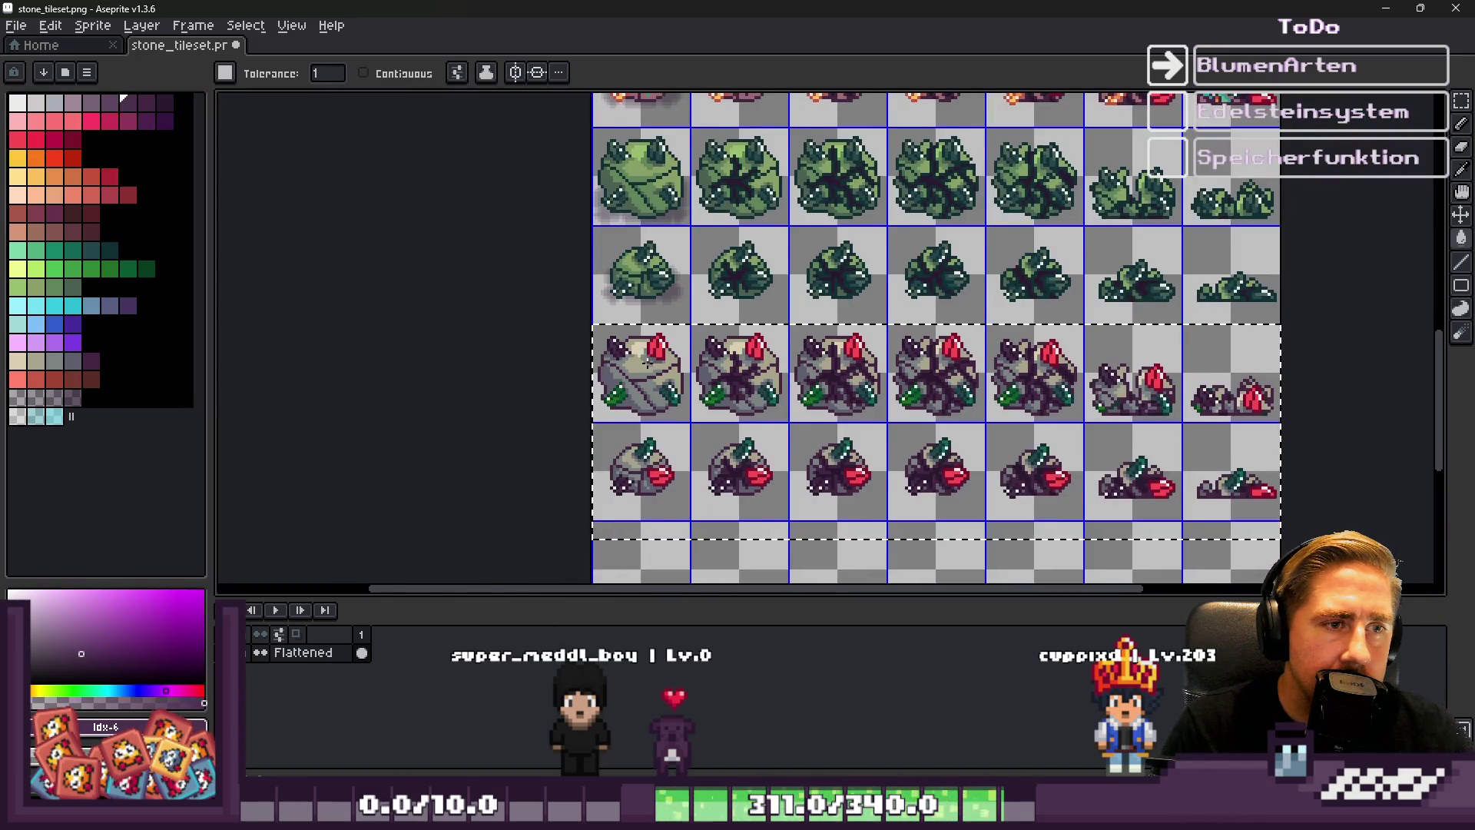
scroll(644, 355, down, 2)
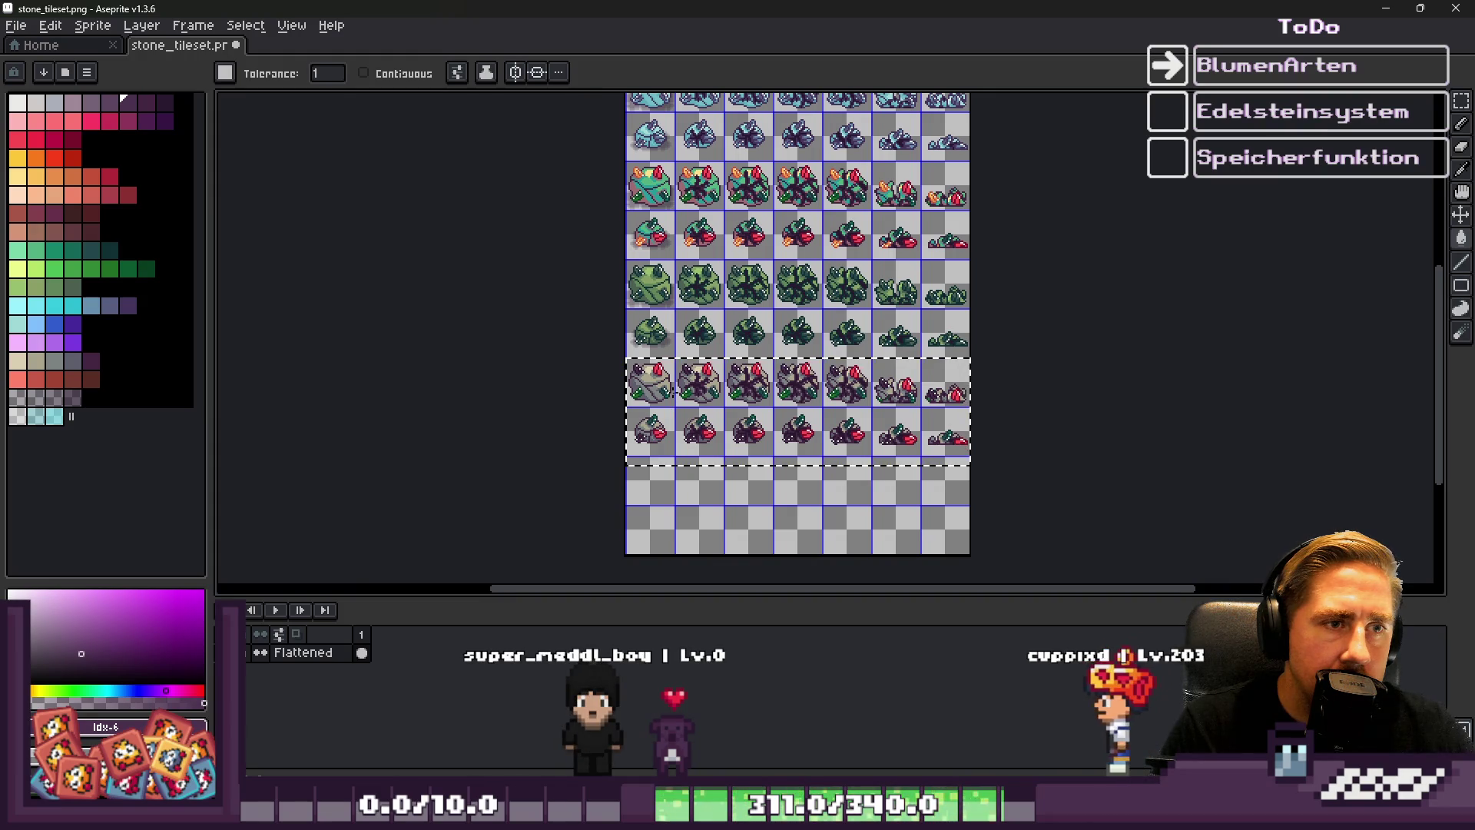
scroll(673, 392, up, 3)
key(ctrl)
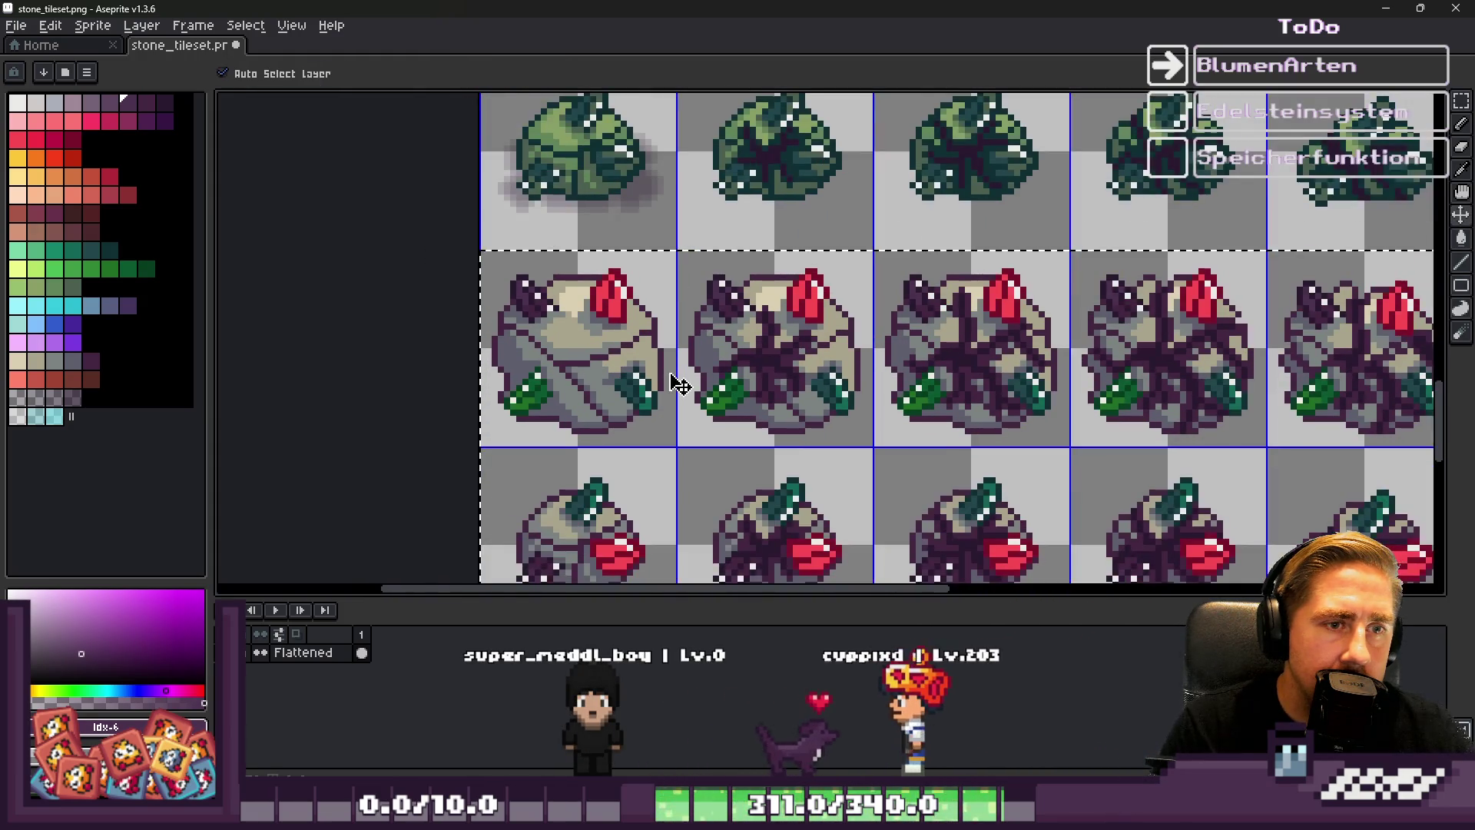
scroll(673, 385, up, 2)
scroll(580, 326, down, 1)
scroll(580, 327, up, 2)
Bucket-fill the red gem and the patches beside it with dark purple.
key(g)
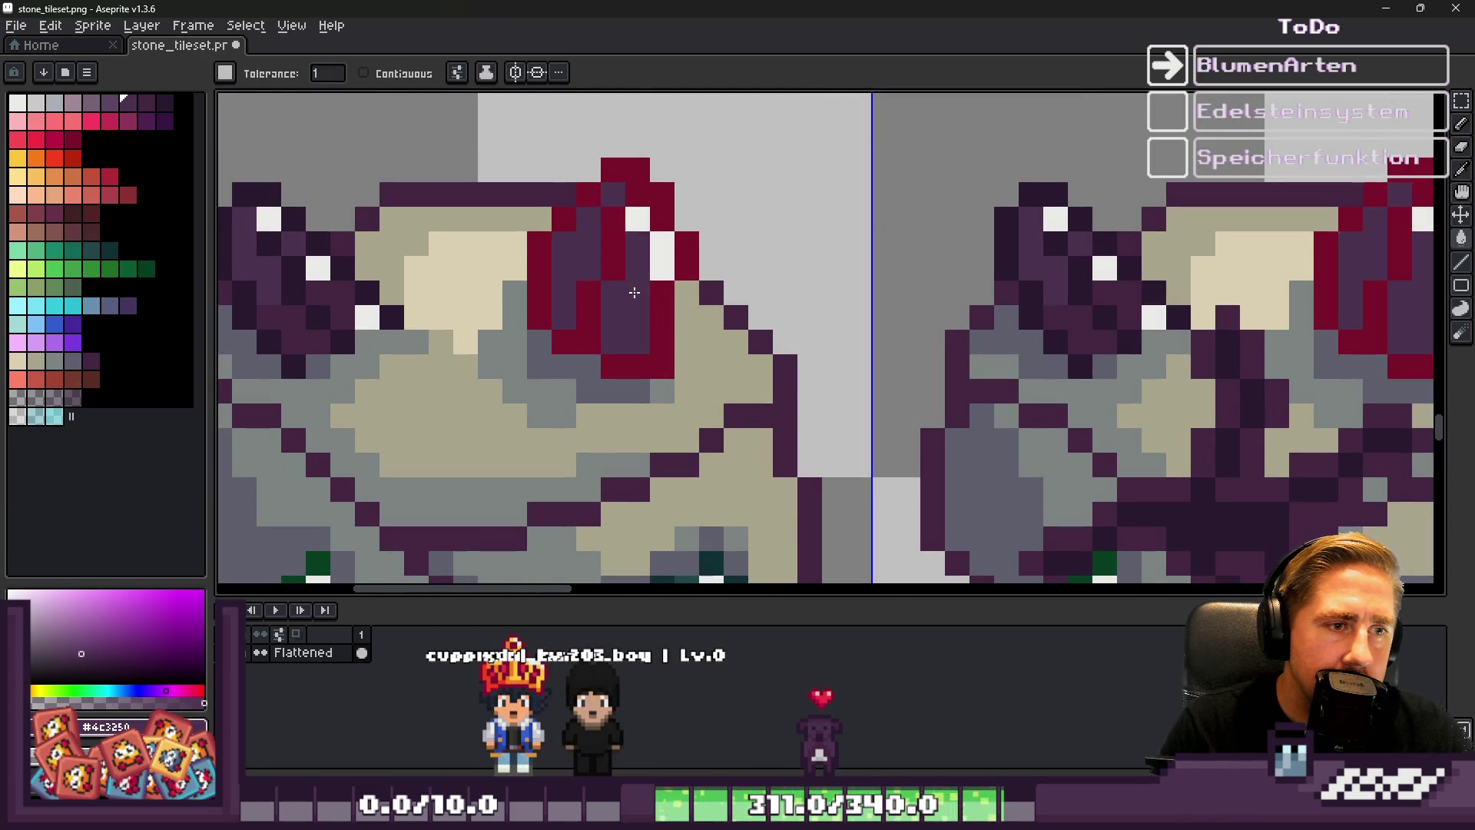
click(634, 293)
scroll(635, 293, down, 3)
scroll(325, 274, up, 3)
click(529, 230)
scroll(450, 268, down, 4)
scroll(450, 268, up, 4)
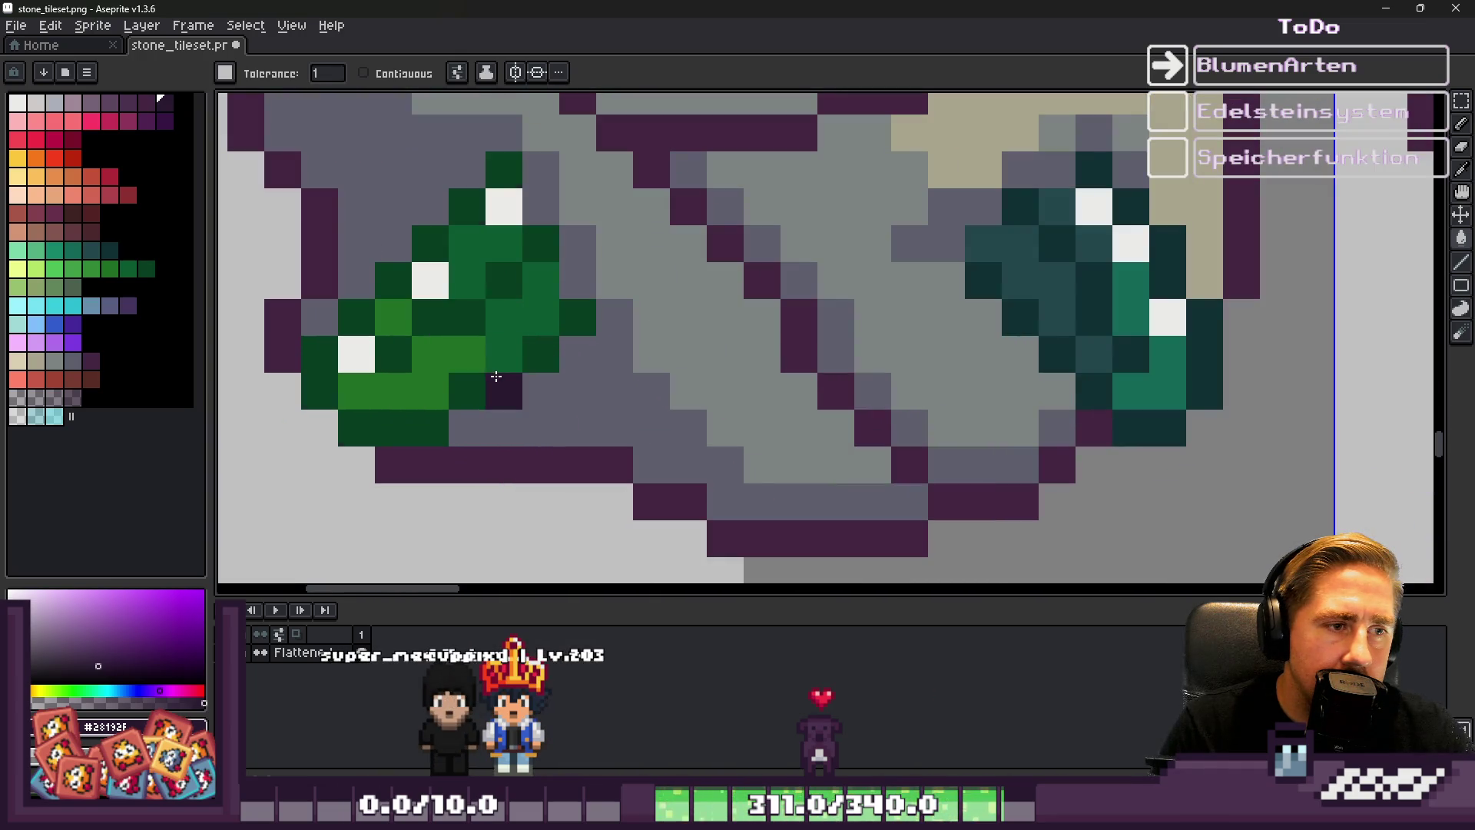
click(502, 377)
click(897, 318)
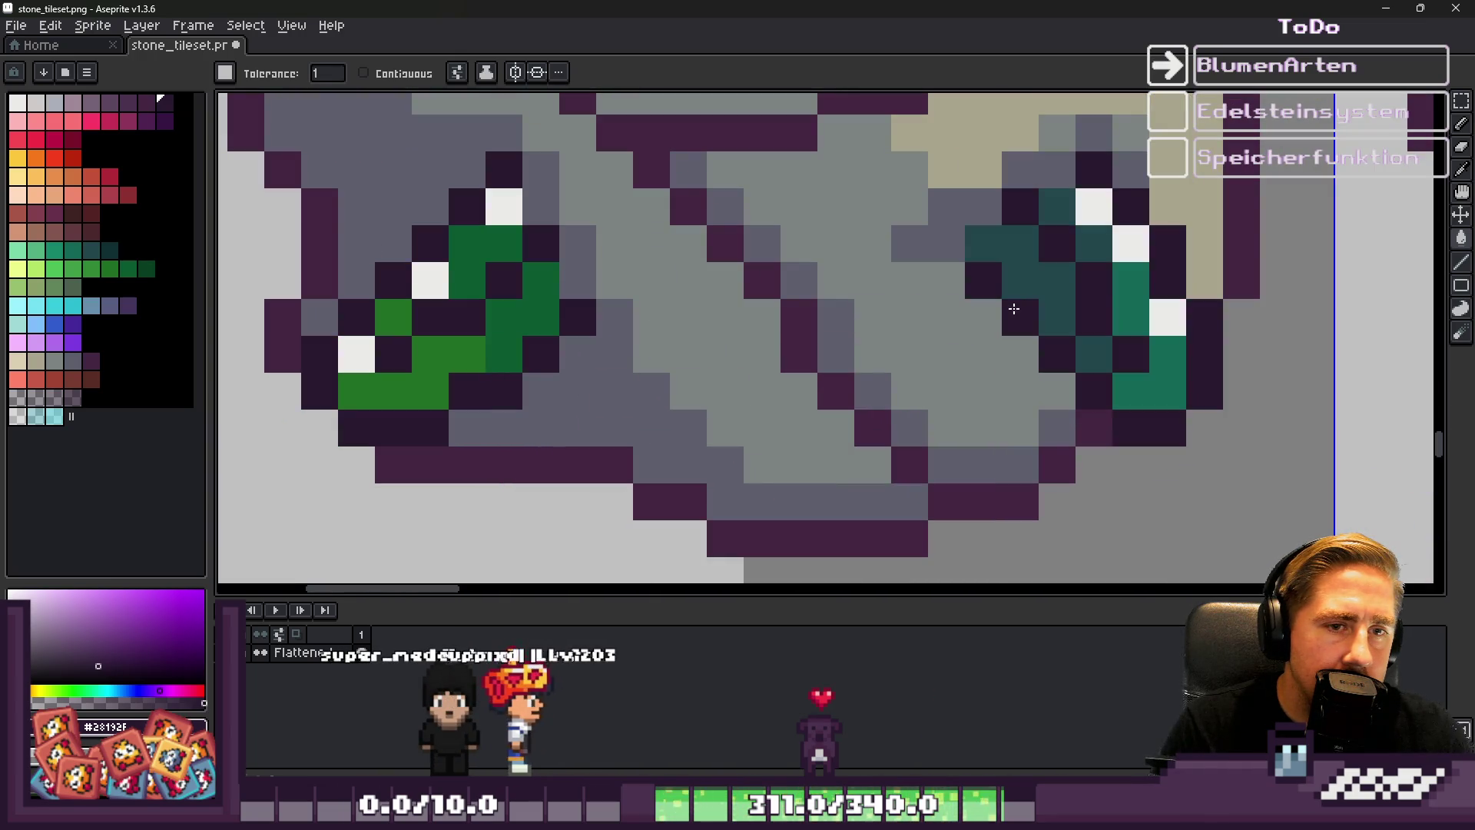
scroll(1021, 317, down, 3)
scroll(790, 509, up, 3)
Fill the green and teal gem pixels with a slightly lighter purple.
alt+click(791, 510)
click(790, 509)
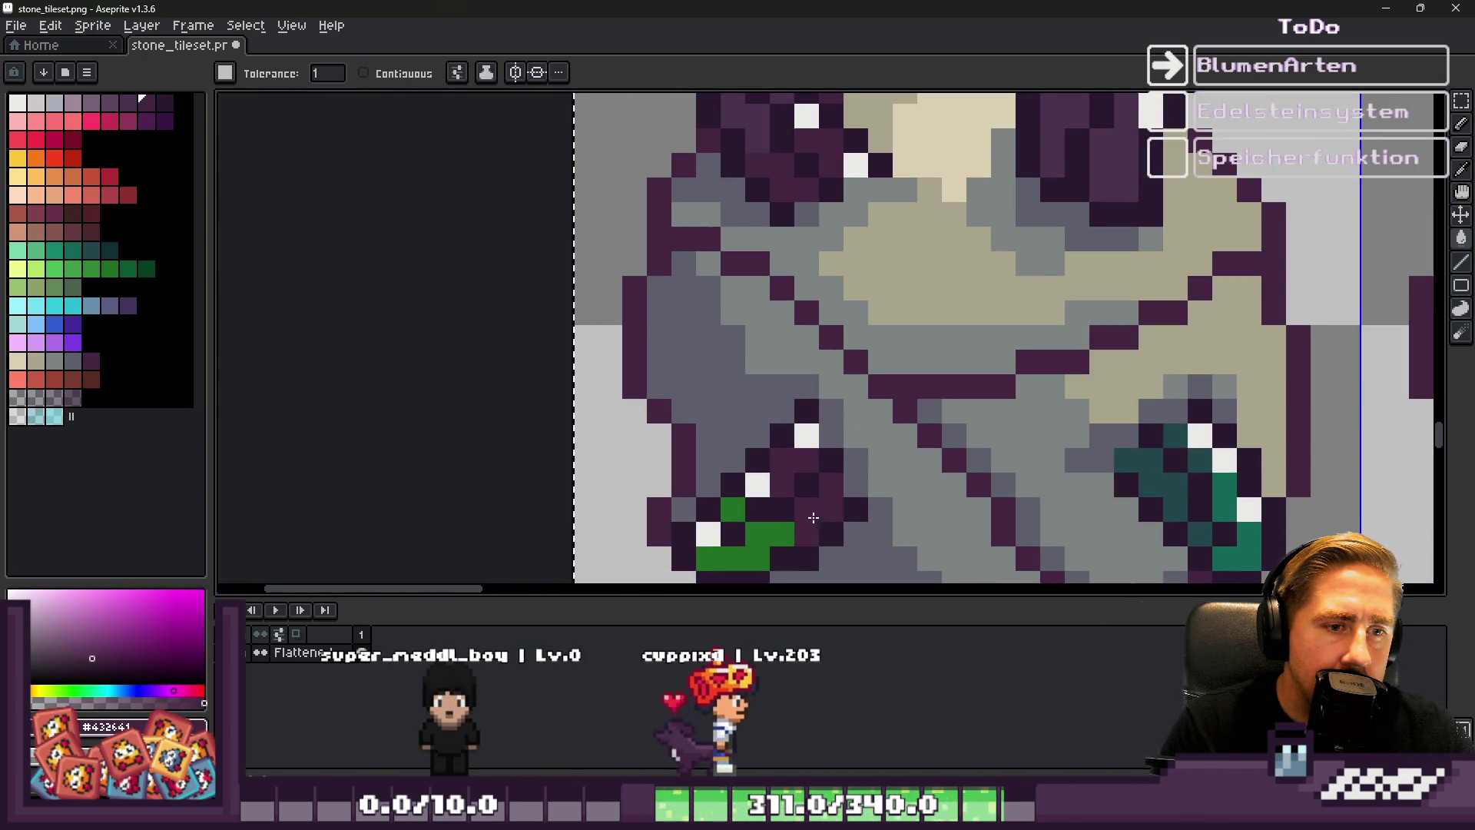
click(1173, 498)
key(alt)
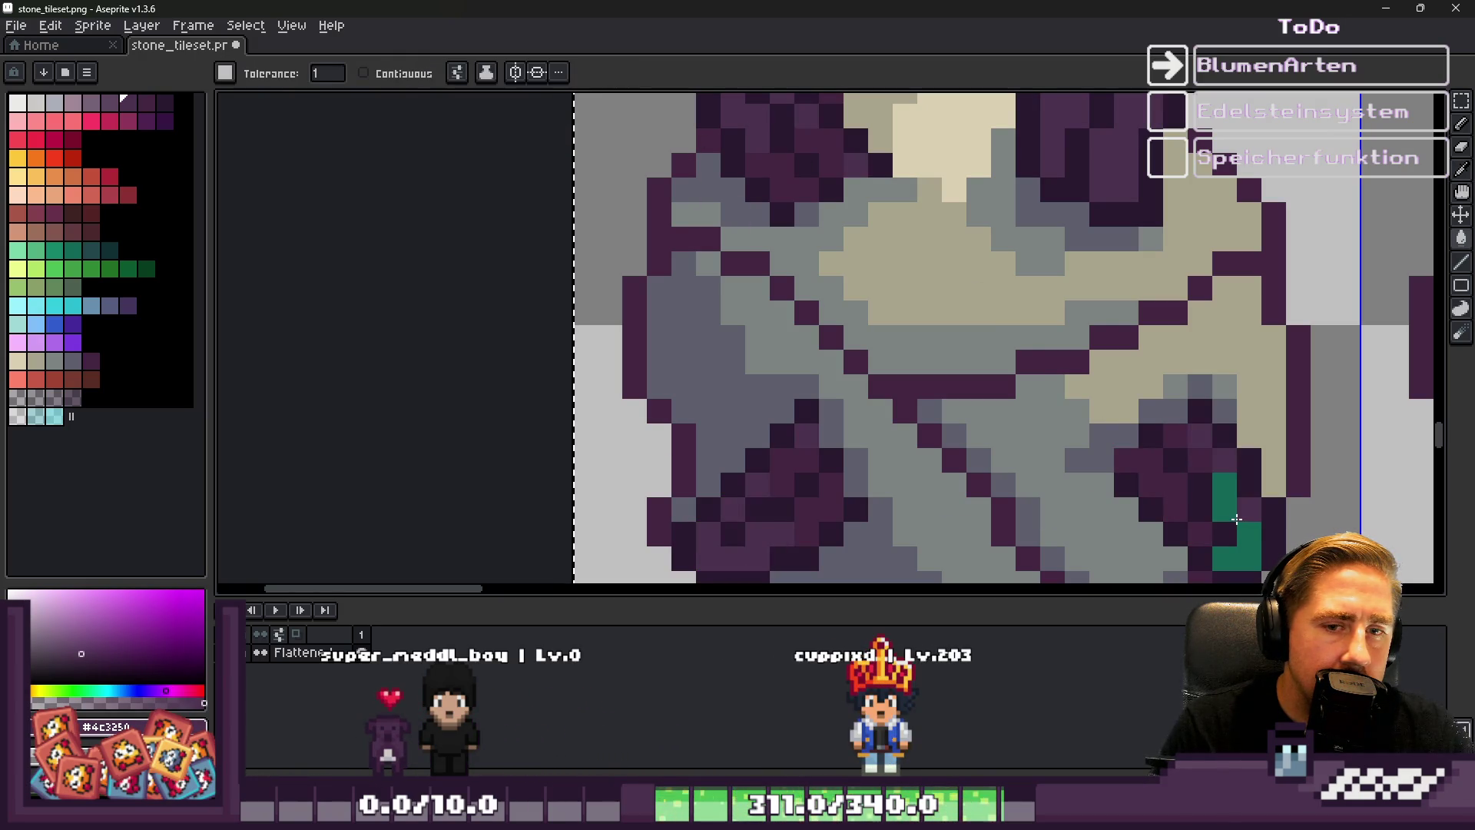
click(1235, 521)
scroll(1076, 460, down, 3)
scroll(750, 349, up, 3)
Recolour the rock's grey-lavender stone pixels with darker purple shades.
alt+click(726, 367)
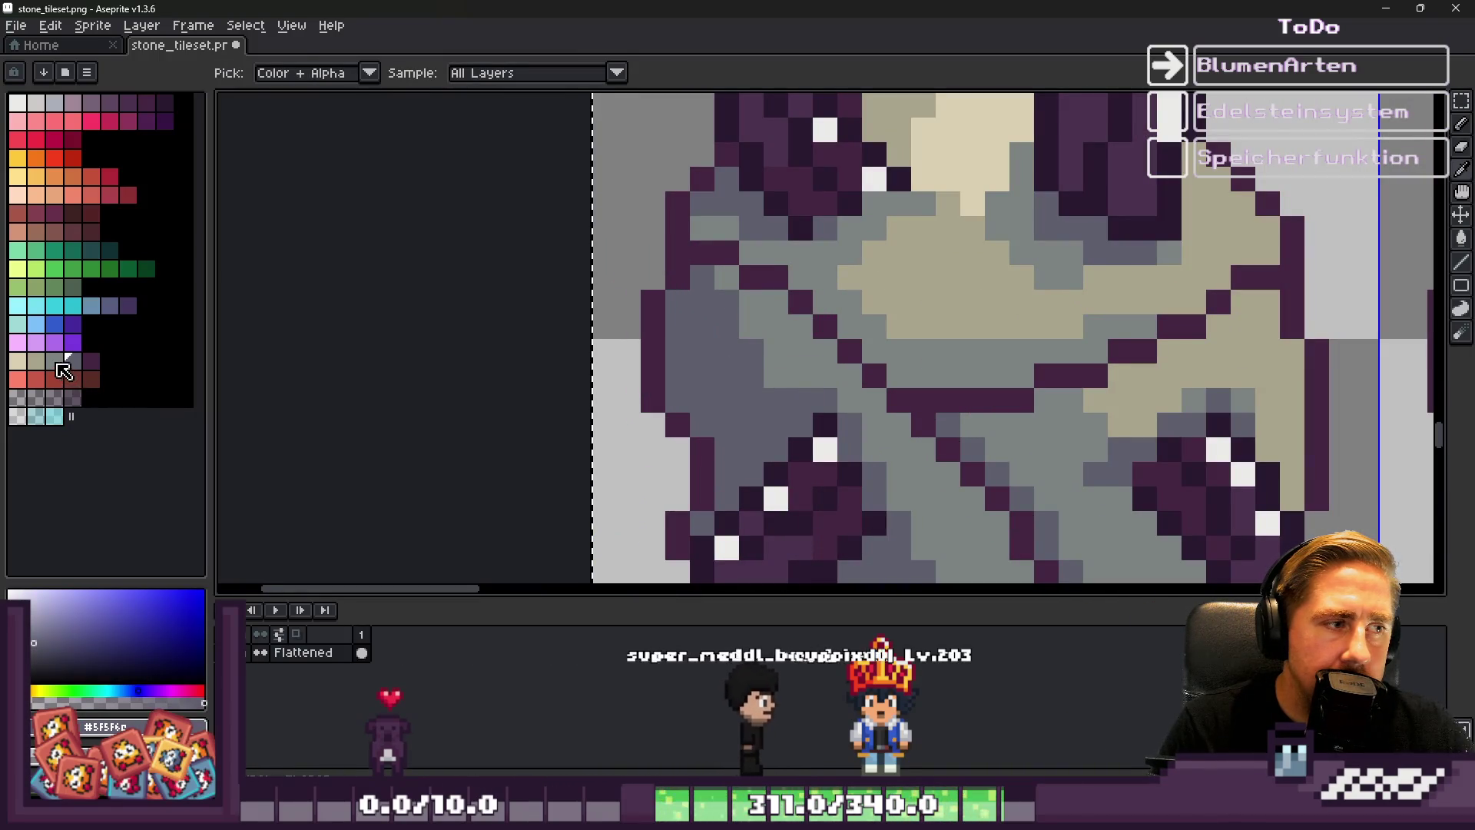
click(90, 361)
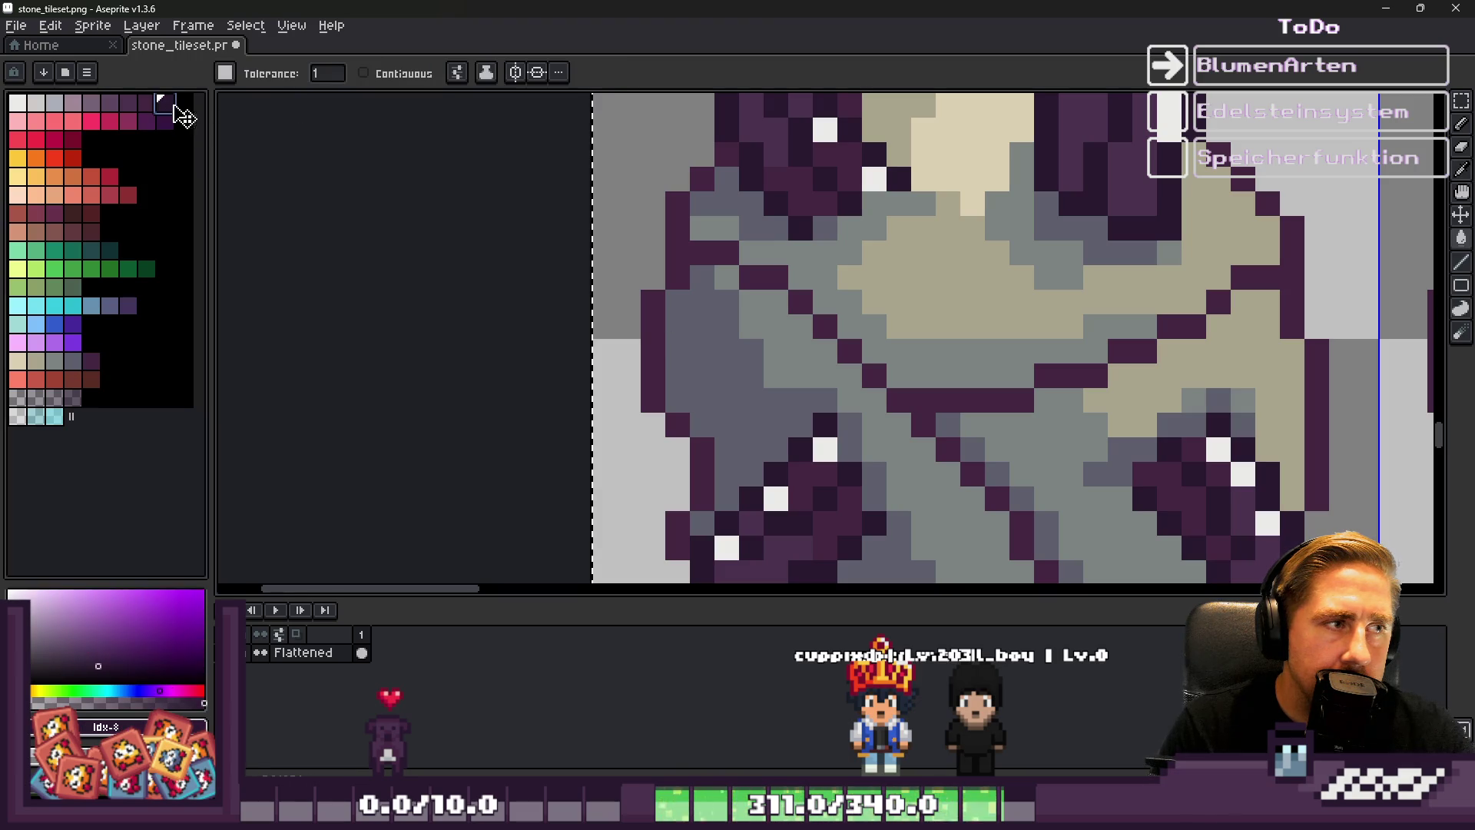
click(649, 302)
click(149, 106)
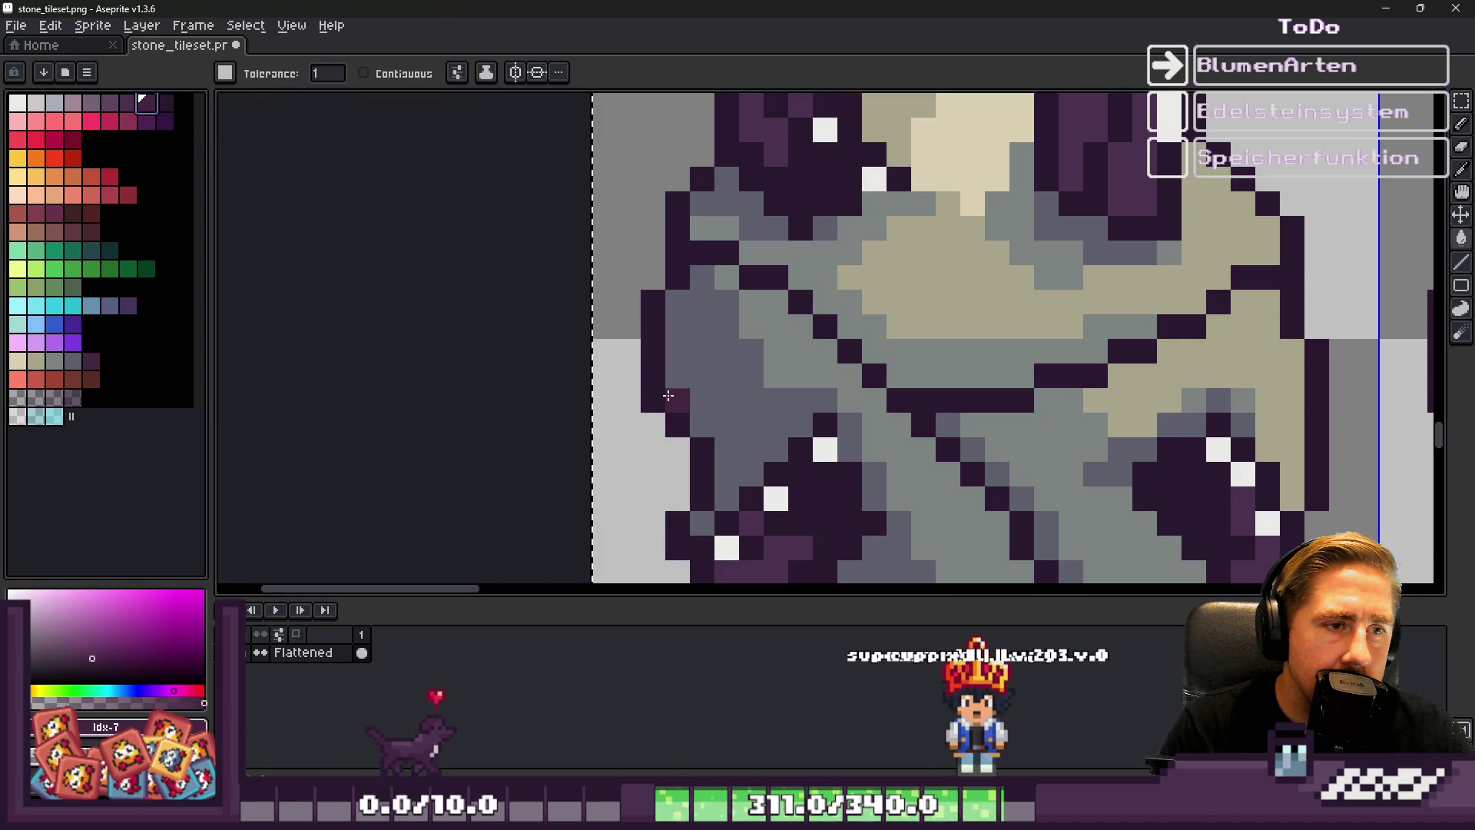
click(682, 377)
scroll(683, 377, down, 4)
scroll(683, 376, up, 3)
Undo the trial fills so the gems return to their original green and red.
key(ctrl+z)
key(ctrl+z)
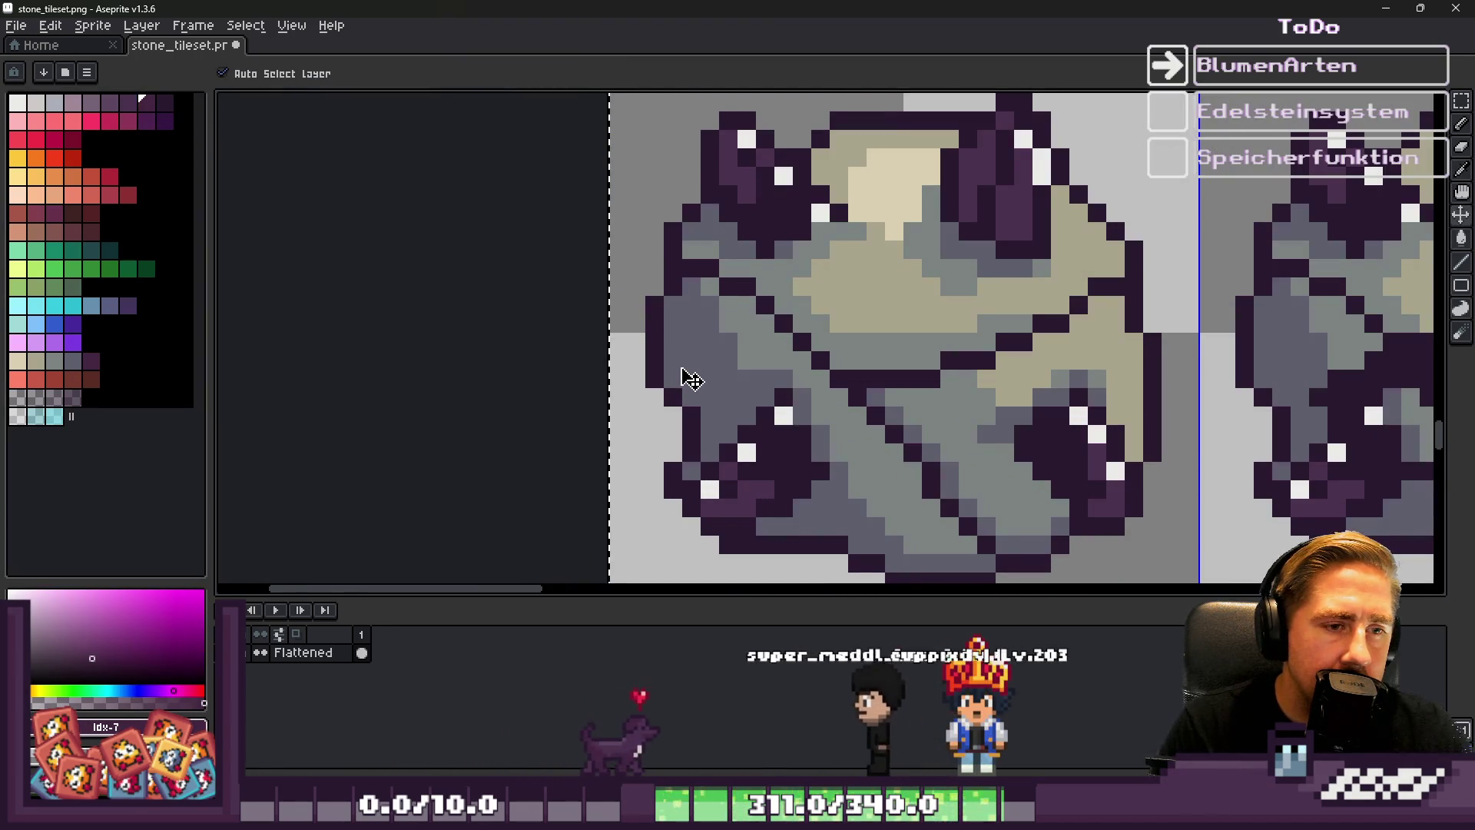
scroll(707, 393, down, 3)
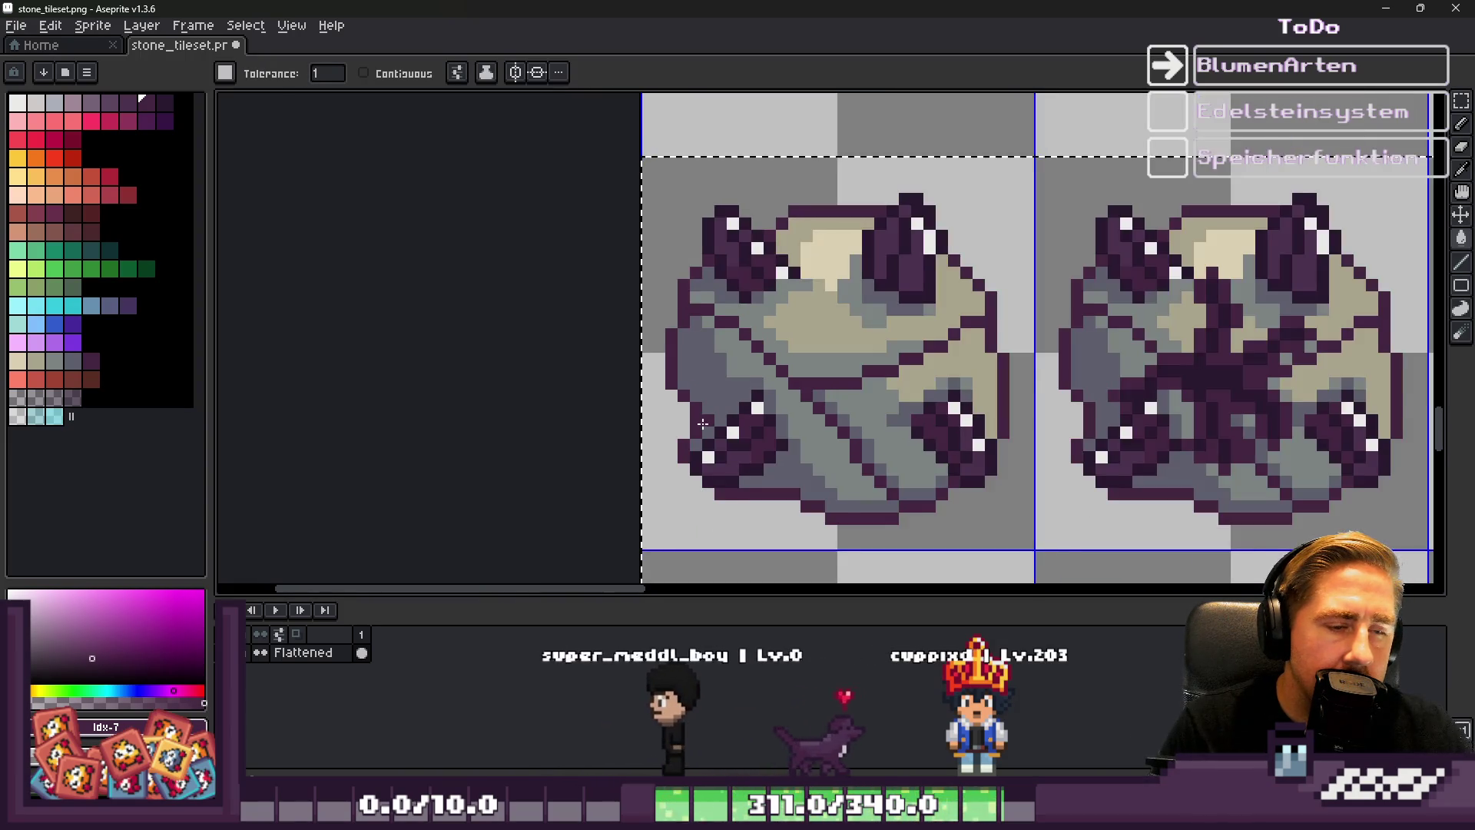
scroll(701, 427, up, 3)
scroll(824, 446, up, 1)
key(ctrl+z)
key(ctrl+z)
scroll(749, 513, down, 3)
key(ctrl+z)
key(ctrl+z)
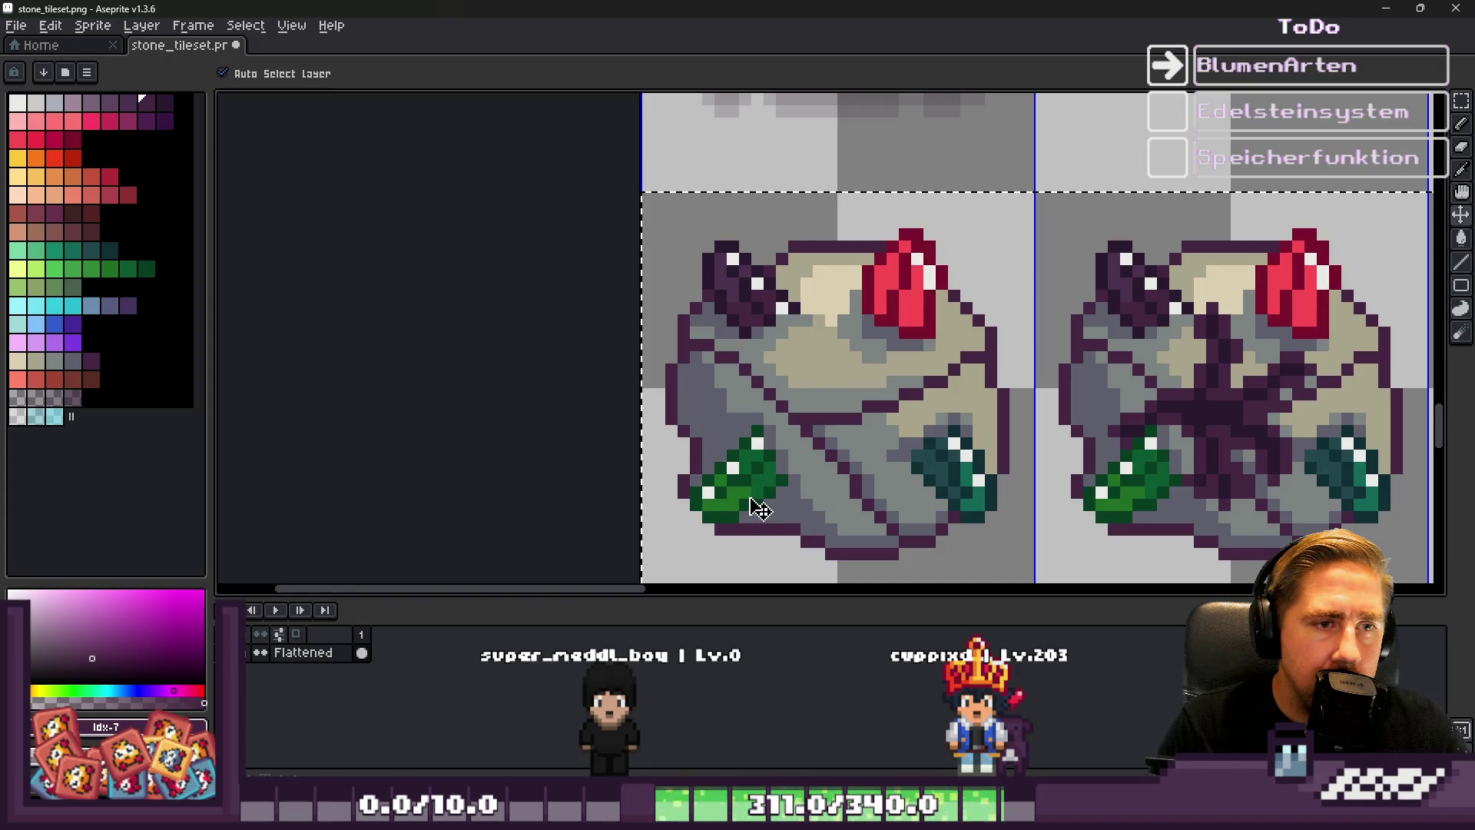
scroll(741, 430, up, 4)
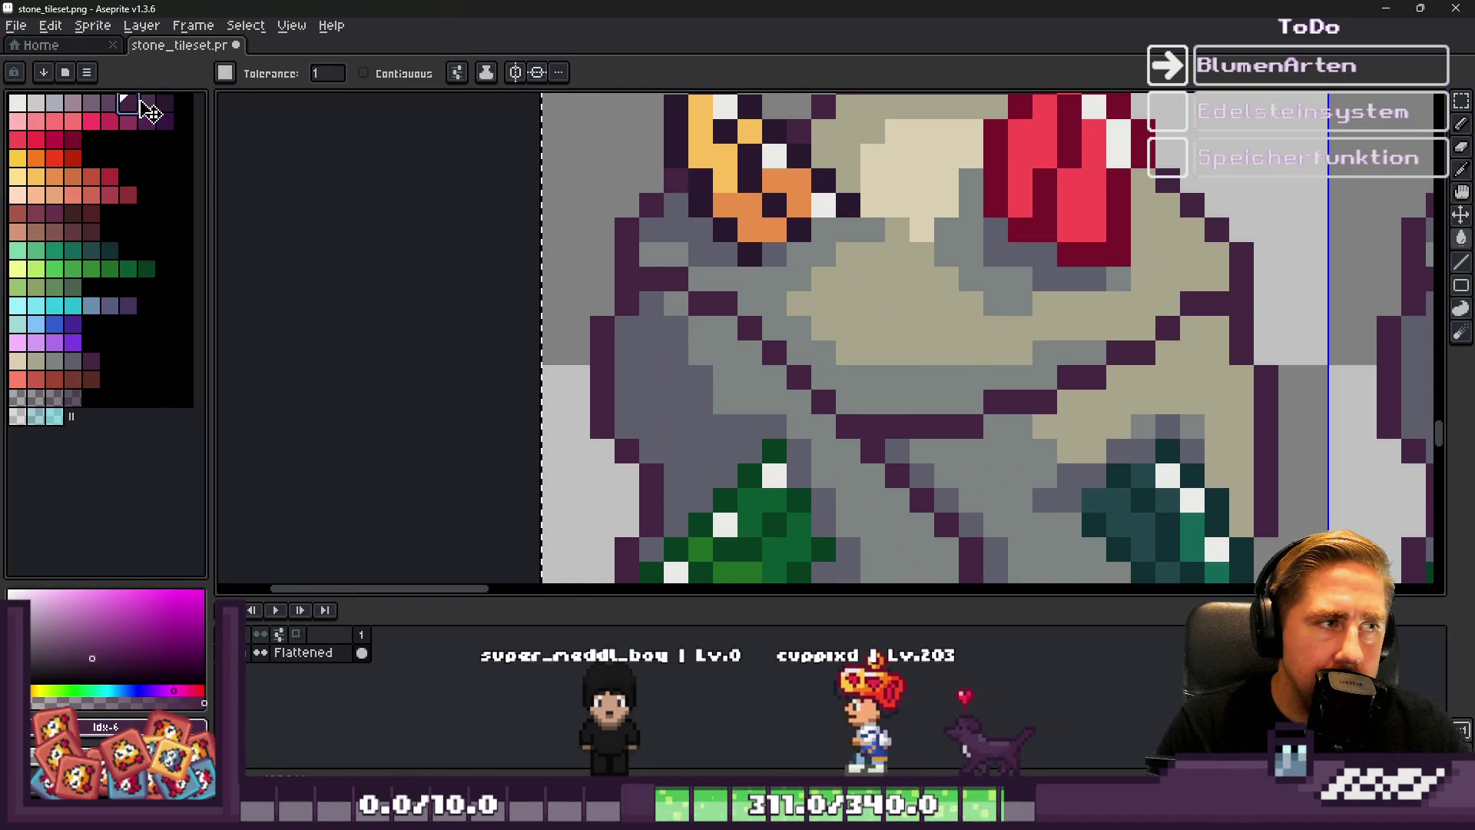
Try neighbouring purple swatches, then fill the stone's mid-grey pixels with a lighter purple.
key(bracketleft)
click(147, 103)
scroll(694, 326, up, 1)
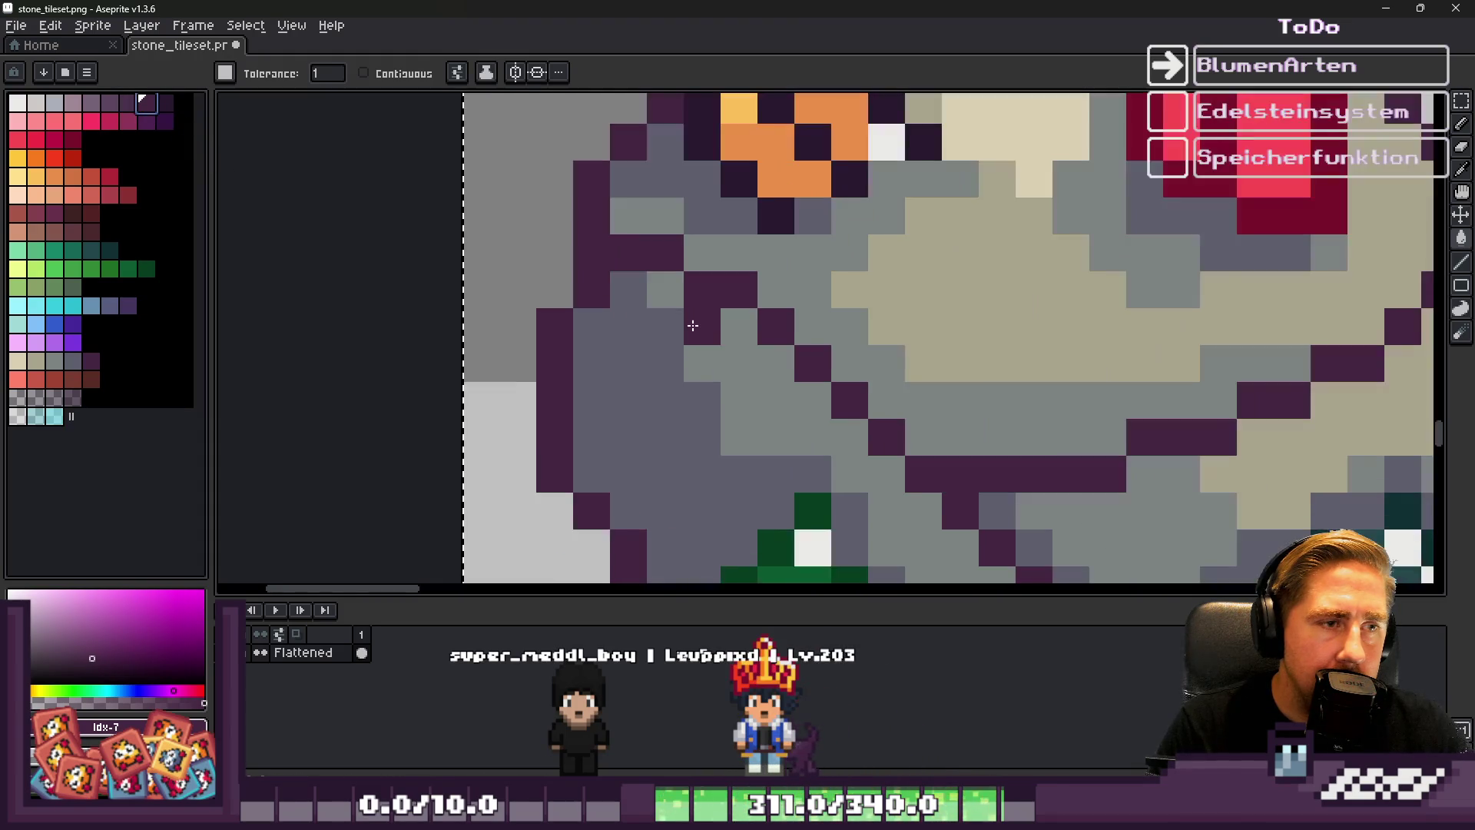
scroll(589, 242, down, 2)
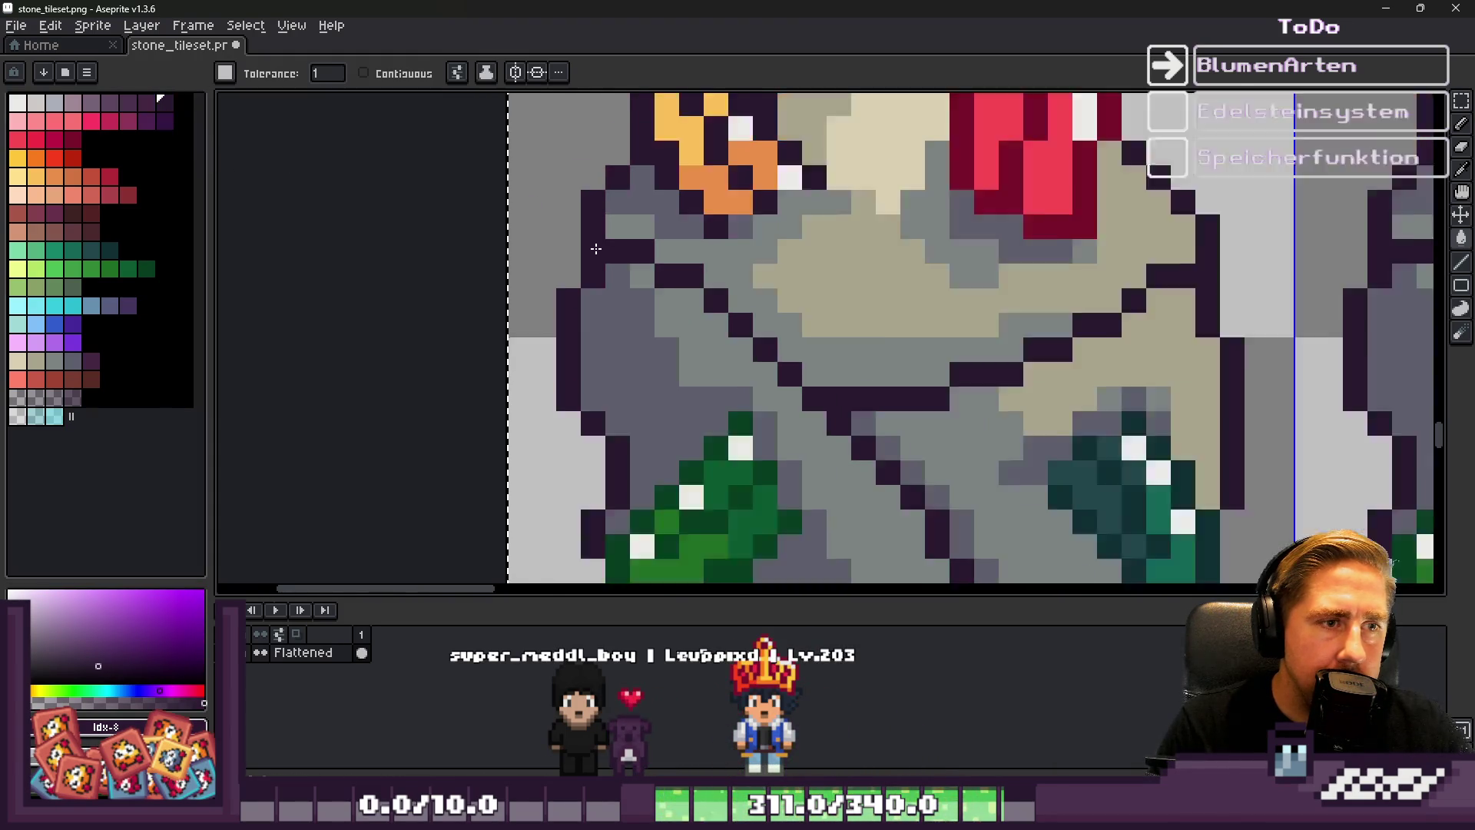
click(152, 106)
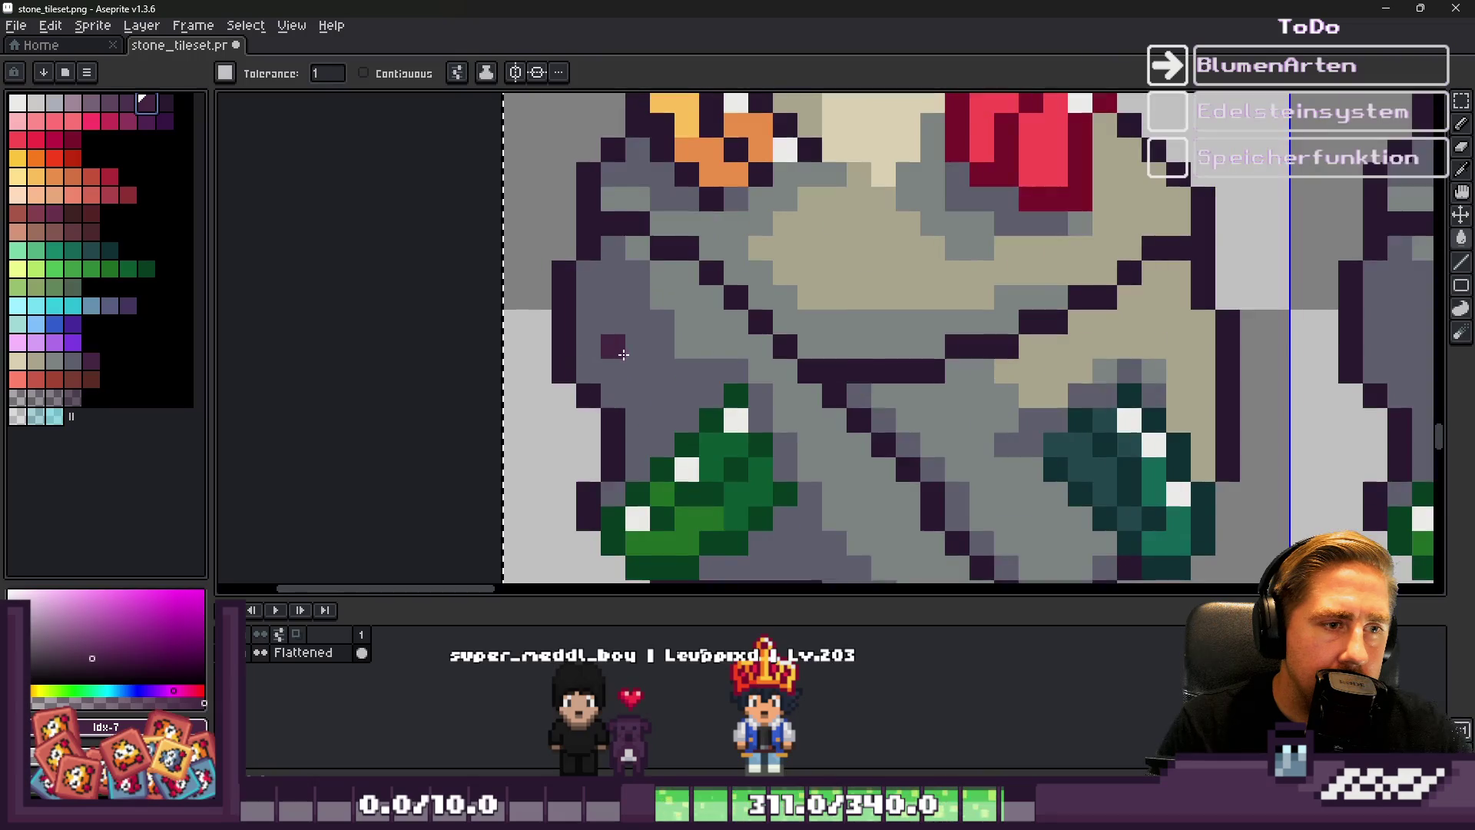
scroll(607, 342, up, 1)
click(123, 104)
click(675, 368)
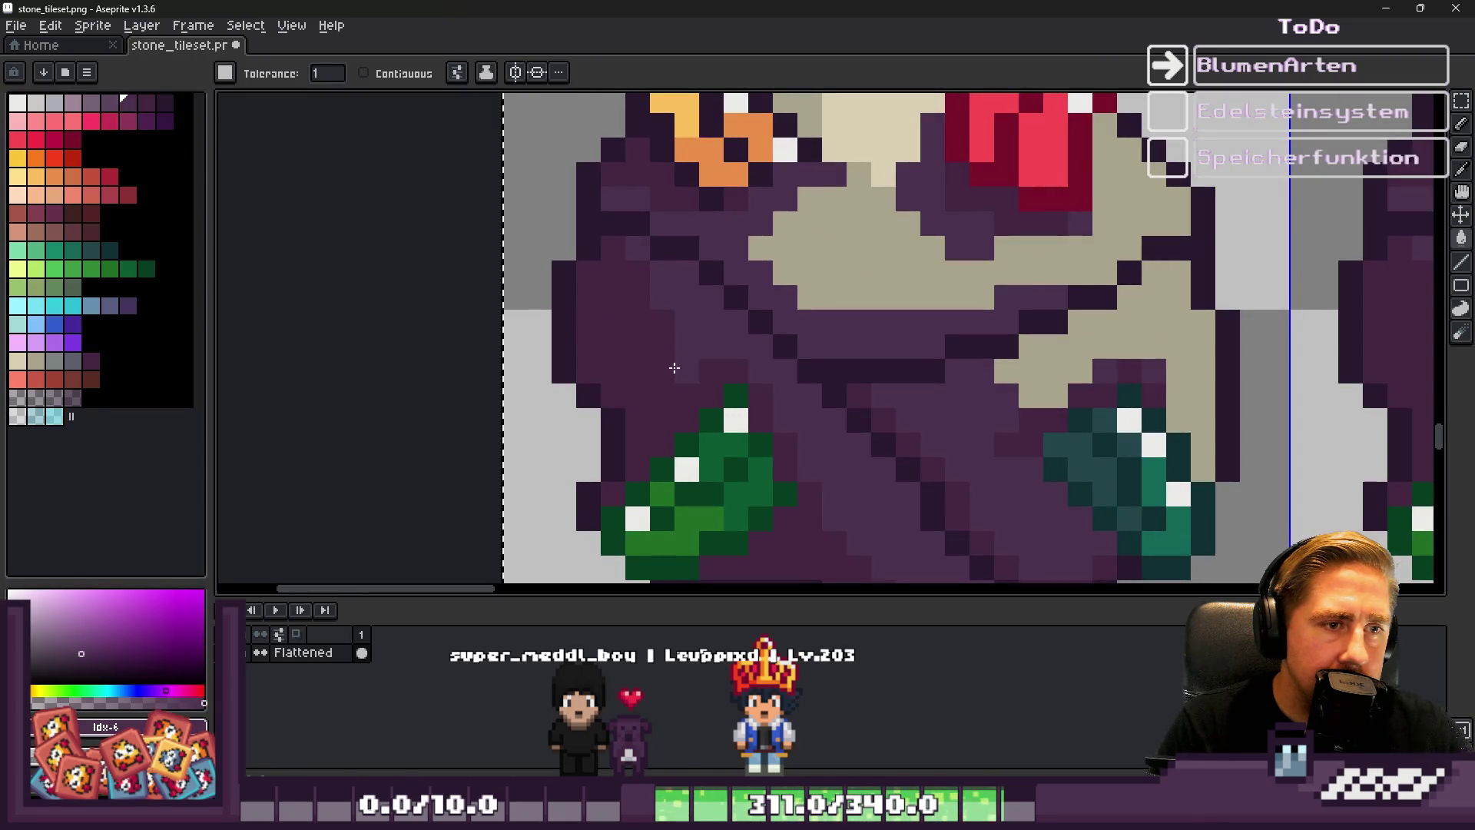
Fill the beige stone pixels with two lighter purple shades.
click(109, 103)
click(835, 248)
scroll(665, 274, down, 2)
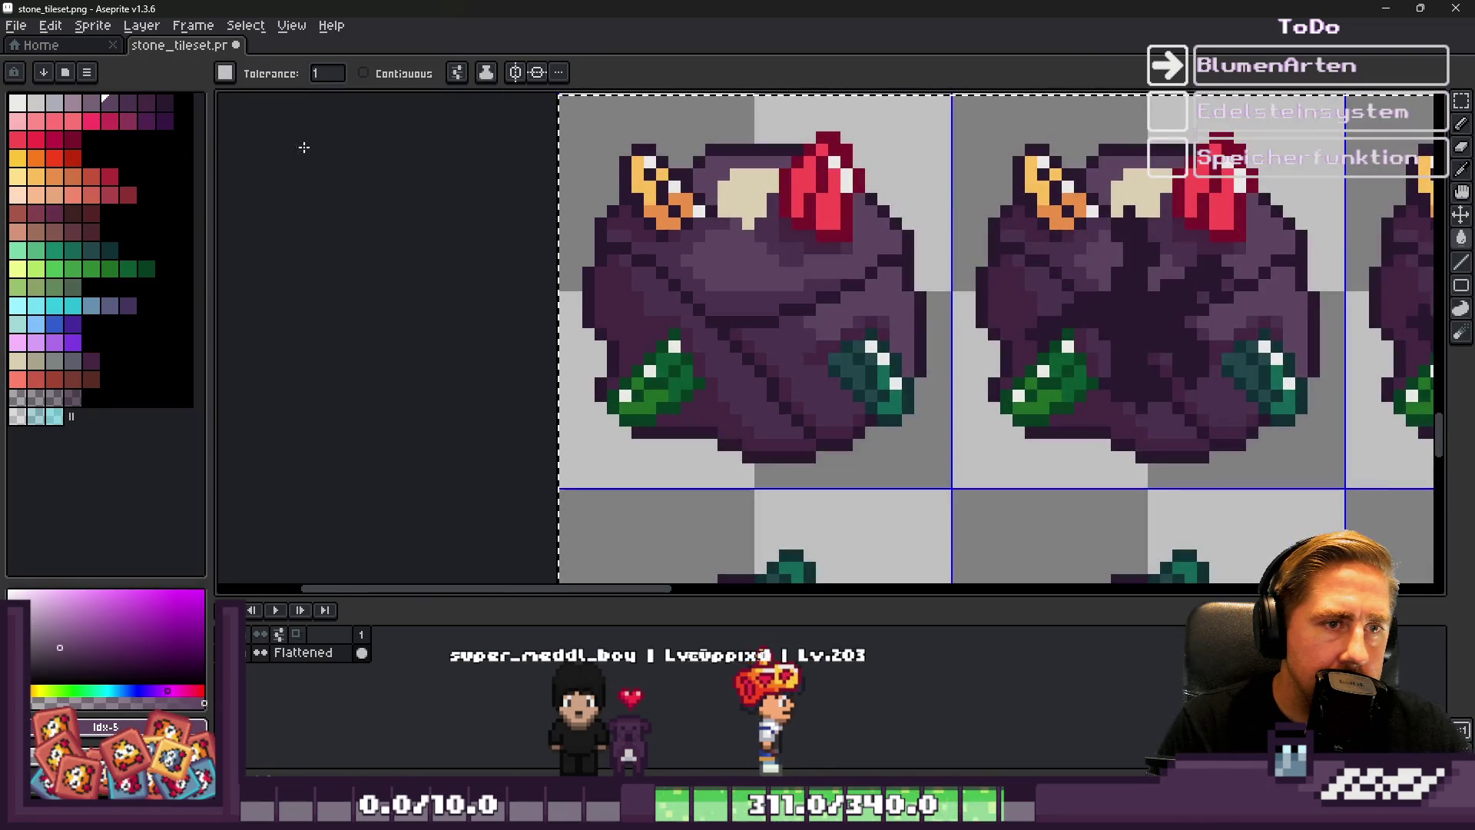
click(91, 101)
click(745, 198)
scroll(884, 242, down, 3)
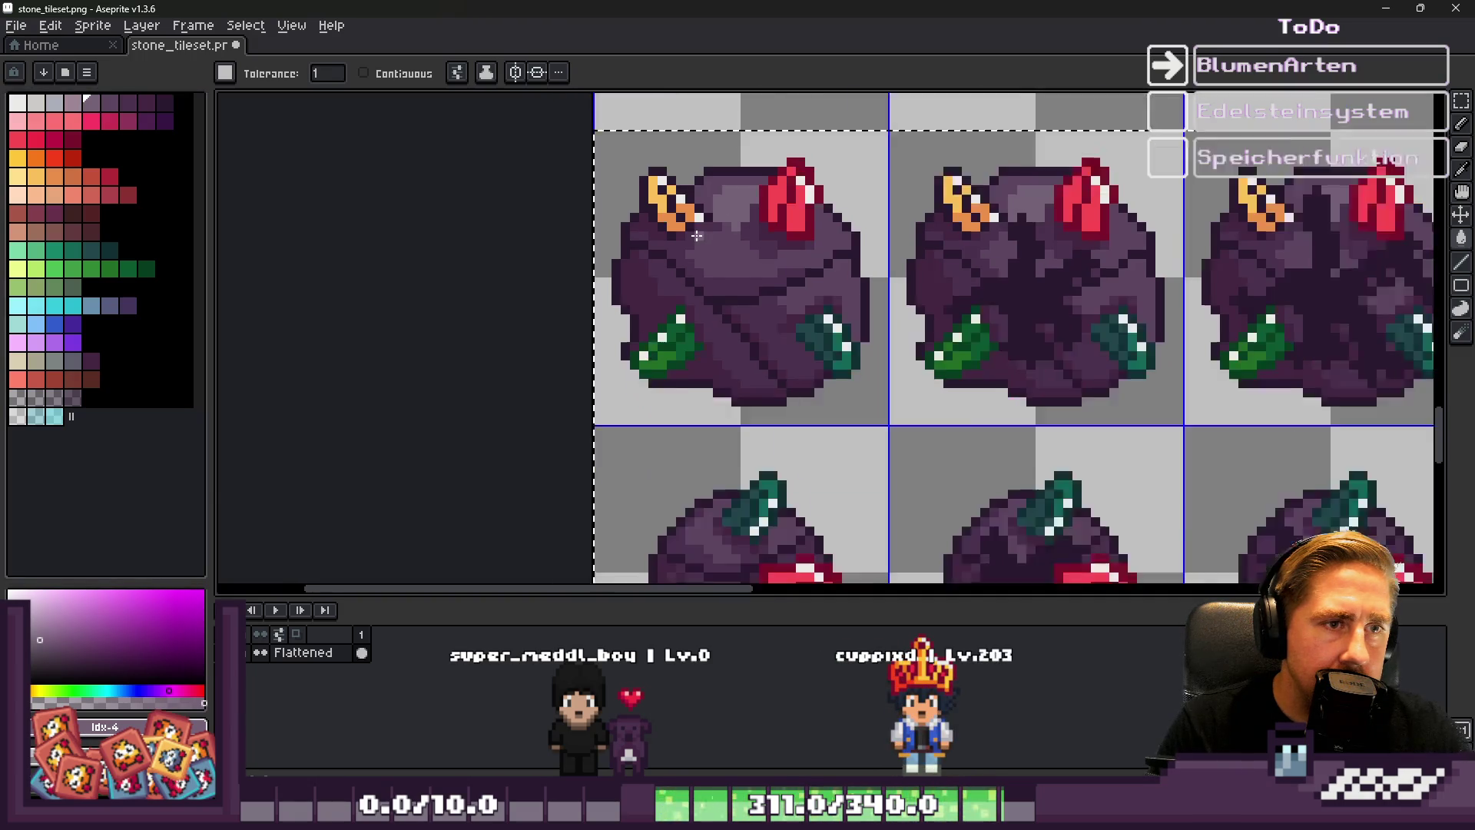
scroll(883, 242, up, 5)
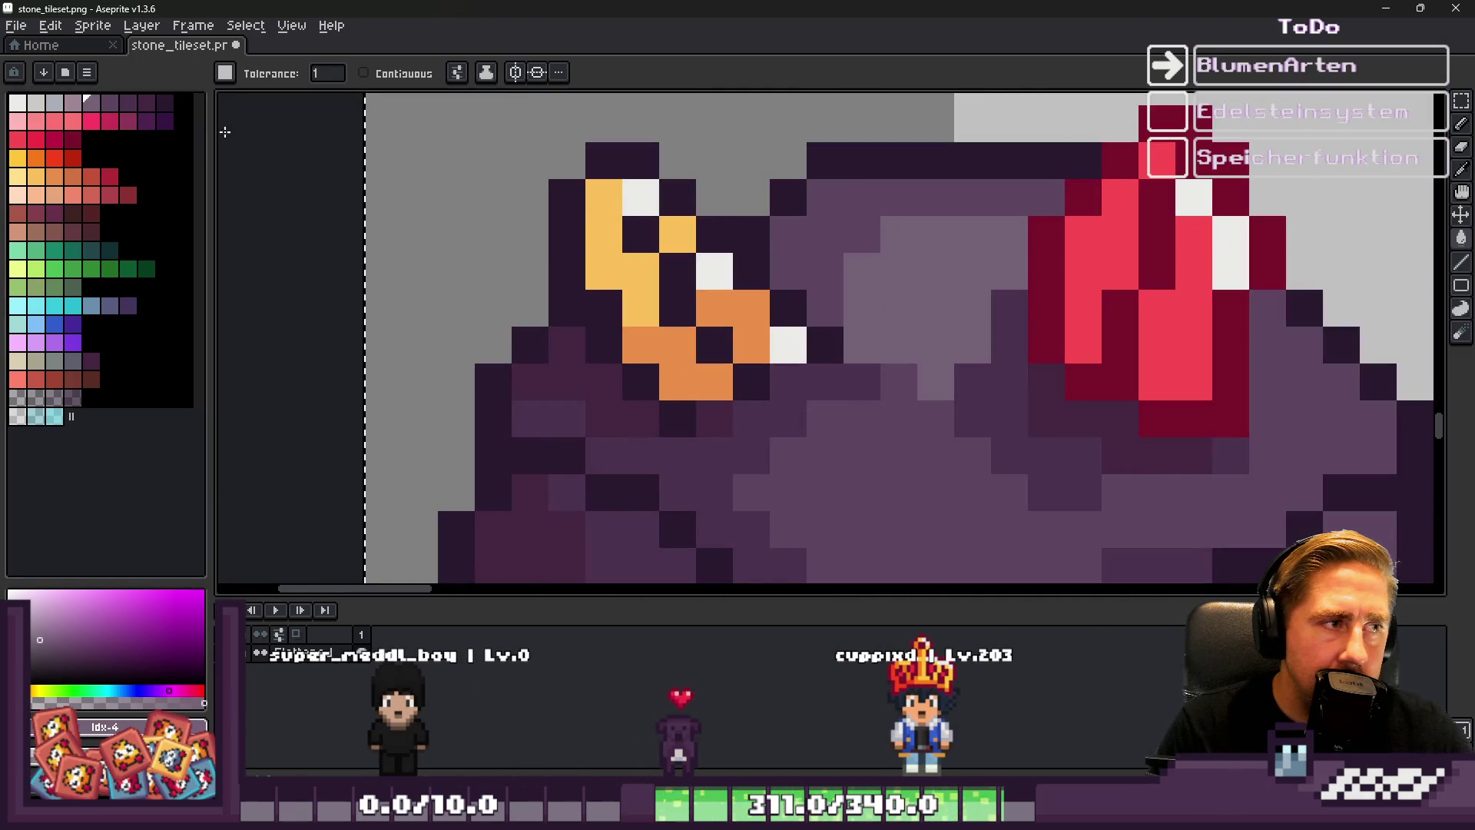
Recolour the yellow and orange gem pixels with greyish-purple and dark purple.
click(165, 106)
click(590, 199)
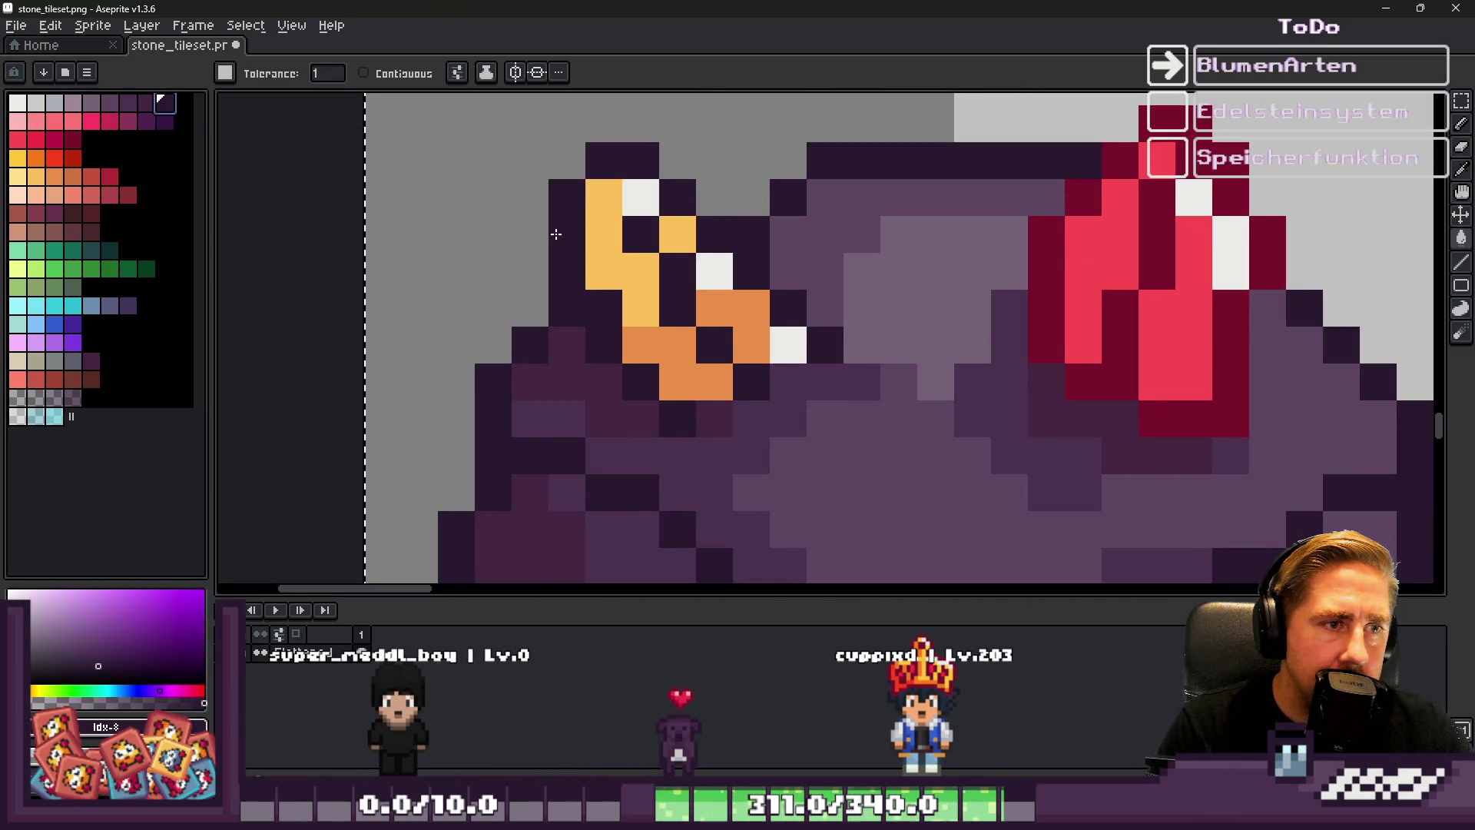
click(643, 317)
click(665, 347)
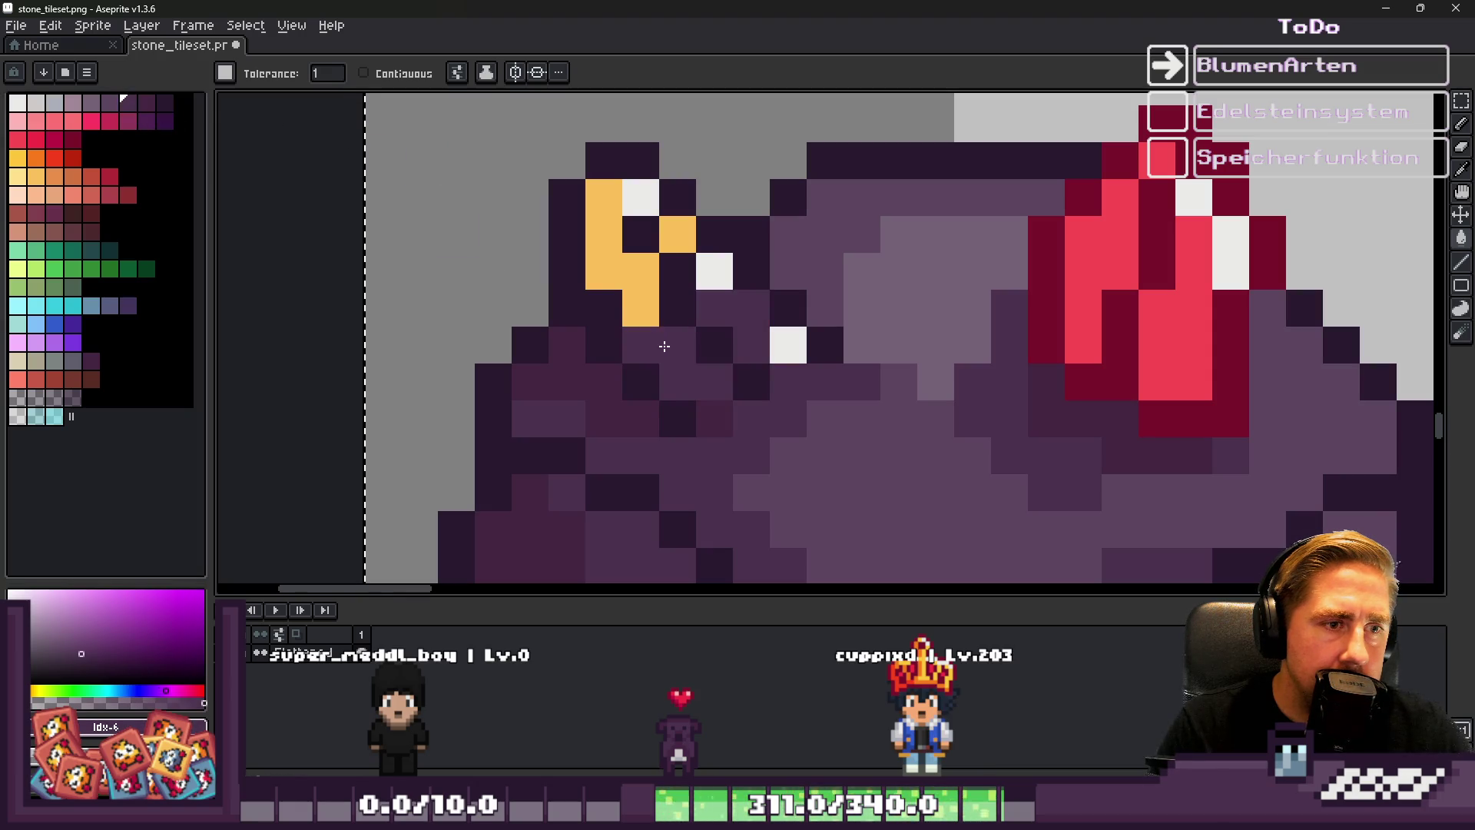
key(ctrl+z)
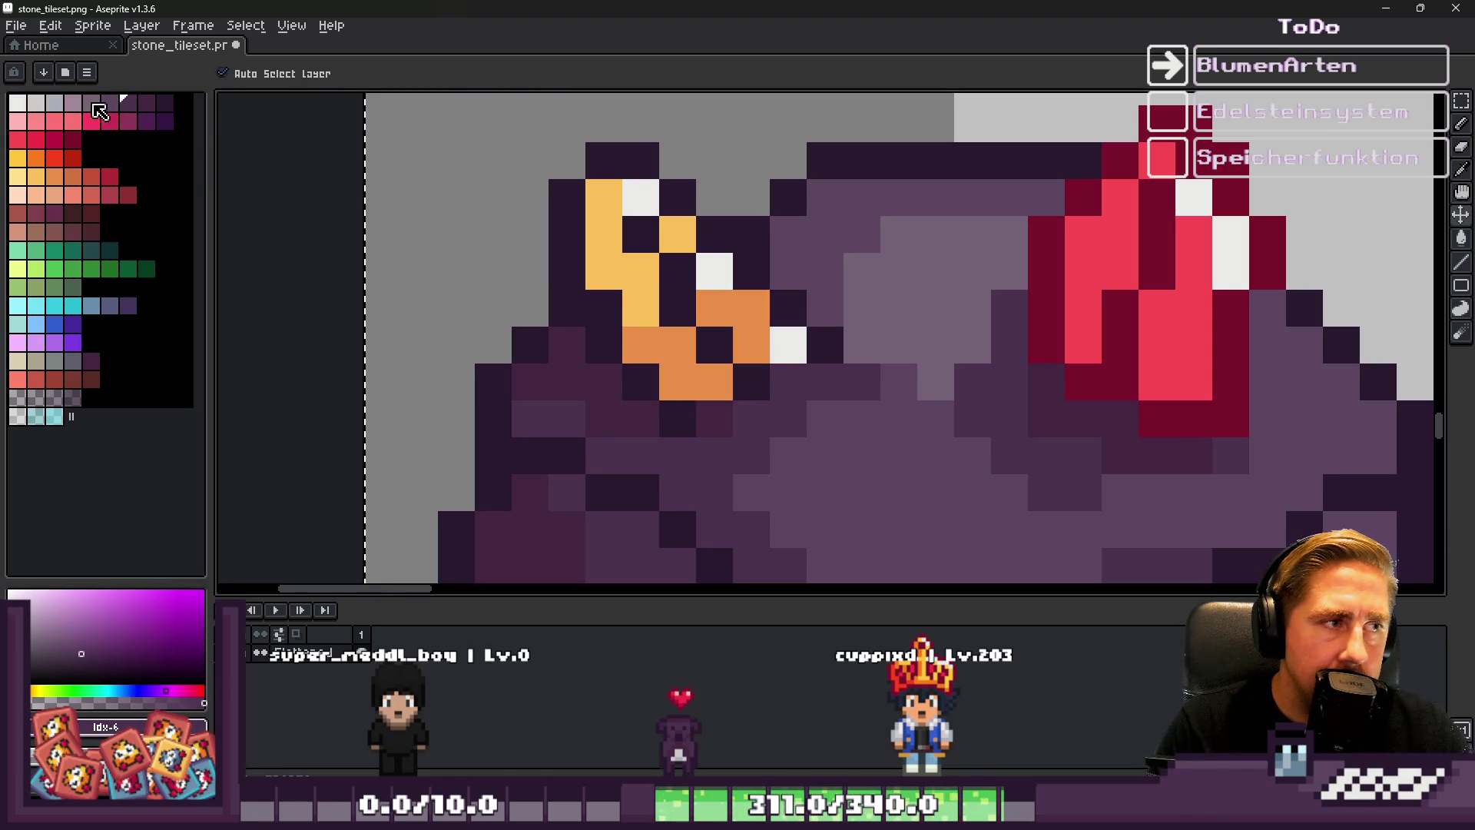
click(90, 106)
click(672, 348)
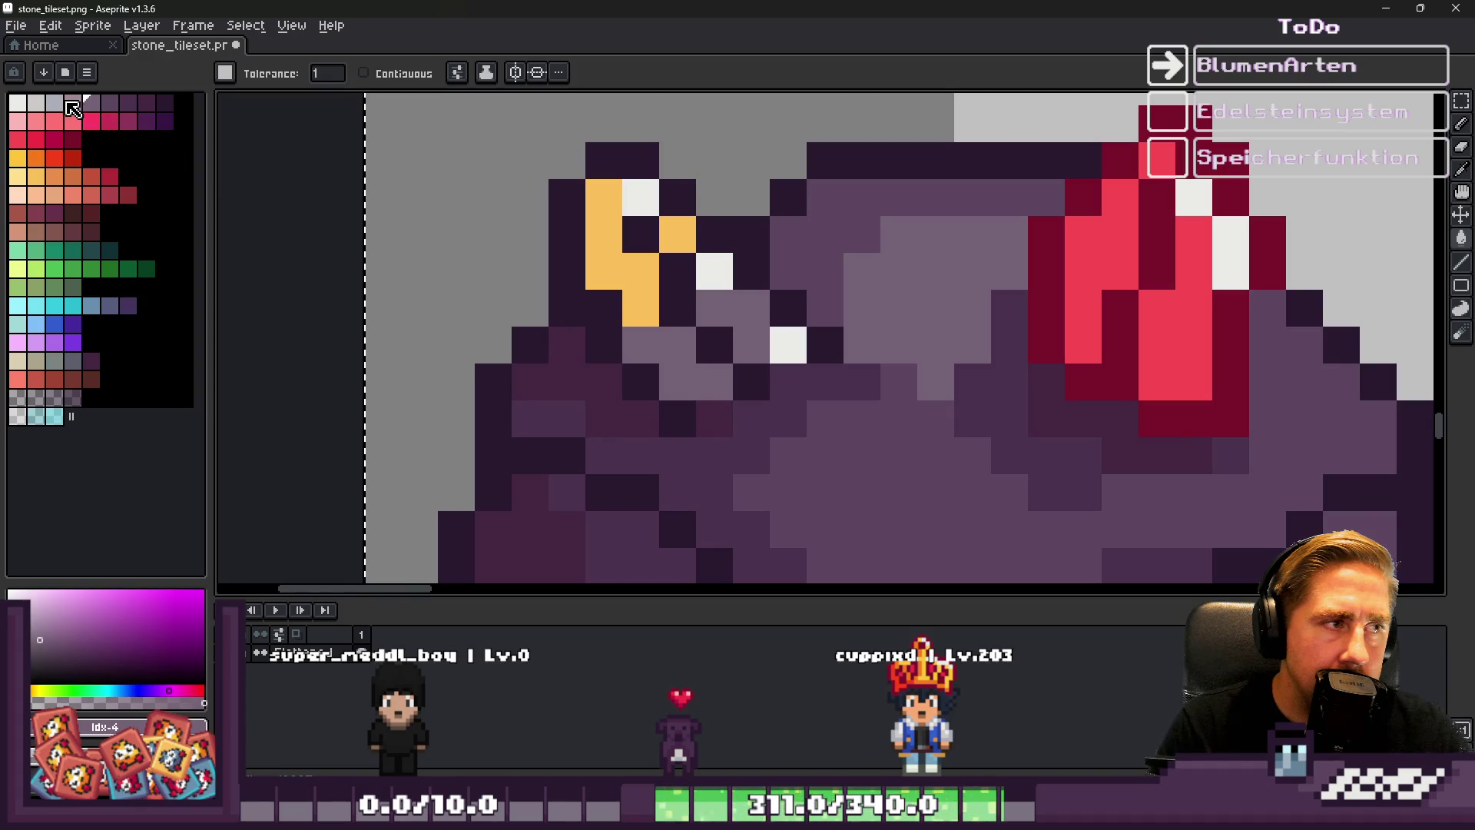
click(602, 242)
scroll(727, 324, down, 2)
scroll(726, 325, up, 2)
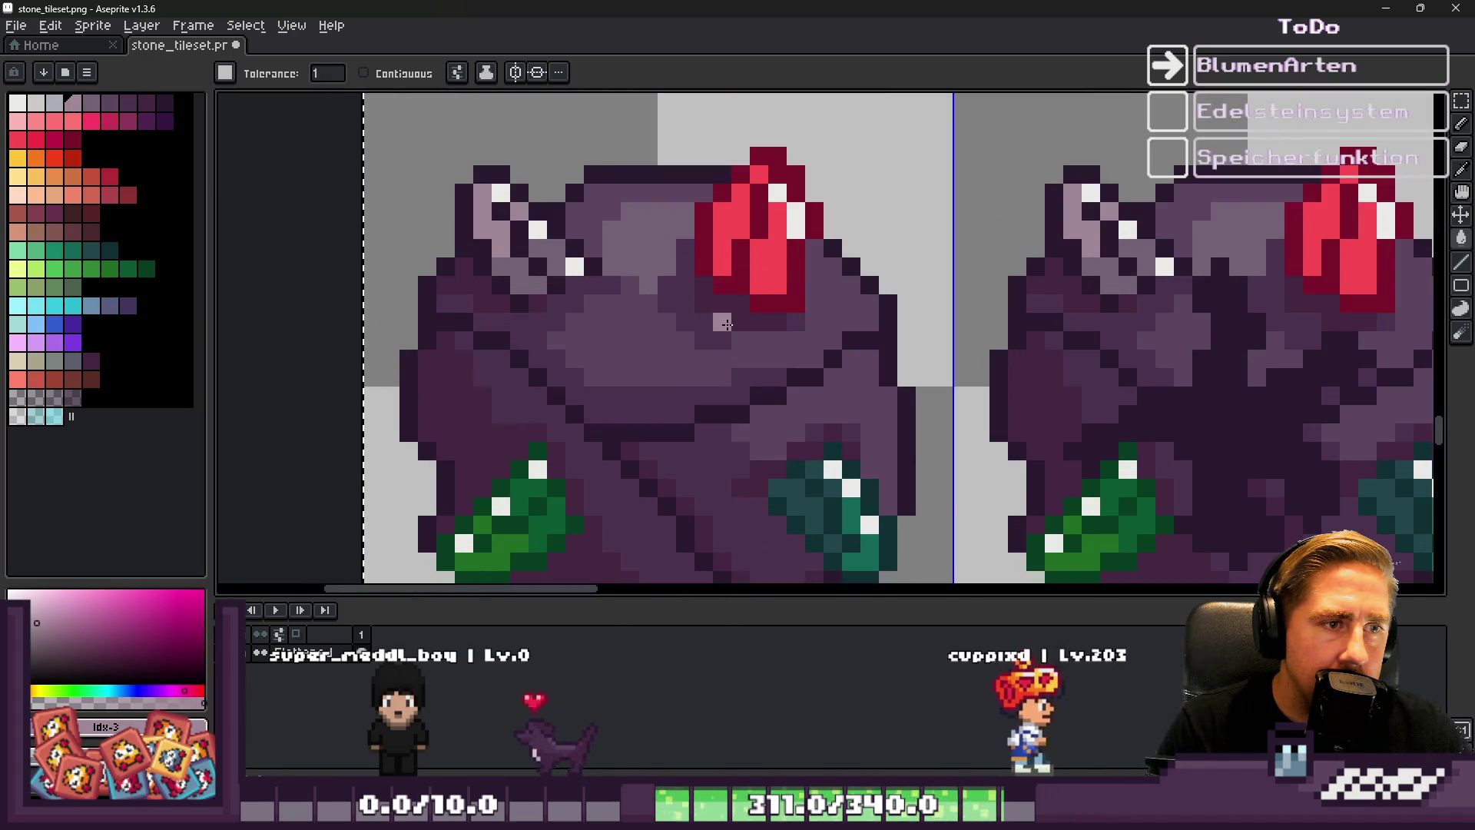
Recolour the green and teal leaf pixels light purple and the right leaf's teal pink.
click(96, 104)
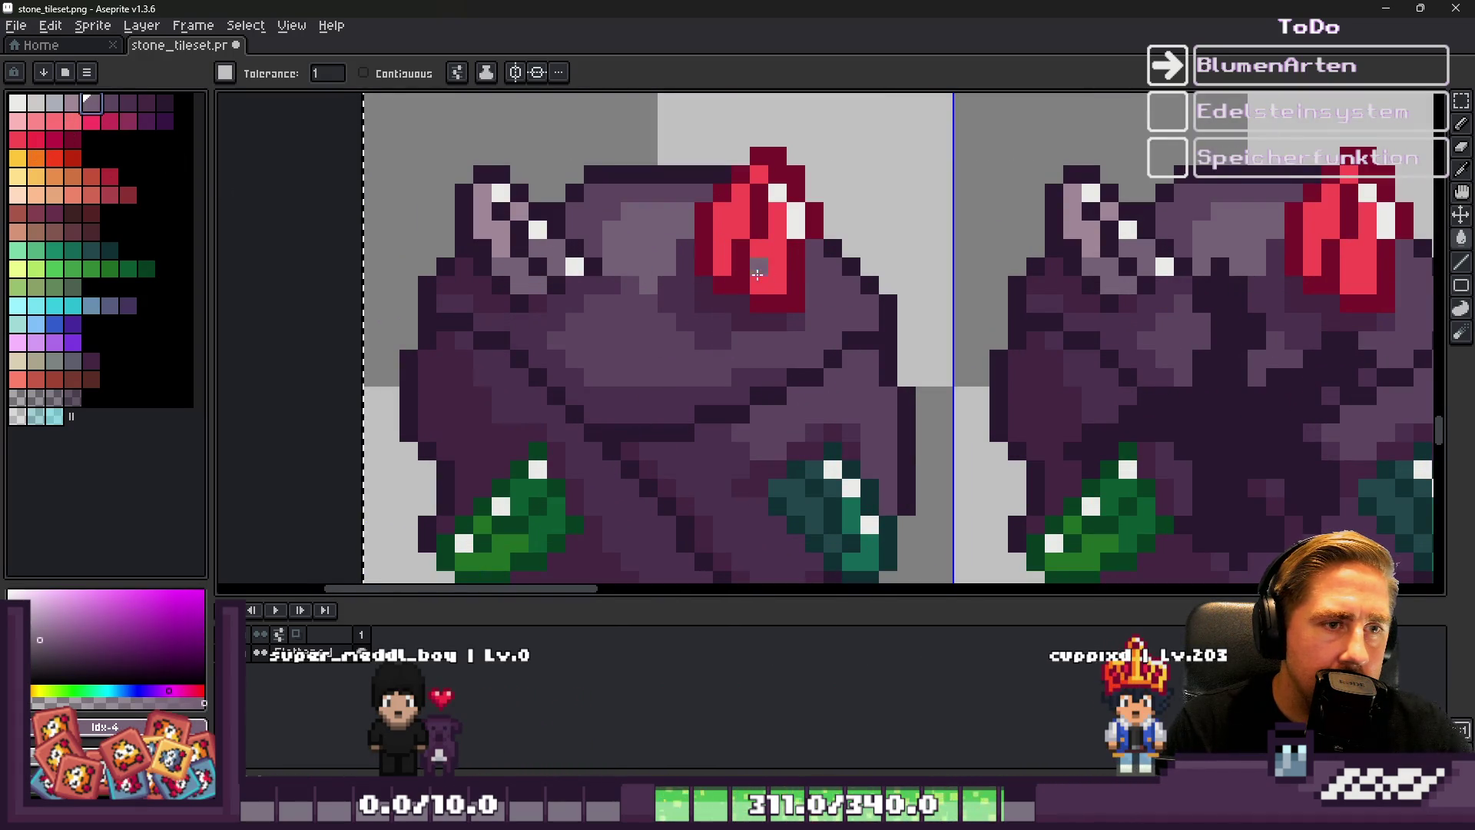
scroll(750, 275, down, 2)
scroll(626, 409, up, 3)
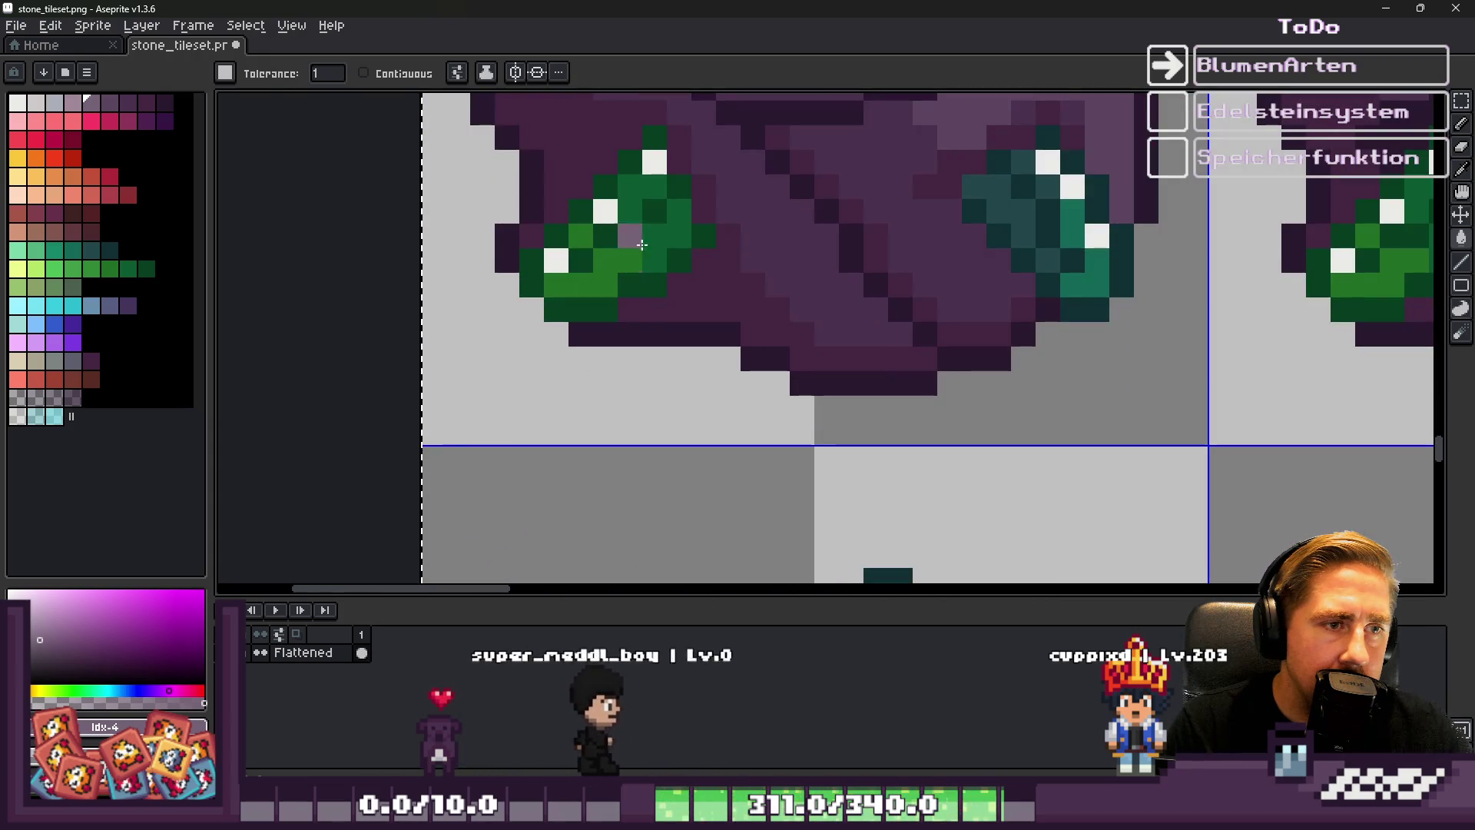
click(649, 234)
click(998, 207)
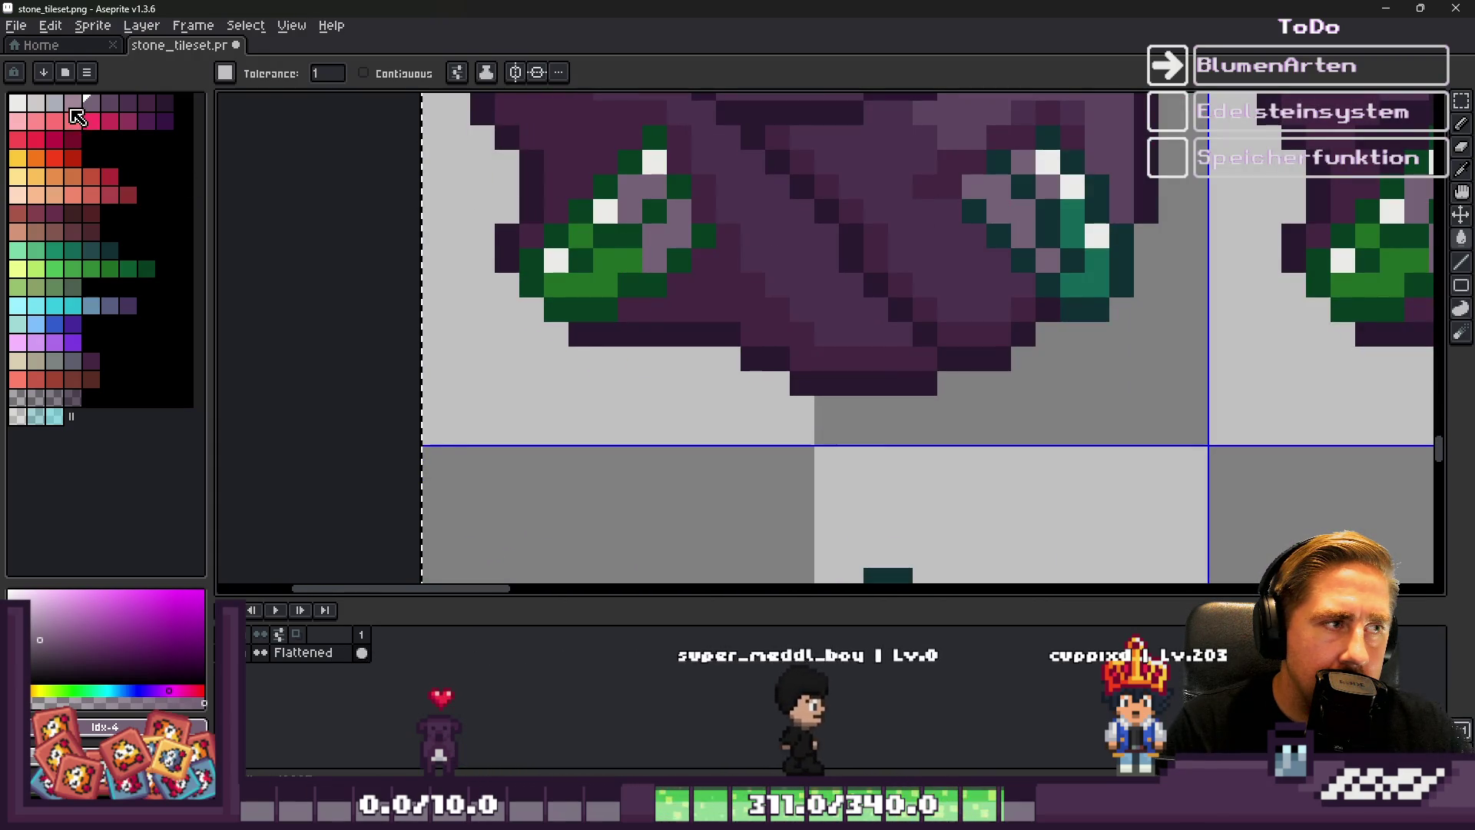
click(73, 109)
scroll(868, 339, down, 2)
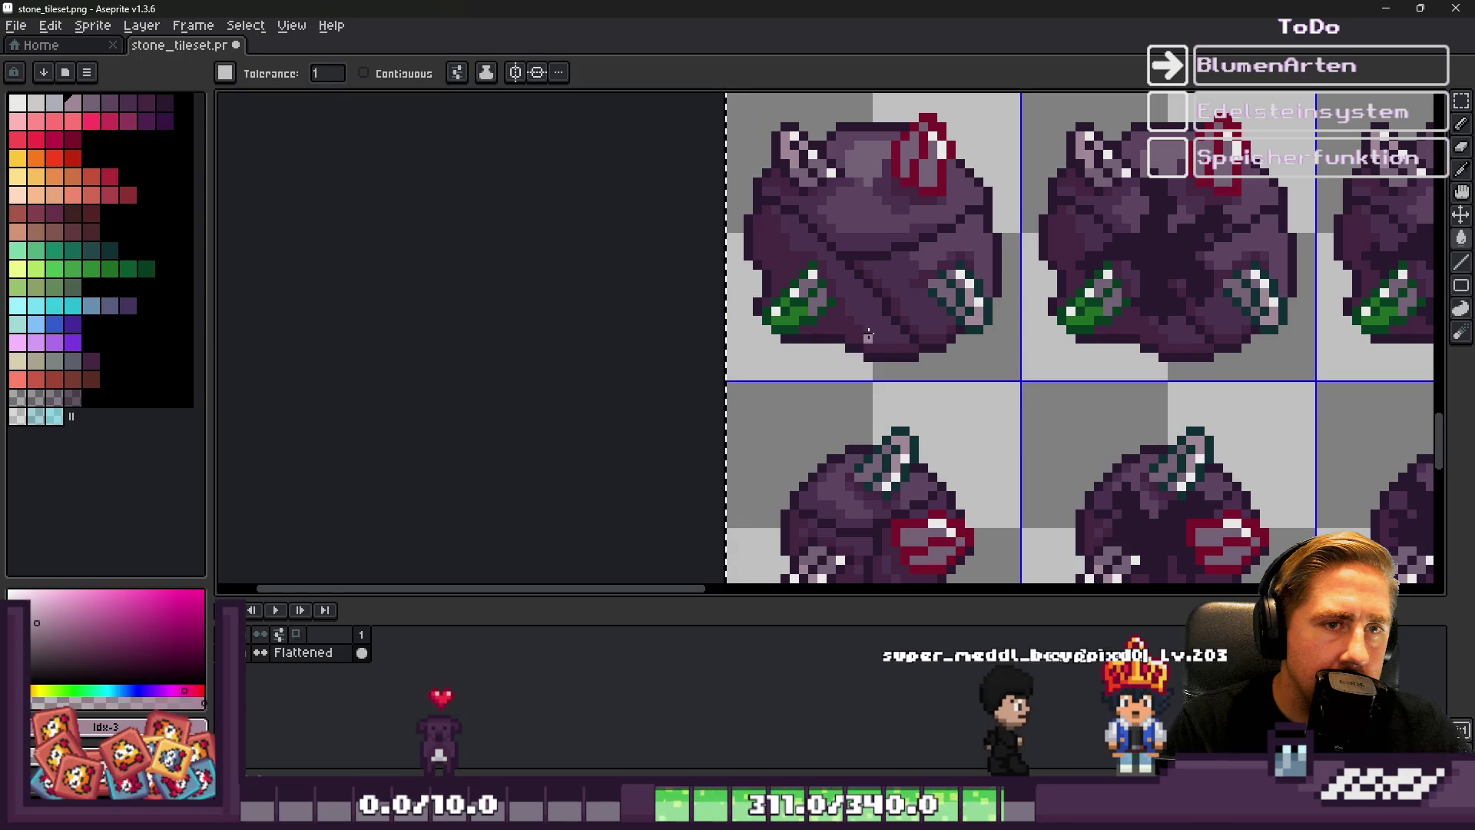
key(ctrl+z)
scroll(919, 244, up, 3)
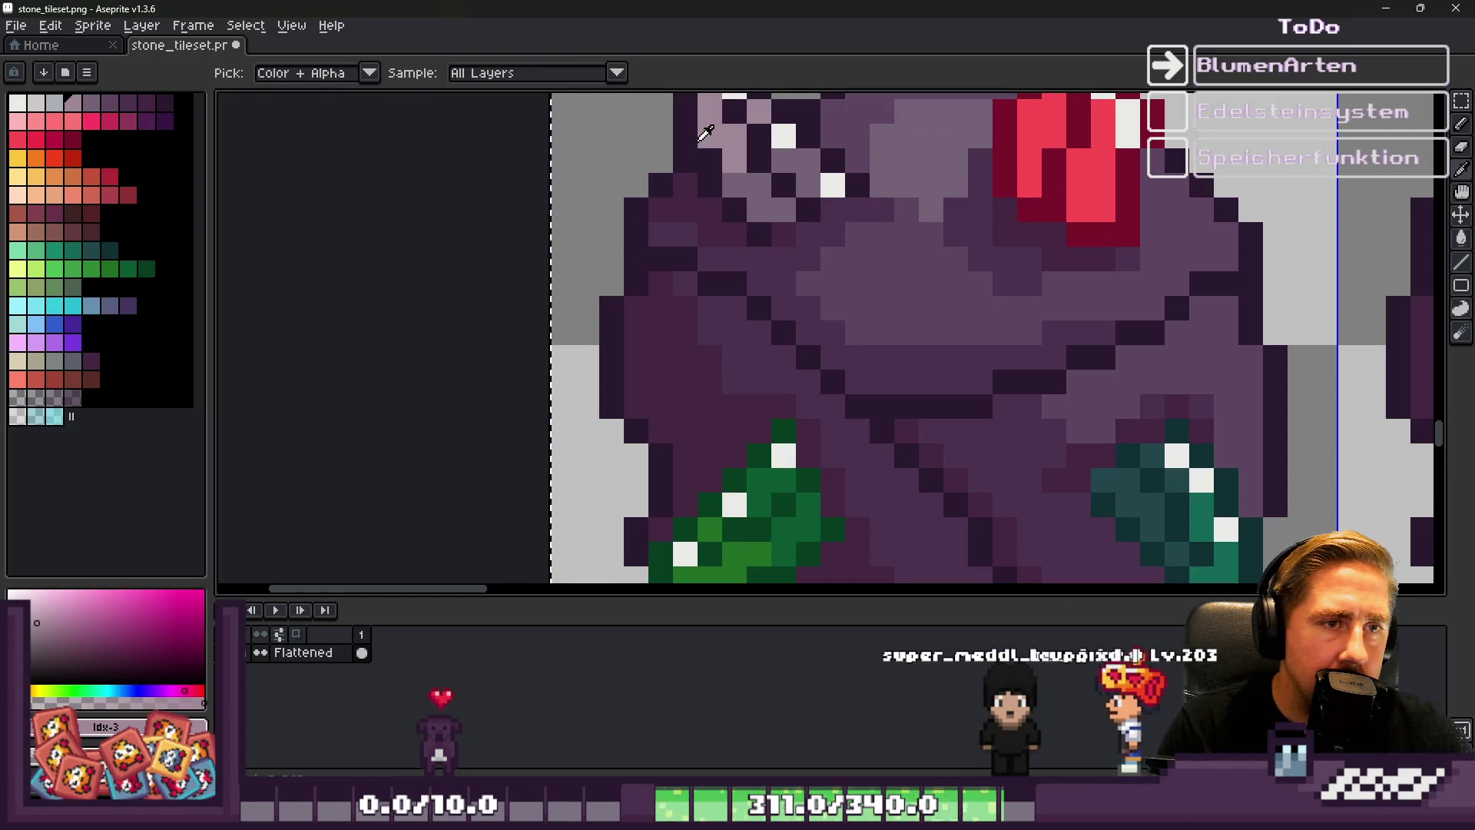
scroll(883, 307, down, 1)
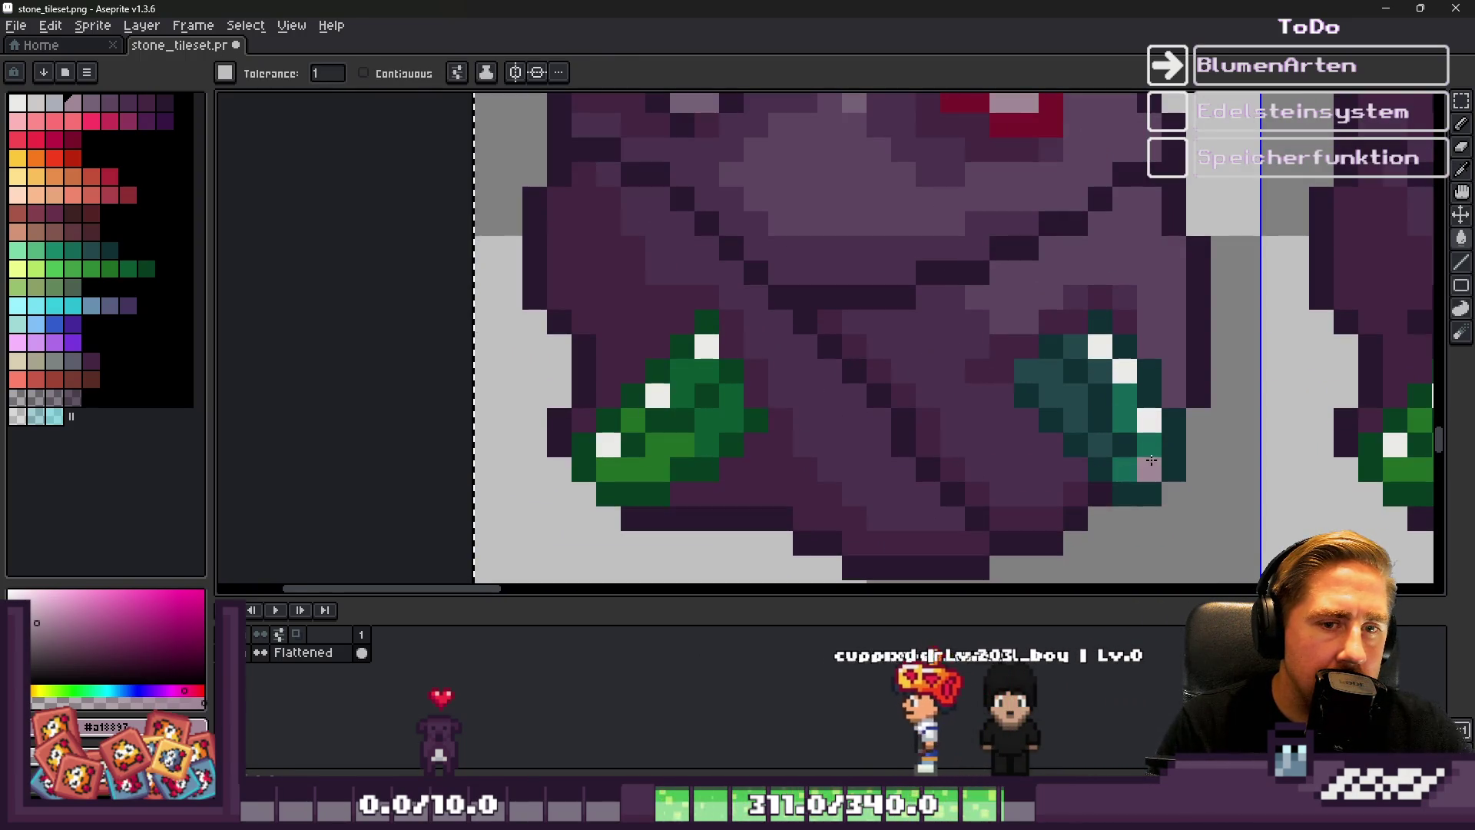
click(1130, 415)
scroll(686, 448, down, 1)
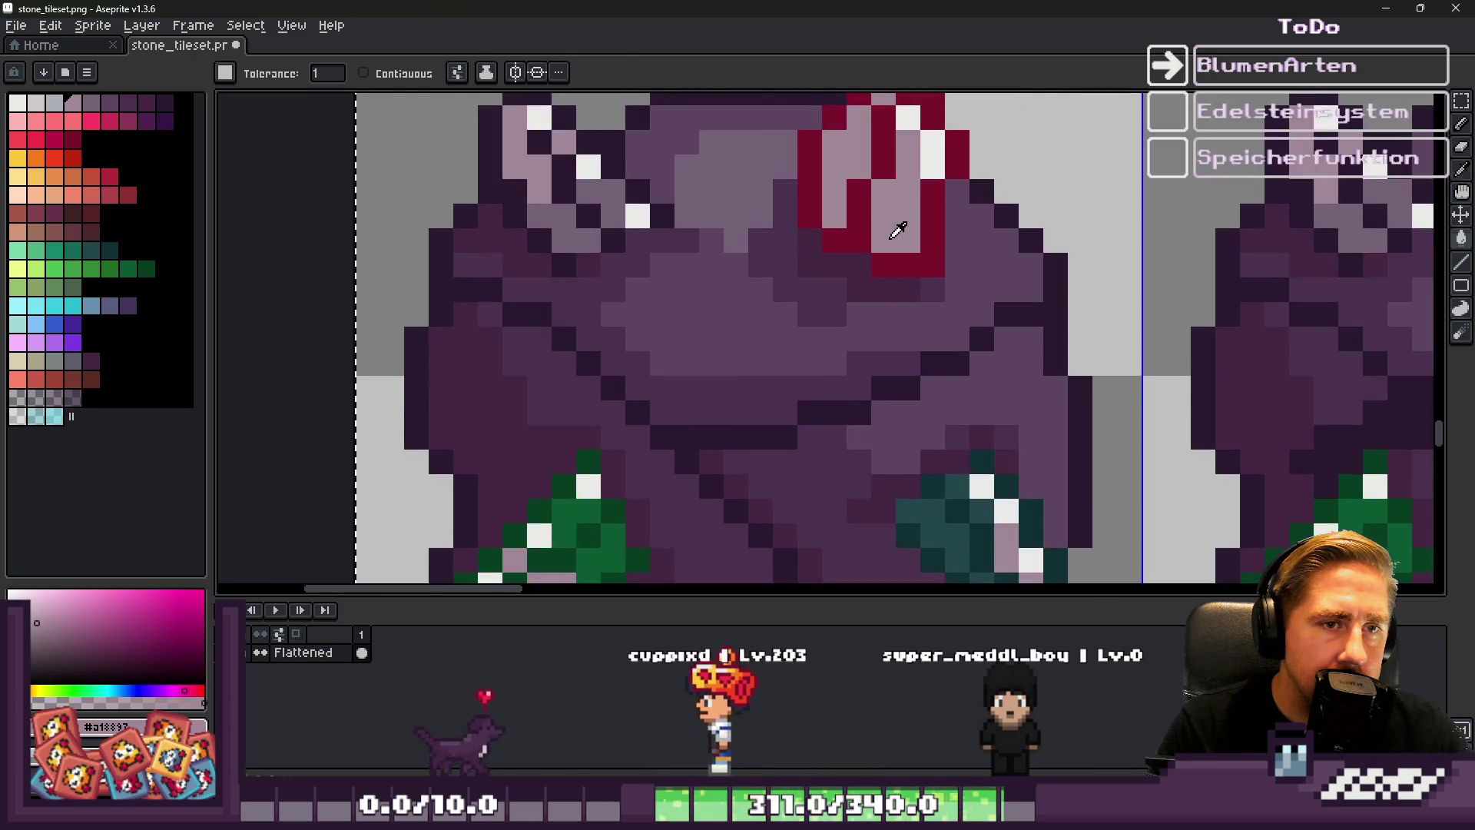
scroll(883, 239, up, 1)
scroll(615, 446, down, 2)
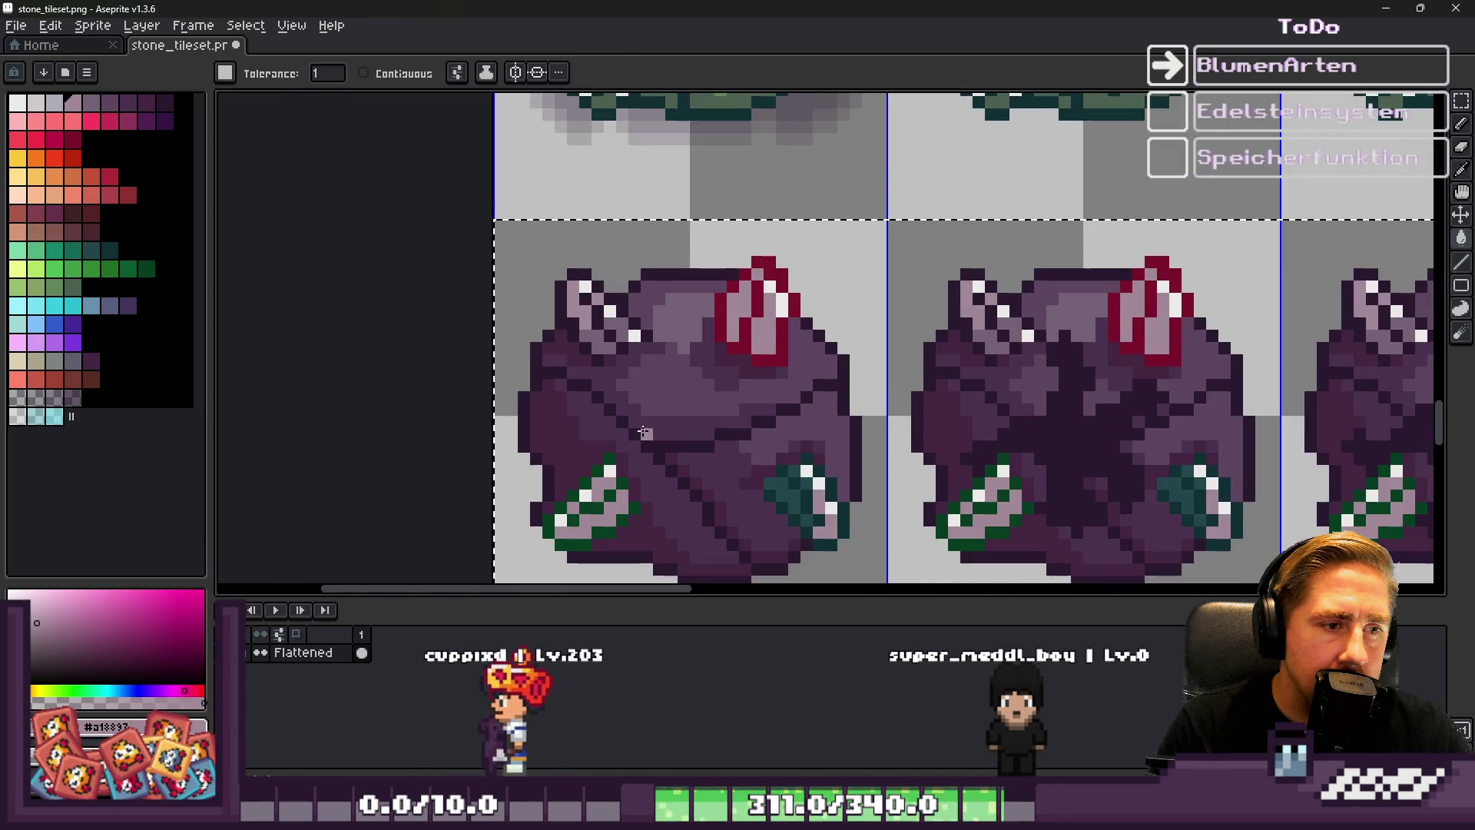
Fill the left leaf's bright green and right leaf's teal pixels pale pink.
key(g)
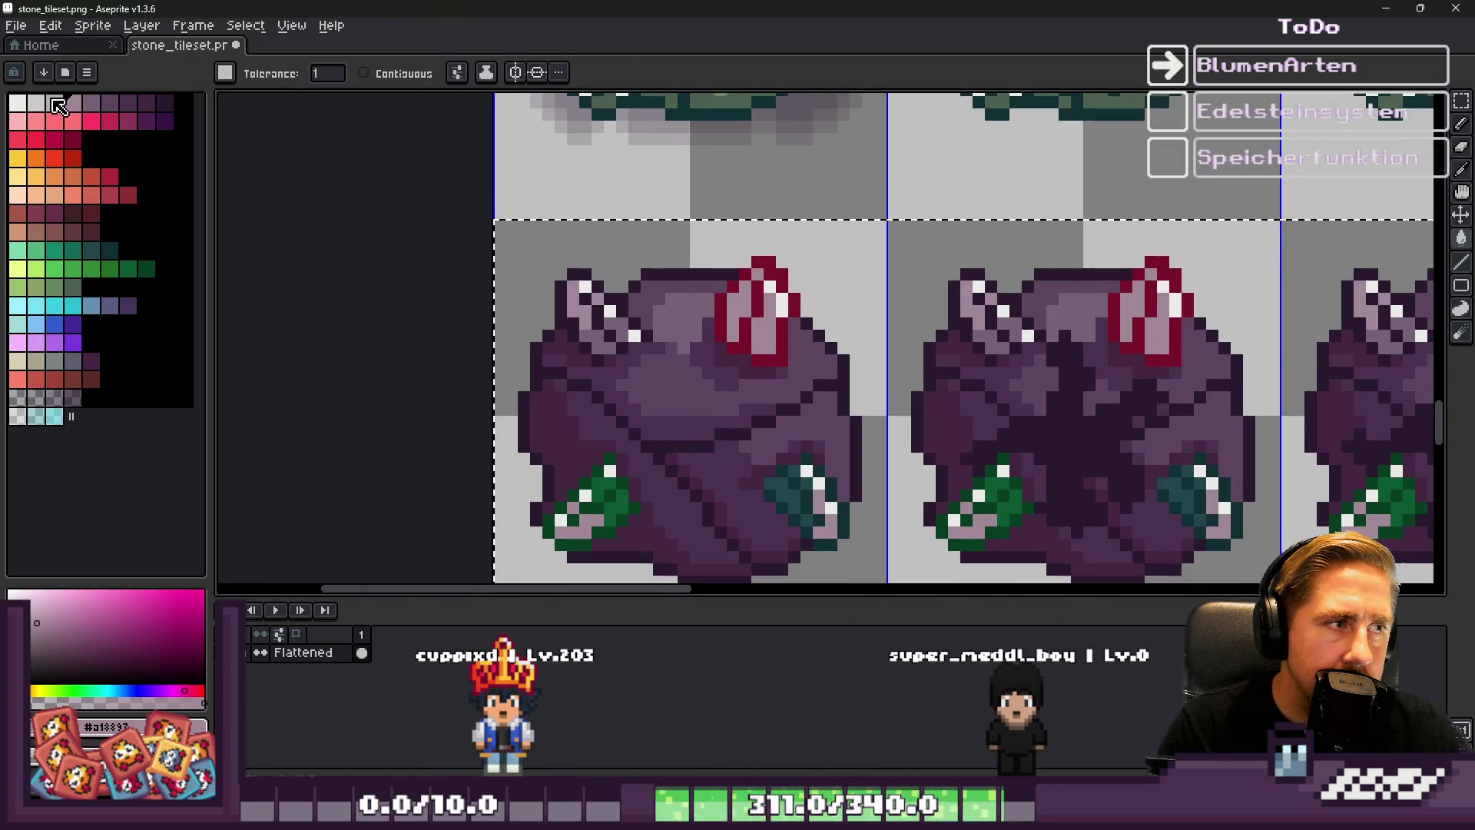
click(58, 105)
scroll(621, 479, up, 2)
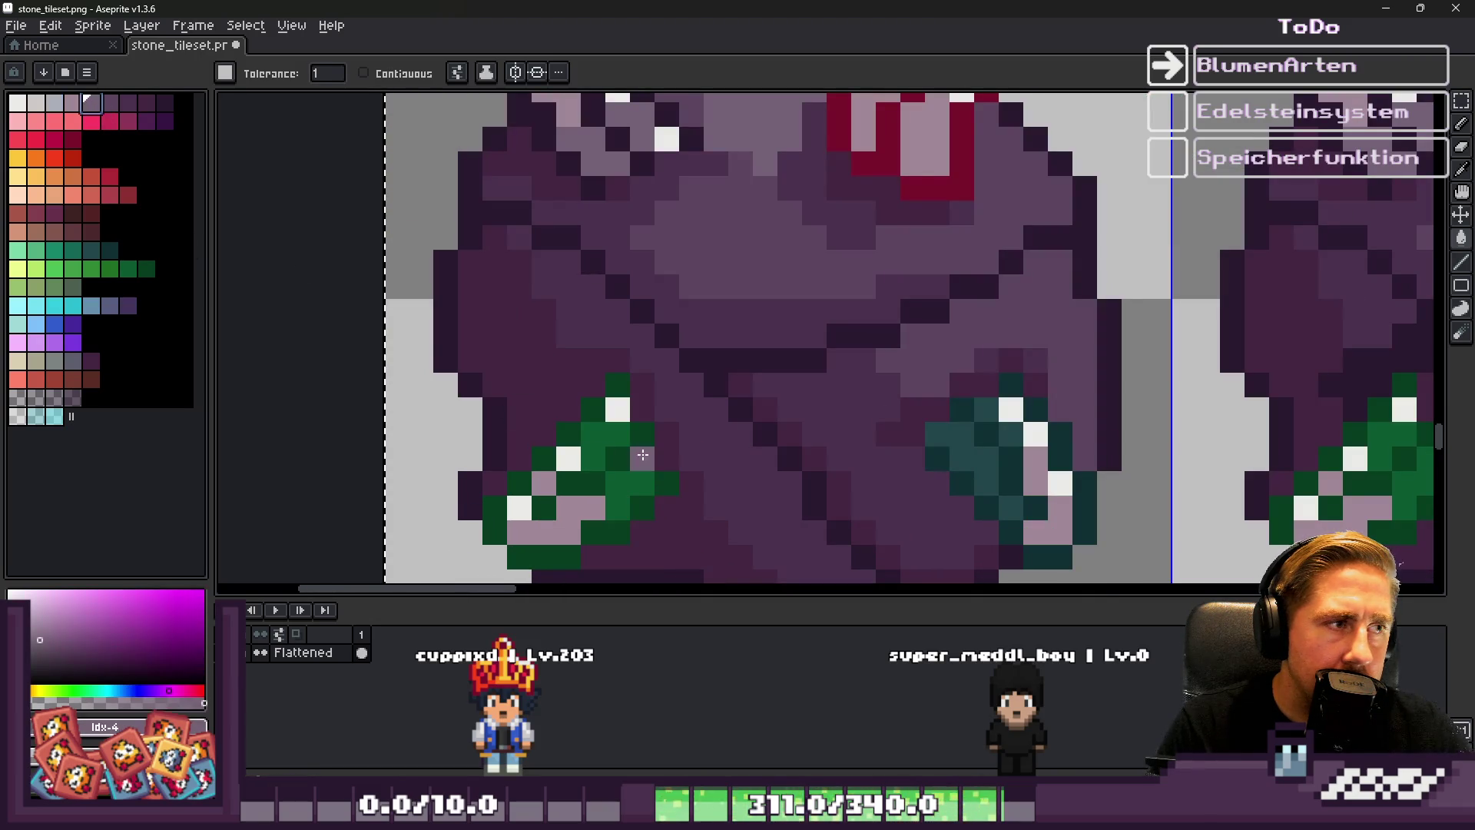
click(606, 436)
scroll(606, 436, down, 1)
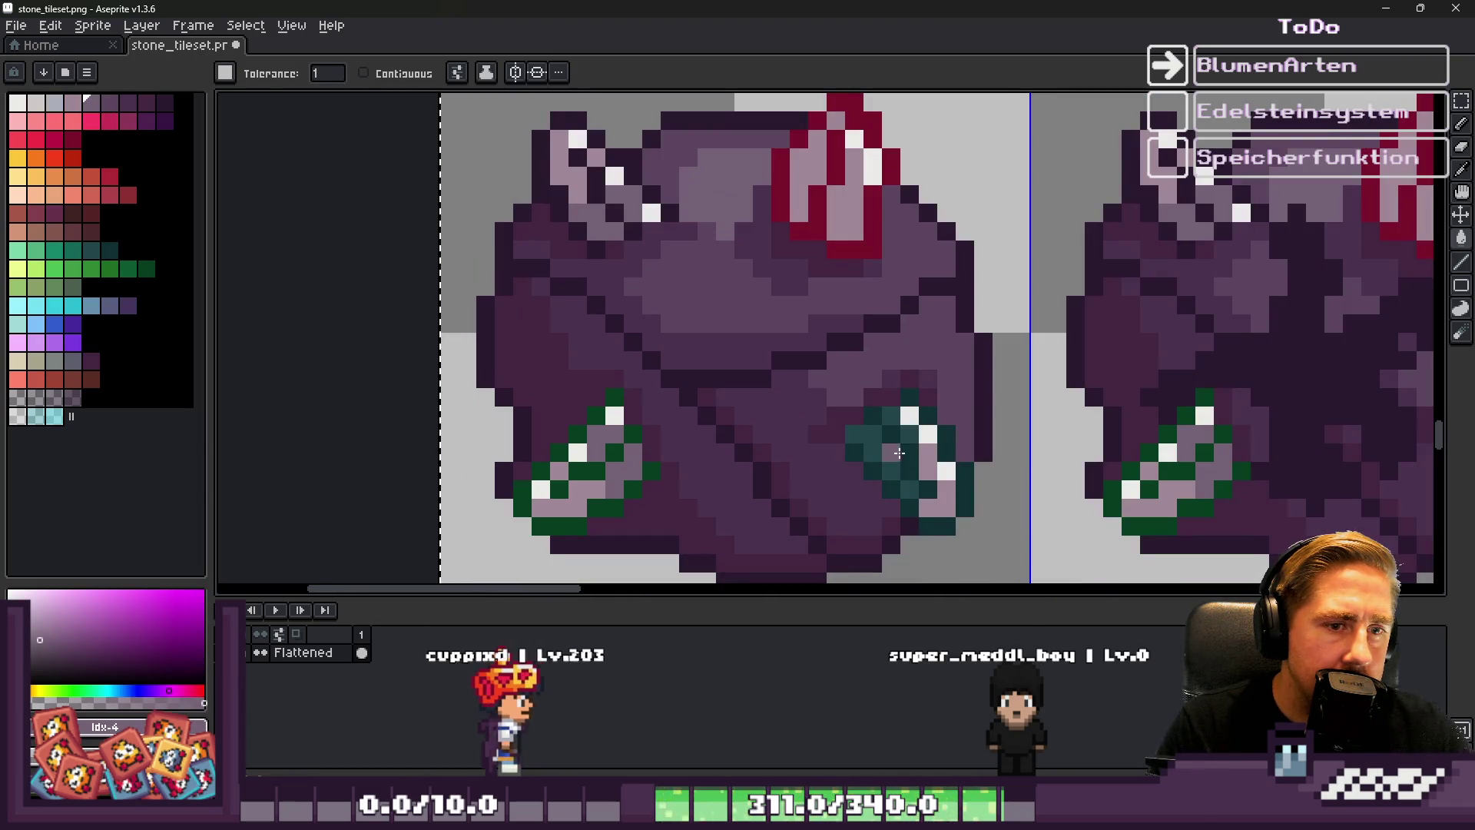
click(880, 452)
scroll(706, 272, down, 2)
scroll(706, 272, up, 3)
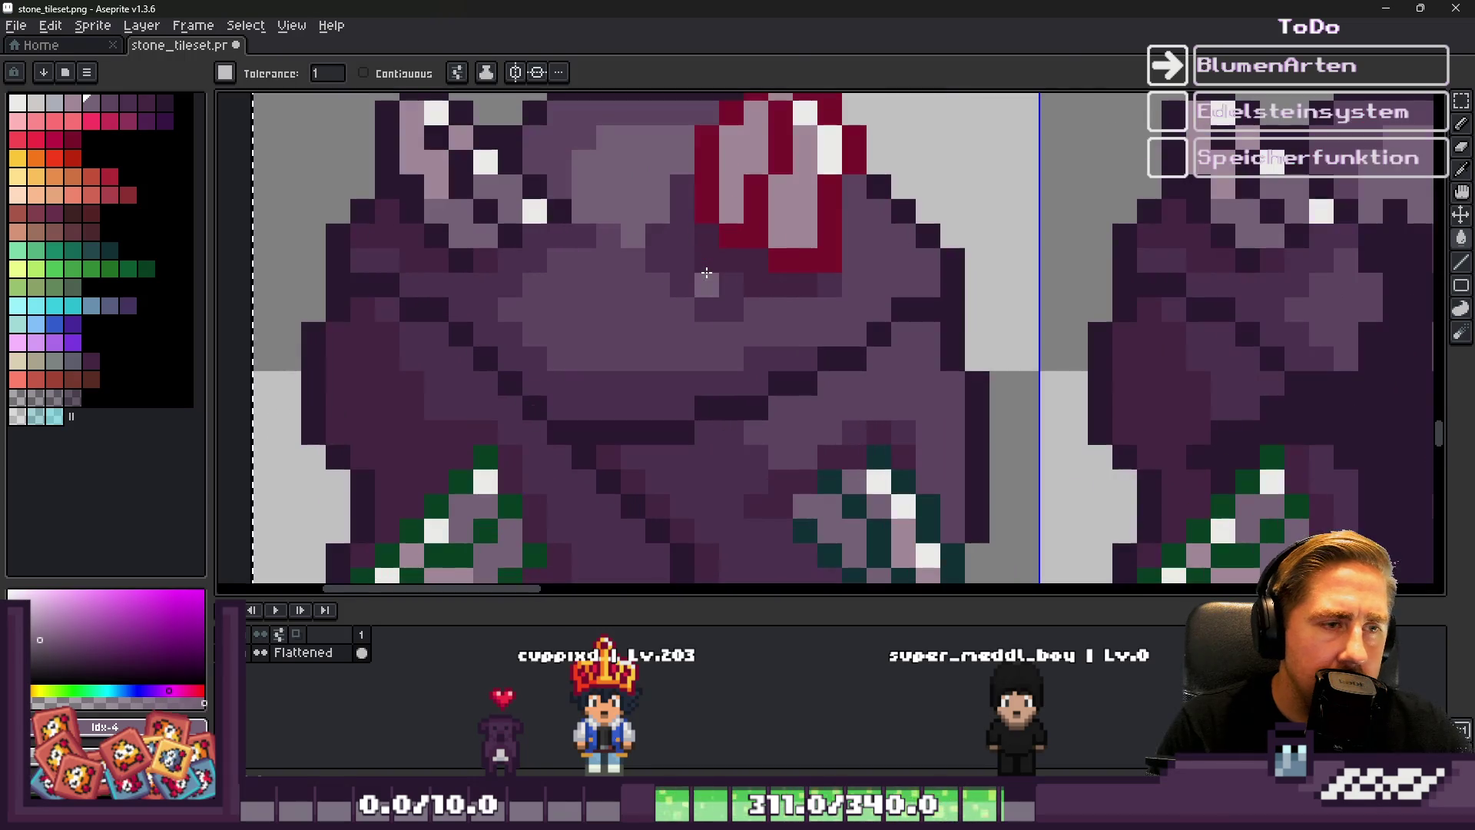
Sample the dark outline colour #281325 and fill the crystal and leaf outlines with it.
alt+click(559, 202)
click(703, 205)
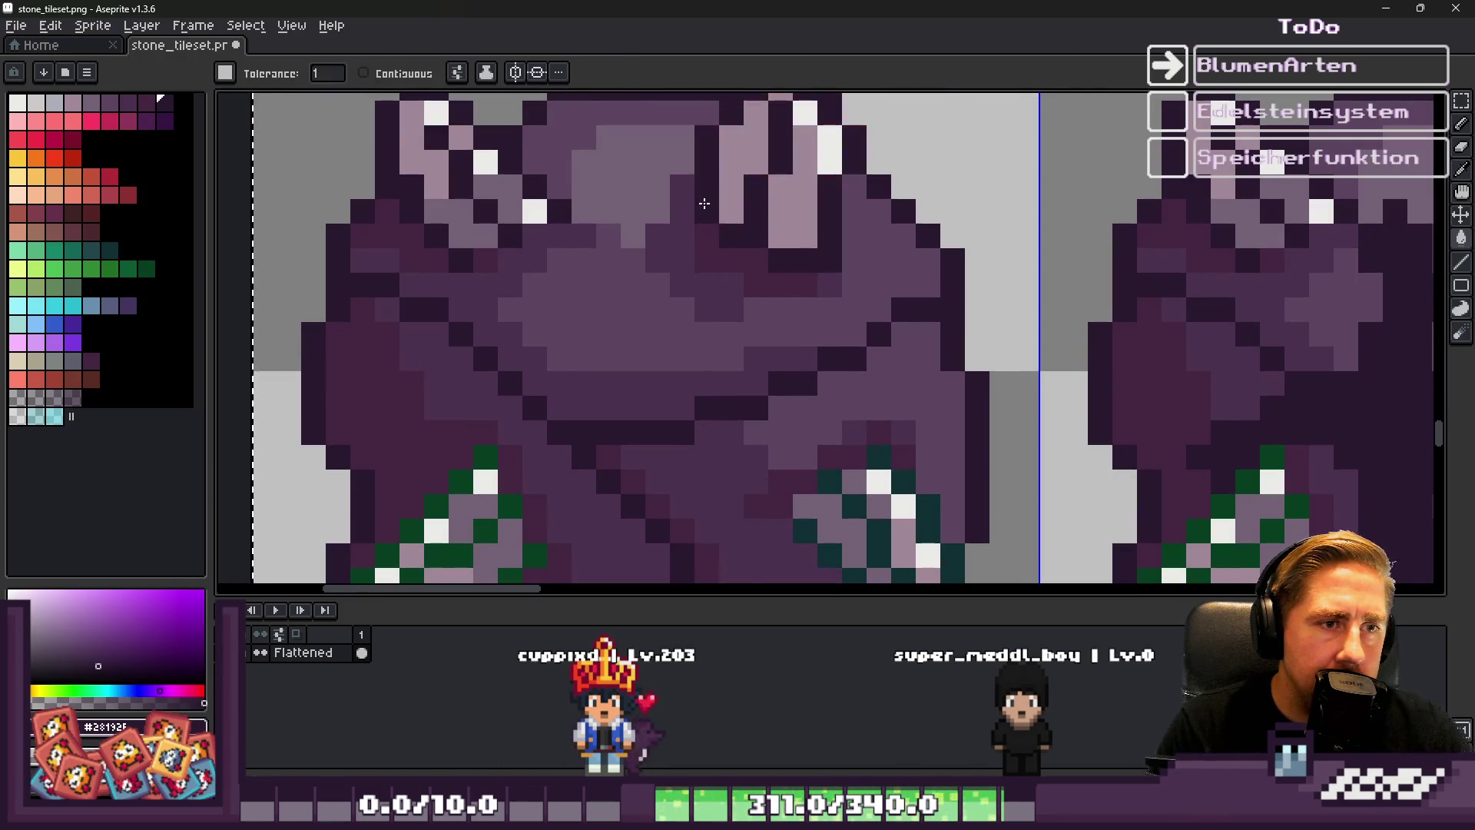
scroll(760, 363, down, 1)
scroll(761, 363, up, 1)
click(759, 402)
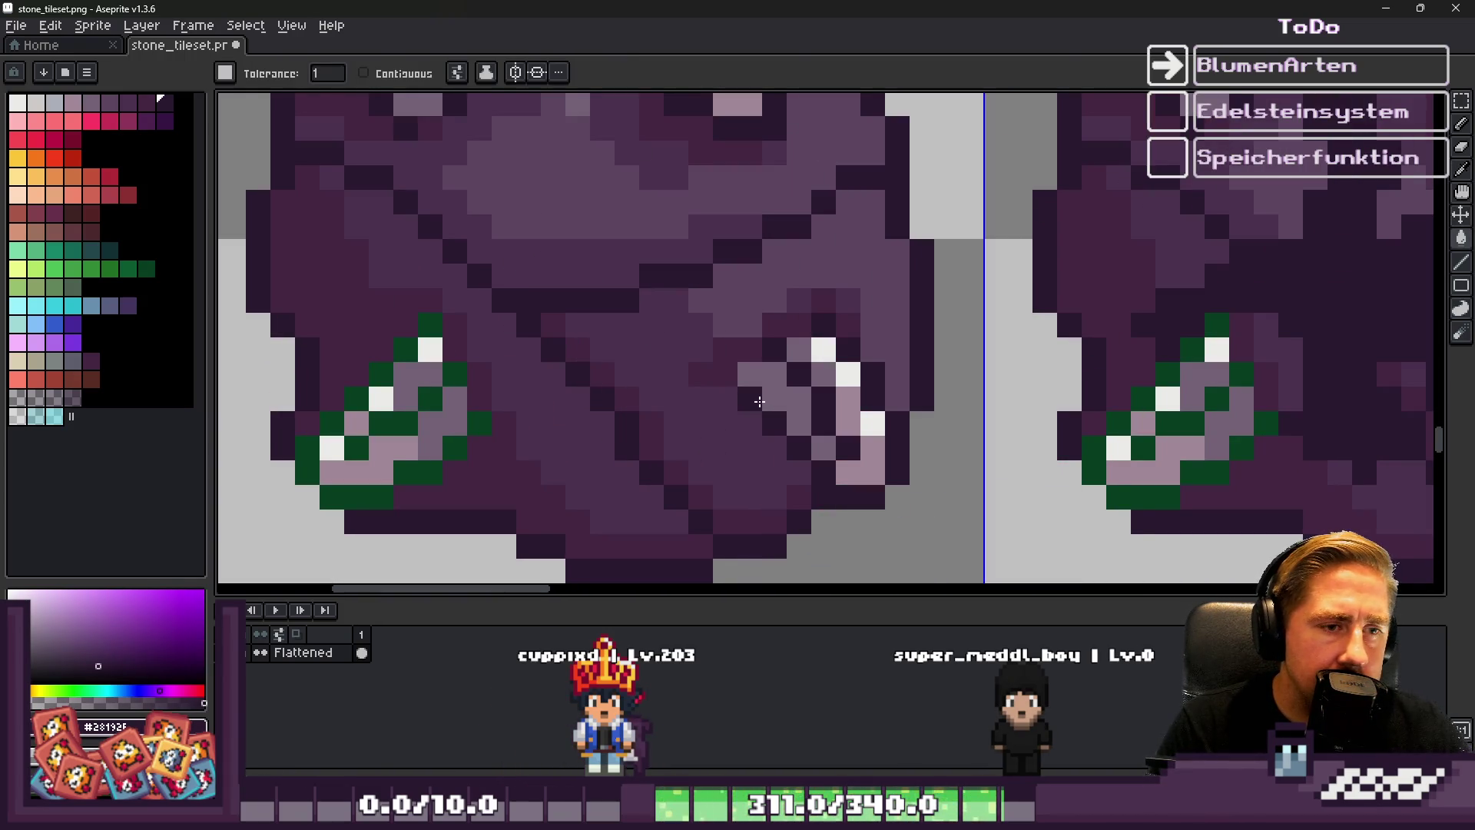
click(456, 447)
scroll(478, 426, down, 6)
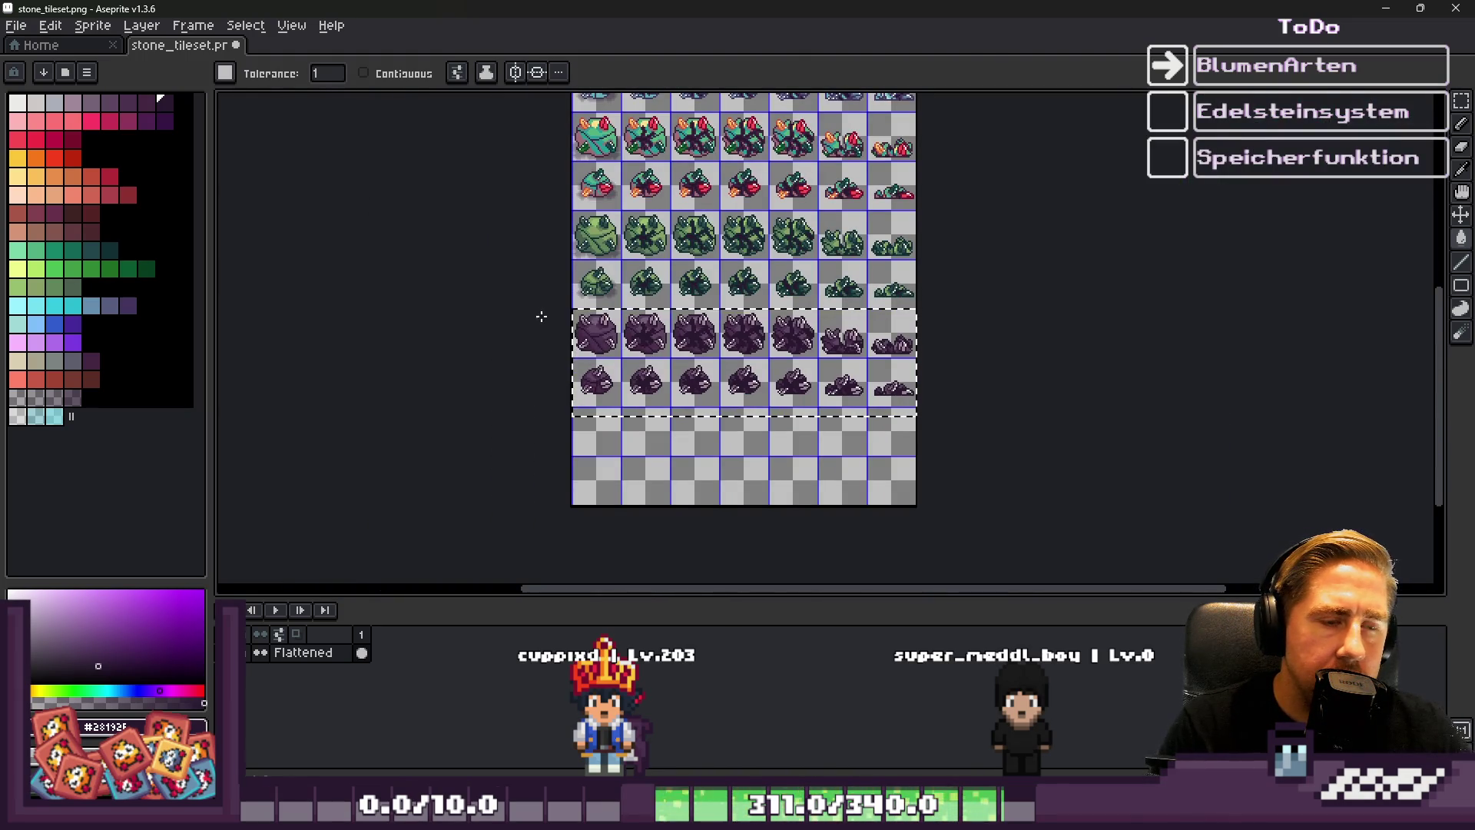
scroll(688, 471, up, 5)
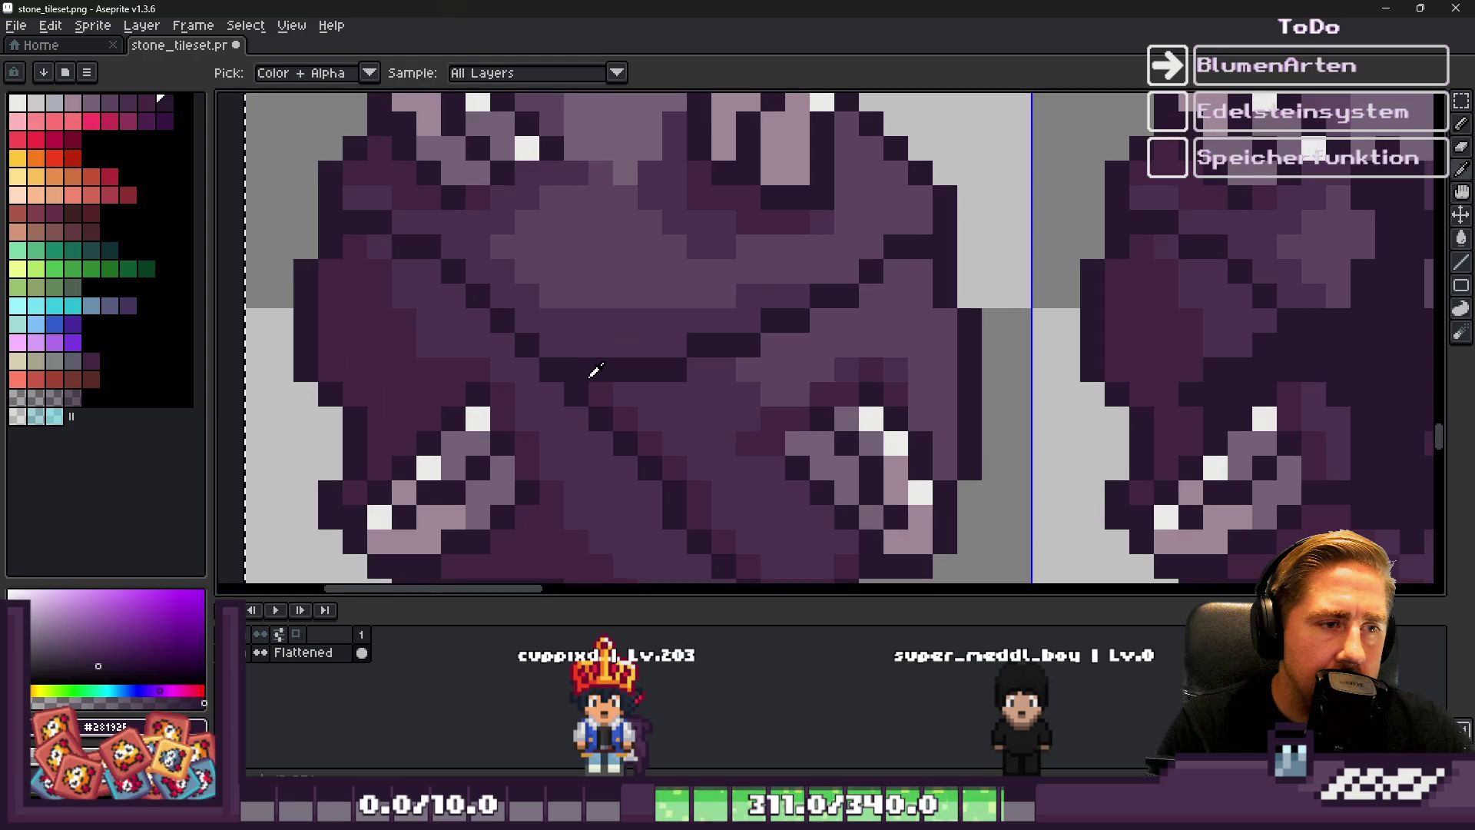
Try pale swatches, then fill the stone body with the lightest pale lavender-grey.
click(109, 102)
key(v)
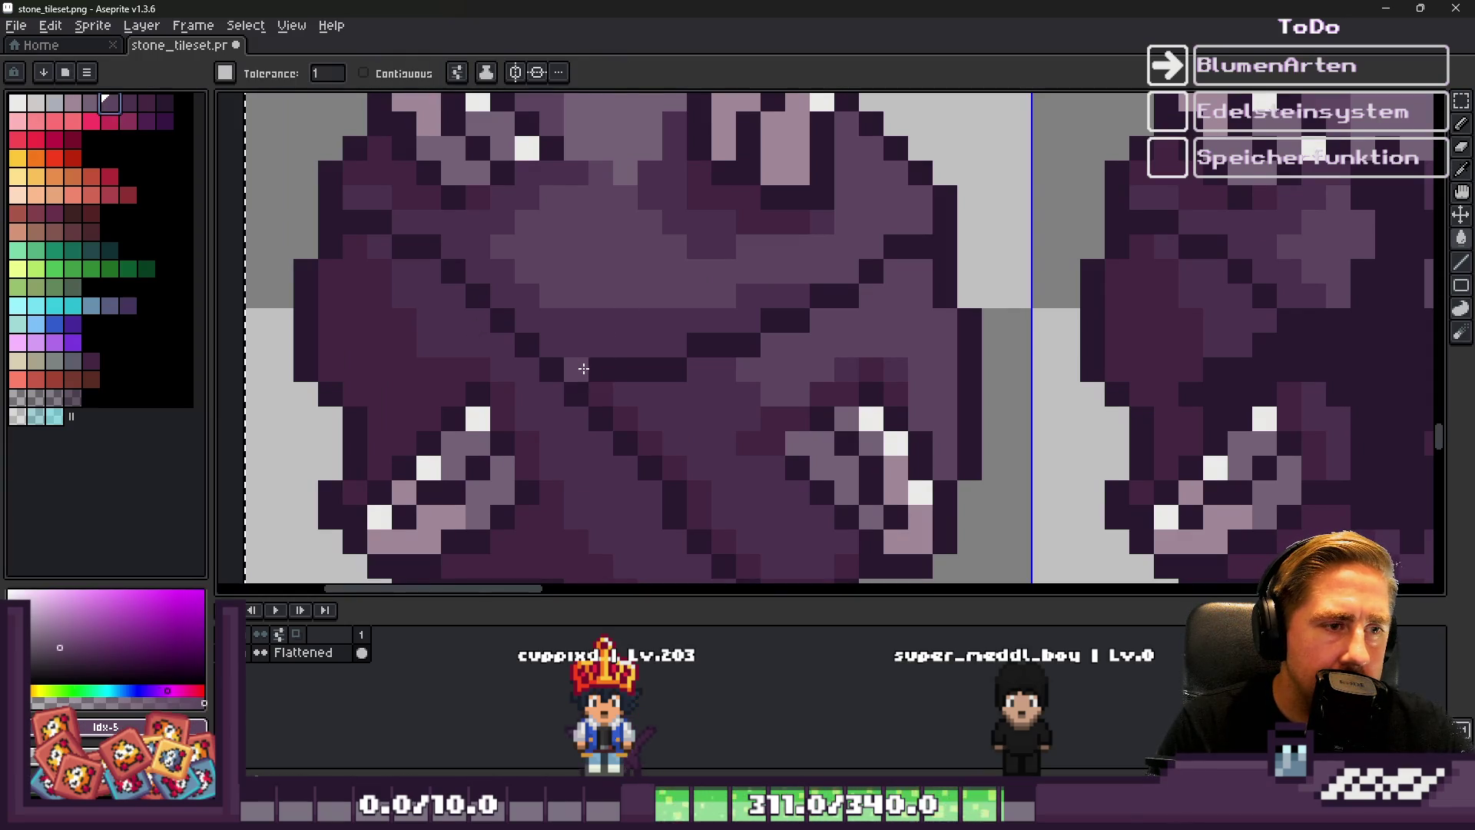
click(80, 107)
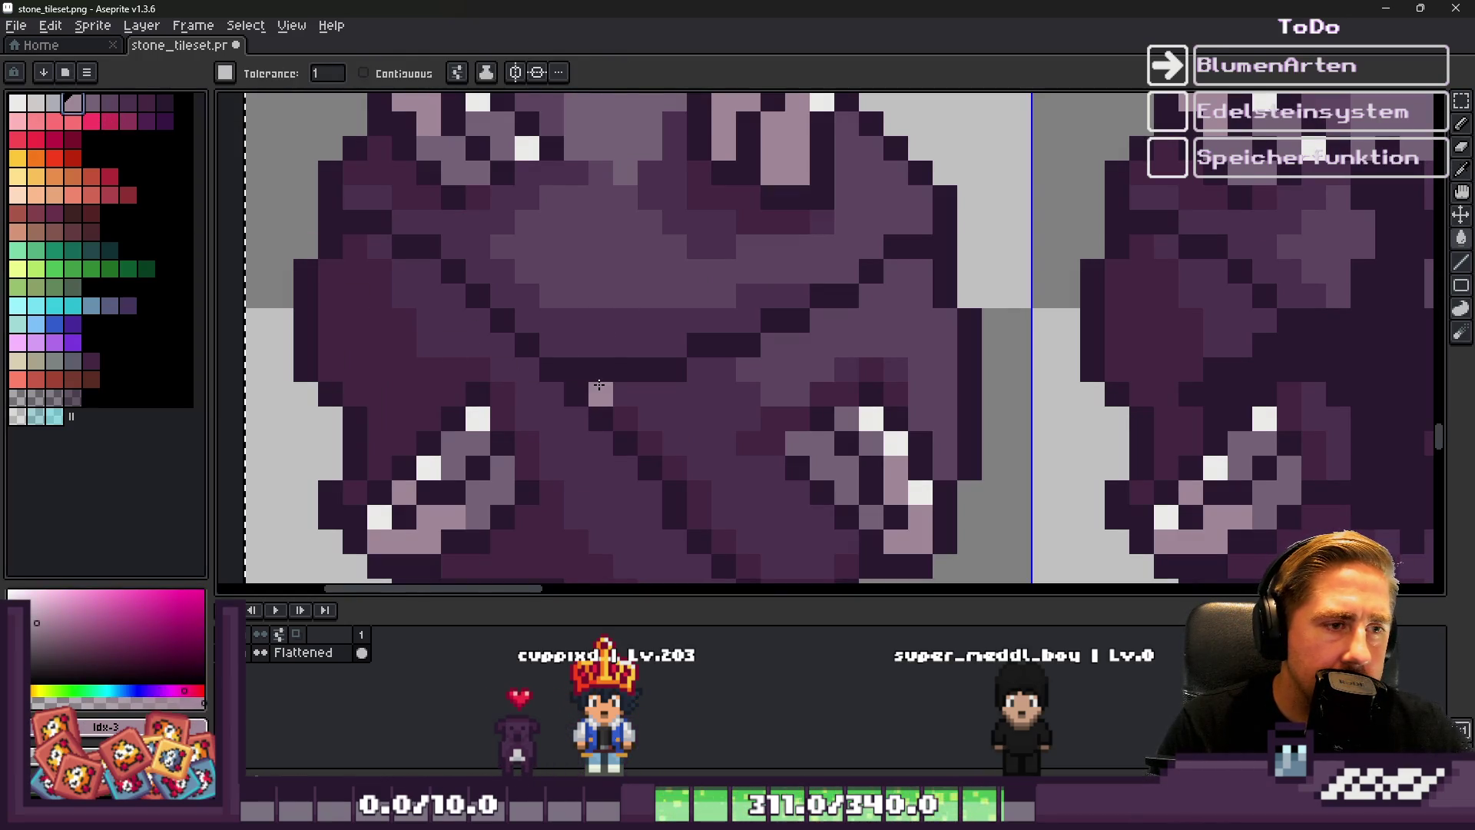
scroll(599, 384, down, 3)
scroll(290, 290, up, 2)
key(v)
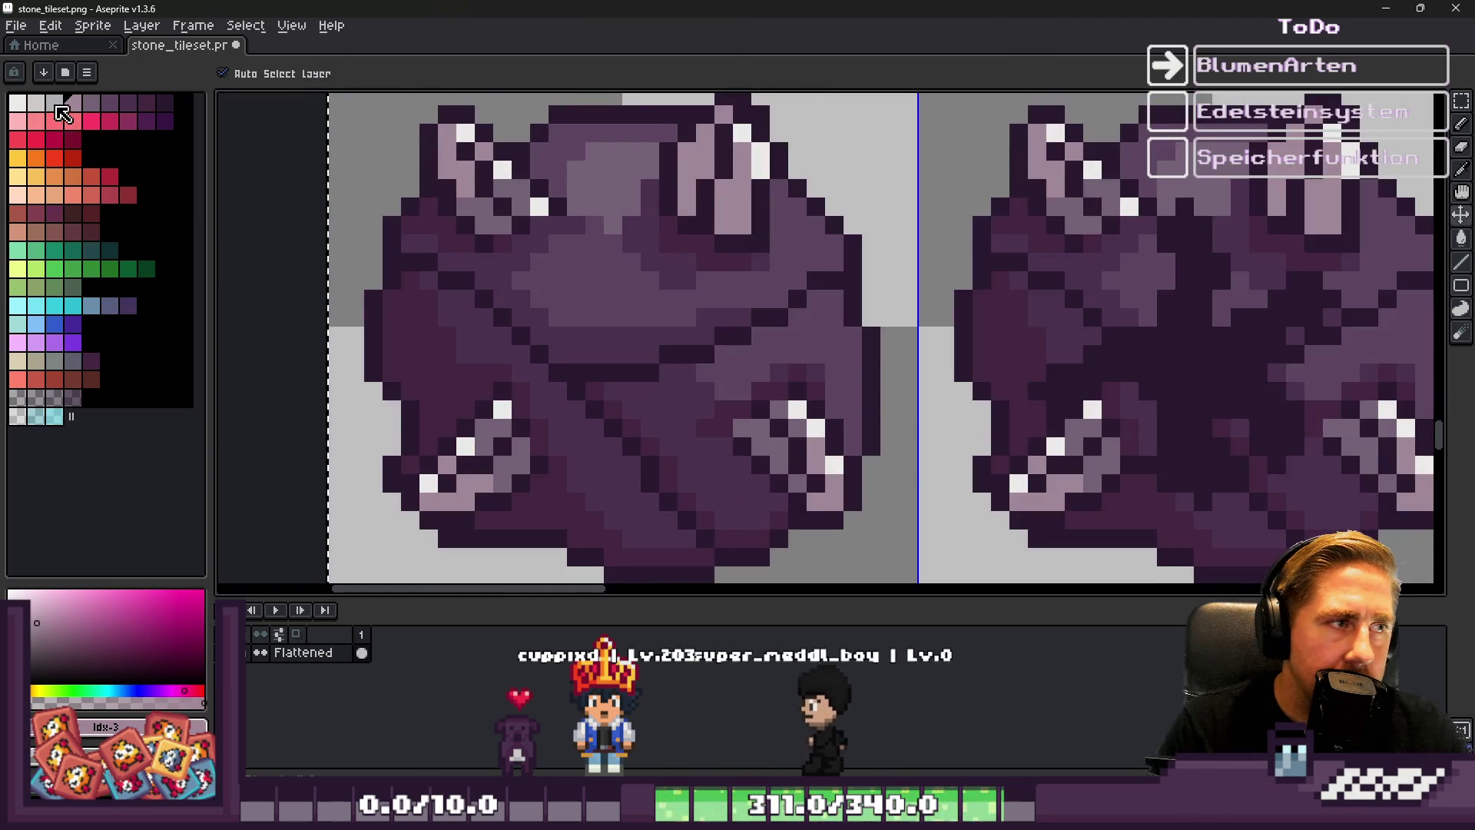
click(55, 102)
key(g)
click(410, 262)
click(510, 336)
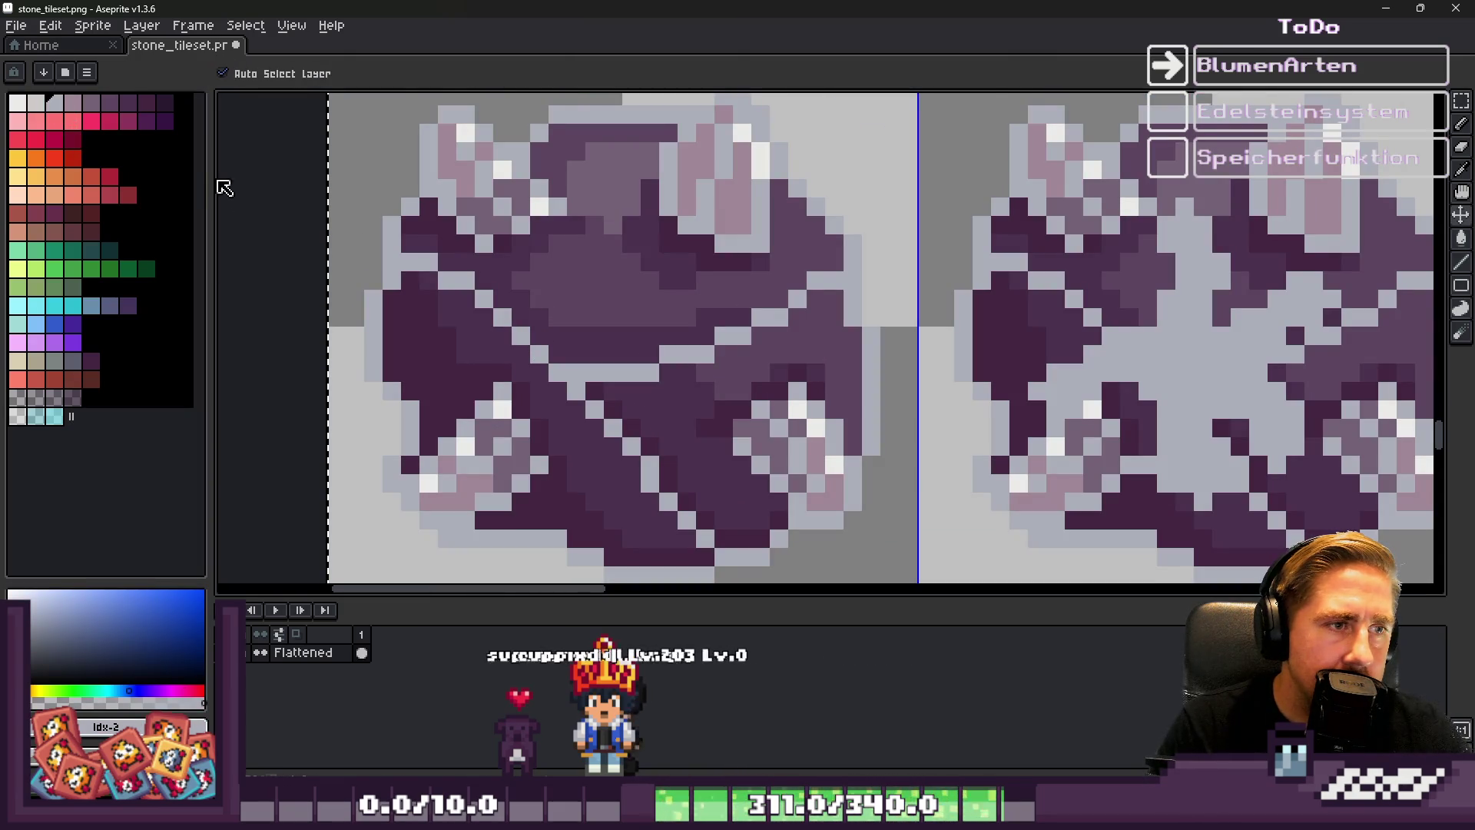
key(ctrl+z)
click(42, 107)
click(590, 384)
scroll(590, 384, down, 8)
scroll(597, 379, up, 2)
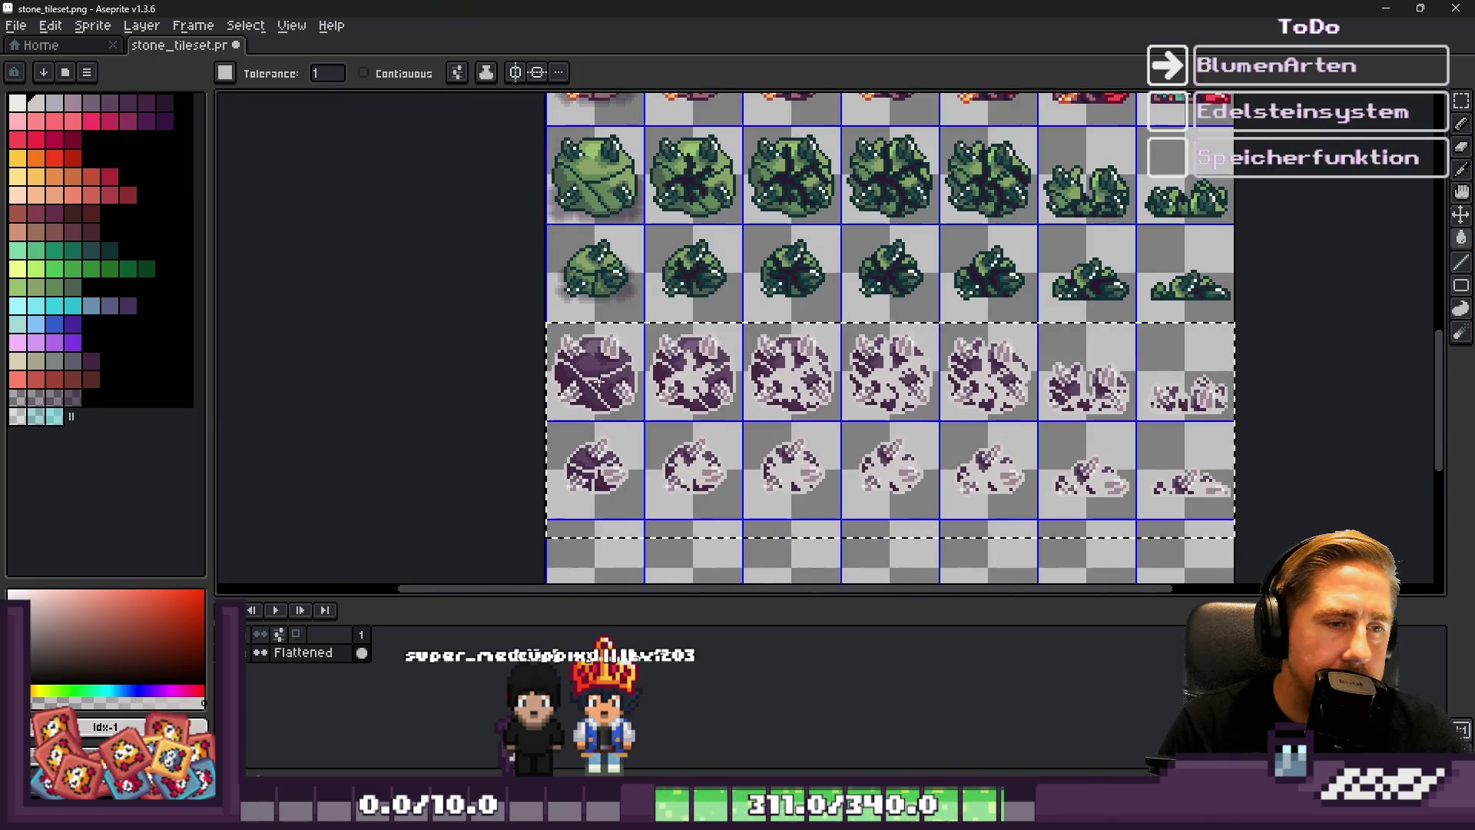
key(ctrl+z)
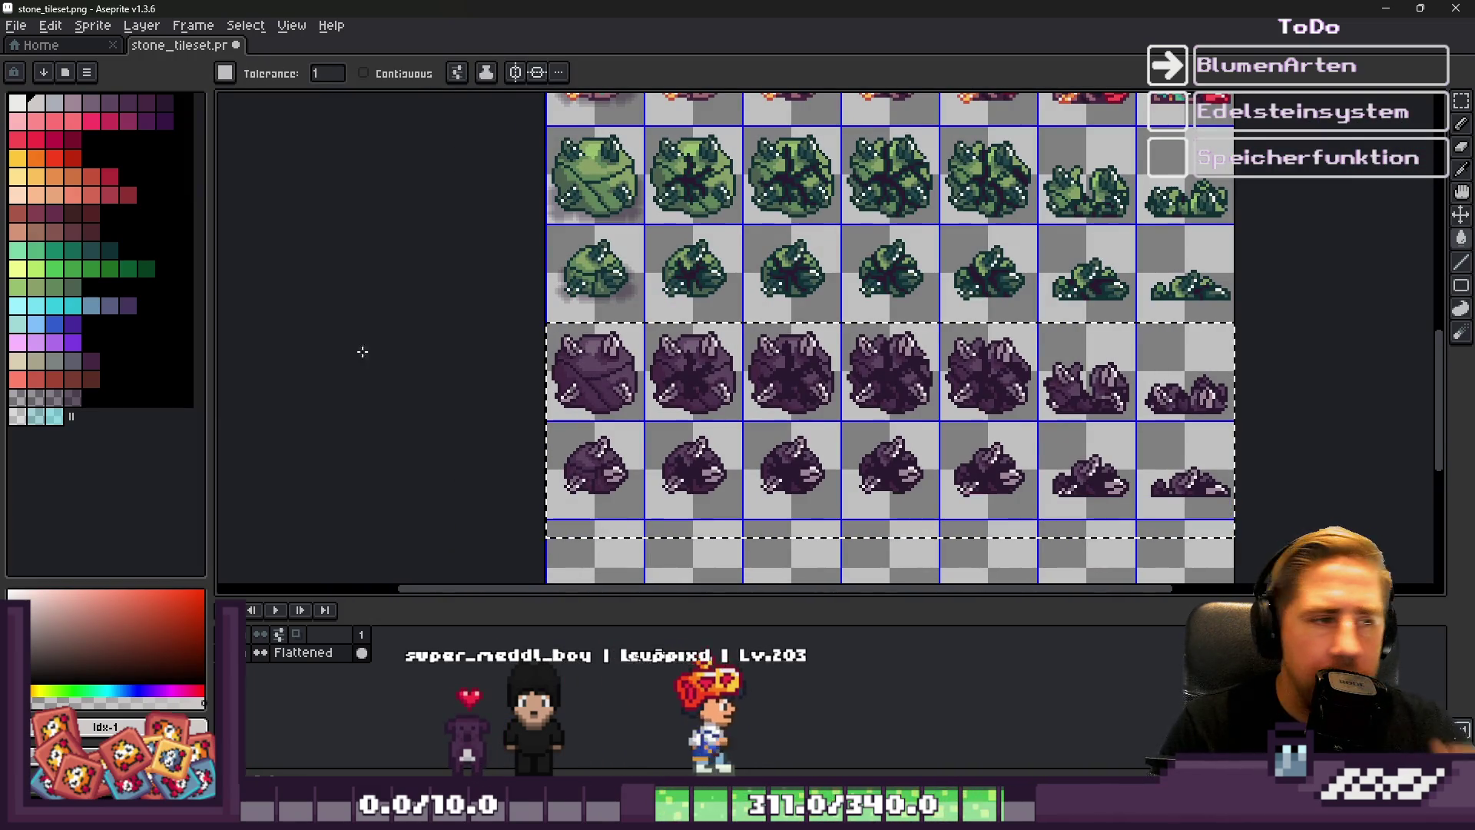
scroll(425, 421, up, 3)
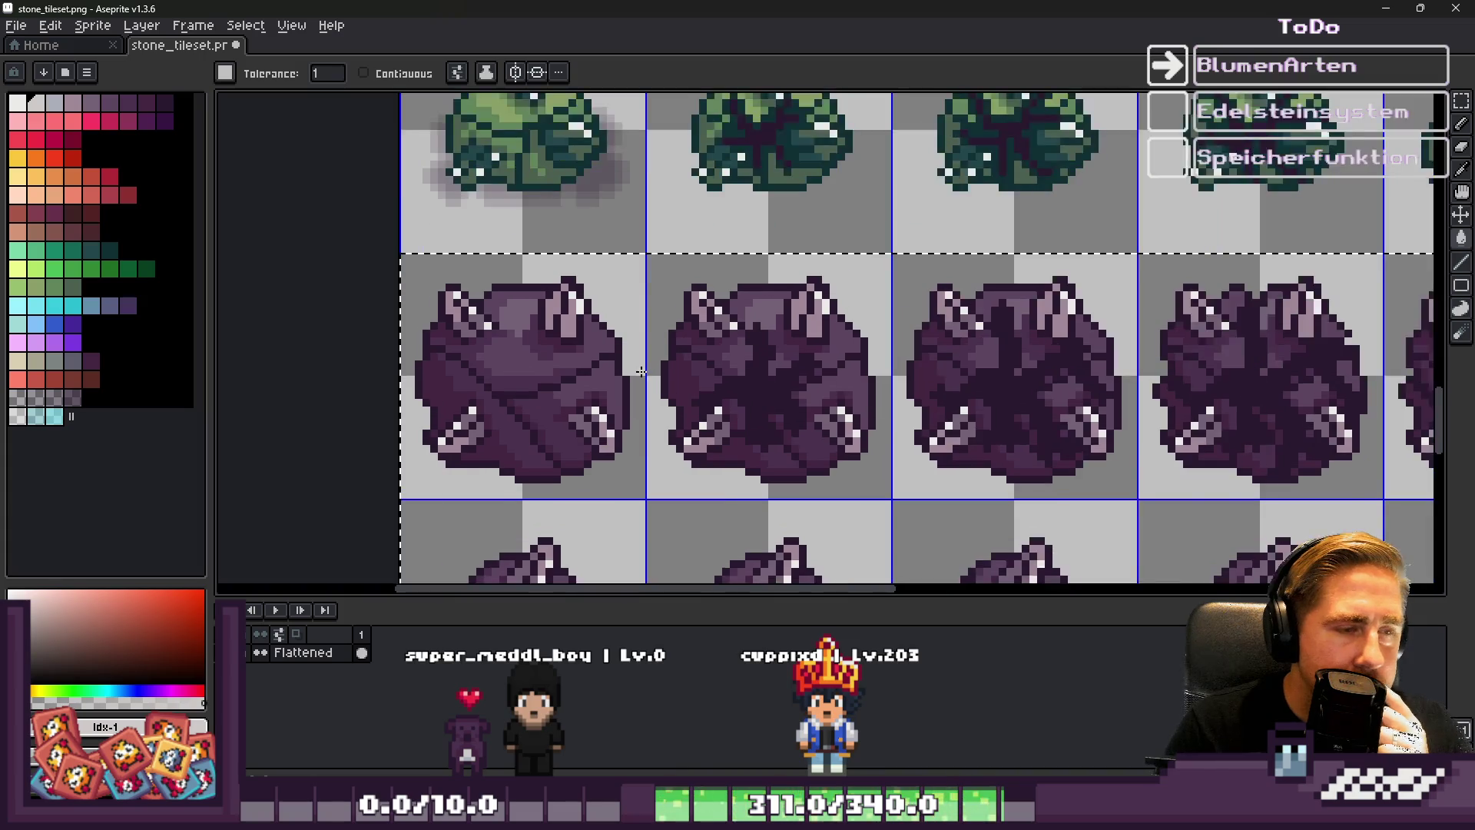
scroll(425, 421, up, 3)
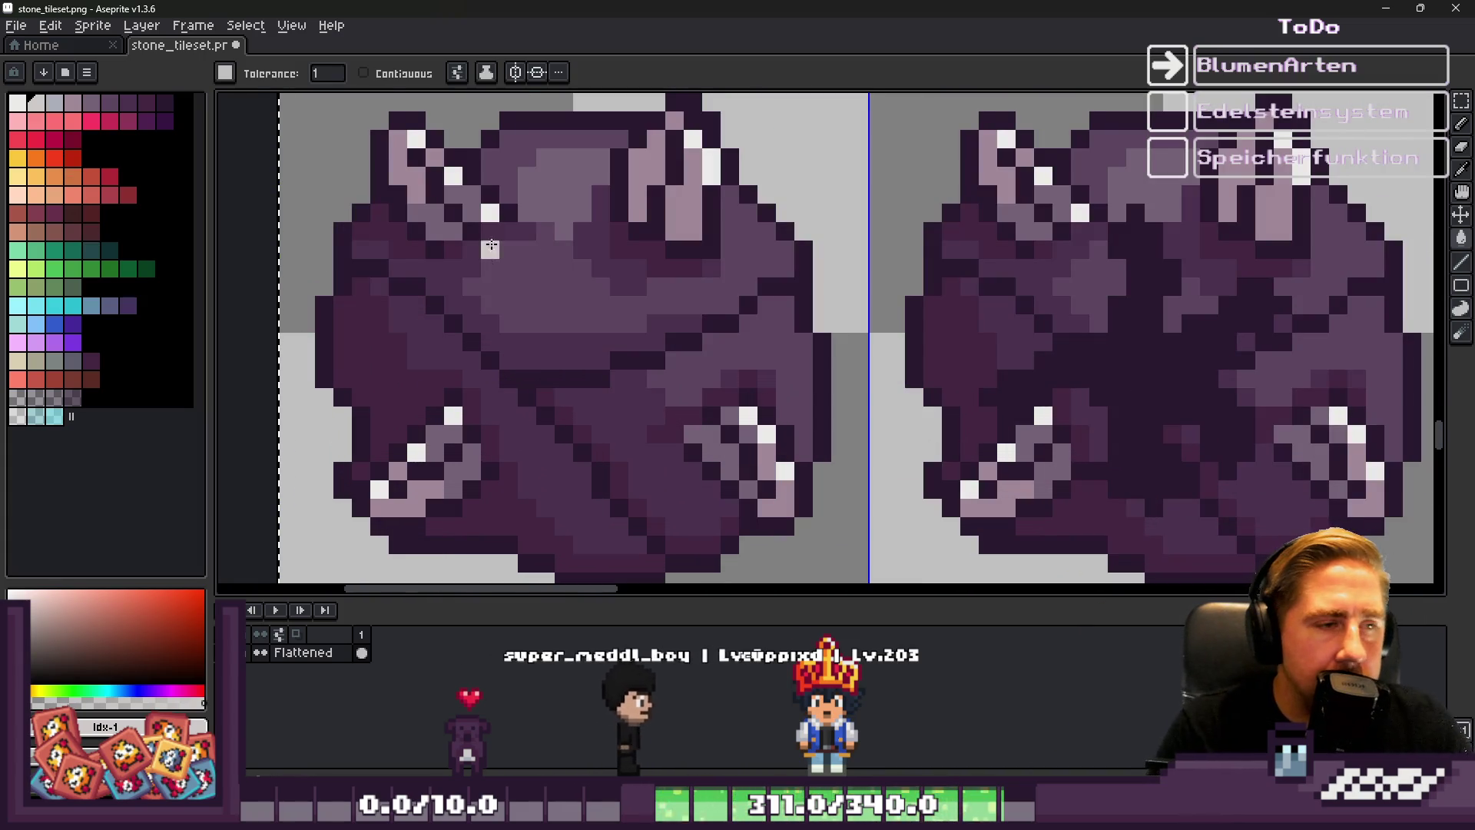
scroll(490, 326, down, 4)
scroll(490, 326, down, 3)
scroll(563, 331, up, 4)
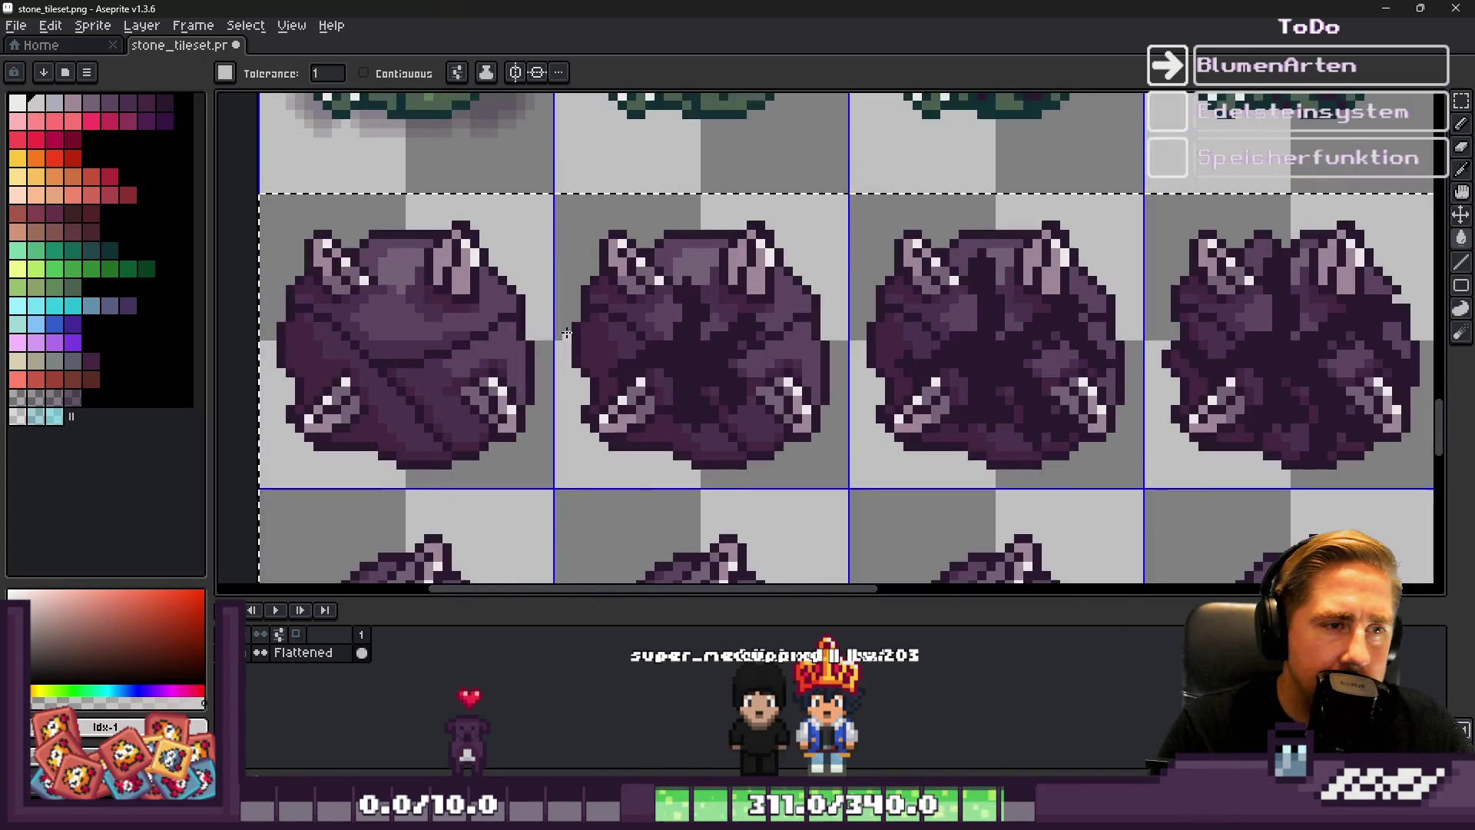
scroll(631, 345, up, 1)
scroll(701, 359, down, 5)
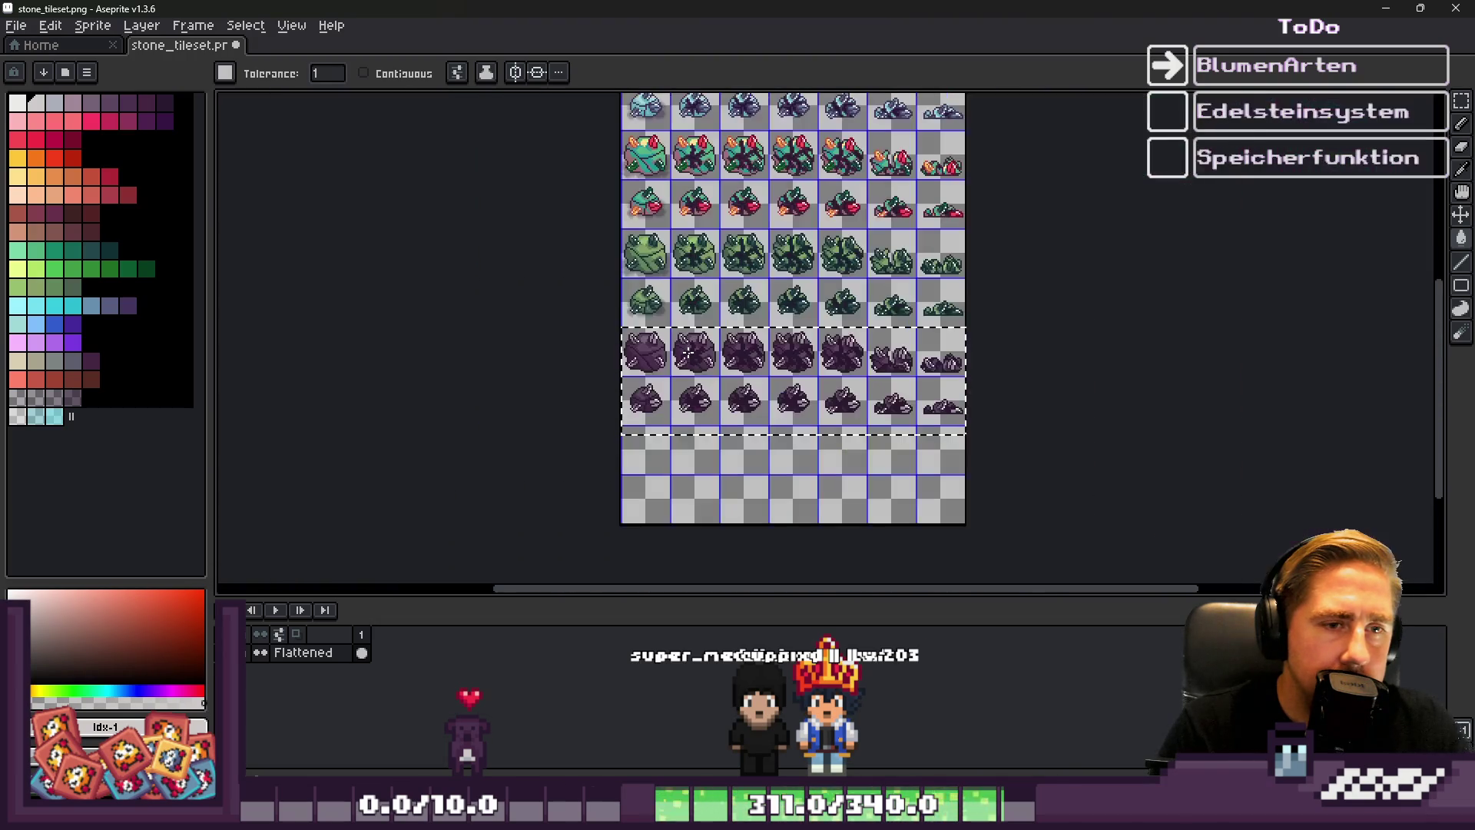
scroll(688, 353, up, 3)
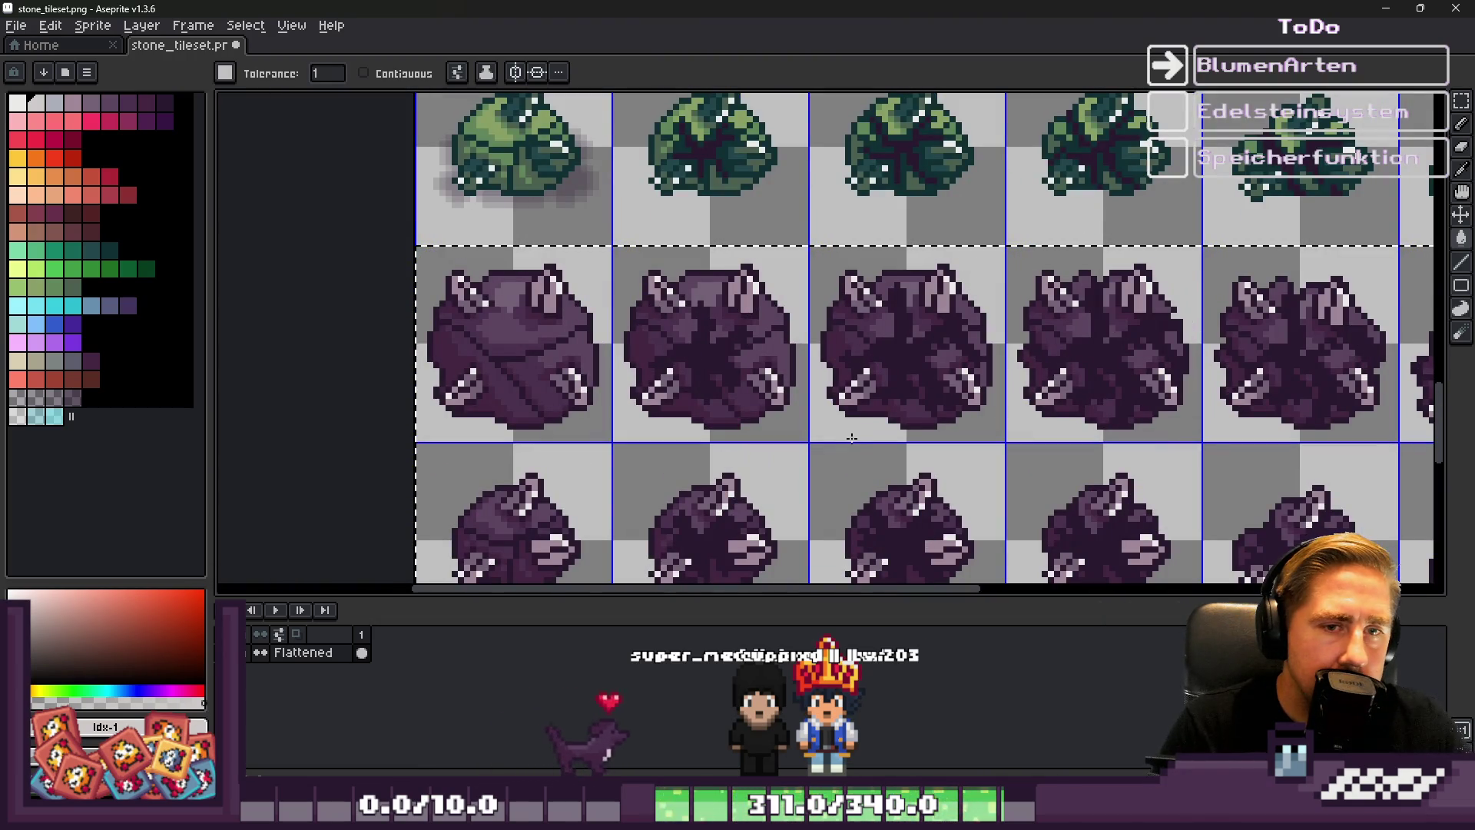
scroll(693, 365, down, 3)
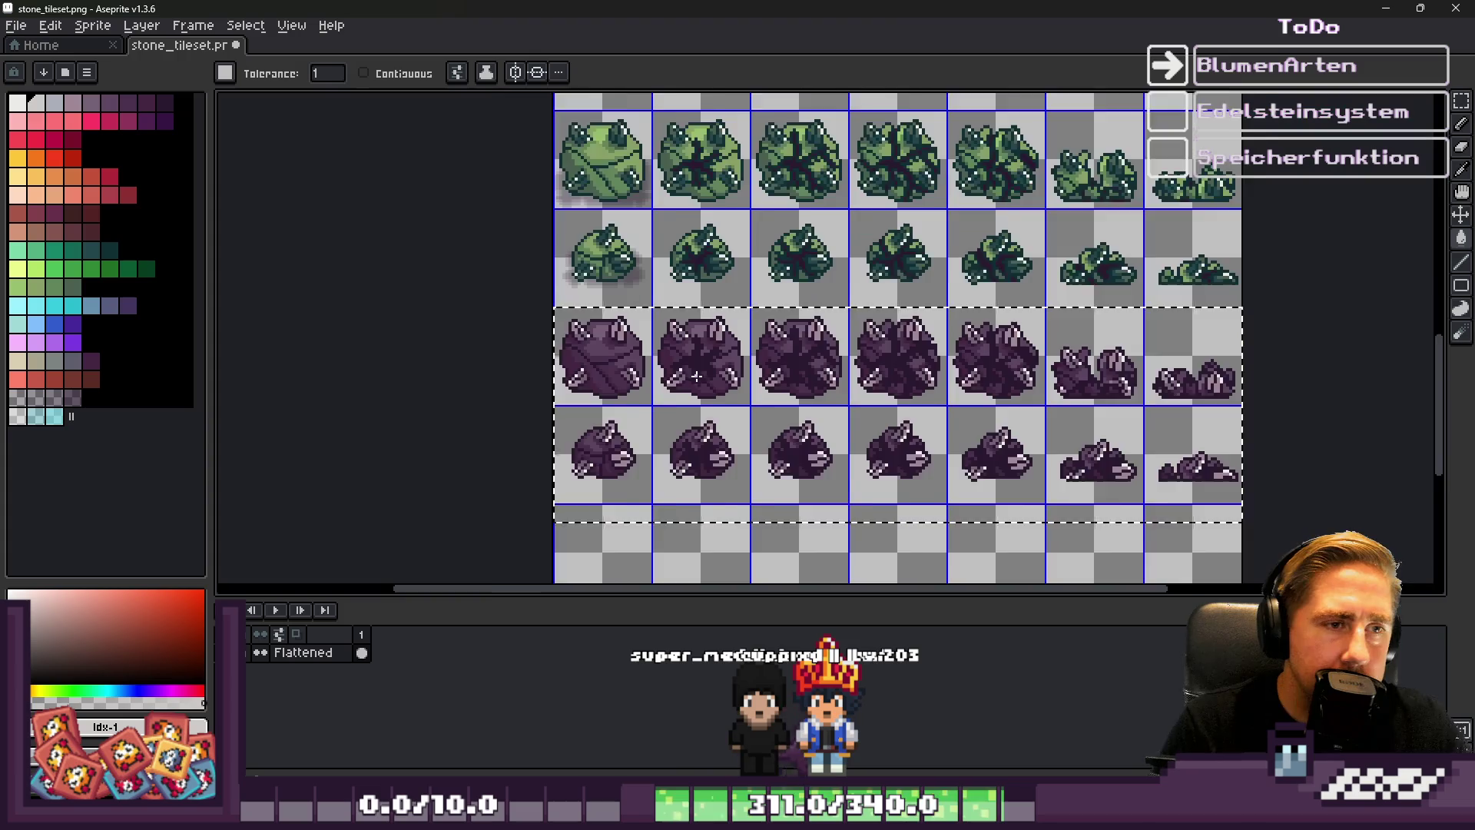
scroll(707, 361, up, 2)
scroll(719, 359, down, 2)
scroll(711, 377, up, 2)
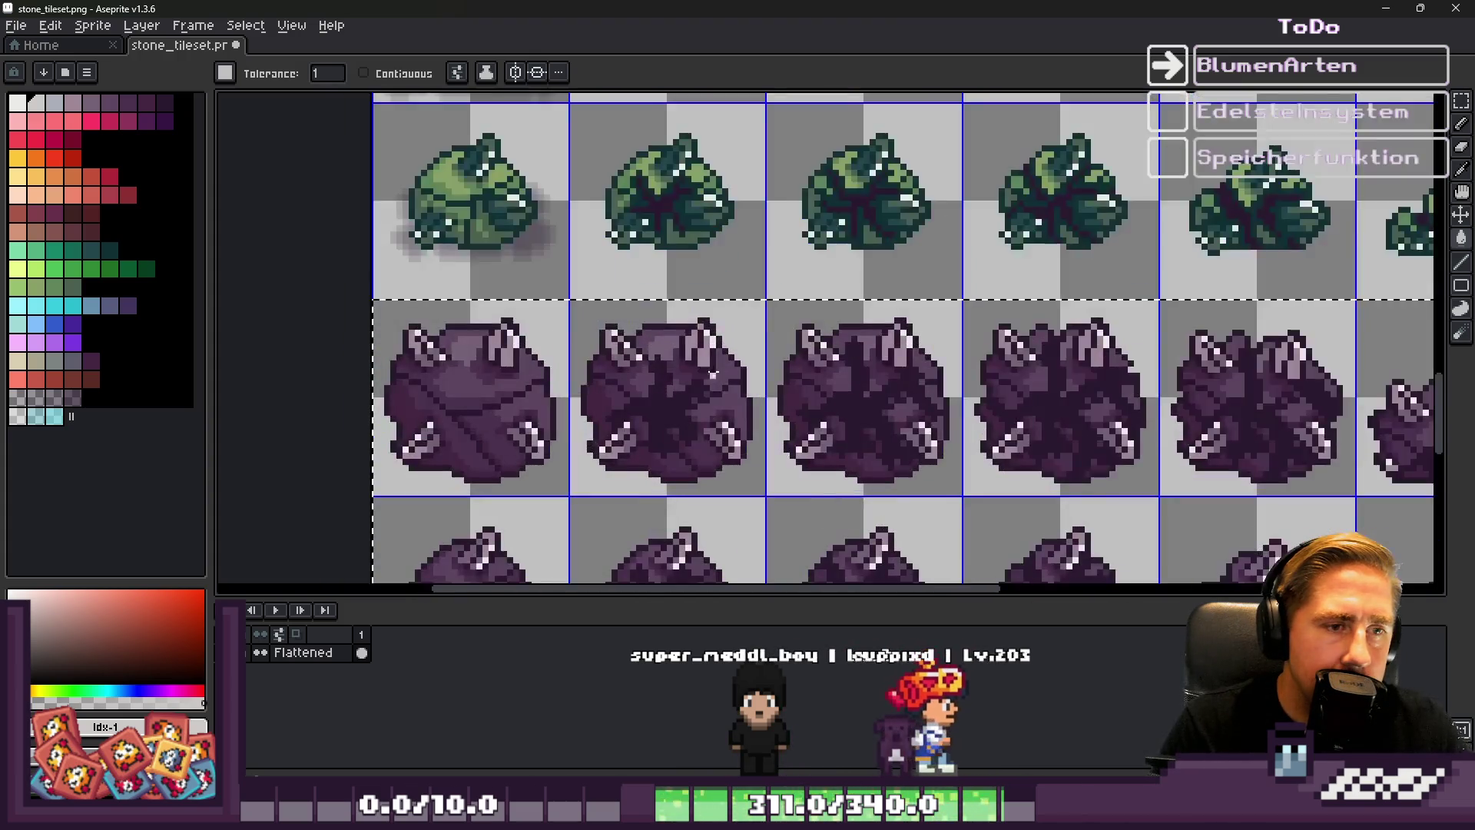
scroll(711, 377, down, 1)
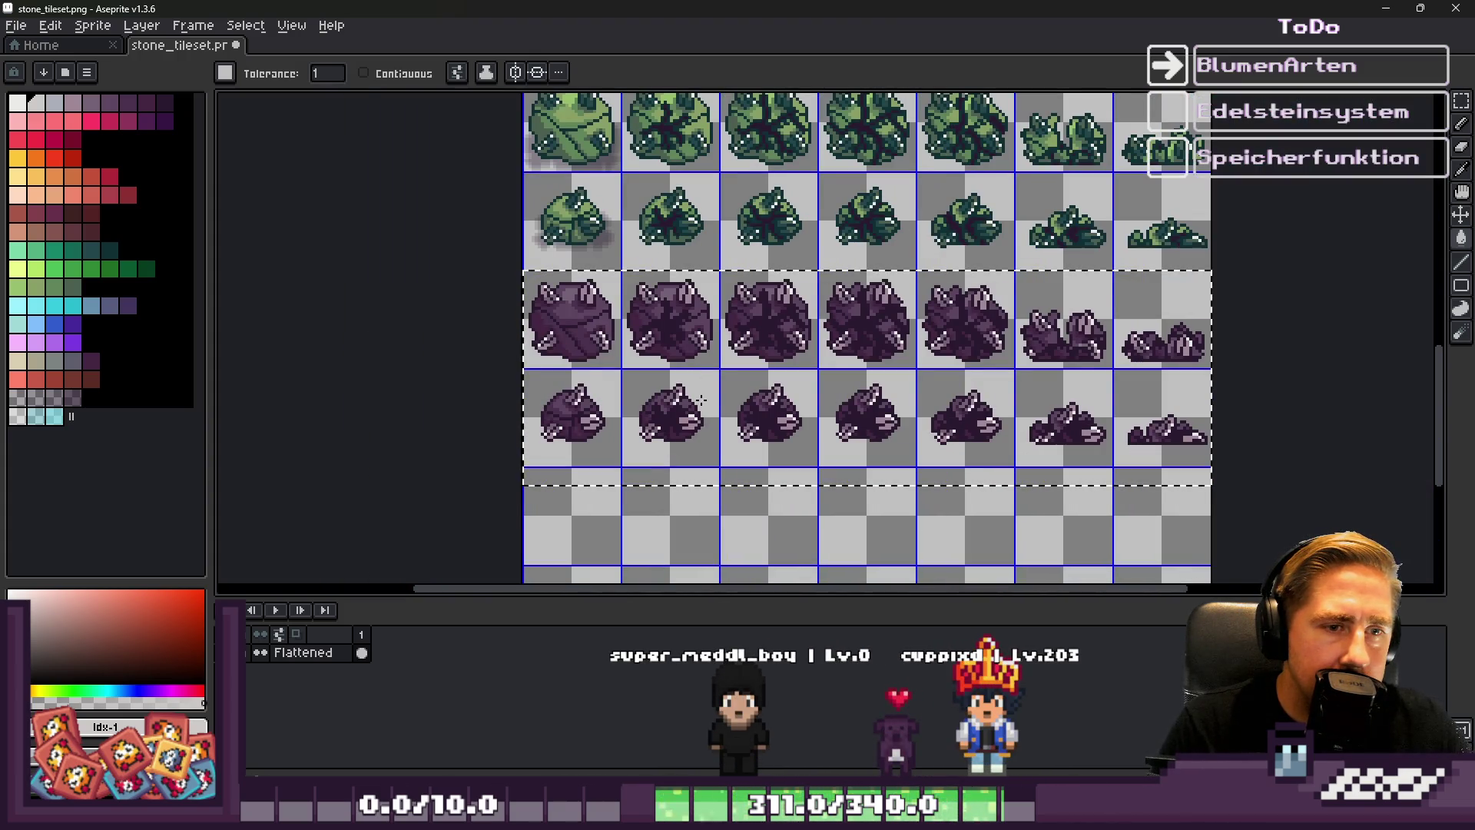
scroll(665, 339, up, 2)
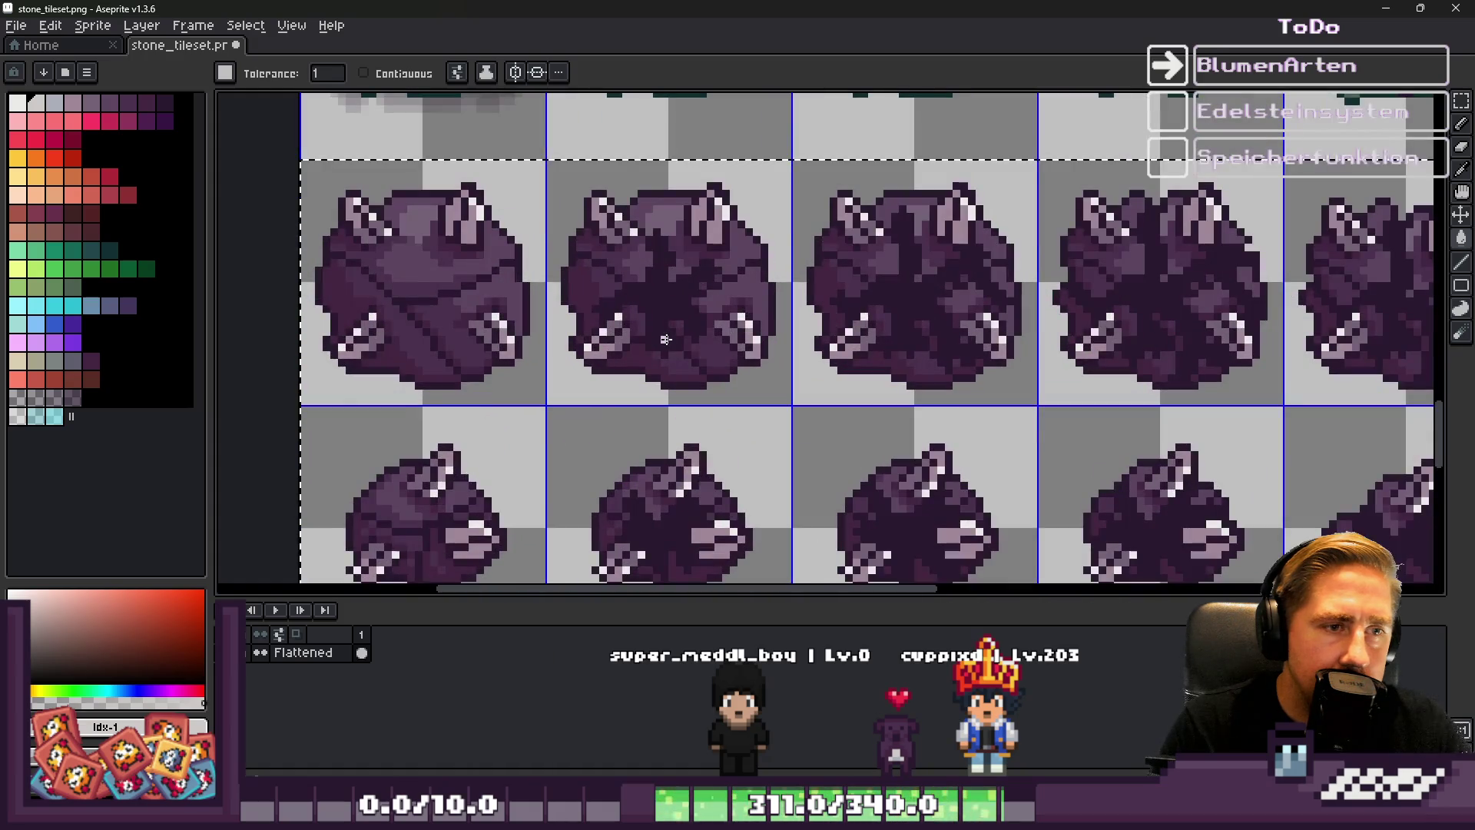
scroll(668, 334, down, 2)
key(w)
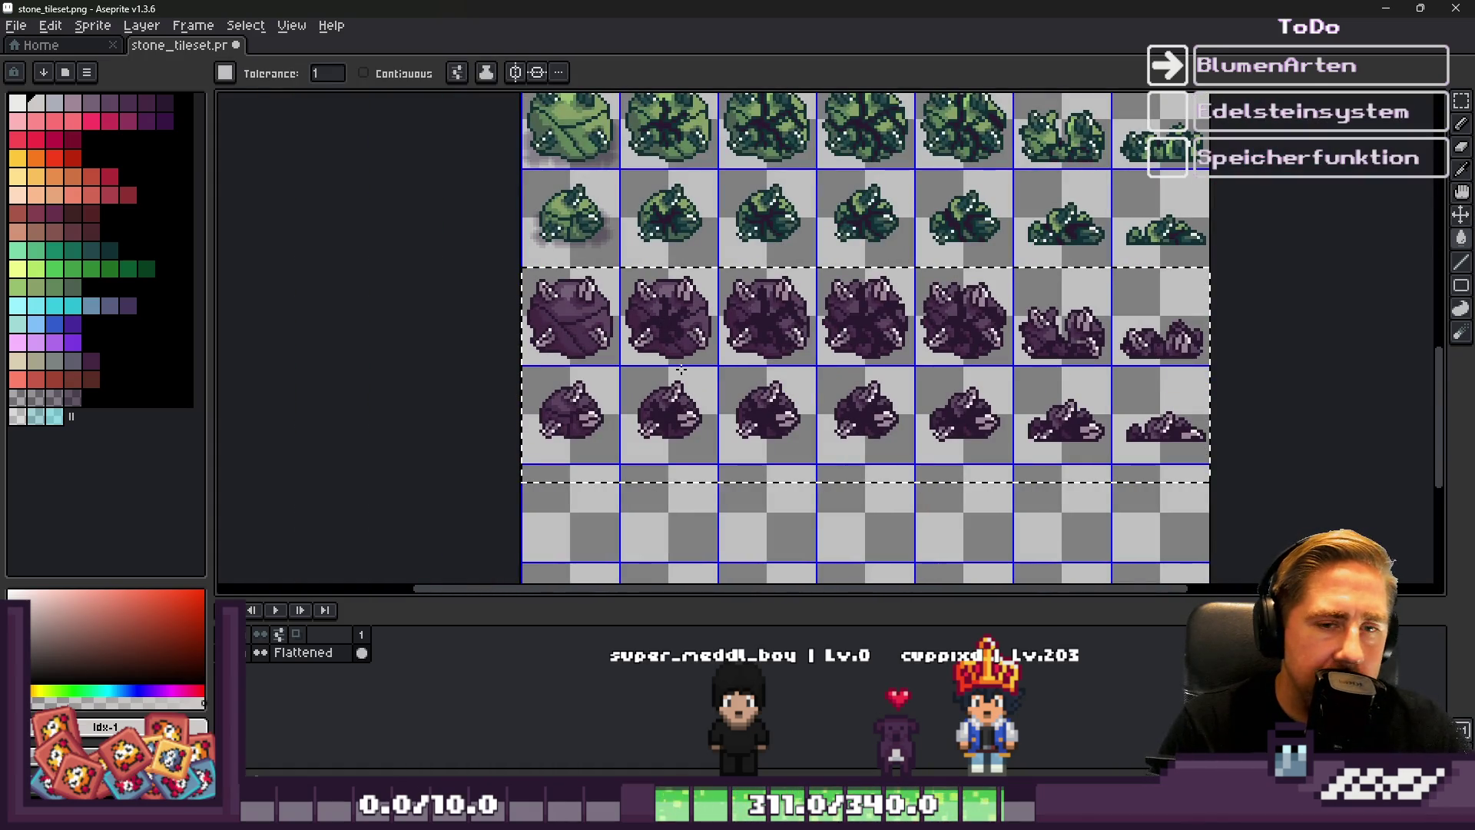
scroll(710, 205, down, 2)
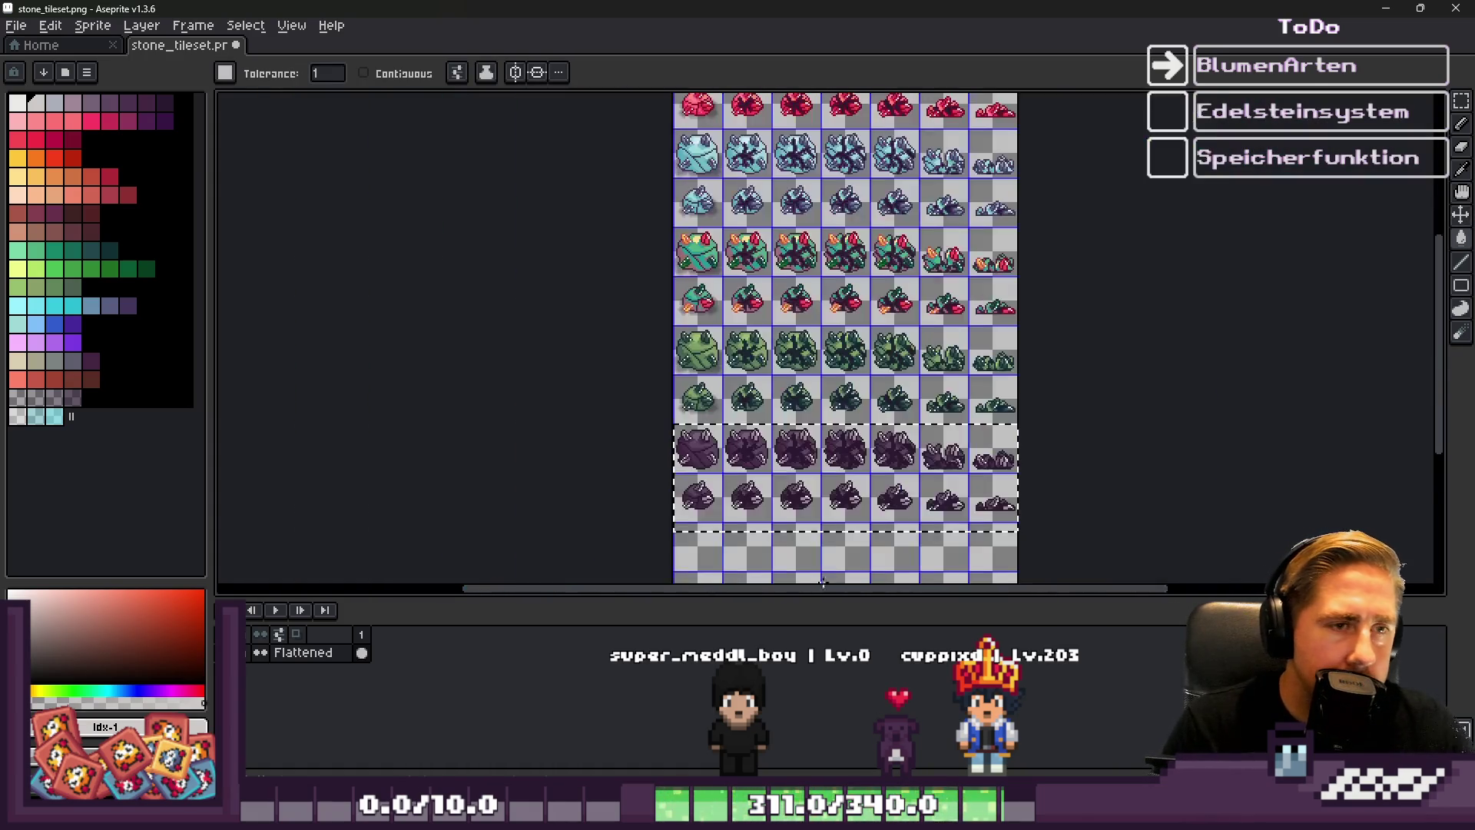
scroll(711, 206, up, 6)
scroll(779, 199, down, 4)
scroll(779, 200, down, 3)
scroll(772, 363, up, 3)
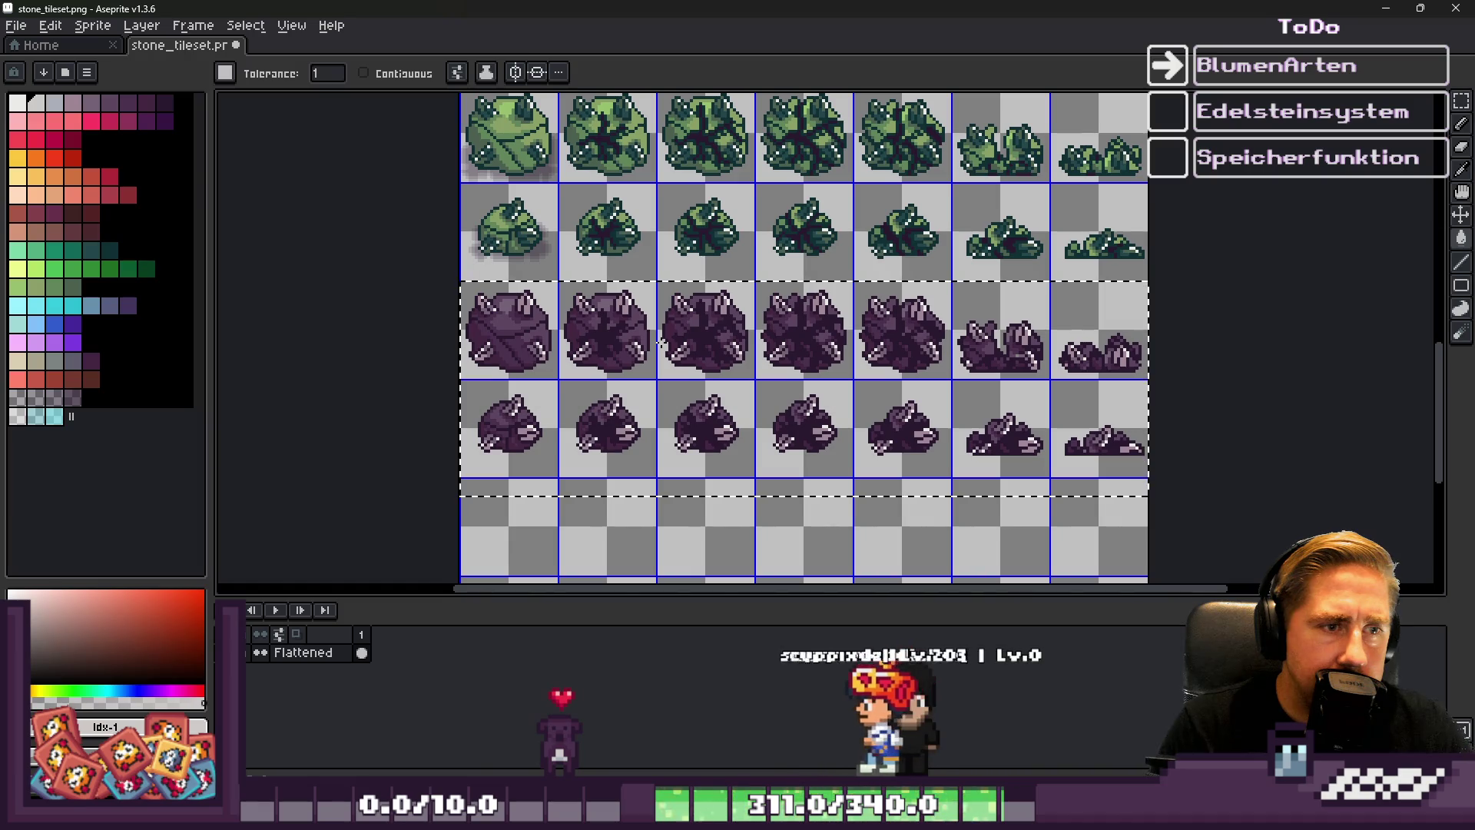
scroll(659, 338, down, 3)
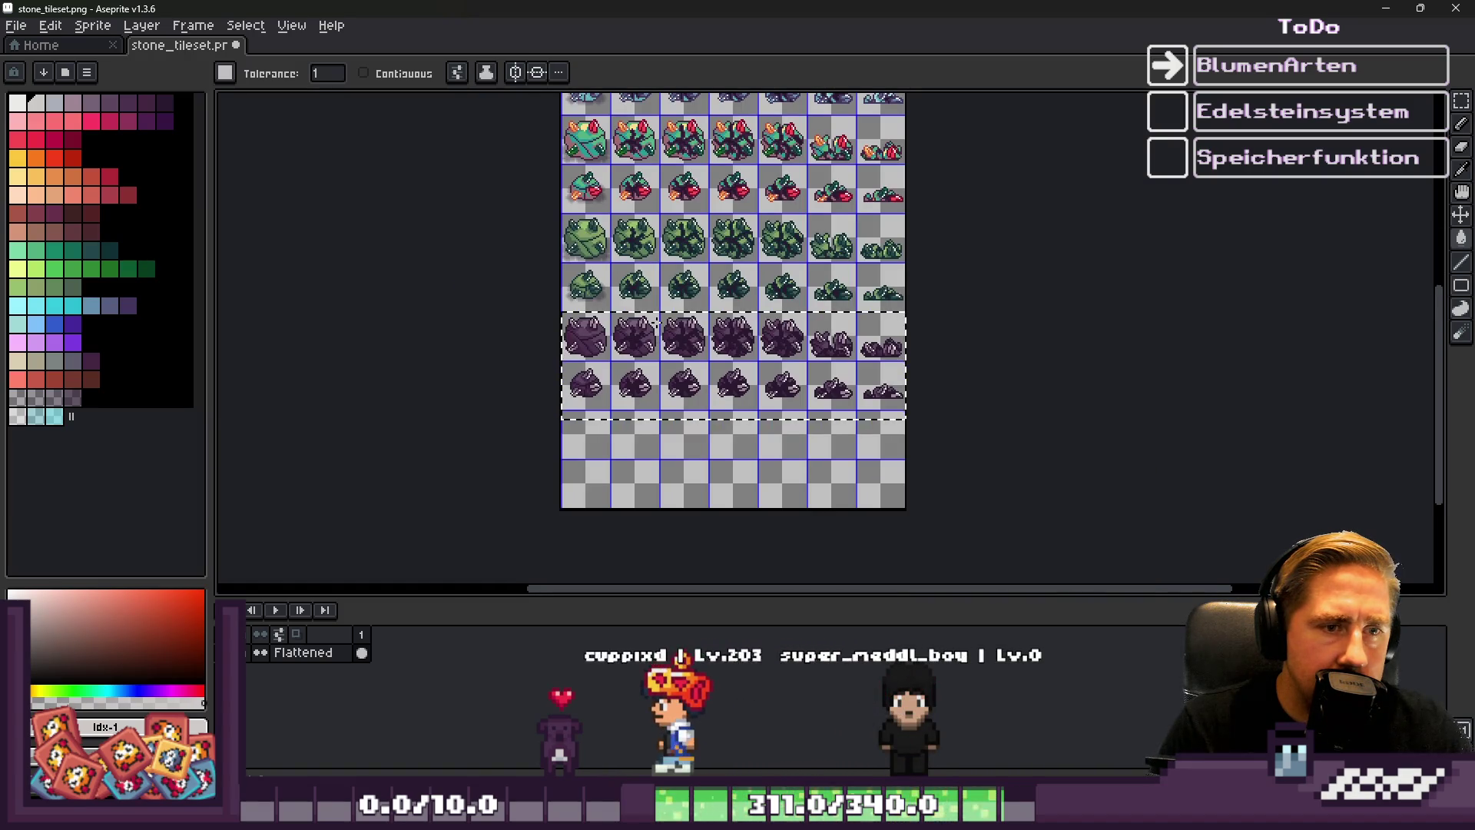
scroll(657, 322, up, 2)
scroll(298, 284, up, 3)
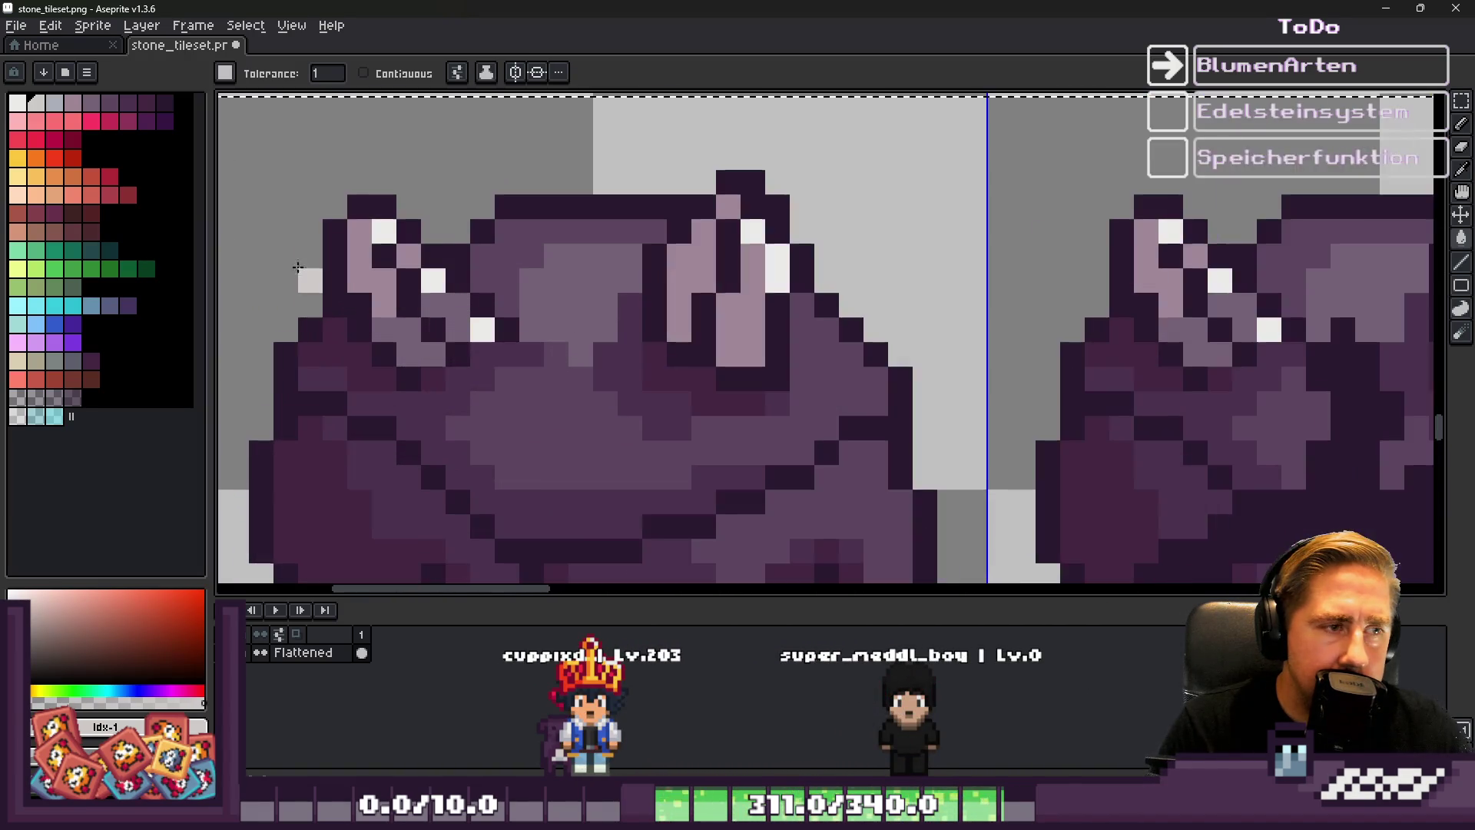
Sample the stones' greyish-purple shade and fill it with dark purple.
scroll(307, 281, up, 1)
key(i)
click(470, 368)
click(147, 104)
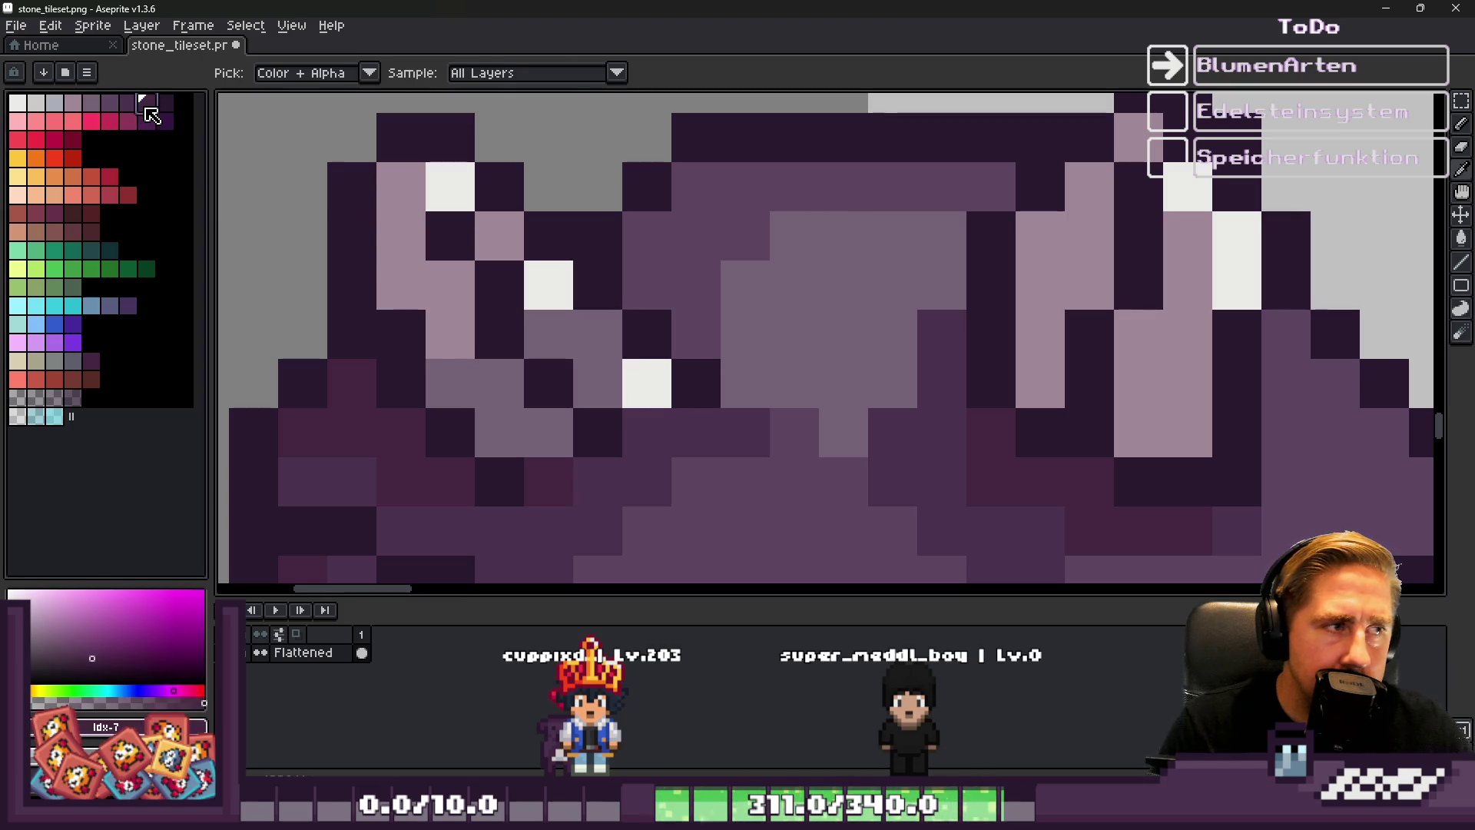
key(g)
click(487, 374)
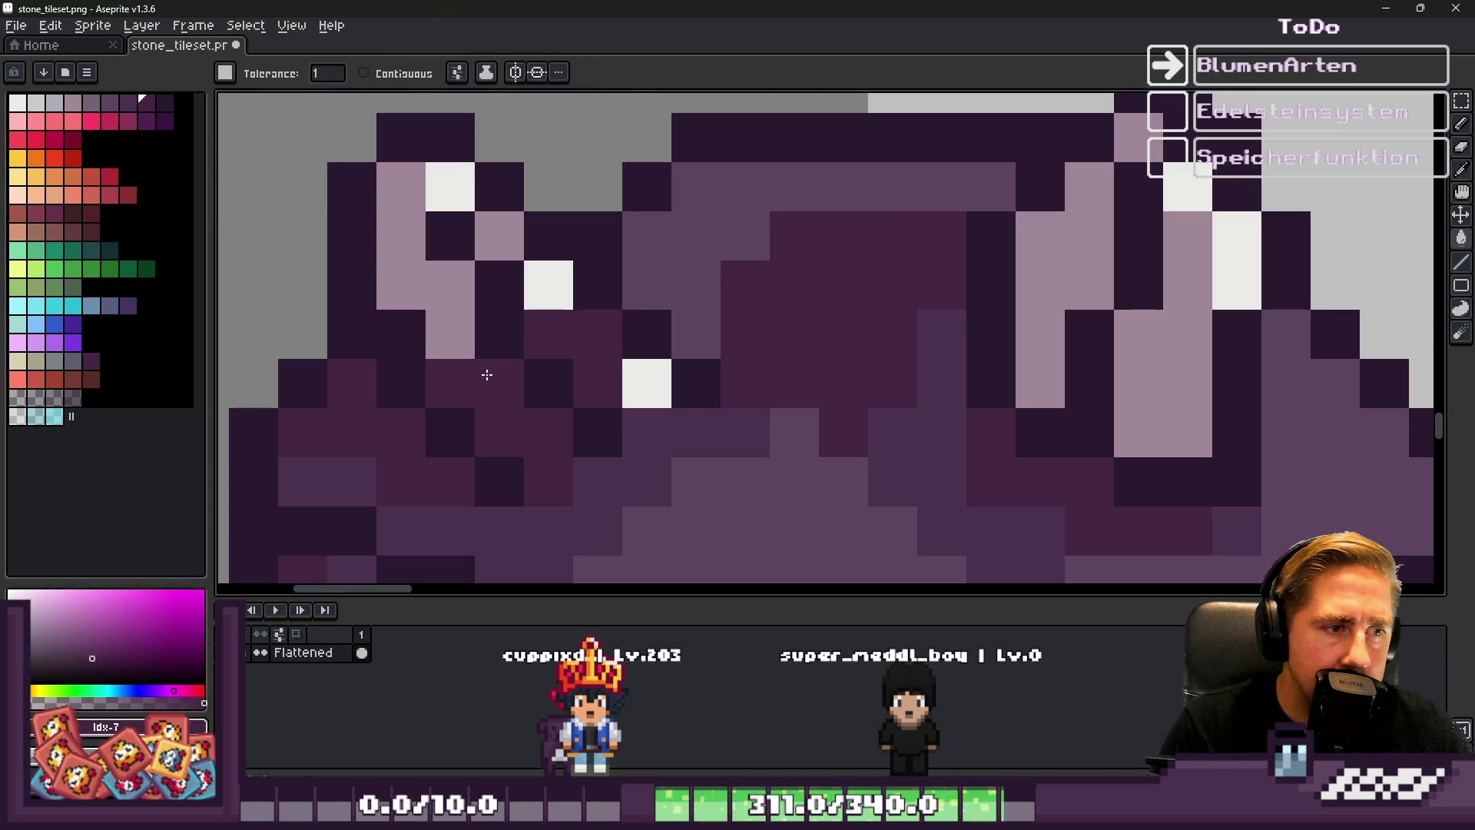
Fill a stone pixel with lighter purple, then redo to restore the coloured crystals on every stone.
click(110, 102)
click(329, 197)
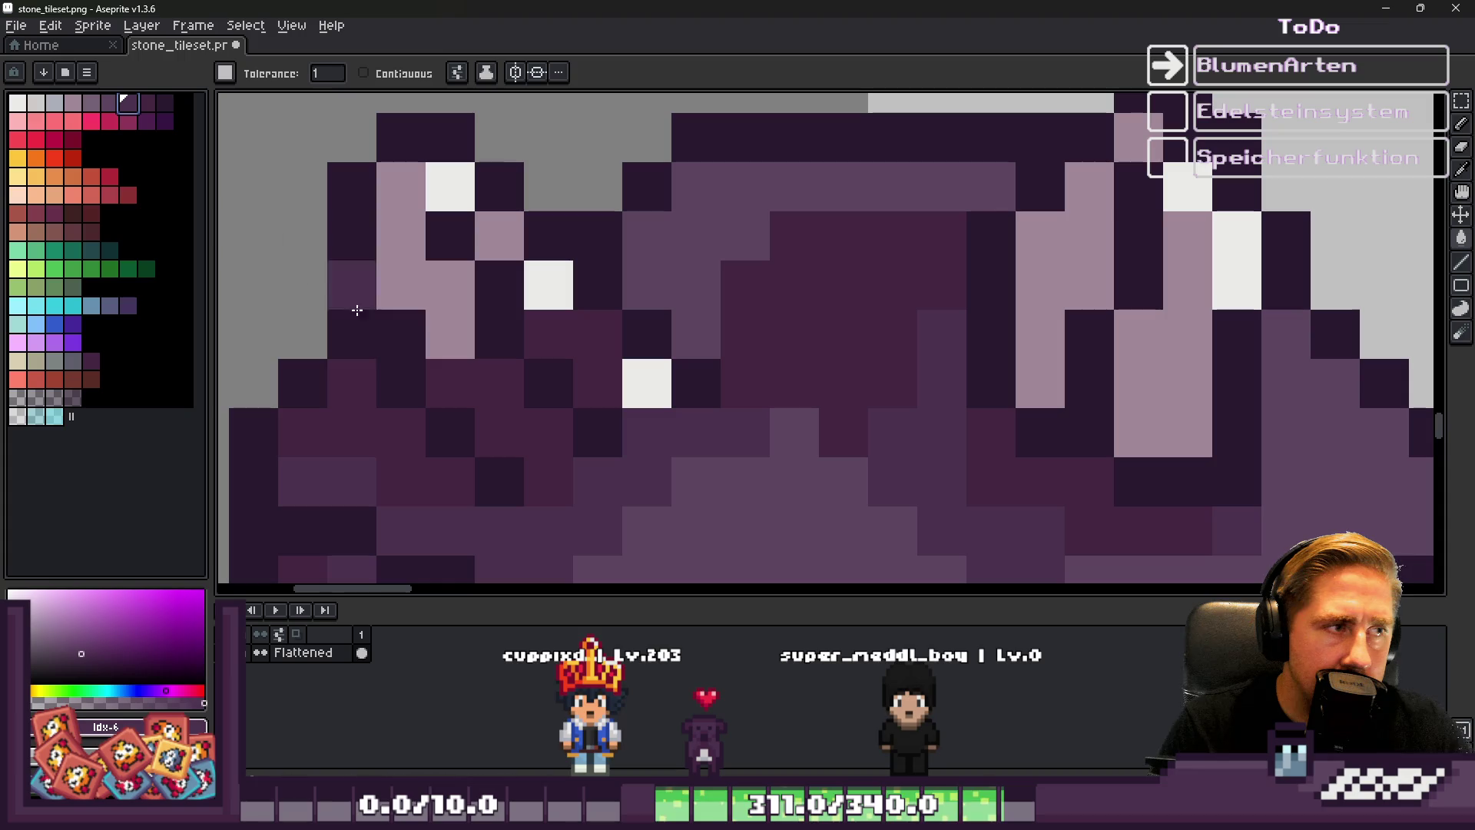
scroll(526, 277, down, 5)
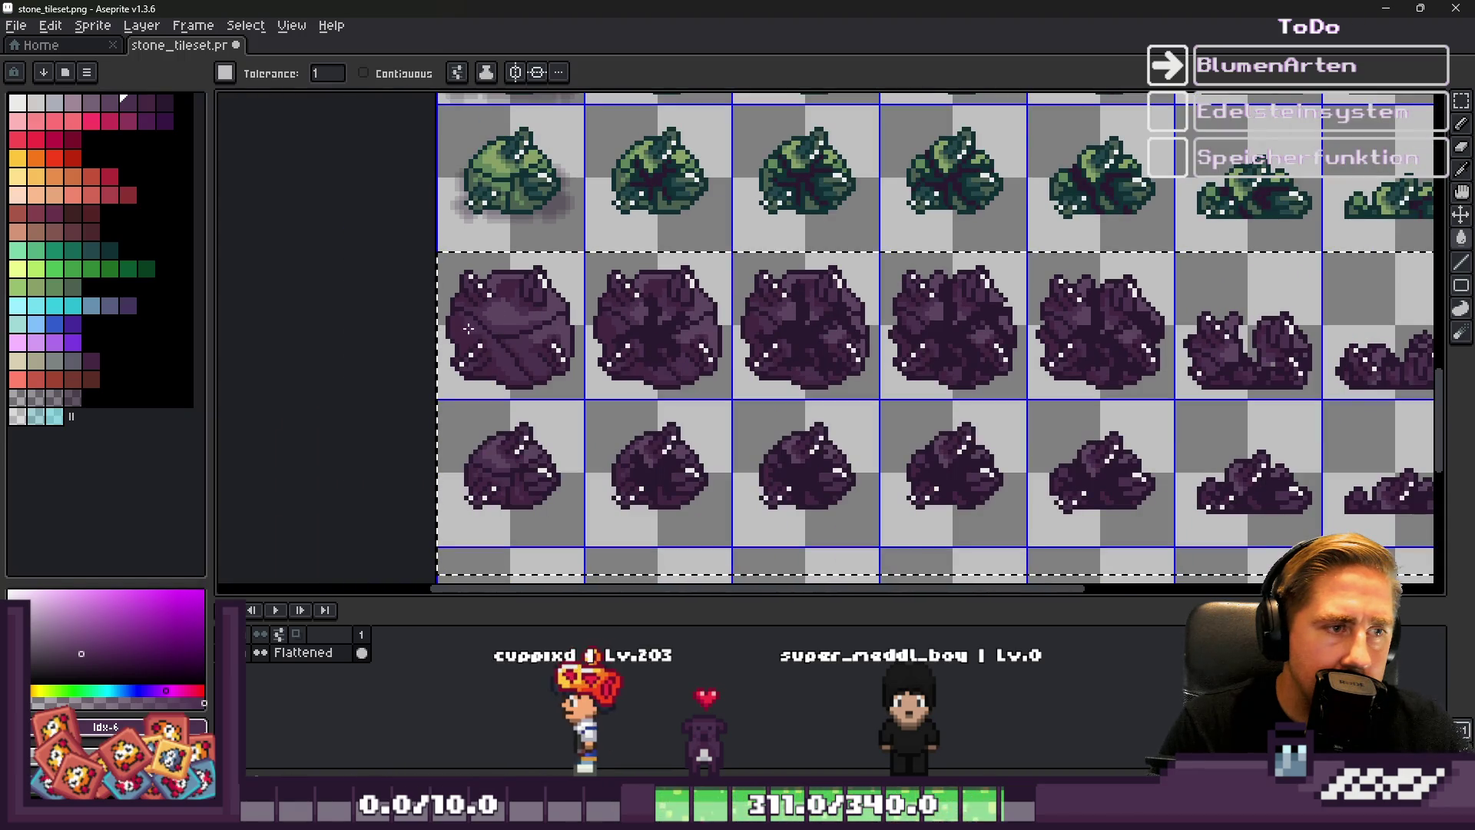
scroll(505, 274, up, 4)
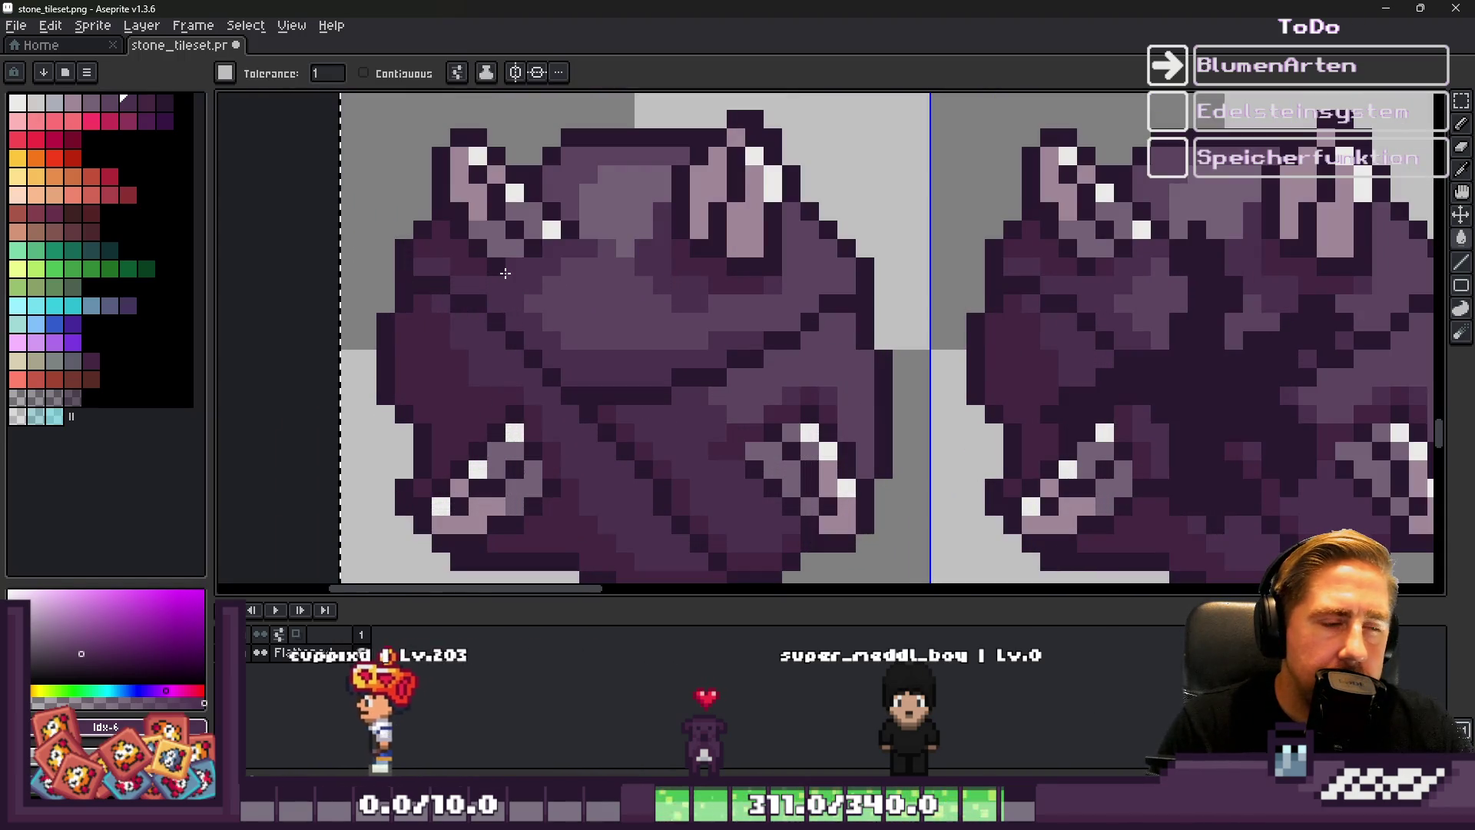
scroll(492, 288, down, 2)
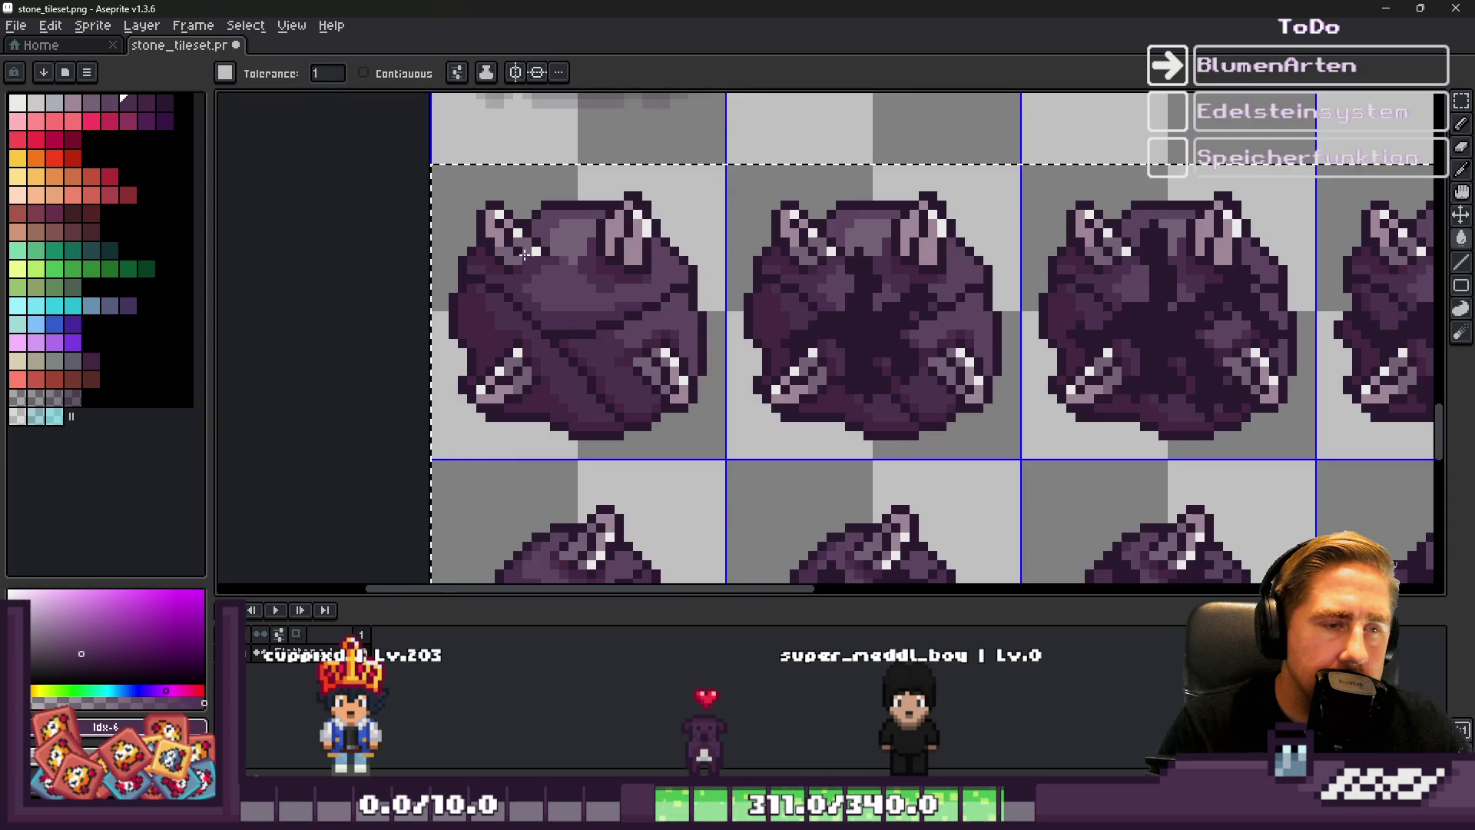
key(ctrl+y)
key(ctrl+y)
key(ctrl+y)
key(ctrl+y)
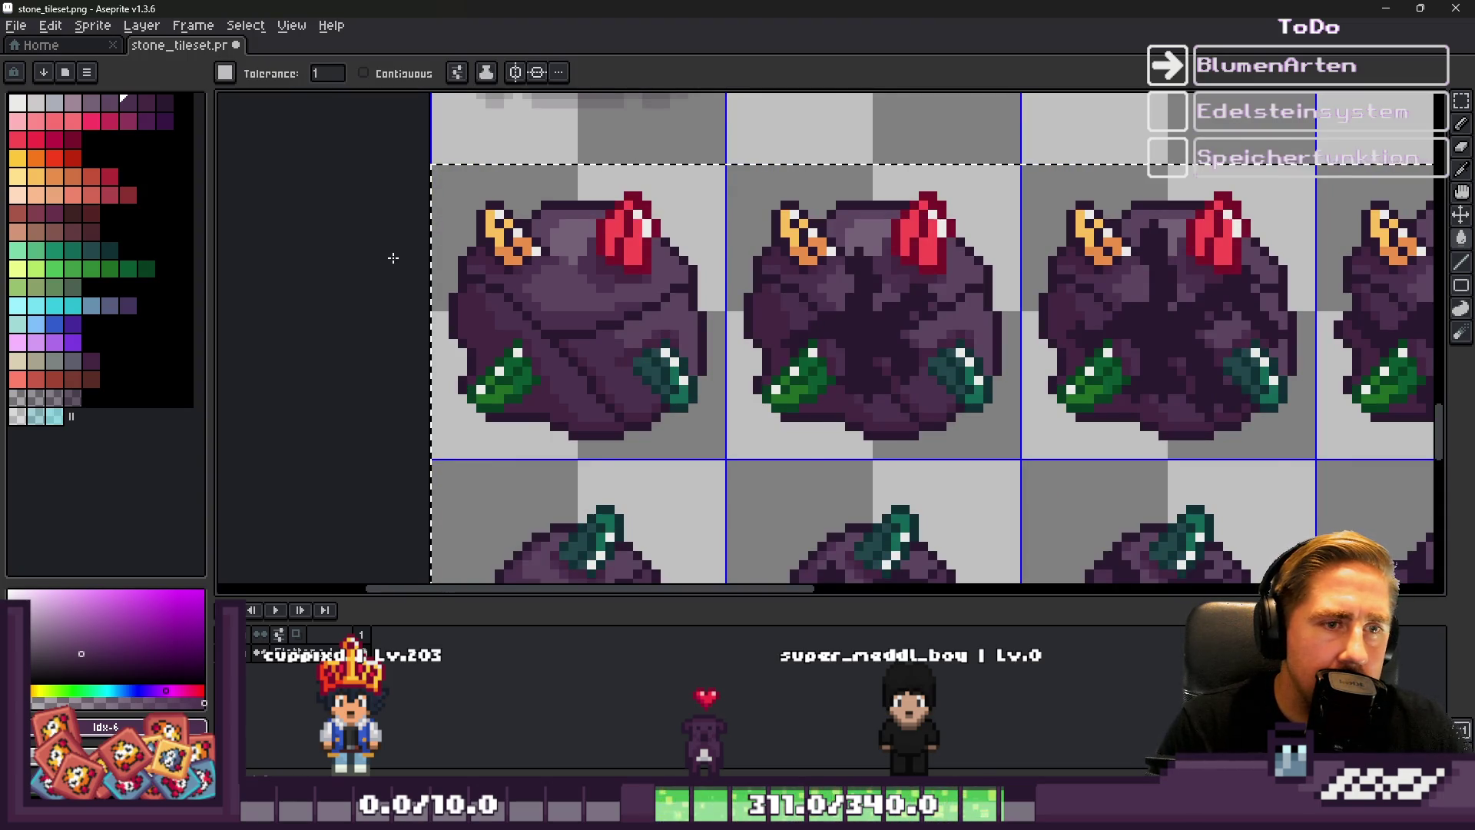
Bucket-fill the green crystal shade on every stone with a darker palette colour.
scroll(392, 259, up, 2)
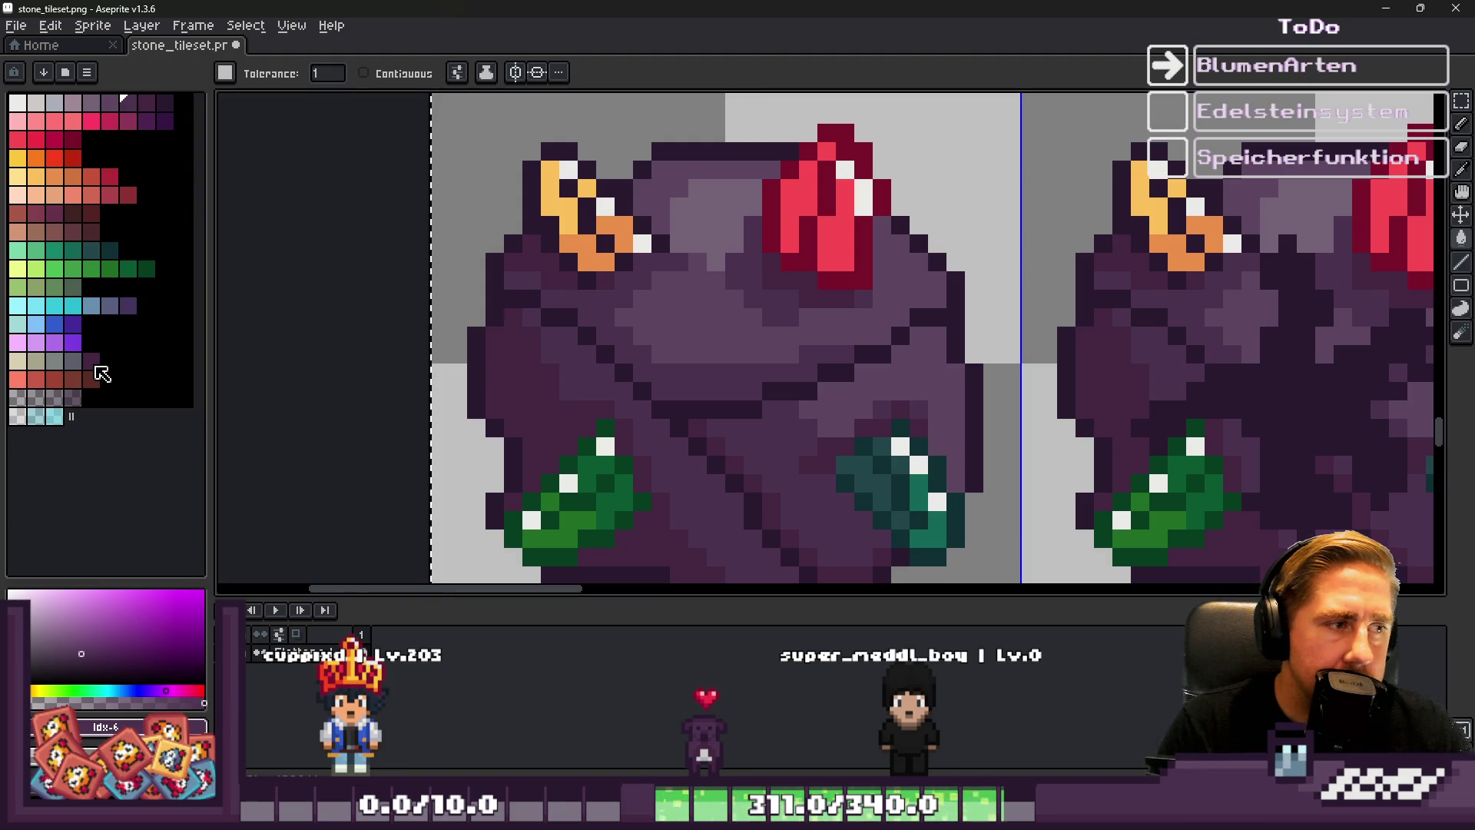
click(71, 361)
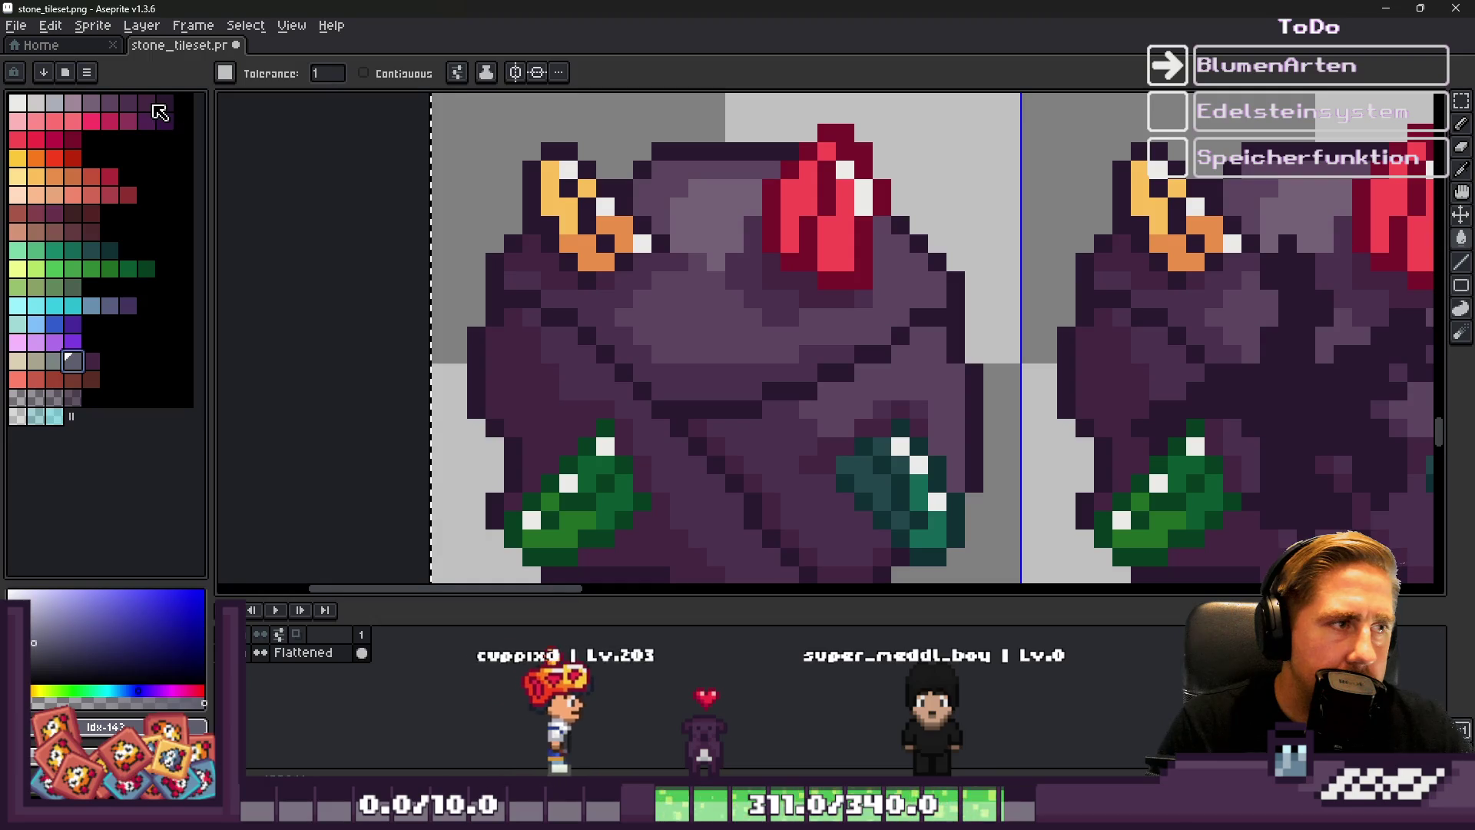
click(146, 104)
scroll(636, 297, up, 2)
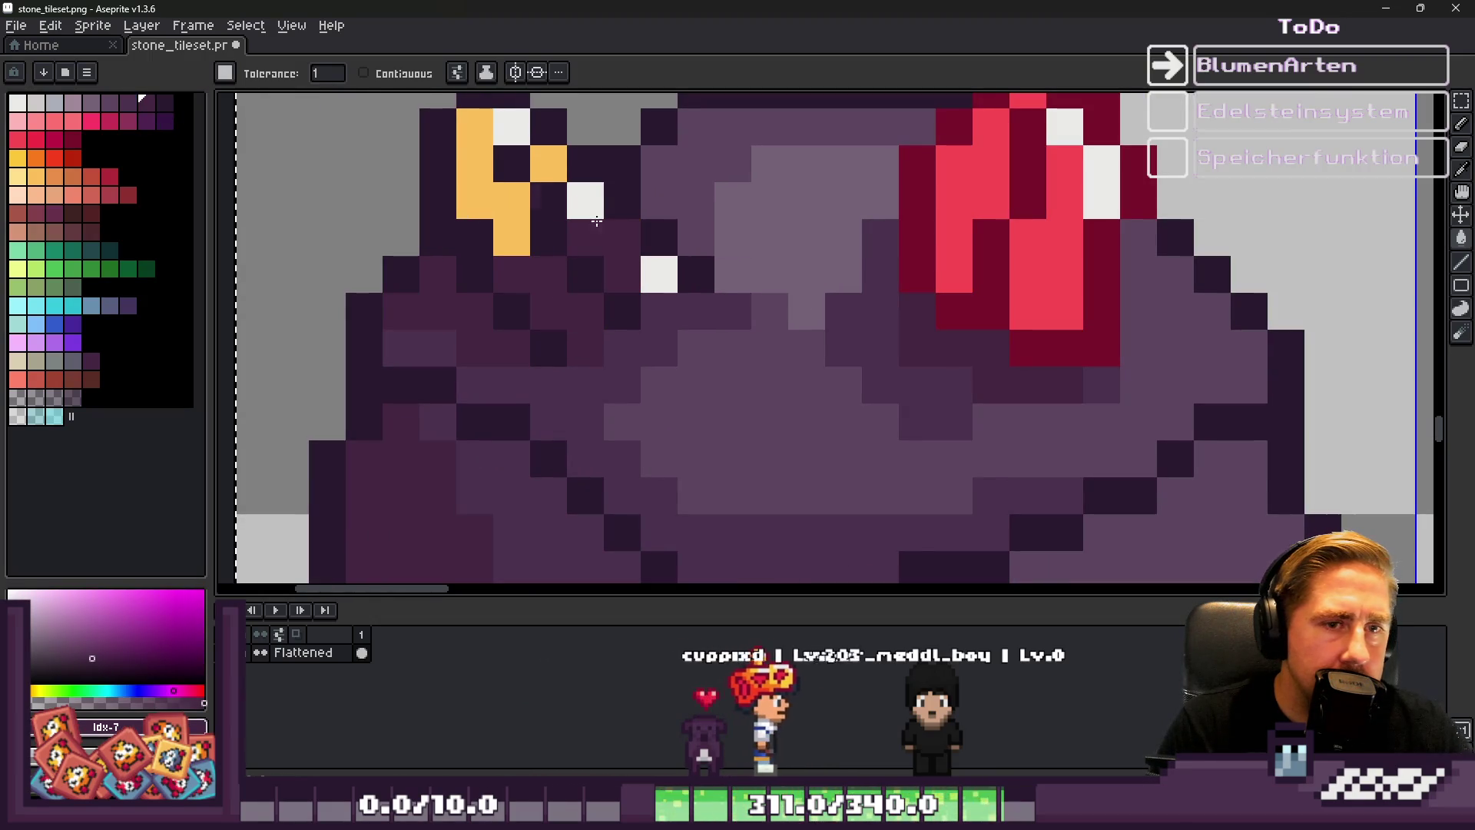
scroll(691, 223, down, 3)
scroll(528, 370, up, 2)
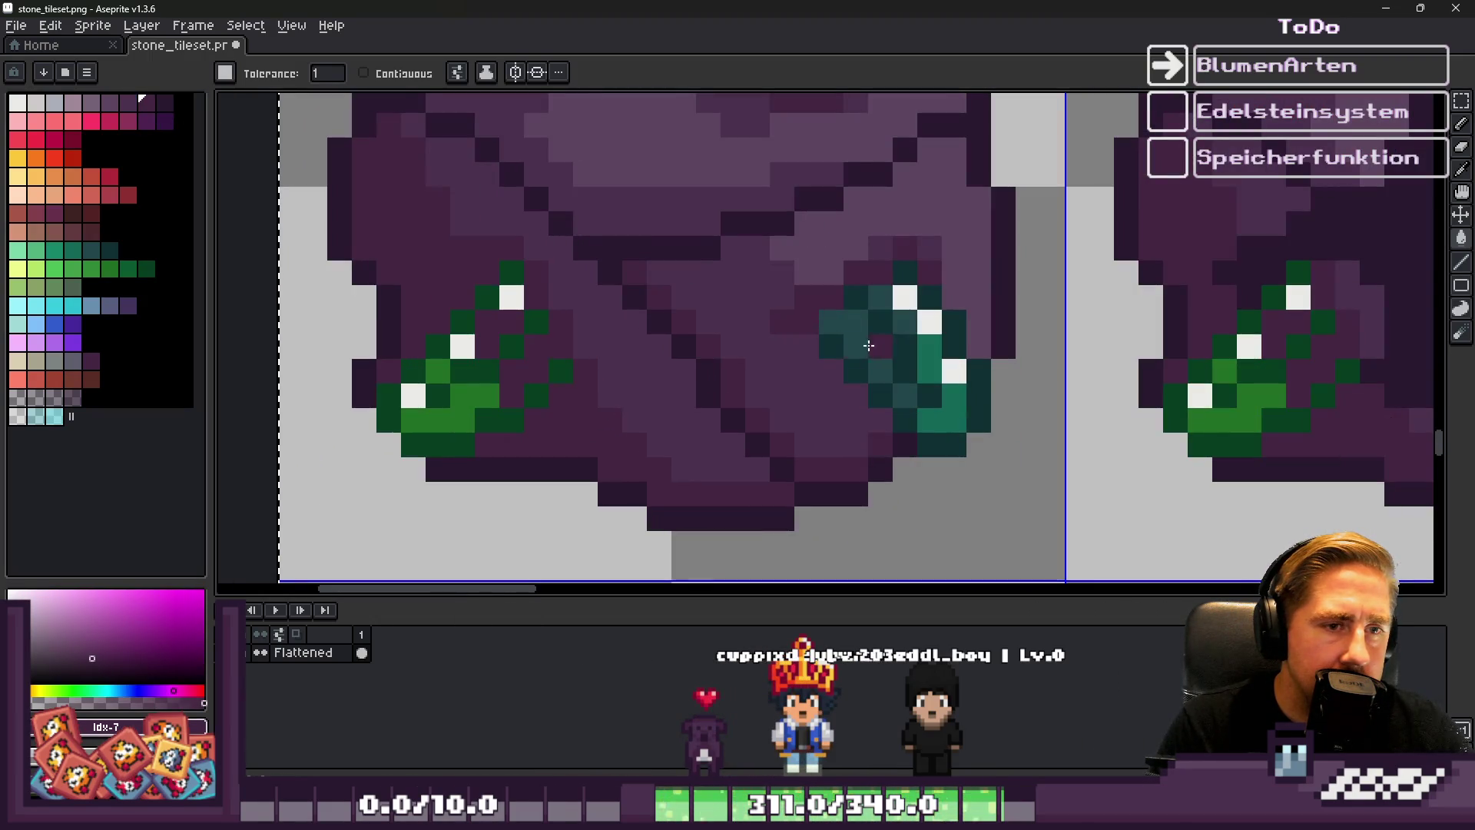
click(128, 102)
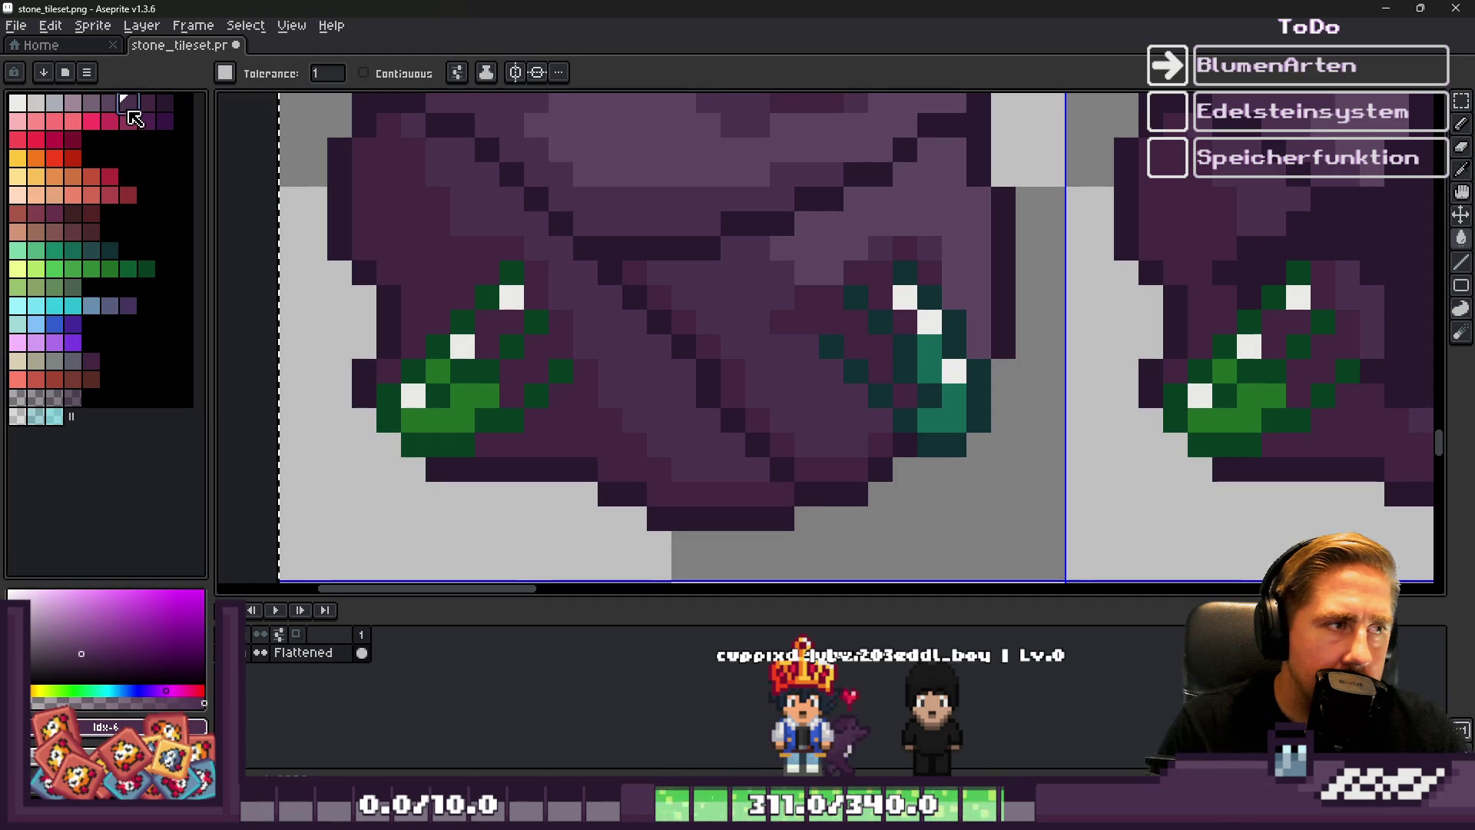
click(454, 403)
Undo a stray dark pixel above the red crystal, then turn the teal crystal shade dark purple.
scroll(454, 403, down, 2)
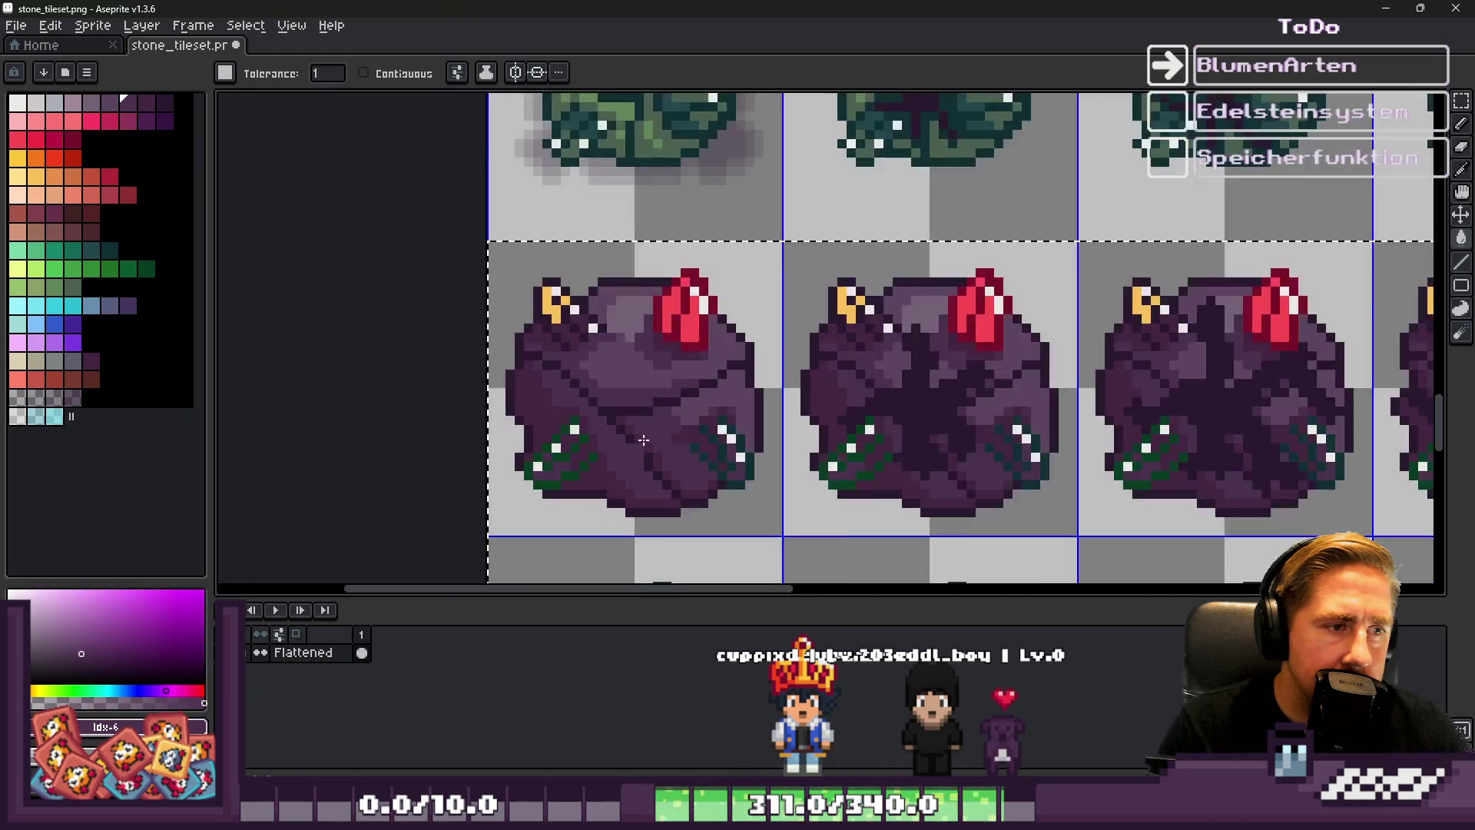
scroll(508, 311, up, 2)
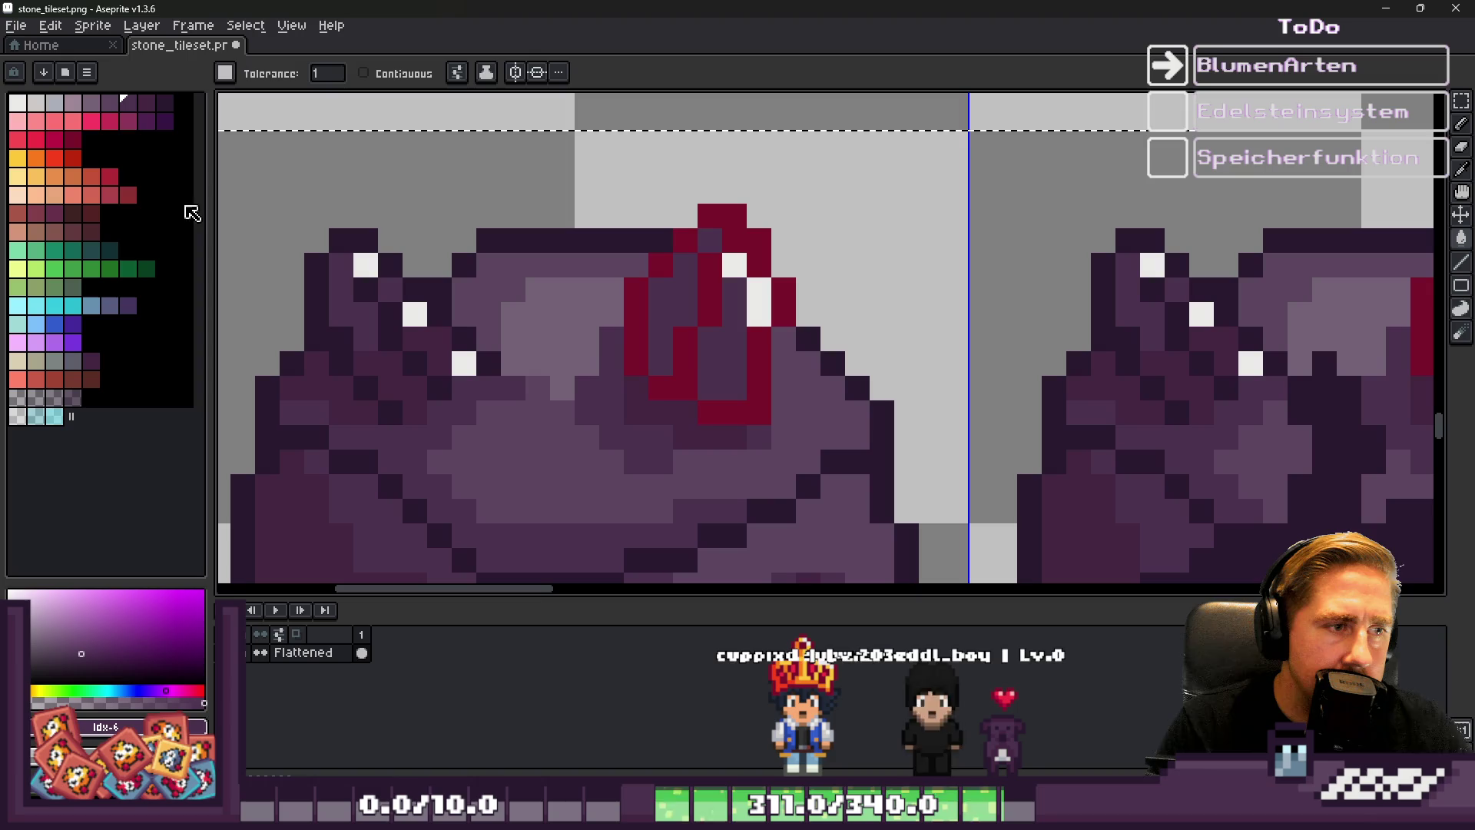
click(165, 102)
click(684, 192)
key(ctrl+z)
key(ctrl+z)
scroll(673, 200, down, 2)
scroll(724, 379, up, 2)
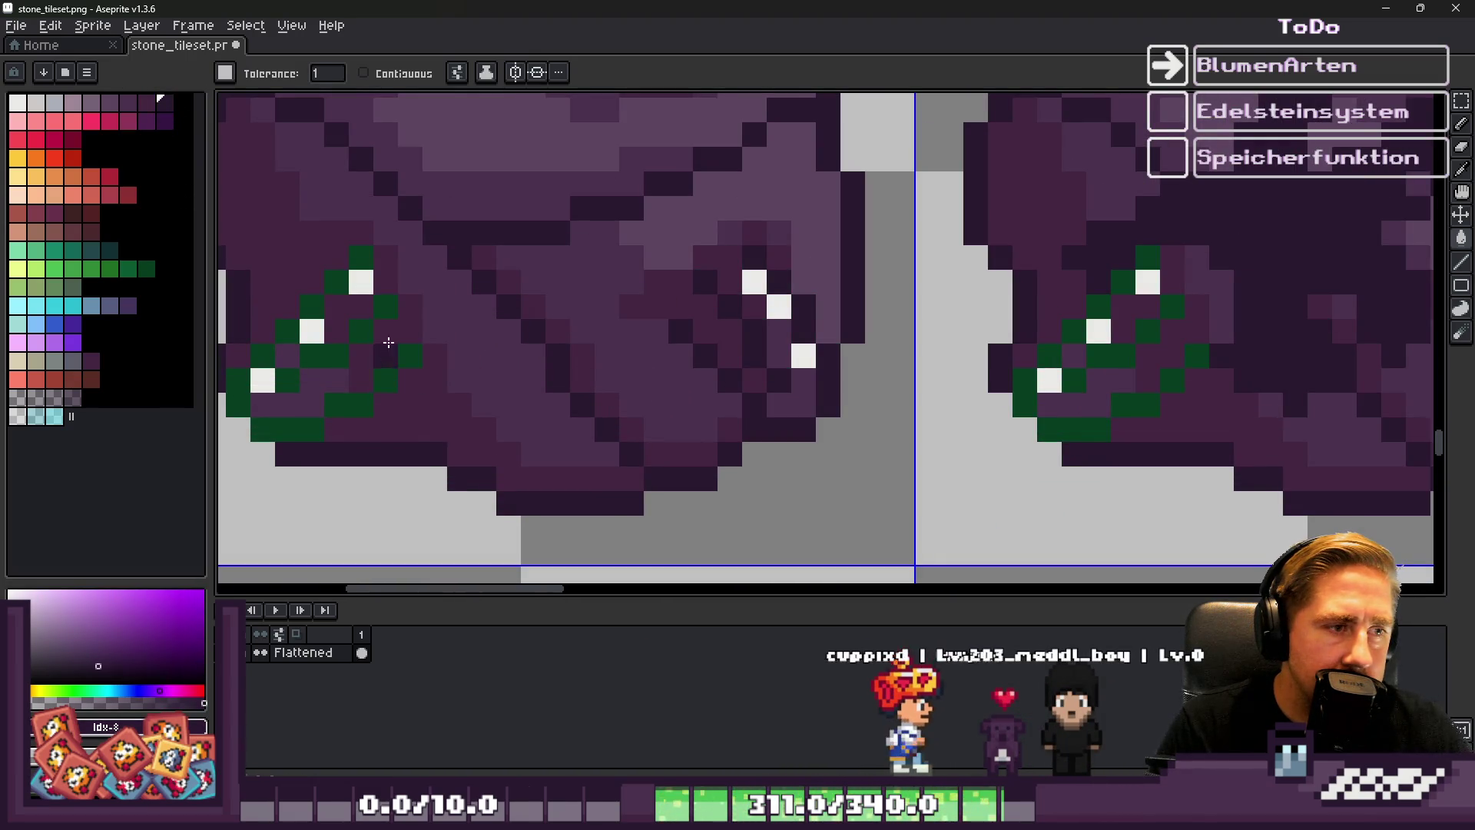
click(388, 350)
Set the Paint Bucket to fill every matching shade and pick a grey for the stone bodies.
scroll(510, 372, down, 3)
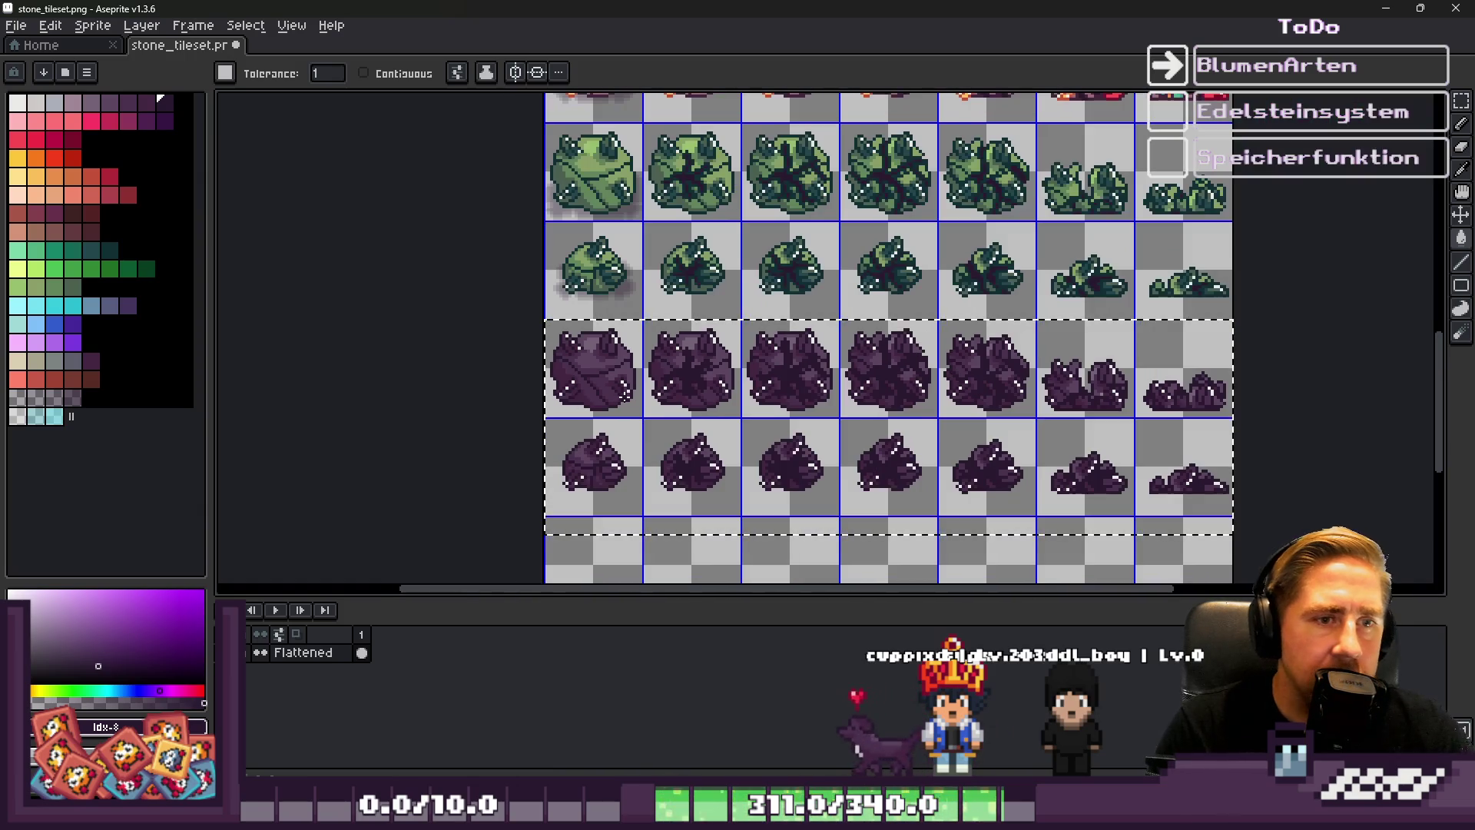
scroll(471, 310, up, 2)
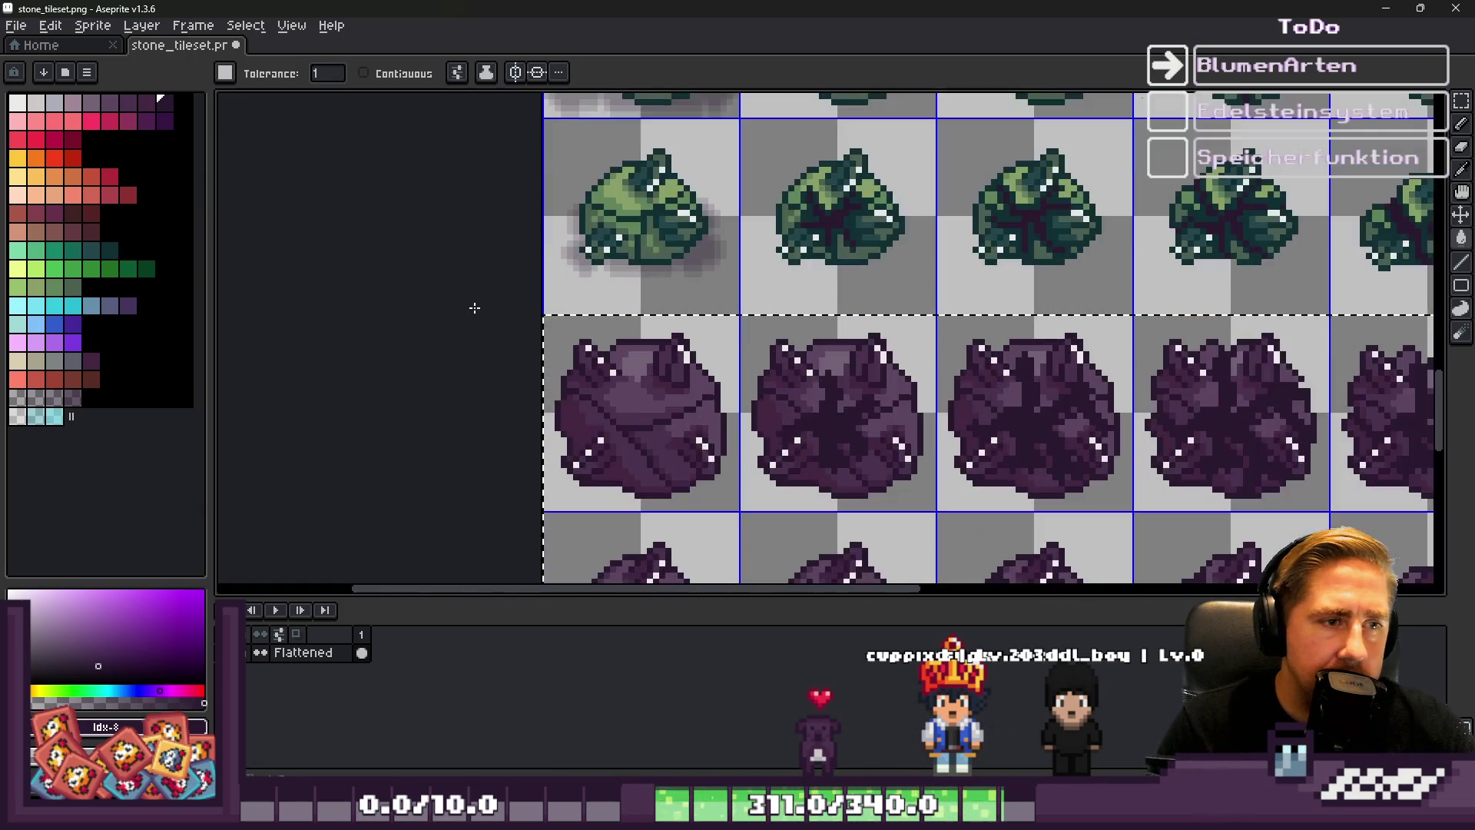
scroll(638, 265, down, 2)
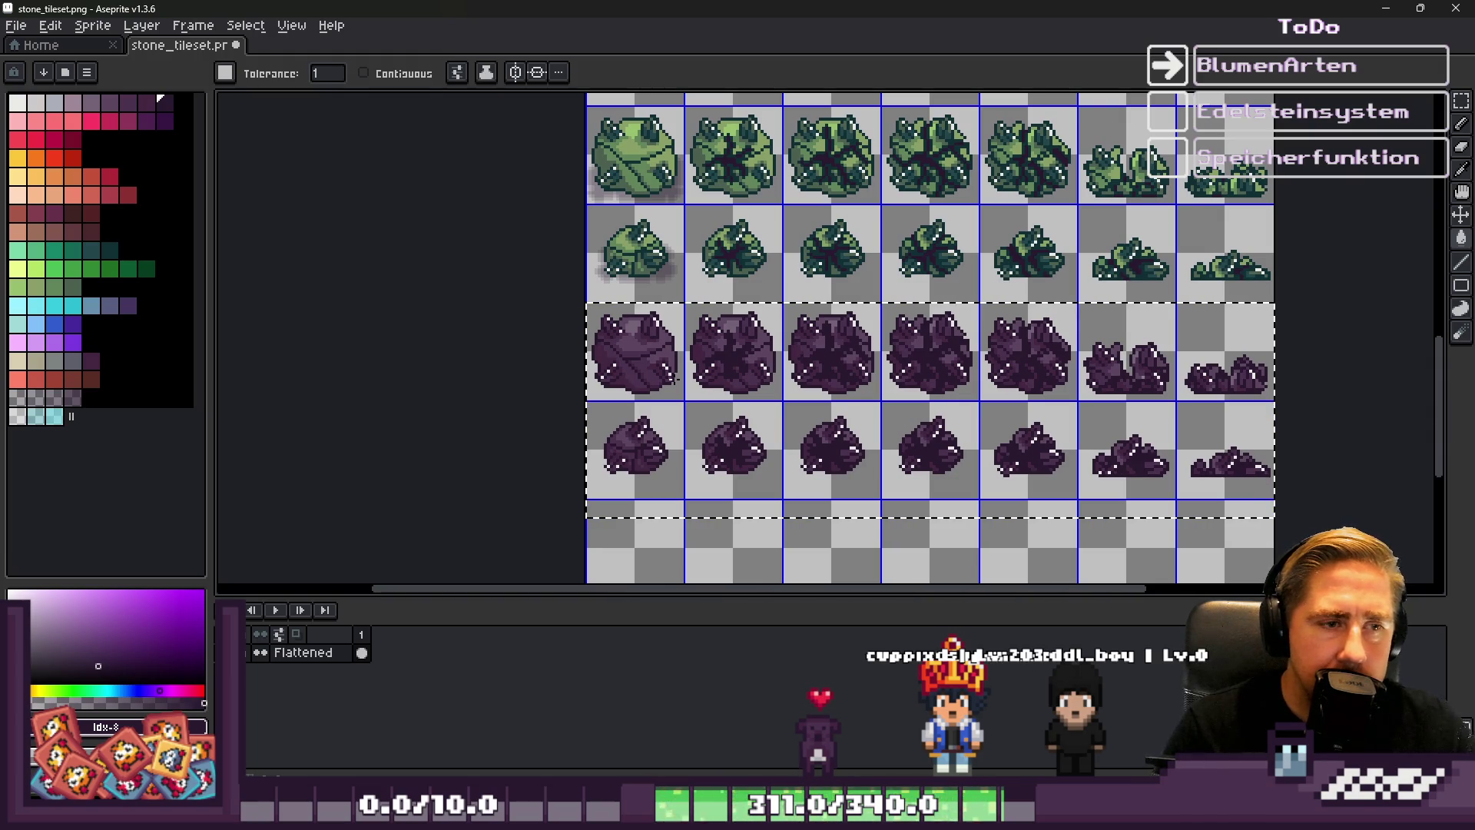
scroll(584, 305, up, 1)
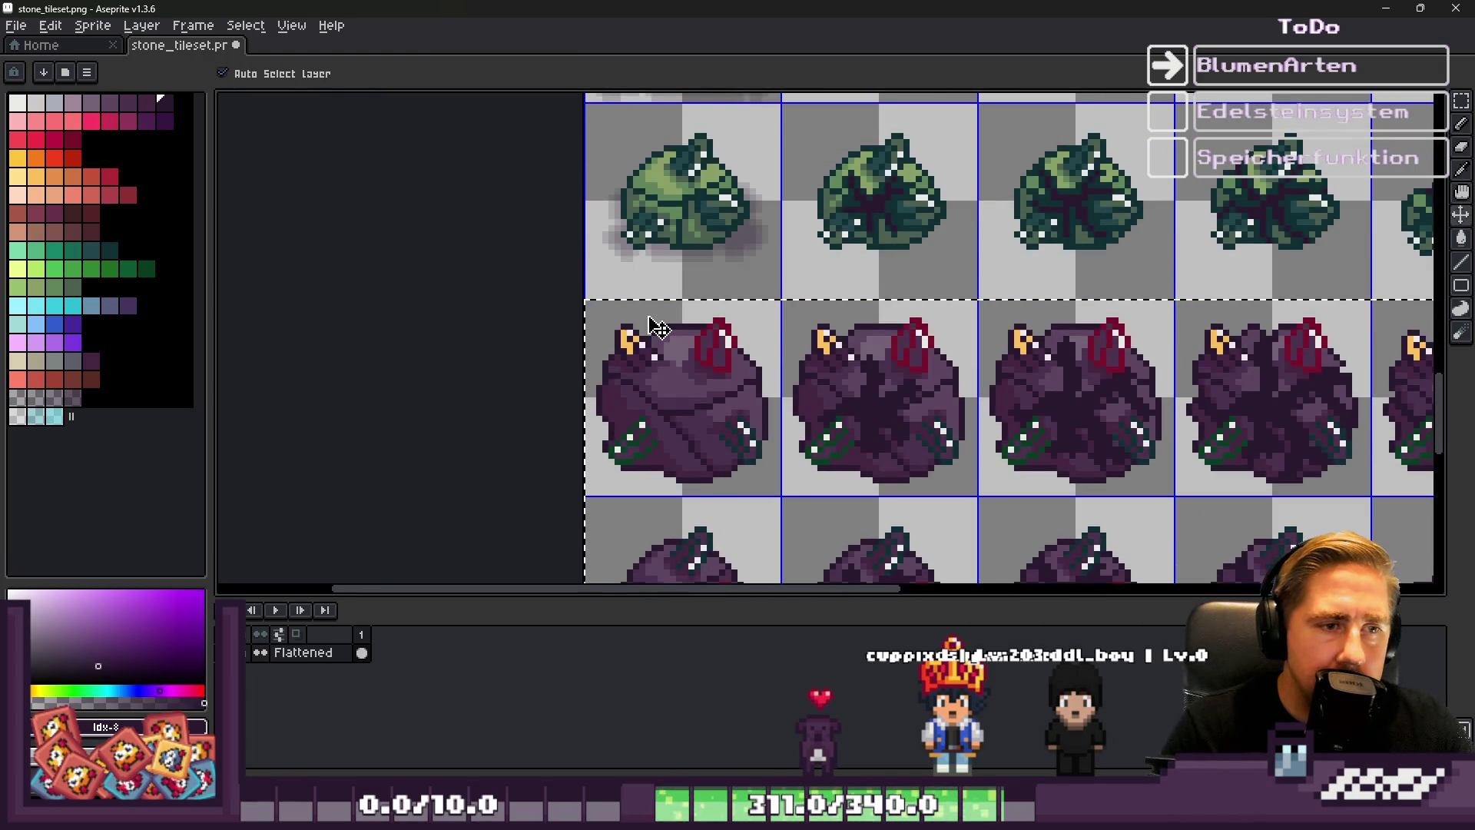
key(g)
click(695, 426)
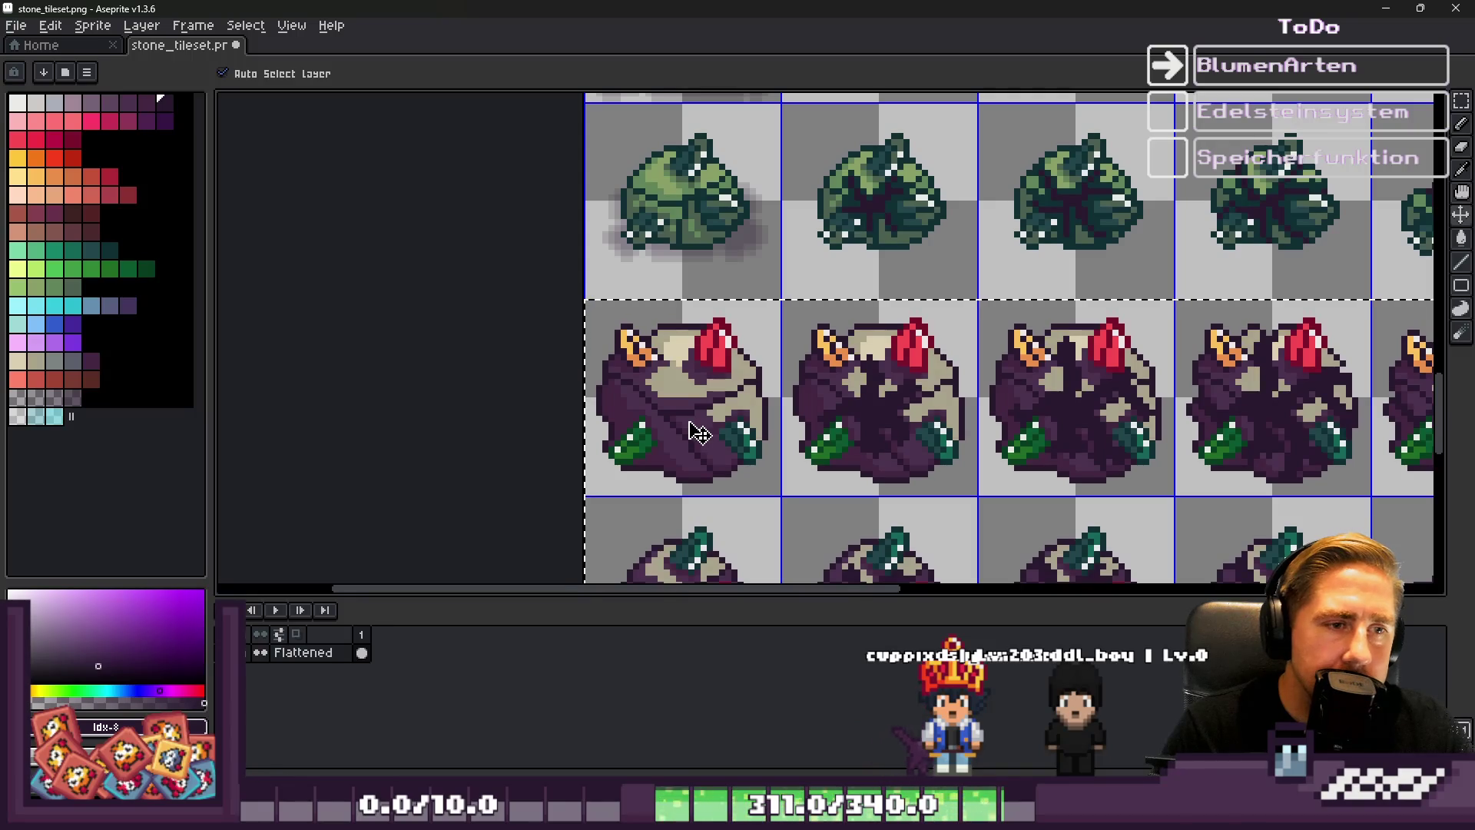
Fill two purple stone shades with grey, then eyedrop that grey from the stone.
click(692, 428)
click(688, 428)
scroll(679, 430, up, 1)
scroll(623, 424, up, 1)
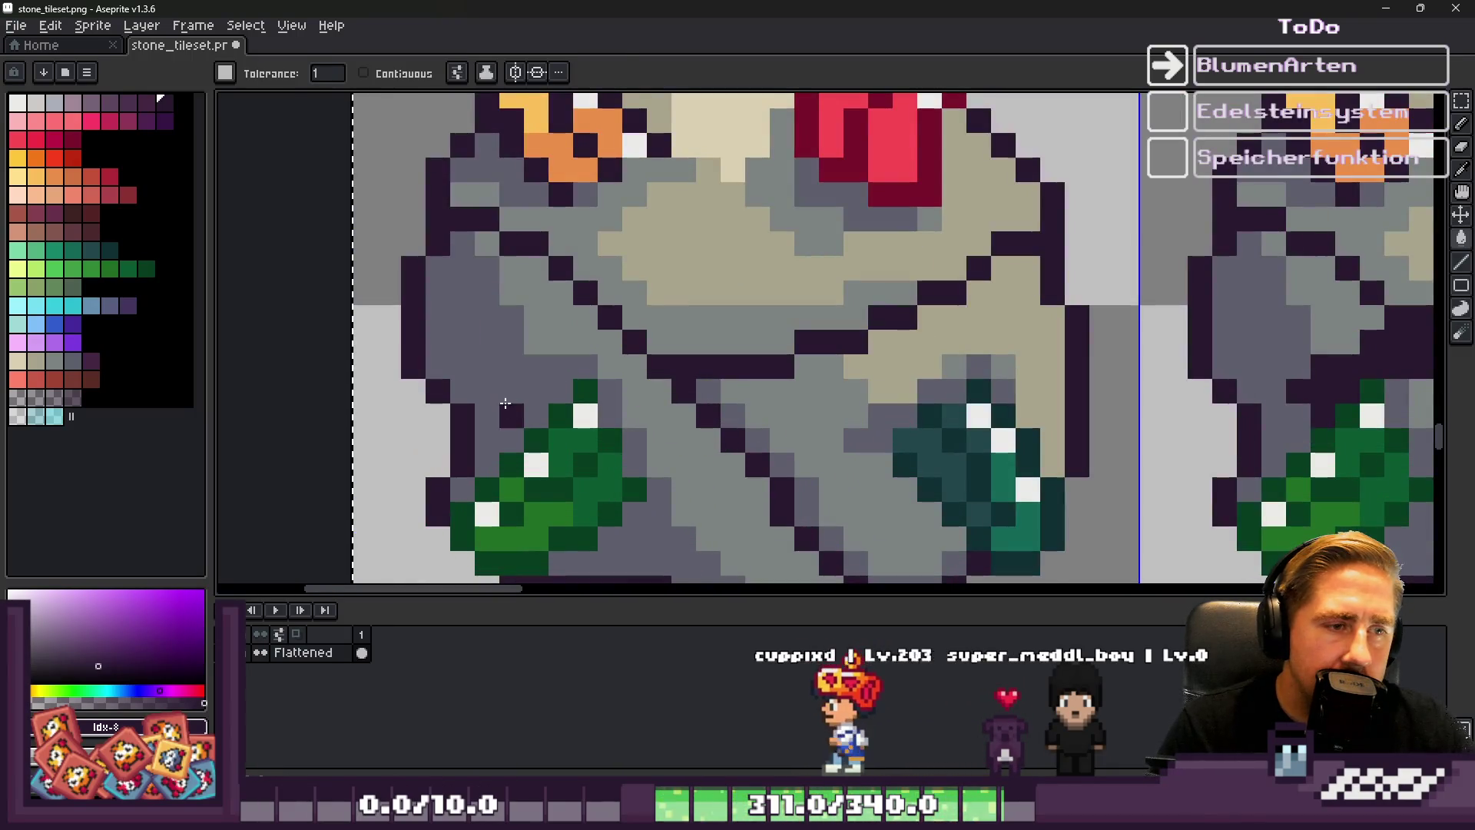
key(i)
click(458, 326)
Refill the grey stone shades with three progressively lighter purple swatches.
click(113, 102)
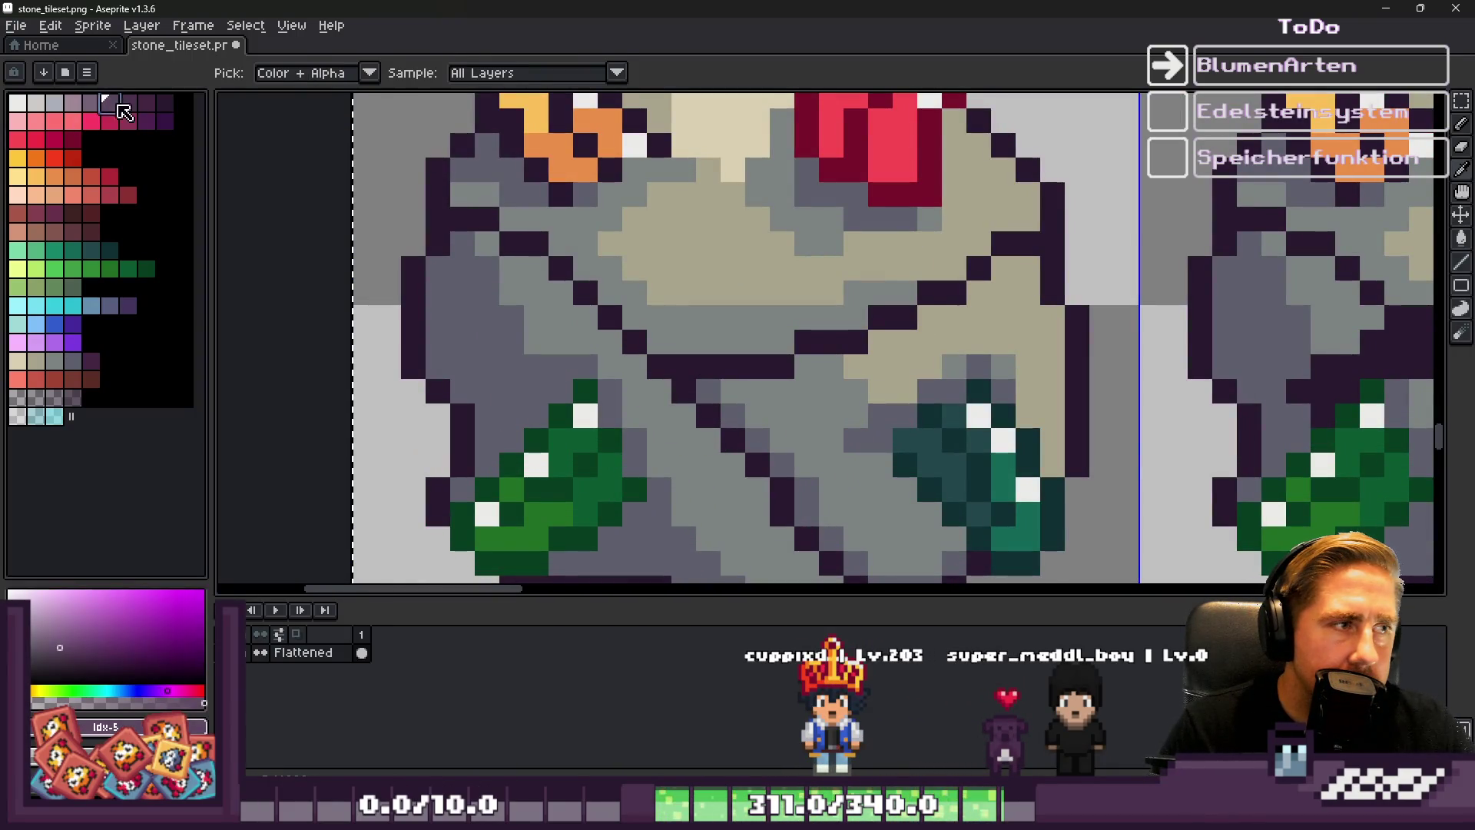
key(g)
click(487, 368)
click(126, 109)
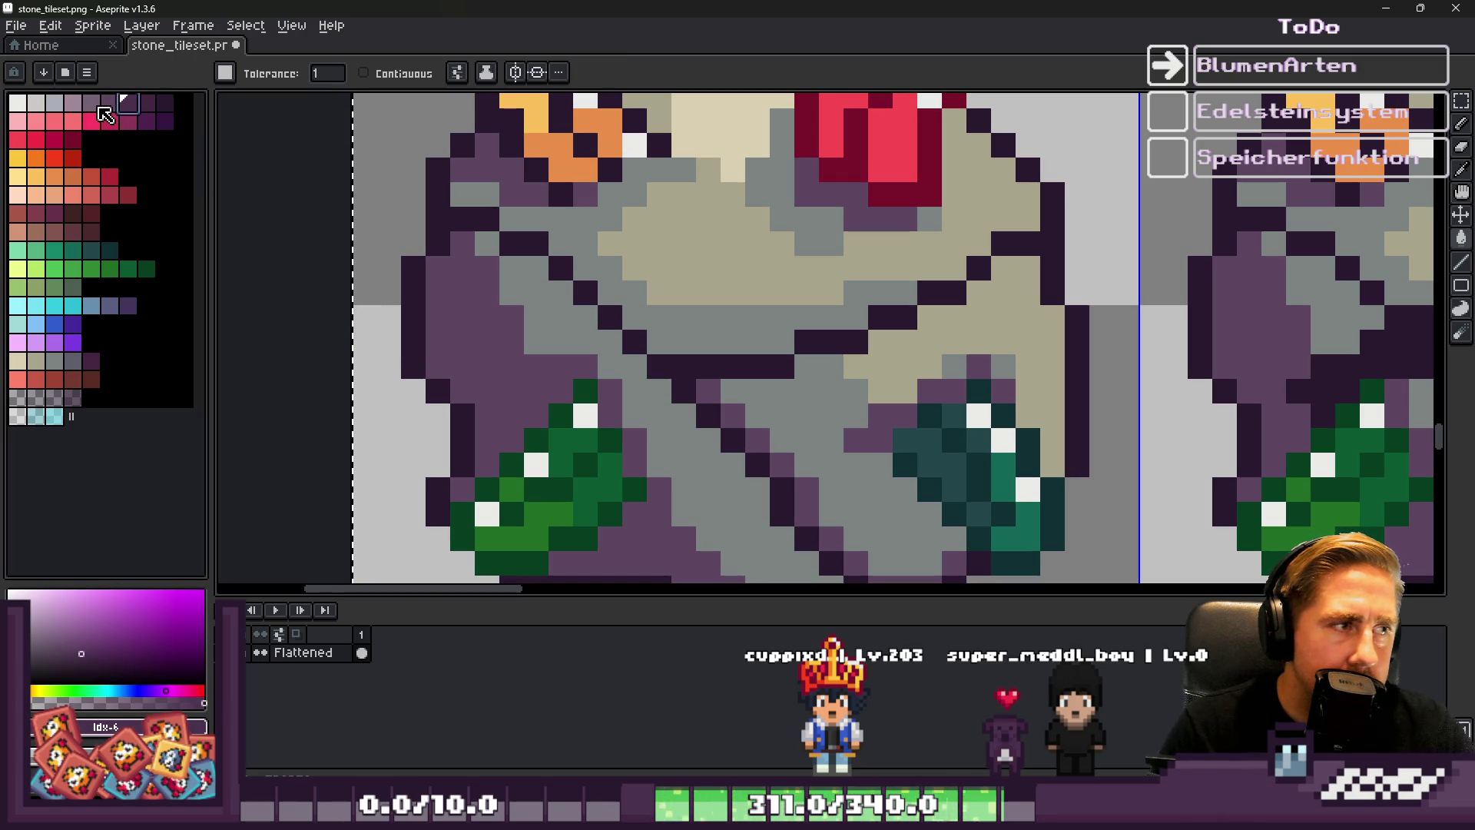
click(526, 352)
click(73, 102)
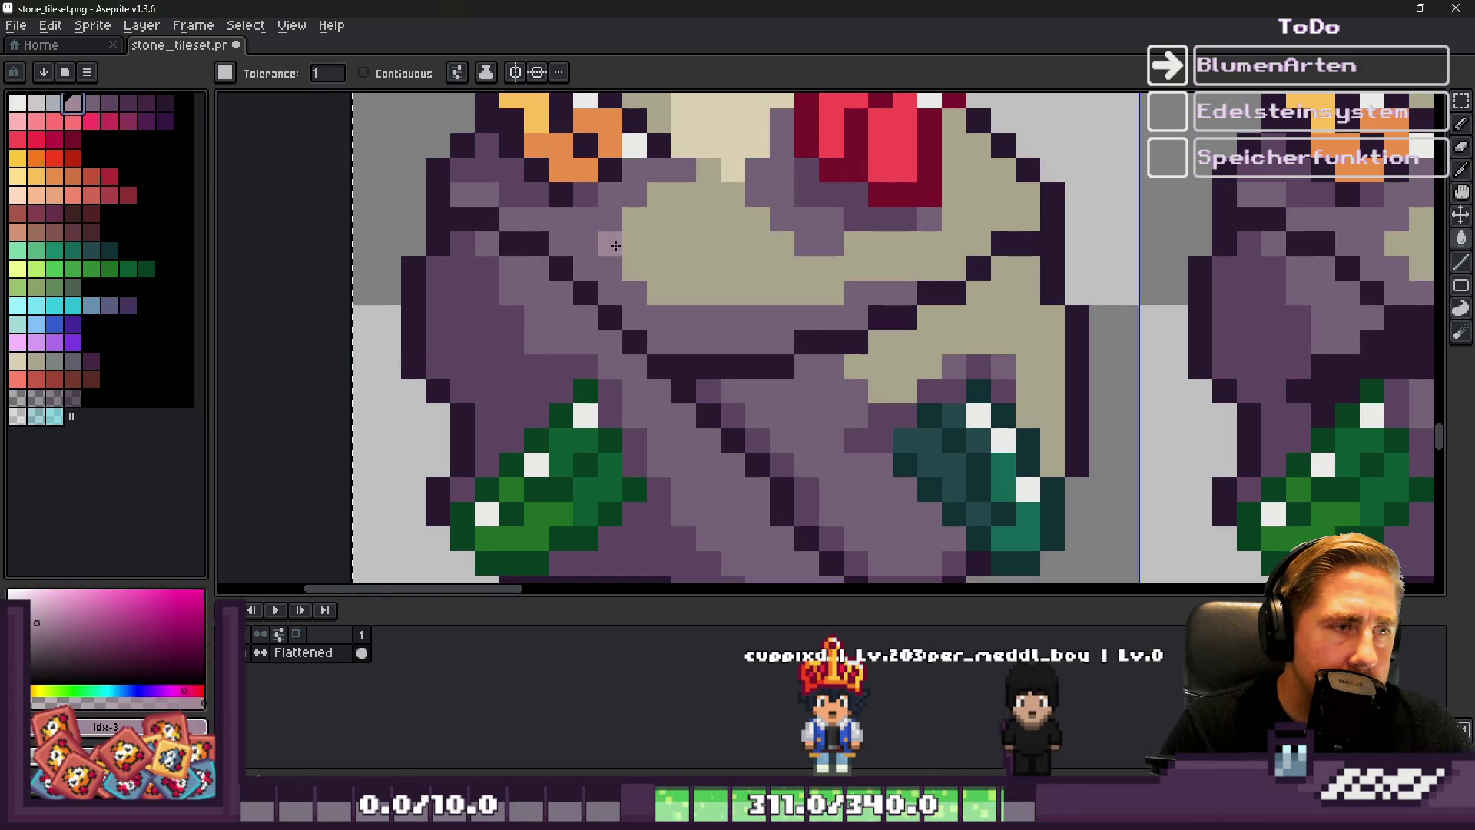
click(609, 243)
Recolour the cream patch on the stone tops with a light blue-grey.
scroll(642, 309, down, 3)
scroll(643, 309, up, 2)
click(59, 104)
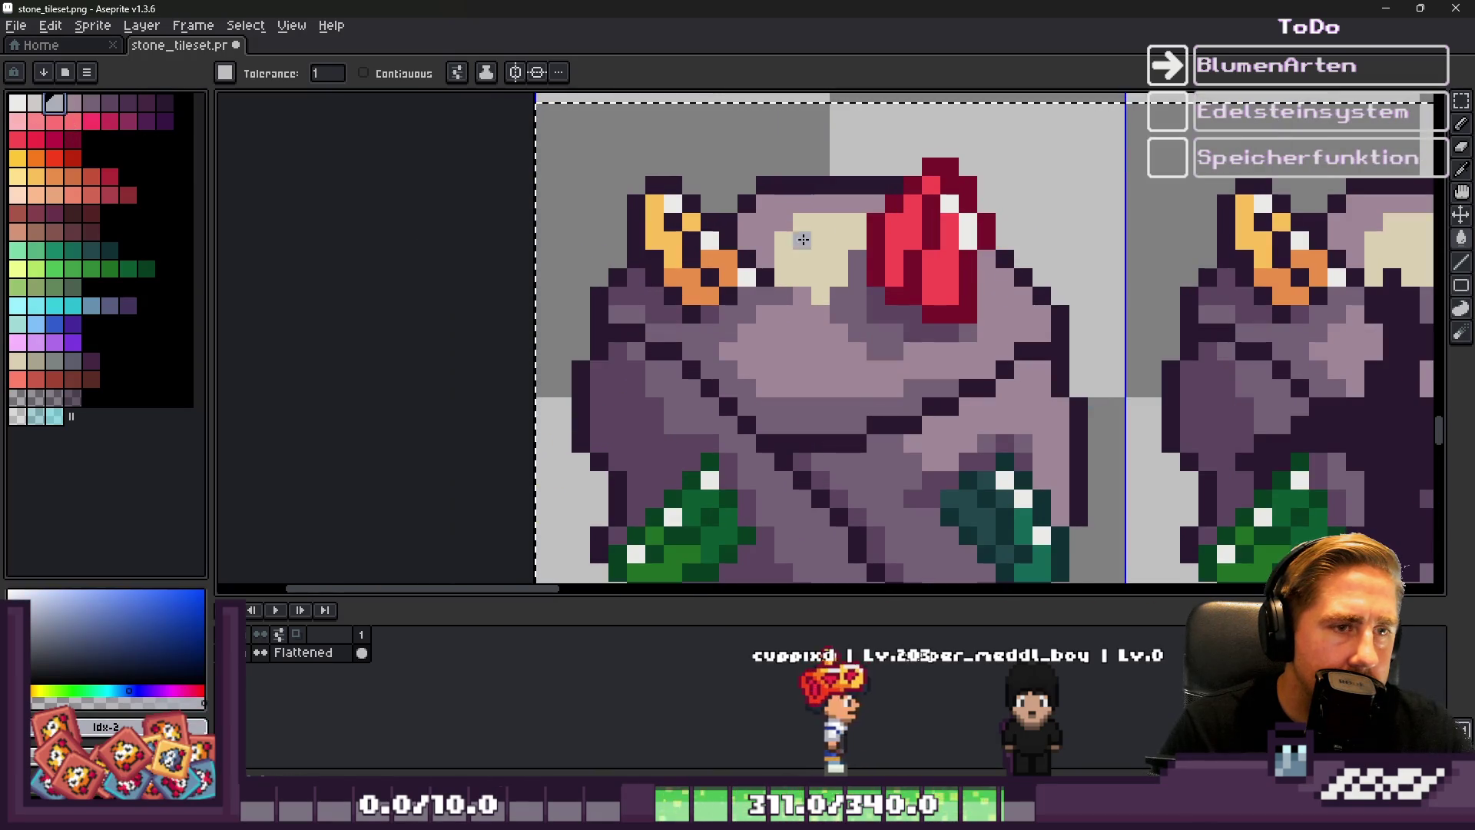
click(778, 236)
scroll(741, 246, down, 3)
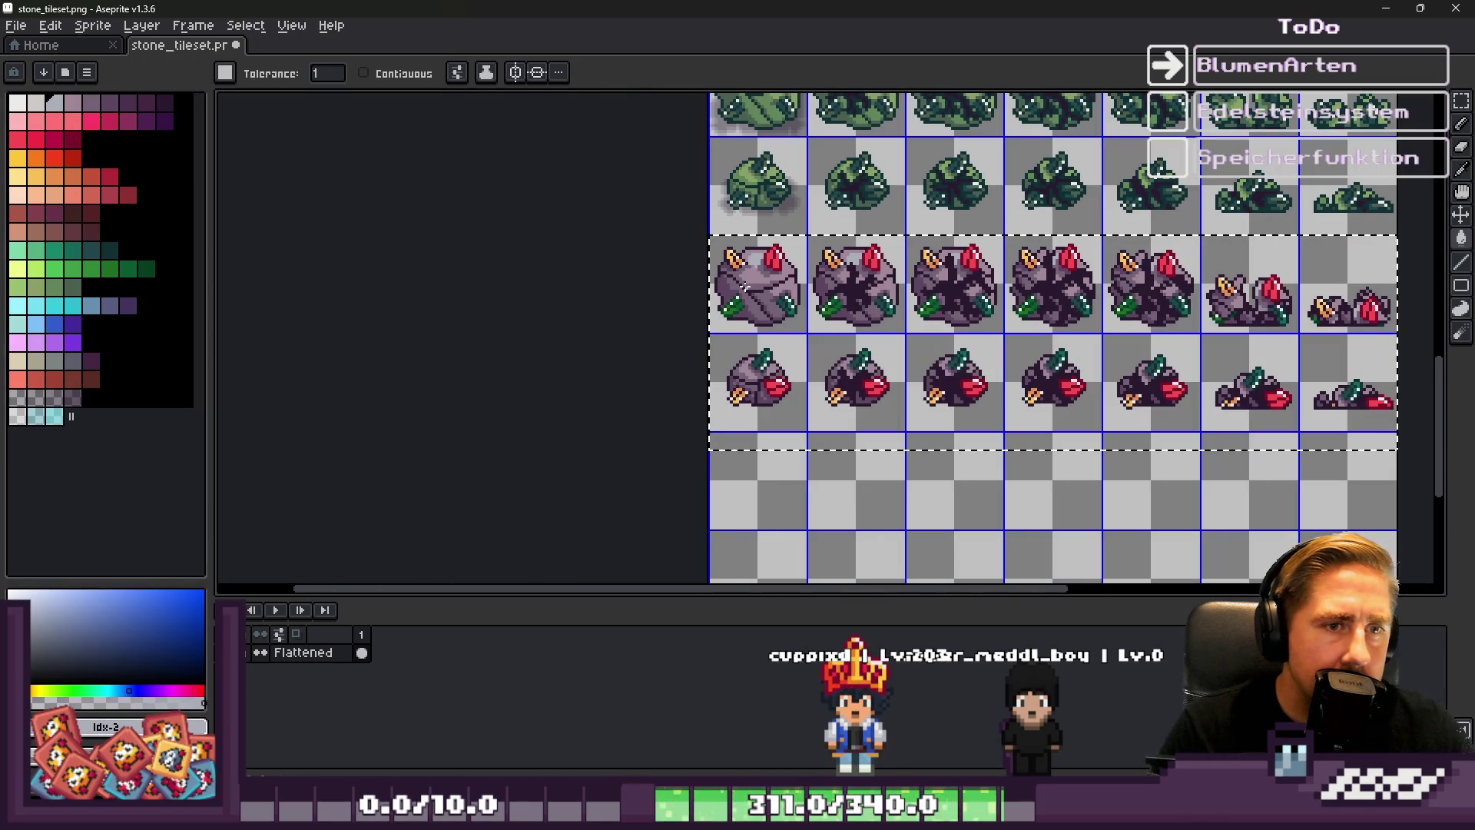
Darken two purple stone shades across the tiles with a darker purple swatch.
scroll(743, 286, down, 3)
scroll(793, 390, up, 1)
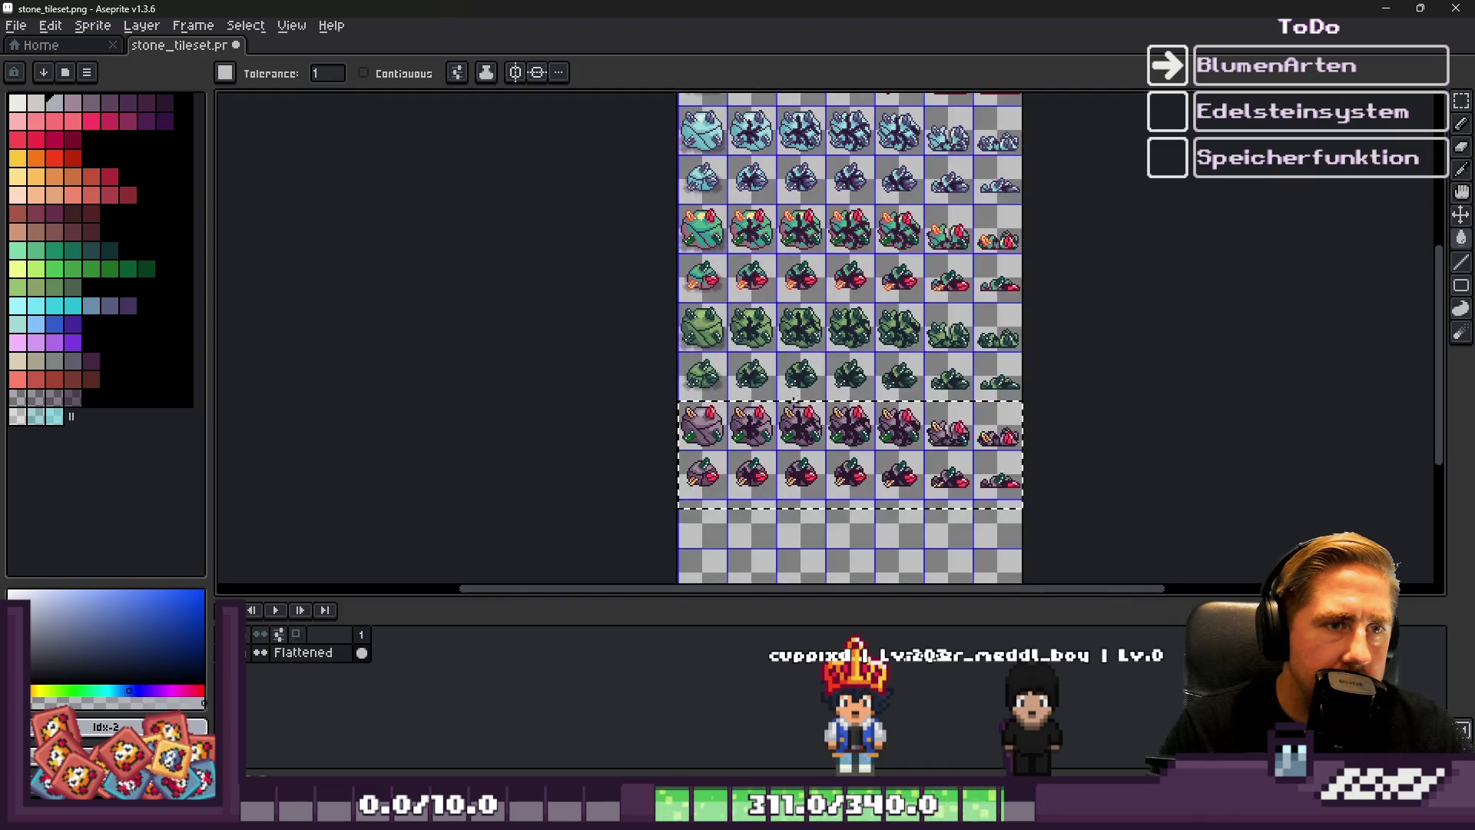
scroll(789, 438, up, 5)
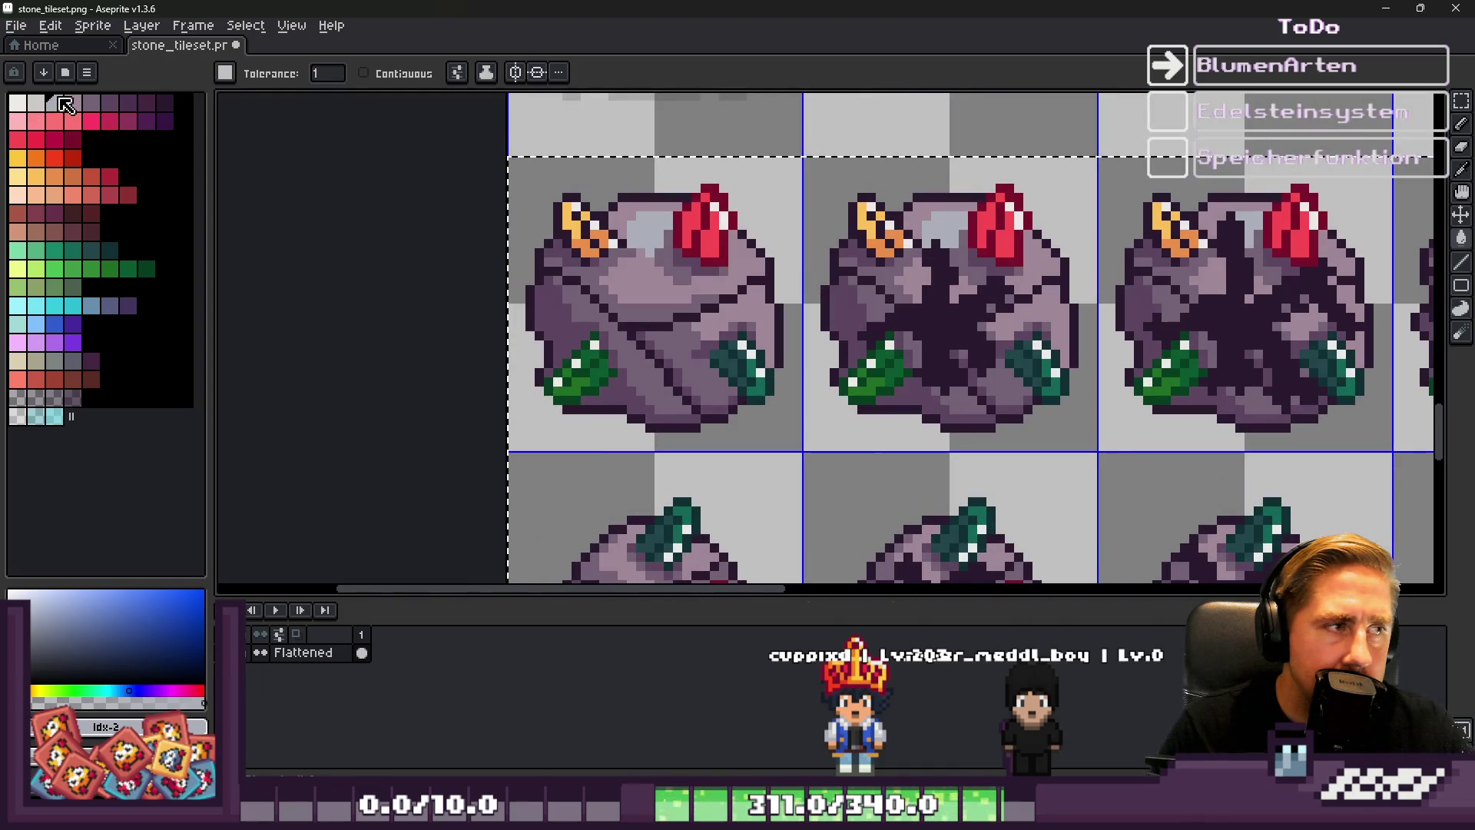
click(125, 108)
scroll(698, 378, up, 2)
scroll(404, 278, down, 2)
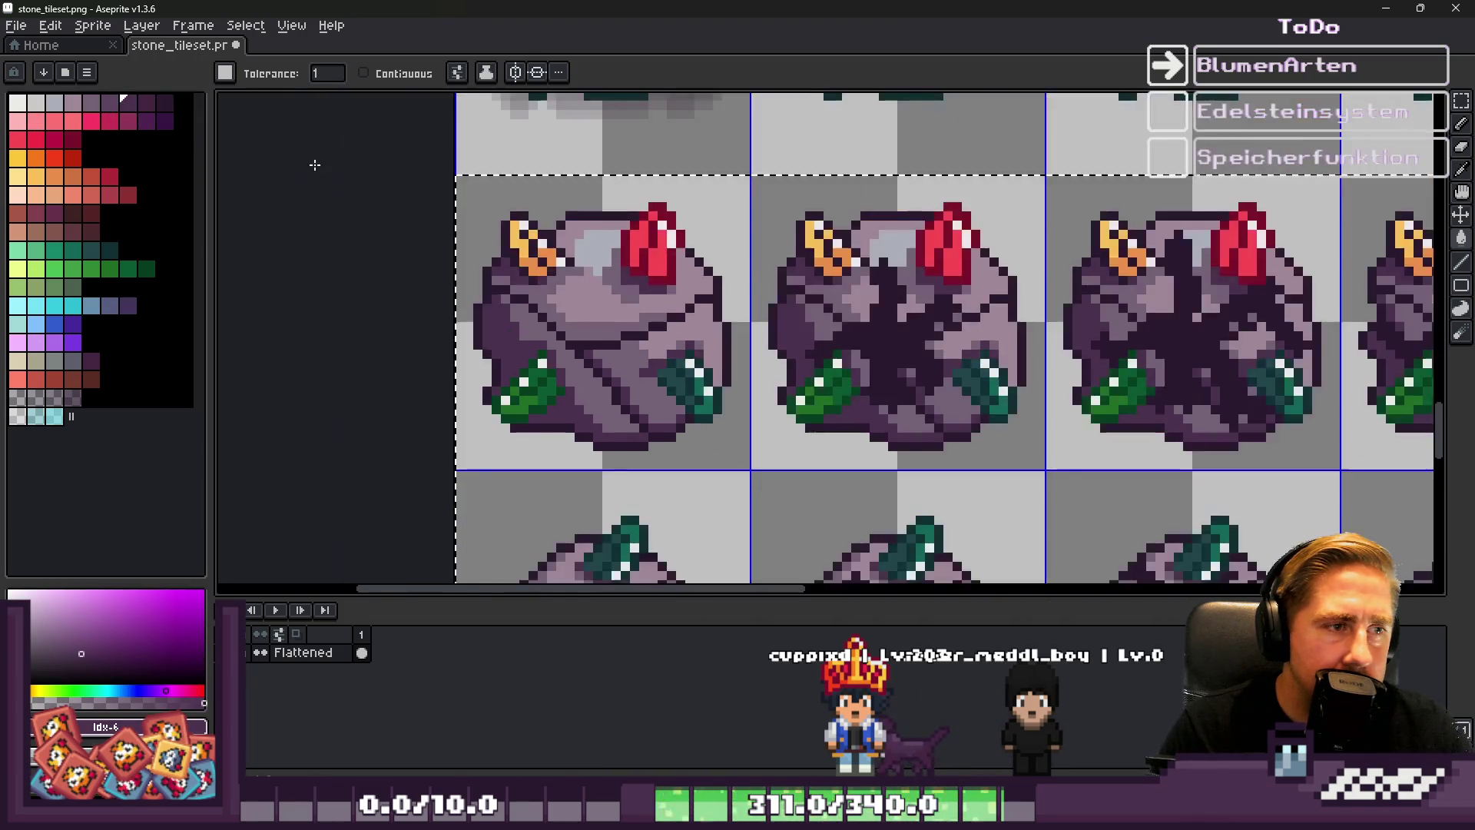
scroll(379, 205, up, 1)
click(108, 102)
scroll(581, 412, up, 2)
click(581, 412)
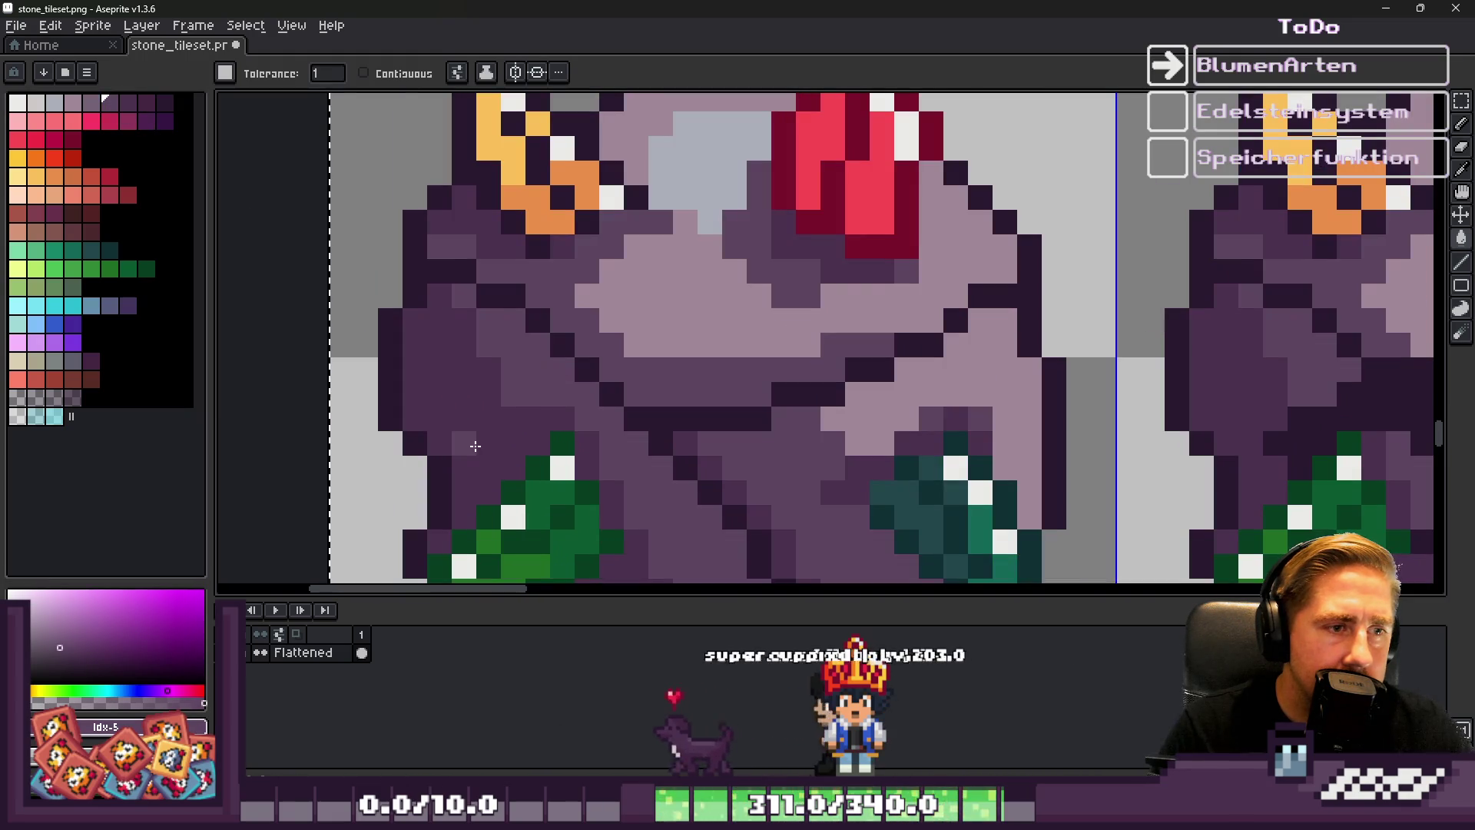
click(559, 338)
Recolour the blue-grey area beside the crystal with the next purple shade.
scroll(559, 339, down, 1)
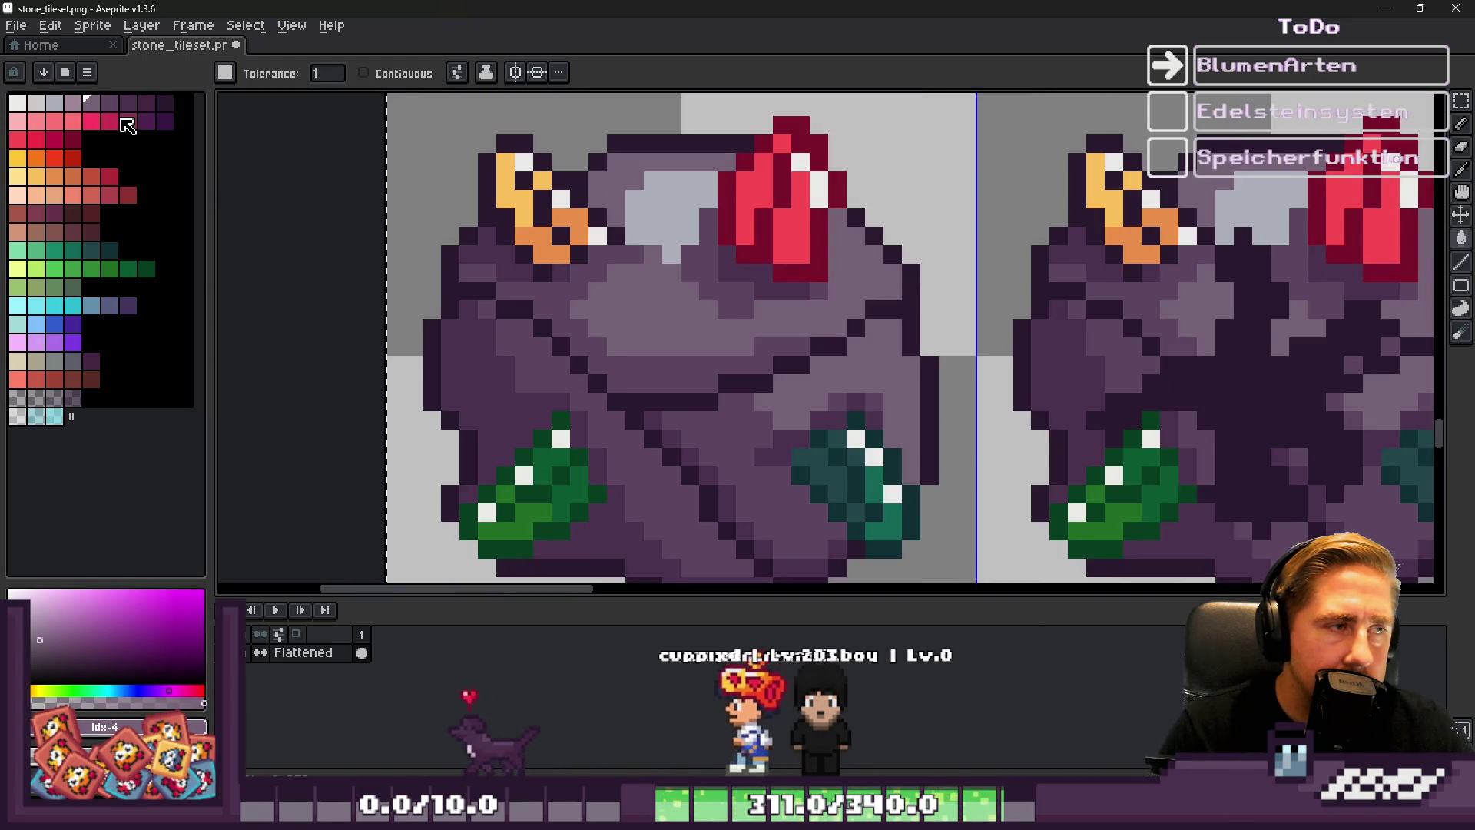
click(81, 106)
scroll(668, 312, down, 1)
scroll(695, 236, up, 3)
click(695, 236)
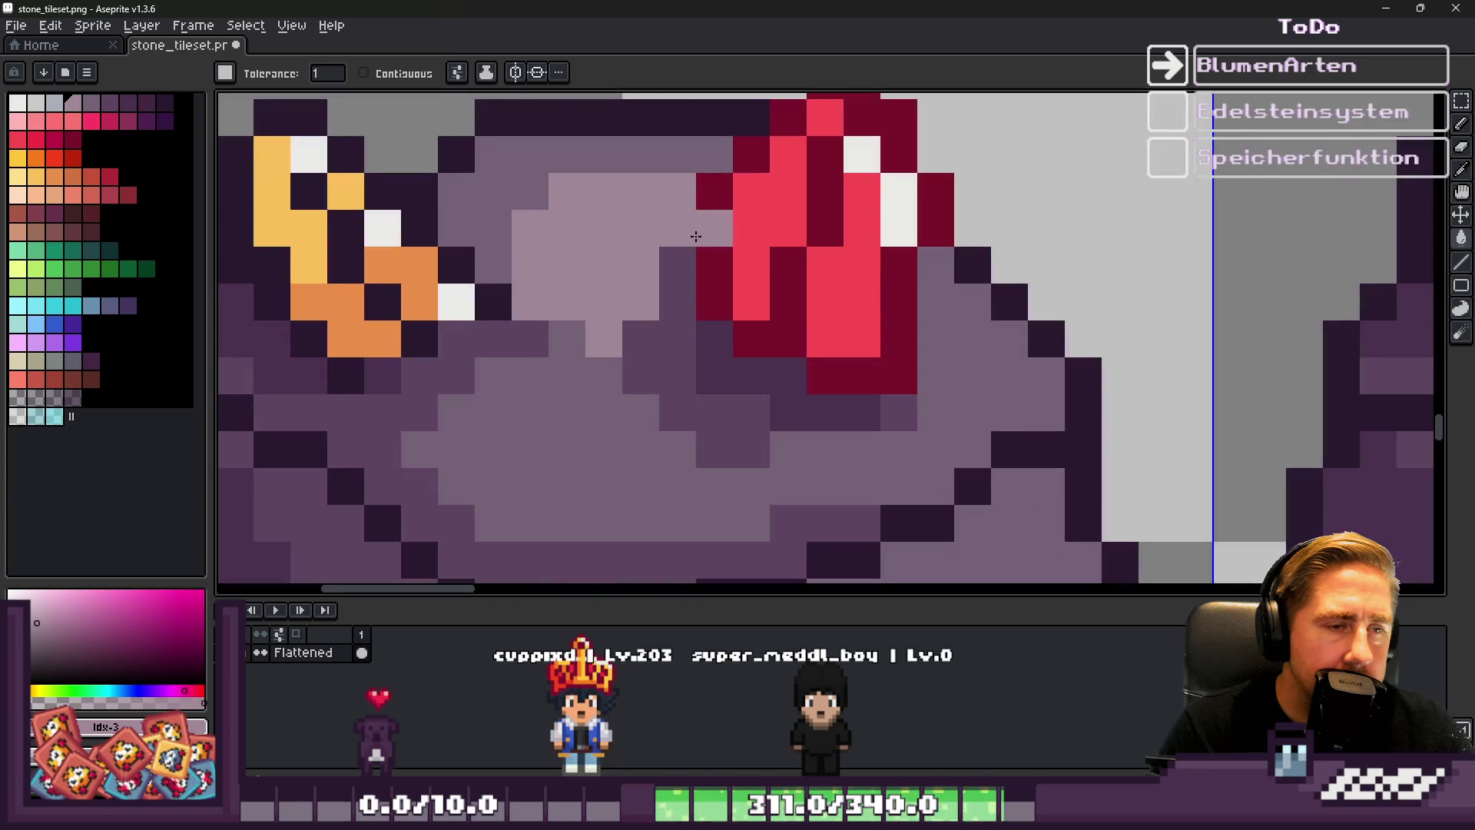
Fill the crystal areas with the neighbouring purple shade.
click(91, 109)
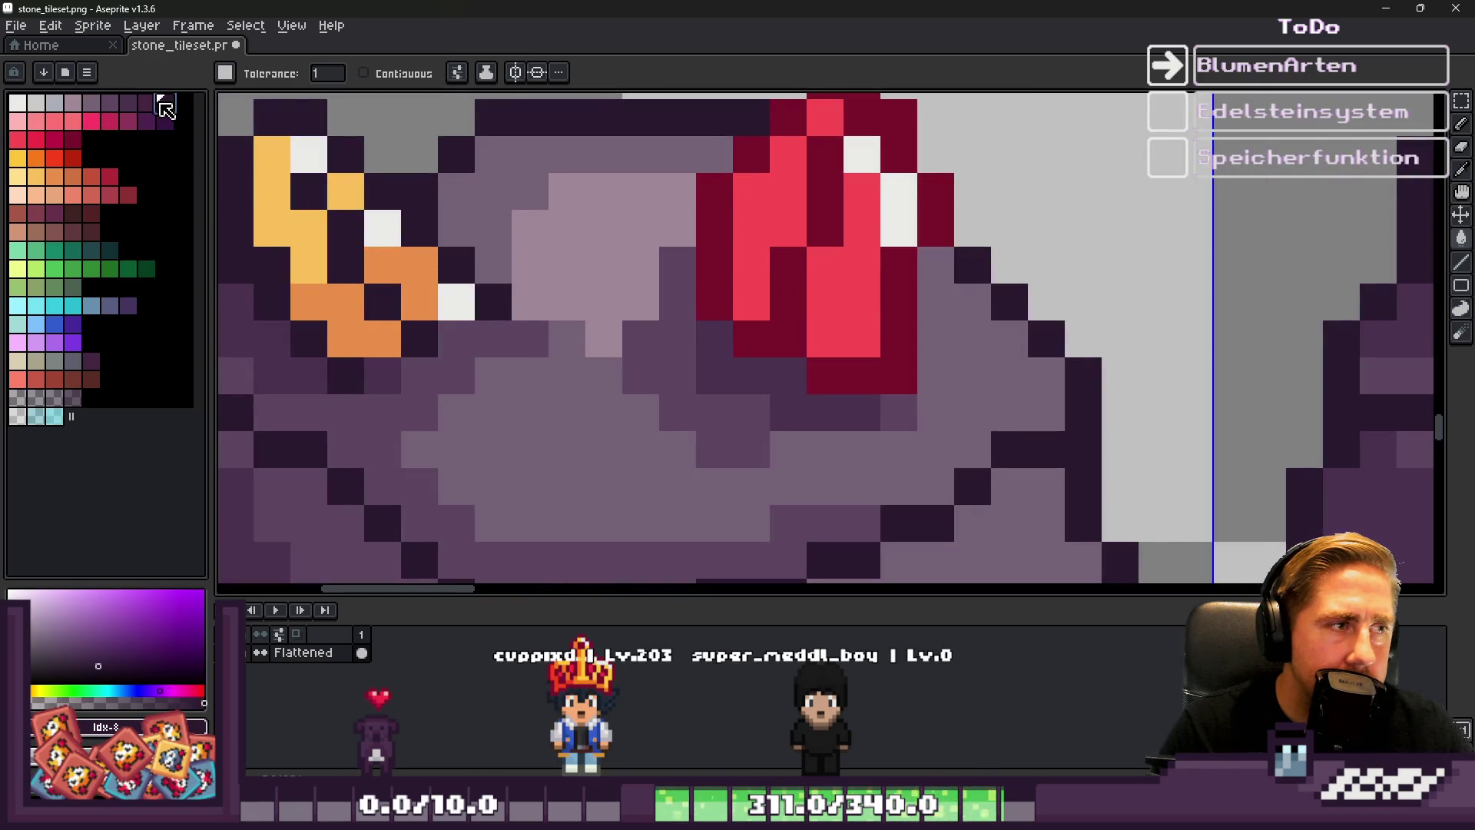
scroll(701, 214, down, 1)
scroll(701, 209, down, 1)
scroll(718, 356, up, 1)
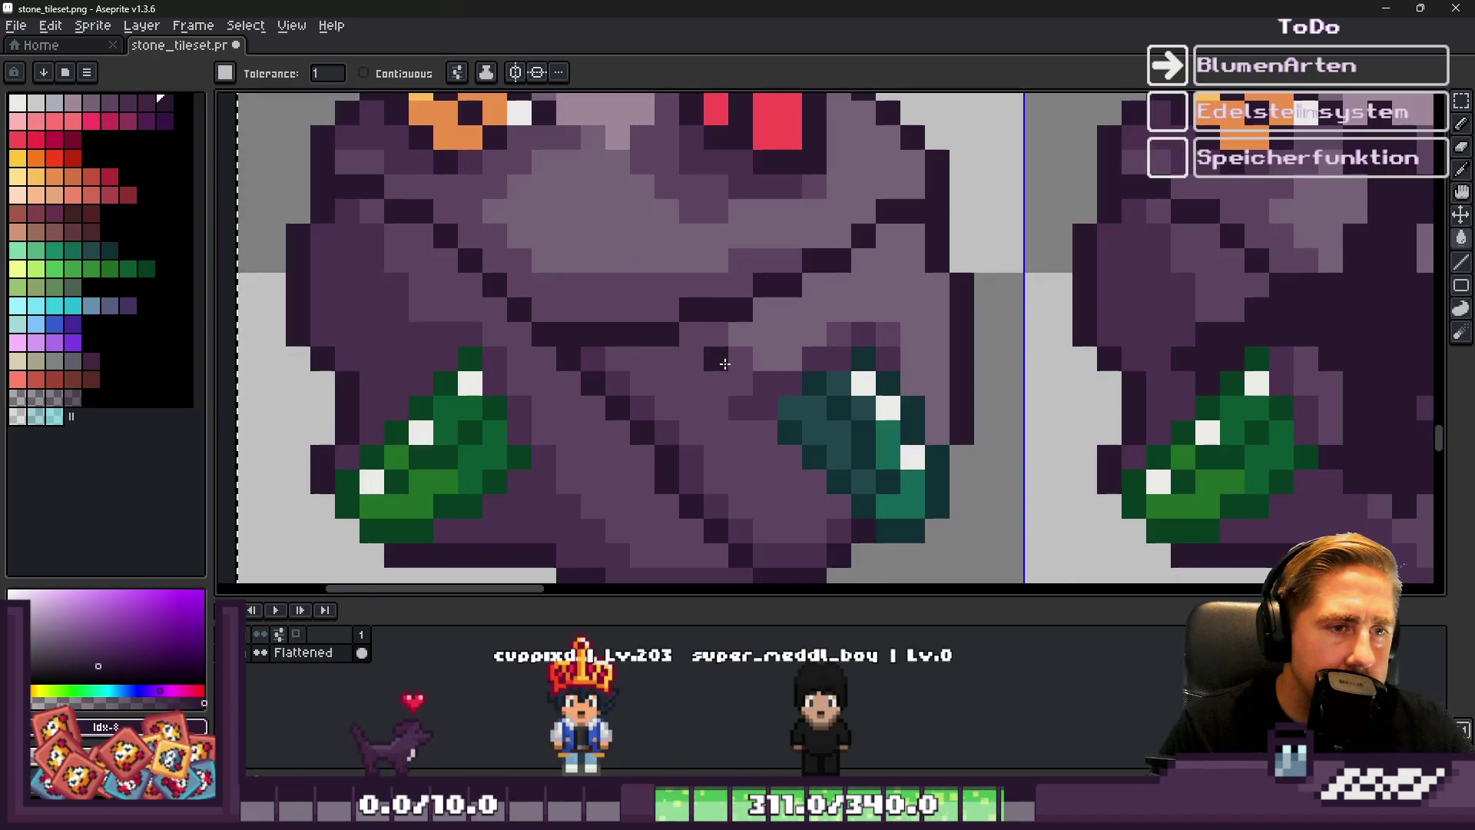
click(787, 433)
scroll(787, 433, down, 2)
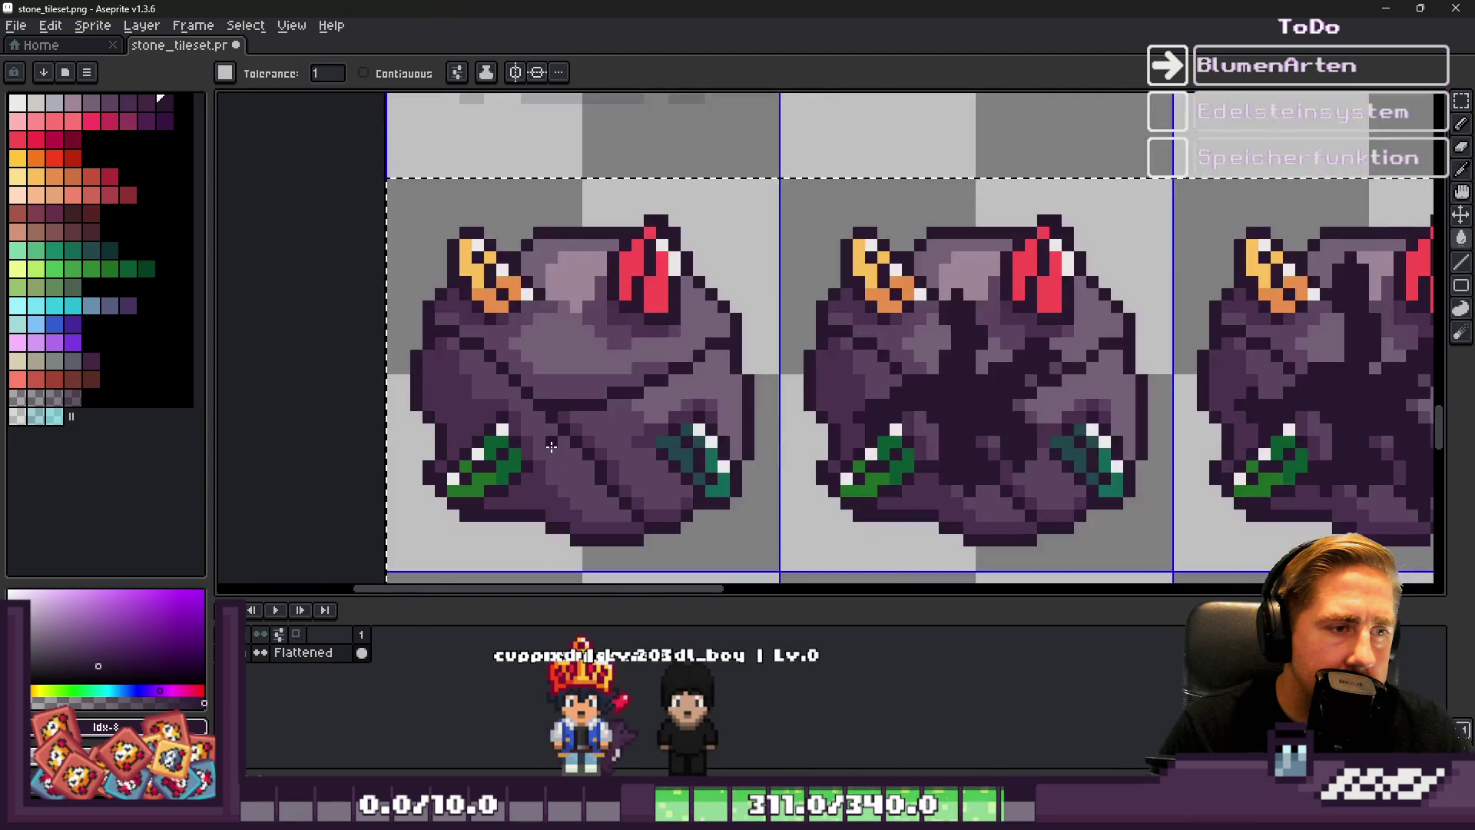
scroll(469, 379, up, 1)
scroll(469, 380, up, 1)
Paint the orange crystal pixels and the right crystal's teal part dark purple.
key(bracketleft)
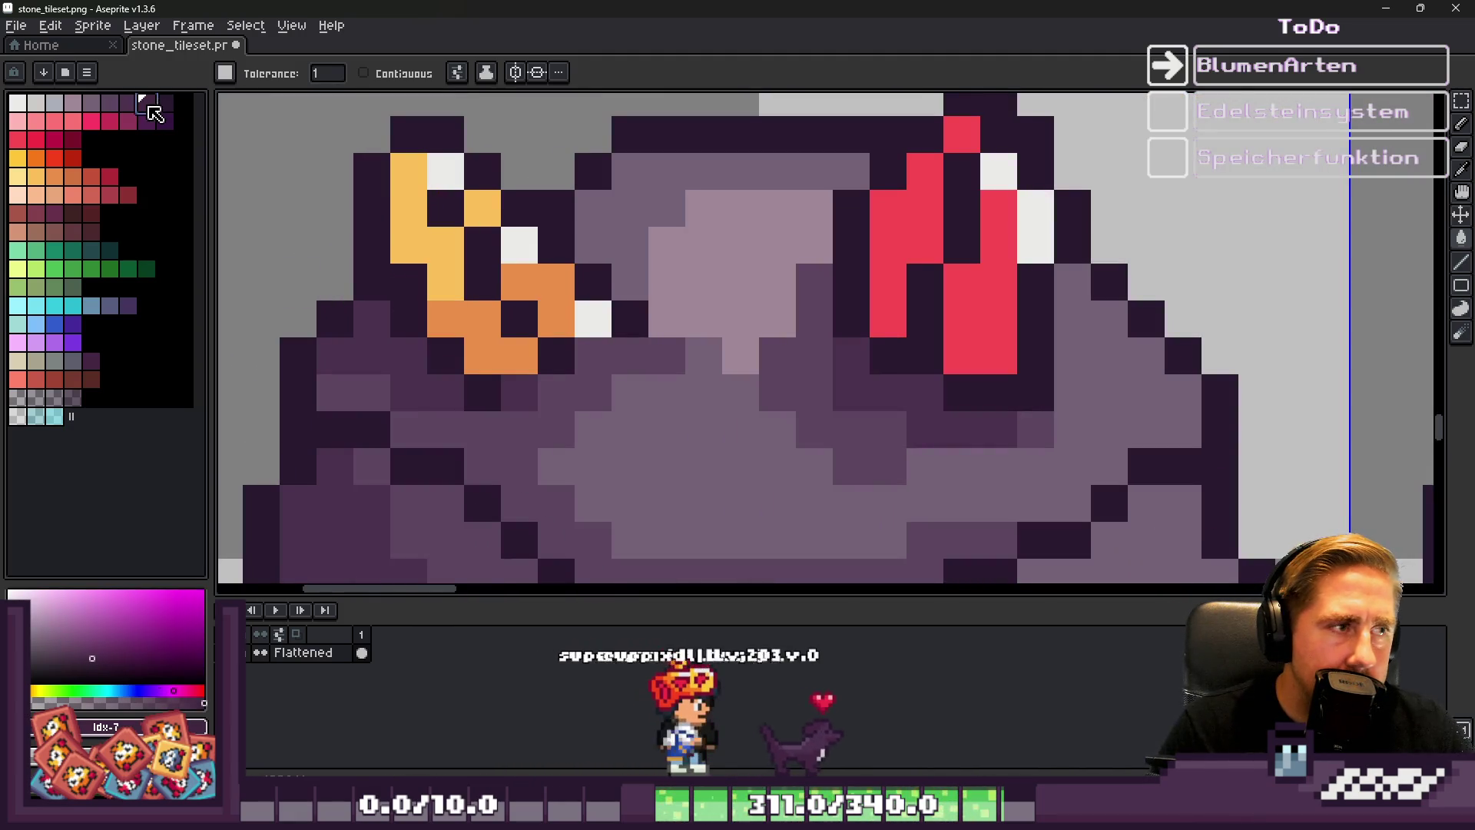
scroll(474, 364, up, 1)
click(478, 339)
scroll(477, 338, down, 3)
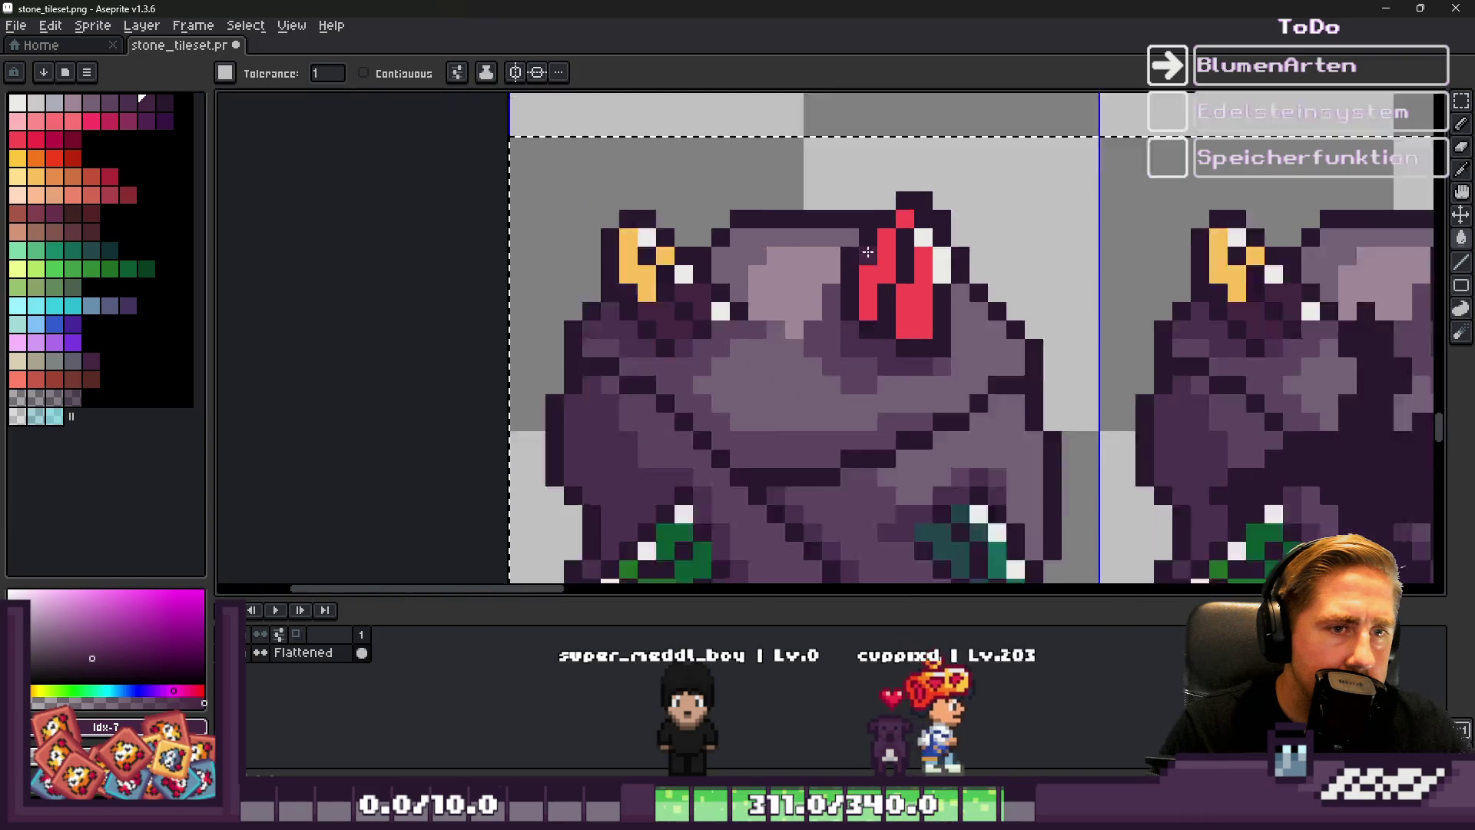
scroll(868, 252, down, 3)
click(944, 346)
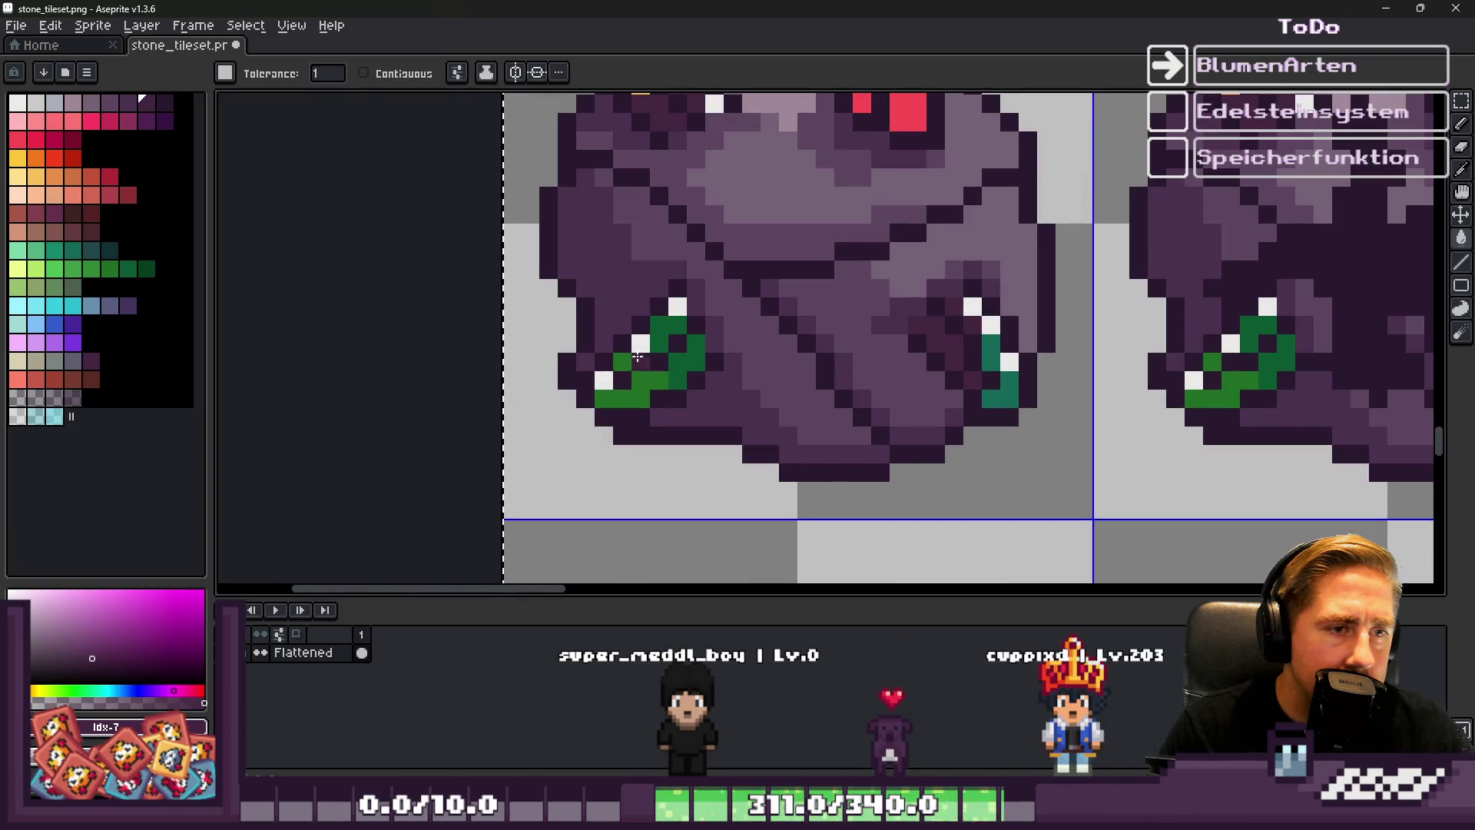
Fill the red, teal and both green crystal shades with dark purple.
scroll(657, 332, down, 1)
click(128, 102)
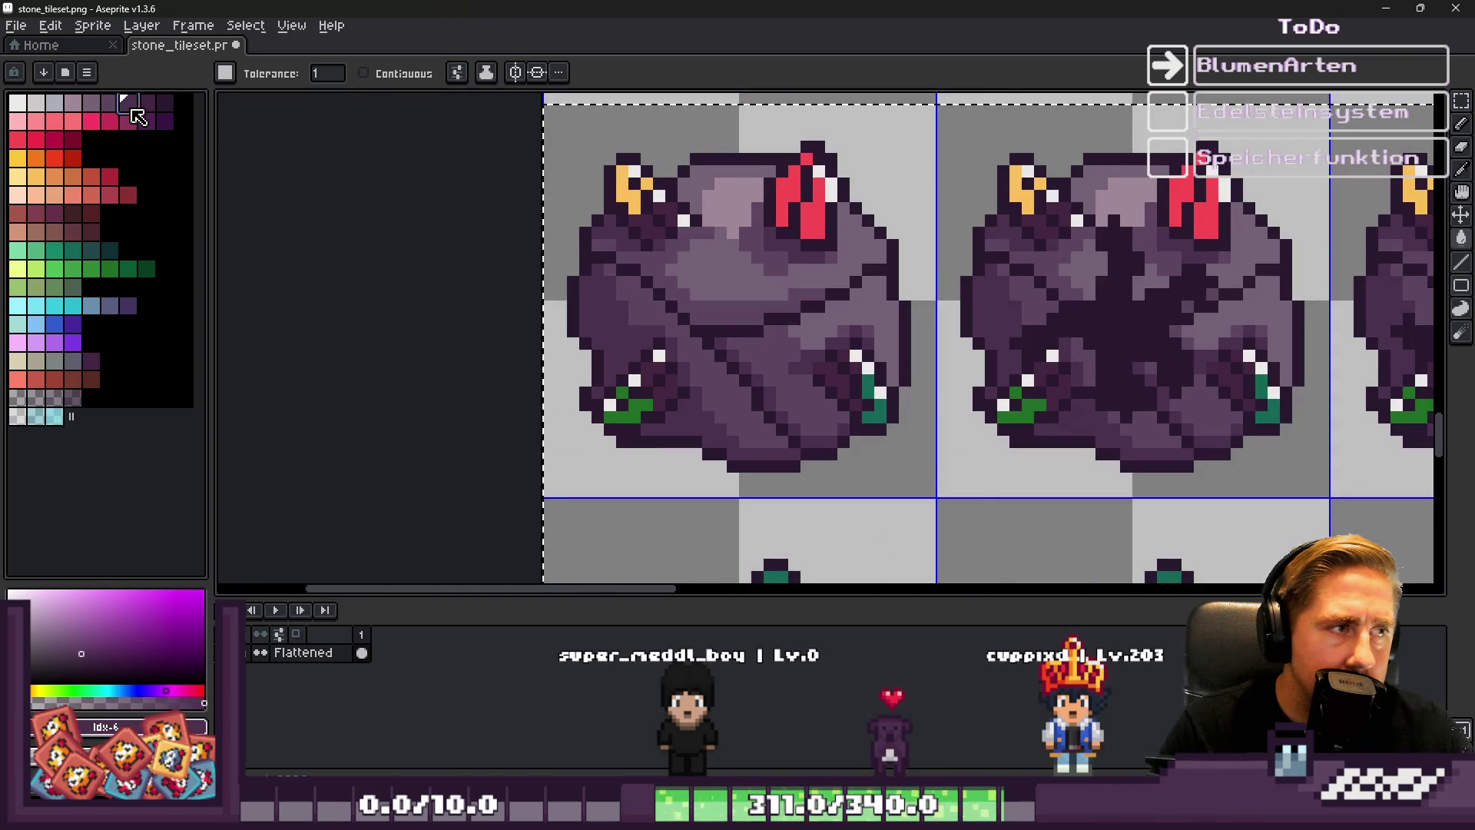
scroll(622, 185, up, 1)
click(945, 236)
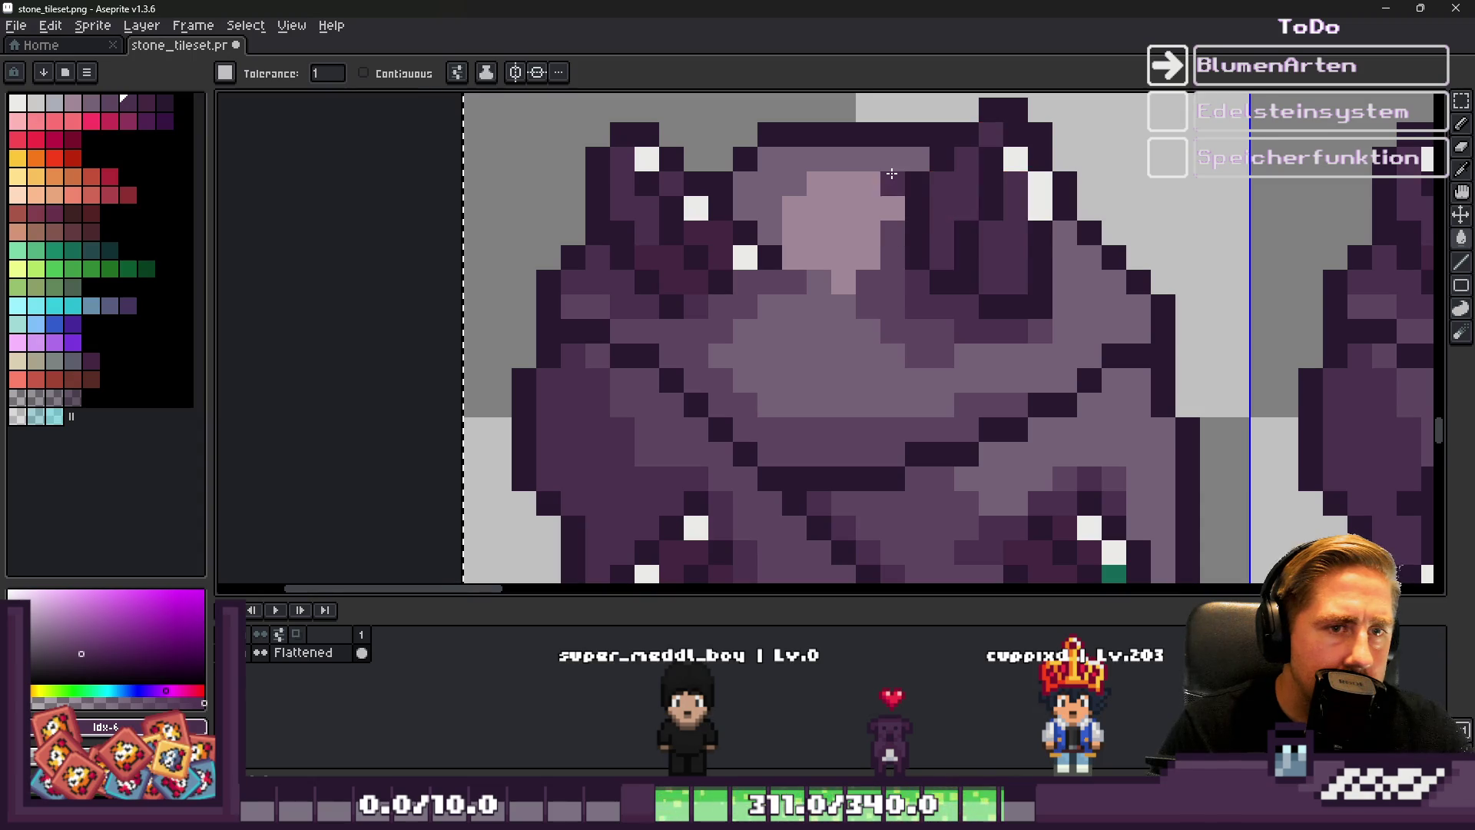
scroll(967, 384, down, 1)
click(1022, 400)
click(676, 411)
click(652, 392)
scroll(593, 393, down, 2)
scroll(595, 388, down, 5)
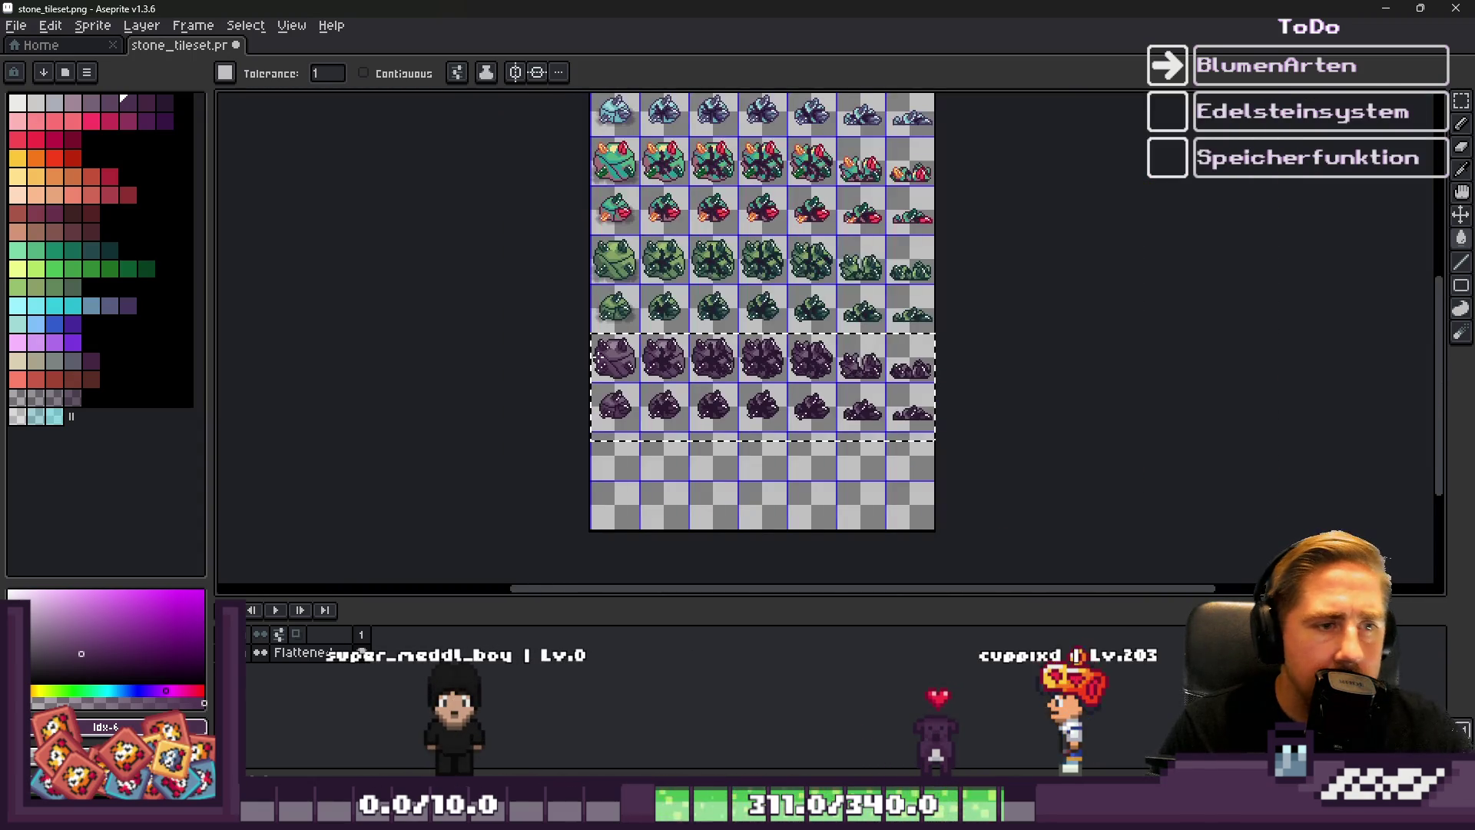
scroll(607, 372, up, 2)
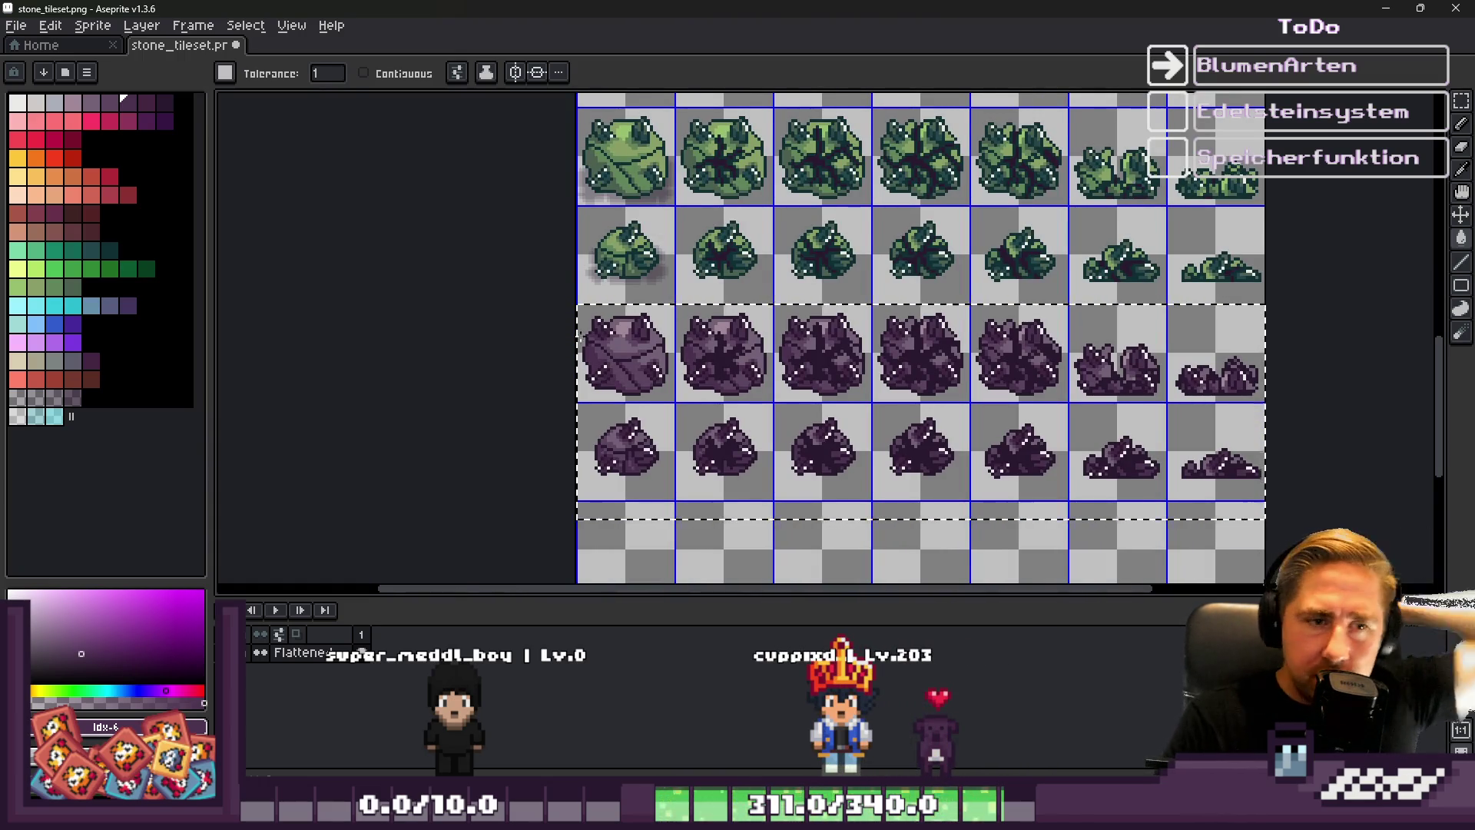
scroll(755, 350, down, 2)
Deselect, switch to rectangular selection, and restore then re-maximize the Aseprite window.
key(ctrl+d)
key(m)
drag(708, 9, 707, 485)
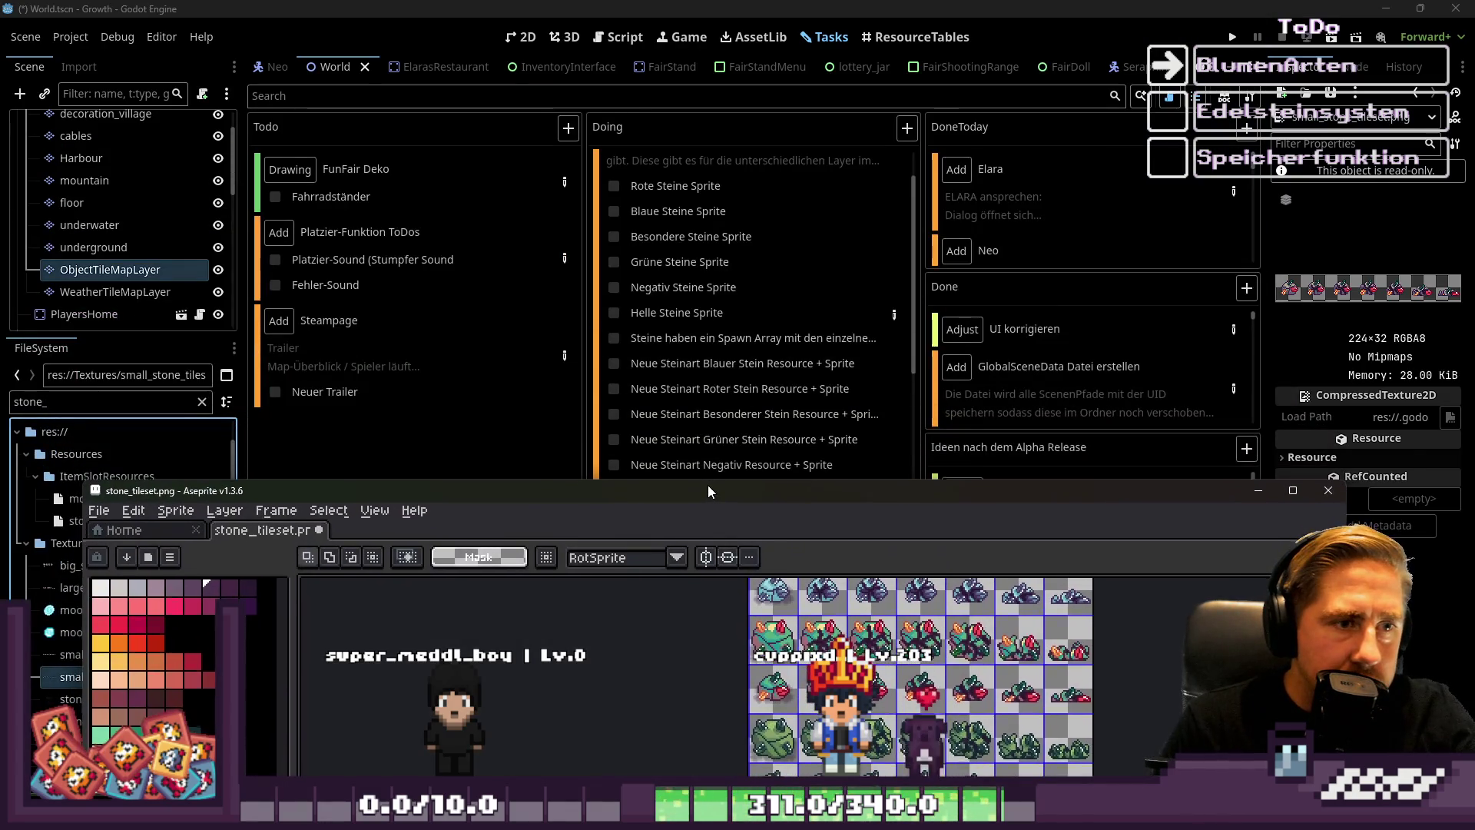
double_click(707, 486)
scroll(381, 165, down, 2)
scroll(380, 166, up, 5)
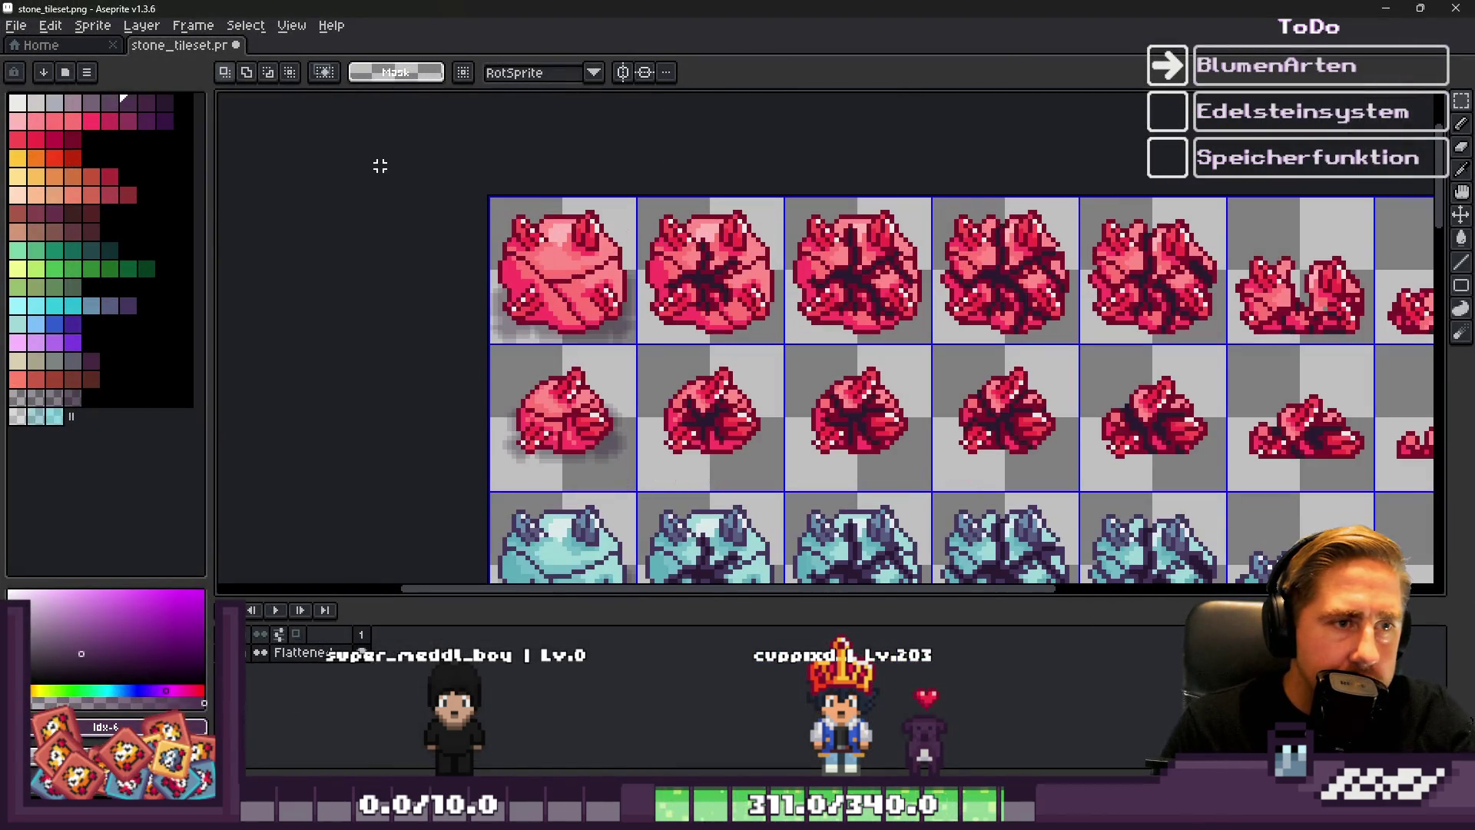
scroll(1185, 504, right, 3)
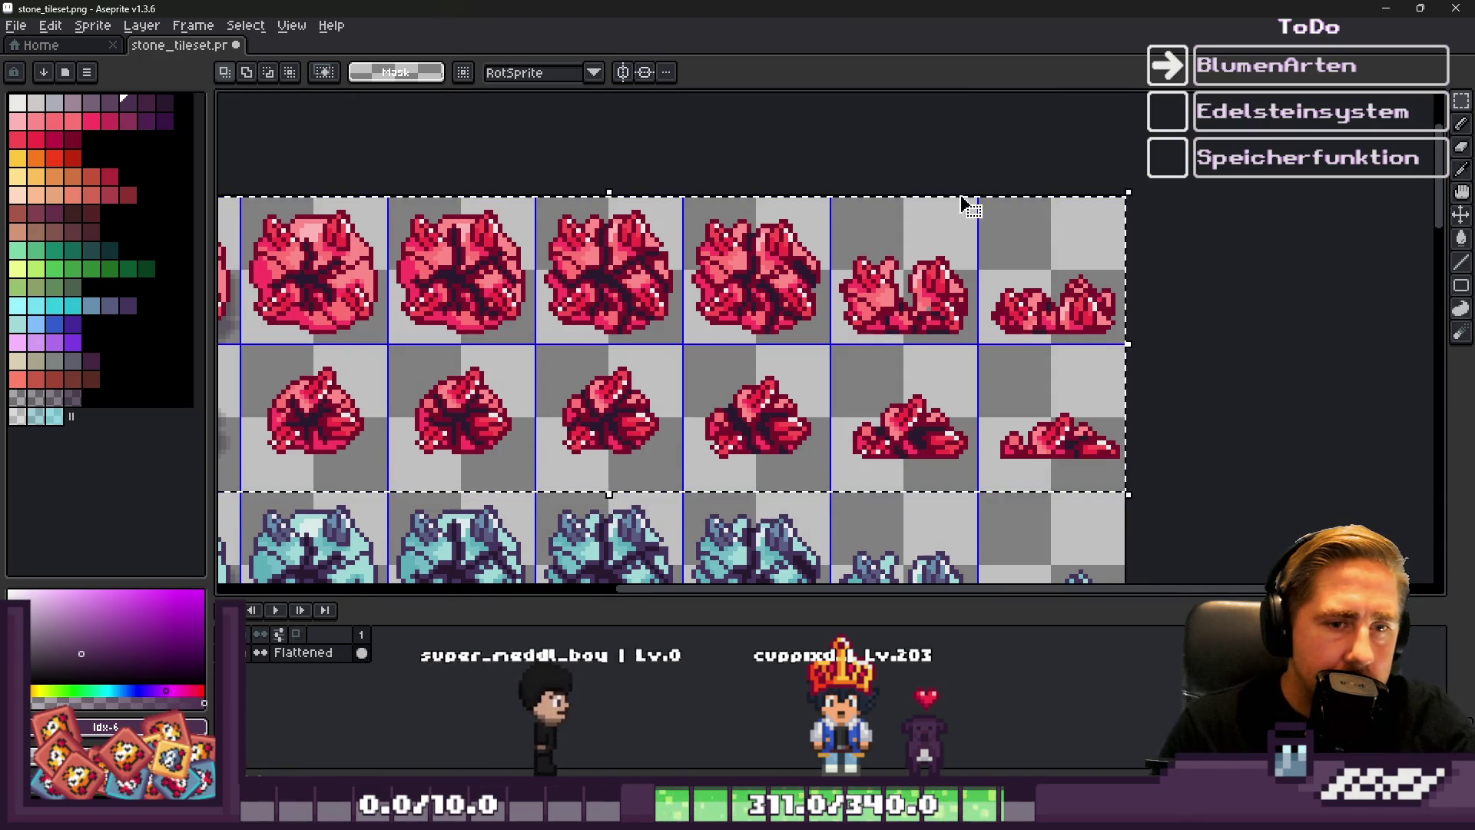
Pick up the selected red crystal rows and drop them back in place.
scroll(960, 196, down, 2)
scroll(943, 187, down, 2)
click(822, 477)
scroll(823, 477, up, 4)
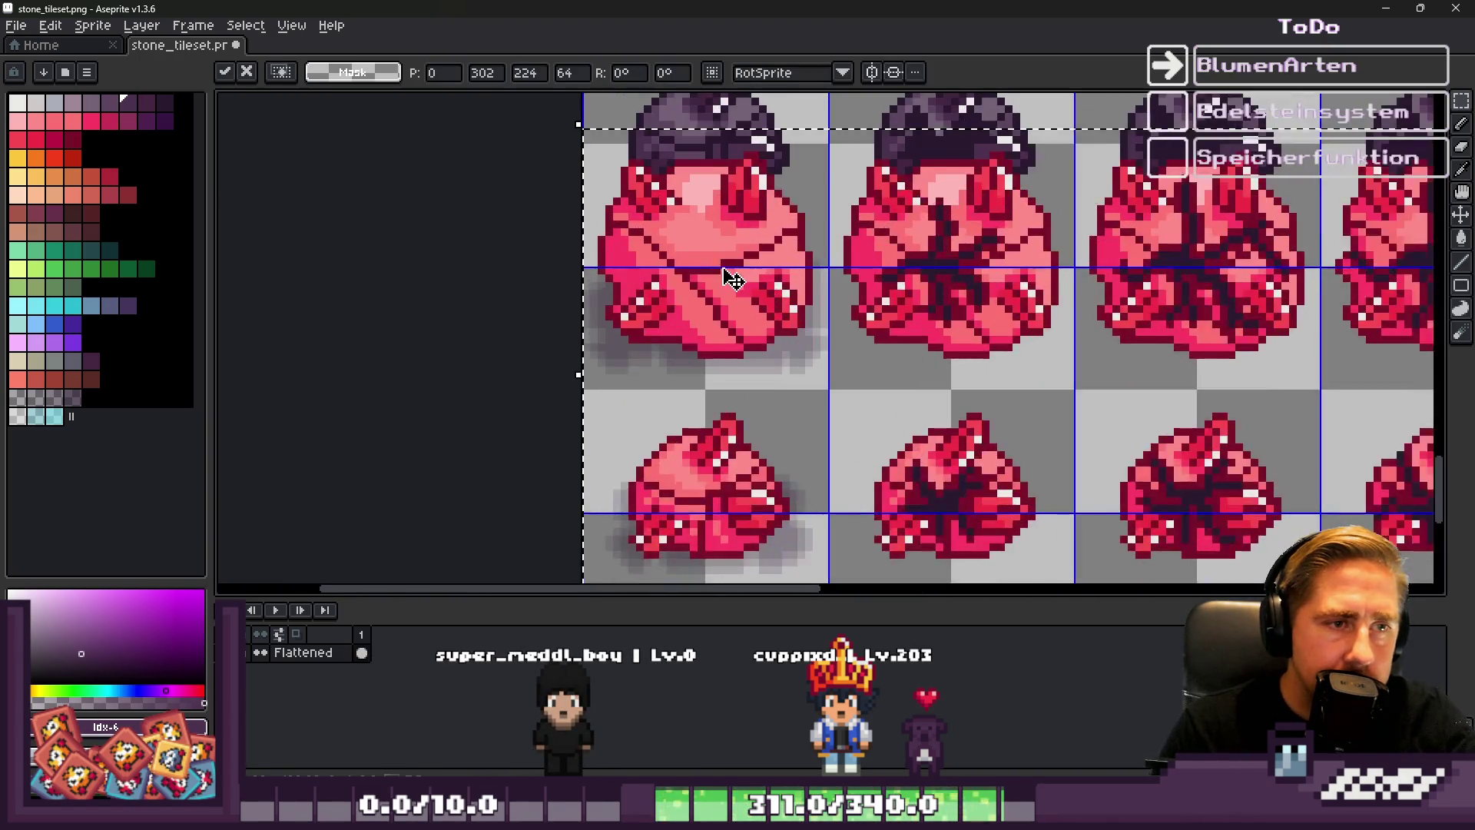
key(Return)
scroll(619, 457, down, 2)
scroll(619, 457, up, 1)
scroll(618, 457, down, 1)
Paste the red crystal rows into a new layer and place them below the purple stones.
key(shift+n)
key(ctrl+v)
scroll(615, 489, down, 2)
scroll(615, 489, up, 3)
drag(634, 405, 649, 165)
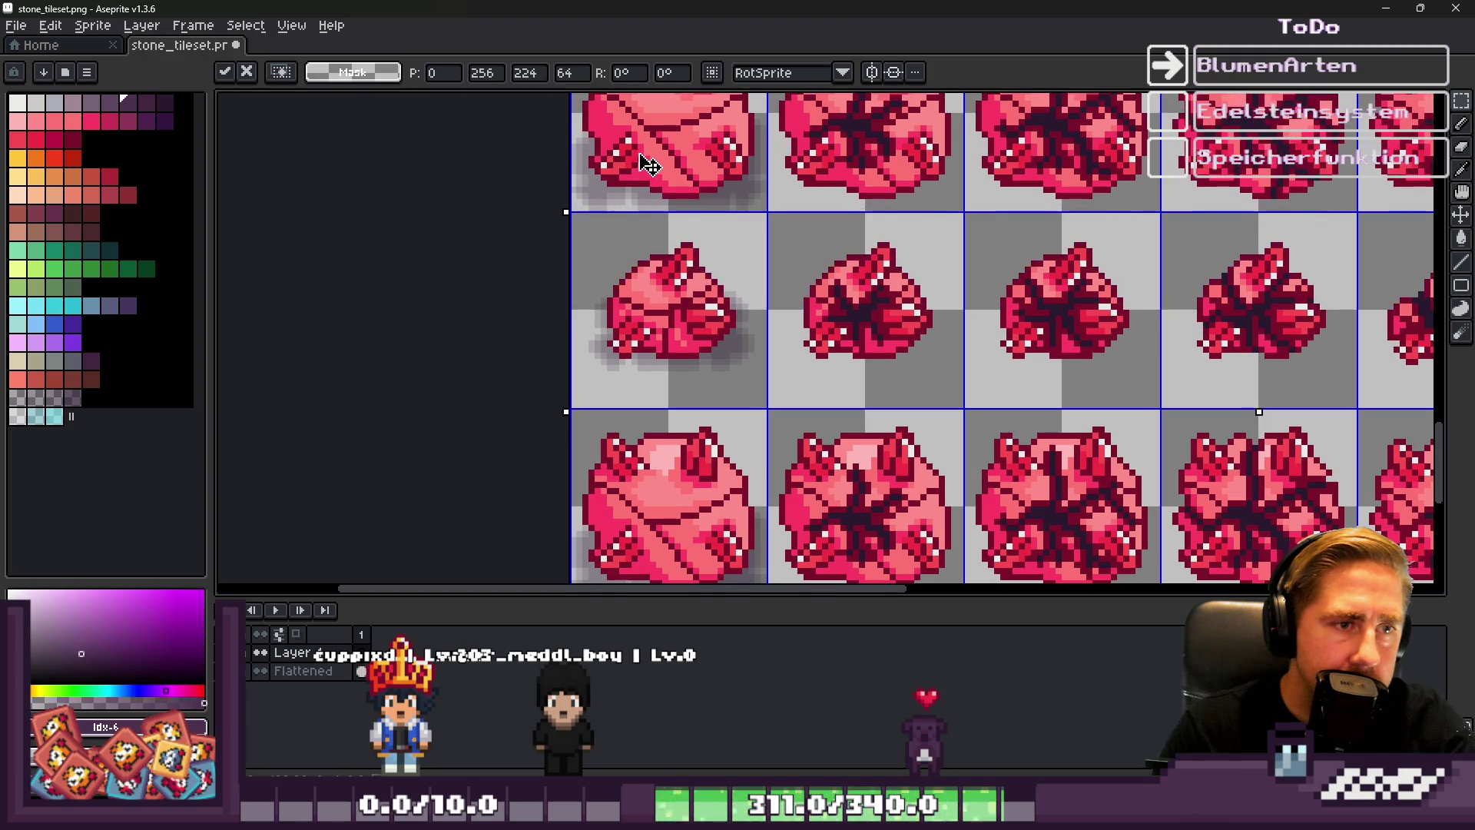
click(425, 474)
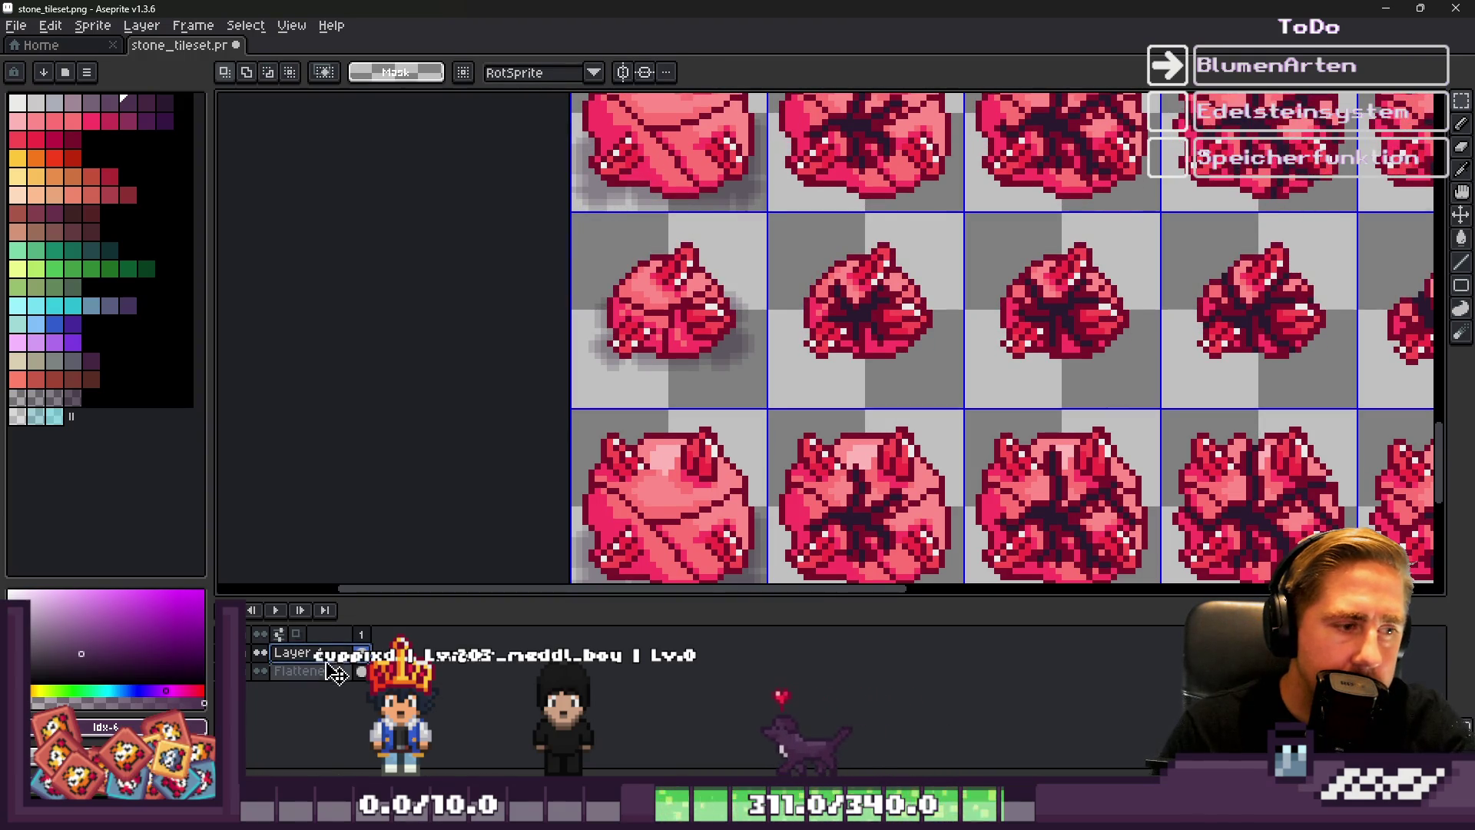
Move the Flattened layer above the new layer, open its layer menu, and eyedrop the light grey.
drag(336, 672, 336, 652)
right_click(336, 672)
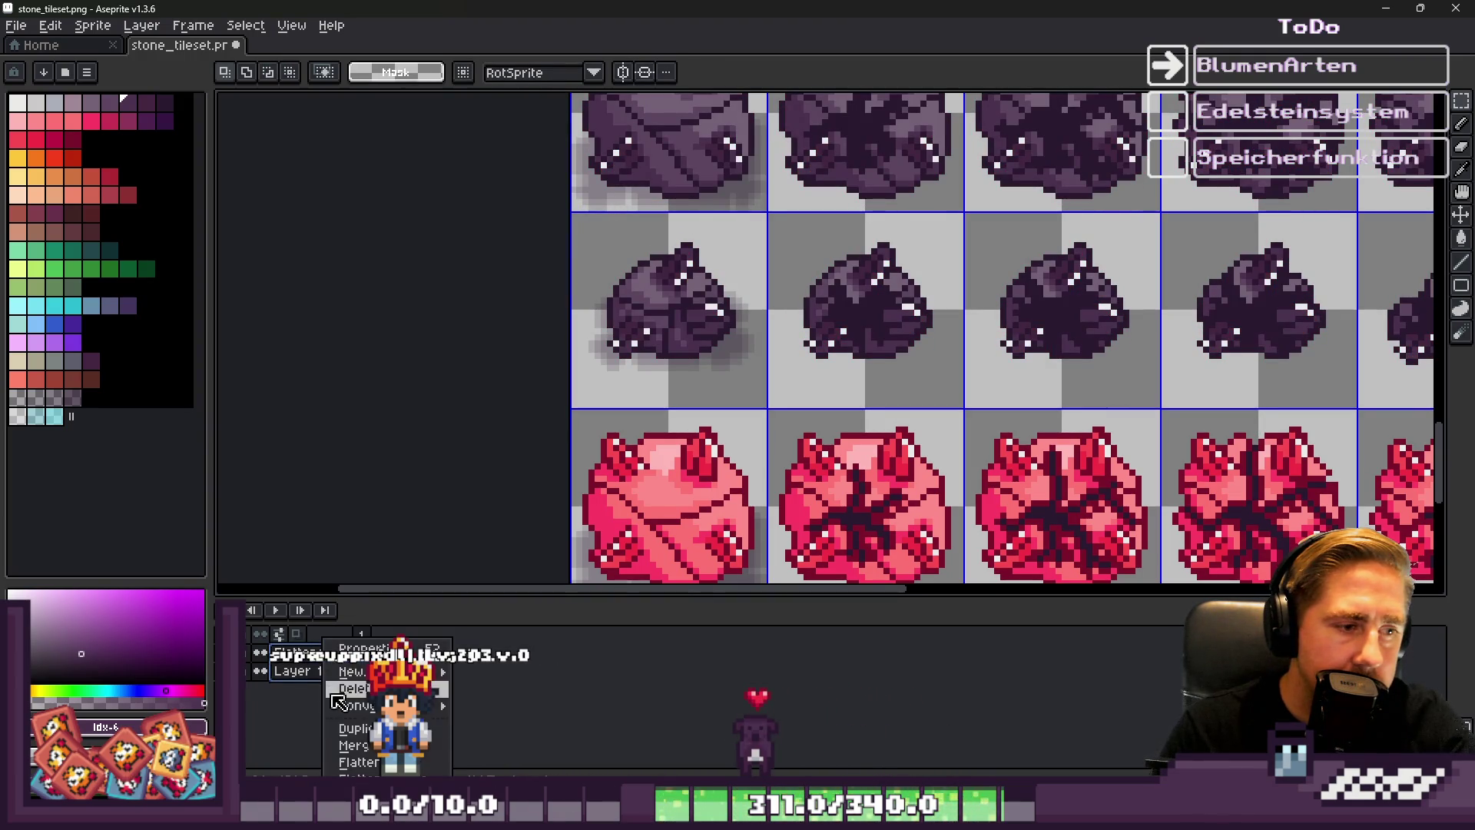
scroll(683, 409, down, 2)
scroll(684, 410, up, 2)
scroll(523, 250, down, 1)
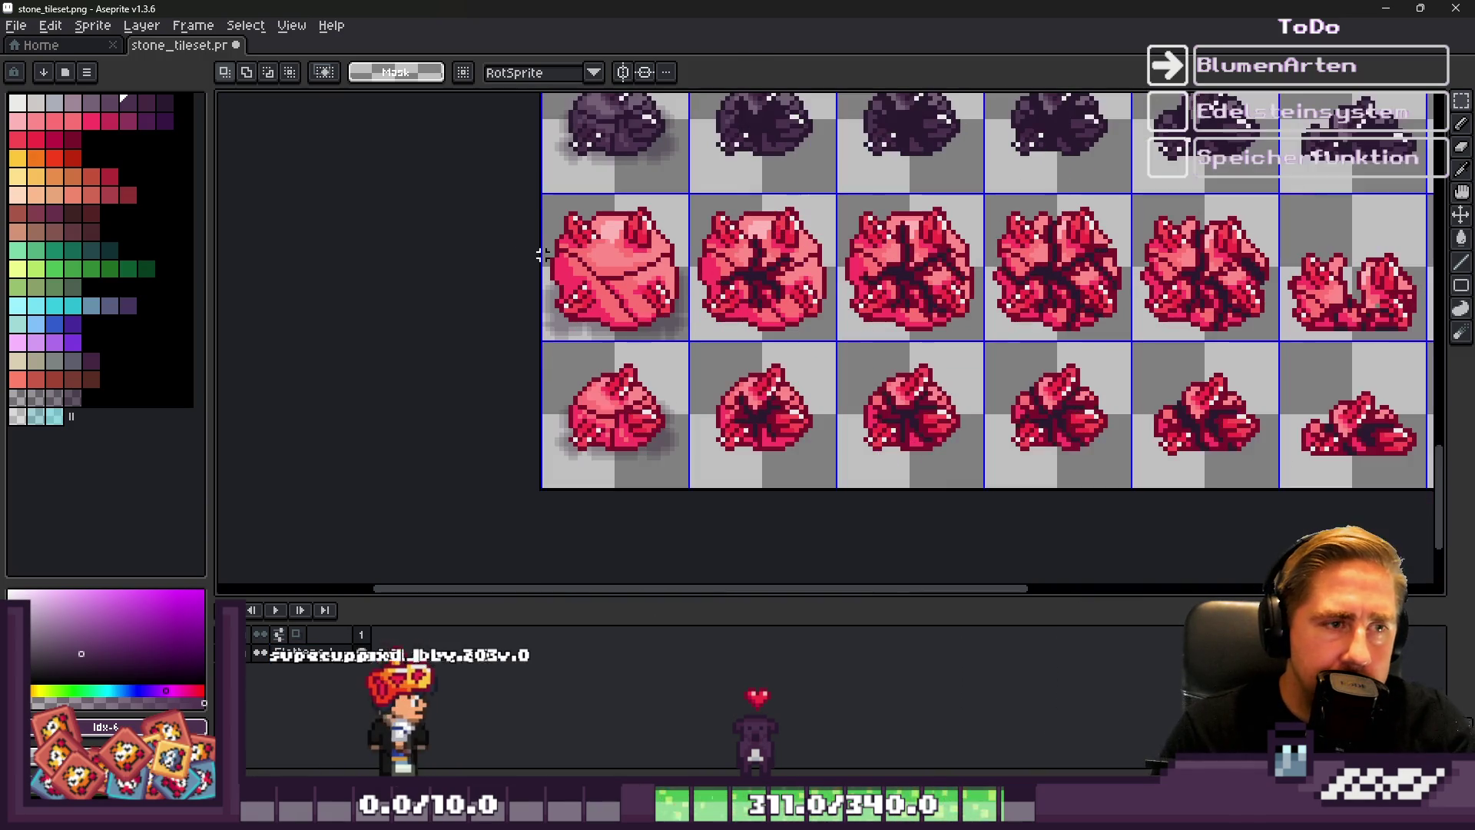
scroll(1418, 573, right, 5)
scroll(1021, 414, down, 2)
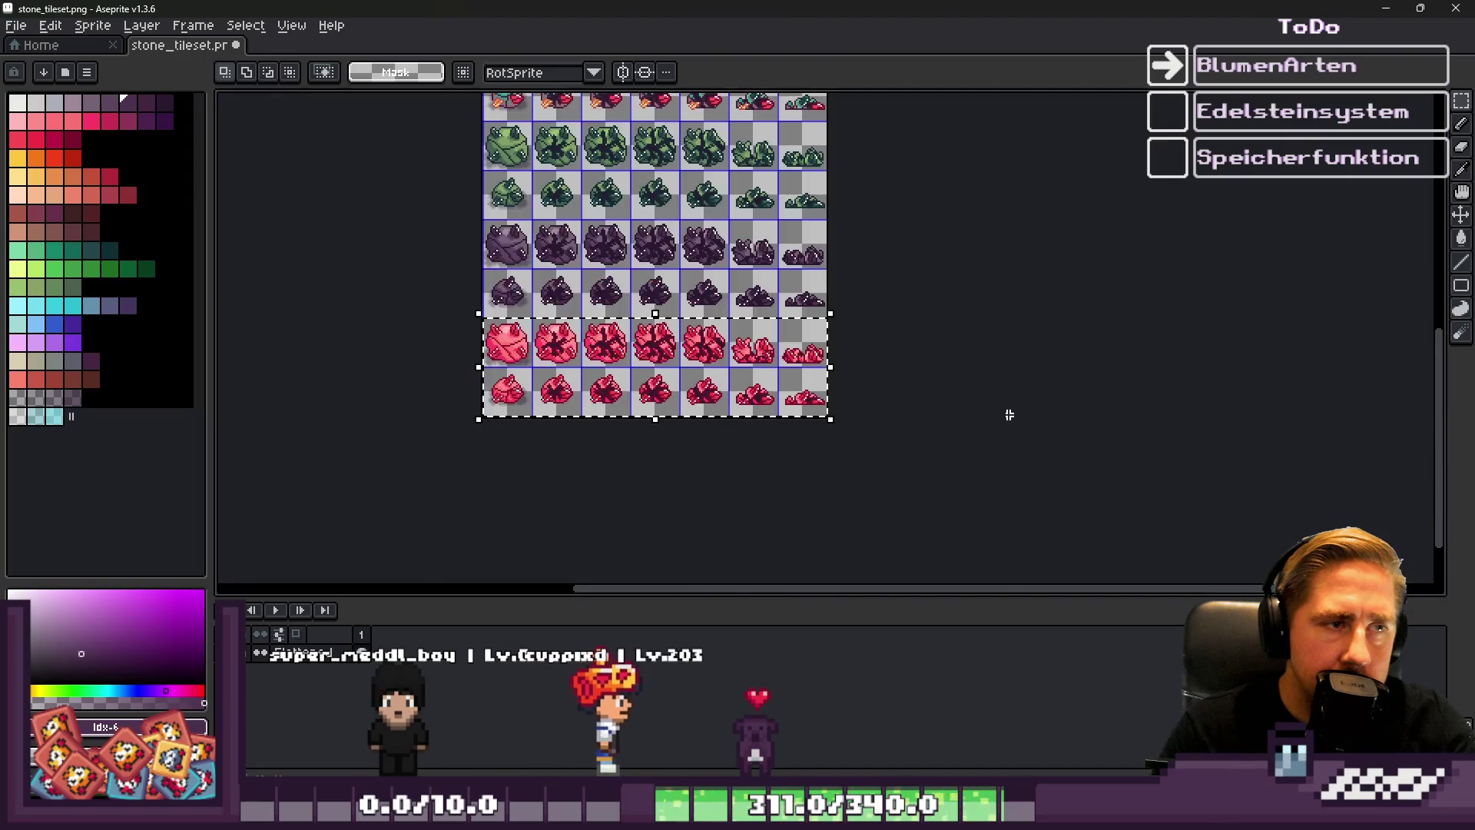
scroll(437, 329, up, 6)
key(i)
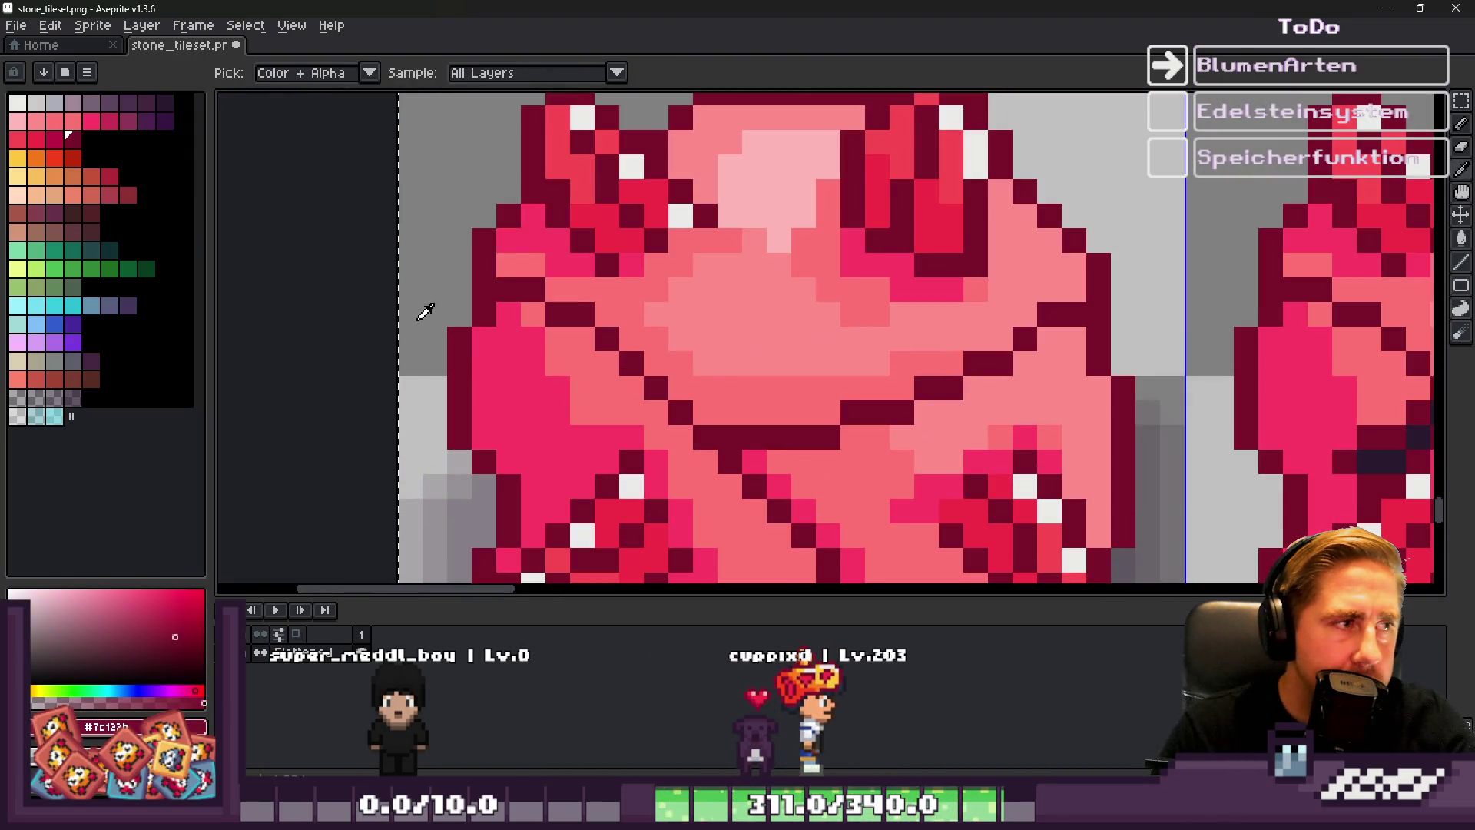
click(418, 303)
With the Paint Bucket, turn the first red shades on the copied stones light grey.
key(v)
scroll(547, 278, down, 1)
scroll(547, 278, up, 1)
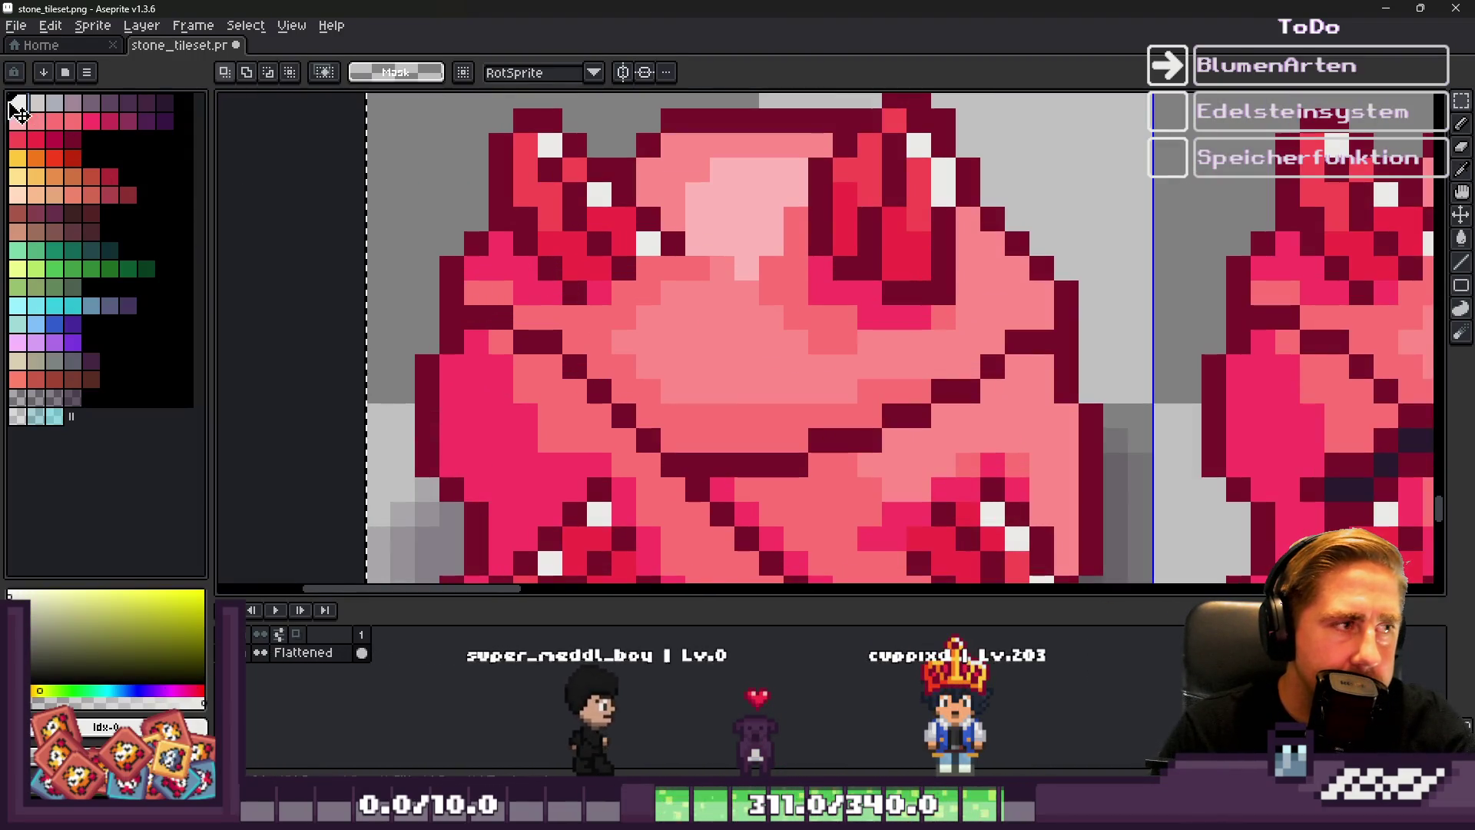
key(g)
scroll(626, 215, up, 1)
click(551, 222)
click(552, 238)
scroll(551, 252, down, 1)
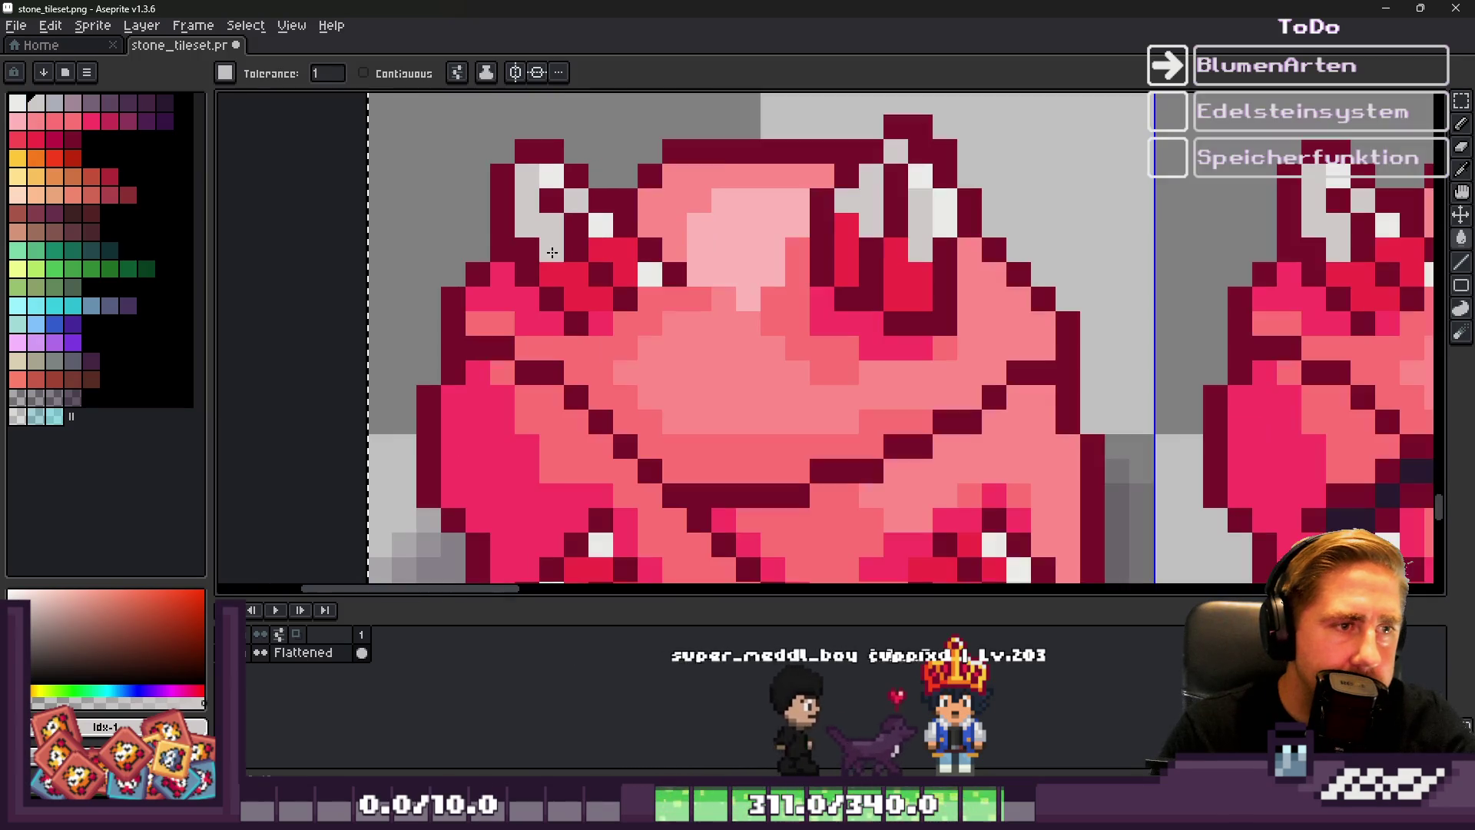
click(54, 102)
click(477, 250)
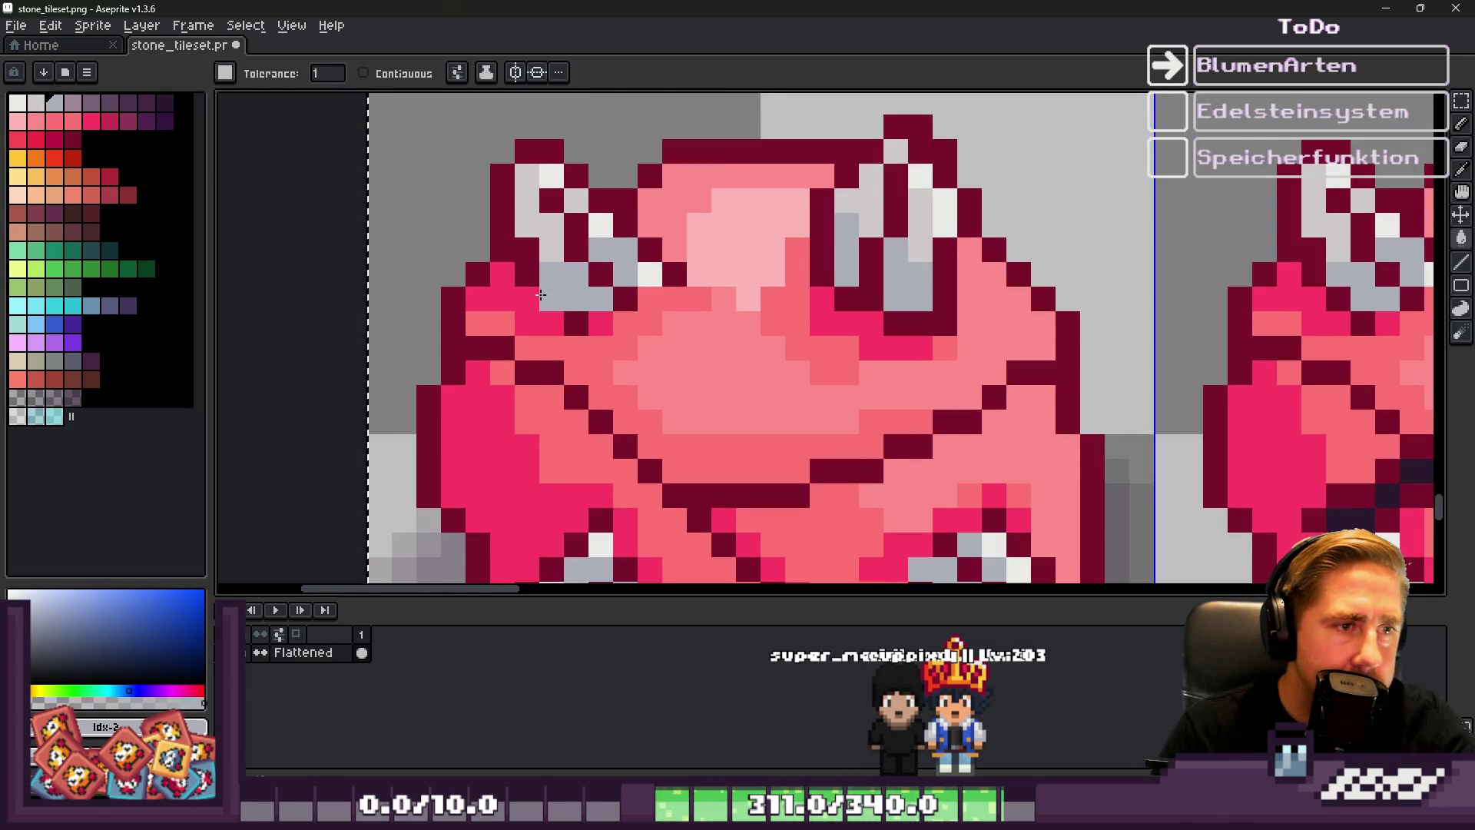
scroll(607, 322, down, 2)
scroll(616, 330, up, 1)
scroll(618, 338, down, 3)
scroll(620, 344, up, 2)
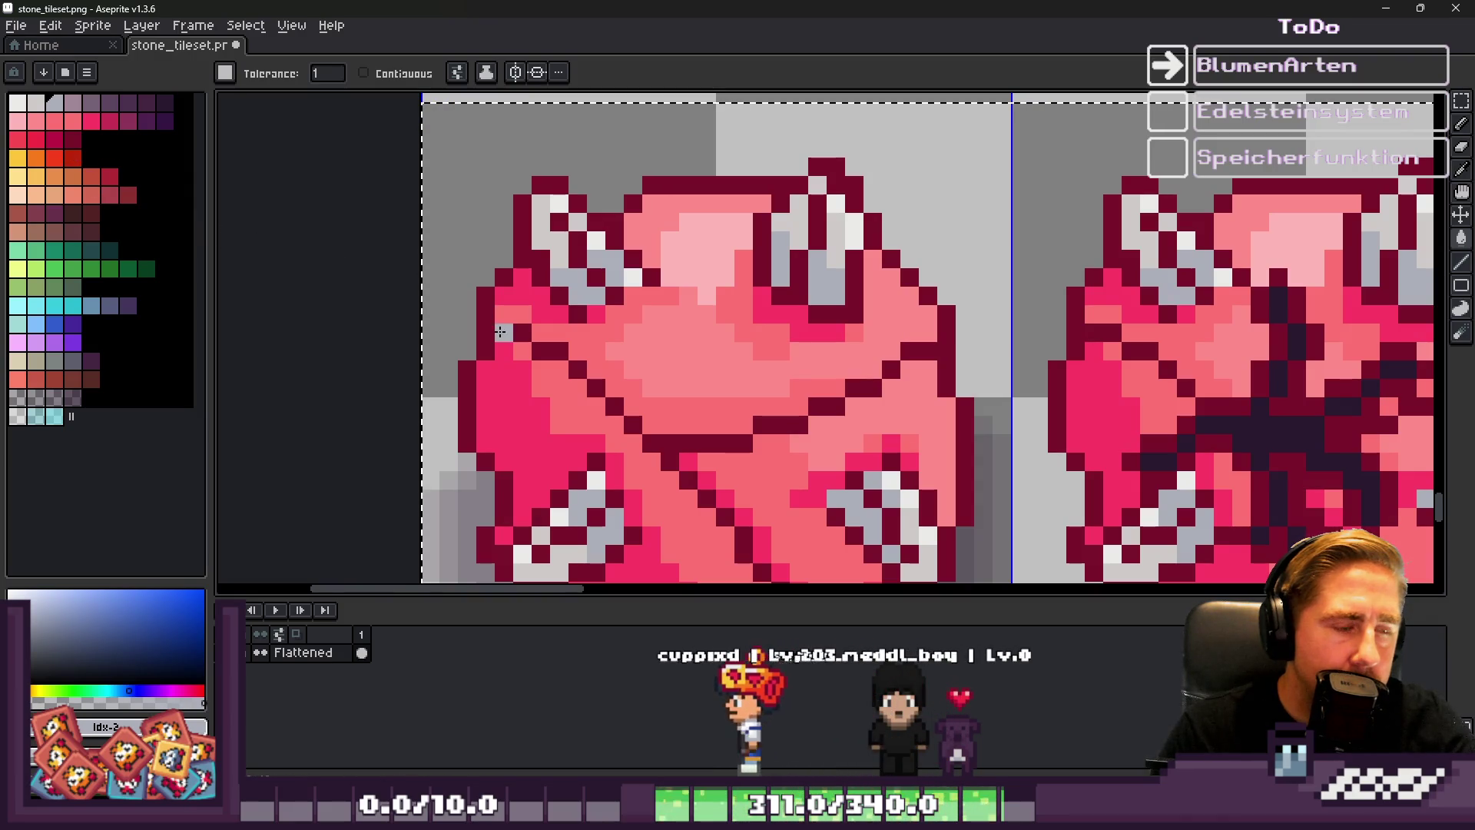
Recolour the dark maroon outlines grey-purple and the hot-pink areas grey-mauve.
key(alt)
click(73, 103)
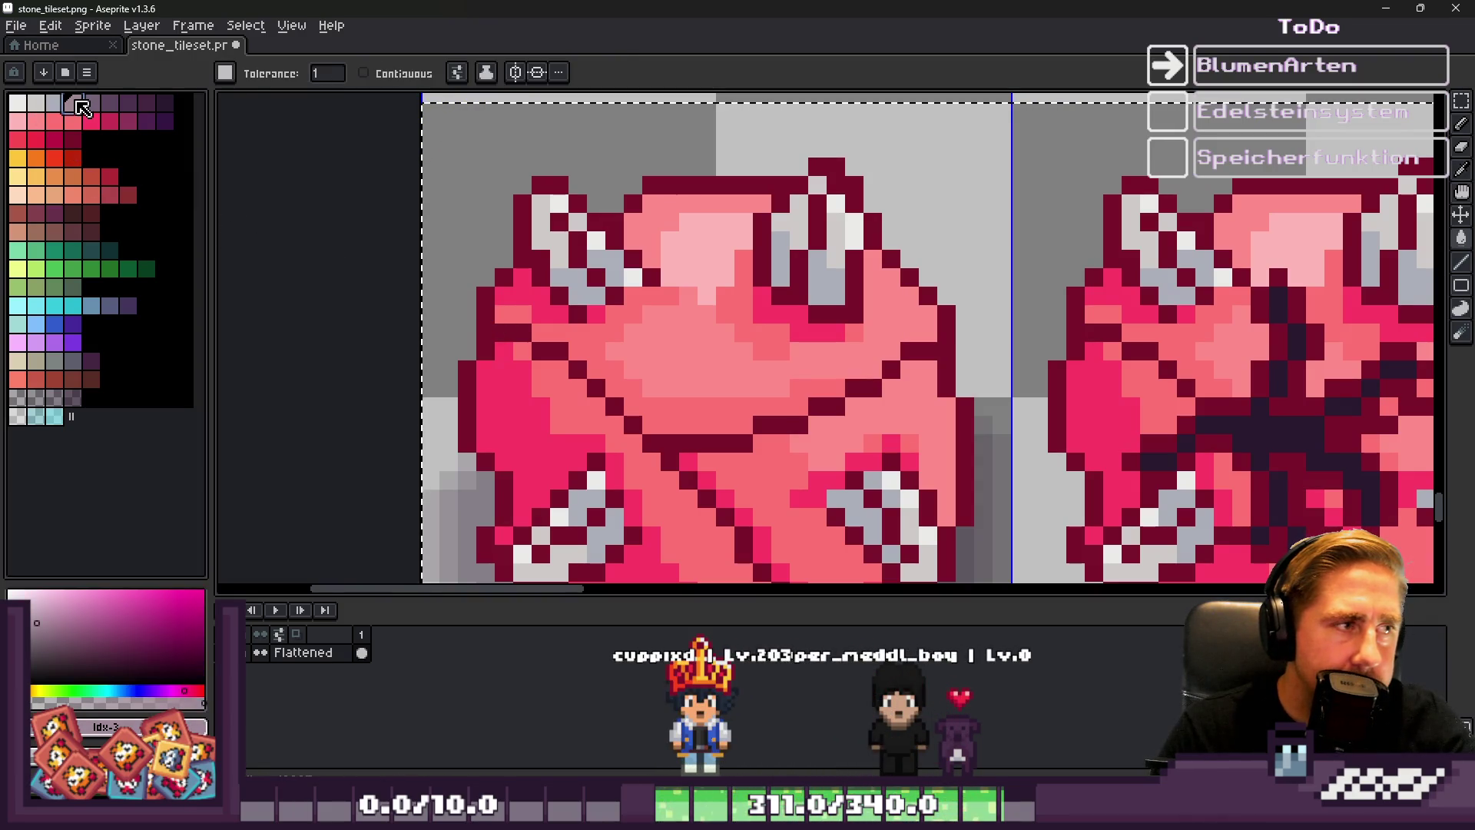
scroll(501, 319, up, 1)
click(98, 103)
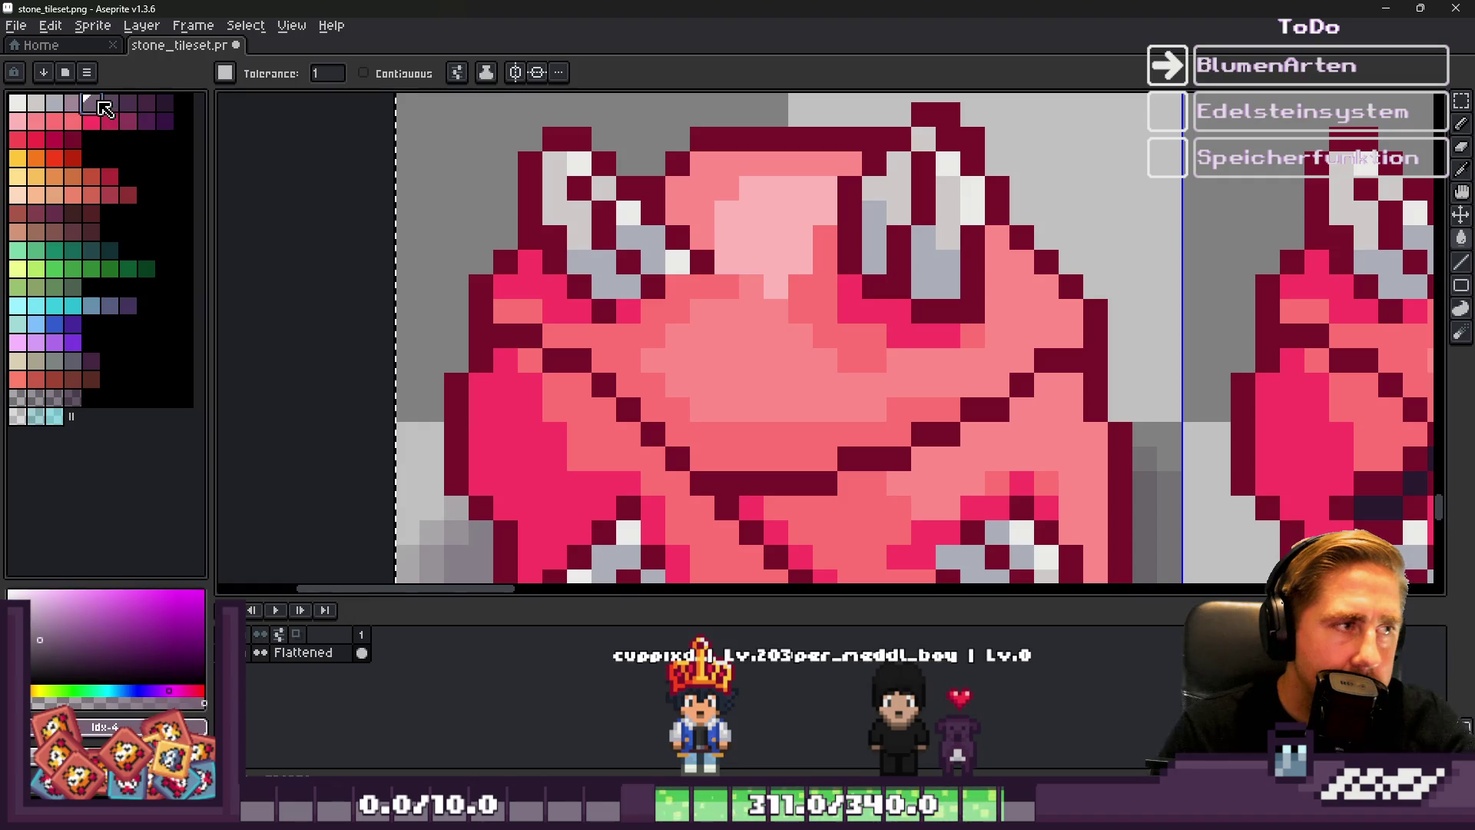
click(496, 342)
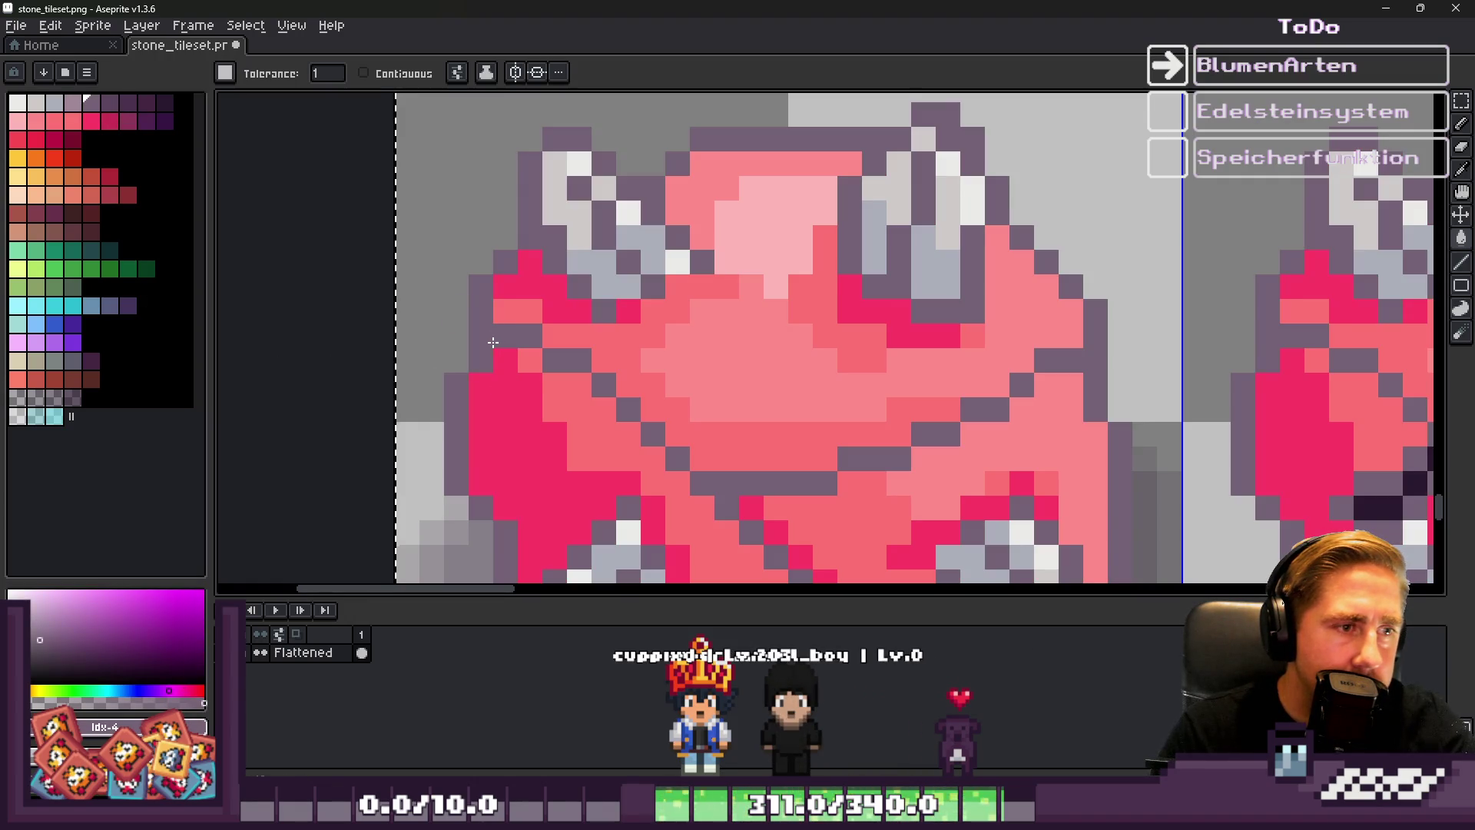
click(75, 102)
click(503, 439)
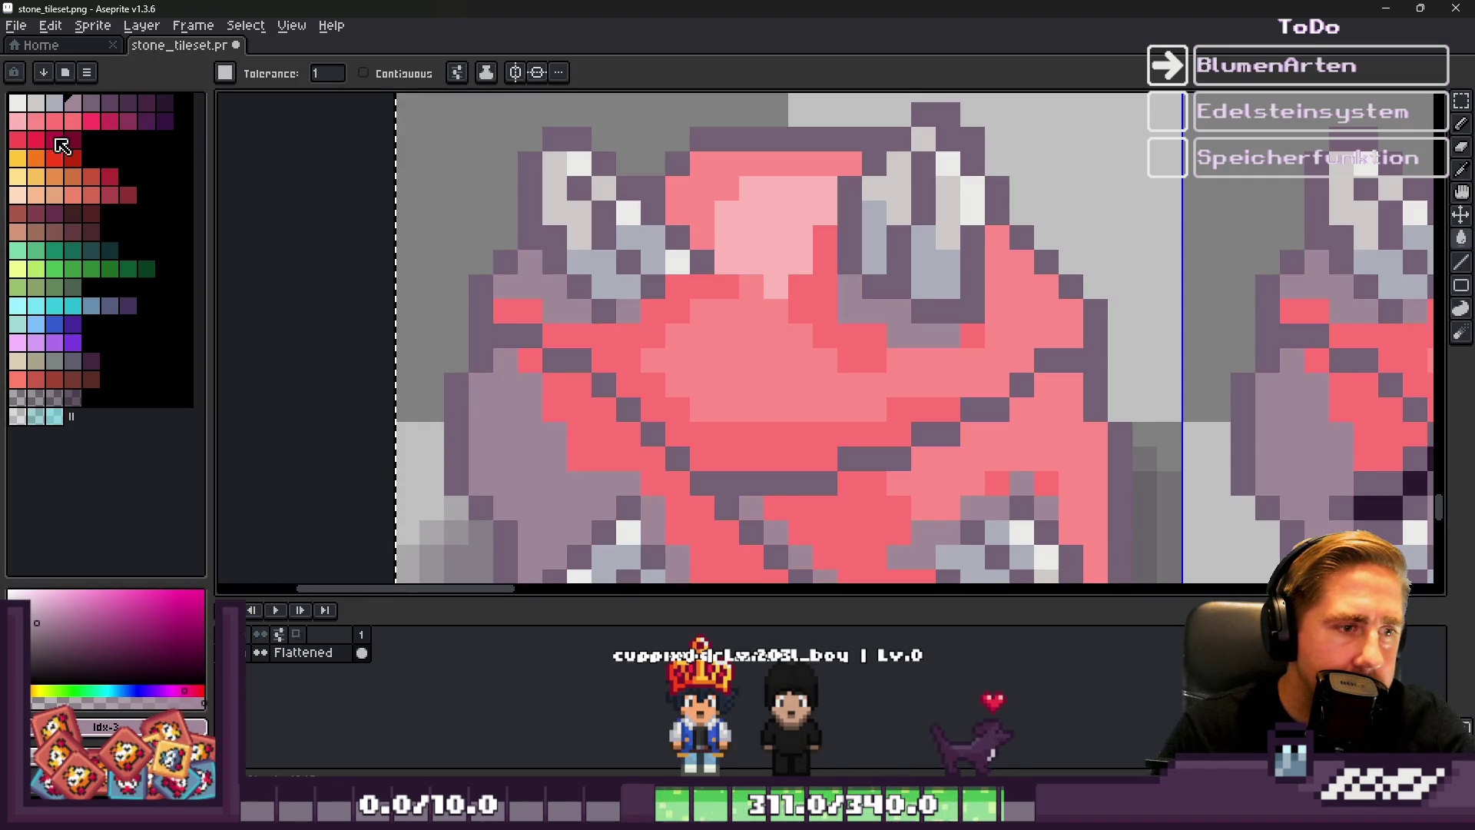
click(59, 104)
Fill the medium-red and salmon areas light grey and the pink centres with the lightest shade.
click(577, 418)
click(35, 103)
click(668, 361)
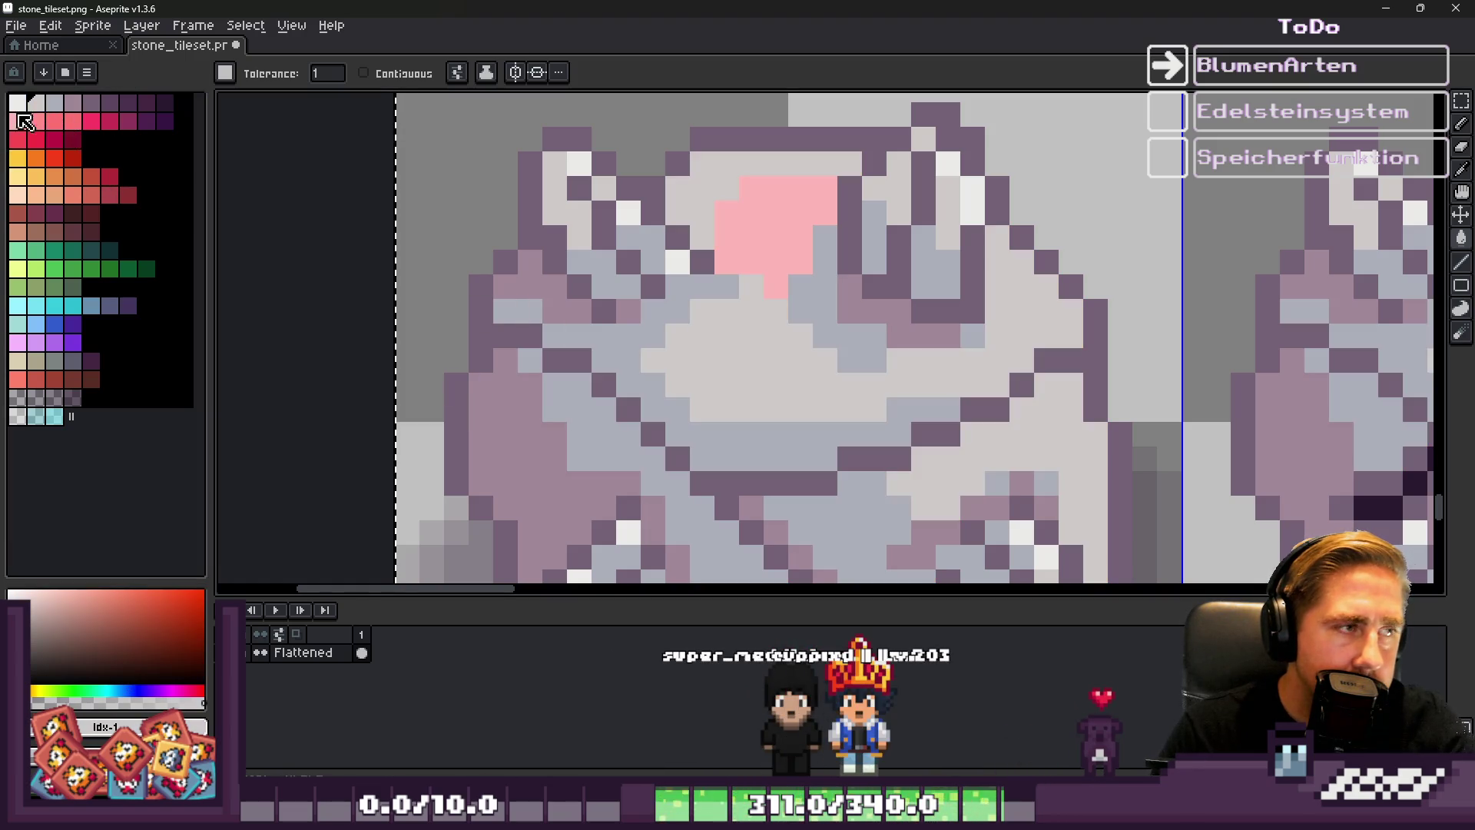
click(17, 103)
click(773, 224)
scroll(769, 227, down, 5)
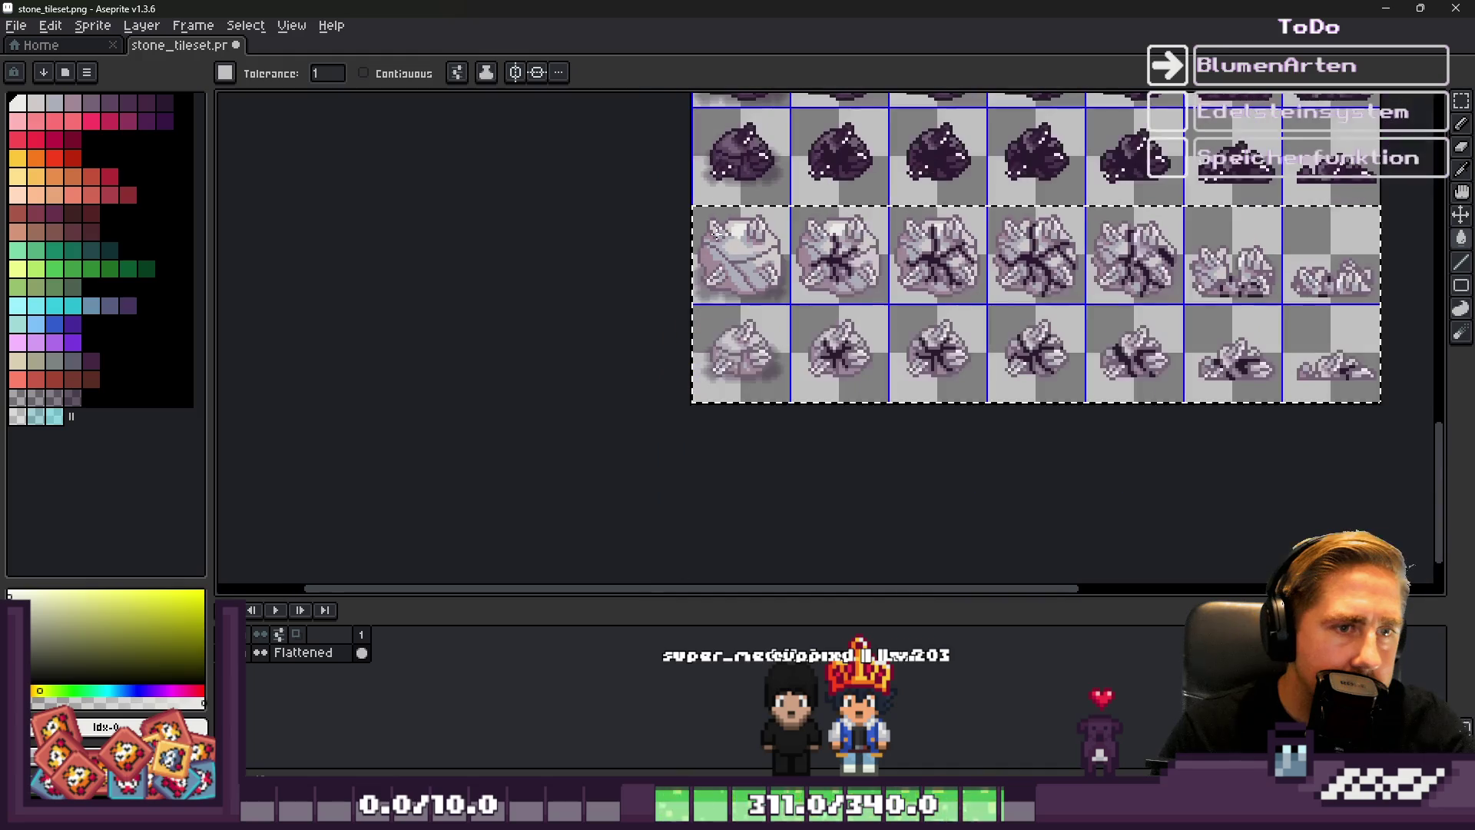
Undo the grey recolour so the copied stone rows return to pink-red, then select cyan.
scroll(730, 462, down, 2)
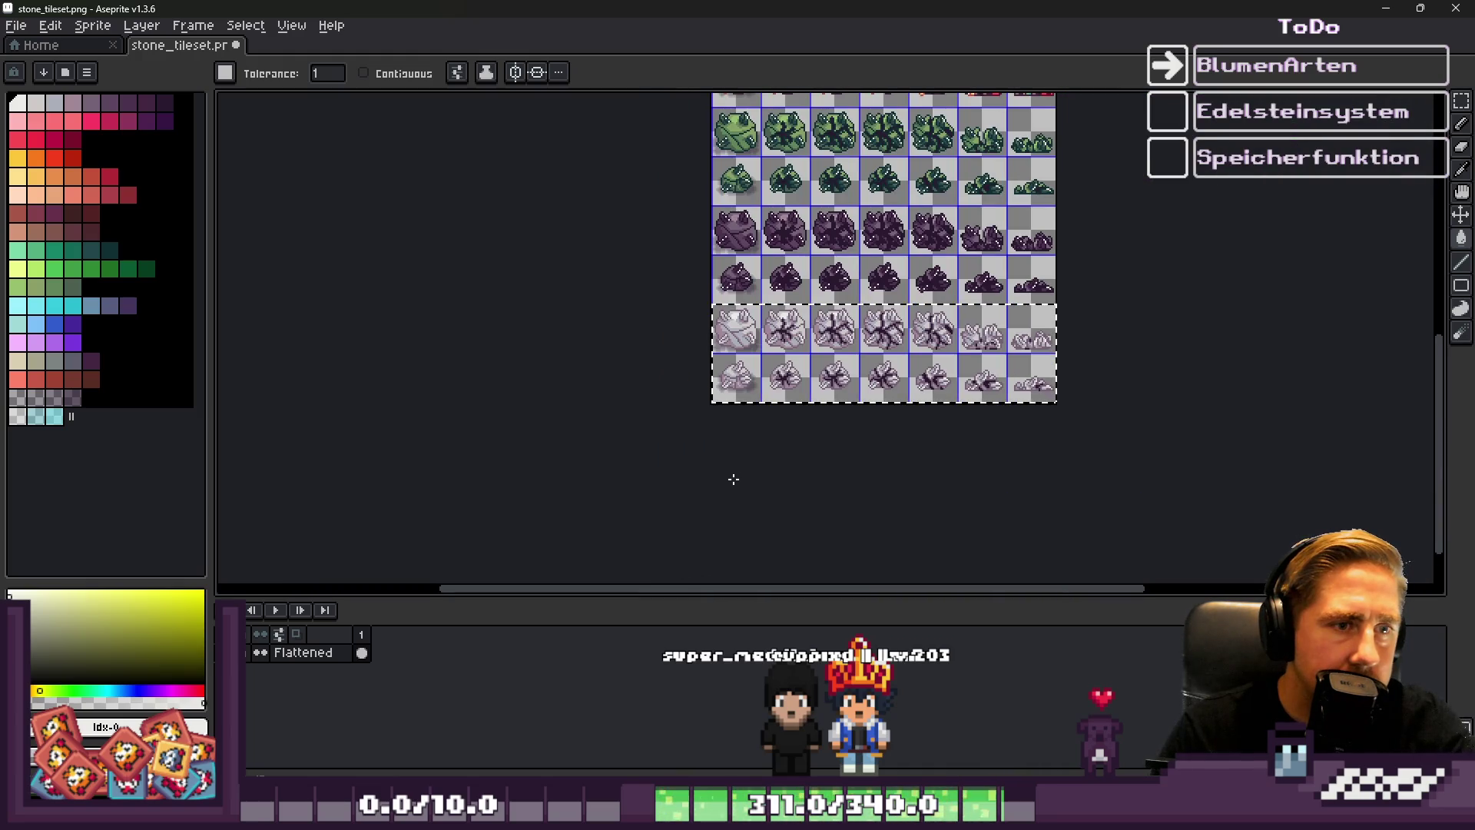
scroll(737, 290, up, 3)
scroll(754, 481, up, 2)
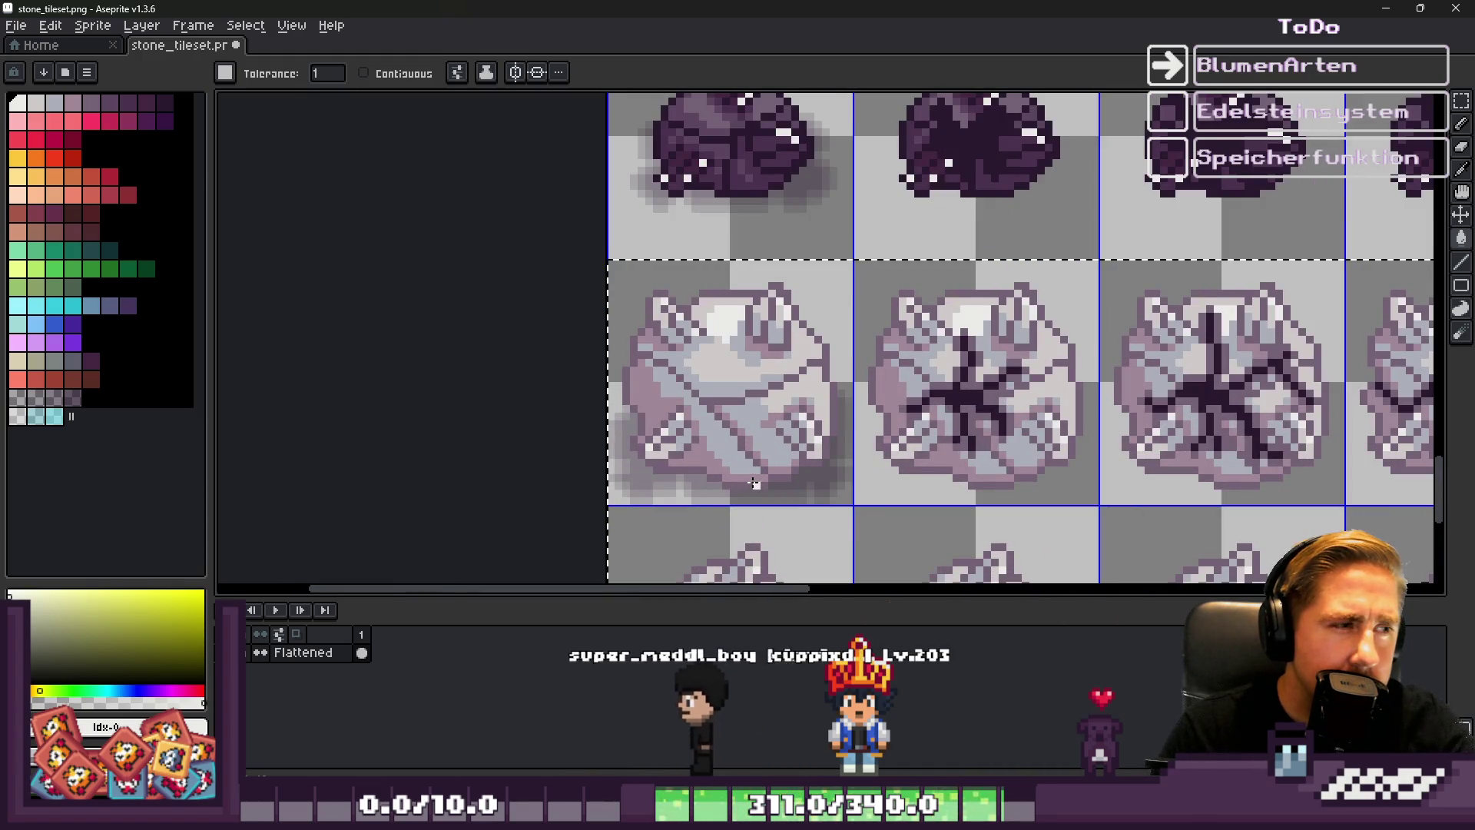
key(ctrl+z)
key(ctrl+z)
key(ctrl+z)
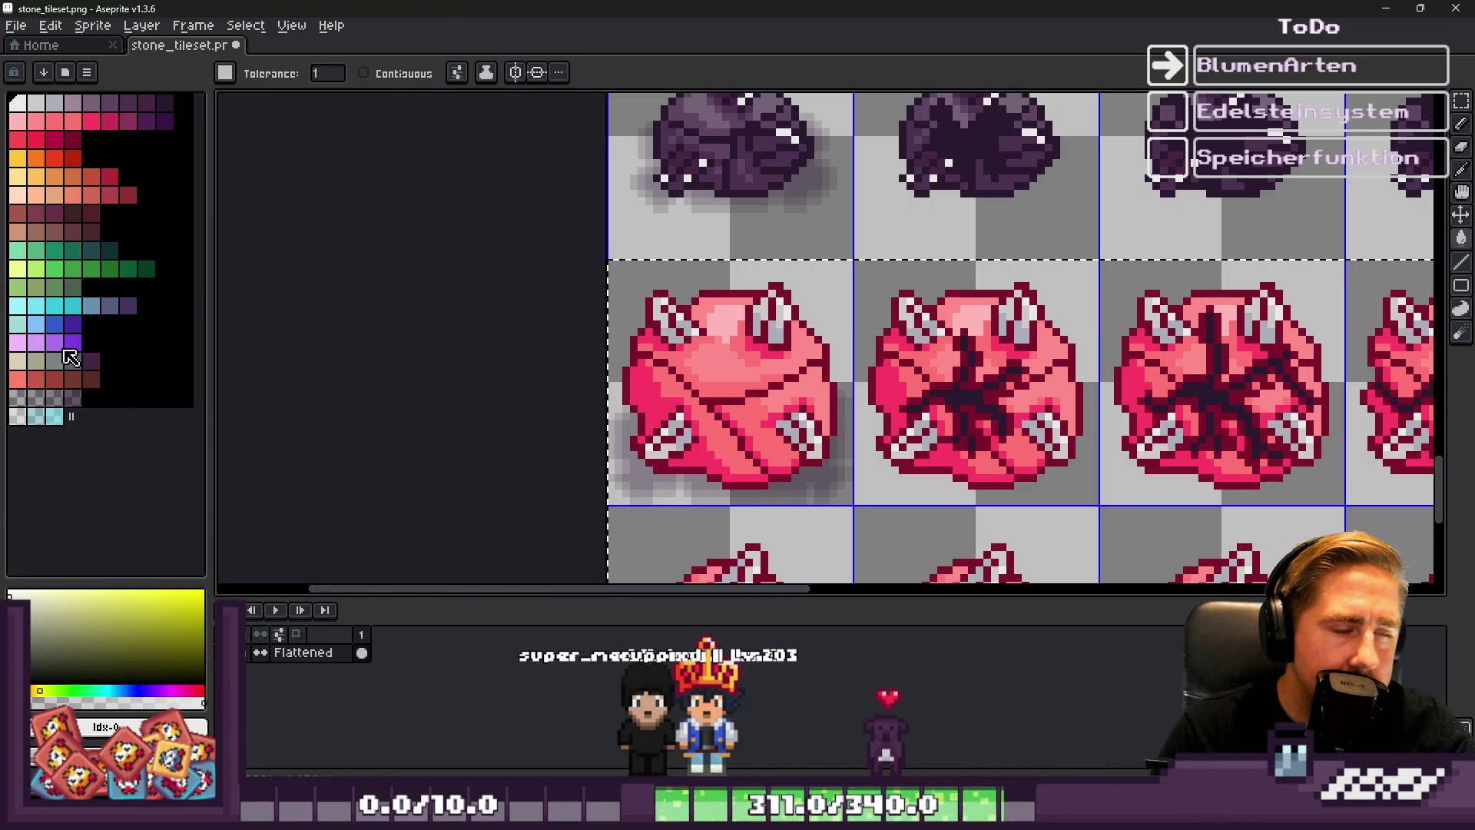
scroll(662, 377, up, 2)
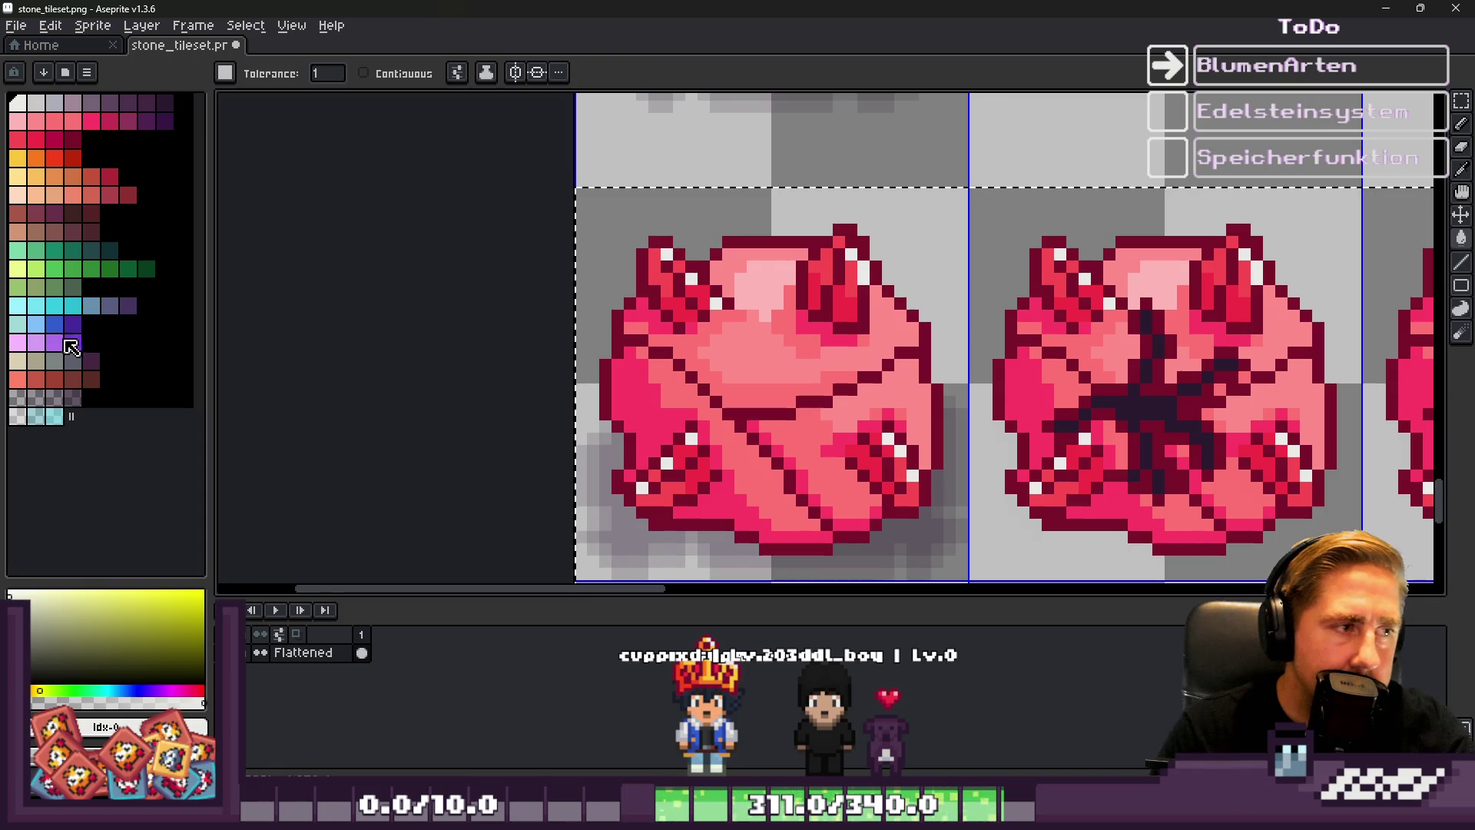
click(19, 311)
Trial-fill the red spike pixels with cyan and darker cyan, then undo both fills.
scroll(797, 256, up, 2)
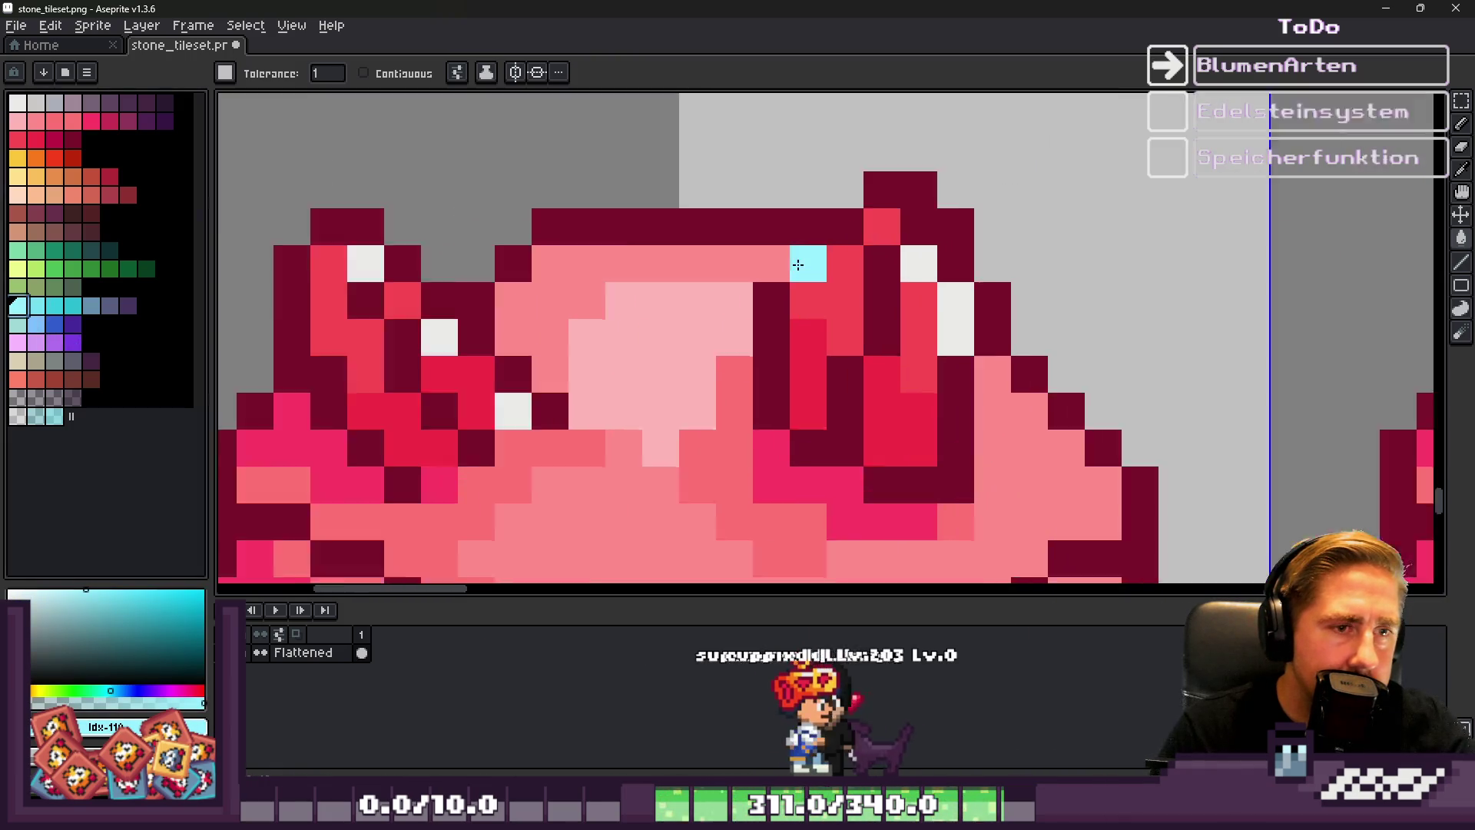
scroll(847, 311, up, 1)
click(848, 310)
click(838, 370)
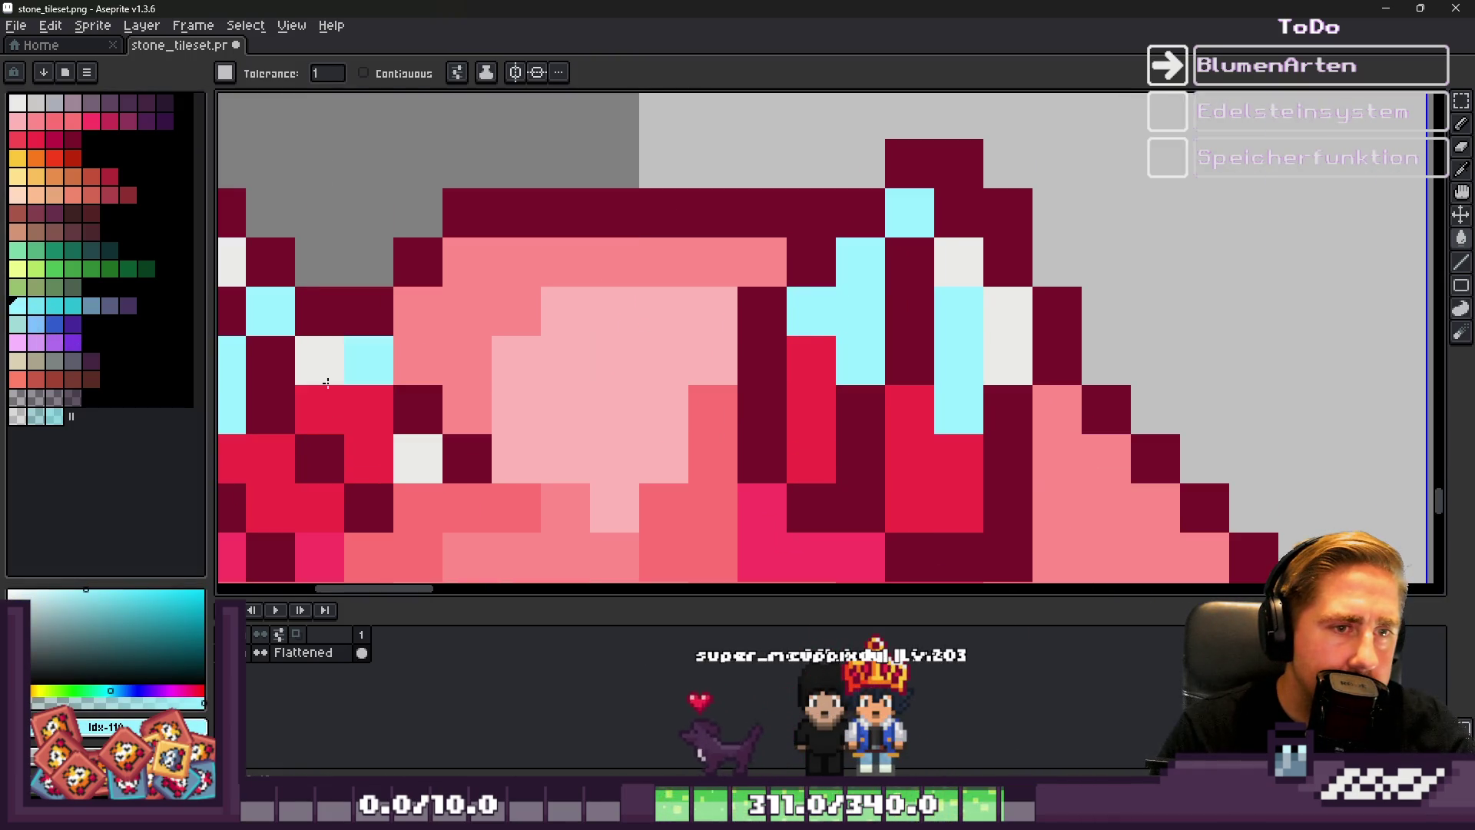
click(44, 309)
click(813, 414)
scroll(813, 414, down, 2)
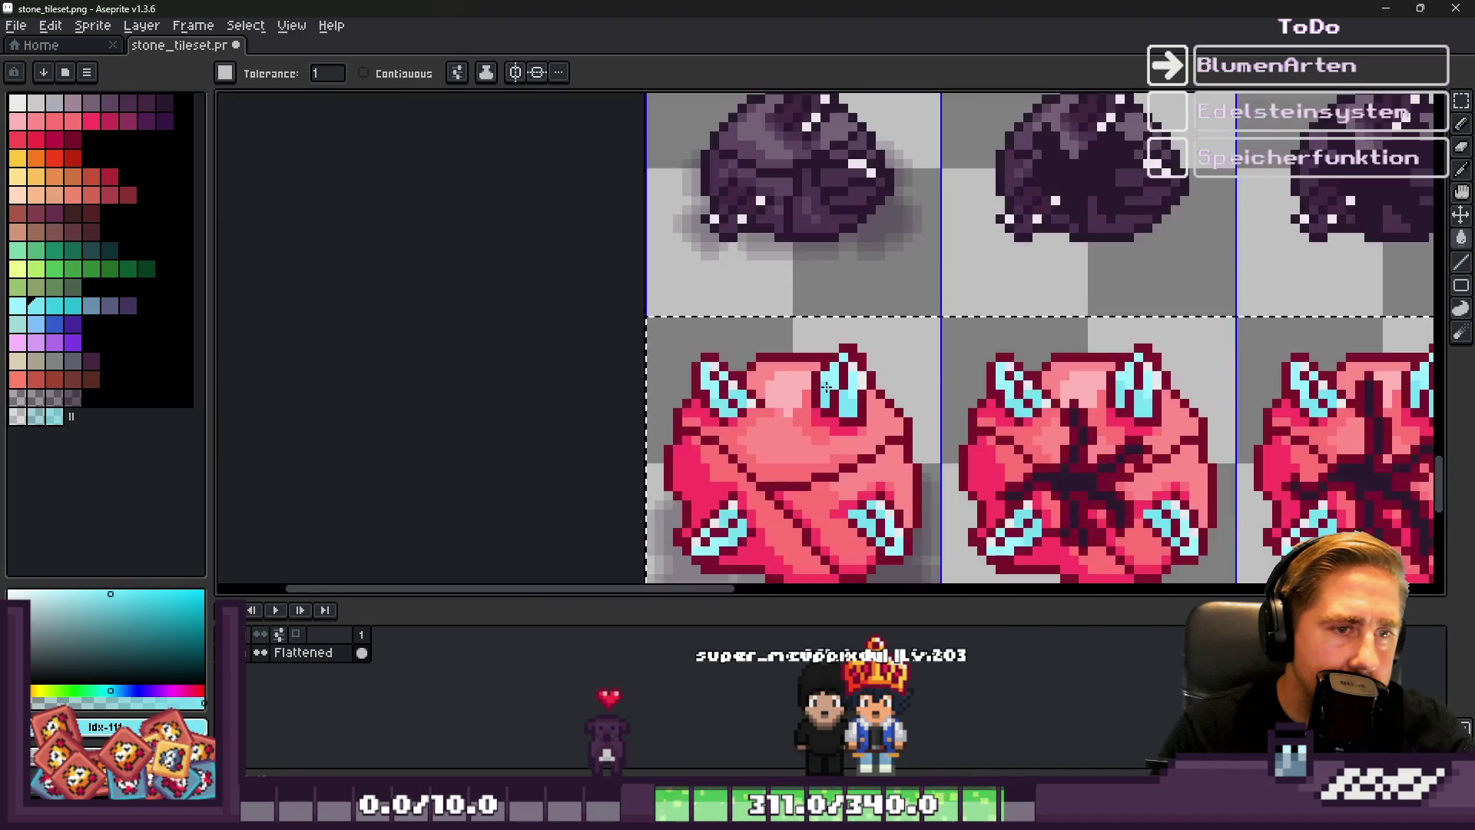
scroll(819, 416, up, 2)
key(ctrl+z)
key(ctrl+z)
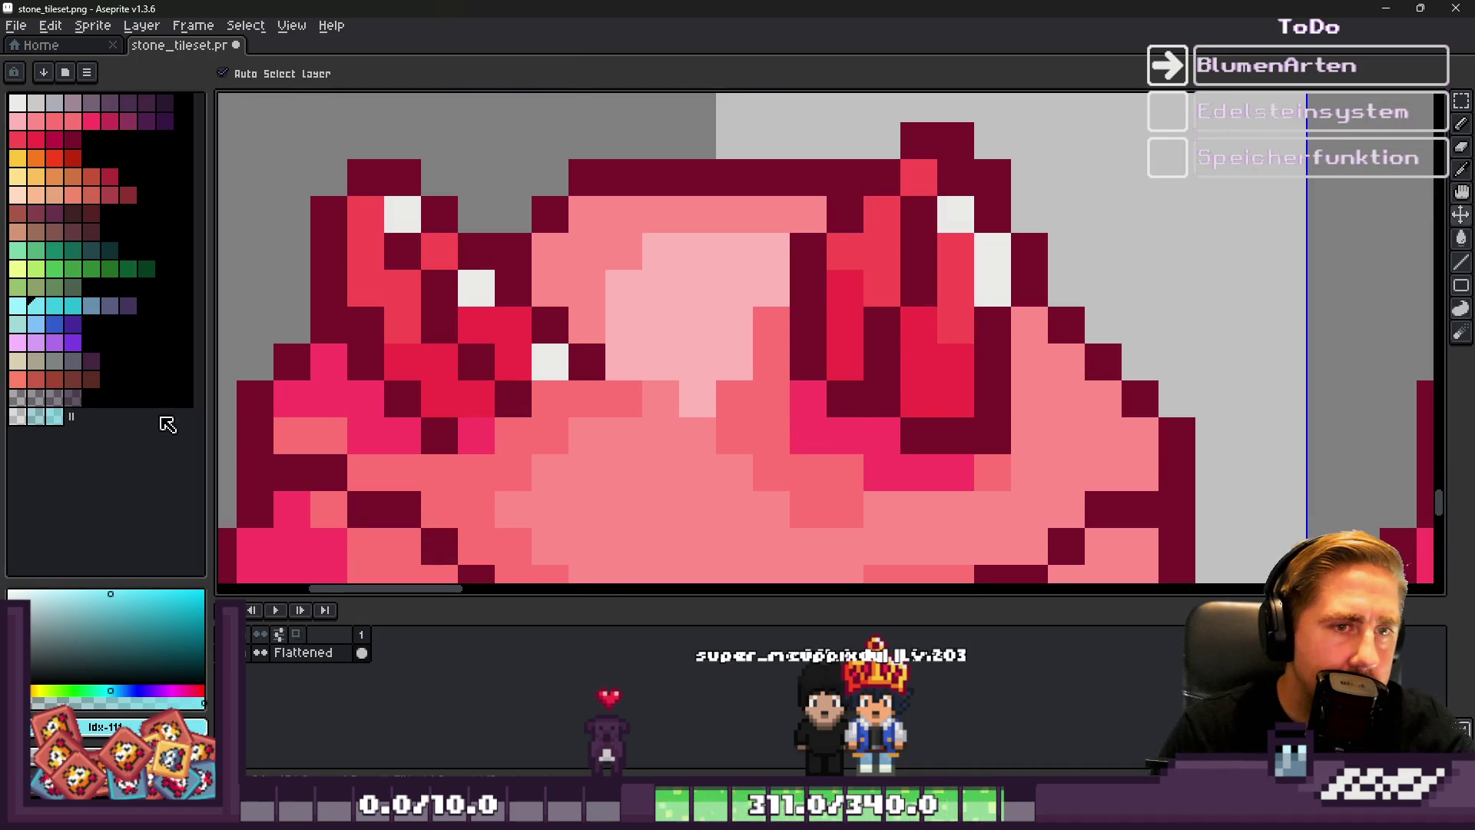
Recolour the red spike pixels using the lightest and second cyan palette shades.
click(991, 280)
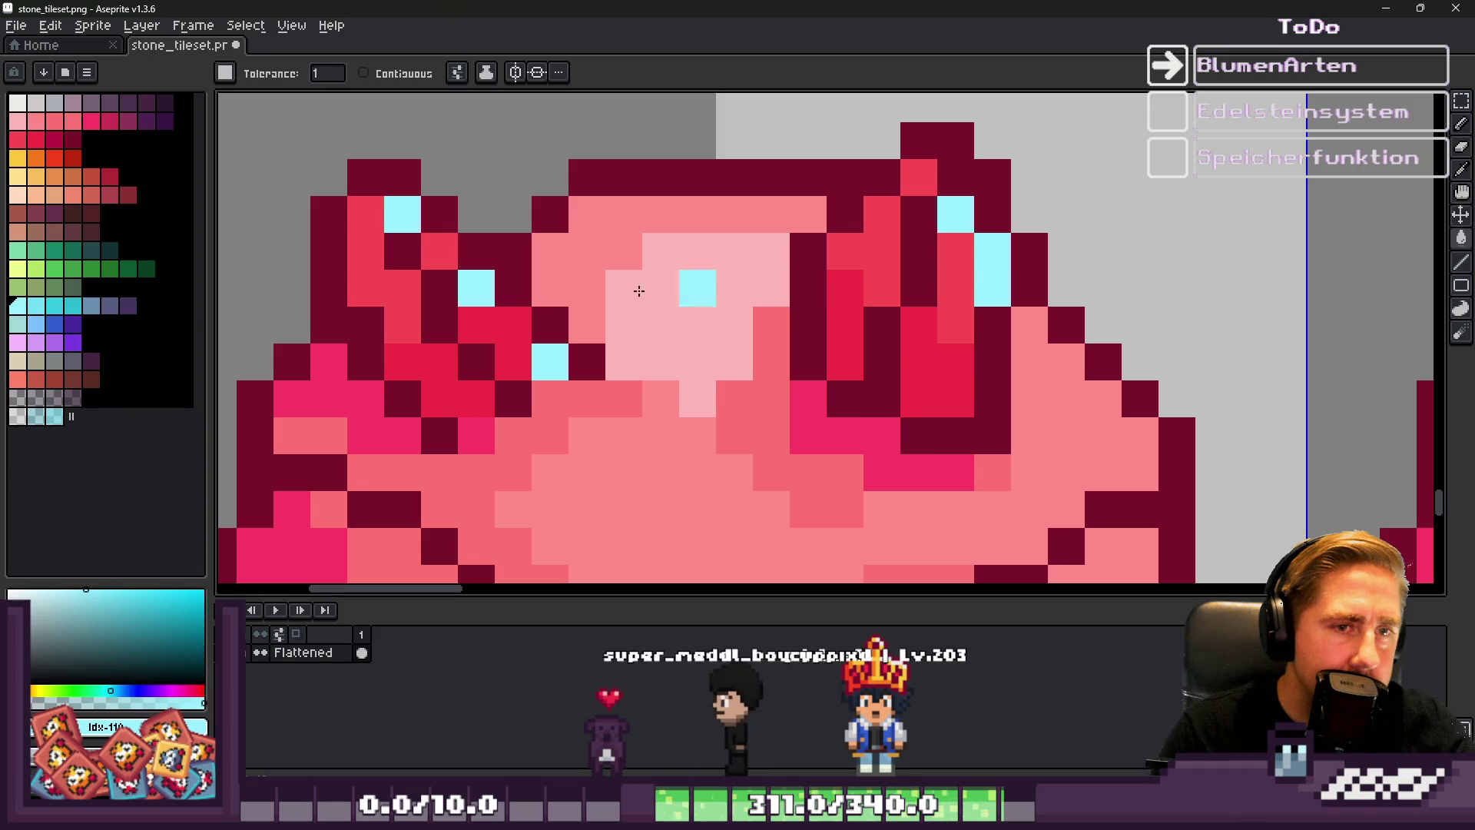
click(30, 309)
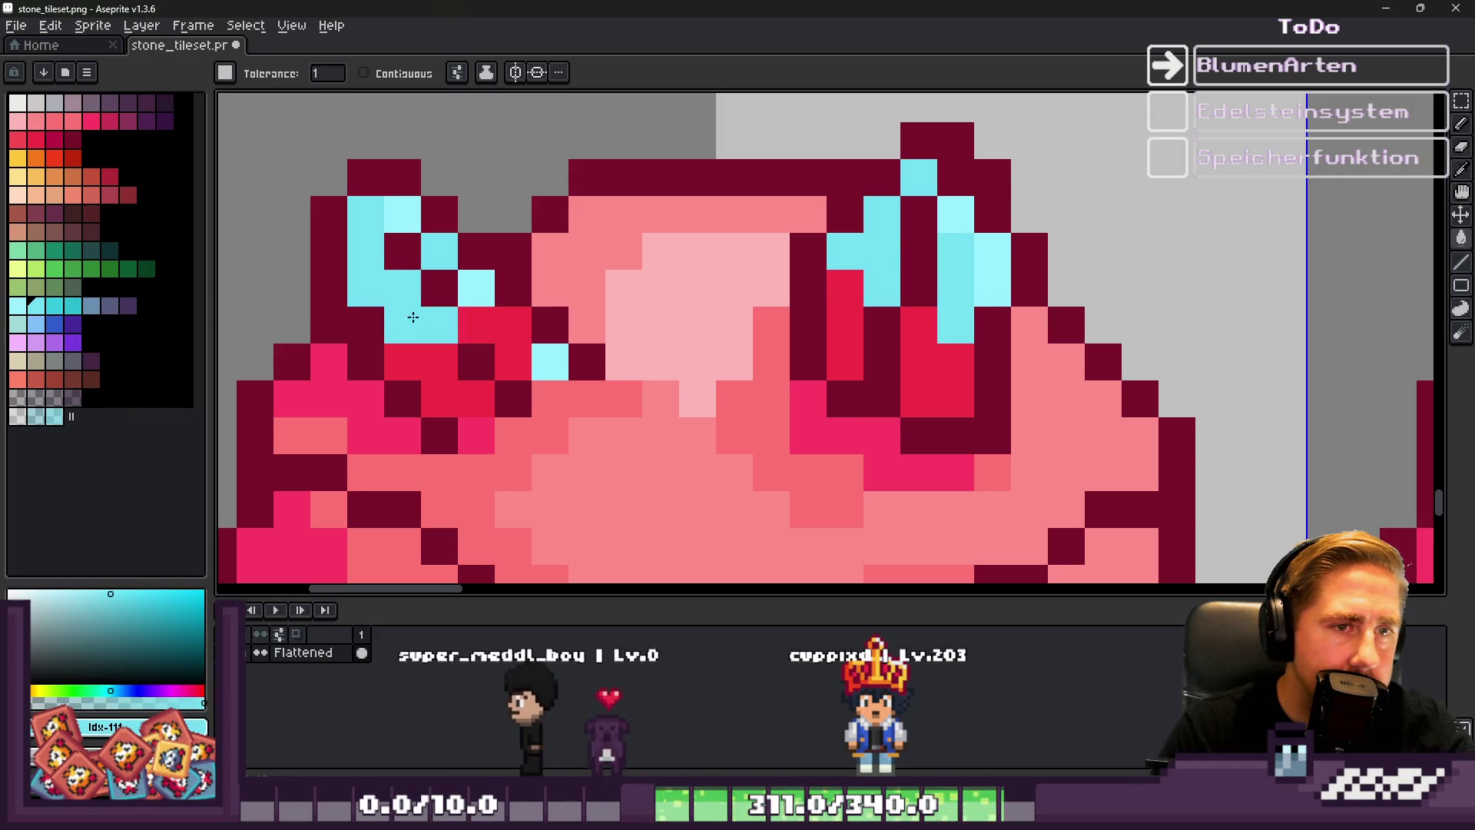
key(ctrl+z)
key(ctrl+z)
click(21, 305)
click(887, 252)
click(35, 305)
click(845, 325)
Try one more cyan shade on the spikes and undo the trial fills.
scroll(800, 334, down, 3)
scroll(800, 334, up, 3)
key(ctrl+z)
click(73, 309)
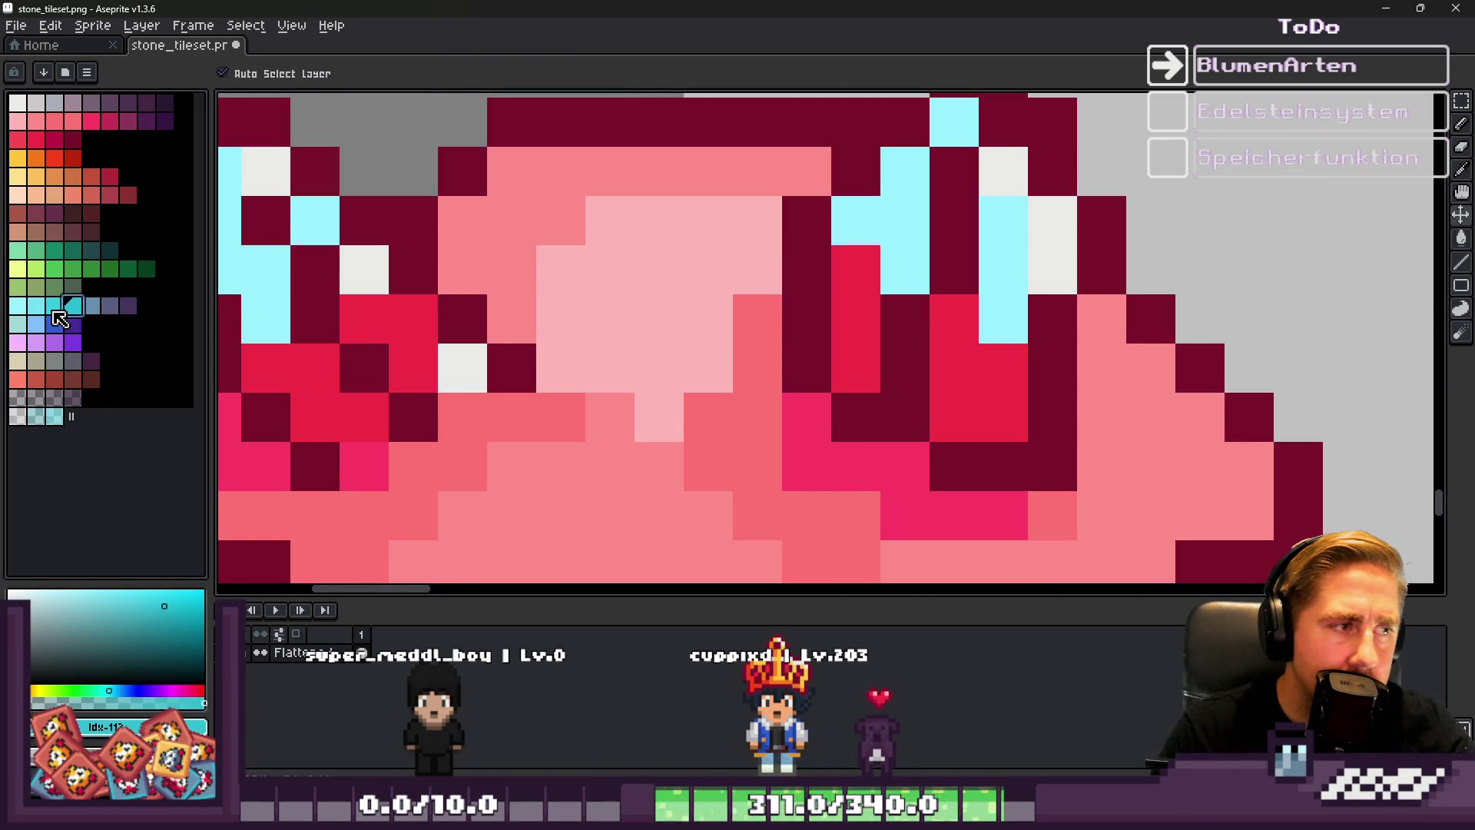
click(815, 338)
key(ctrl+z)
scroll(829, 361, down, 3)
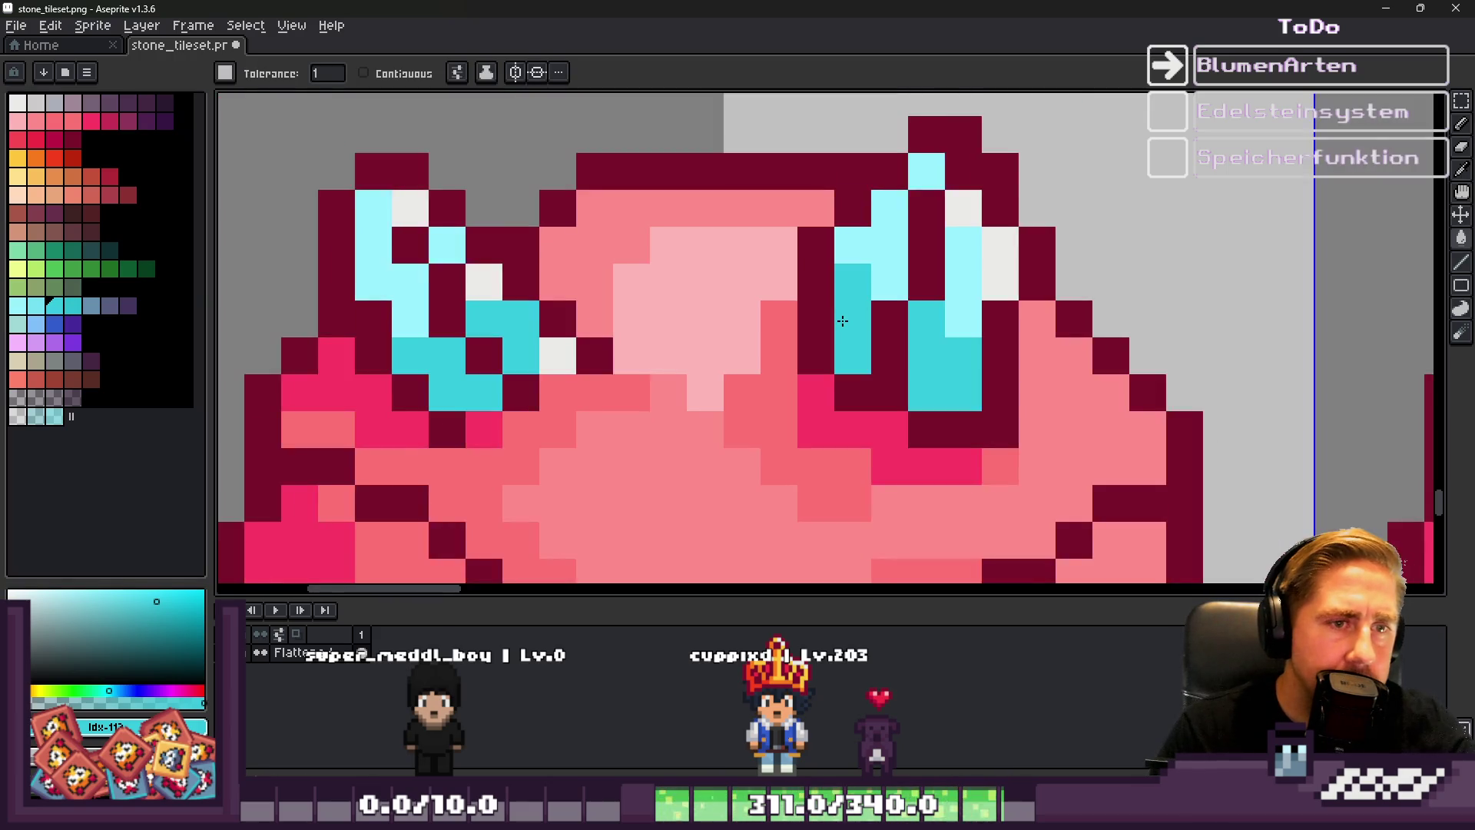
scroll(829, 384, down, 1)
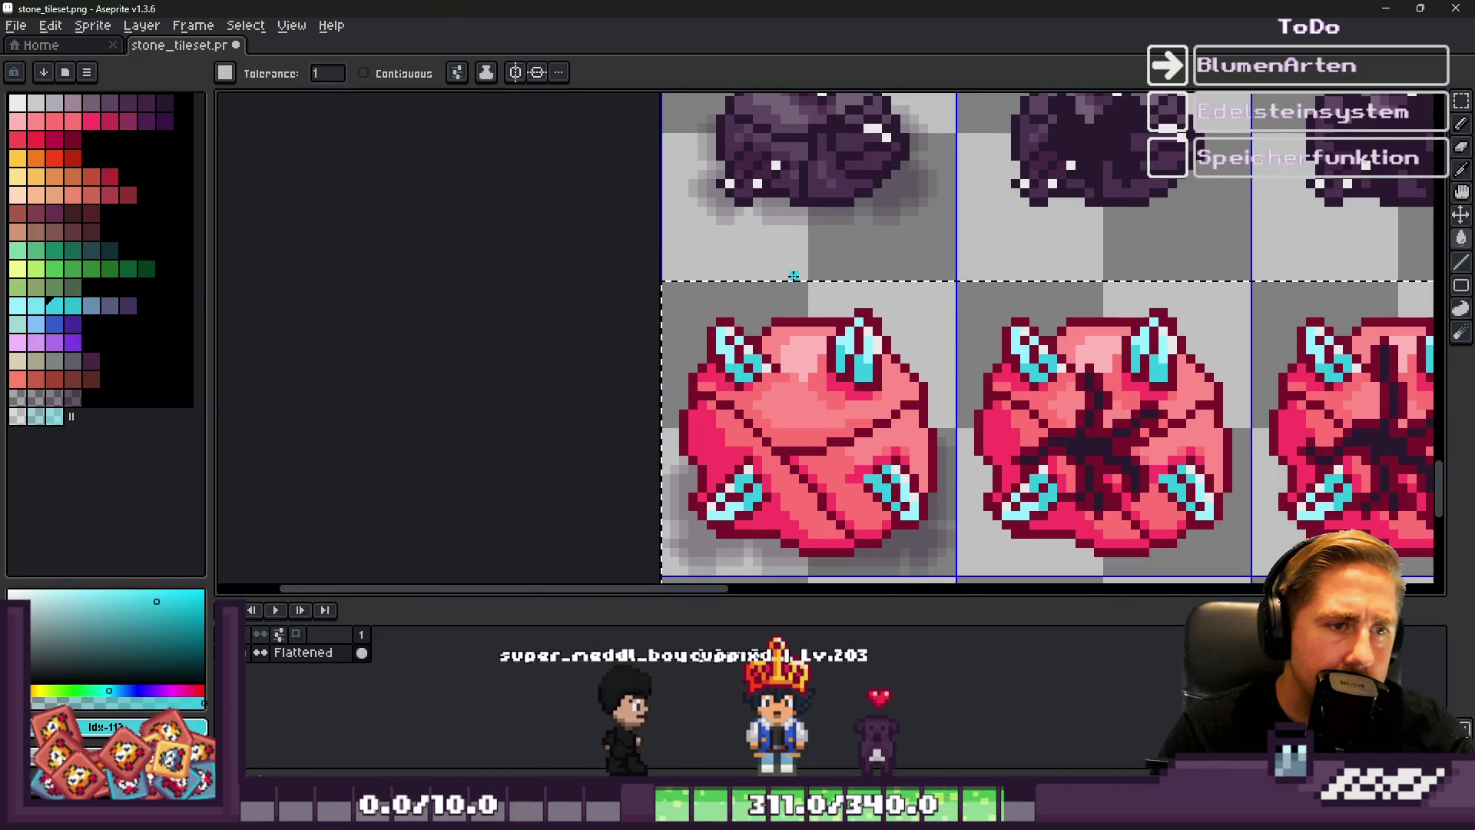
scroll(803, 473, up, 2)
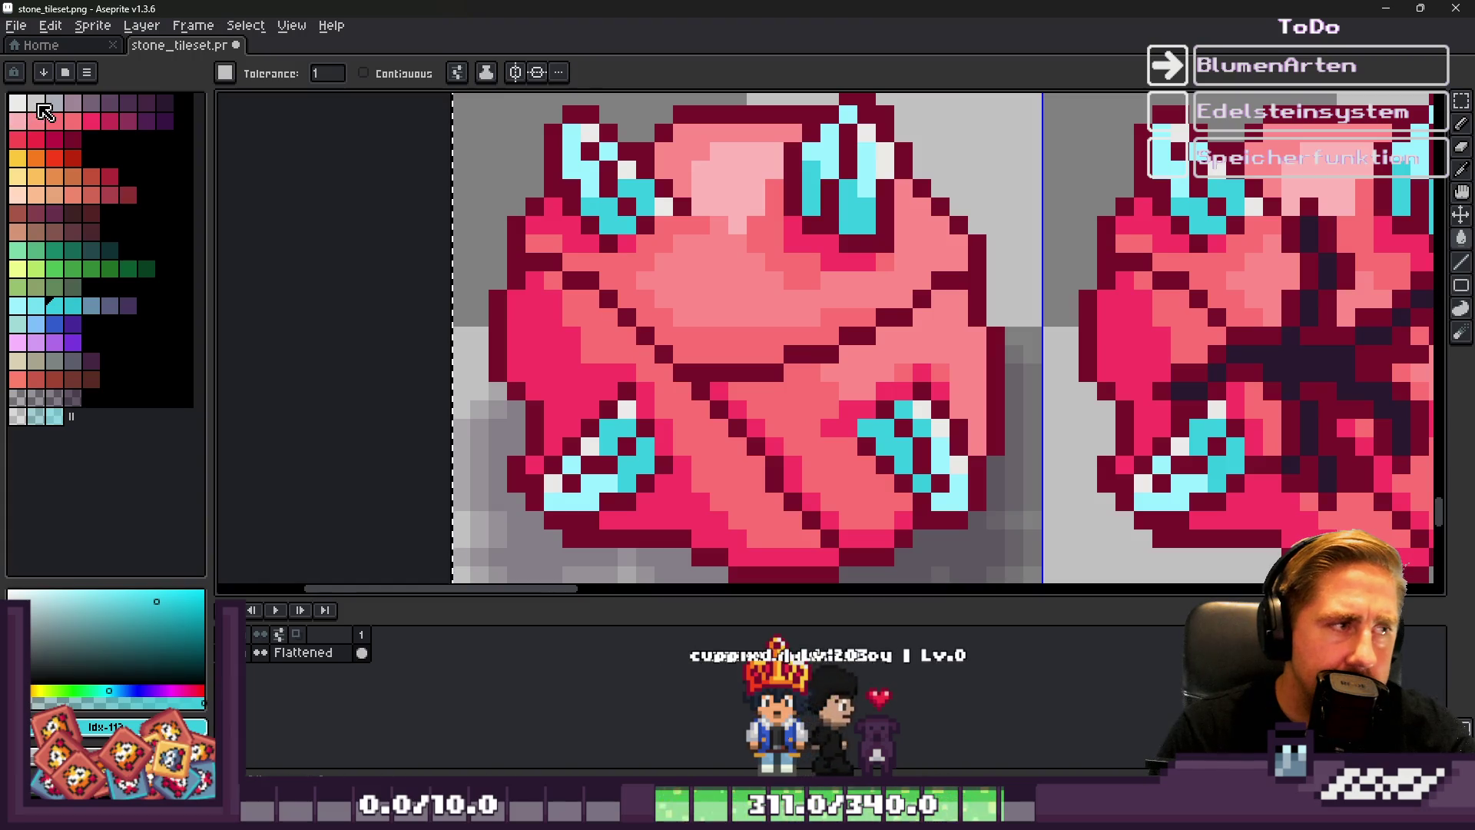
Fill the stone bodies' pink shades with whitish, light grey, grey and mauve palette colours.
click(17, 102)
scroll(768, 338, down, 2)
scroll(649, 247, up, 3)
click(649, 247)
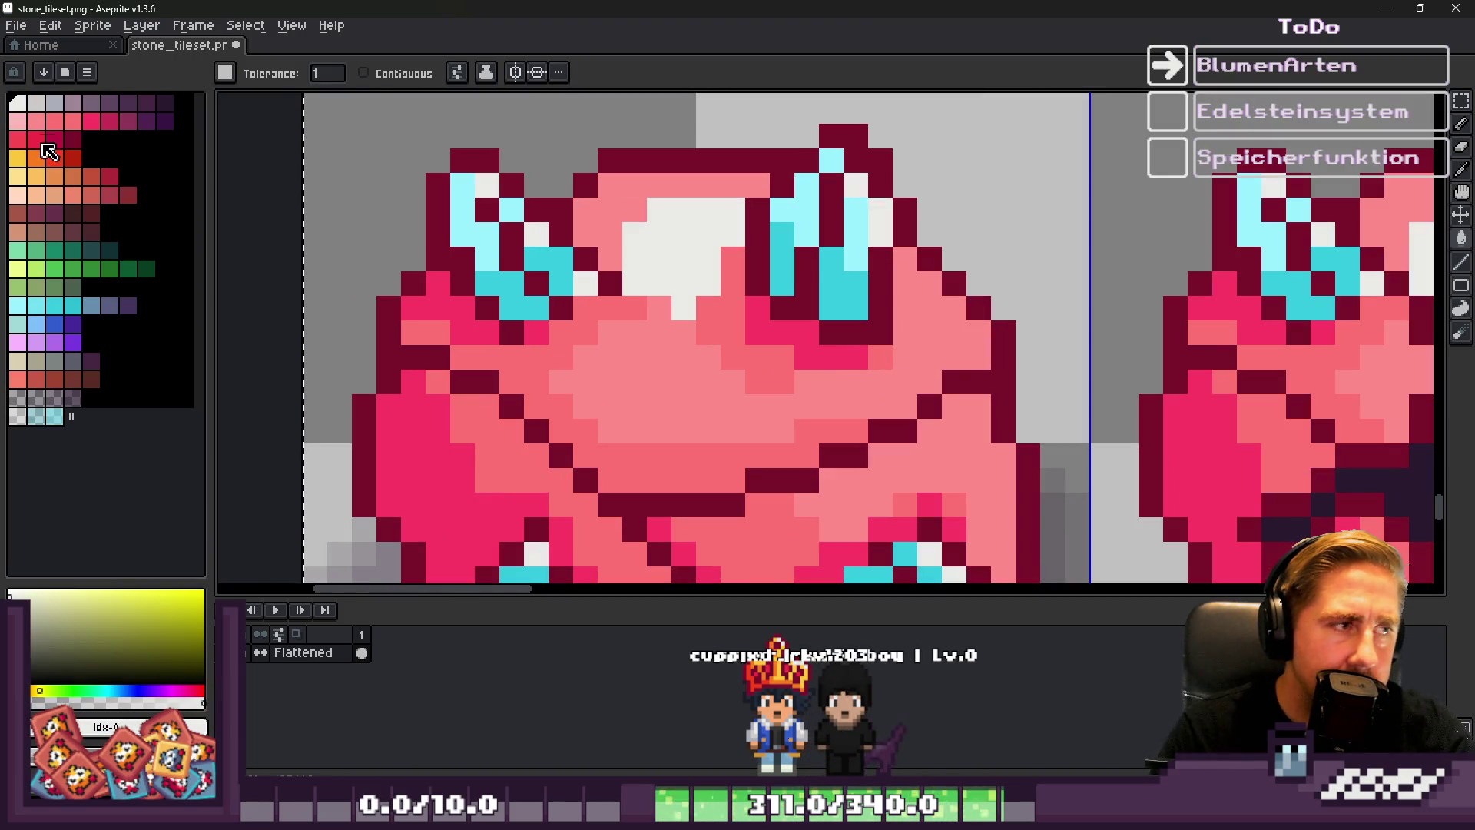
click(37, 104)
click(599, 360)
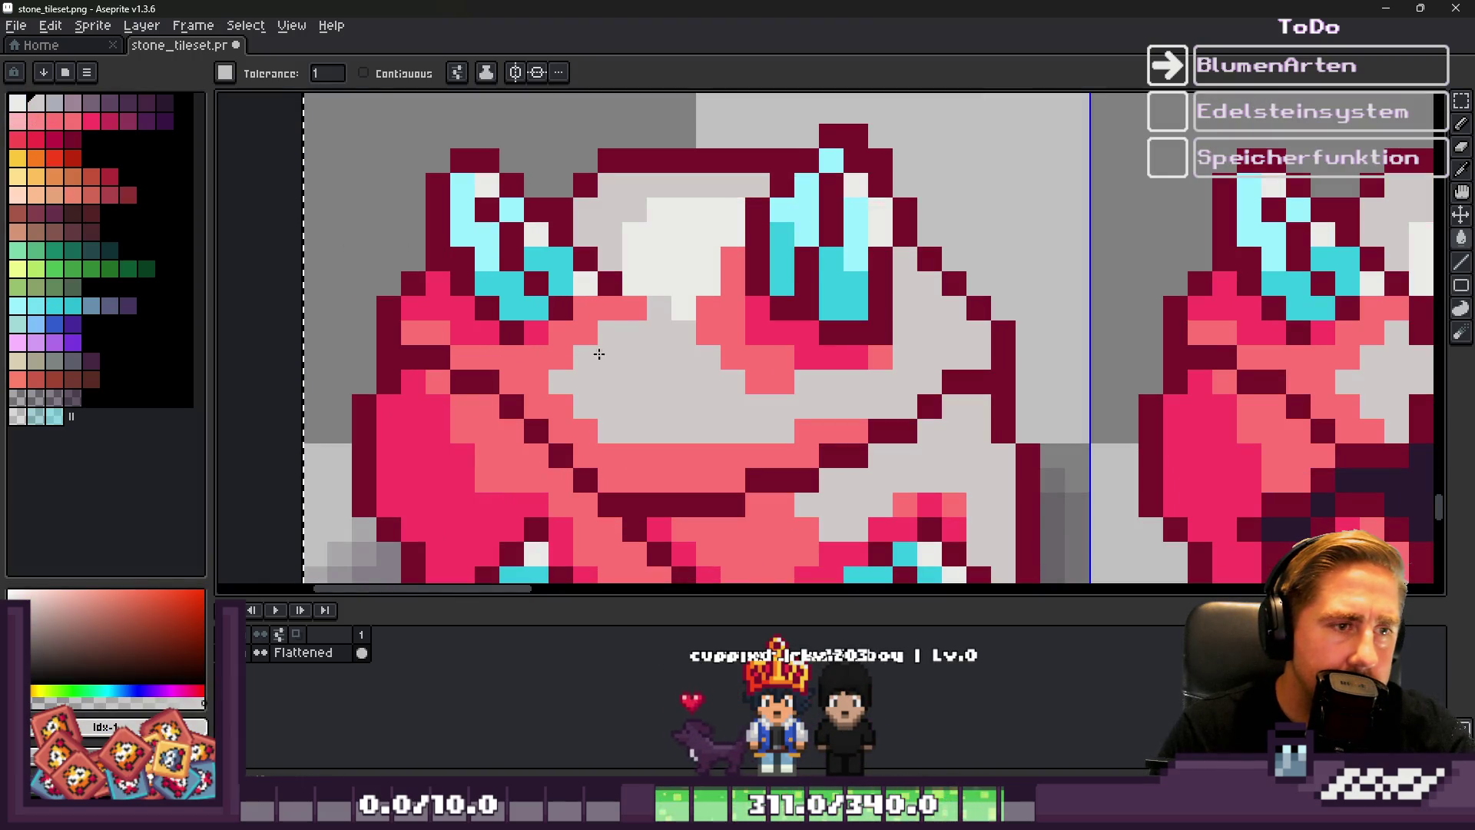
click(56, 102)
click(519, 374)
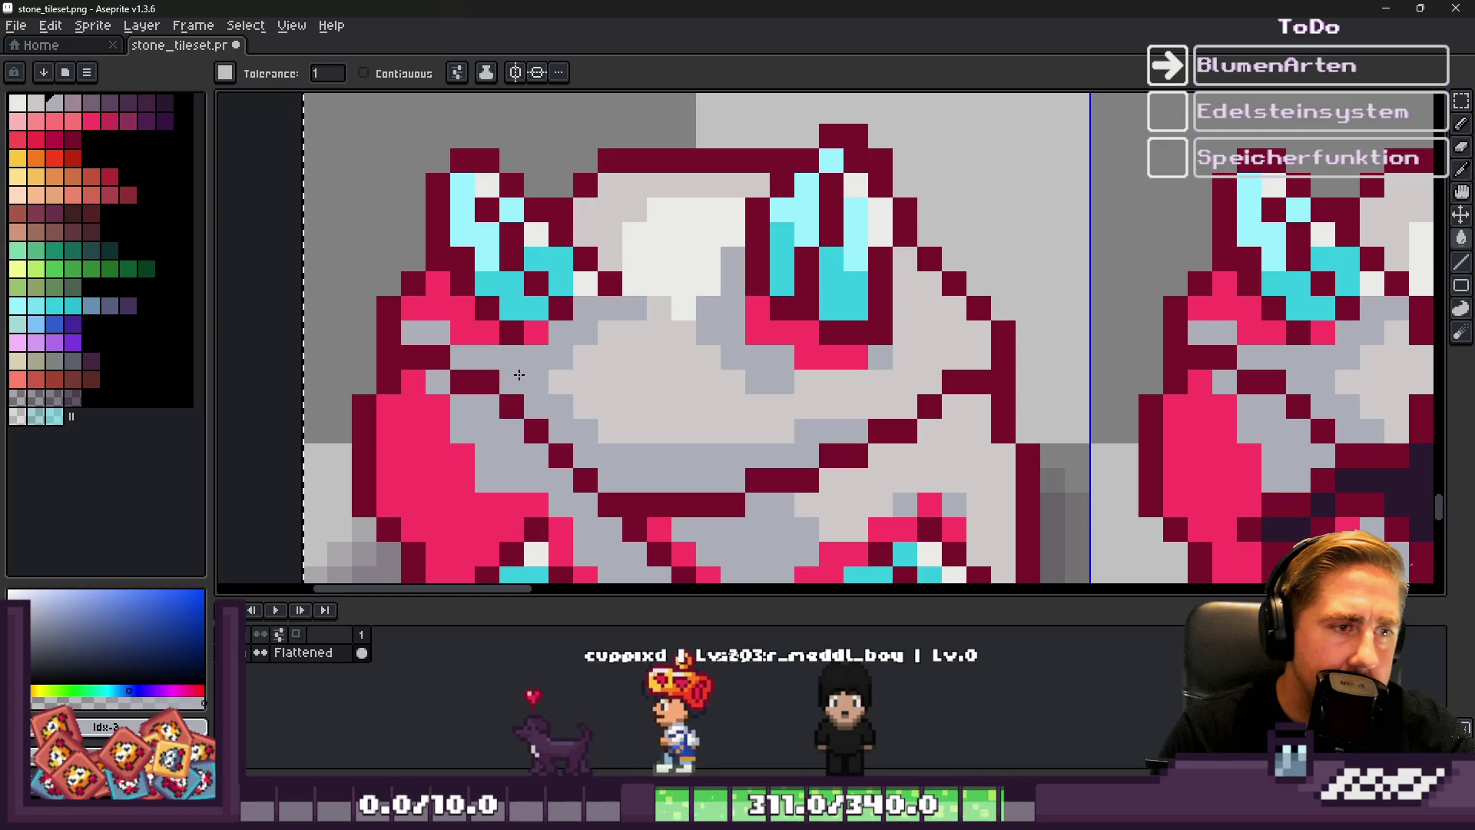
click(74, 102)
click(427, 297)
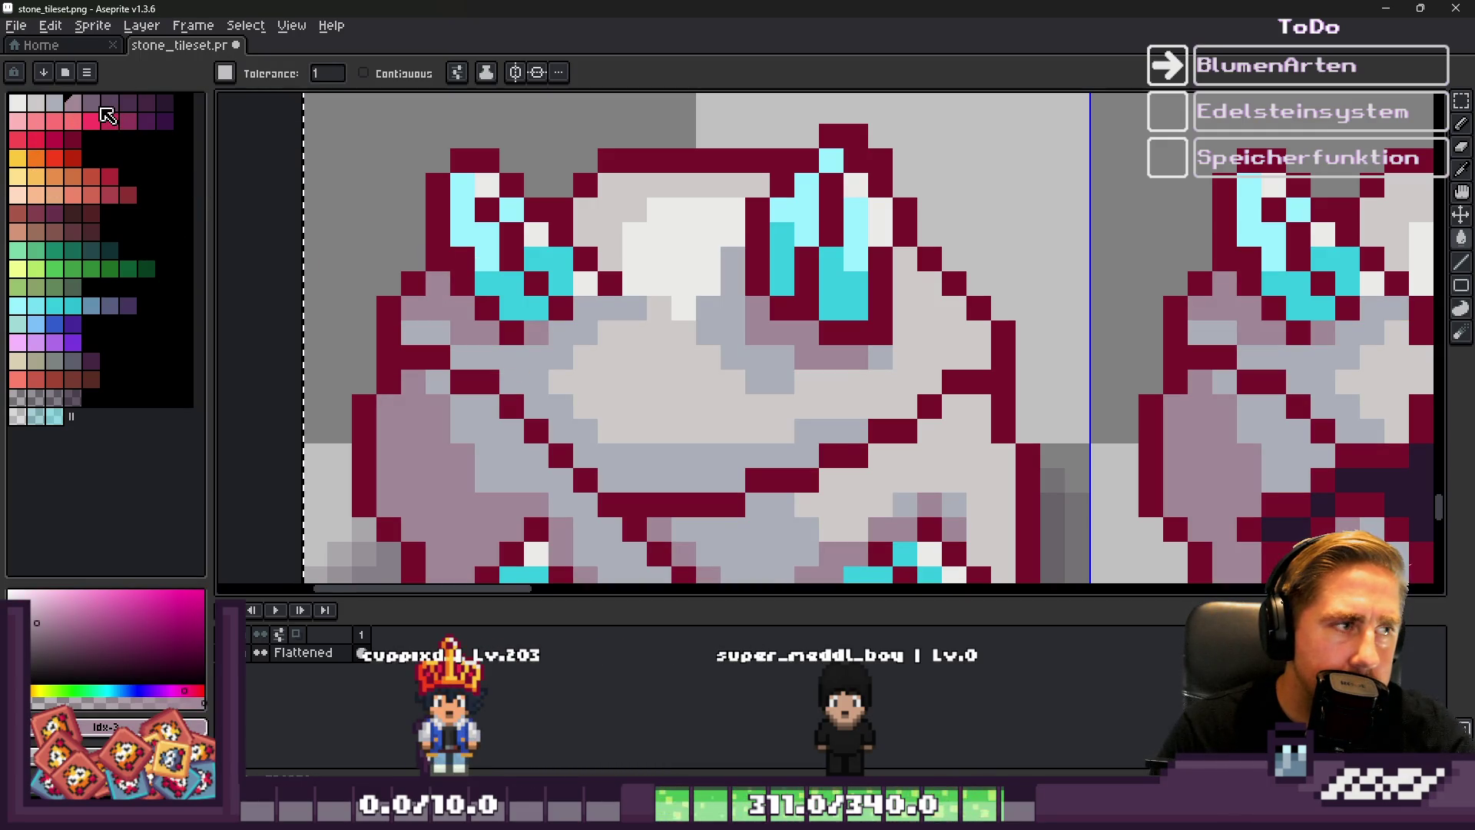
click(99, 107)
scroll(768, 421, down, 6)
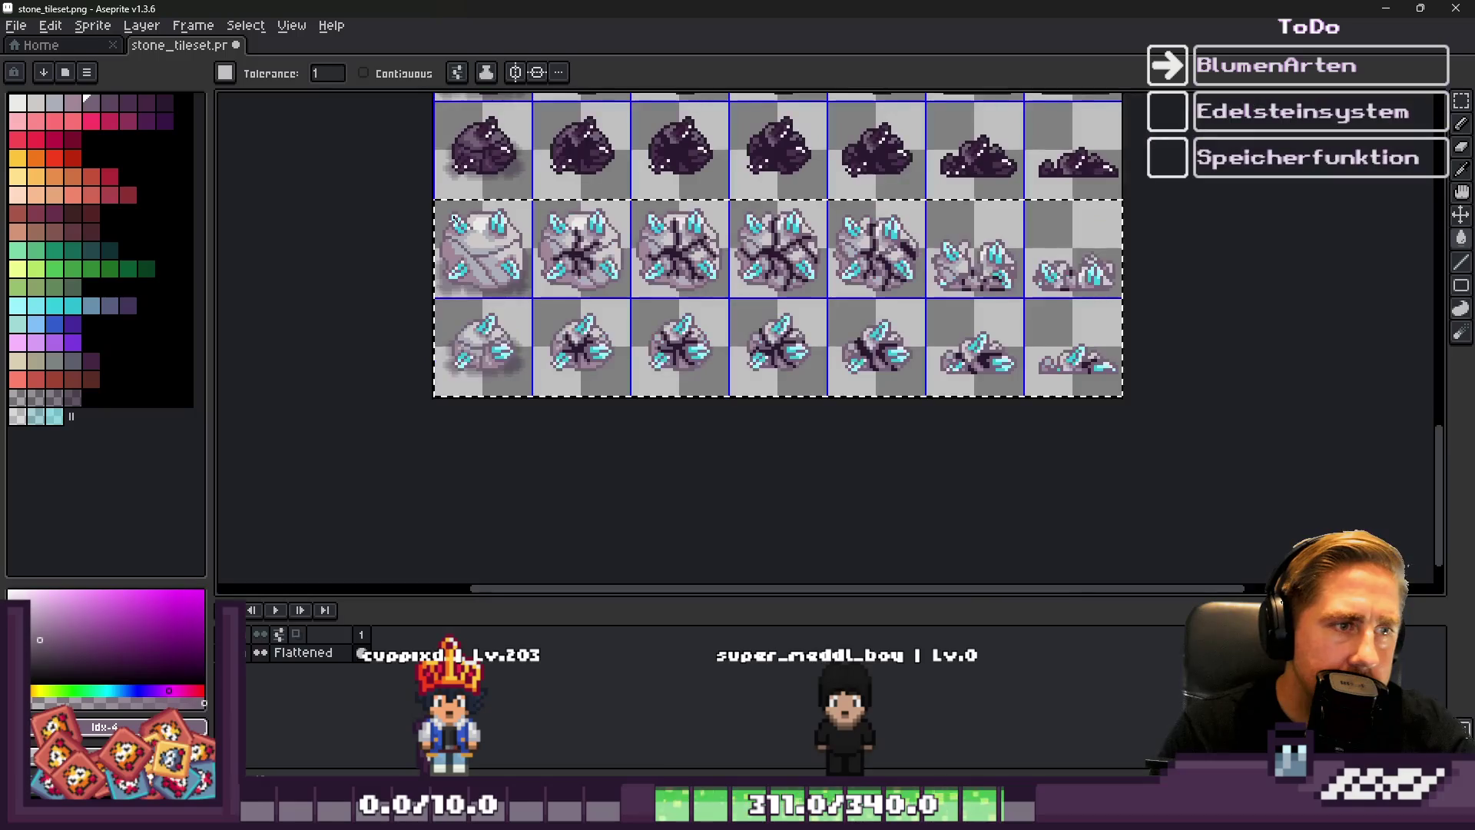
scroll(751, 482, up, 1)
scroll(750, 482, down, 2)
scroll(729, 392, up, 2)
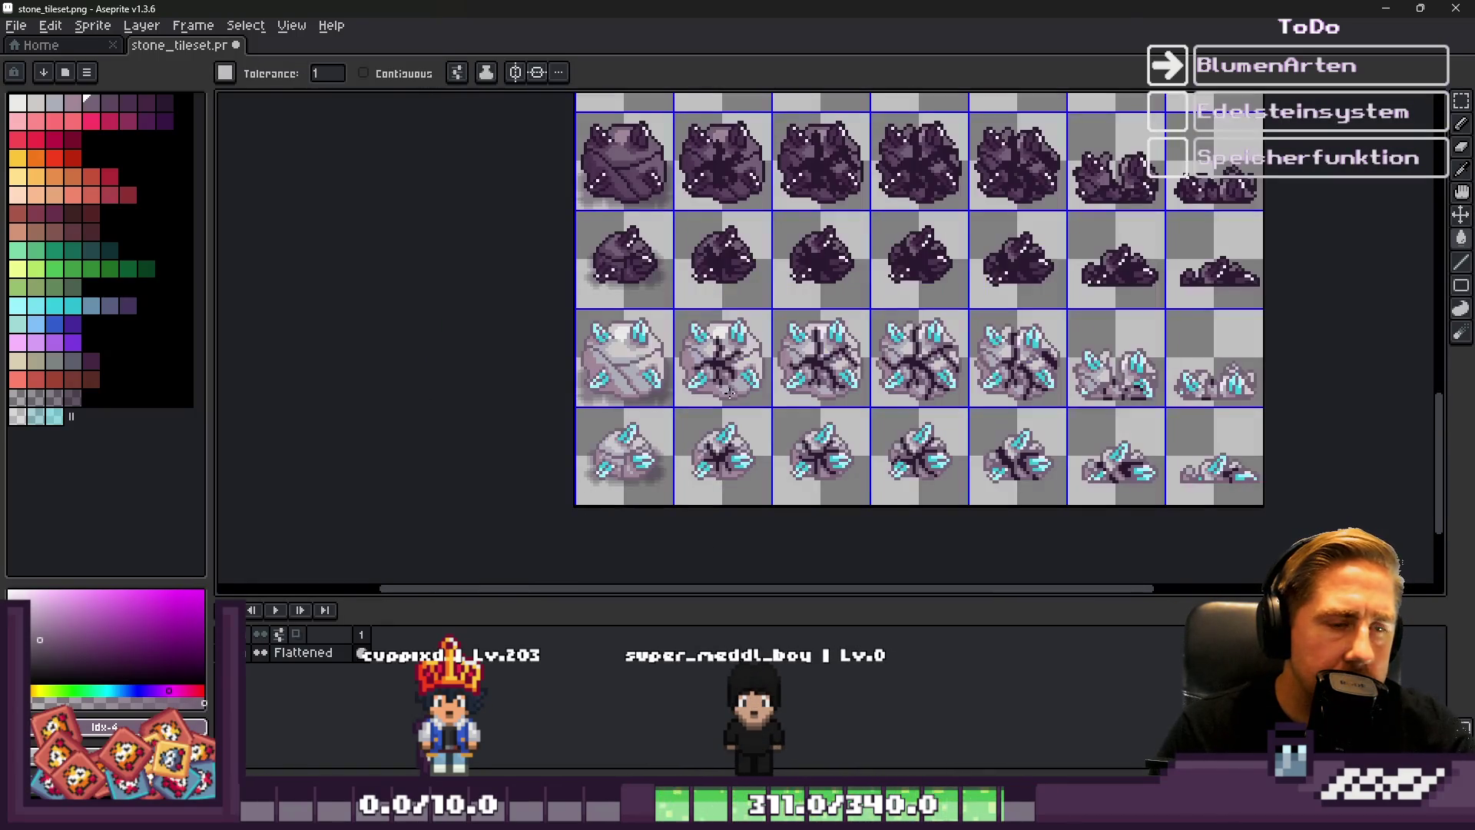
drag(750, 410, 708, 542)
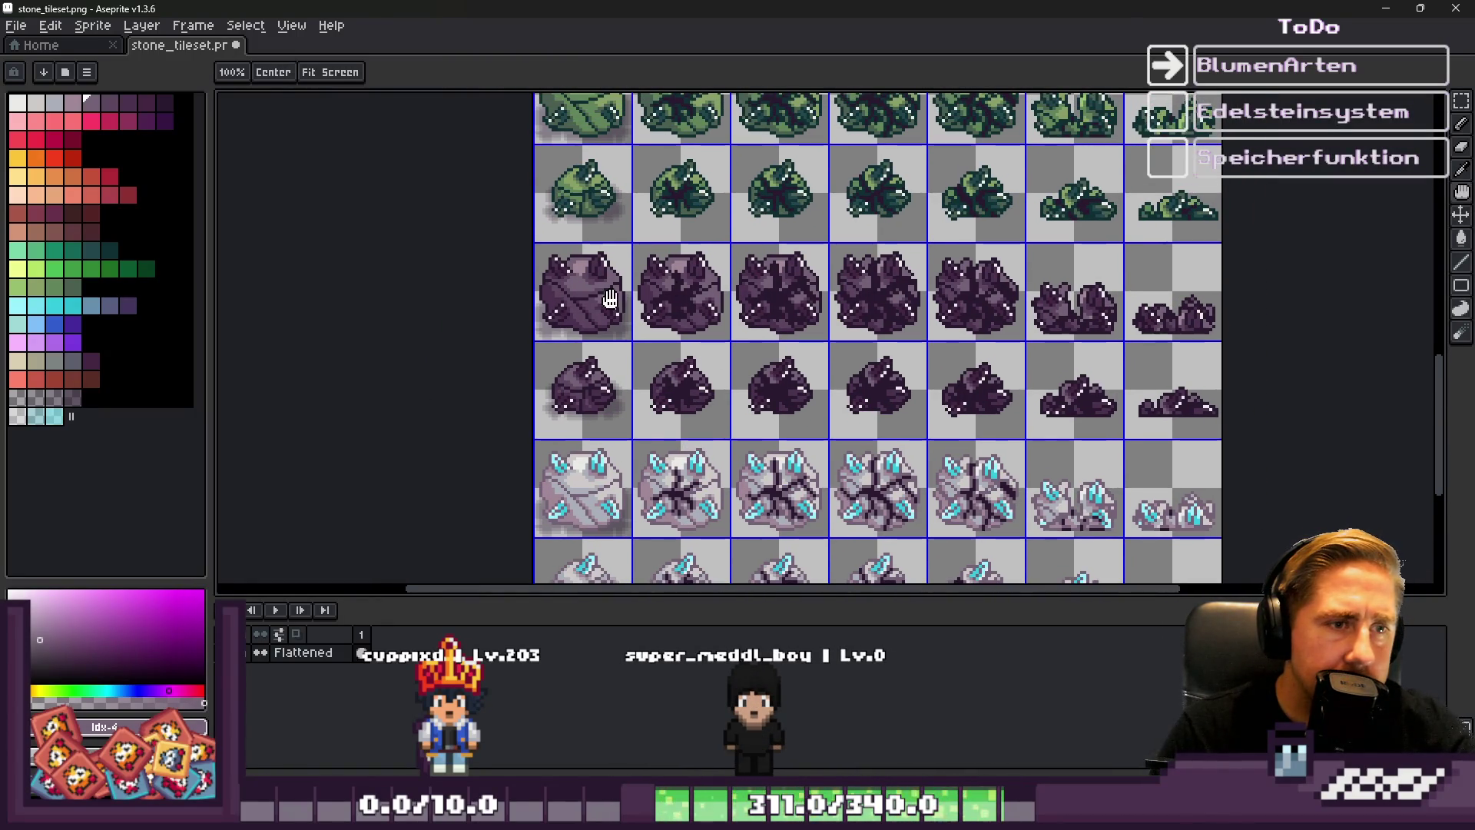
scroll(853, 303, up, 8)
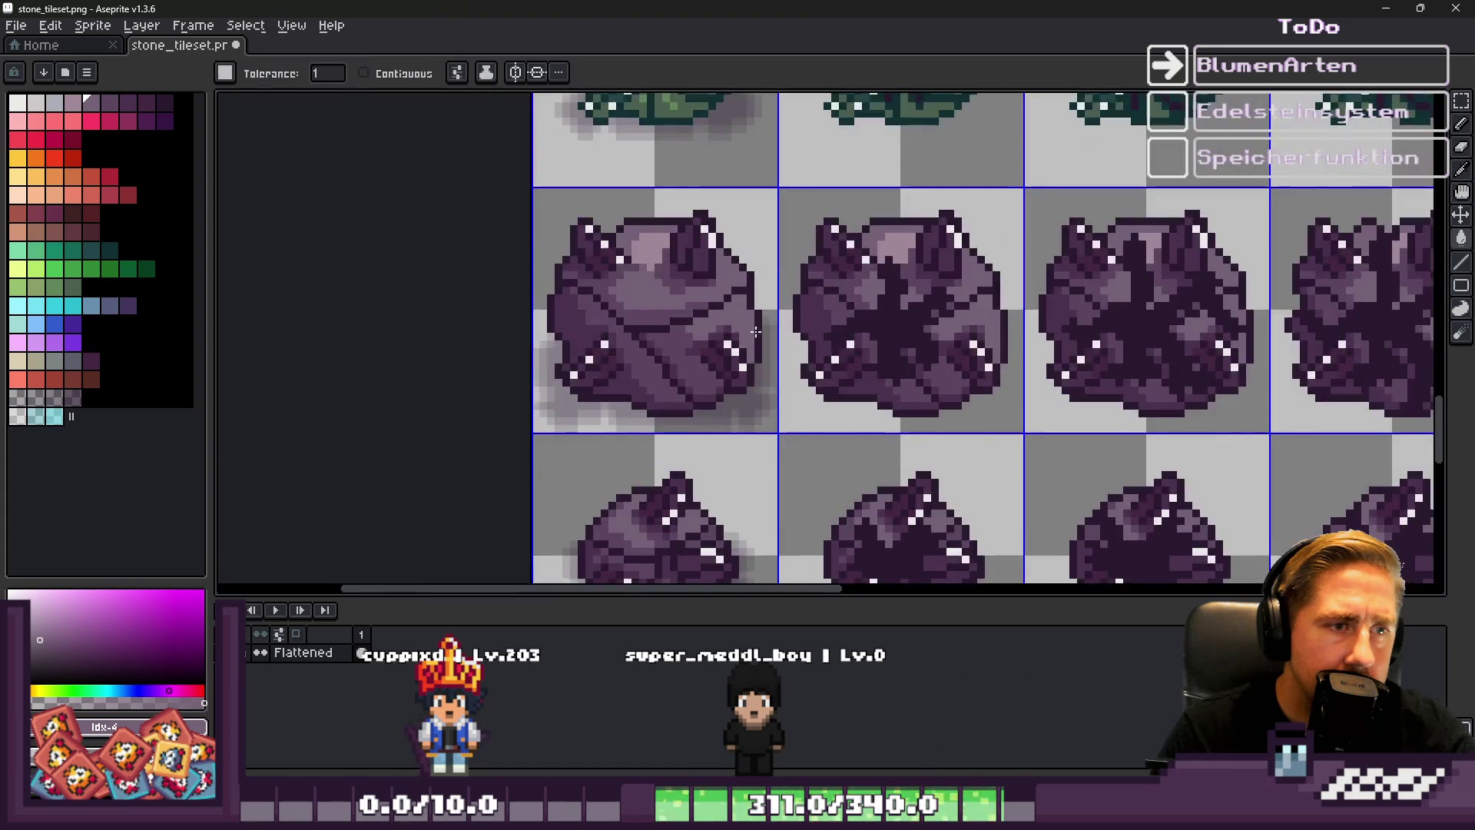
scroll(801, 401, down, 4)
scroll(802, 401, down, 6)
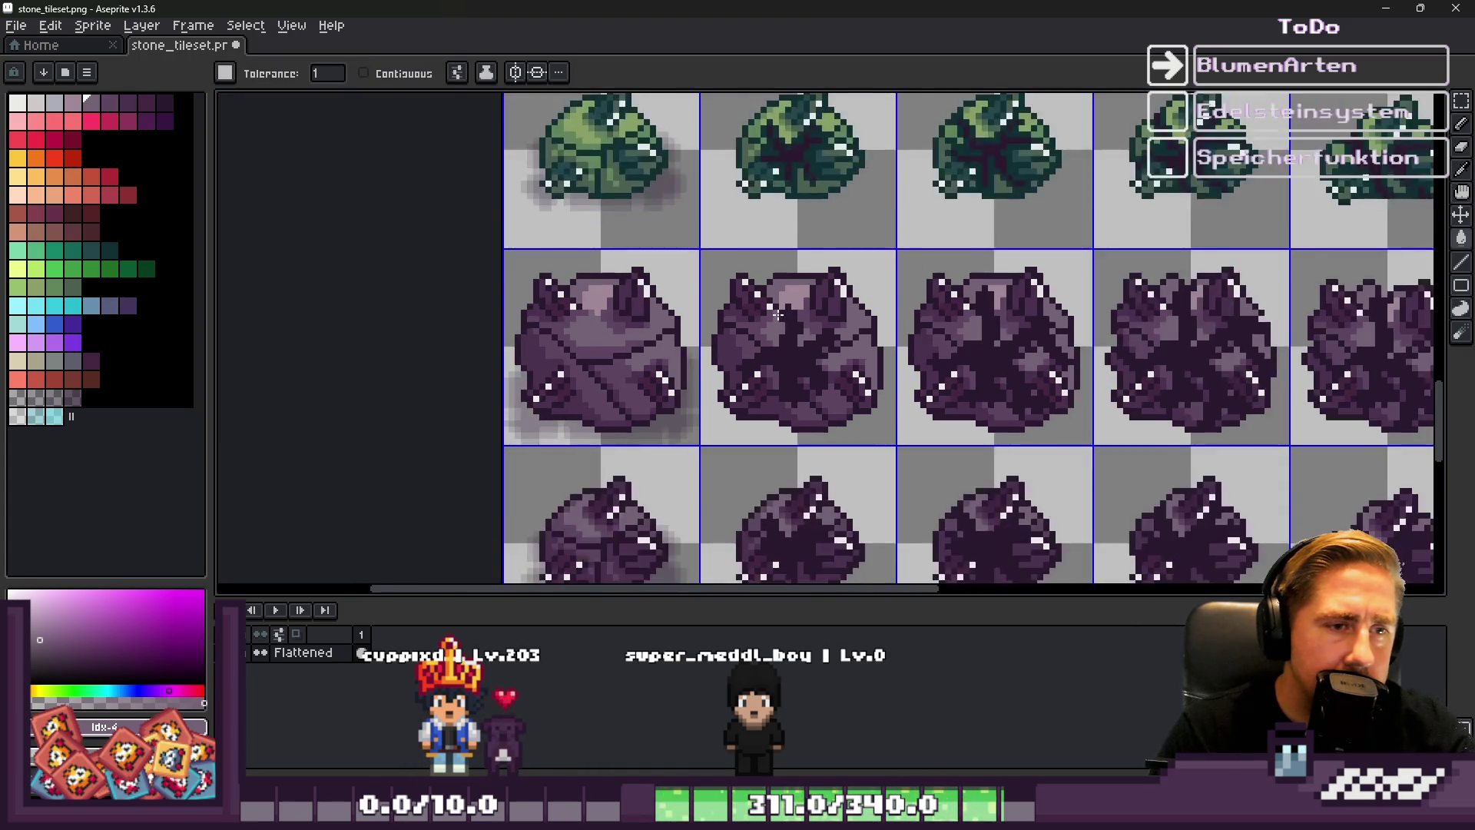
scroll(814, 490, up, 2)
scroll(813, 490, up, 1)
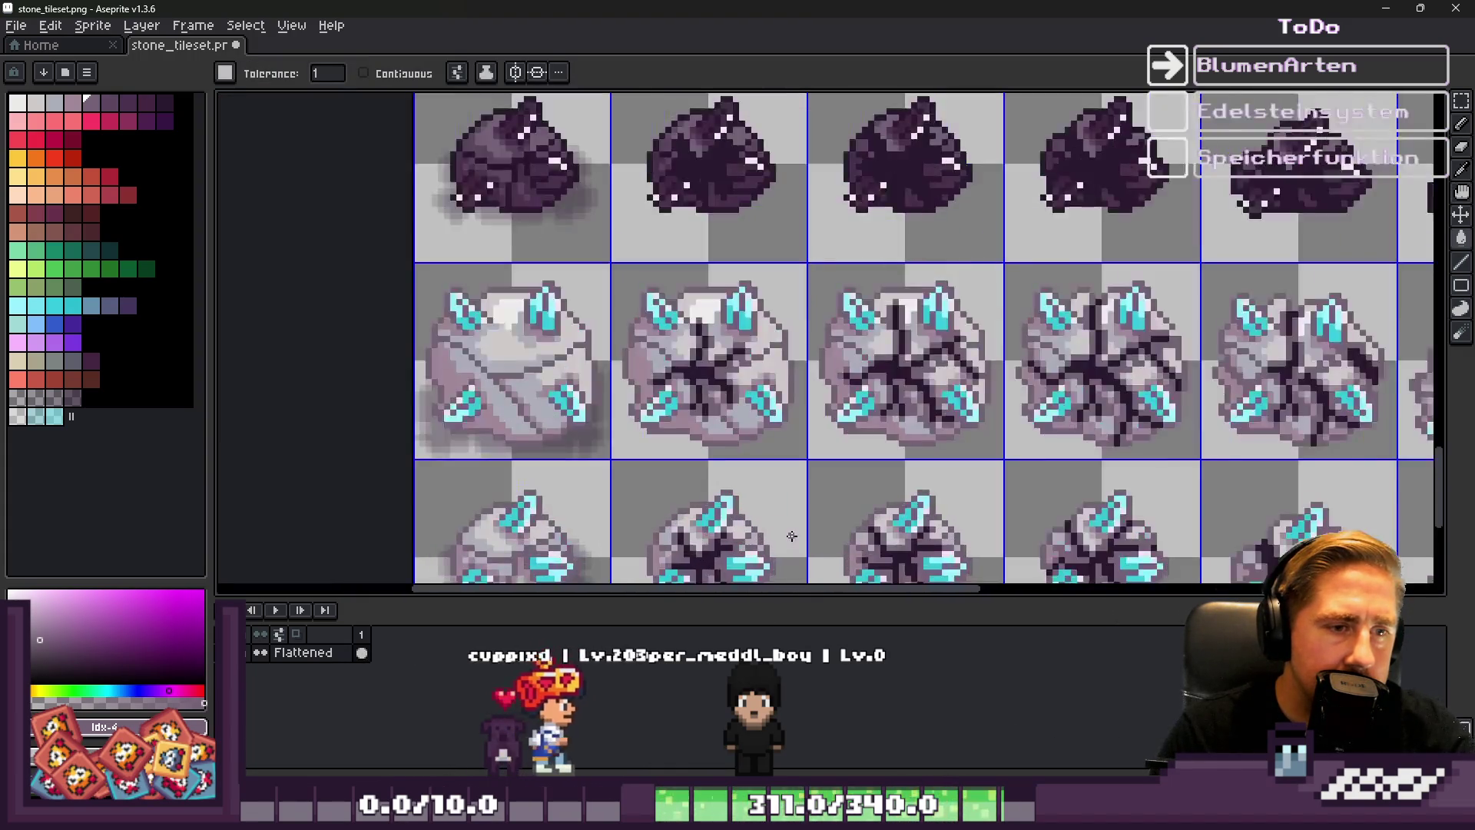
scroll(787, 545, down, 3)
scroll(761, 341, up, 1)
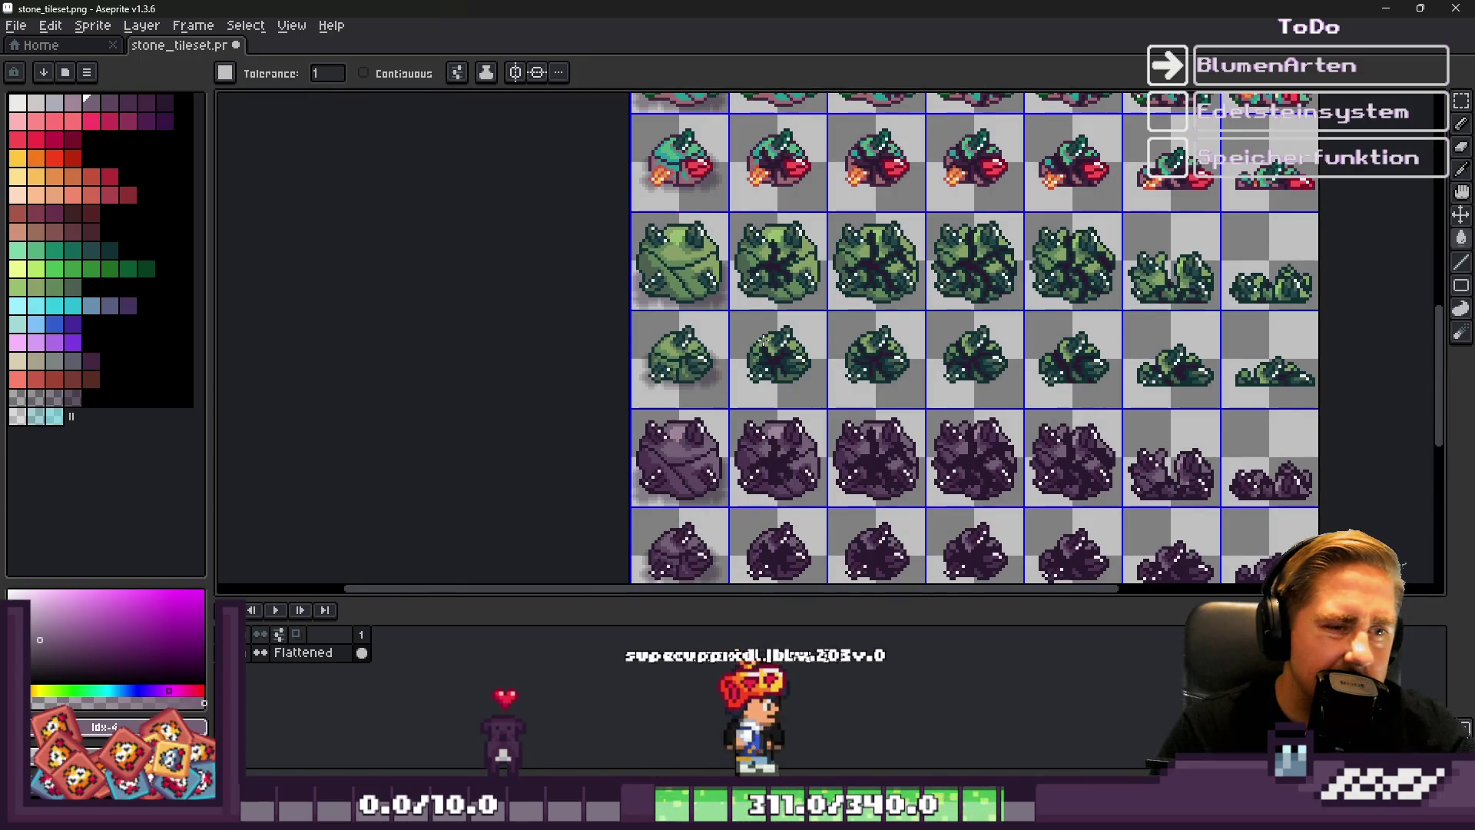